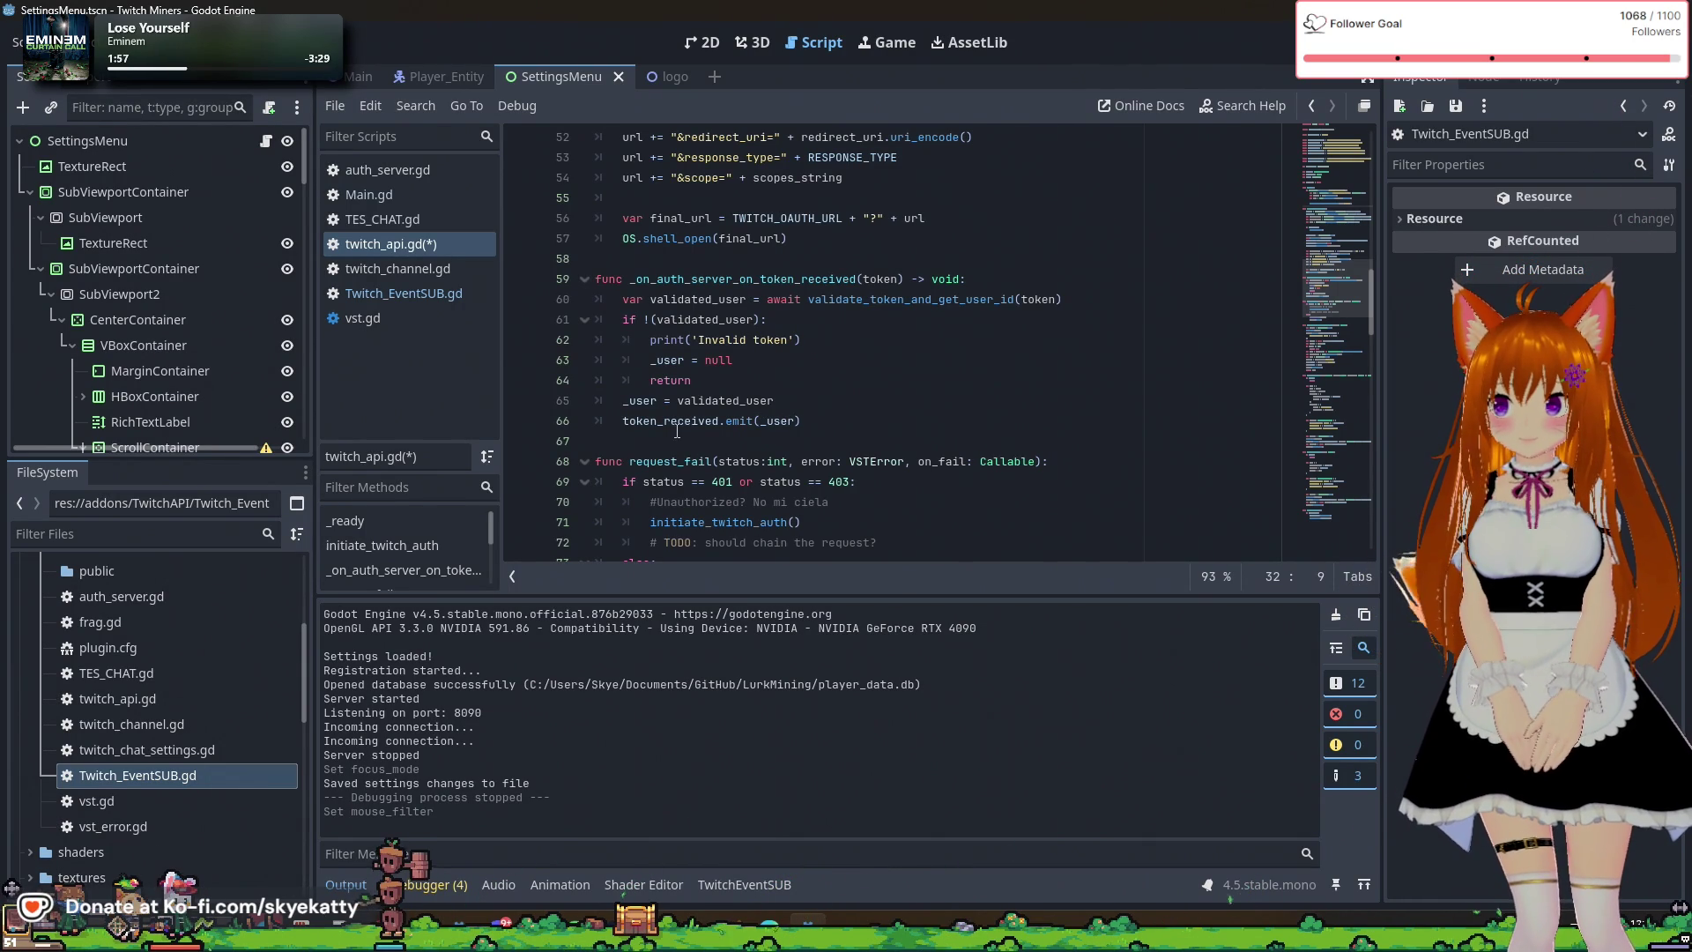
Start a new line after '_user = validated_user' with 'var file = FileAccess.open('.
click(853, 421)
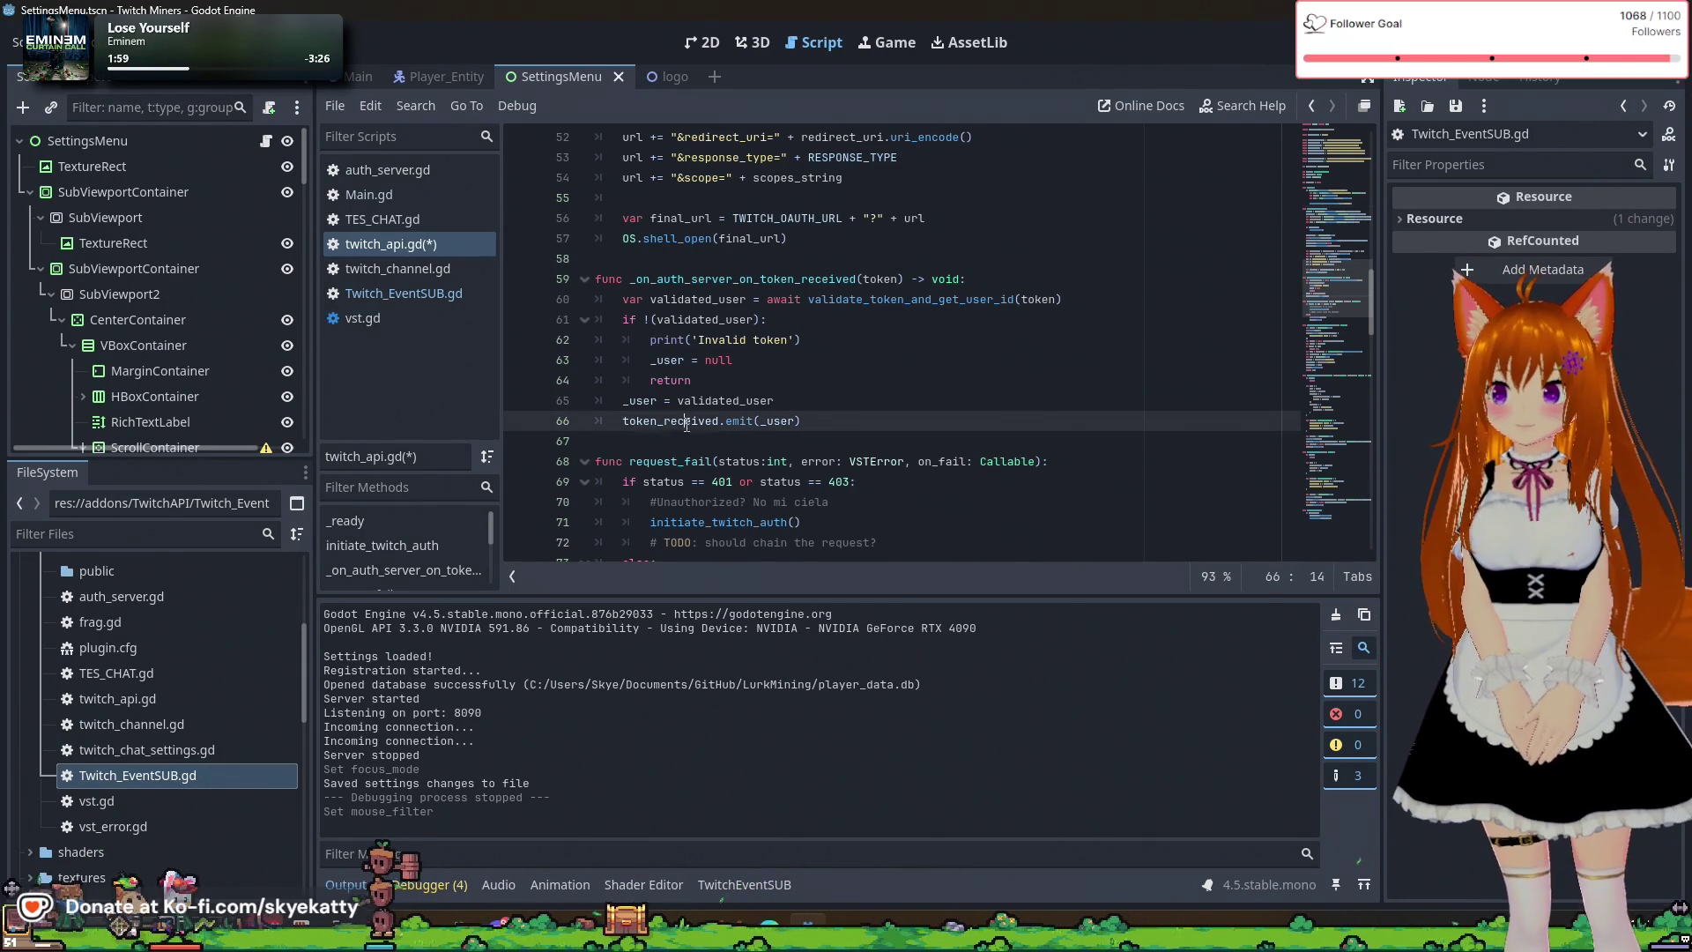
click(822, 407)
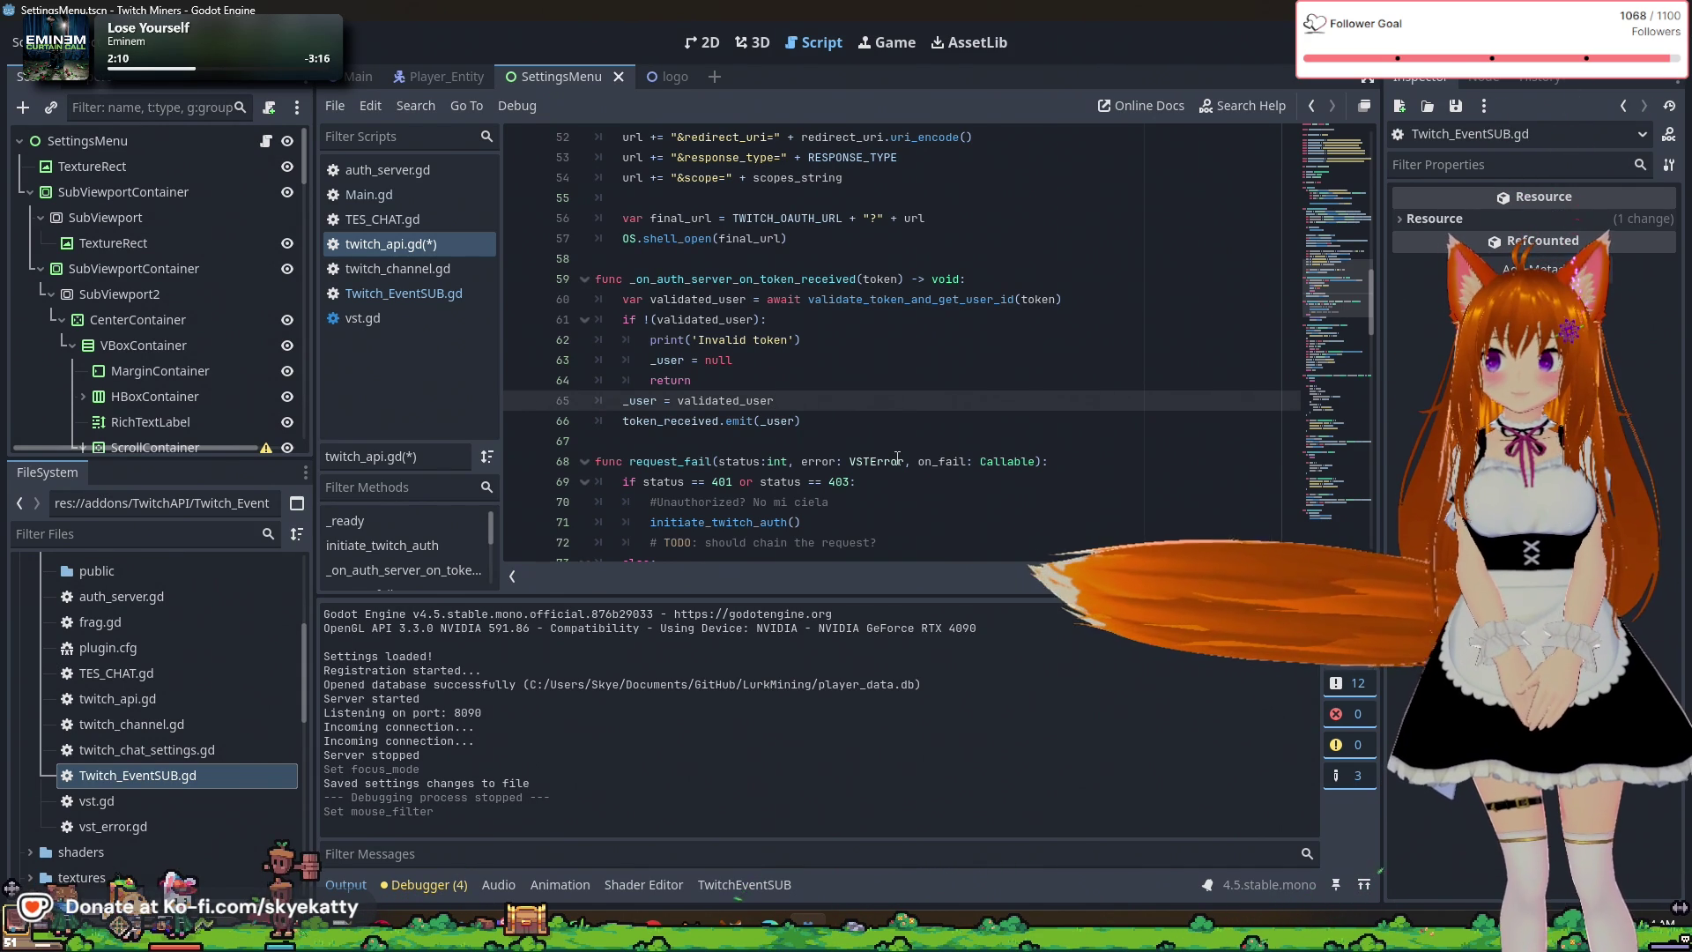
key(Return)
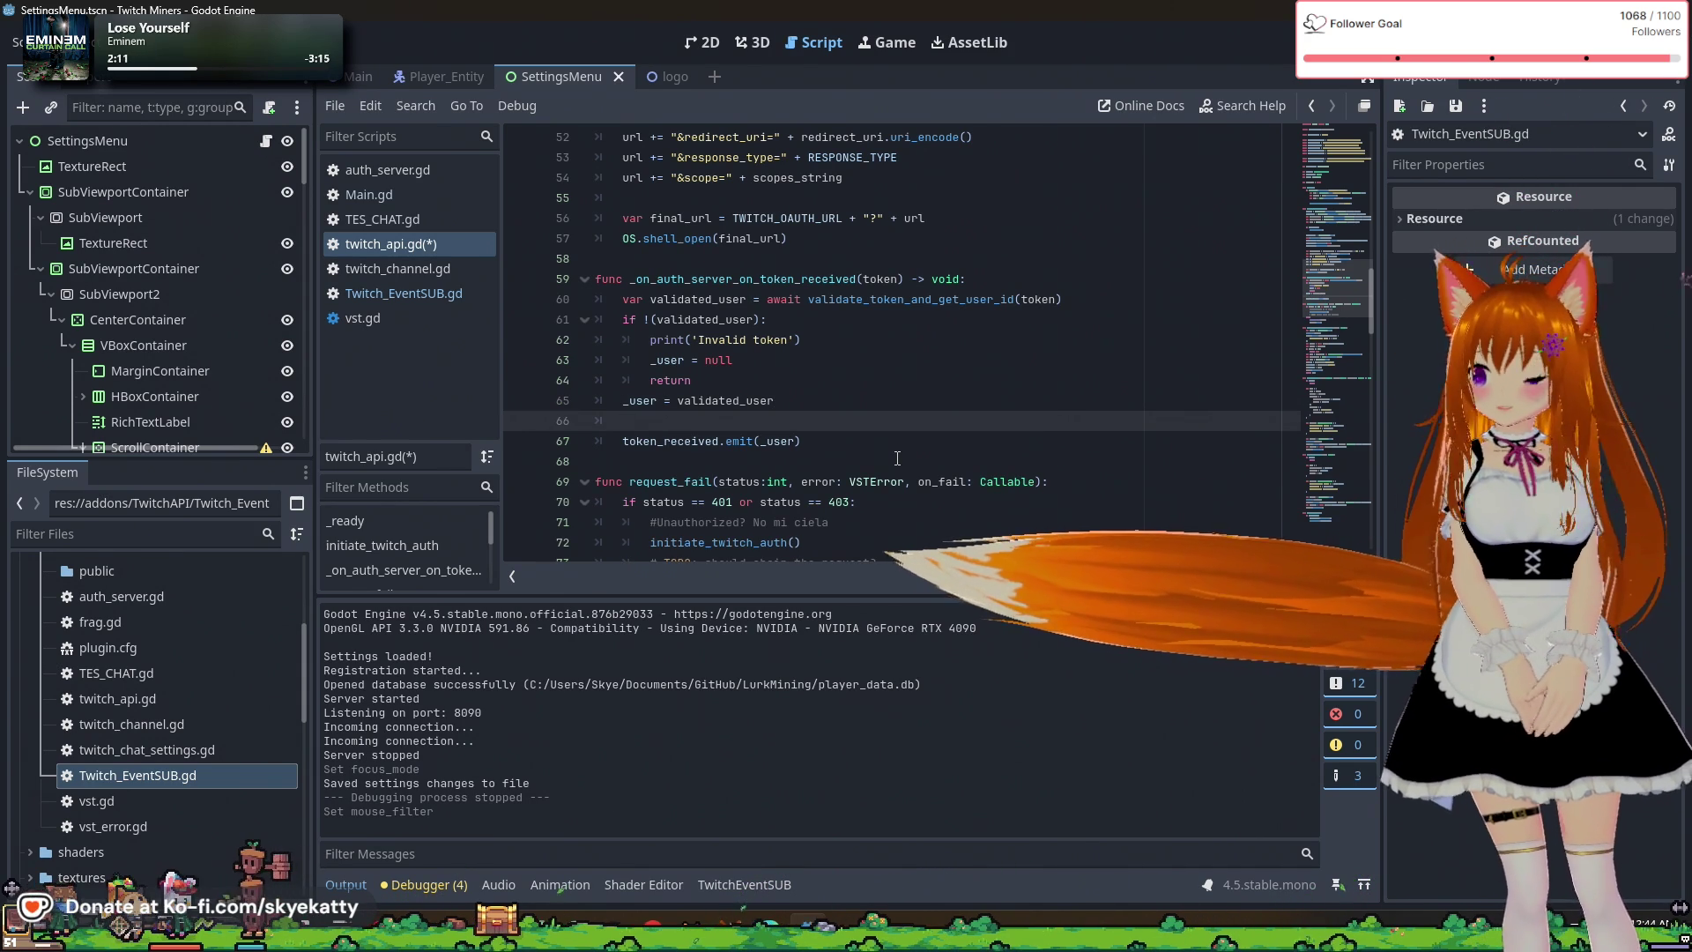
text(var file -)
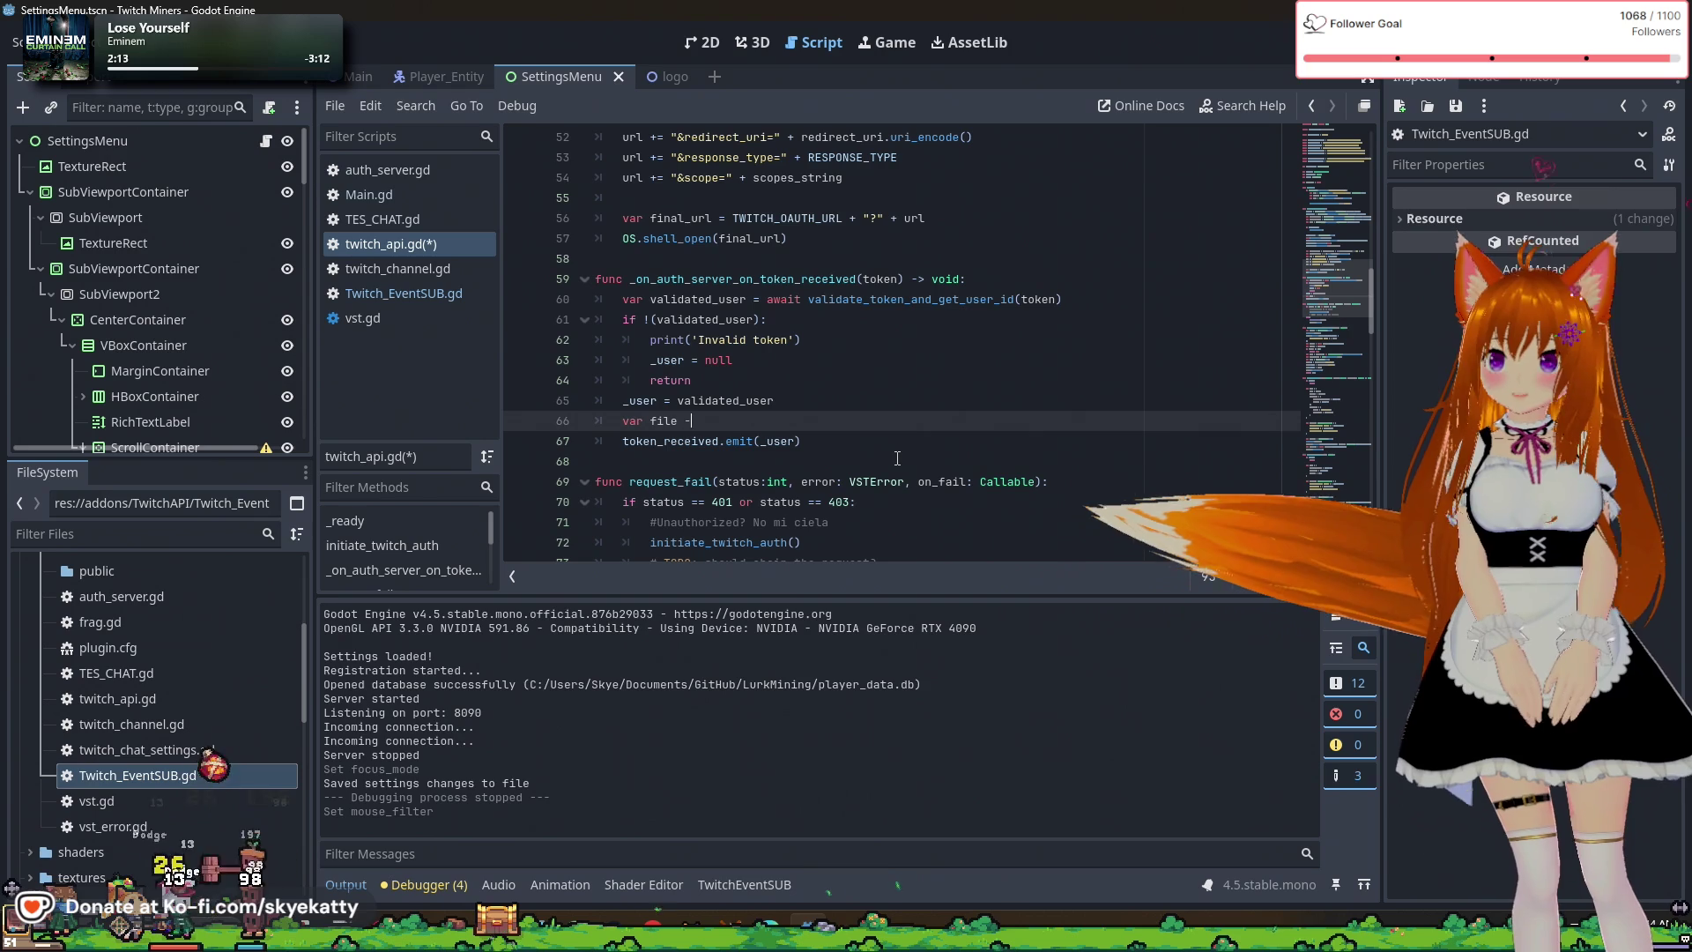
key(BackSpace)
text(= )
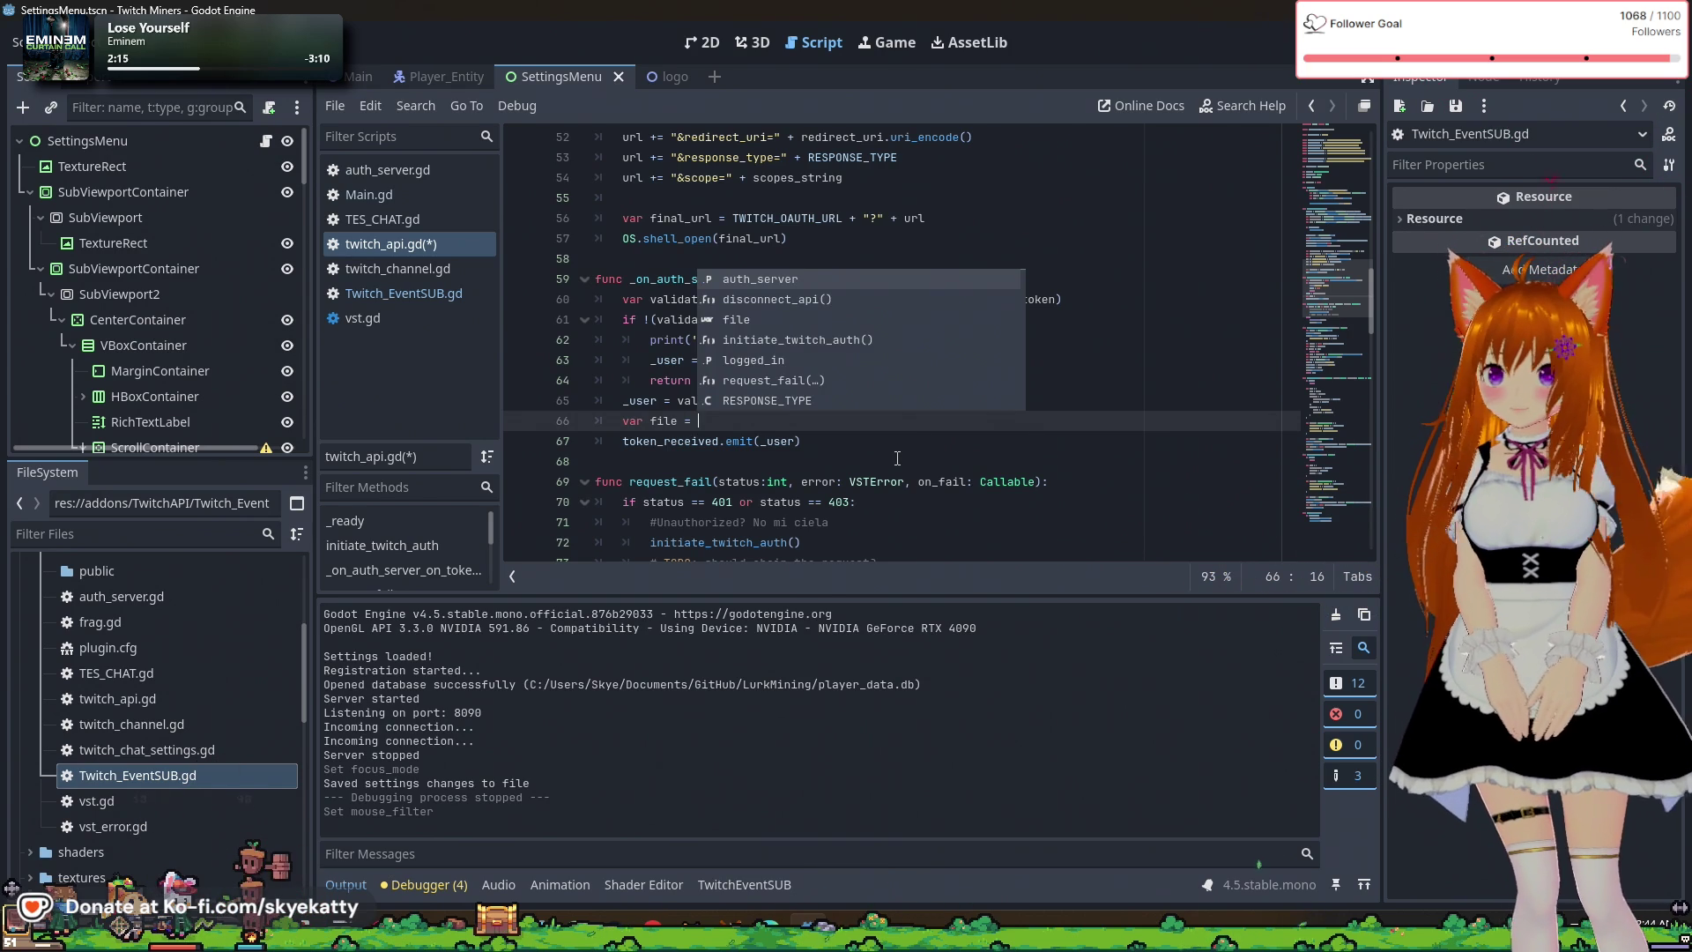
text(FileAccess.)
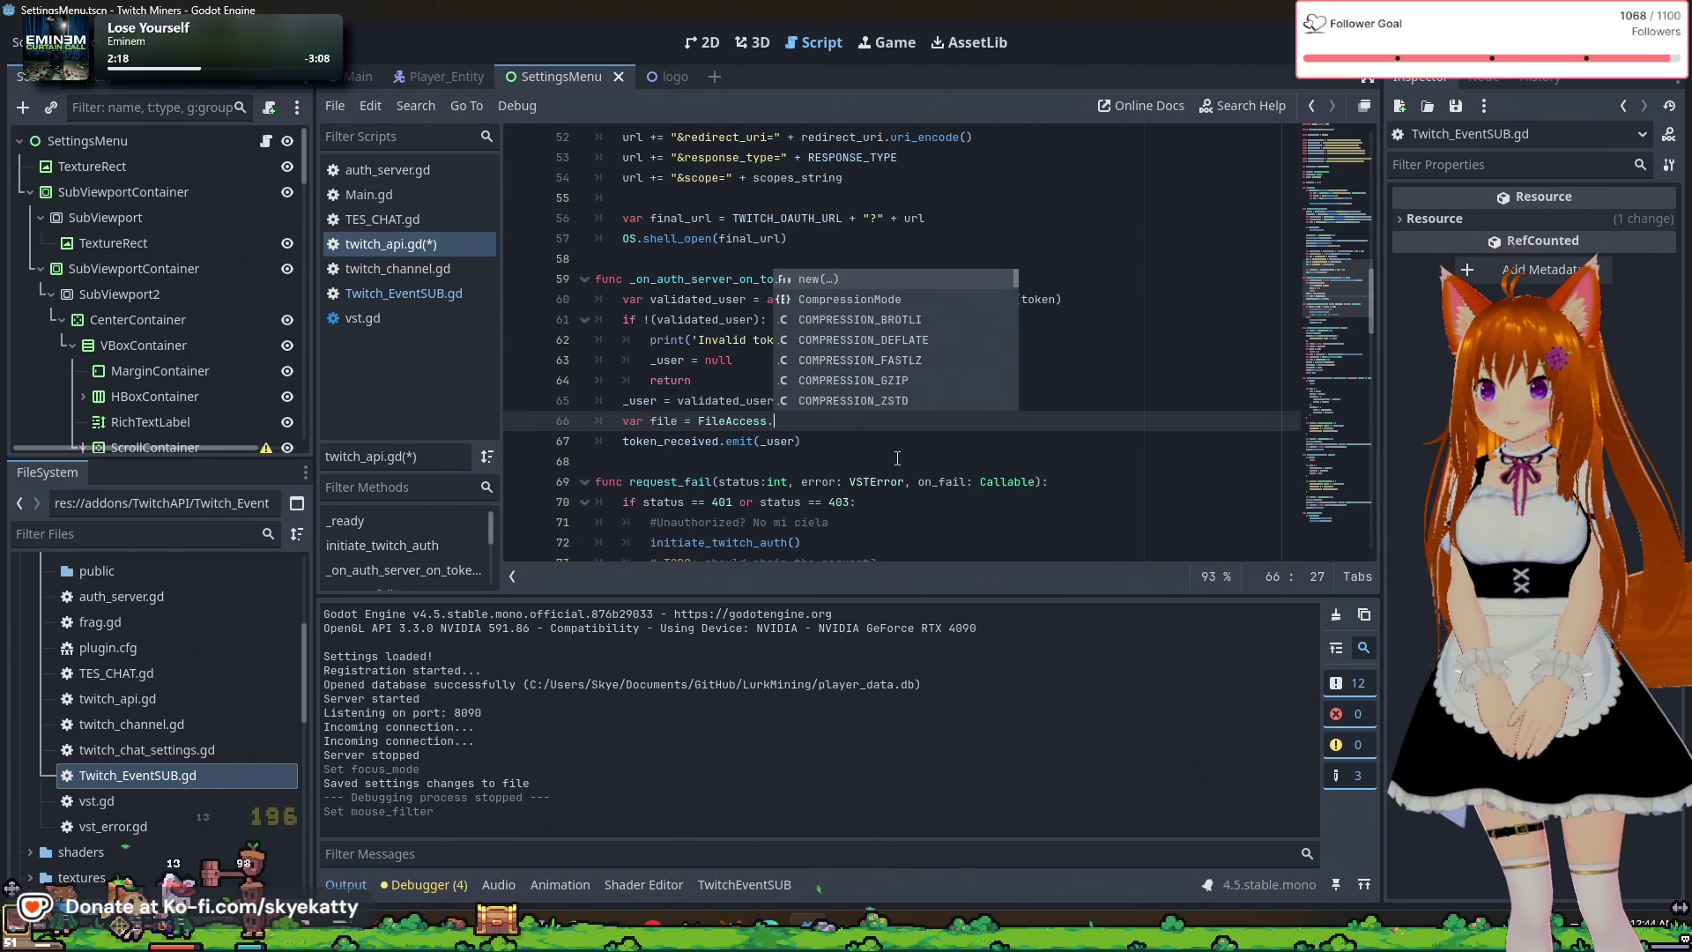
text(open)
key(Return)
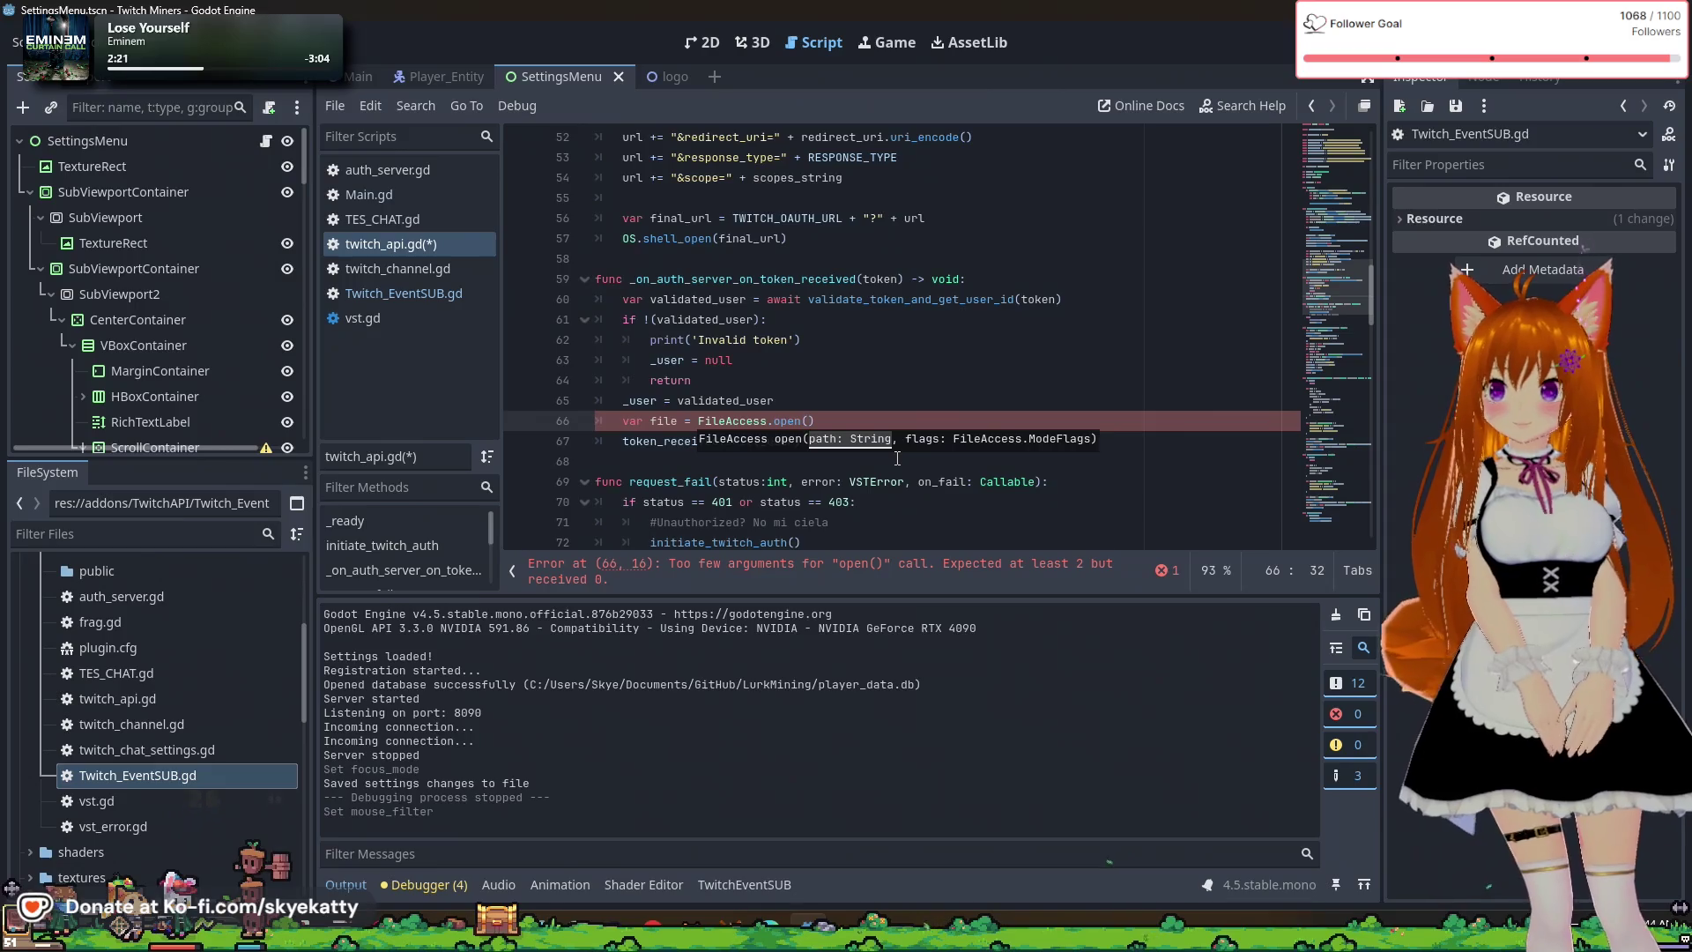
Pass "user://token.json" and FileAccess.WRITE as the open() arguments.
text(user:)
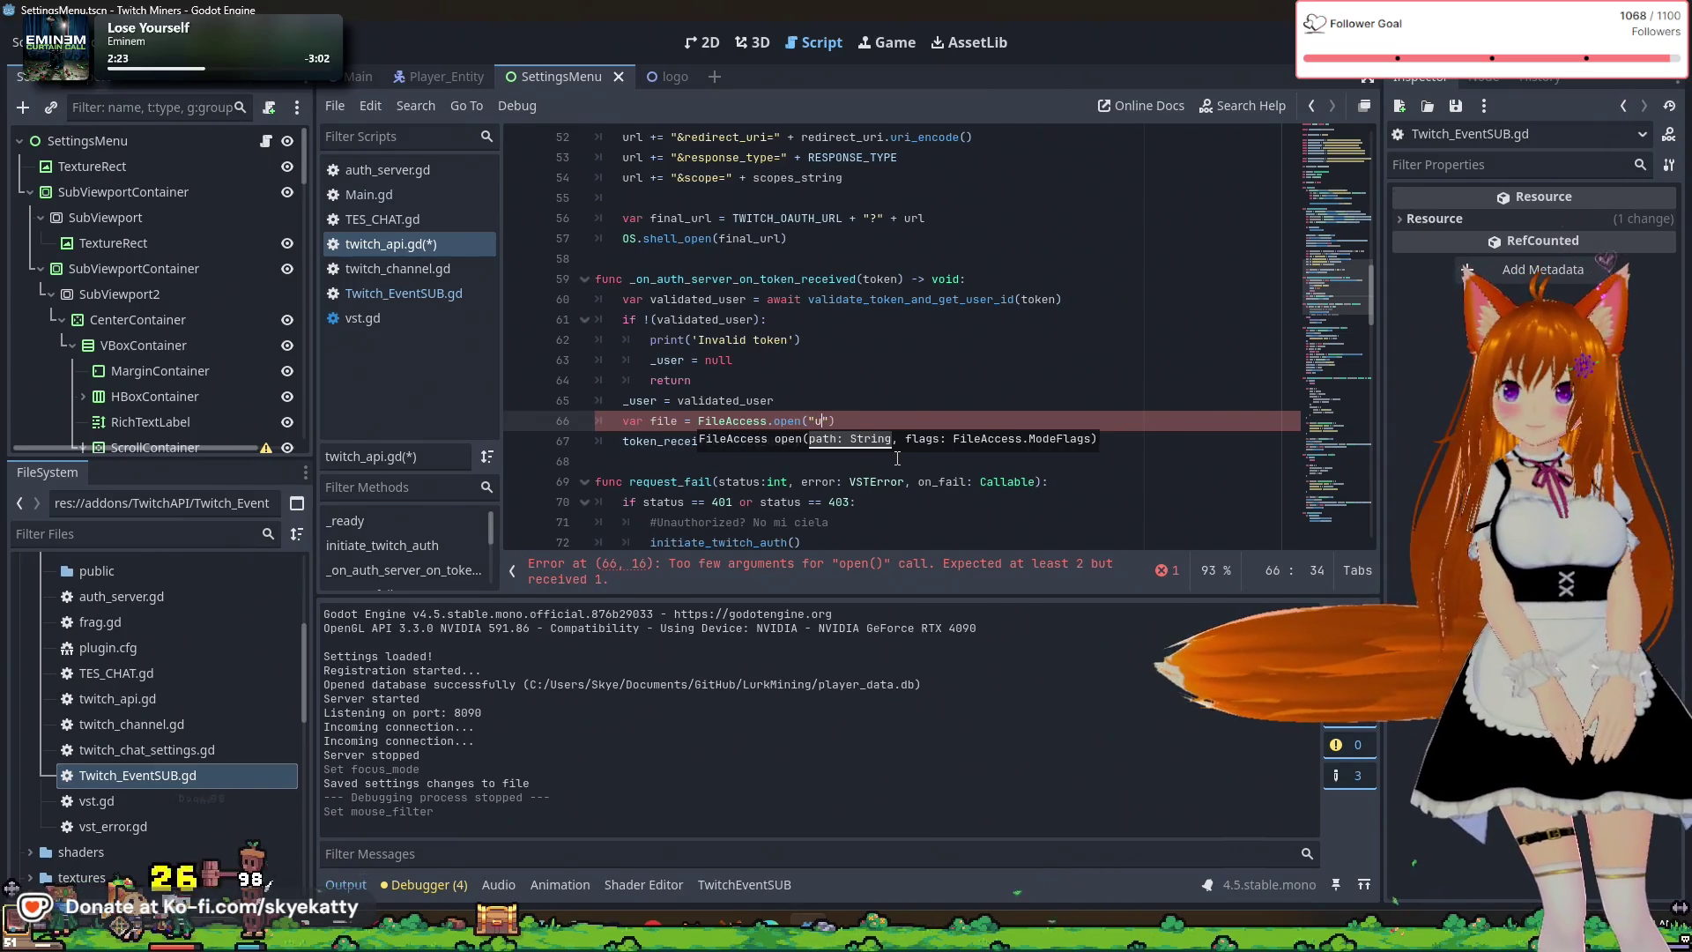
text(//)
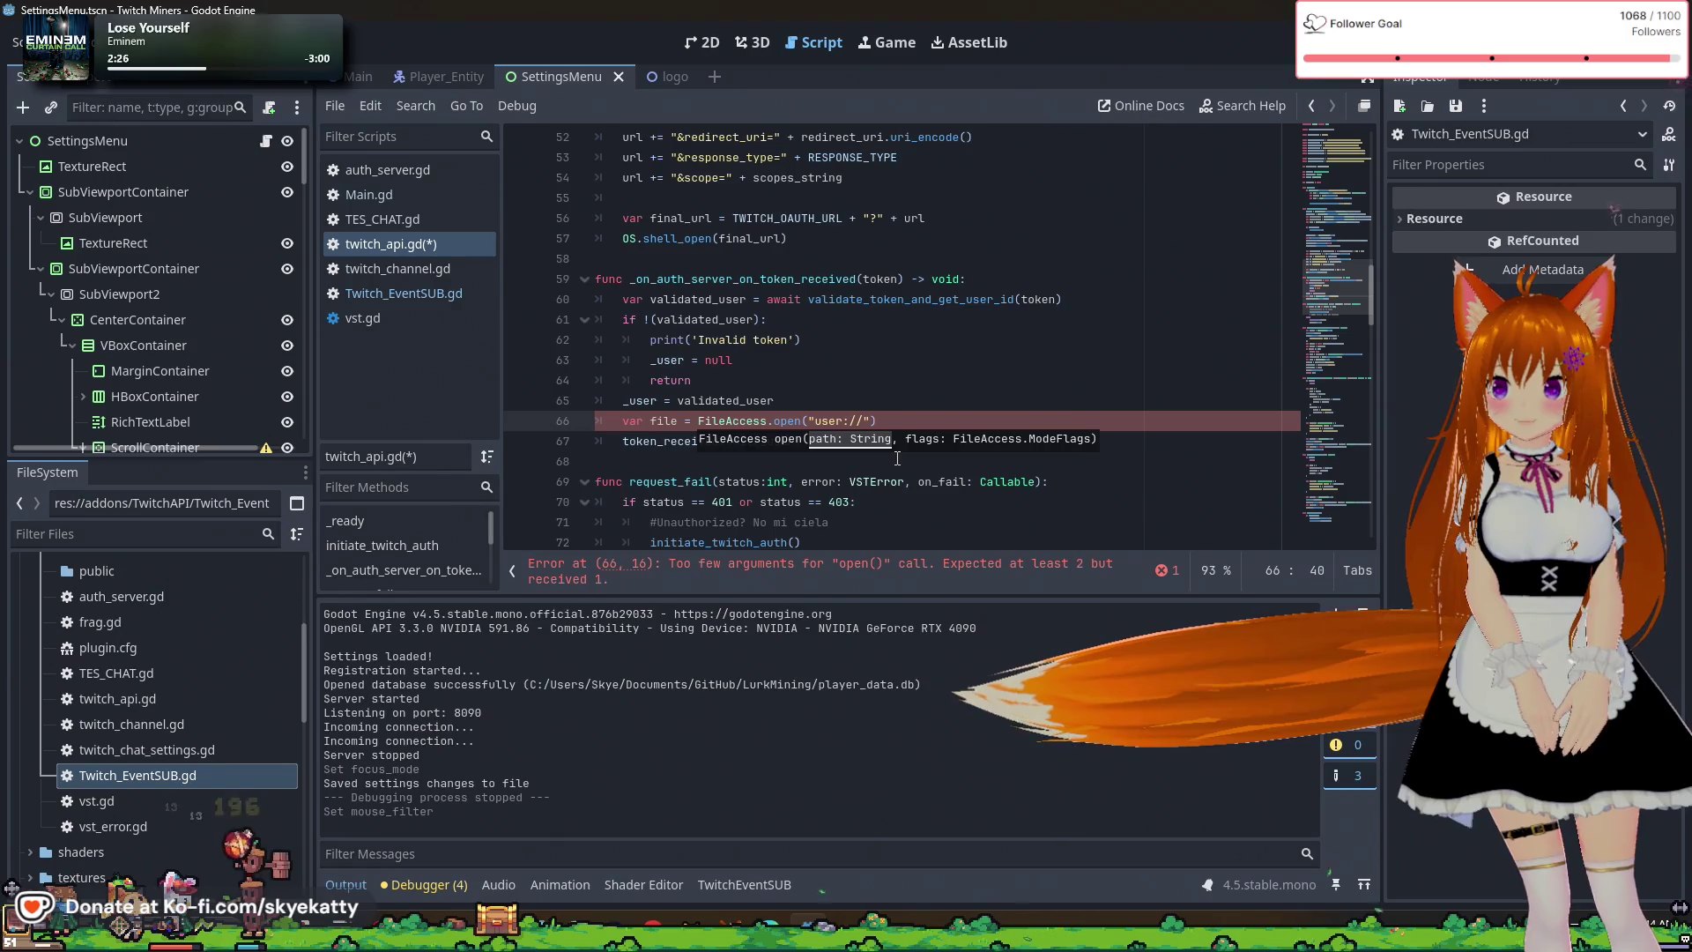
text(token.)
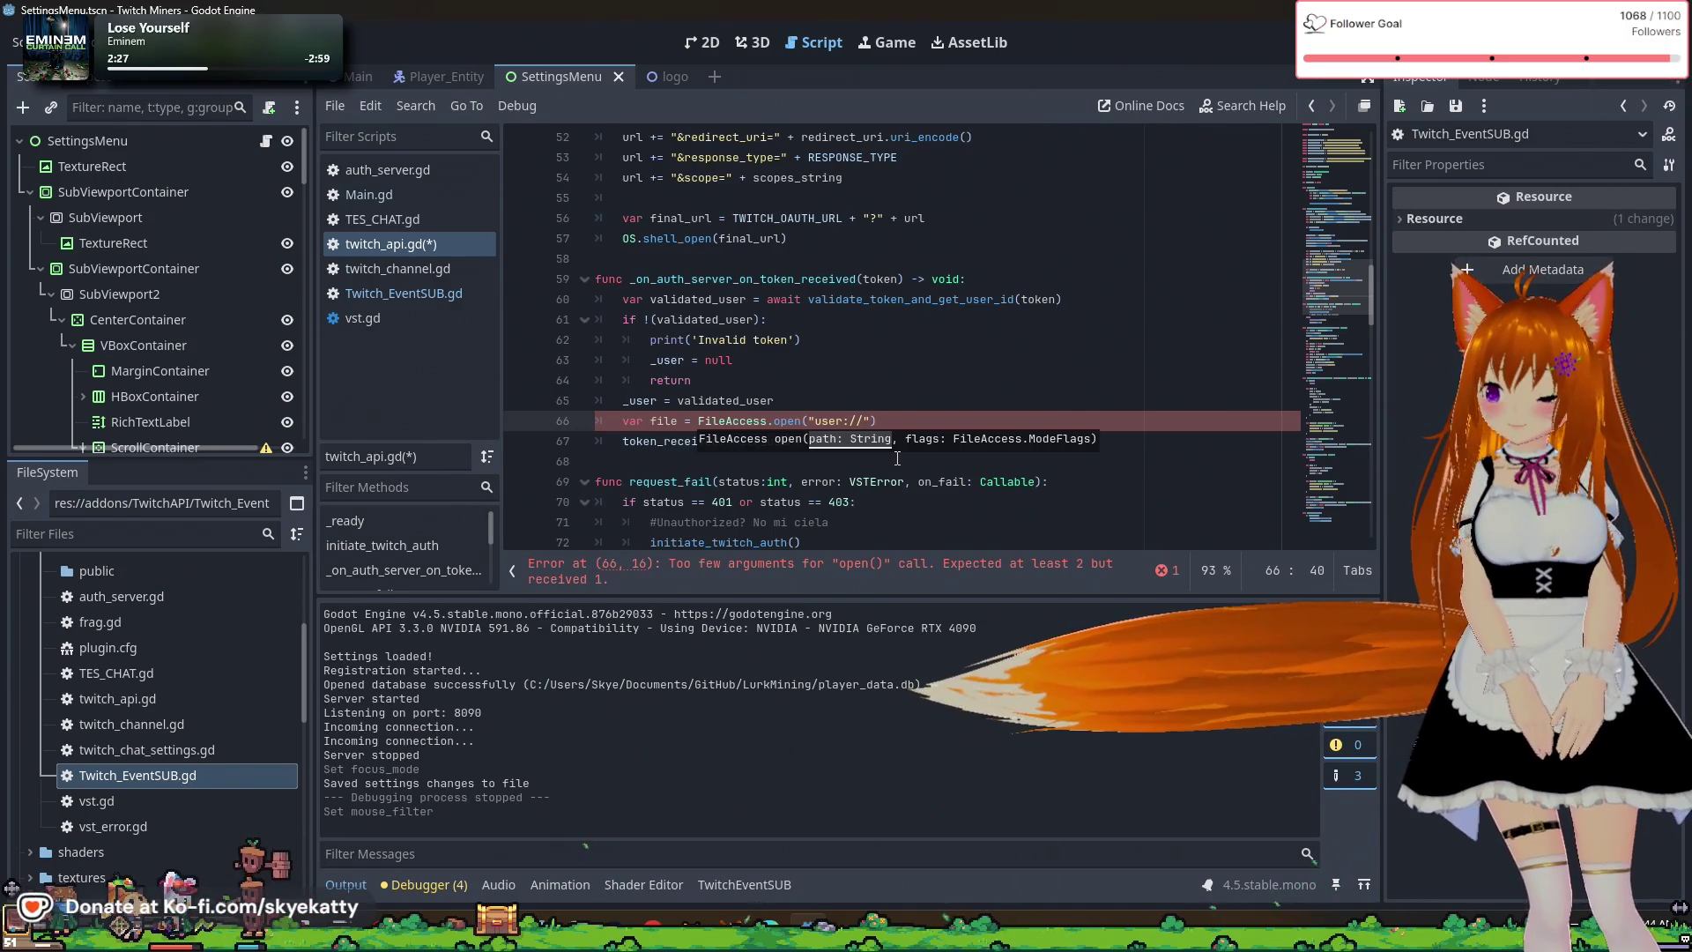
text(json)
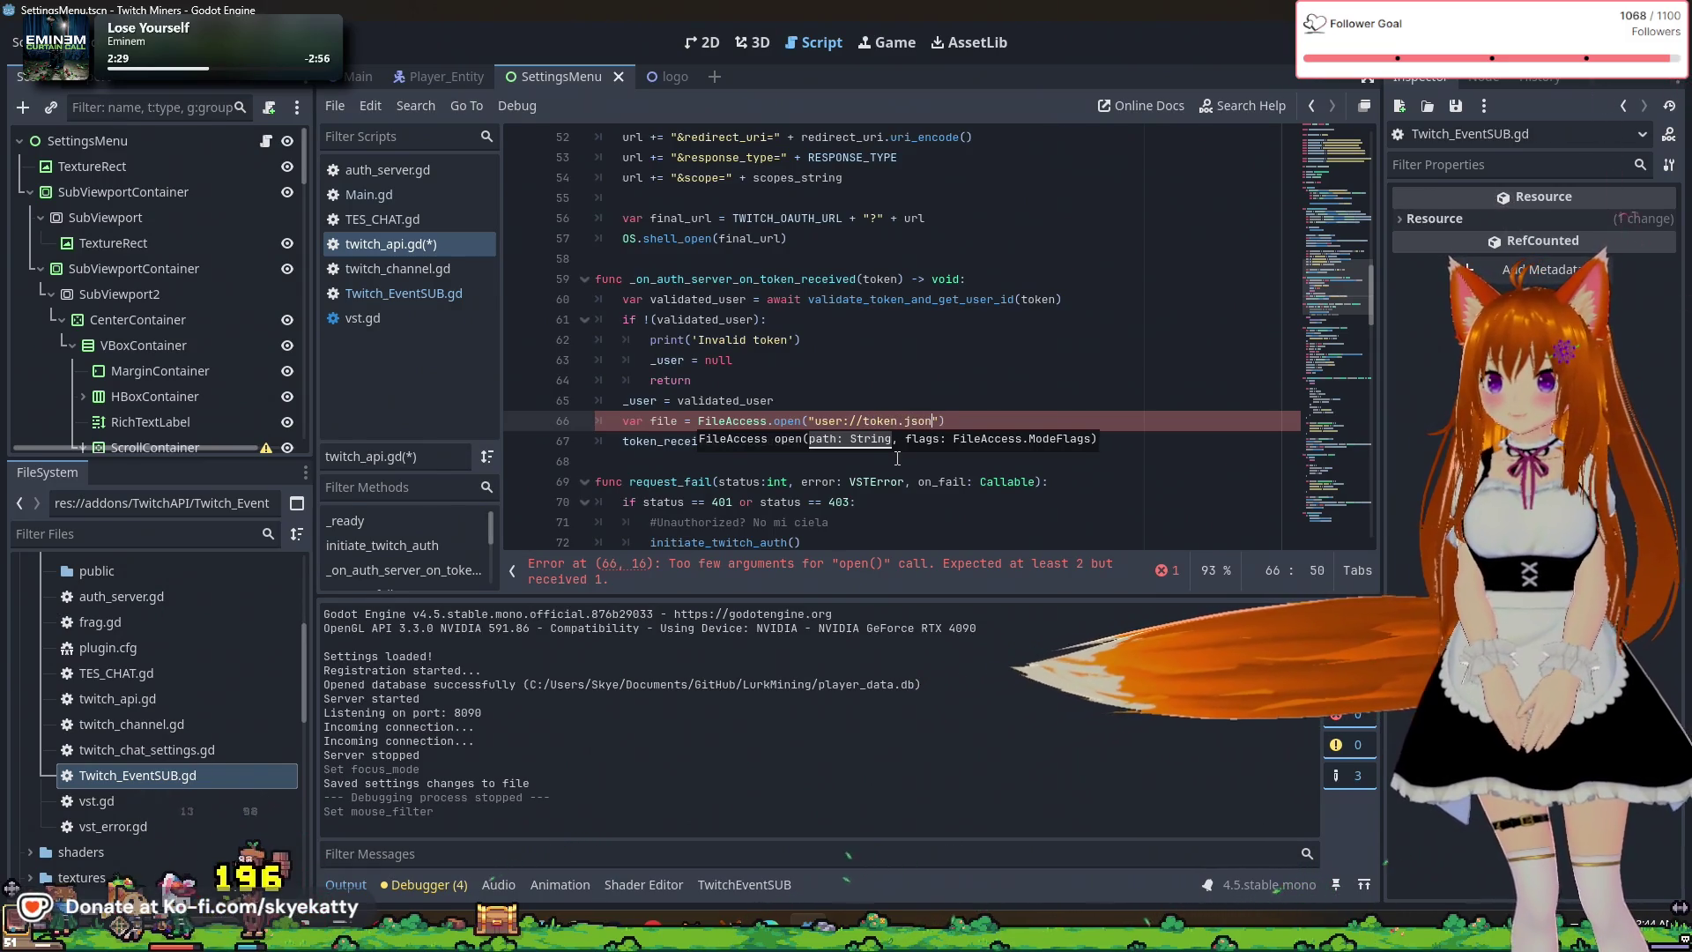
key(Up)
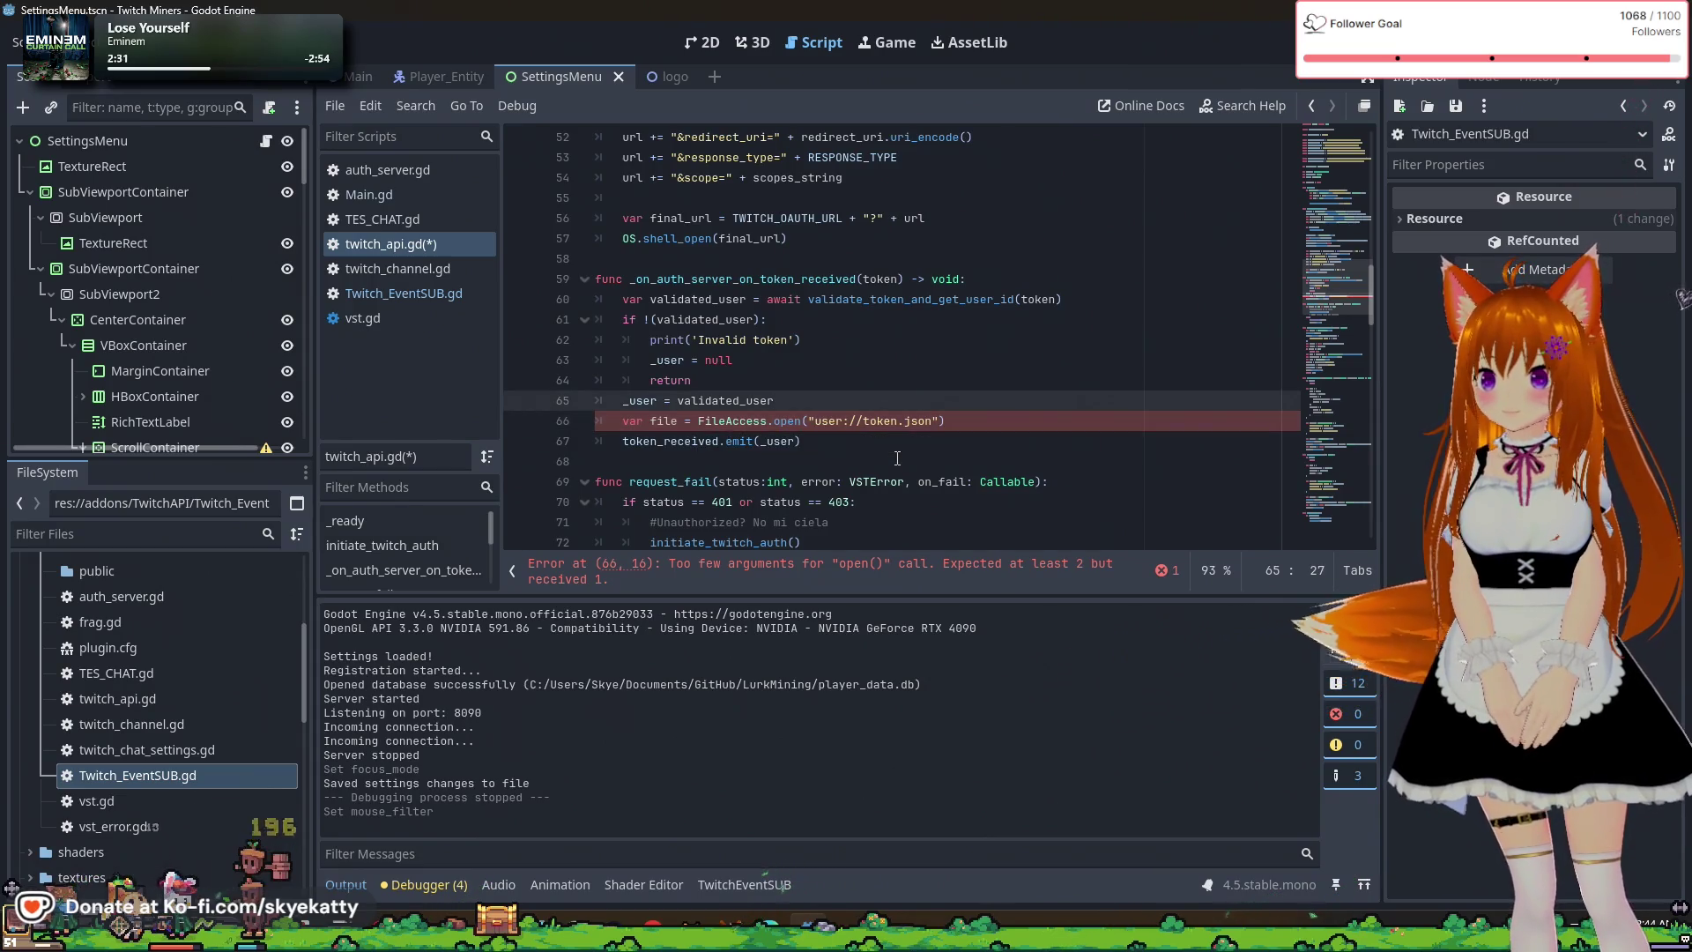
click(940, 422)
text(,)
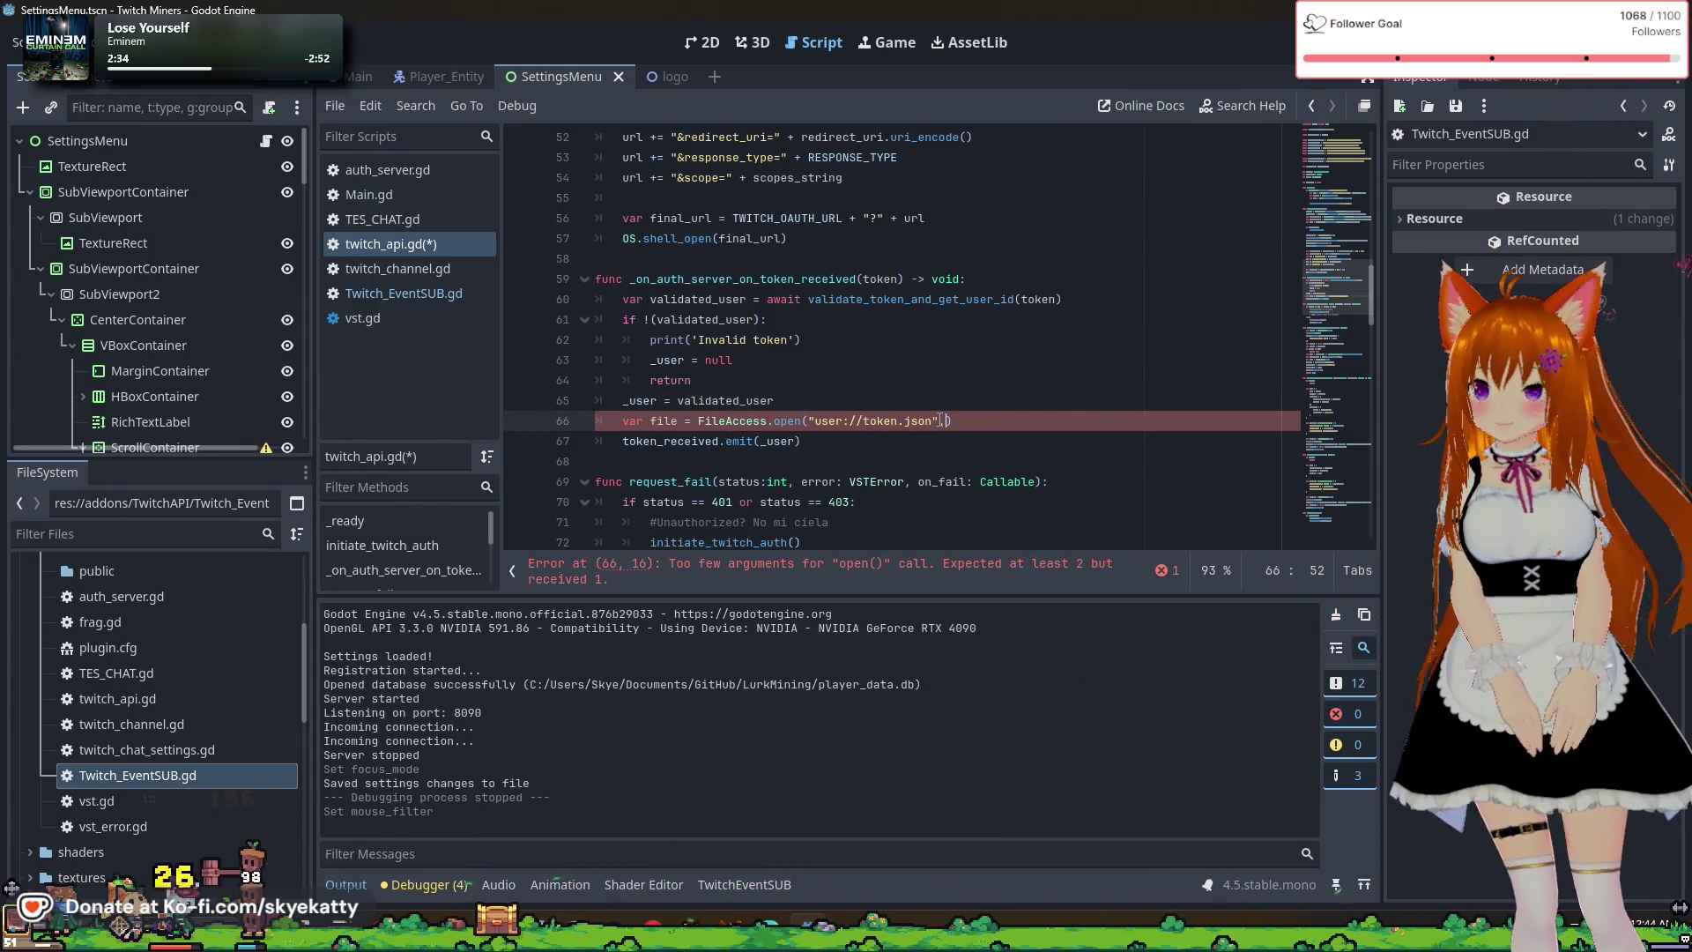
key(Down)
key(Down)
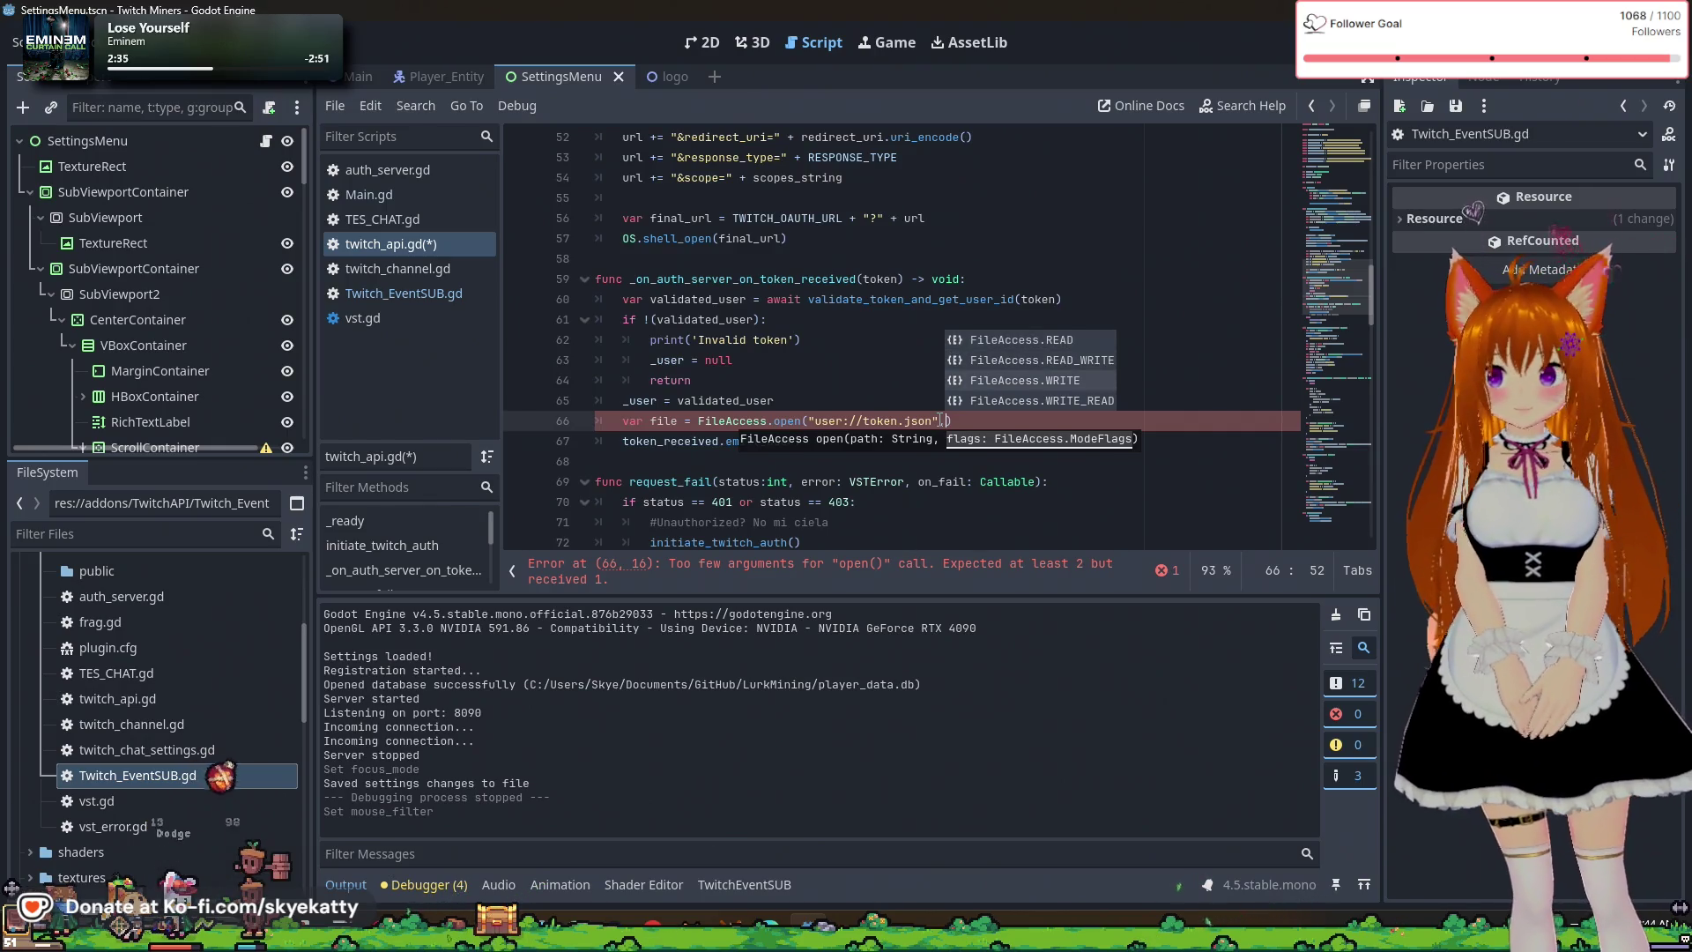
key(Return)
click(929, 360)
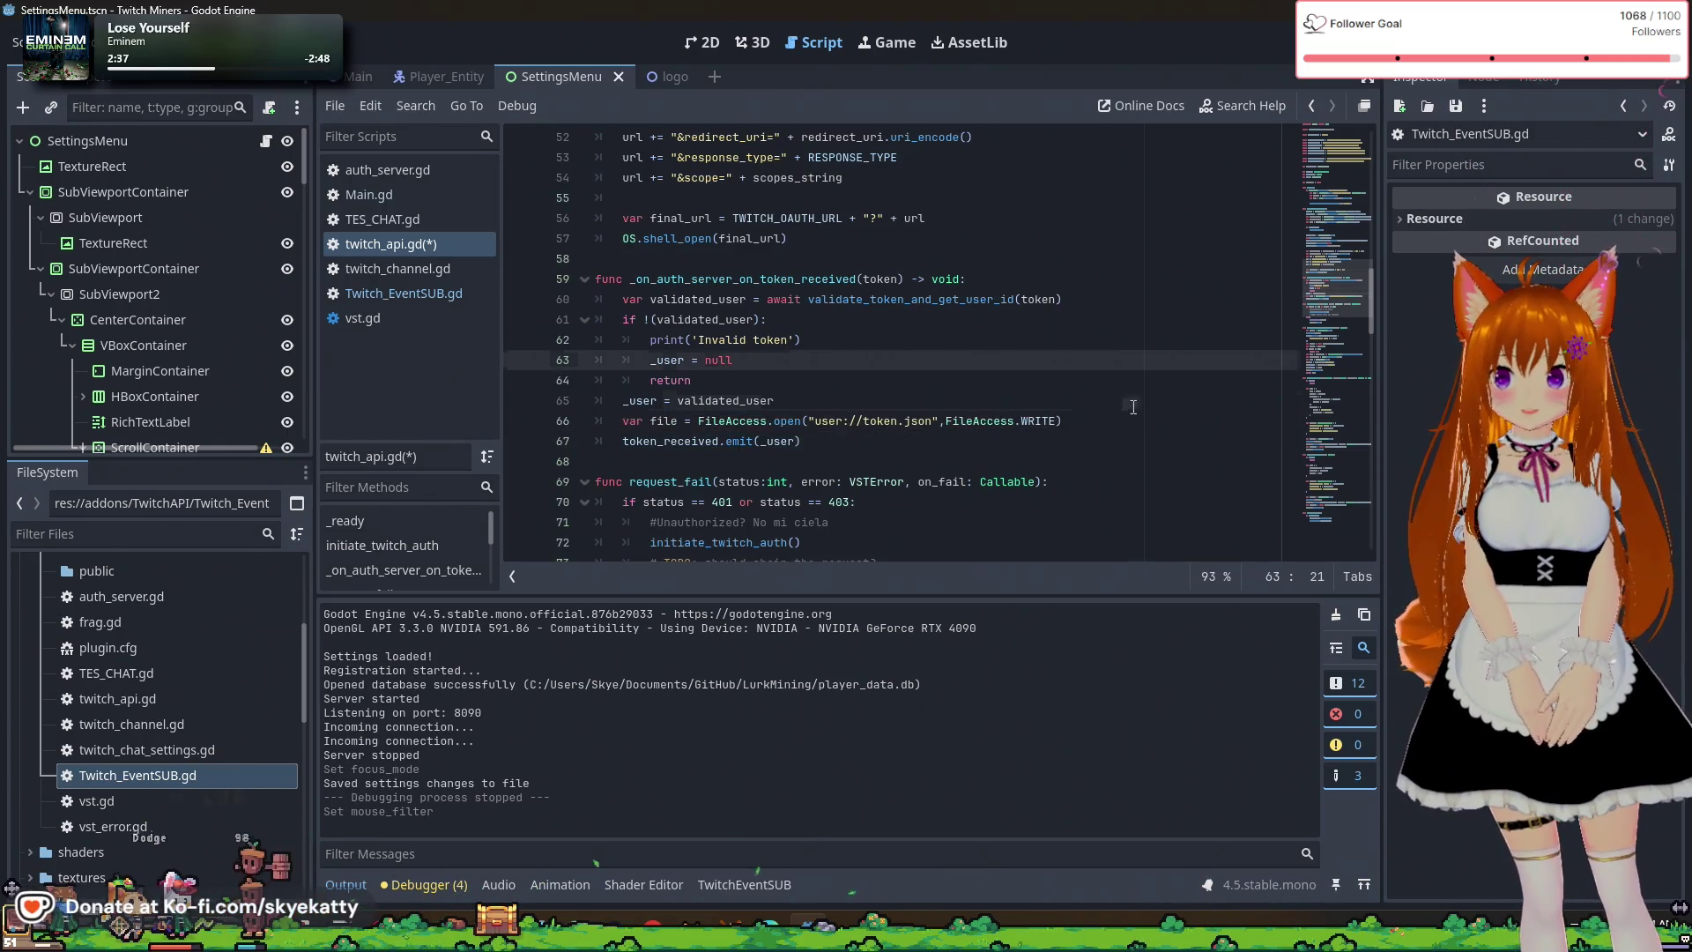
click(1098, 423)
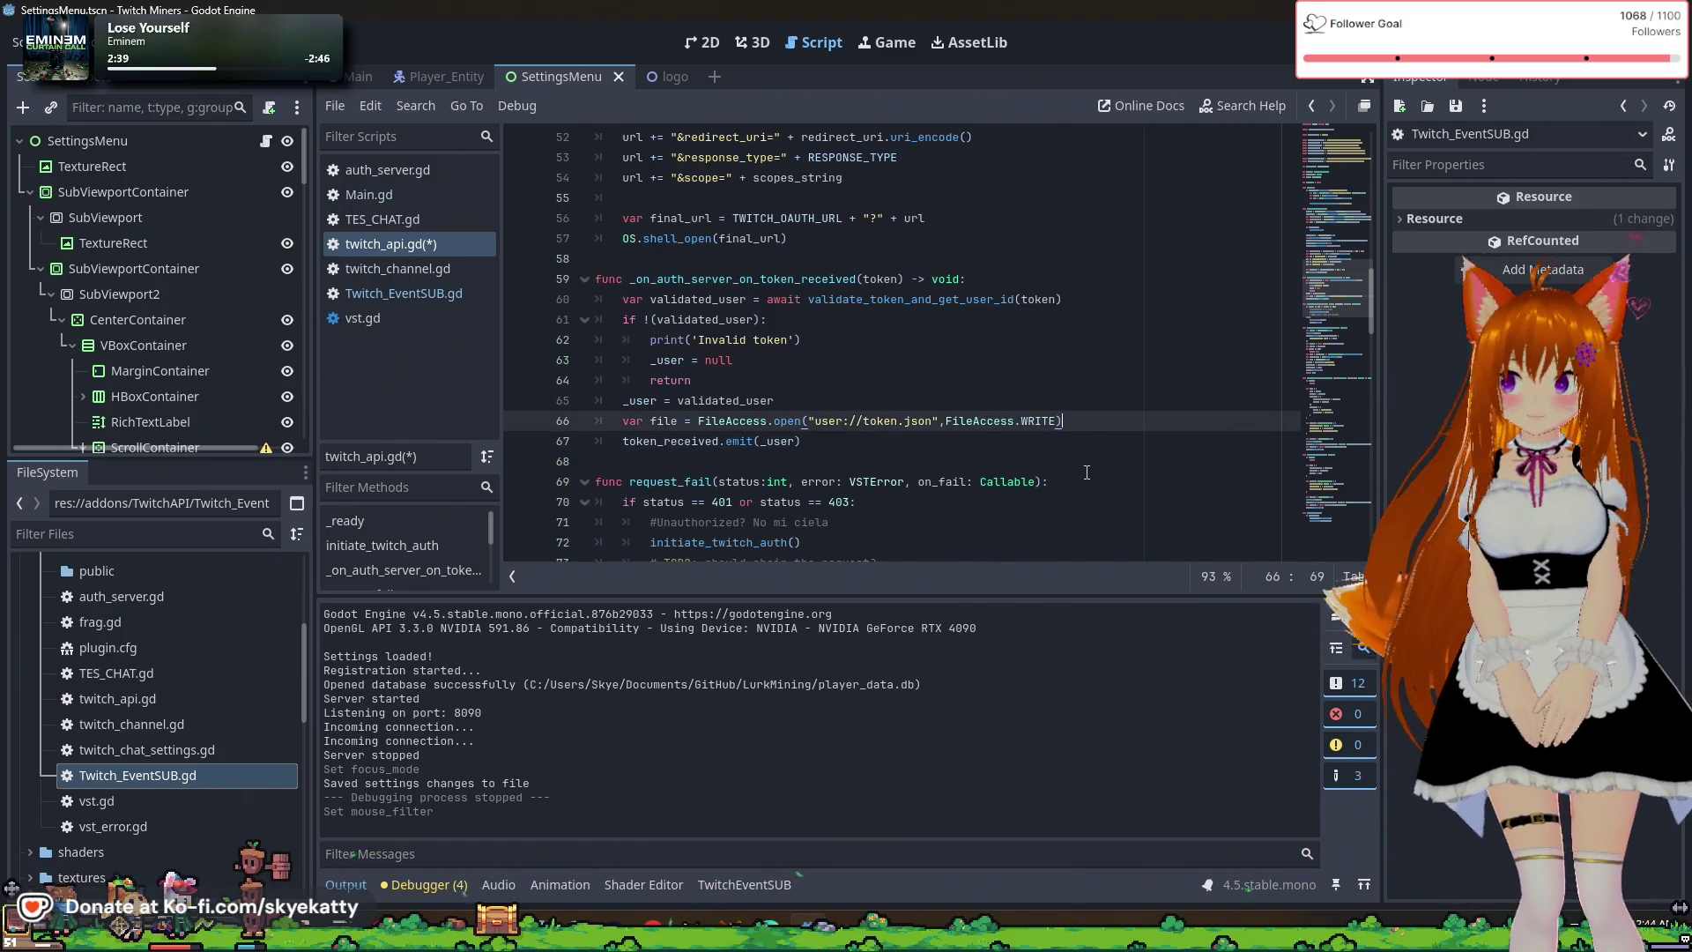
scroll(1087, 472, down, 1)
scroll(1093, 441, up, 2)
scroll(1097, 422, down, 1)
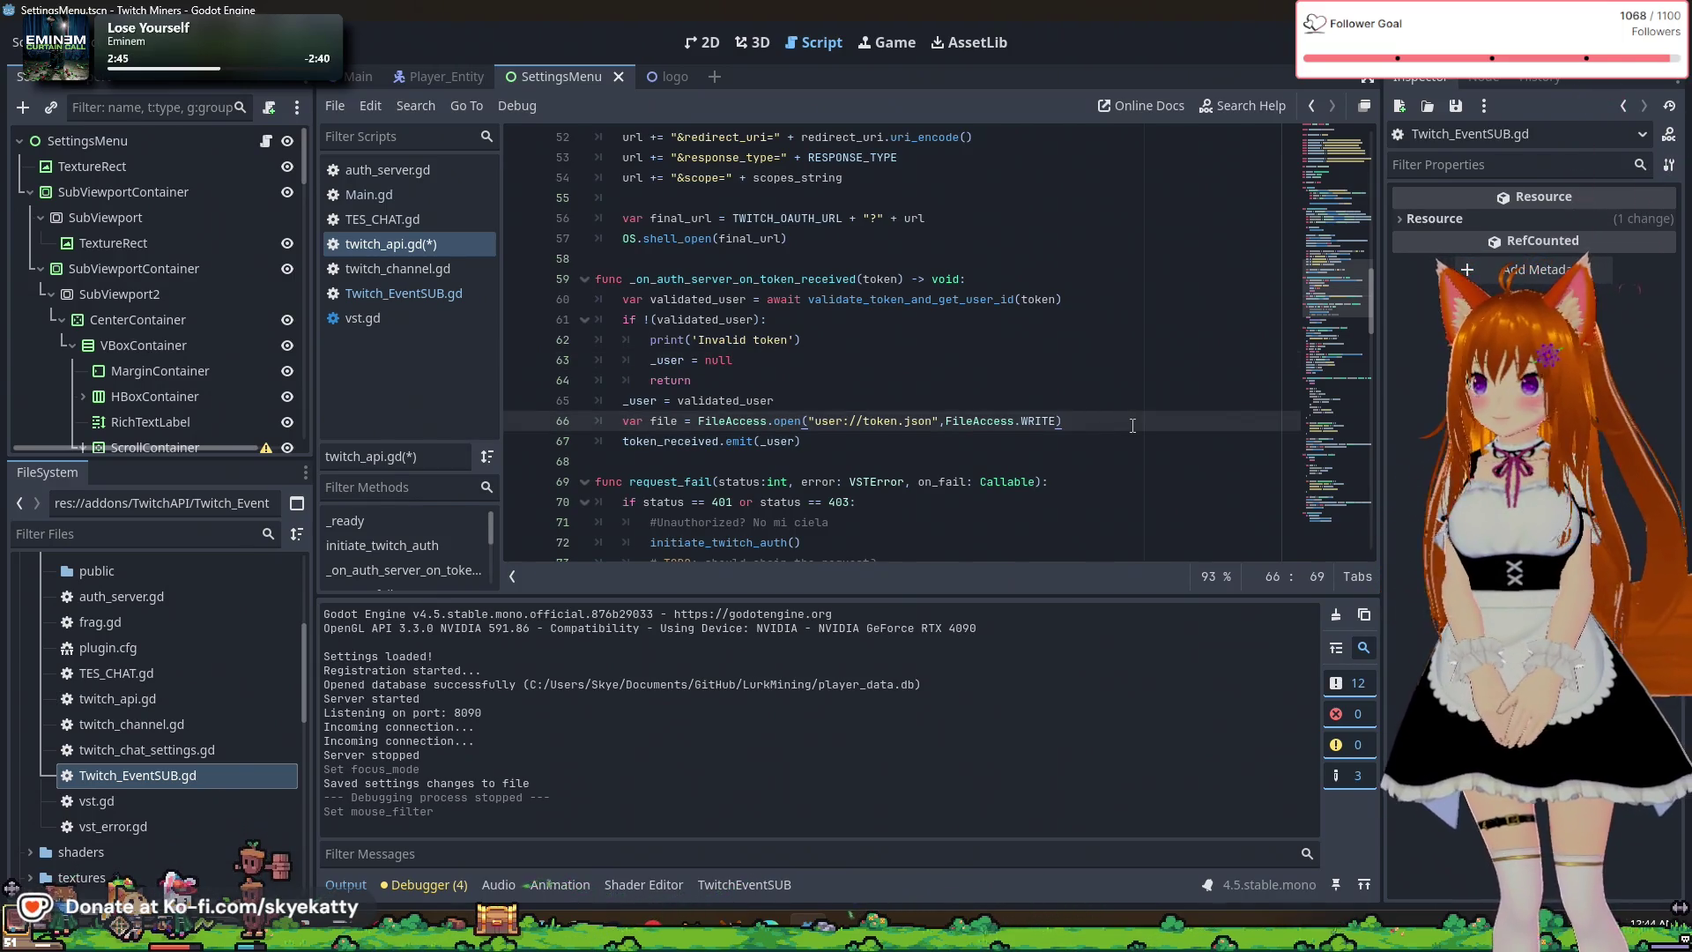
Add var content = {"token" : token} below the file-open line.
key(Return)
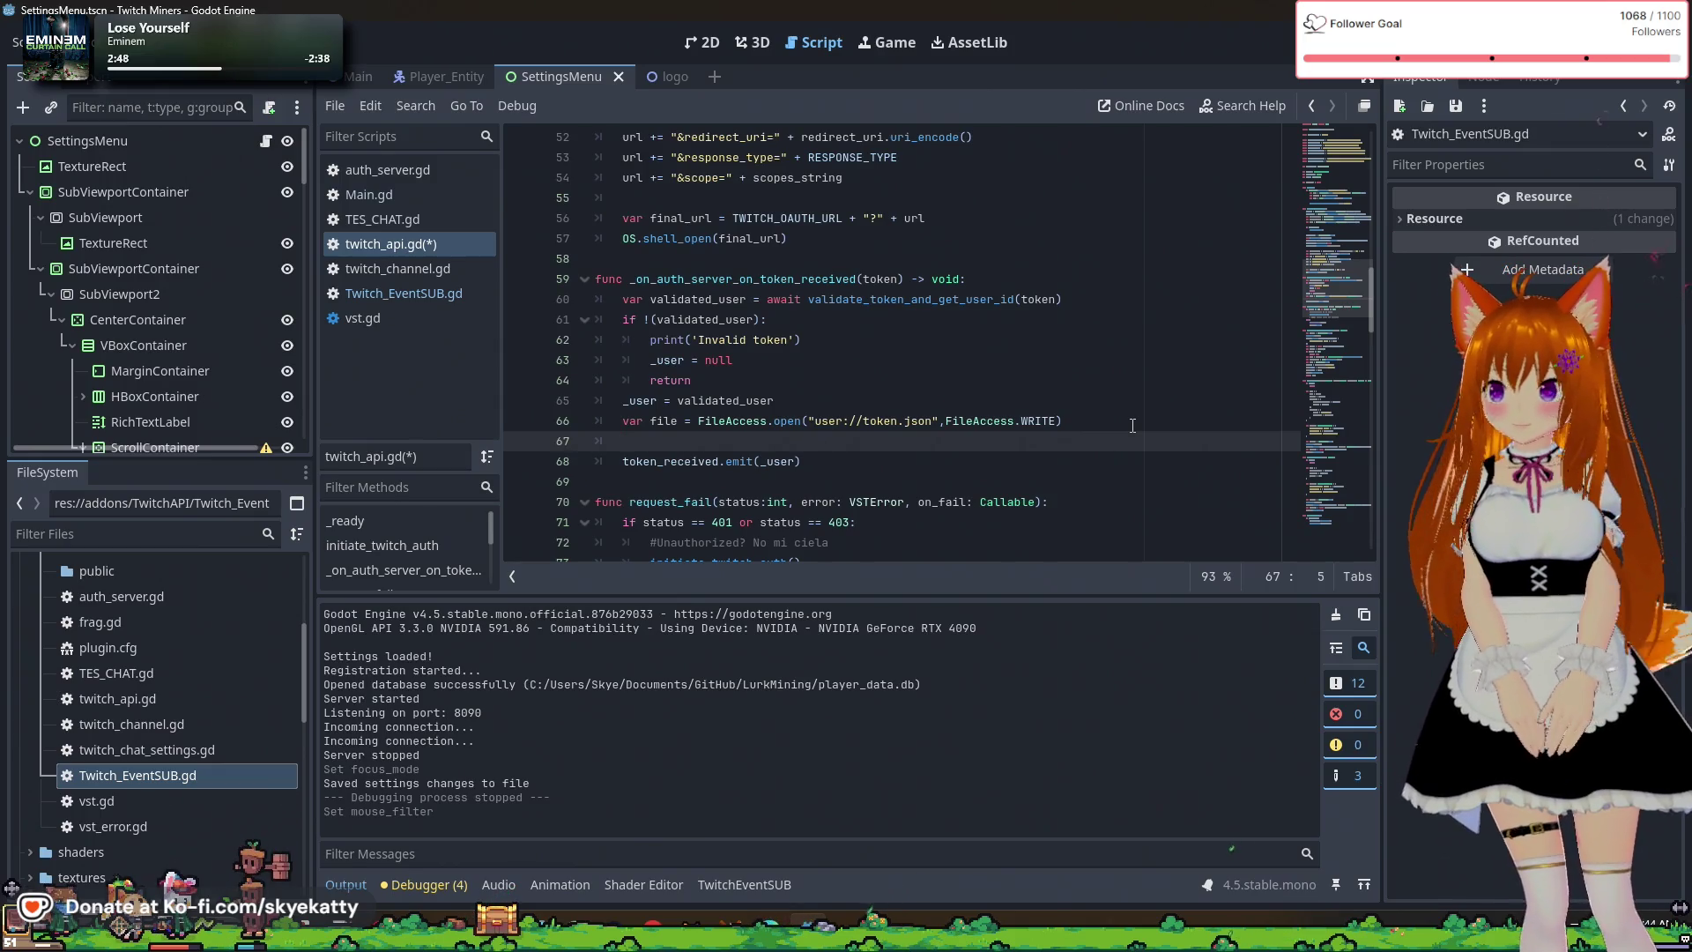
text(varcontent = )
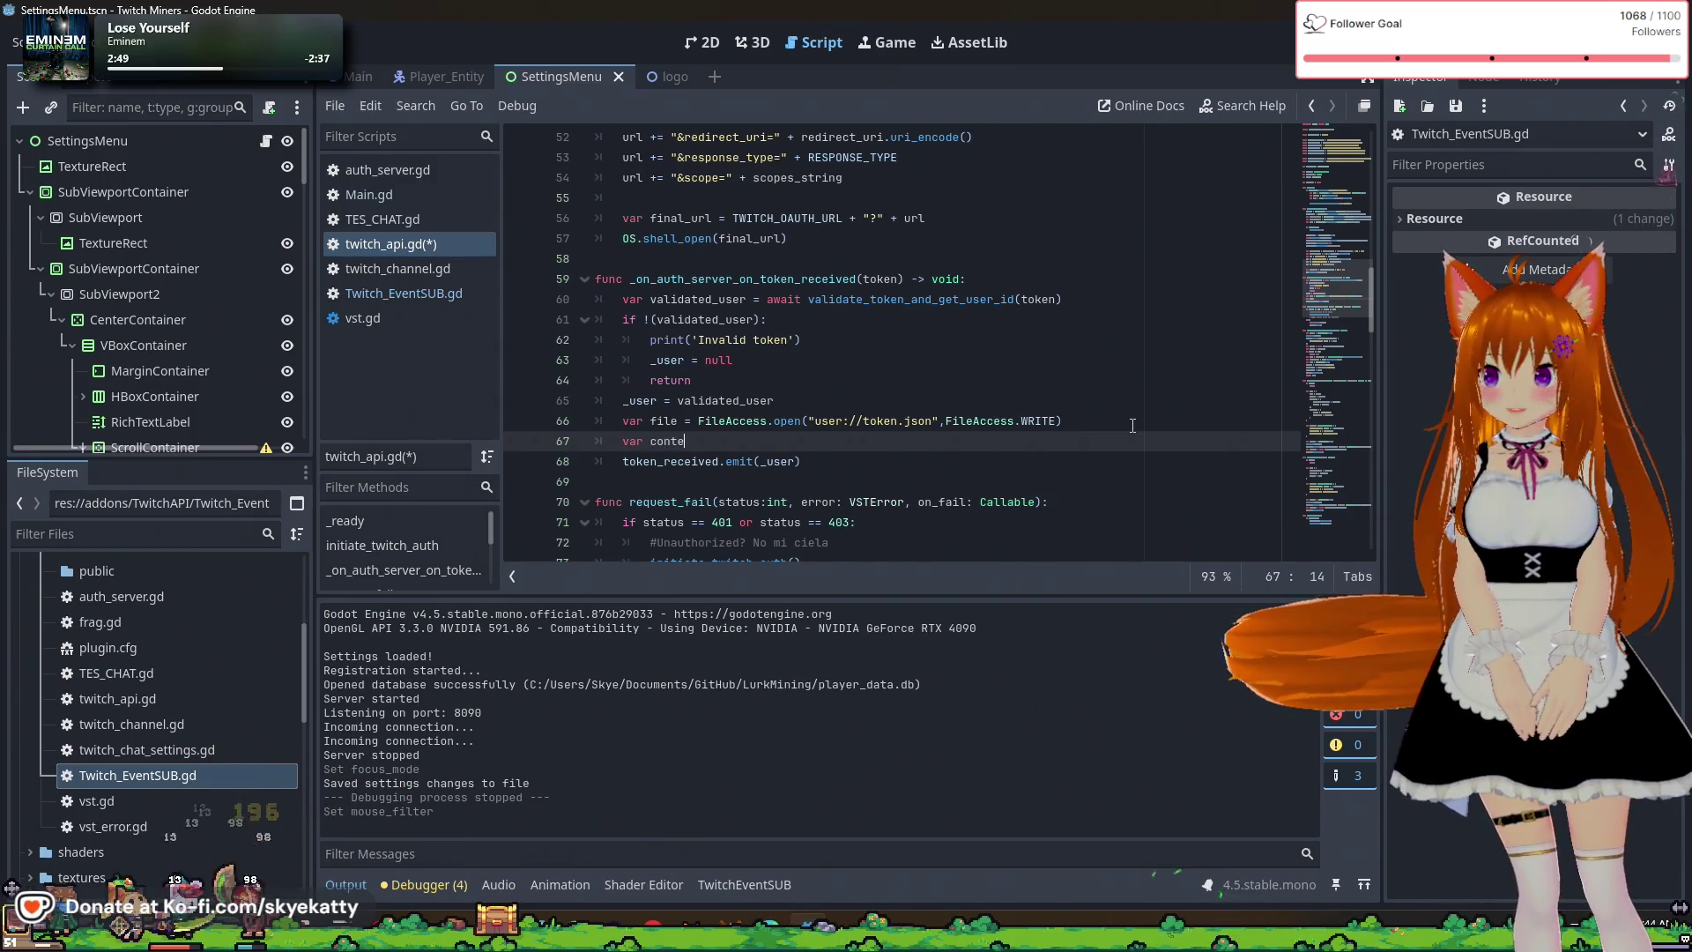
text({")
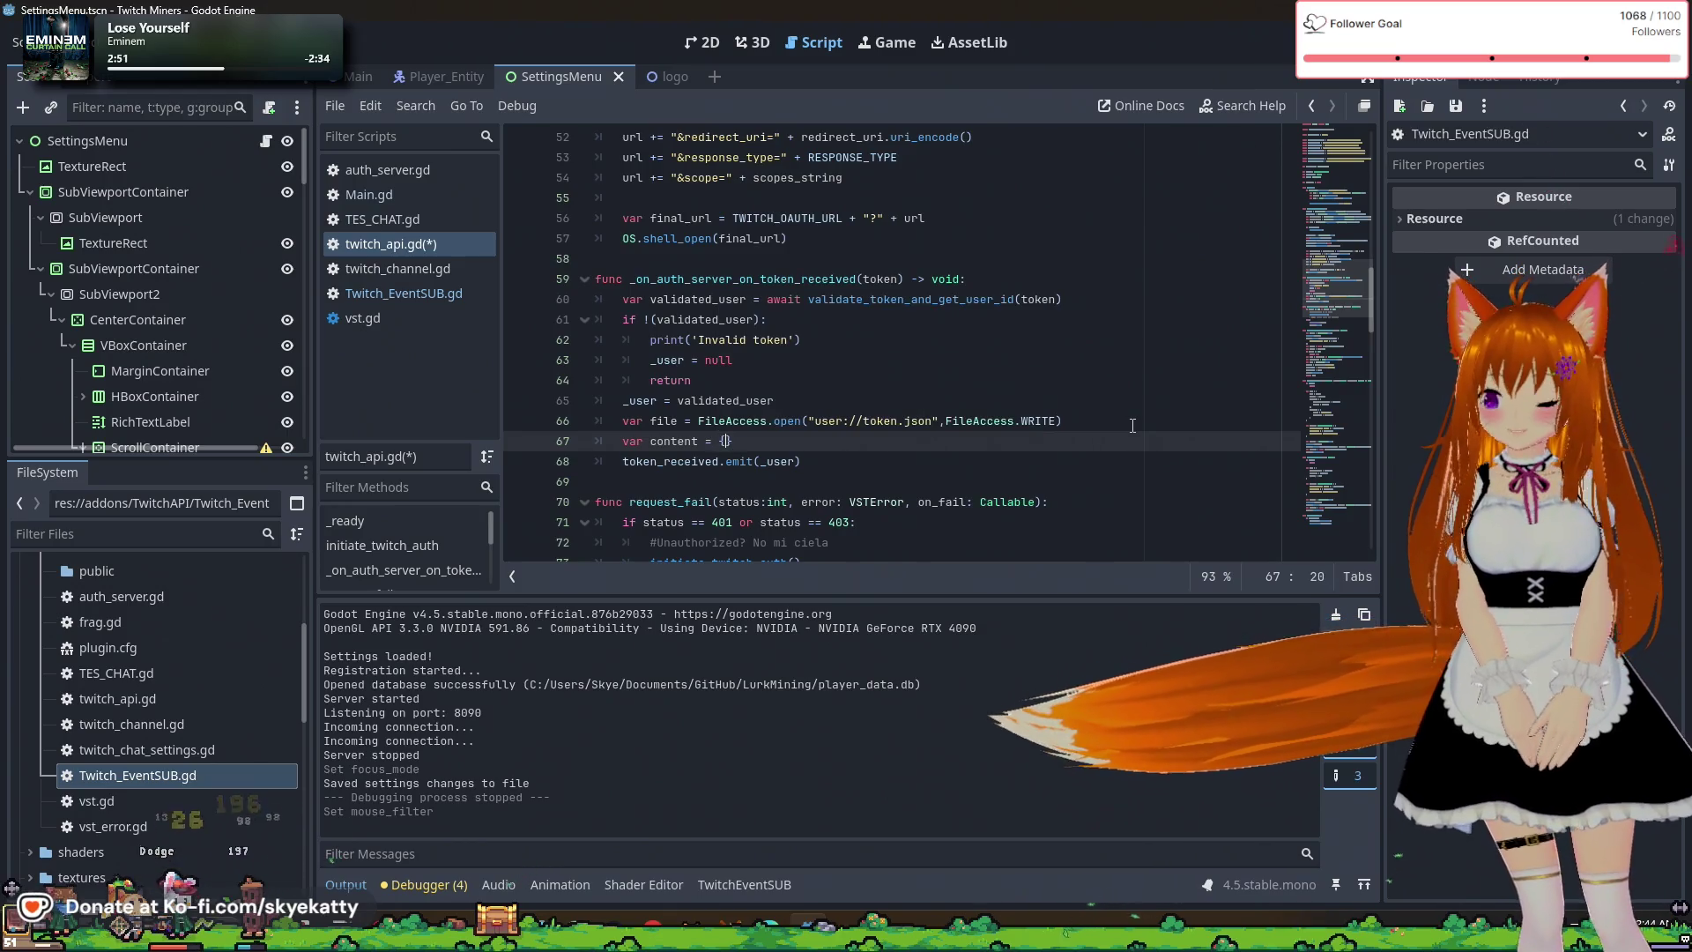
text(token")
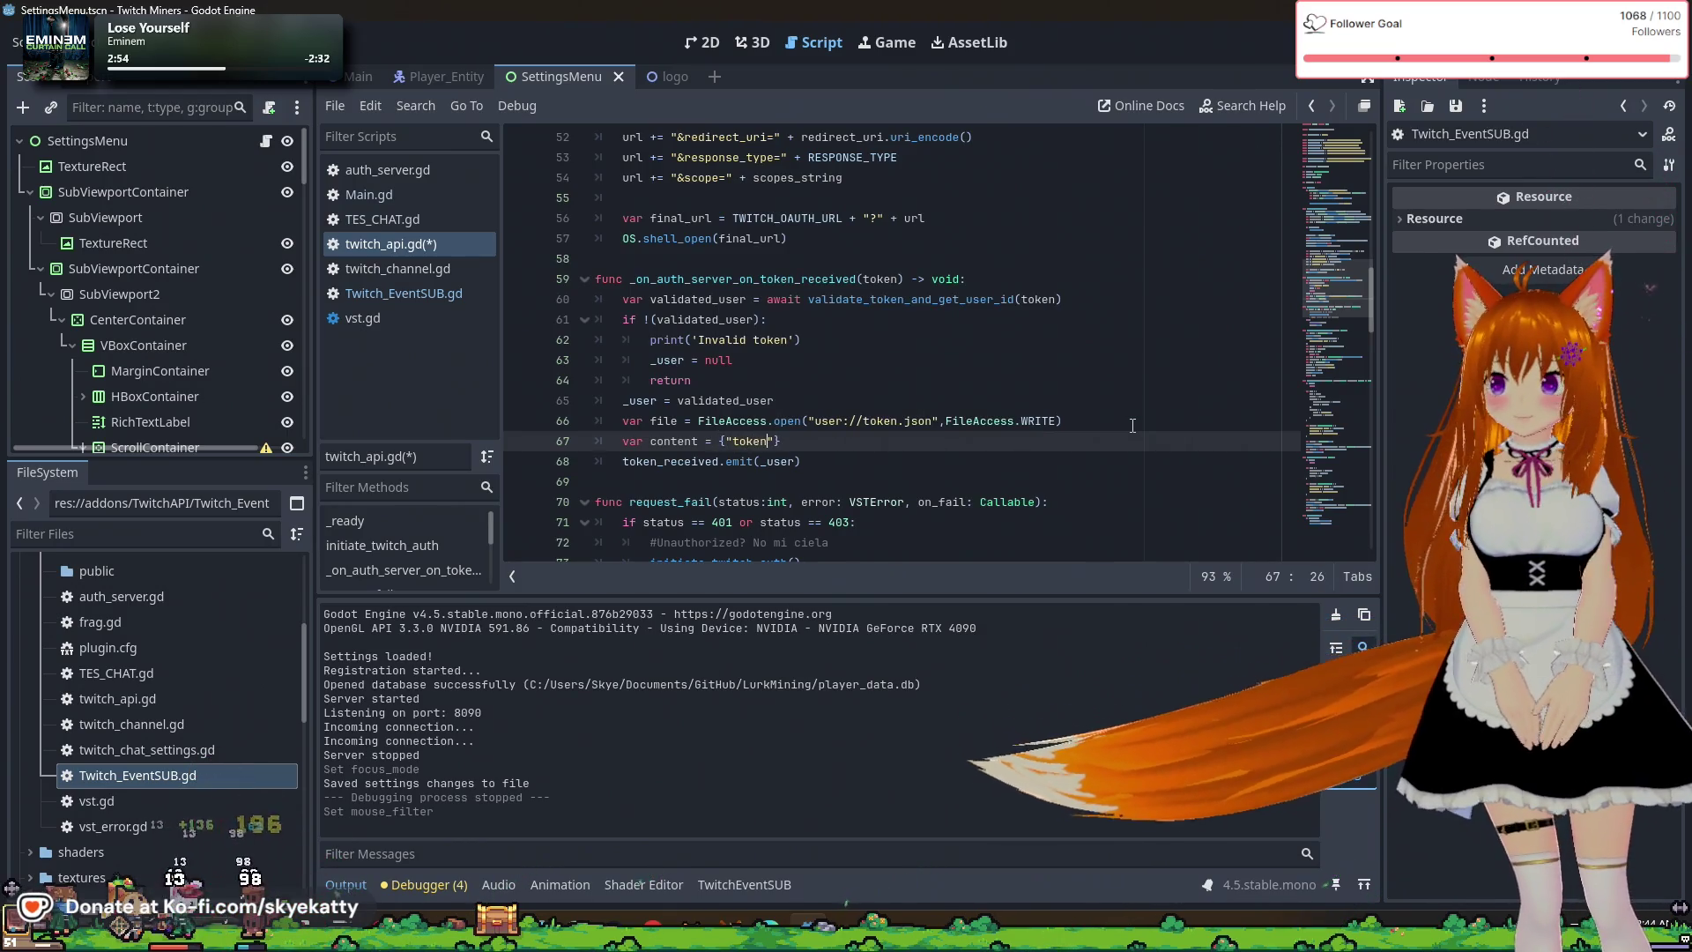
text( : token)
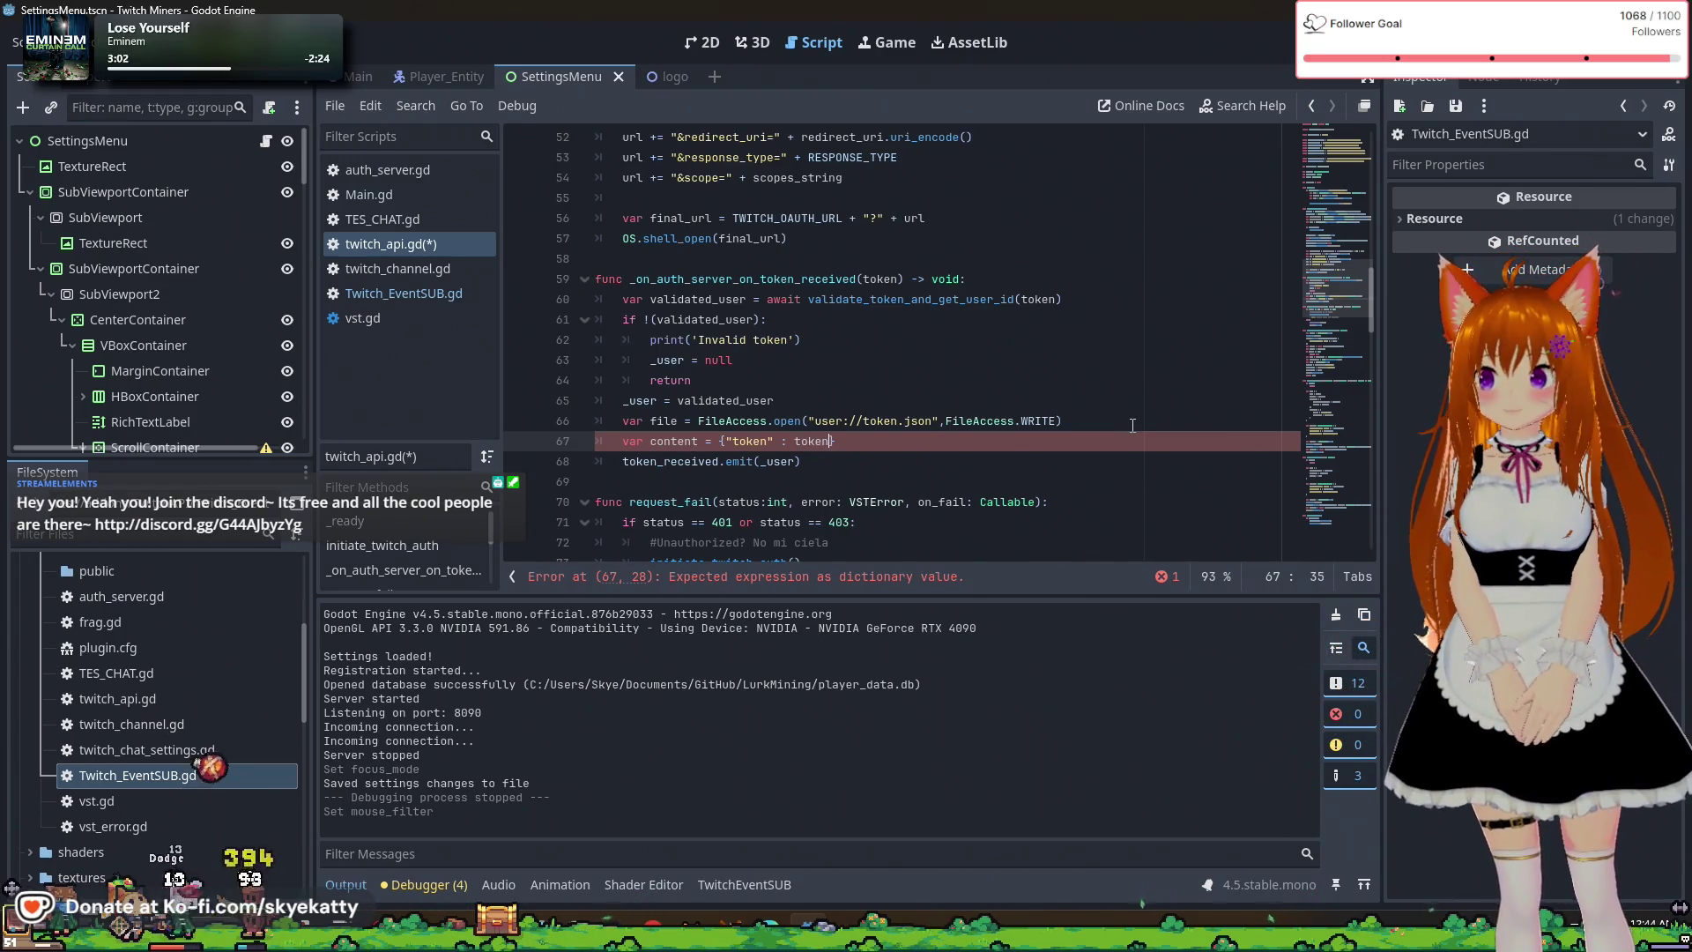
click(908, 443)
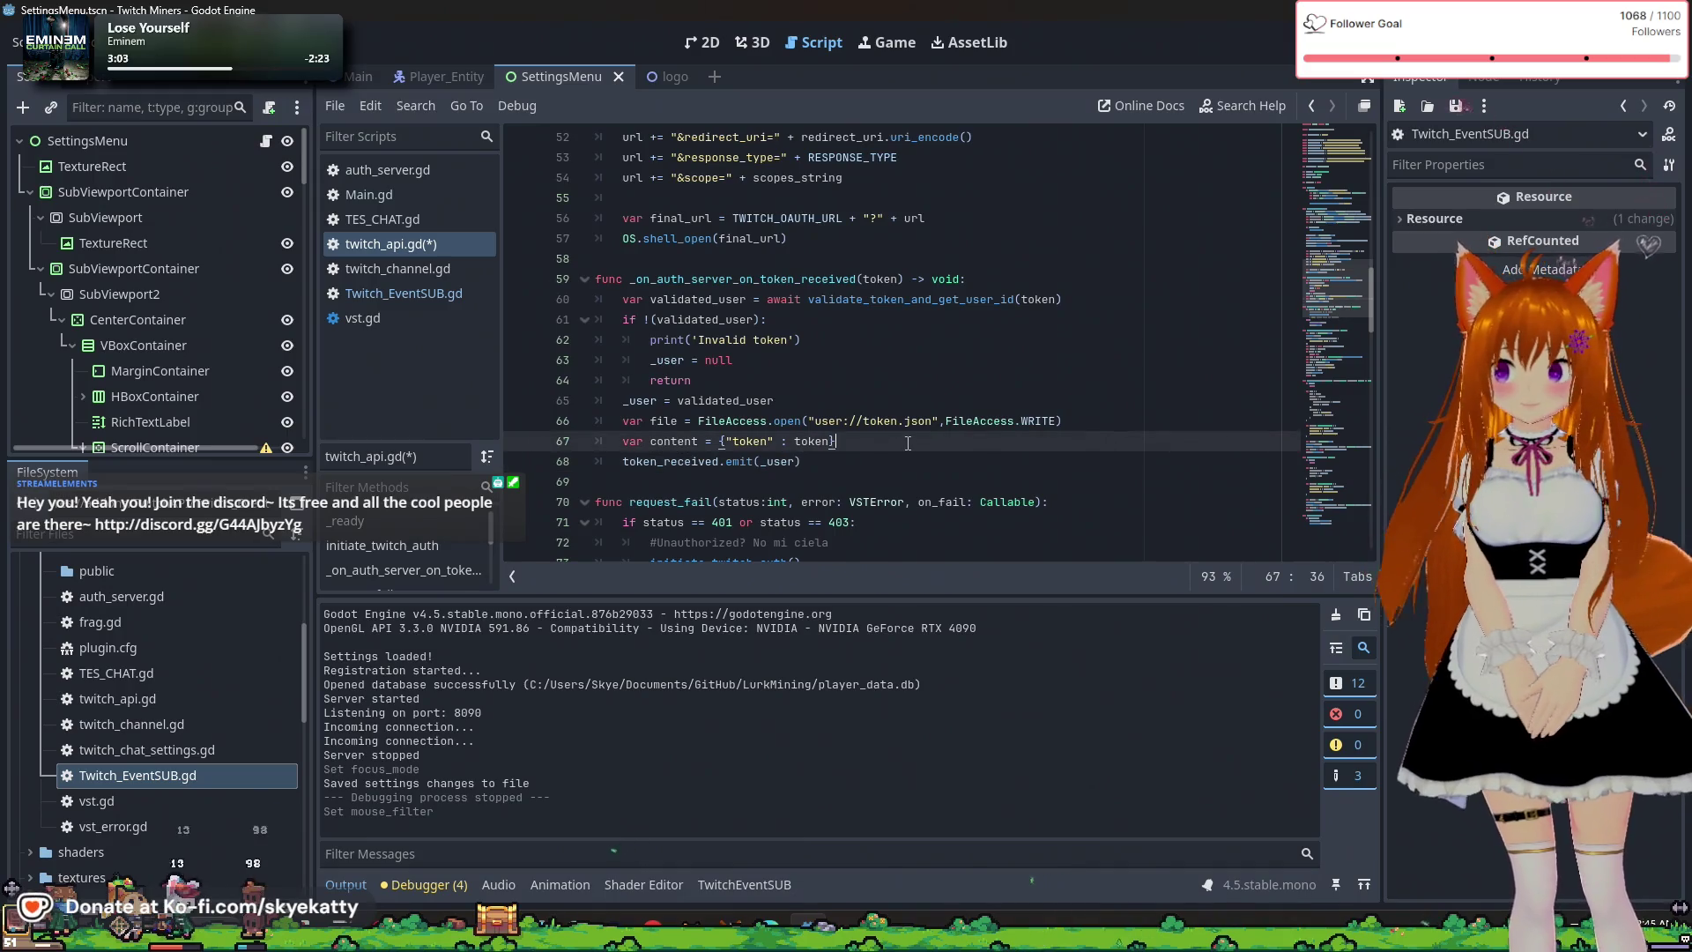
Add var json = JSON.stringify(content, " ") on the next line.
key(Return)
text(var jso)
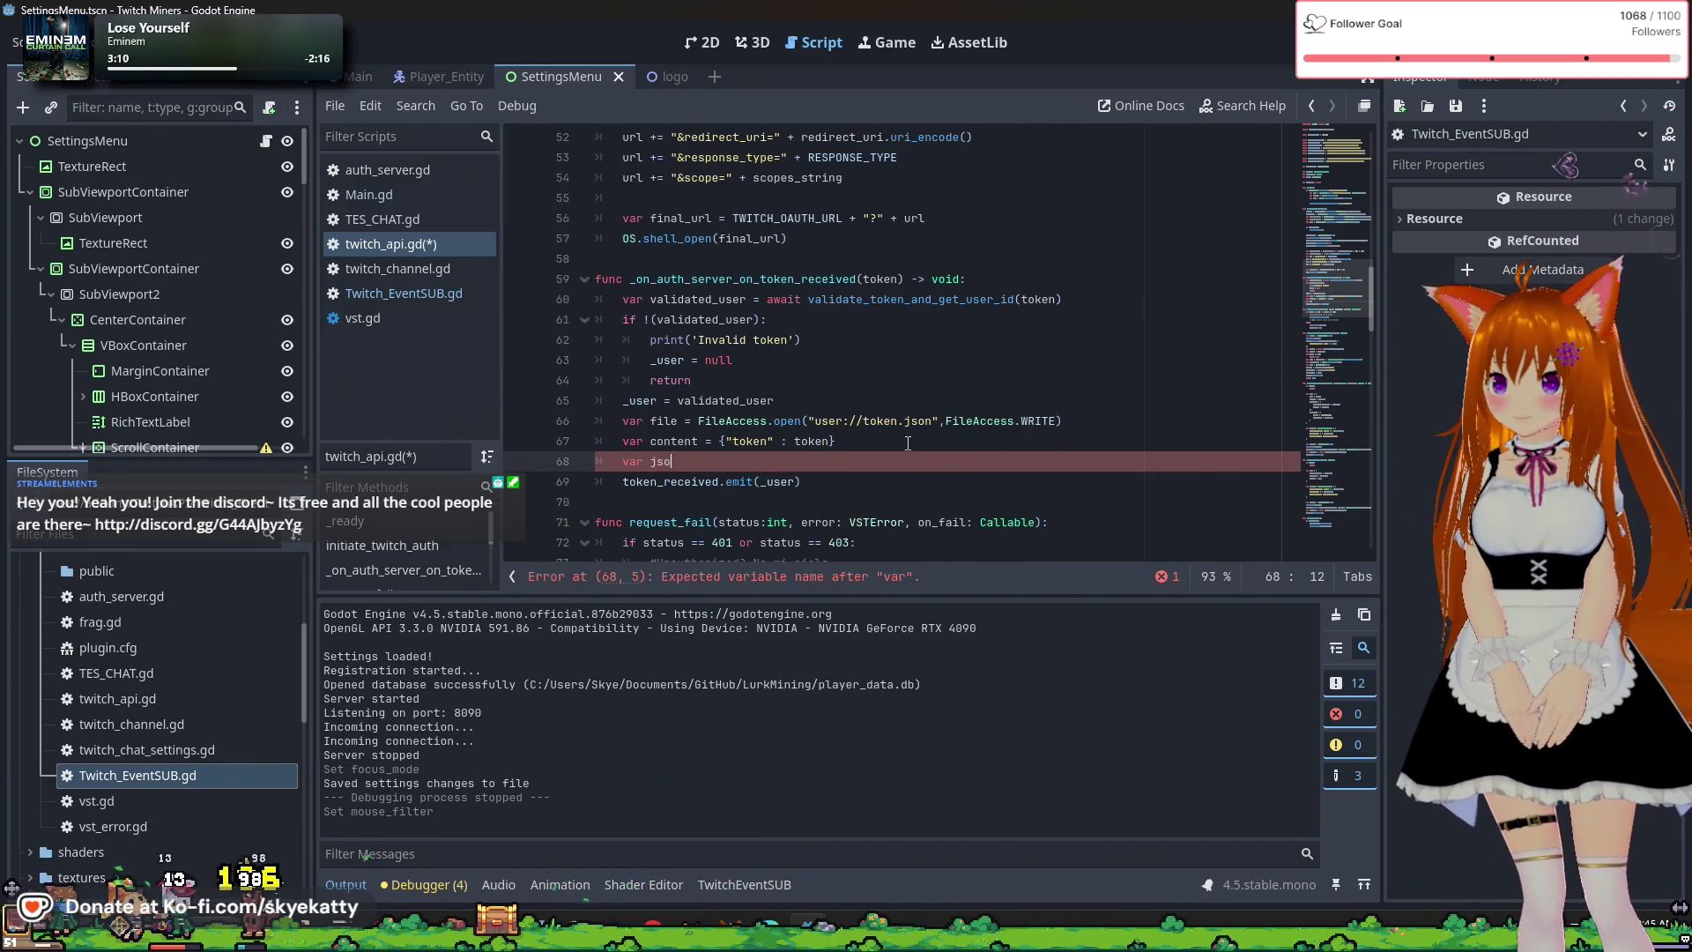
text(n = )
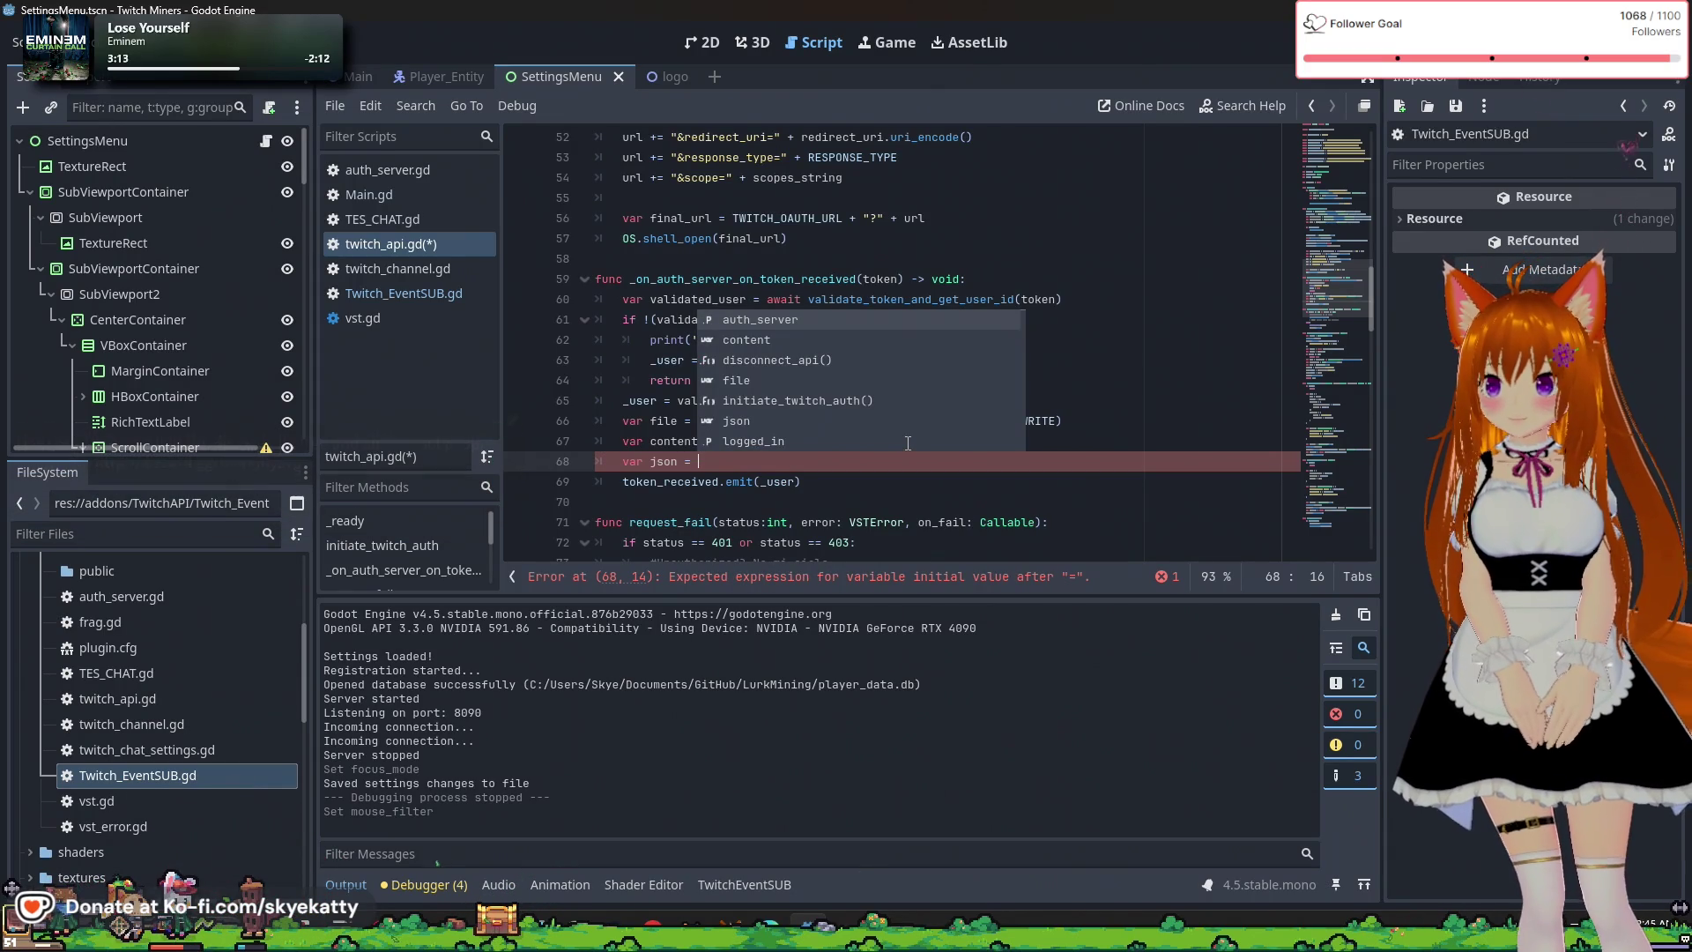
text(JSON.s)
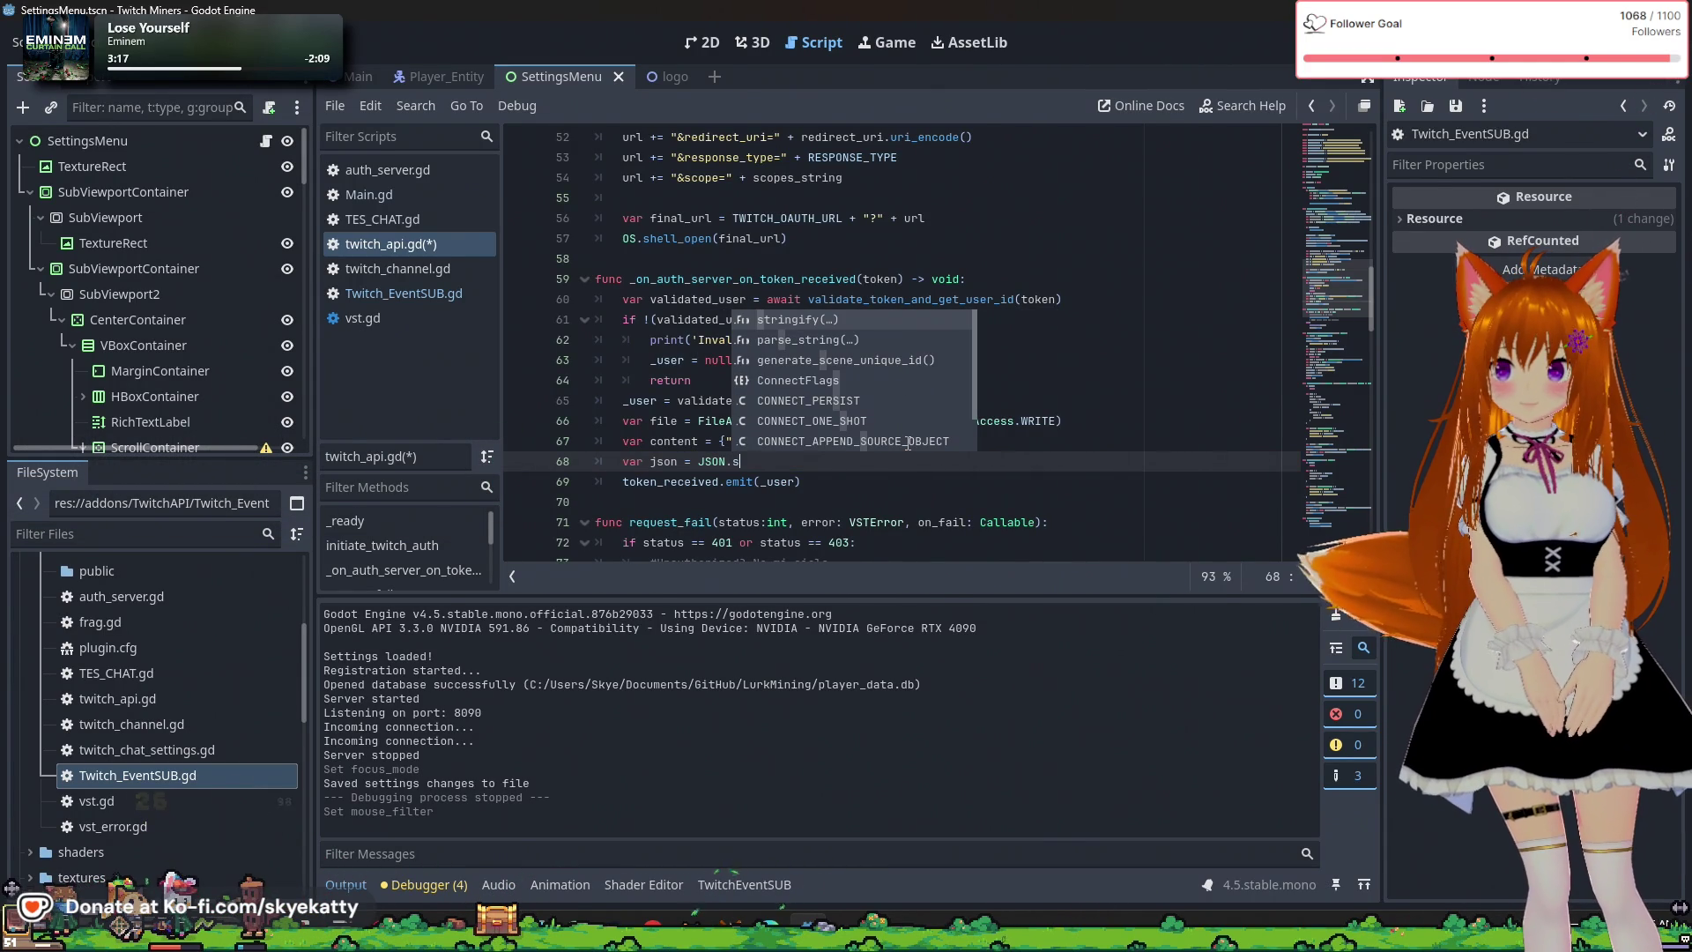
key(Return)
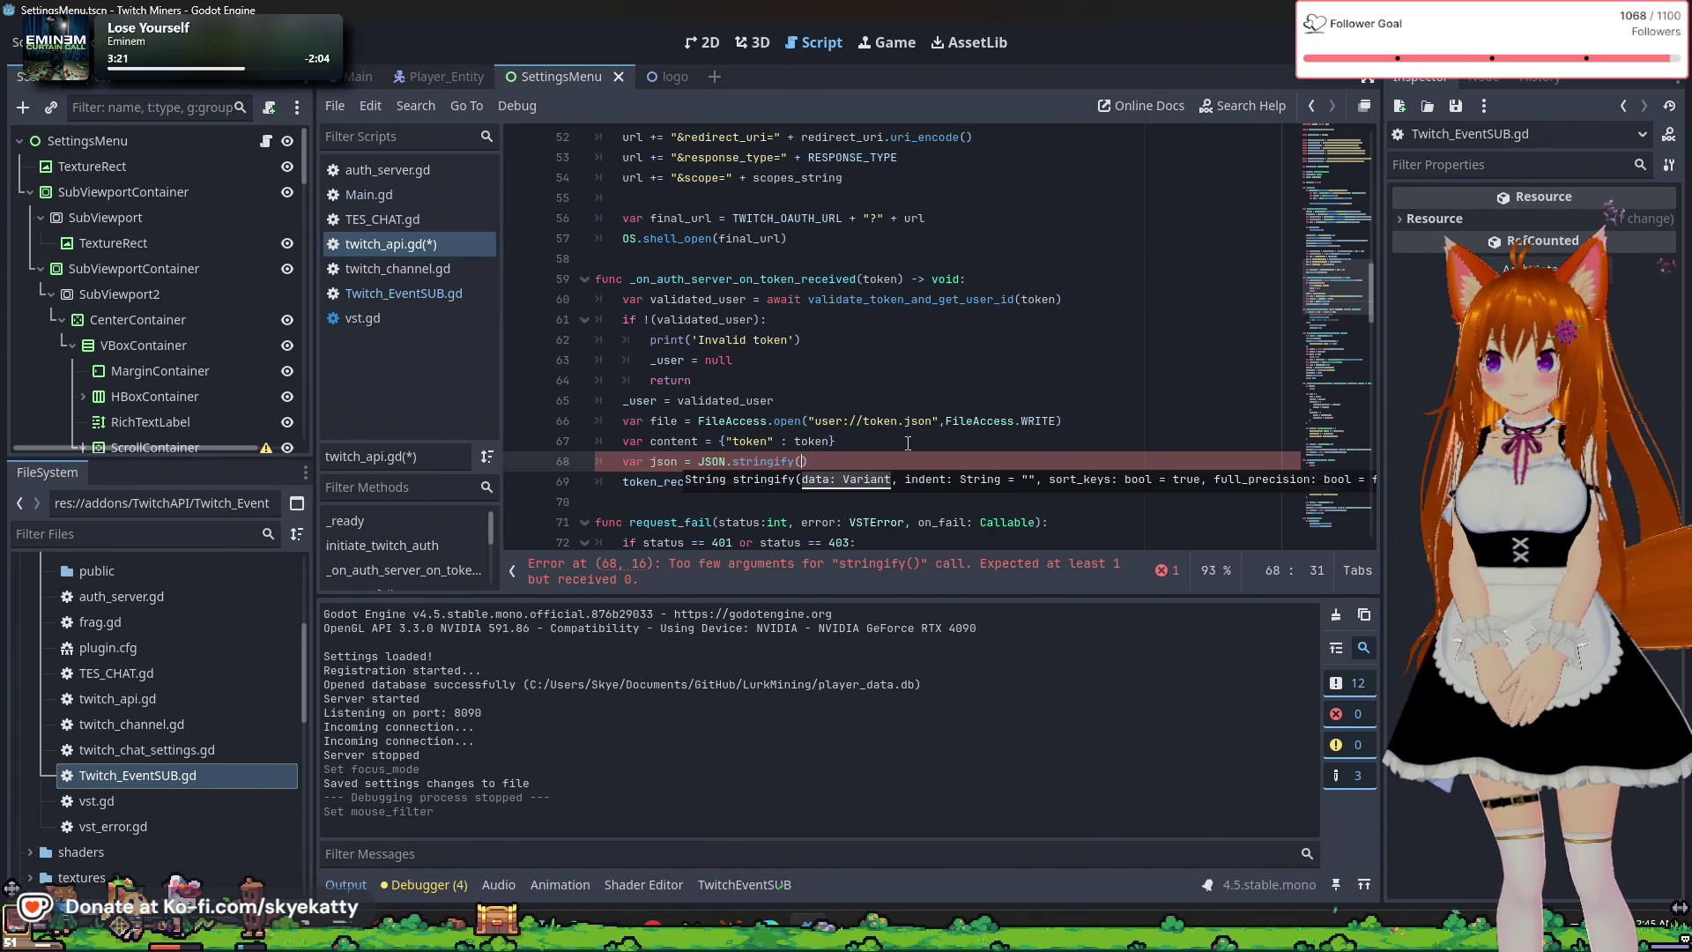
text(content)
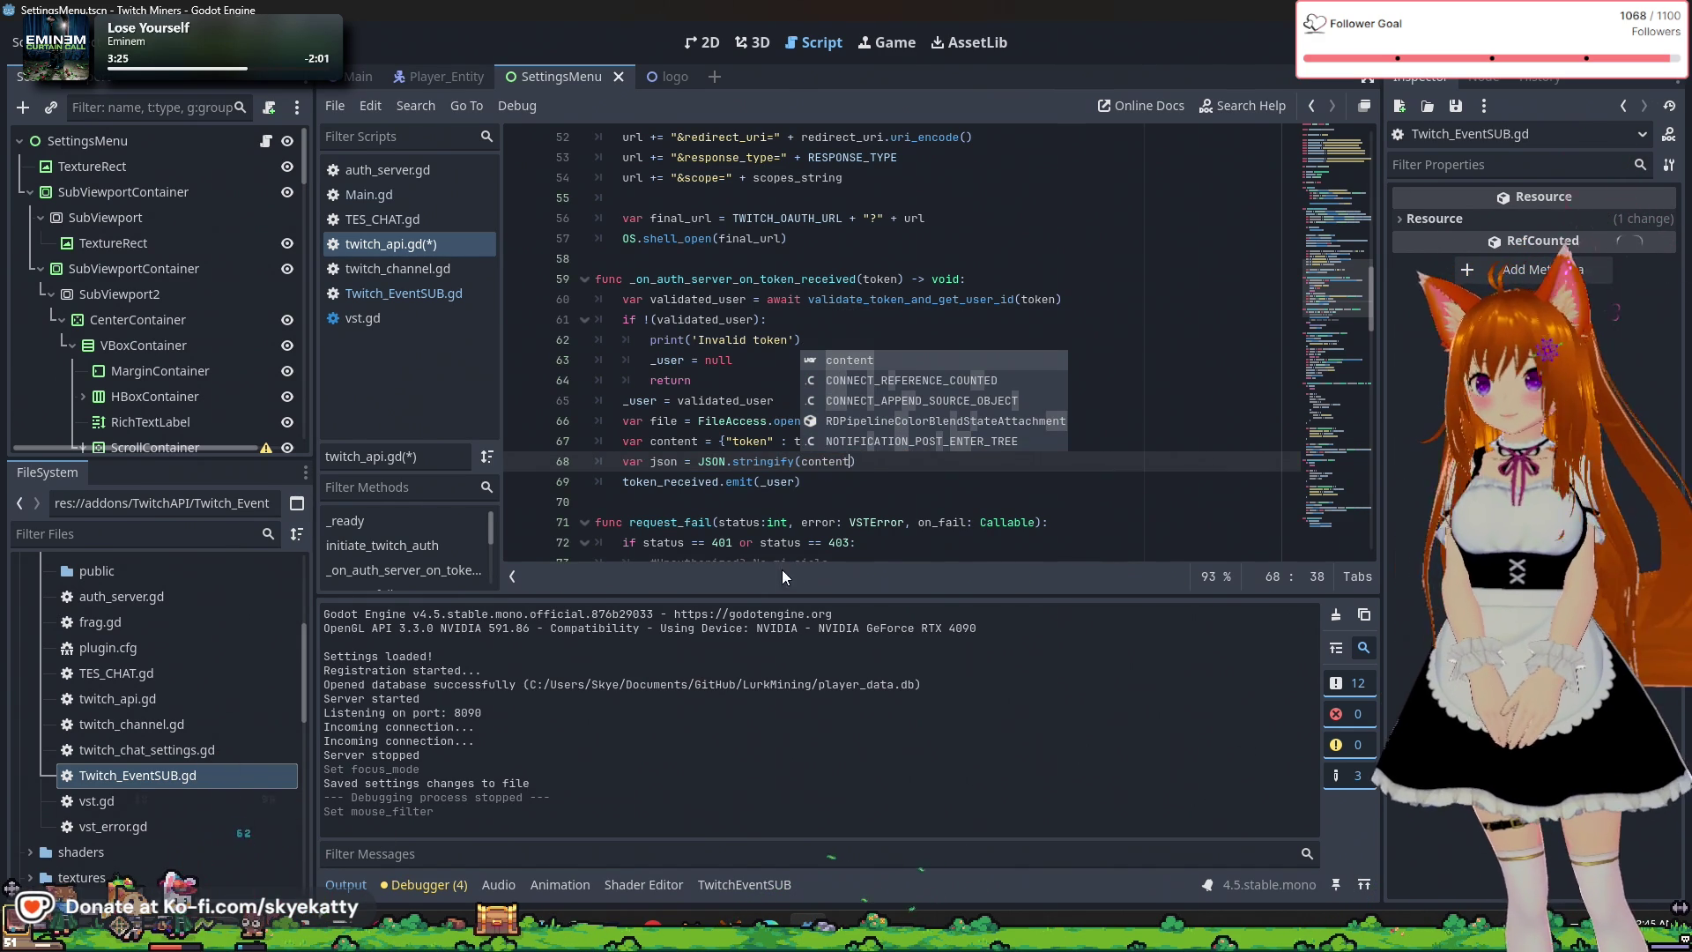
key(Escape)
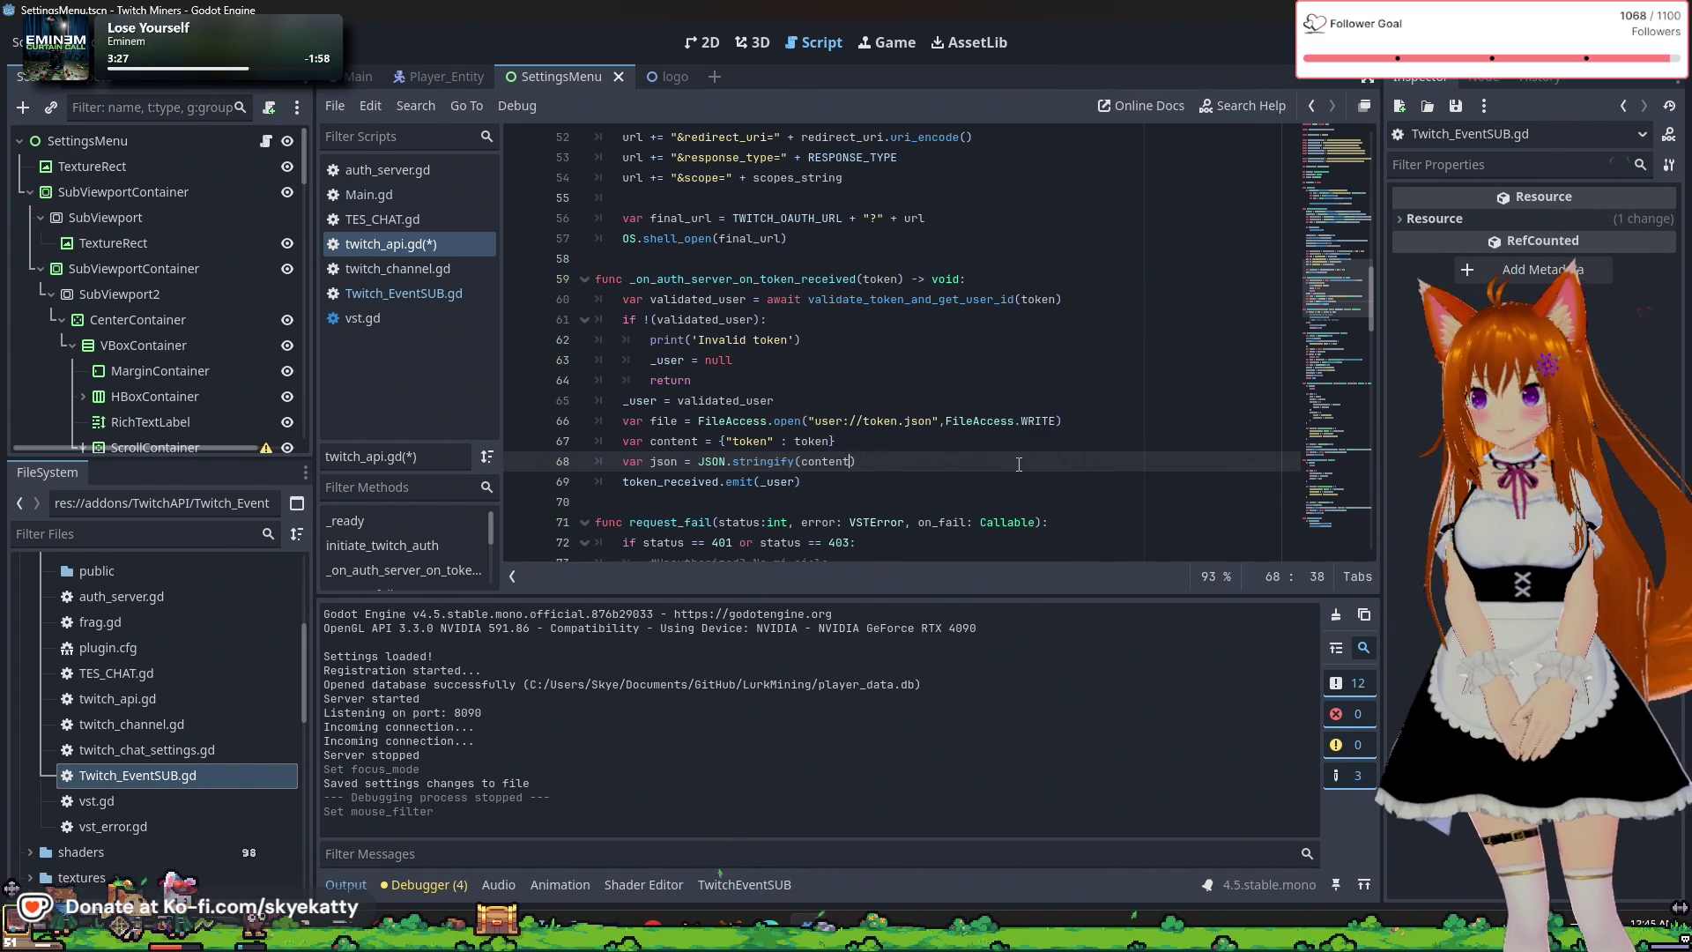
text(, ")
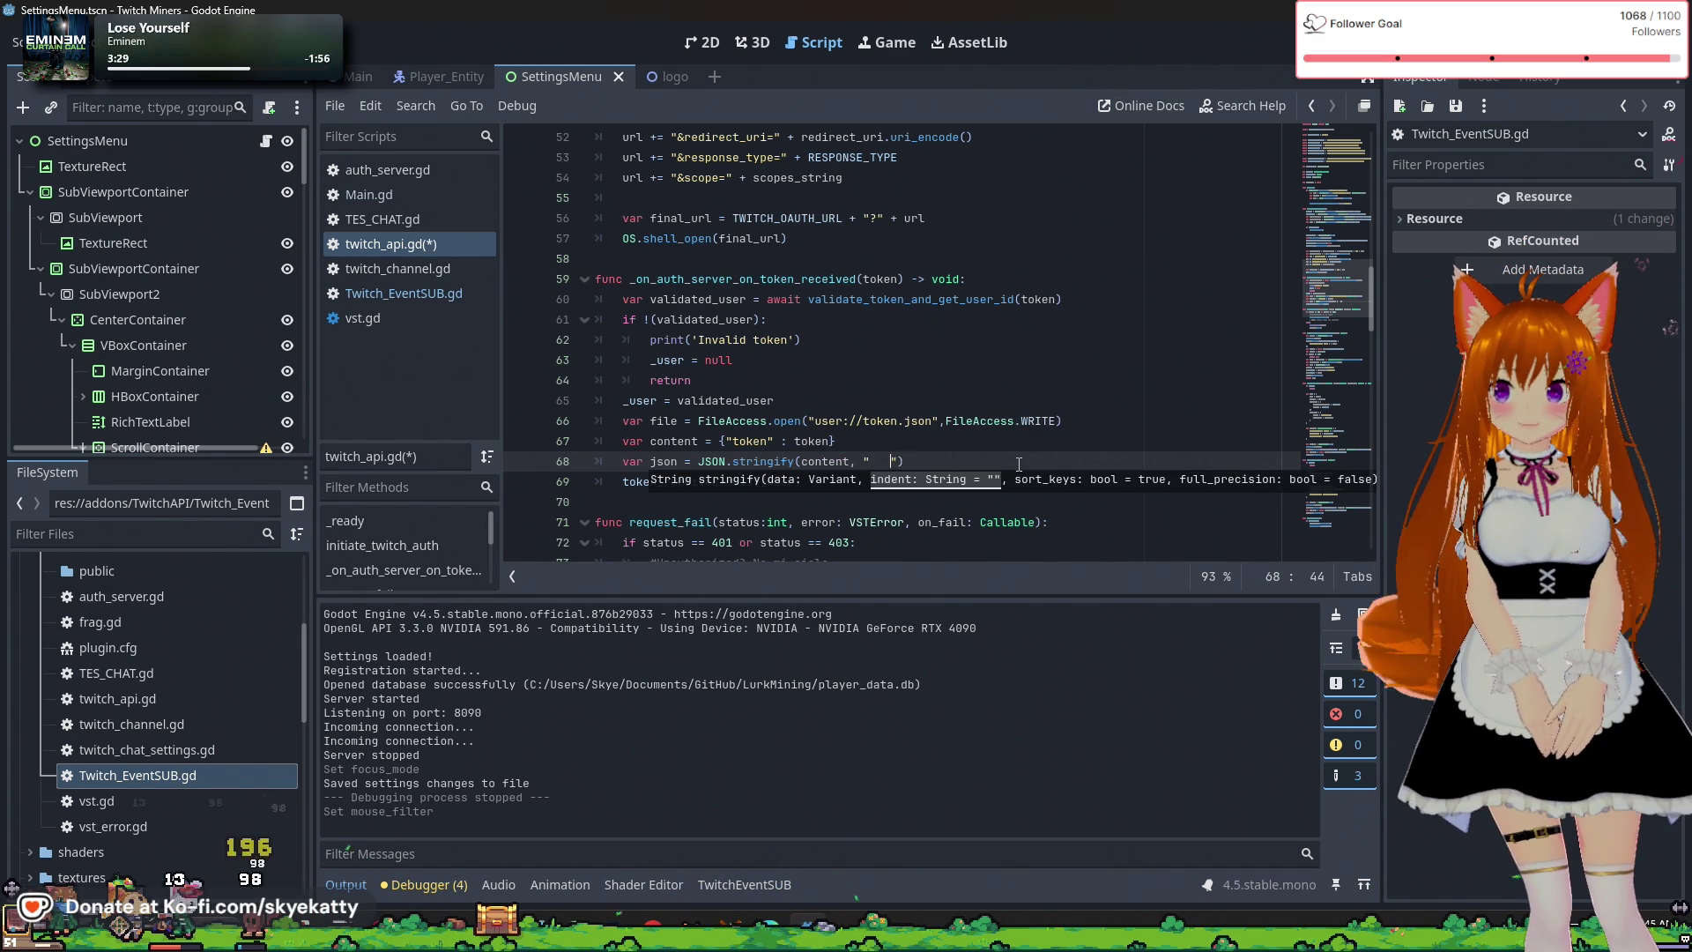
key(End)
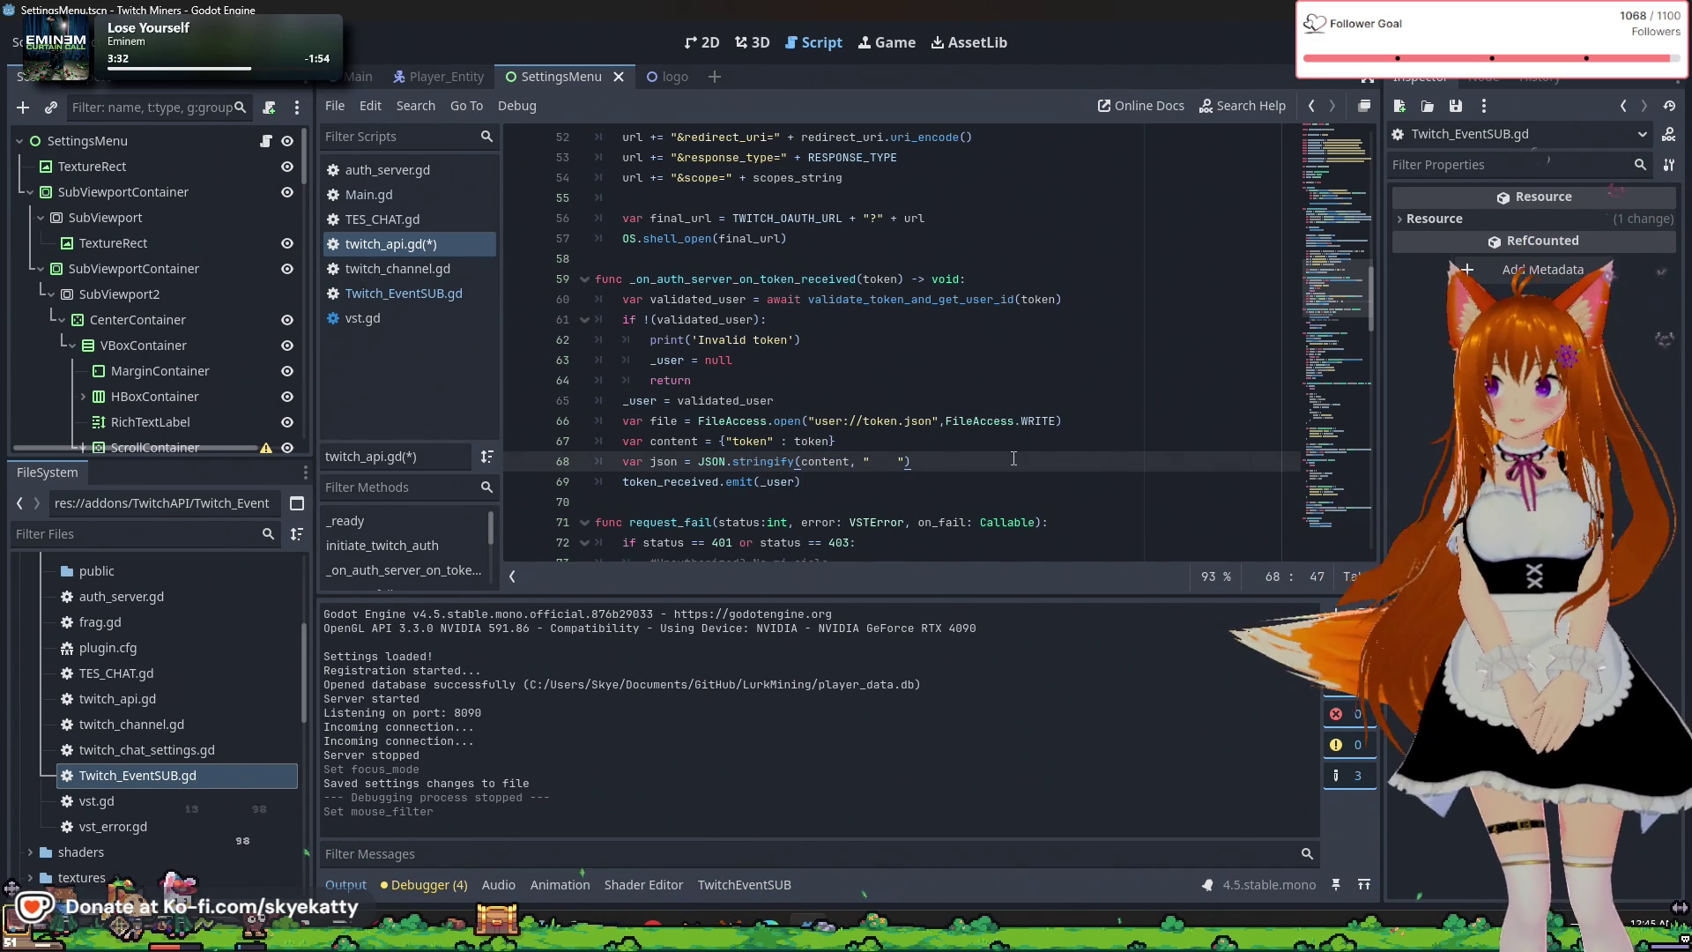
key(Return)
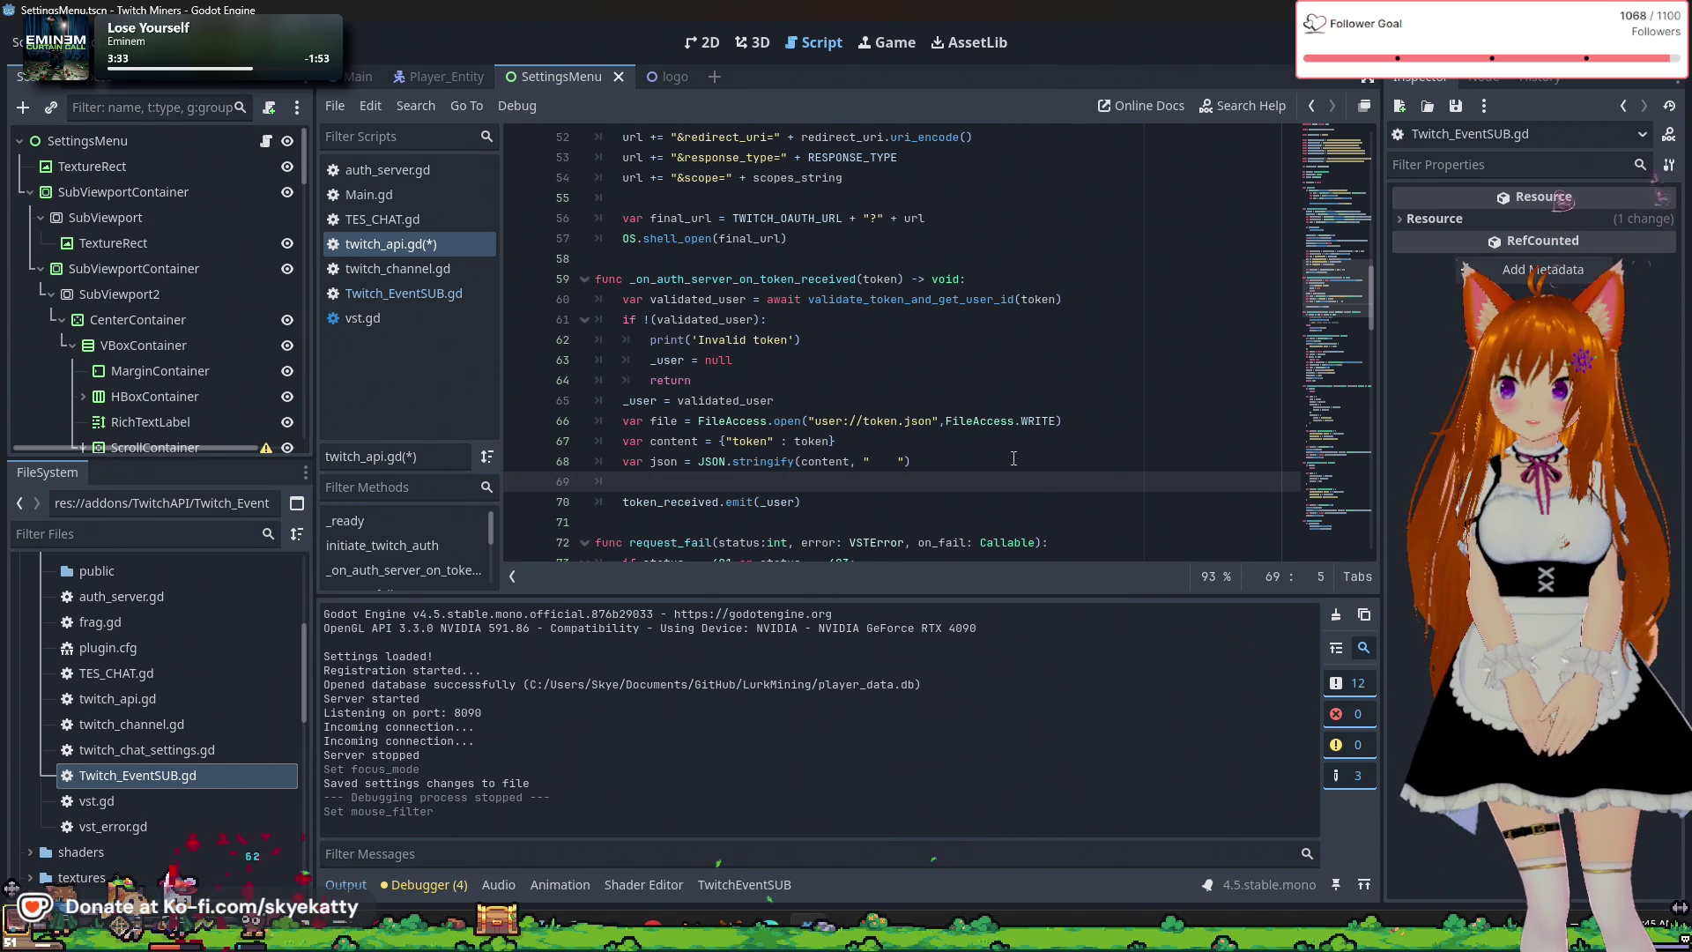
Add file.store_string(json) after the JSON.stringify line.
text(file)
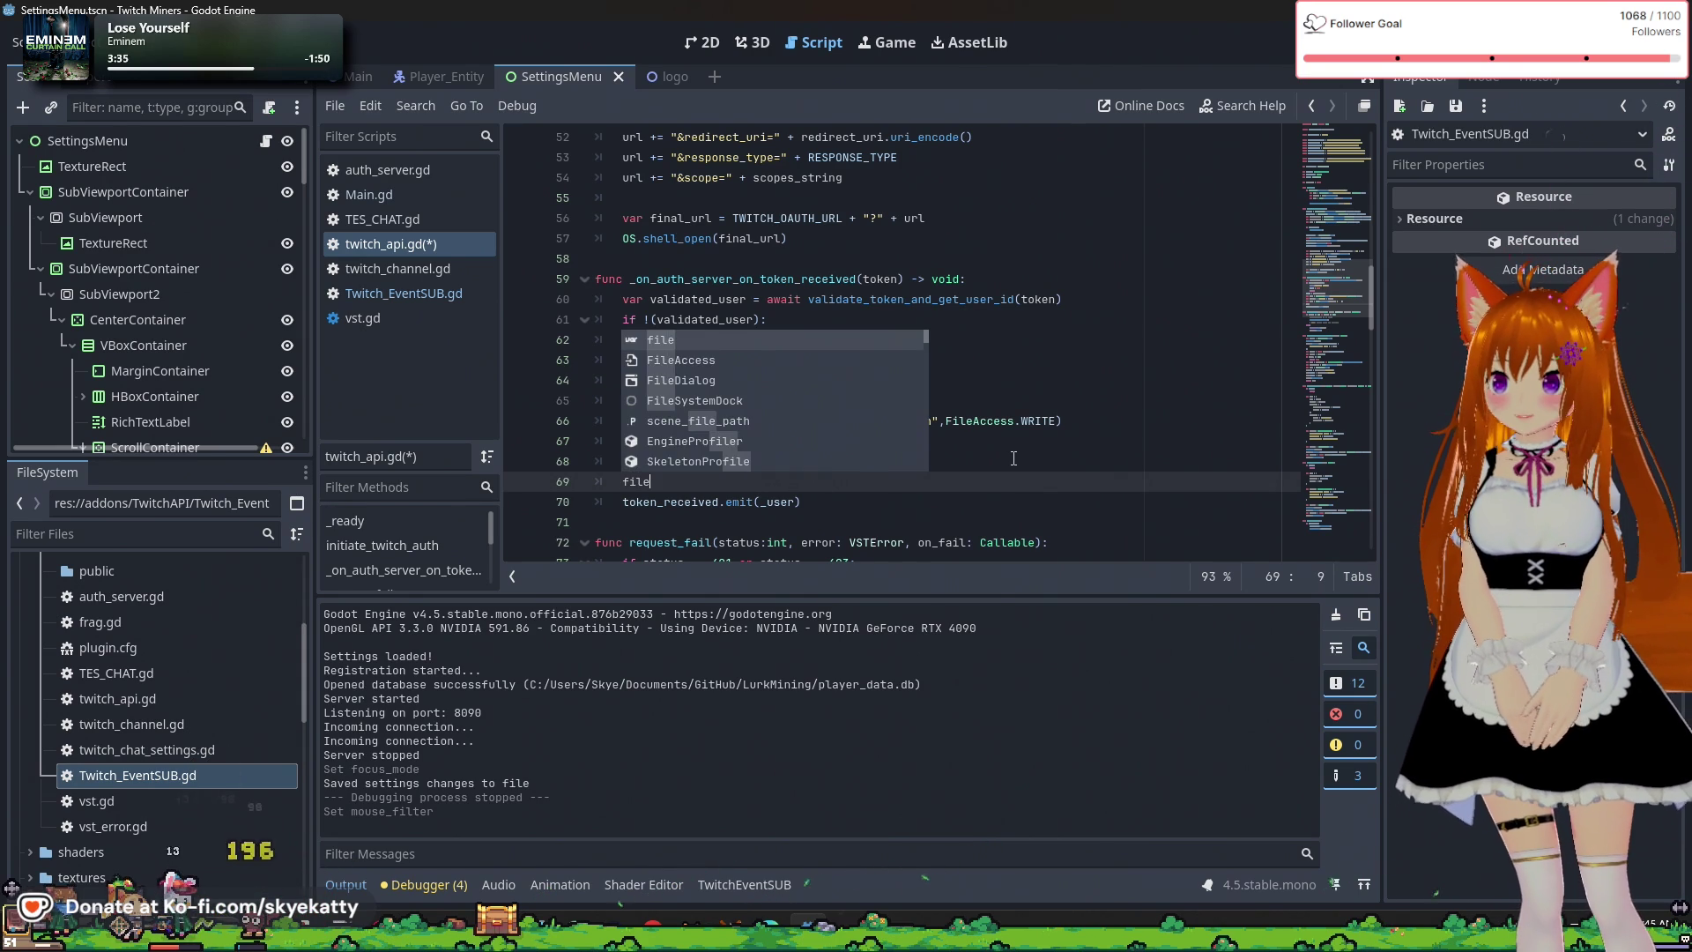
text(/)
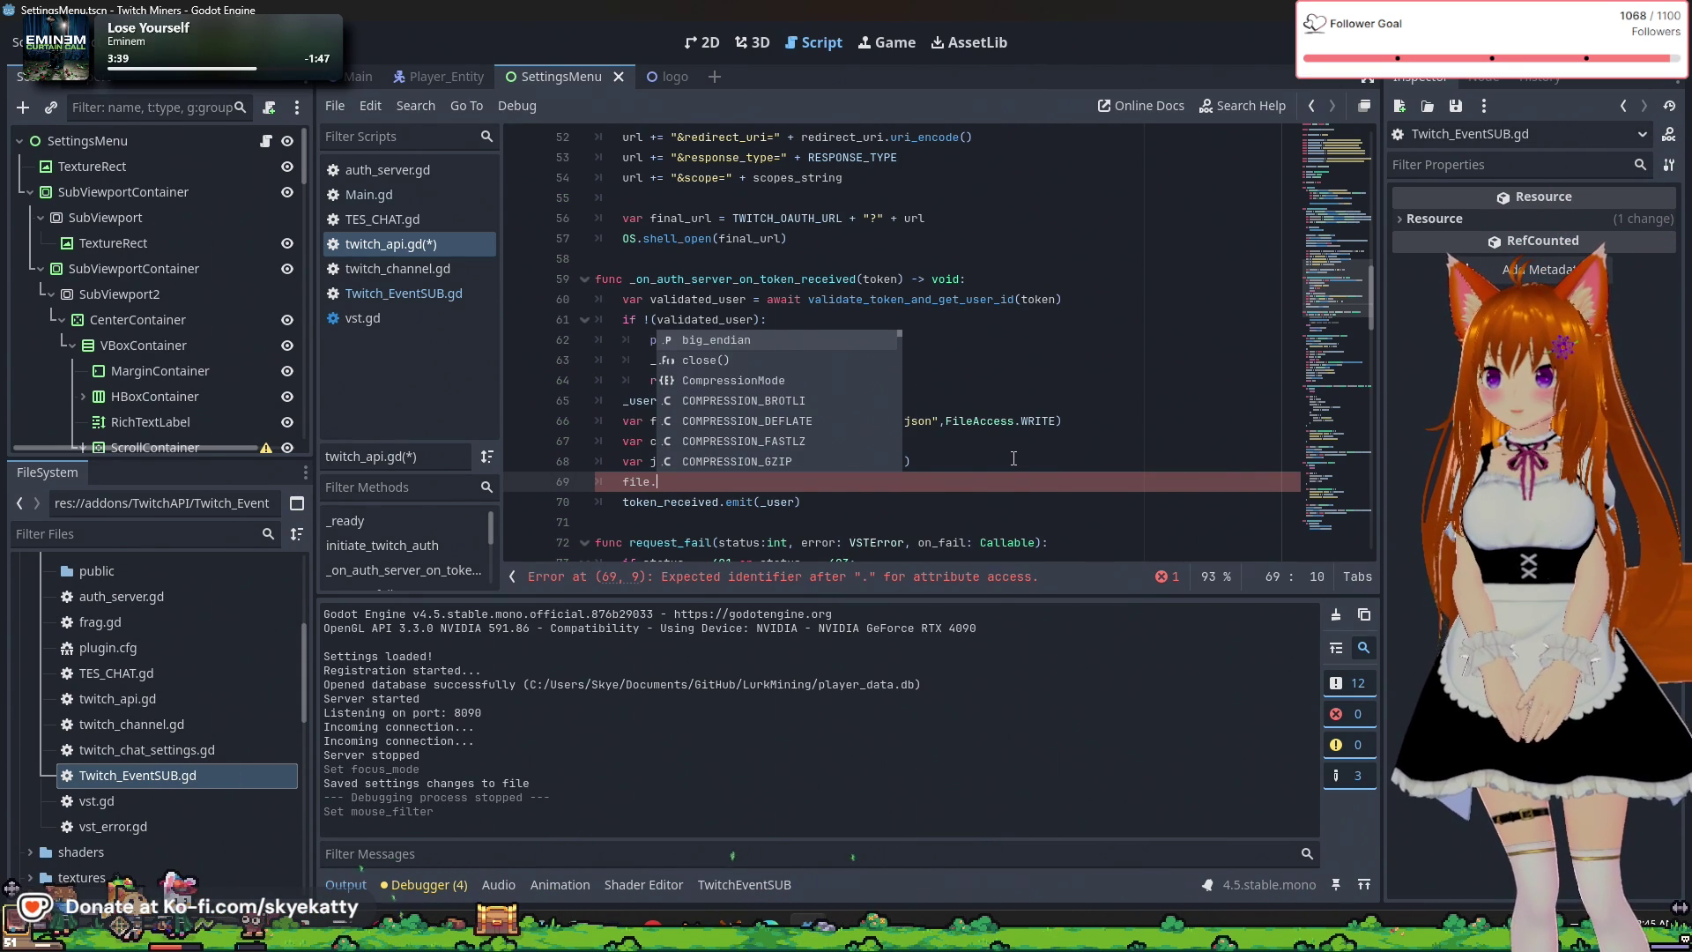
text(w)
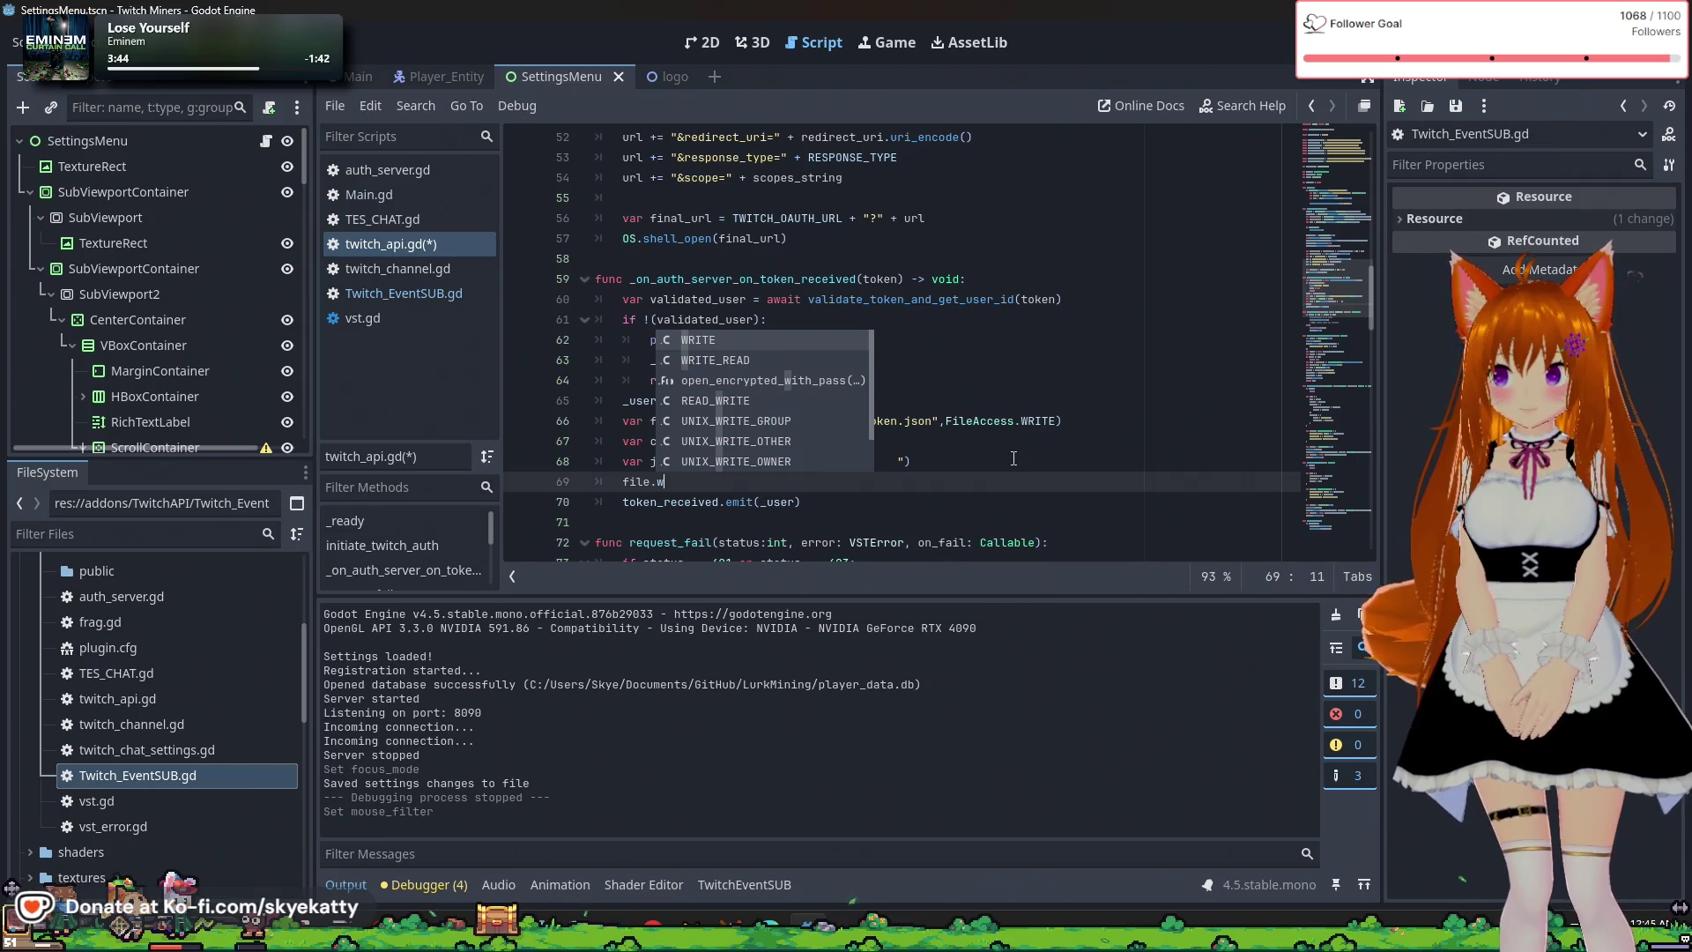
key(BackSpace)
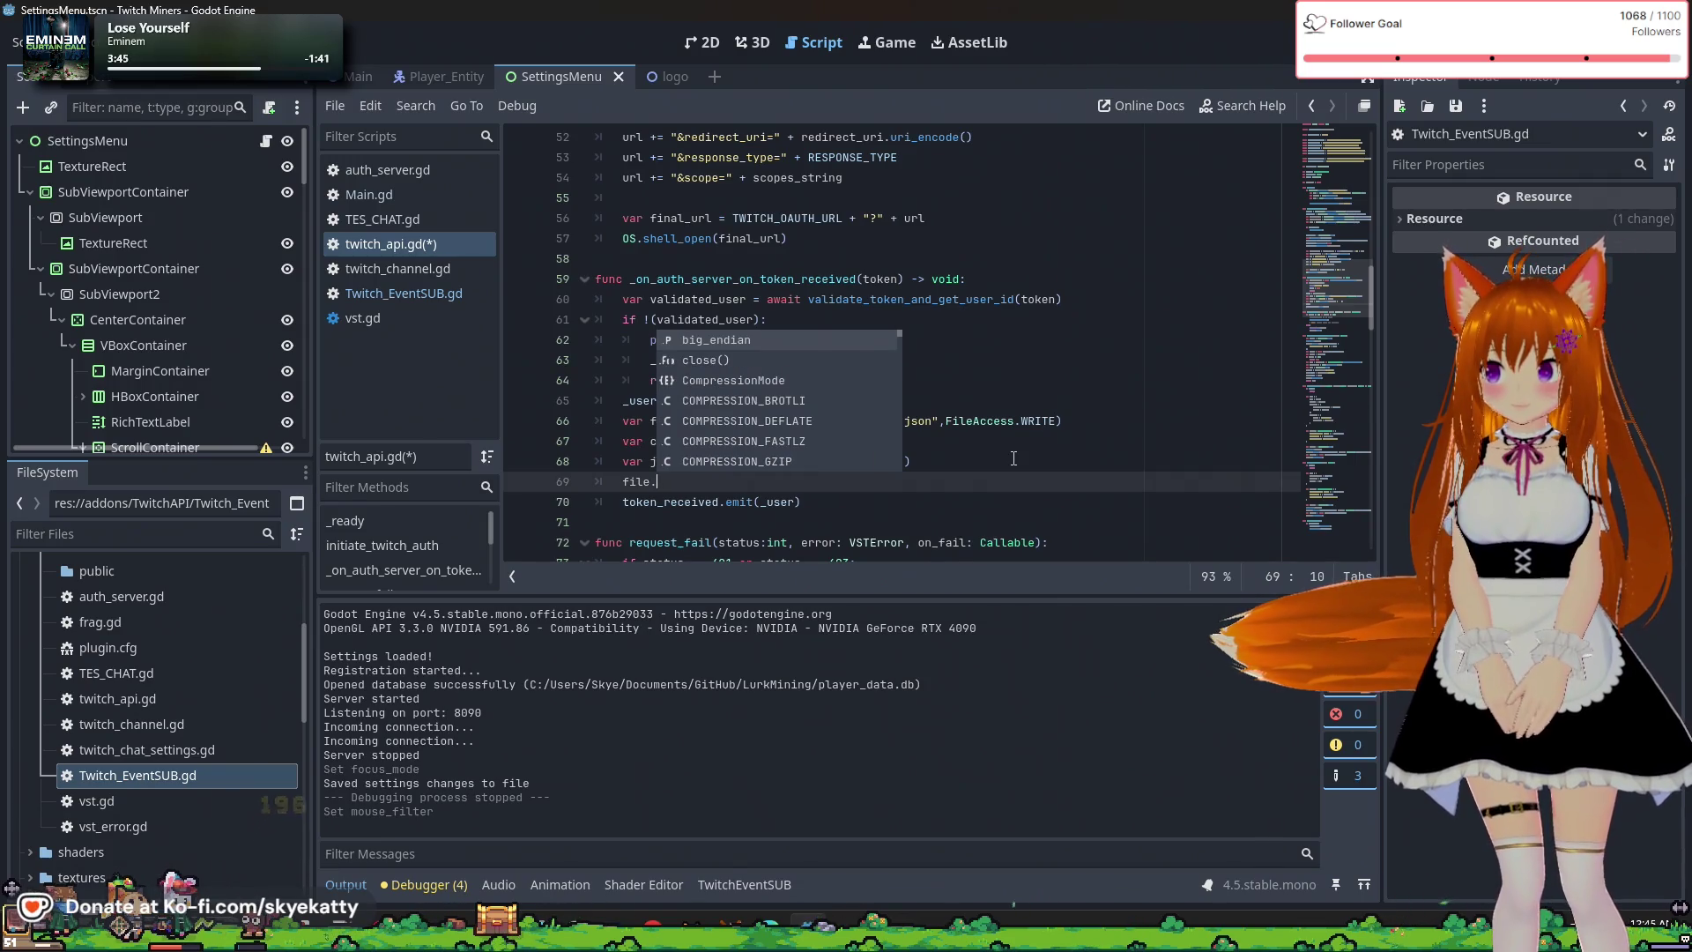
text(sa)
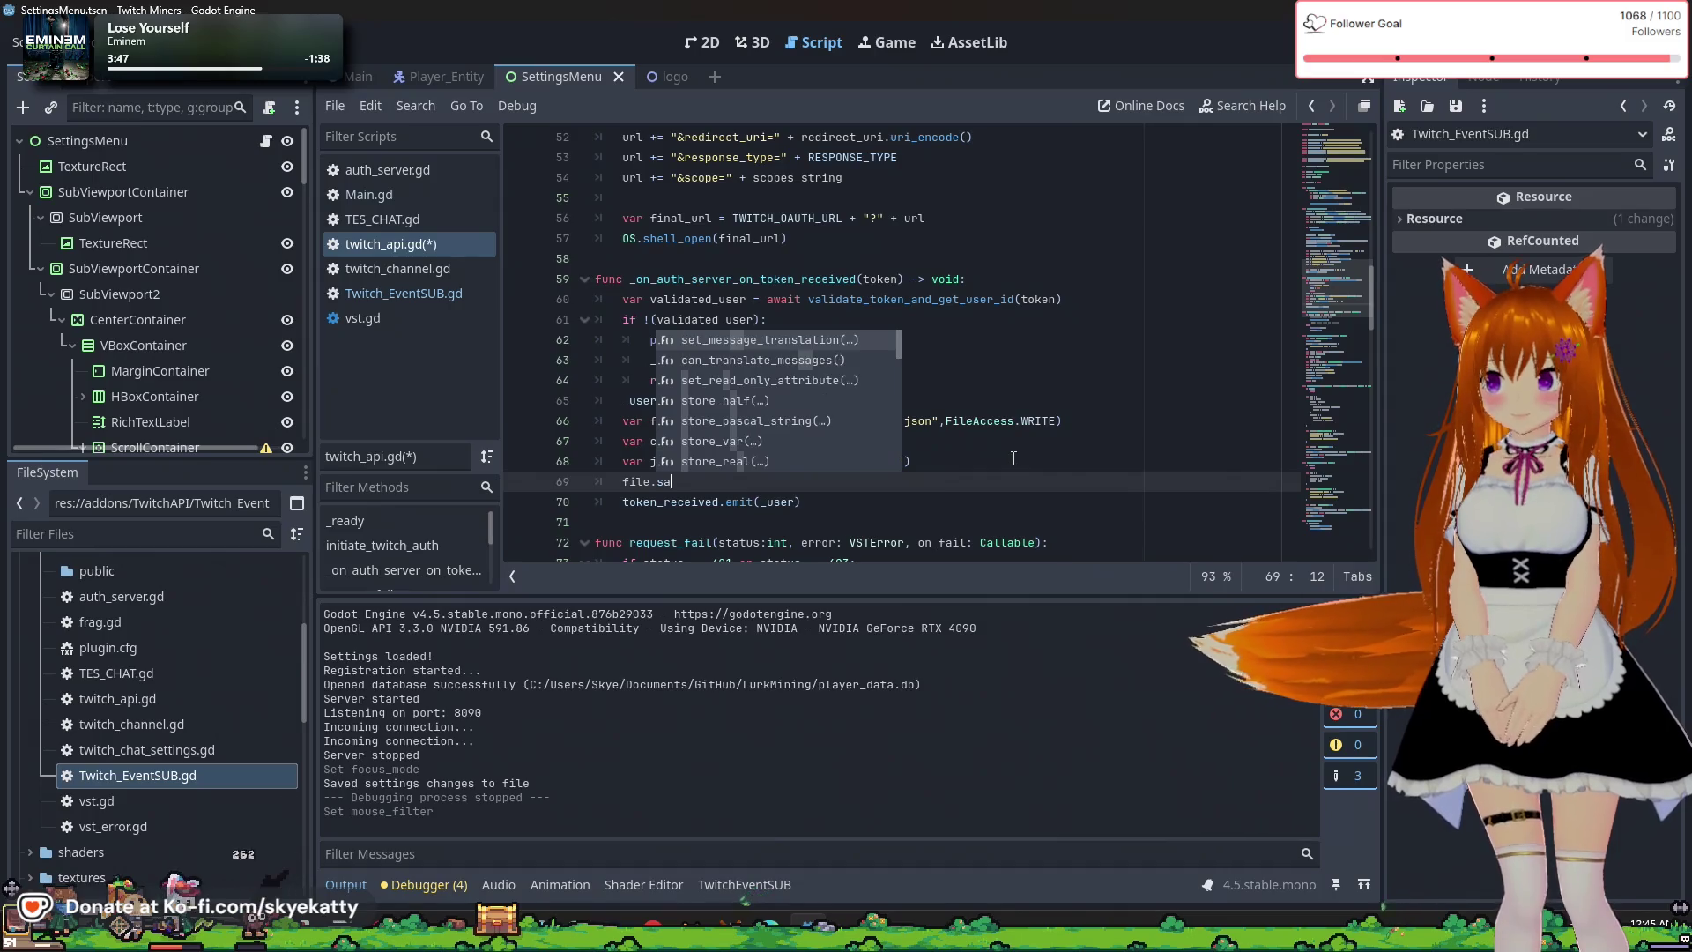
key(BackSpace)
text(tore)
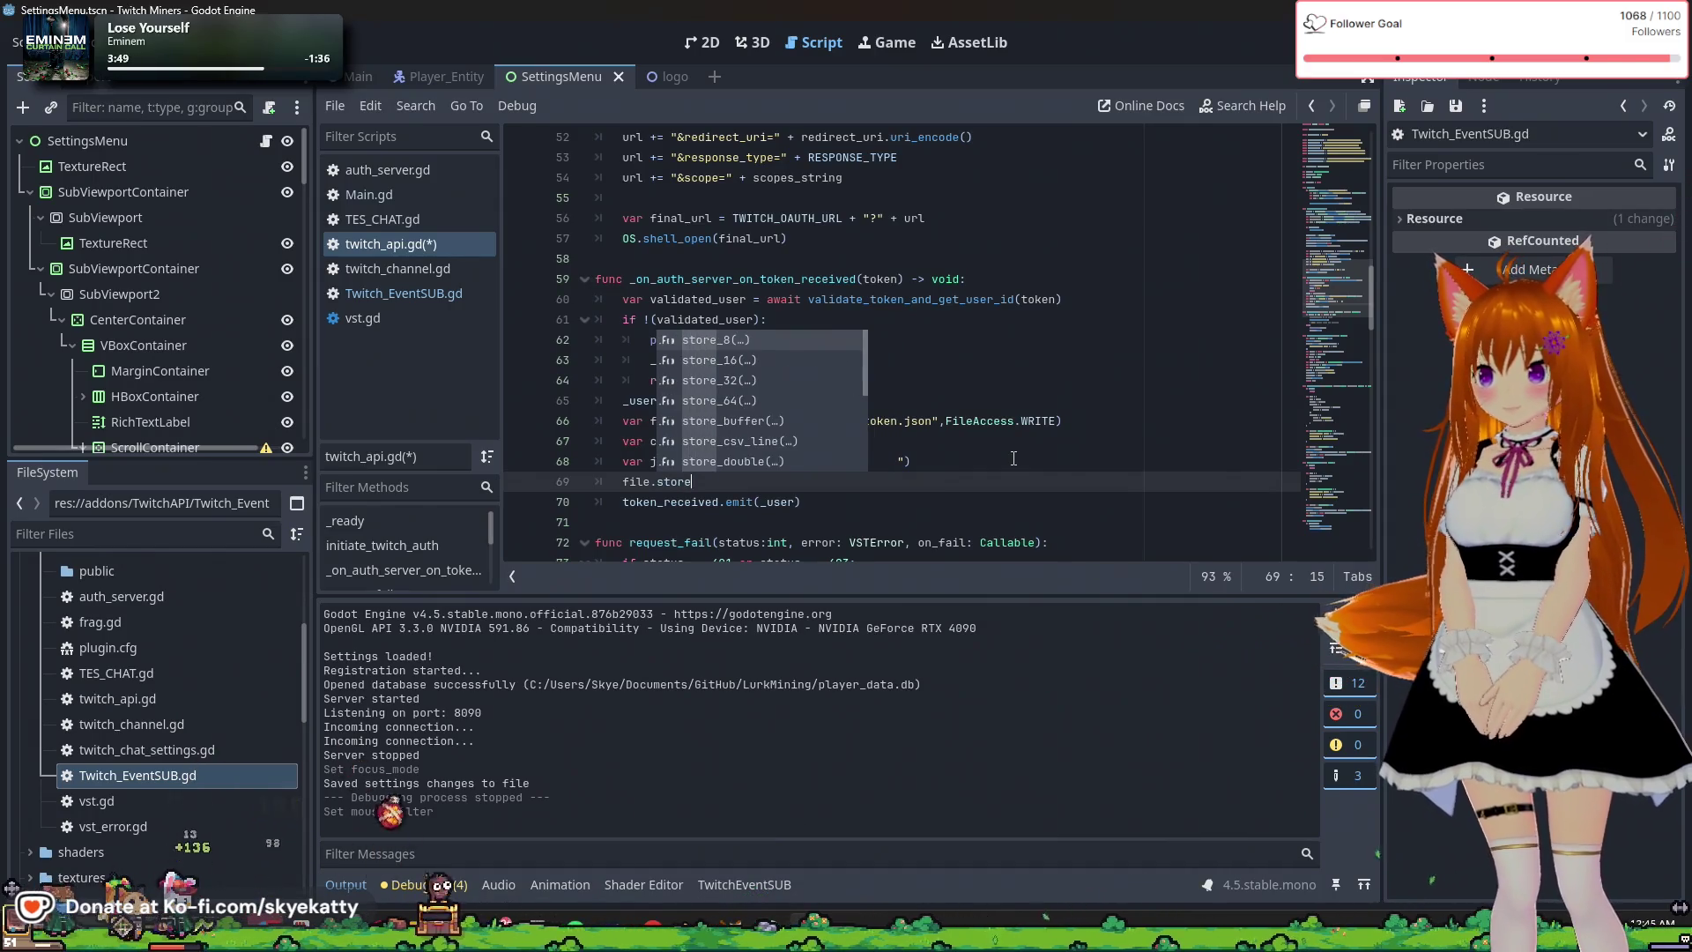
text(_)
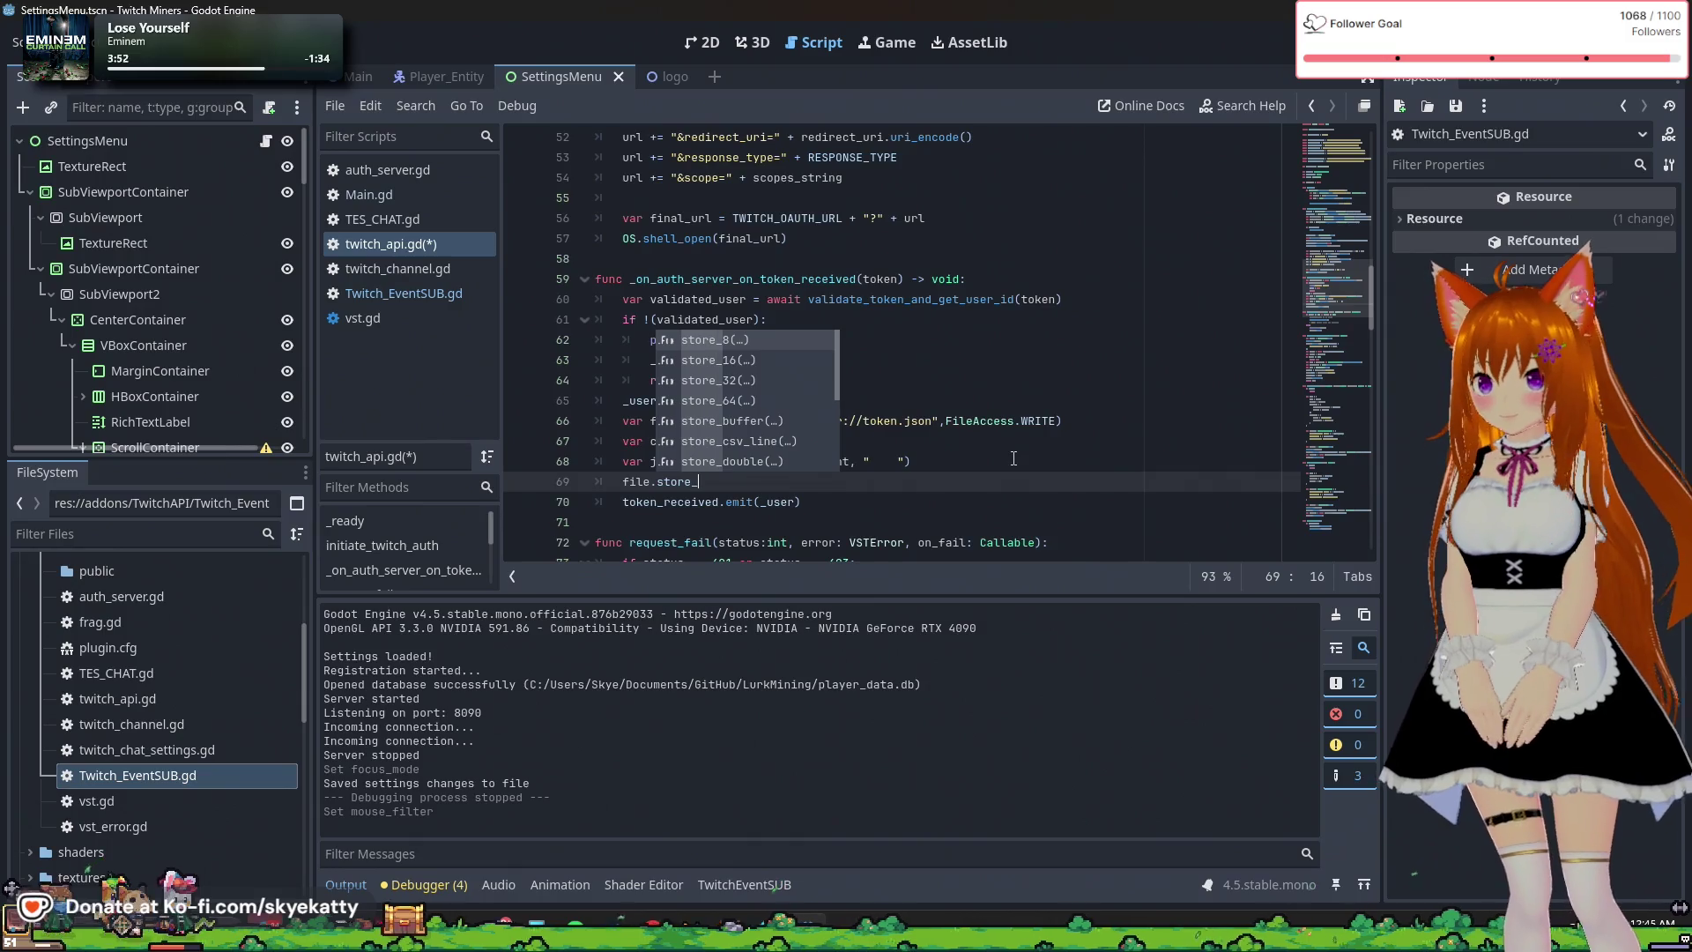
text(s)
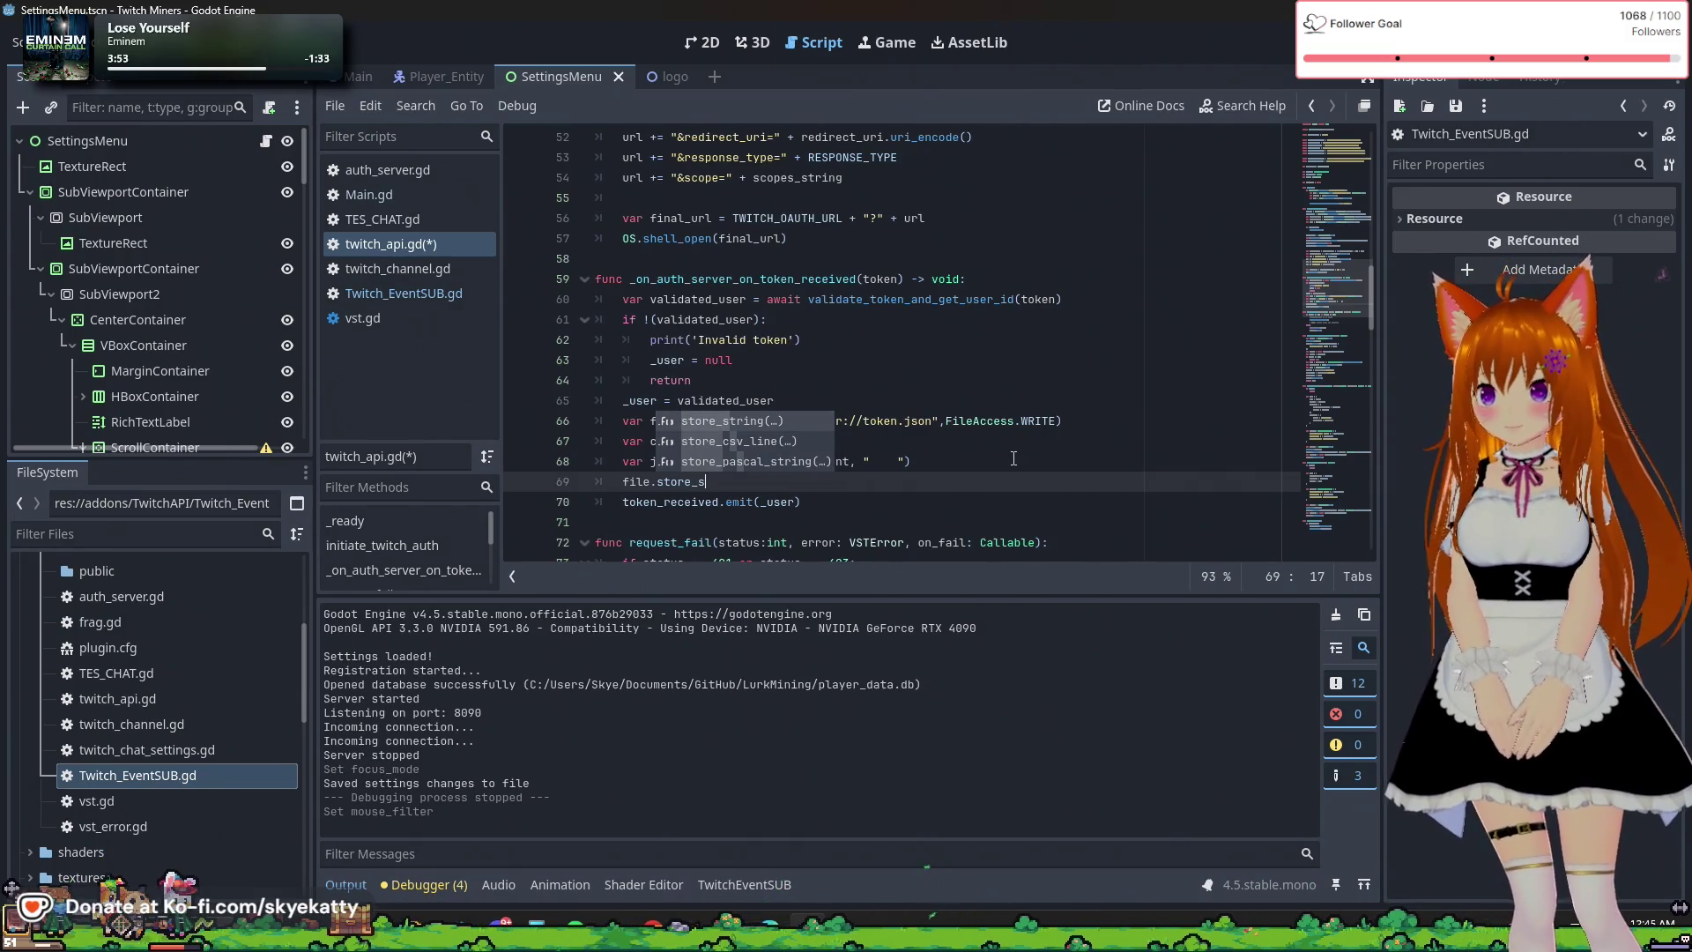
key(Return)
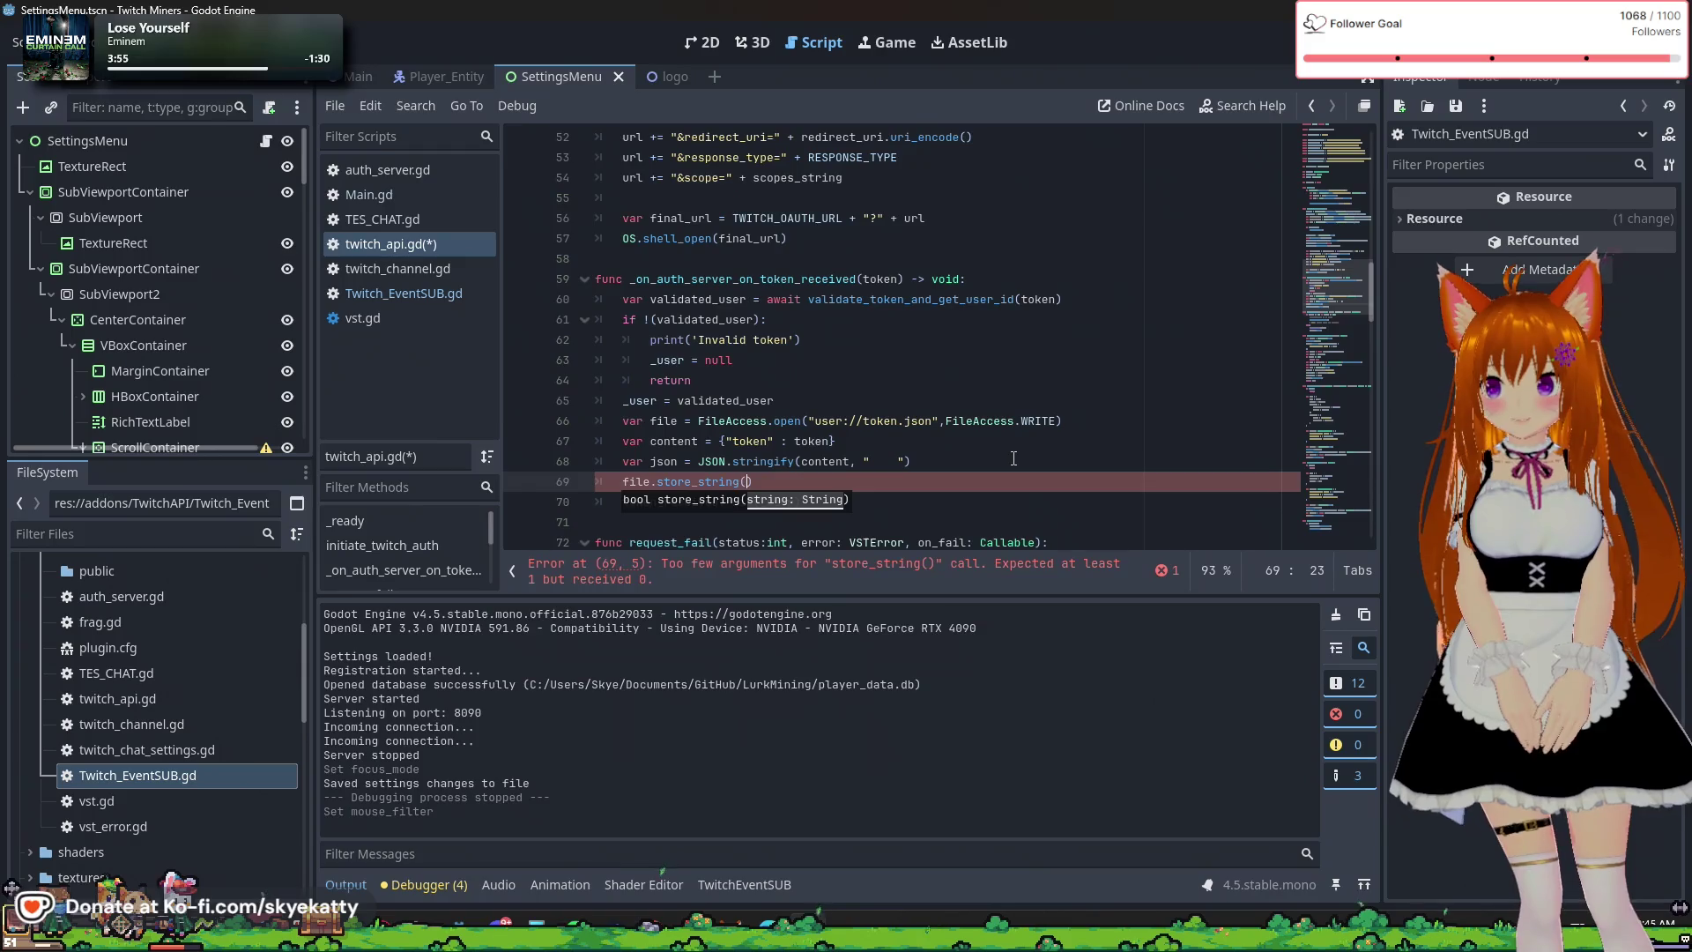
text(json)
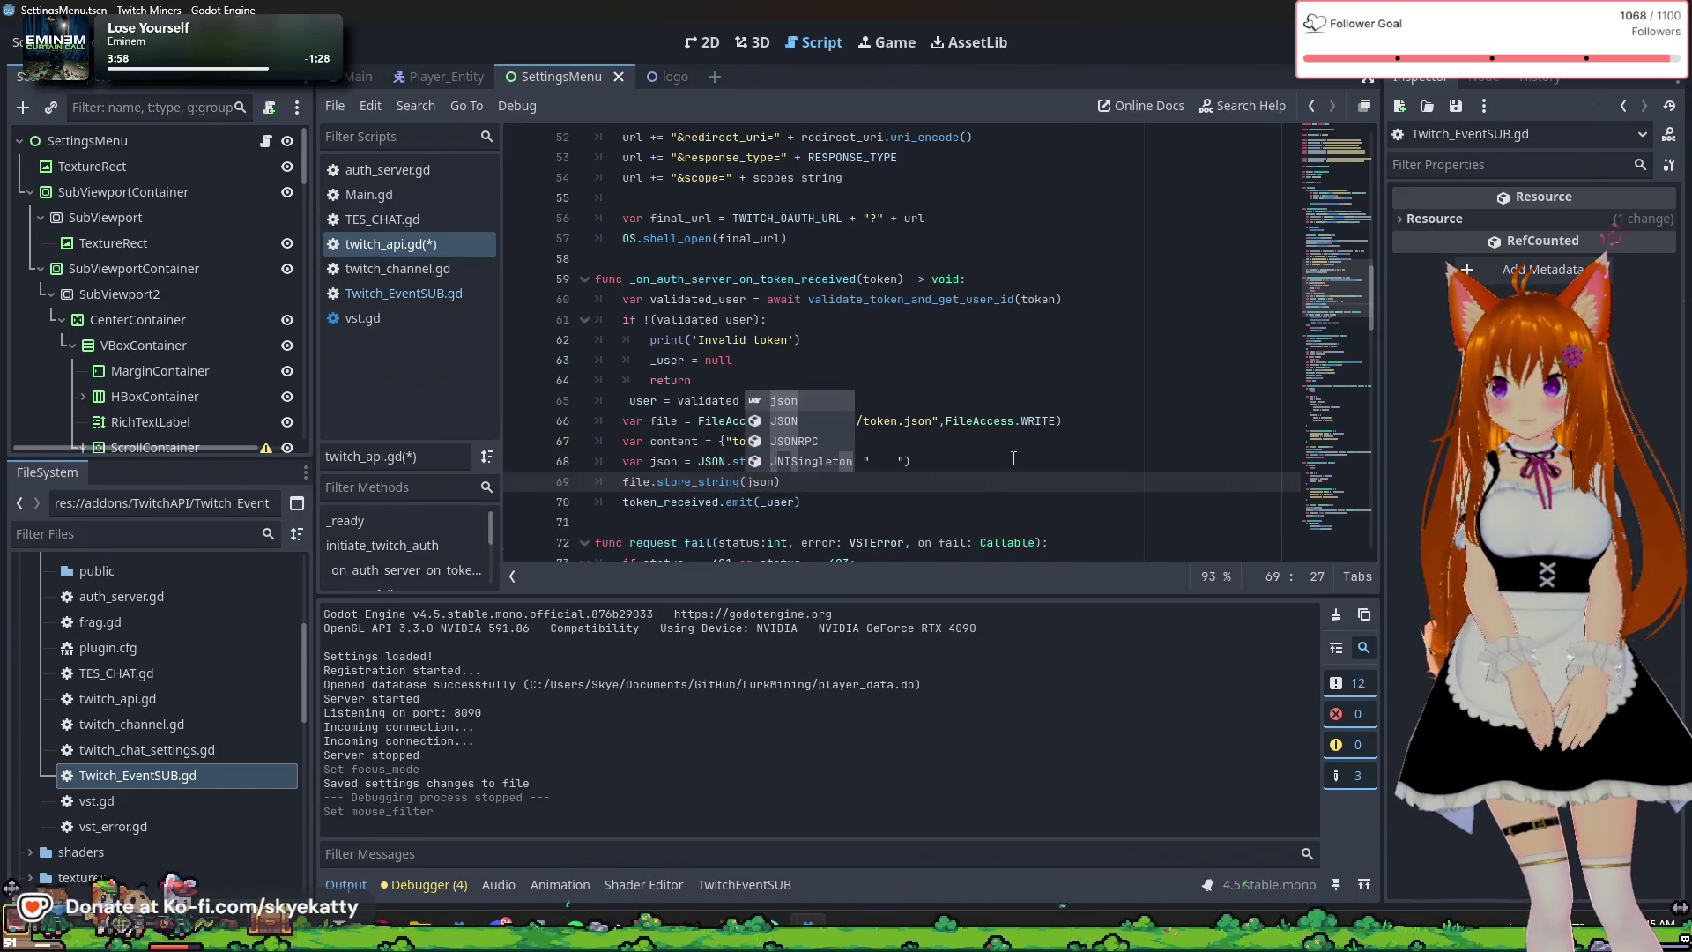
click(978, 476)
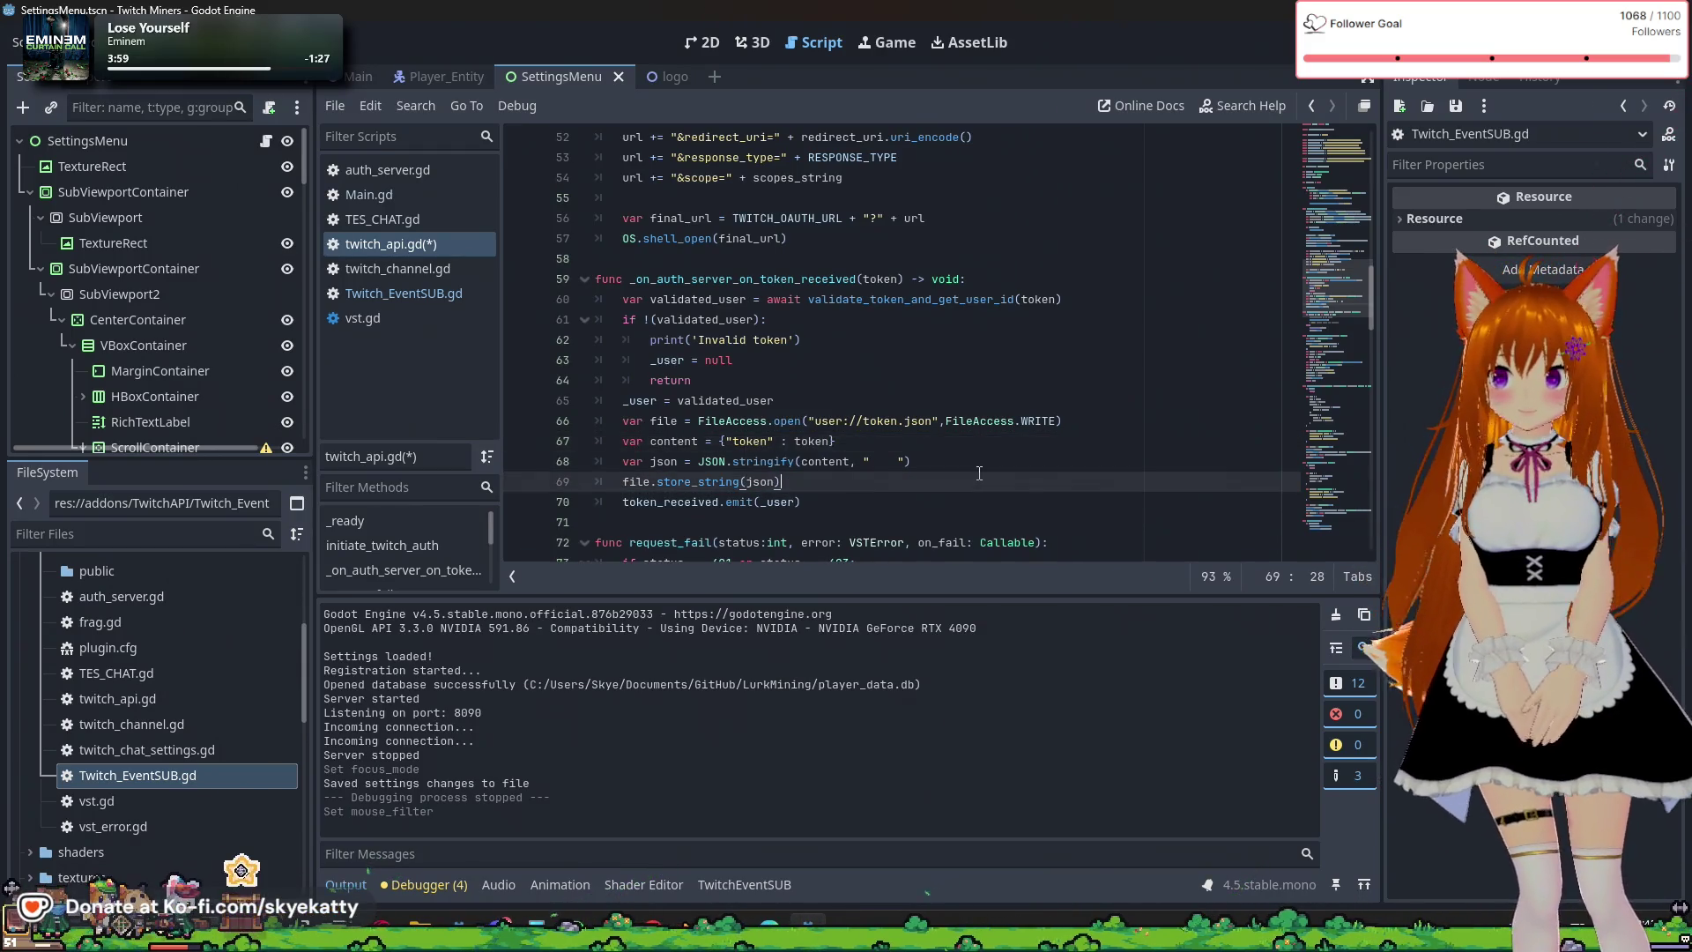
key(Return)
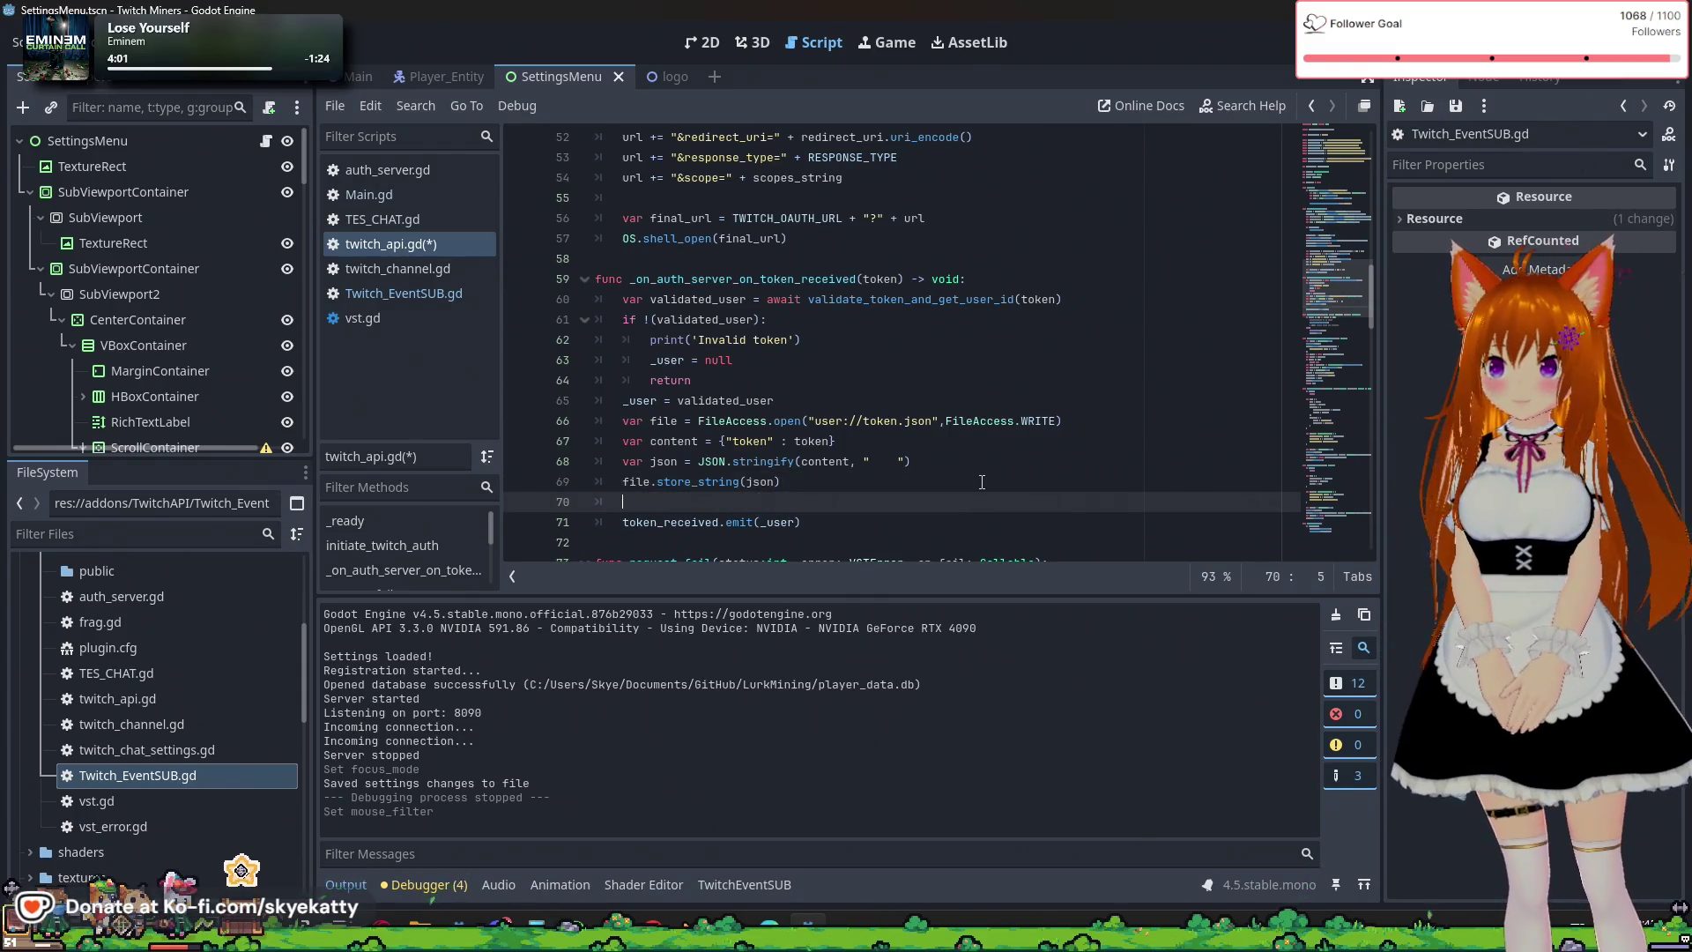
Review the token handler code, then select the token_received signal name on line 3.
scroll(982, 482, up, 5)
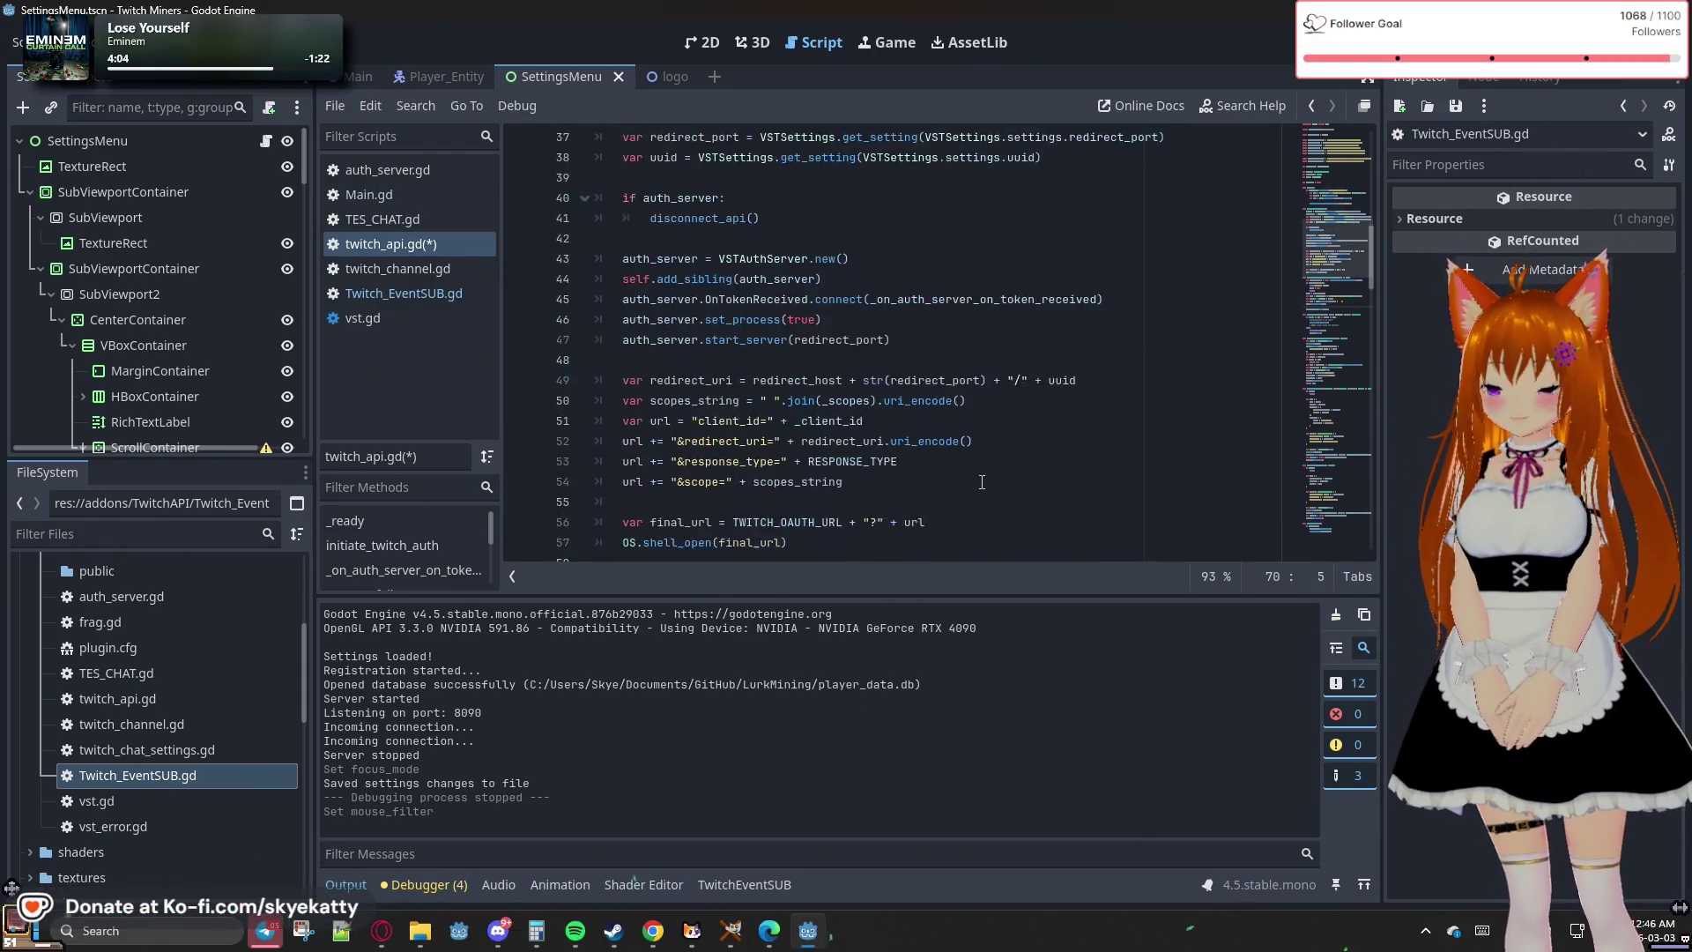
scroll(982, 482, down, 5)
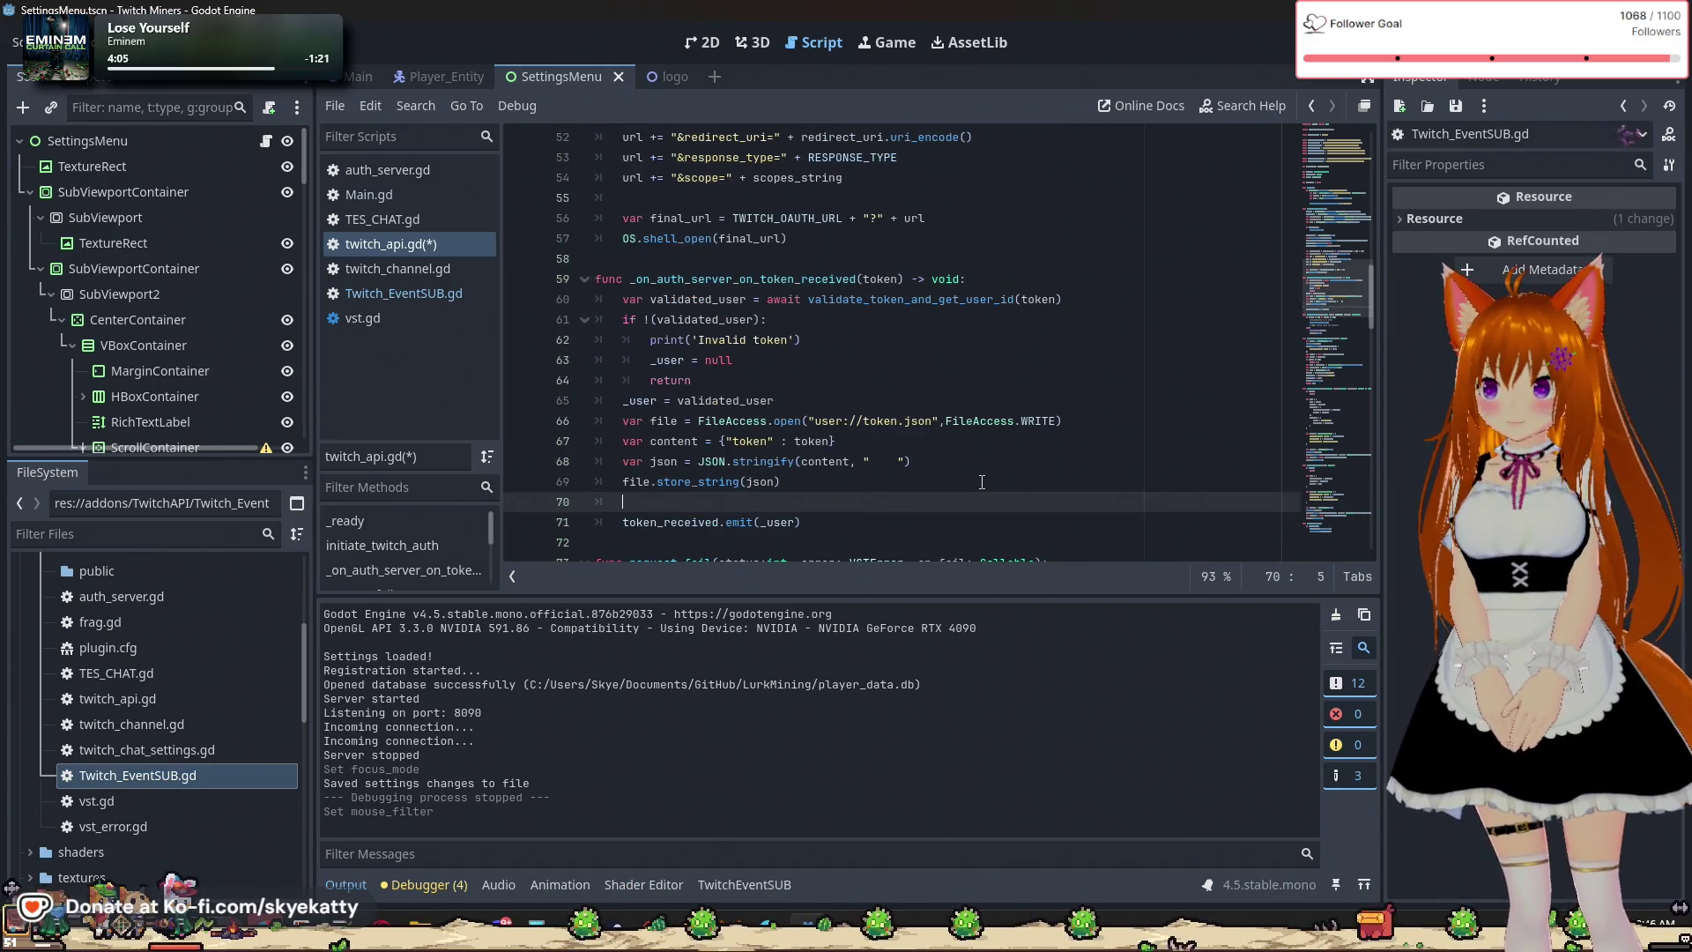
click(934, 441)
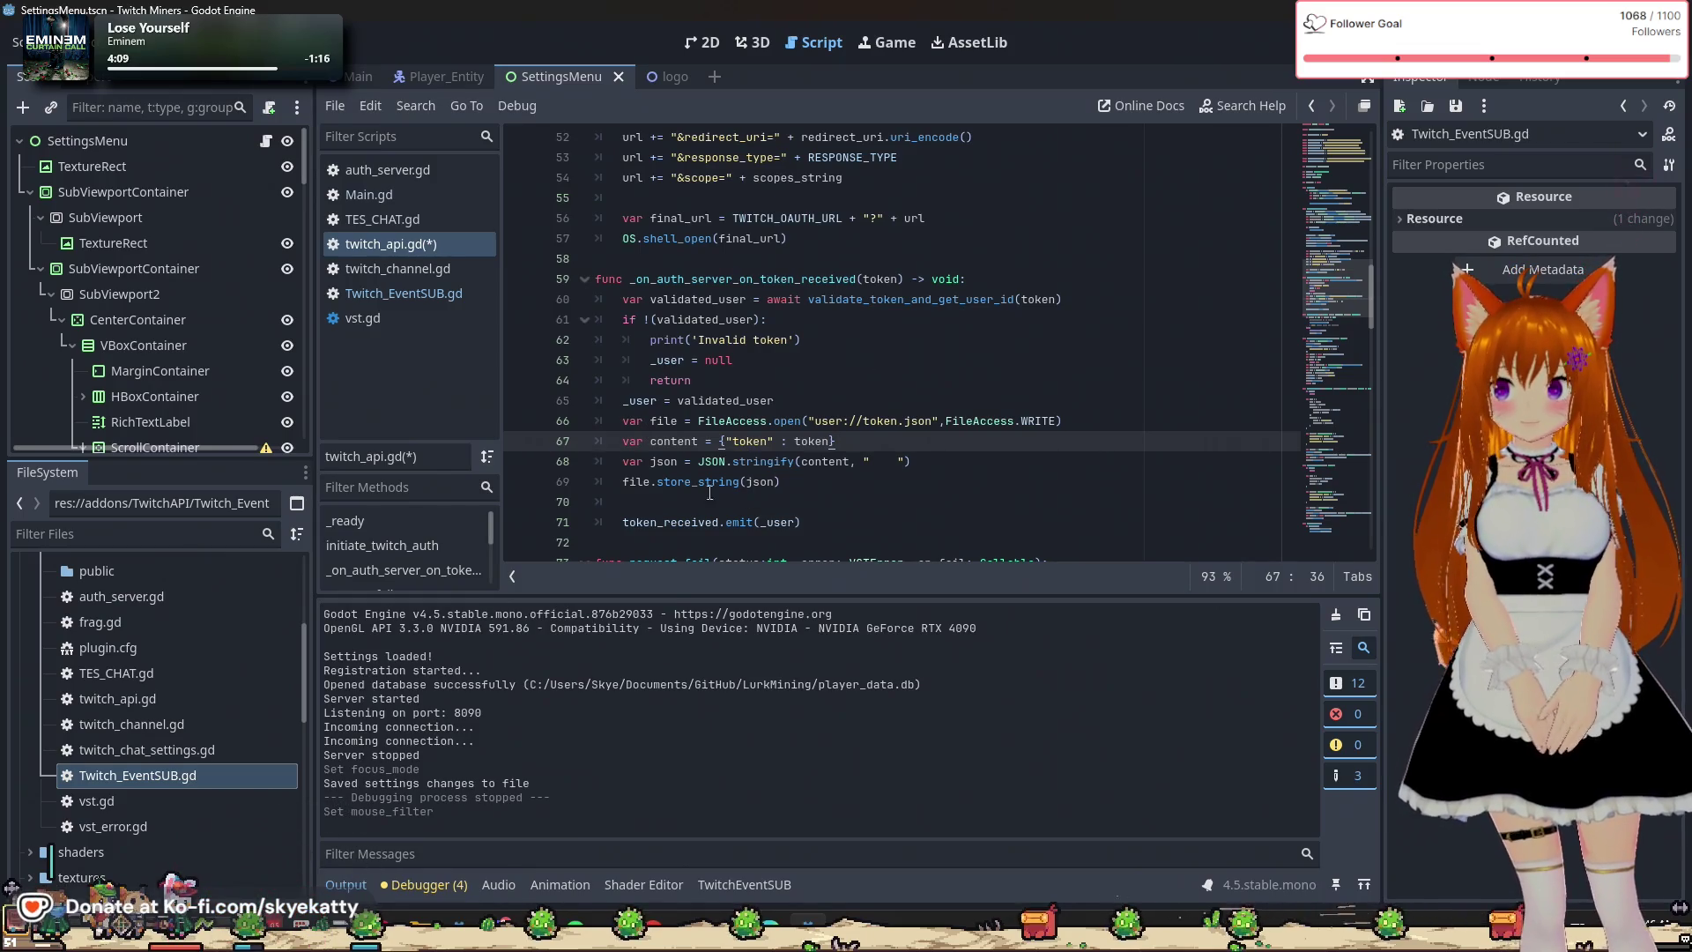
click(850, 523)
scroll(855, 474, down, 1)
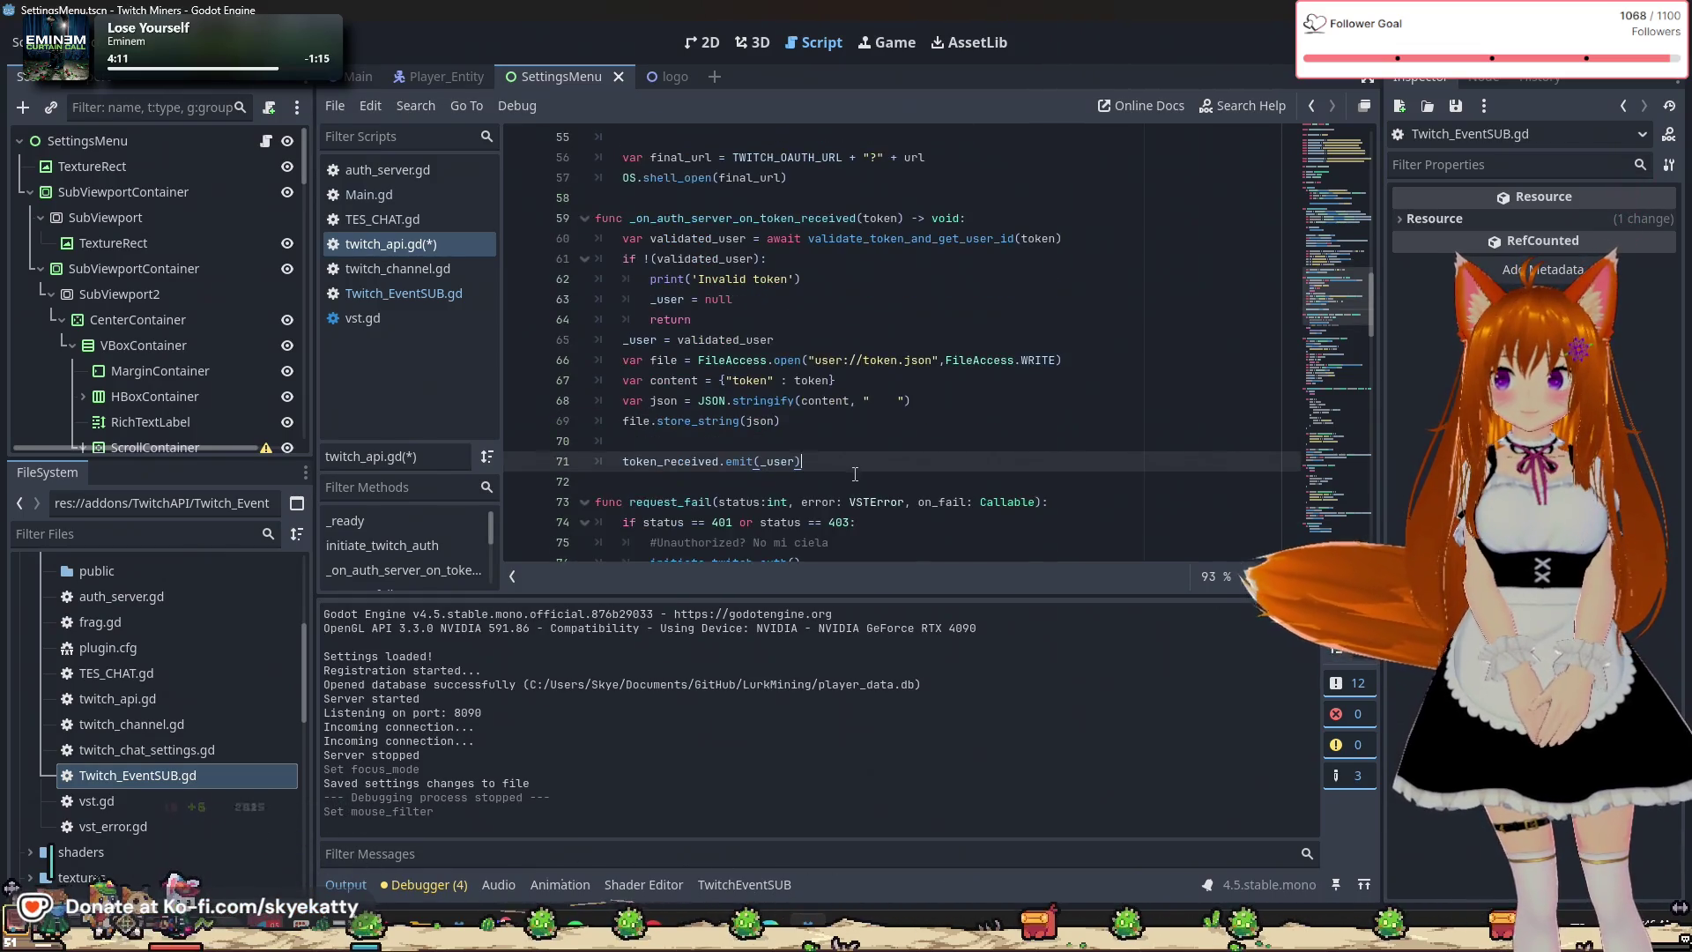
scroll(854, 474, down, 2)
scroll(823, 324, down, 4)
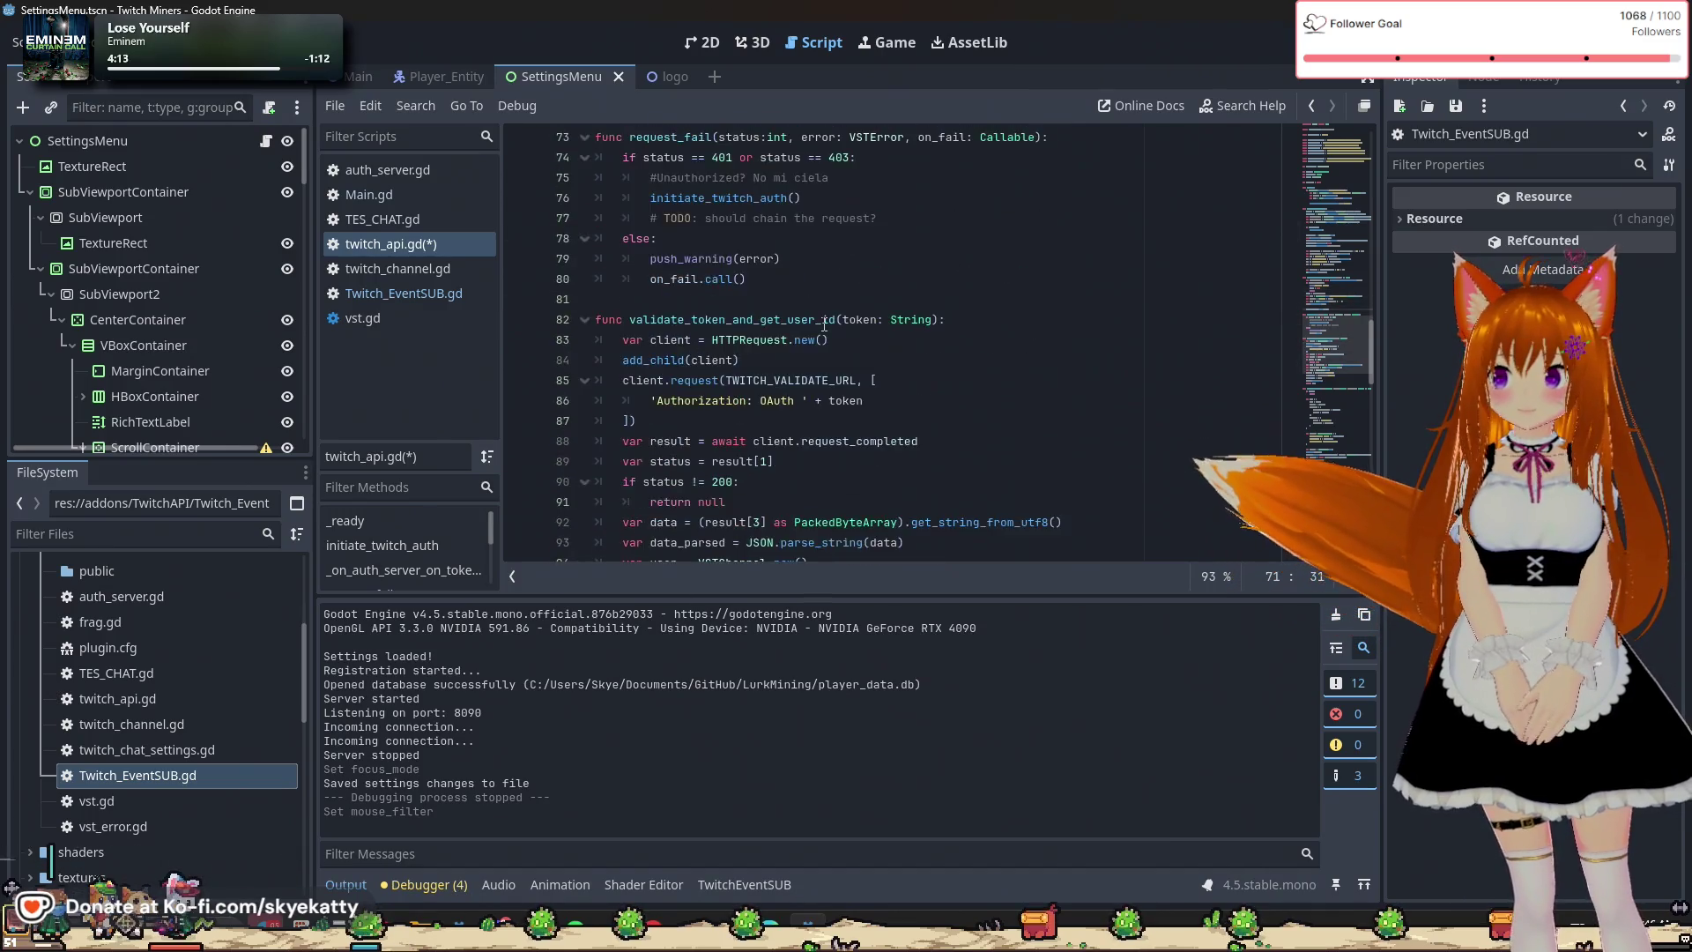
scroll(824, 324, down, 10)
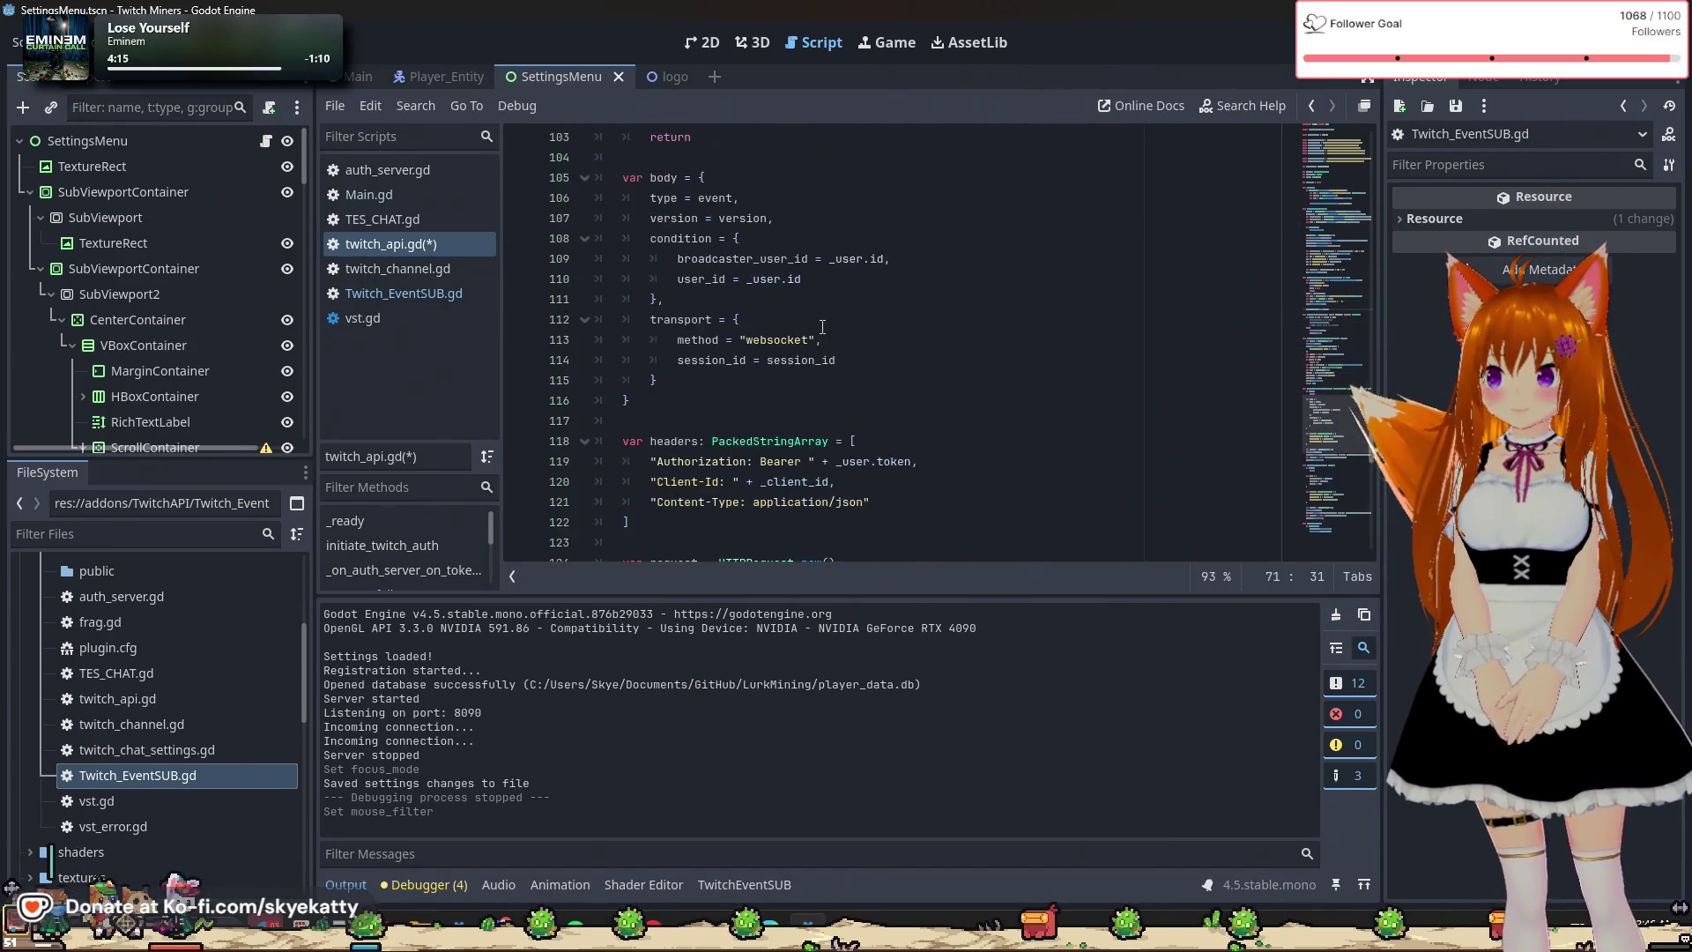
scroll(822, 326, down, 11)
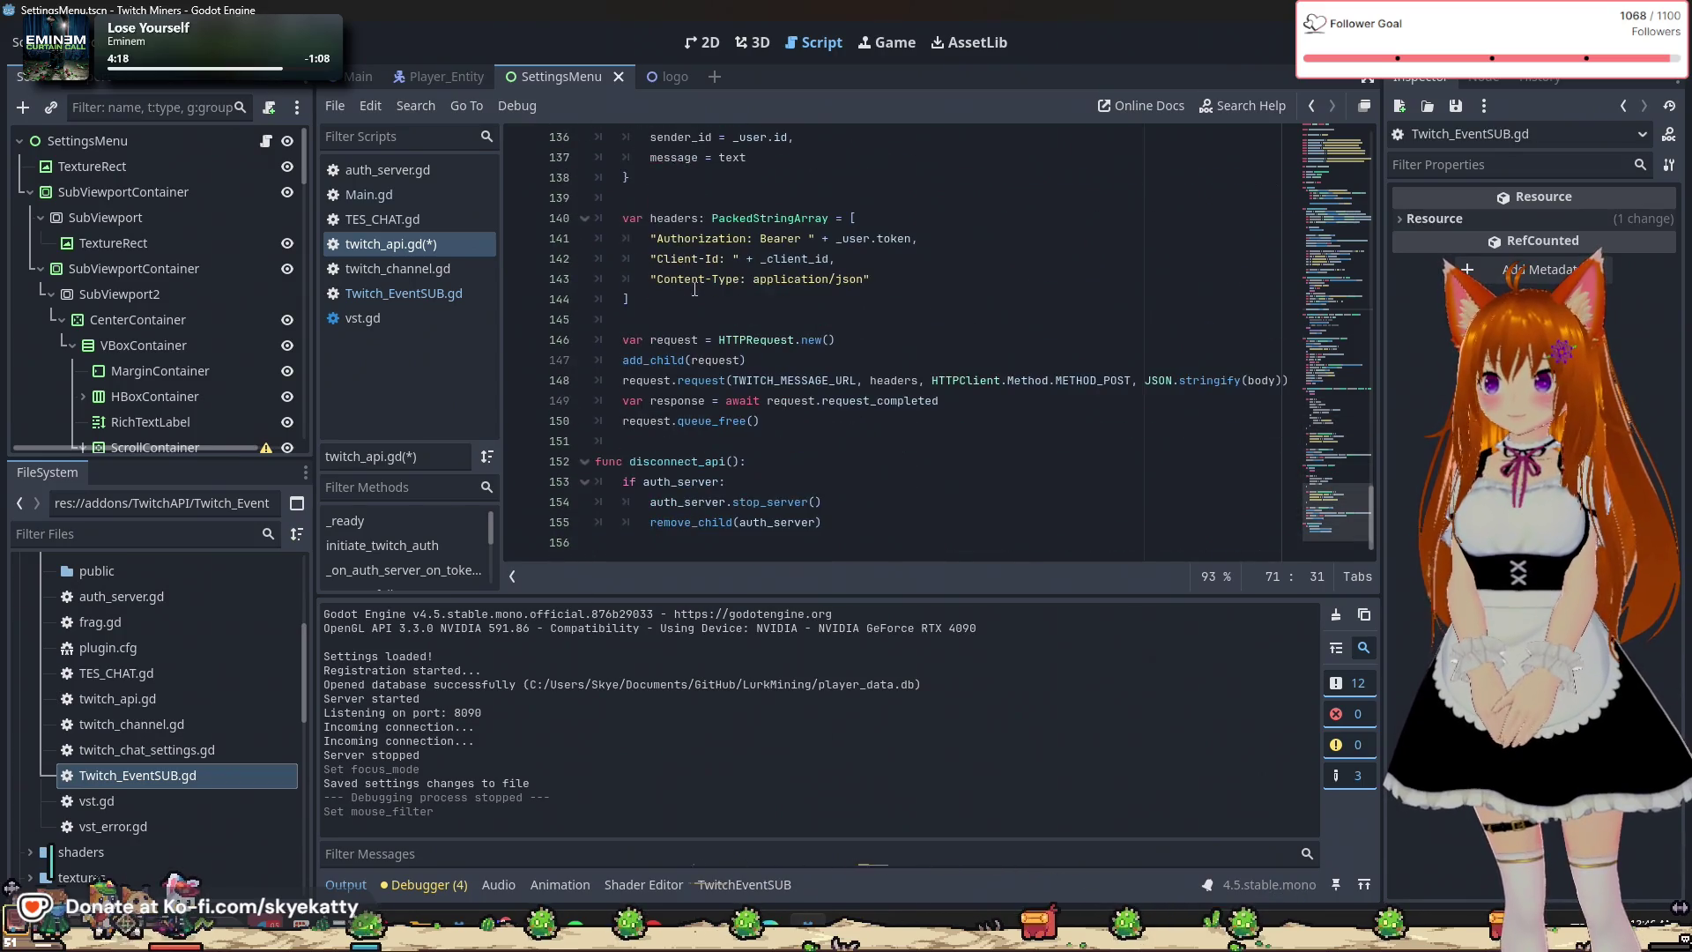
scroll(705, 436, up, 7)
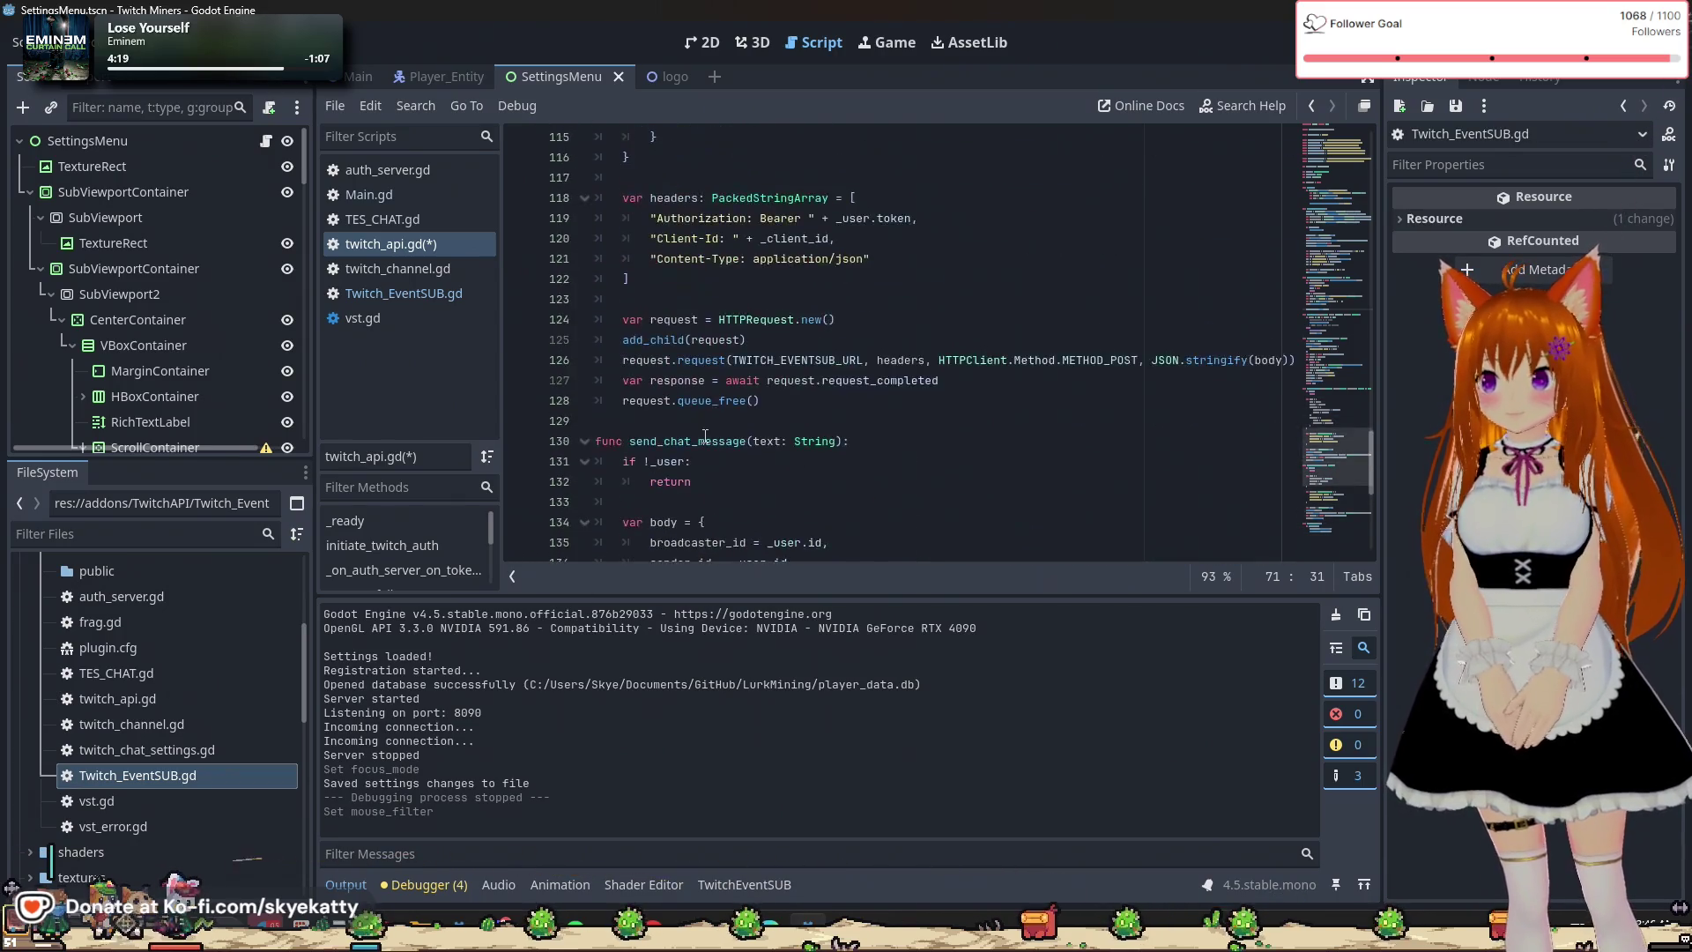
scroll(705, 435, up, 20)
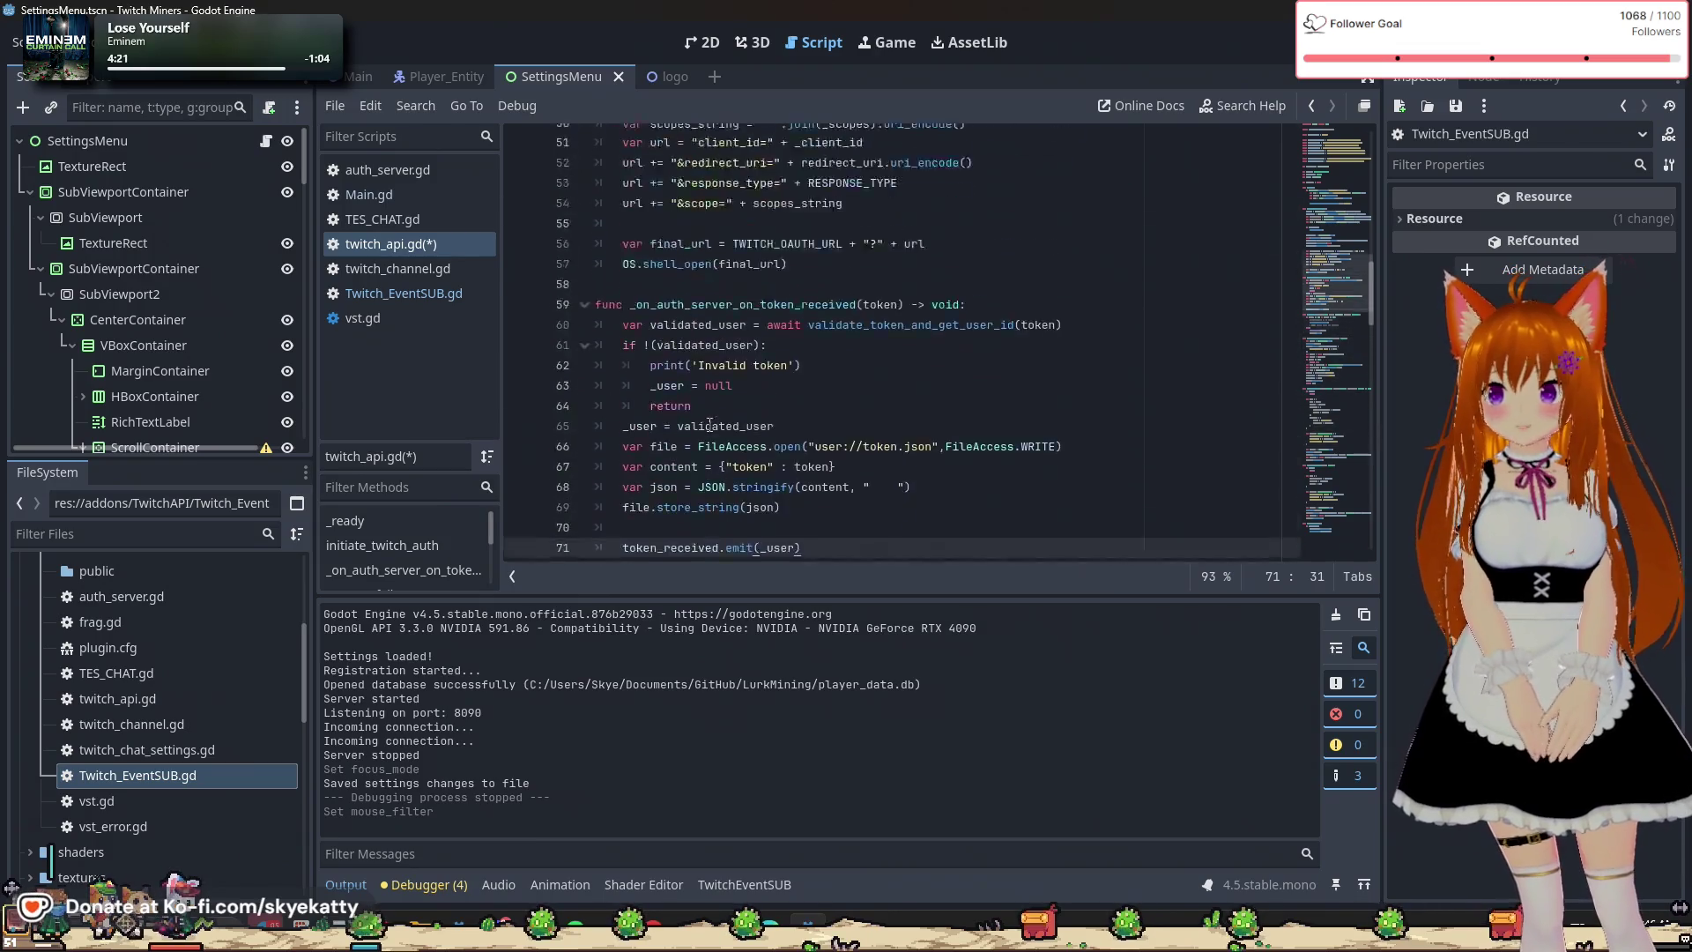
scroll(710, 426, up, 16)
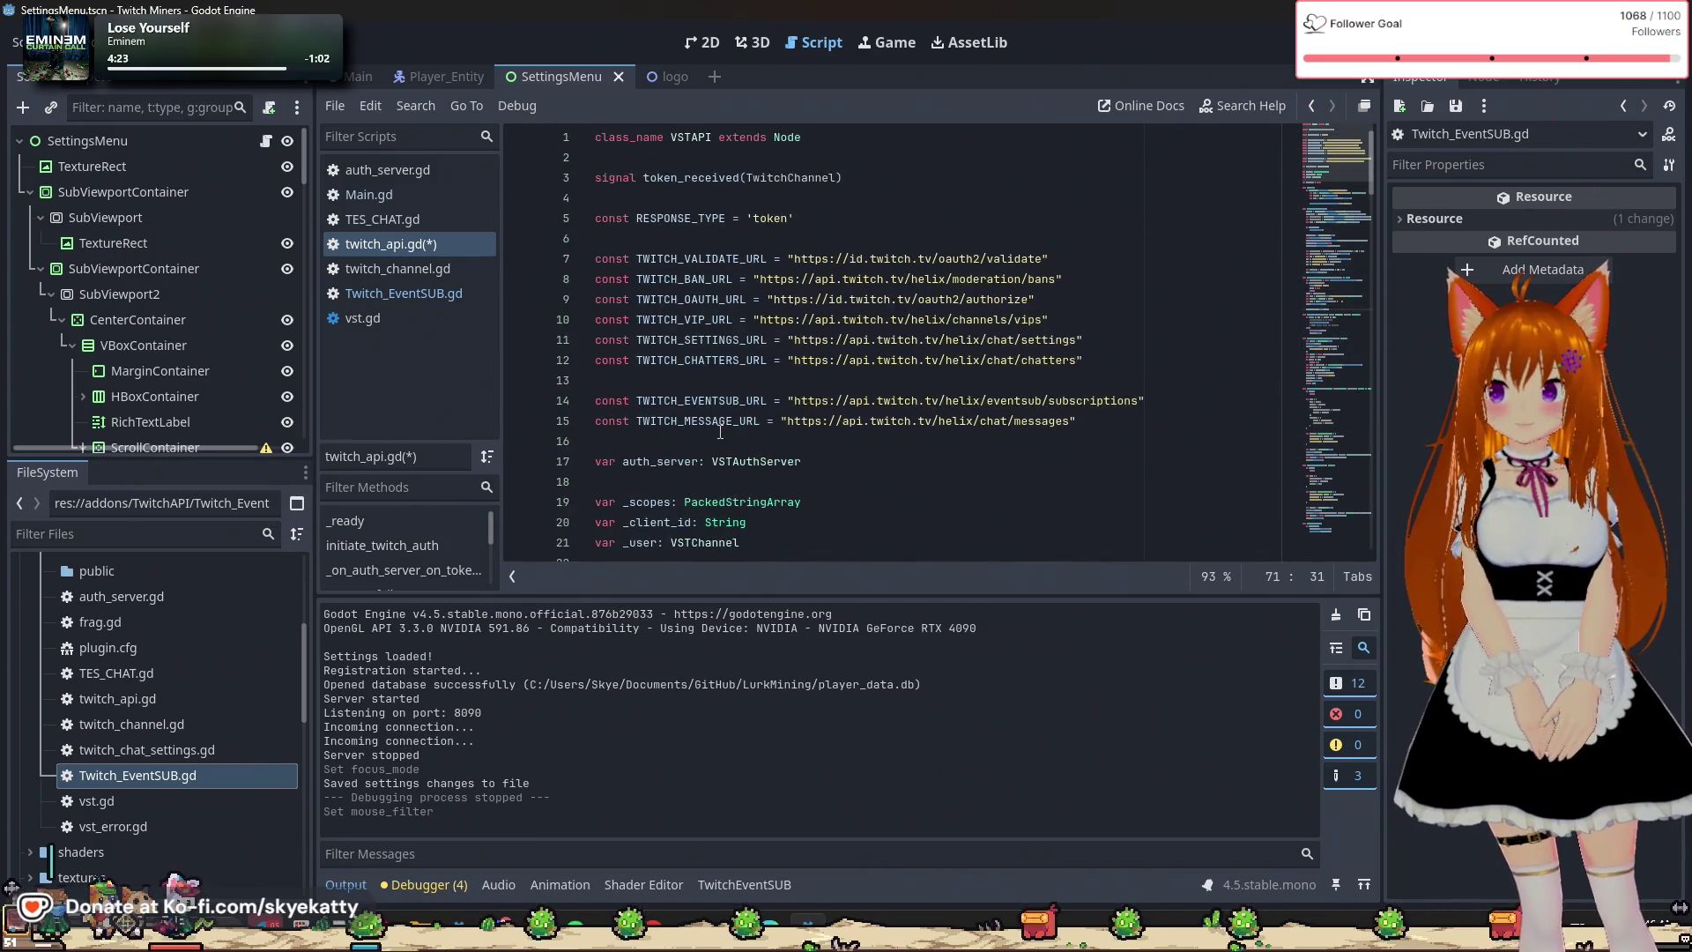
scroll(719, 430, down, 5)
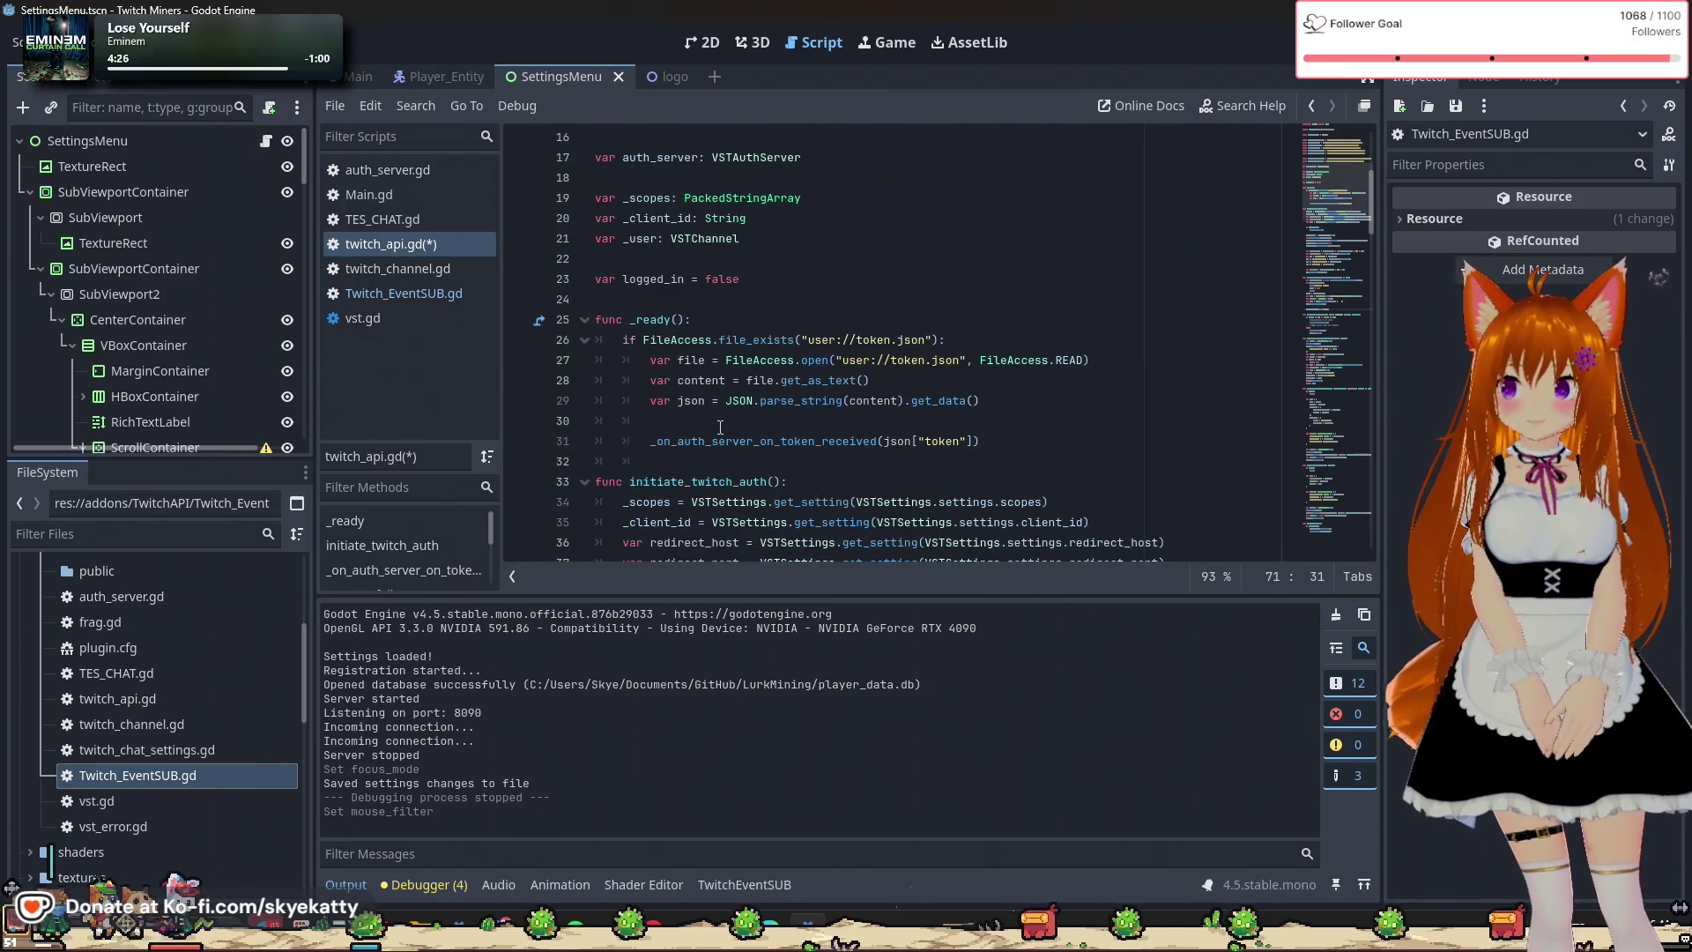
scroll(720, 426, up, 5)
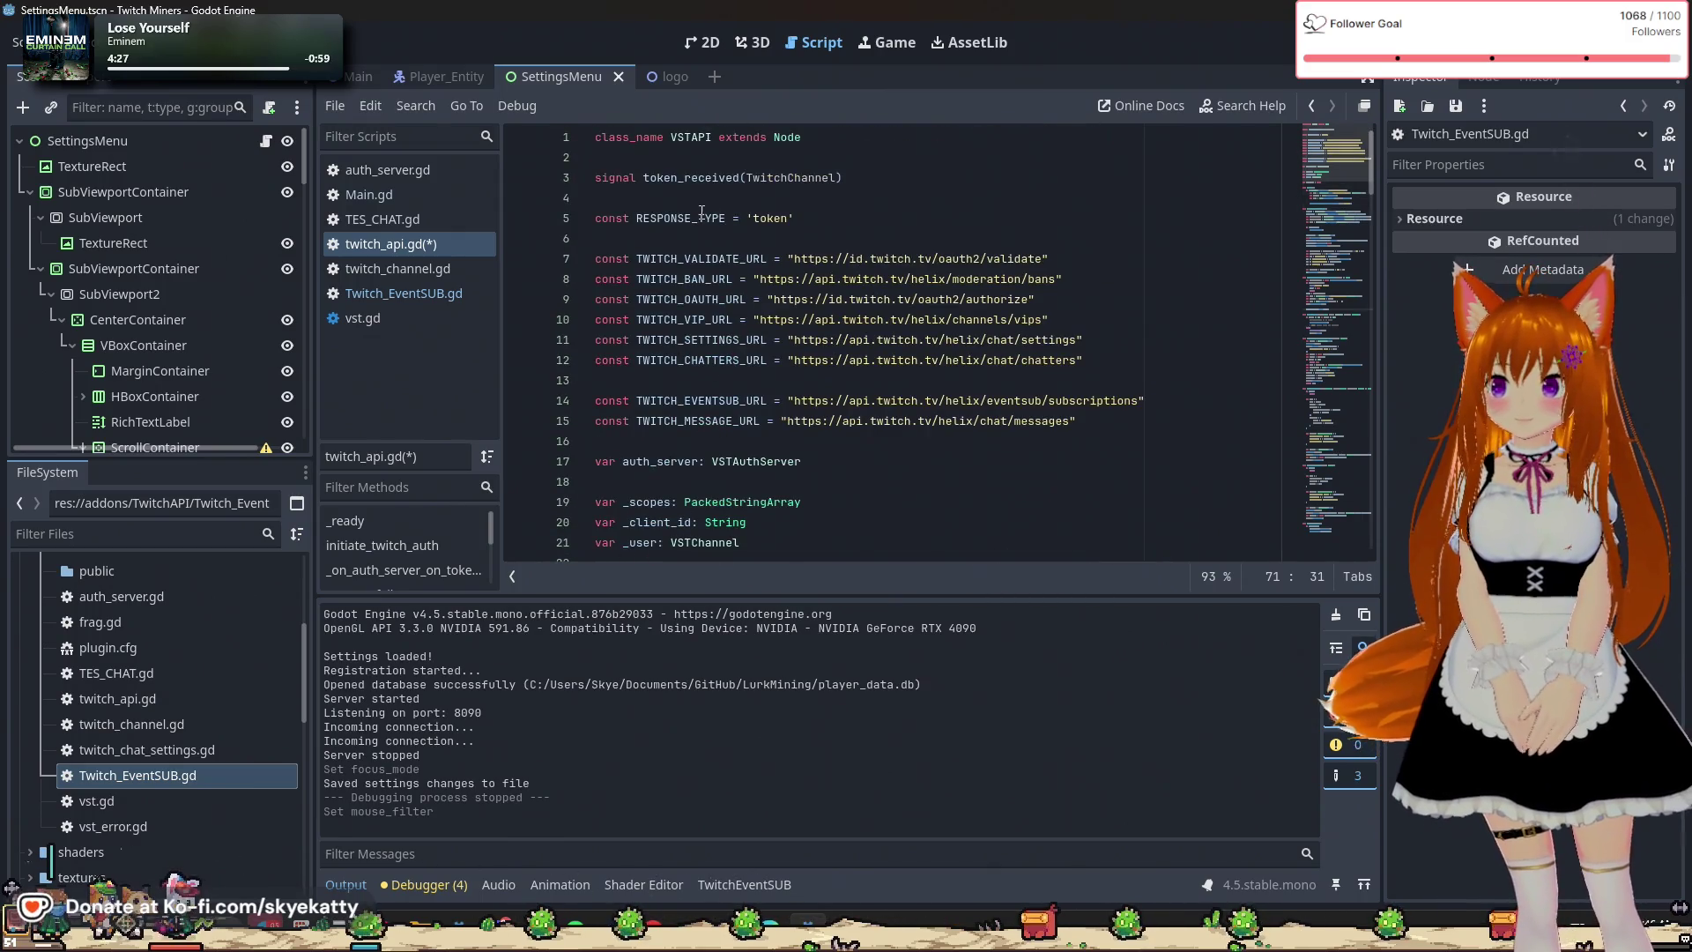
double_click(691, 183)
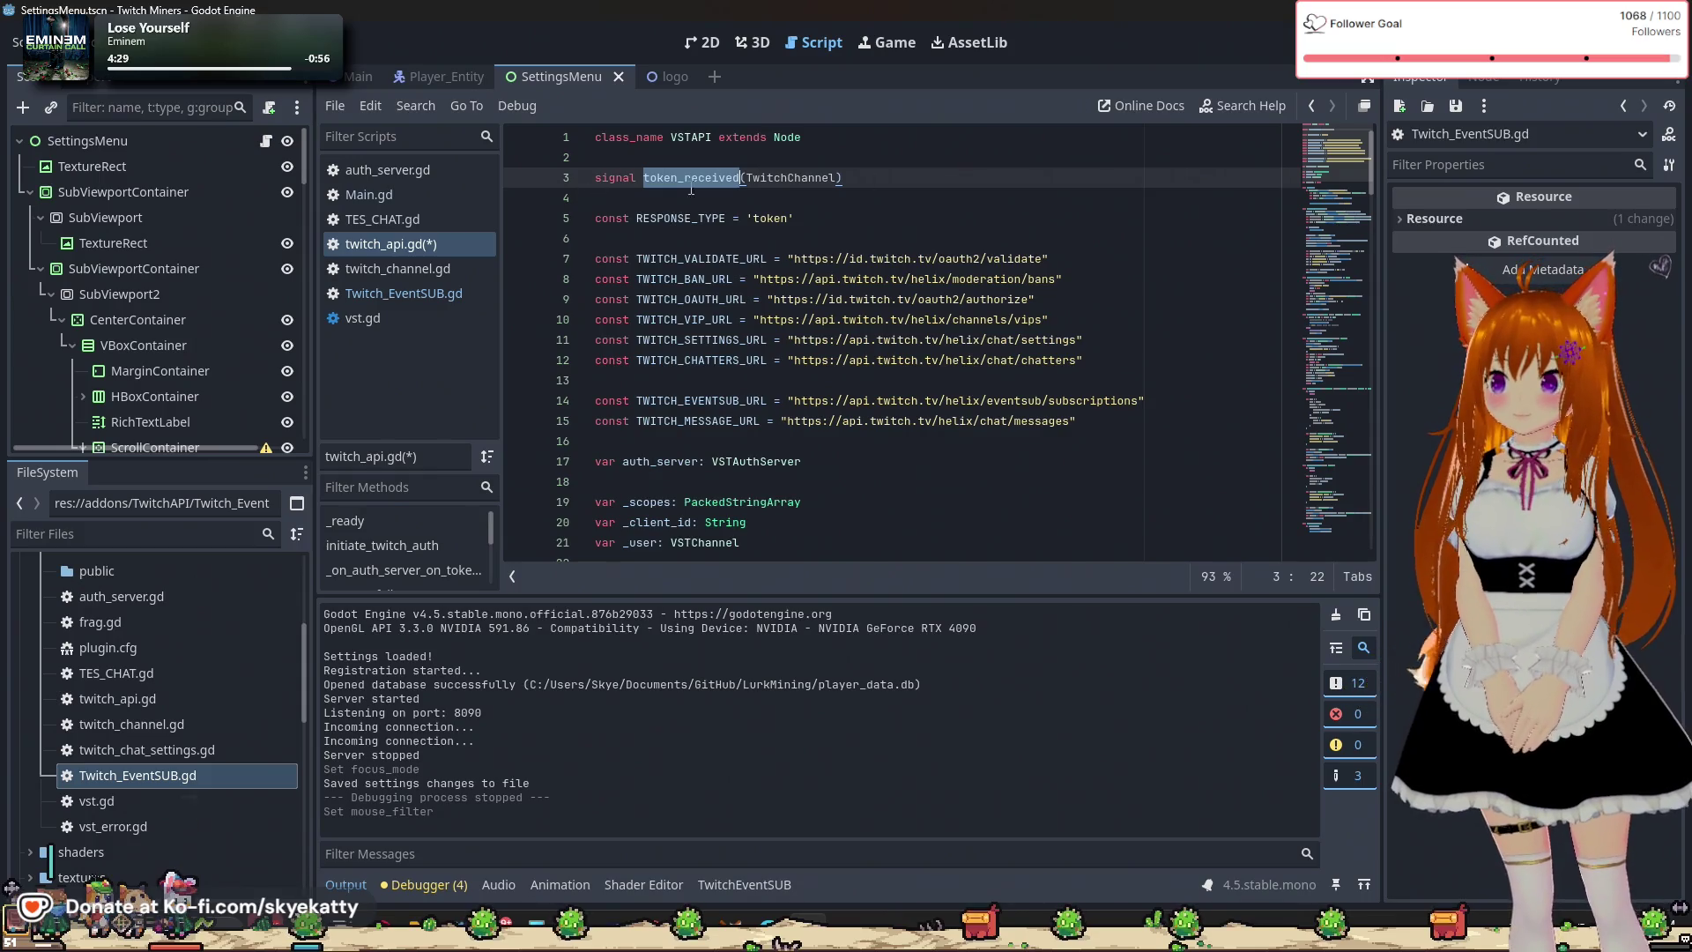
click(446, 268)
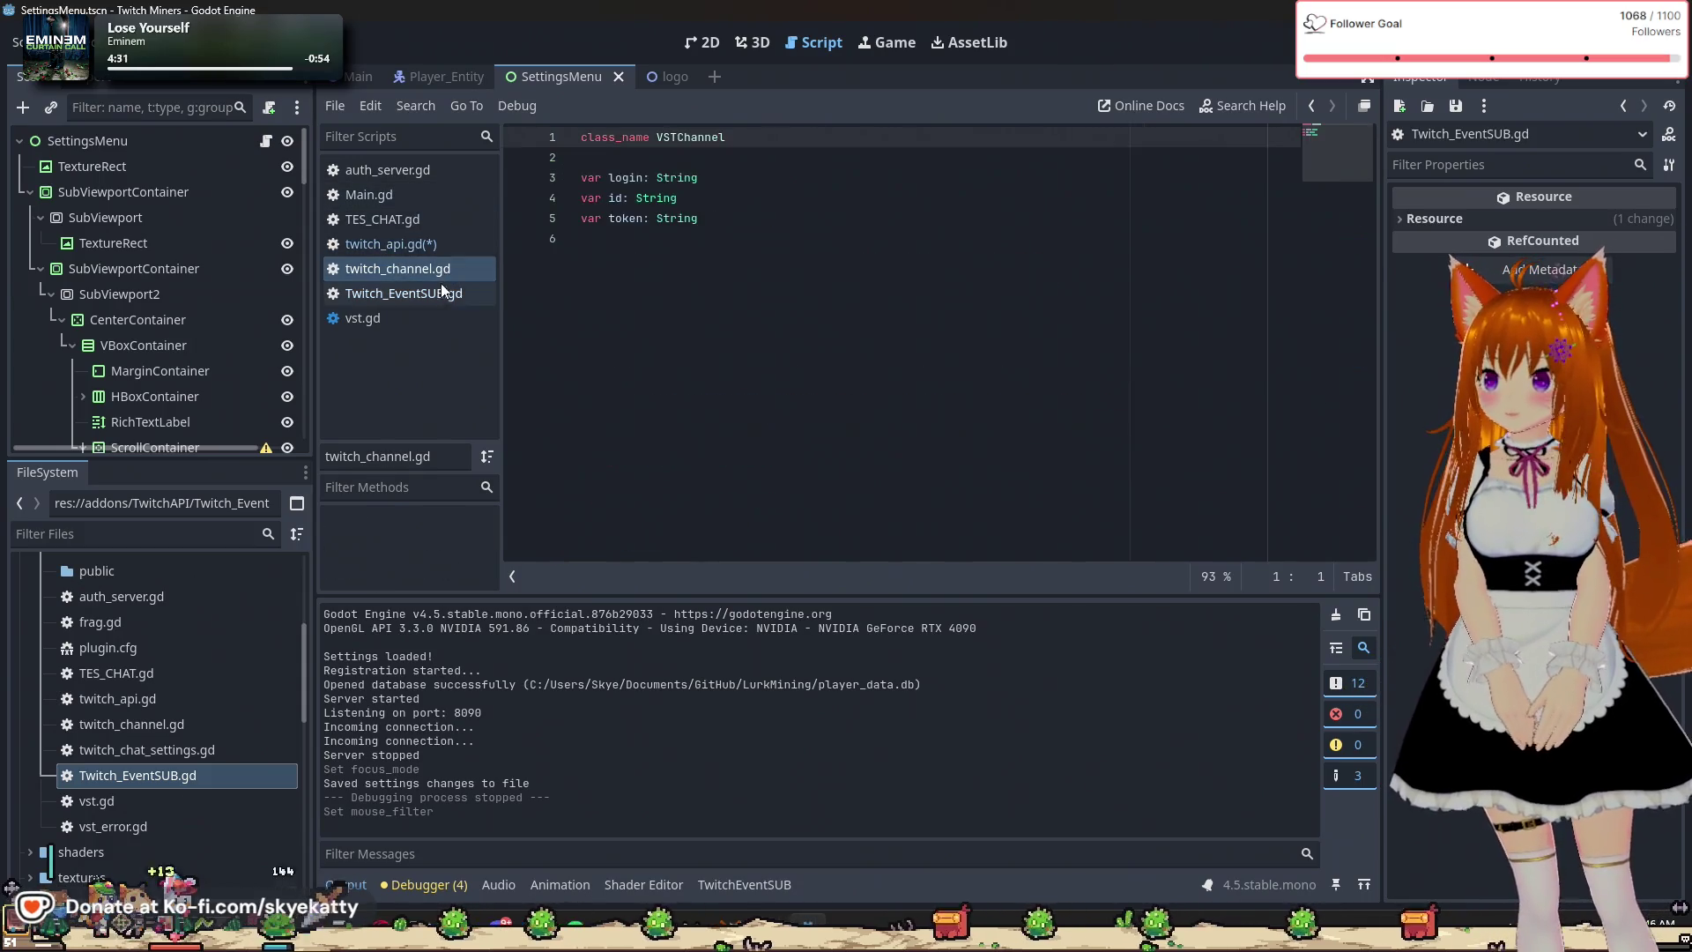
click(441, 301)
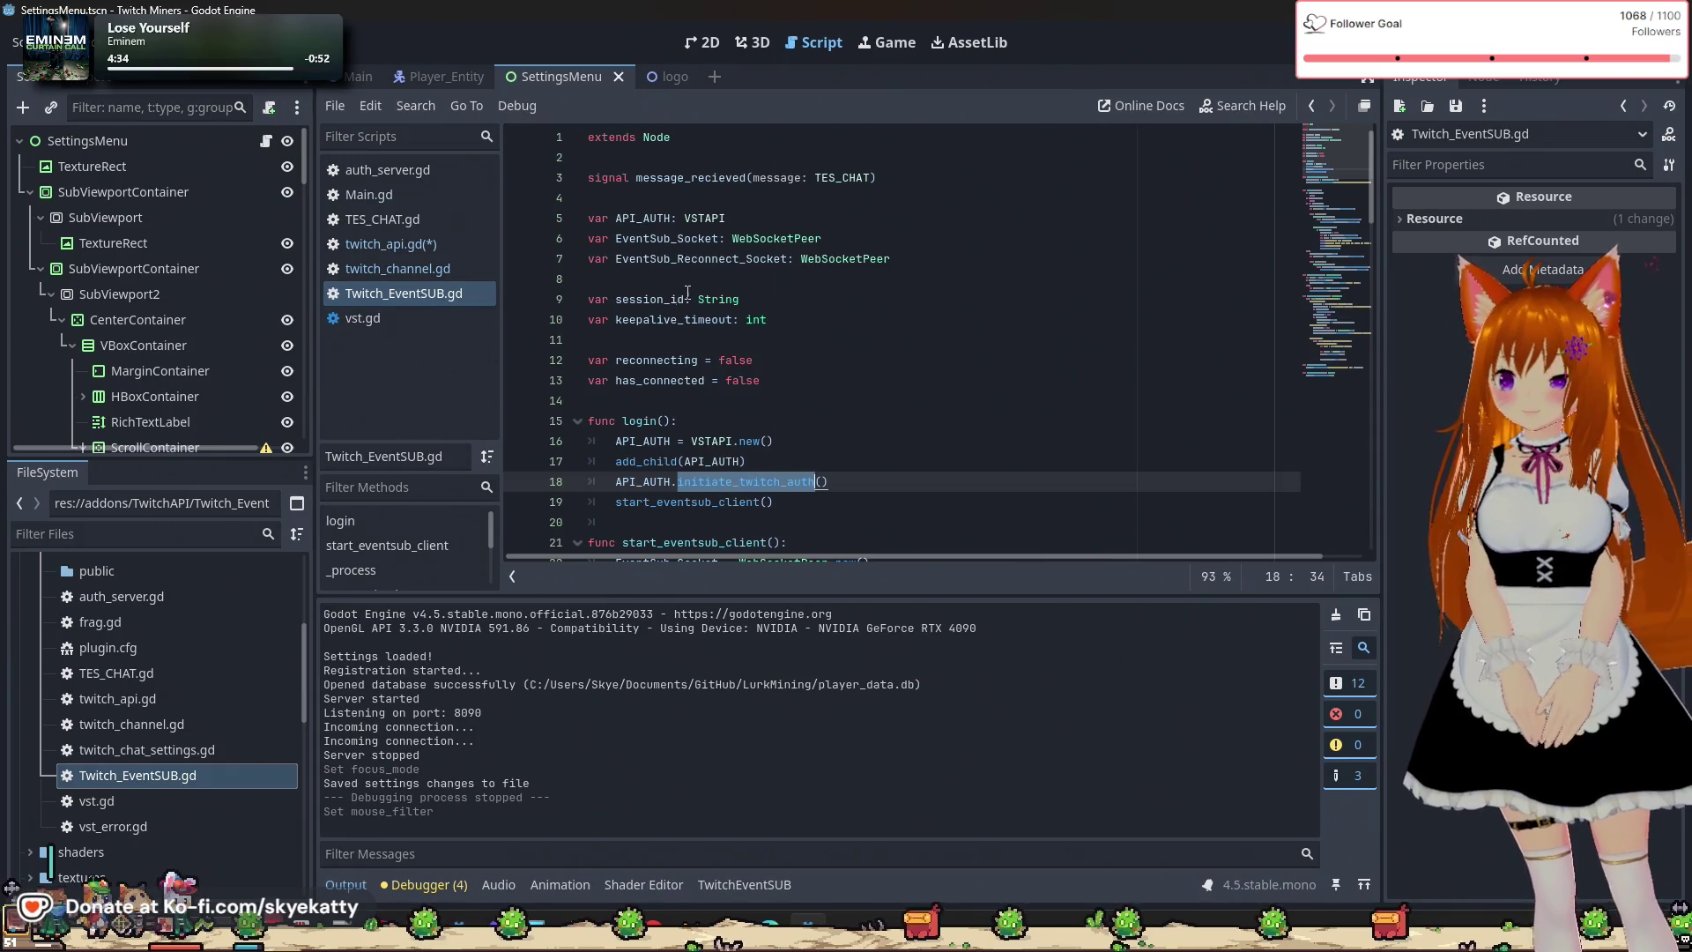
scroll(687, 292, down, 4)
scroll(690, 288, down, 1)
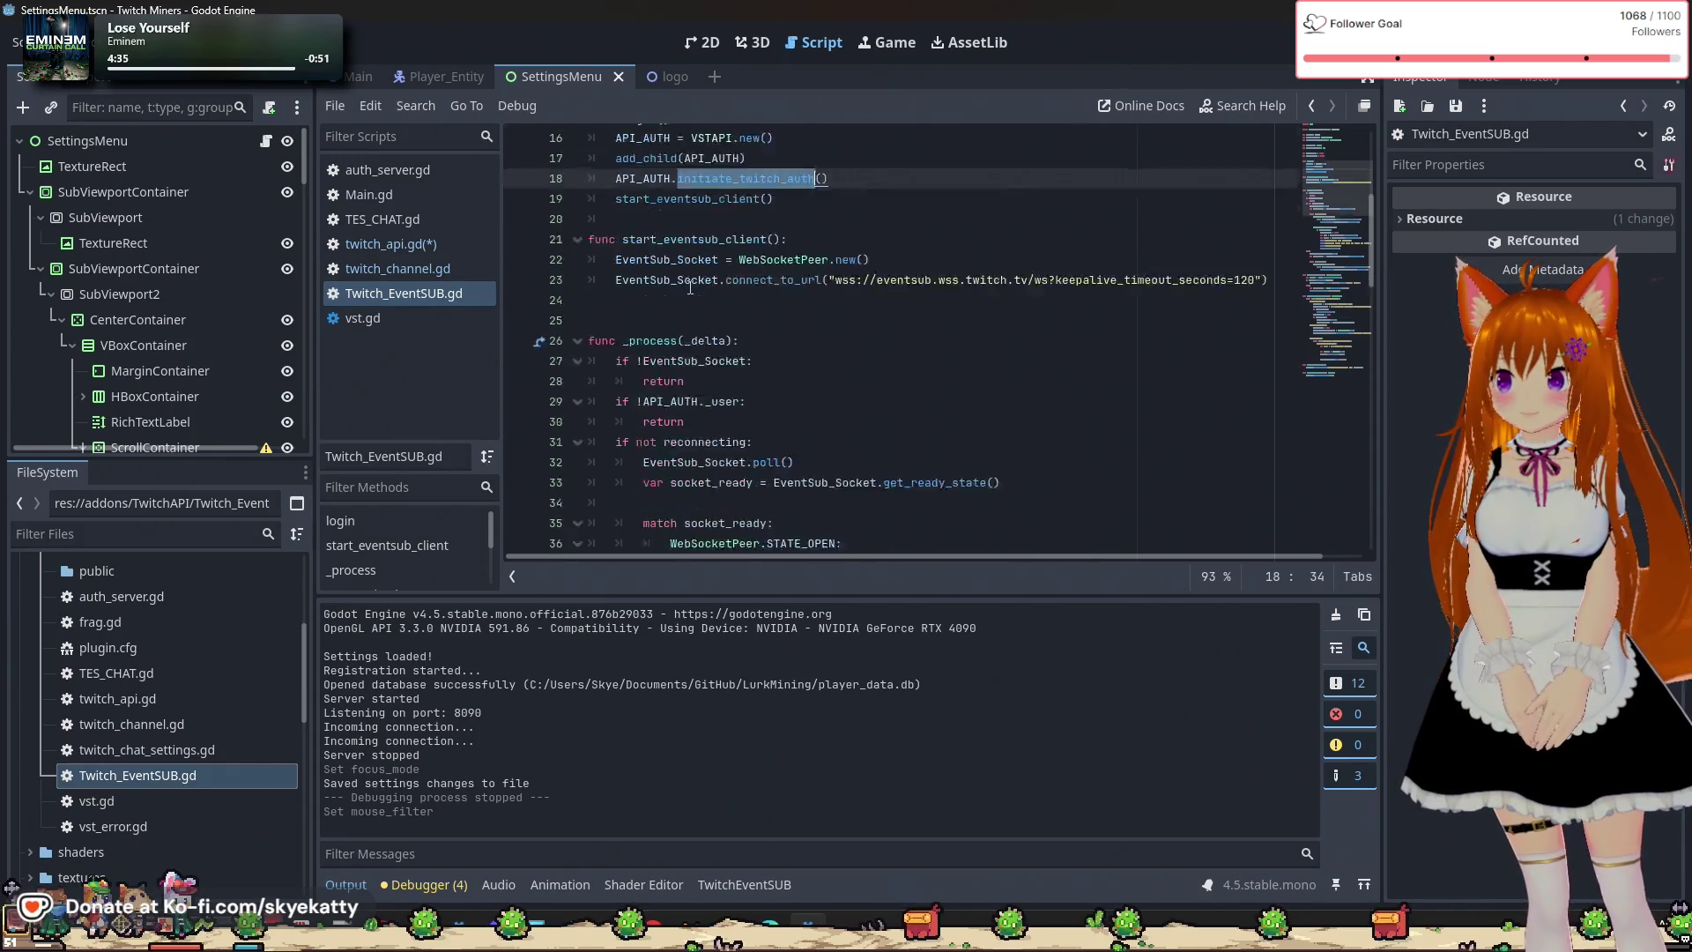
scroll(690, 288, down, 2)
scroll(691, 284, up, 3)
scroll(691, 279, up, 1)
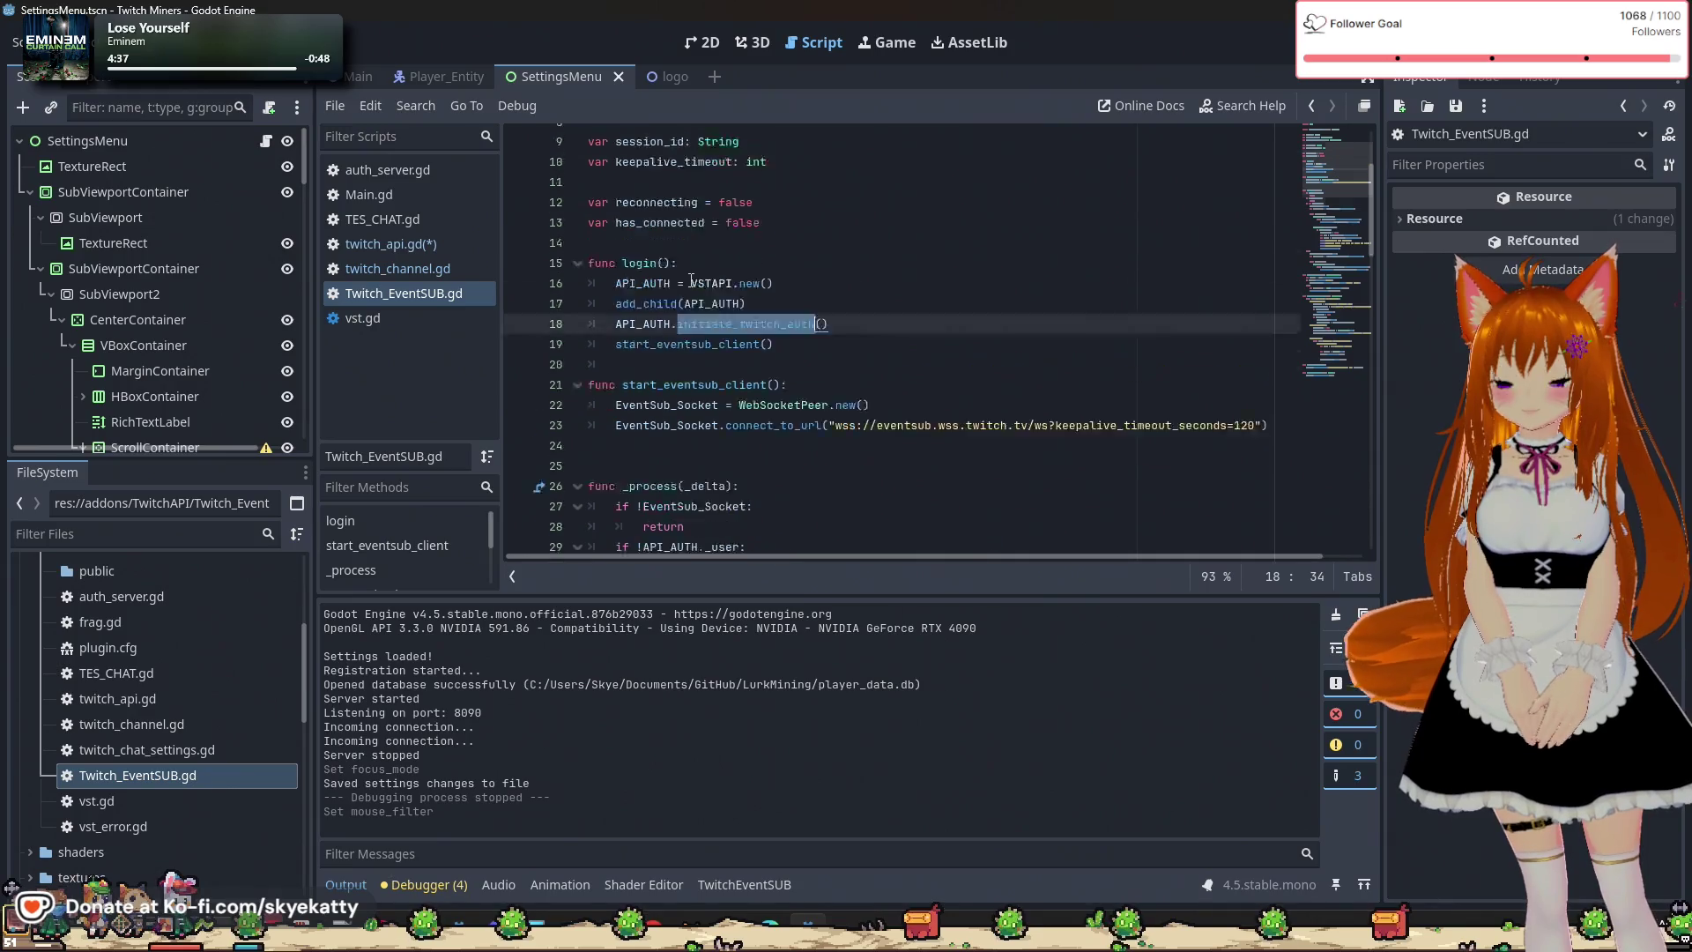
scroll(692, 280, up, 2)
scroll(691, 277, down, 2)
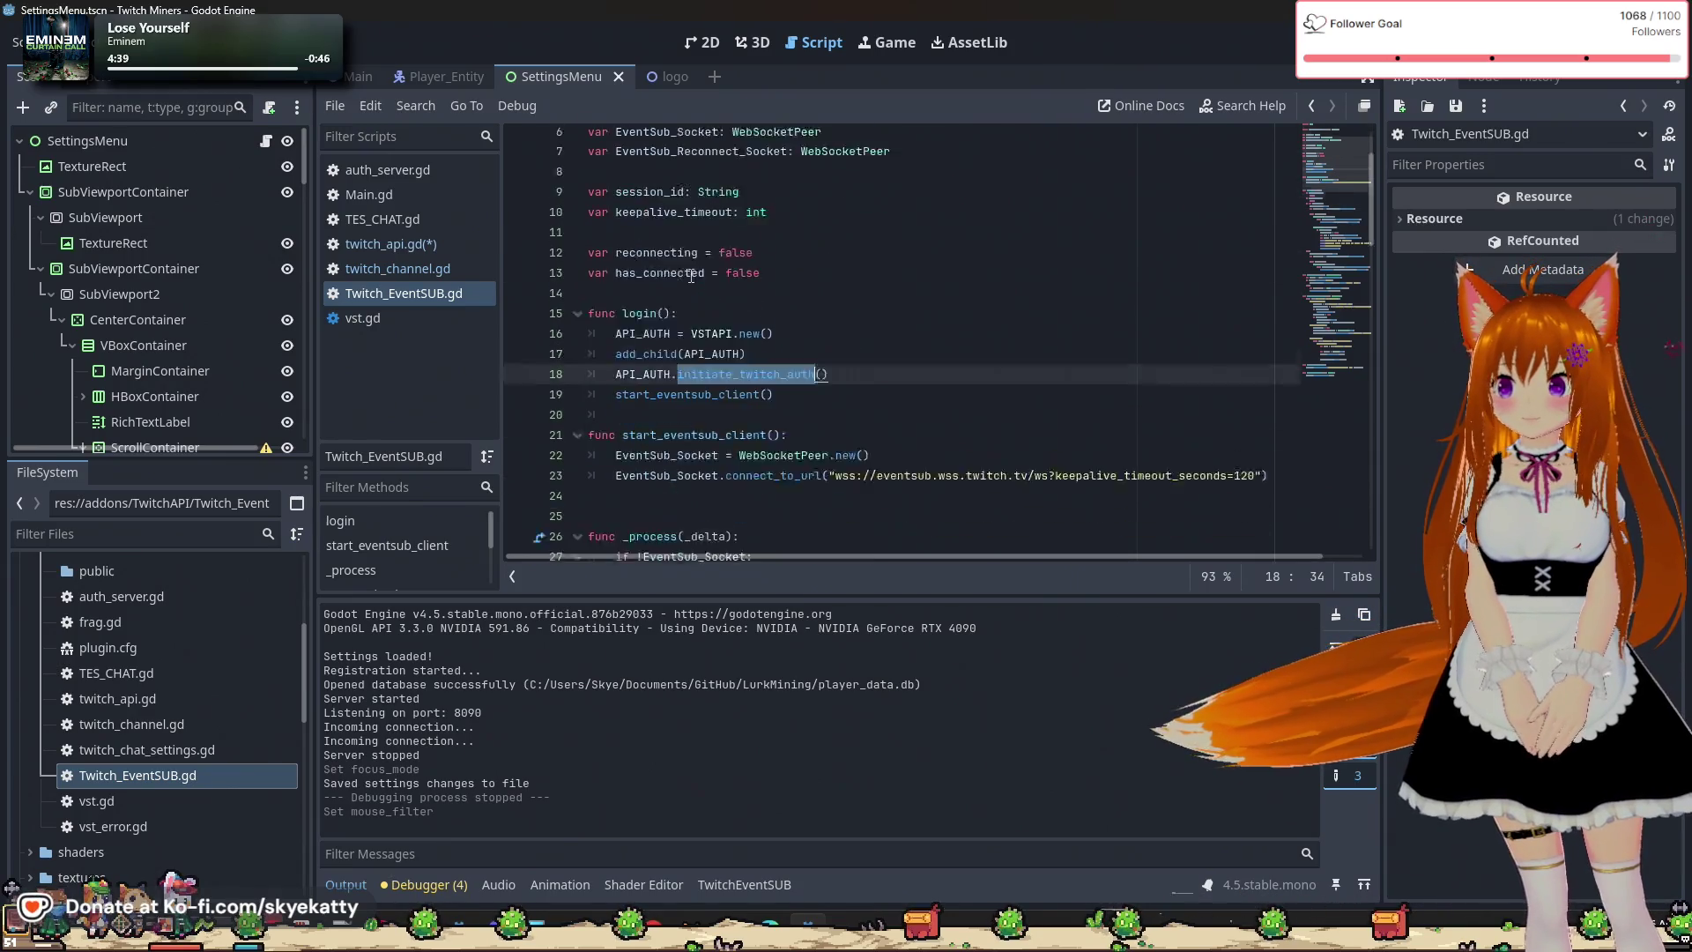
scroll(691, 277, down, 1)
scroll(695, 282, down, 3)
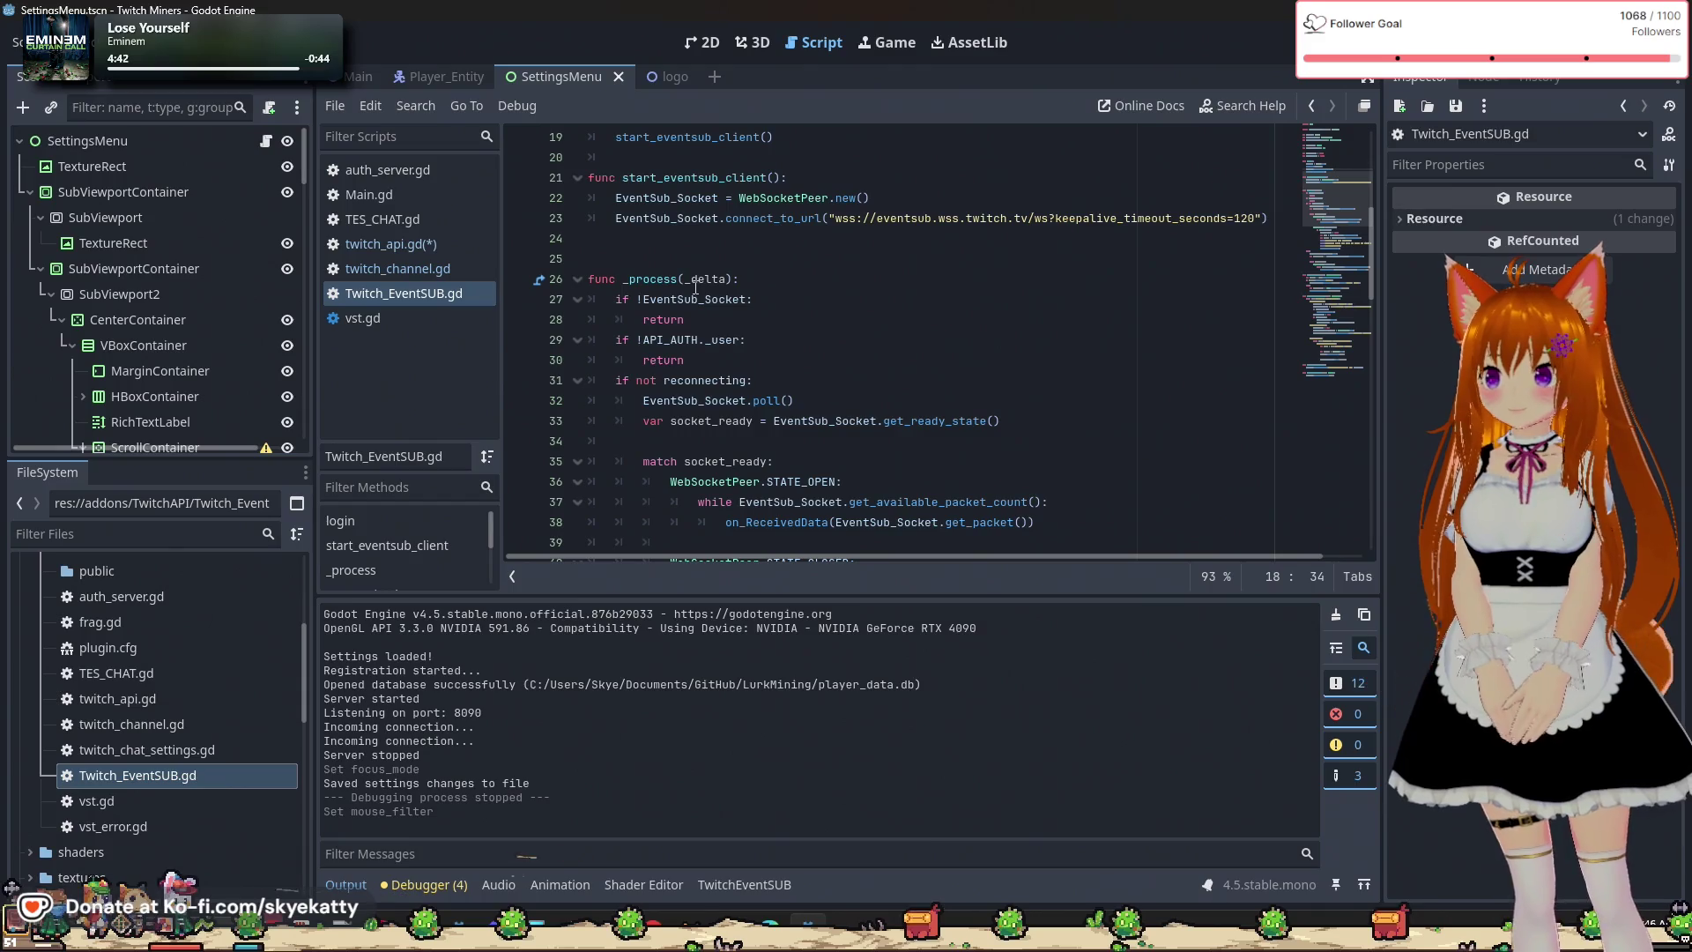
scroll(695, 287, down, 2)
scroll(695, 287, up, 3)
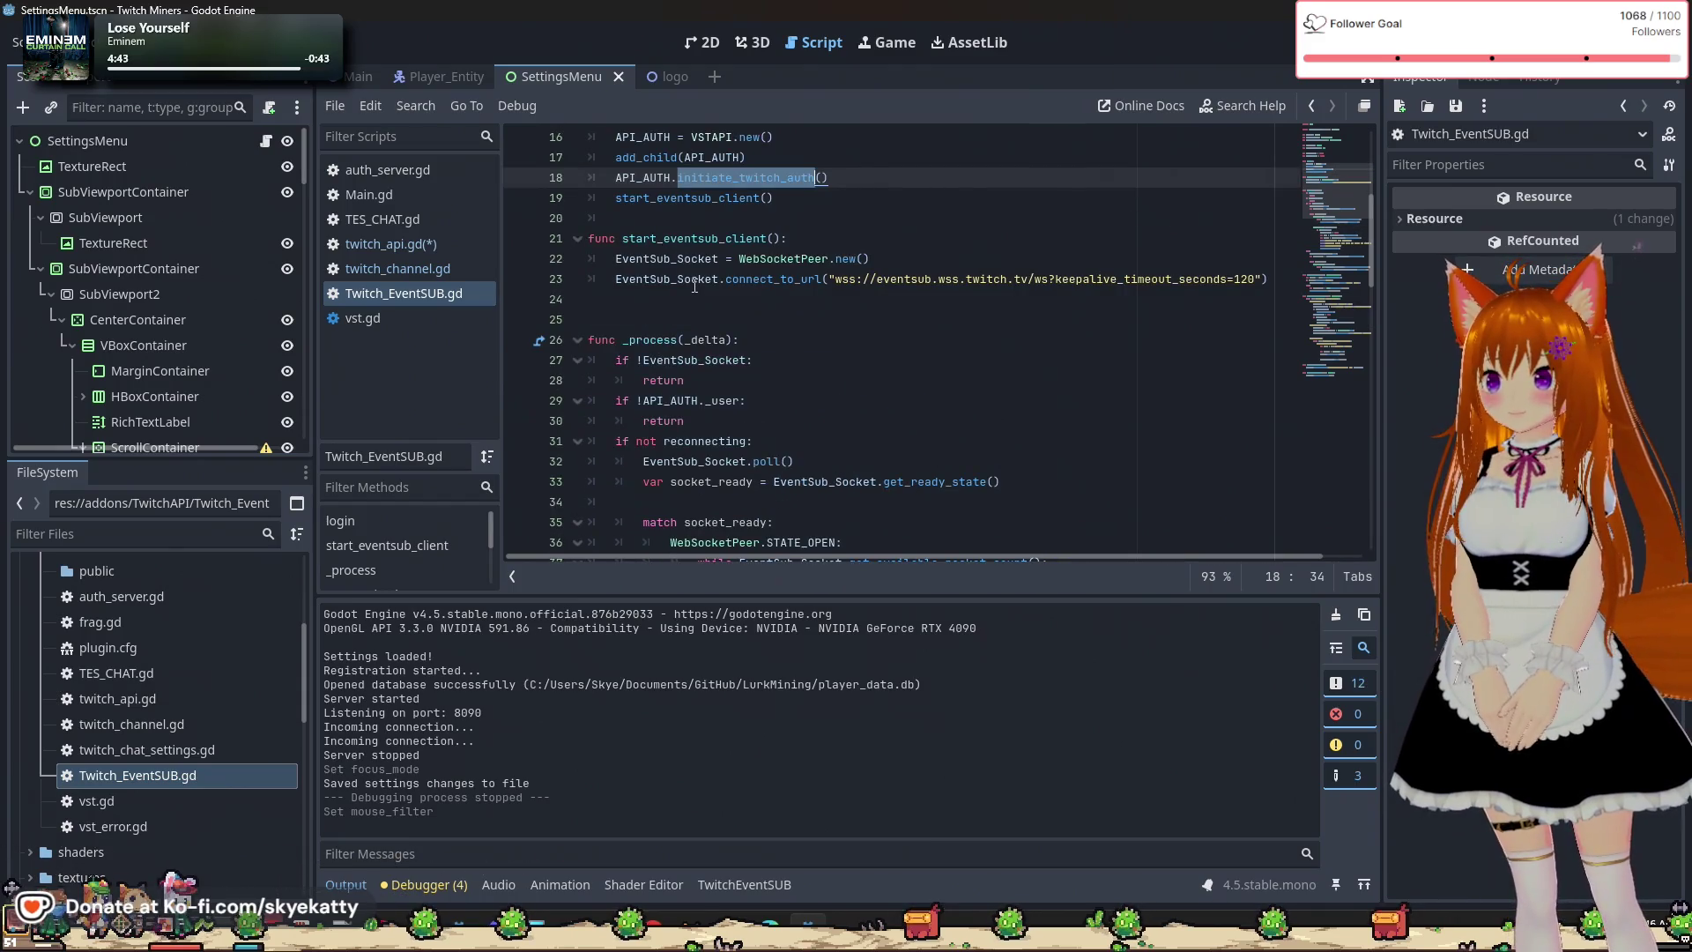
scroll(694, 286, up, 4)
scroll(692, 286, down, 7)
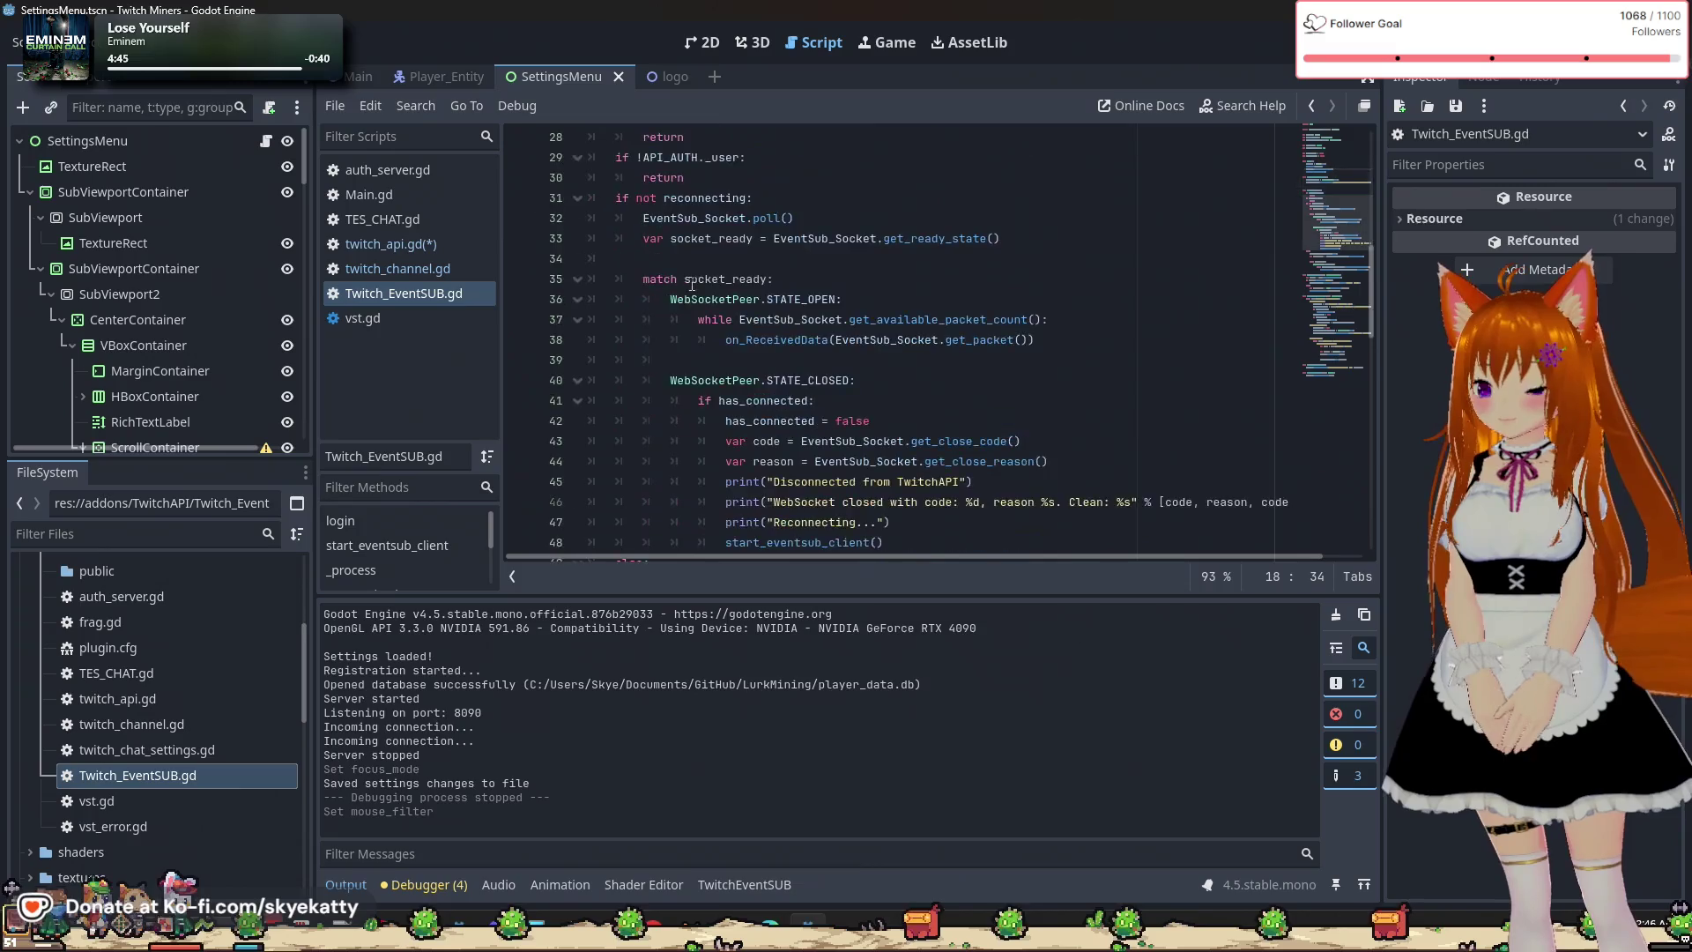
scroll(693, 285, down, 15)
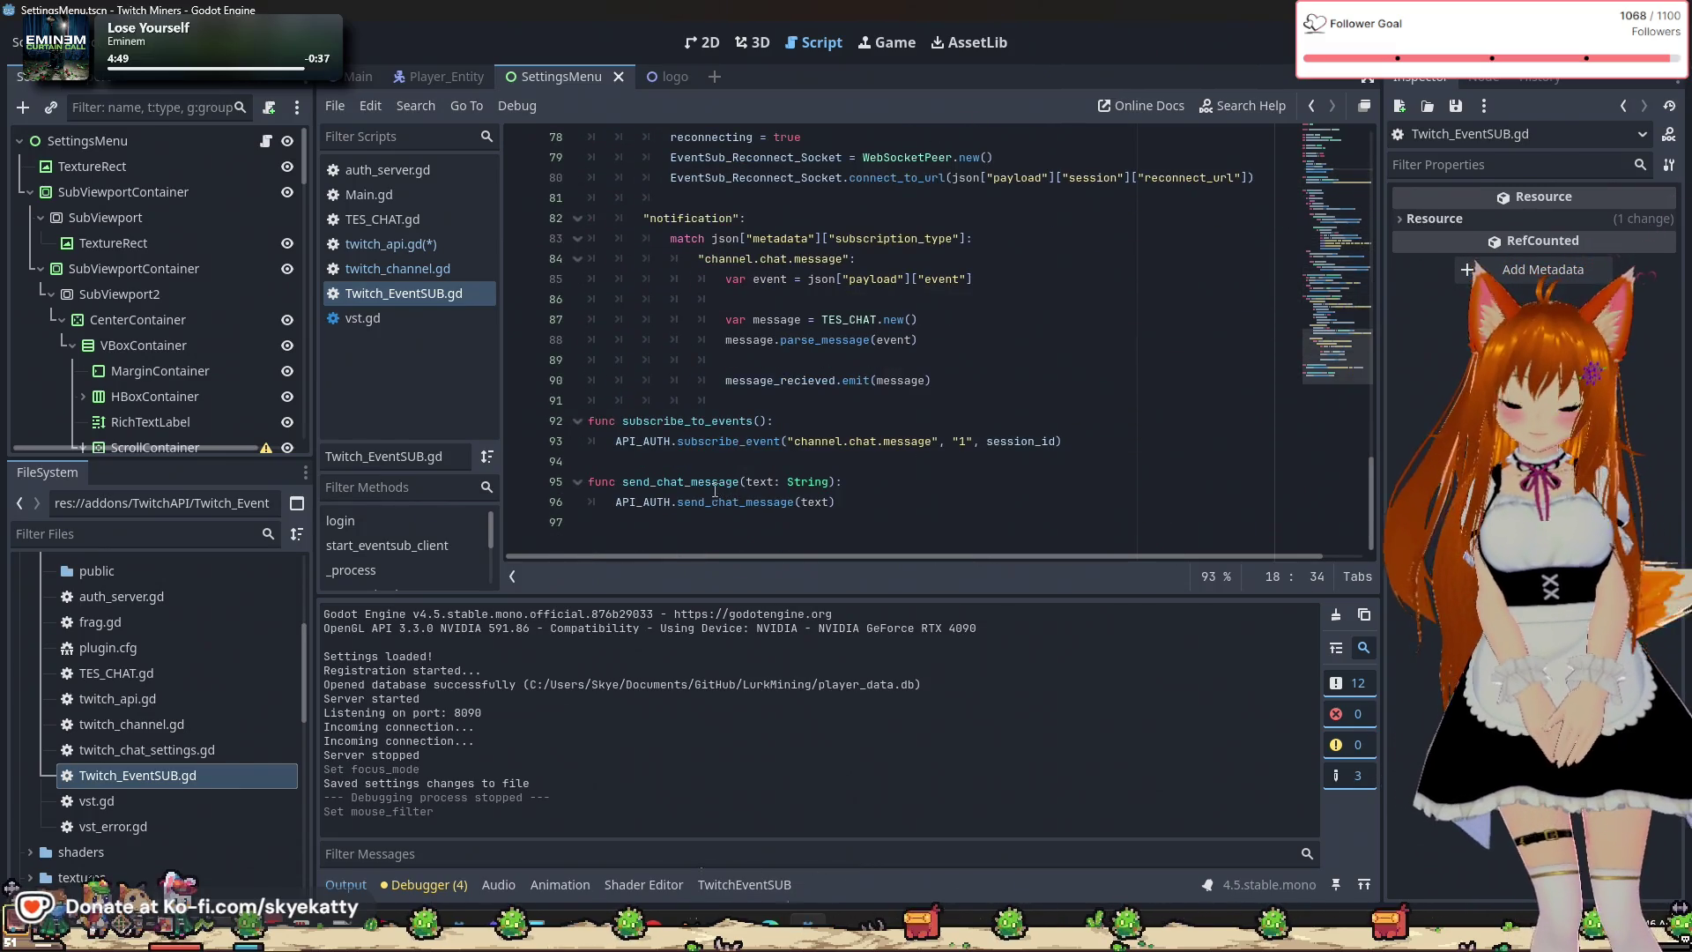
click(649, 506)
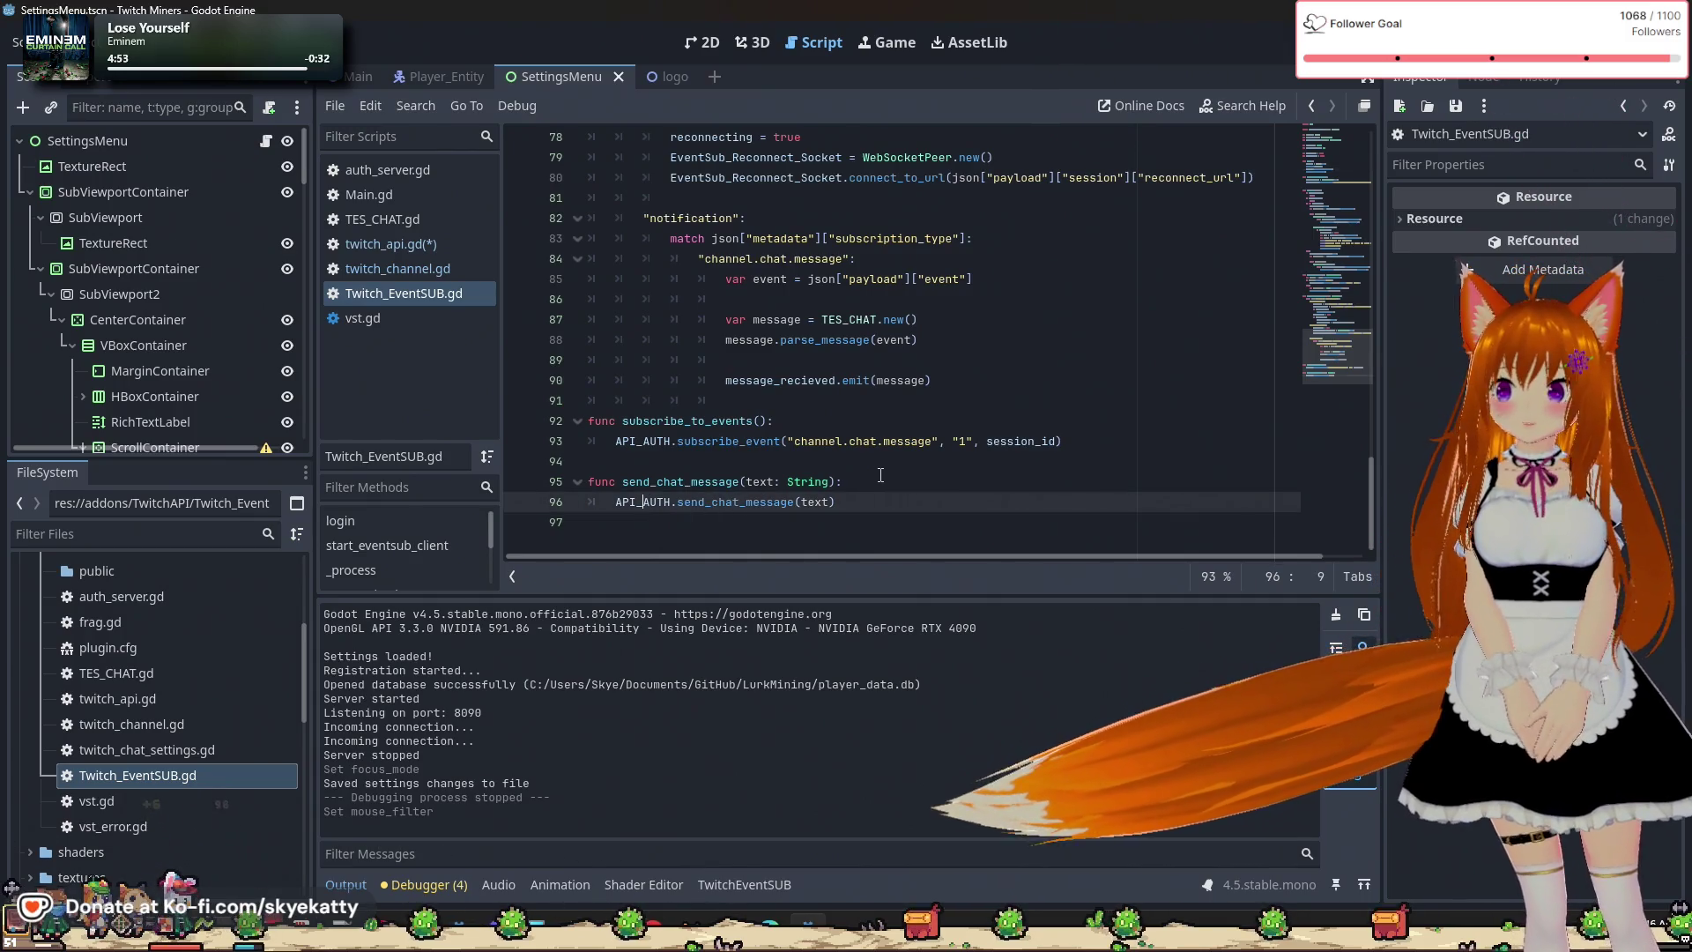
click(896, 505)
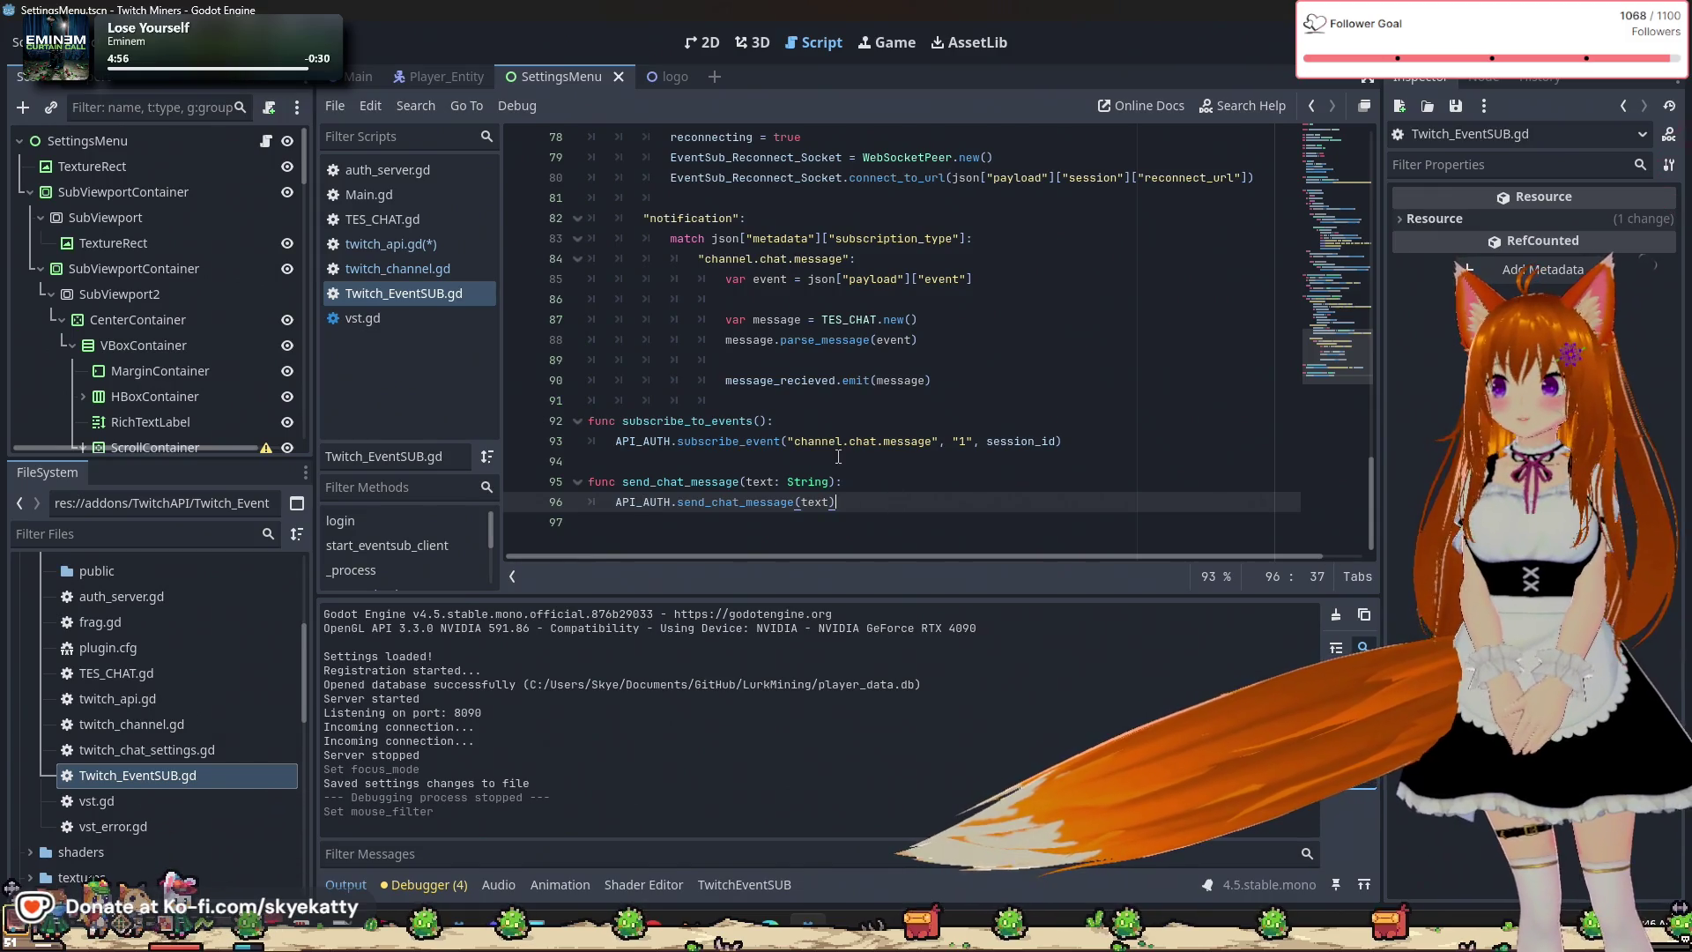
scroll(912, 495, up, 7)
scroll(925, 483, up, 19)
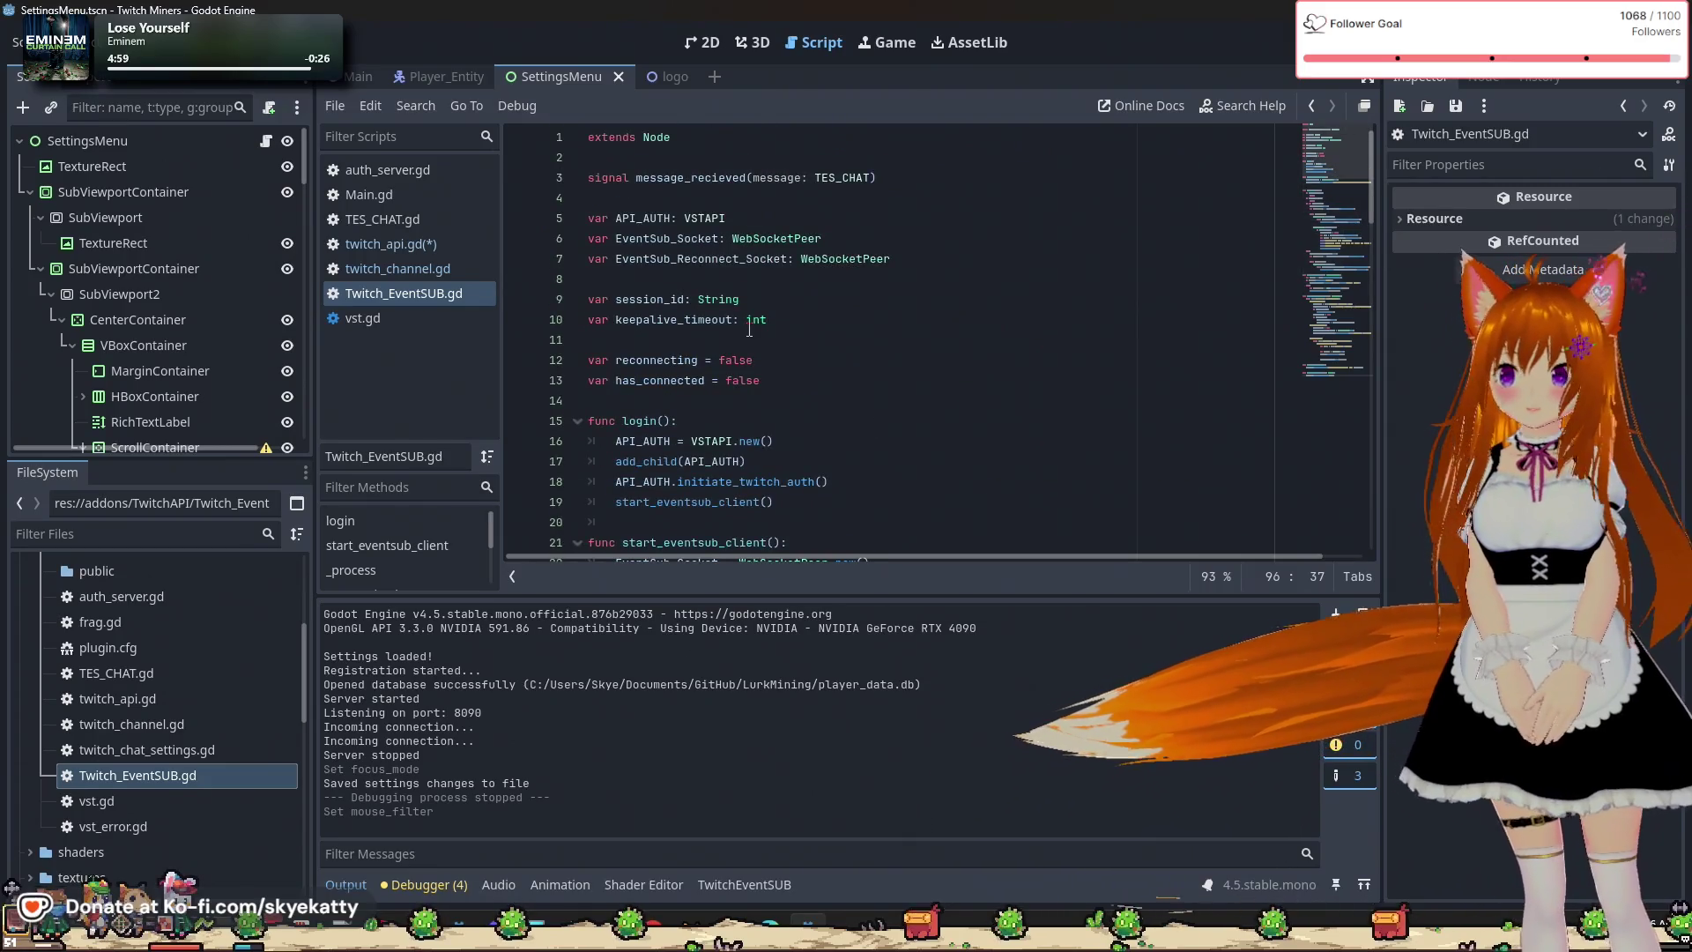
Save twitch_api.gd after briefly checking the node's signal connections.
click(417, 250)
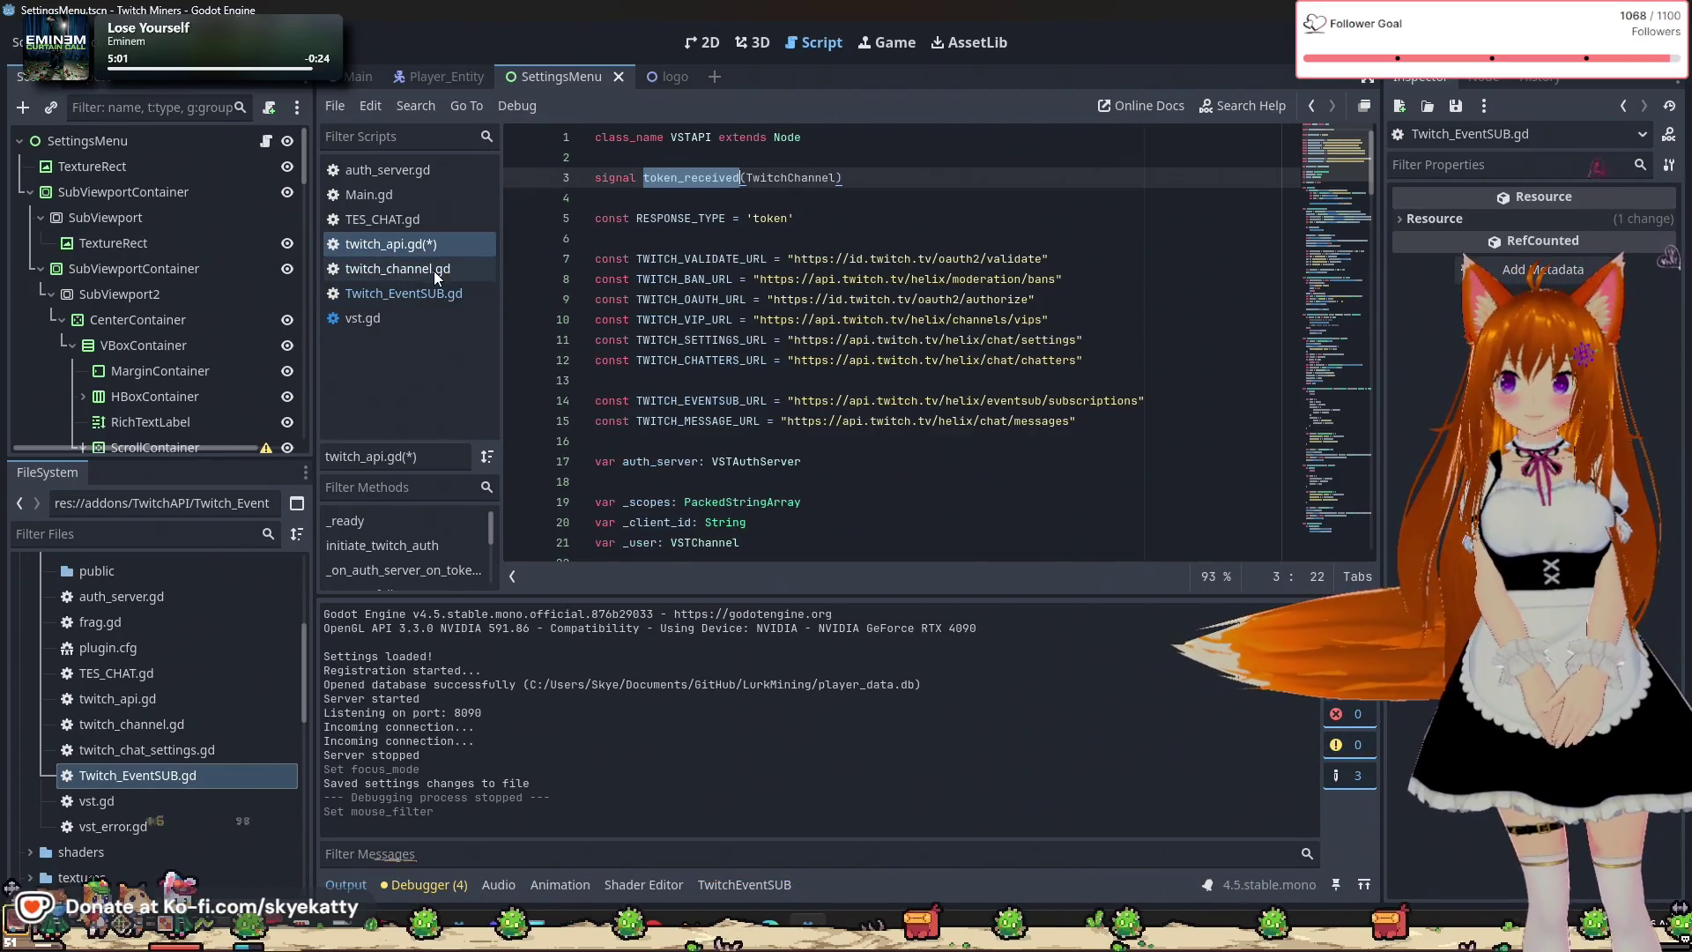
click(395, 240)
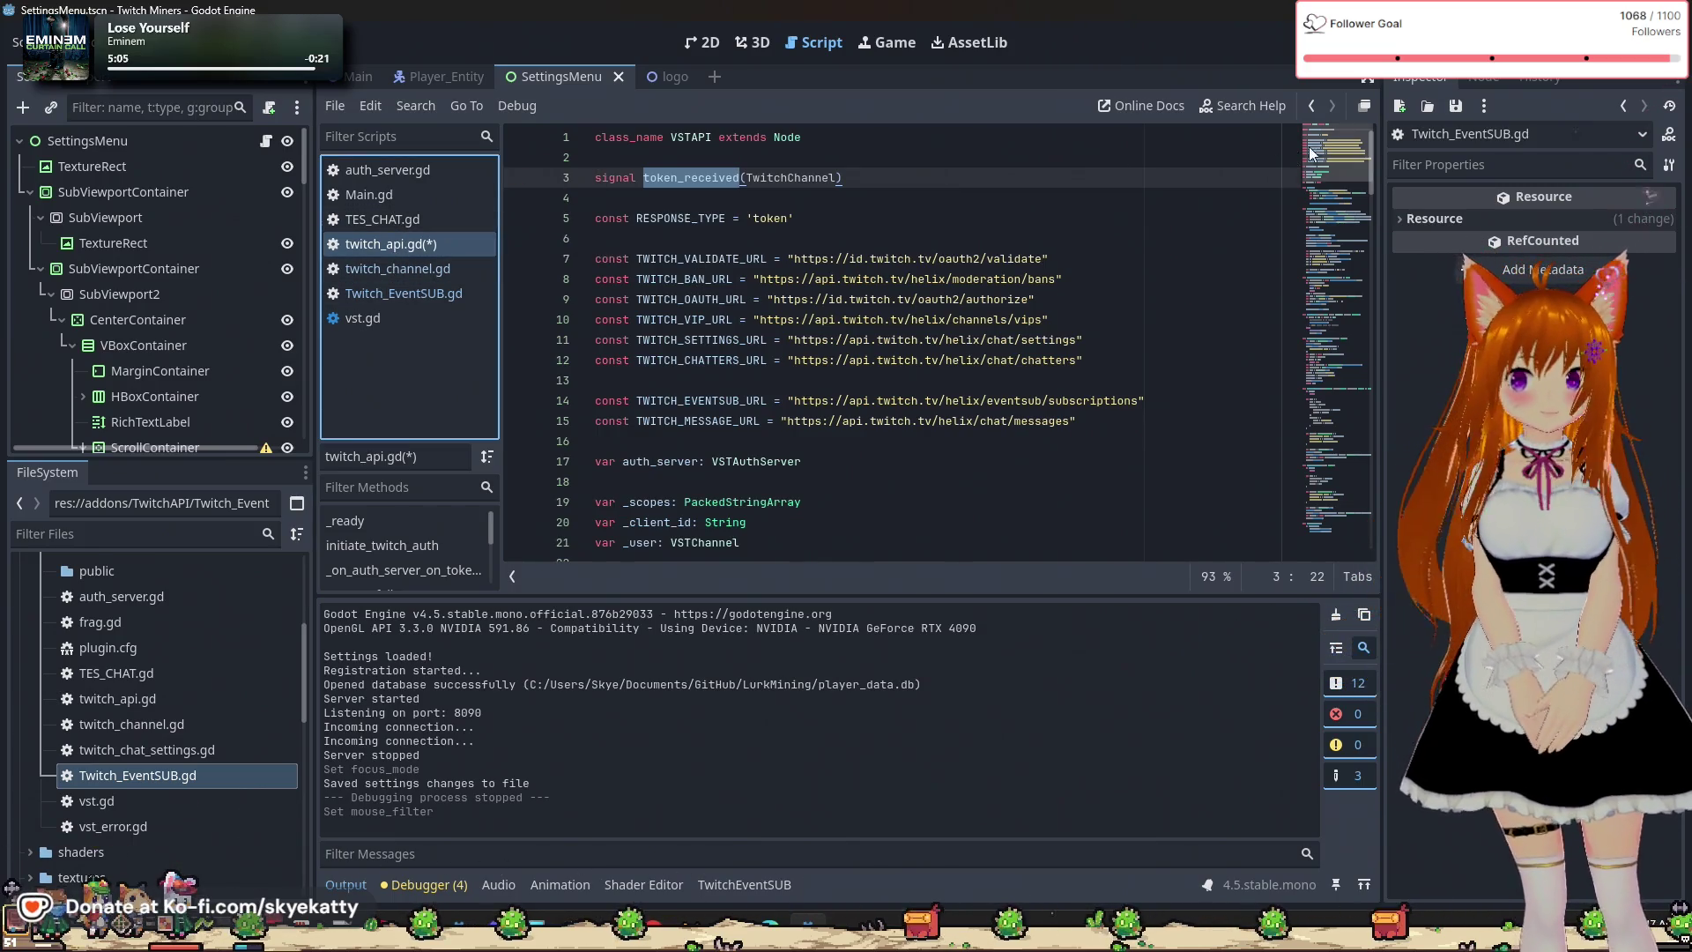
click(1485, 79)
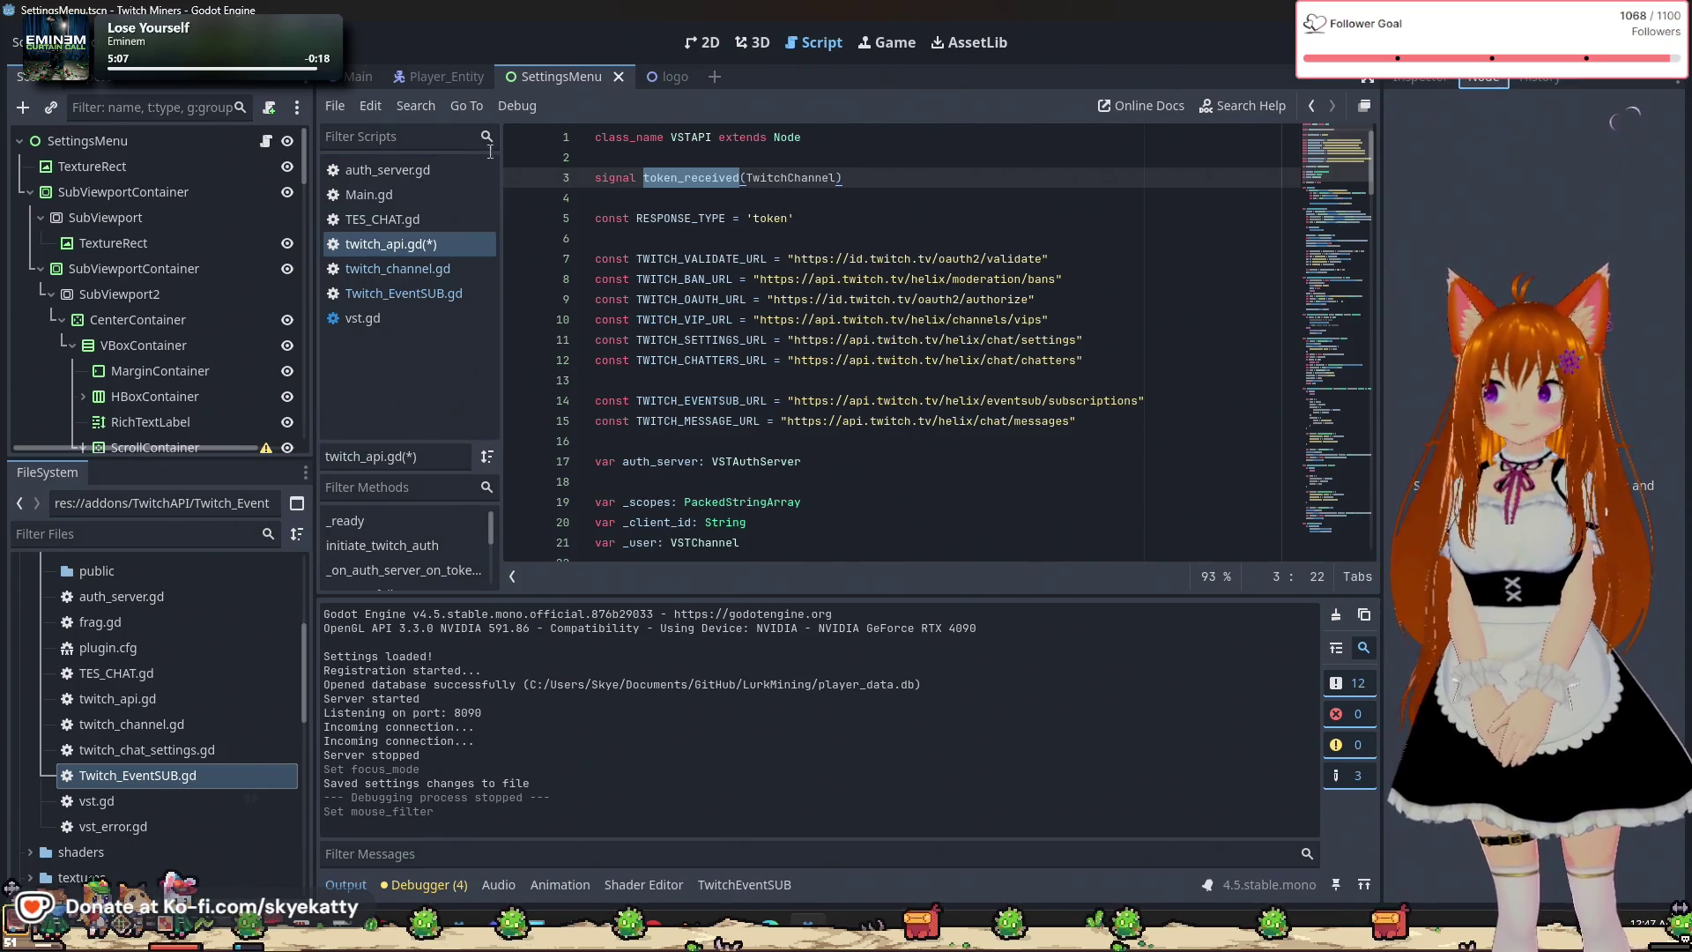
click(414, 246)
click(421, 247)
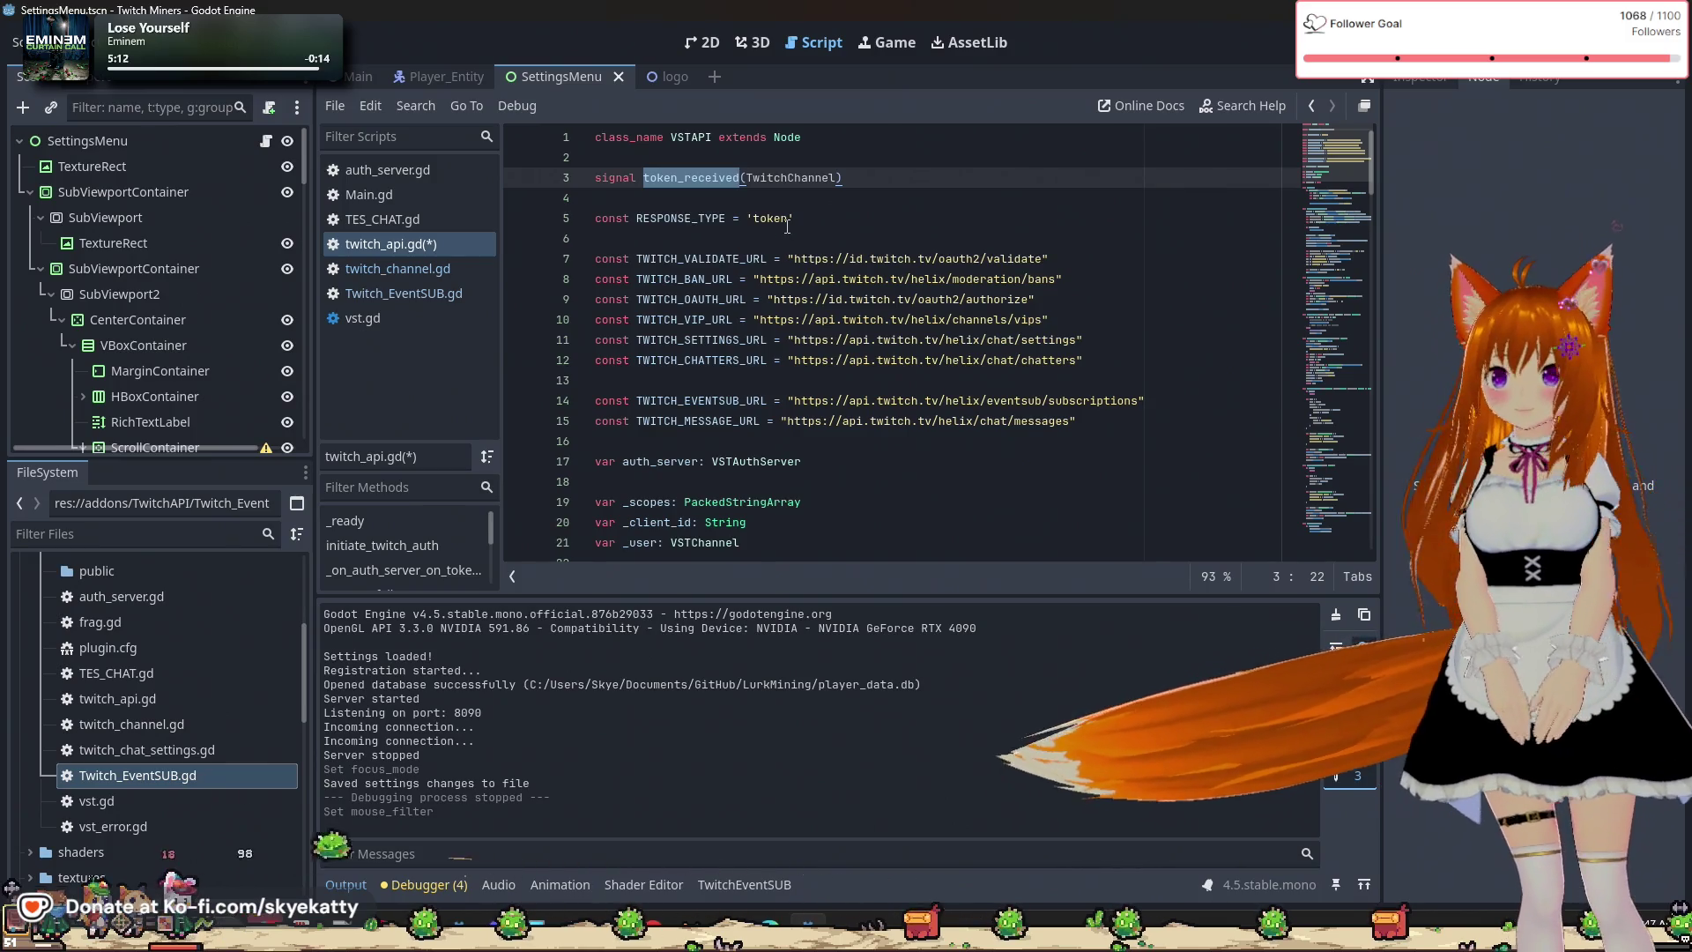
key(ctrl+s)
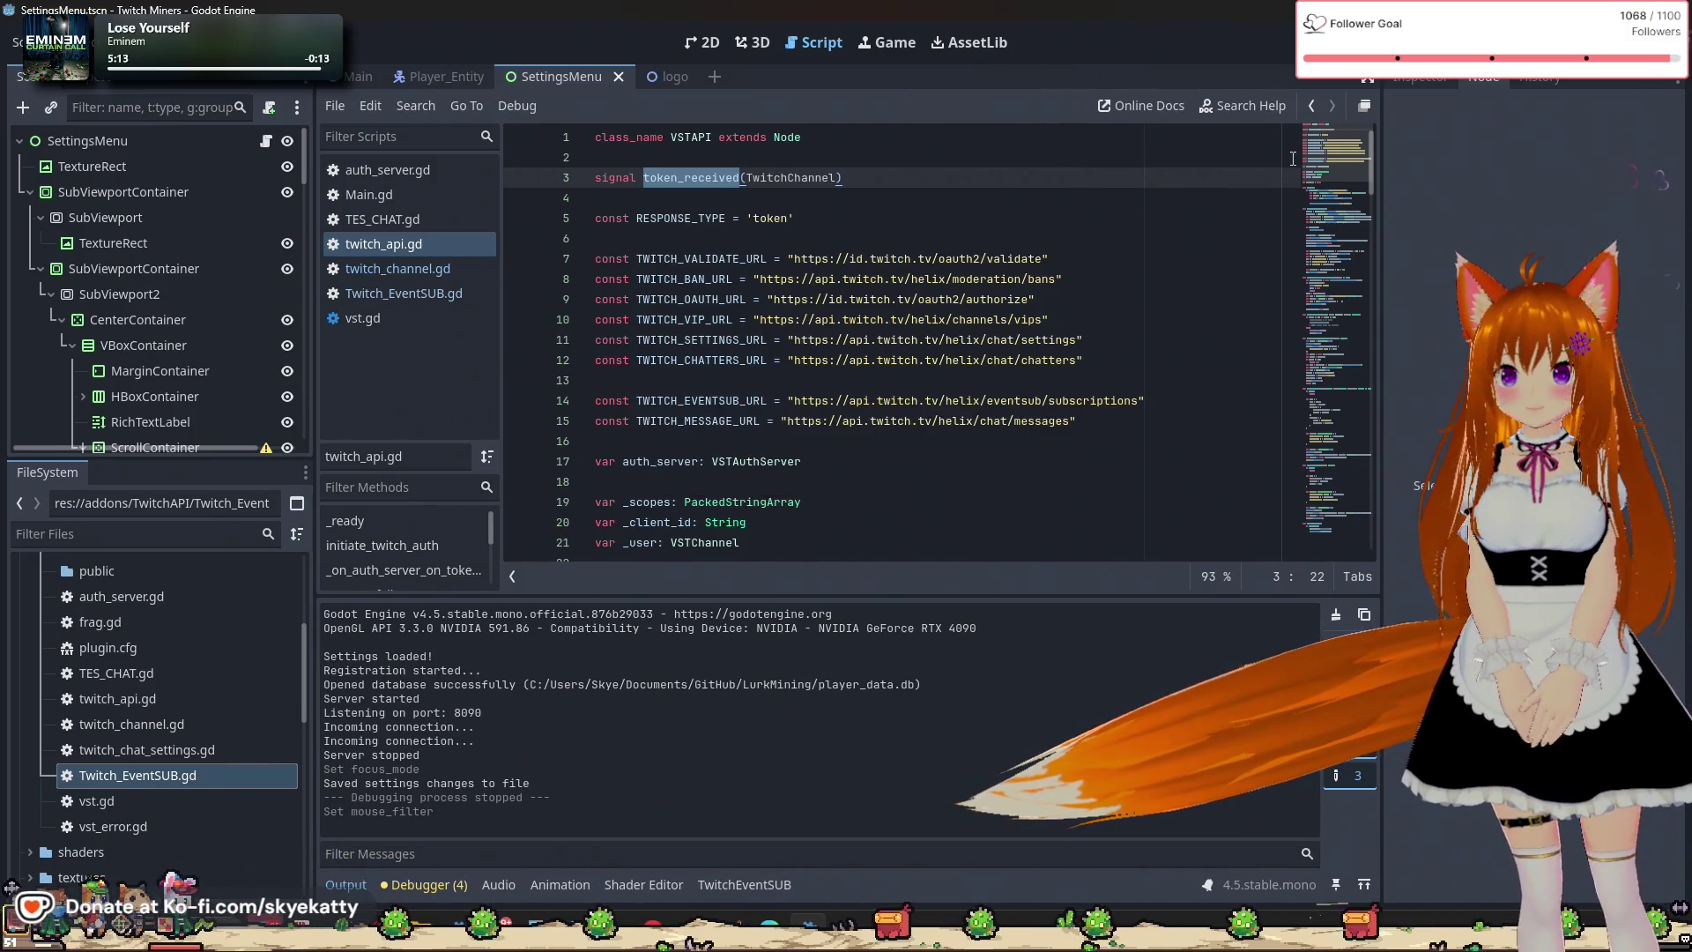
Return the caret to the end of line 3 and scroll down the script.
key(End)
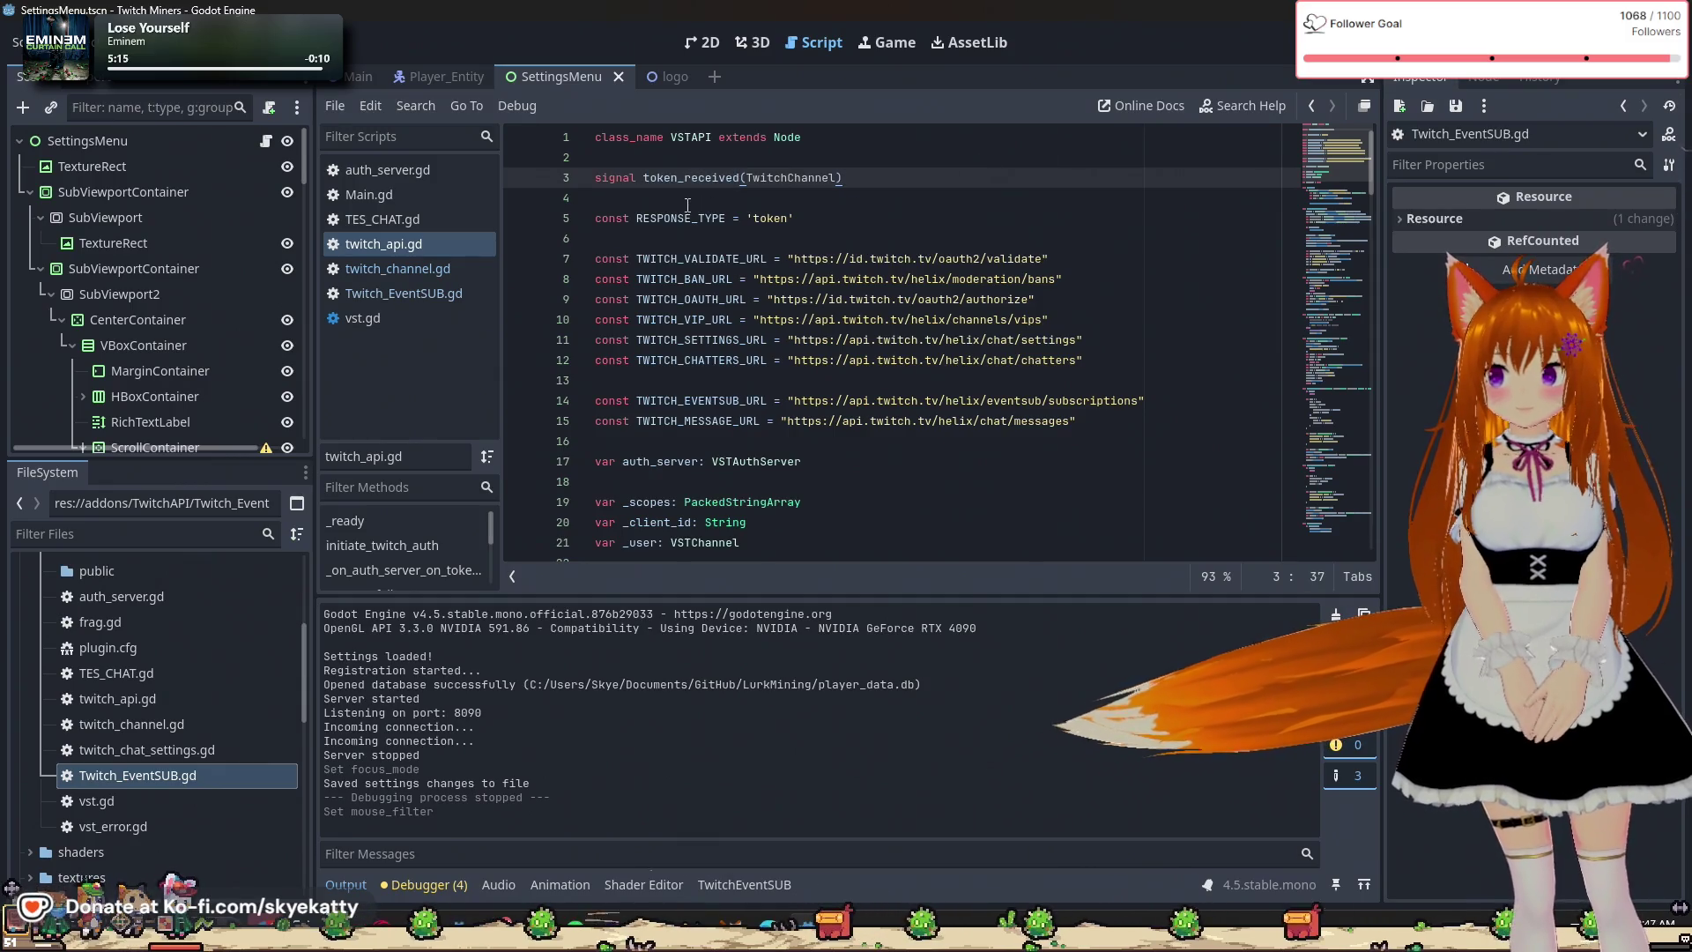
click(874, 198)
key(Left)
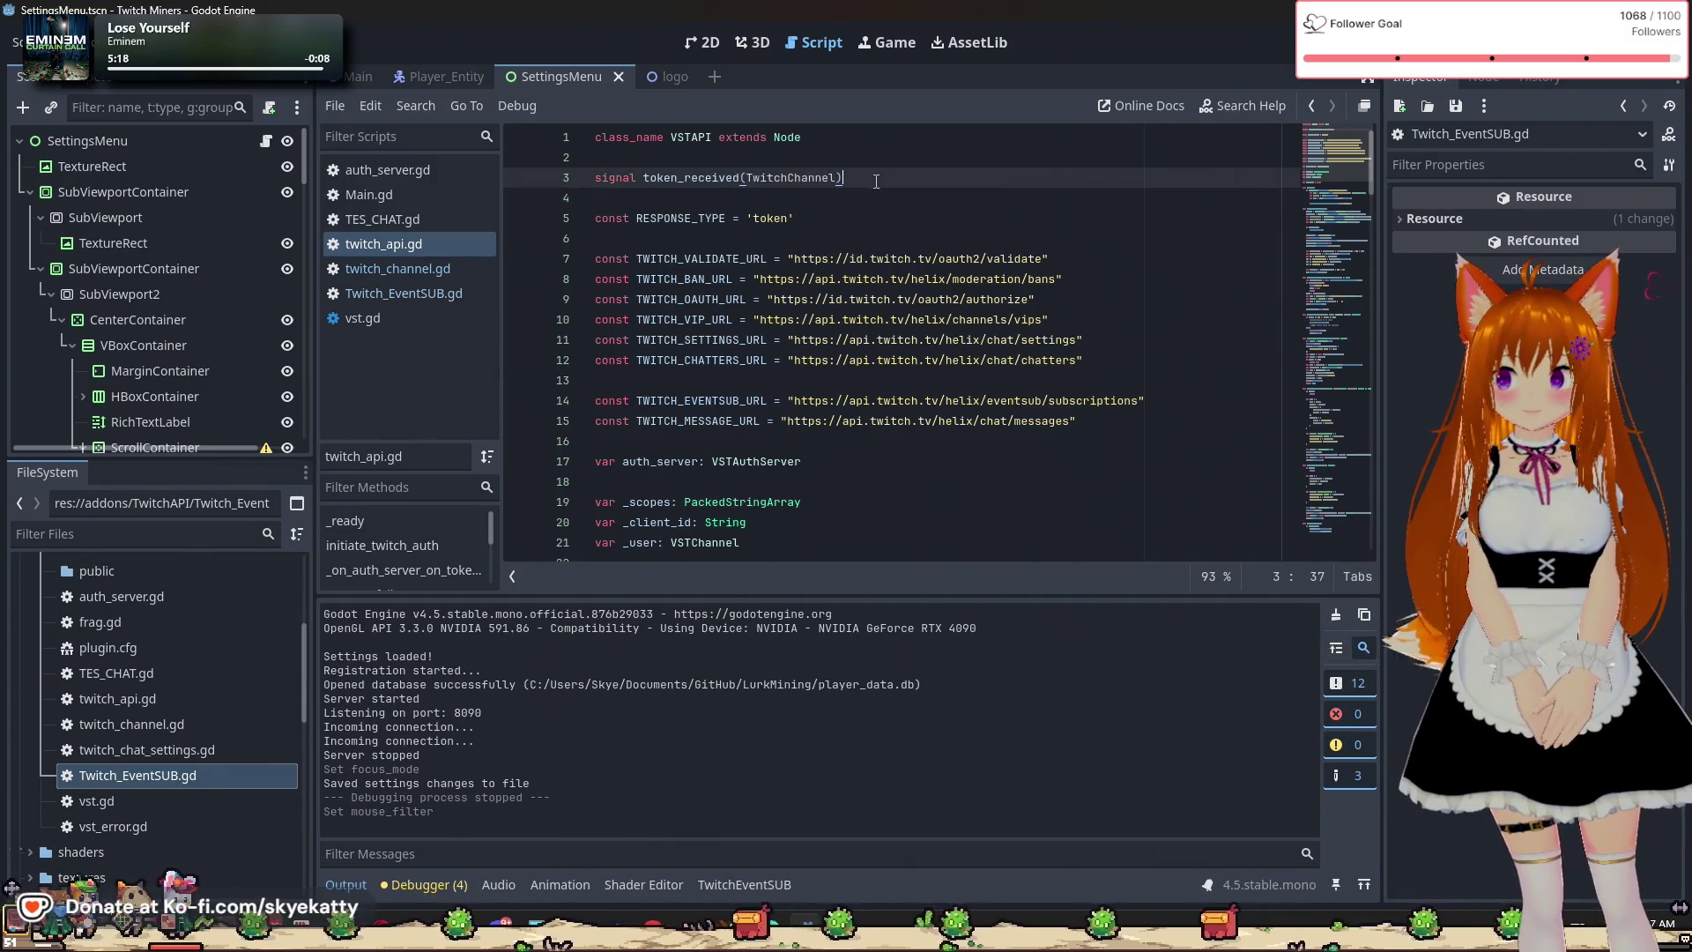
click(835, 239)
key(Up)
key(Up)
key(Up)
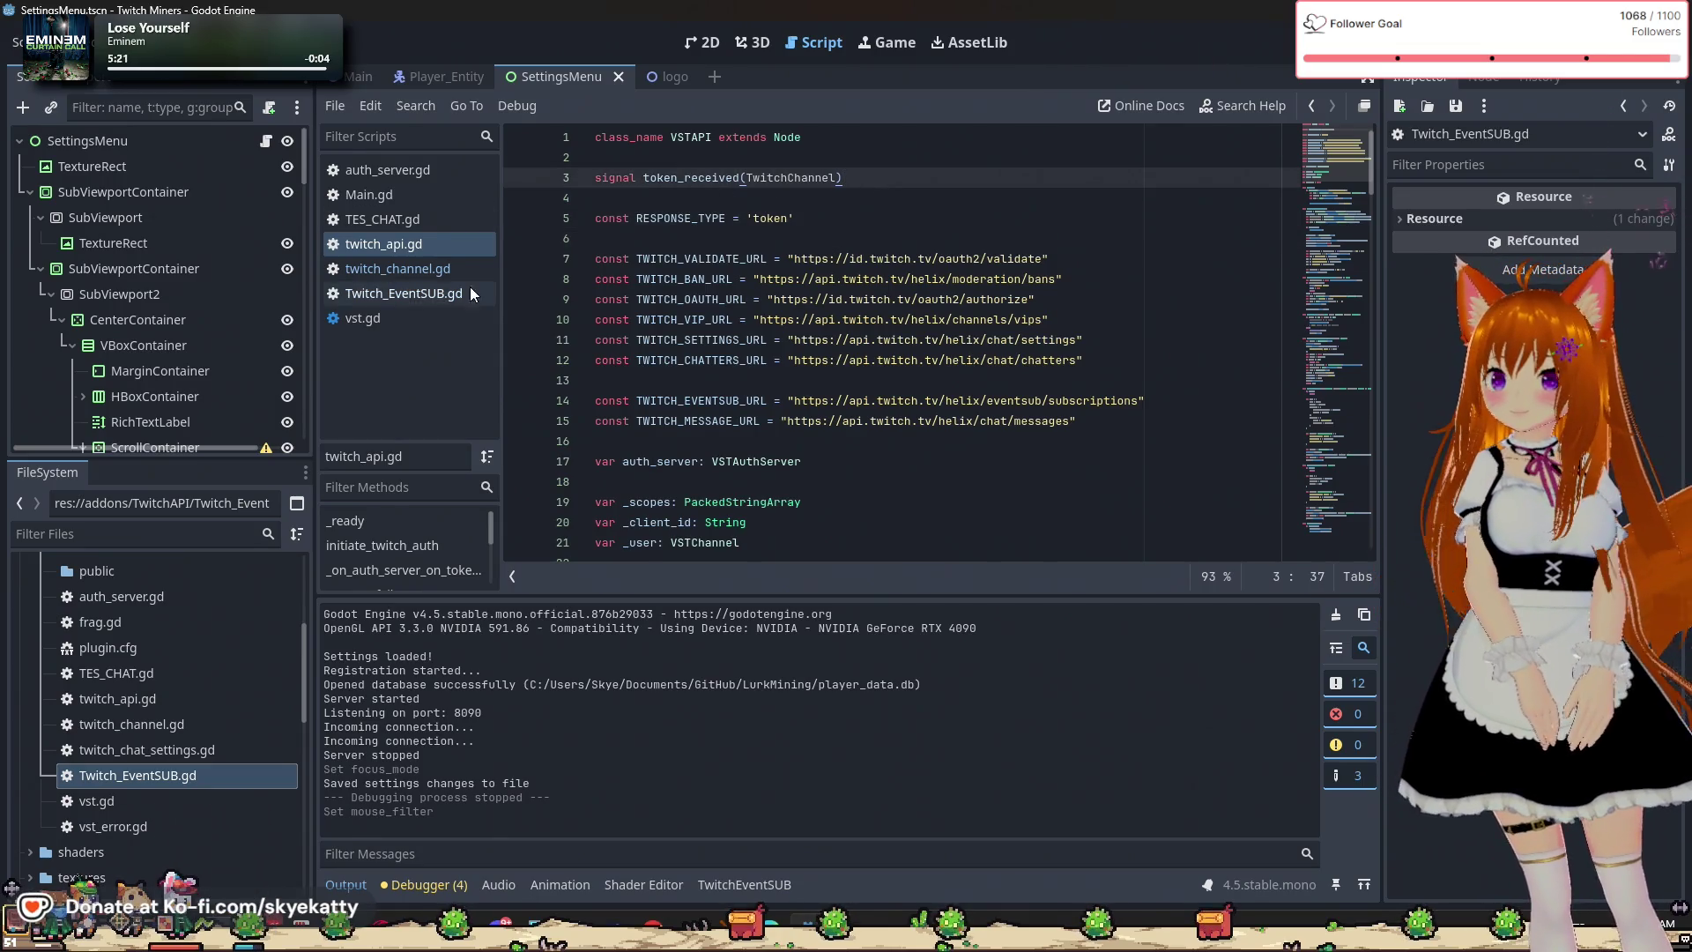
scroll(758, 291, down, 3)
Glance at TES_CHAT.gd, then bring up Main.gd's setup code.
click(380, 219)
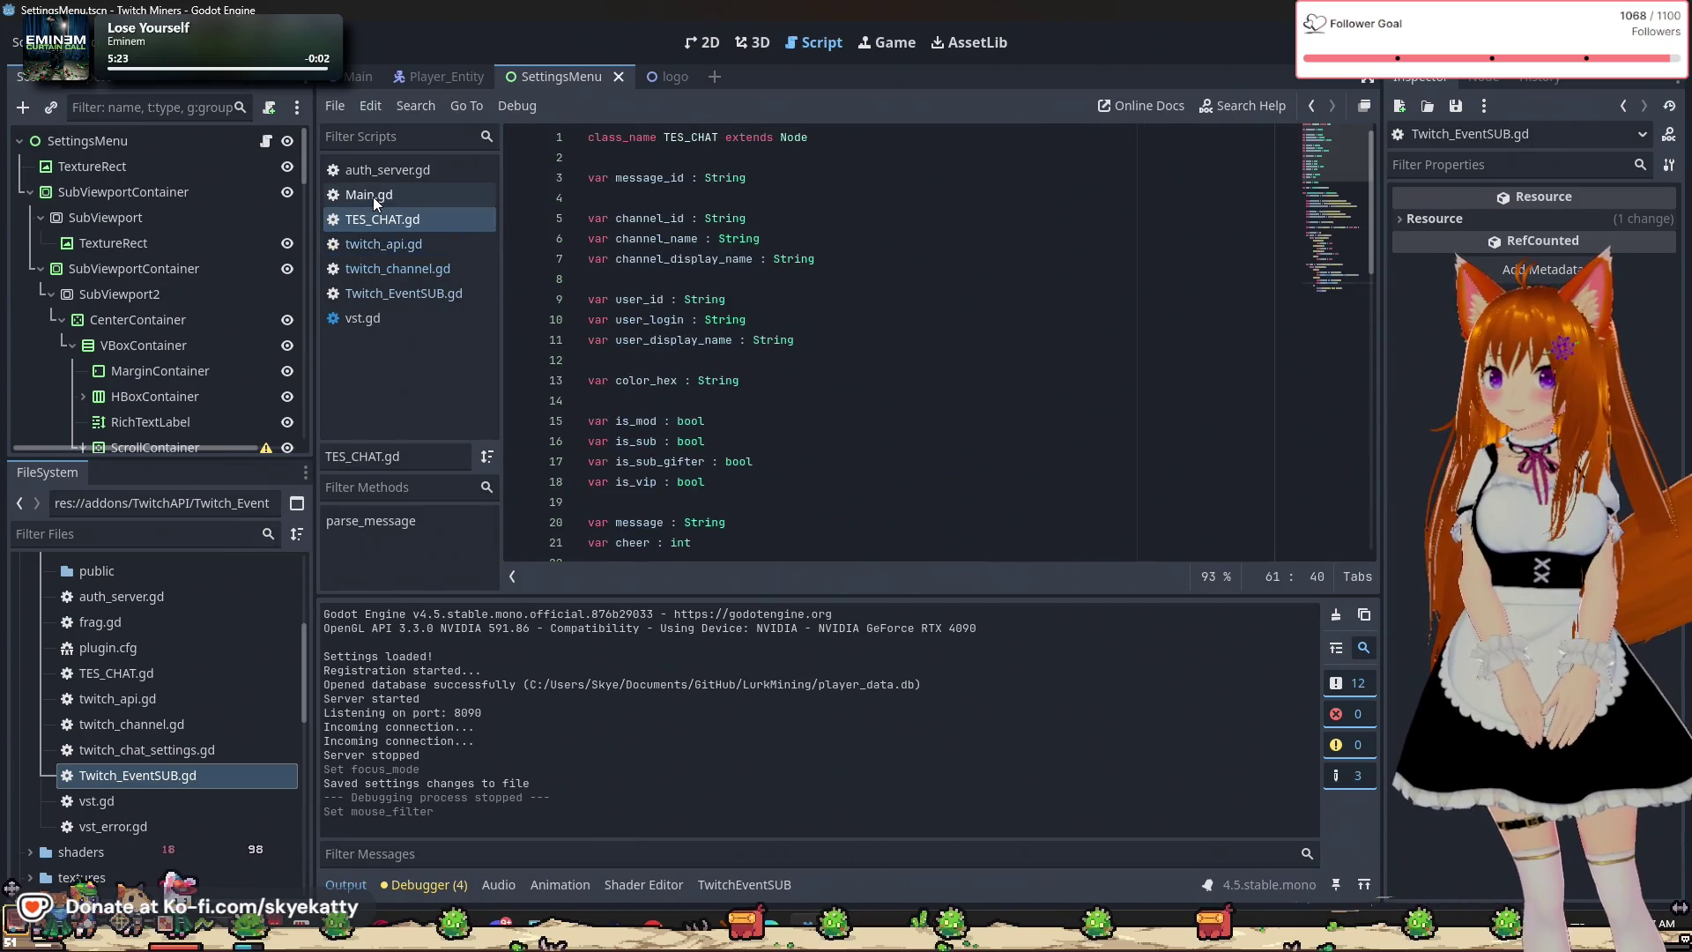
scroll(610, 209, down, 7)
click(365, 199)
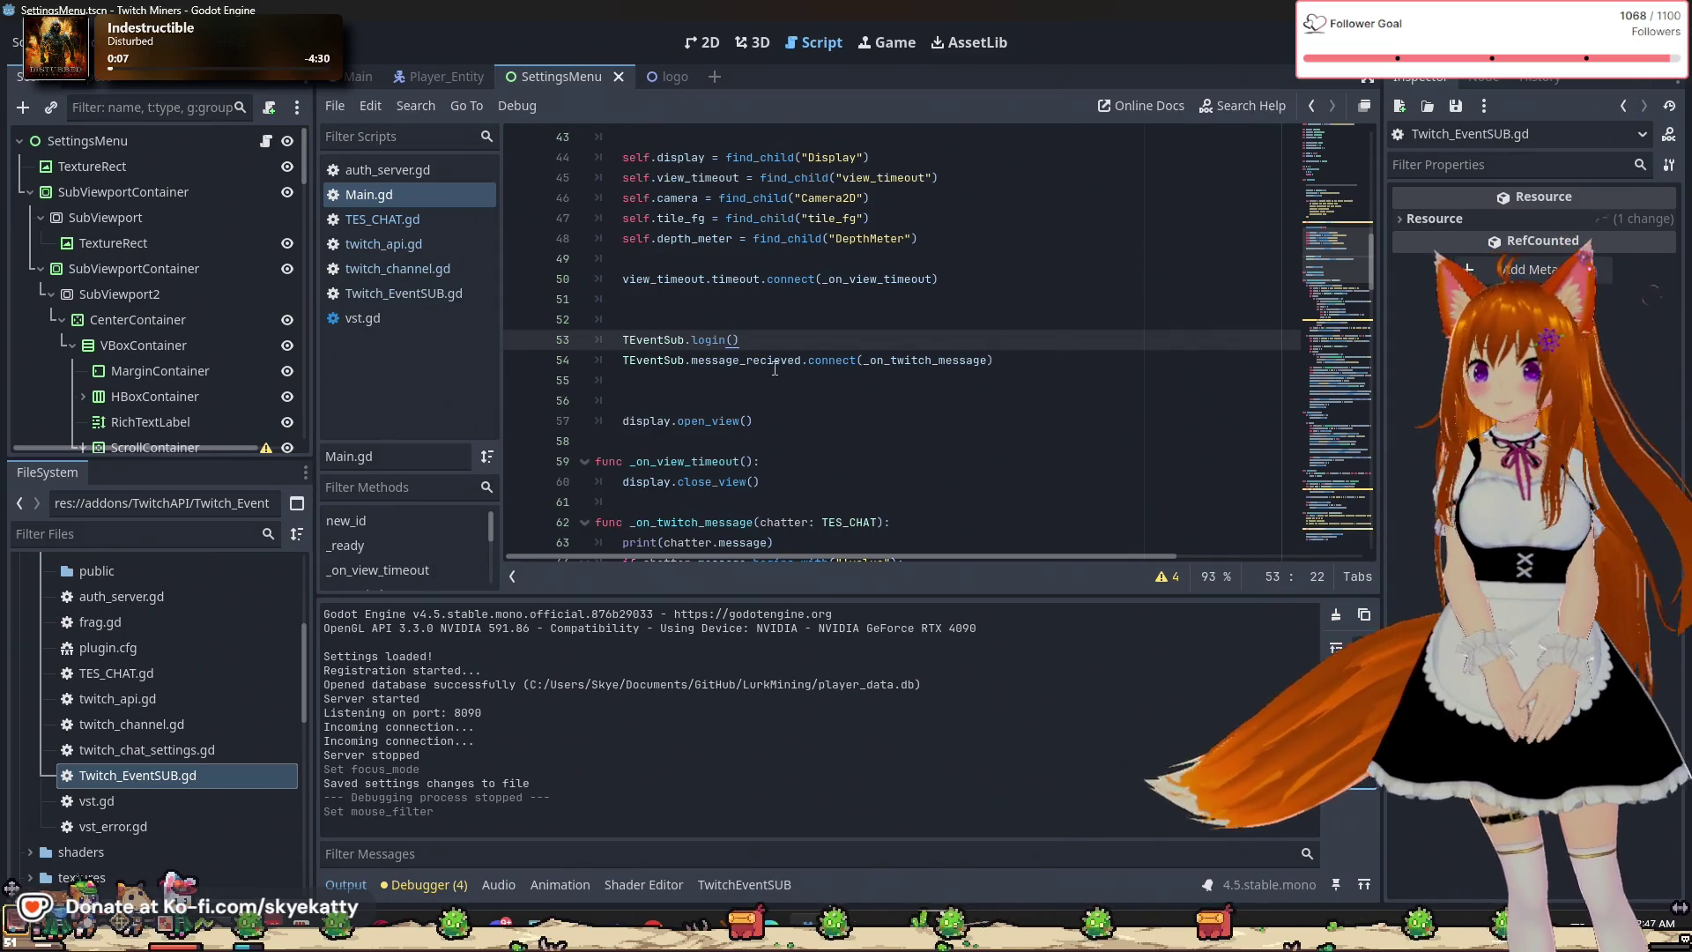
scroll(774, 368, down, 2)
scroll(774, 371, up, 4)
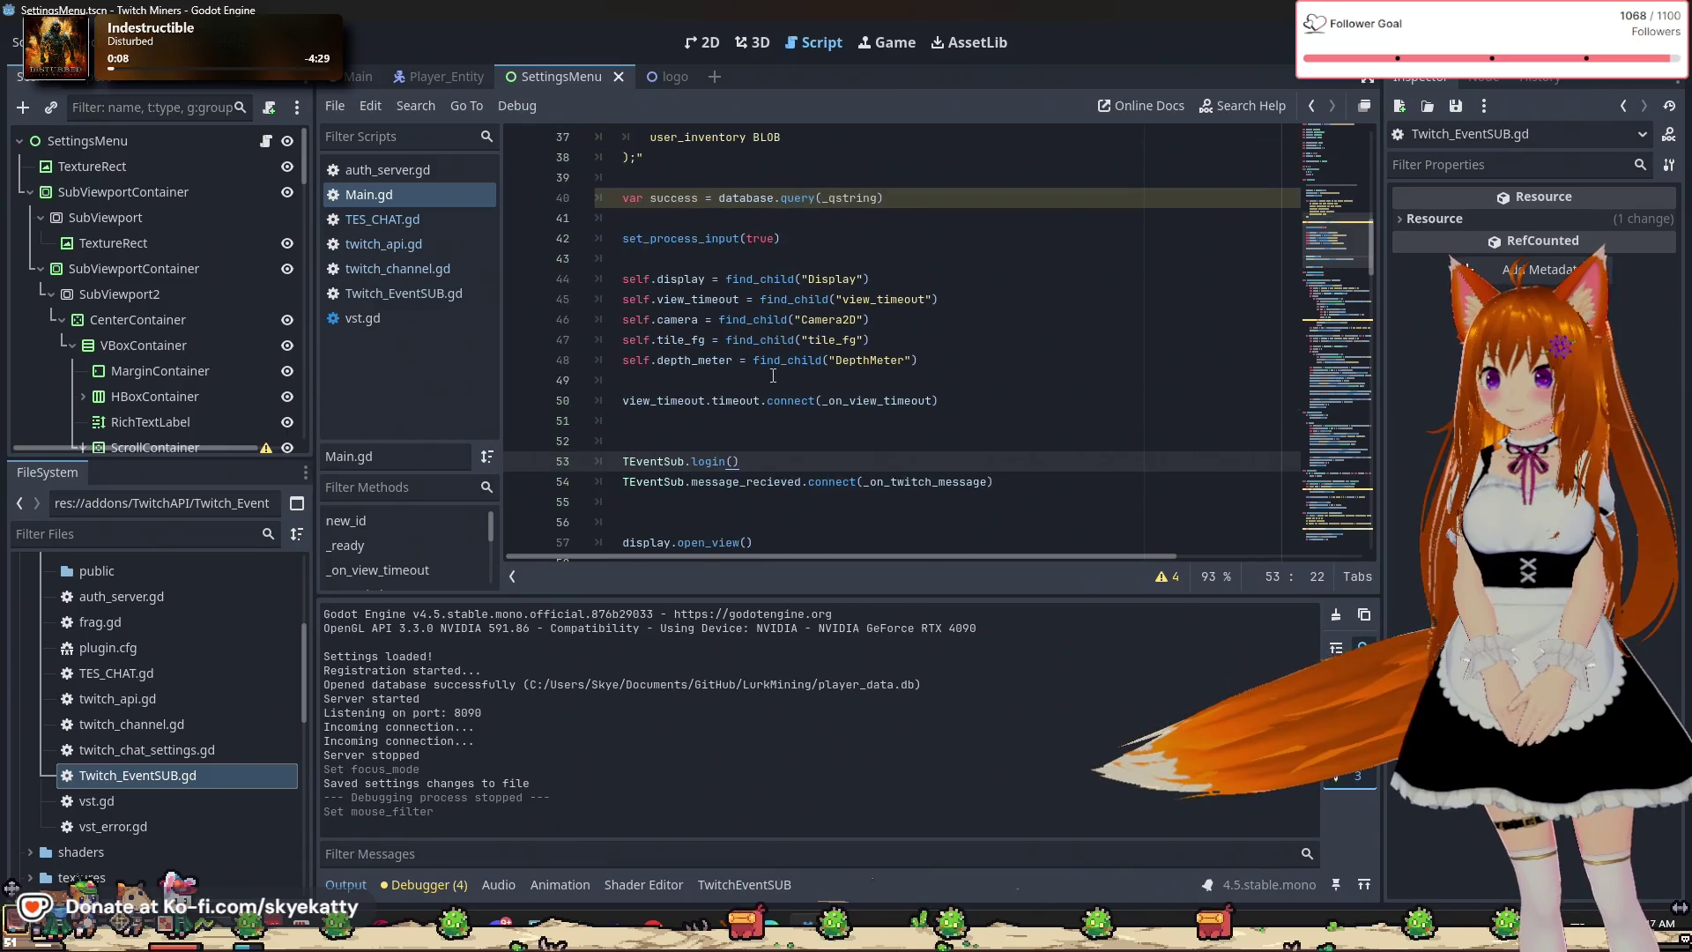
scroll(773, 375, down, 1)
Delete the TEventSub.login() call on line 53 and its blank lines, and save Main.gd.
drag(741, 400, 489, 393)
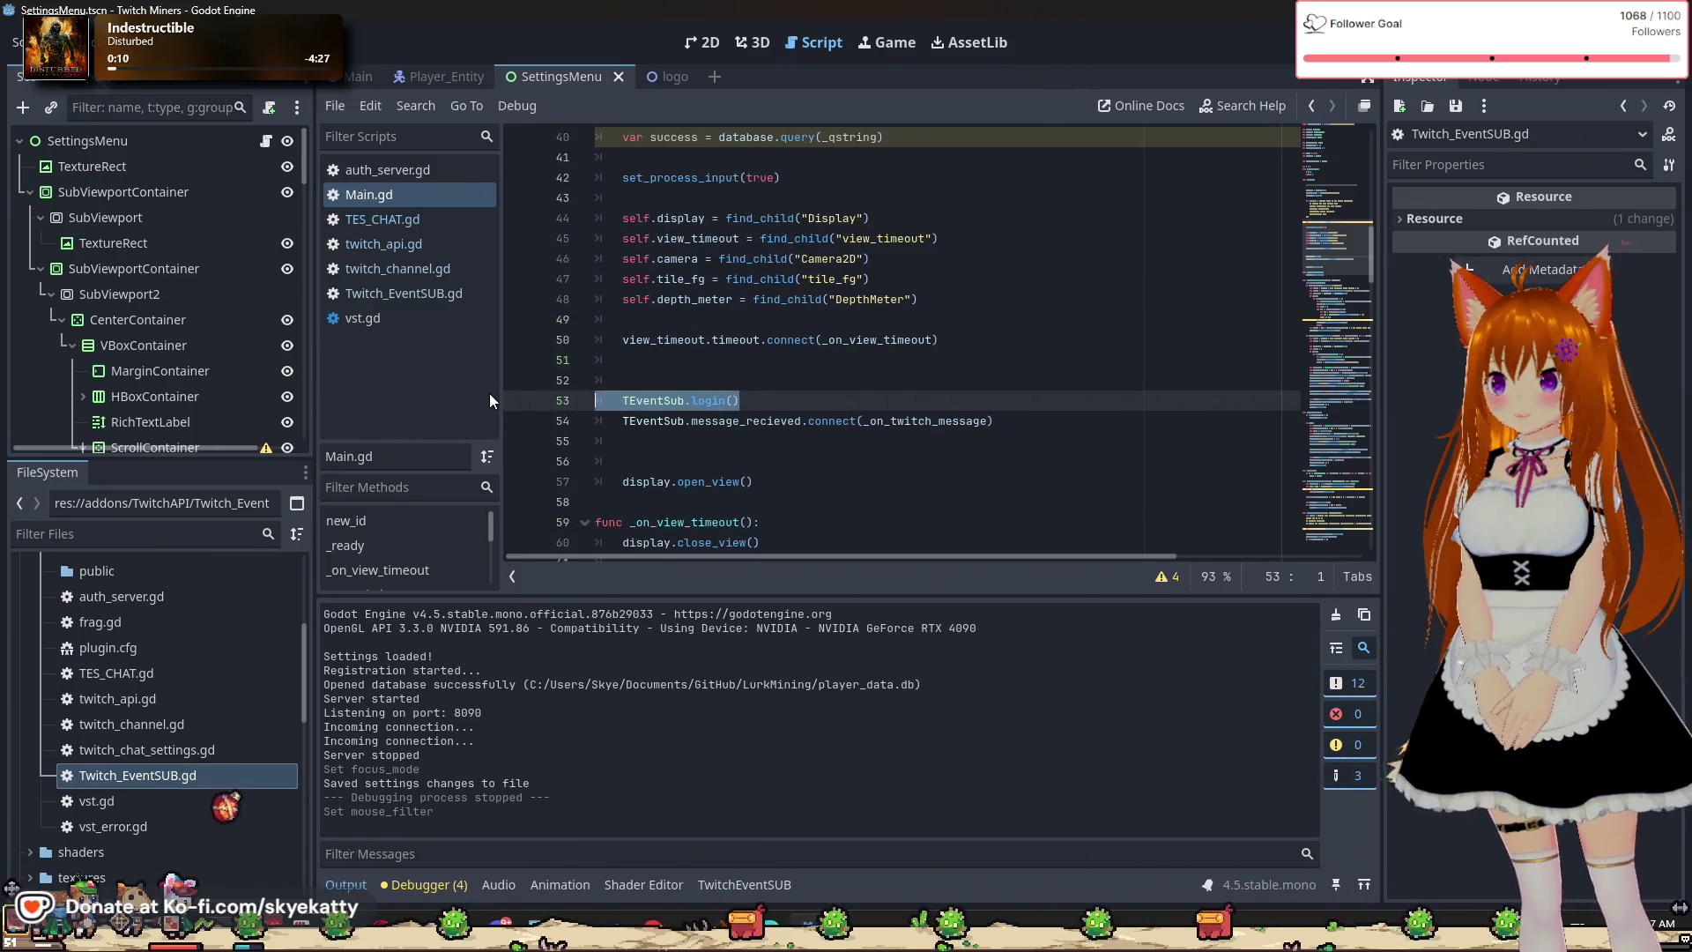
key(BackSpace)
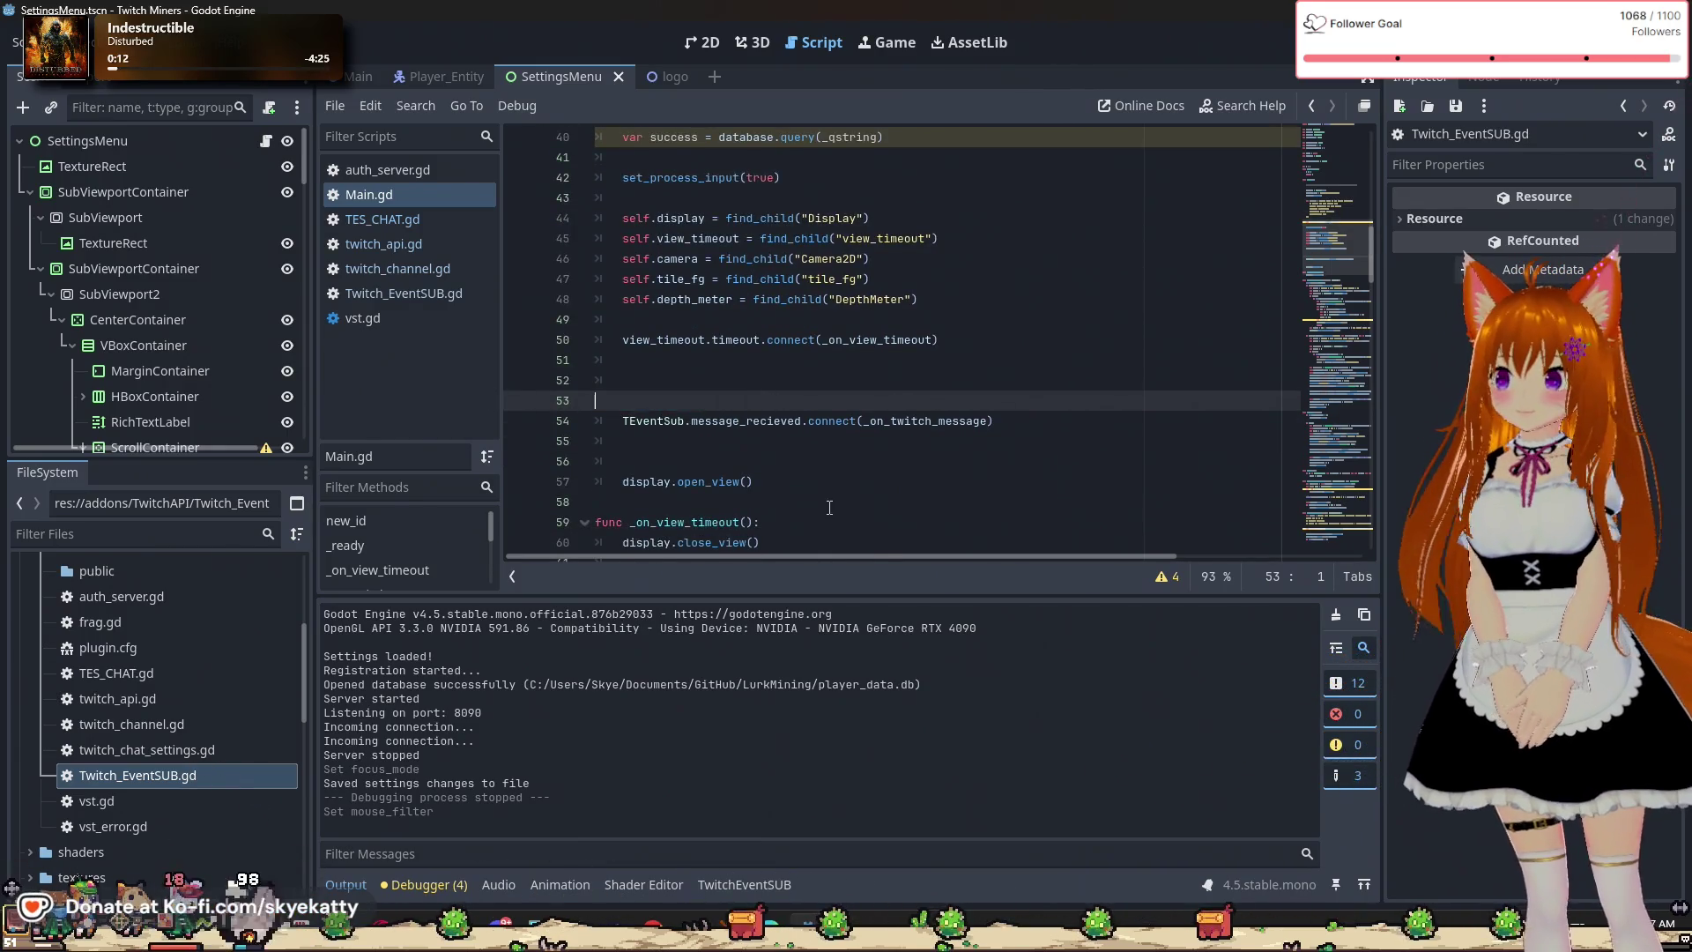
key(BackSpace)
key(BackSpace)
click(882, 401)
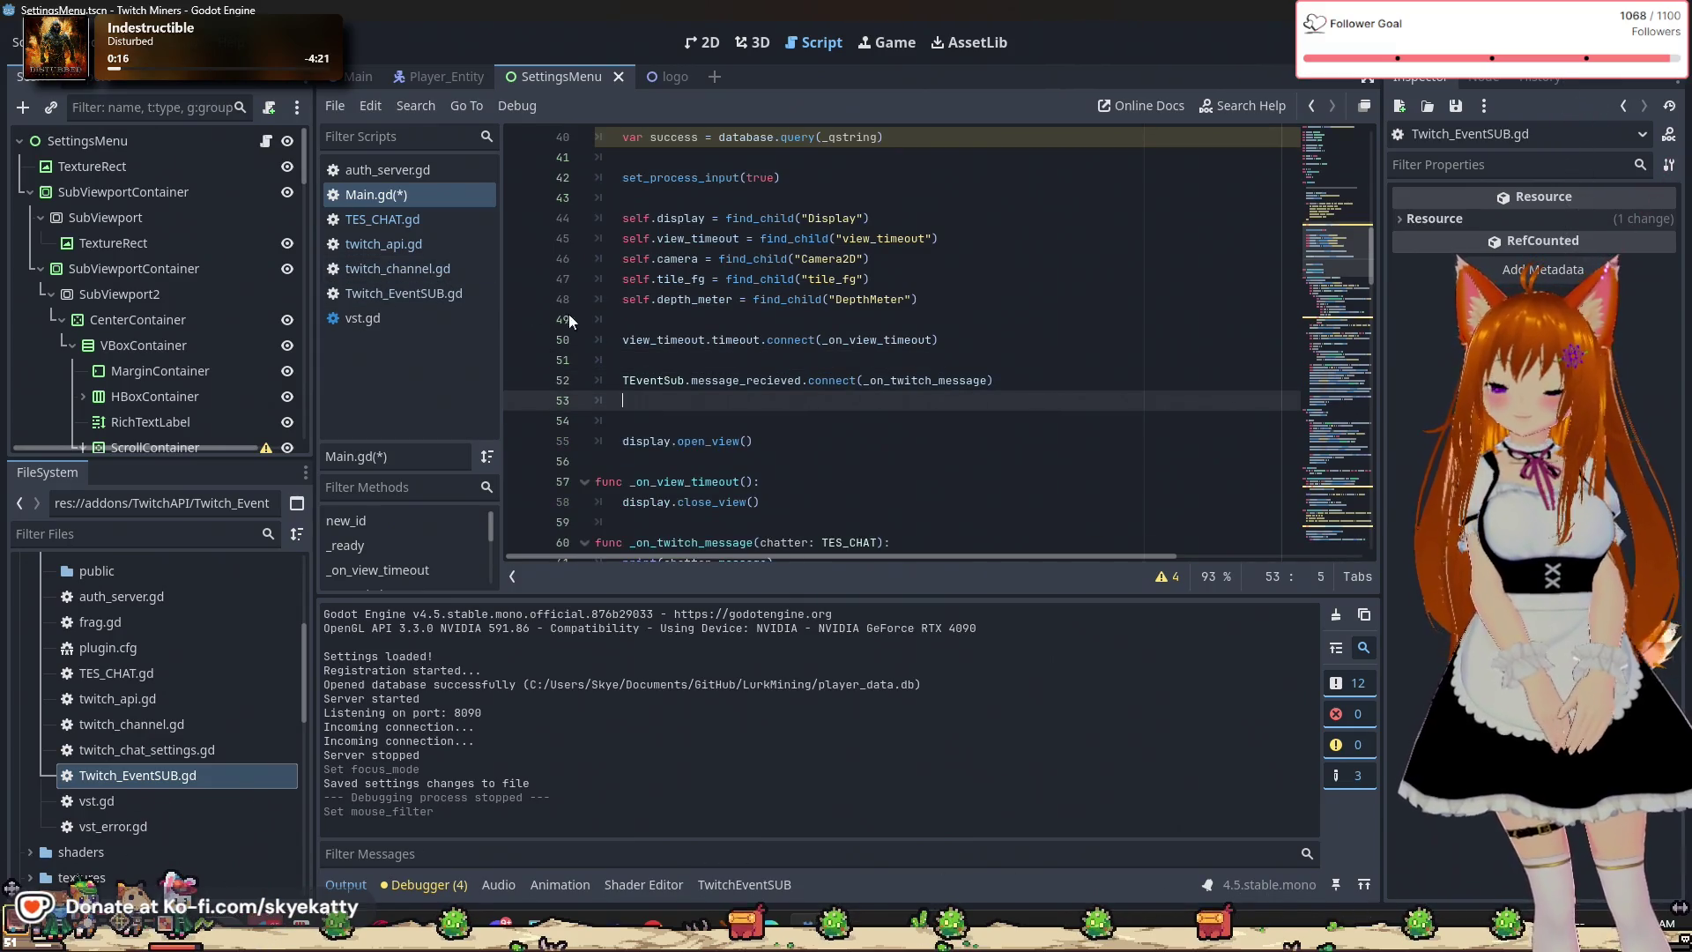
key(ctrl+s)
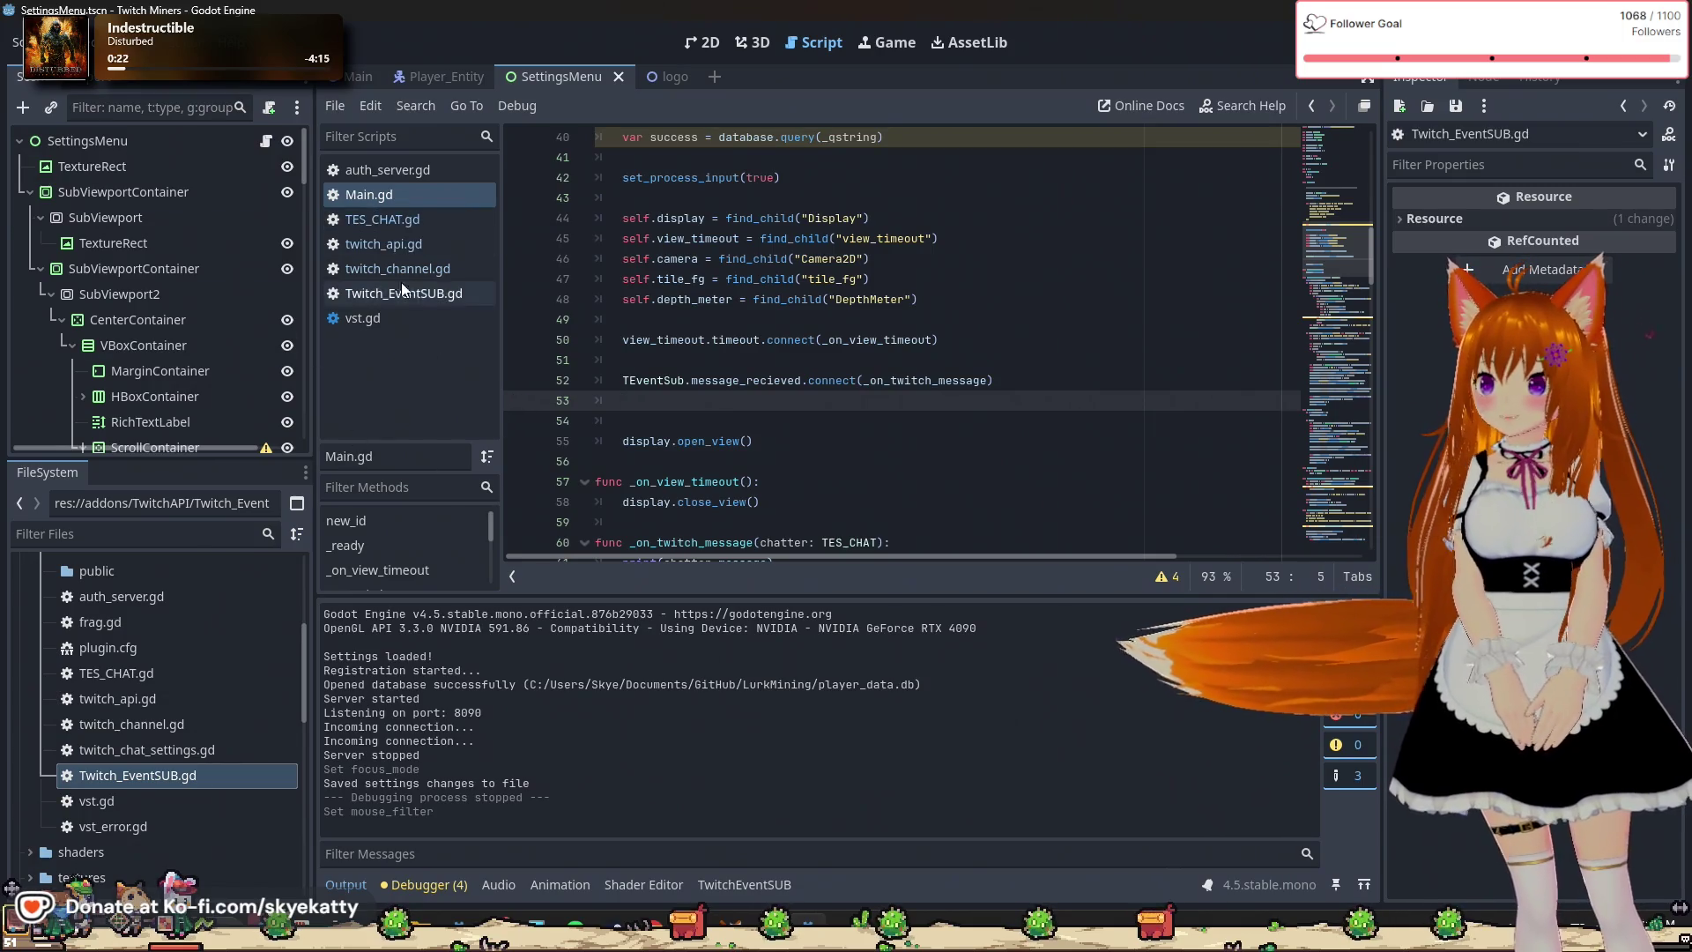
scroll(209, 621, down, 5)
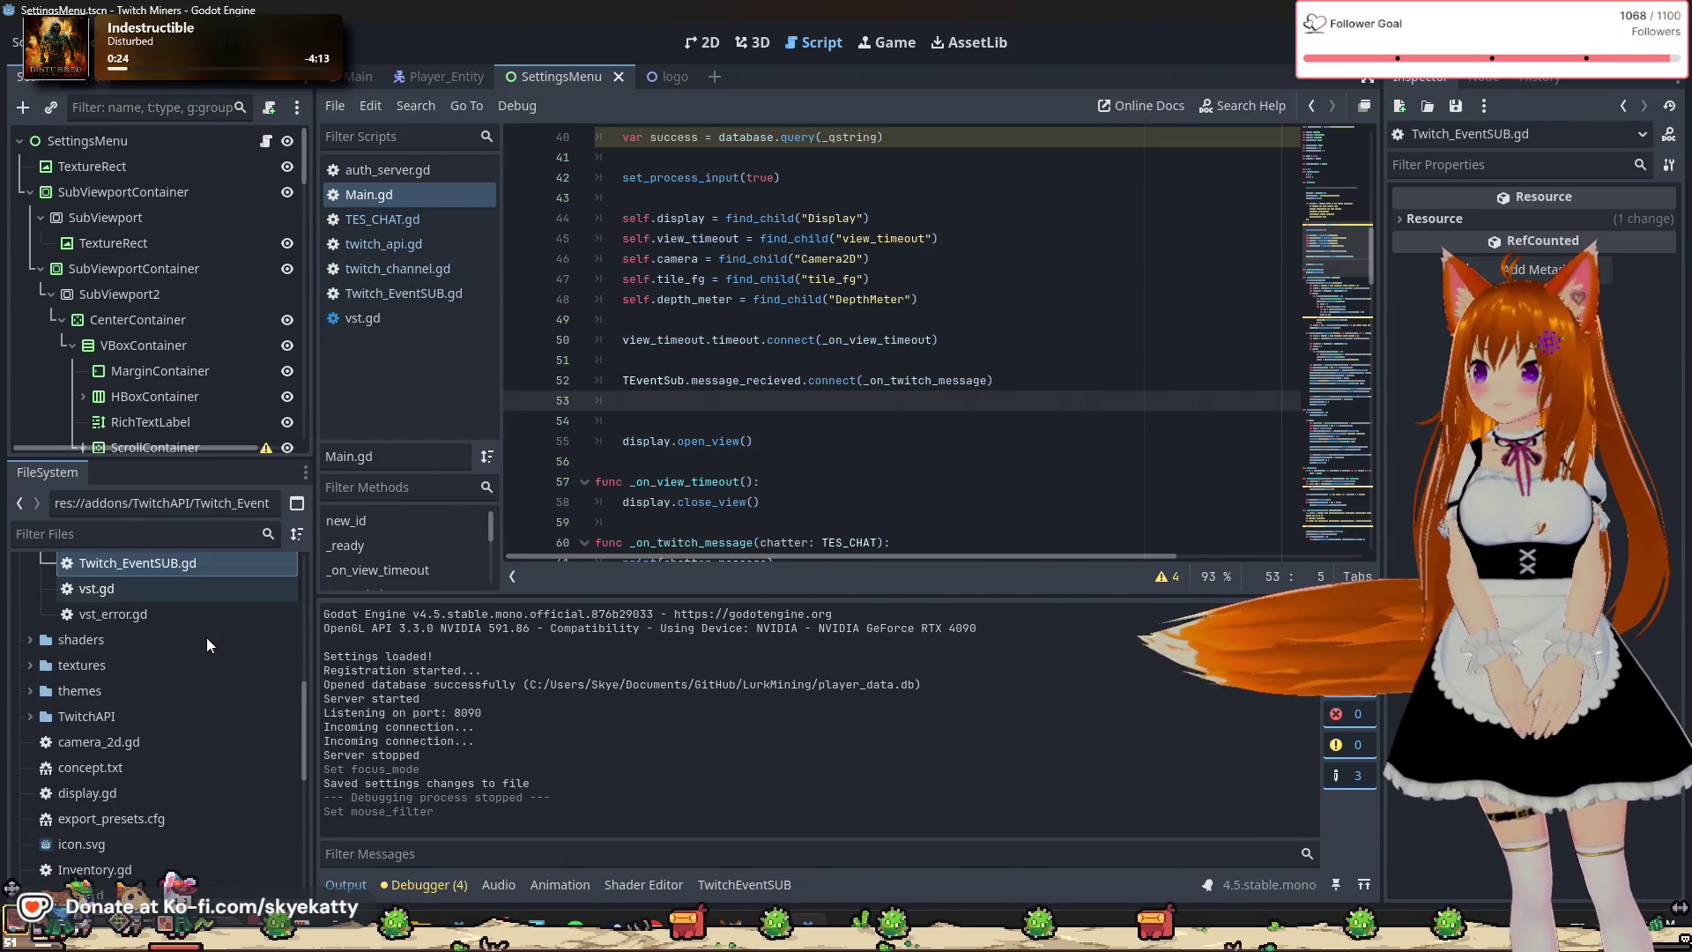
scroll(206, 637, up, 8)
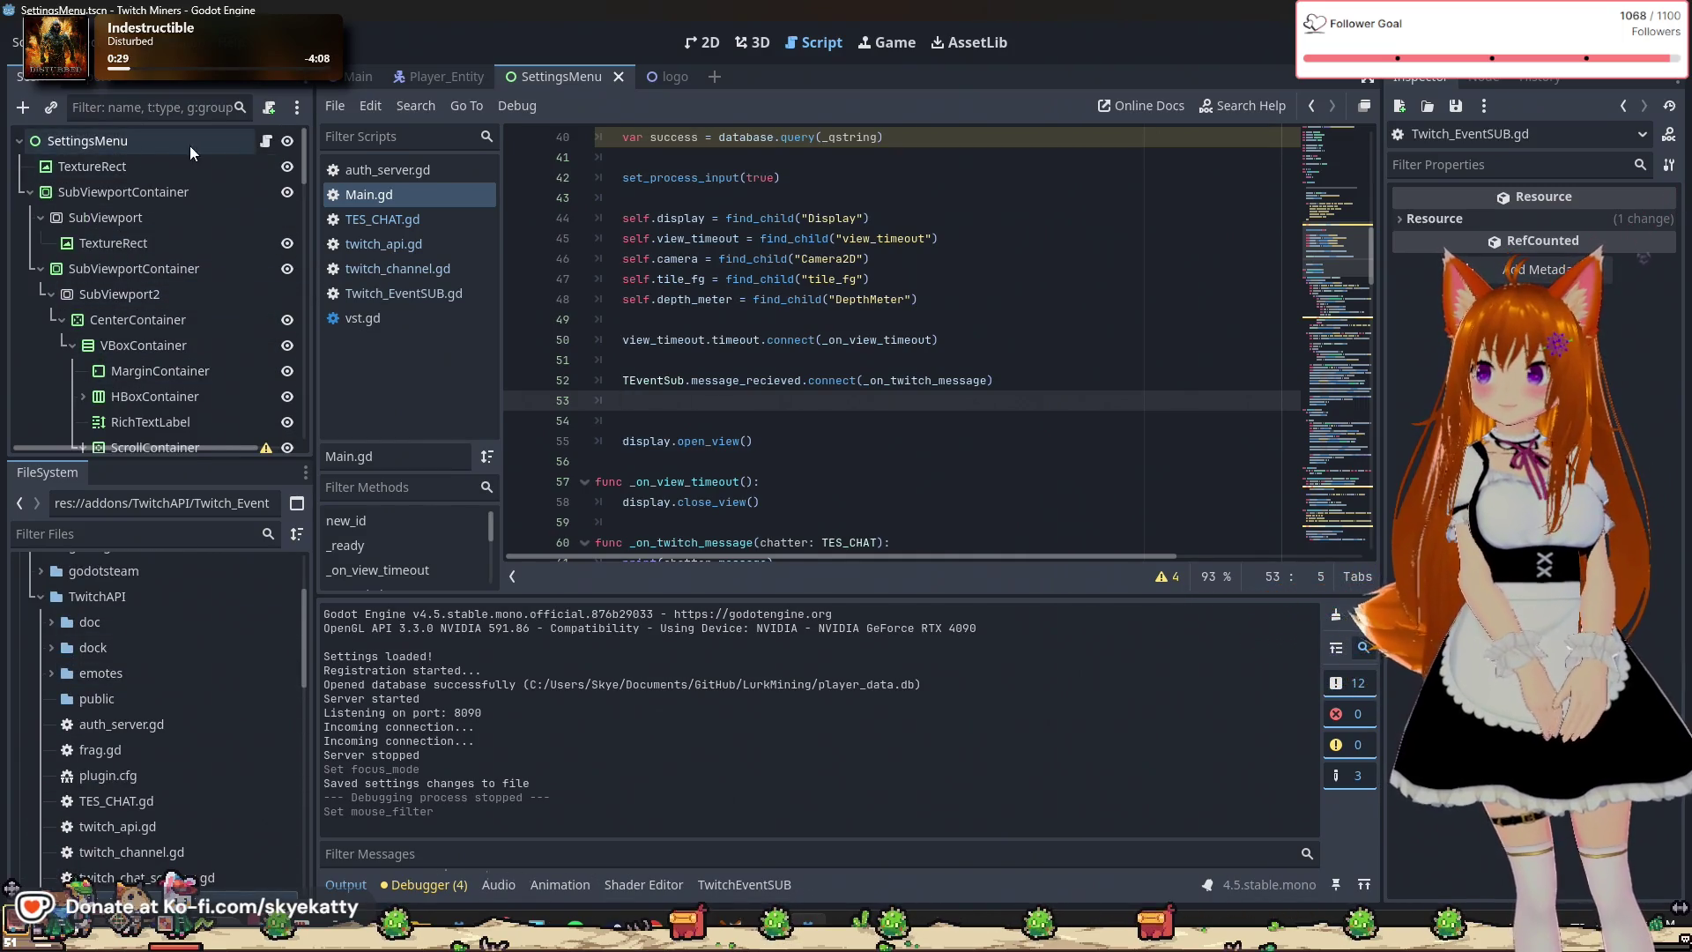
click(265, 141)
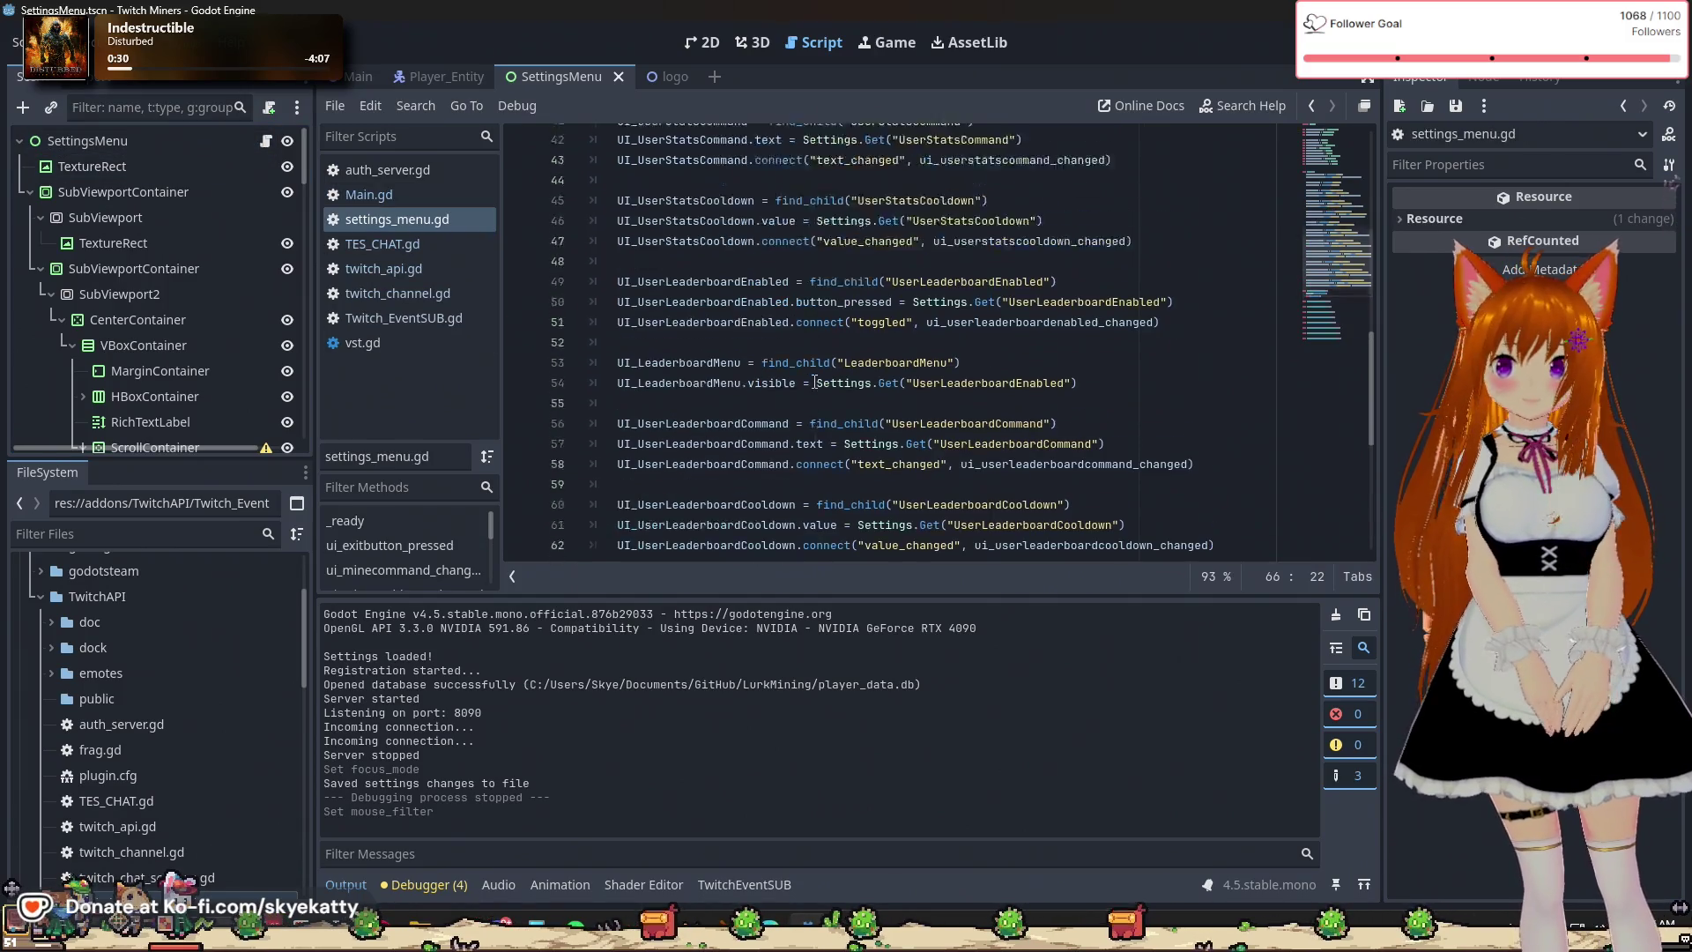
scroll(815, 382, up, 10)
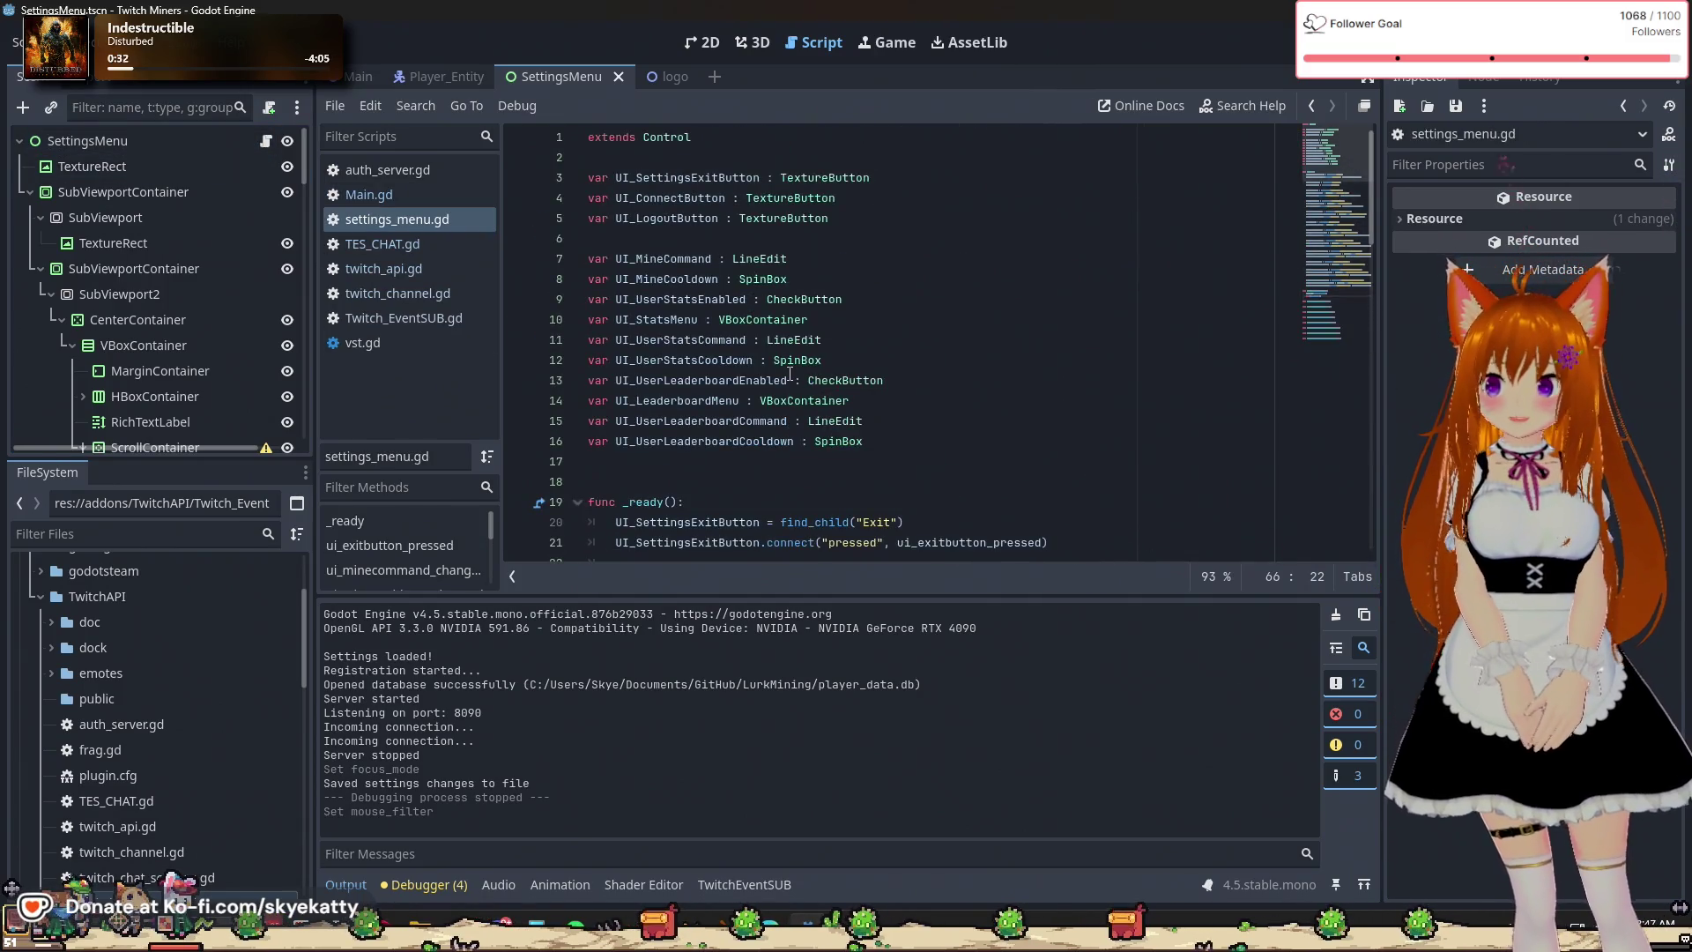
scroll(790, 373, down, 3)
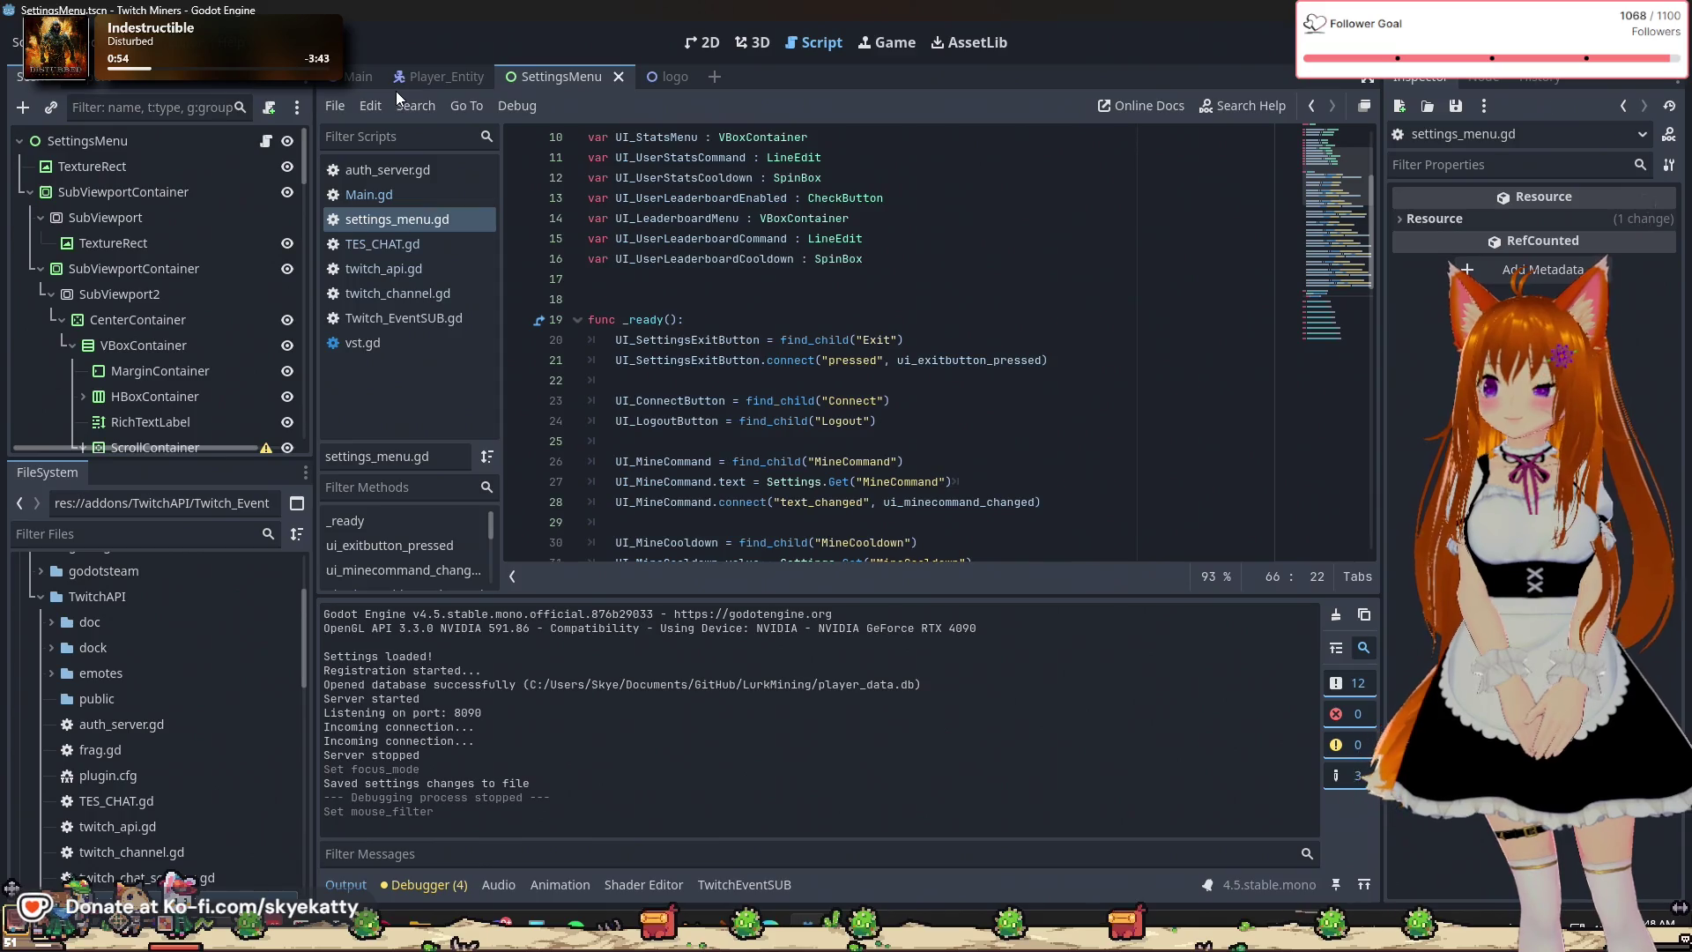
scroll(815, 334, down, 15)
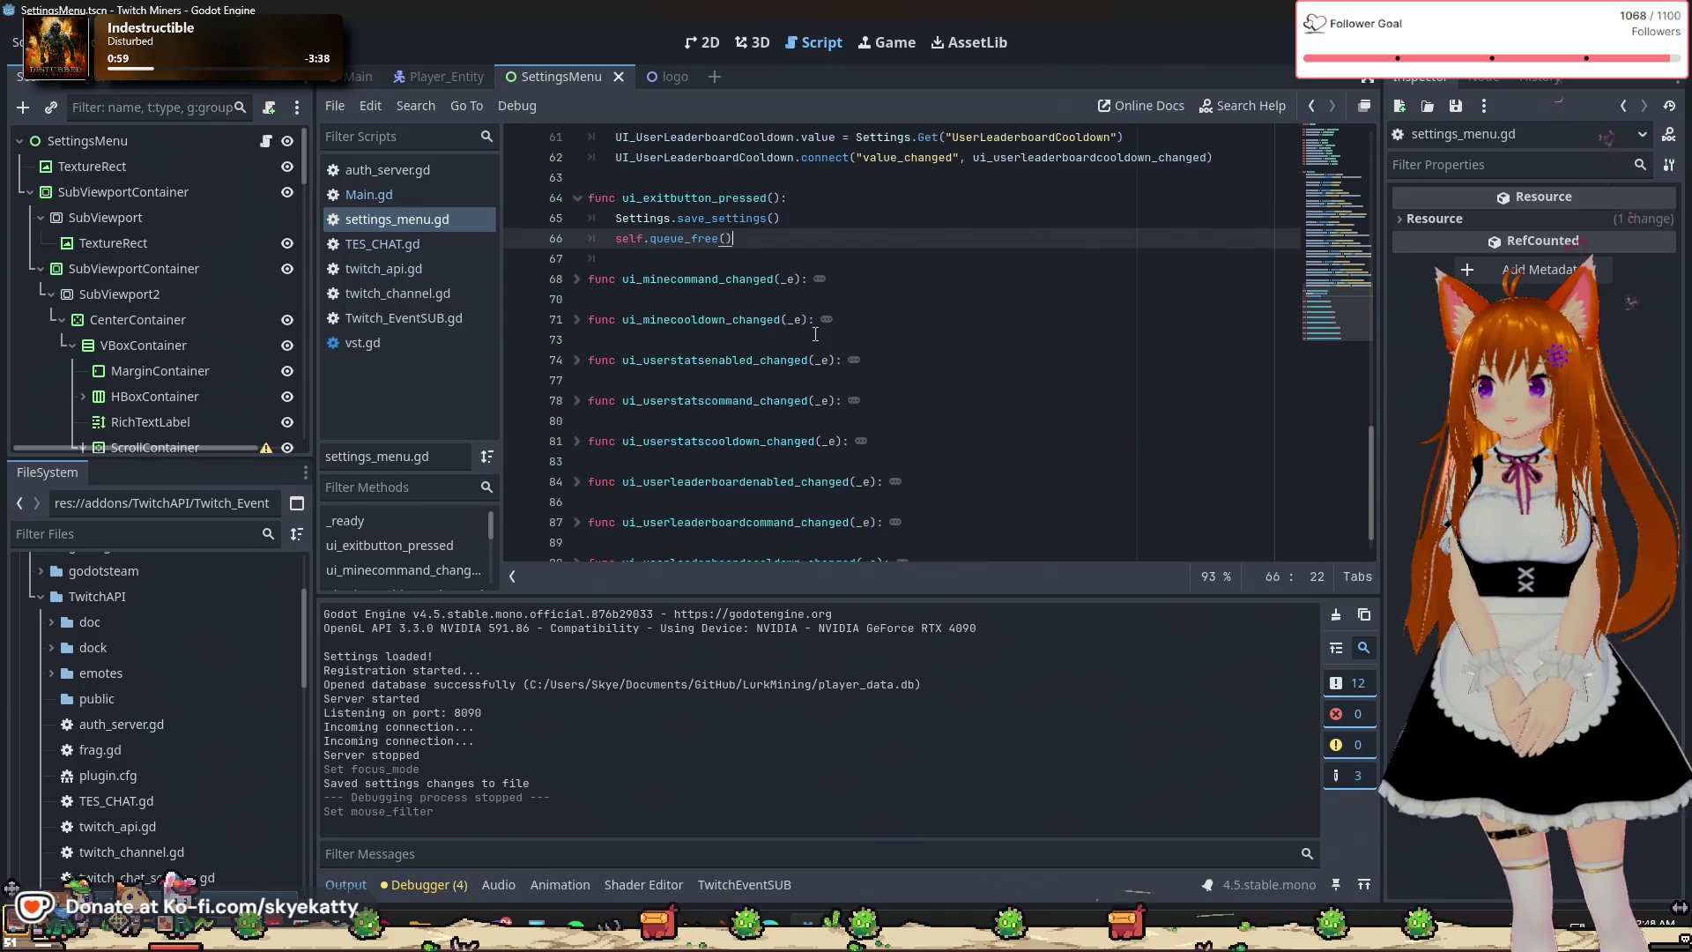
scroll(815, 334, up, 3)
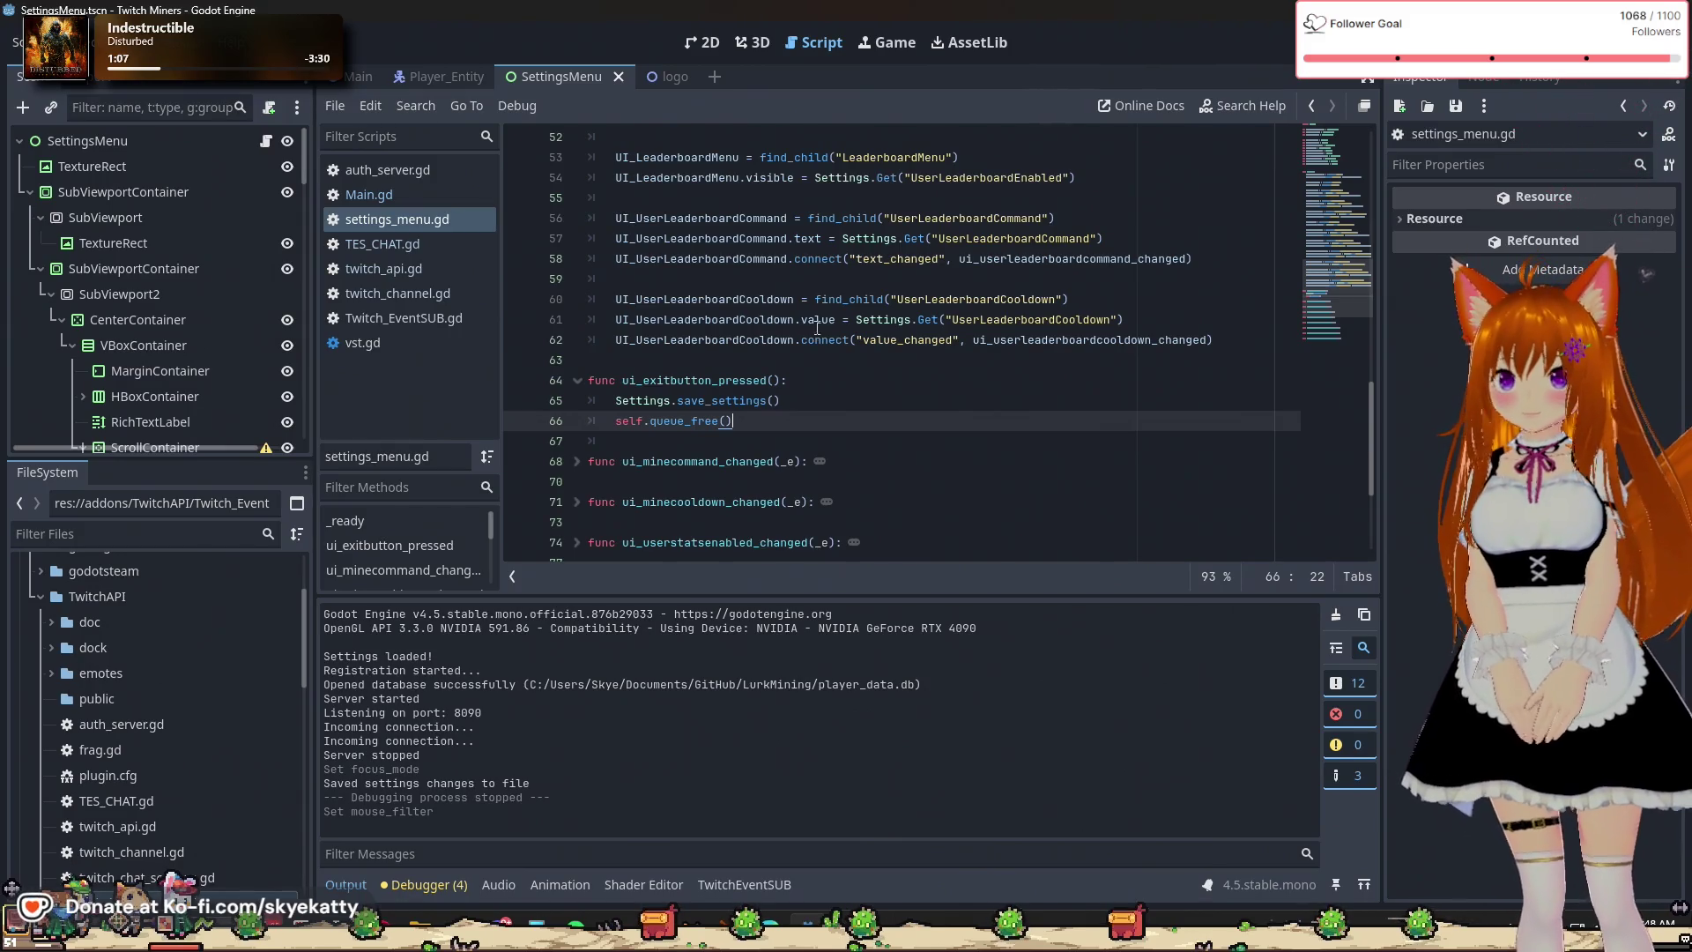
scroll(817, 328, up, 15)
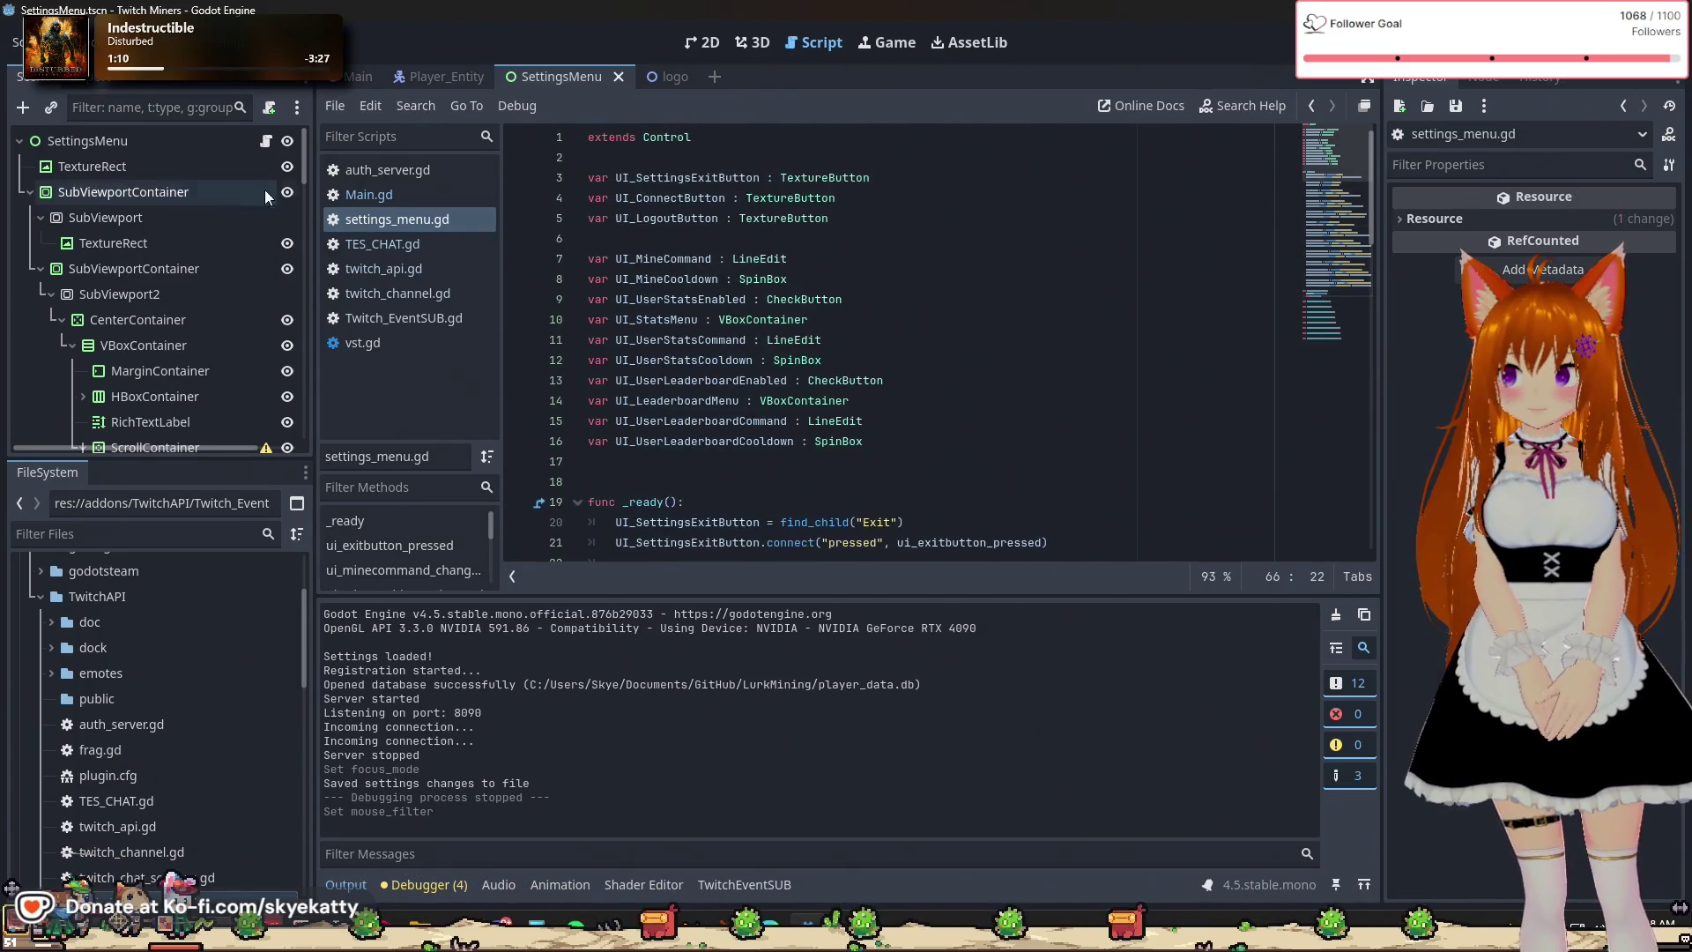
scroll(858, 369, down, 1)
scroll(857, 368, up, 1)
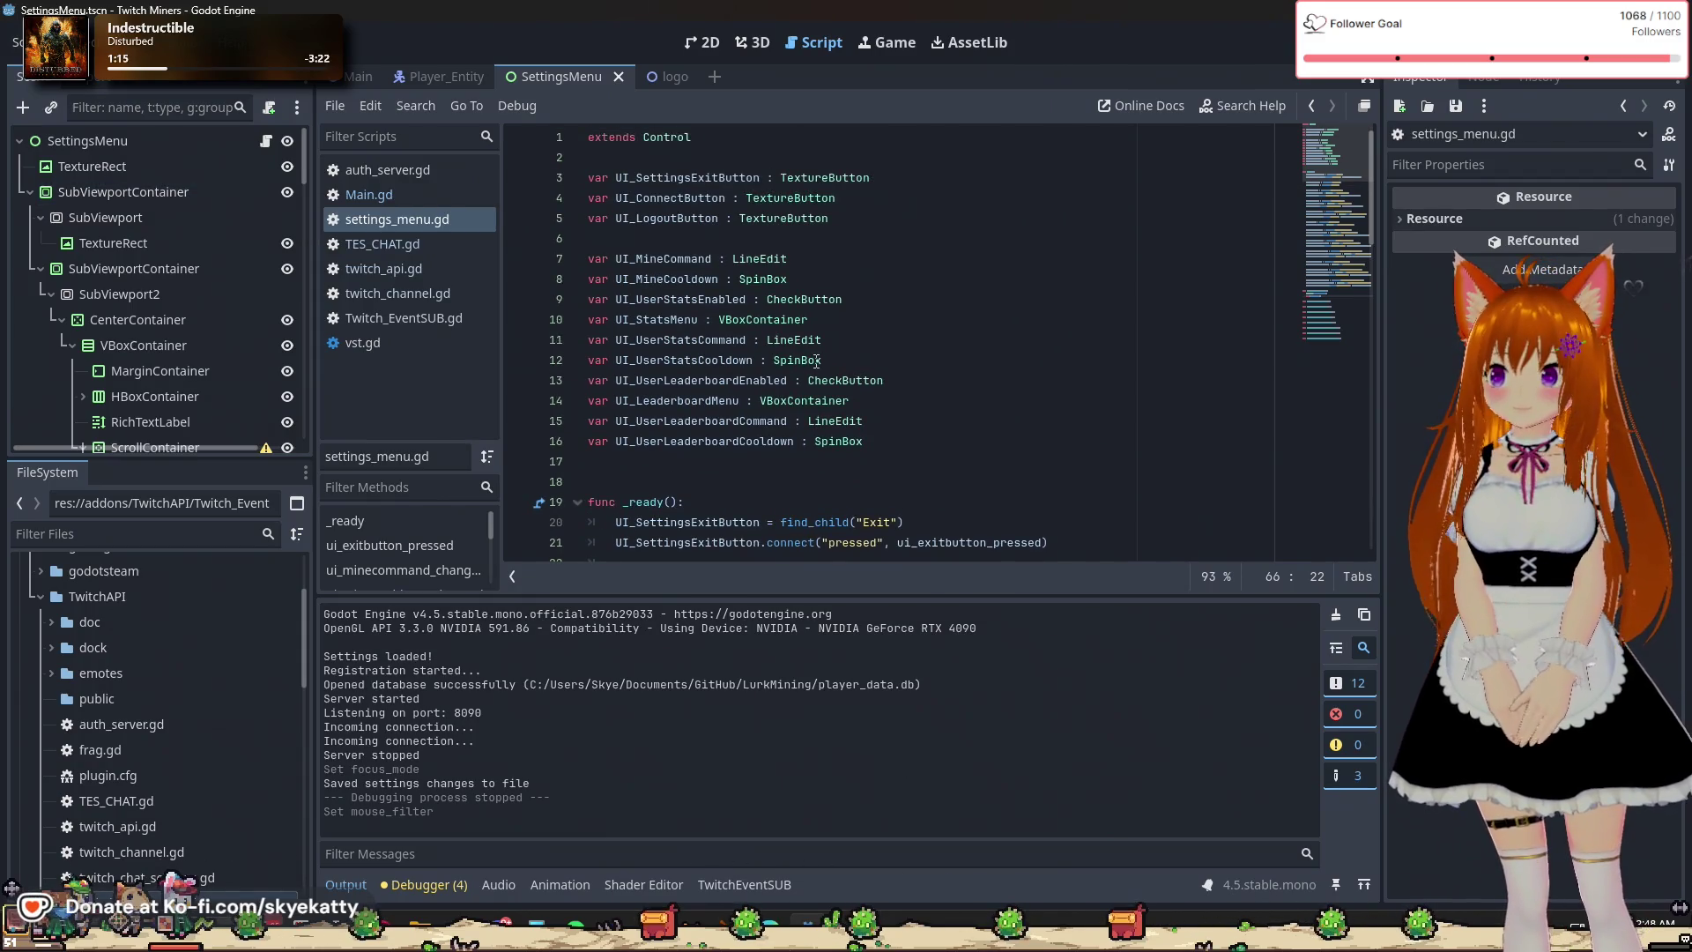
mouse_move(816, 360)
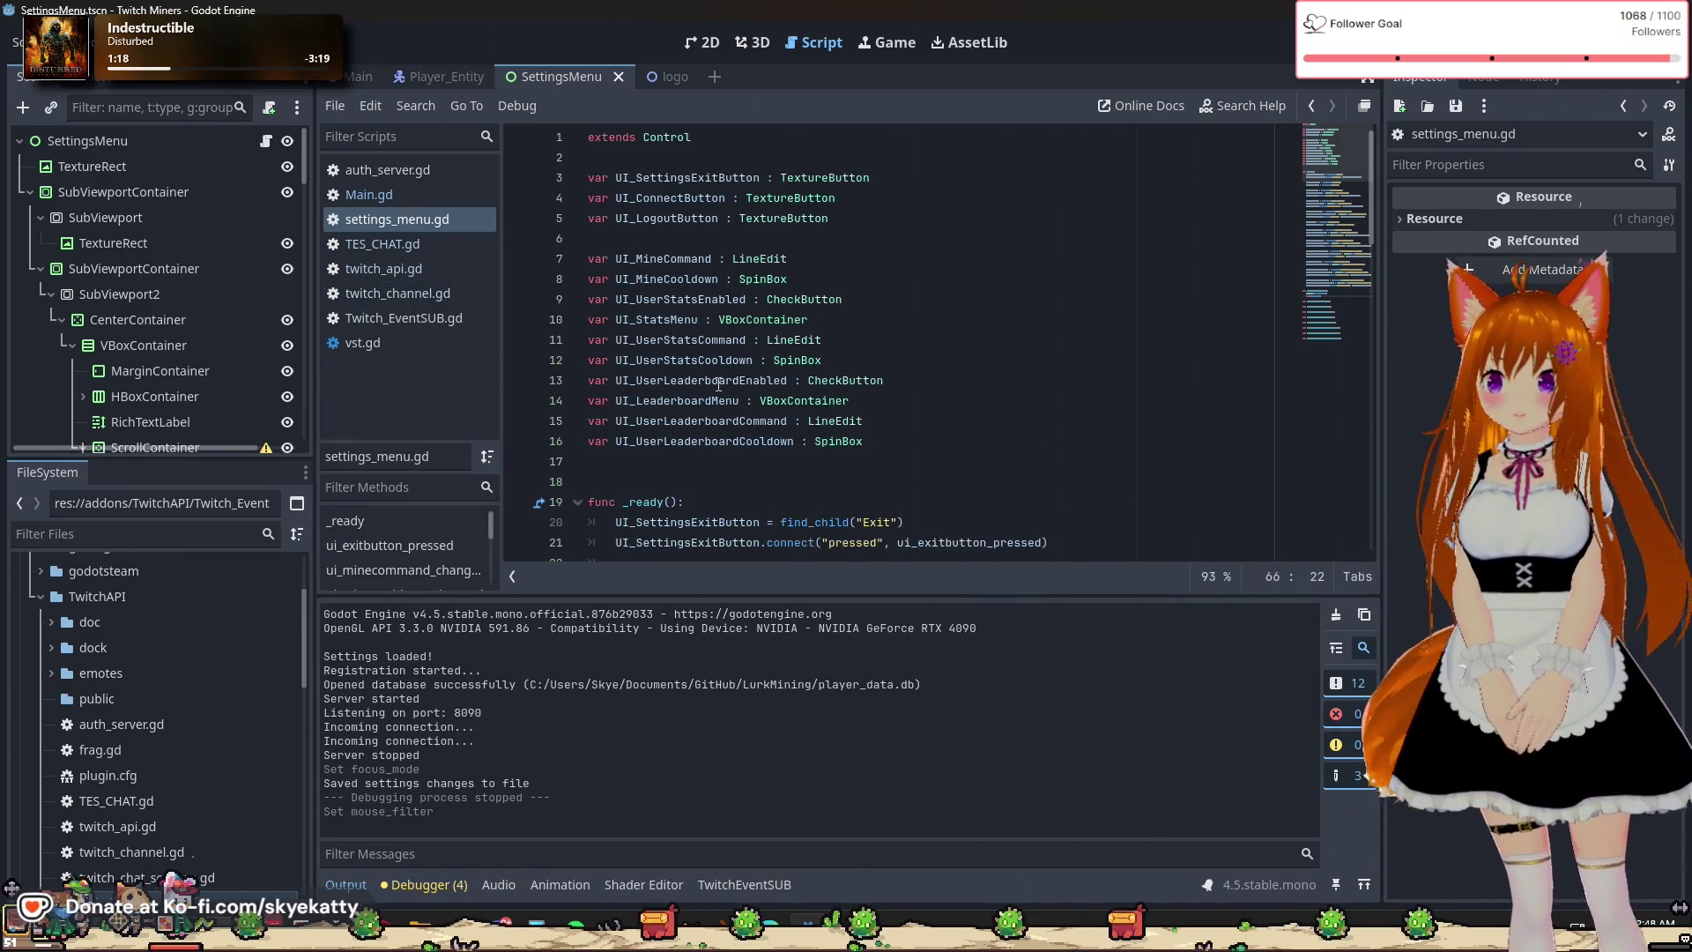
scroll(718, 385, down, 1)
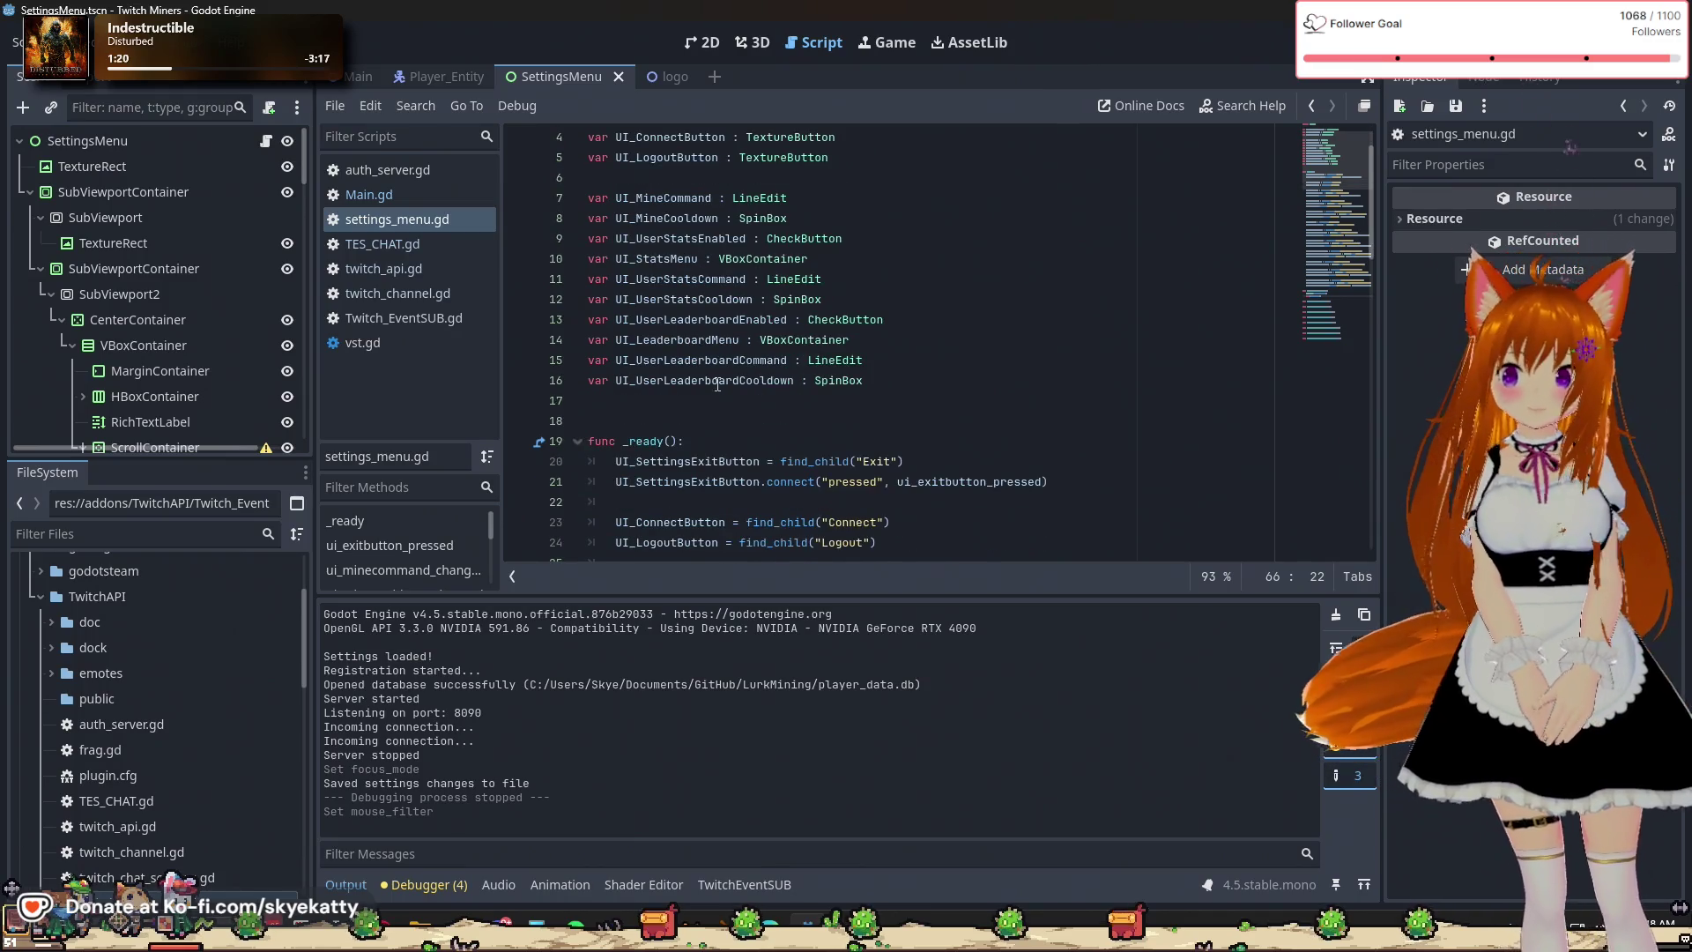
scroll(718, 385, up, 1)
click(783, 414)
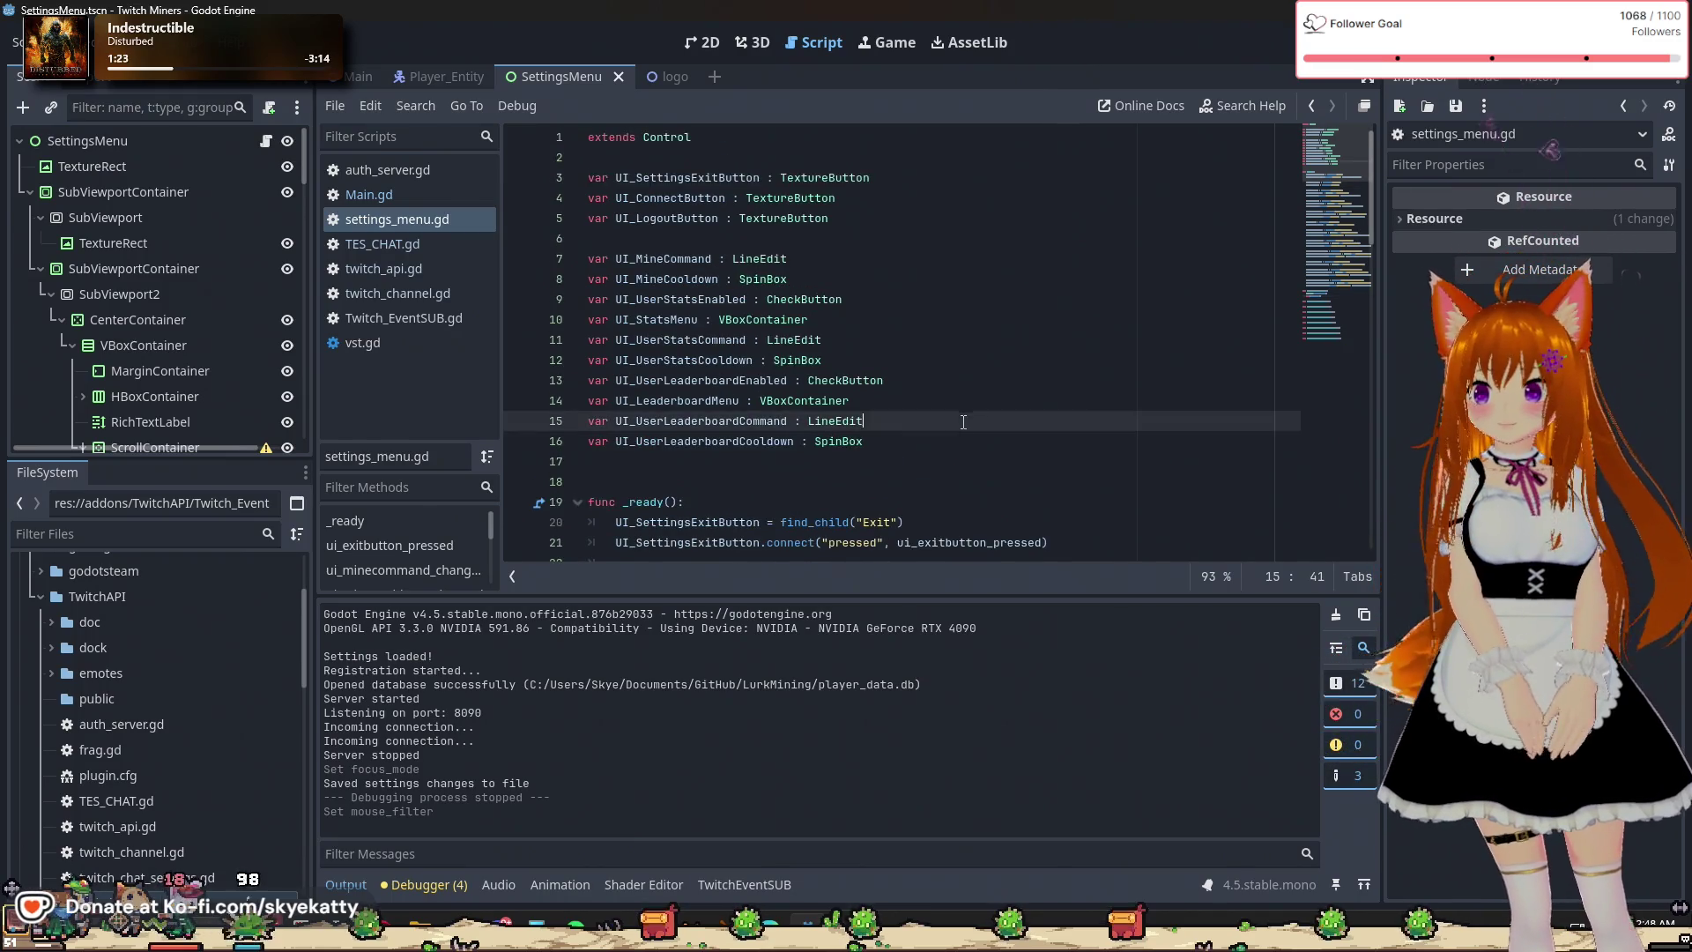
click(881, 461)
scroll(930, 464, down, 1)
scroll(931, 464, up, 1)
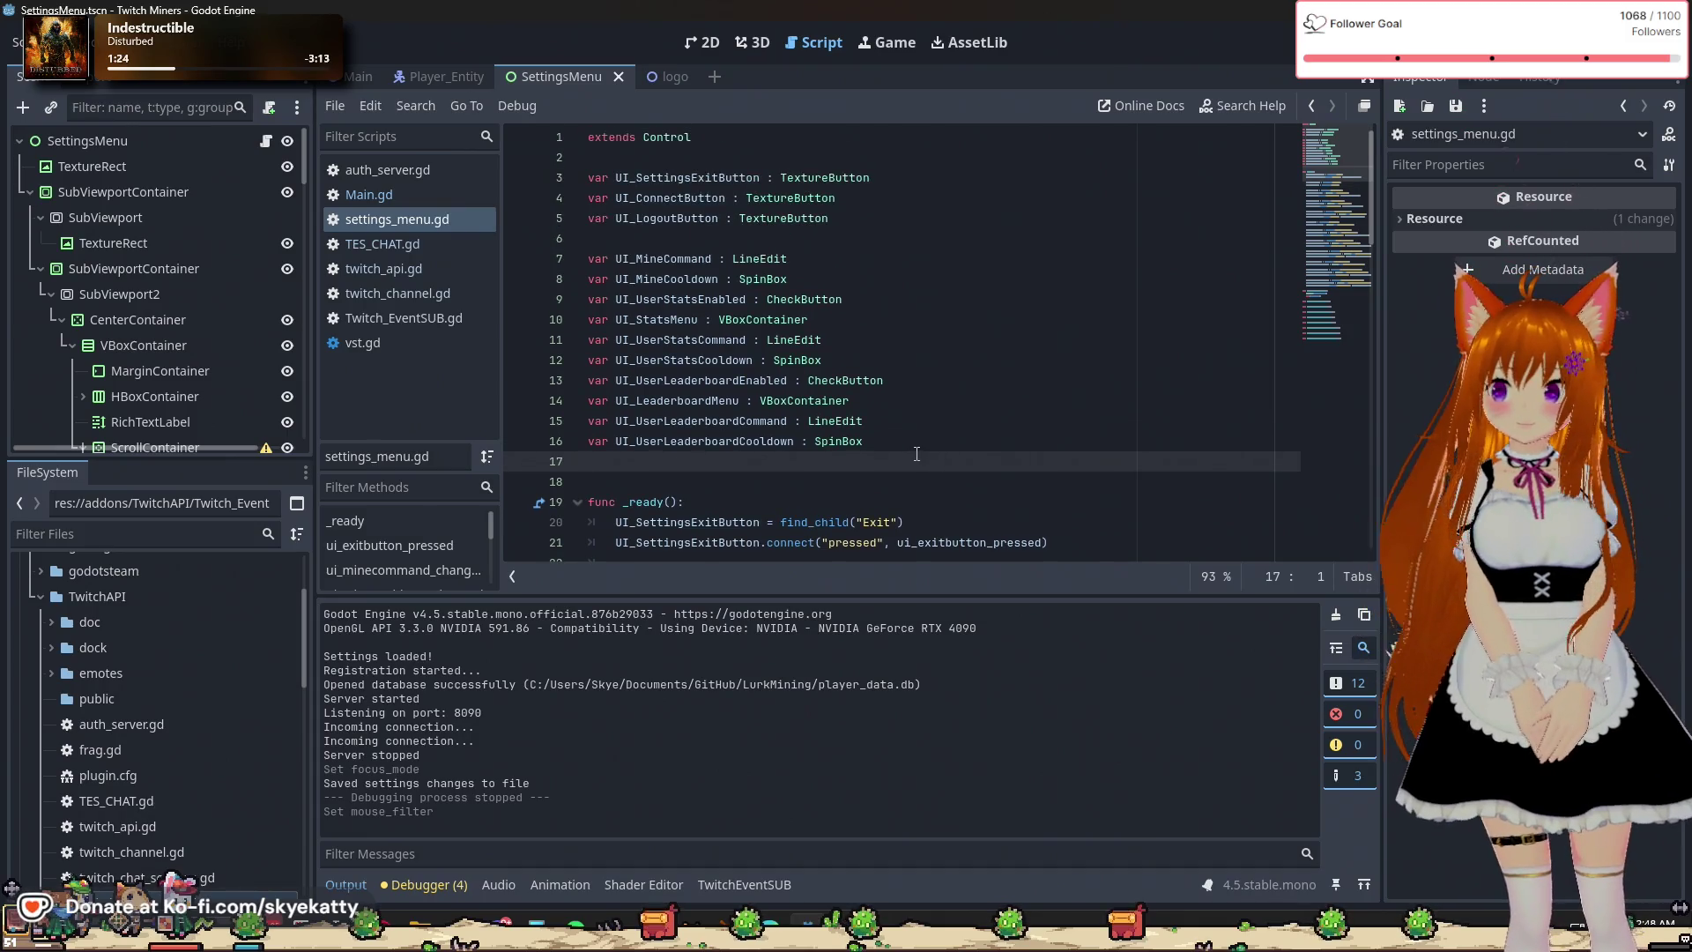
scroll(868, 445, down, 3)
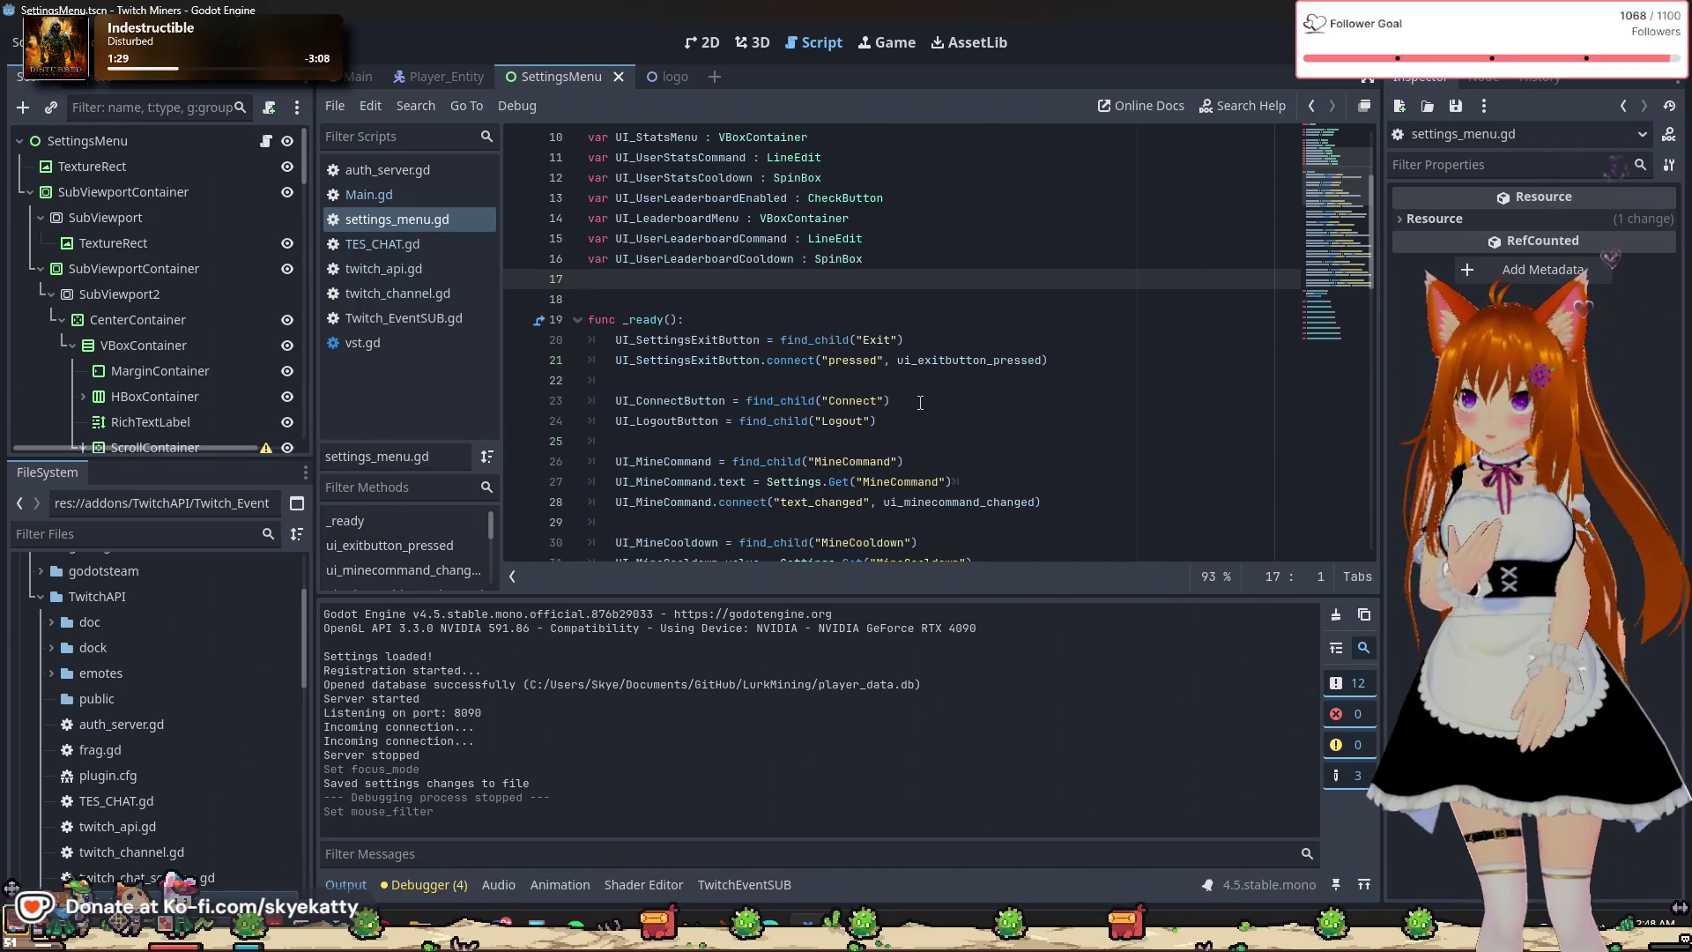
click(920, 402)
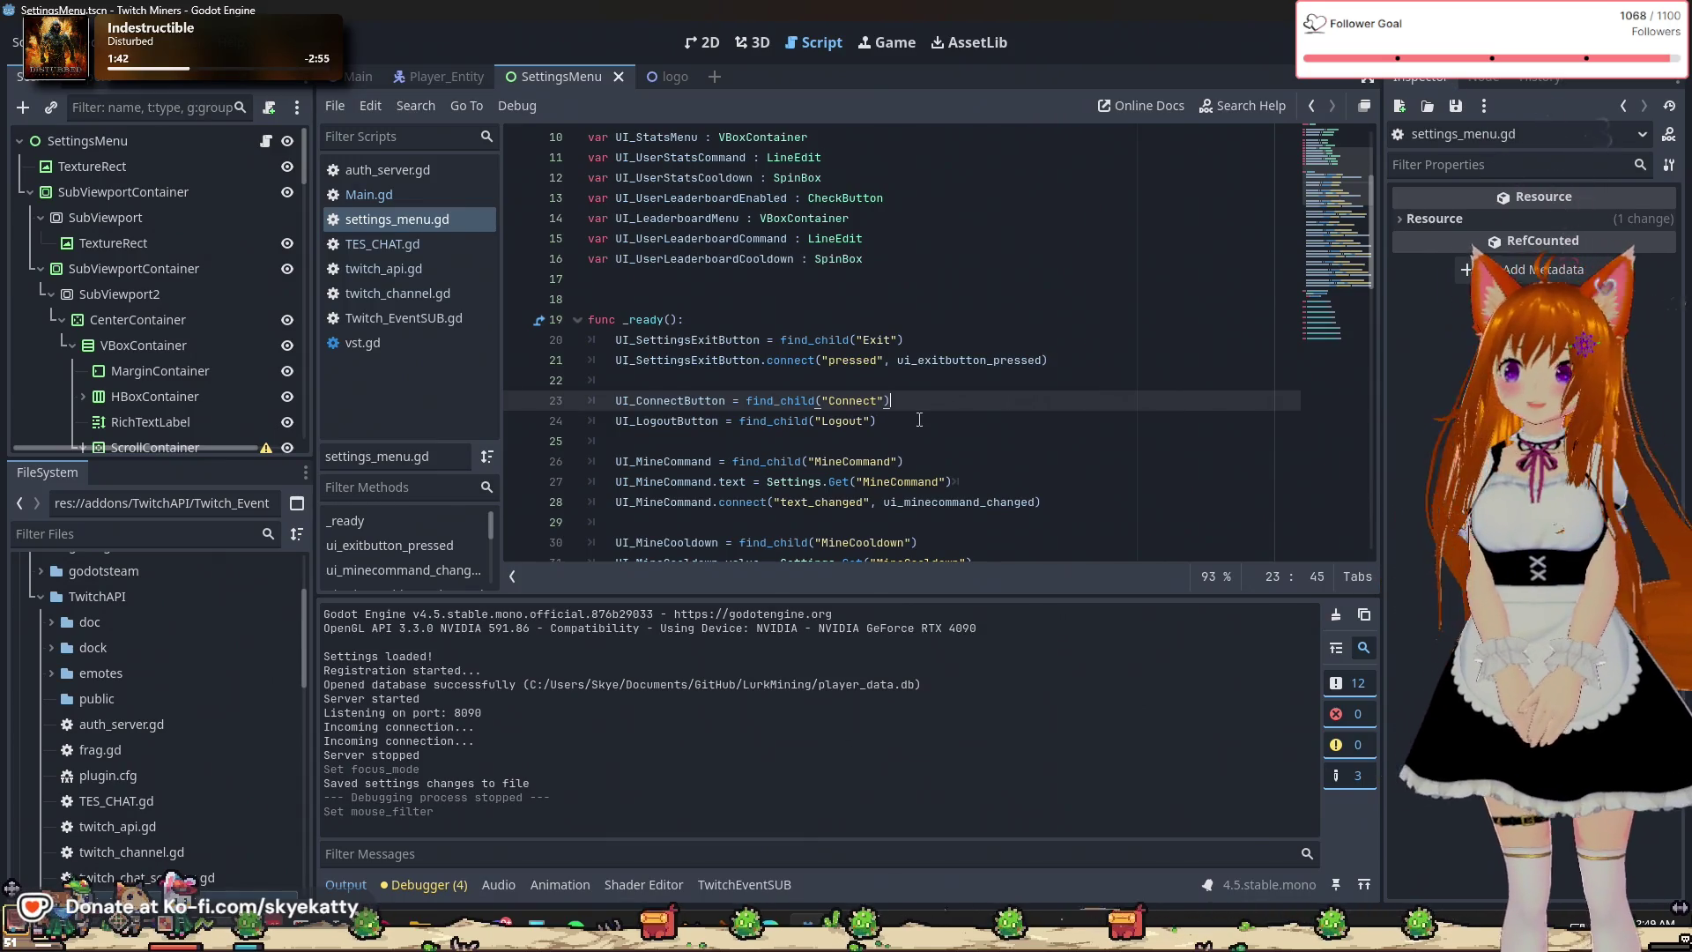
scroll(919, 420, down, 2)
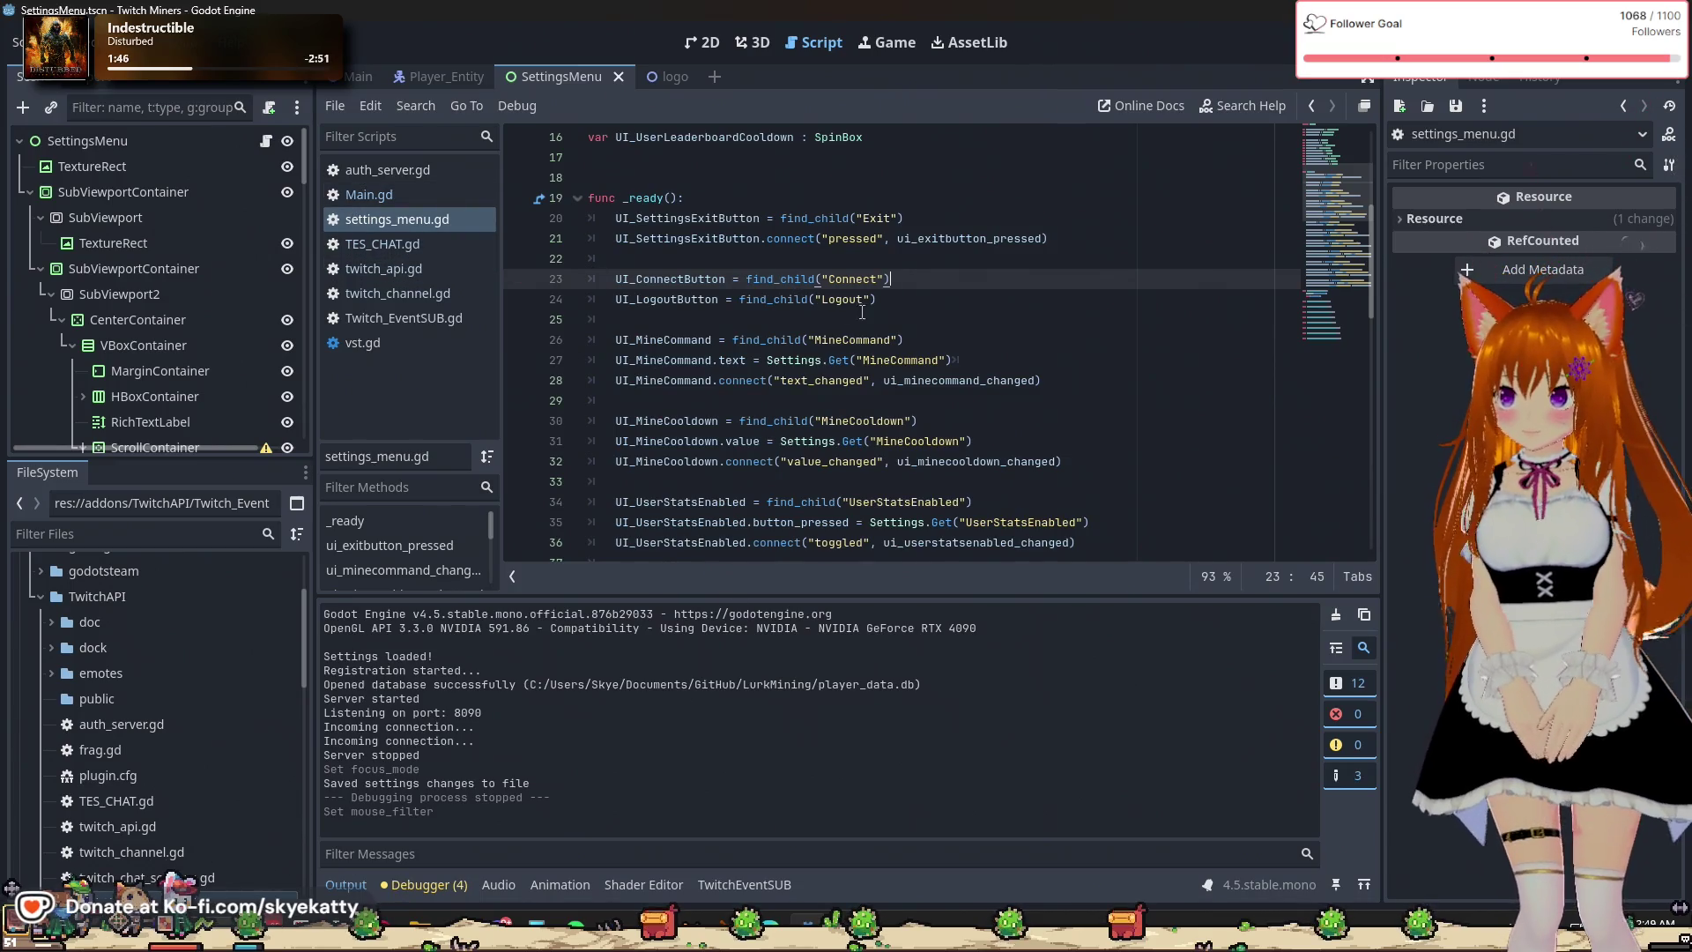
scroll(921, 317, down, 1)
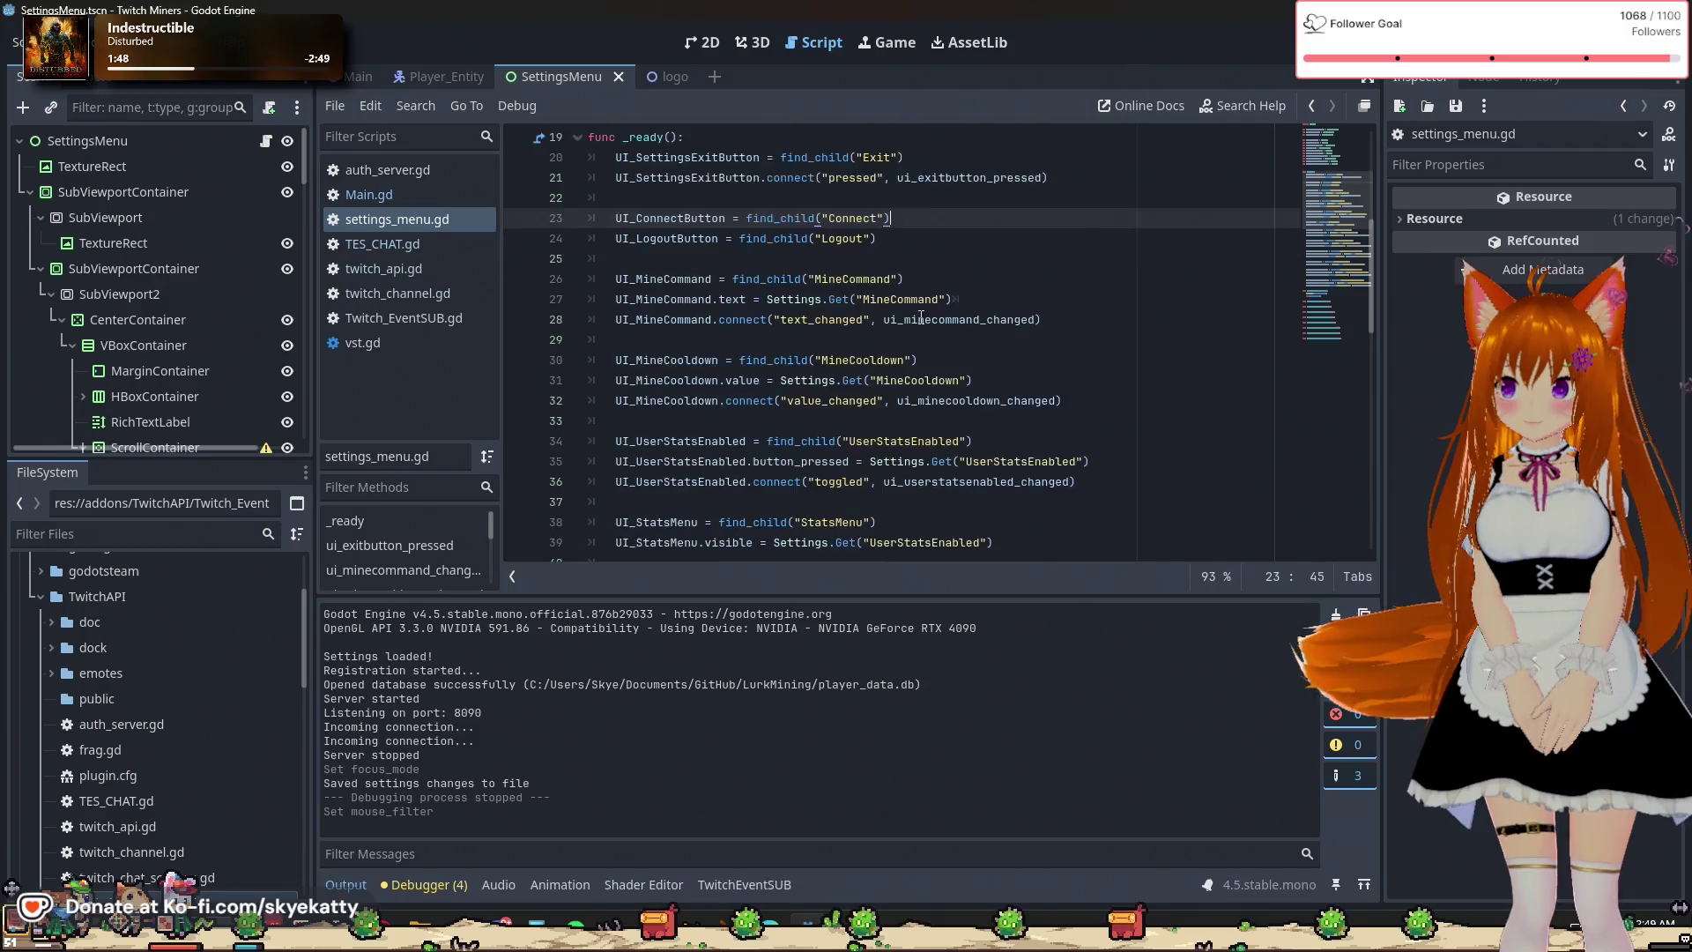
scroll(921, 318, up, 2)
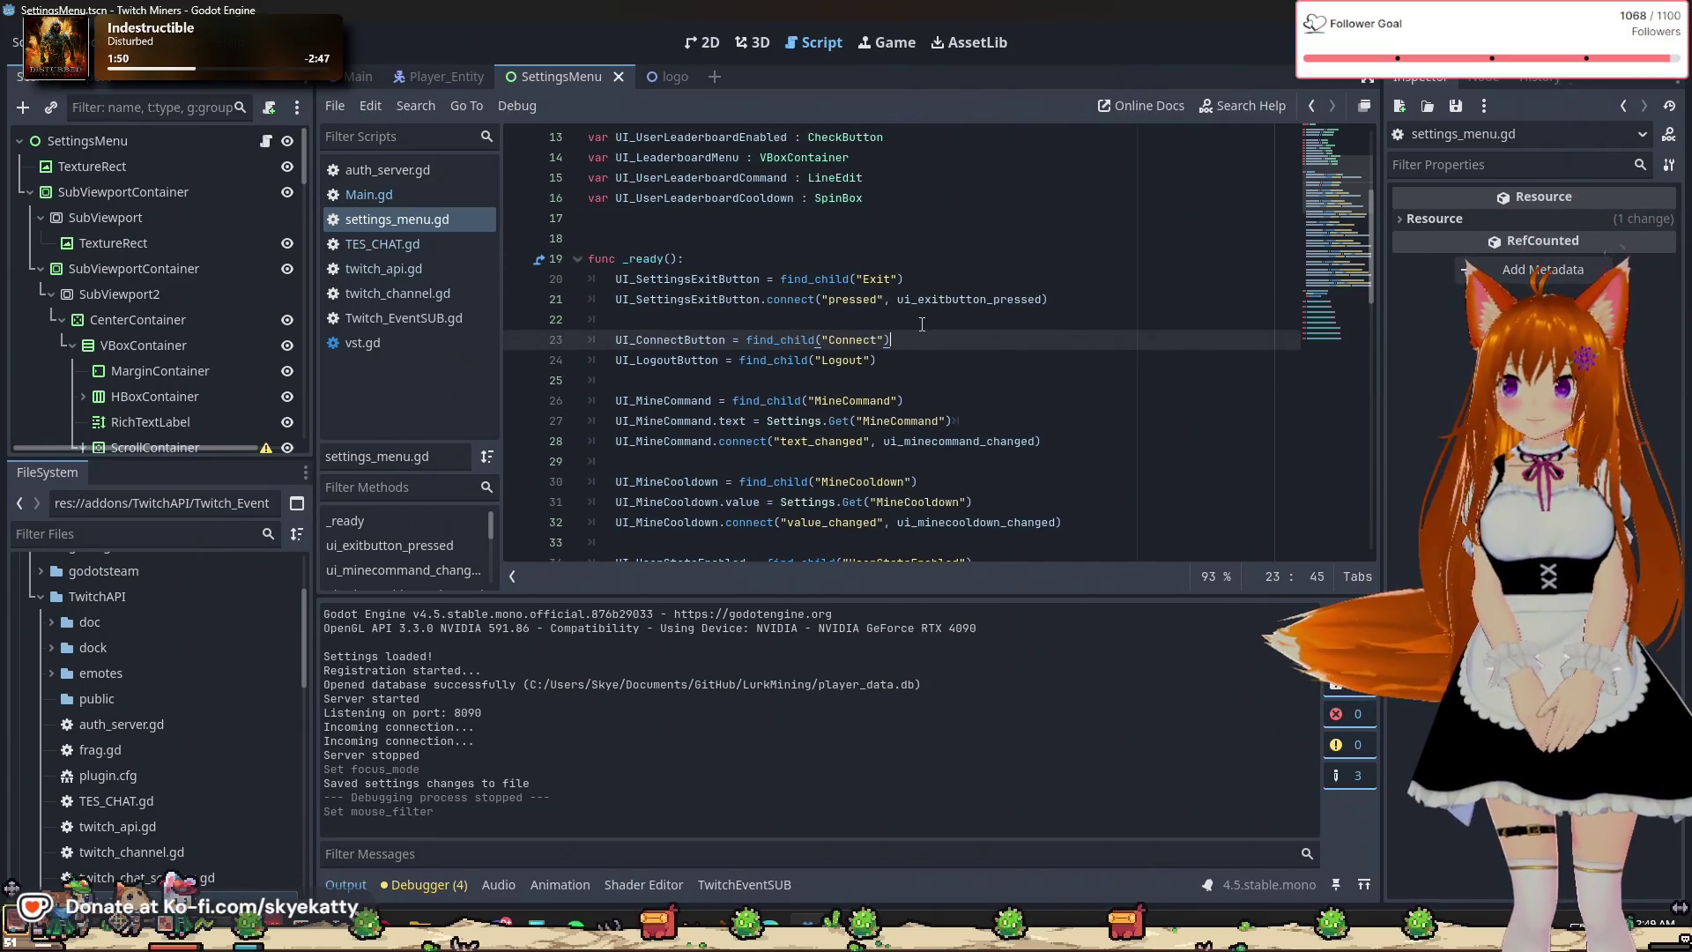
Add a new line 'if TEventSub.logge' below the Connect button lookup.
key(Return)
text(if T)
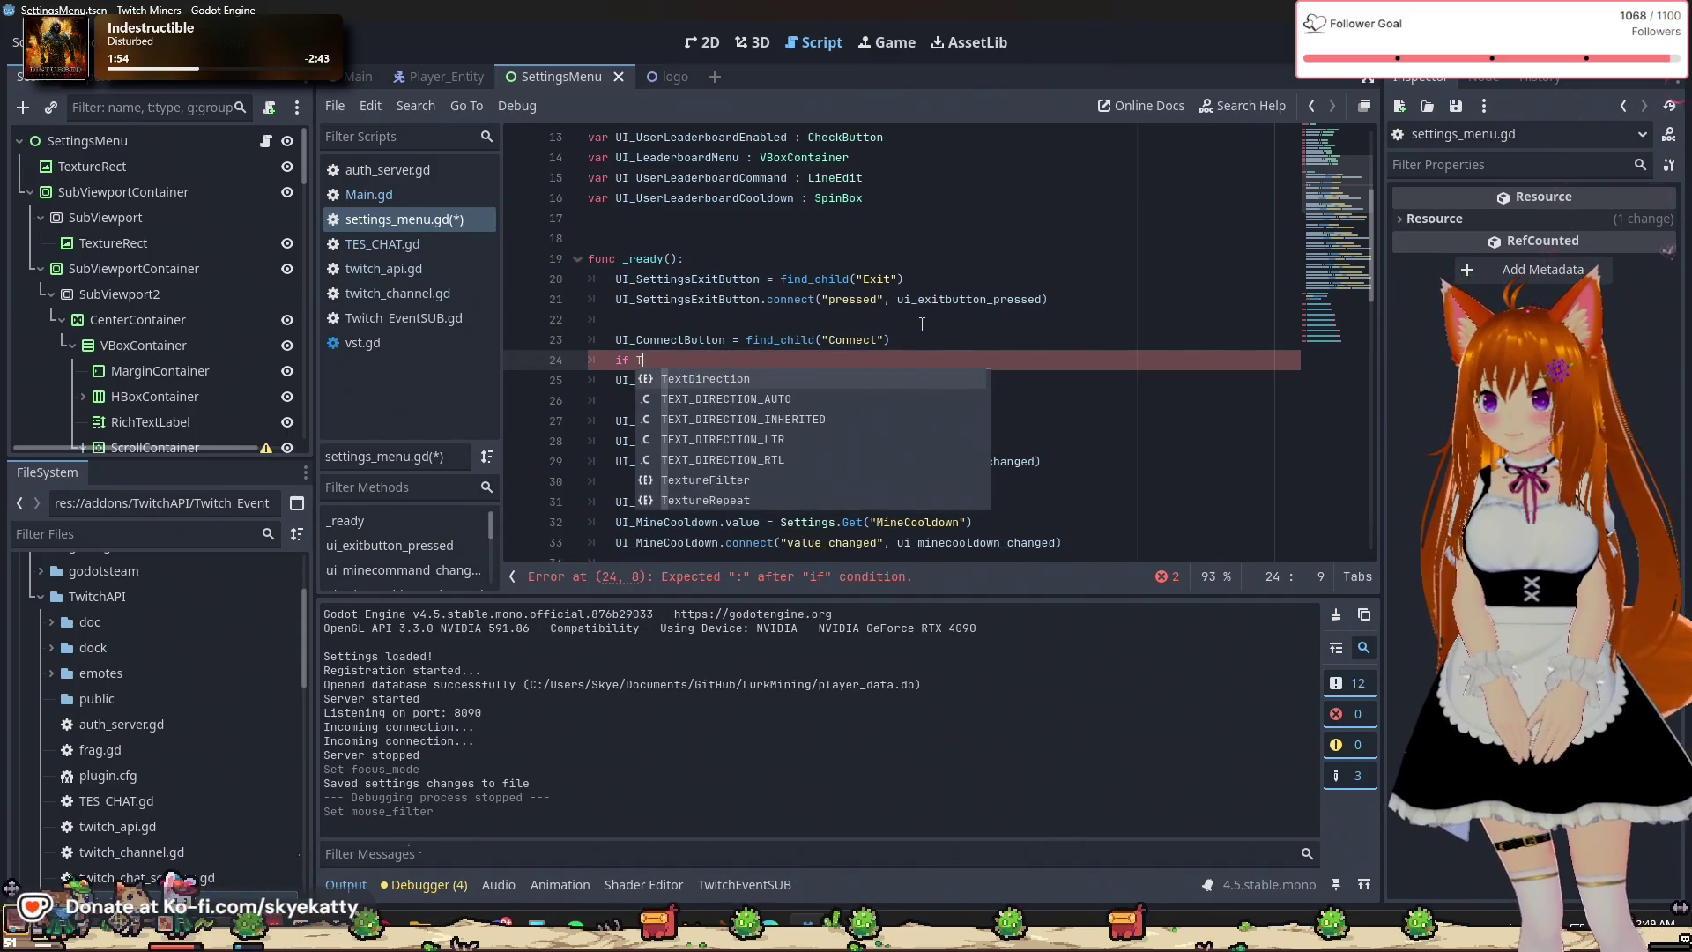
text(E)
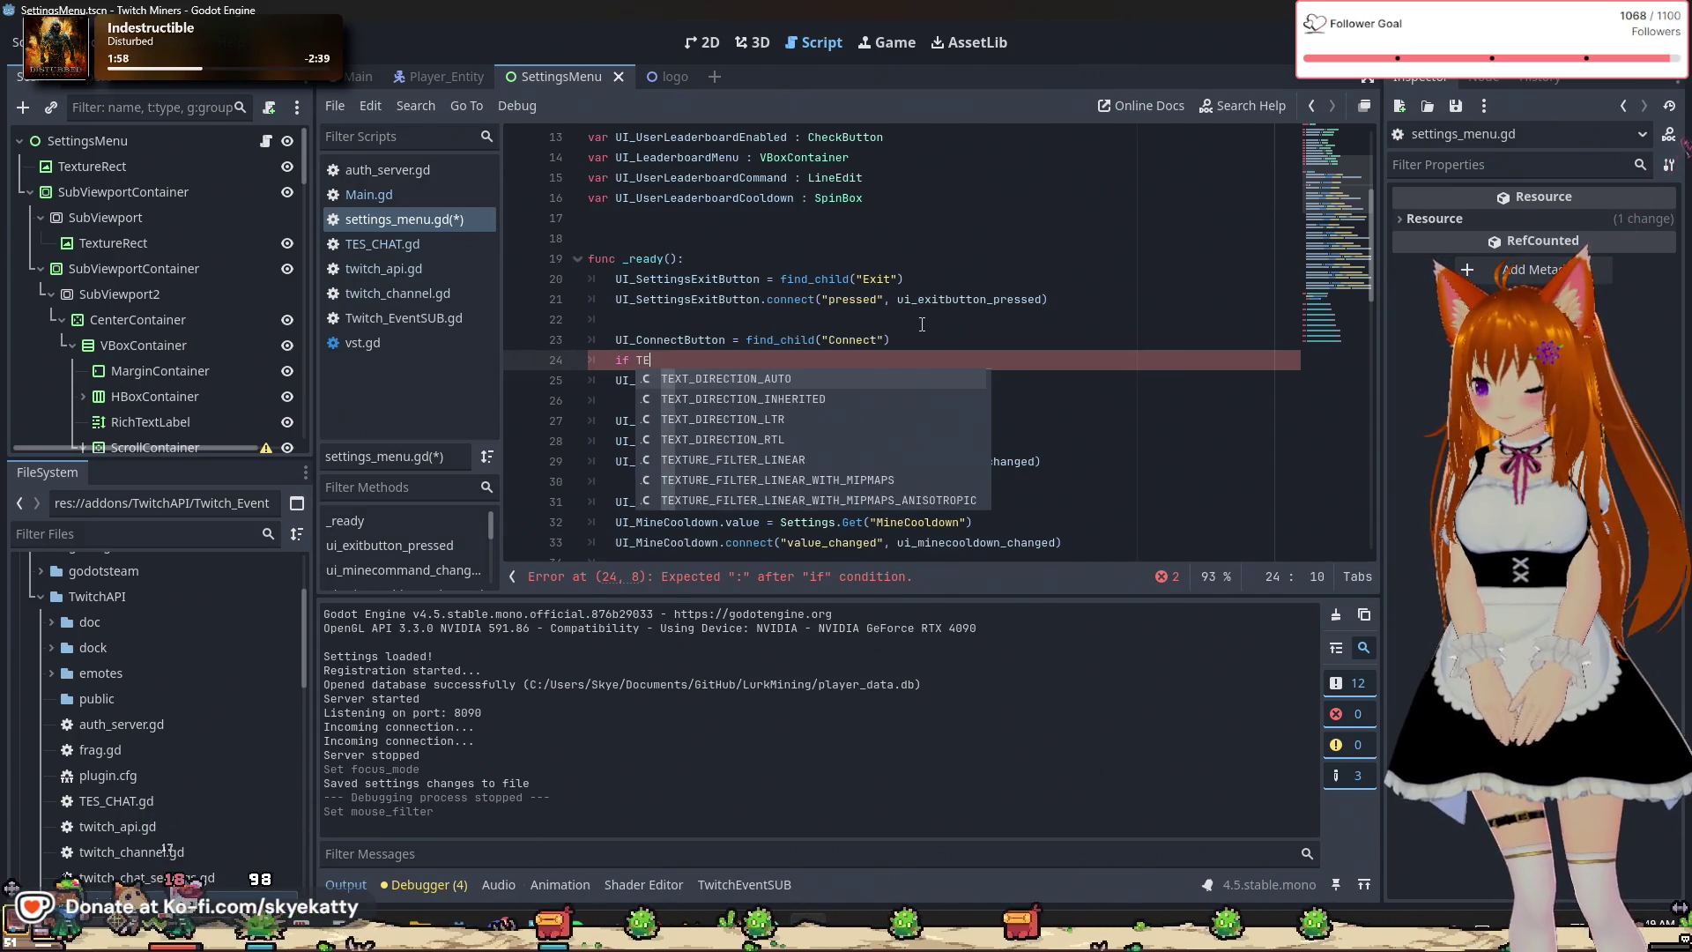
text(ventSub.)
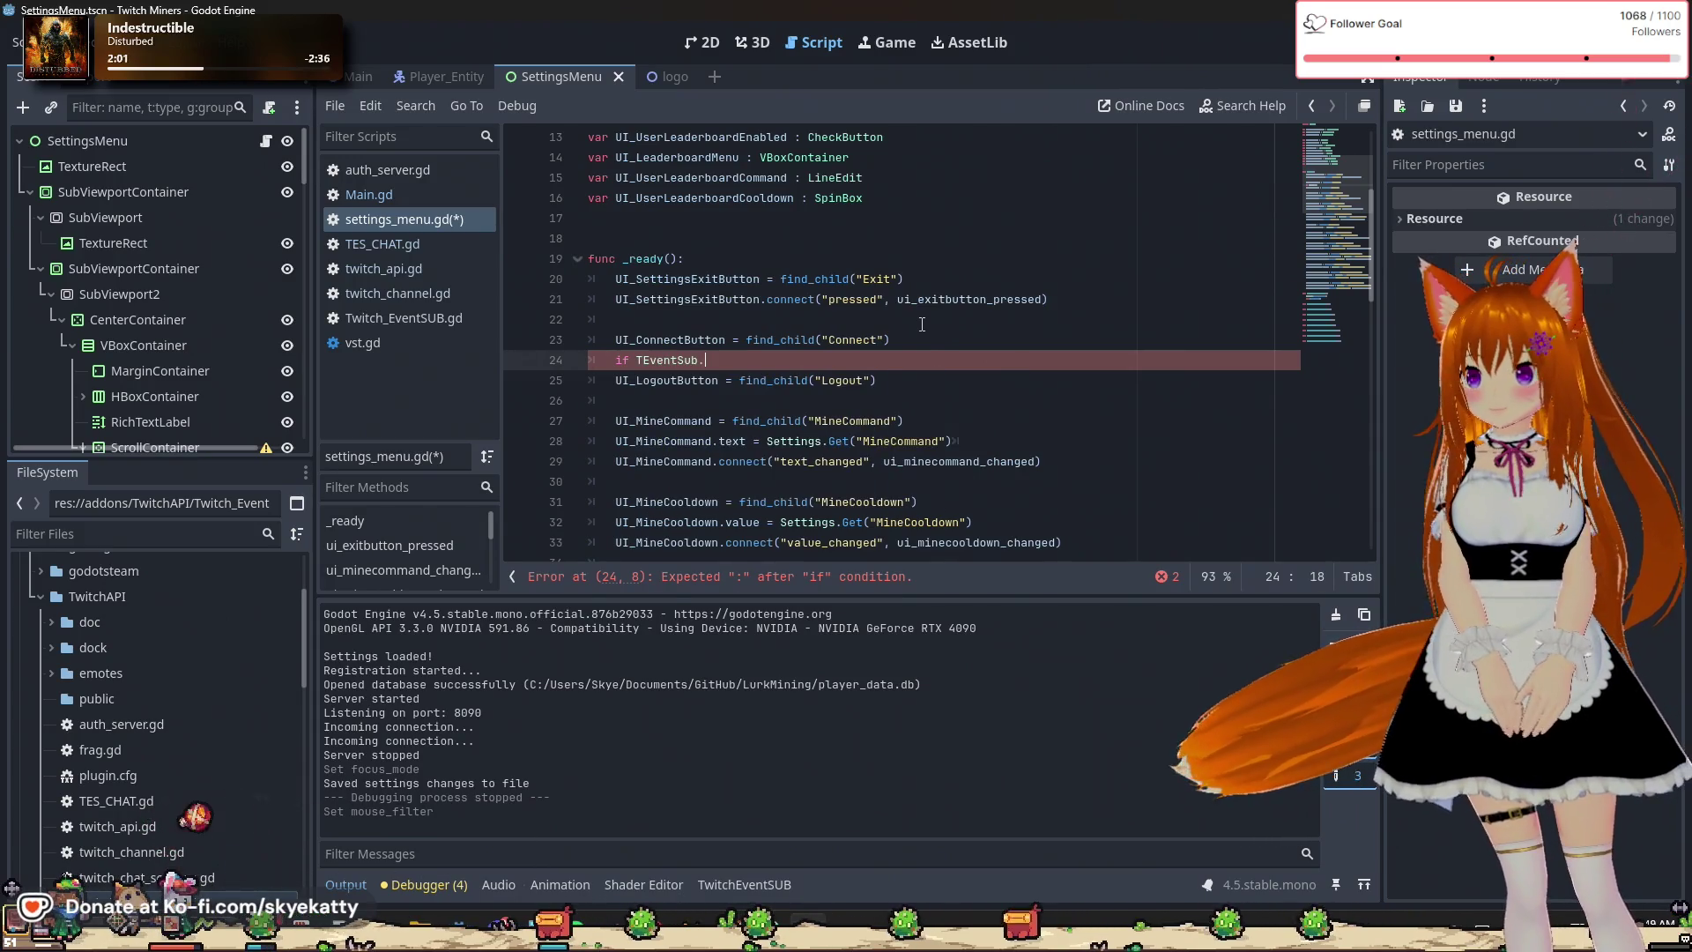
text(logge)
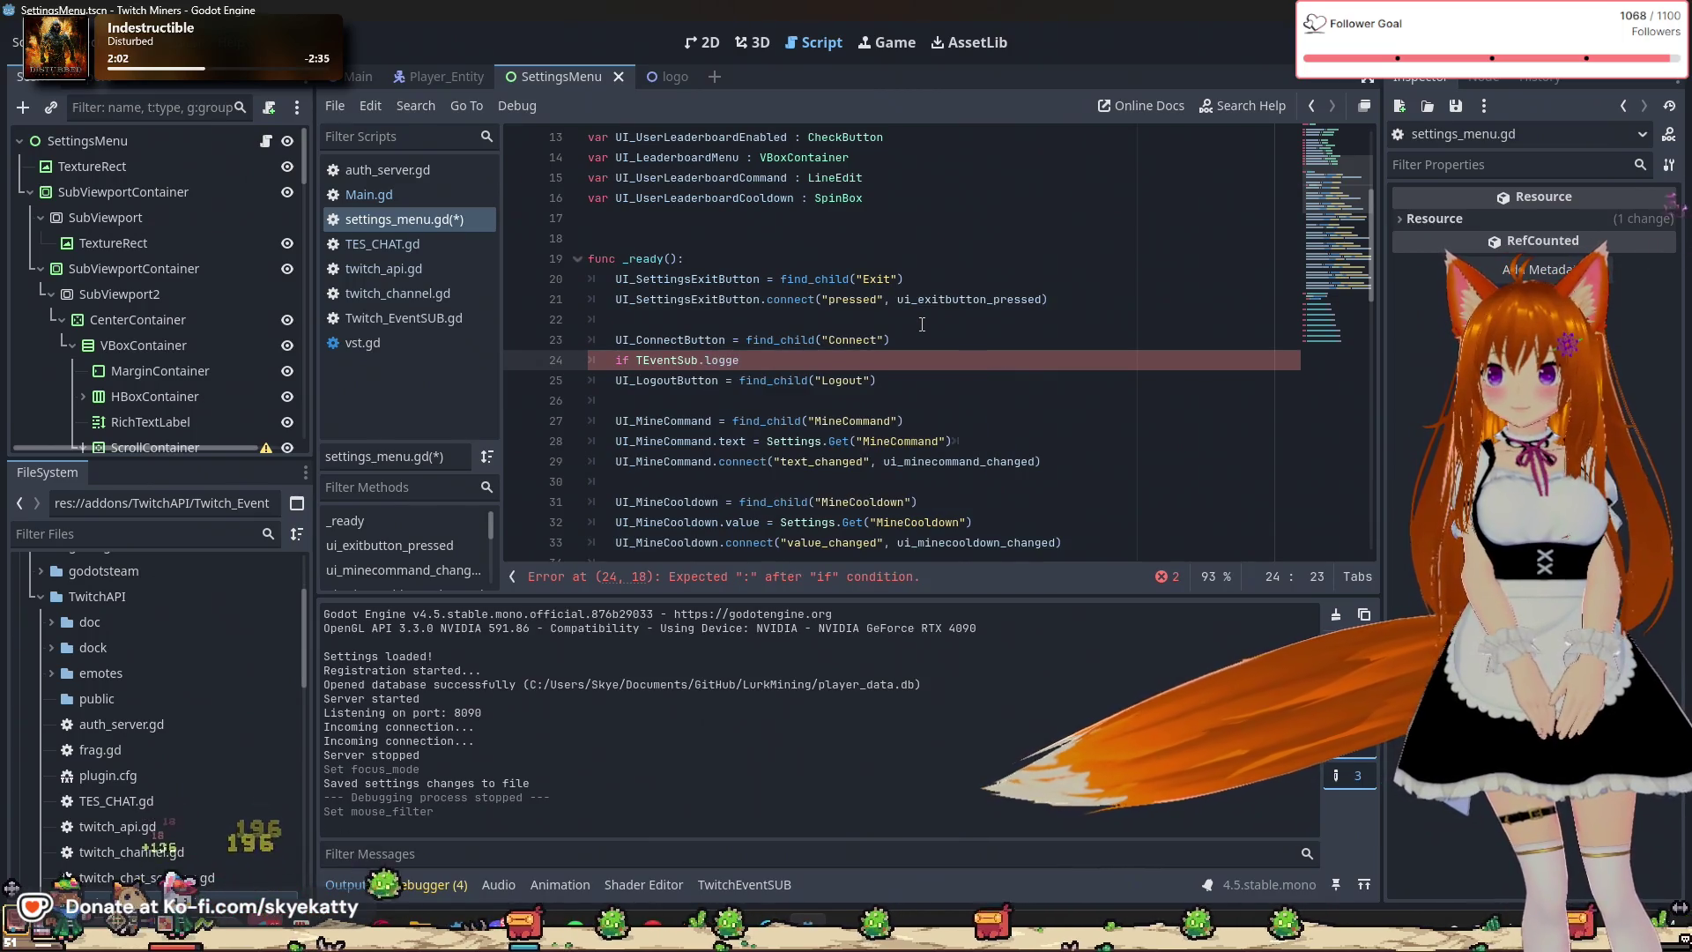
Delete 'var logged_in = false' and the blank lines above func _ready in twitch_api.gd.
click(455, 320)
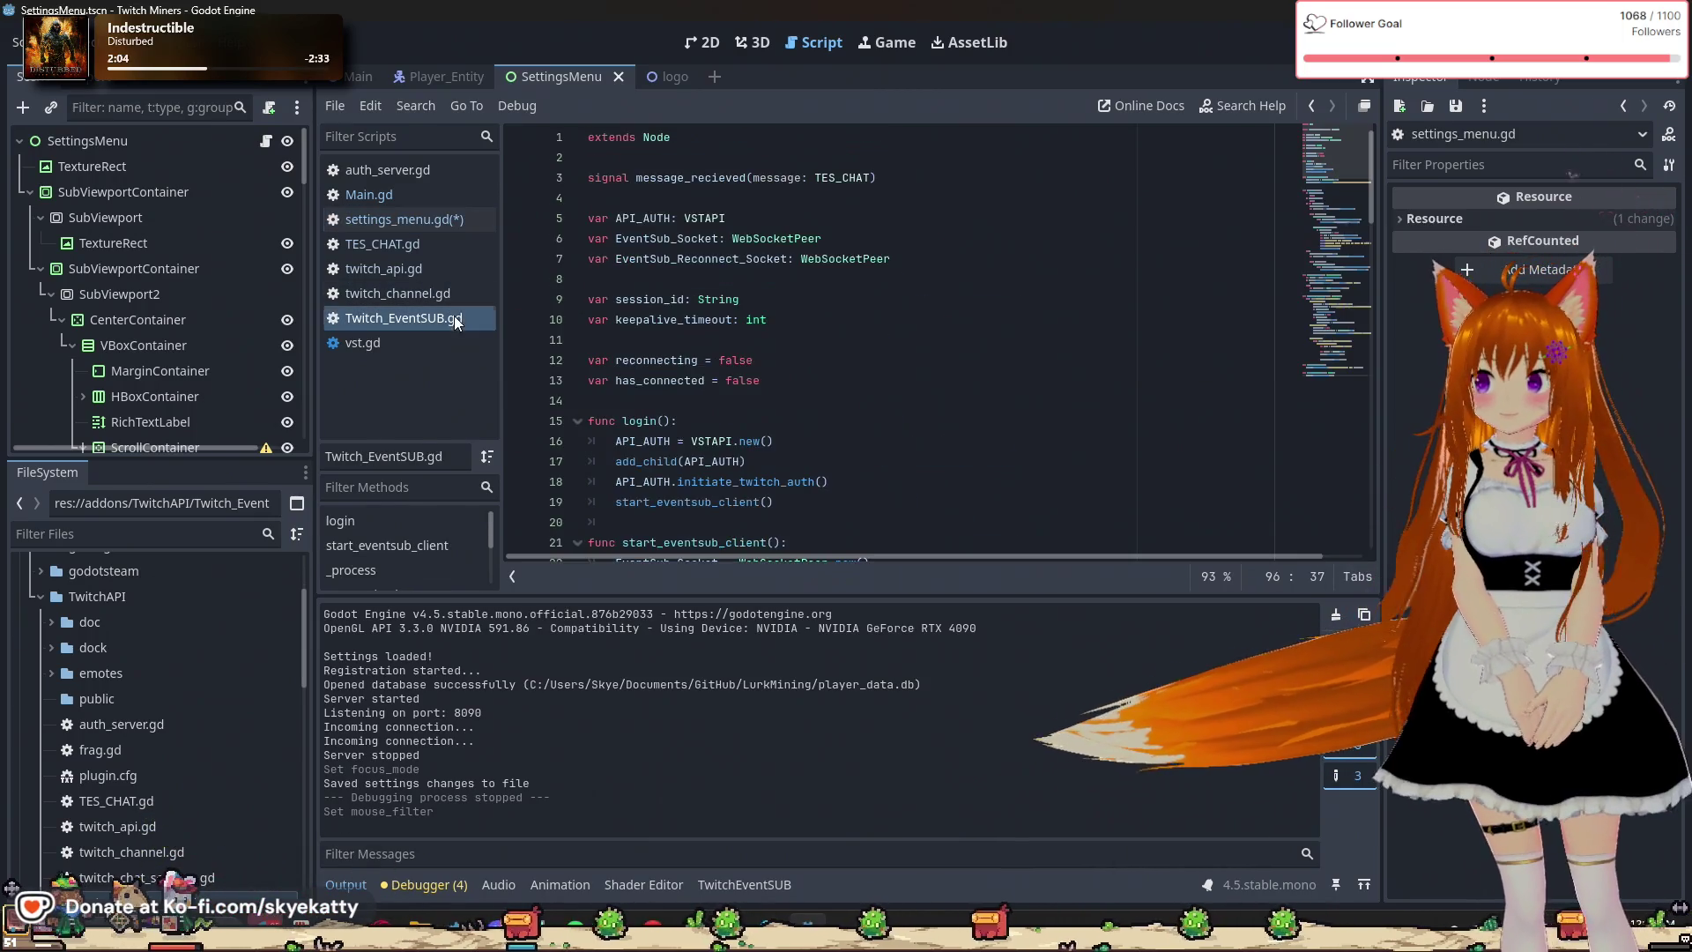
click(415, 269)
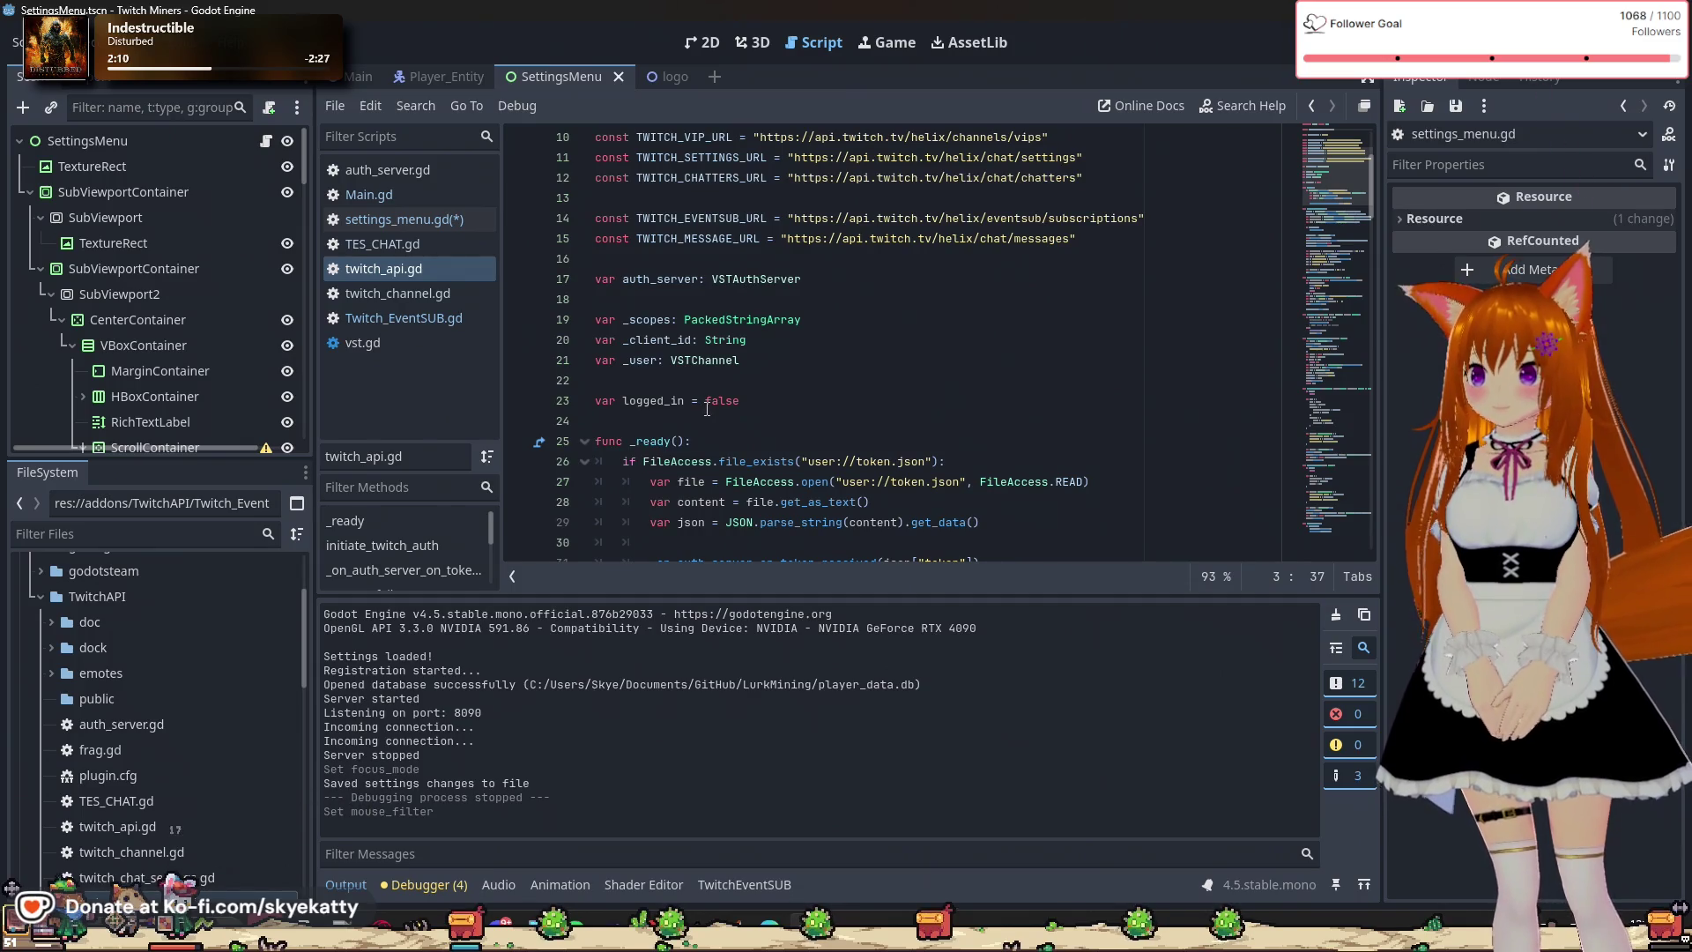
click(777, 405)
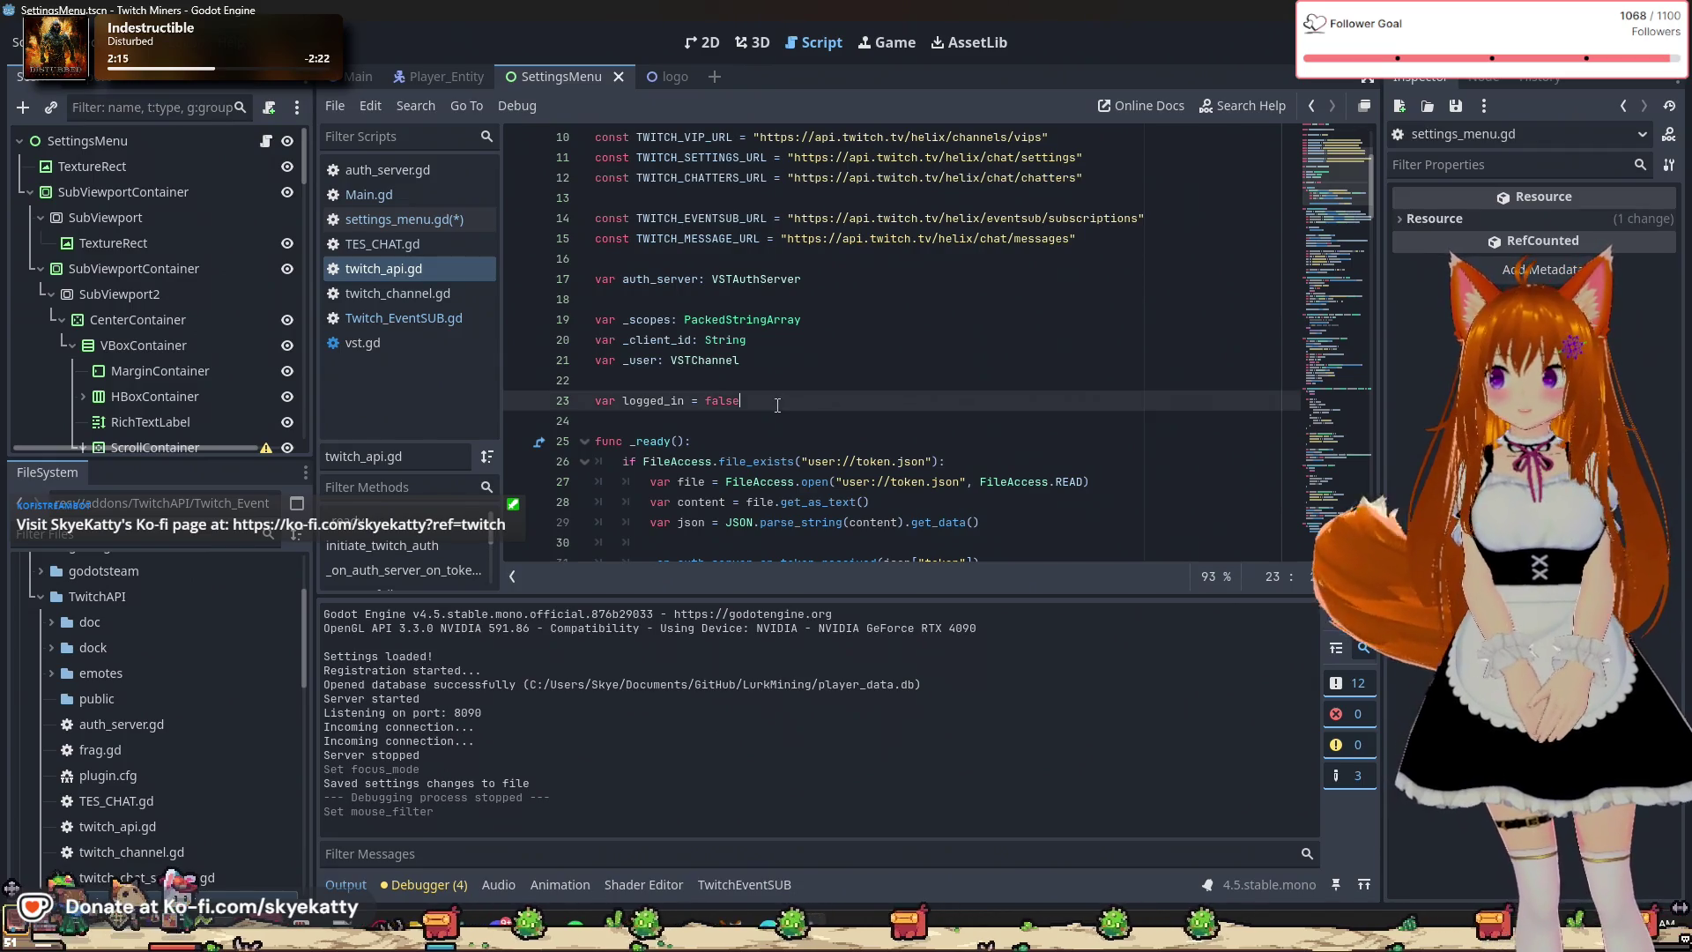
scroll(765, 368, down, 3)
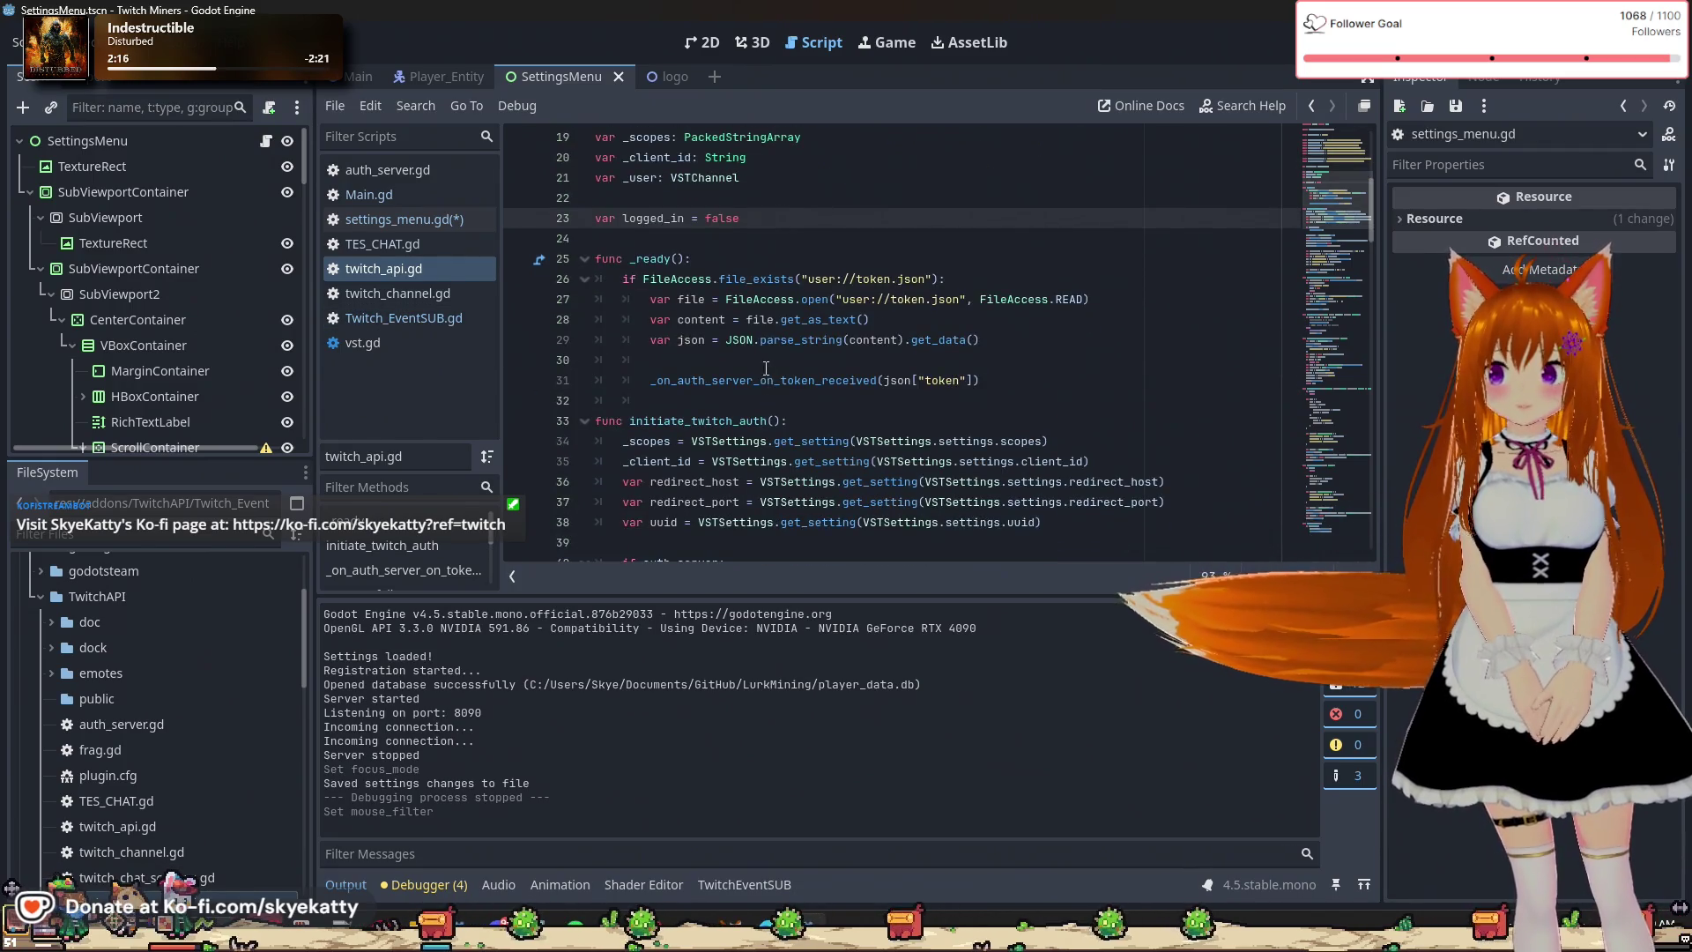
scroll(766, 368, up, 3)
key(shift+Home)
key(BackSpace)
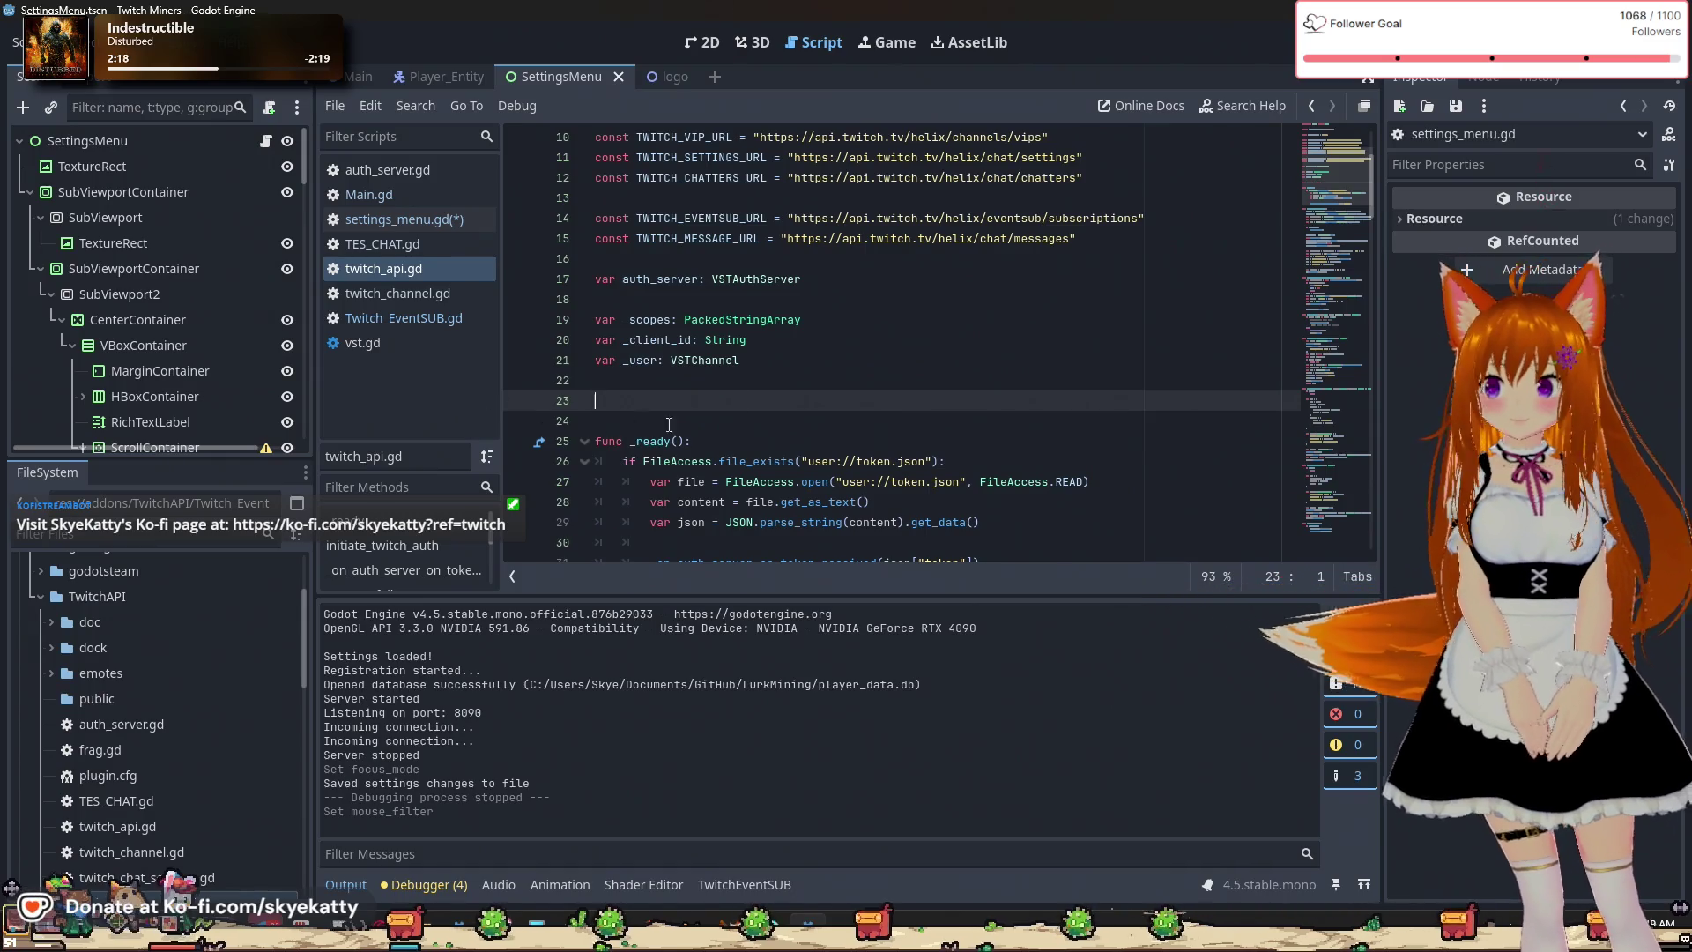
key(BackSpace)
key(BackSpace)
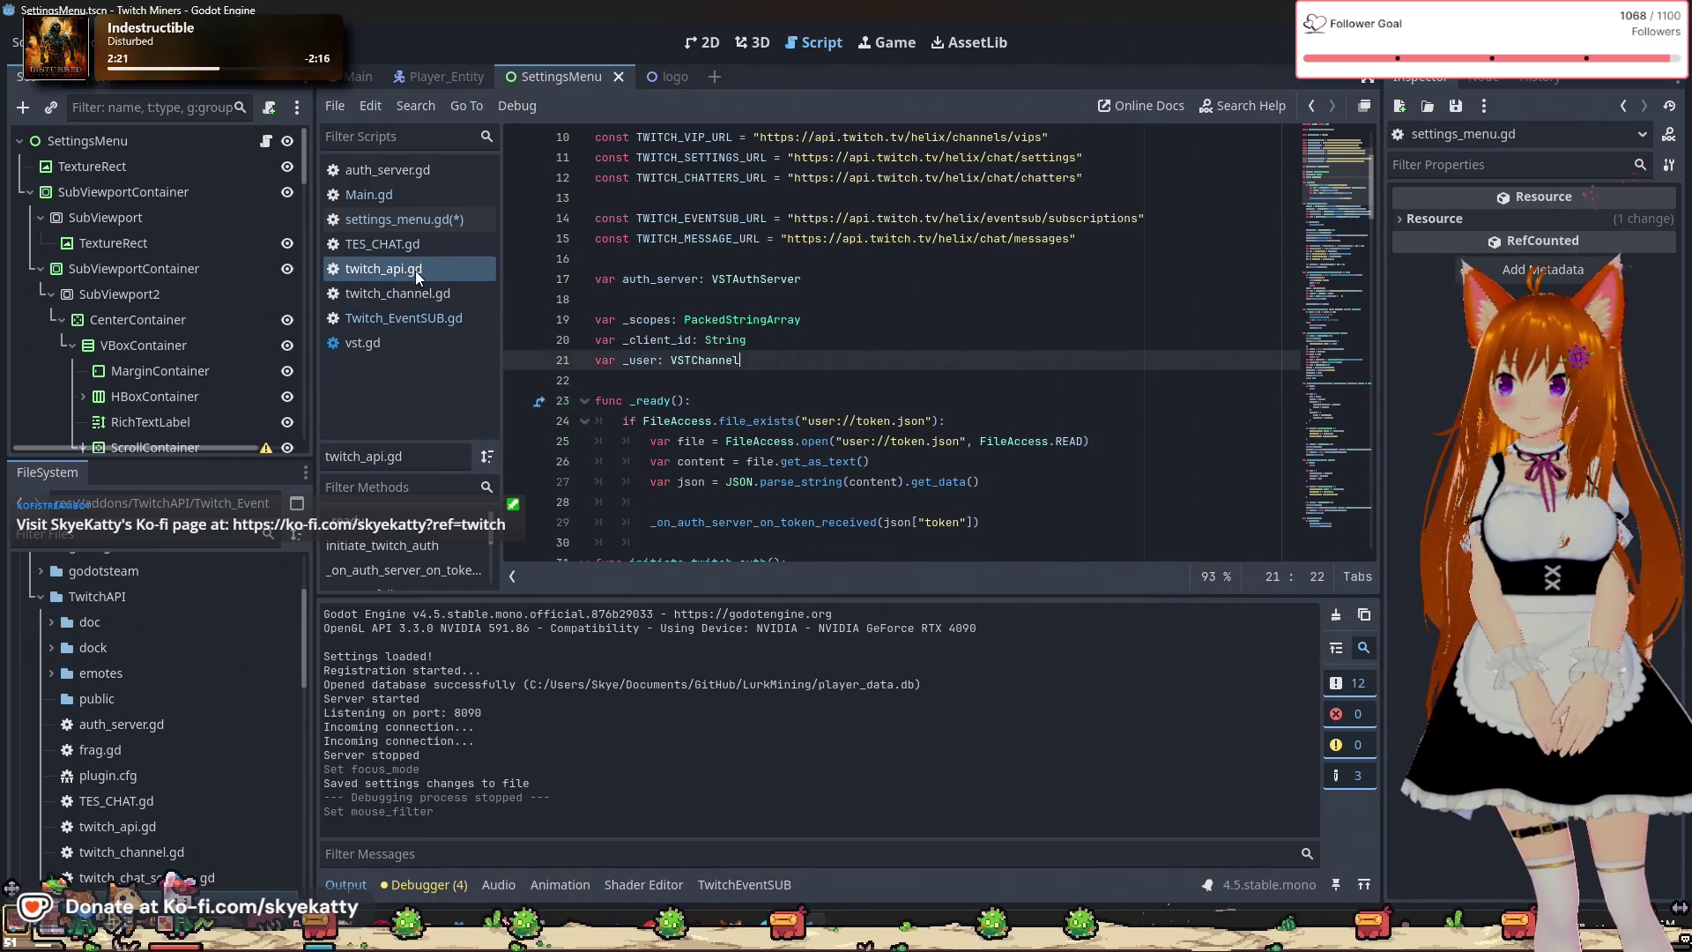
In Twitch_EventSUB.gd, inspect login()'s add_child, initiate_twitch_auth and start_eventsub_client calls.
click(435, 316)
scroll(742, 320, down, 7)
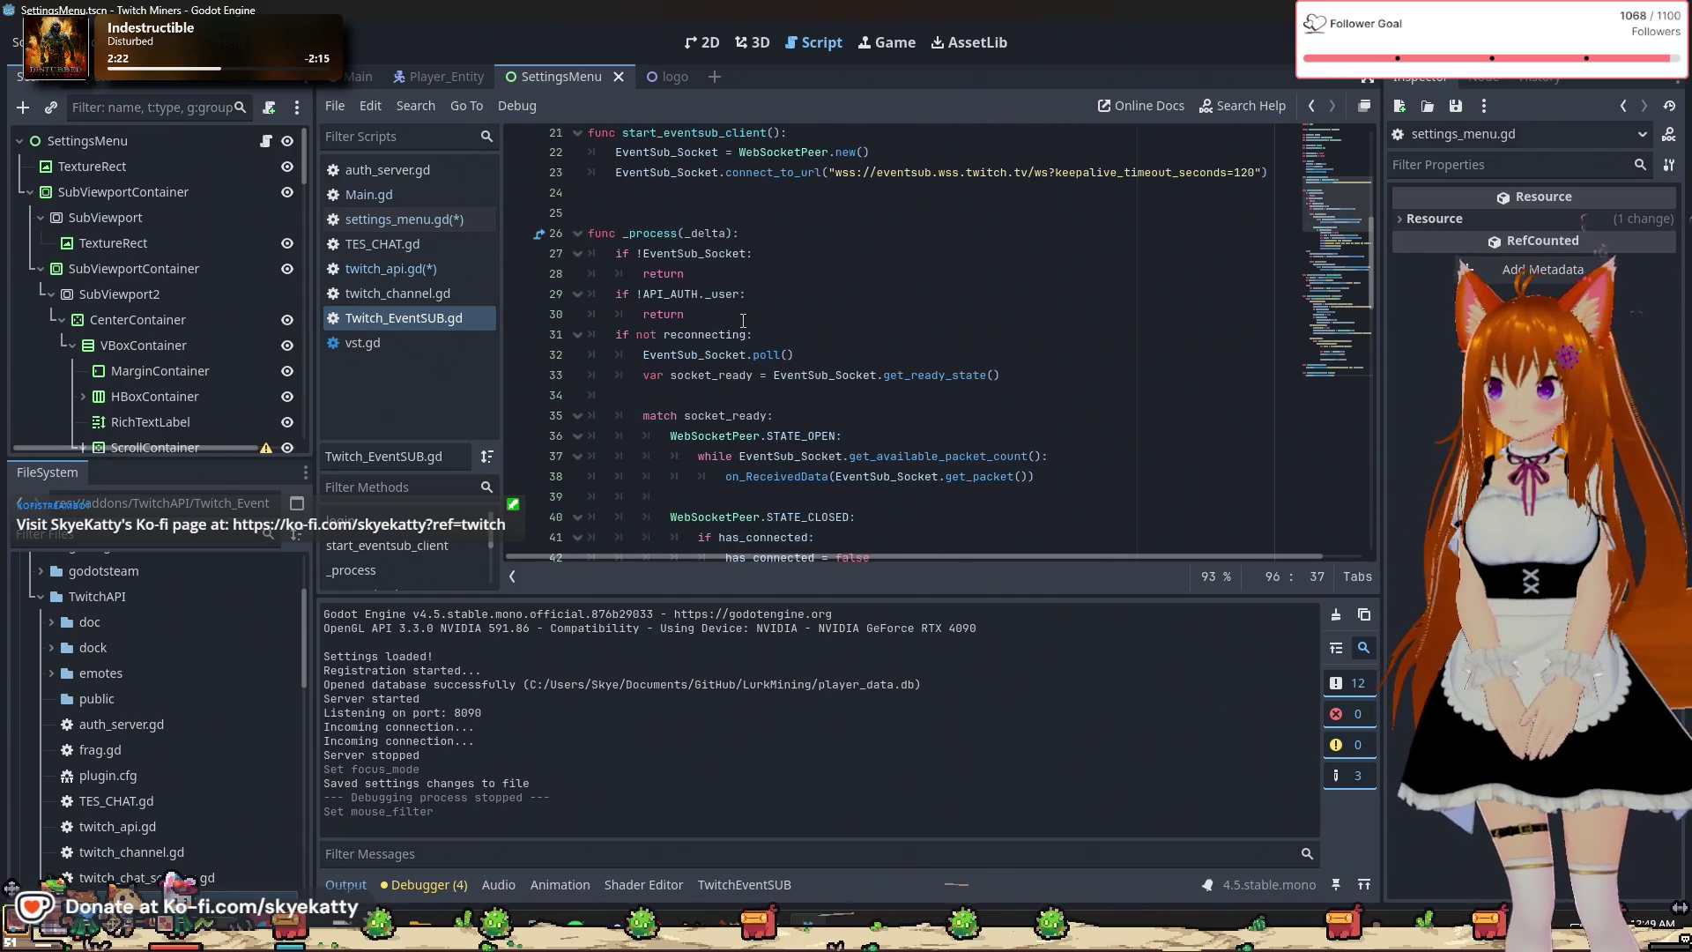
scroll(743, 320, down, 18)
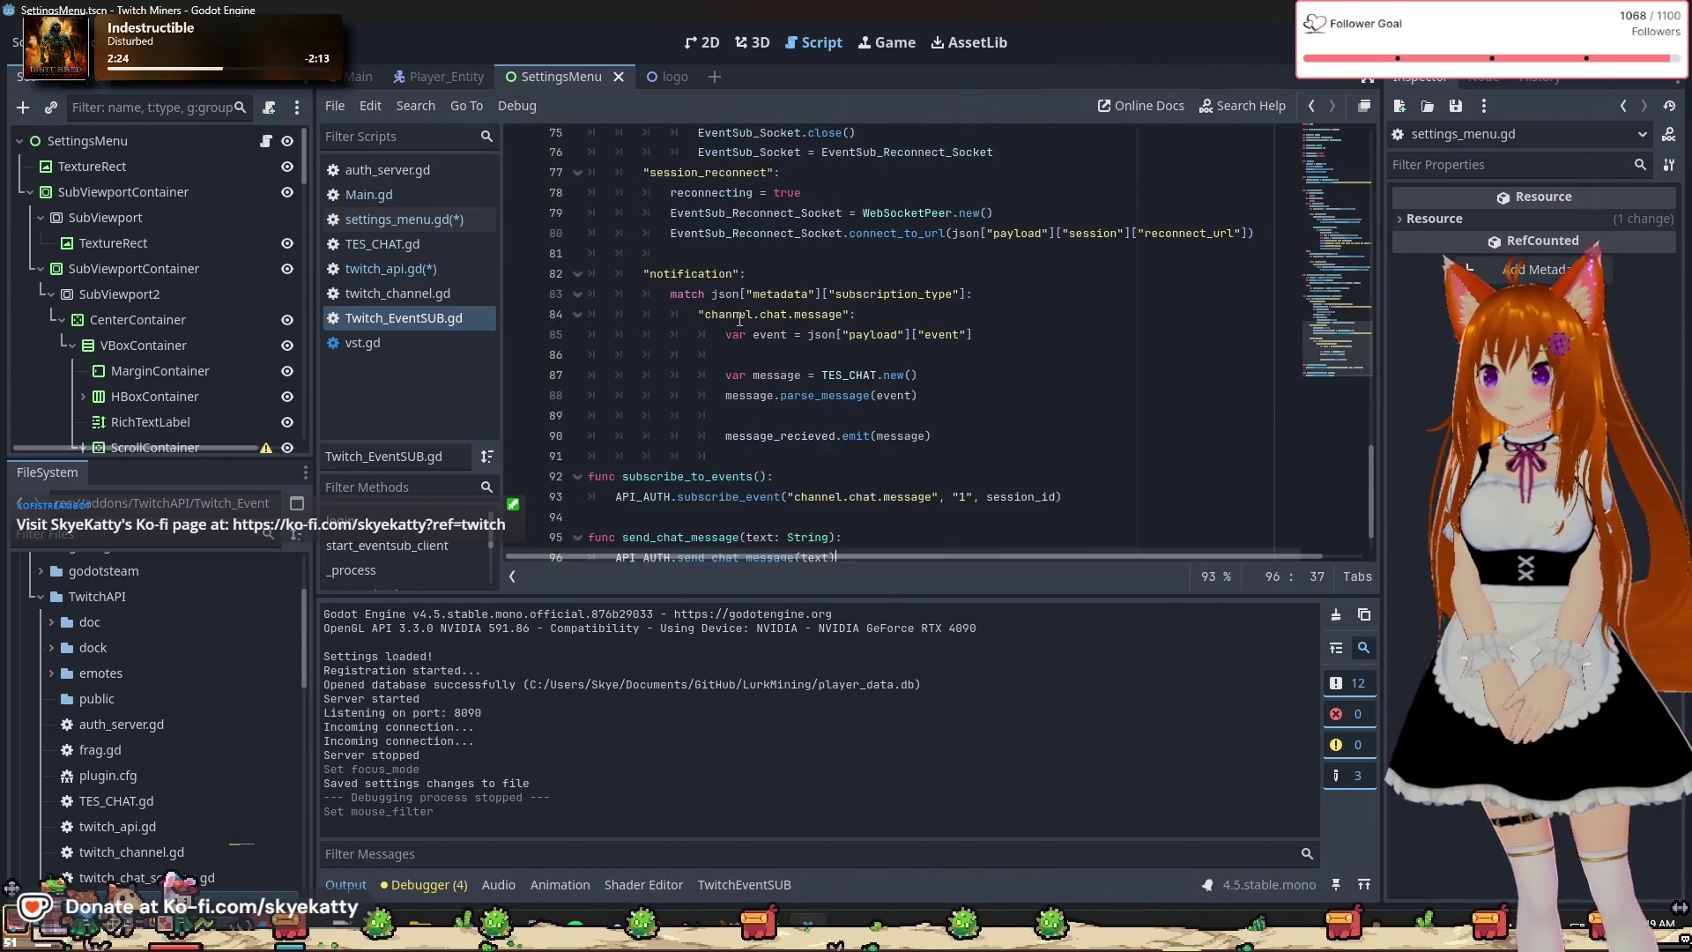
scroll(739, 320, up, 20)
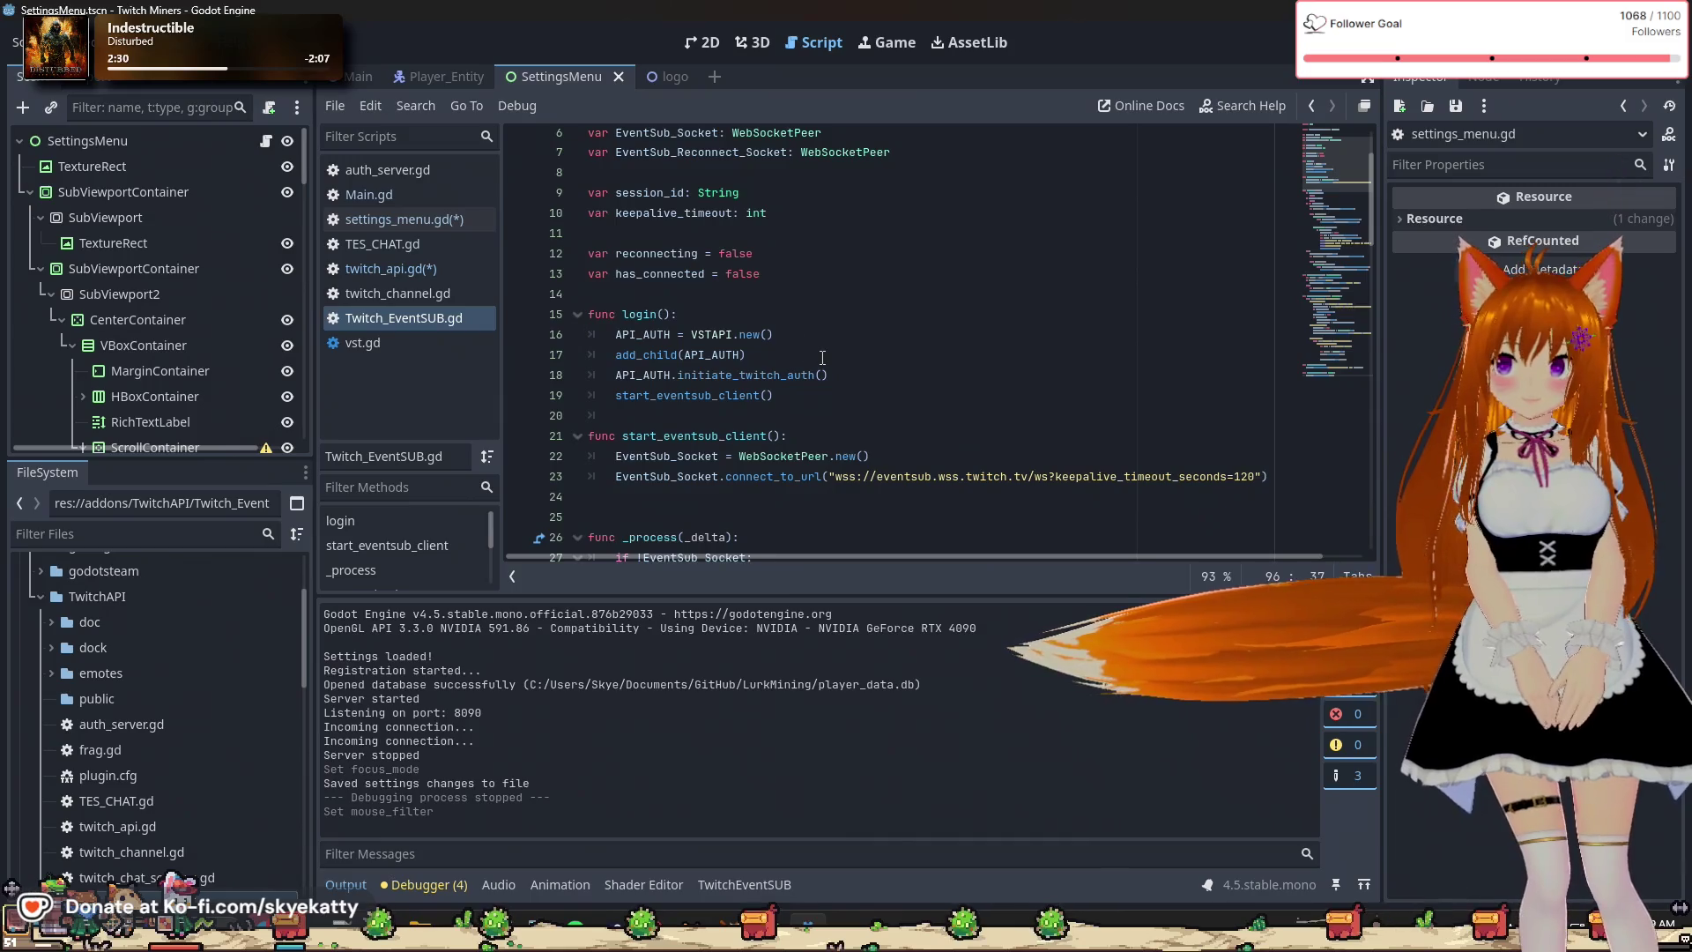
click(758, 335)
click(697, 355)
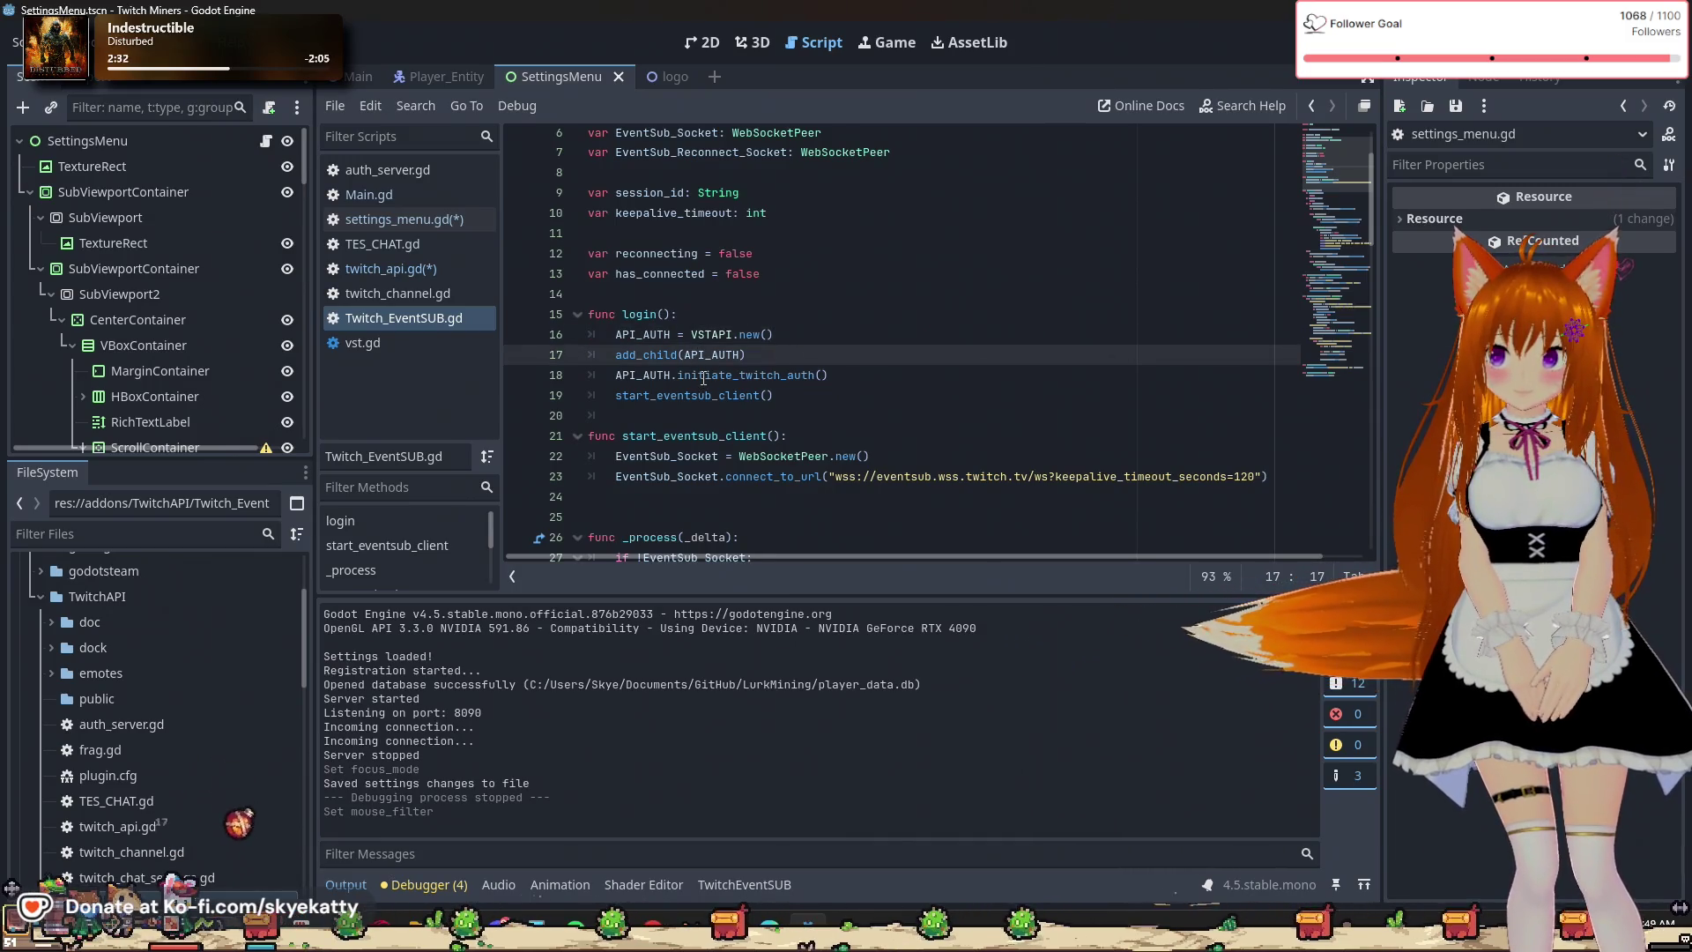
click(703, 375)
click(757, 396)
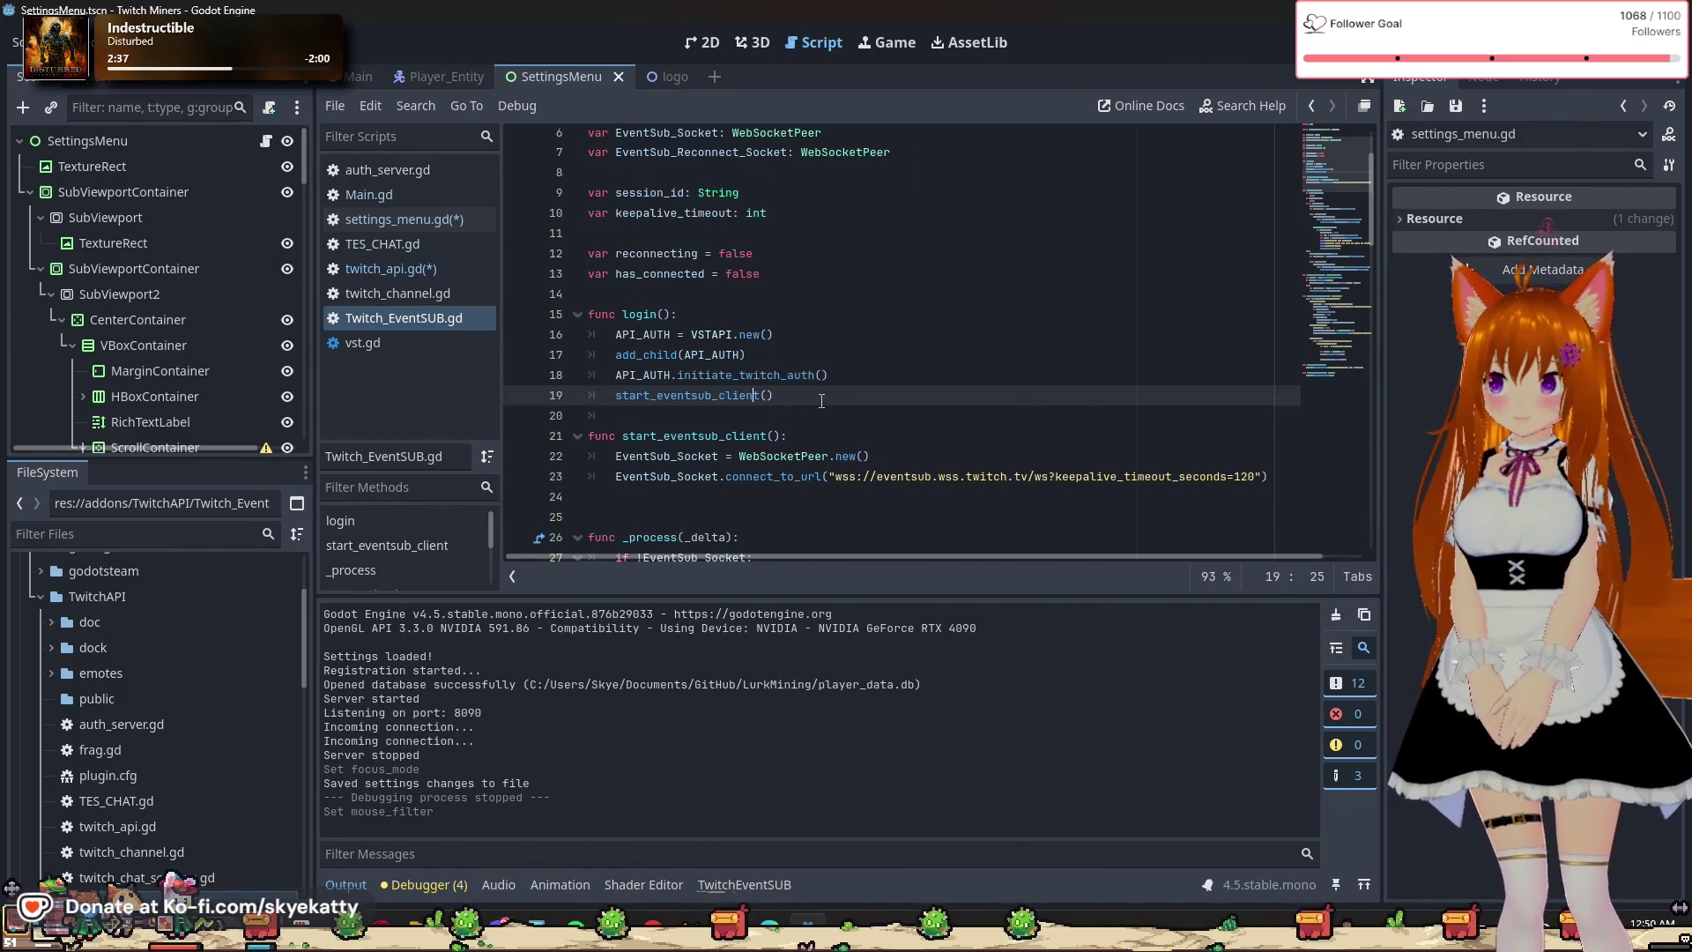
scroll(821, 401, down, 2)
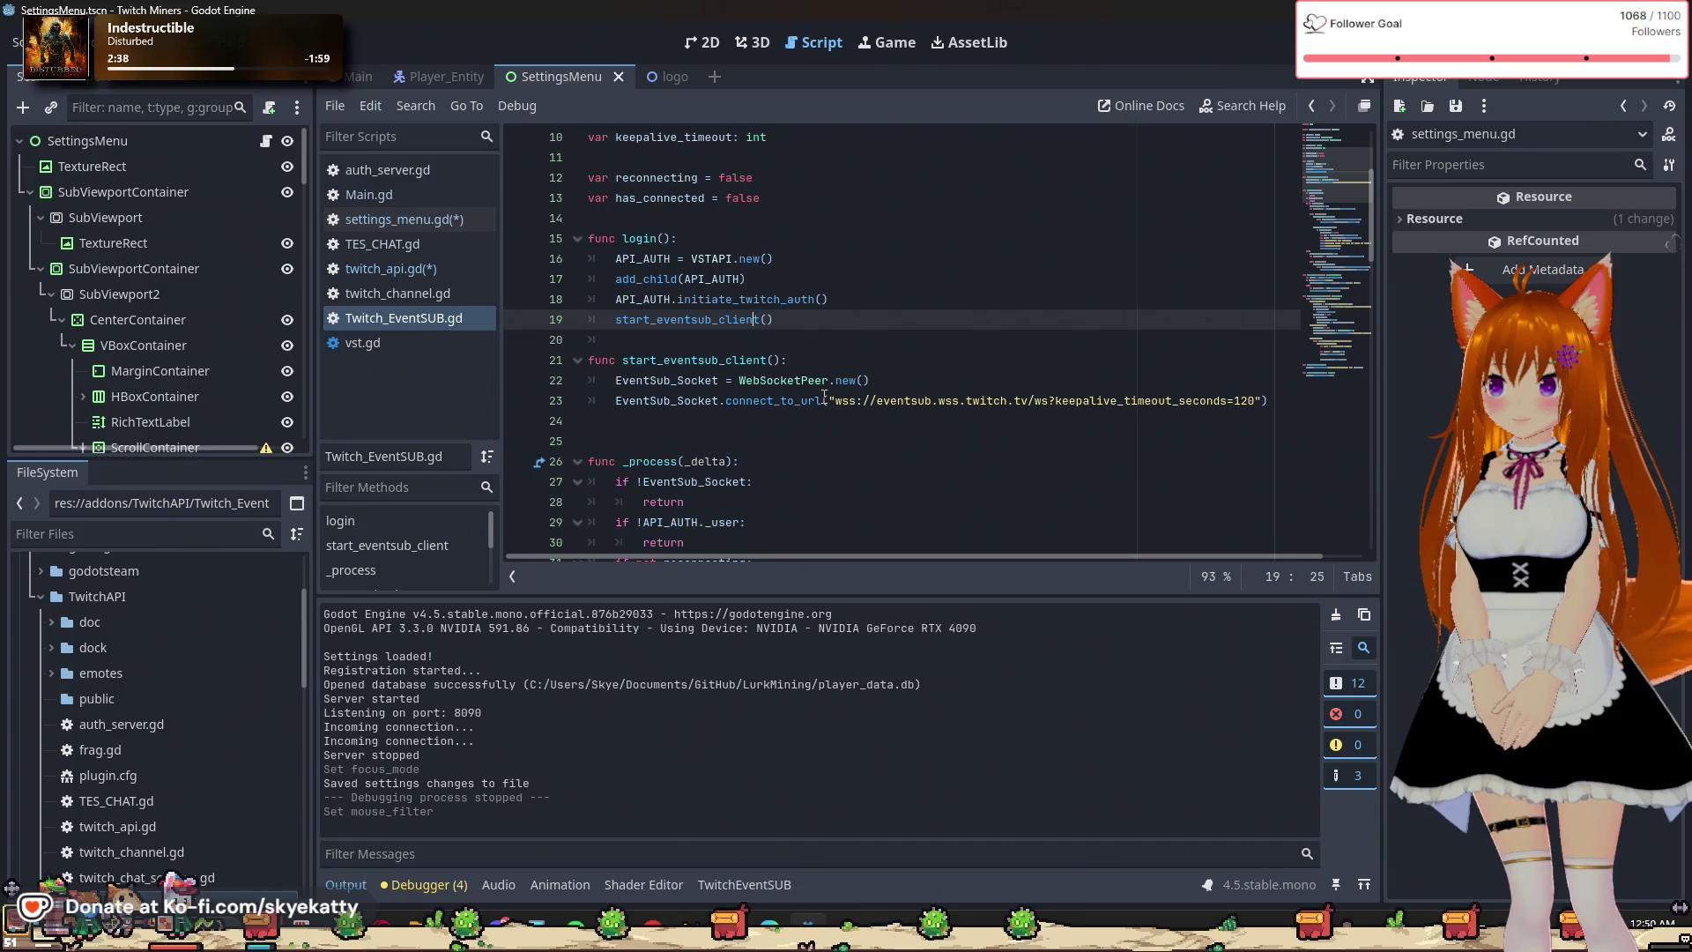
scroll(823, 395, up, 3)
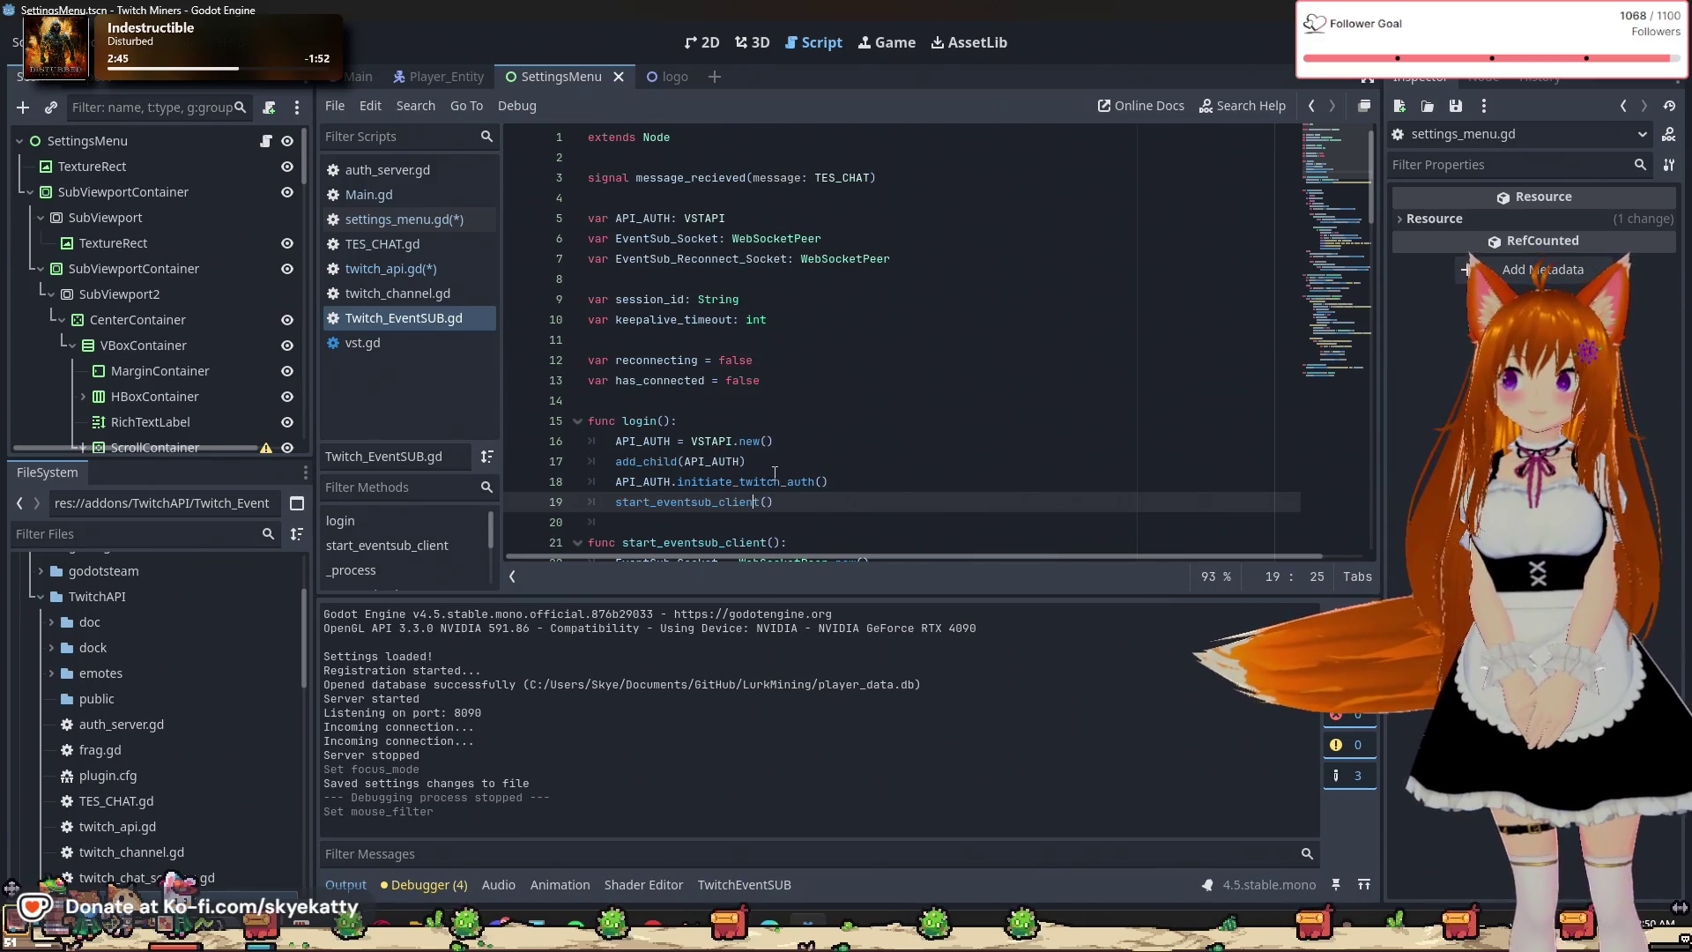
scroll(778, 469, down, 2)
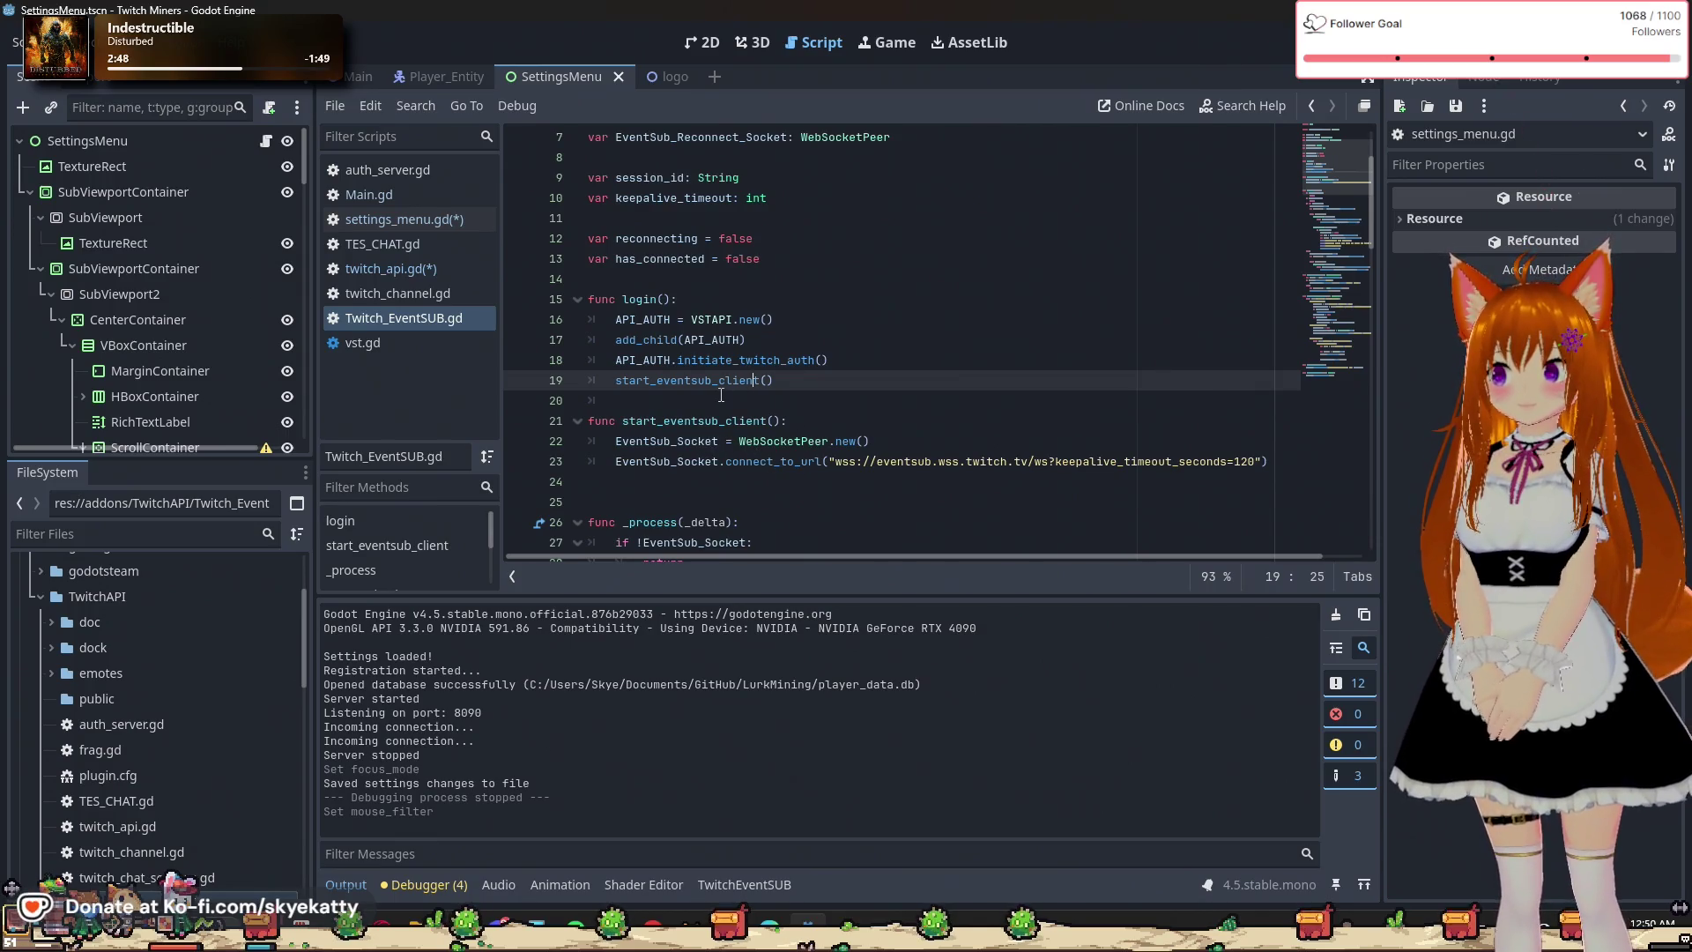
mouse_move(727, 370)
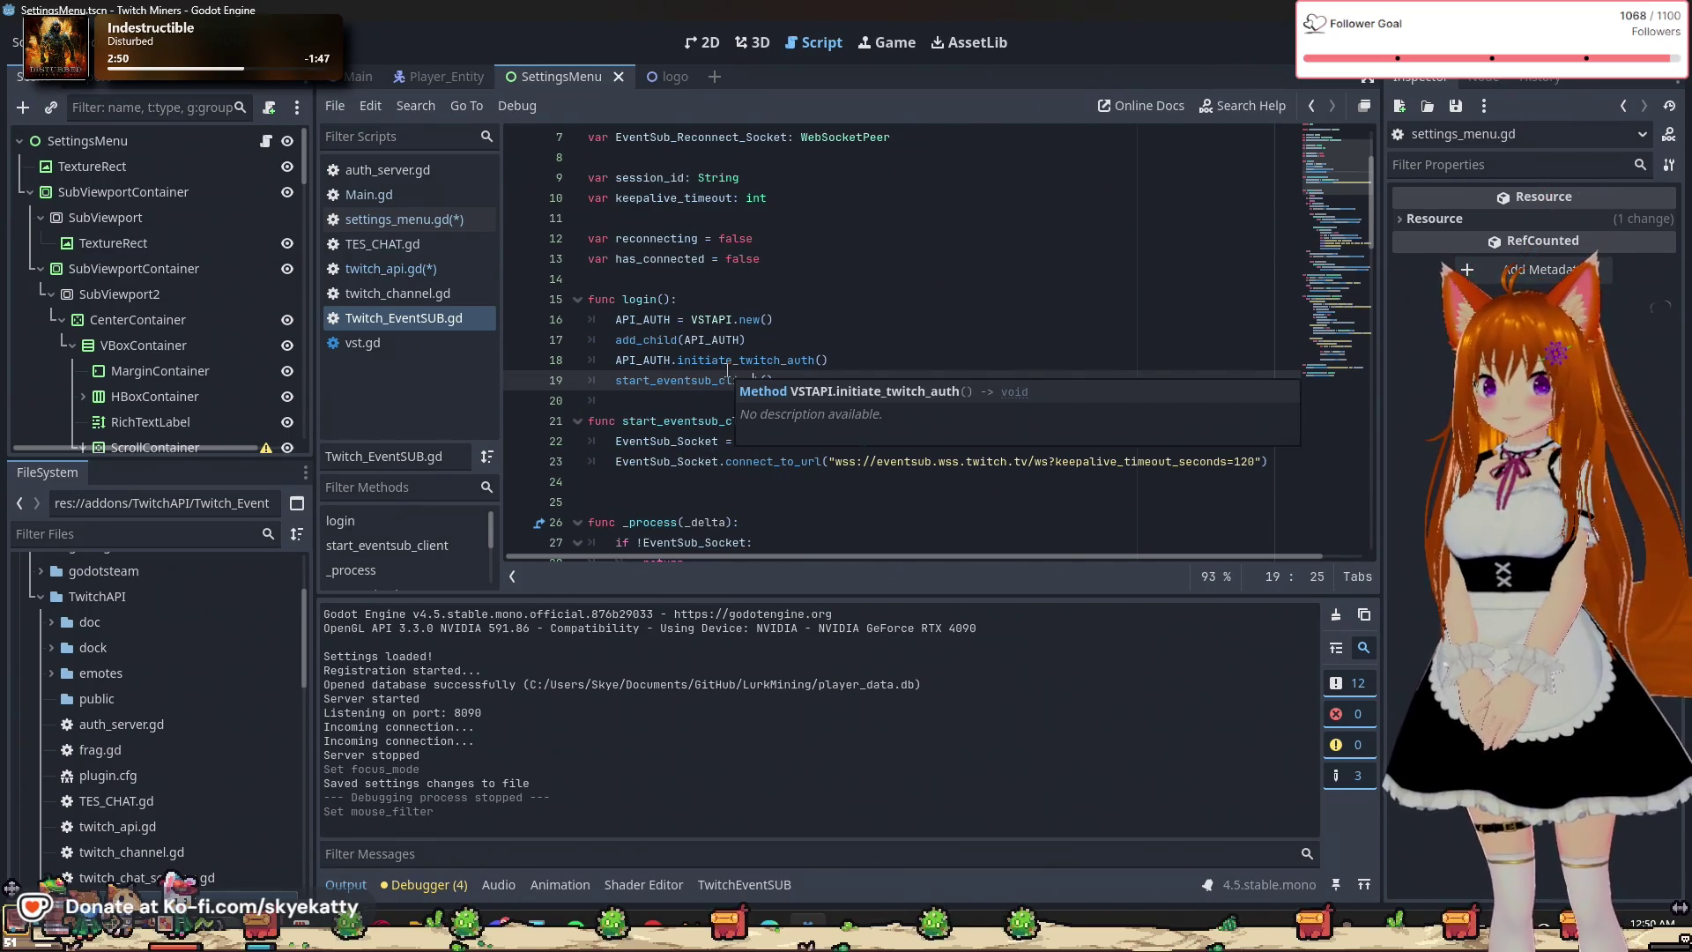
scroll(801, 300, up, 1)
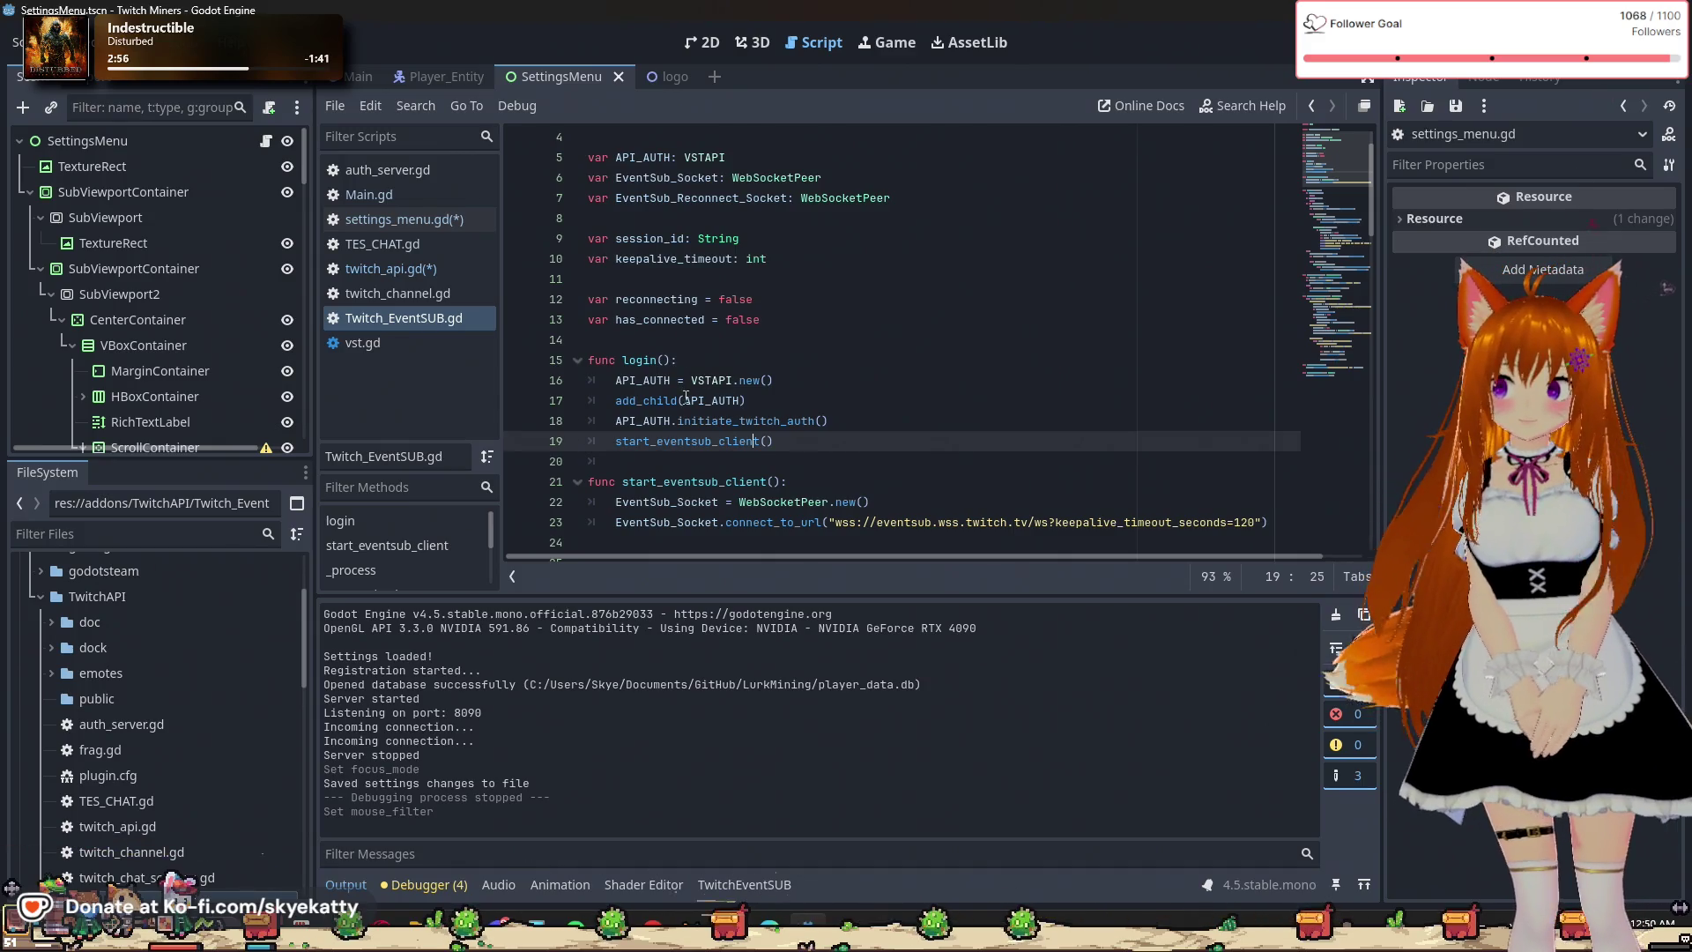
click(685, 398)
click(683, 420)
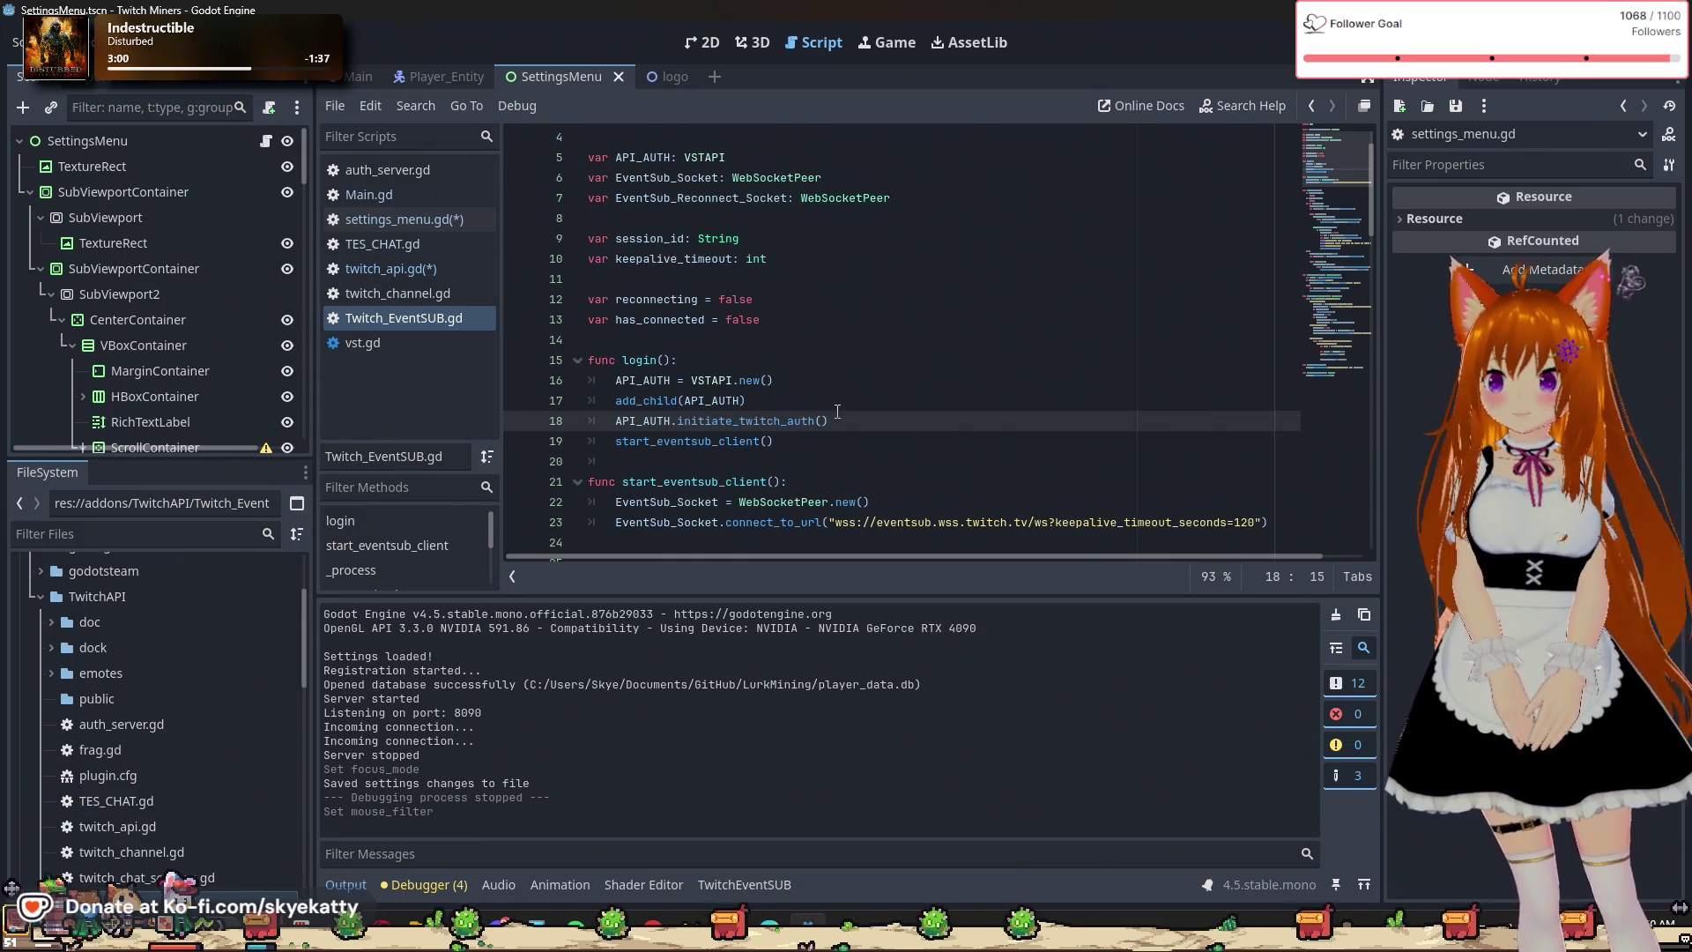
scroll(836, 408, up, 1)
scroll(837, 408, down, 2)
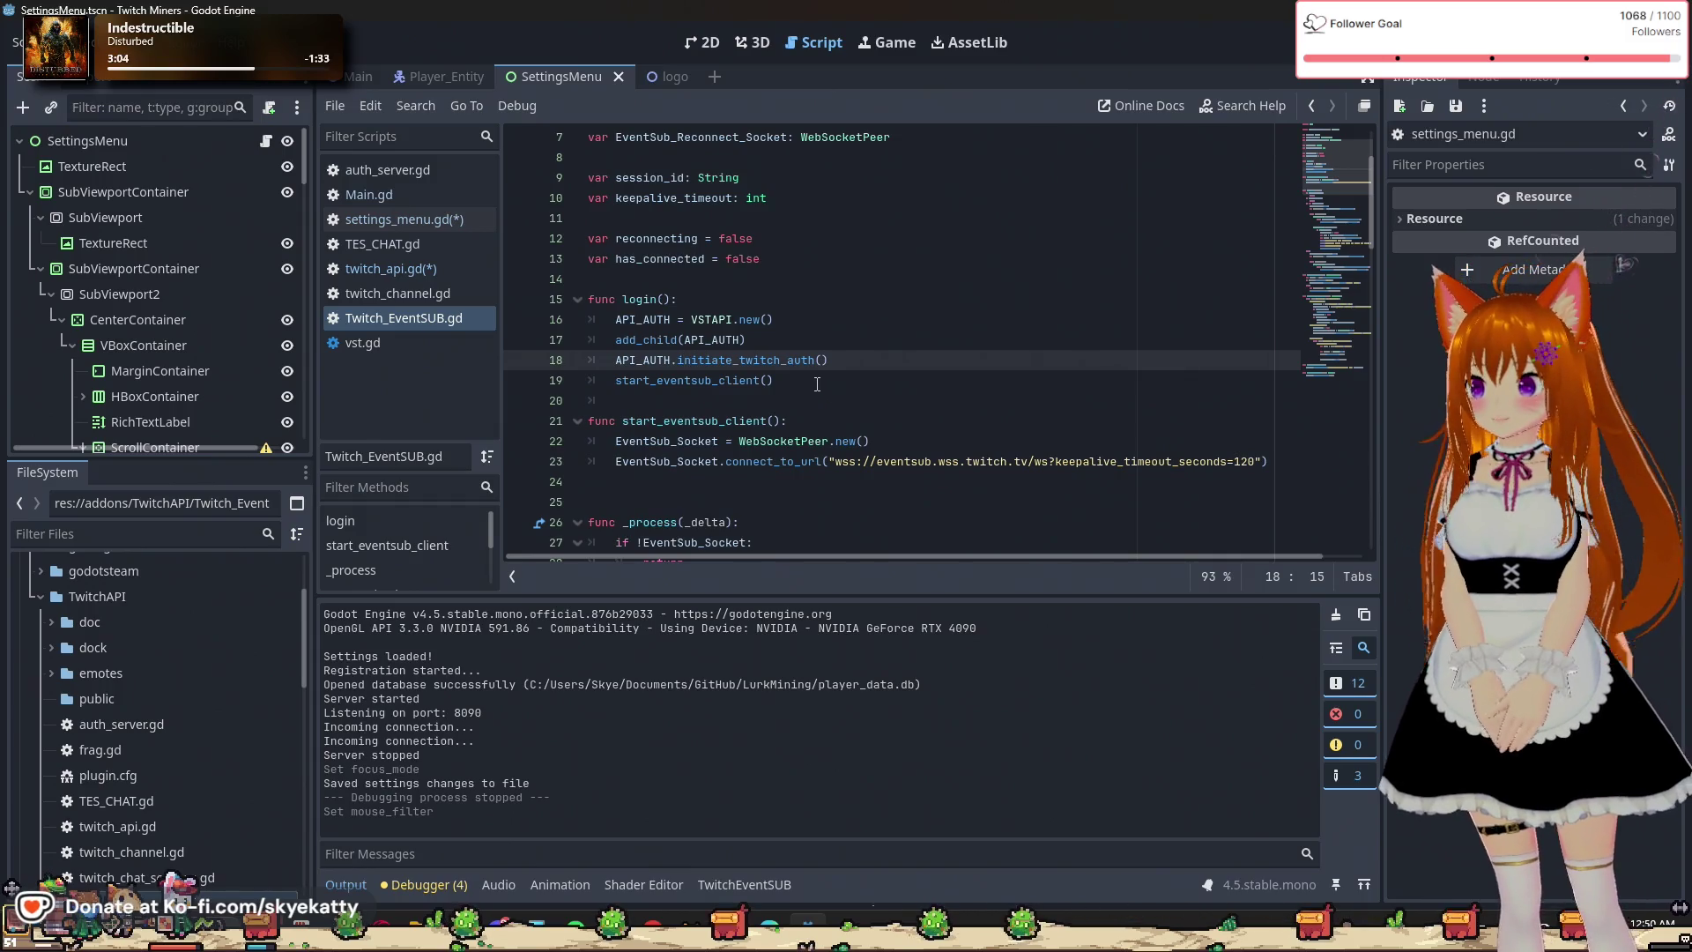
scroll(817, 384, up, 1)
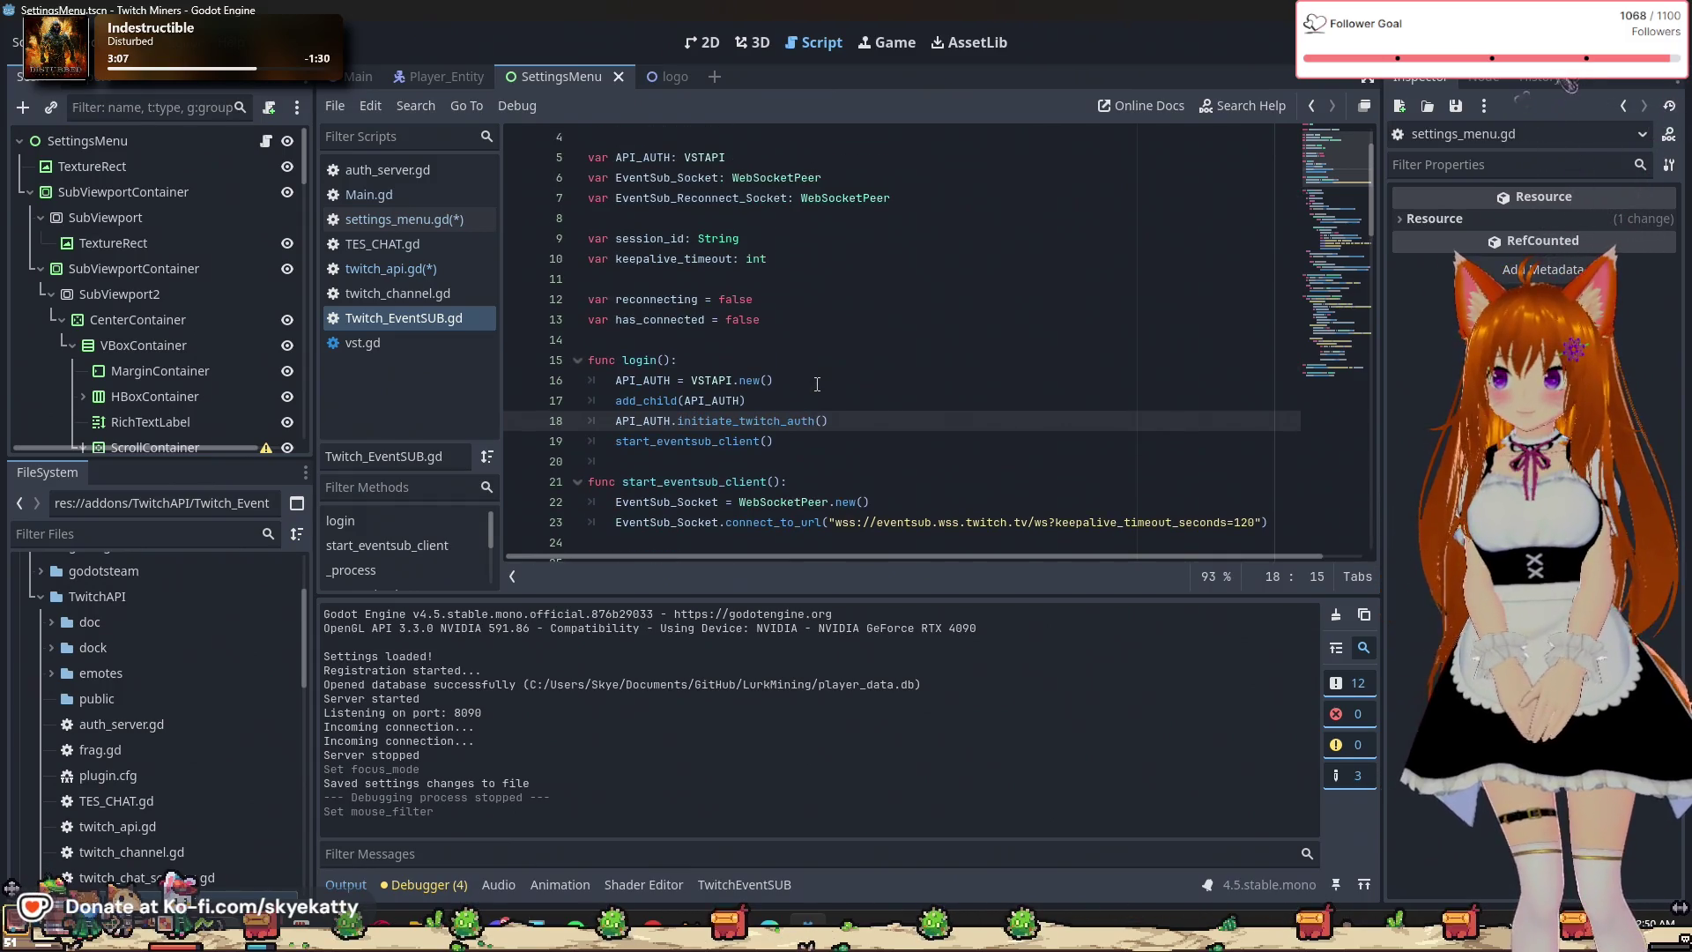
scroll(816, 385, up, 1)
scroll(810, 376, down, 2)
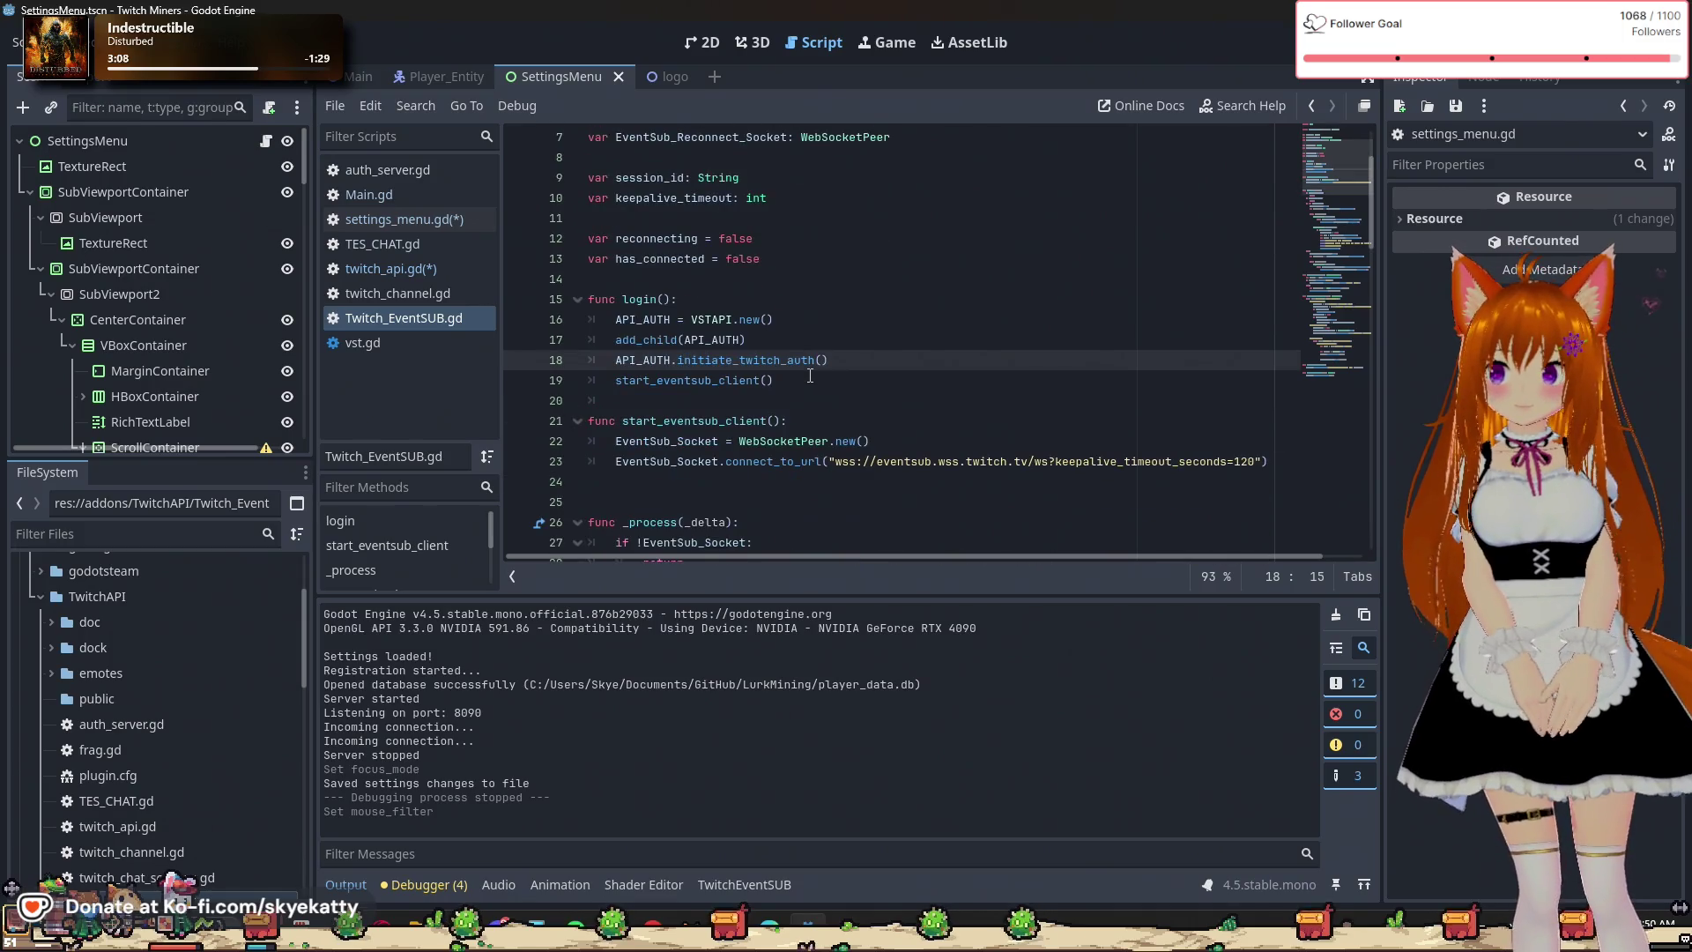
scroll(803, 369, up, 2)
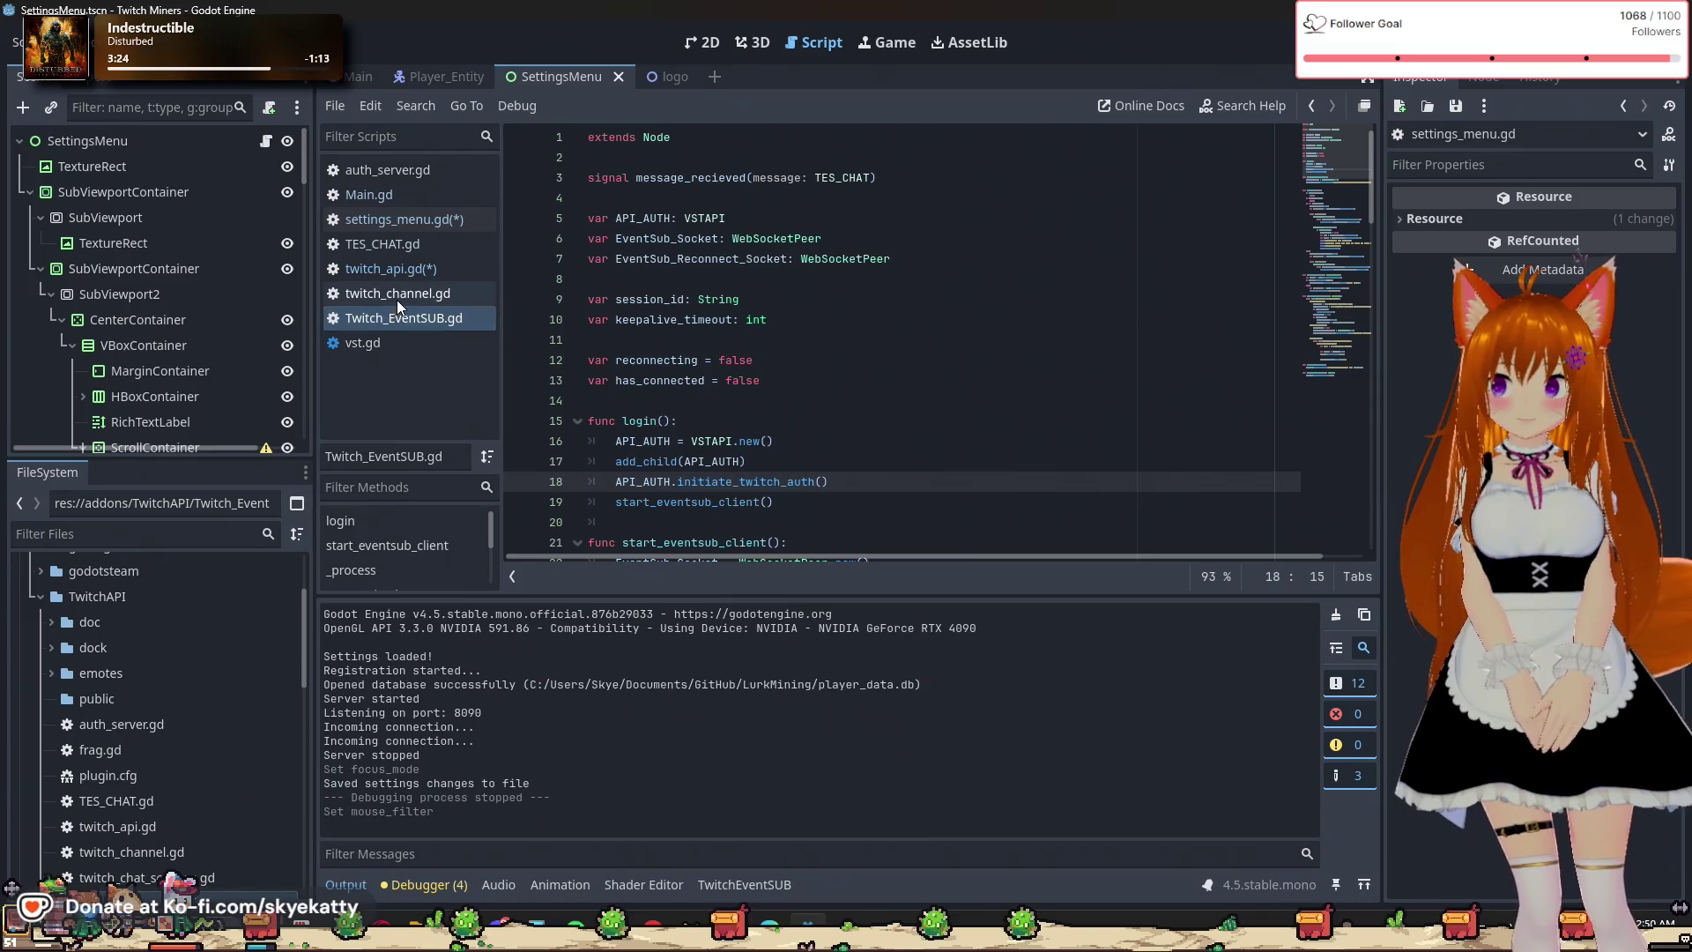
Scroll through twitch_api.gd's initiate_twitch_auth and token-received handler, then return to Twitch_EventSUB.gd.
click(407, 266)
scroll(704, 259, up, 3)
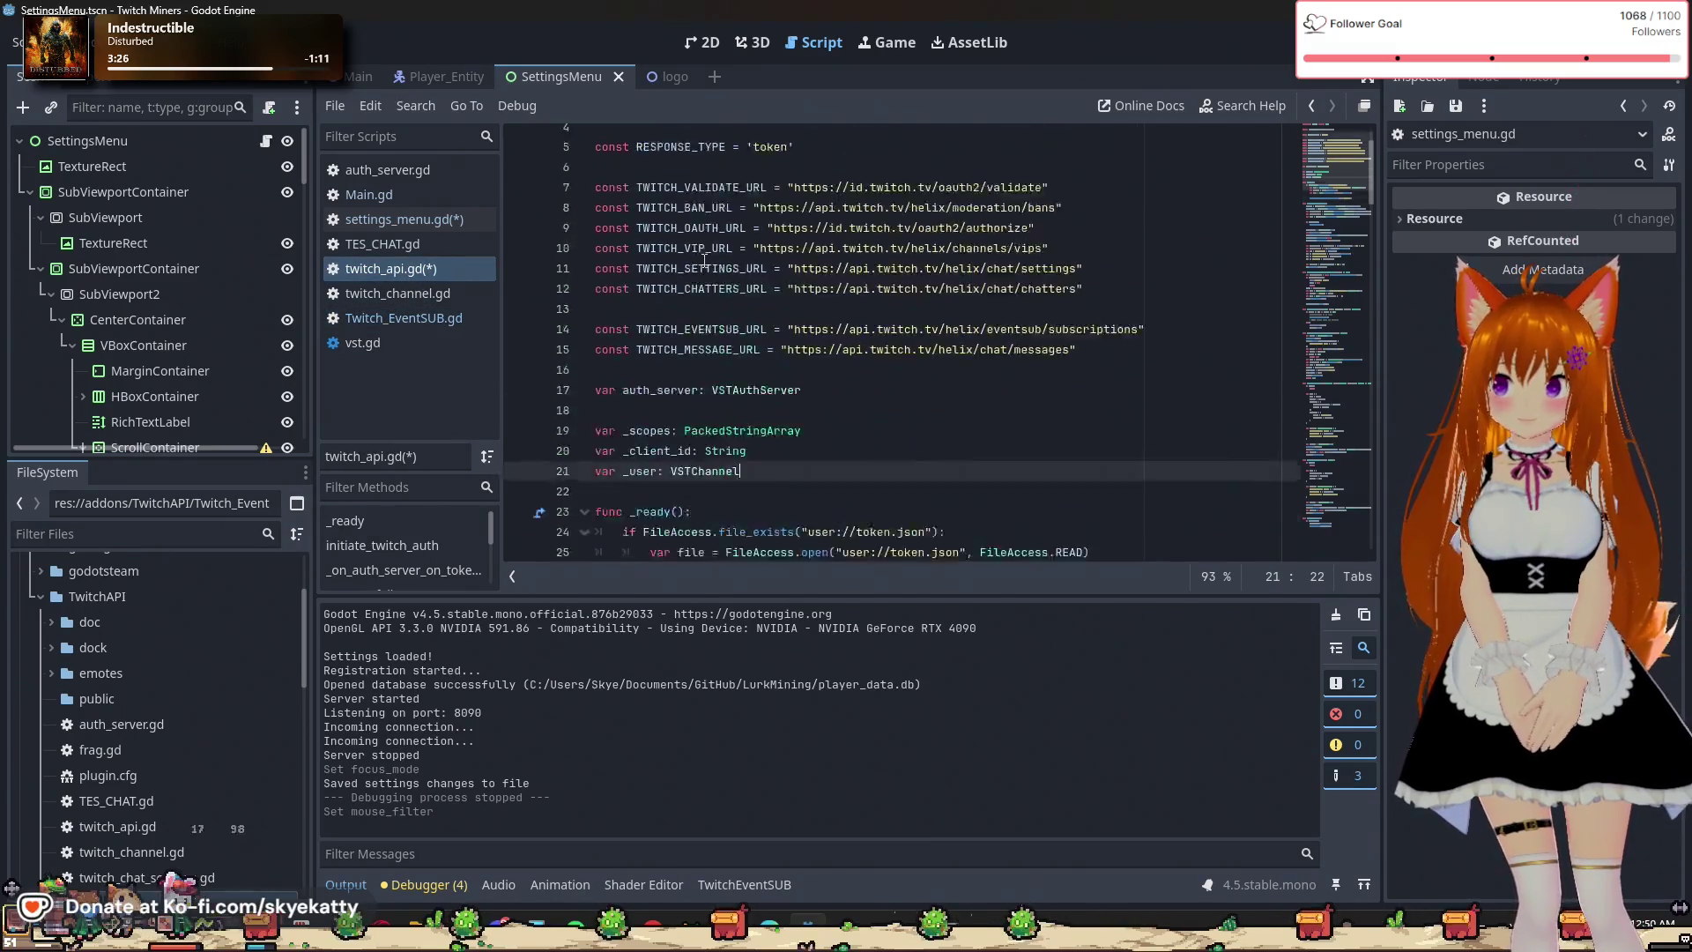
scroll(705, 260, down, 3)
scroll(706, 260, down, 1)
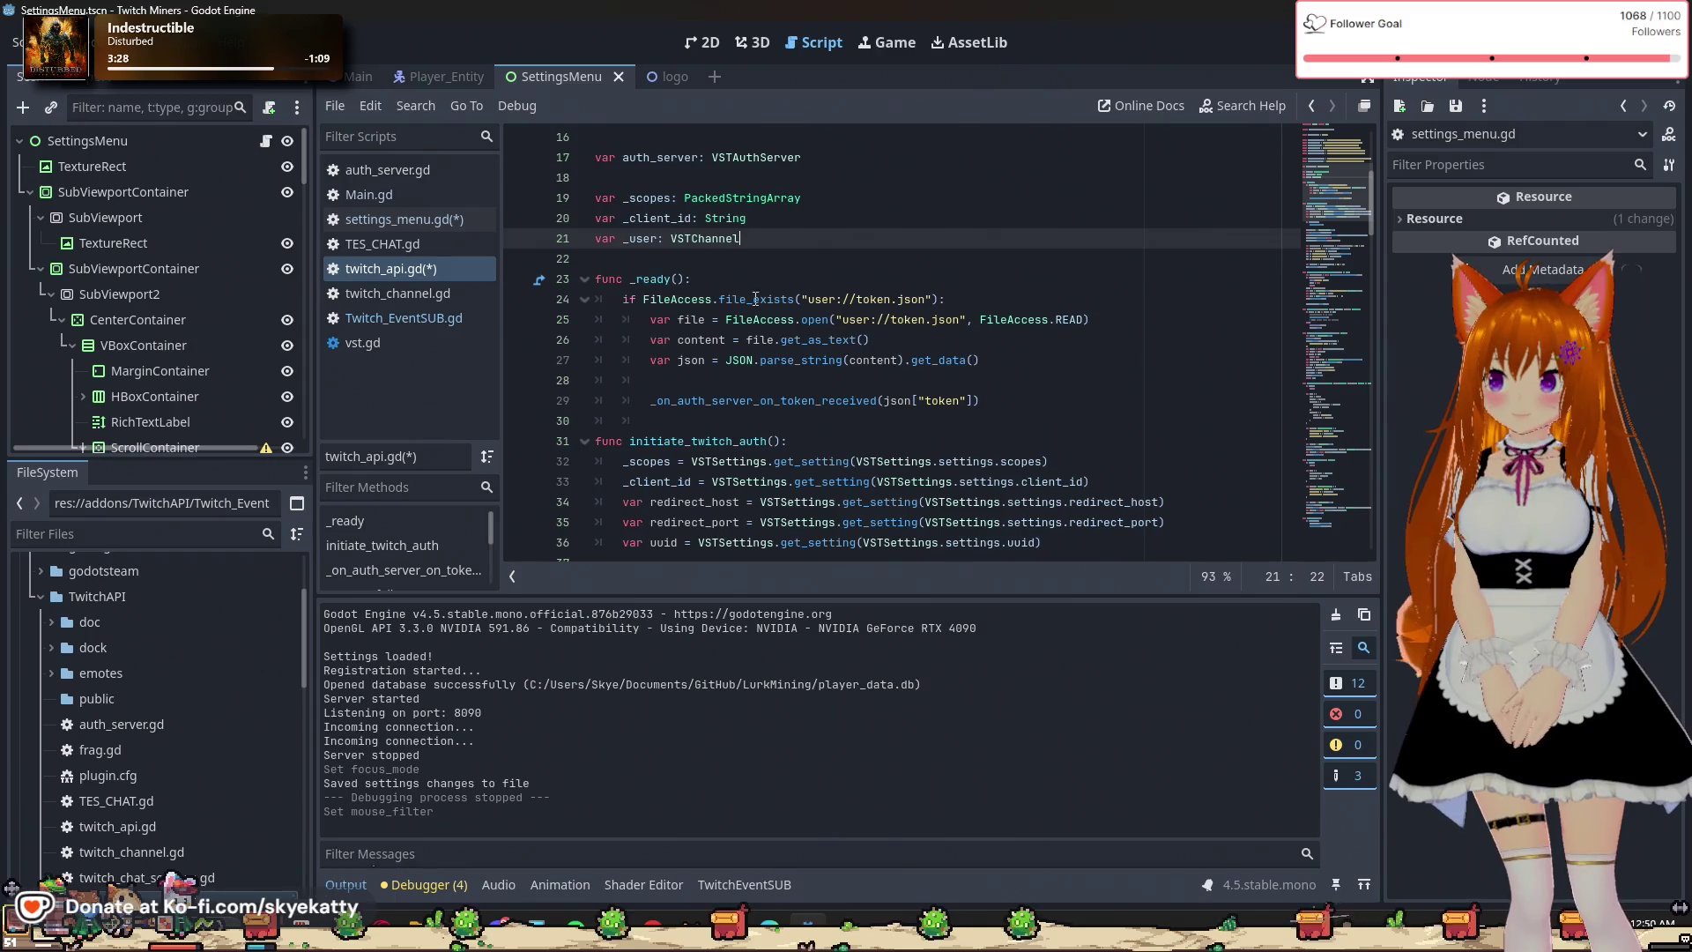
scroll(727, 355, down, 2)
scroll(725, 357, down, 2)
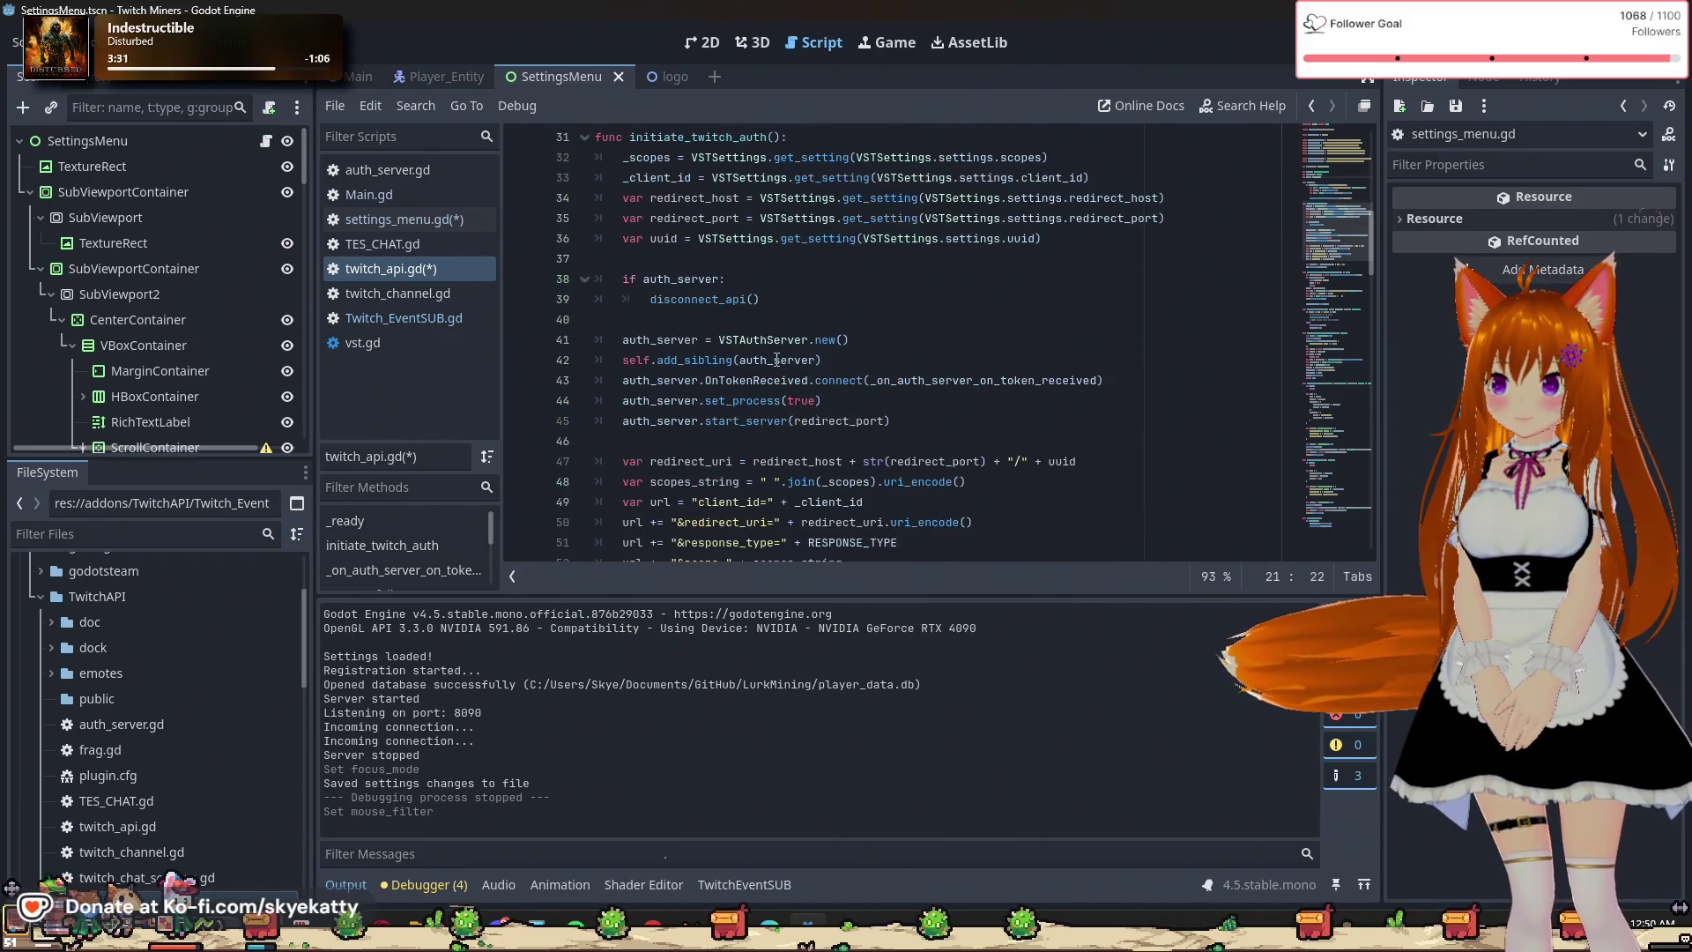
scroll(723, 359, up, 4)
scroll(732, 348, down, 5)
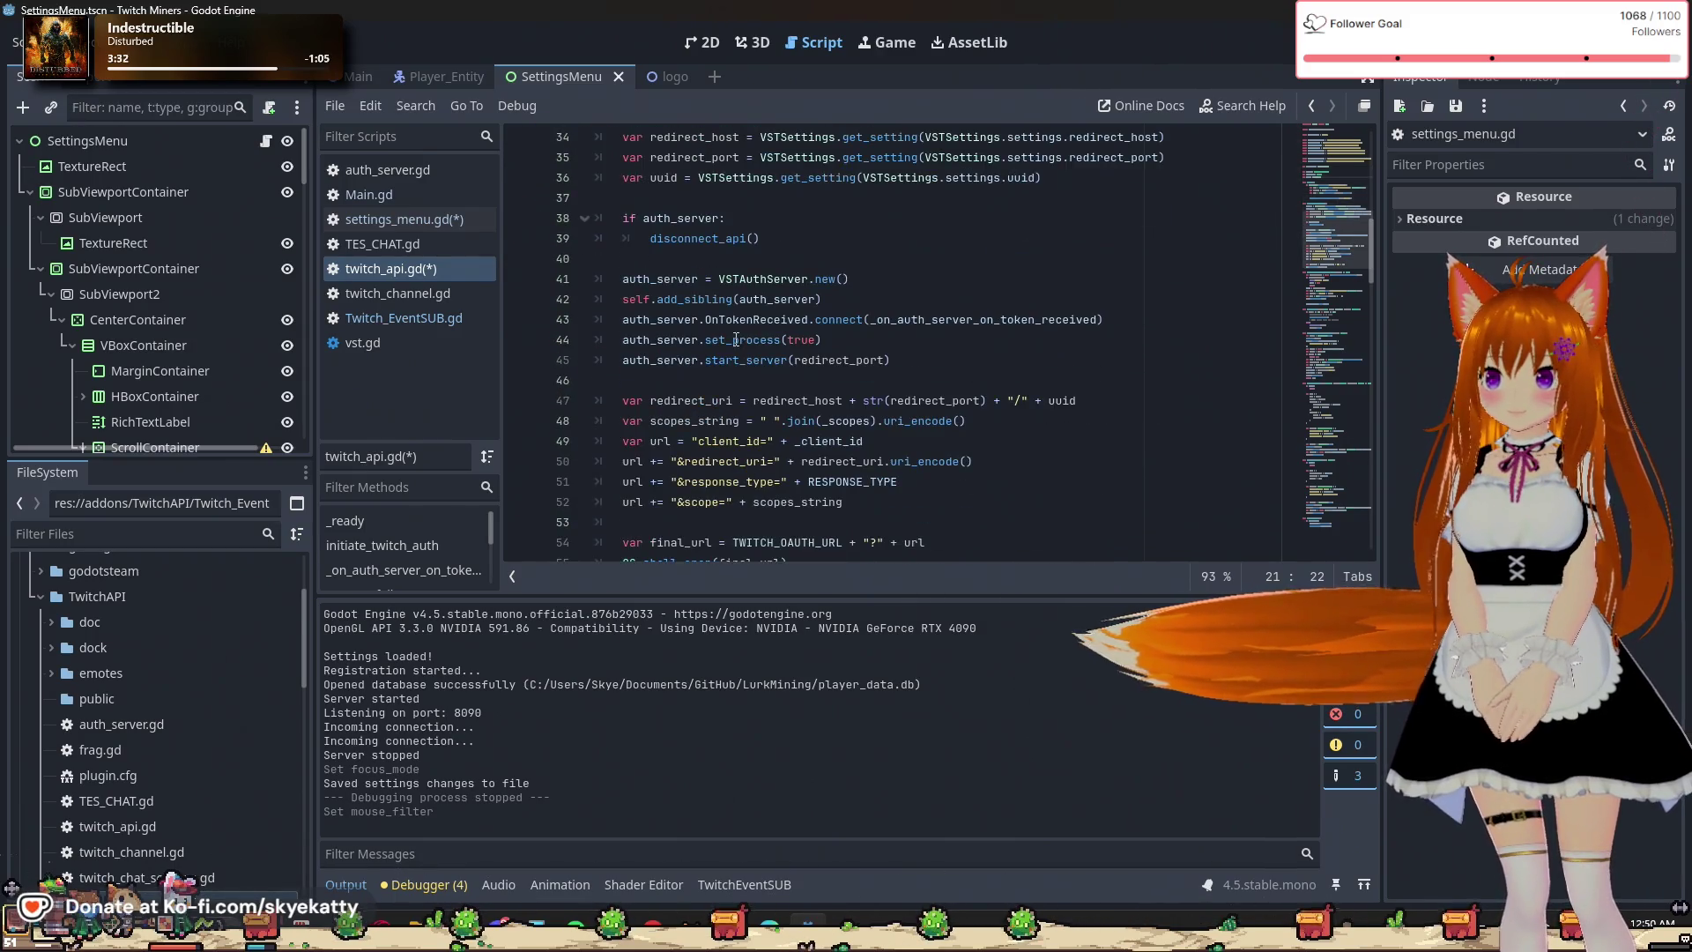
scroll(742, 337, up, 2)
scroll(742, 338, up, 2)
scroll(705, 327, down, 4)
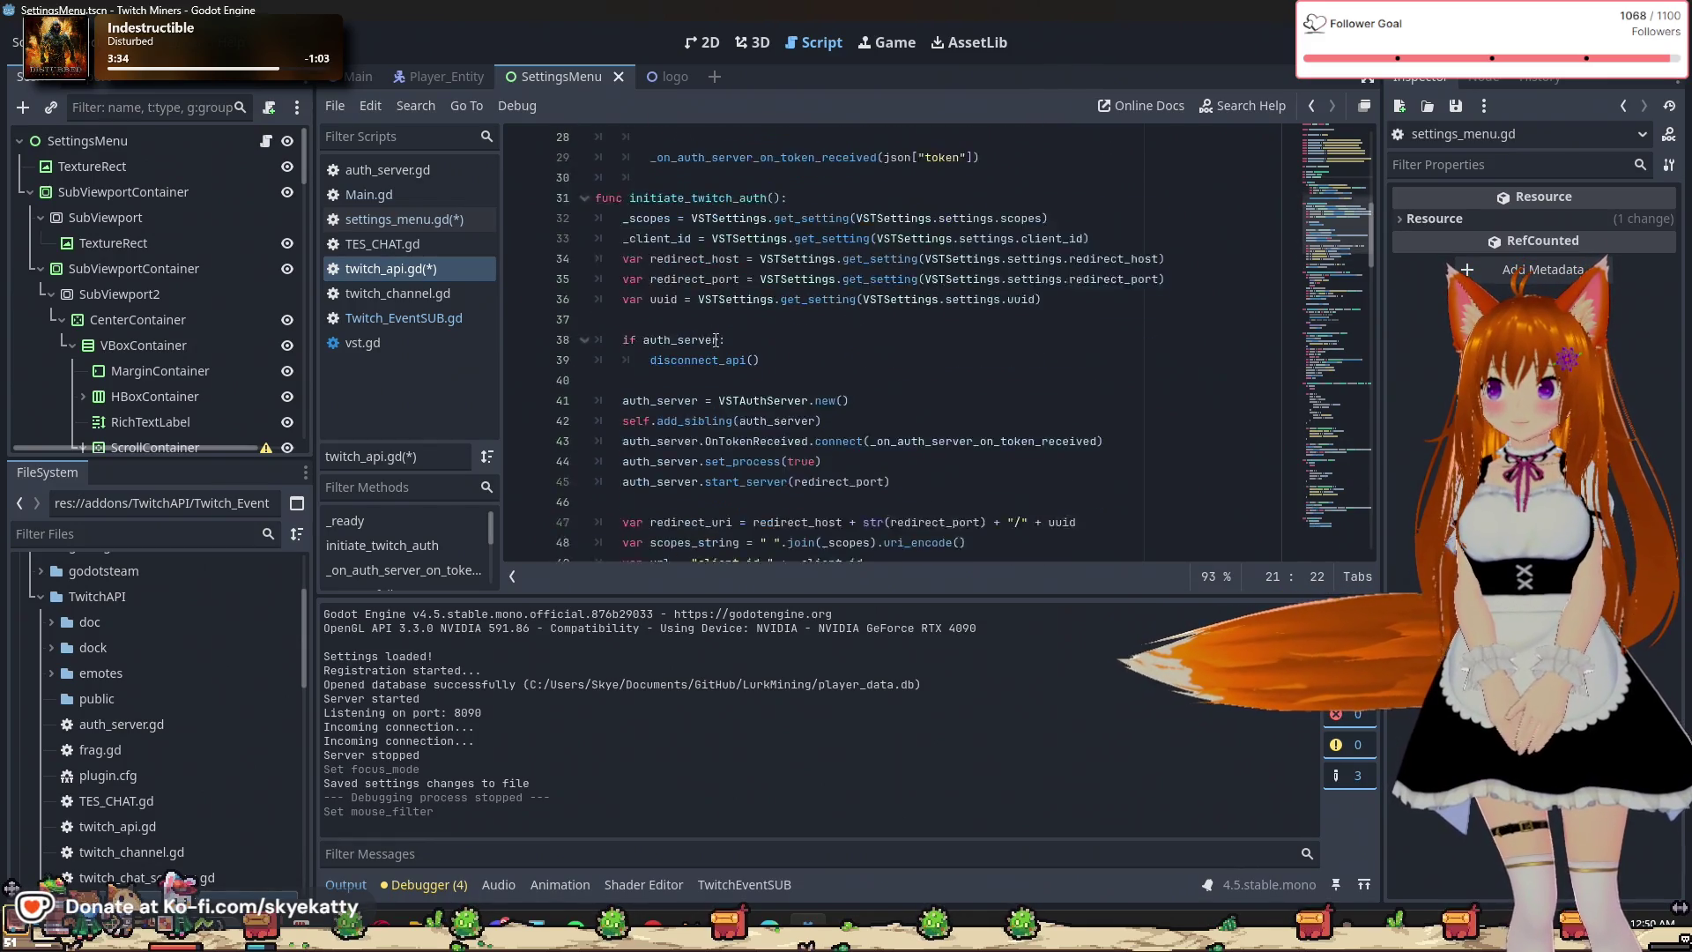
scroll(722, 299, down, 2)
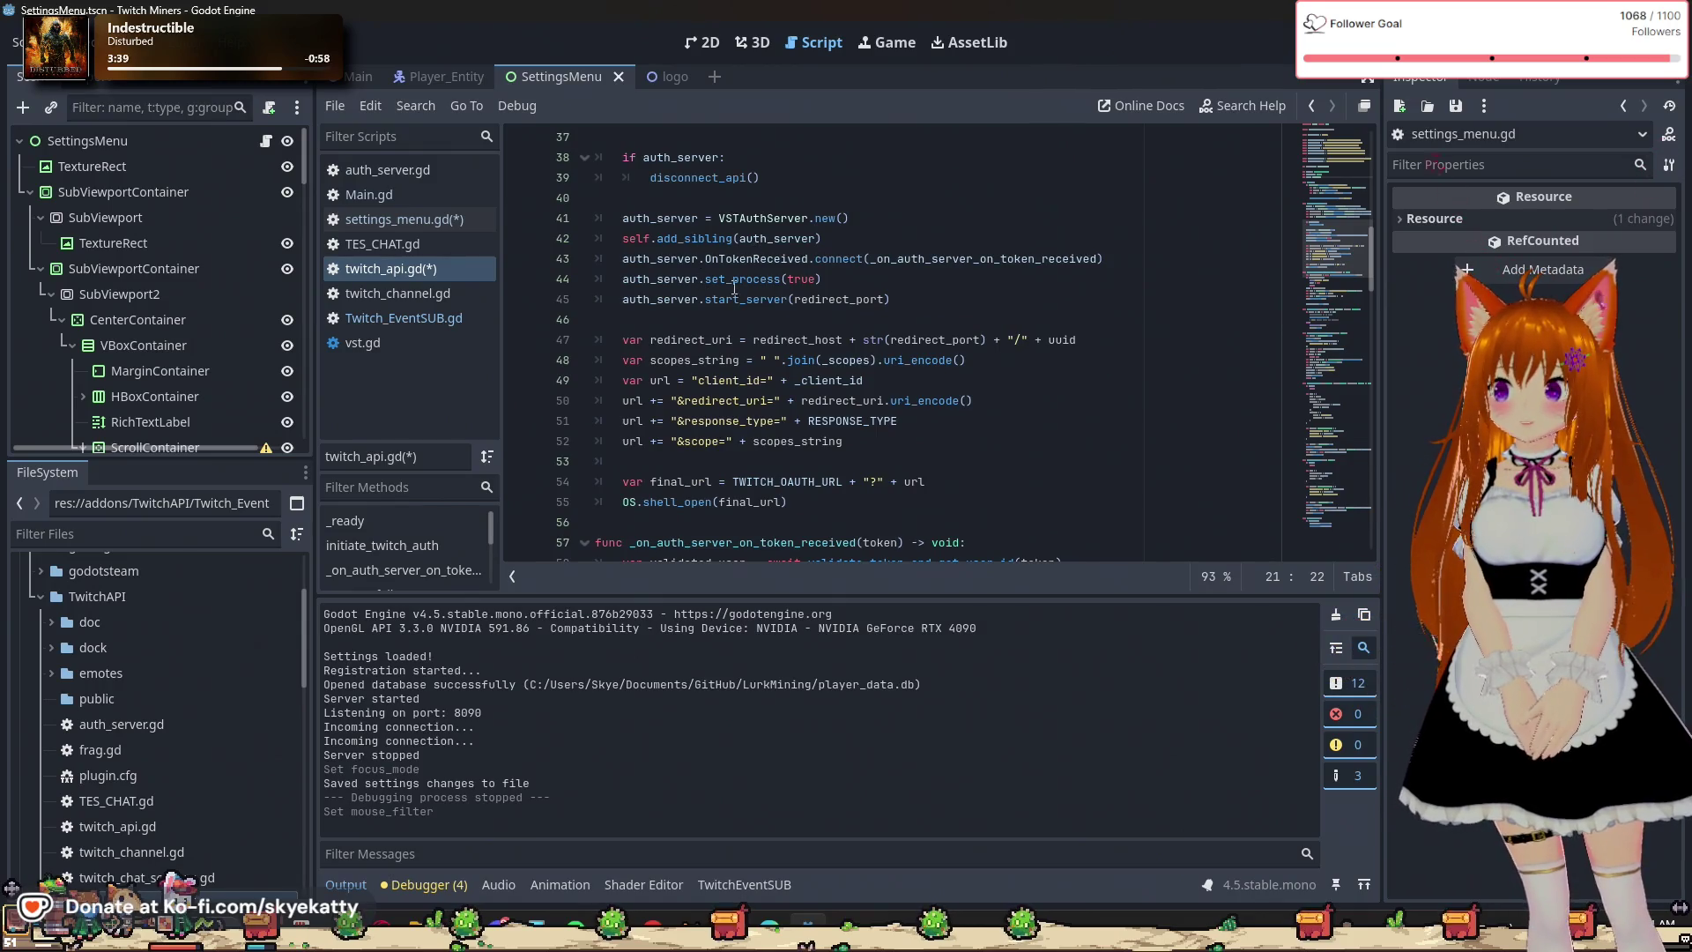
scroll(734, 288, down, 4)
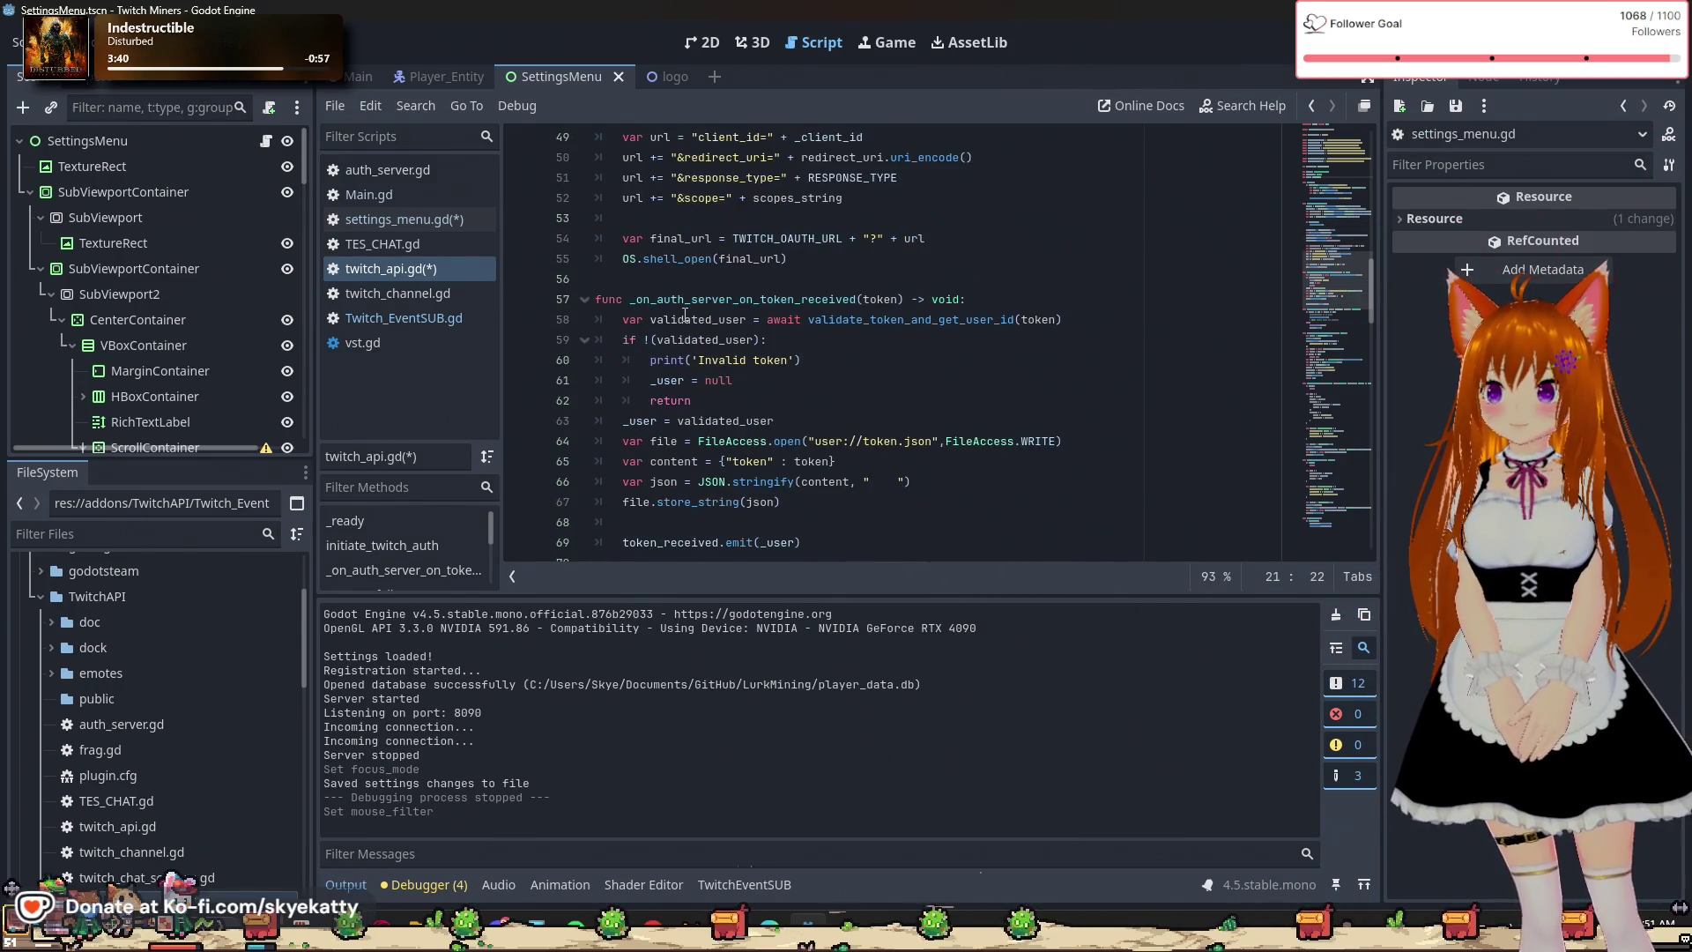
scroll(711, 298, up, 2)
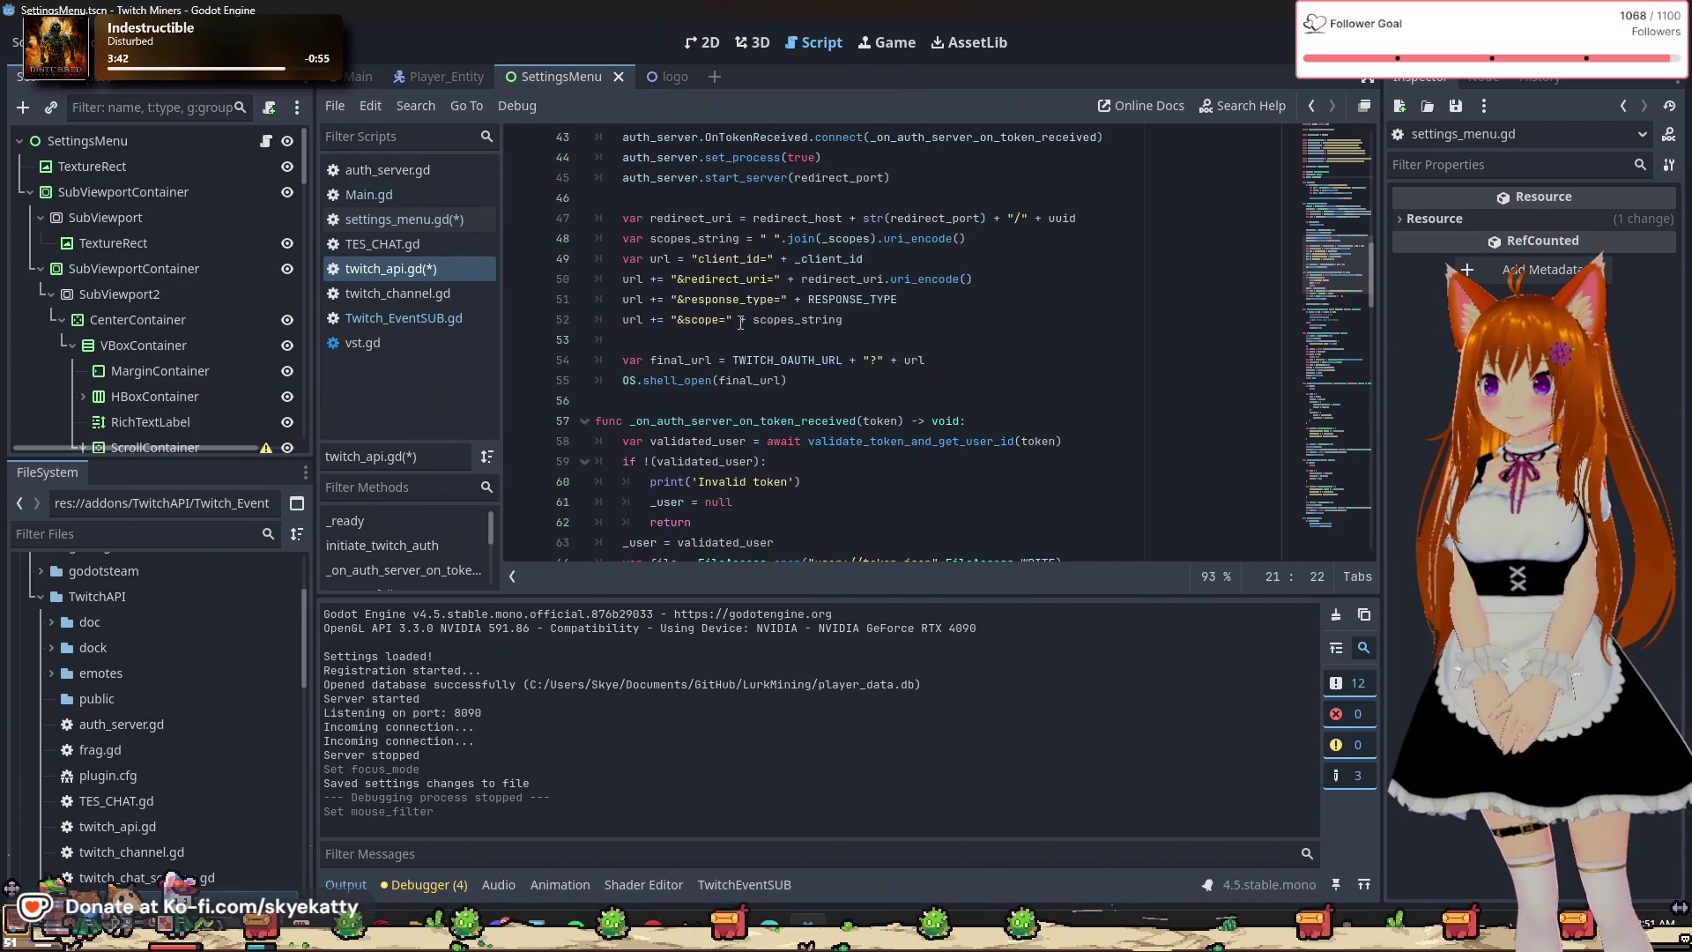
scroll(741, 322, up, 1)
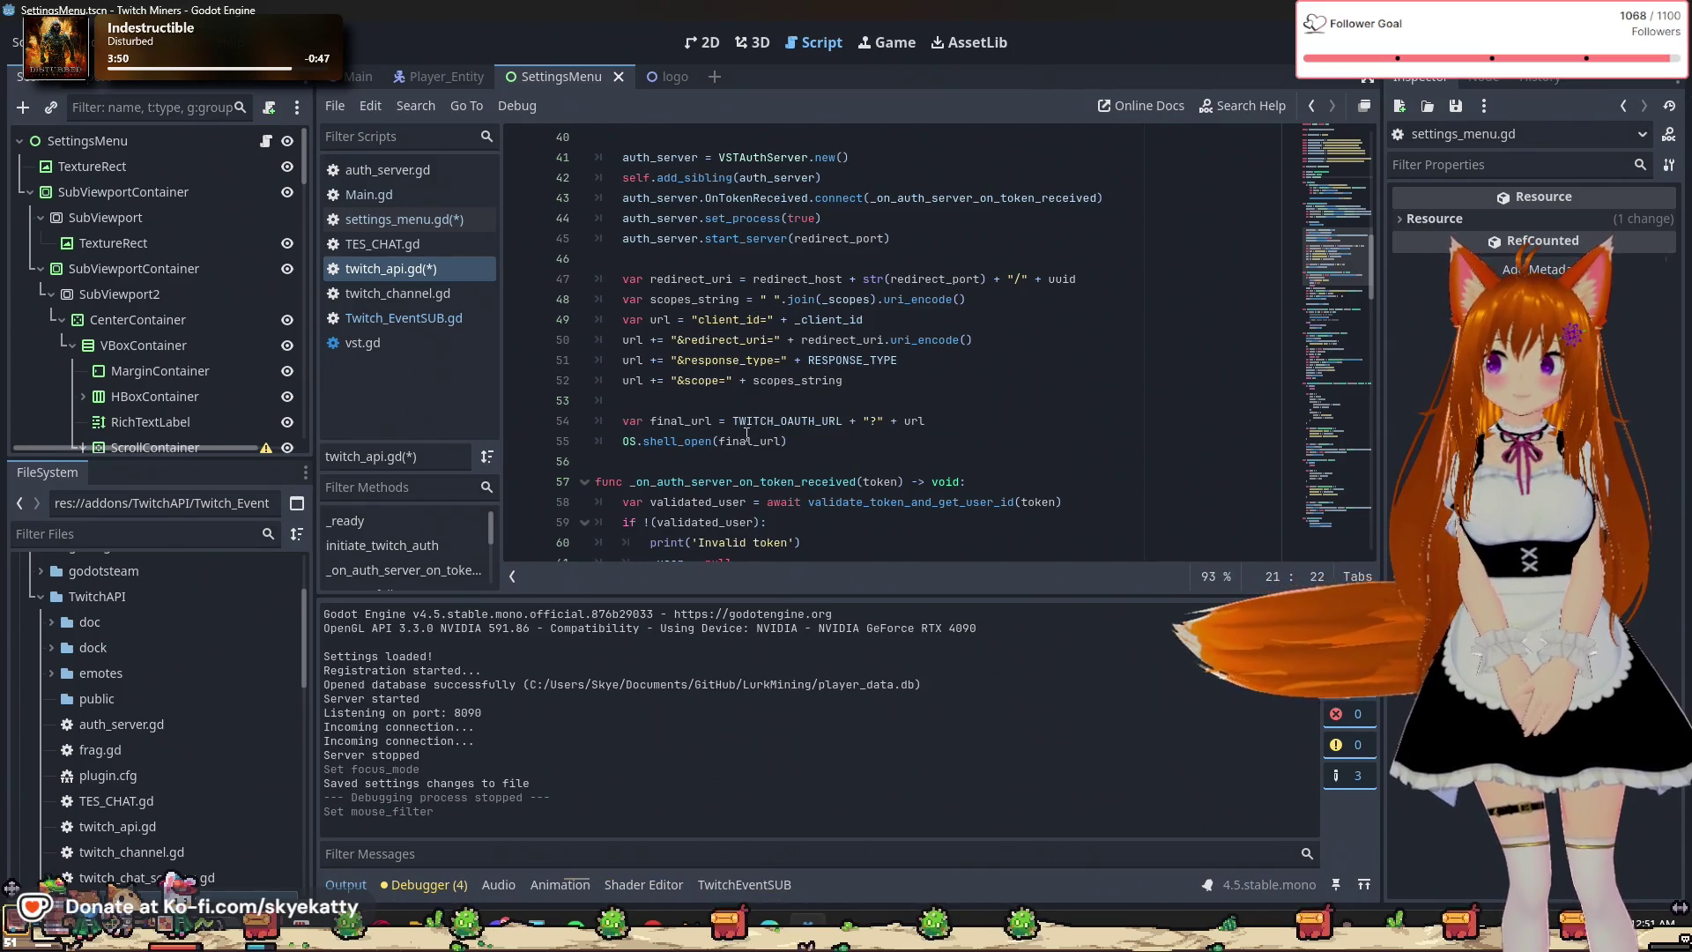
scroll(734, 466, down, 2)
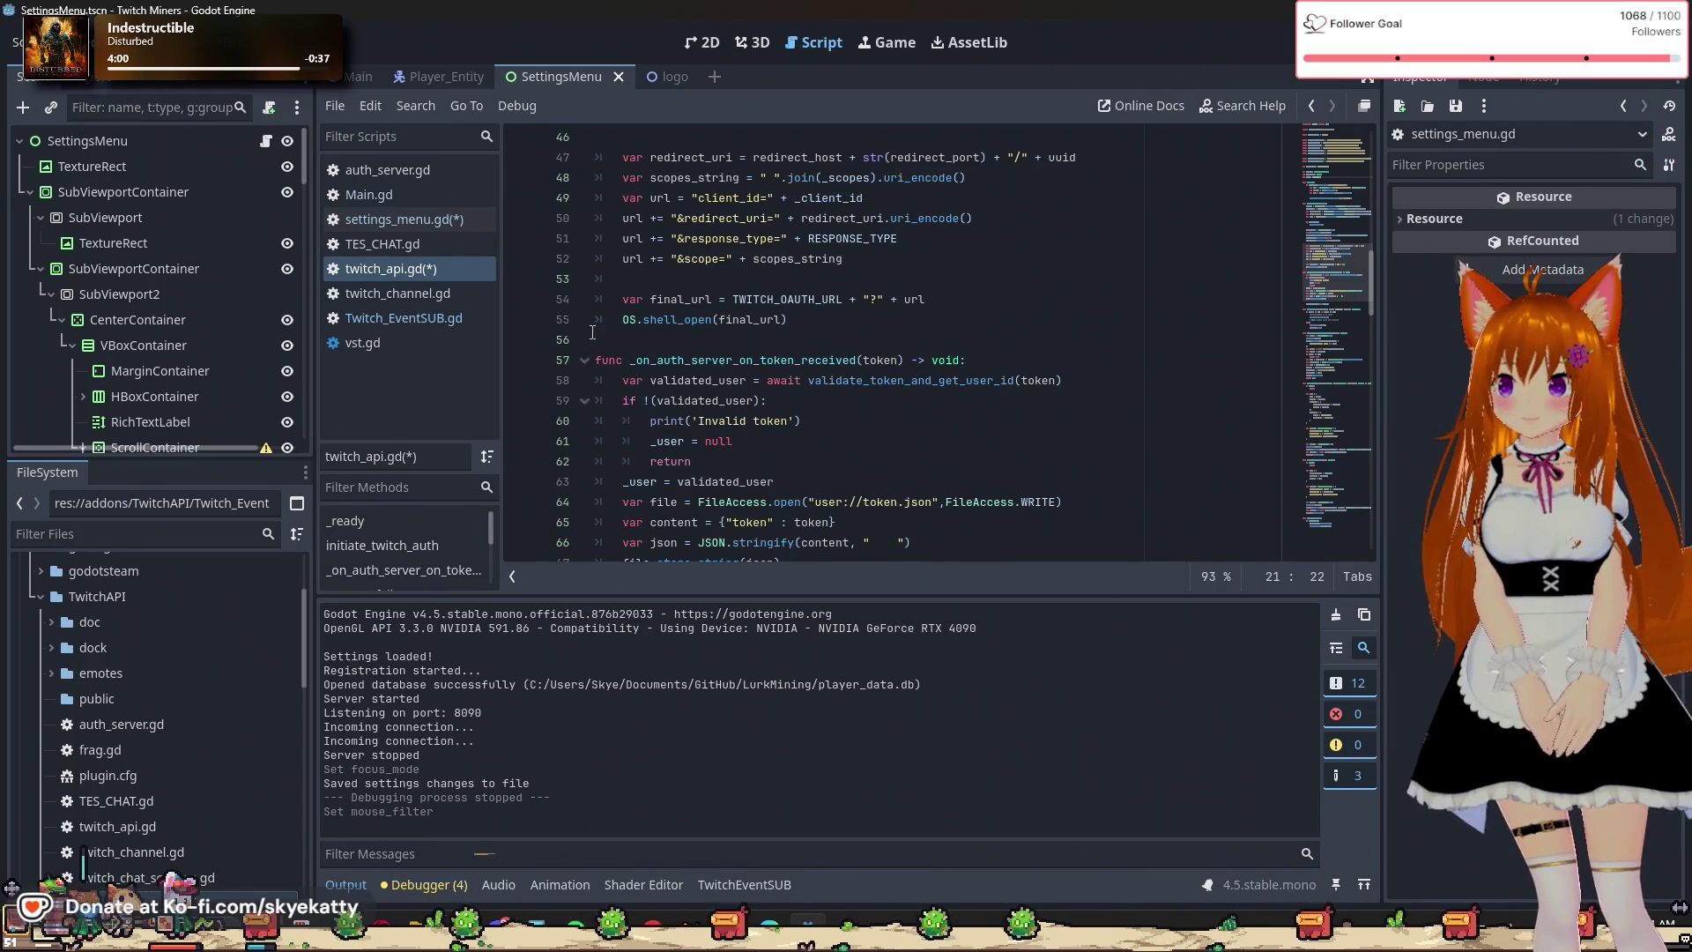
click(396, 293)
click(388, 268)
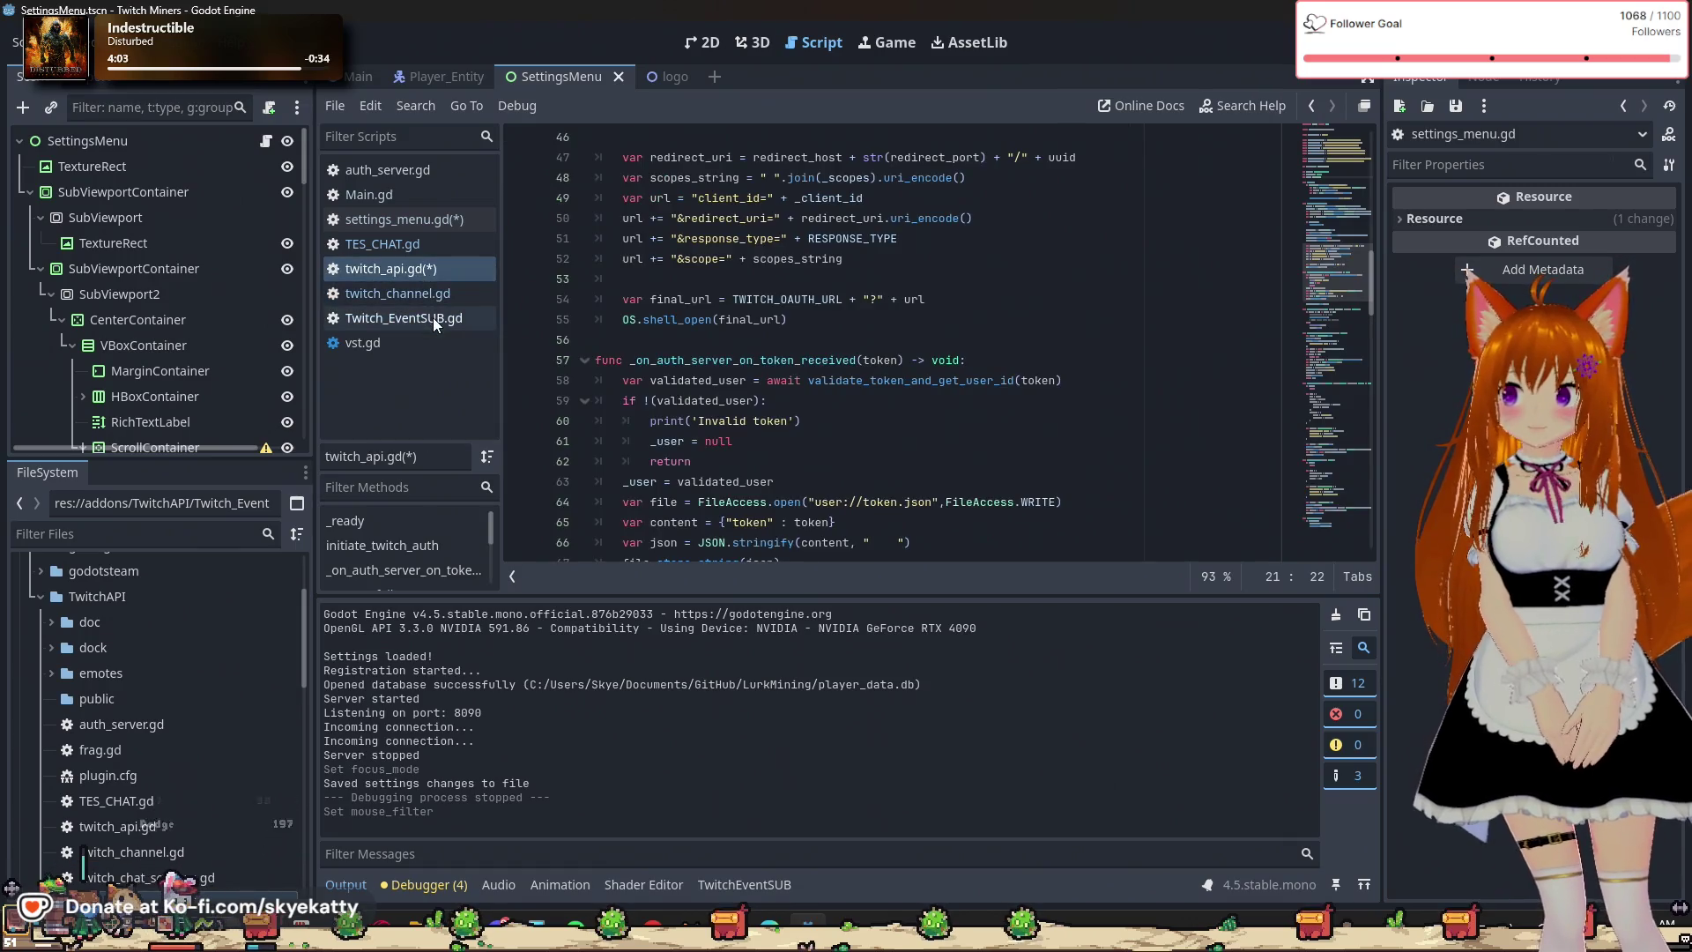
Add an empty func _ready(): function on line 14 of Twitch_EventSUB.gd.
click(451, 310)
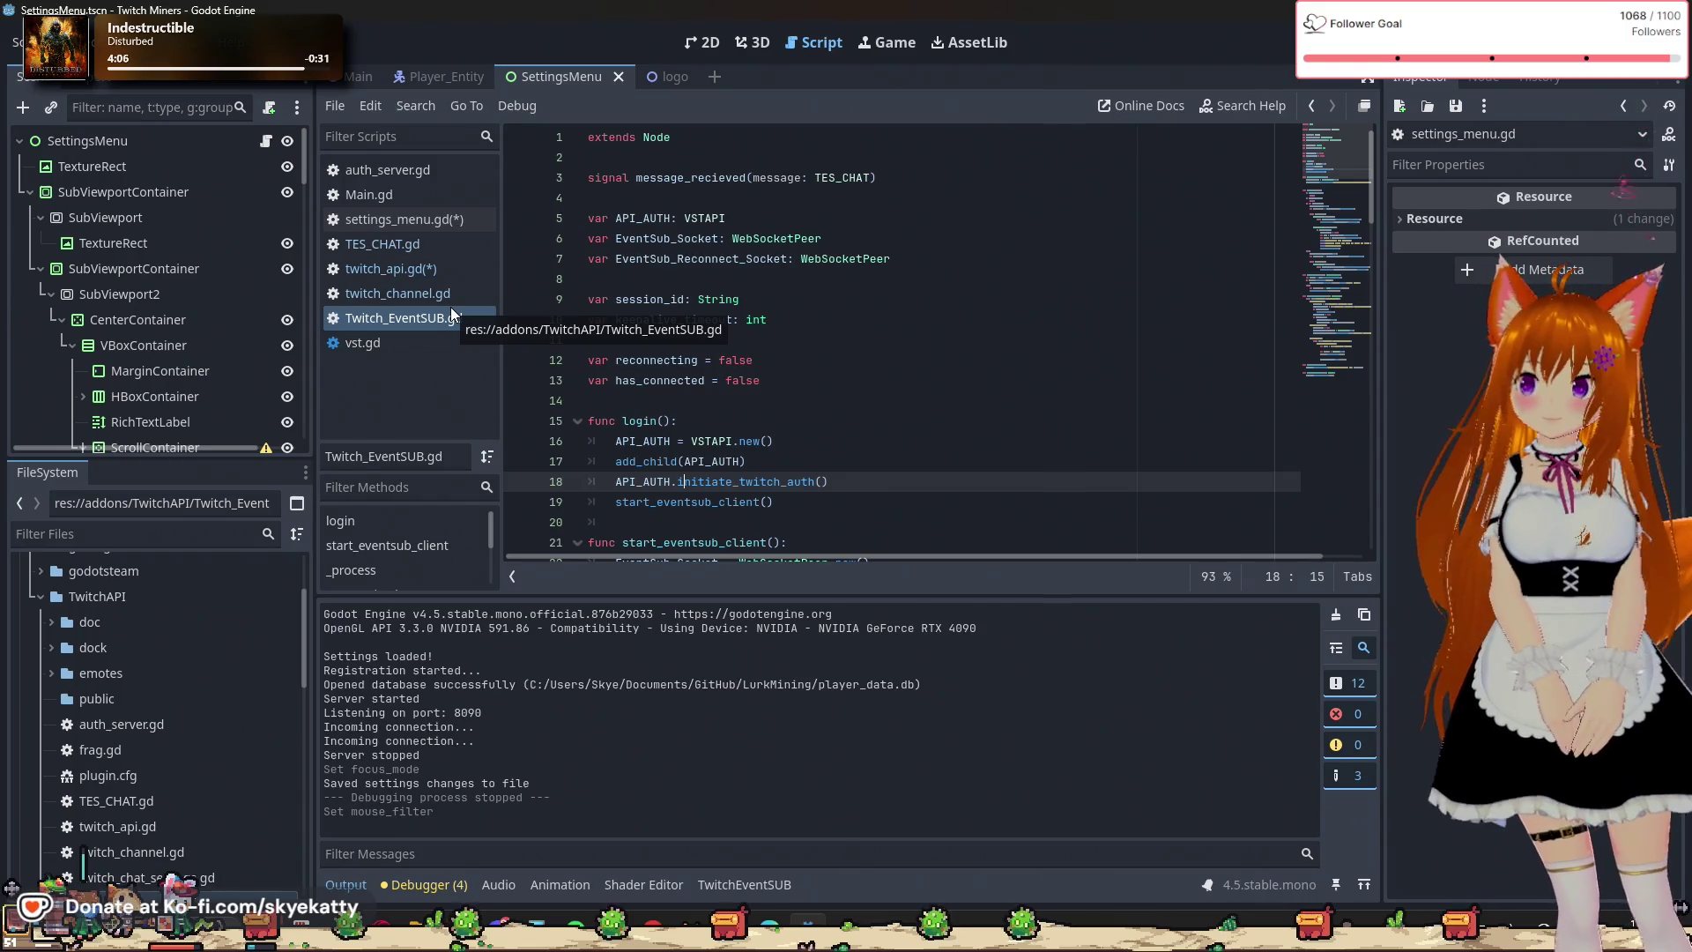
scroll(783, 274, down, 2)
click(783, 274)
key(Return)
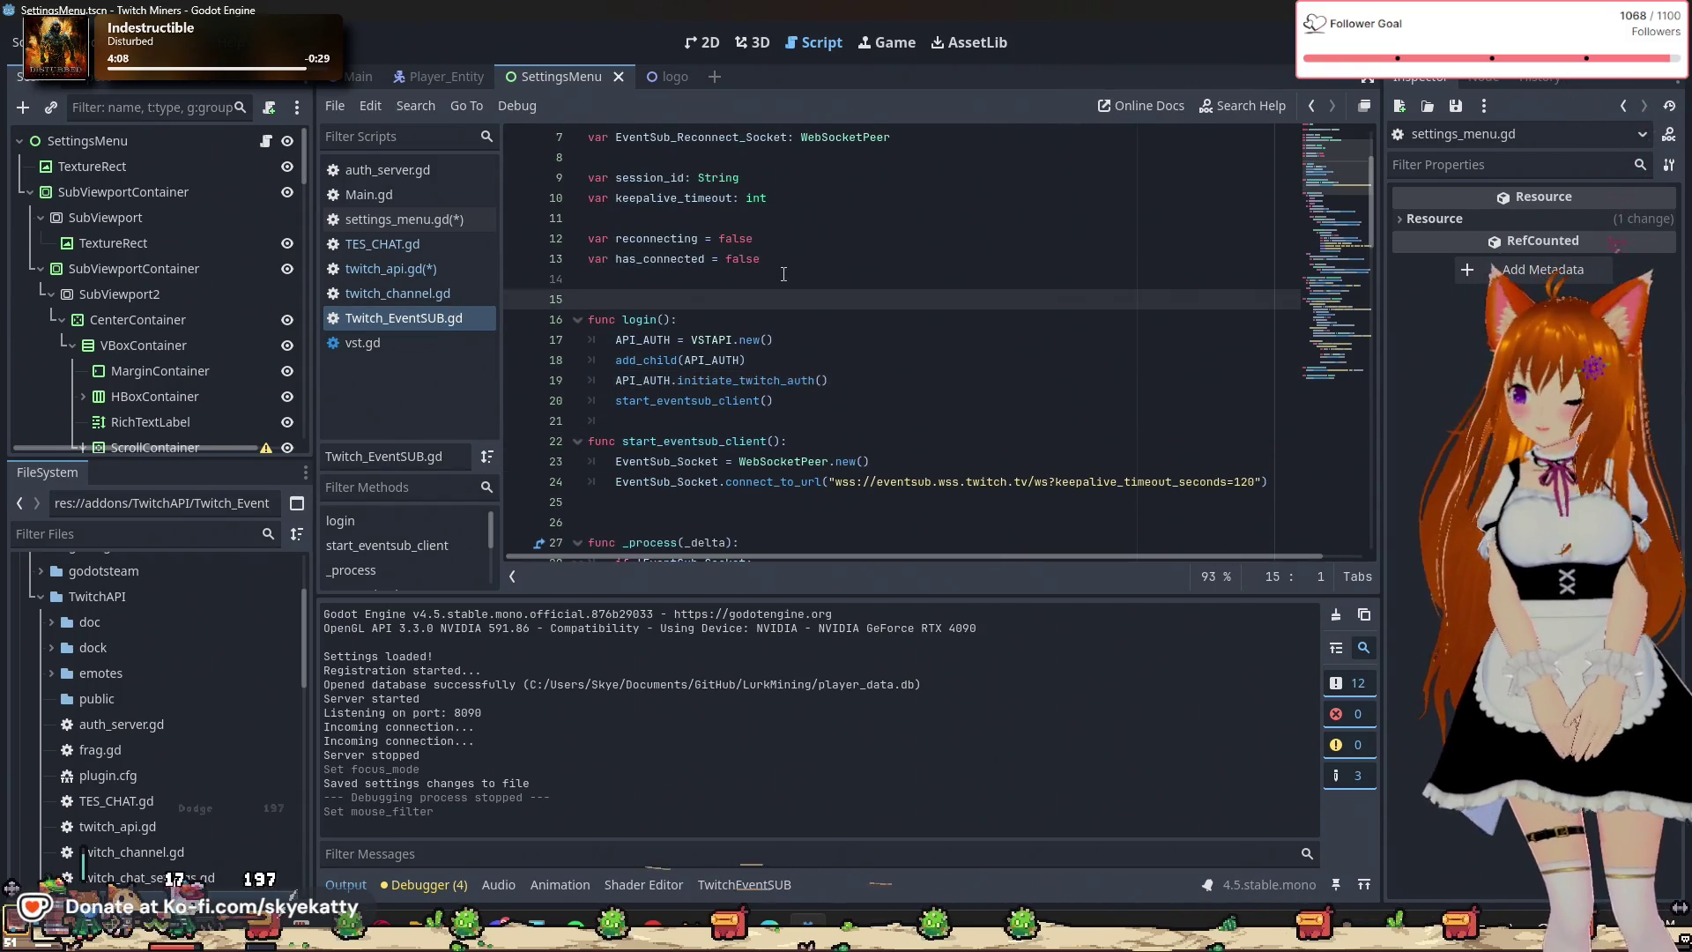
text(func )
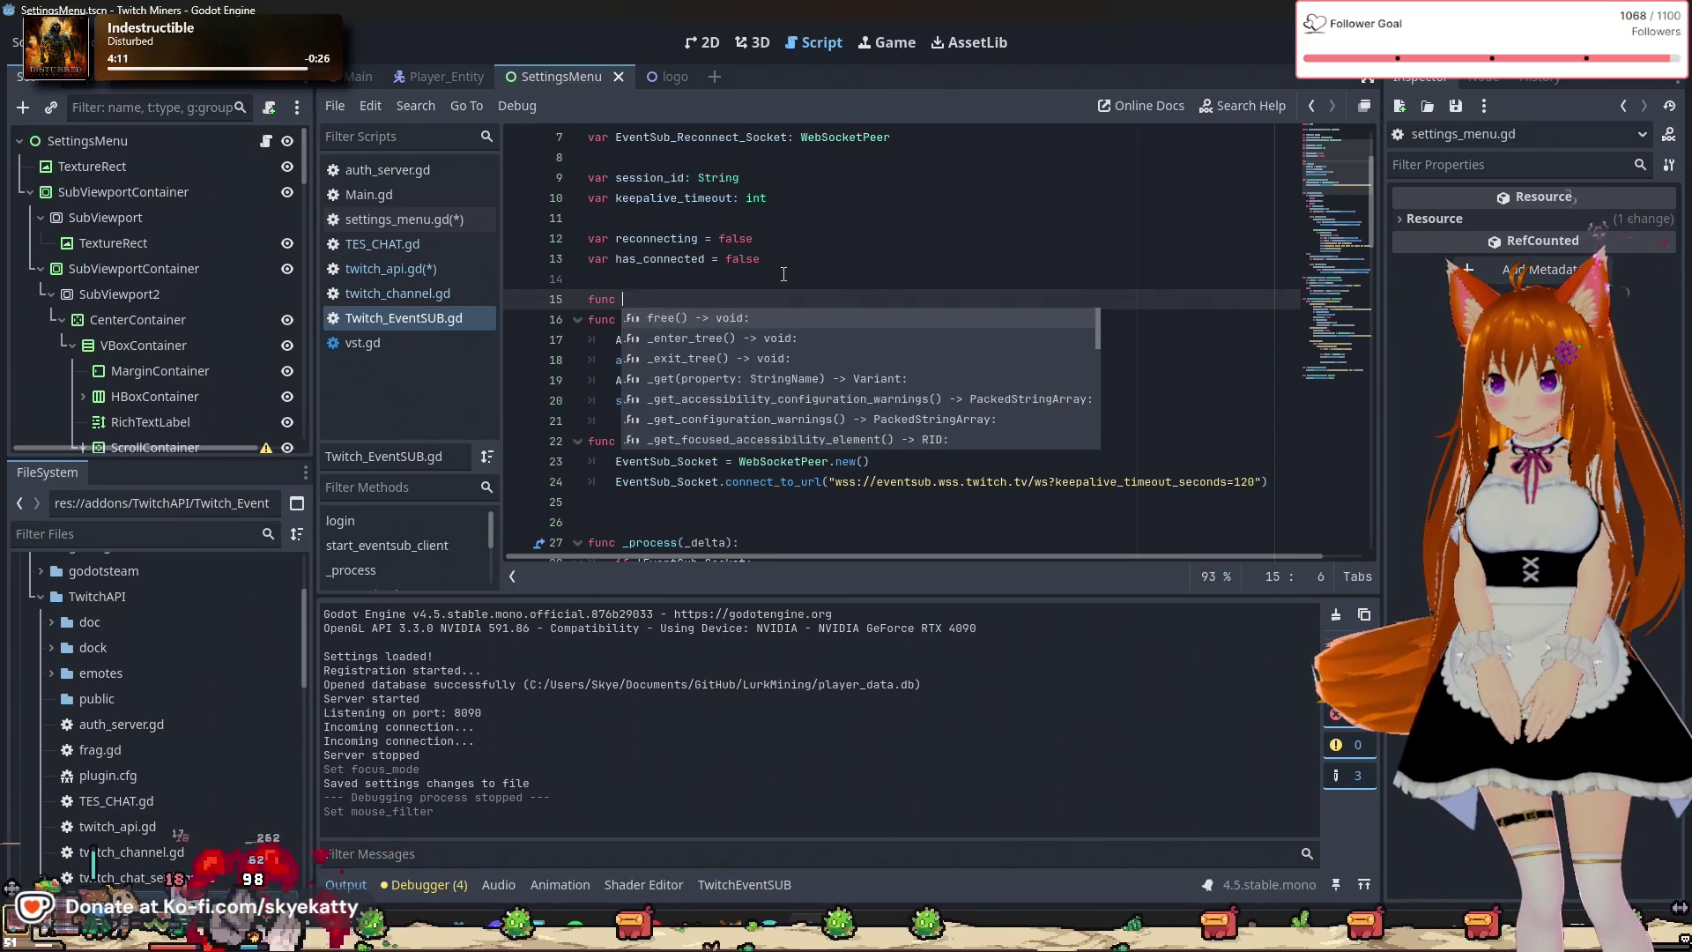
text(_)
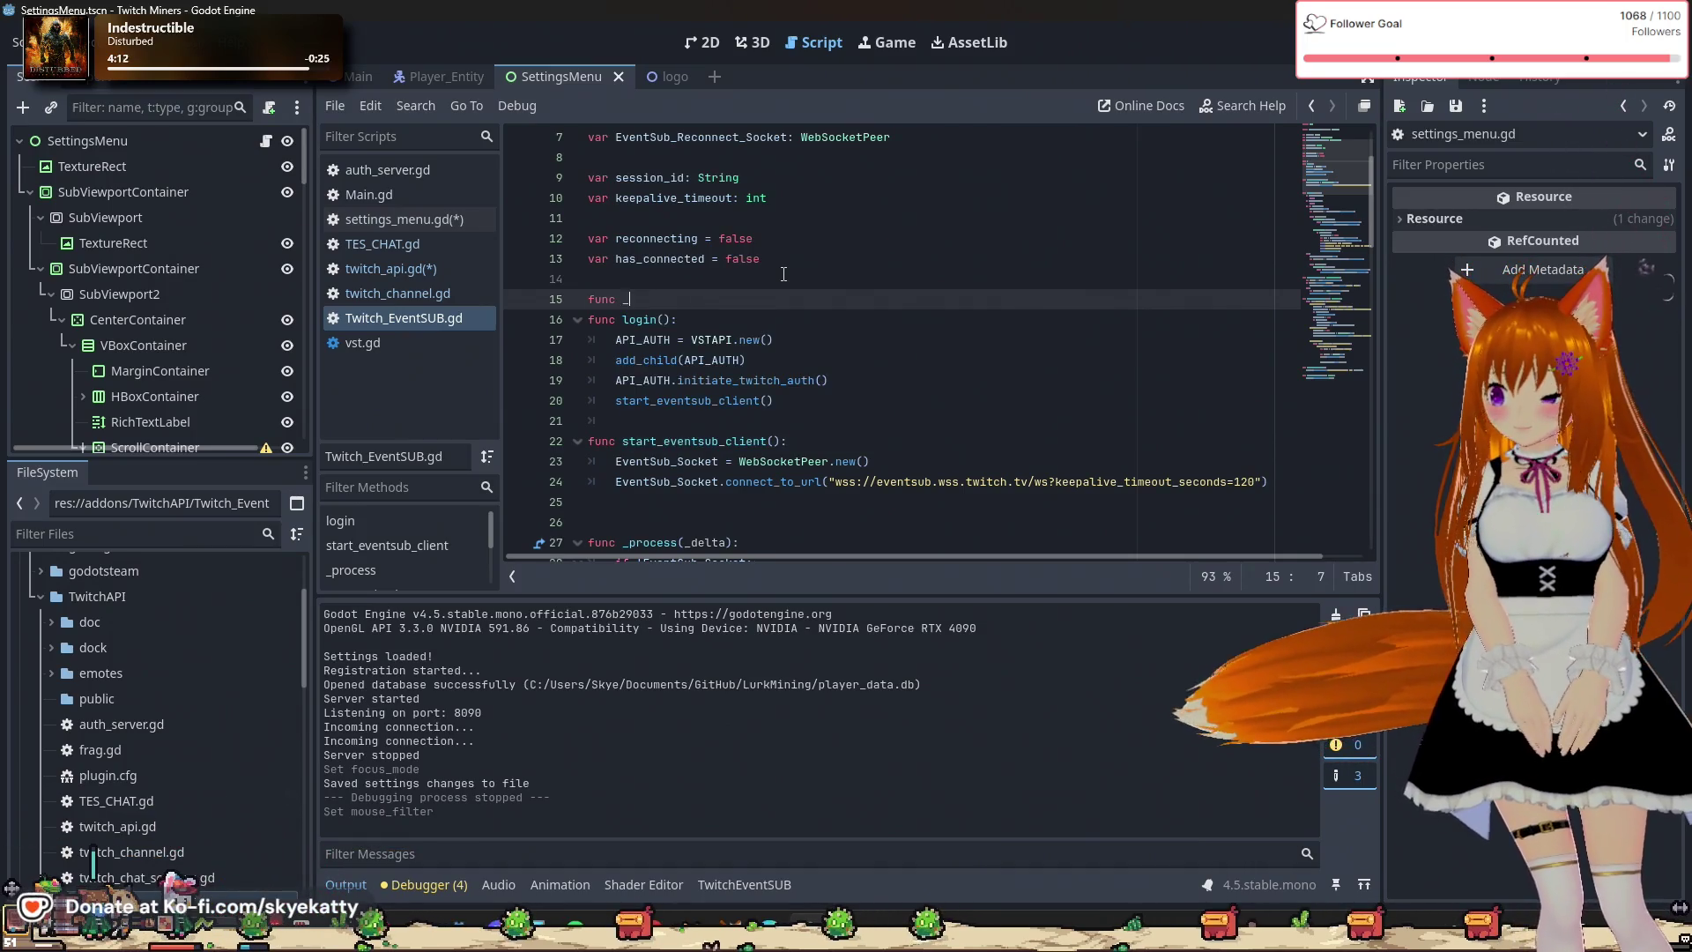
text(ready():)
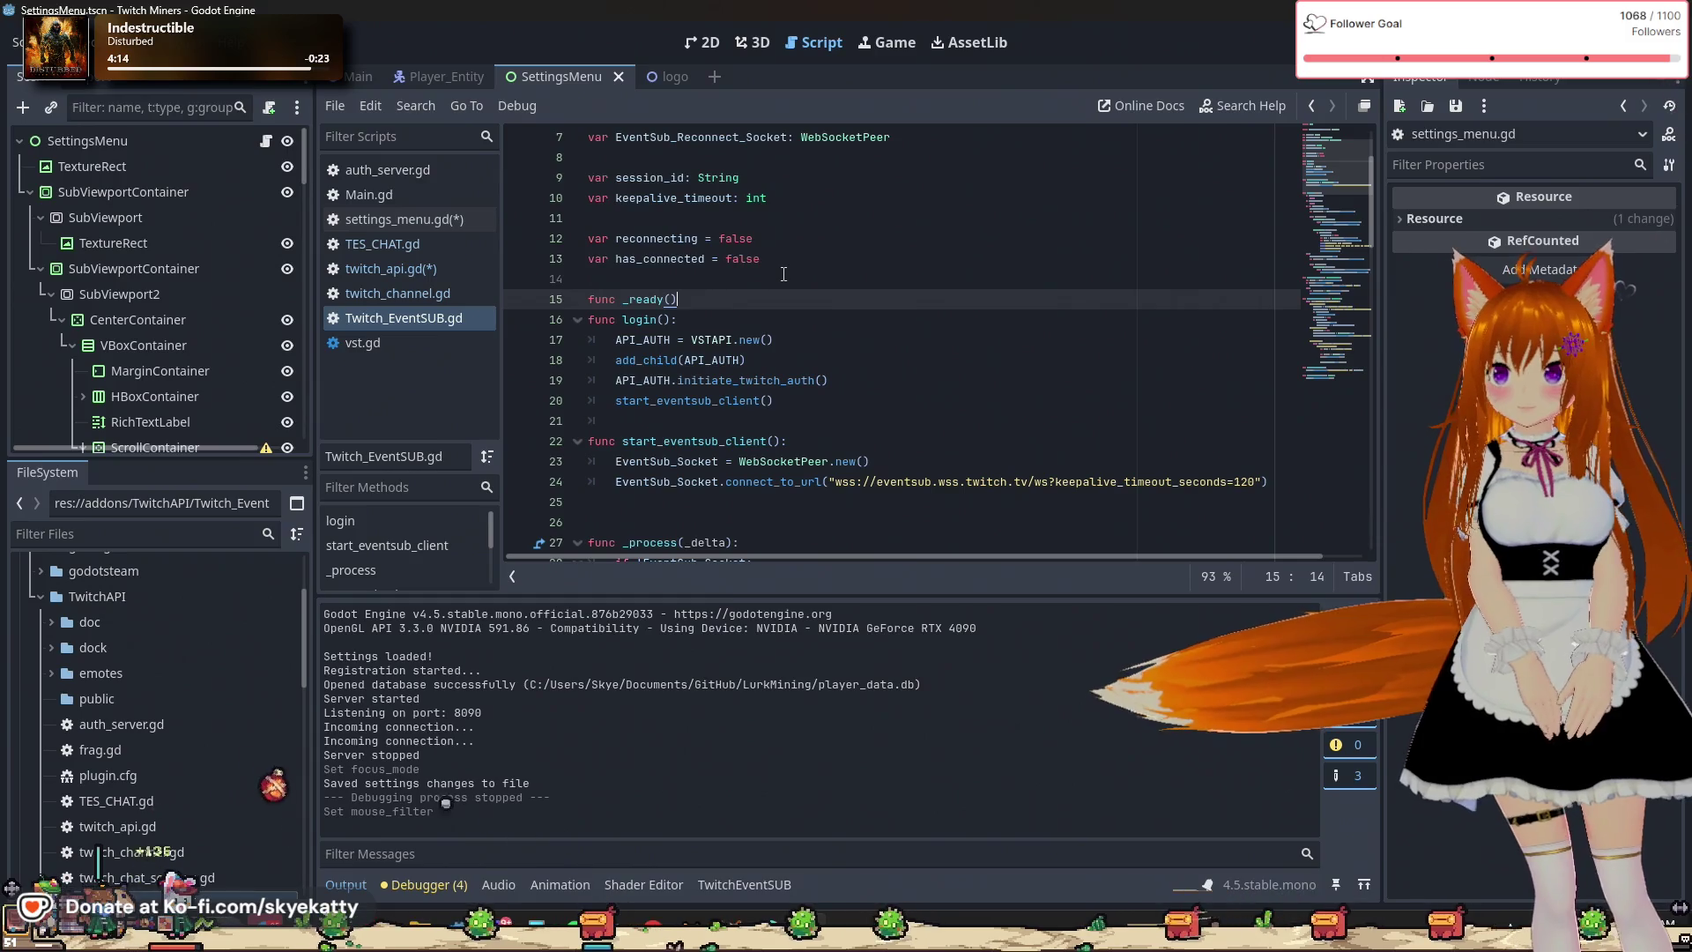
key(Return)
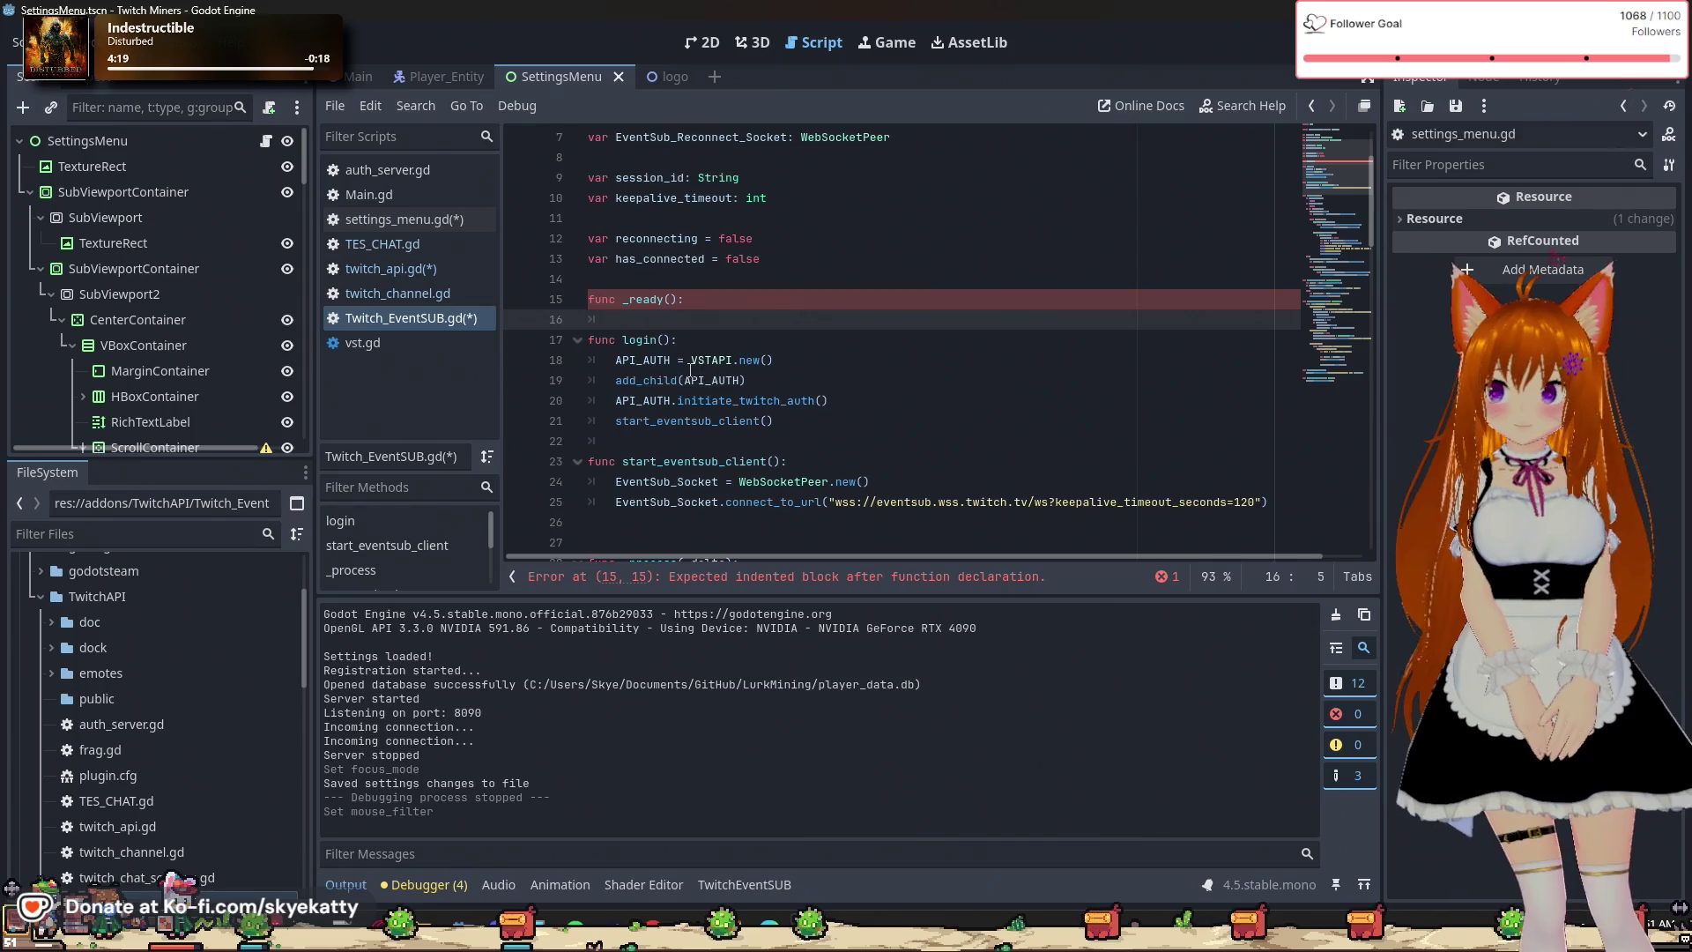
Move the API_AUTH = VSTAPI.new() and add_child(API_AUTH) lines from login() into _ready().
drag(770, 387, 622, 364)
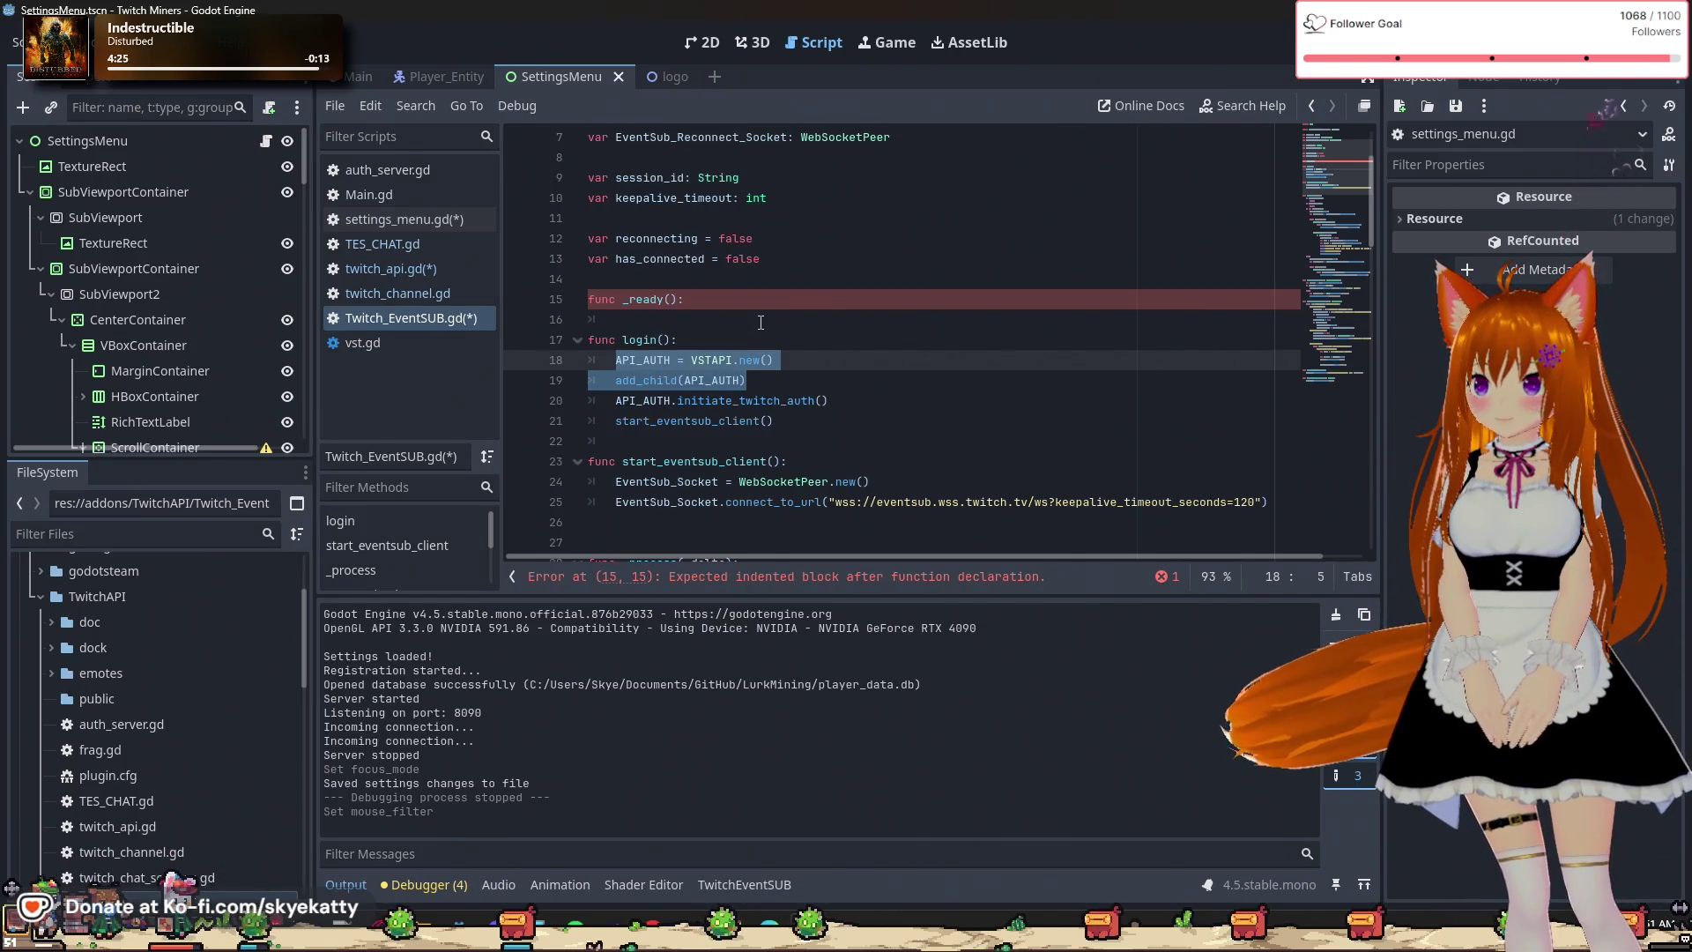
key(BackSpace)
key(BackSpace)
key(BackSpace)
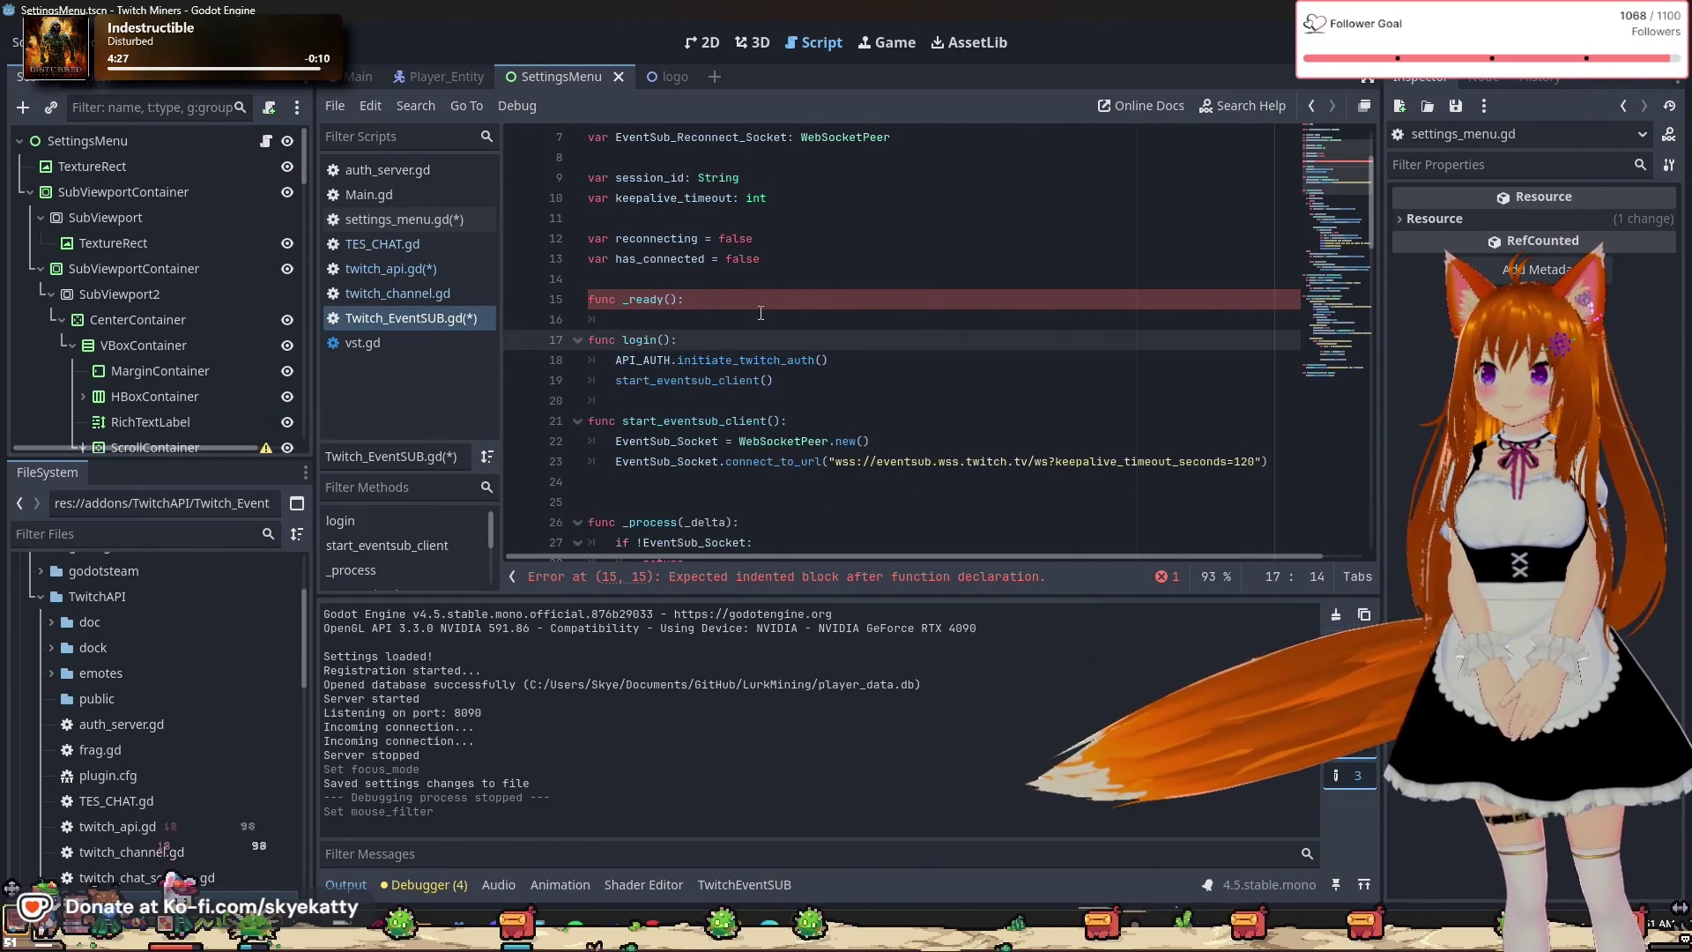
click(753, 317)
text(API_AUTH = VSTAPI.new() 	add_child(API_AUTH))
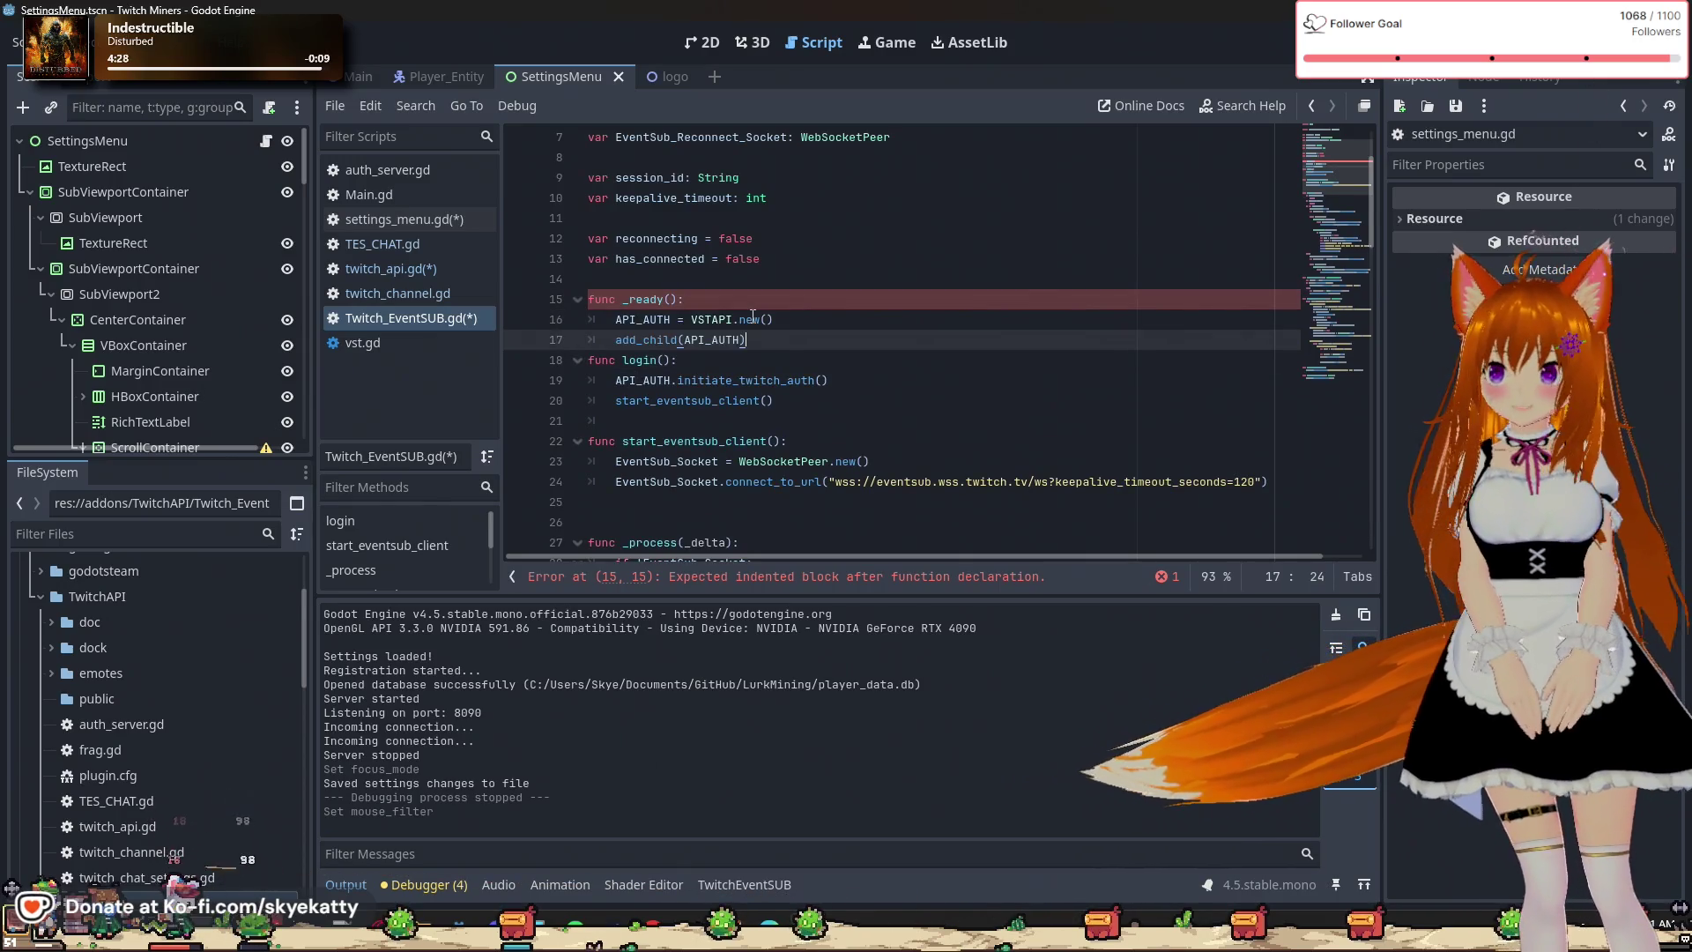
key(Return)
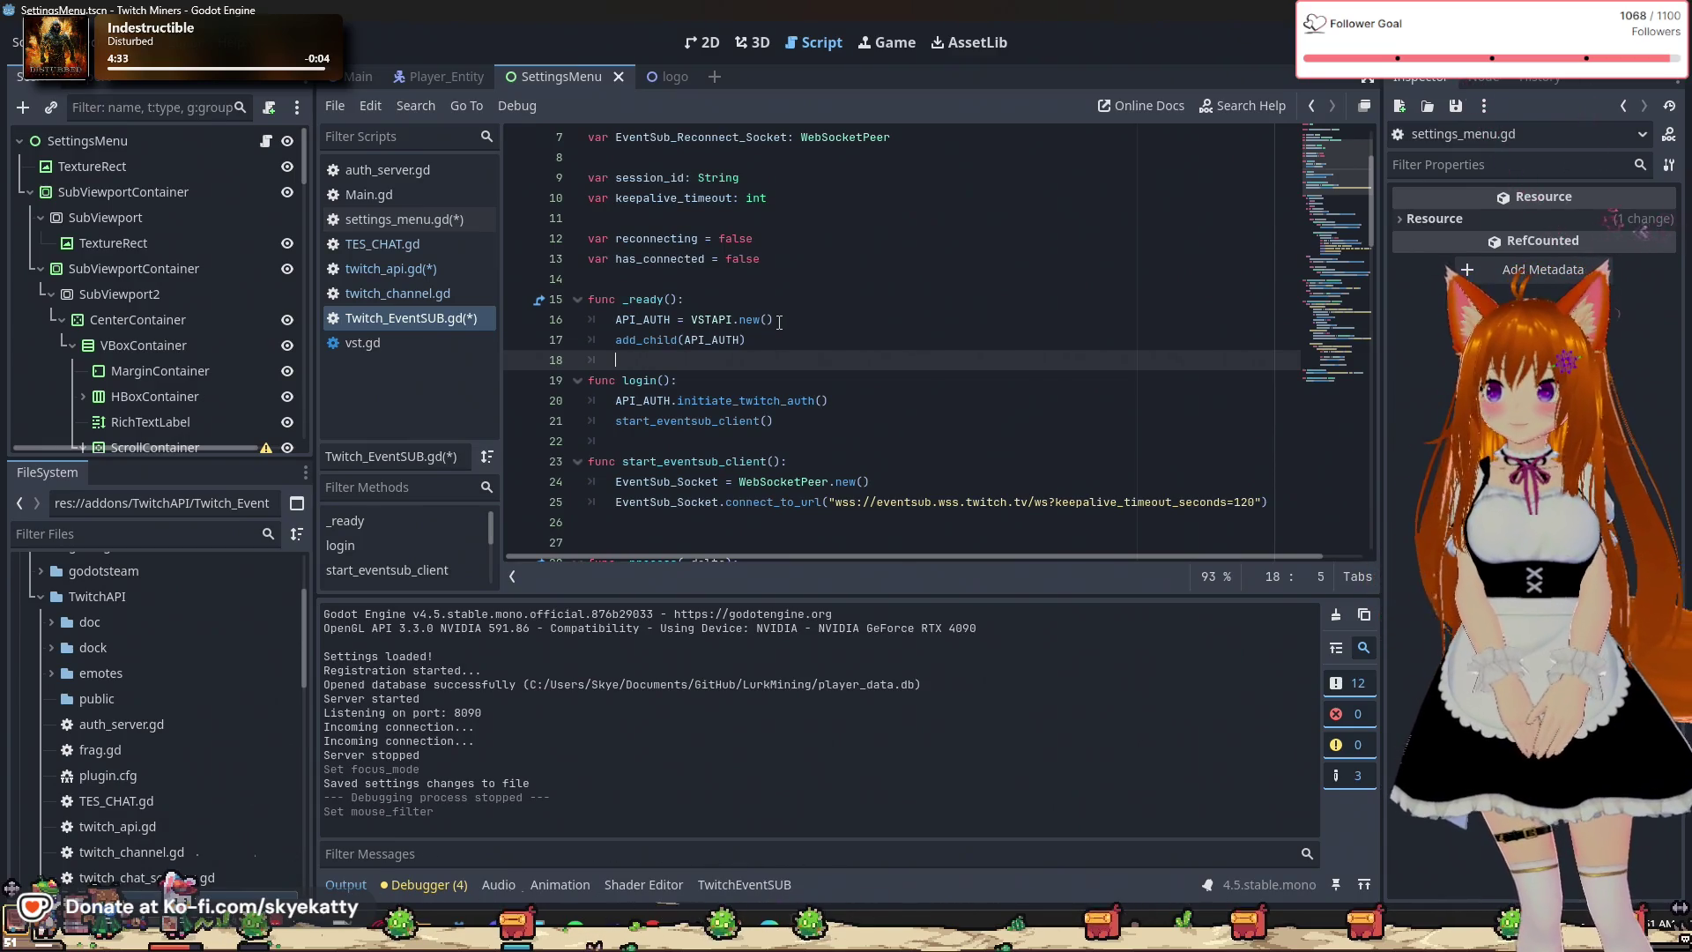
click(777, 331)
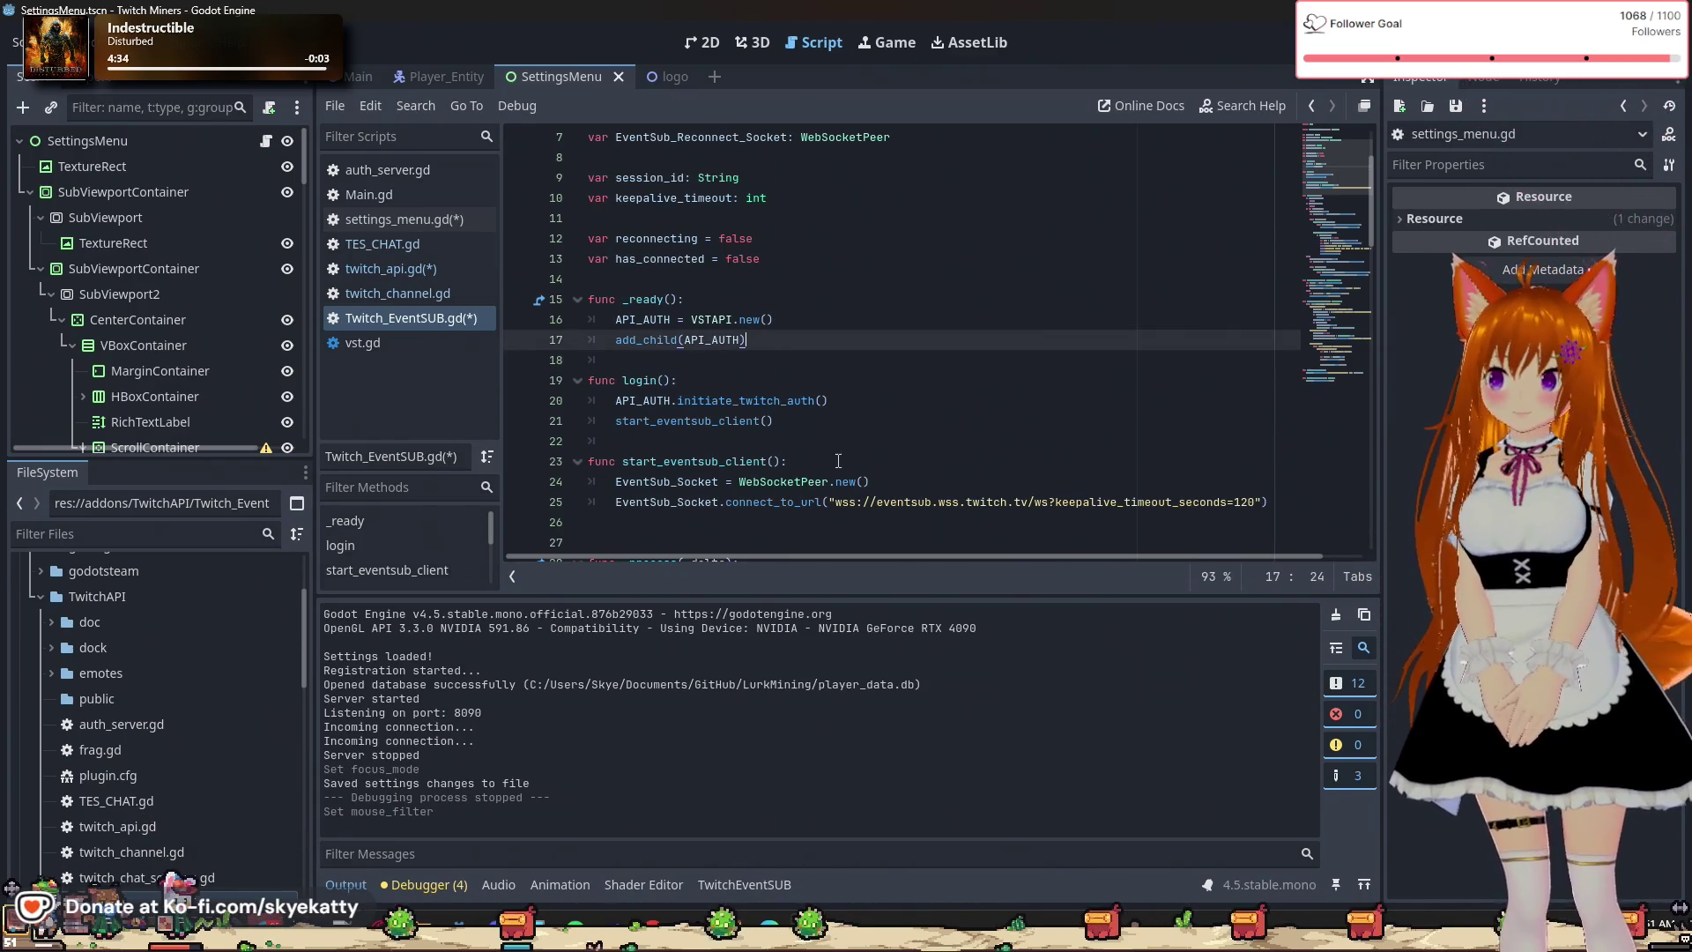
click(843, 356)
click(847, 324)
key(Down)
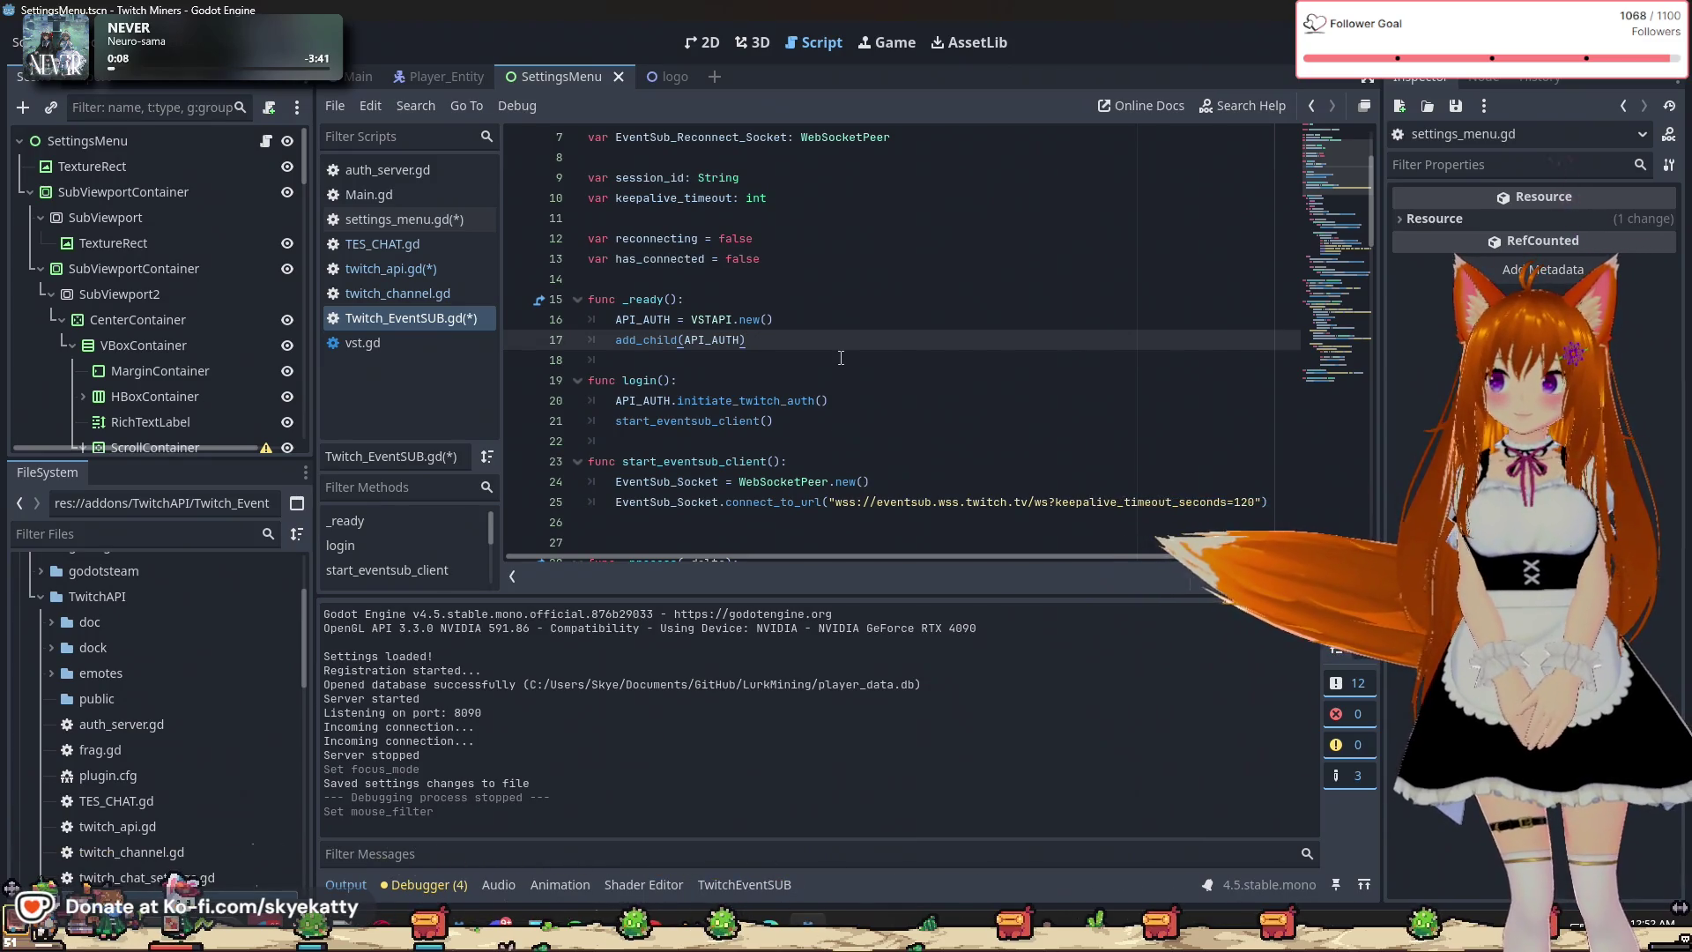
Scroll through the rest of Twitch_EventSUB.gd, then switch back to twitch_api.gd.
scroll(841, 357, down, 1)
scroll(841, 358, down, 1)
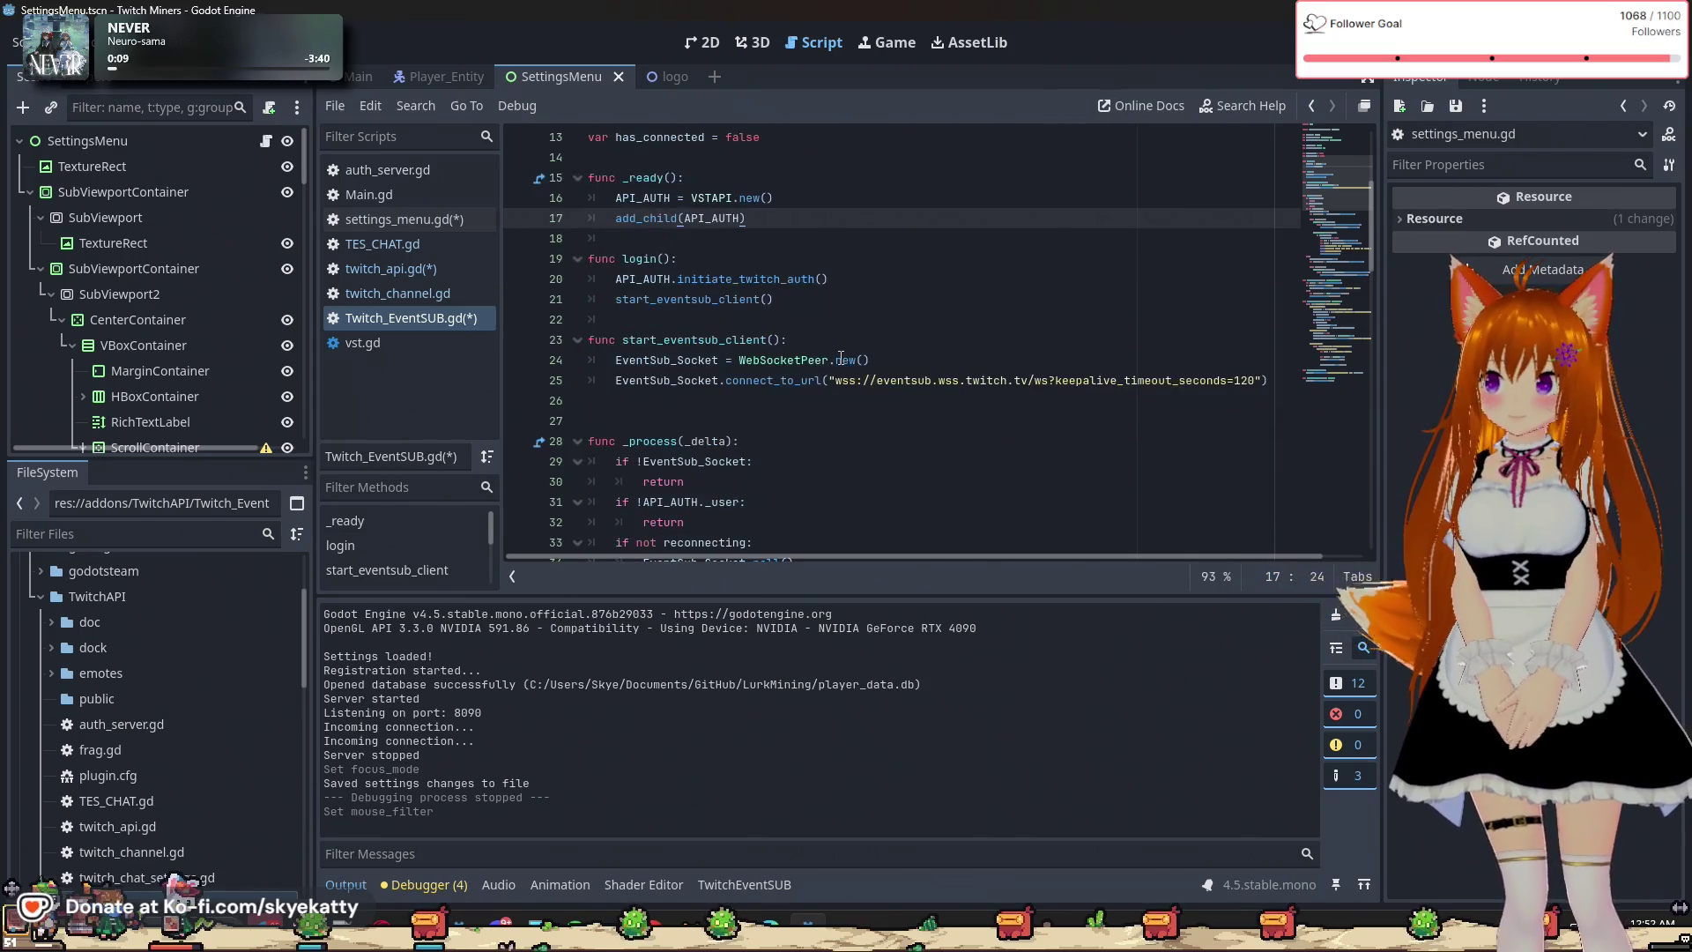
click(826, 280)
scroll(837, 304, up, 4)
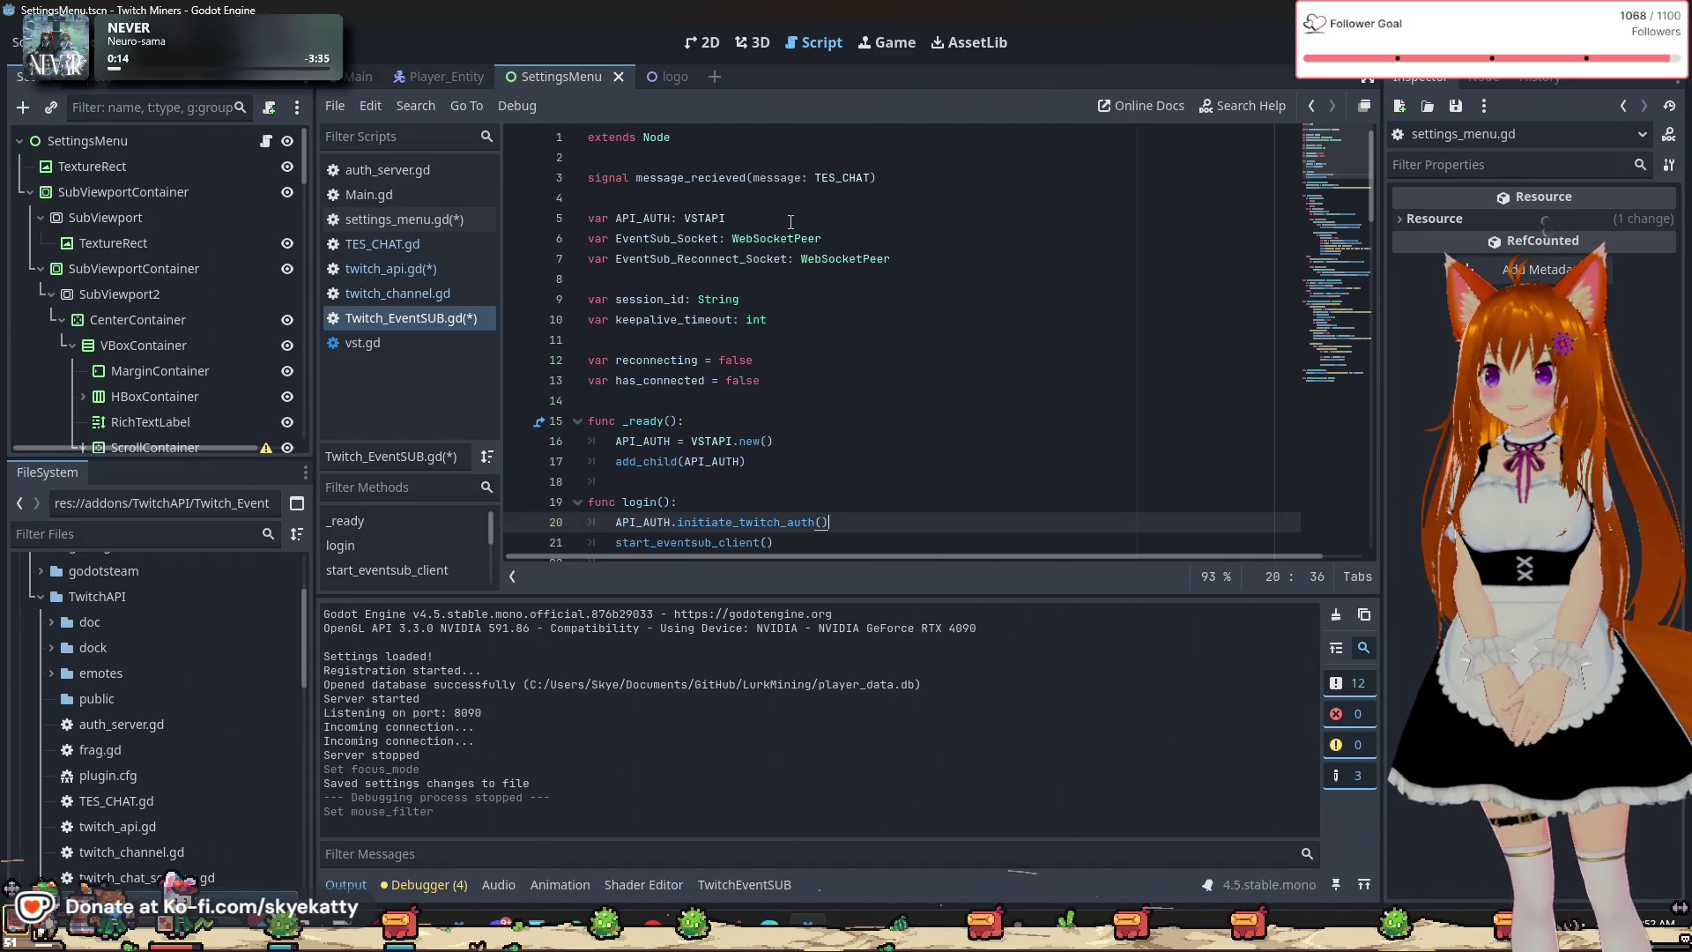
scroll(818, 290, down, 2)
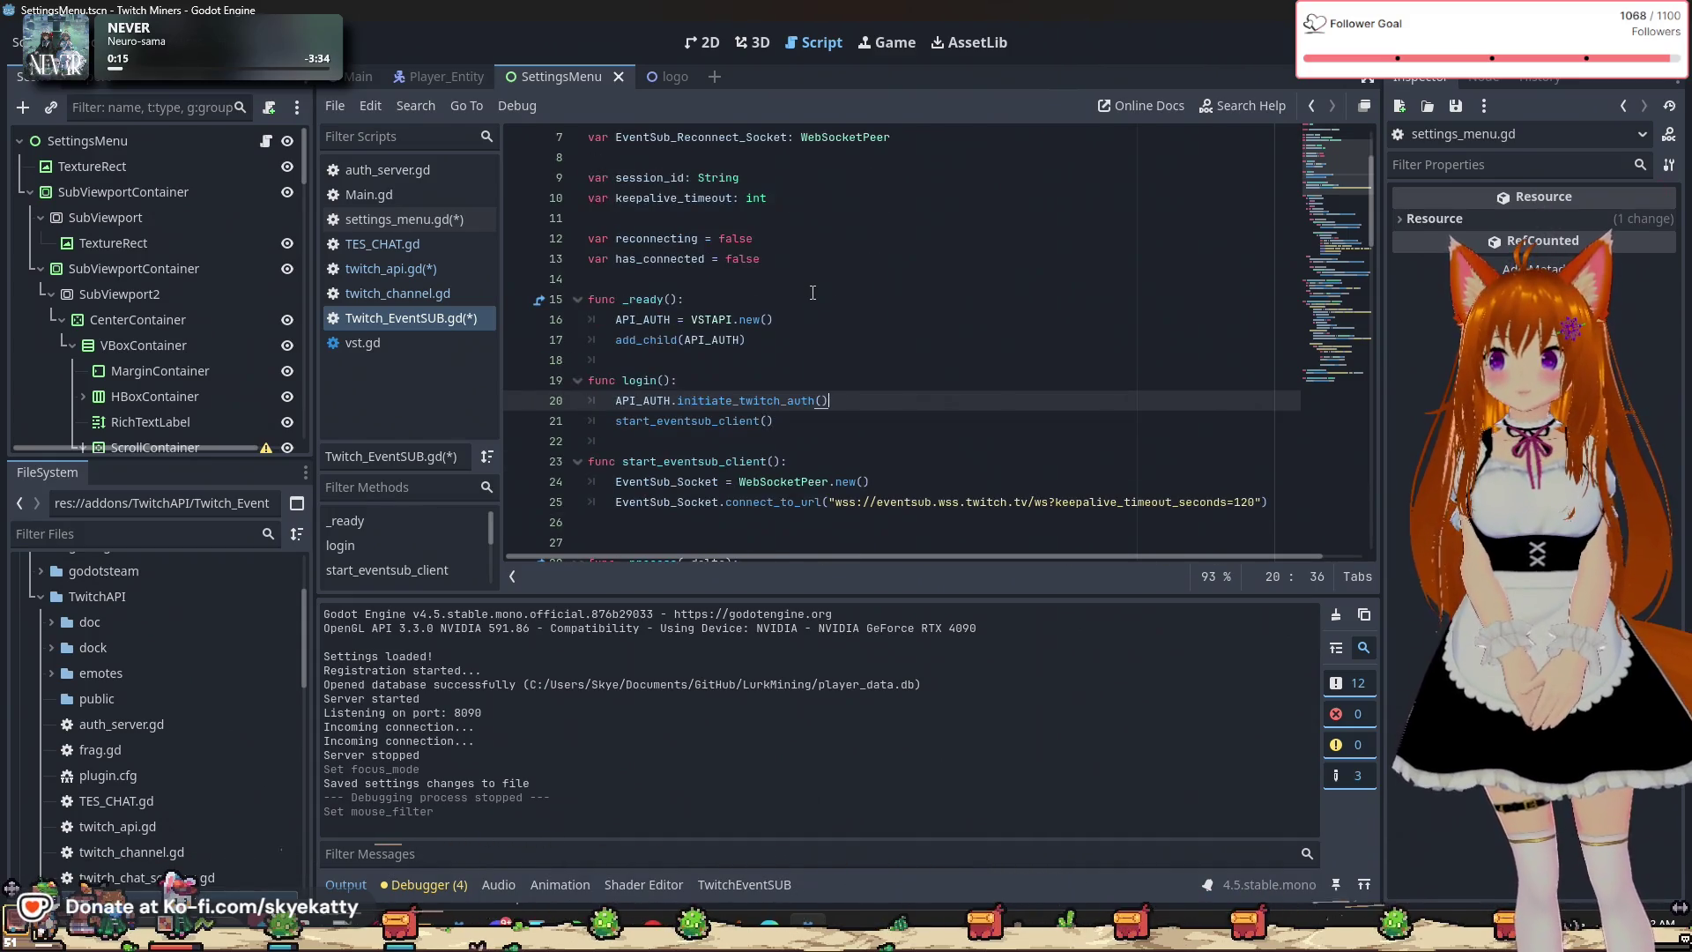
scroll(812, 293, down, 1)
scroll(811, 293, down, 10)
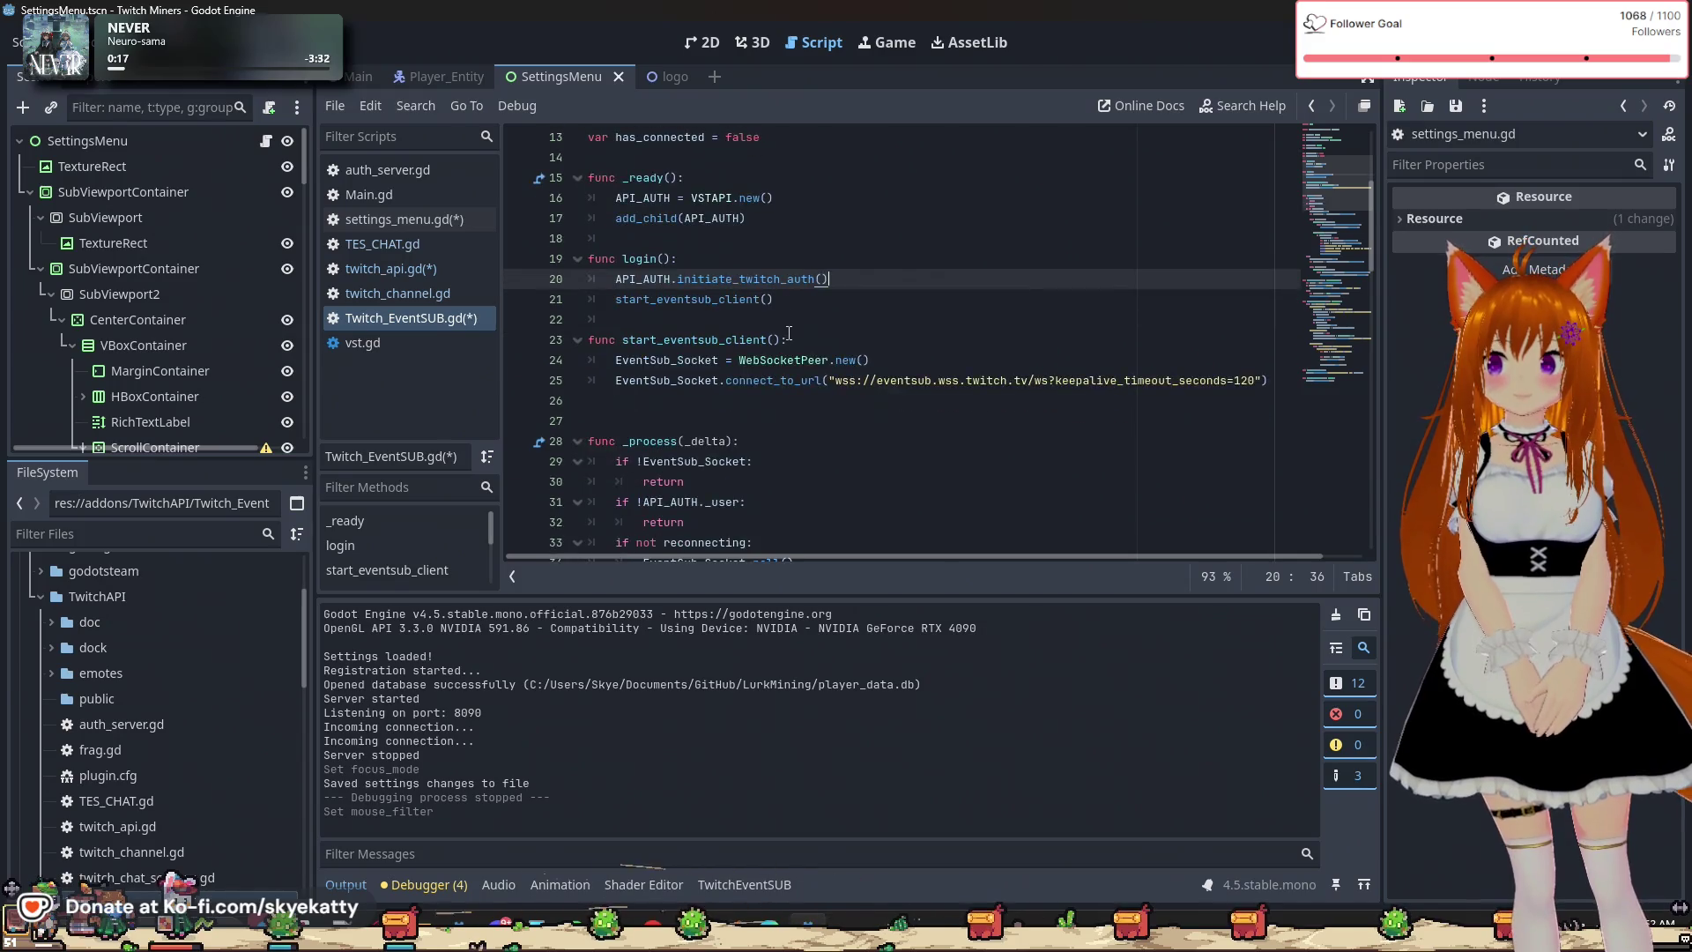
scroll(793, 321, down, 5)
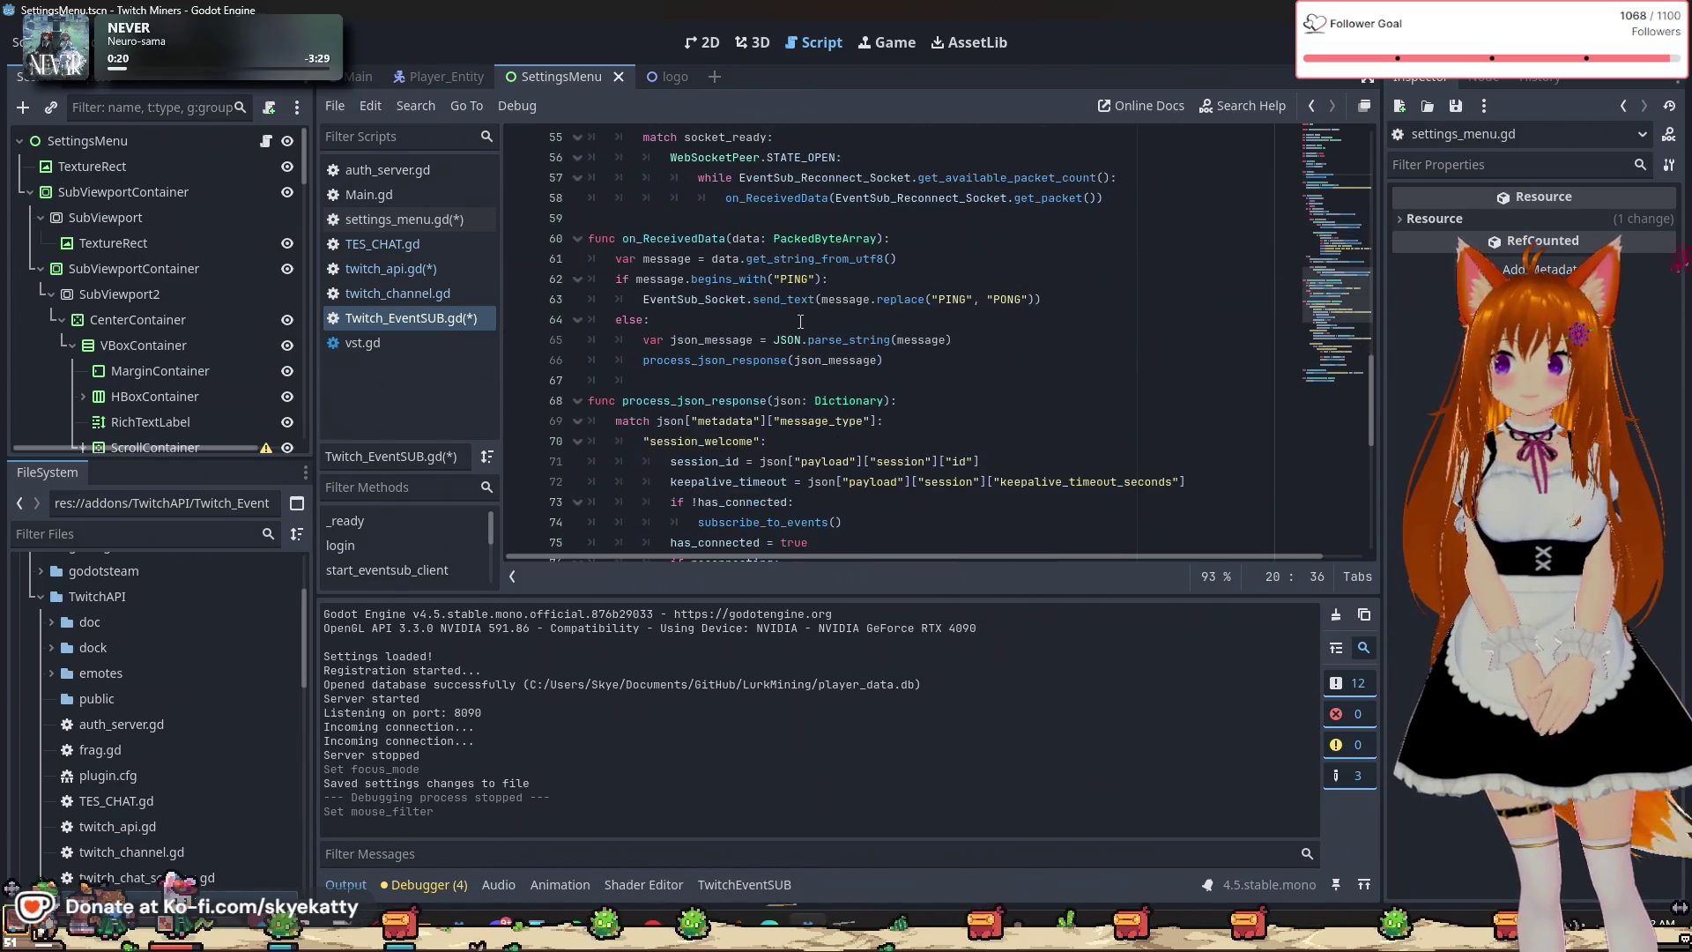
scroll(798, 320, down, 8)
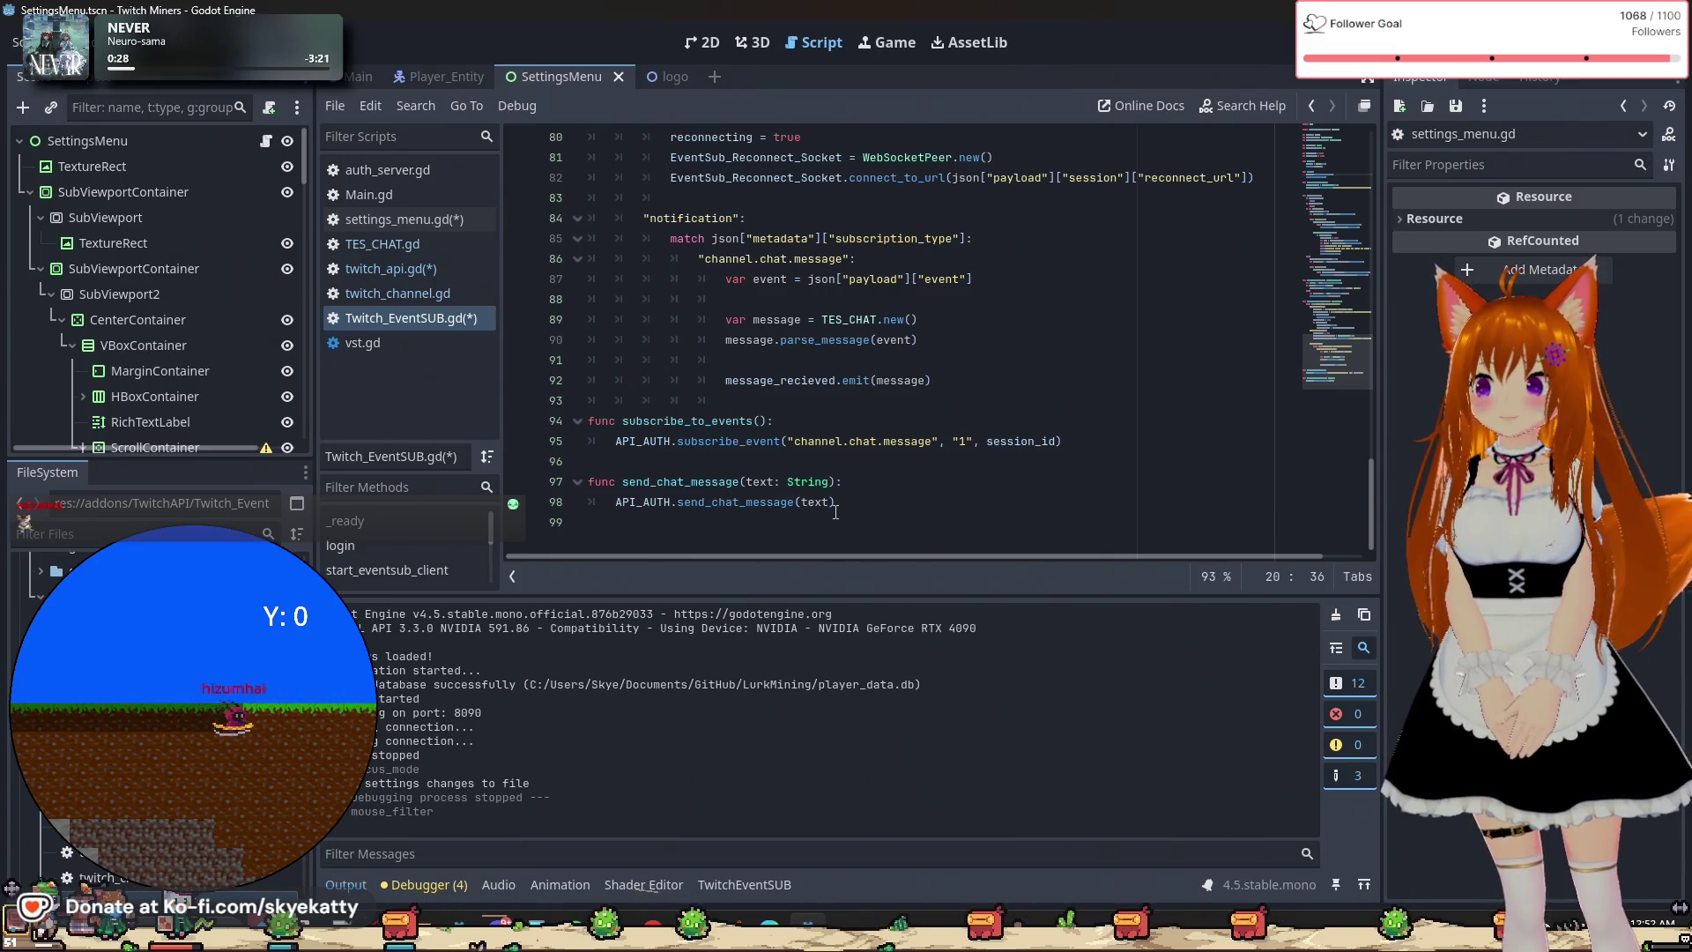
scroll(835, 512, up, 20)
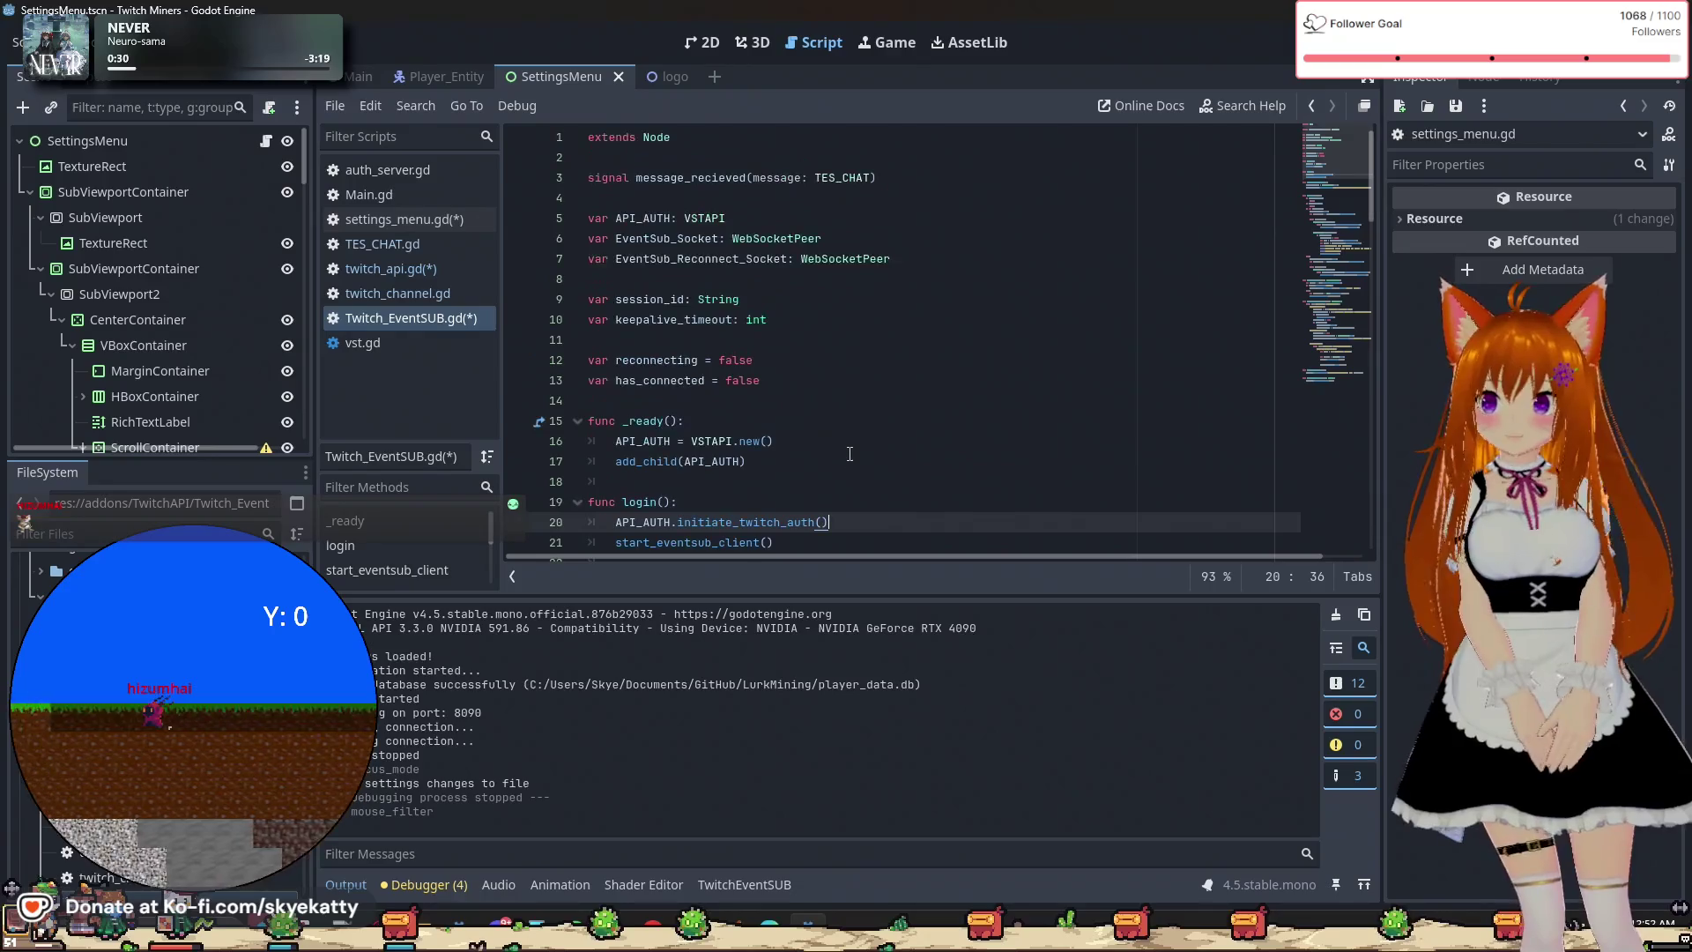
scroll(849, 454, down, 1)
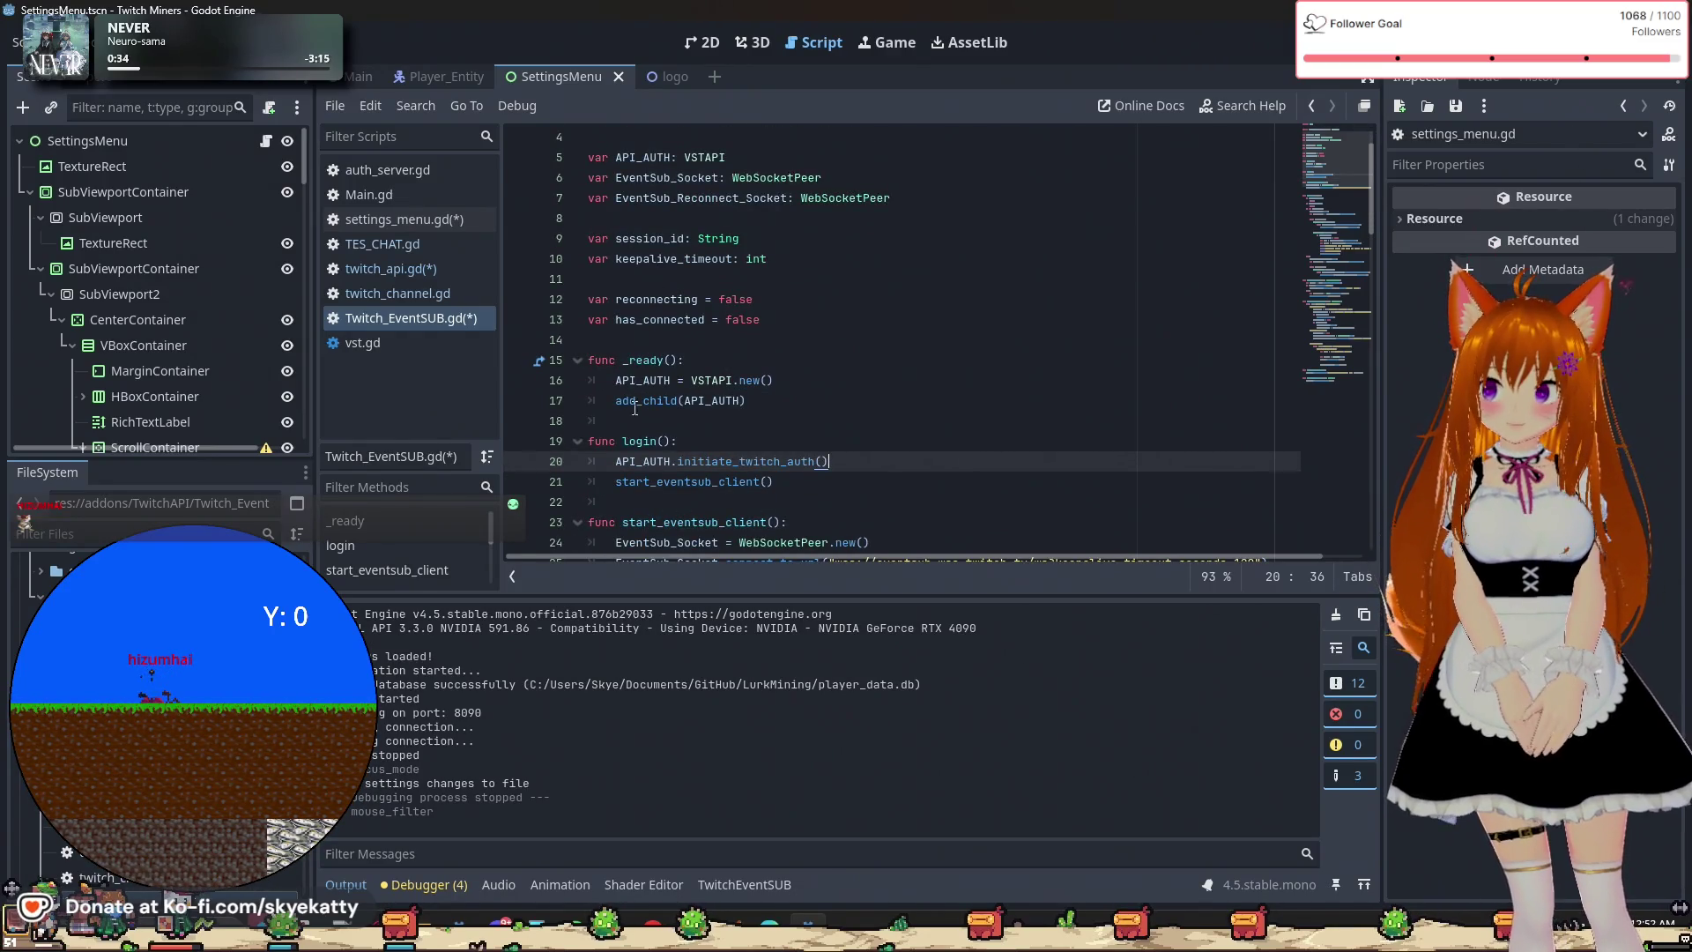
scroll(643, 401, down, 1)
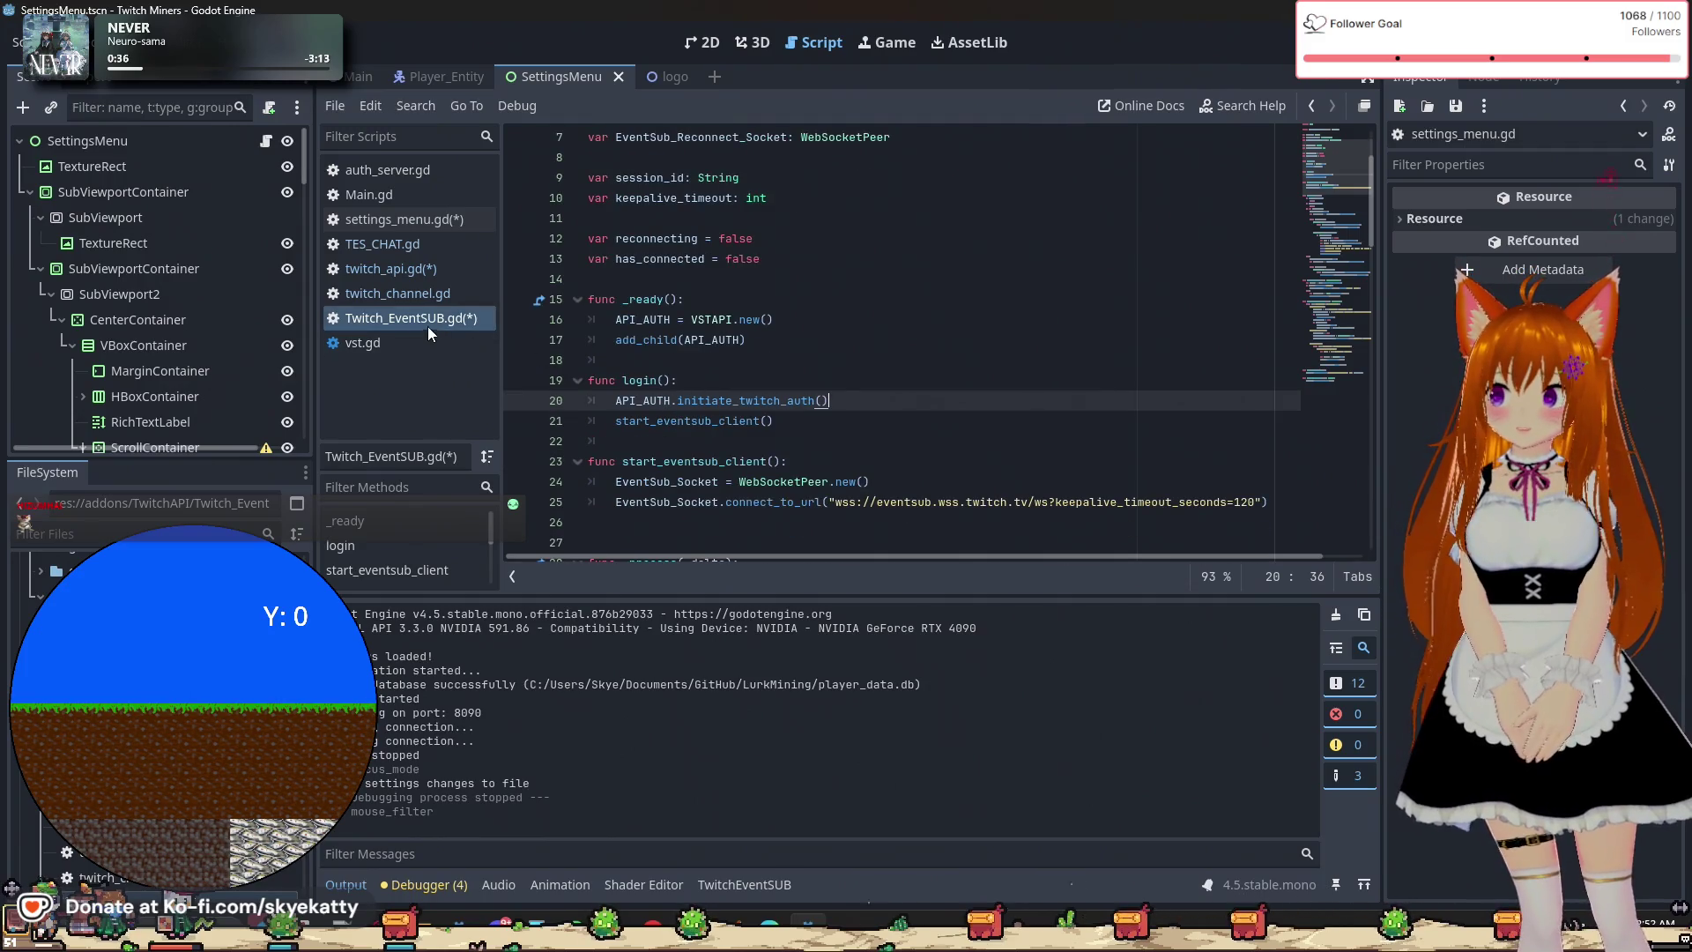
click(420, 270)
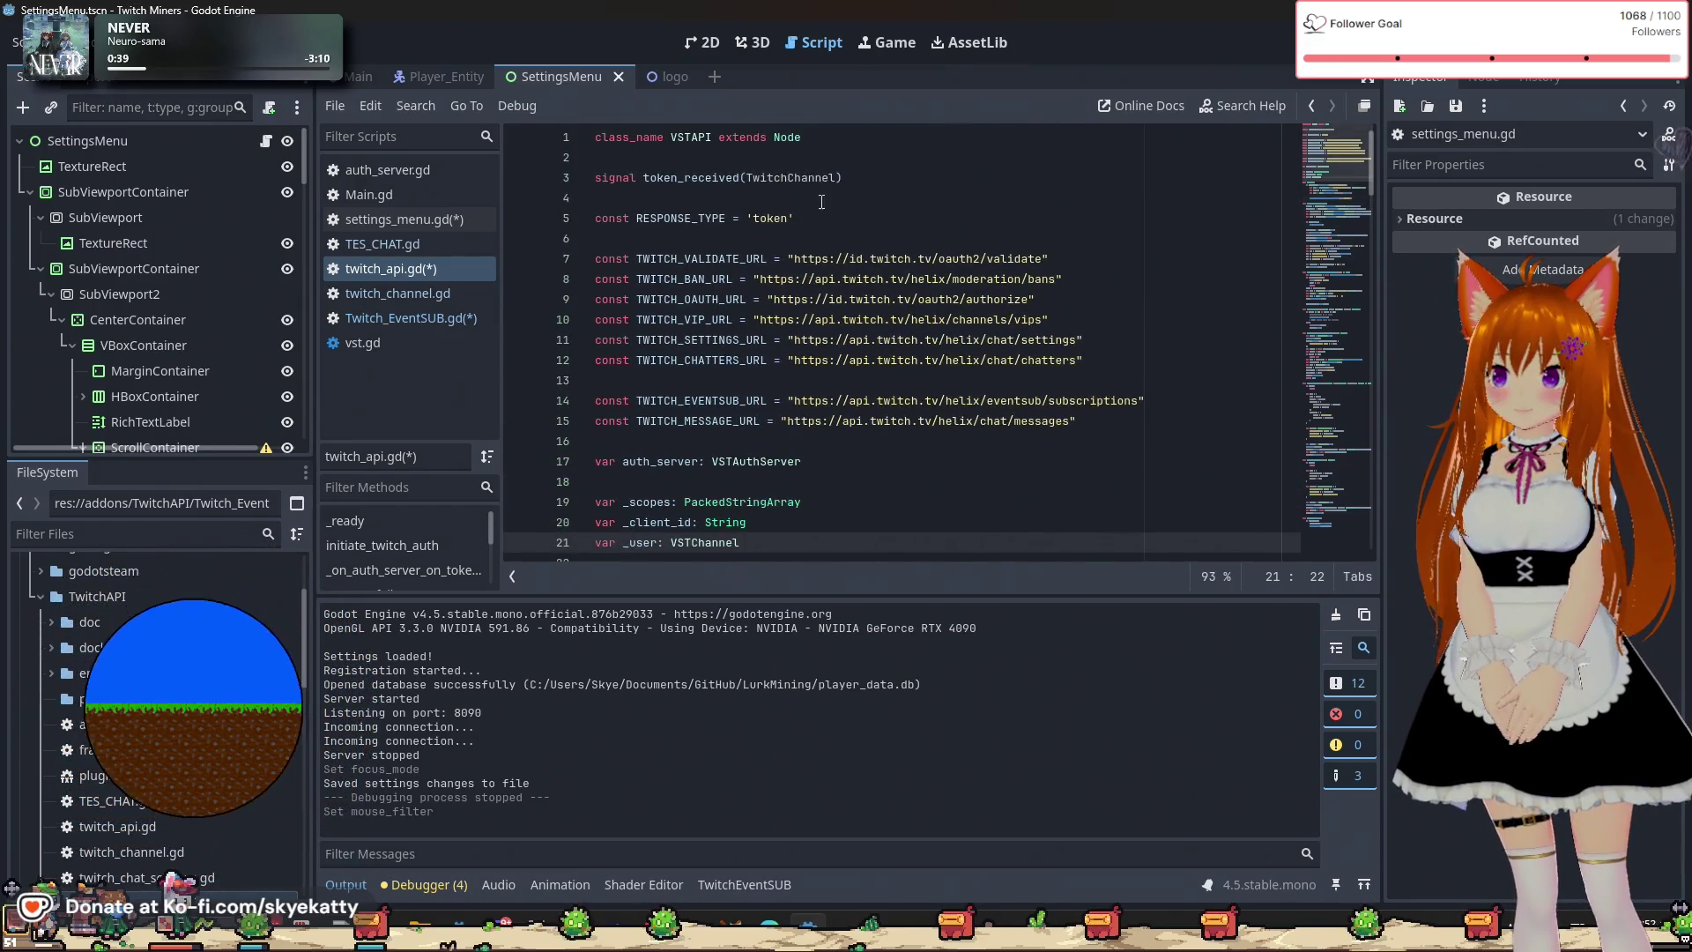
Inspect the token_received signal declaration and its token_received.emit(_user) call, then switch to Twitch_EventSUB.gd.
triple_click(603, 177)
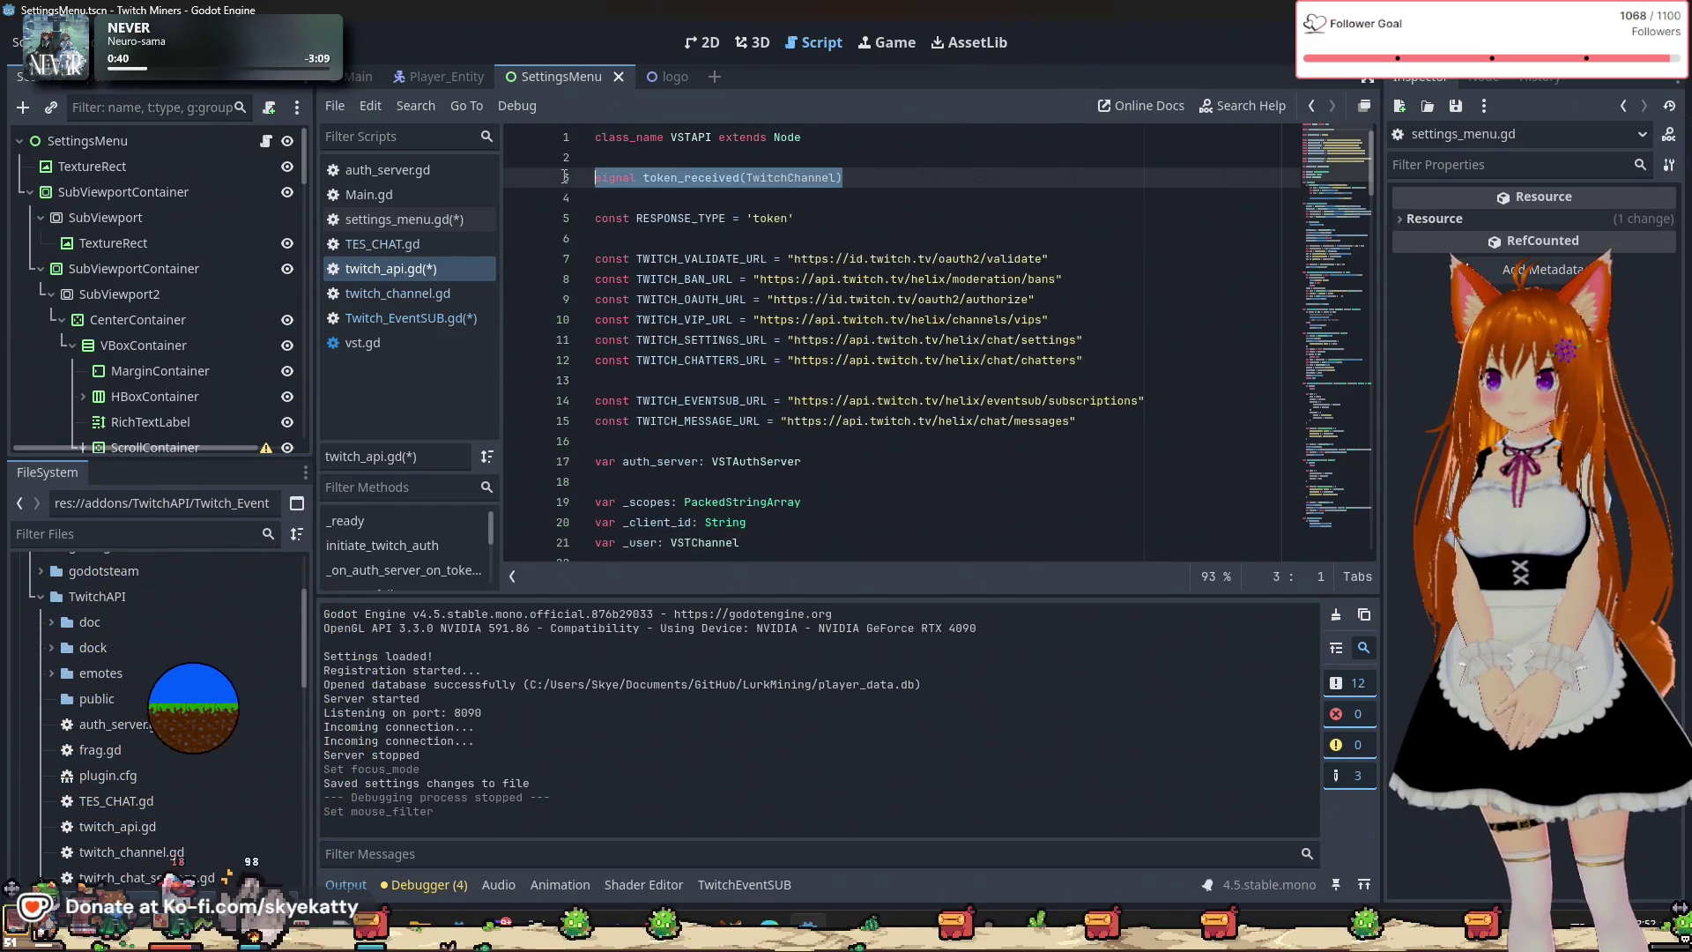
click(655, 263)
click(596, 196)
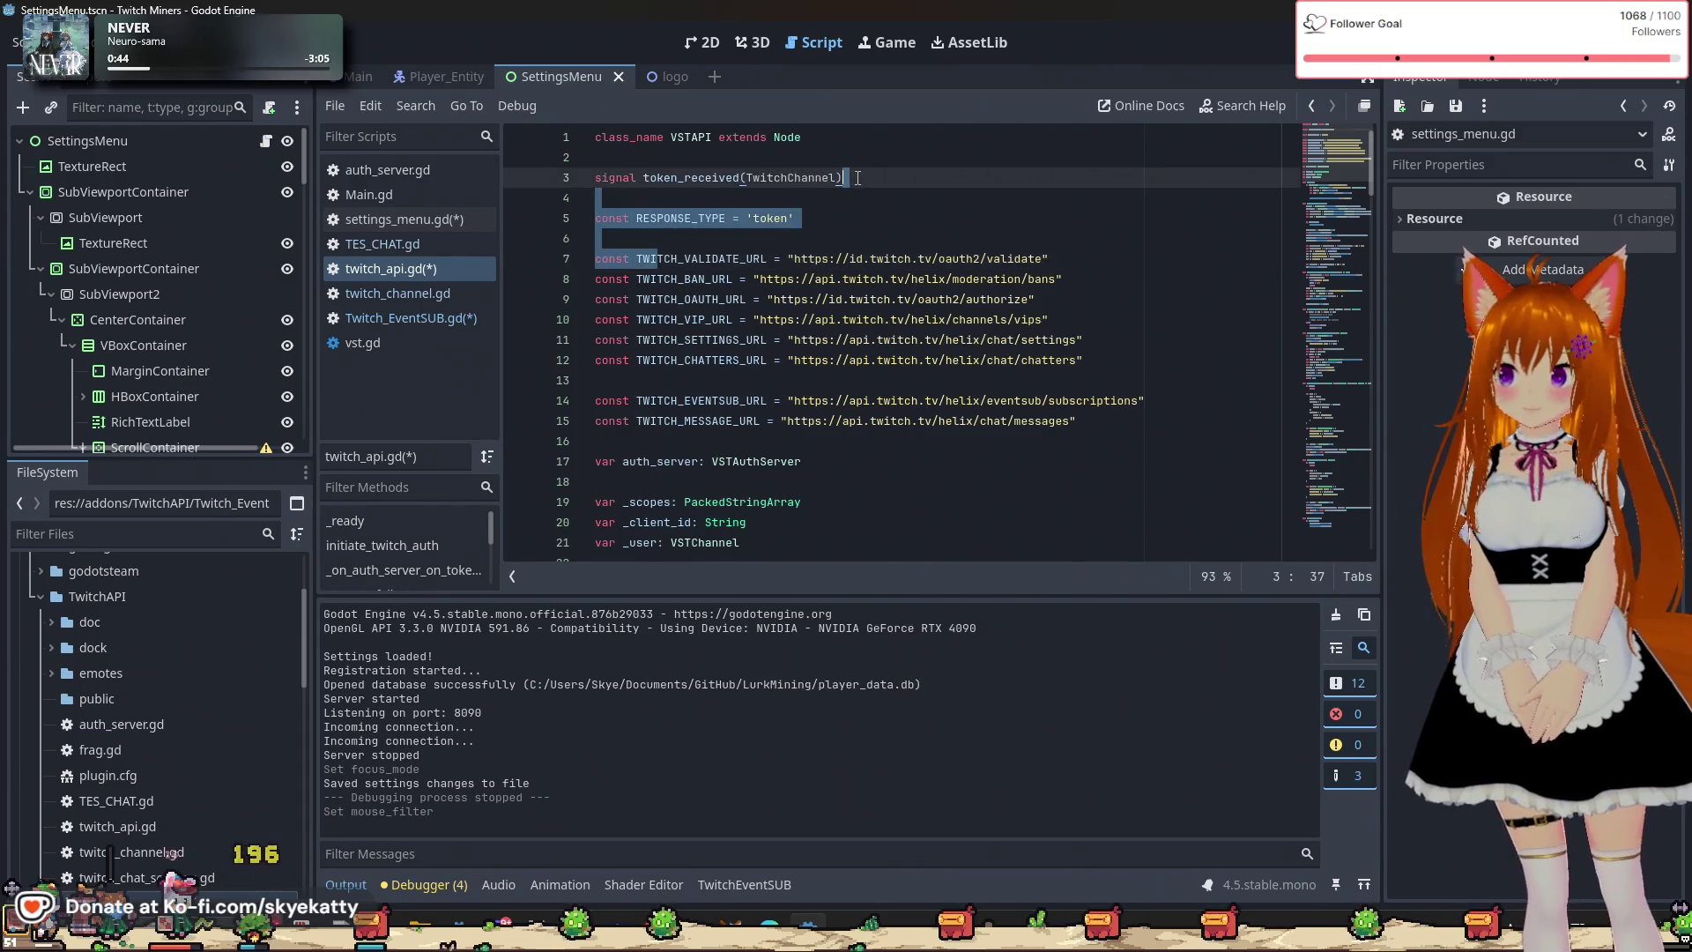
scroll(877, 228, down, 10)
scroll(877, 228, down, 7)
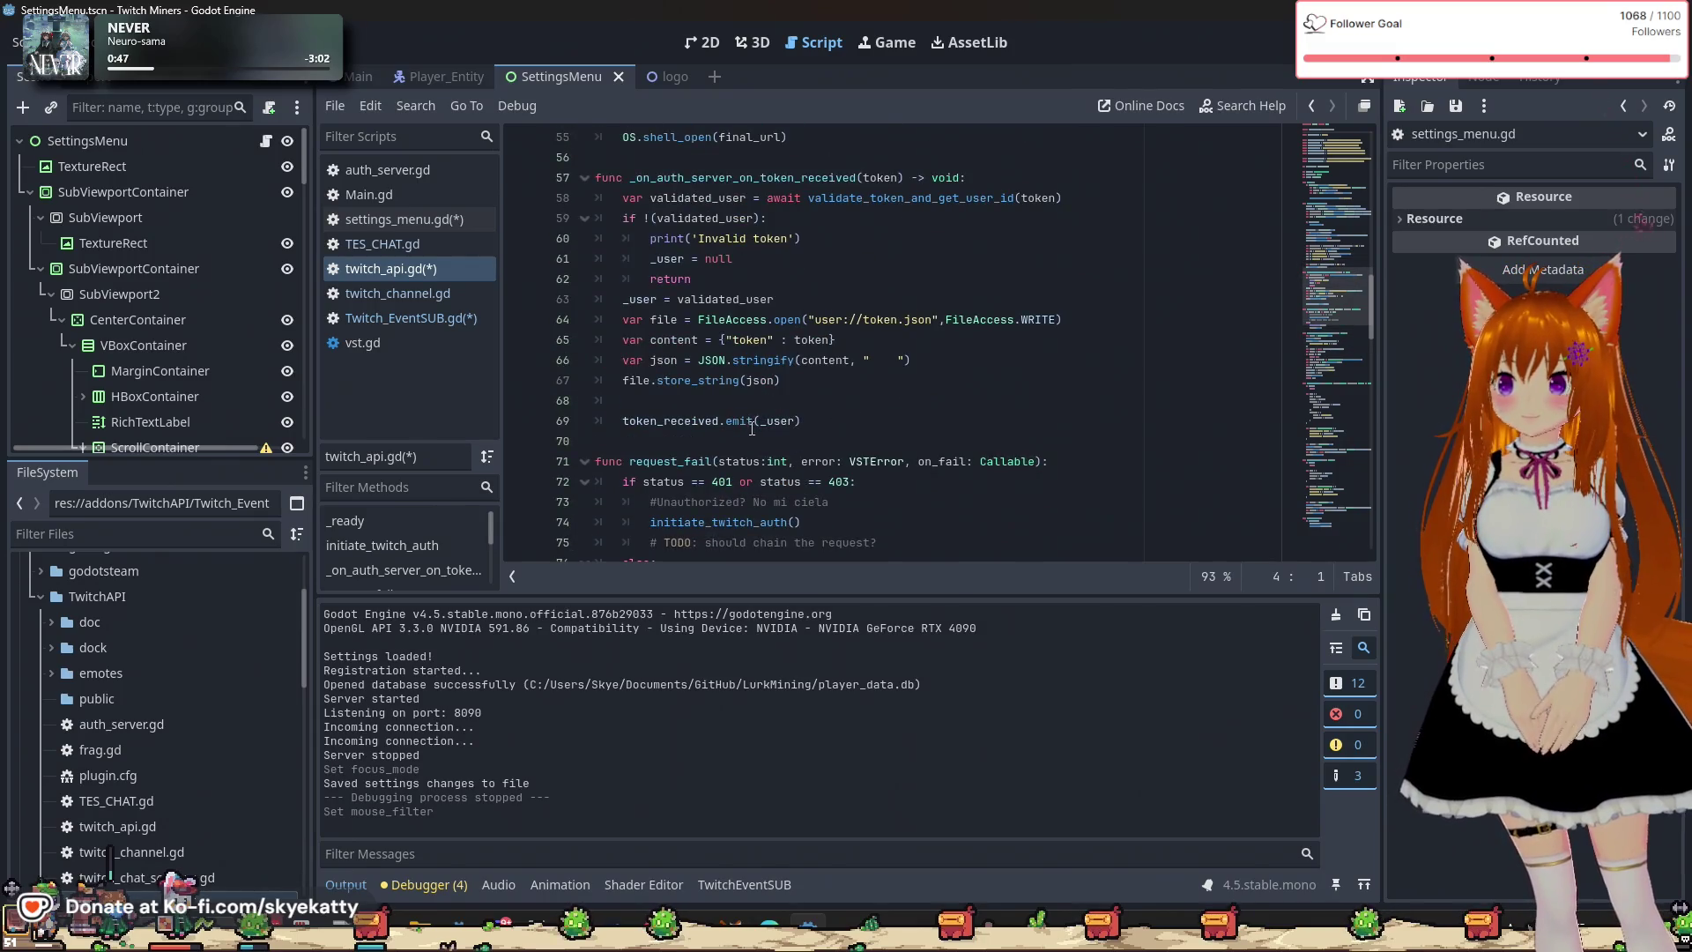
click(906, 429)
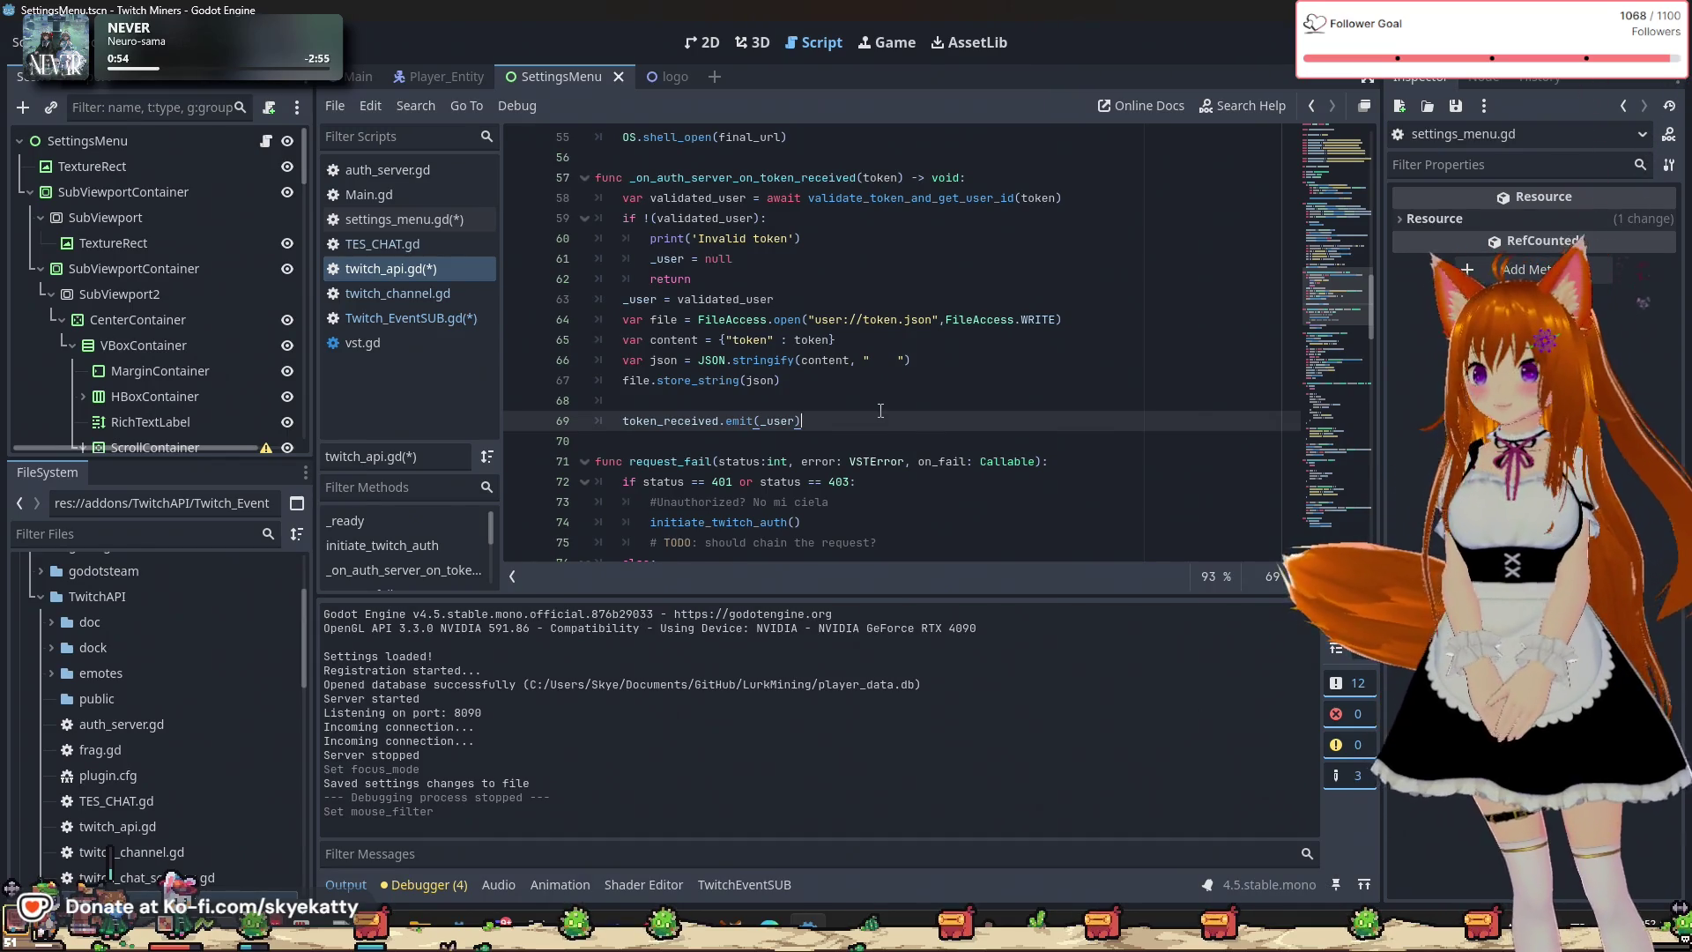
scroll(881, 411, down, 1)
scroll(880, 411, down, 3)
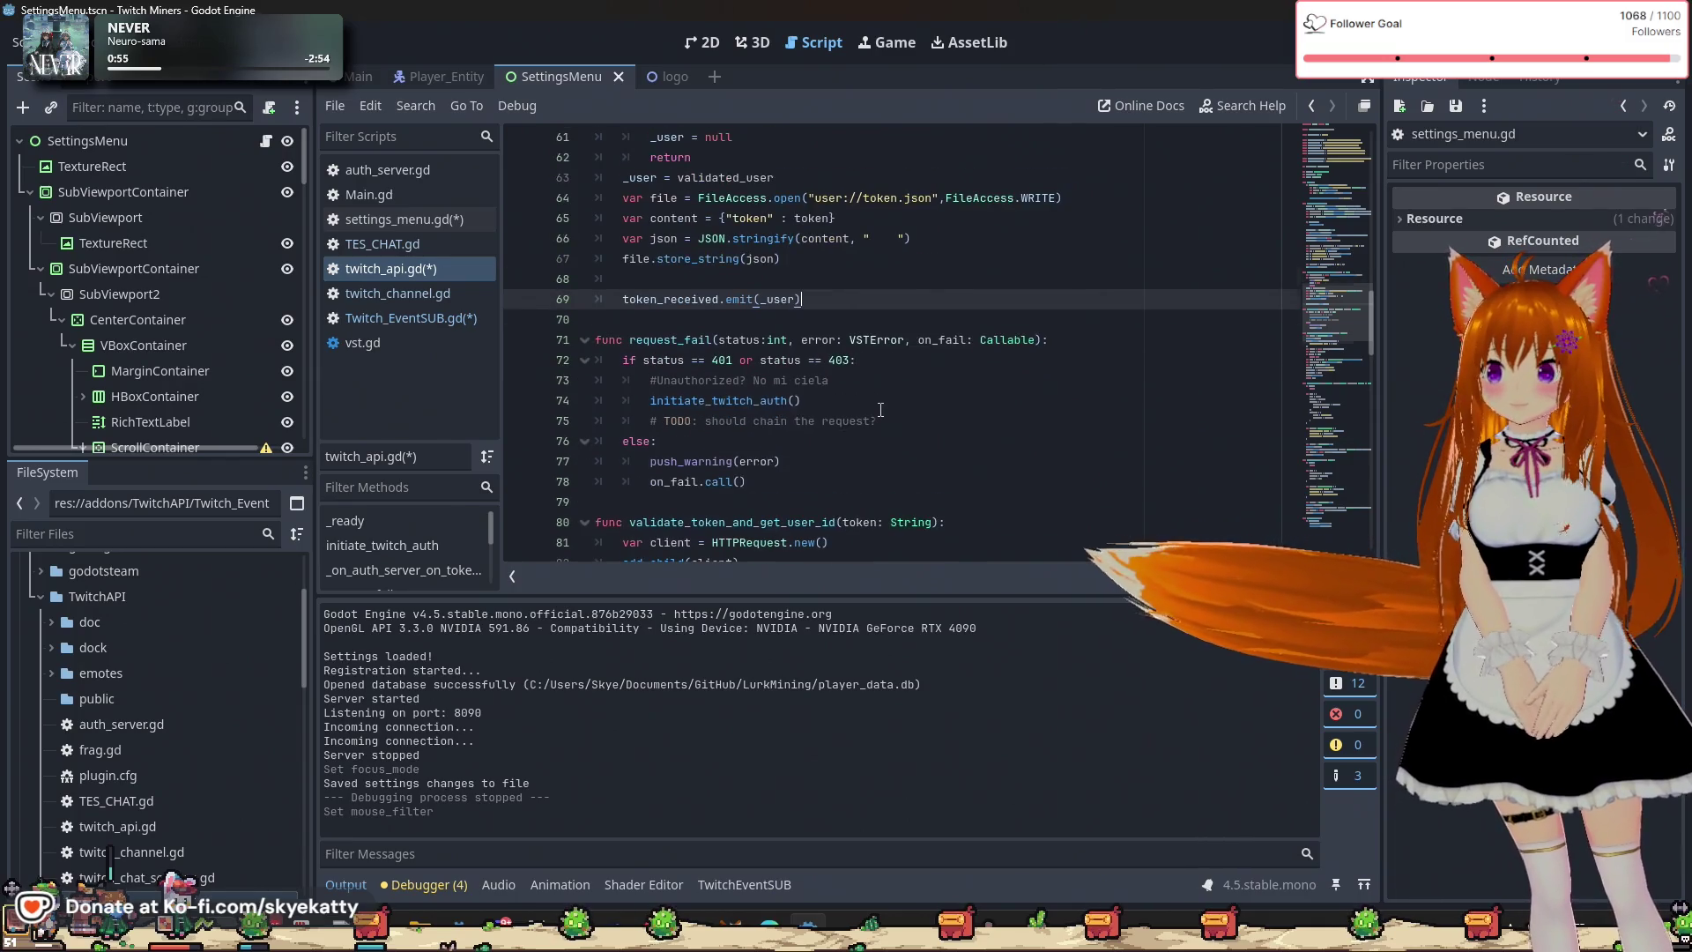
scroll(880, 410, up, 4)
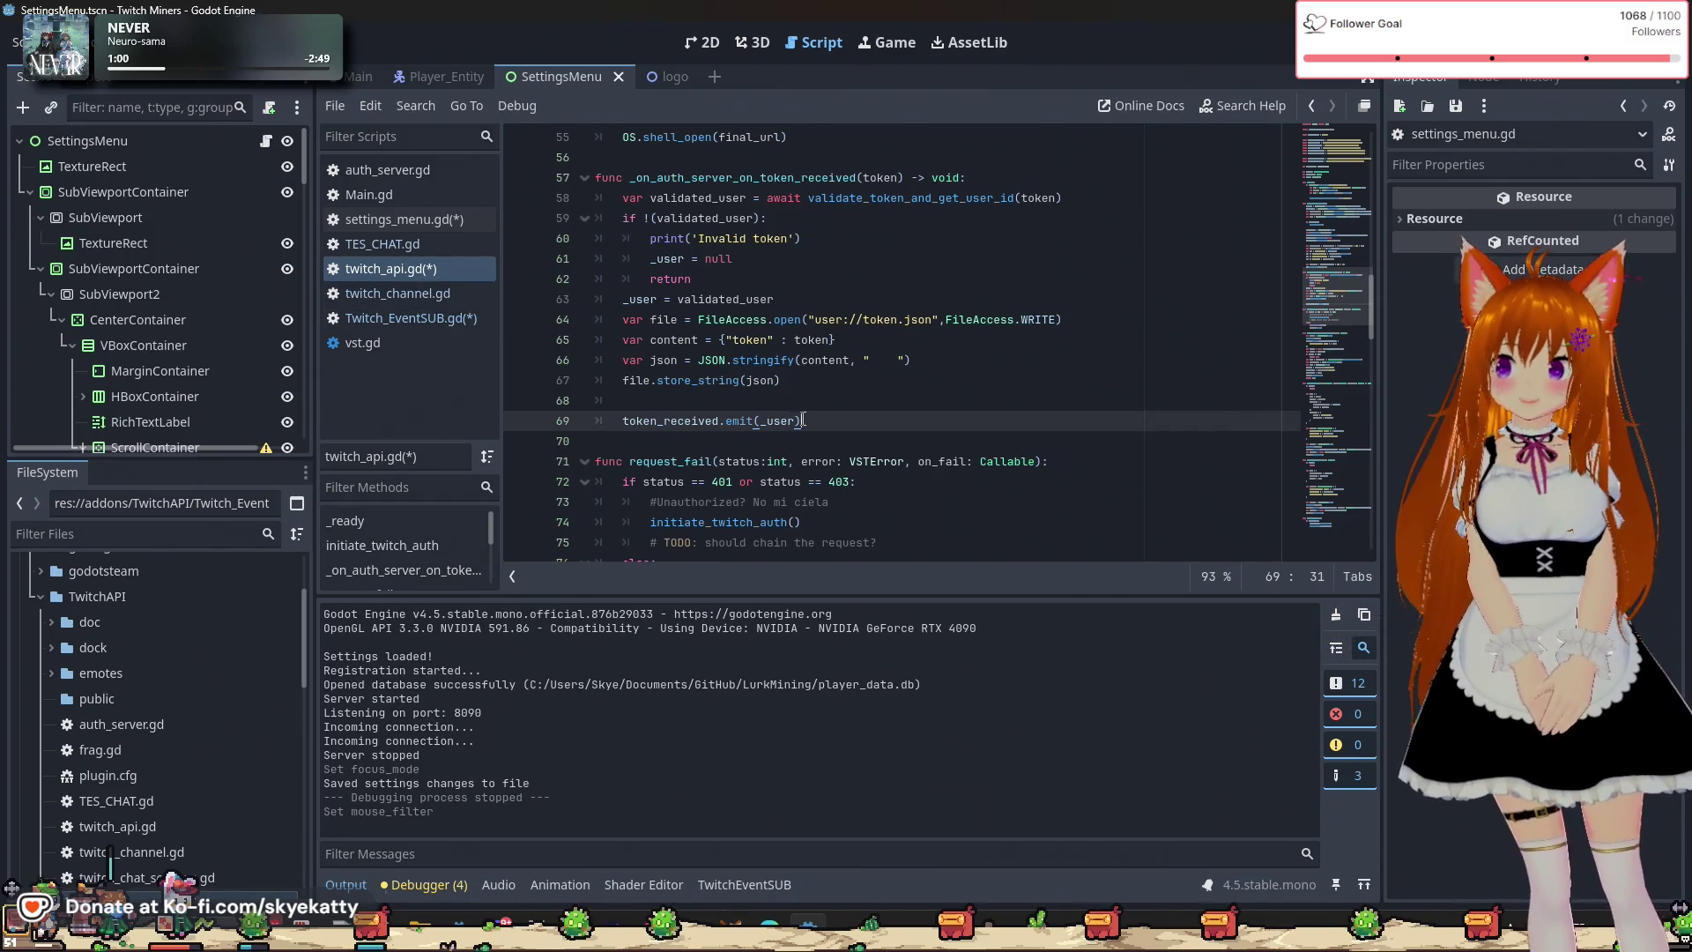
scroll(804, 420, down, 1)
click(442, 319)
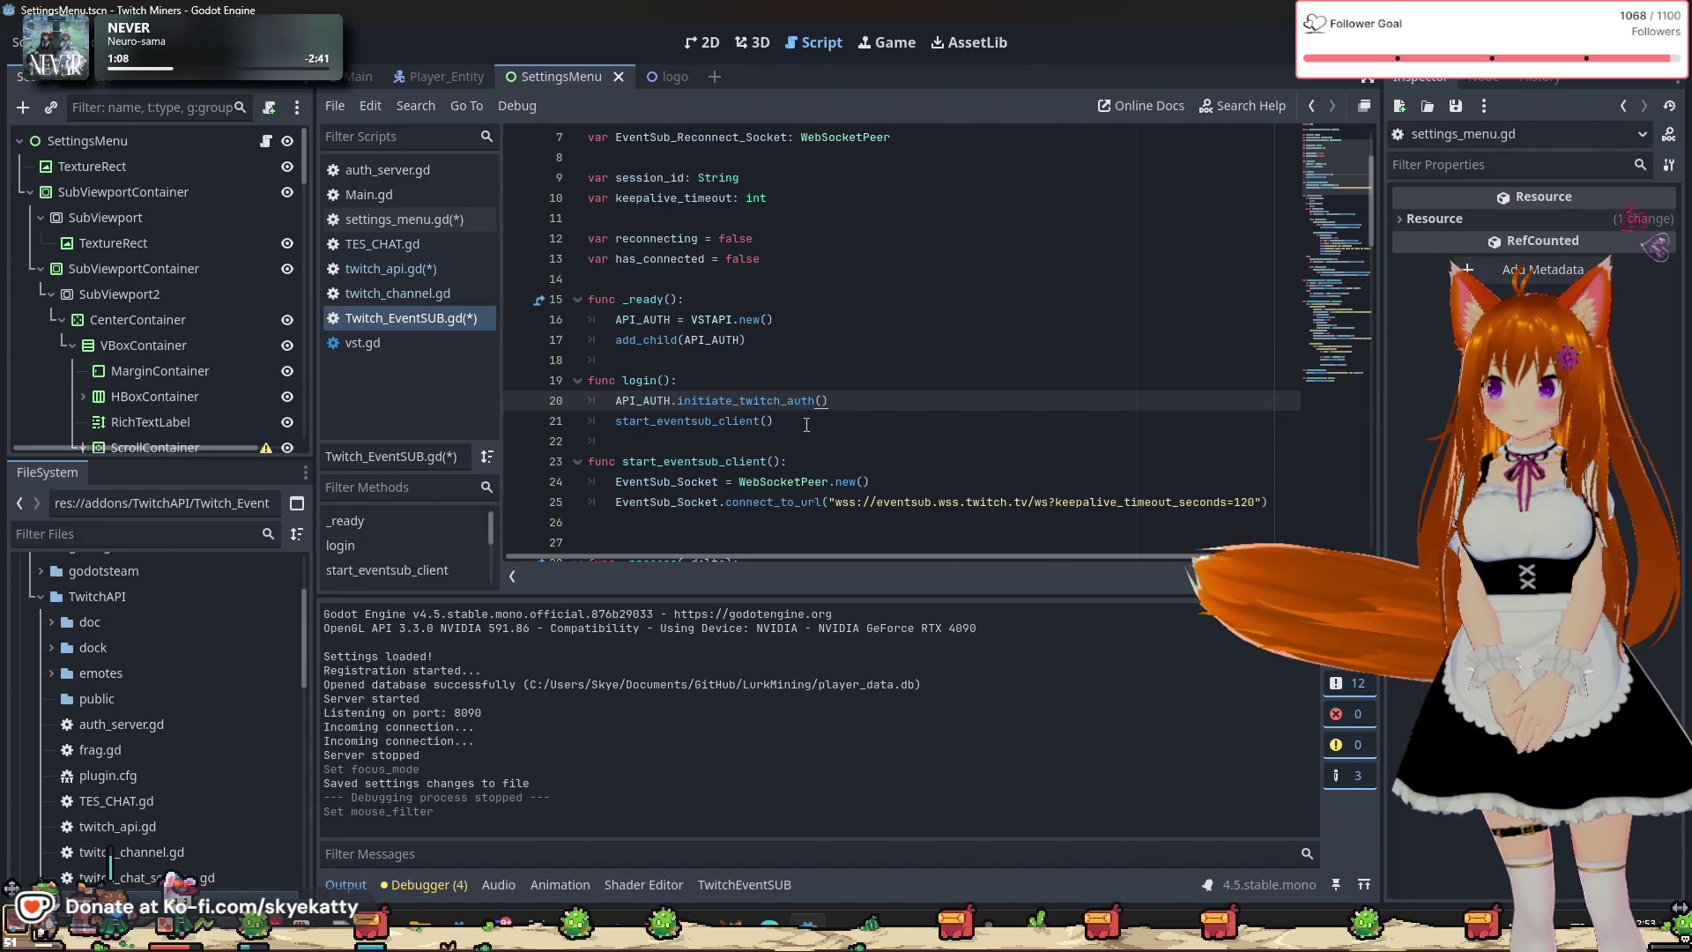
Add a func token_ready(): header above start_eventsub_client(), moving that call into it.
click(749, 339)
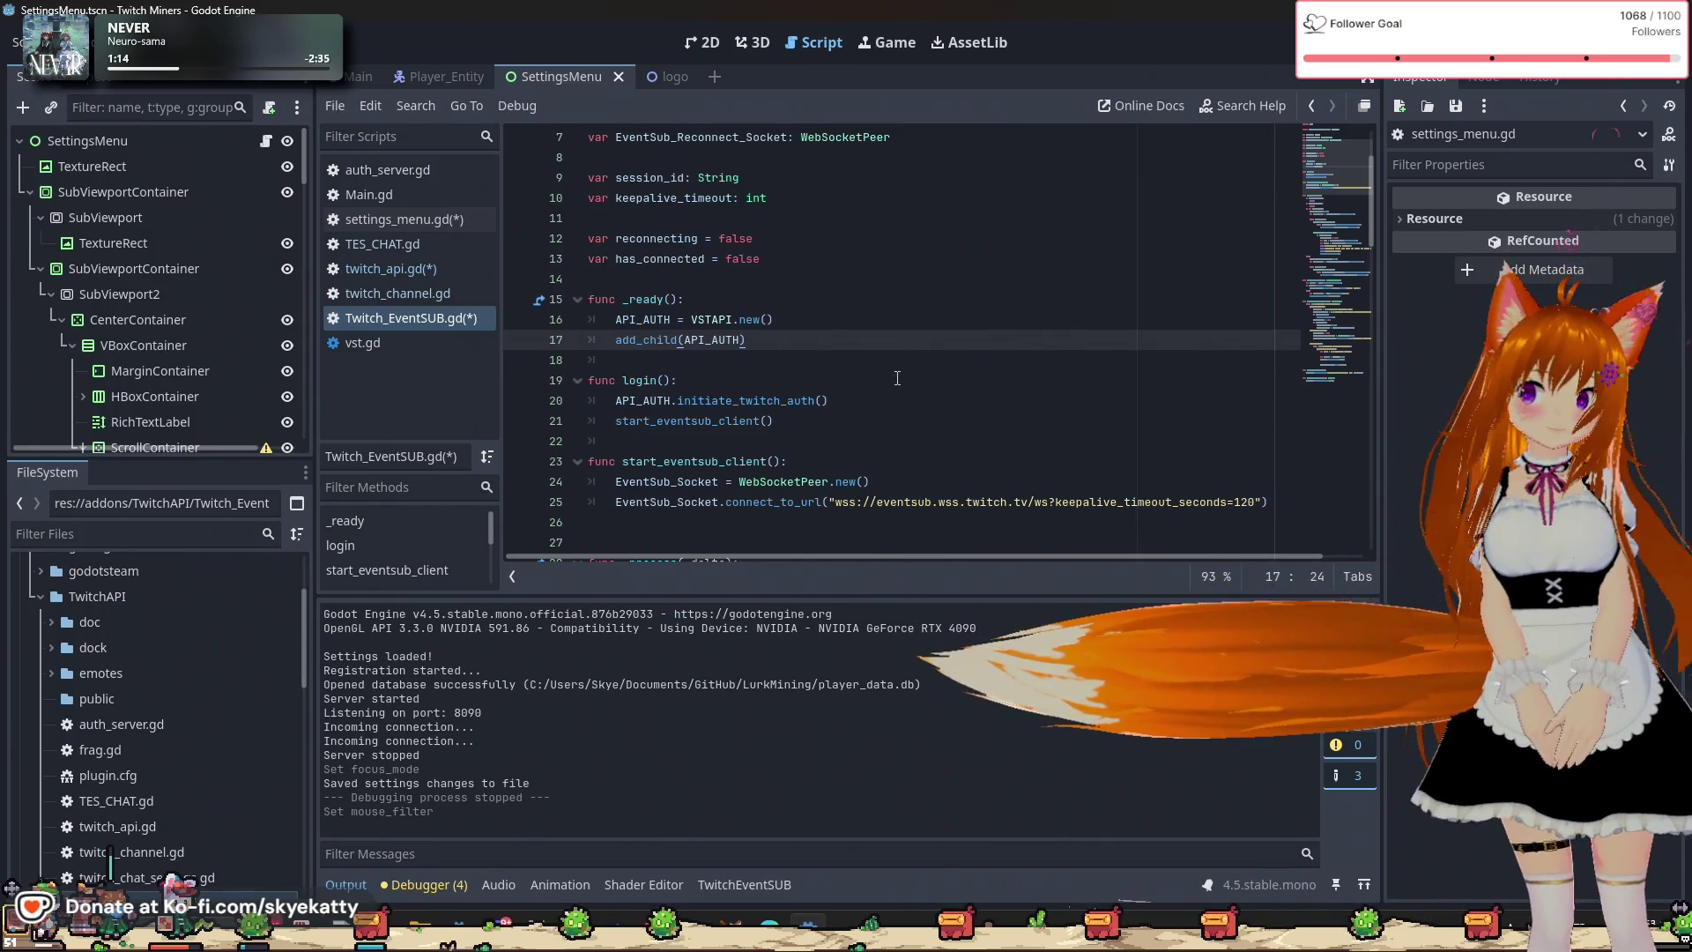
click(618, 420)
key(Return)
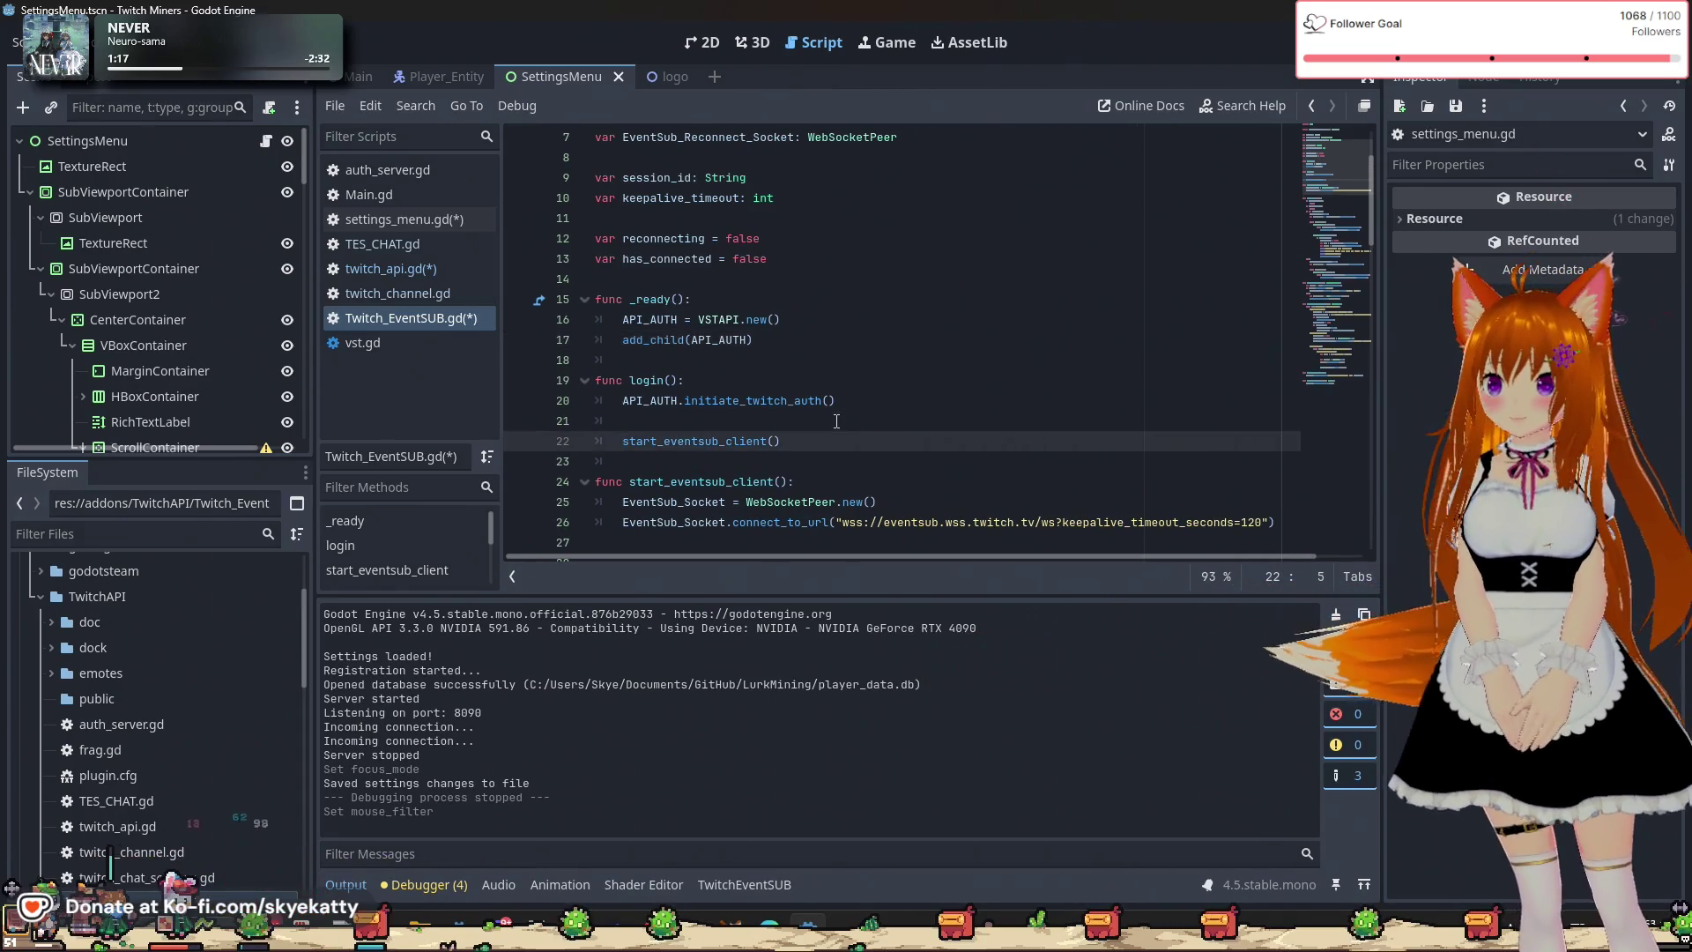
key(BackSpace)
text(unc)
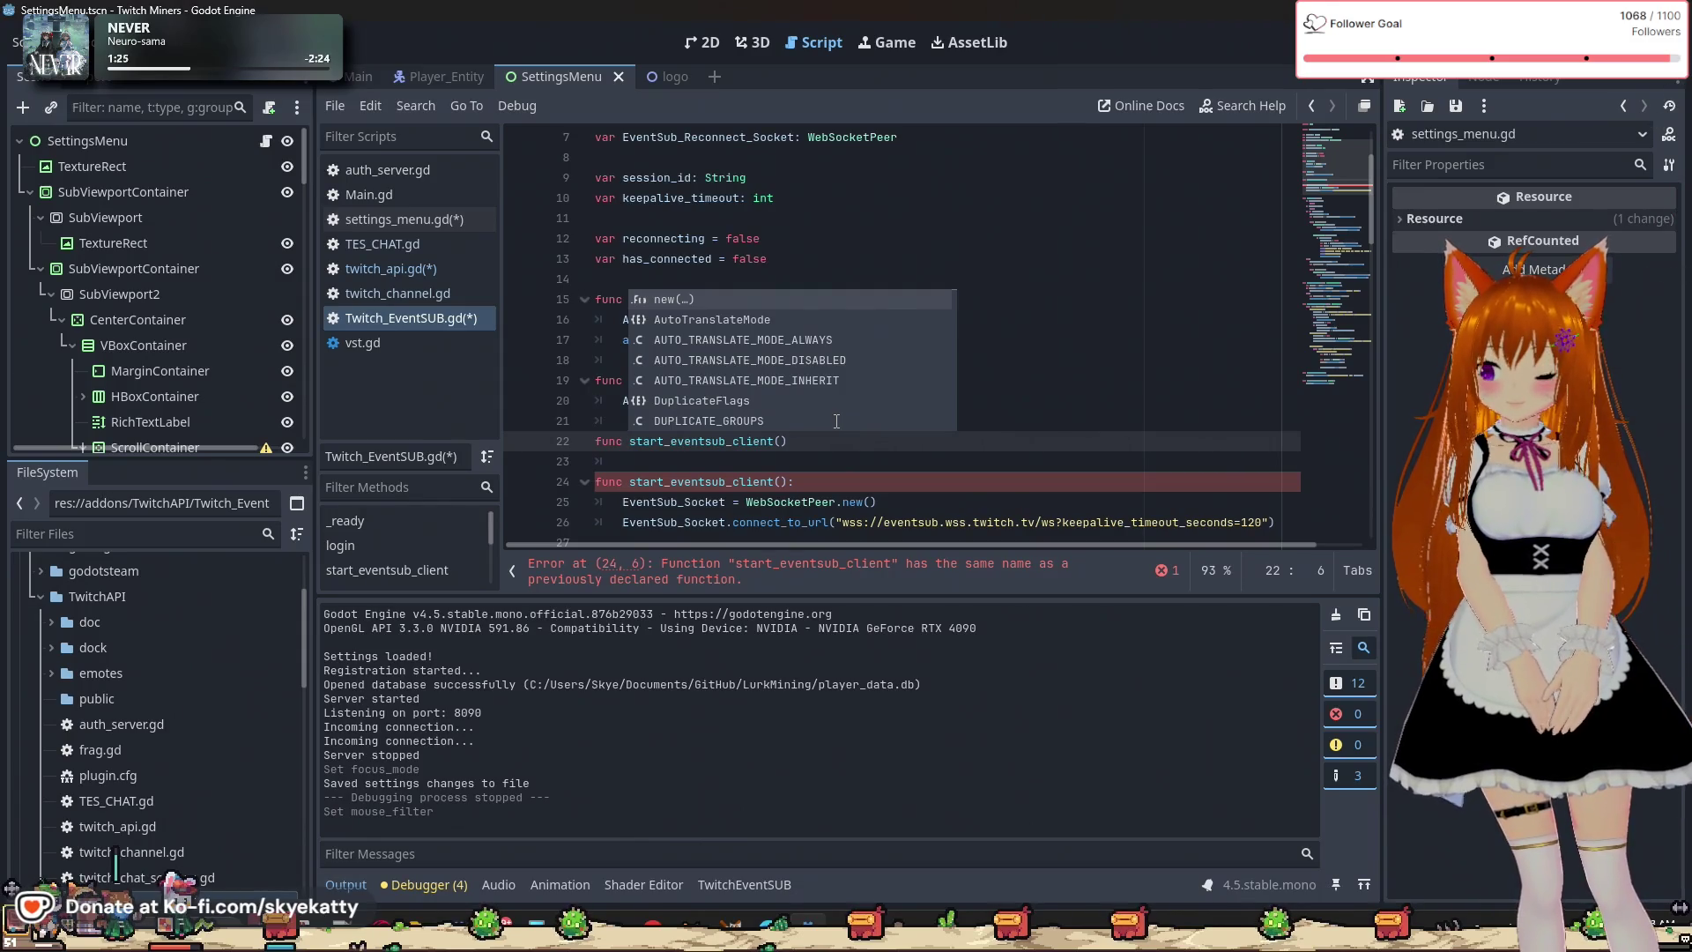
text(token)
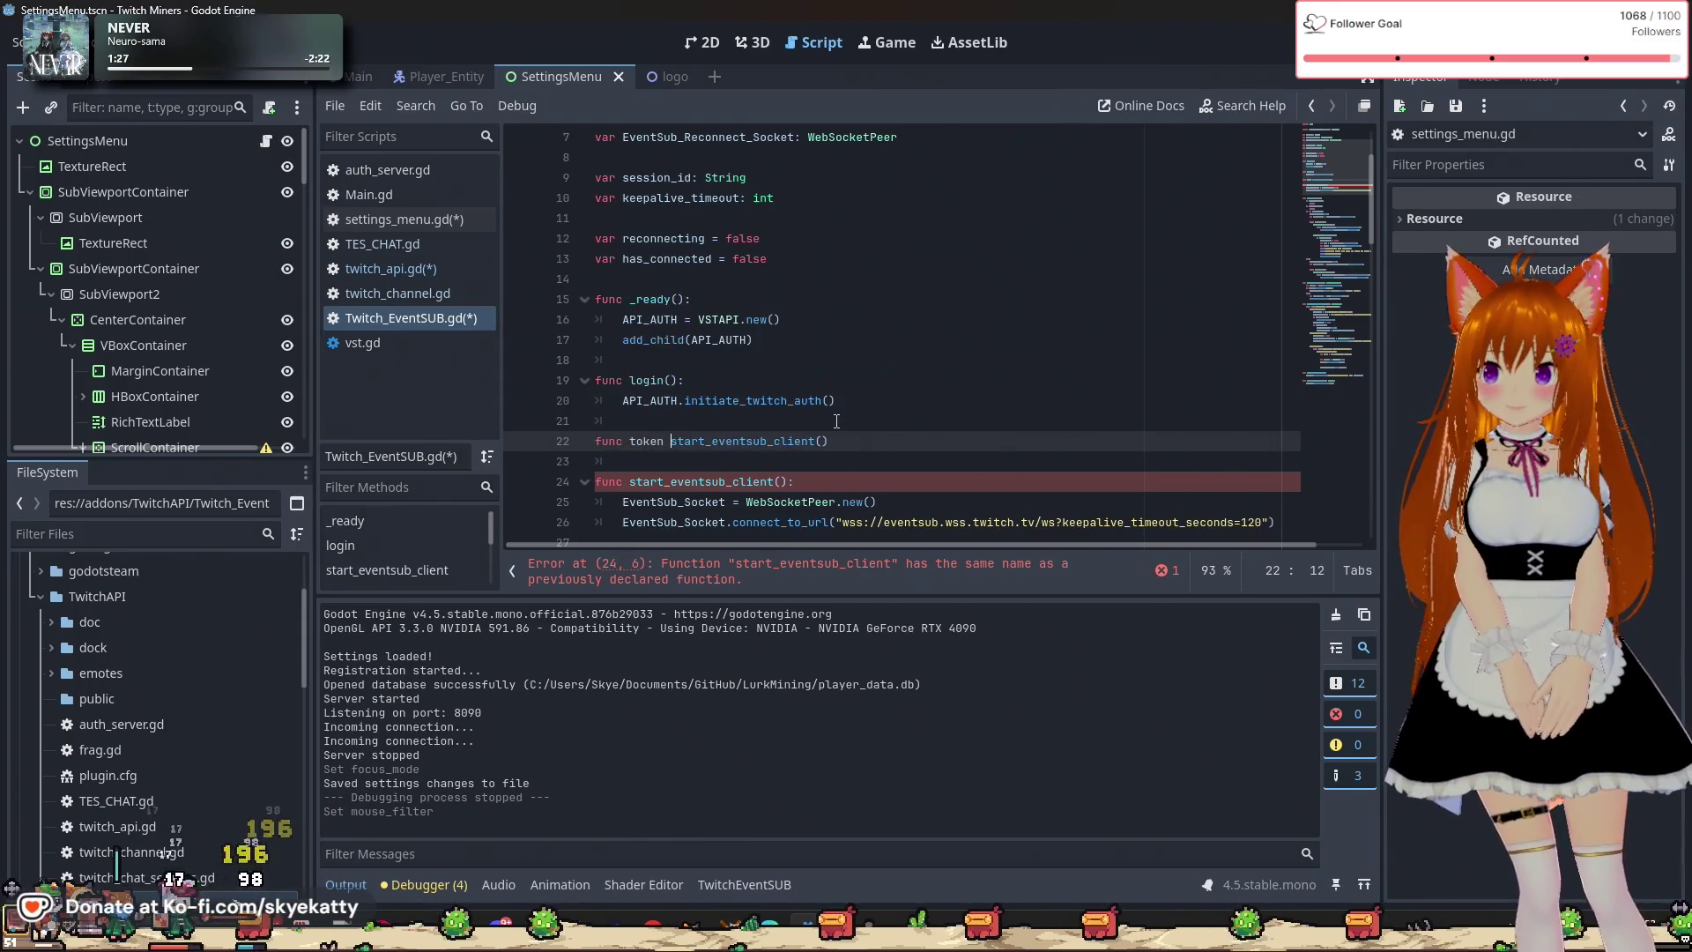
key(BackSpace)
key(BackSpace)
key(BackSpace)
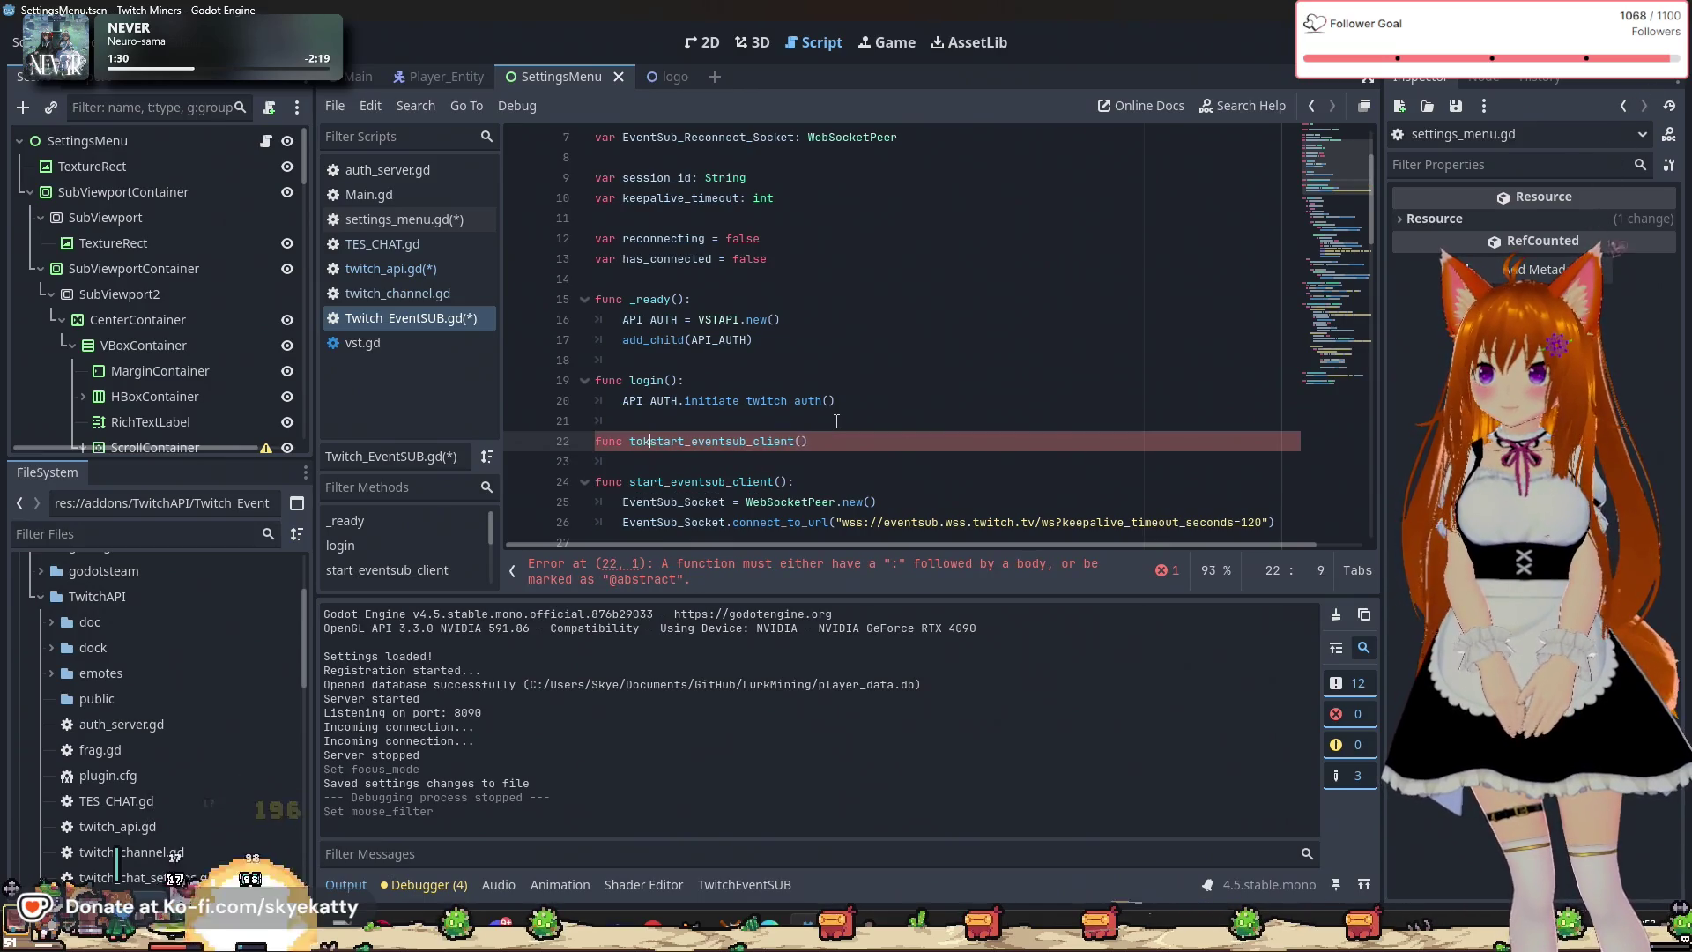
key(BackSpace)
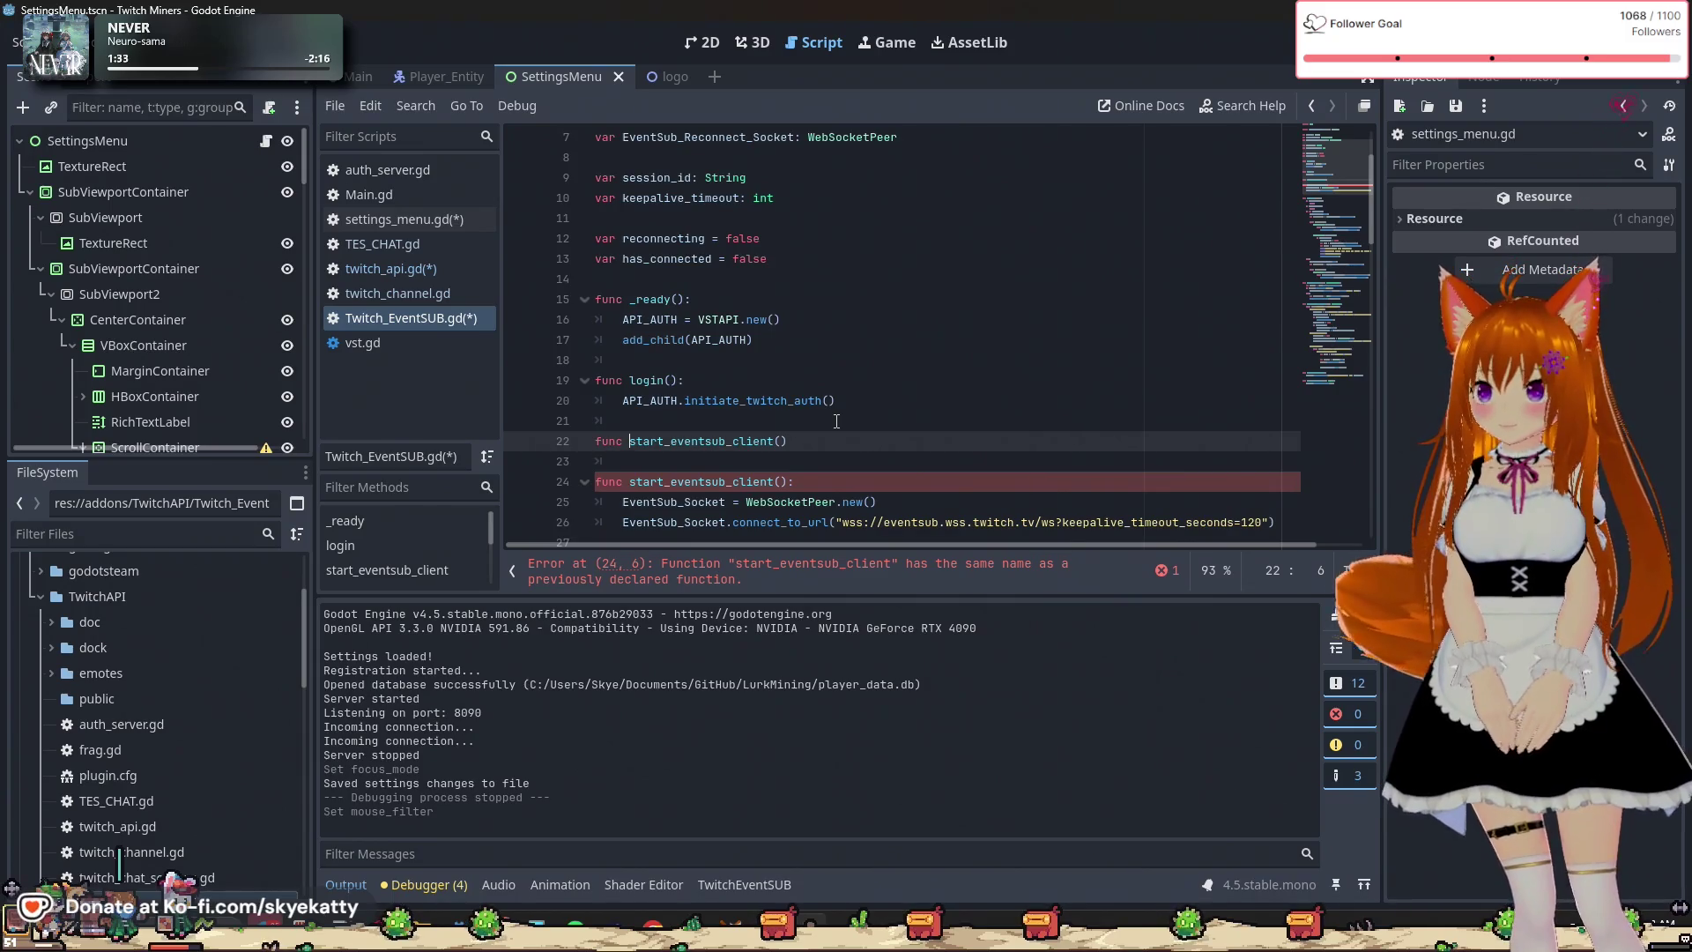
text(token_r)
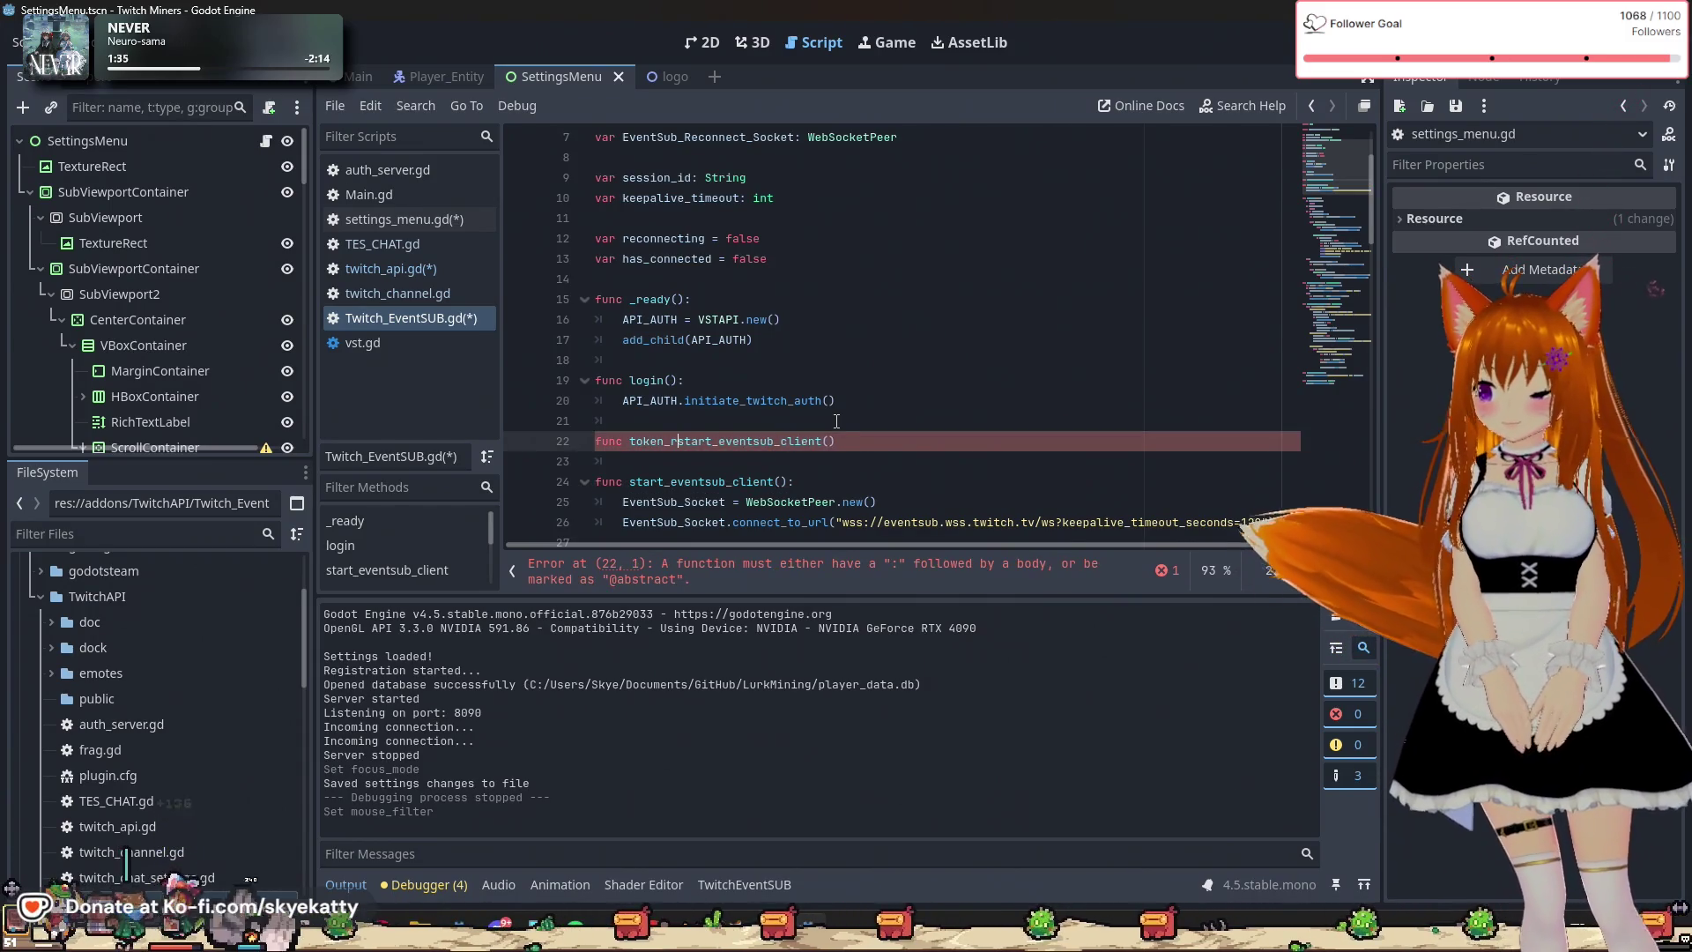
text(eady())
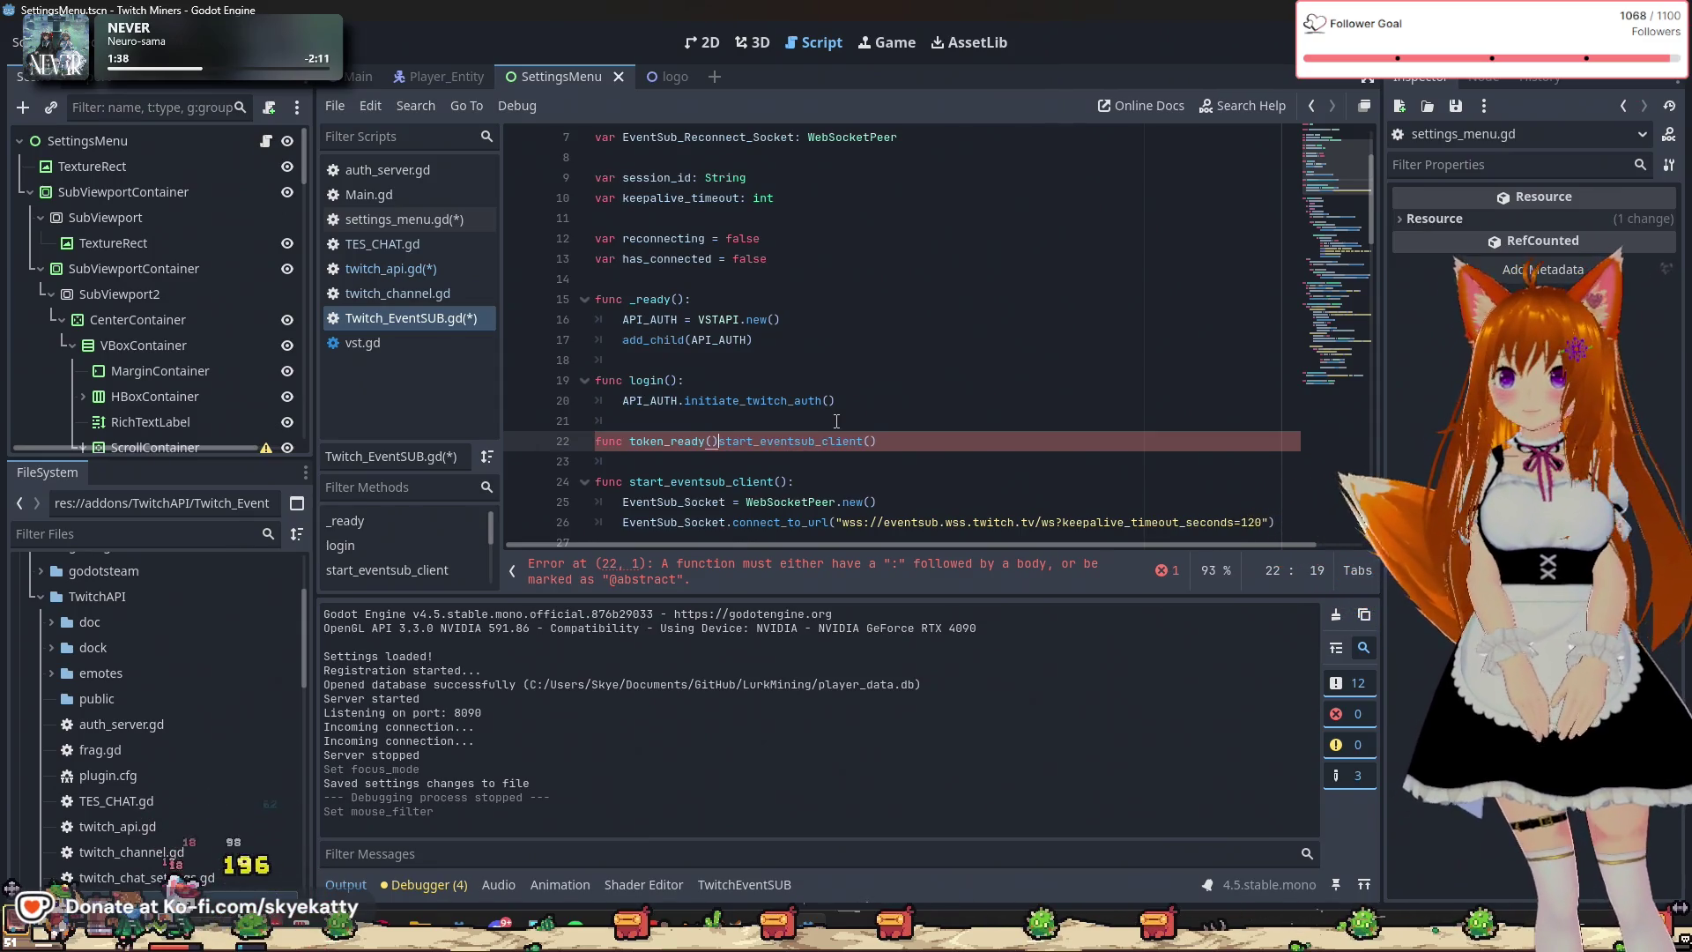
text(:)
key(Return)
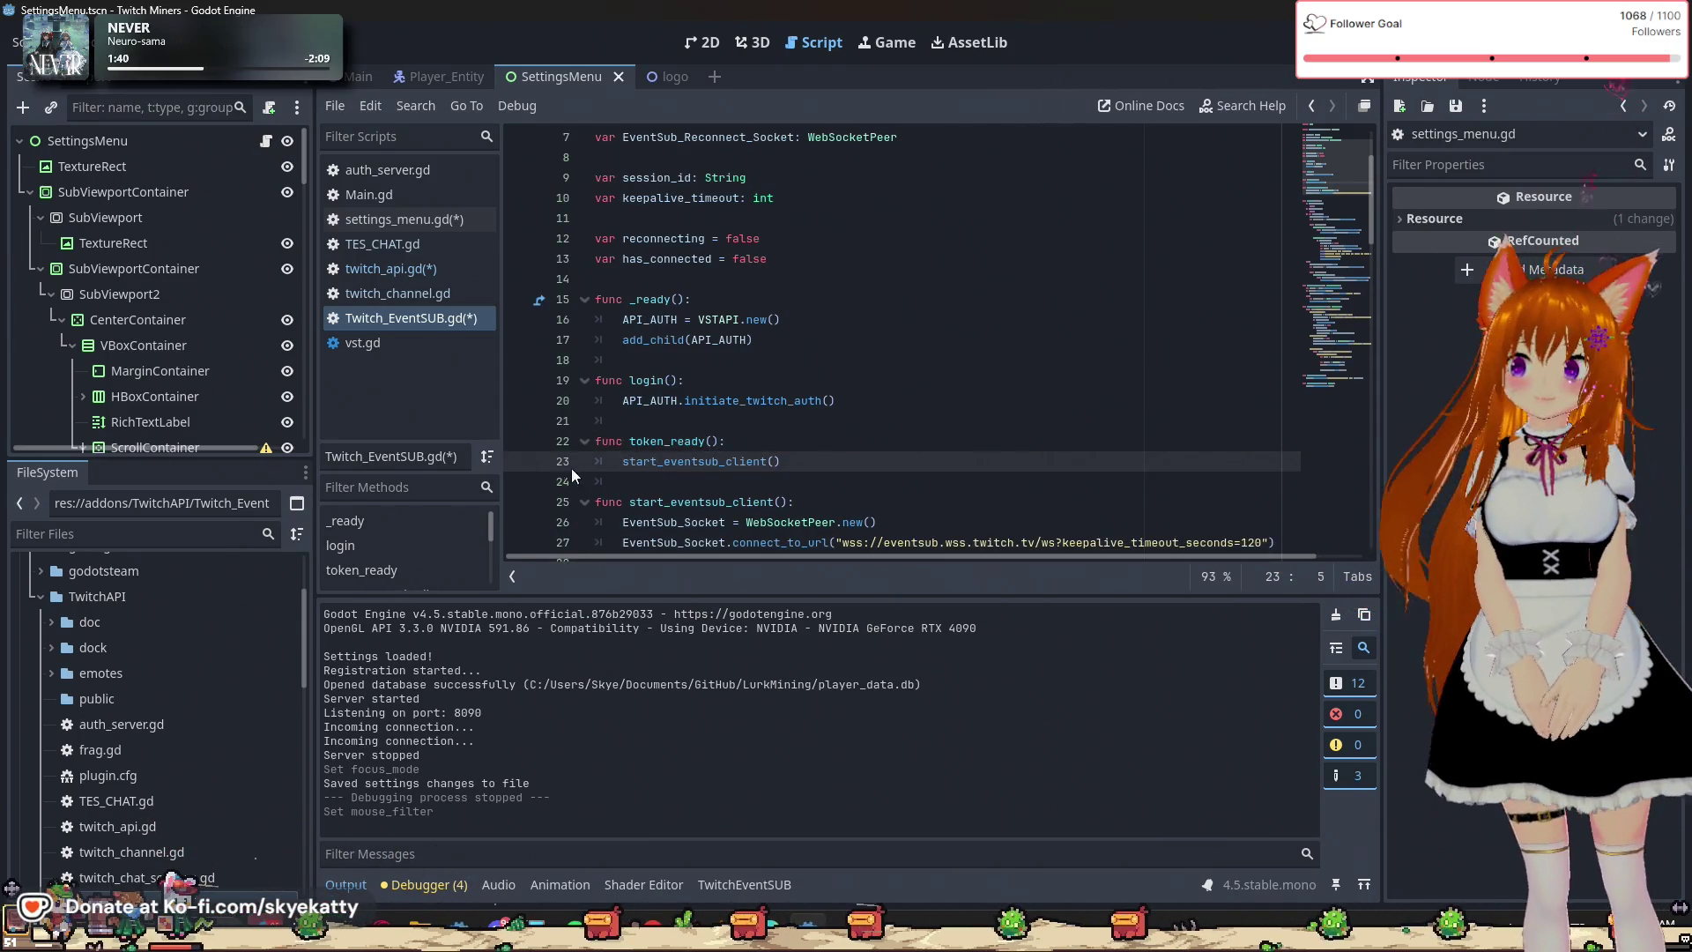
Add a new indented line after add_child(API_AUTH) in _ready.
scroll(830, 440, down, 1)
scroll(687, 396, up, 2)
scroll(705, 388, down, 2)
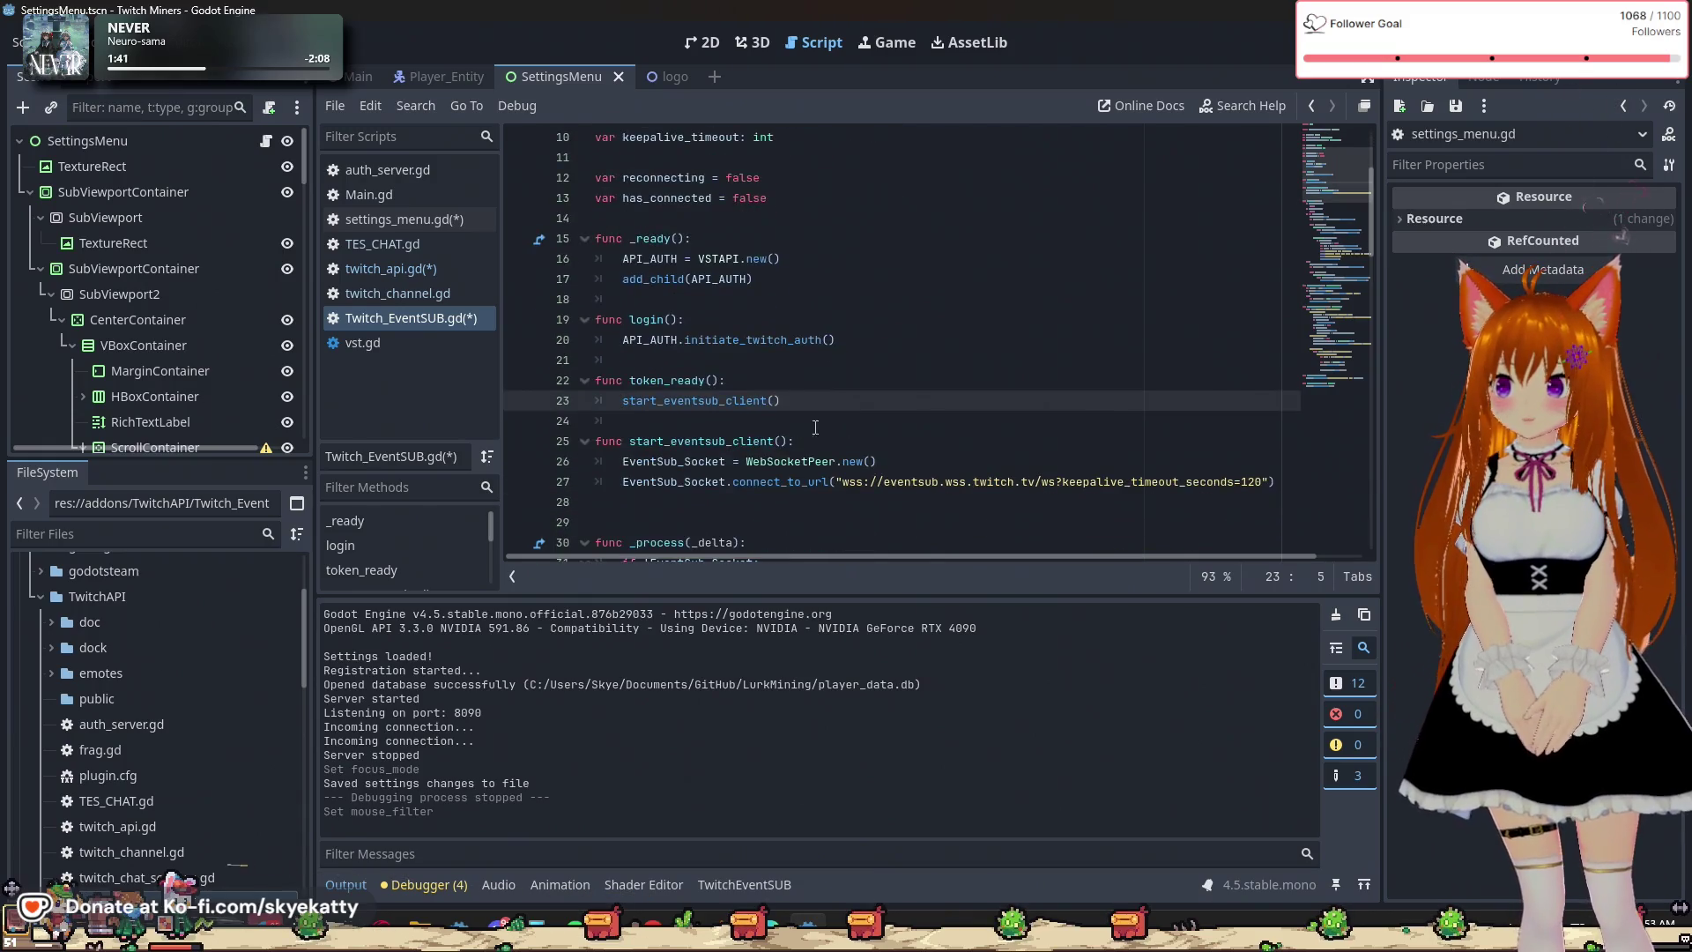
click(740, 380)
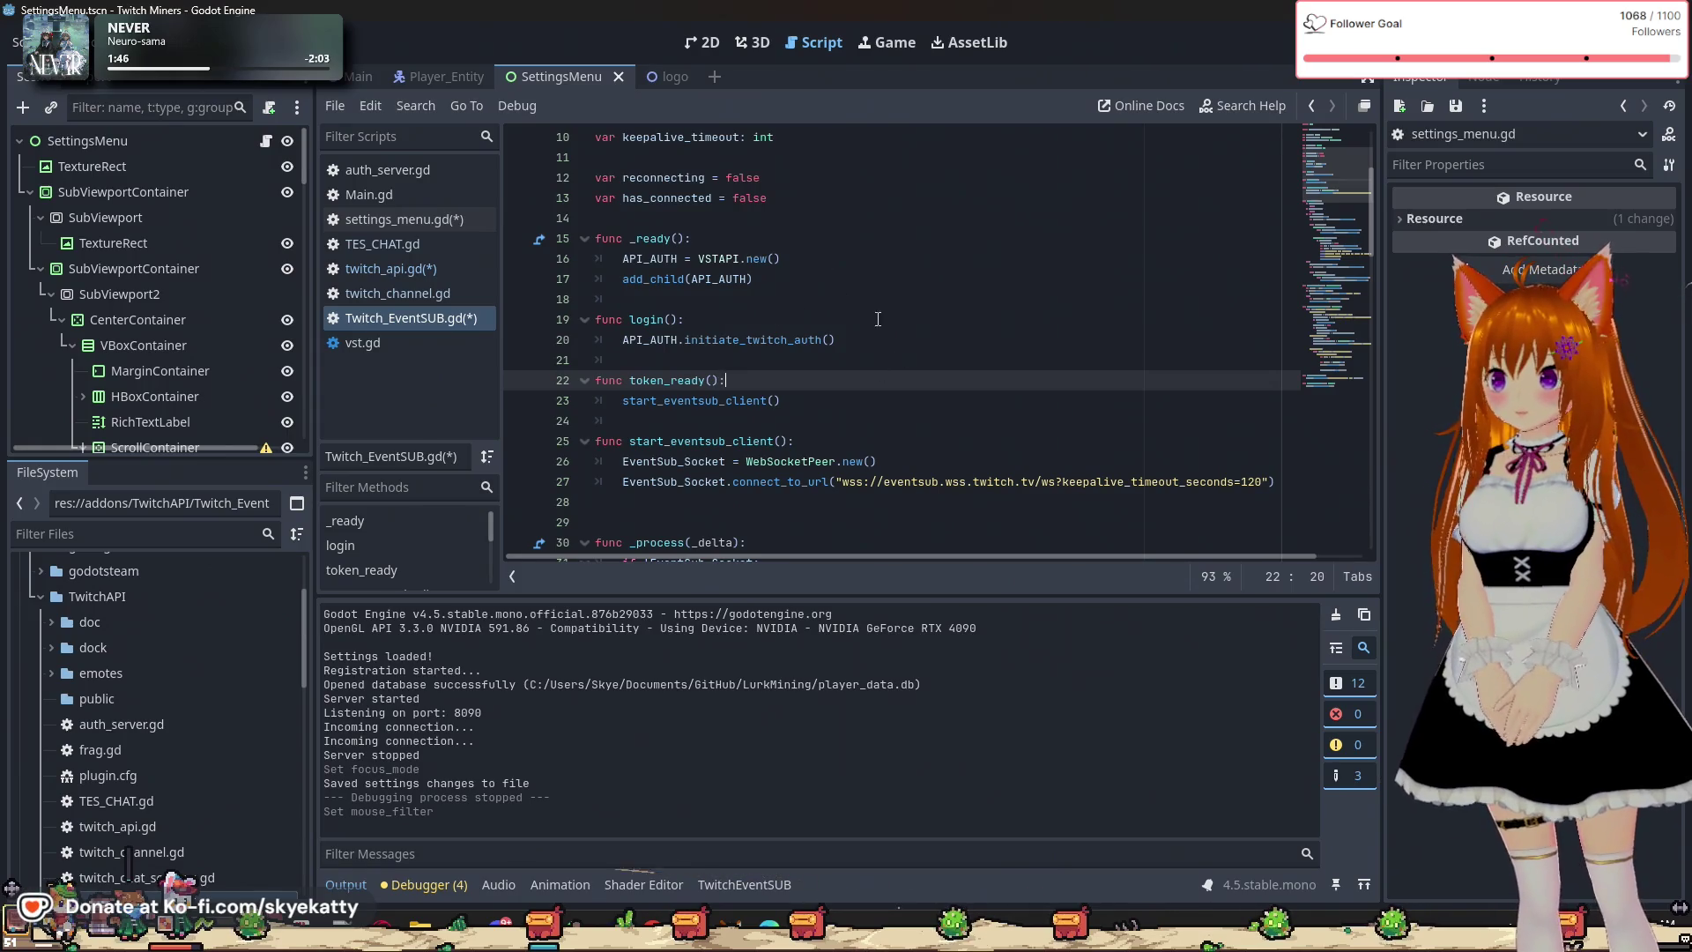
scroll(793, 318, up, 1)
scroll(837, 318, down, 1)
scroll(891, 317, up, 1)
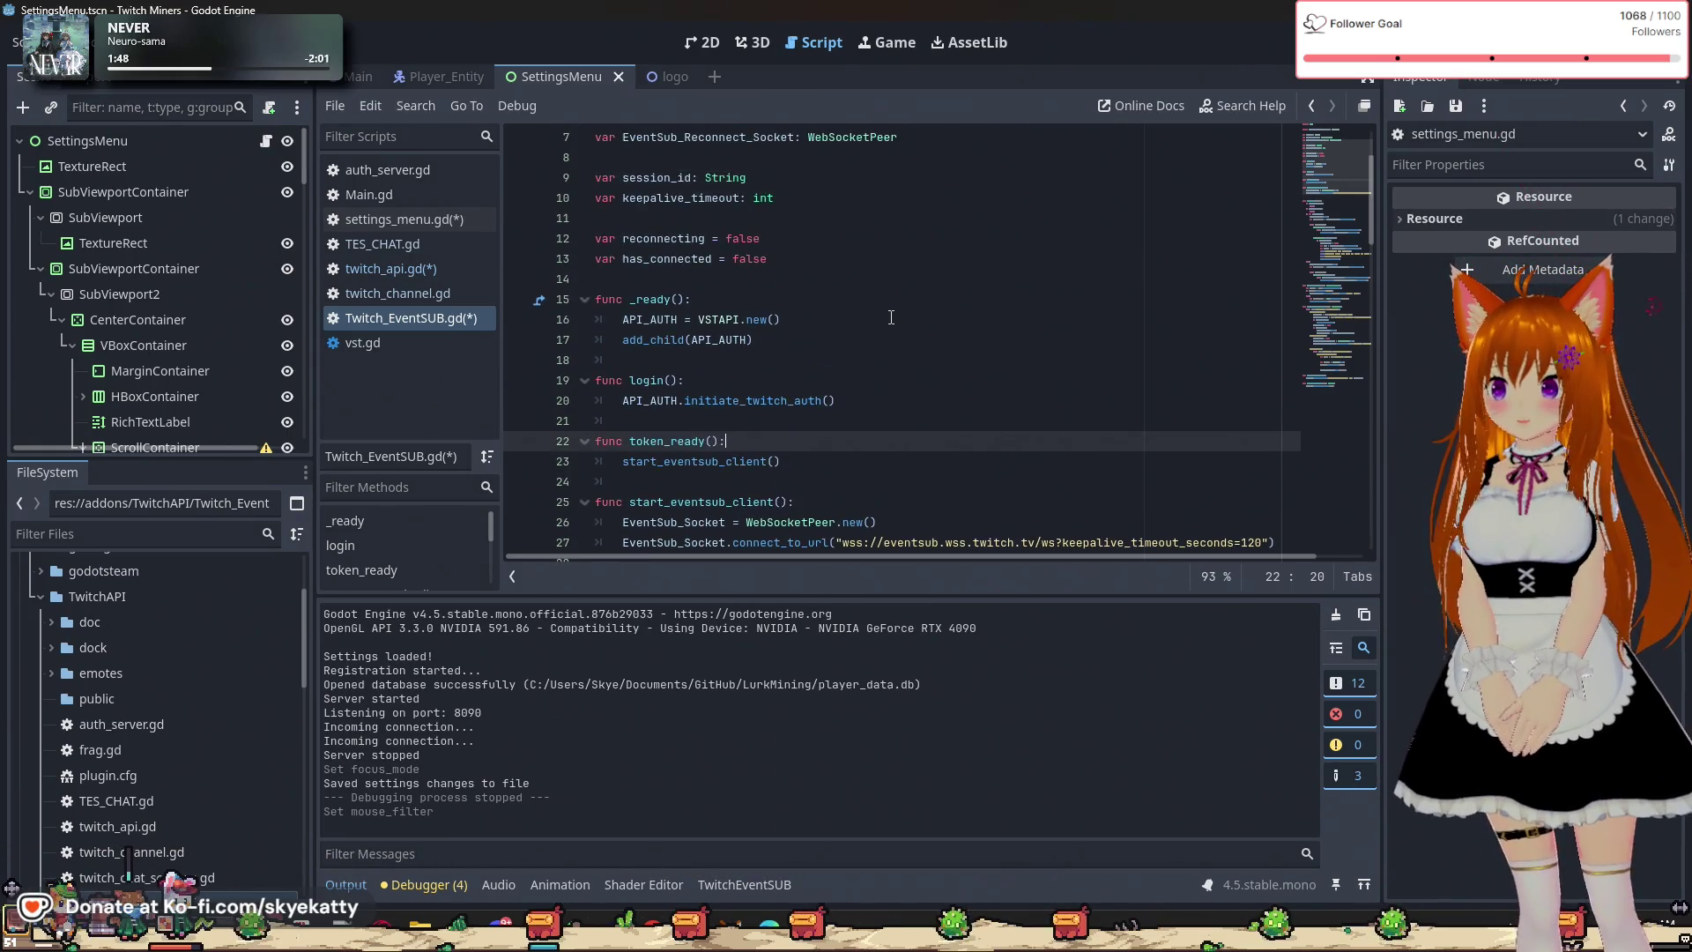
click(765, 343)
key(Return)
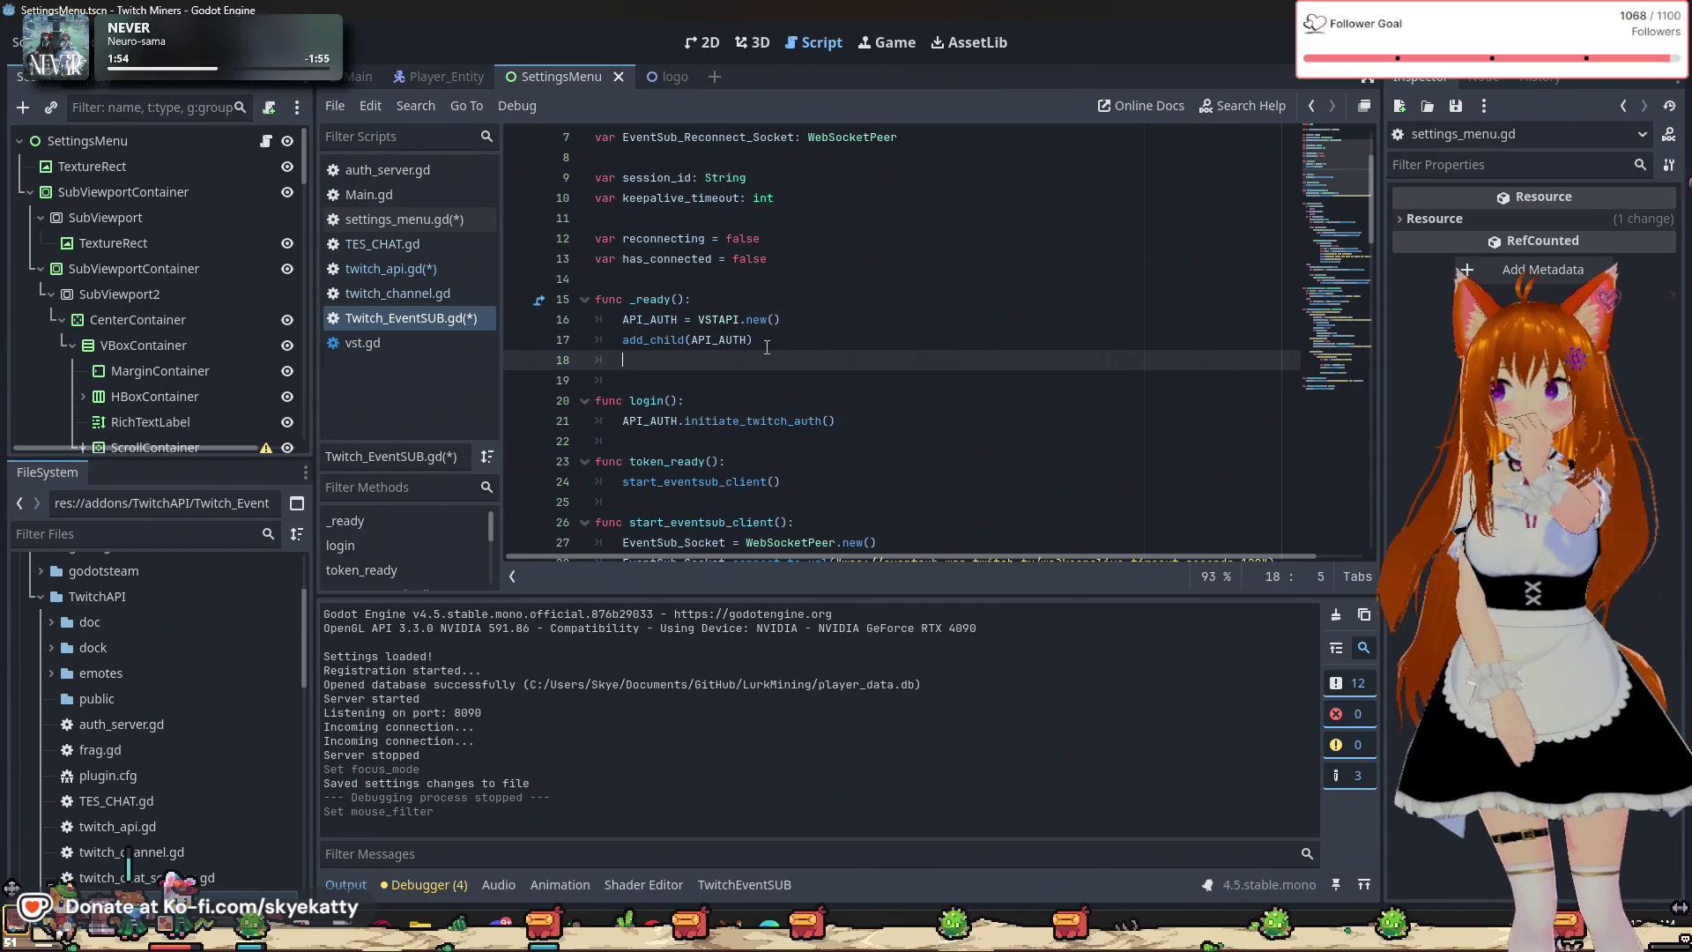
scroll(756, 269, up, 2)
scroll(749, 261, down, 1)
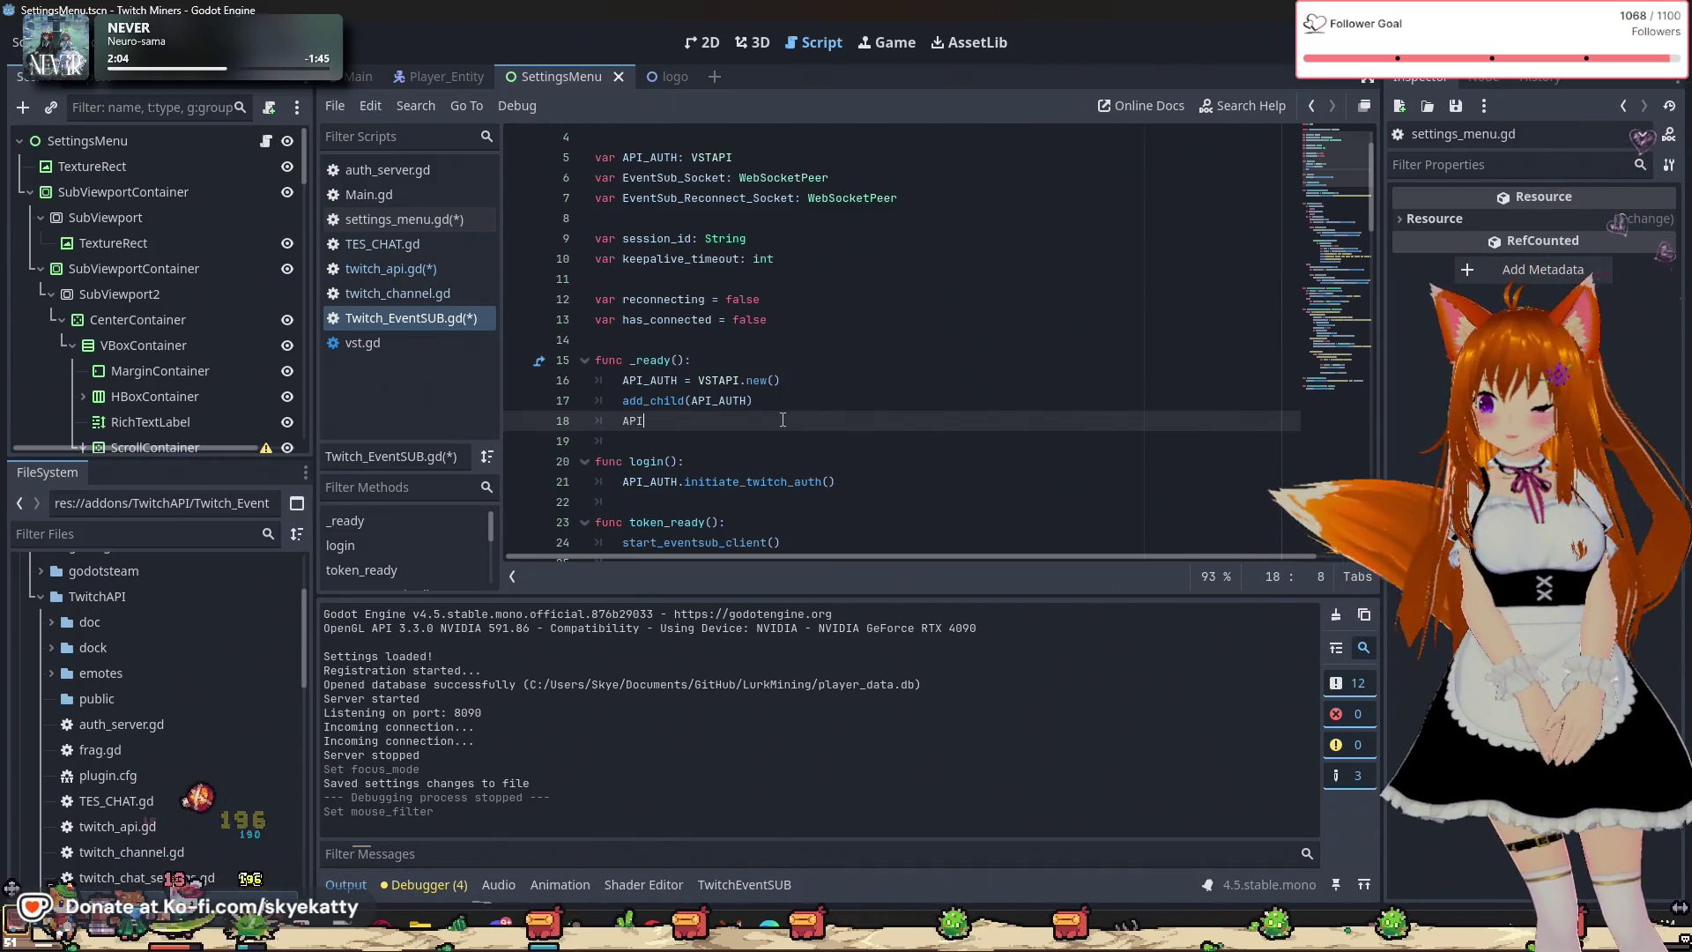
text(API_)
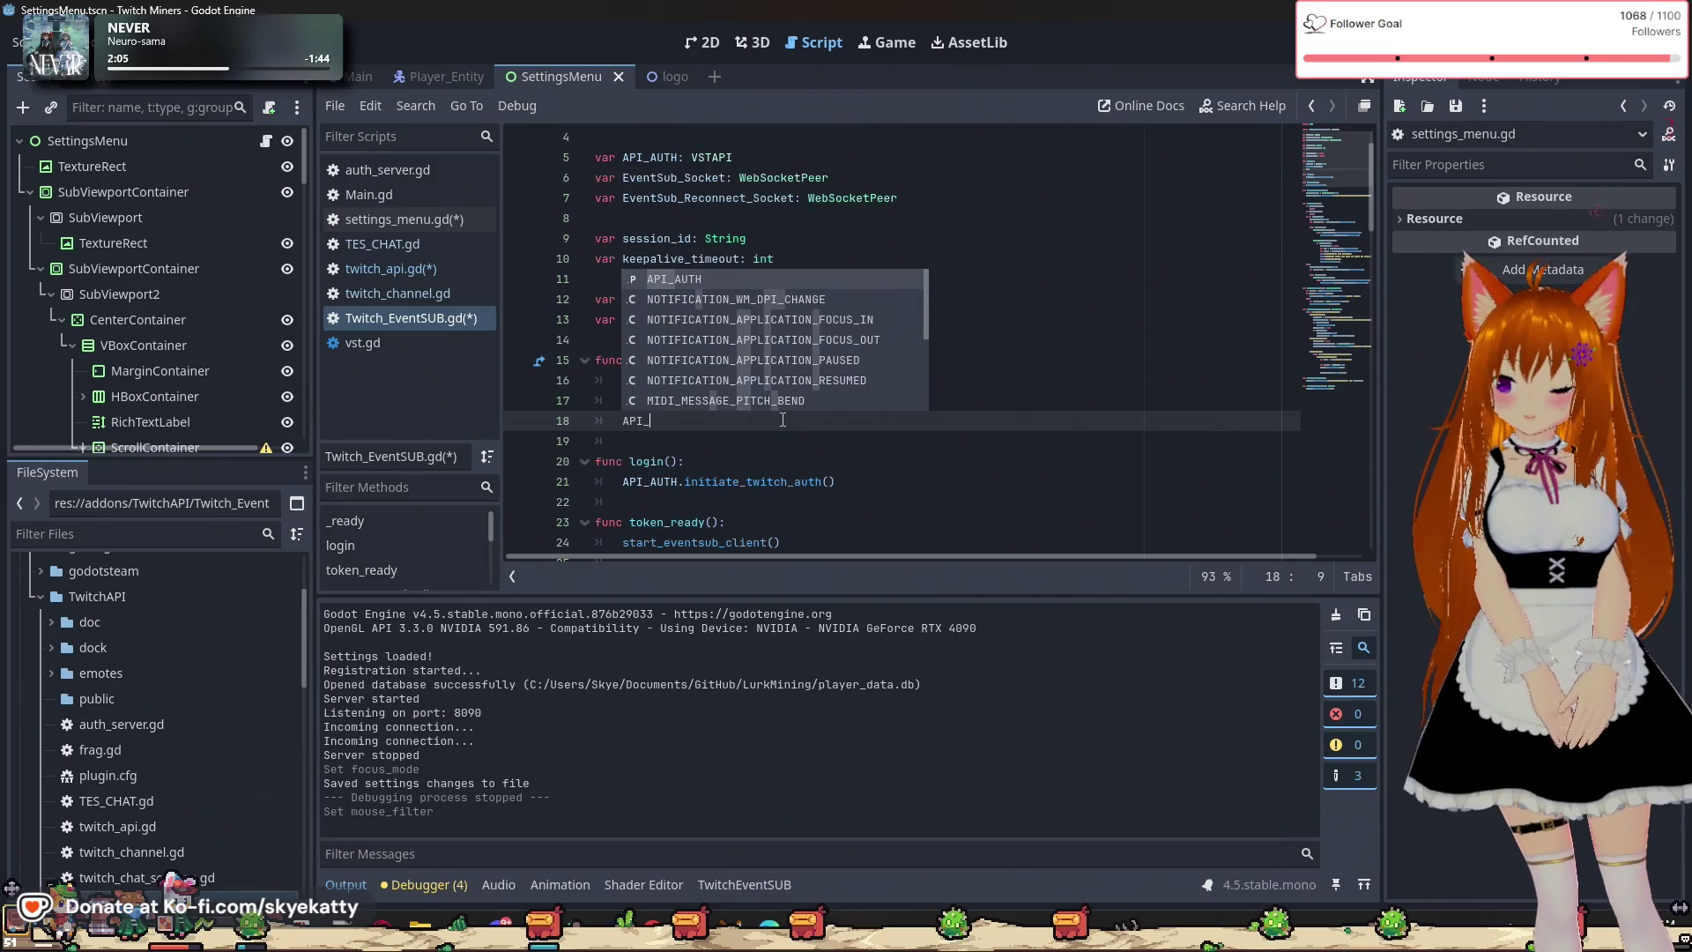
key(Return)
text(.co)
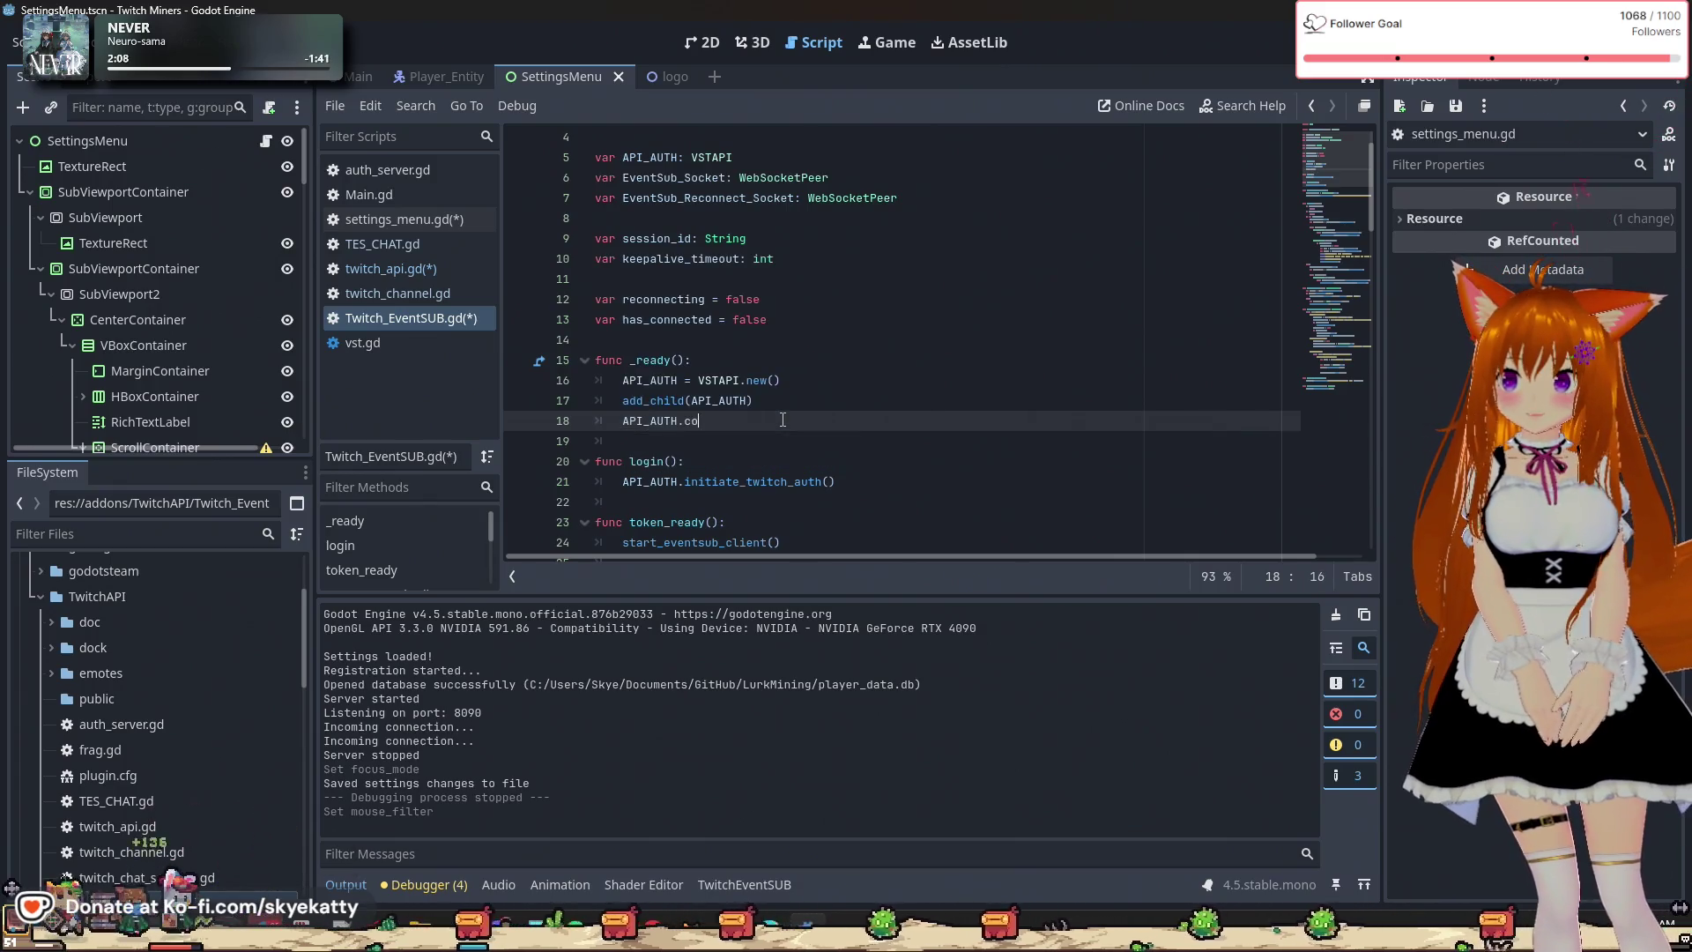
text(nnect()
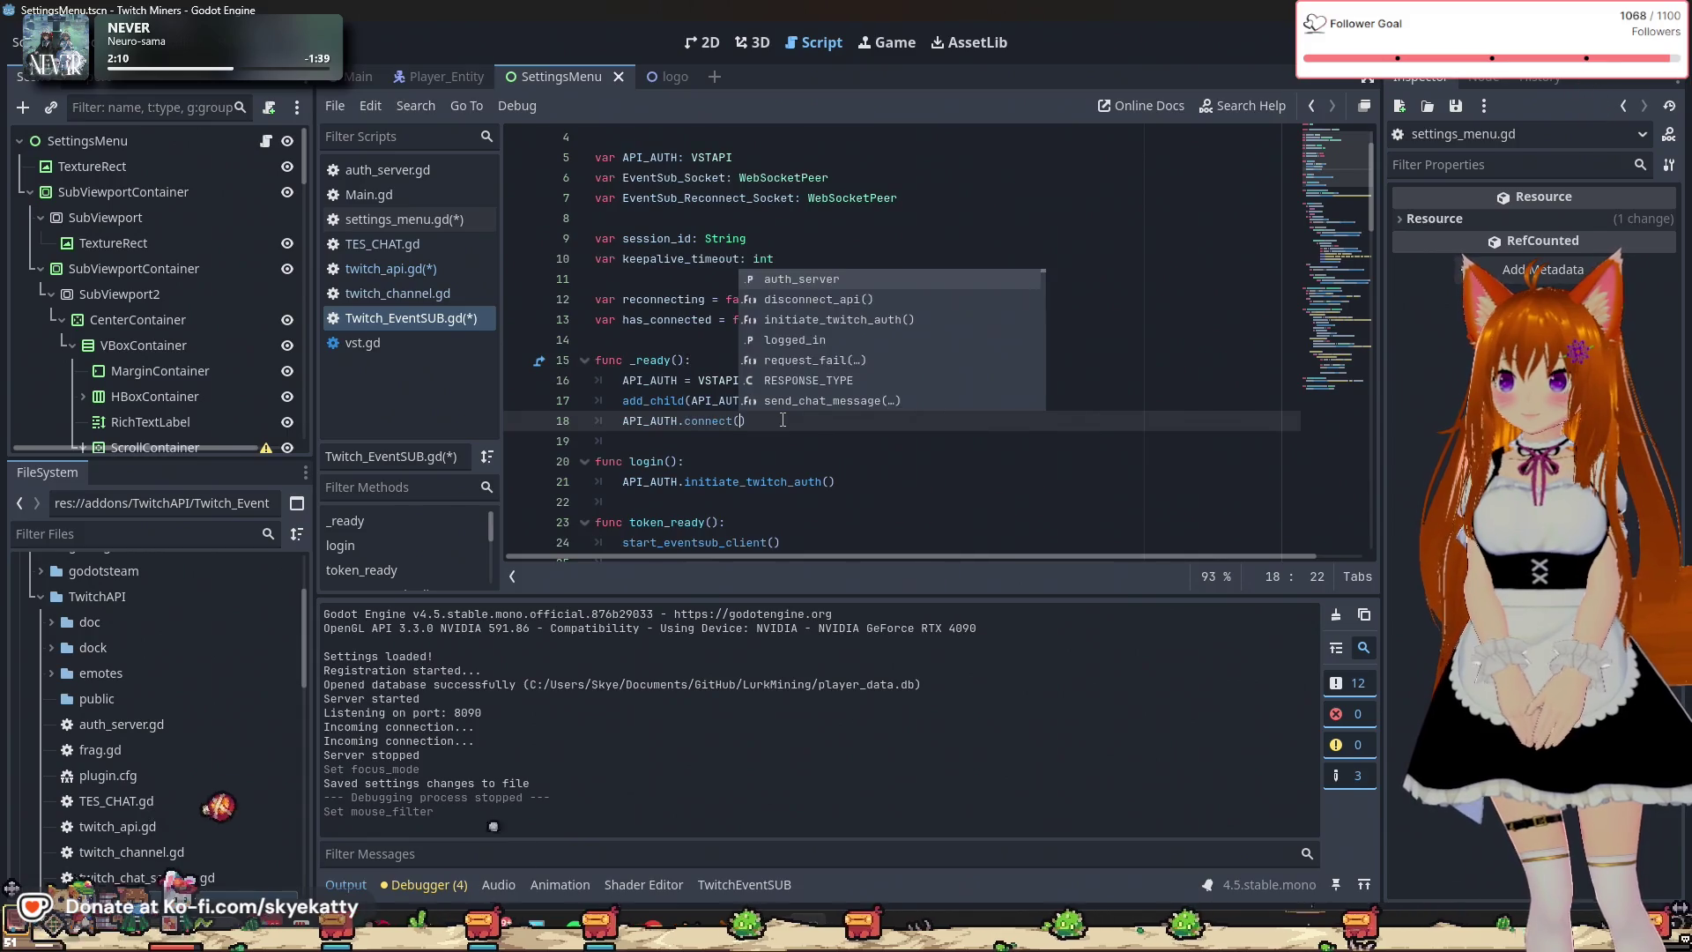
key(Return)
text("token_)
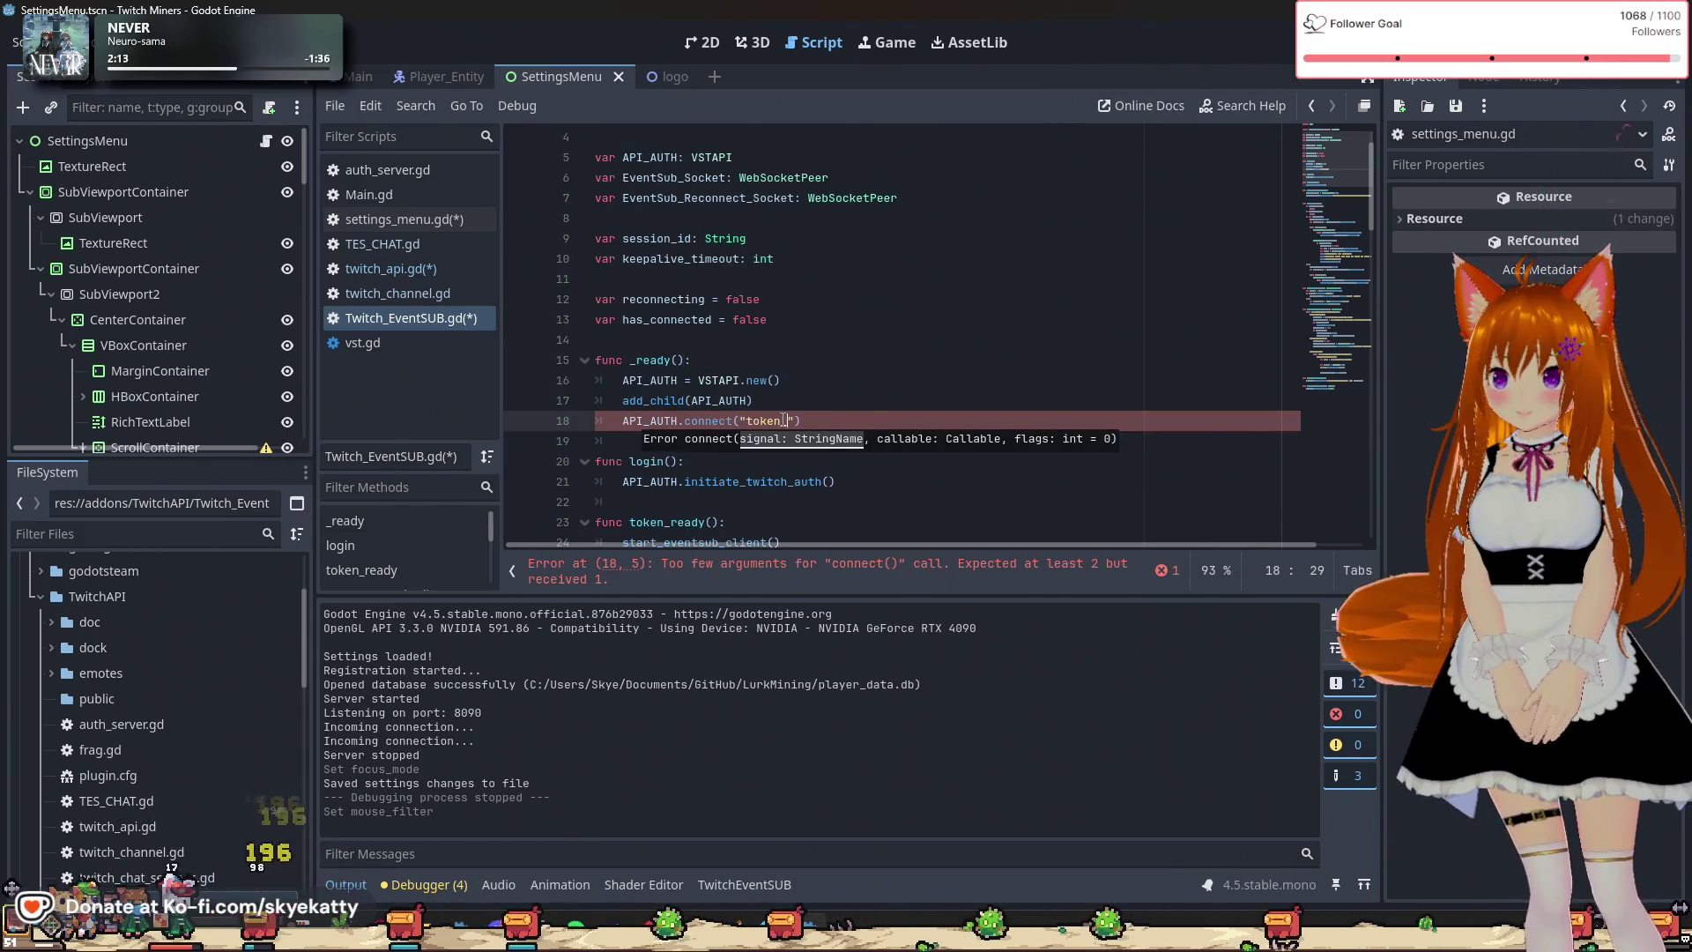
text(recieved)
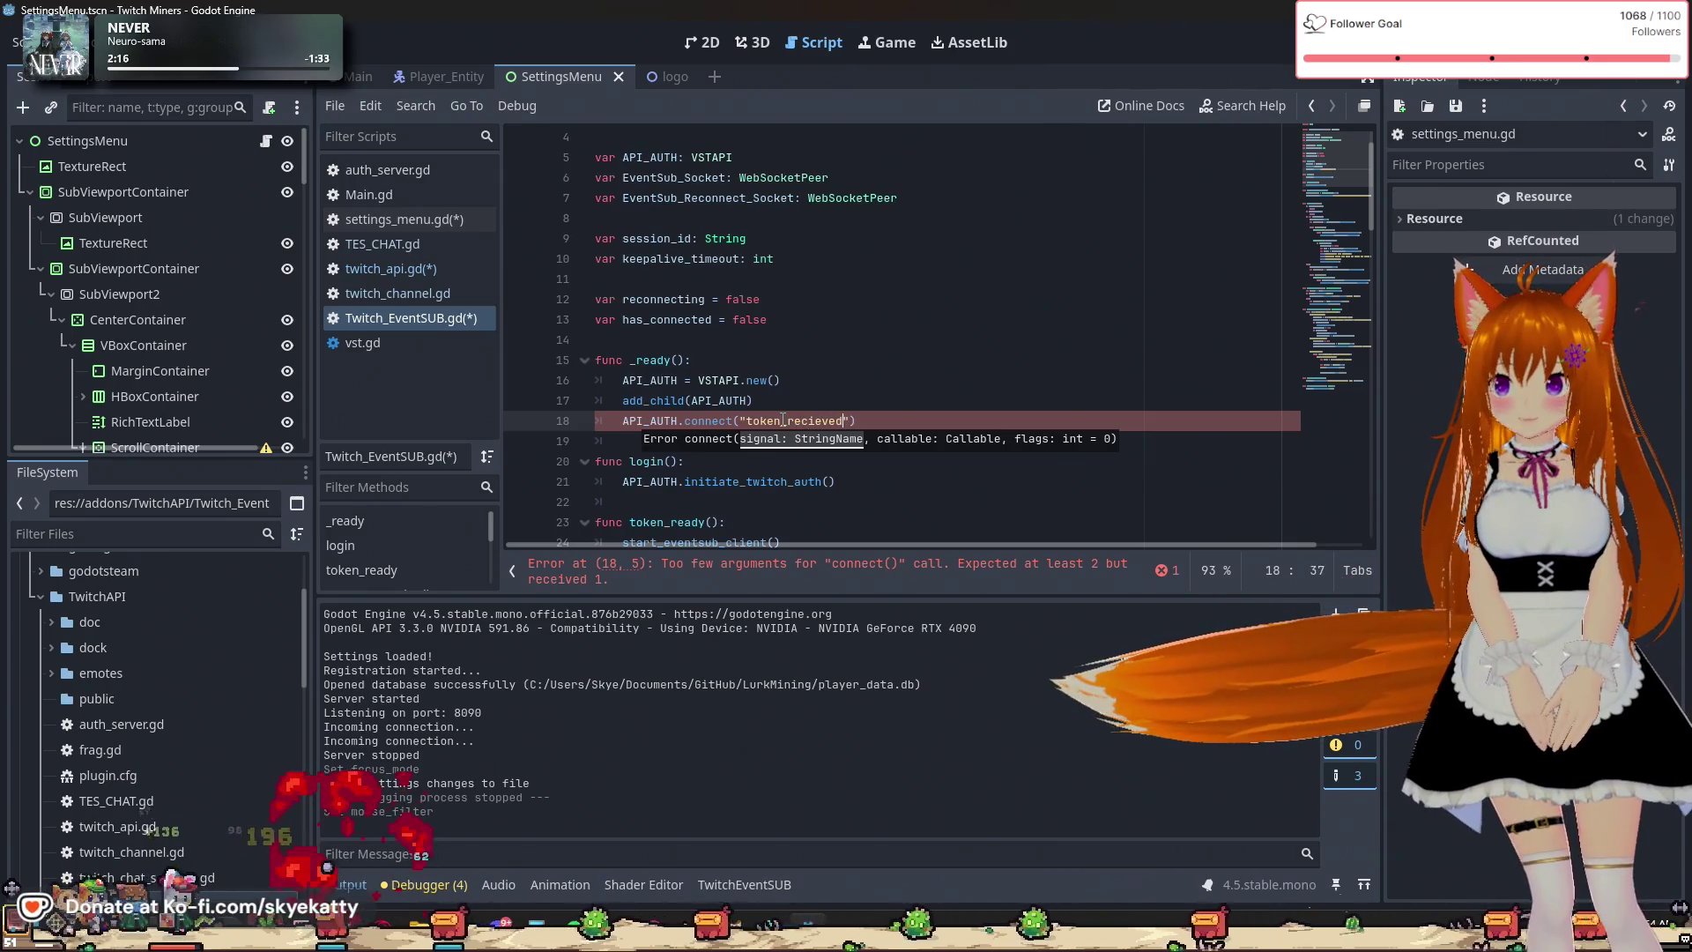
text(", )
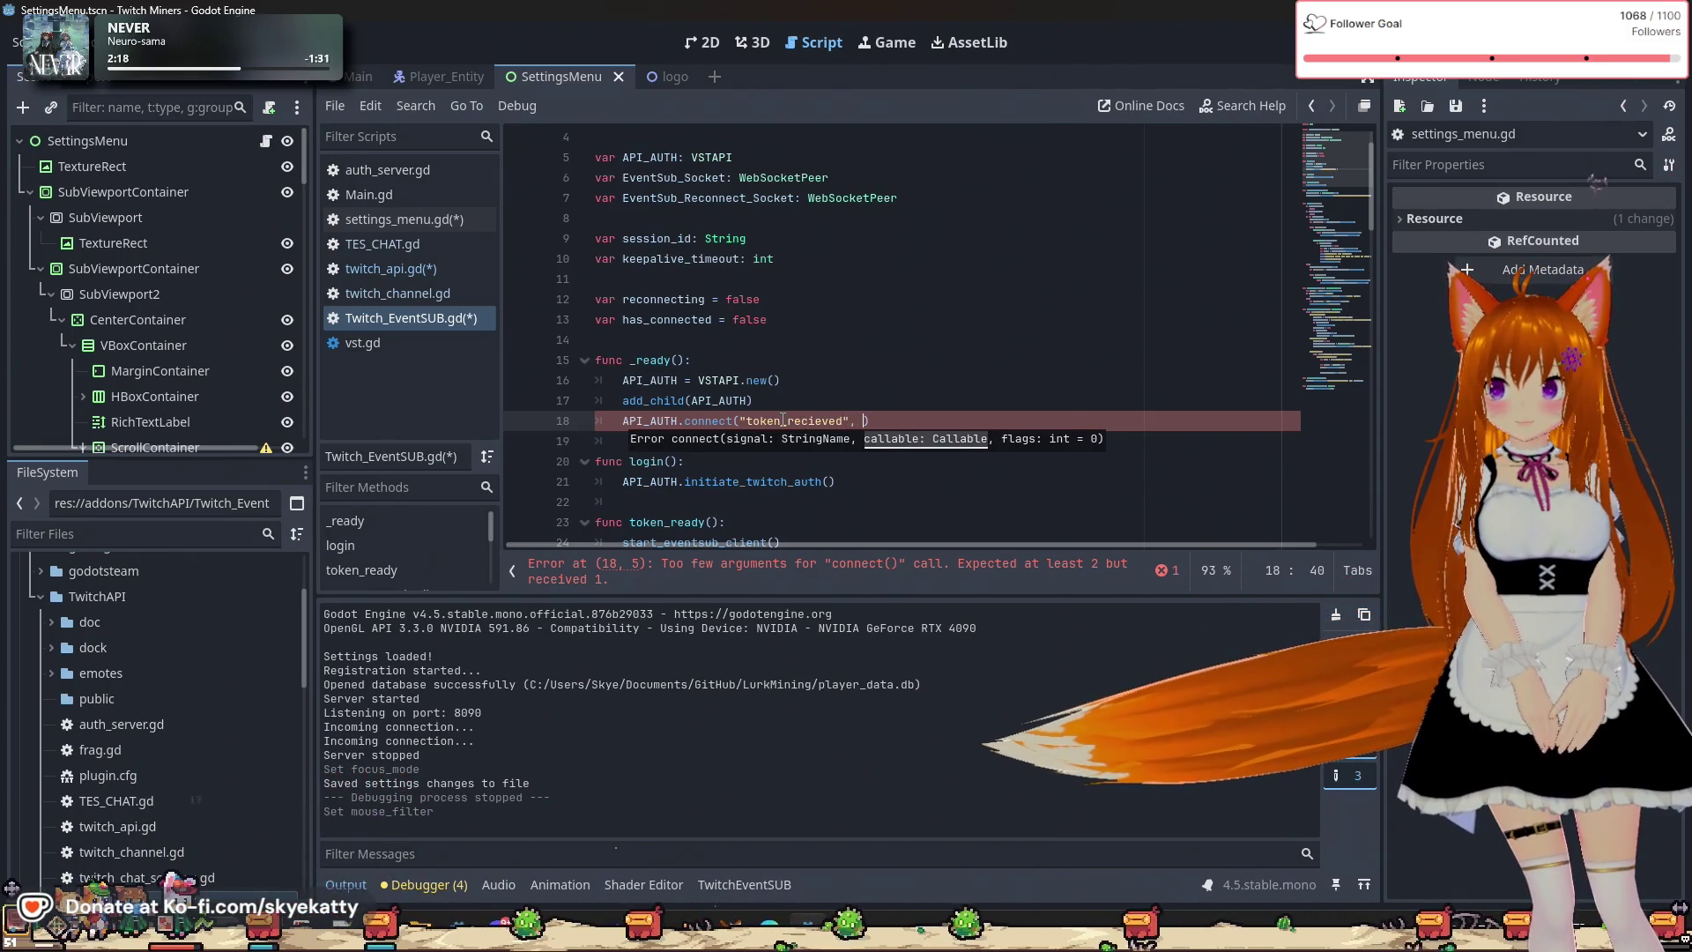
text(token)
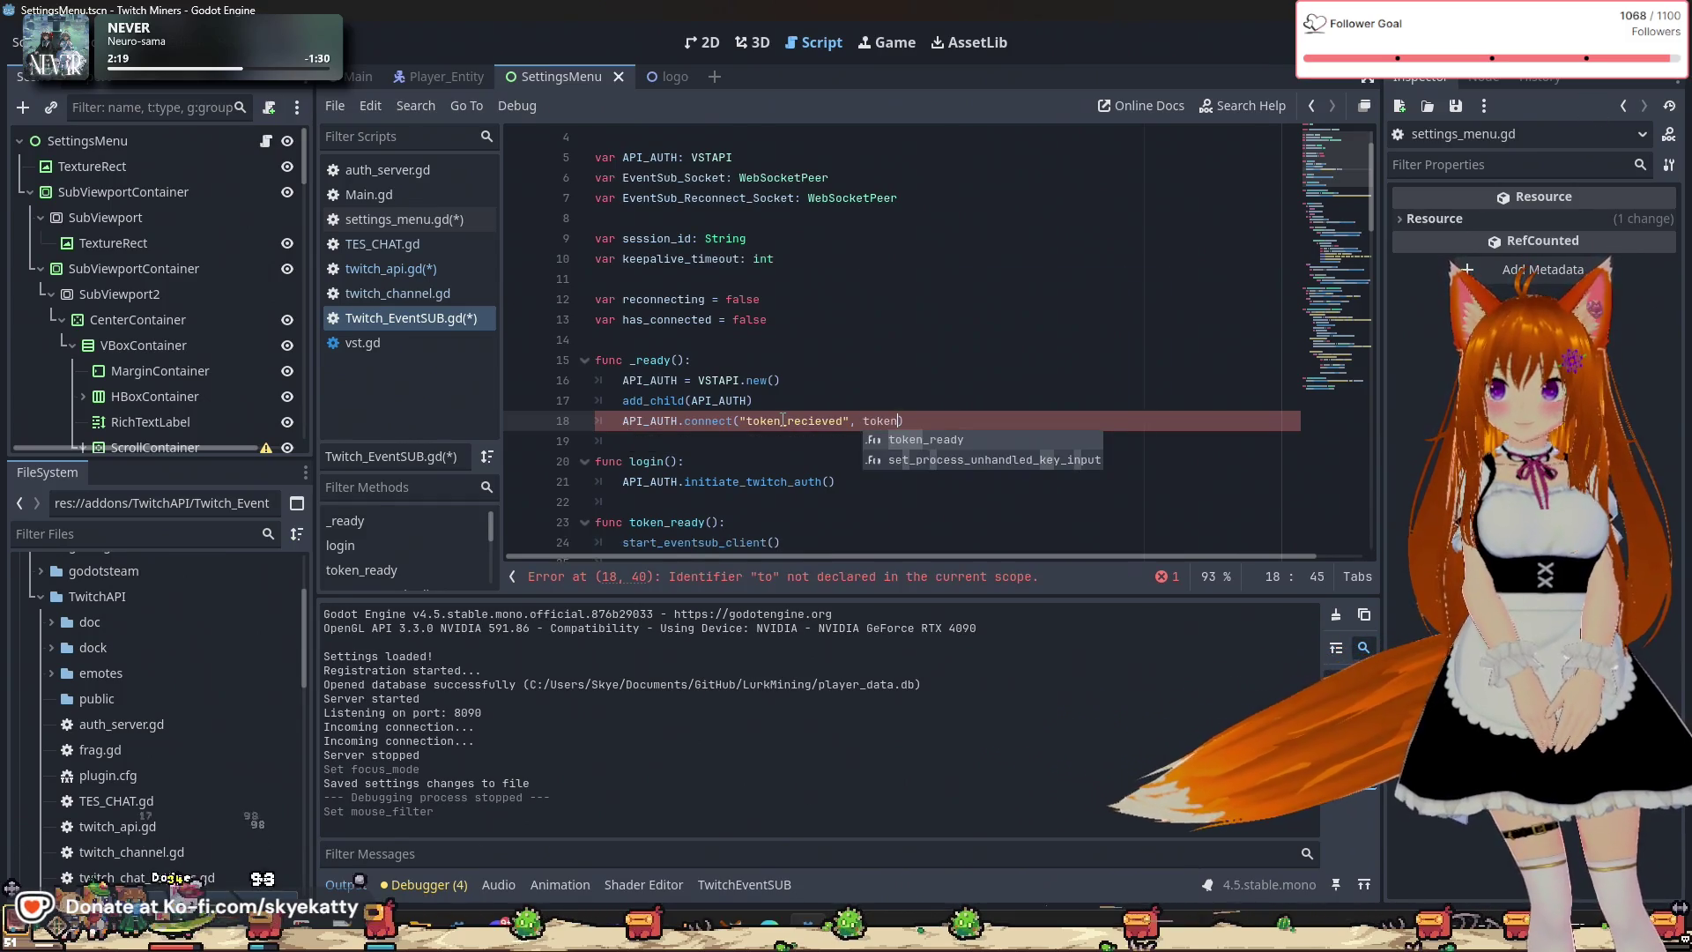
key(Return)
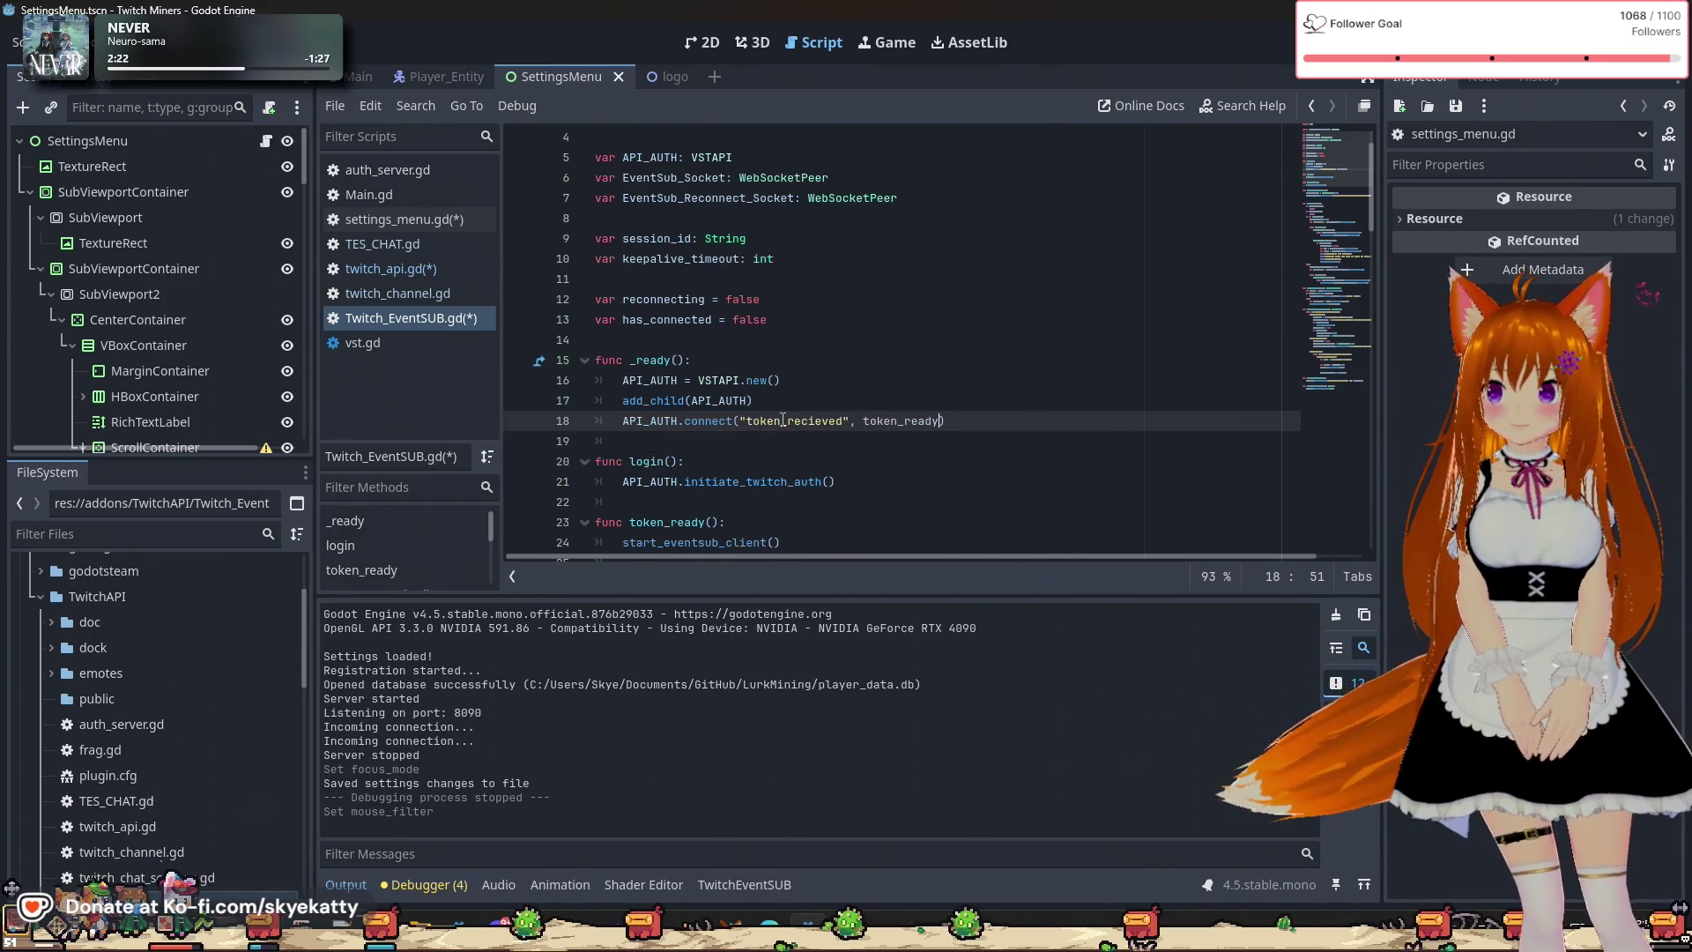
key(Down)
key(Down)
scroll(881, 421, down, 2)
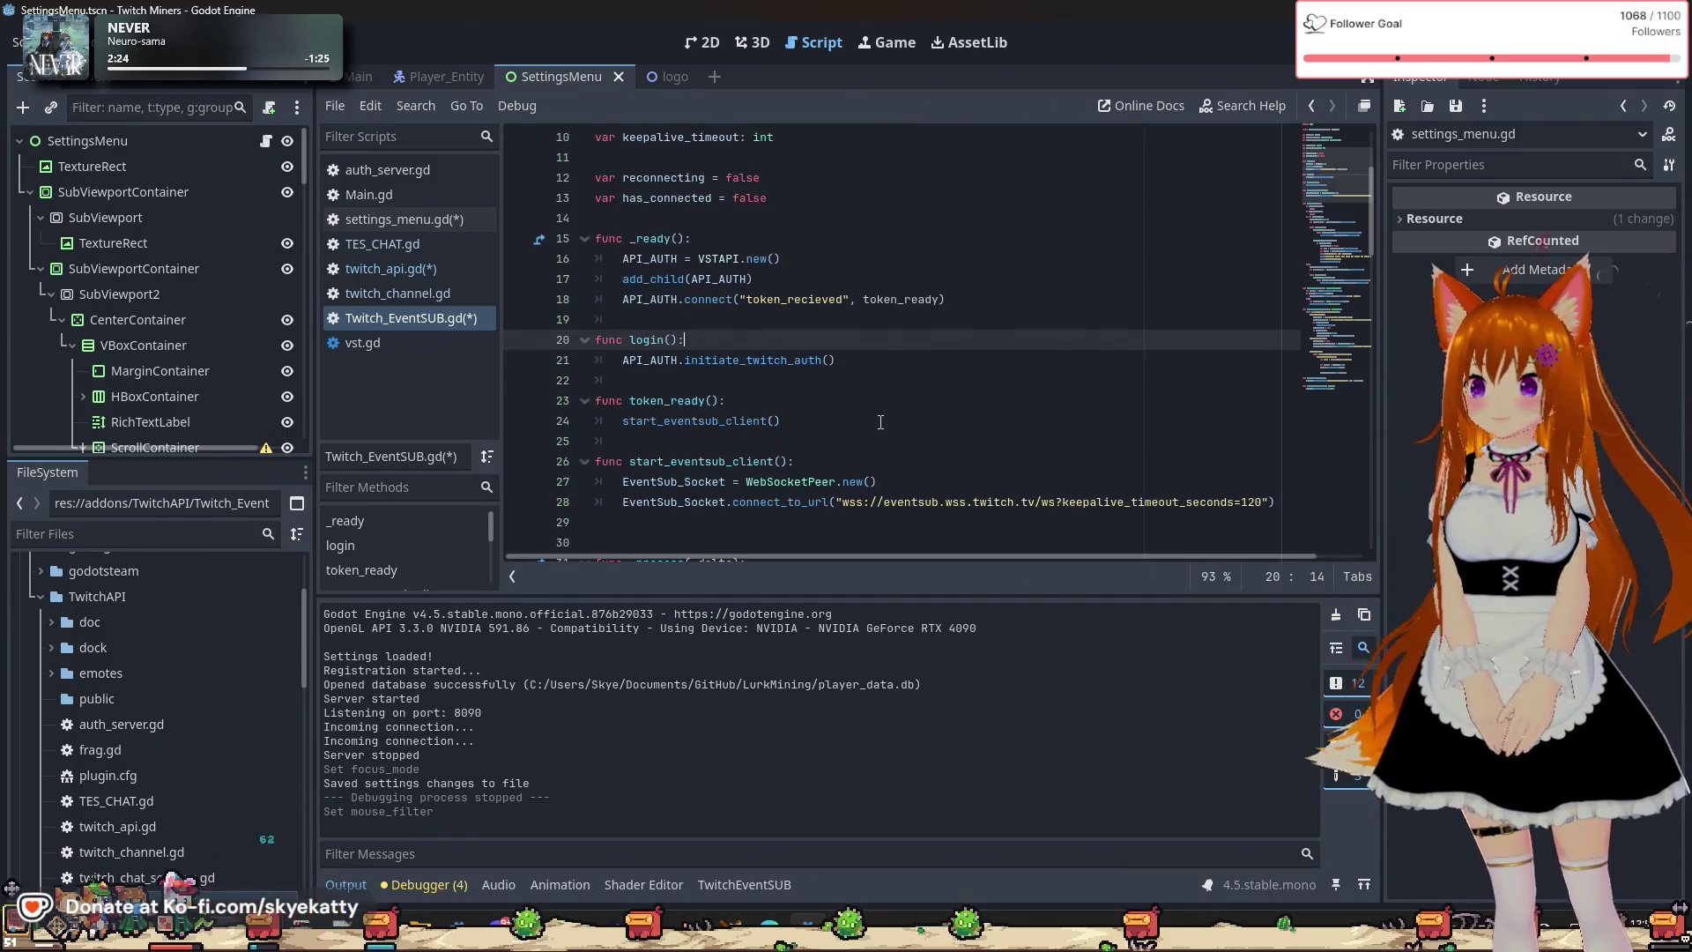
click(714, 400)
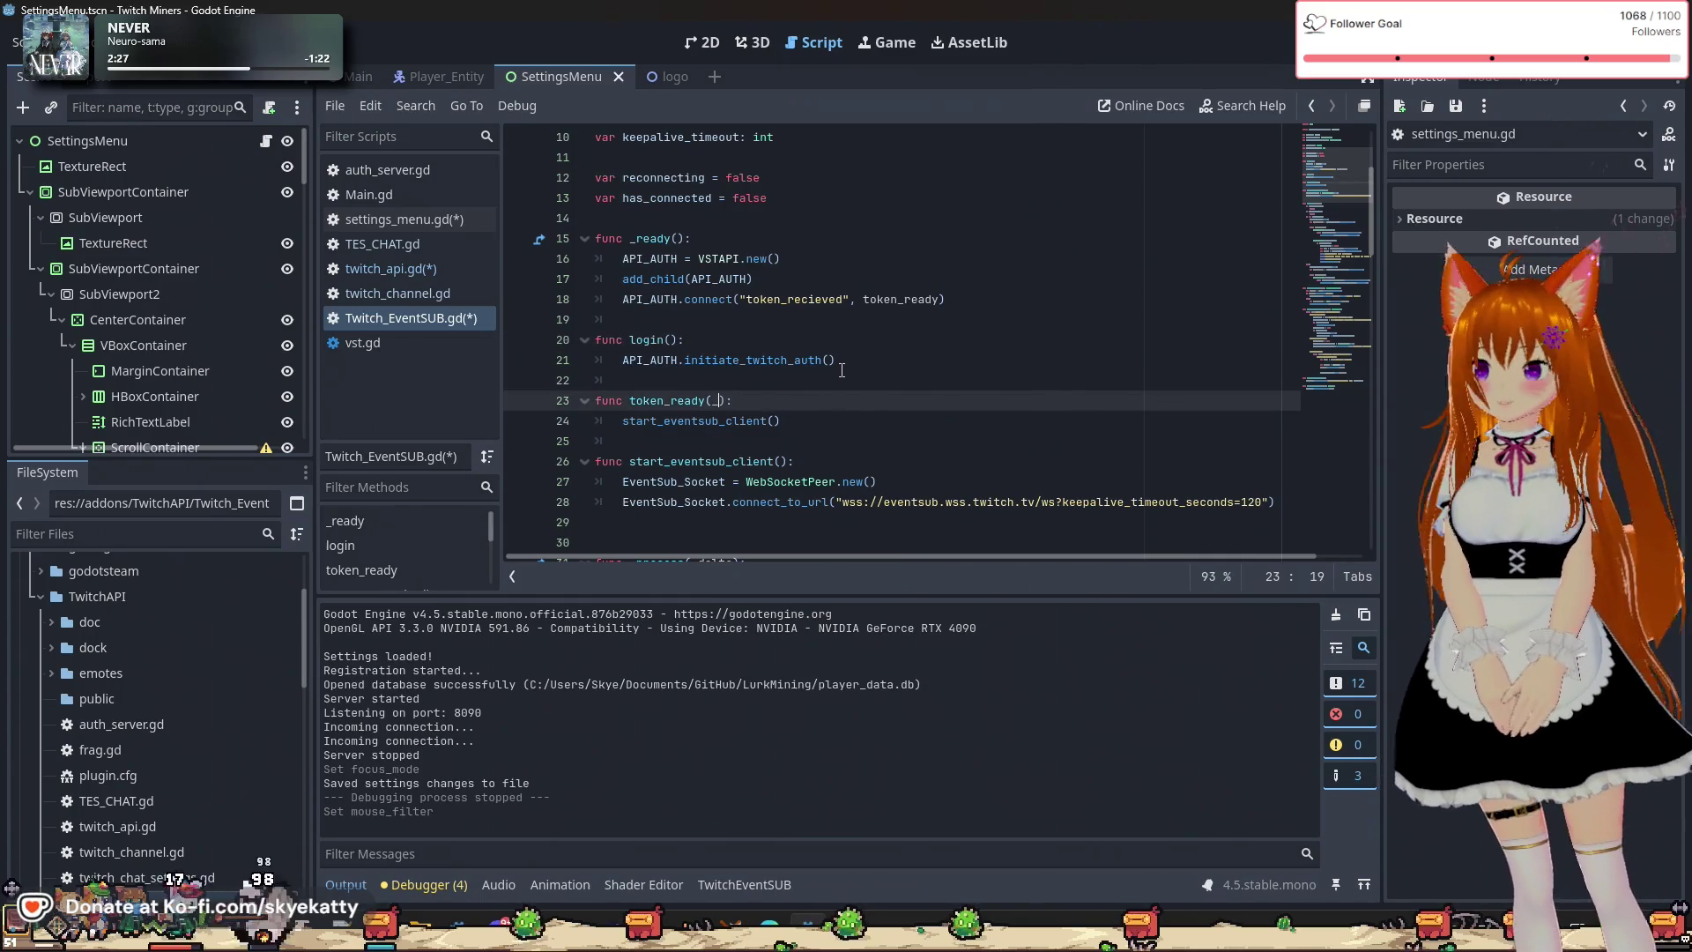
click(841, 368)
click(859, 401)
click(873, 452)
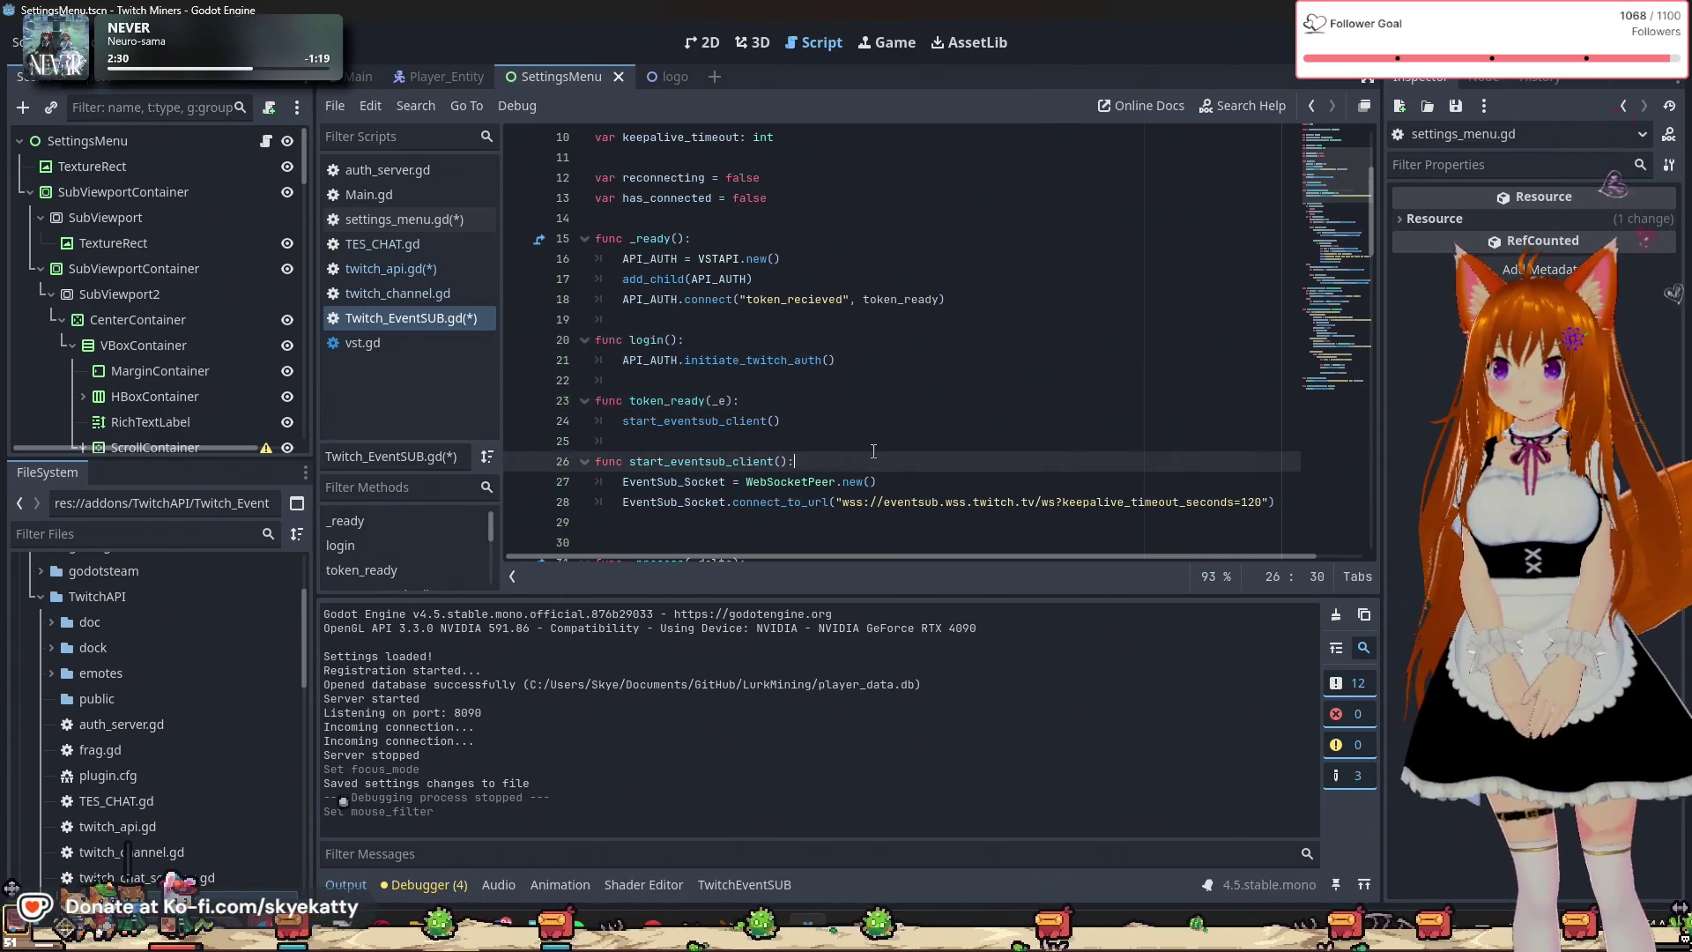
scroll(882, 423, up, 1)
click(842, 463)
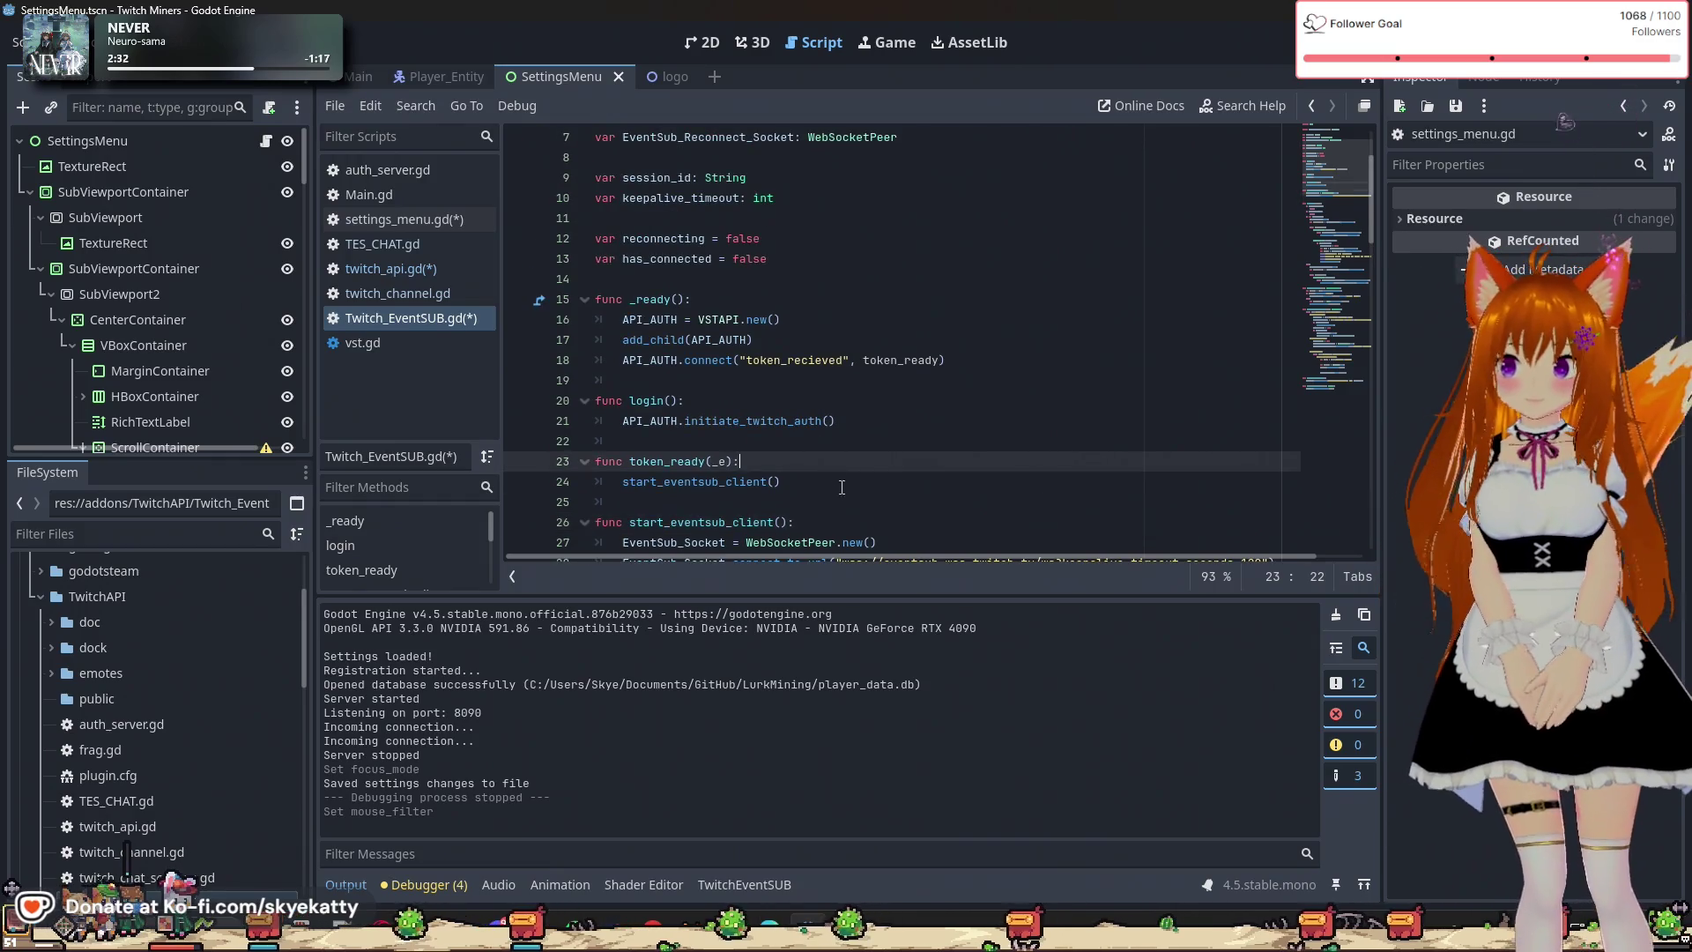
click(871, 478)
scroll(890, 458, down, 2)
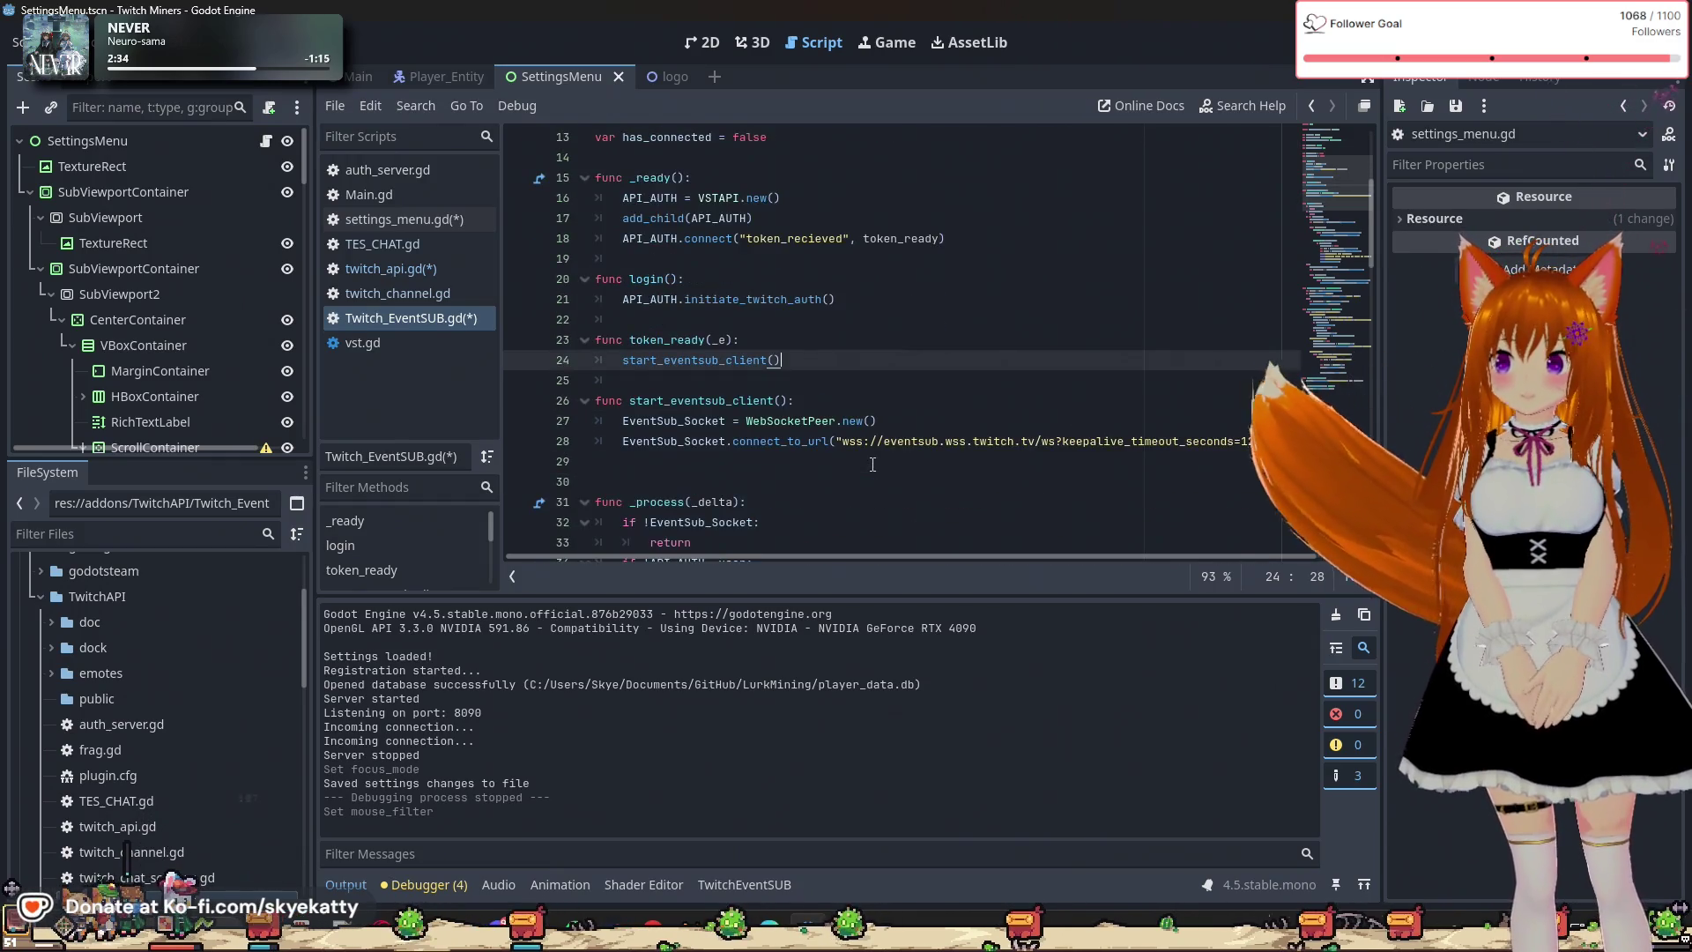
scroll(923, 441, down, 1)
scroll(900, 440, up, 4)
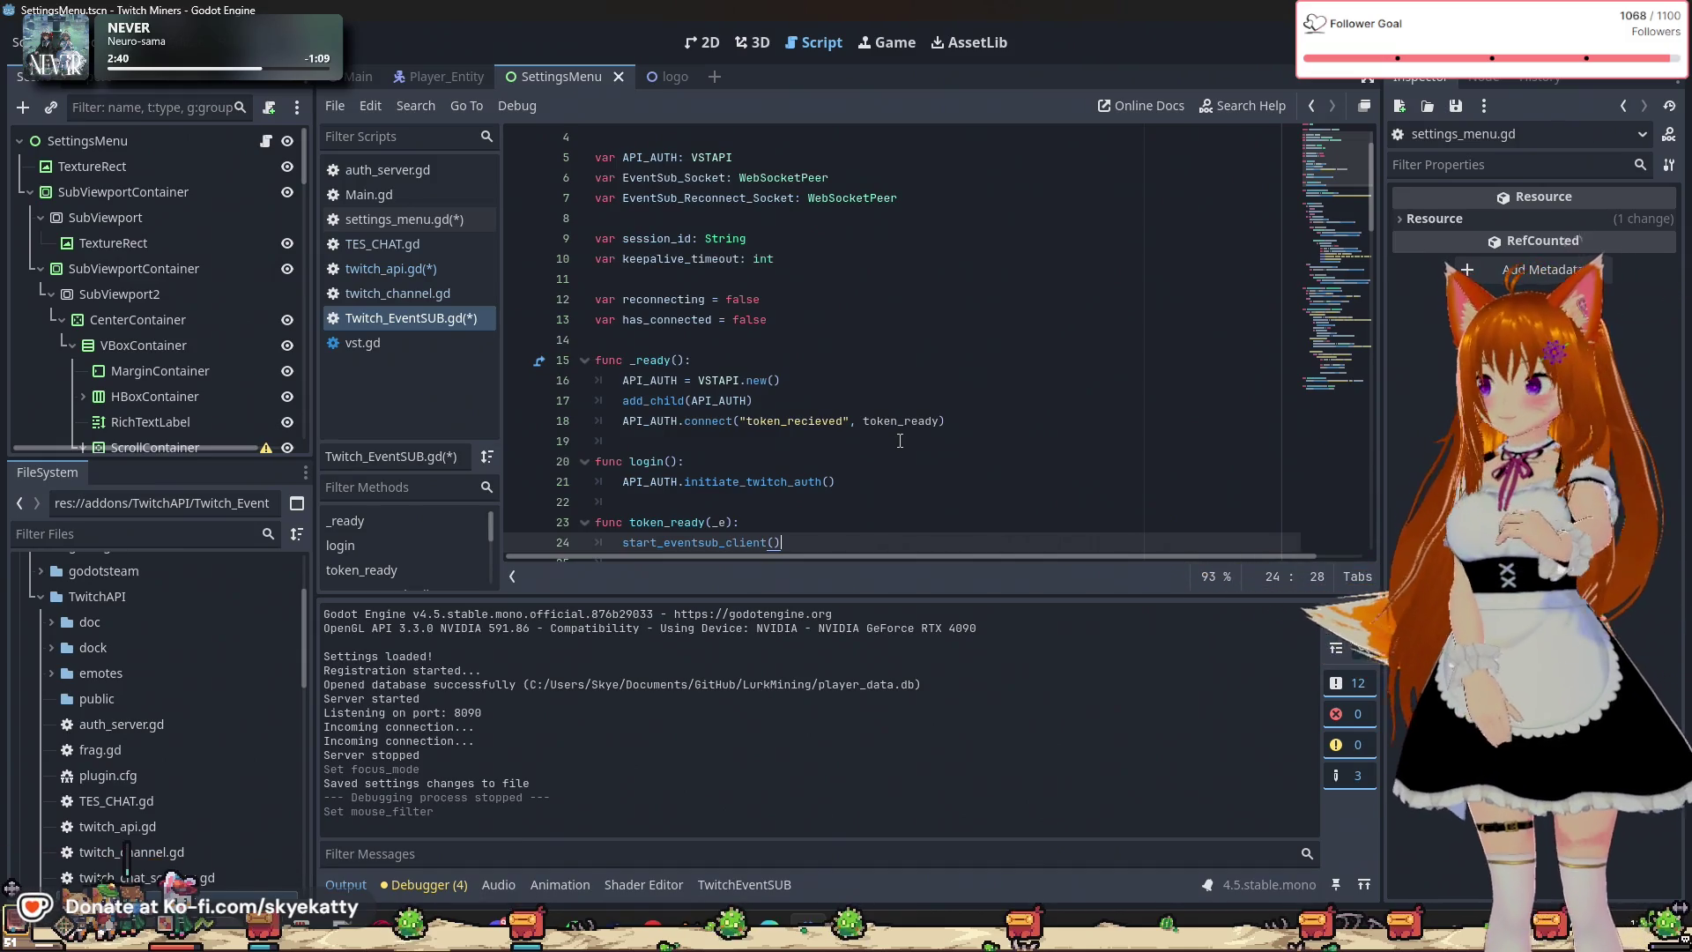
click(826, 358)
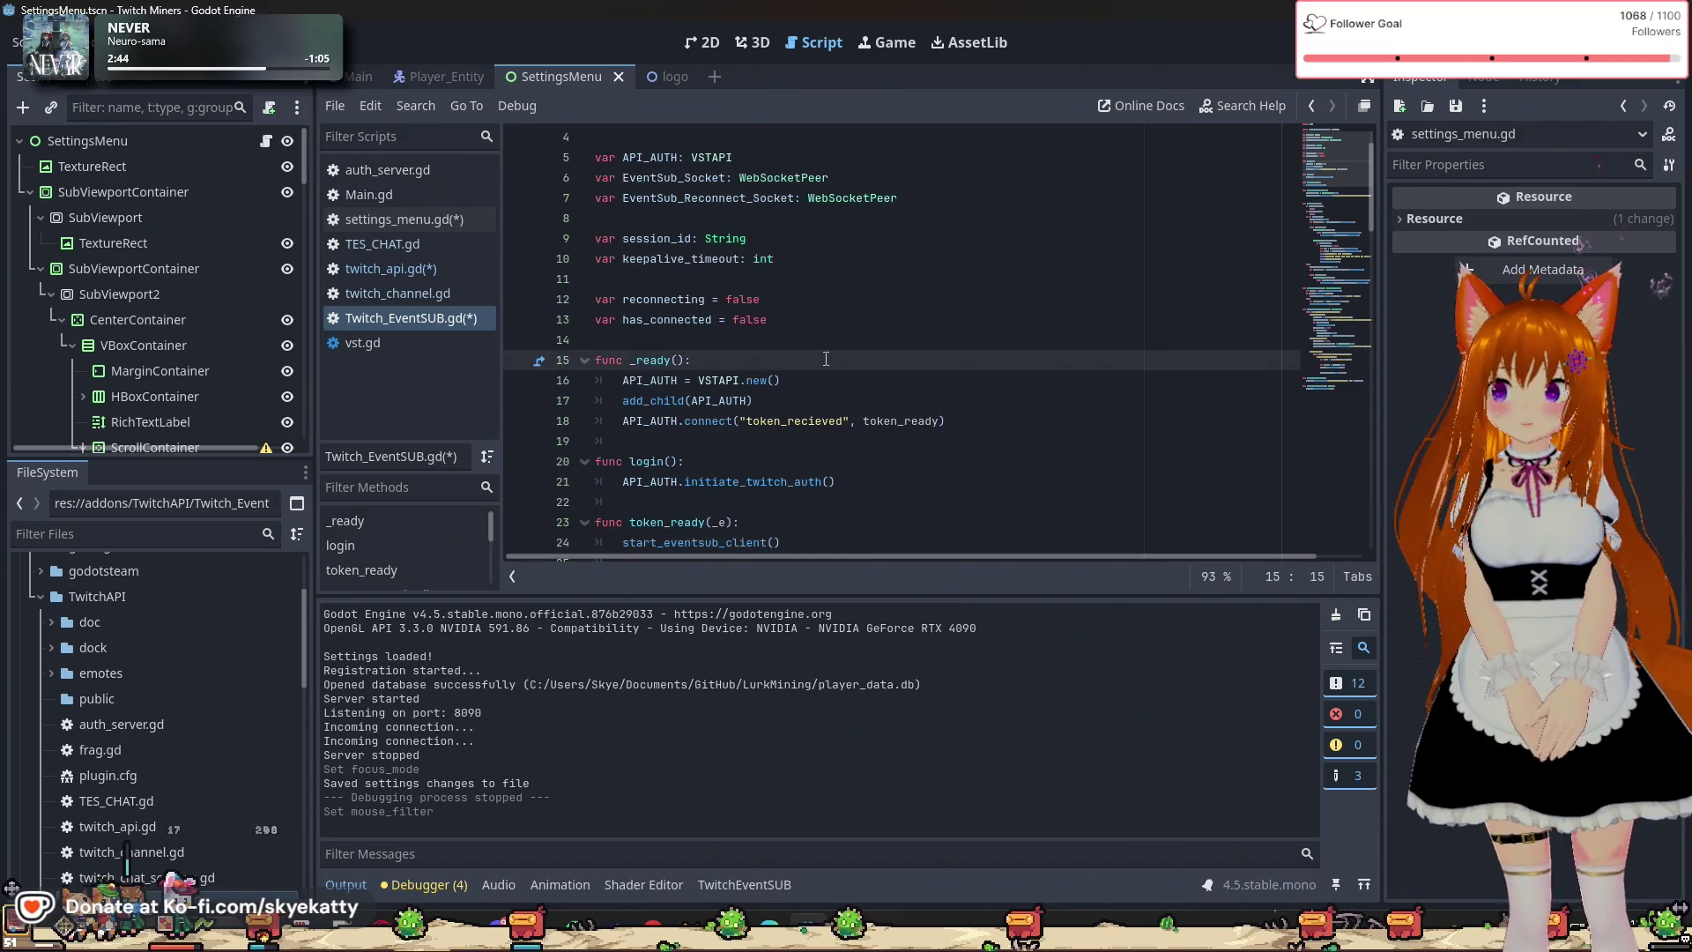
scroll(959, 454, down, 1)
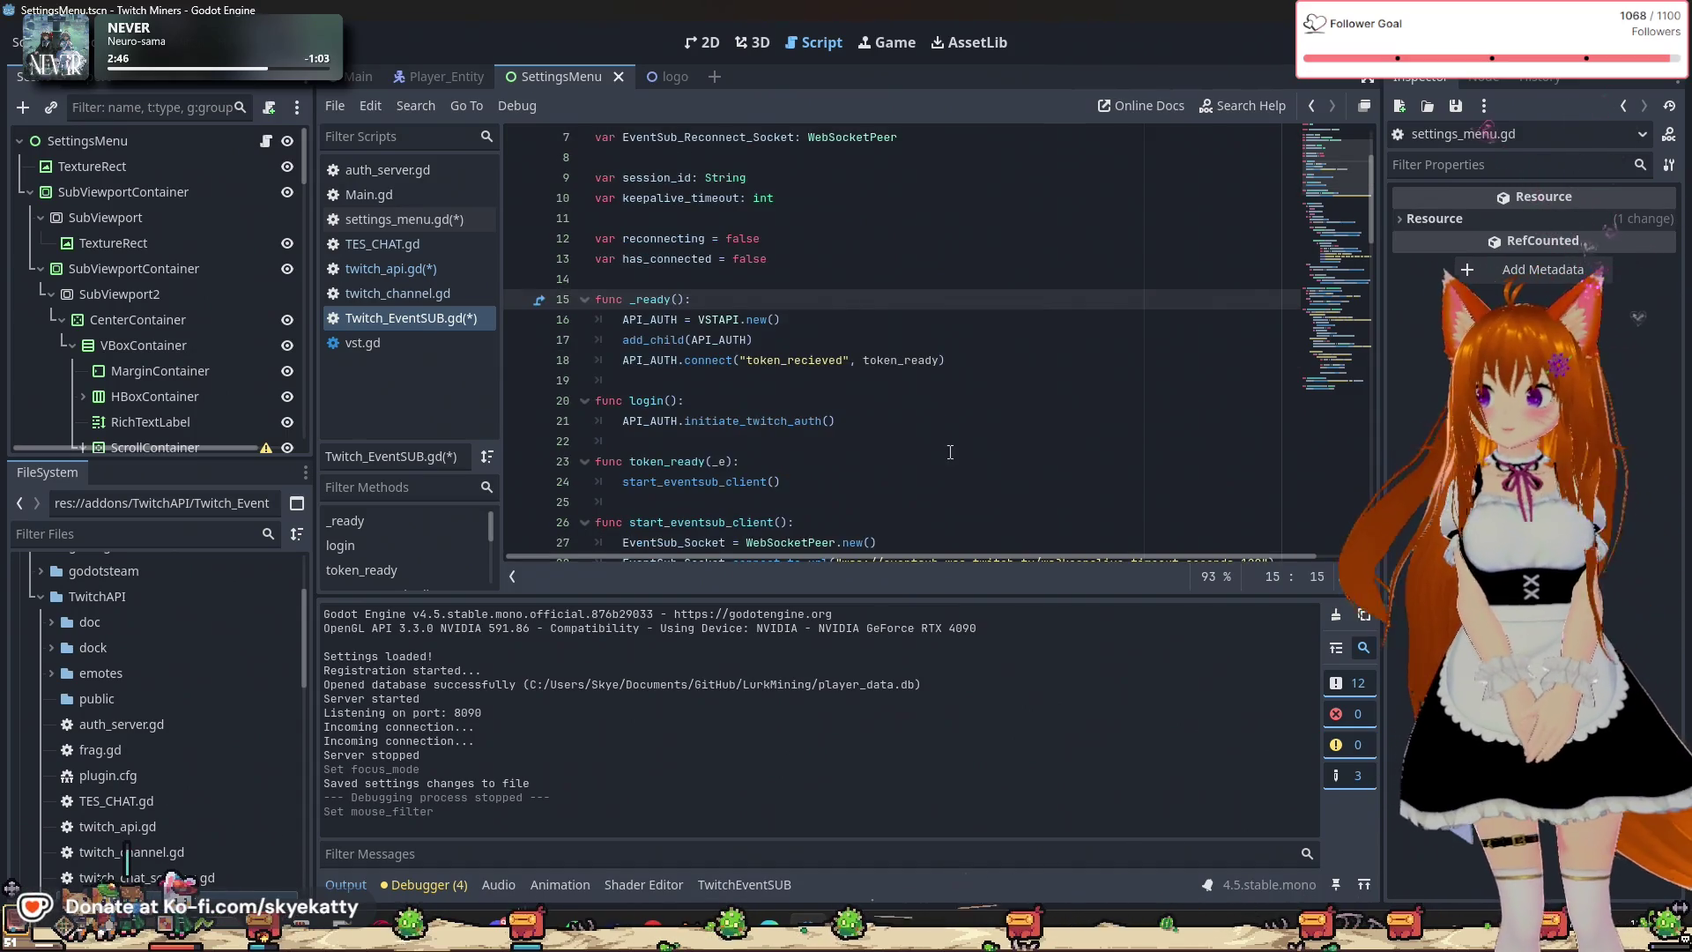
click(950, 452)
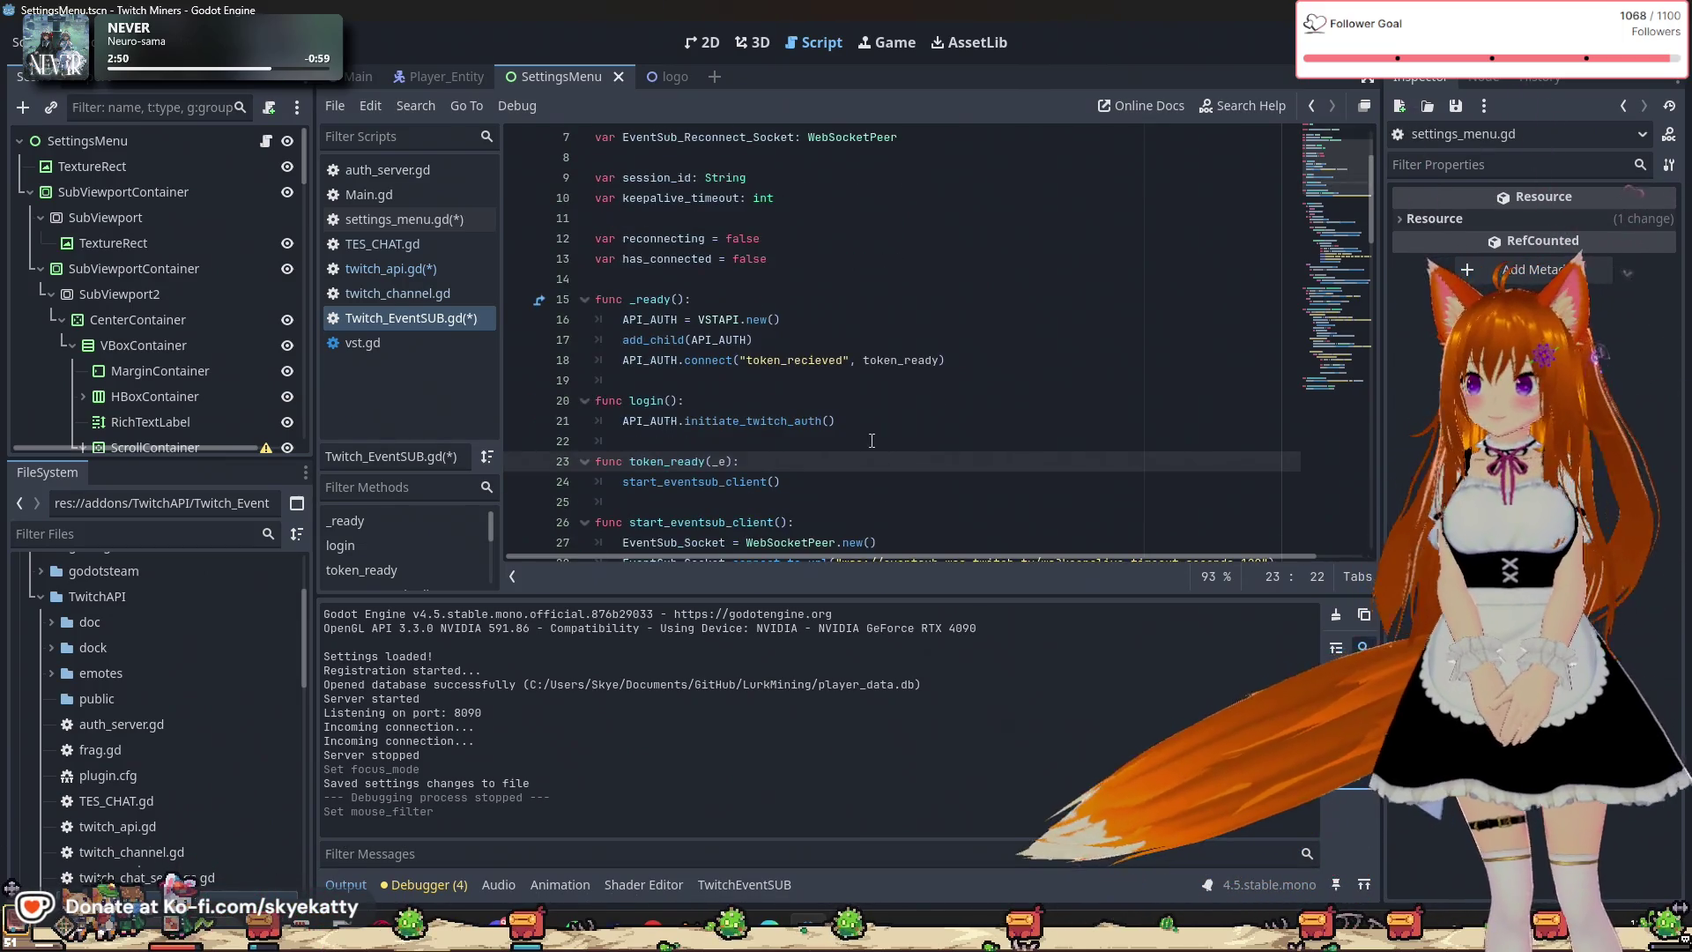
scroll(846, 437, down, 1)
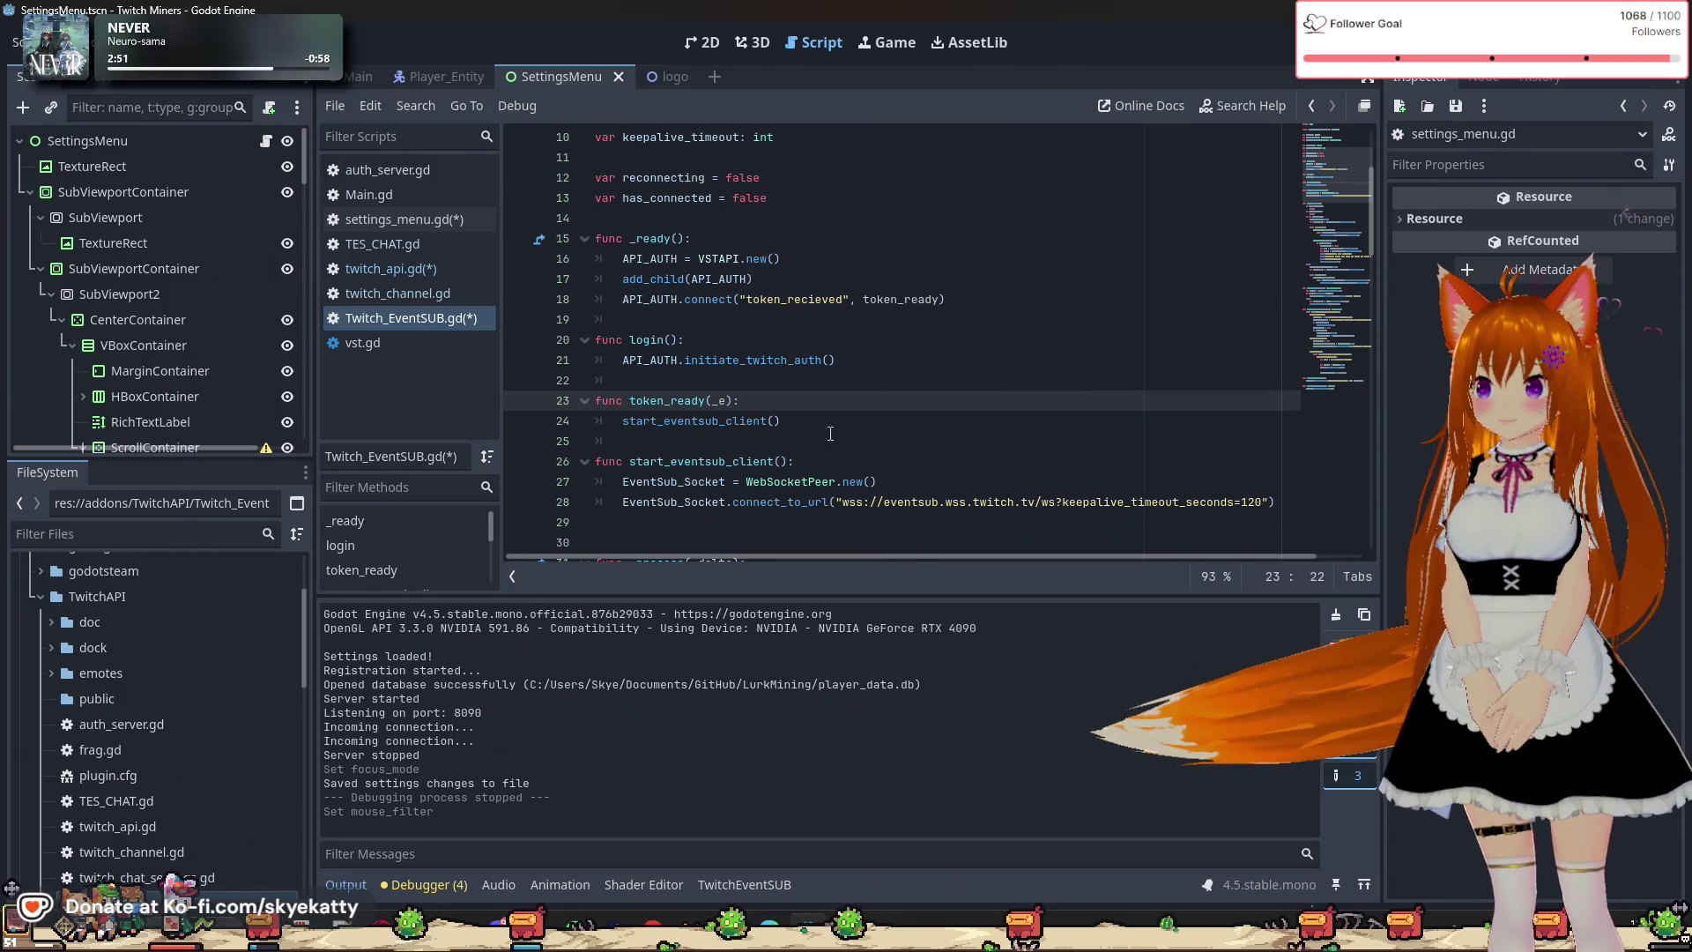
scroll(822, 412, up, 1)
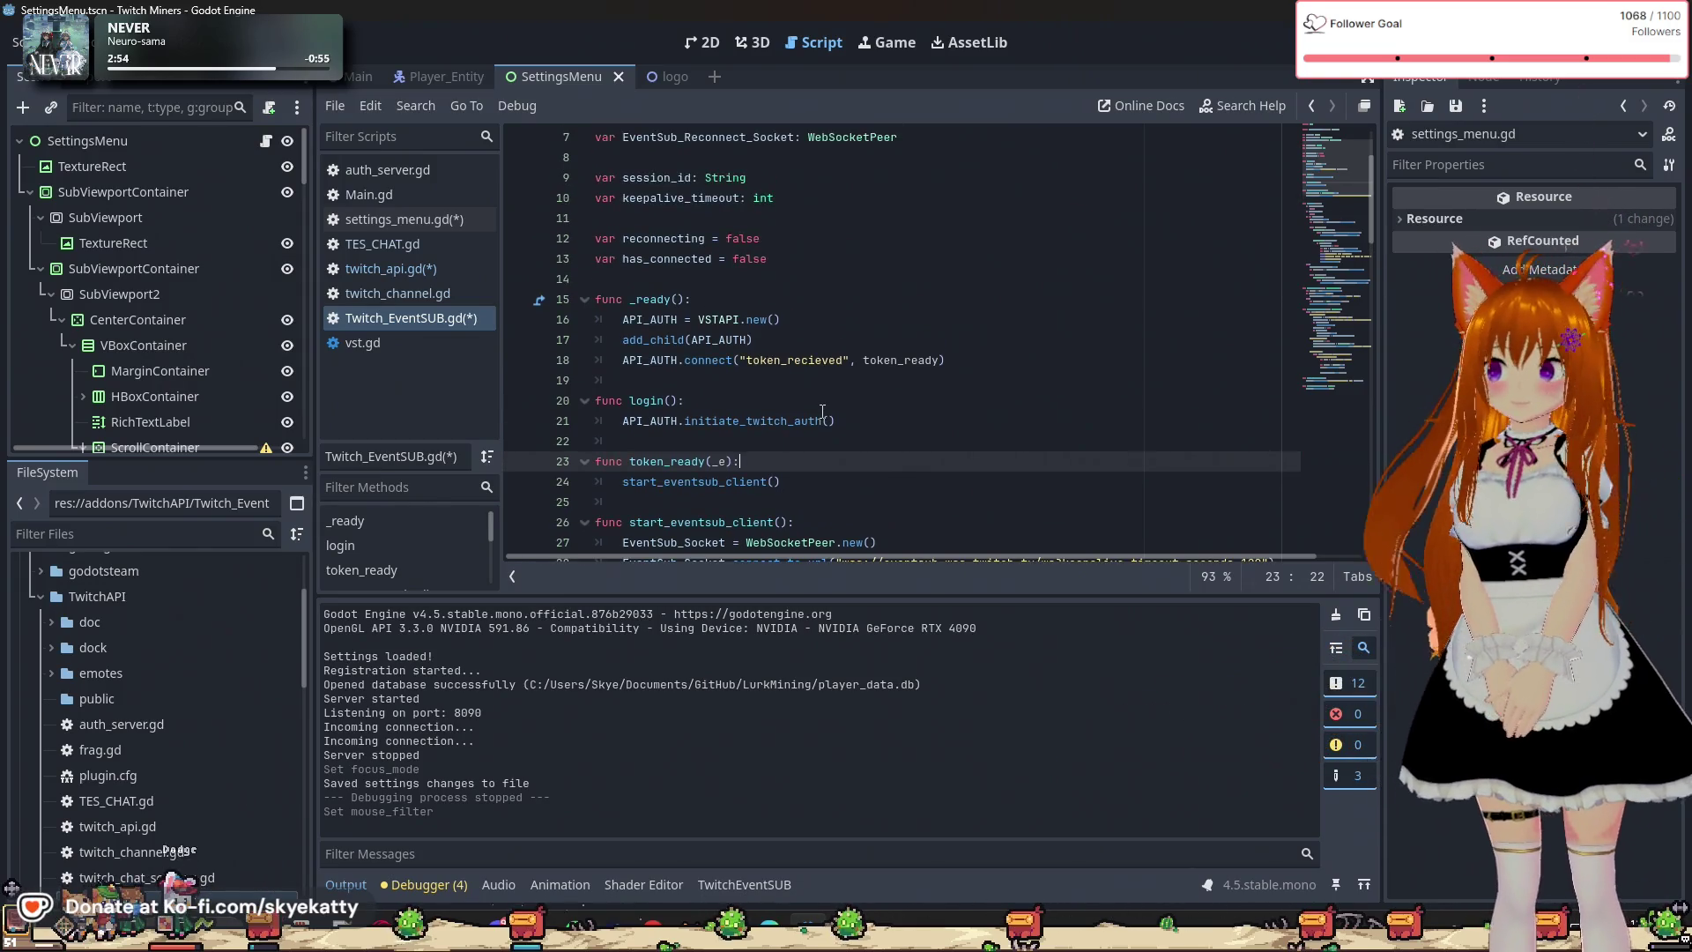
click(809, 256)
Declare var logged_in = false below the has_connected variable.
scroll(876, 261, up, 2)
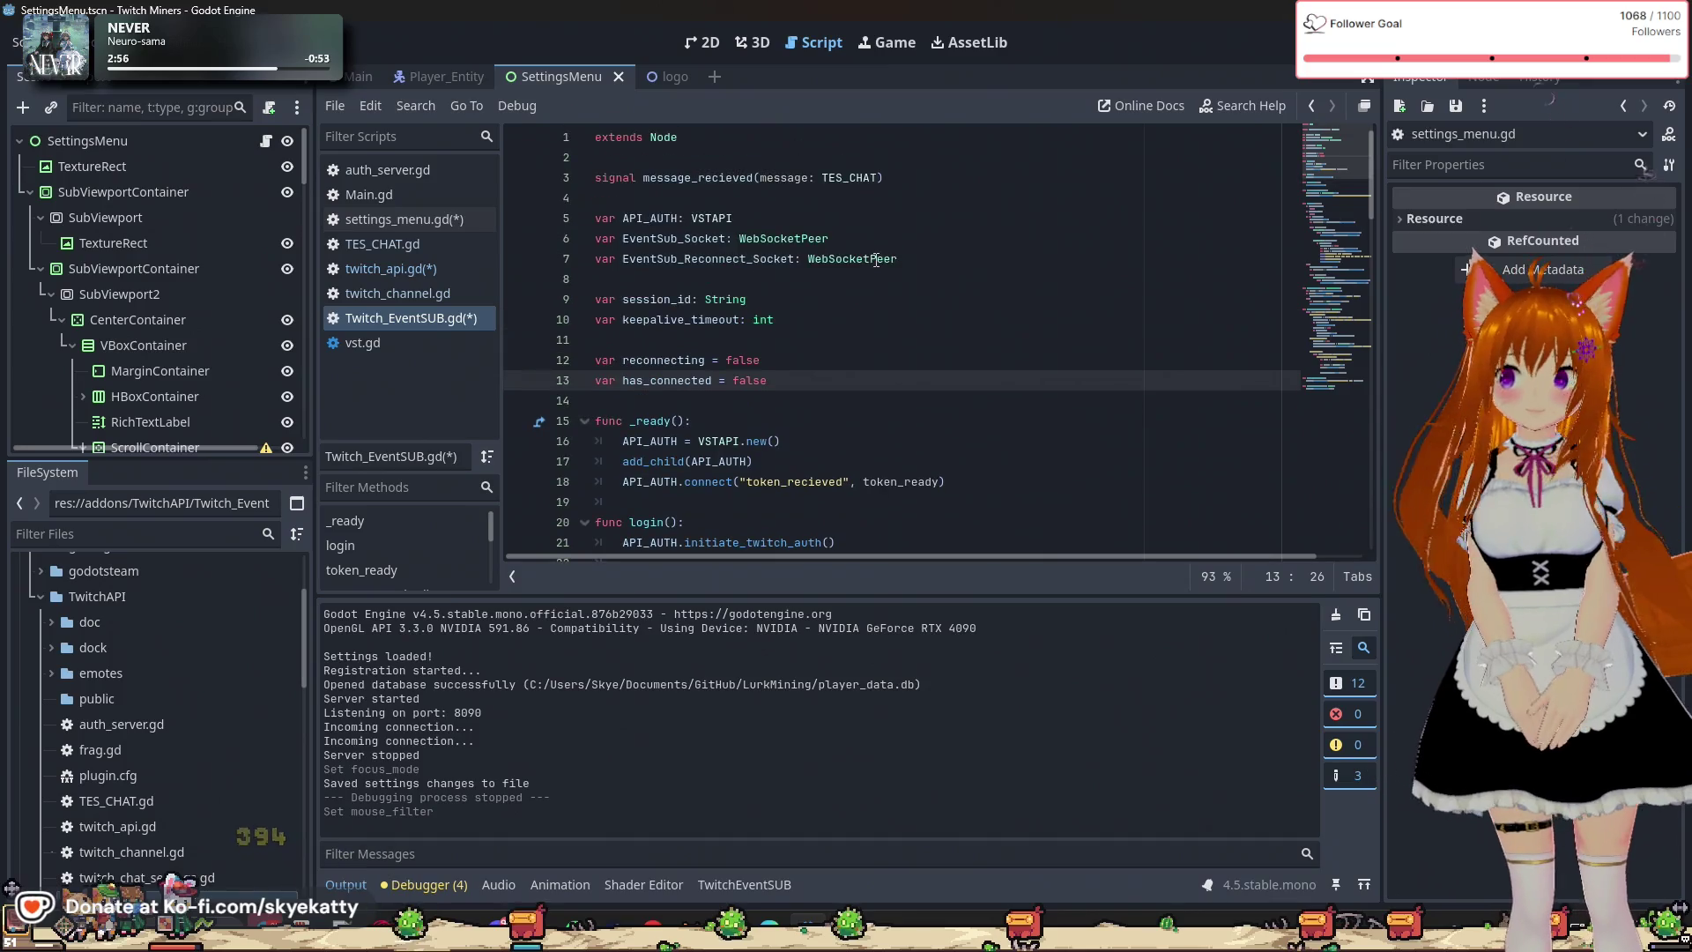
key(Return)
key(Return)
text(var )
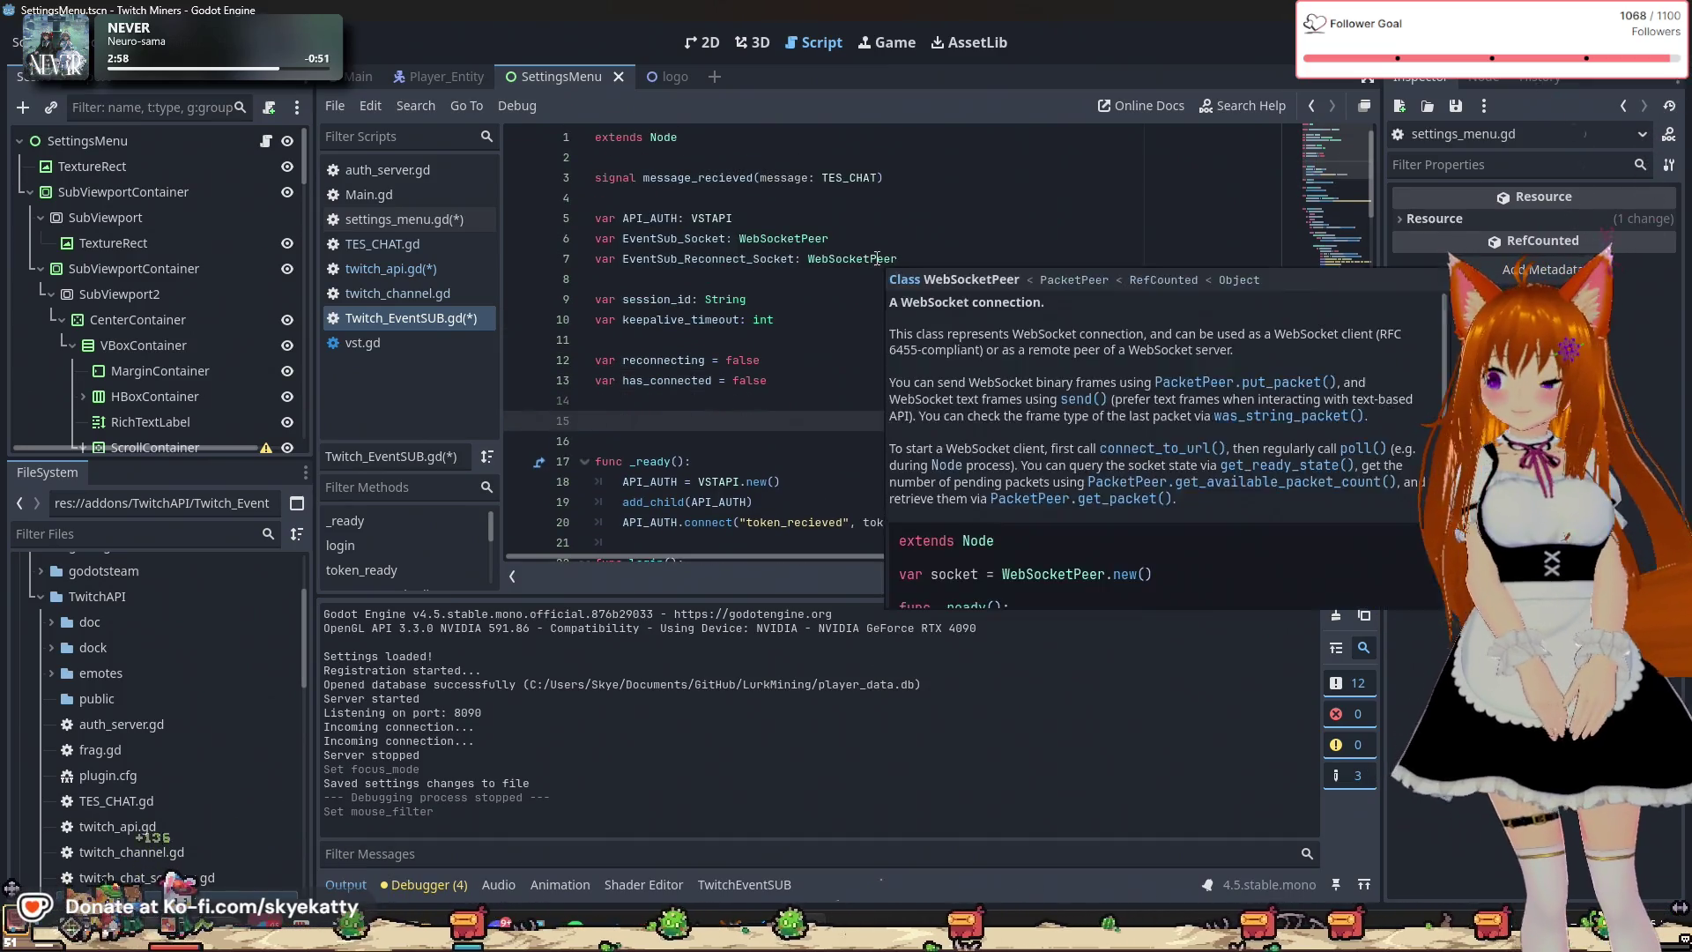
text(logged i)
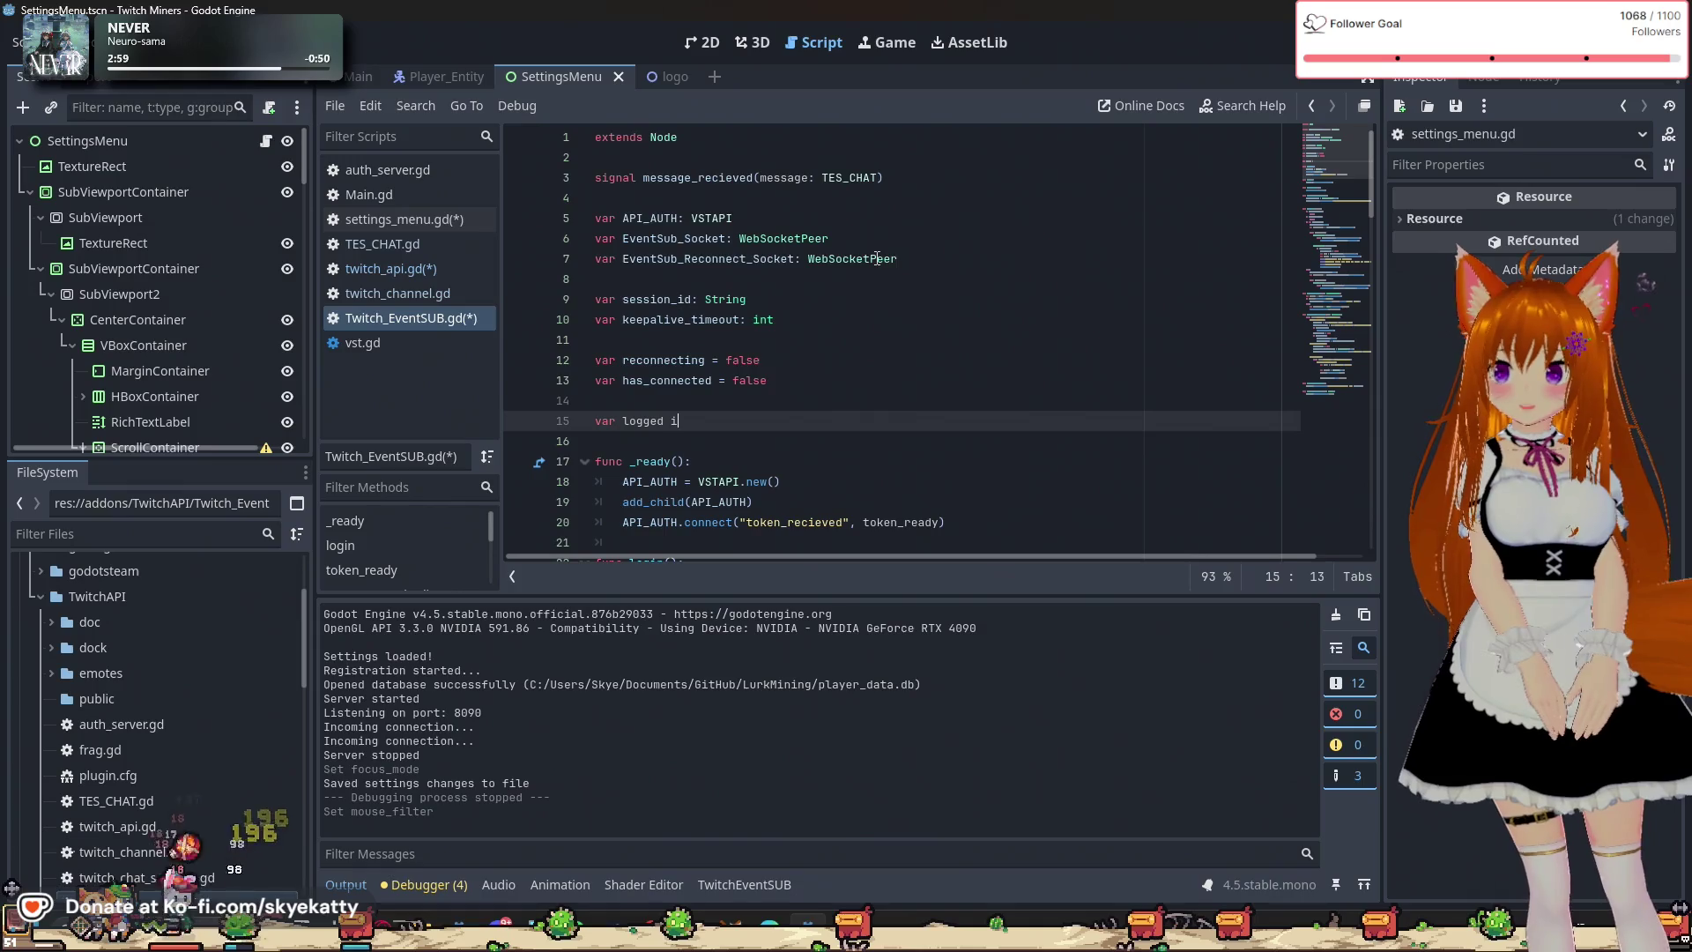
key(BackSpace)
key(BackSpace)
text(_i)
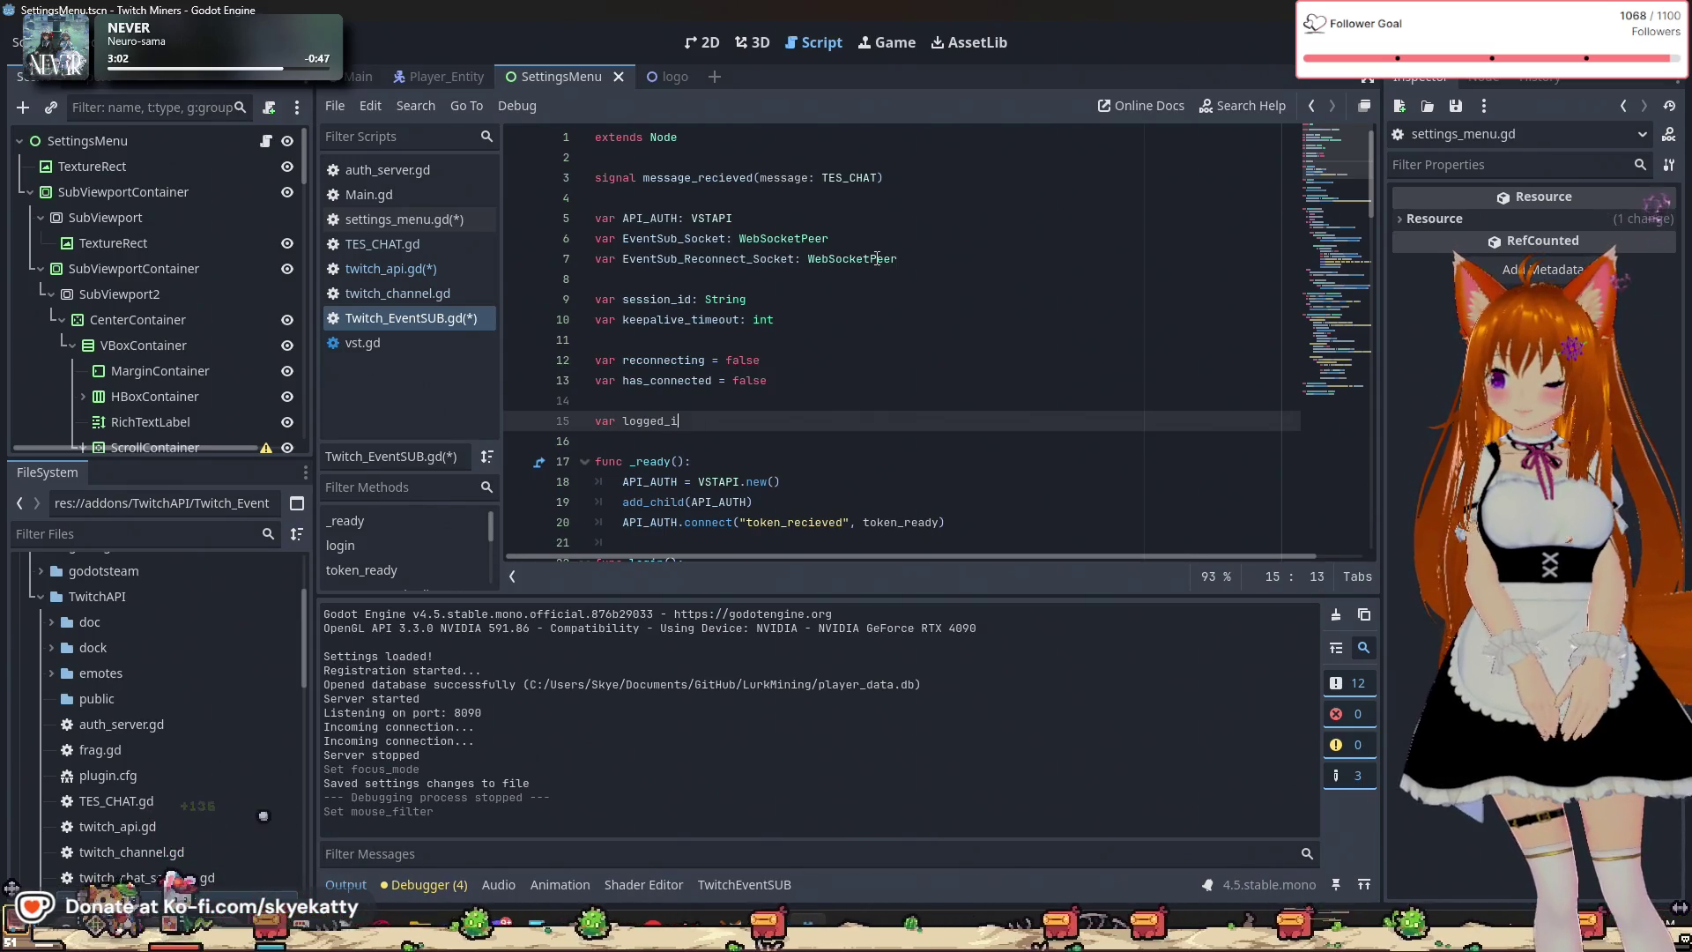
text(n = false)
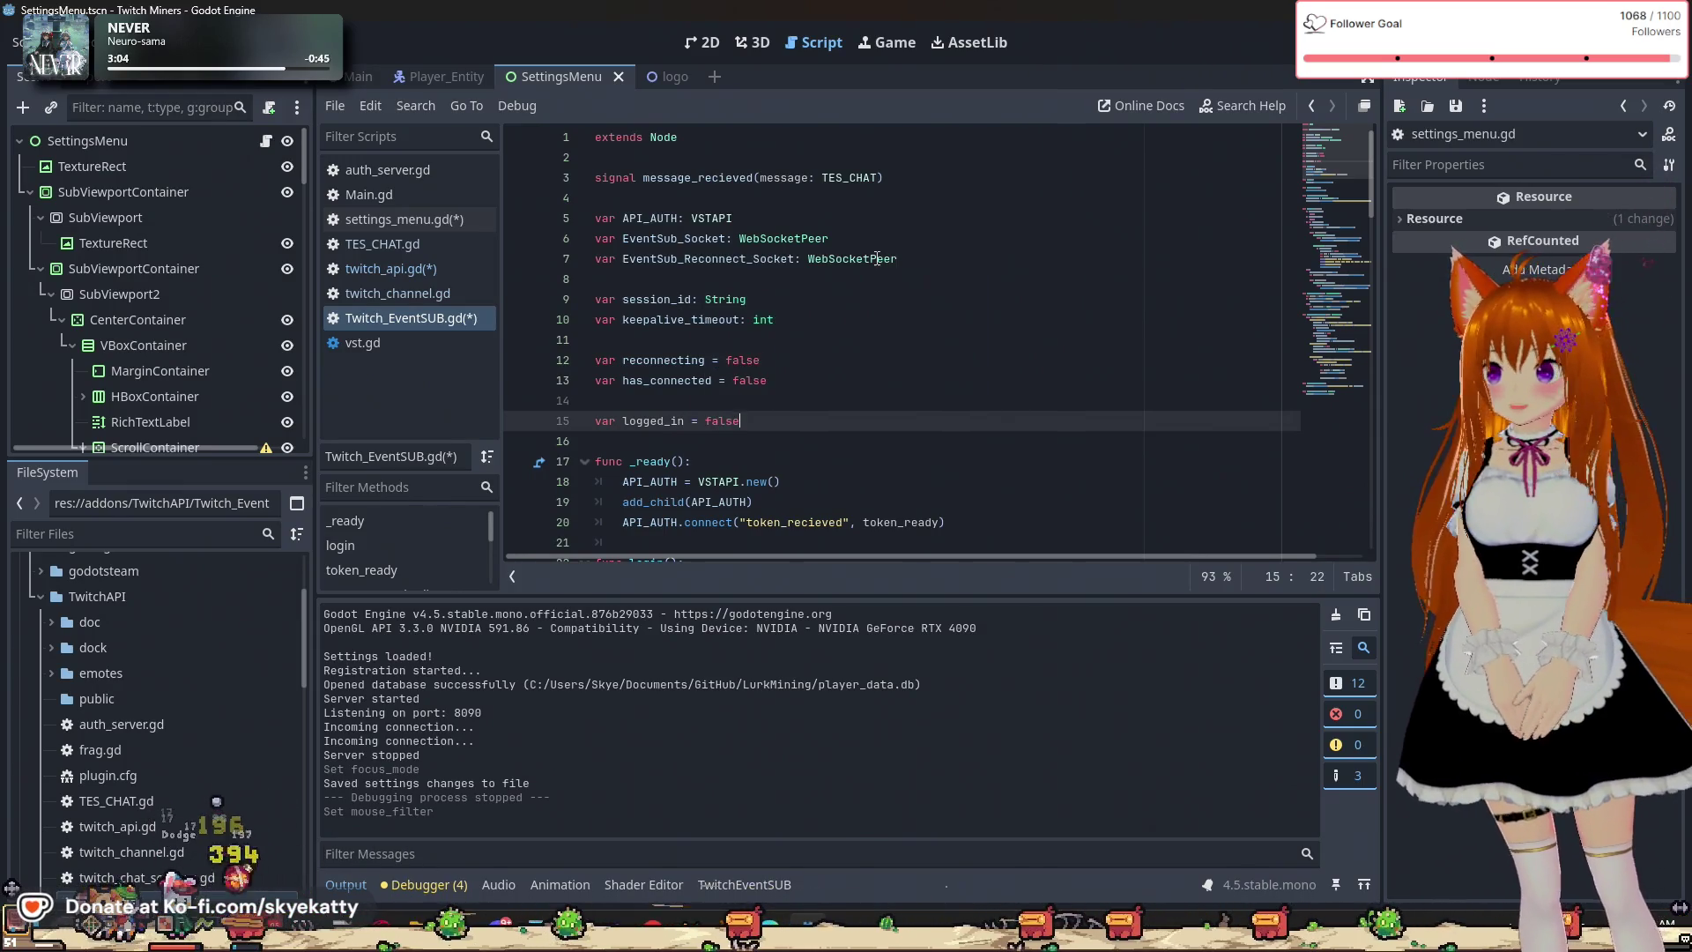
click(876, 258)
Add logged_in = true as the first line of token_ready.
scroll(727, 389, down, 3)
scroll(728, 389, down, 2)
click(820, 340)
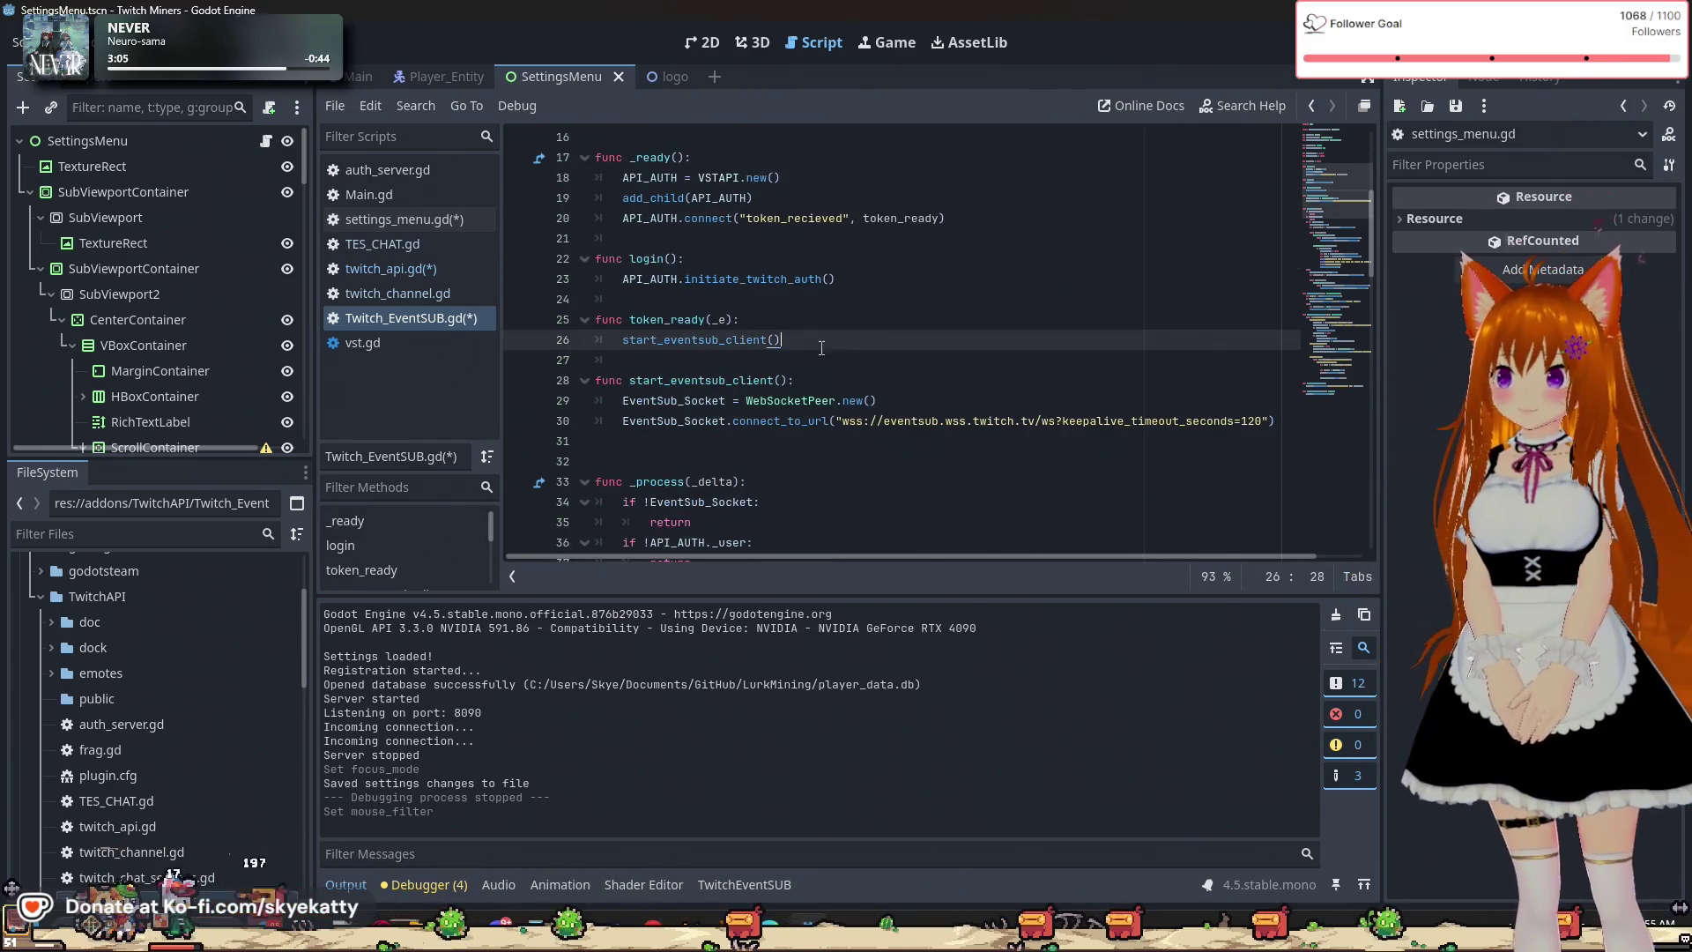
click(826, 330)
key(Return)
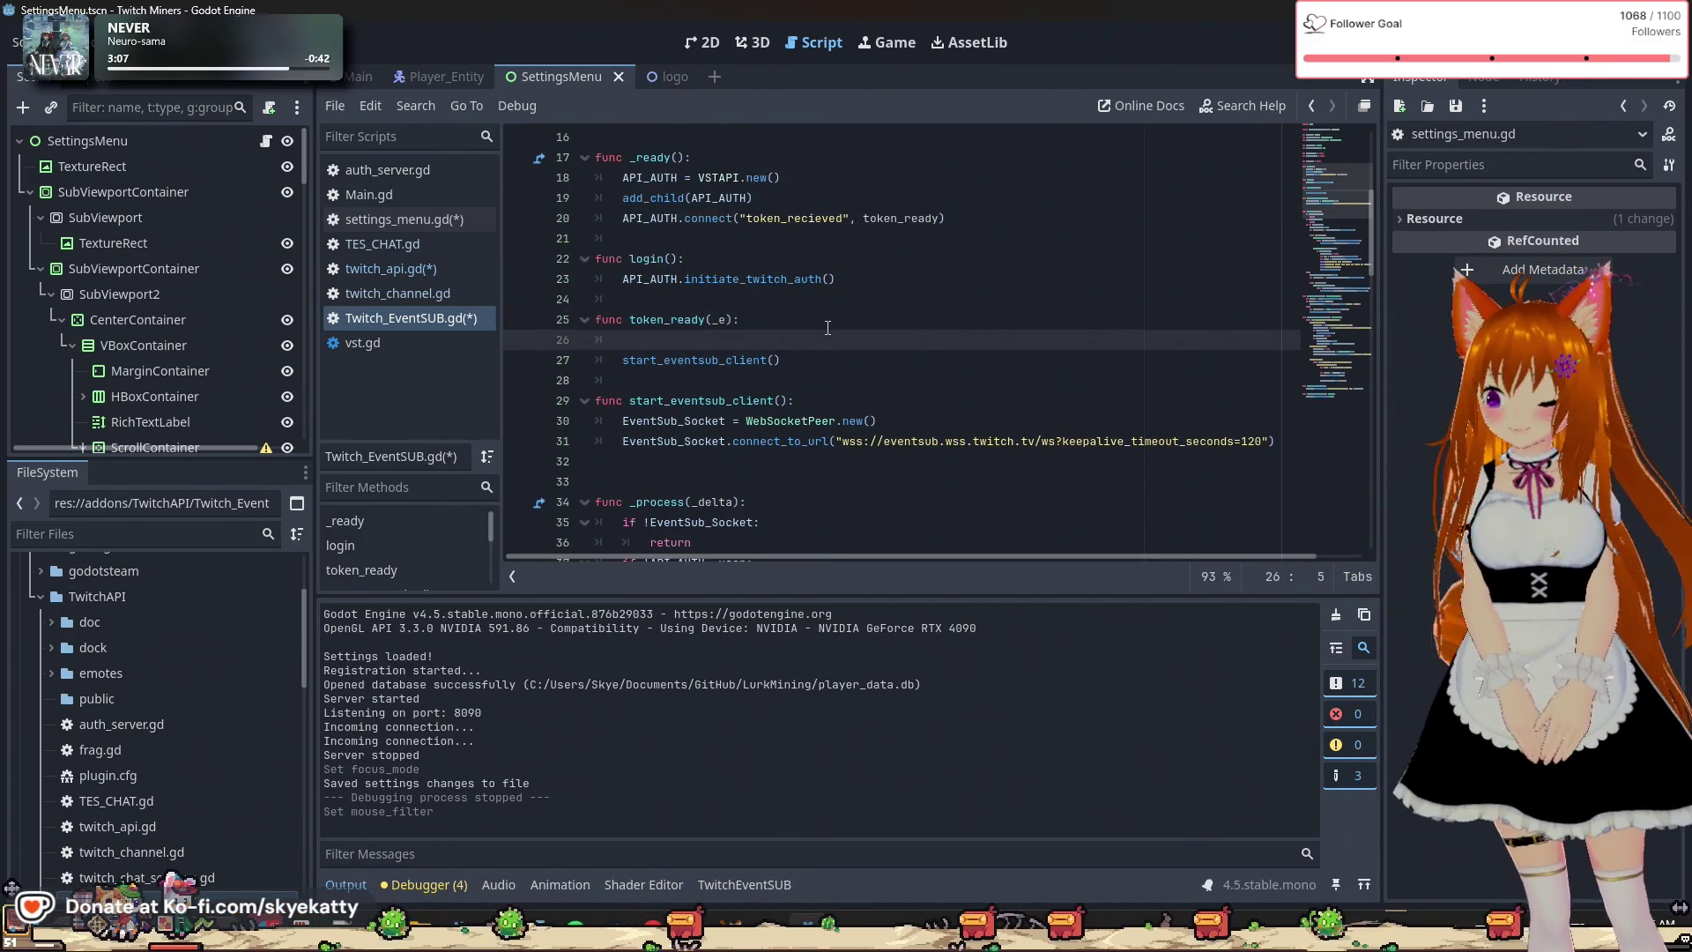
text(logged_in)
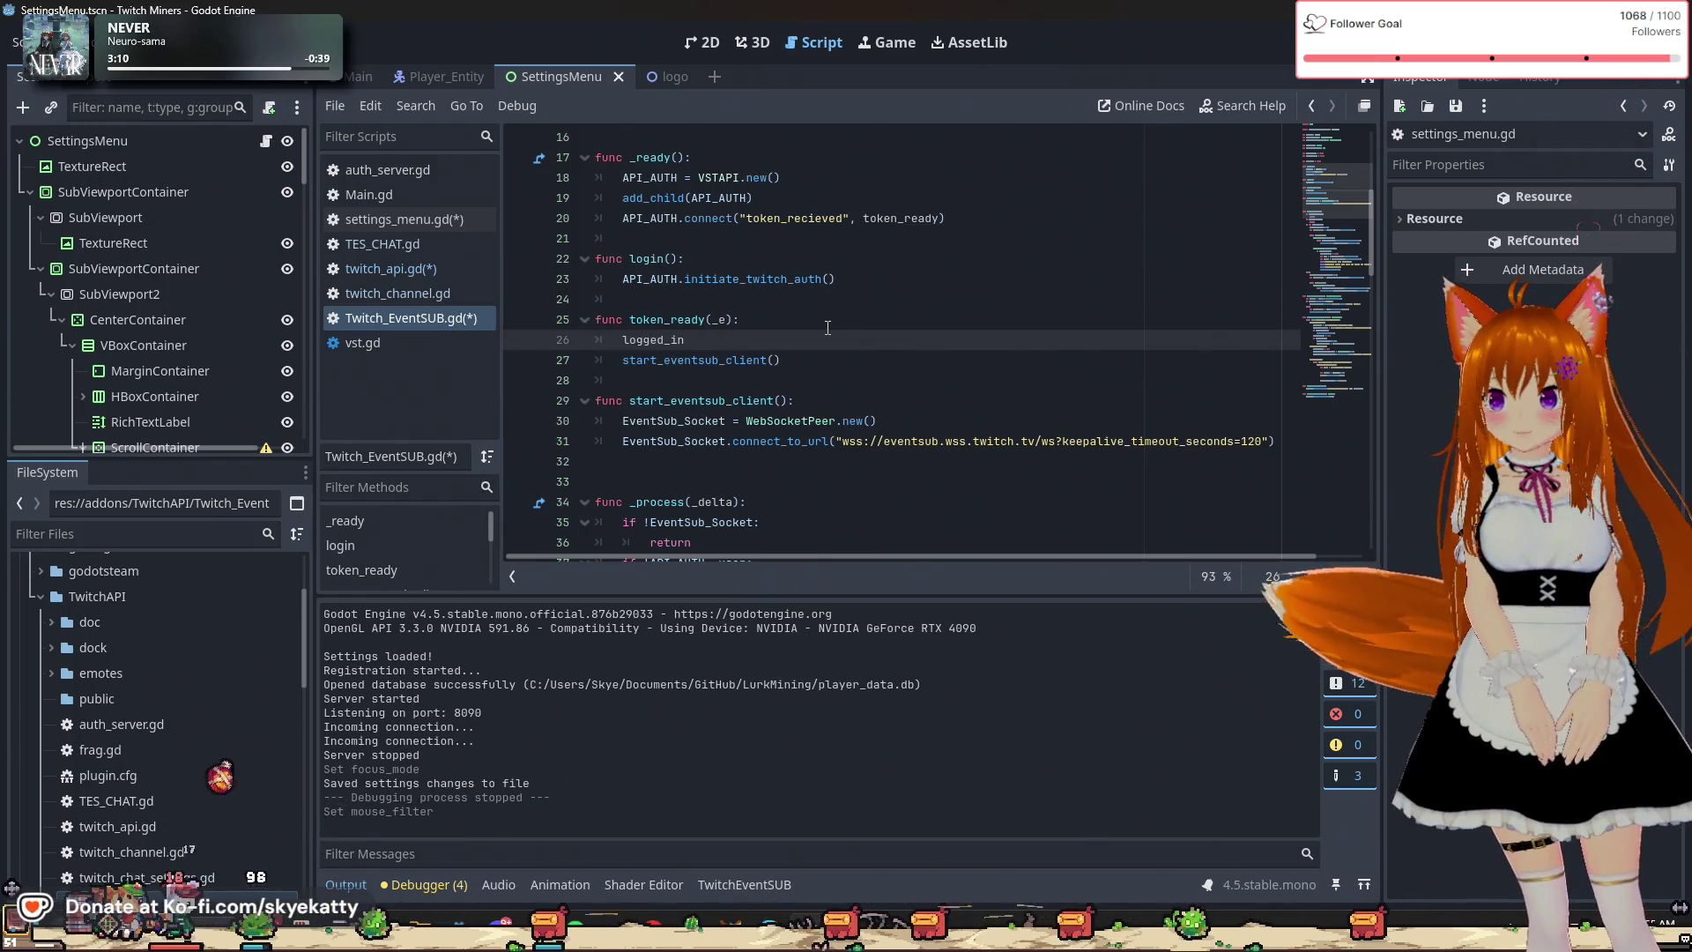
text( = true)
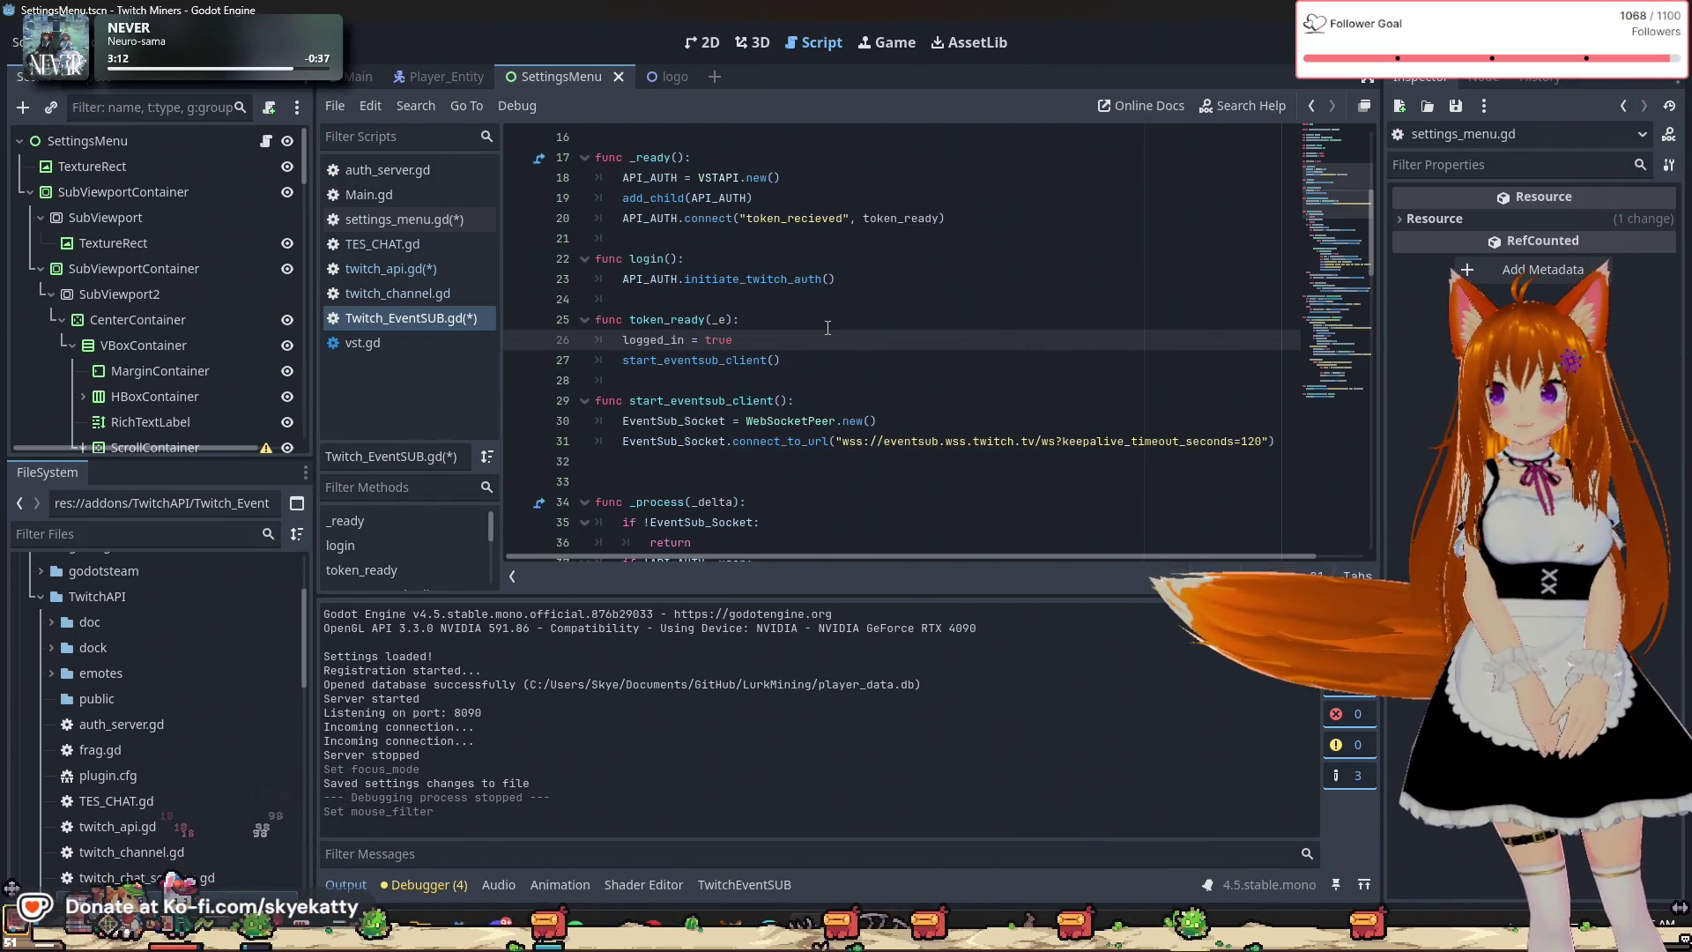
drag(828, 328, 835, 301)
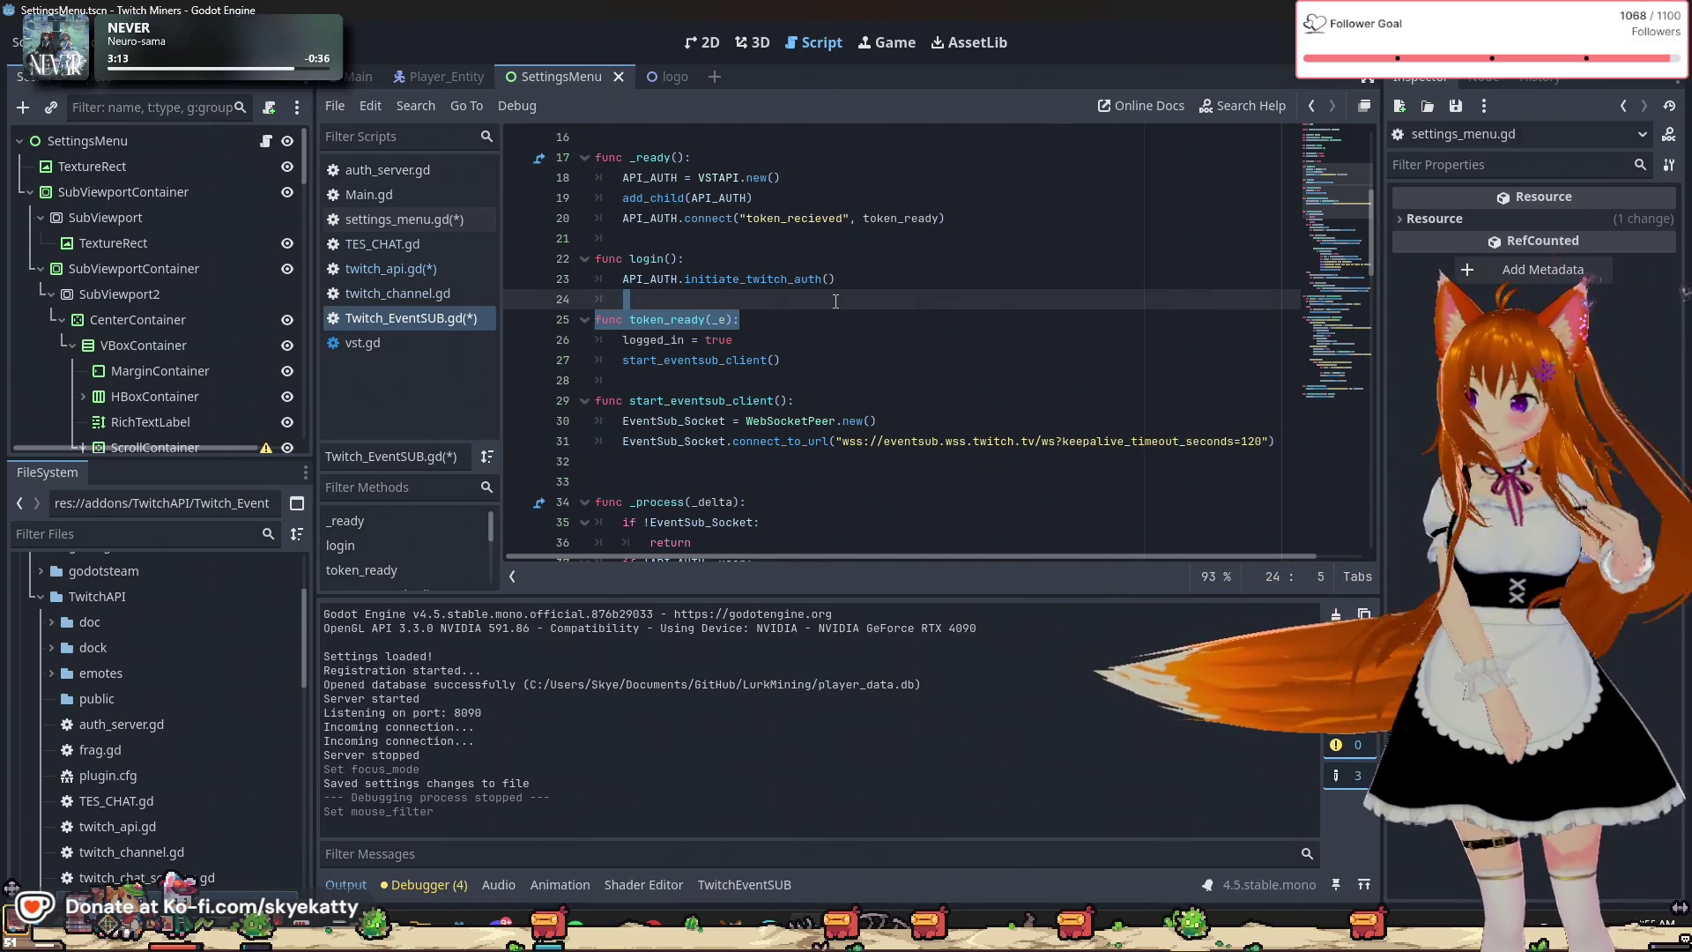
click(835, 301)
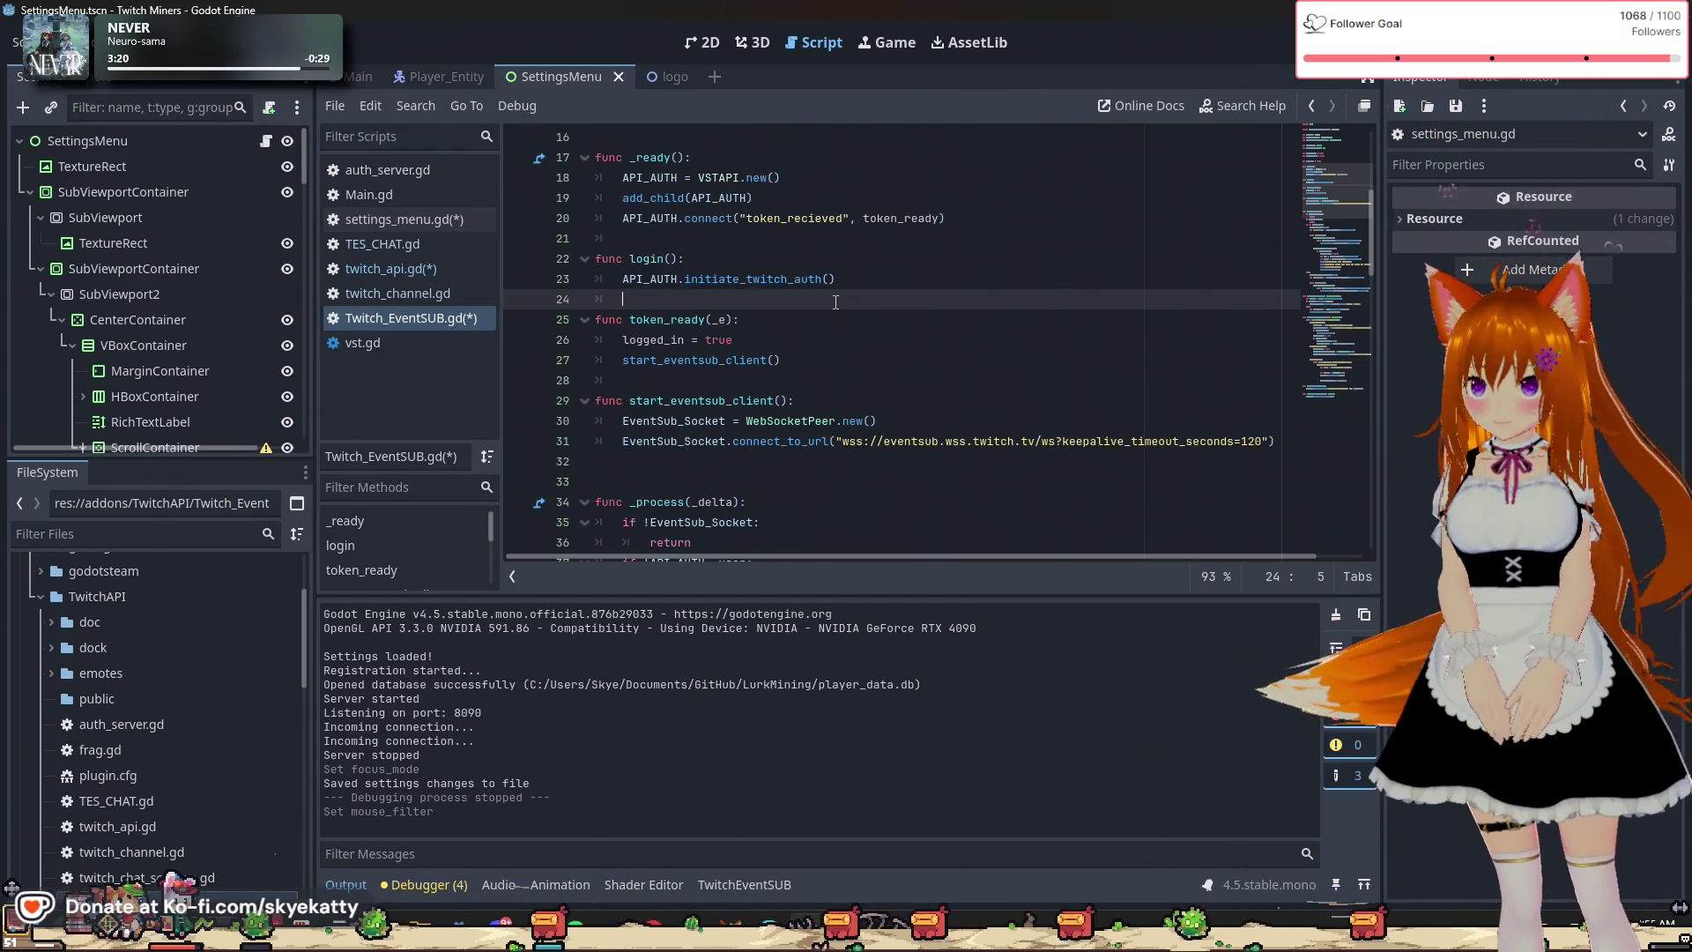
scroll(835, 302, up, 5)
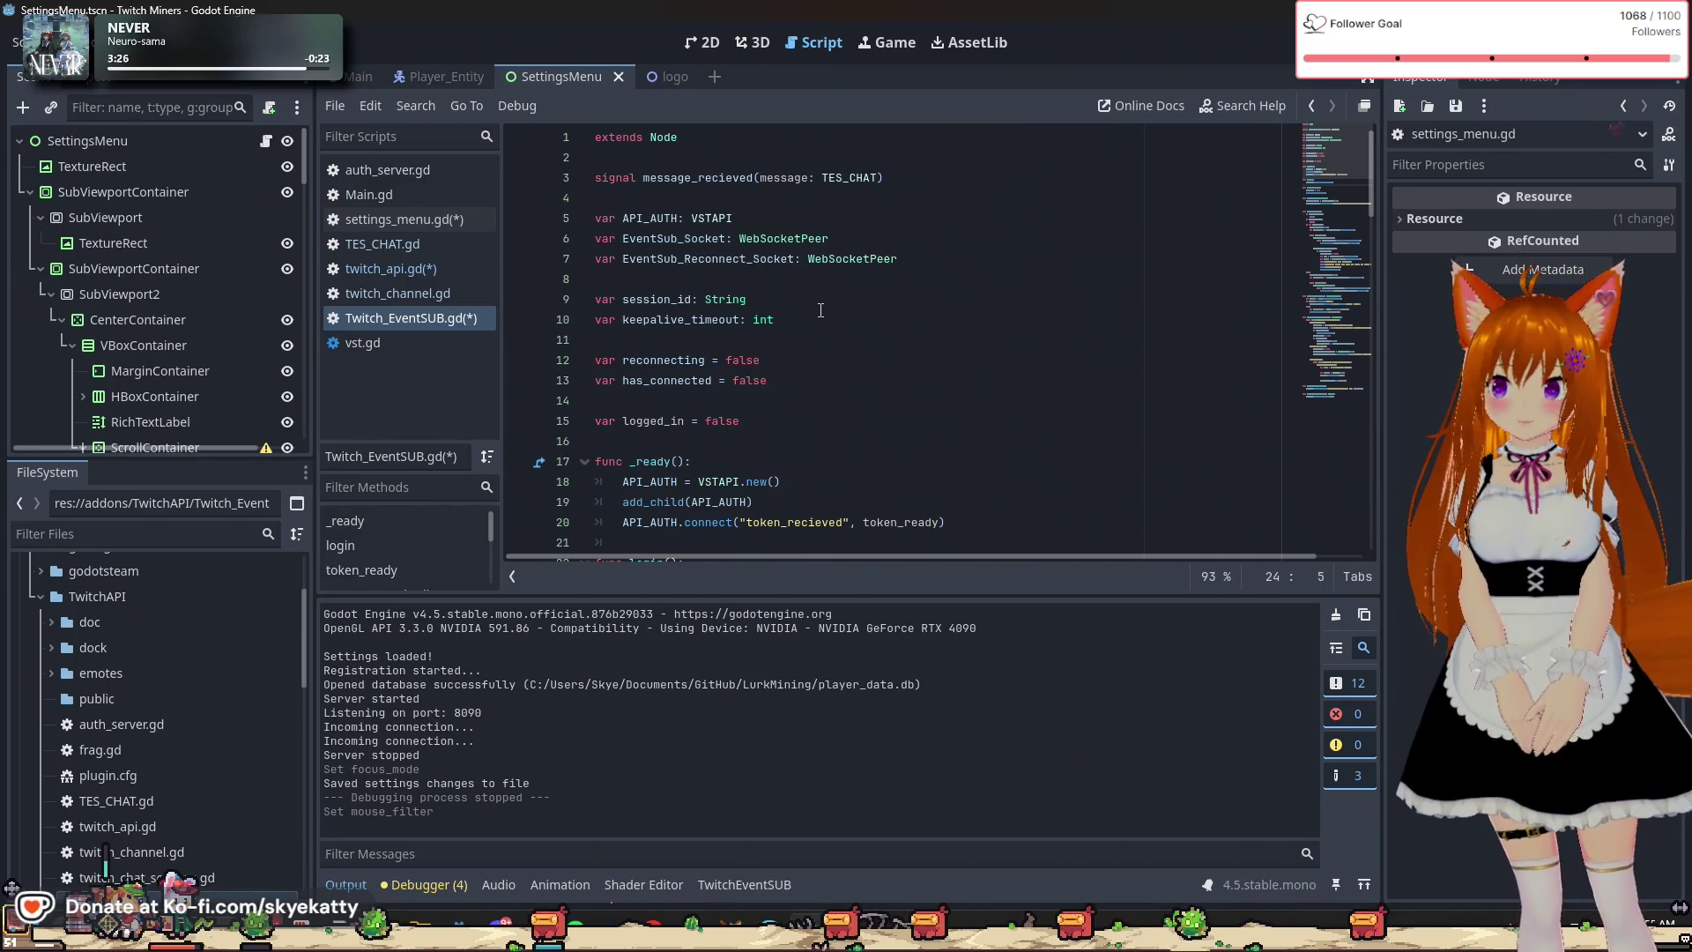
Check the logged_in declaration and scroll down through Twitch_EventSUB.gd's message handling.
click(816, 340)
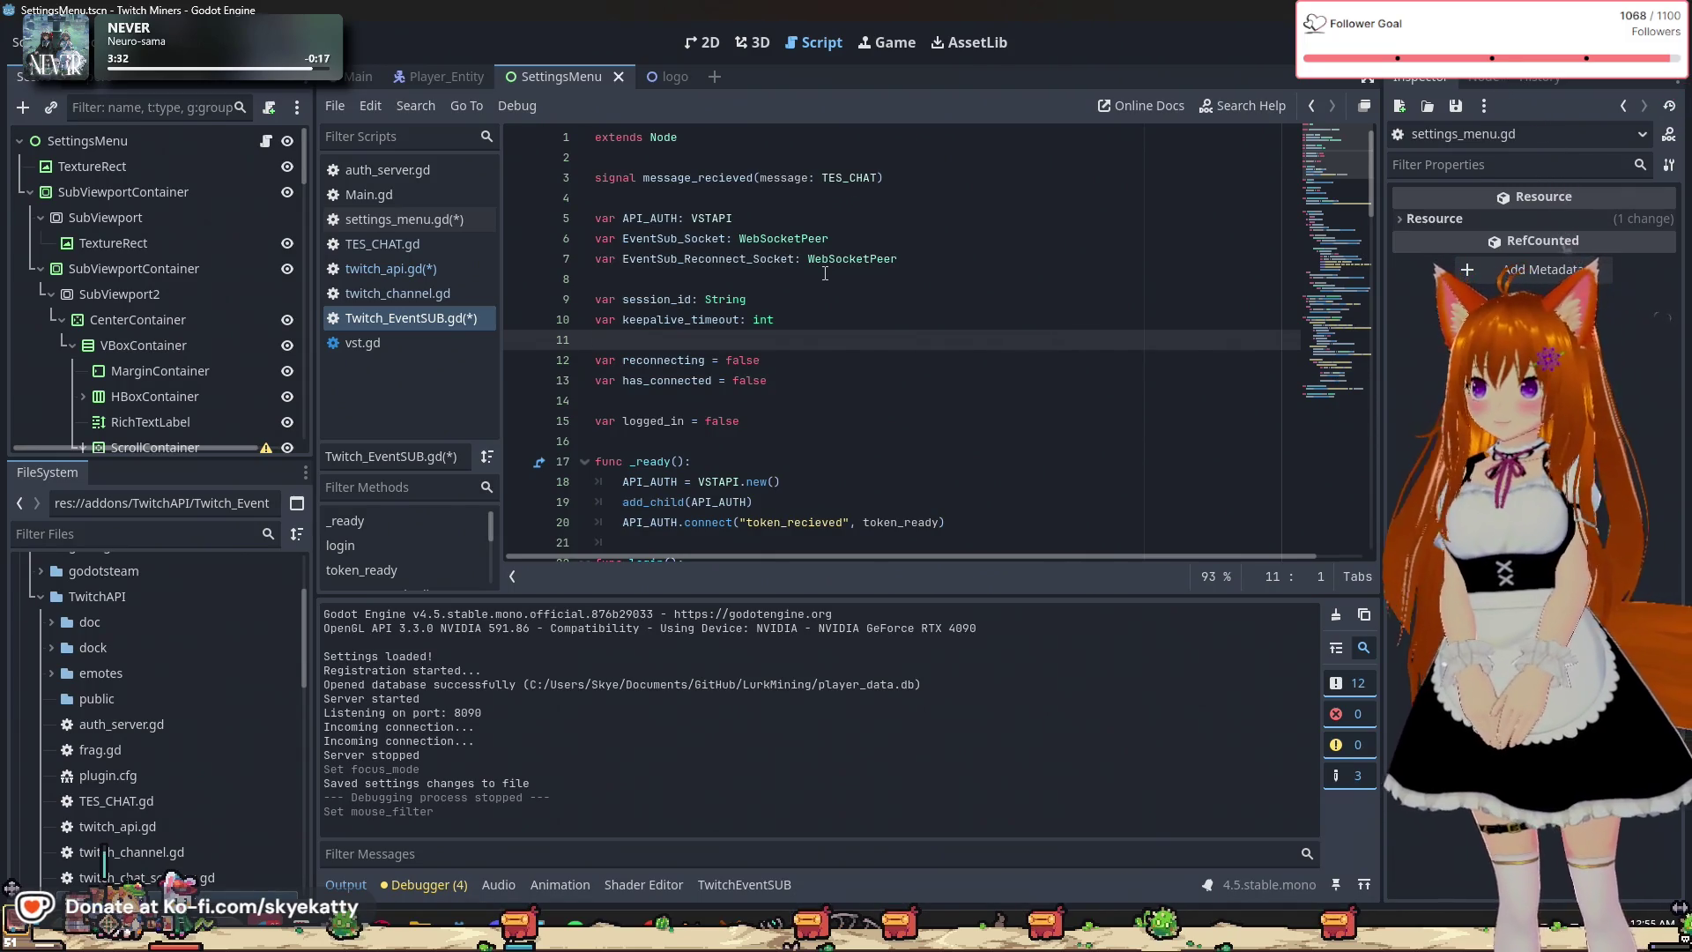
scroll(825, 273, down, 3)
scroll(820, 282, up, 3)
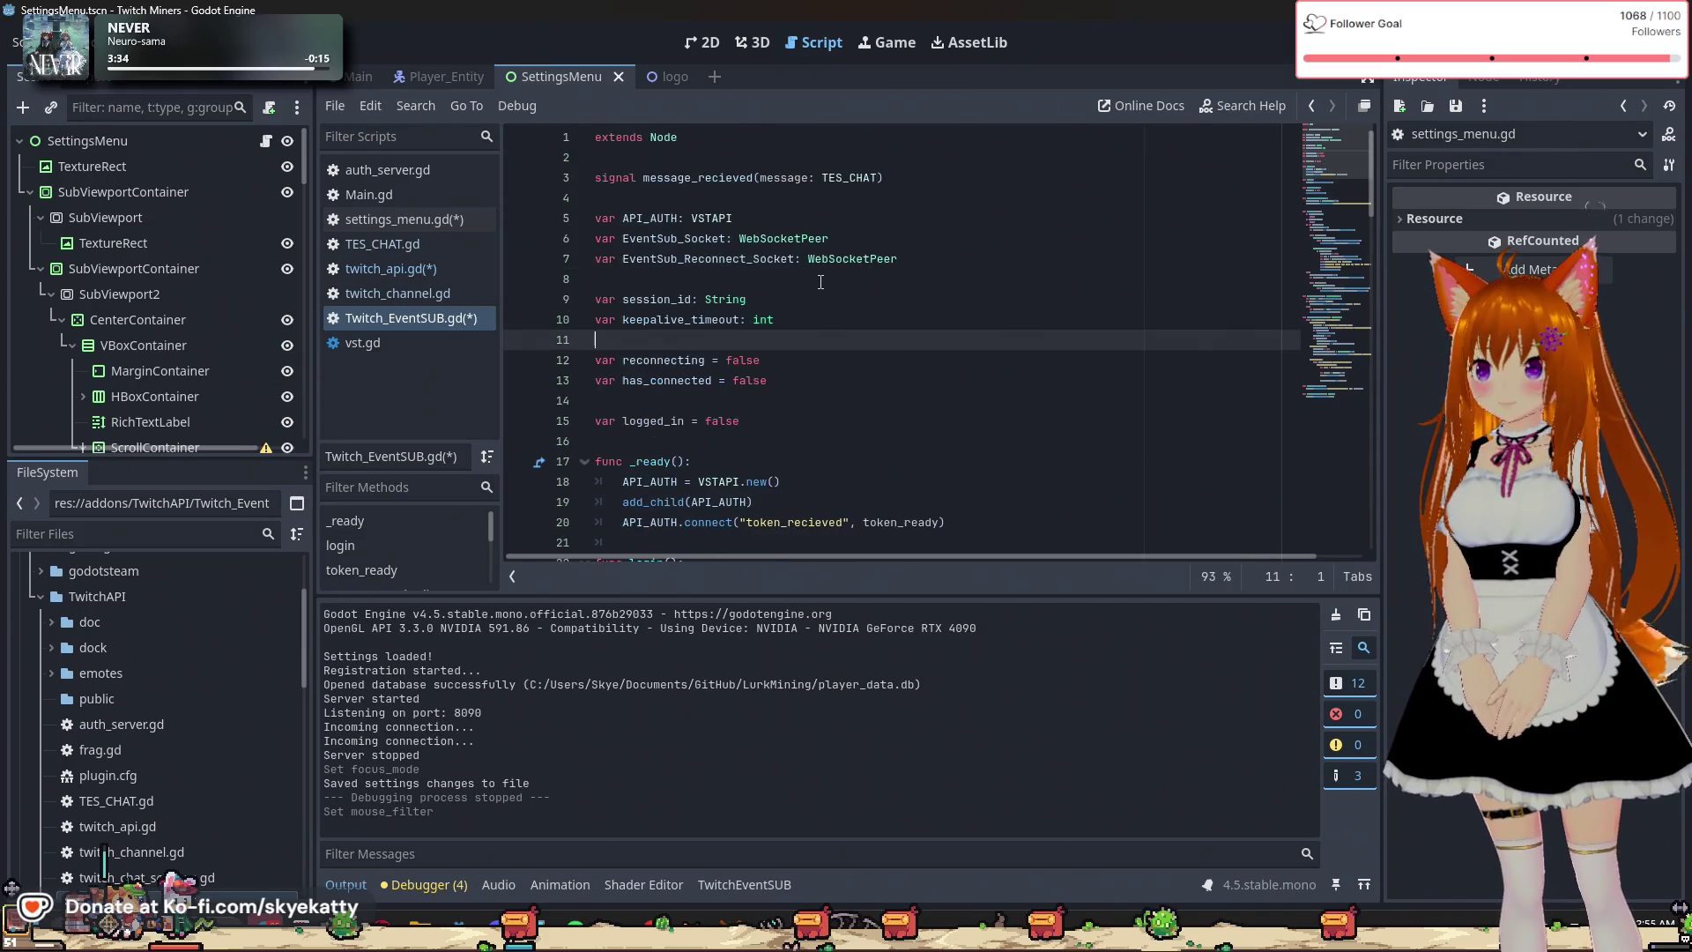
click(817, 415)
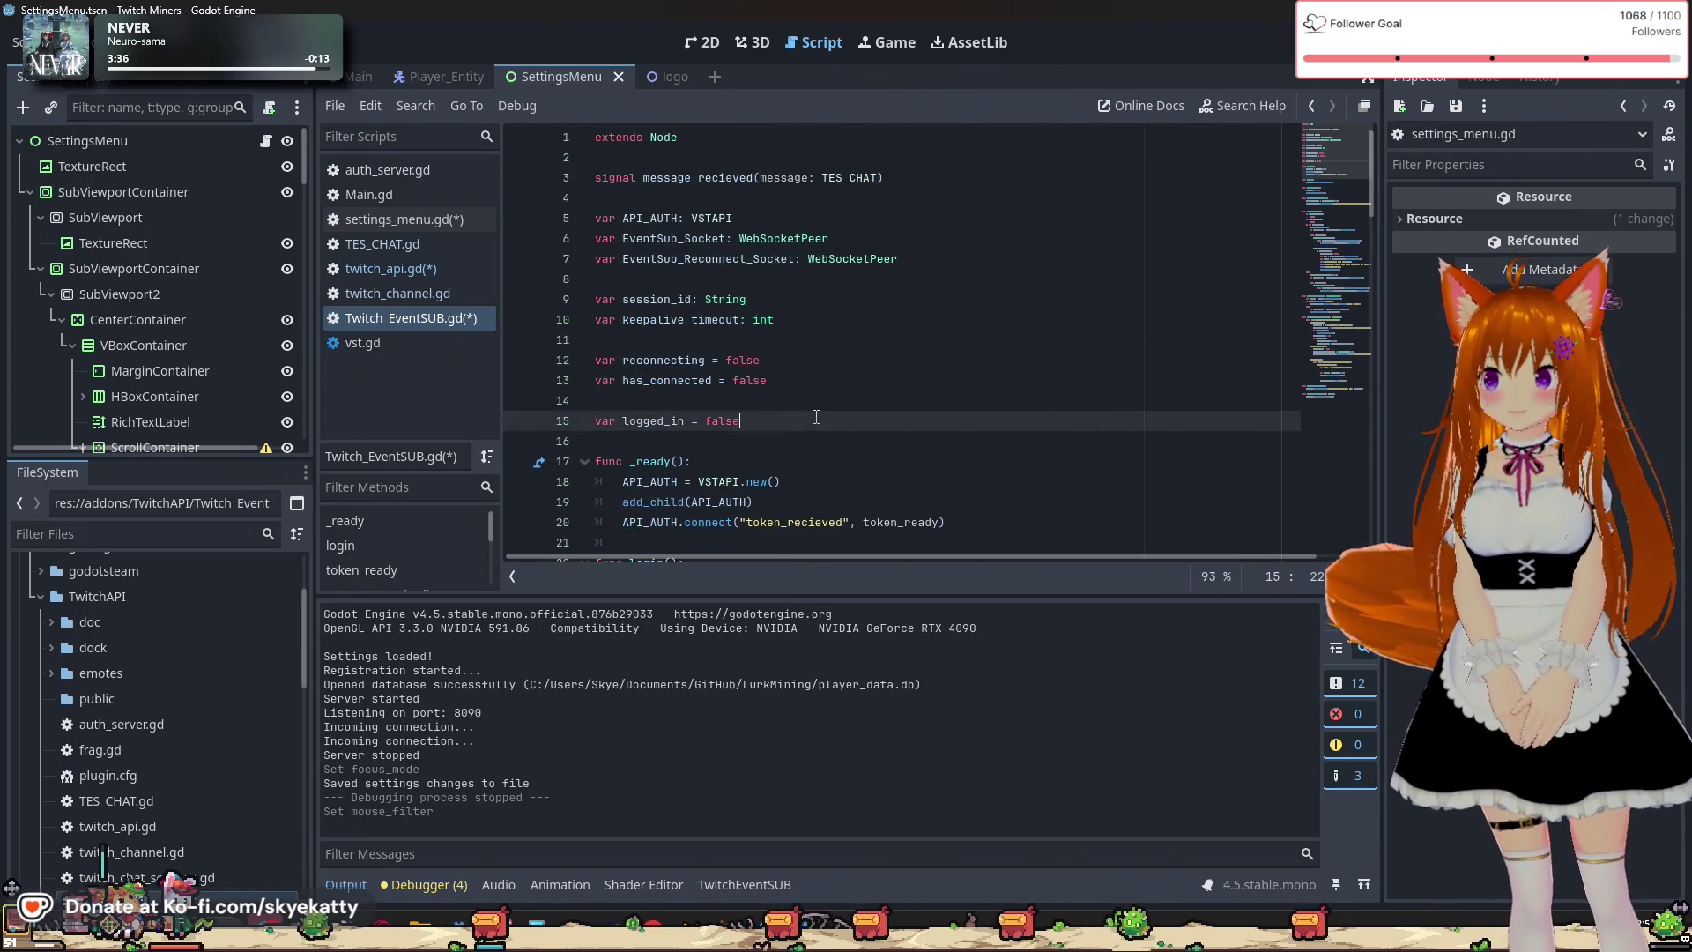
scroll(816, 417, down, 1)
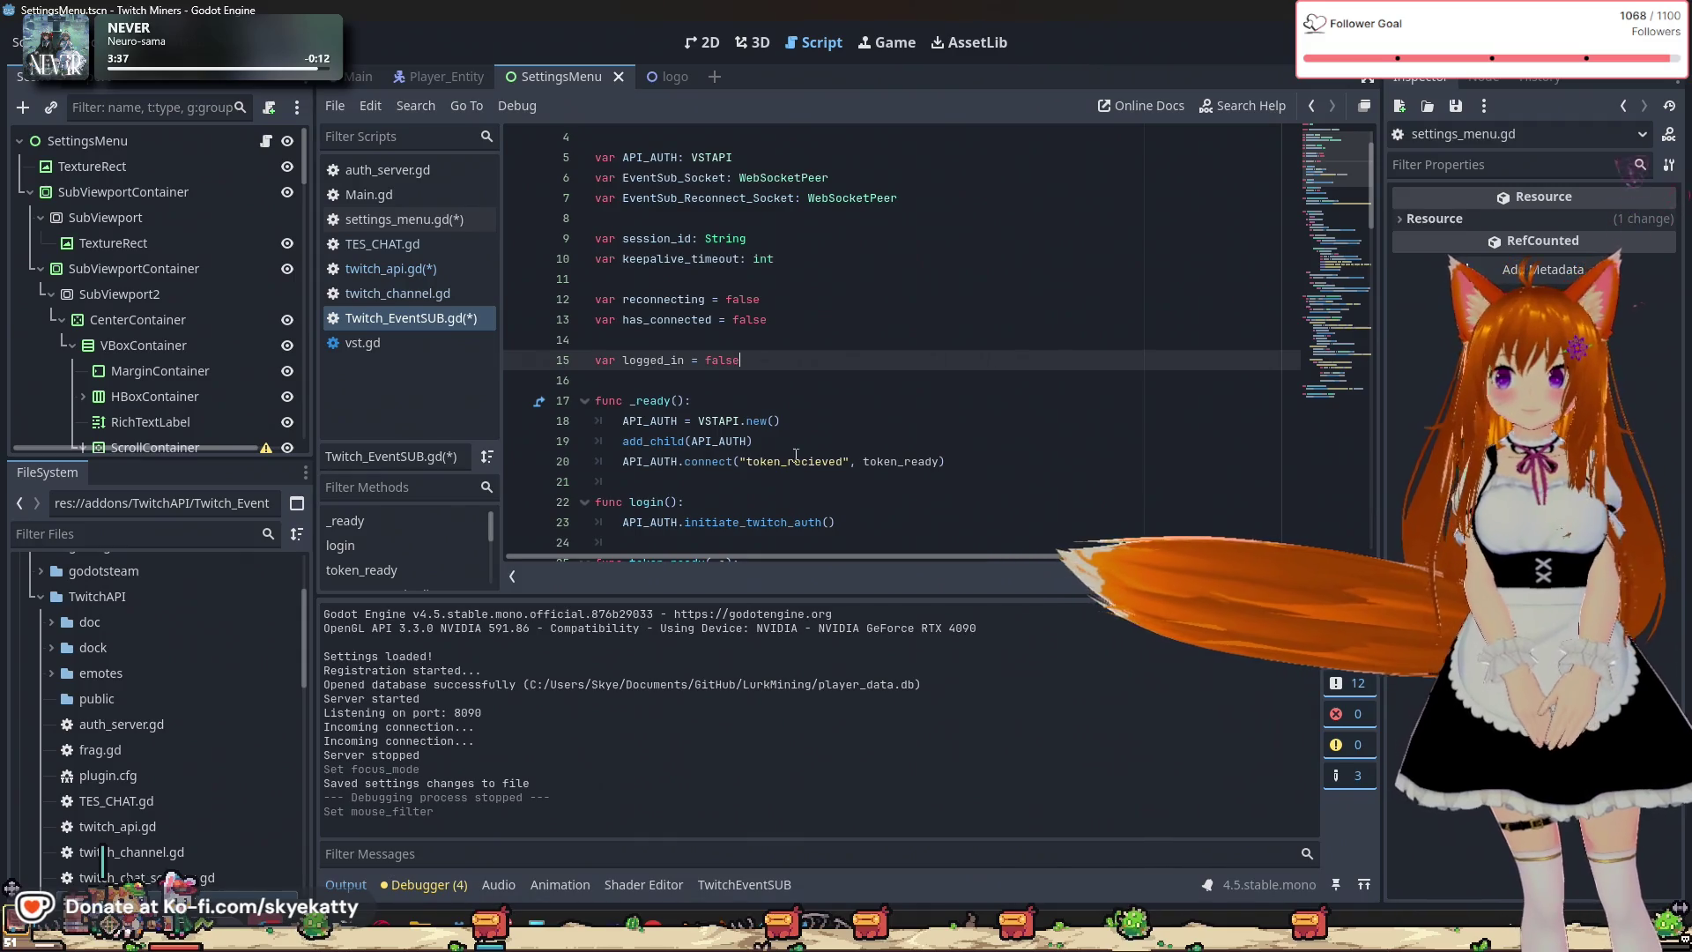
scroll(779, 407, down, 2)
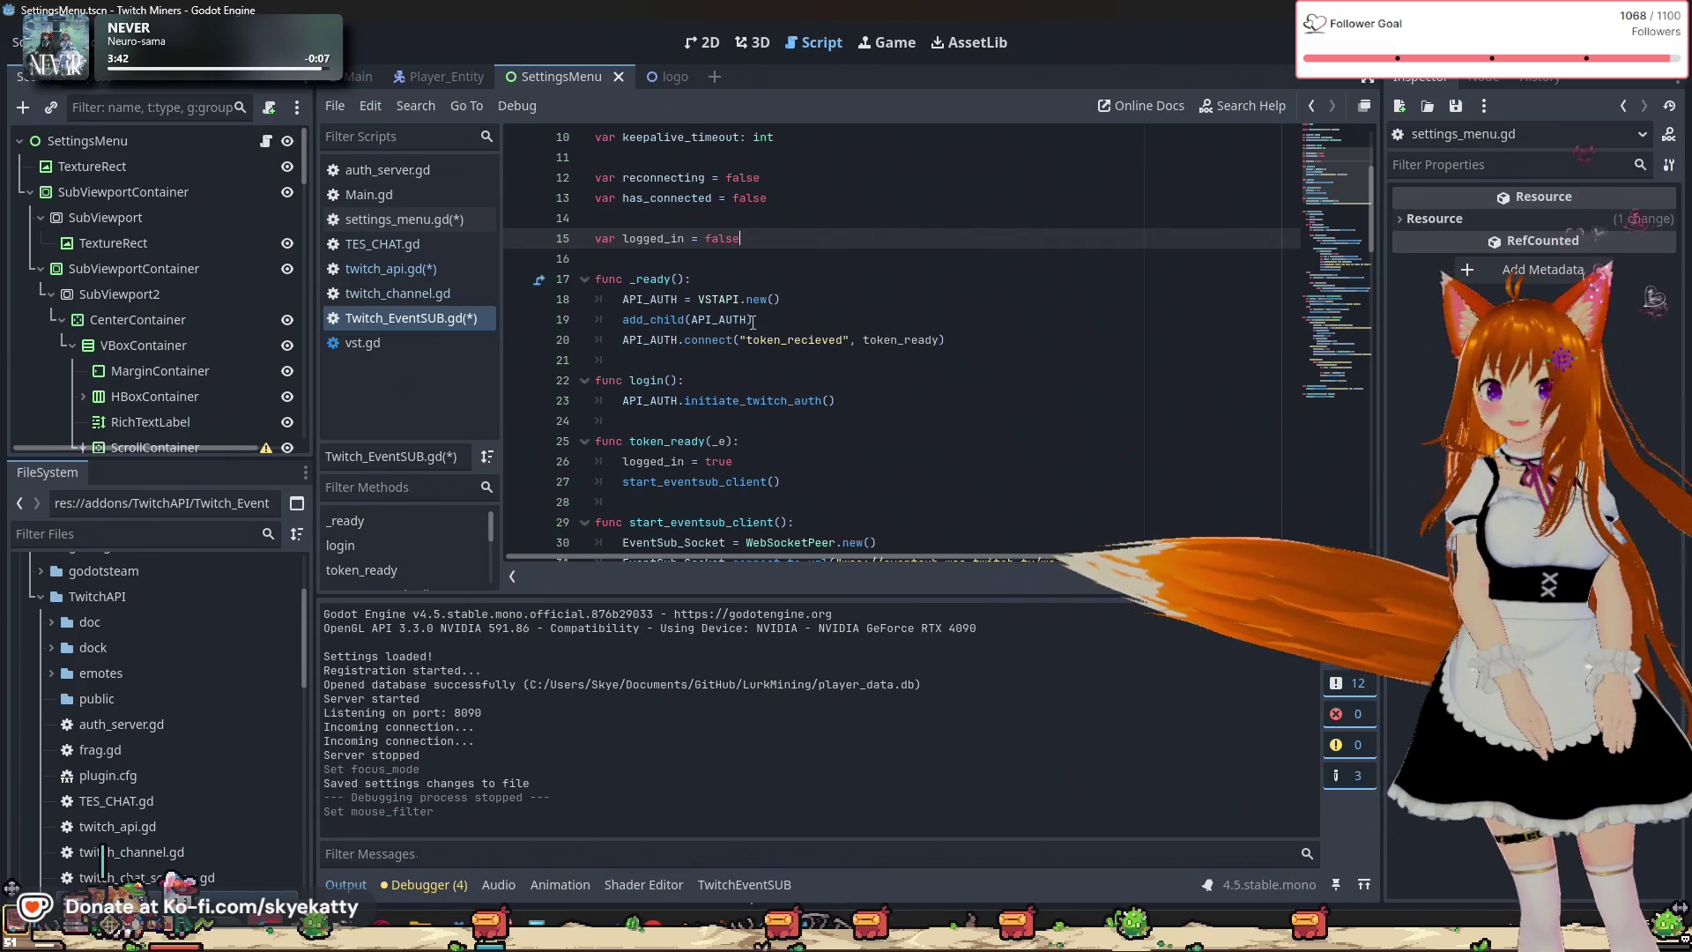
scroll(784, 319, down, 5)
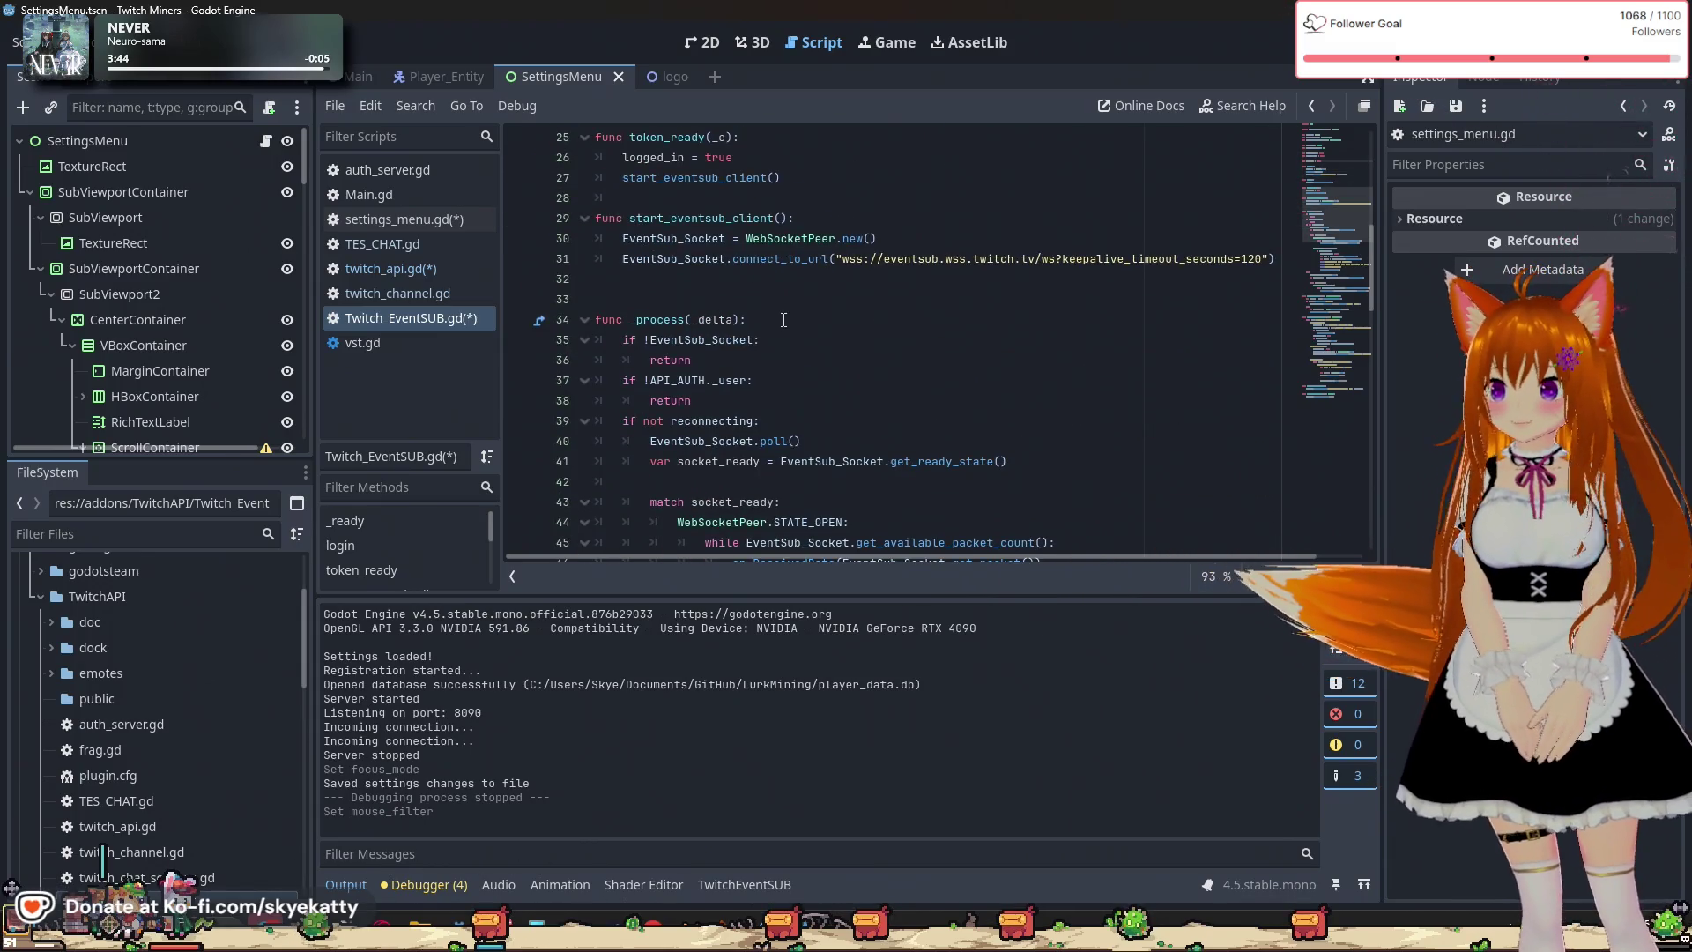
scroll(784, 319, down, 3)
Scroll to the send_chat_message call on line 104, then switch to twitch_api.gd.
scroll(783, 319, up, 4)
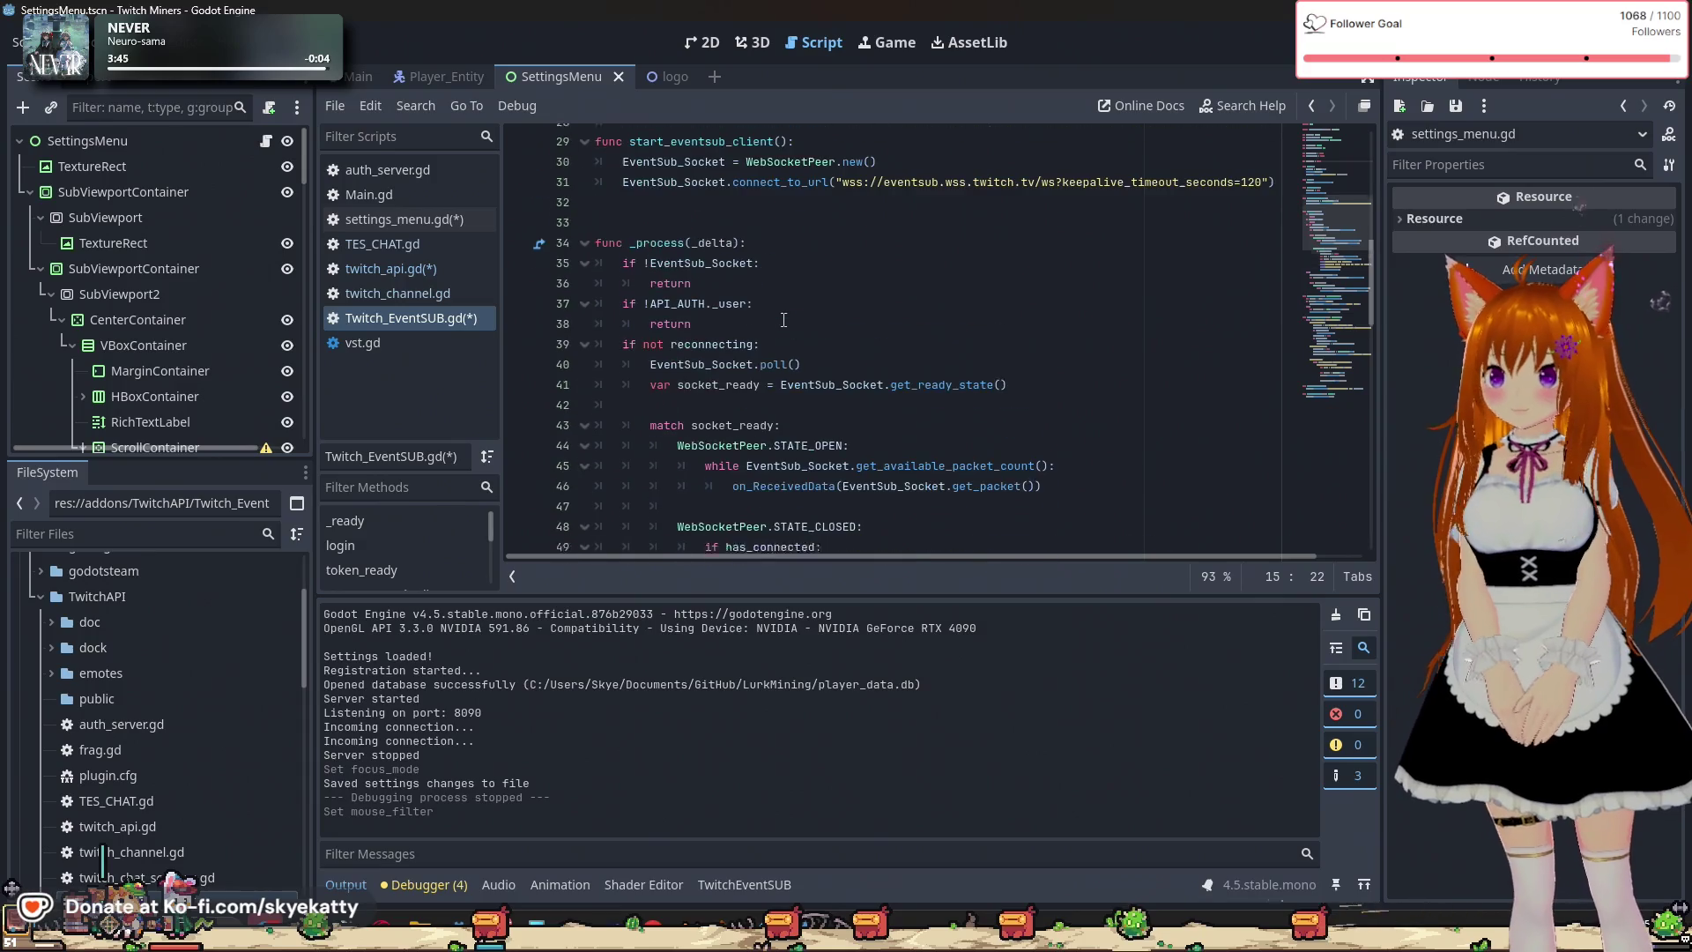
scroll(783, 319, down, 4)
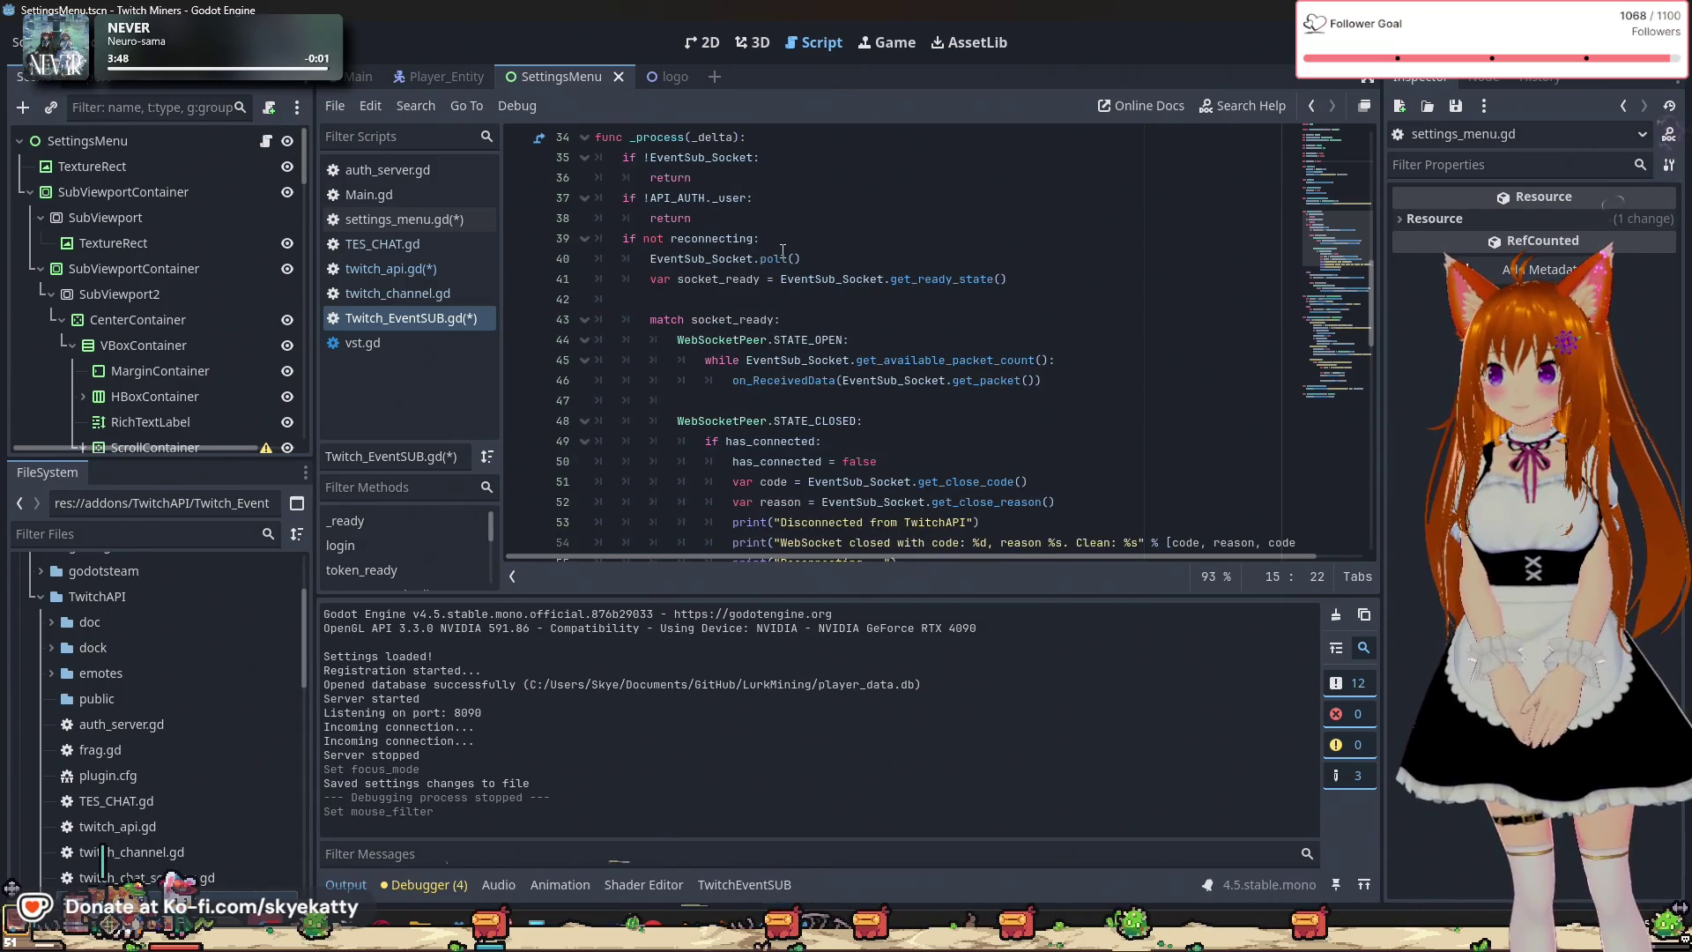
scroll(783, 252, down, 2)
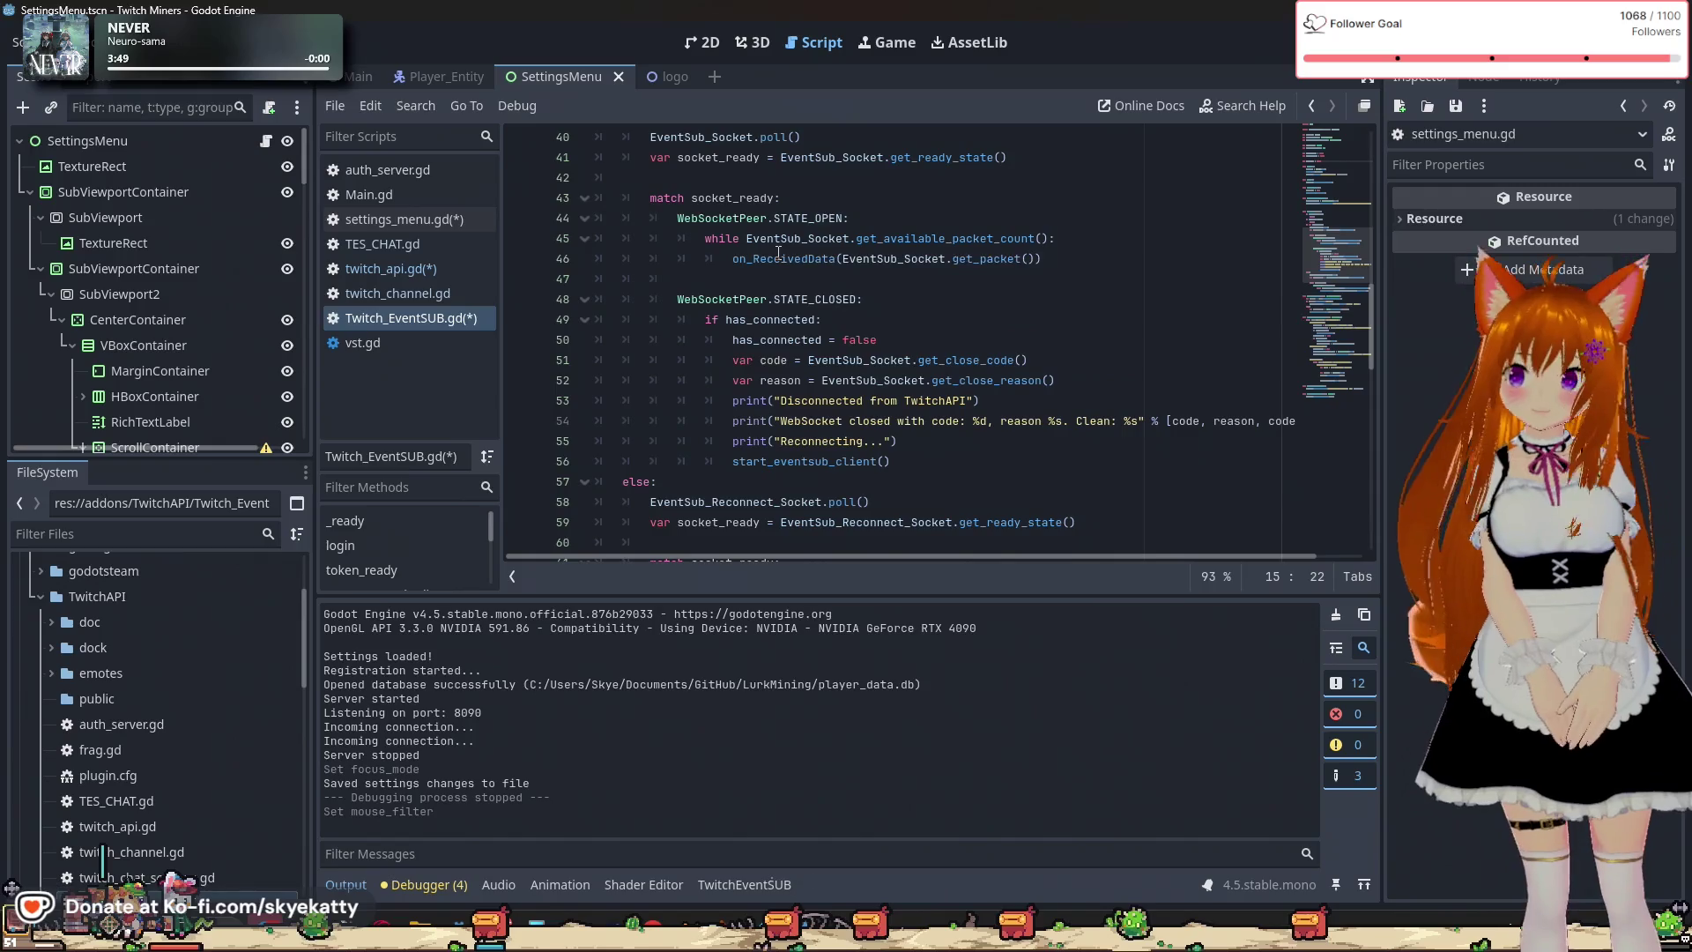
scroll(776, 257, down, 4)
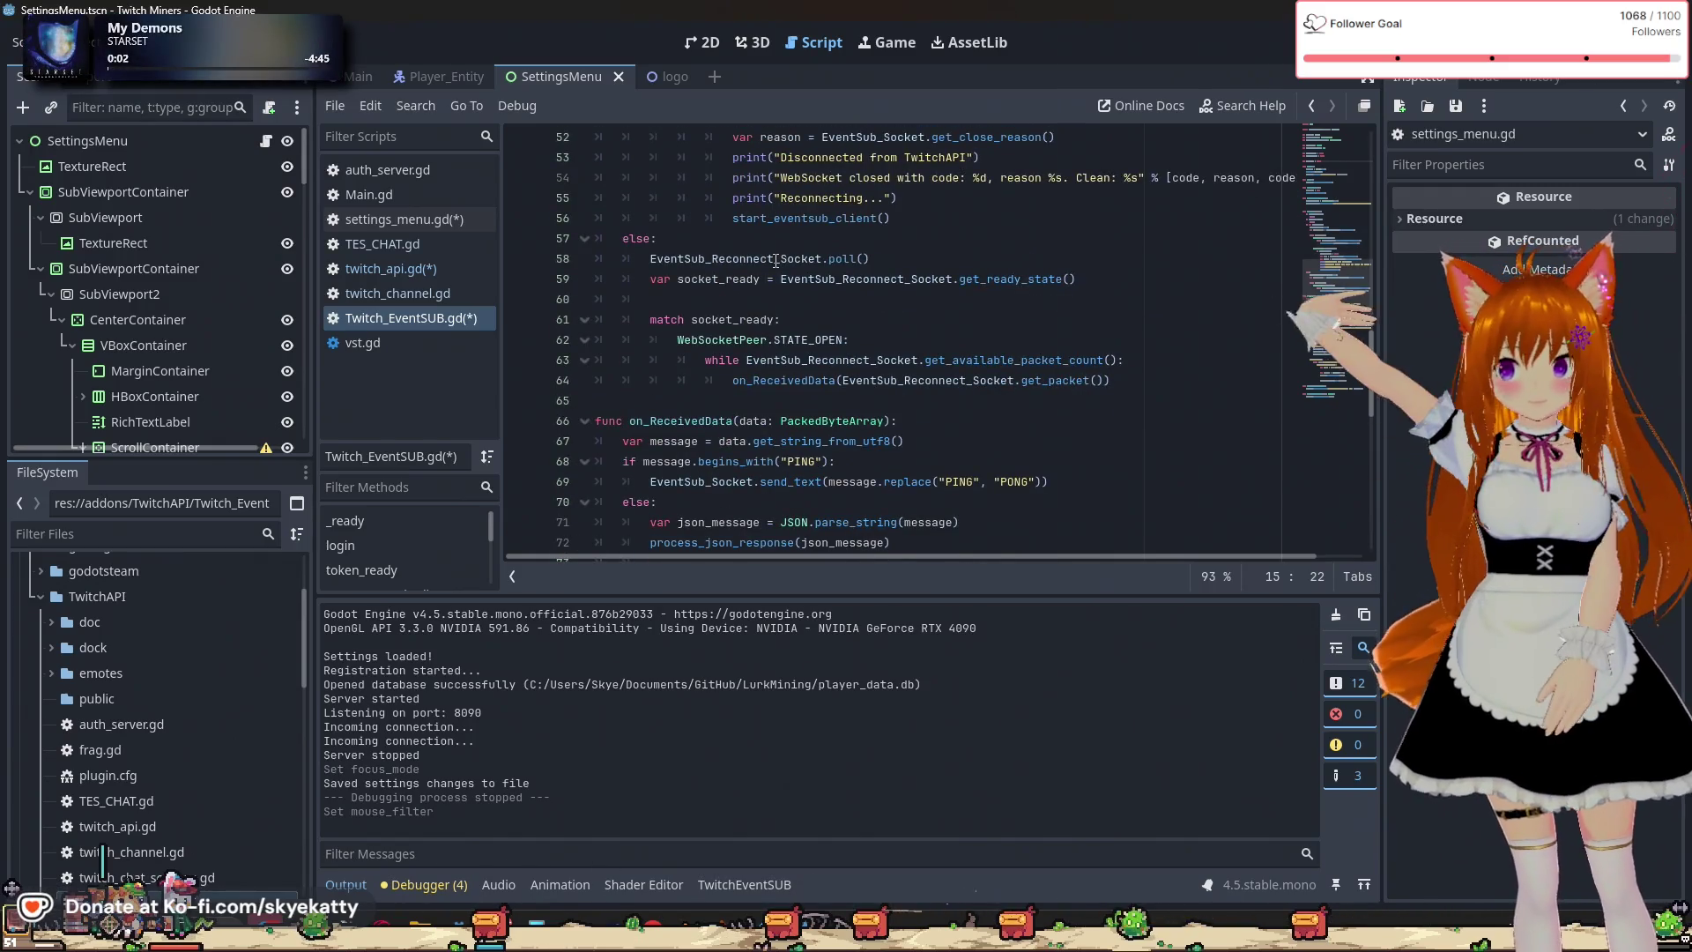
scroll(776, 262, down, 1)
scroll(775, 261, down, 1)
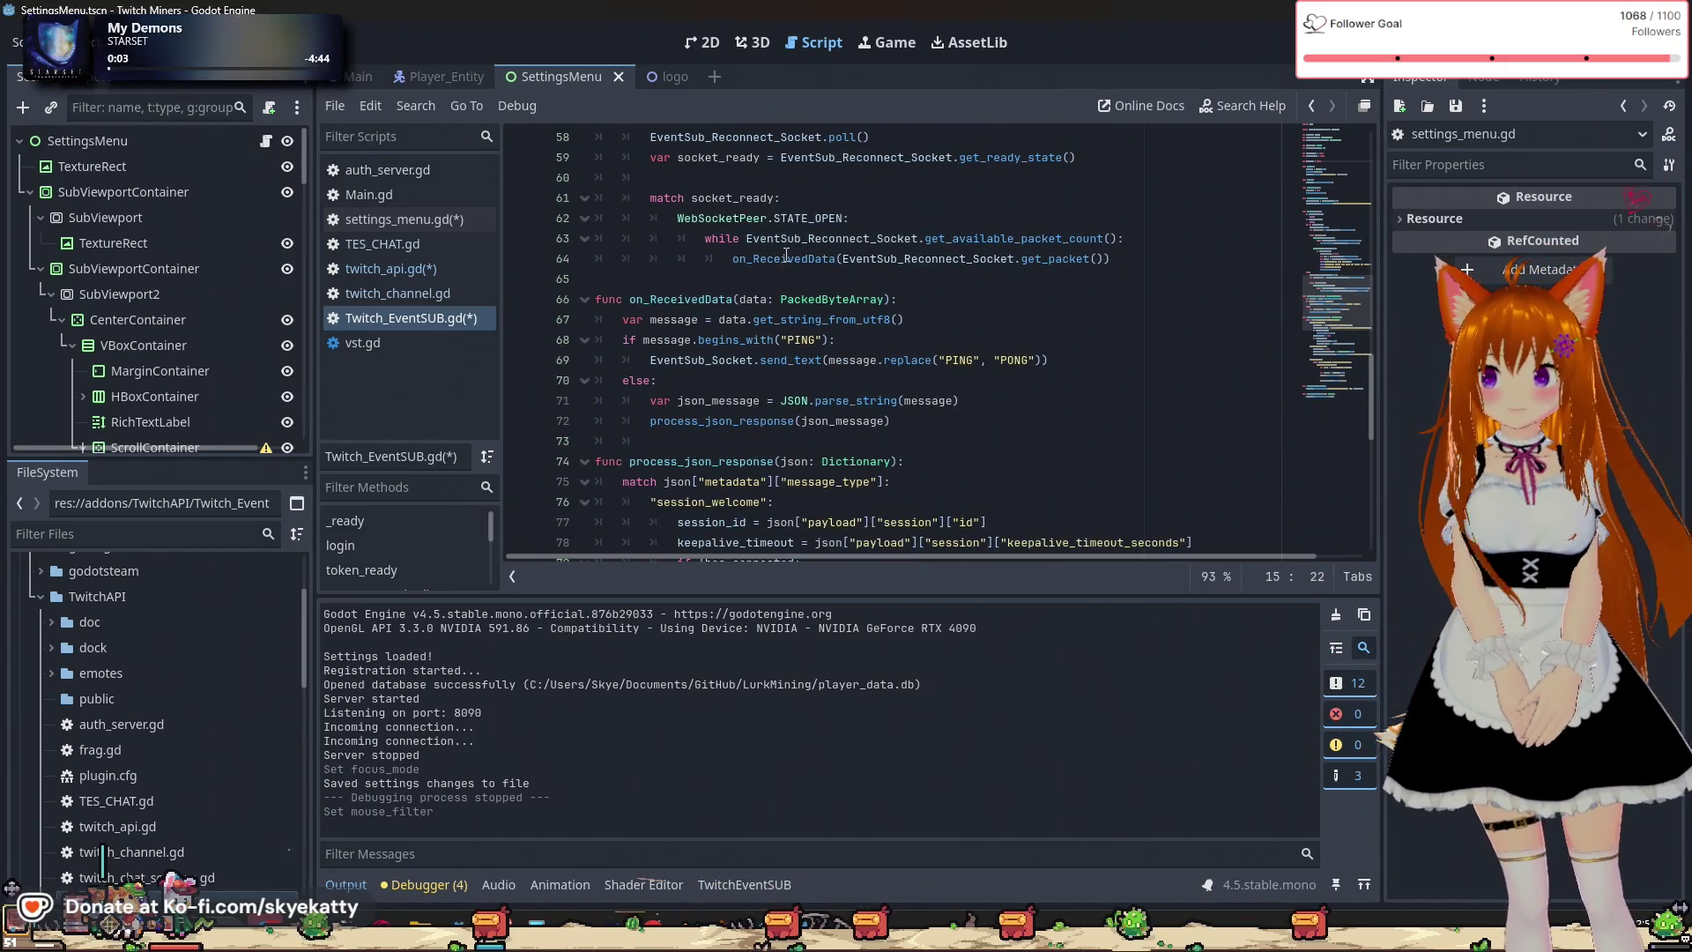
scroll(785, 255, down, 2)
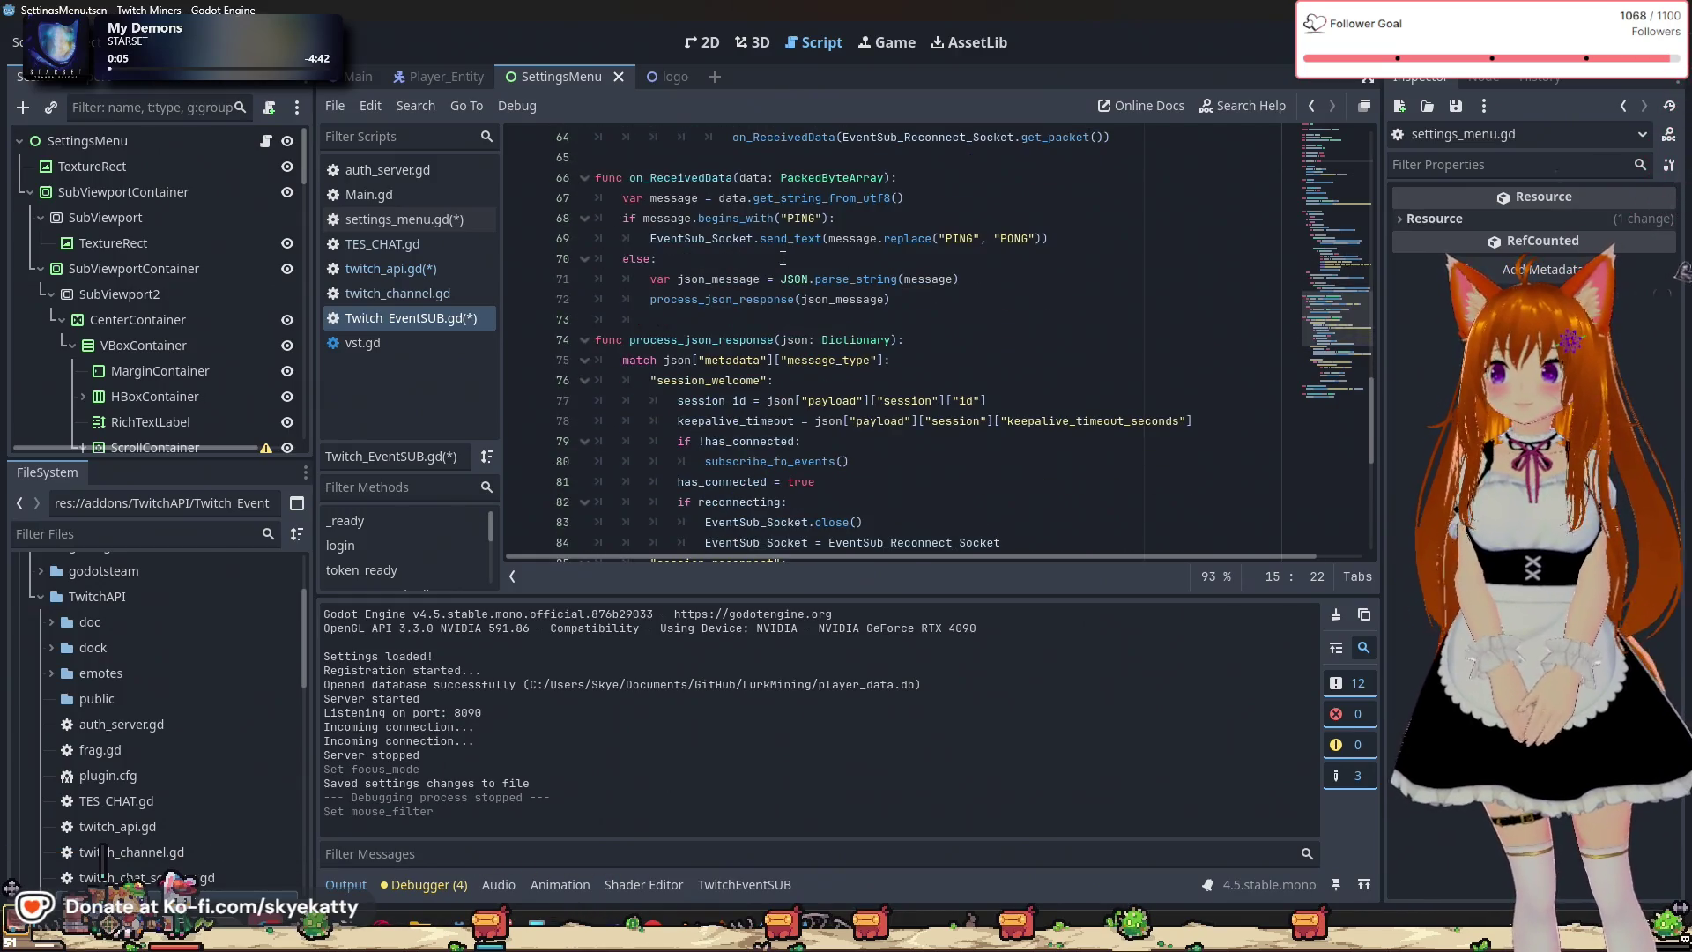
scroll(783, 258, down, 3)
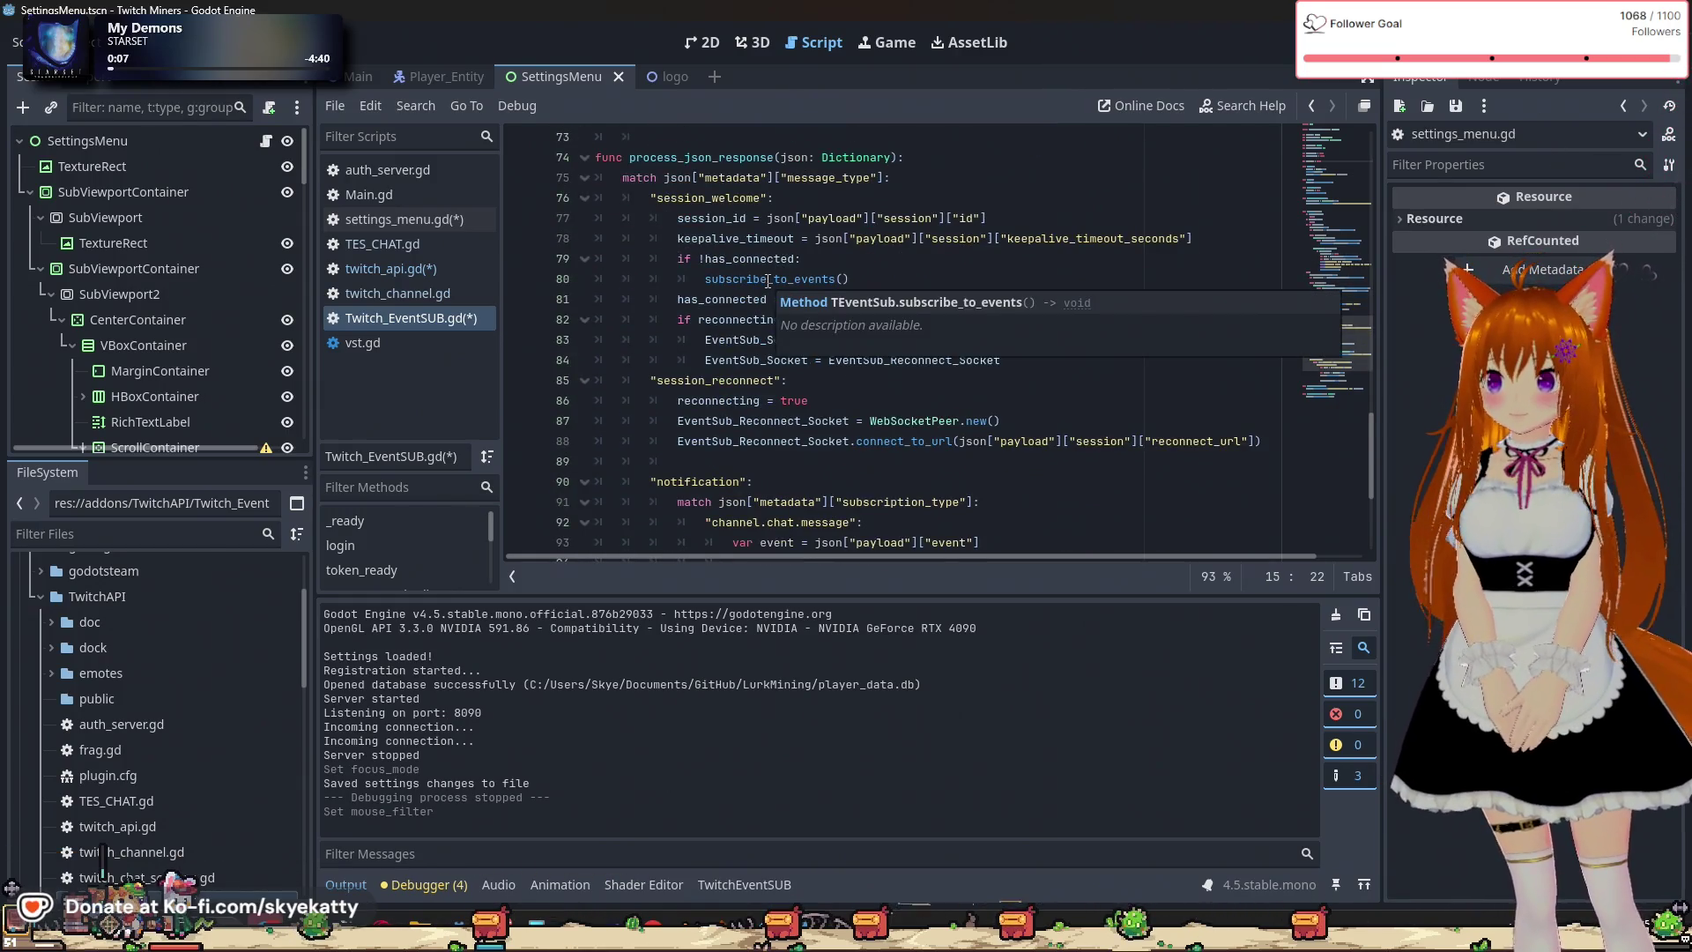
scroll(756, 295, up, 1)
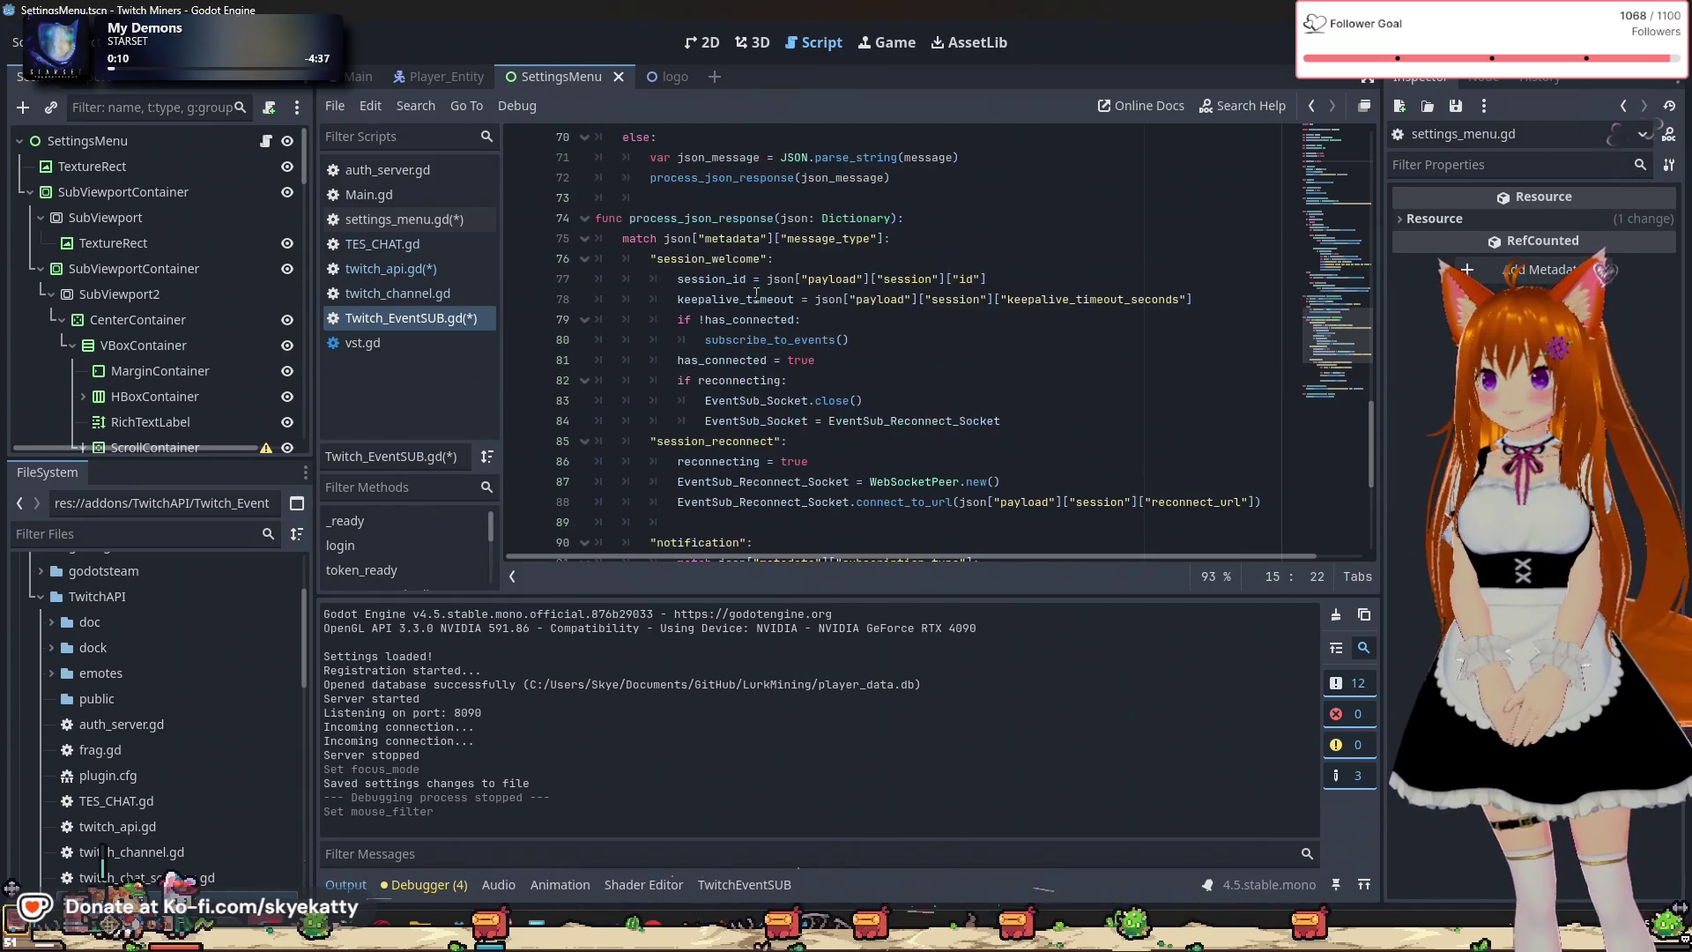
scroll(750, 304, down, 4)
scroll(747, 309, down, 2)
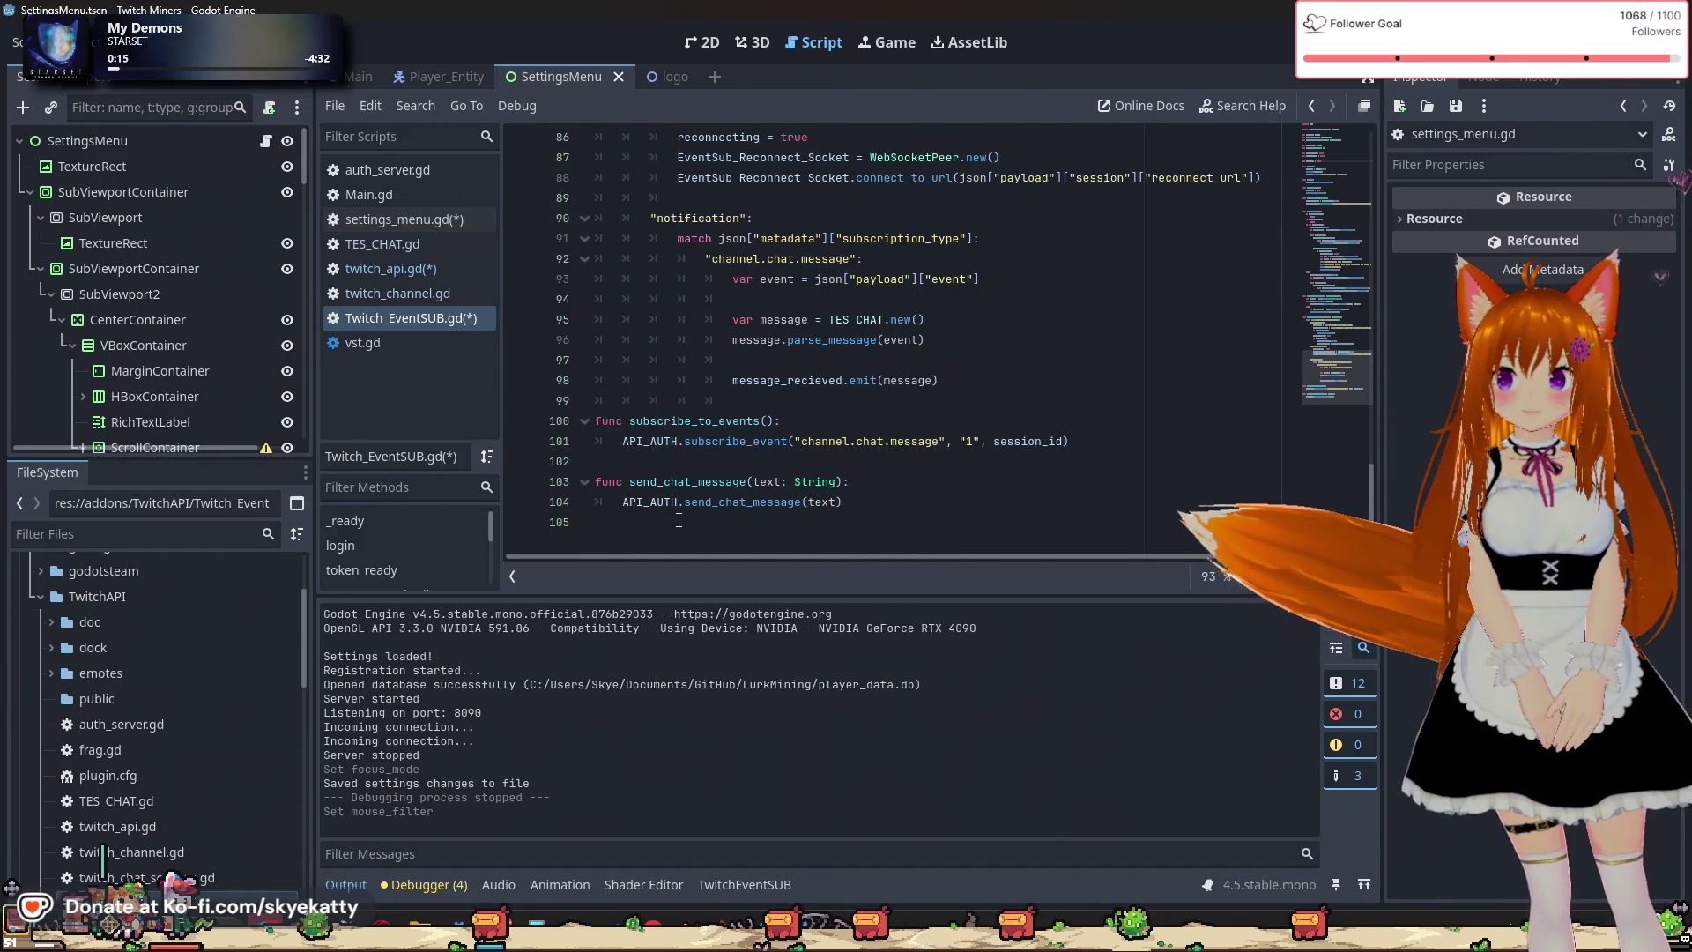
double_click(731, 502)
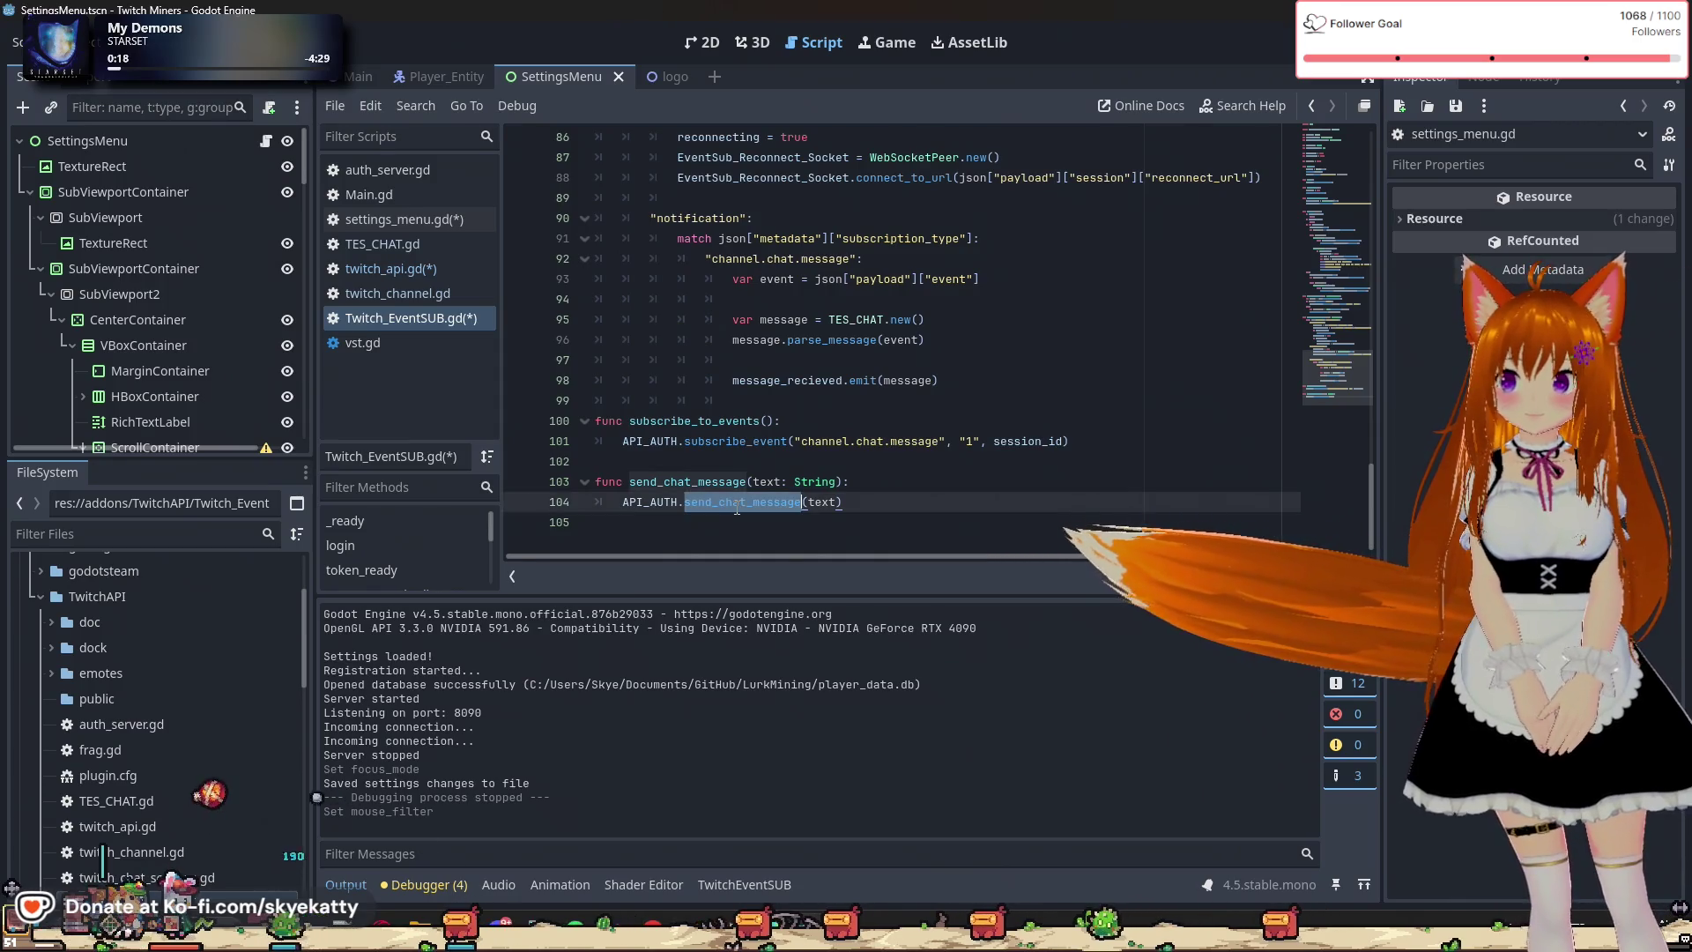
click(533, 522)
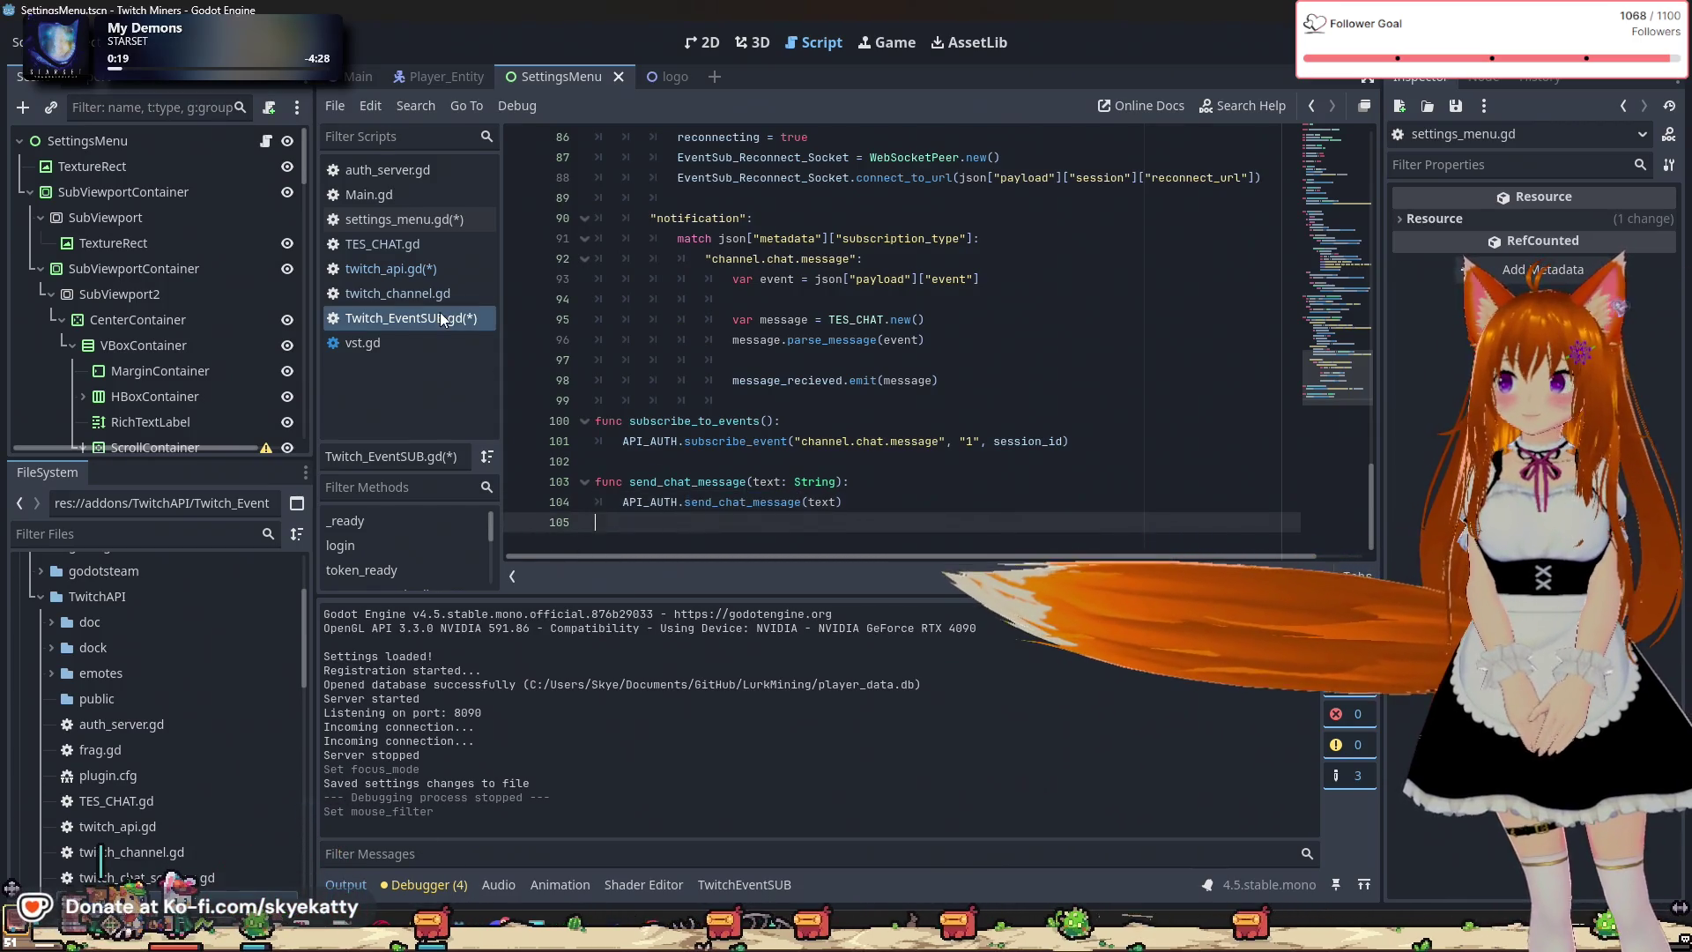
click(407, 269)
Highlight every use of _user in twitch_api.gd and inspect auth_server on line 153.
scroll(689, 384, down, 12)
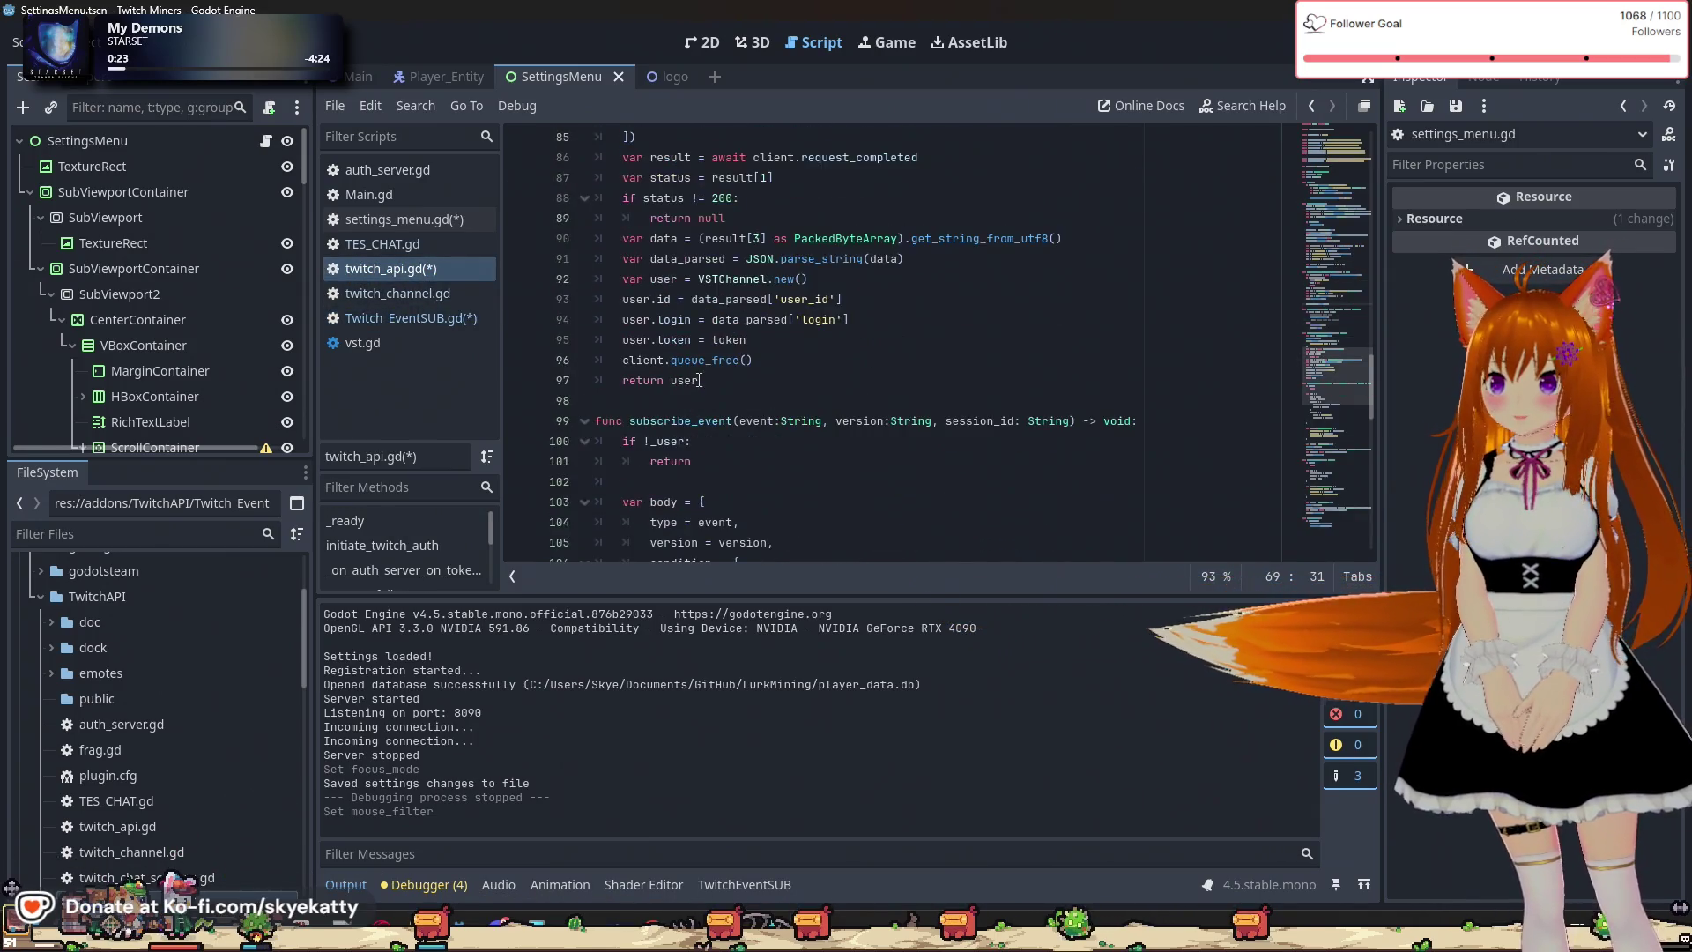
scroll(699, 373, down, 7)
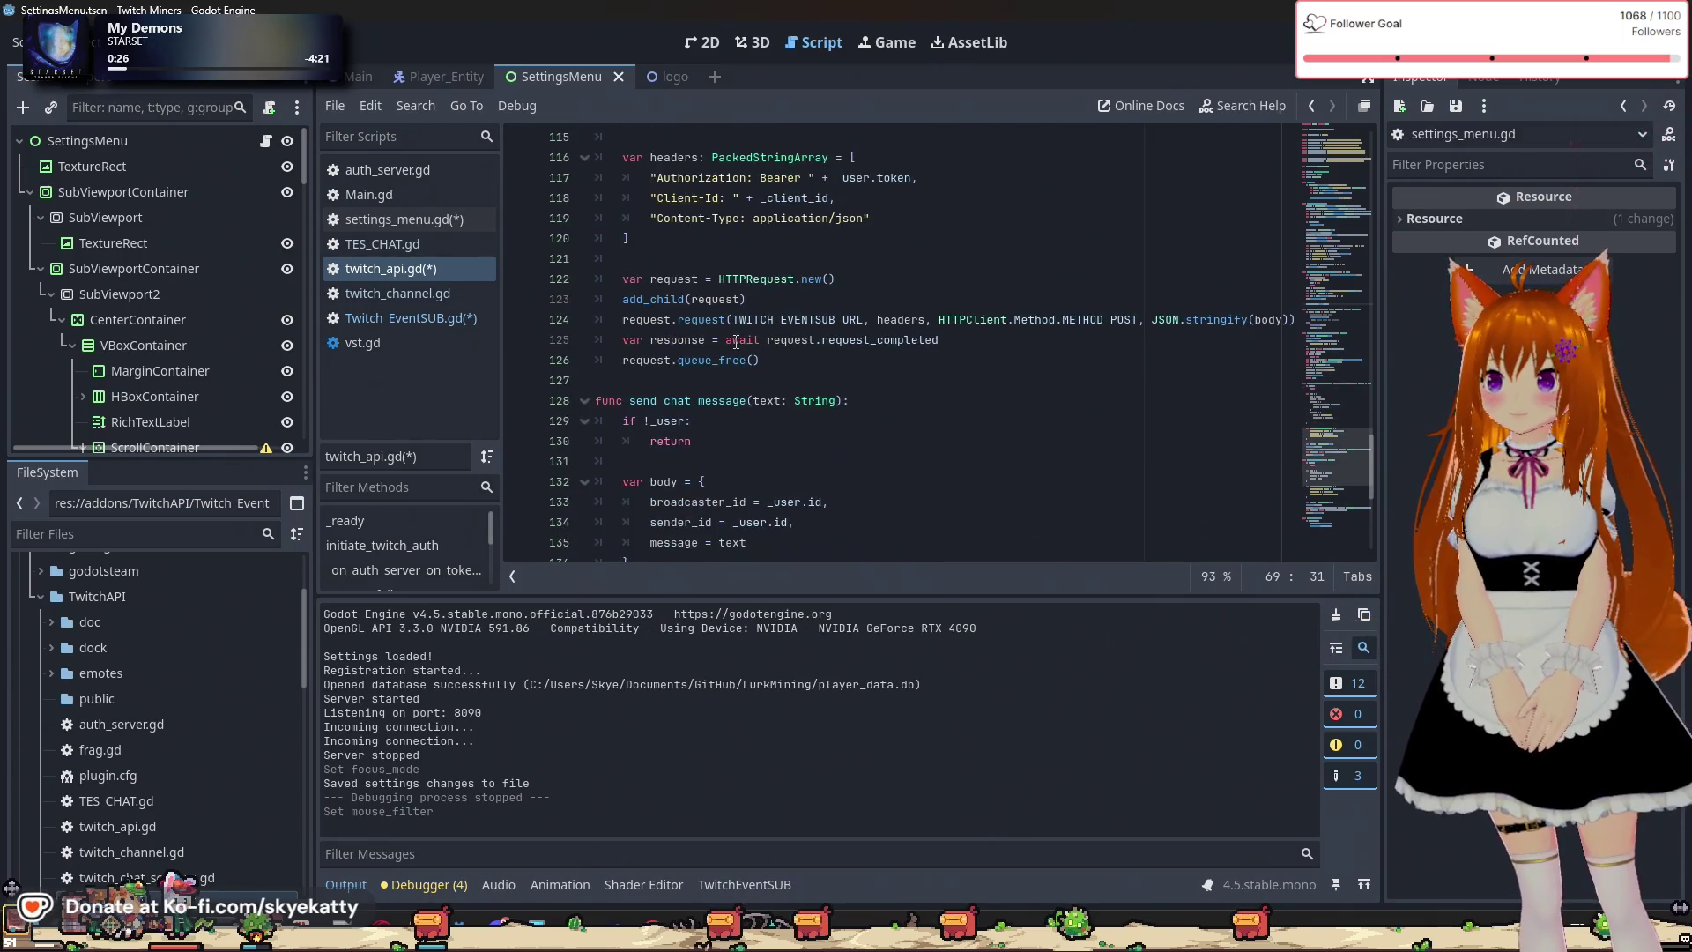
scroll(736, 342, up, 4)
scroll(736, 342, down, 7)
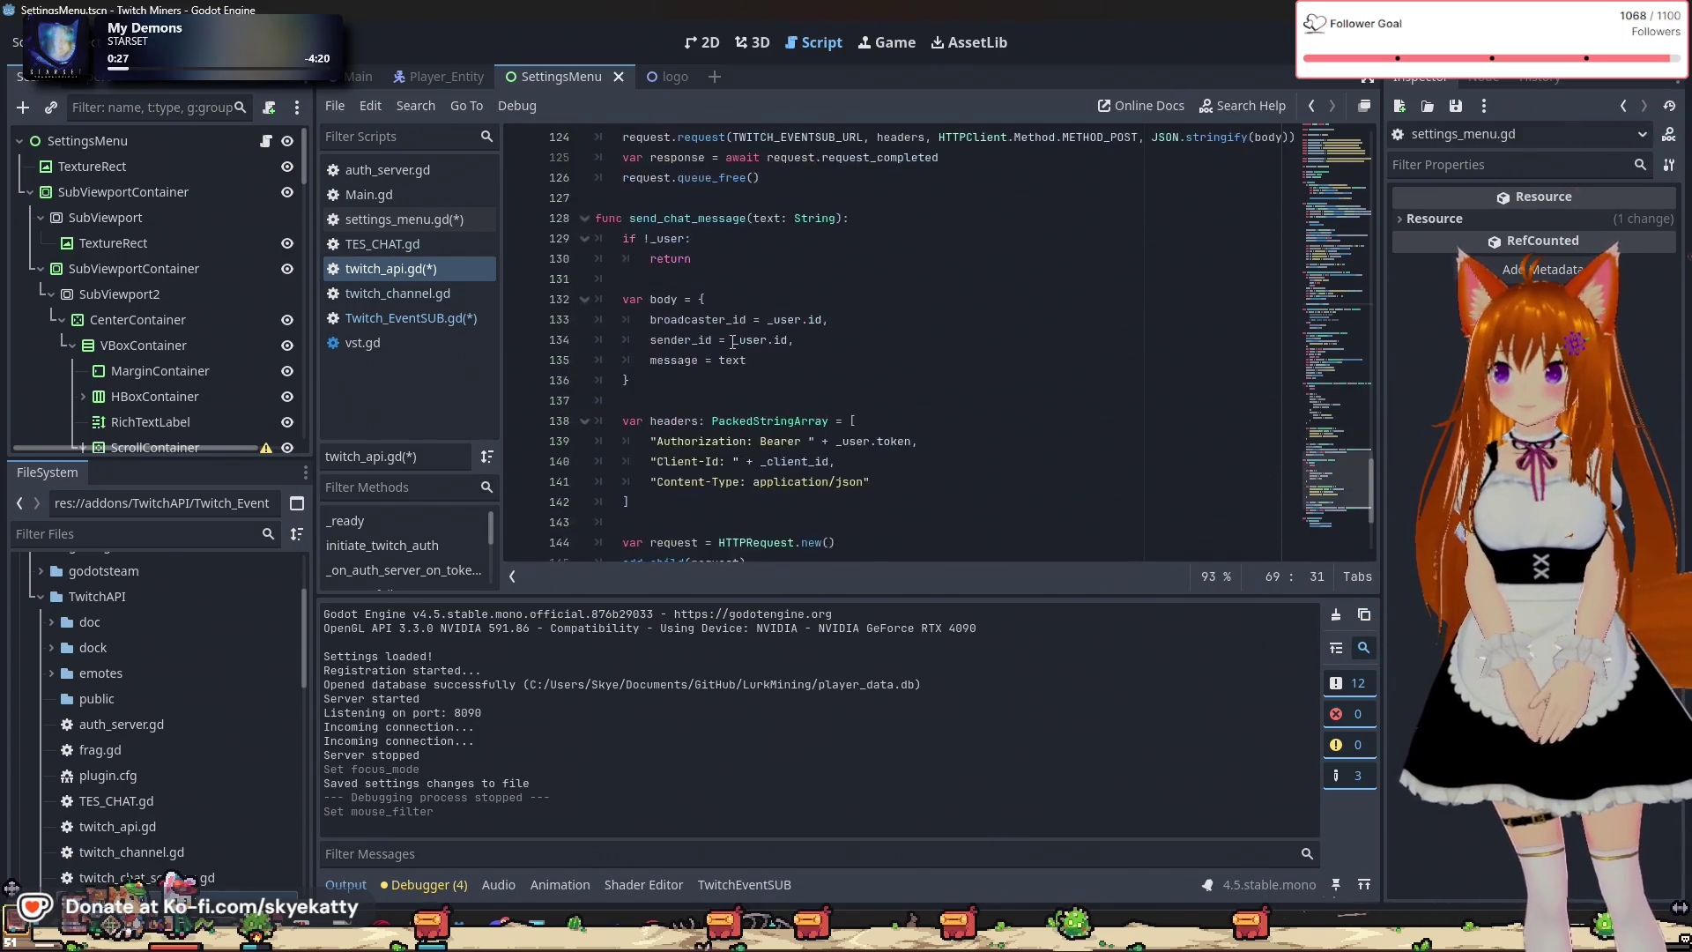
scroll(733, 342, up, 4)
scroll(716, 350, down, 3)
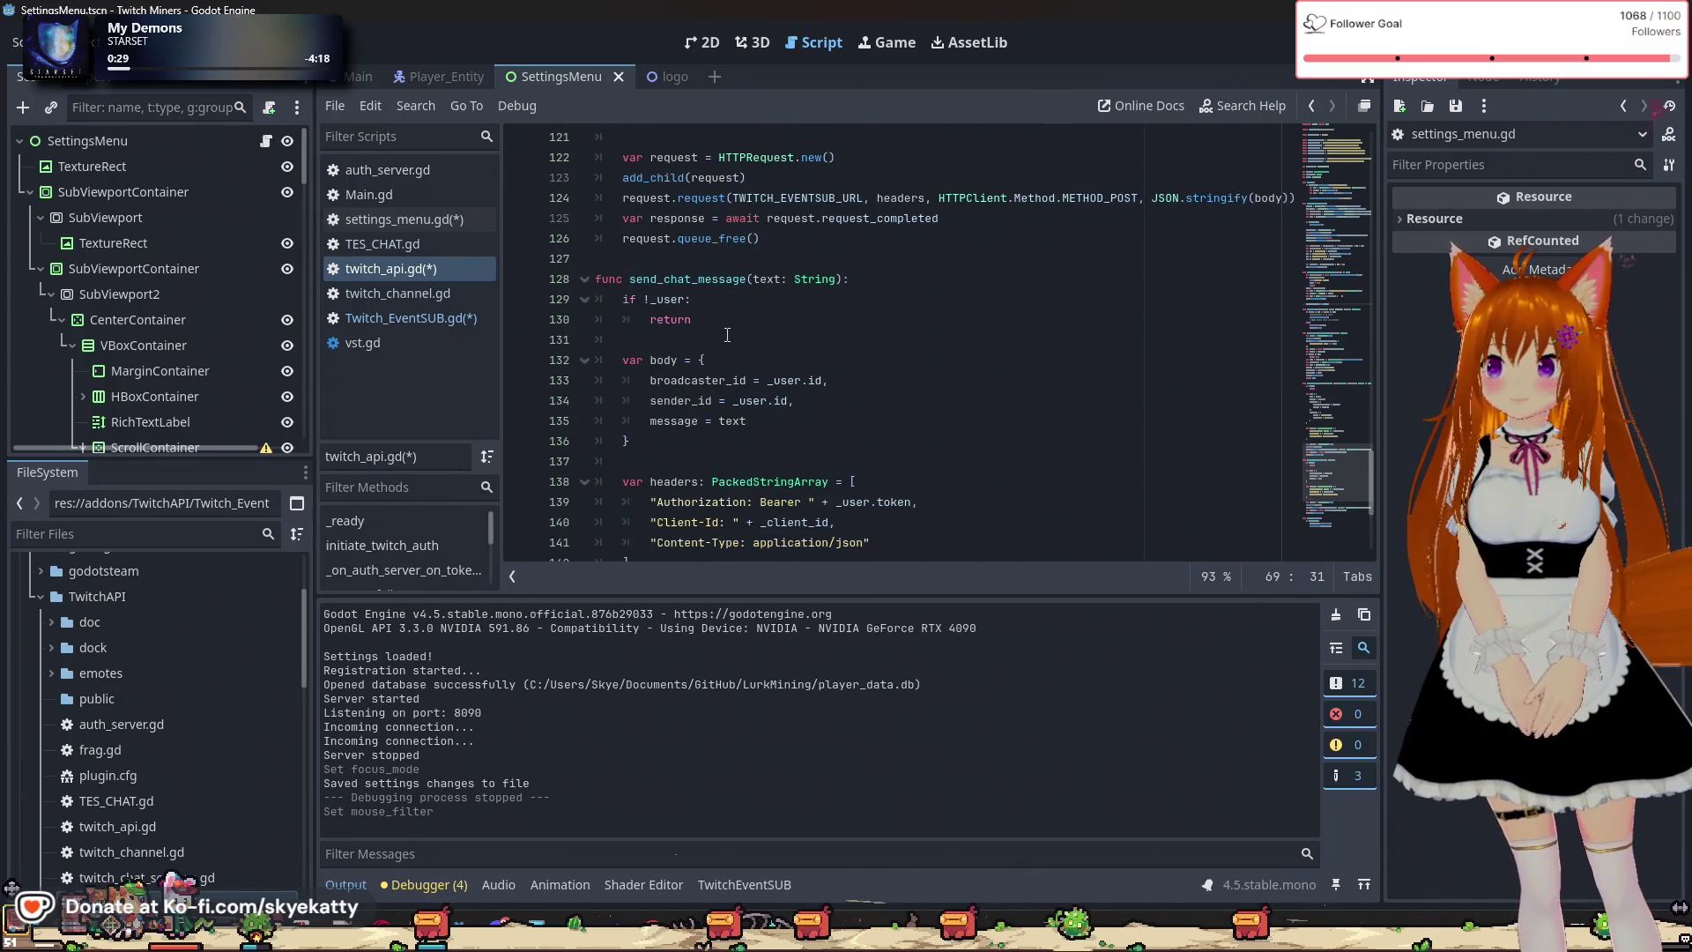
double_click(794, 381)
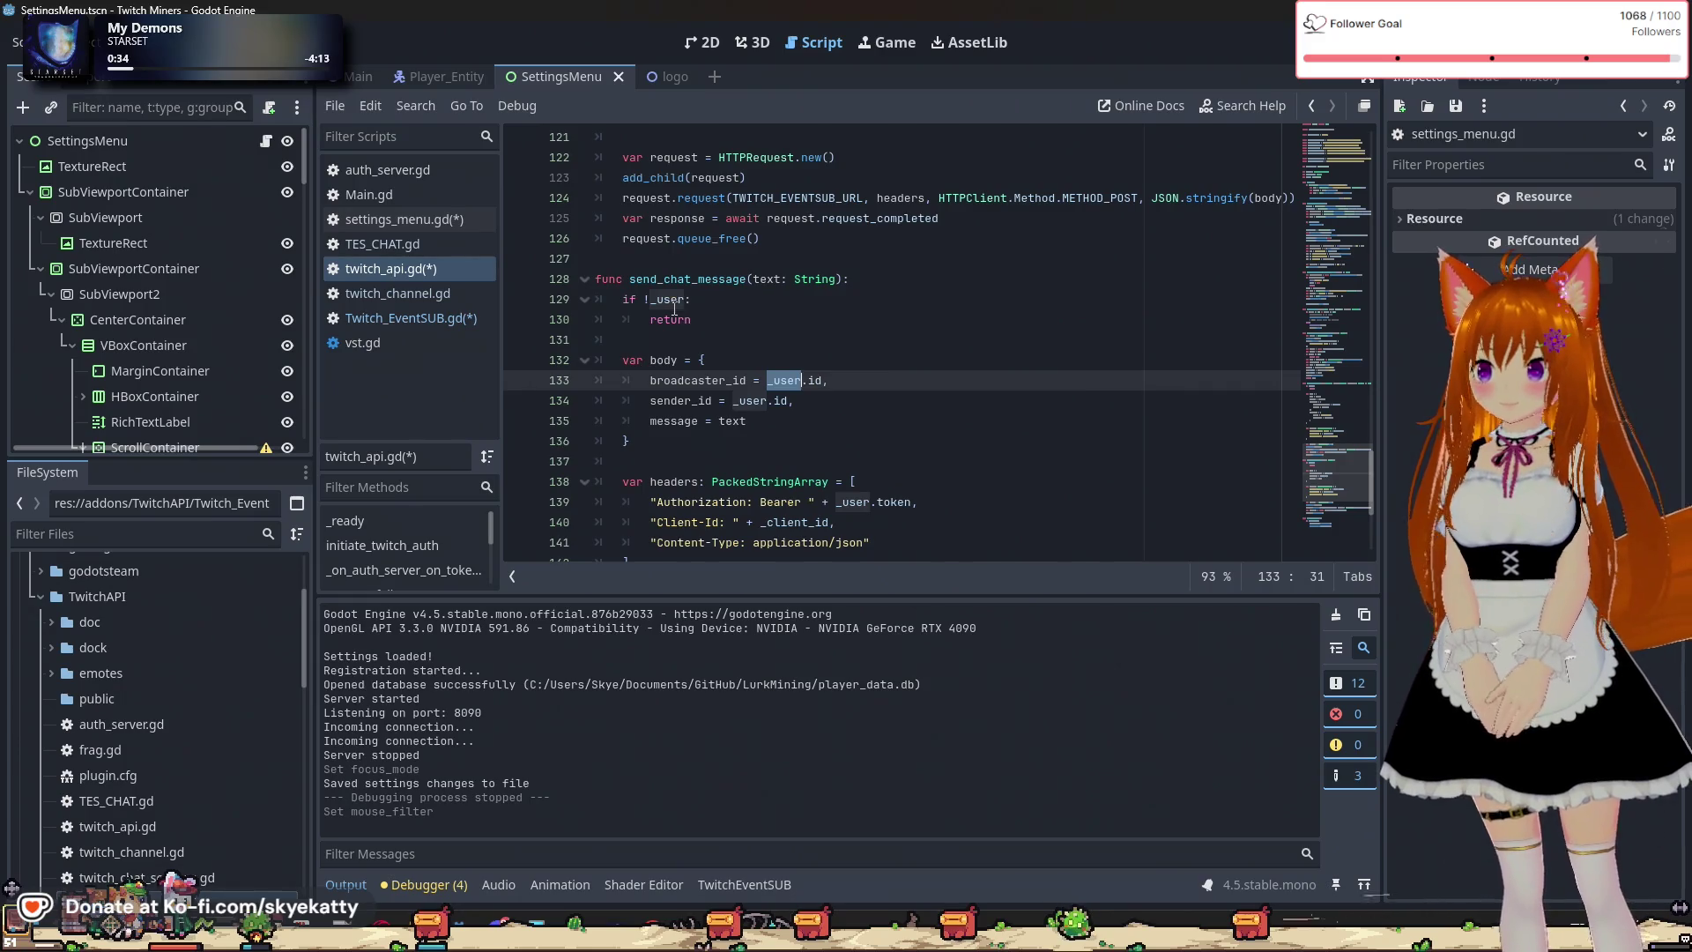
scroll(696, 314, down, 3)
scroll(725, 317, down, 2)
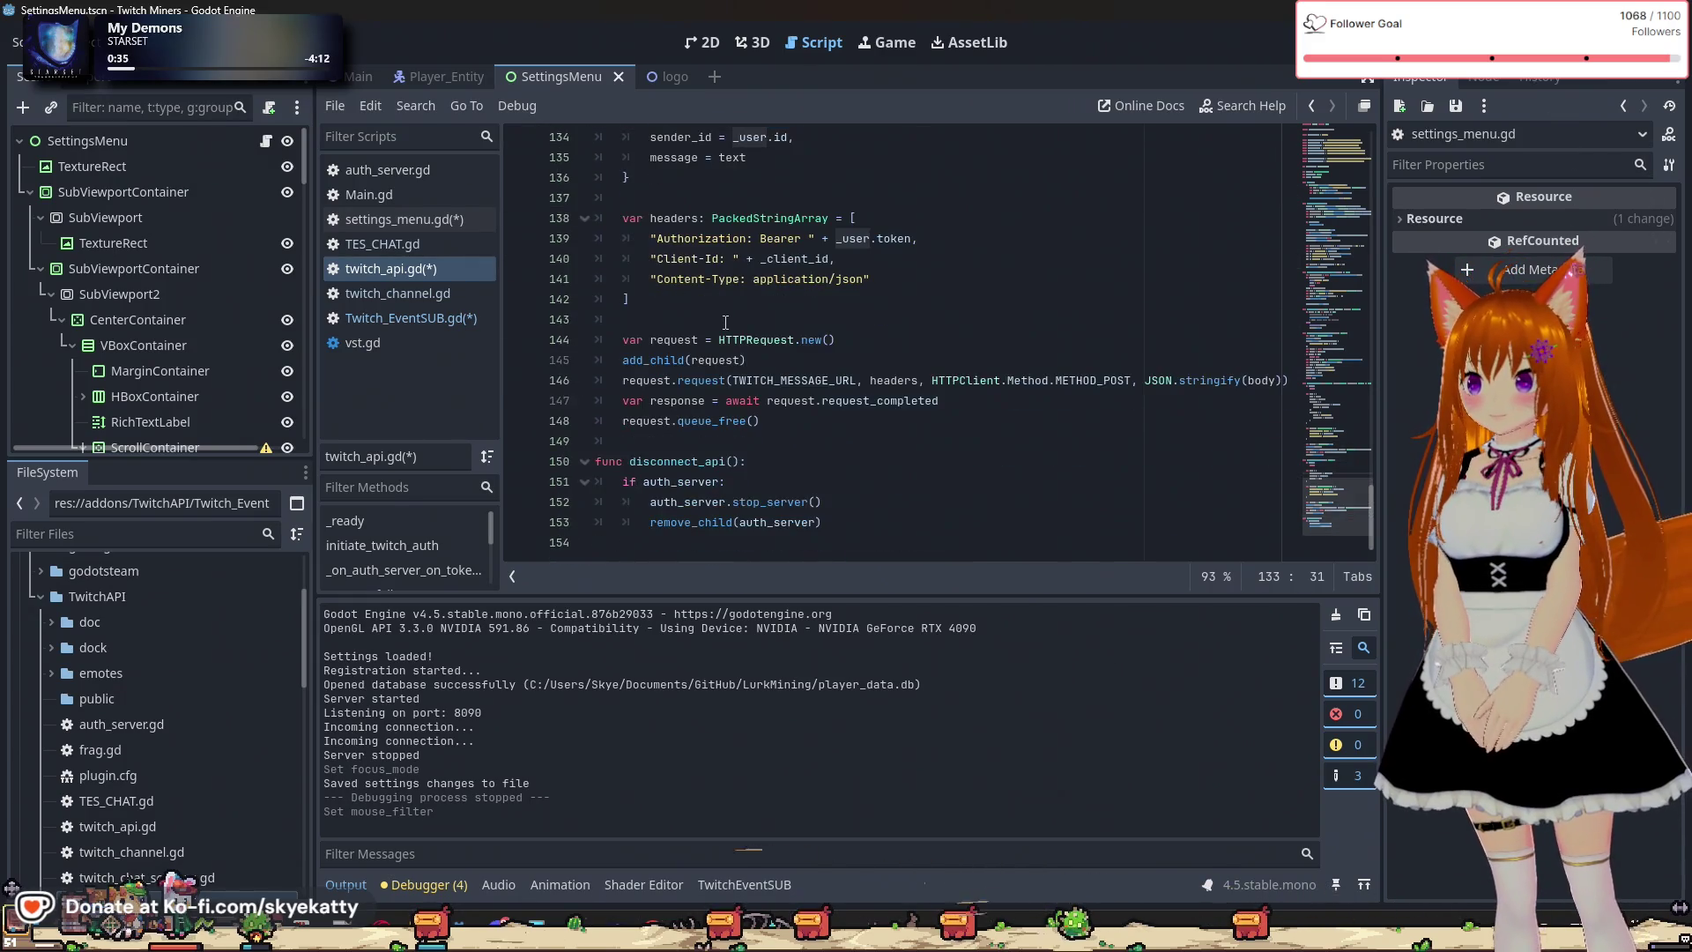
double_click(767, 522)
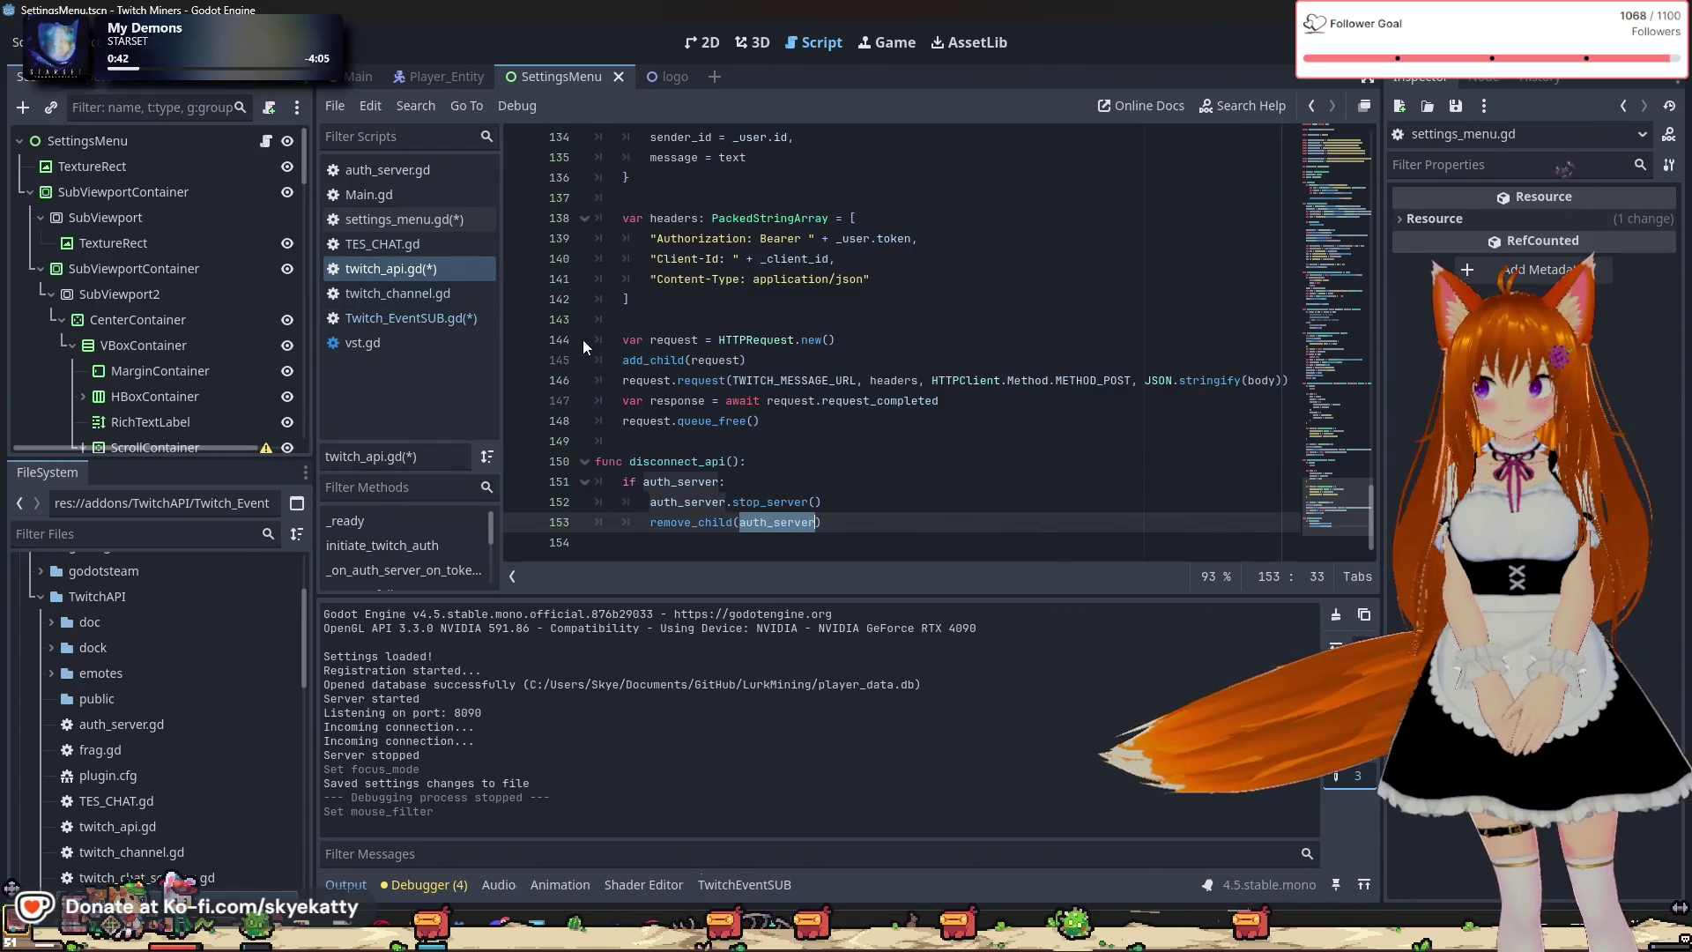
click(780, 495)
double_click(775, 522)
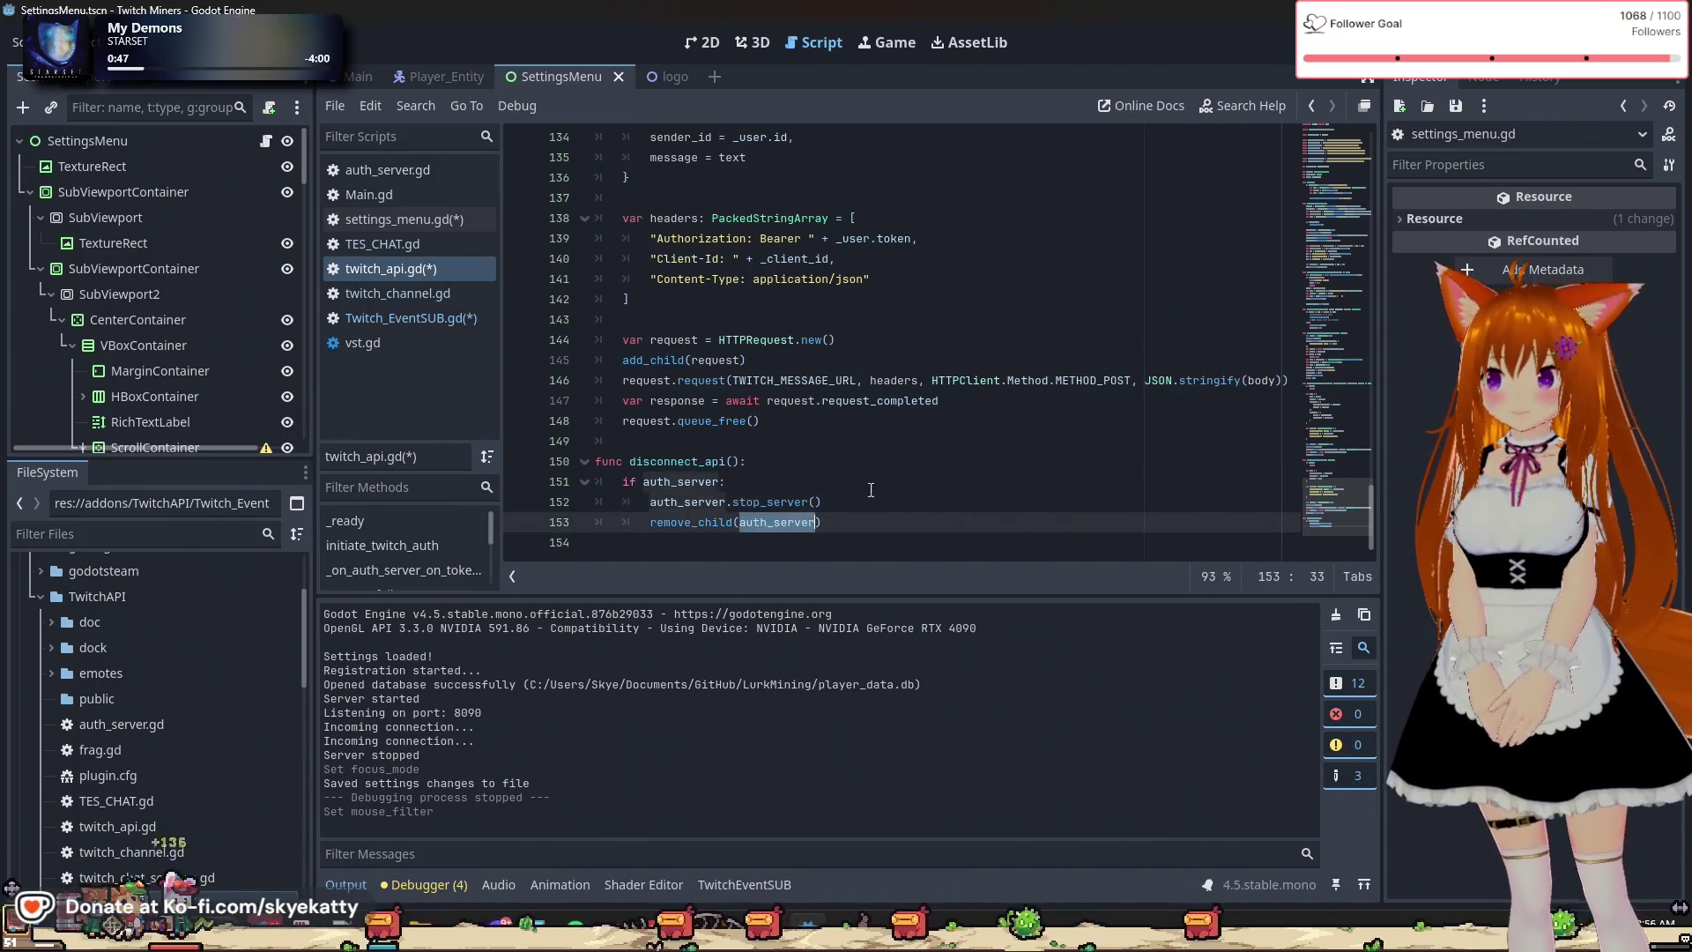
Inspect validated_user on line 63 and the validate_token_and_get_user_id call on line 58.
scroll(891, 474, up, 18)
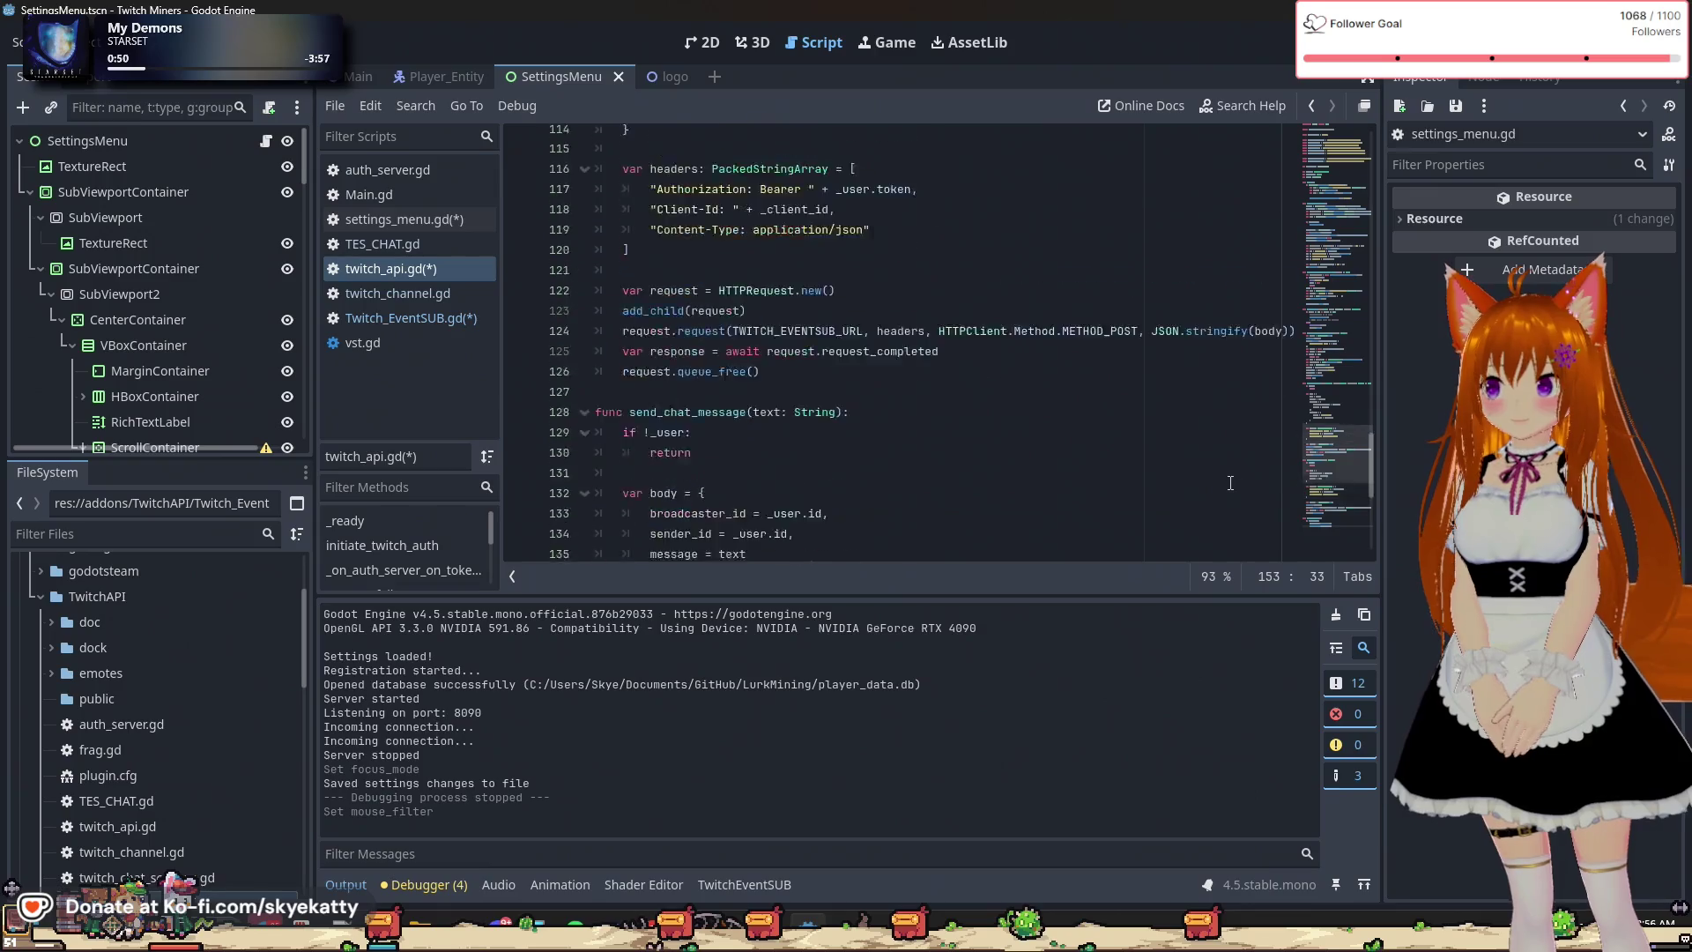
scroll(1226, 472, up, 20)
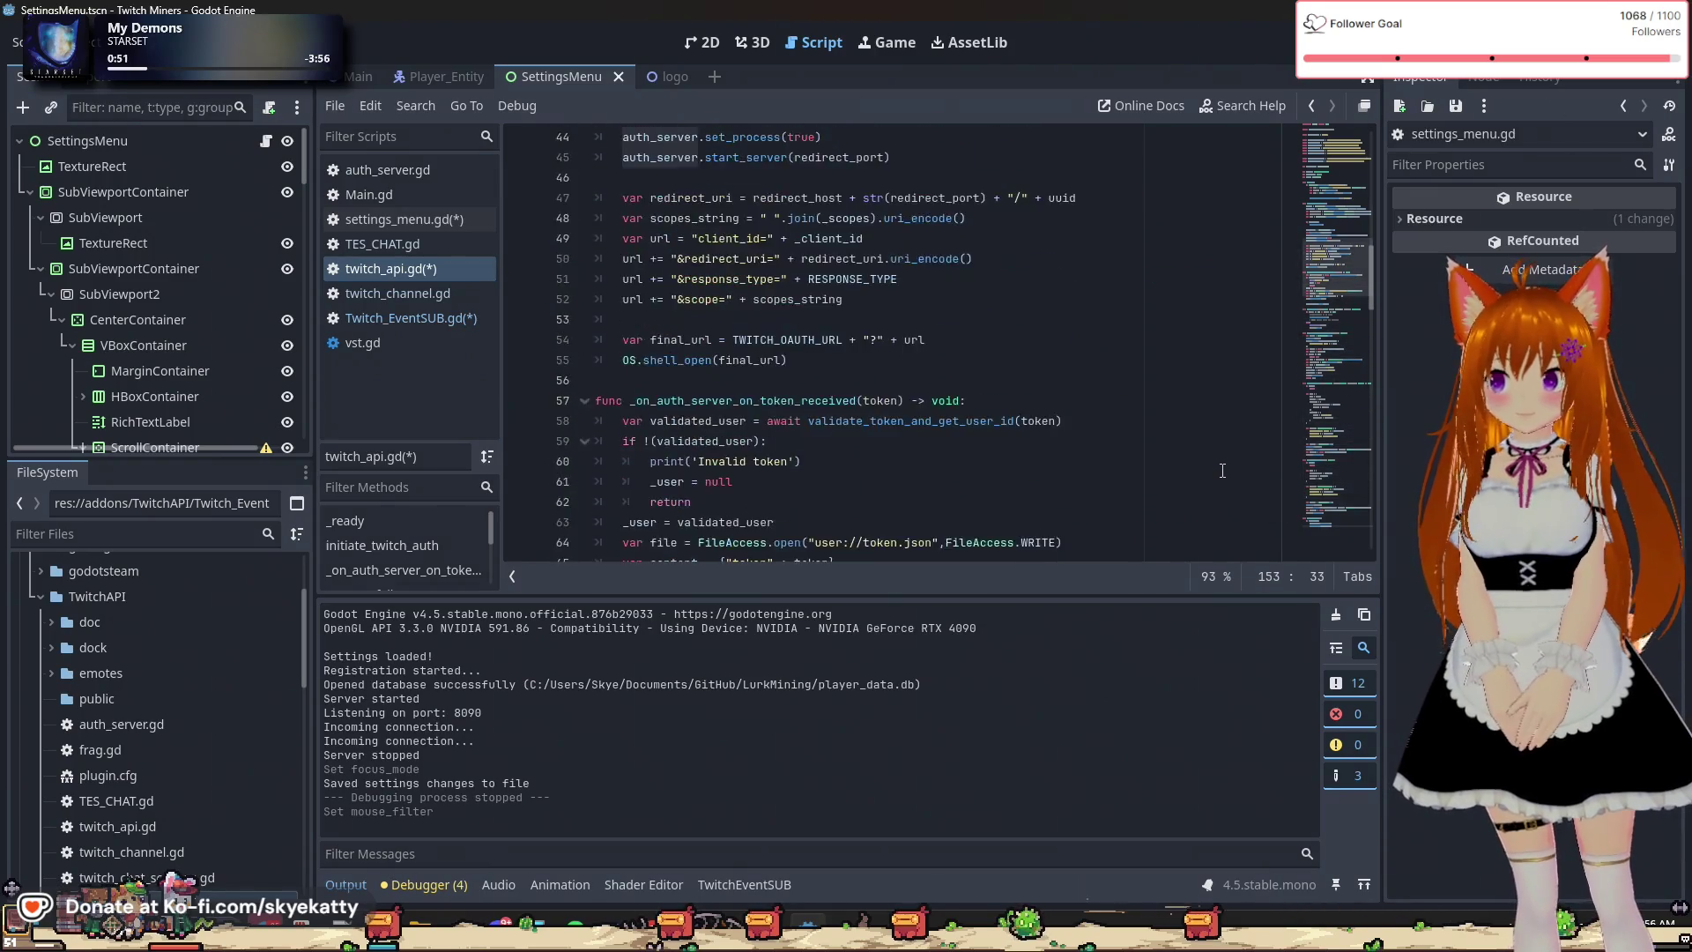
scroll(1198, 439, up, 4)
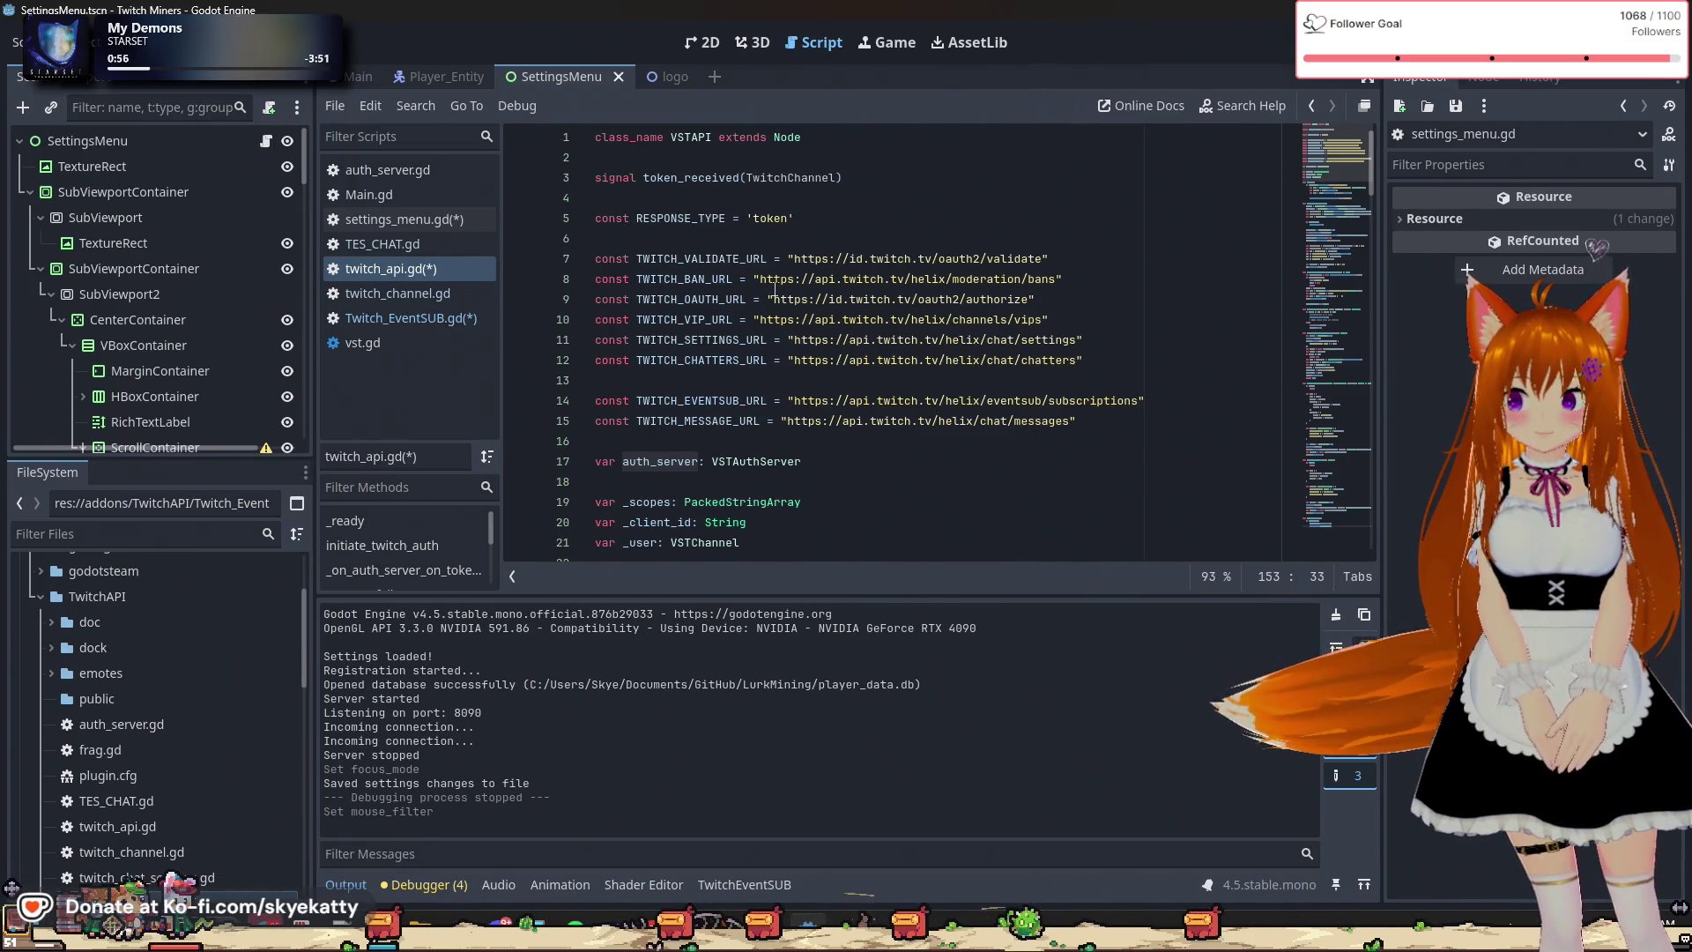
scroll(732, 296, down, 4)
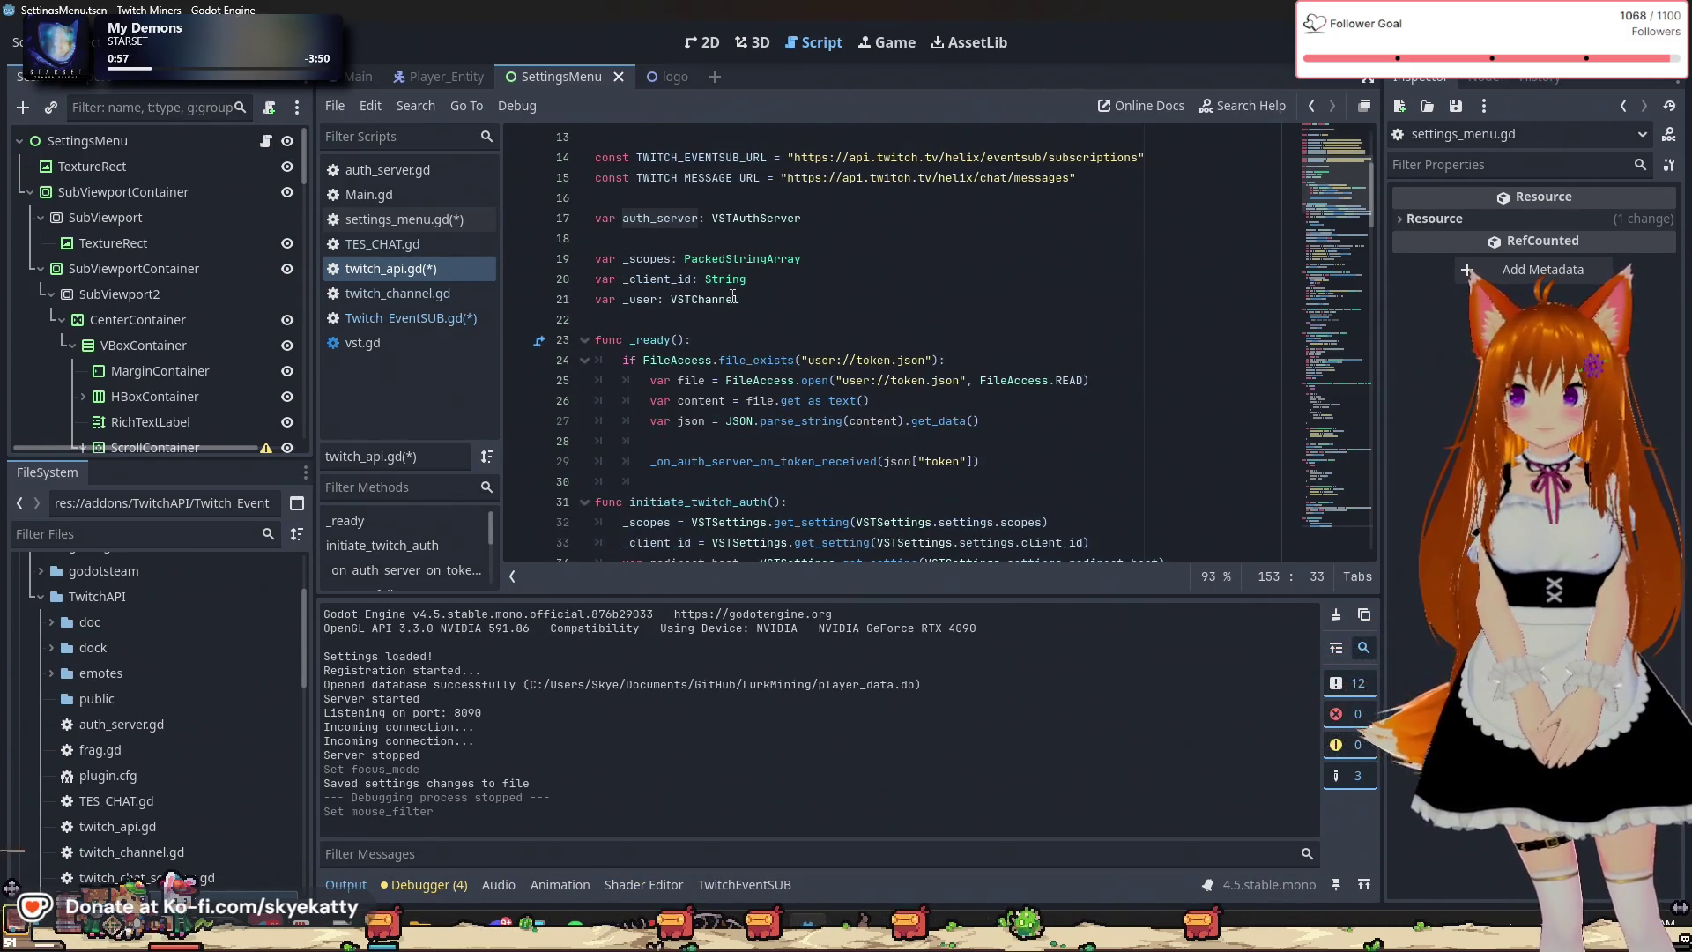
scroll(732, 296, down, 14)
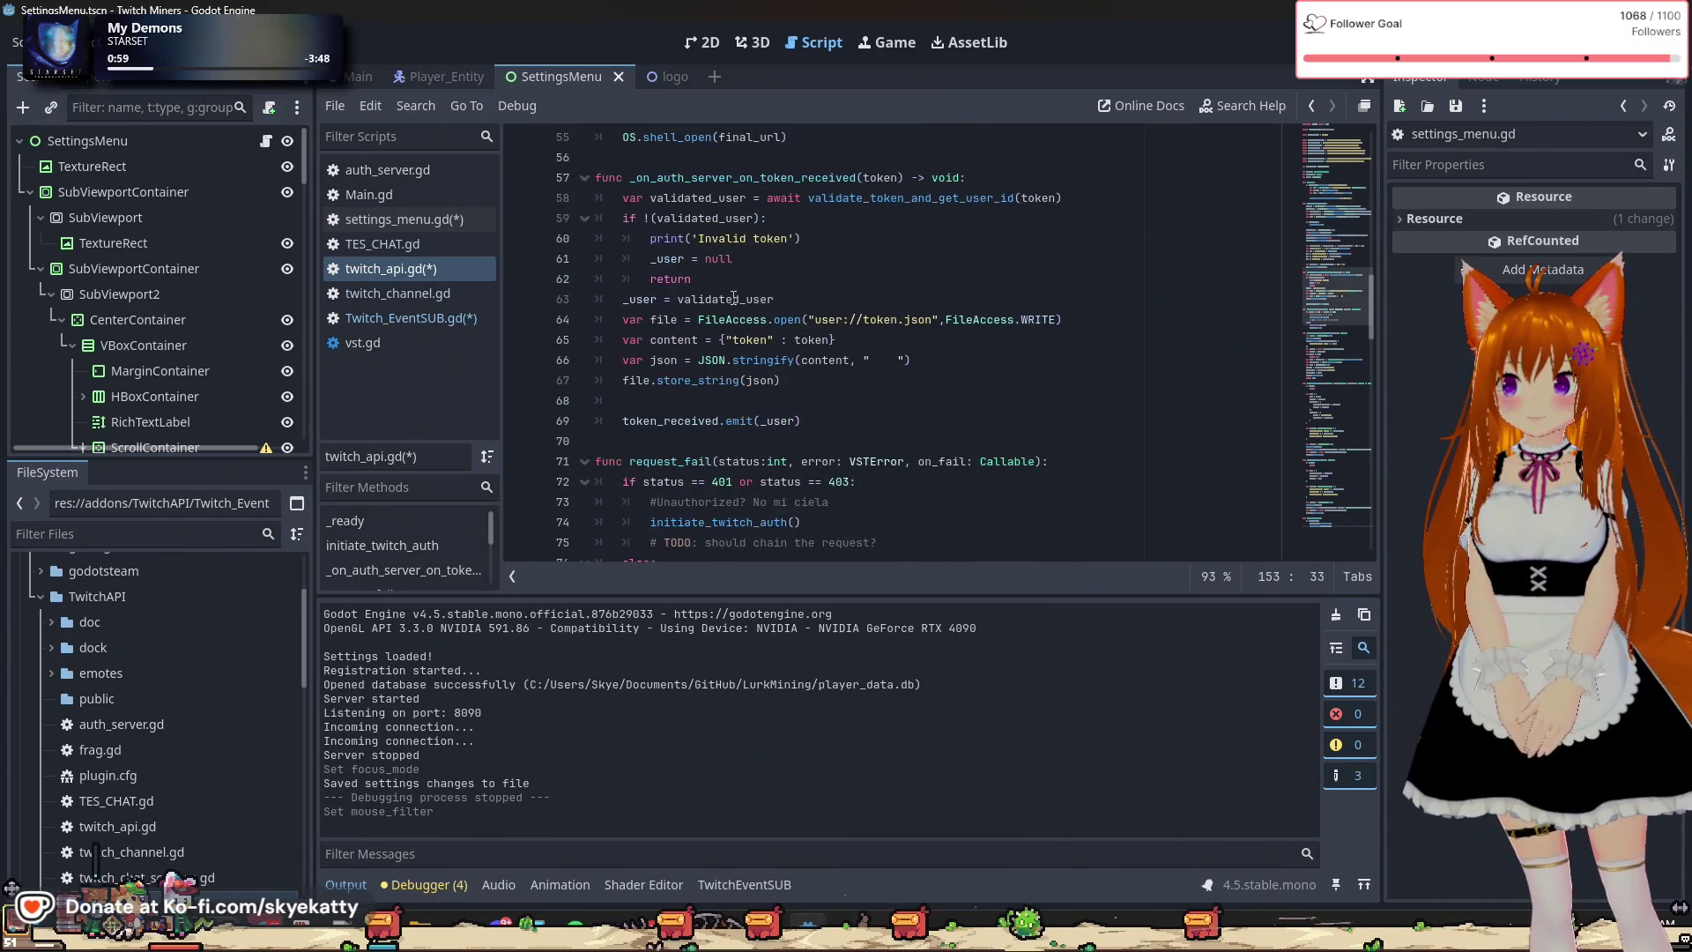
click(798, 423)
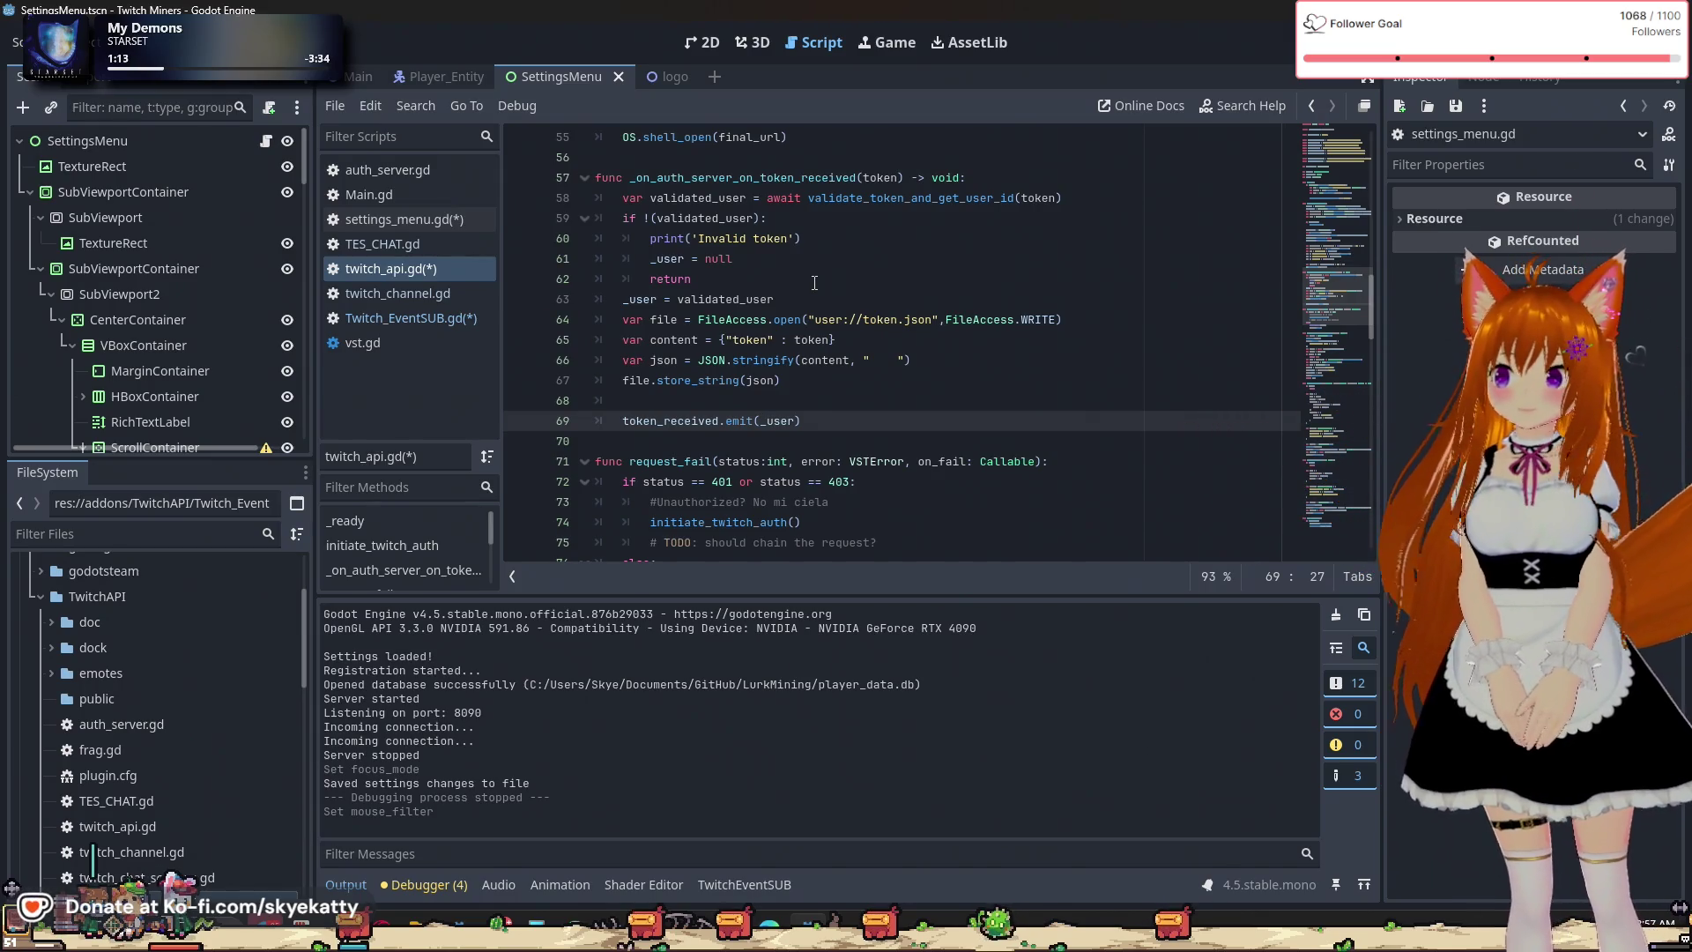
click(806, 288)
double_click(725, 299)
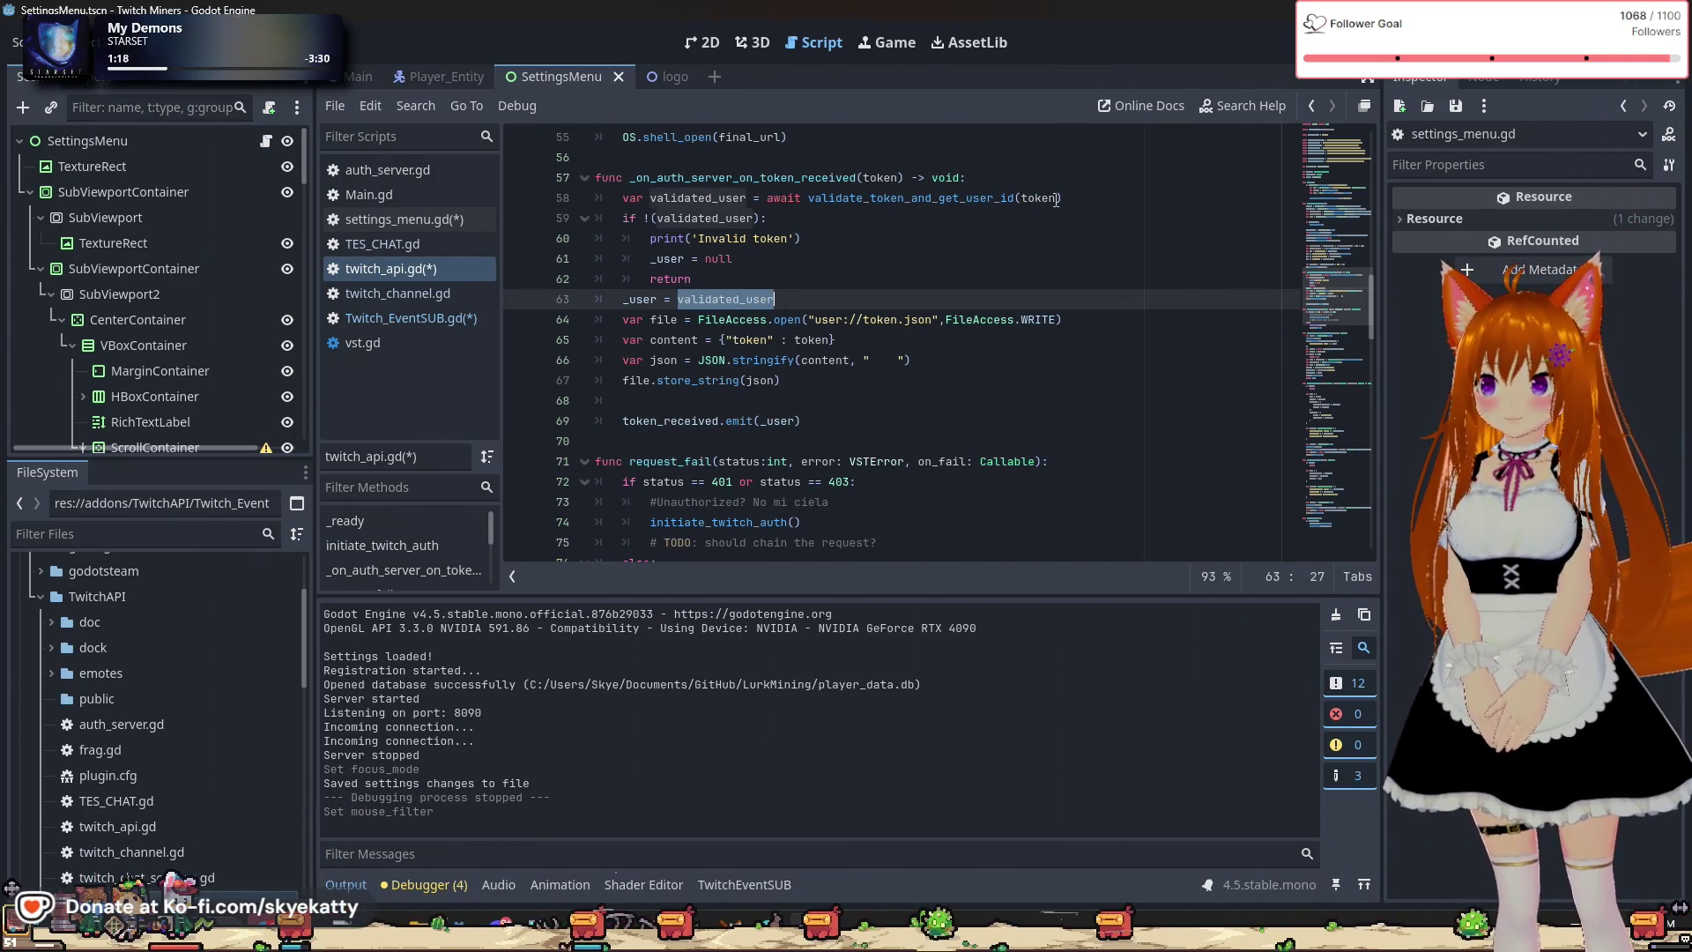
double_click(930, 197)
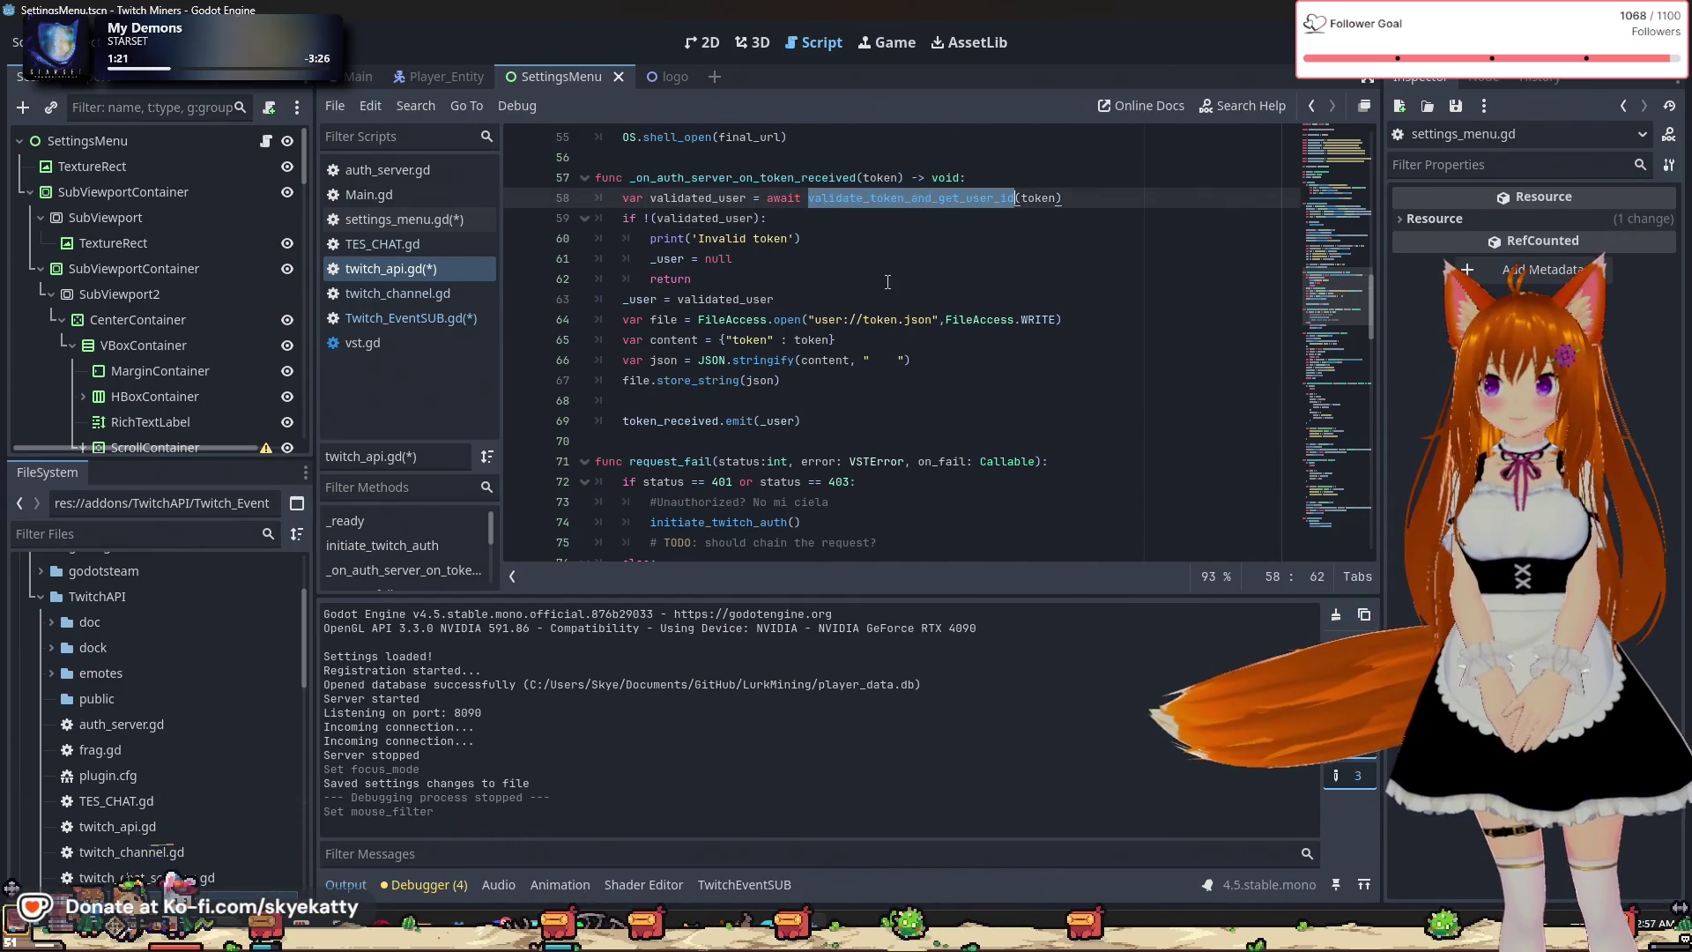
Inspect the user's id, login and token fields set on lines 93–95.
scroll(888, 282, down, 3)
scroll(889, 282, down, 3)
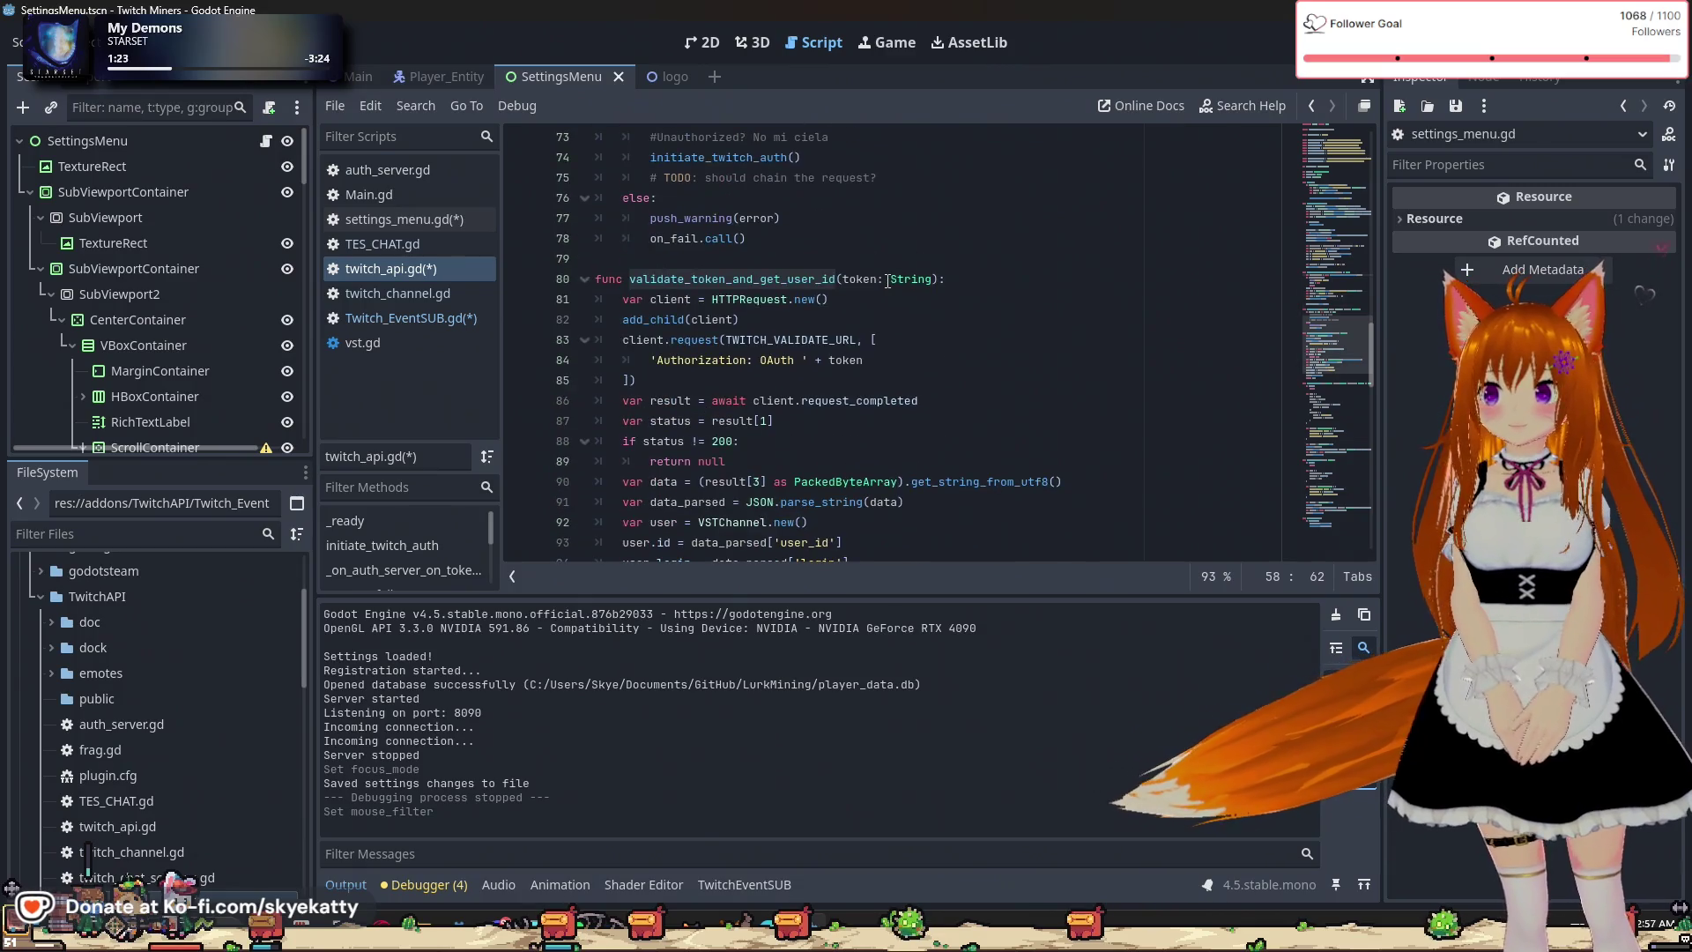
scroll(780, 305, down, 3)
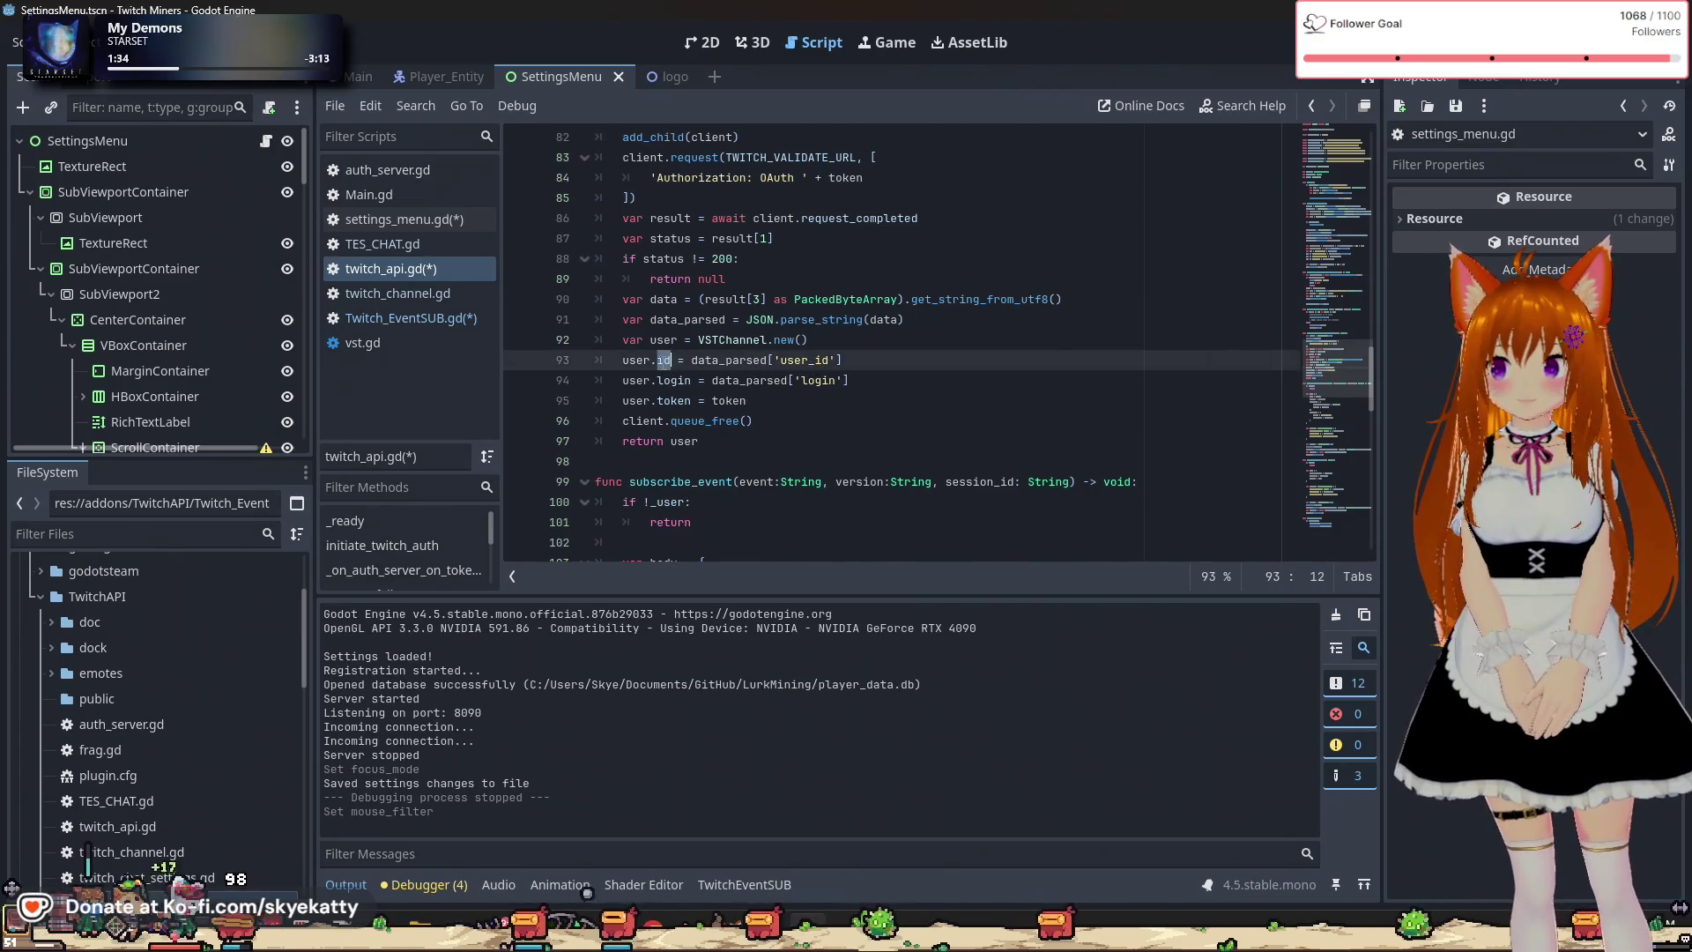
click(679, 402)
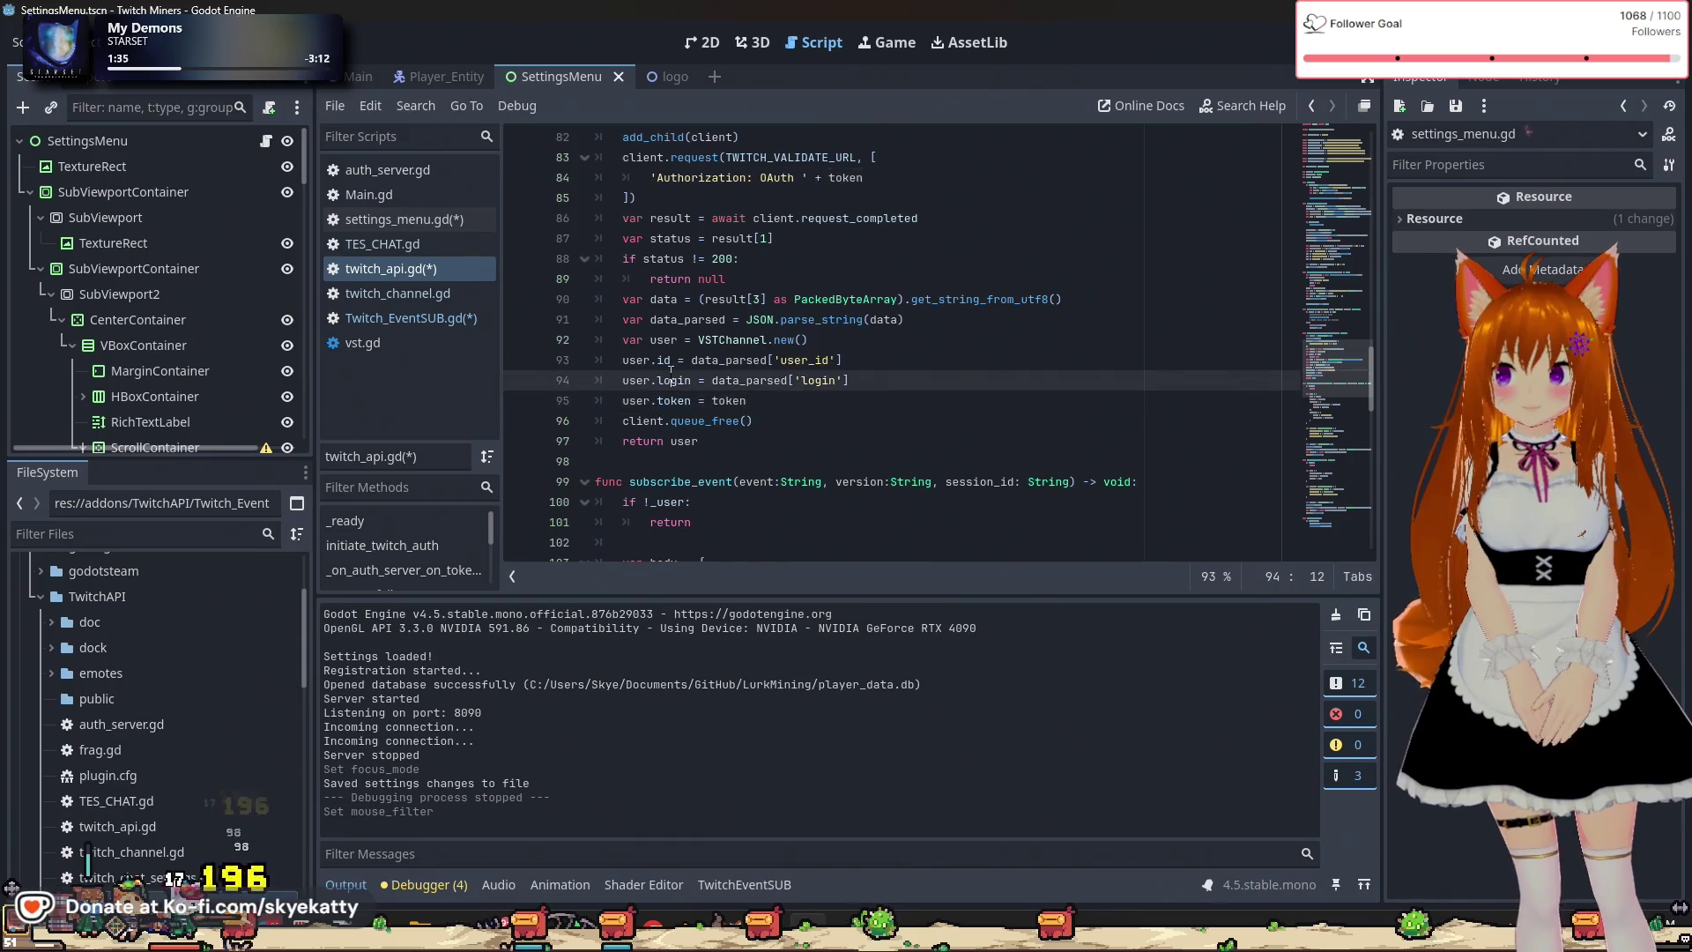
double_click(663, 361)
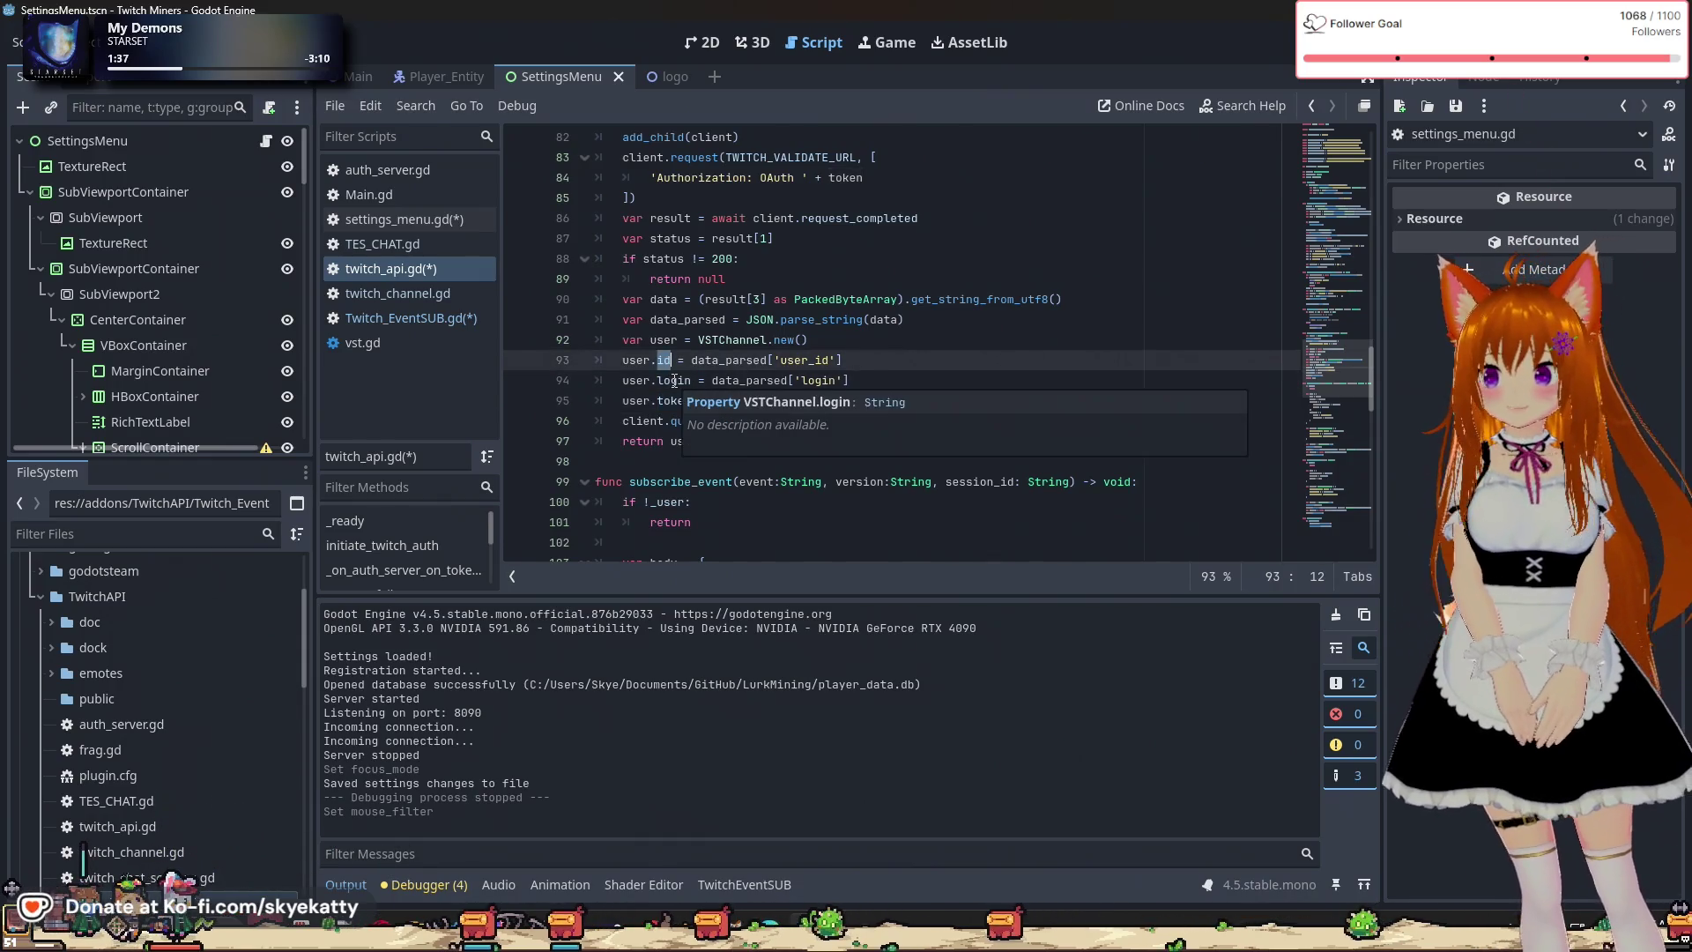
double_click(675, 380)
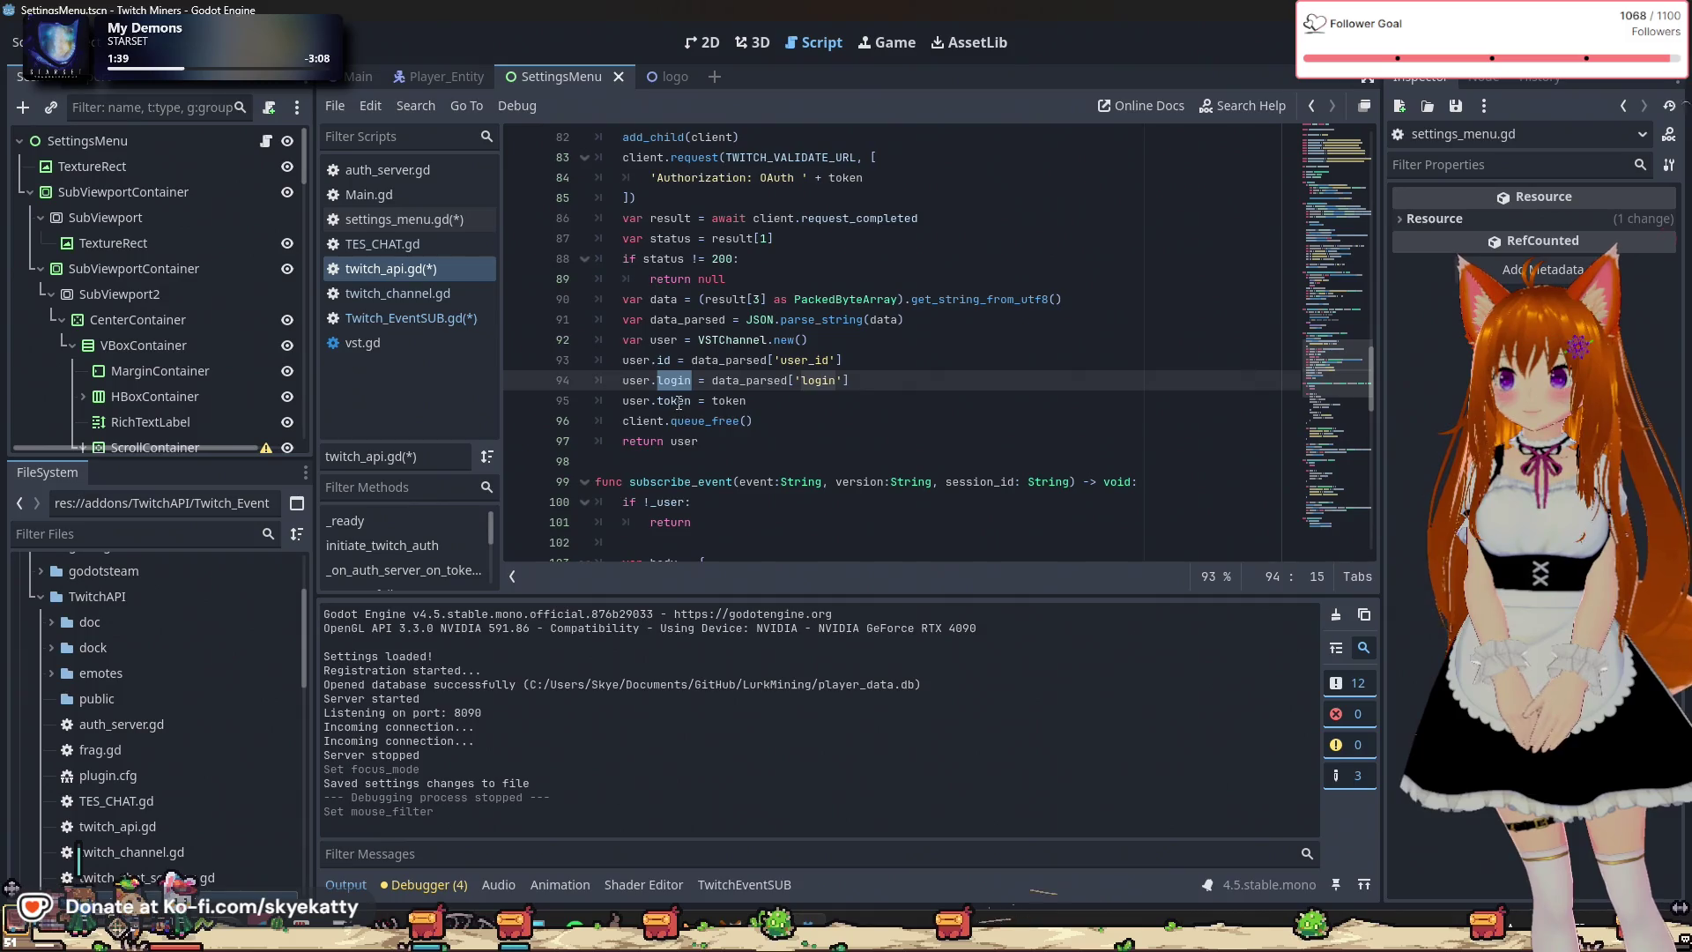
double_click(677, 401)
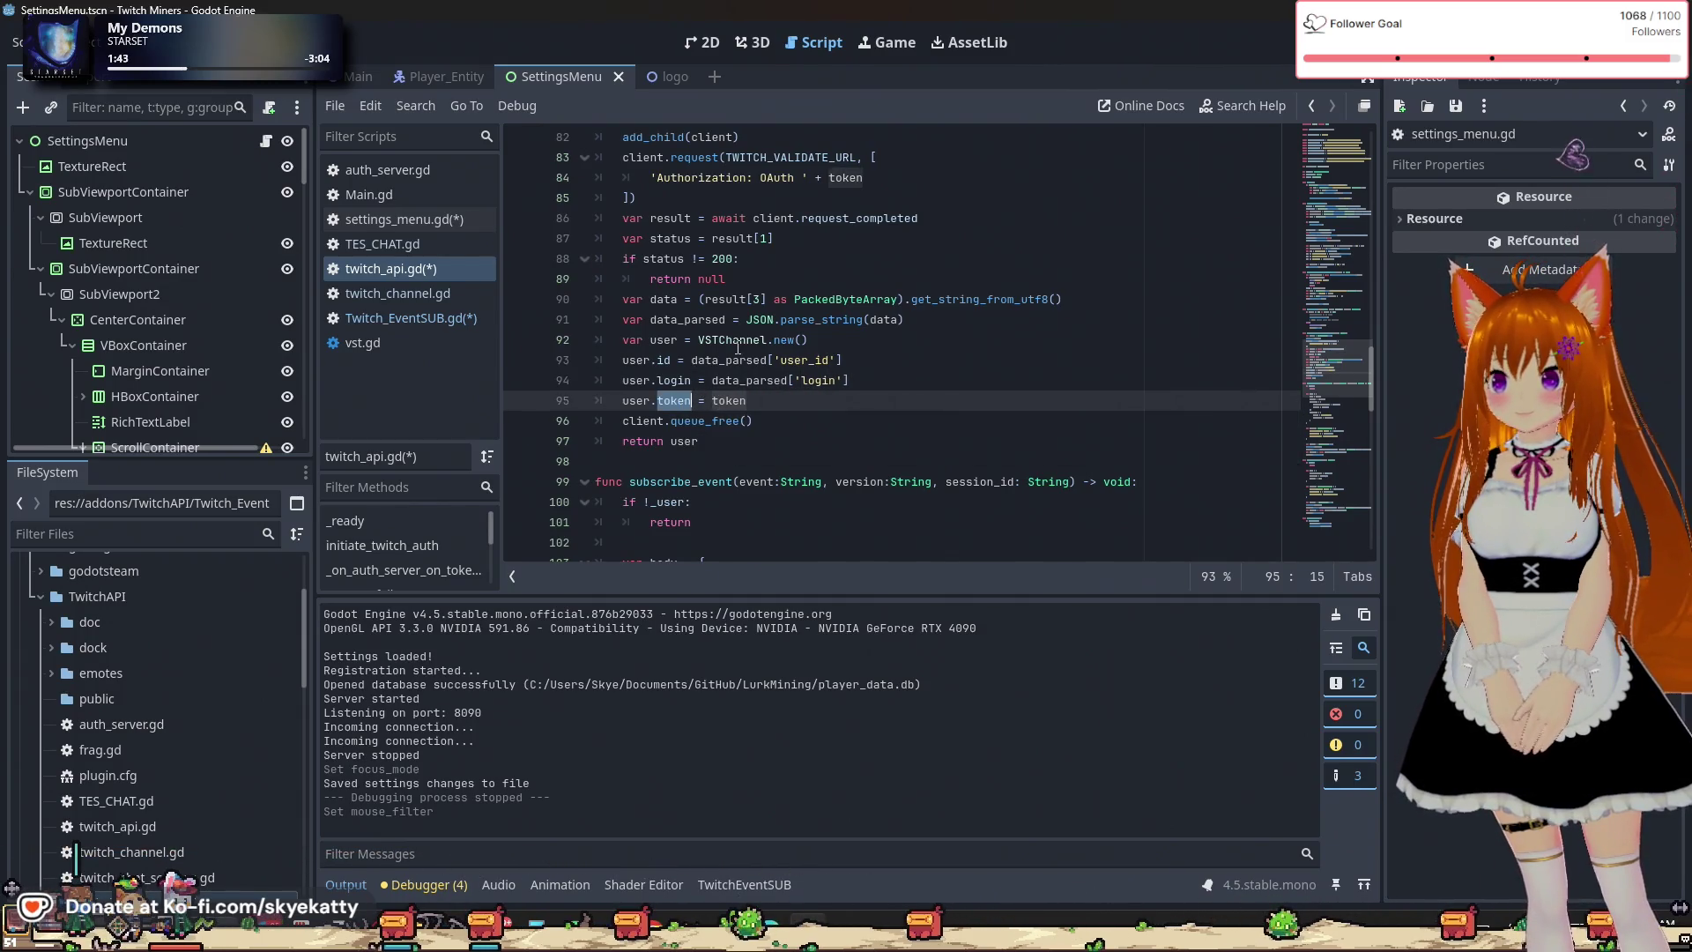
double_click(663, 360)
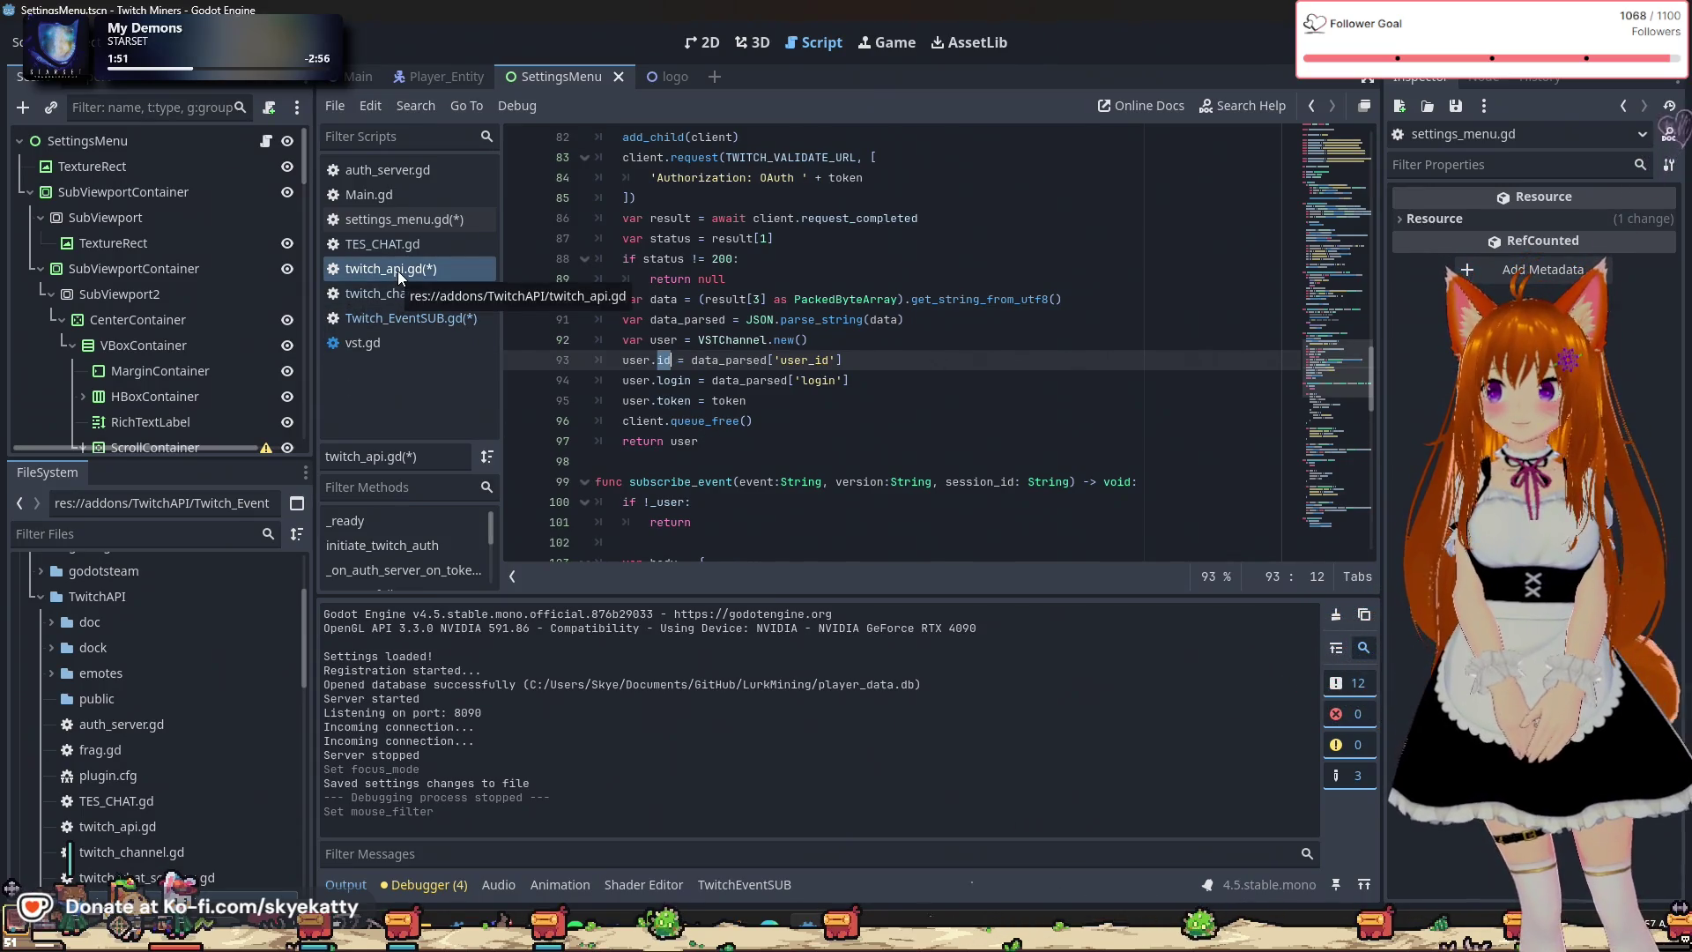
Switch to Twitch_EventSUB.gd and add var user = "" on line 16 beneath logged_in.
click(436, 317)
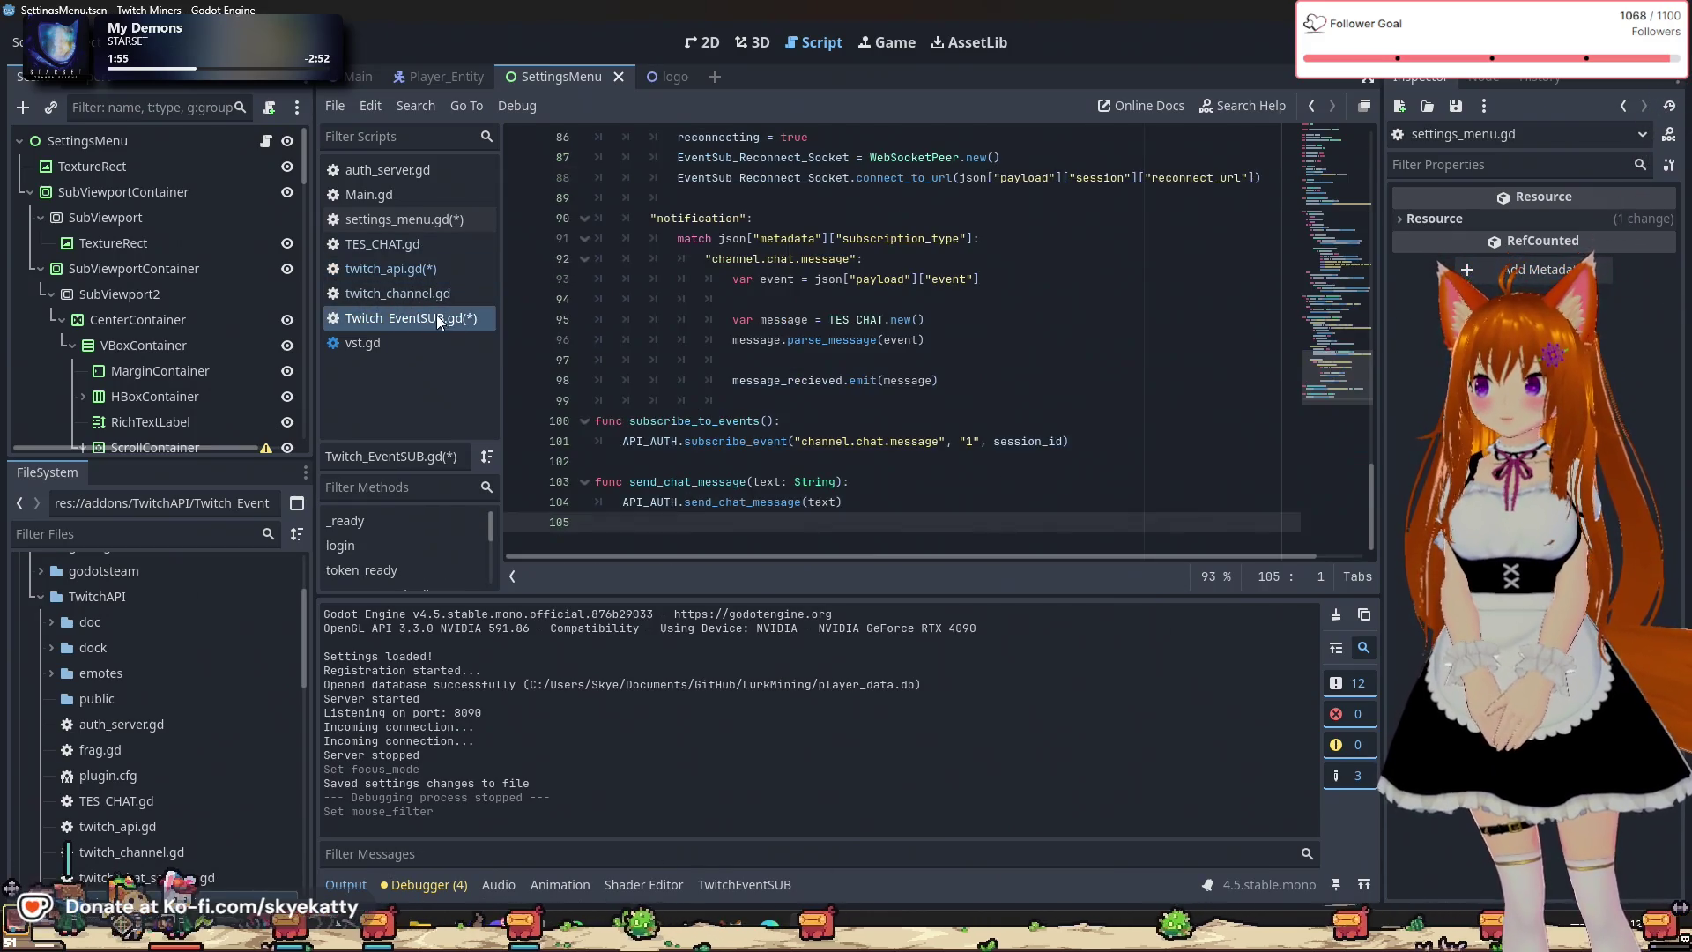
scroll(622, 323, up, 12)
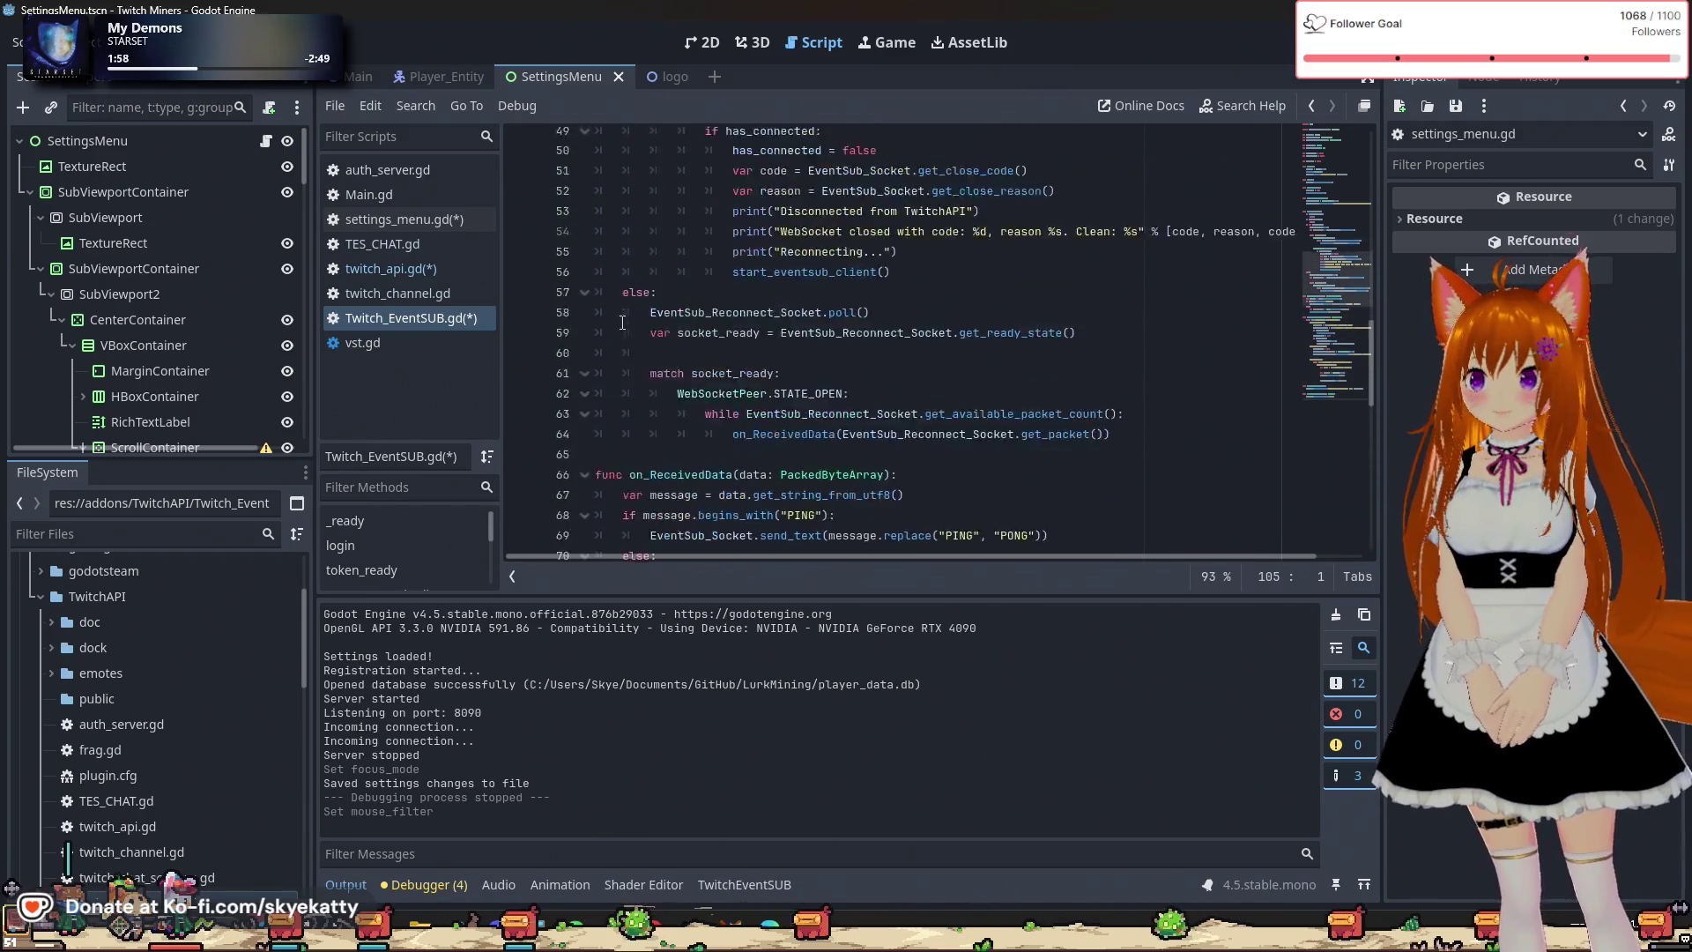
scroll(622, 324, up, 15)
click(736, 420)
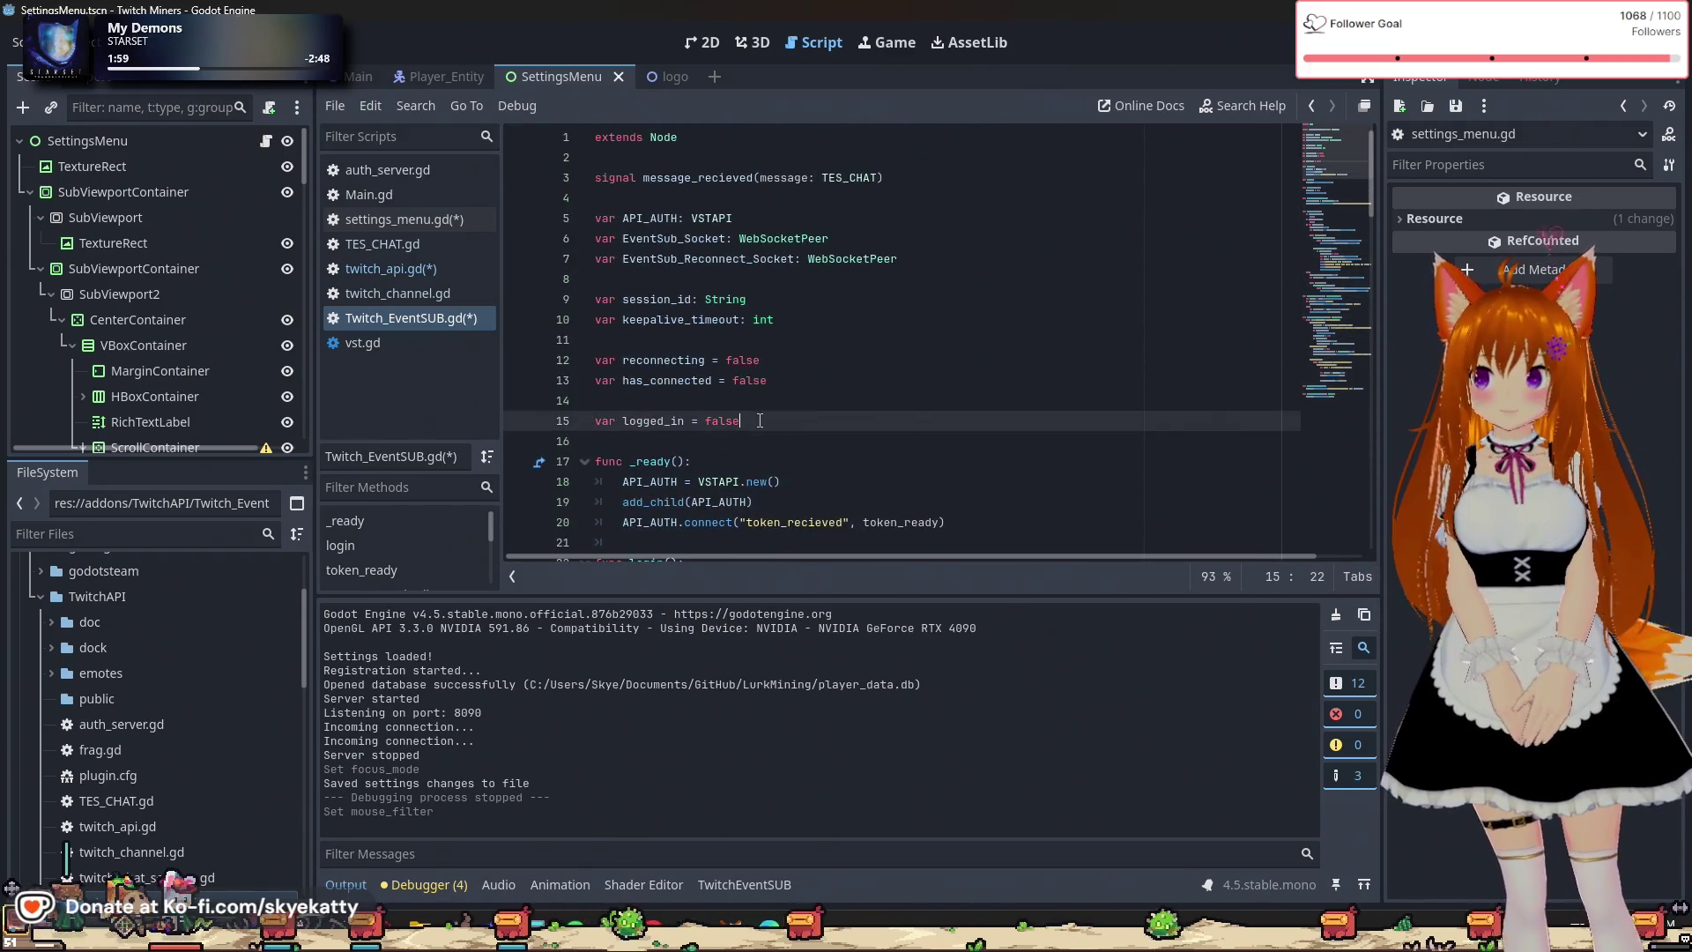
key(Return)
text(var u)
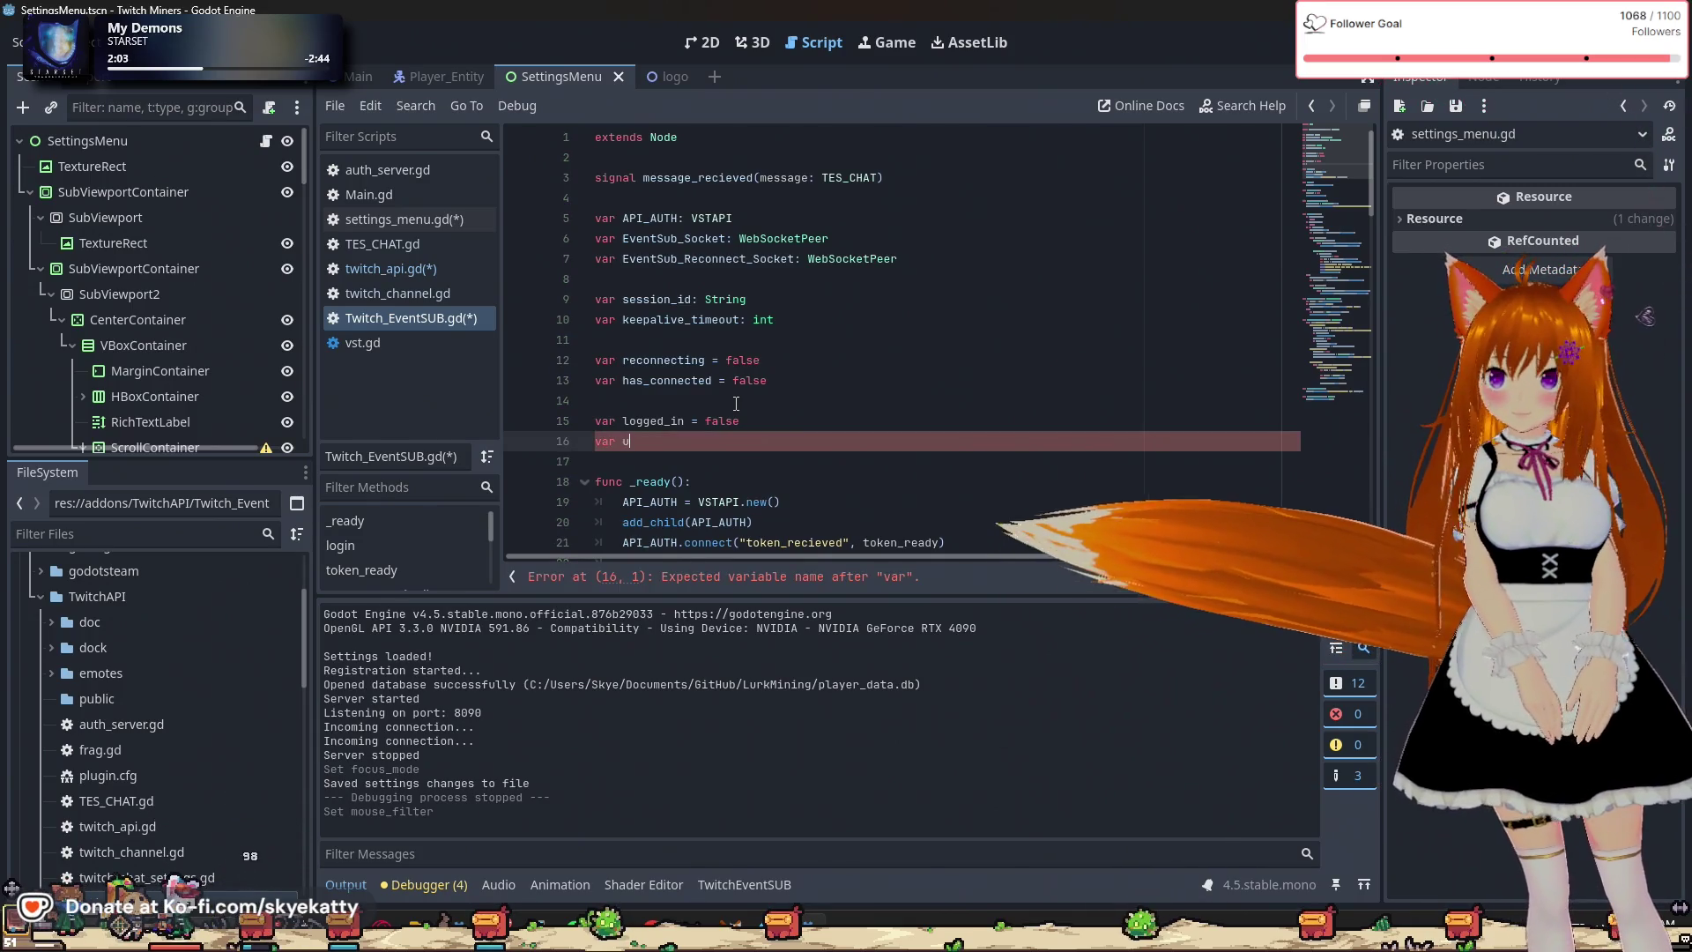
text(ser)
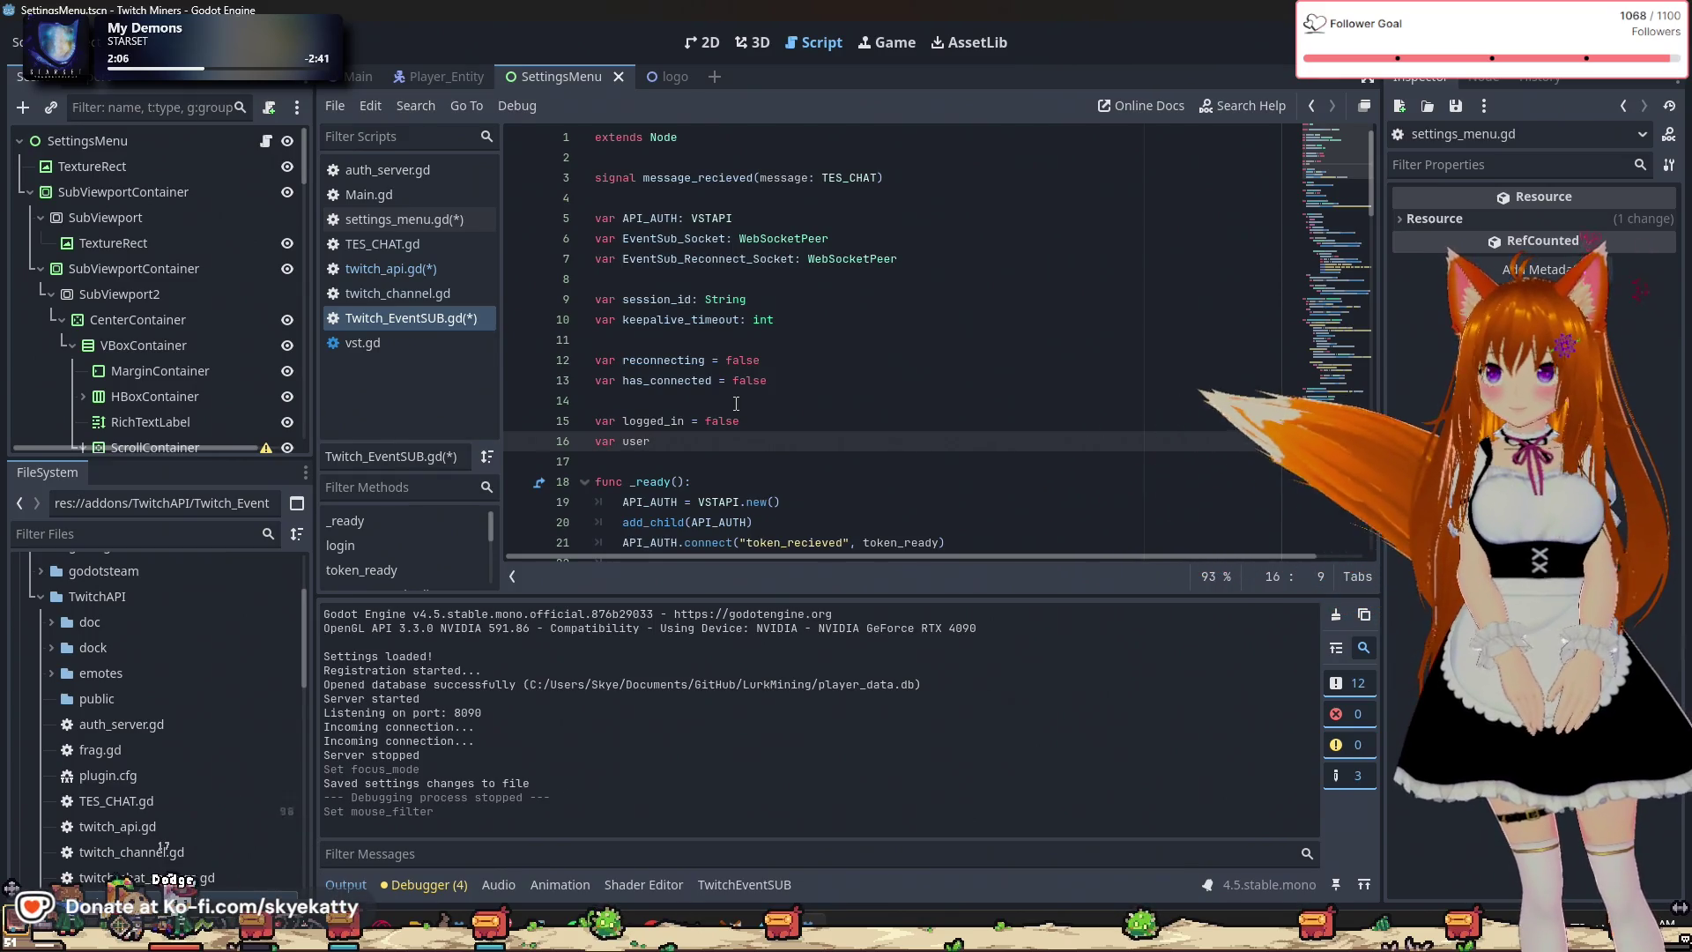
key(BackSpace)
key(BackSpace)
key(BackSpace)
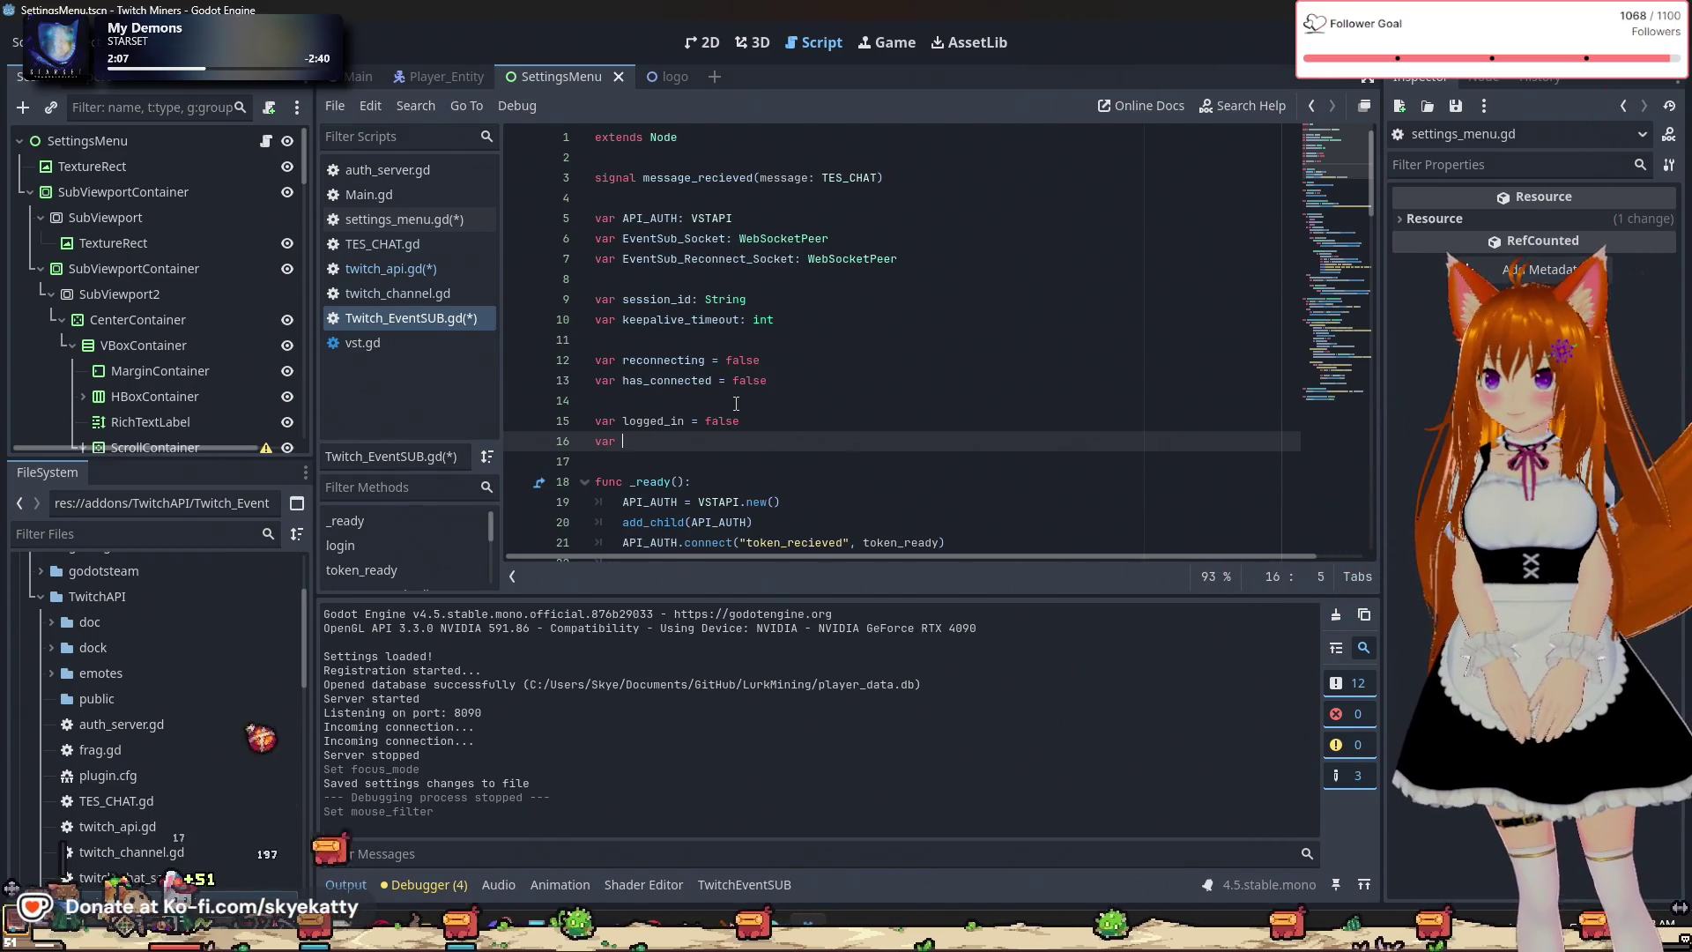
text(lo)
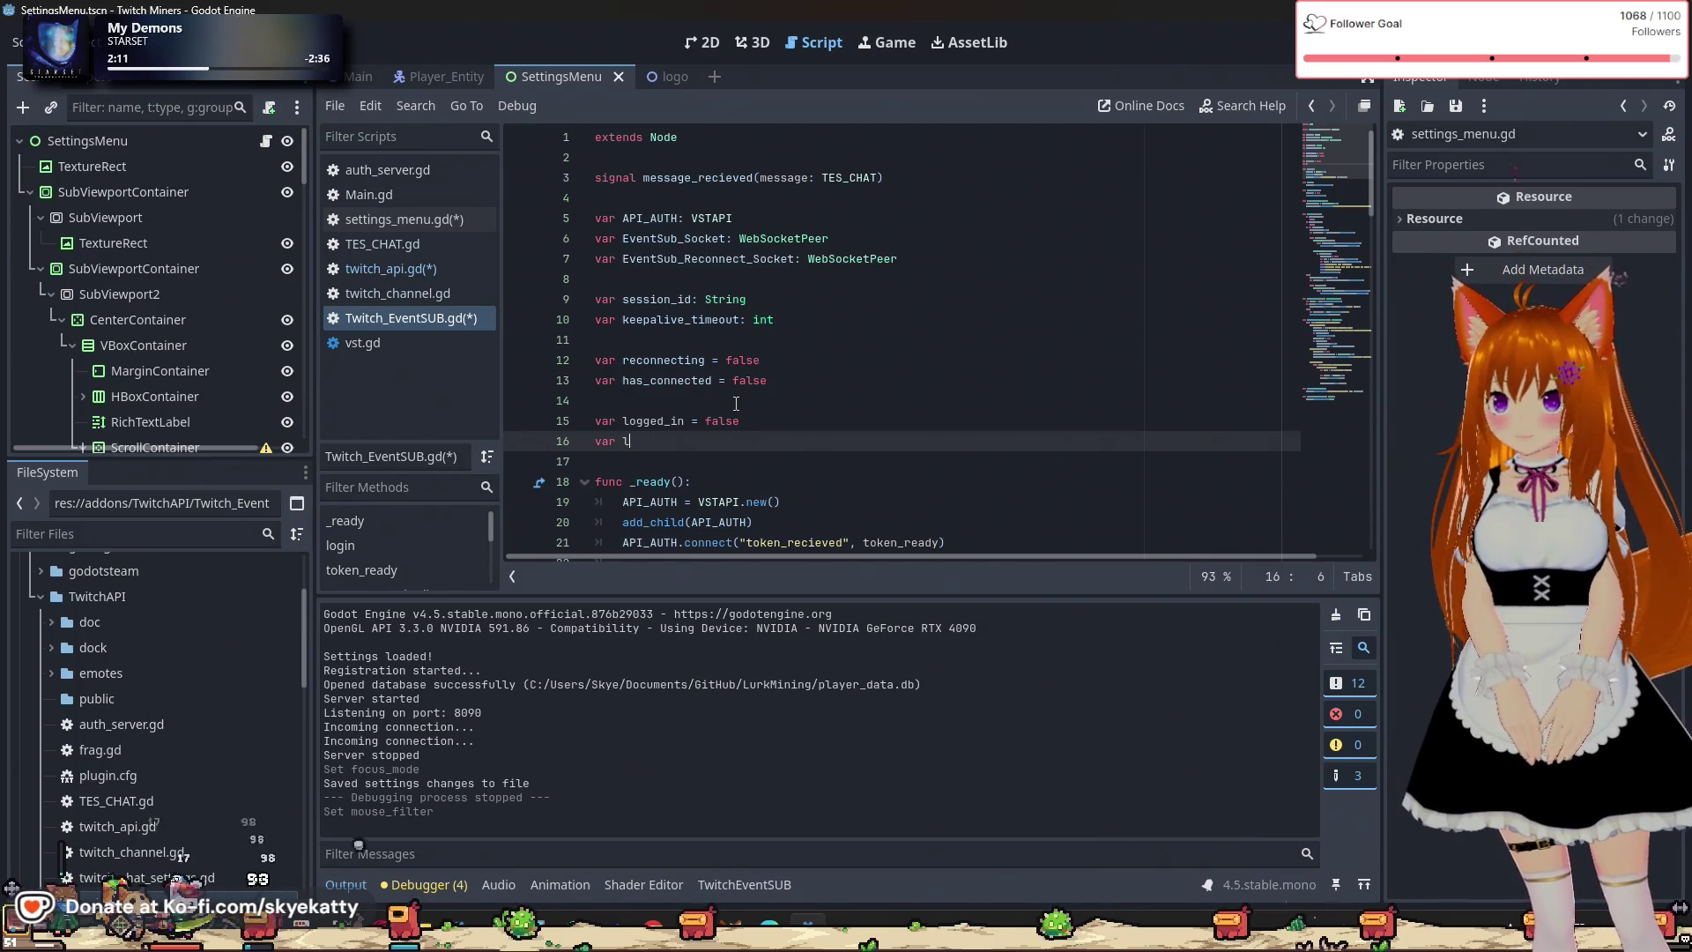
key(BackSpace)
text(user =)
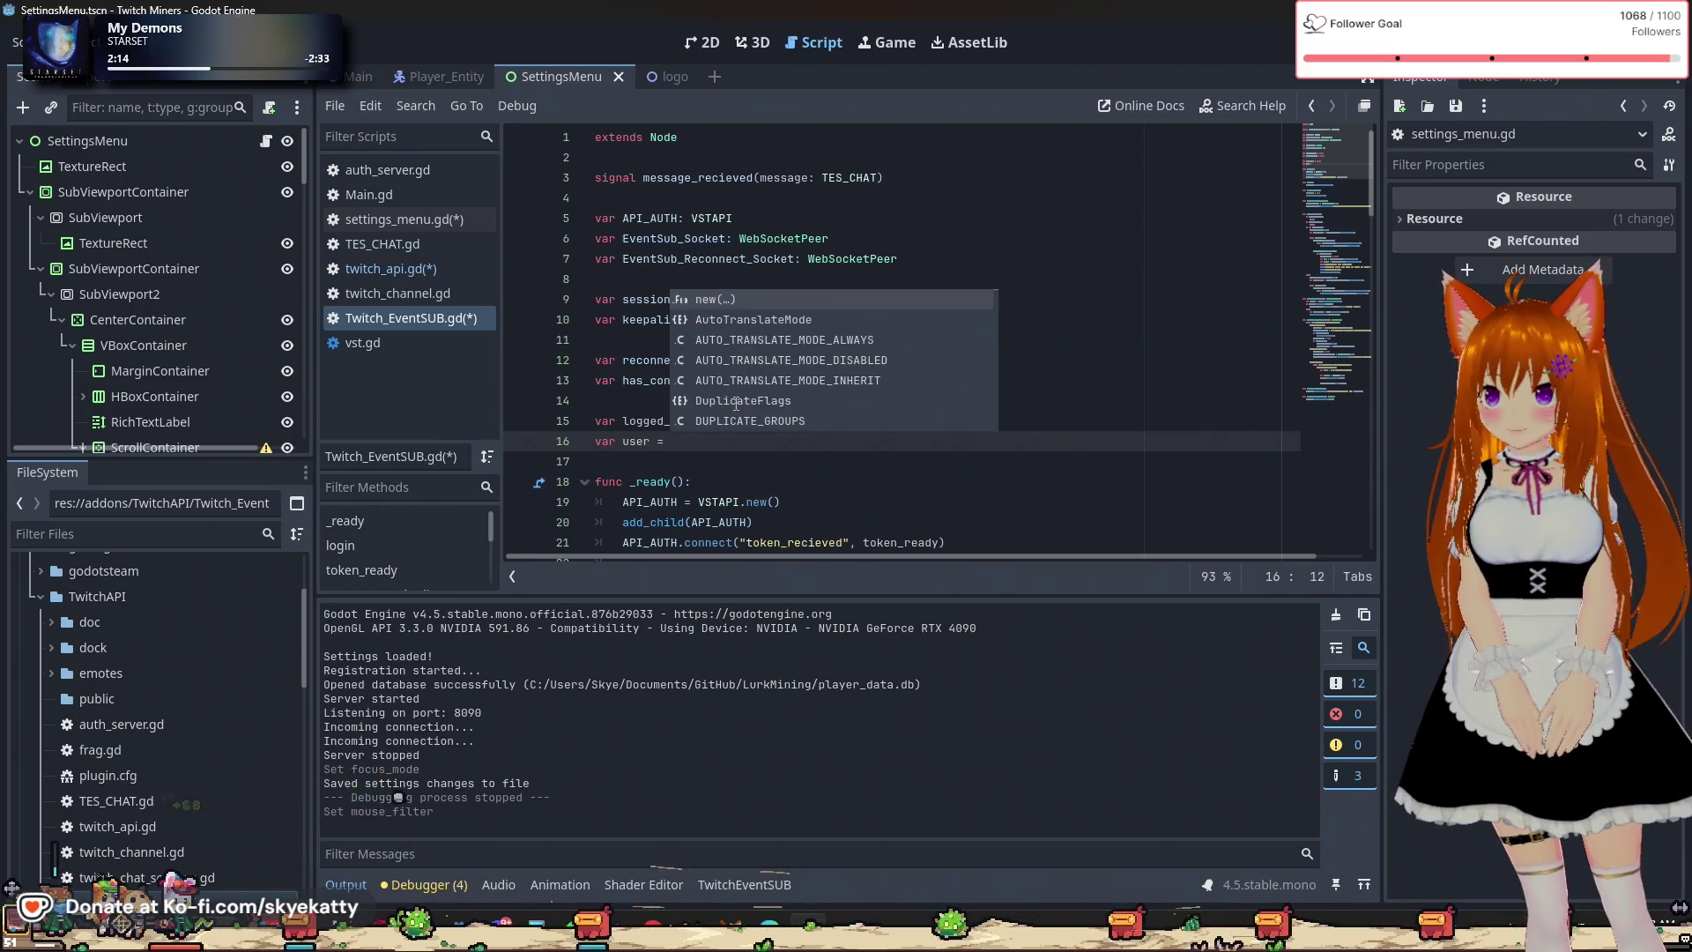
key(BackSpace)
key(BackSpace)
key(BackSpace)
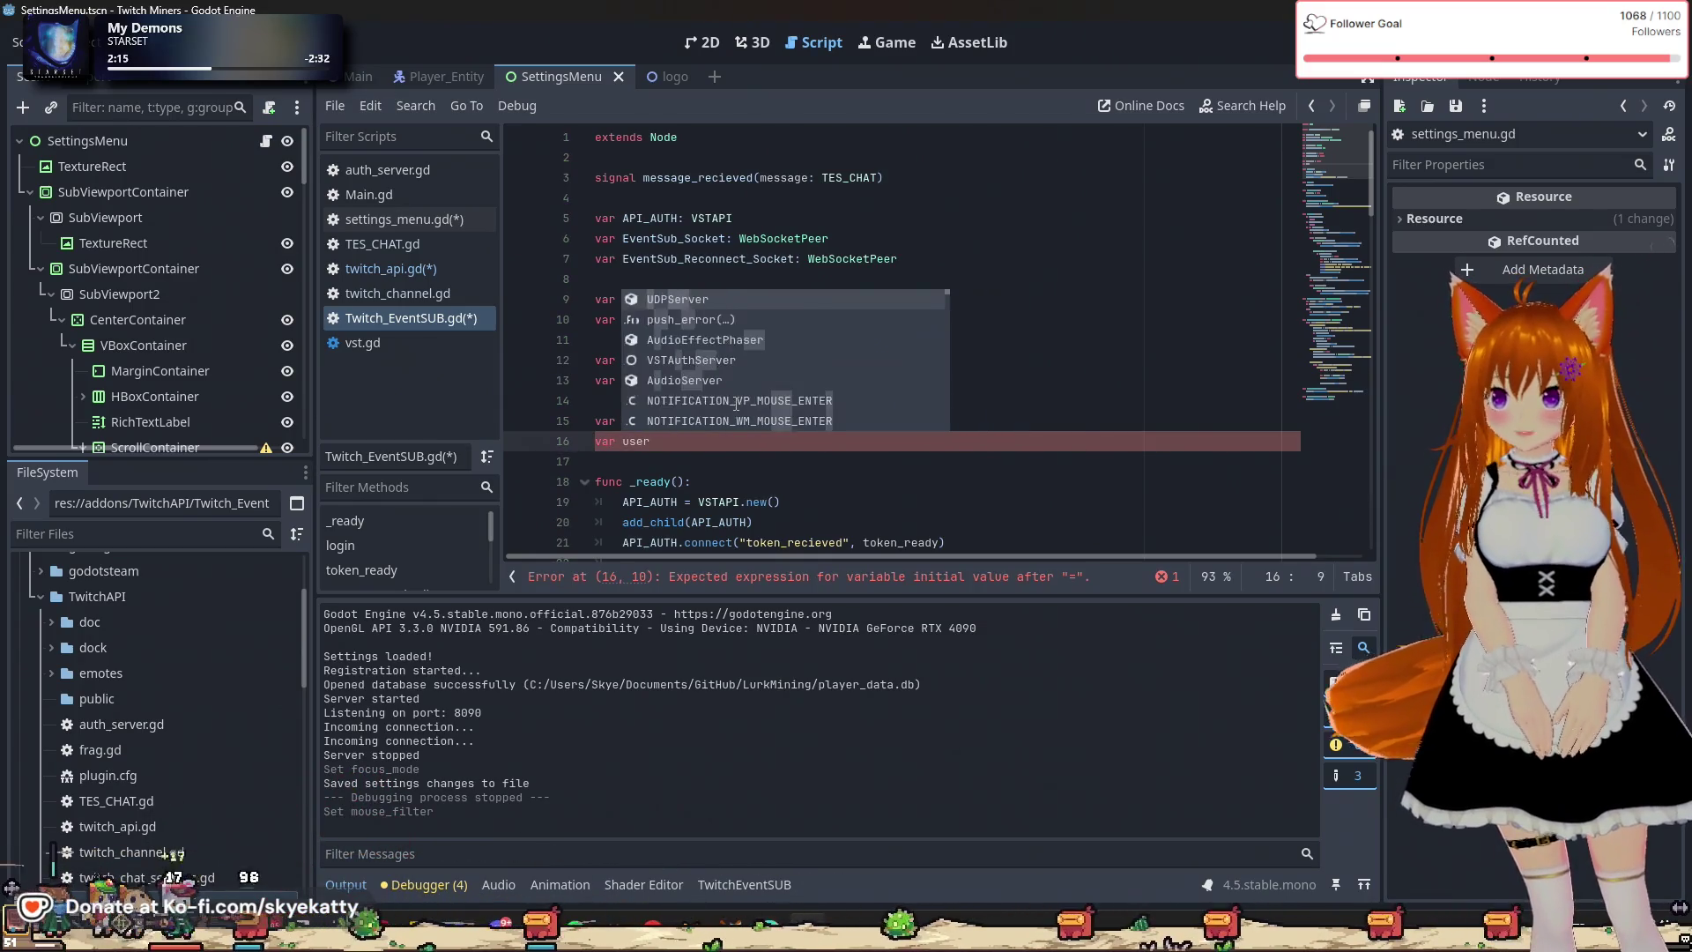
key(Escape)
text(= "")
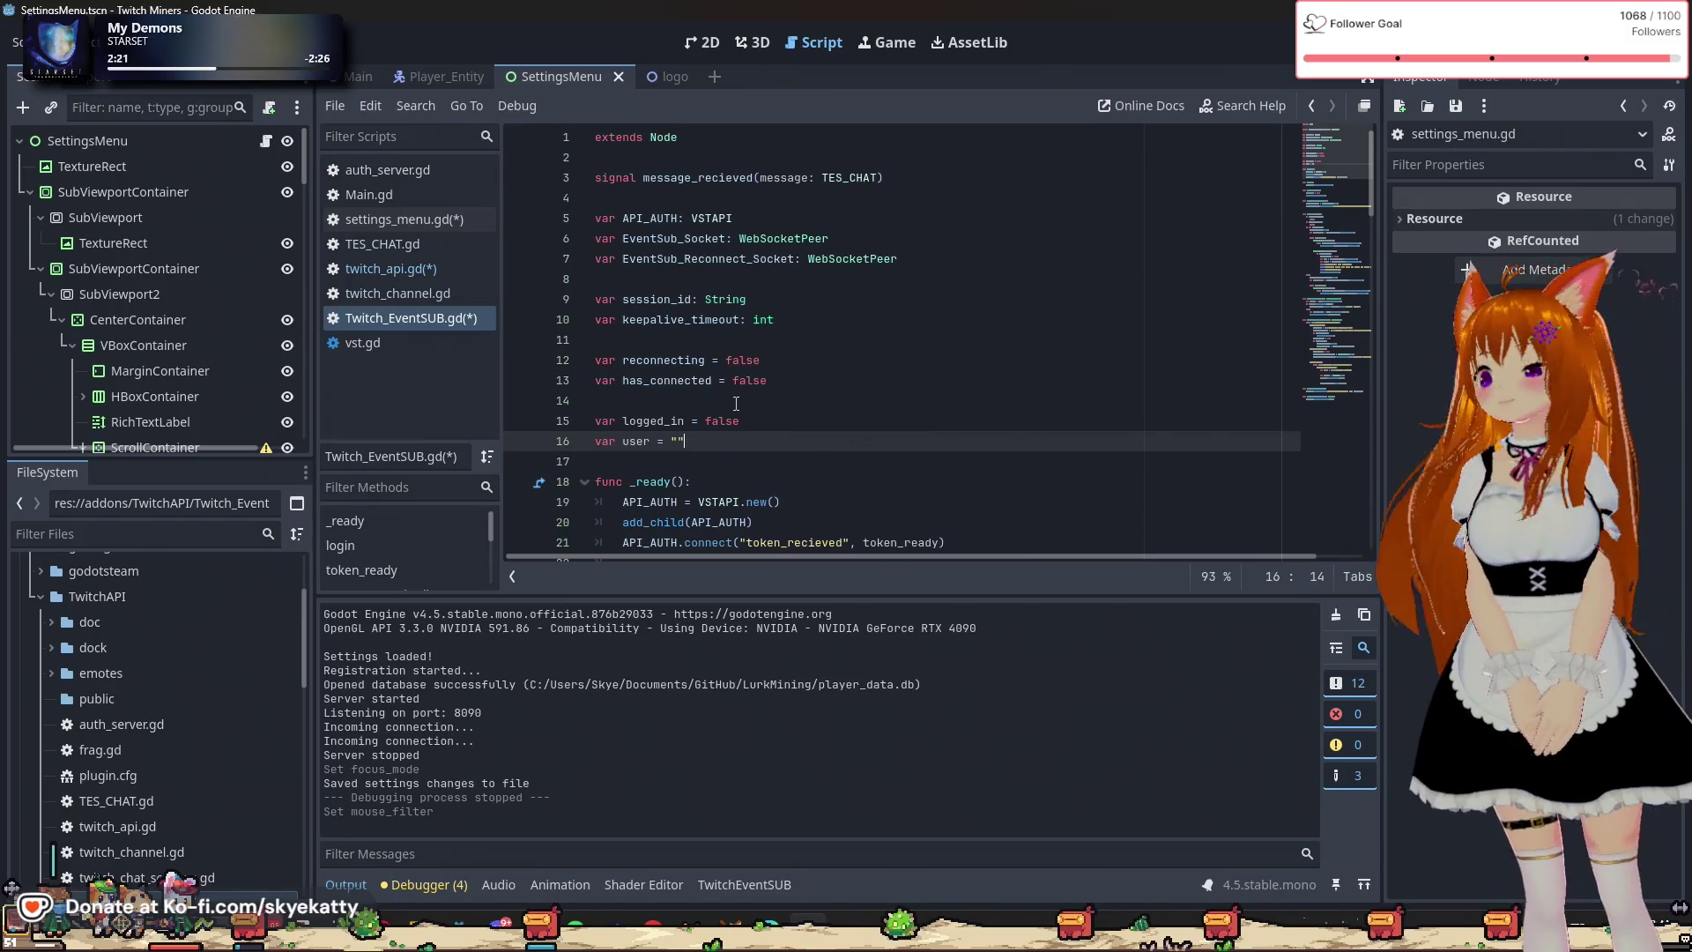
click(736, 404)
Rename token_ready's parameter from _e to e.
scroll(814, 383, down, 2)
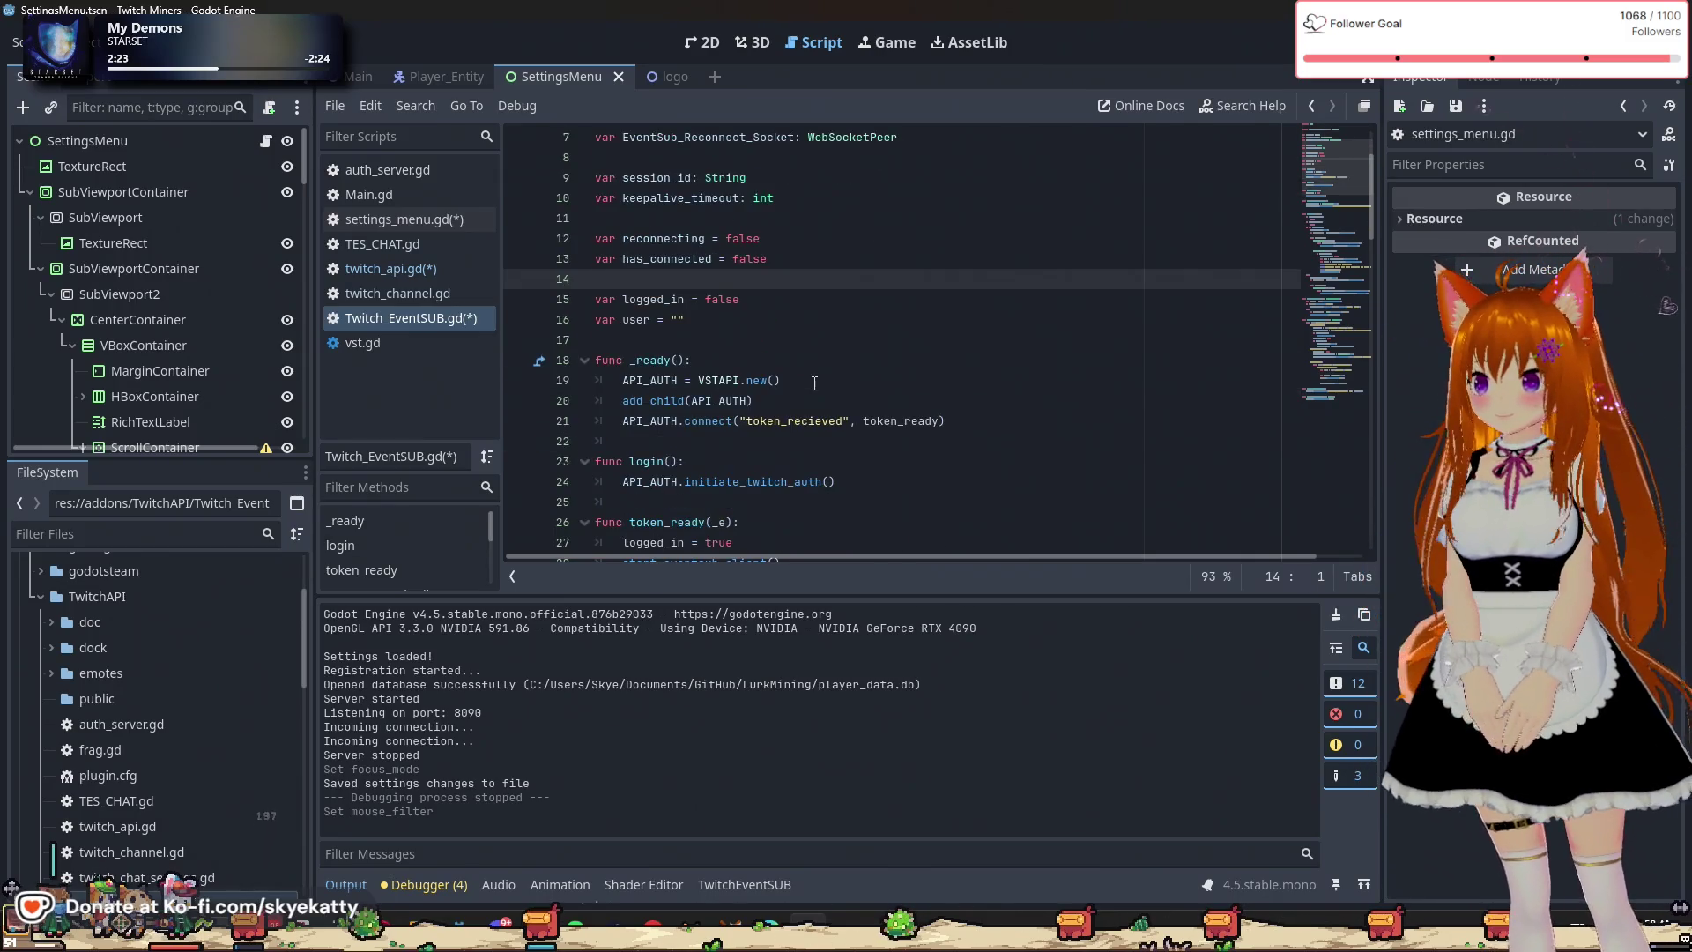
scroll(793, 378, down, 2)
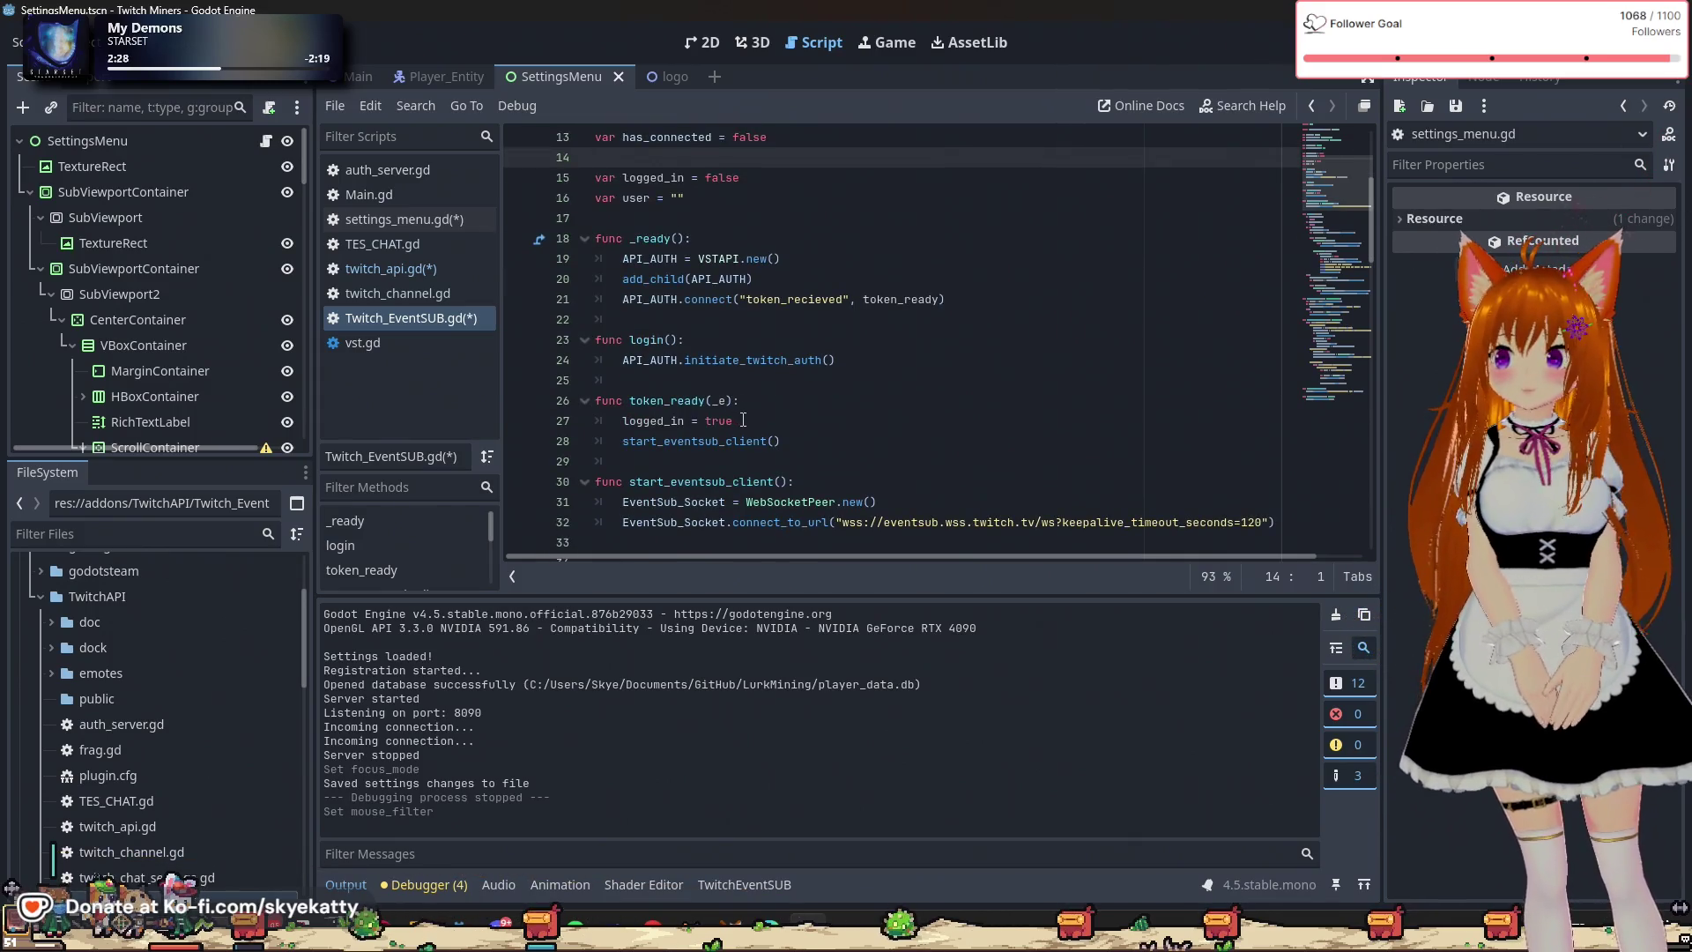
scroll(750, 419, down, 1)
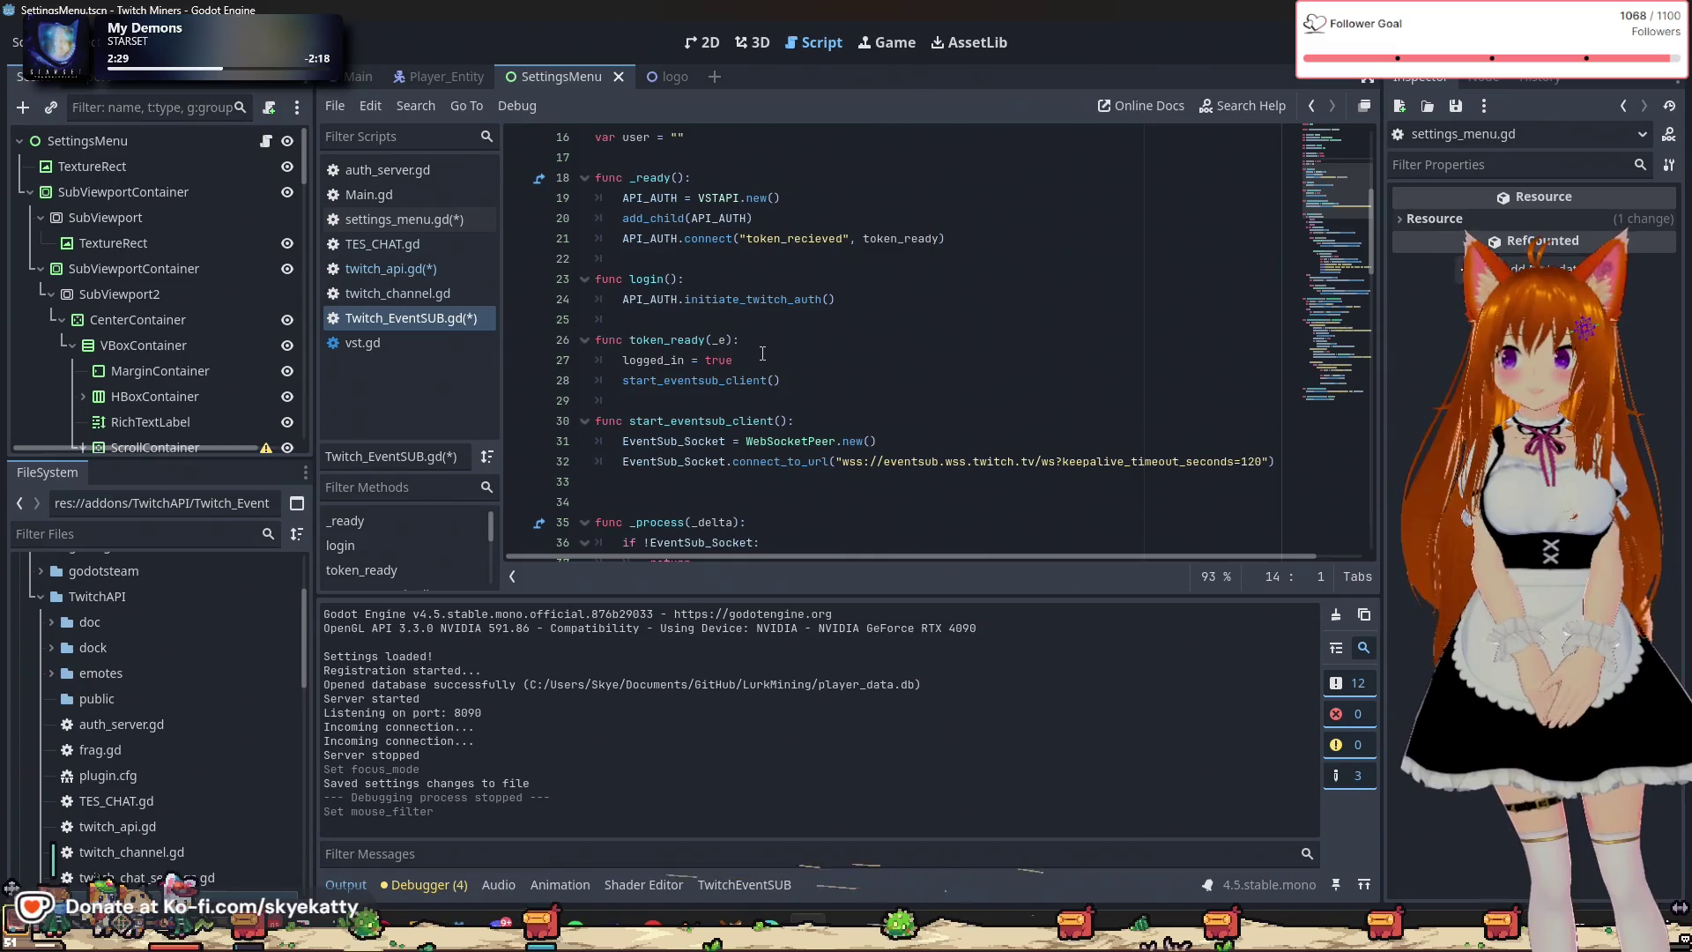
click(762, 356)
click(737, 340)
click(719, 356)
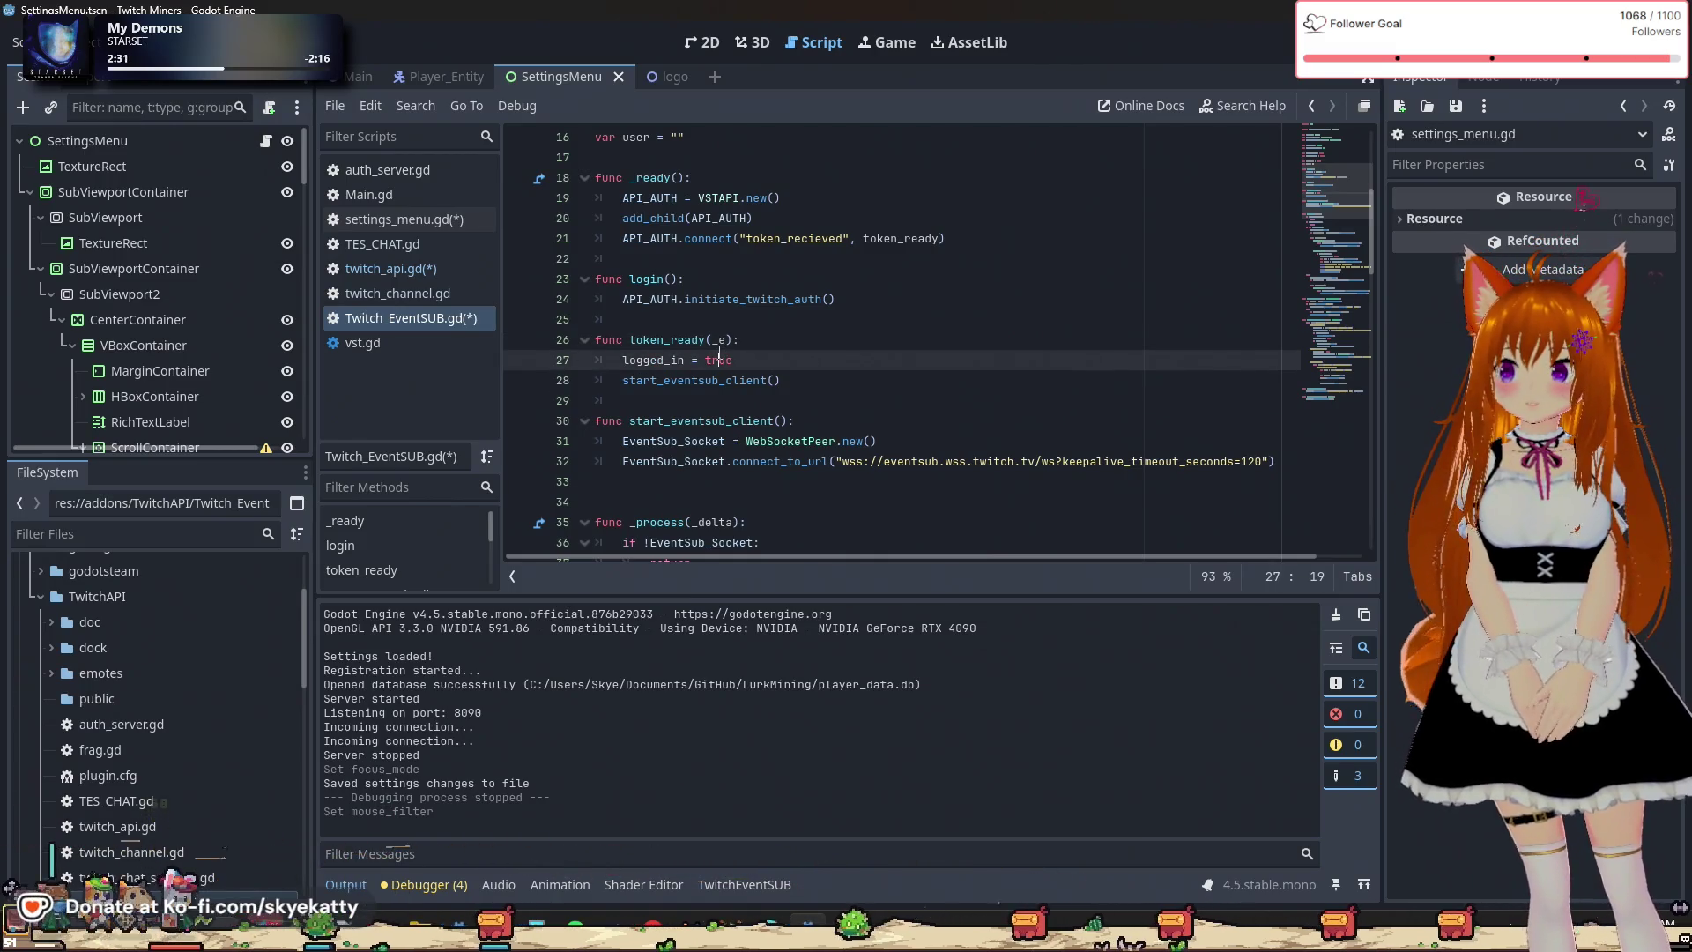
click(720, 341)
key(BackSpace)
Add user = e.user_id after logged_in = true, then look up the id field in twitch_api.gd.
click(766, 360)
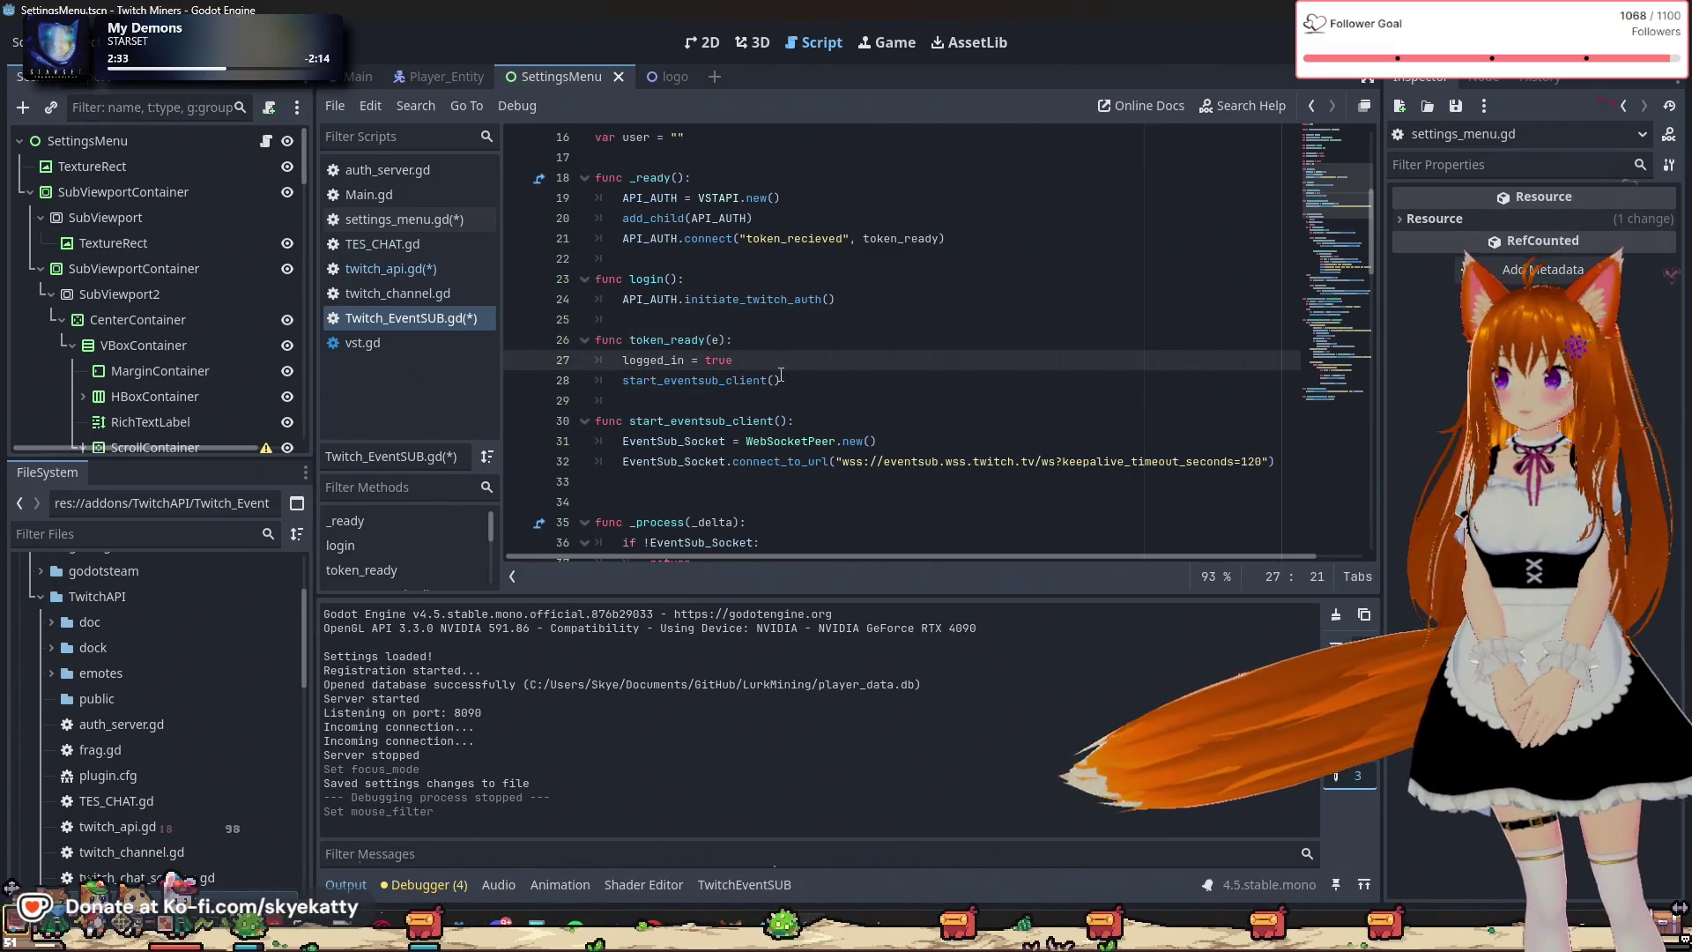
key(Return)
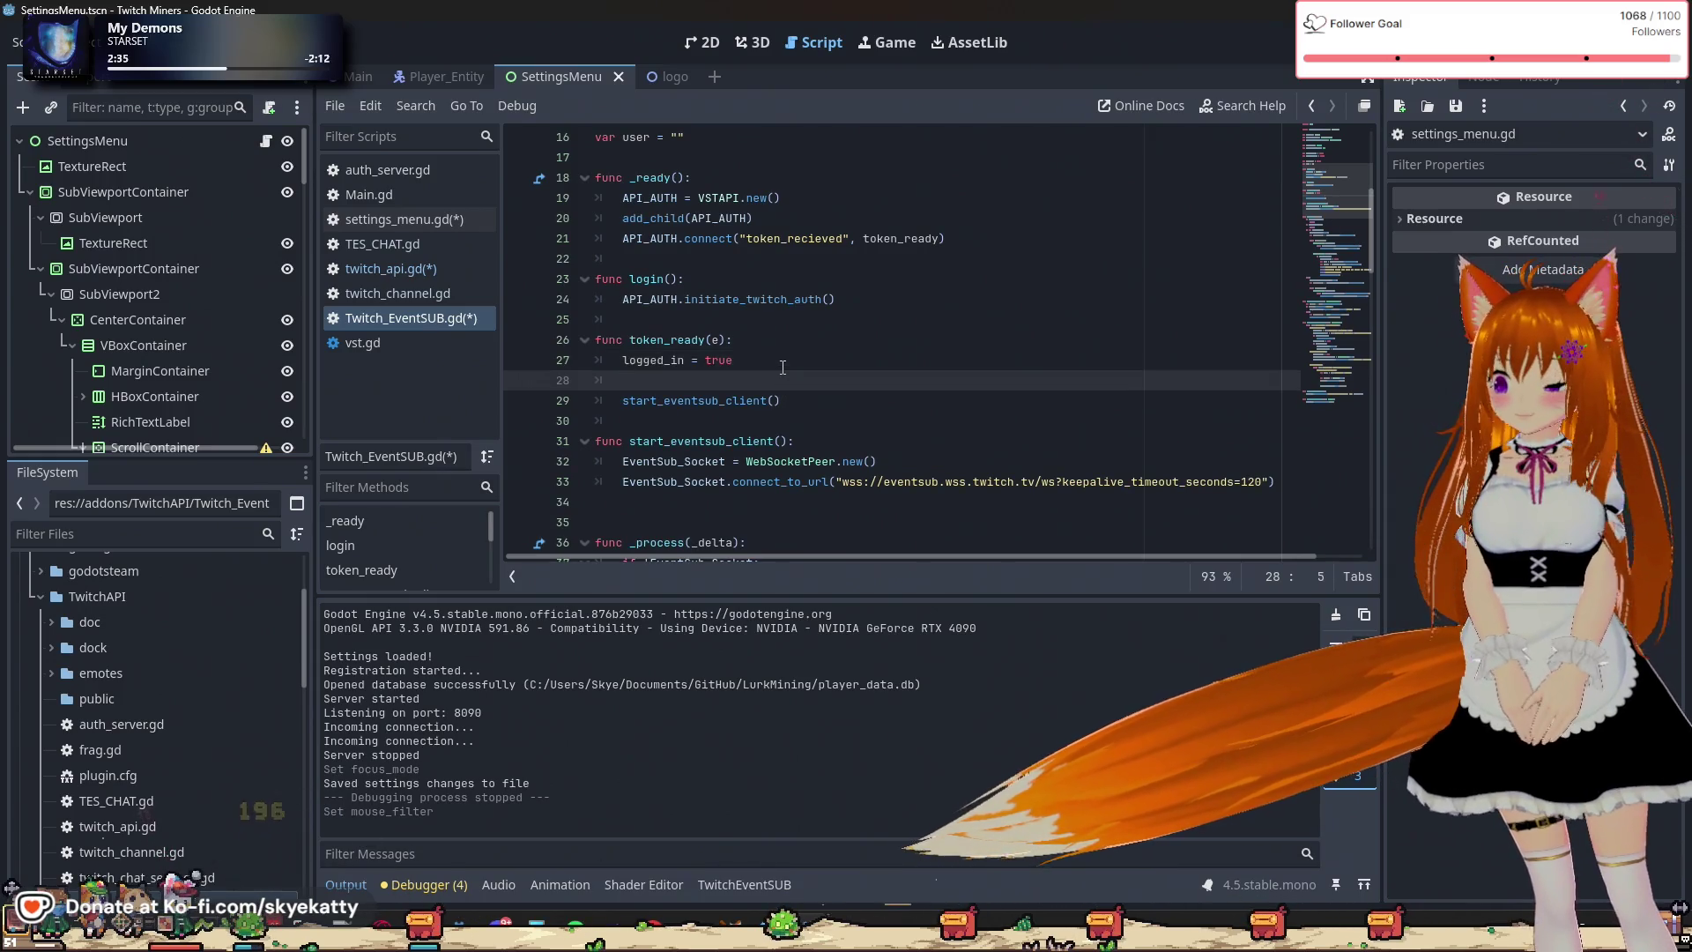
text(e.)
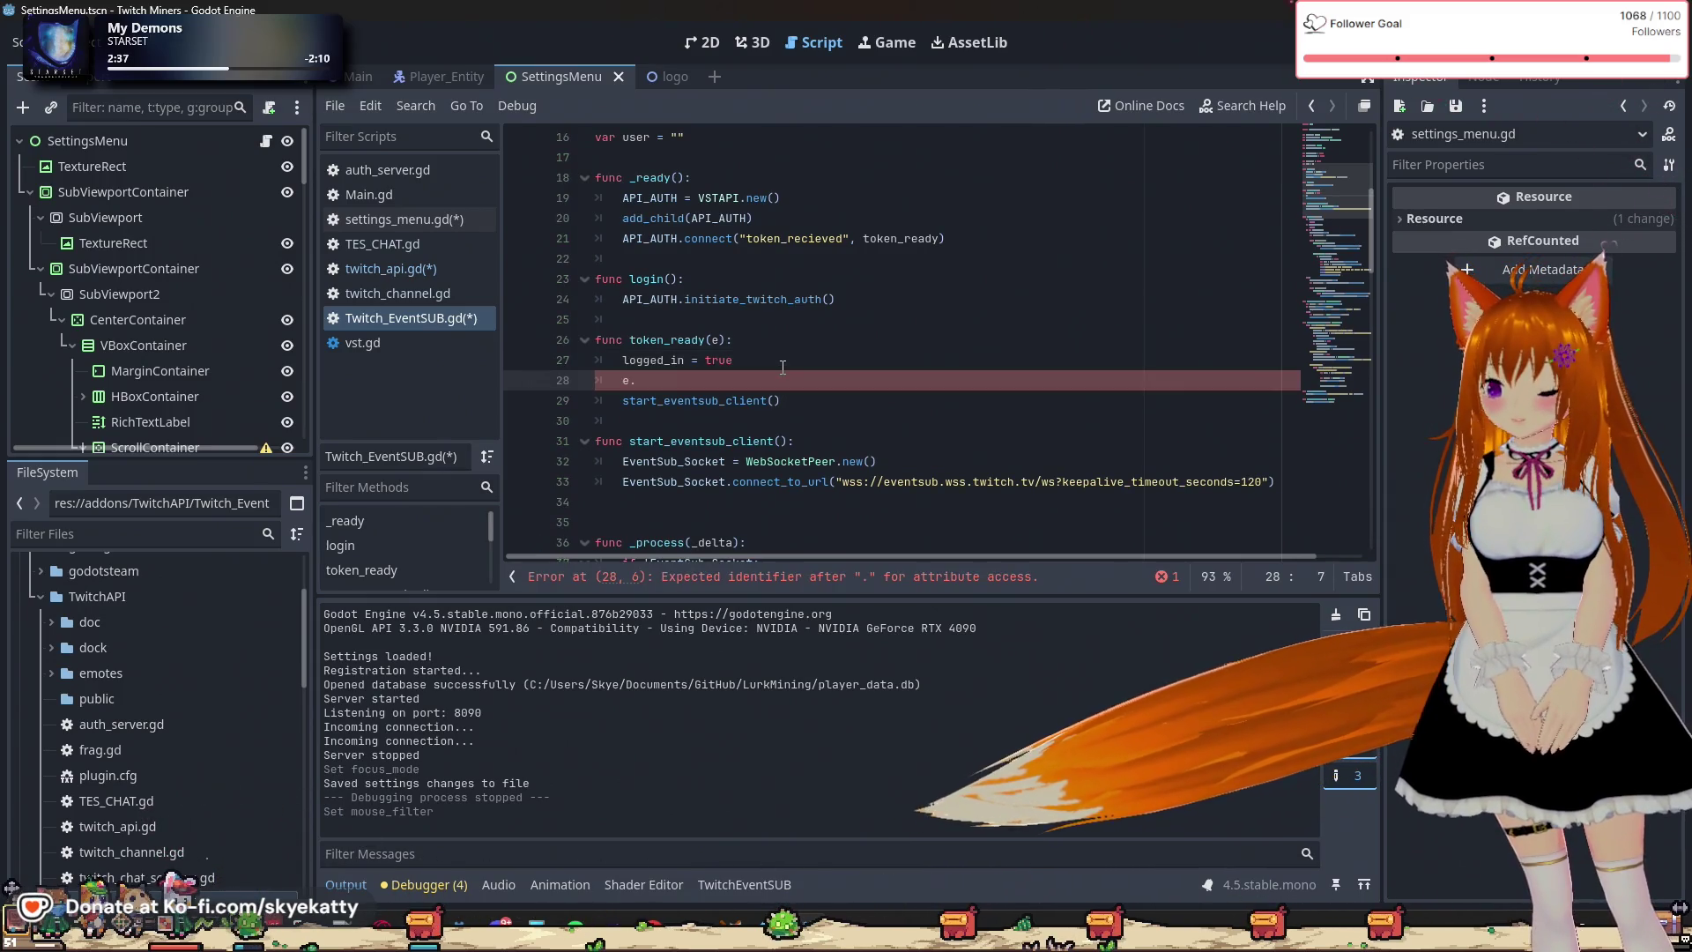
key(BackSpace)
key(BackSpace)
text(usert)
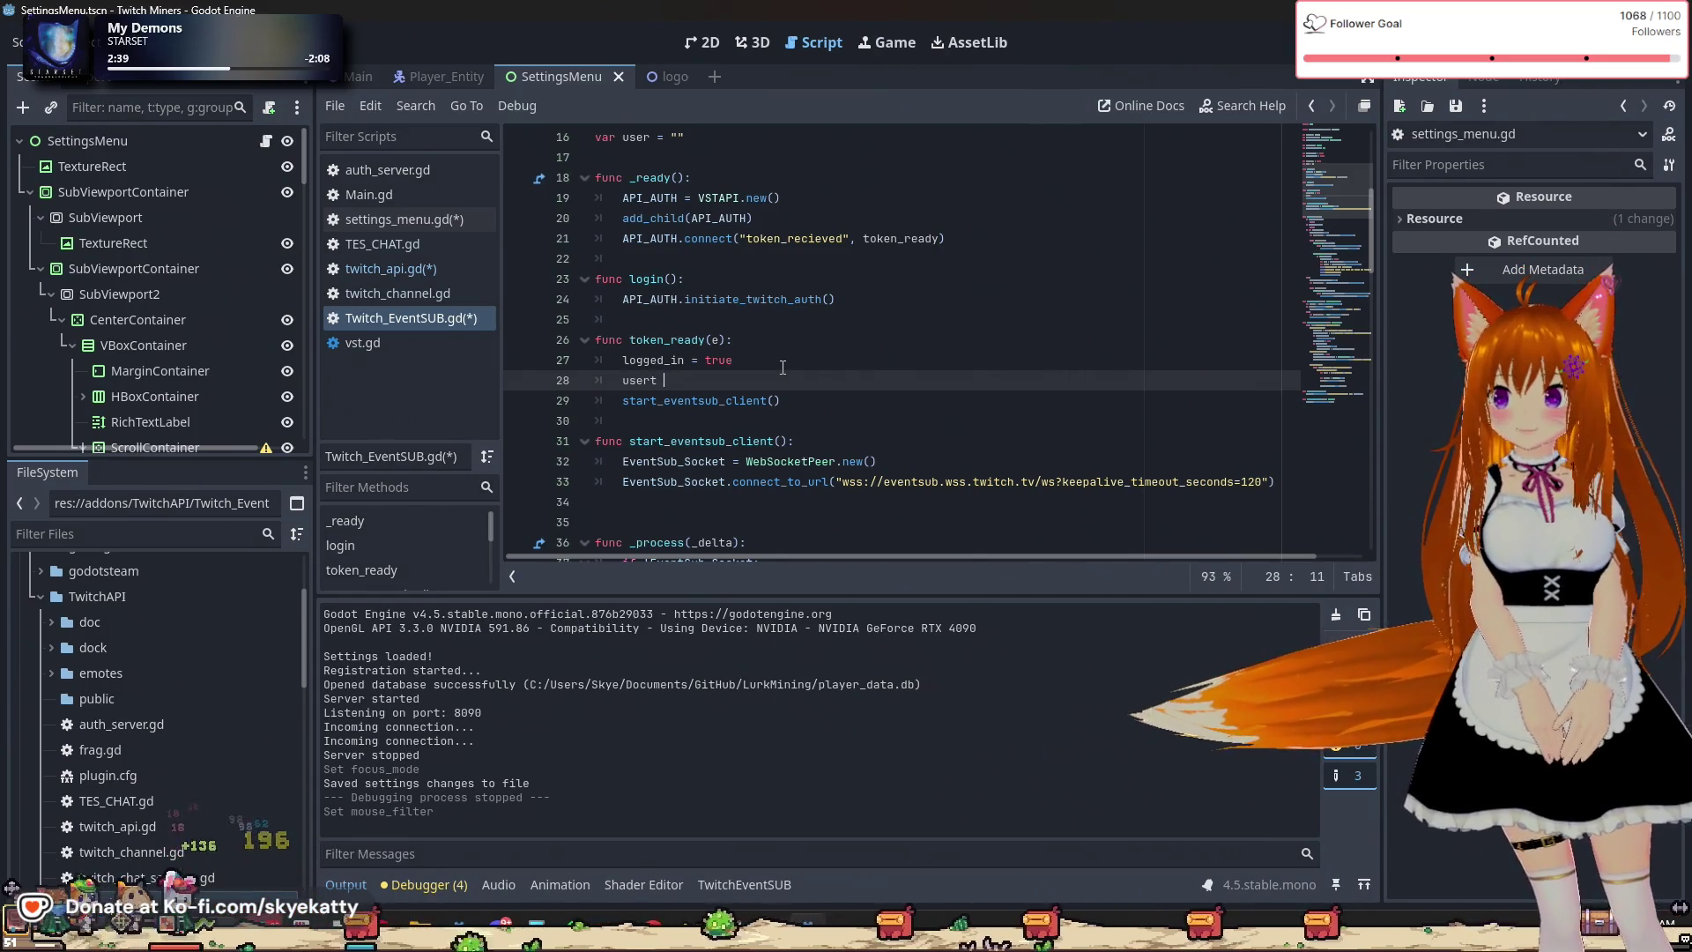
key(BackSpace)
key(BackSpace)
text(= )
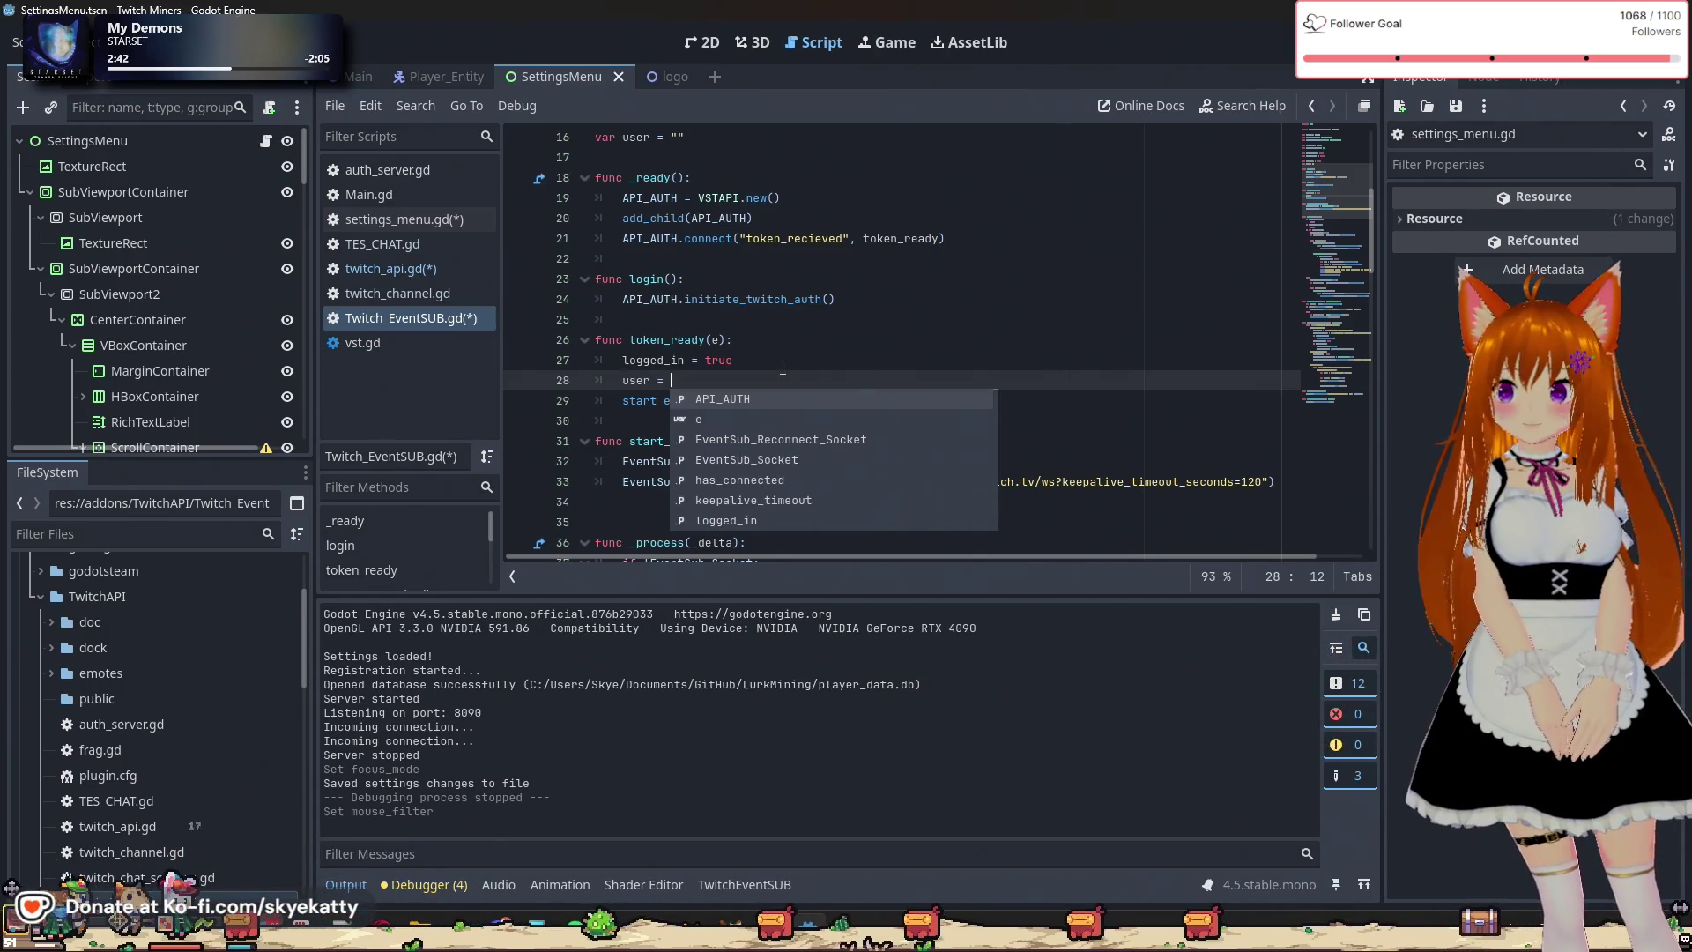
text(e.user)
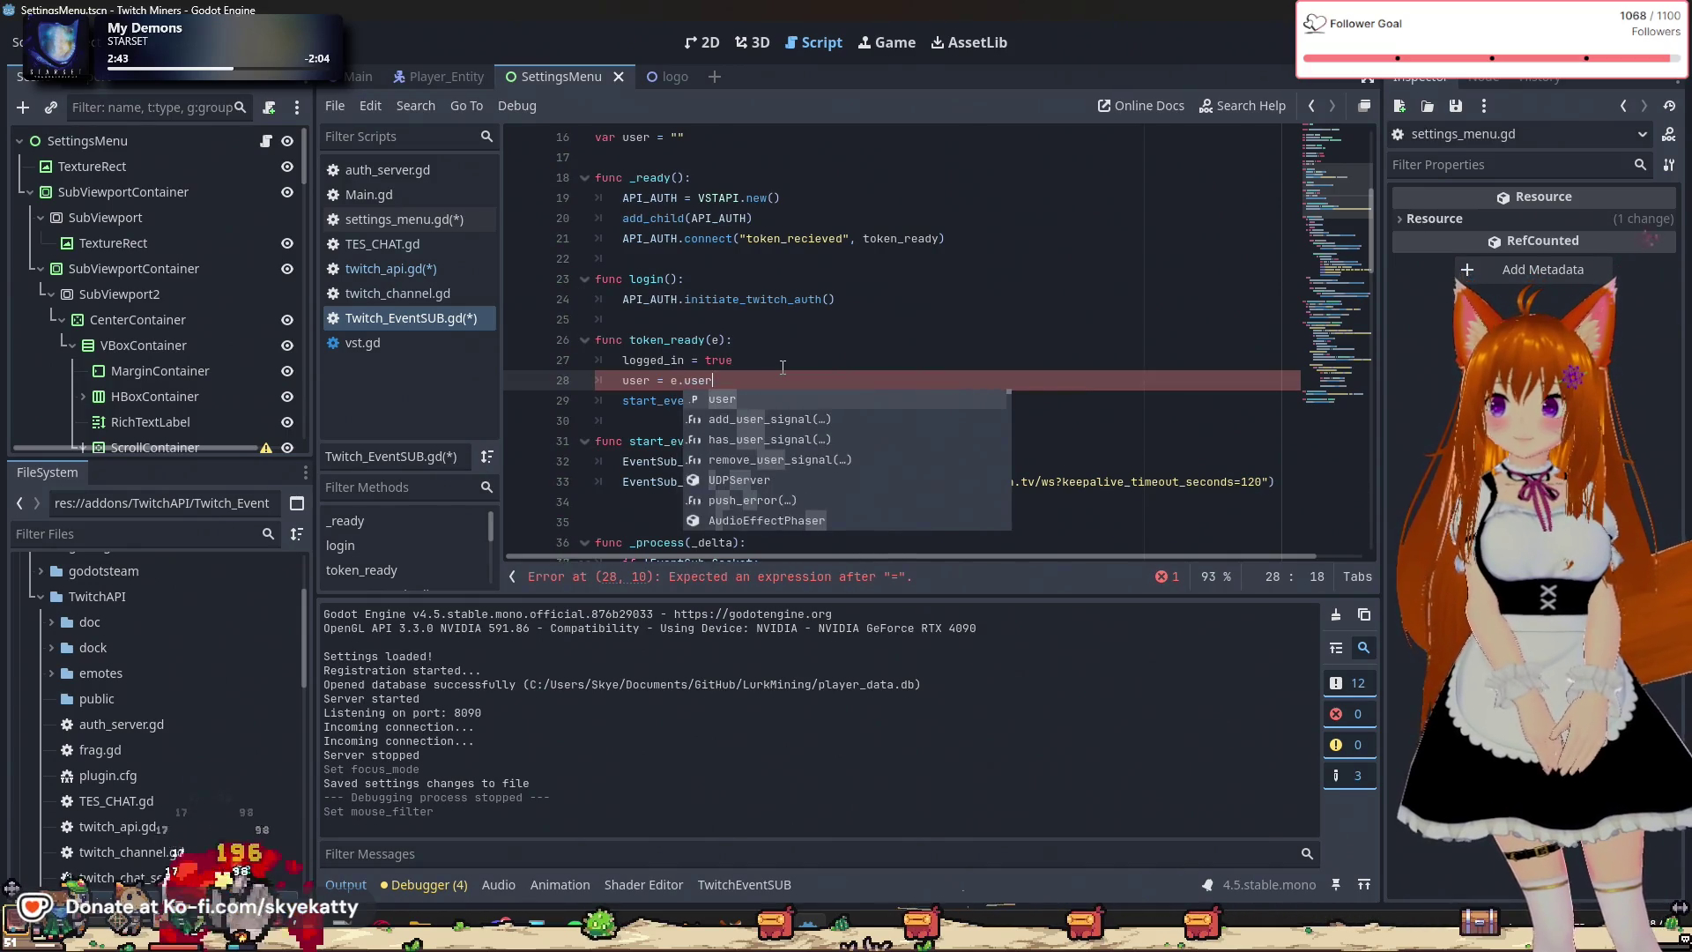
key(Escape)
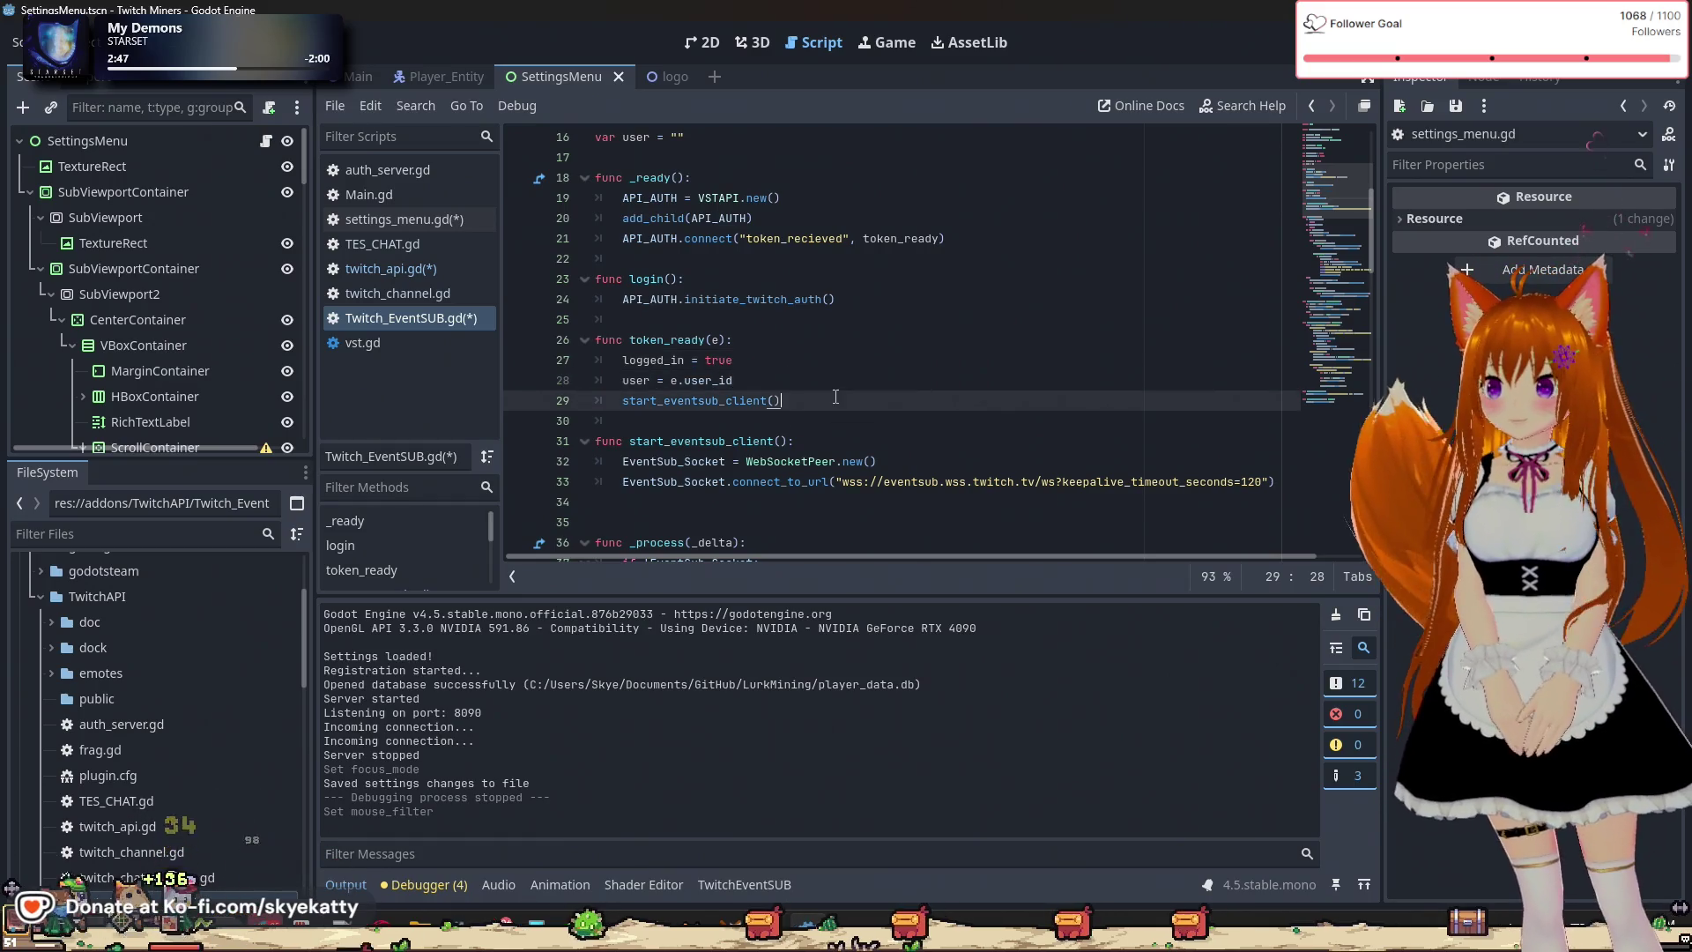
ctrl+click(718, 380)
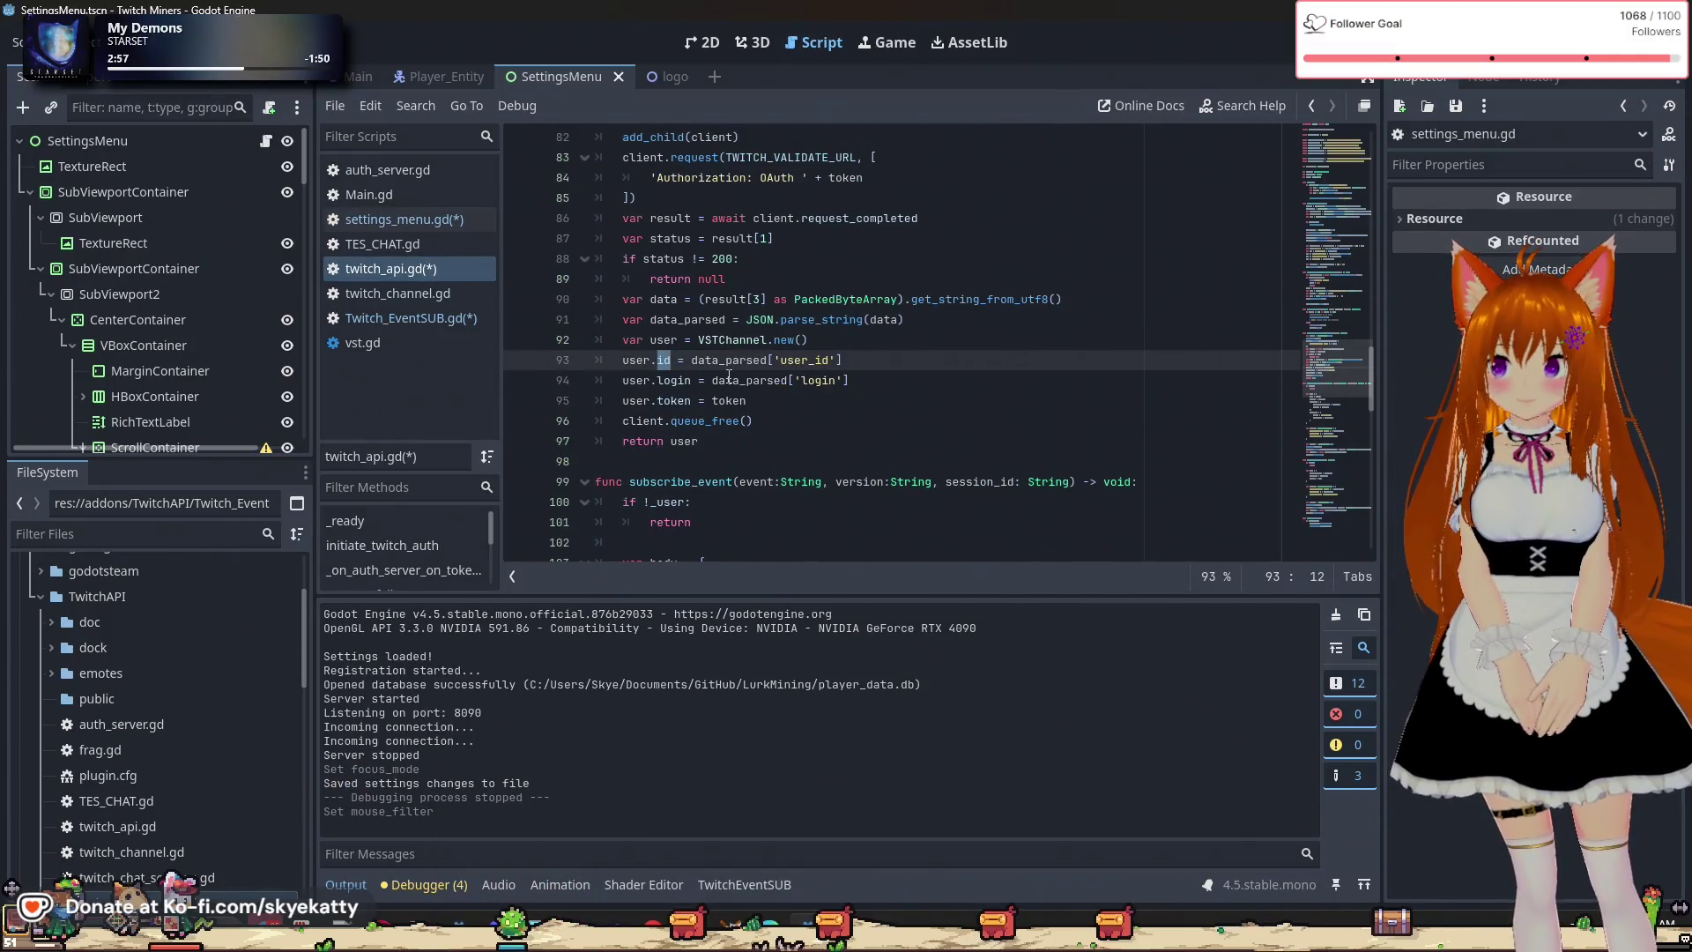
Change e.user_id to e.id on line 28 of Twitch_EventSUB.gd and save the scripts.
scroll(730, 374, up, 2)
scroll(729, 379, down, 1)
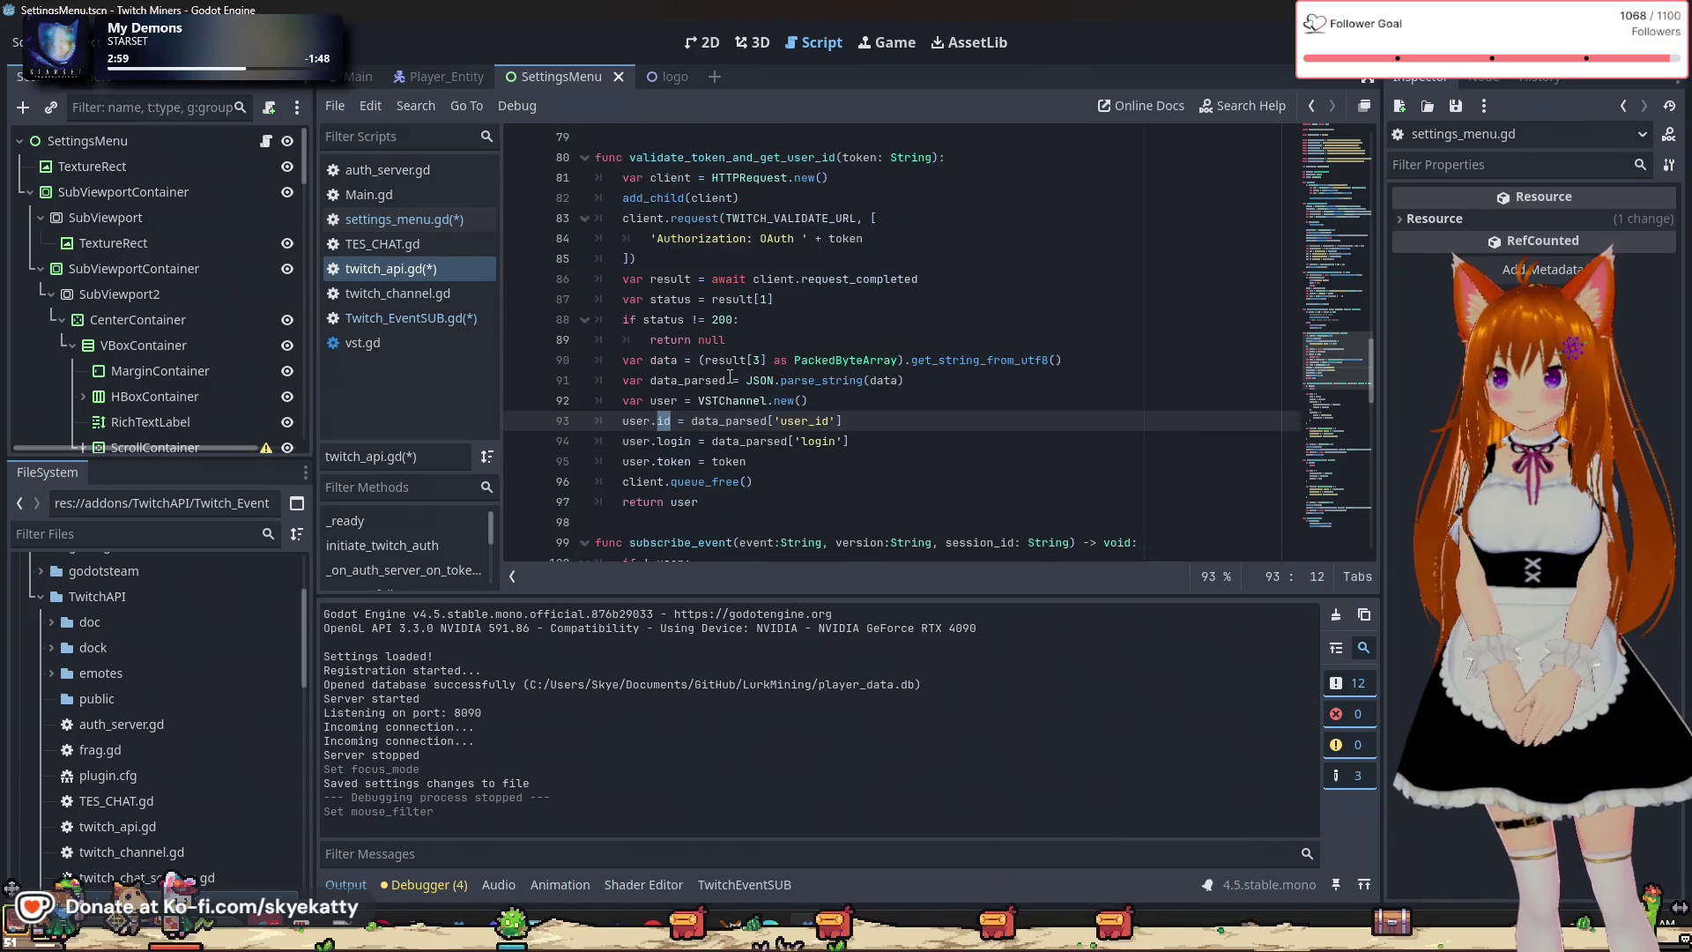
scroll(730, 379, up, 3)
scroll(729, 380, down, 3)
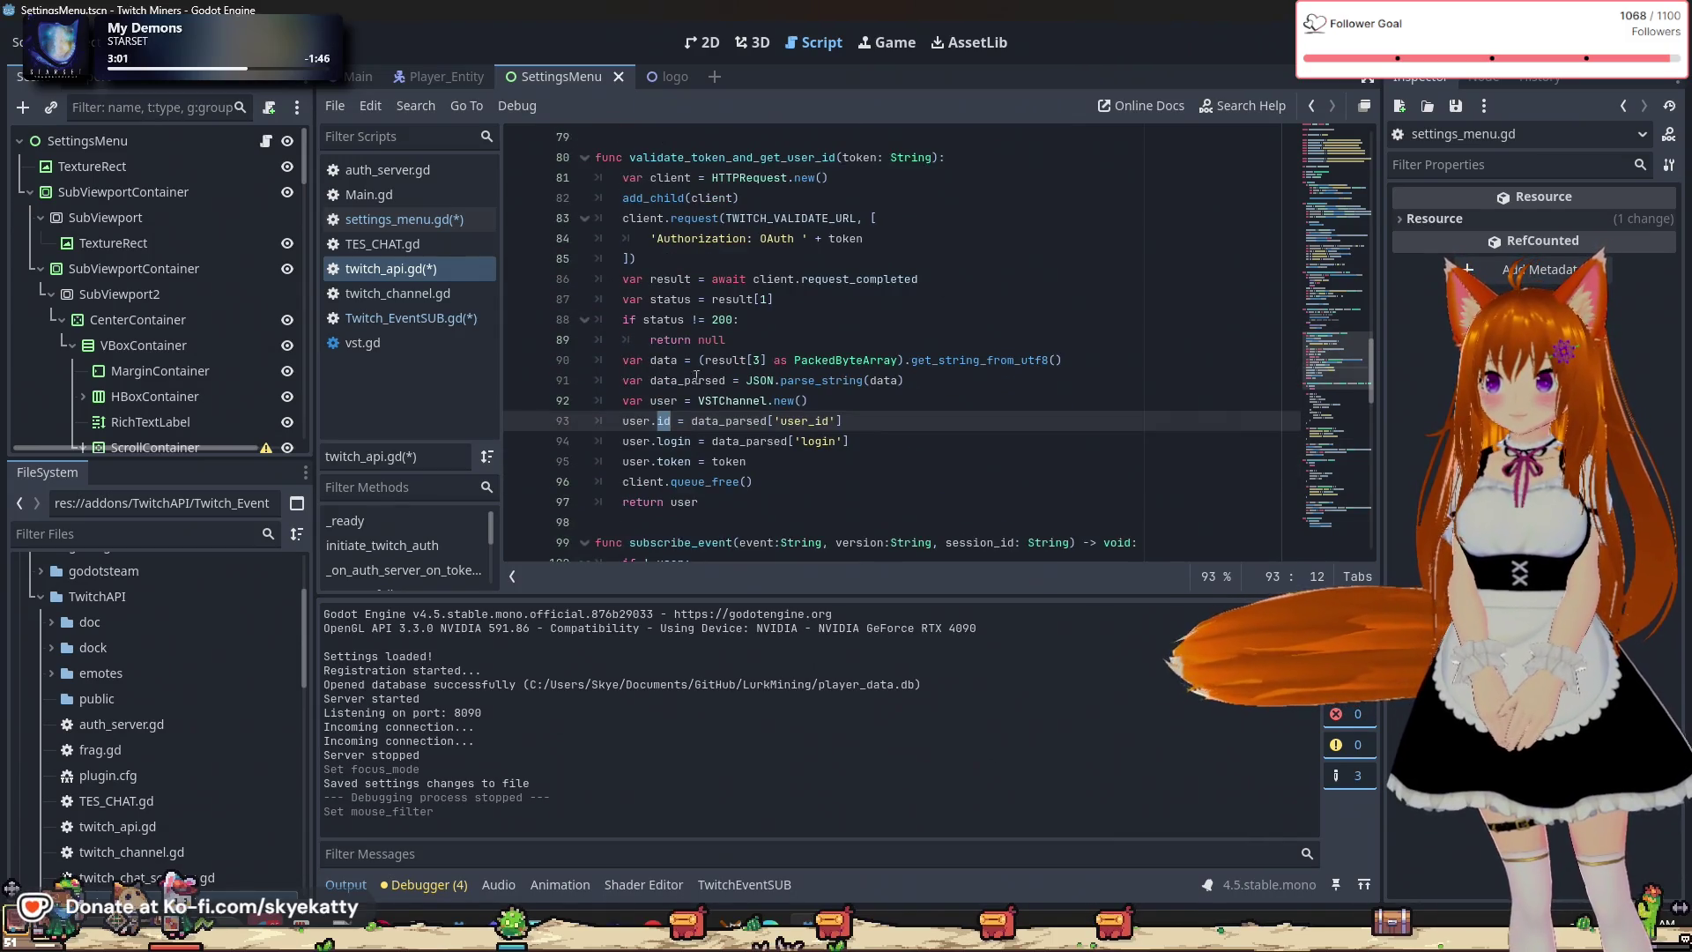
click(412, 319)
click(722, 379)
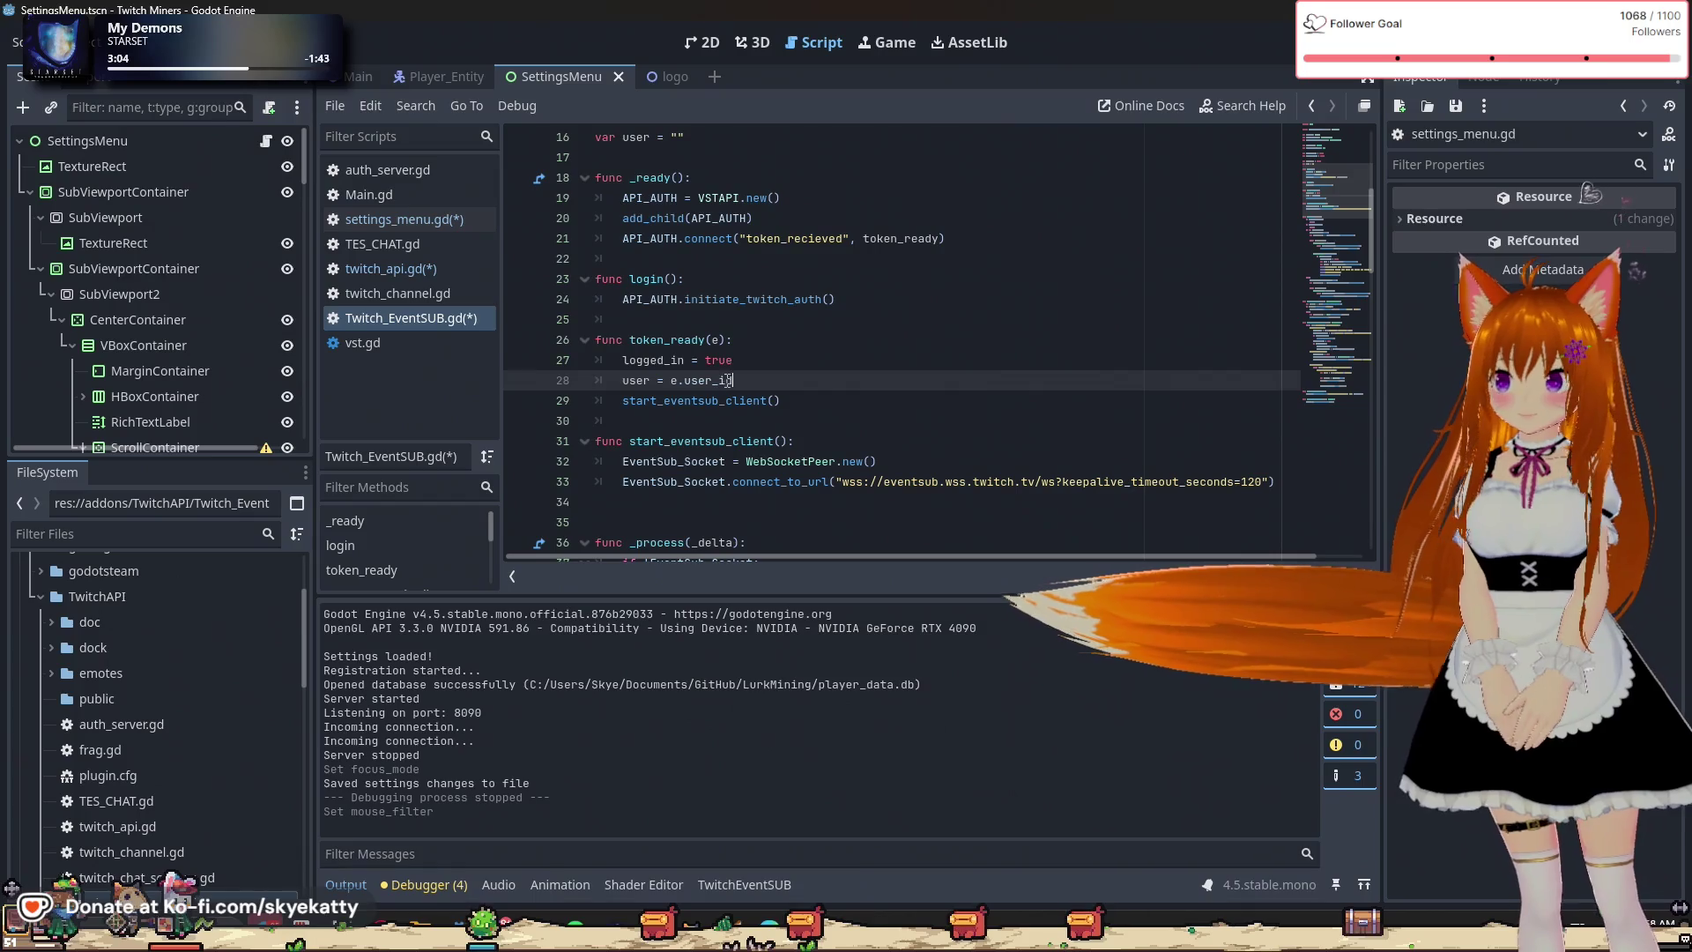
key(BackSpace)
key(BackSpace)
text(I)
key(Delete)
key(BackSpace)
key(BackSpace)
key(BackSpace)
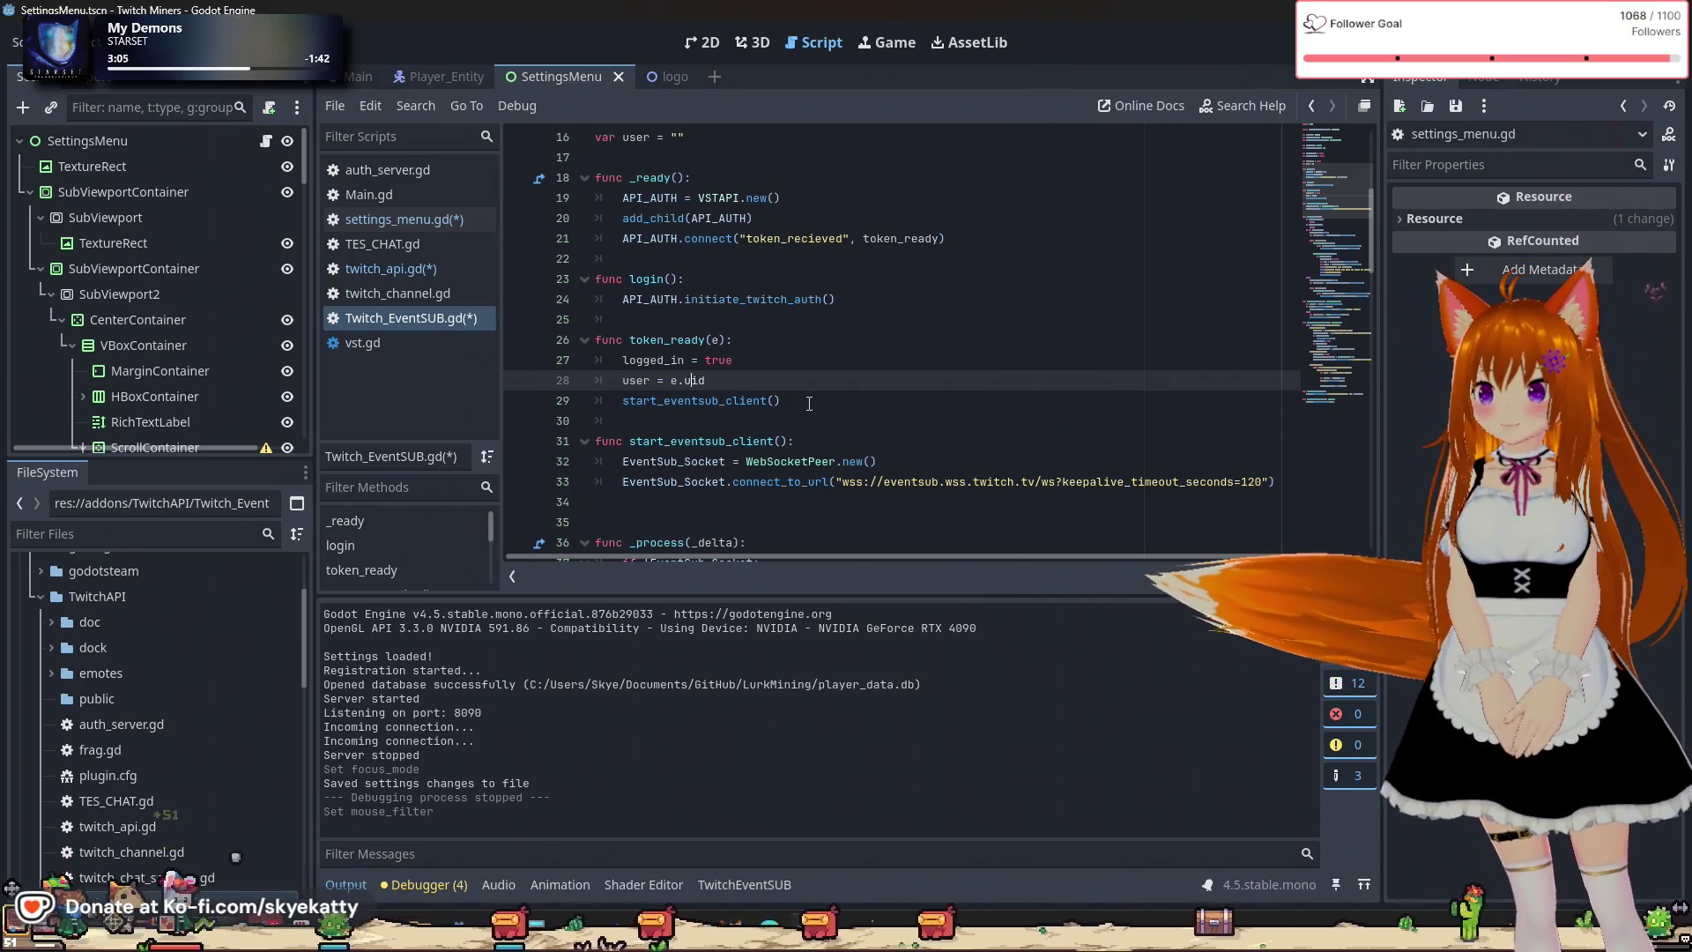
text(id)
key(ctrl+s)
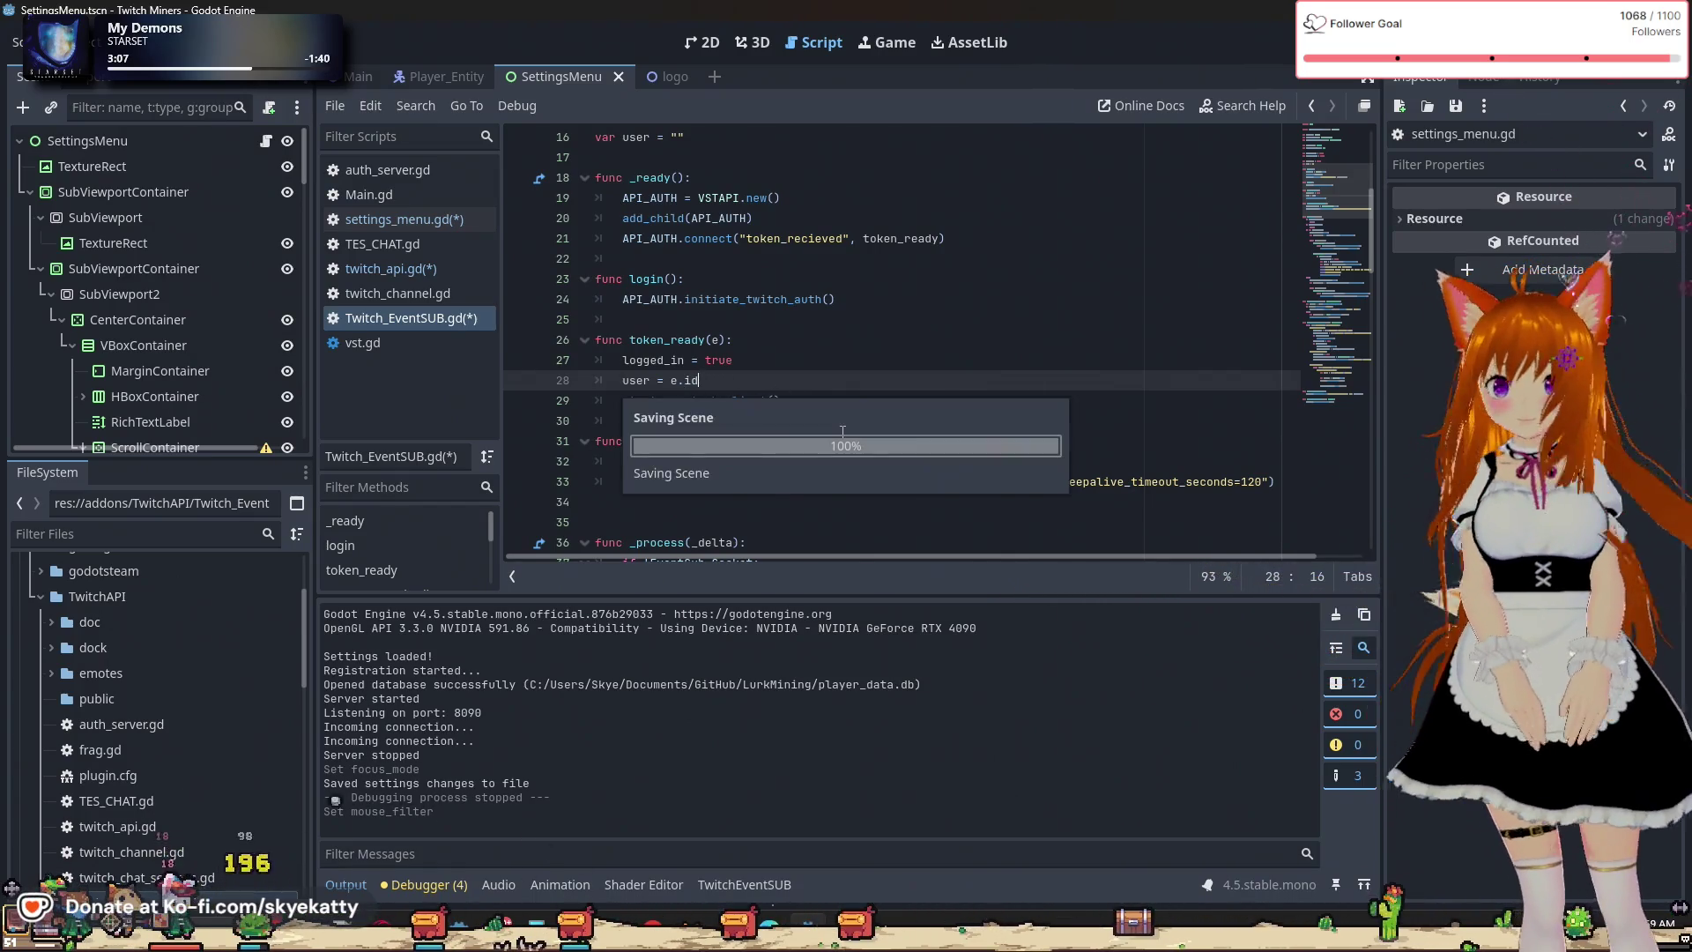
In settings_menu.gd's _ready, start an indented body line under if TEventSub.logged_in:.
click(386, 219)
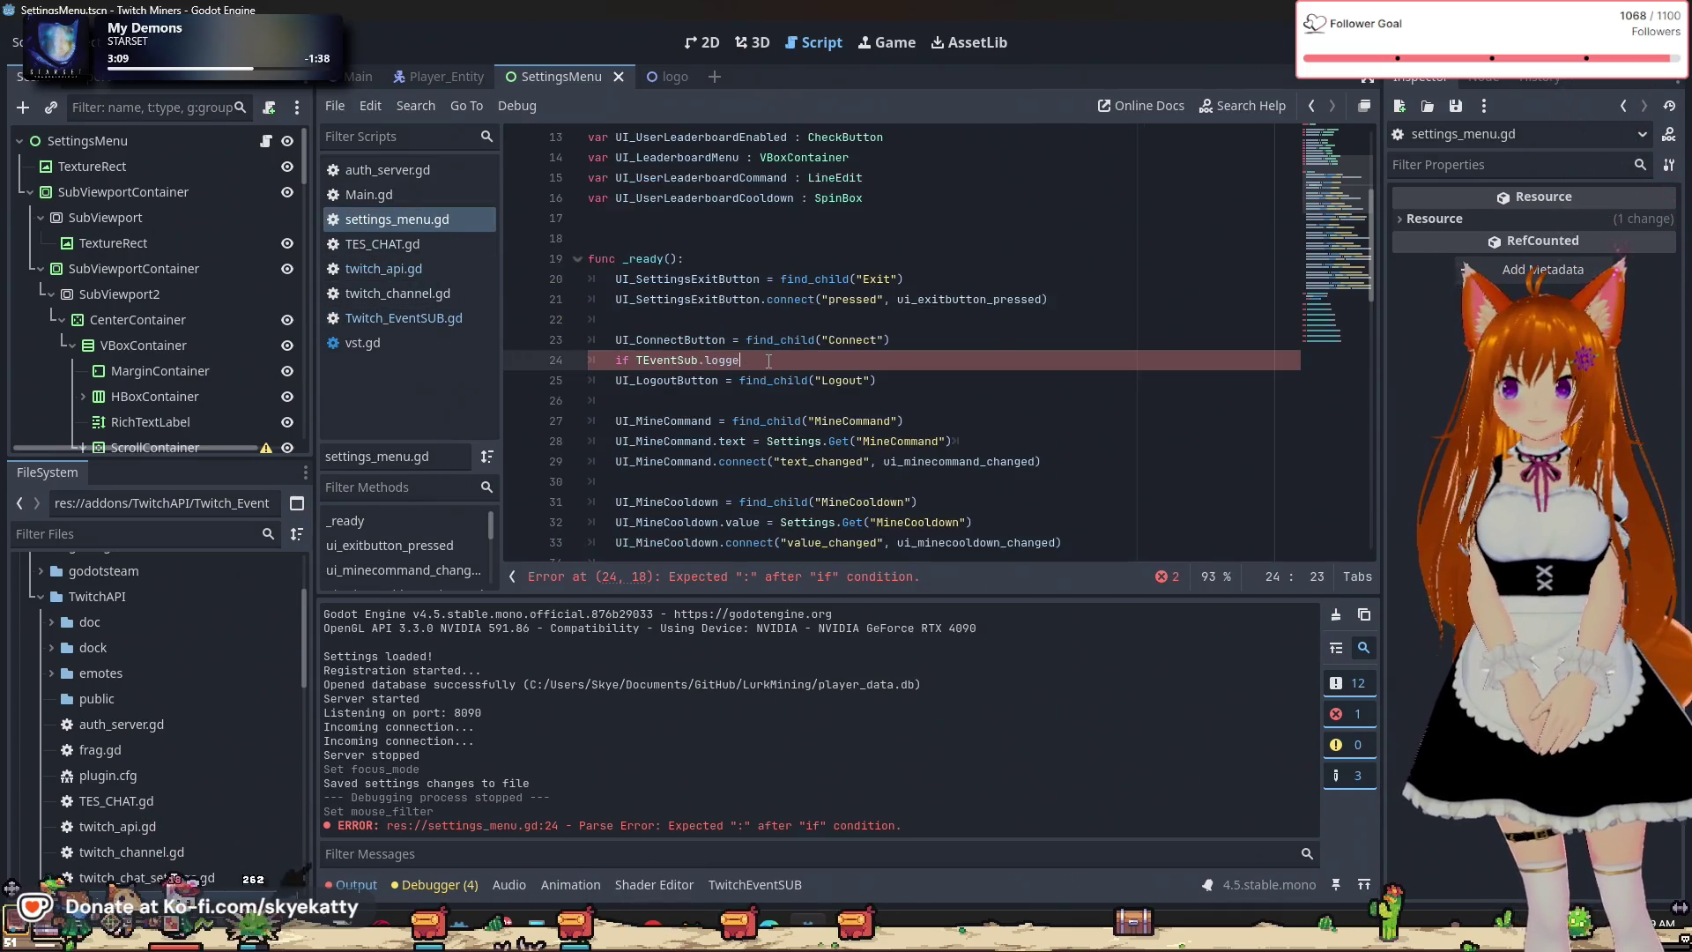
scroll(847, 426, up, 2)
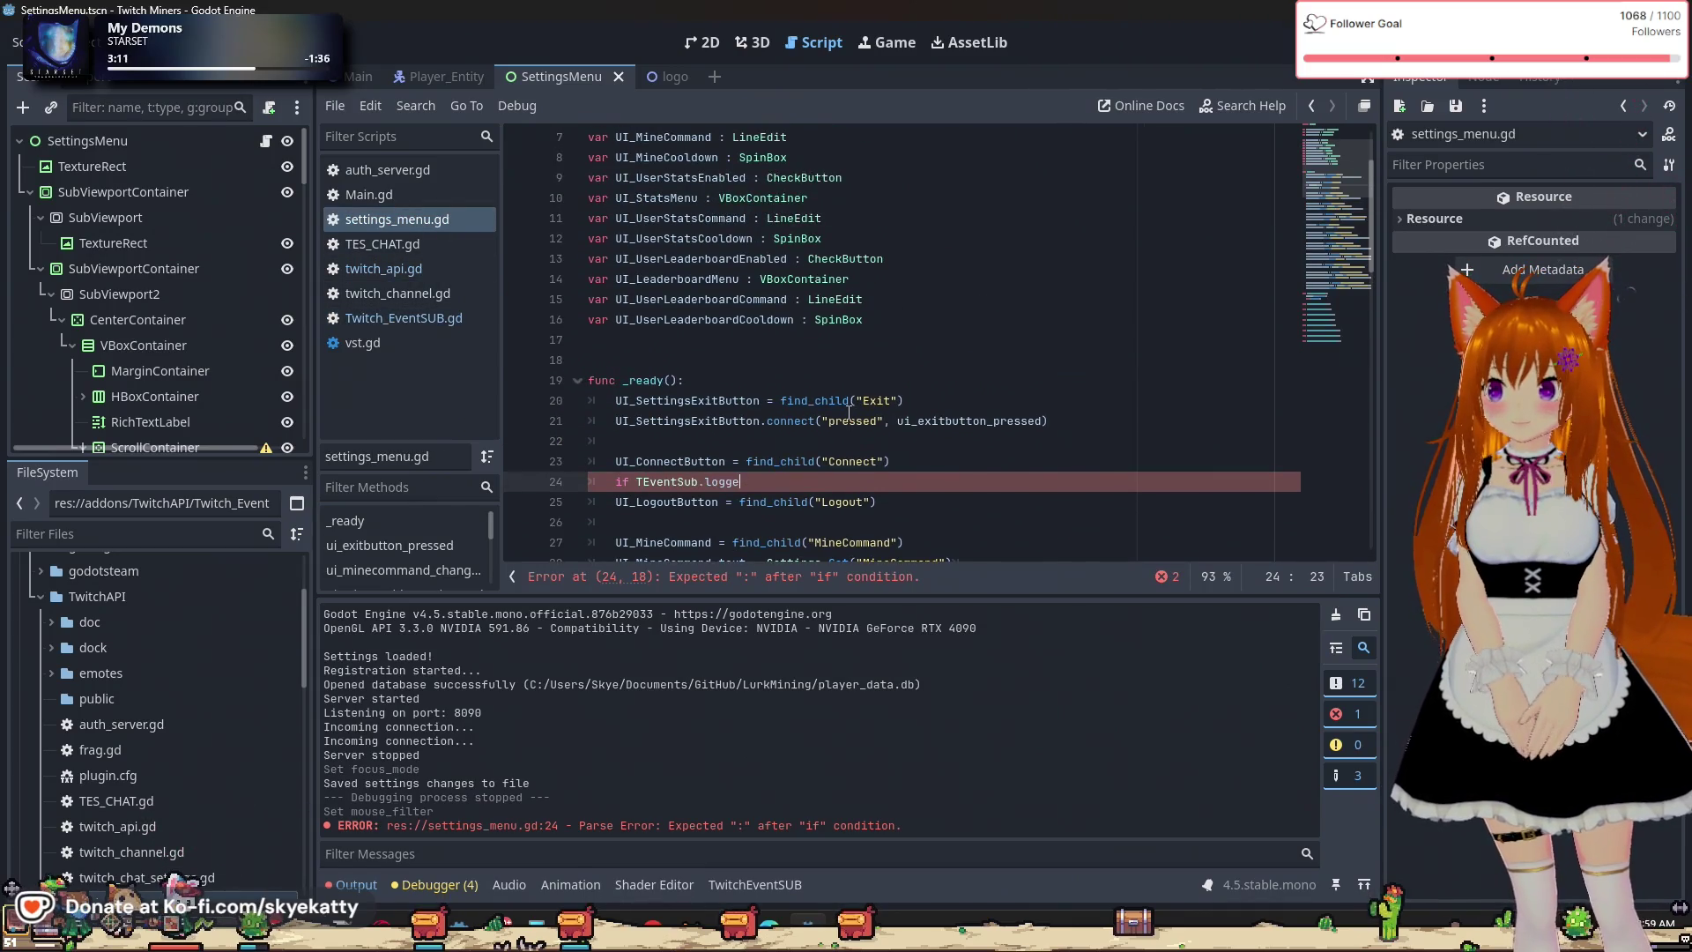
scroll(847, 412, down, 1)
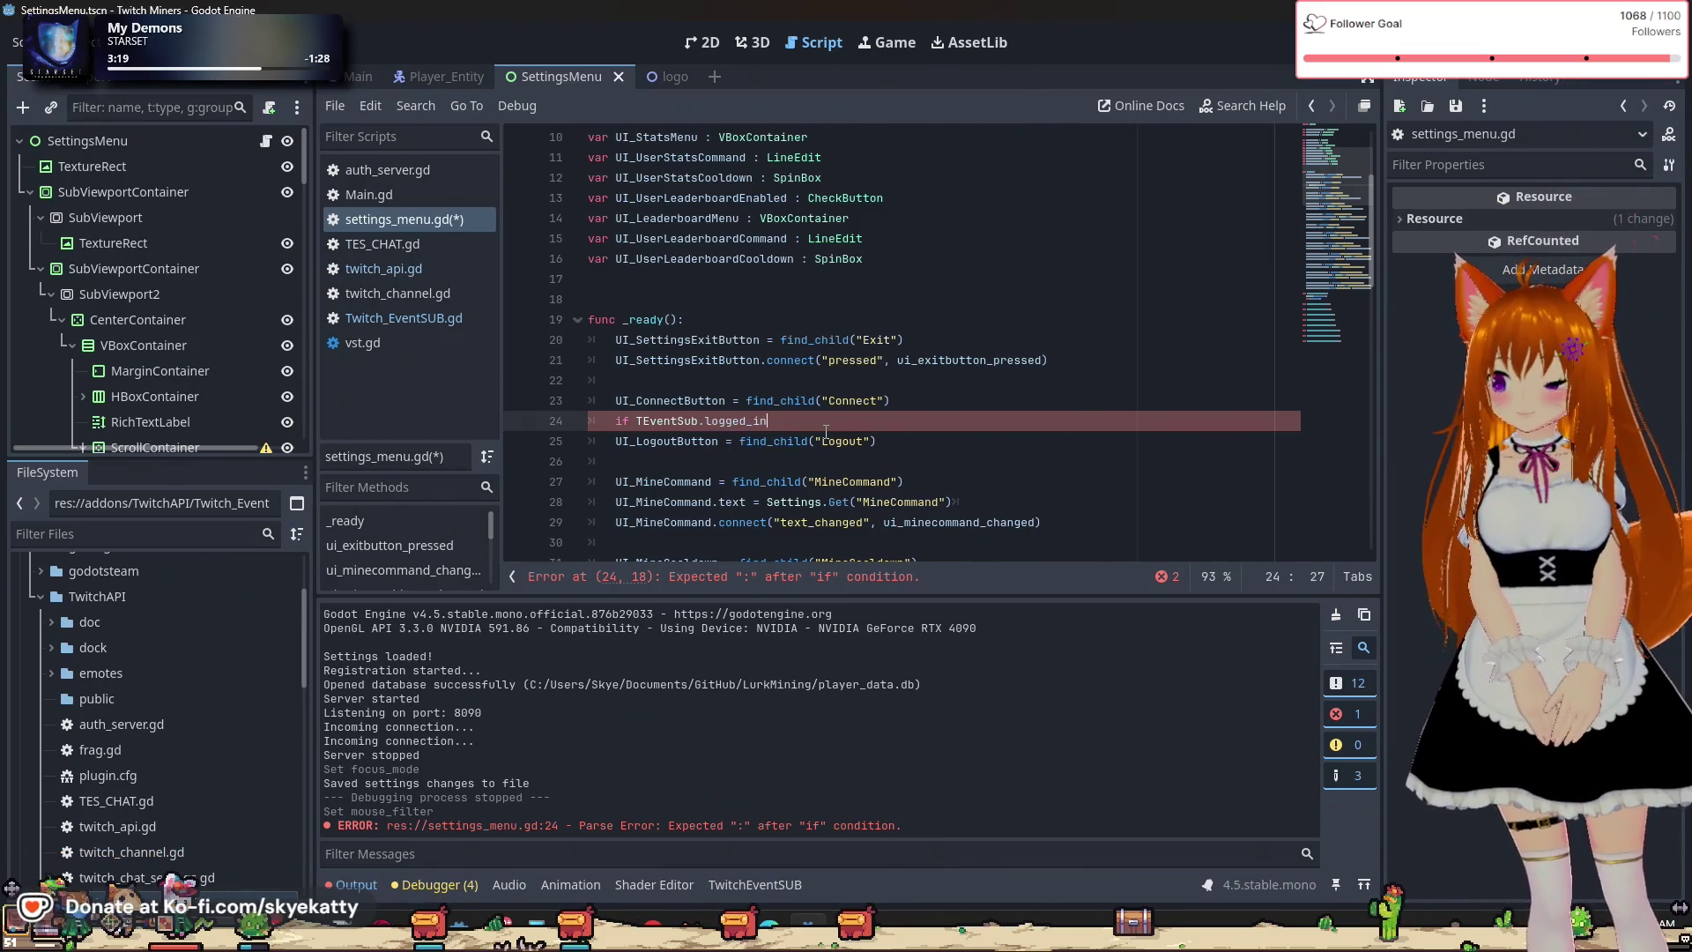
text(:)
key(Return)
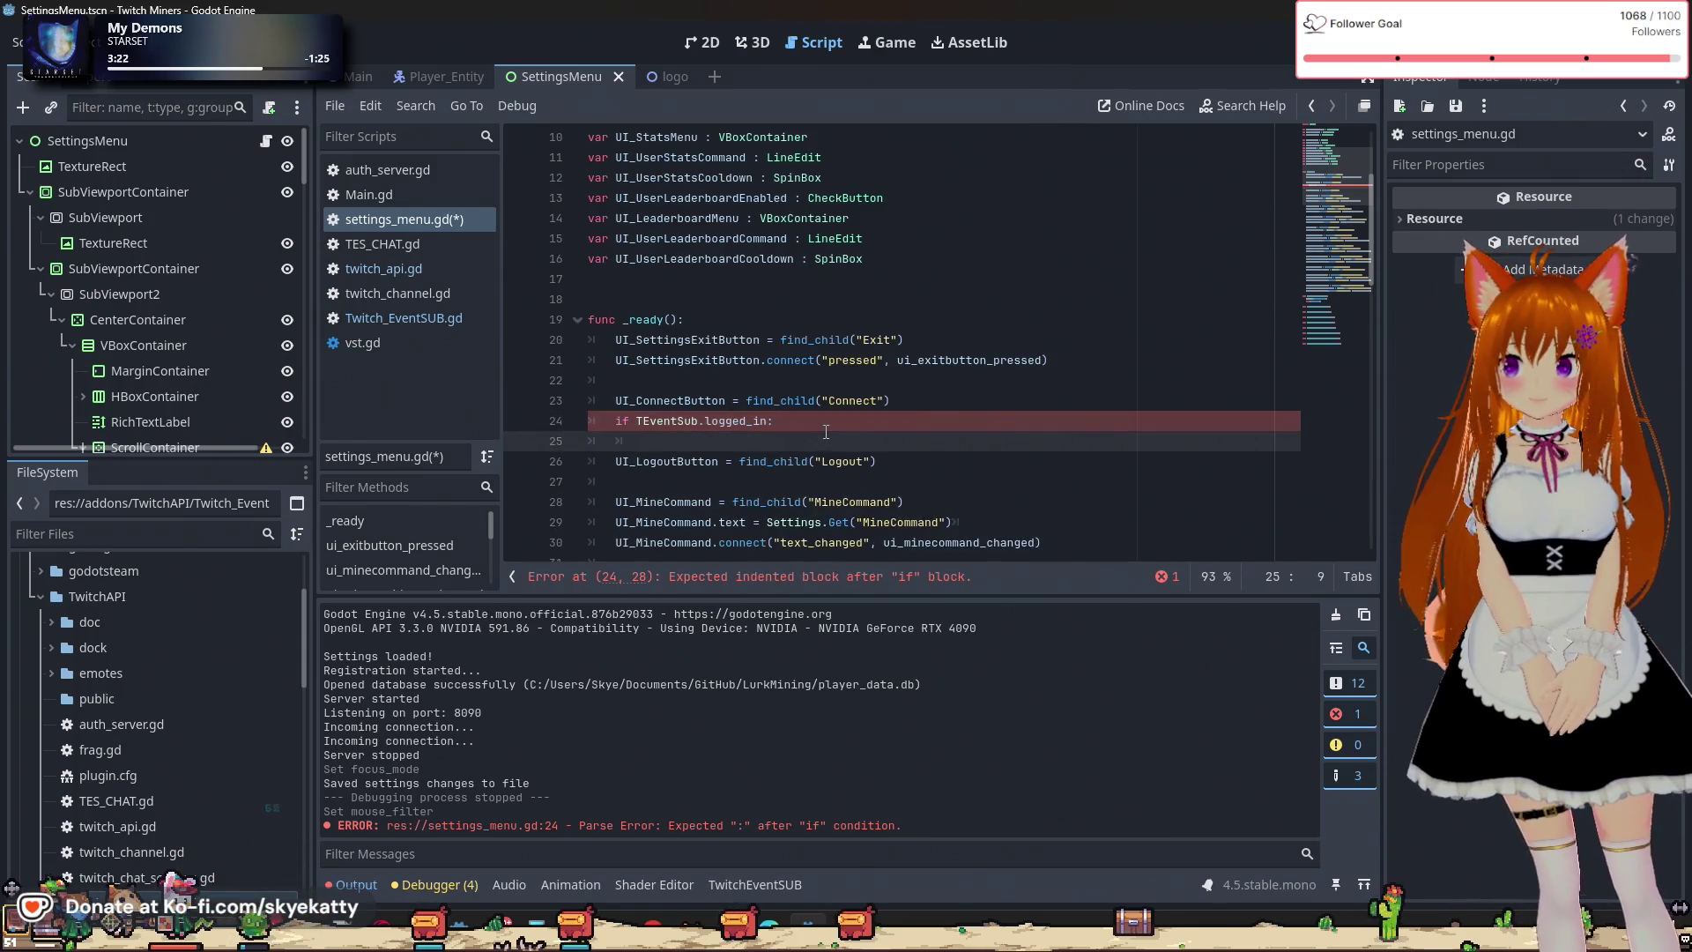
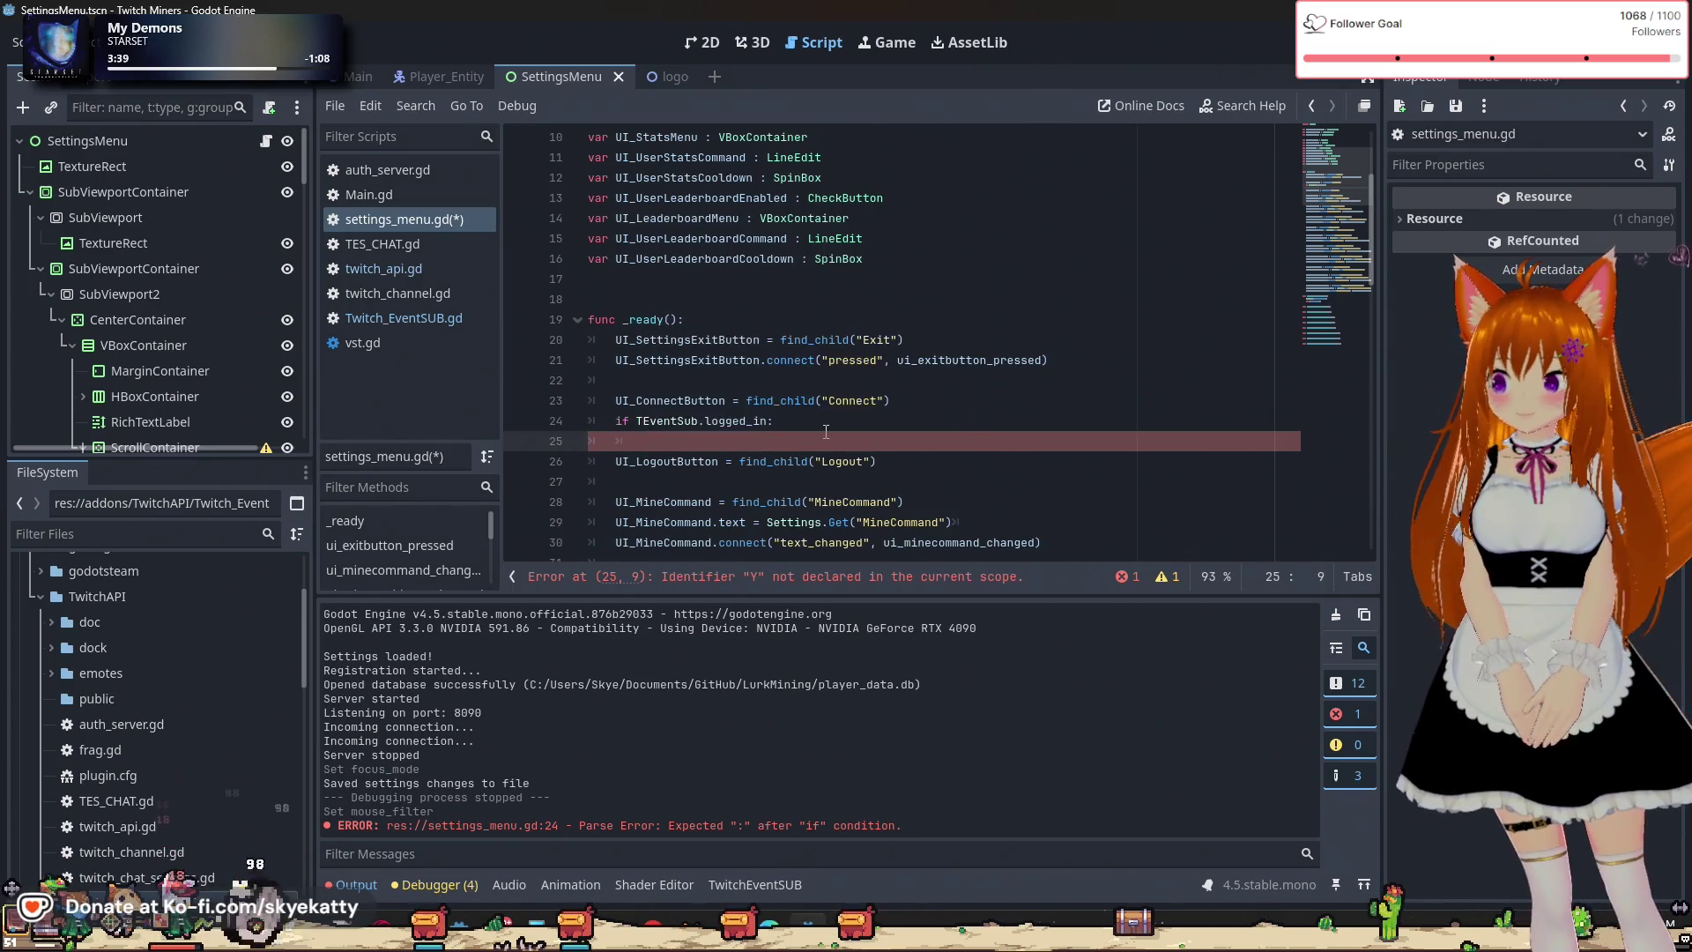
Under the TEventSub.logged_in check, set UI_ConnectButton.disabled = true and open a new indented line.
text(UI)
key(Return)
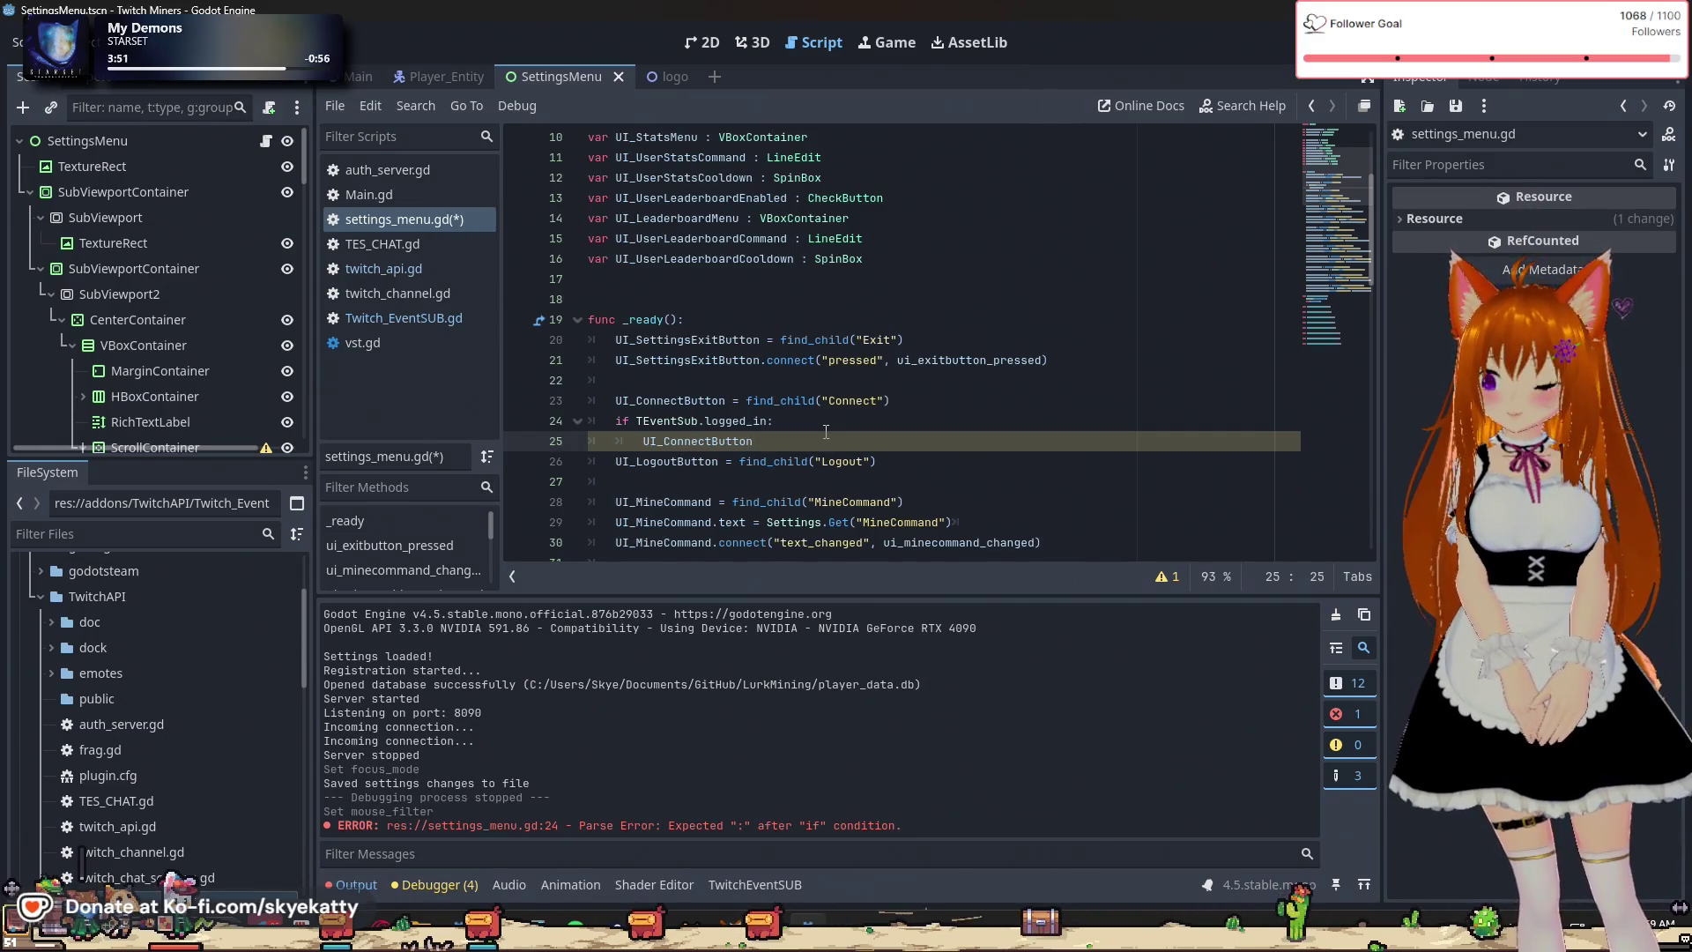
text(.en)
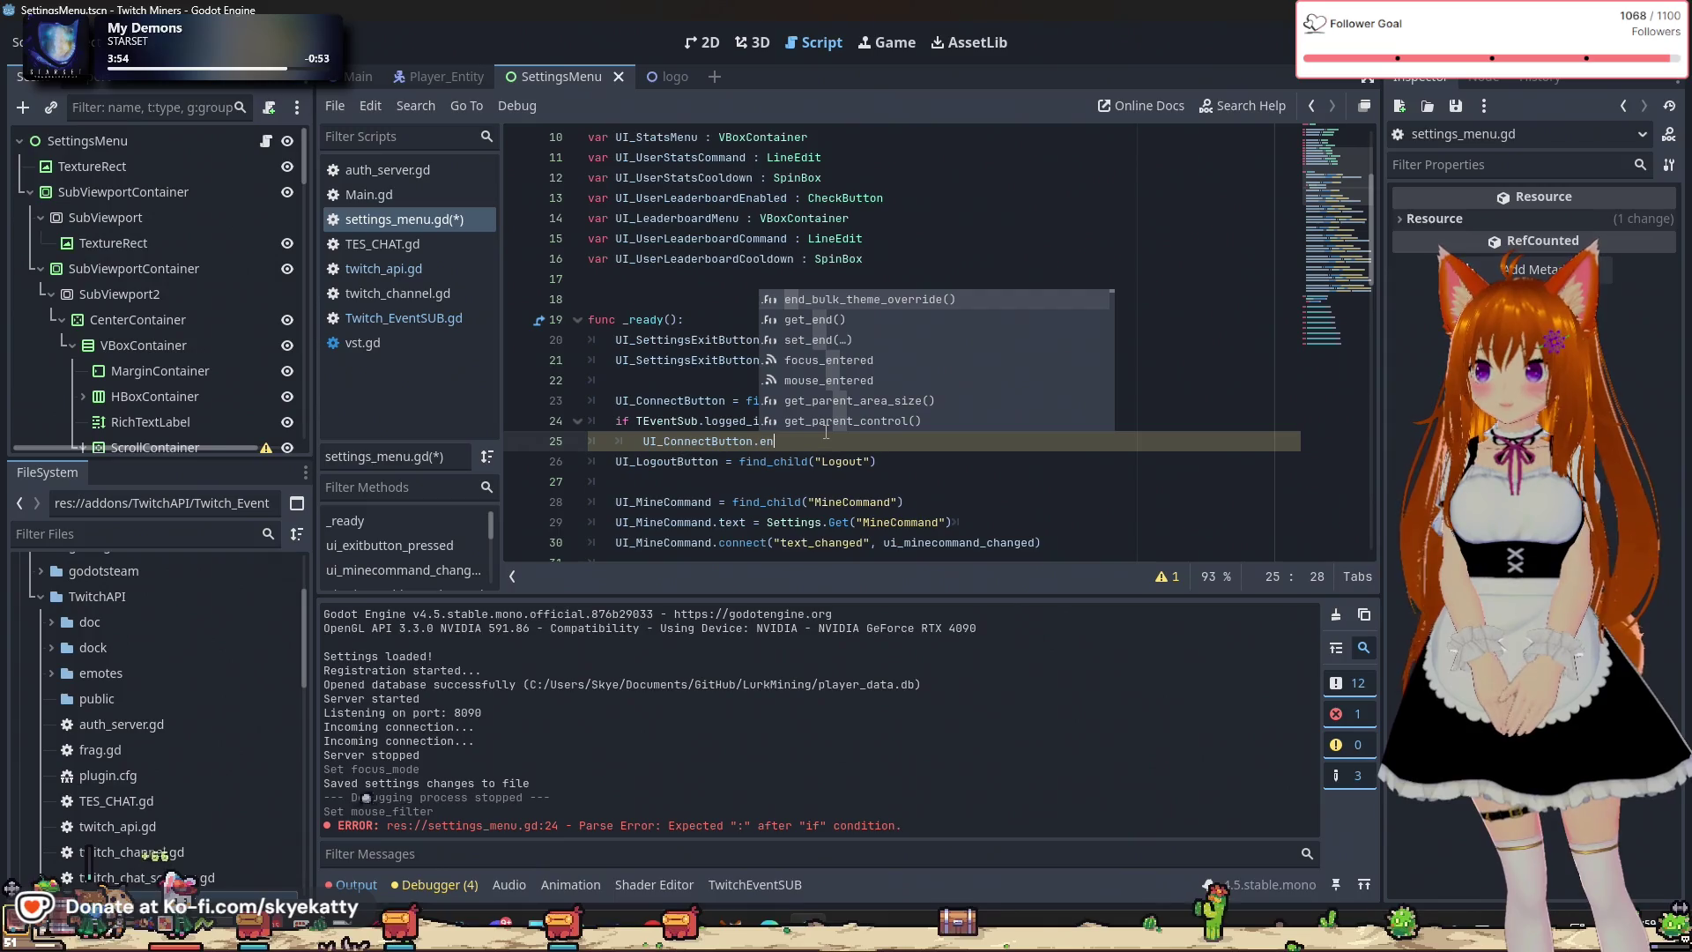
key(BackSpace)
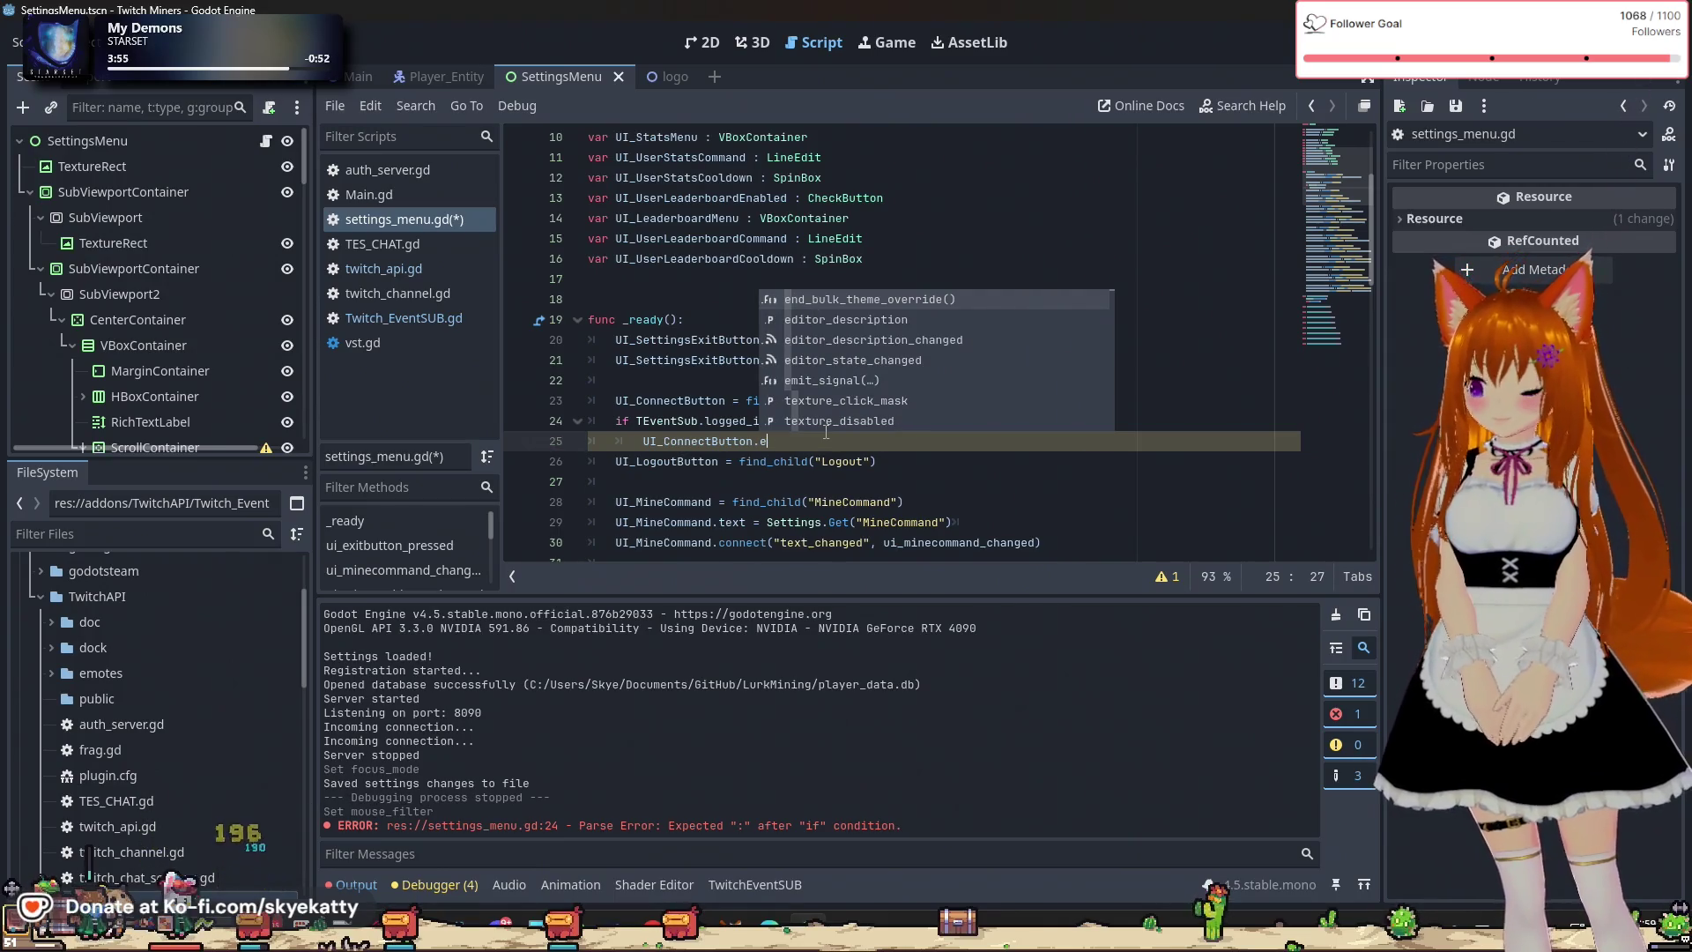
key(BackSpace)
text(dis)
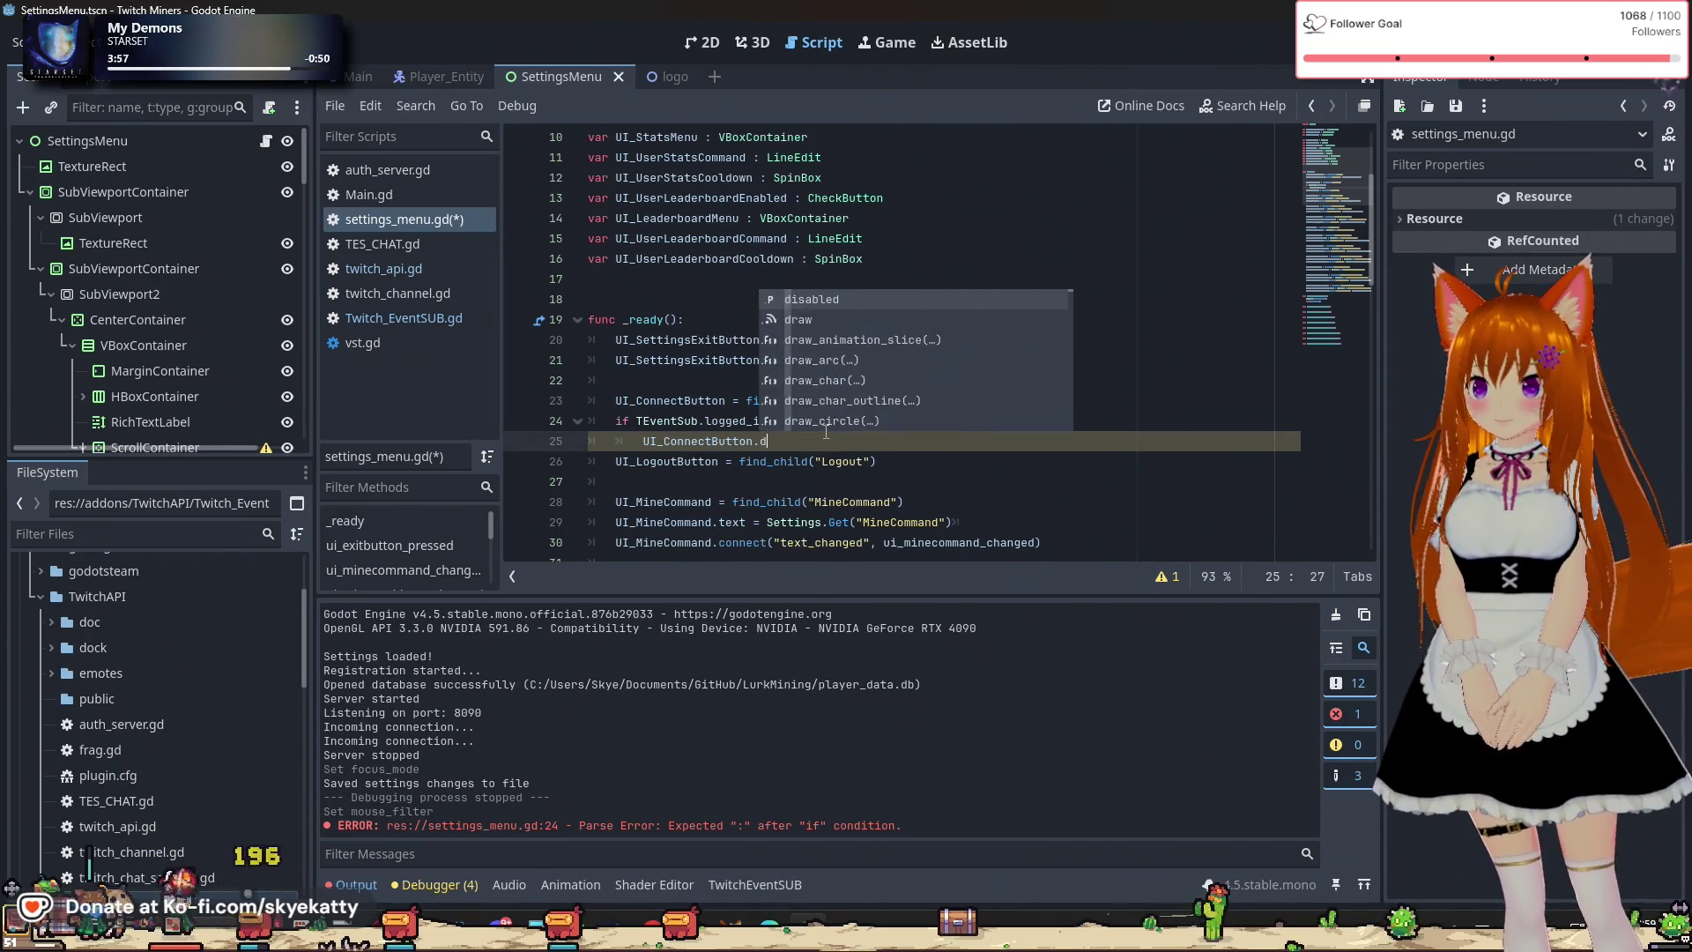
key(Return)
text(= true)
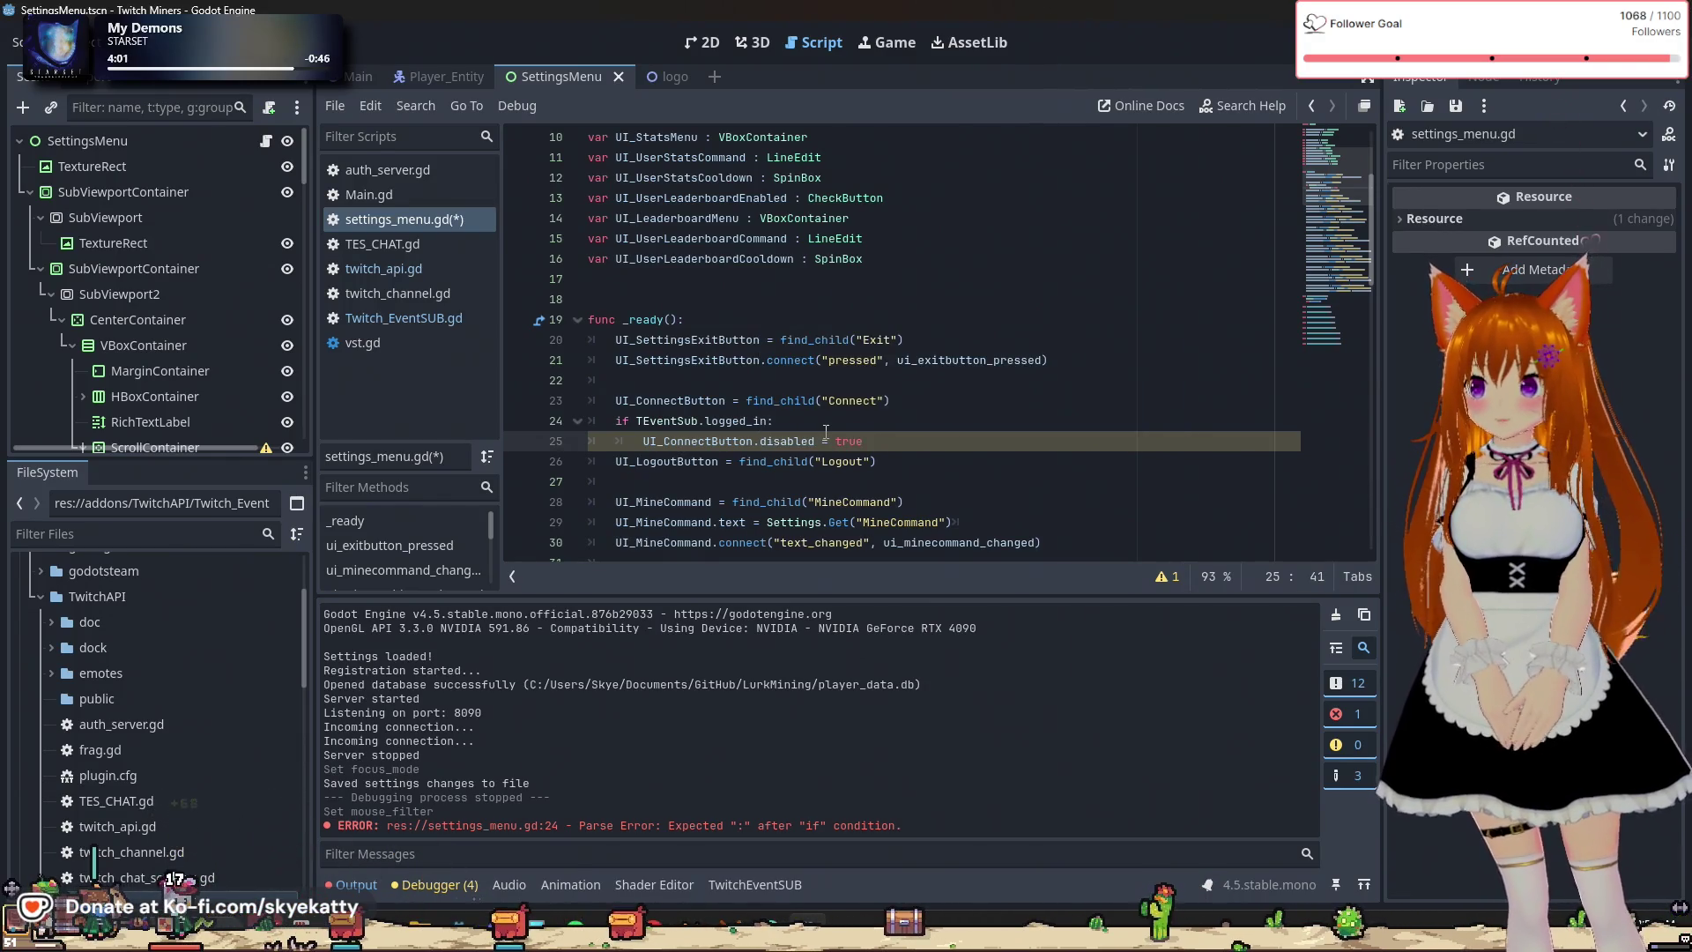
click(826, 431)
scroll(927, 421, down, 1)
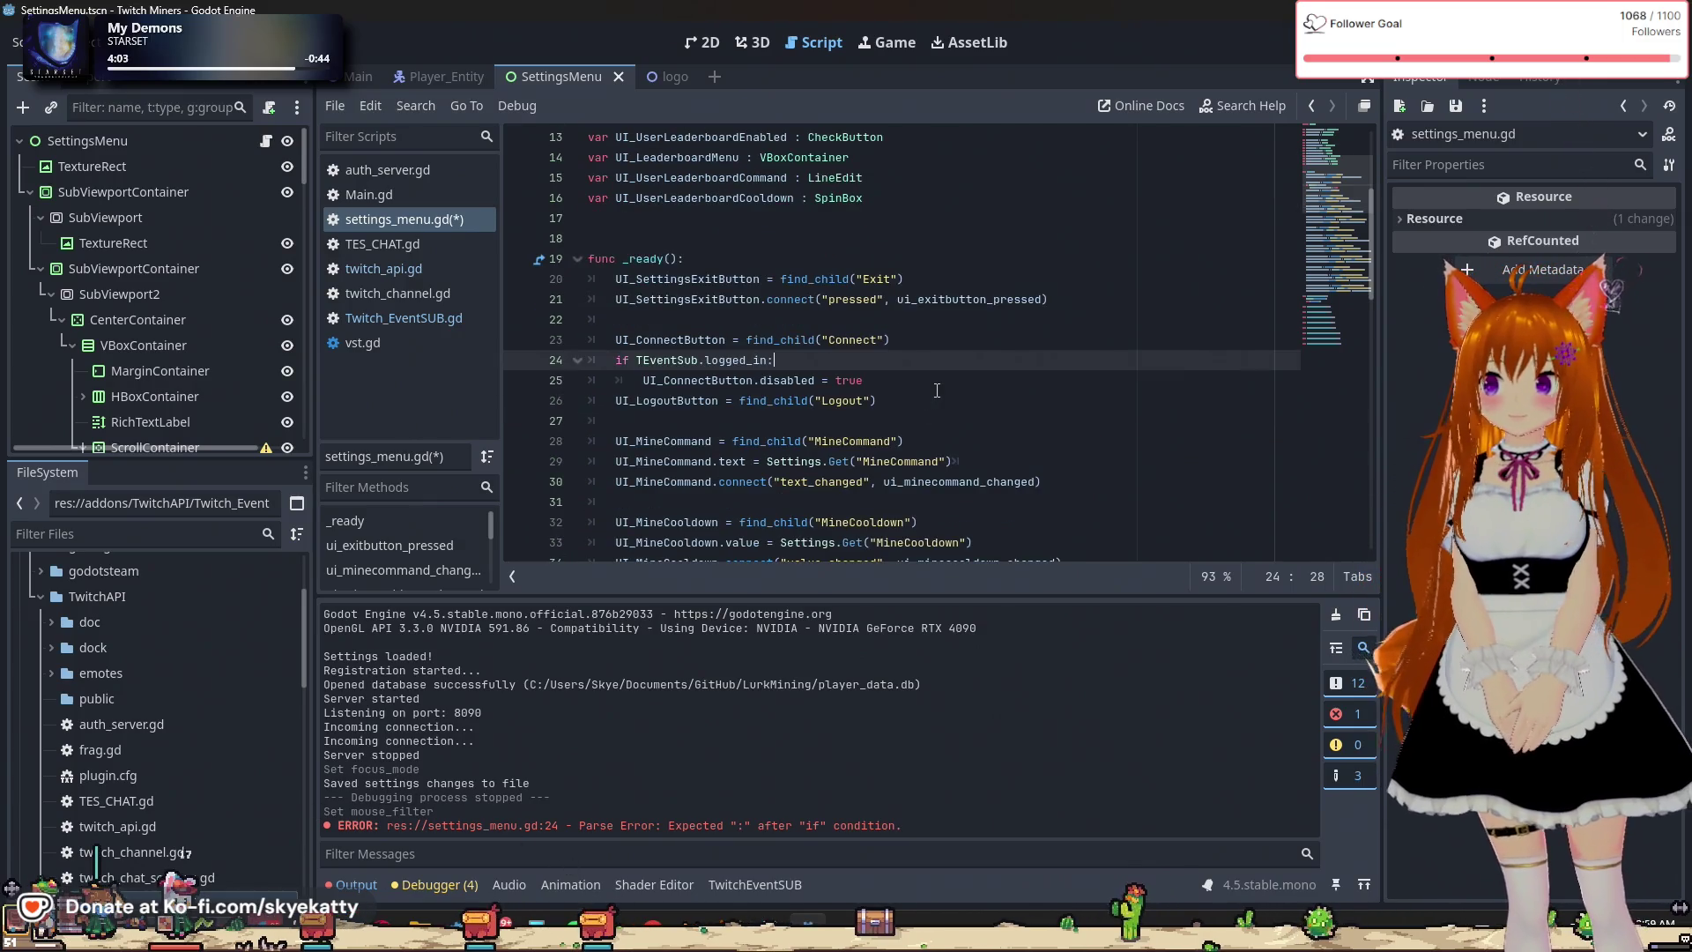
click(936, 387)
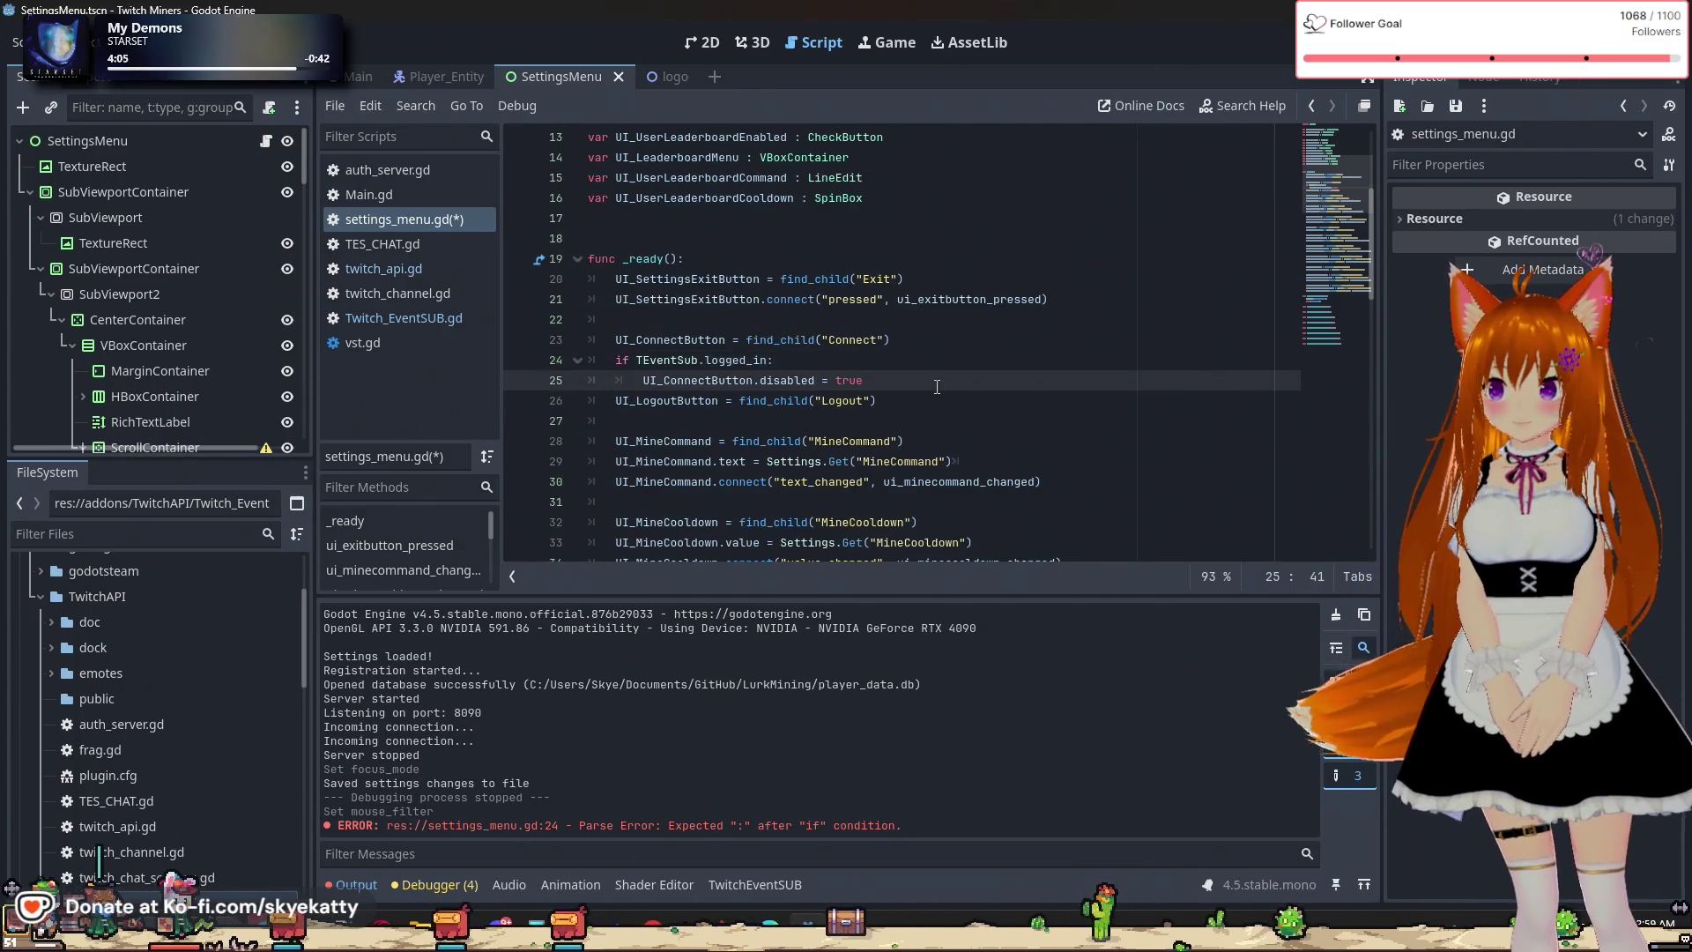
key(Return)
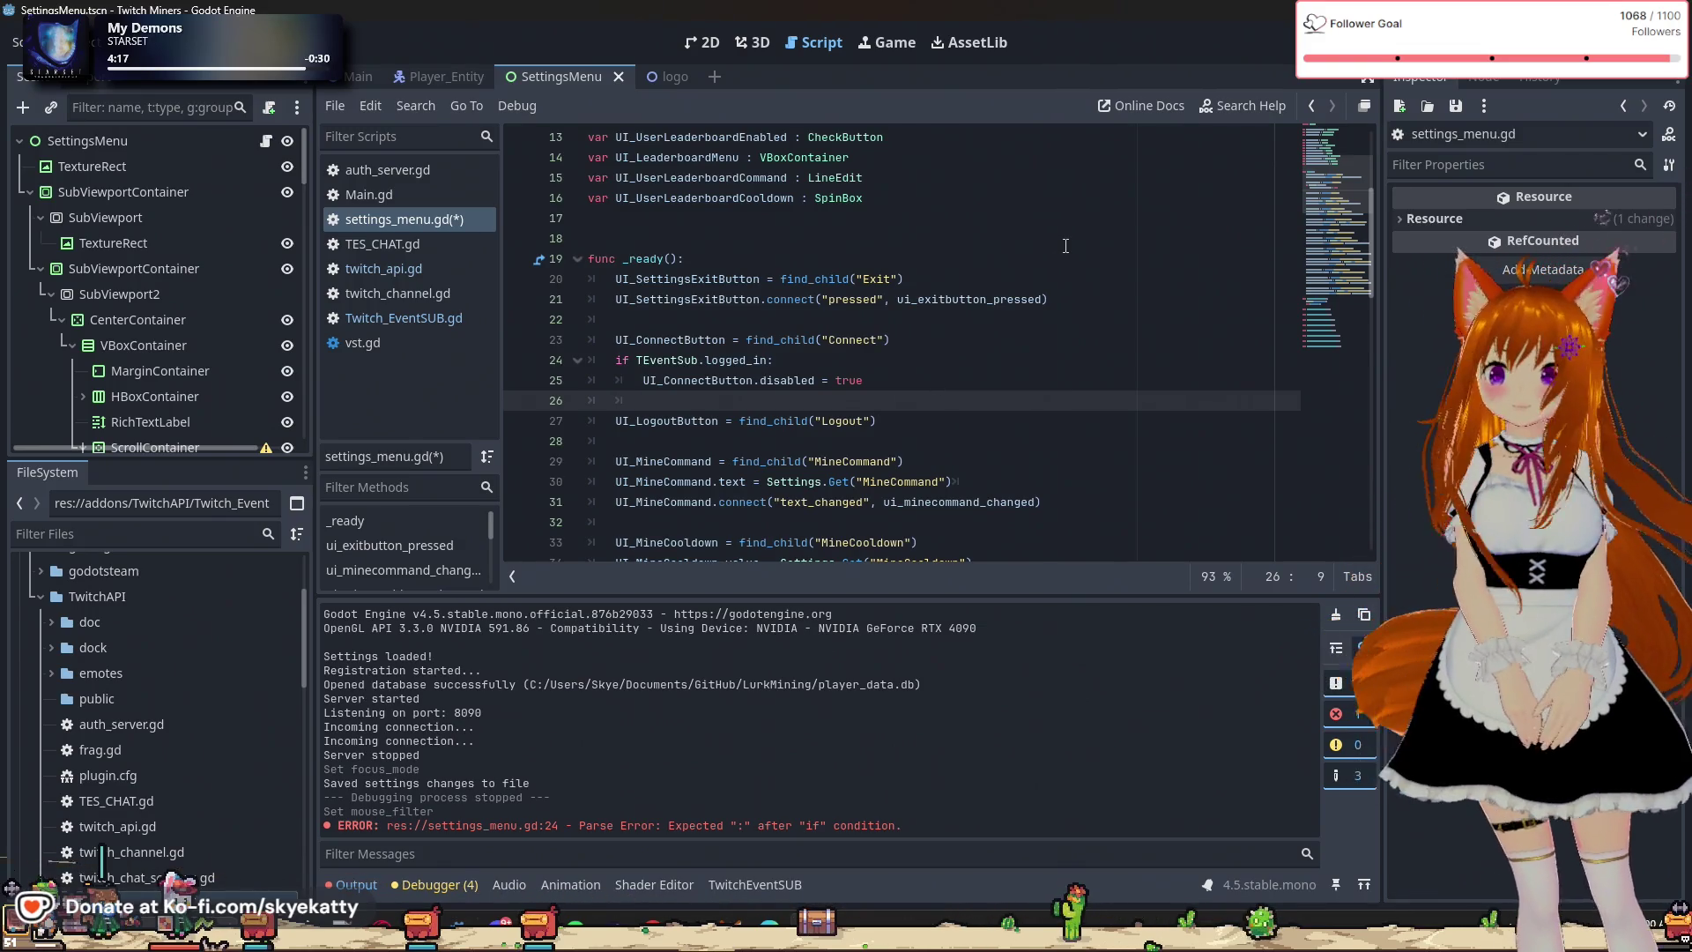
In the Scene dock, find the Connect button and select its RichTextLabel4 child node.
scroll(805, 295, up, 2)
scroll(804, 295, up, 2)
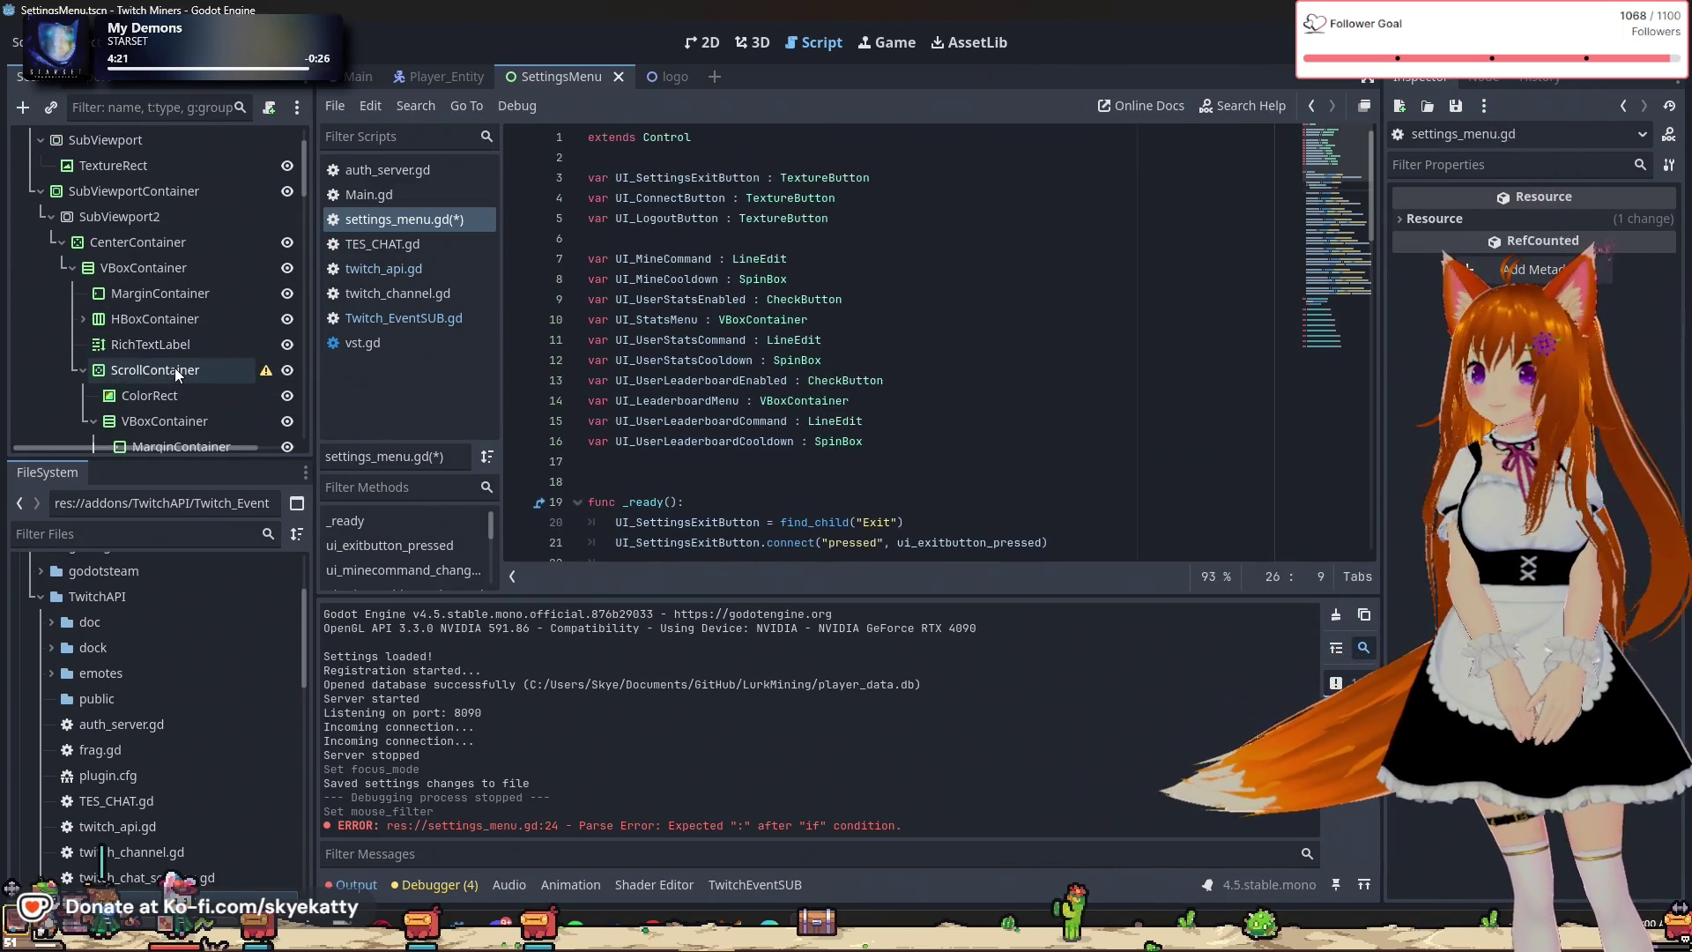
scroll(167, 343, down, 3)
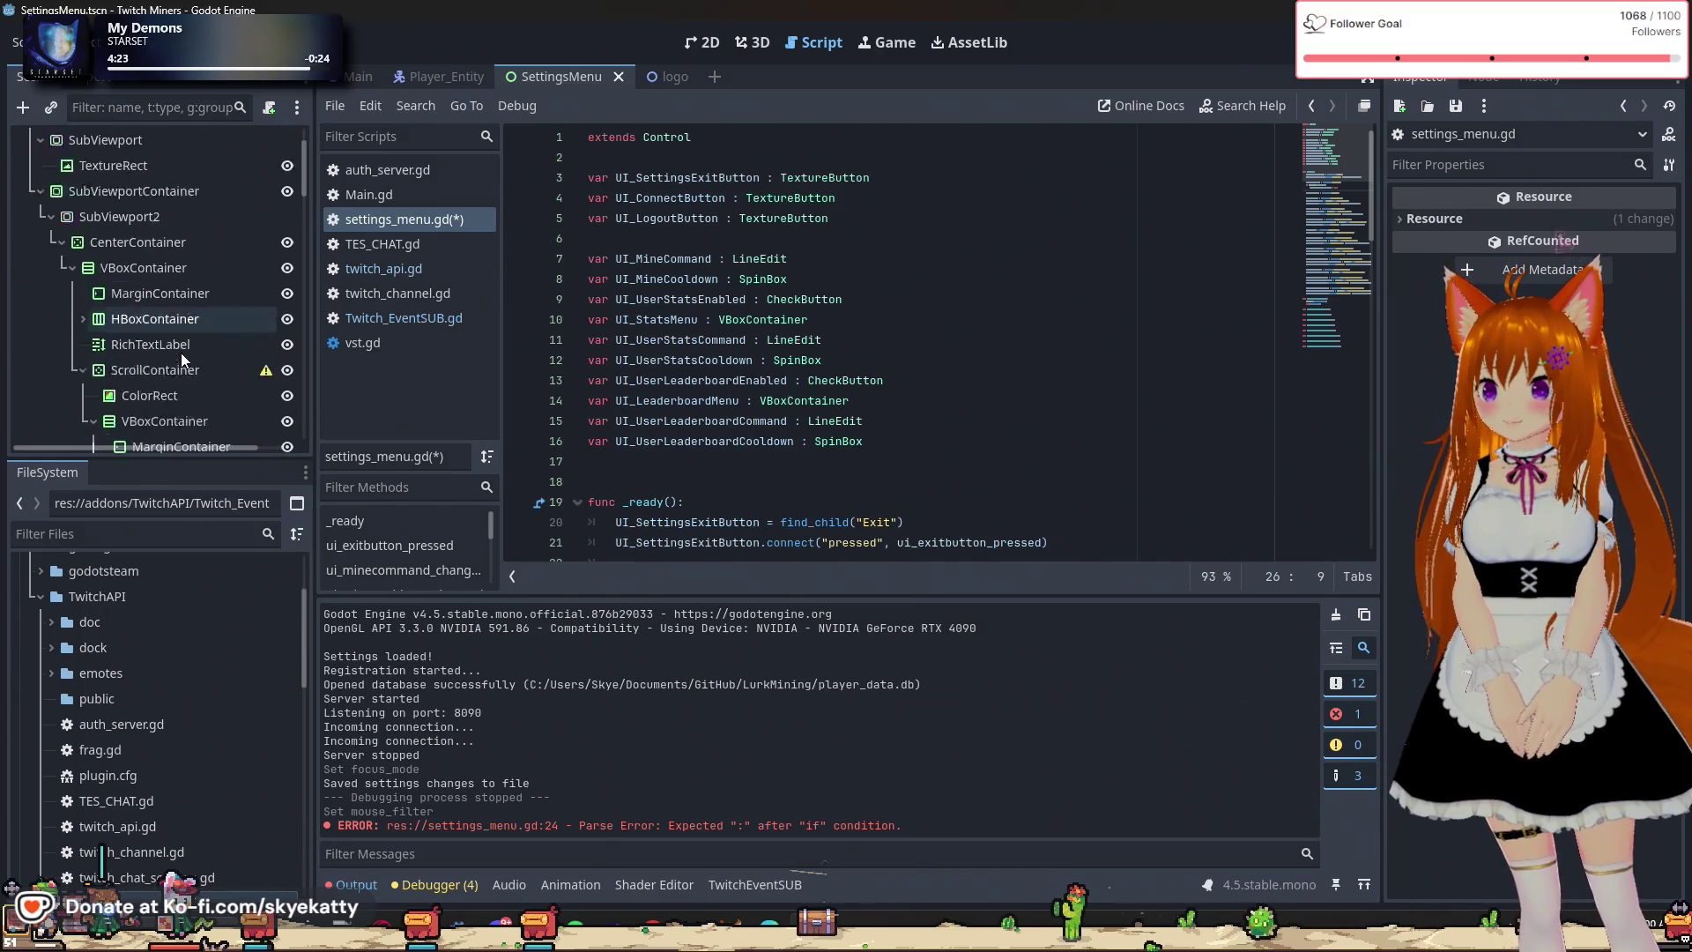
scroll(153, 338, up, 3)
scroll(140, 331, down, 1)
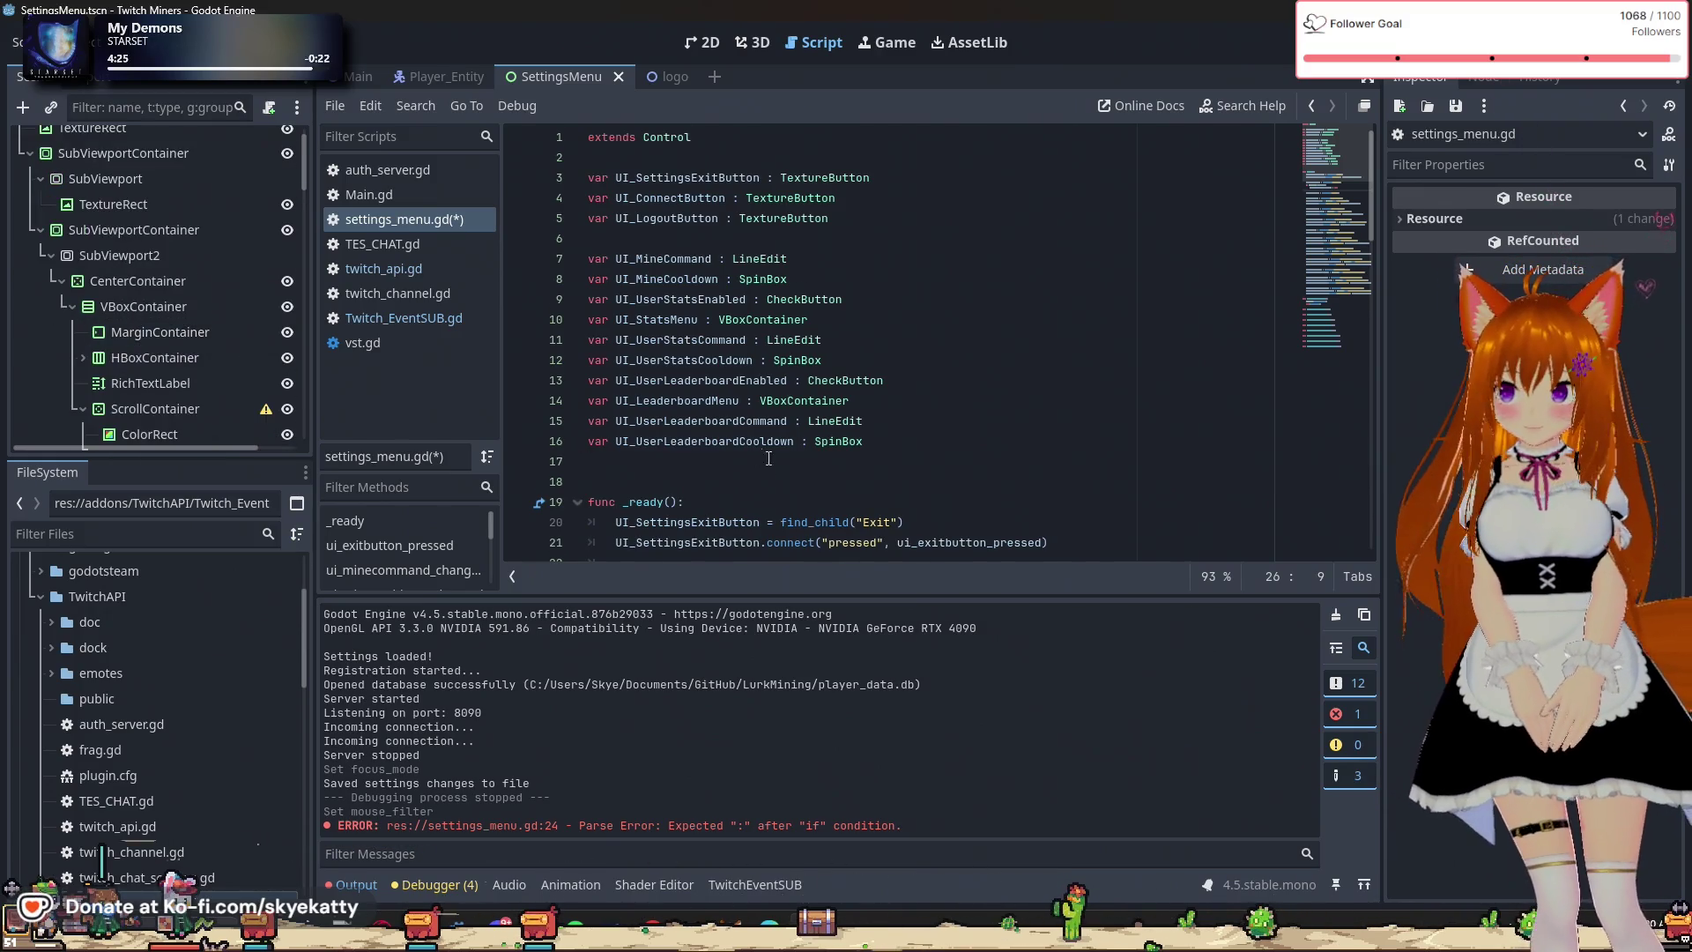
scroll(766, 455, down, 3)
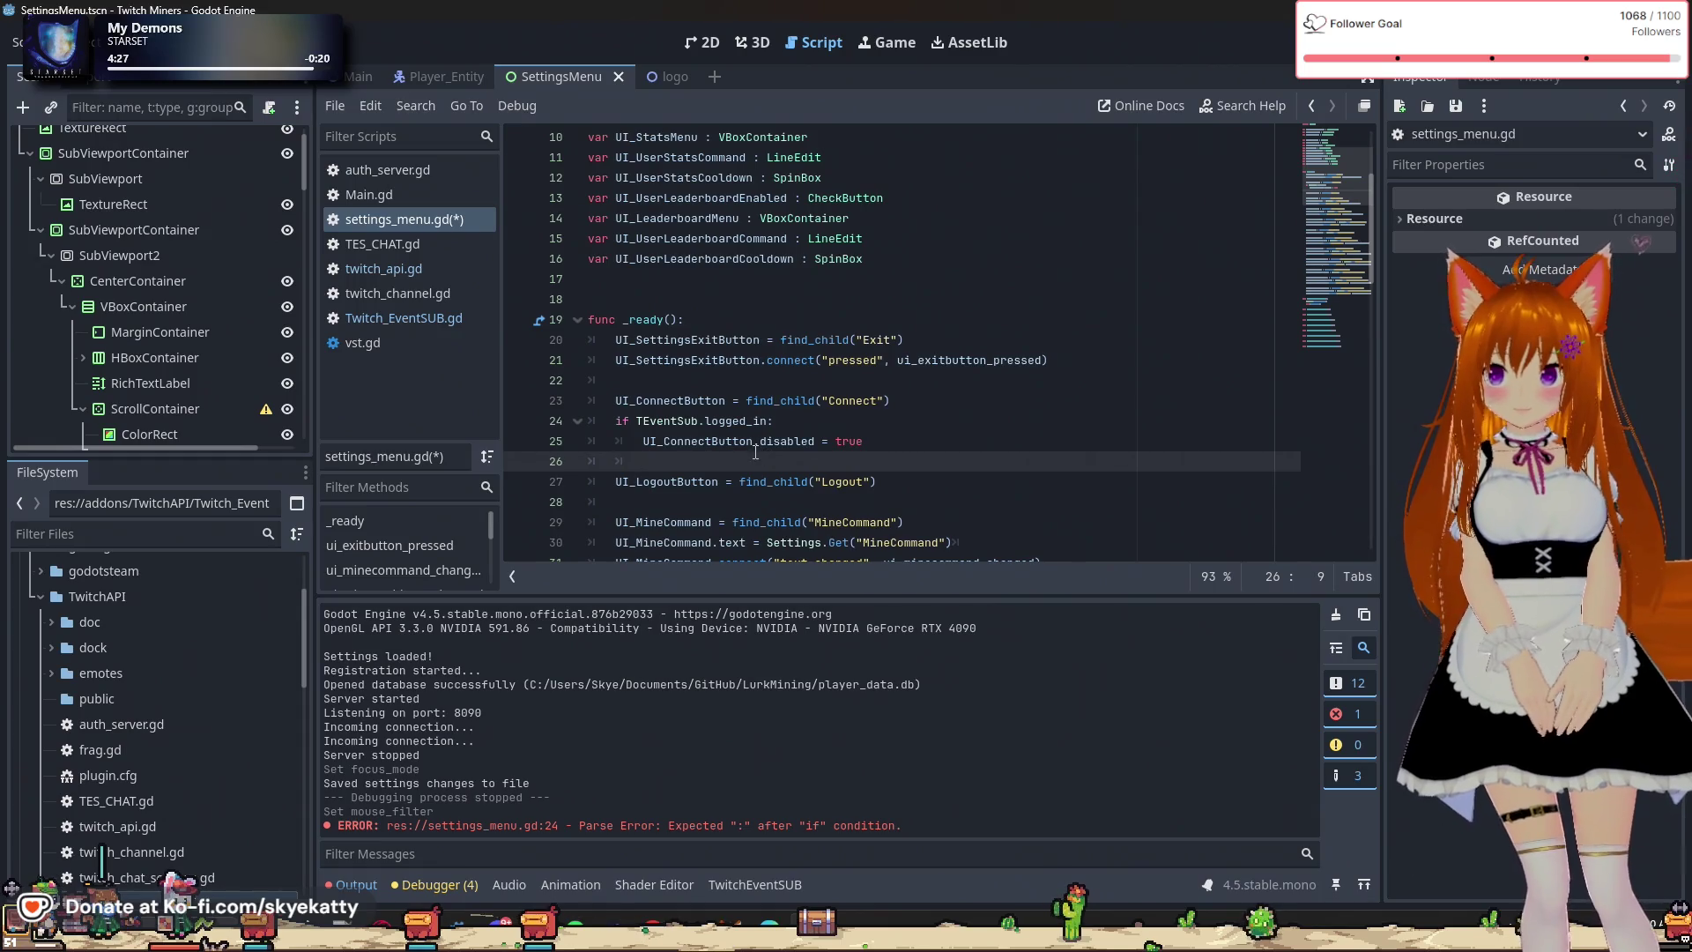
scroll(245, 326, down, 3)
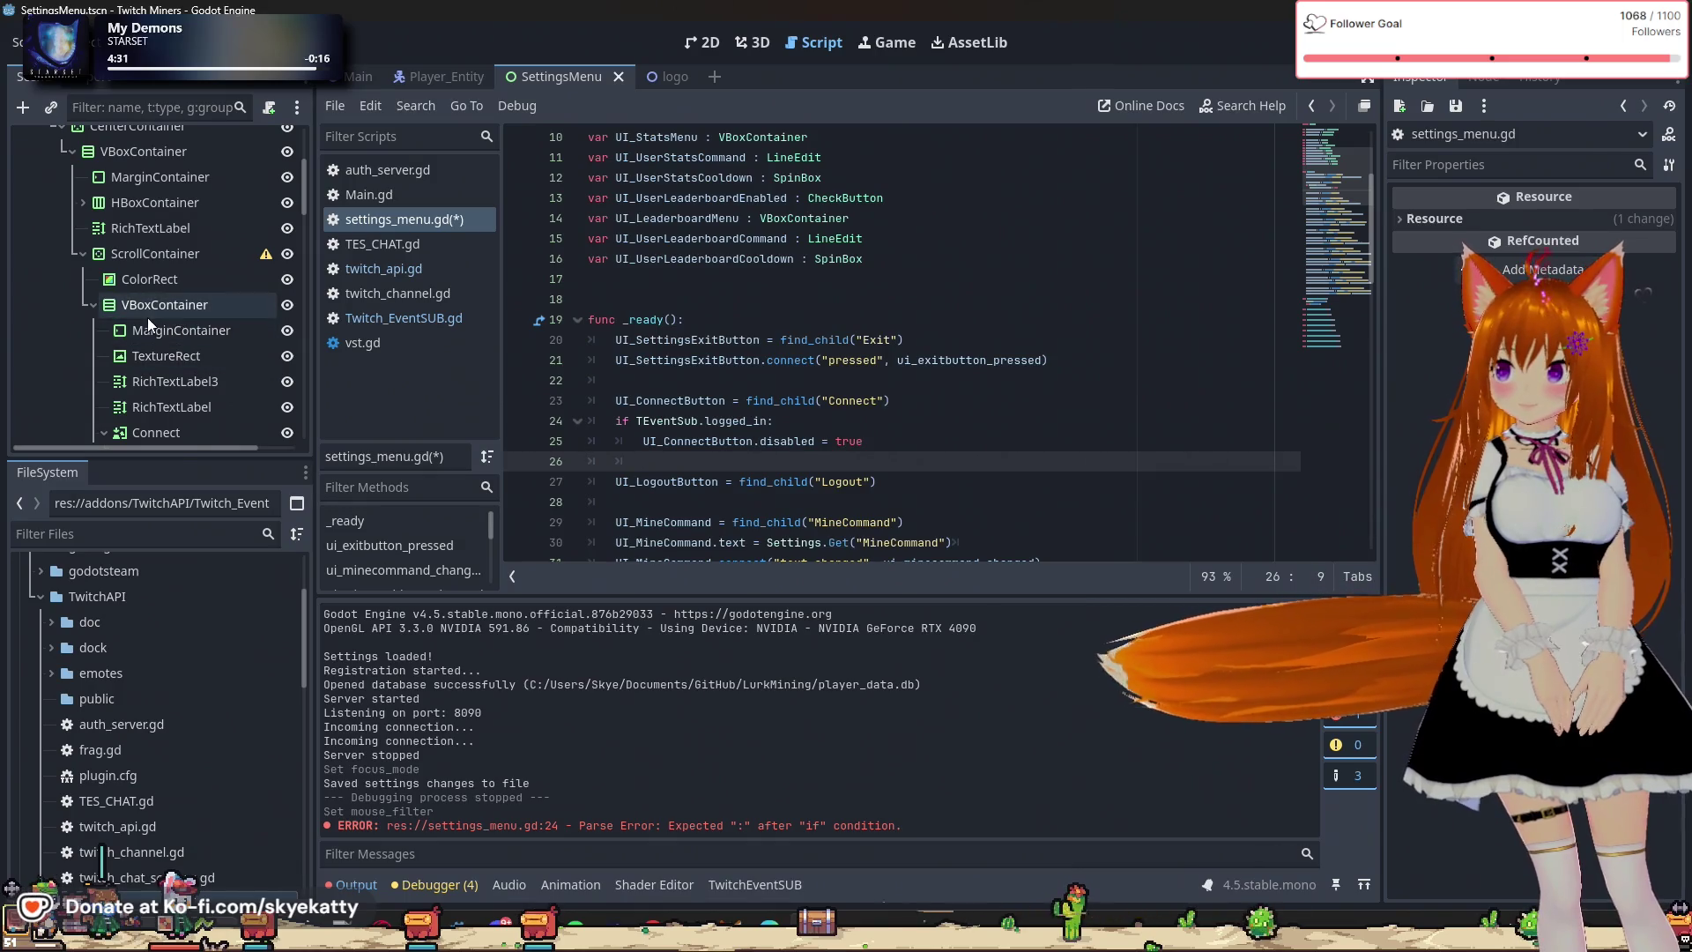
scroll(146, 324, up, 1)
scroll(154, 335, down, 3)
click(188, 320)
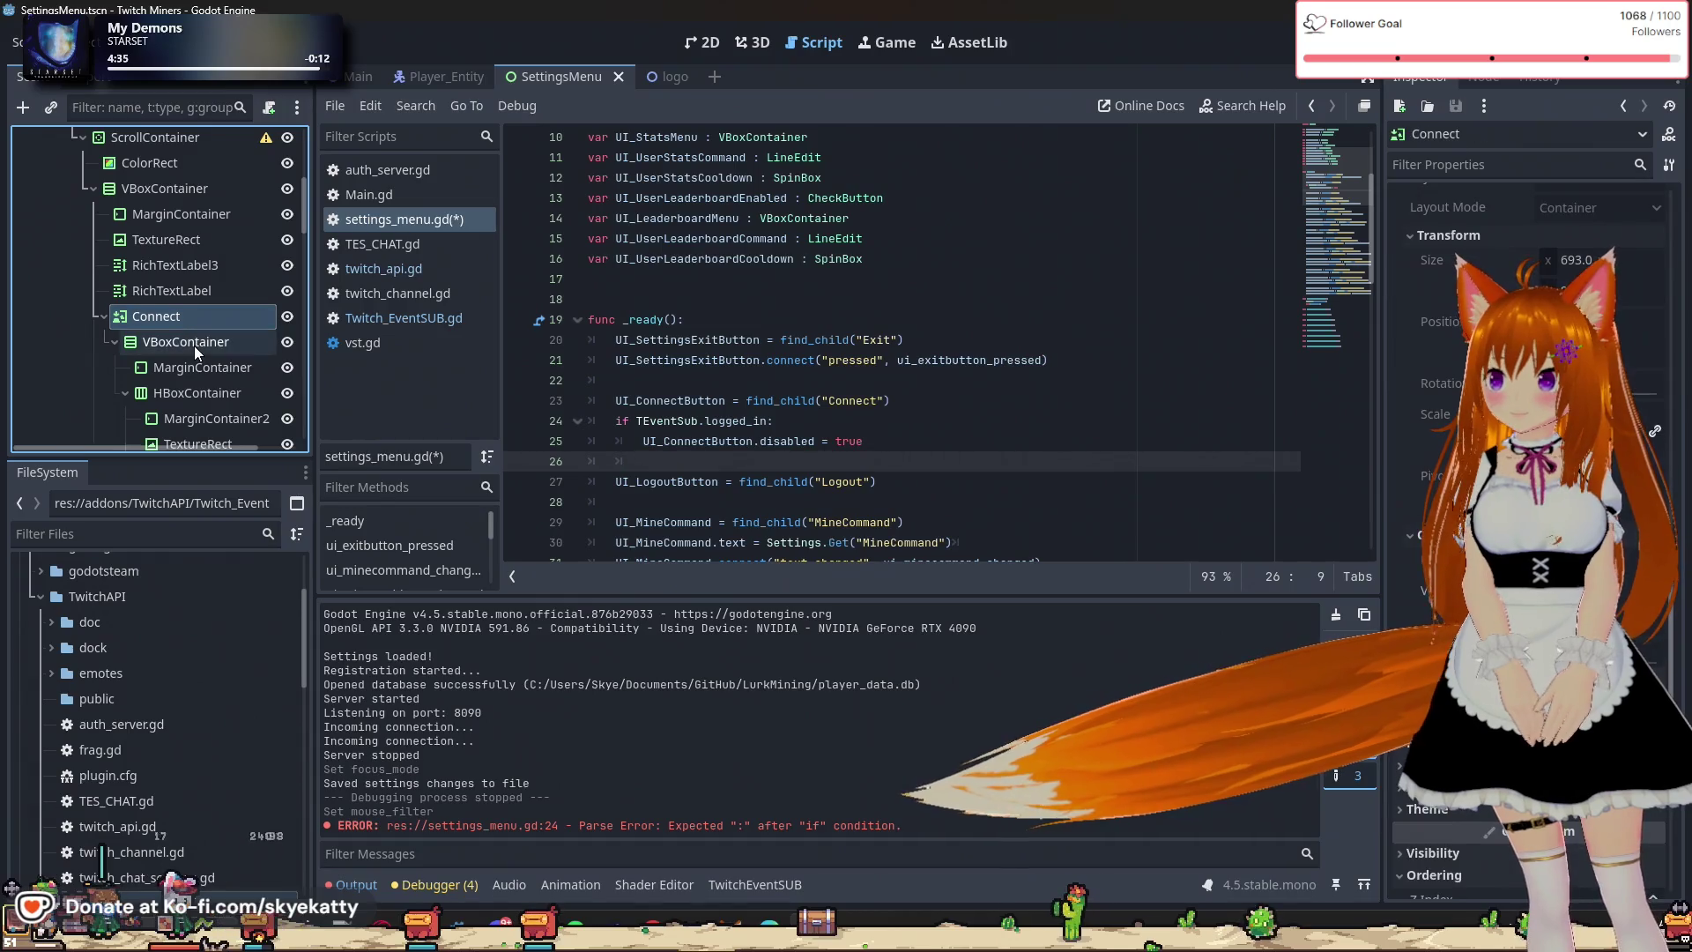
scroll(193, 346, down, 1)
scroll(199, 354, down, 1)
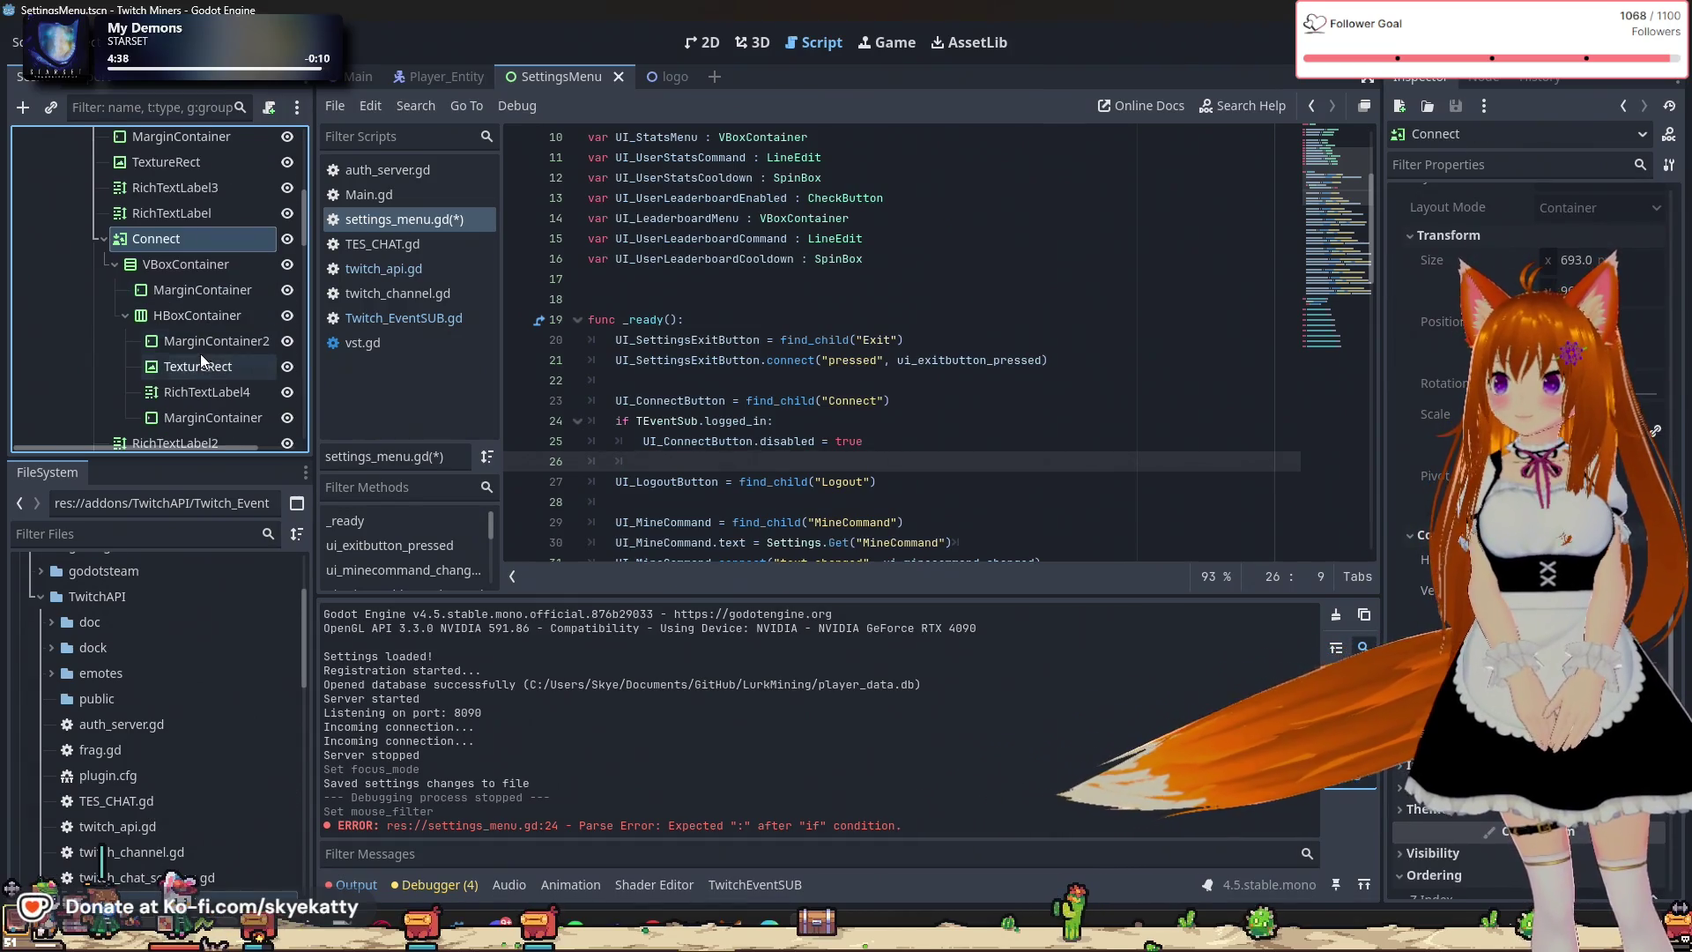
click(248, 394)
scroll(1602, 257, up, 10)
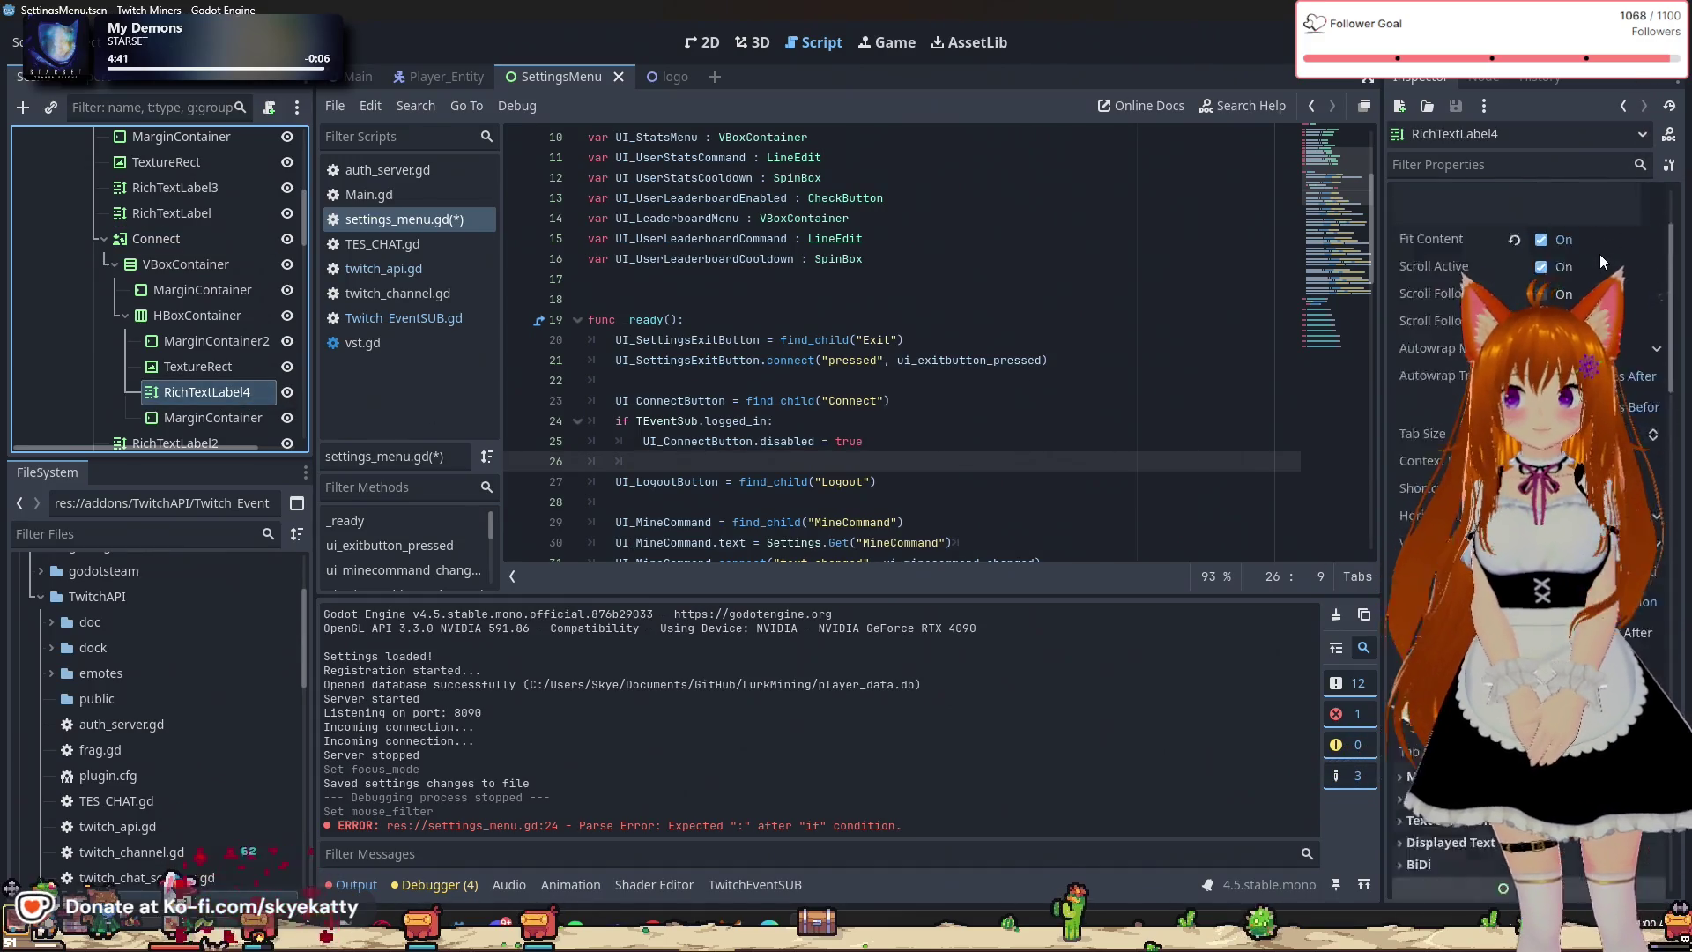
Rename the RichTextLabel4 node to ConnectDisplay.
click(216, 392)
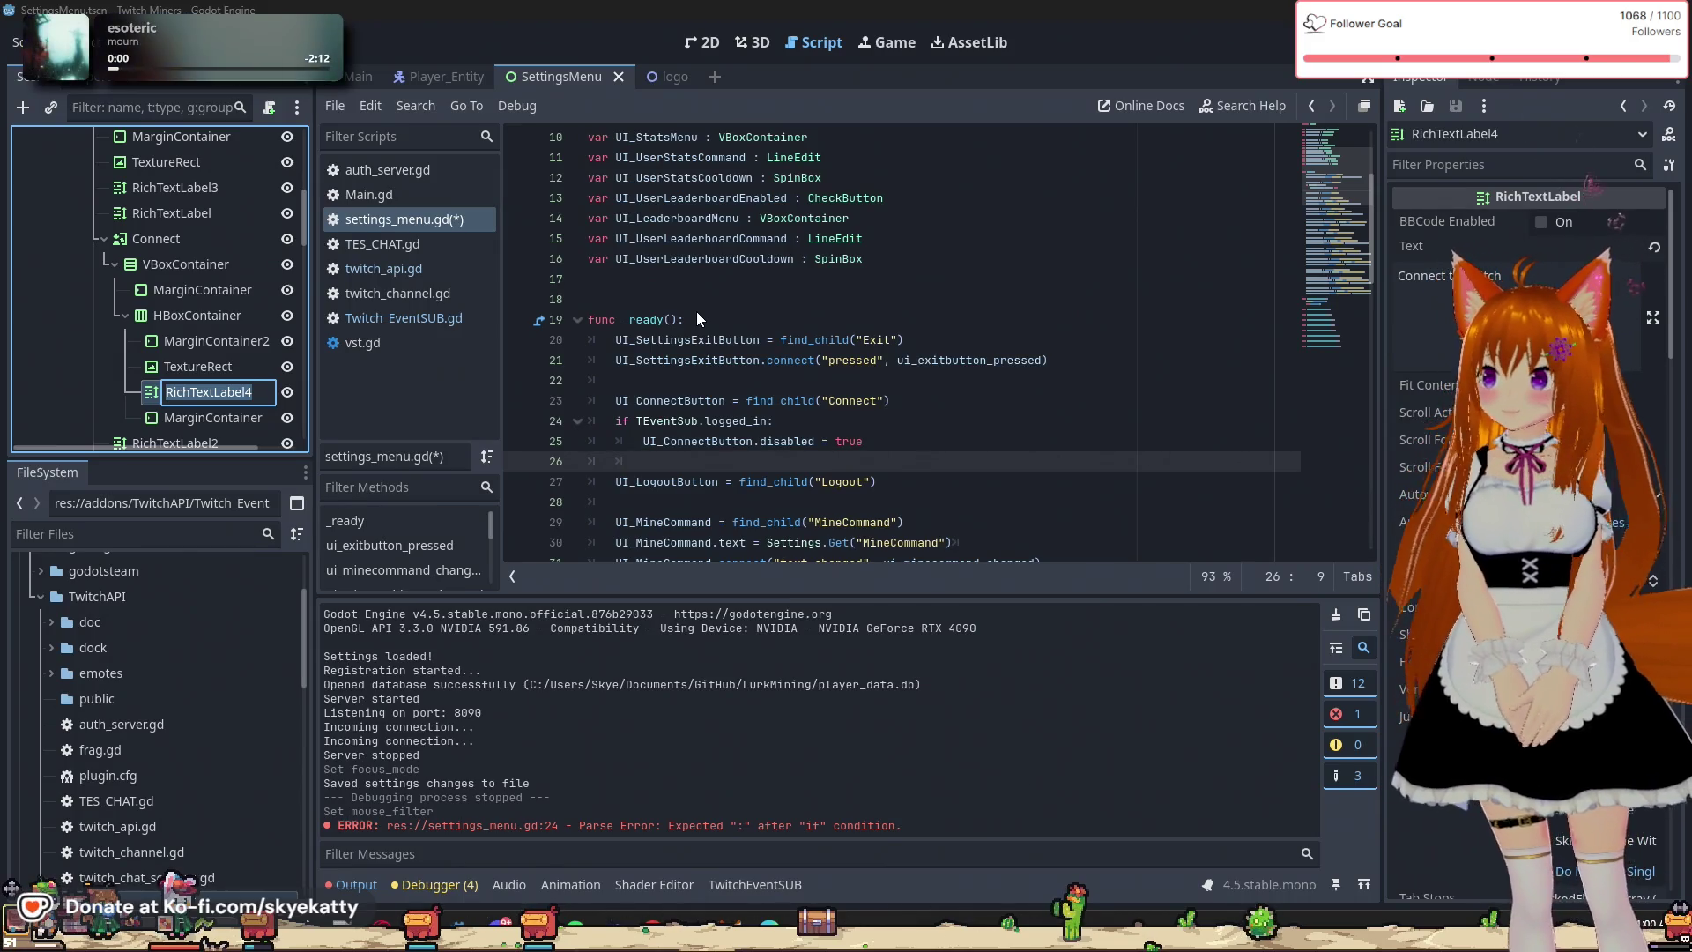
key(BackSpace)
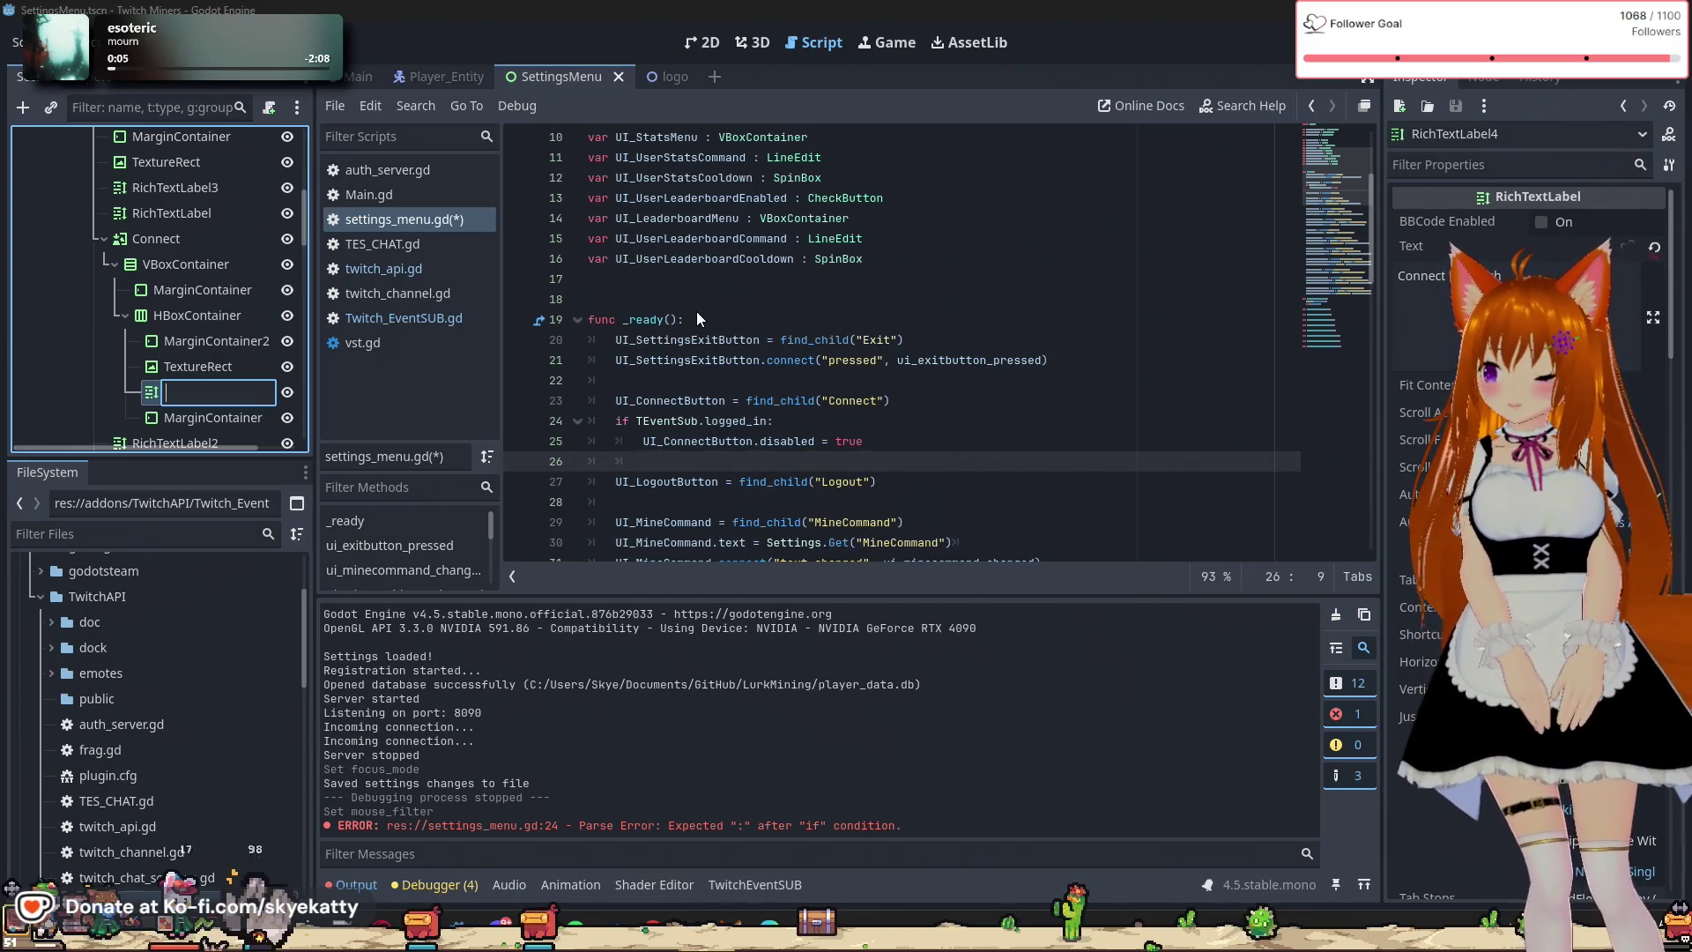
text(ConnectDisplay)
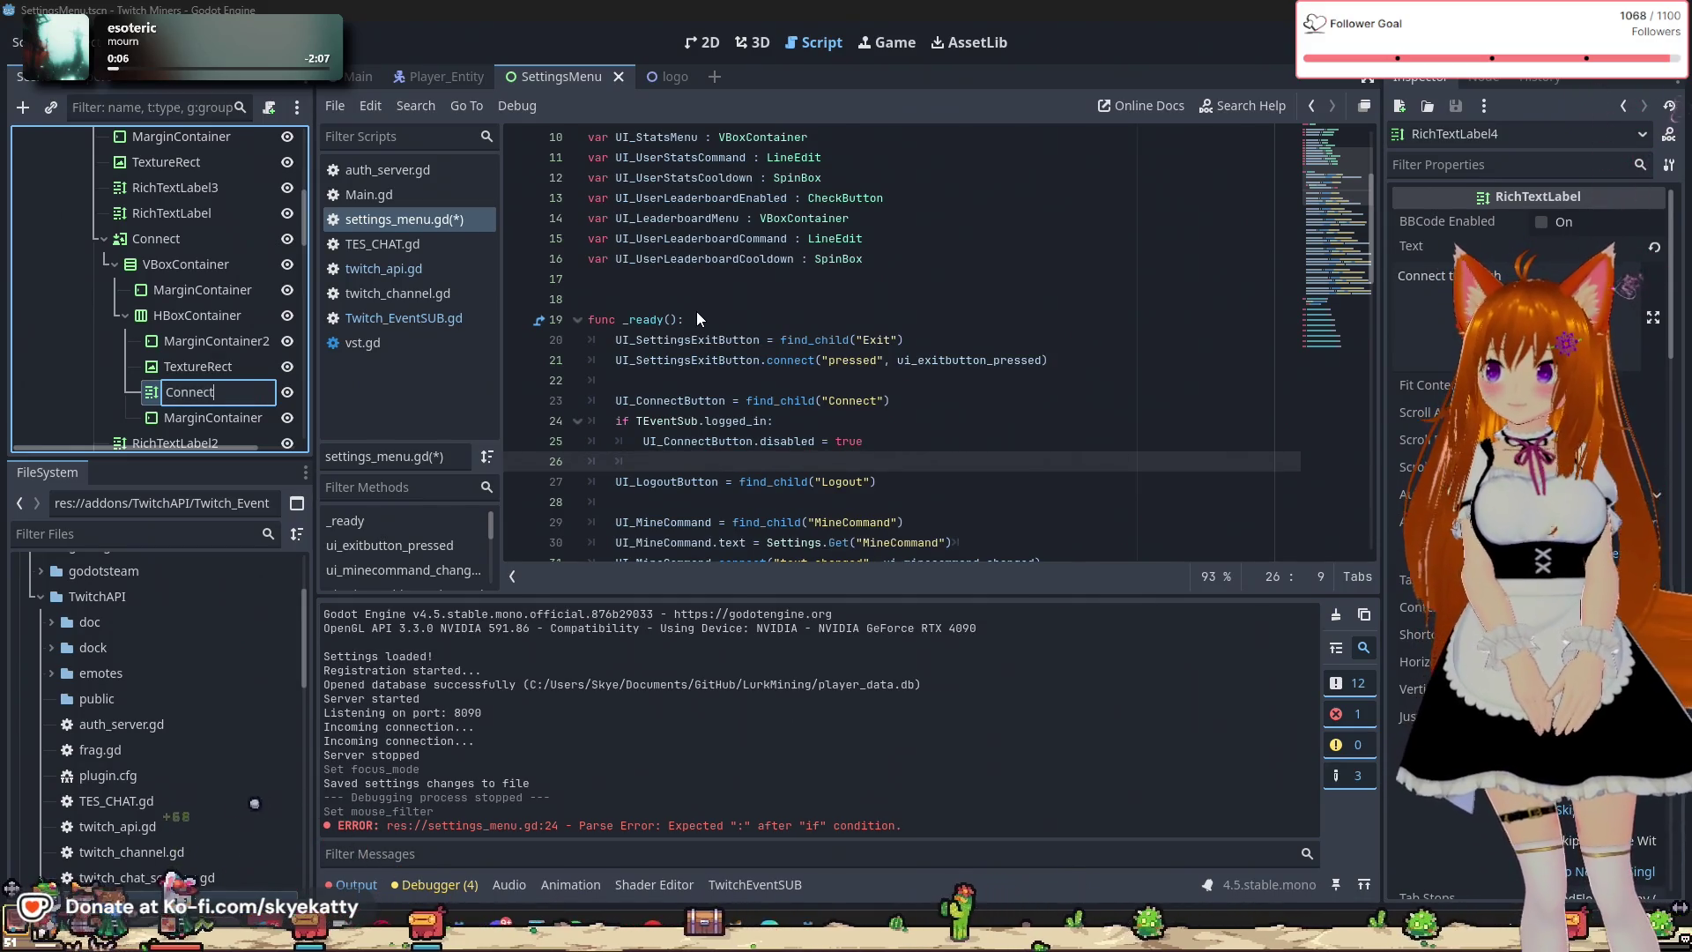
key(Return)
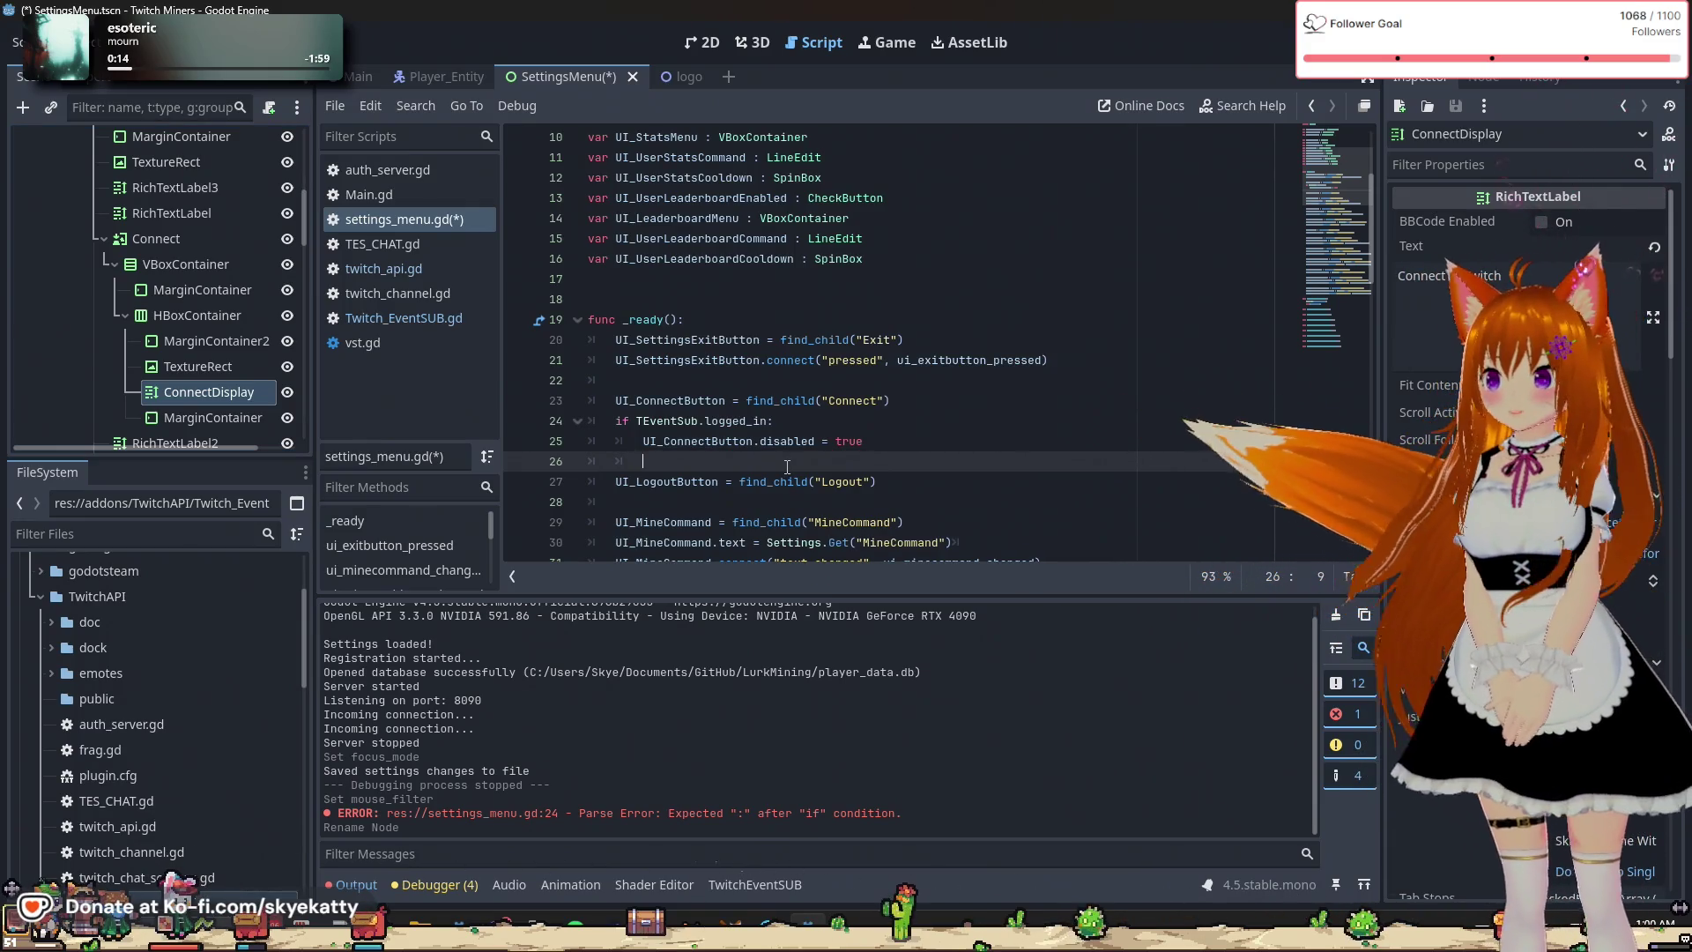
scroll(870, 340, up, 3)
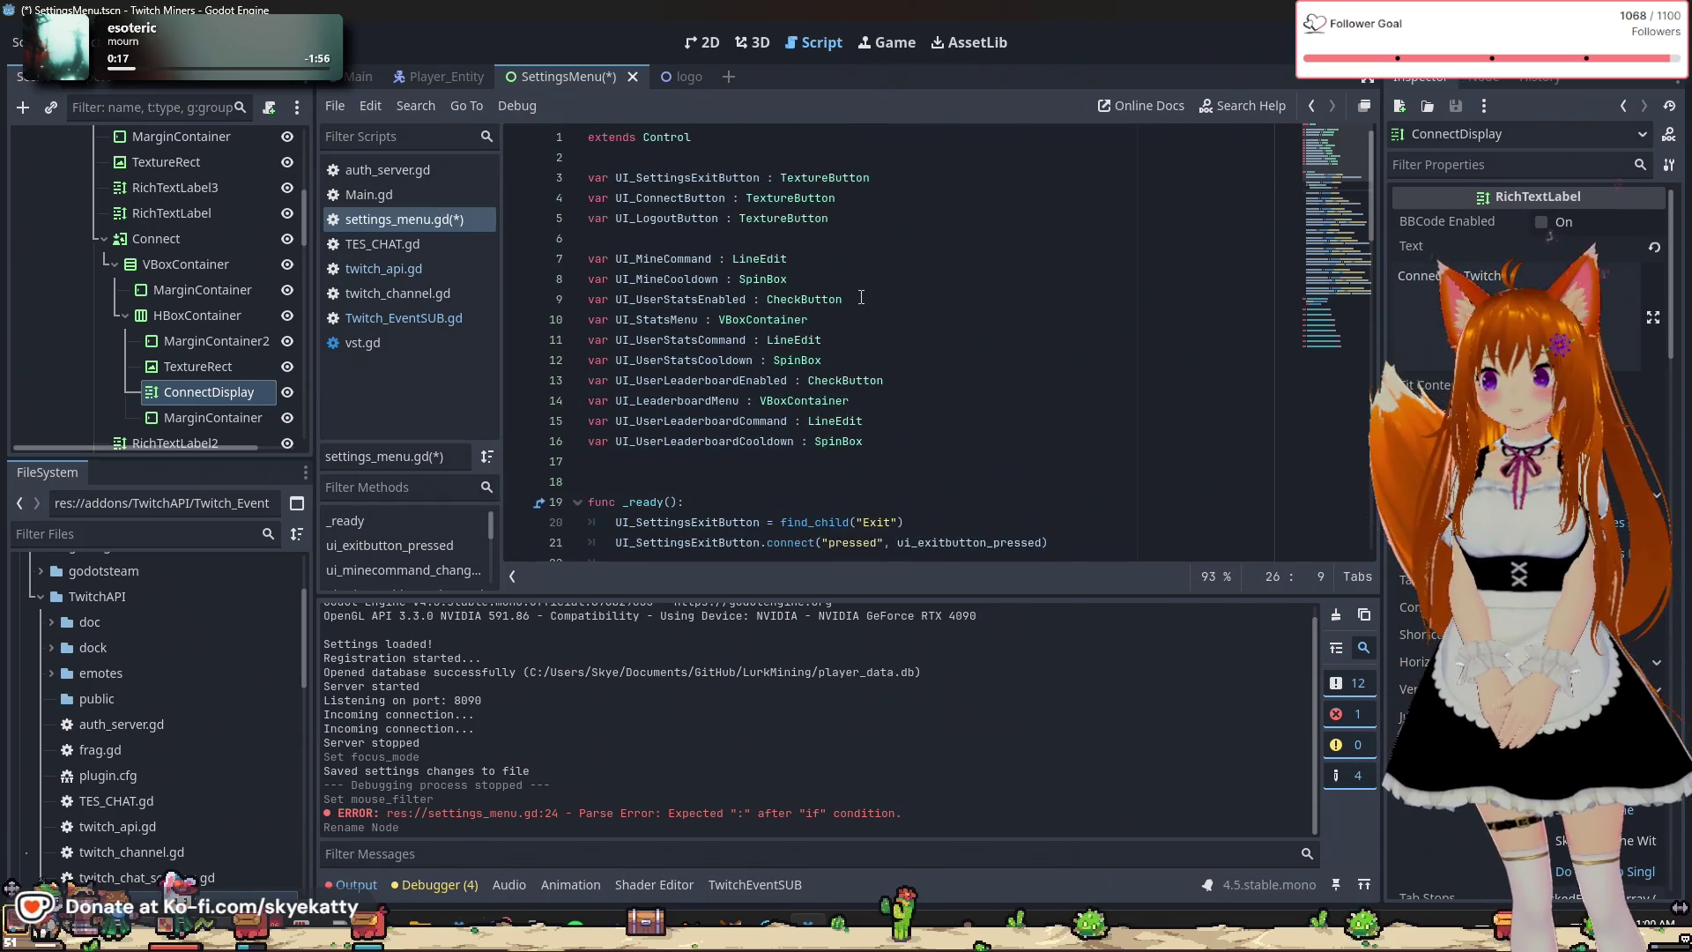
Declare var UI_ConnectDisplay : RichTextLabel directly below the UI_ConnectButton declaration.
click(877, 199)
key(Return)
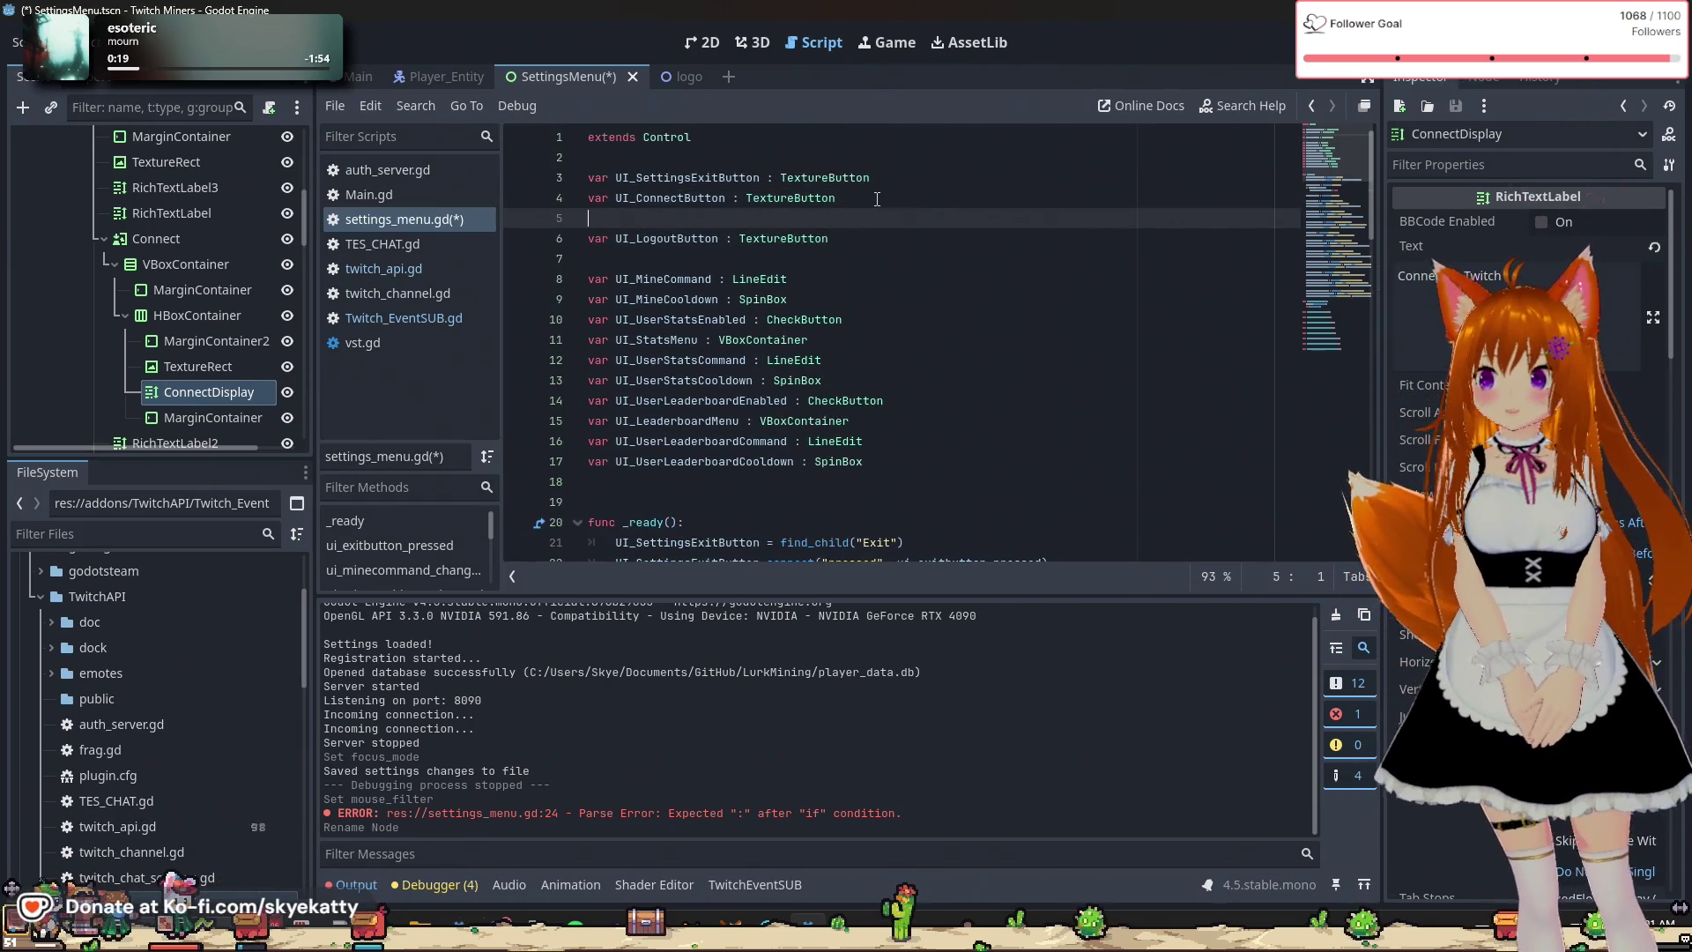
text(var UI_)
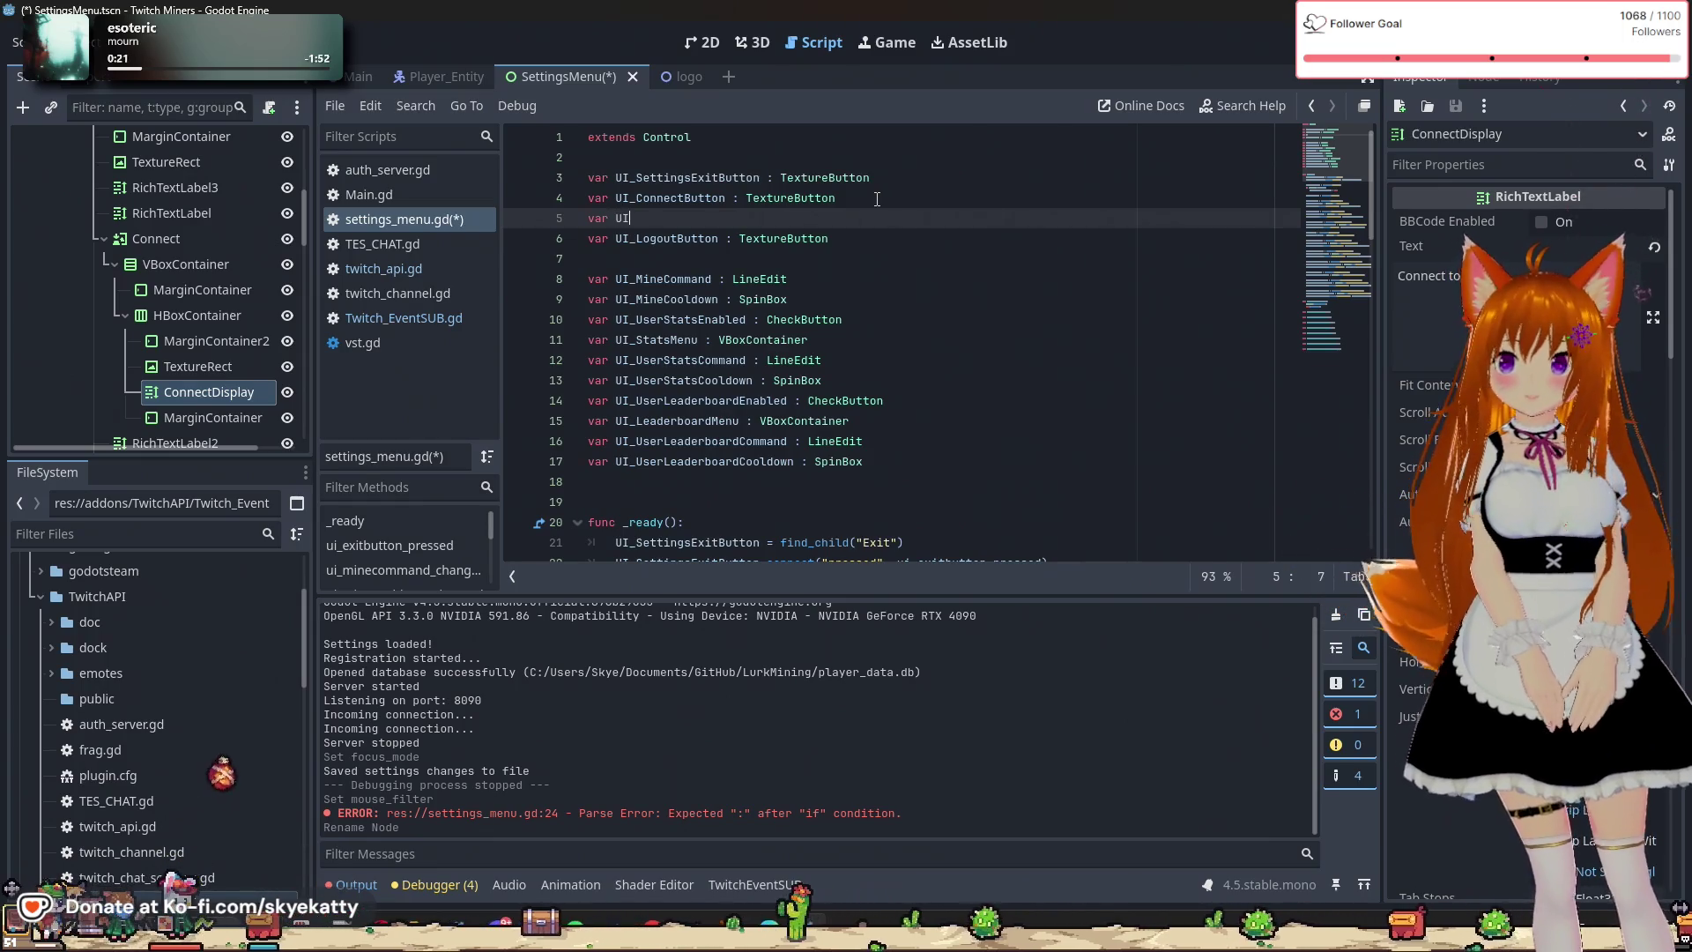
text(Conn)
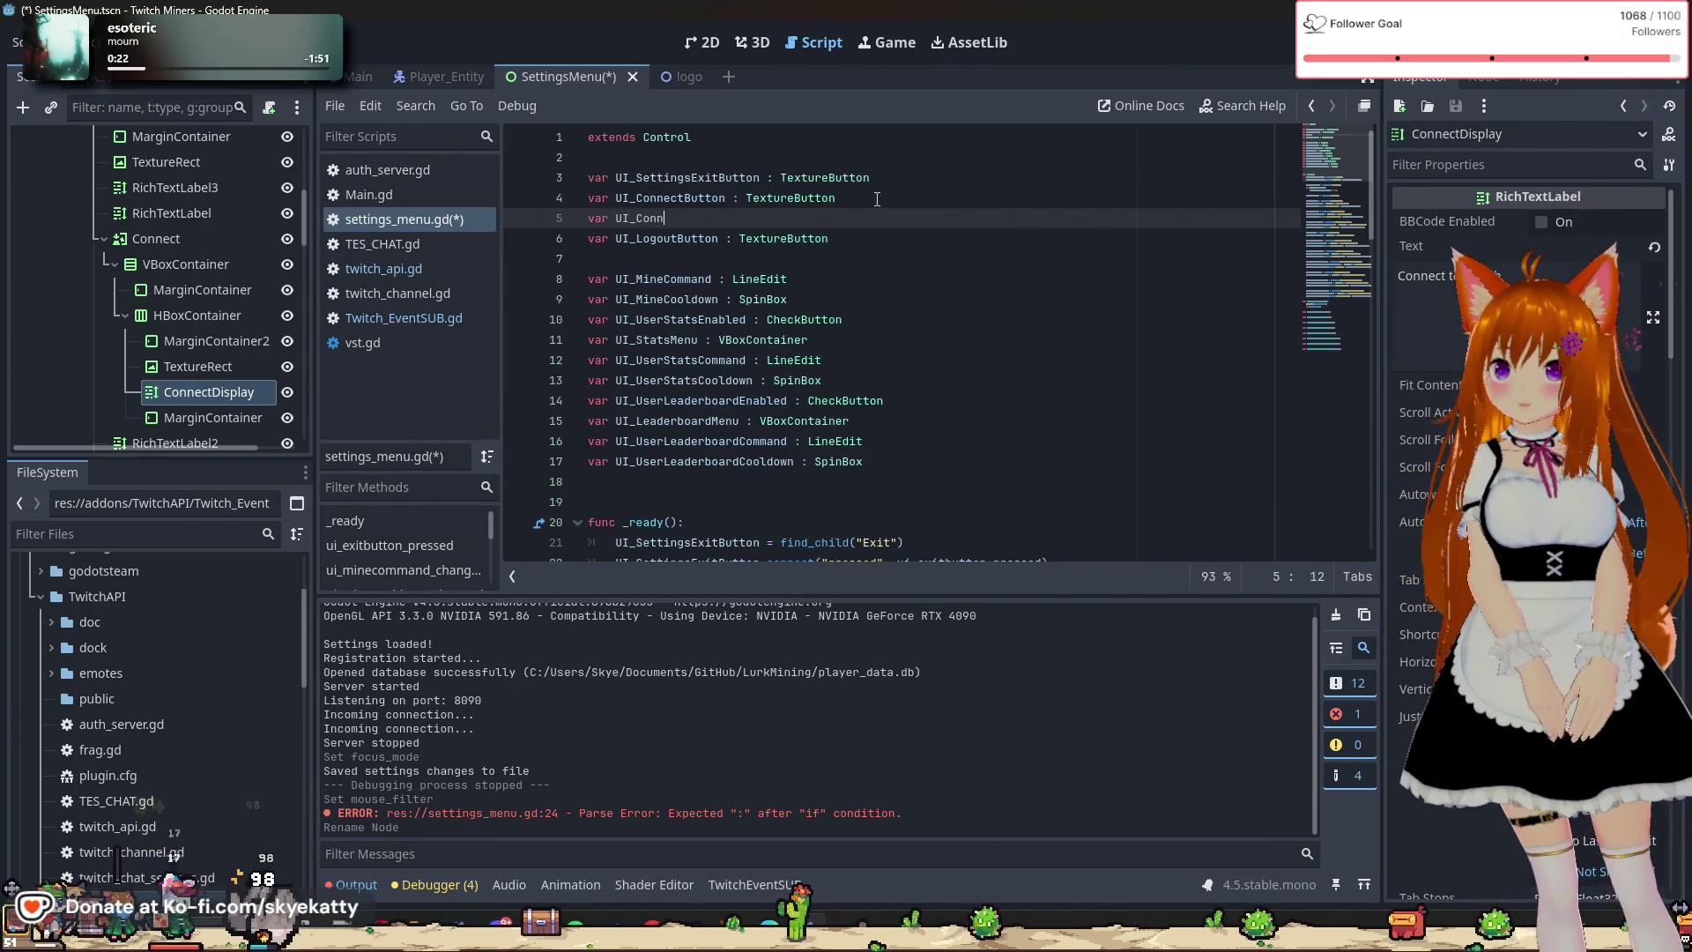
text(ectDispla)
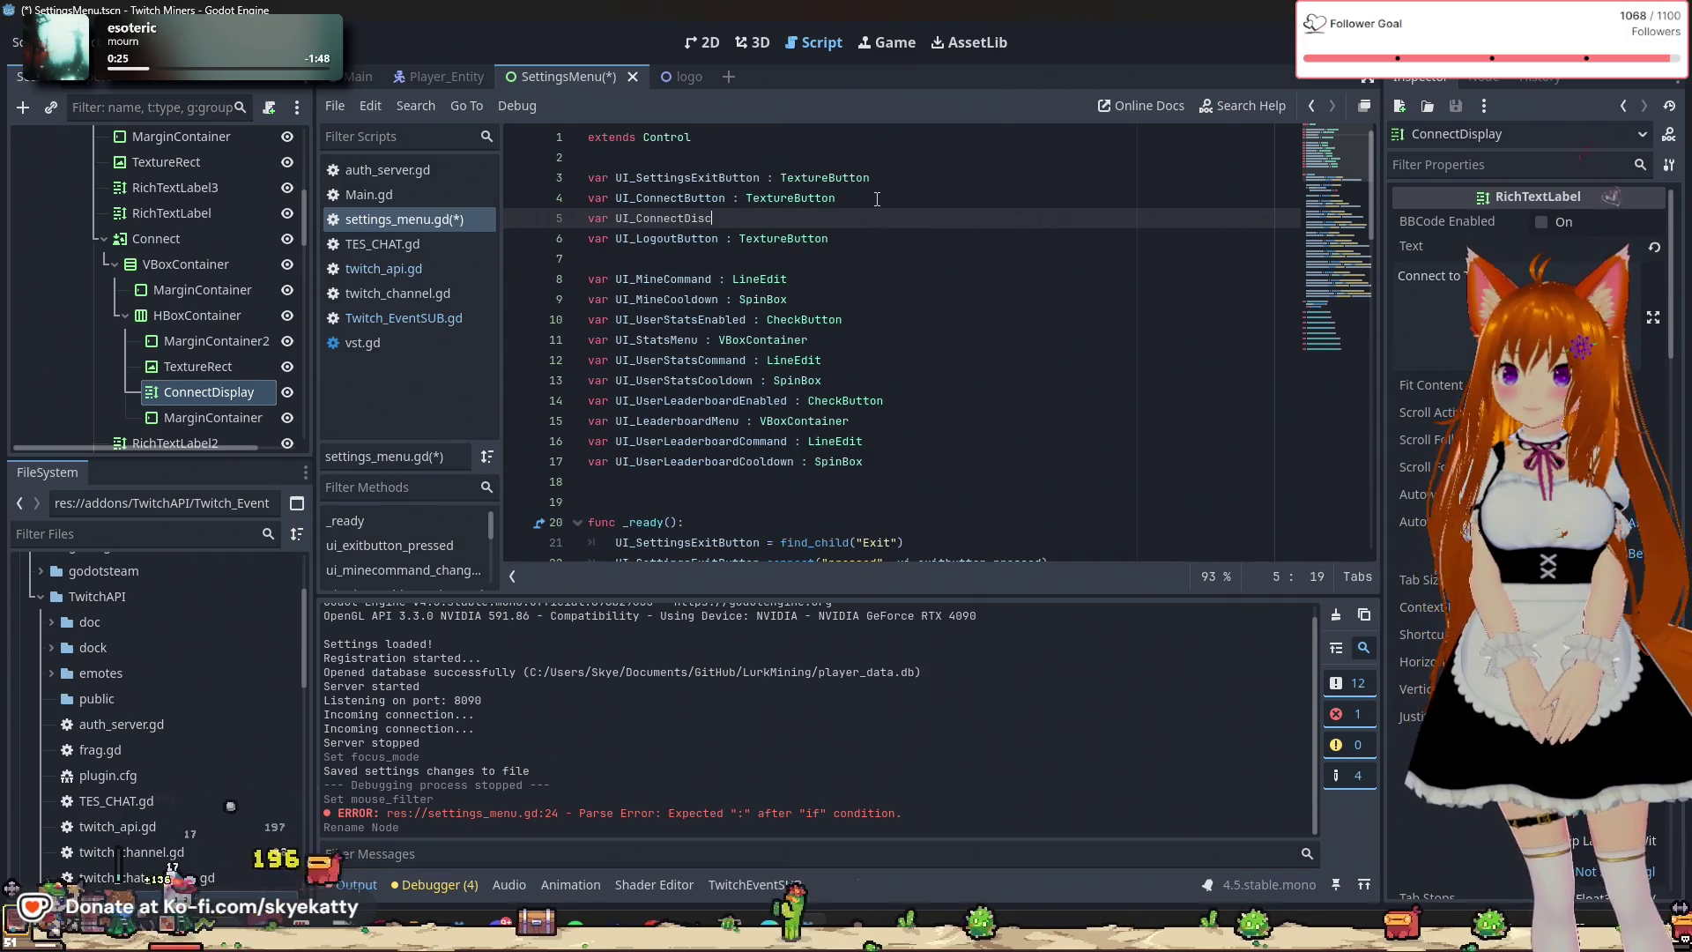
text(y )
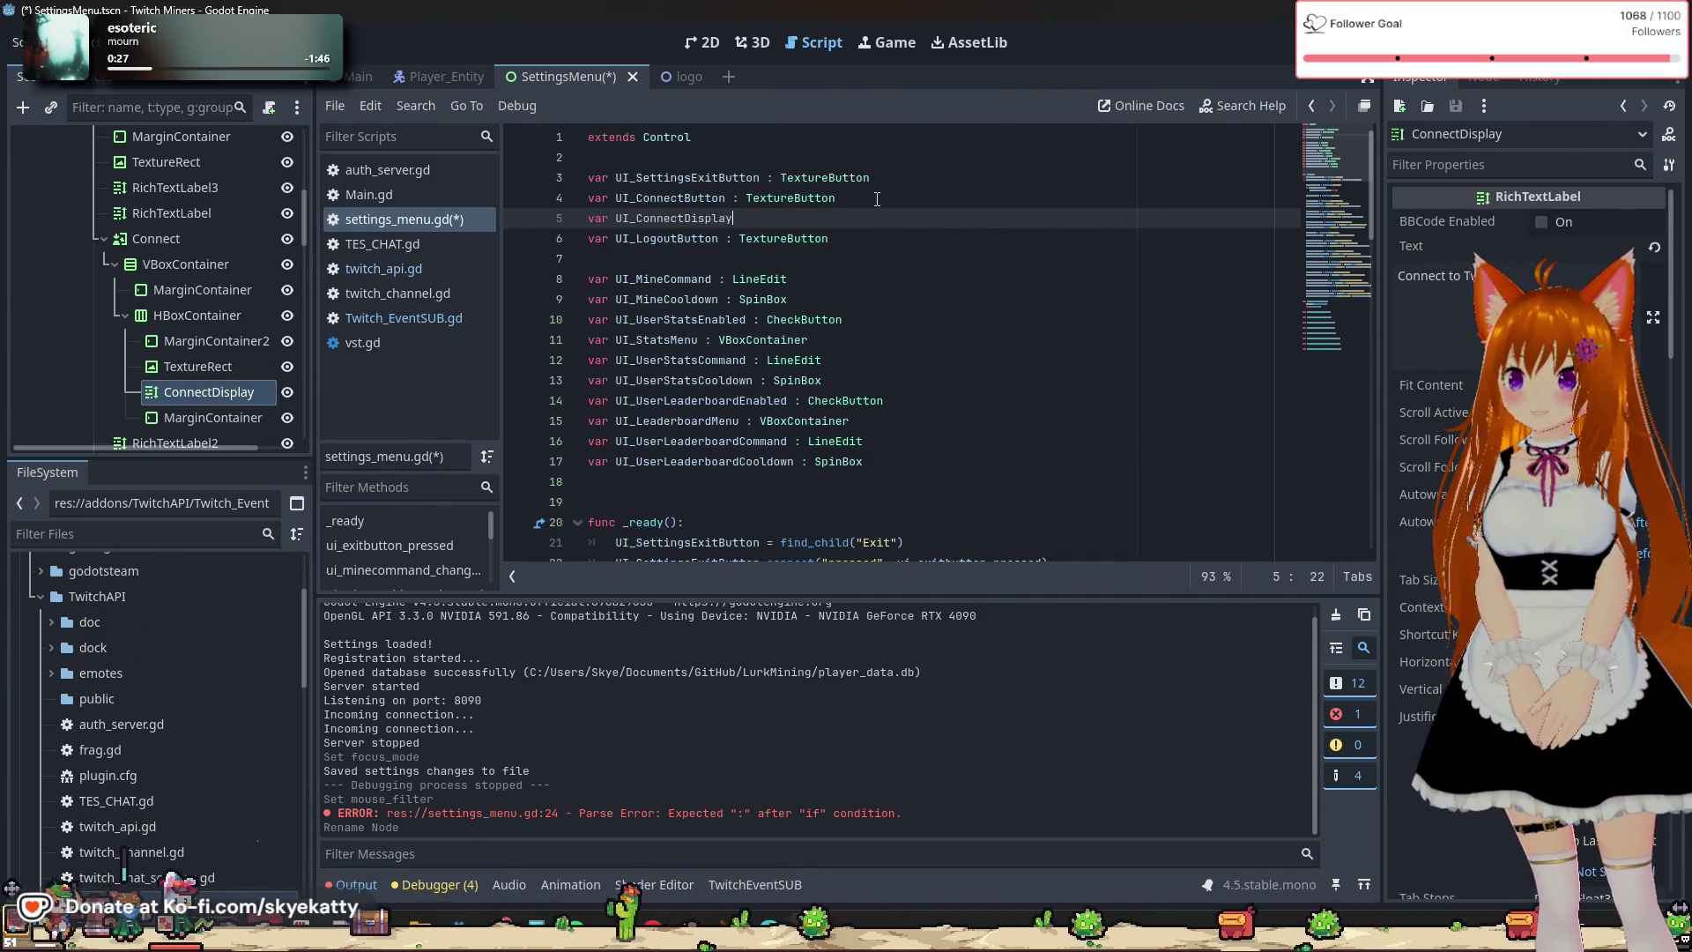
text(: )
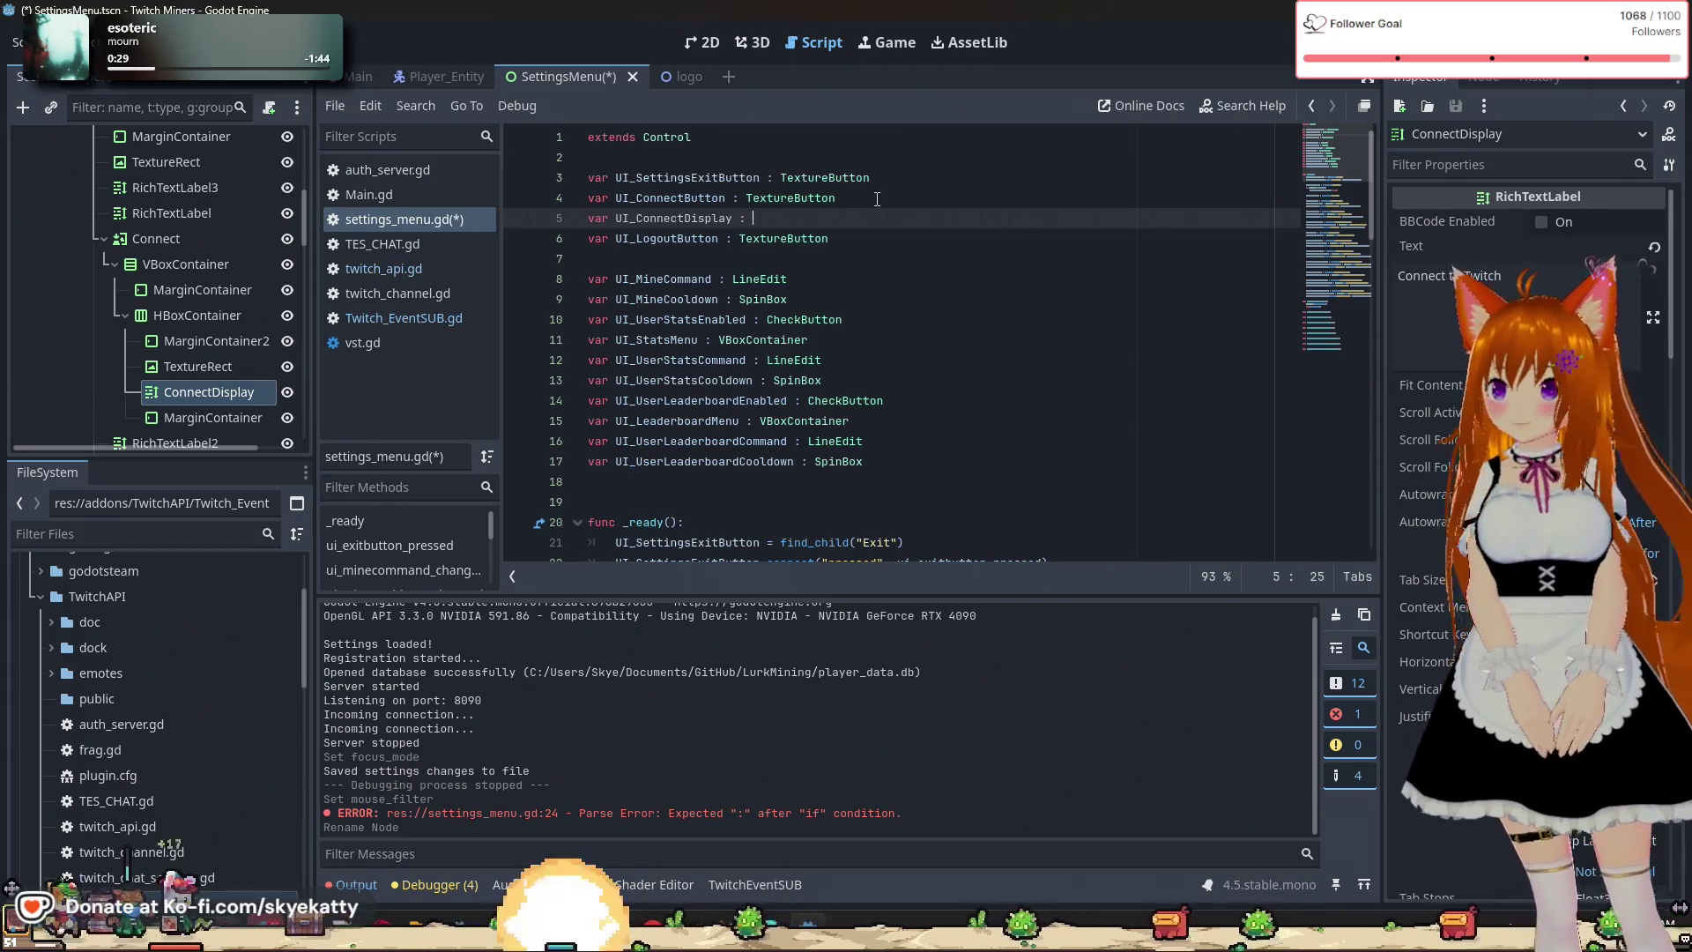
text(Rich)
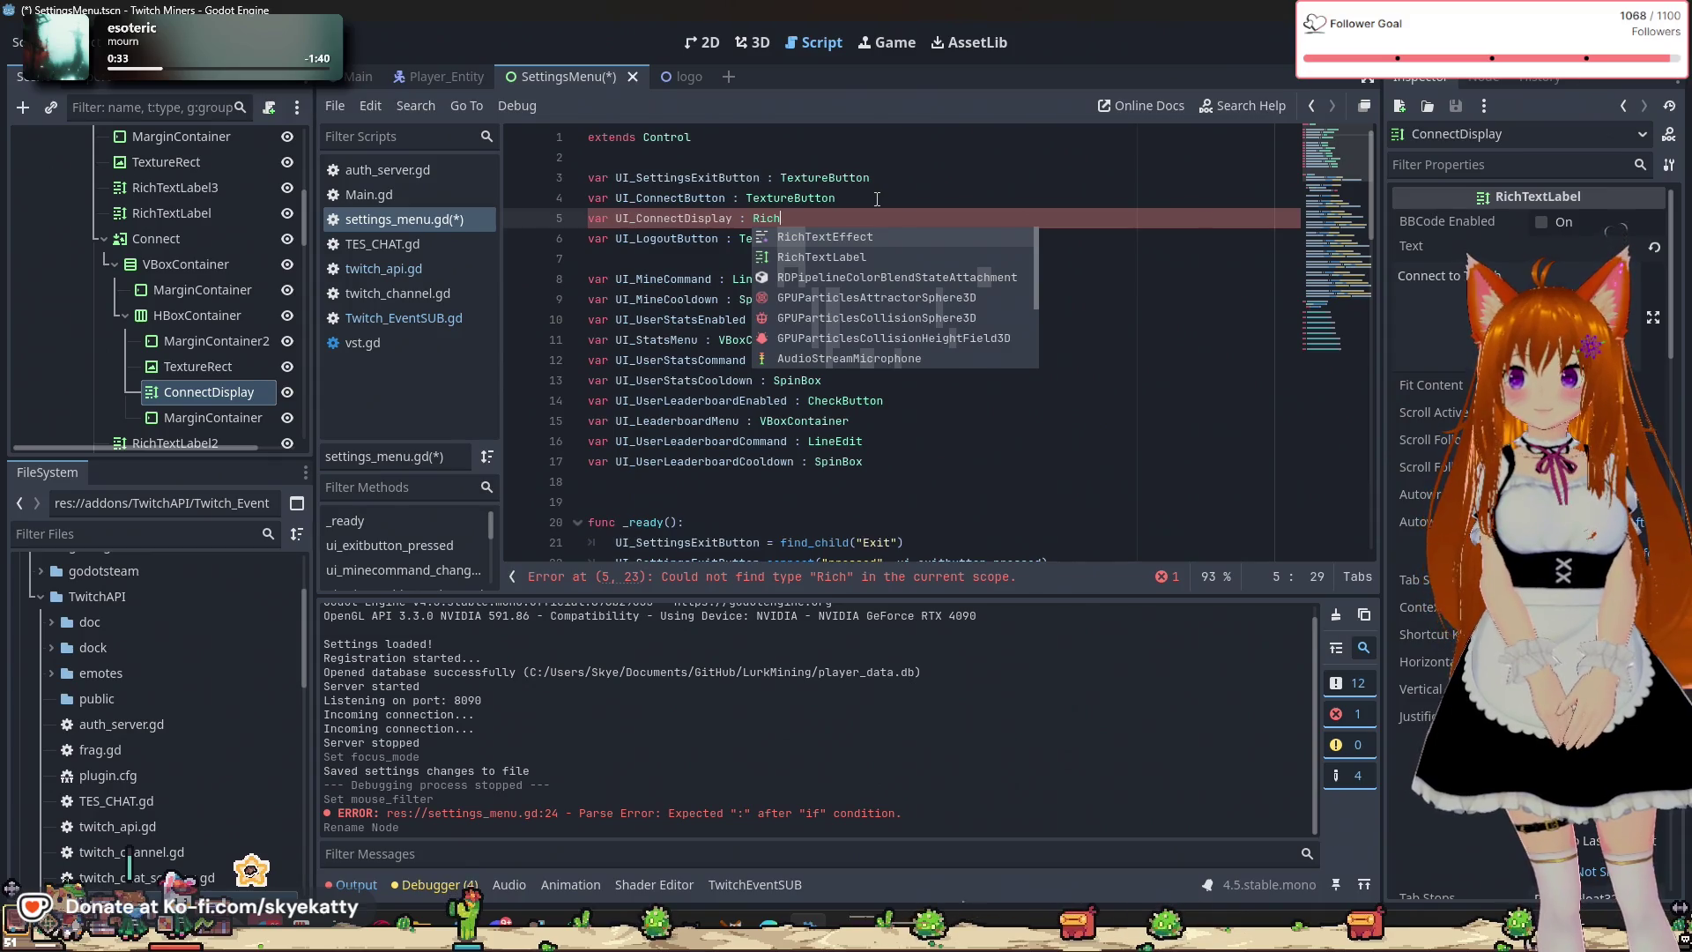
key(Down)
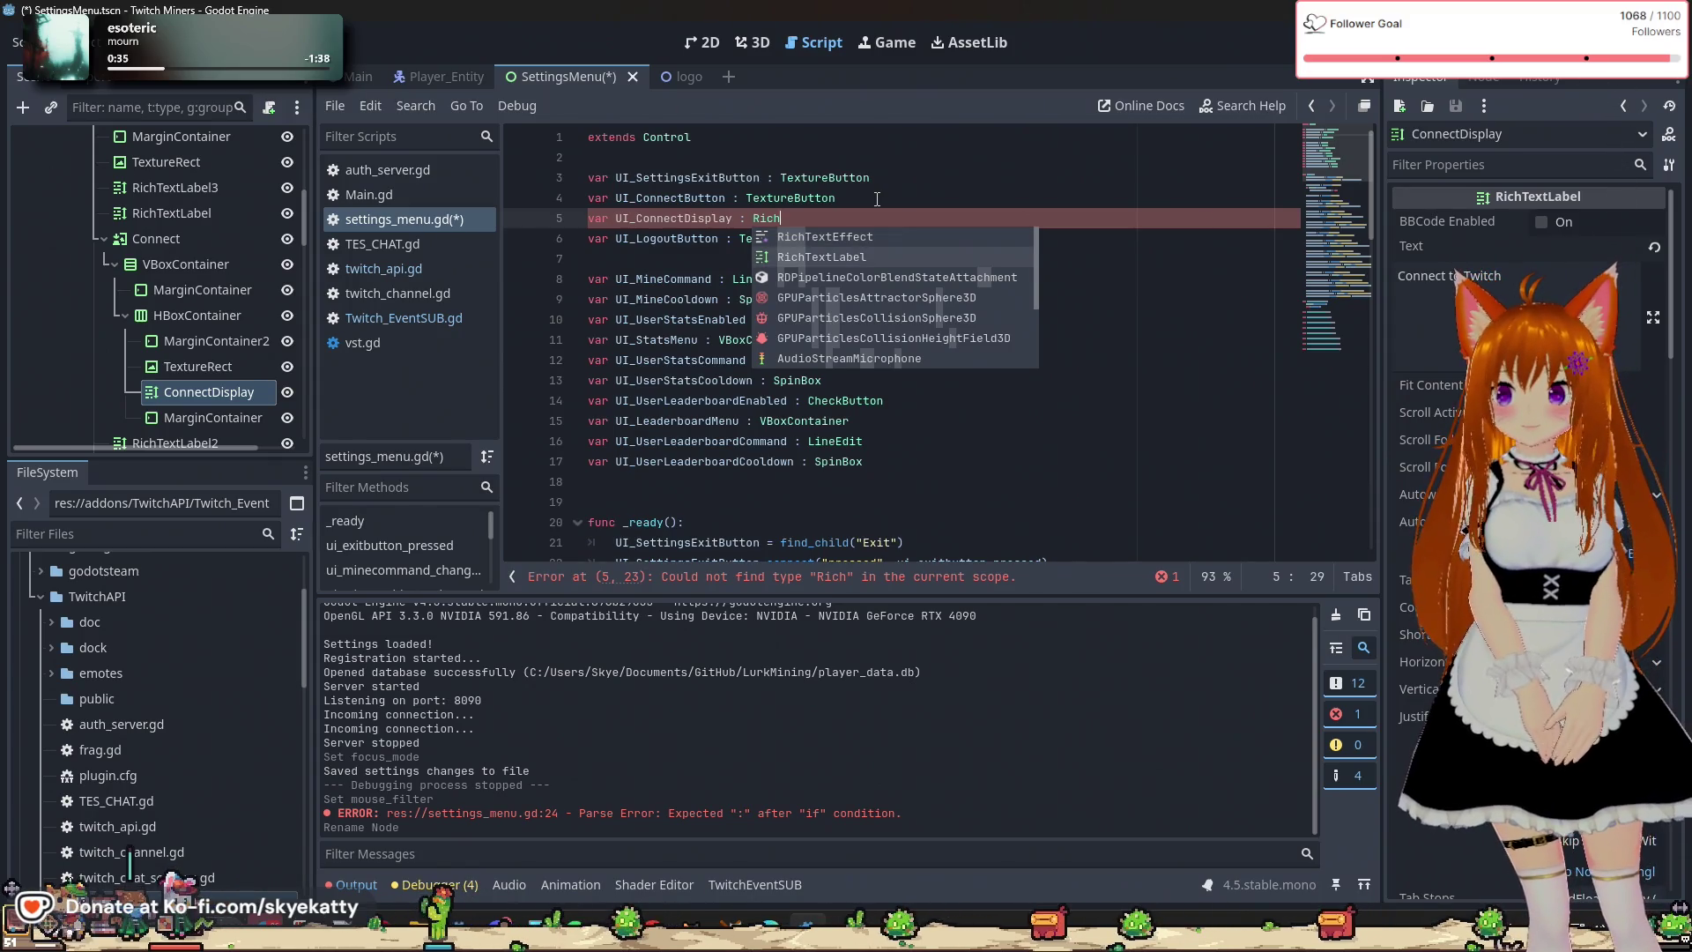
key(Return)
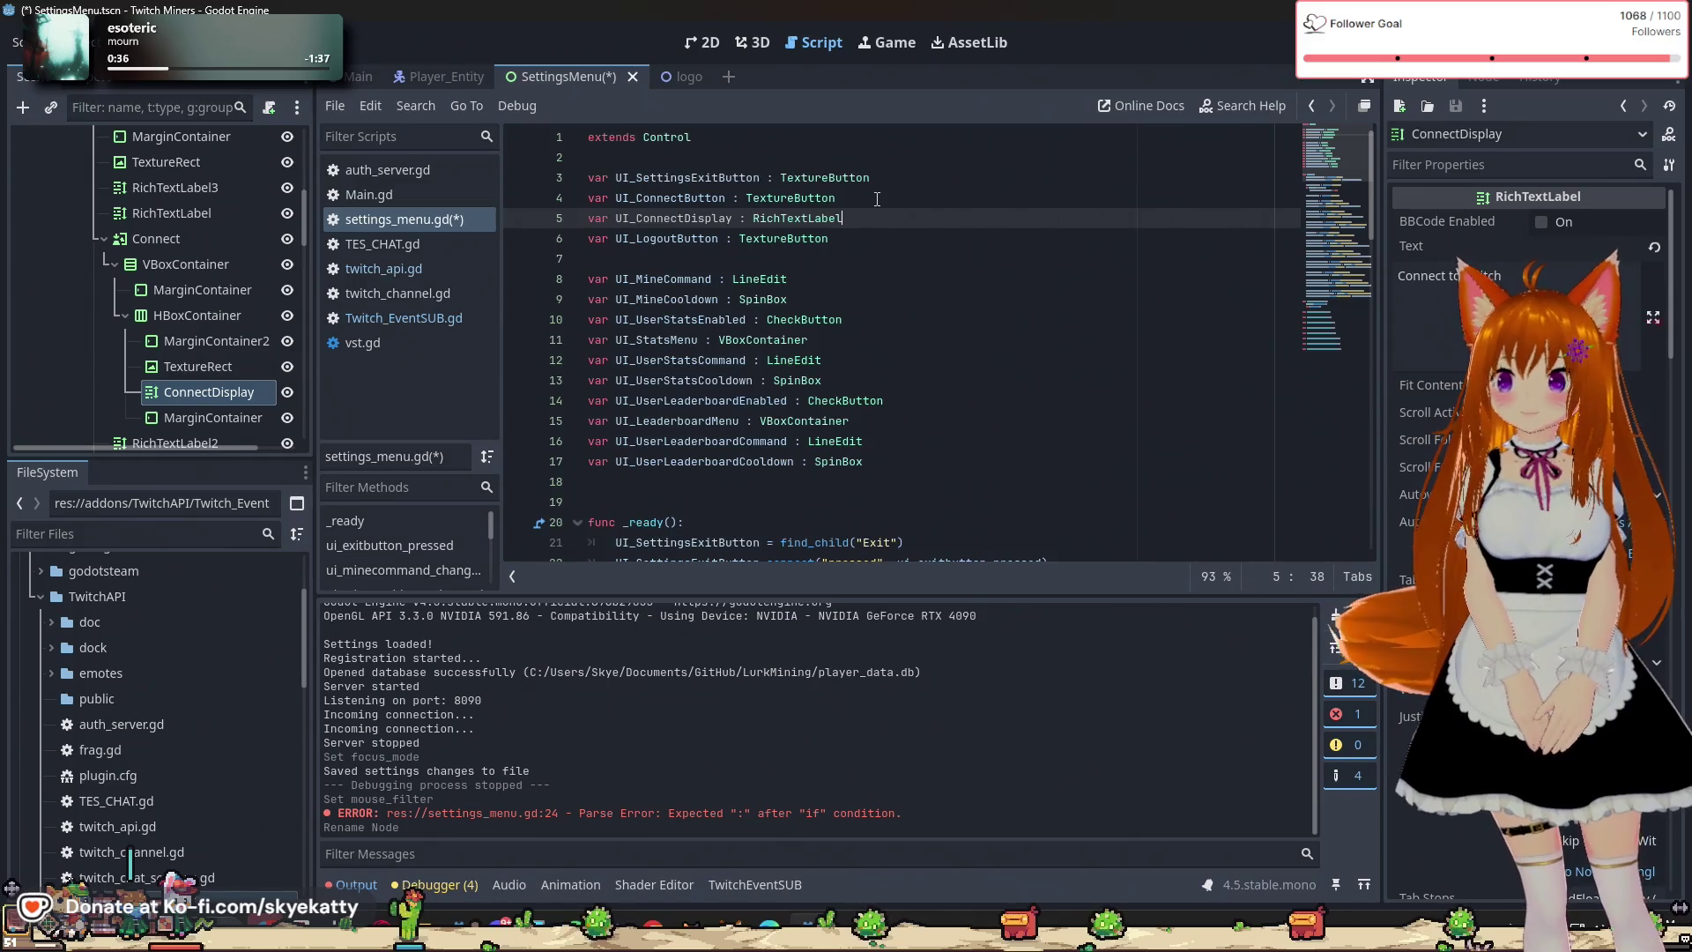
key(Down)
scroll(890, 264, down, 1)
scroll(890, 264, up, 1)
scroll(879, 334, down, 2)
scroll(879, 334, down, 3)
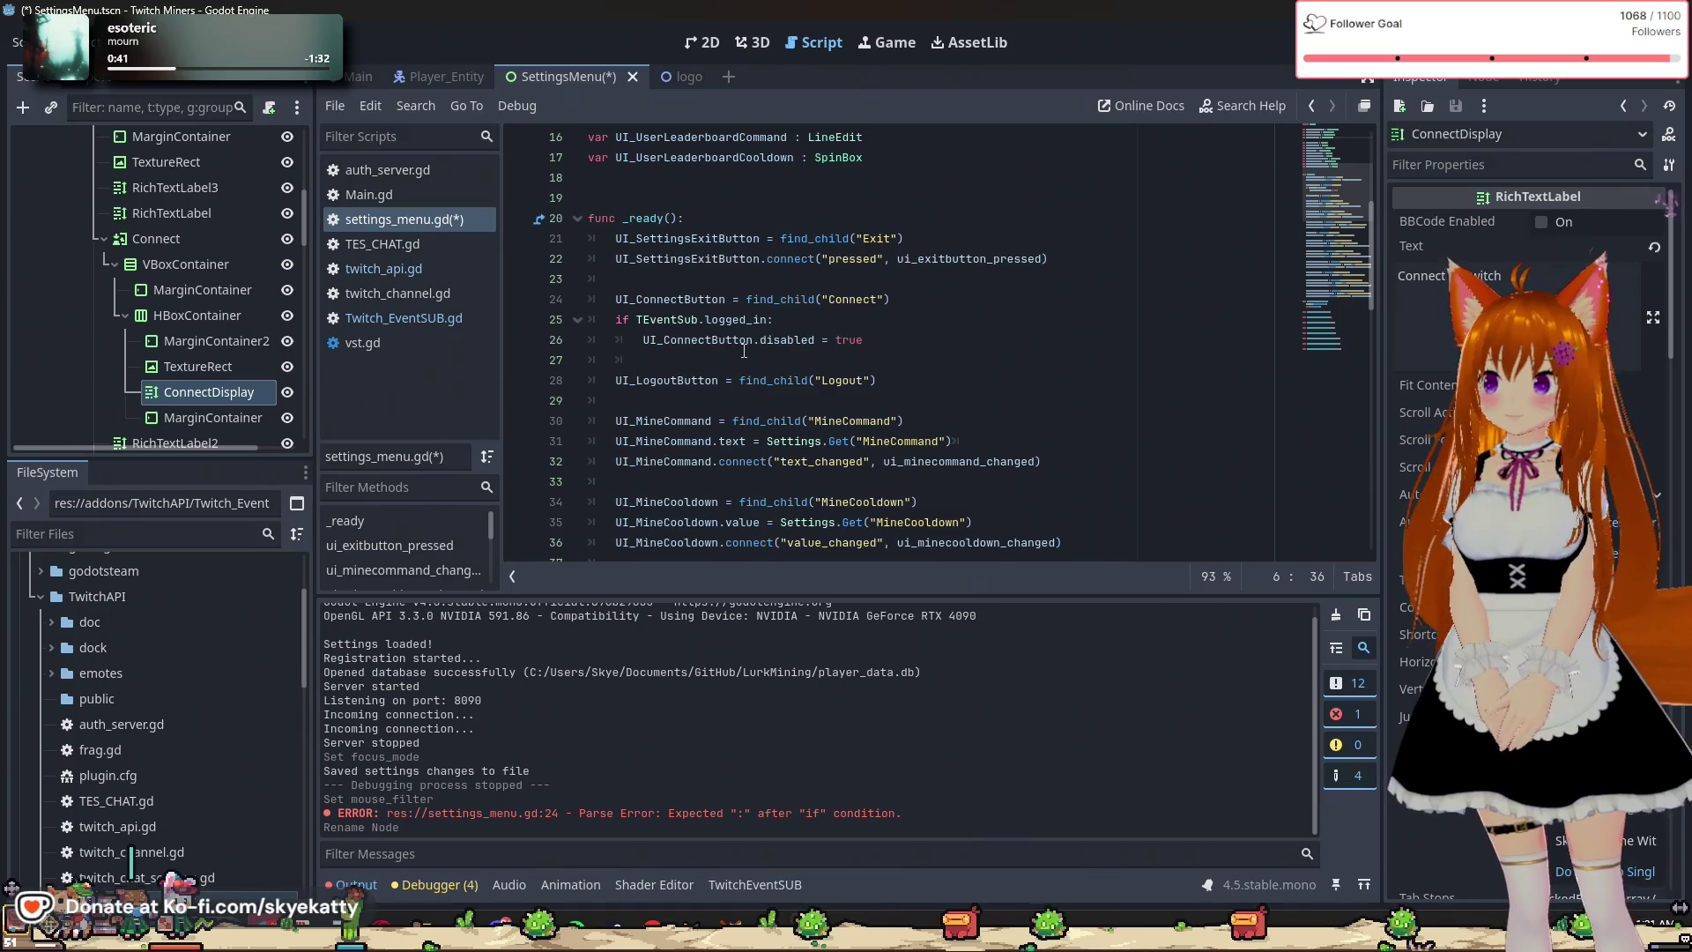
In the logged-in block, set UI_ConnectDisplay.text = "Connected to " + TEventSub.user.
click(746, 357)
text(UI)
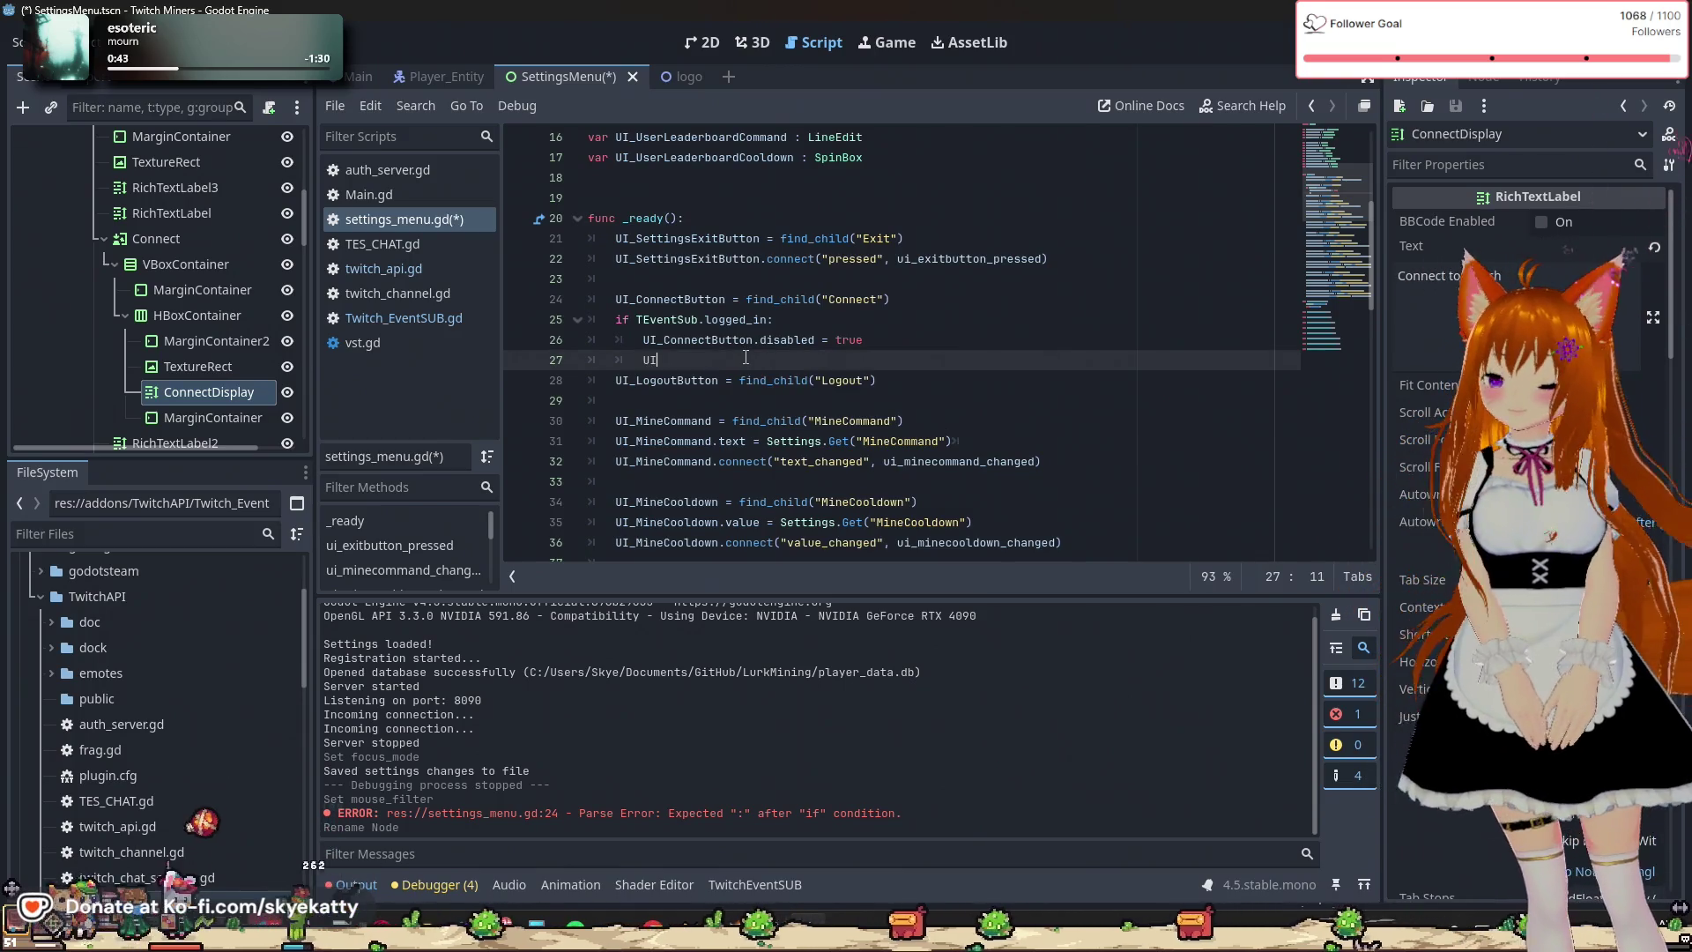
text(_C)
key(Down)
key(Return)
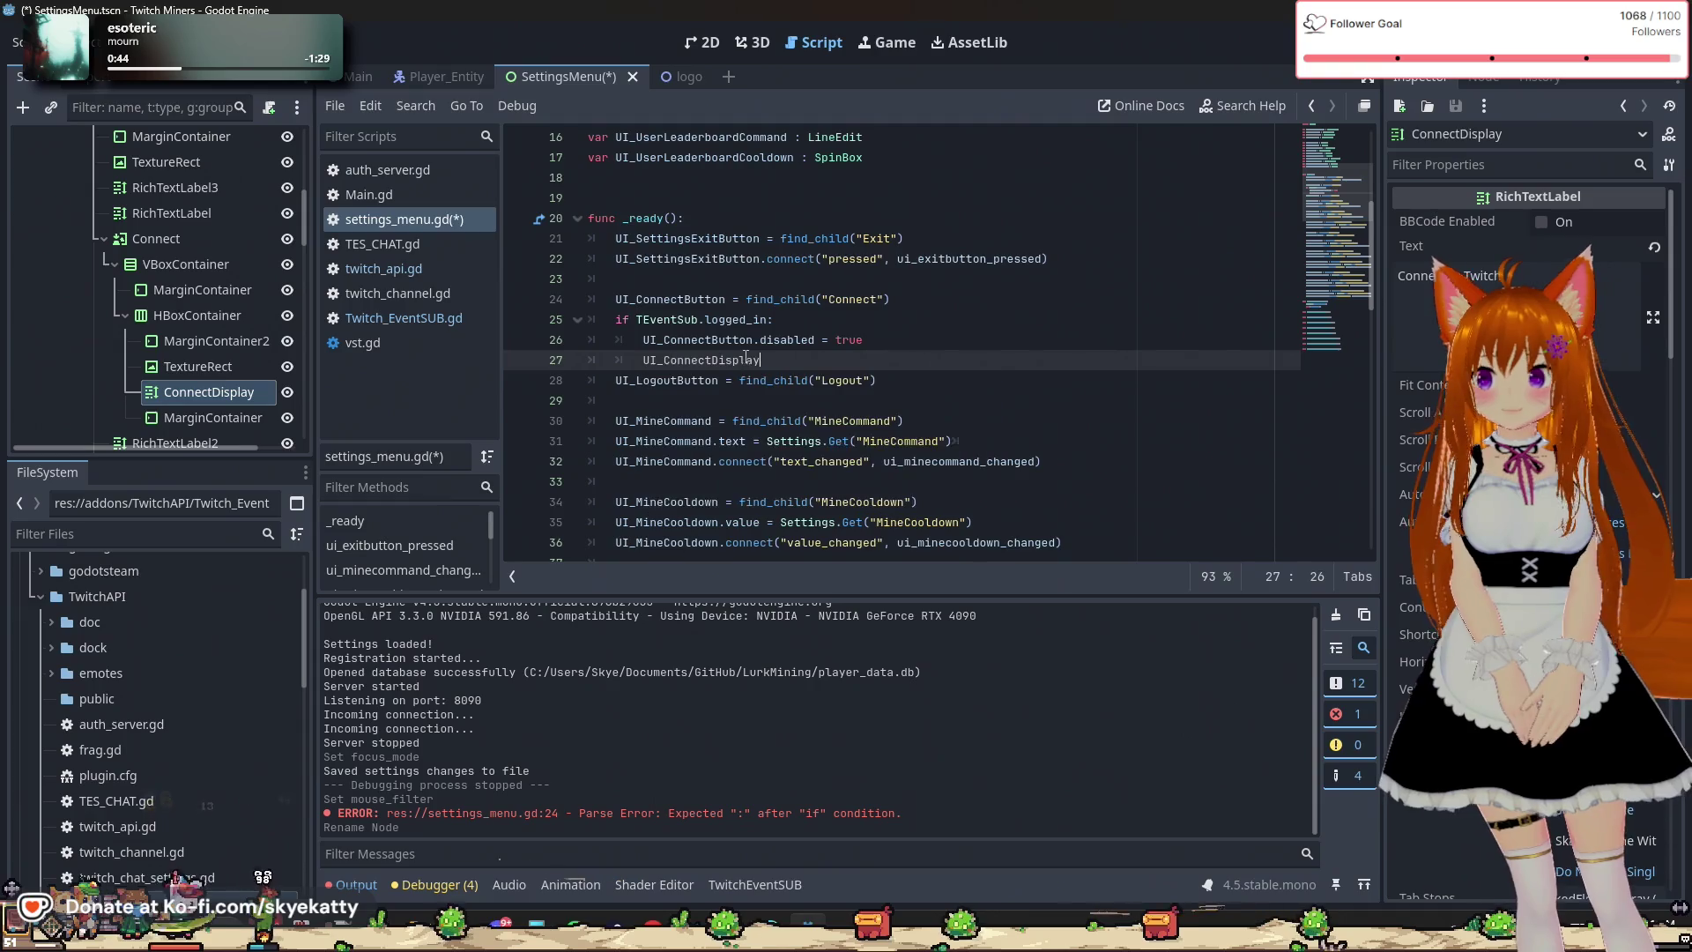
text(.text)
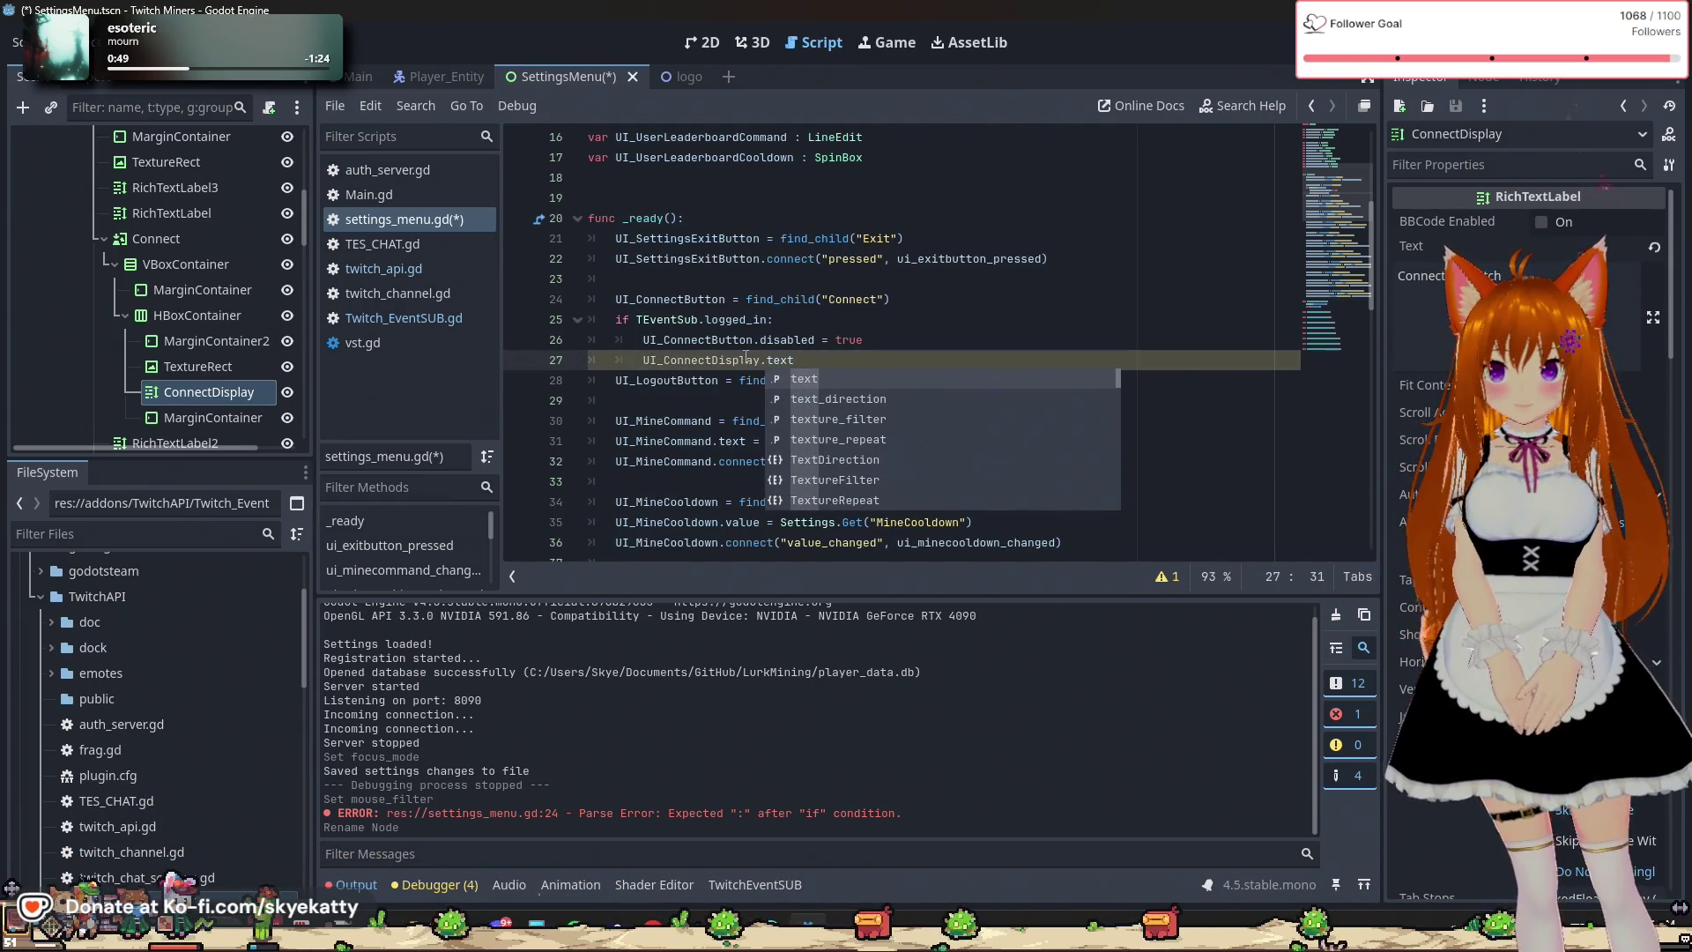
text( = ")
text(Connected)
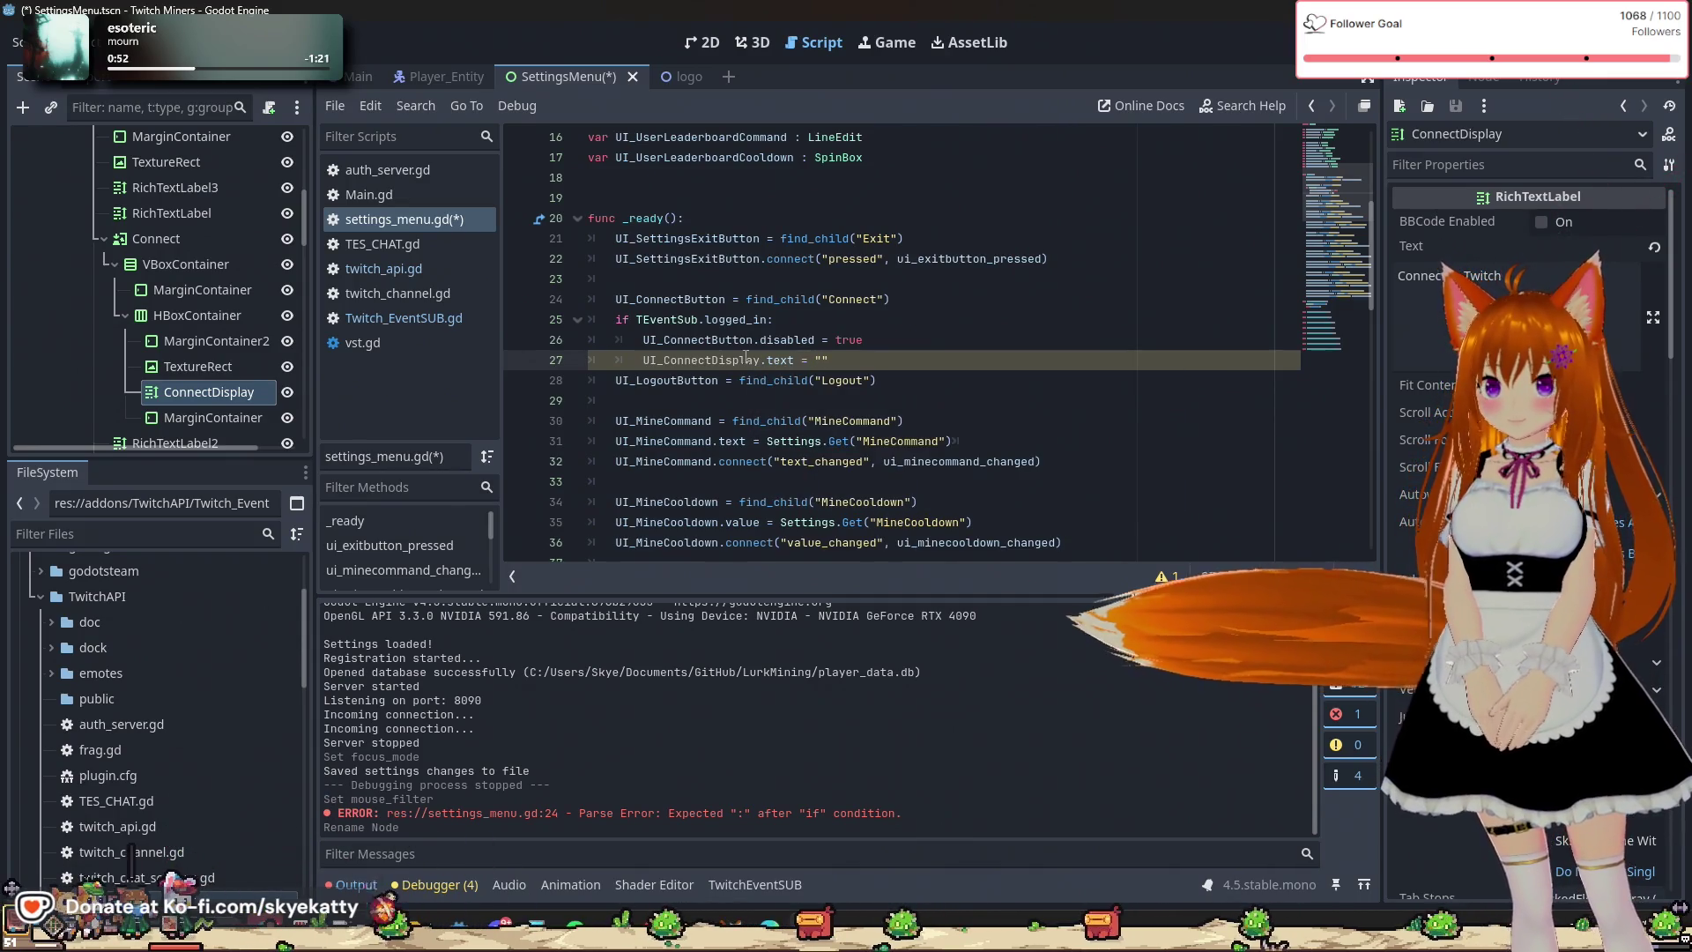
text( to)
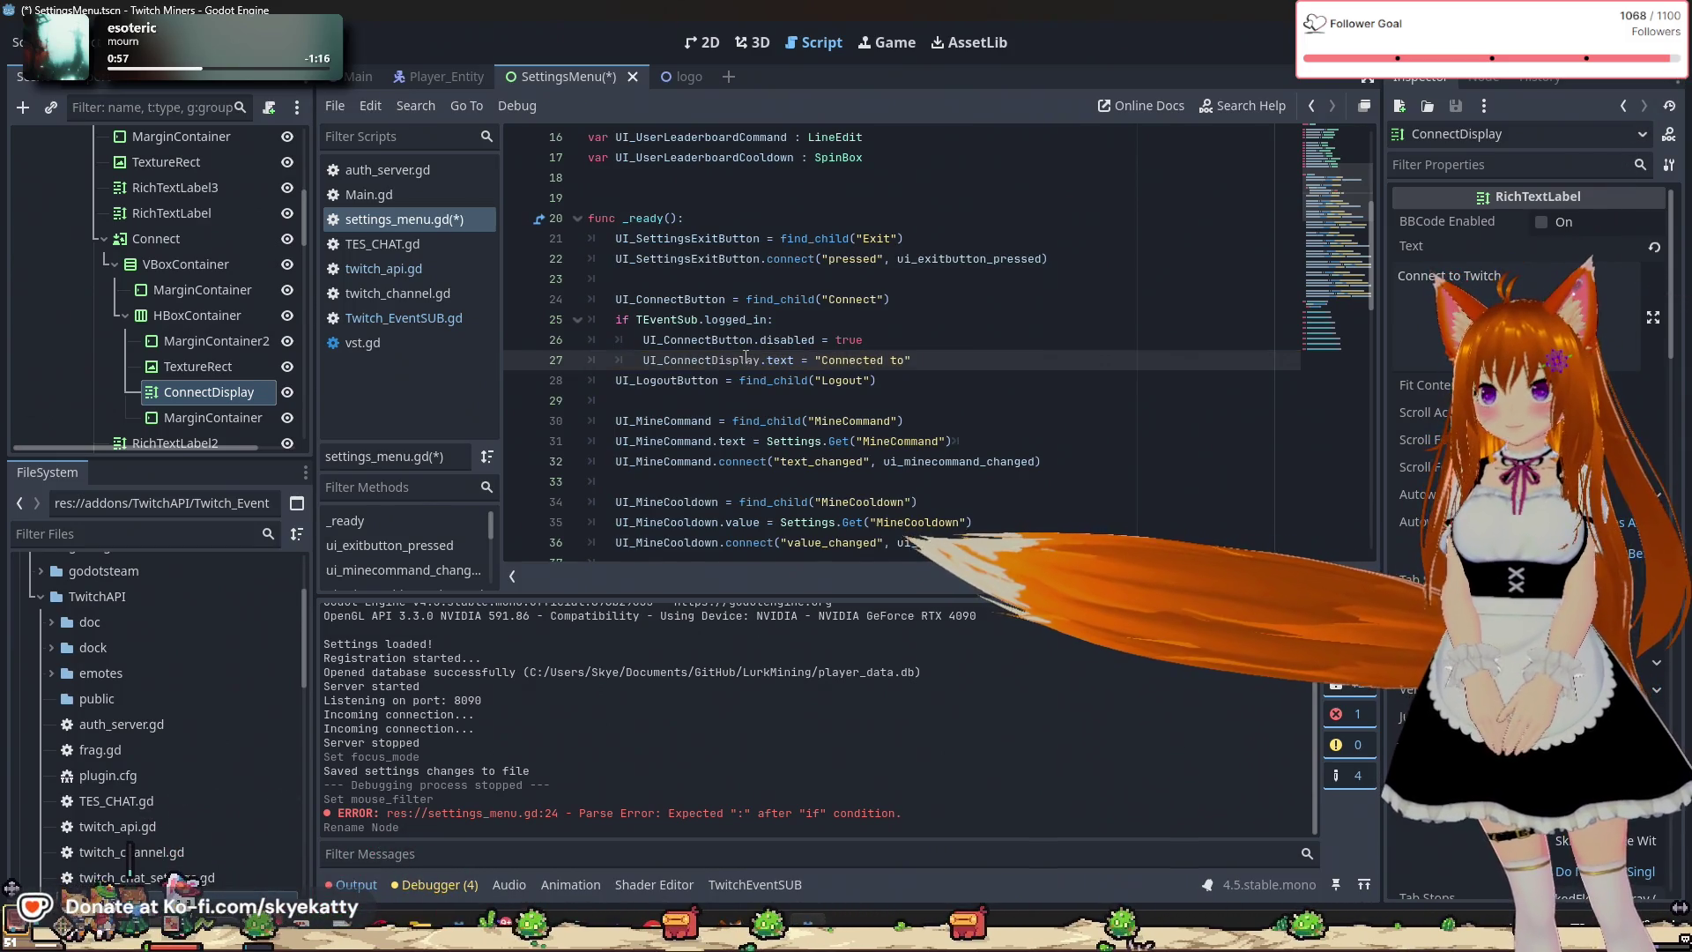
text( " + )
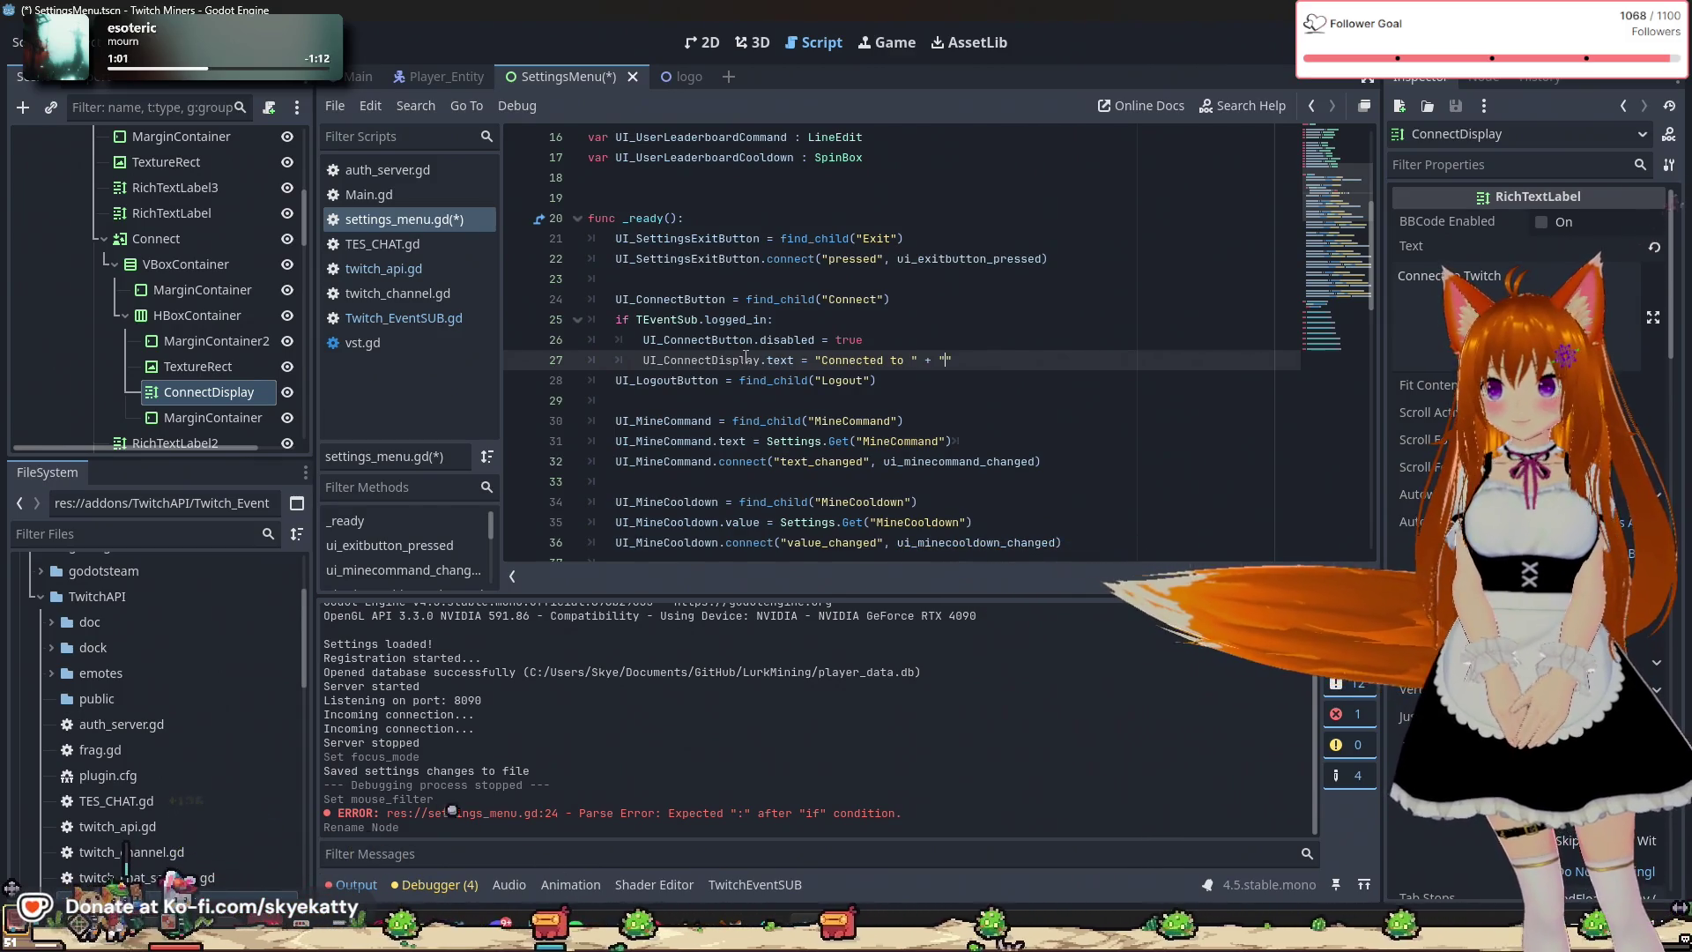
text(T)
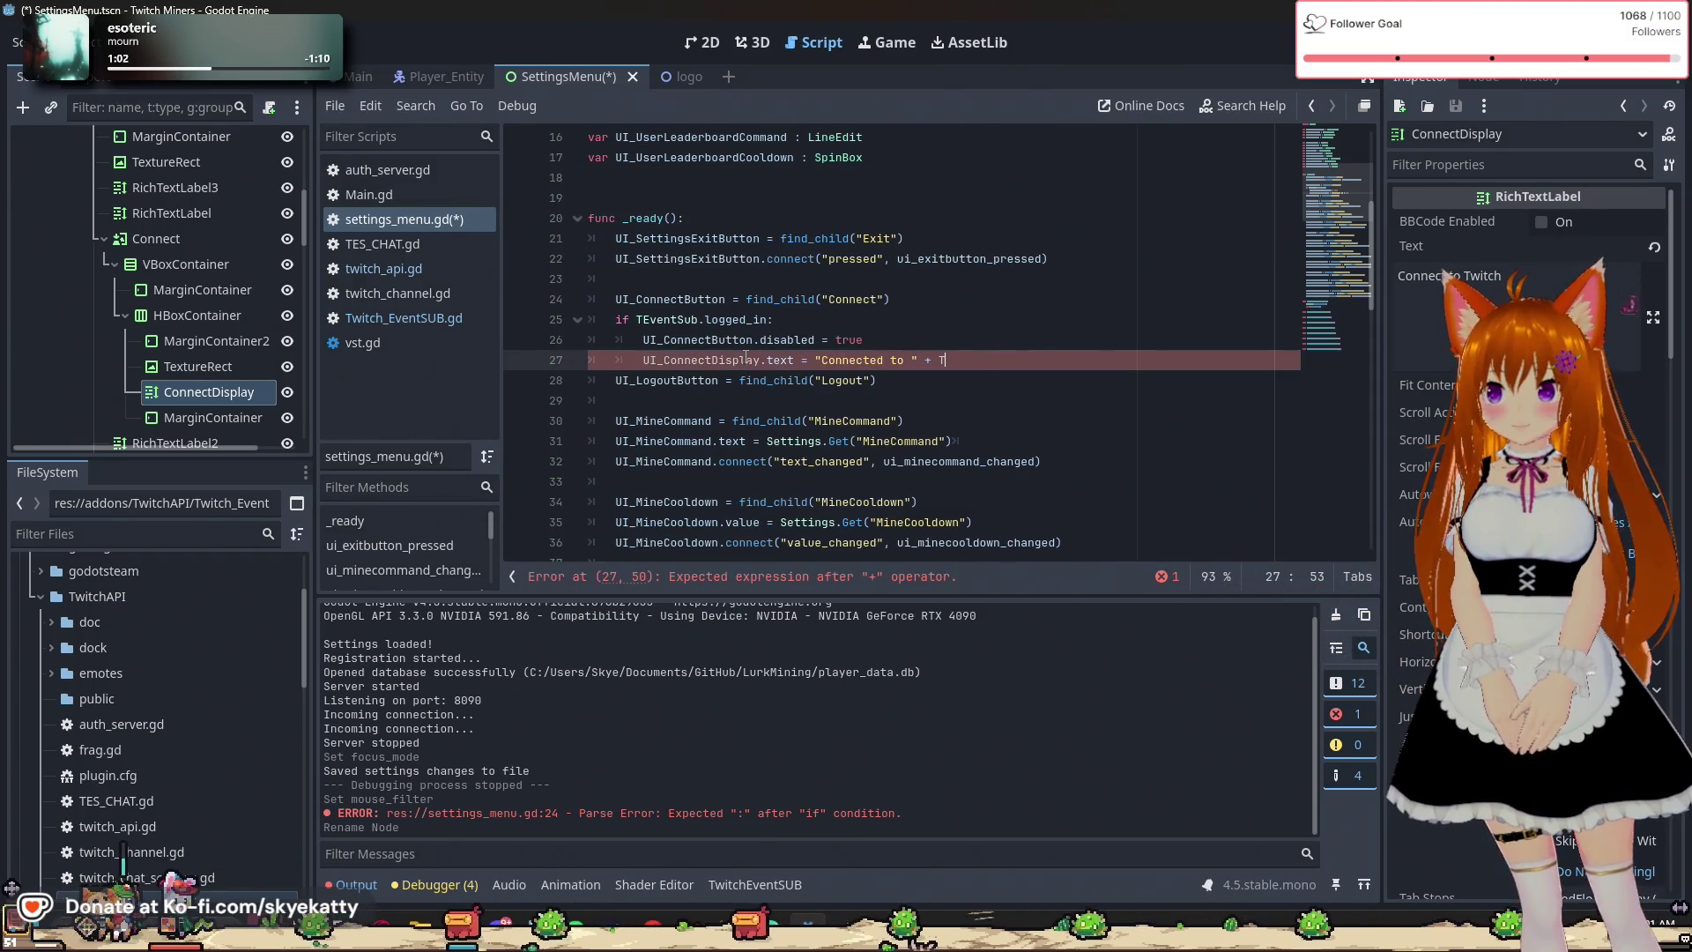
text(Event)
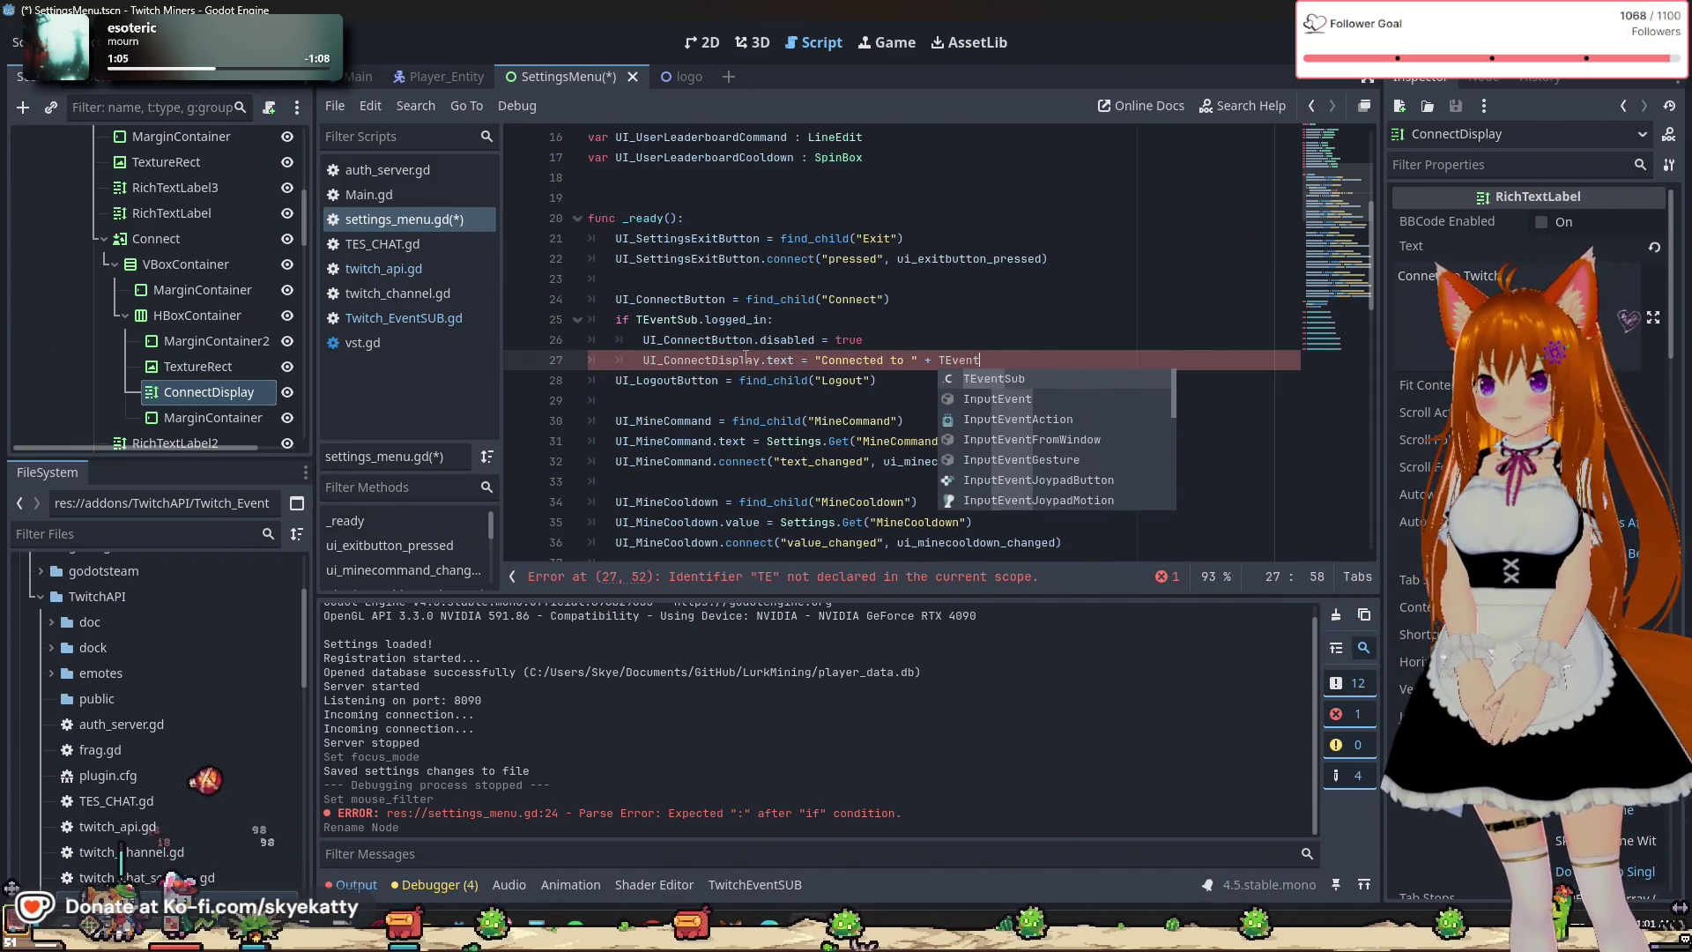
key(Return)
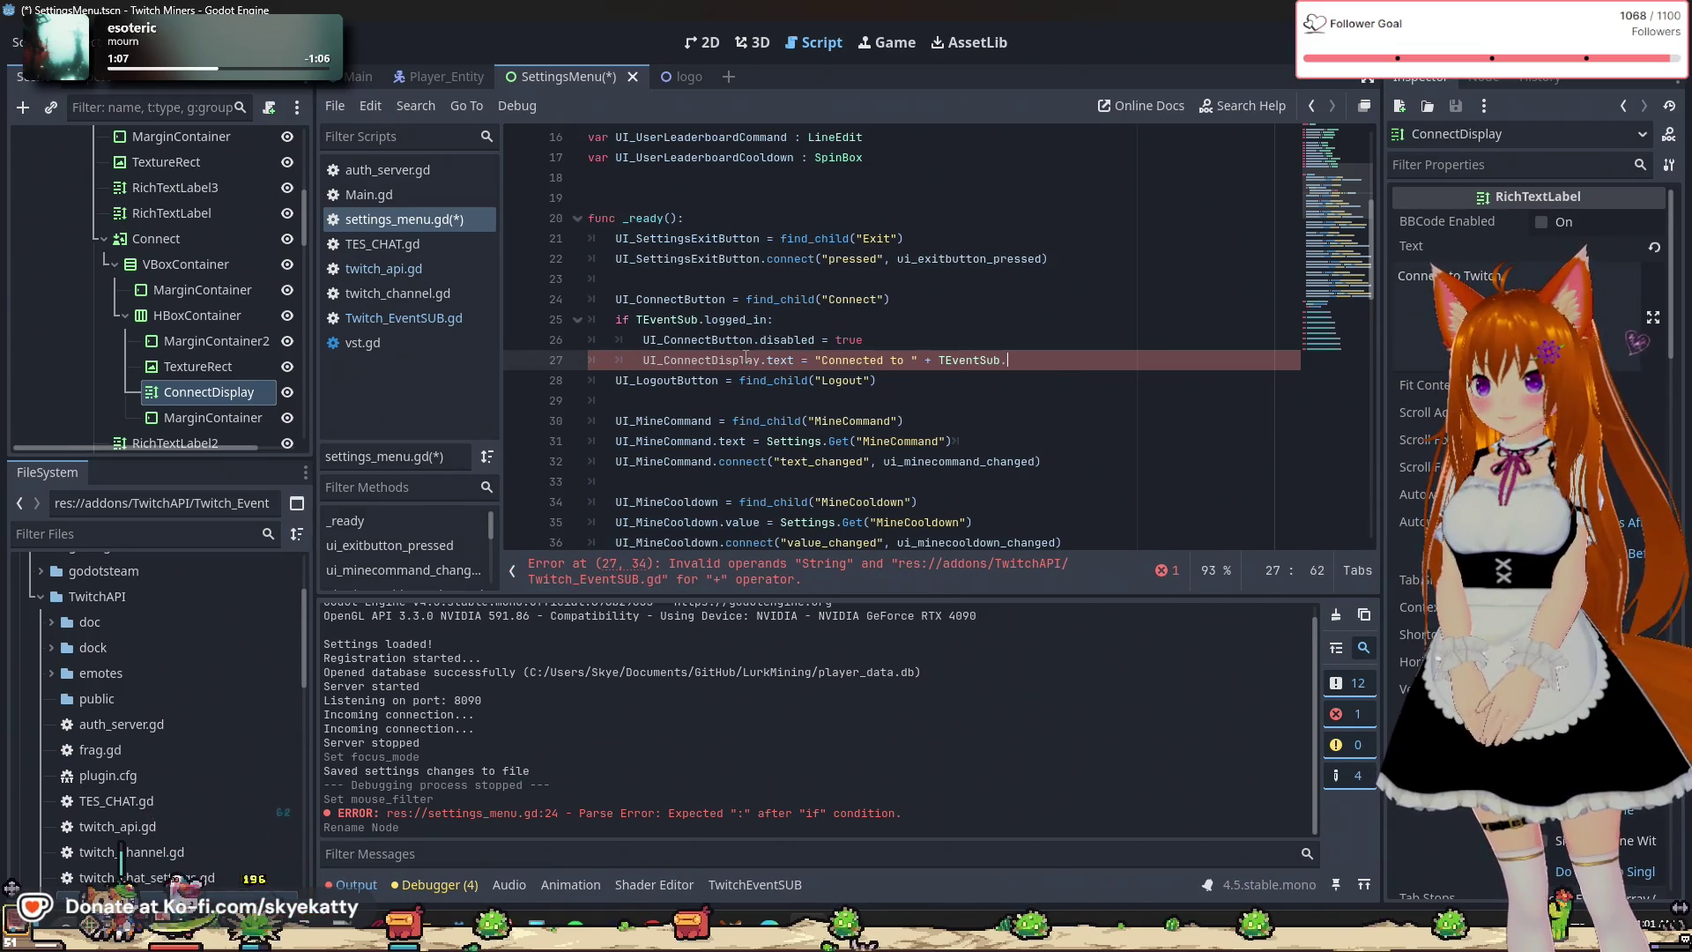
text(.u)
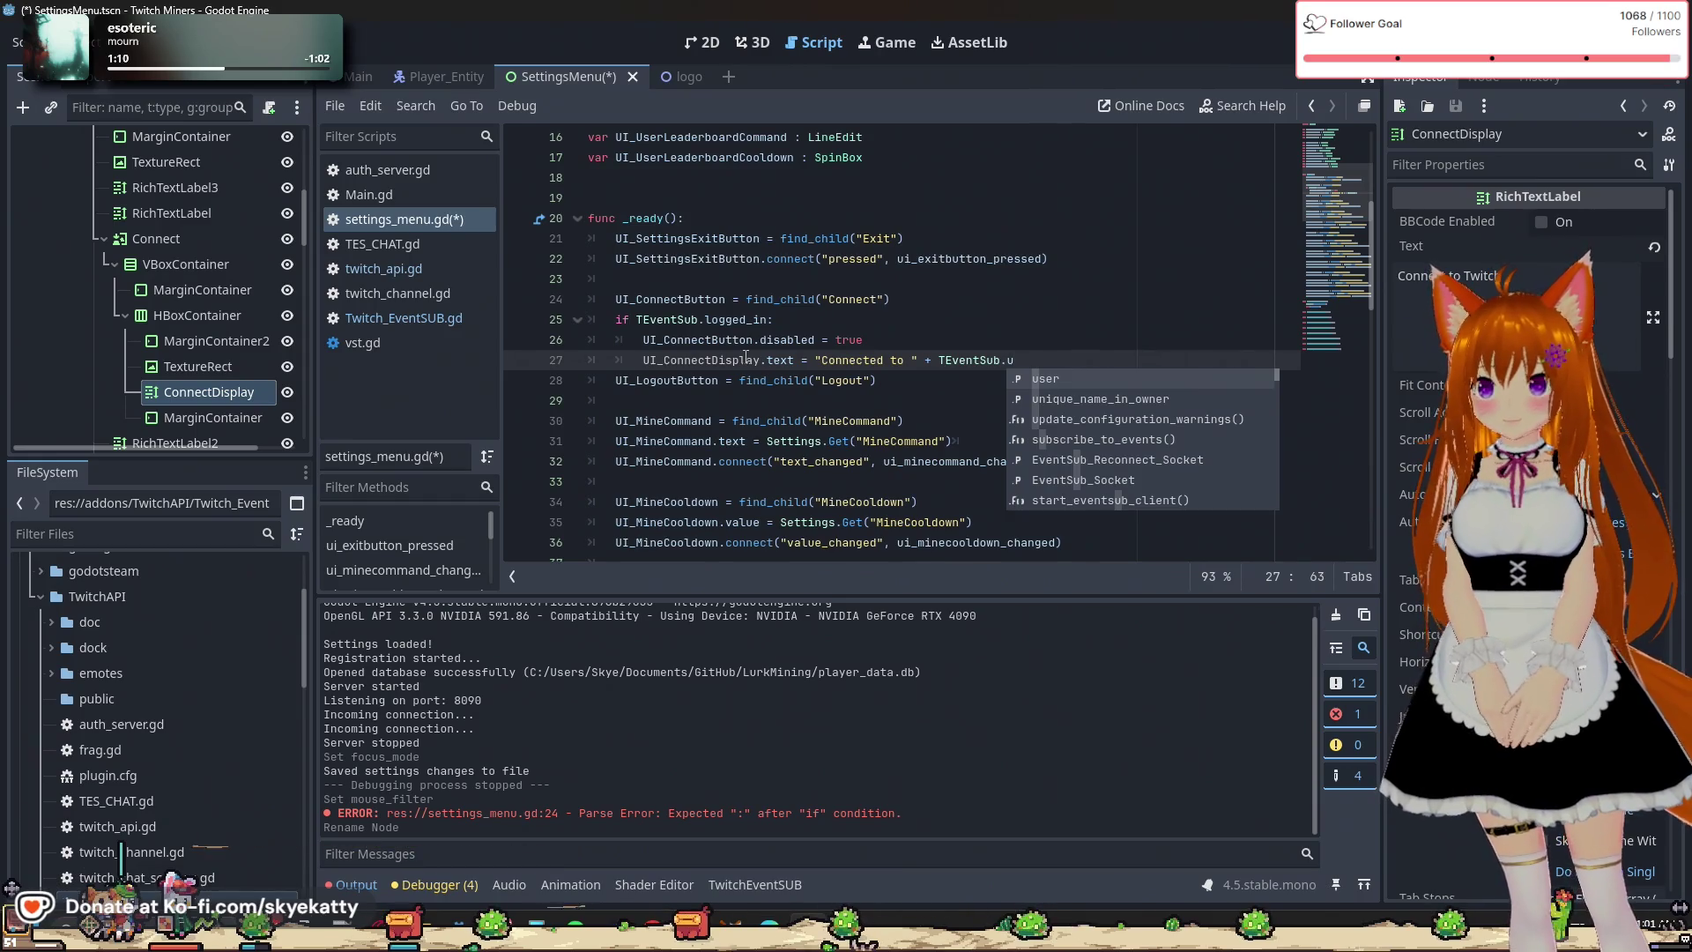
key(Return)
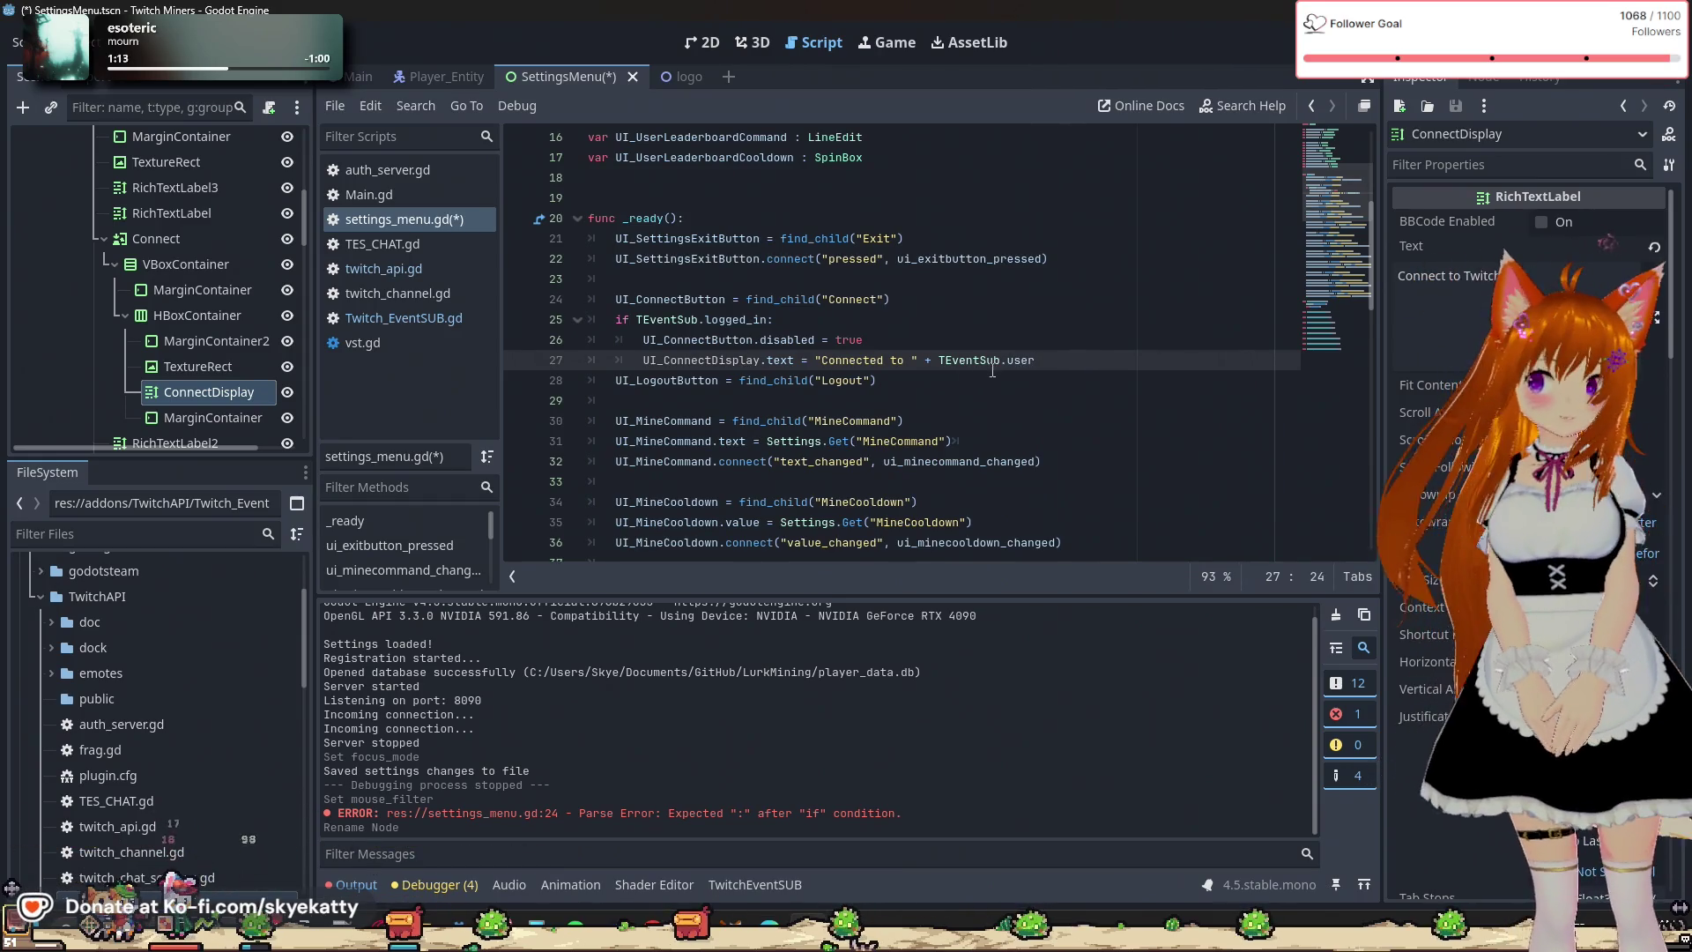
click(452, 319)
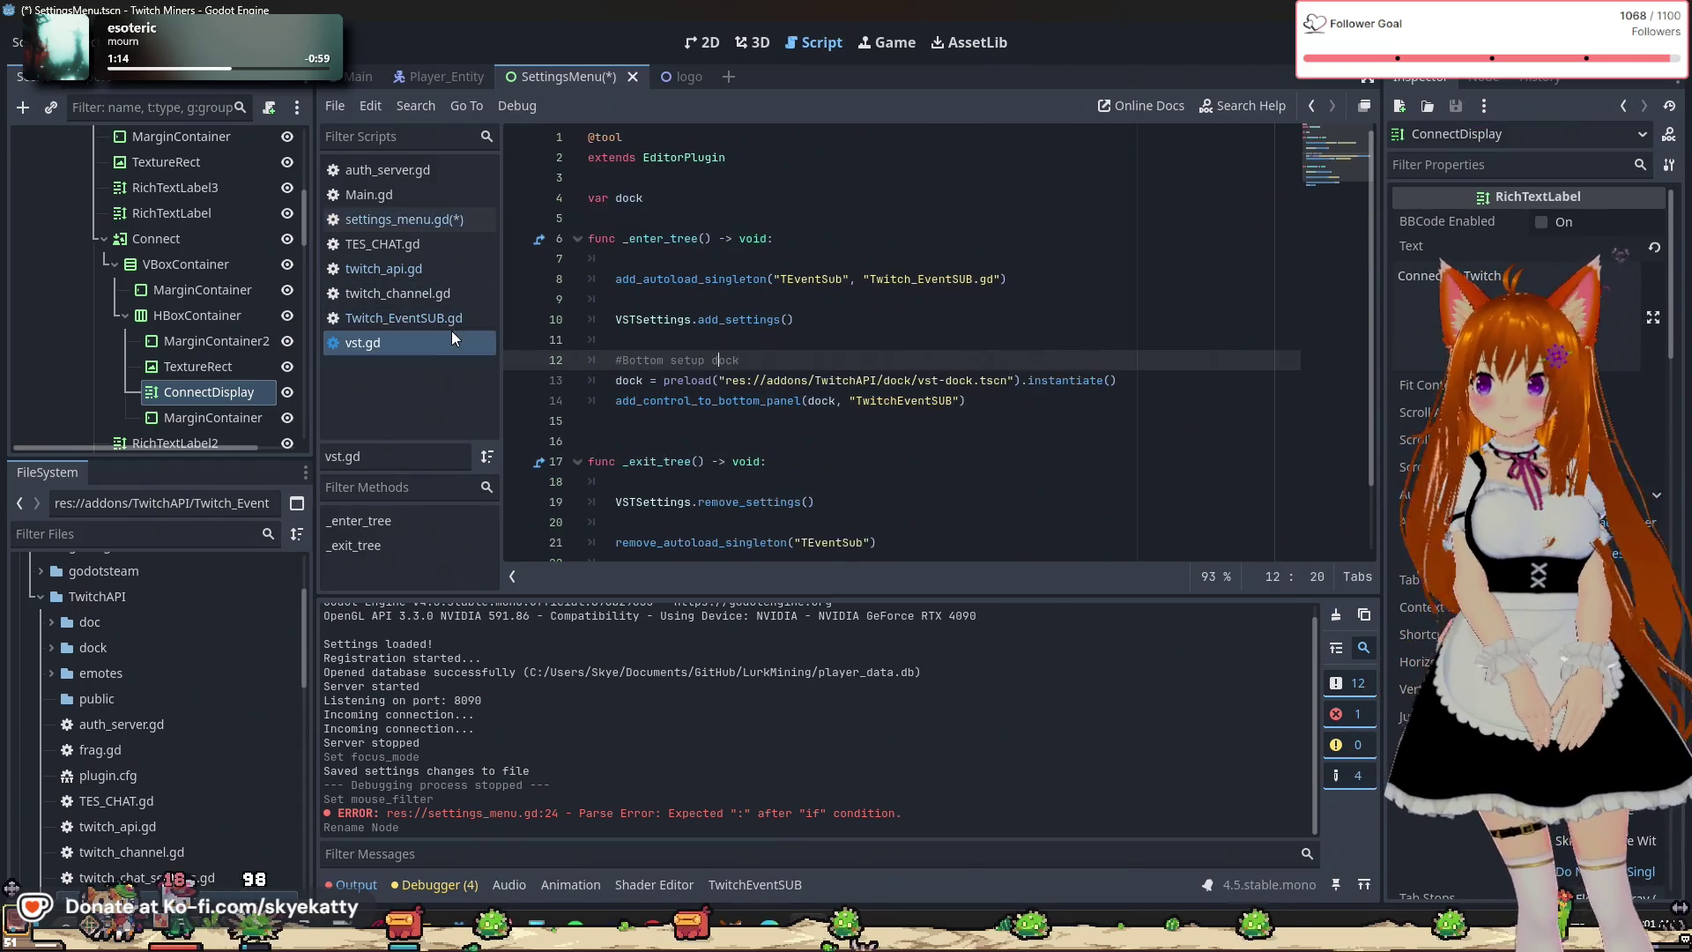
Back in settings_menu.gd, add an empty line below the "Connected to" assignment on line 27.
scroll(661, 380, up, 1)
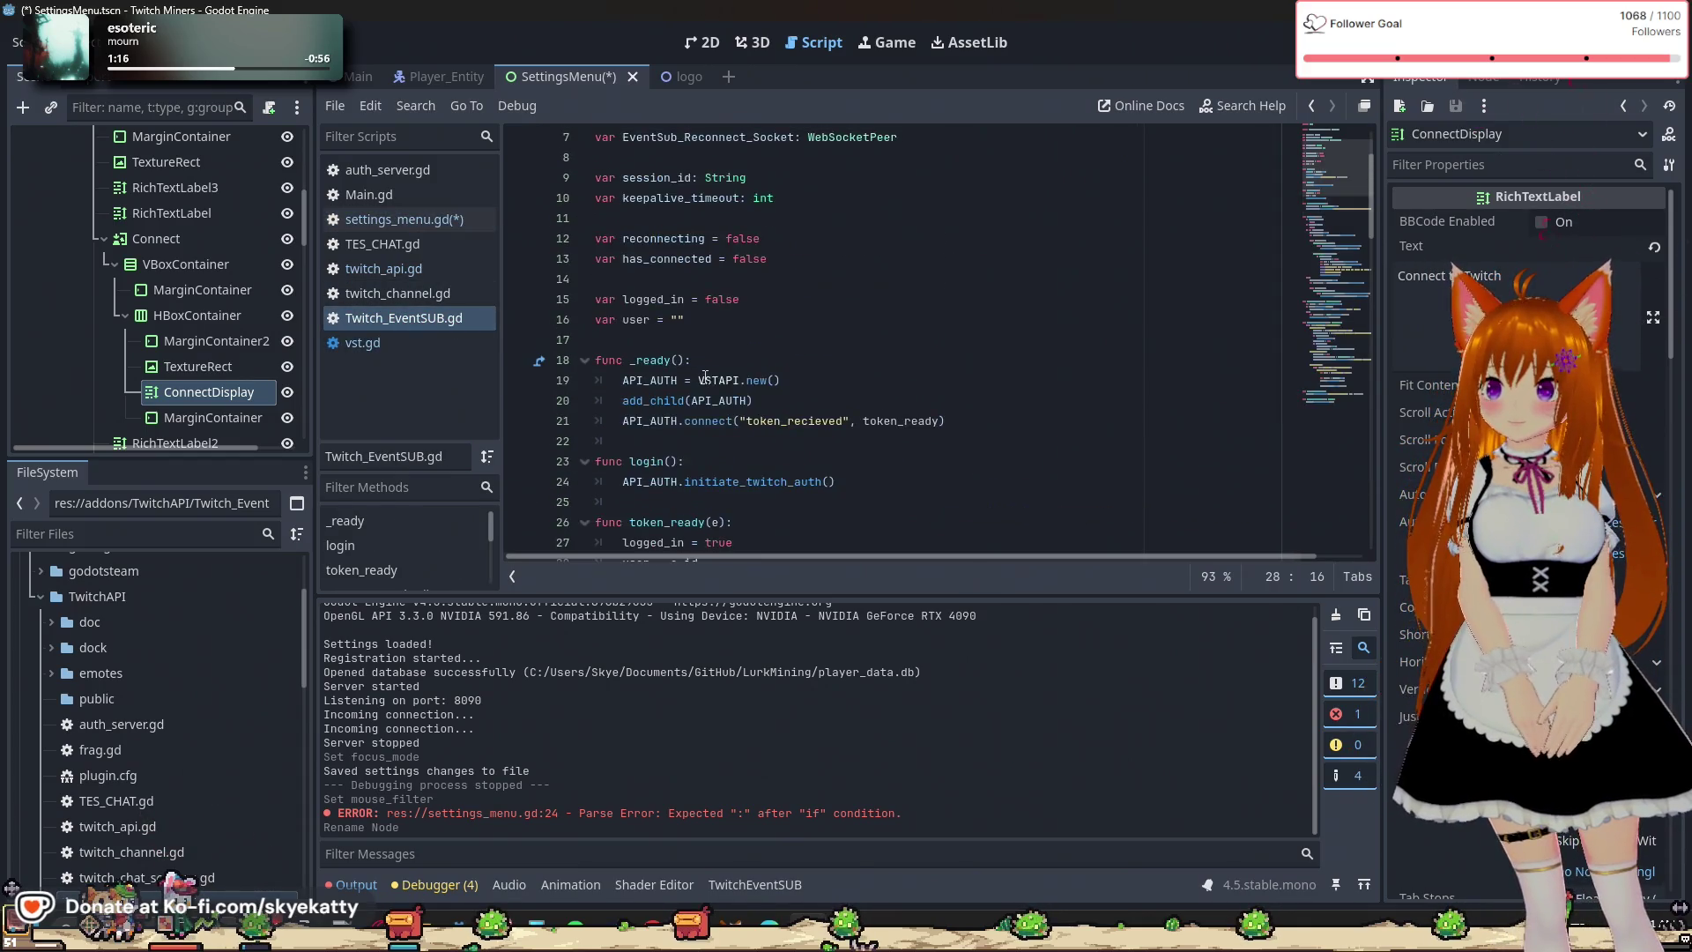
click(421, 219)
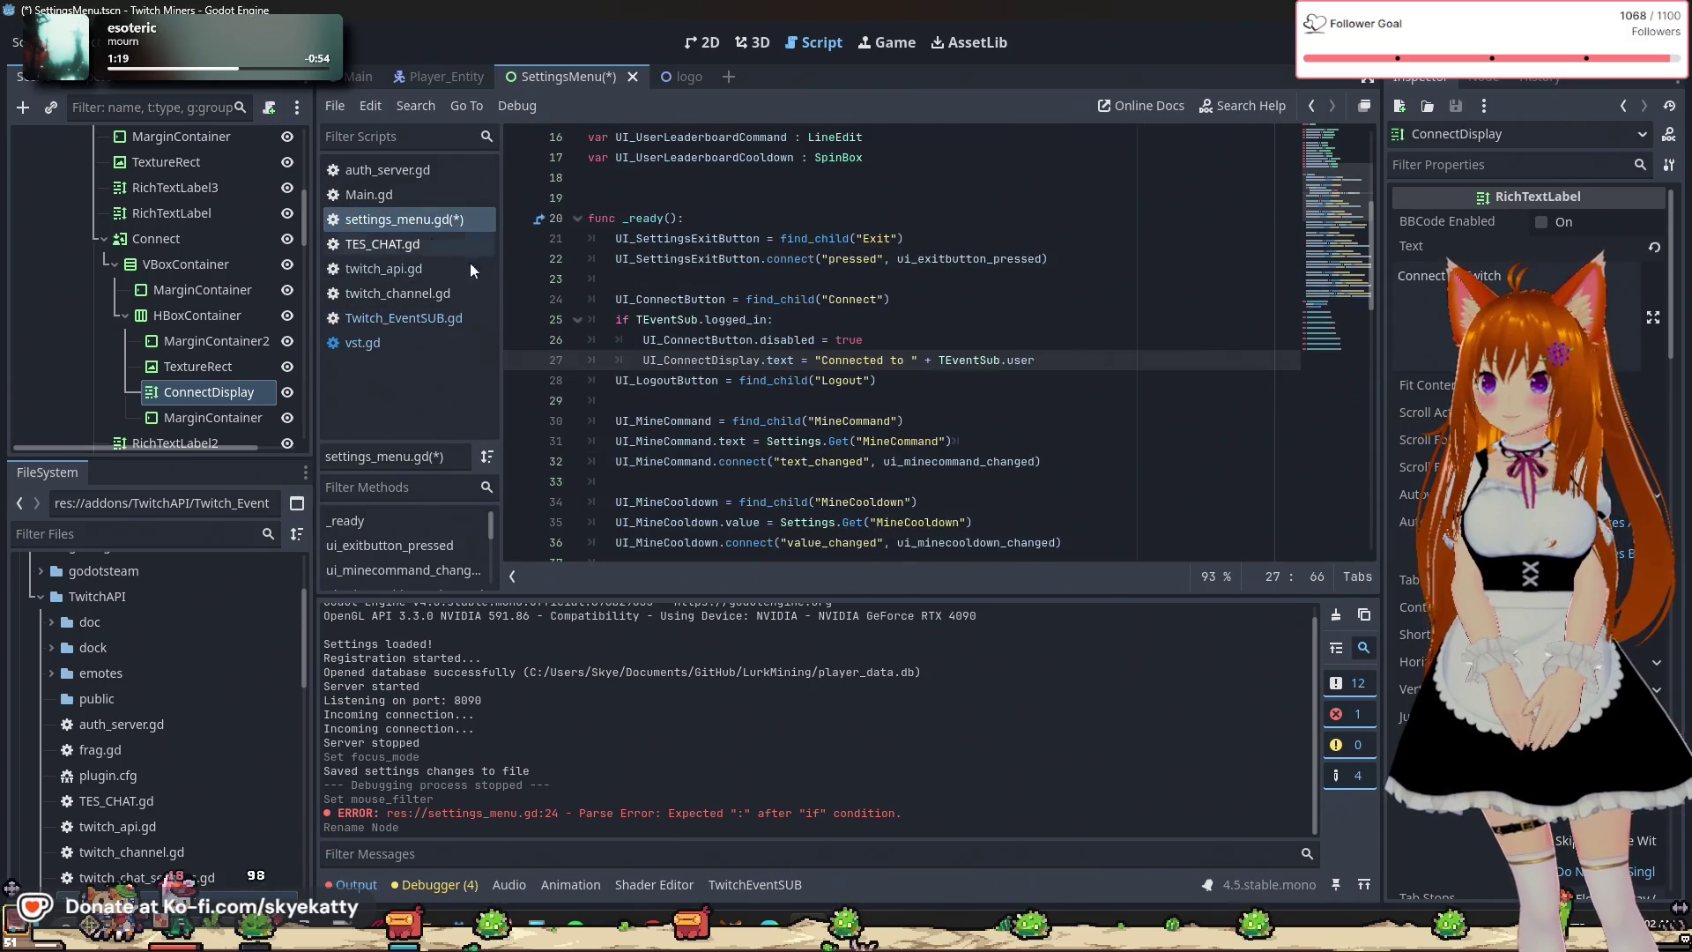
key(Return)
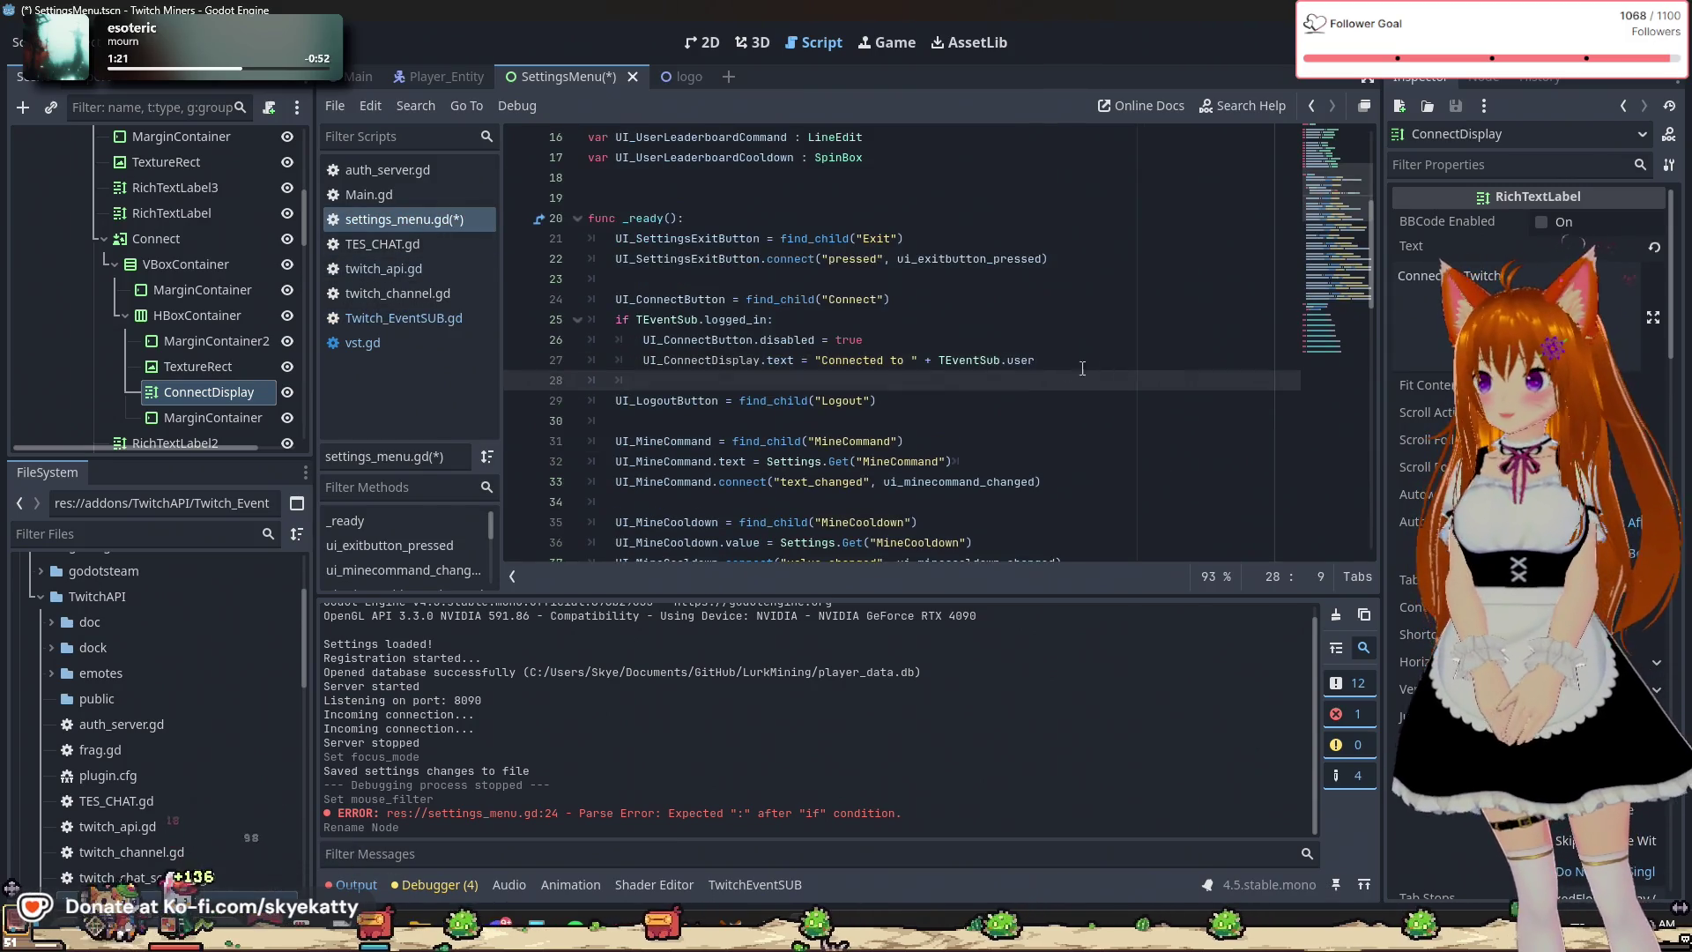
click(999, 408)
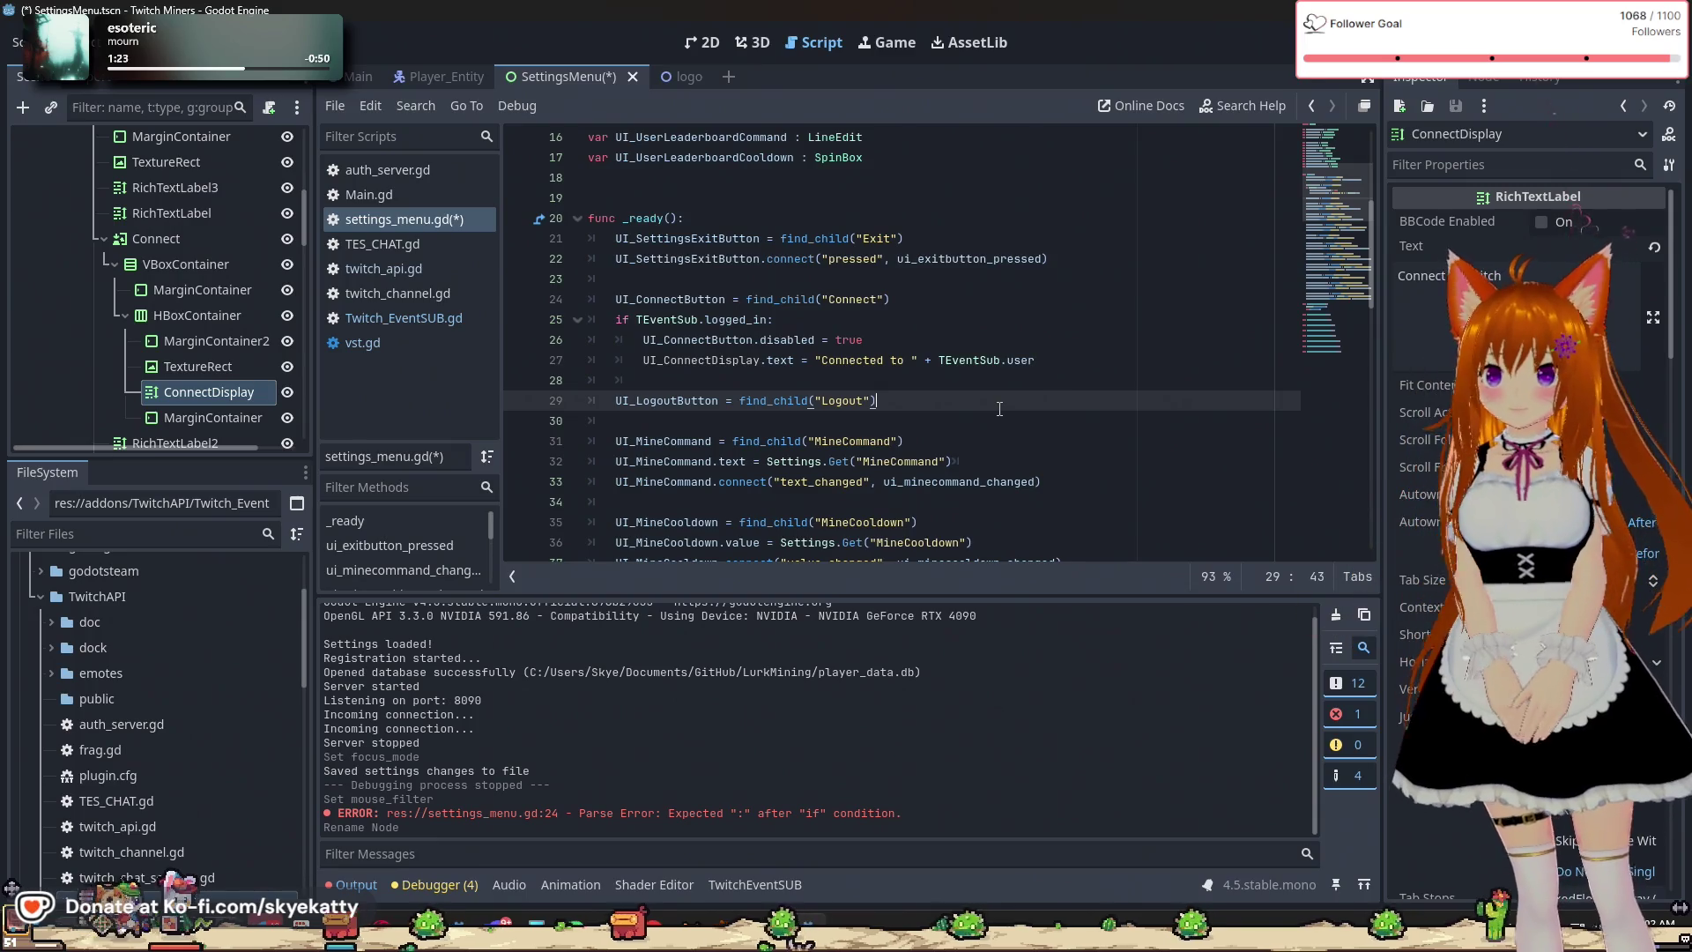
click(977, 359)
key(Down)
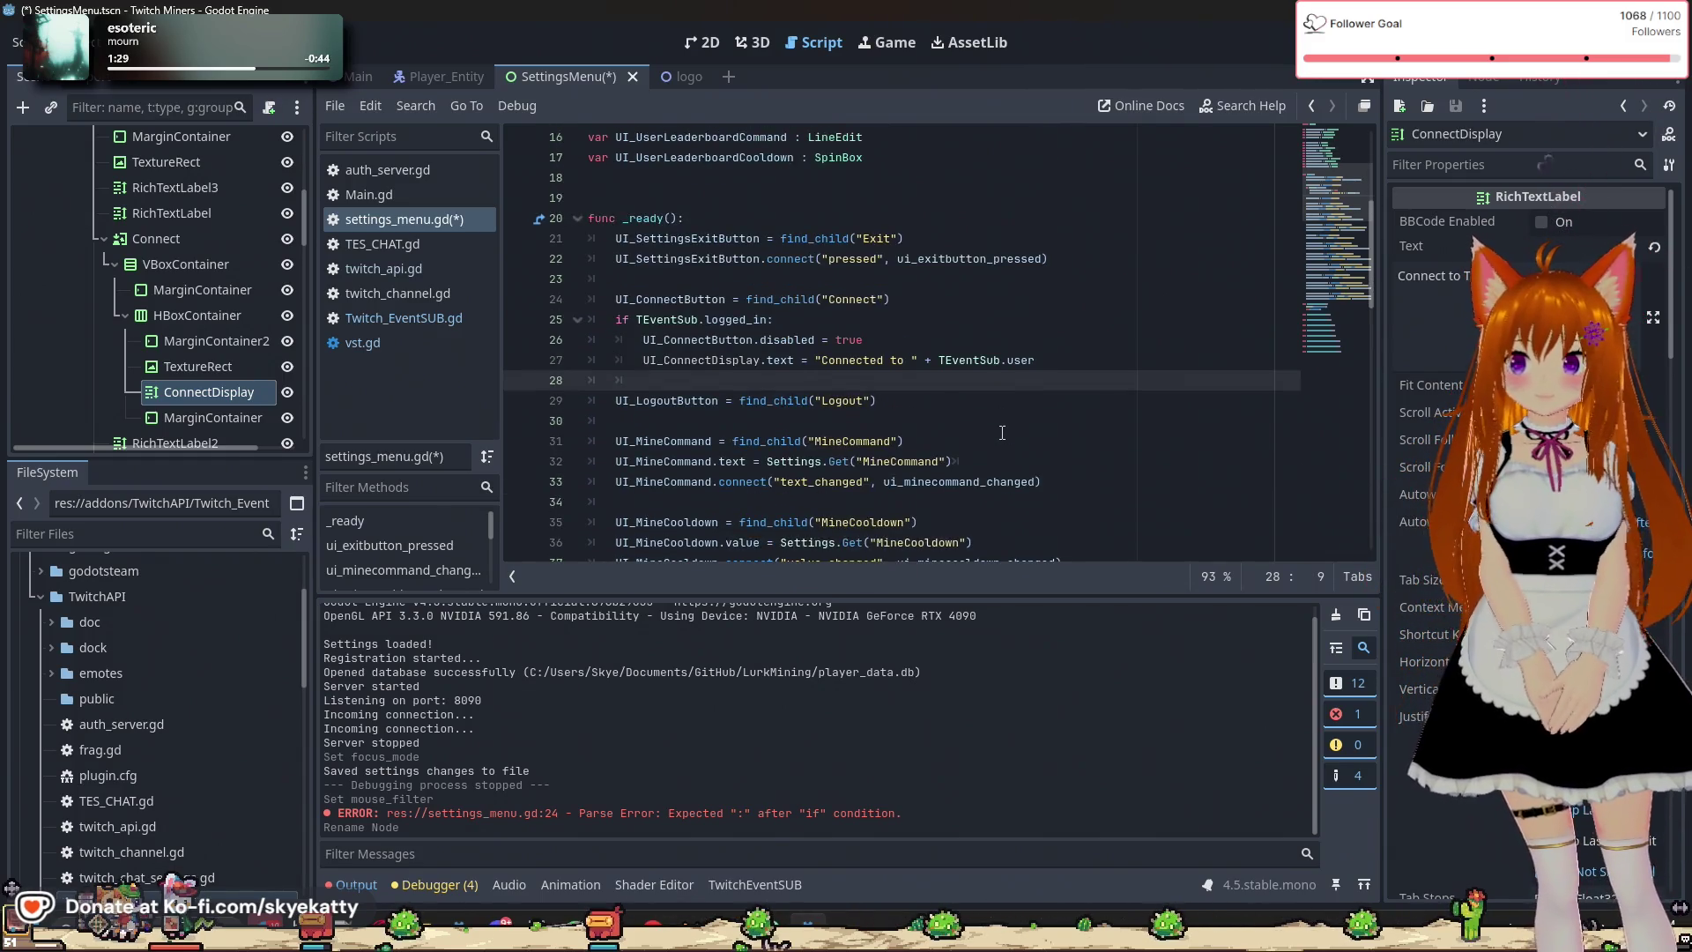
key(Down)
key(Up)
key(Up)
key(Down)
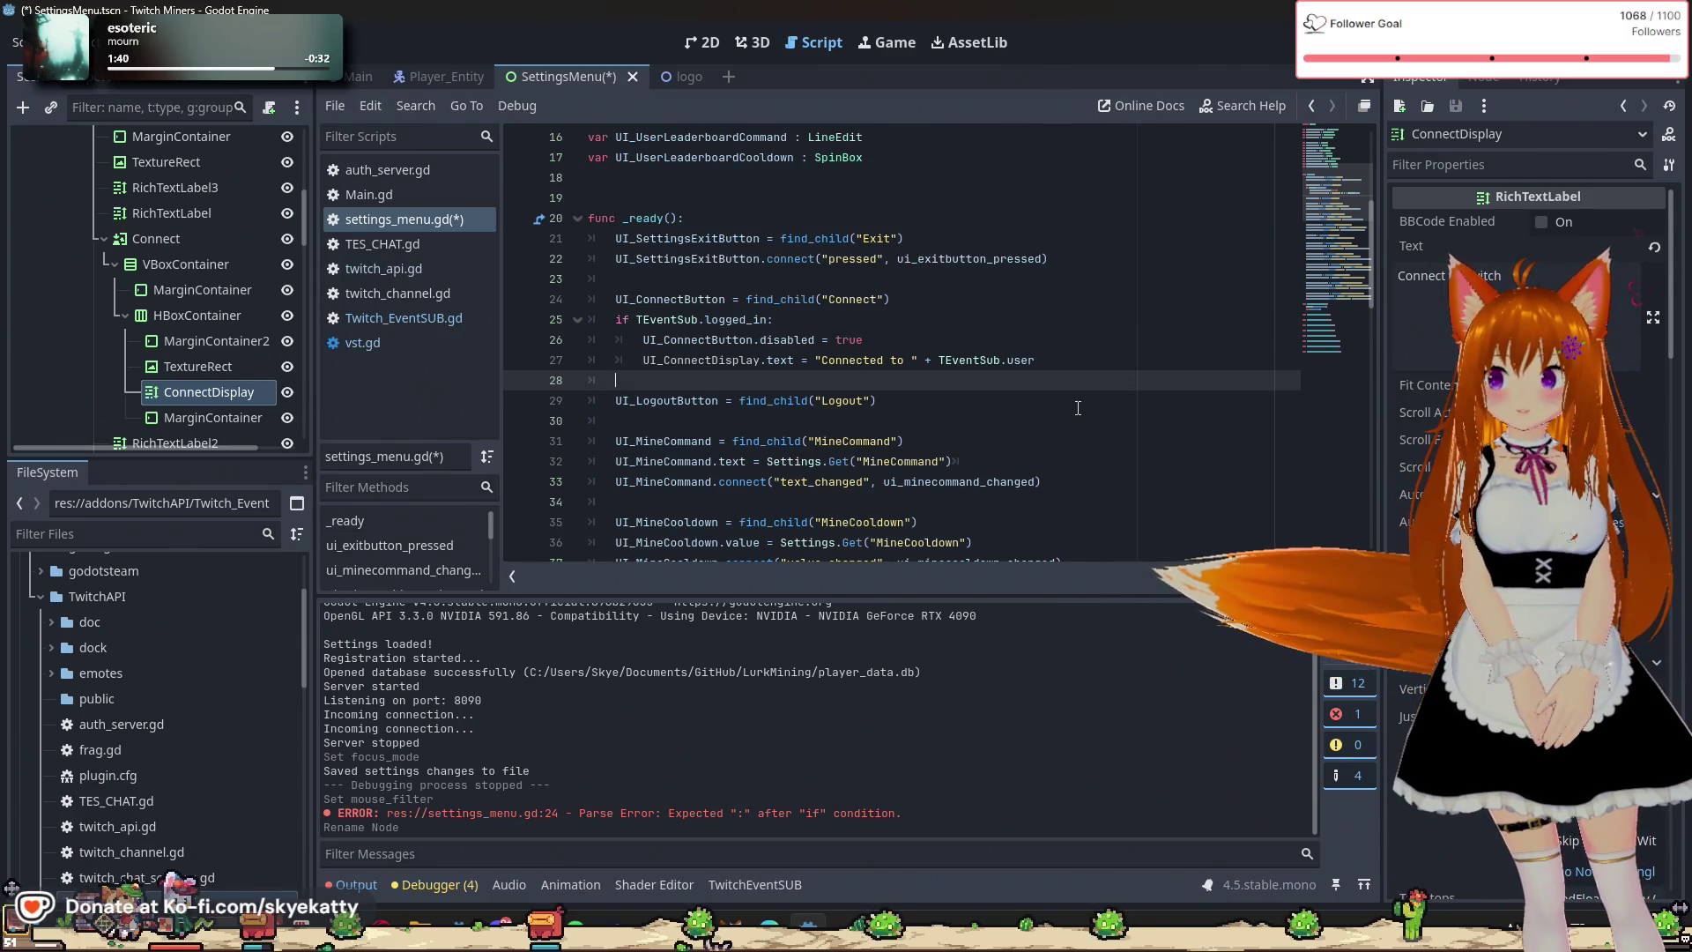
Add an else: branch that sets UI_ConnectButton.disabled = false.
text(else)
key(Escape)
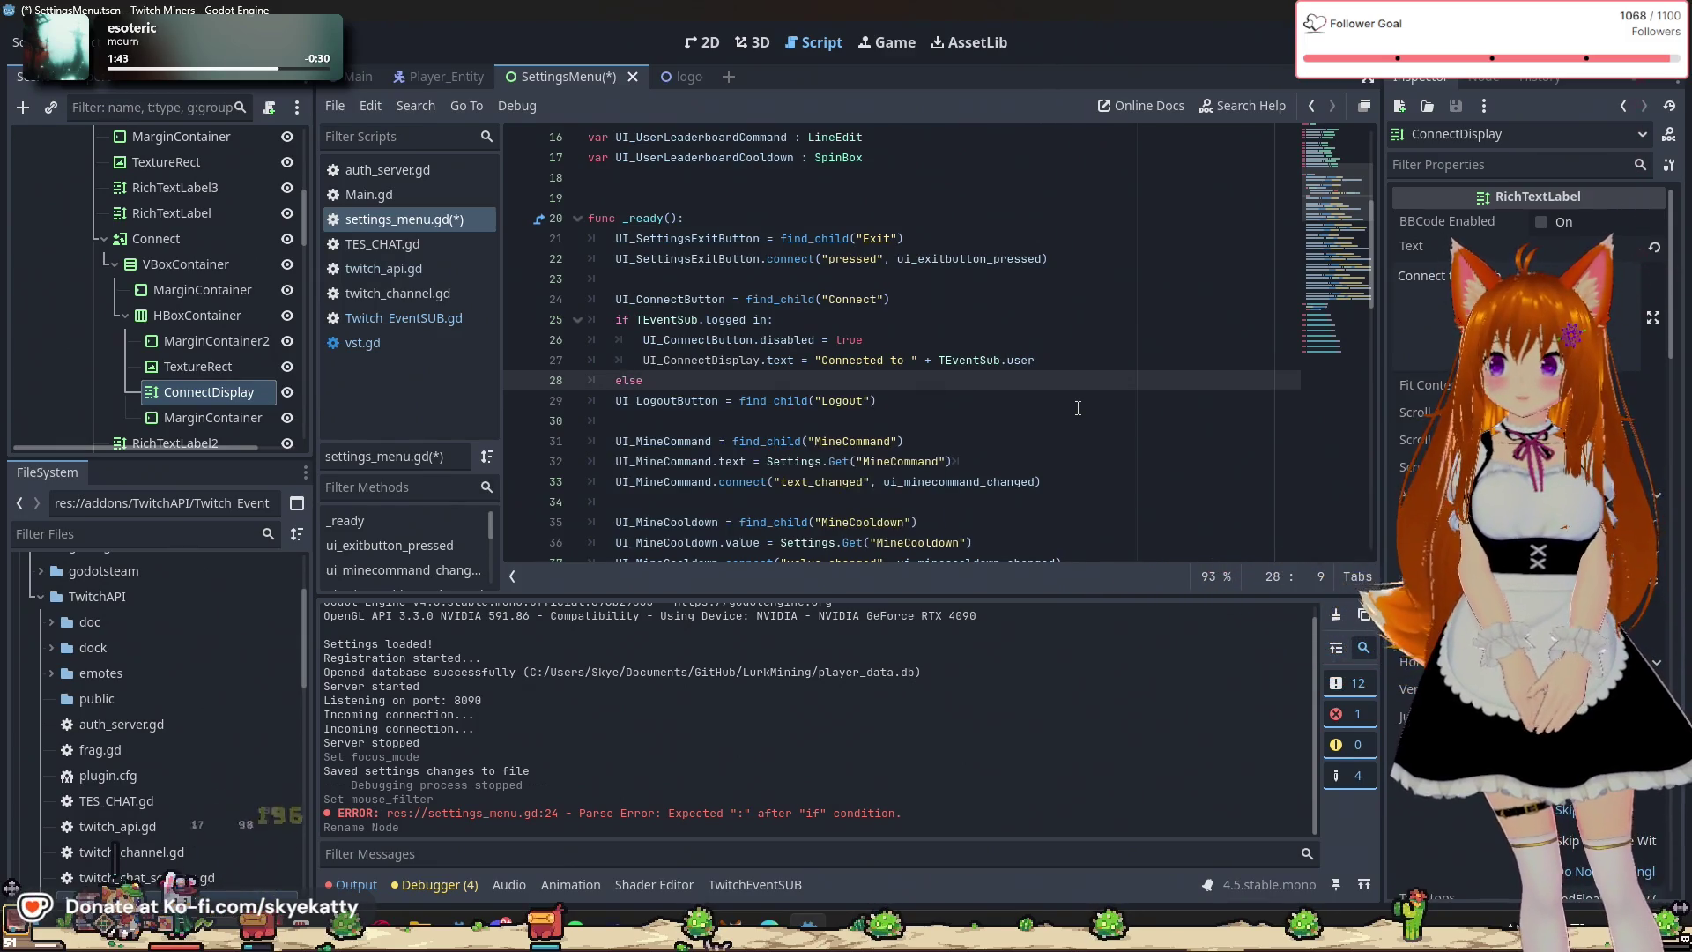
text(:)
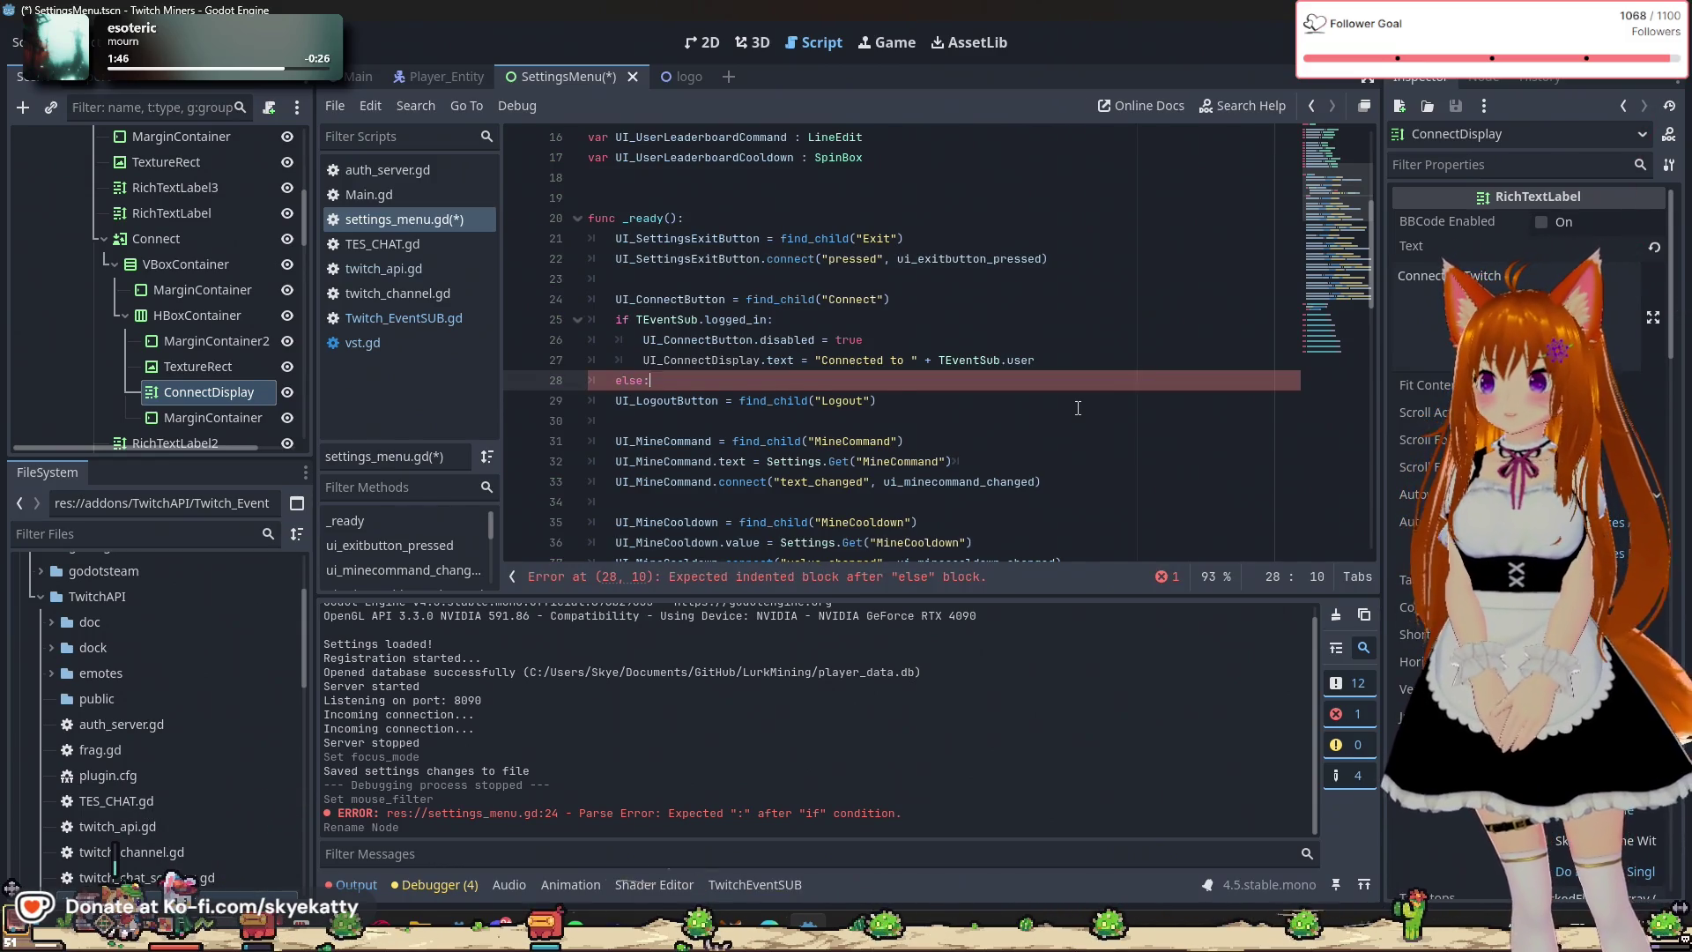
key(Return)
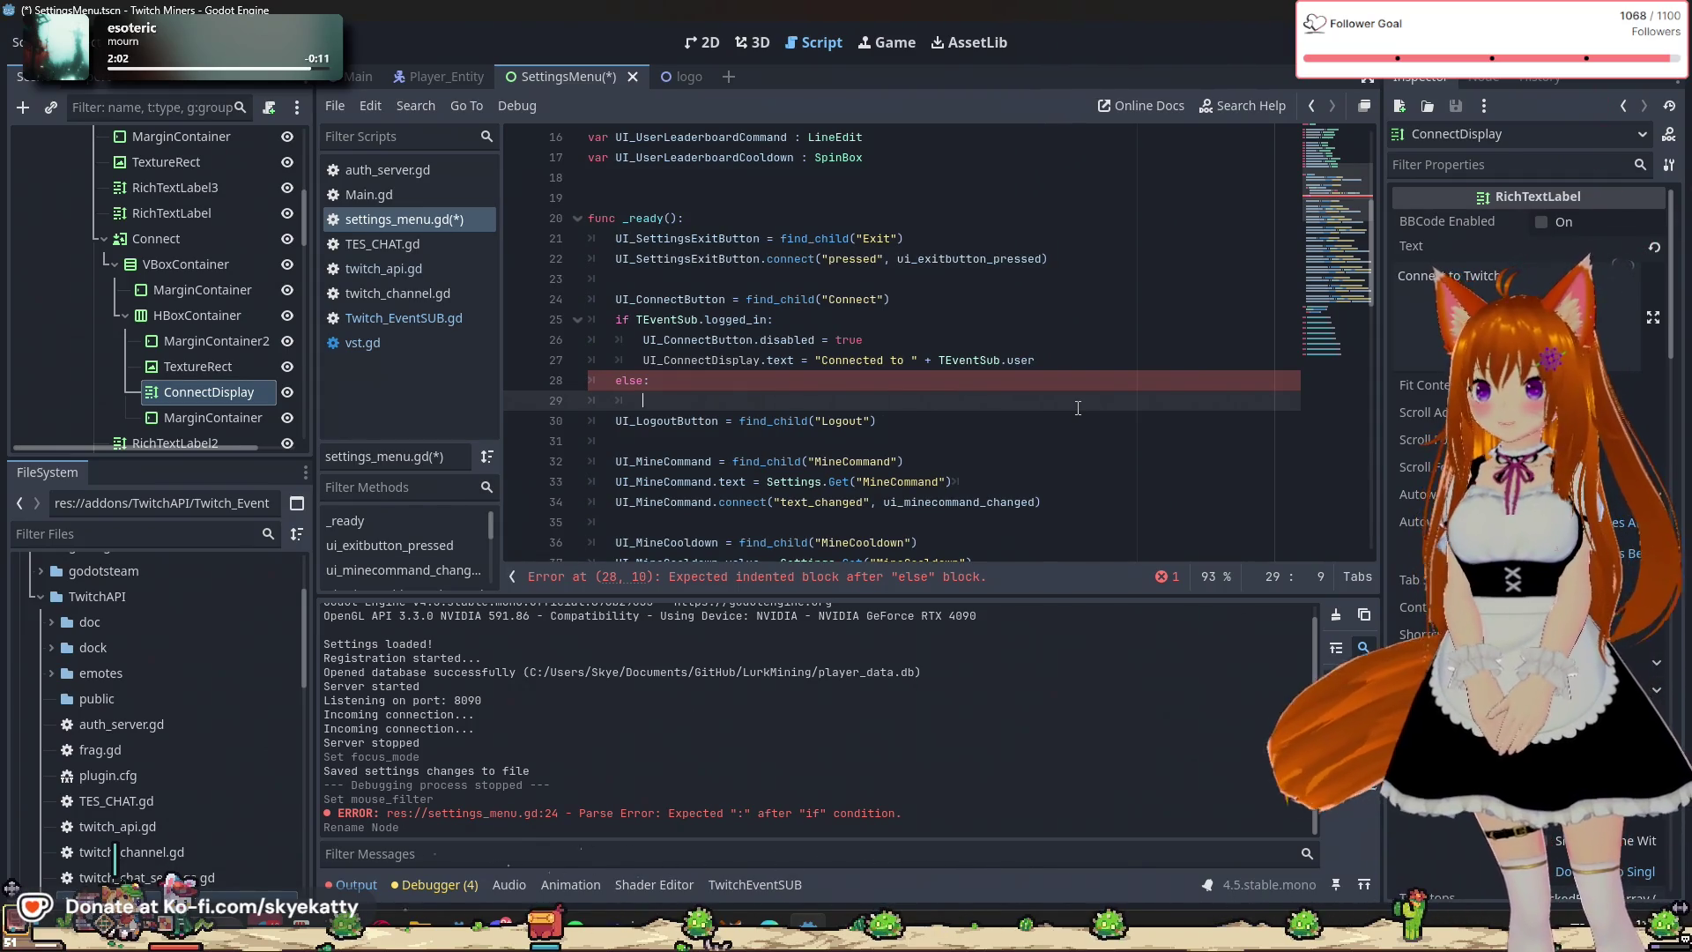
text(UI)
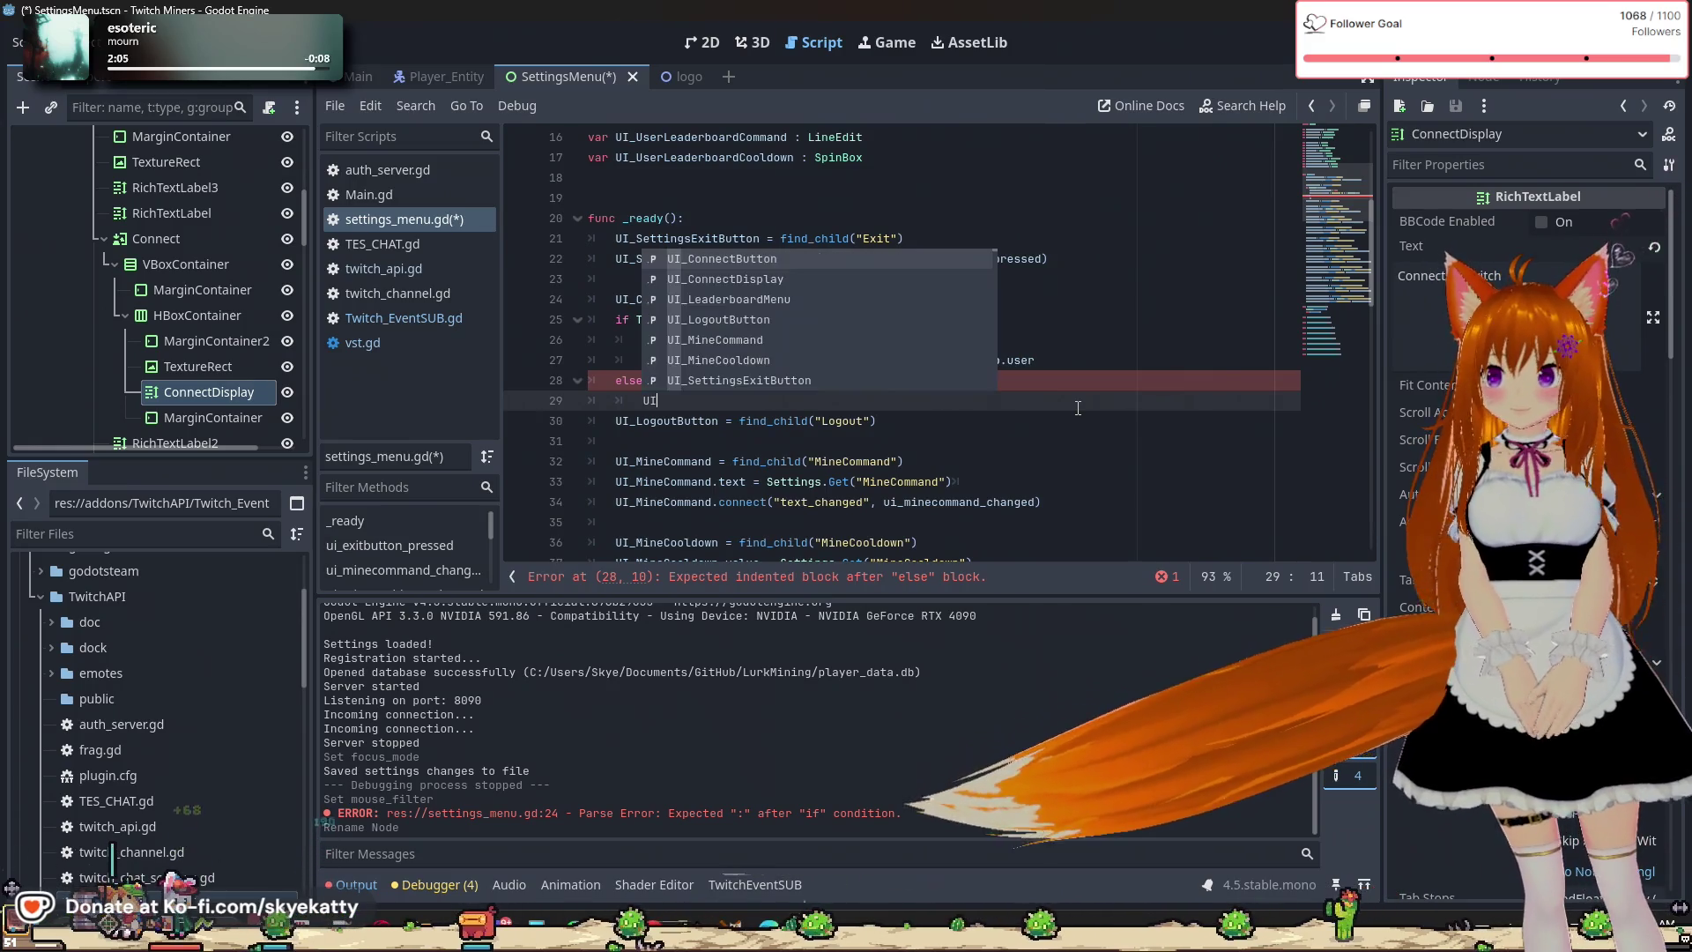
text(q)
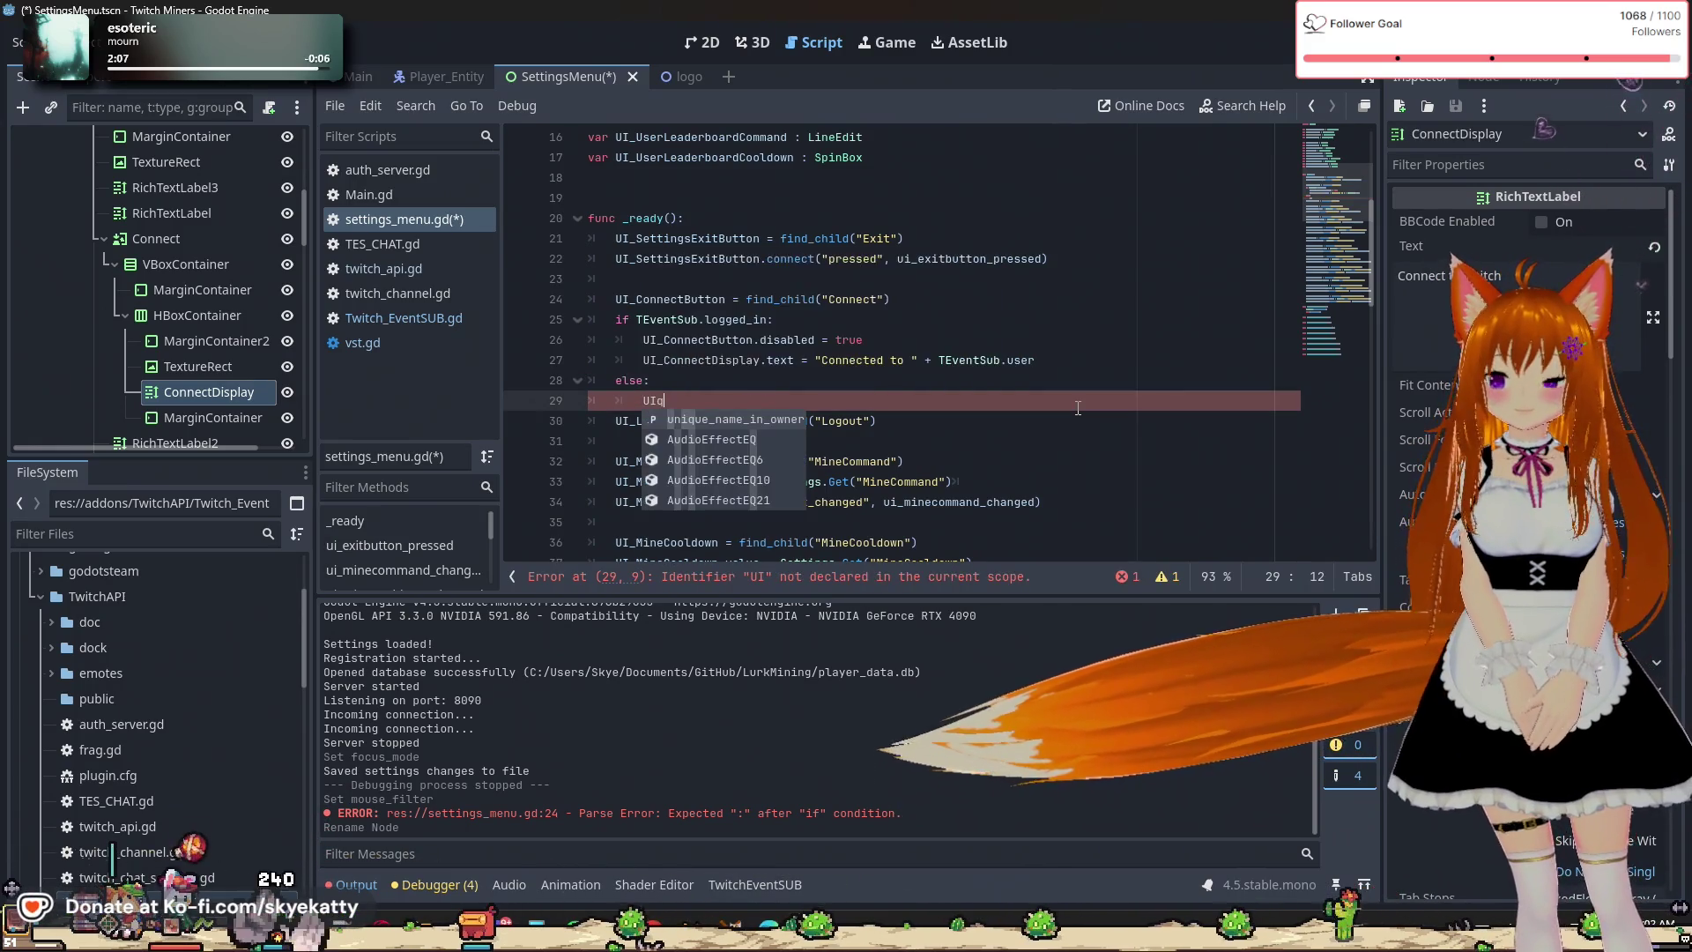
key(BackSpace)
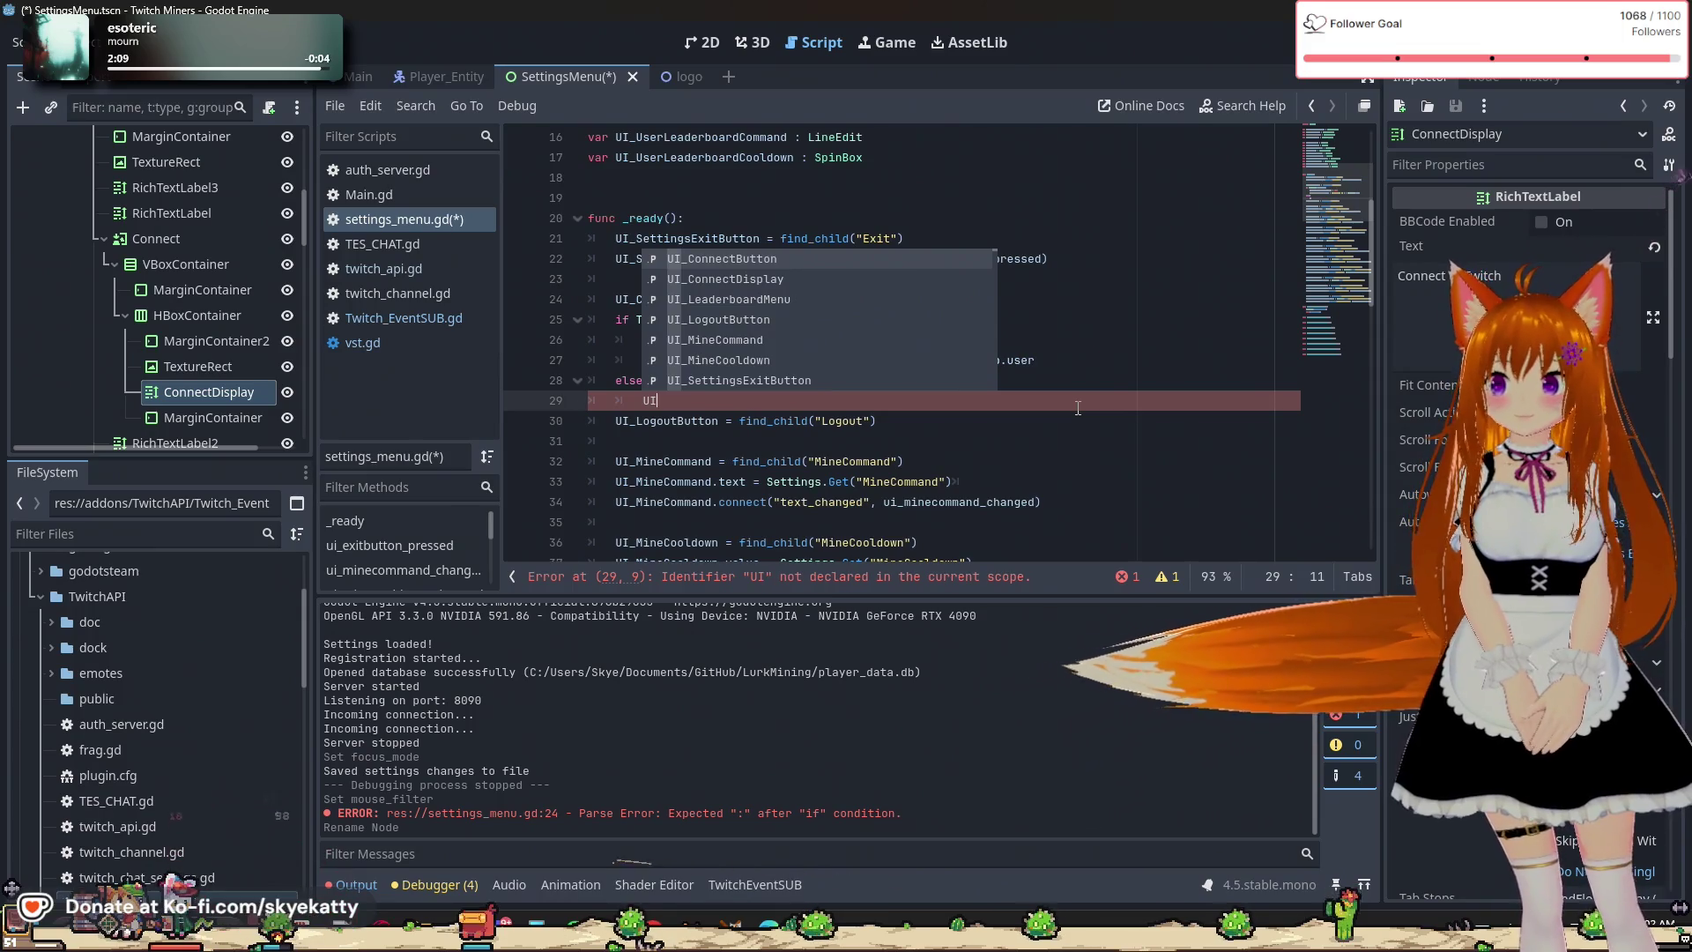
key(Return)
text(.di)
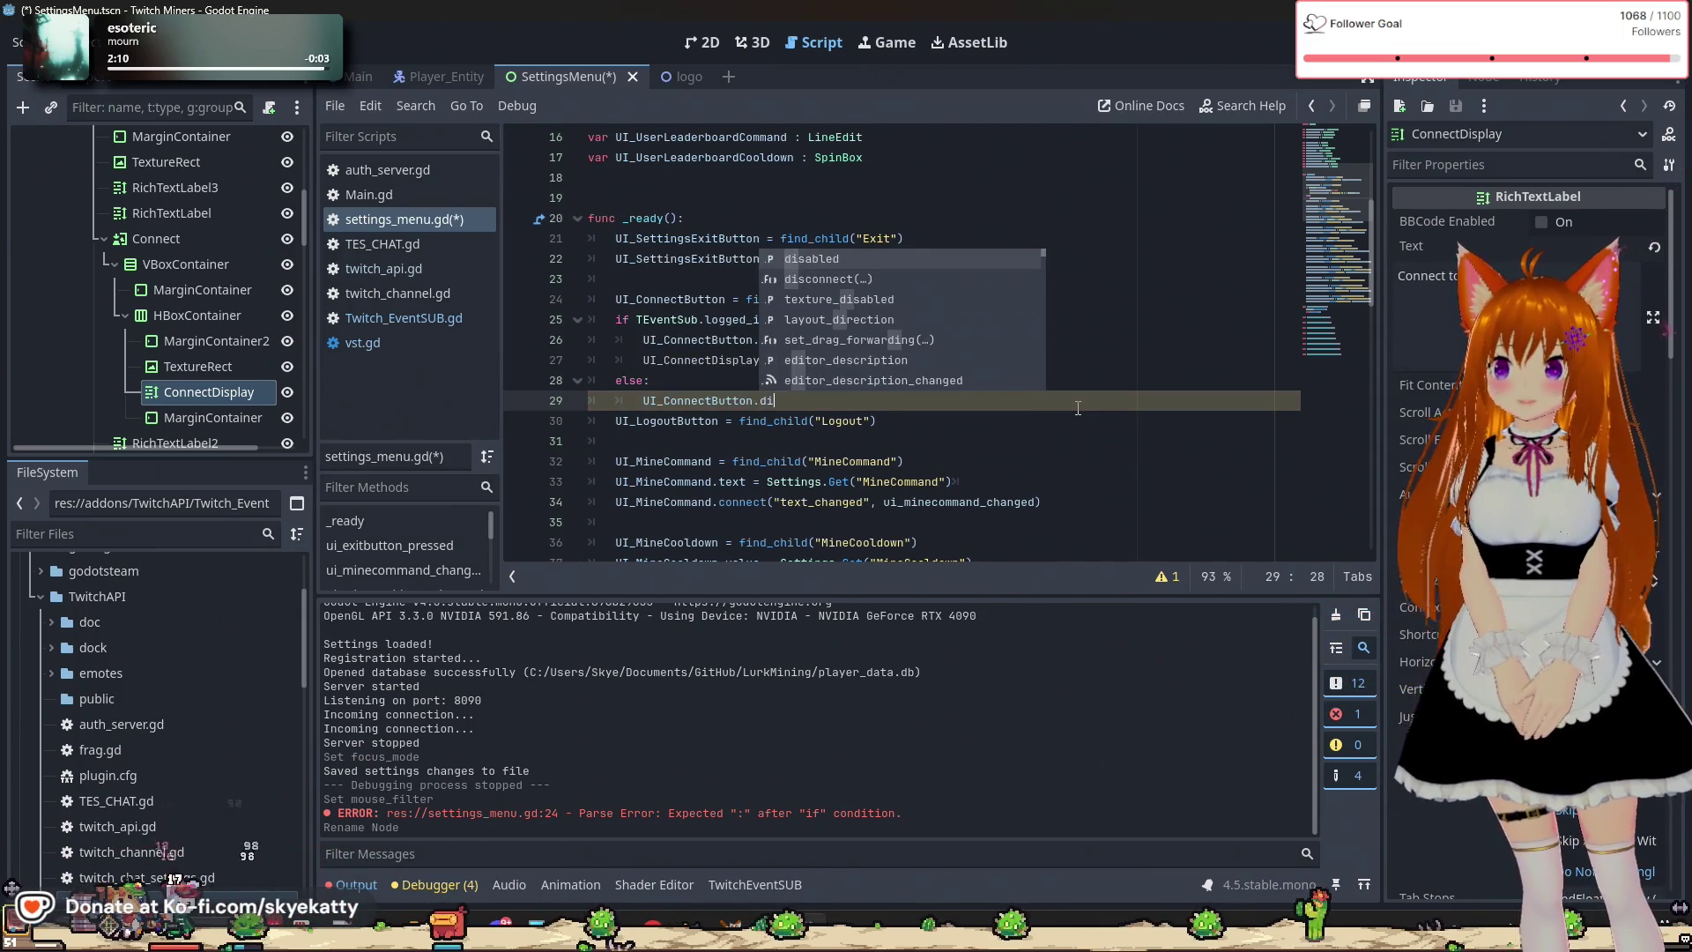
text(sabled = false)
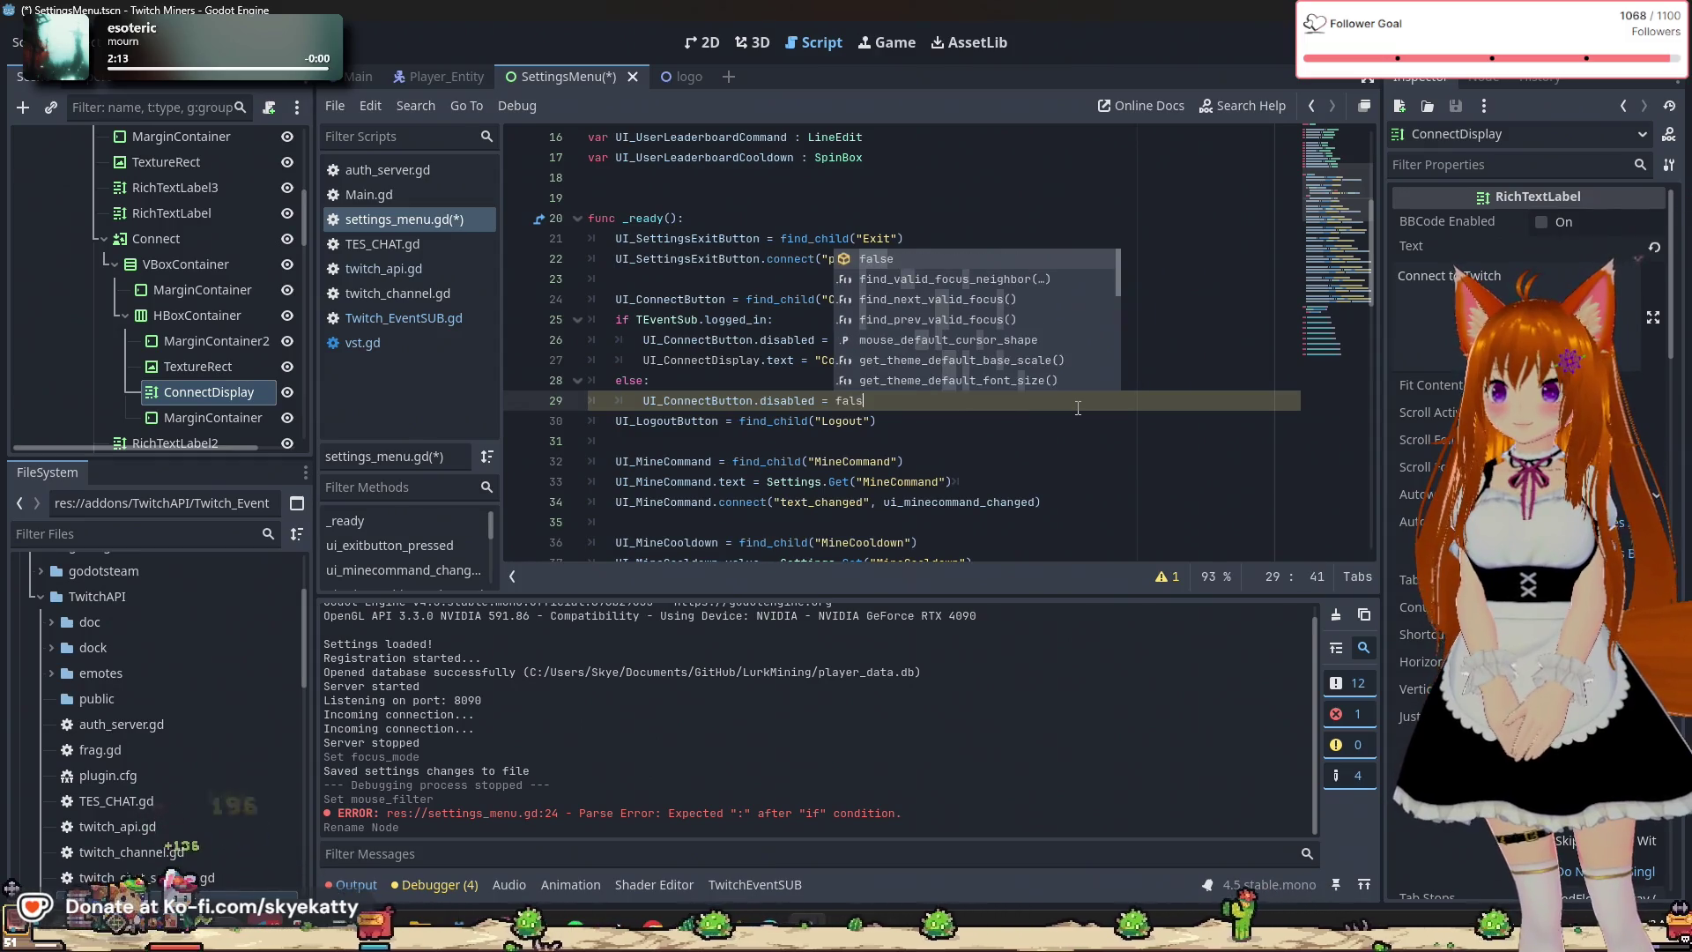
In the else branch, set UI_ConnectDisplay.text = "Connect to Twitch".
key(Return)
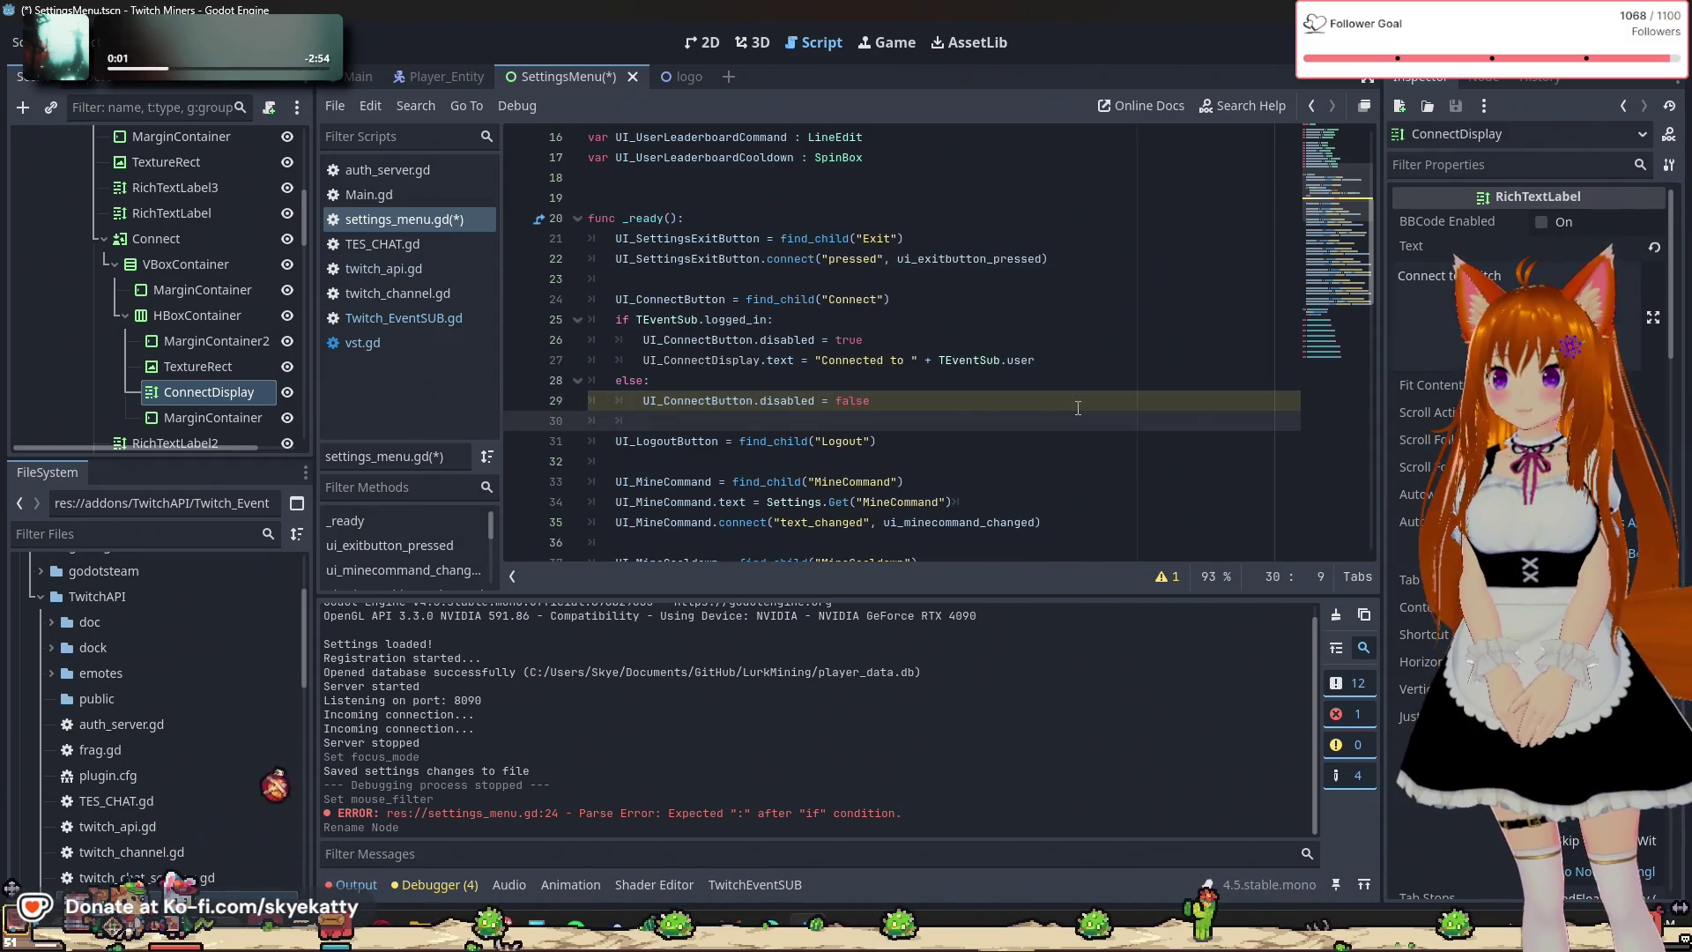
text(UI)
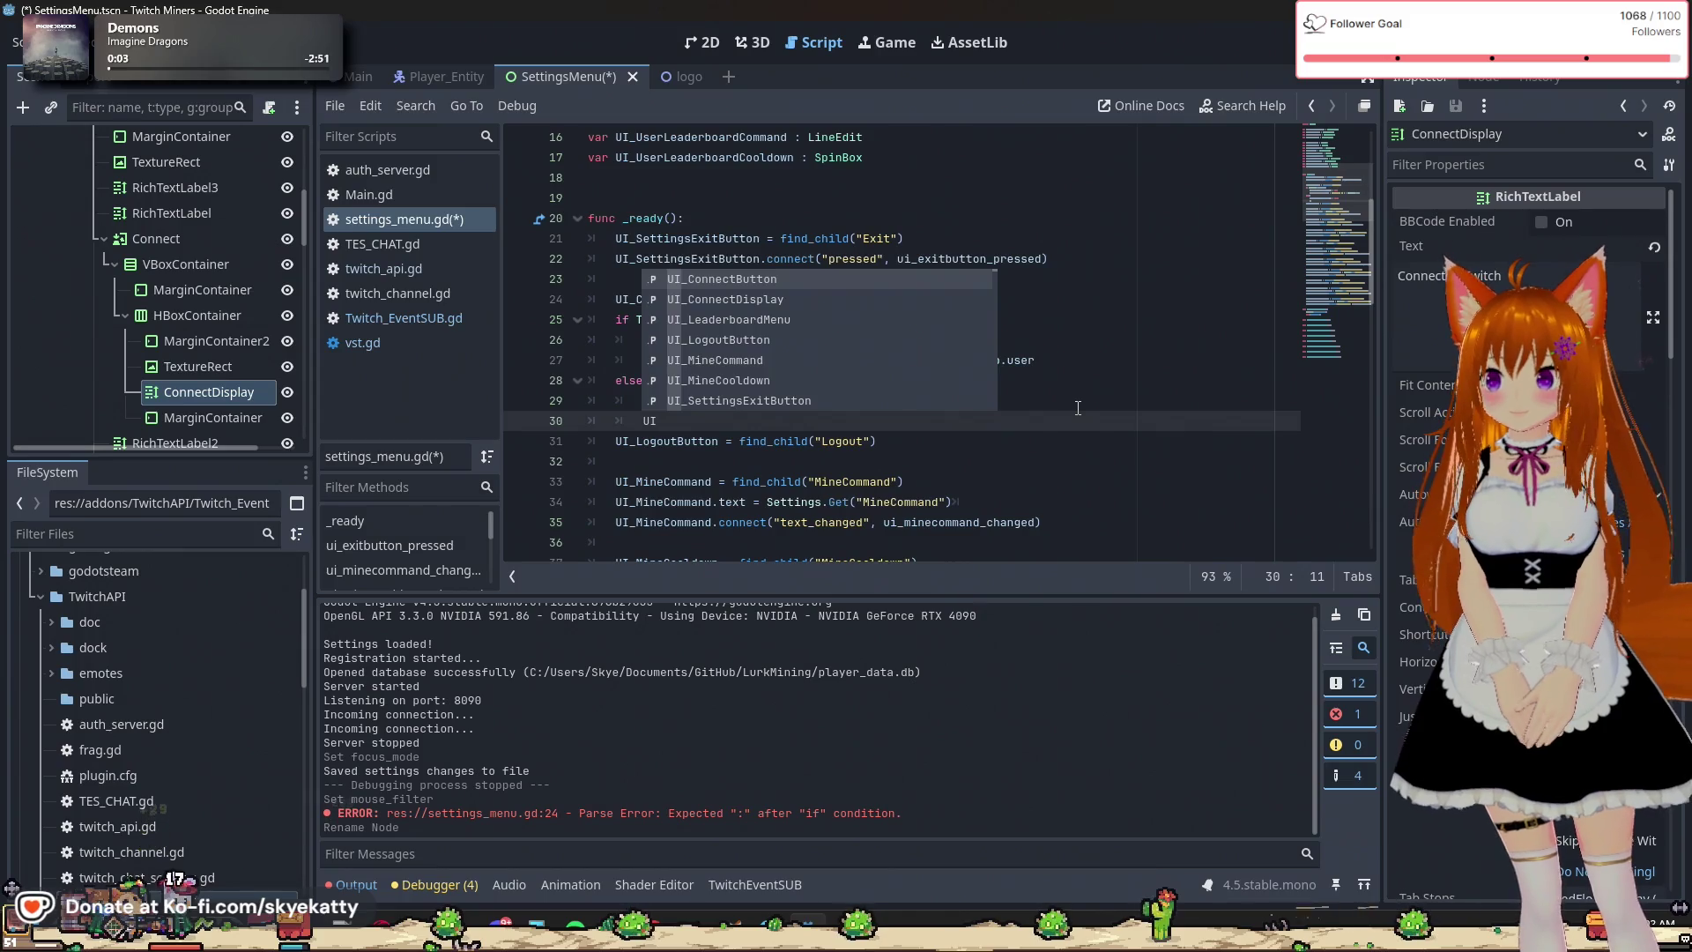
text(_ConnectDisplay/te)
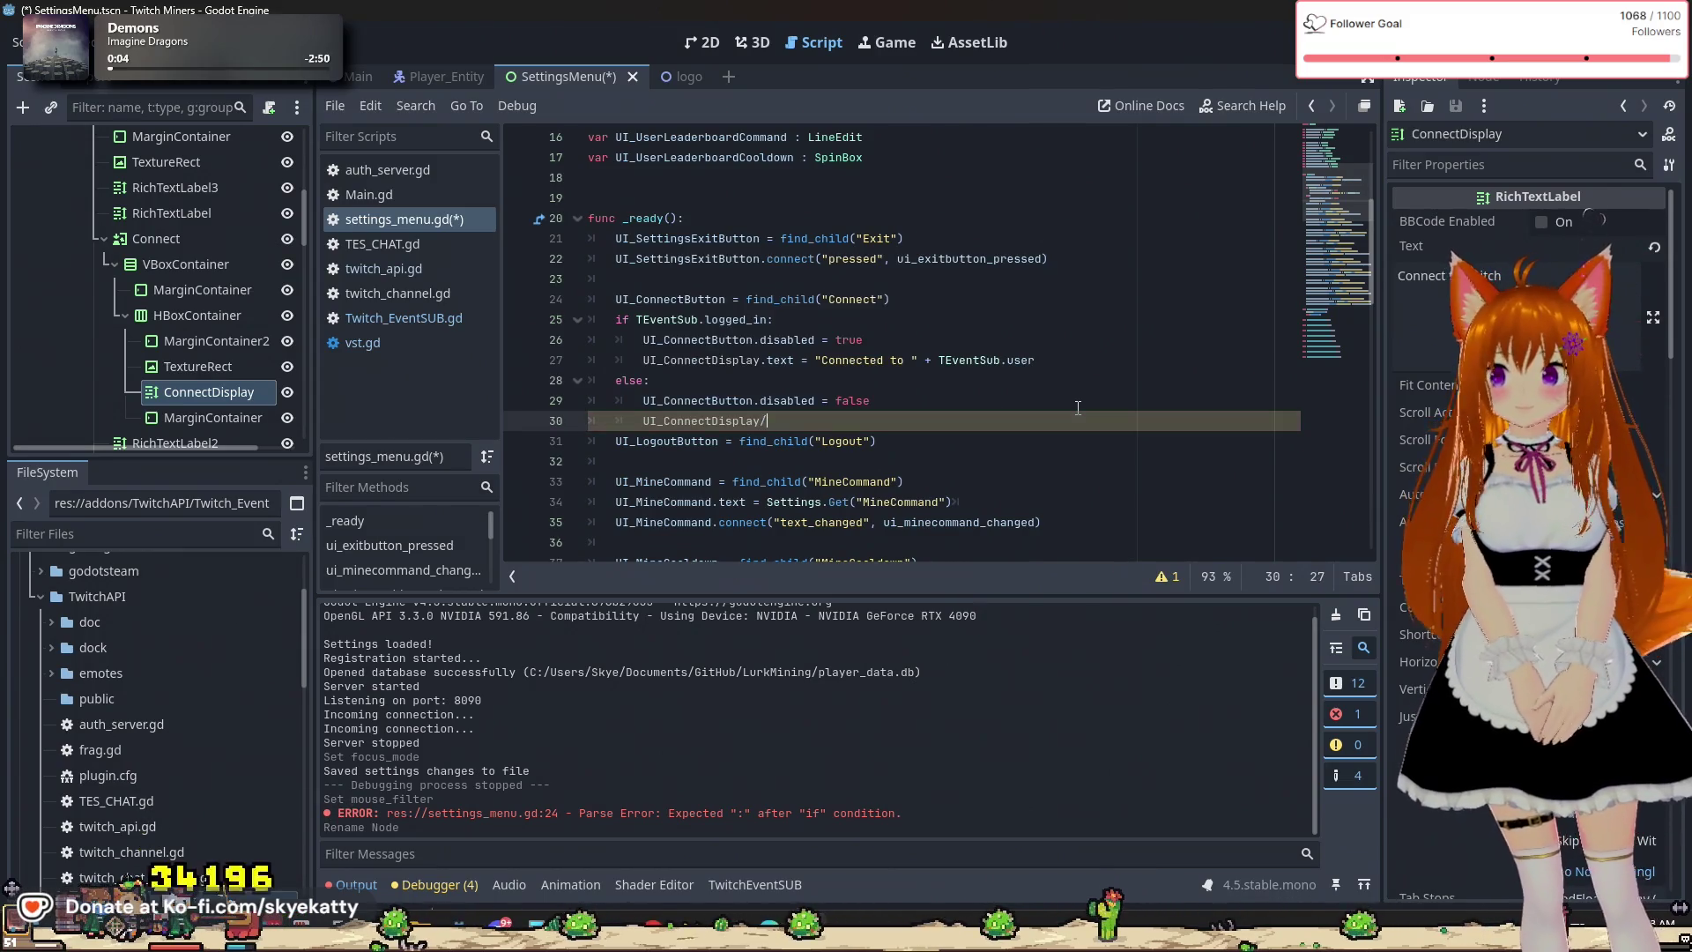
key(BackSpace)
key(BackSpace)
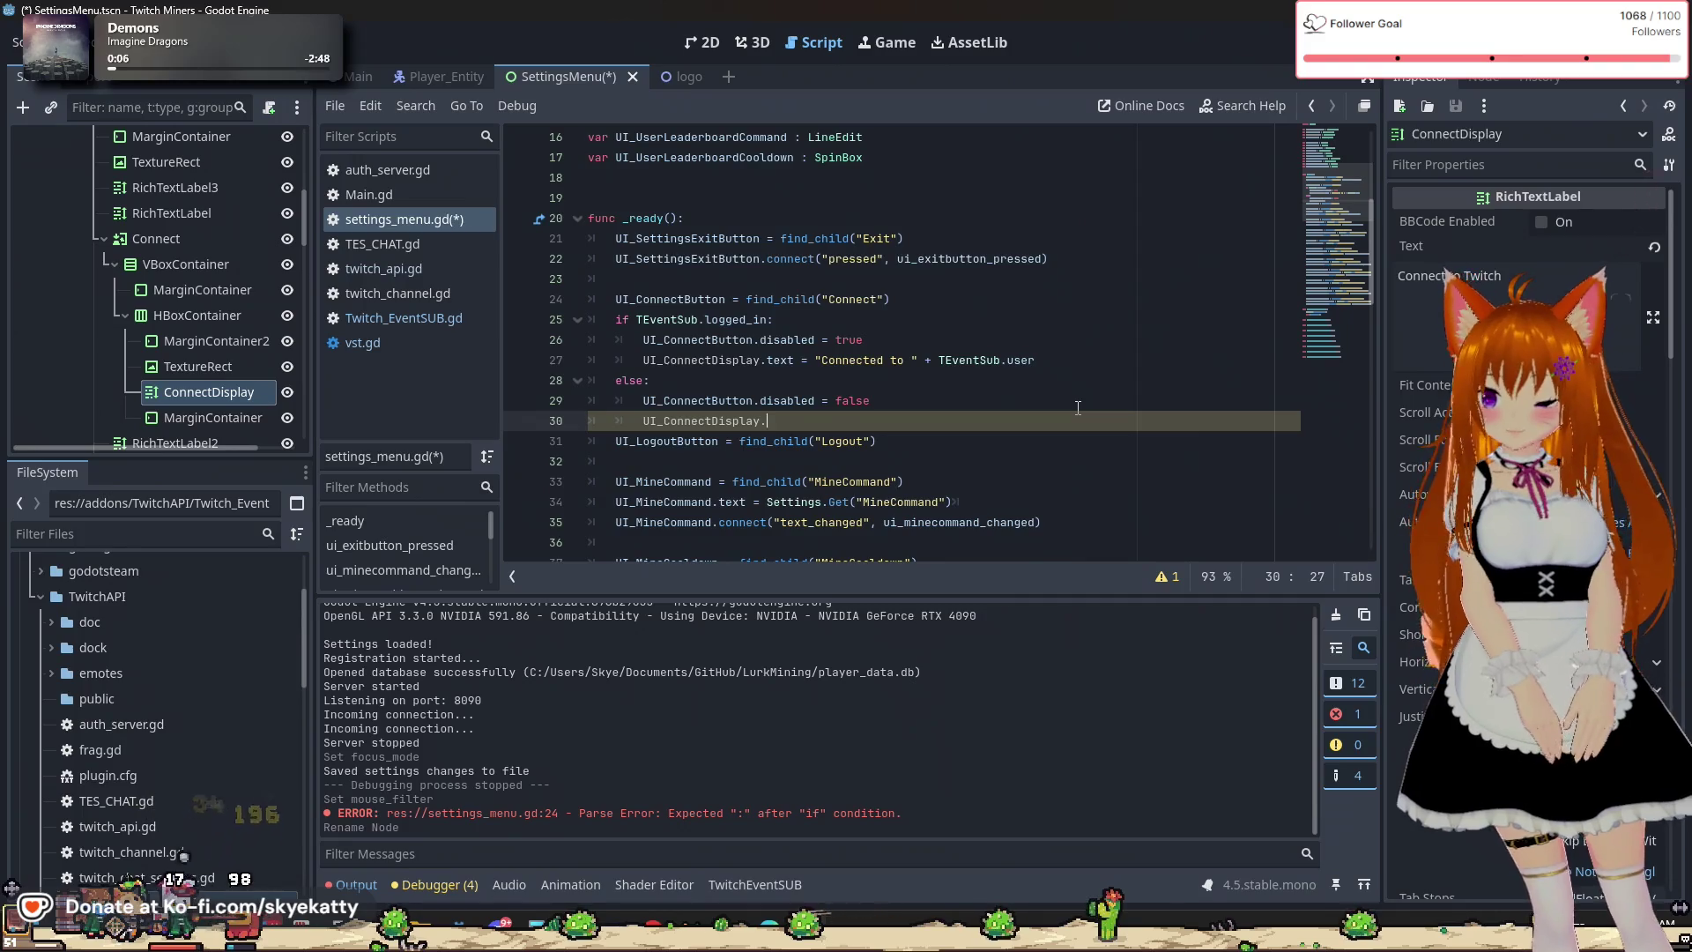
text(.text = )
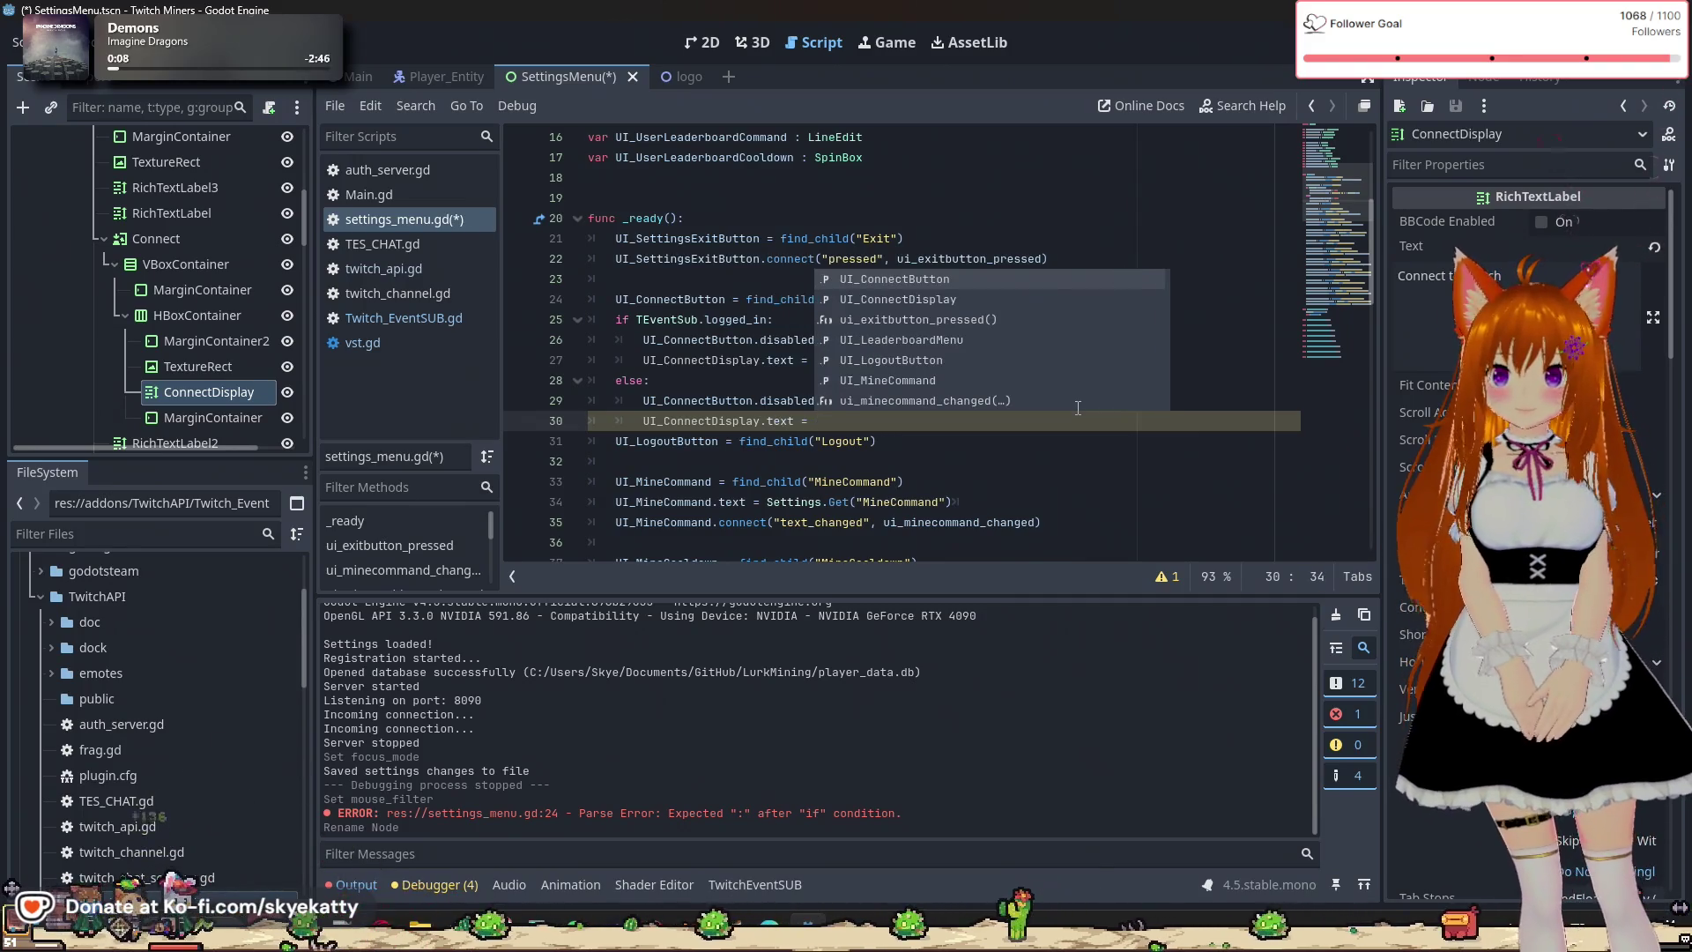
text("C)
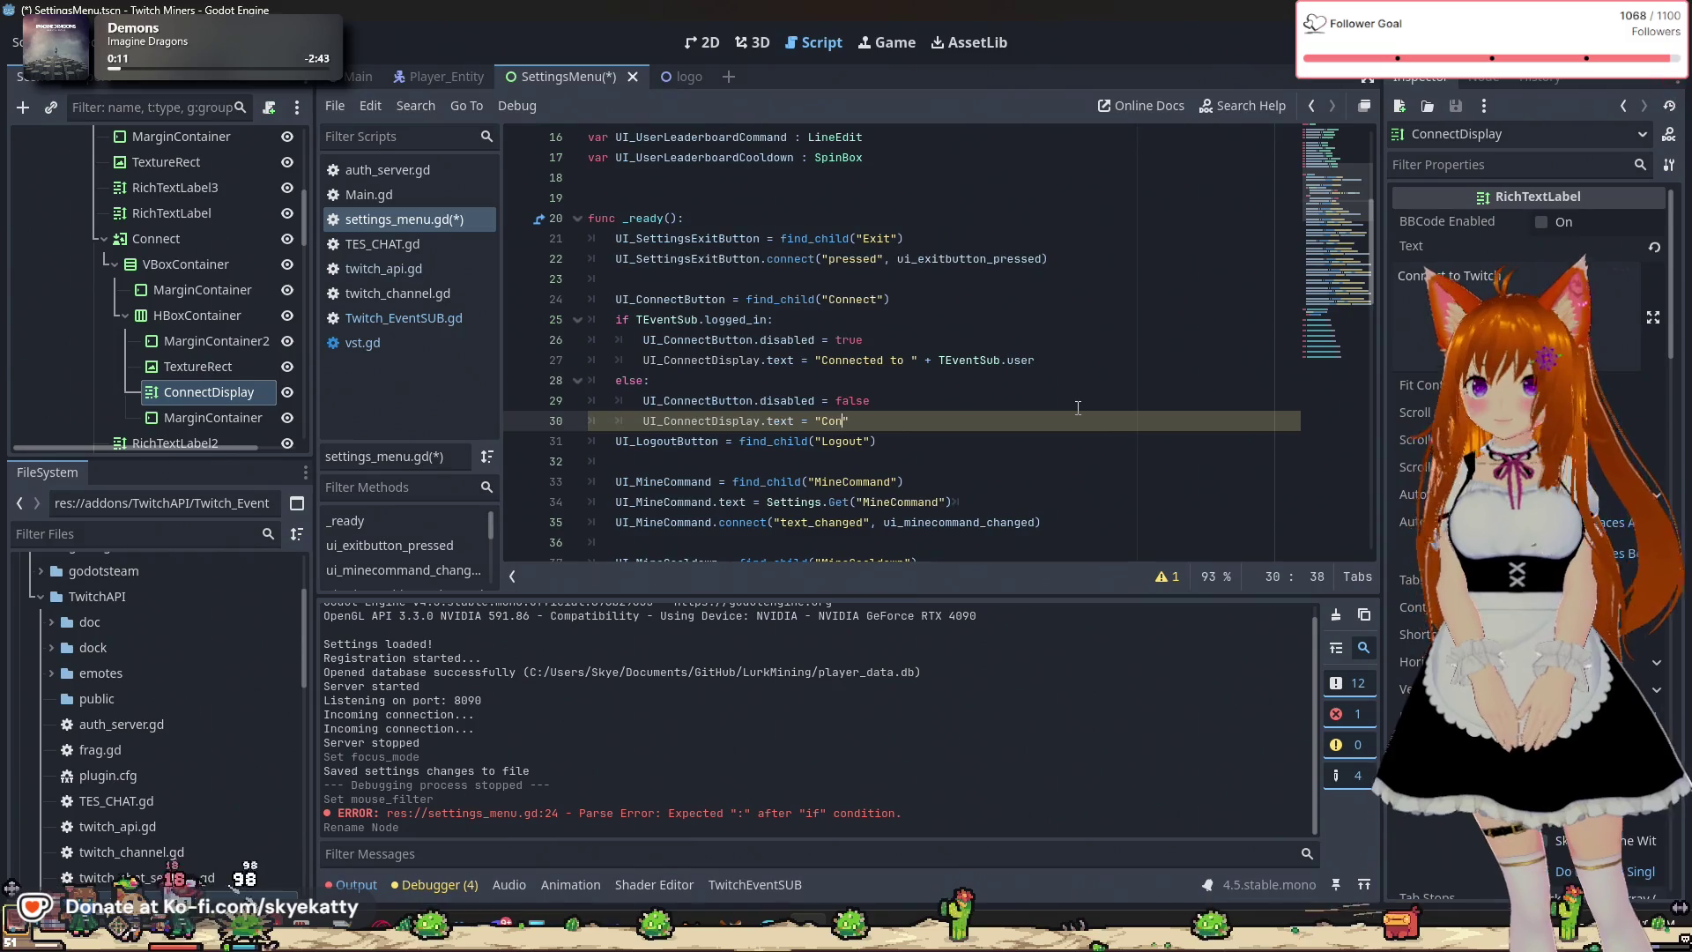
text(onnect to Twitch)
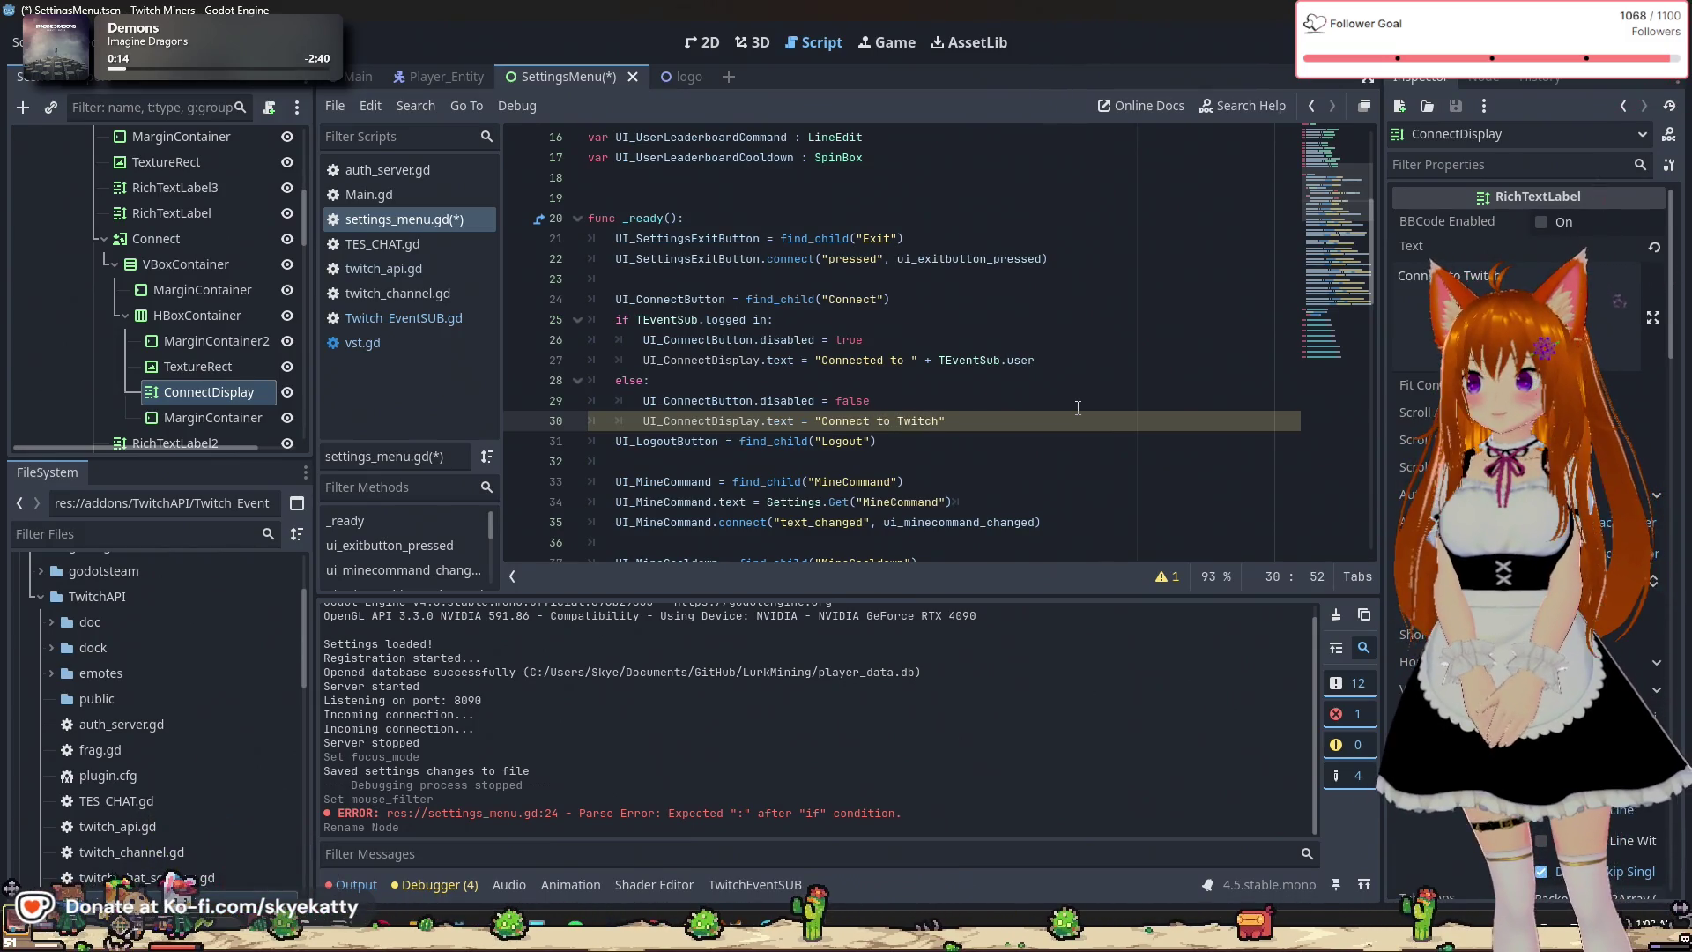
text(")
key(Return)
text(UI)
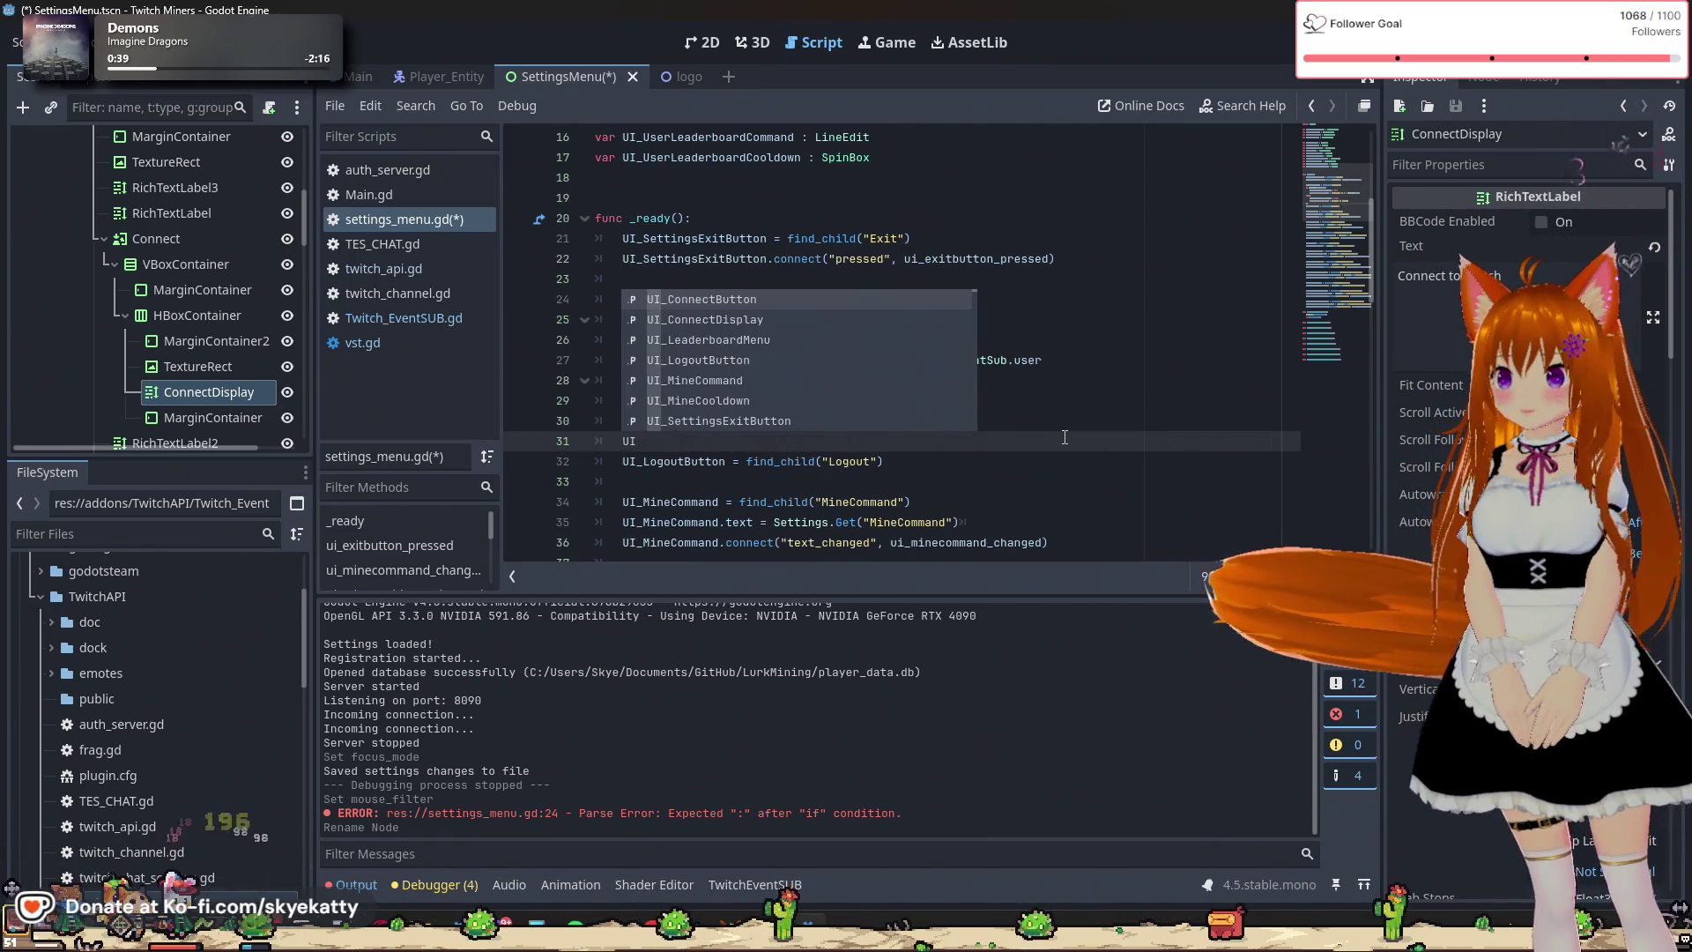
Write UI_ConnectButton.connect("button_pressed", ) on line 31, leaving a blank line below it.
key(Return)
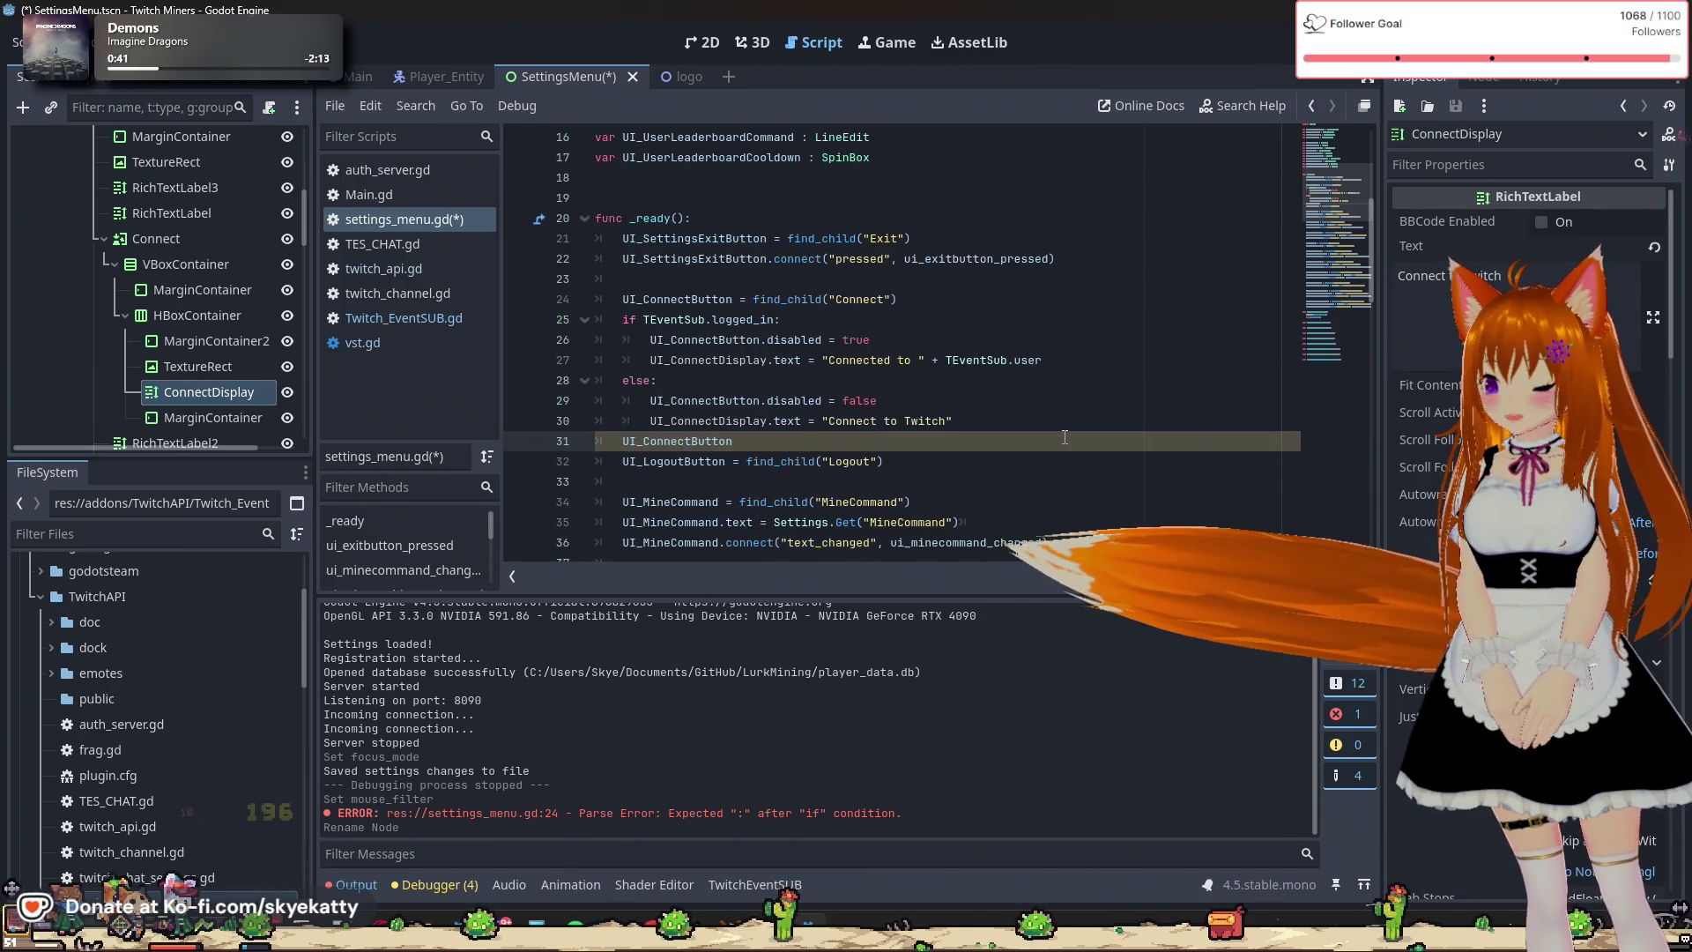
text(.conn)
key(Return)
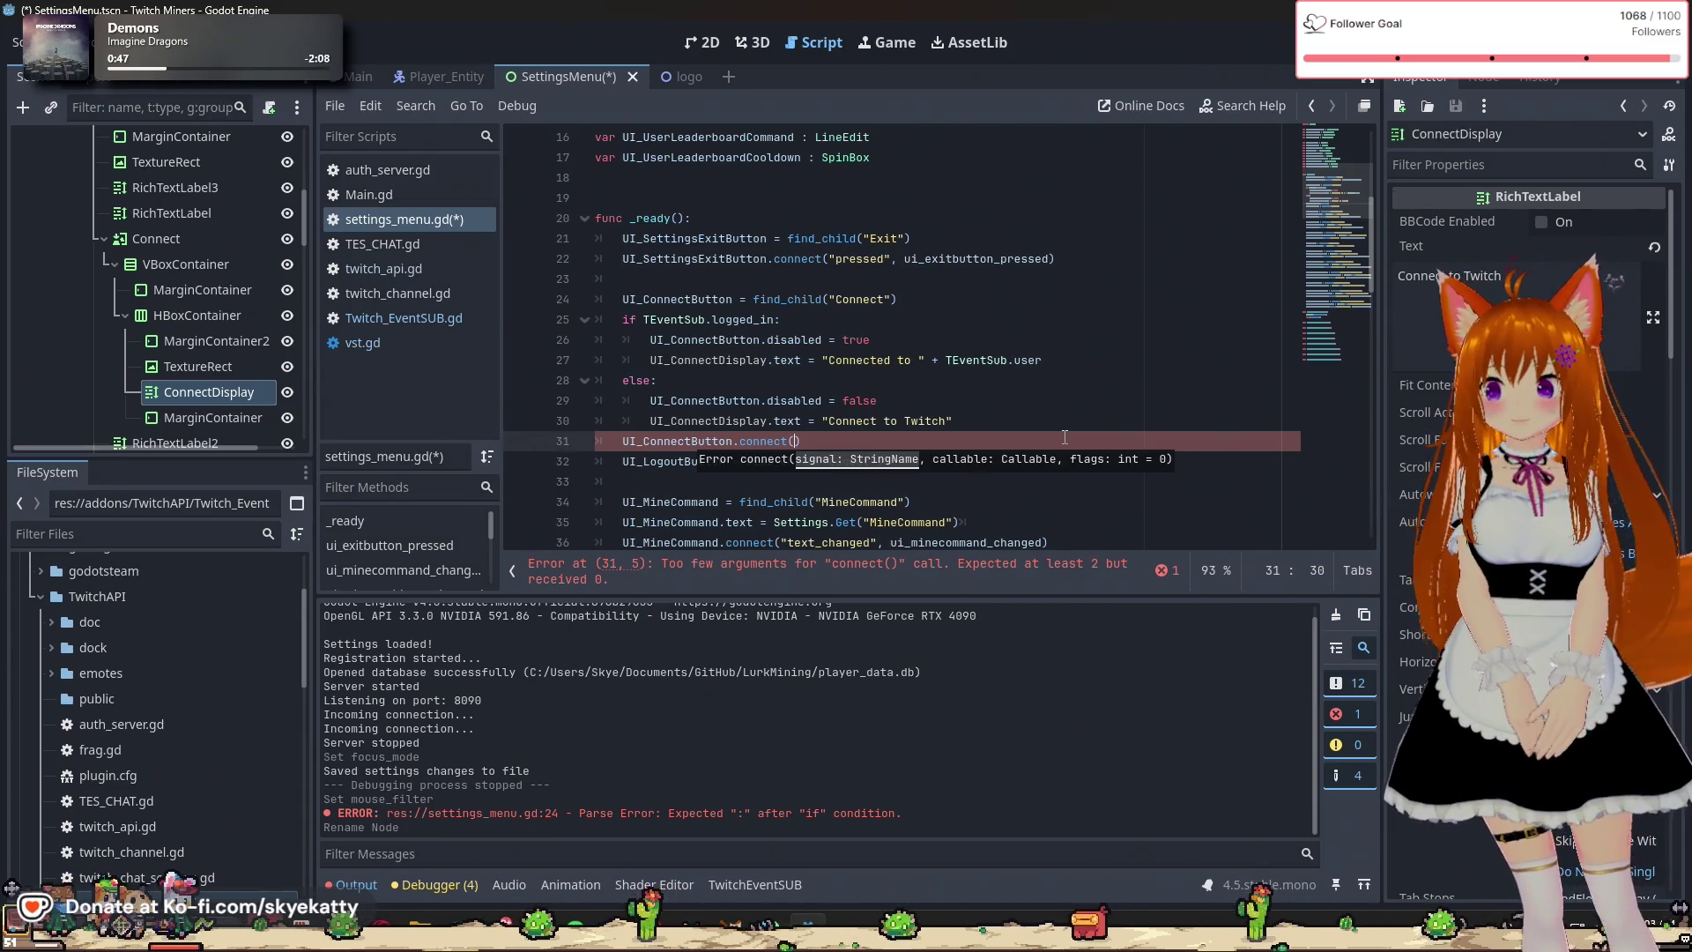
text("button_p)
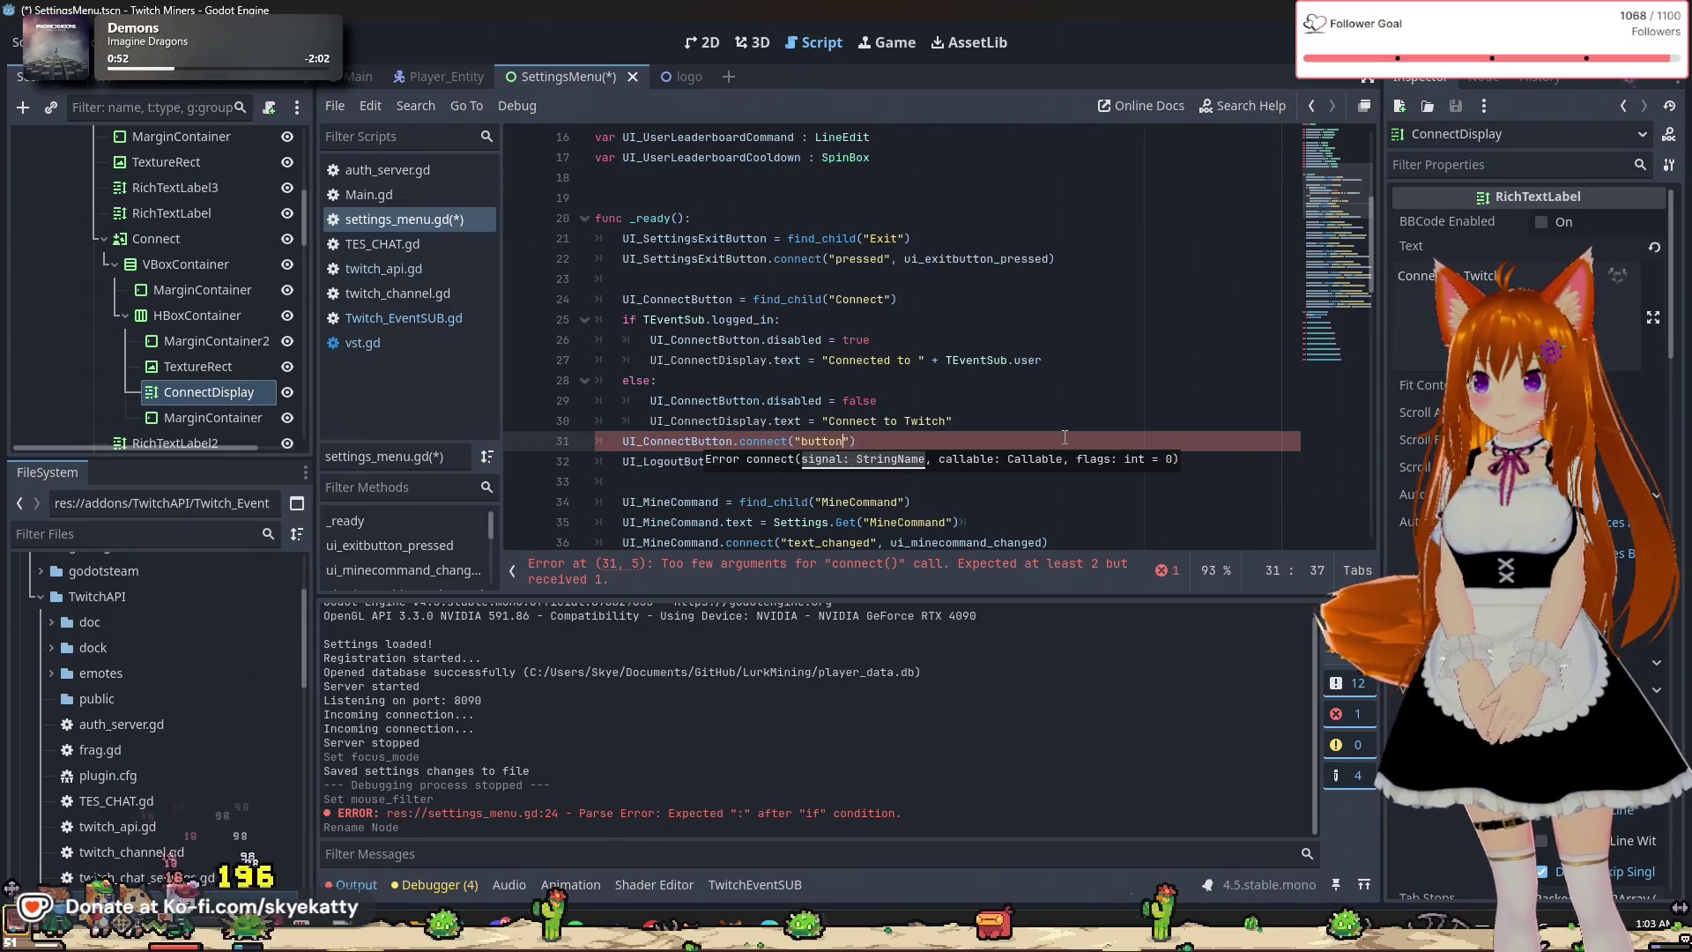
text(ressed")
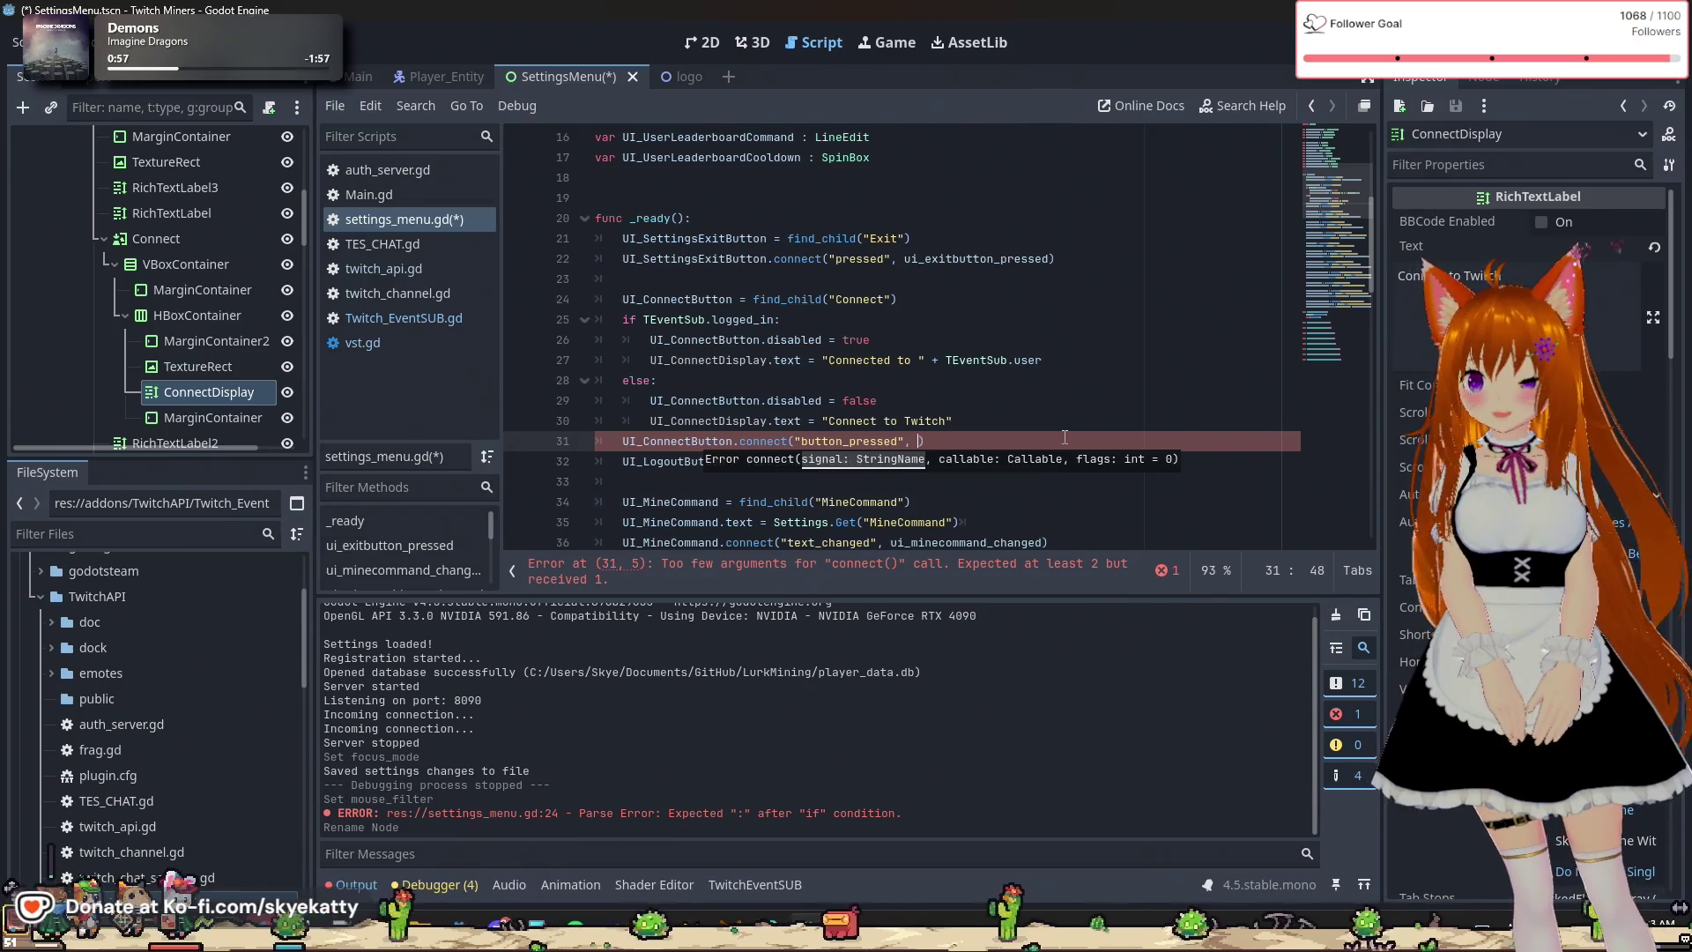
text(,)
scroll(1064, 437, down, 2)
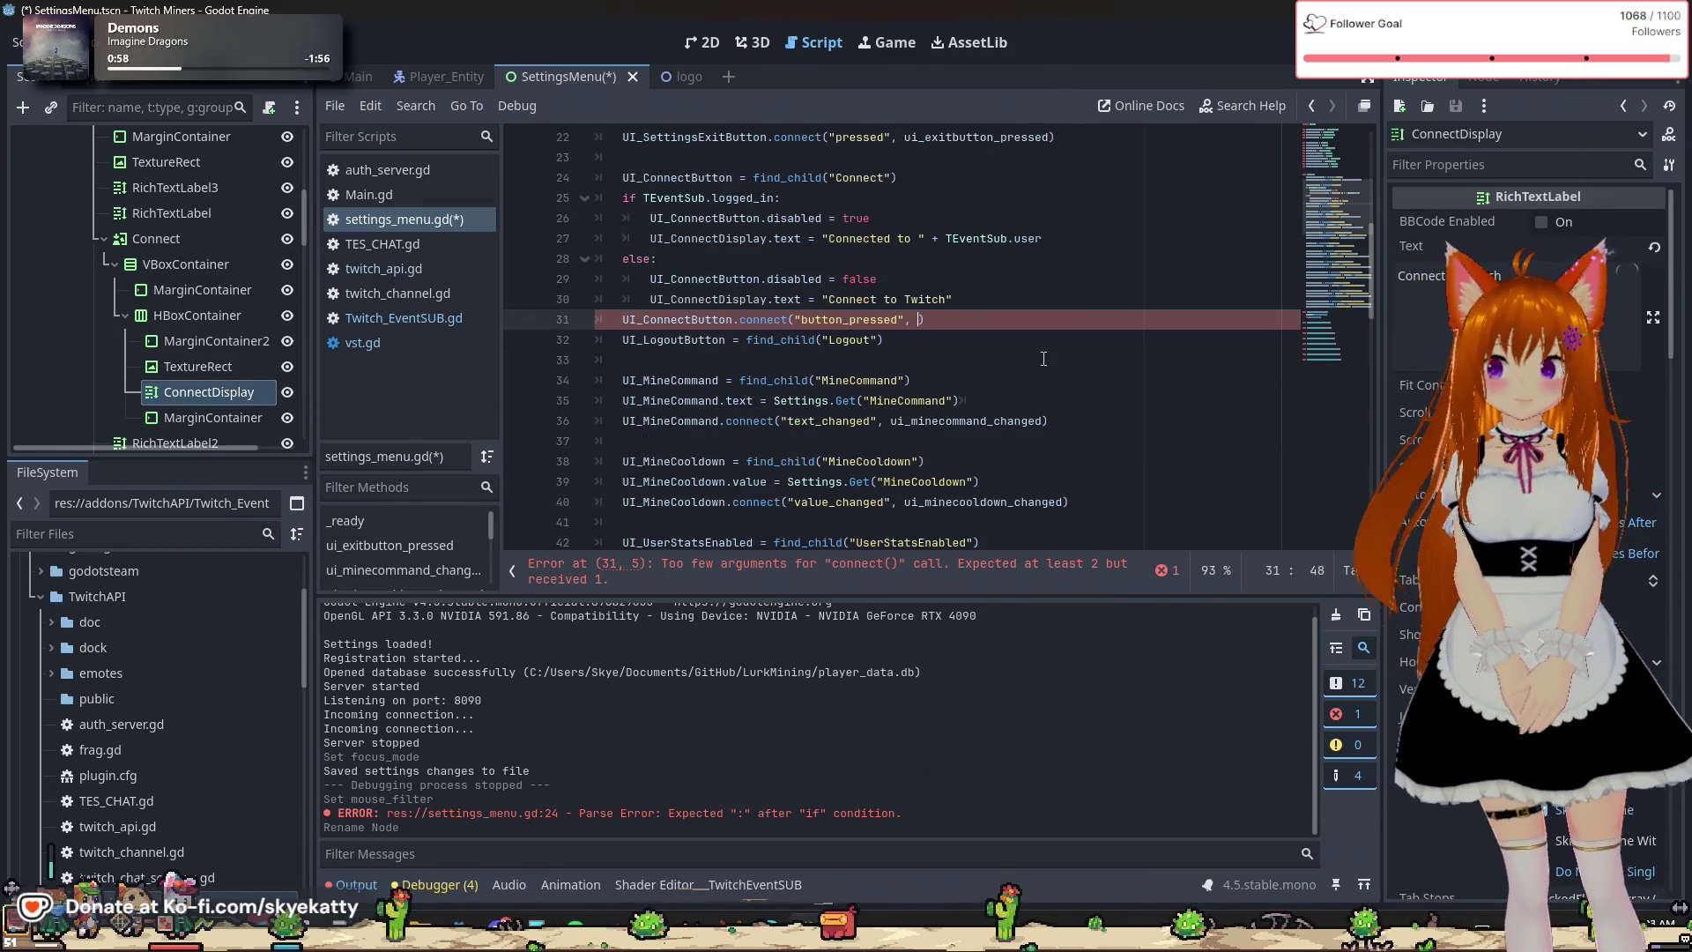
click(1005, 319)
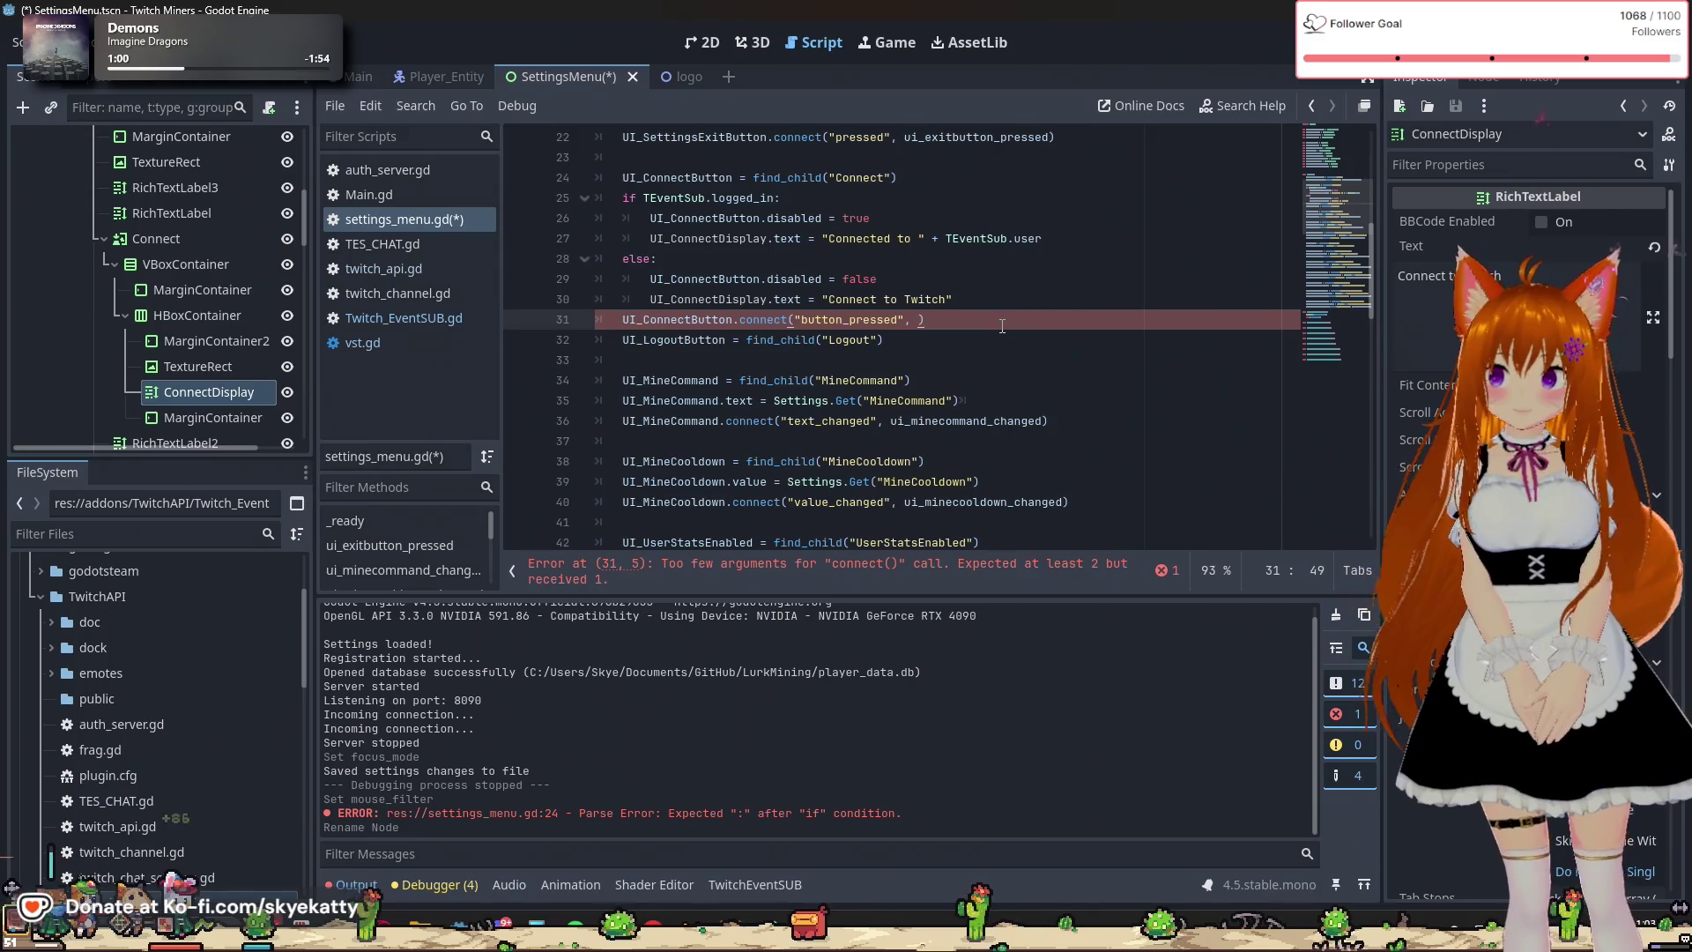
key(Return)
scroll(1001, 326, down, 1)
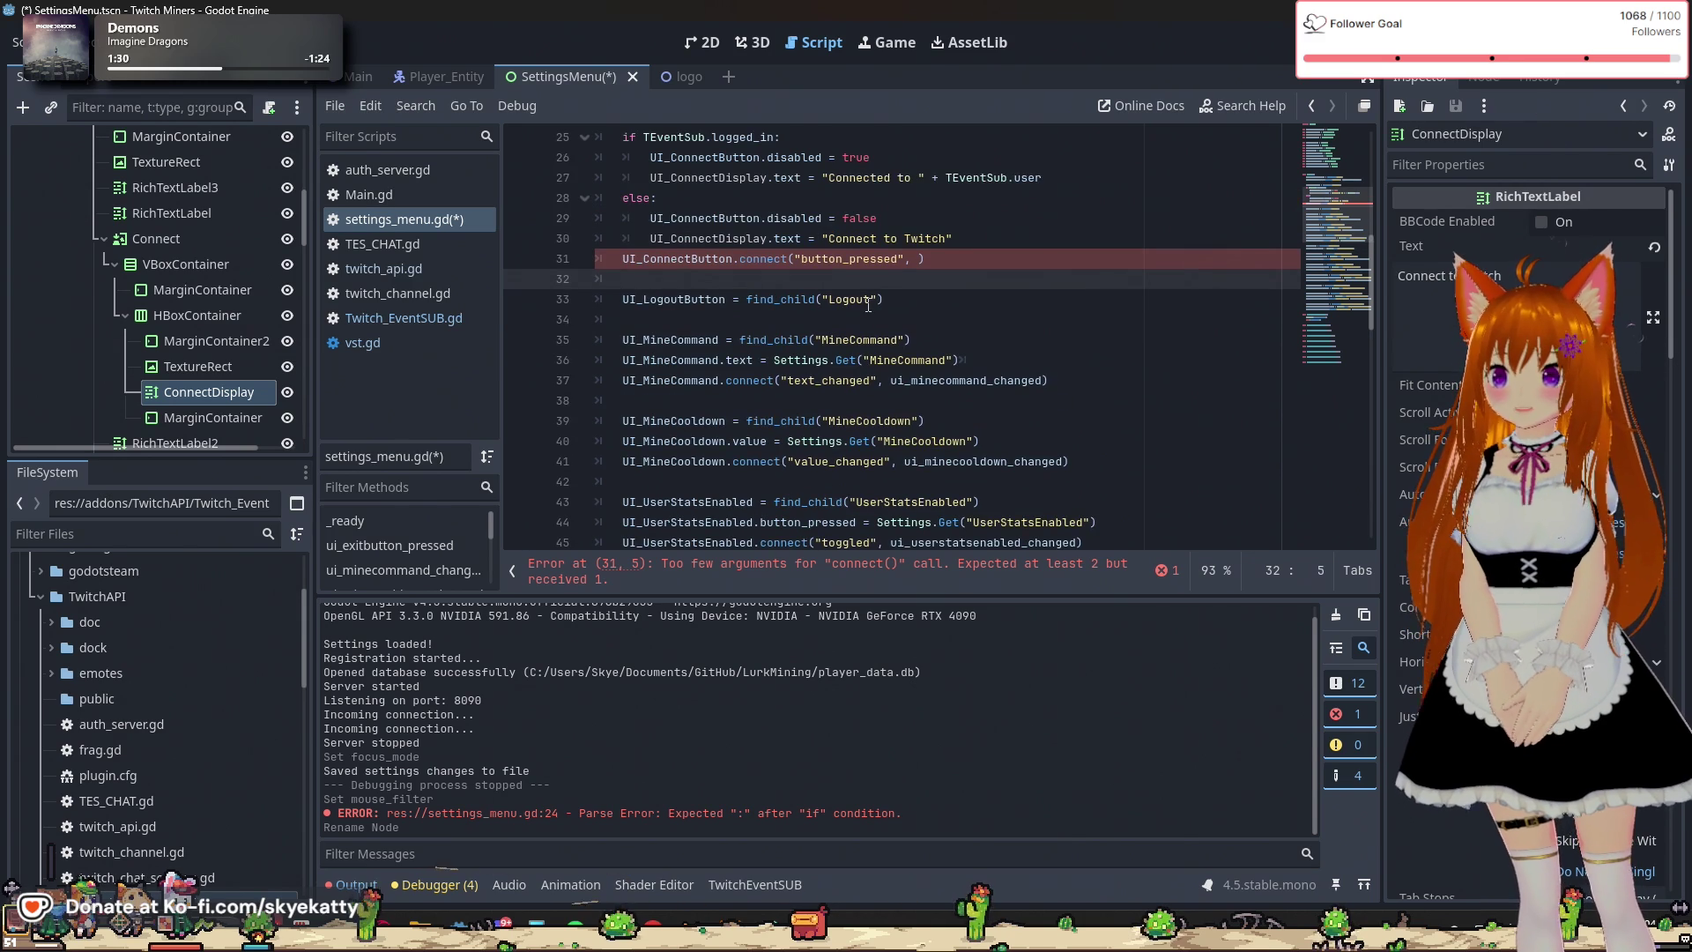
click(923, 259)
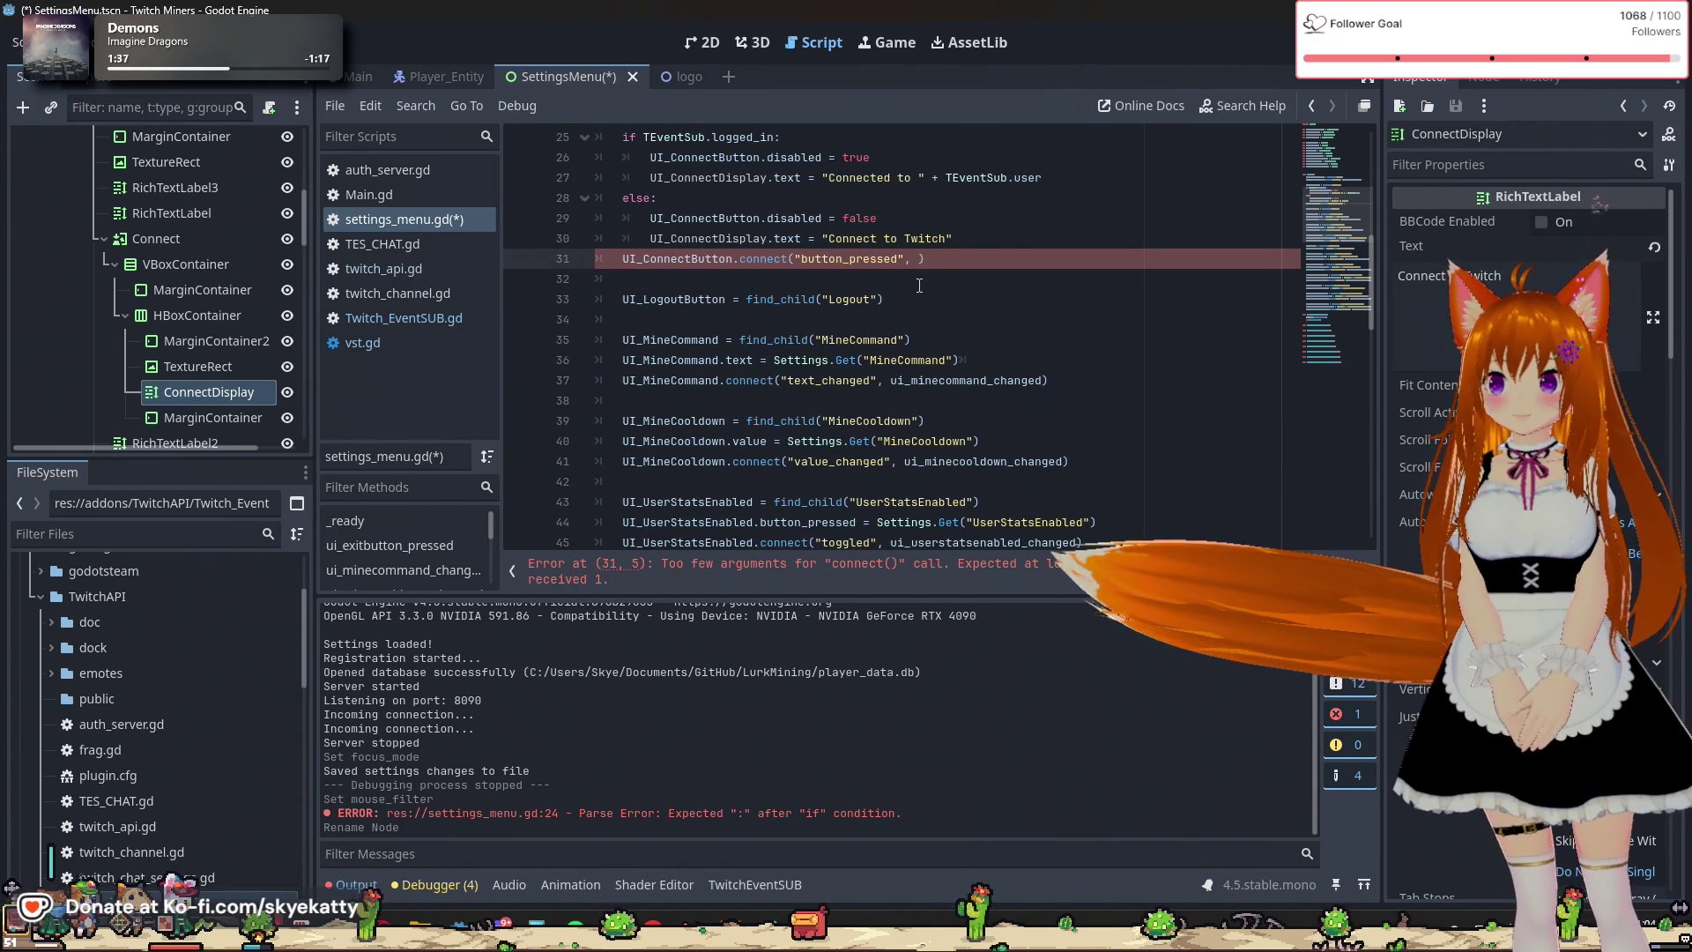
Below ui_exitbutton_pressed, add func ui_connectbutton_pressed(): whose body calls TEventSub.login().
scroll(919, 287, down, 3)
scroll(919, 286, down, 11)
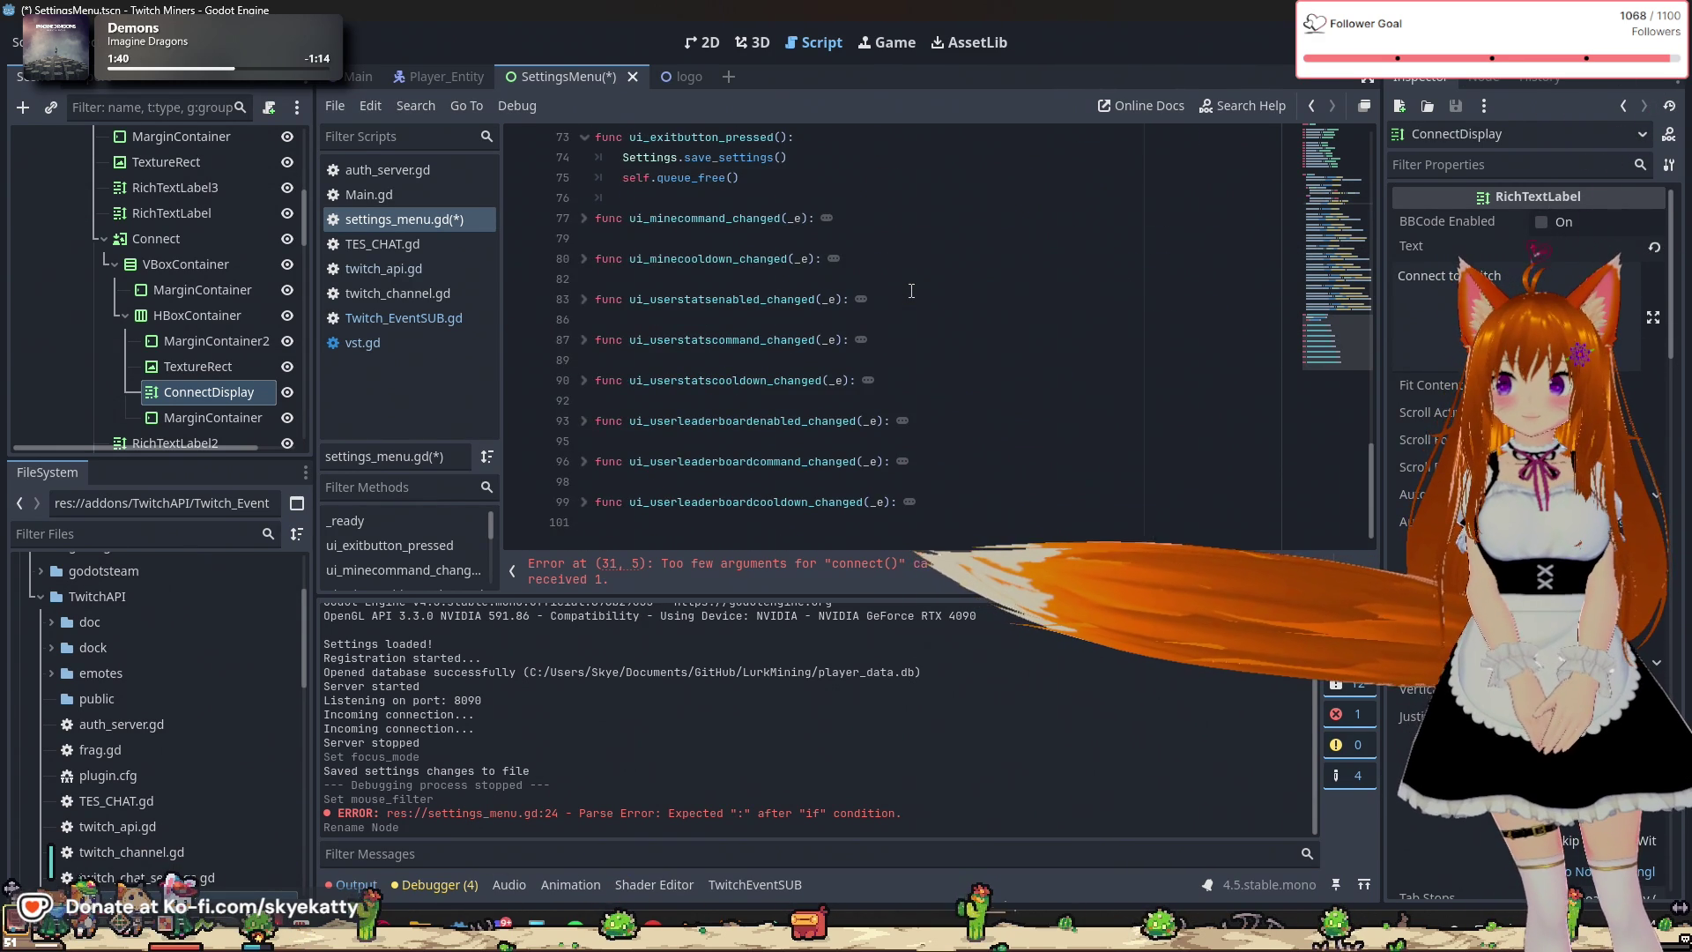
scroll(911, 291, up, 1)
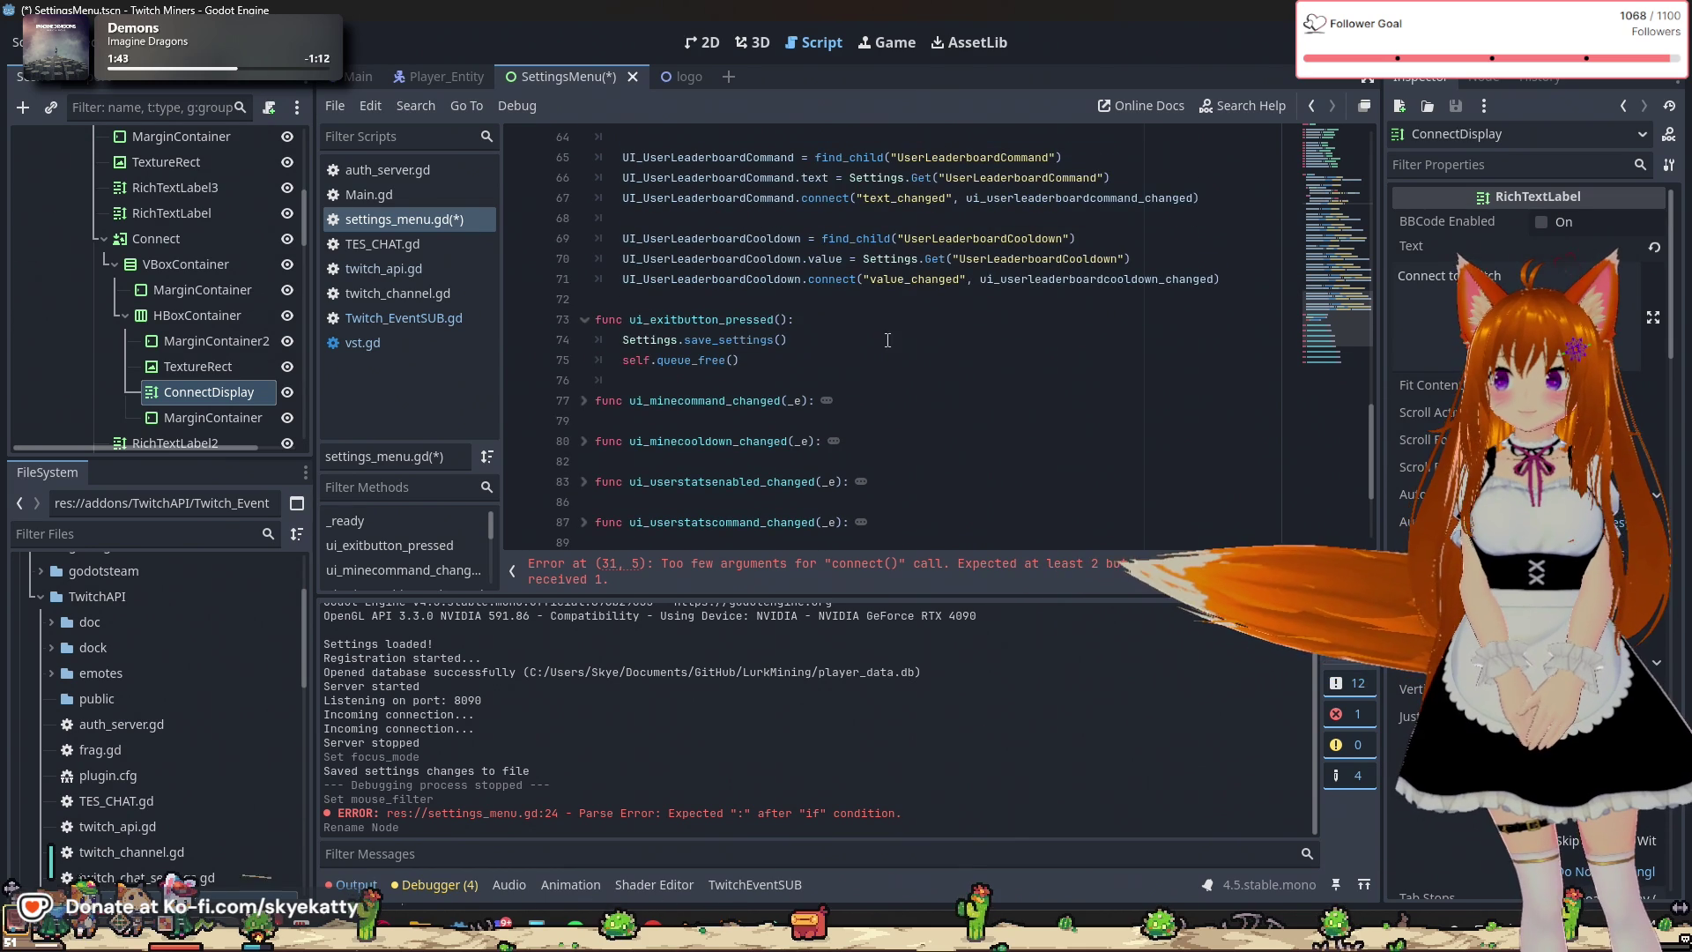
click(858, 361)
click(830, 384)
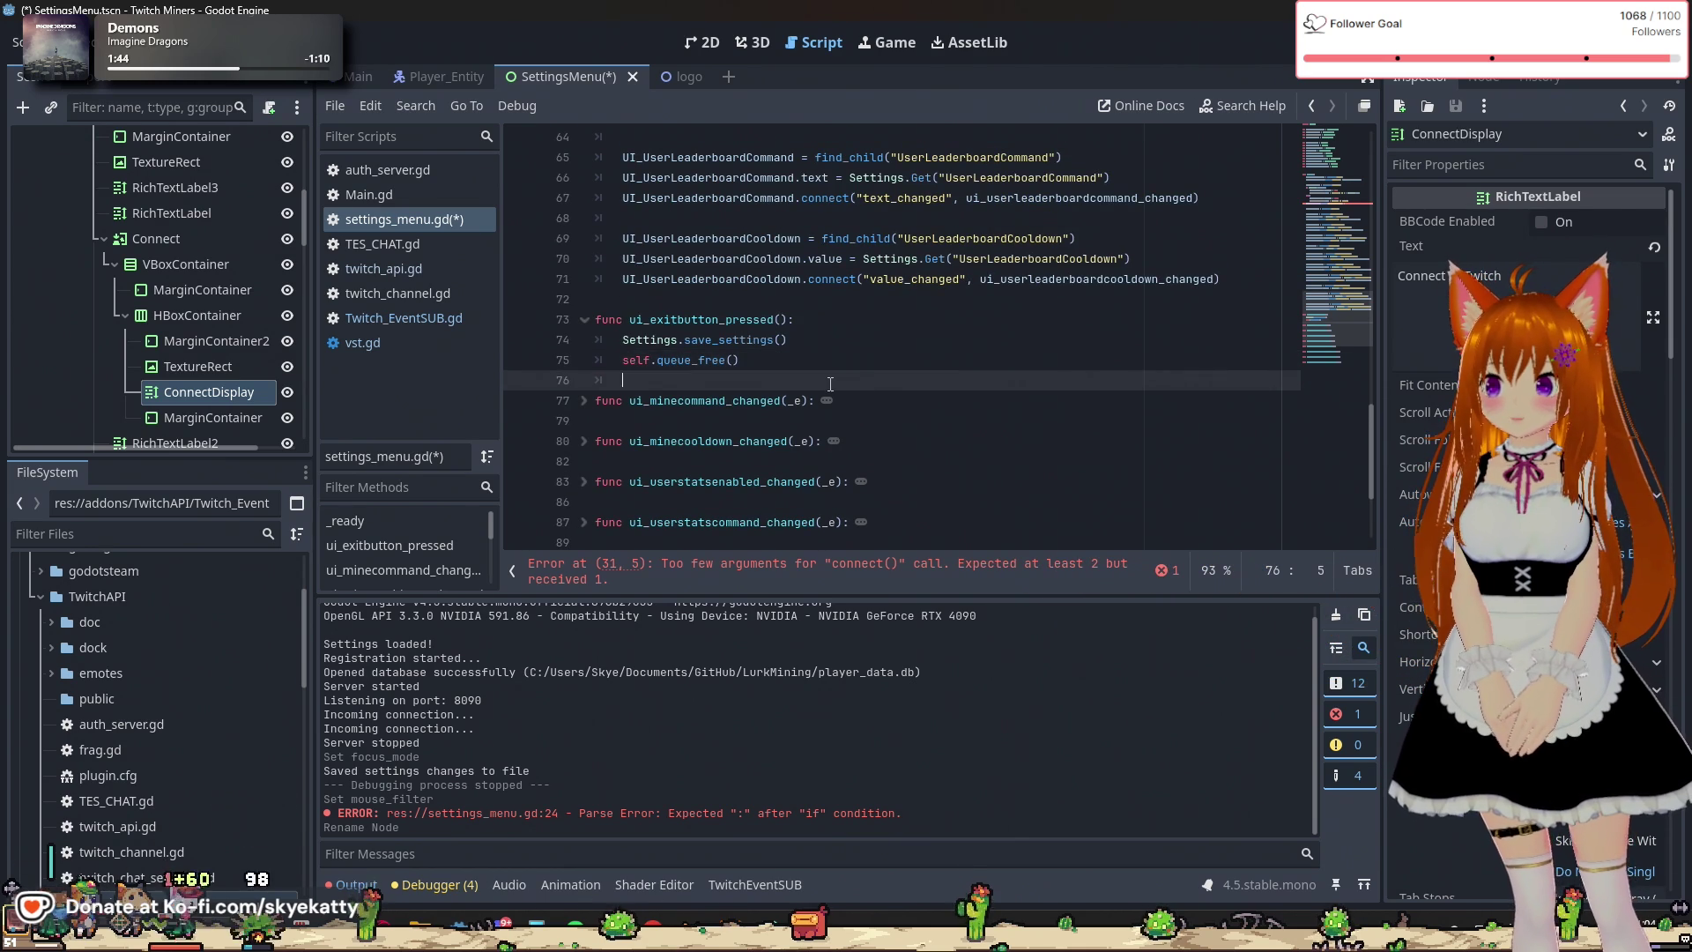
key(Return)
text(func )
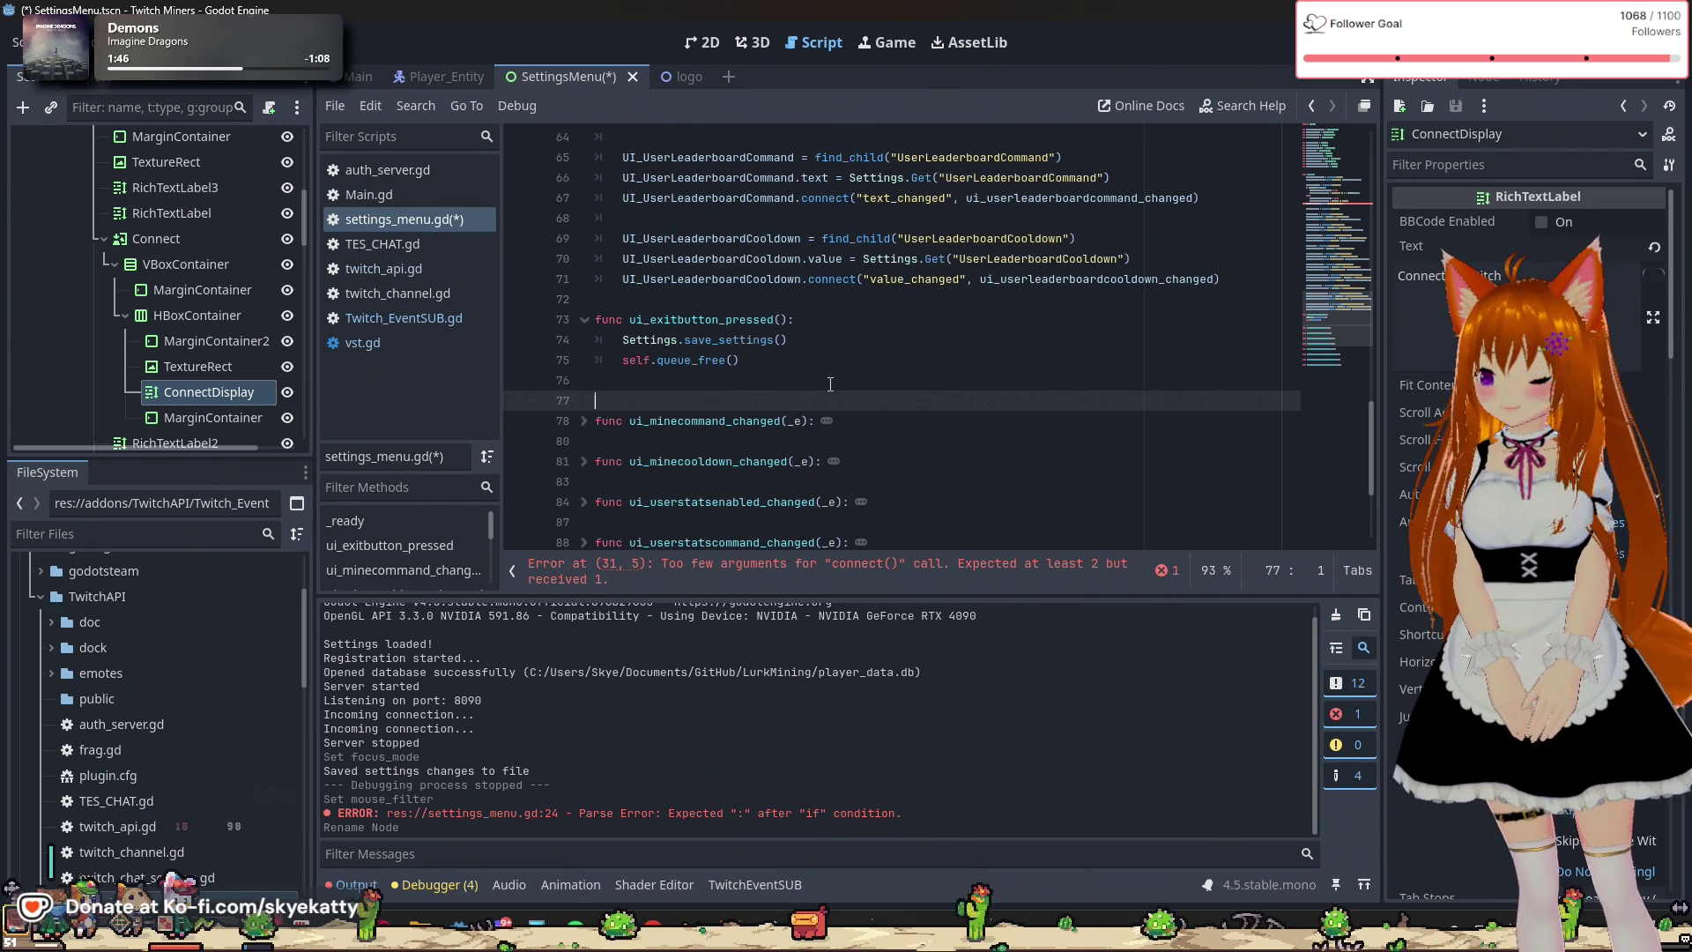
text(ui_connectbutt)
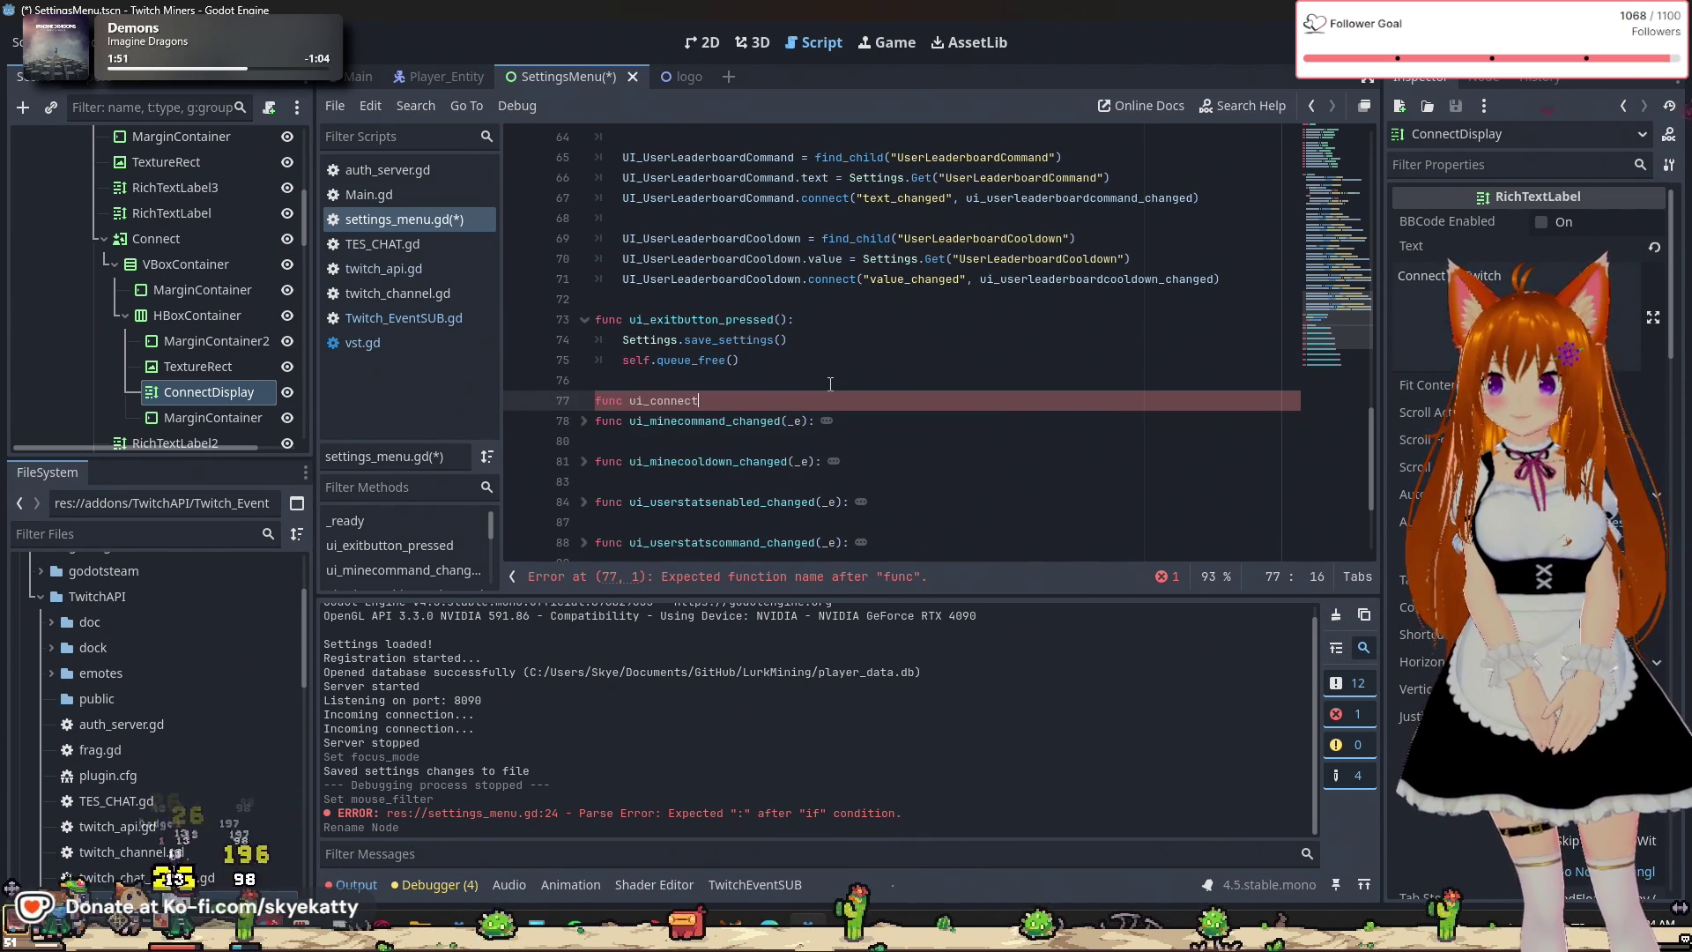
text(on)
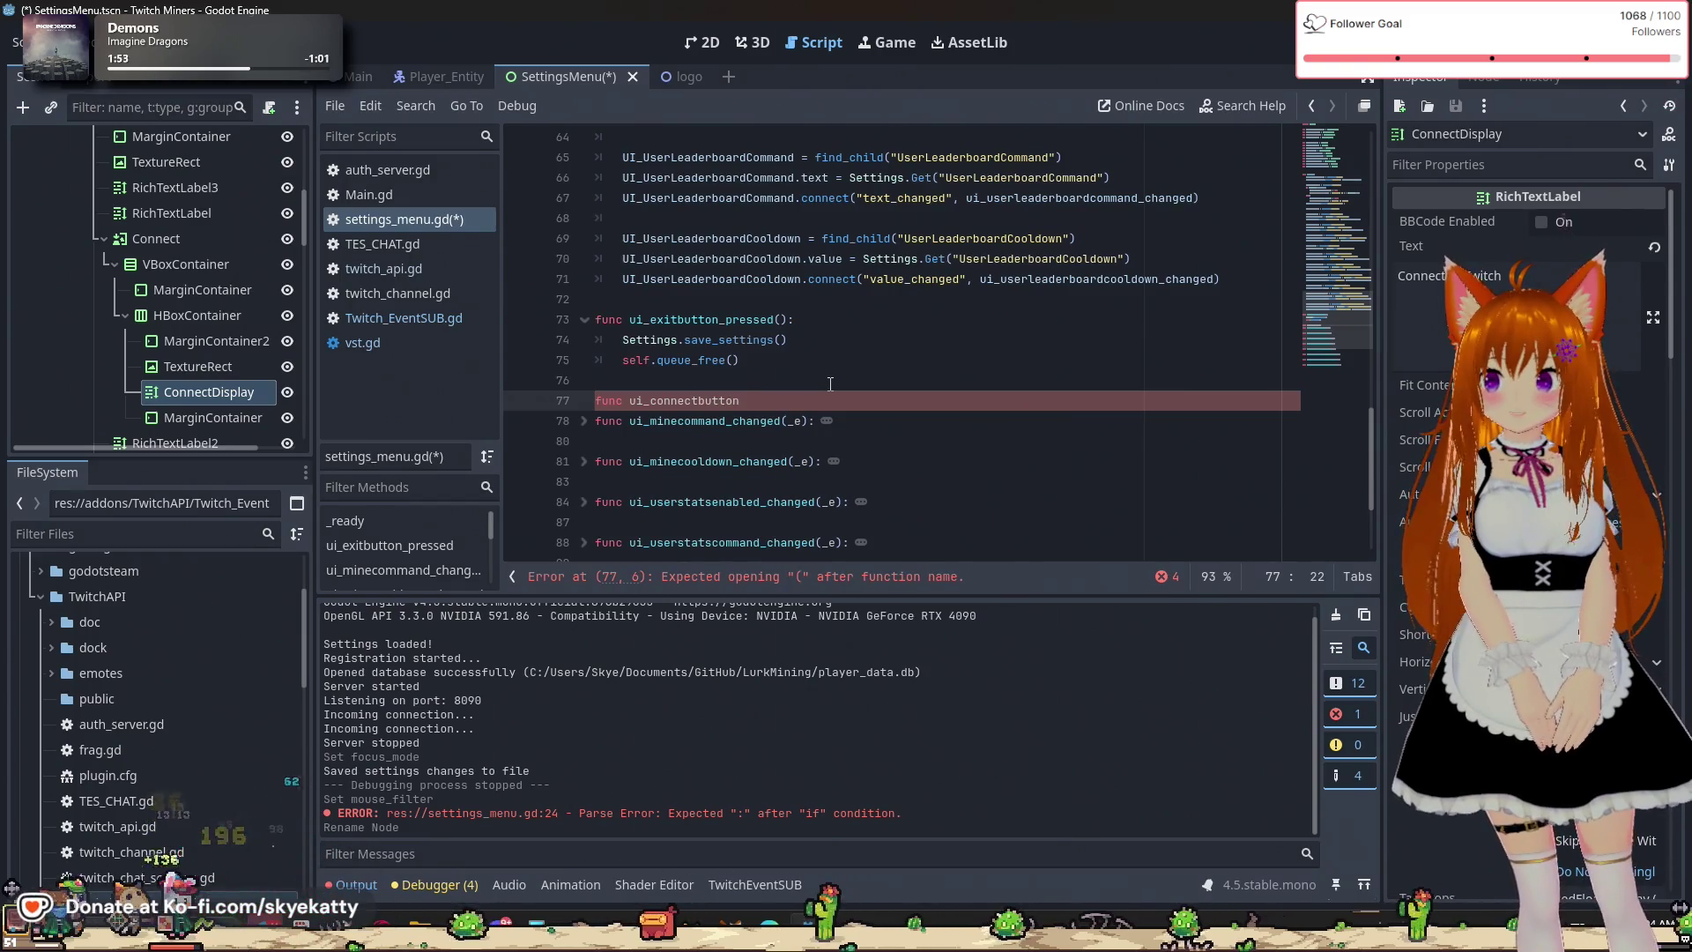
text(_pressed)
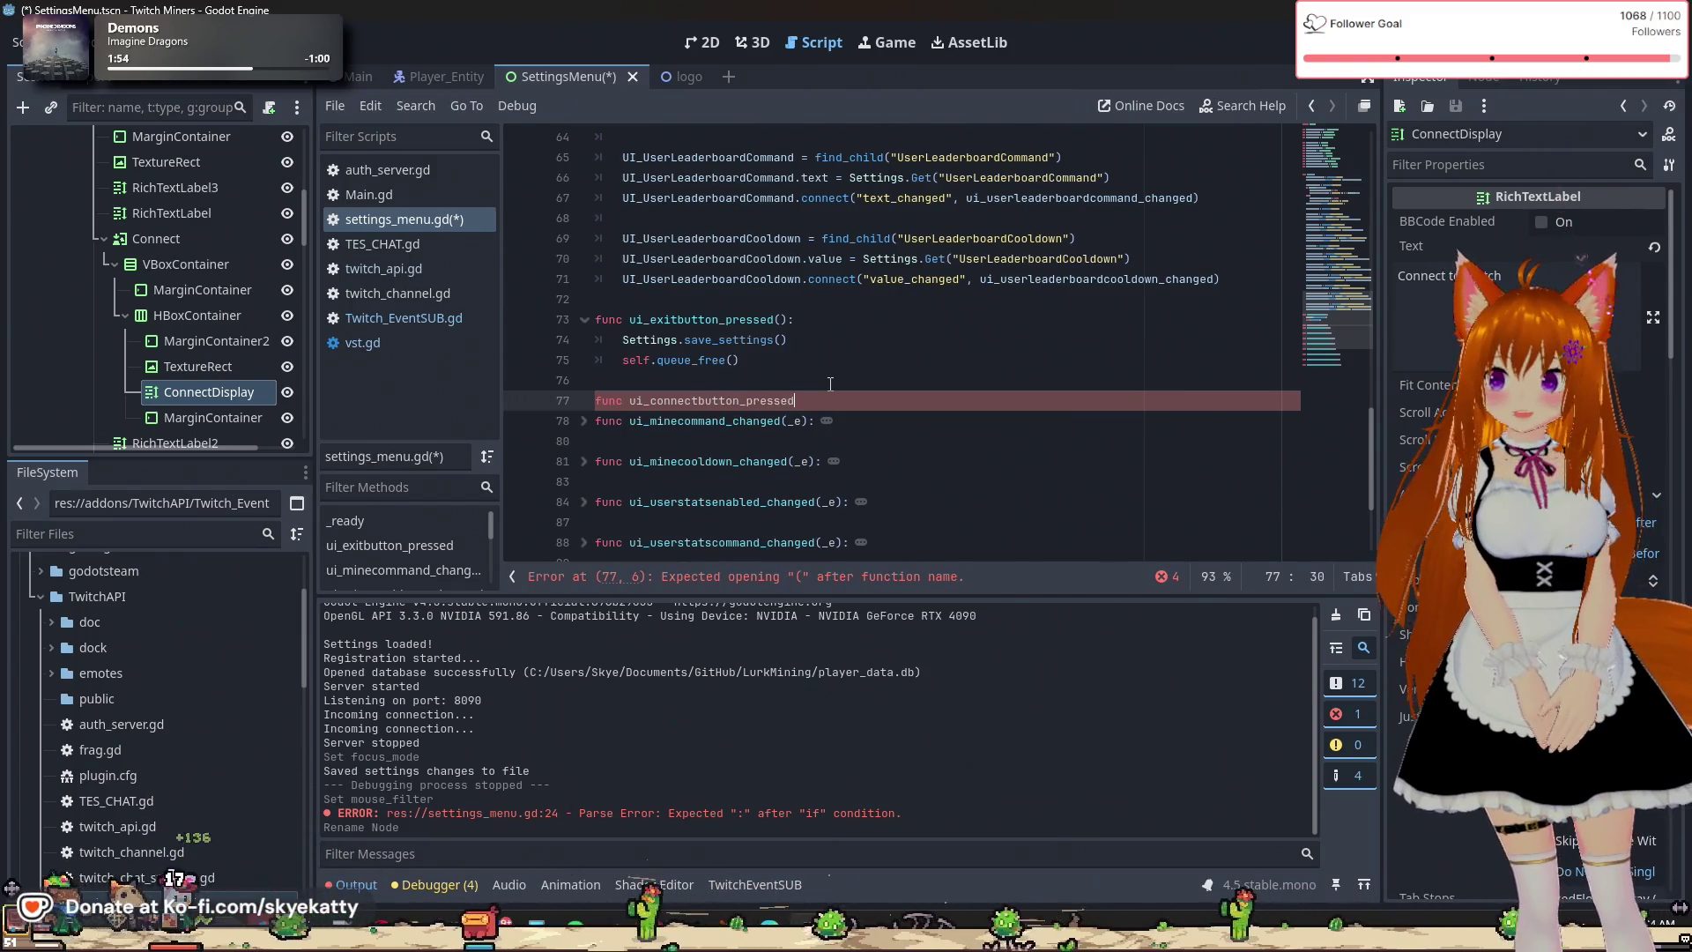
text(():)
key(Return)
text(Tw)
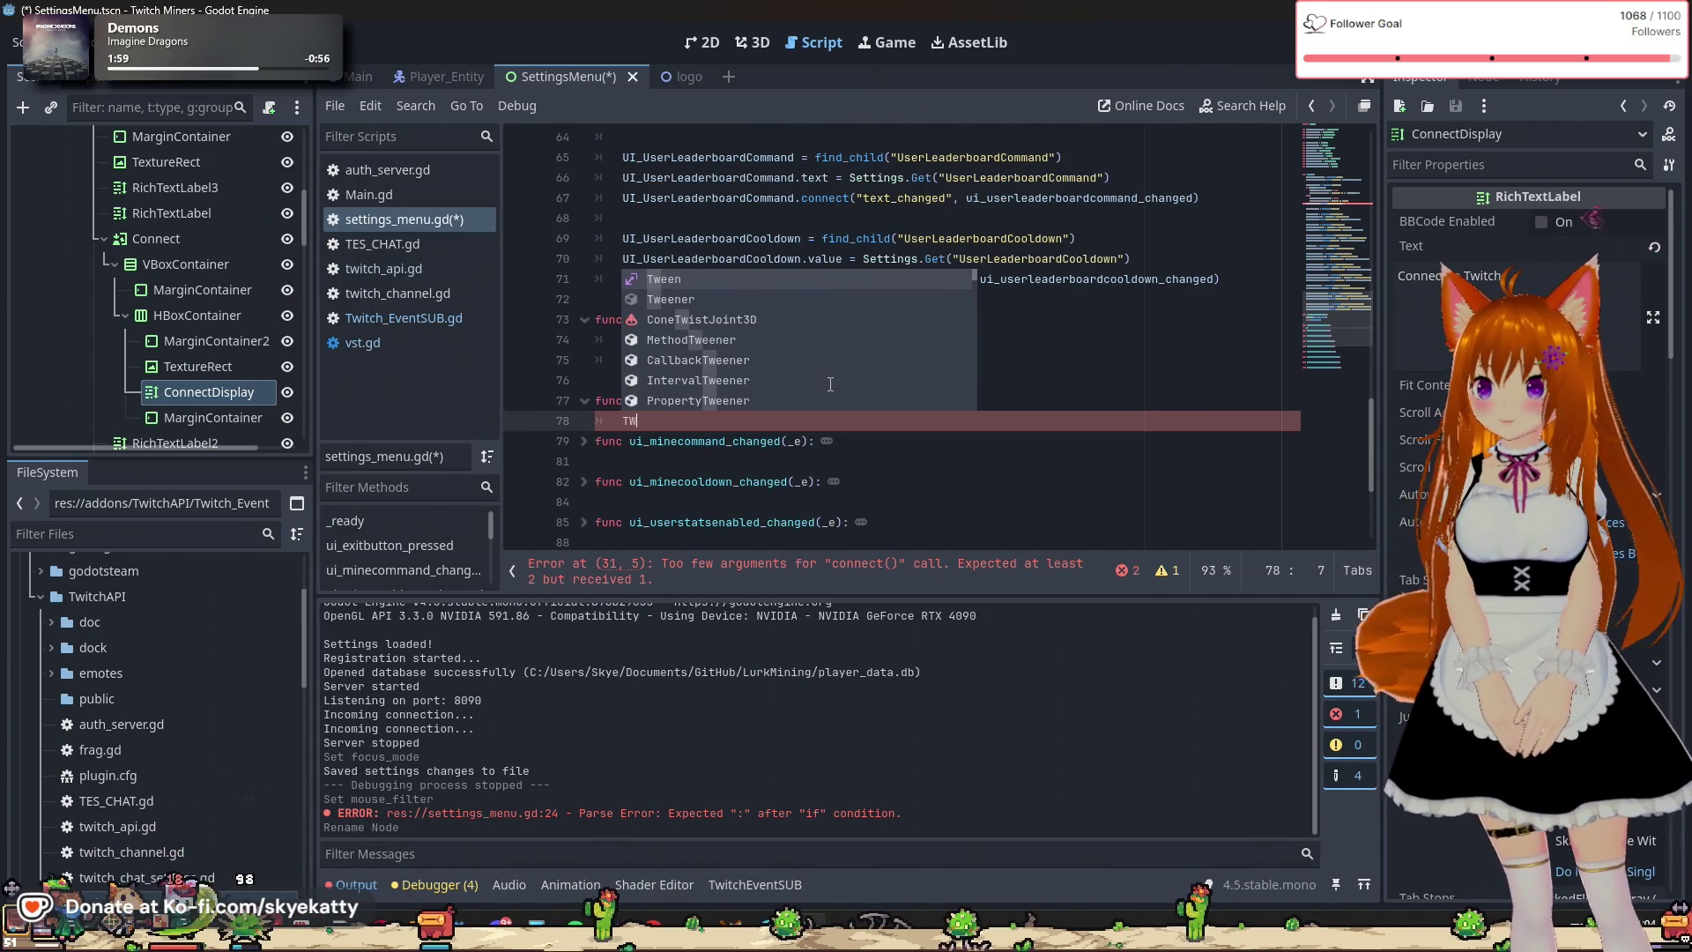
text(EventSub.lo)
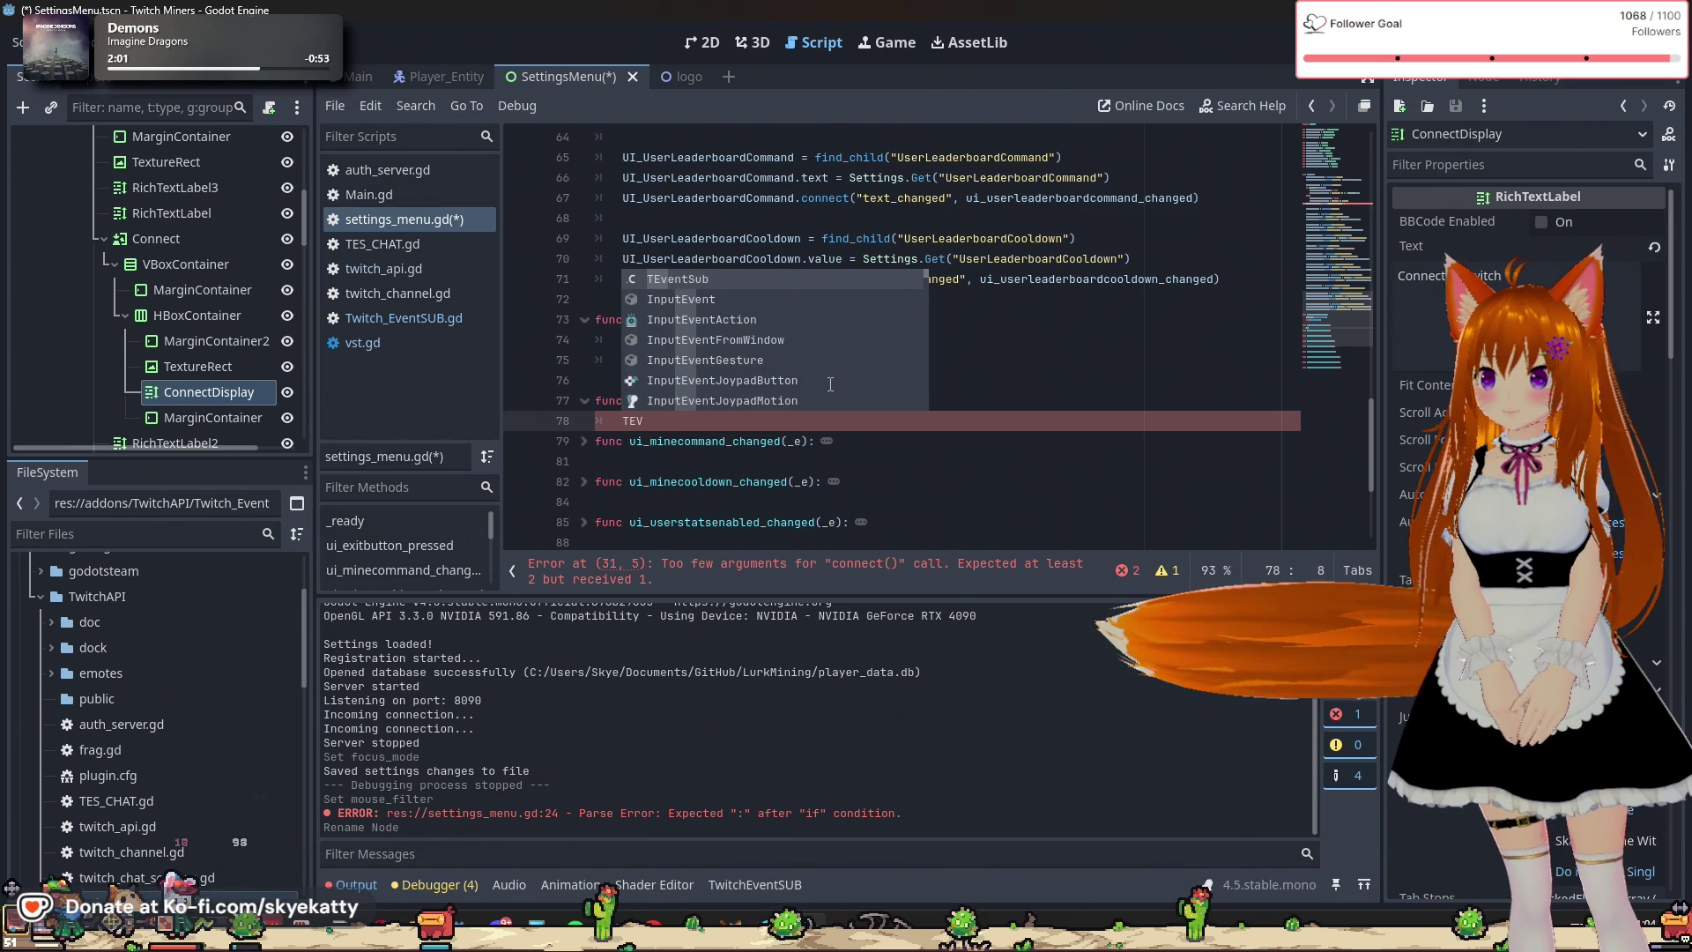
text(gin)
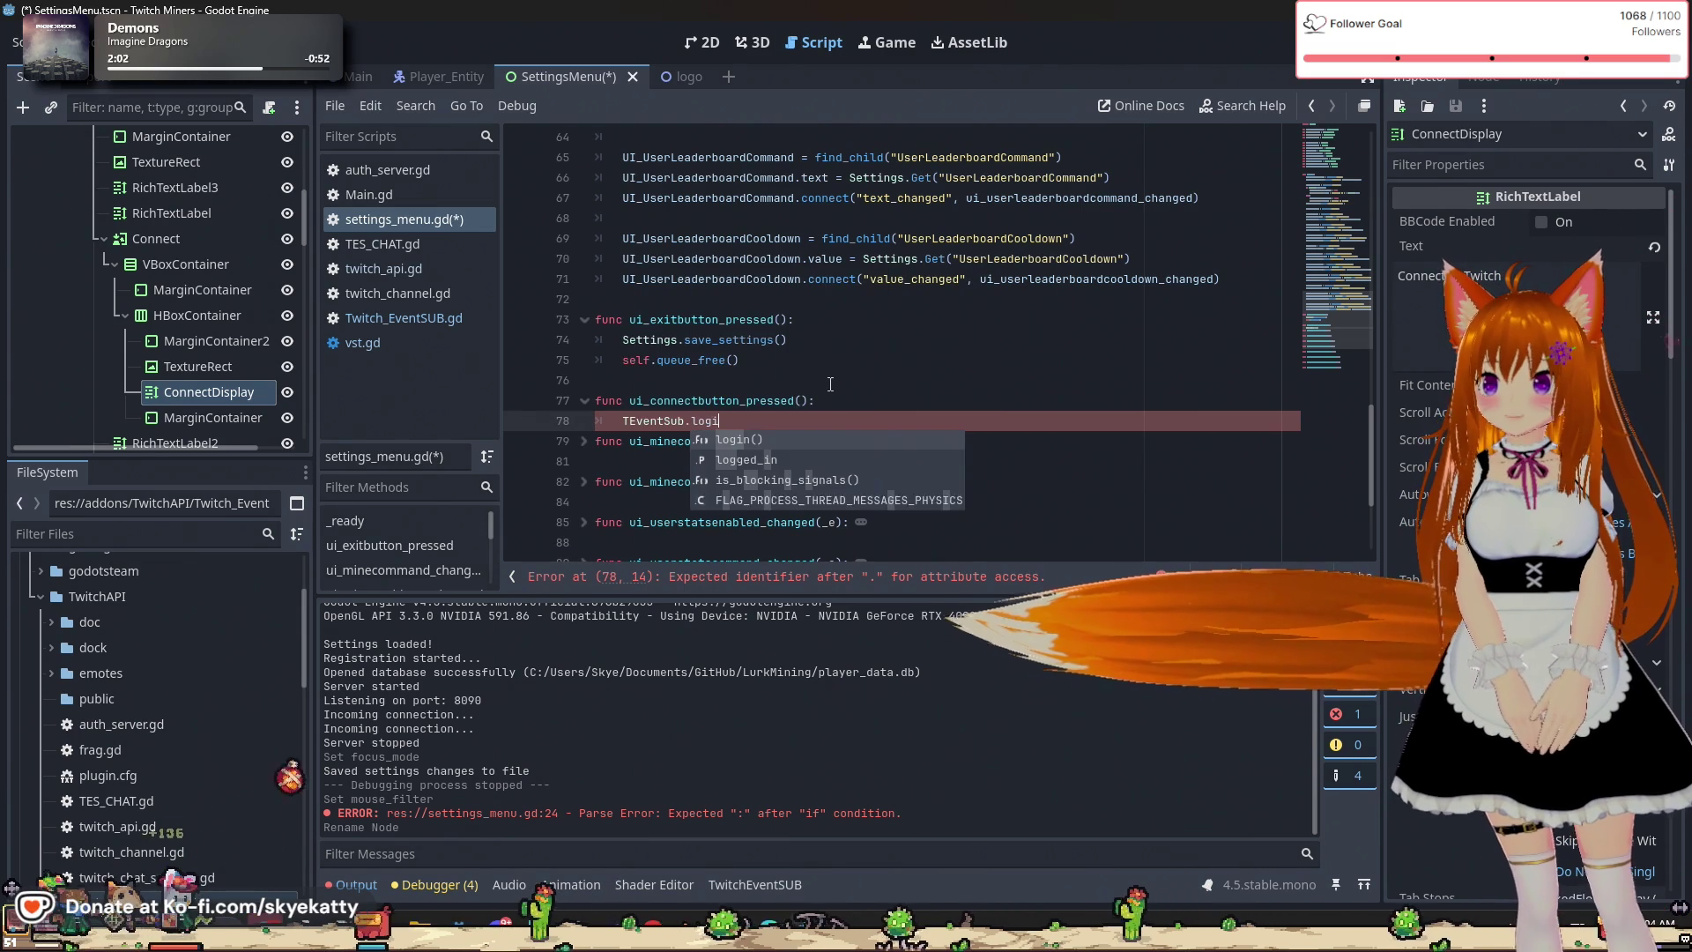
key(Return)
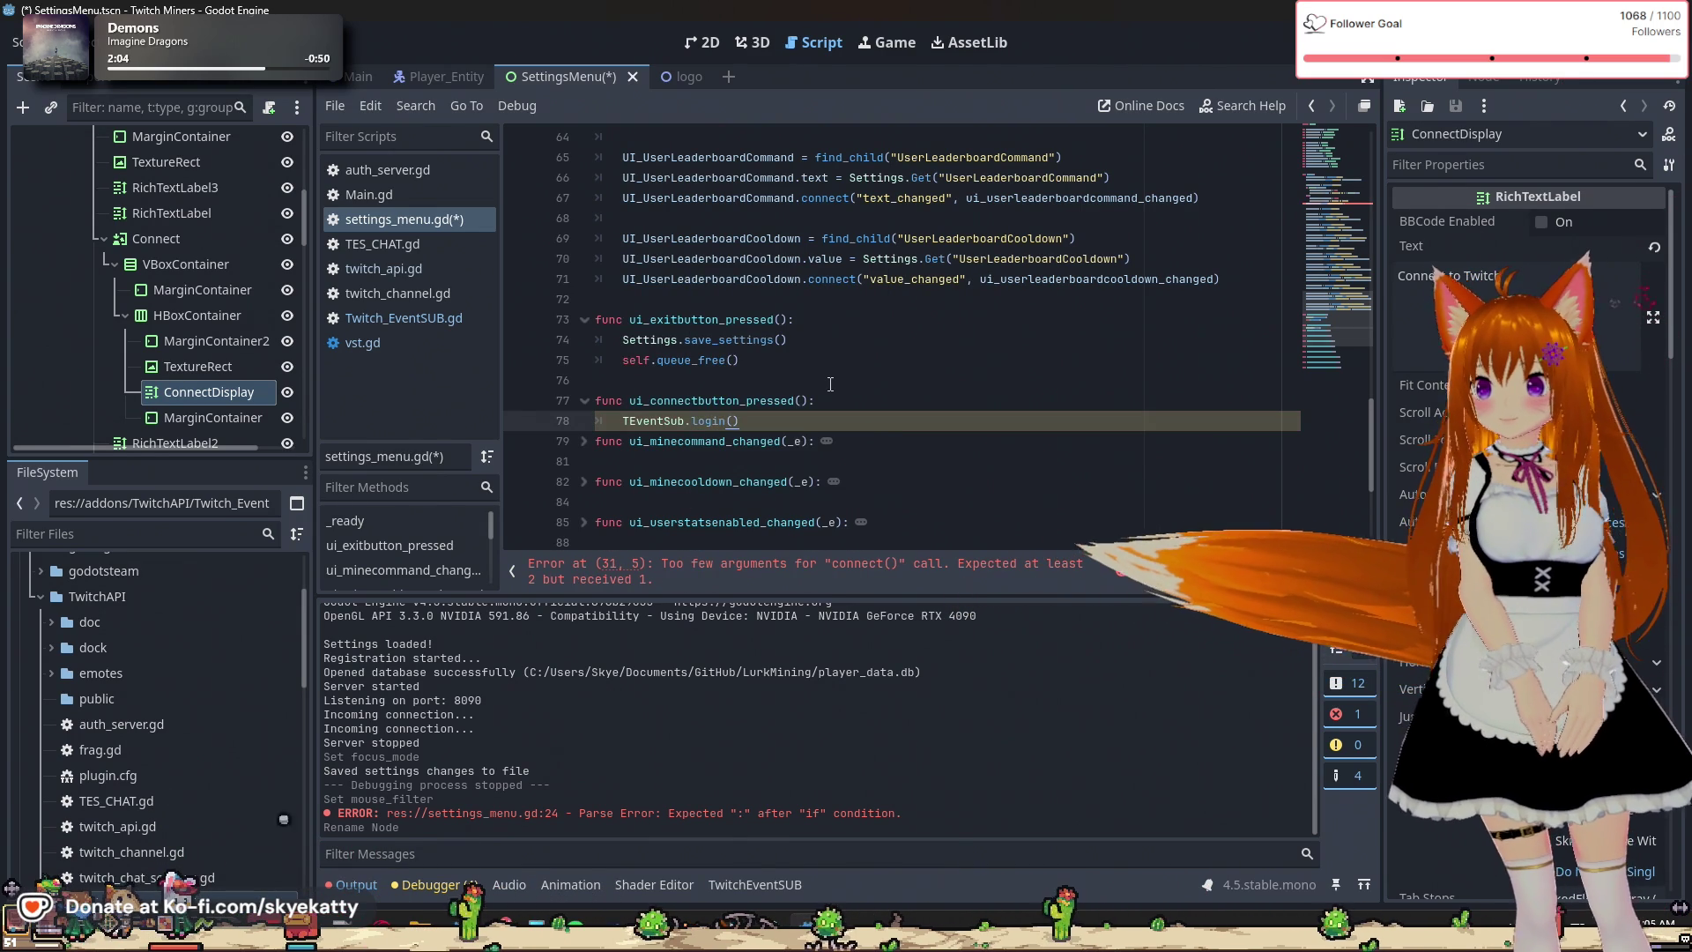
key(Return)
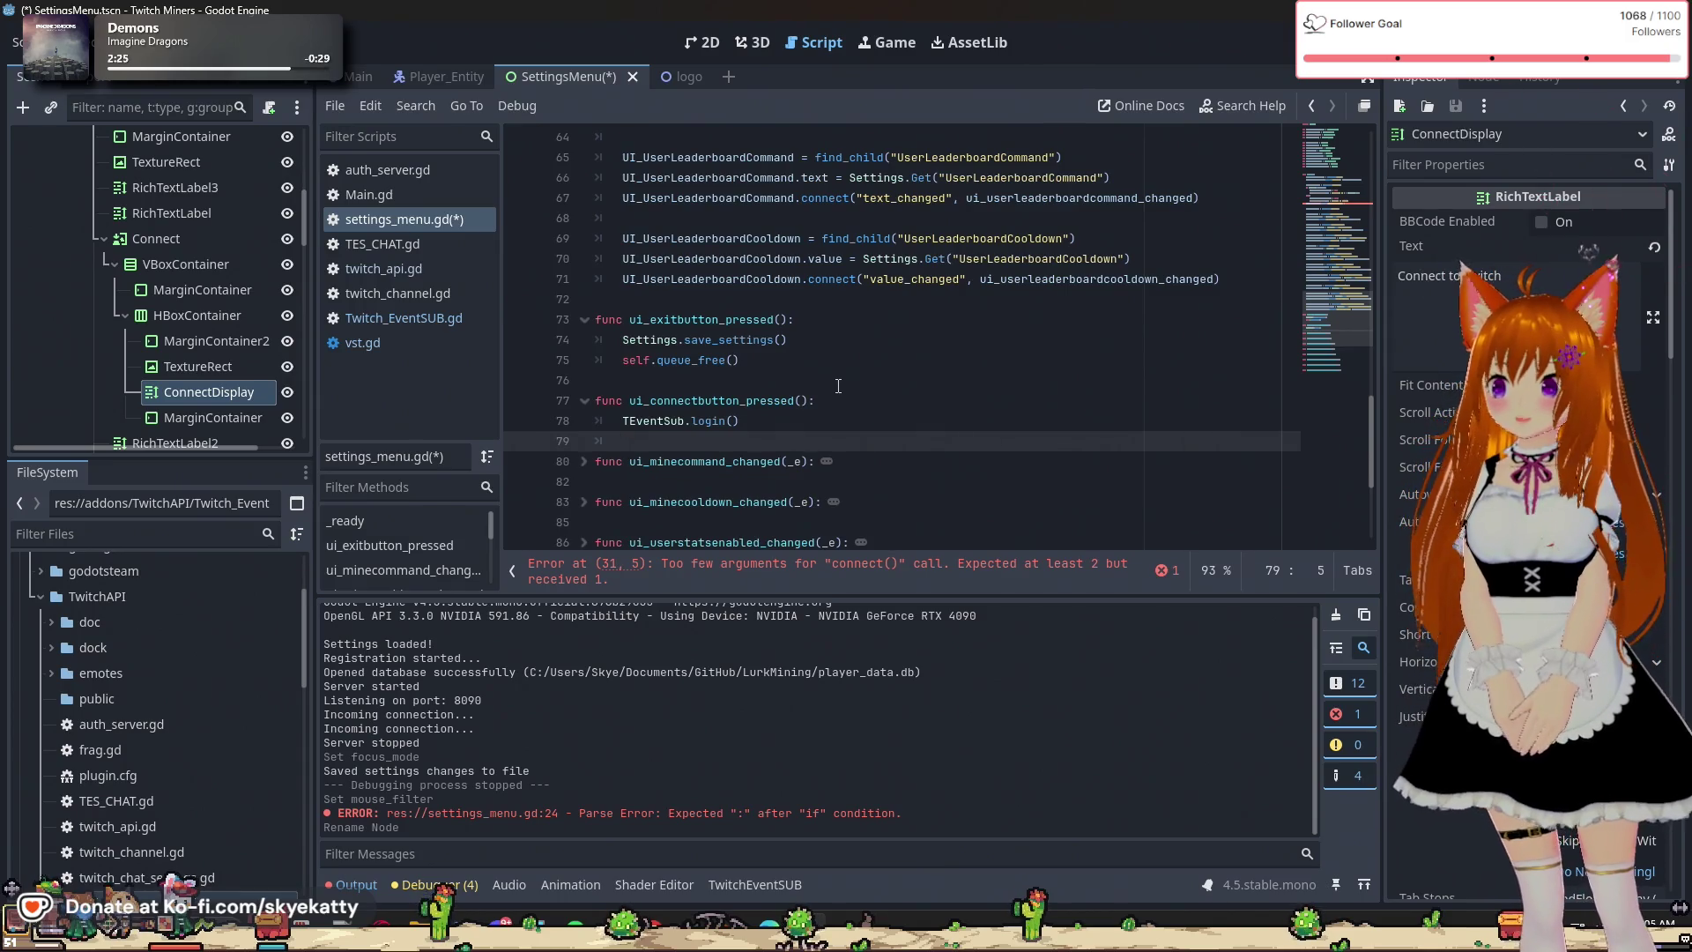
click(421, 315)
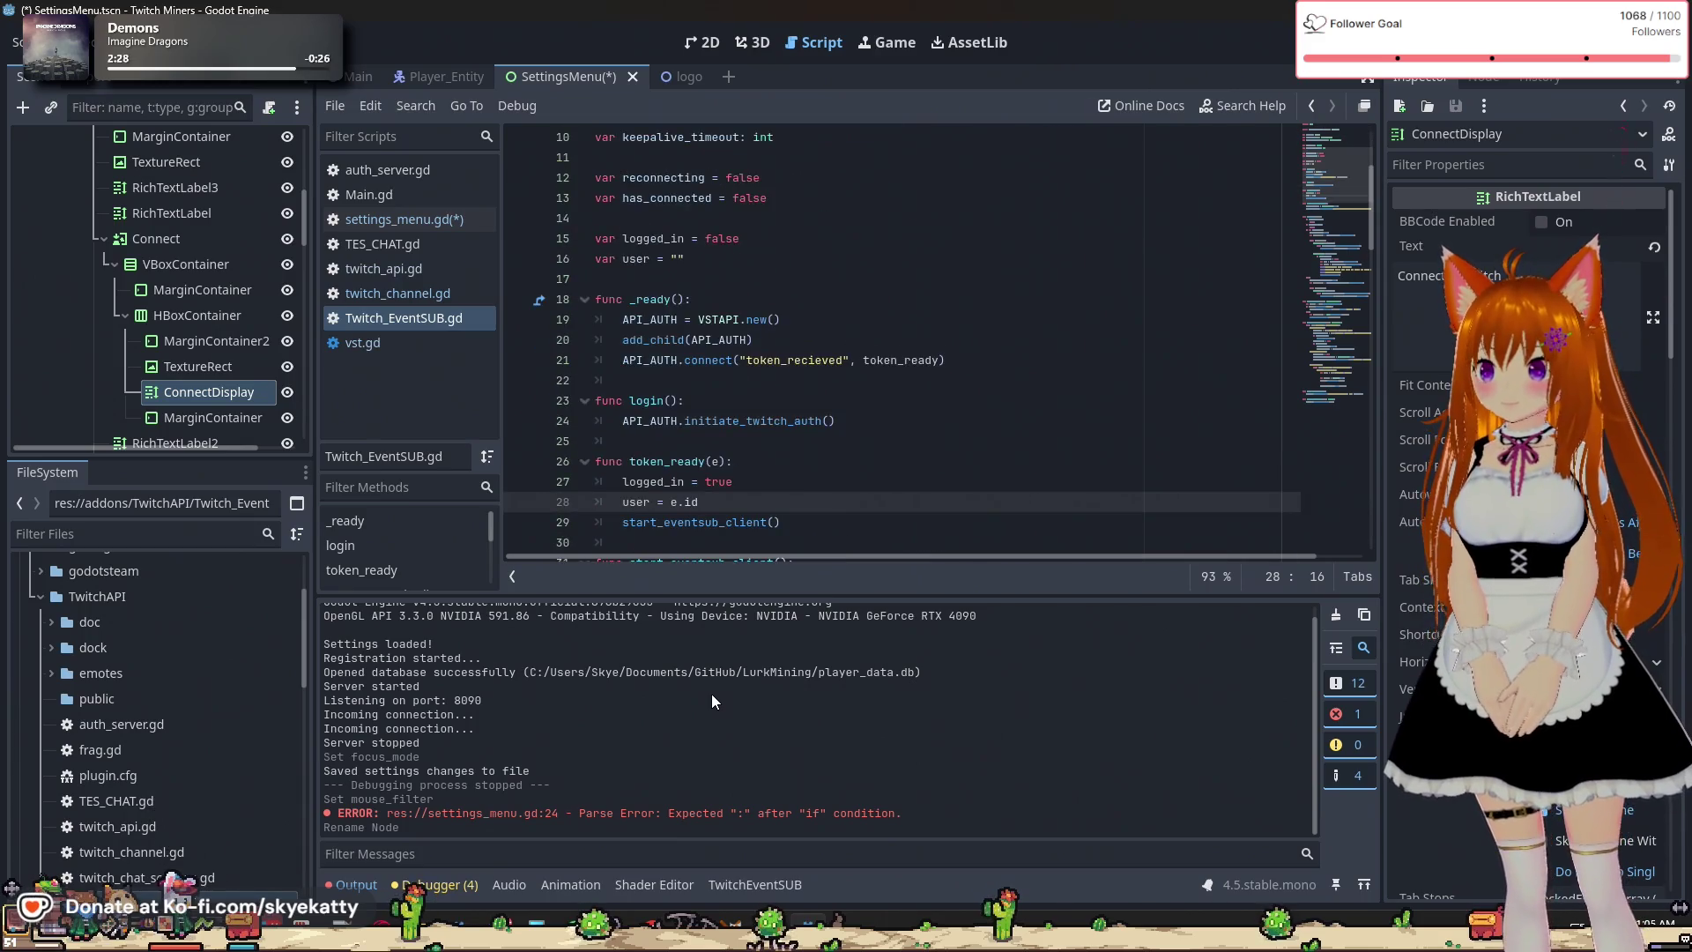
scroll(929, 266, down, 3)
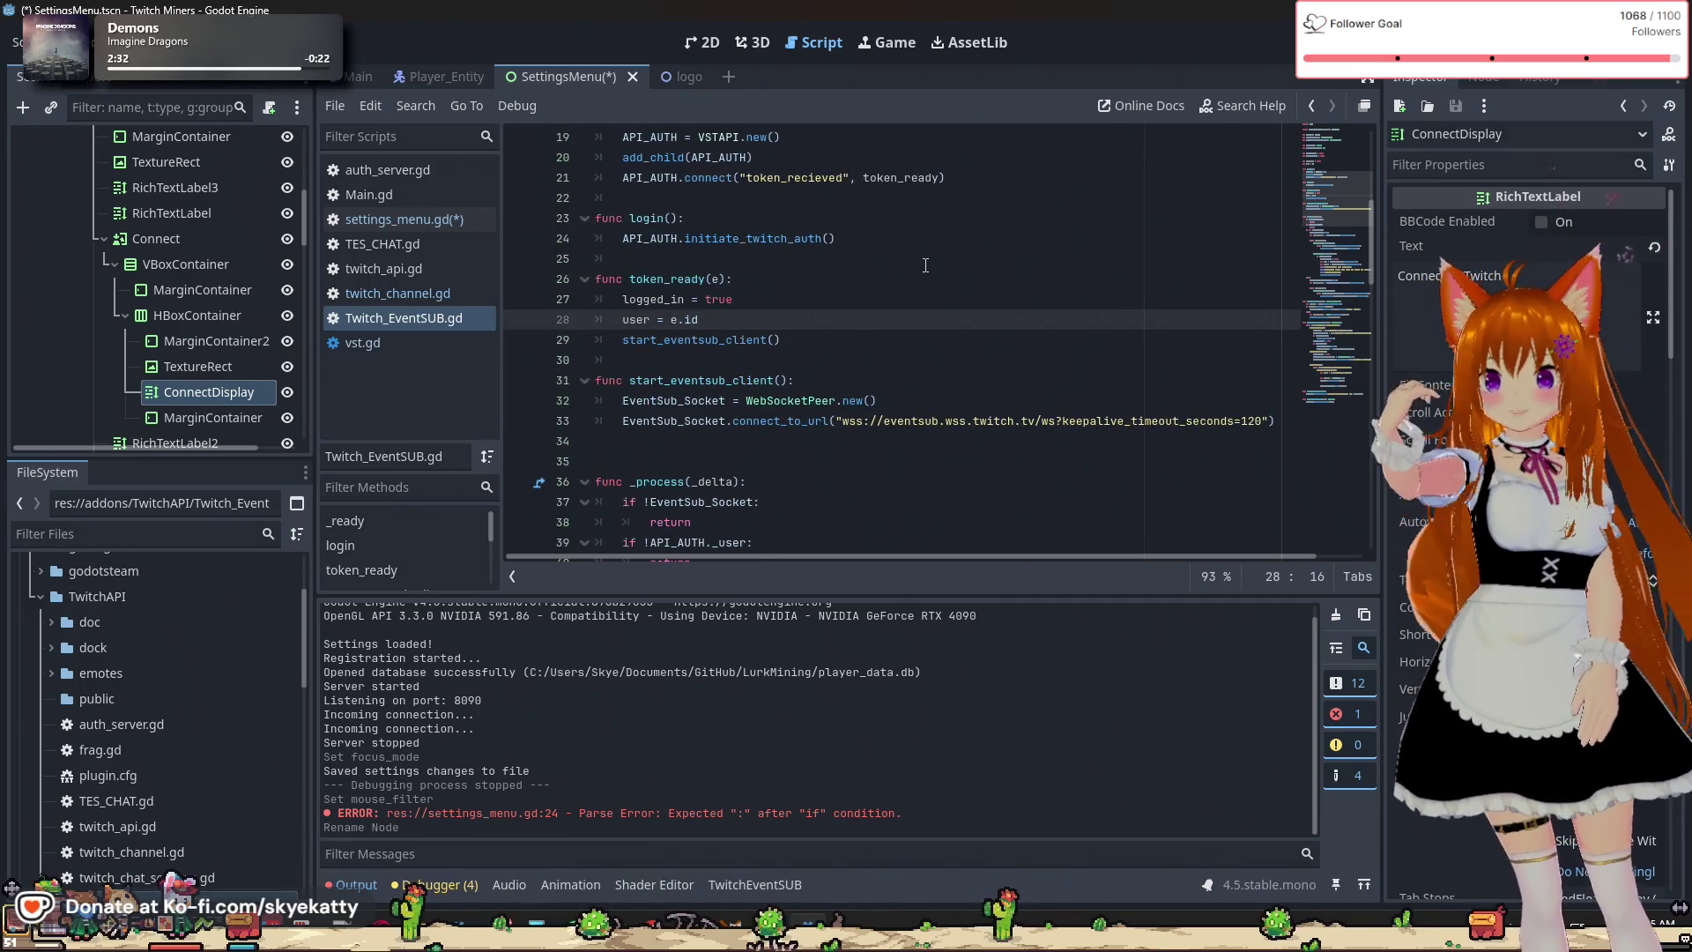
scroll(920, 272, down, 1)
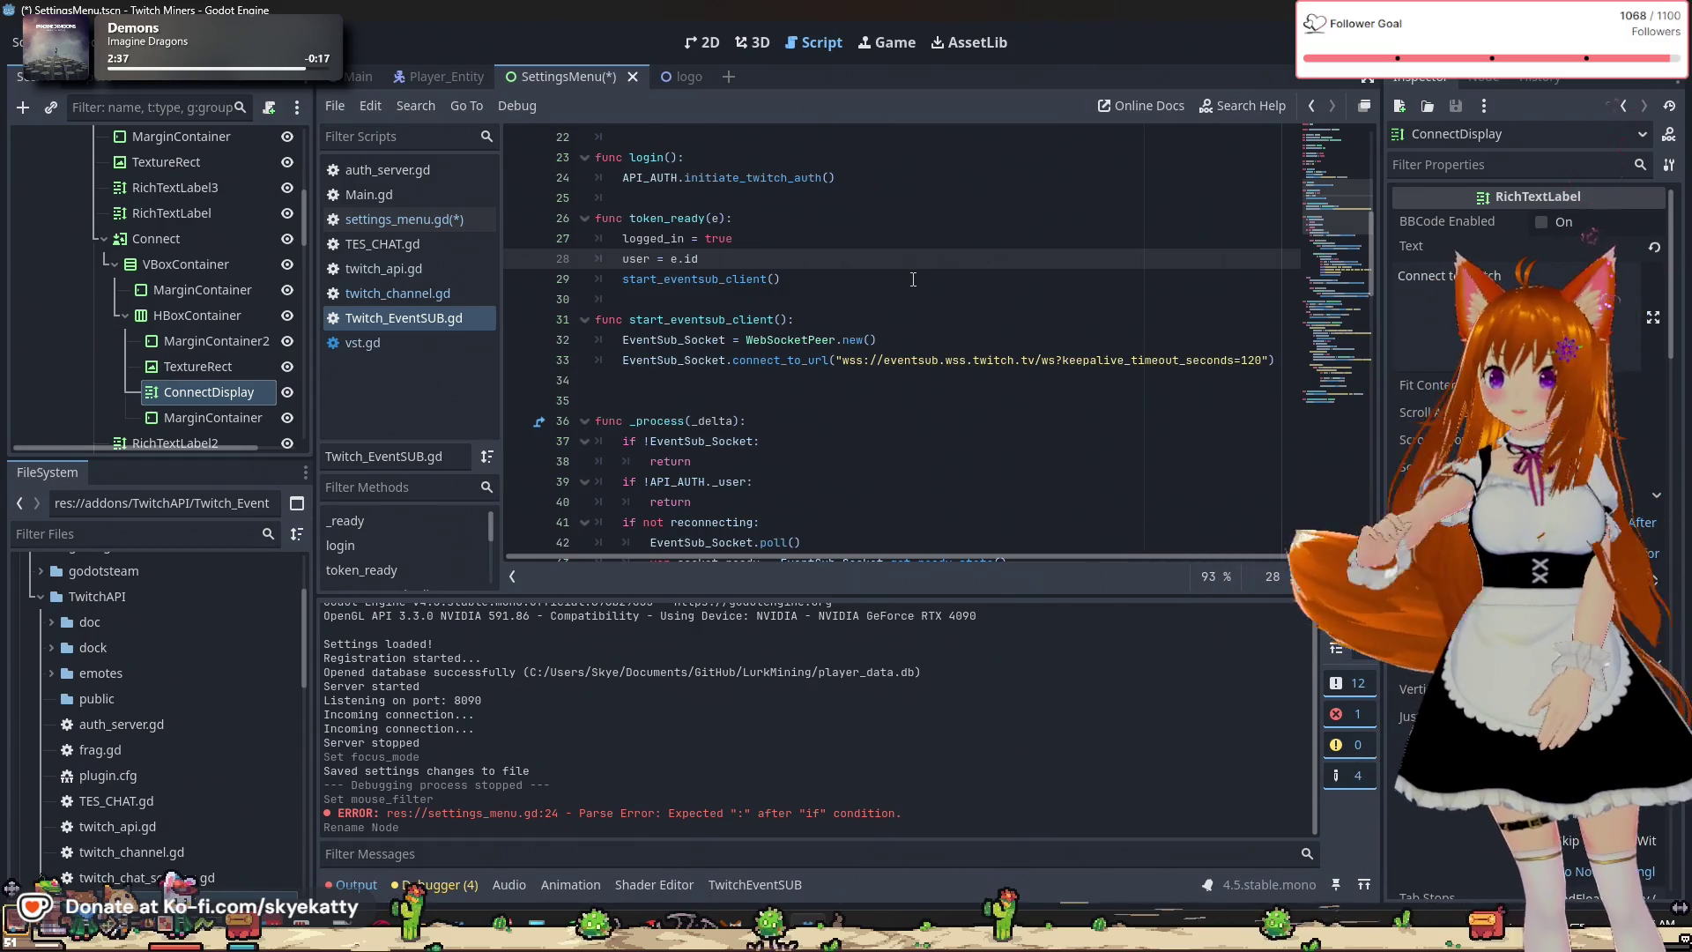
scroll(916, 278, down, 1)
scroll(913, 279, down, 5)
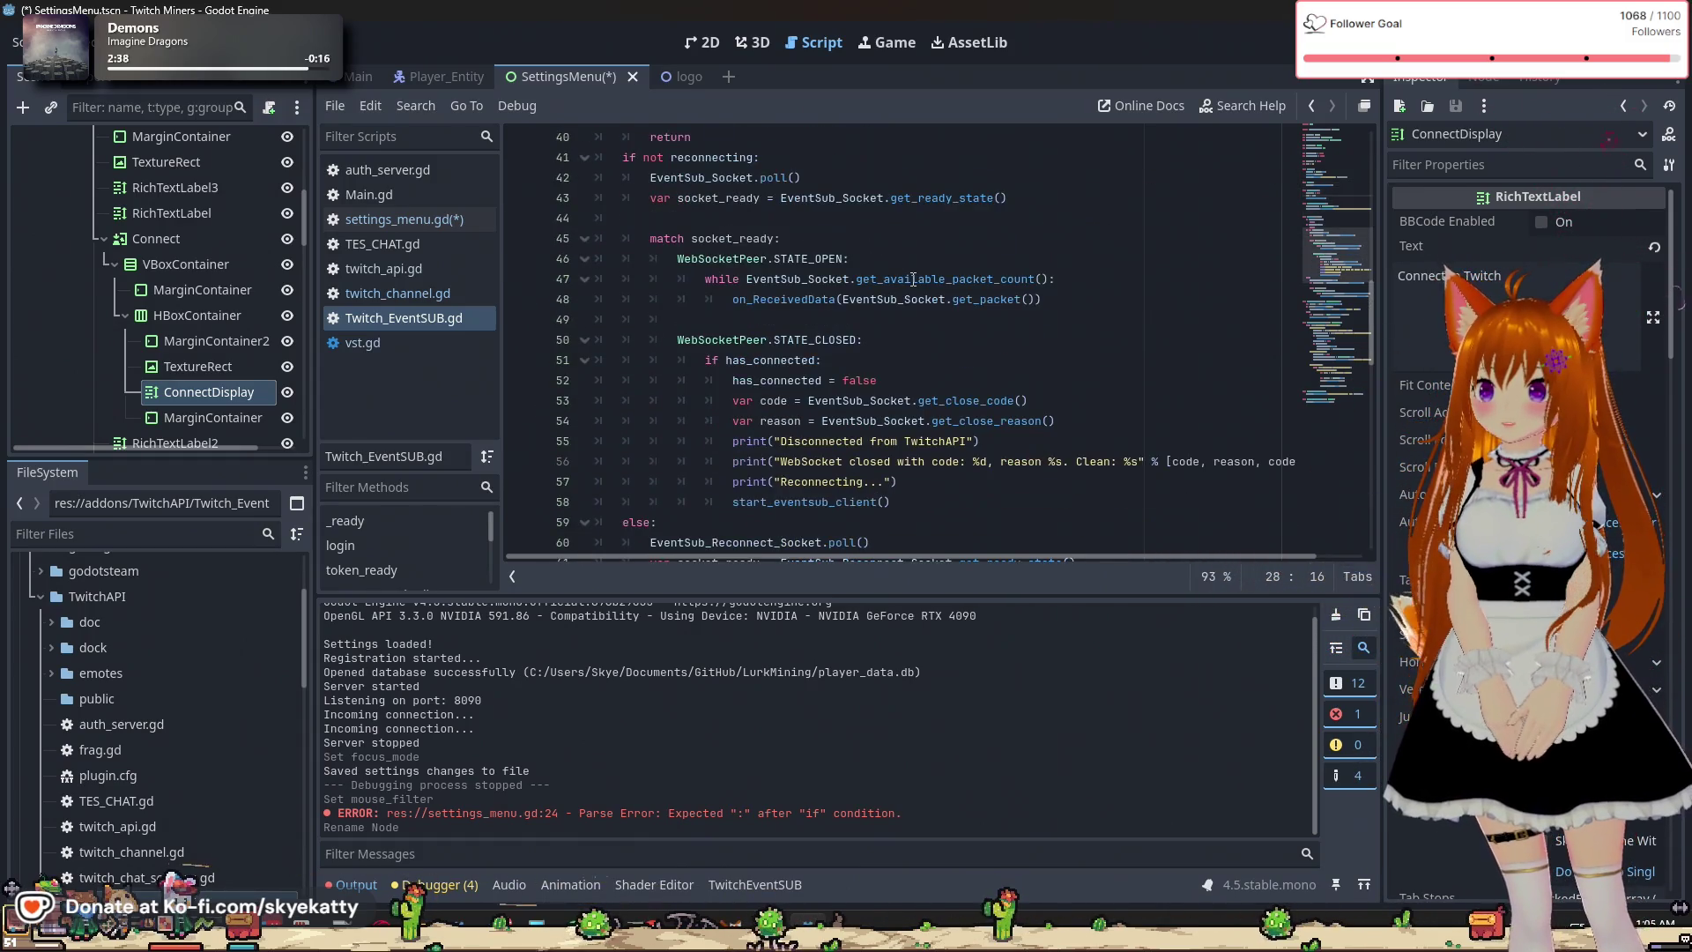
scroll(913, 279, down, 5)
scroll(913, 279, up, 7)
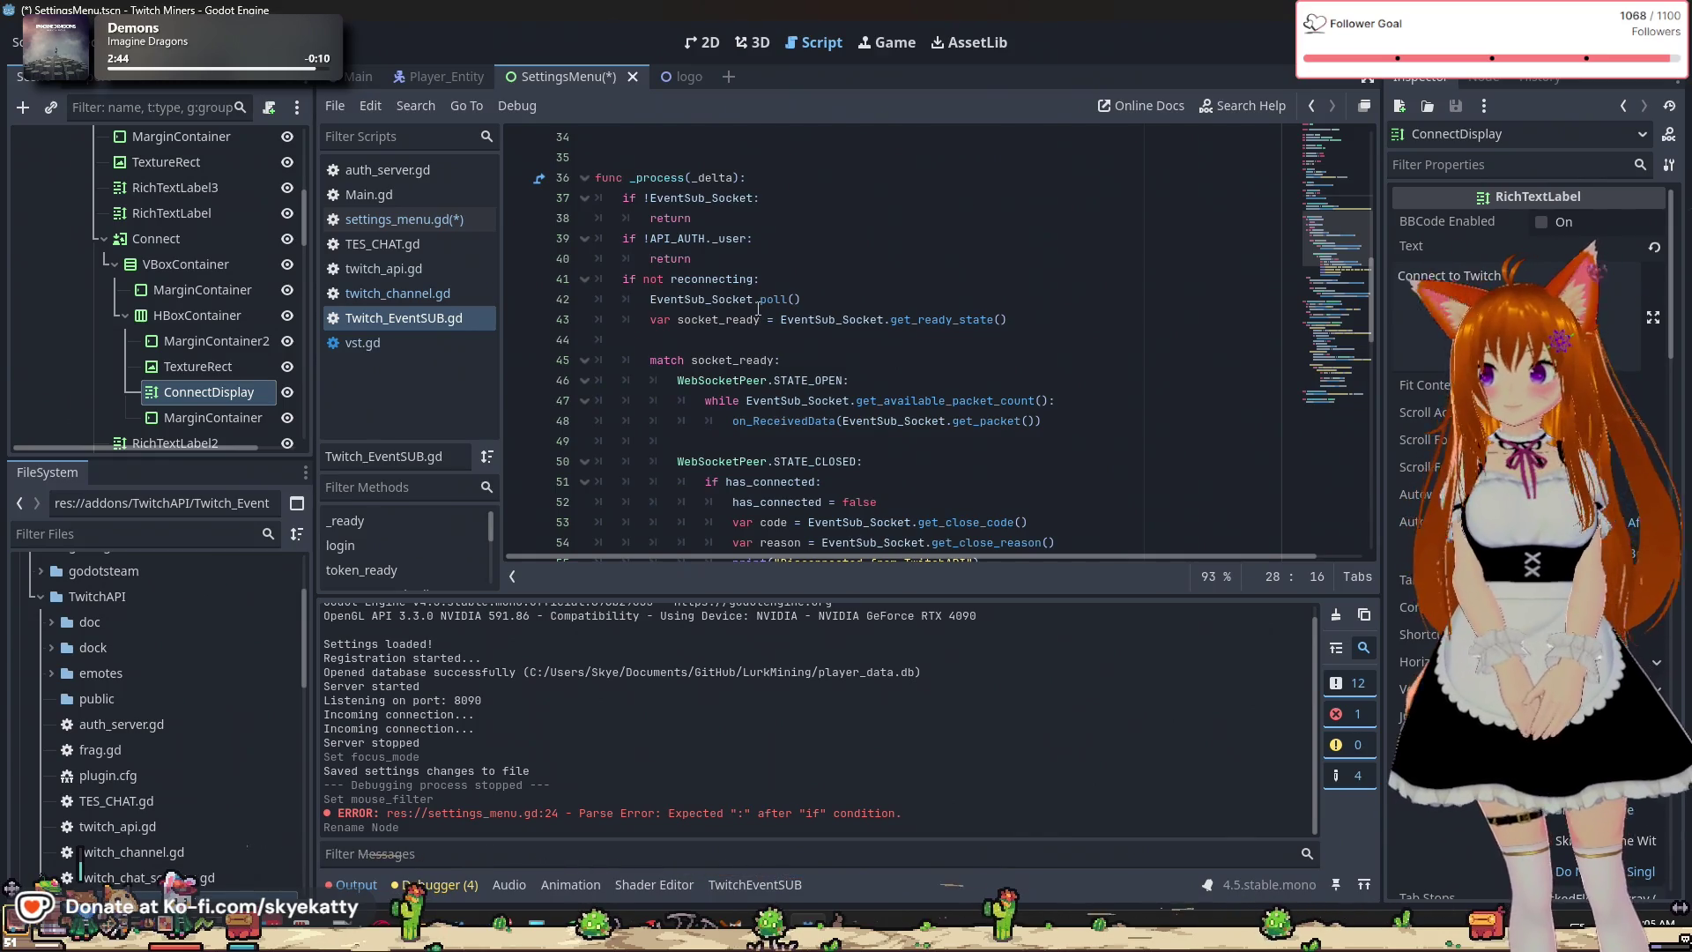
double_click(753, 300)
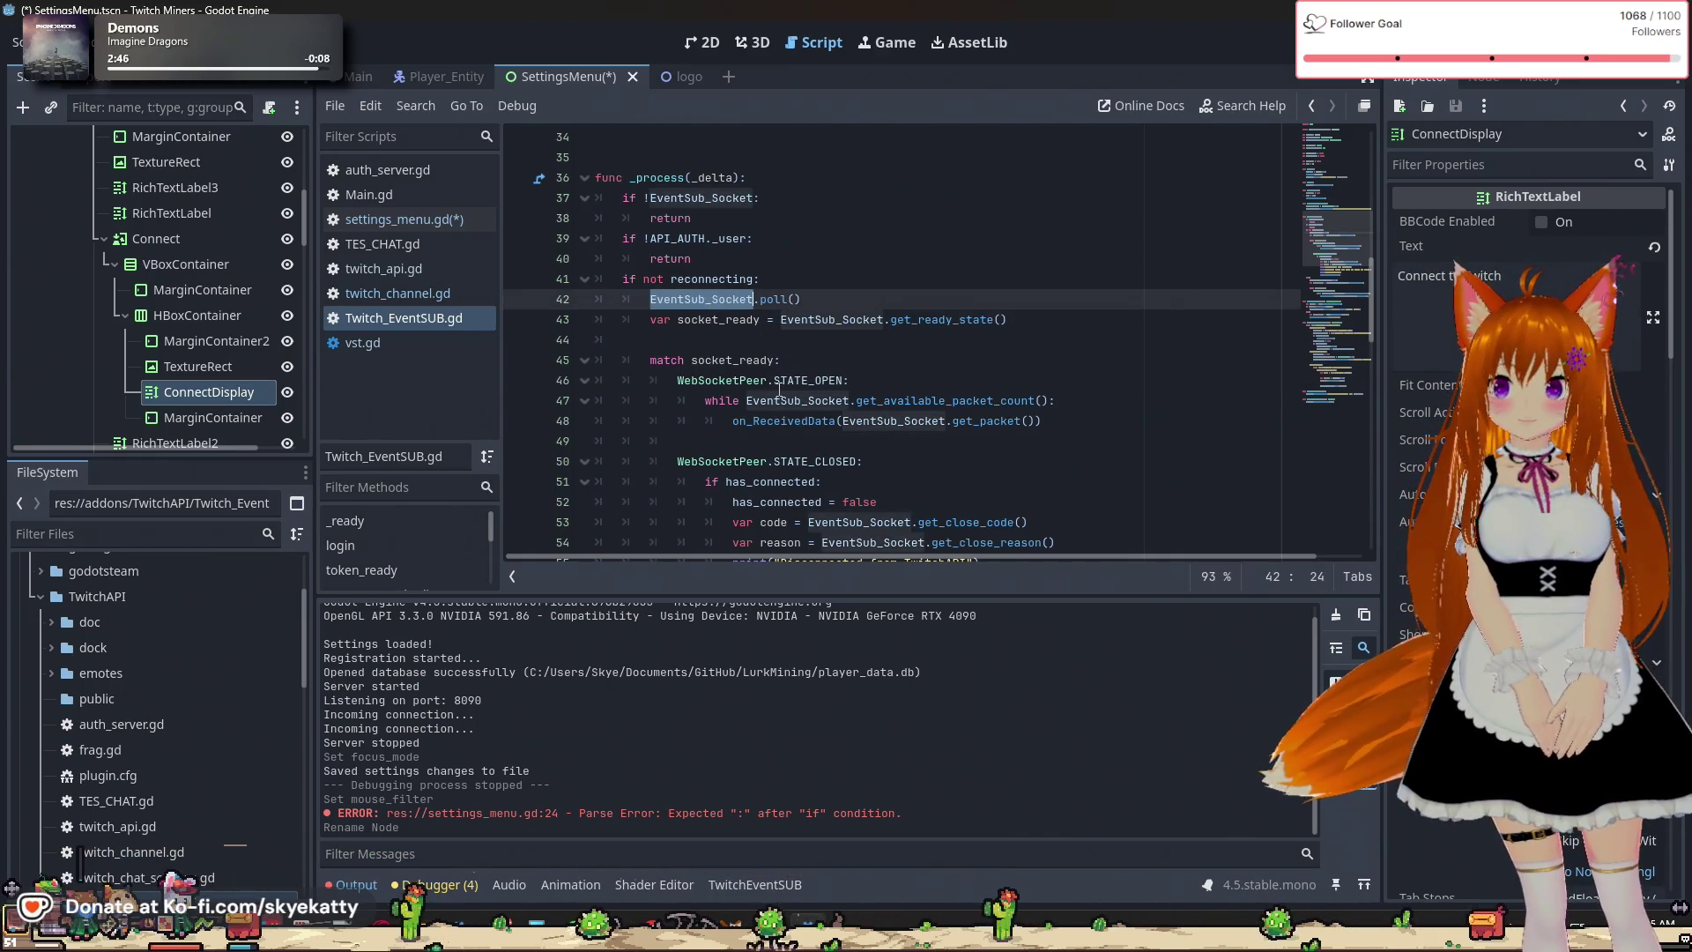
scroll(778, 389, down, 4)
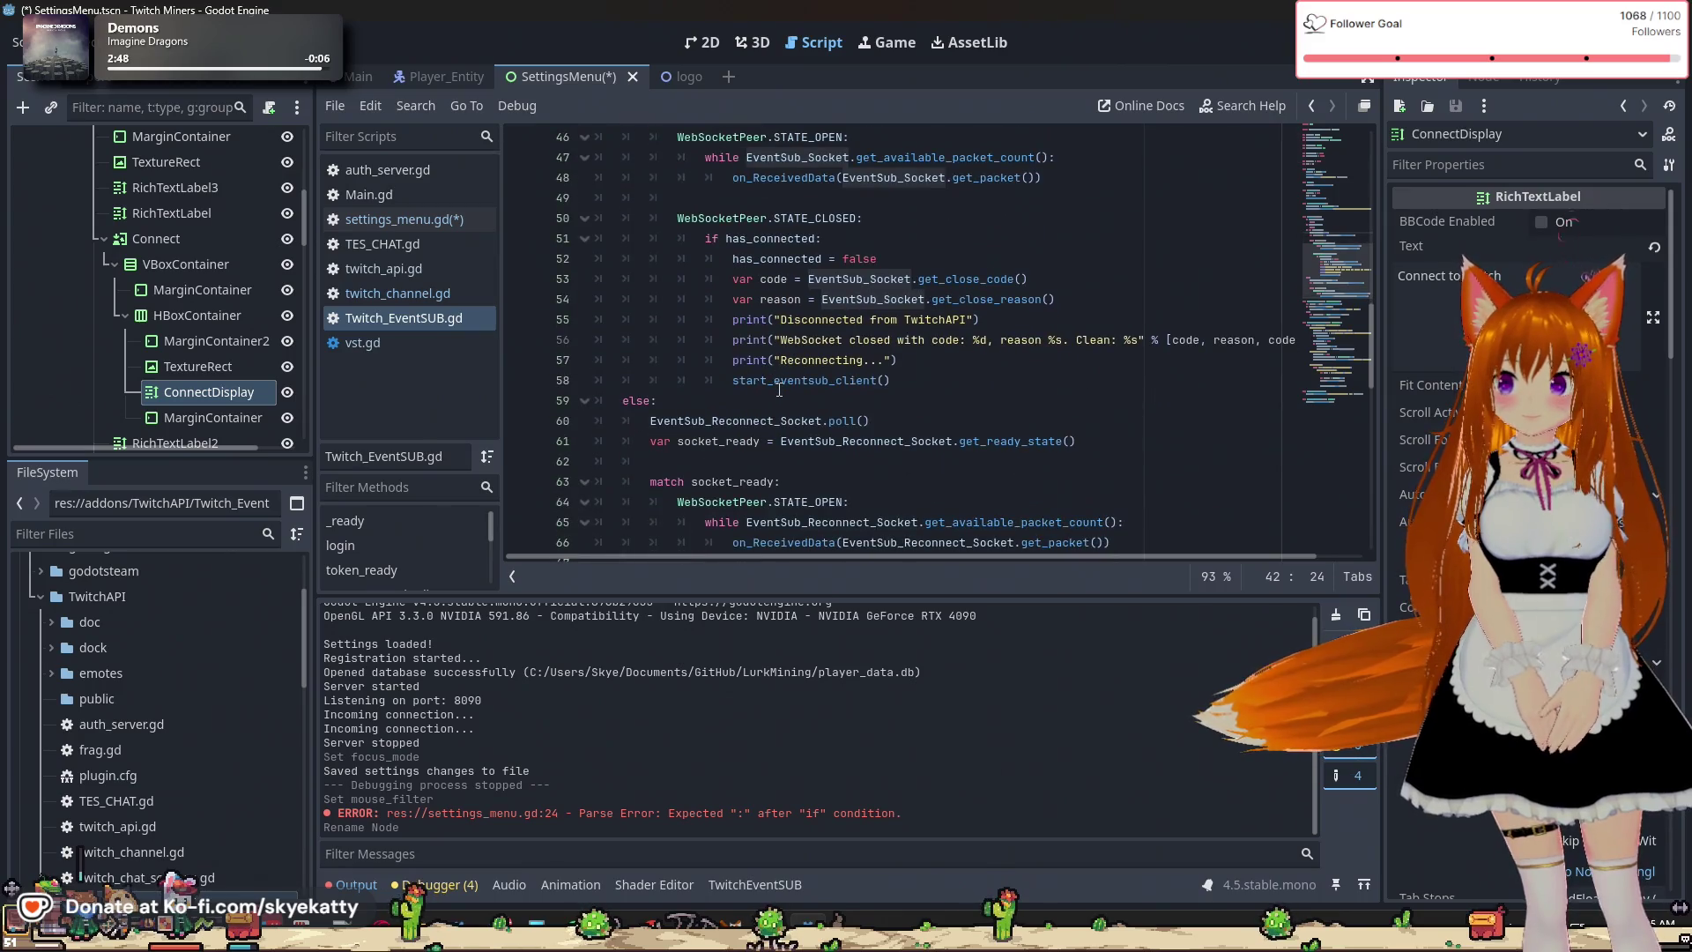
double_click(779, 381)
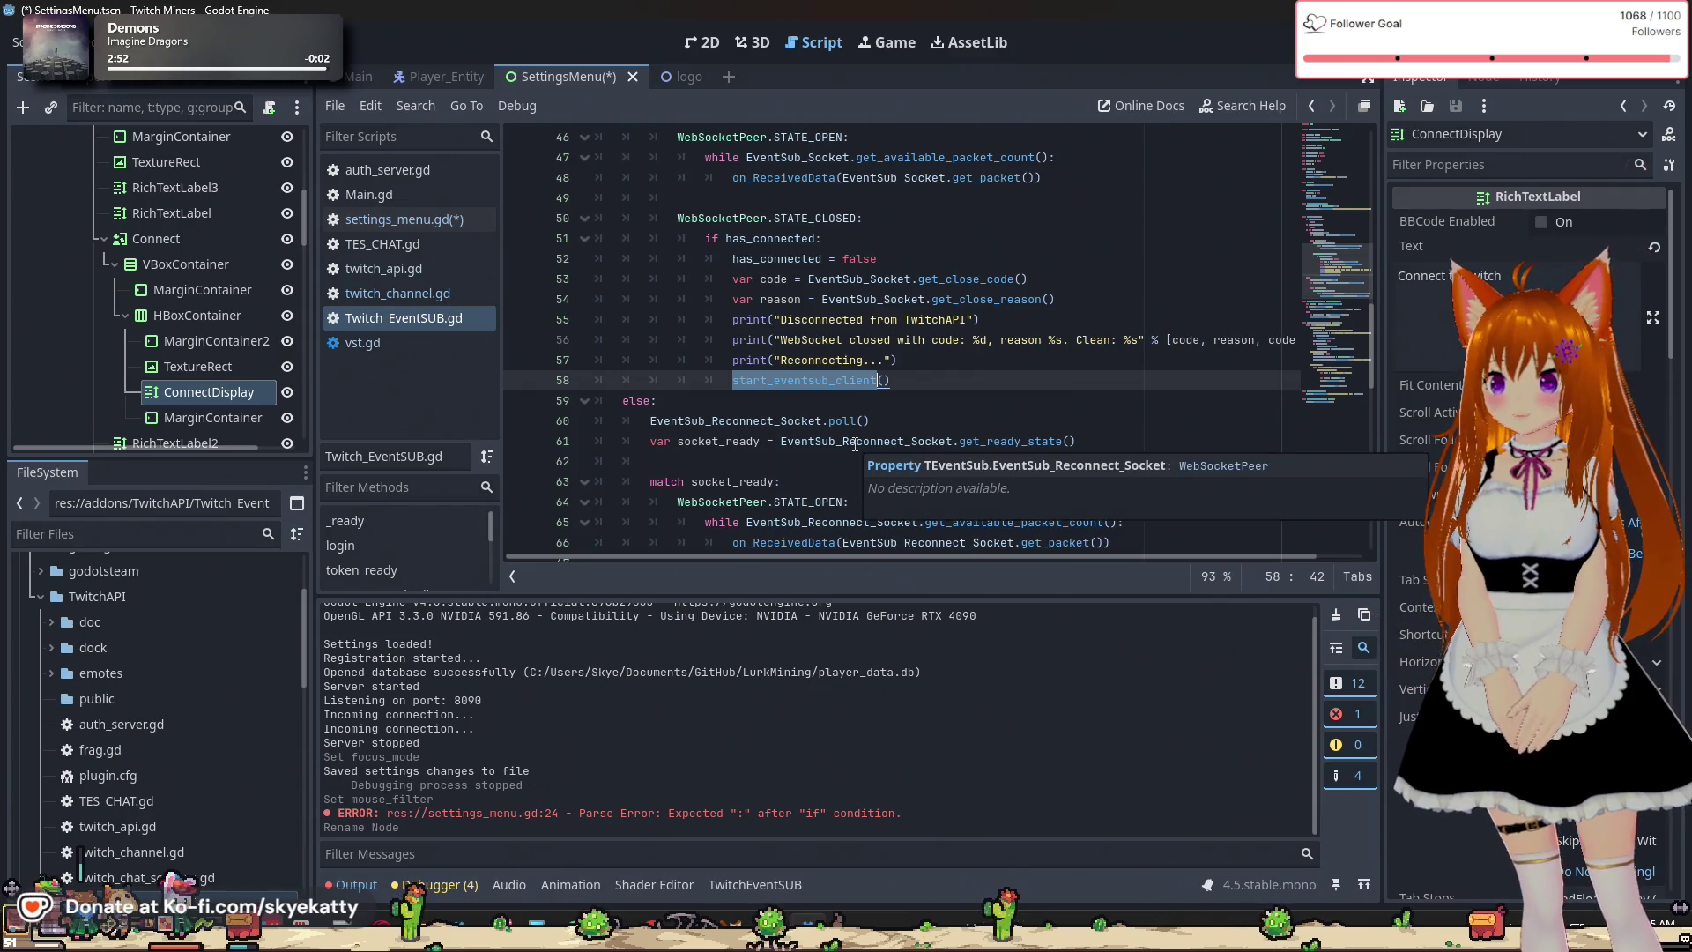
scroll(793, 437, up, 10)
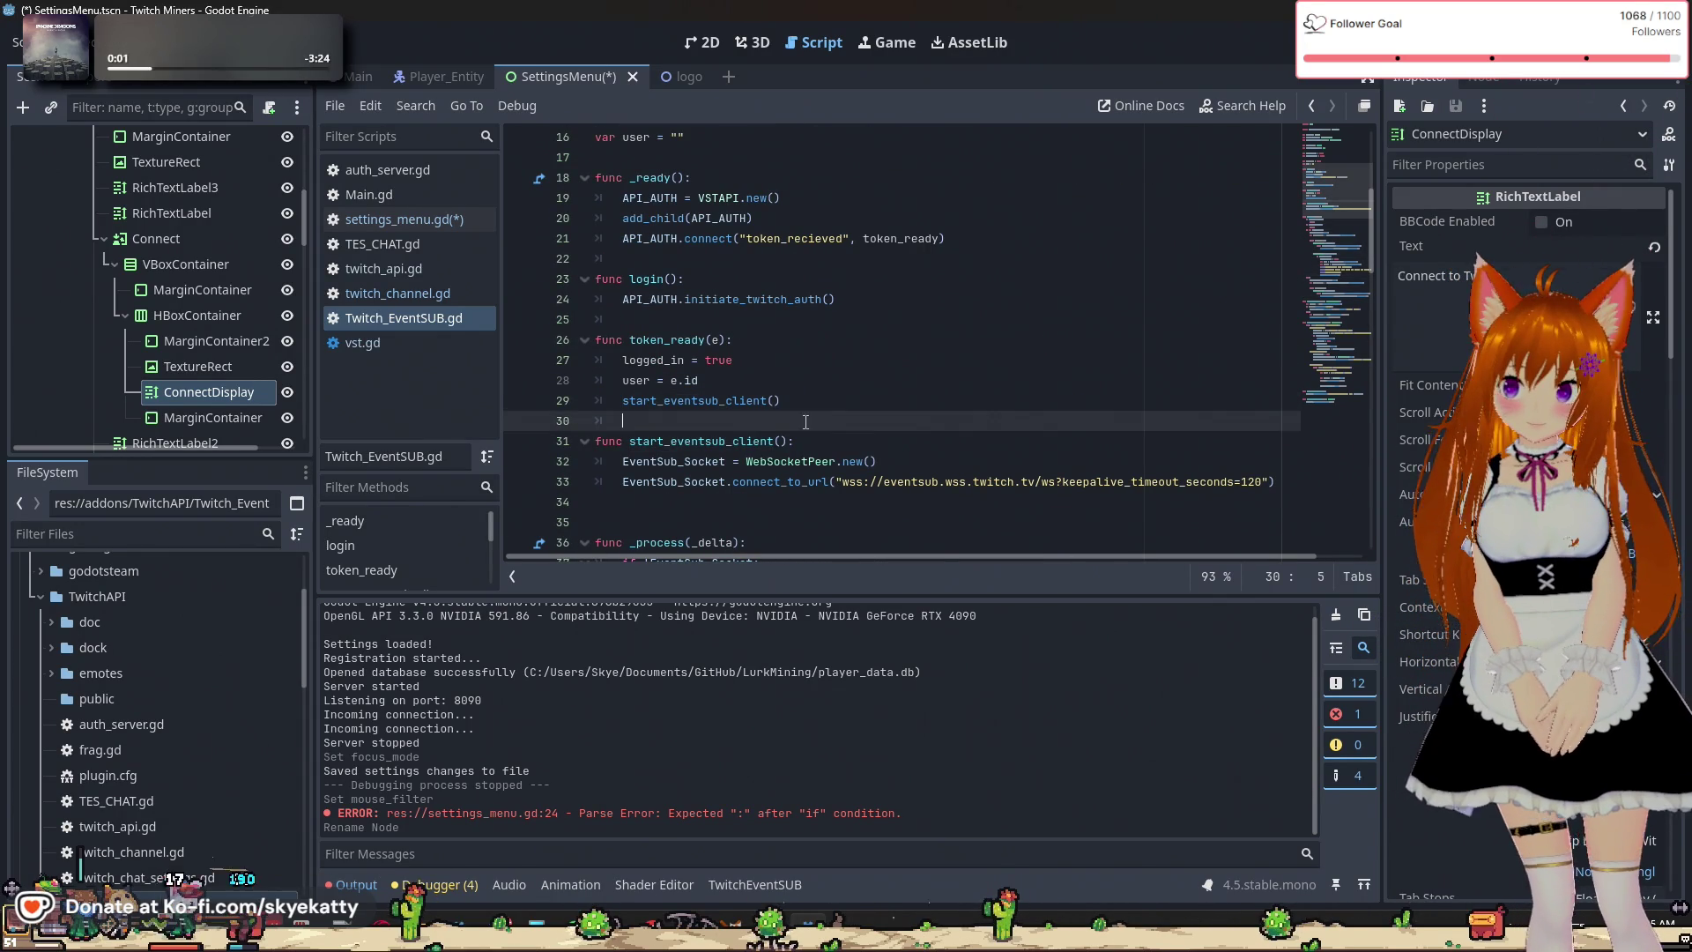
double_click(775, 461)
double_click(768, 482)
double_click(687, 482)
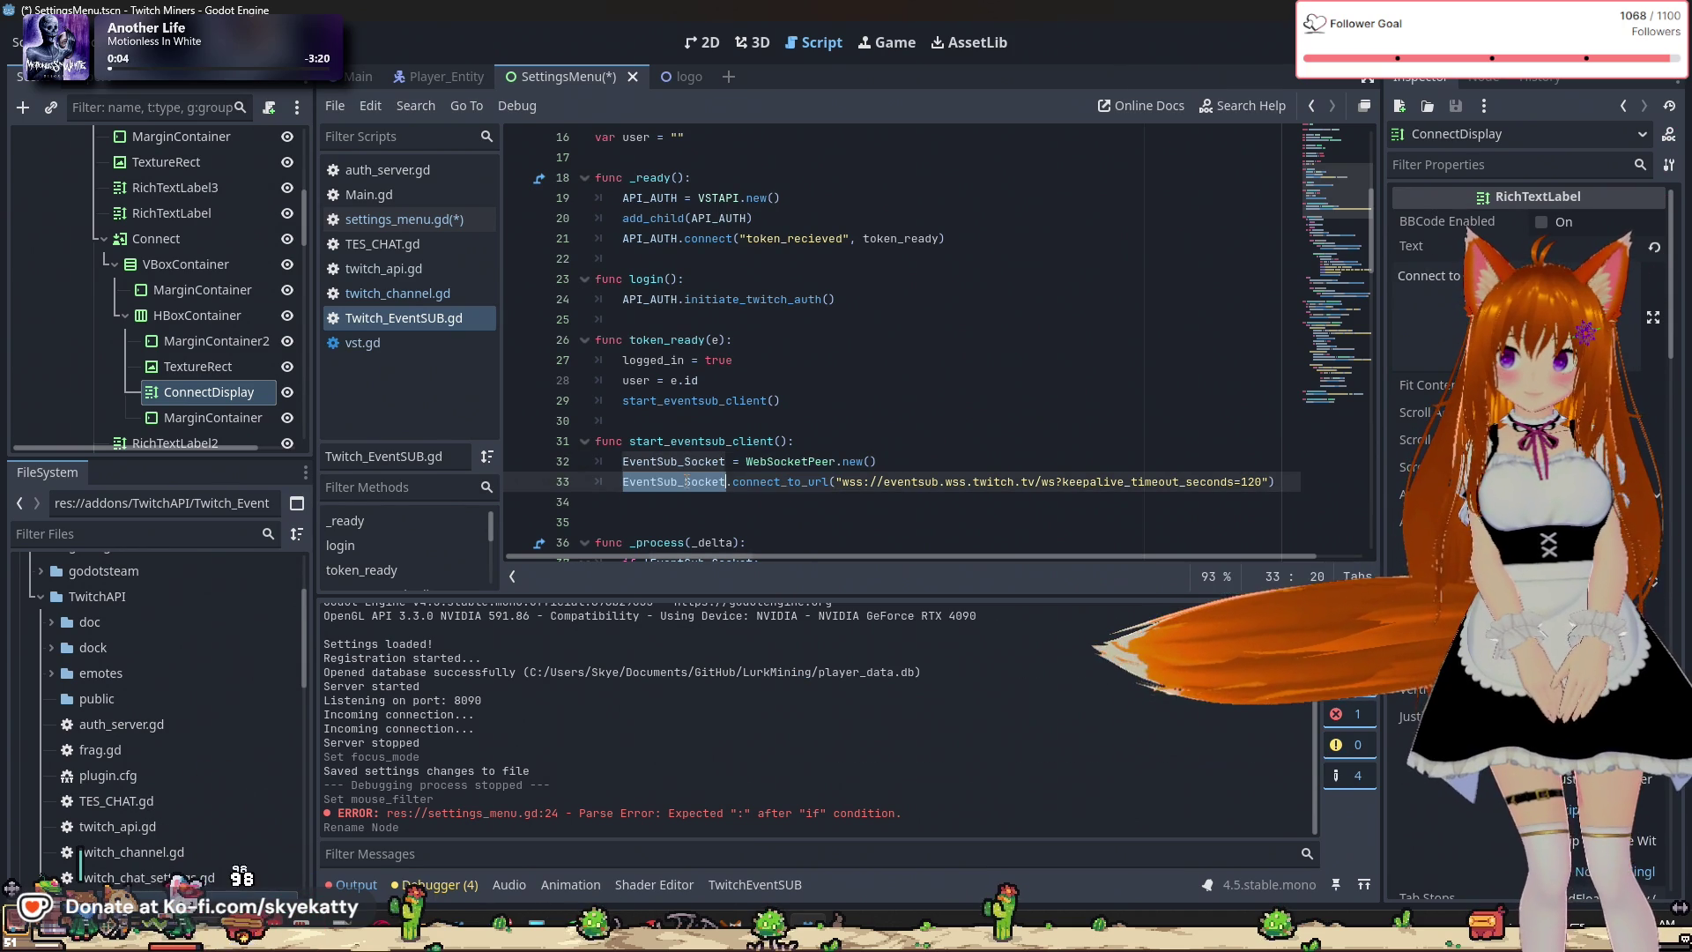
double_click(780, 482)
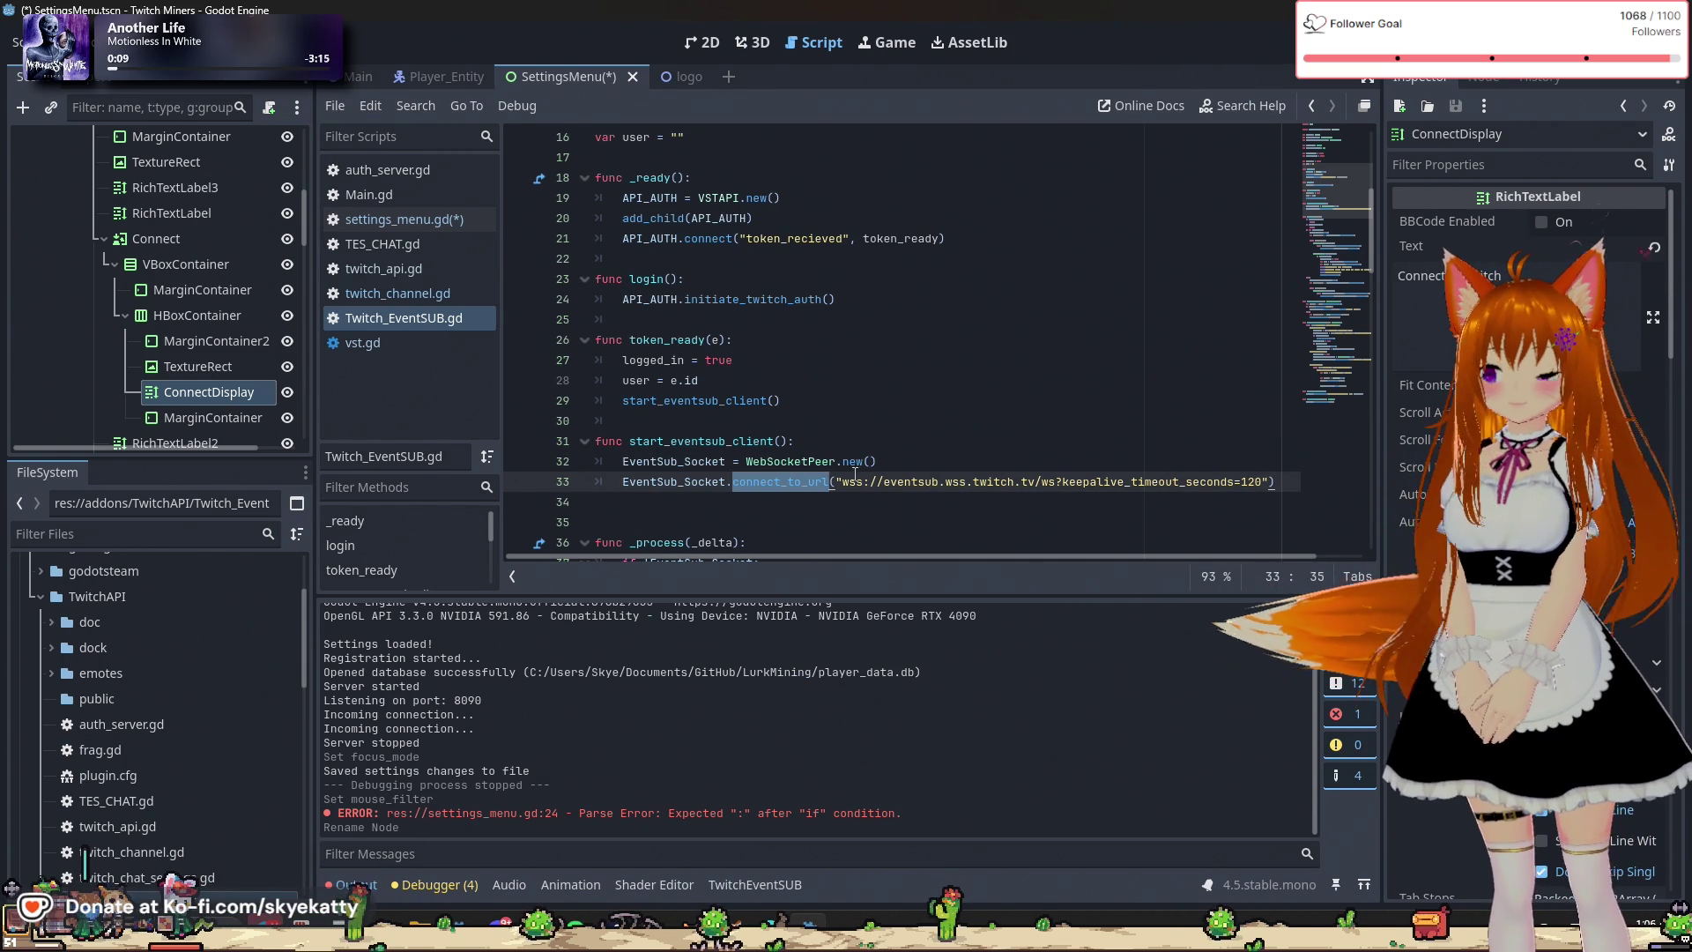
double_click(674, 481)
click(773, 484)
double_click(773, 482)
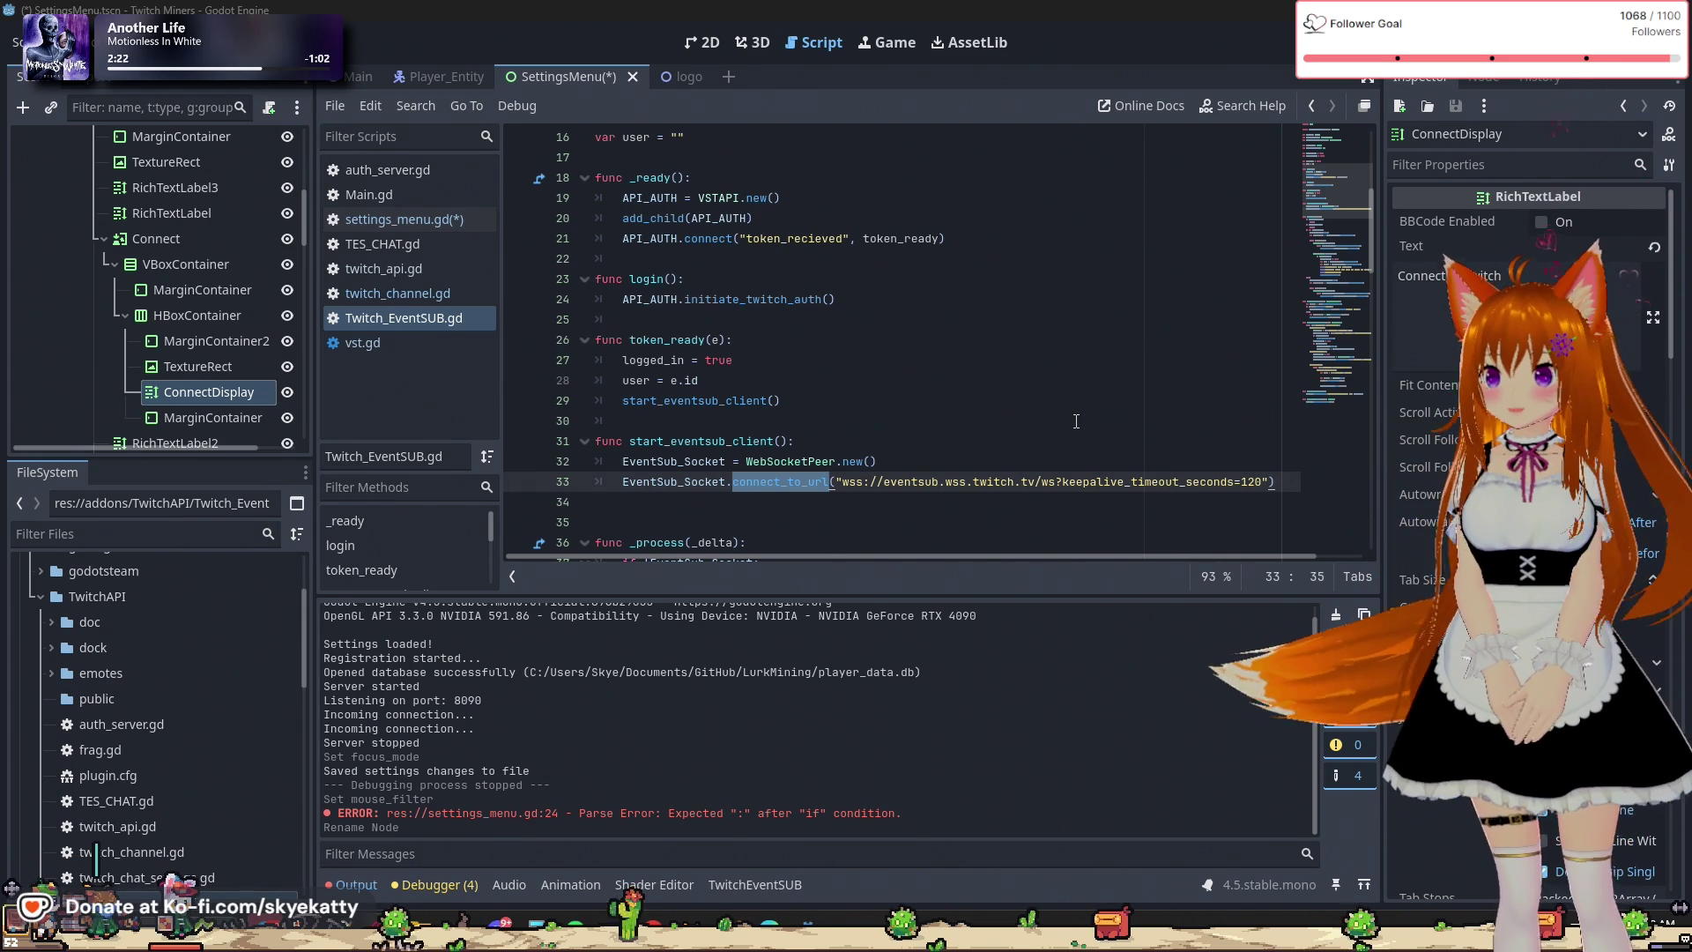
click(818, 320)
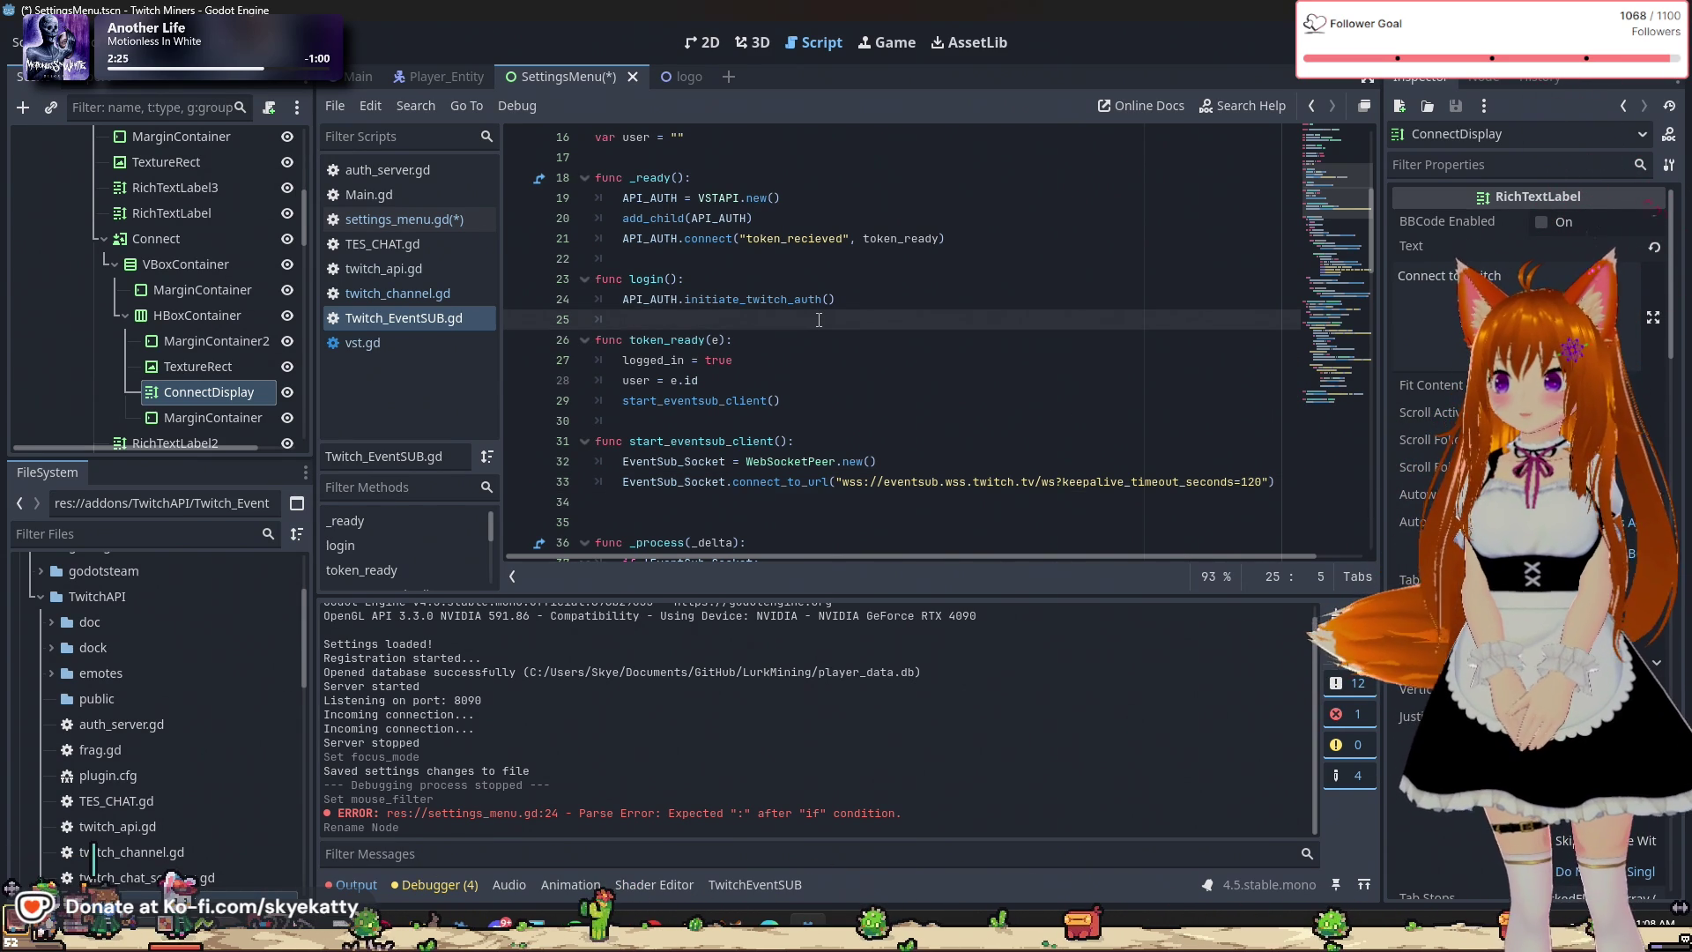
Declare an empty func logout(): right after login() in Twitch_EventSUB.gd.
key(BackSpace)
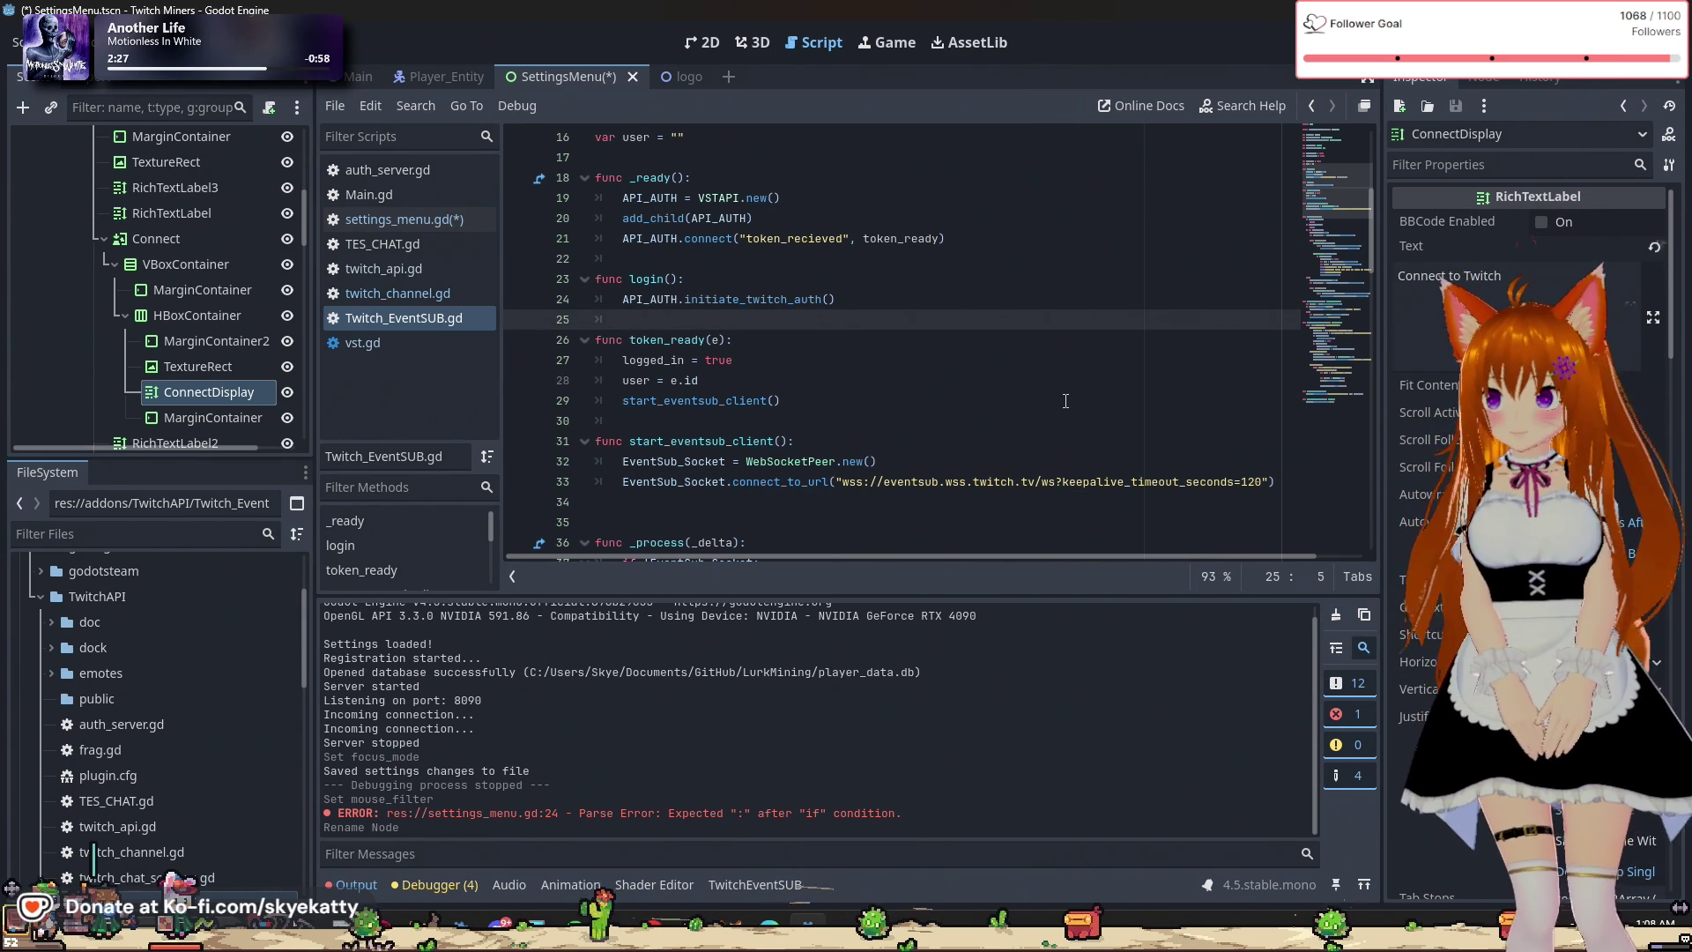
key(Return)
text(func )
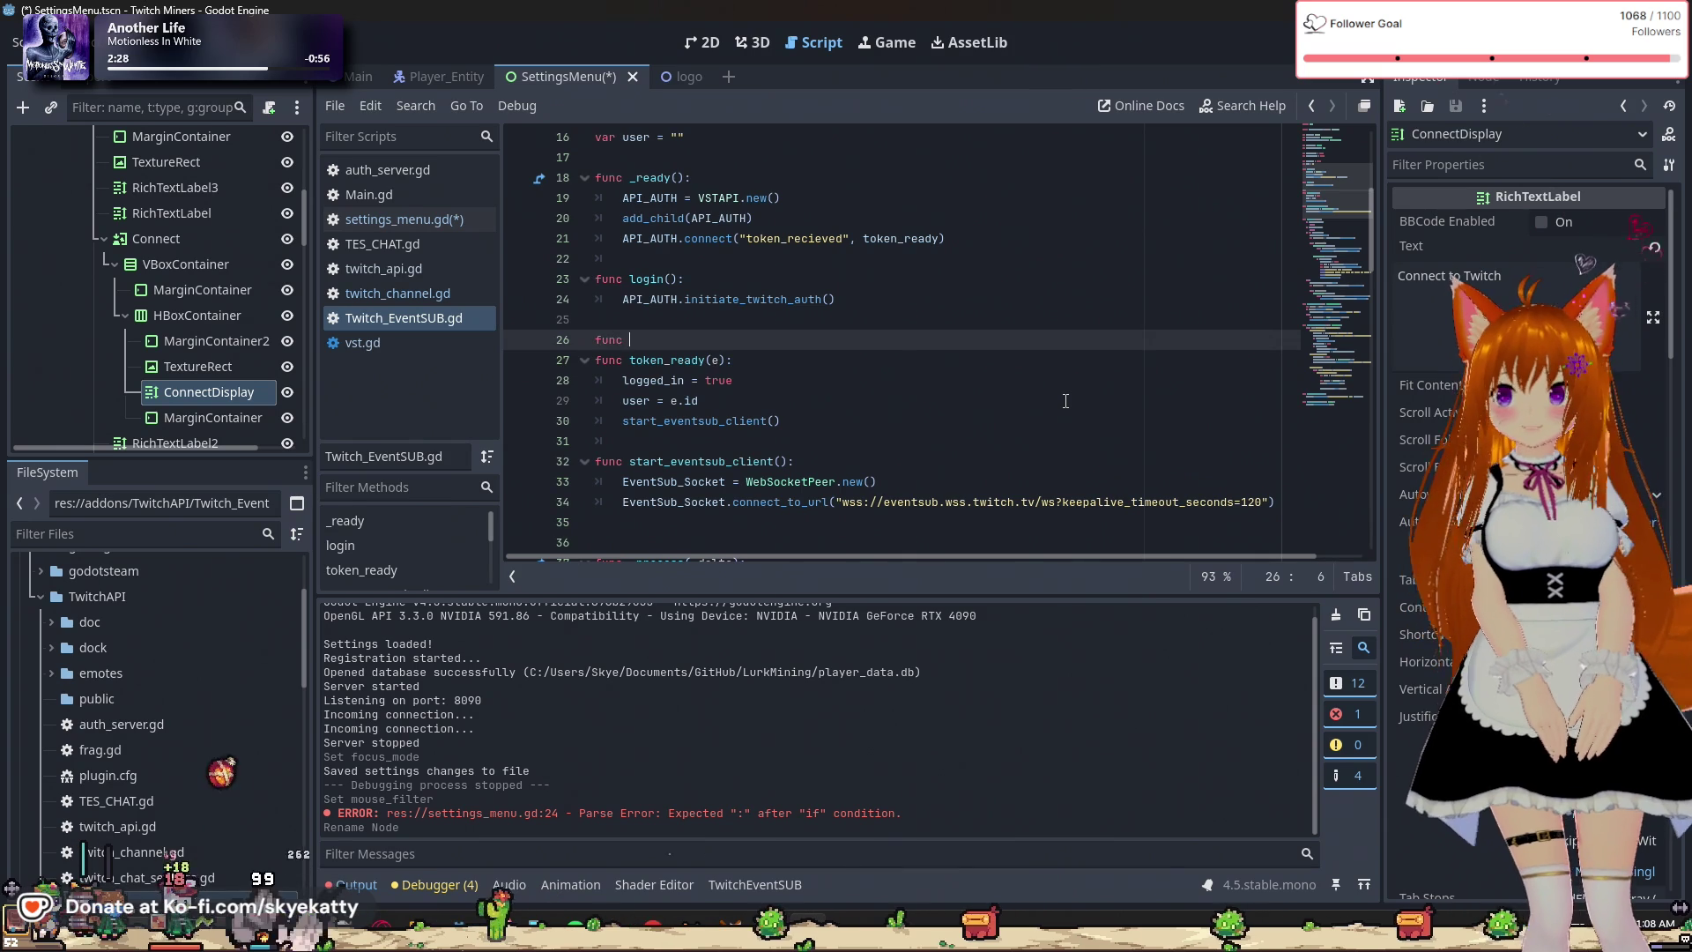
text(logout())
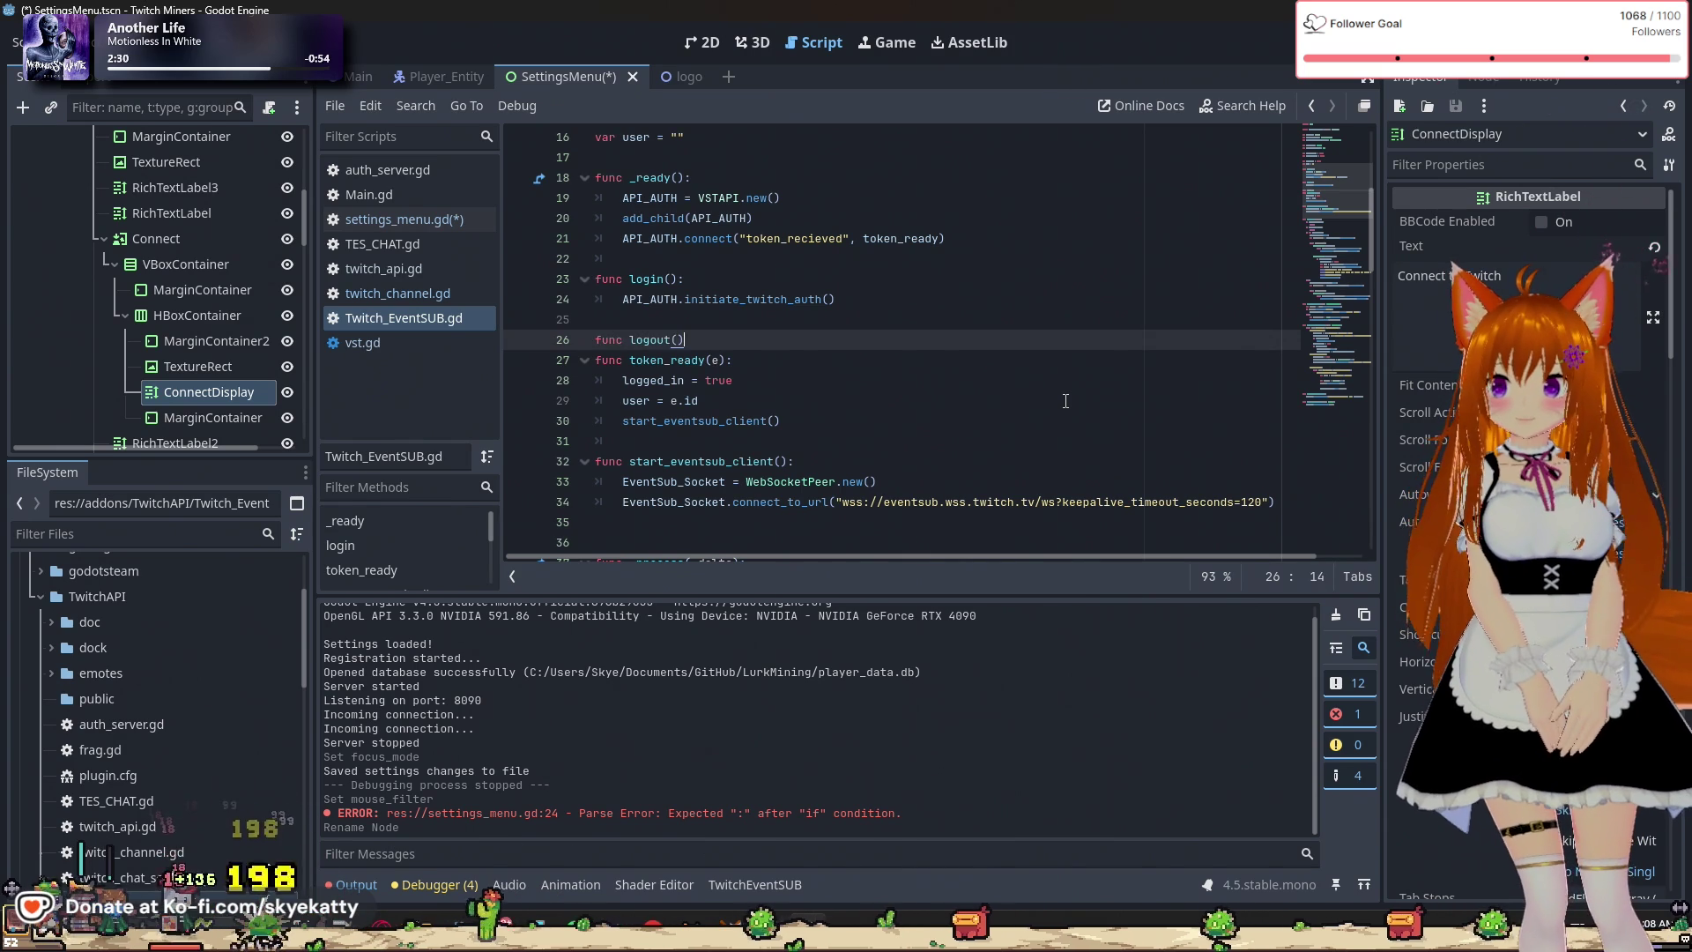
text(:)
key(Return)
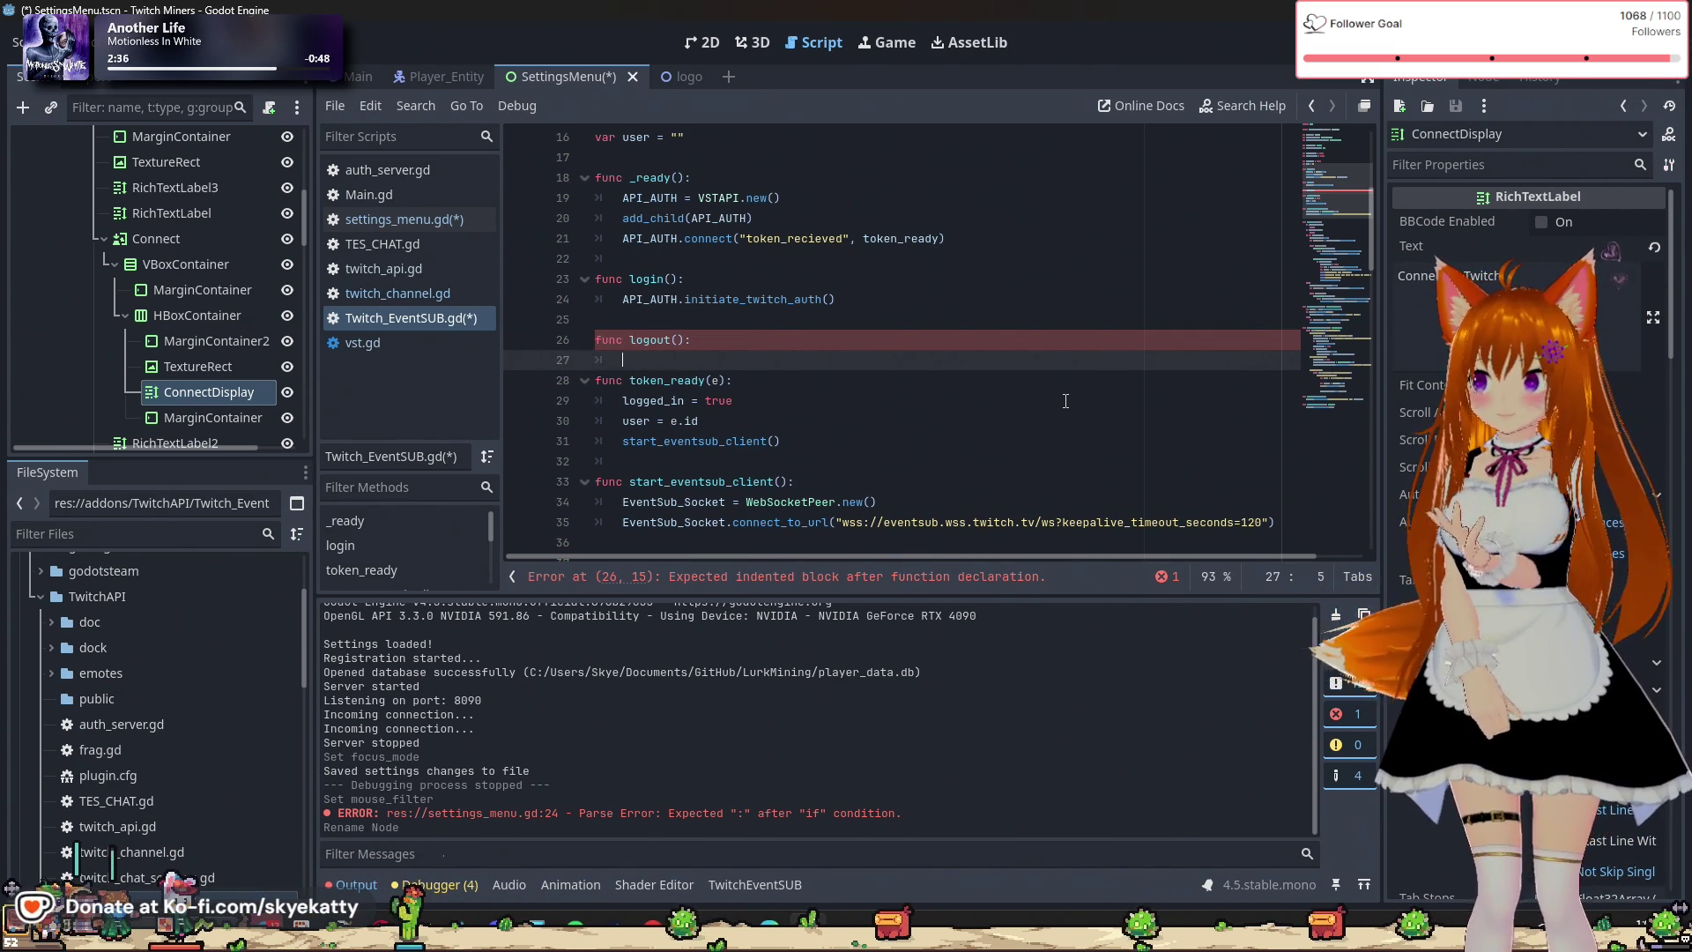
Scroll through the Twitch EventSub script to review its other functions.
scroll(1065, 401, down, 2)
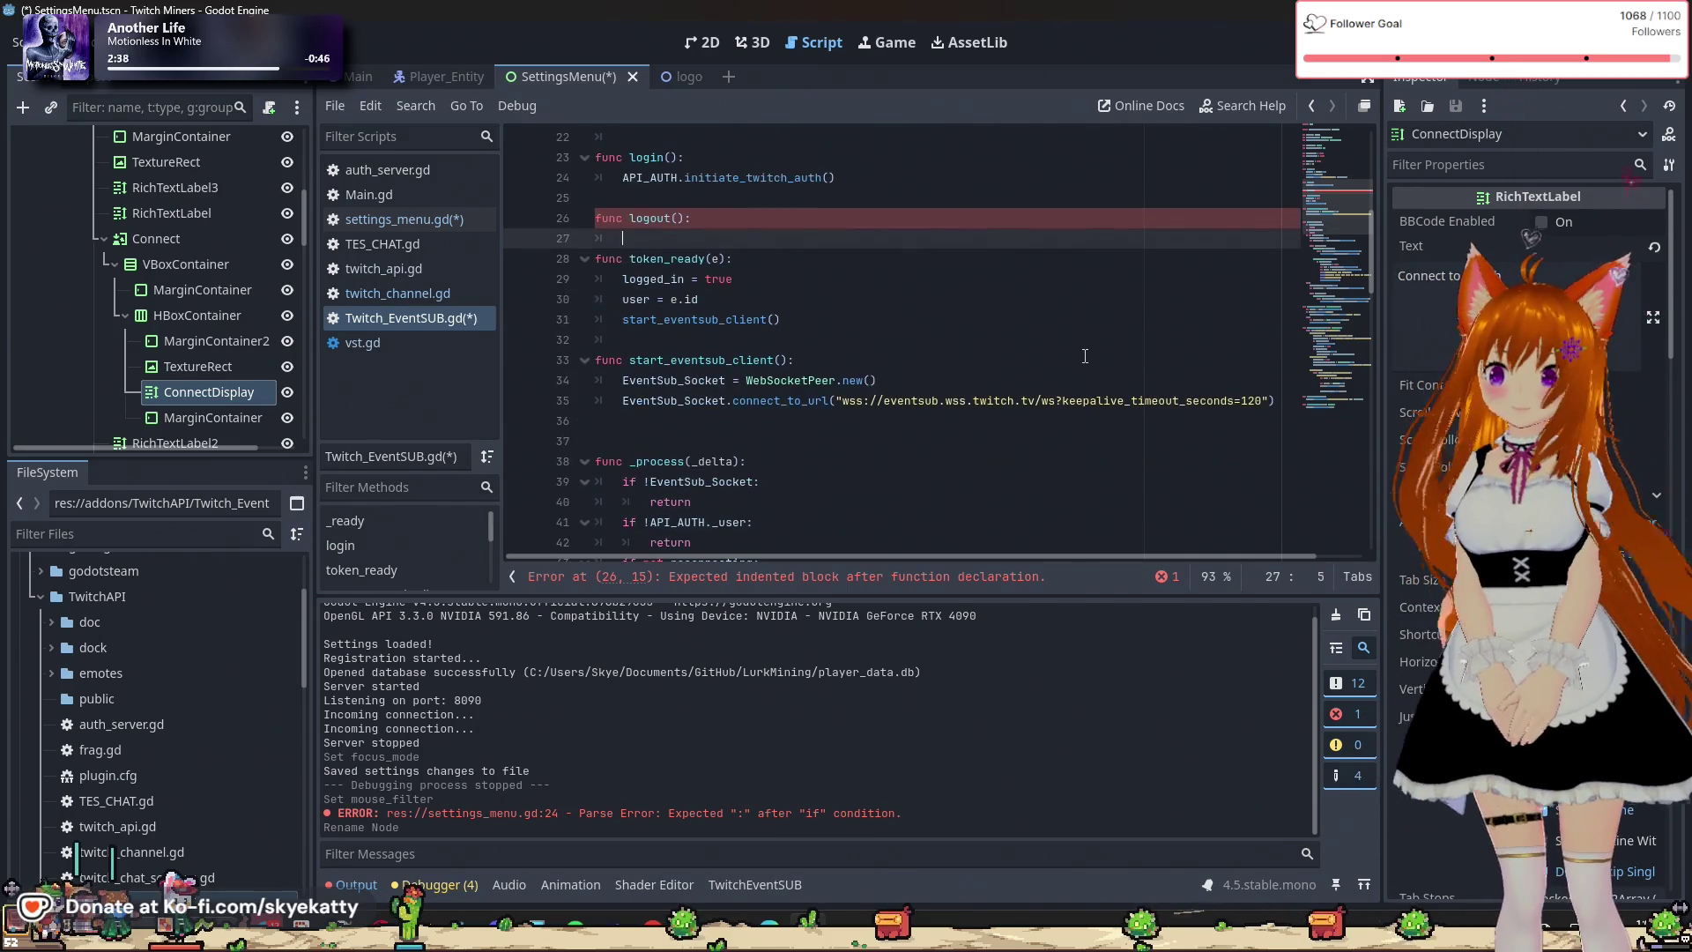
scroll(894, 407, down, 2)
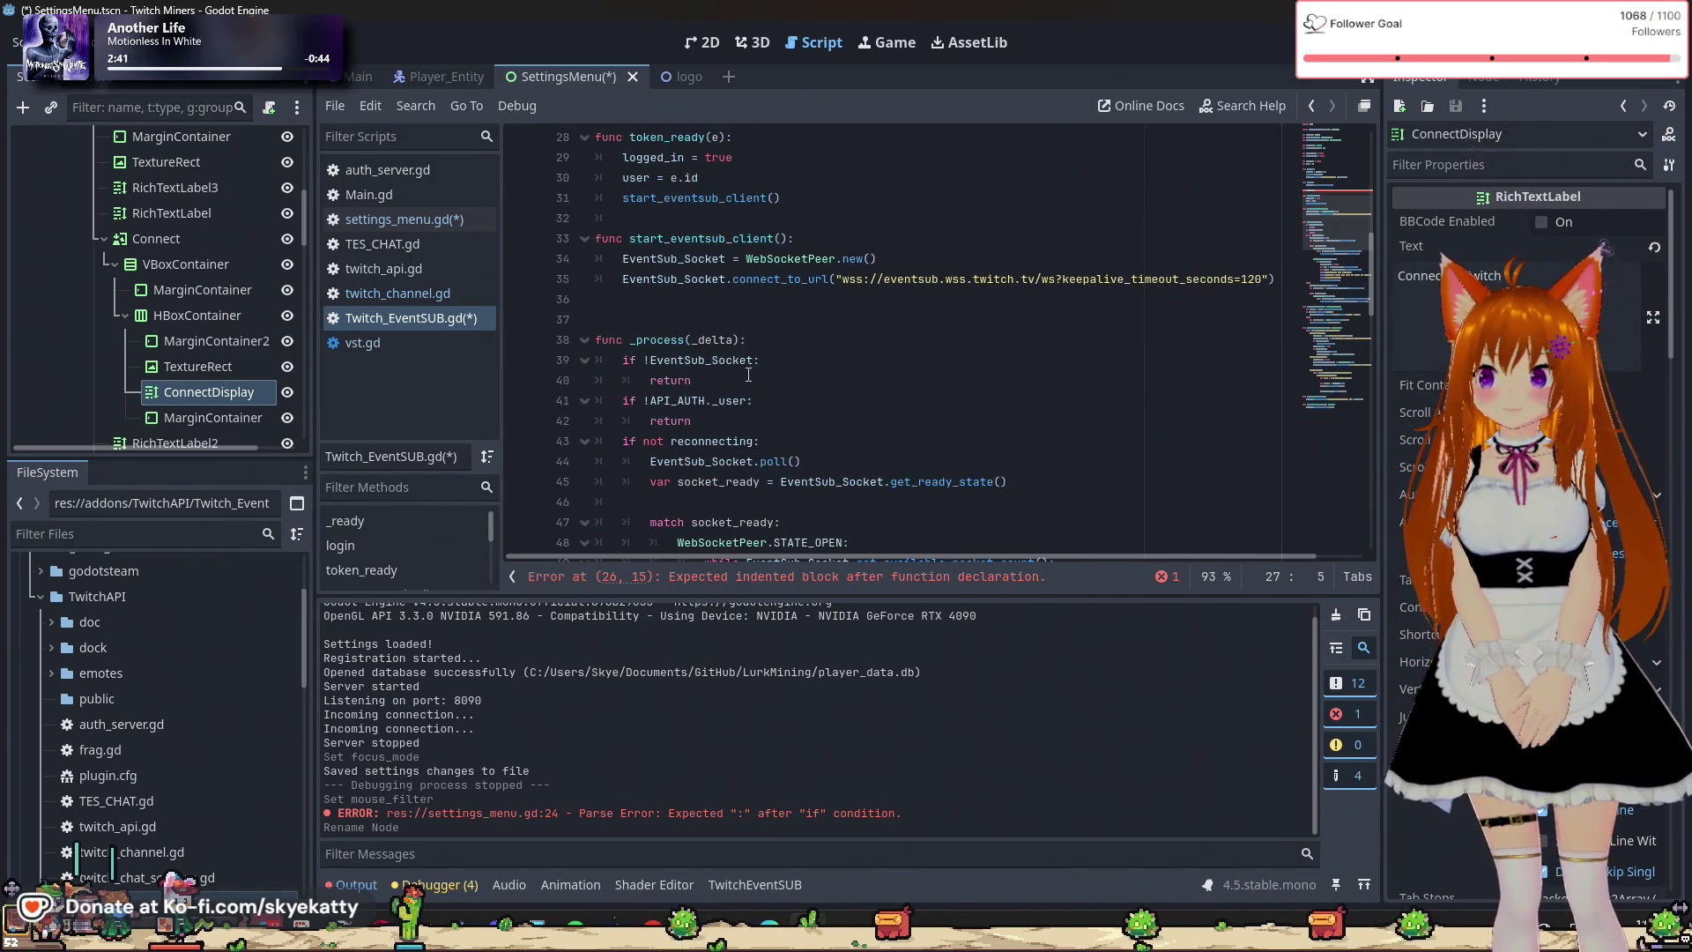
scroll(789, 443, up, 1)
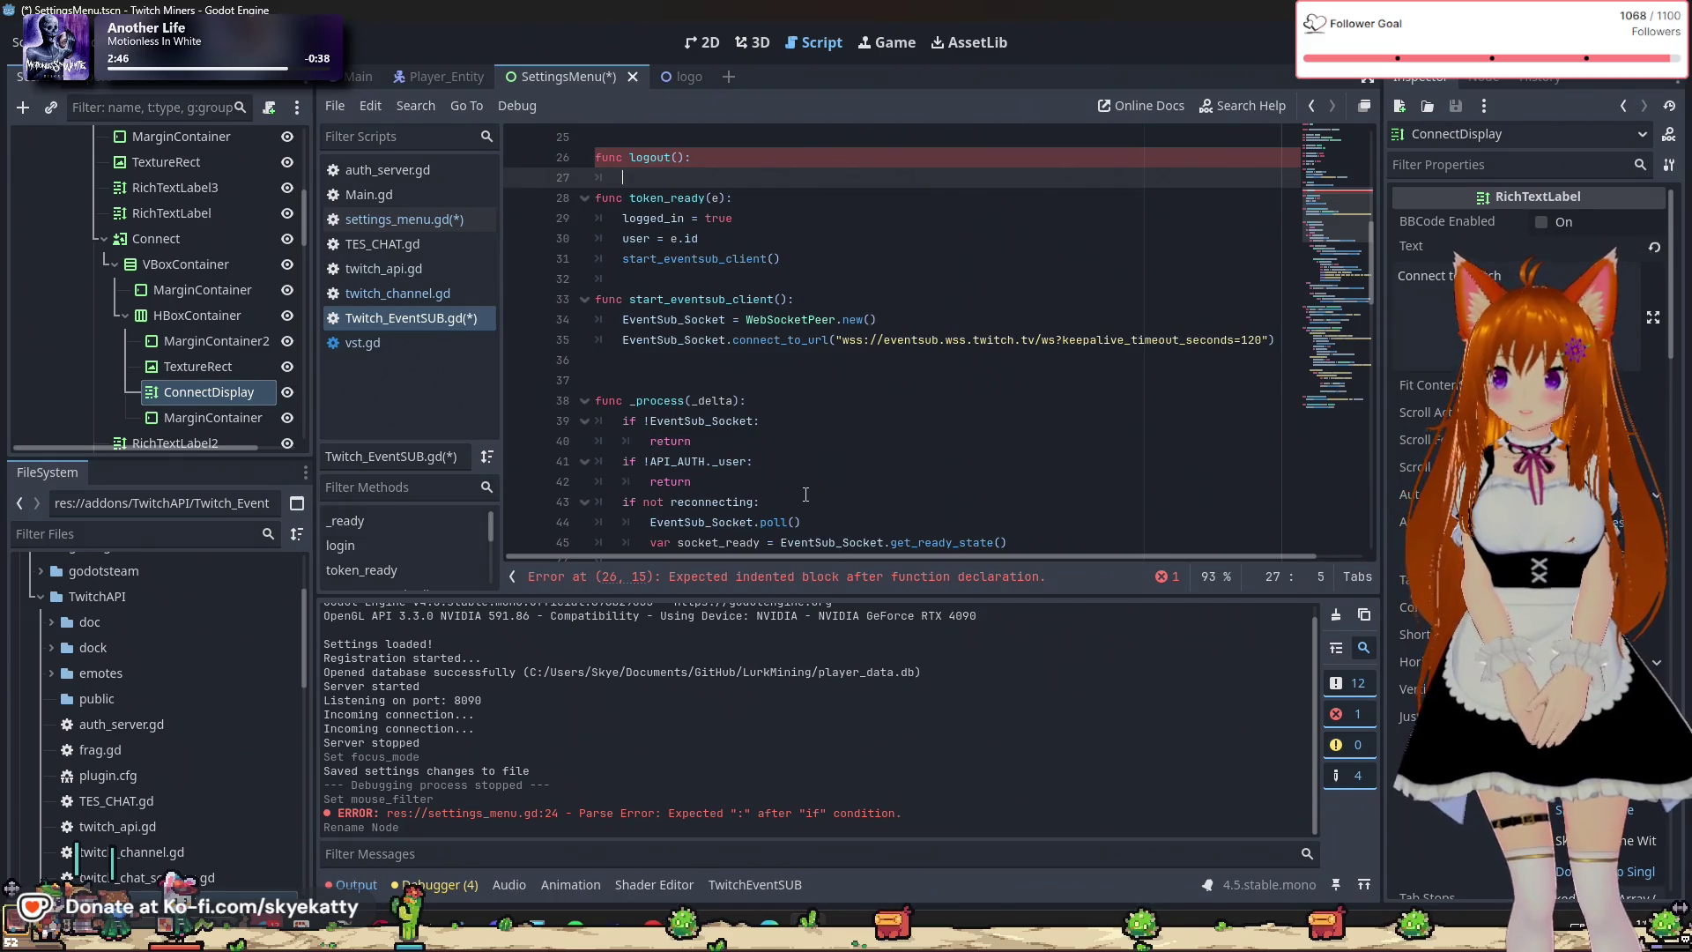
scroll(805, 494, up, 1)
scroll(805, 495, down, 1)
scroll(805, 494, up, 2)
scroll(805, 495, down, 3)
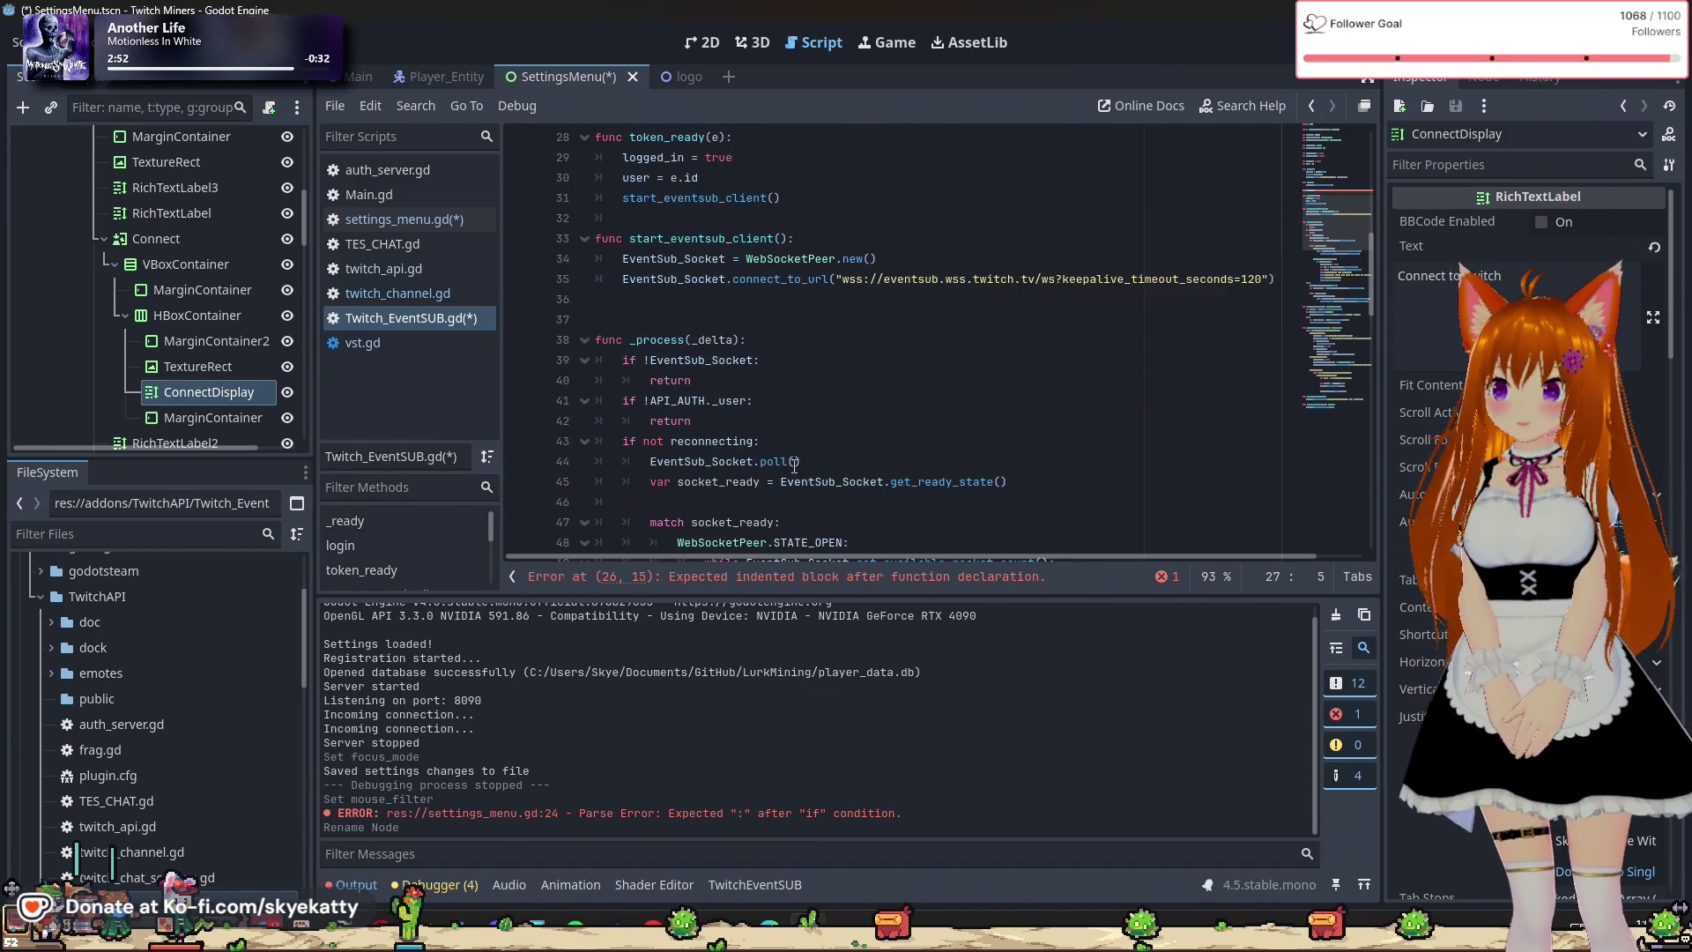
scroll(786, 454, up, 8)
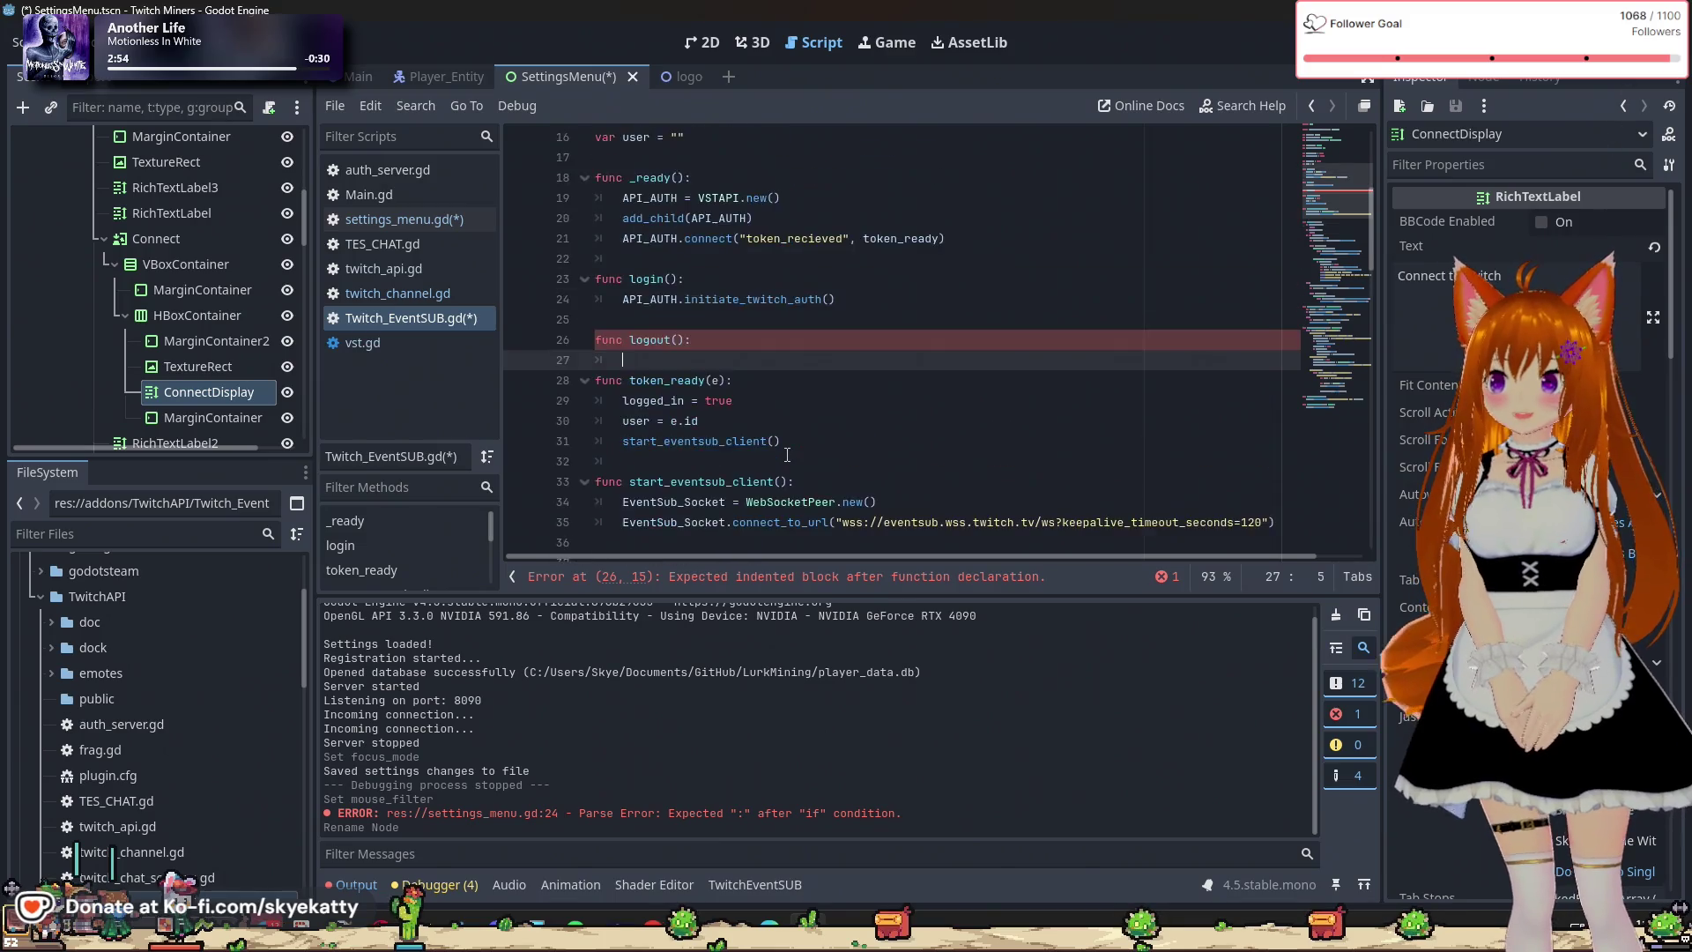
scroll(787, 454, up, 1)
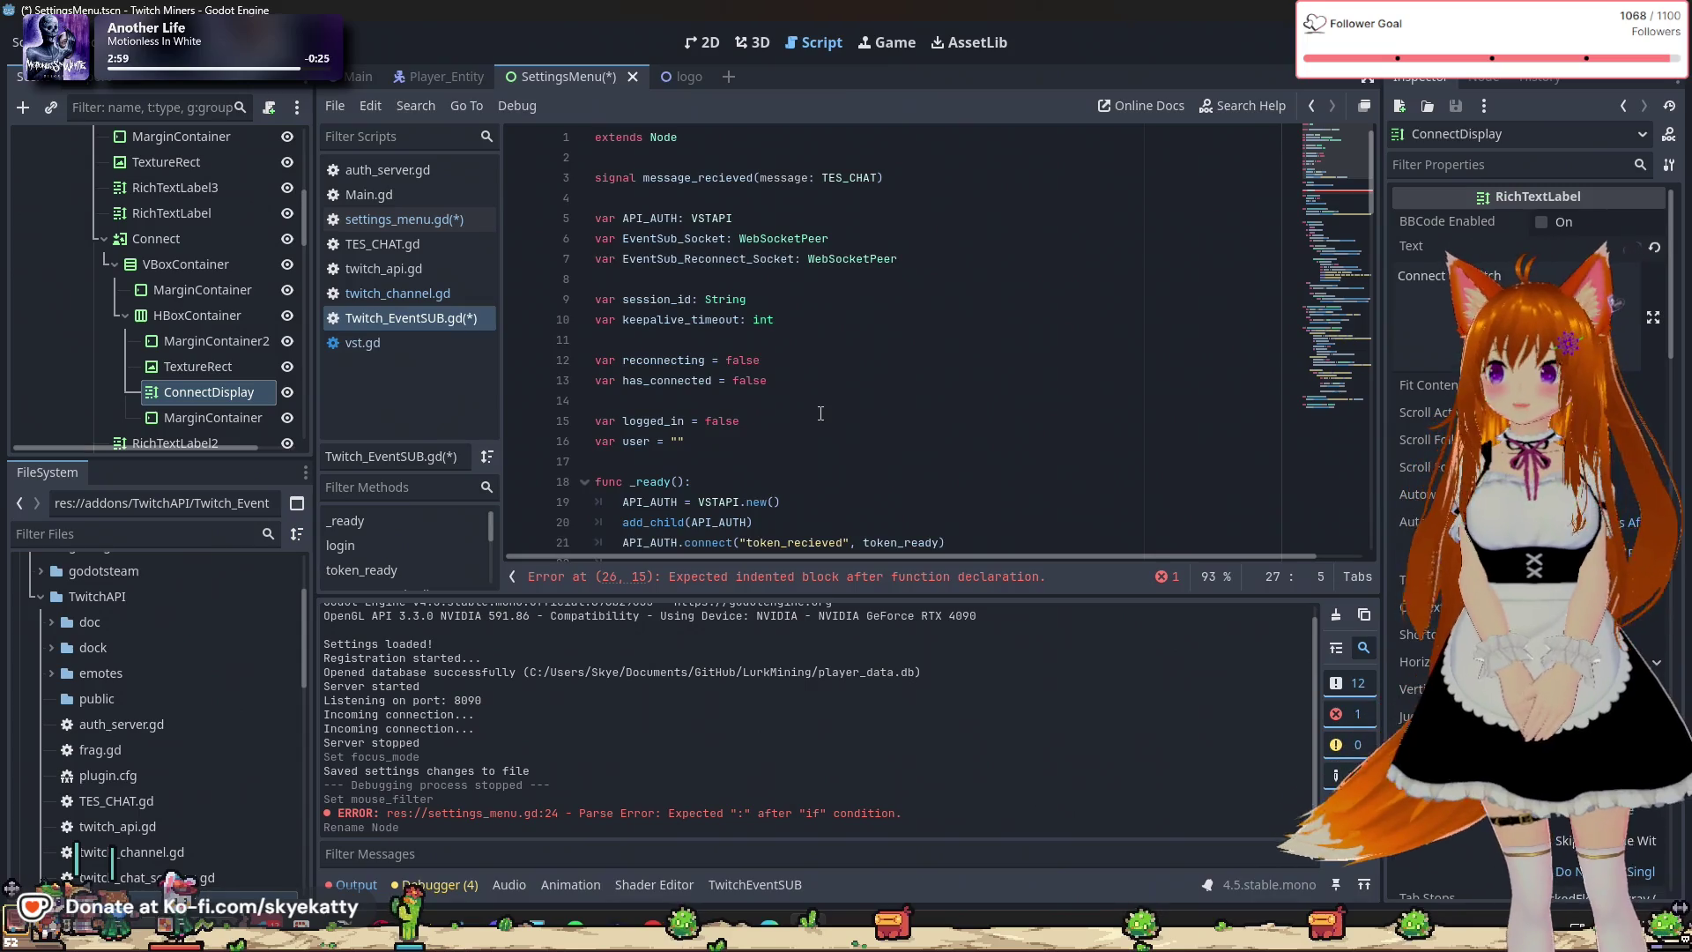
scroll(818, 315, down, 1)
scroll(811, 335, up, 1)
scroll(809, 341, down, 1)
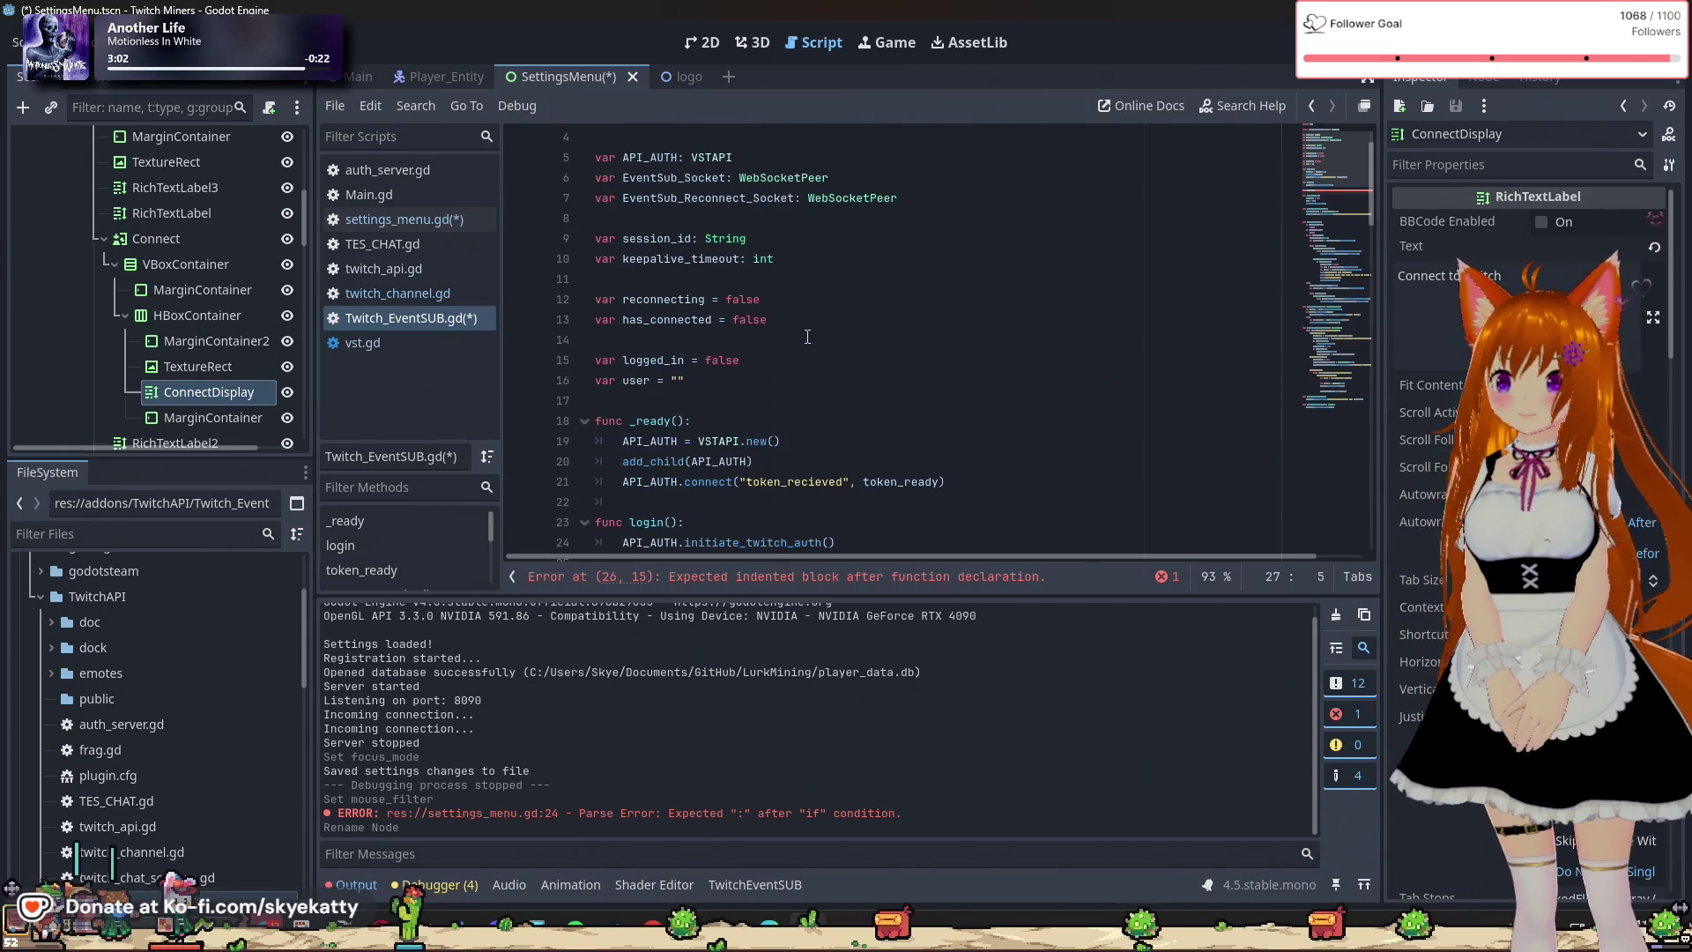
scroll(807, 336, down, 2)
scroll(737, 482, down, 3)
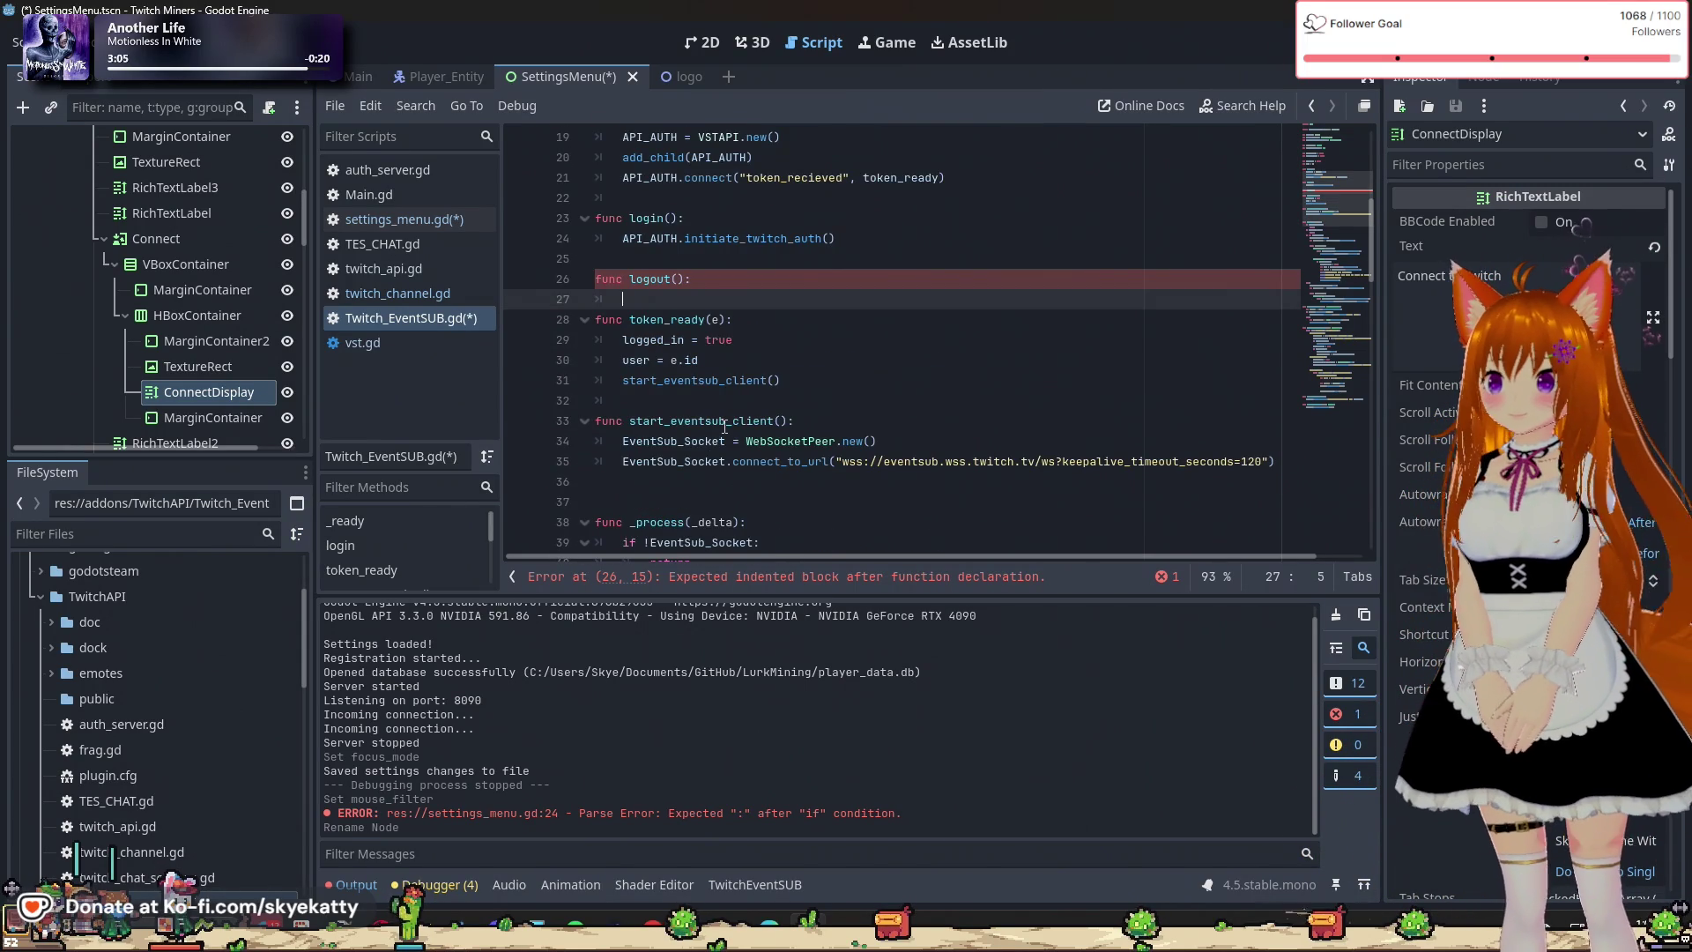
scroll(725, 423, up, 1)
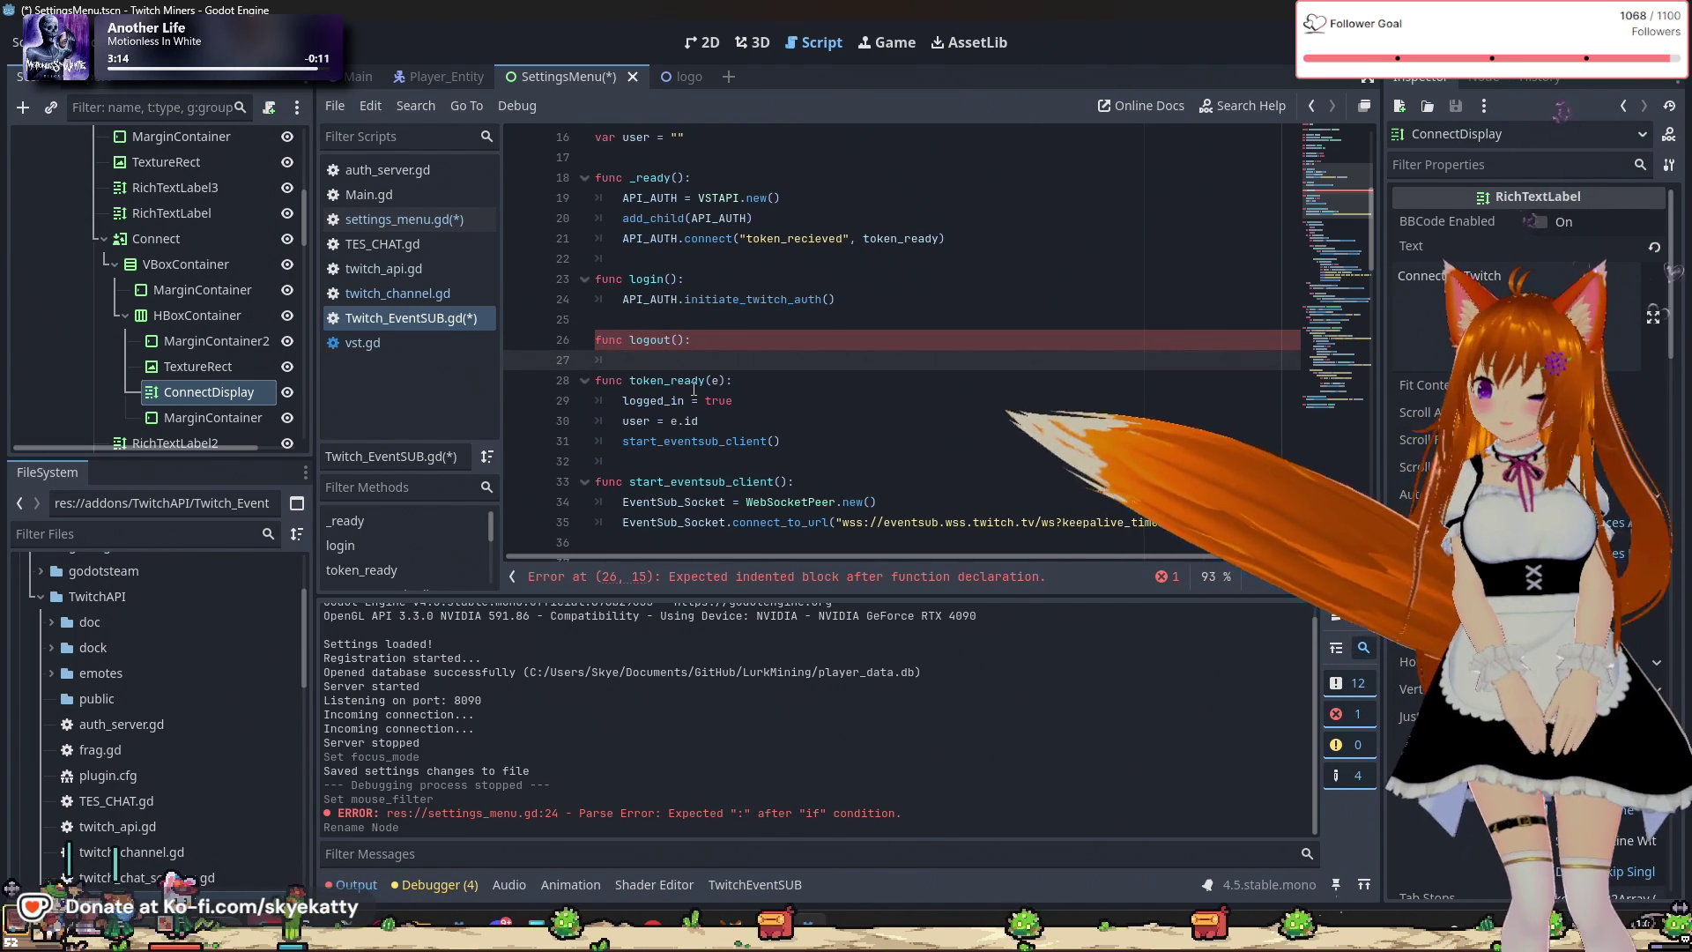
Begin the logout() body with FileAccess. and try member names like de and fil.
text(Fil)
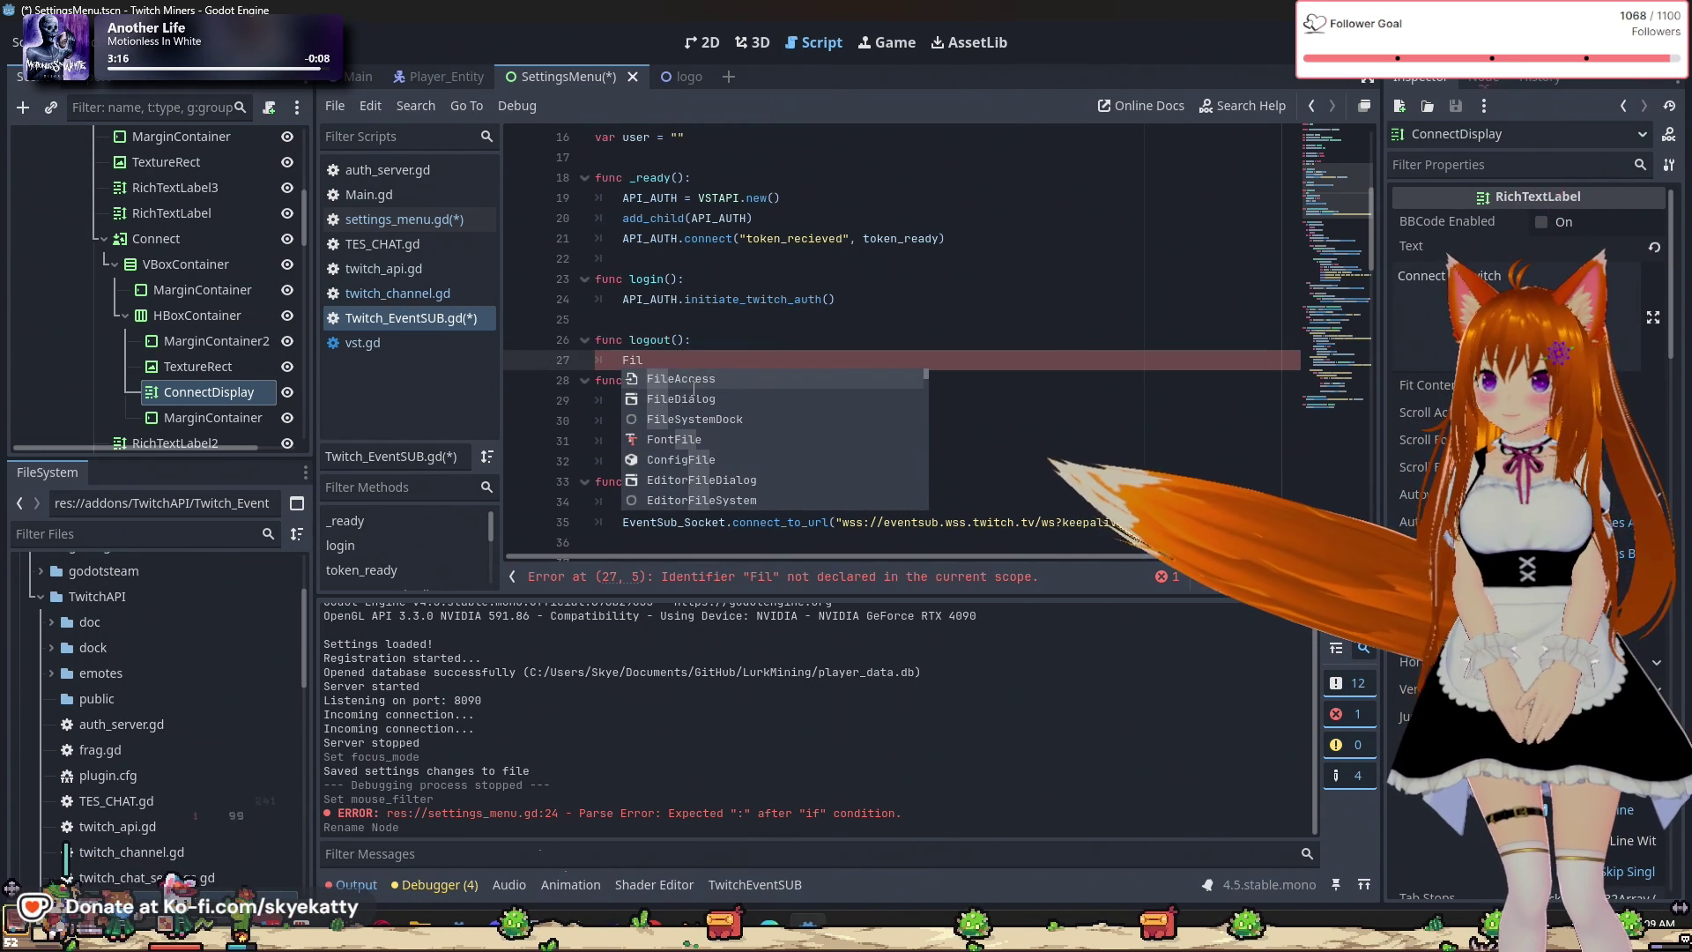
key(Return)
text(.)
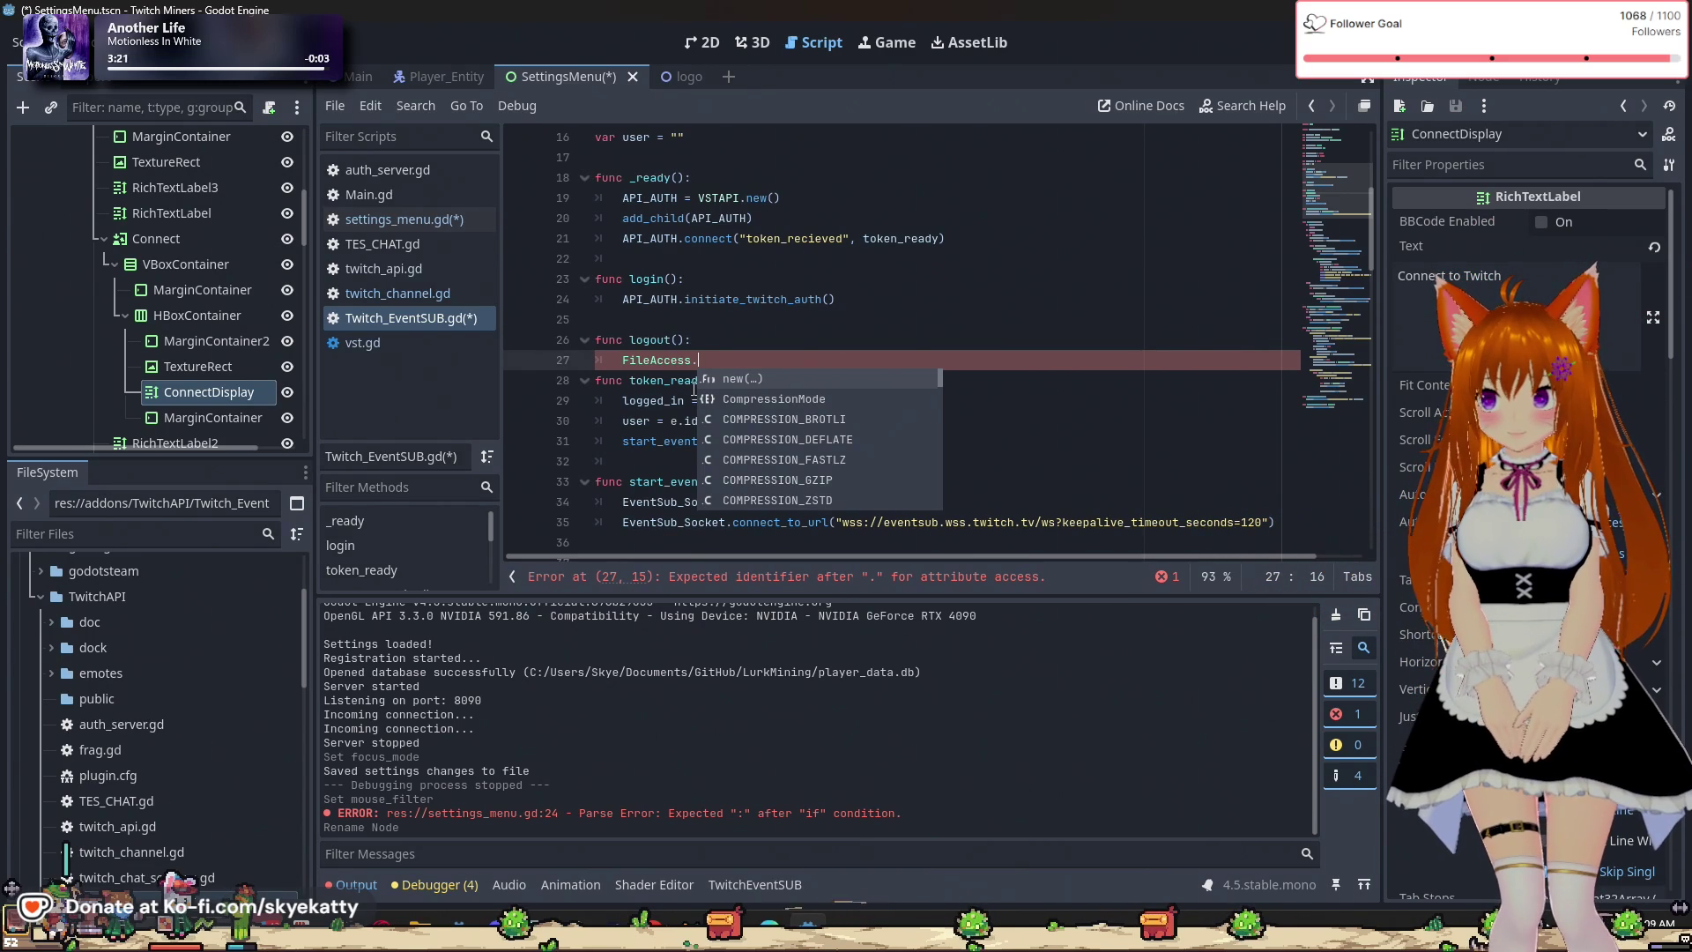
text(f)
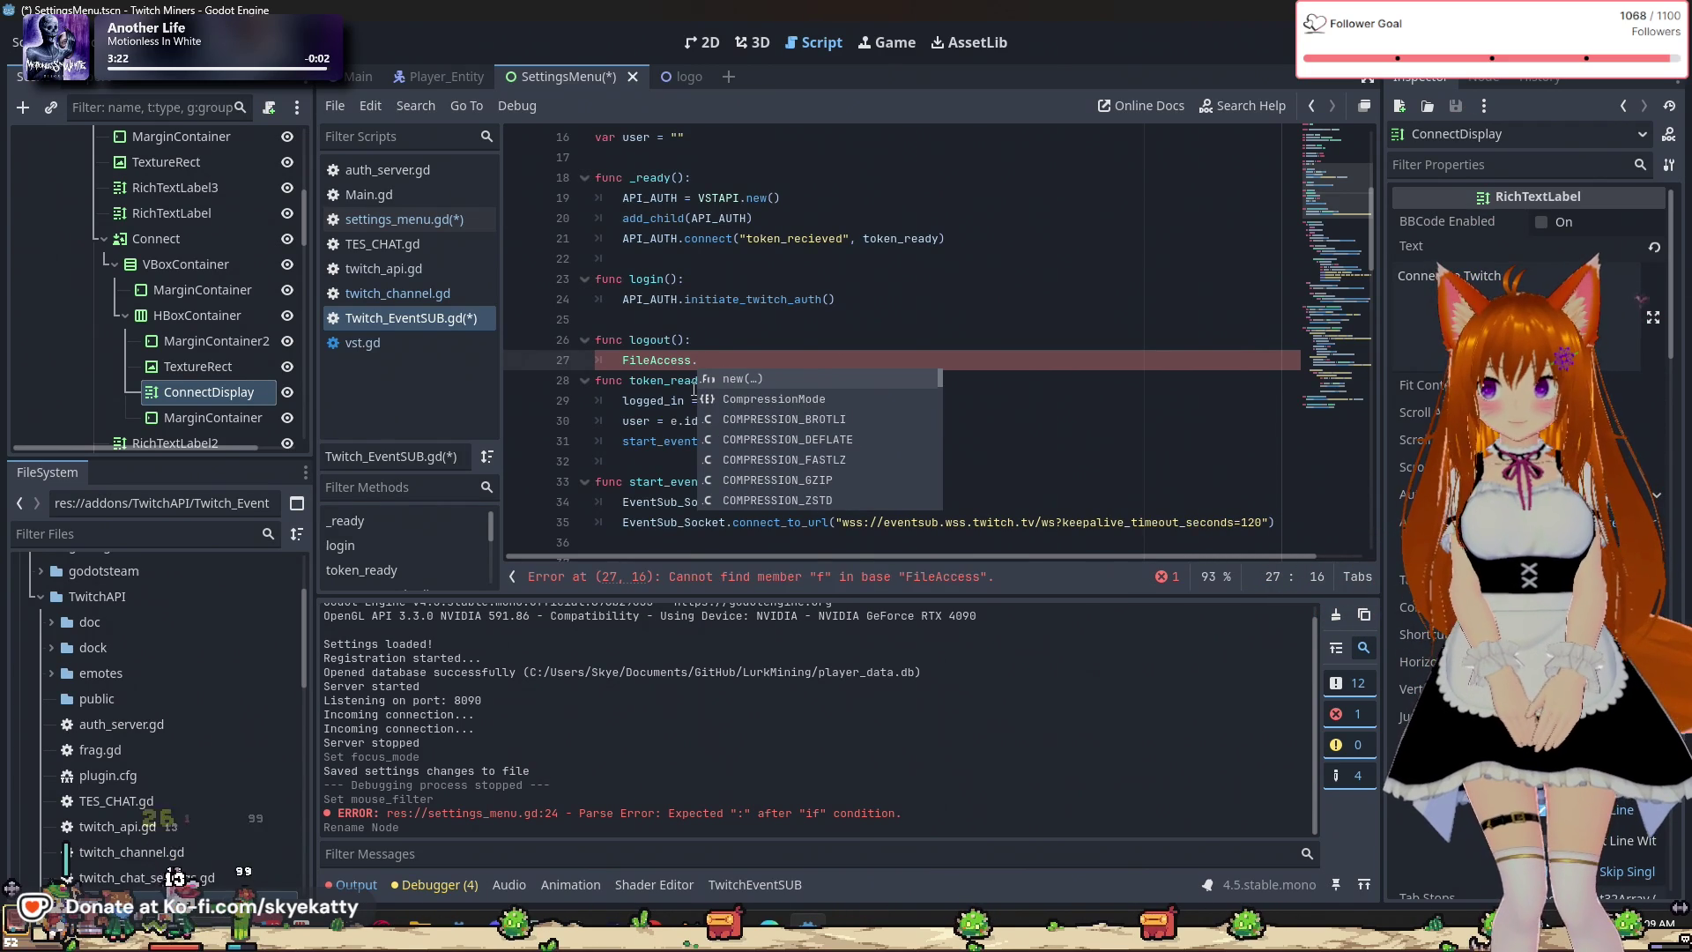
key(BackSpace)
text(dele)
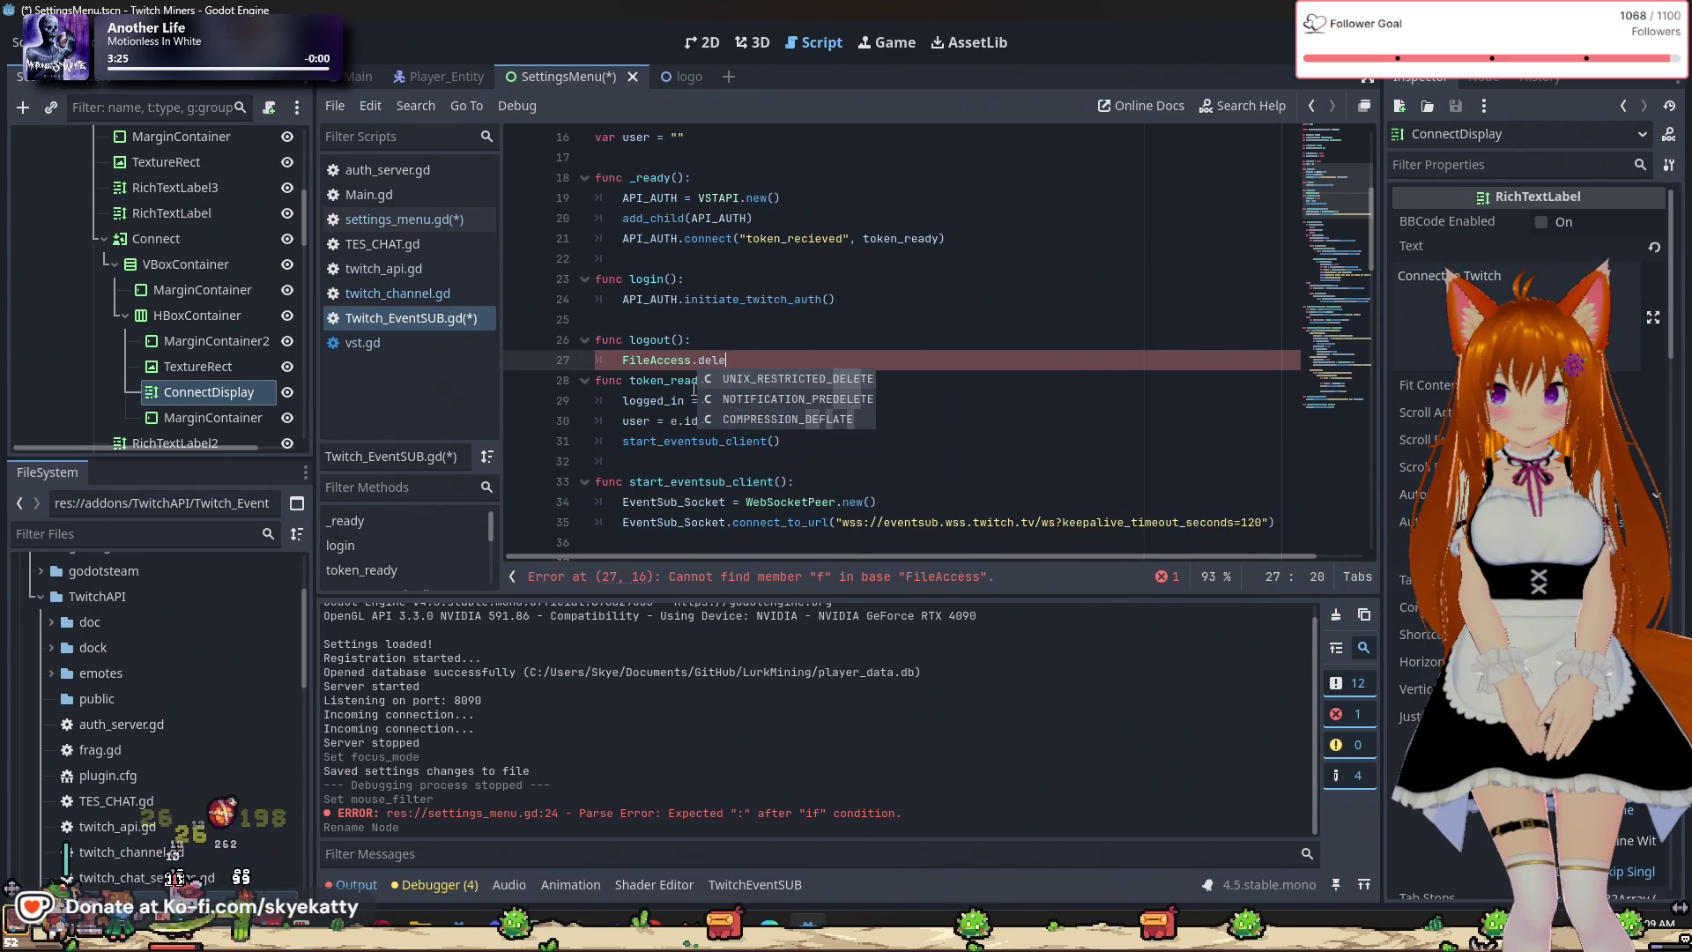
key(BackSpace)
key(BackSpace)
text(fil)
key(BackSpace)
key(BackSpace)
key(BackSpace)
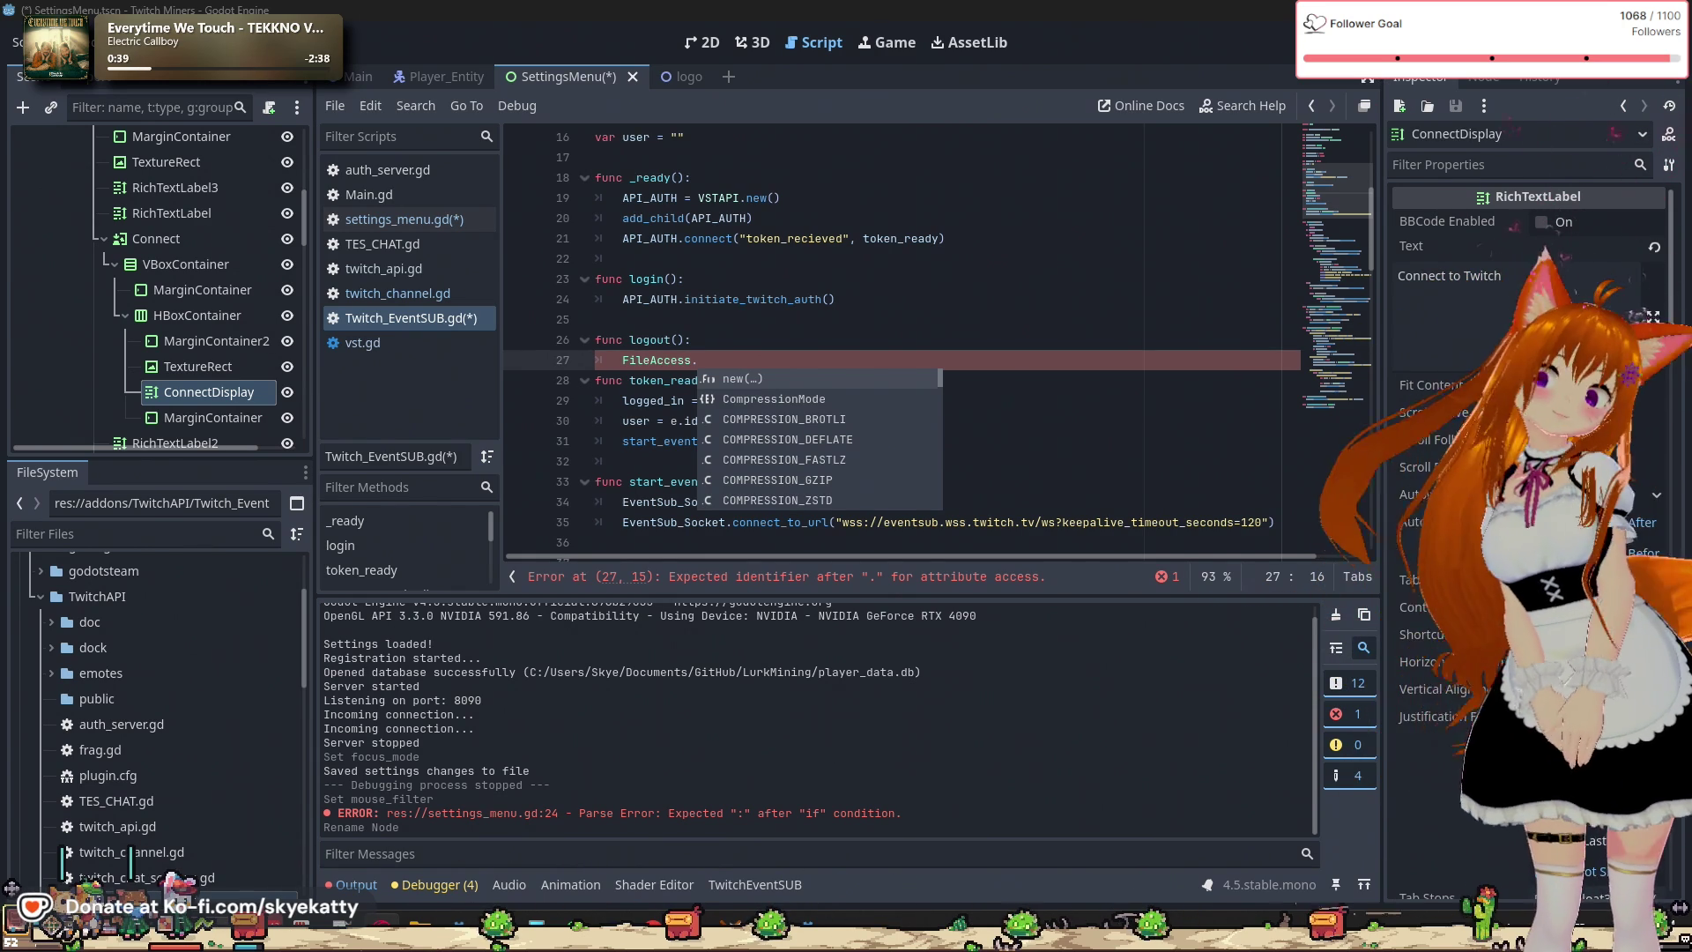
click(986, 334)
Replace logout()'s FileAccess line with 'var dir = DirAccess' and begin a member call on it.
click(775, 363)
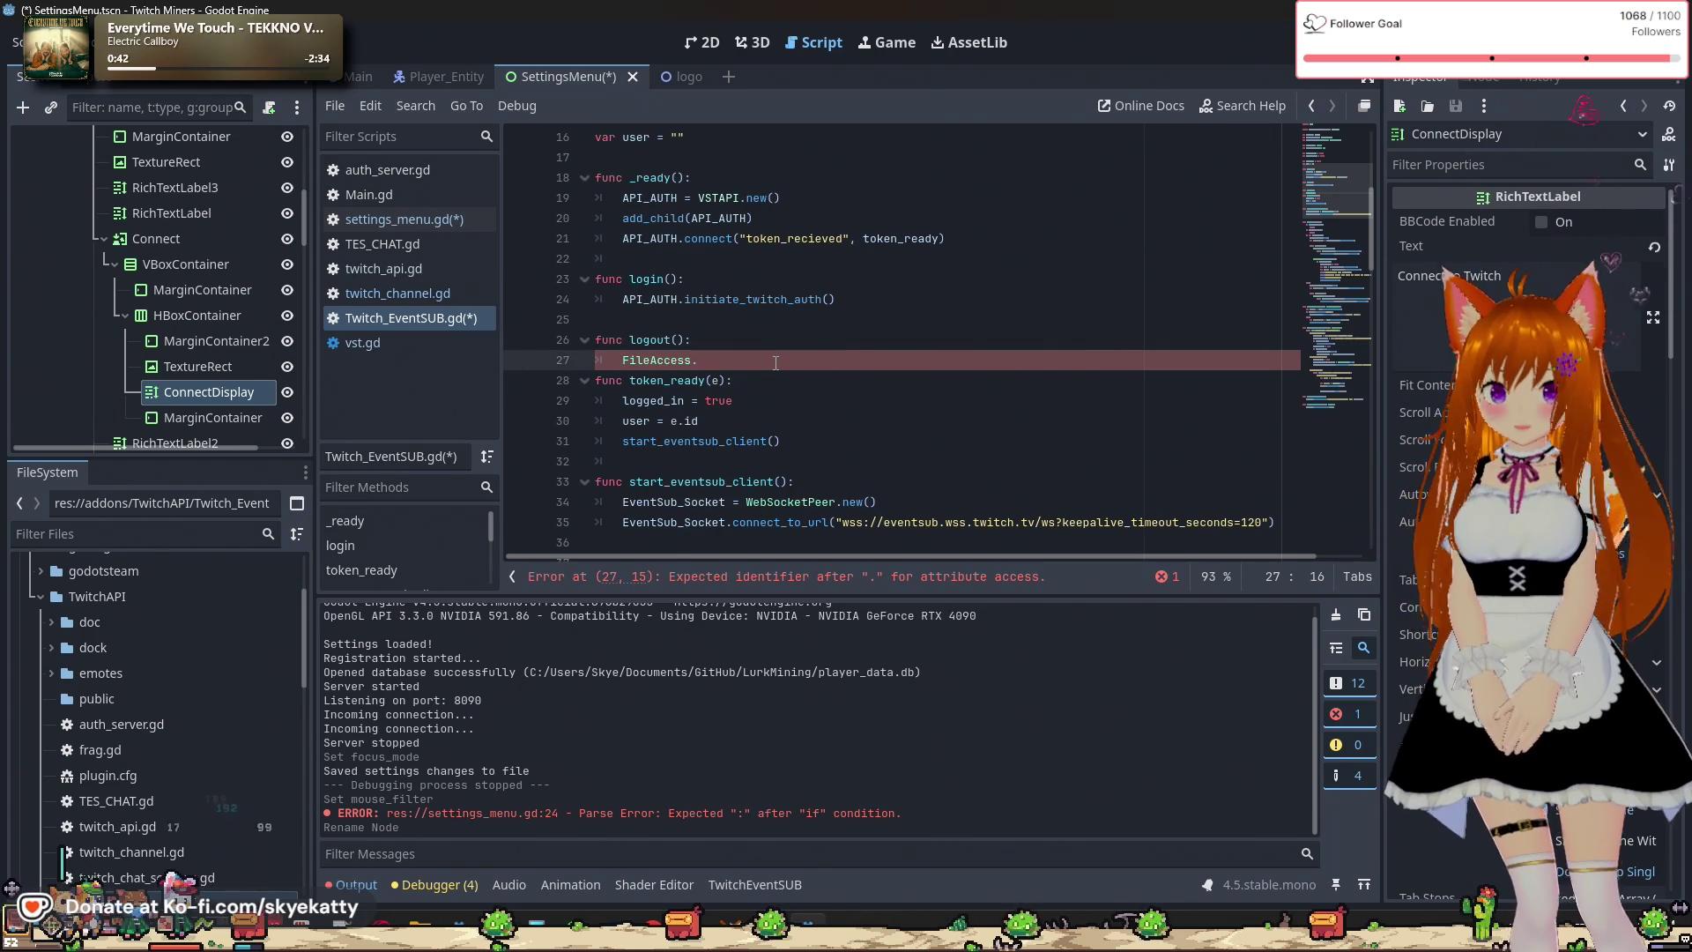
key(BackSpace)
key(BackSpace)
key(BackSpace)
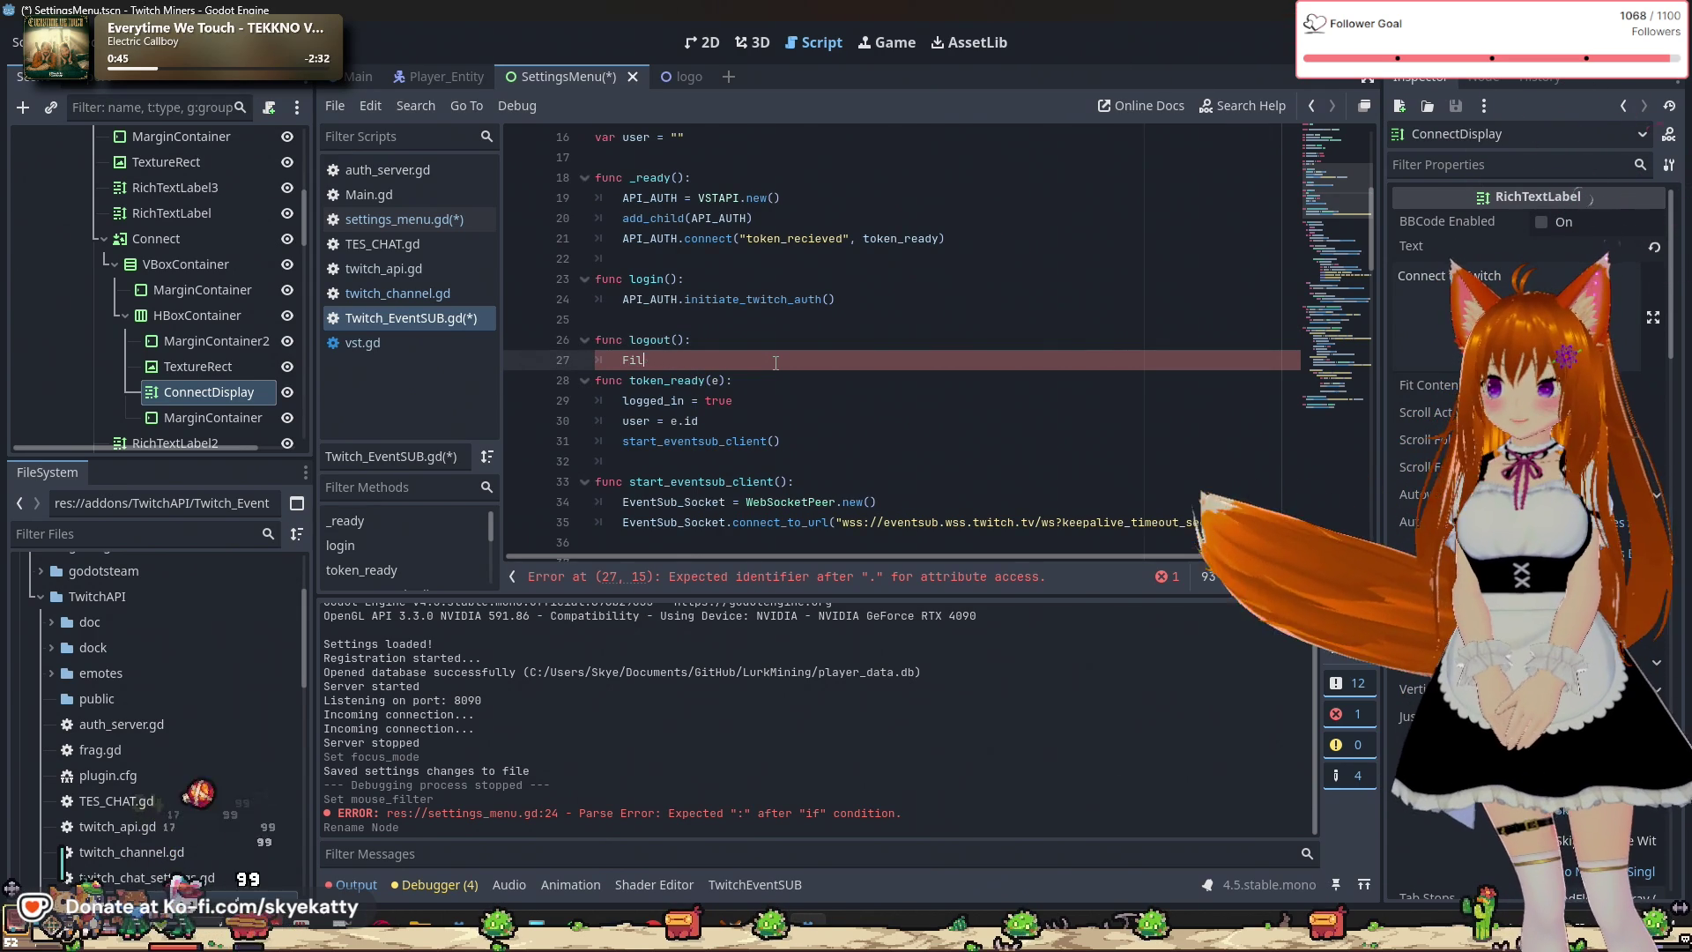
text(va)
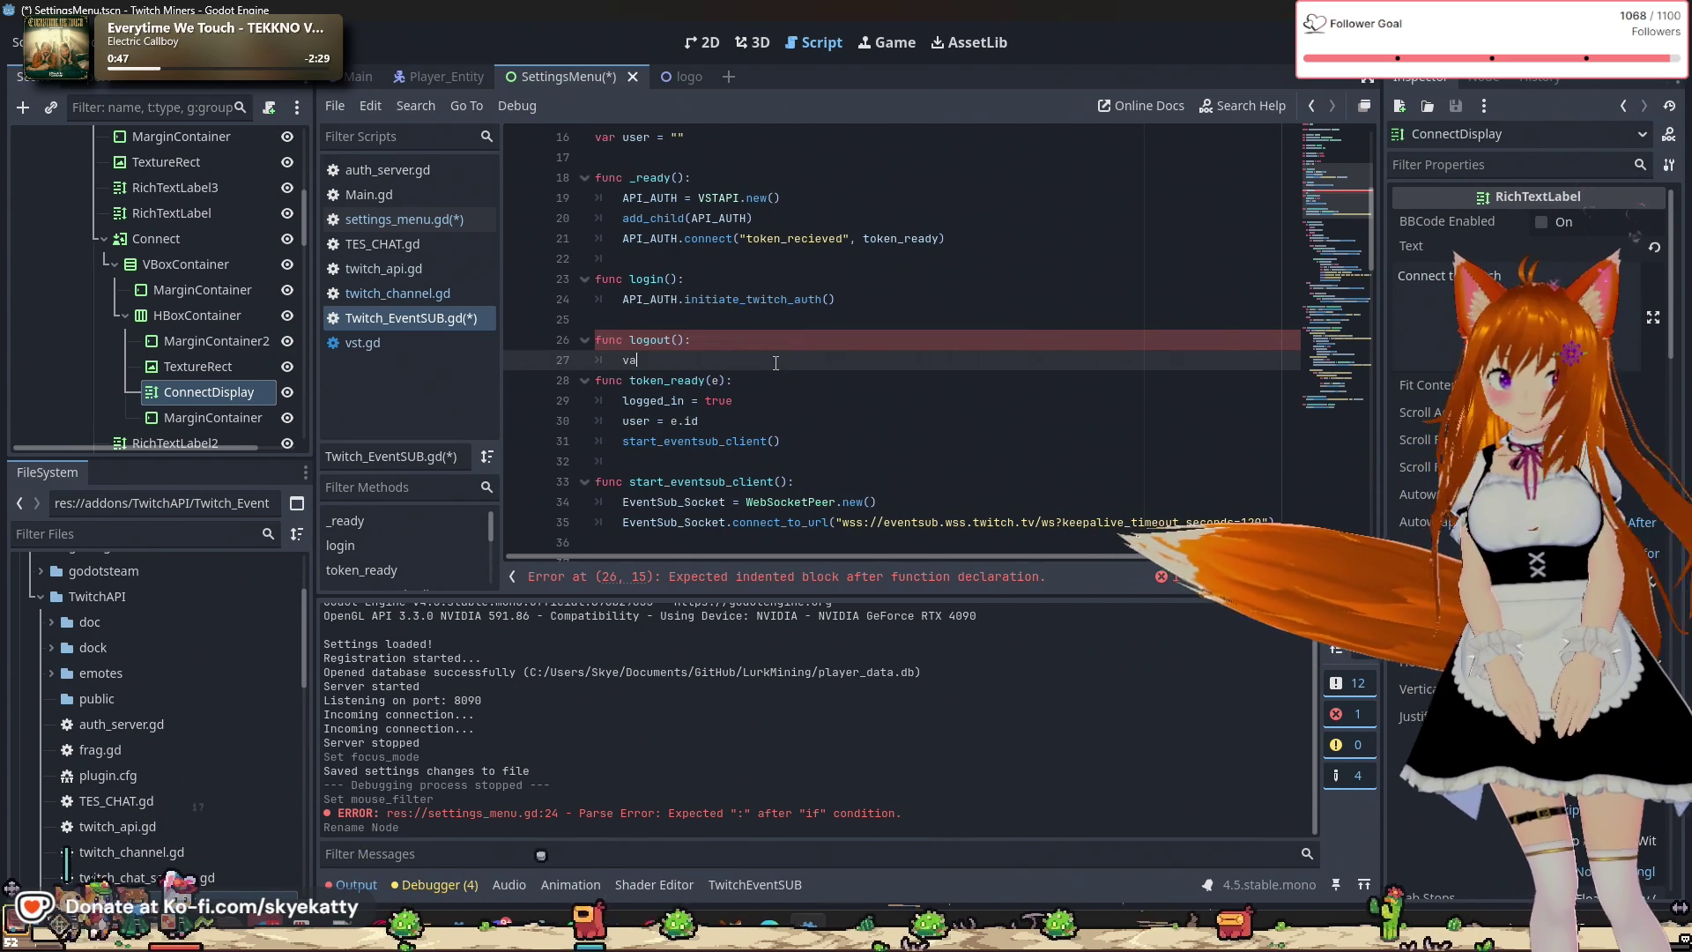
text(r dir = )
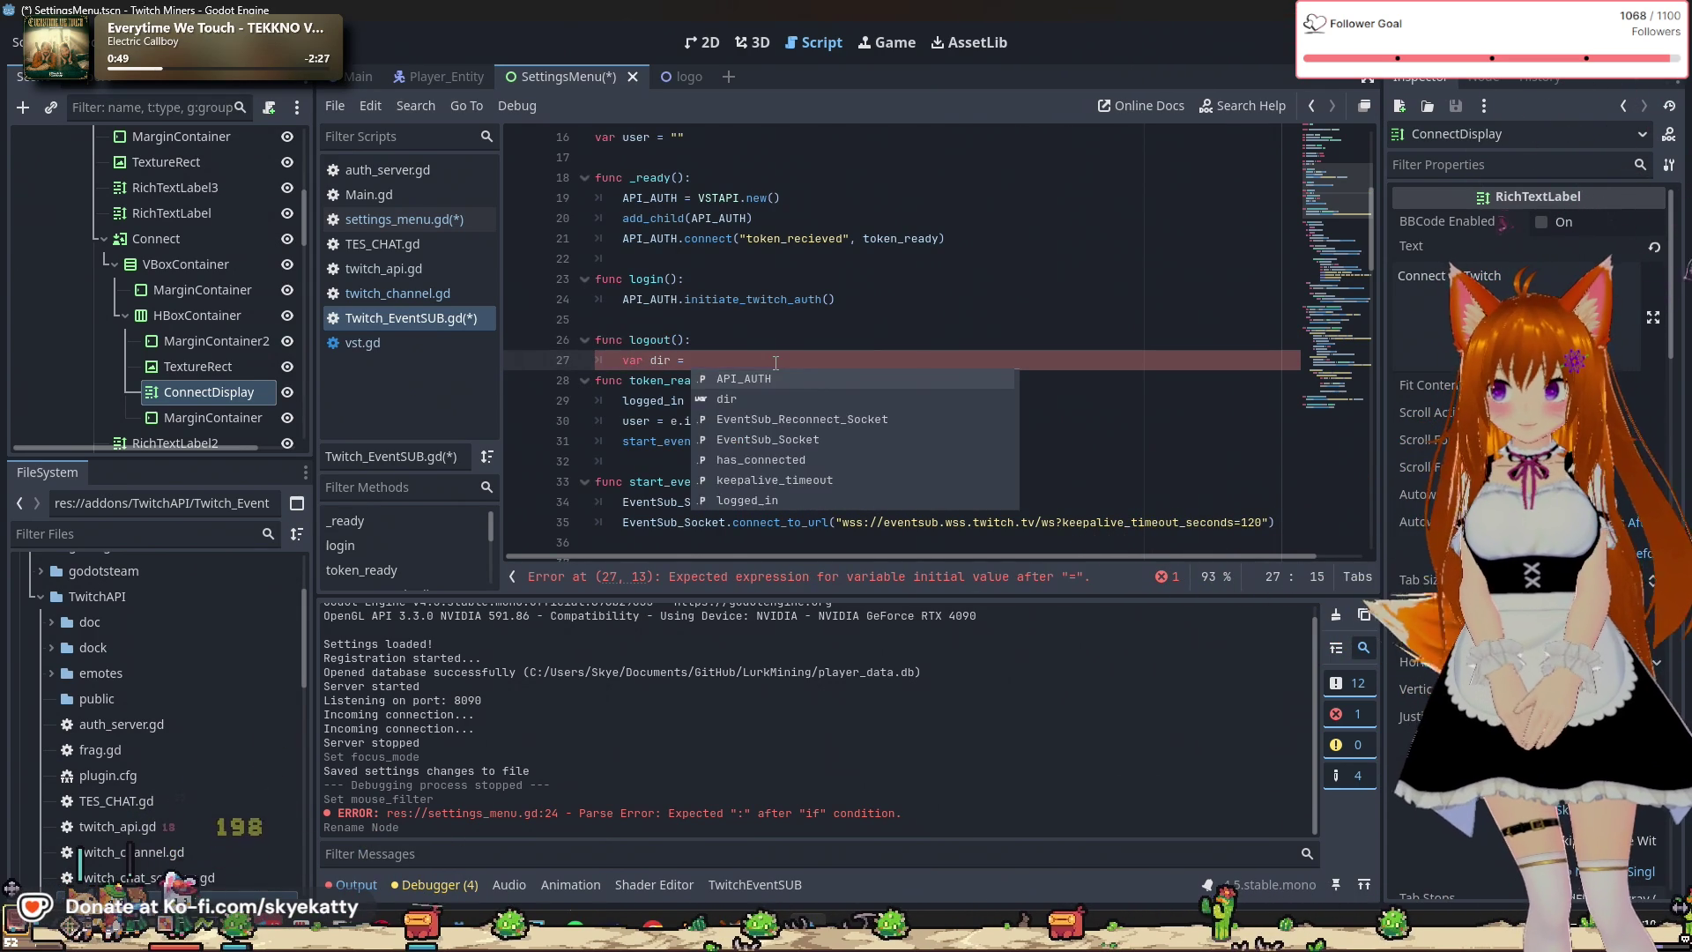
text(Directory)
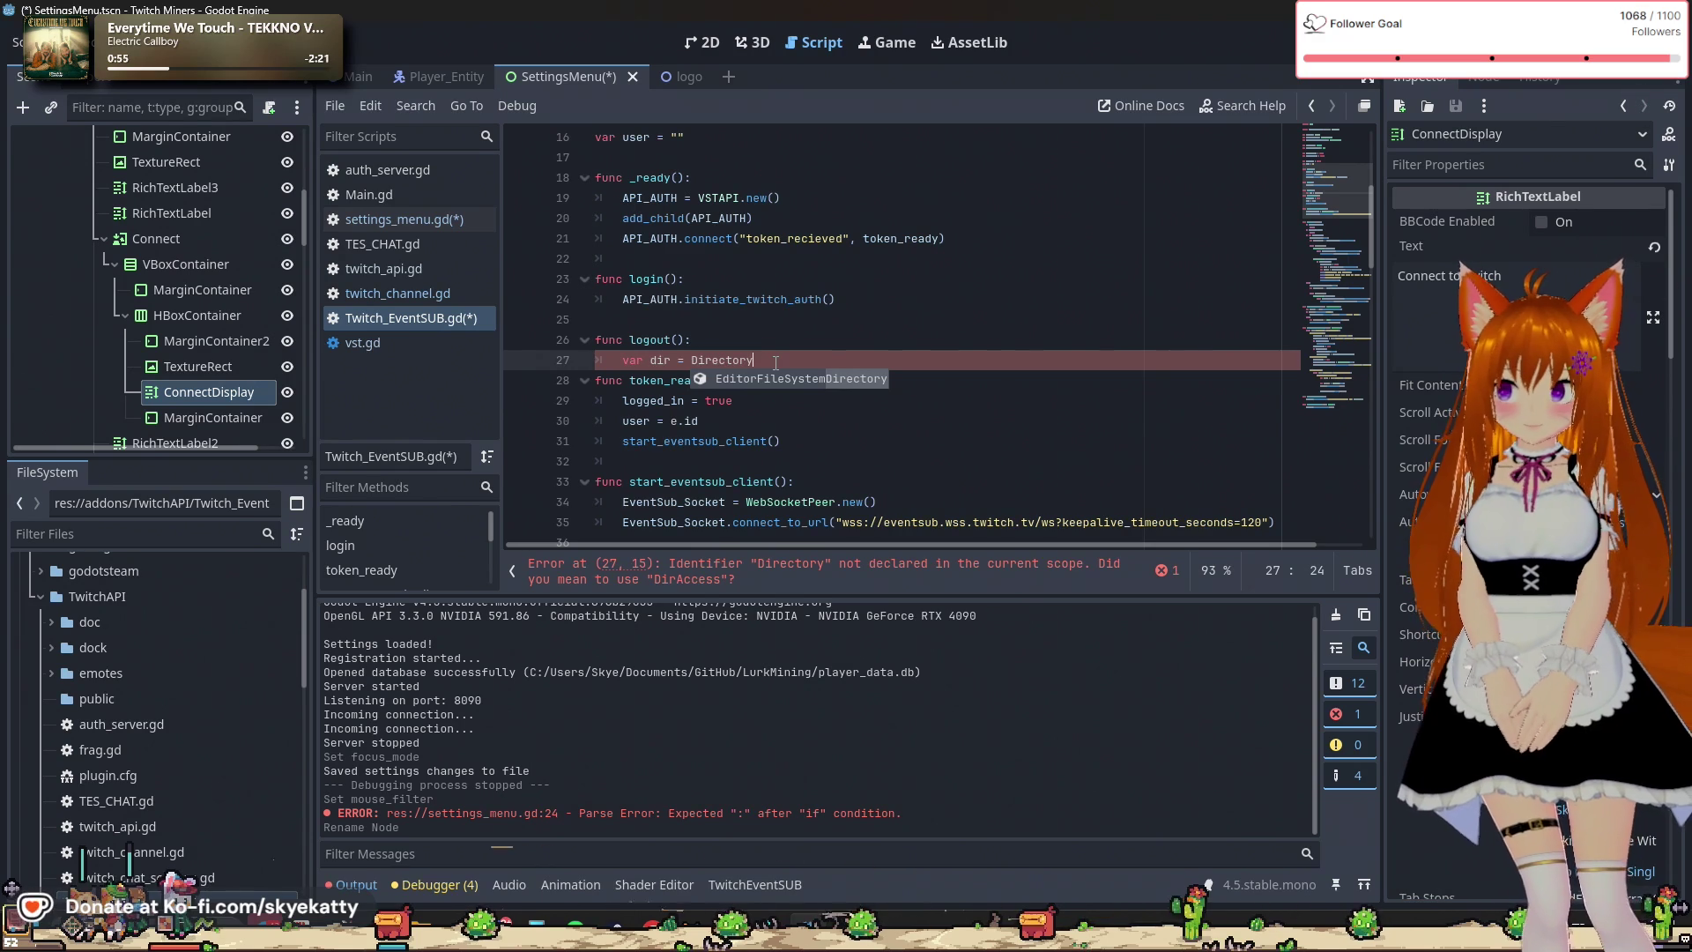
text(,)
text(new)
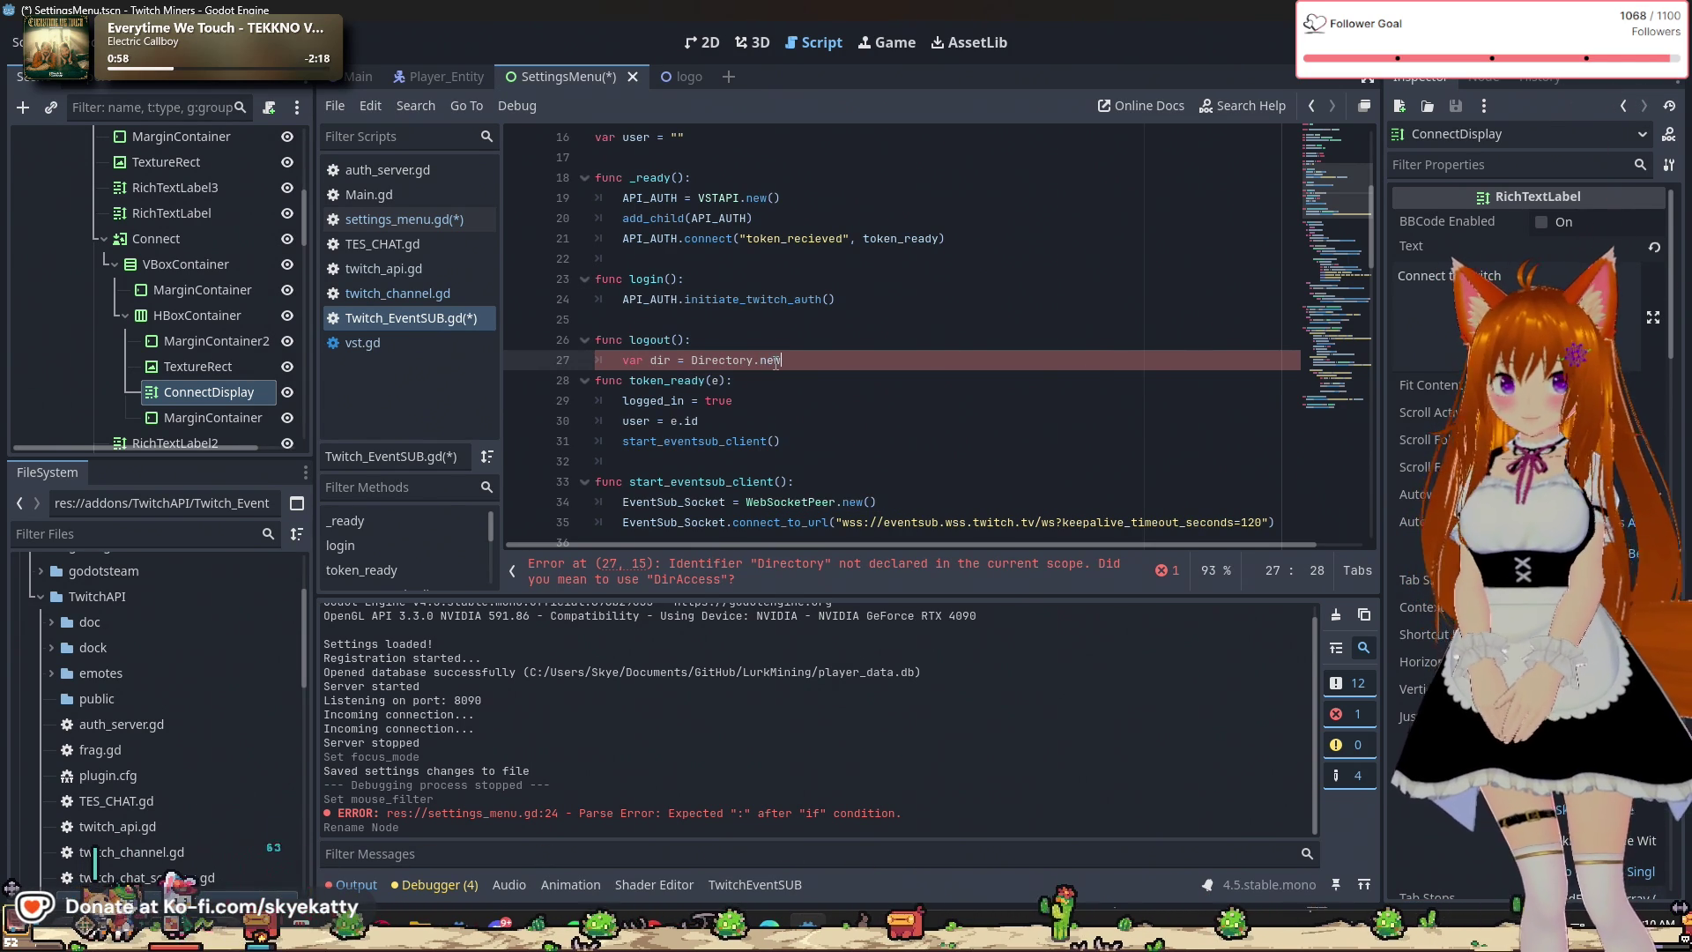
key(BackSpace)
key(BackSpace)
key(BackSpace)
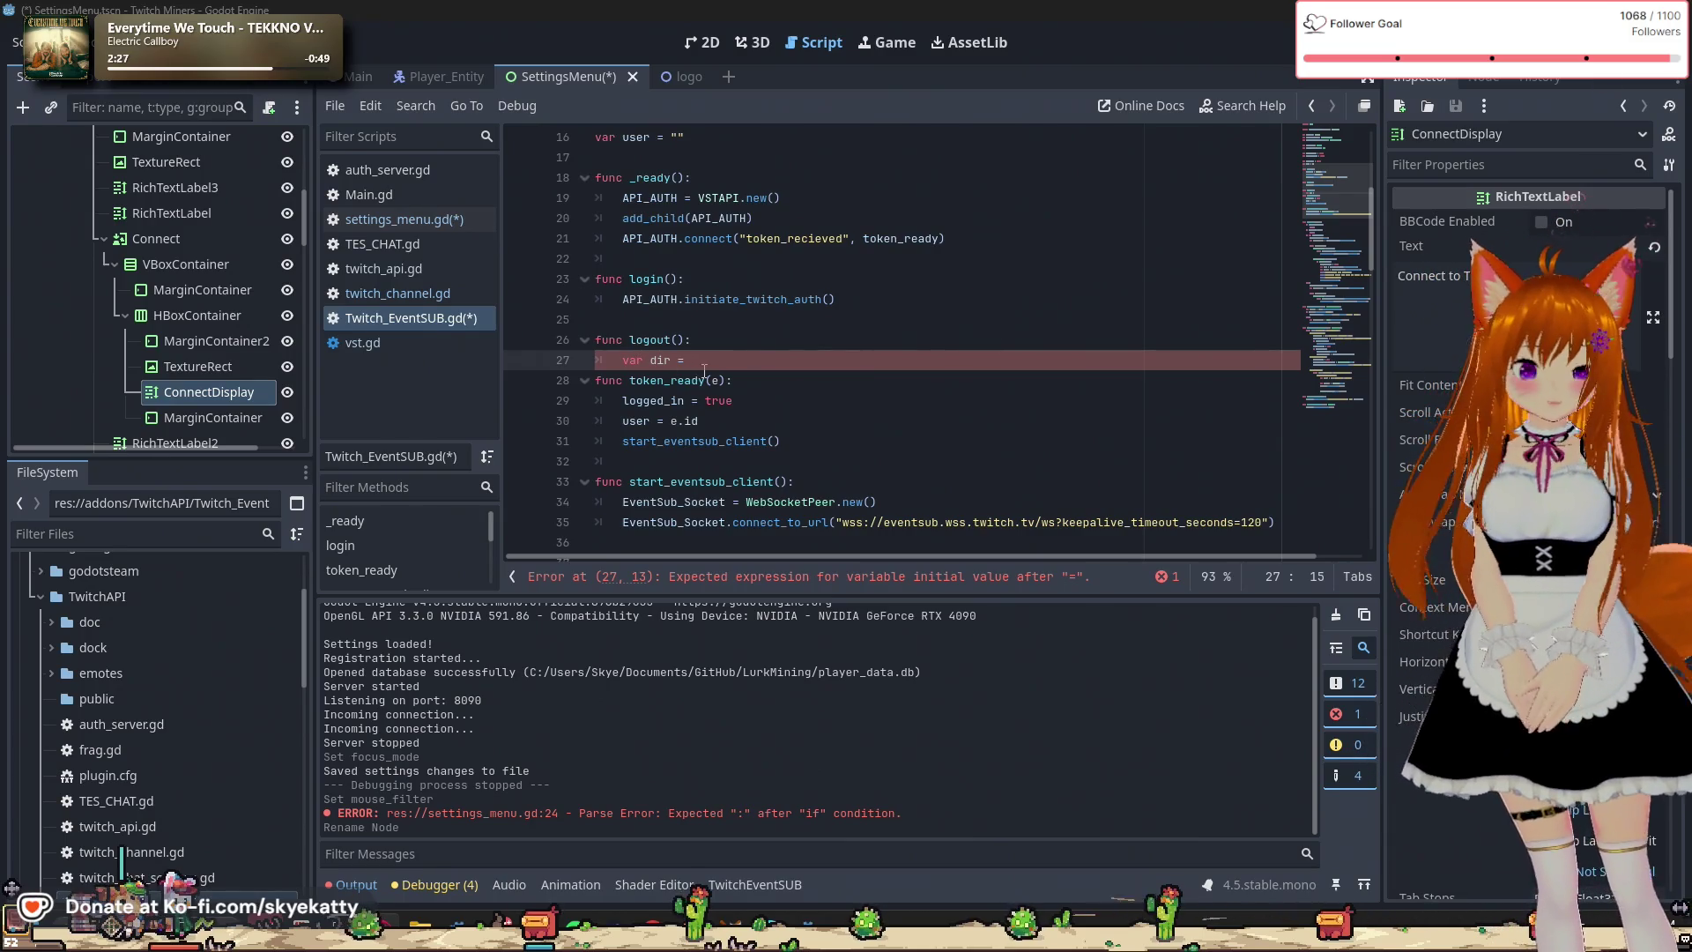
text(Dir)
key(Return)
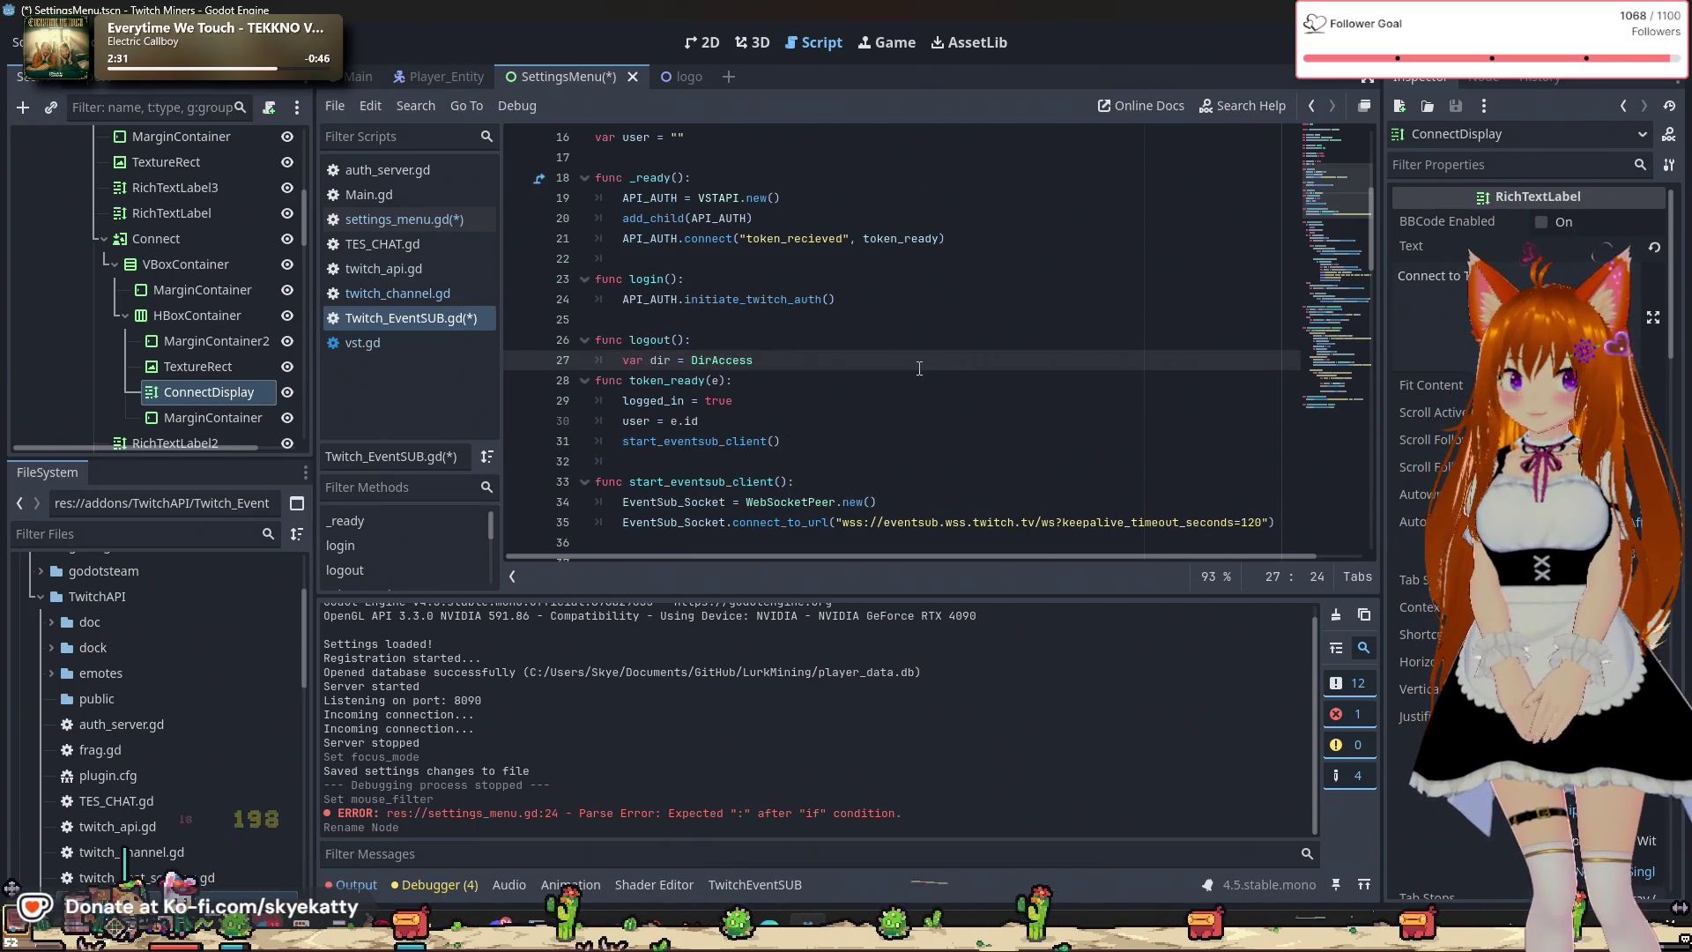
text(.new)
key(Return)
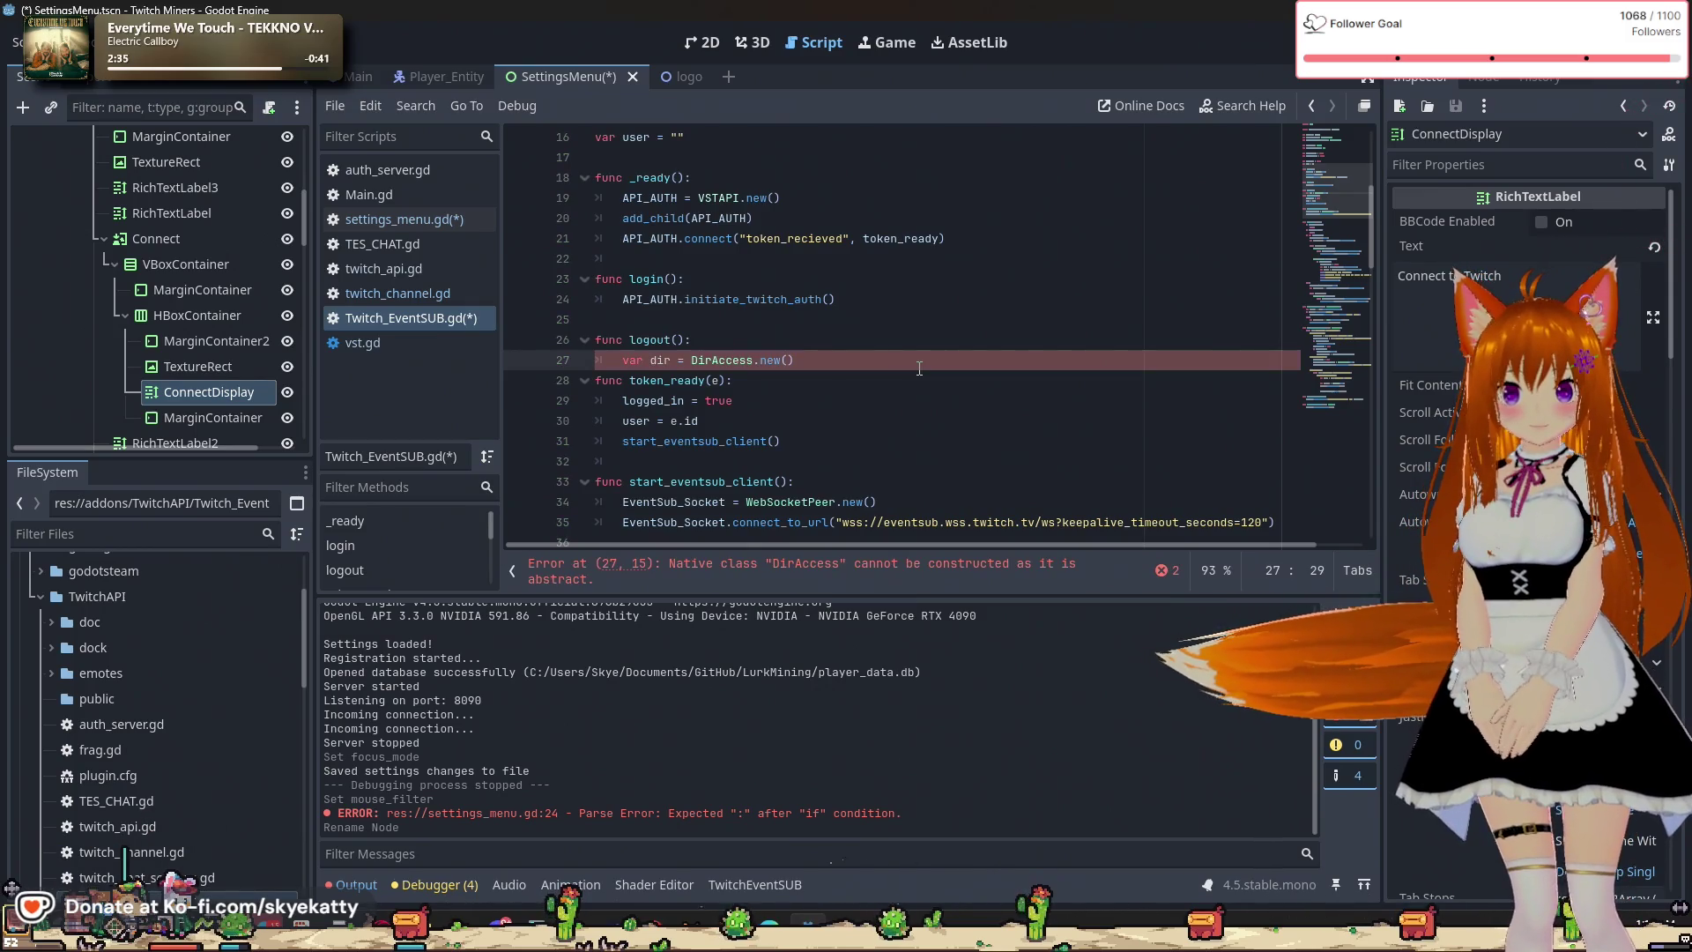
key(BackSpace)
text(r)
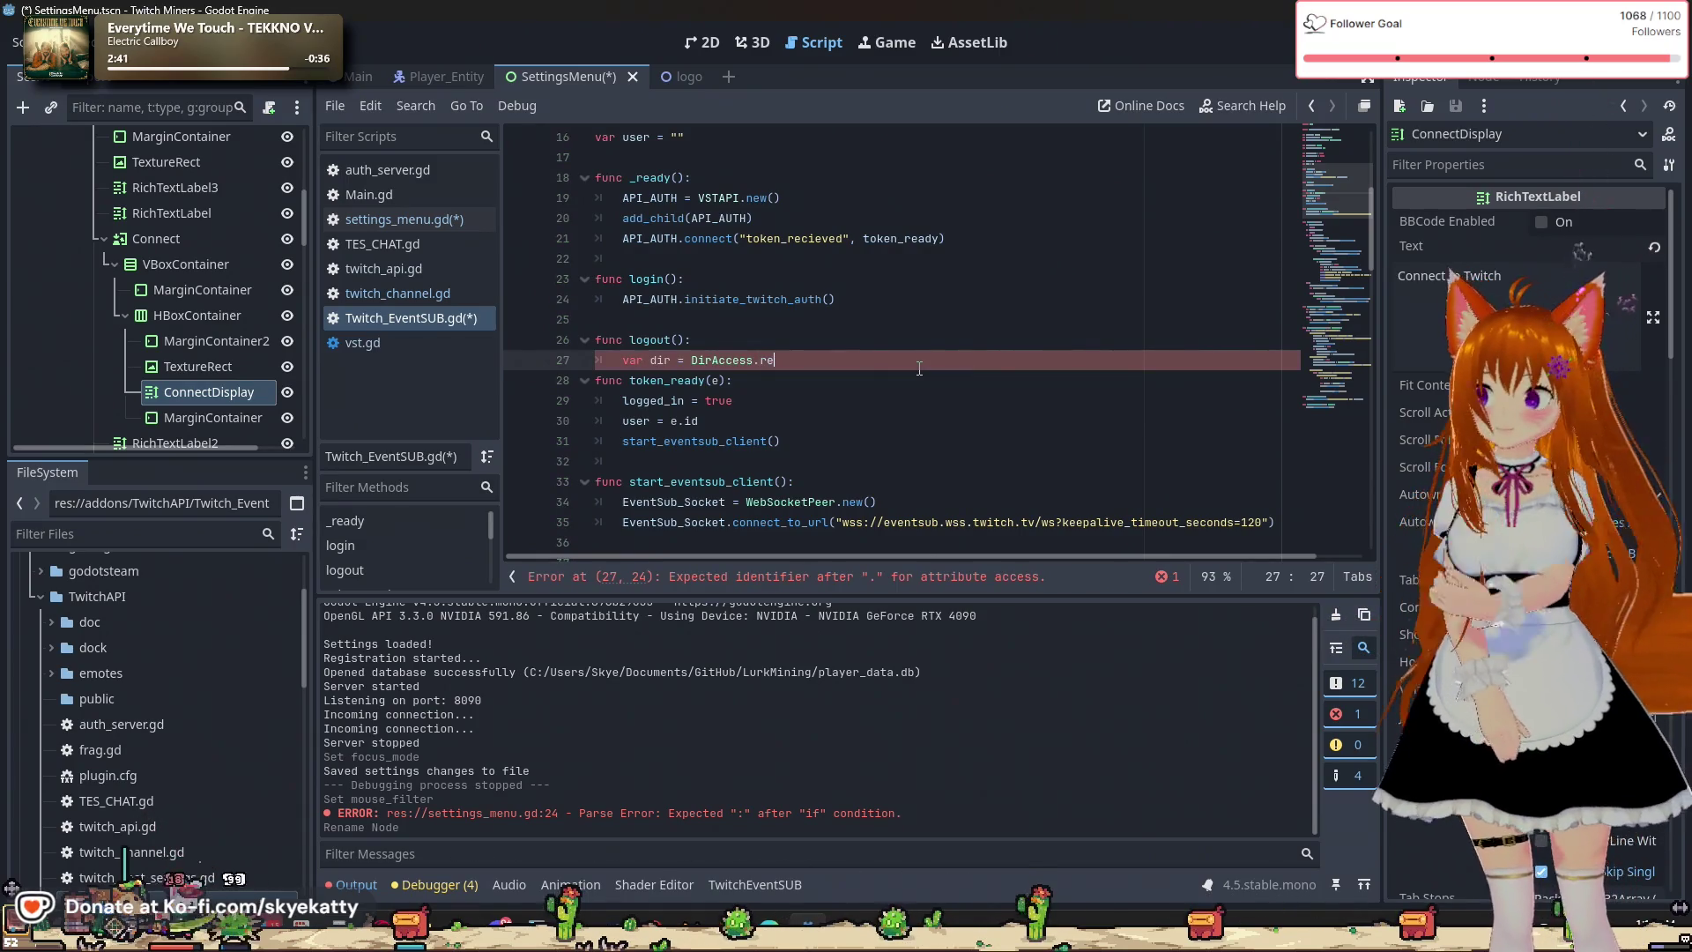
Complete the line as DirAccess.remove_absolute("user://token.json") and start a new line below it.
text(mo)
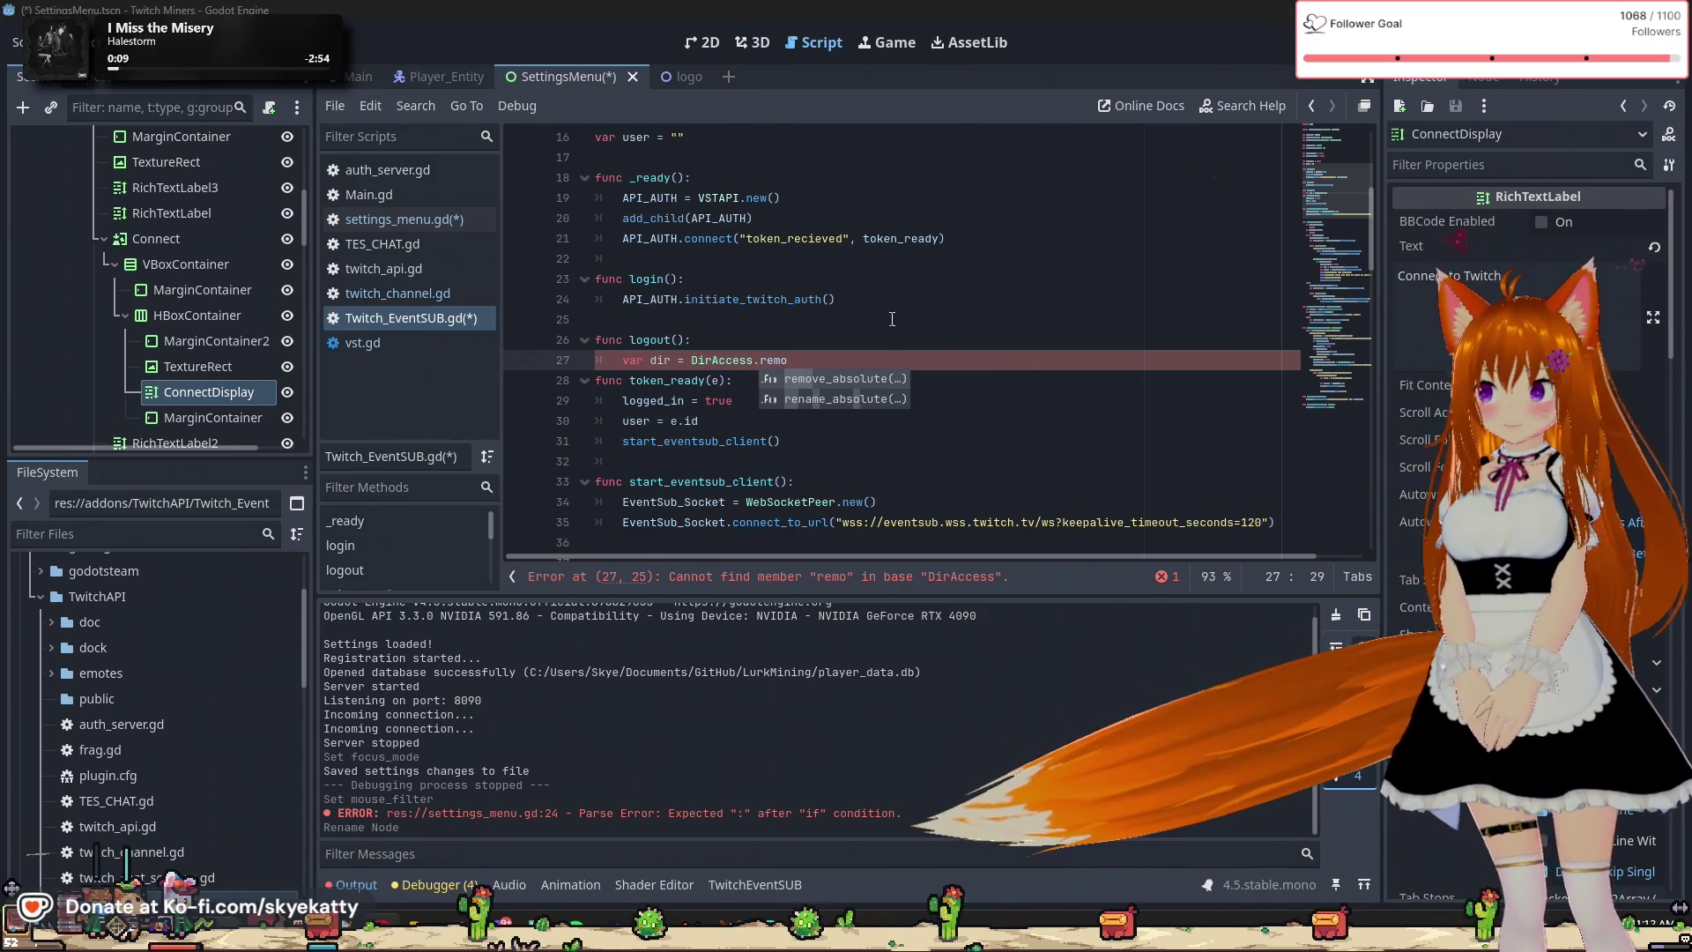
click(827, 381)
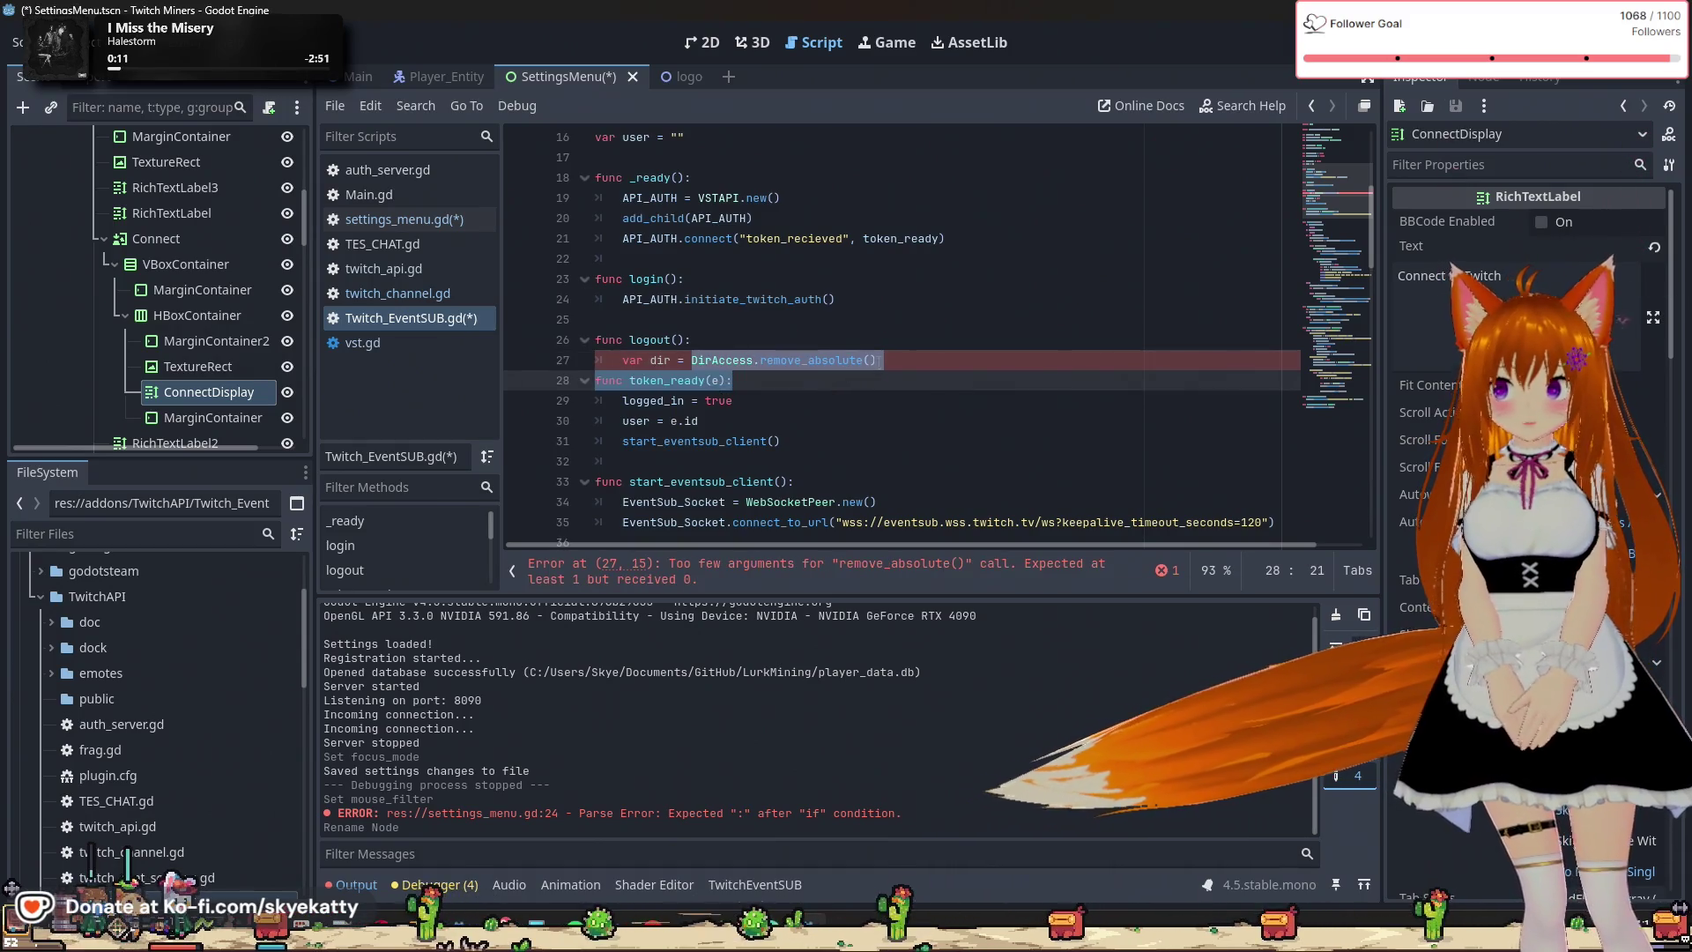
click(885, 360)
key(Left)
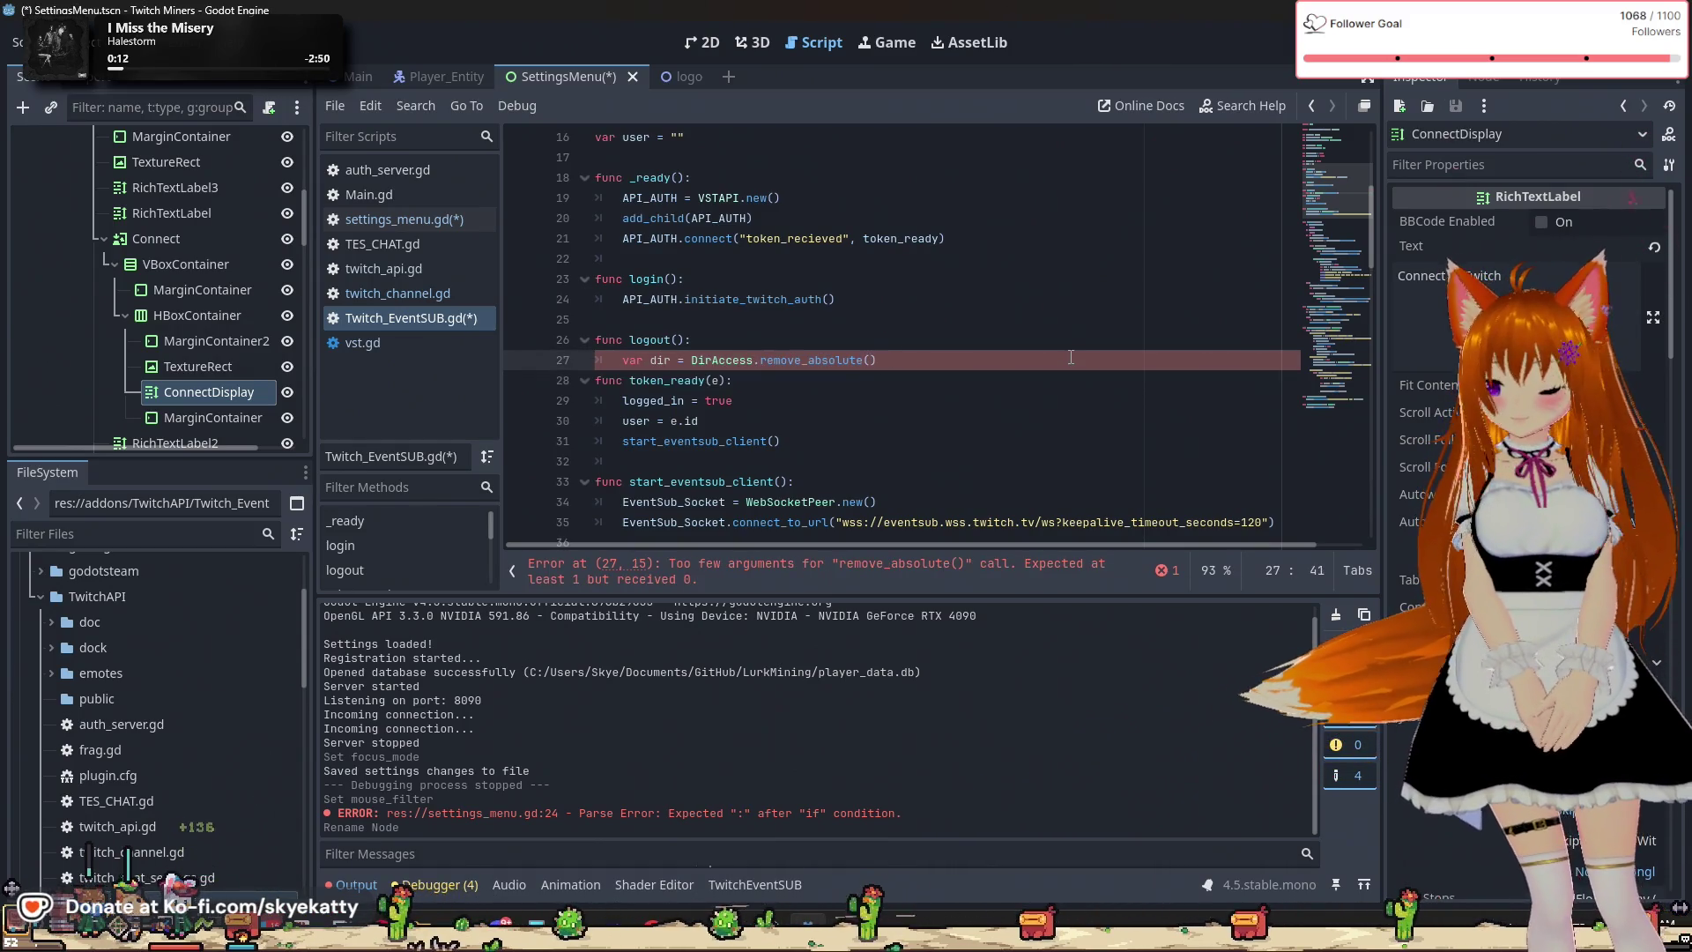
text(":)
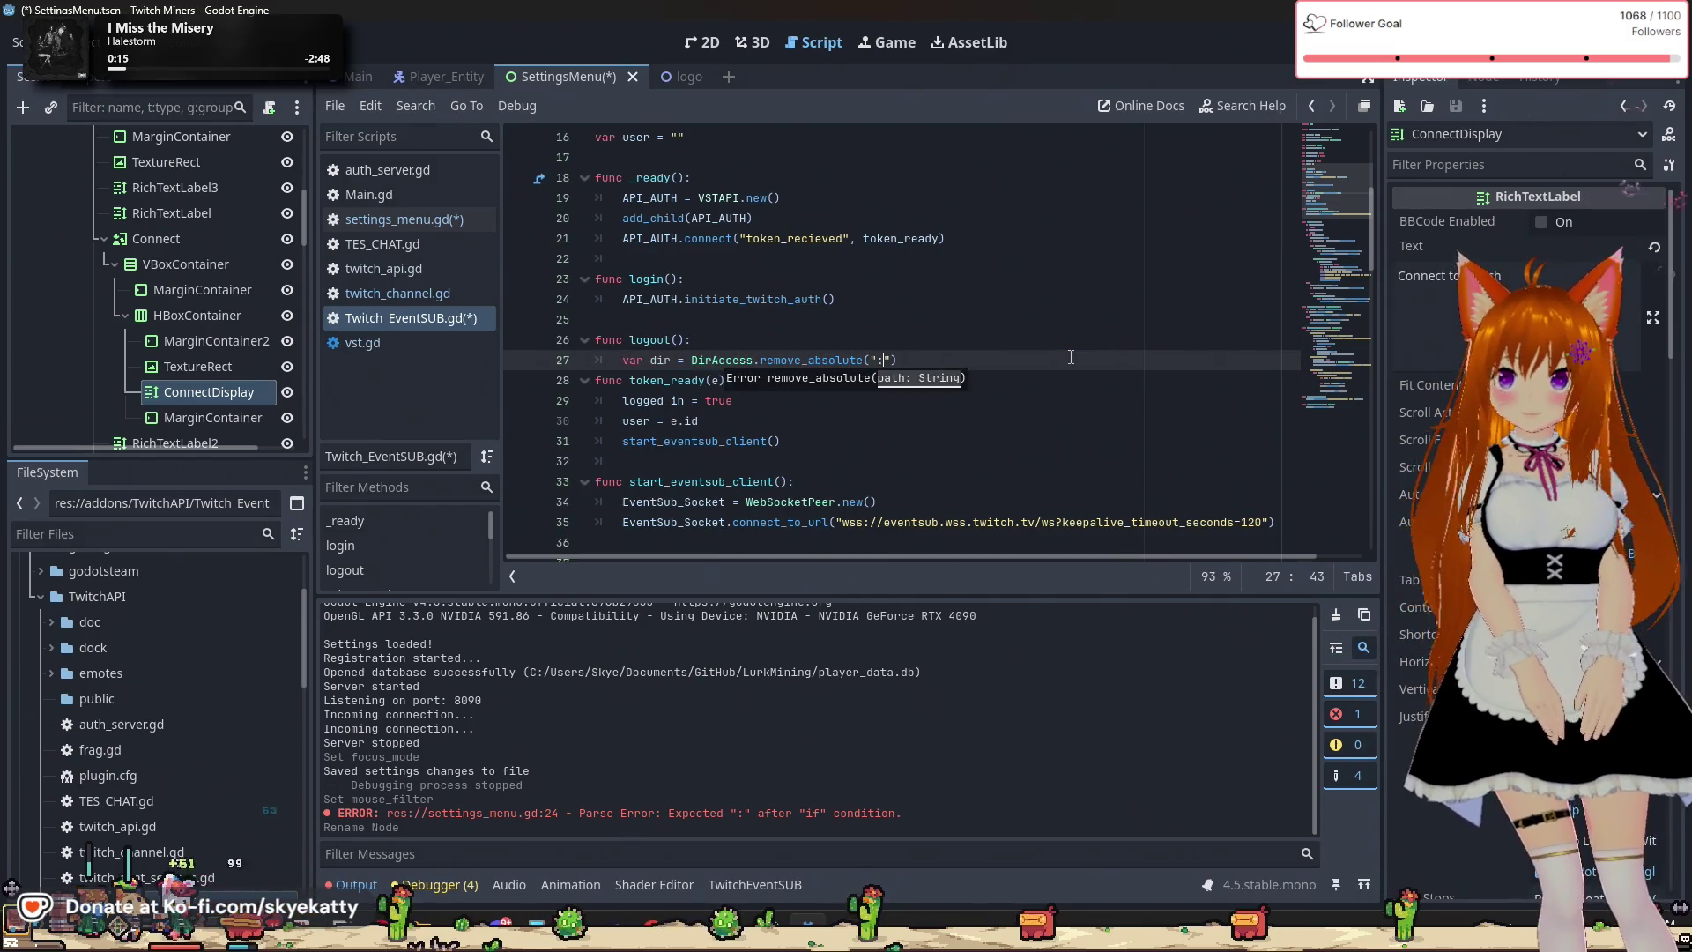
text(user:)
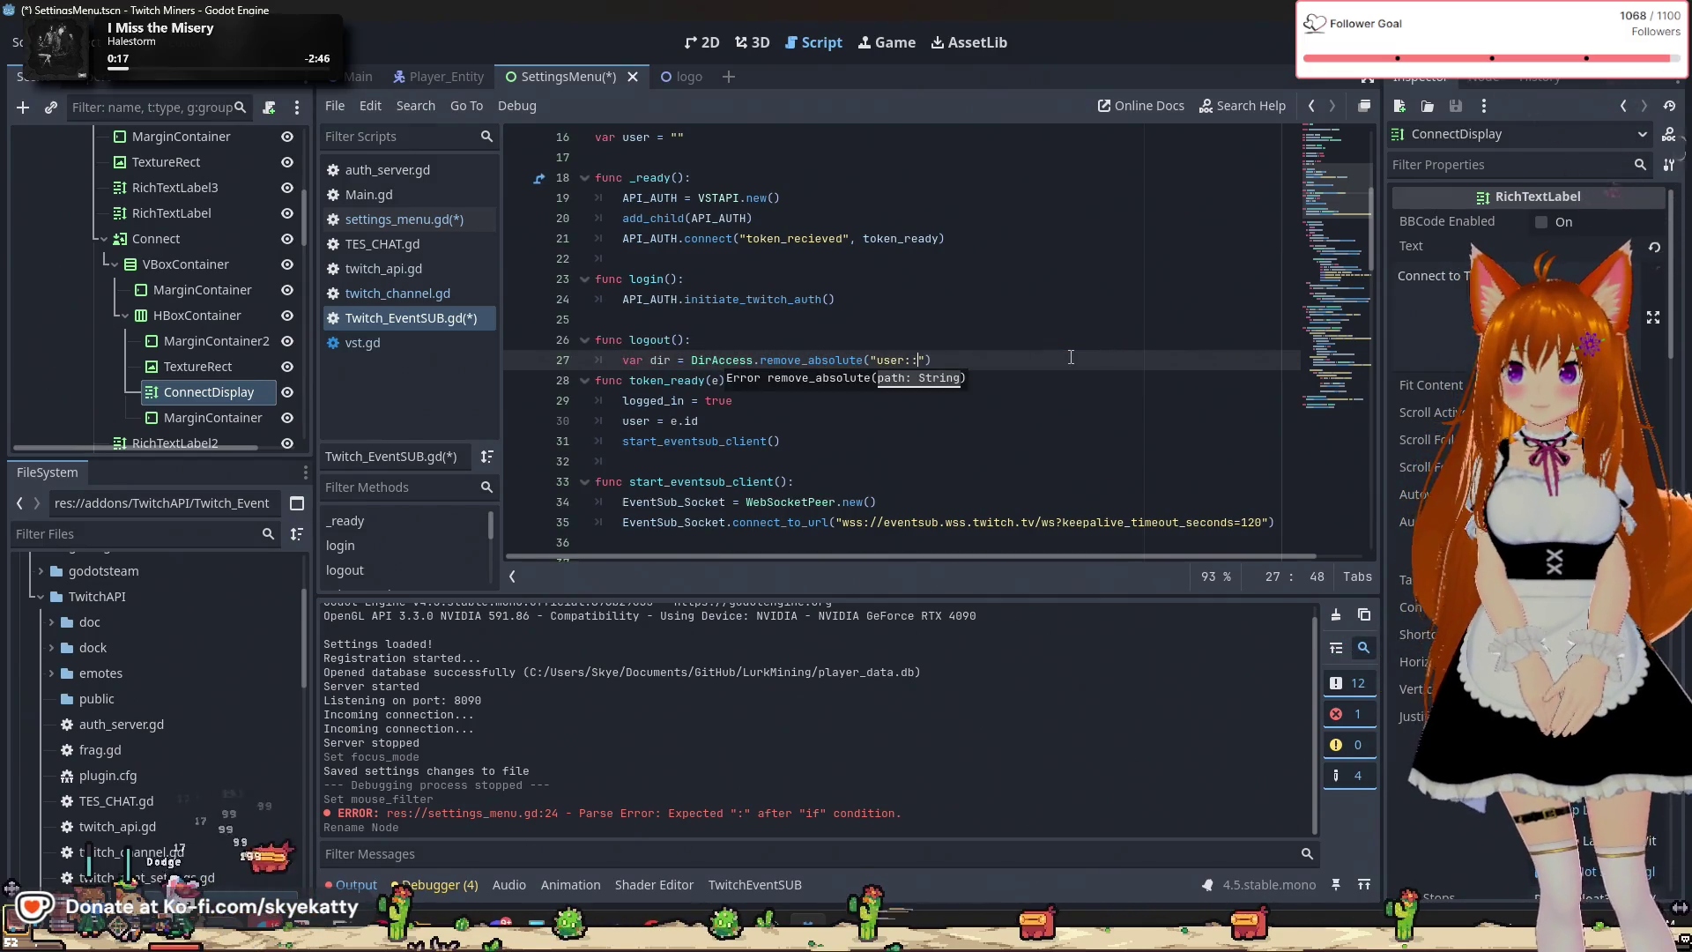
key(BackSpace)
text(//)
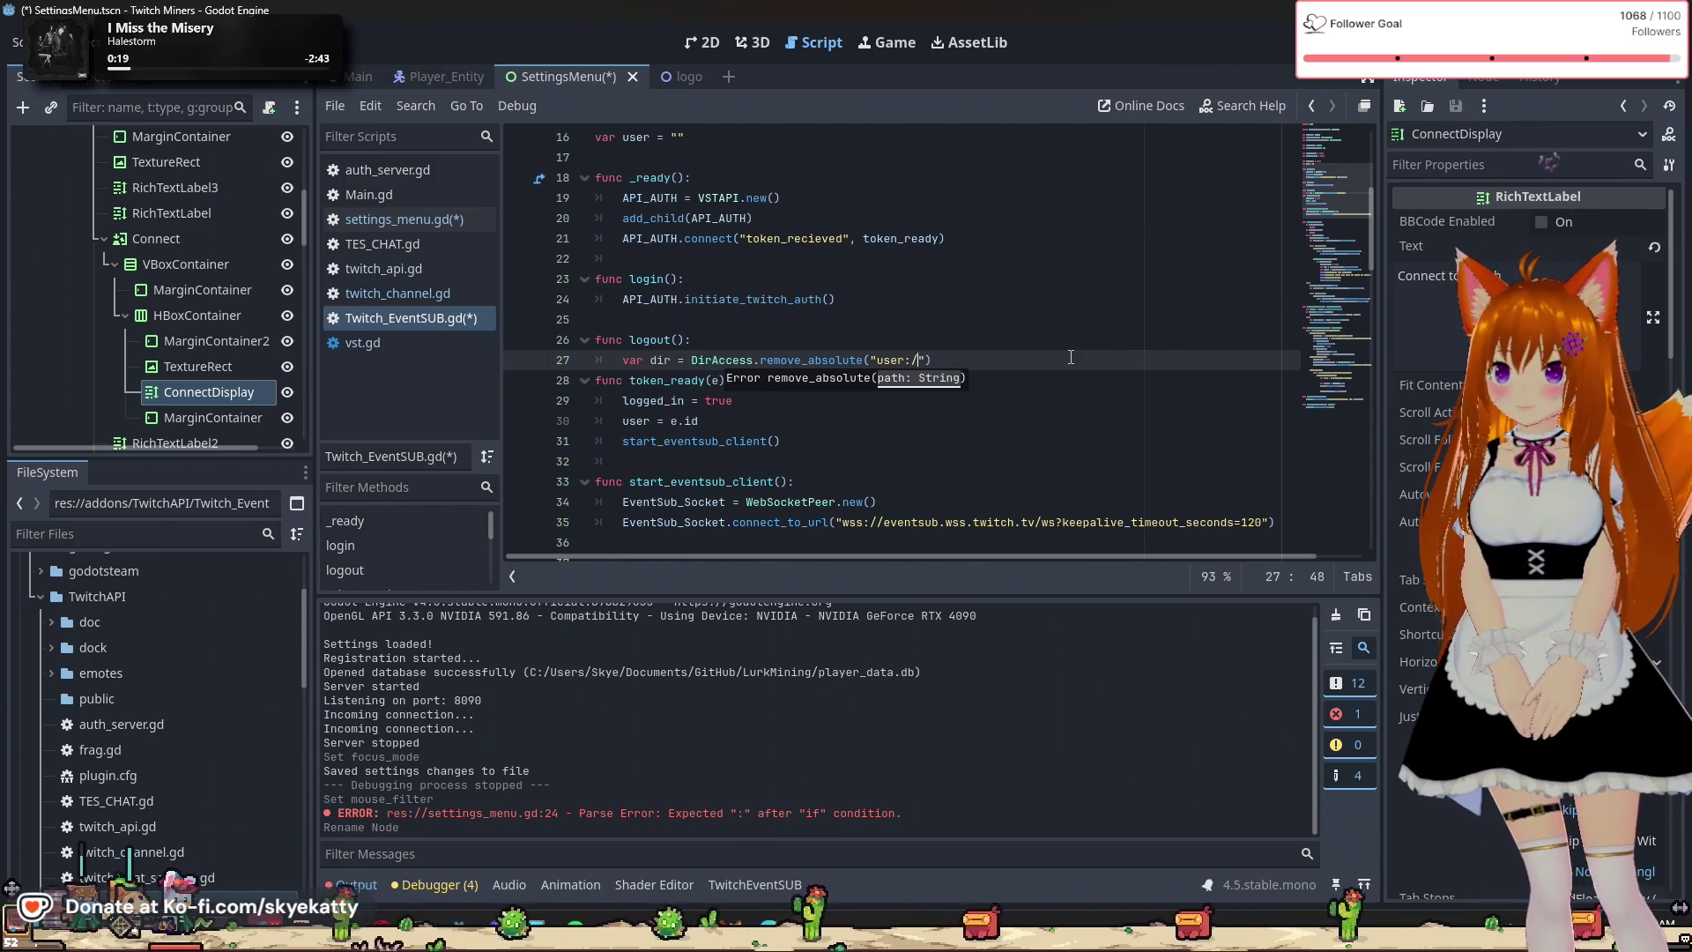
text(token.)
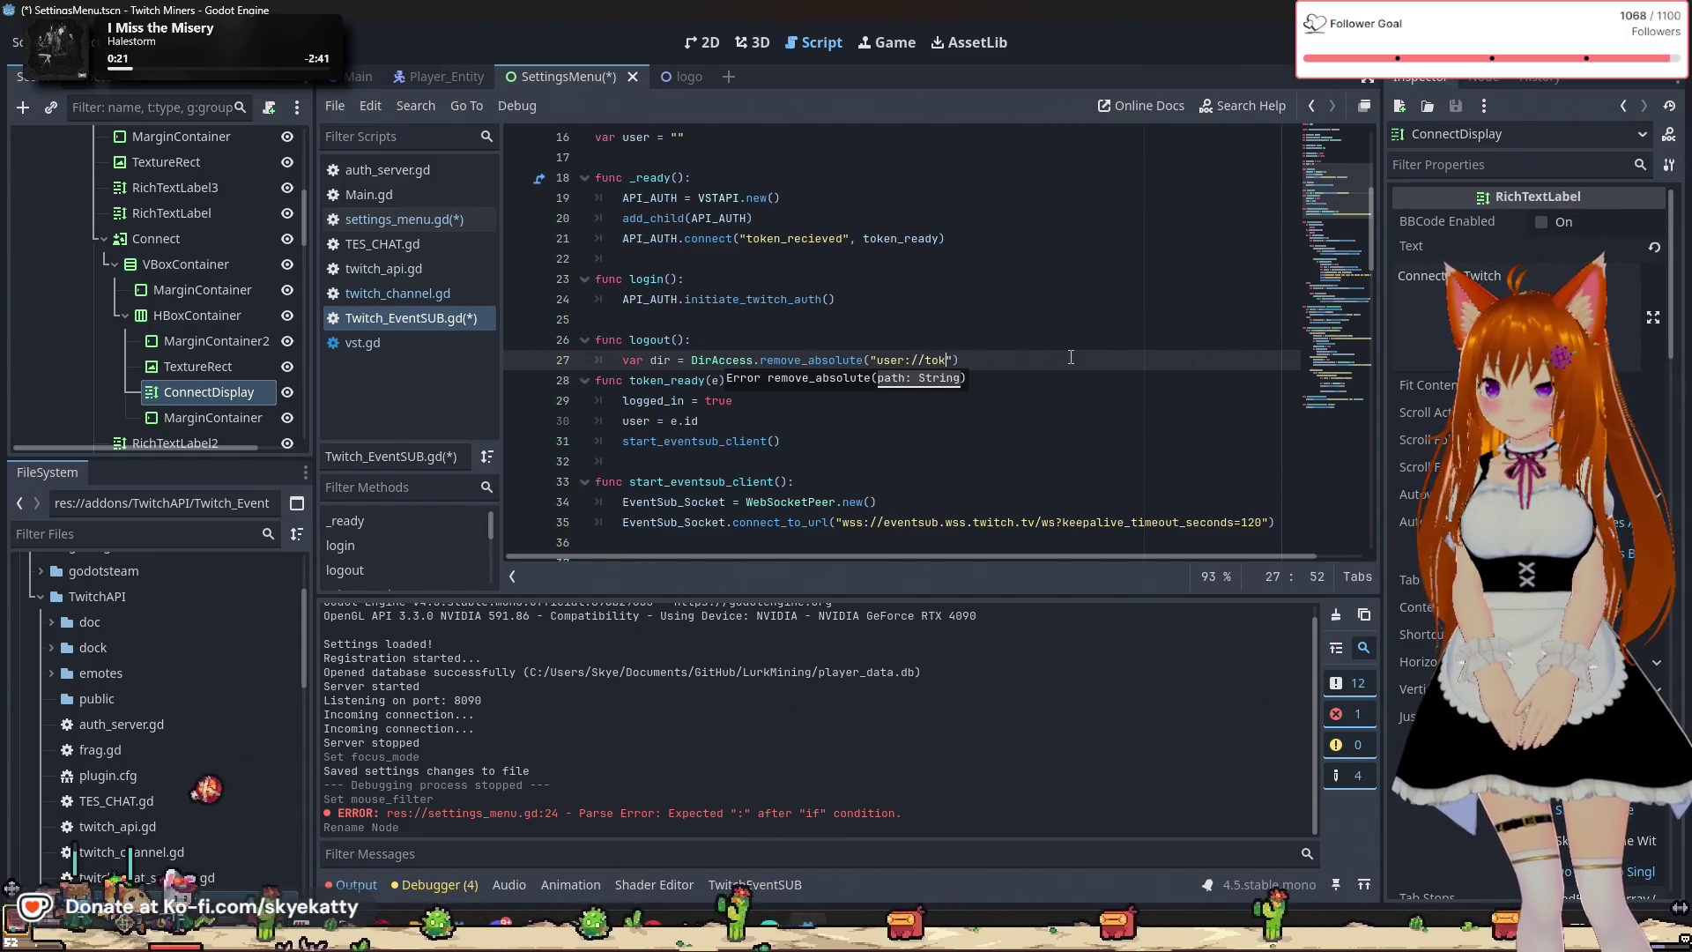
key(End)
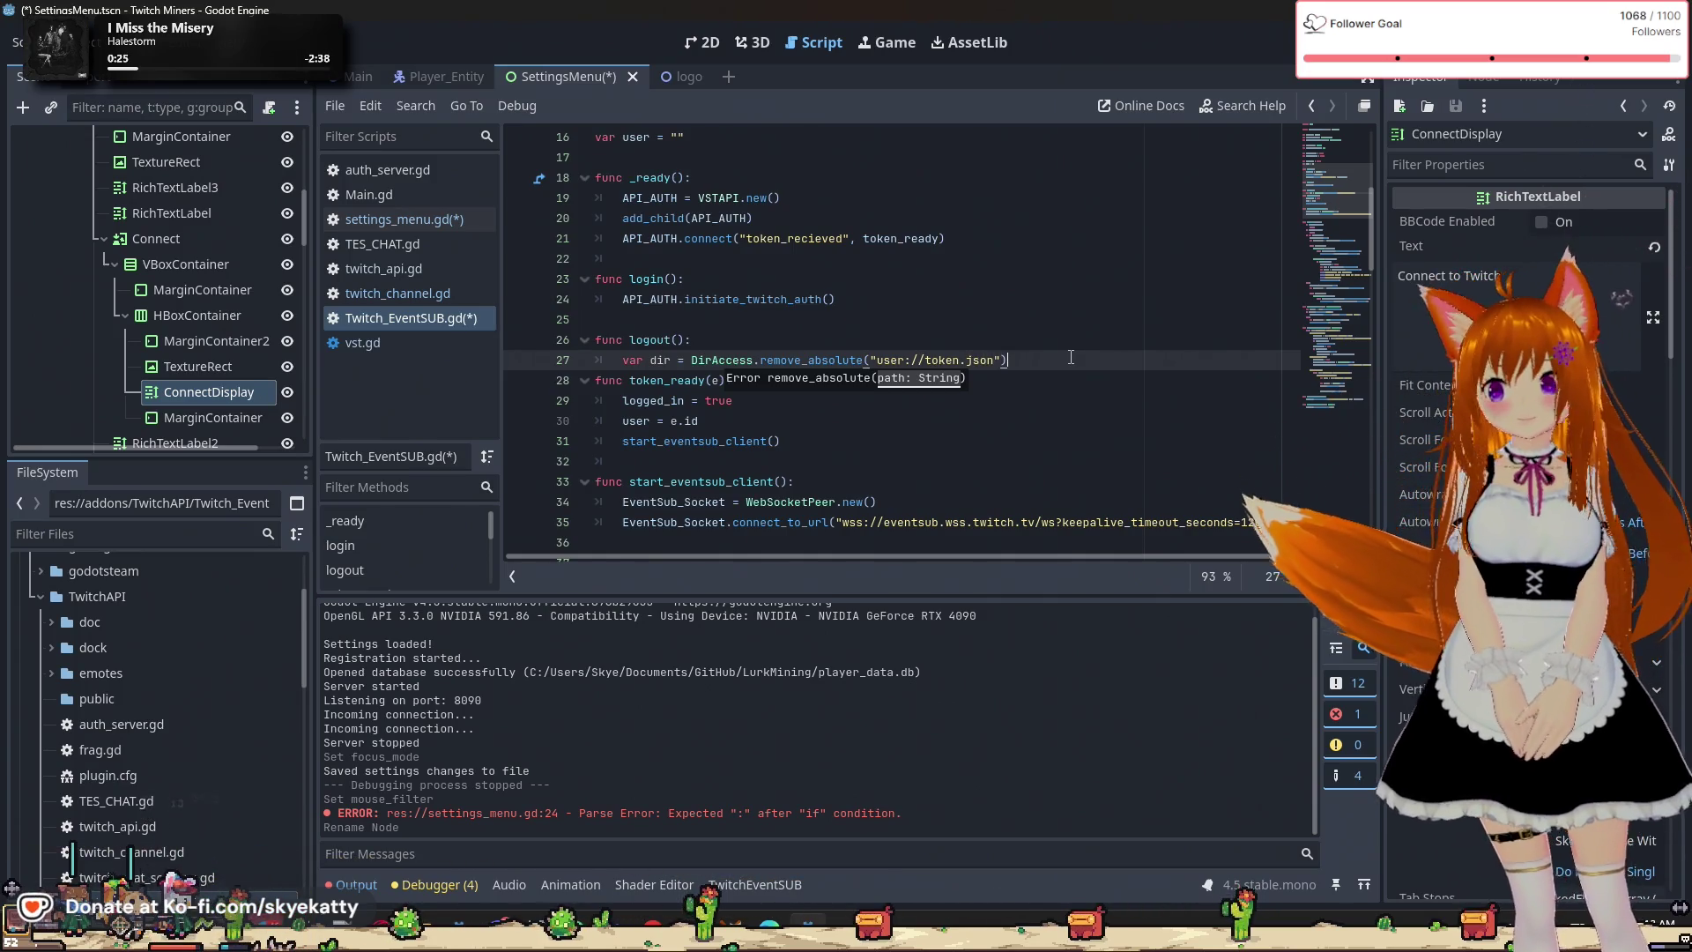
key(Escape)
key(Return)
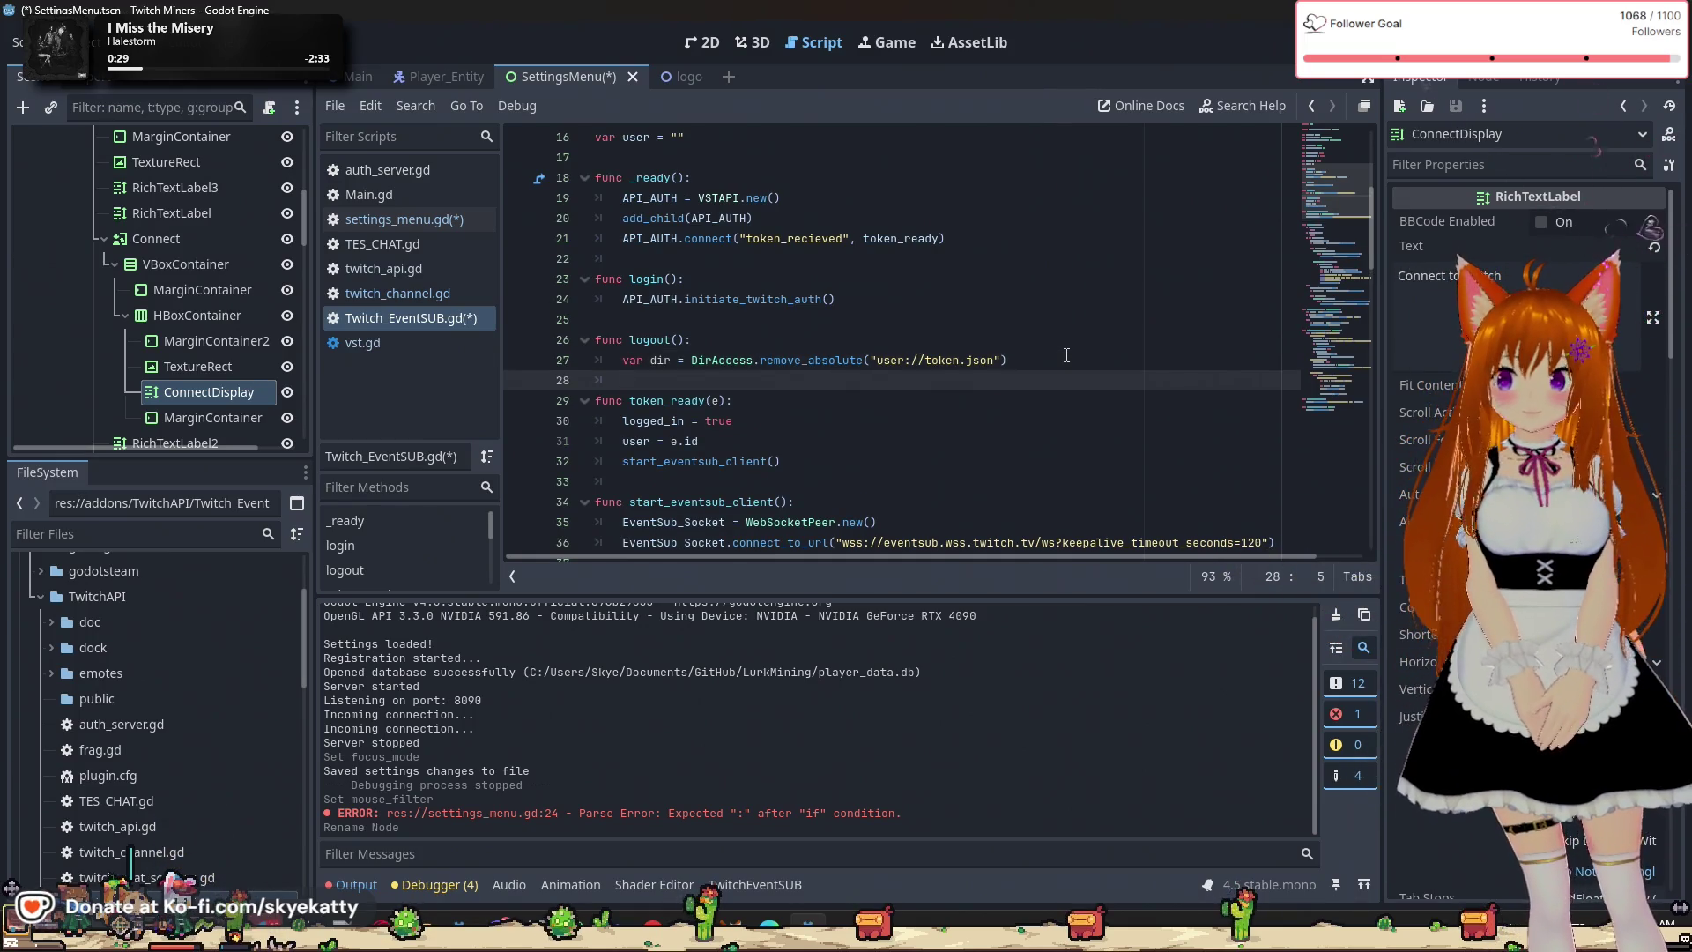
scroll(1067, 355, up, 2)
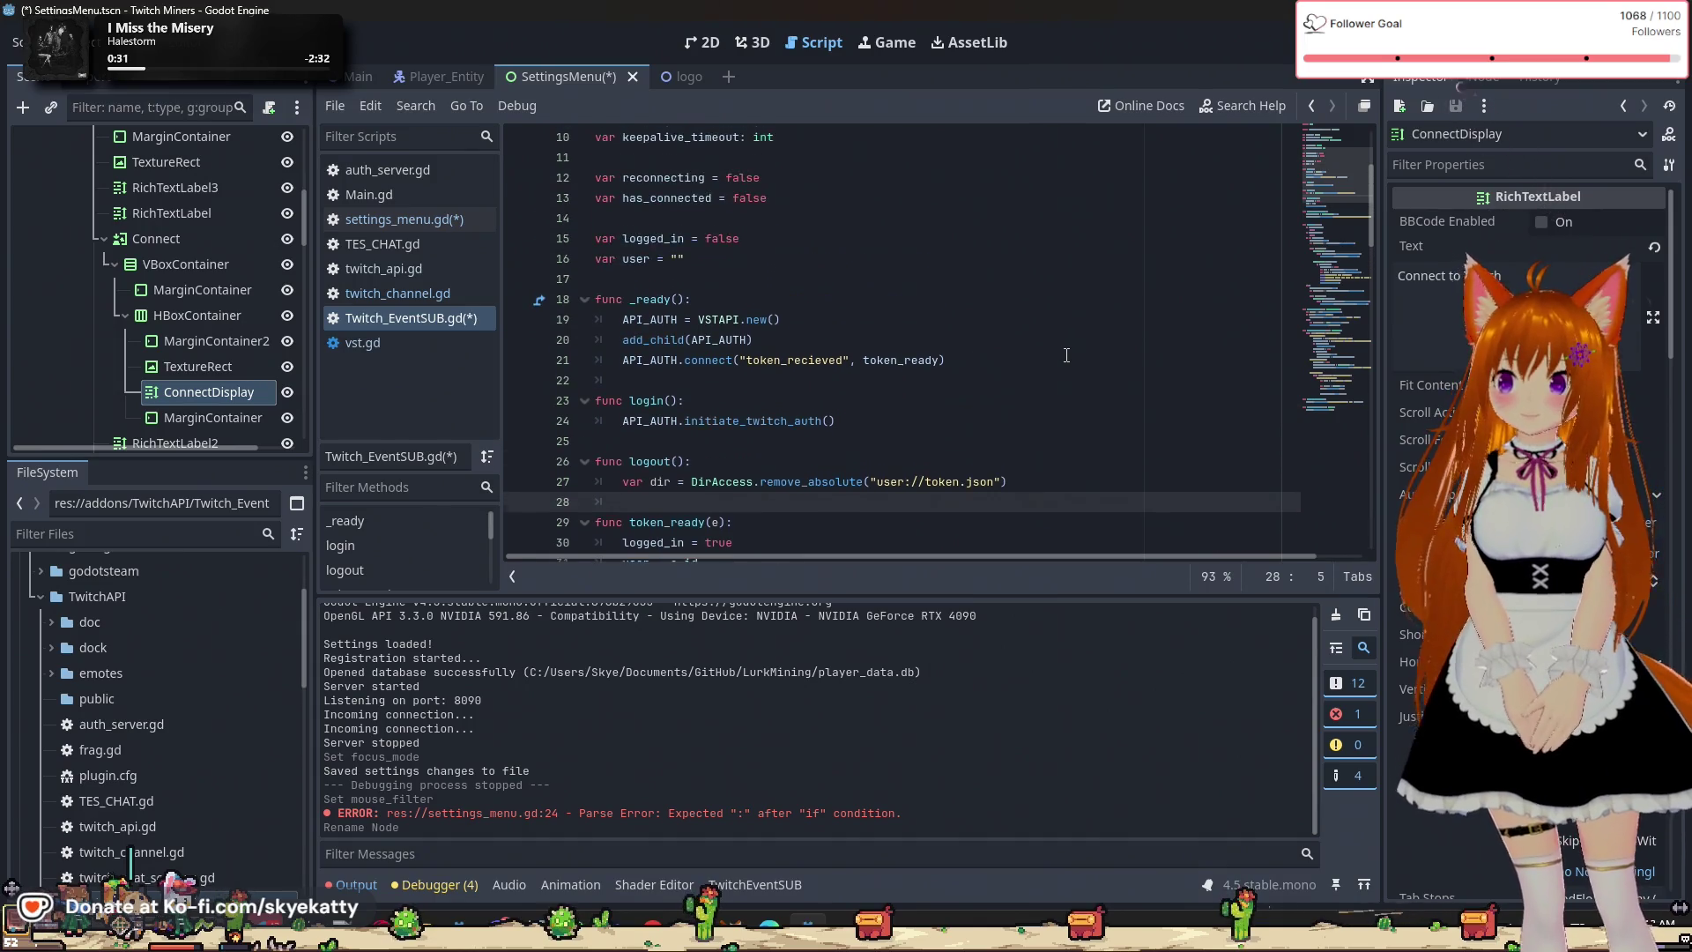
scroll(1066, 355, down, 1)
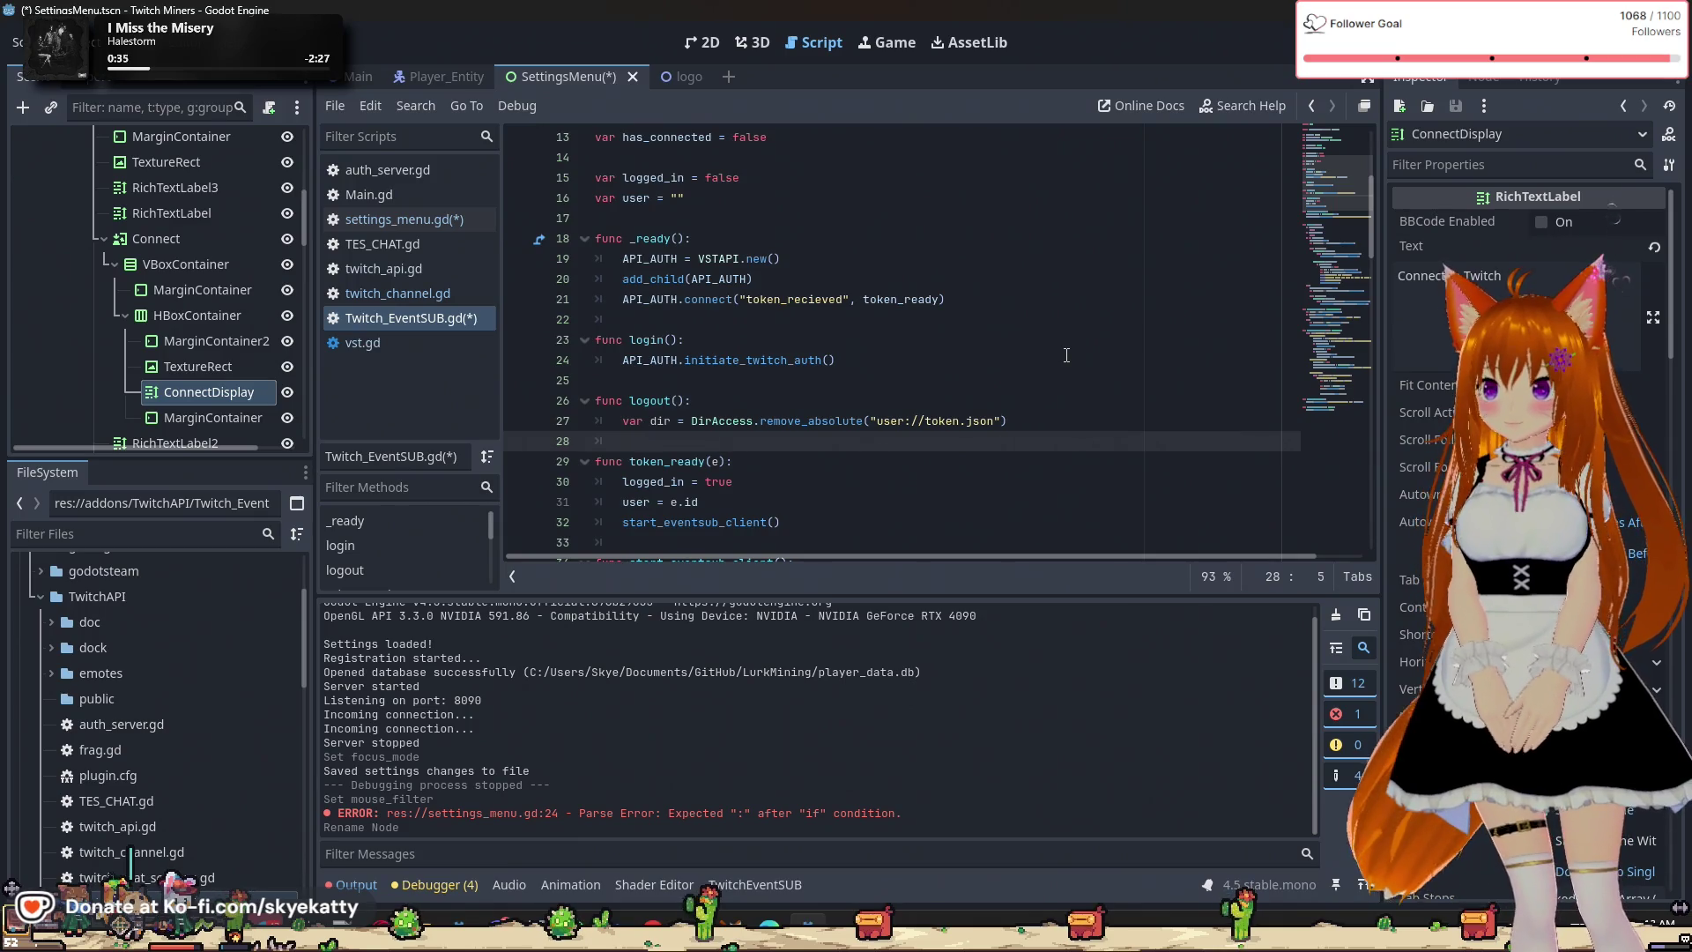
scroll(1066, 355, down, 1)
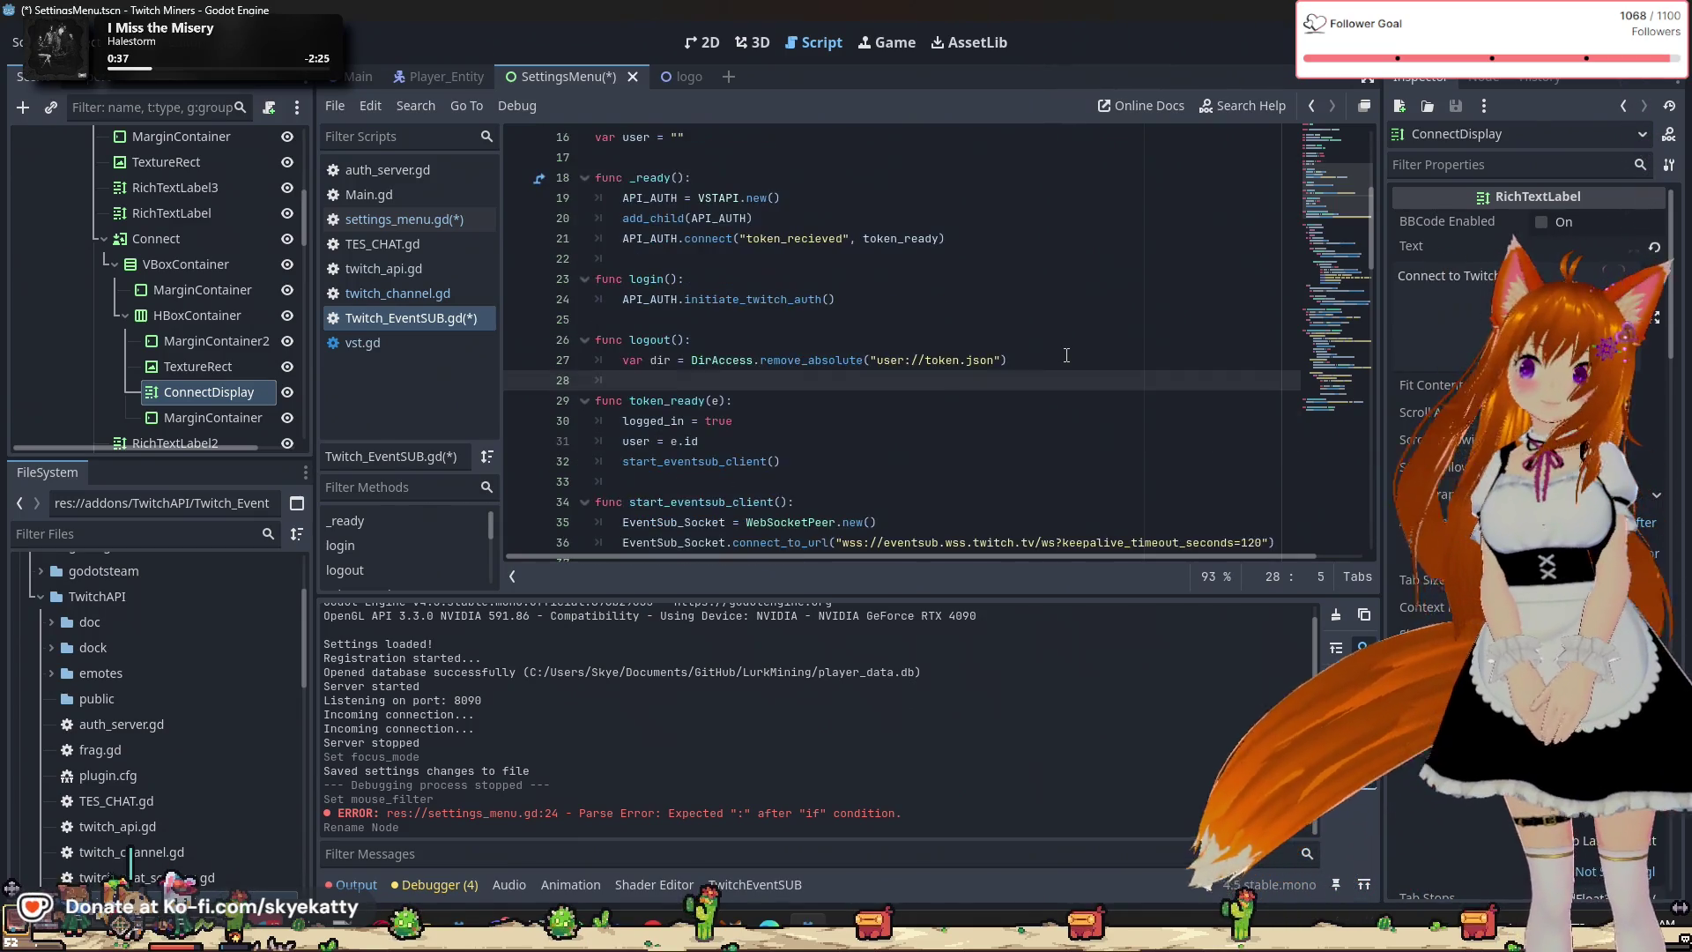
scroll(1062, 359, down, 2)
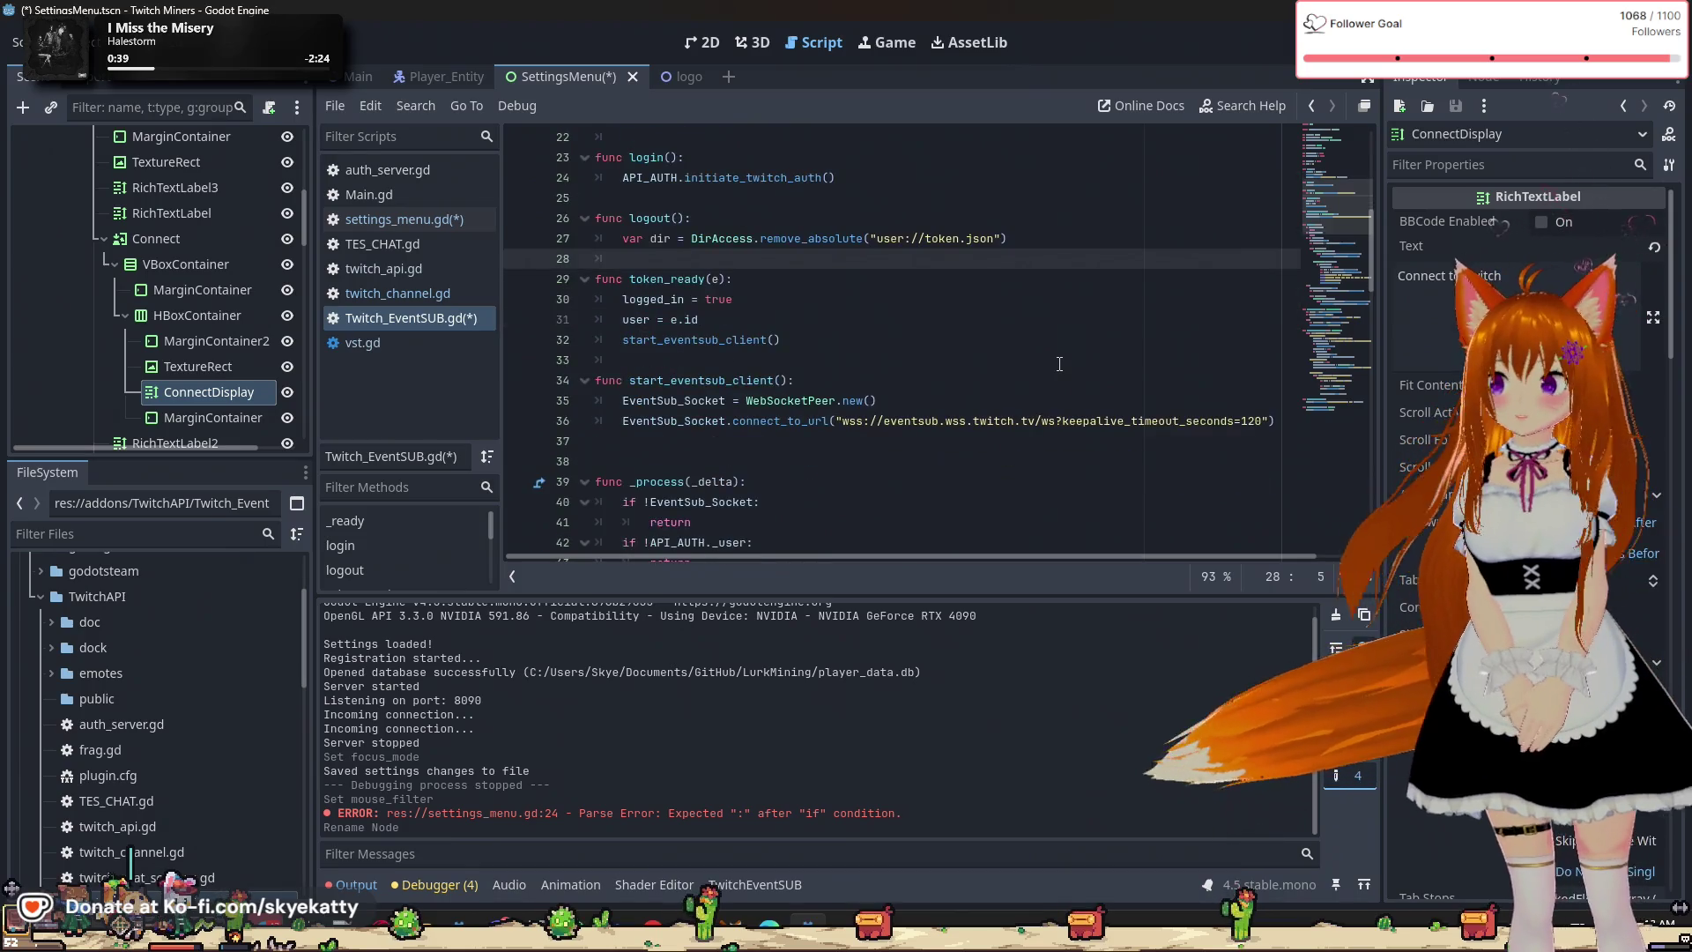
scroll(1057, 359, up, 3)
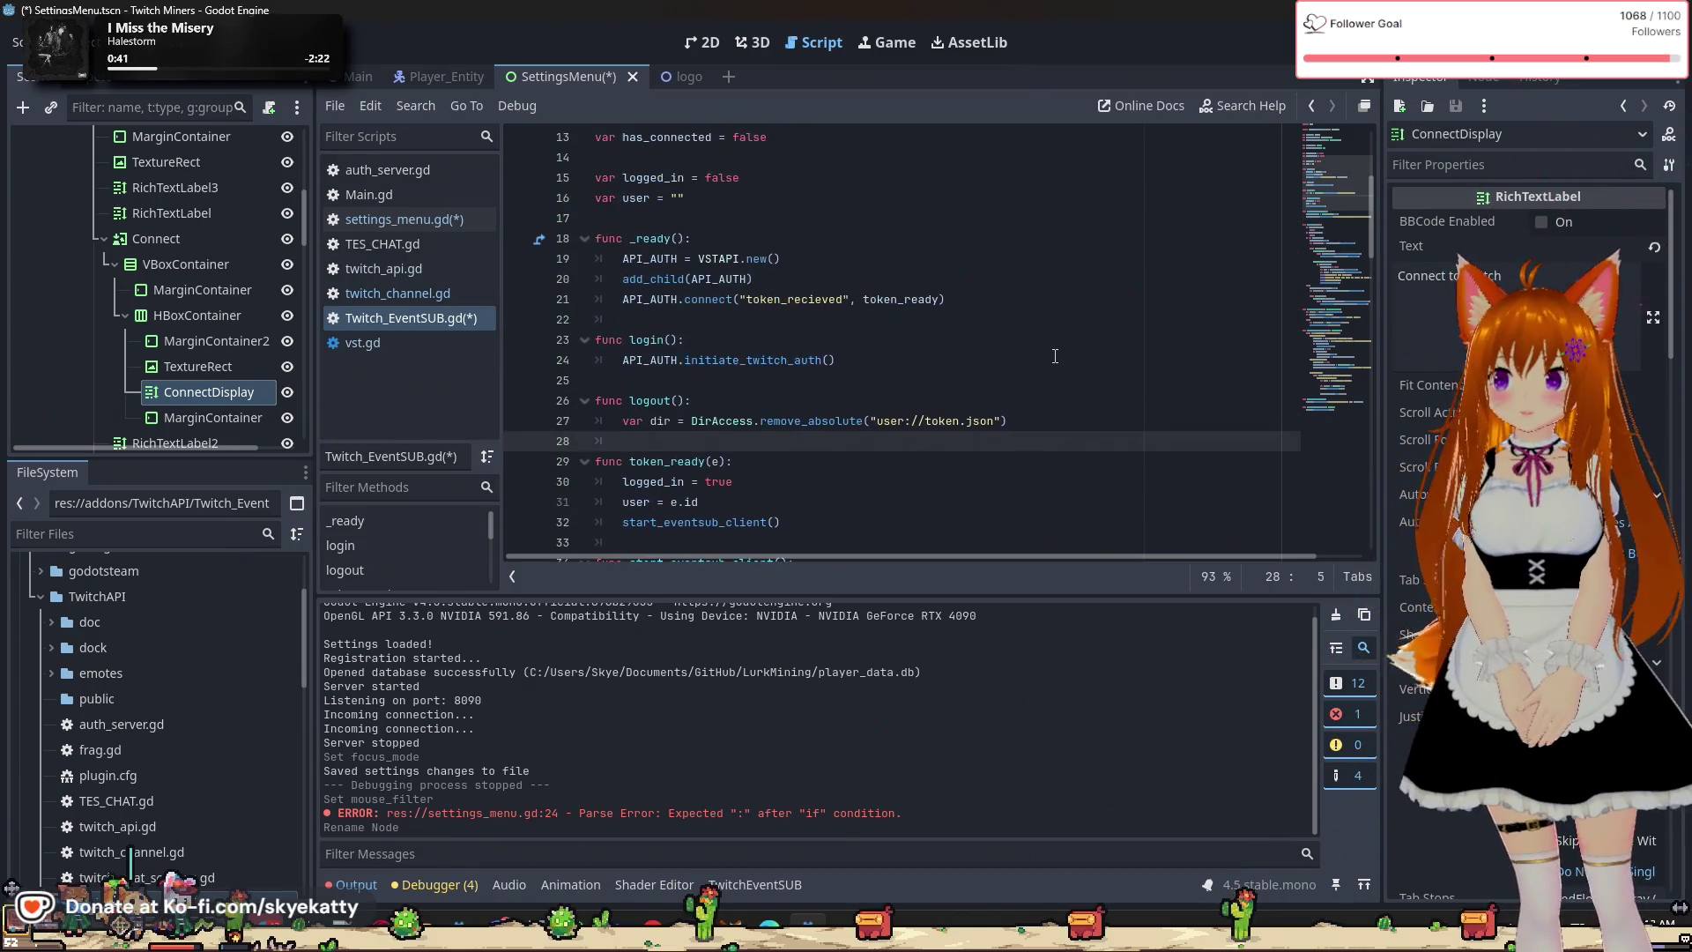
scroll(1055, 356, down, 2)
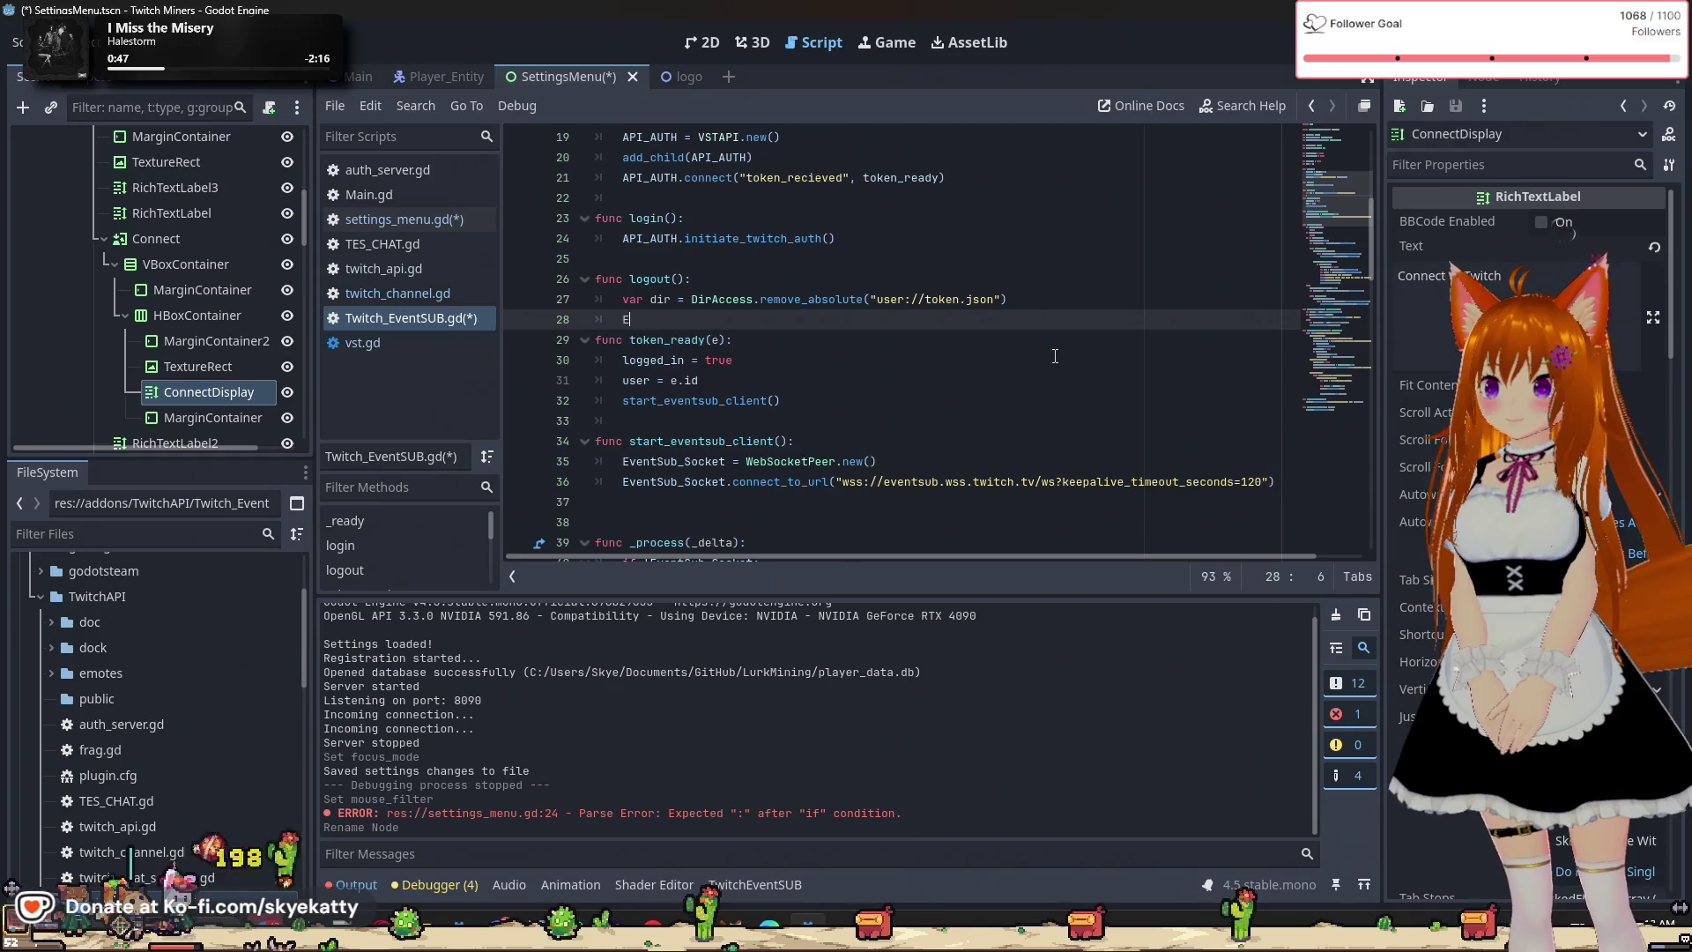
Add EventSub_Socket.close(0) to logout() after the token deletion, with a new line below.
text(ve)
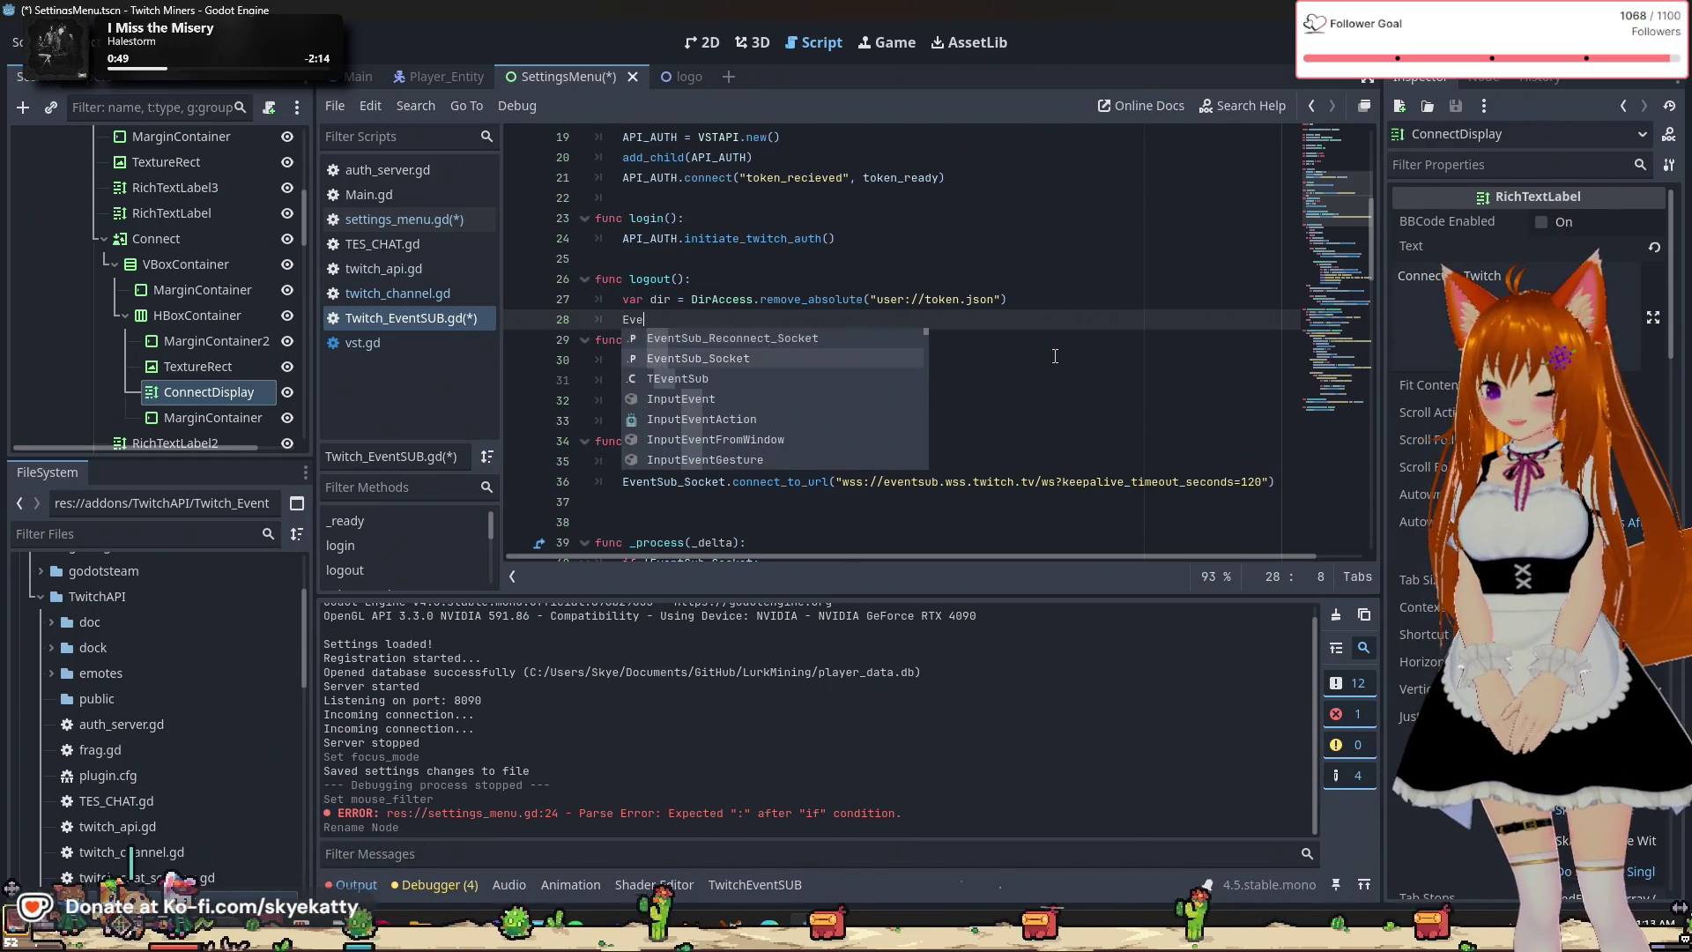
key(Down)
key(Return)
text(.)
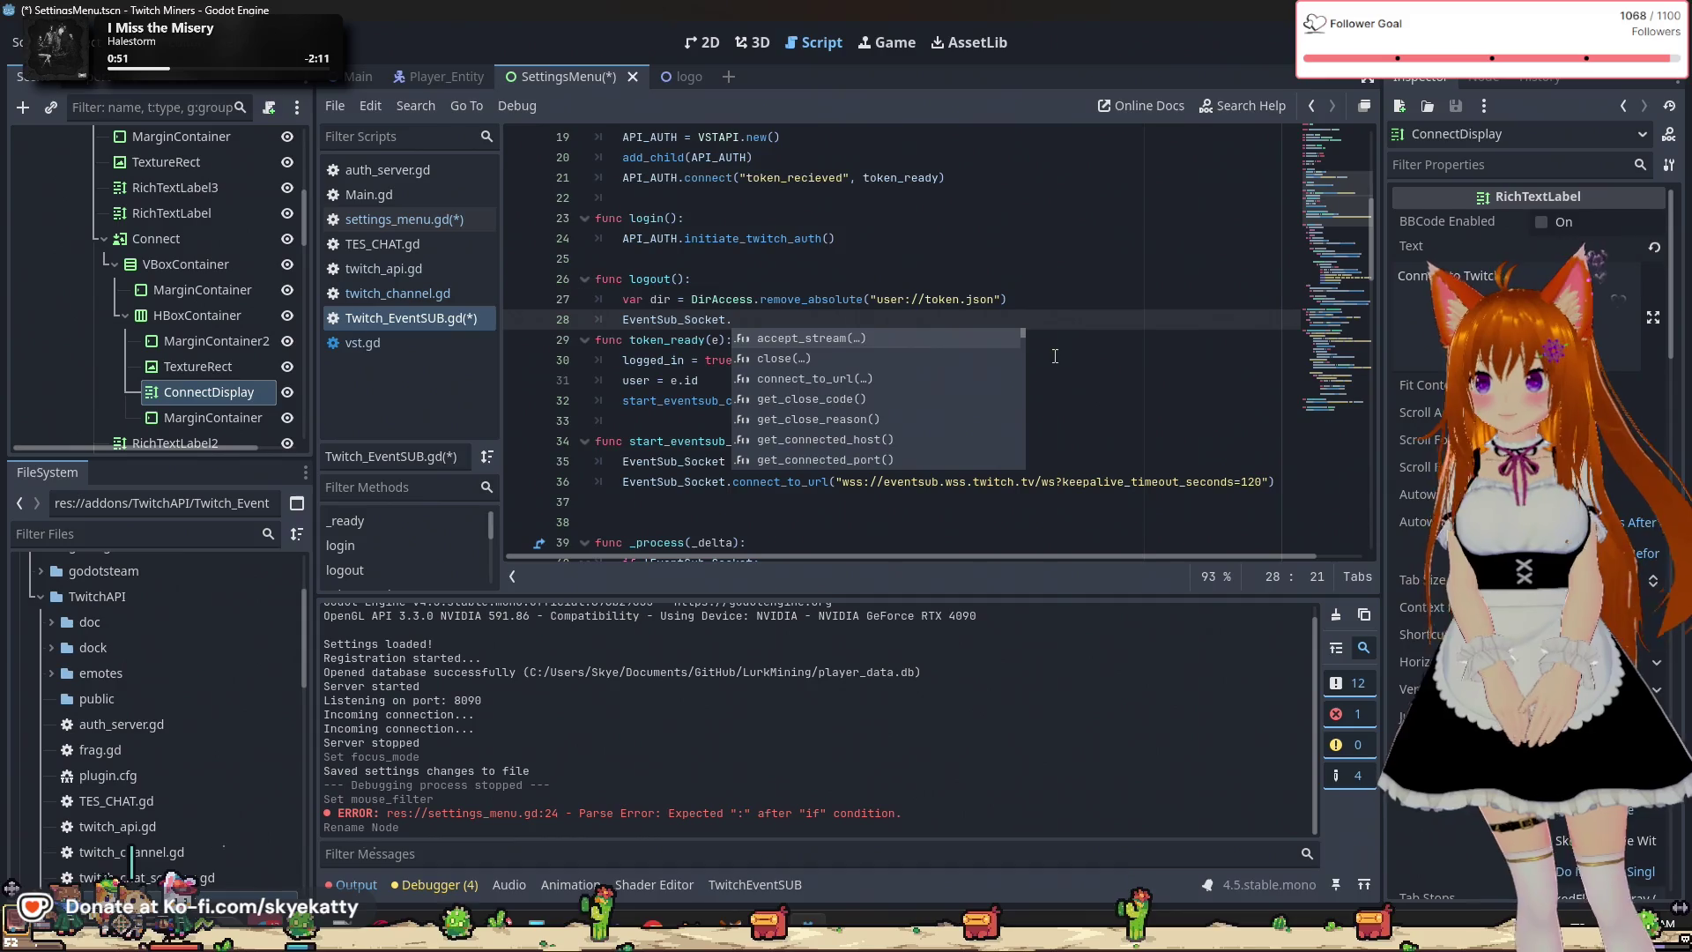
key(Down)
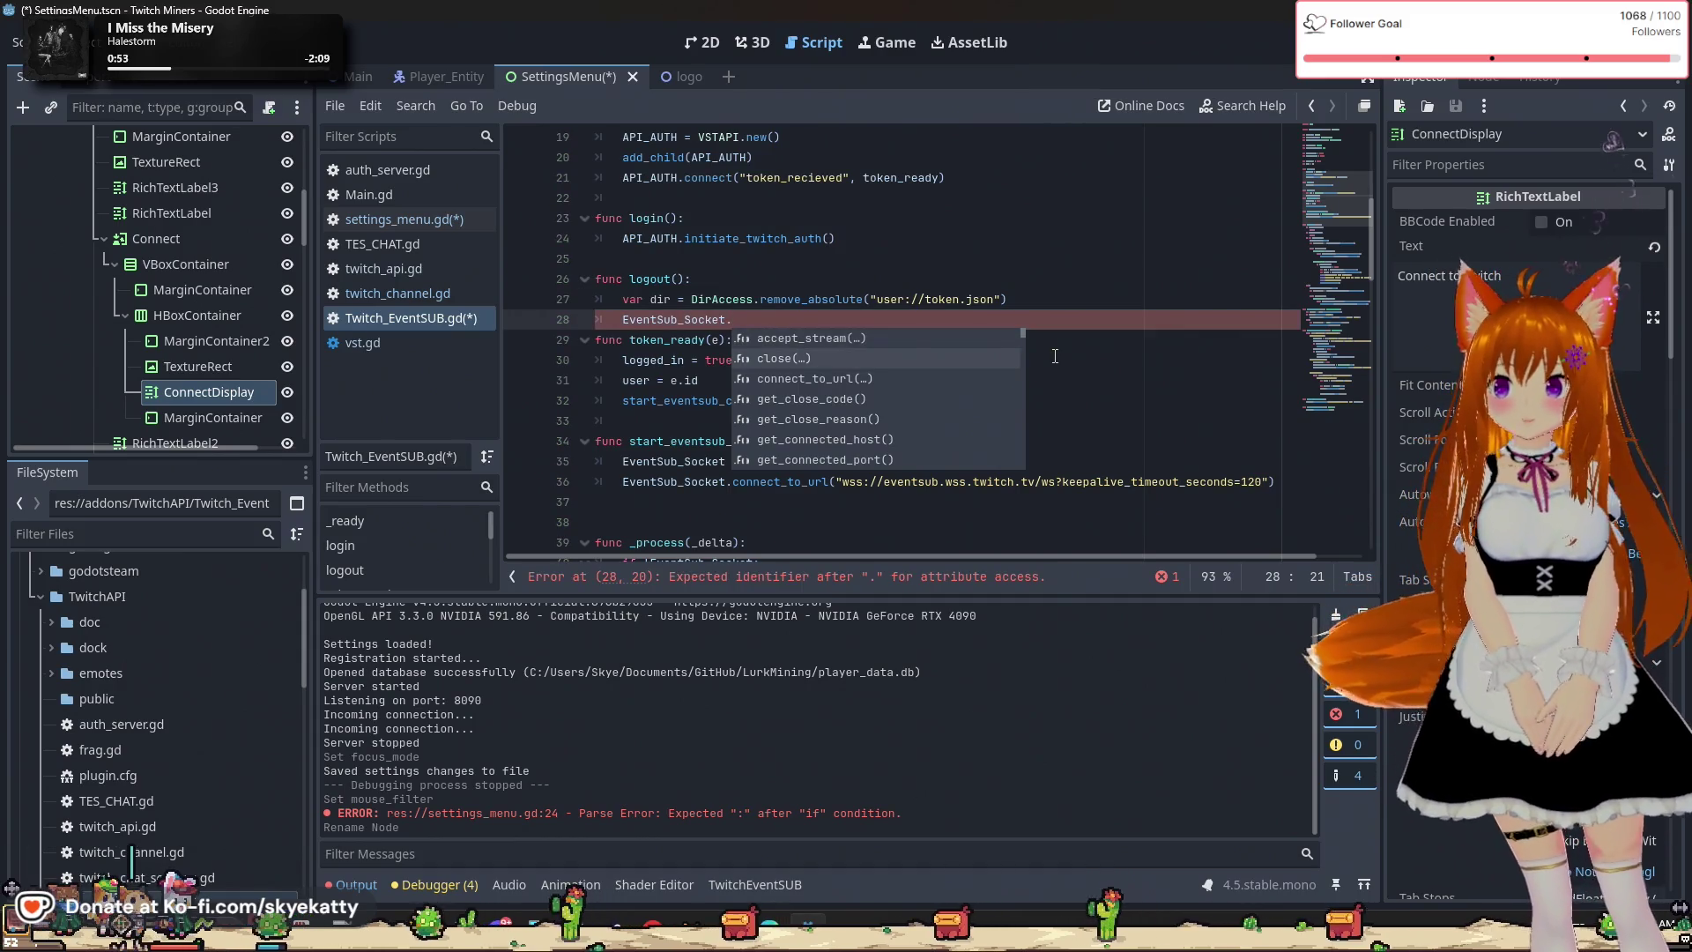
key(Return)
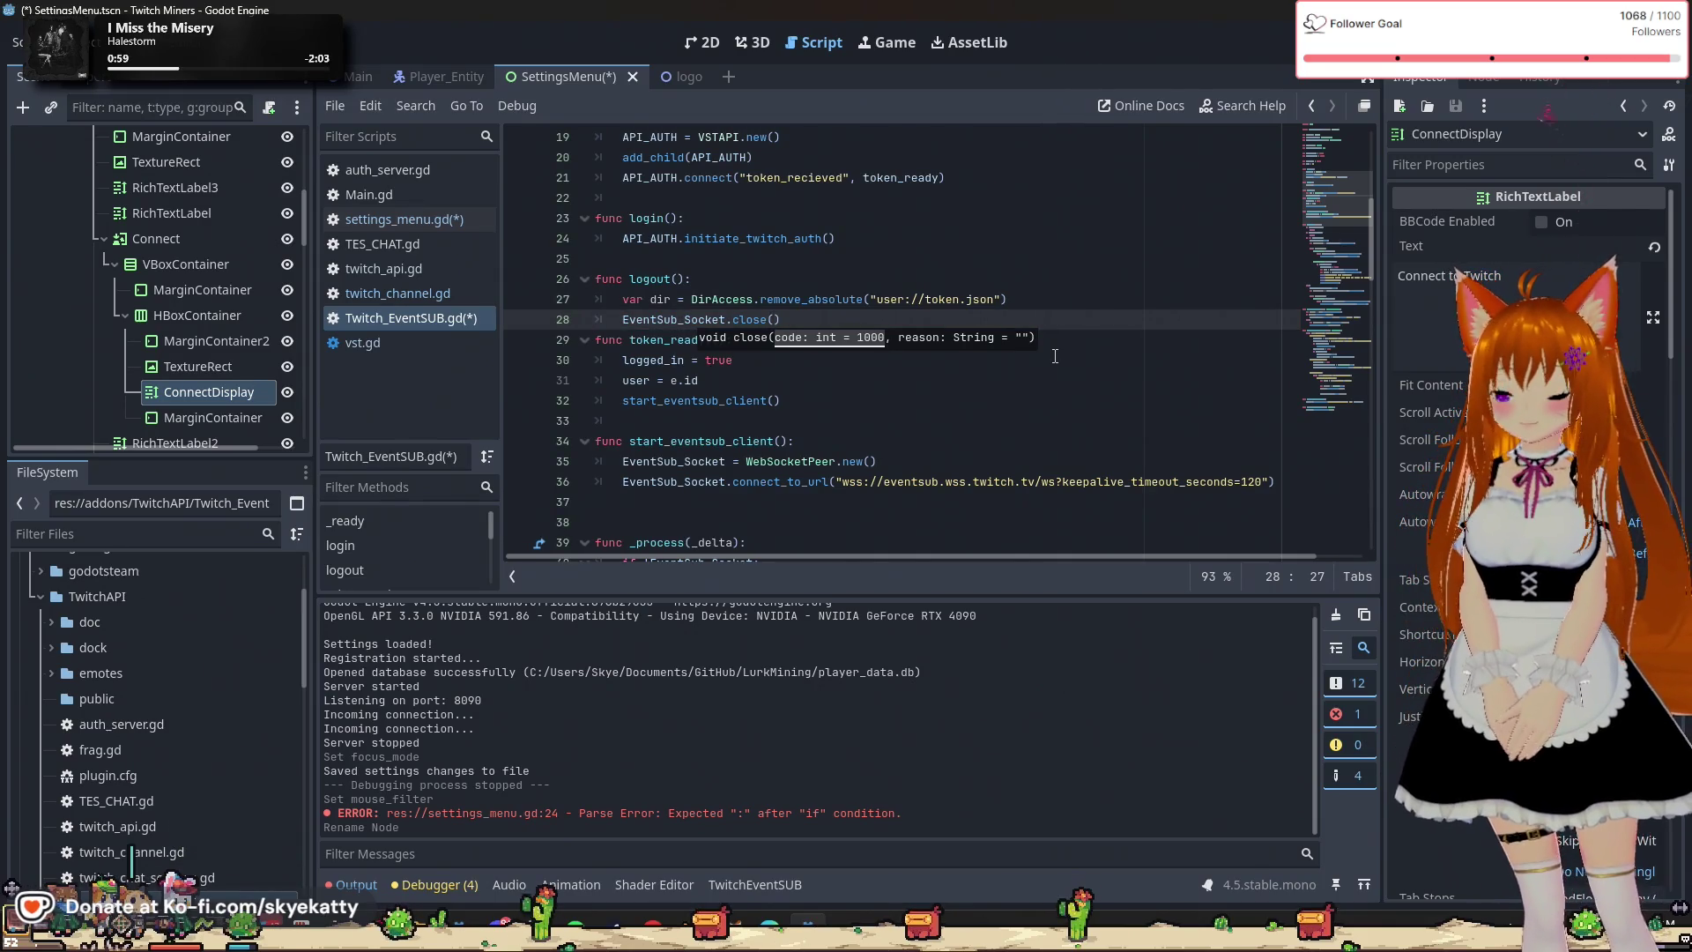
text(0)
click(1027, 297)
click(1000, 320)
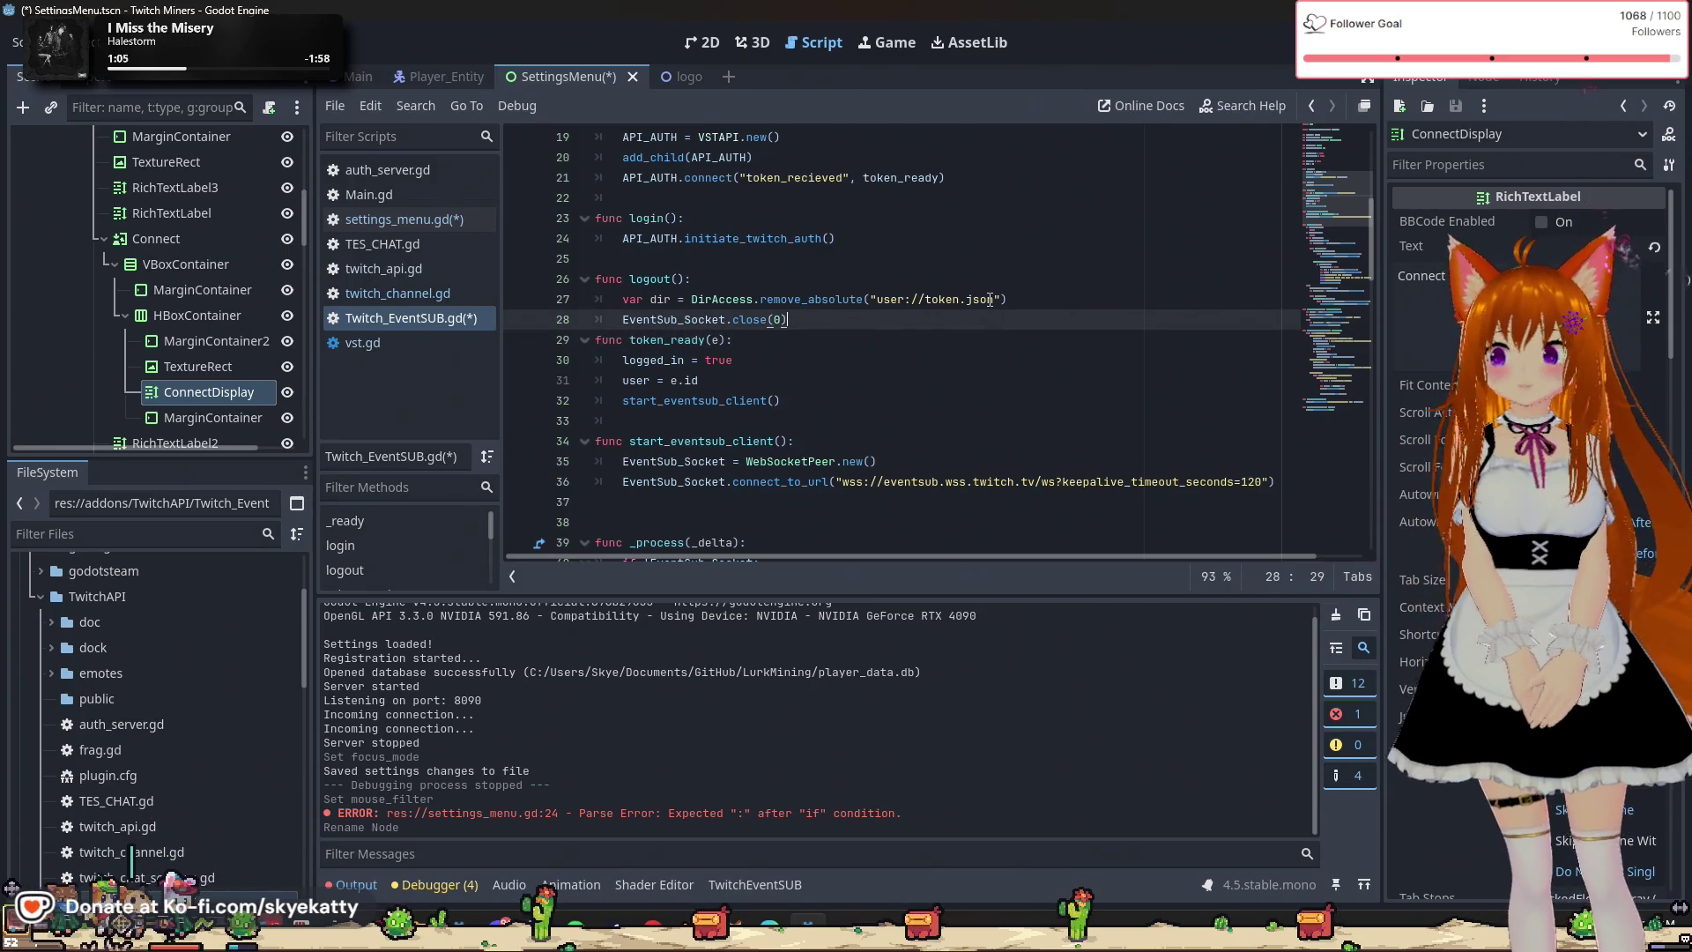
key(Return)
scroll(941, 352, down, 1)
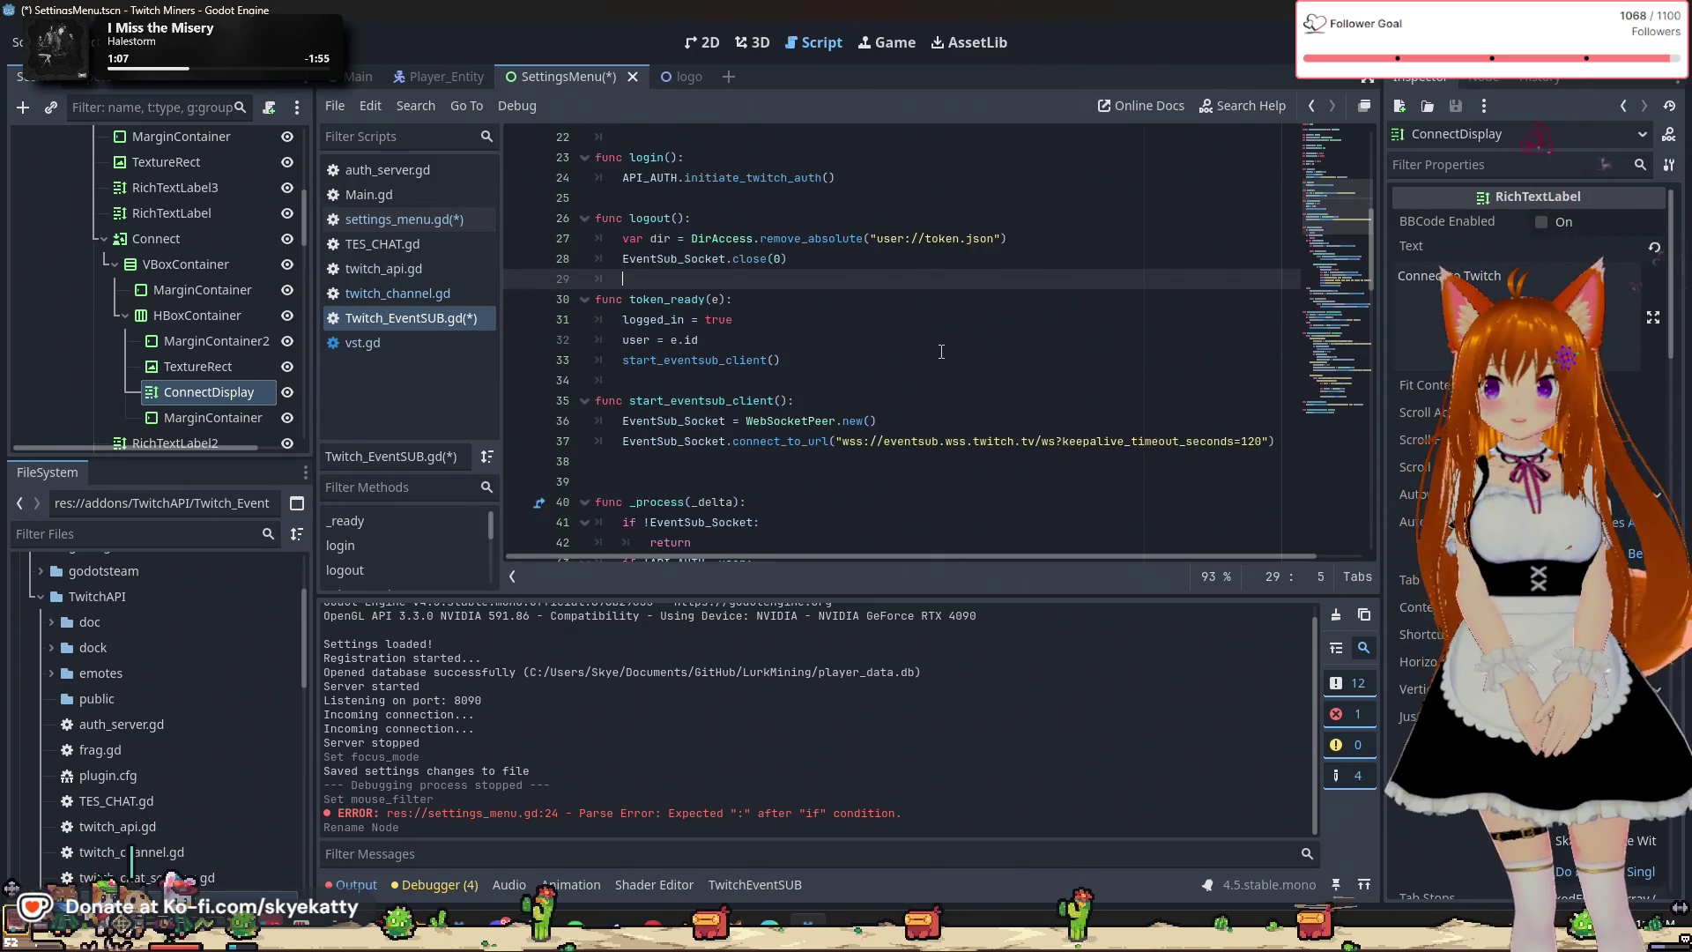
scroll(939, 395, down, 2)
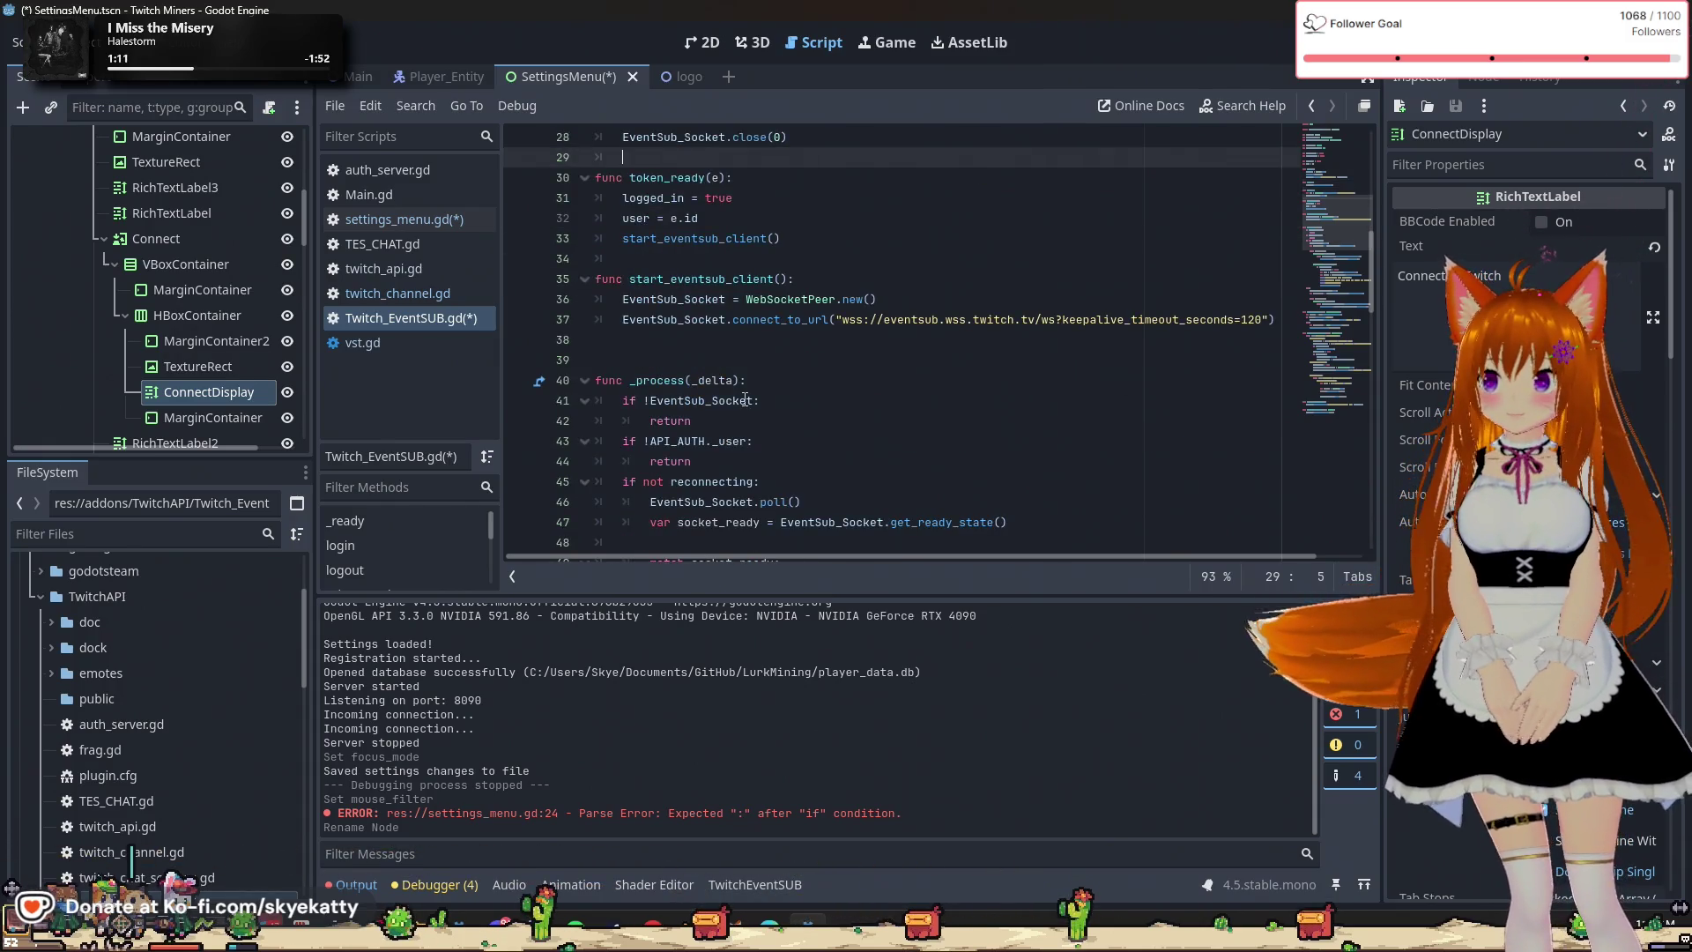
scroll(881, 405, down, 3)
scroll(828, 414, down, 6)
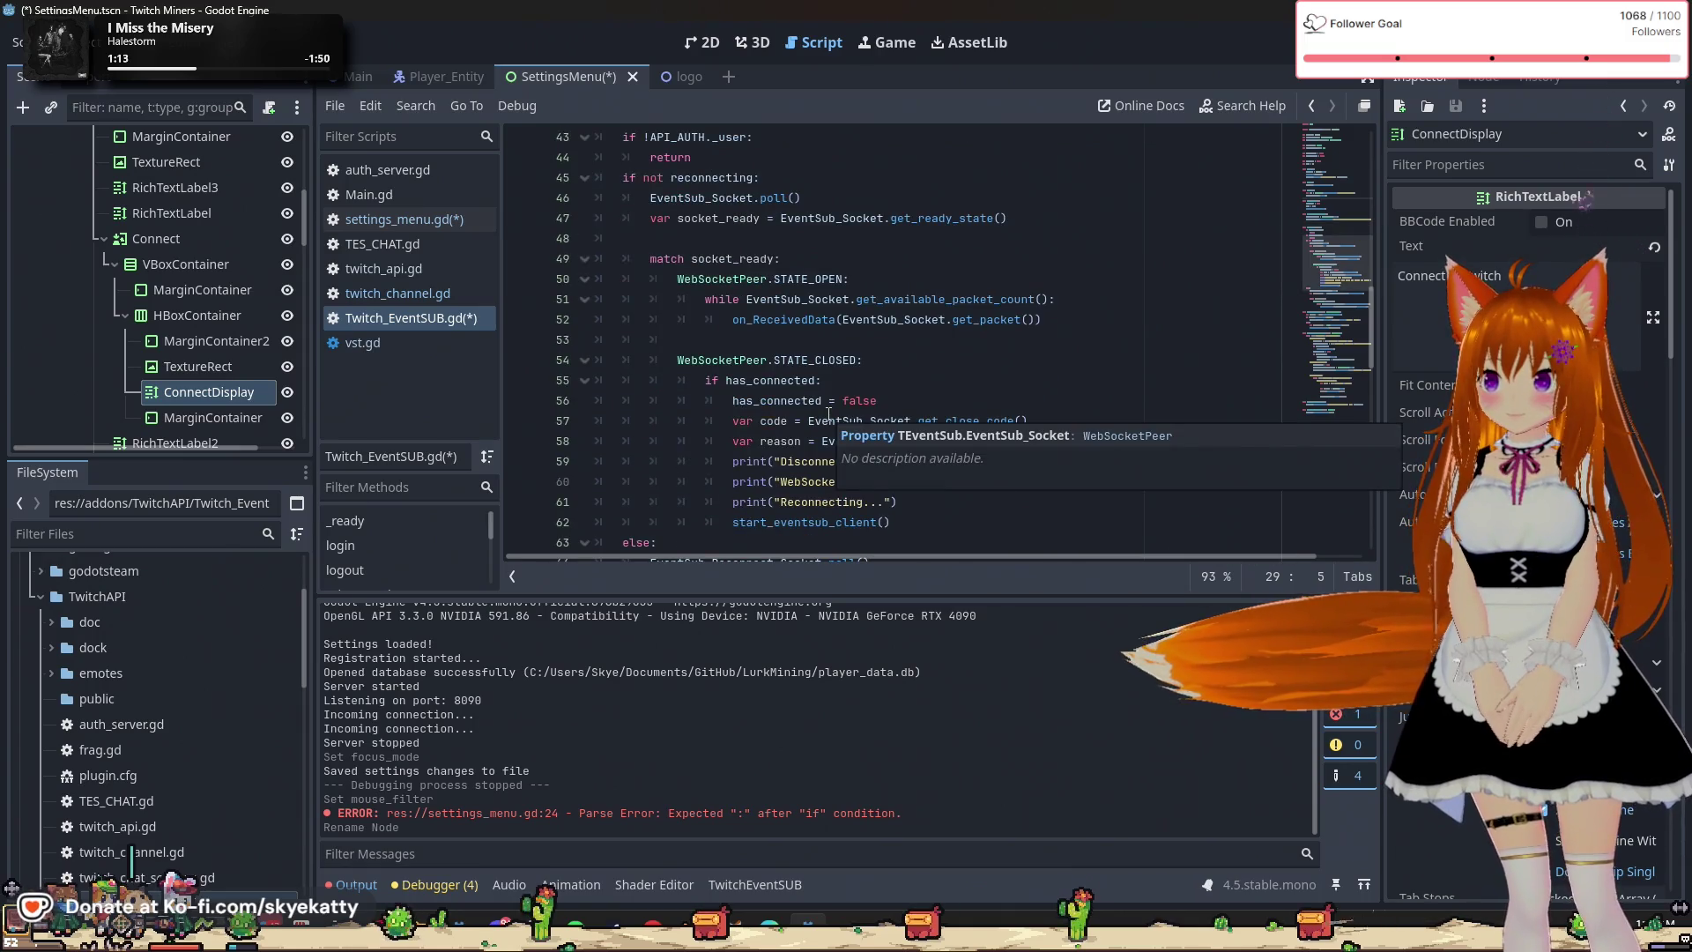
scroll(828, 414, down, 2)
scroll(828, 414, up, 8)
scroll(829, 414, up, 3)
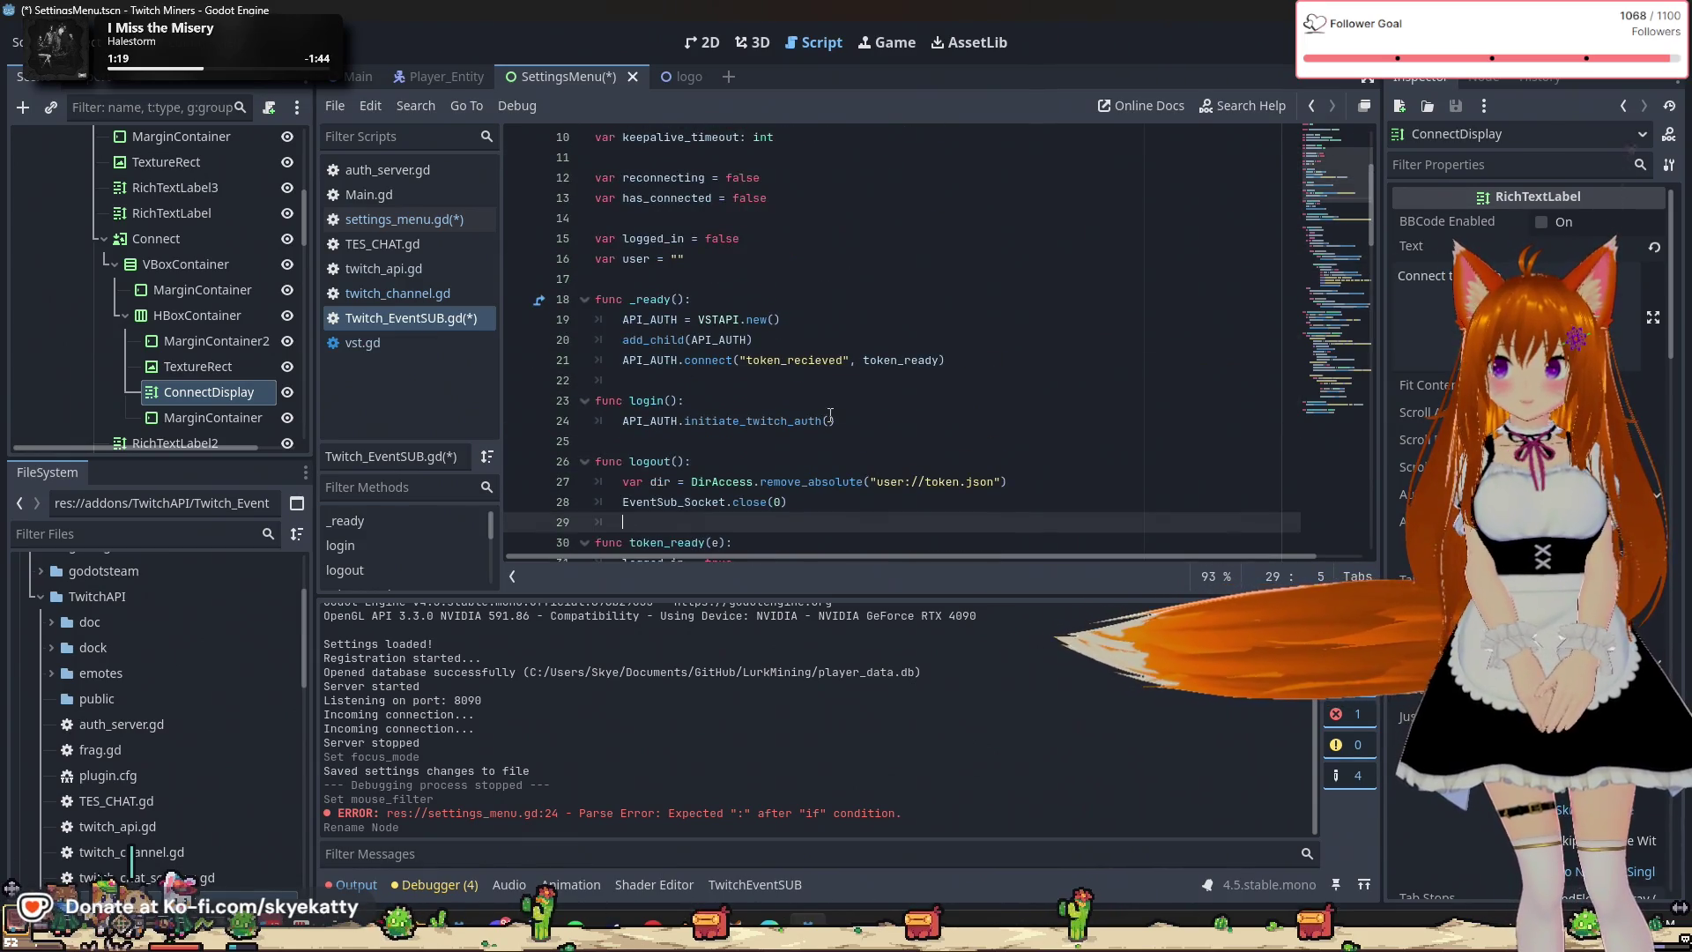
scroll(829, 414, down, 1)
scroll(830, 414, up, 2)
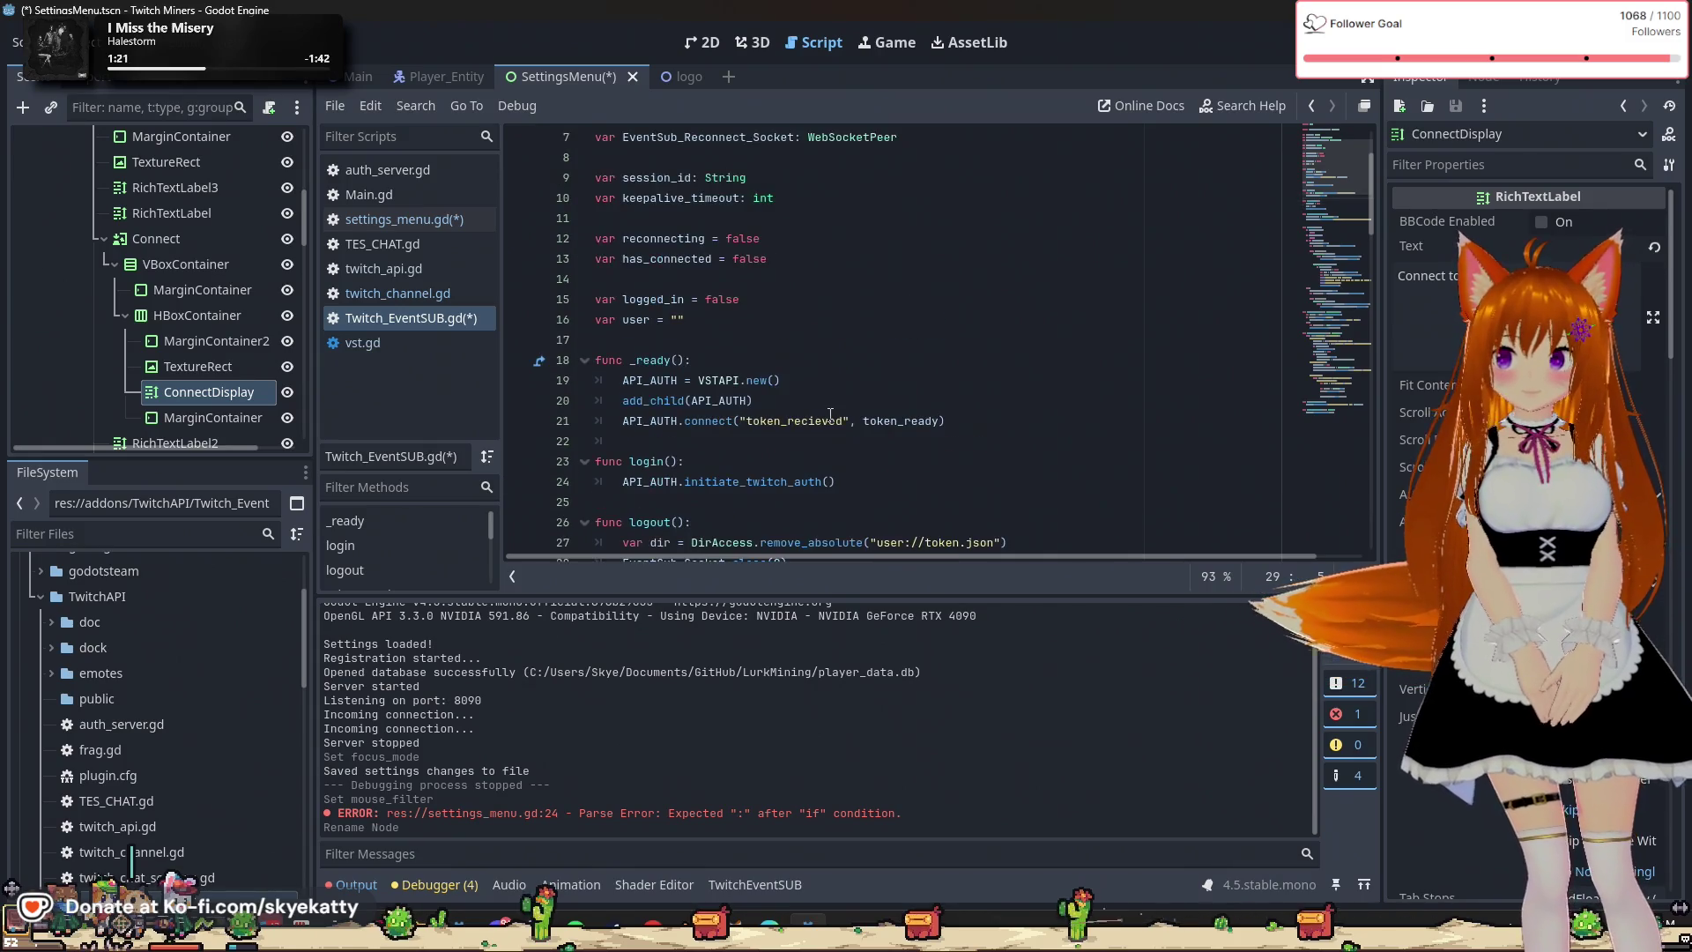
scroll(830, 414, up, 2)
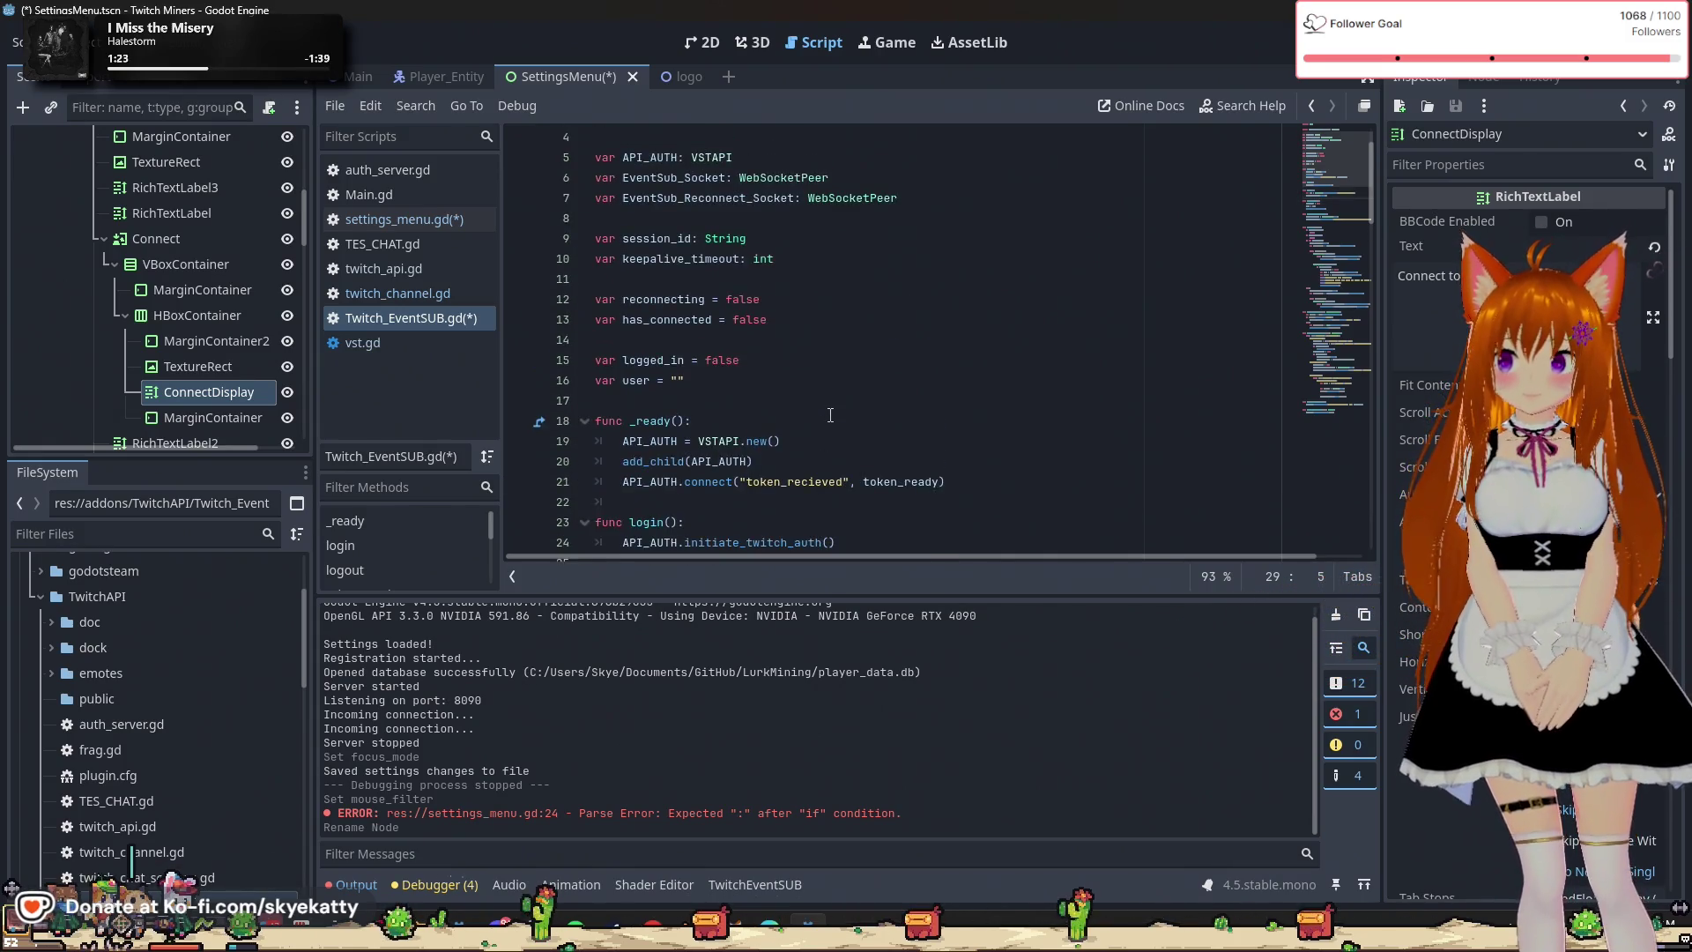
scroll(829, 414, down, 4)
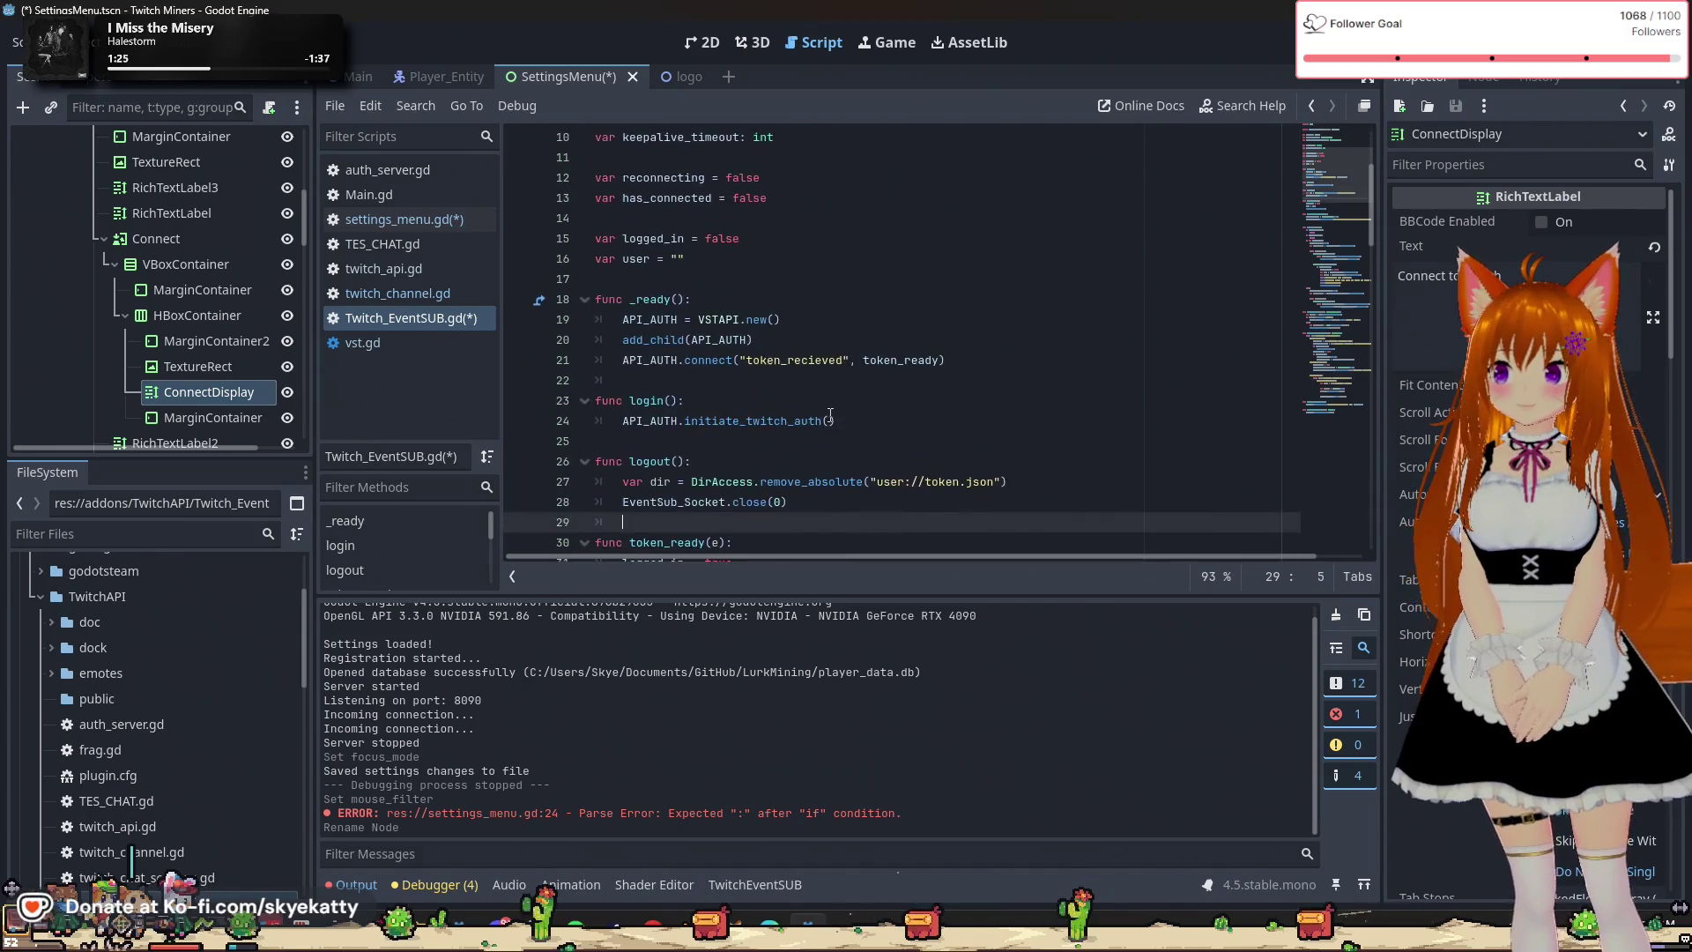
scroll(997, 458, down, 1)
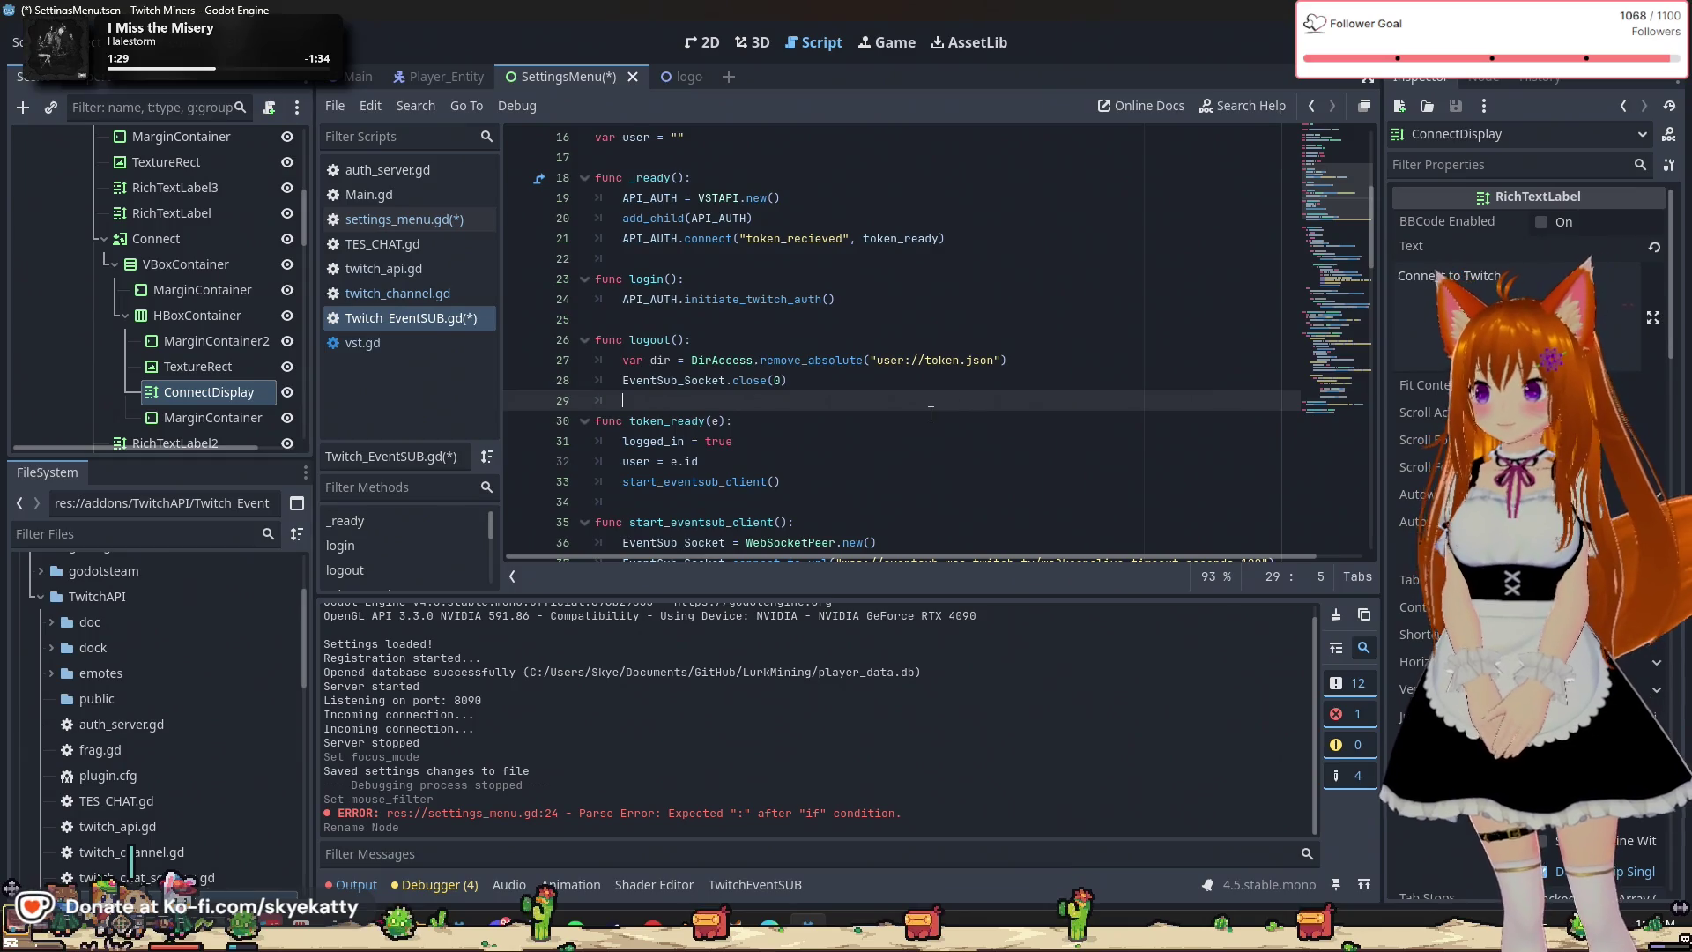
text(user = "")
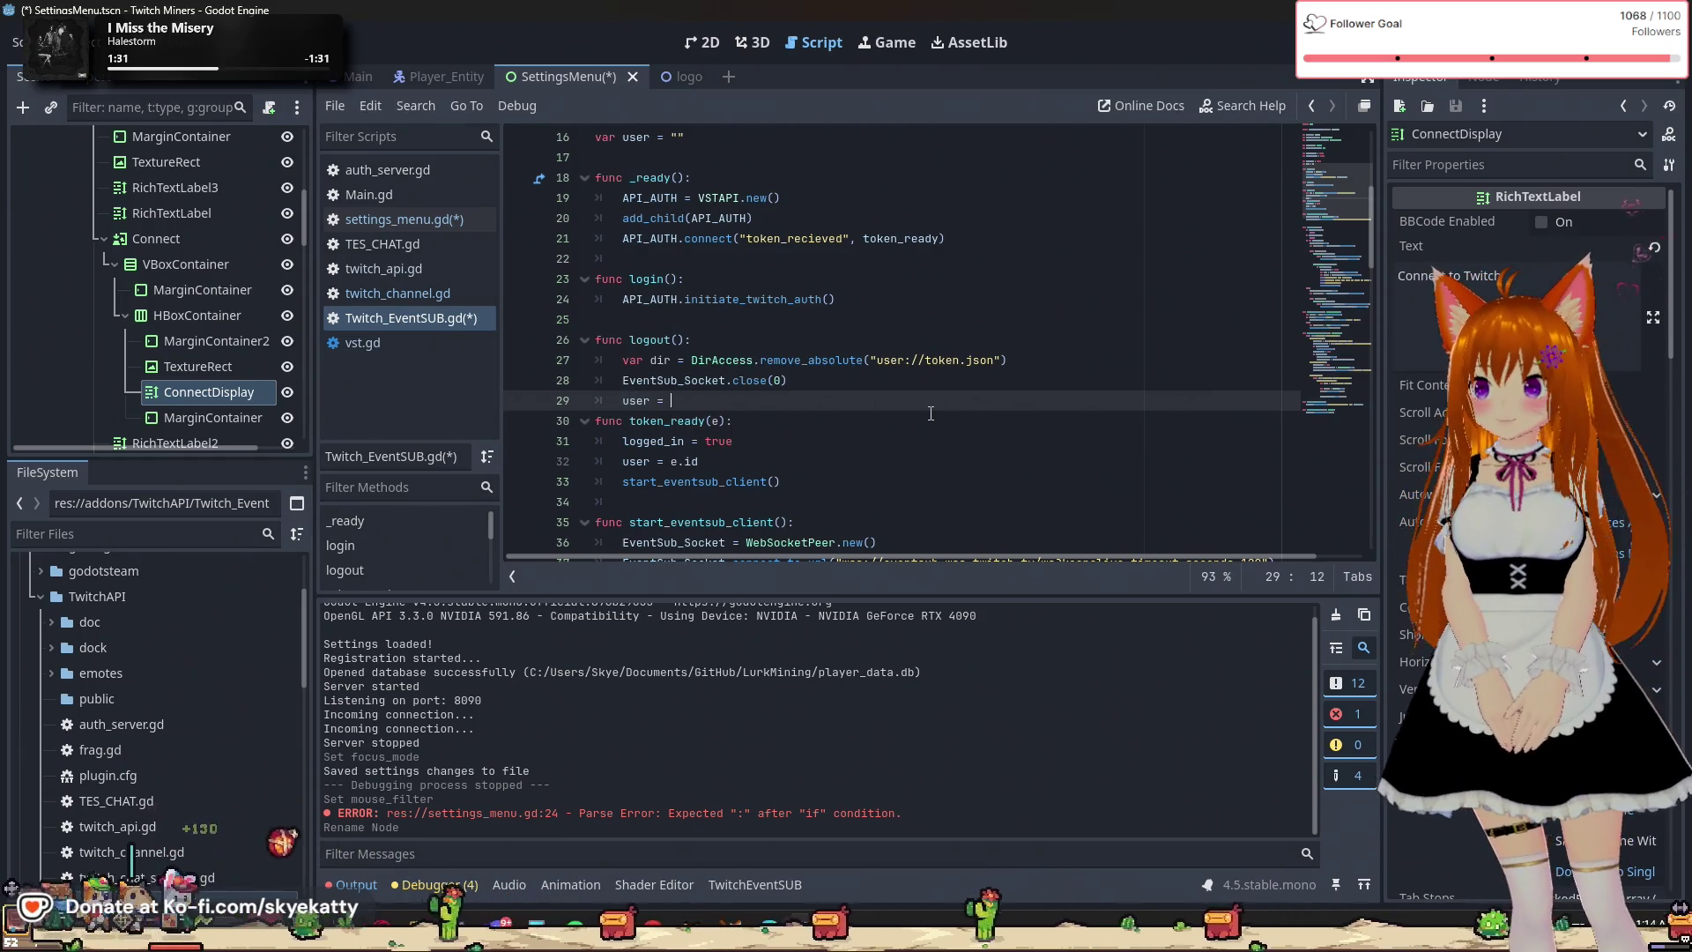
key(Return)
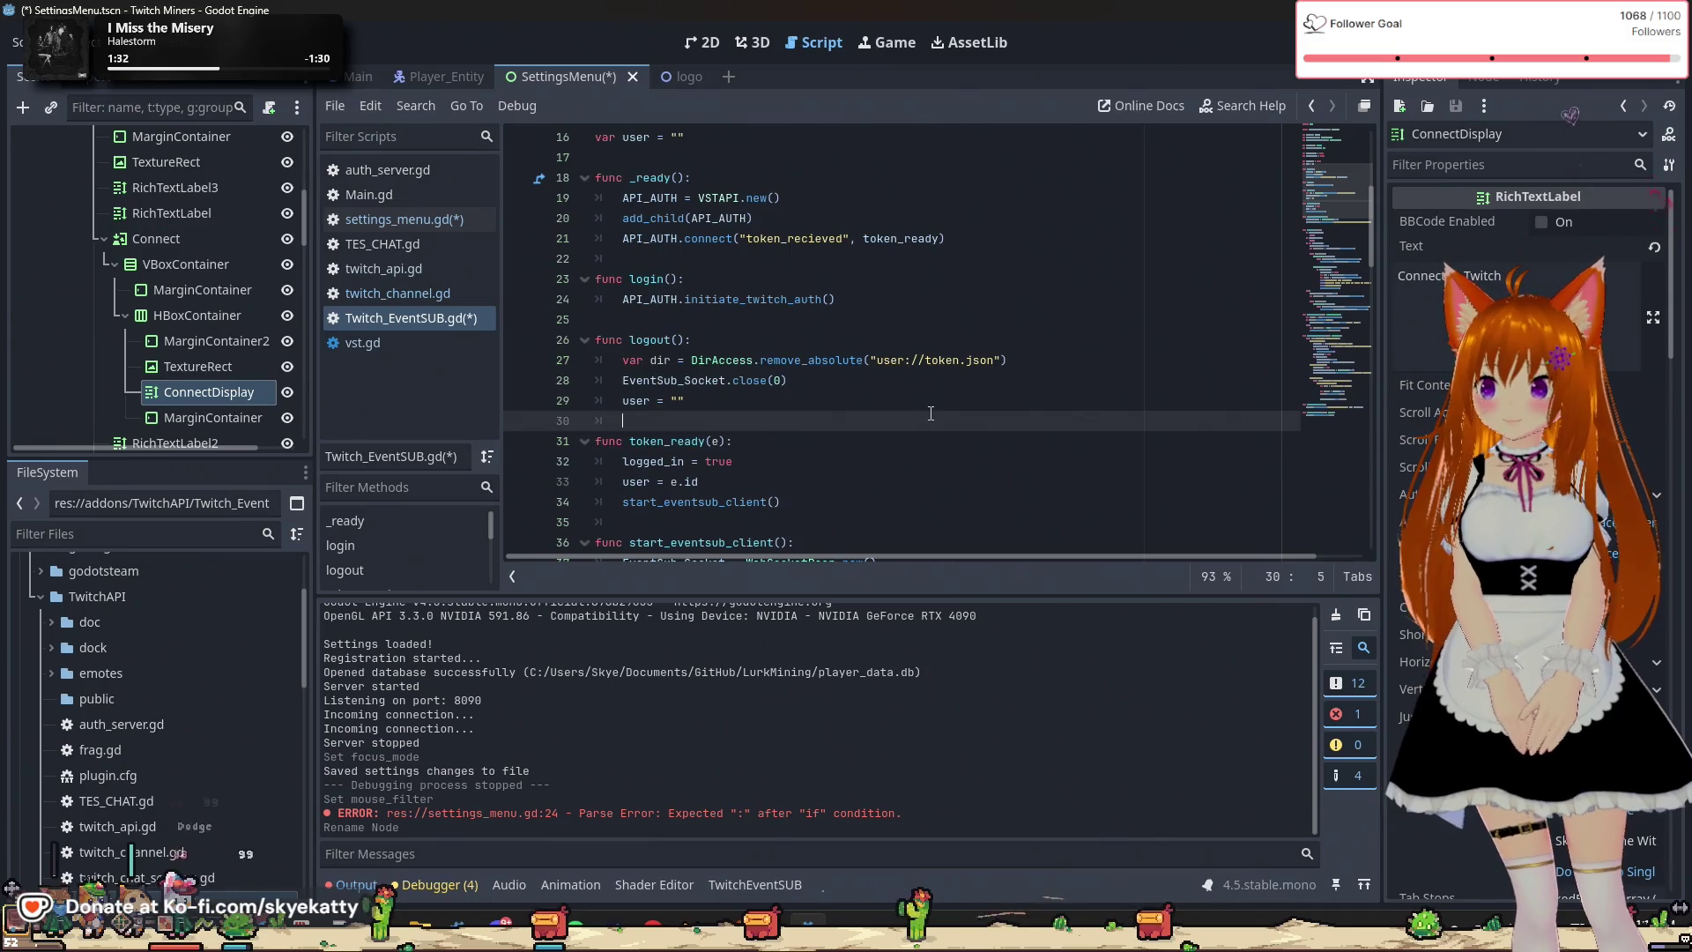
text(logged_in)
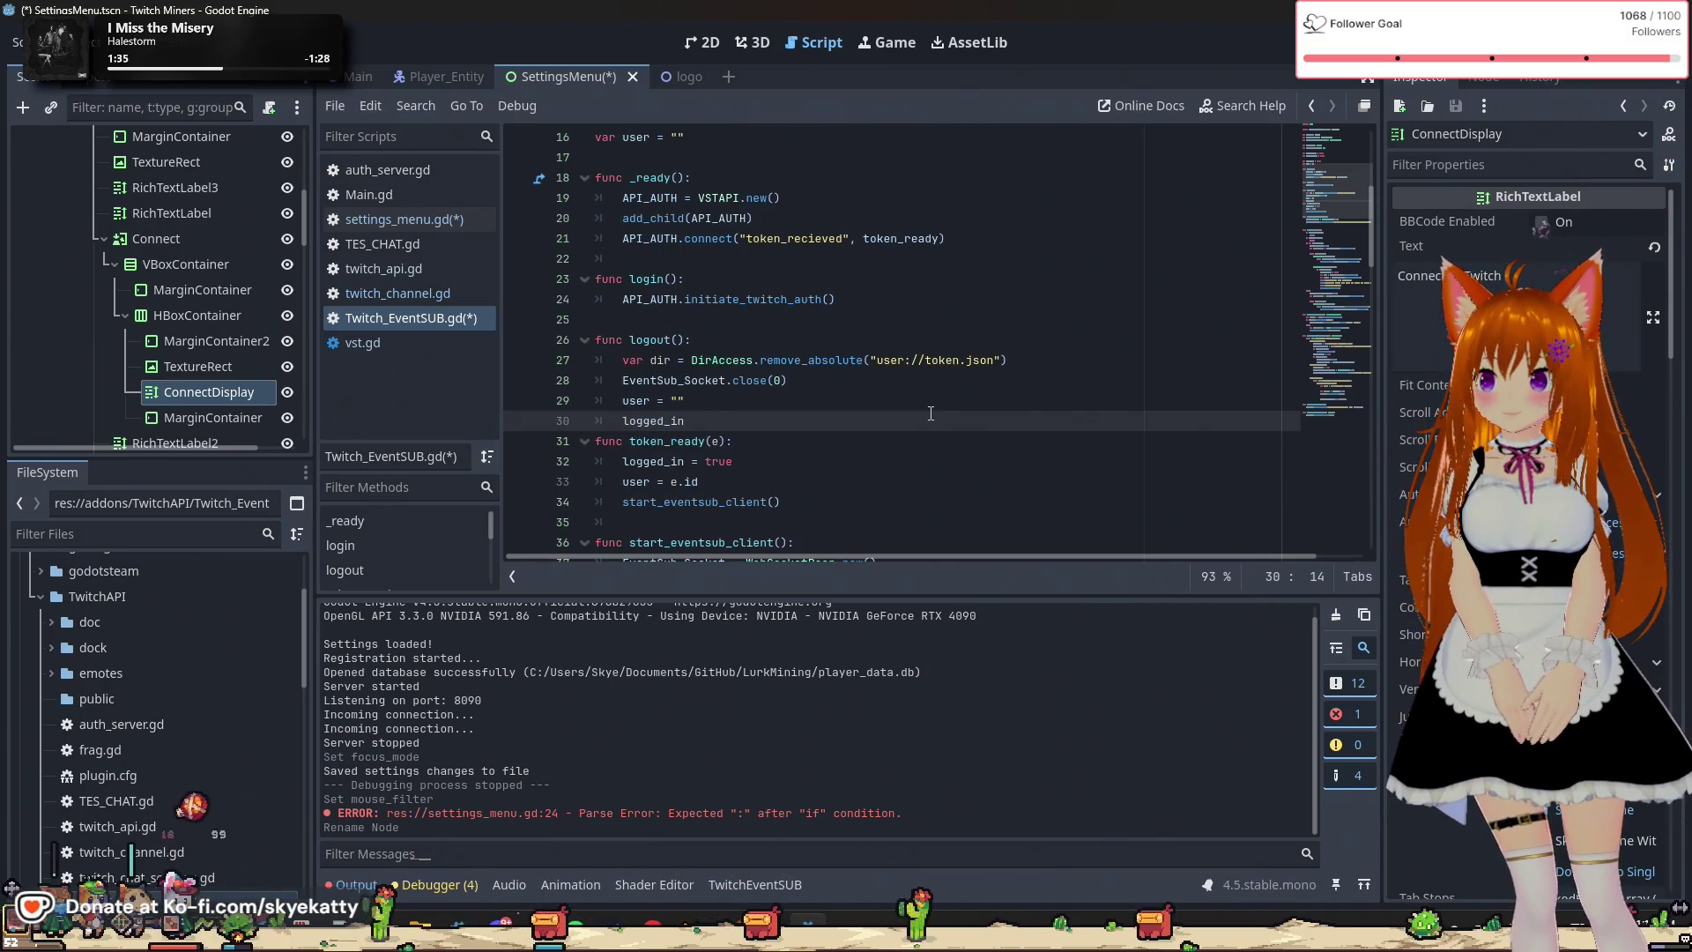
text( = false)
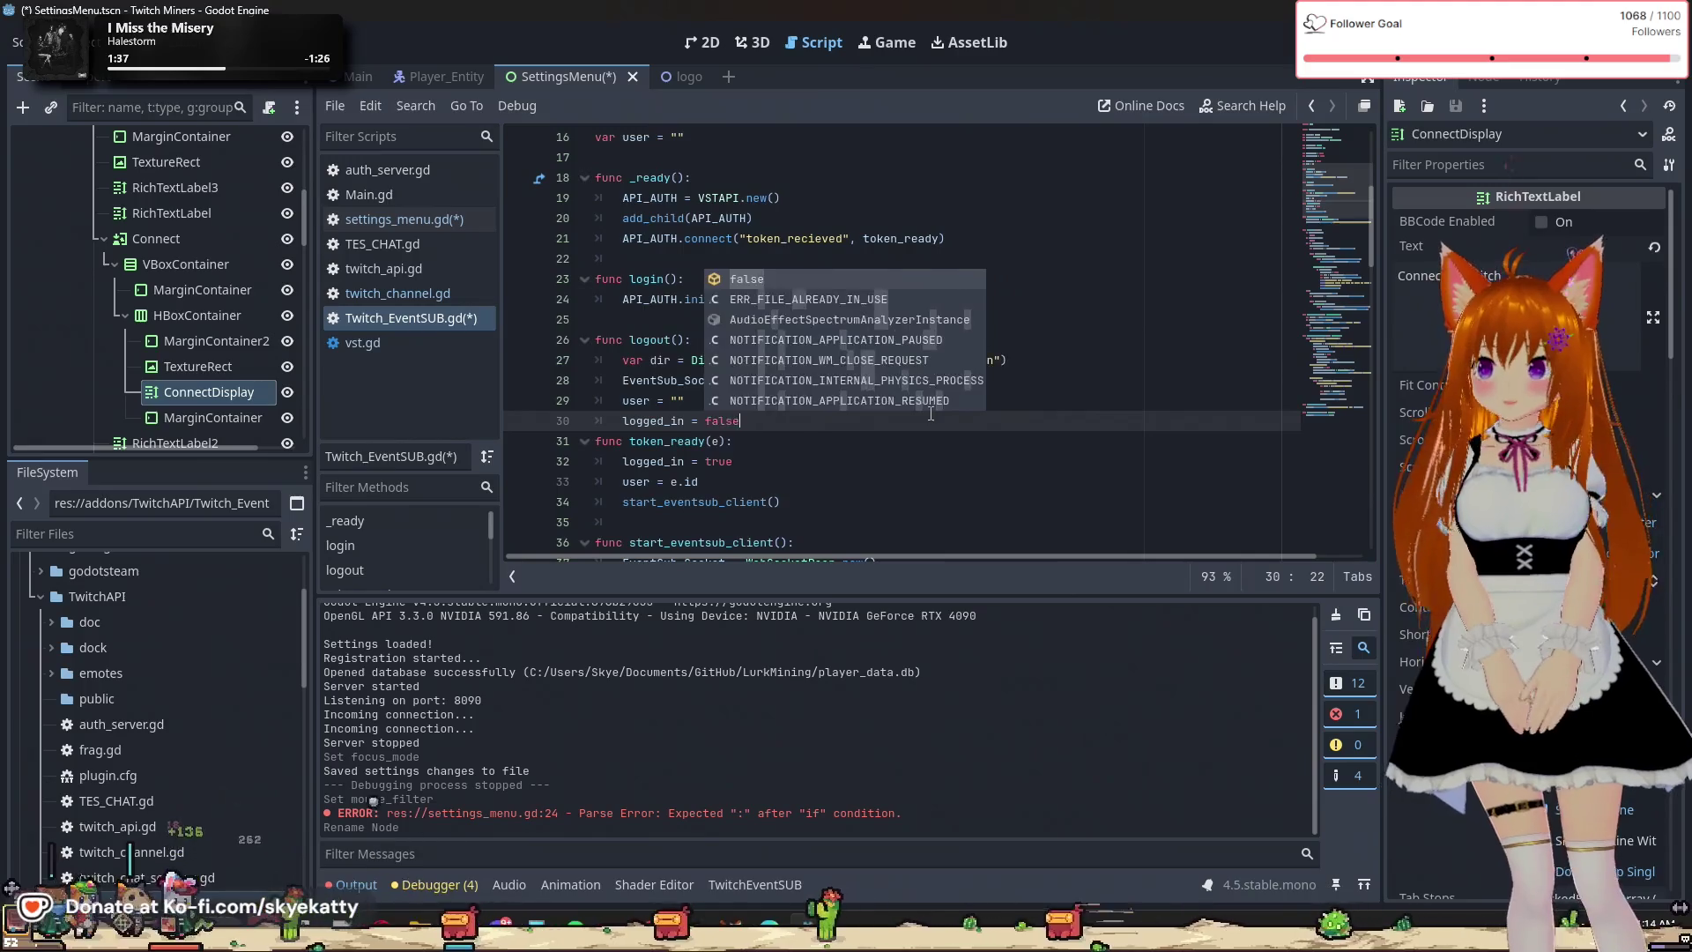
key(Return)
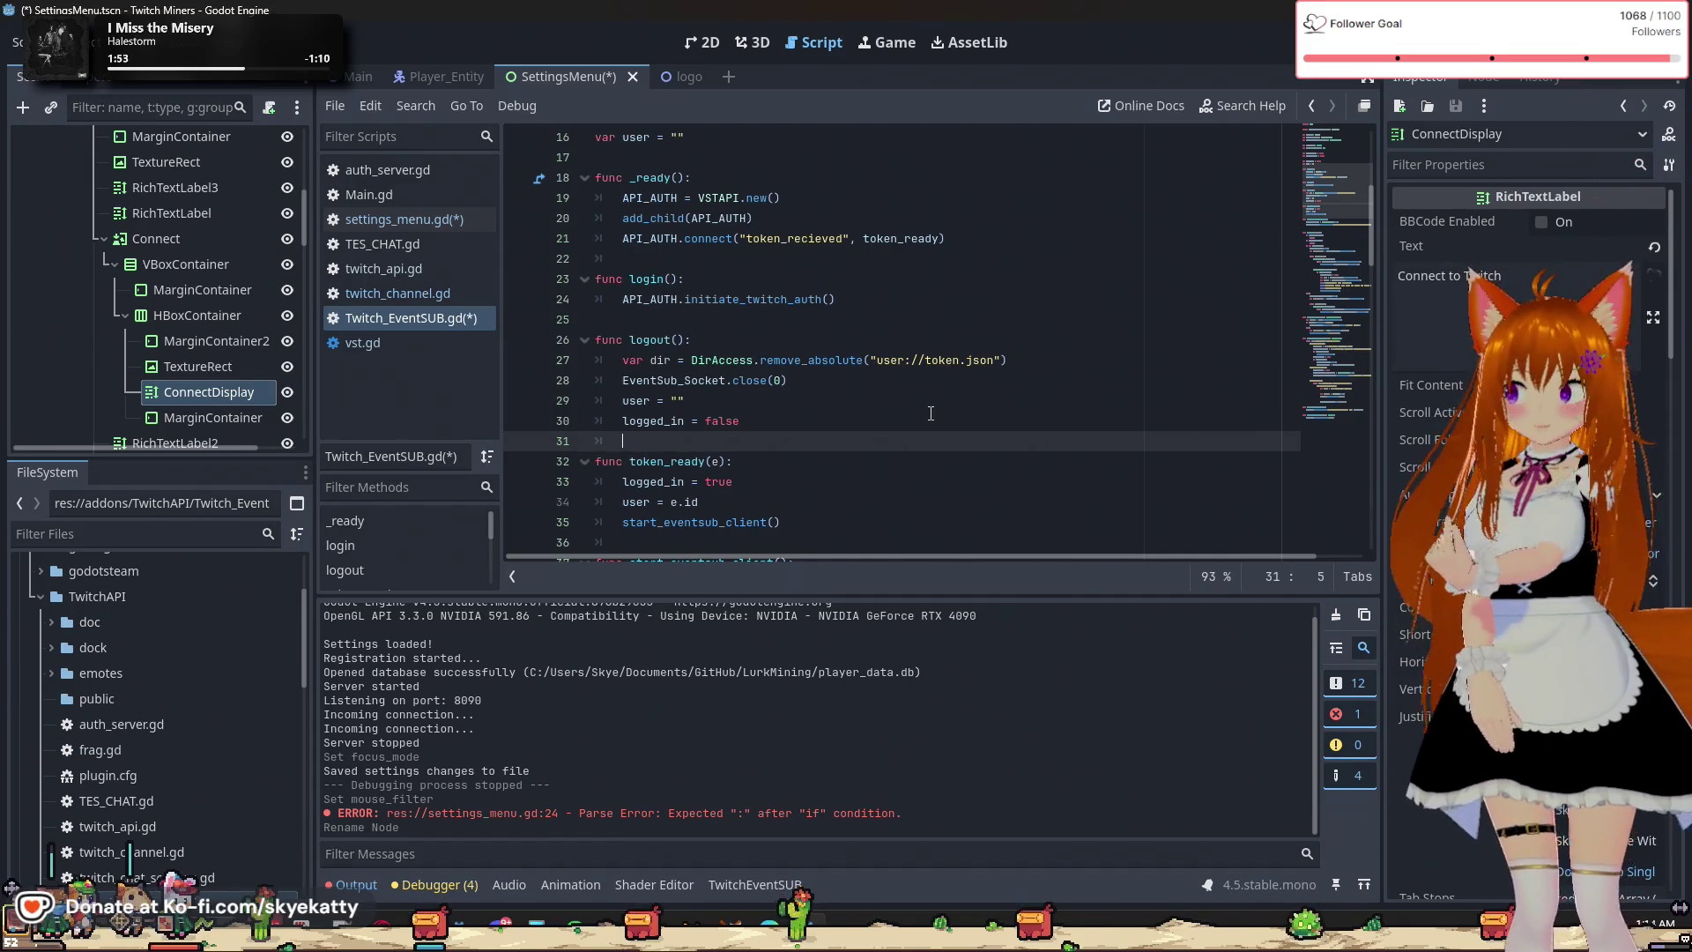
key(ctrl+s)
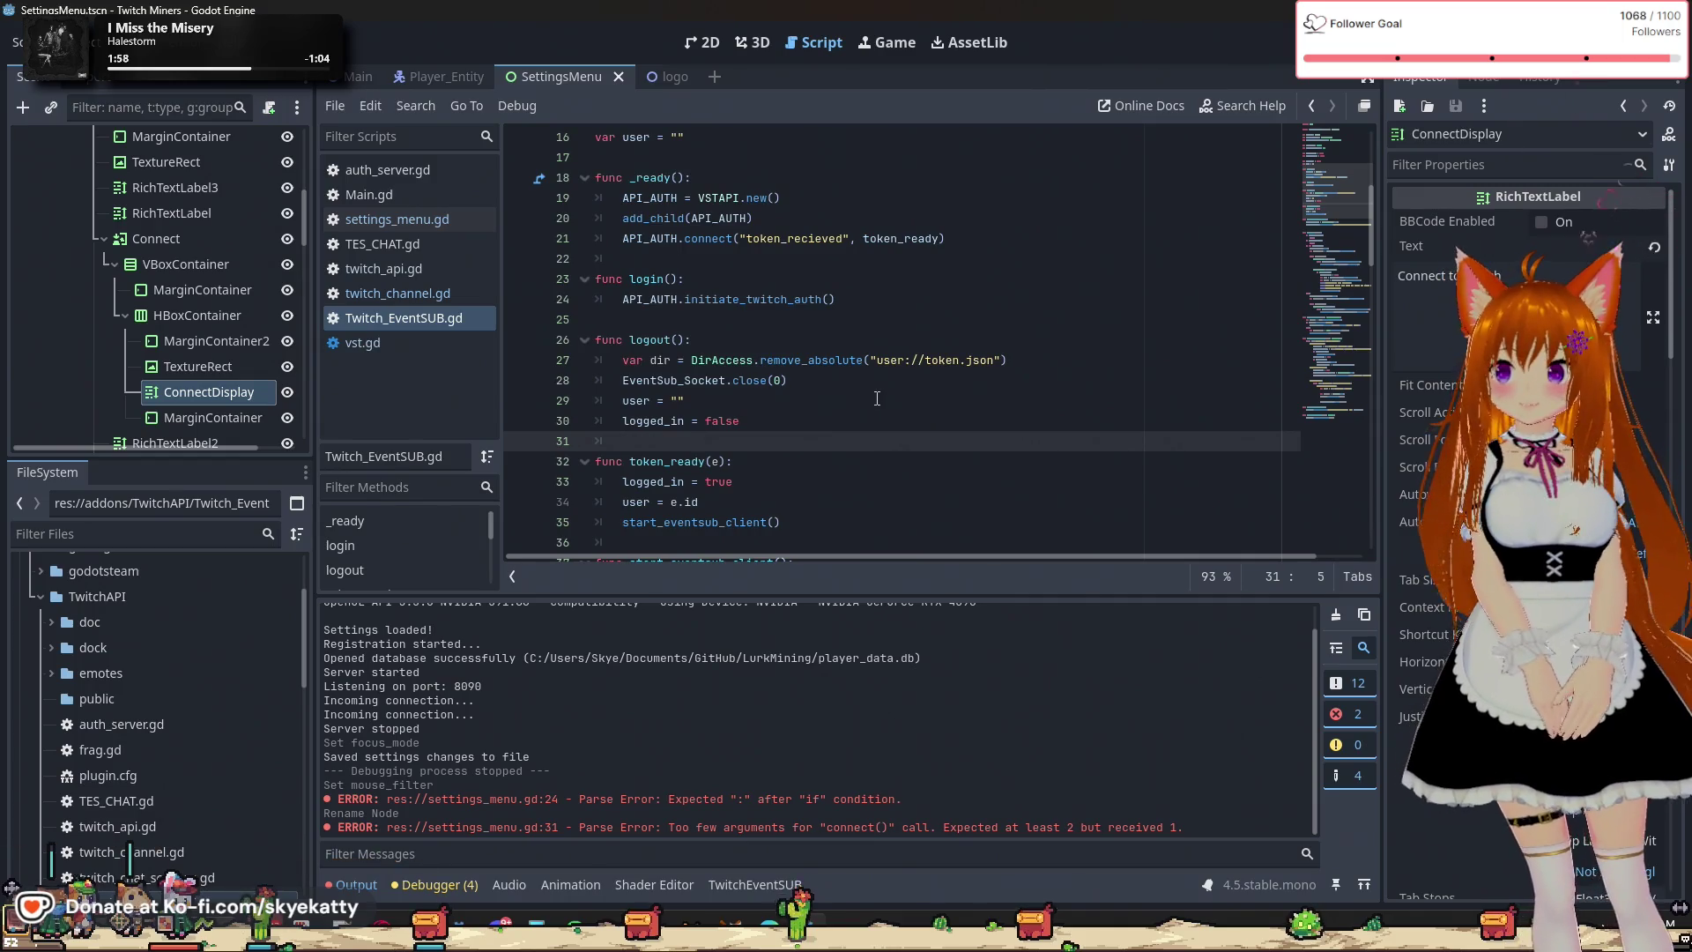
scroll(873, 404, up, 2)
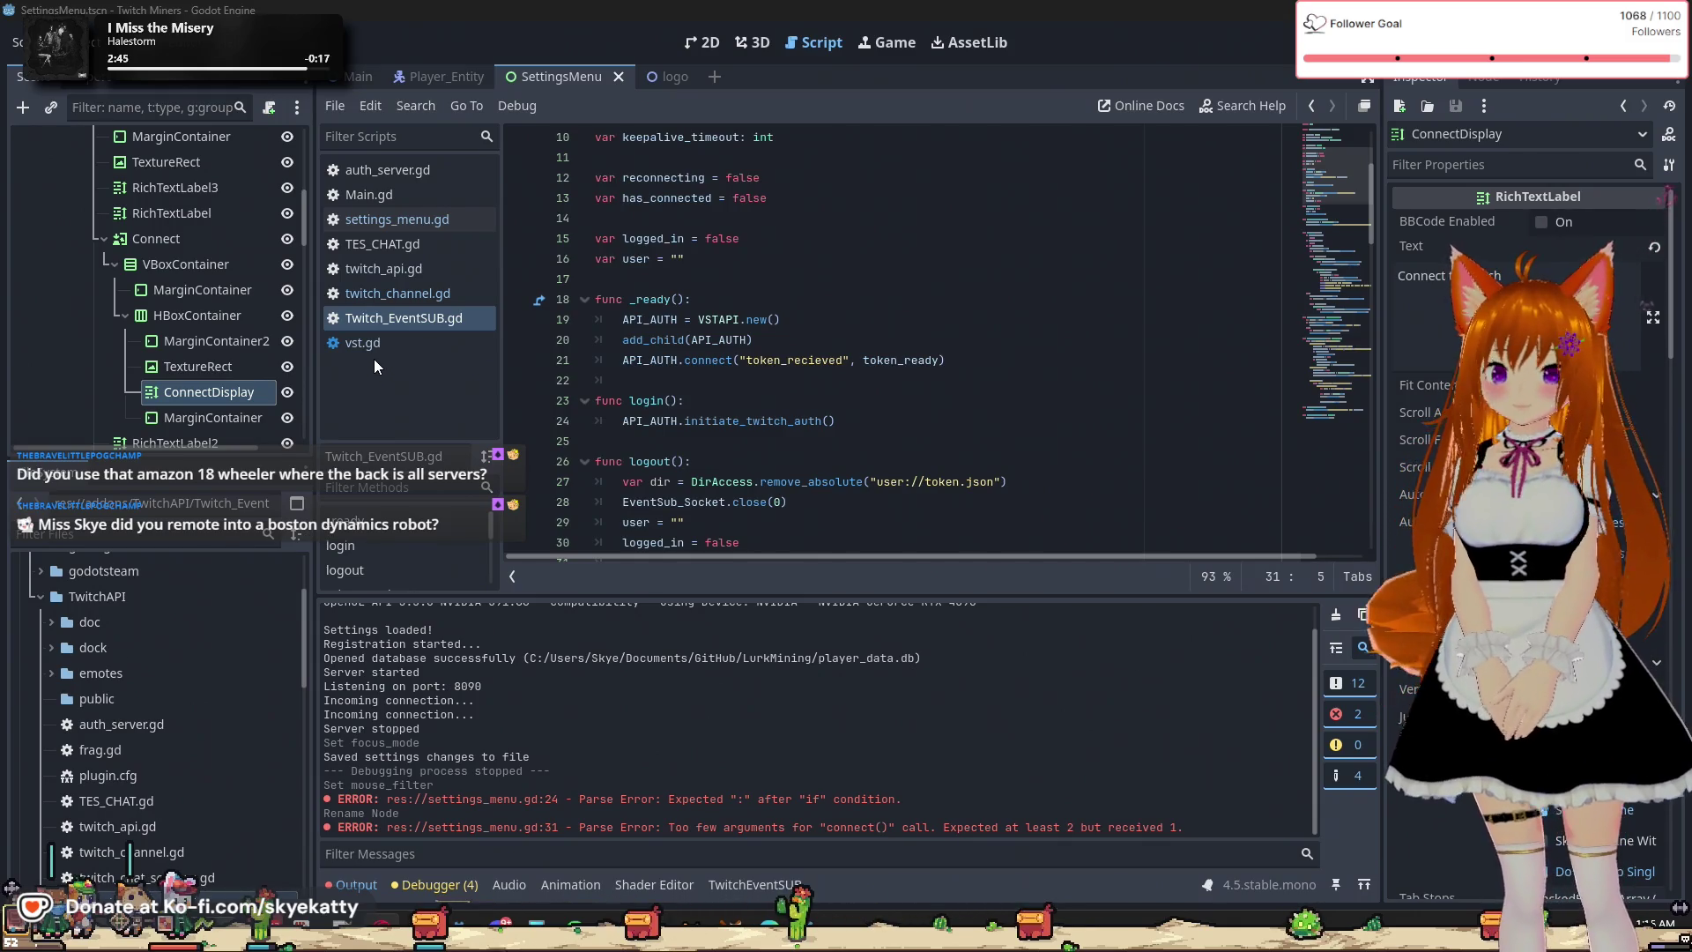
click(453, 315)
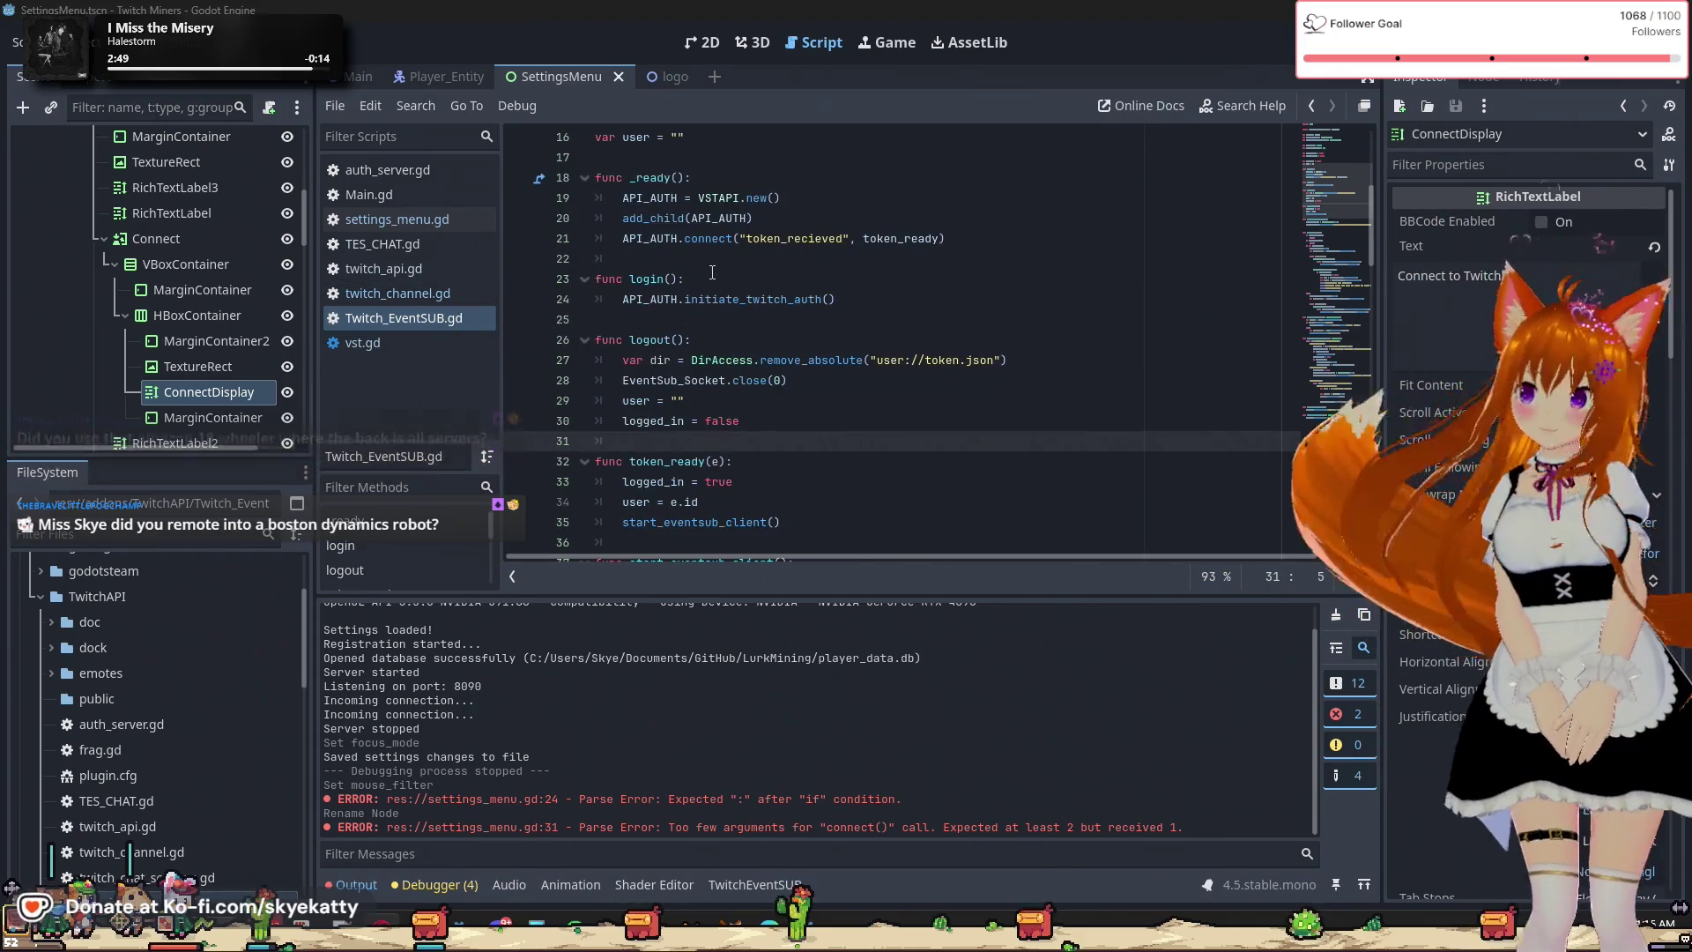
scroll(664, 310, up, 2)
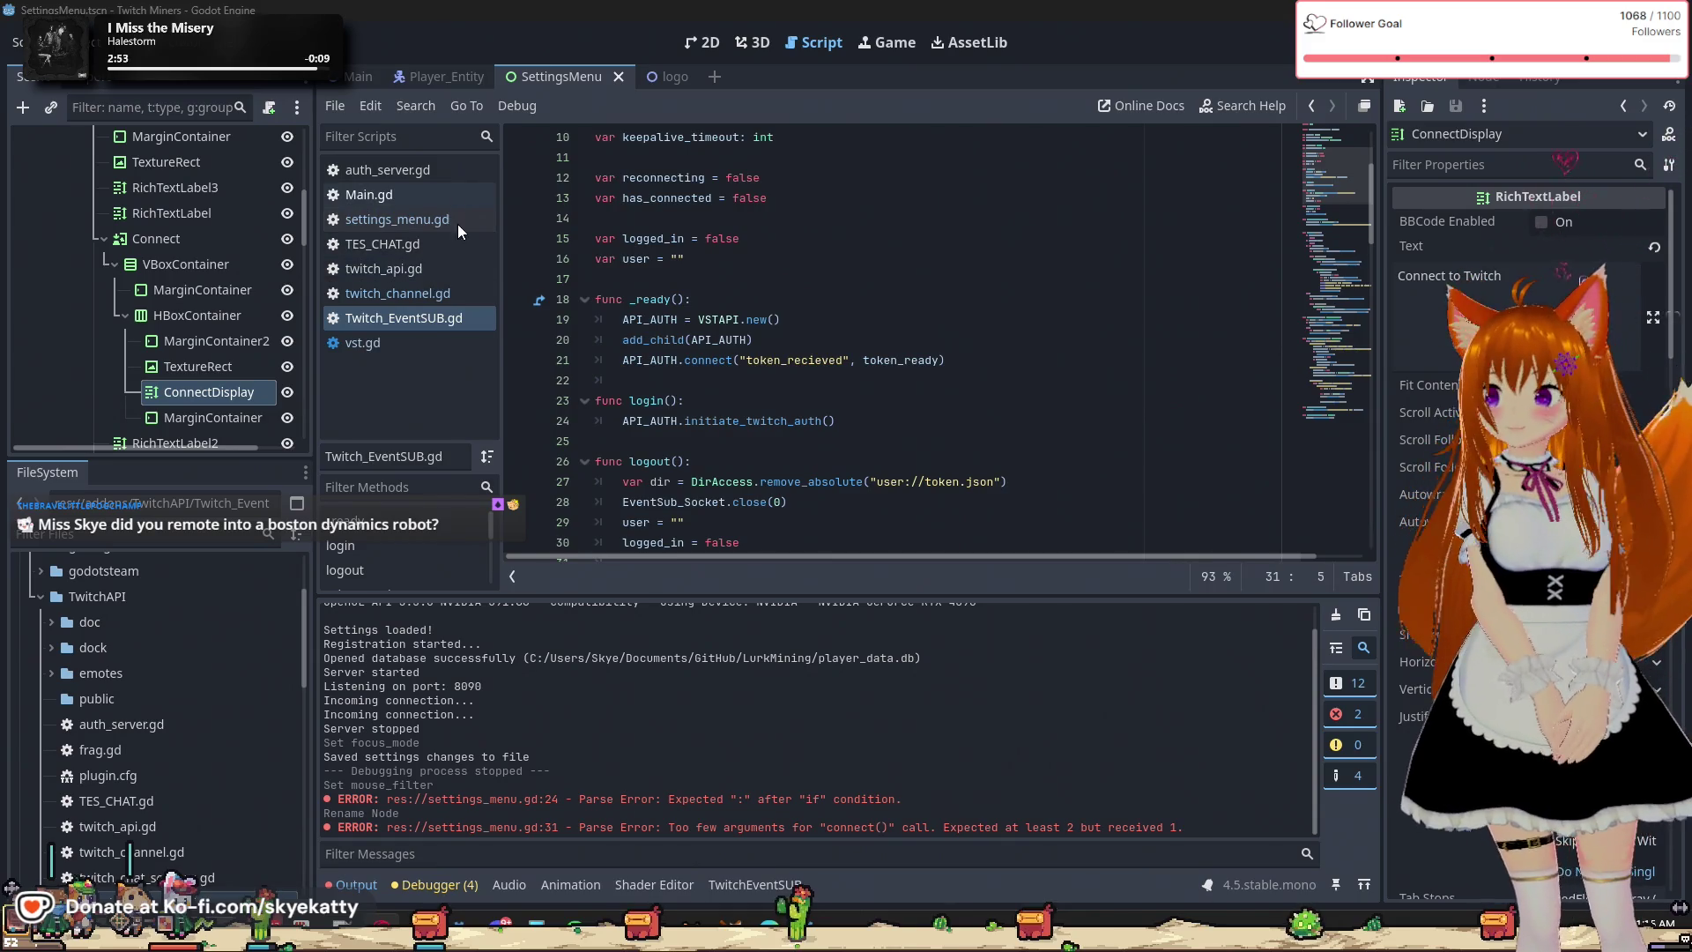
Open settings_menu.gd from the script list.
click(435, 293)
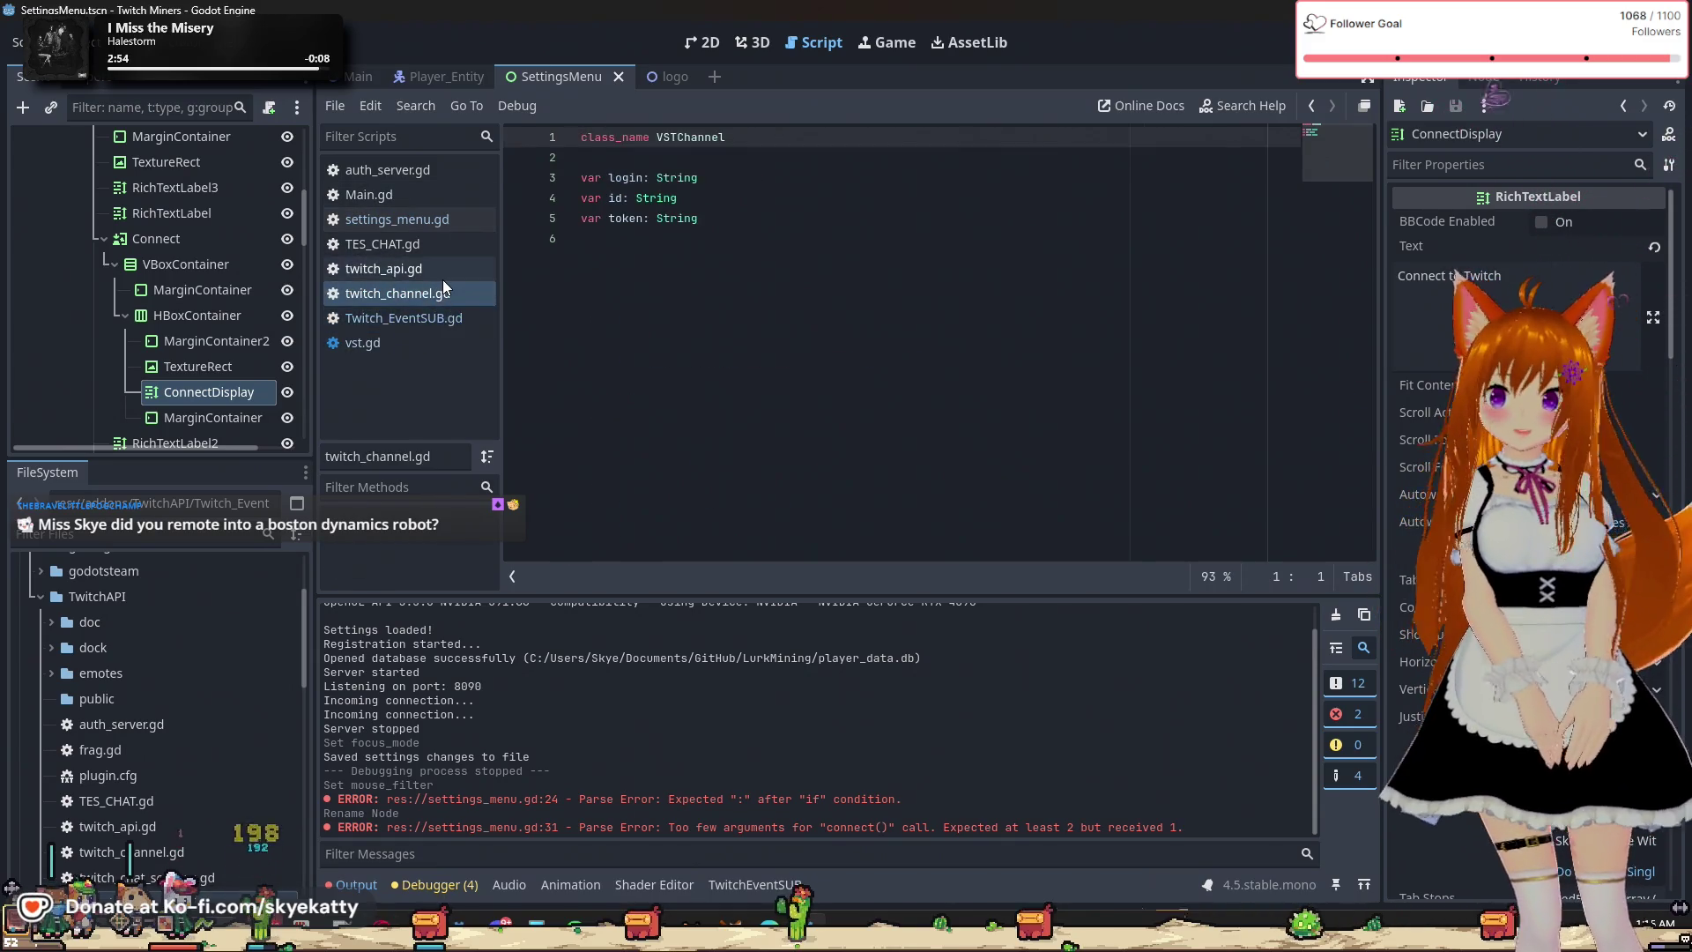
click(441, 269)
click(440, 222)
scroll(735, 408, down, 2)
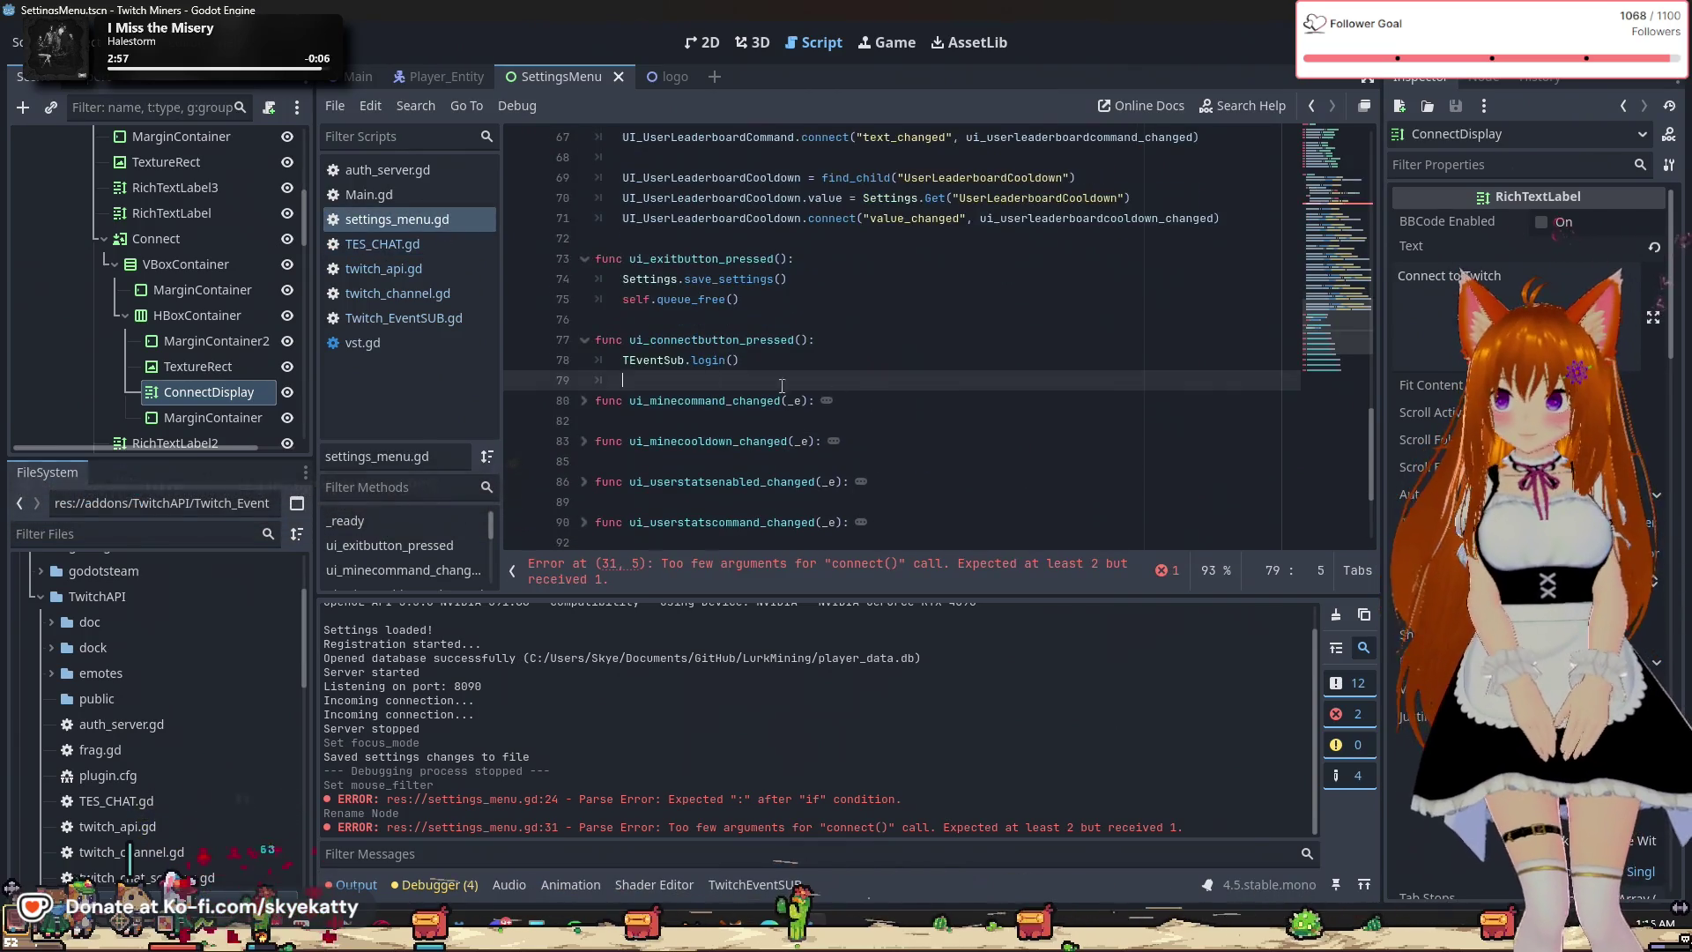
scroll(723, 304, down, 1)
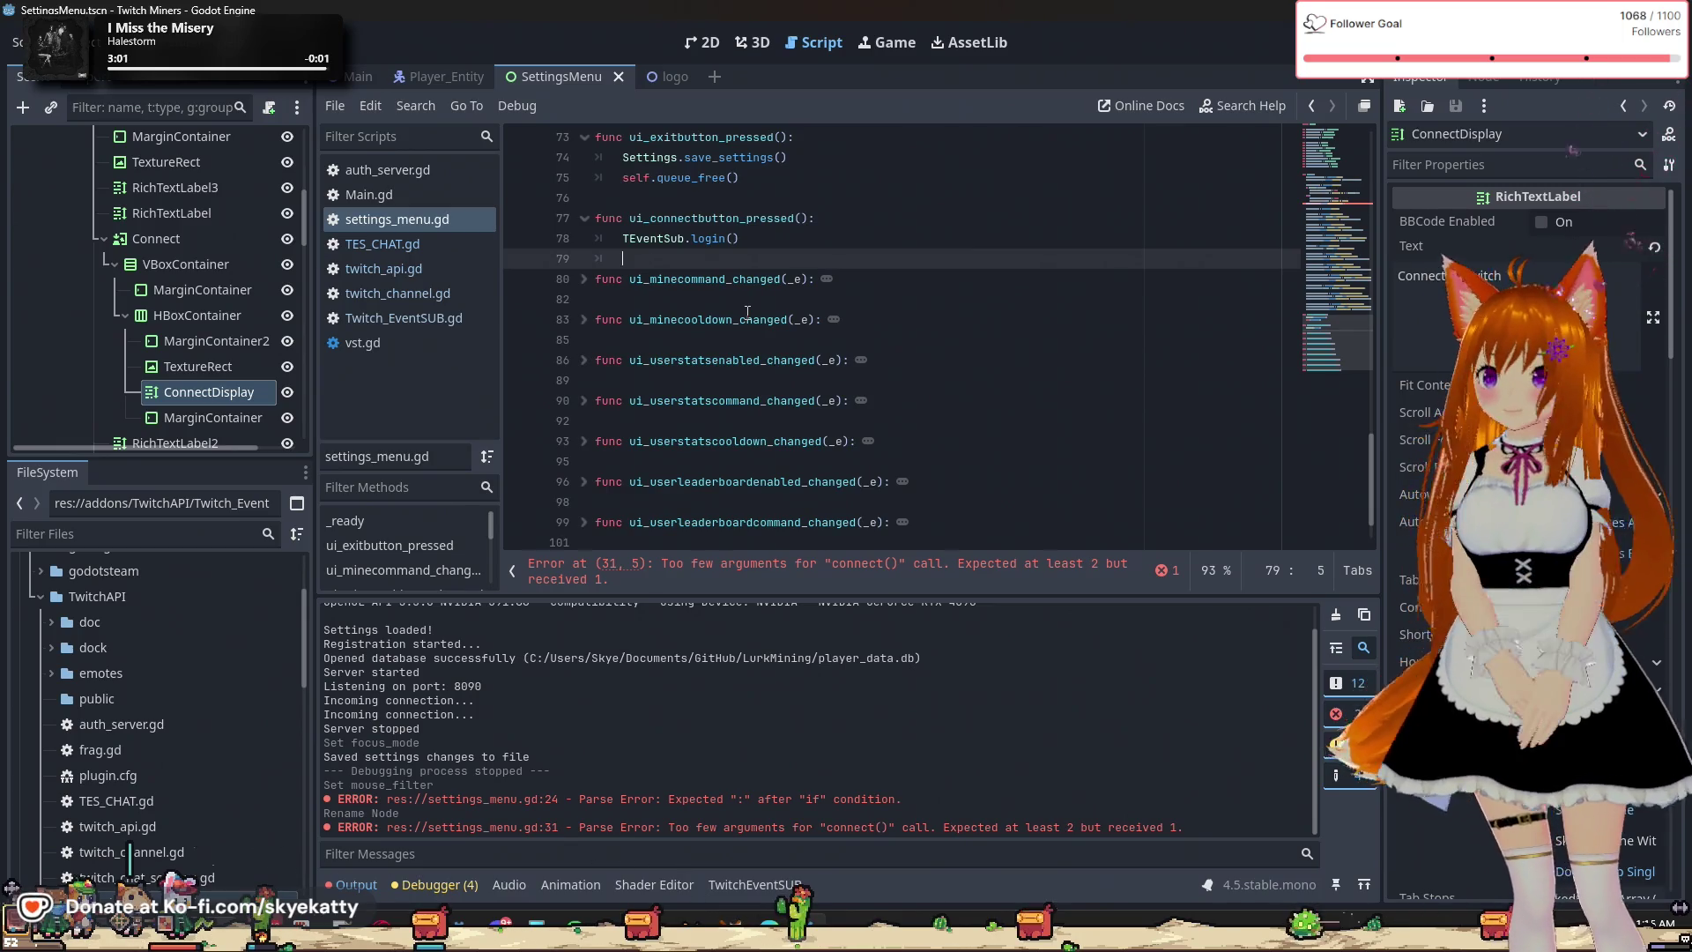
scroll(749, 288, up, 1)
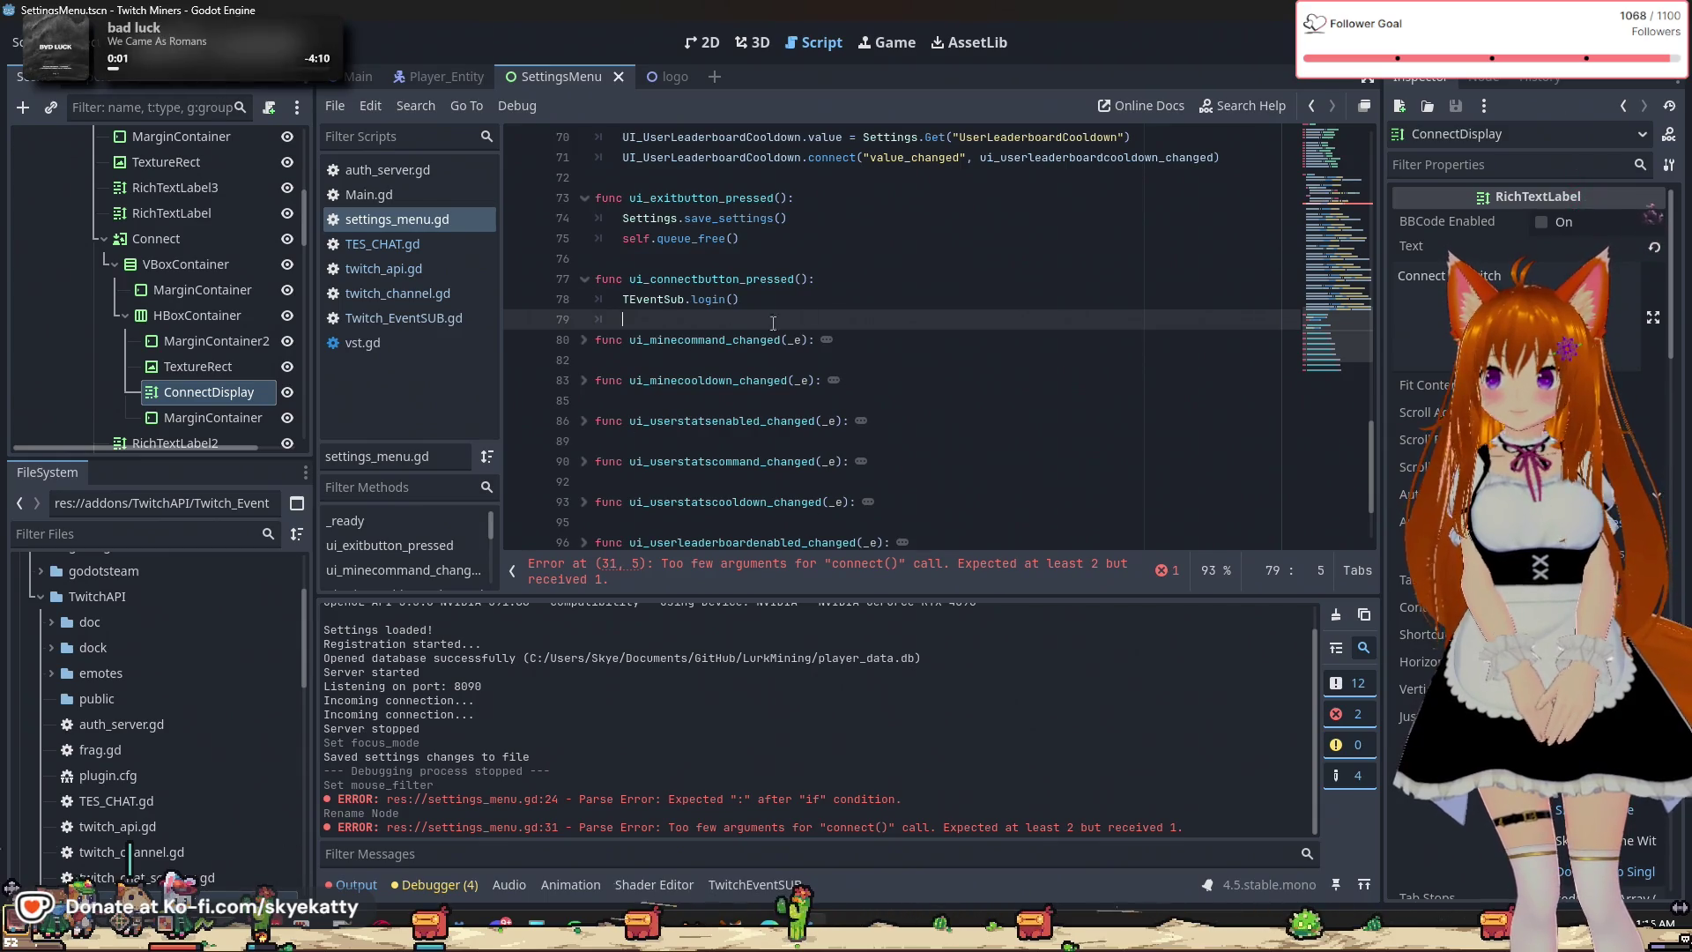
scroll(785, 280, up, 2)
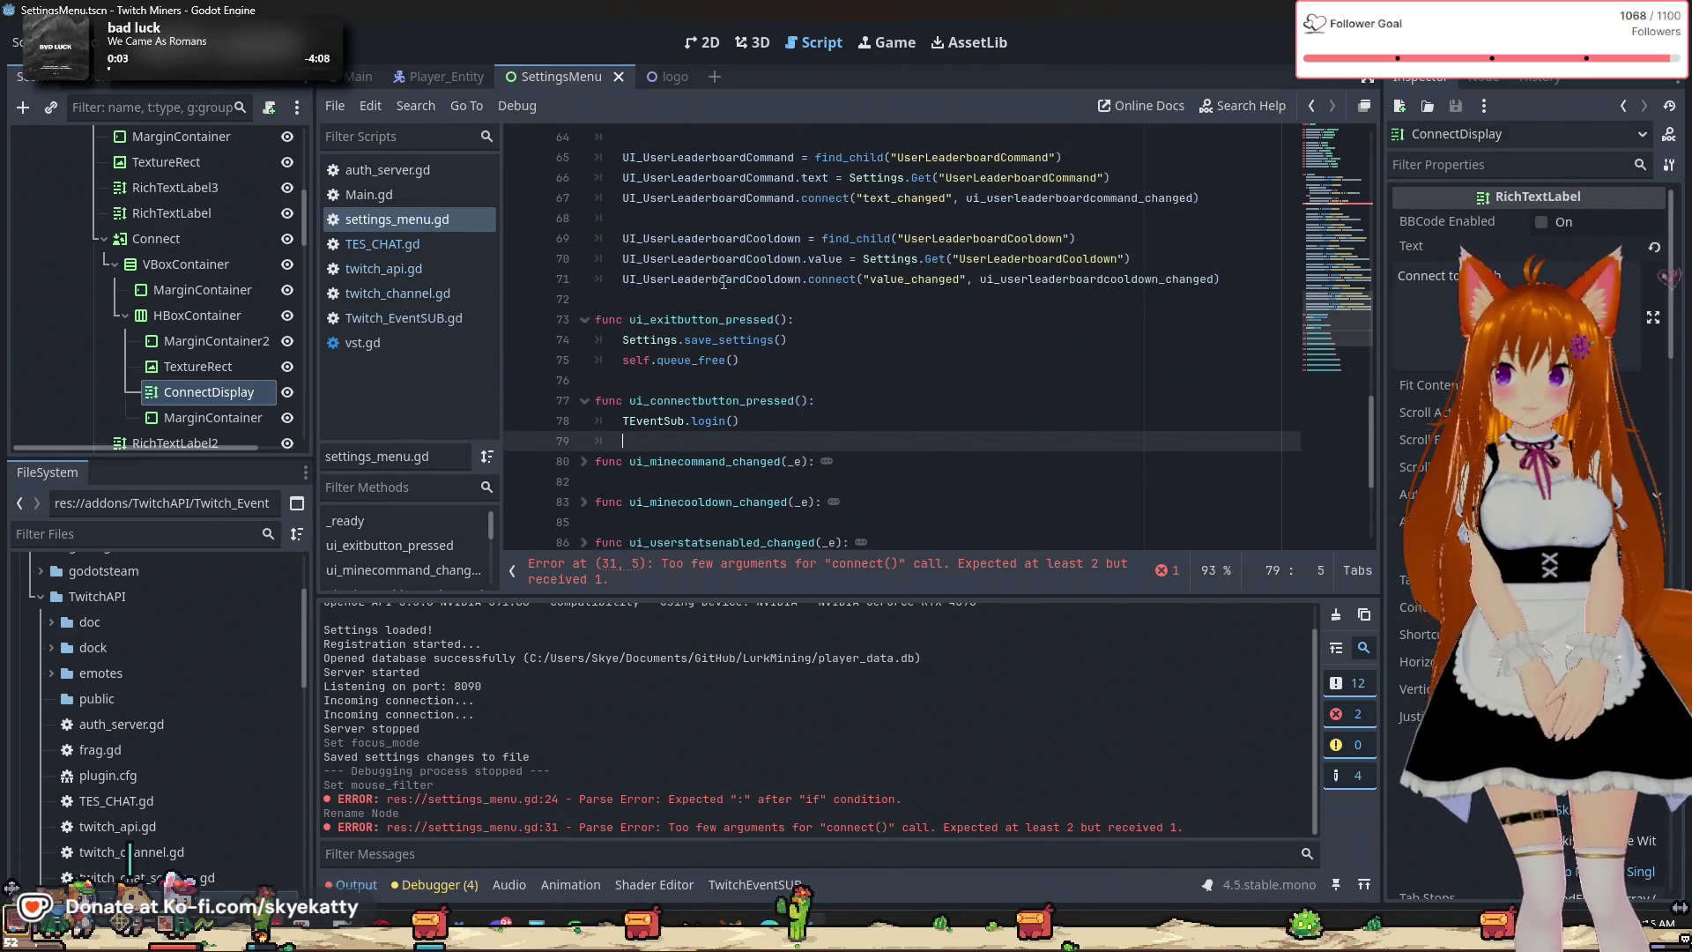
scroll(724, 282, down, 2)
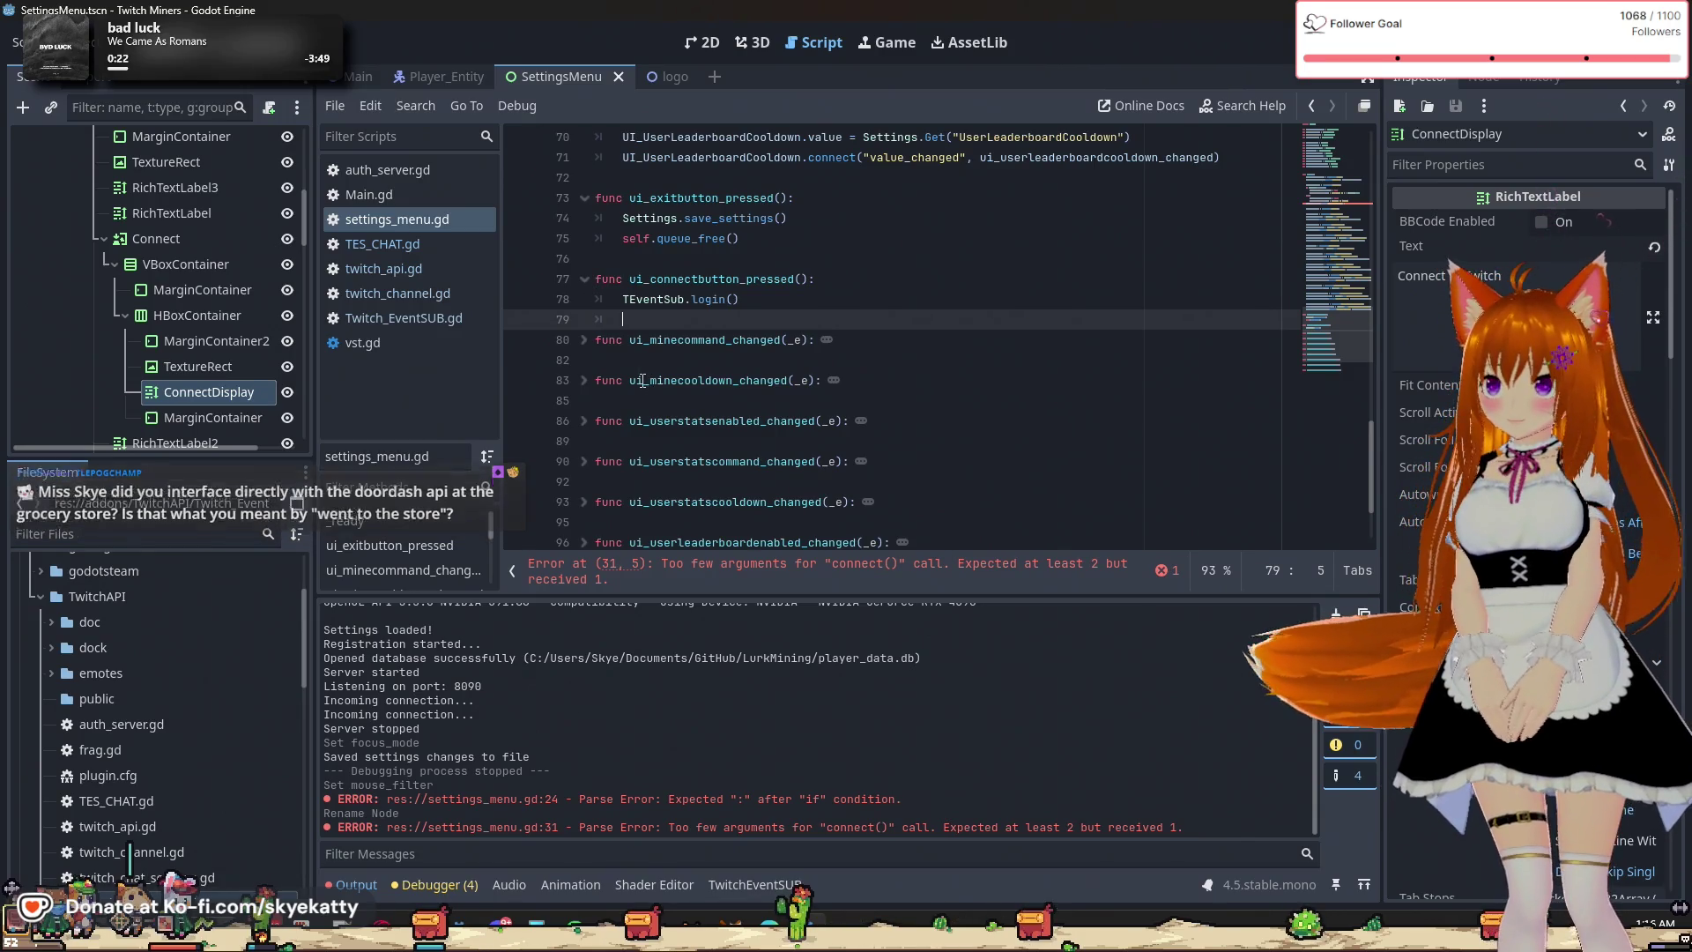
Insert blank lines after the TEventSub.login() handler to make room for a new function.
key(Down)
key(Down)
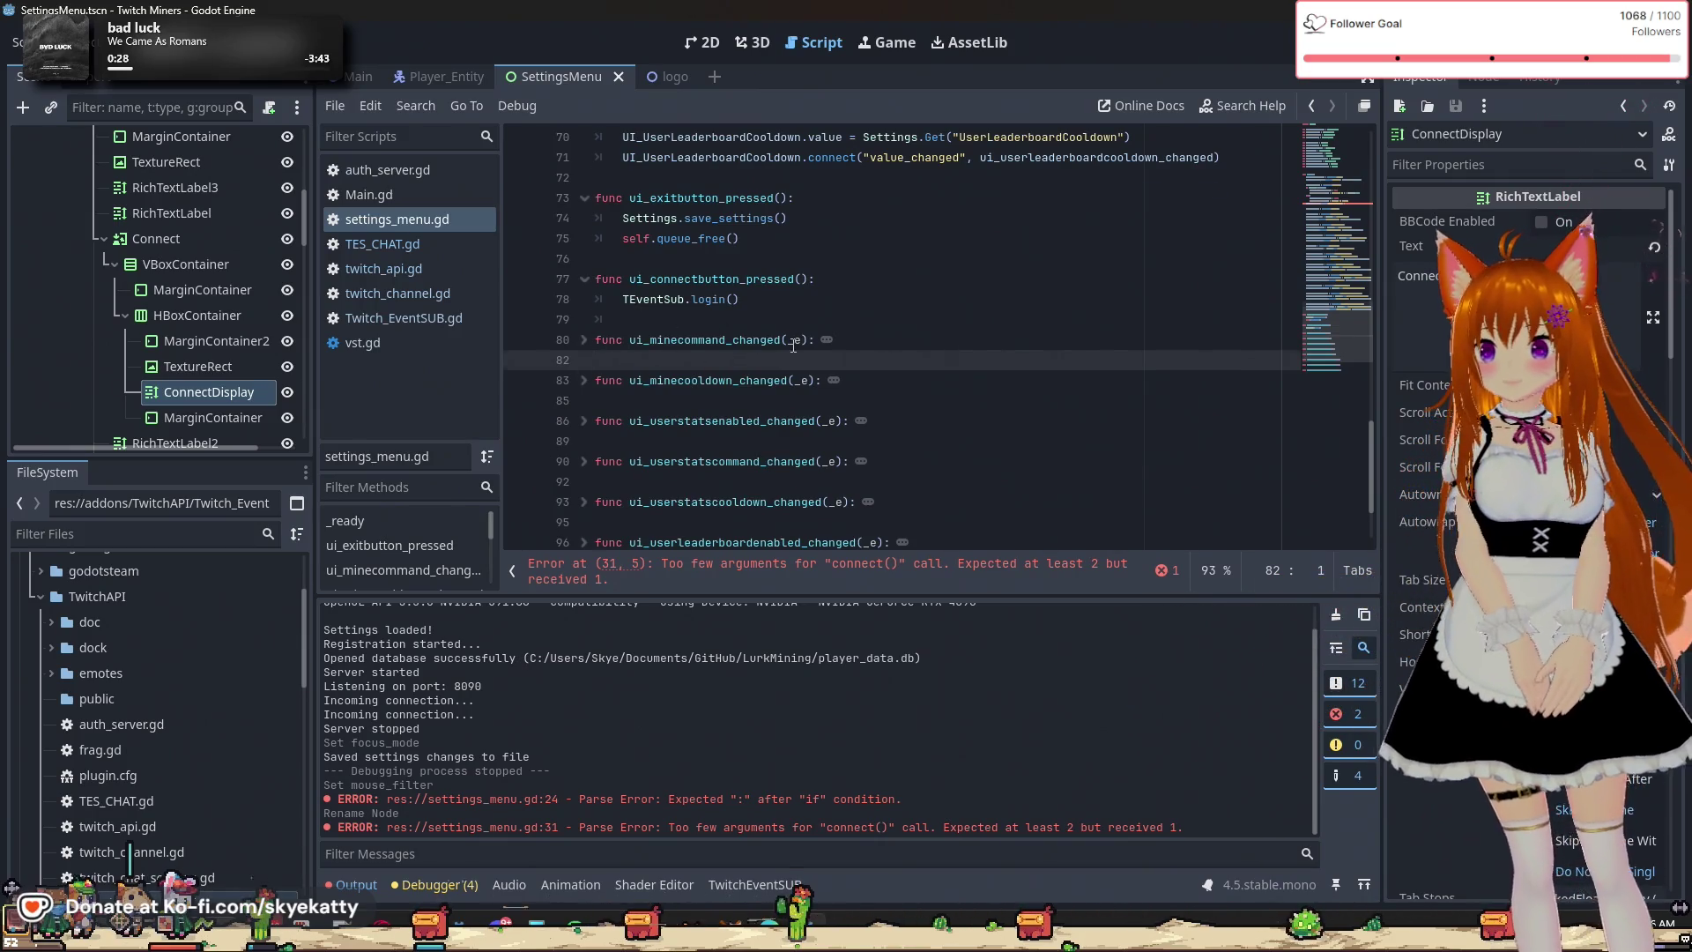
scroll(793, 345, up, 1)
click(791, 361)
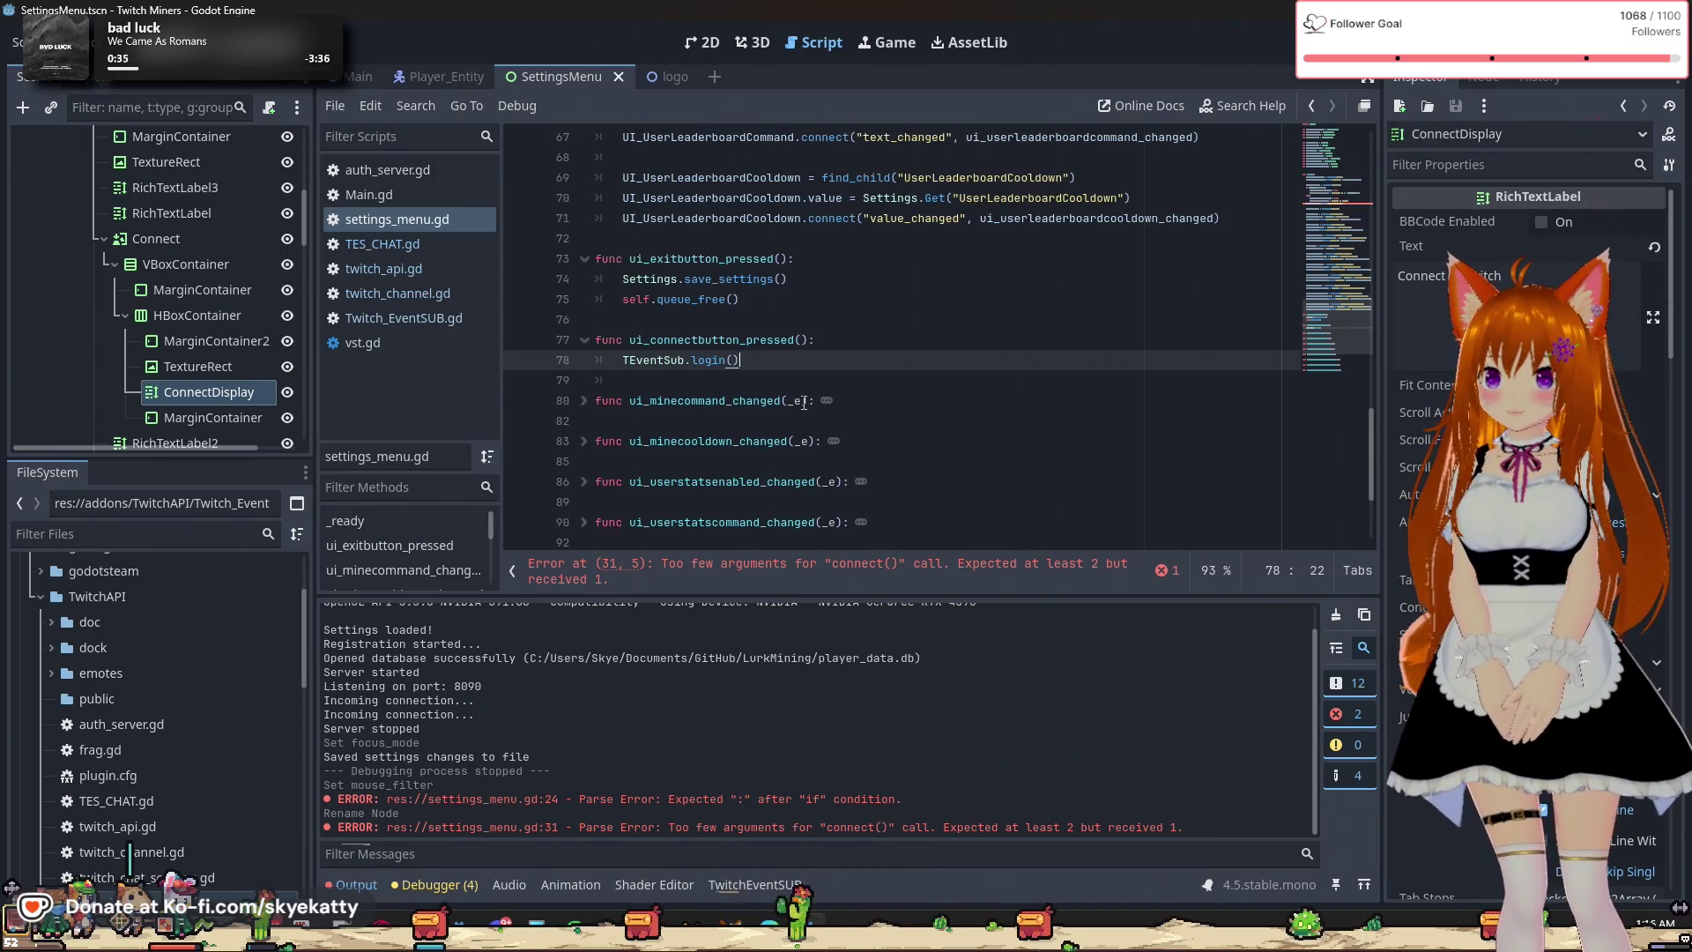
scroll(803, 403, up, 1)
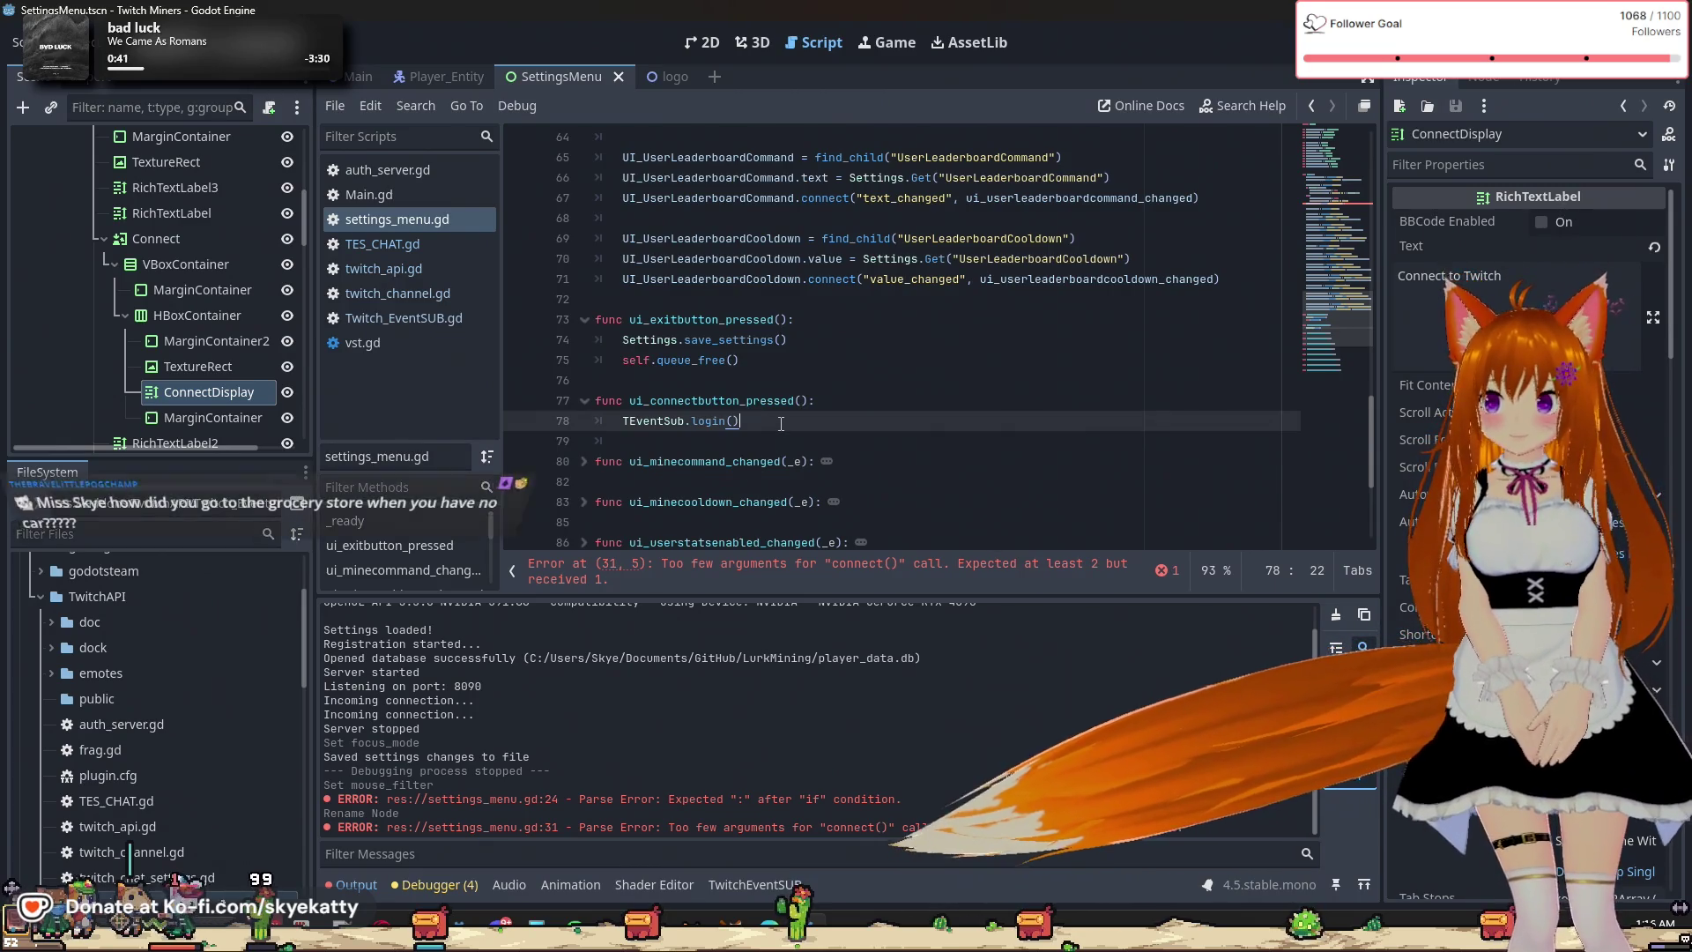
key(Return)
key(BackSpace)
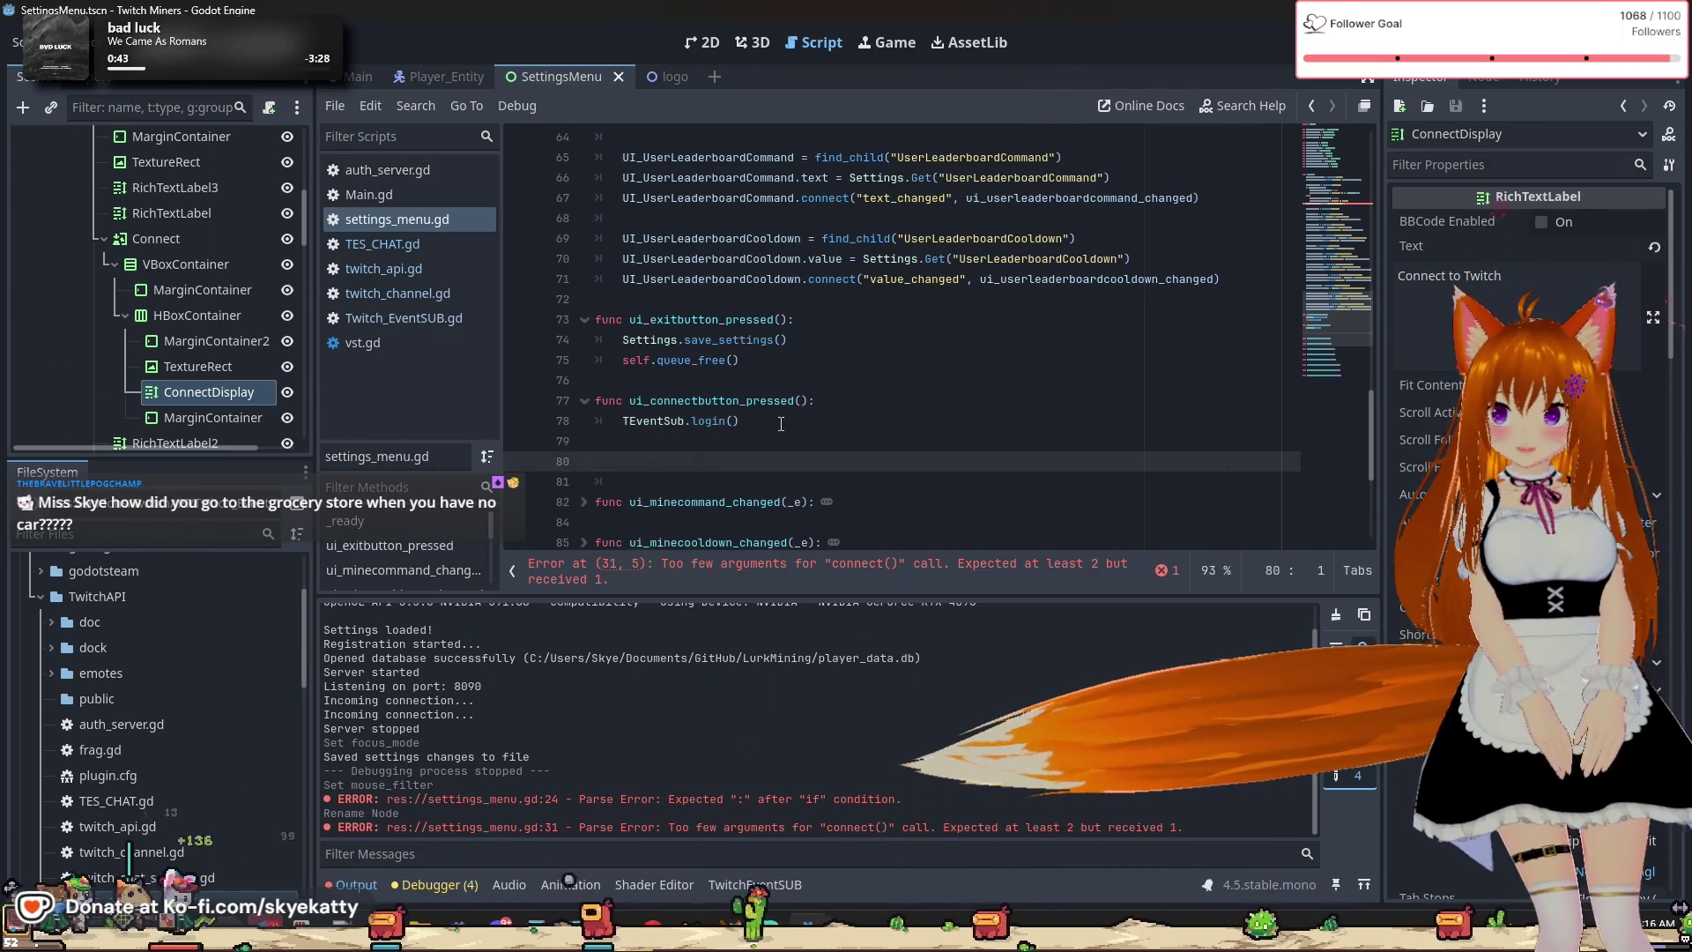
key(Return)
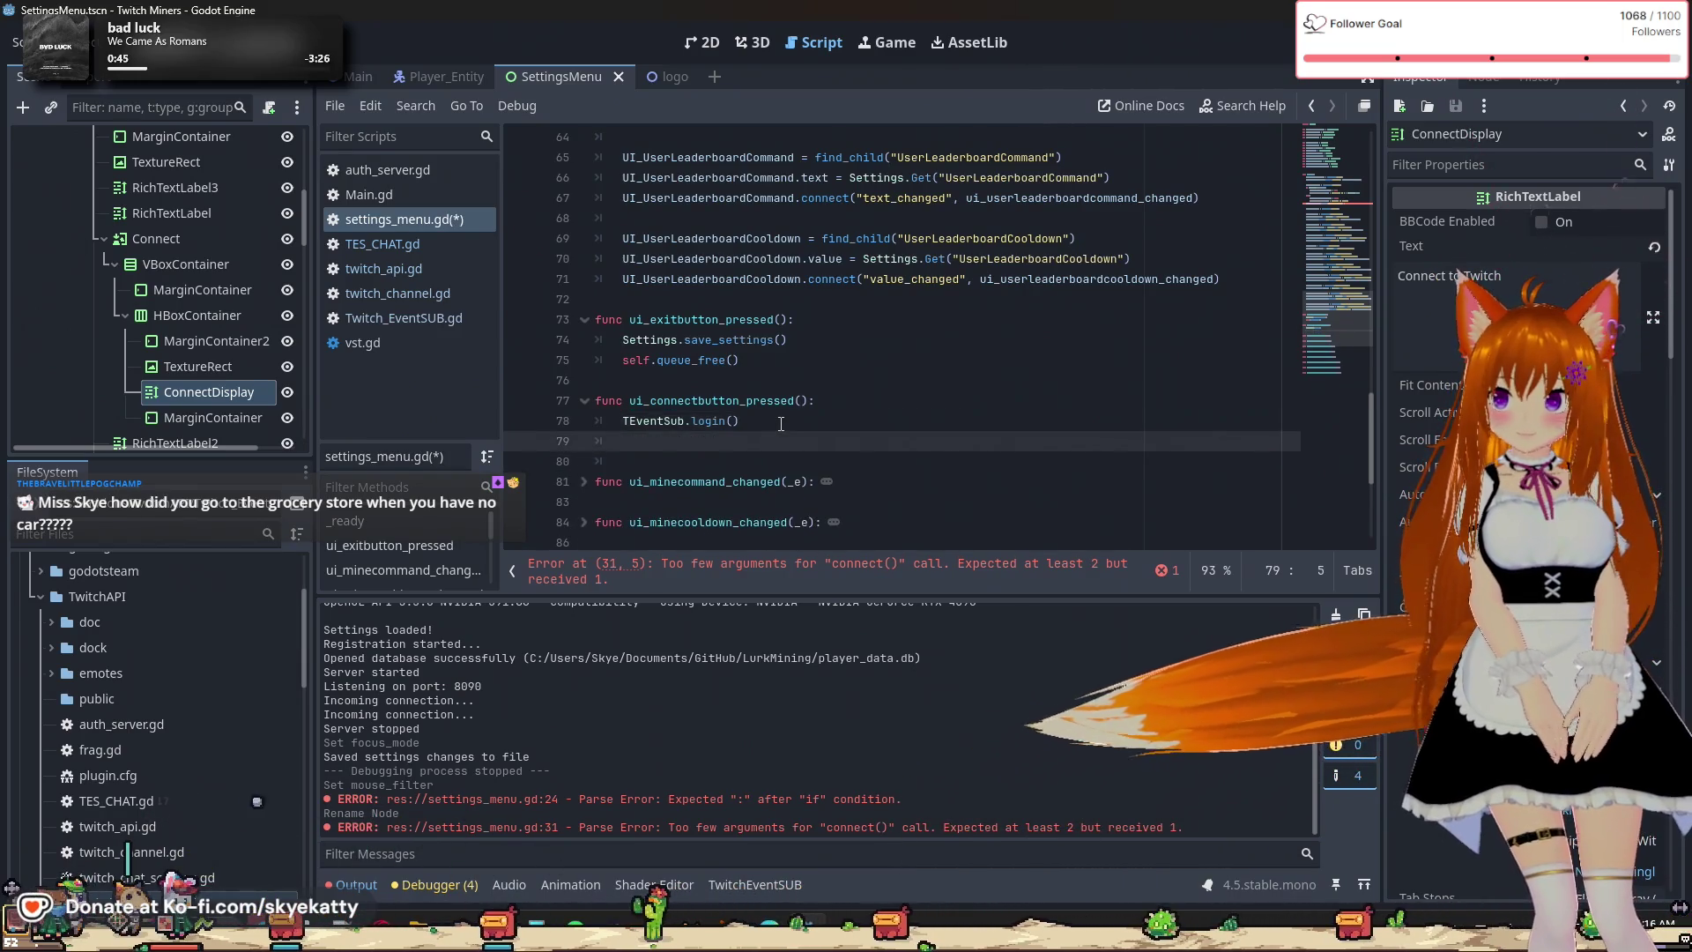
key(Return)
Write func ui_logoutbutton_pressed(): with a body calling TEventSub.logout().
text(func ui)
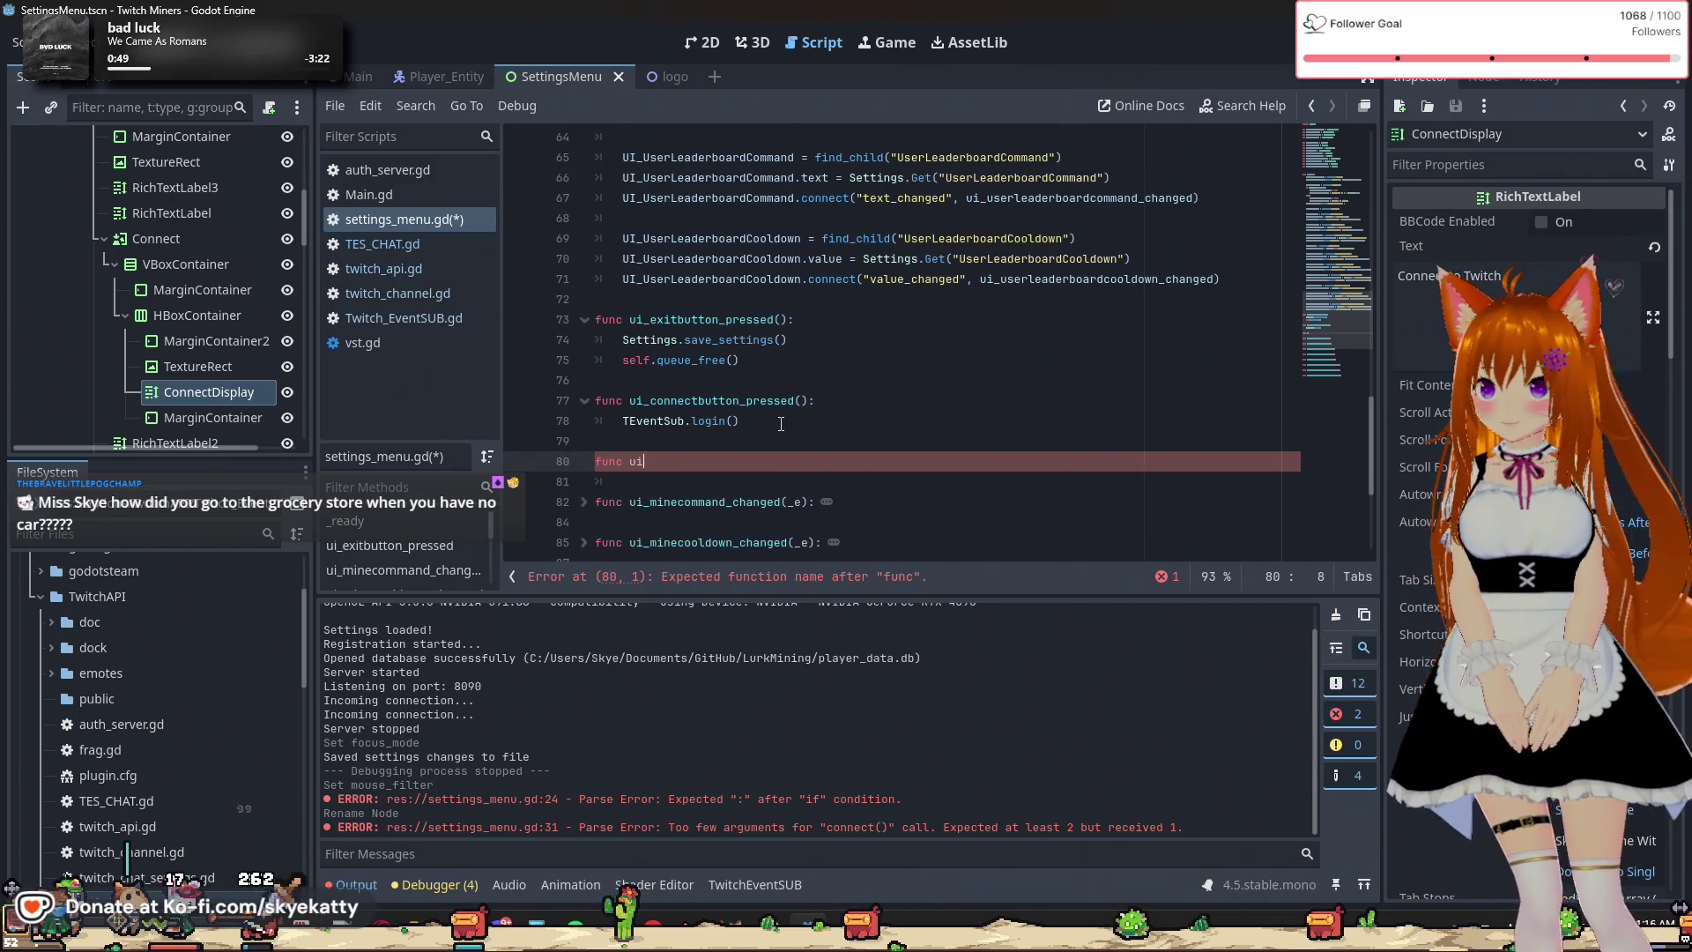
text(_)
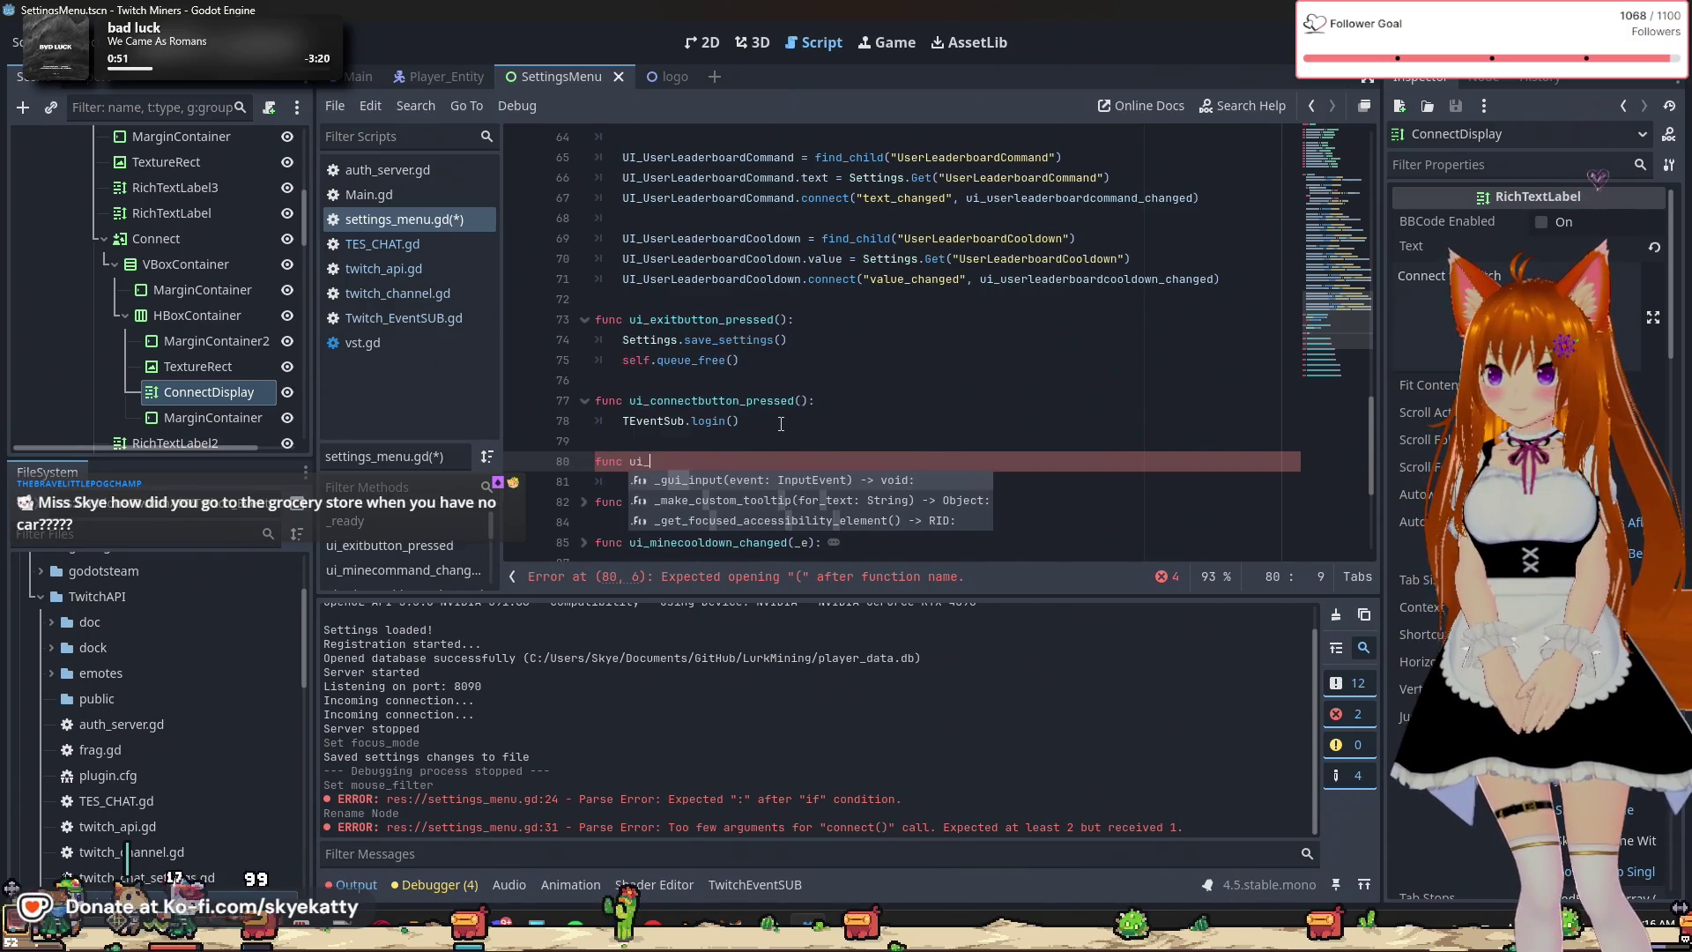
text(lo)
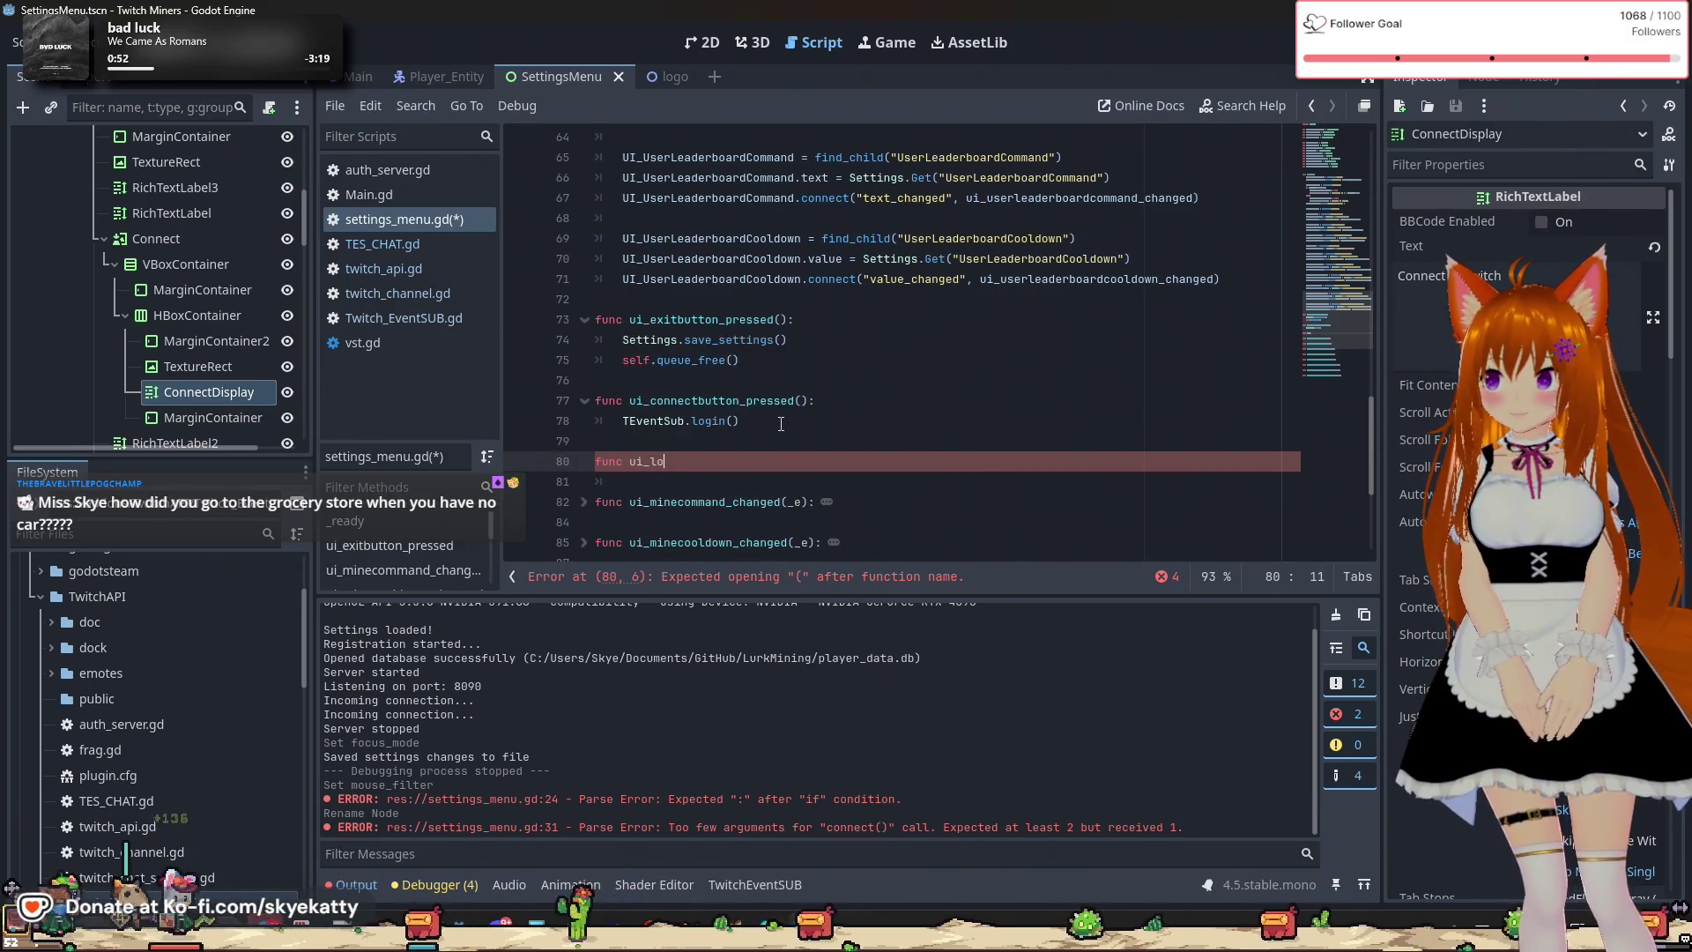
text(goutbutton_pressed()
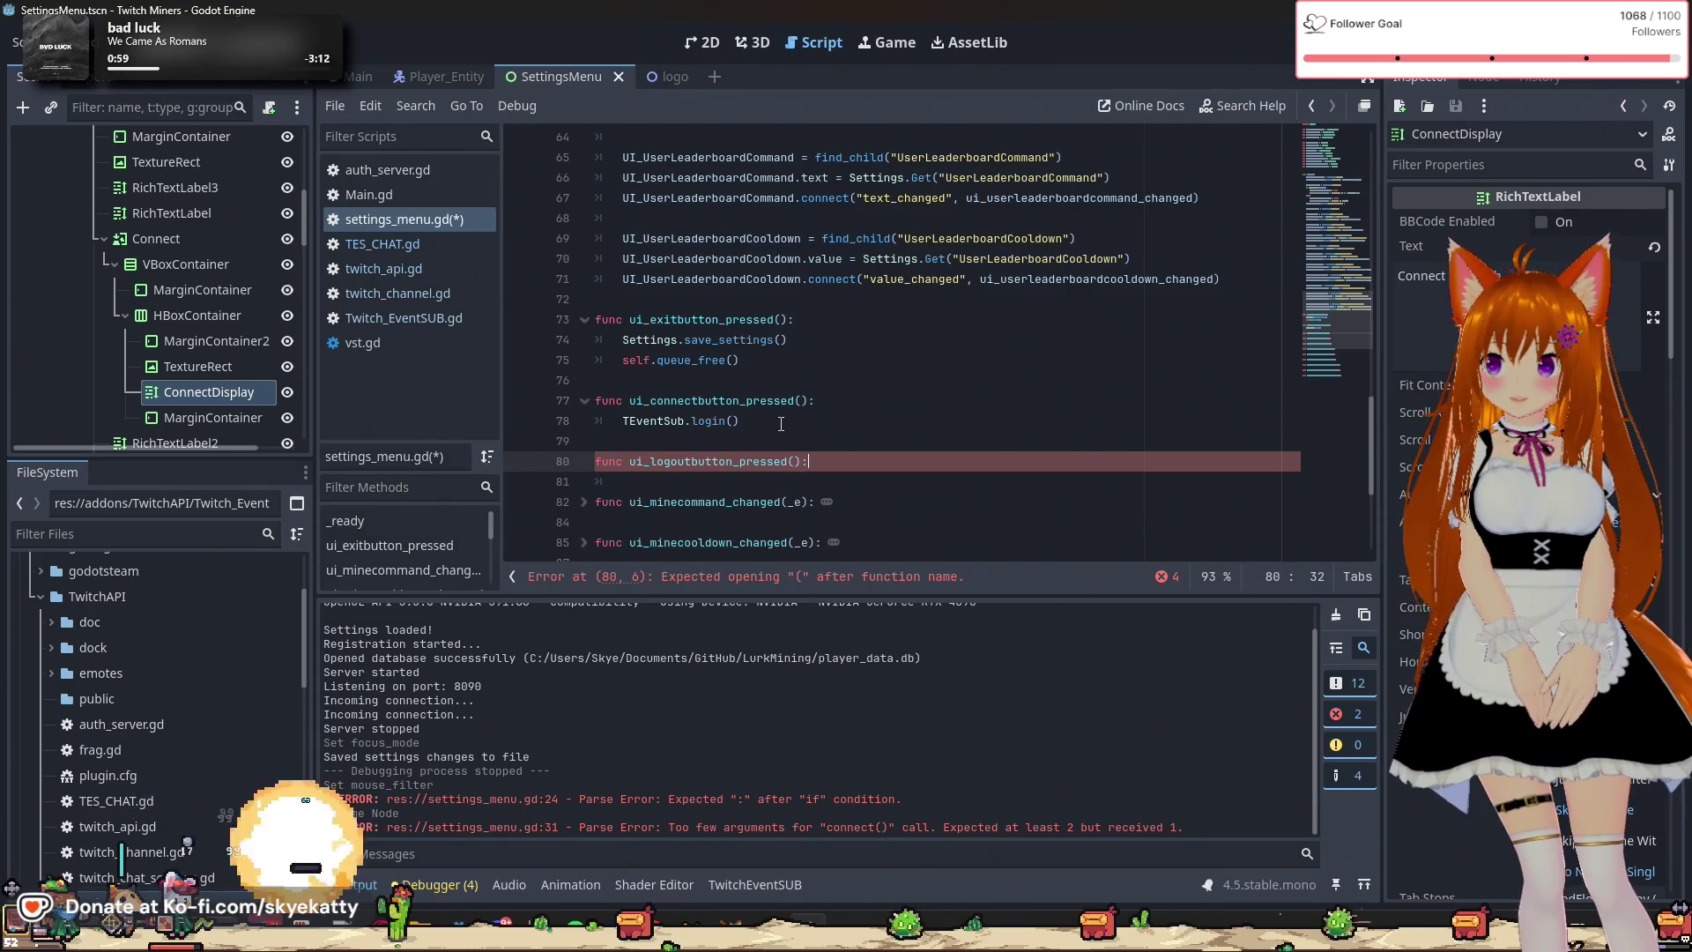
text(:)
key(Return)
text(TEV)
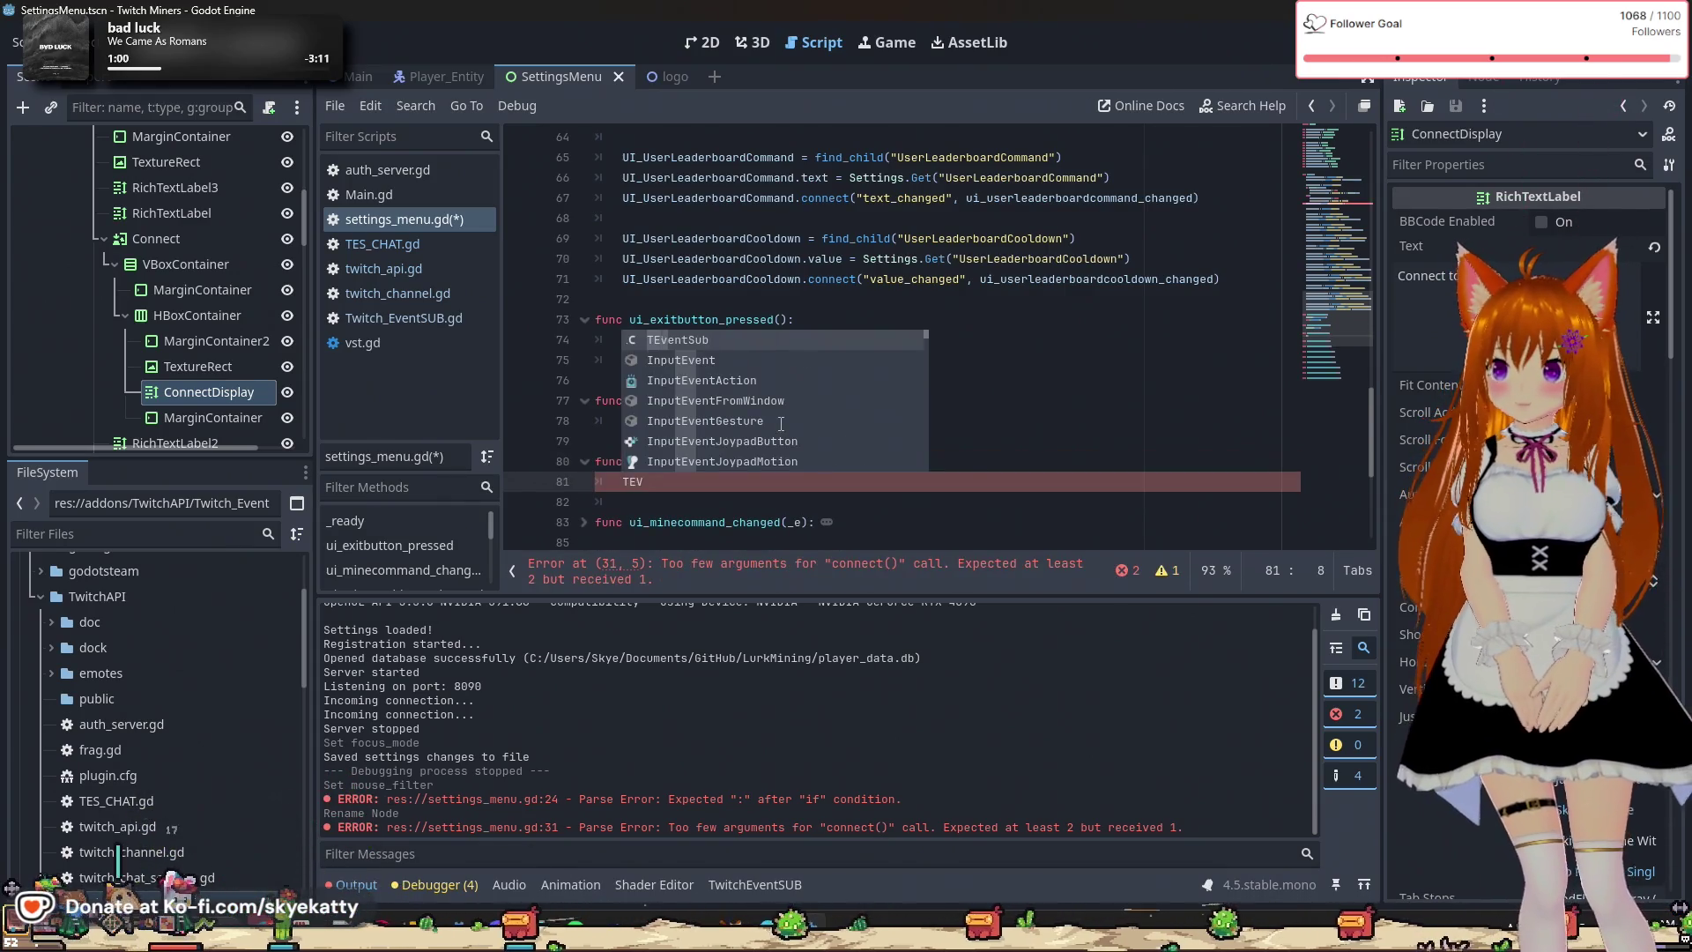
key(Return)
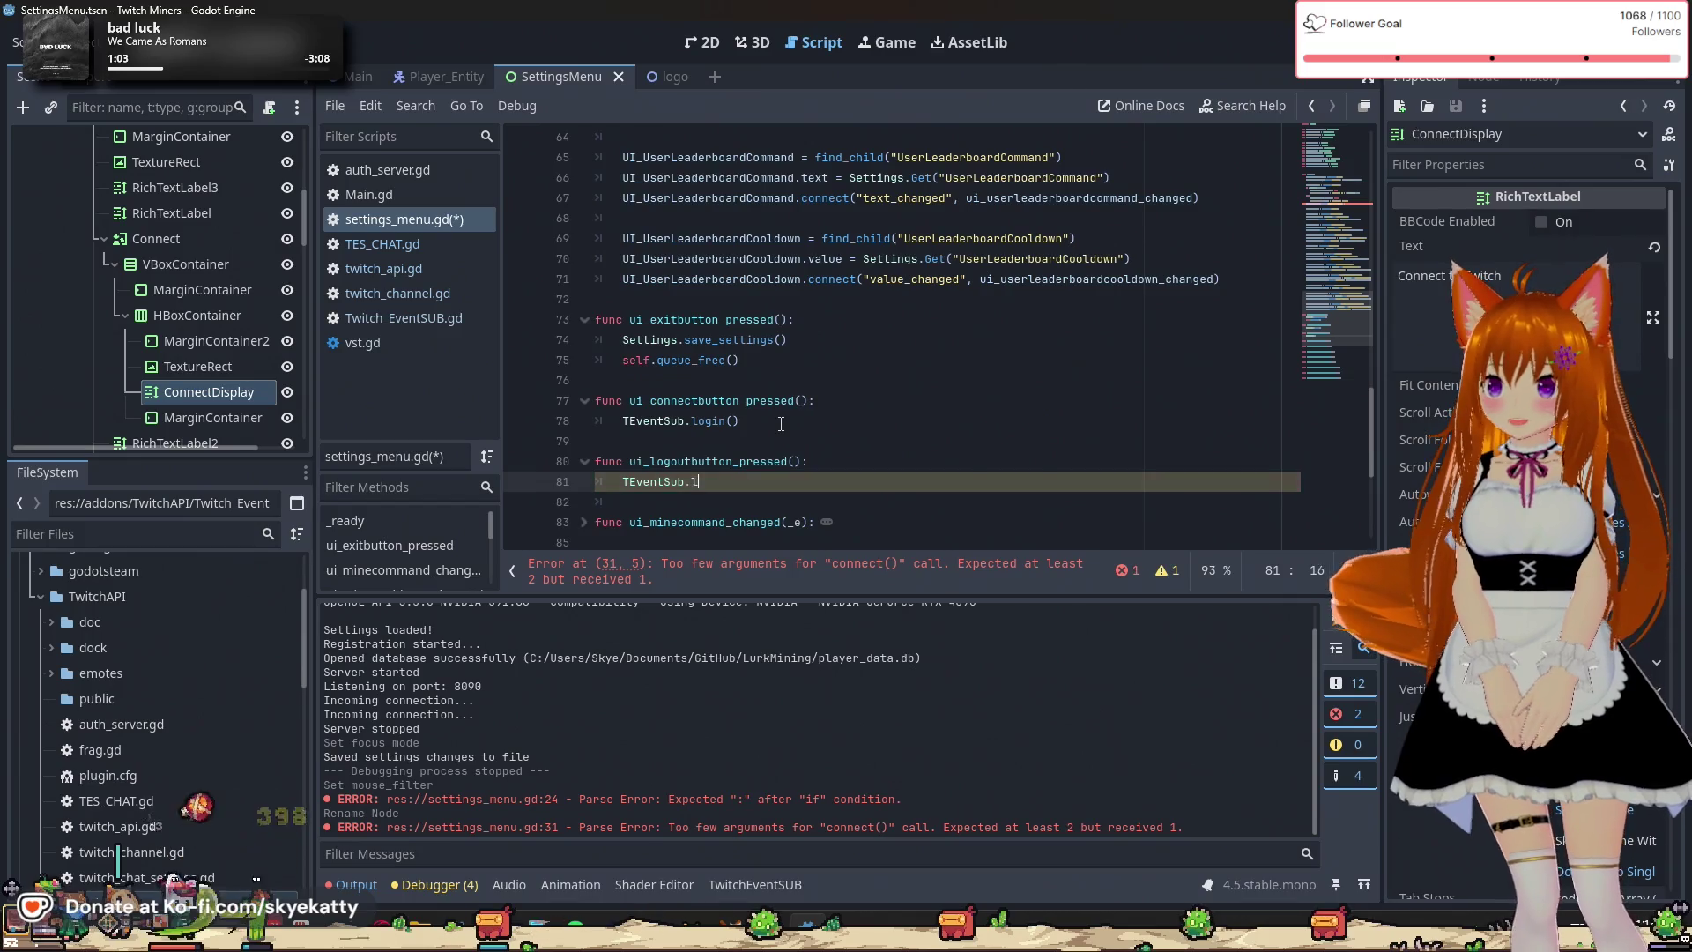
text(.logout)
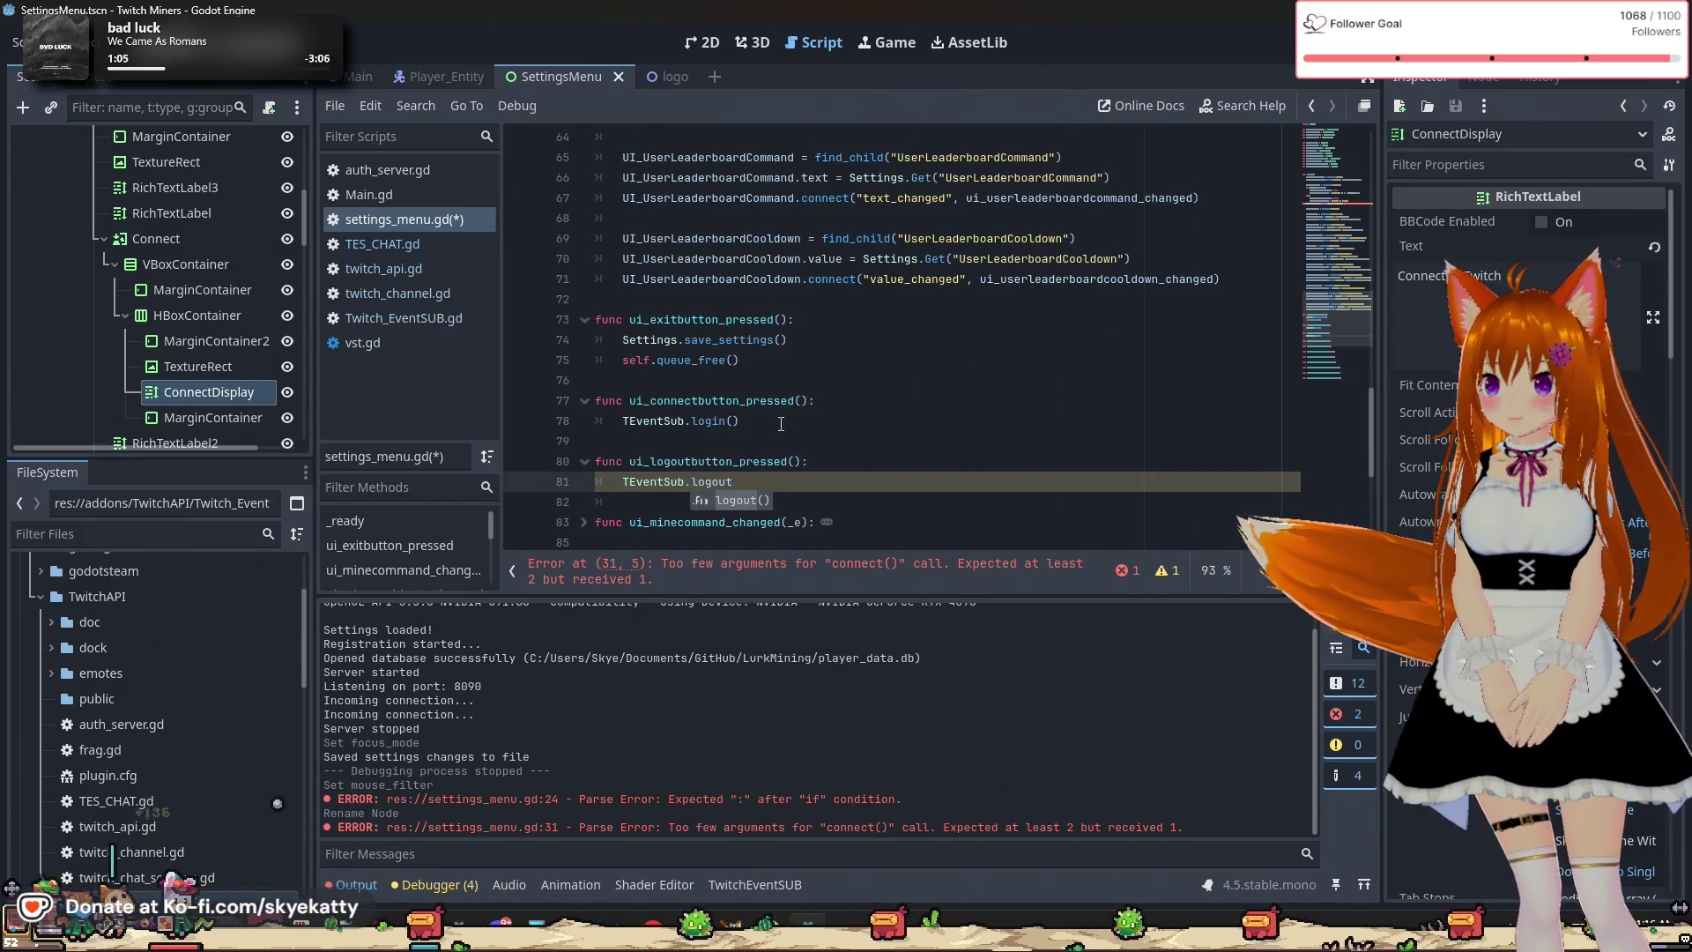
key(Return)
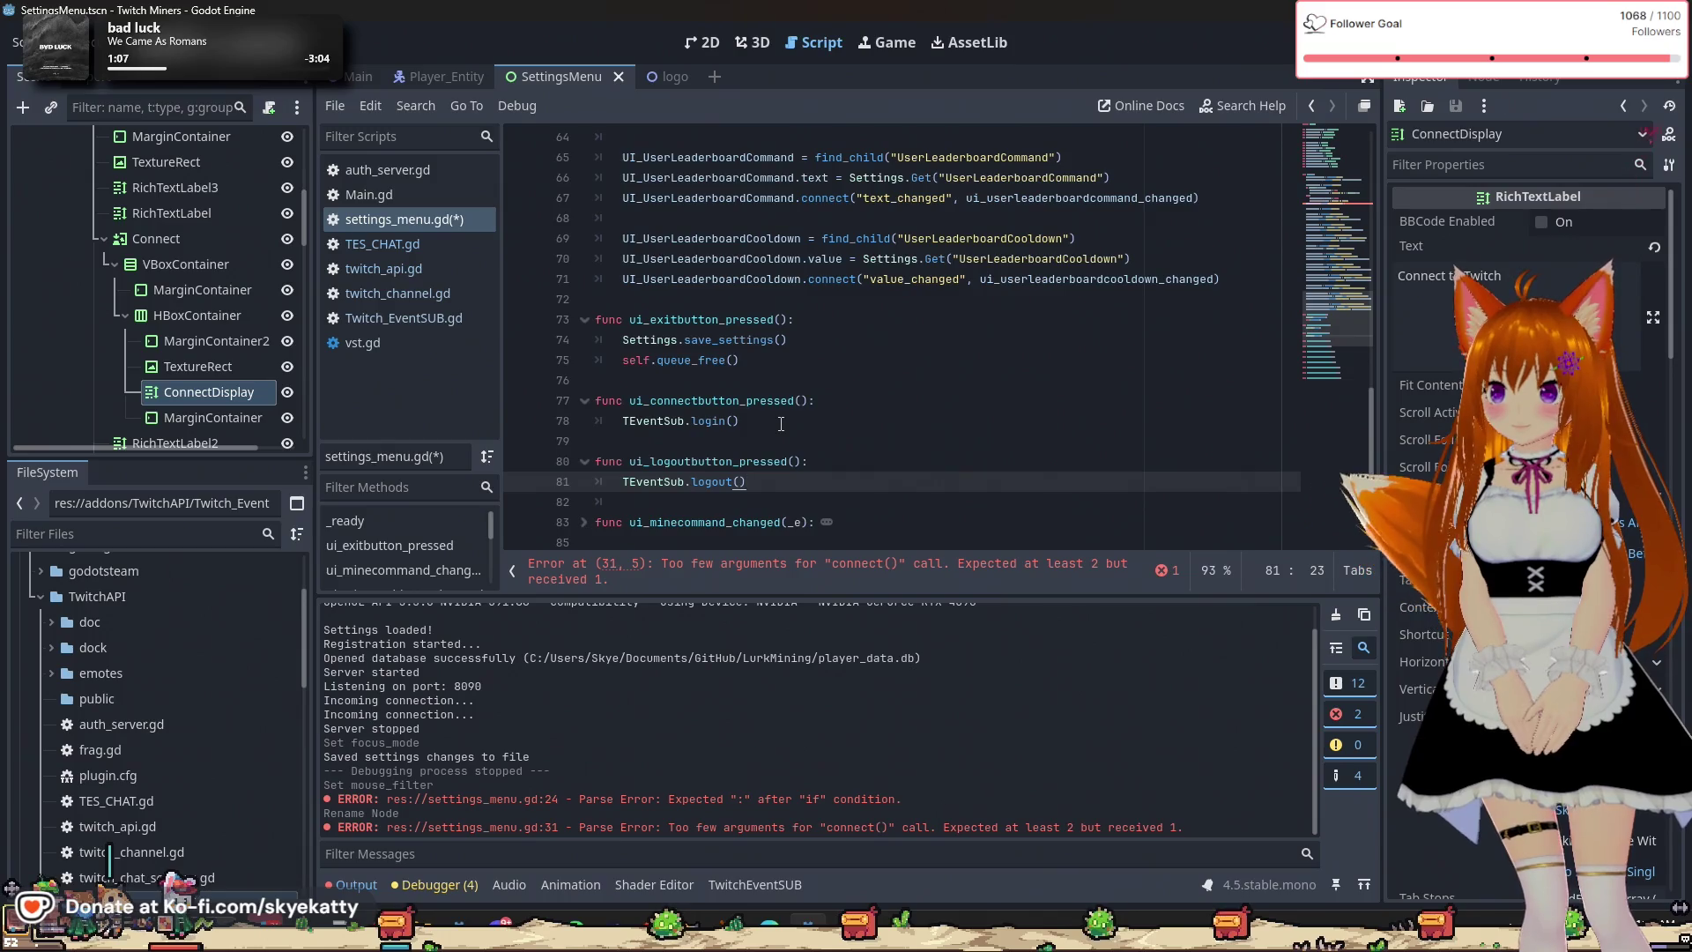
key(Down)
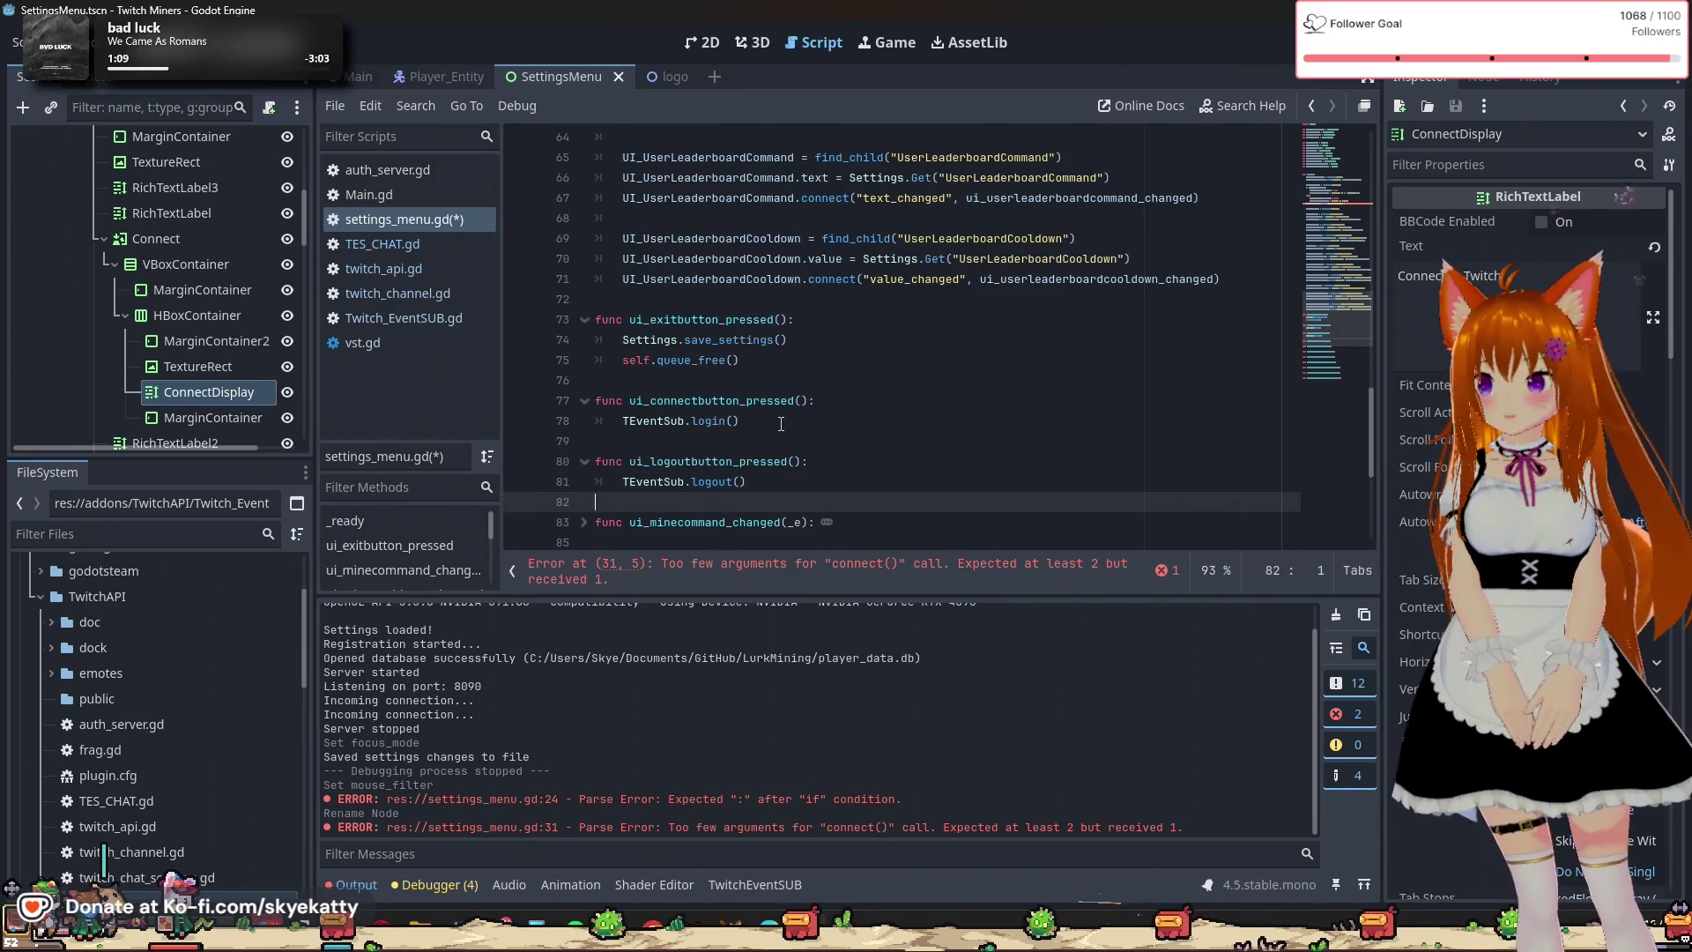
click(781, 424)
scroll(938, 445, down, 2)
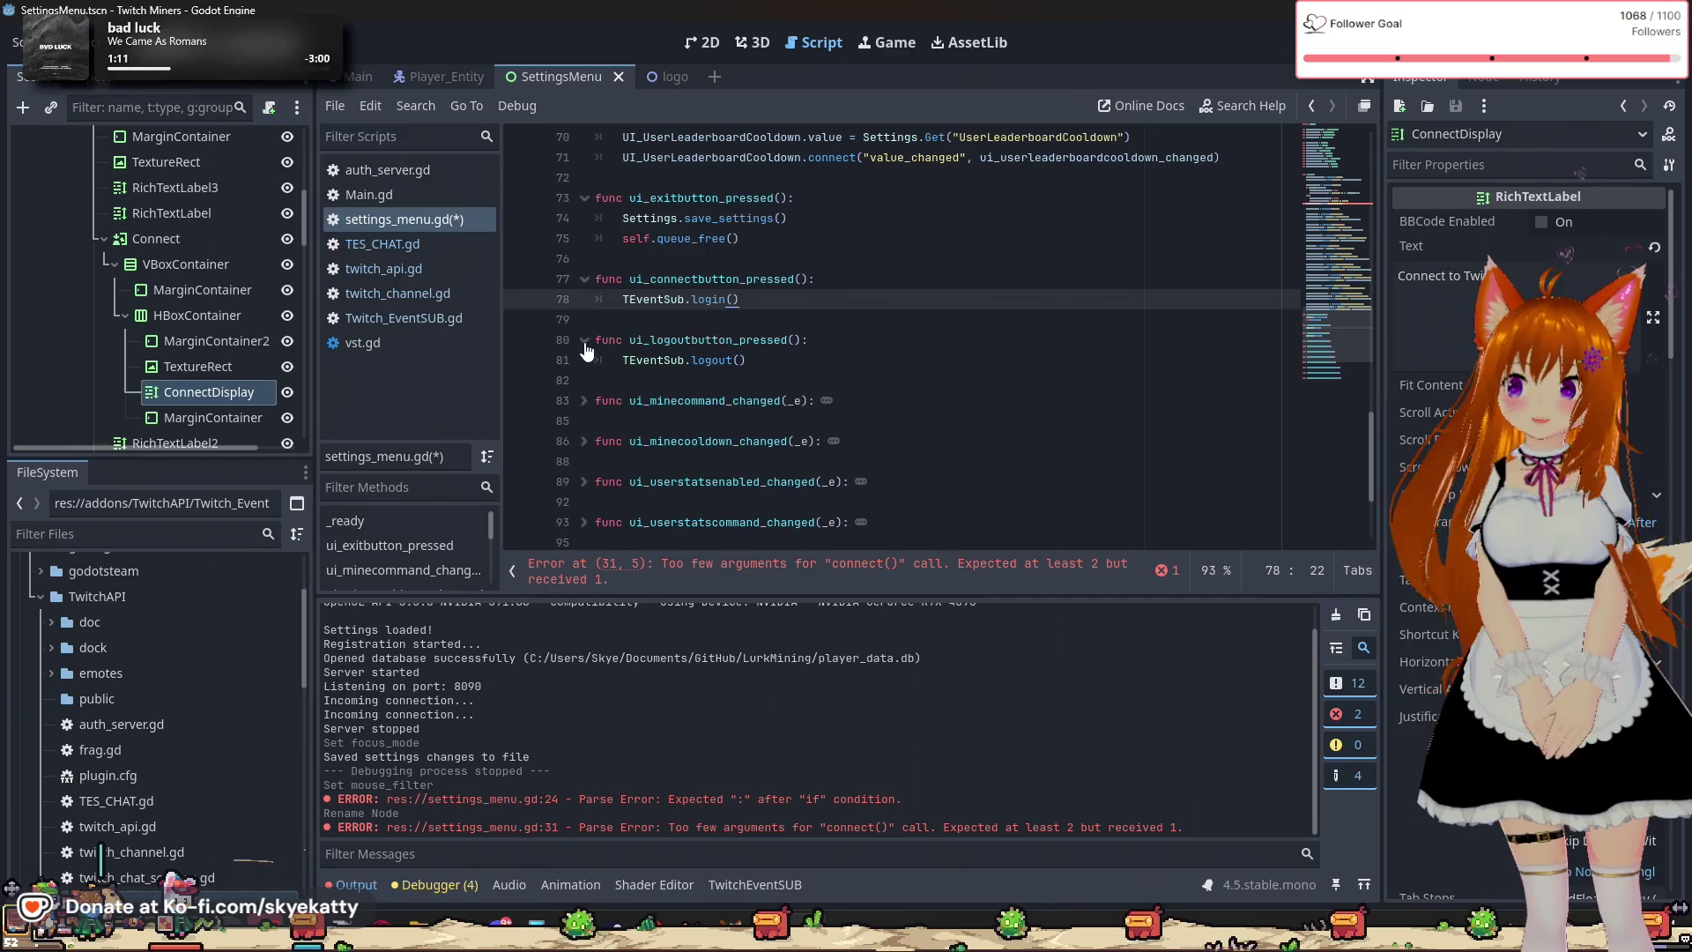
scroll(856, 325, up, 1)
scroll(850, 322, up, 1)
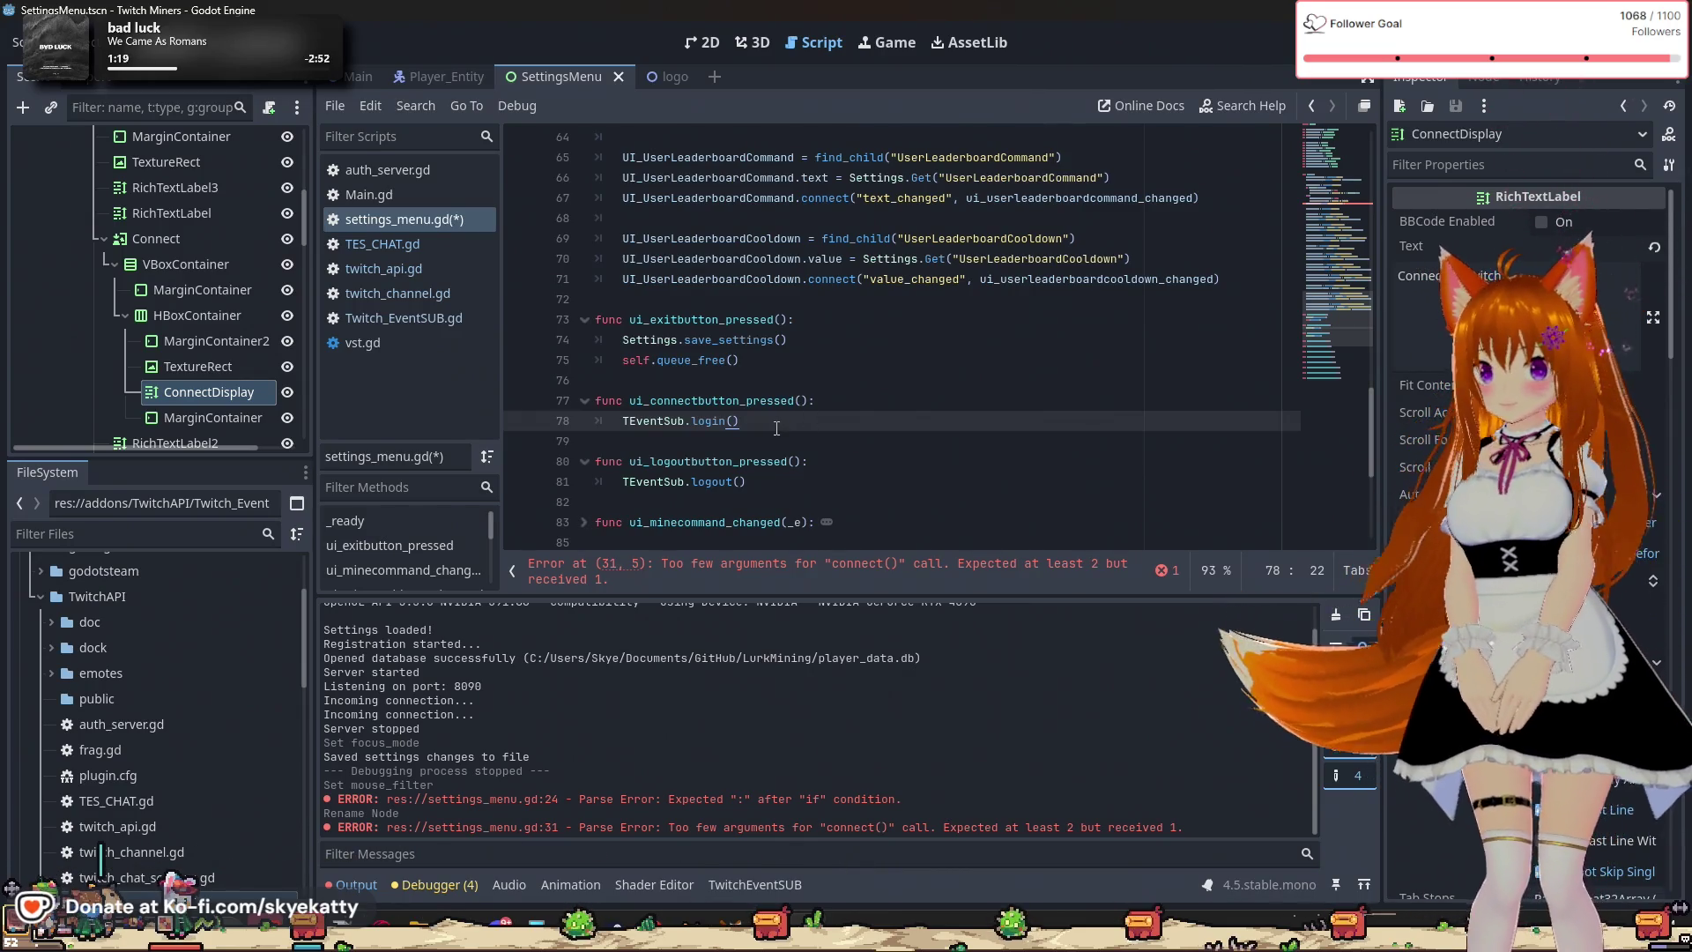
Collapse the ui_connectbutton_pressed and ui_logoutbutton_pressed functions.
scroll(770, 422, down, 1)
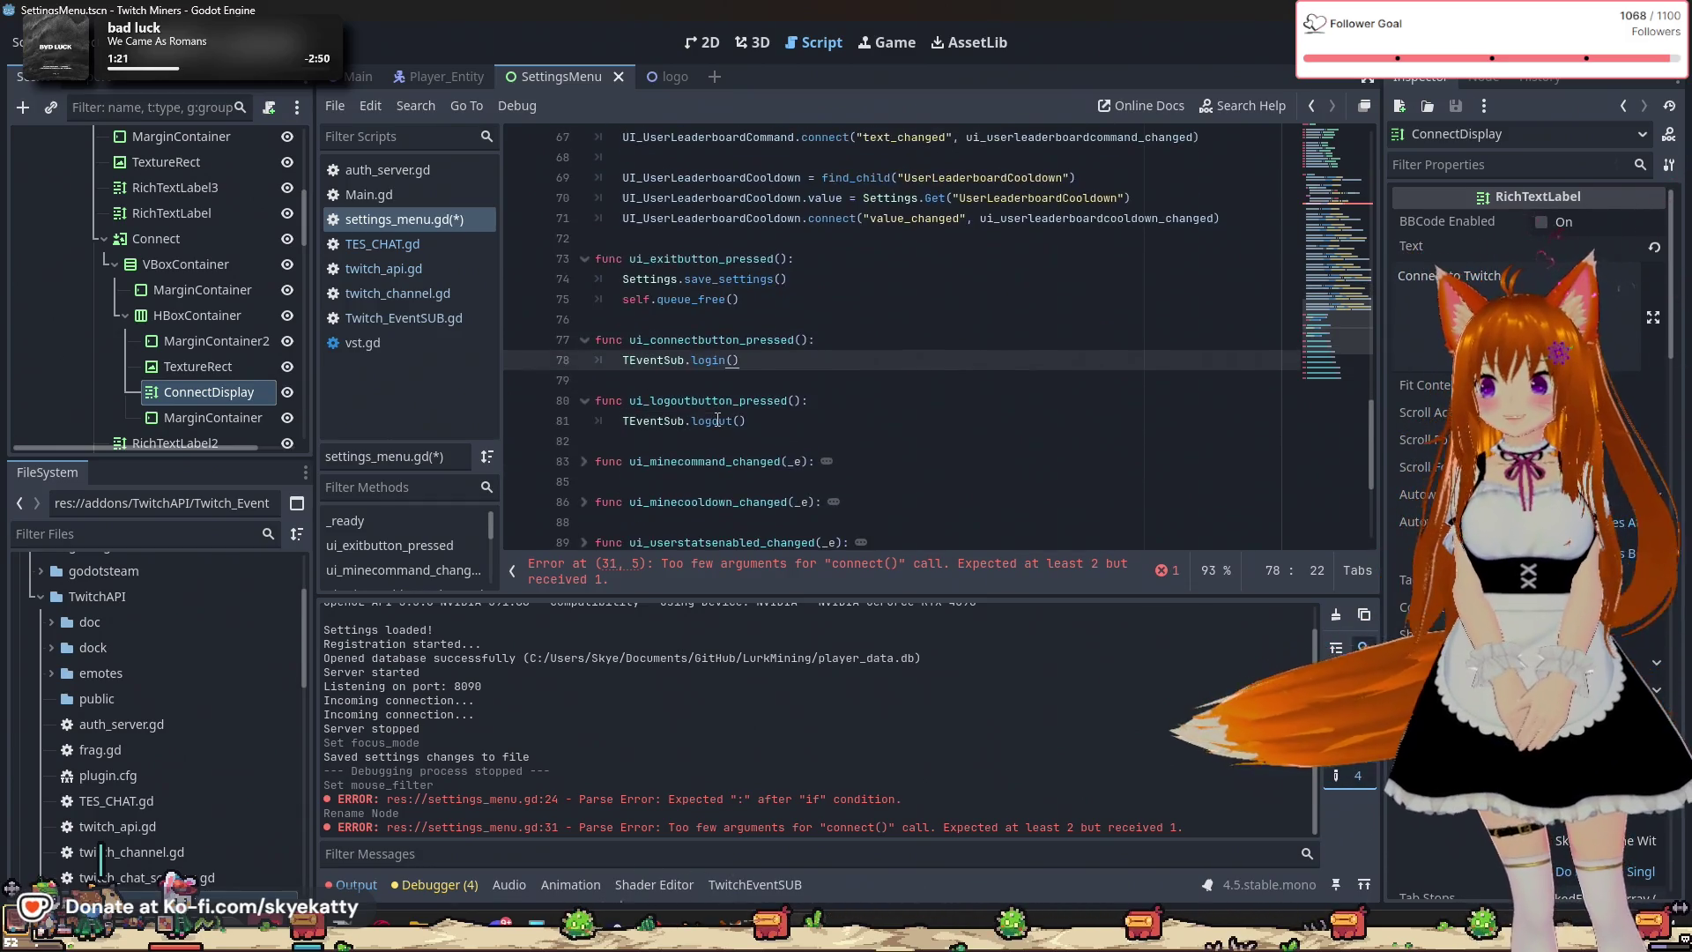
click(585, 341)
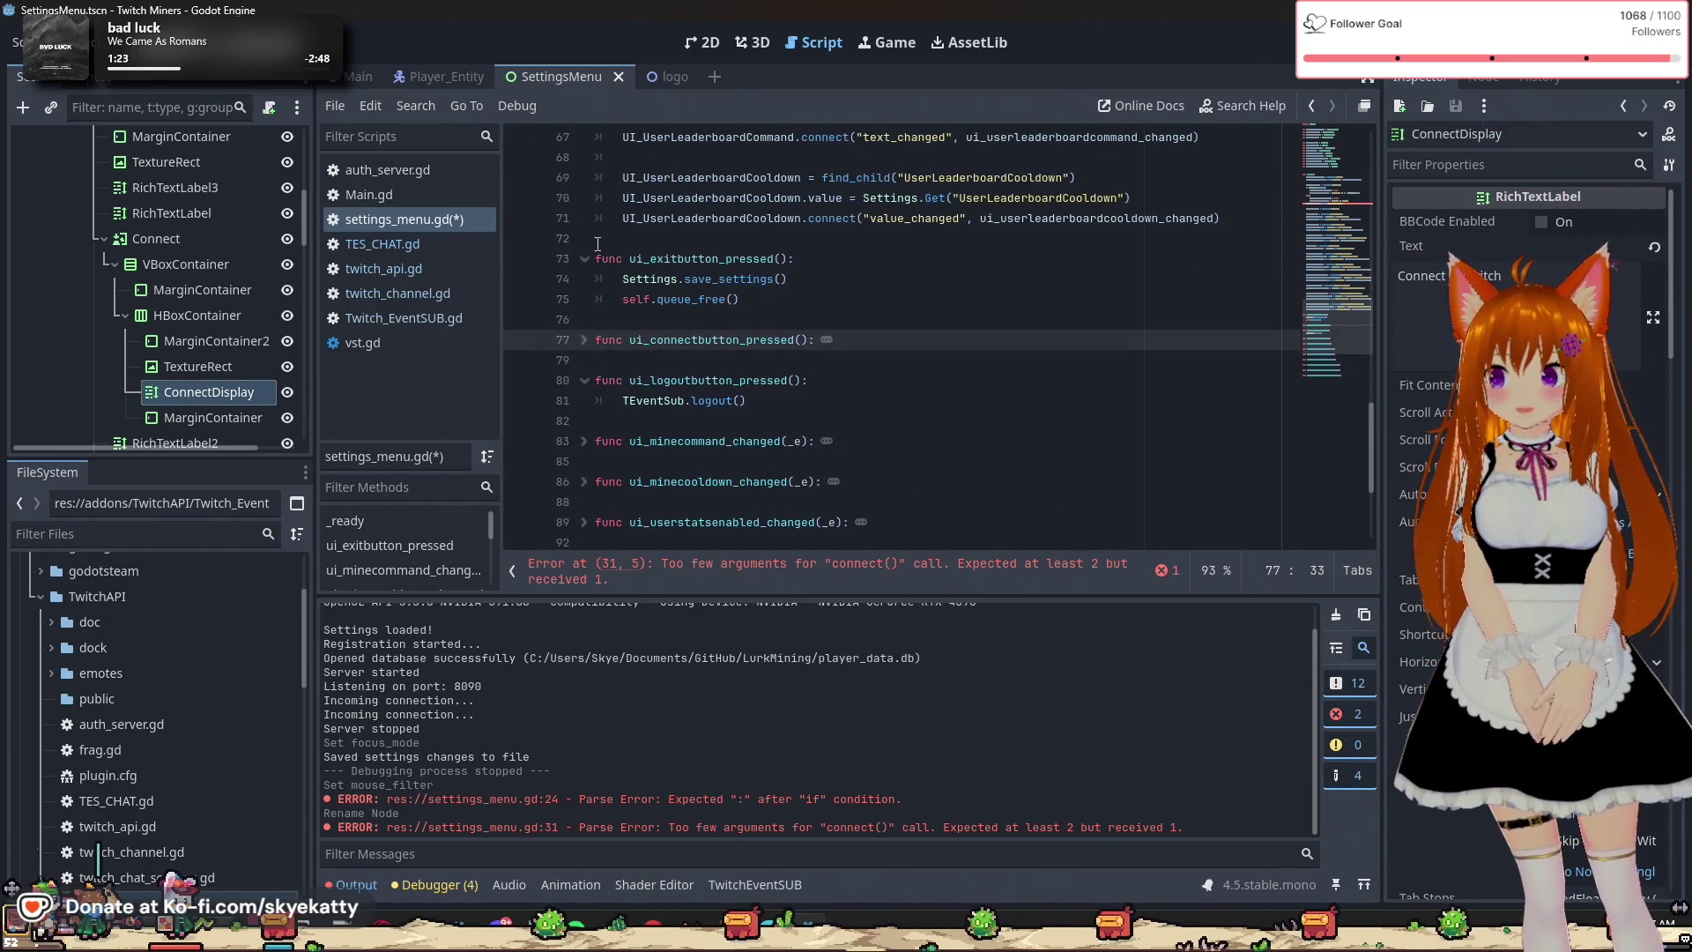
click(584, 381)
click(1034, 400)
Place the caret inside the UI_ConnectButton.connect call on line 31 in _ready().
scroll(1034, 400, up, 2)
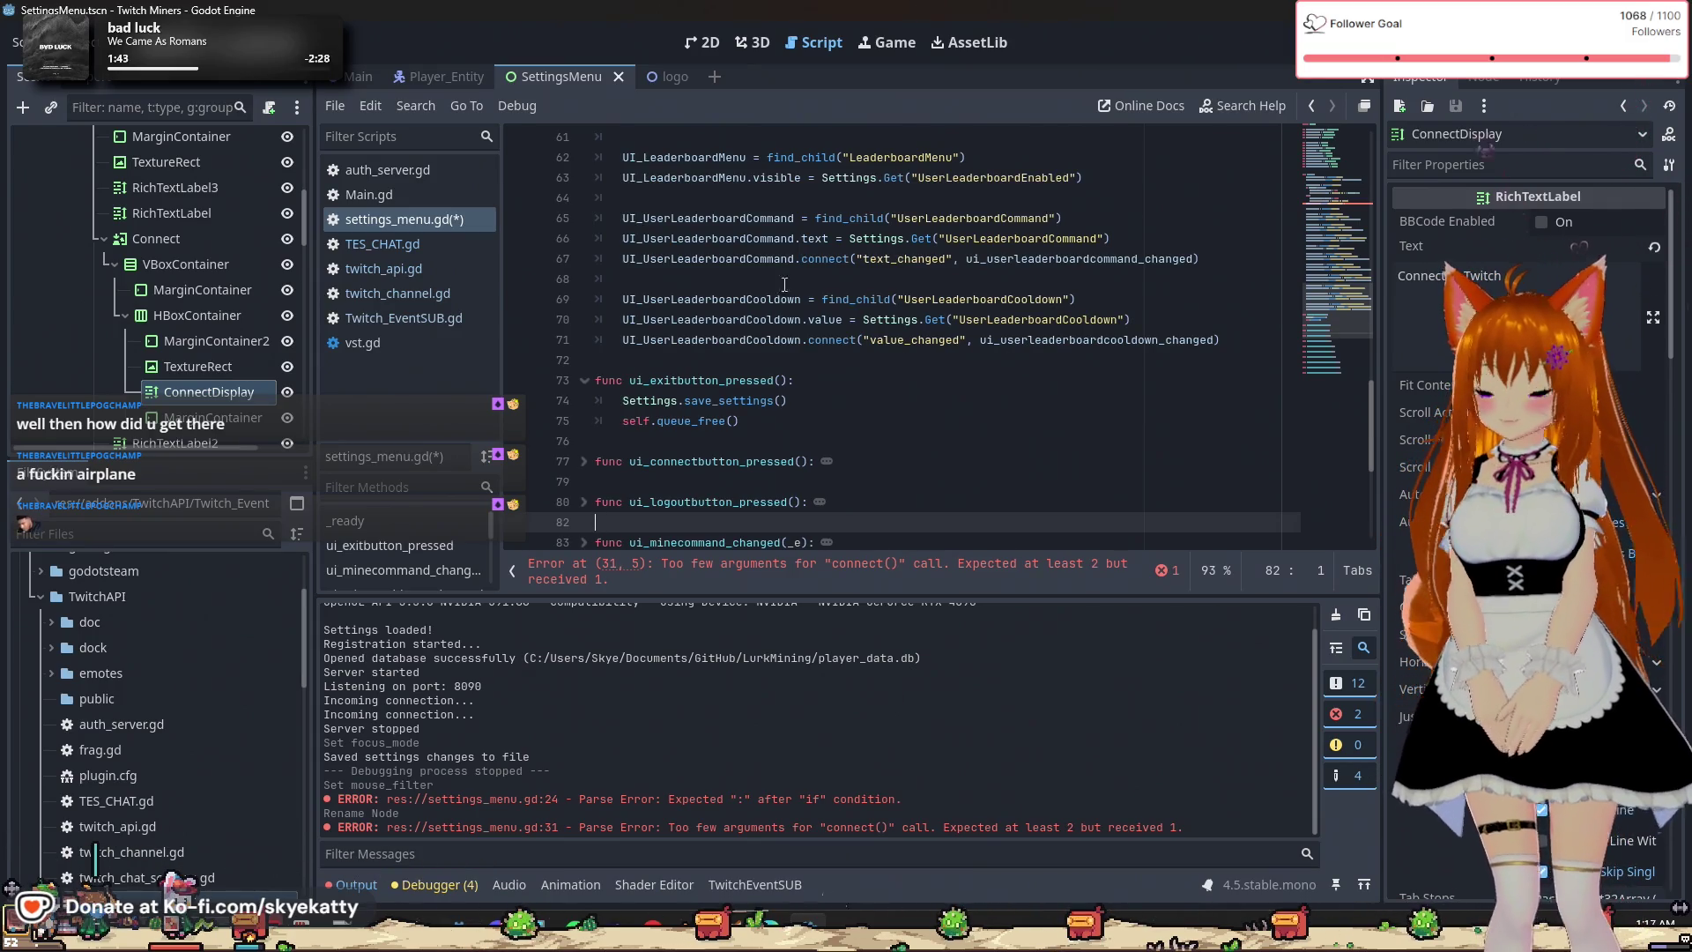
scroll(795, 292, up, 15)
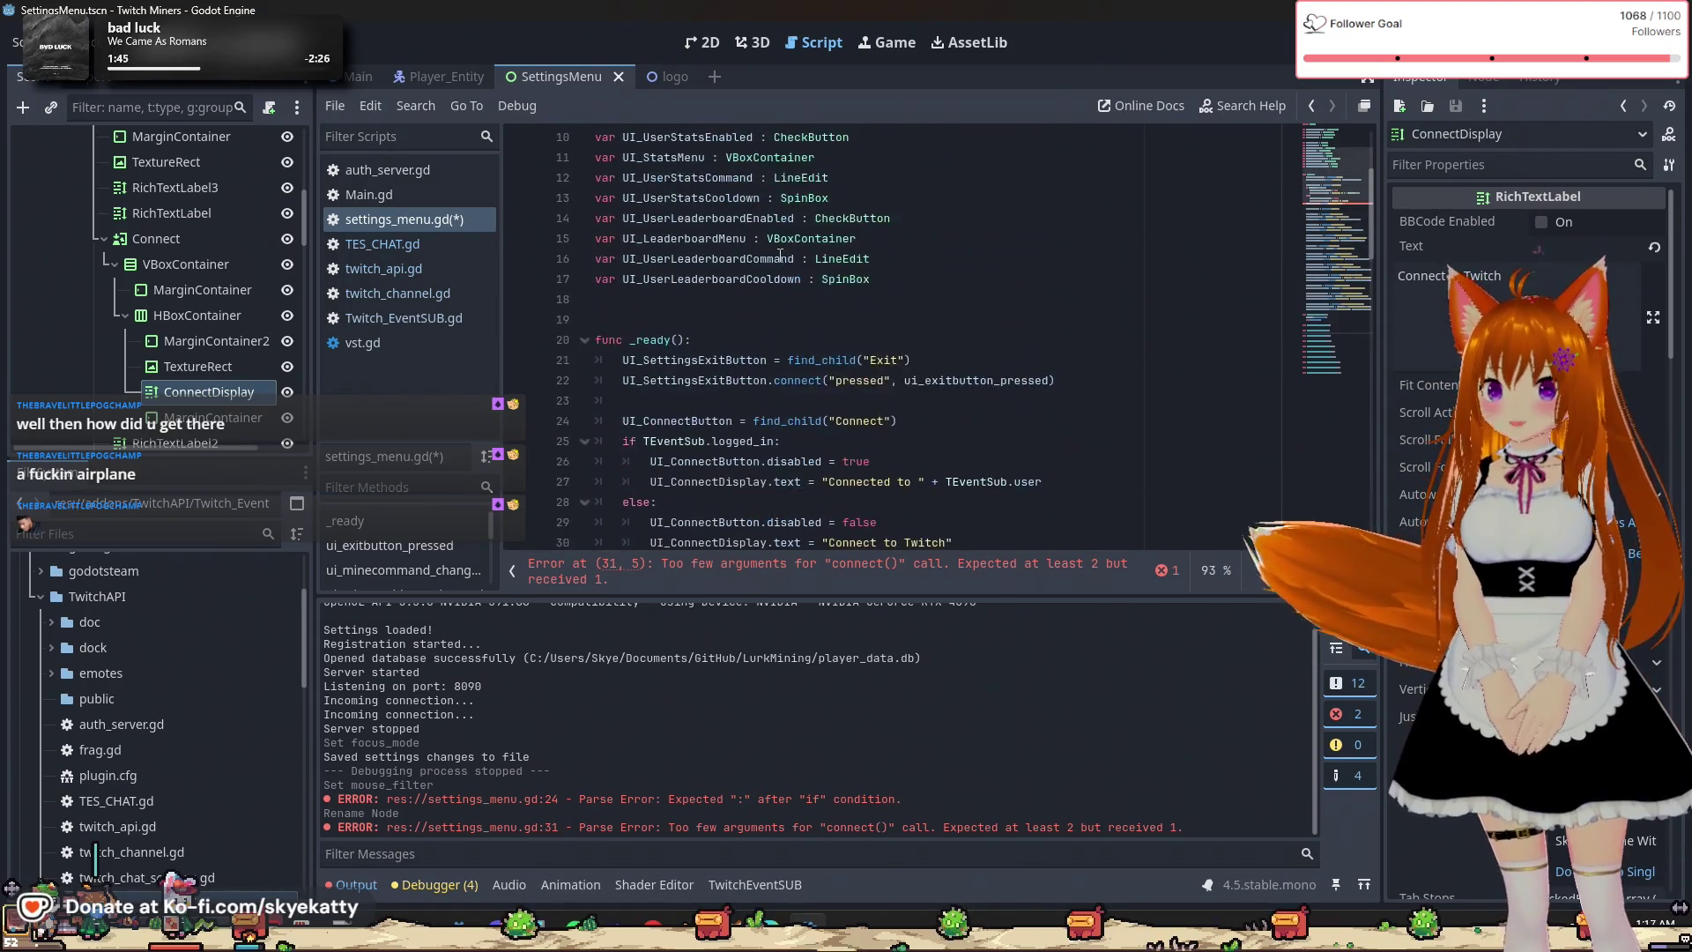
scroll(781, 255, down, 5)
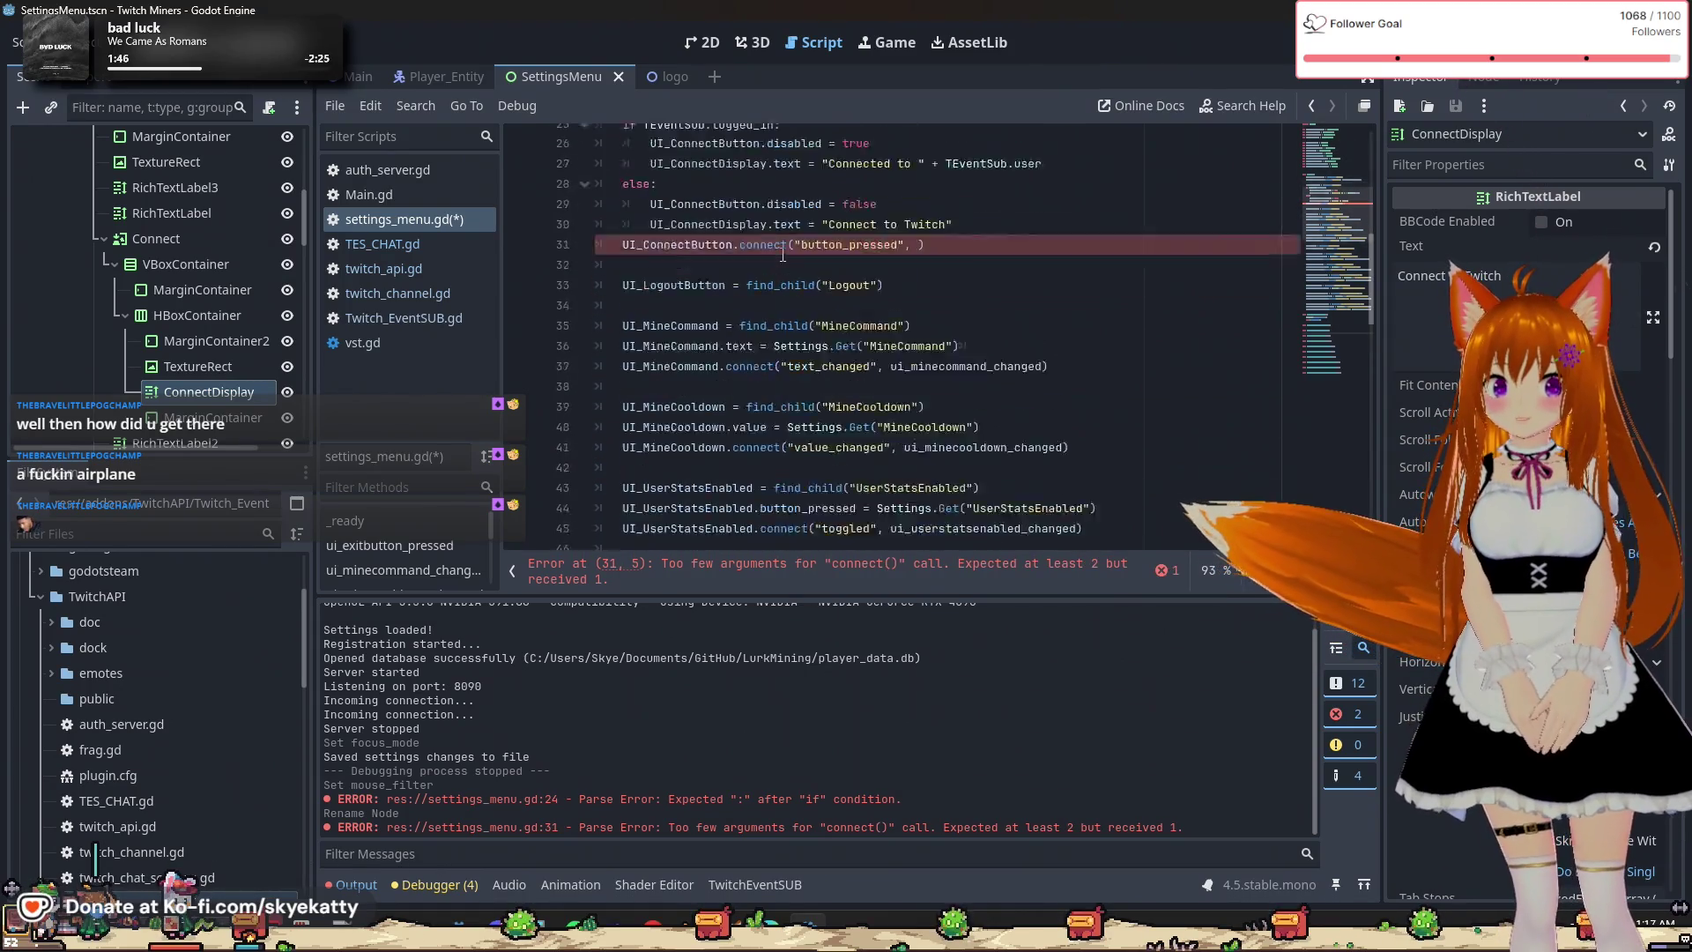
scroll(780, 258, down, 13)
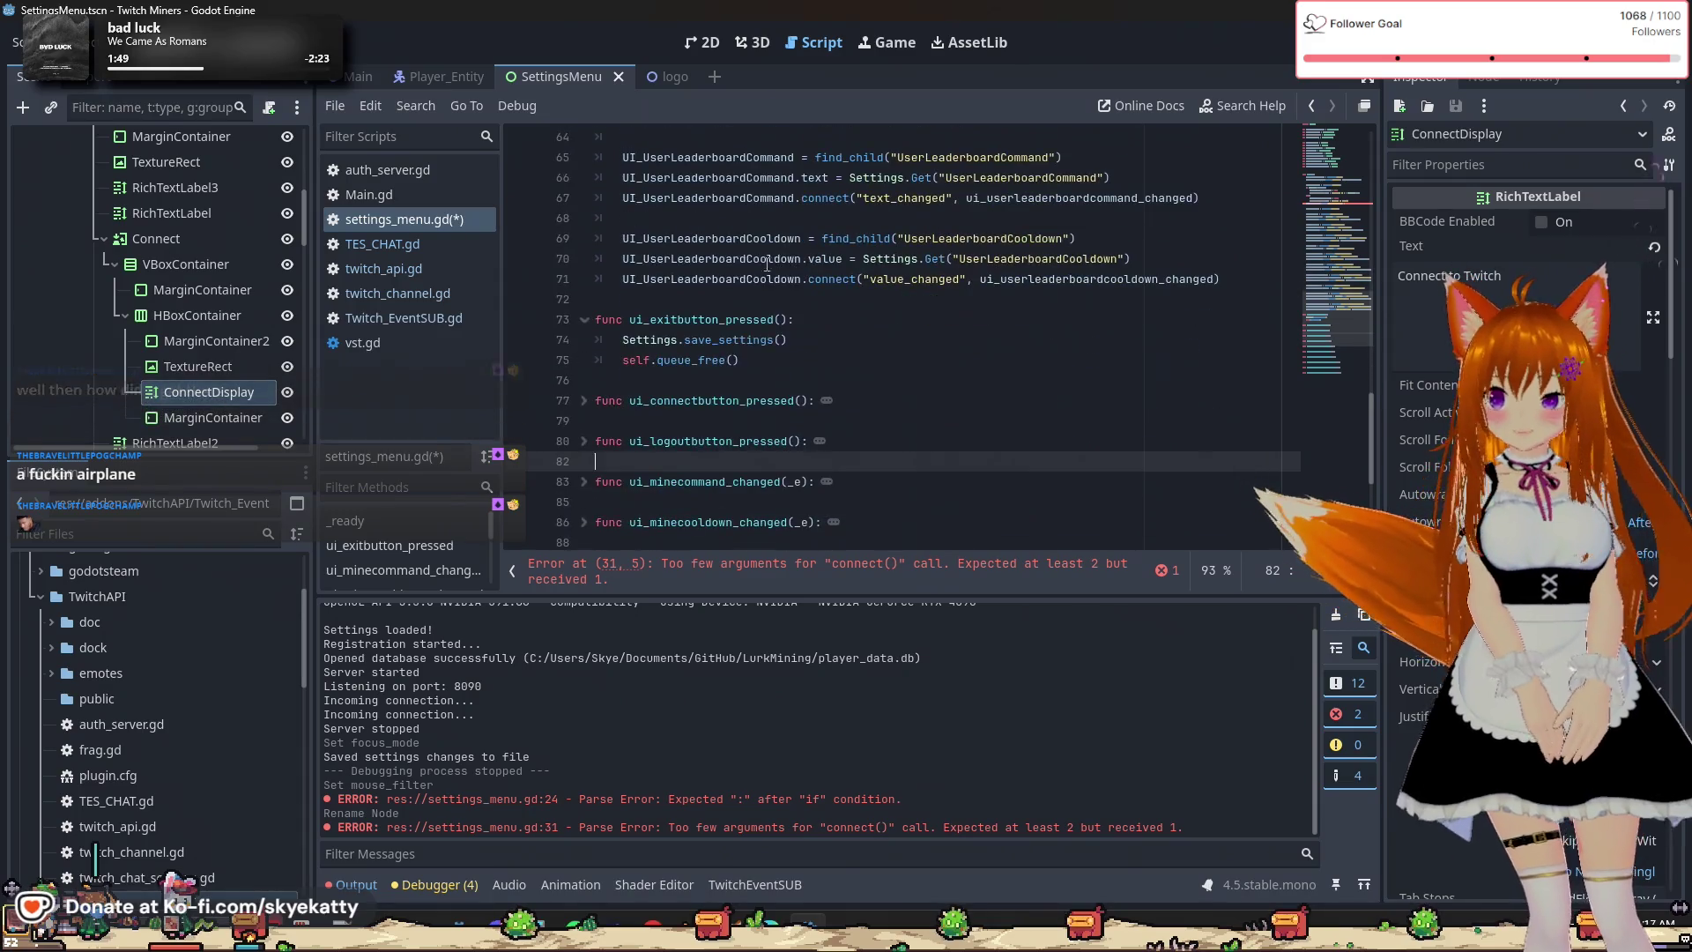
click(797, 360)
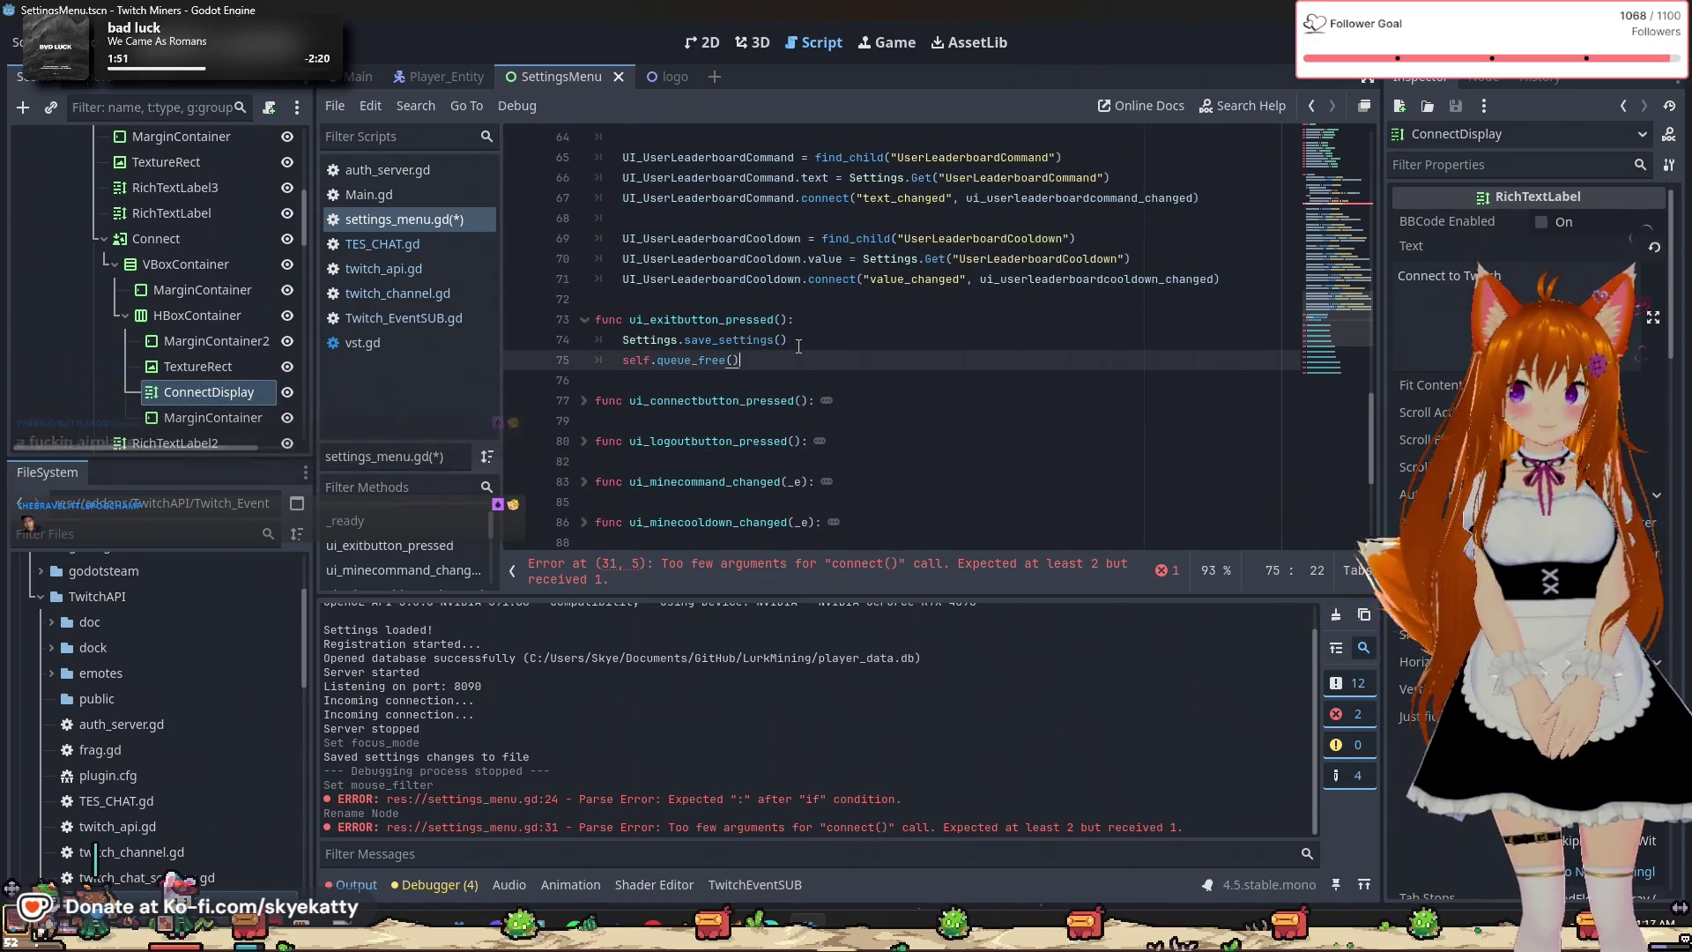
scroll(888, 349, up, 16)
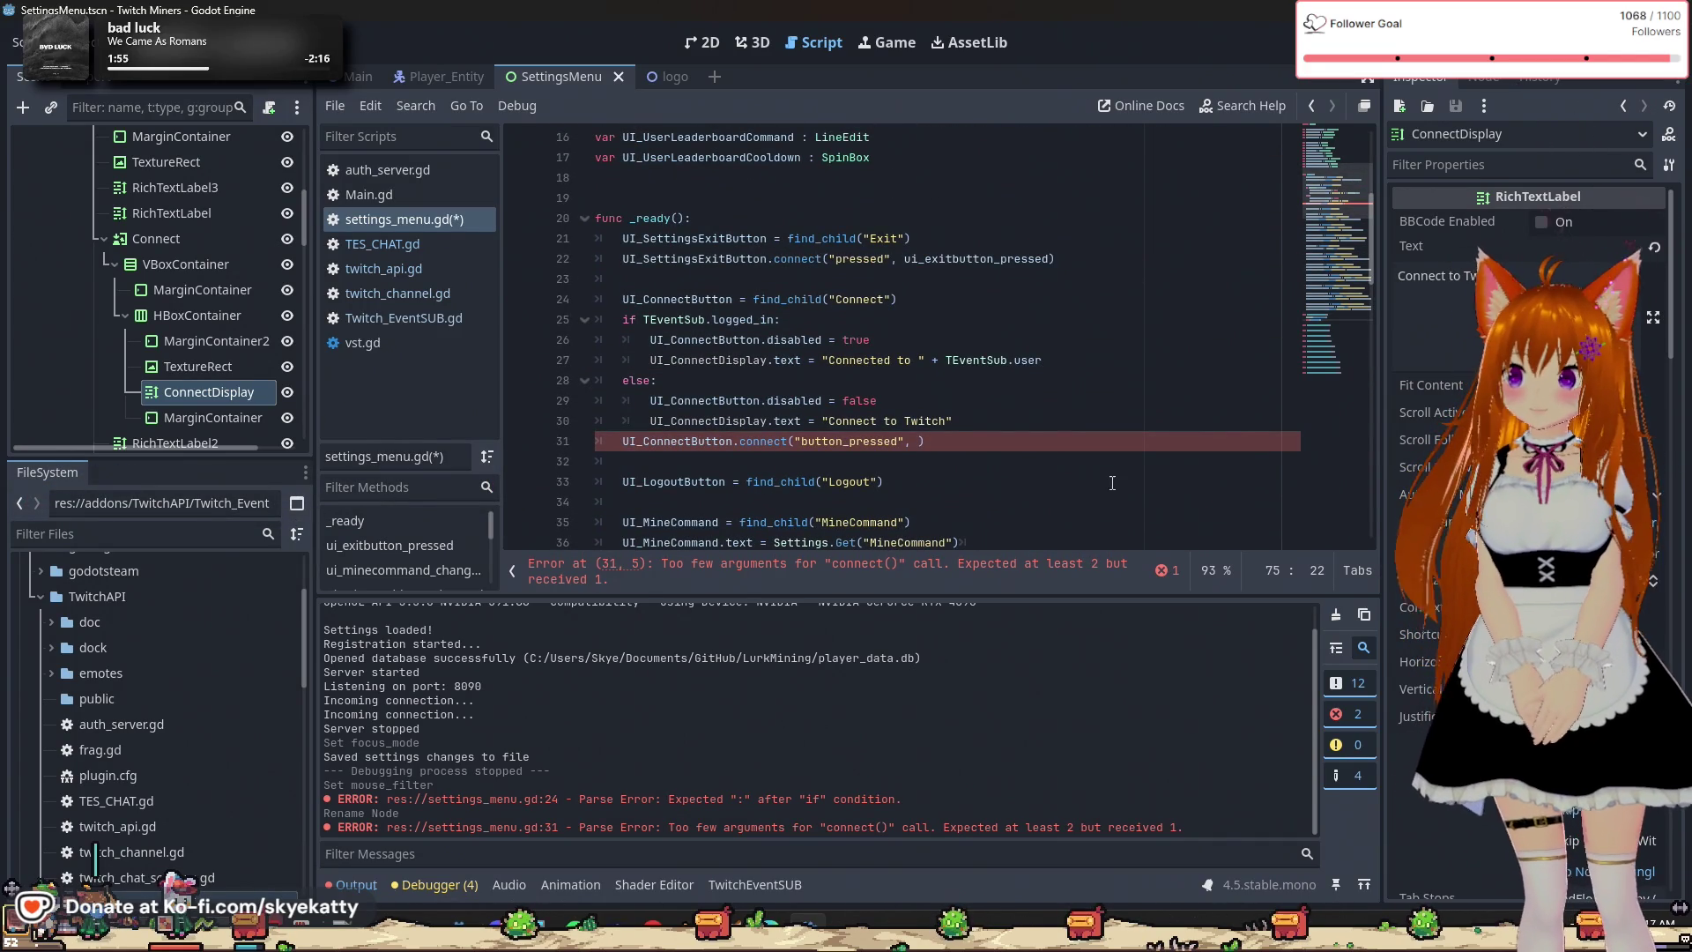
click(919, 440)
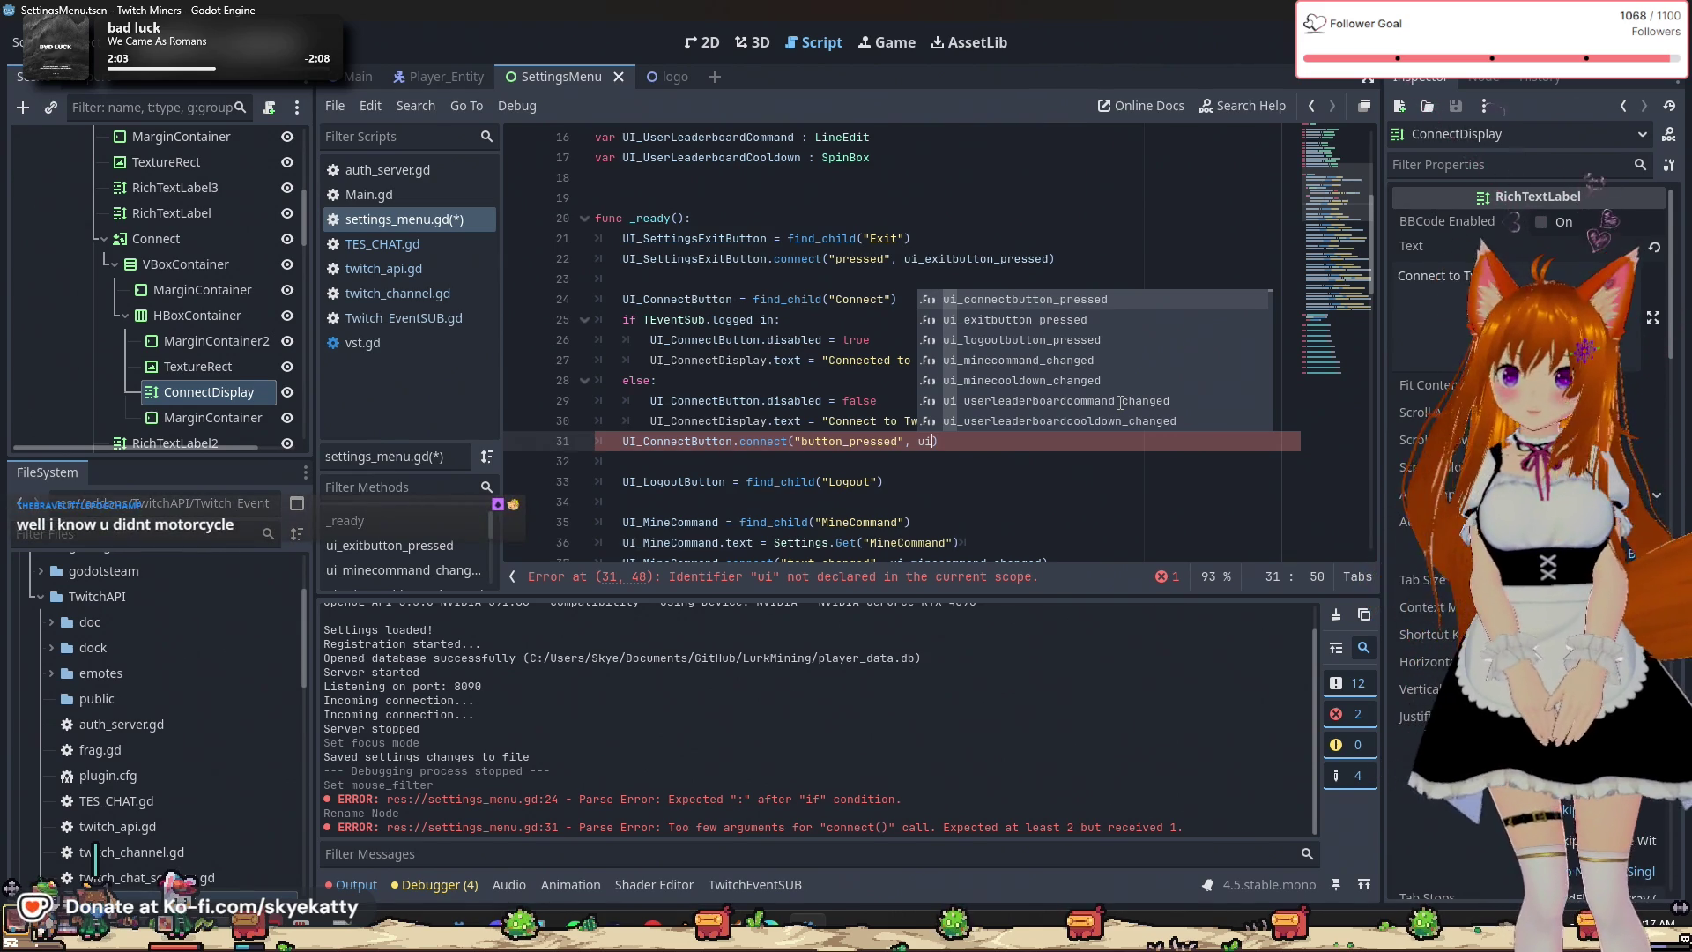
Pass ui_connectbutton_pressed as line 31's callback and add a UI_LogoutButton.connect() call on line 34.
key(Return)
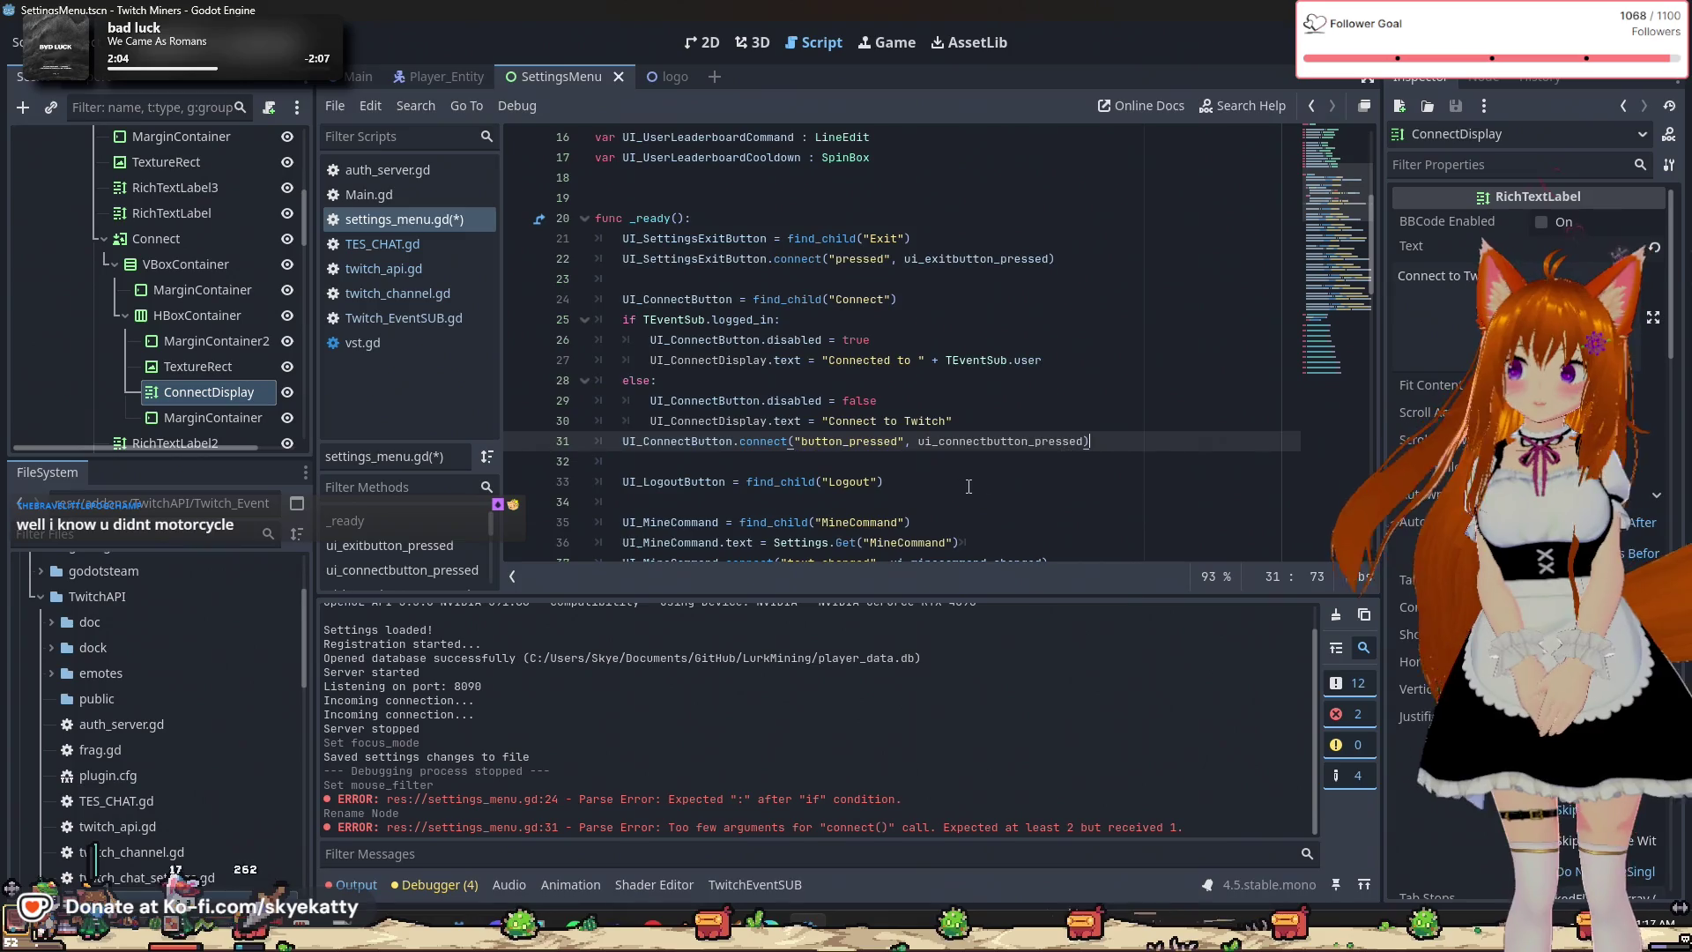
click(960, 486)
key(Return)
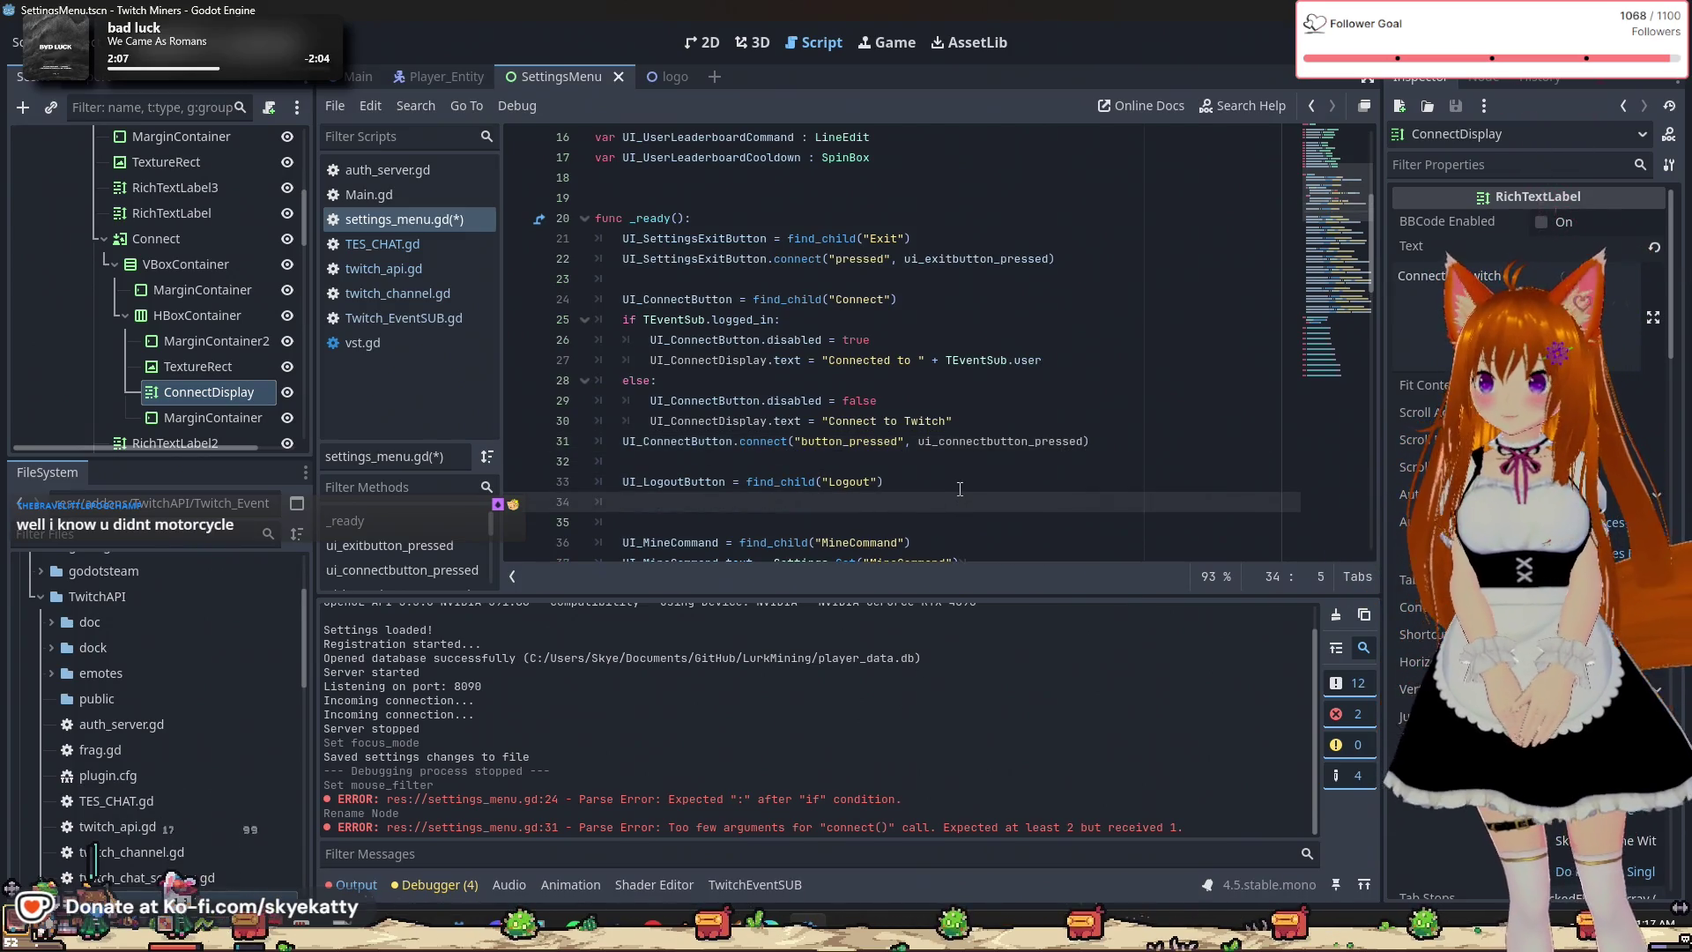
text(UI)
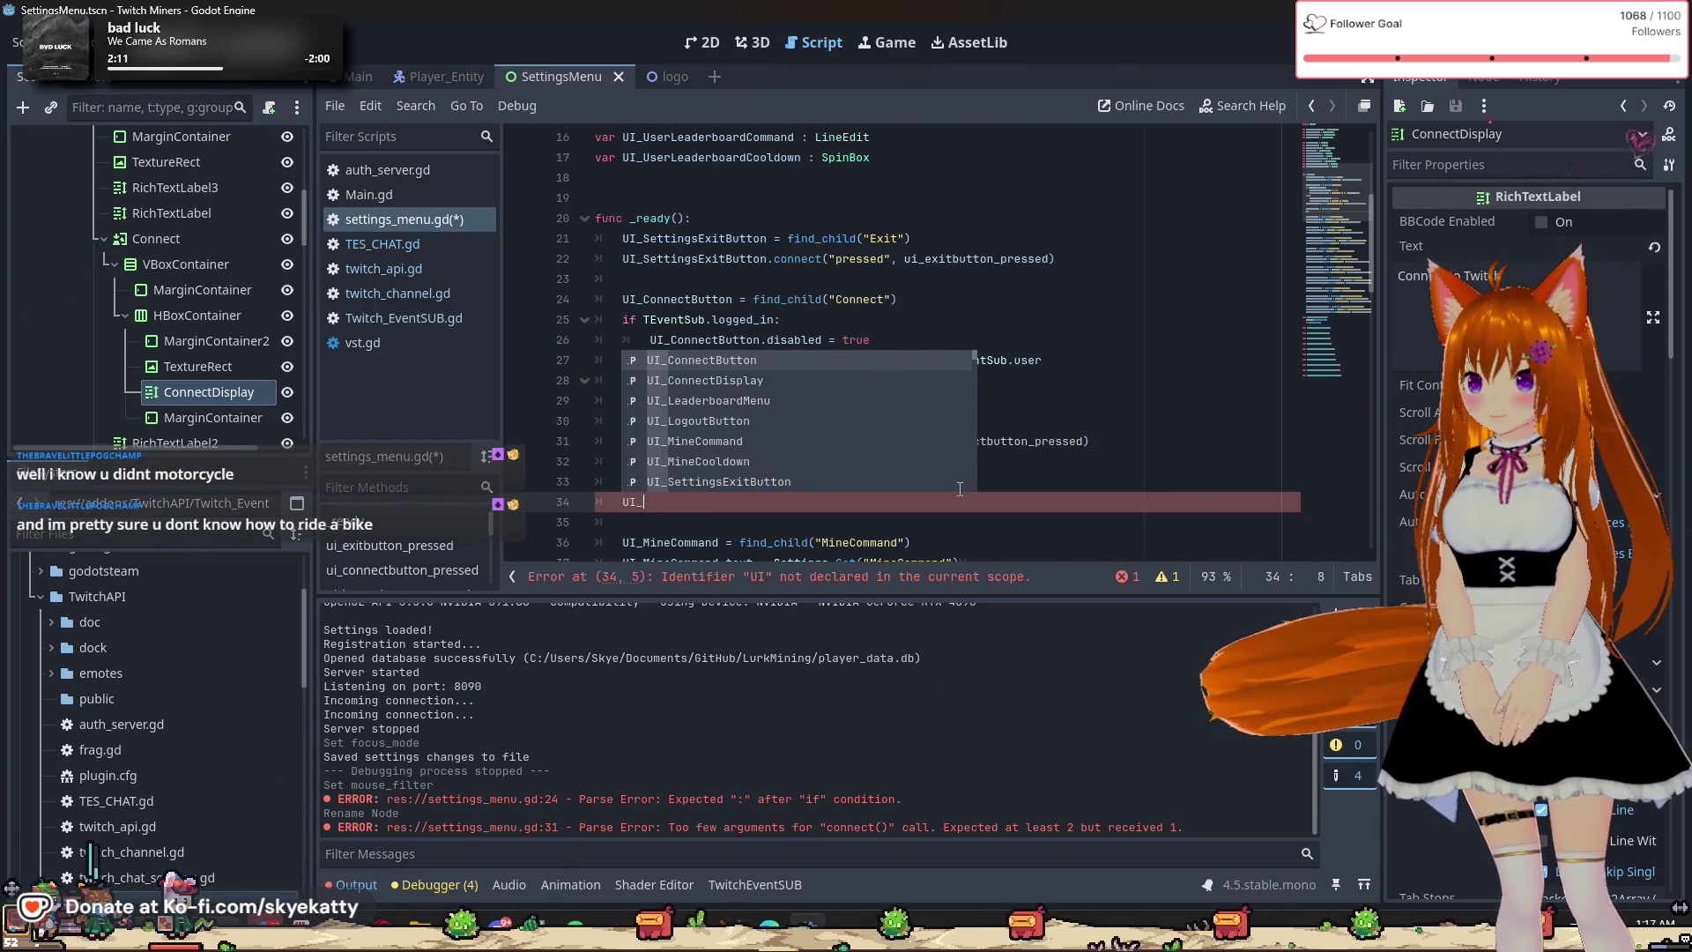
text(_L)
key(Return)
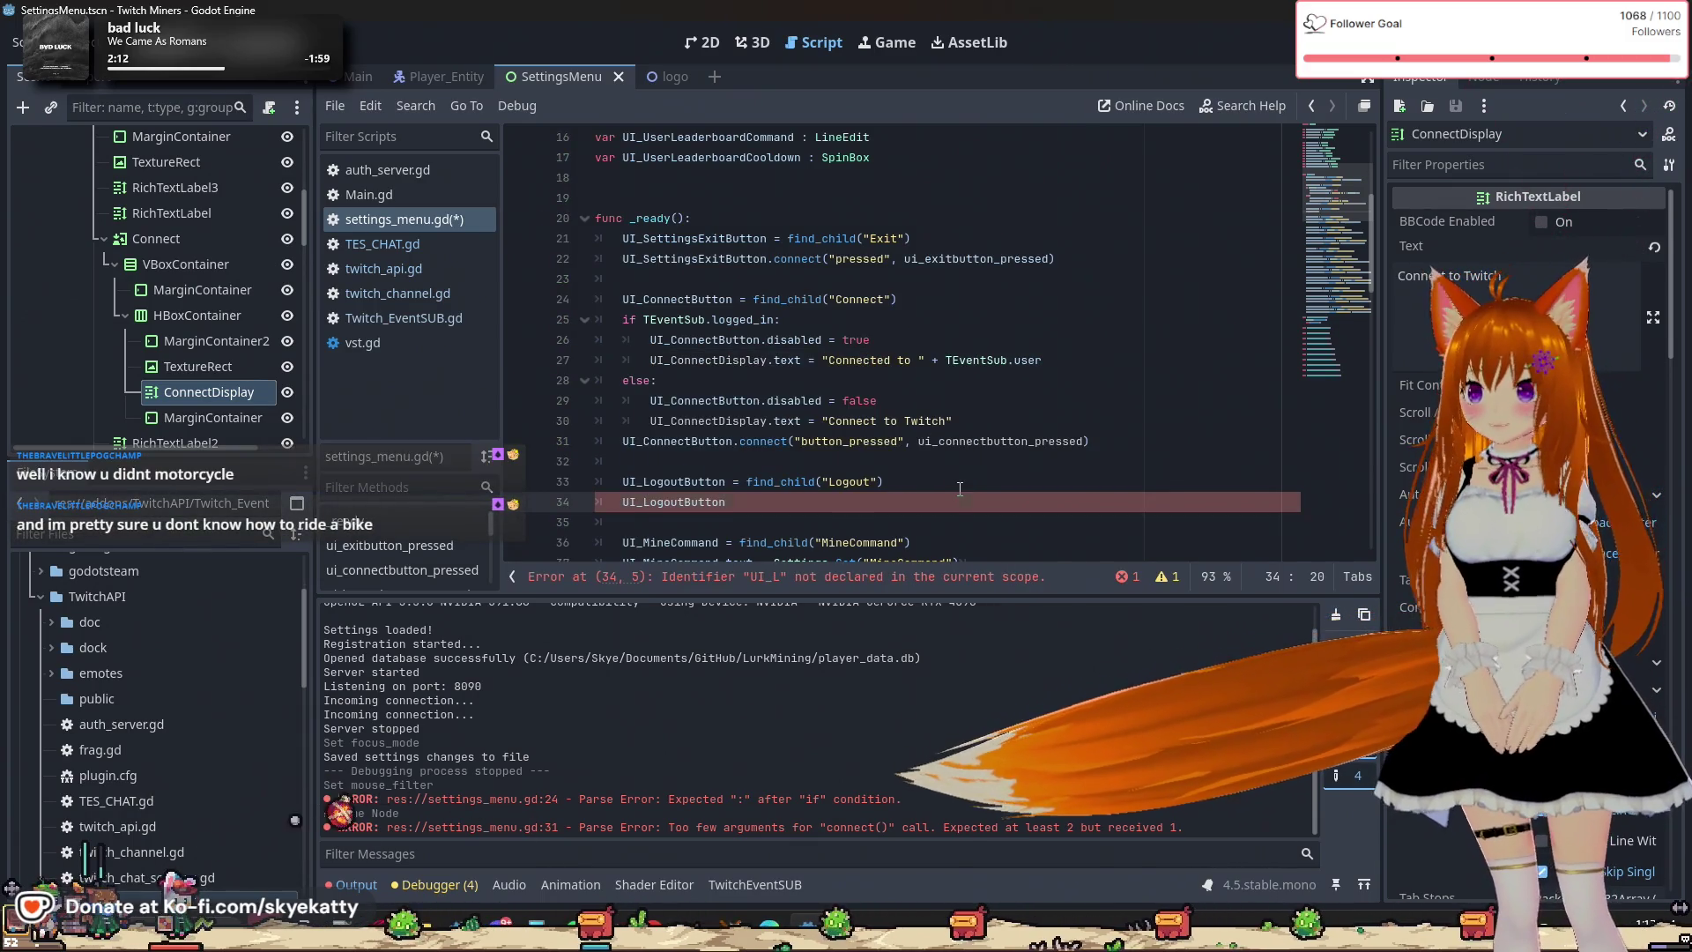
text(.conn)
key(Return)
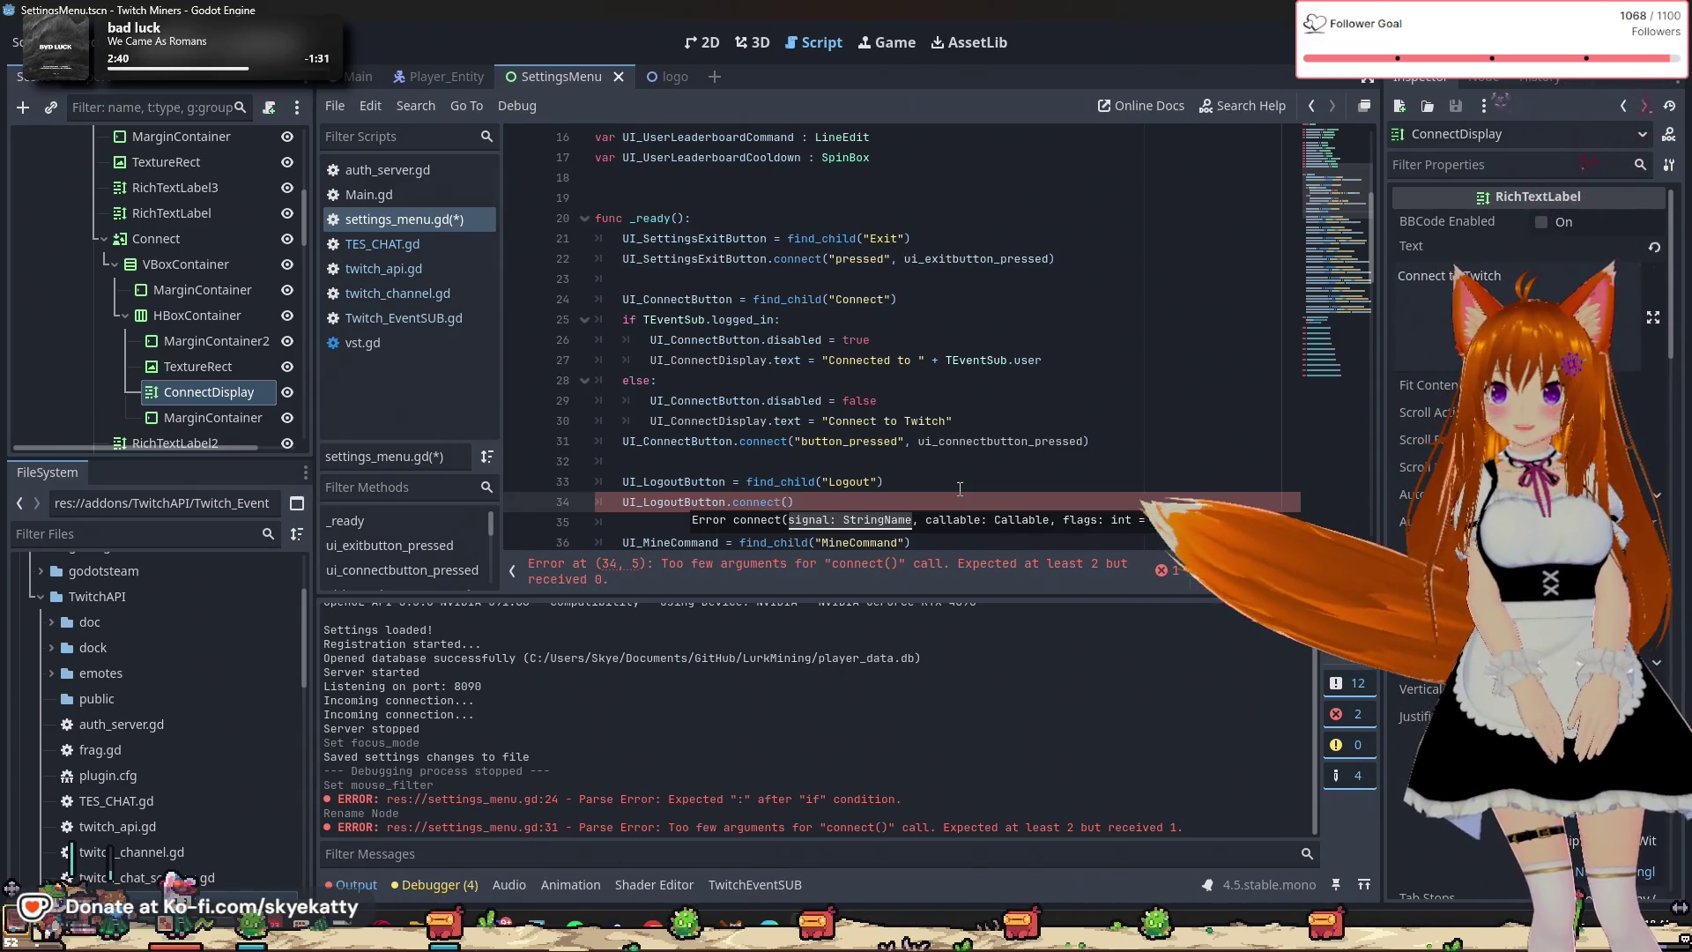
Enter "button_pressed" followed by a comma as the signal inside UI_LogoutButton.connect().
text(p)
key(BackSpace)
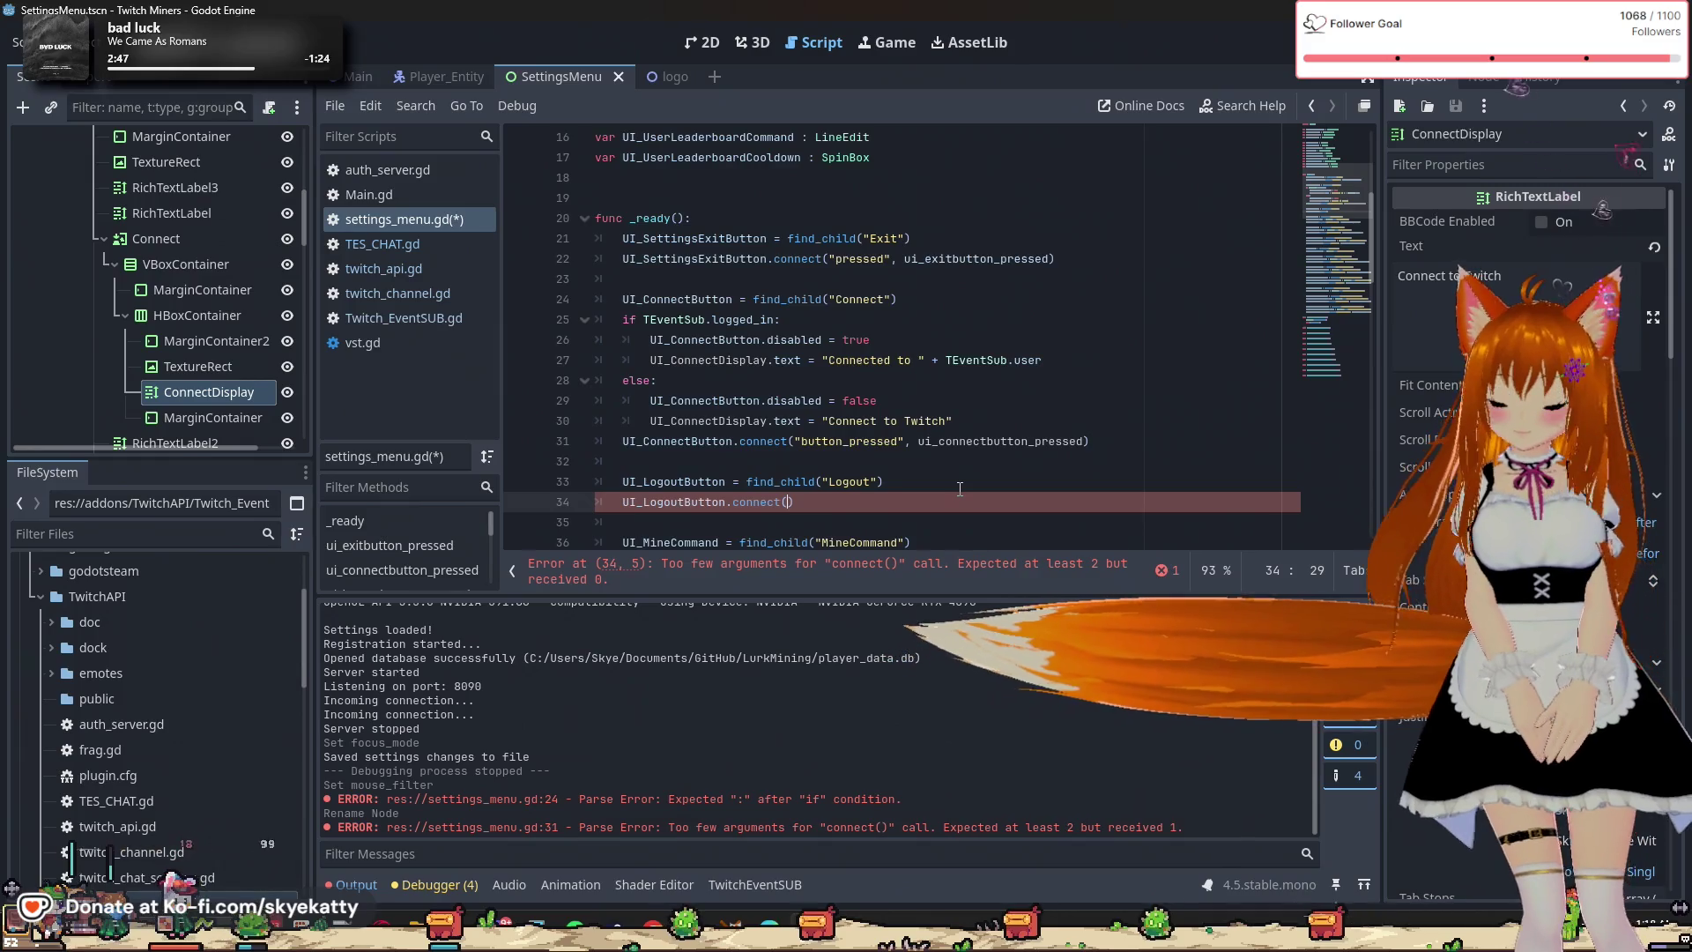
text(")
key(BackSpace)
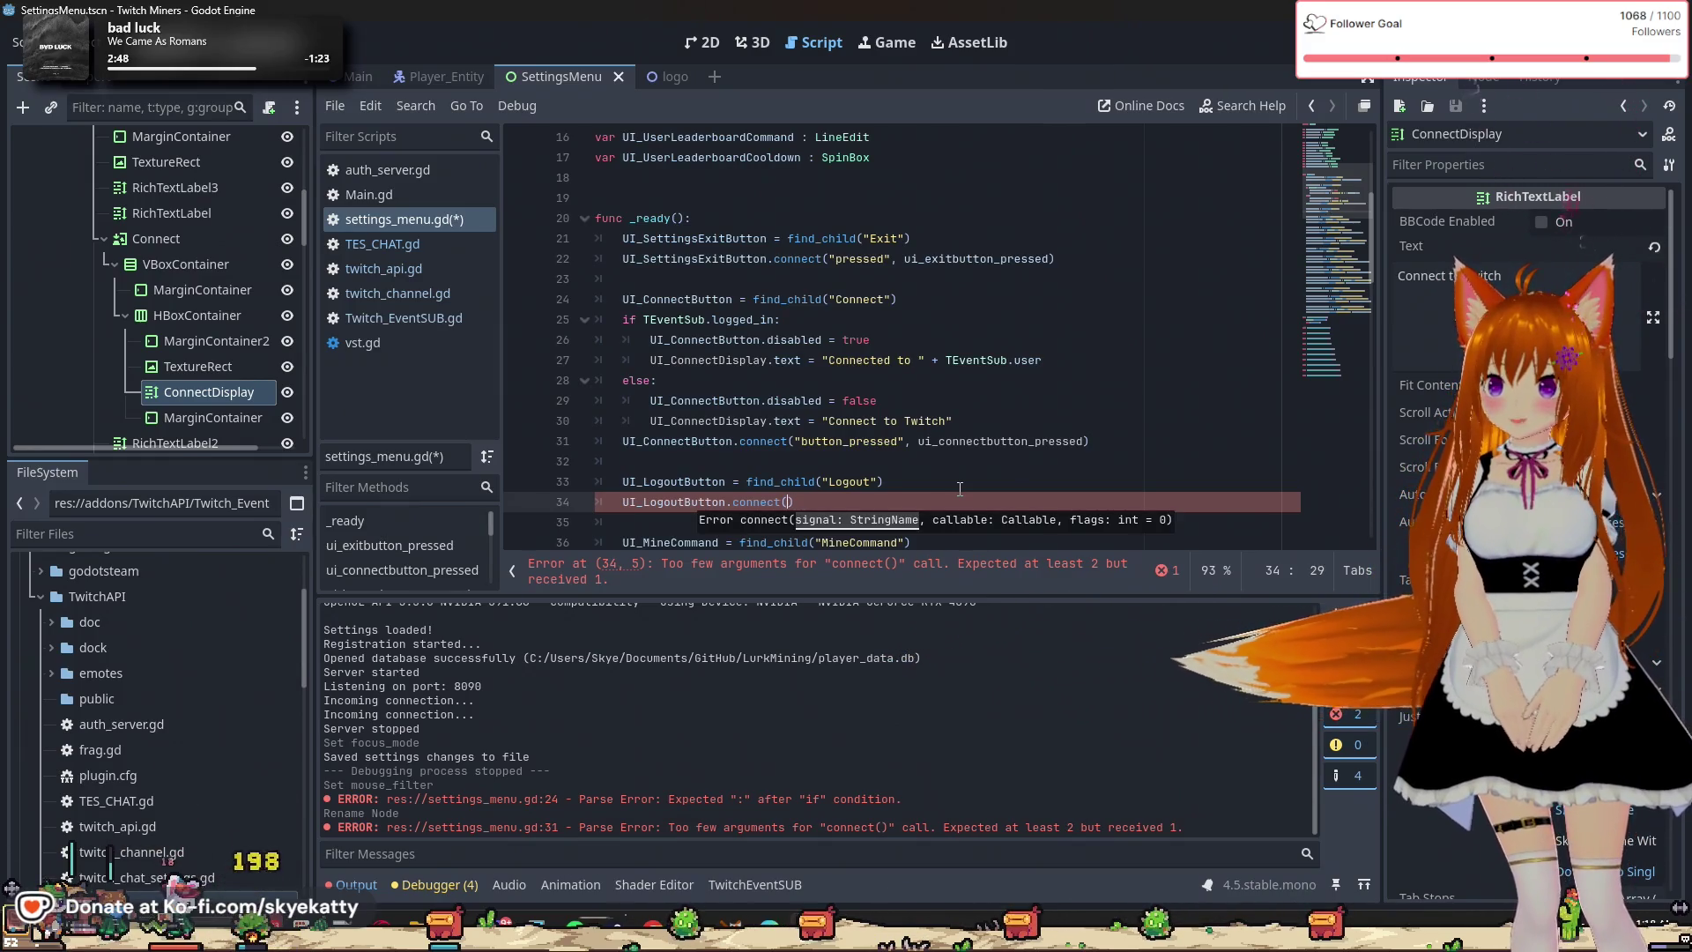
text(")
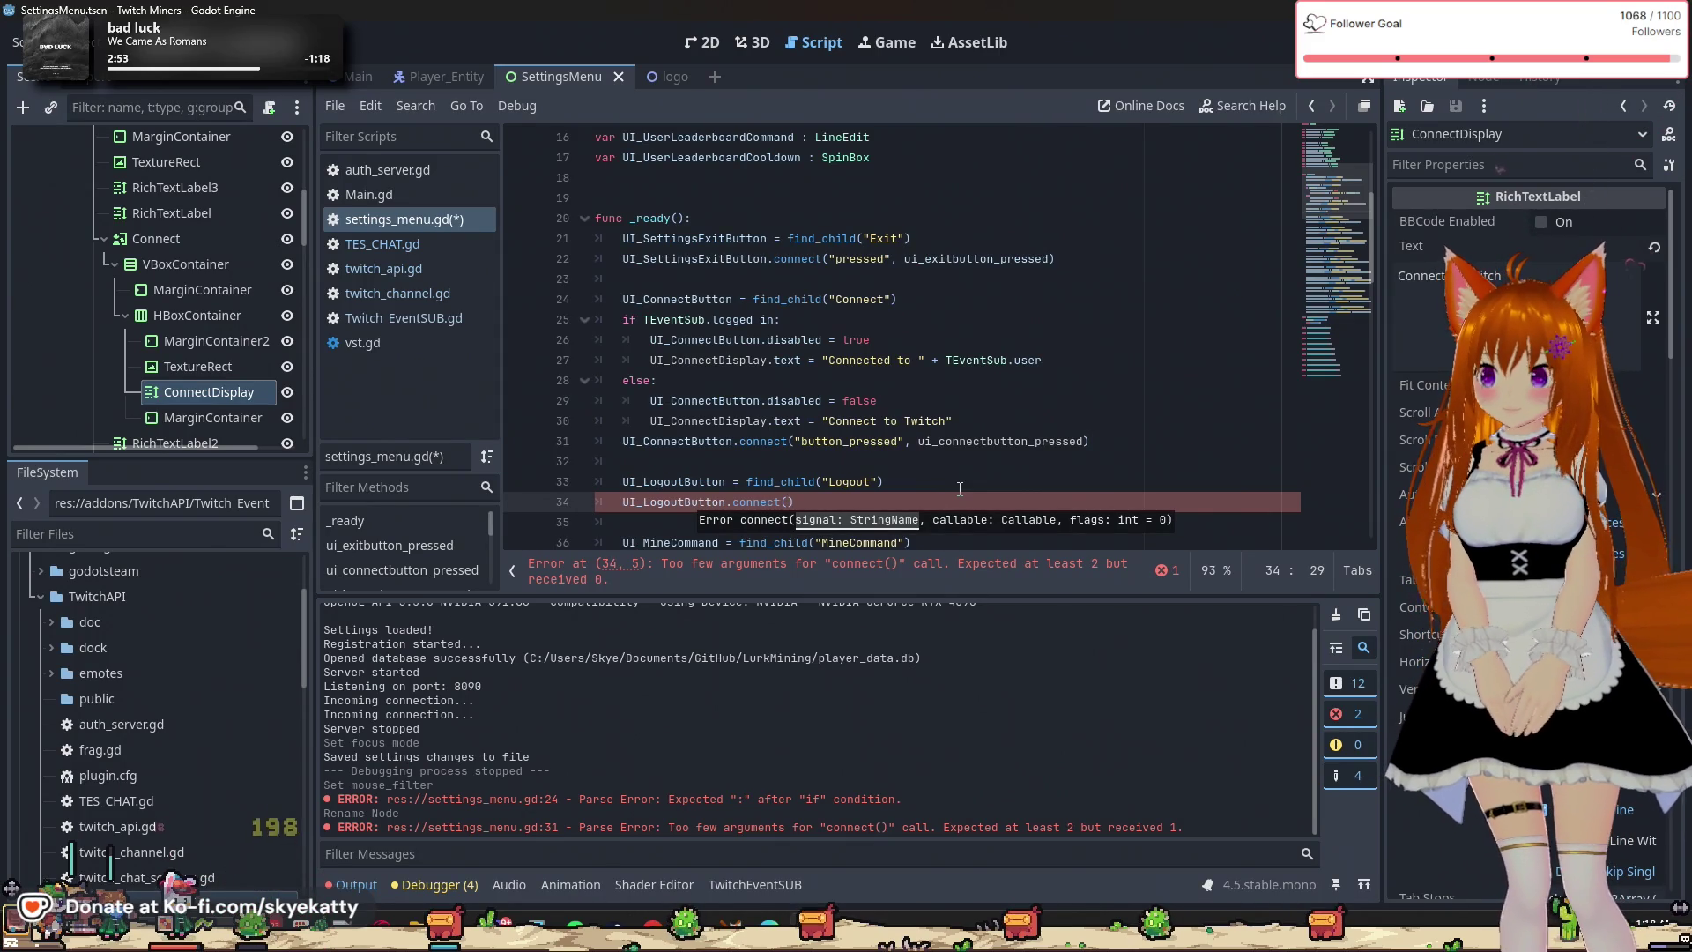
key(Delete)
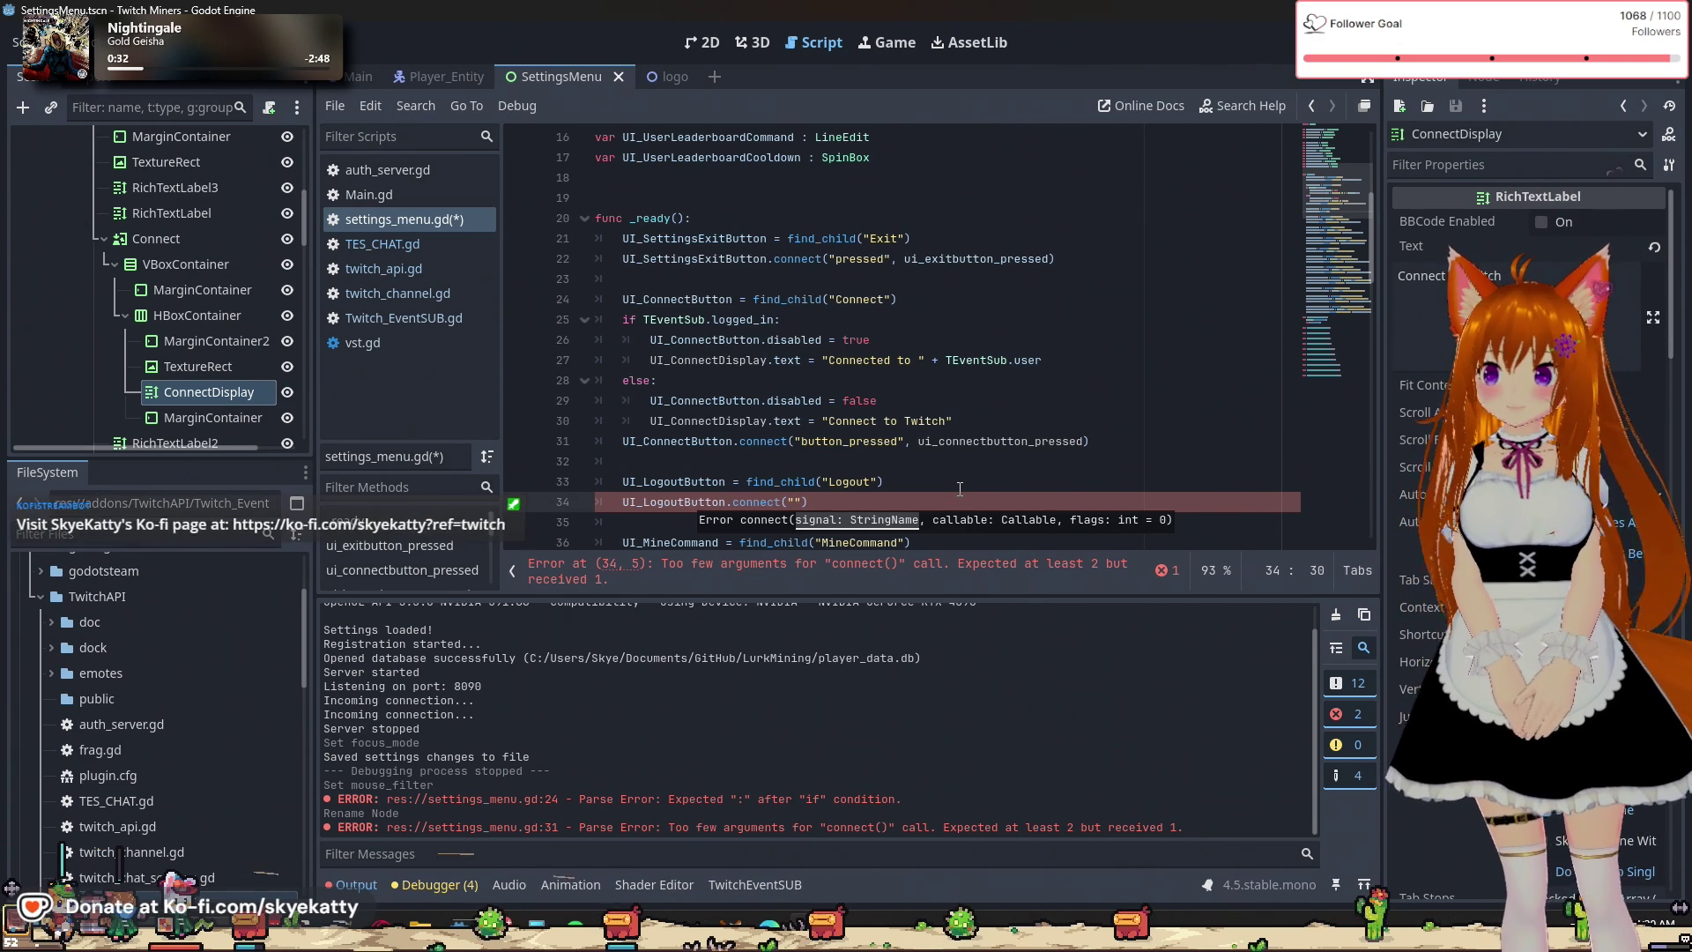
key(BackSpace)
text(o)
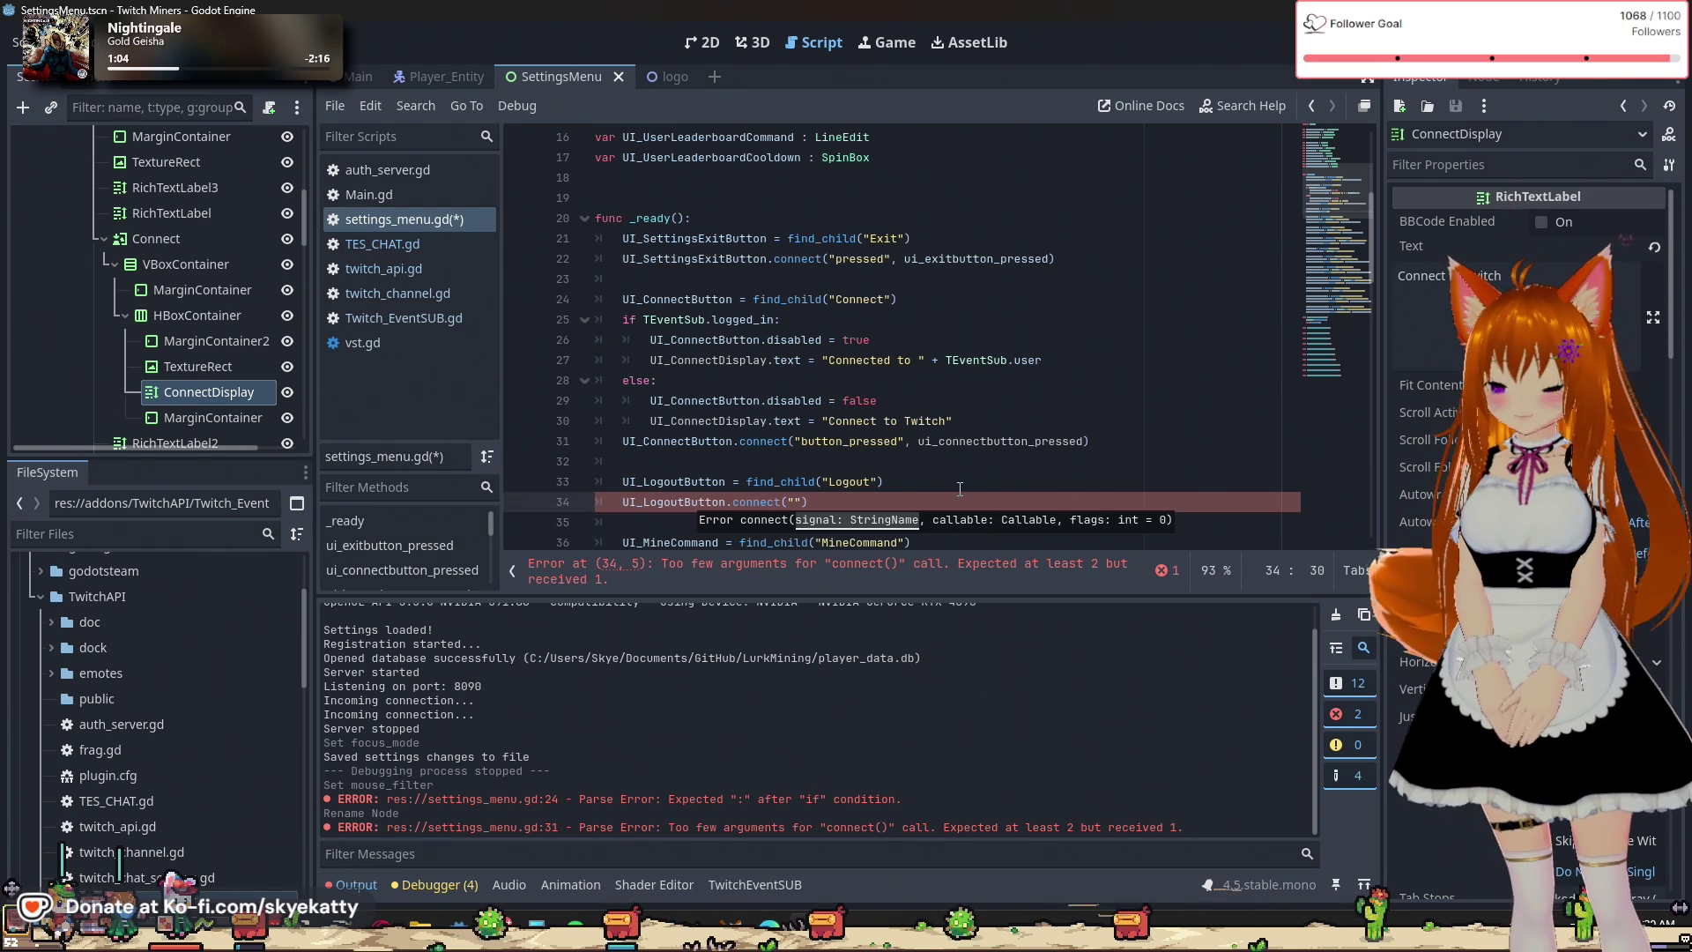
text(tton_pre)
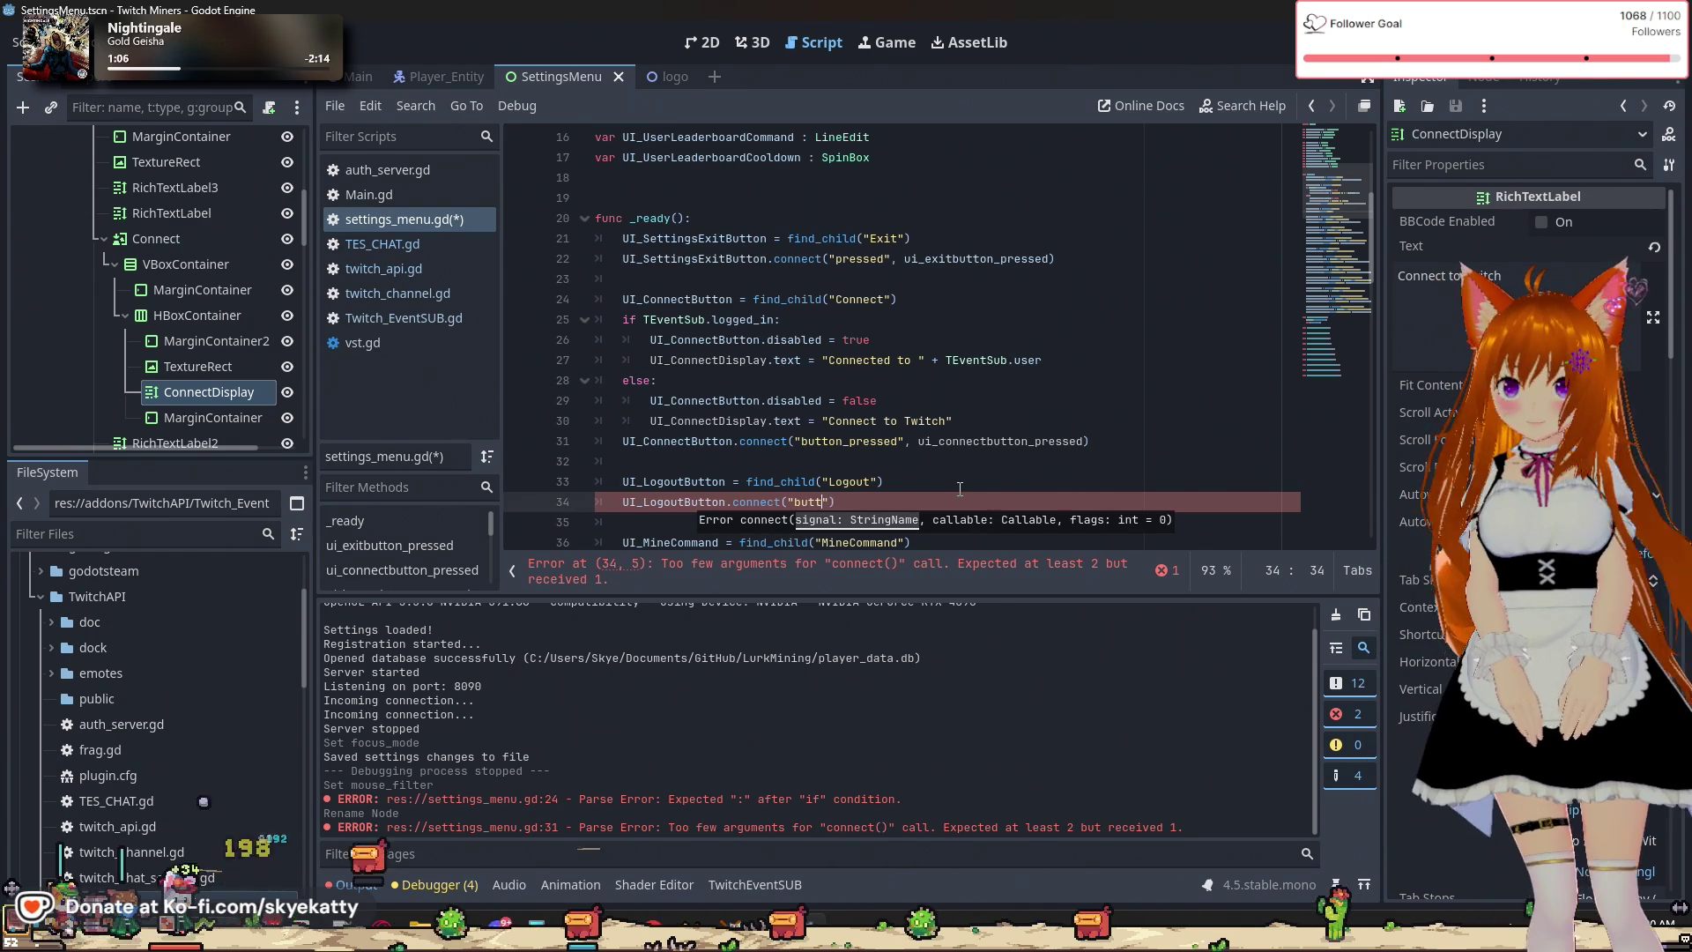
text(ssed")
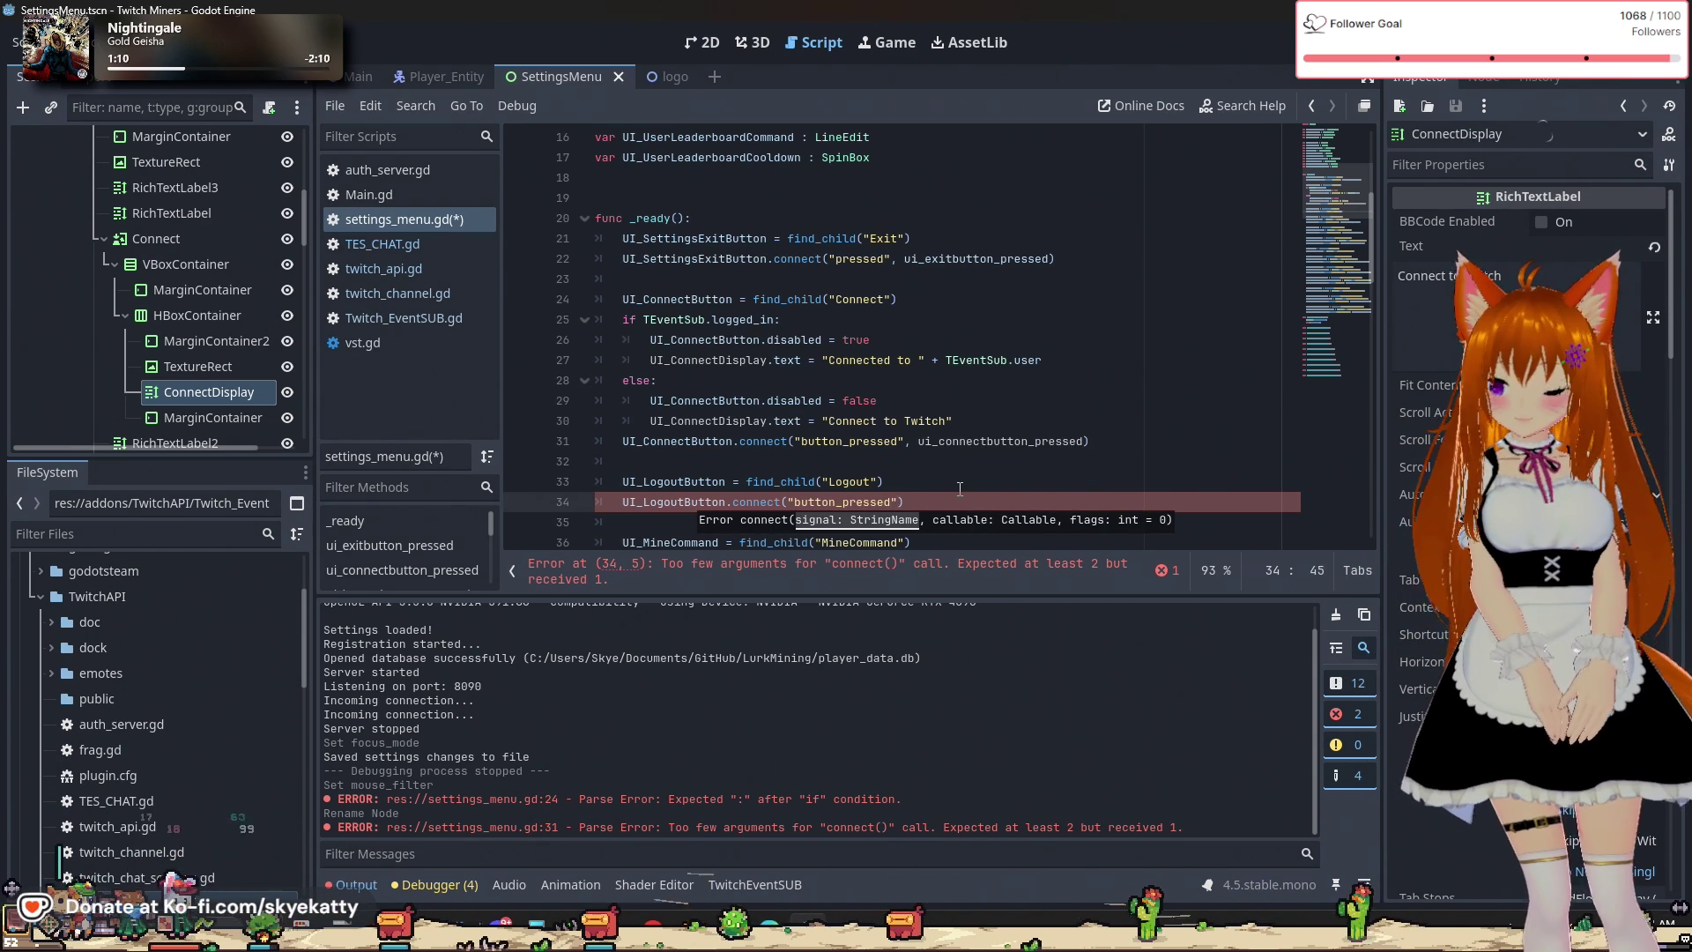
text(,)
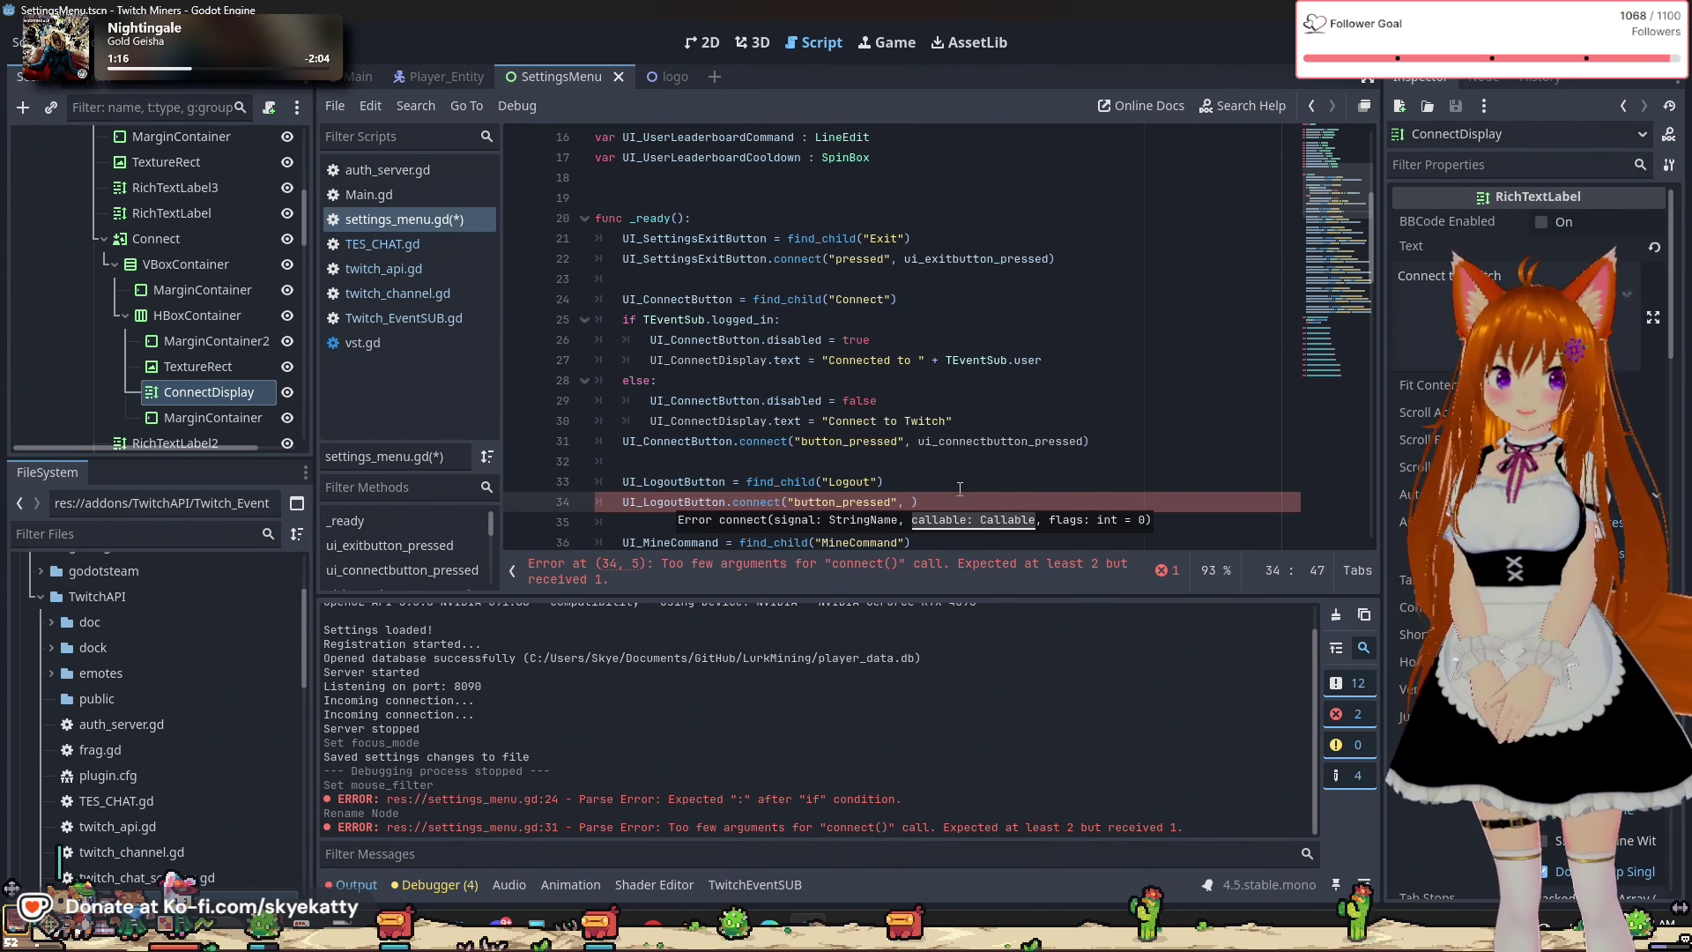
scroll(881, 441, down, 15)
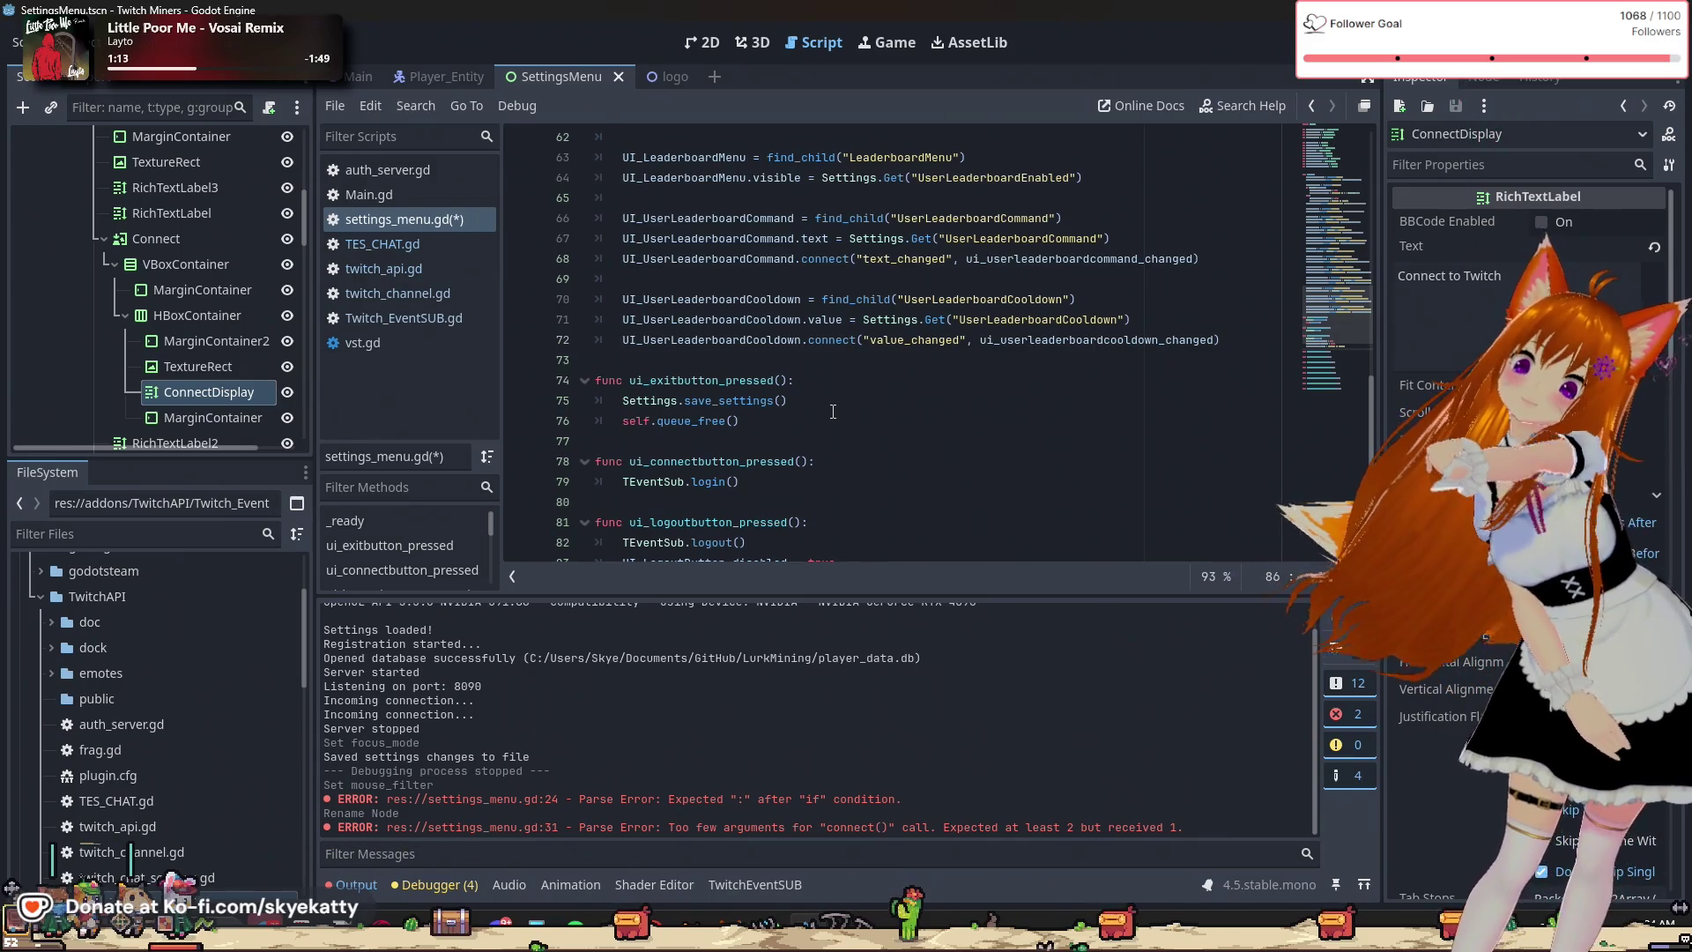
Open an empty line 80 after TEventSub.login() in ui_connectbutton_pressed().
scroll(832, 412, down, 1)
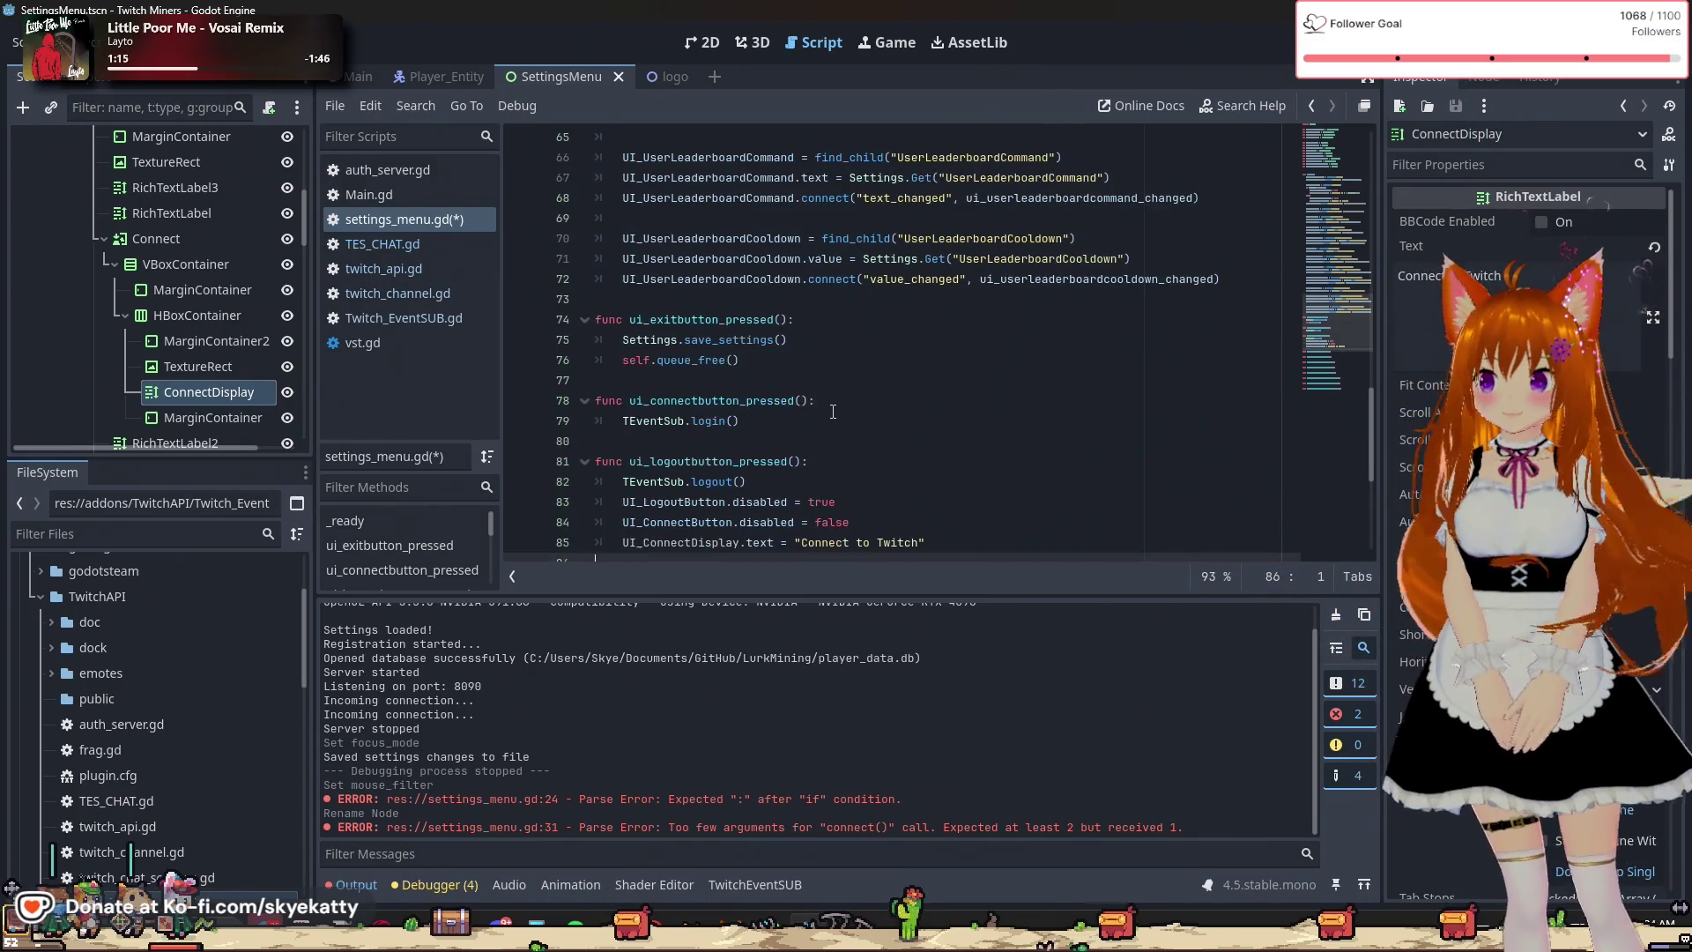
click(830, 414)
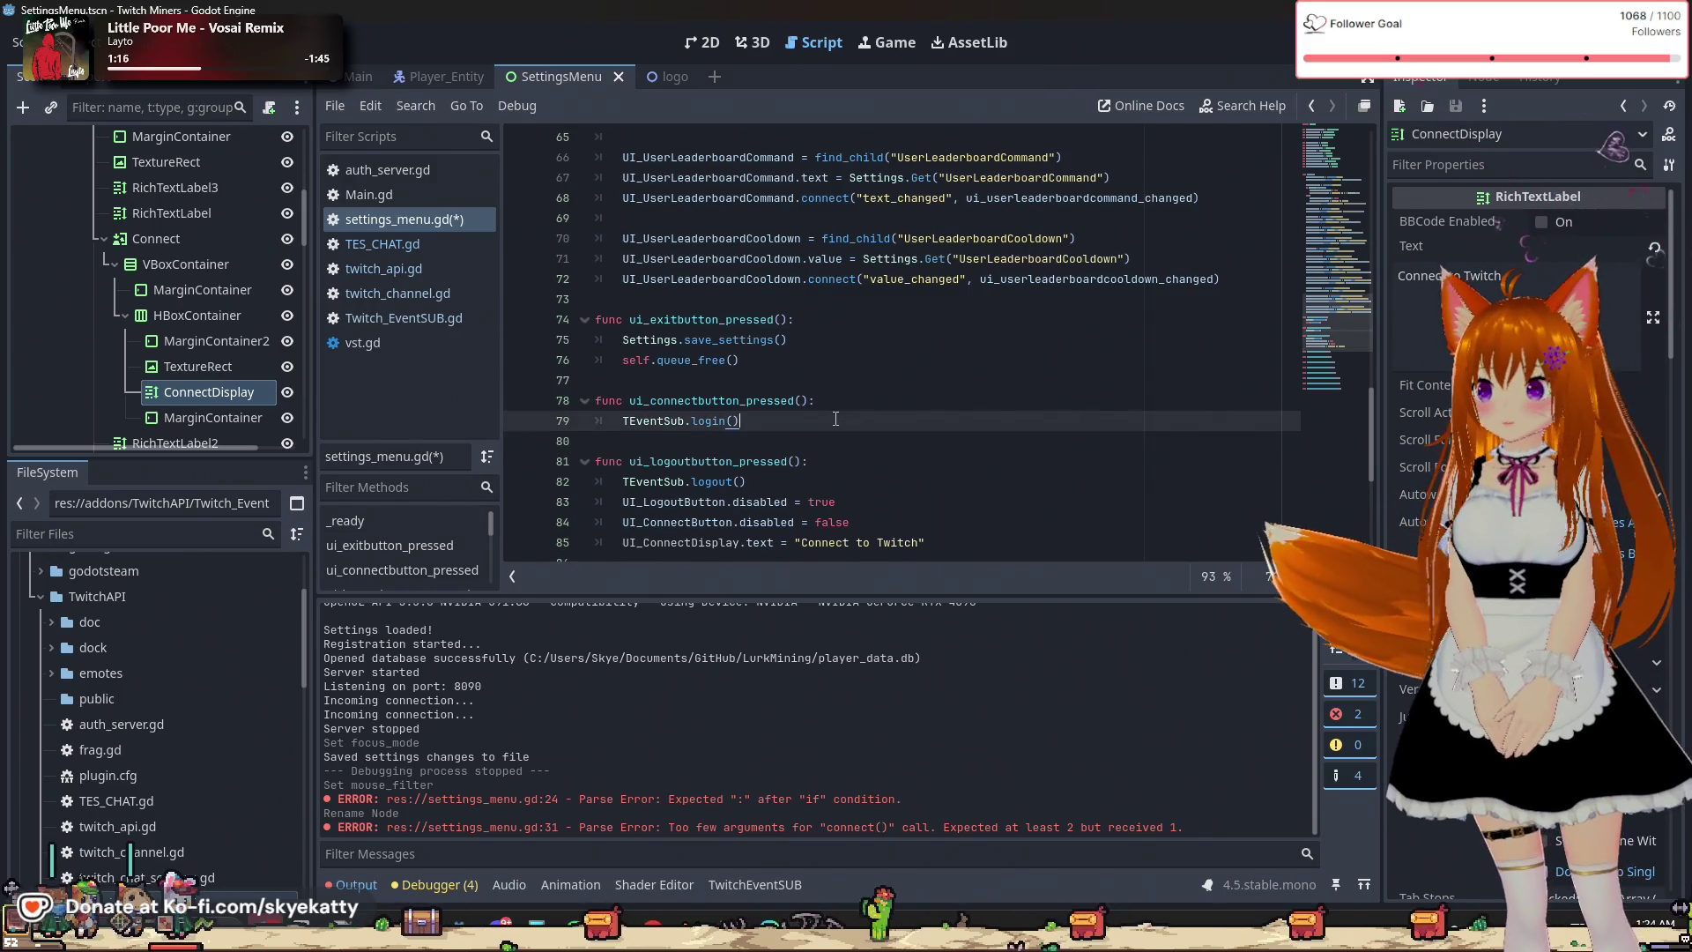
key(Return)
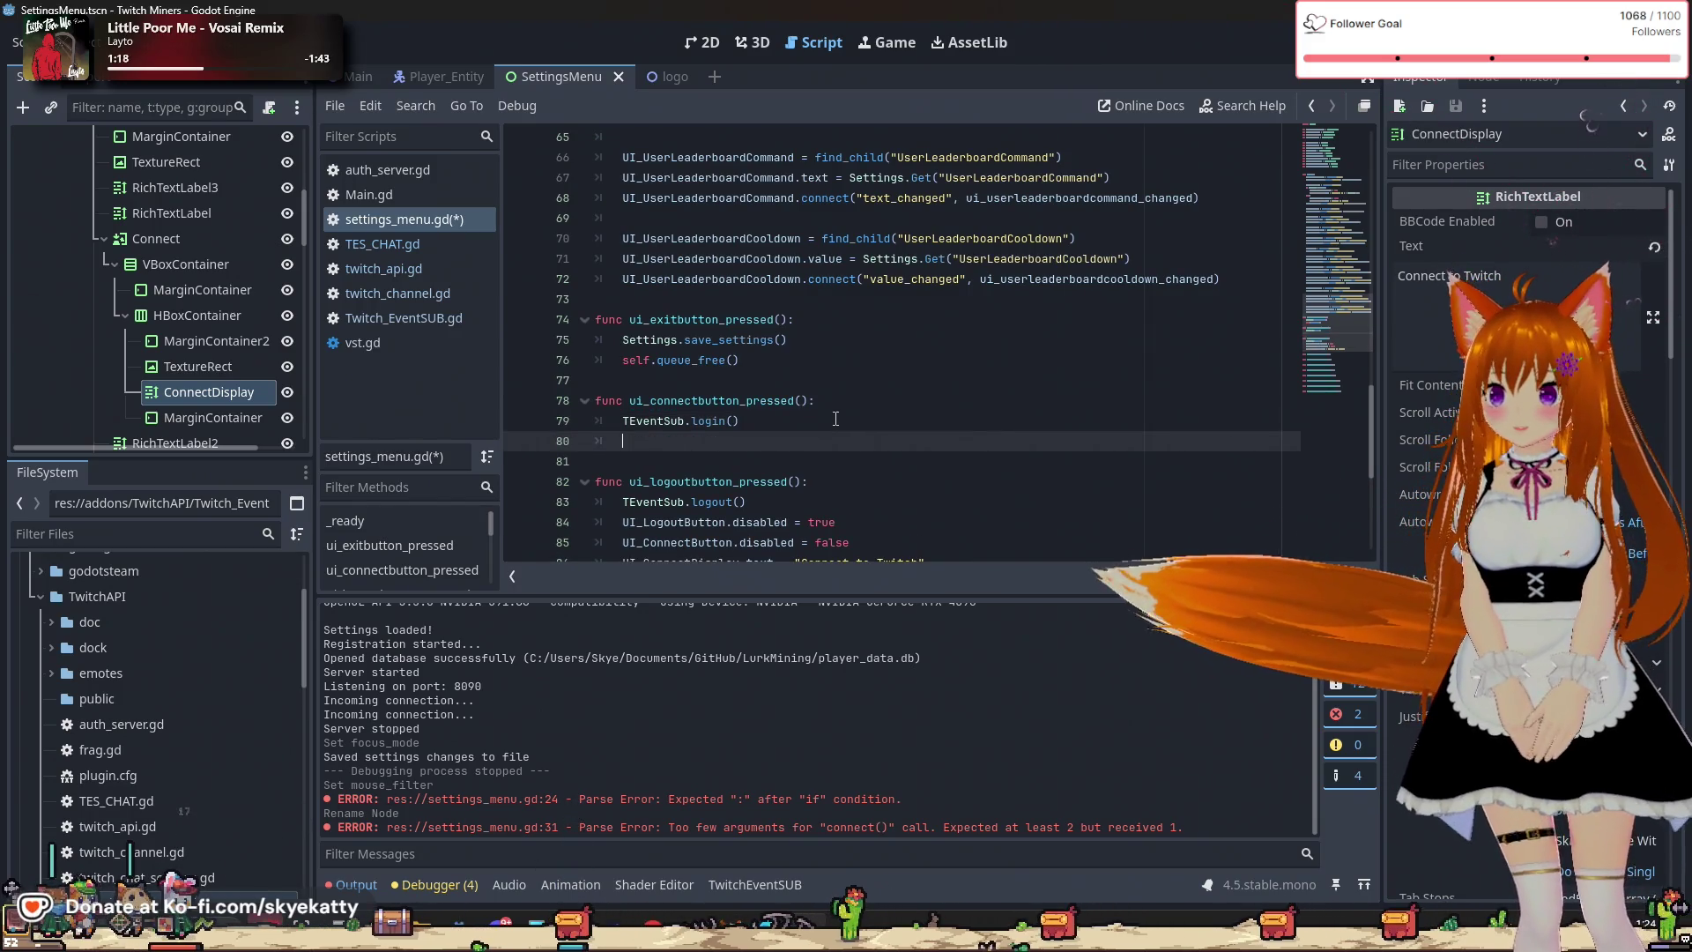
scroll(830, 404, down, 1)
scroll(830, 405, down, 2)
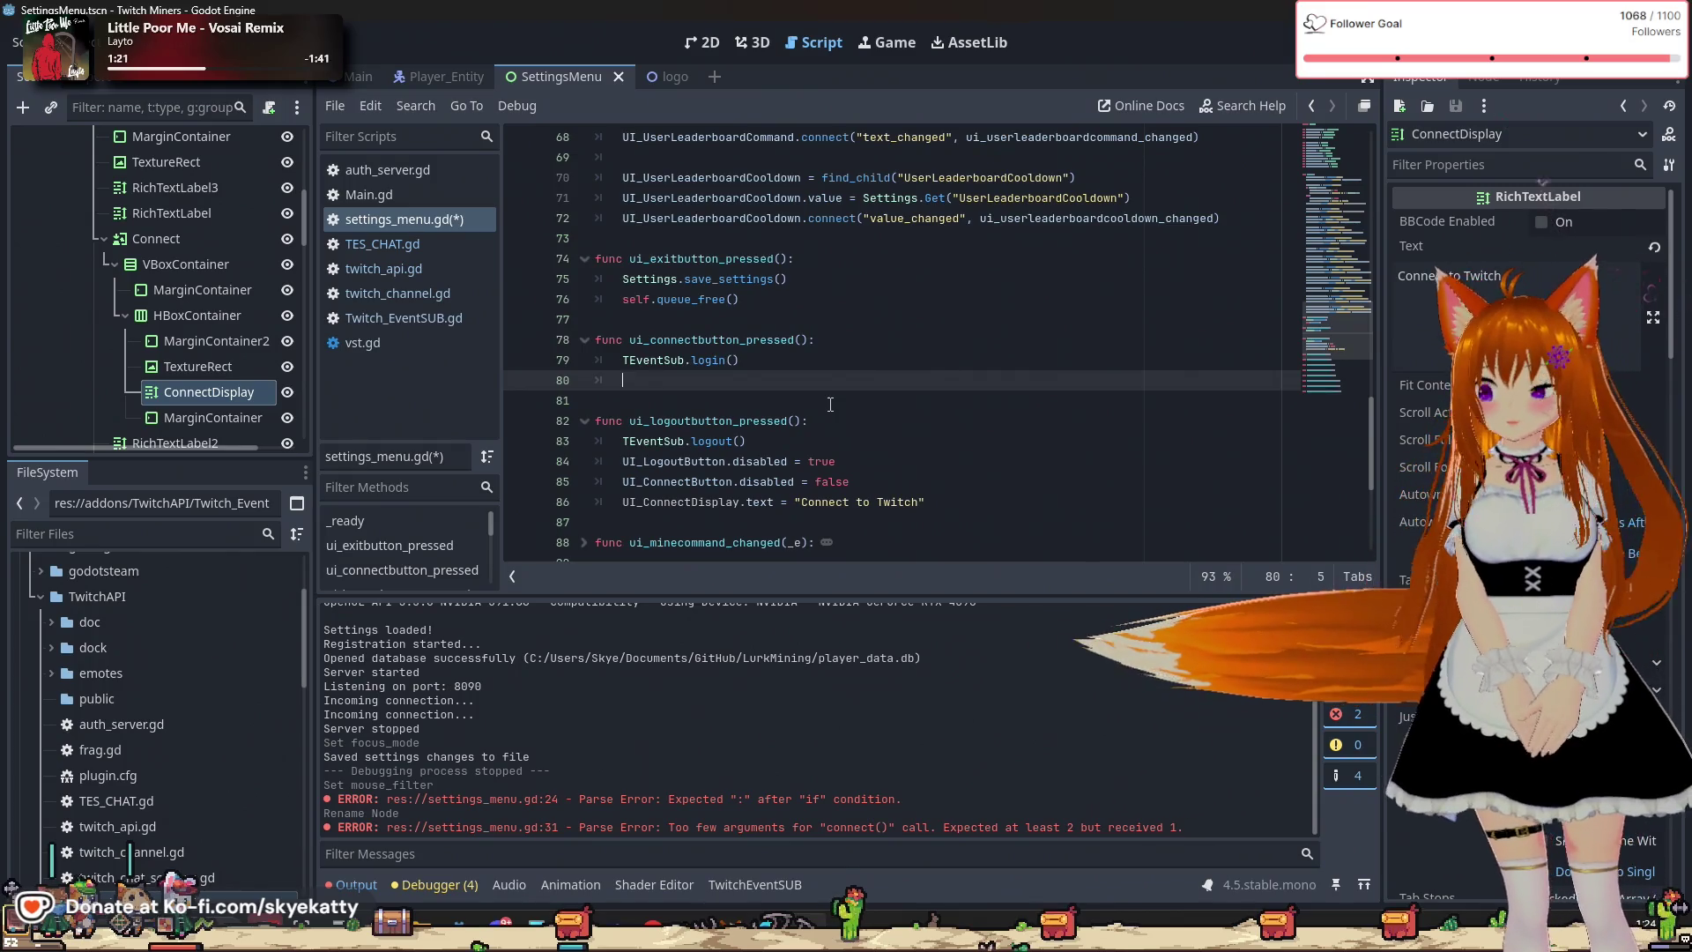
text(UI<)
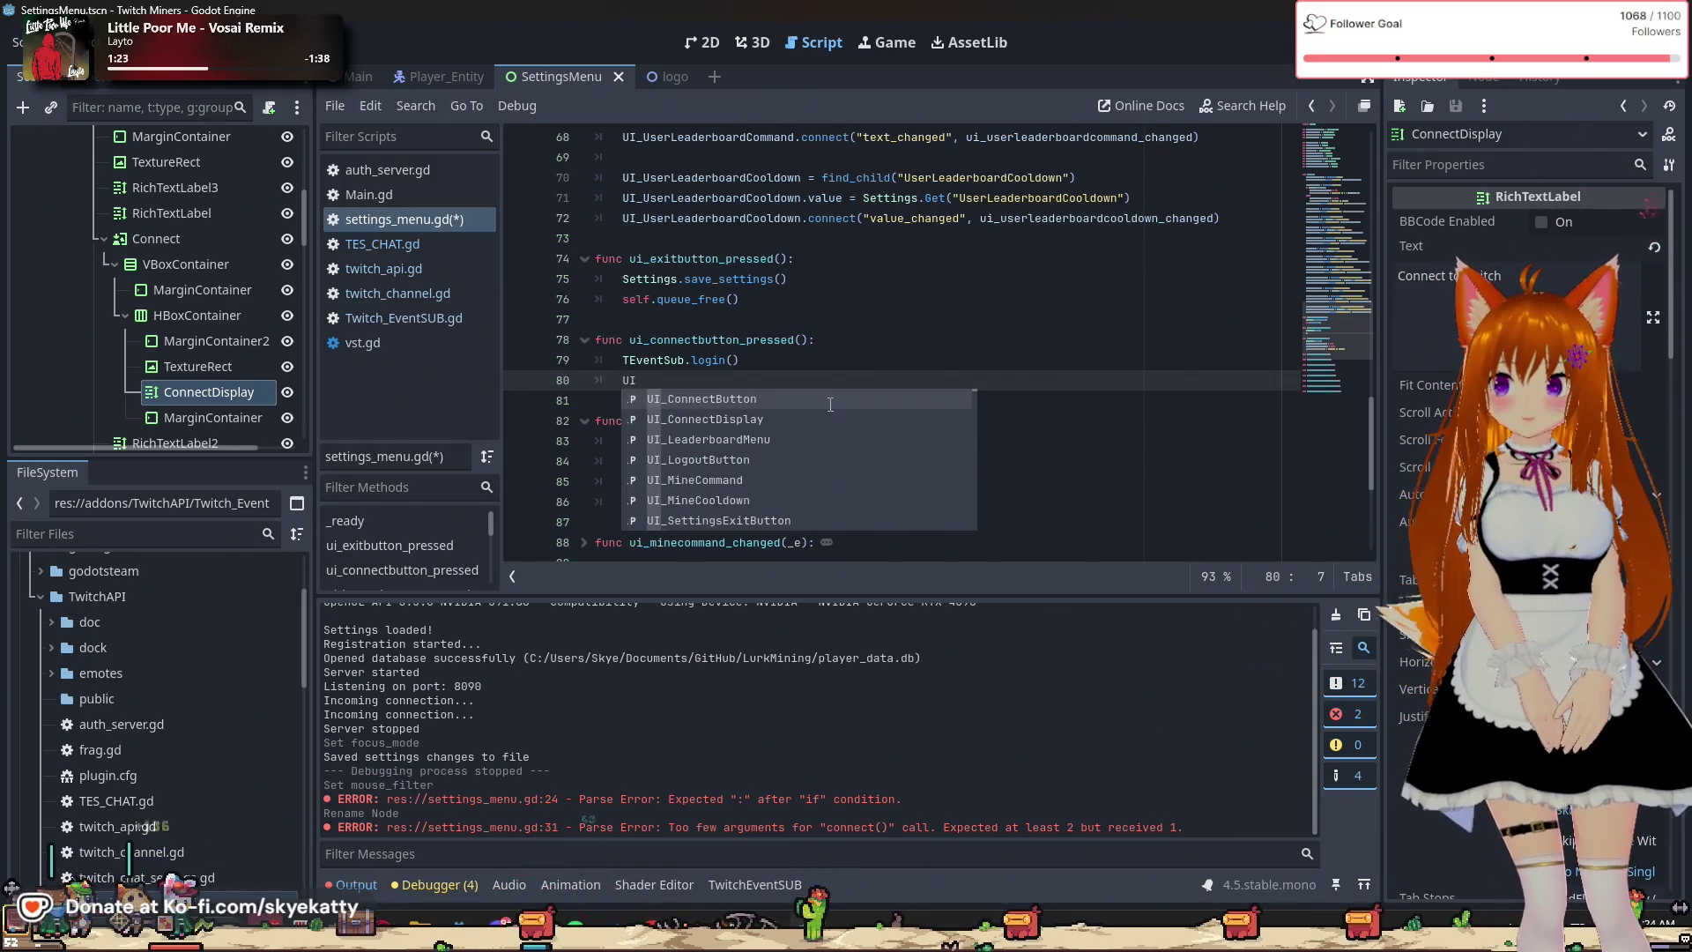
key(BackSpace)
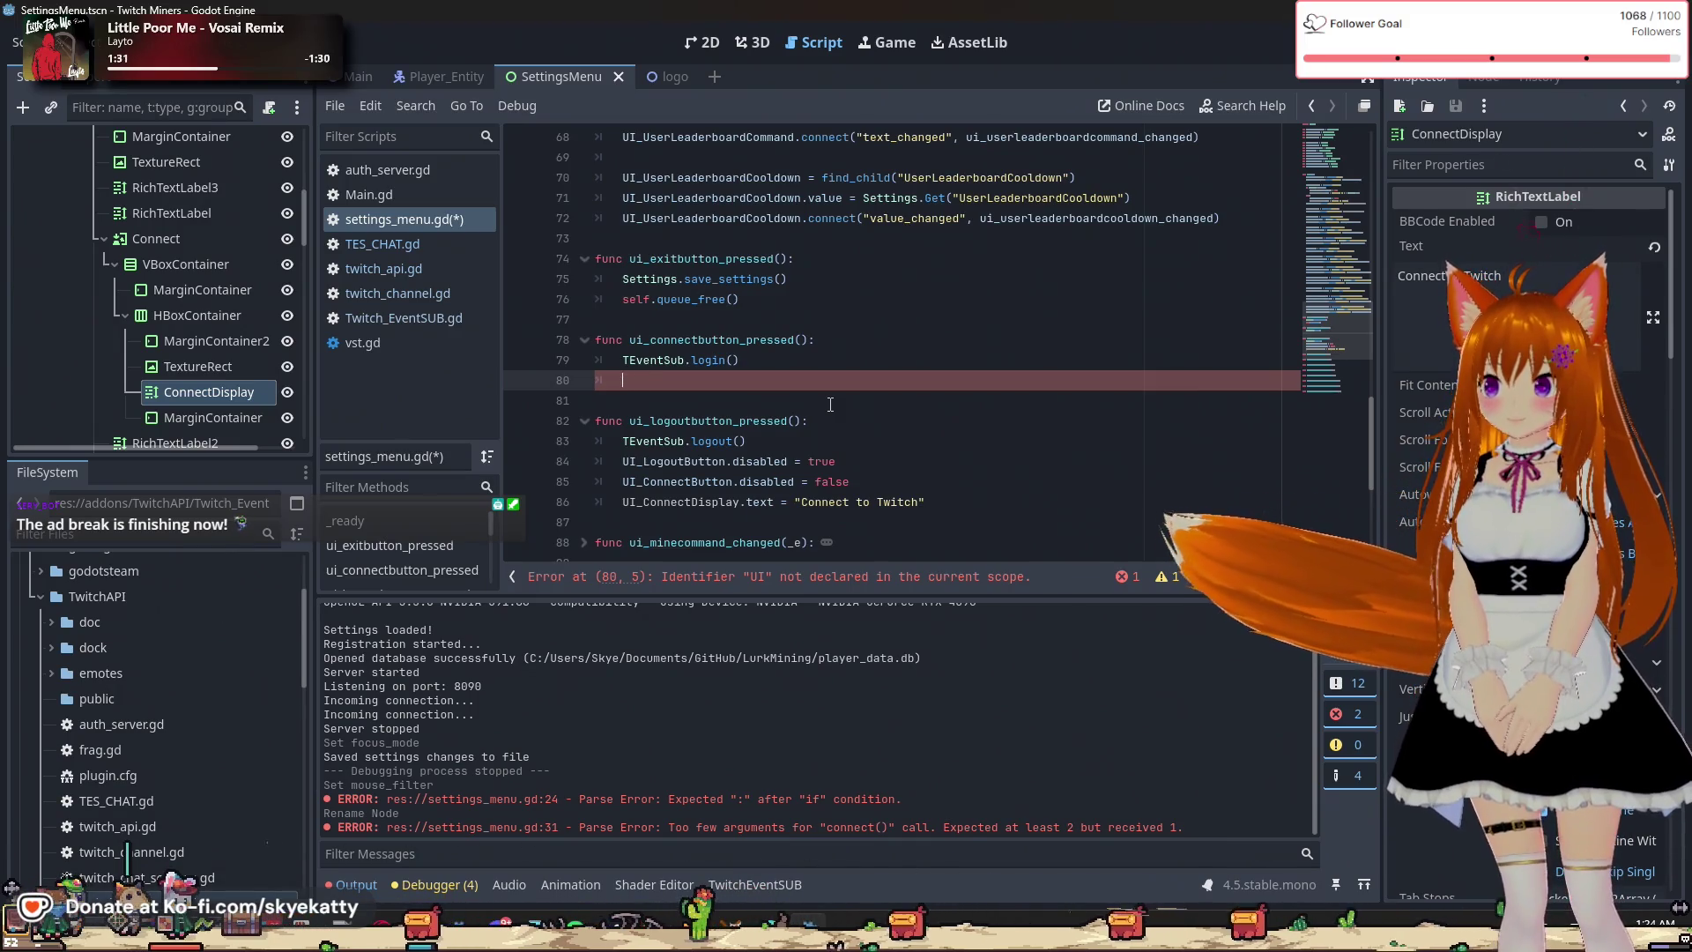
key(BackSpace)
key(BackSpace)
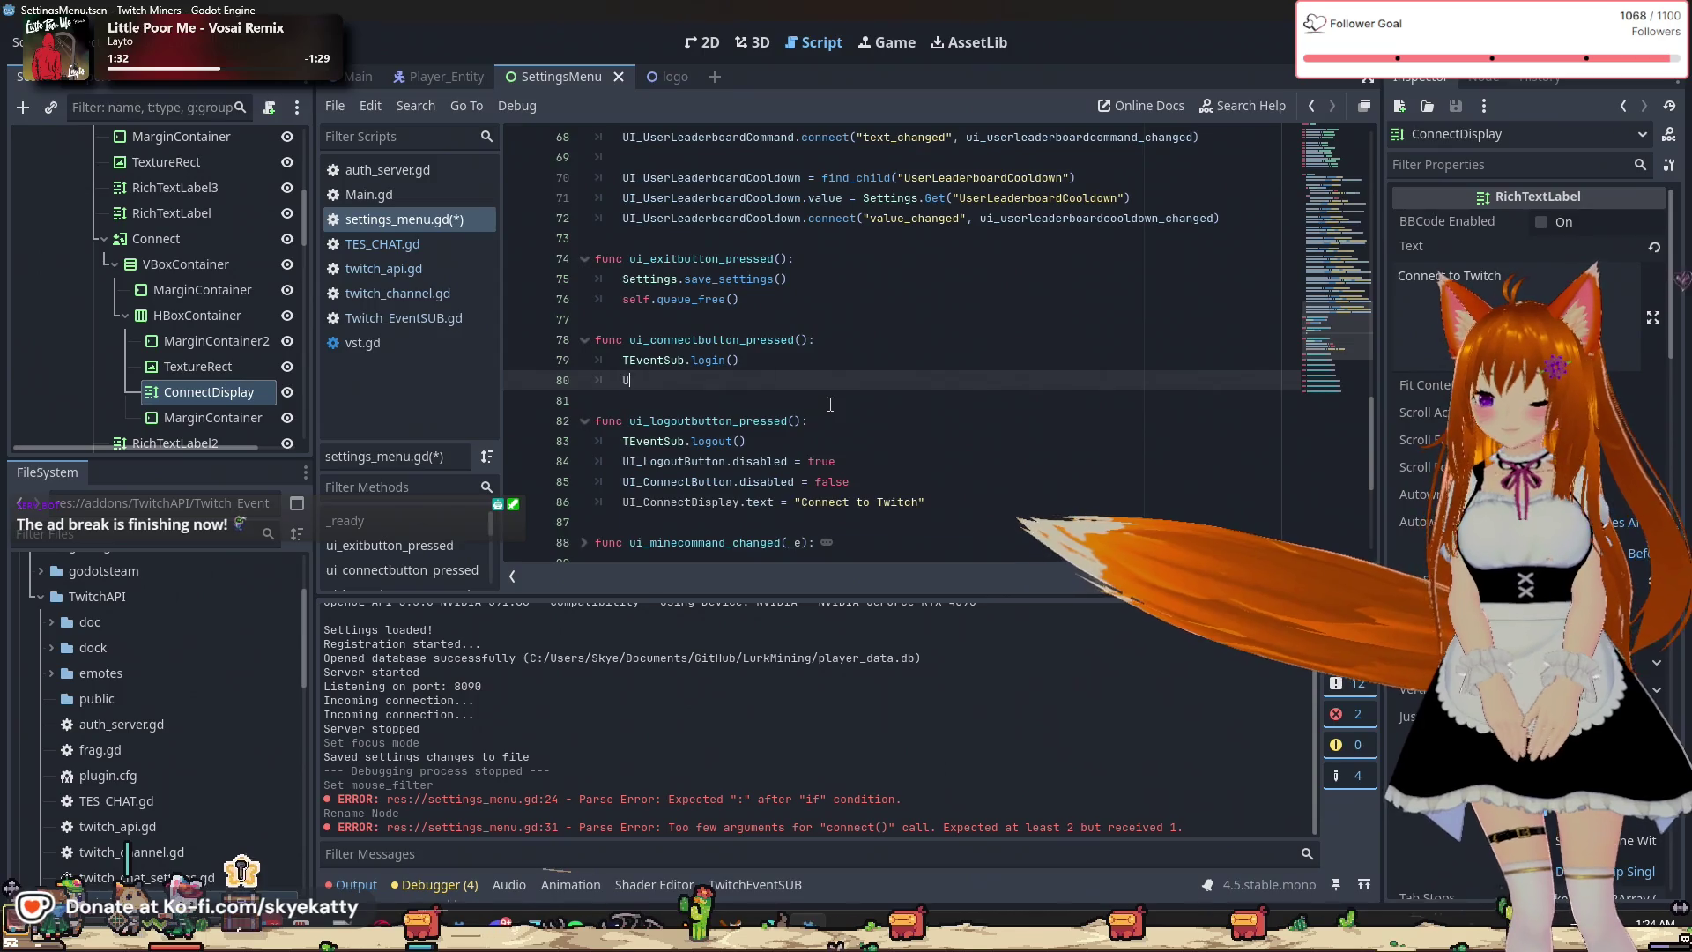
Write UI_ConnectDisplay.text = "Connecting..." on line 80.
text(UI_)
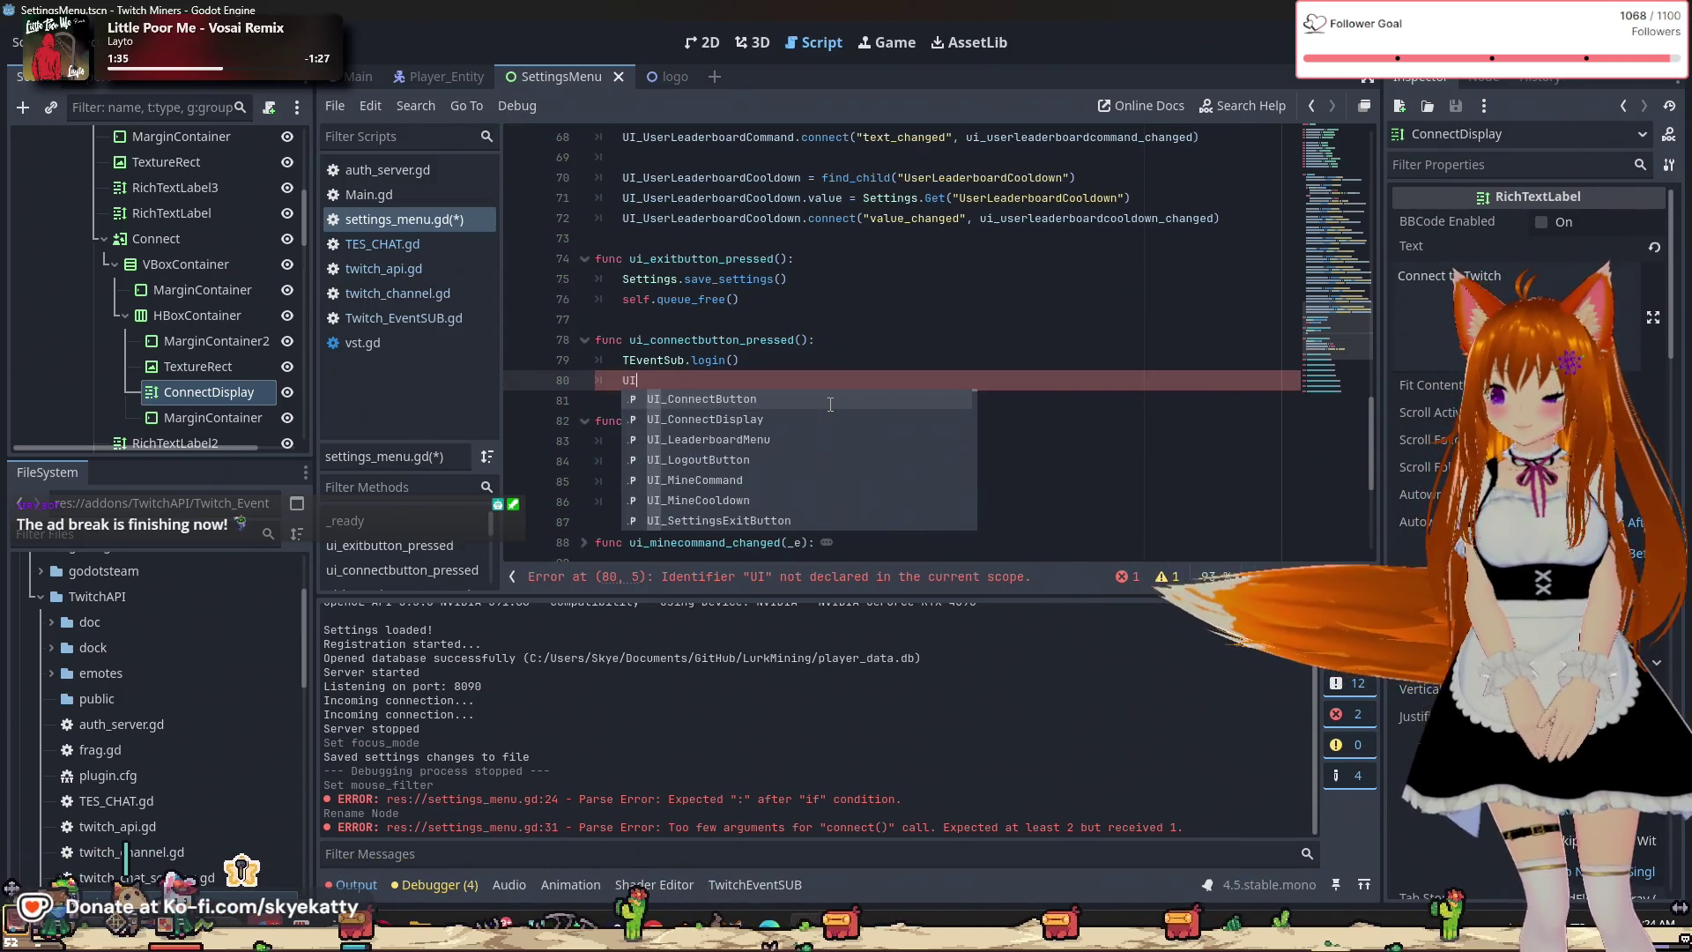
text(C)
key(BackSpace)
key(BackSpace)
key(BackSpace)
key(BackSpace)
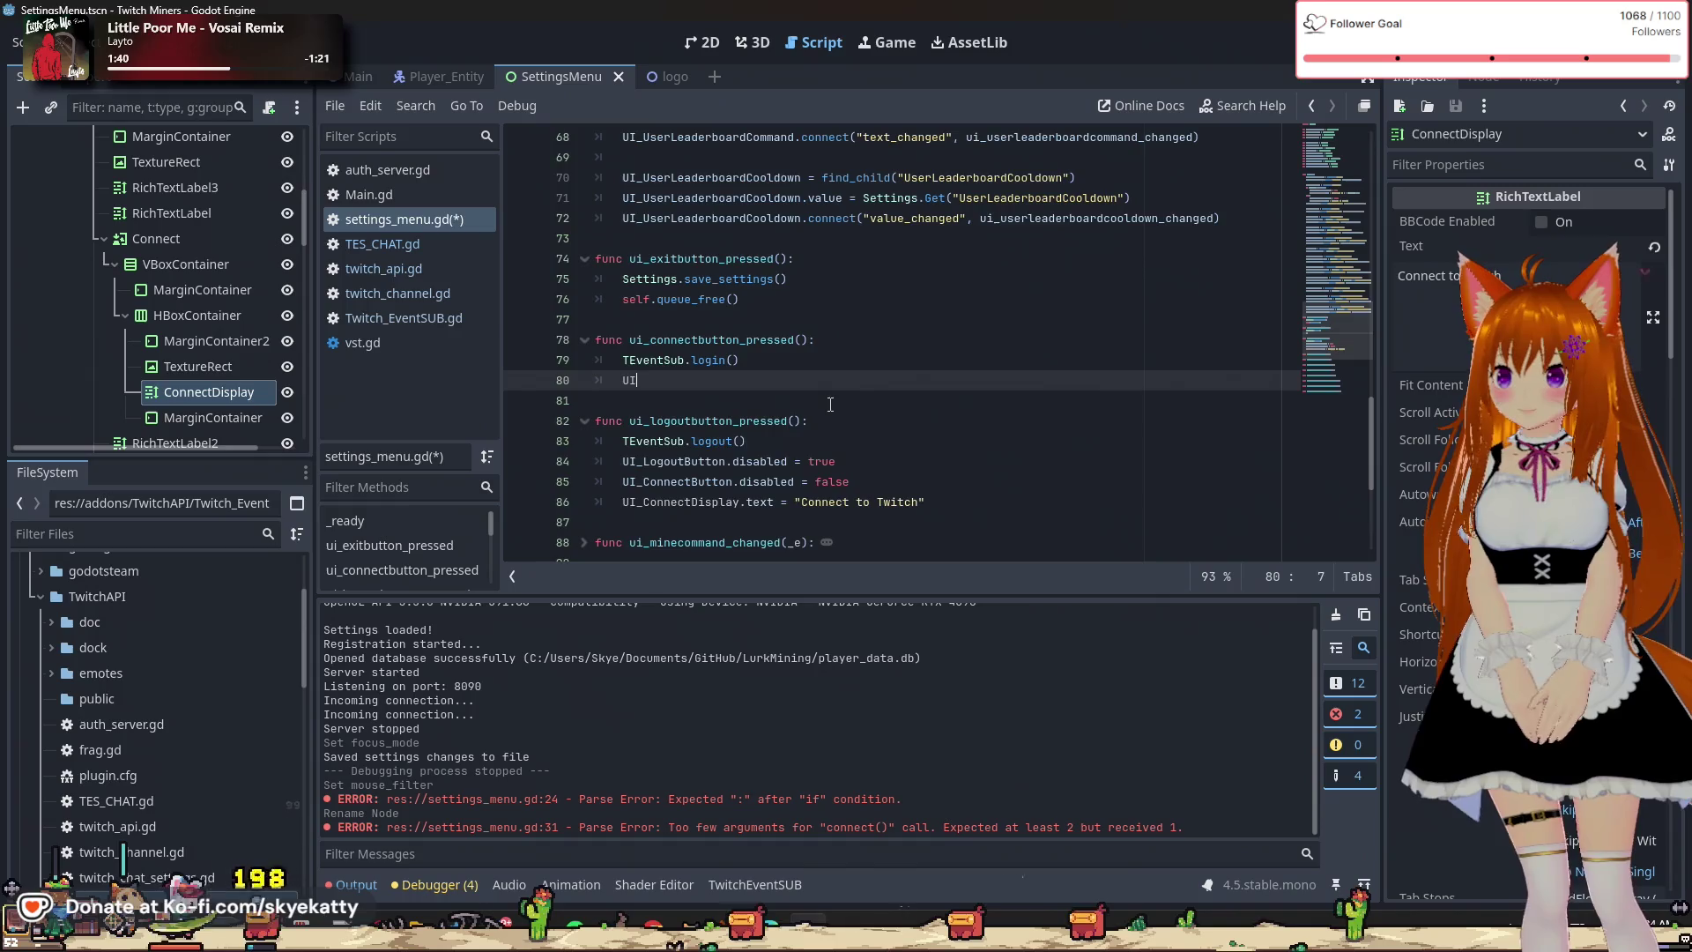
text(_Con)
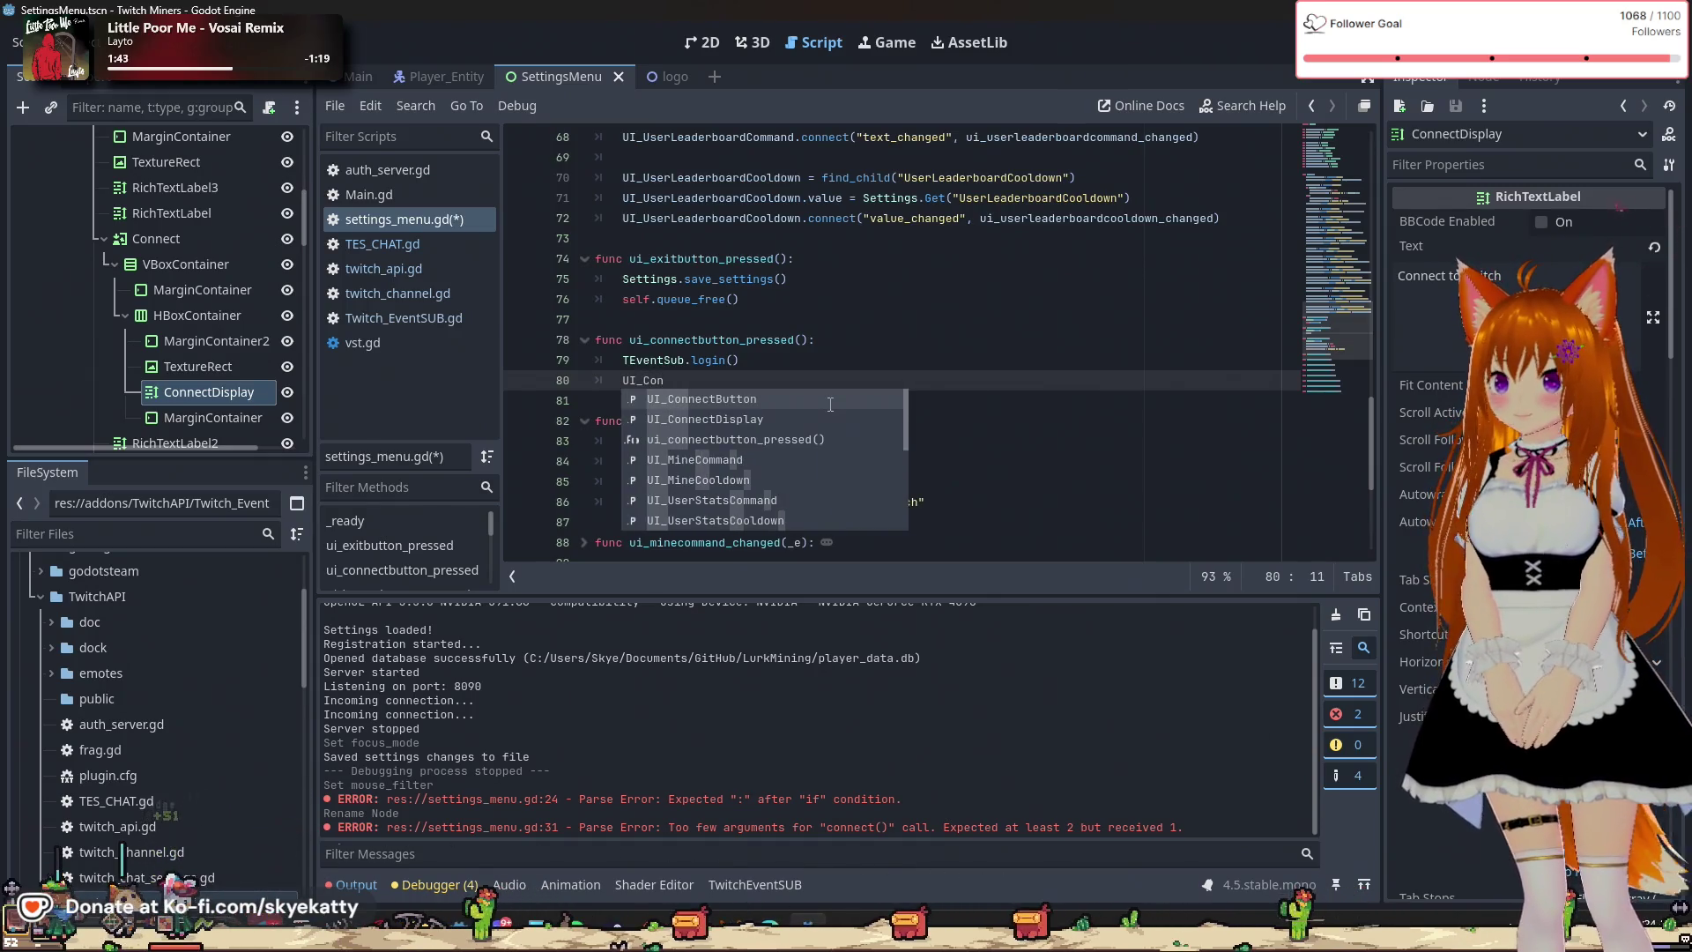
key(Down)
key(Return)
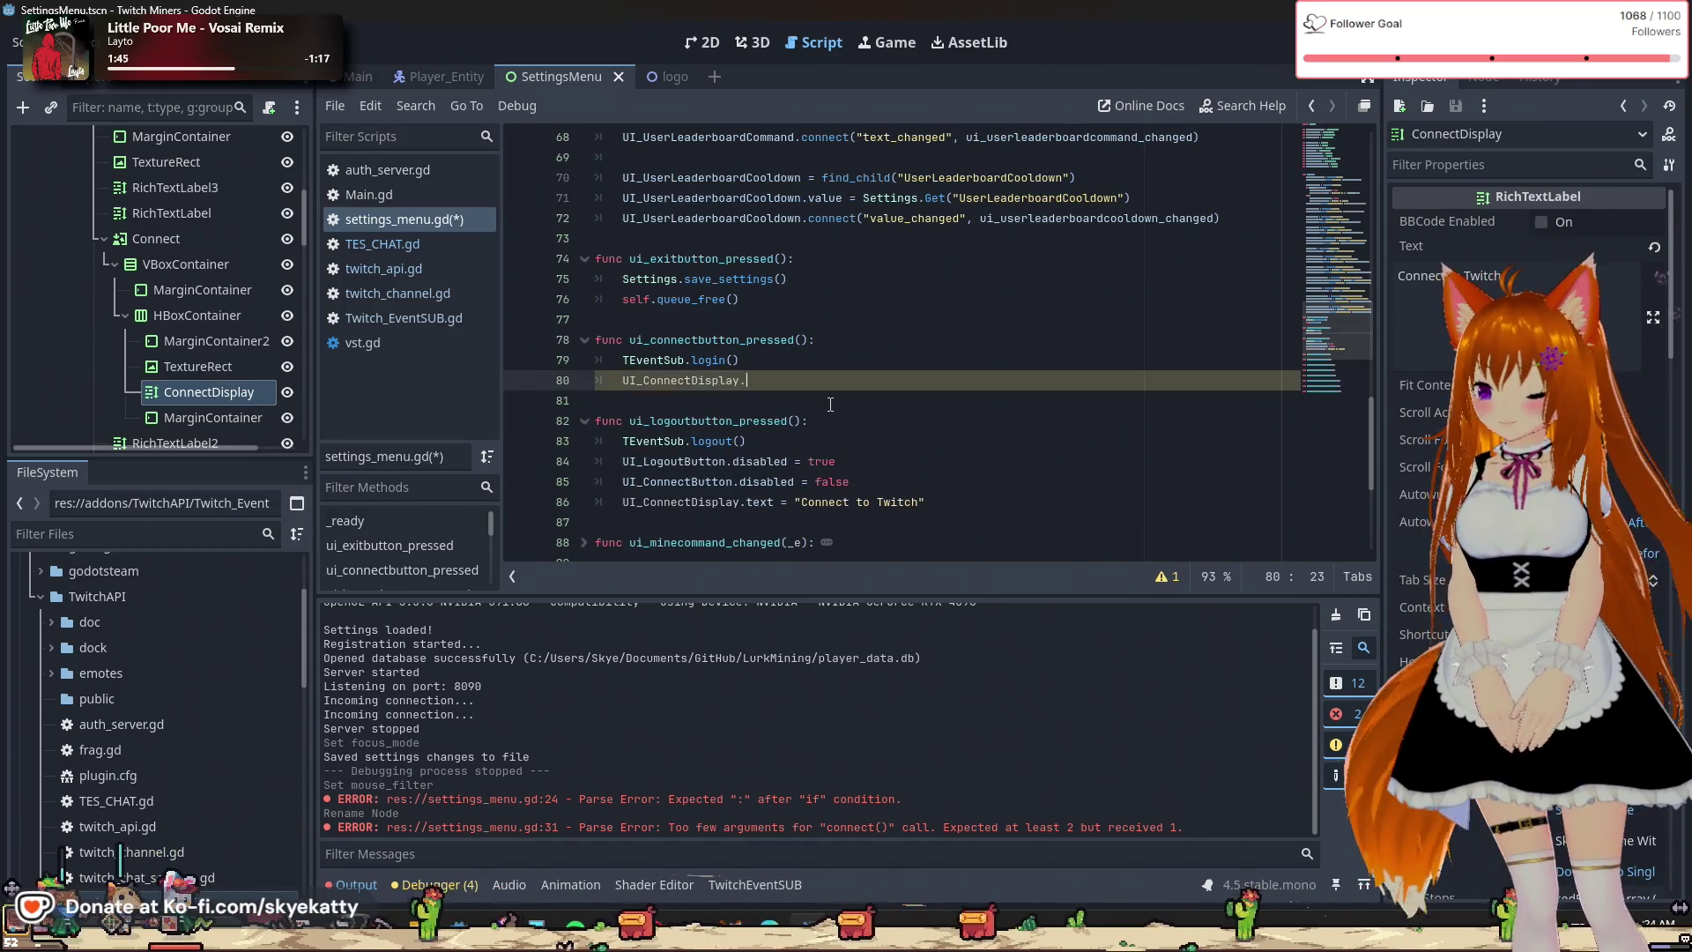
text(.text)
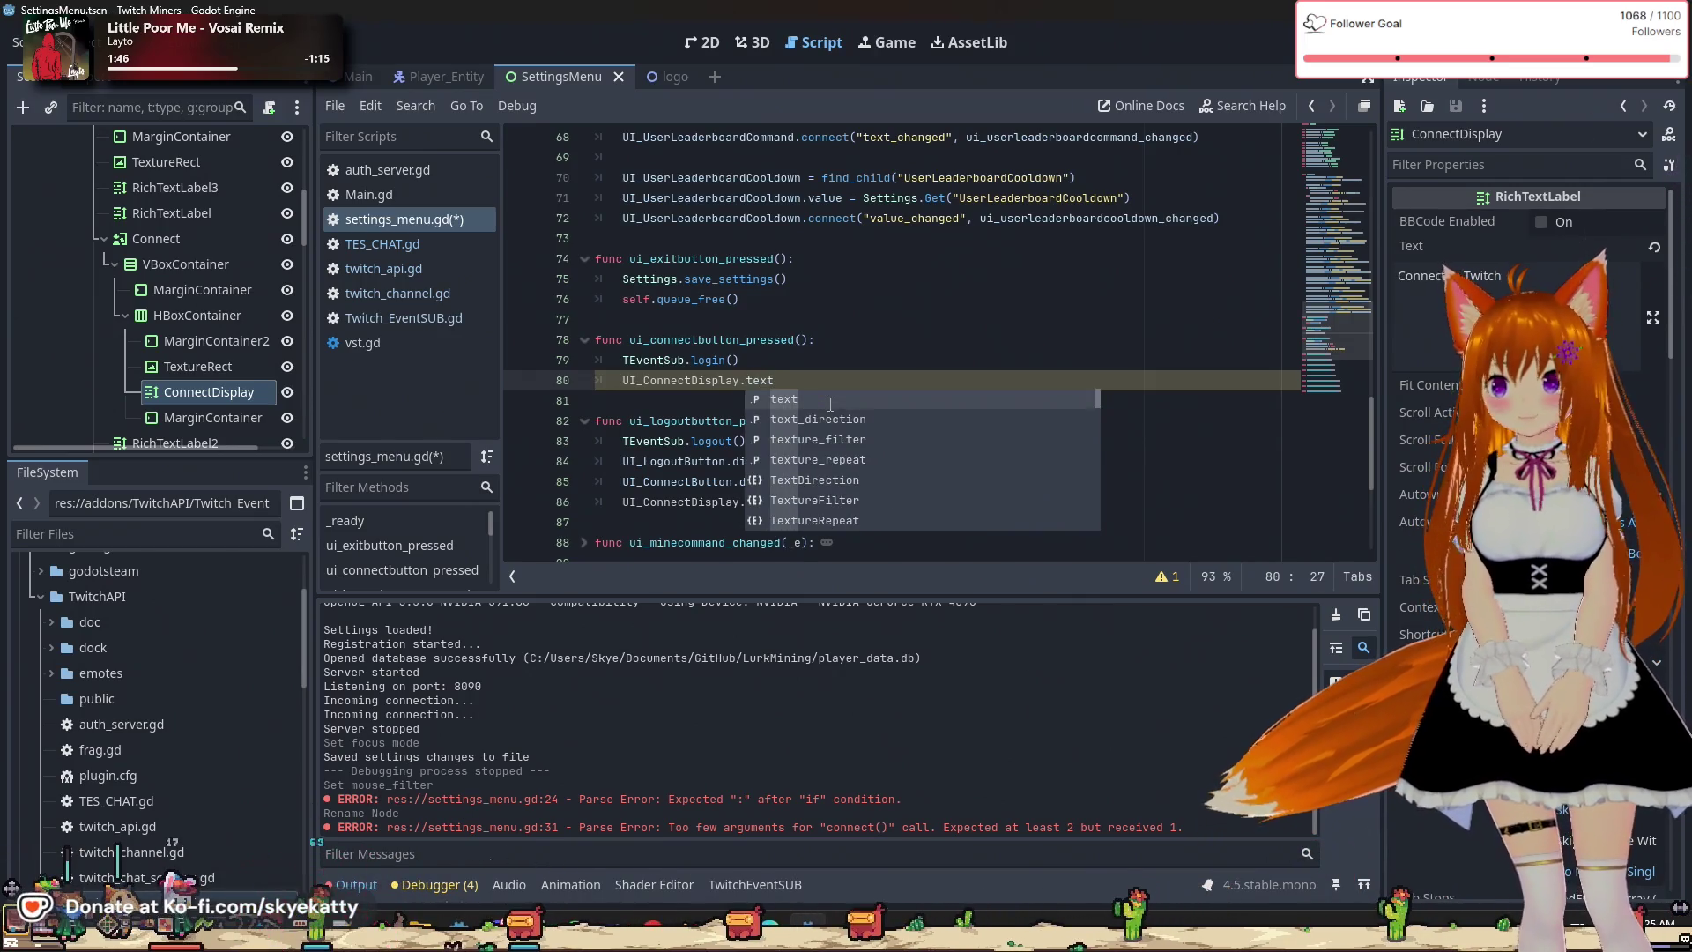
text( = "Co)
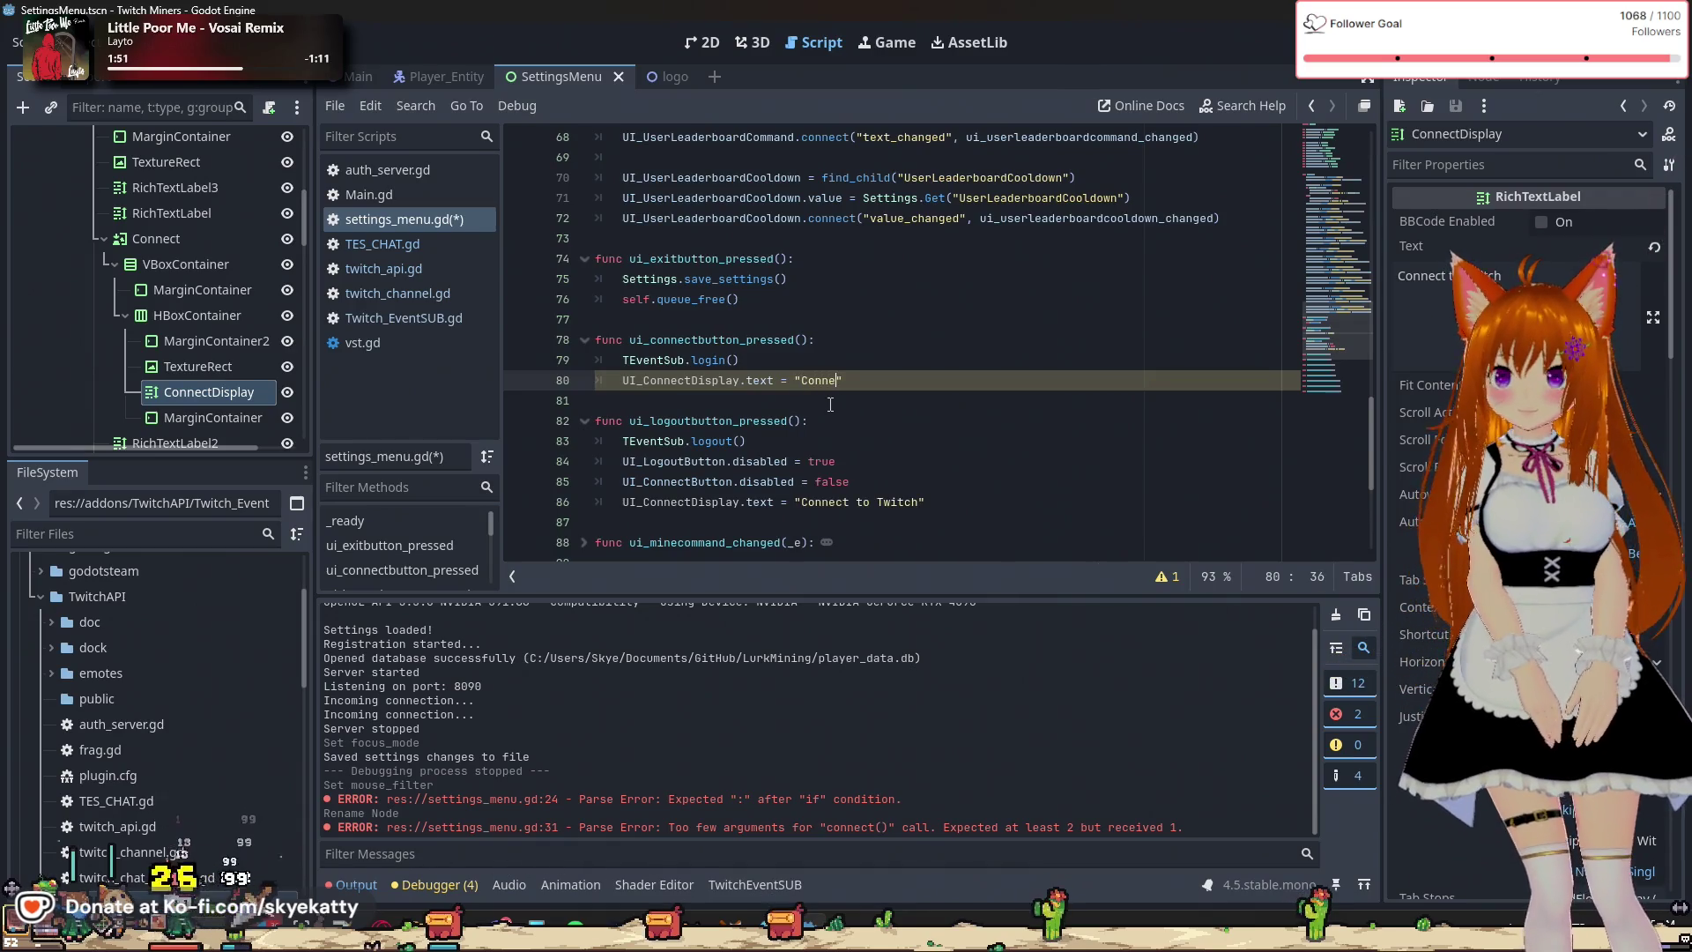
text(nnecting...)
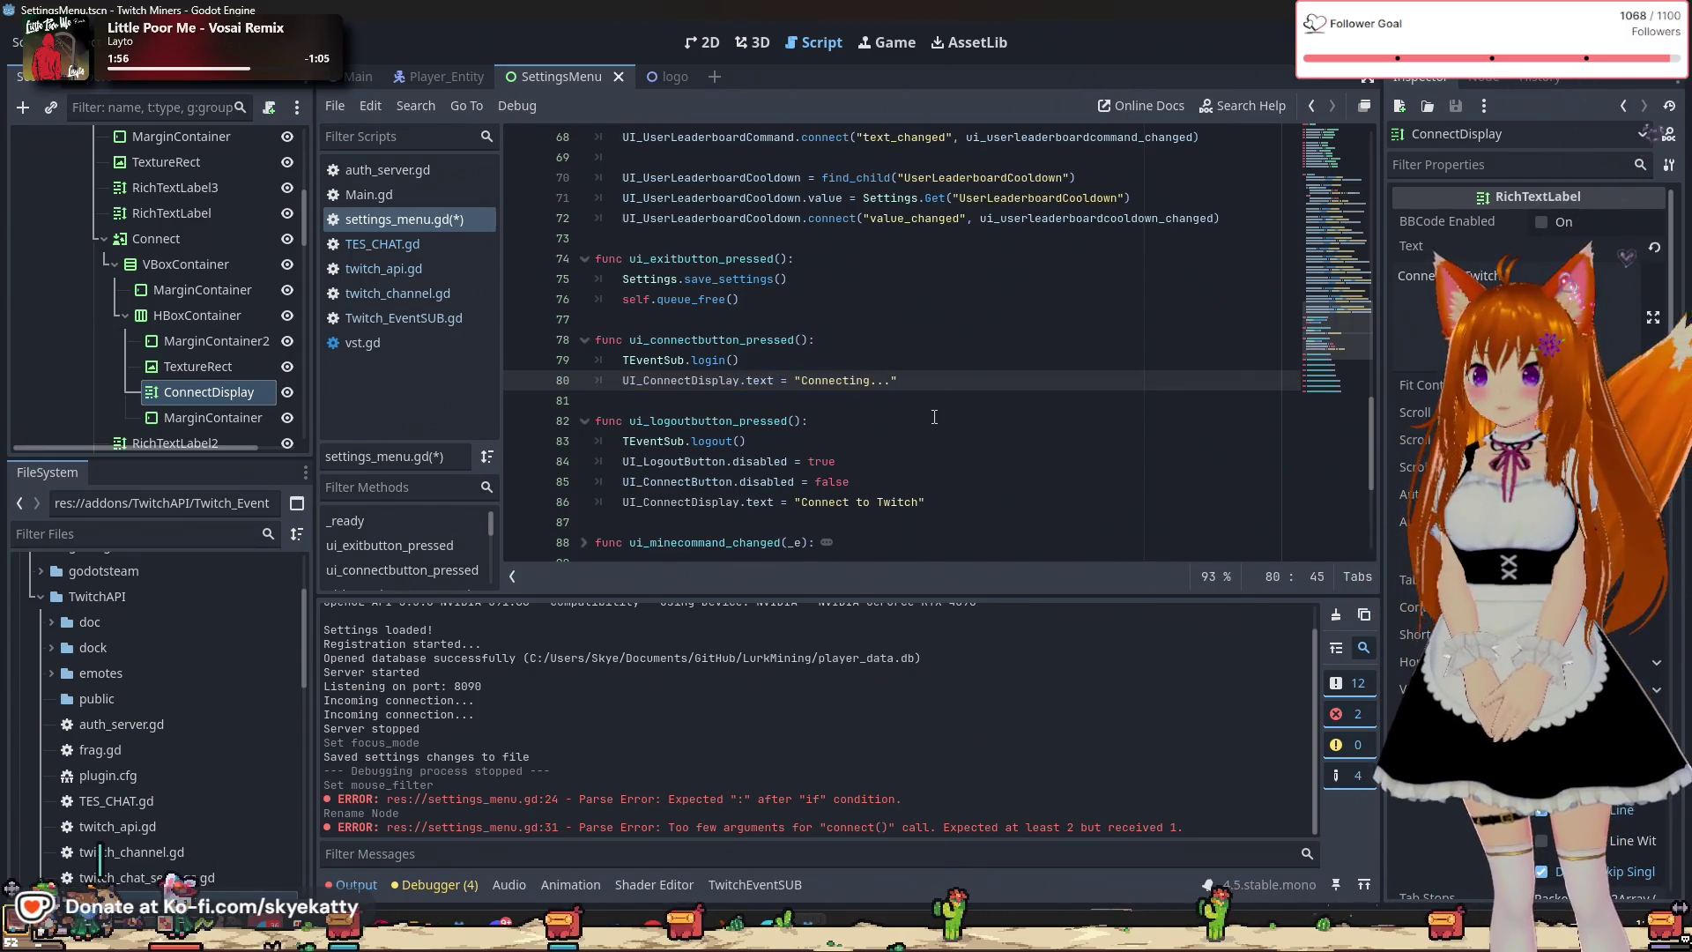
Open a new indented line above the Connecting... assignment.
click(839, 401)
click(956, 381)
key(Up)
key(Up)
key(Up)
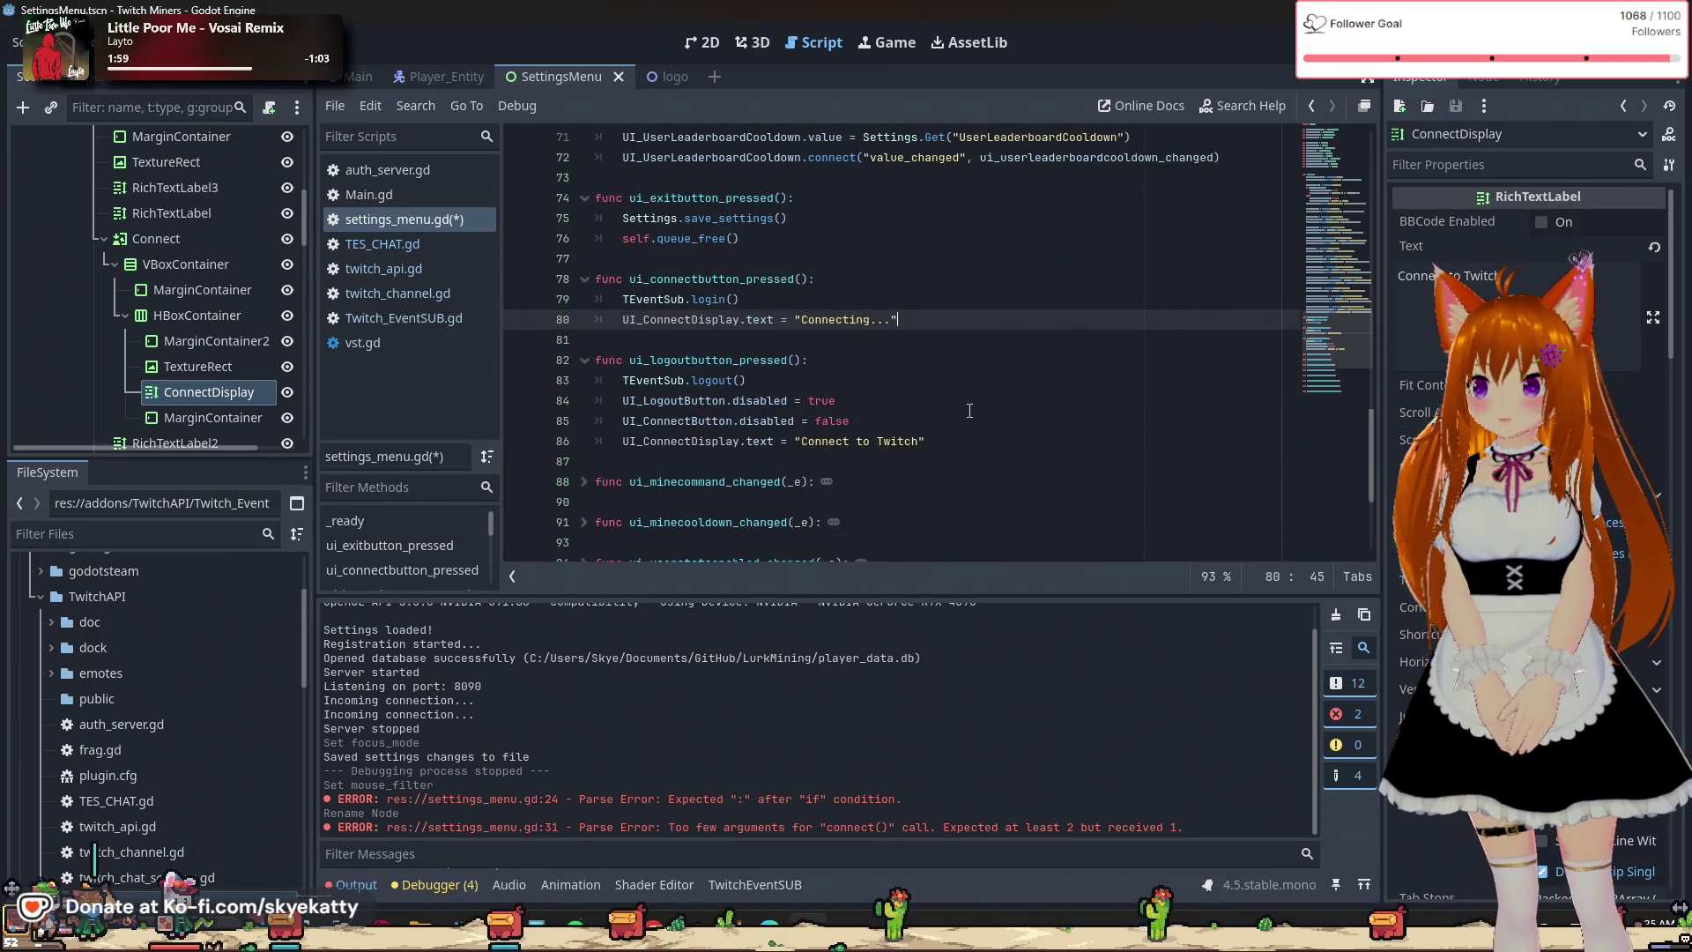
key(Down)
key(Down)
key(Down)
key(Return)
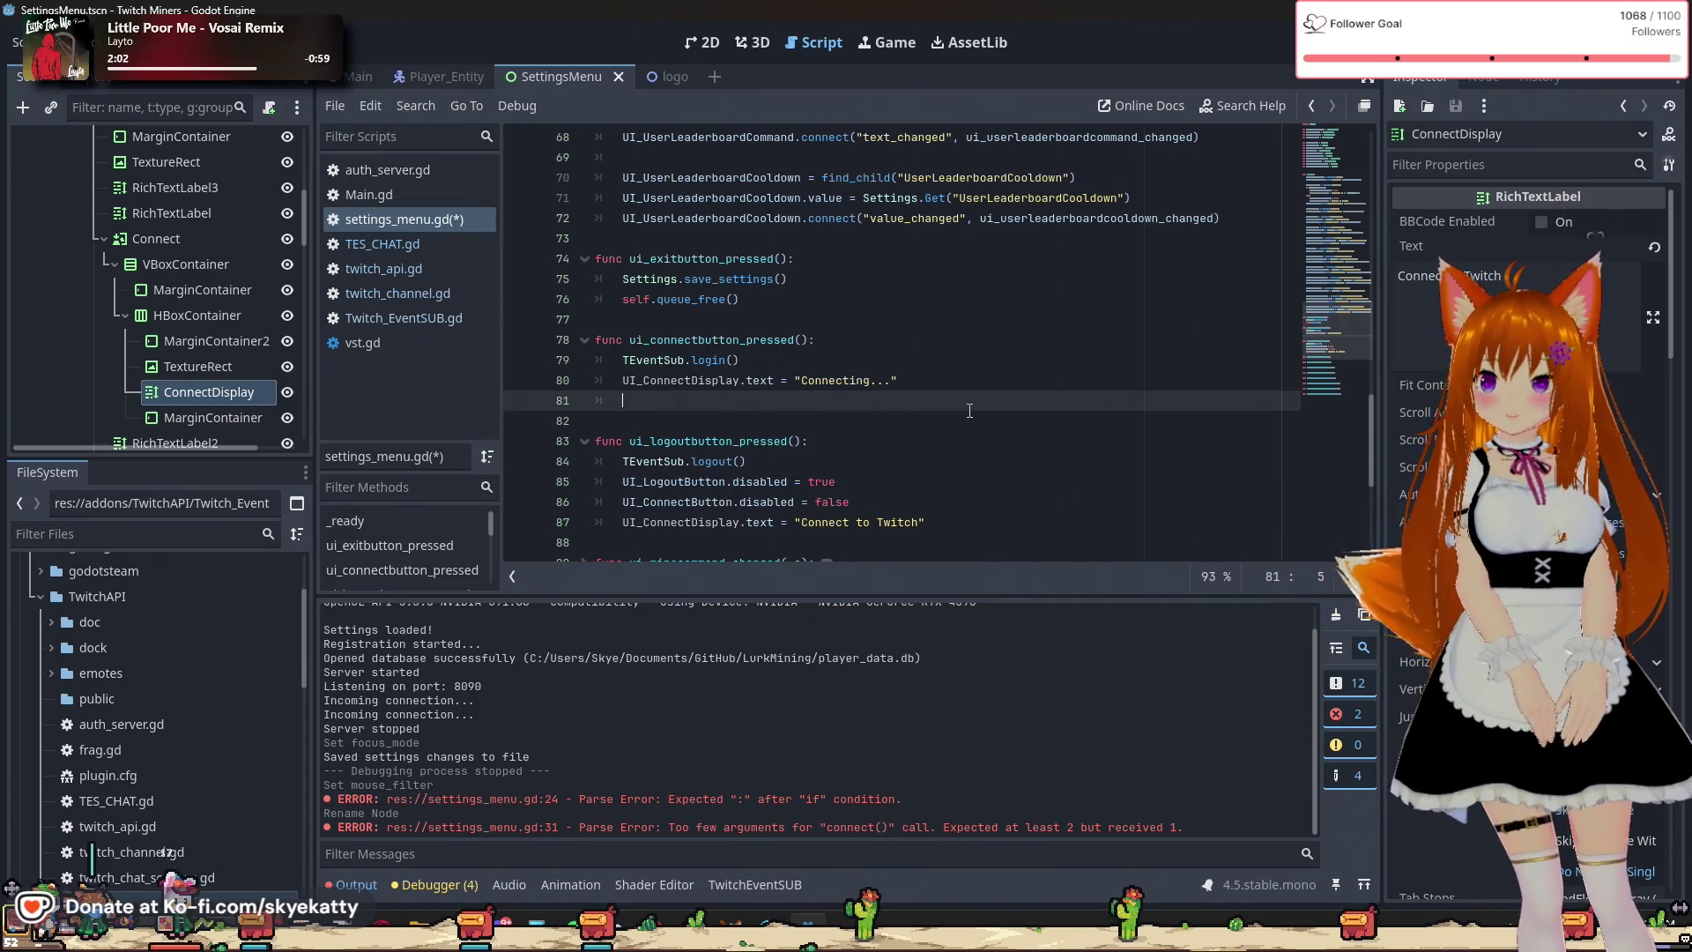
key(BackSpace)
key(BackSpace)
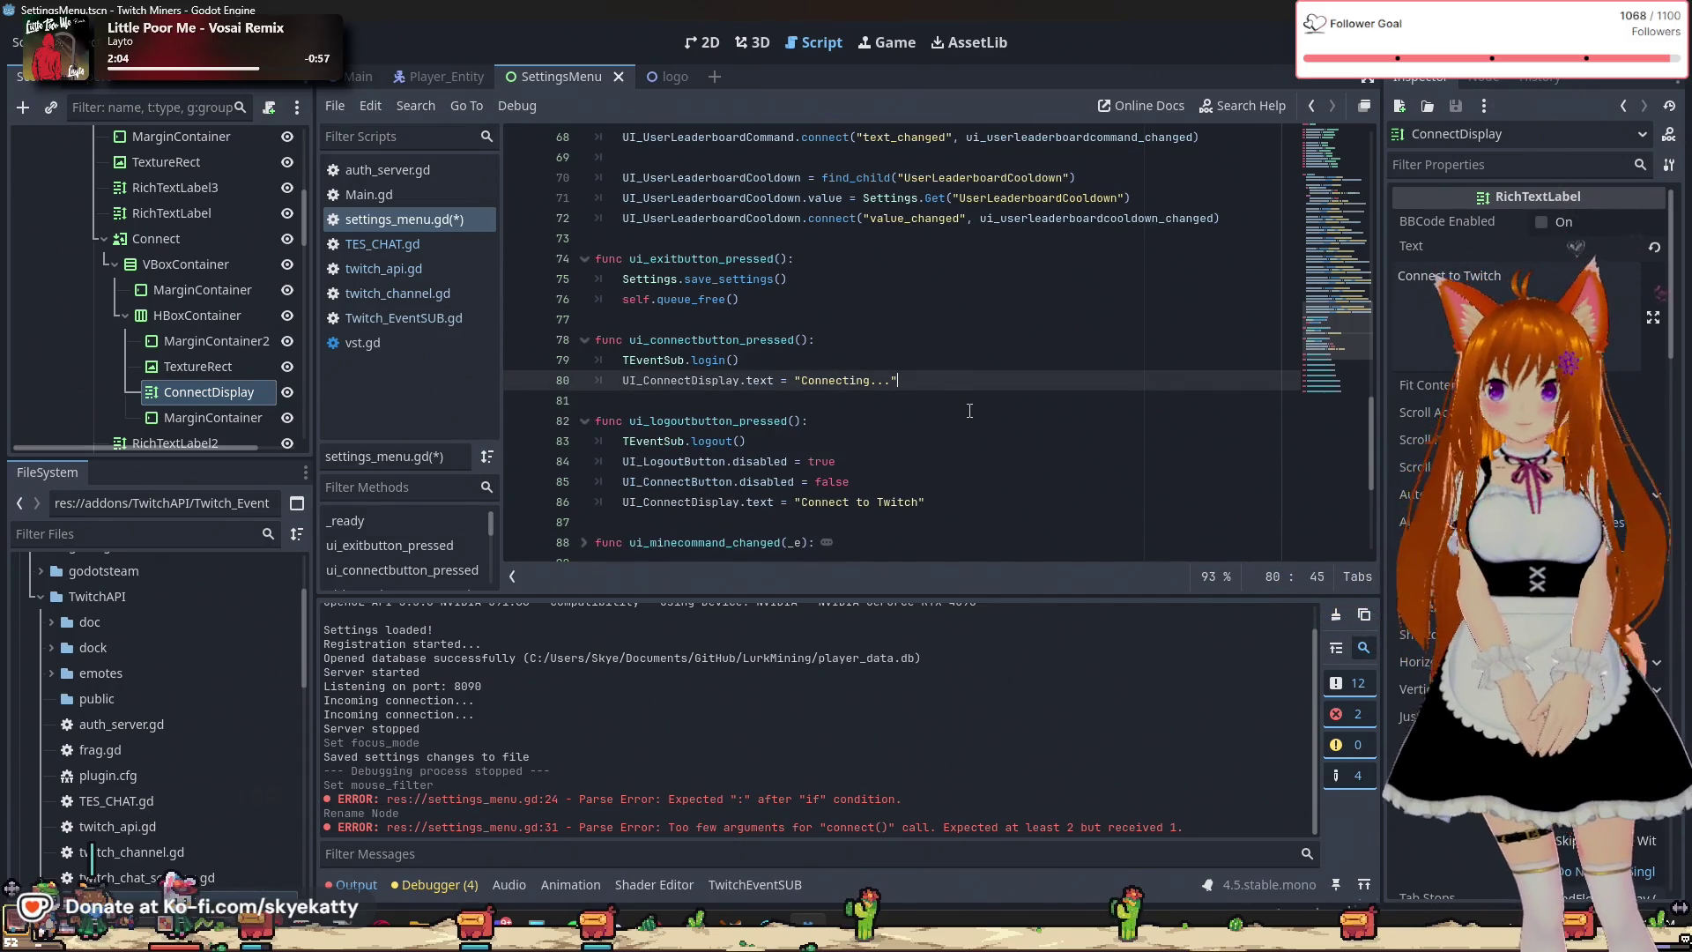
key(ctrl+shift+Return)
text(UI)
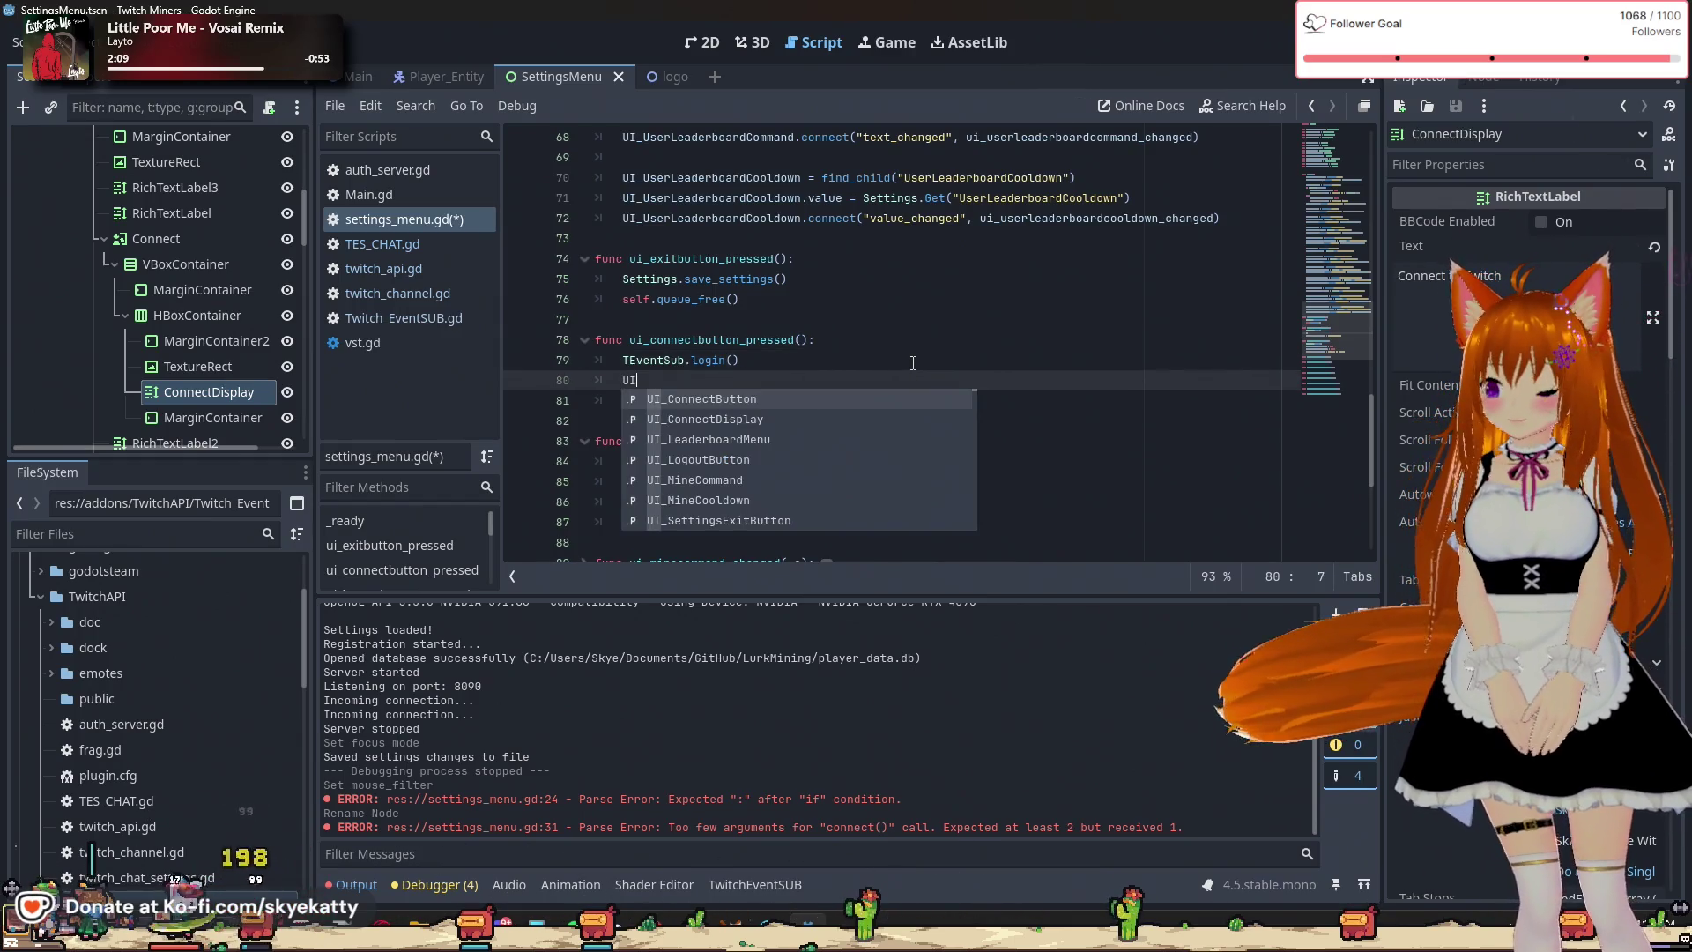
Write UI_ConnectButton.disabled = true on line 80.
text(.)
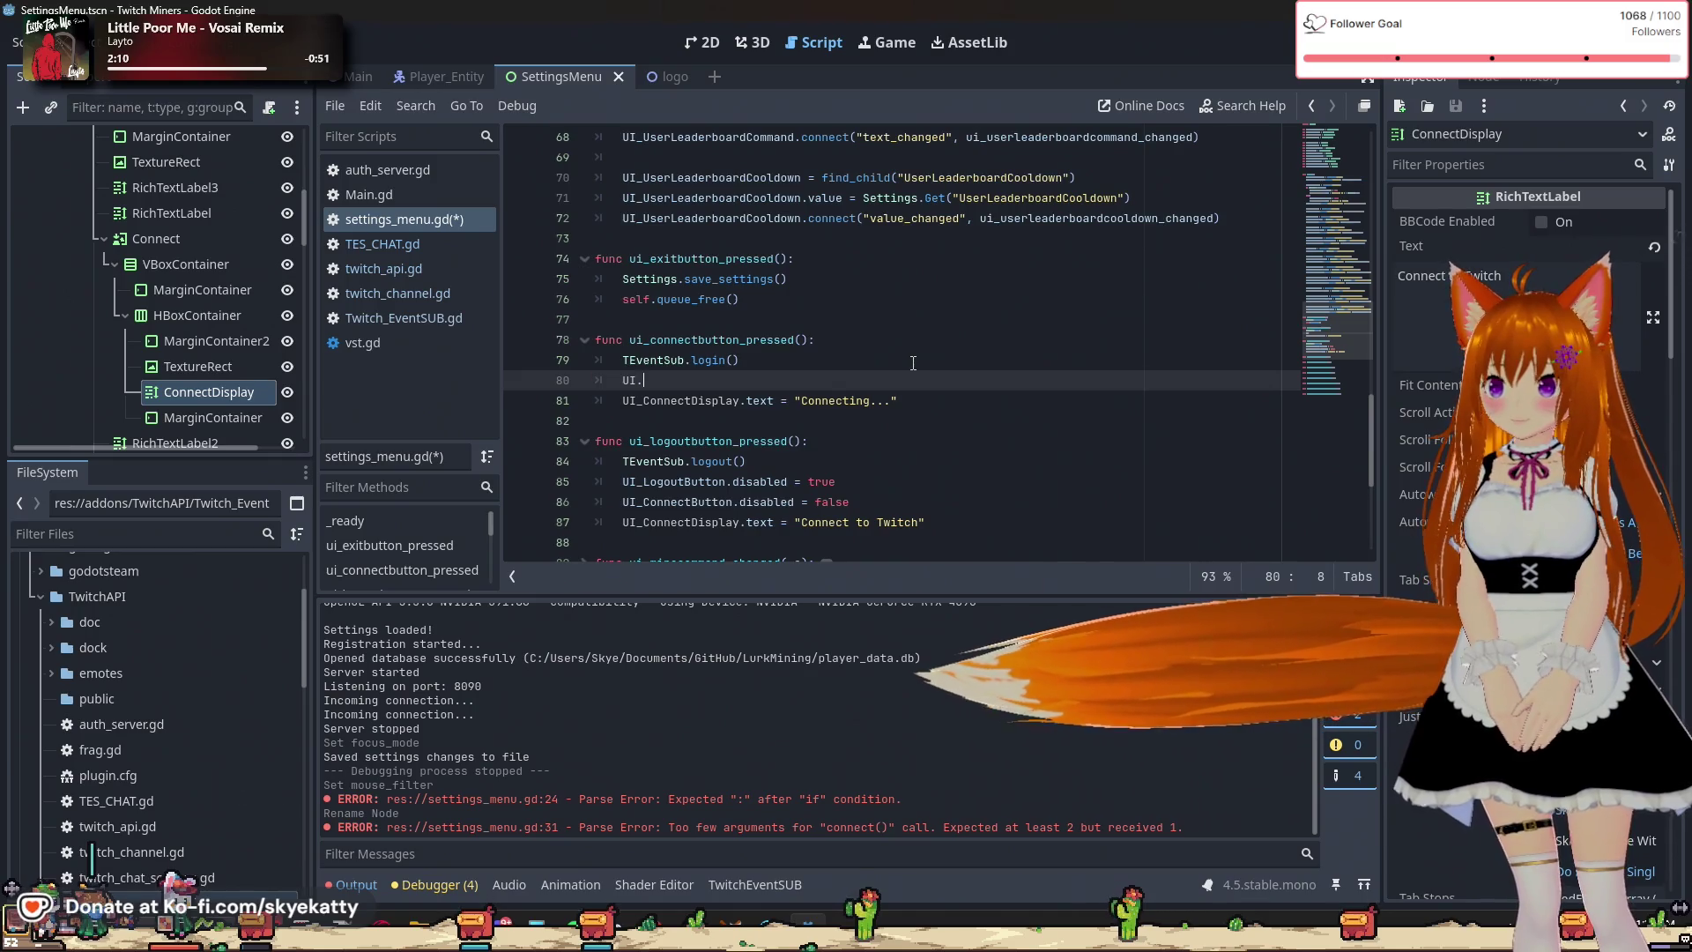
key(BackSpace)
text(_Conn)
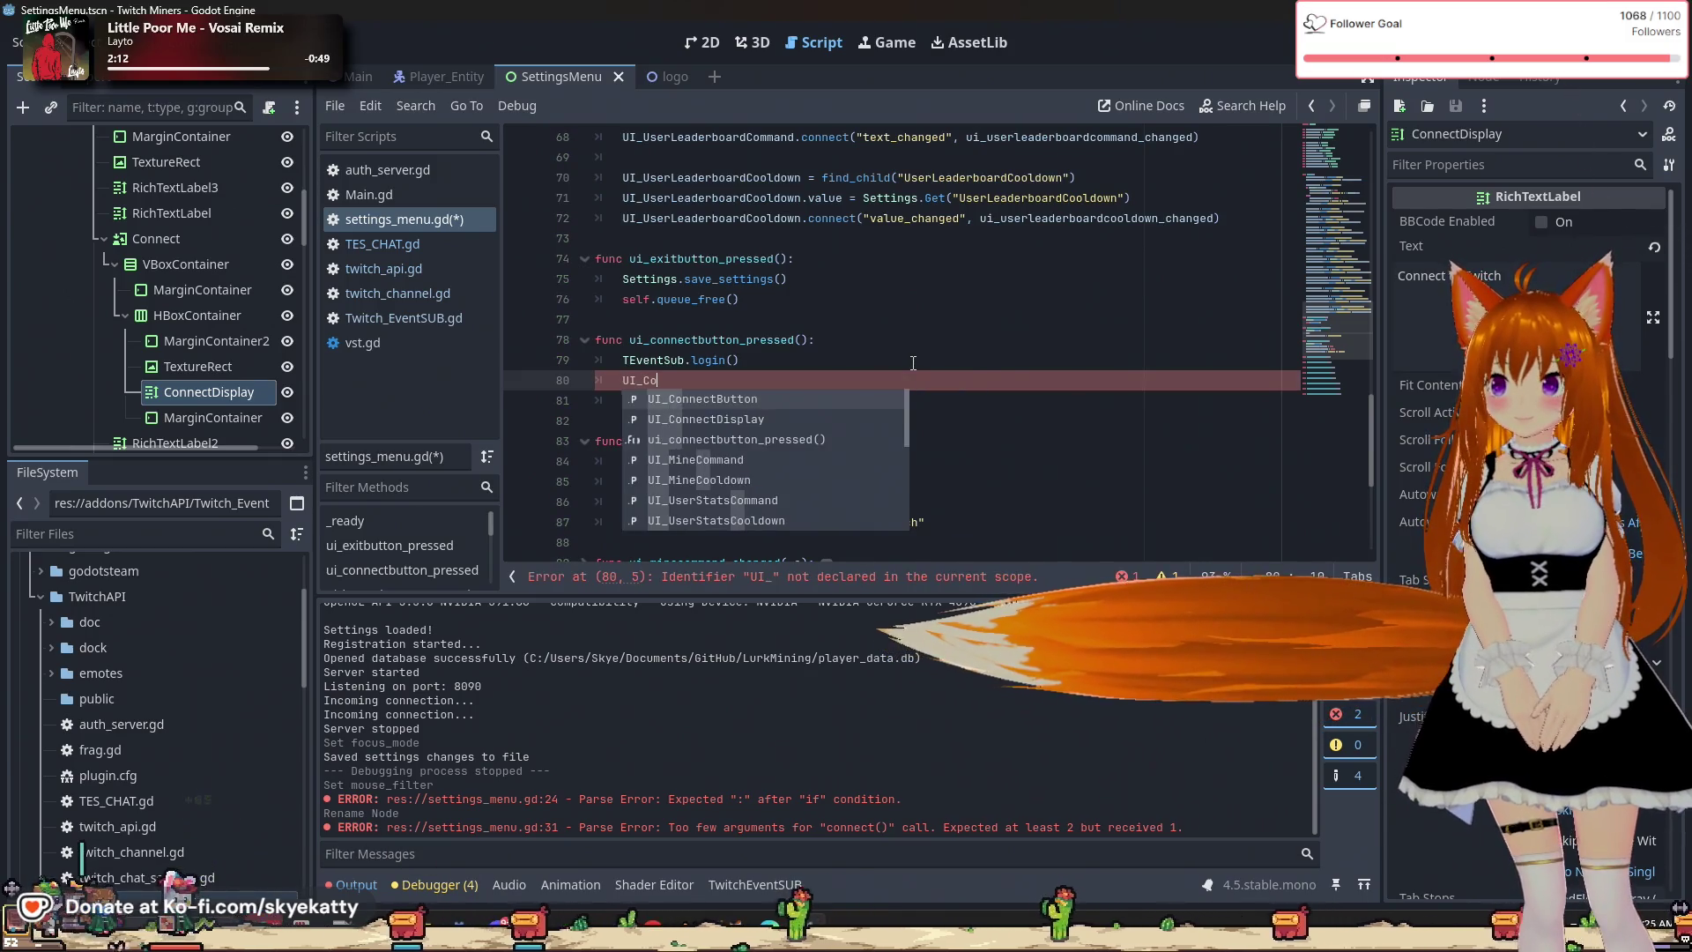
key(Return)
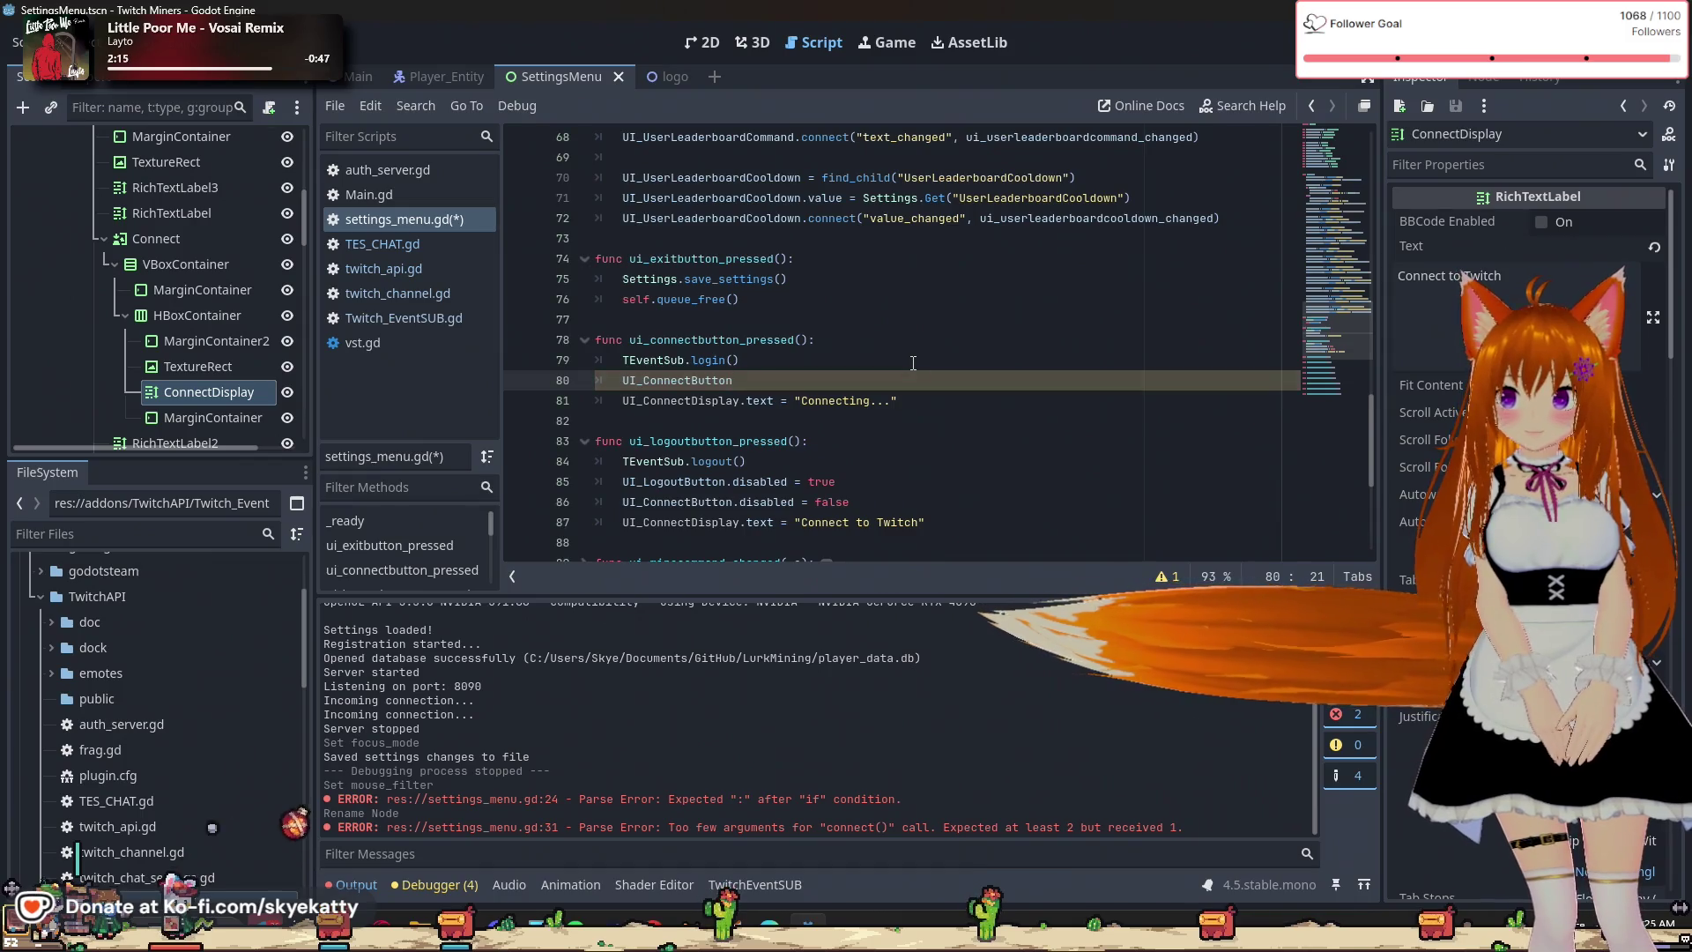
text(.di)
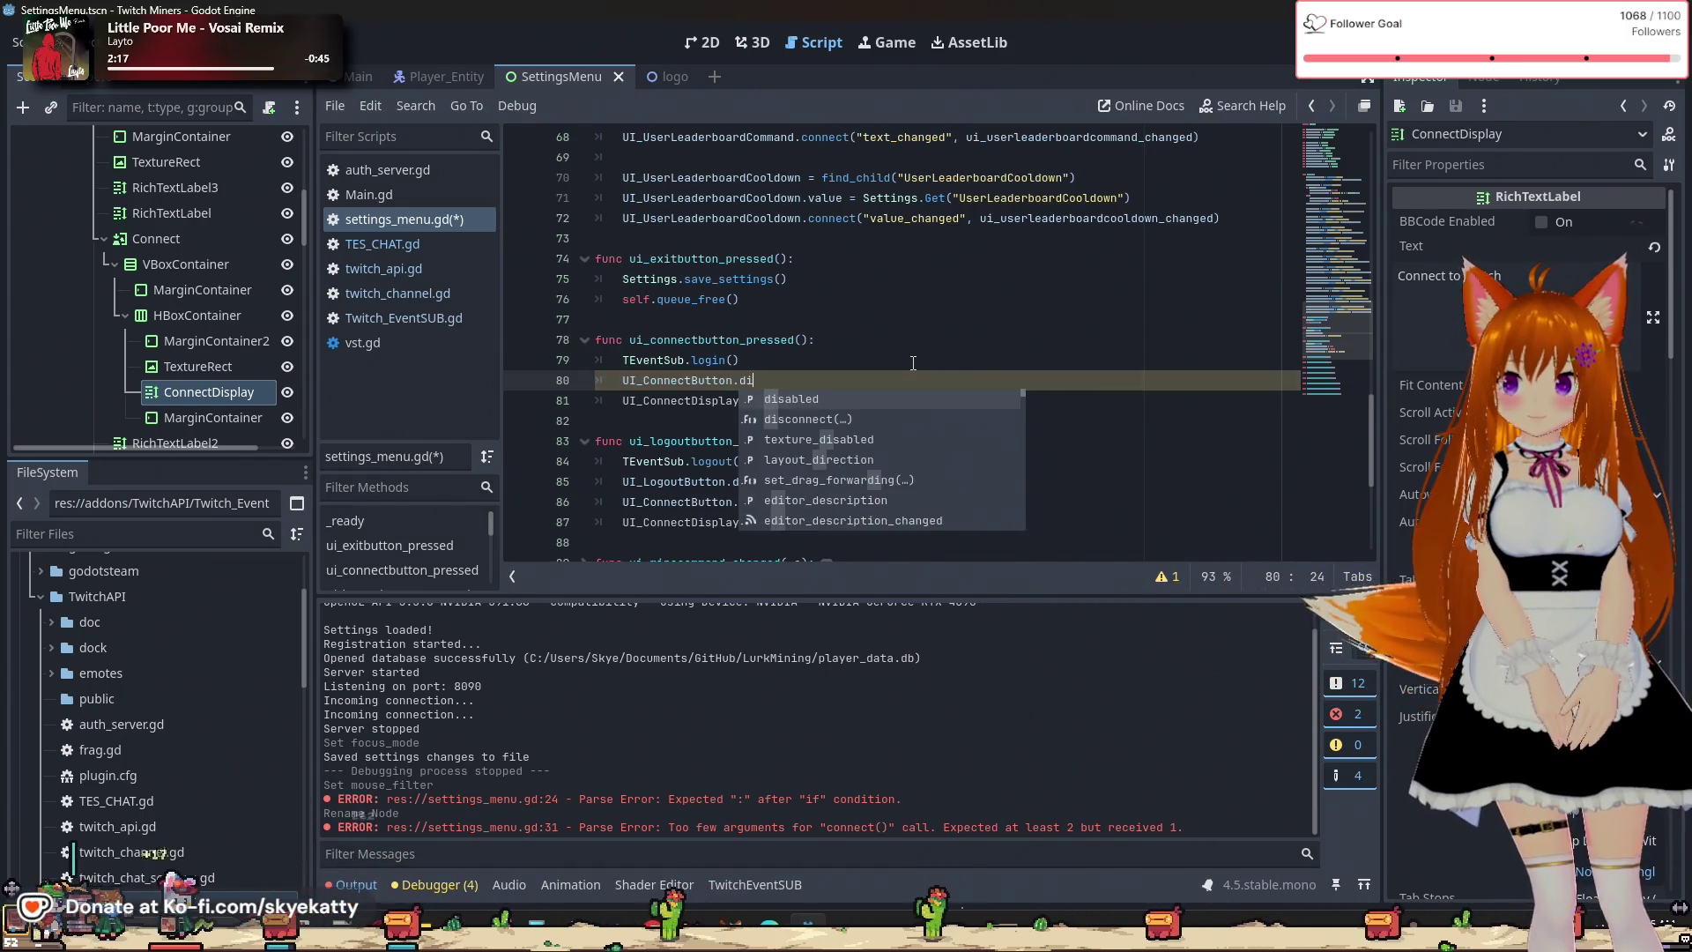
key(Return)
text(= true)
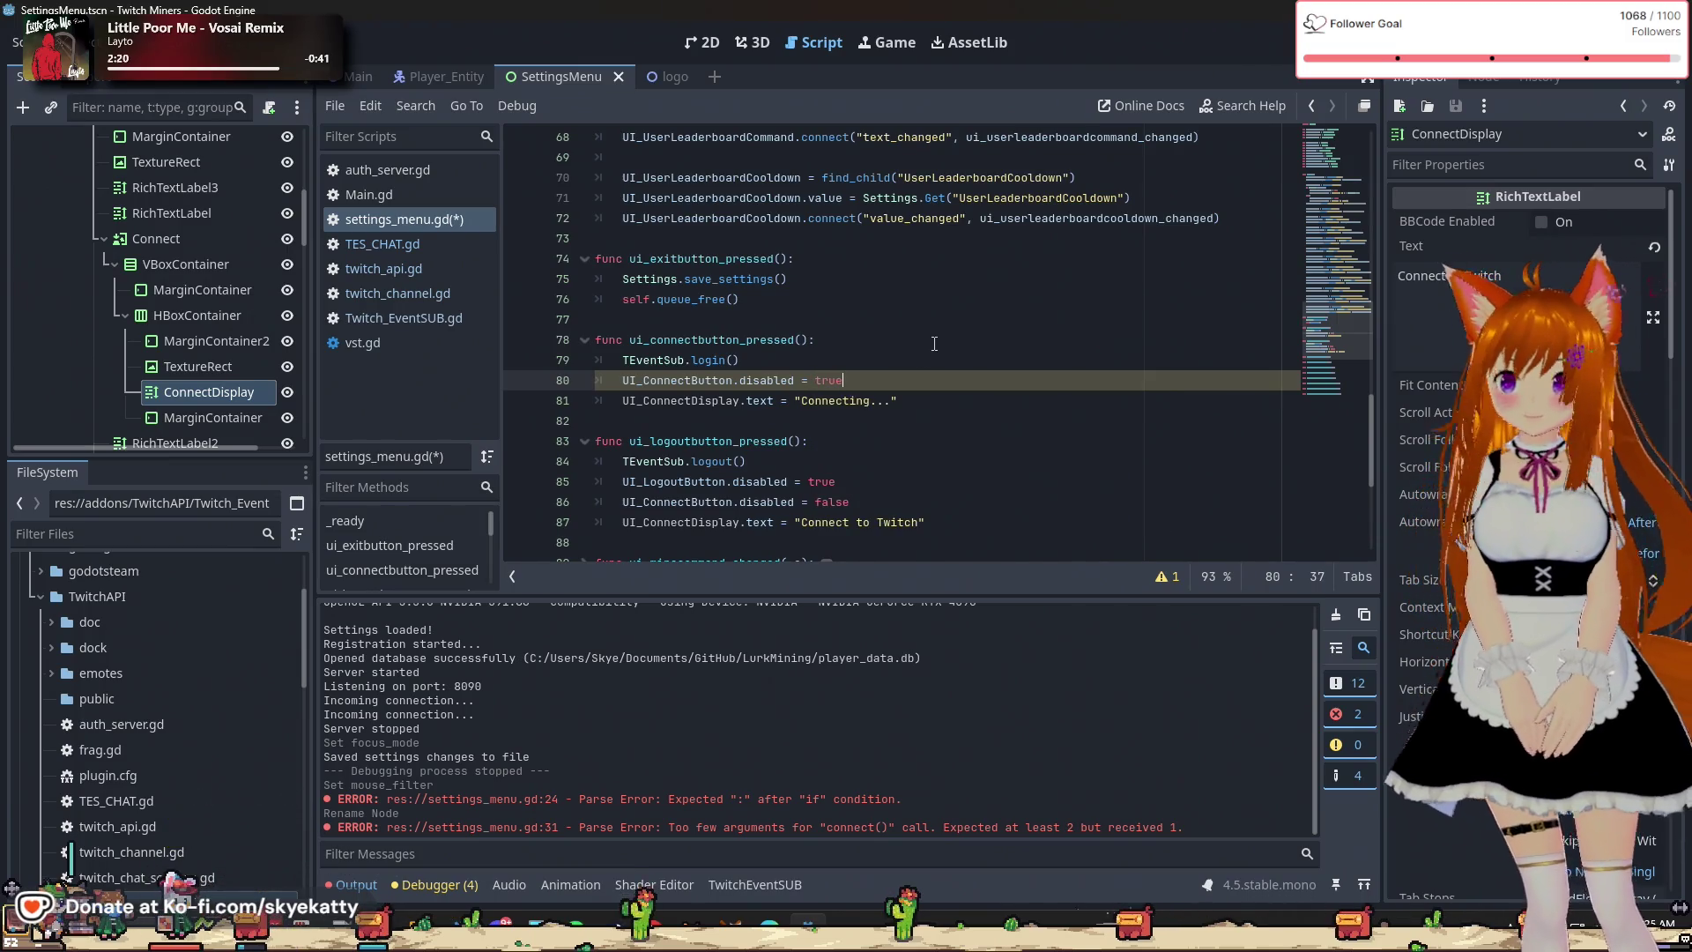
Move the caret past the Connecting line to the blank line after the Connect handler.
key(Up)
key(Up)
key(Down)
key(Down)
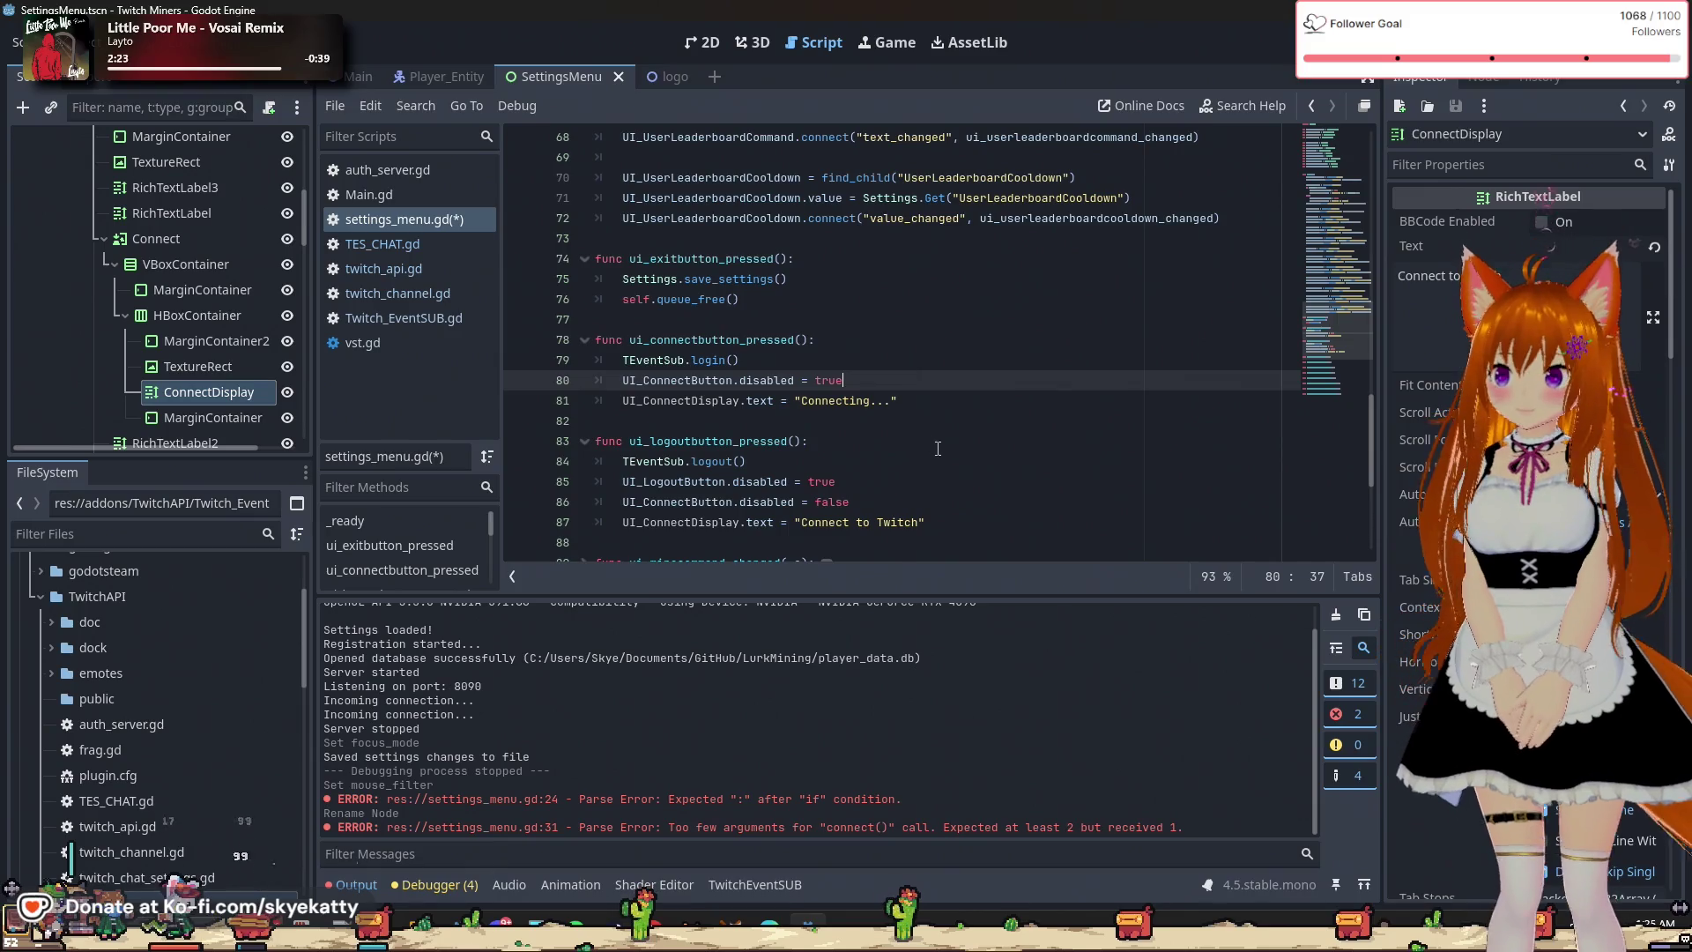
key(Down)
key(End)
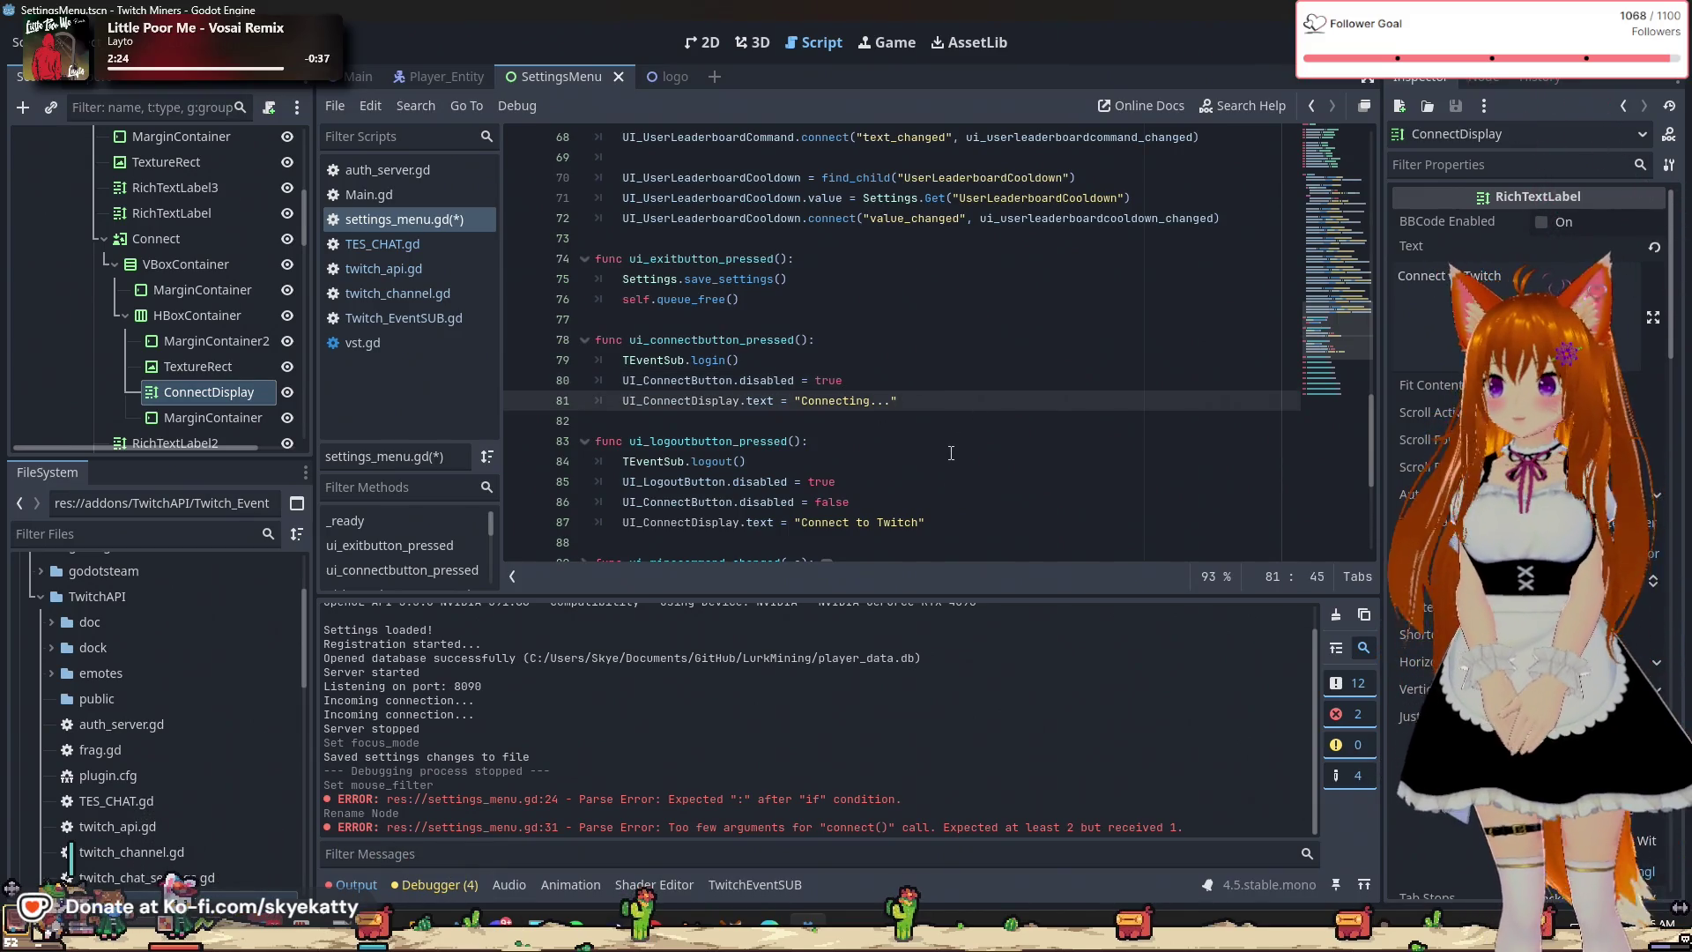
key(Down)
key(Down)
key(Down)
key(Up)
key(Up)
key(Up)
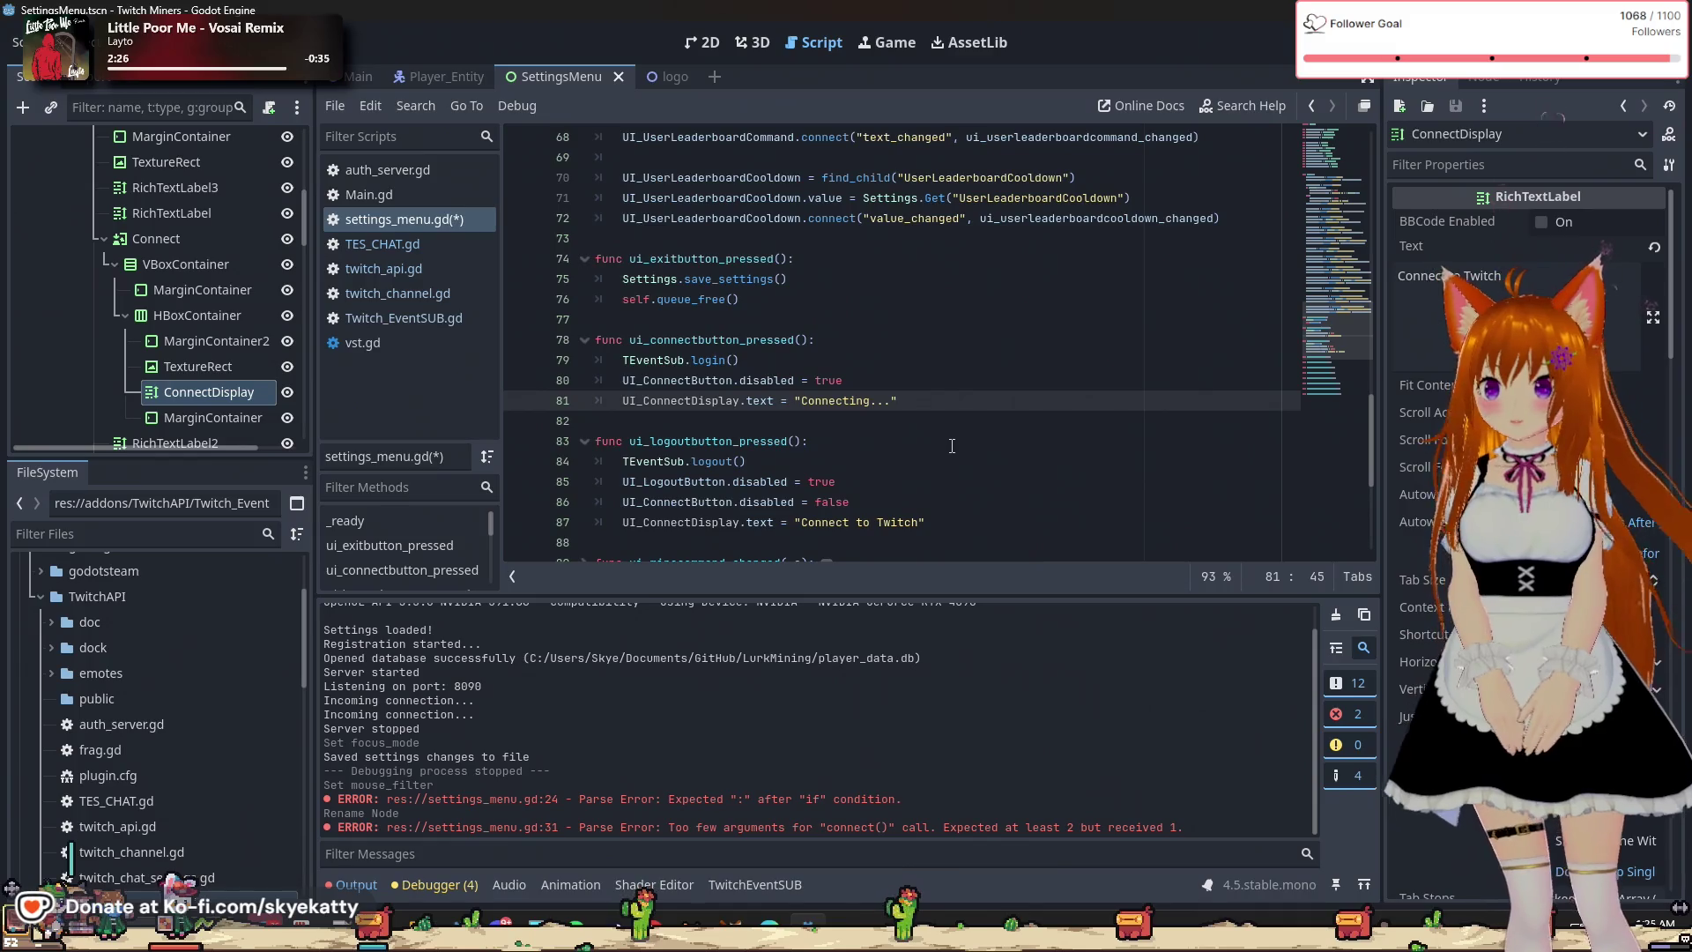
key(Down)
scroll(954, 396, up, 3)
scroll(953, 396, down, 3)
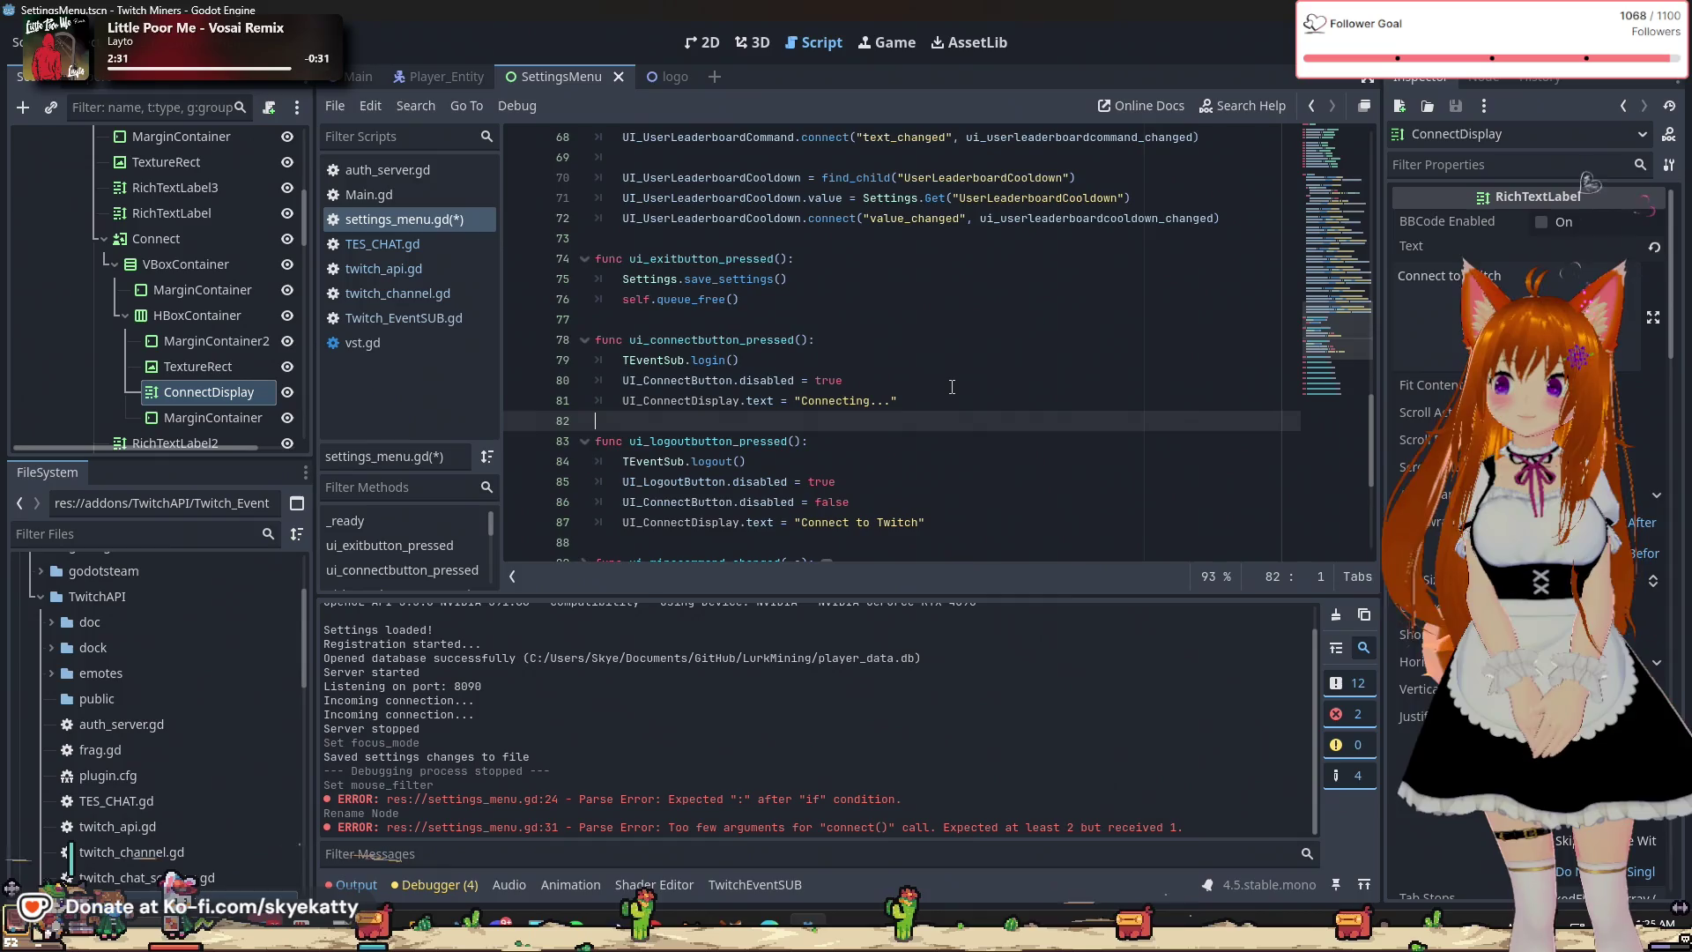
scroll(952, 384, up, 1)
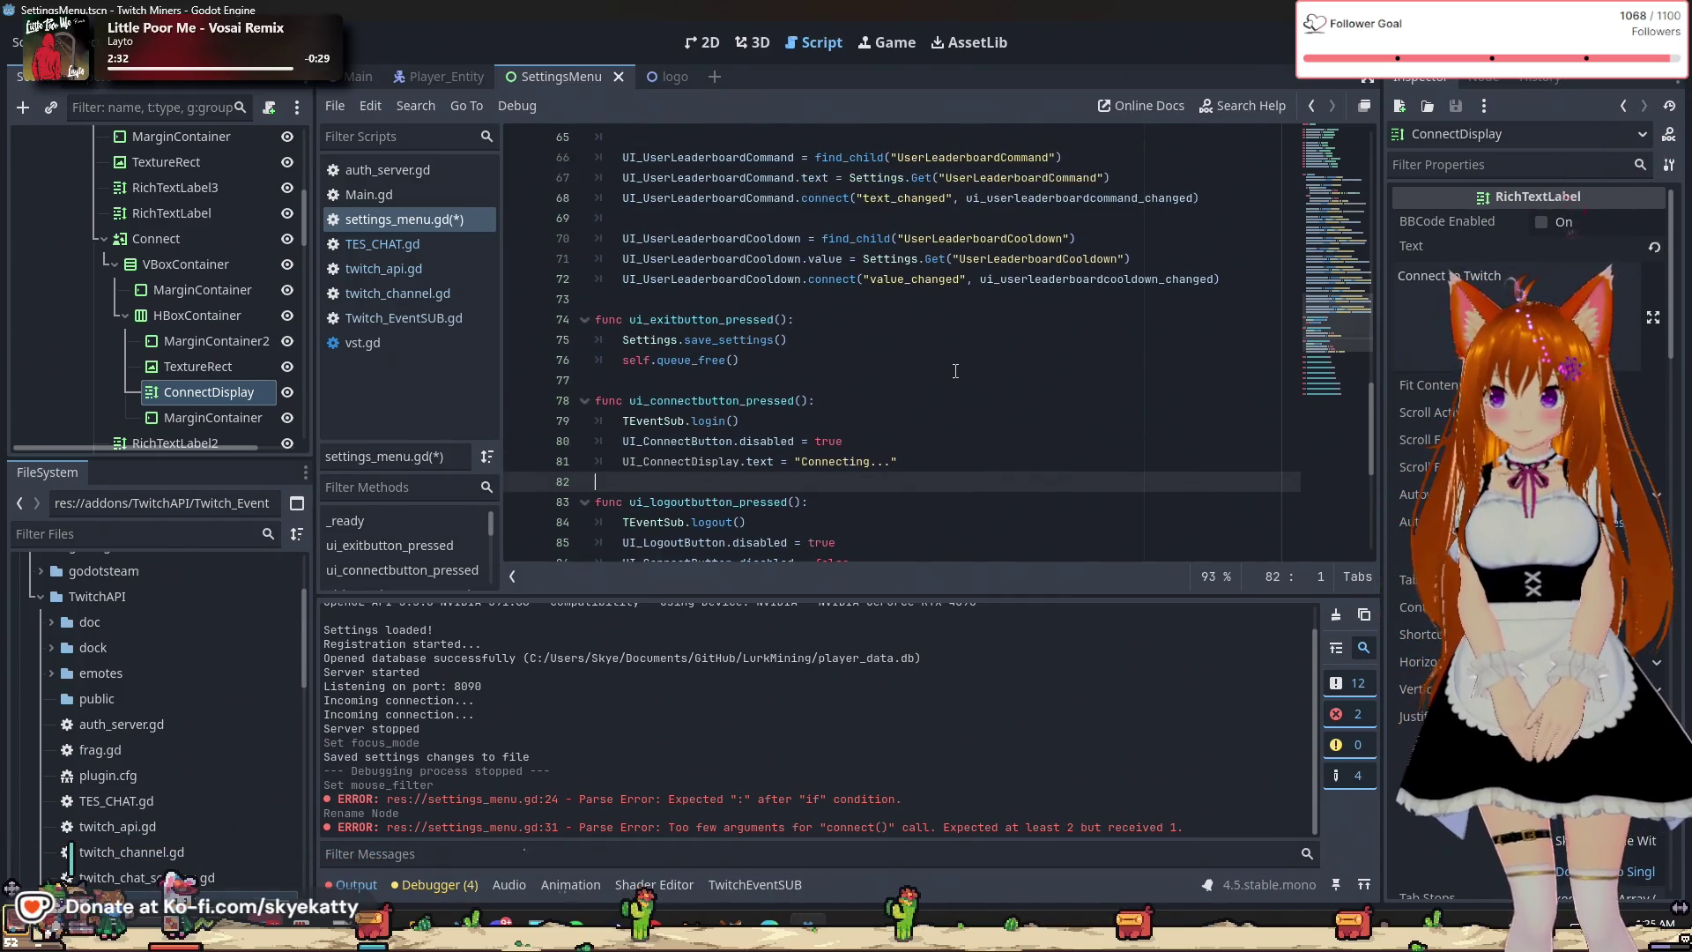
scroll(955, 371, up, 16)
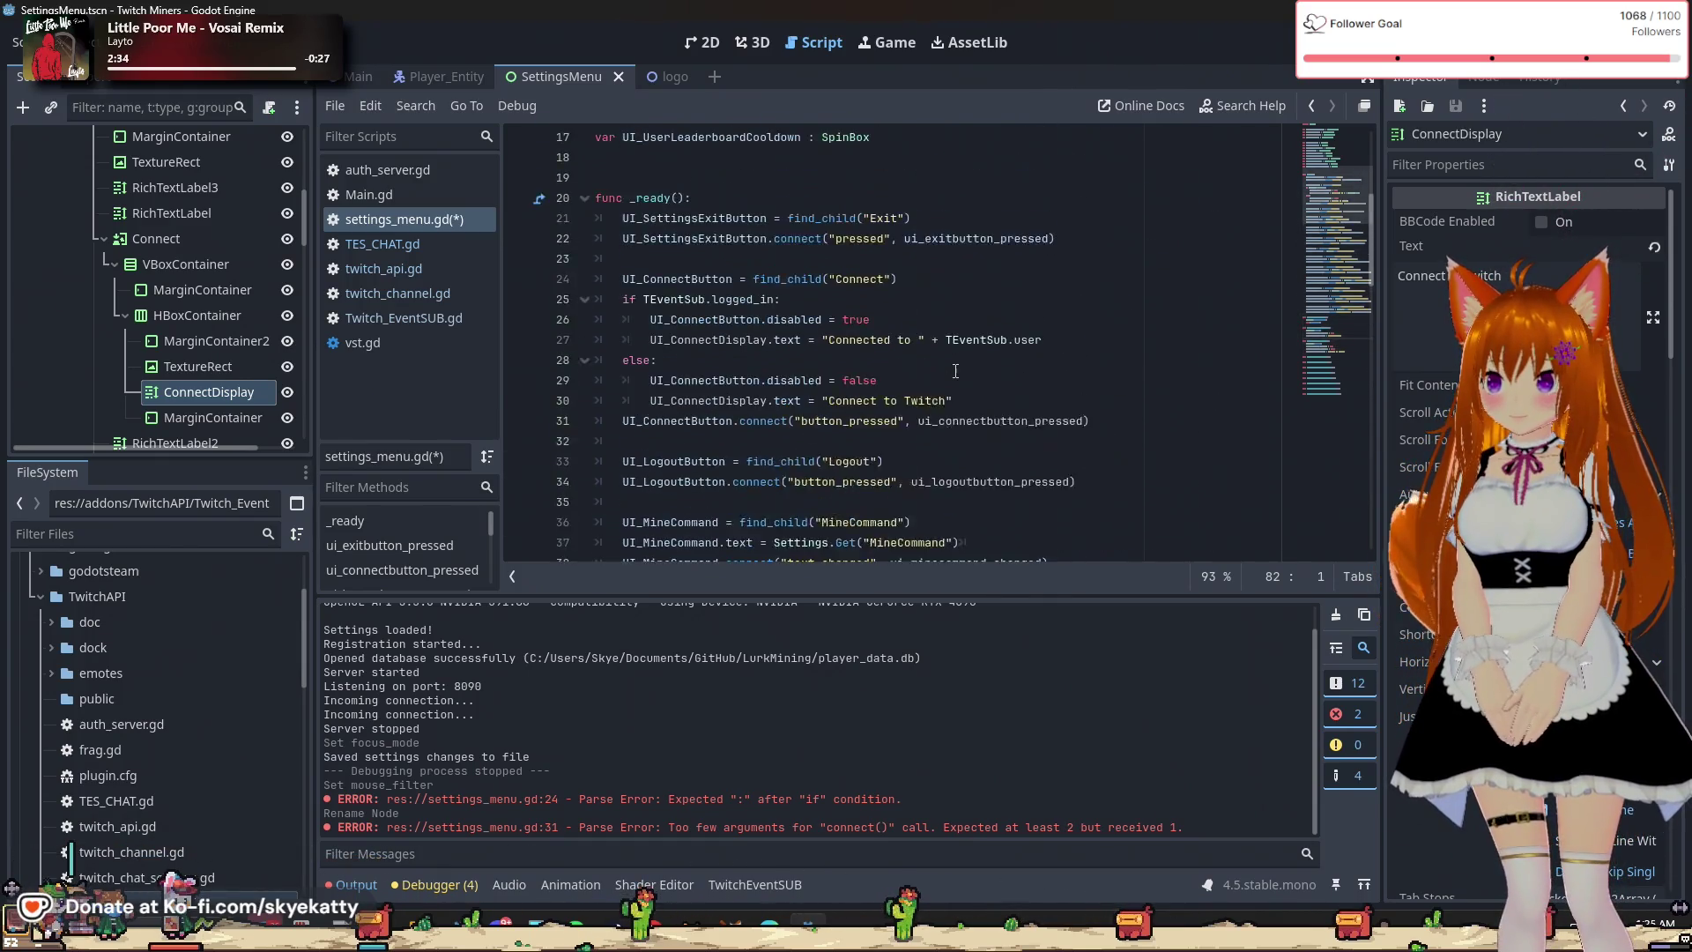
scroll(956, 371, up, 6)
scroll(955, 371, down, 4)
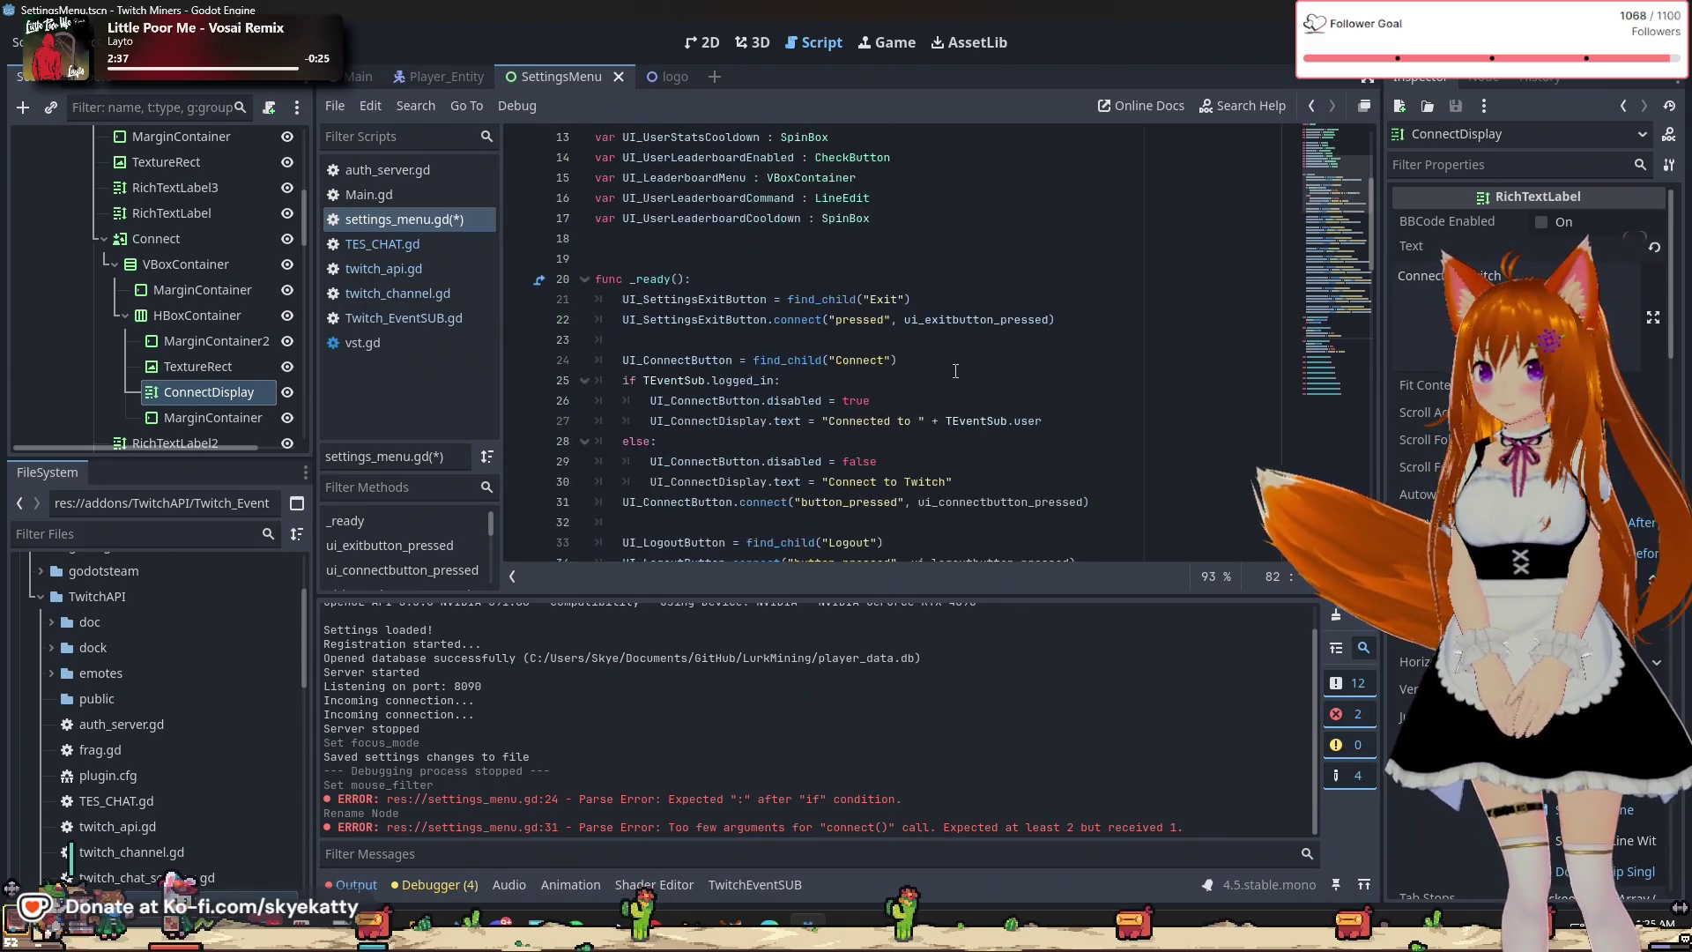
scroll(956, 371, down, 3)
scroll(934, 383, up, 5)
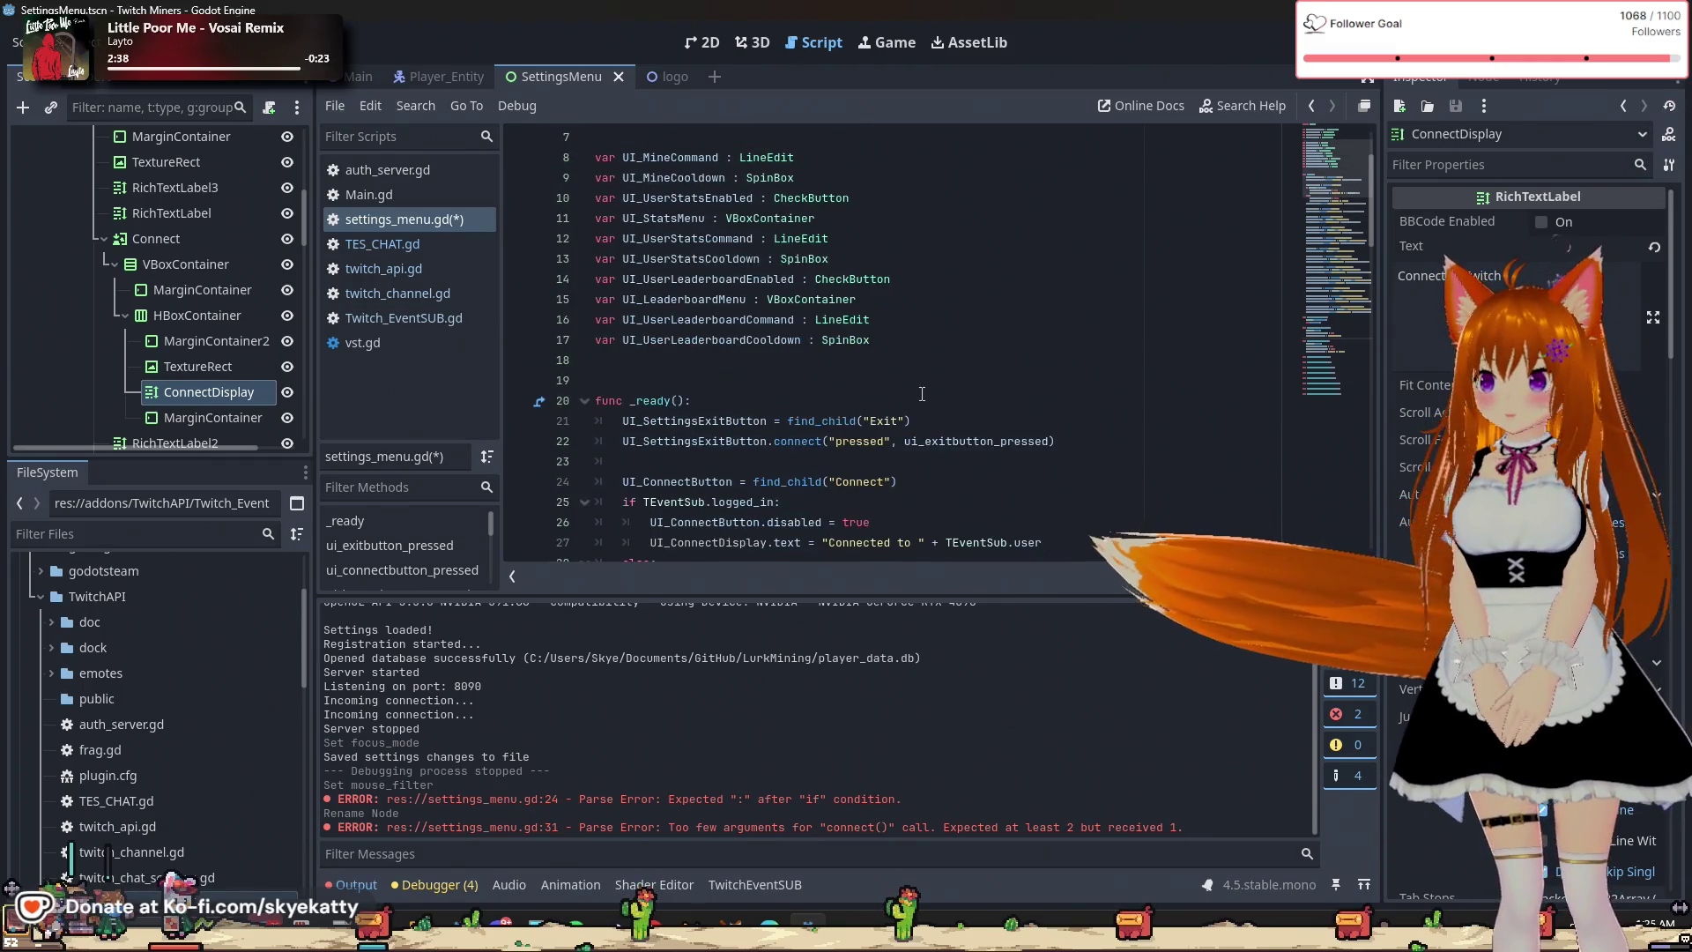
scroll(922, 394, down, 7)
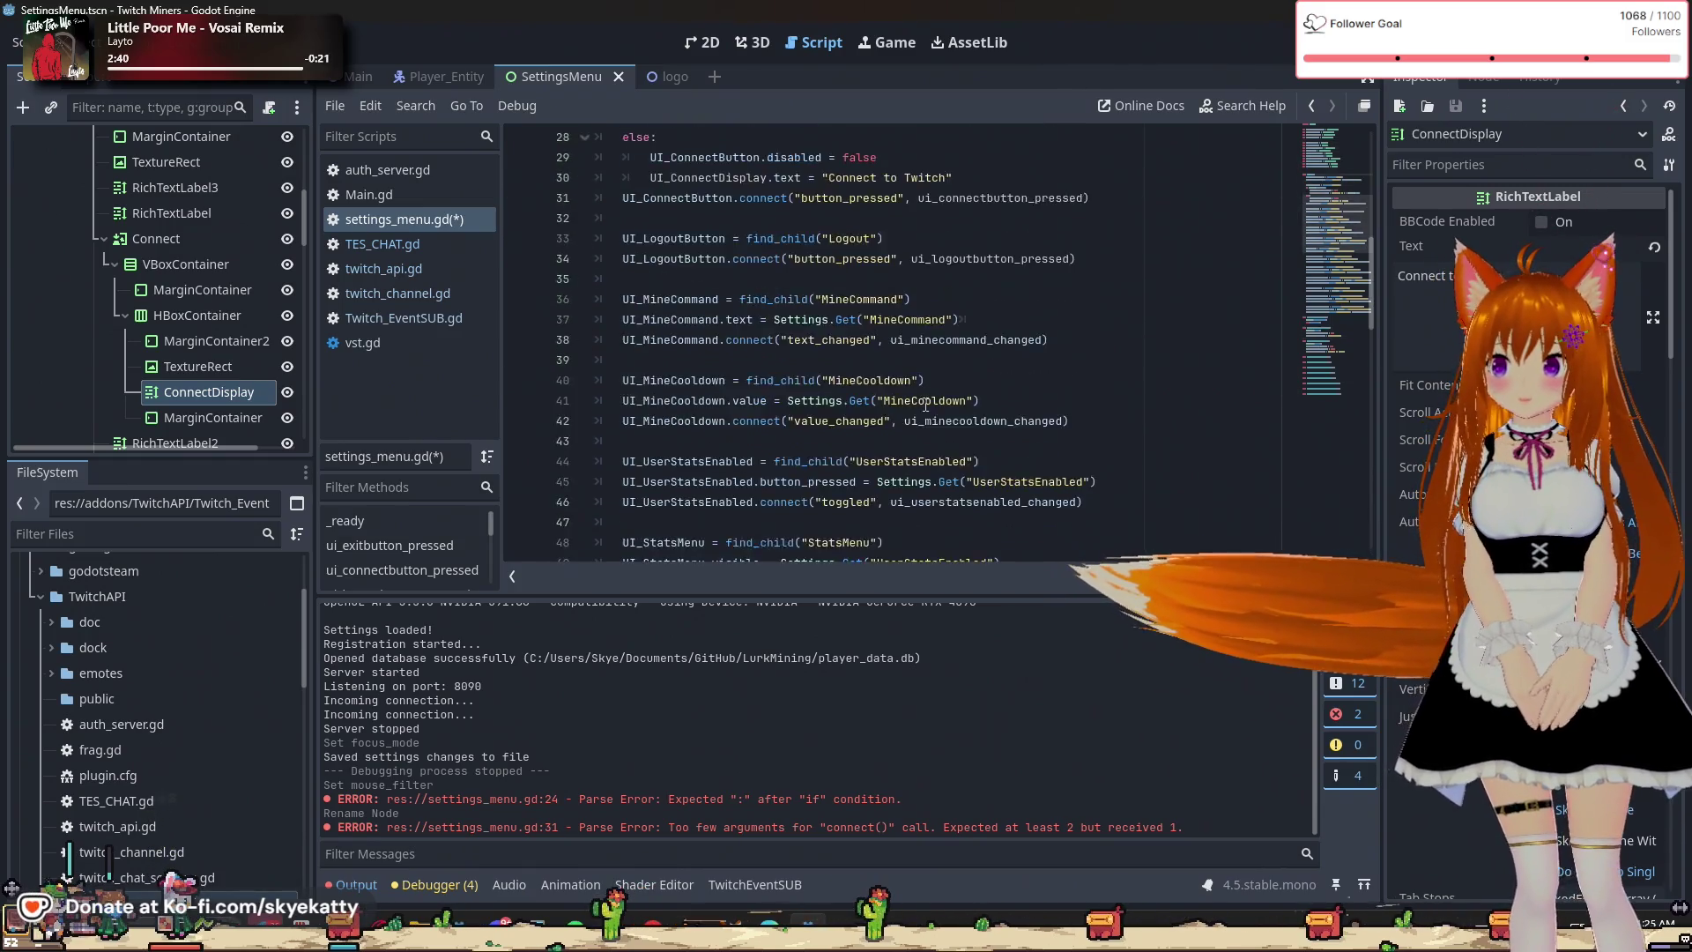
scroll(926, 405, down, 14)
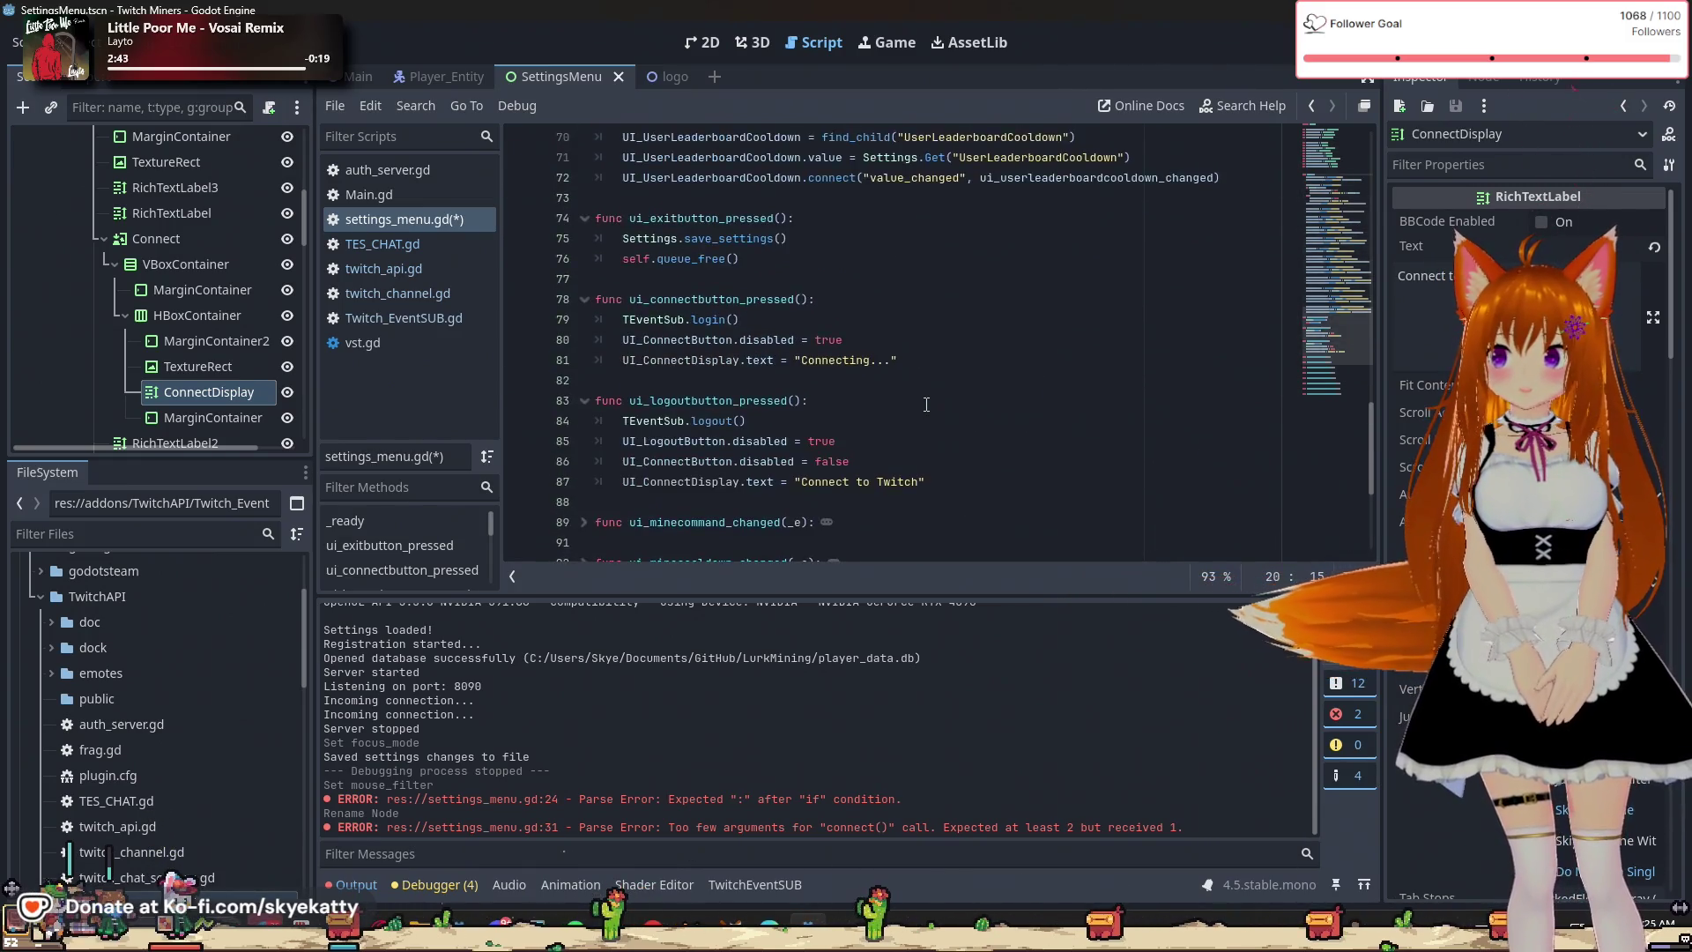
scroll(926, 405, up, 3)
scroll(926, 401, down, 5)
scroll(926, 398, up, 2)
scroll(836, 336, up, 1)
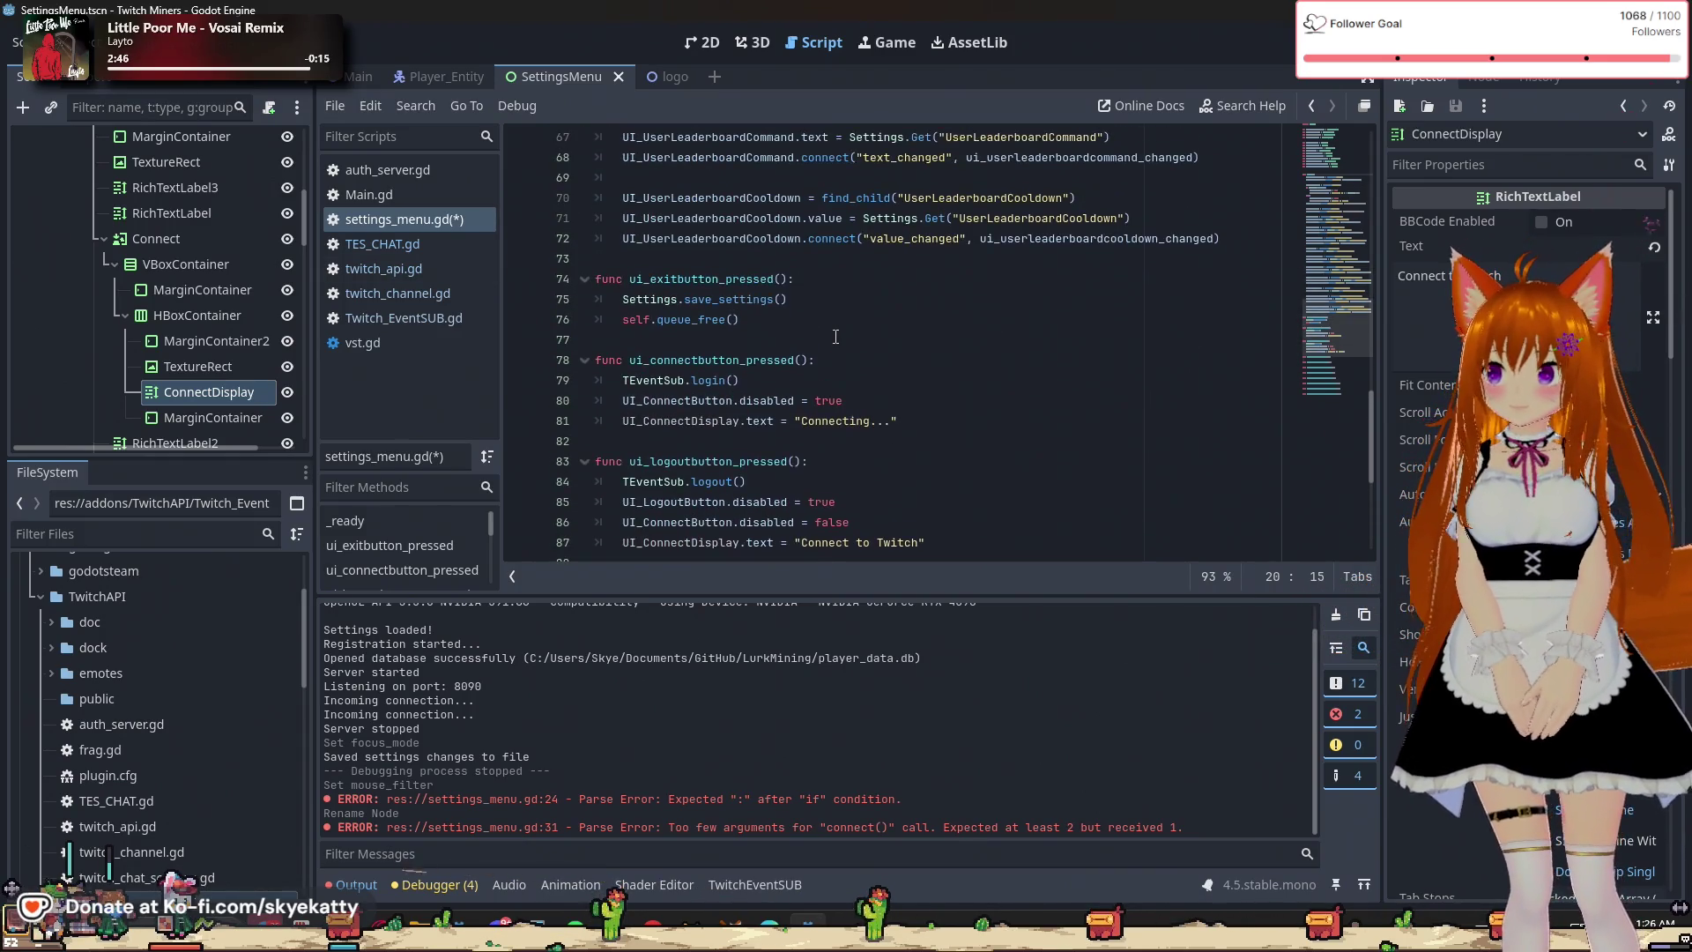
scroll(793, 419, down, 2)
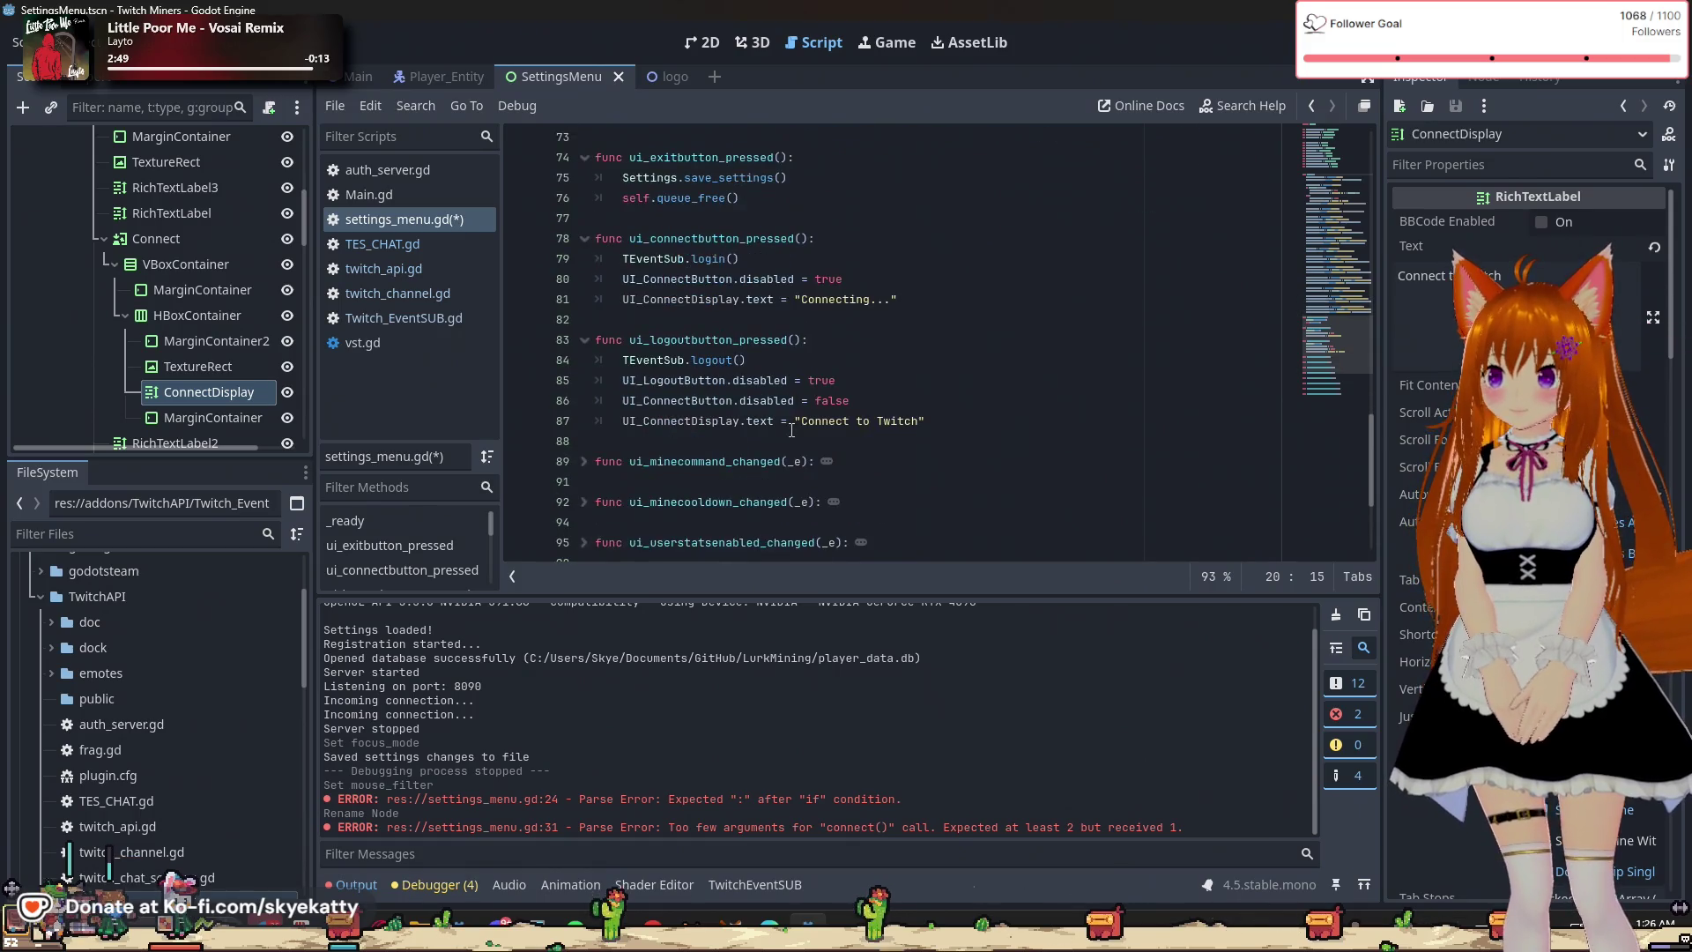
click(793, 442)
Declare func on_twitch_login(_e): on line 89 with an empty indented body line beneath.
key(Return)
text(fu)
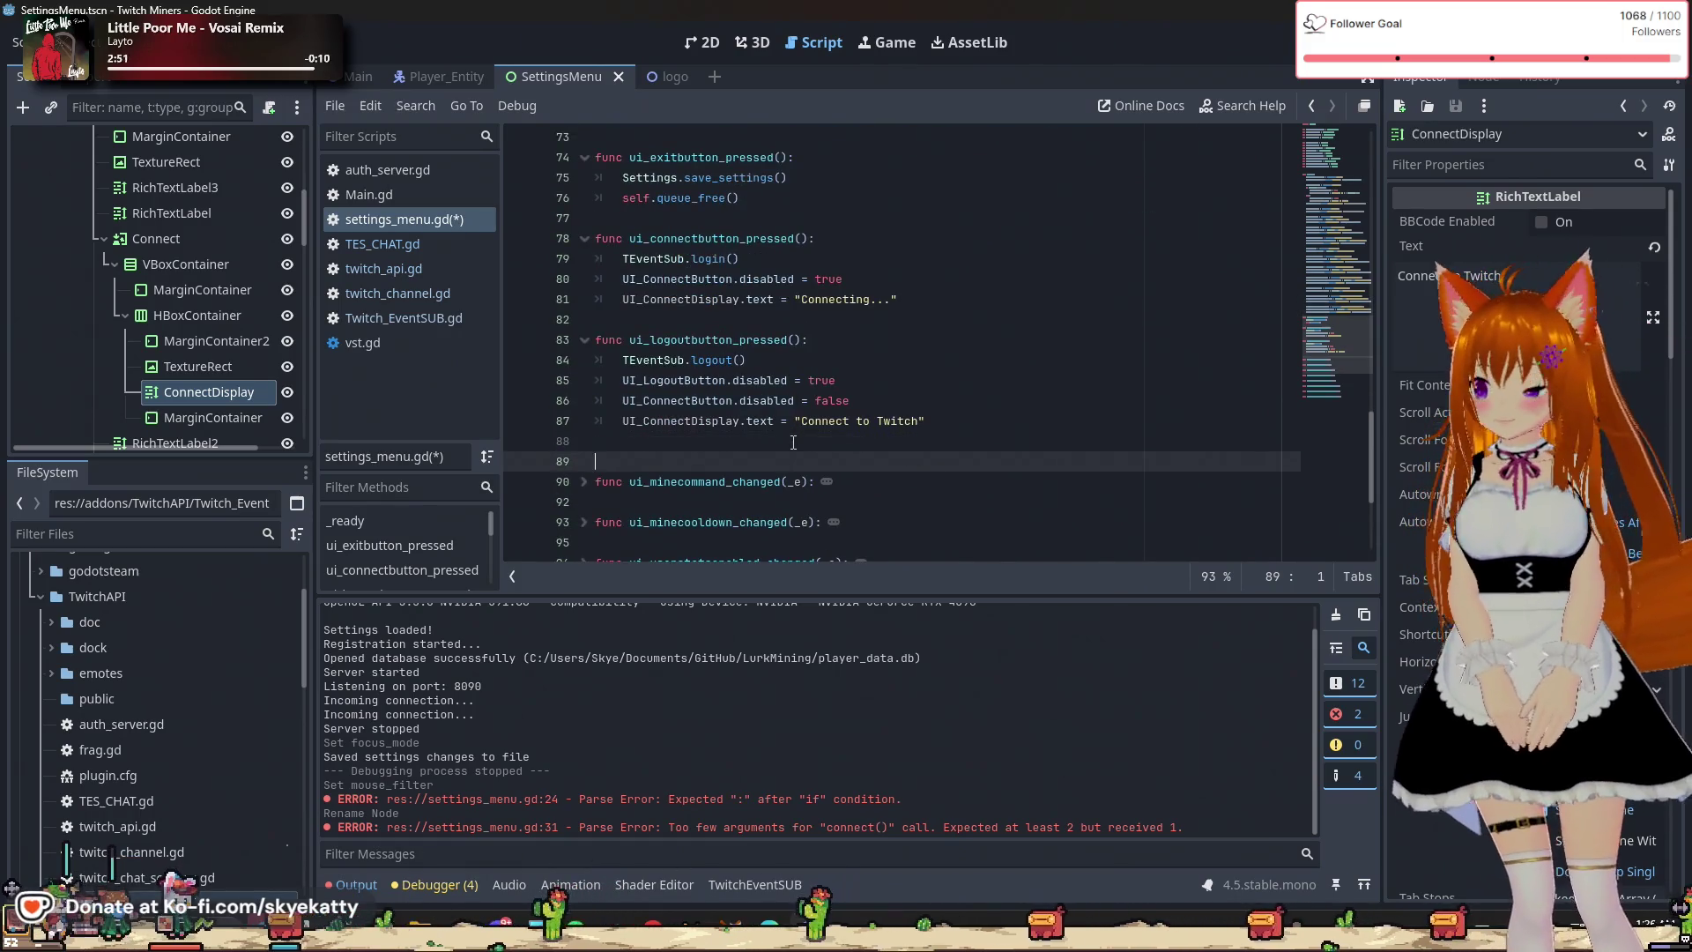
text(nc )
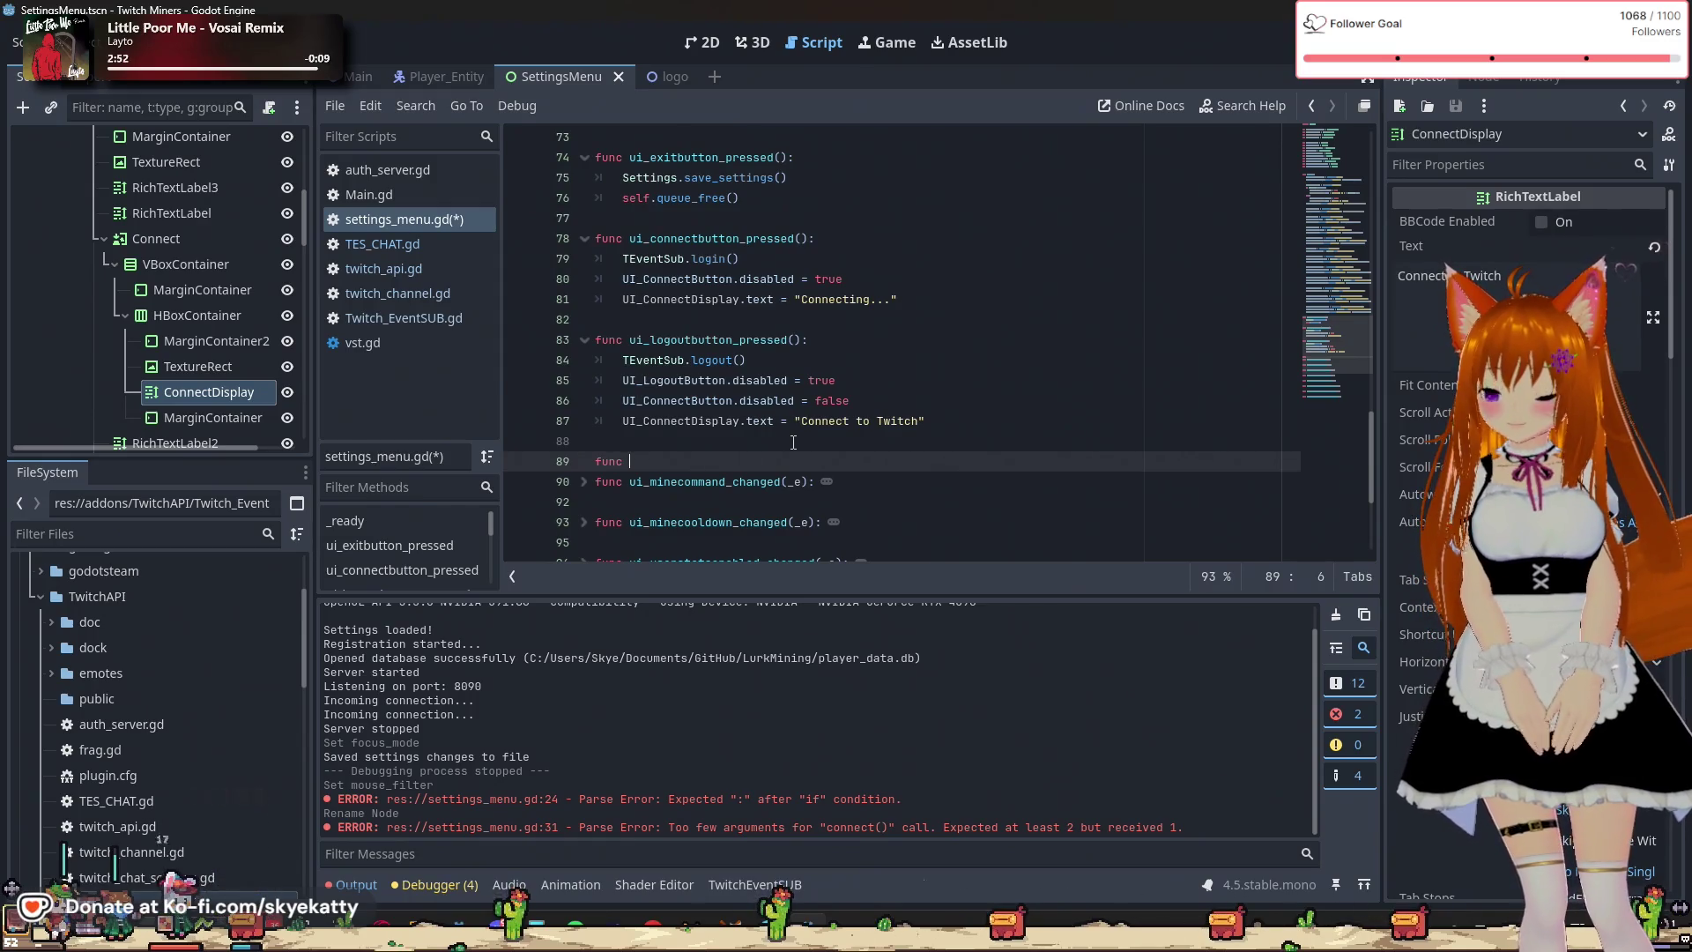
text(ui_t)
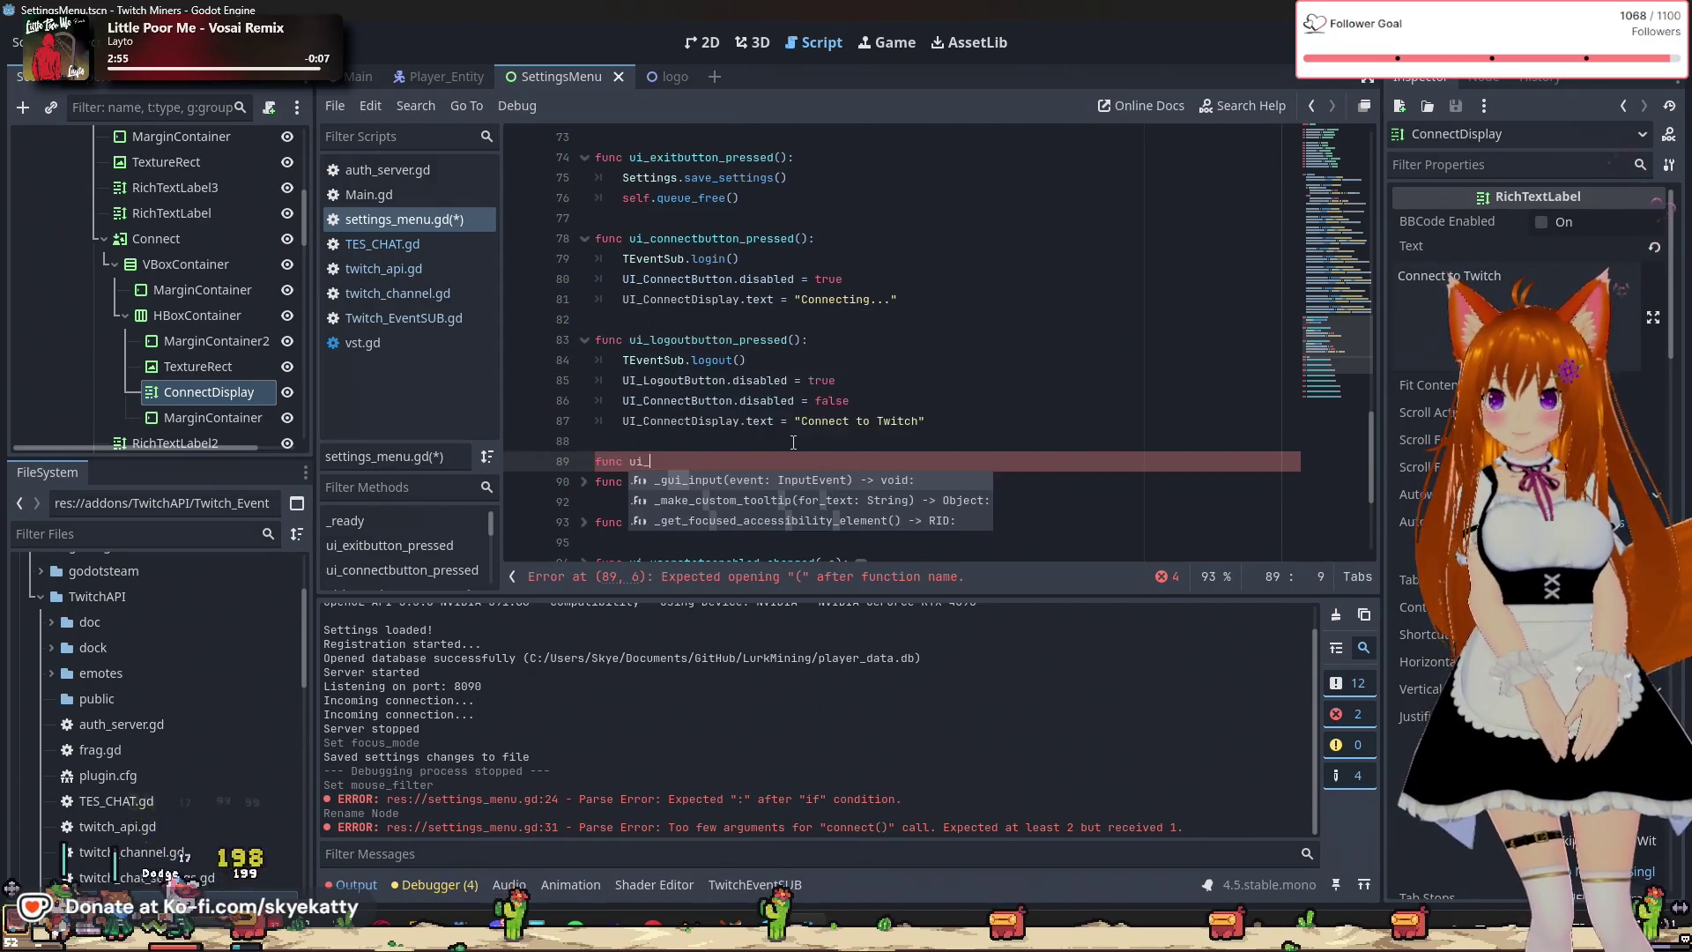
key(BackSpace)
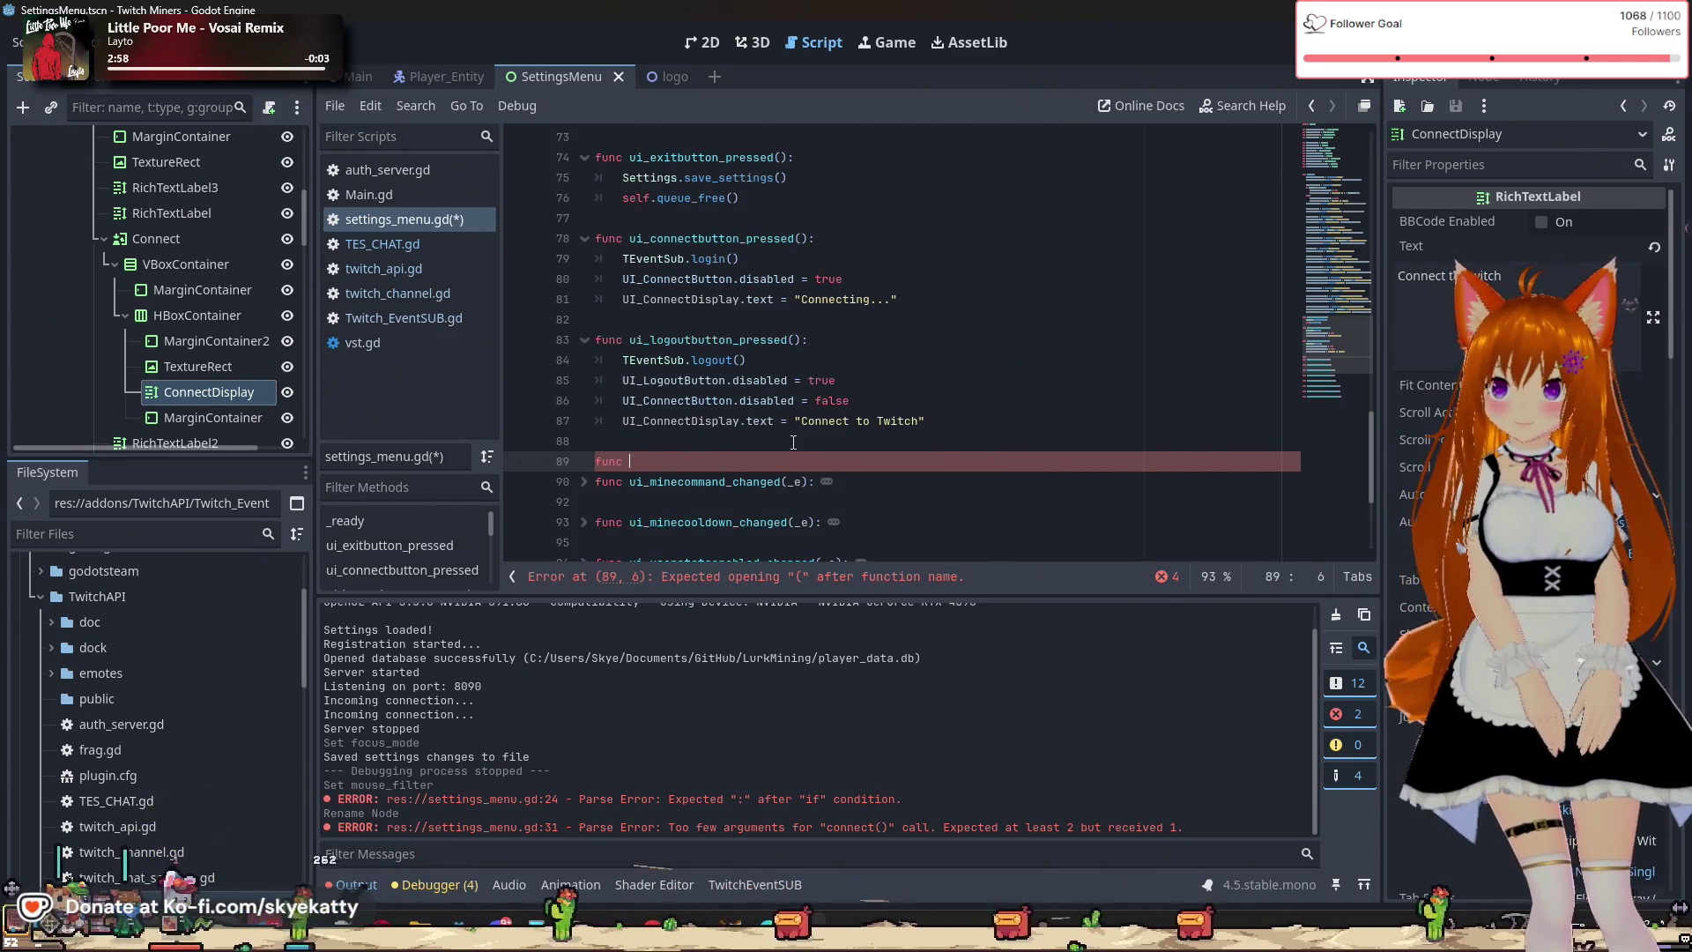
text(on_t)
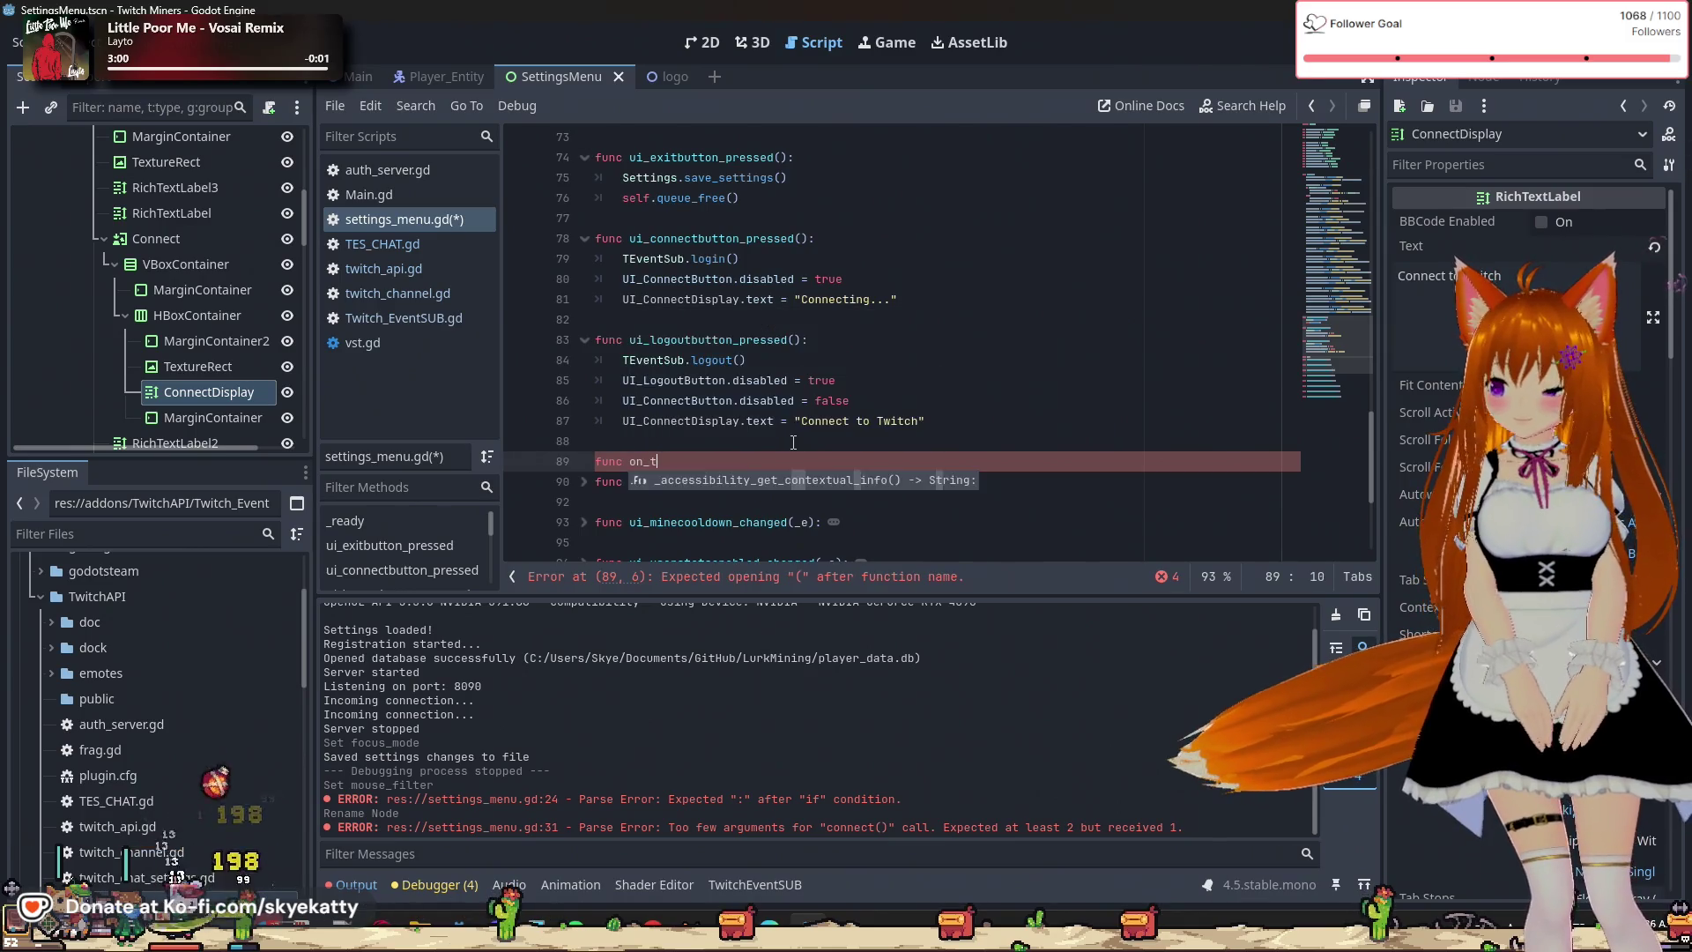
text(witch_lo)
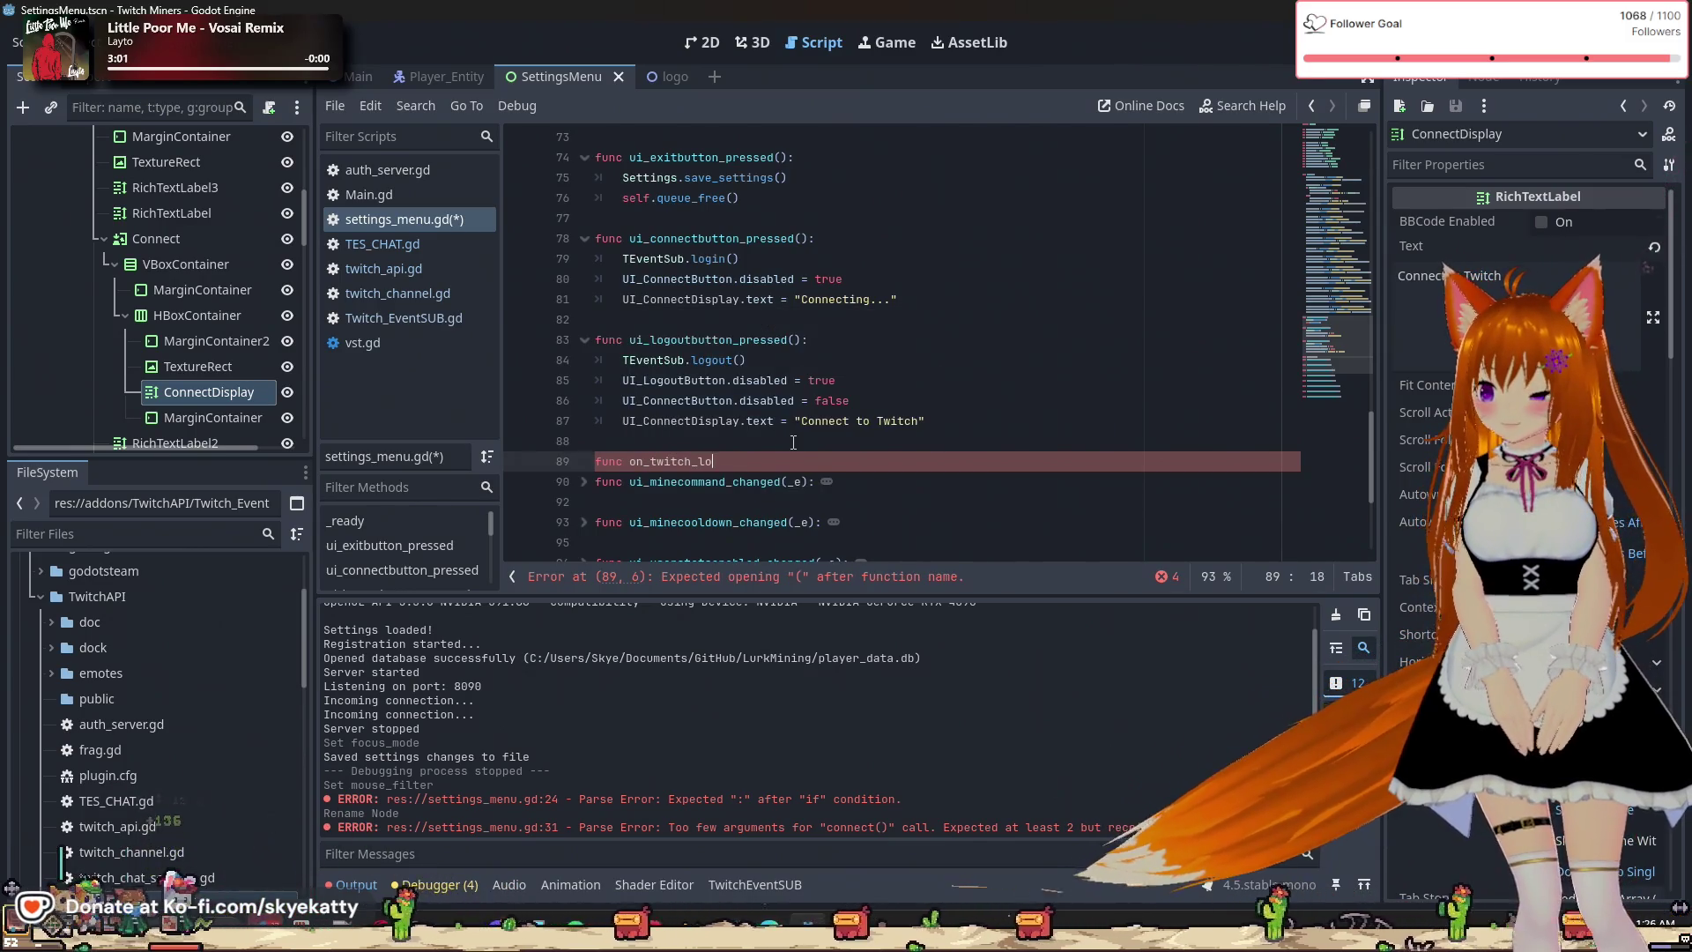
text(gin:)
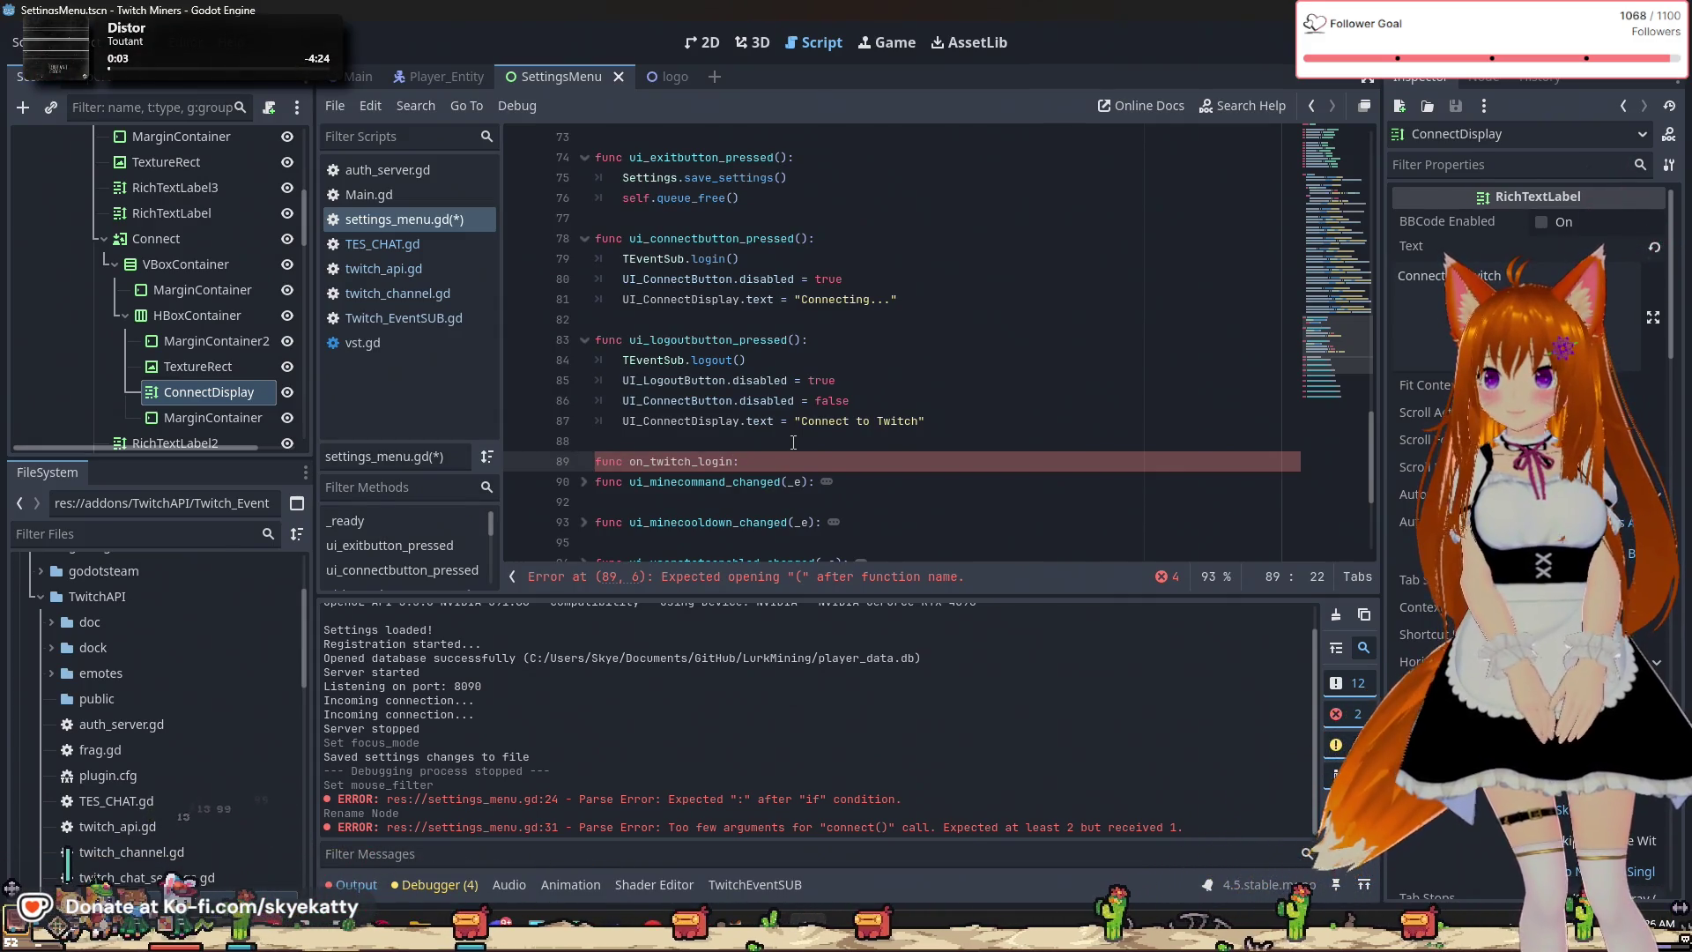
key(BackSpace)
text(():)
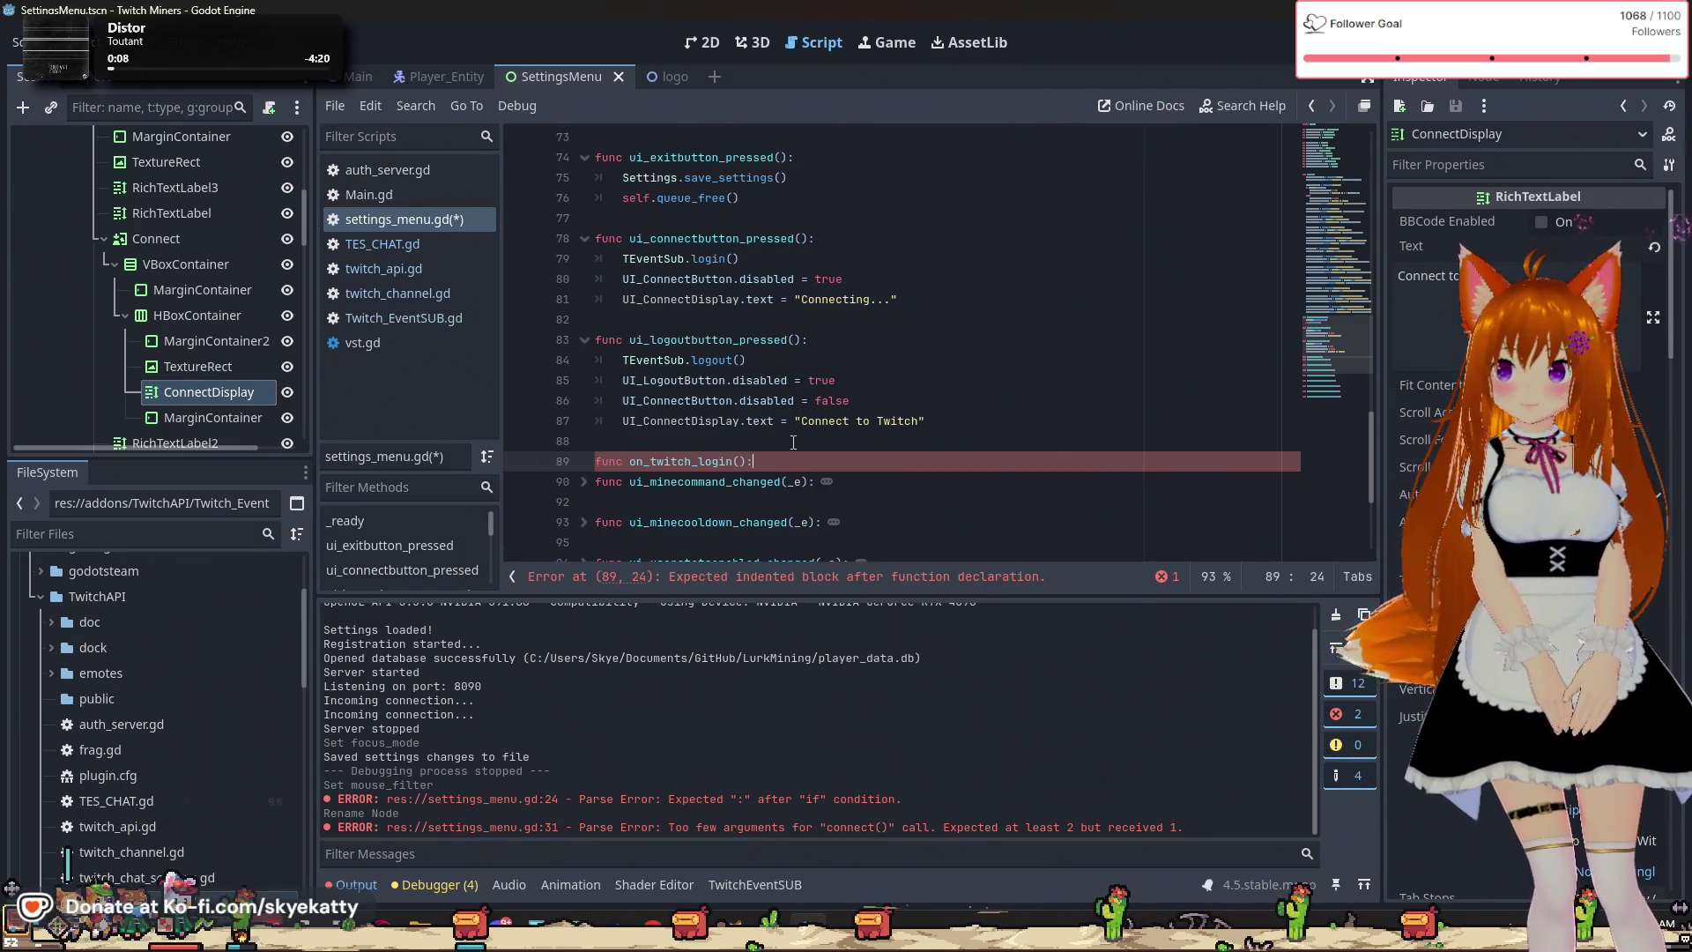
key(Right)
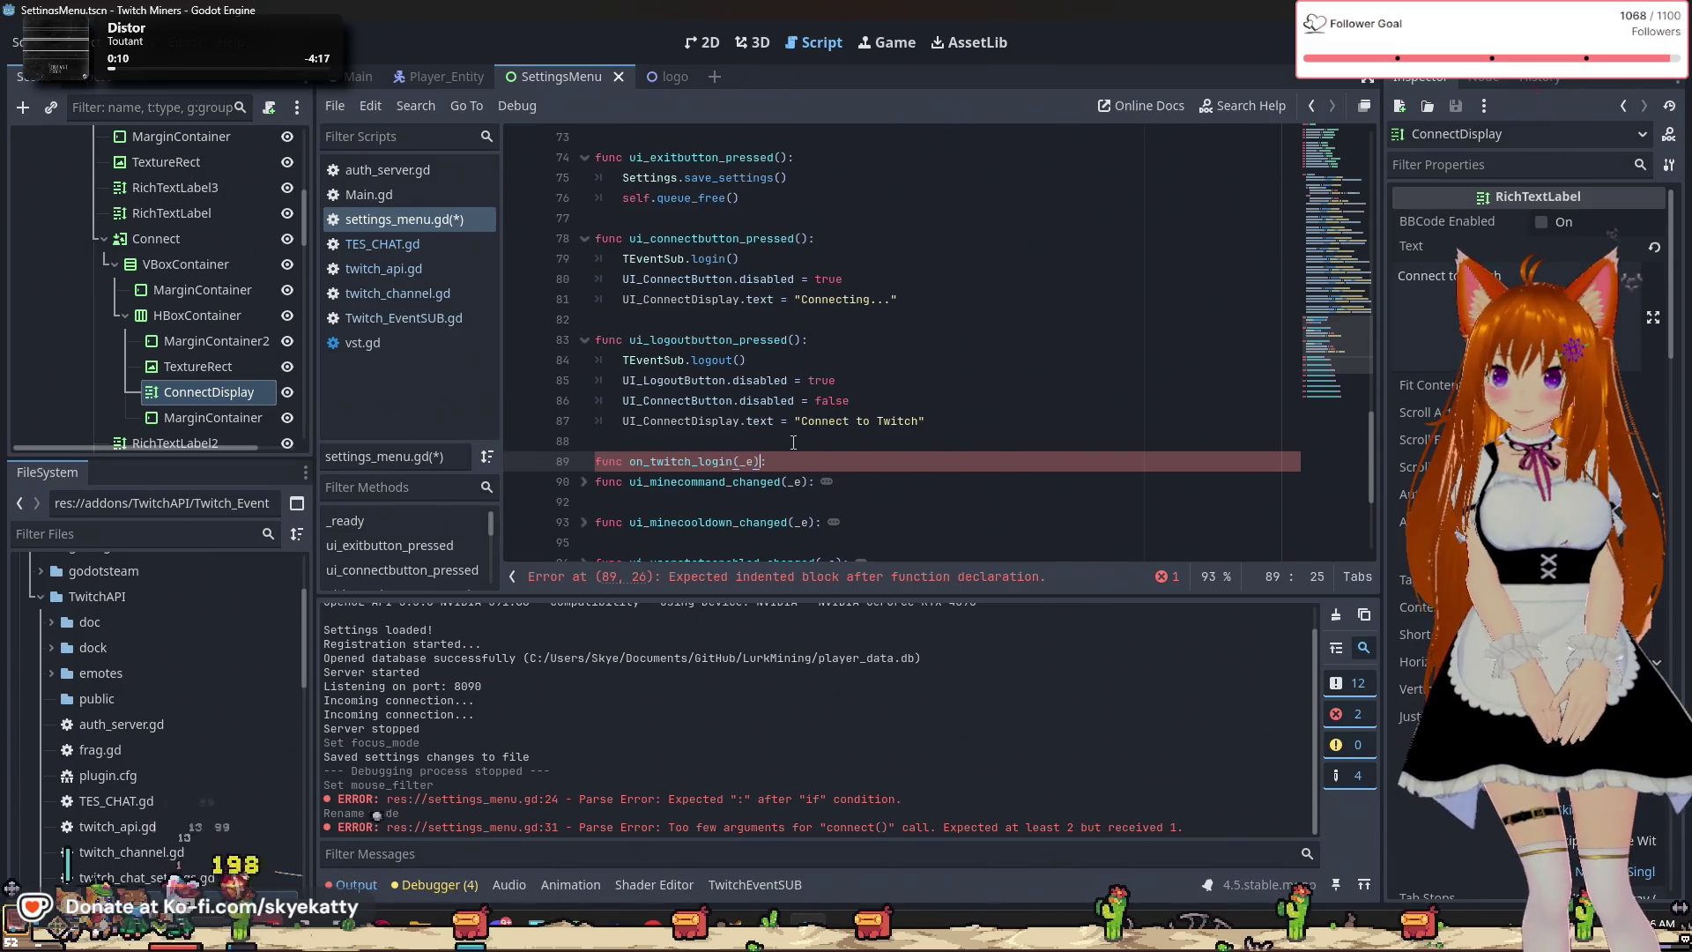
key(Return)
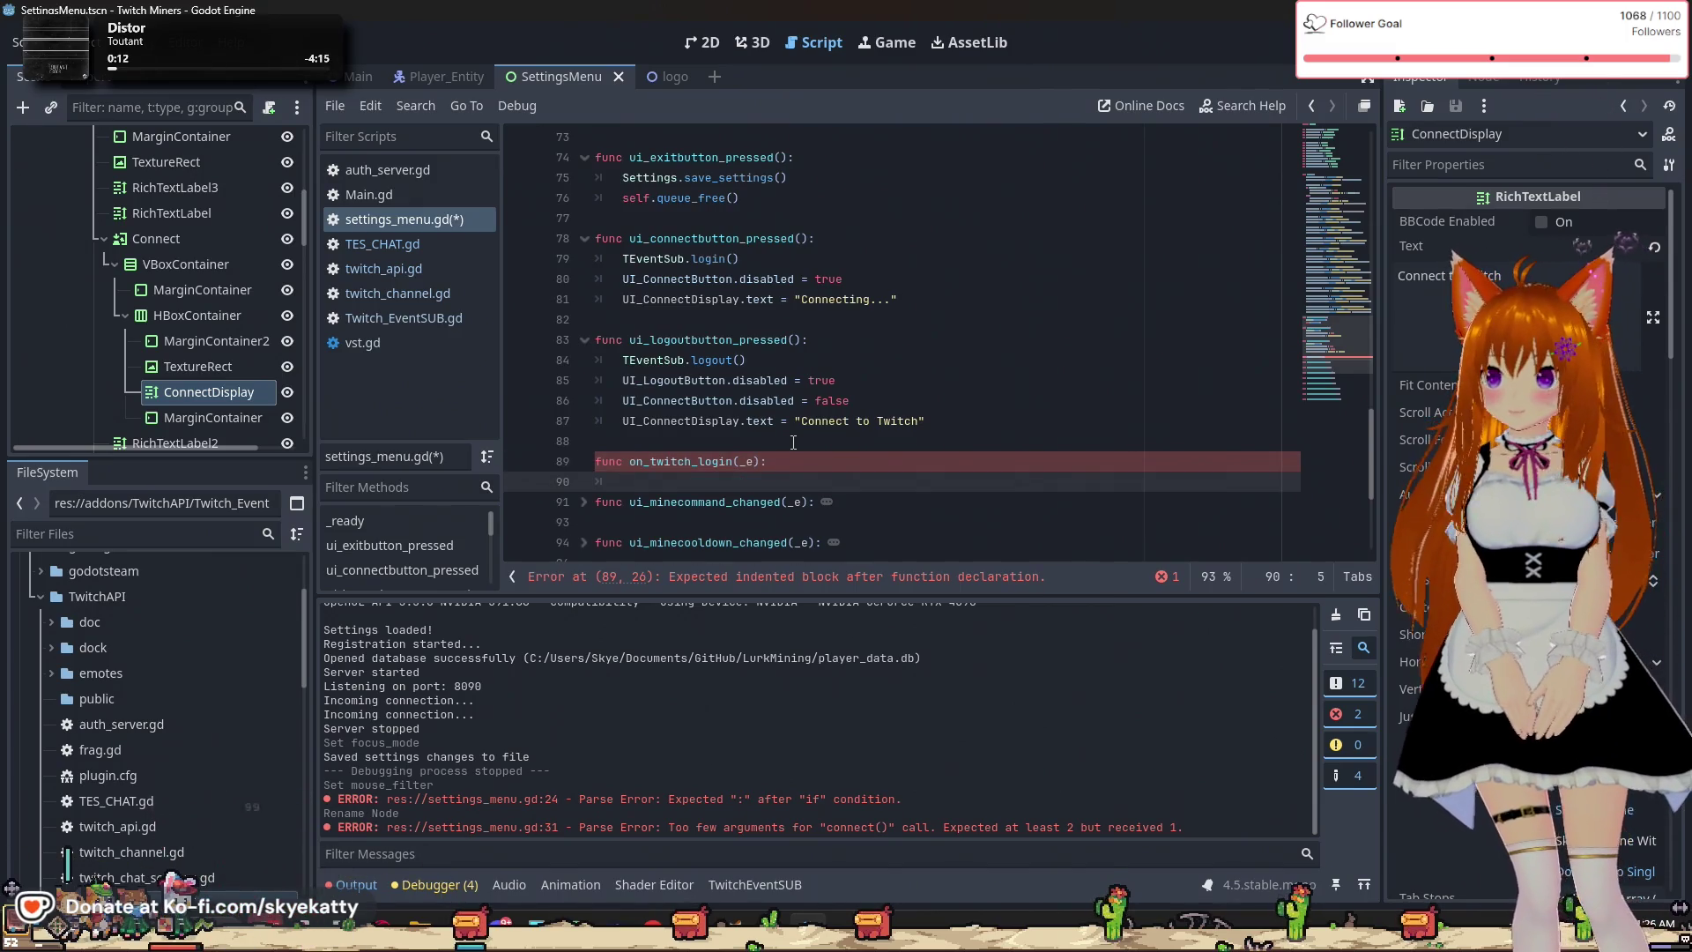
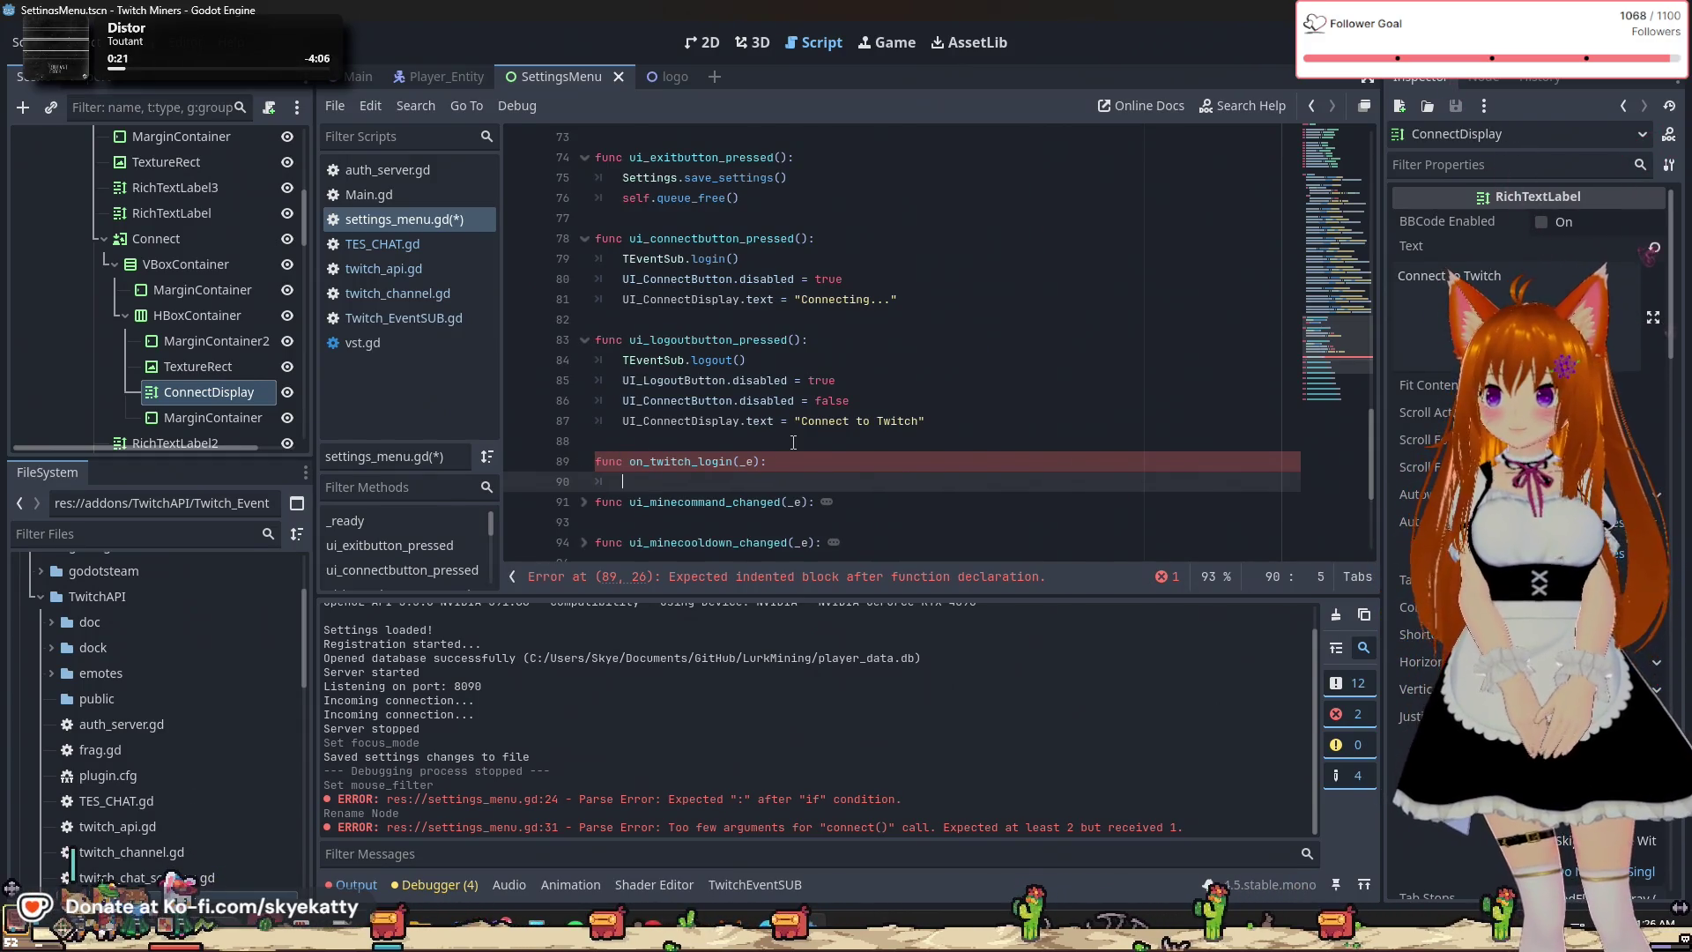
Write 'UI_ConnectDisplay.text = ' on line 90 of on_twitch_login, with a blank line below.
text(UI)
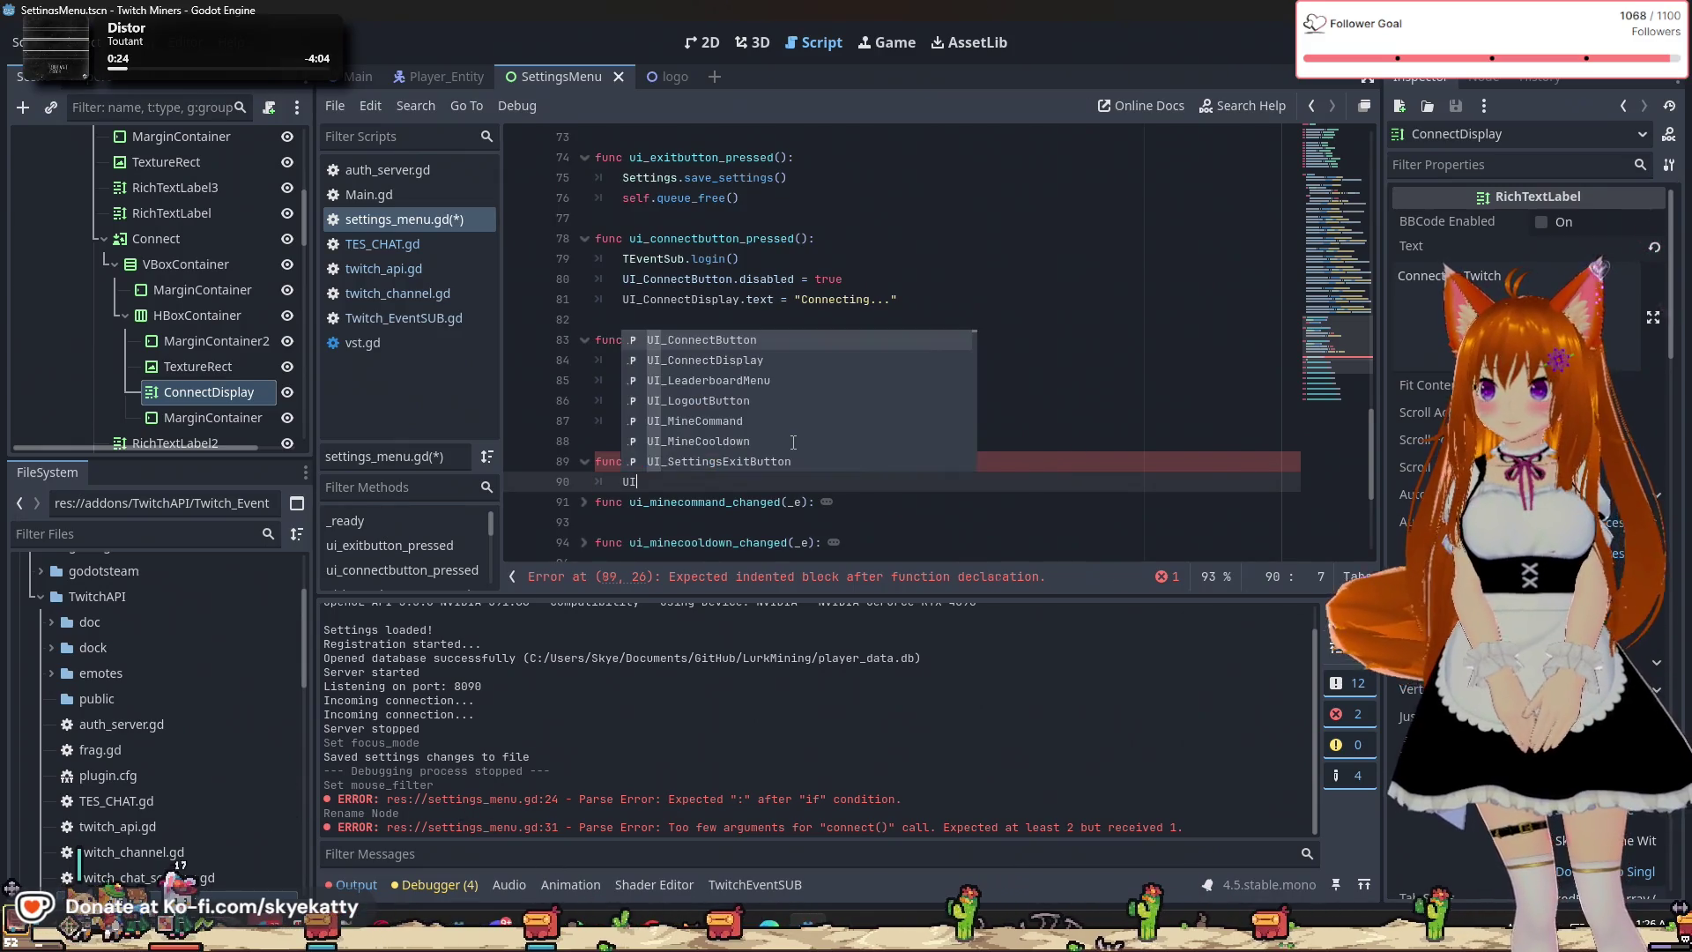
key(Escape)
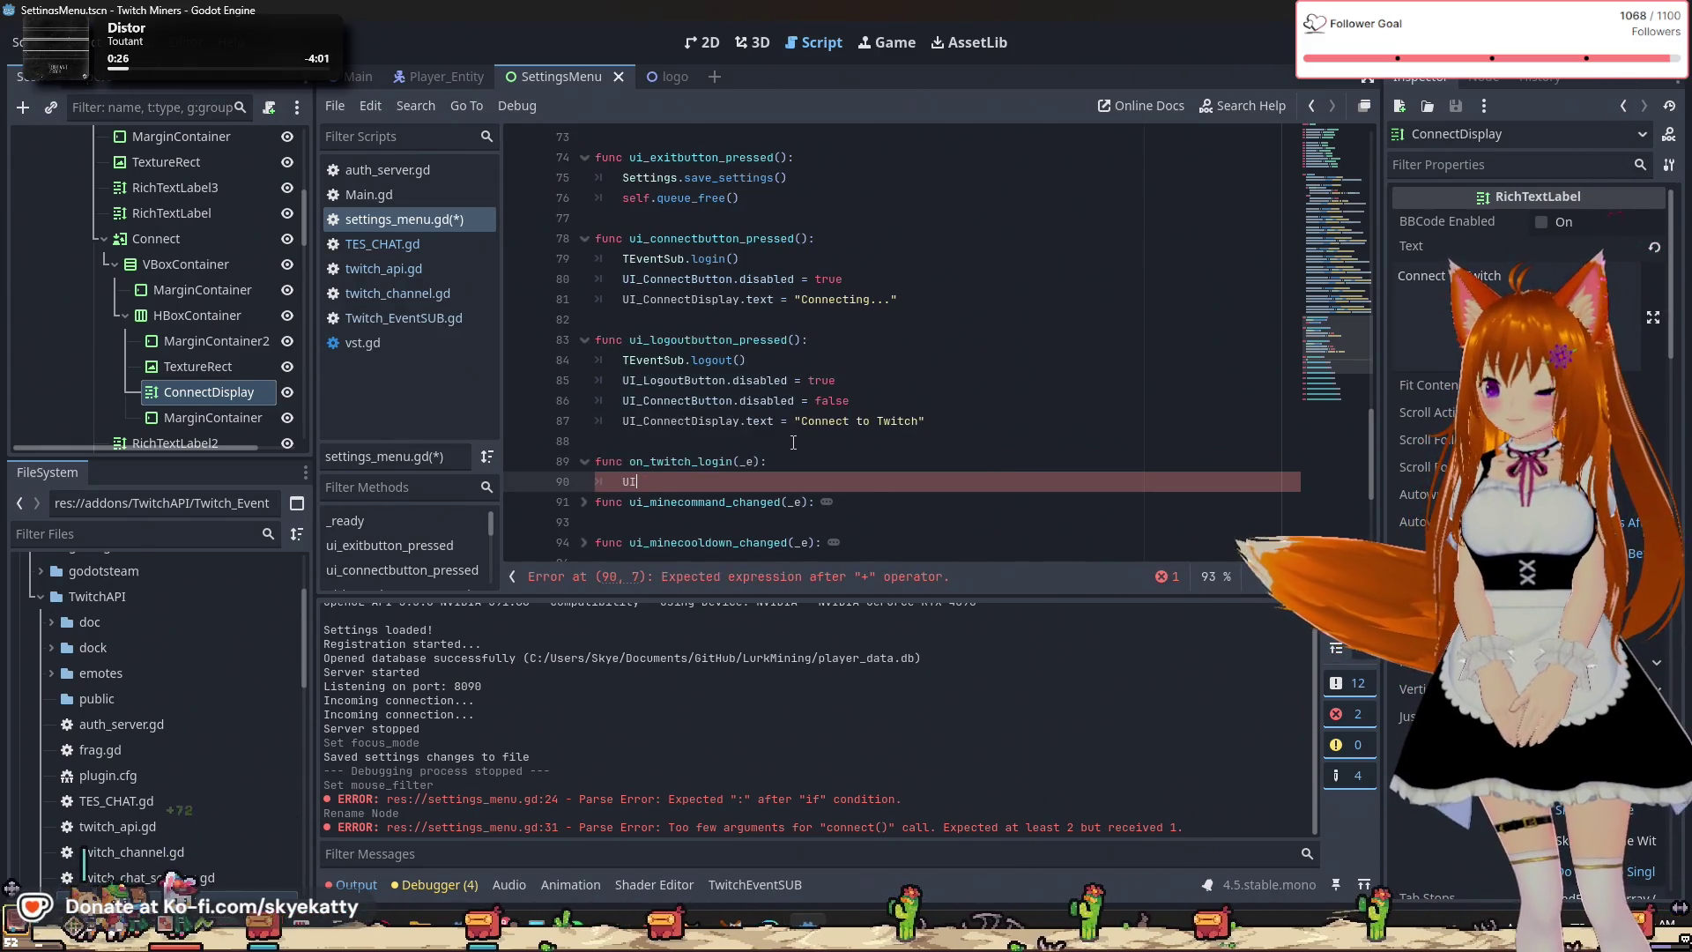
text(_C)
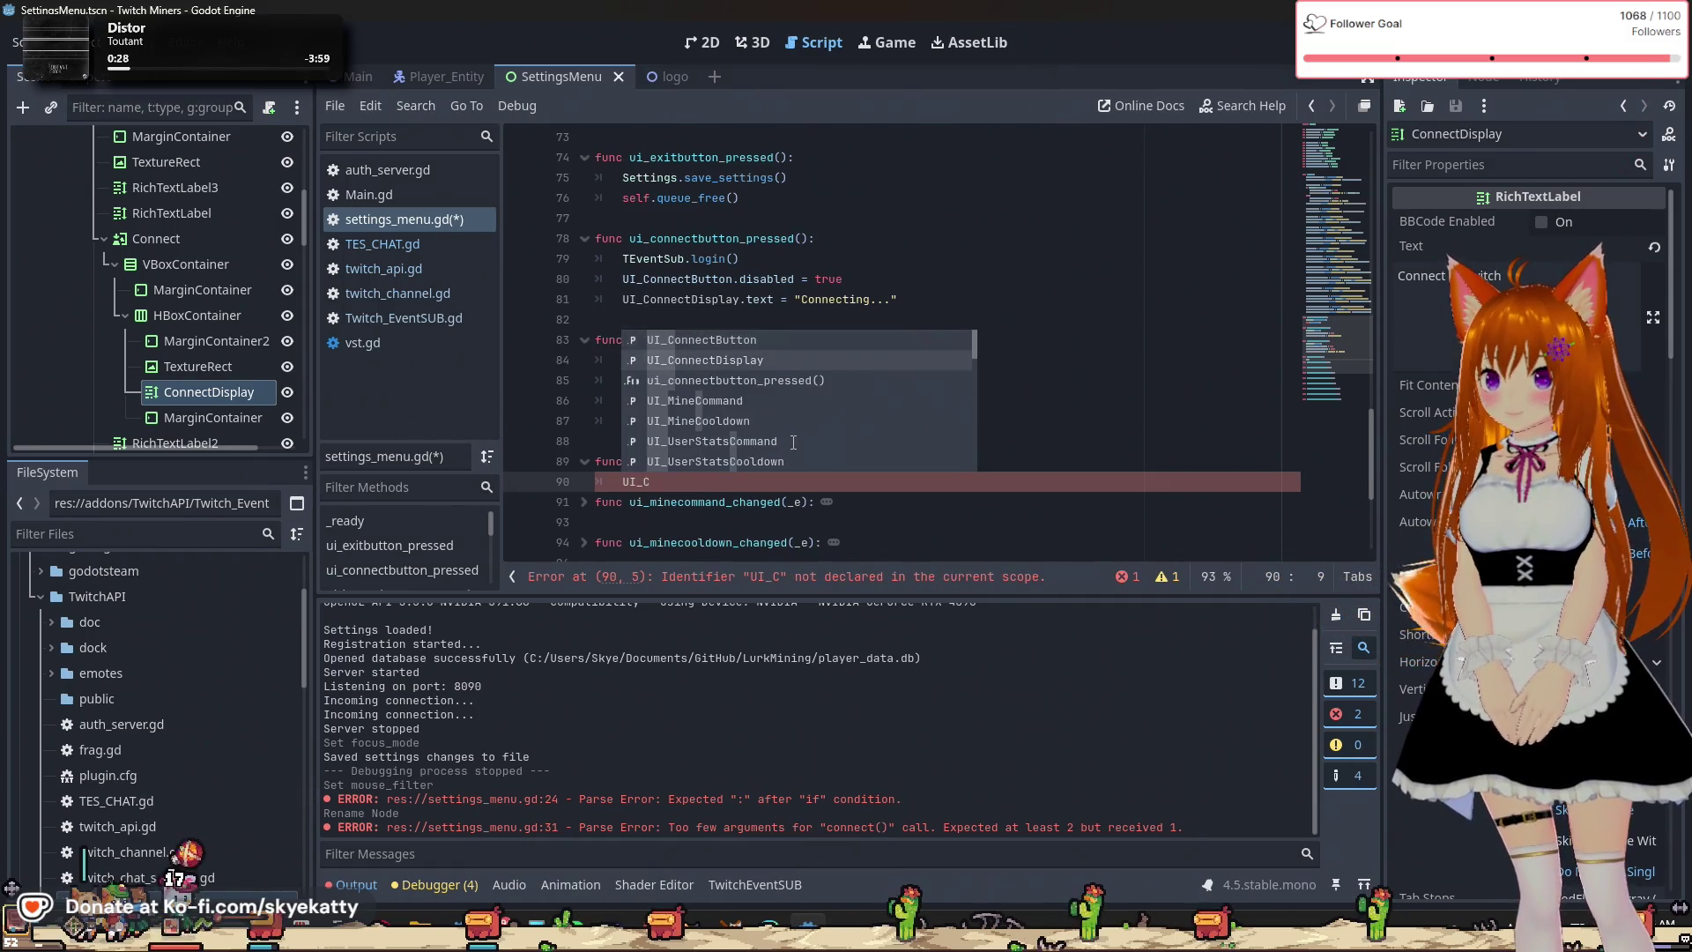
key(Return)
text(.tex)
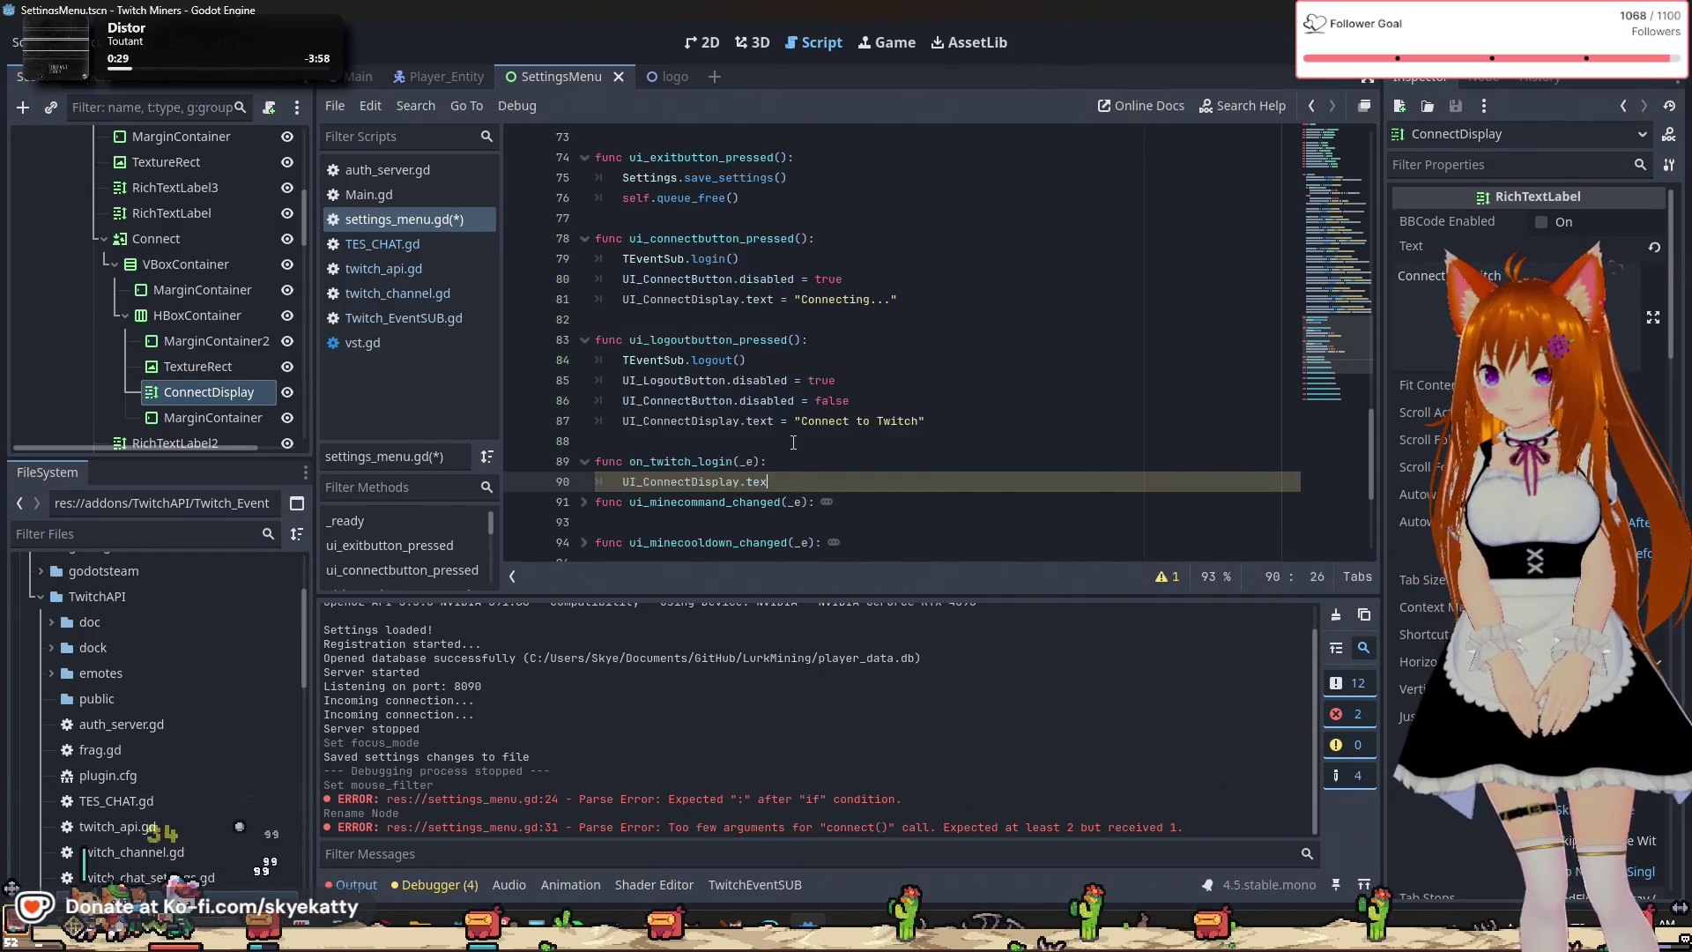
text(t = C)
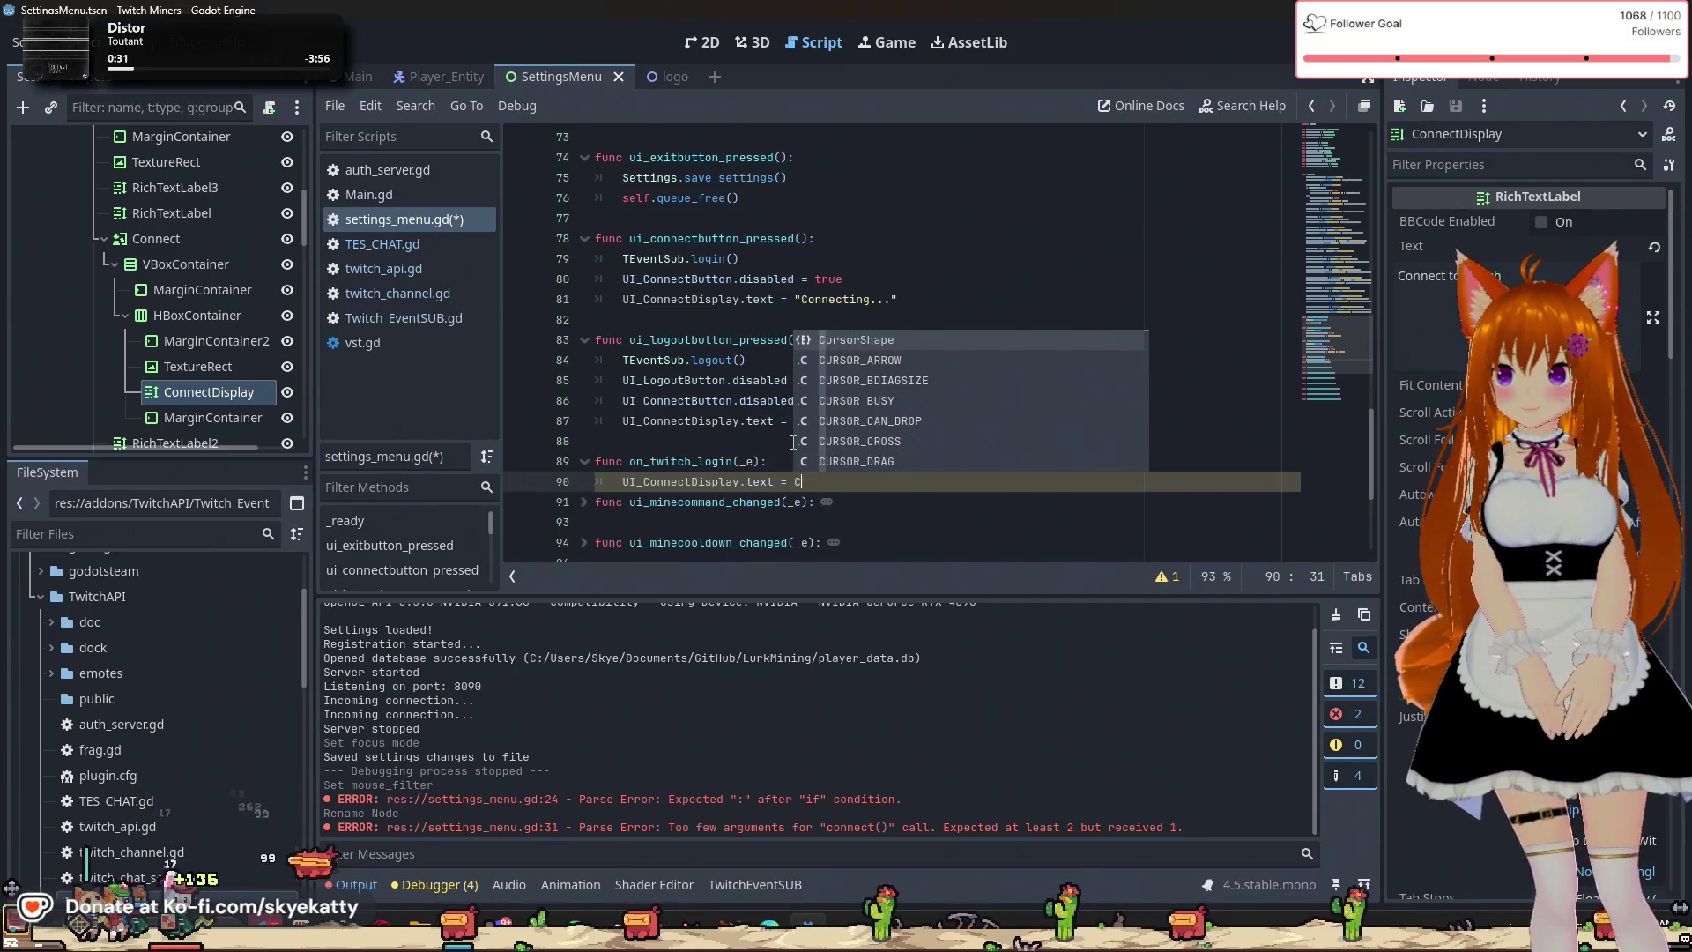
key(BackSpace)
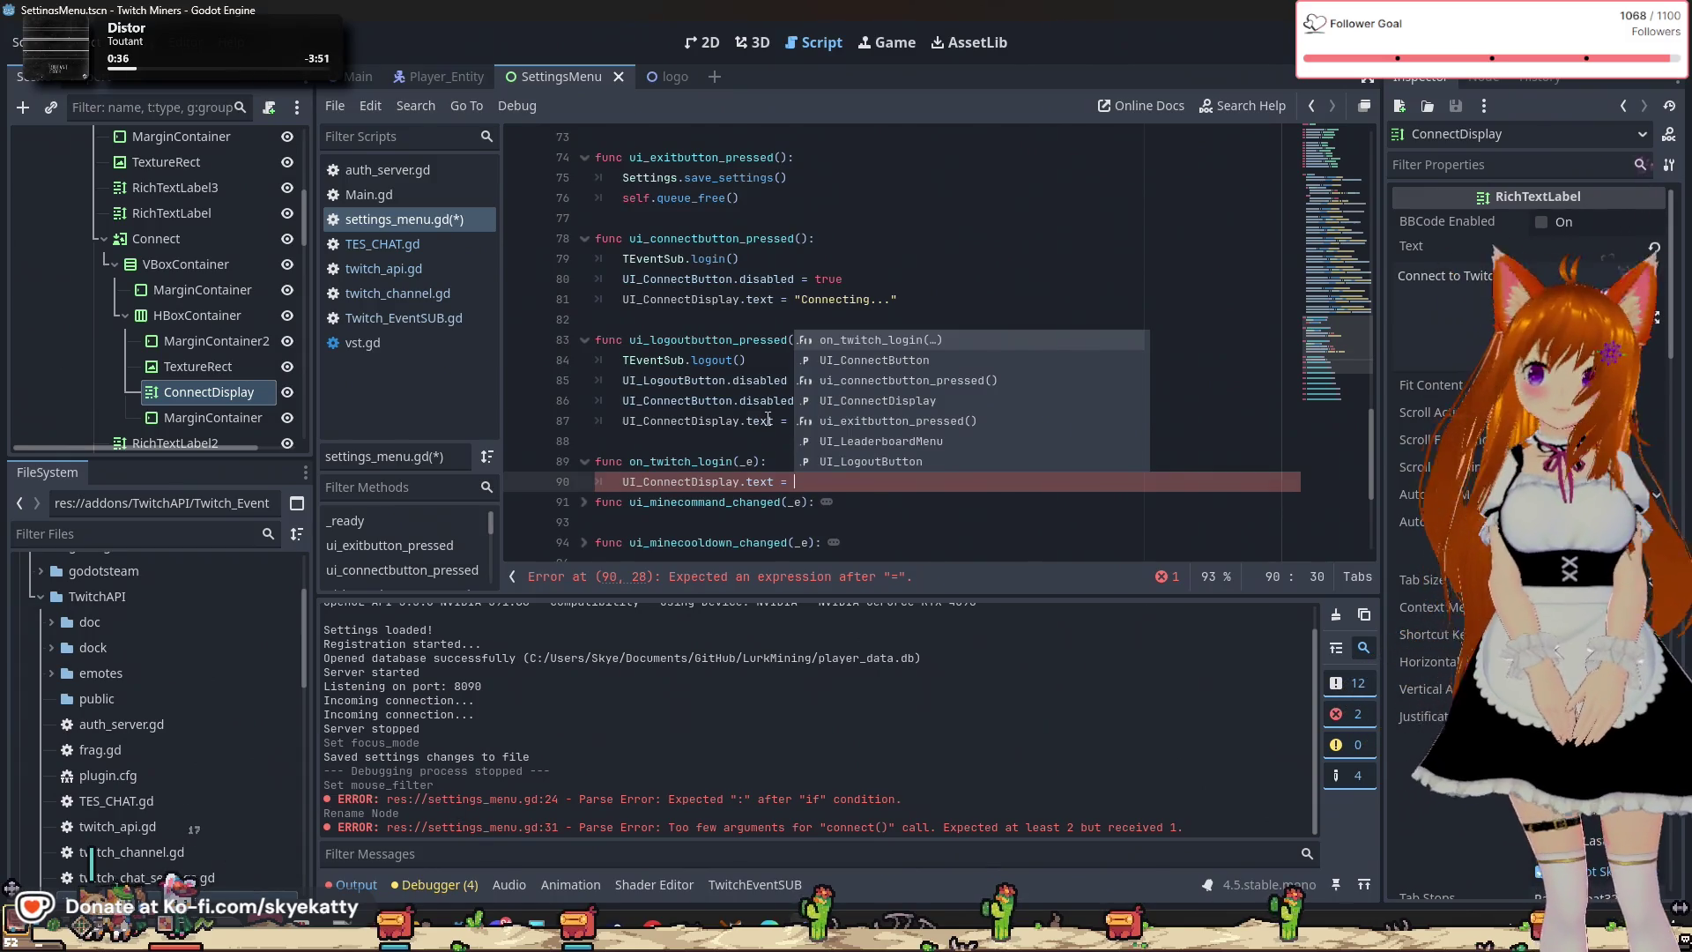
key(Escape)
key(Return)
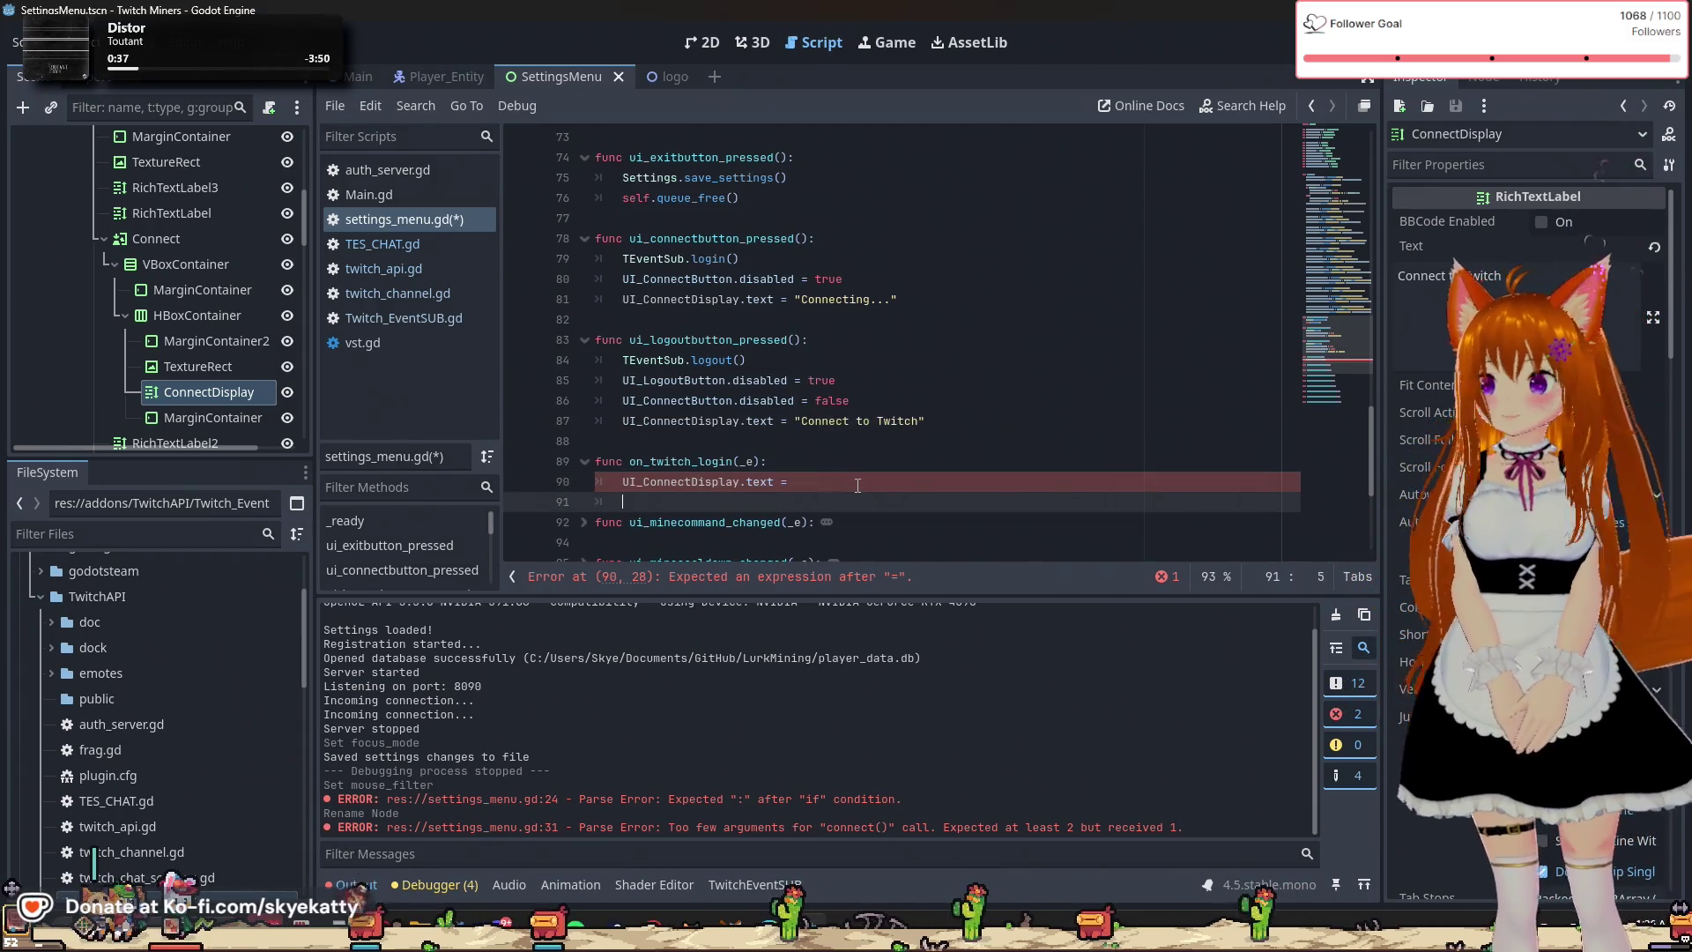
scroll(859, 483, up, 1)
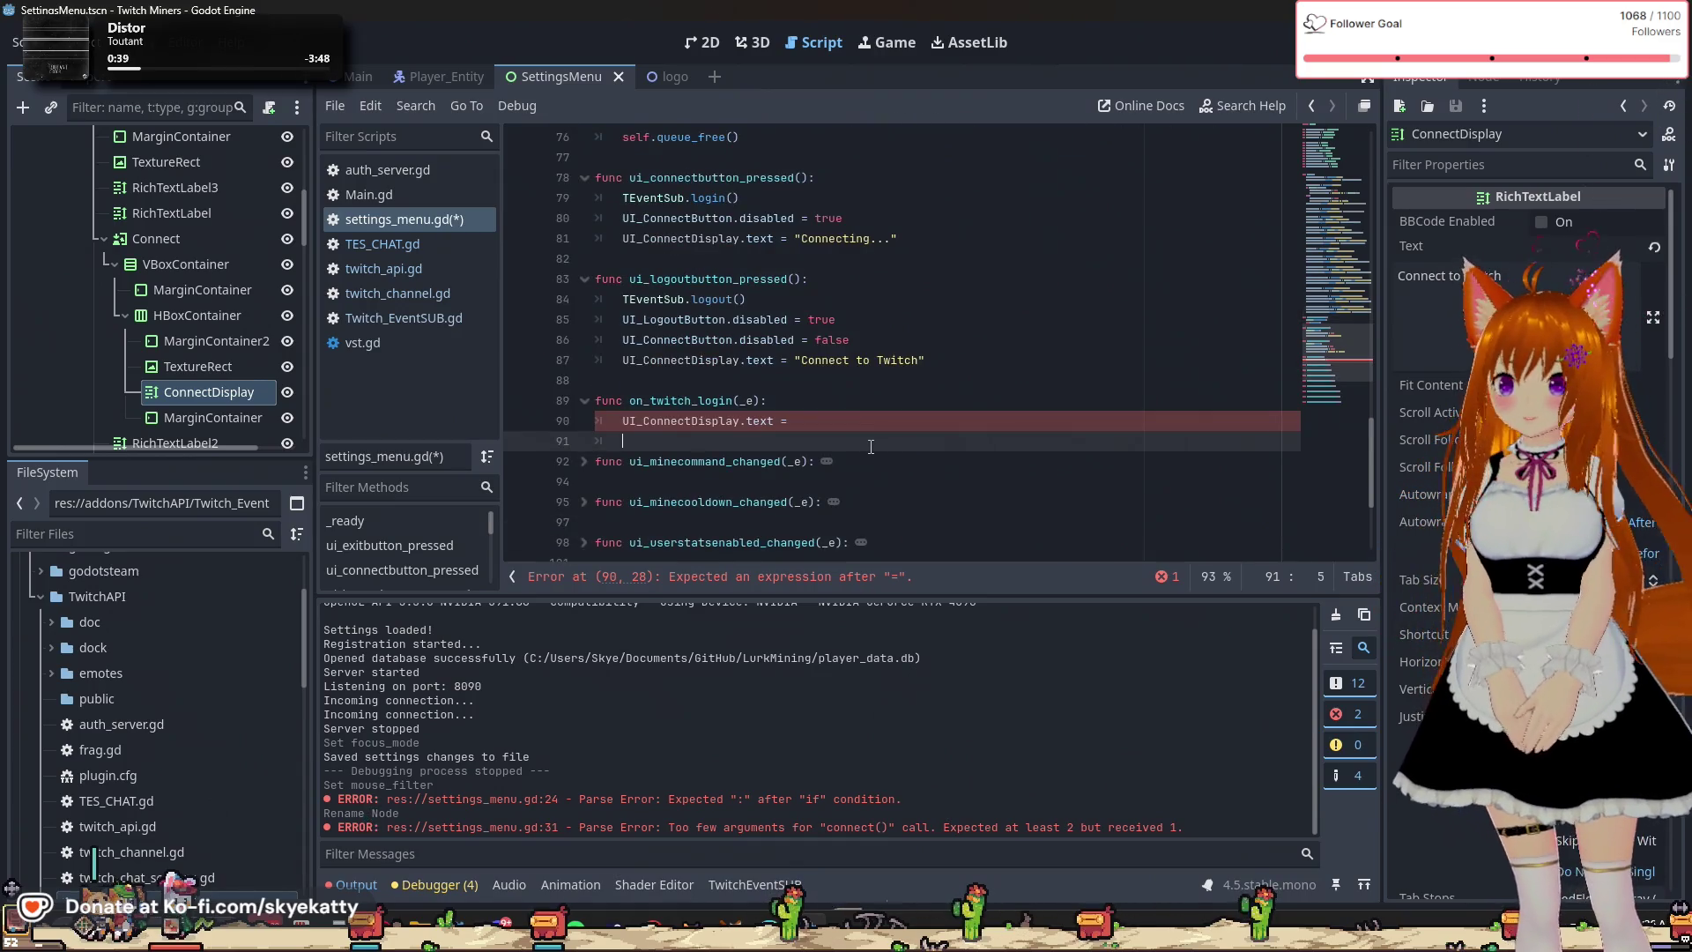
scroll(866, 440, up, 15)
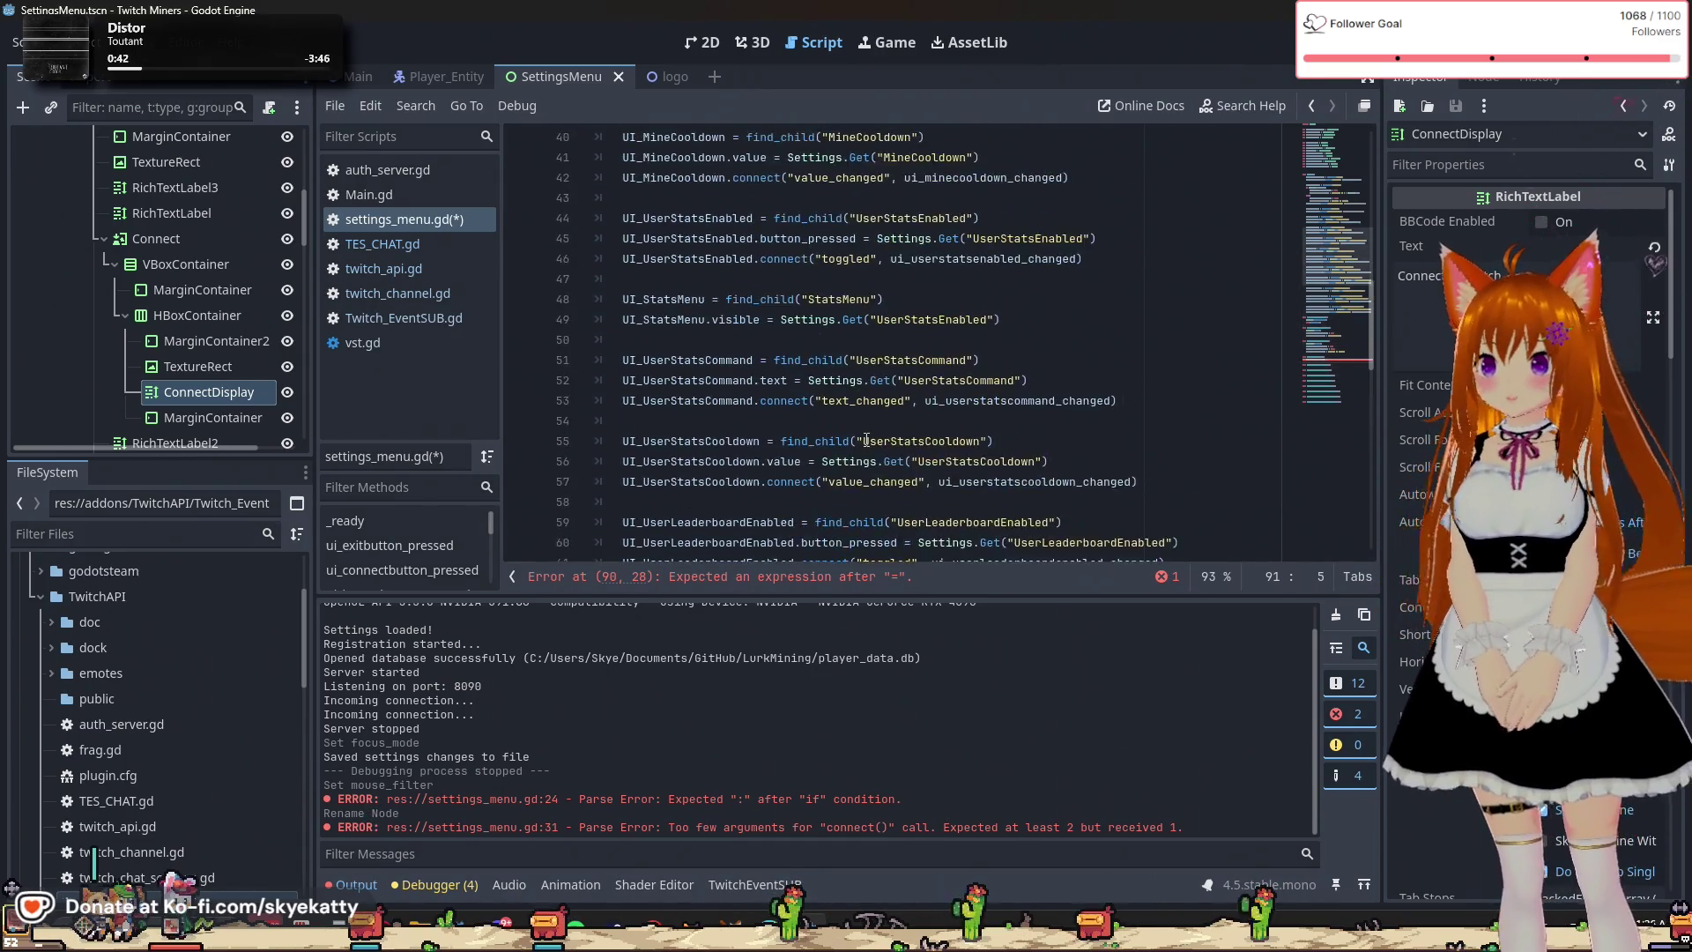
scroll(866, 440, up, 6)
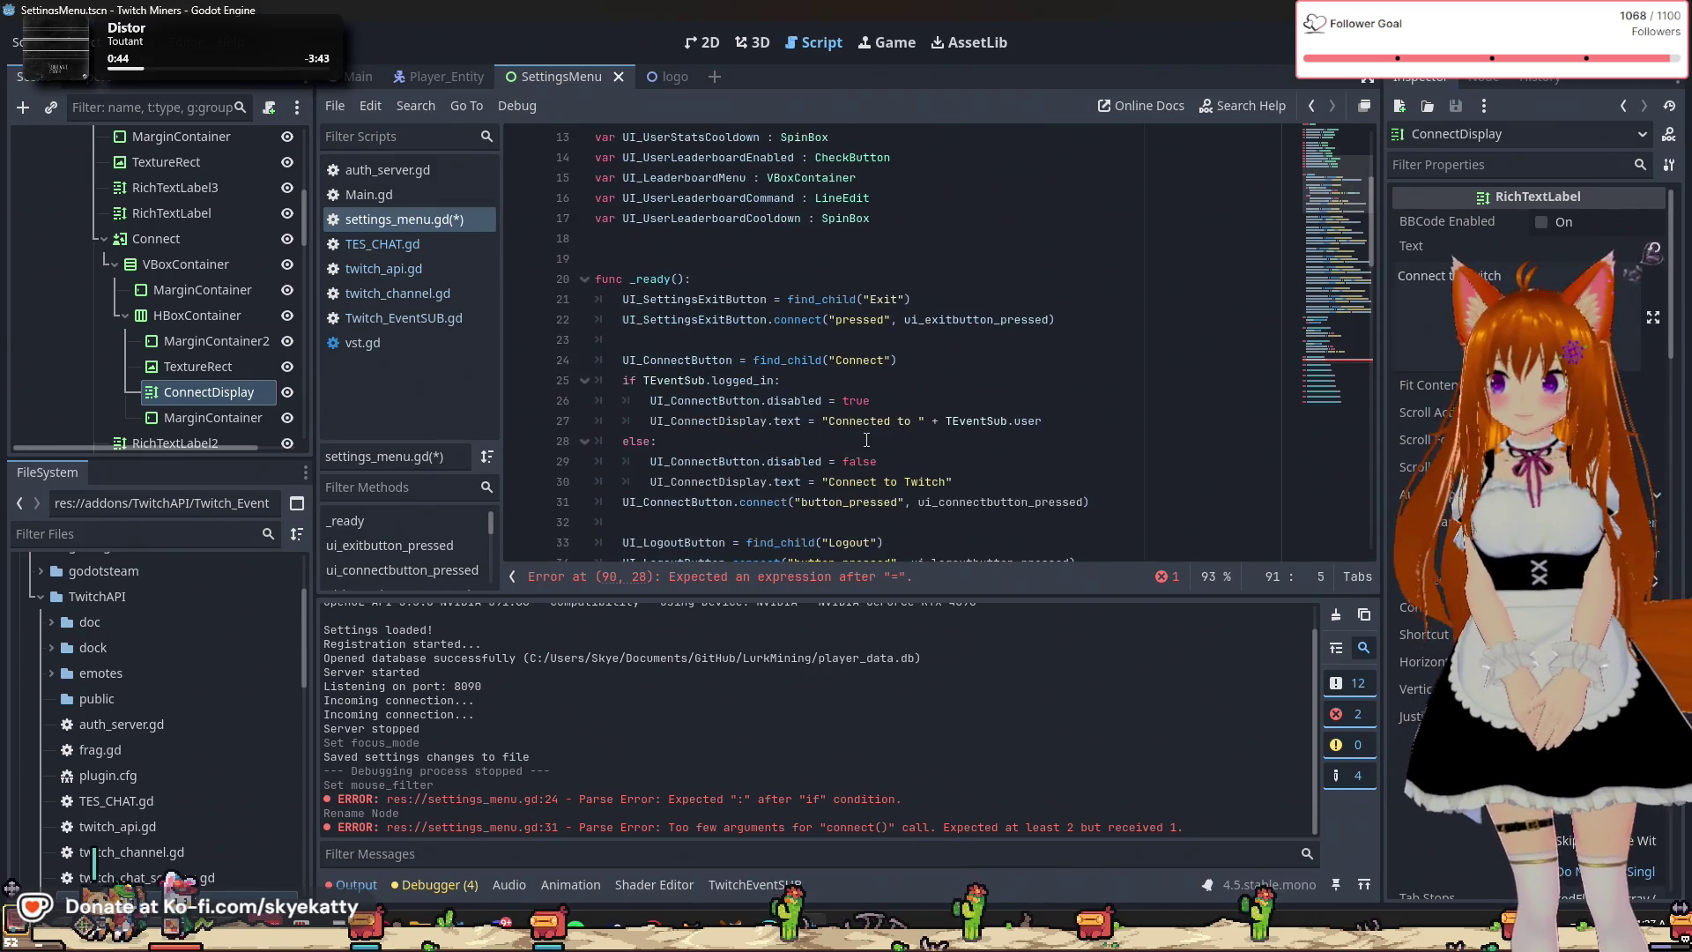
click(859, 361)
scroll(859, 363, down, 1)
click(858, 360)
drag(825, 371, 1076, 361)
key(ctrl+c)
scroll(870, 397, down, 15)
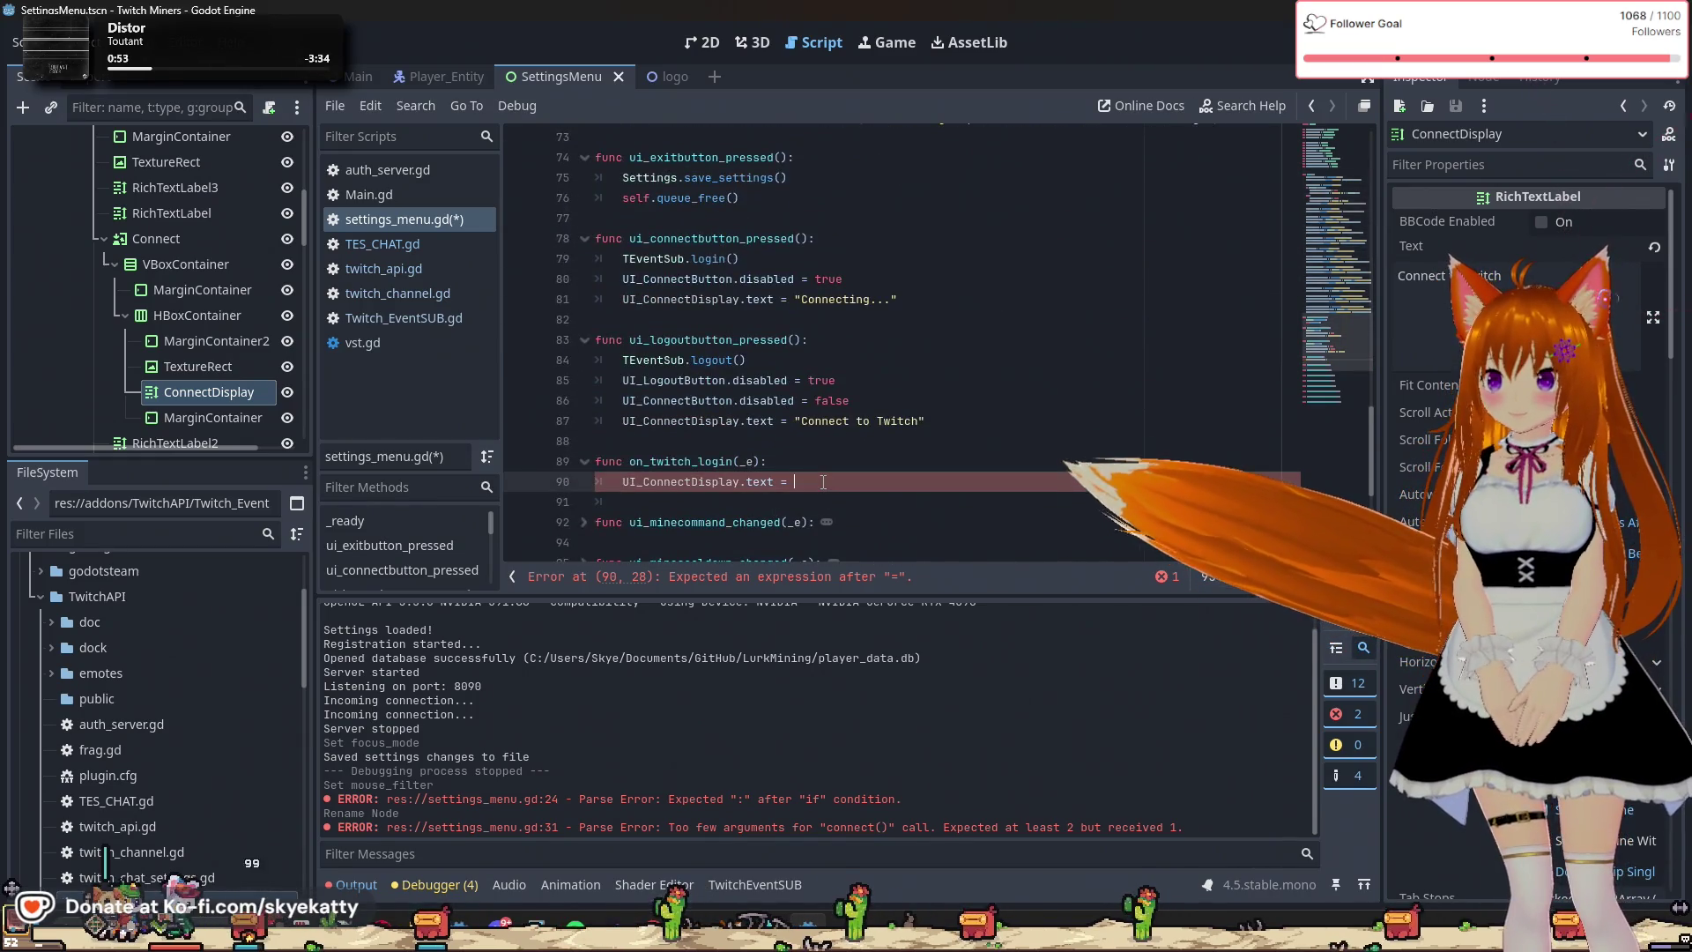
Paste the "Connected to " + TEventSub.user expression onto line 90, replacing TEventSub.user with _e.id.
drag(794, 482, 622, 482)
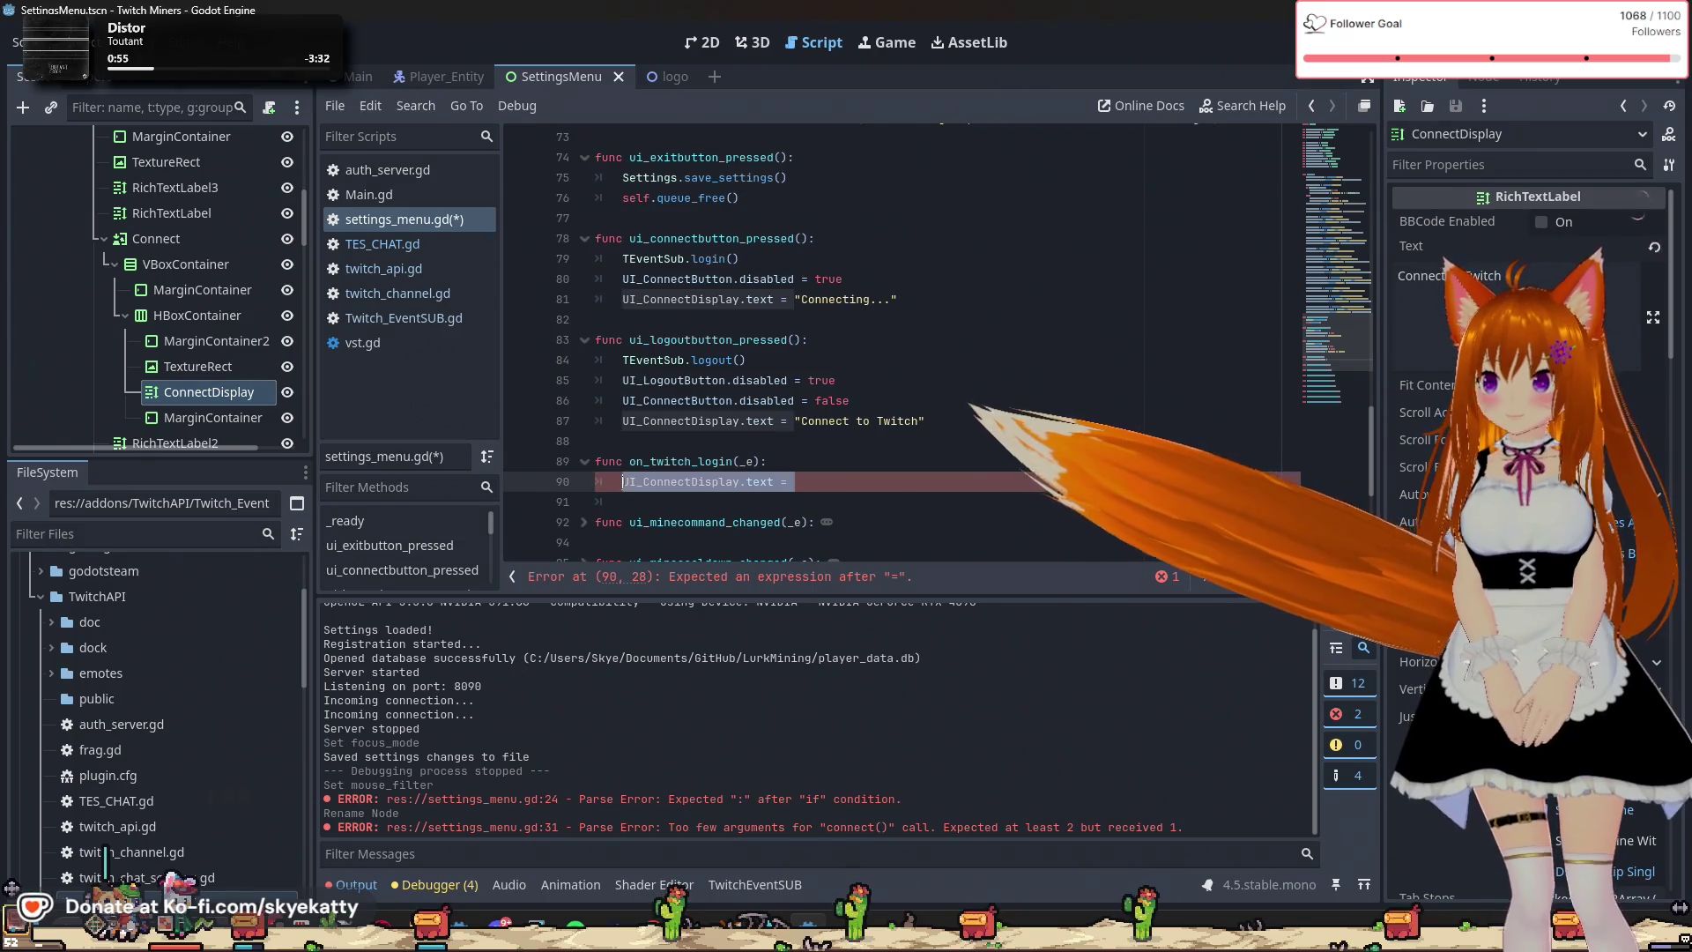
key(ctrl+v)
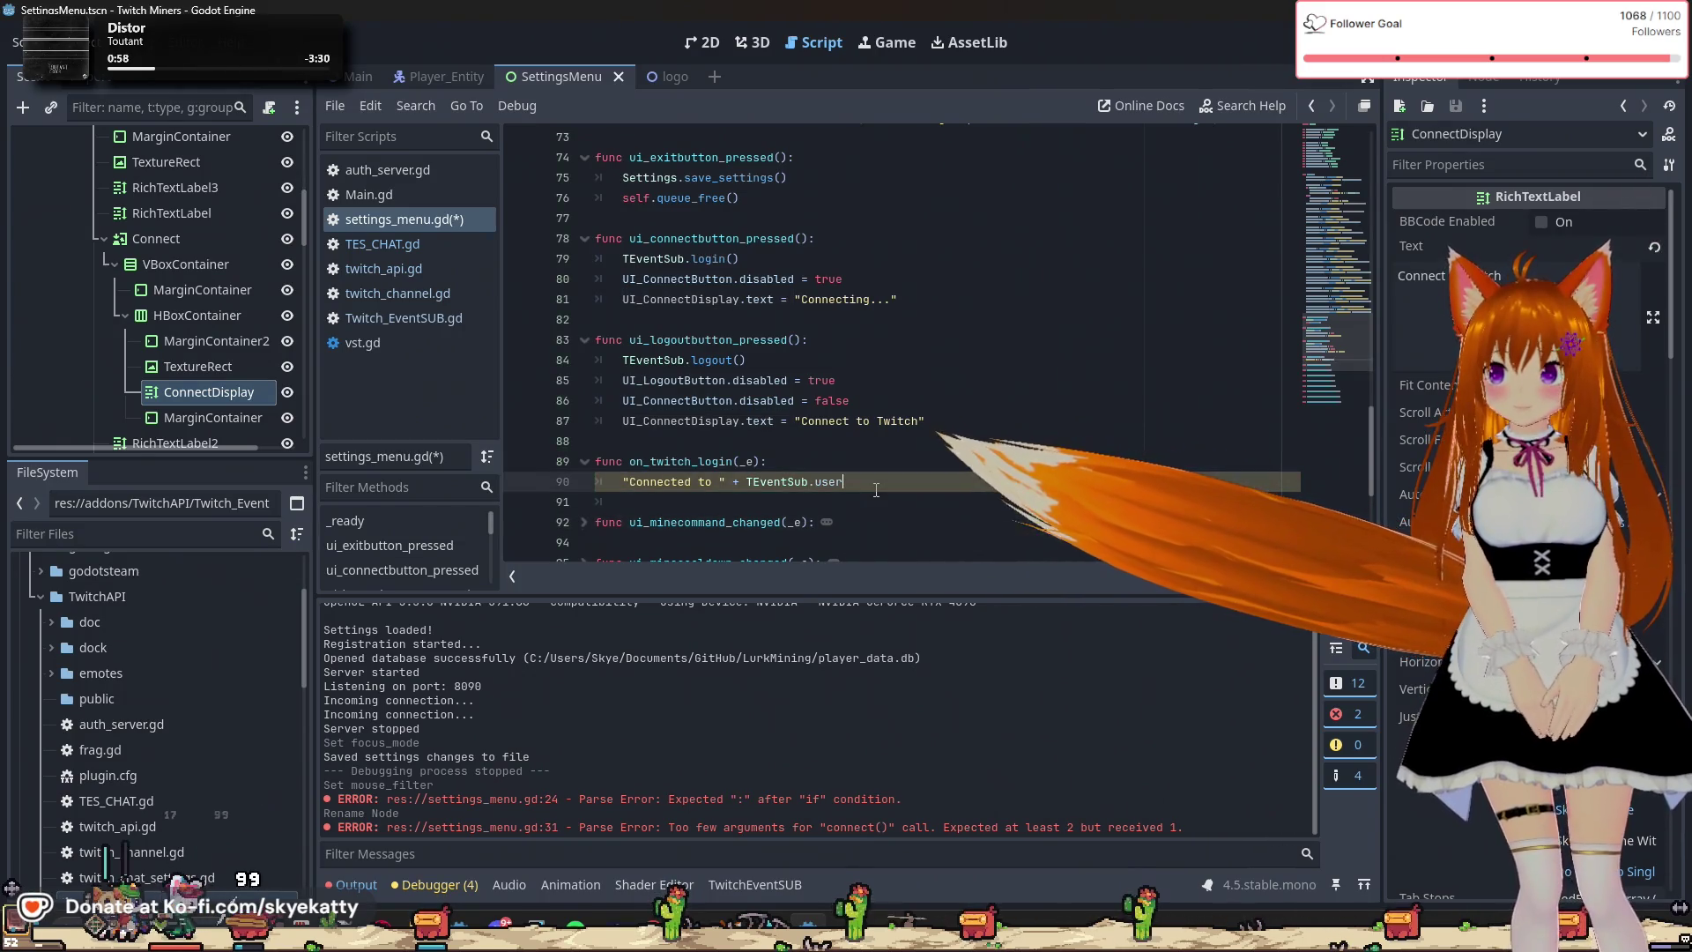
drag(873, 484, 745, 484)
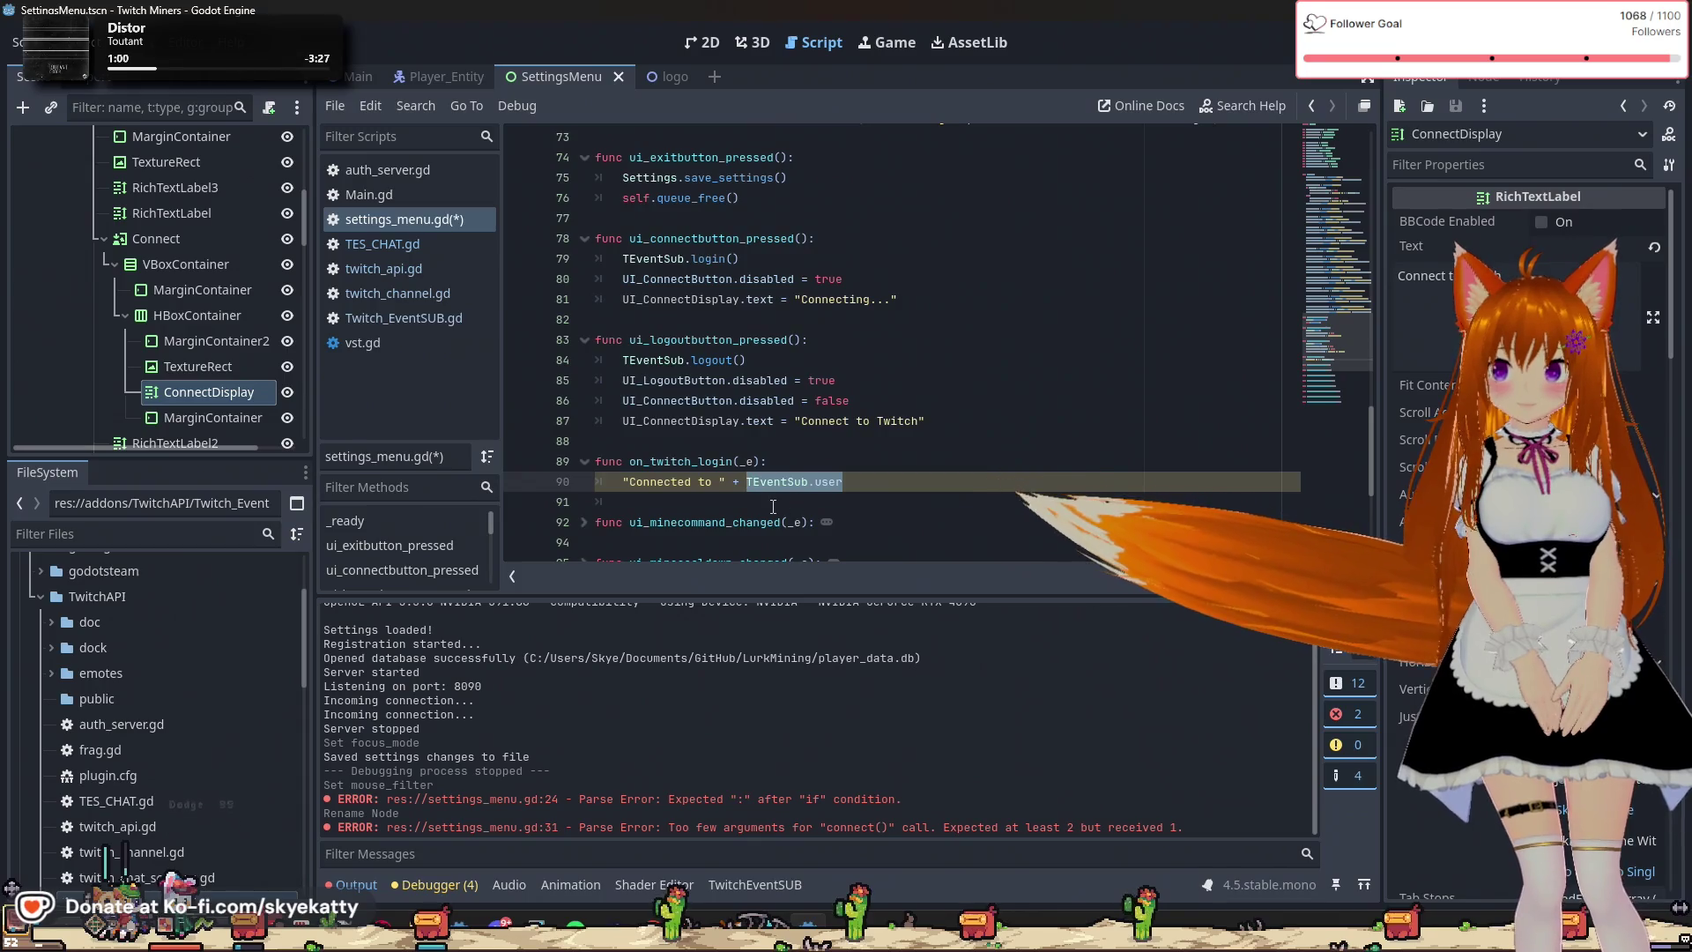
text(_e)
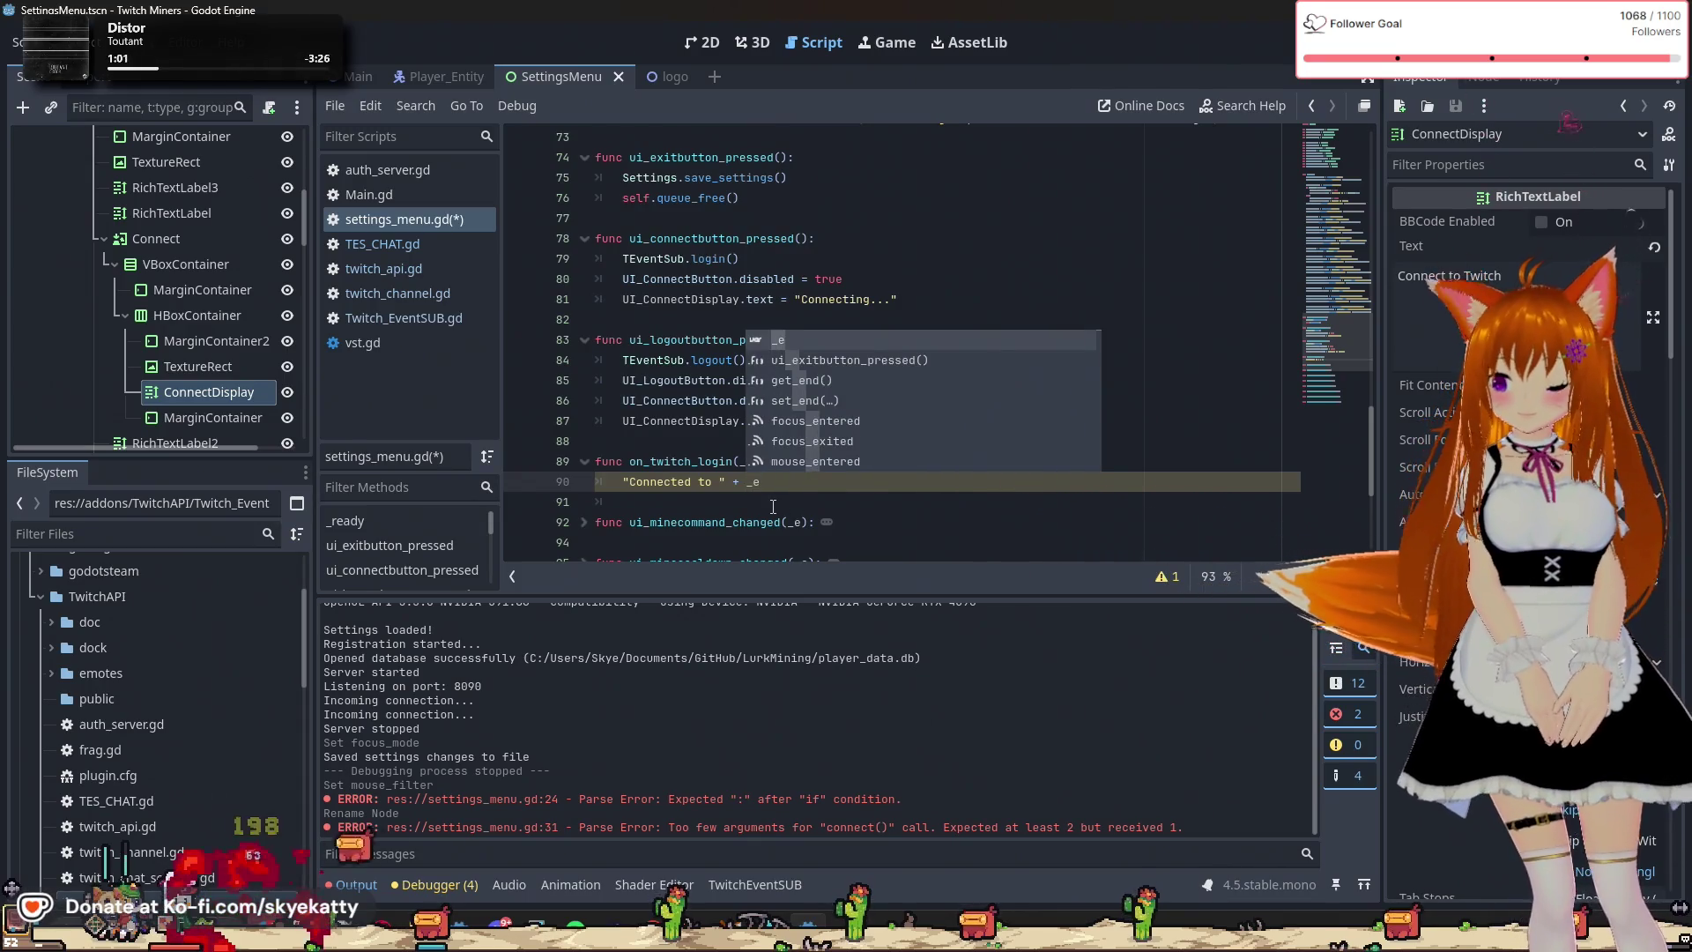
text(.id)
click(814, 523)
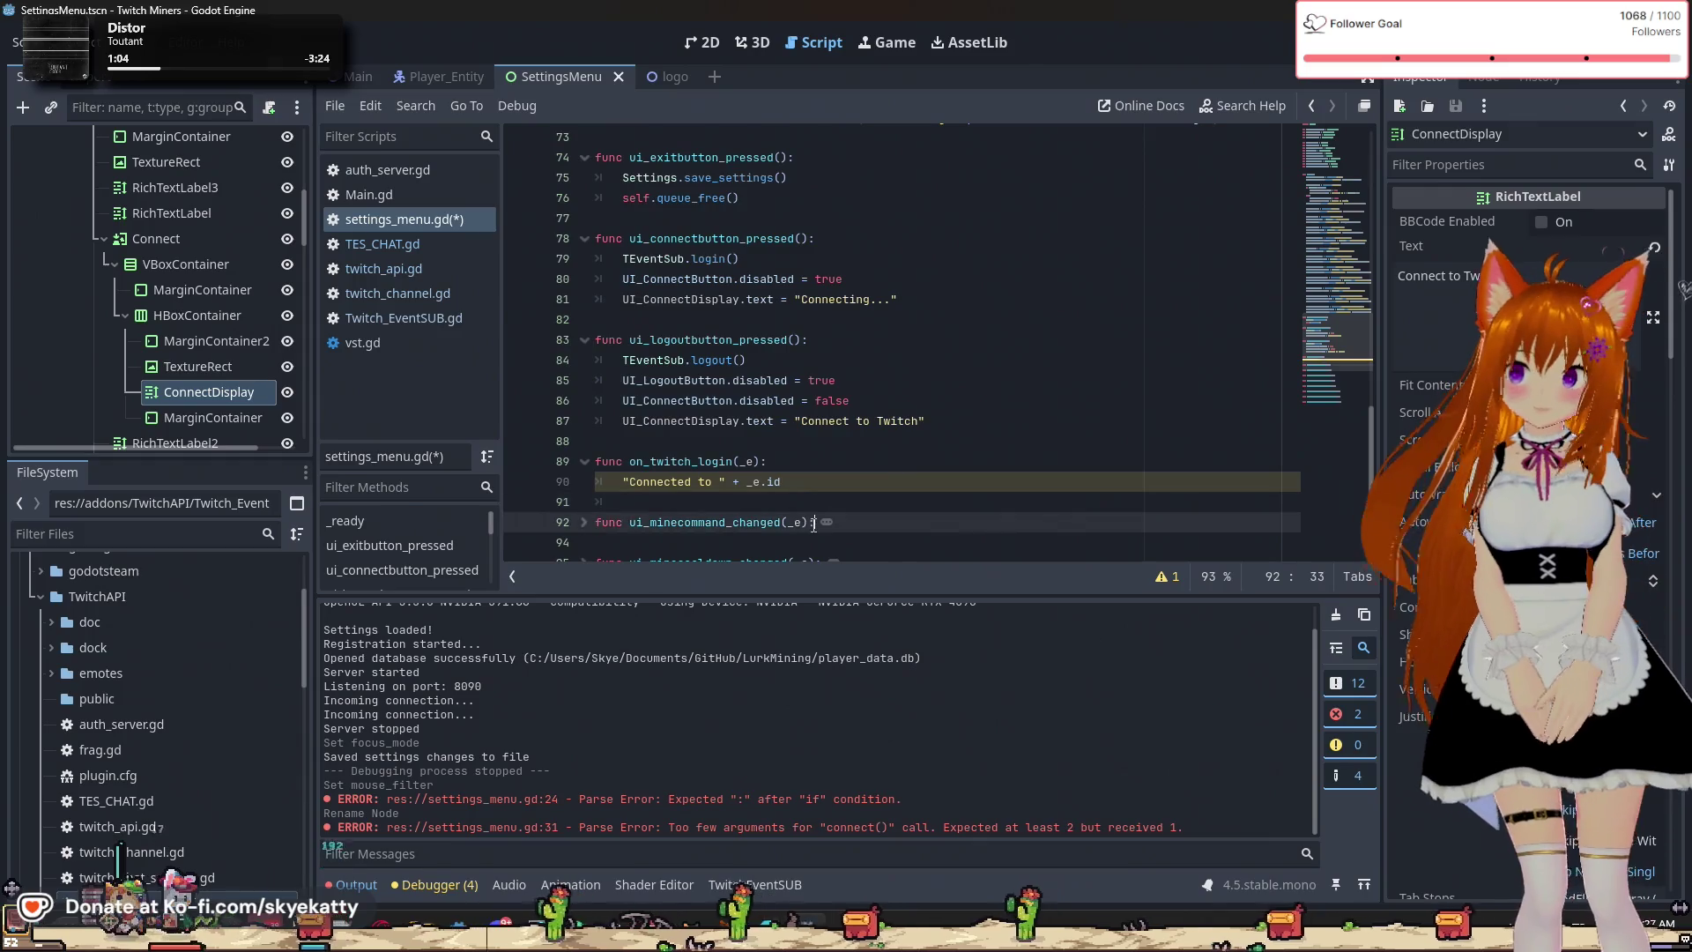
click(928, 504)
click(919, 461)
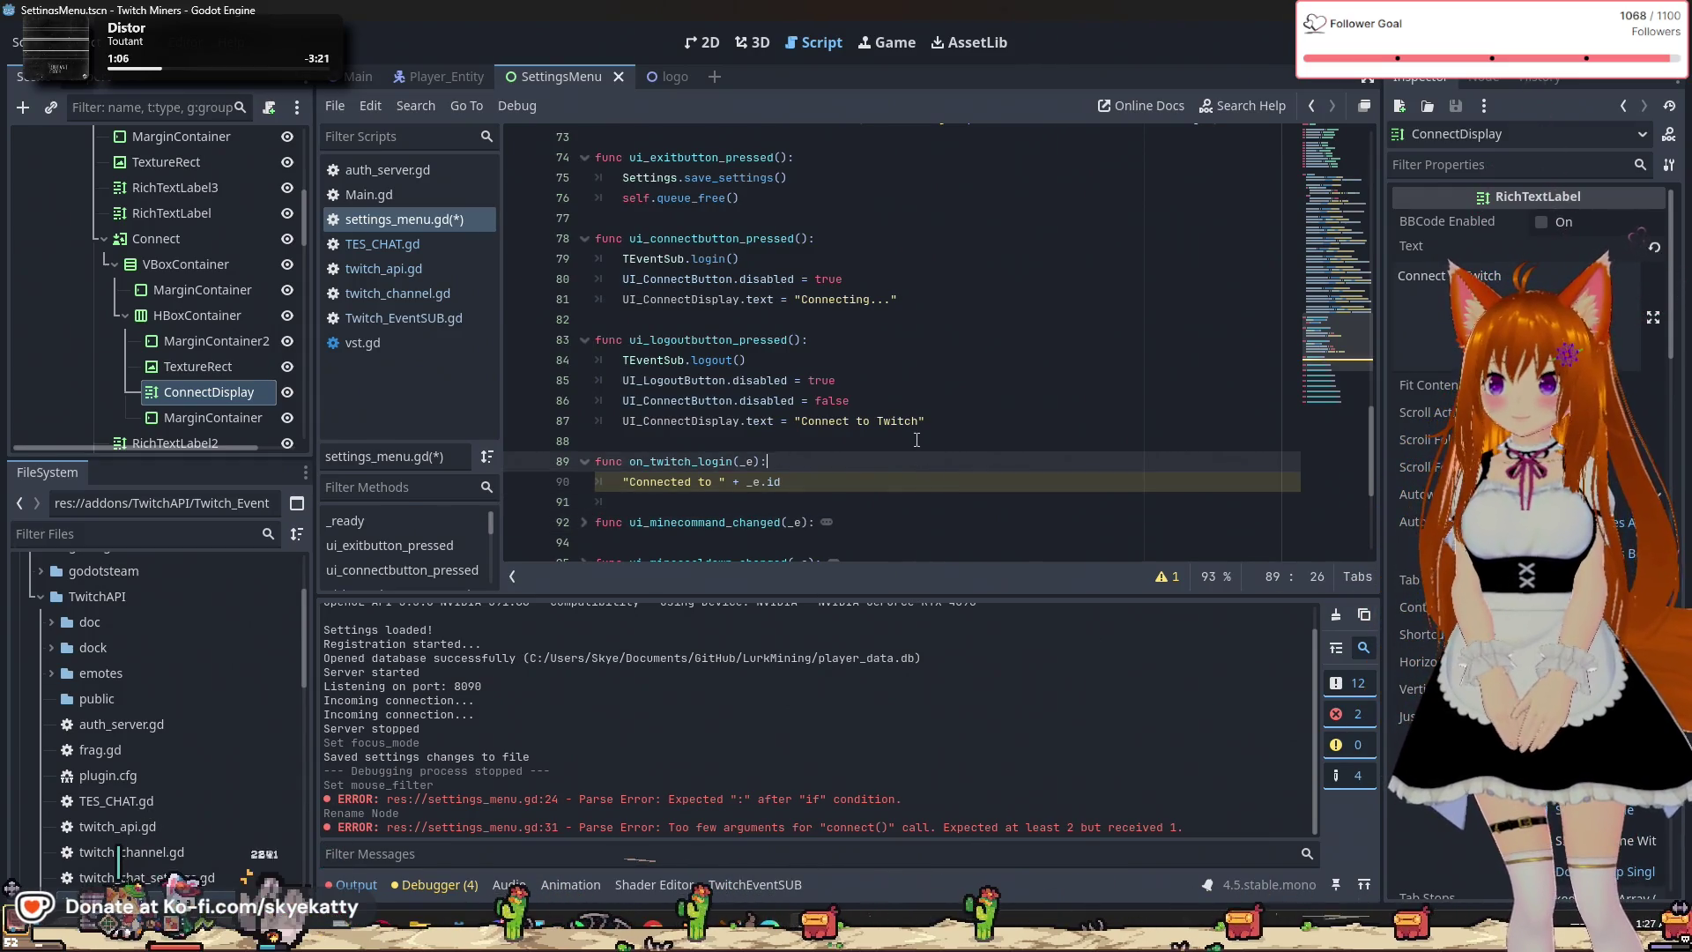
click(627, 481)
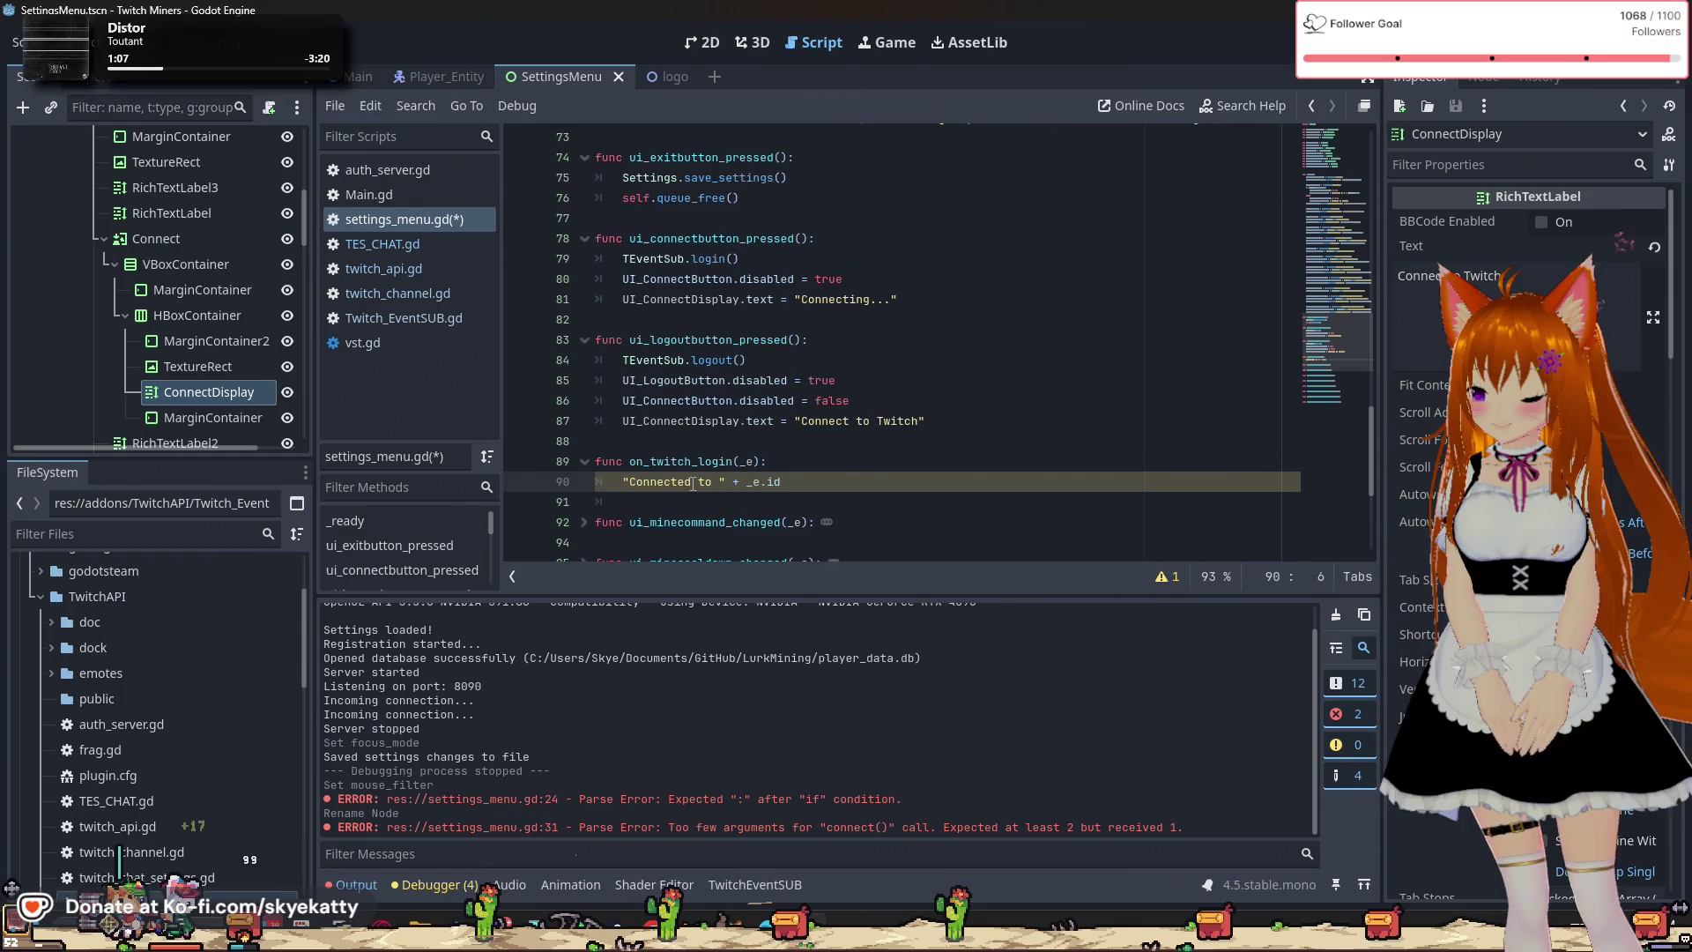
Restore the pasted expression after the equals sign and swap TEventSub.user for _e.id again.
key(ctrl+z)
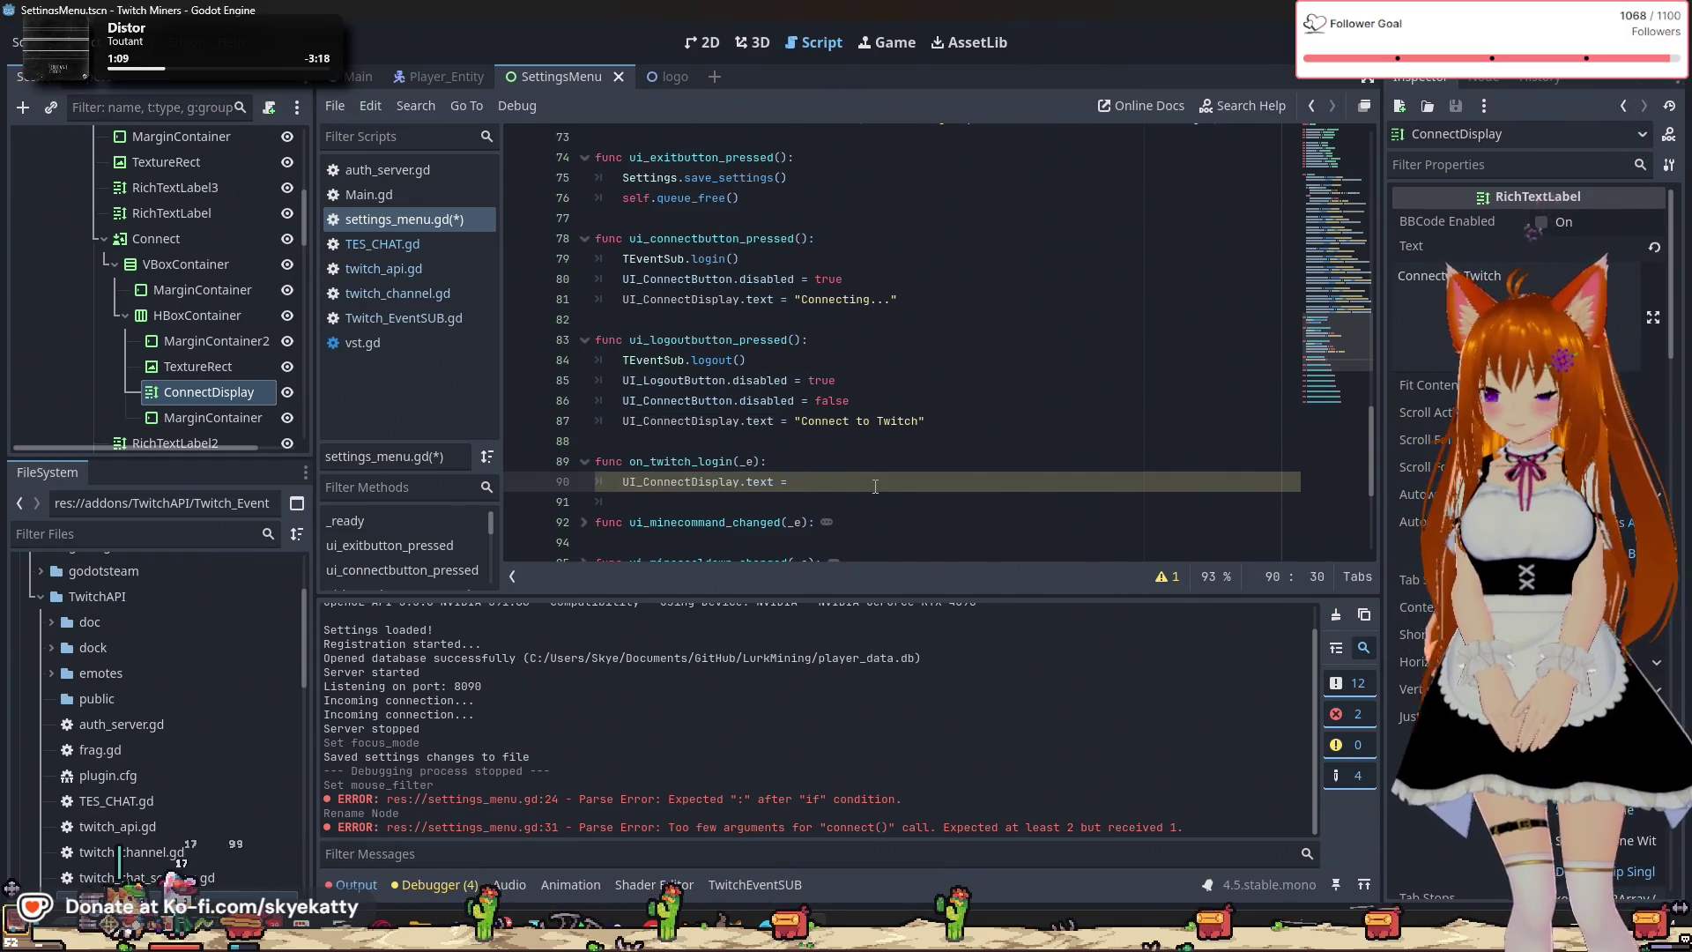
key(ctrl+shift+z)
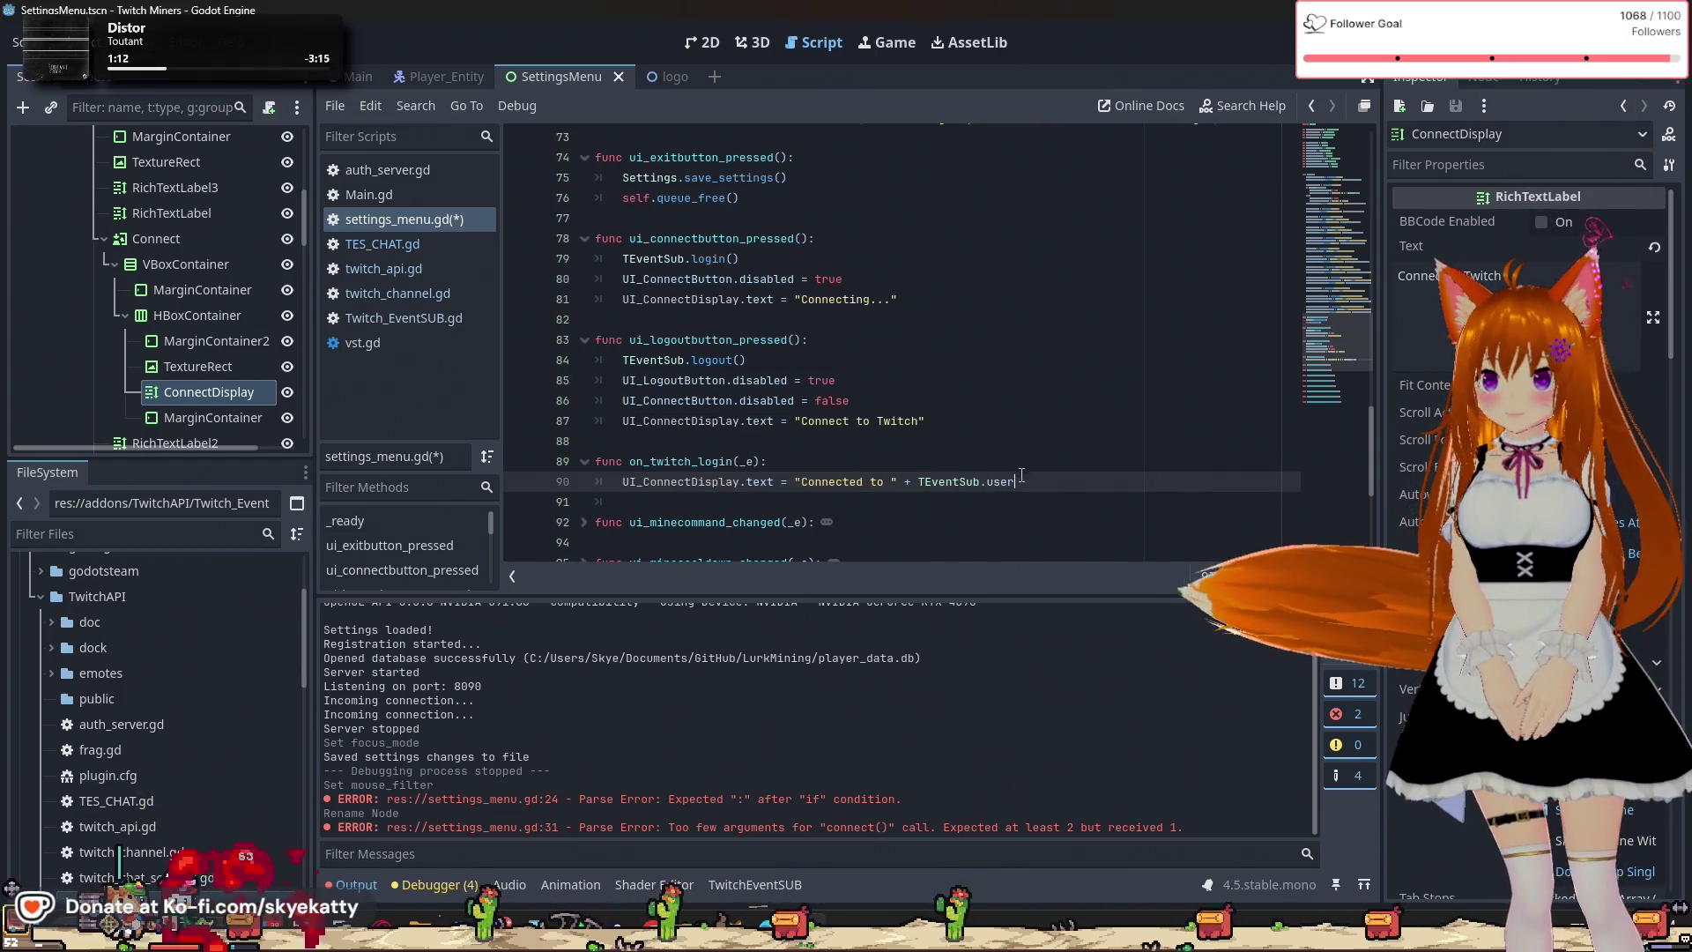
drag(1014, 481, 913, 482)
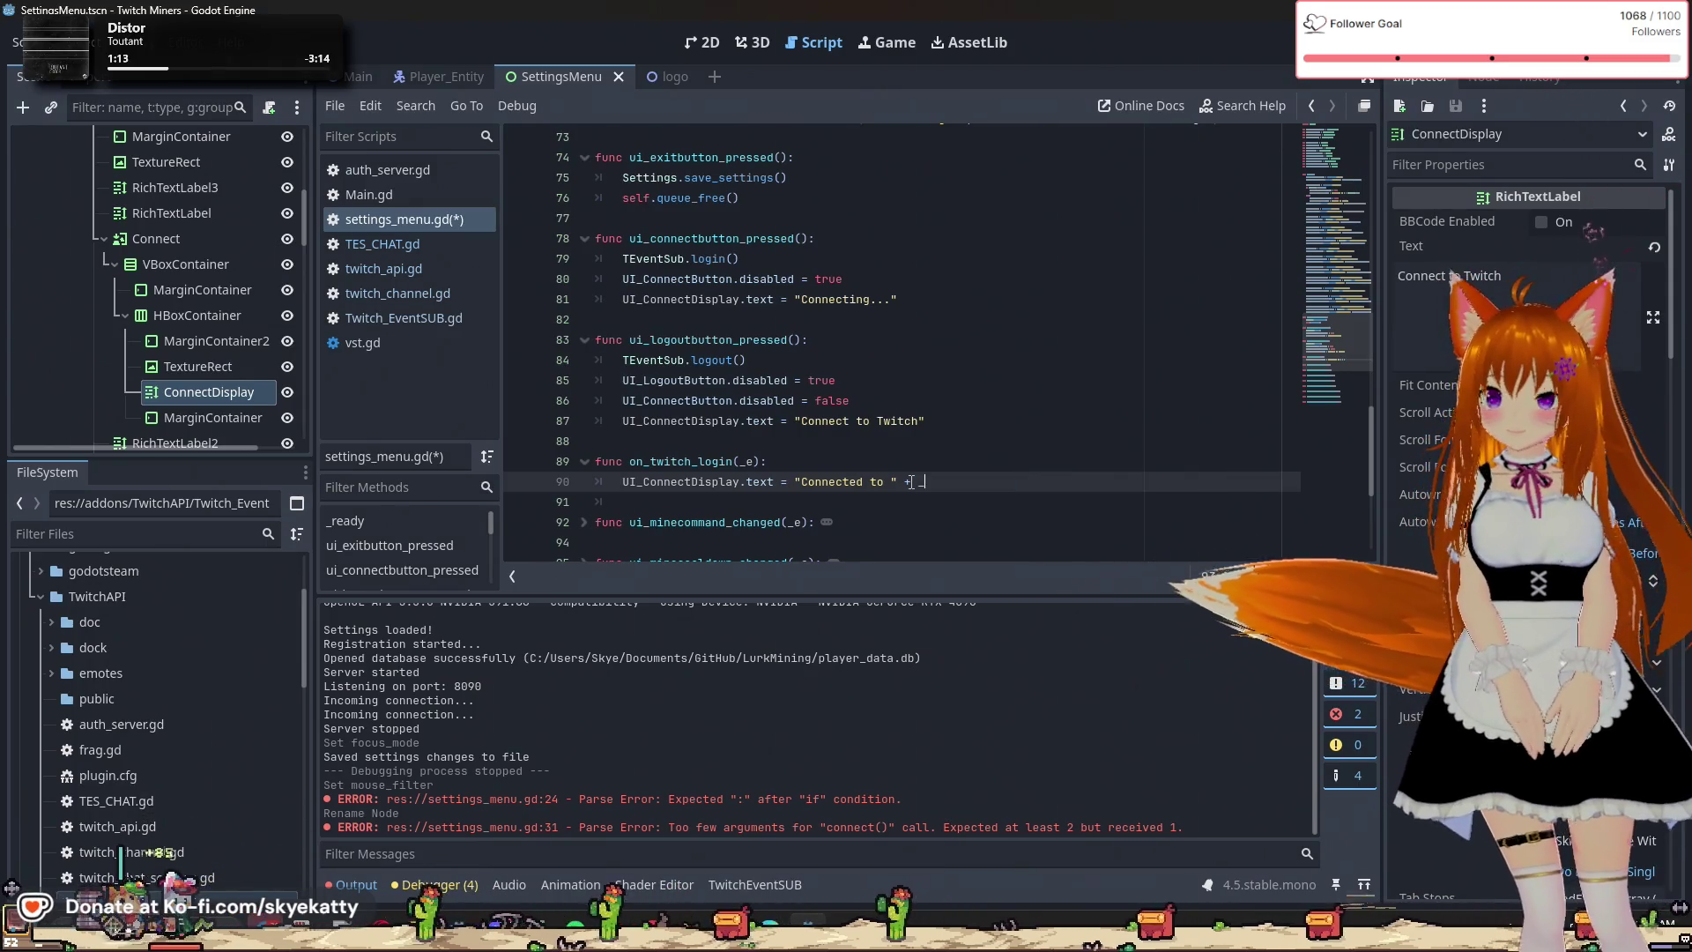
text(_e.id)
key(Up)
click(957, 510)
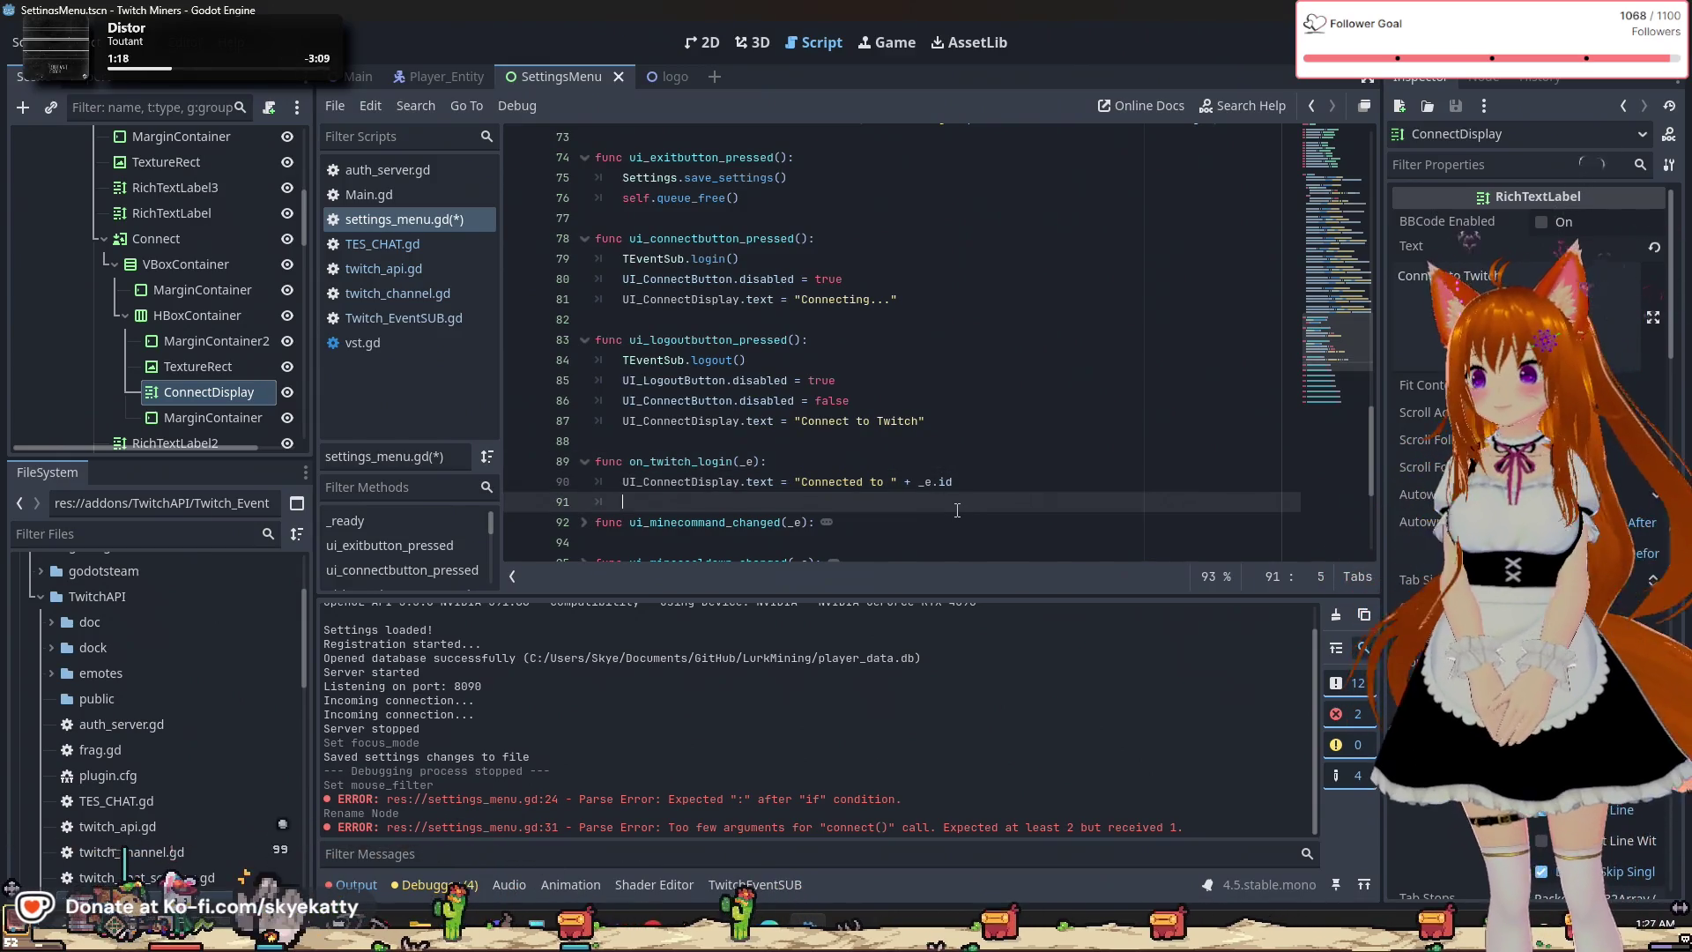
scroll(937, 513, up, 15)
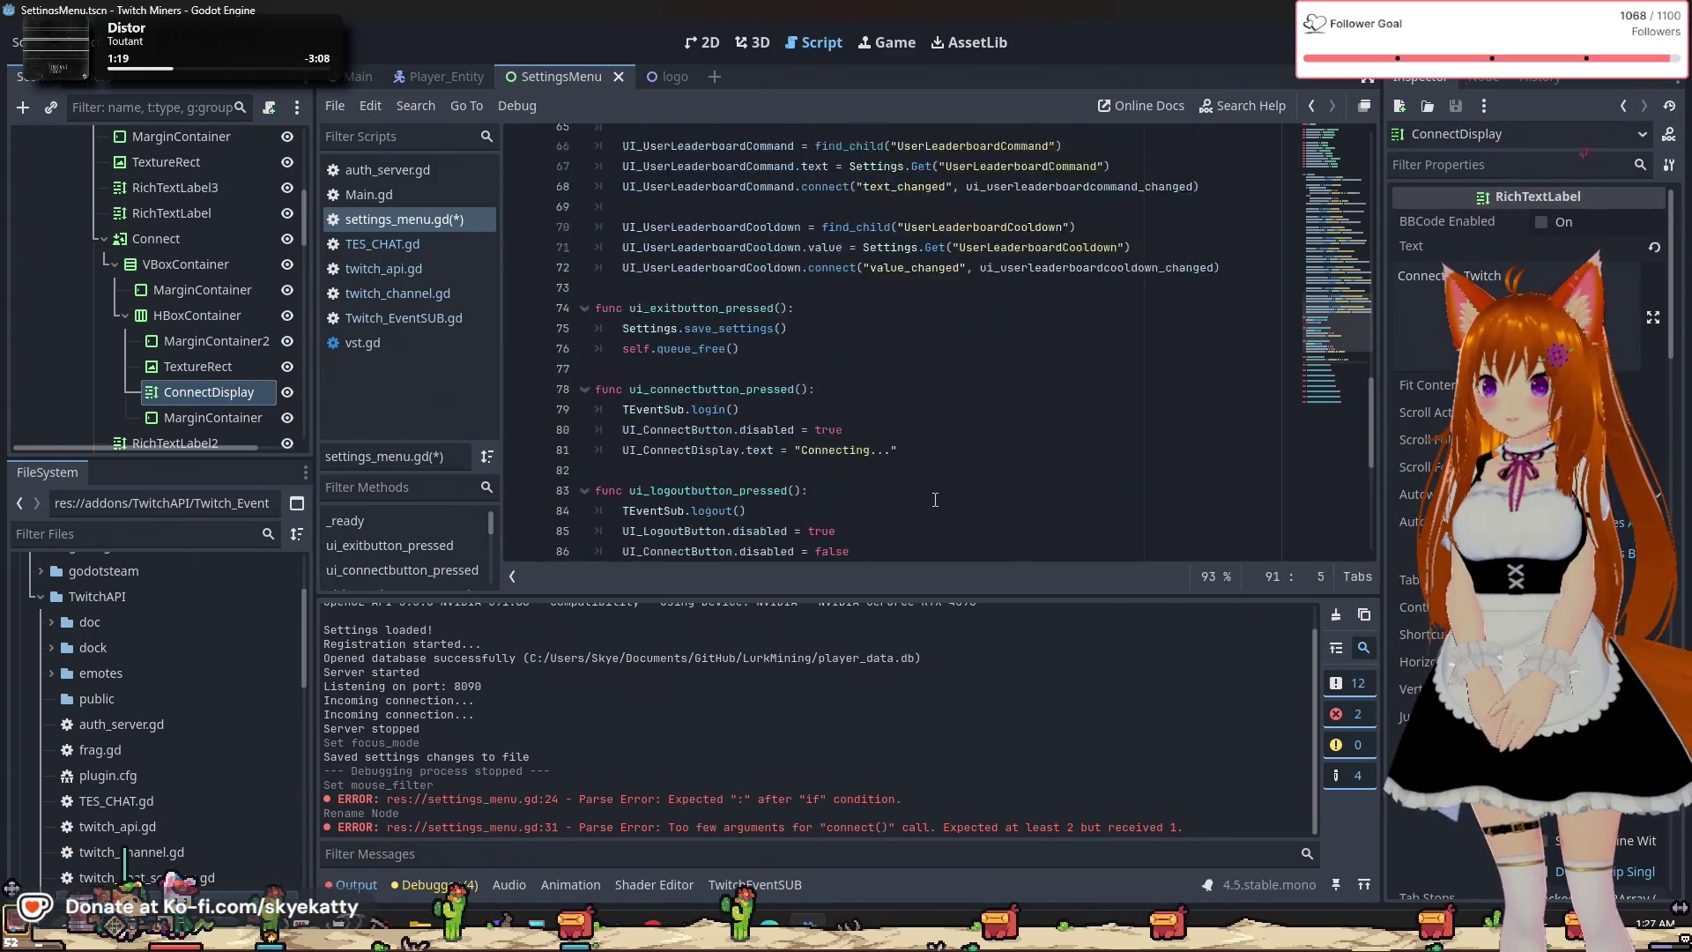
Look through the Twitch_EventSUB.gd and twitch_api.gd scripts.
scroll(935, 499, up, 6)
scroll(936, 498, down, 5)
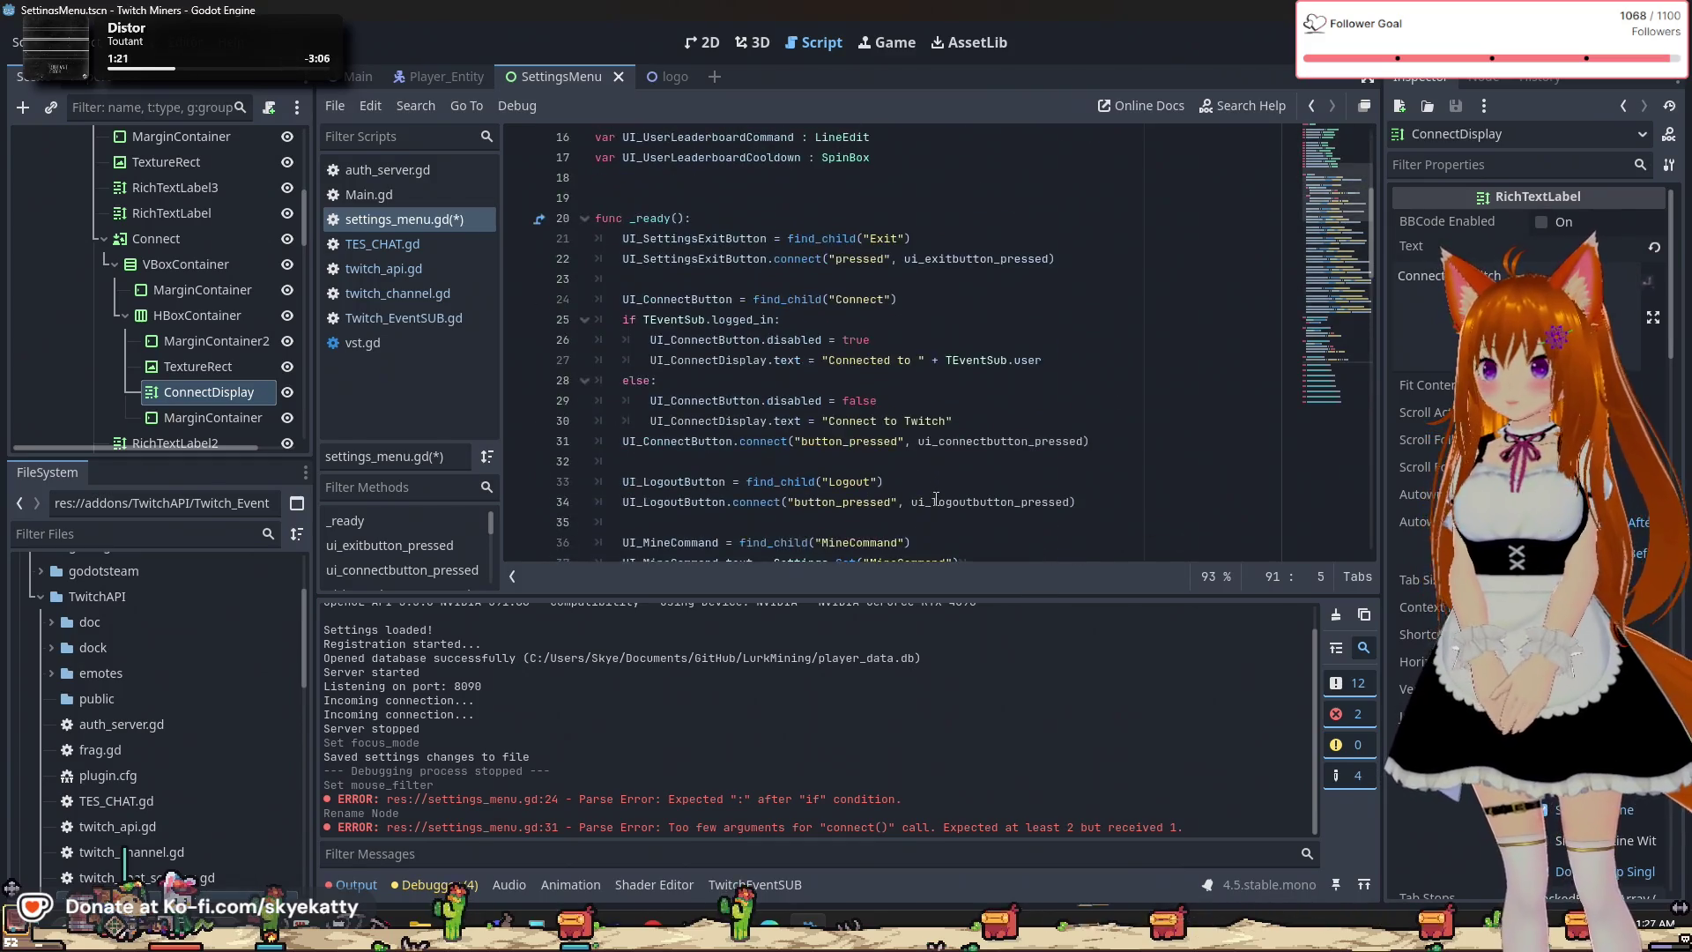
click(404, 317)
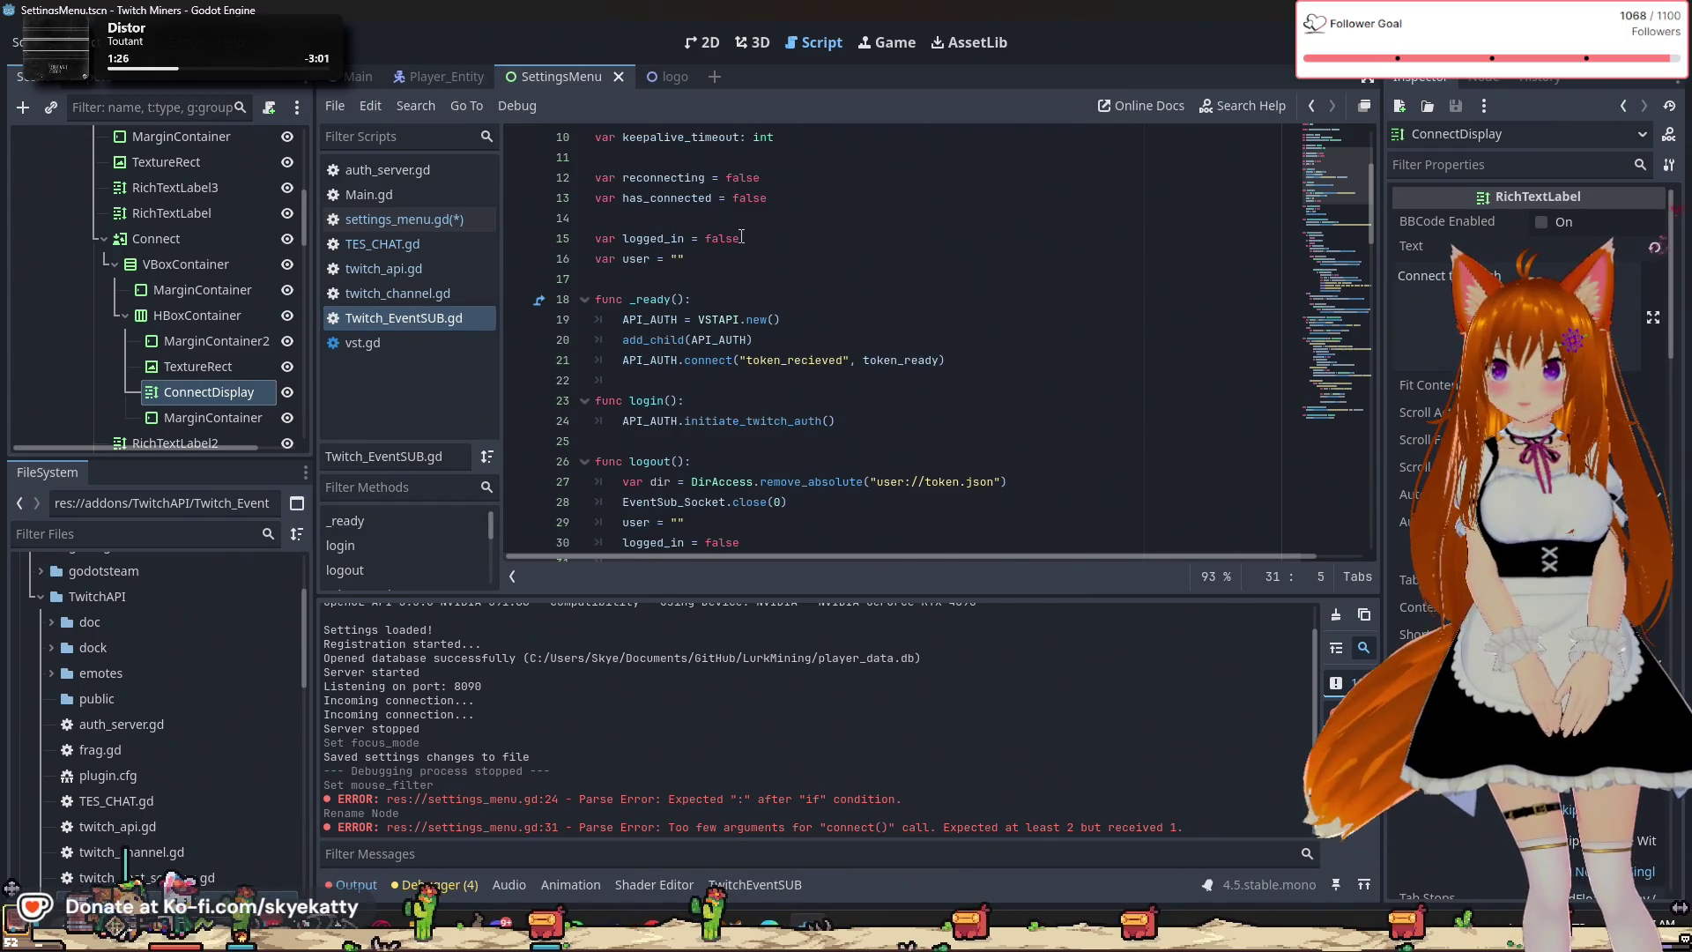
click(441, 264)
scroll(782, 272, down, 3)
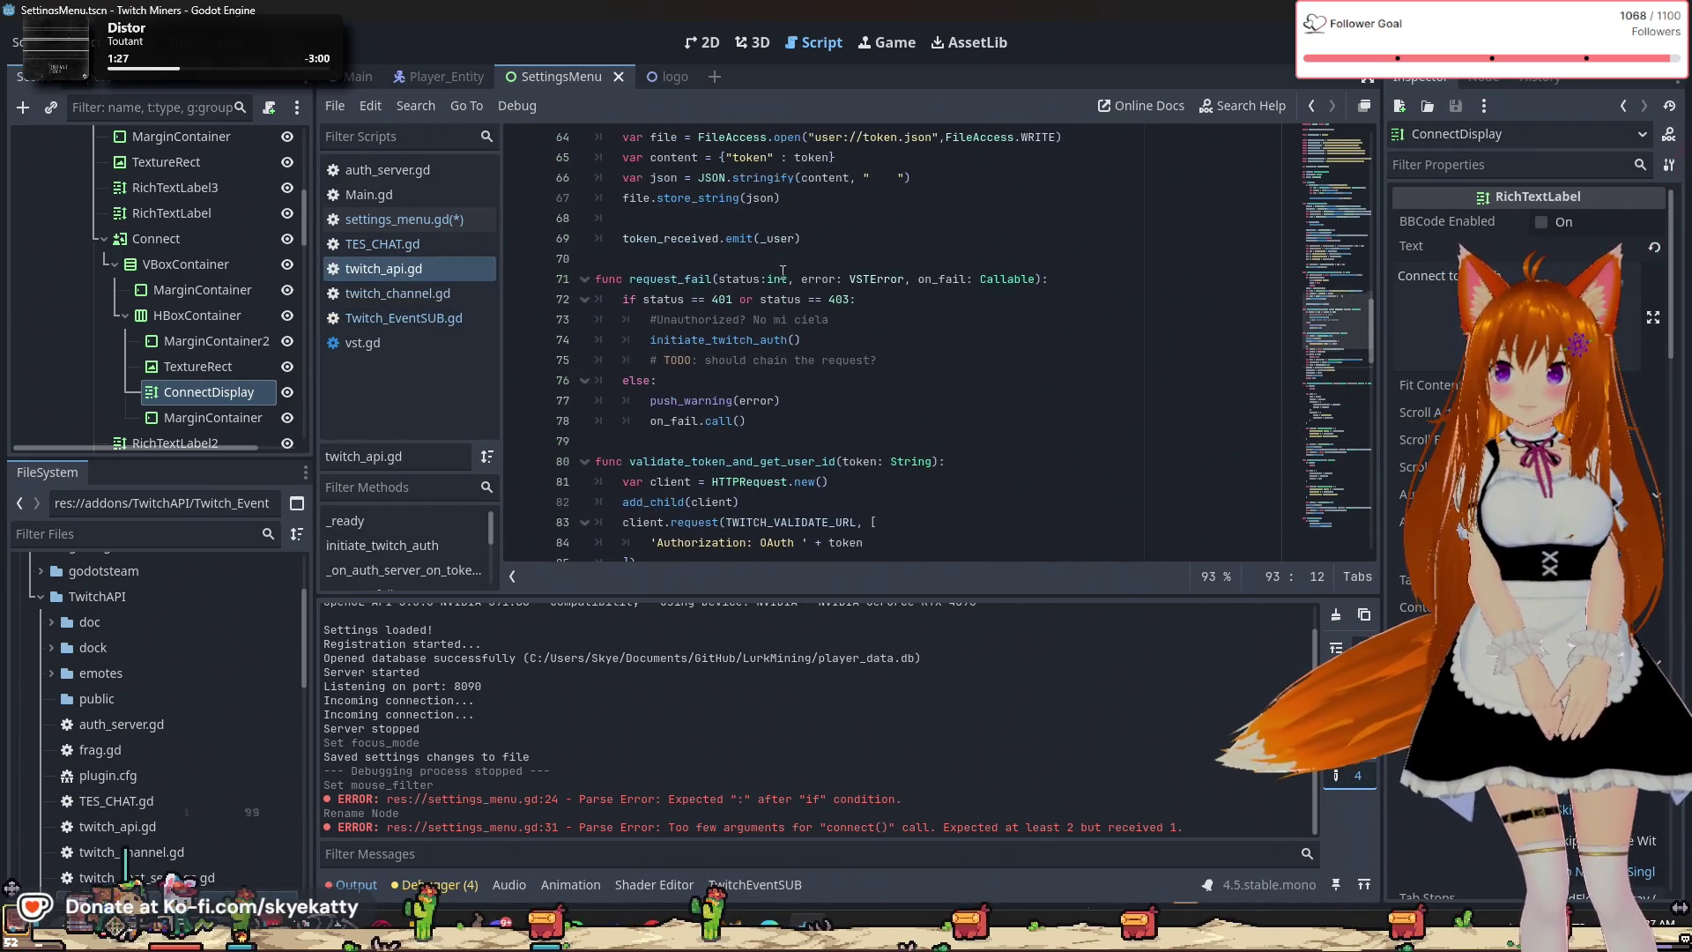
click(414, 321)
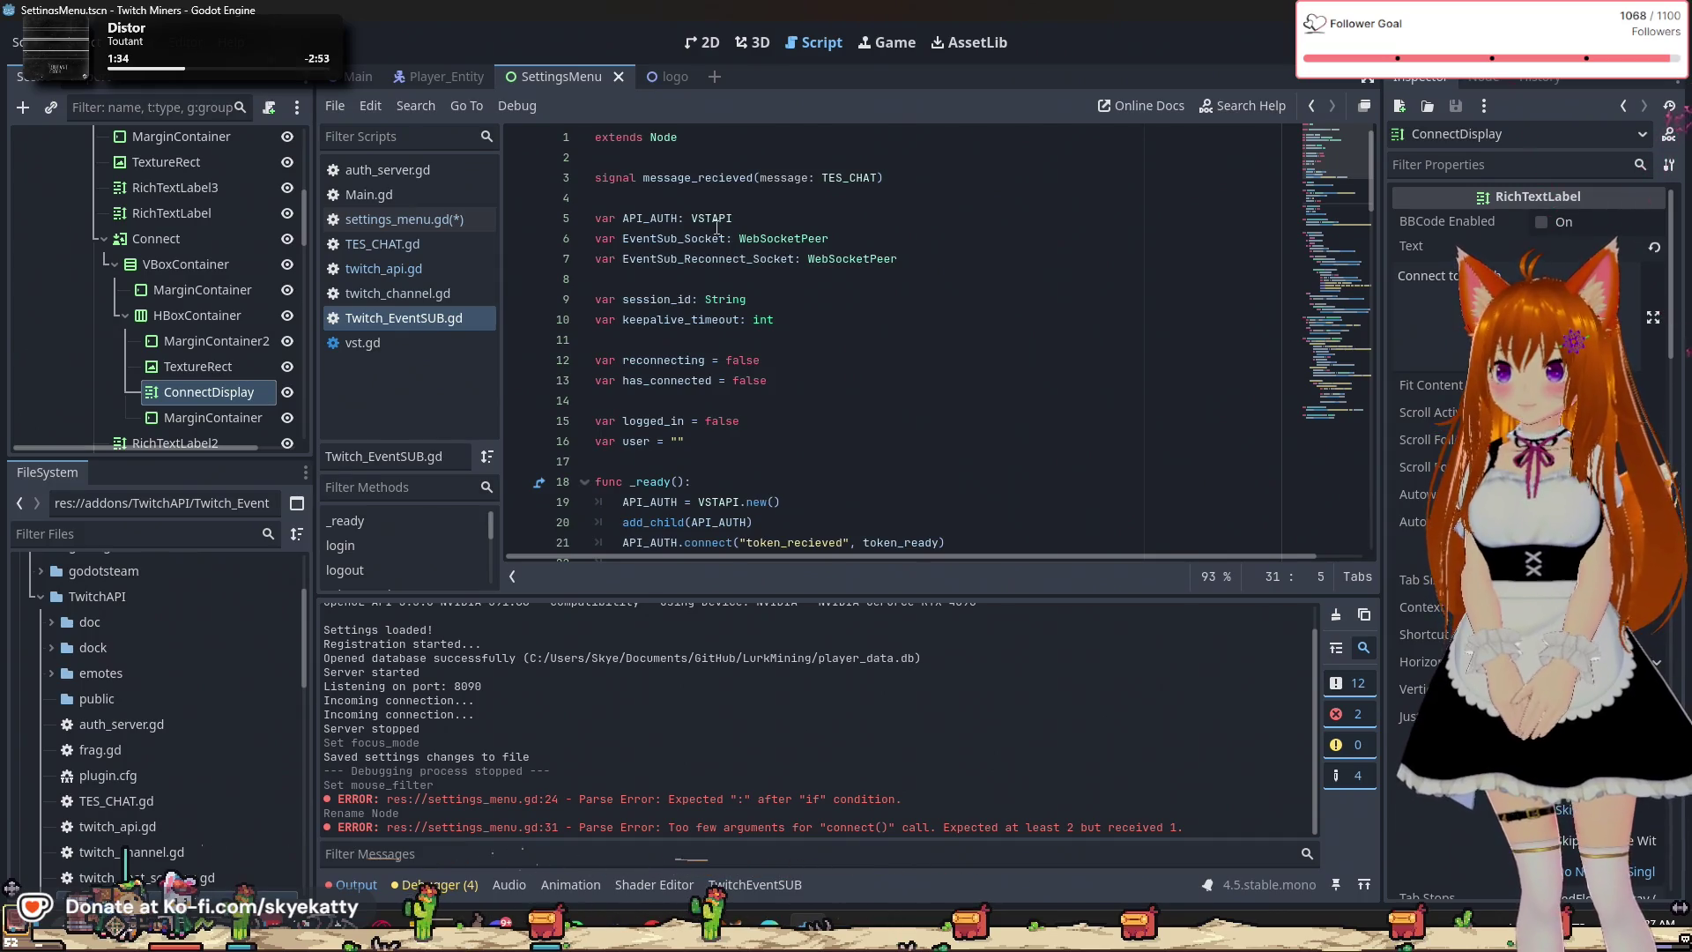
scroll(716, 227, down, 1)
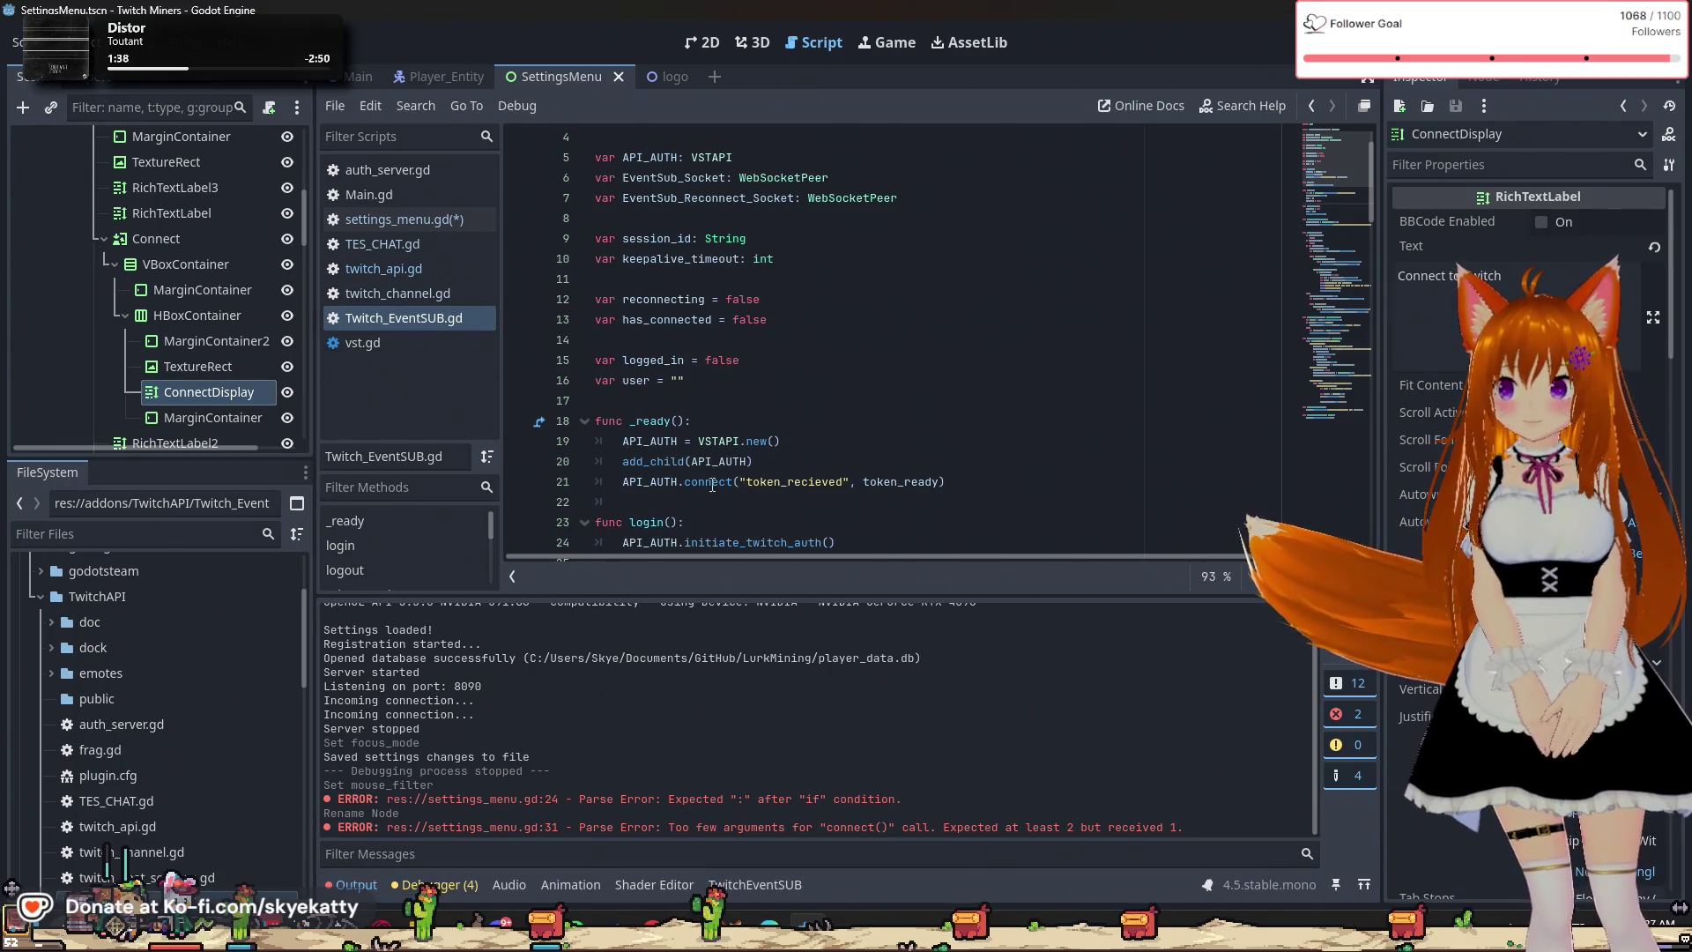
scroll(903, 473, down, 2)
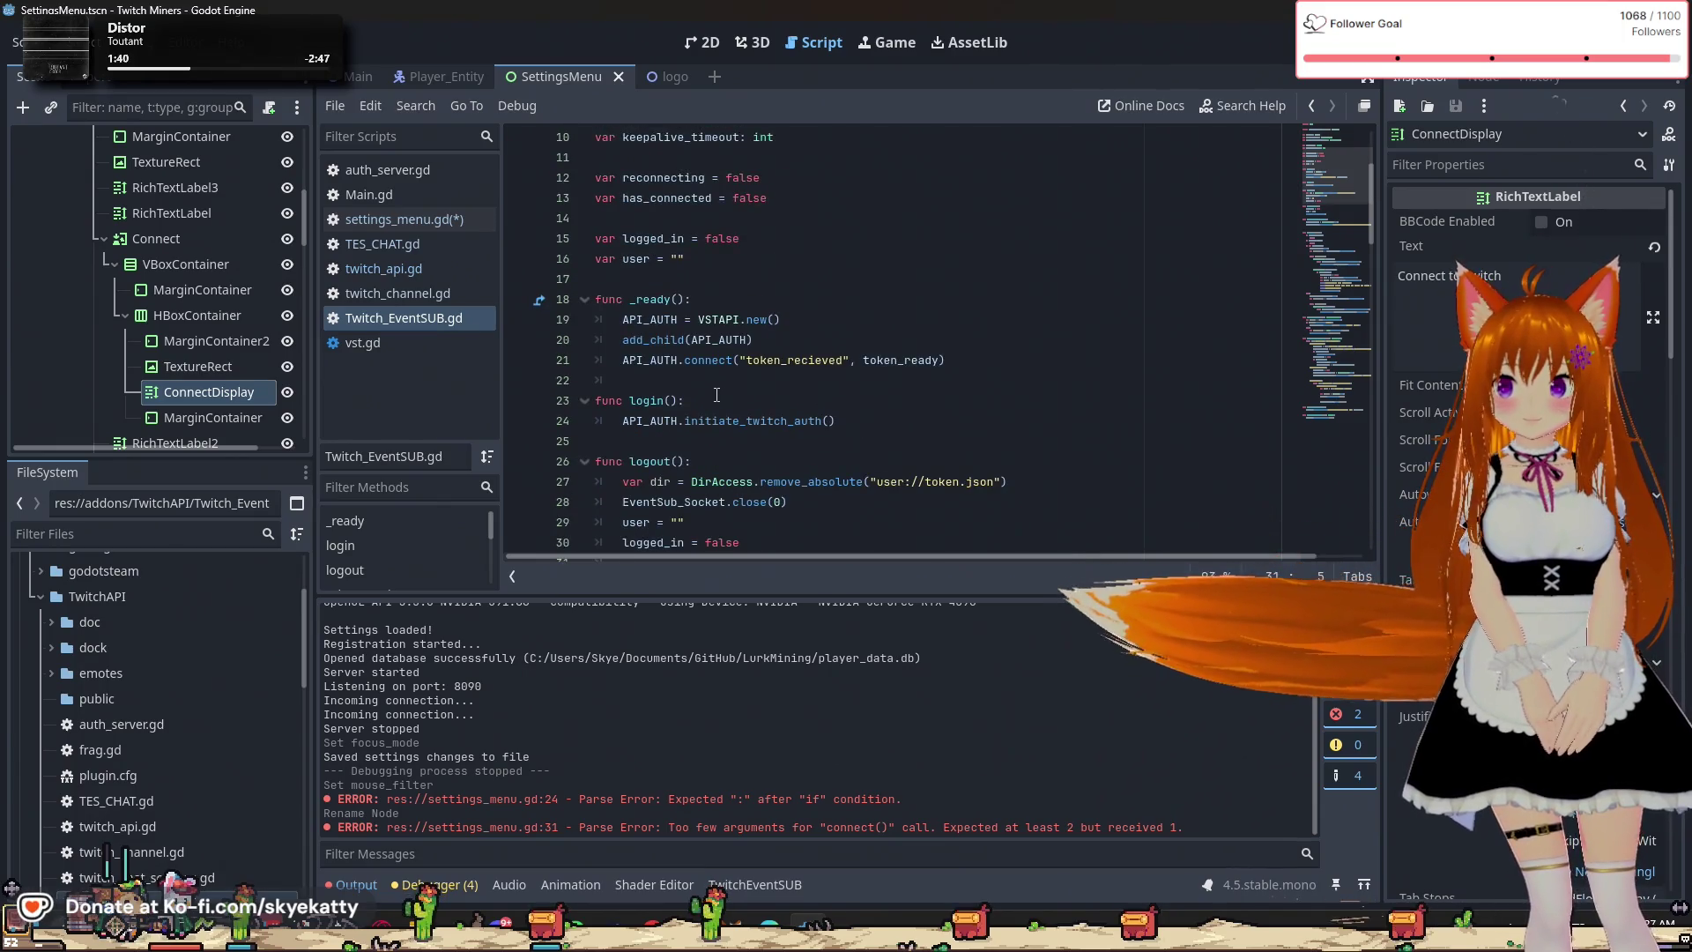
Compare twitch_channel.gd, twitch_api.gd and the Twitch_EventSUB.gd login and token code.
click(415, 294)
click(415, 268)
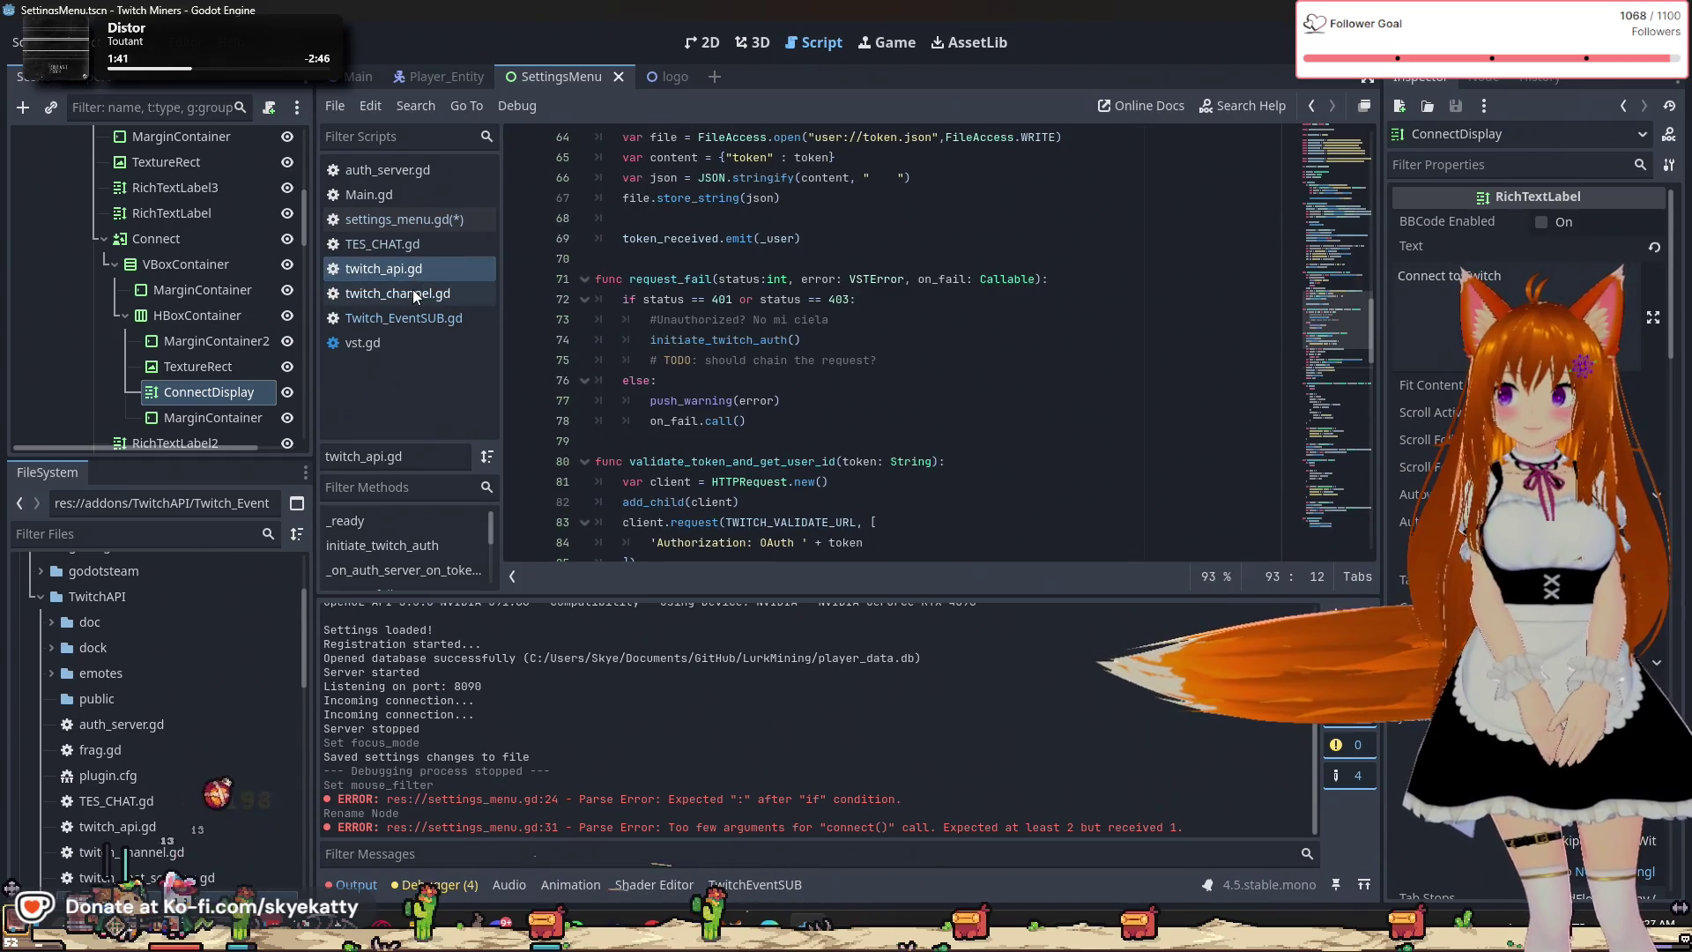
click(415, 294)
click(414, 318)
scroll(783, 326, down, 2)
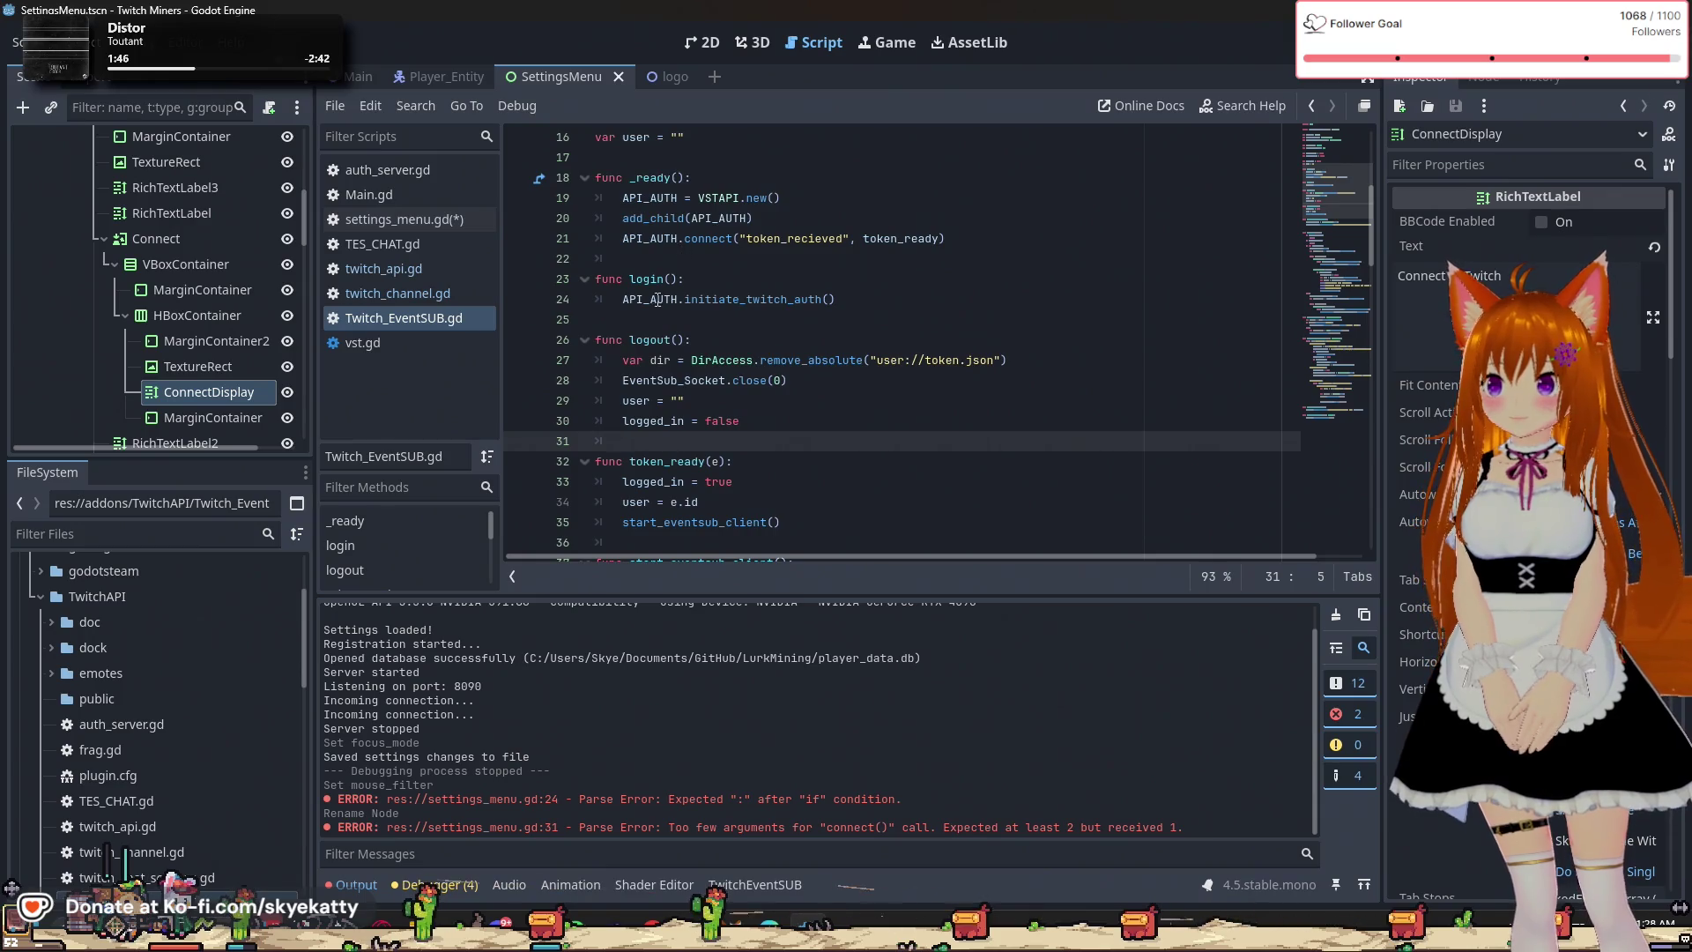
scroll(705, 366, down, 1)
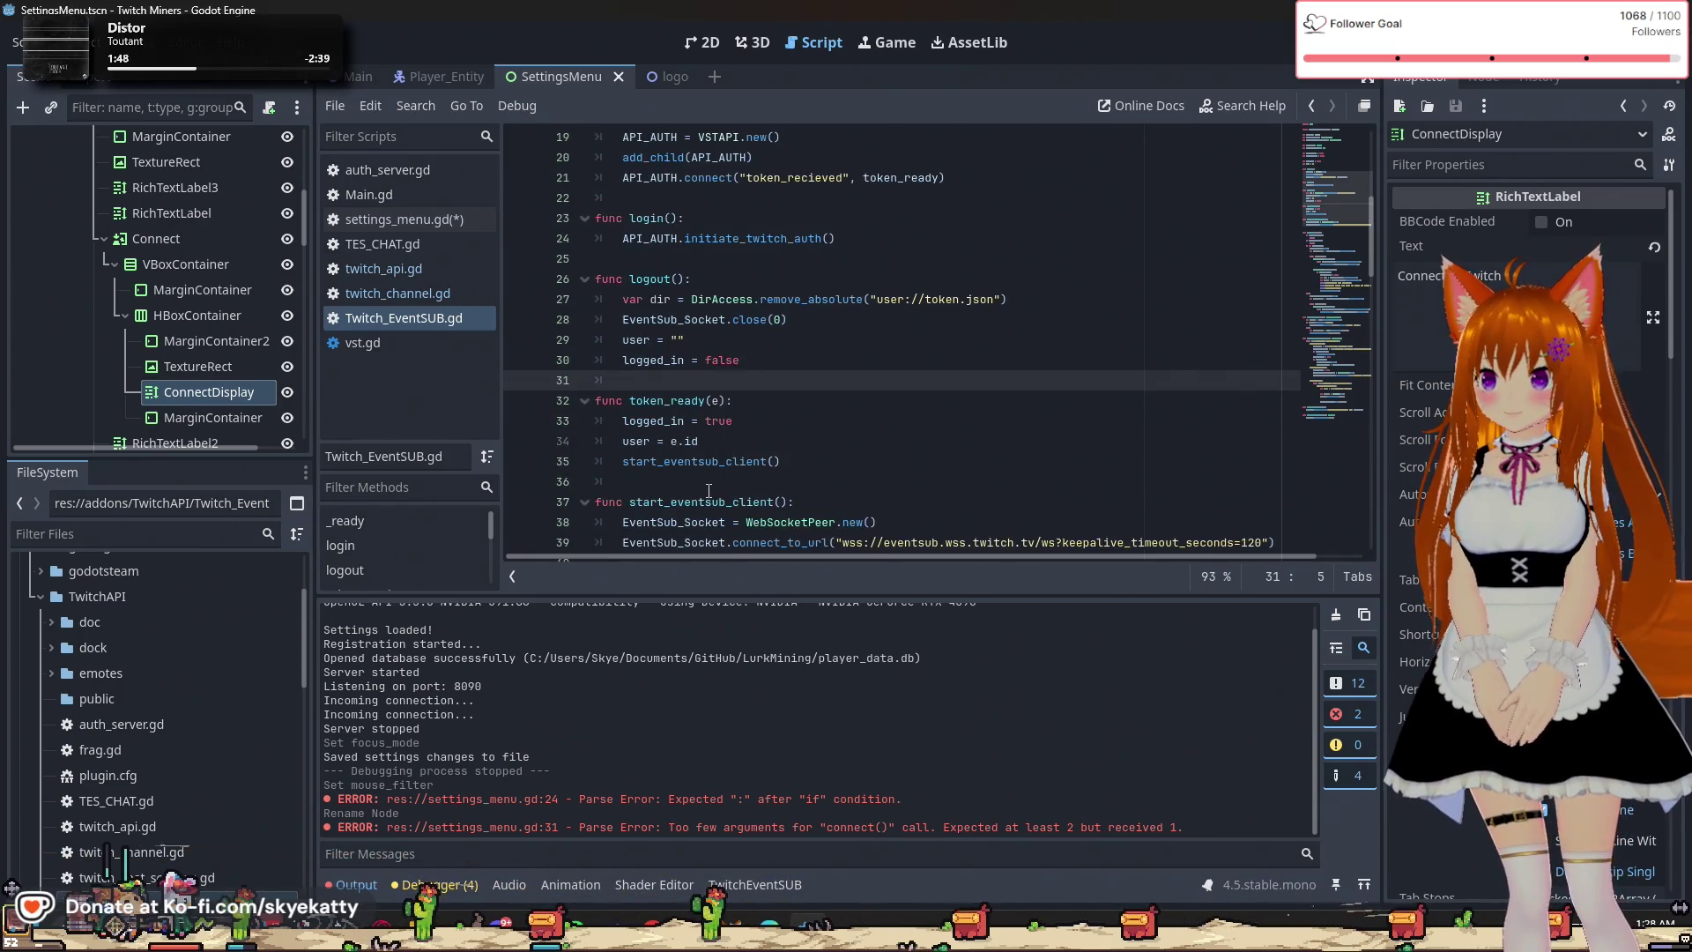
scroll(720, 452, up, 1)
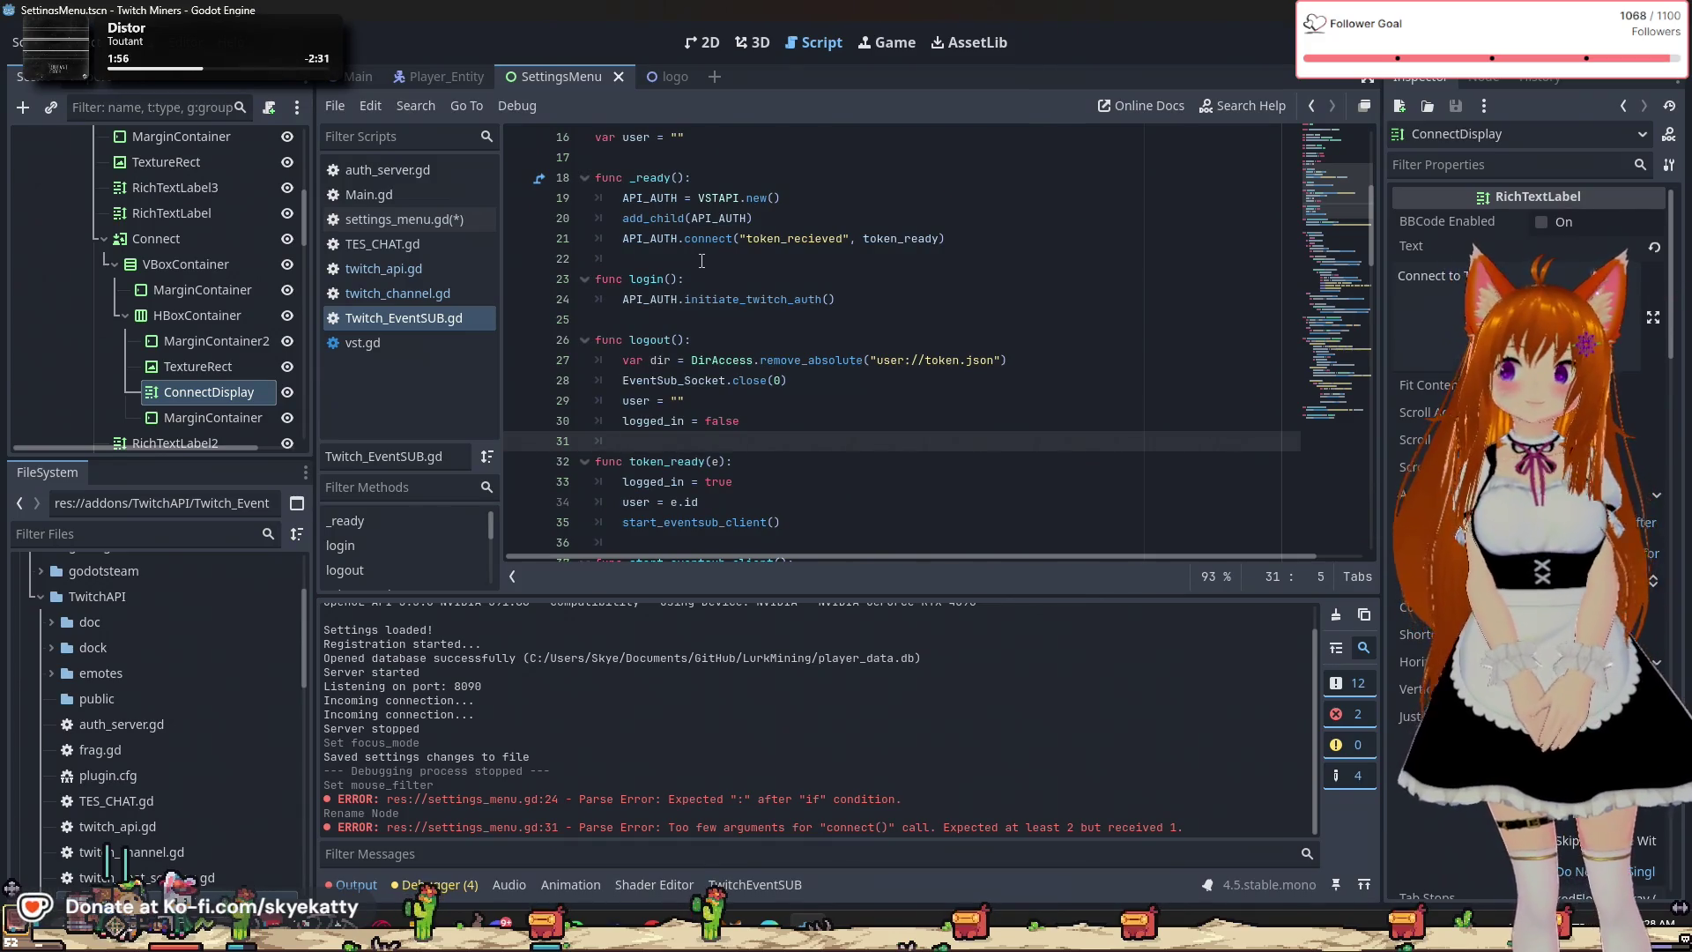
scroll(742, 238, up, 1)
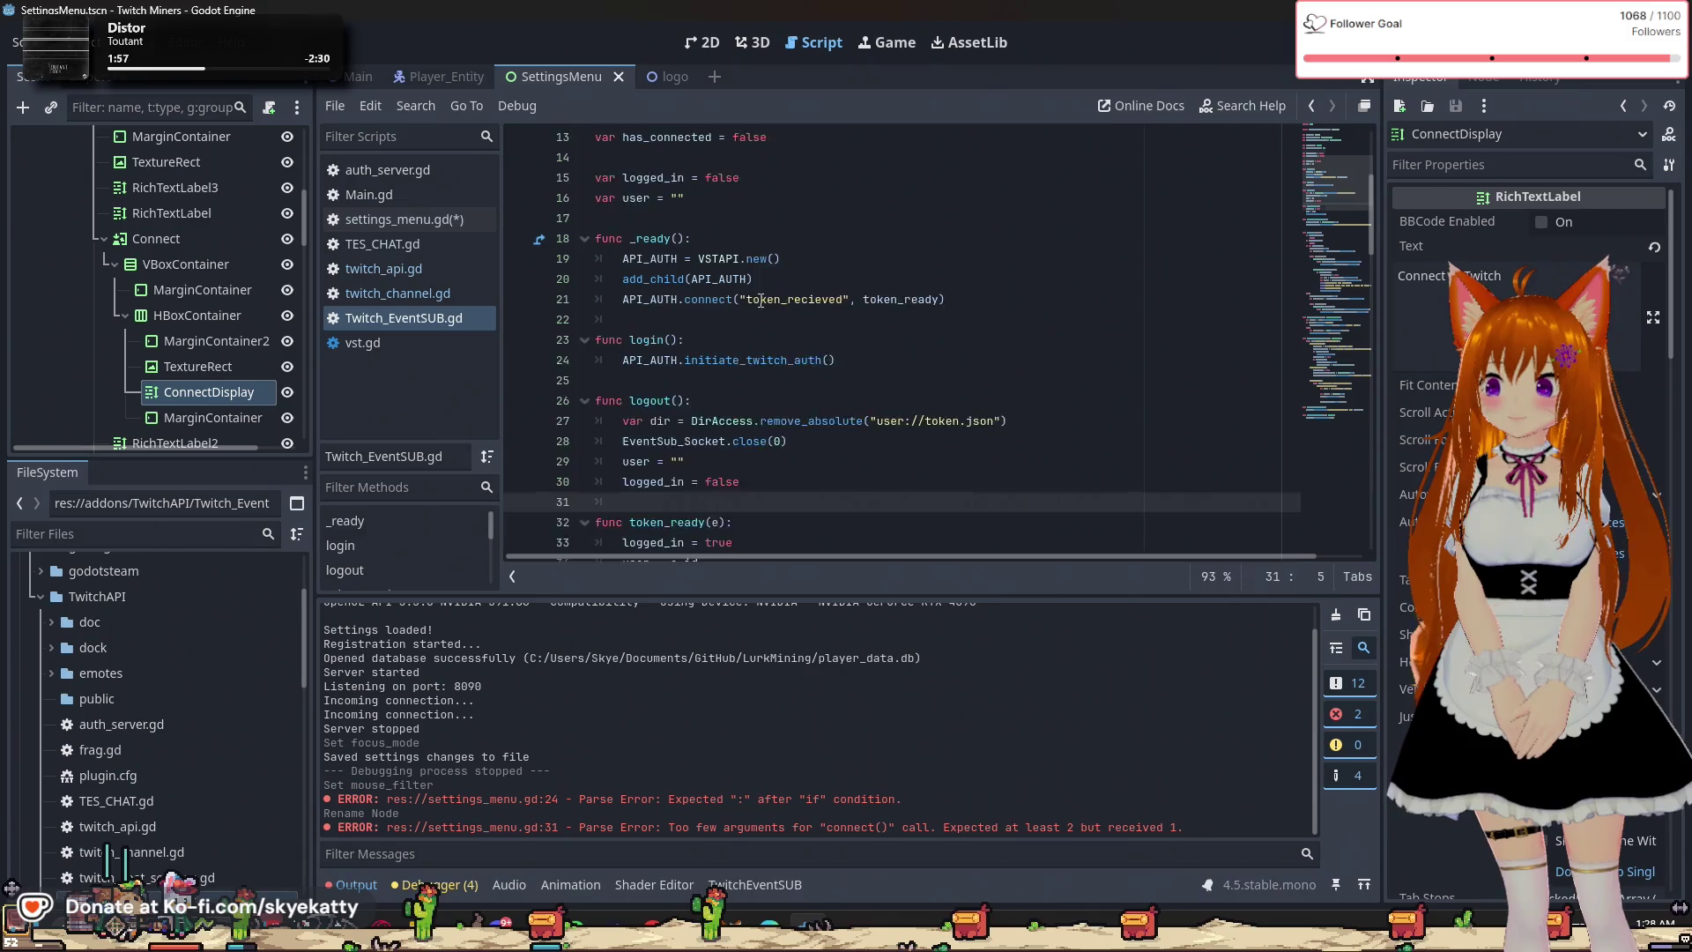
scroll(759, 319, up, 1)
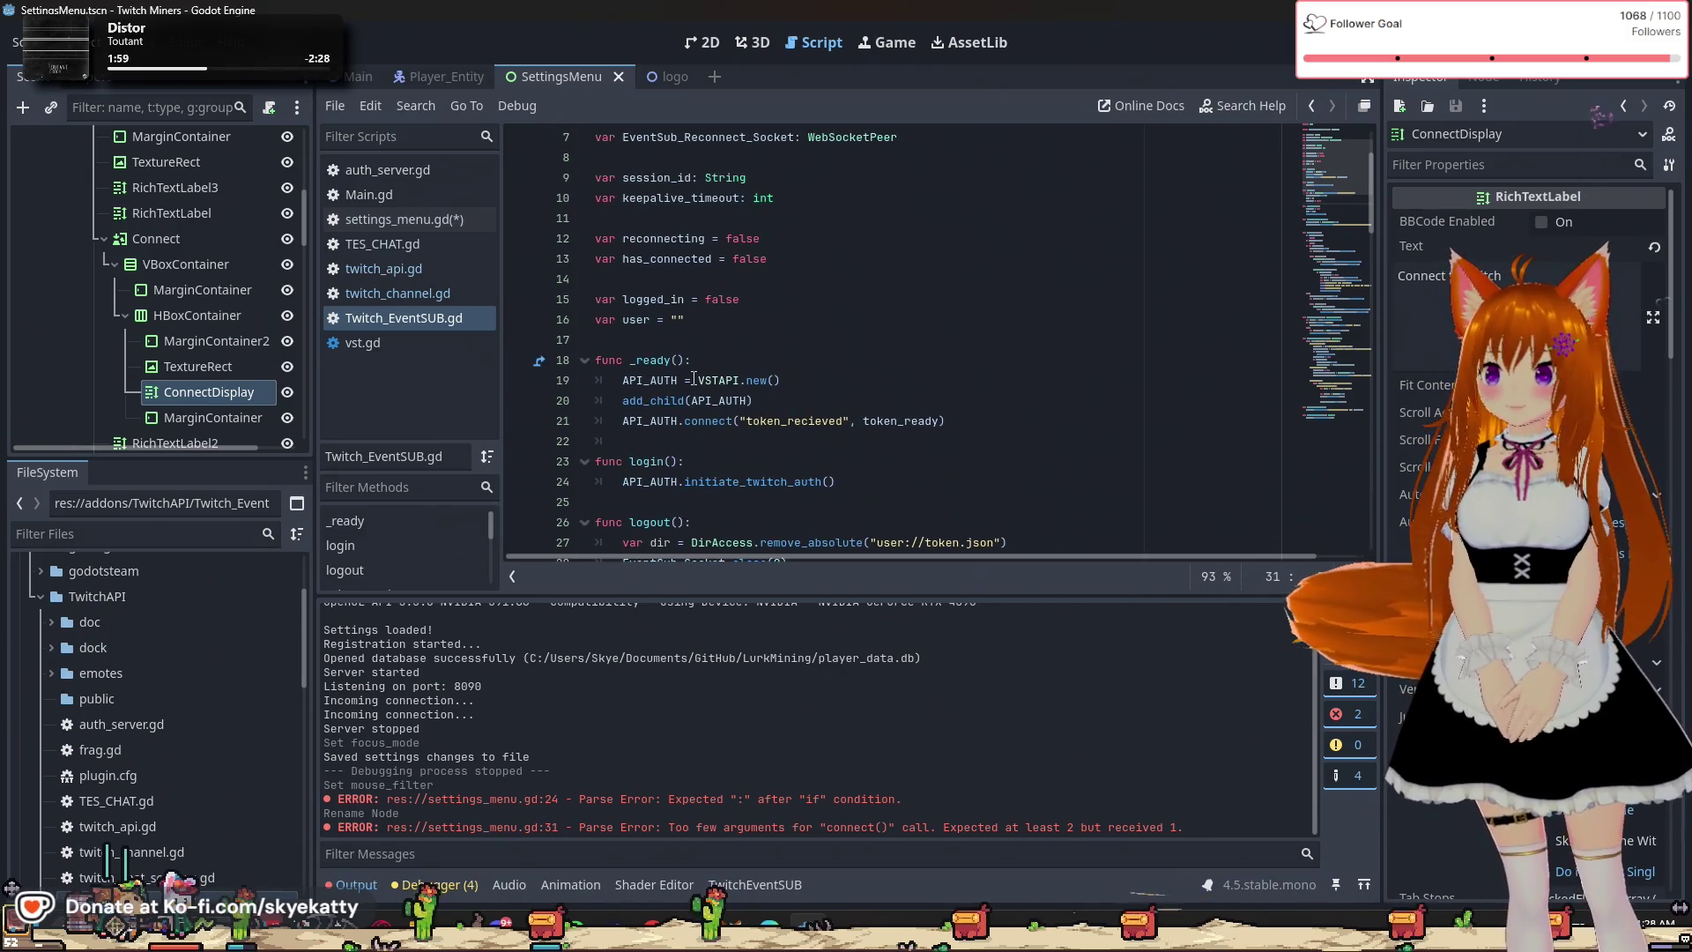
scroll(687, 352, up, 3)
scroll(685, 344, down, 1)
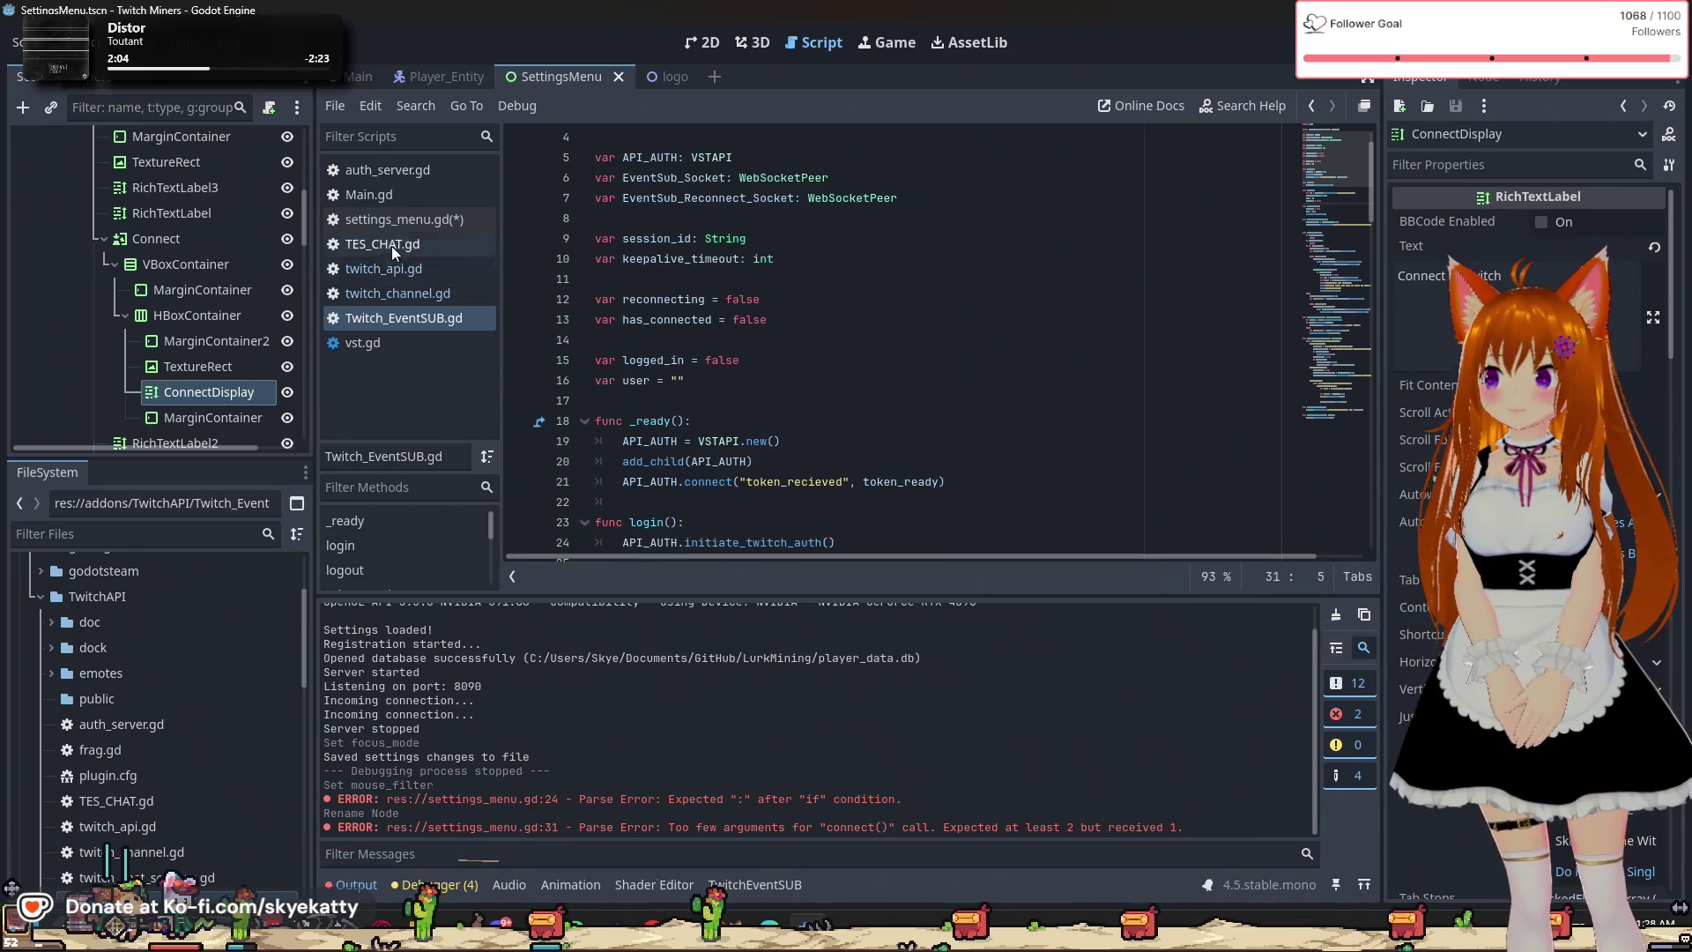
Bring up the _ready function in settings_menu.gd.
click(407, 225)
scroll(685, 309, up, 2)
scroll(685, 308, down, 2)
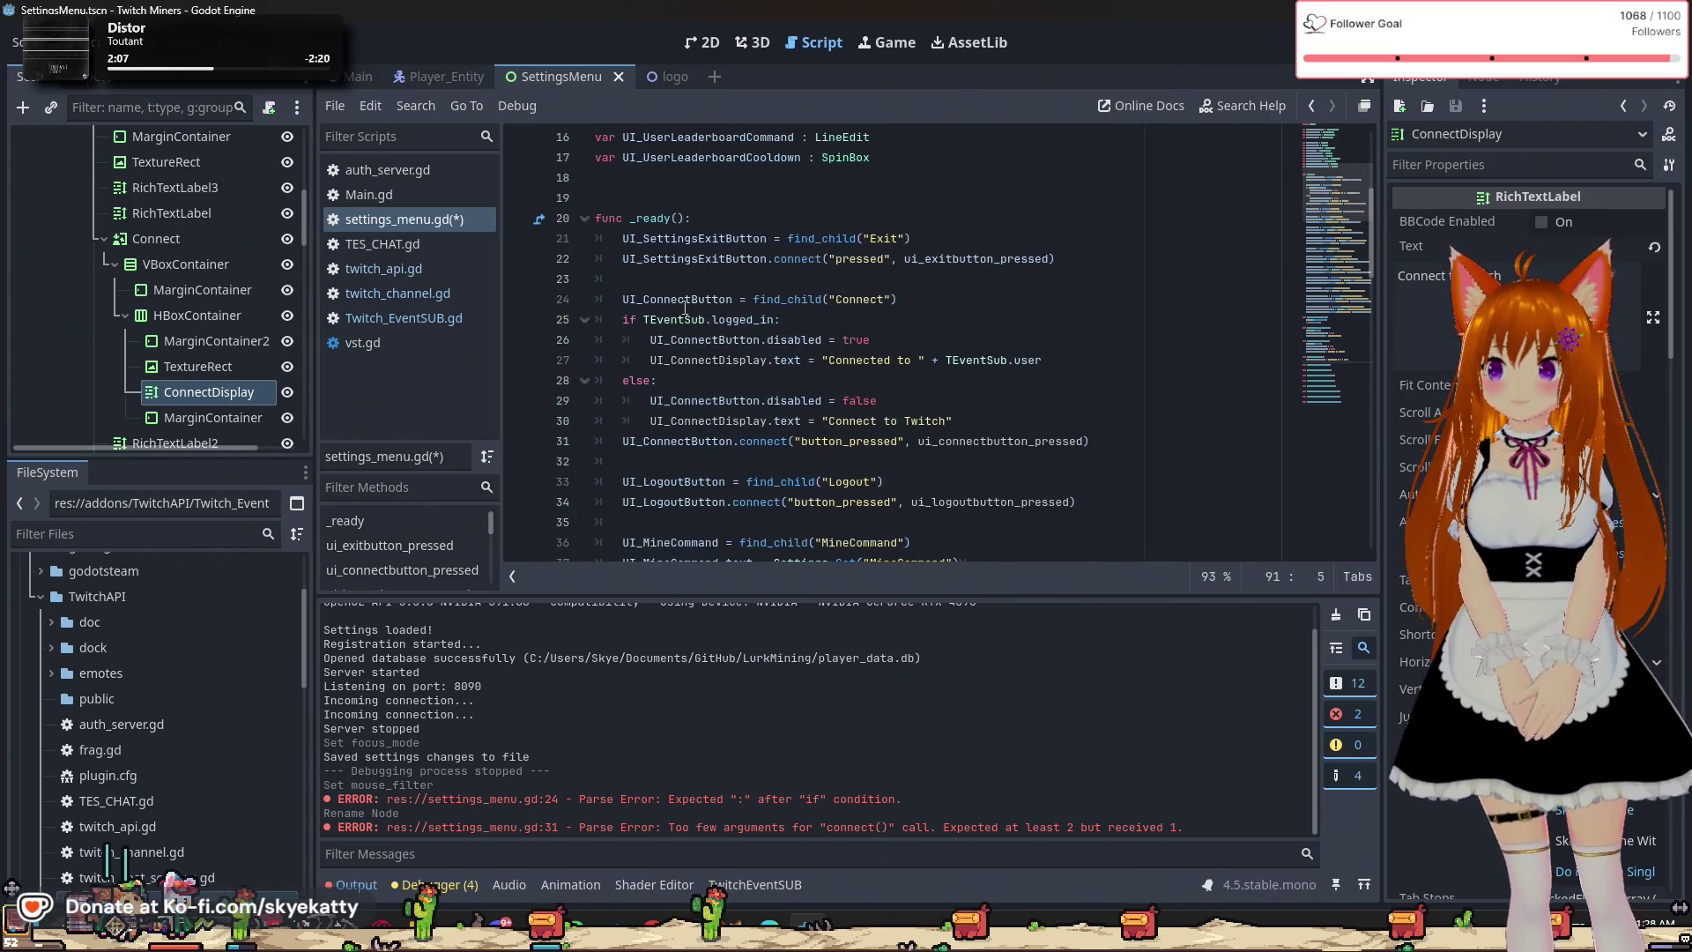
Begin _ready with a TEventSub.API_AUTH.connect call on a new first line.
click(743, 220)
key(Return)
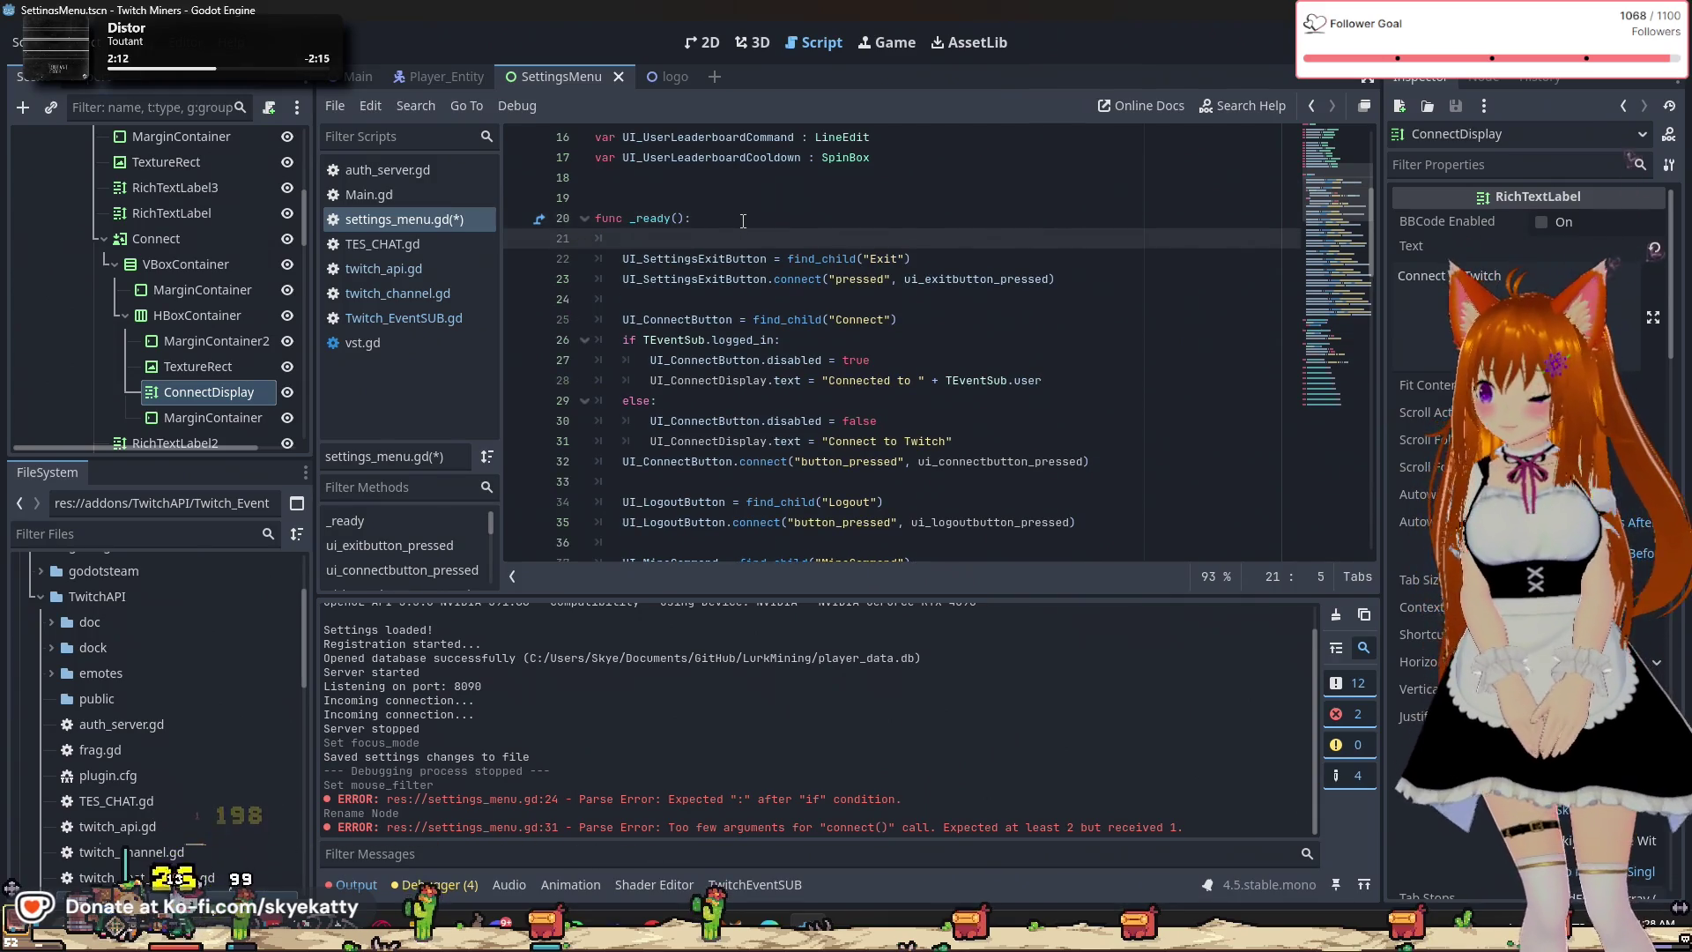
text(TEventSub)
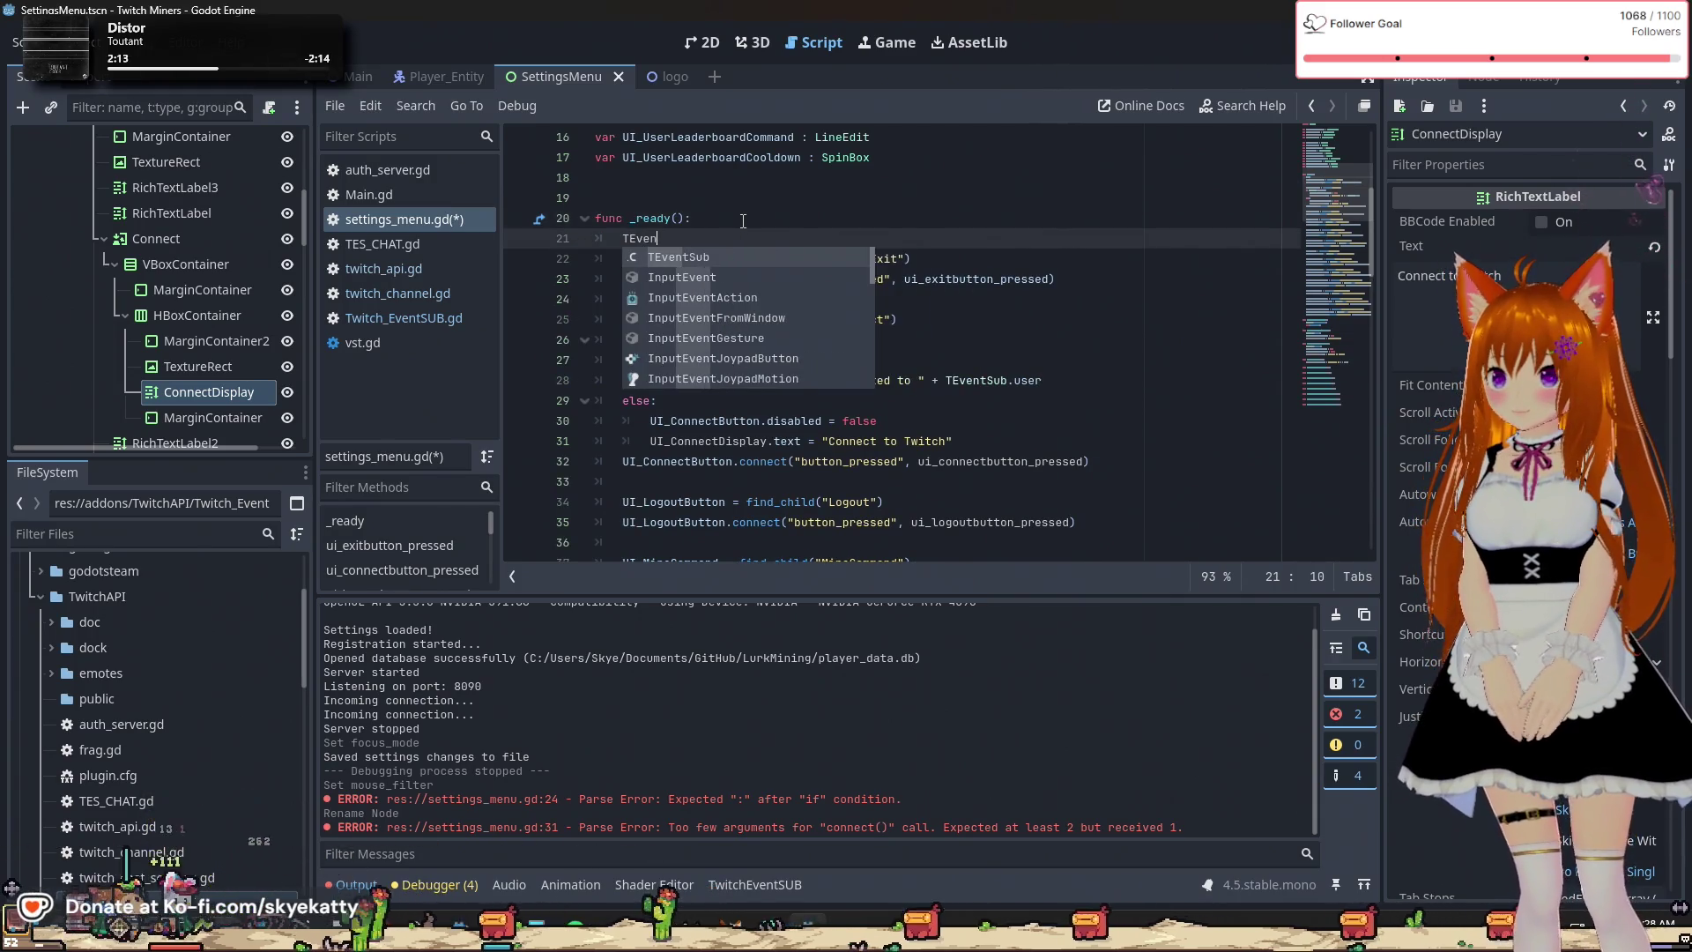
text(.)
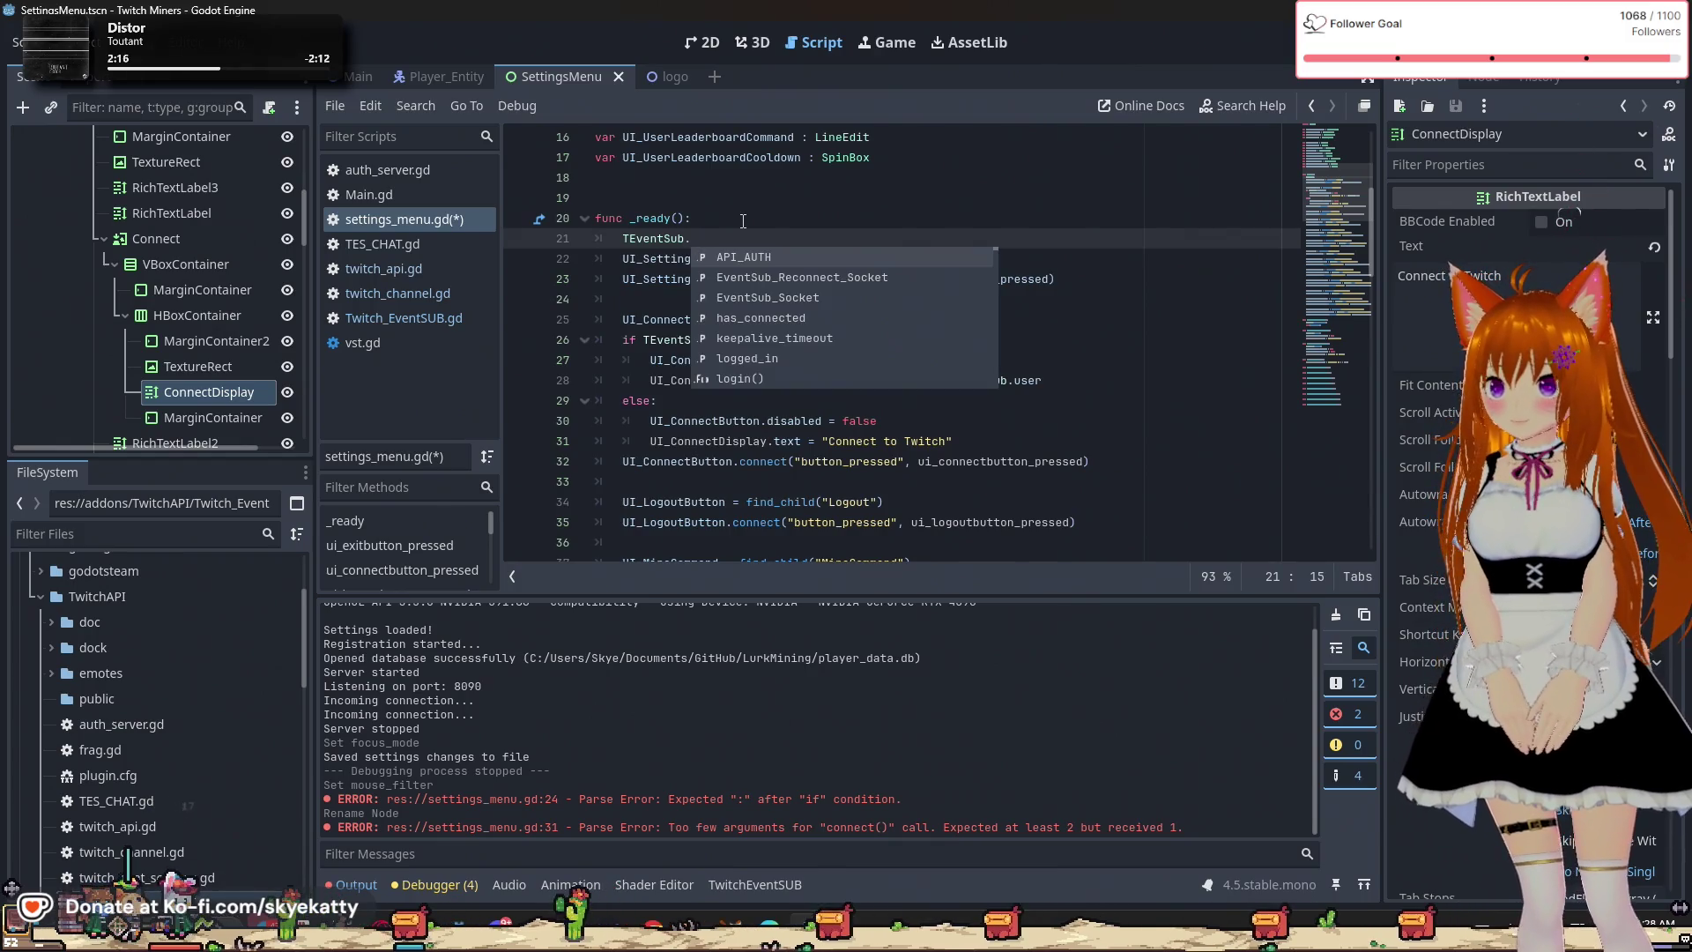
key(Return)
text(conn)
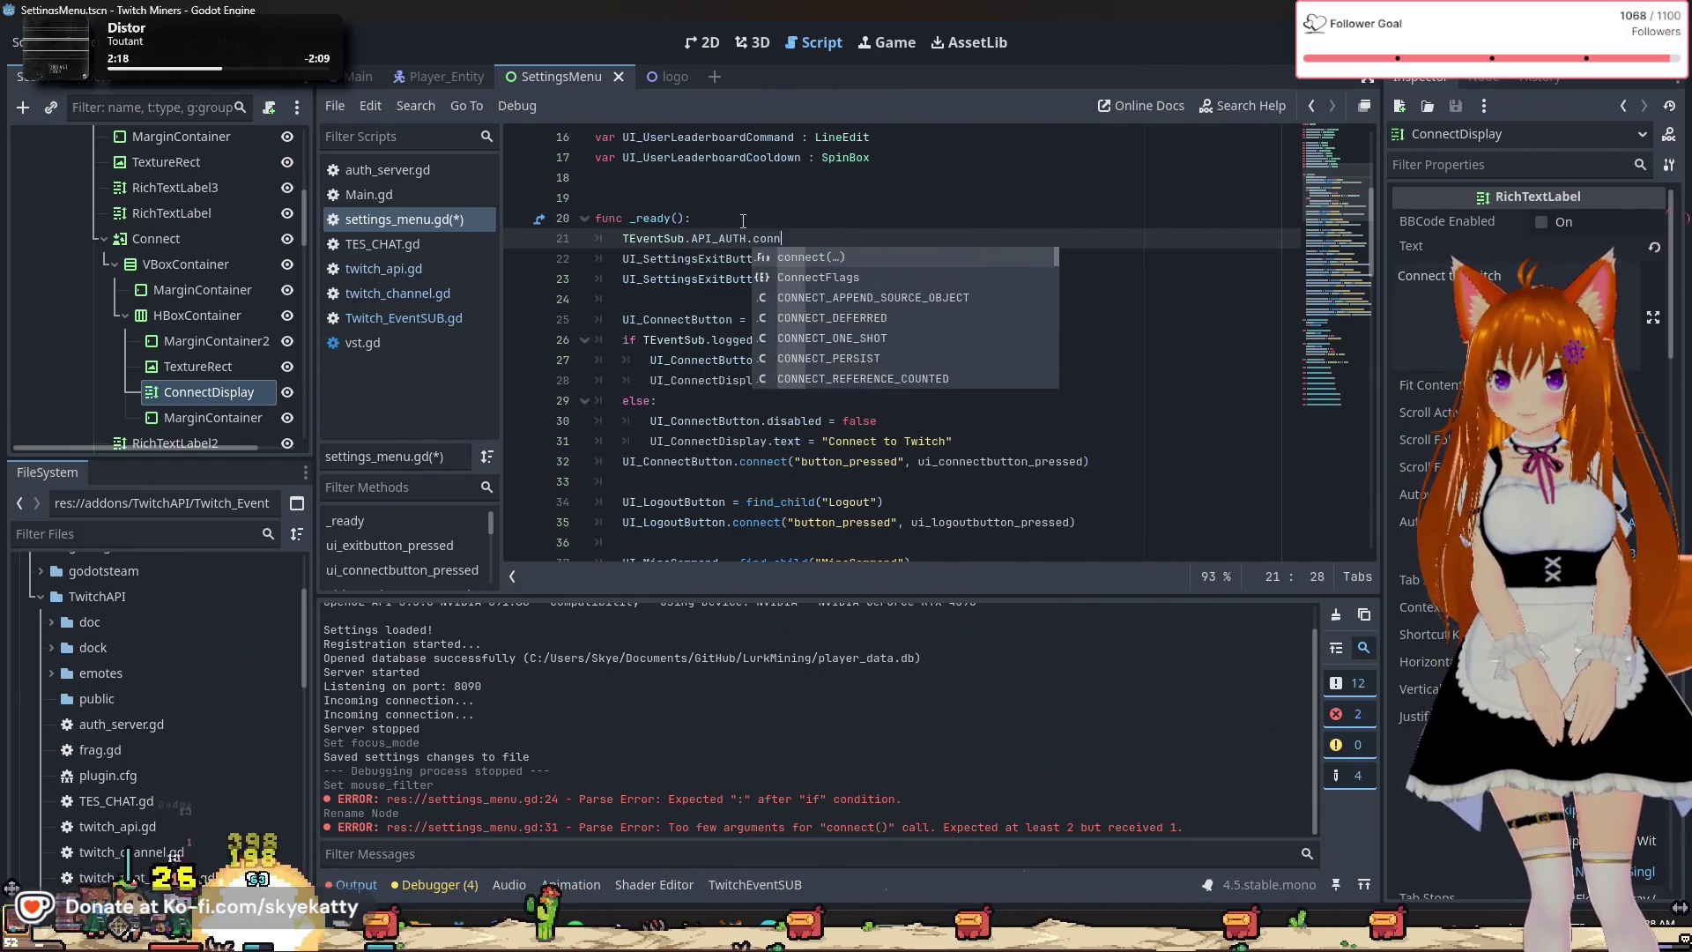
key(Return)
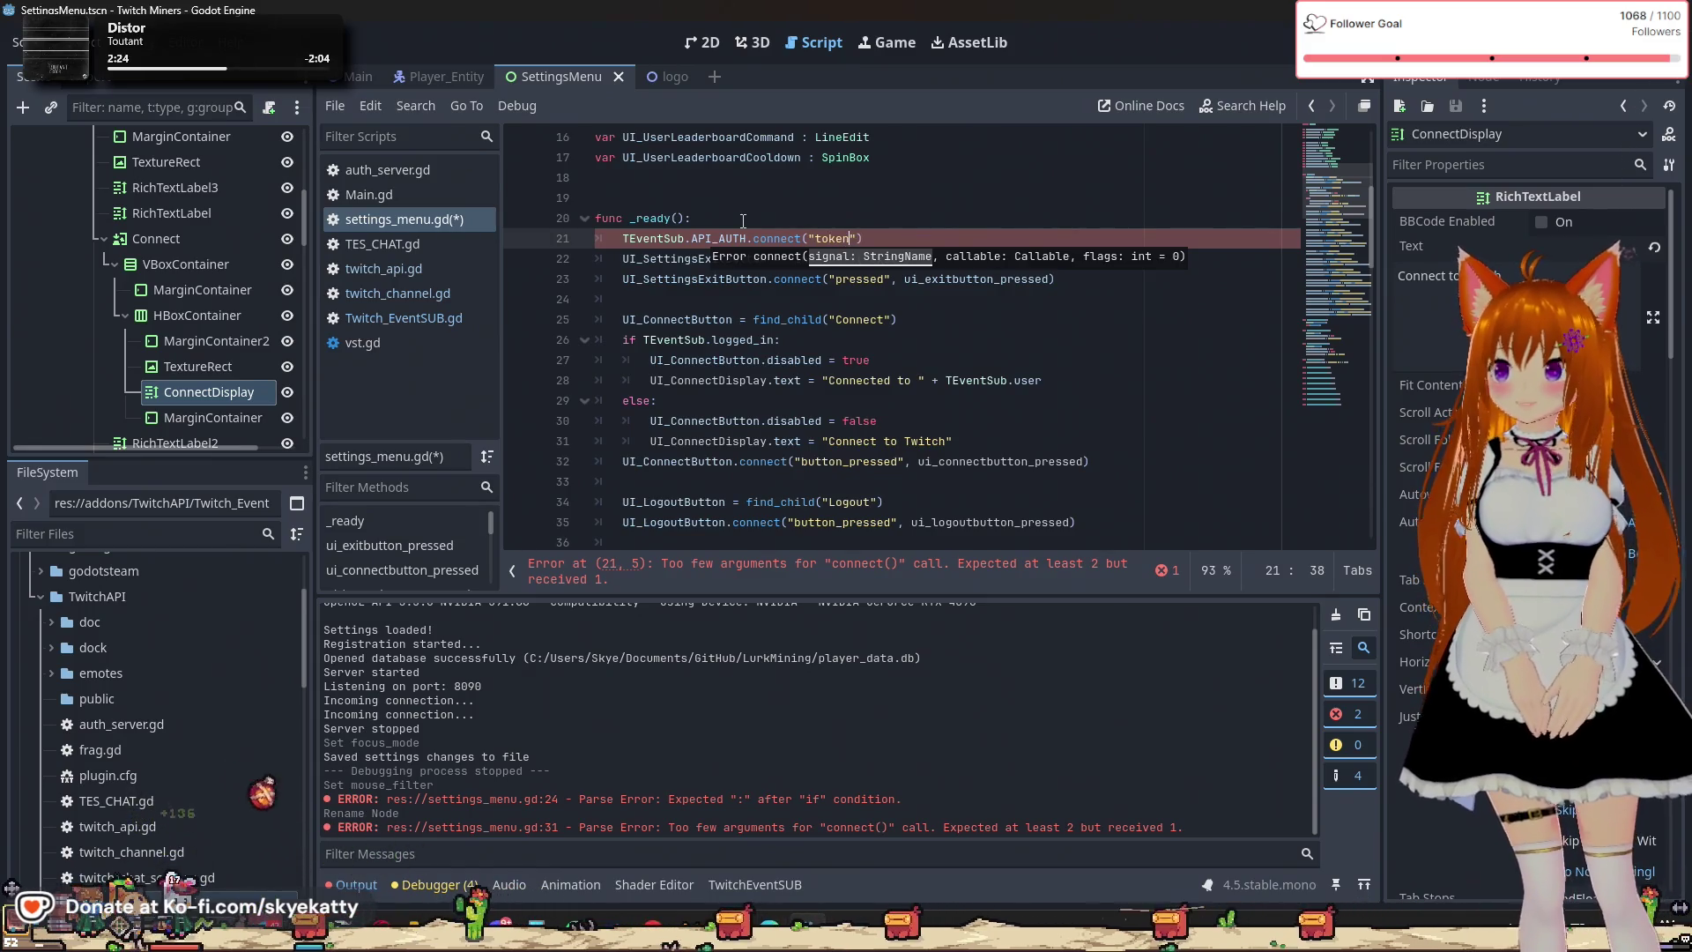
Check Main.gd, auth_server.gd, TES_CHAT.gd and the Twitch scripts for the token signal name.
click(471, 196)
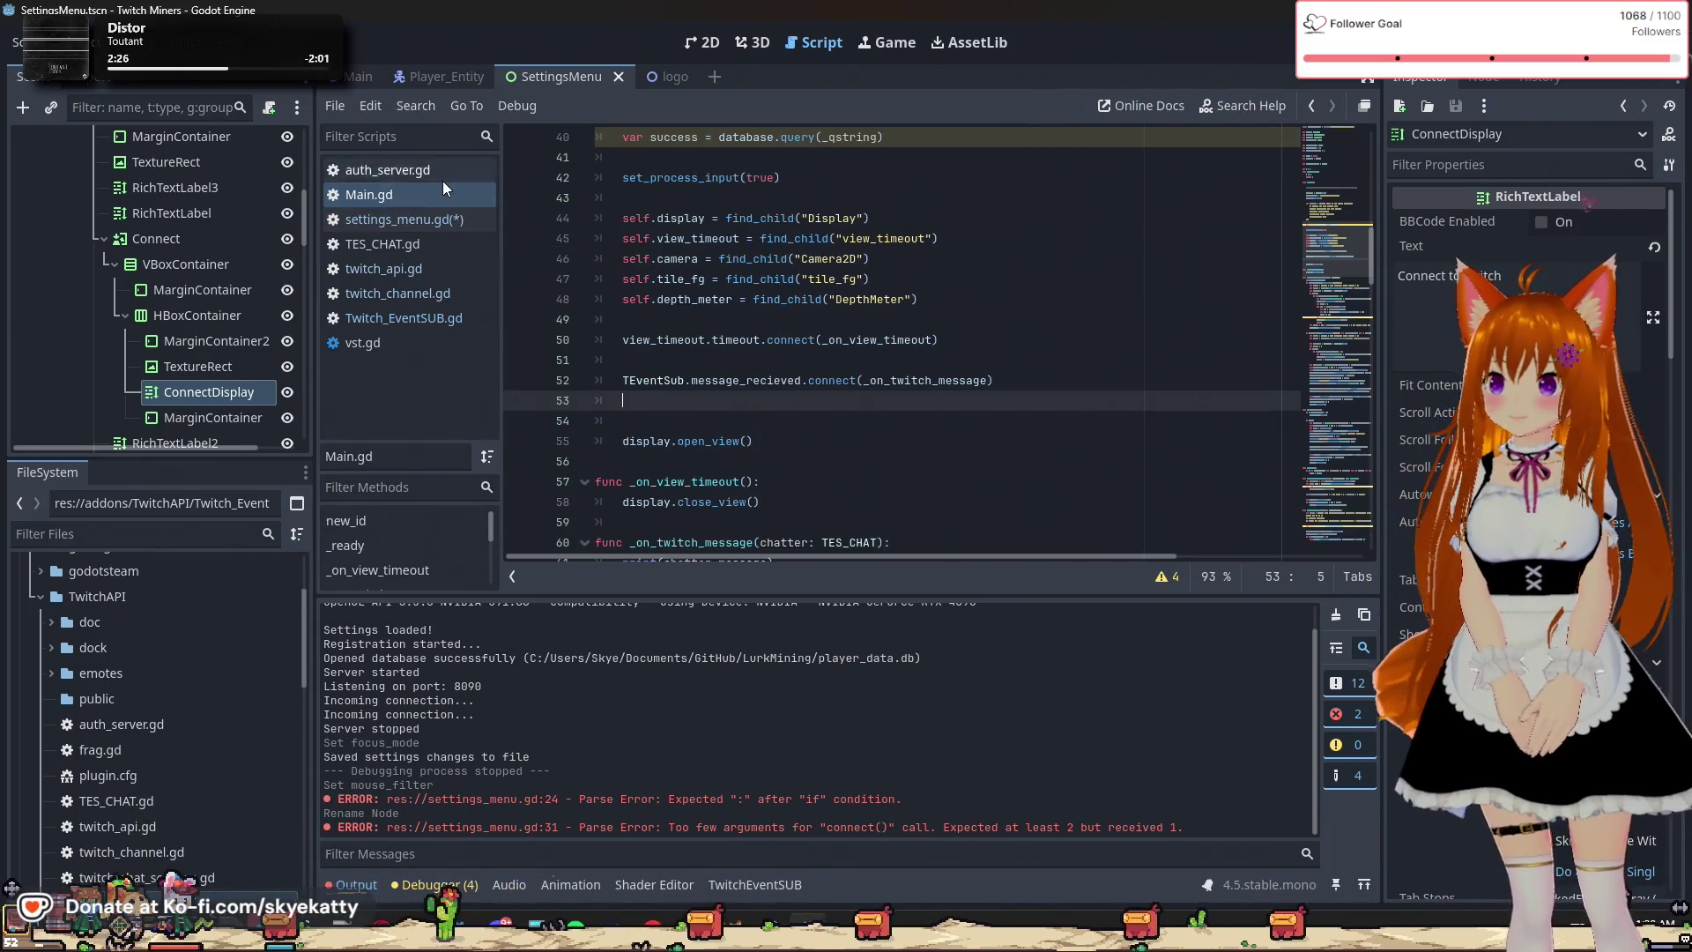
click(442, 180)
click(443, 189)
click(445, 225)
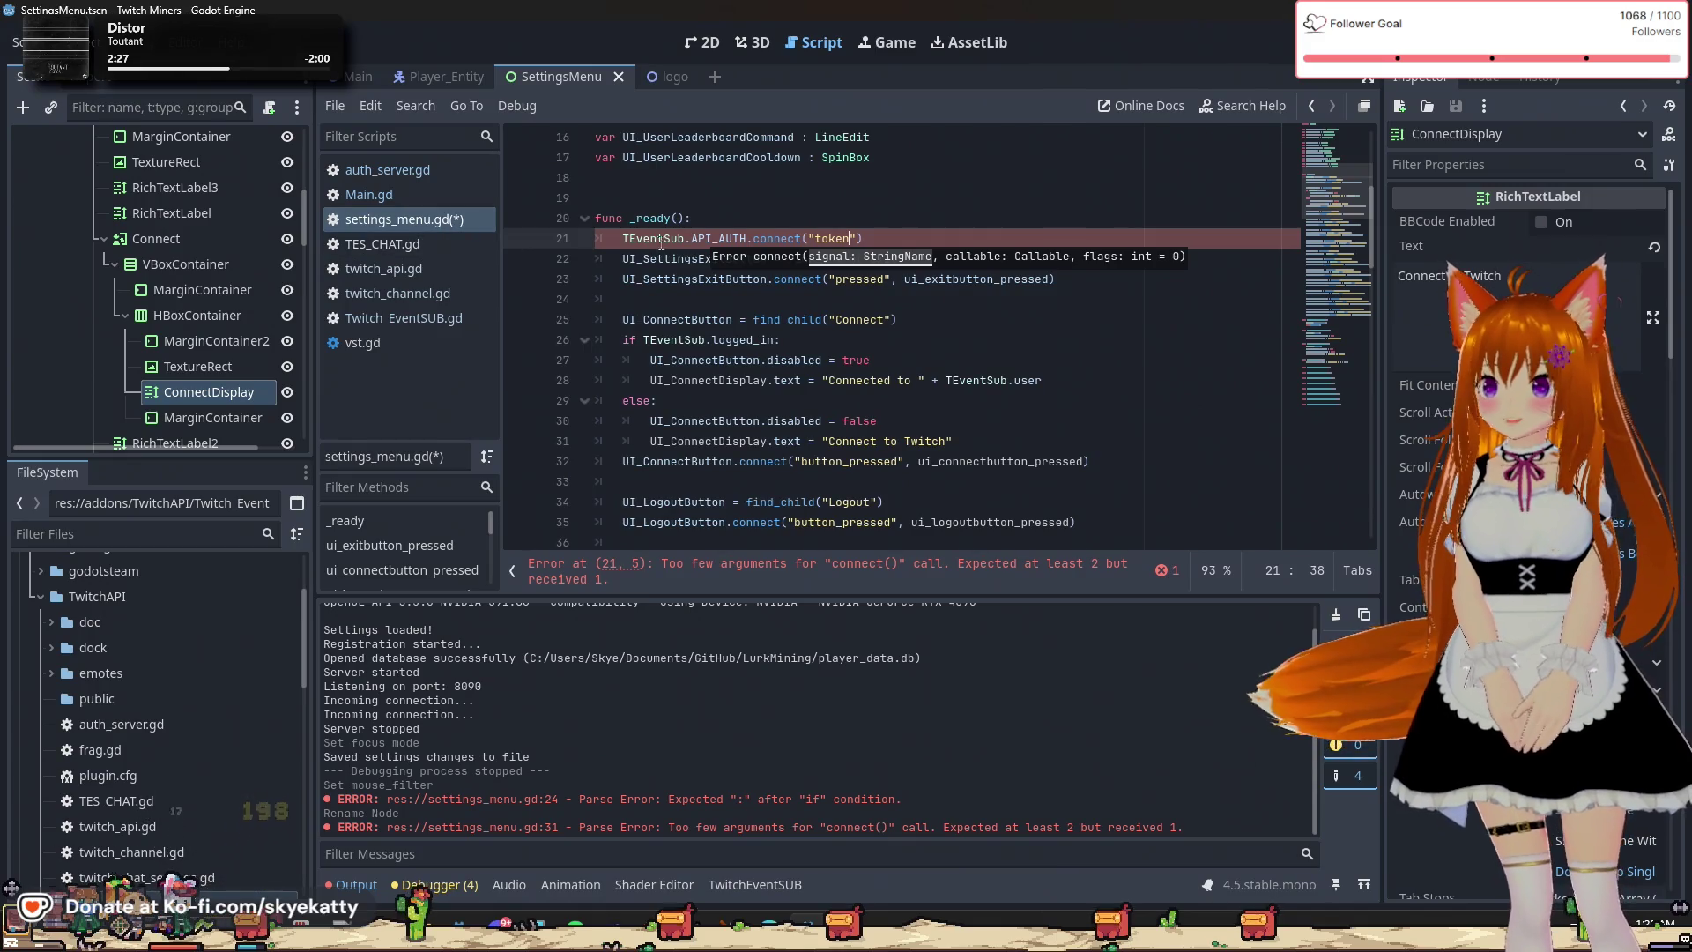
click(402, 249)
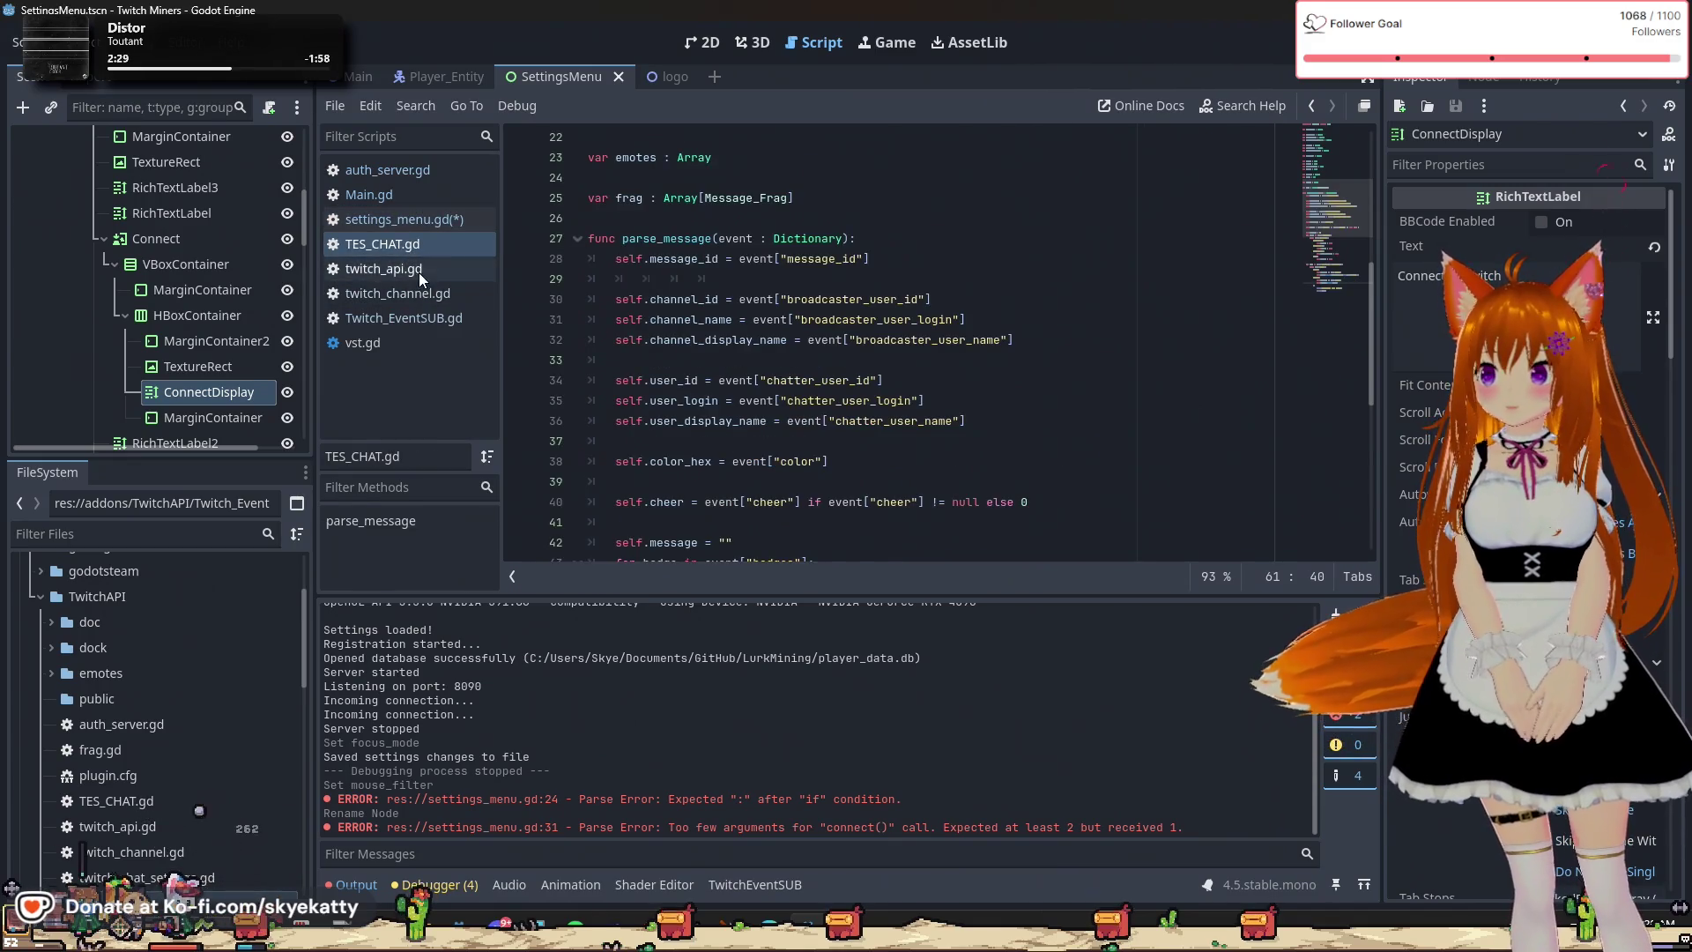
click(416, 270)
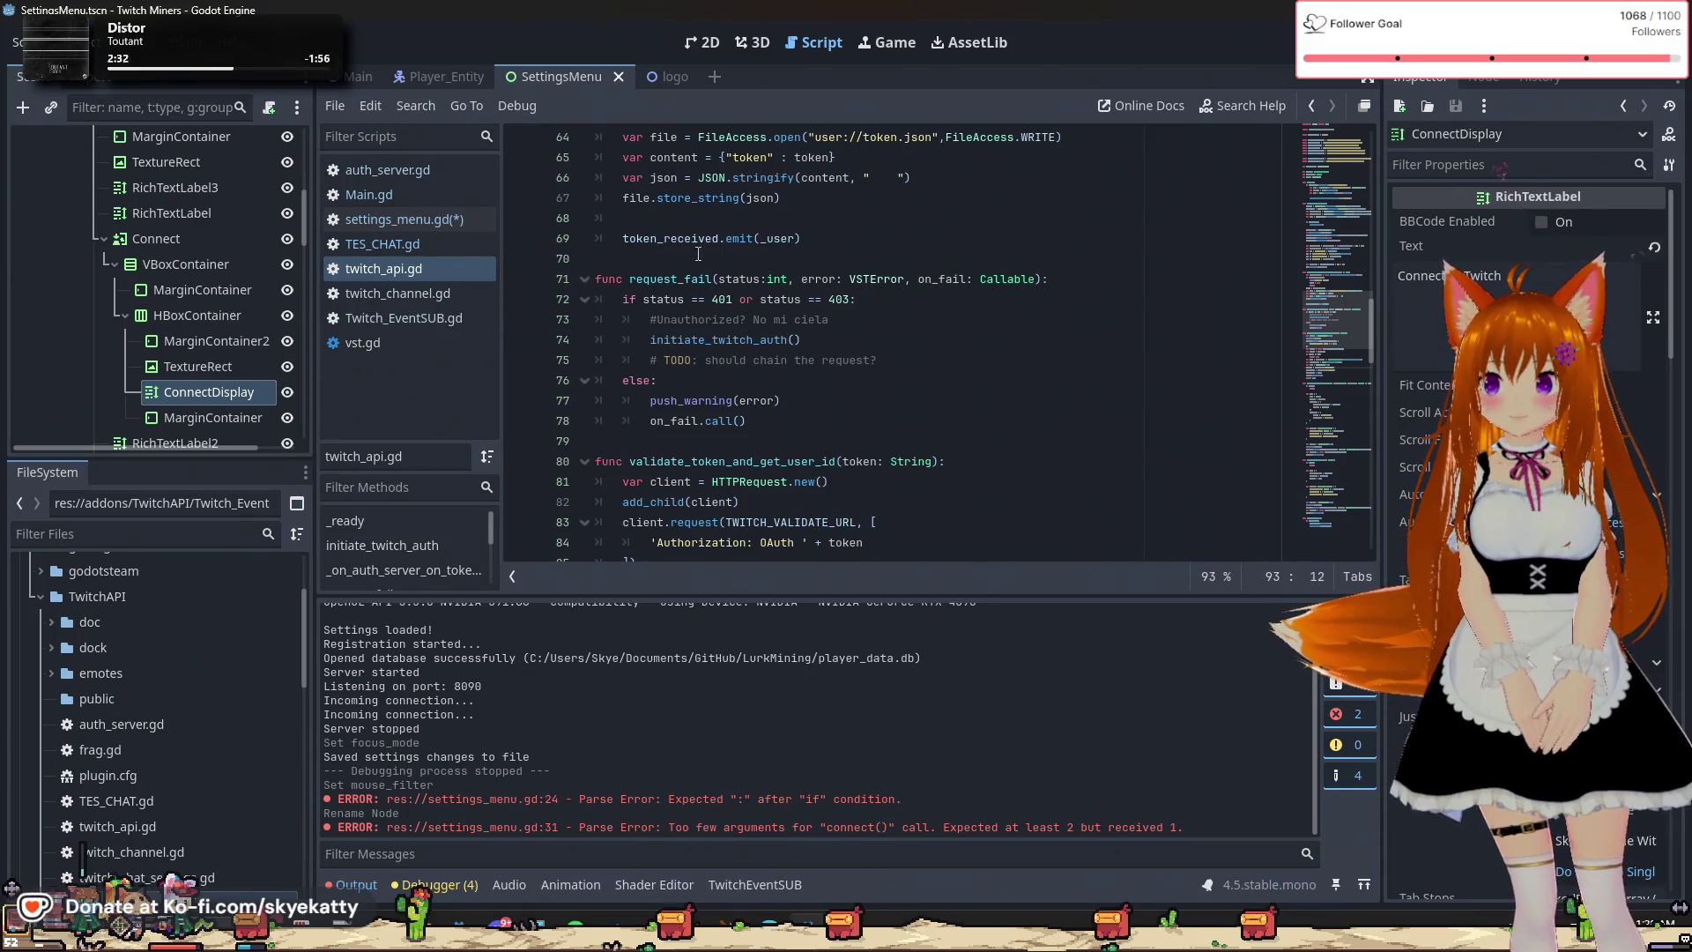
click(420, 224)
click(424, 292)
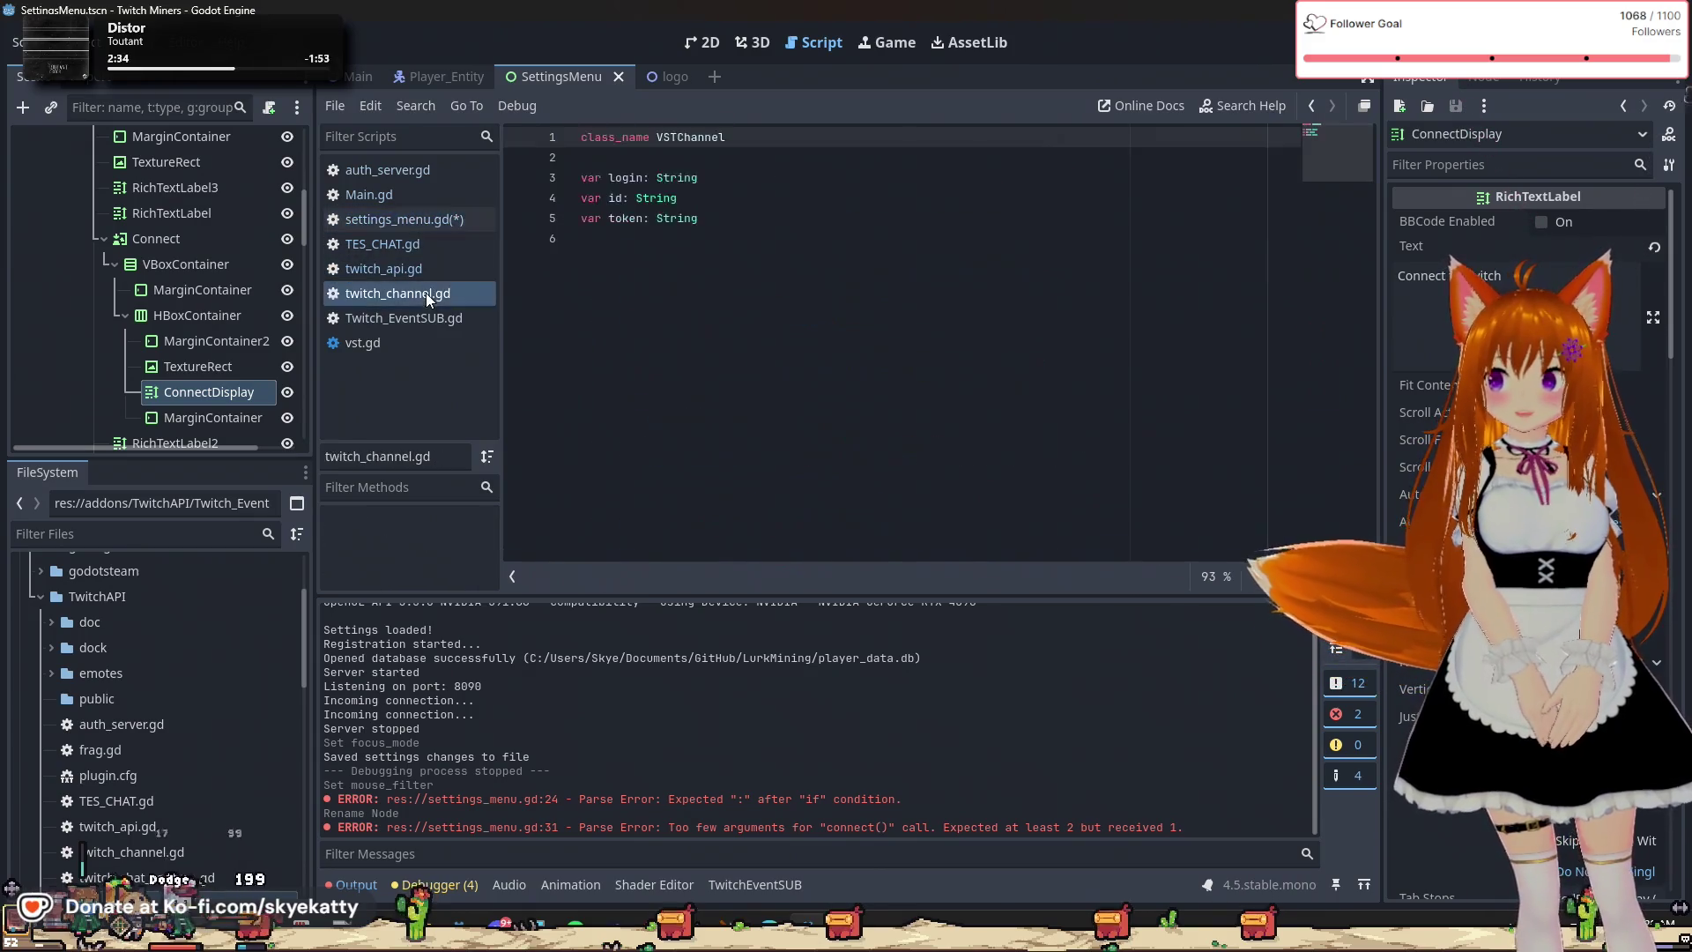
click(444, 322)
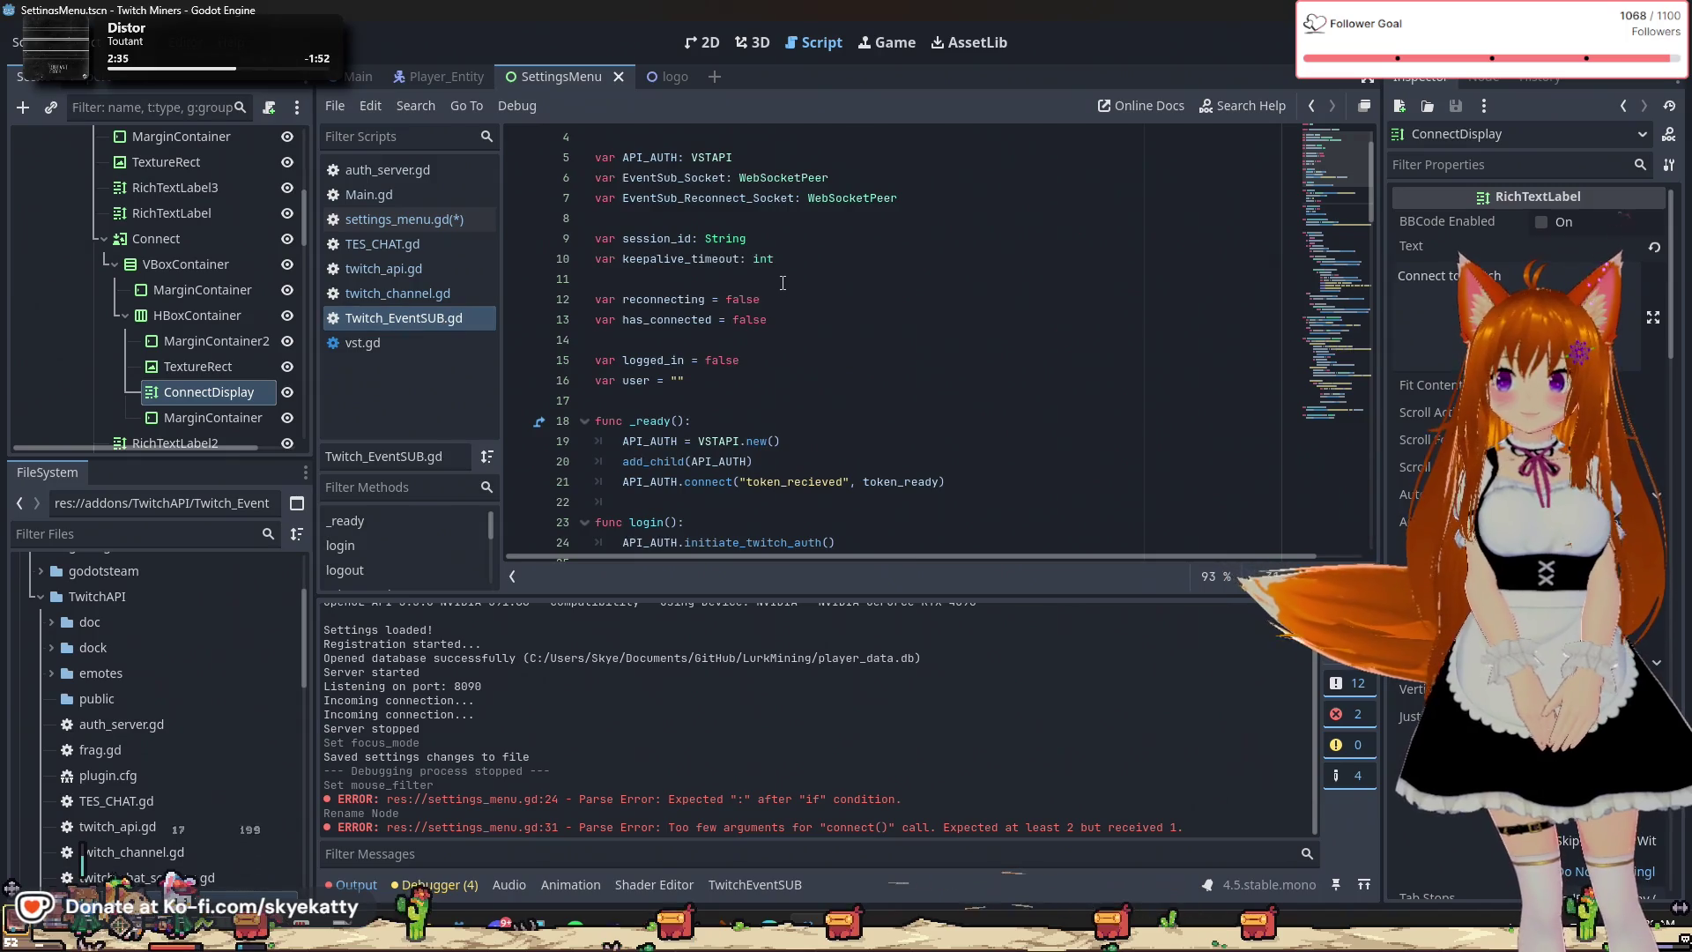
scroll(858, 397, down, 1)
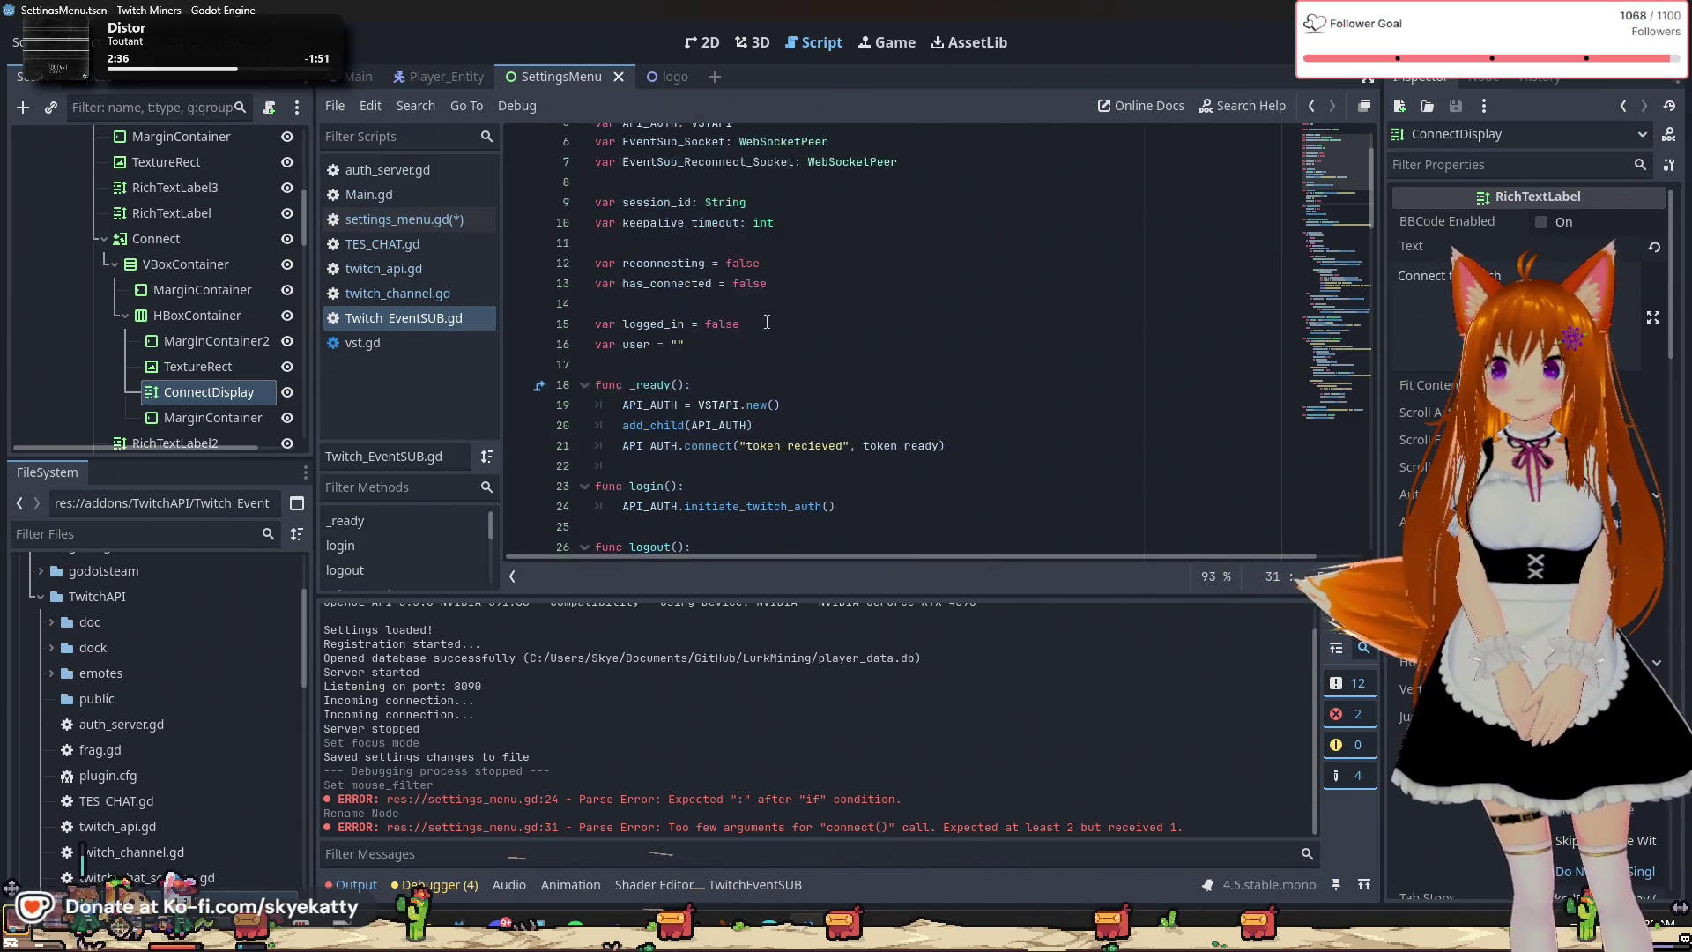
Complete the call as connect("token_recieved", on_twitch_login) using the copied signal name.
double_click(821, 420)
key(ctrl+c)
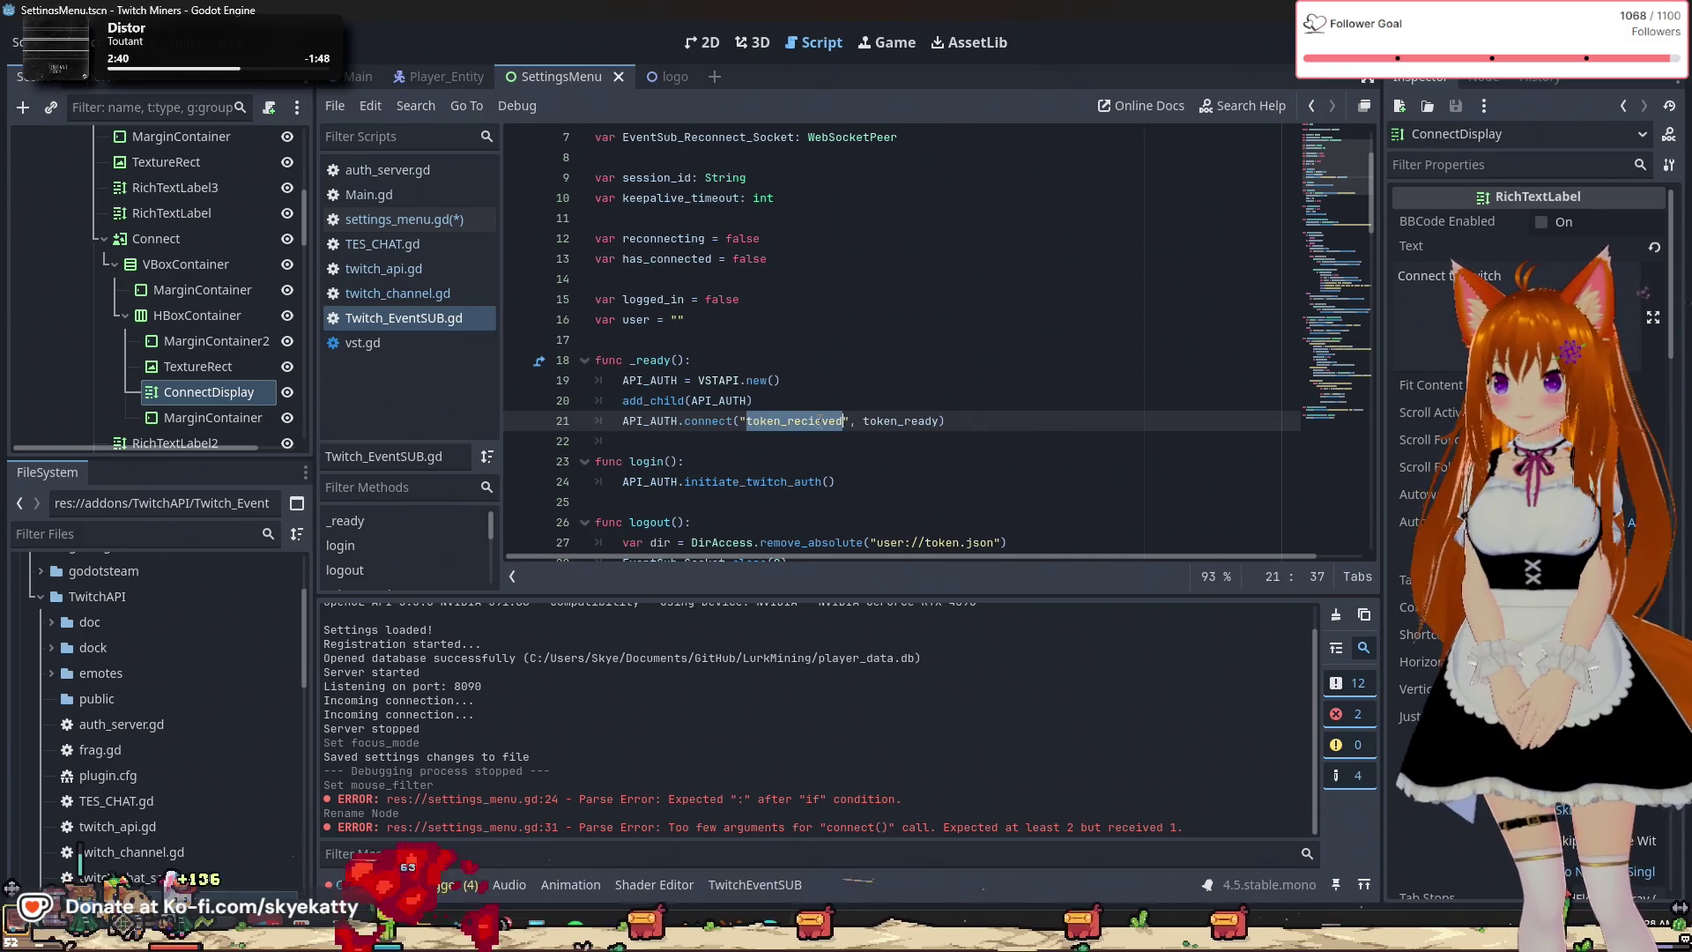
click(437, 220)
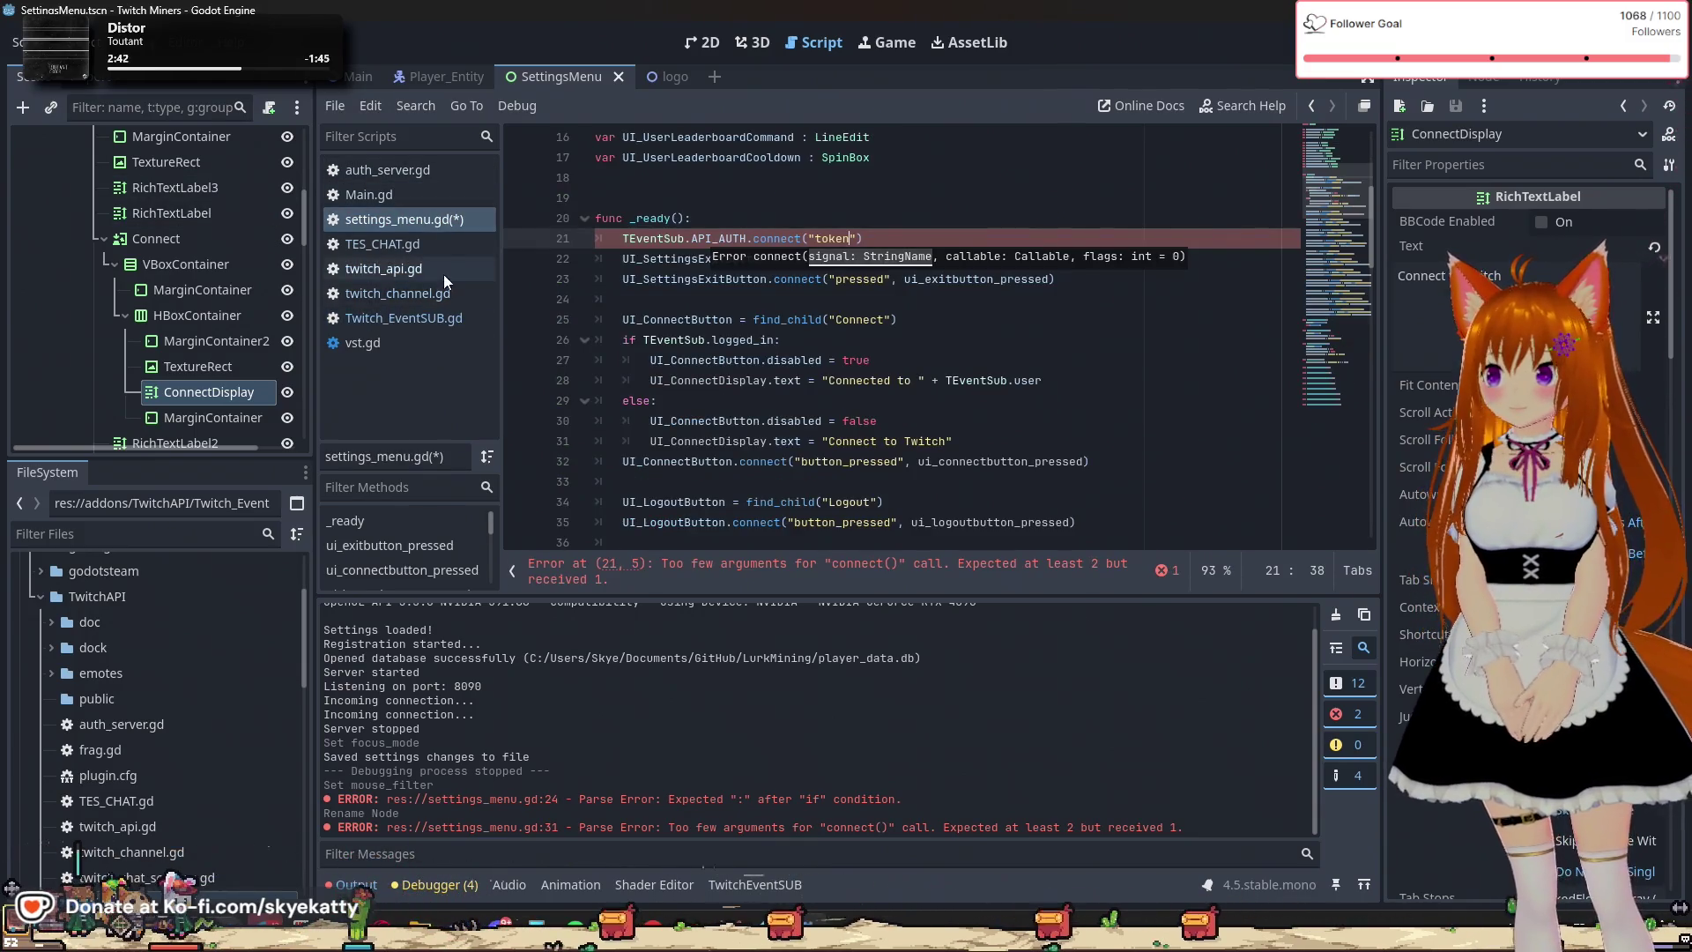
drag(850, 238, 822, 240)
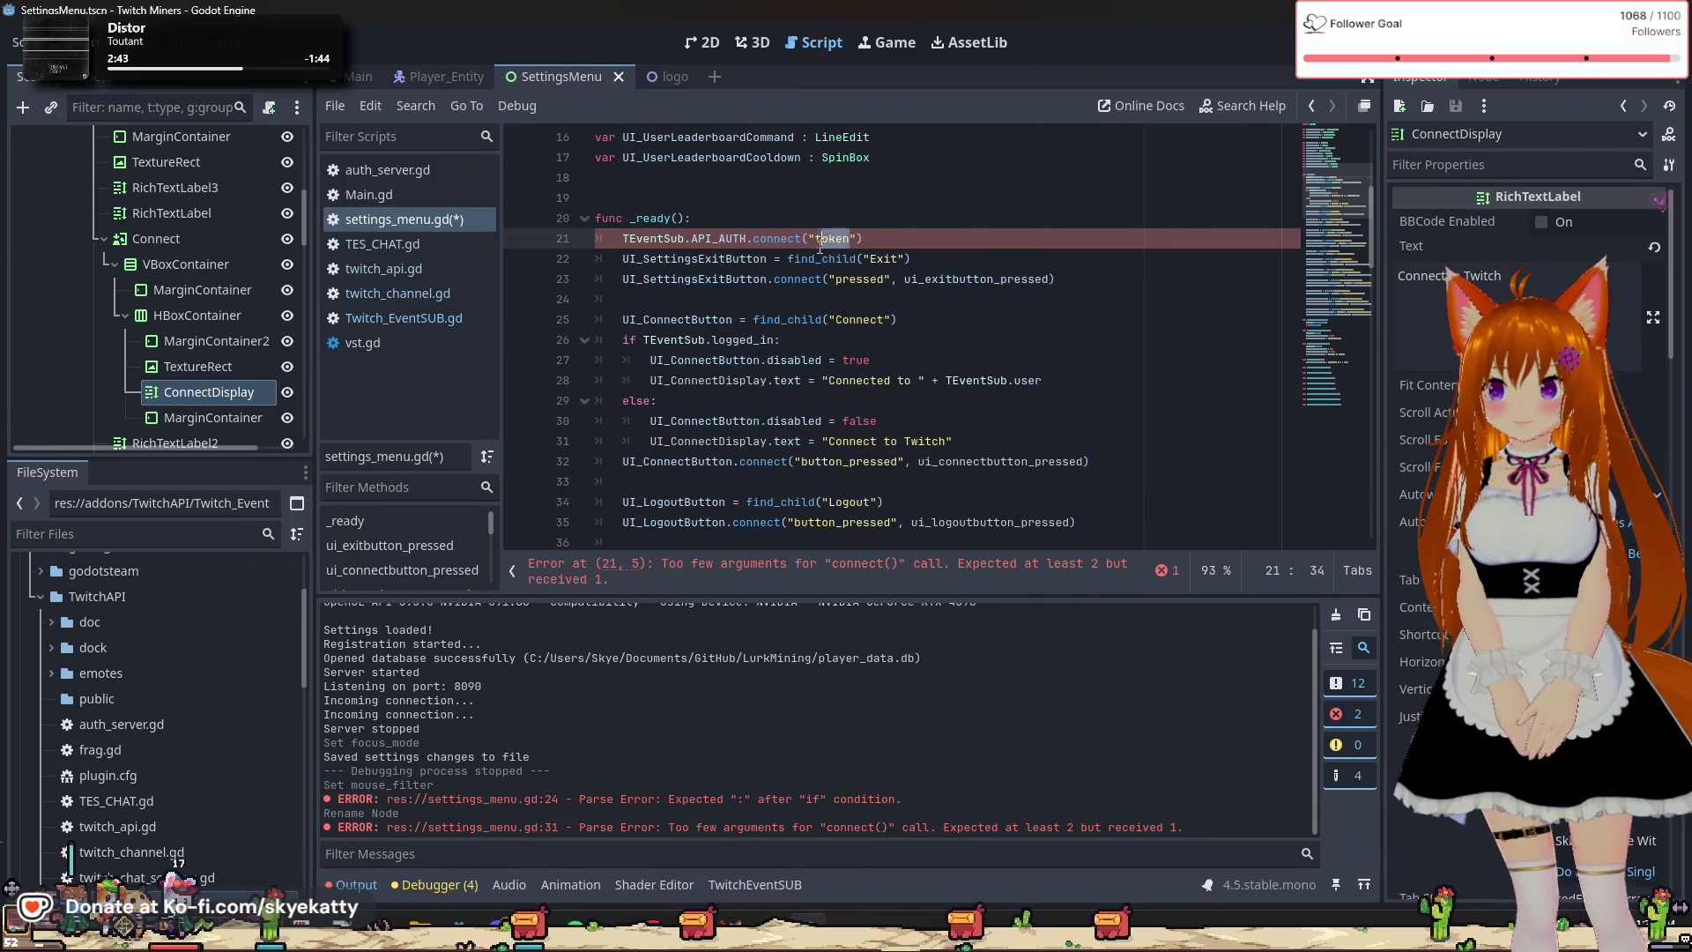
key(ctrl+v)
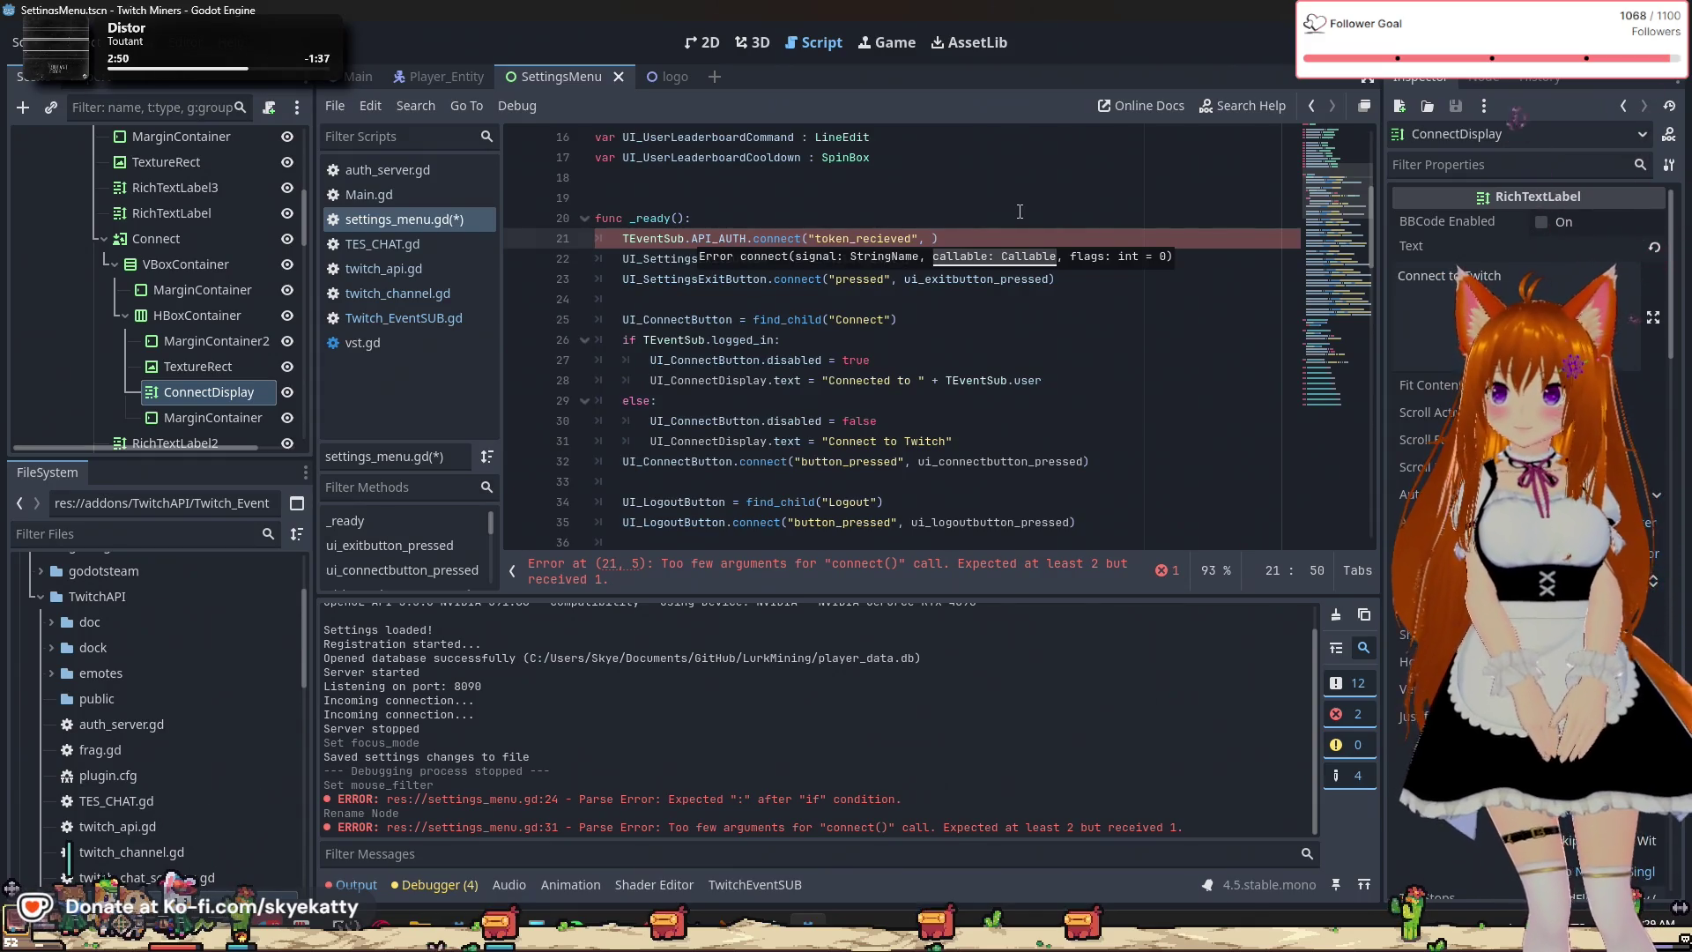
text(n)
key(Return)
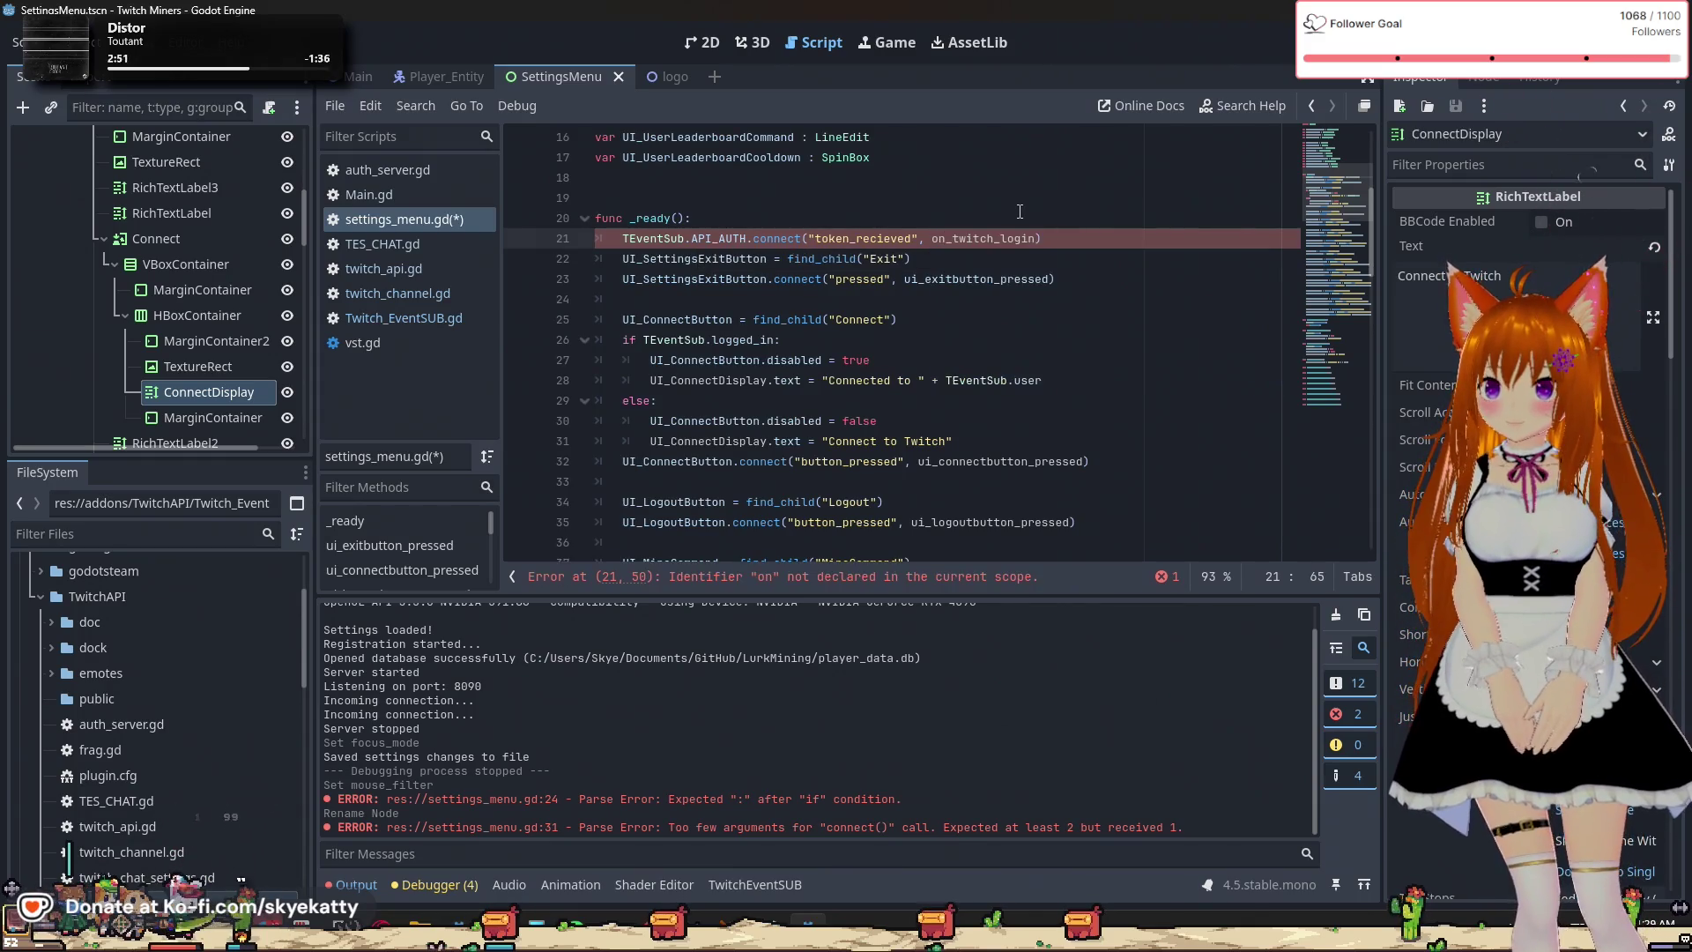
key(Return)
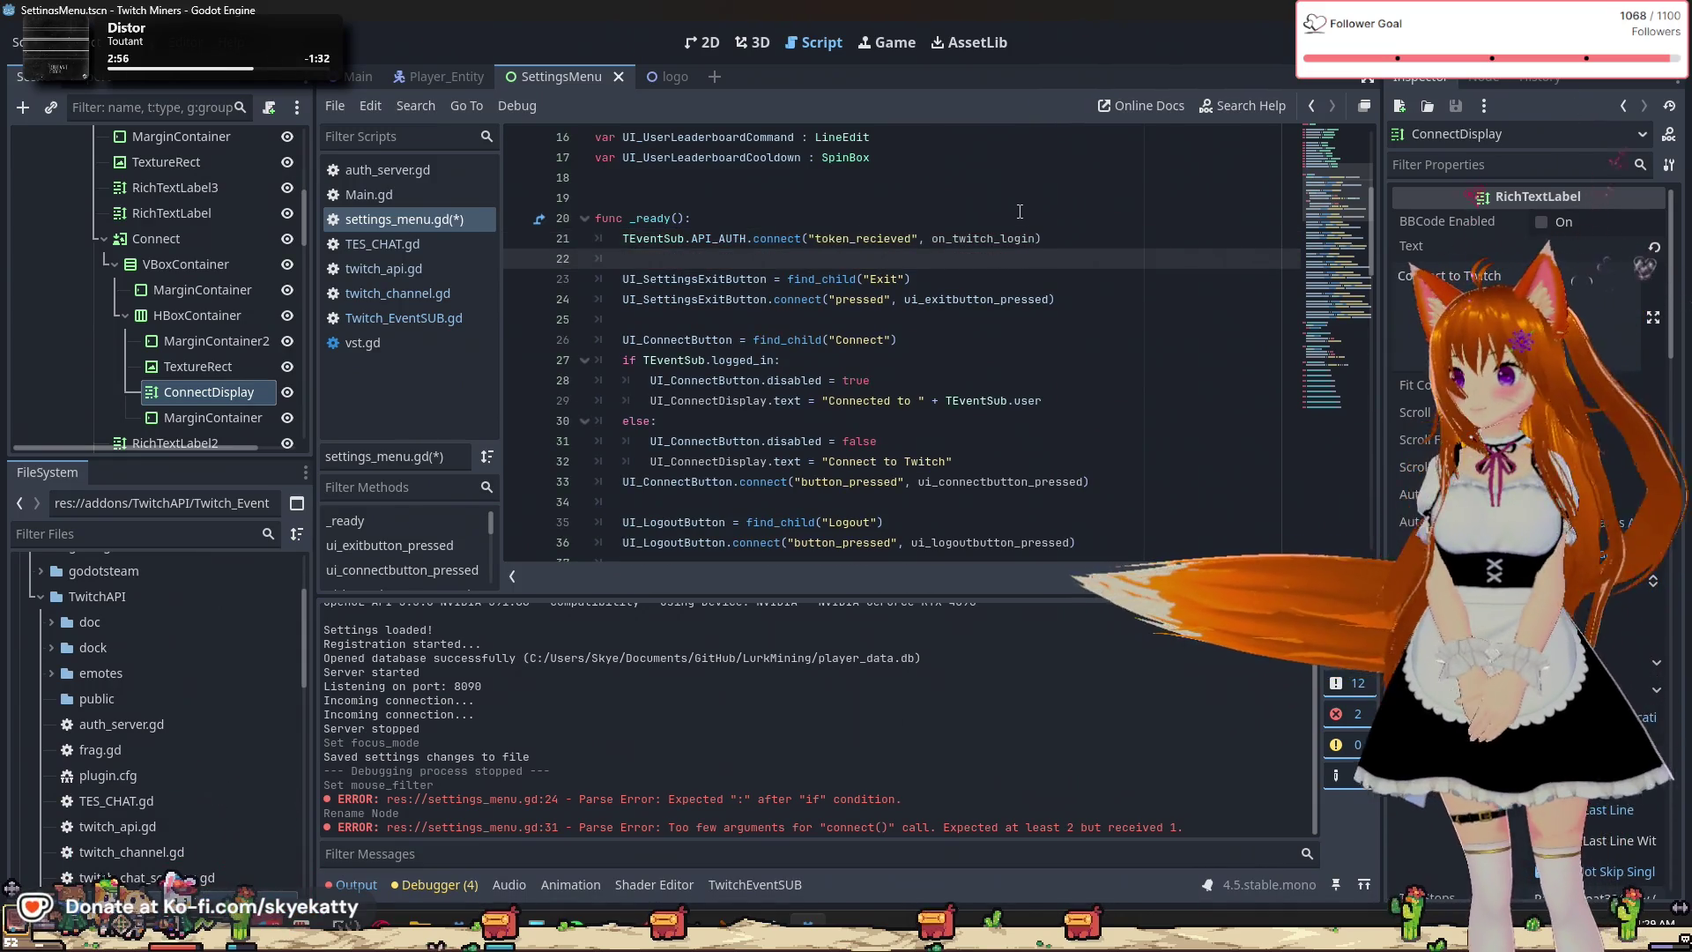
Review the rest of _ready and launch the game to test the Twitch login.
click(1020, 211)
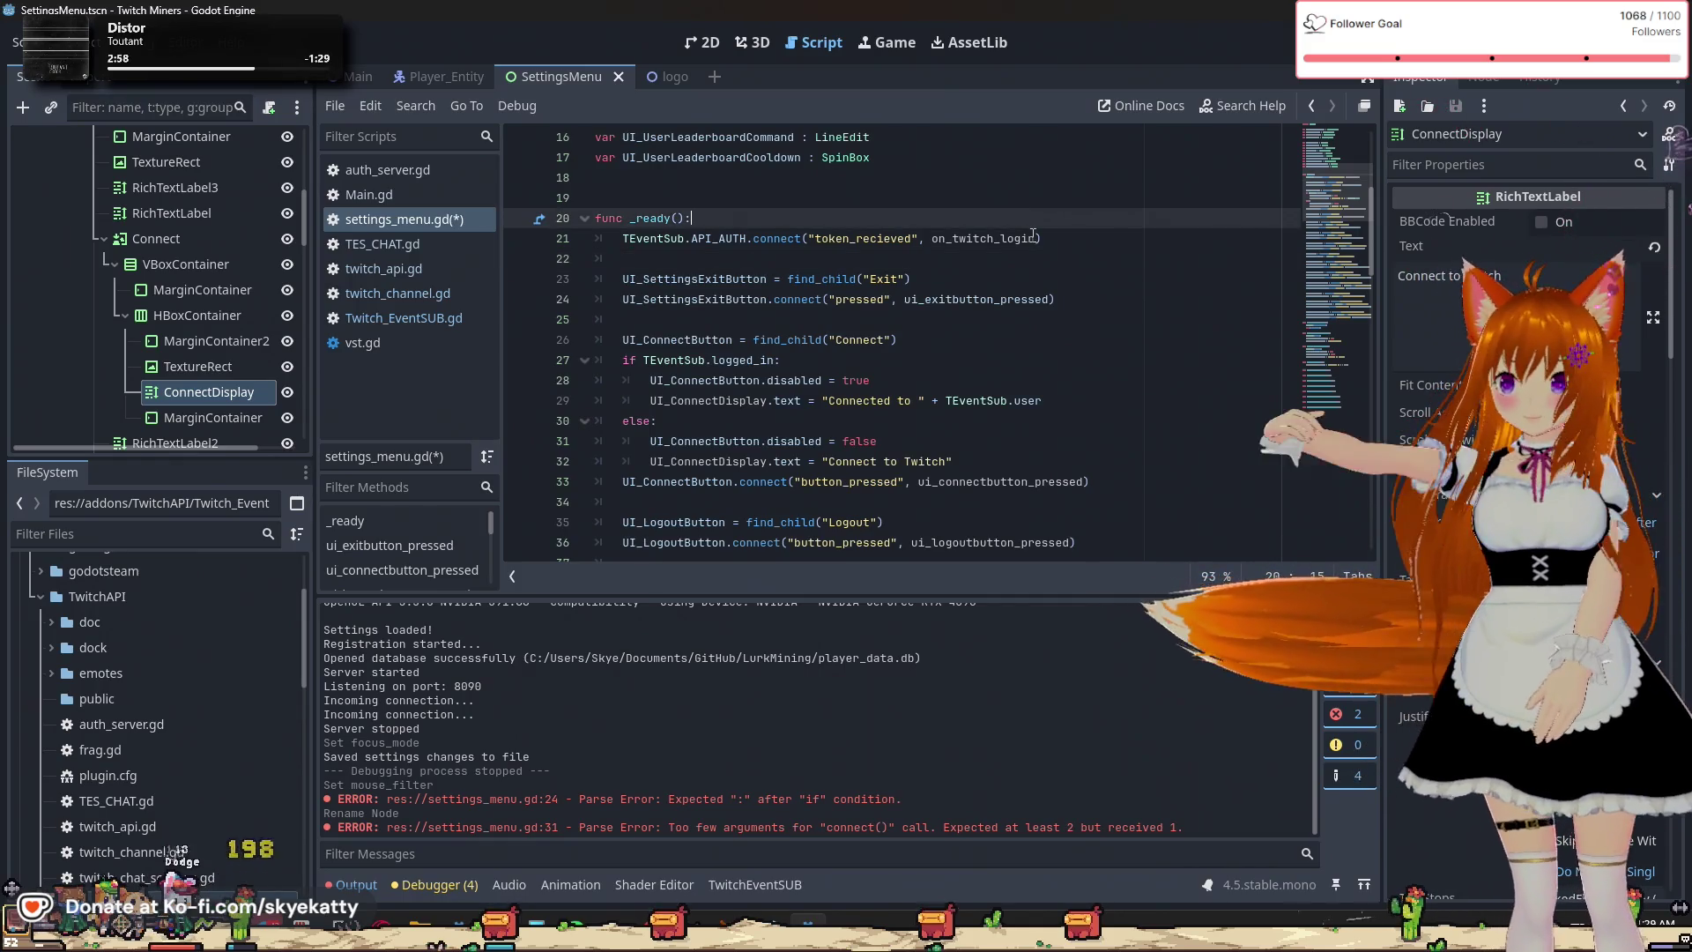
click(984, 373)
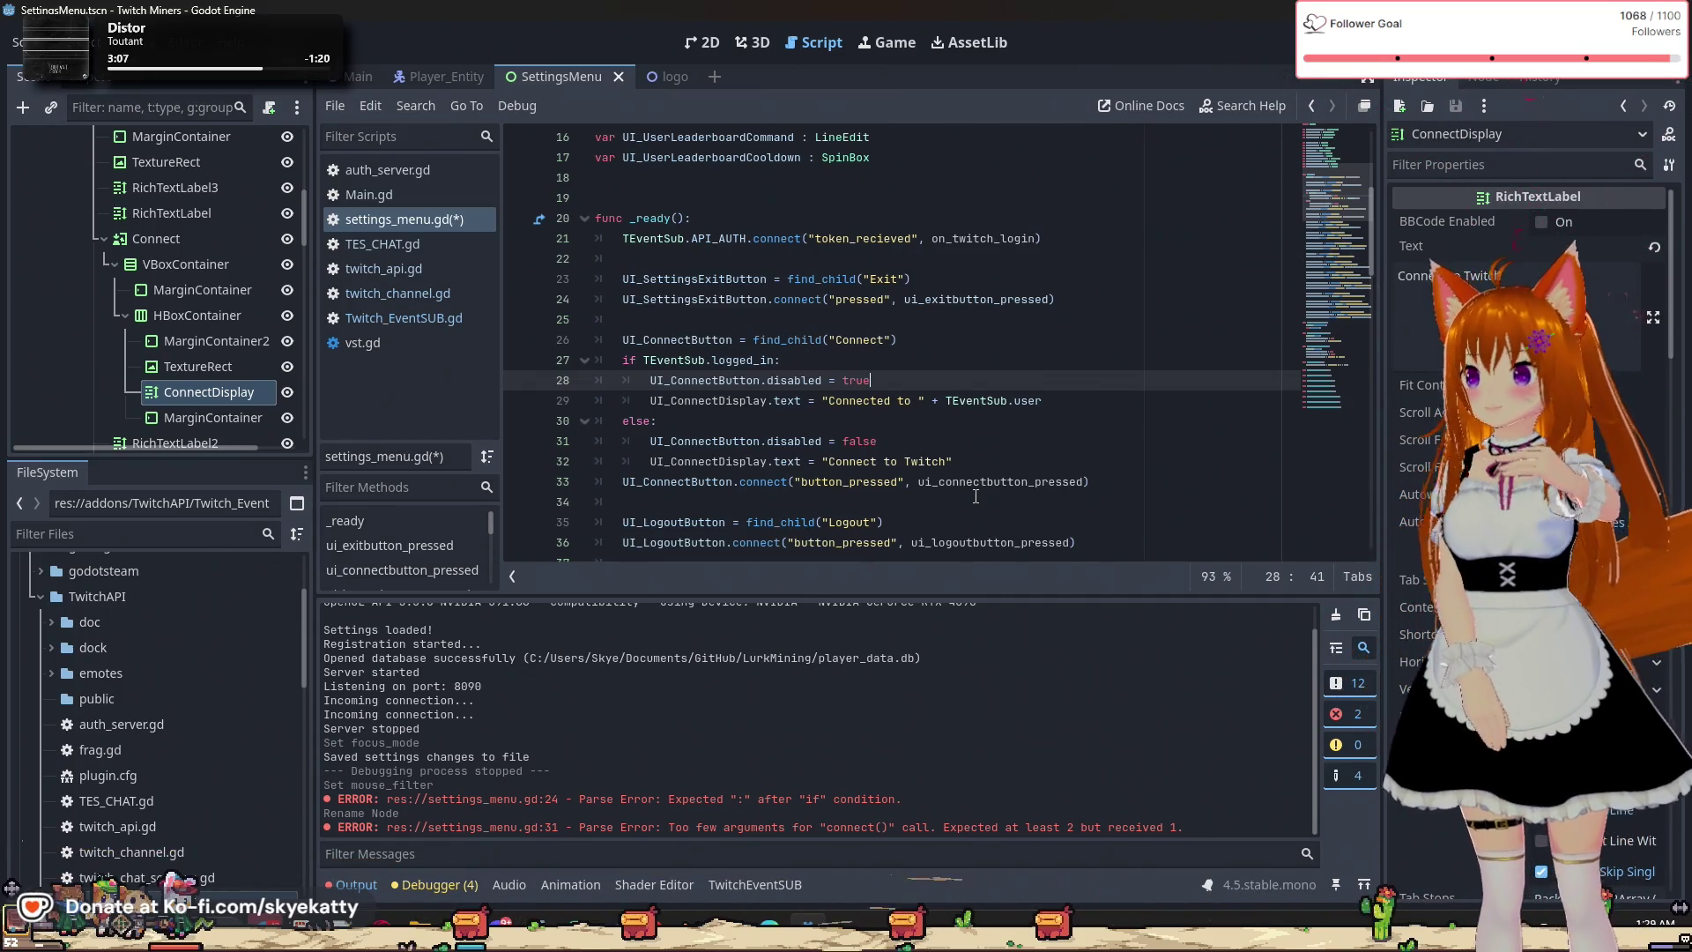
scroll(812, 471, down, 14)
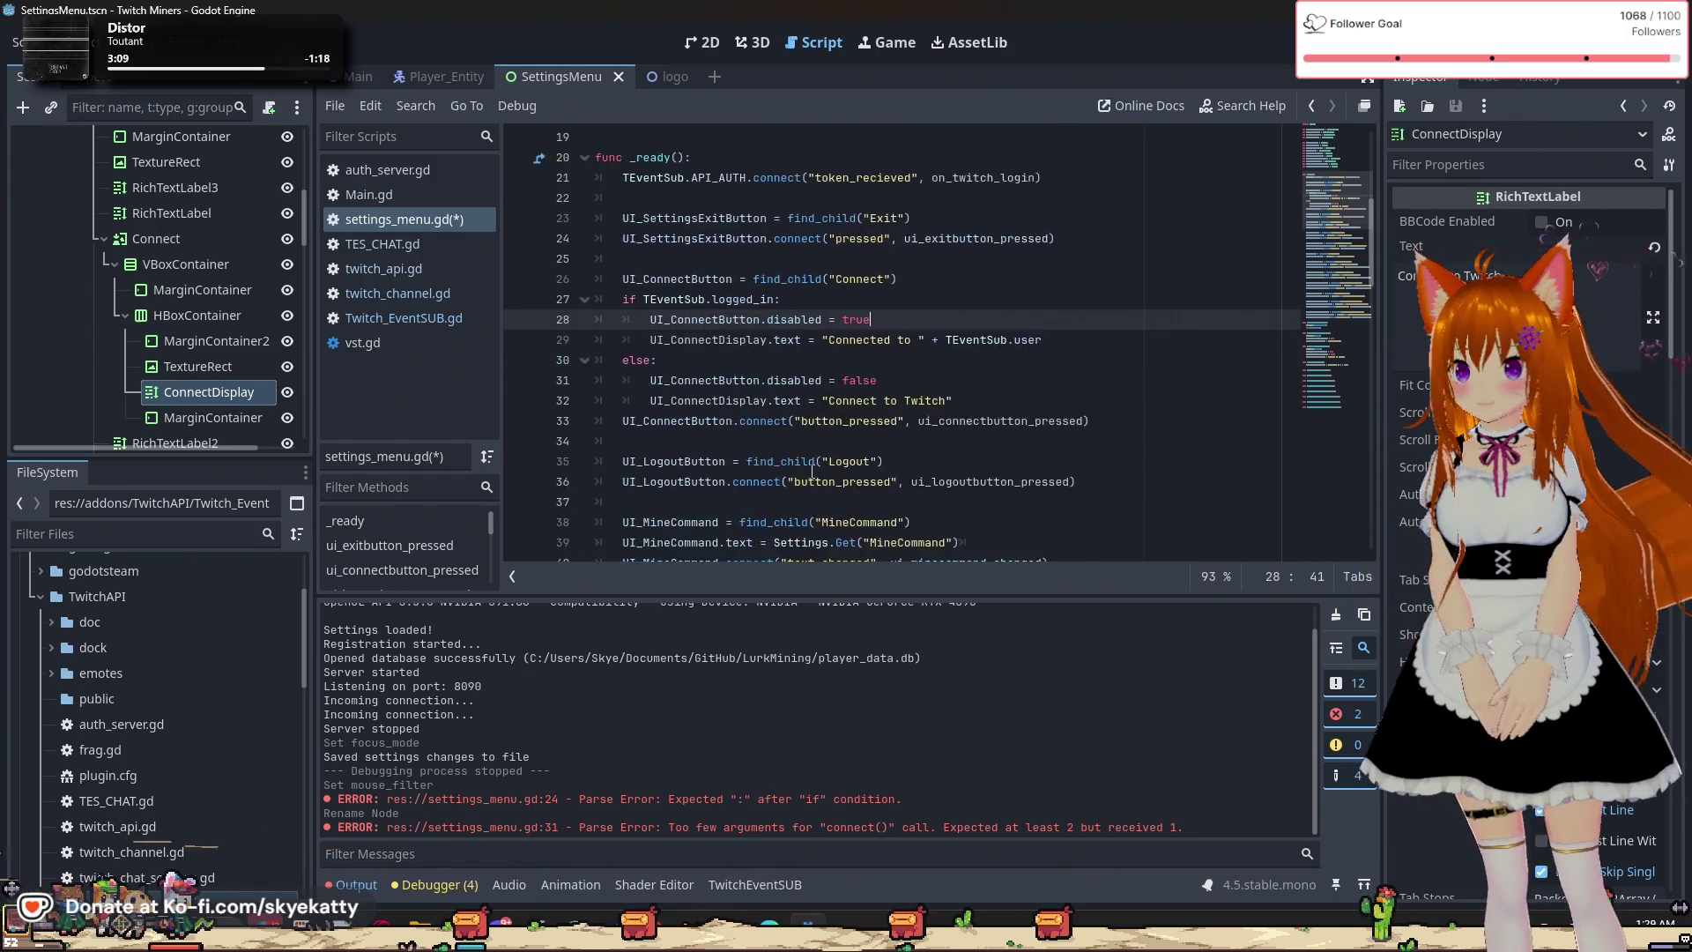
scroll(810, 464, down, 5)
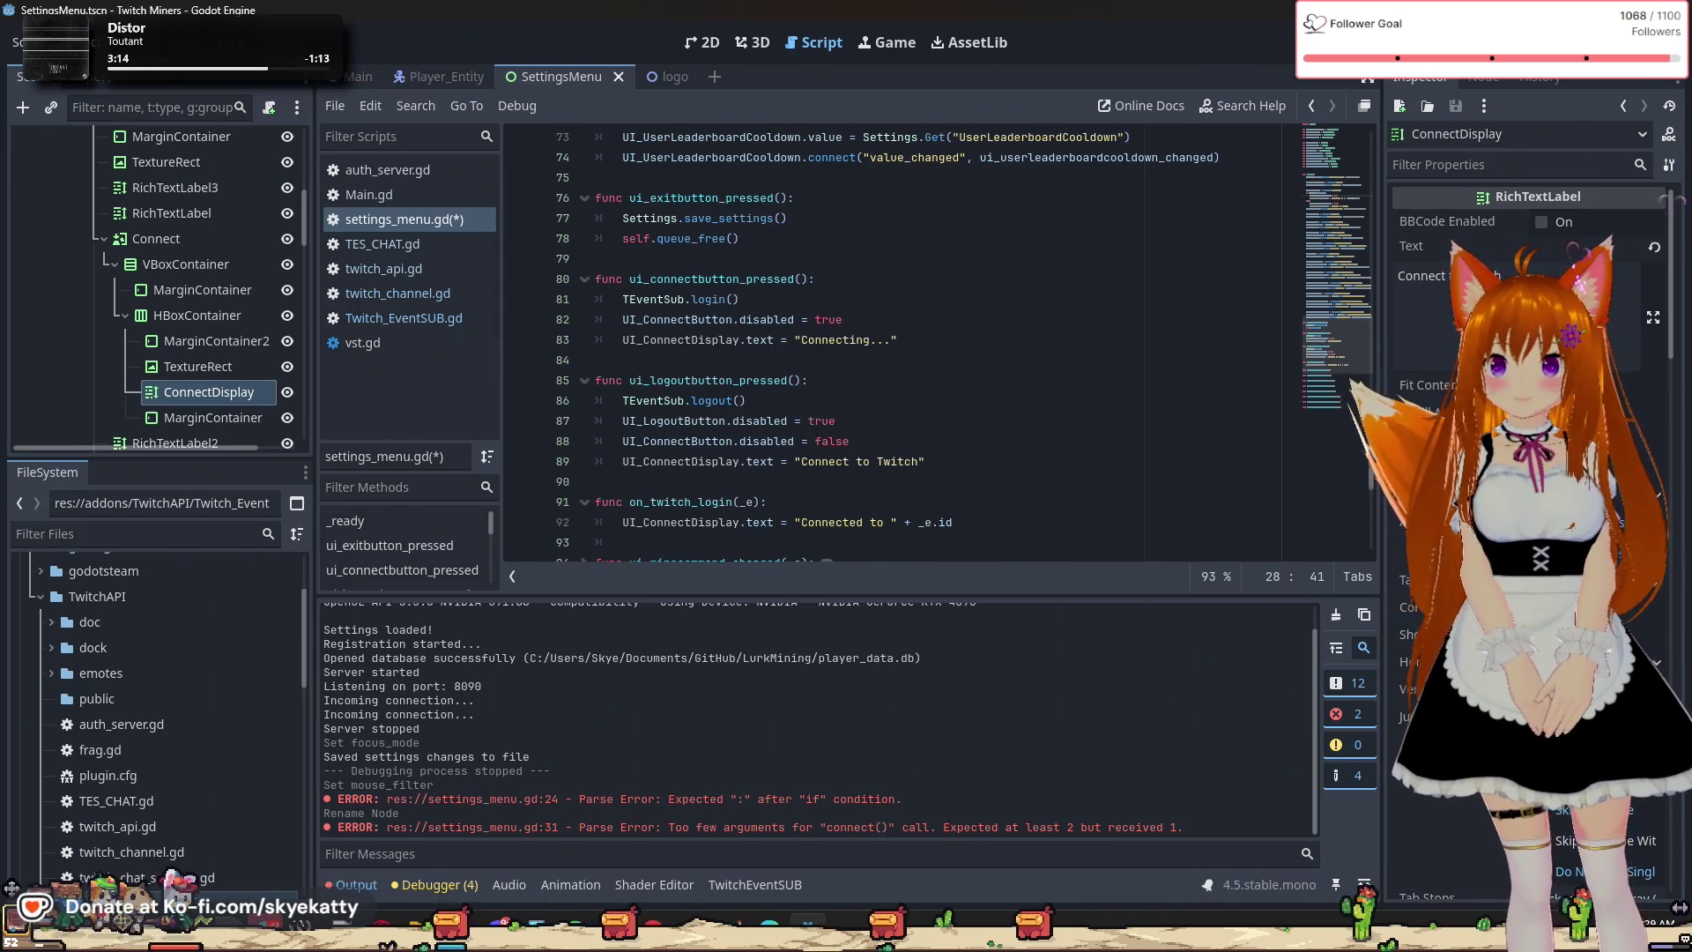
click(1586, 43)
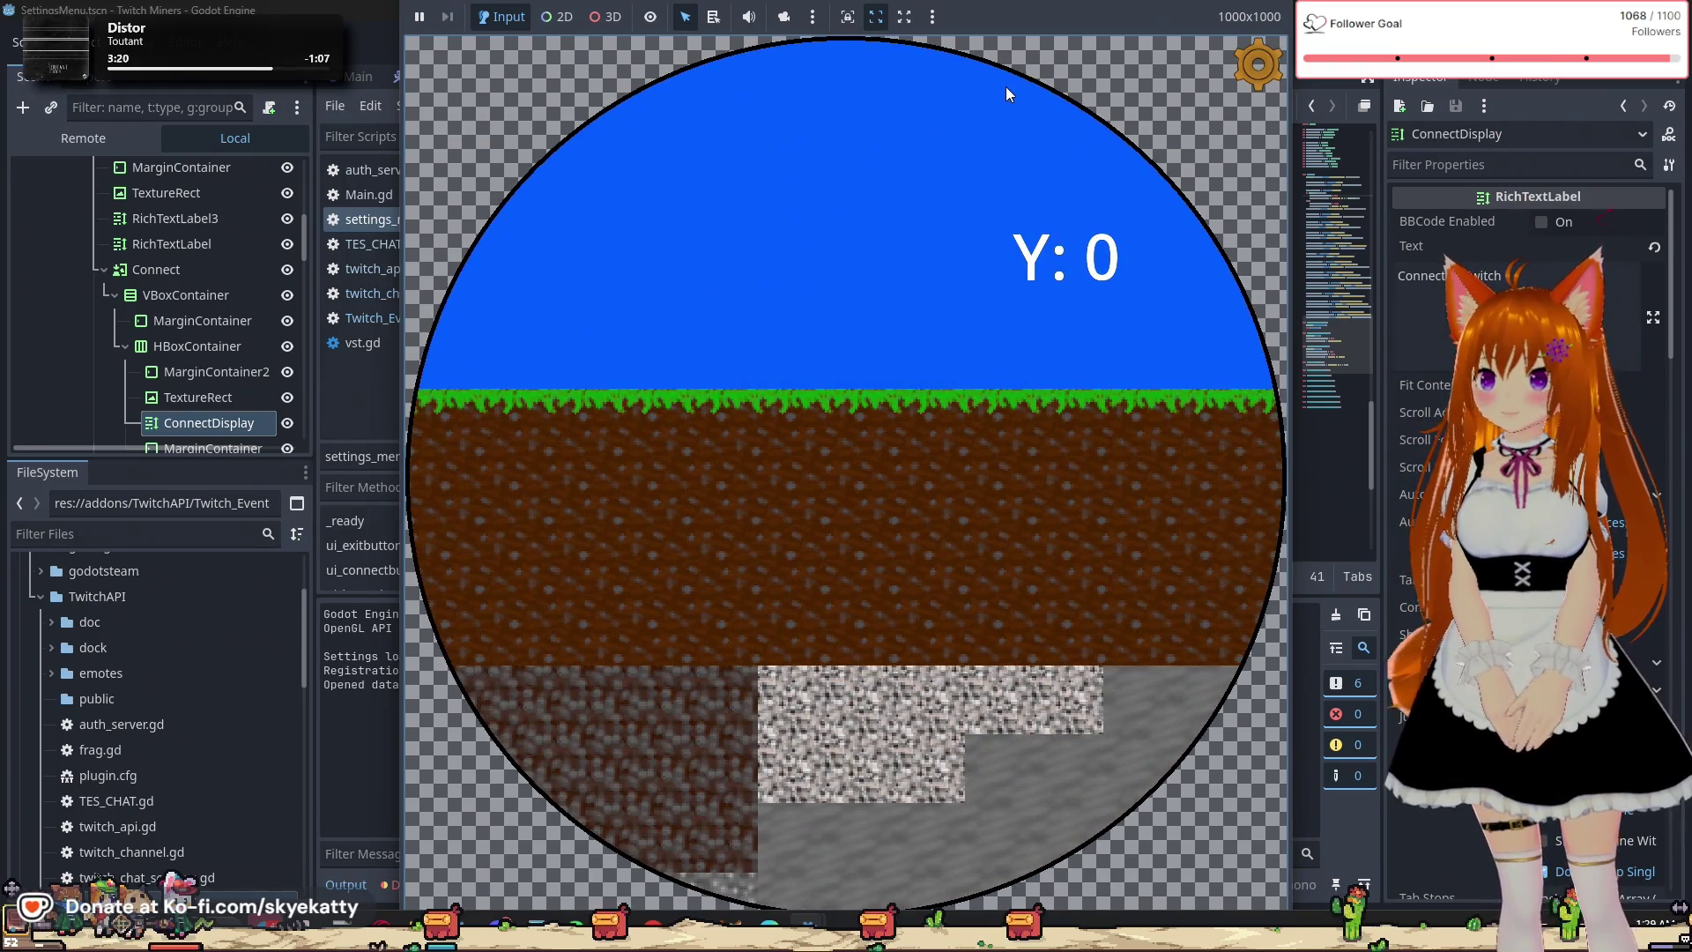
Open the gear settings menu in the running game, triggering the Nil 'text' break at line 32.
click(1004, 87)
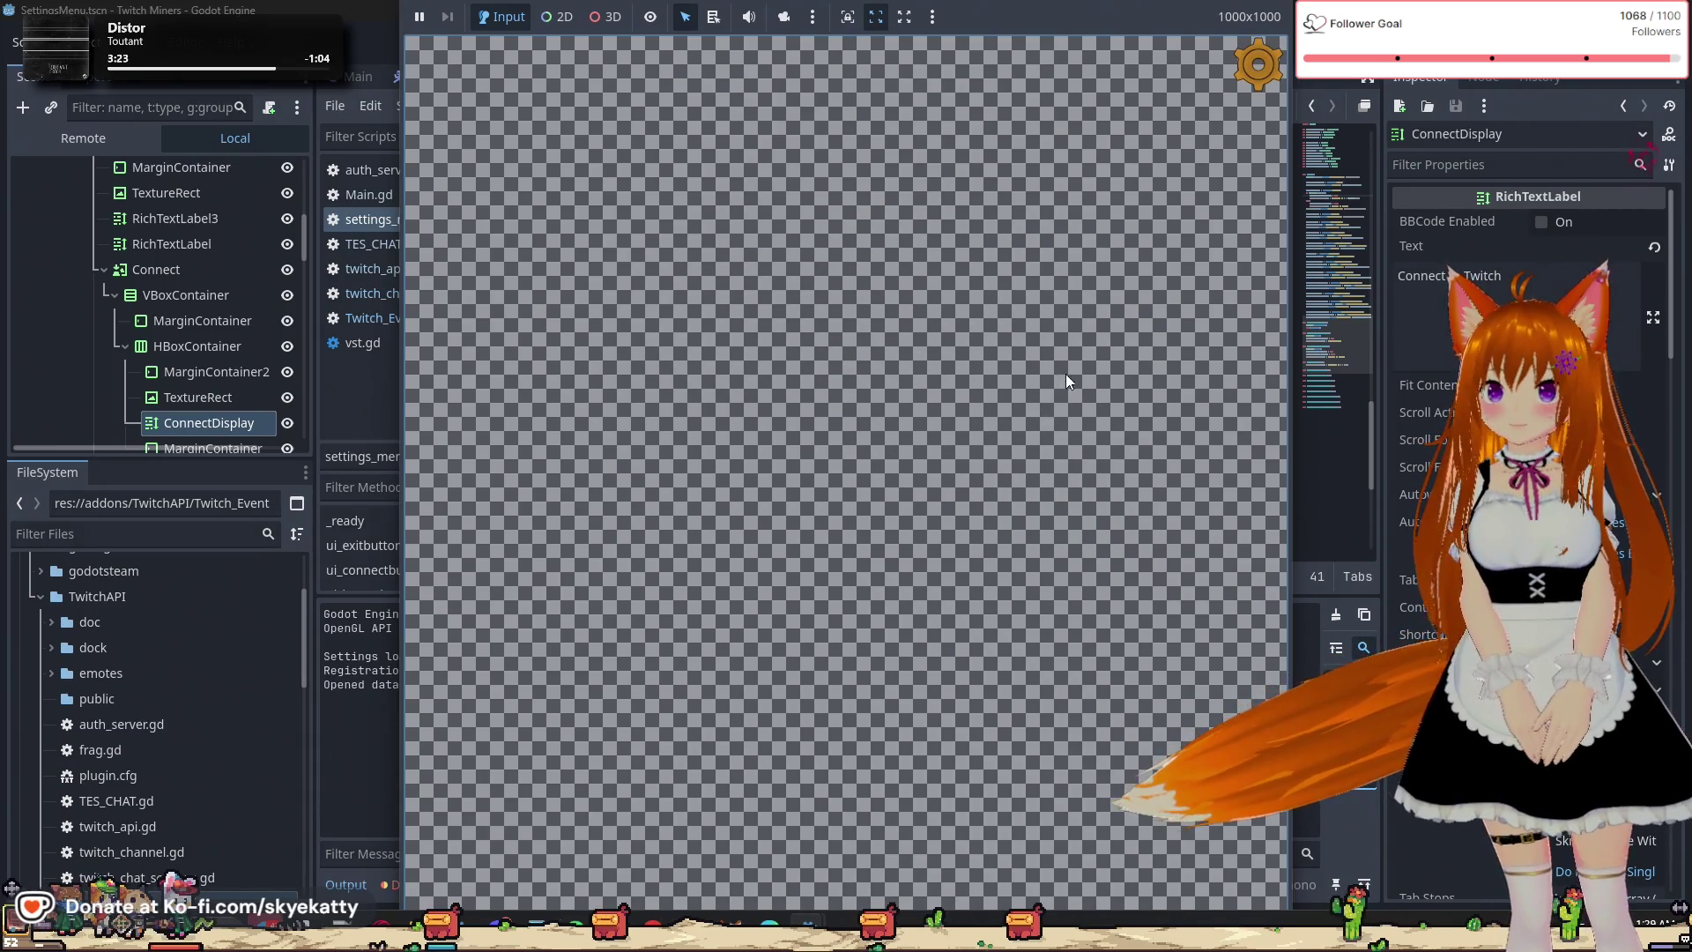
click(1257, 64)
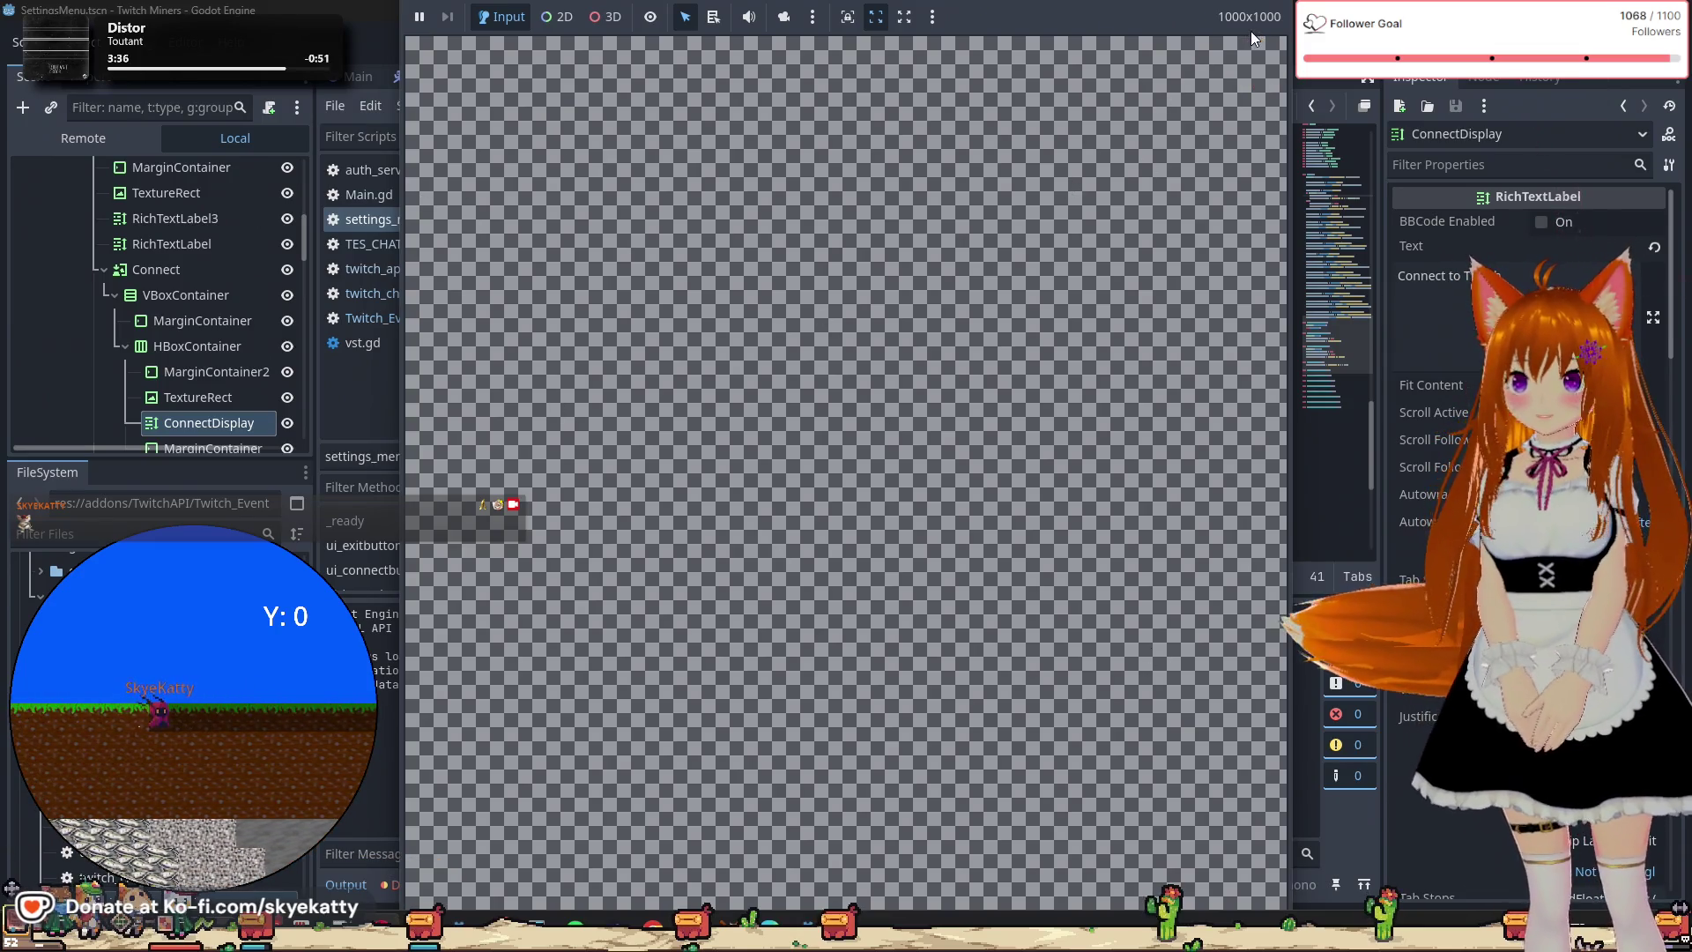
click(1262, 71)
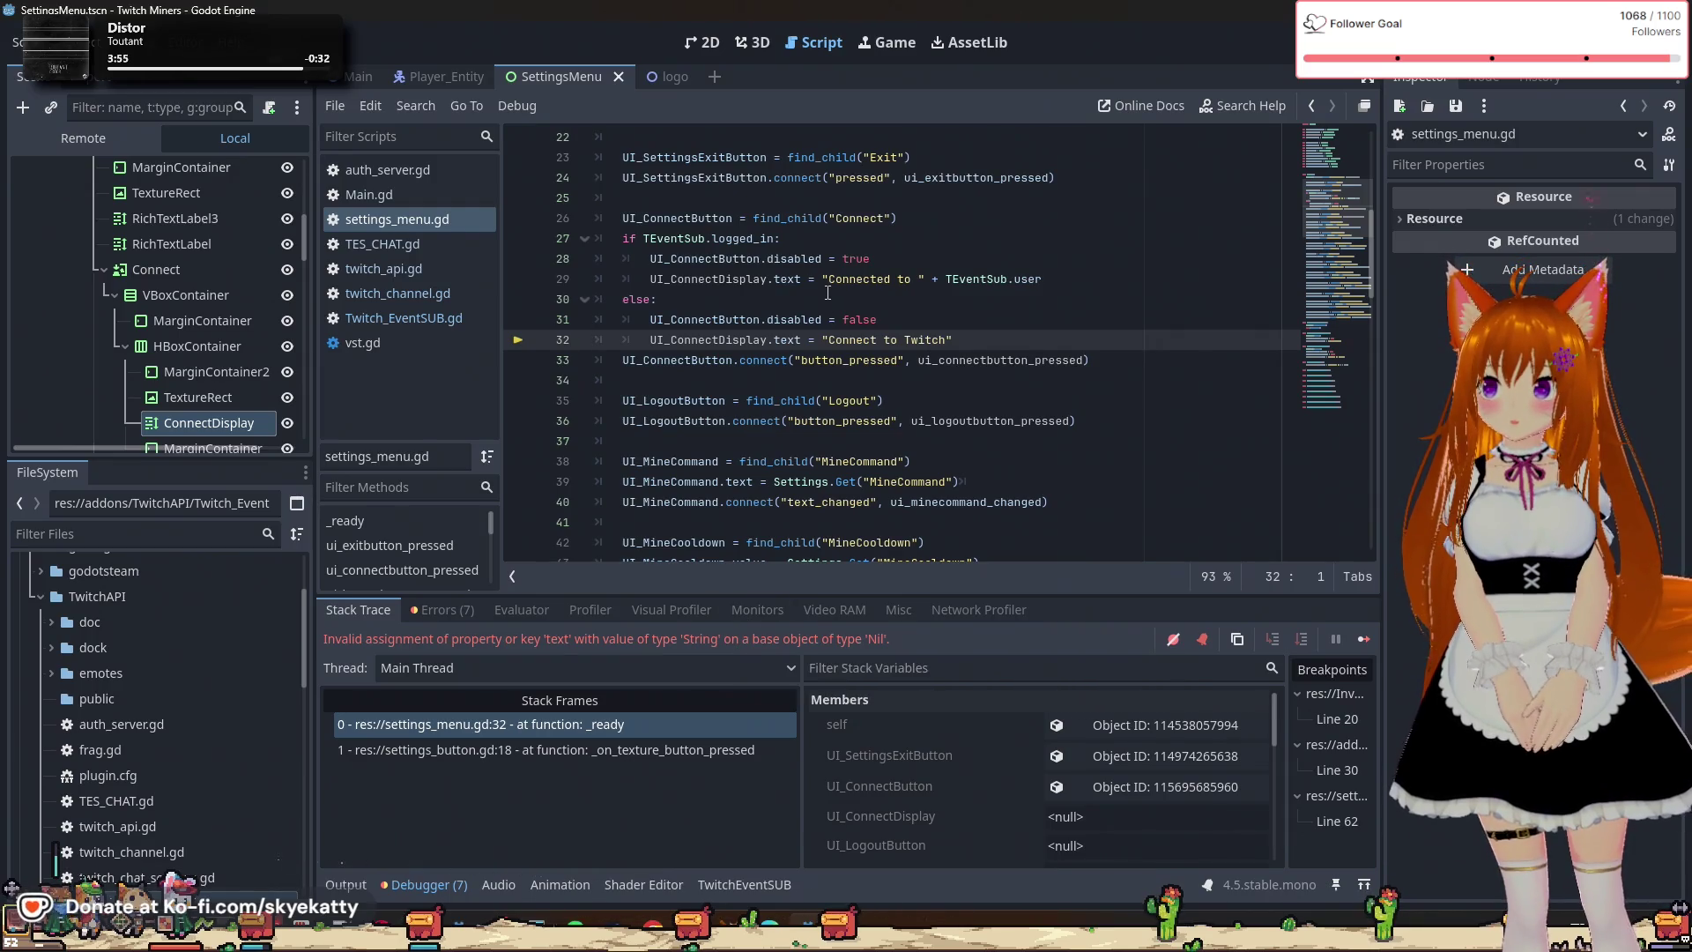
Check that UI_ConnectDisplay reads <null> on line 32 of _ready.
scroll(763, 346, up, 1)
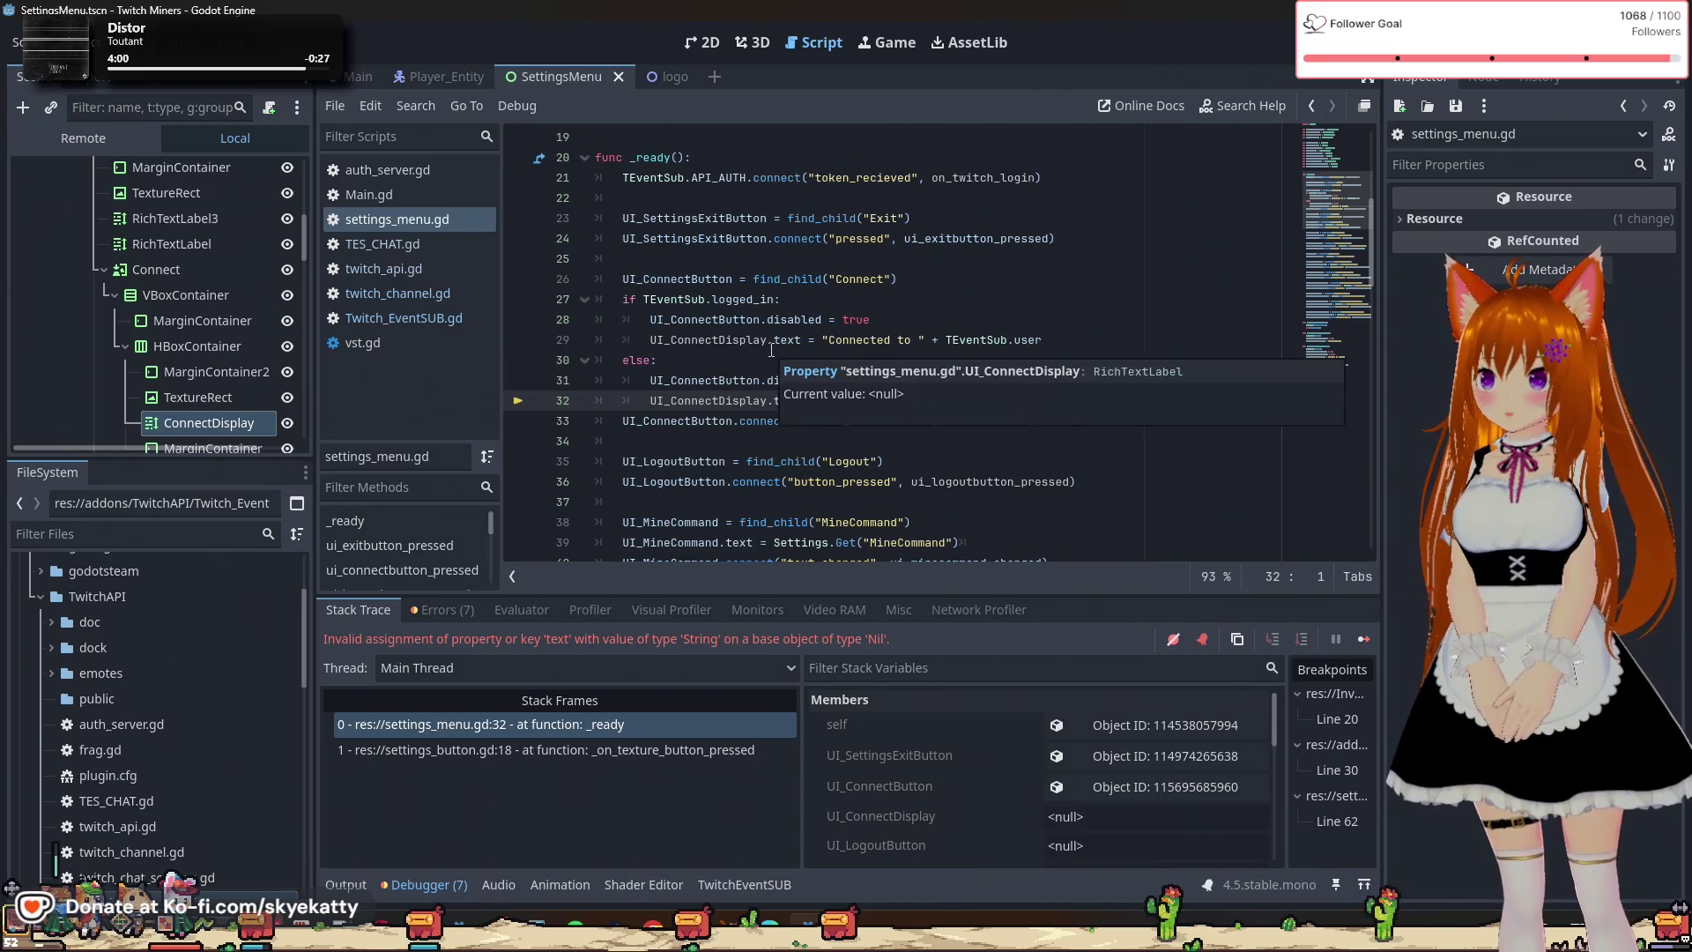
scroll(772, 349, up, 4)
scroll(773, 338, down, 3)
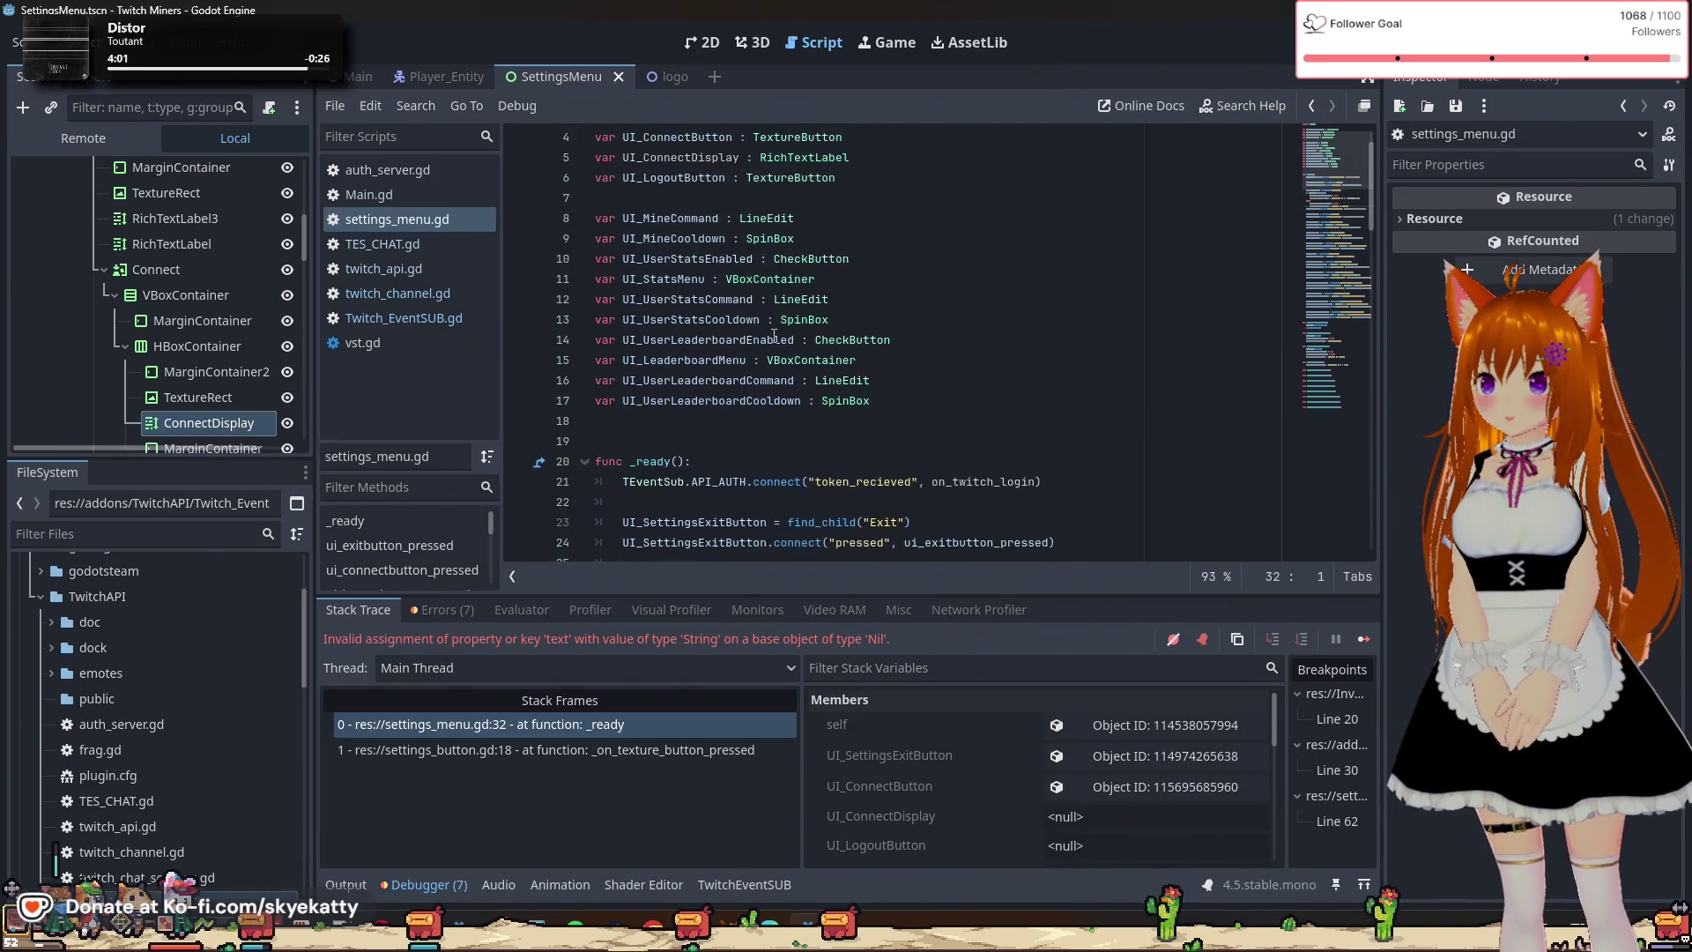
scroll(738, 341, down, 2)
mouse_move(739, 341)
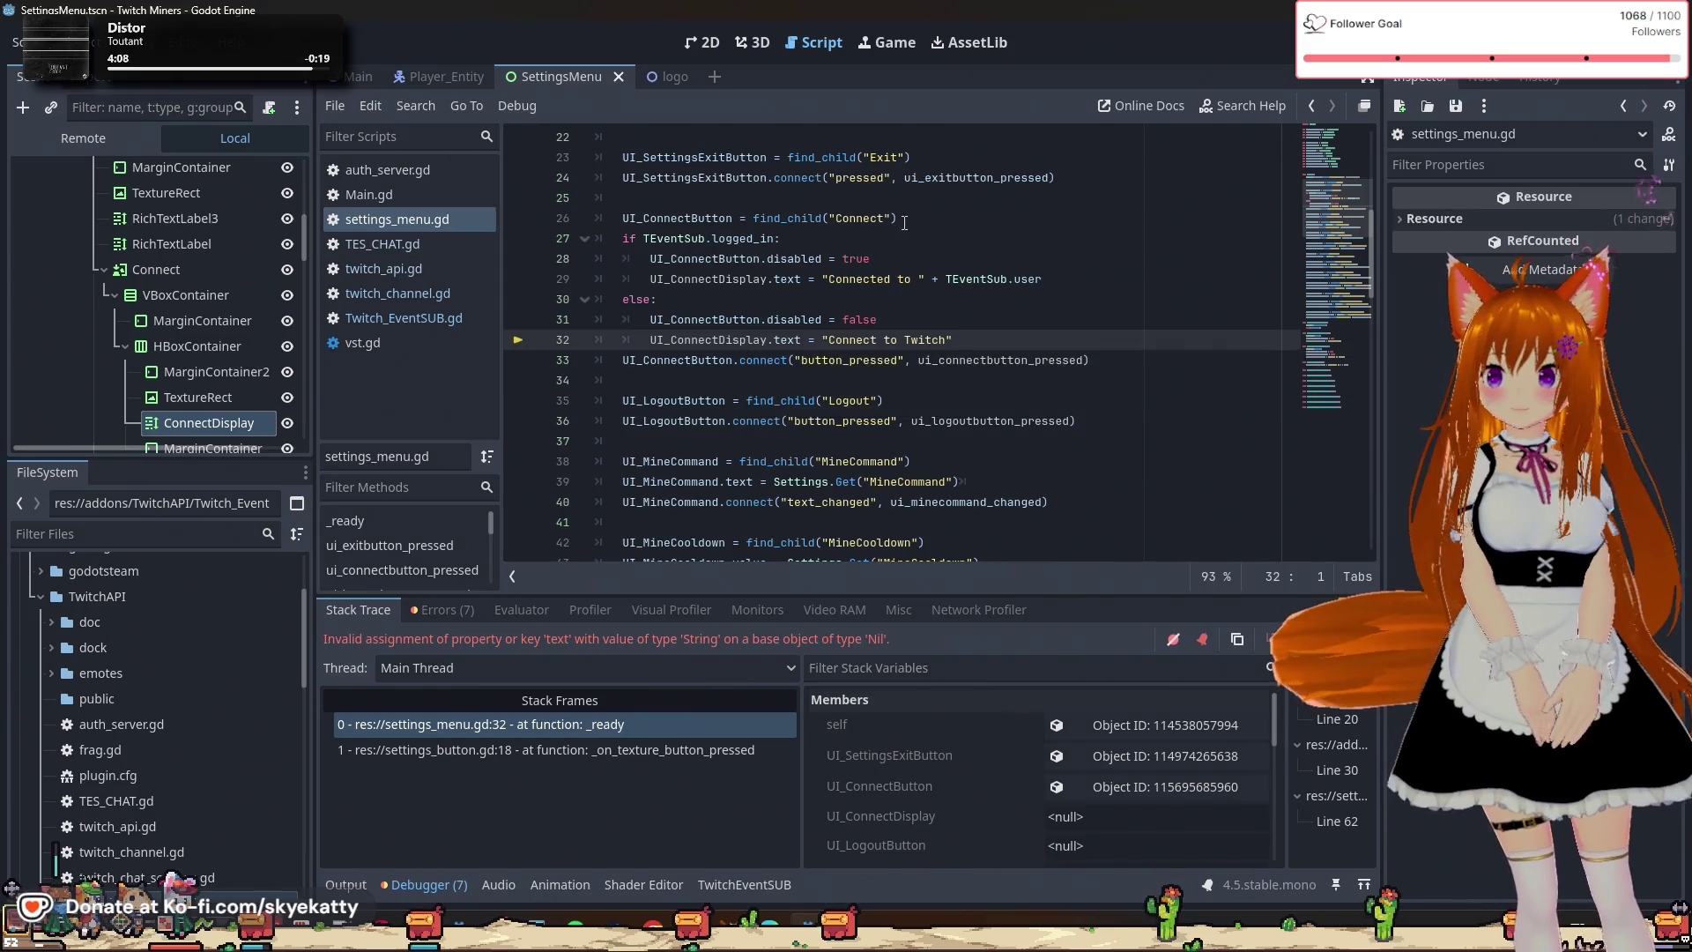
Put the caret at the end of line 26 and stop the paused debug session.
click(928, 206)
click(935, 219)
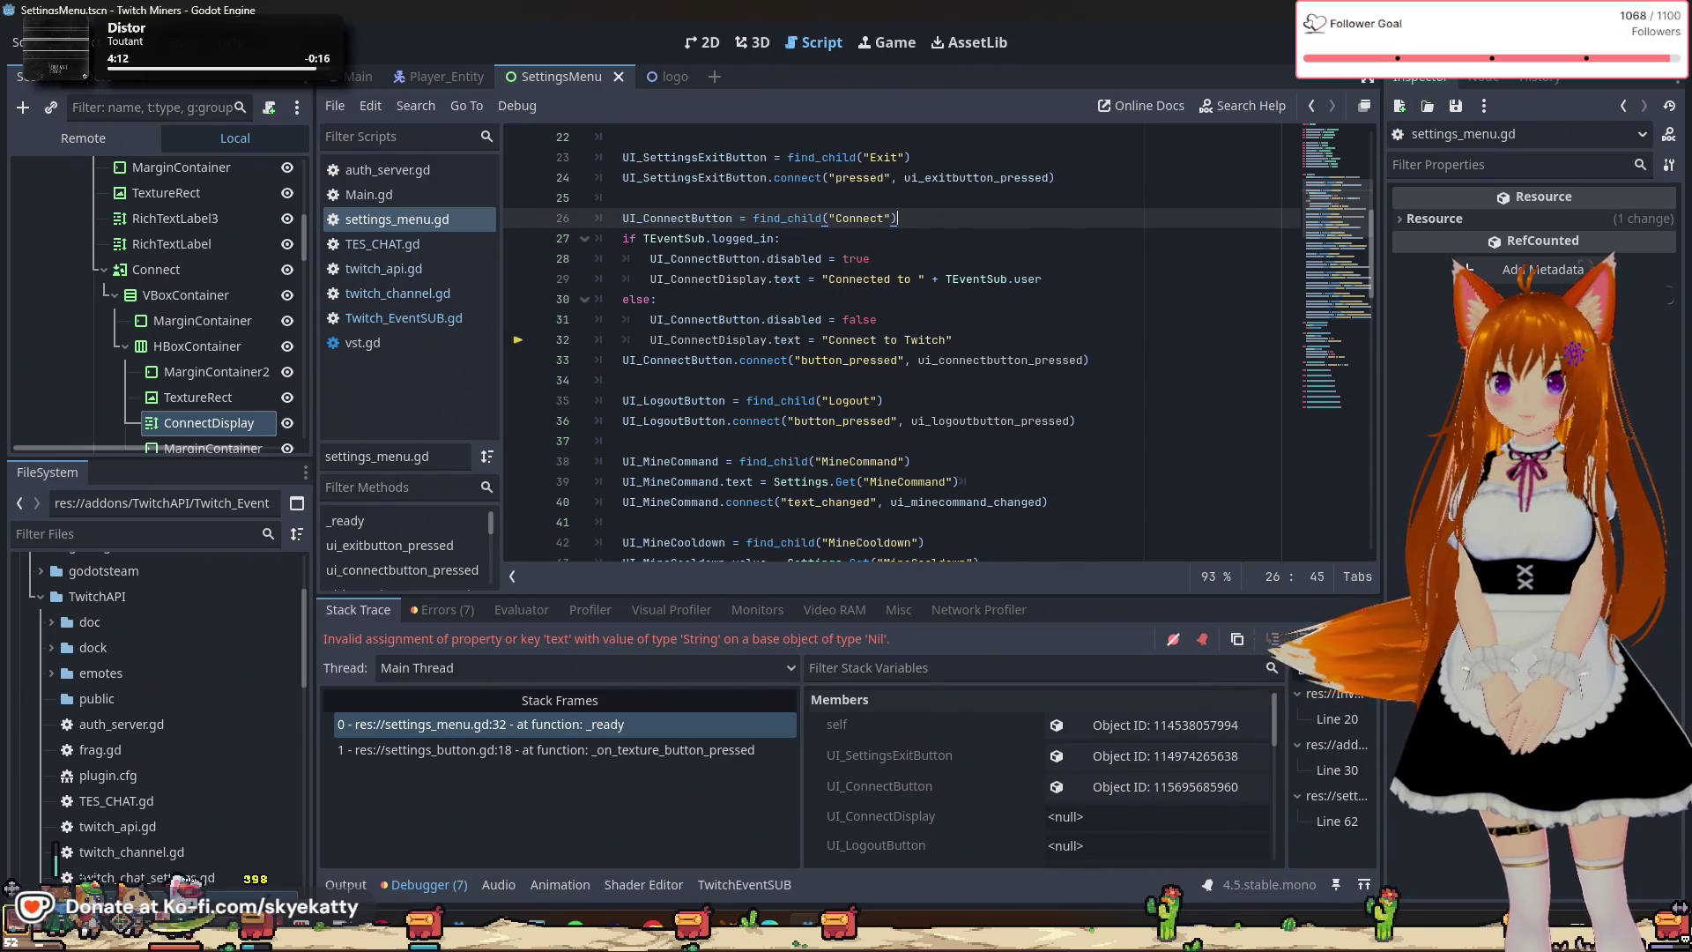
key(F8)
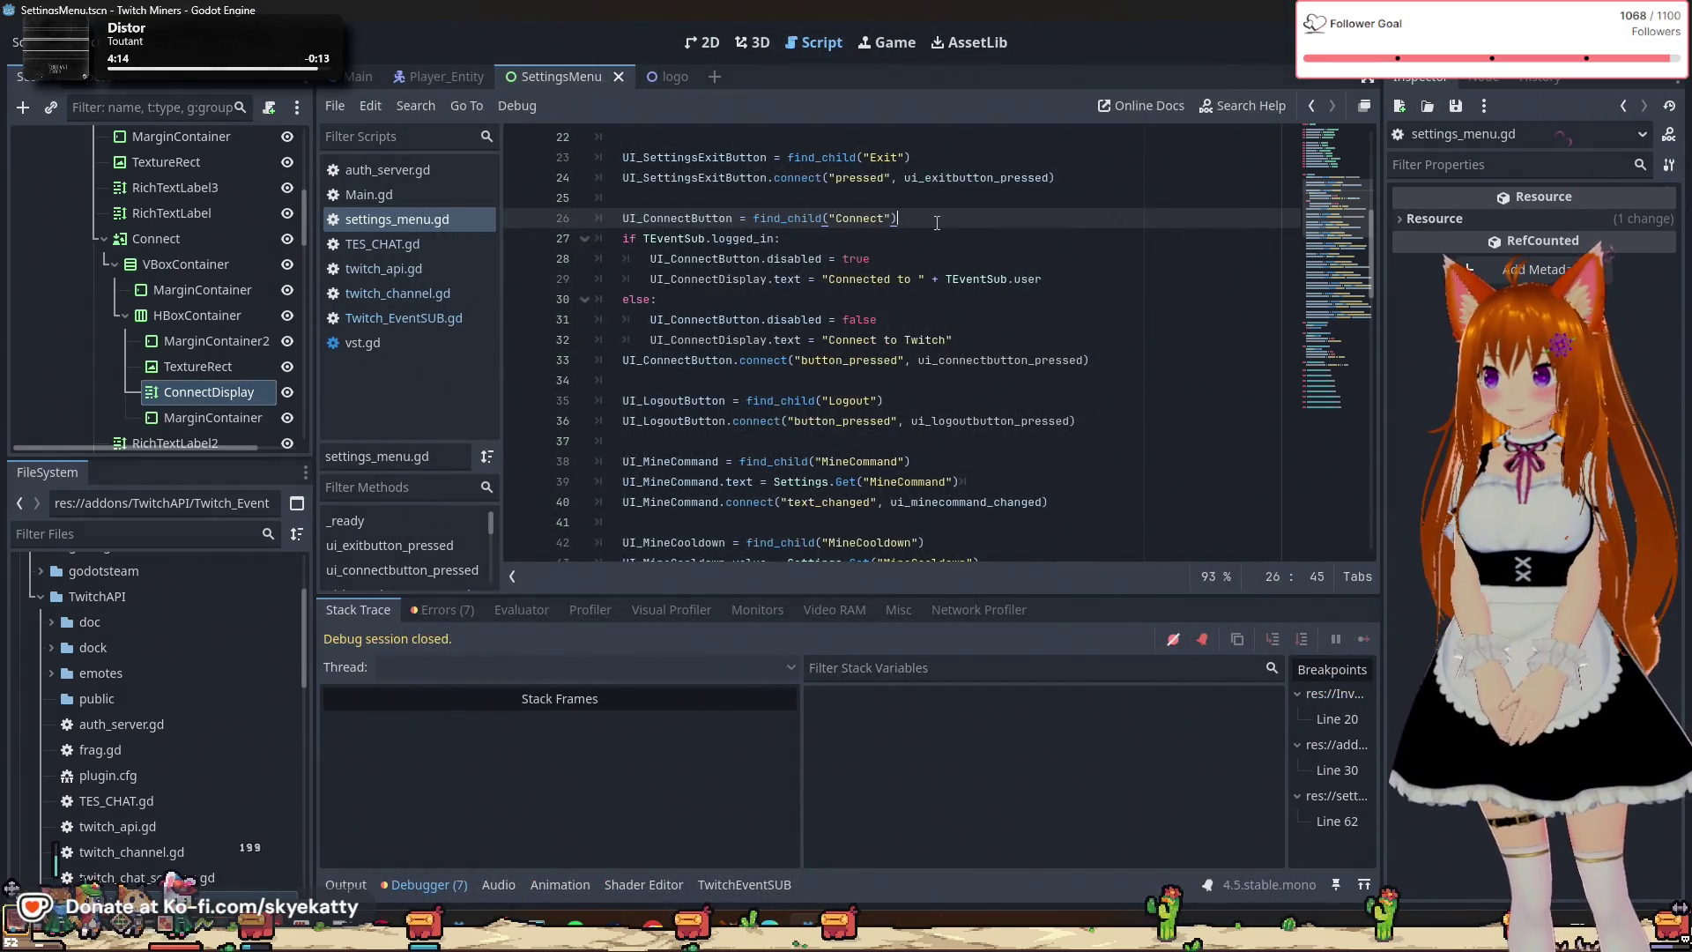
Add UI_ConnectDisplay = find_child("ConnectDisplay") as a new line after line 26.
key(Return)
text(UI_C)
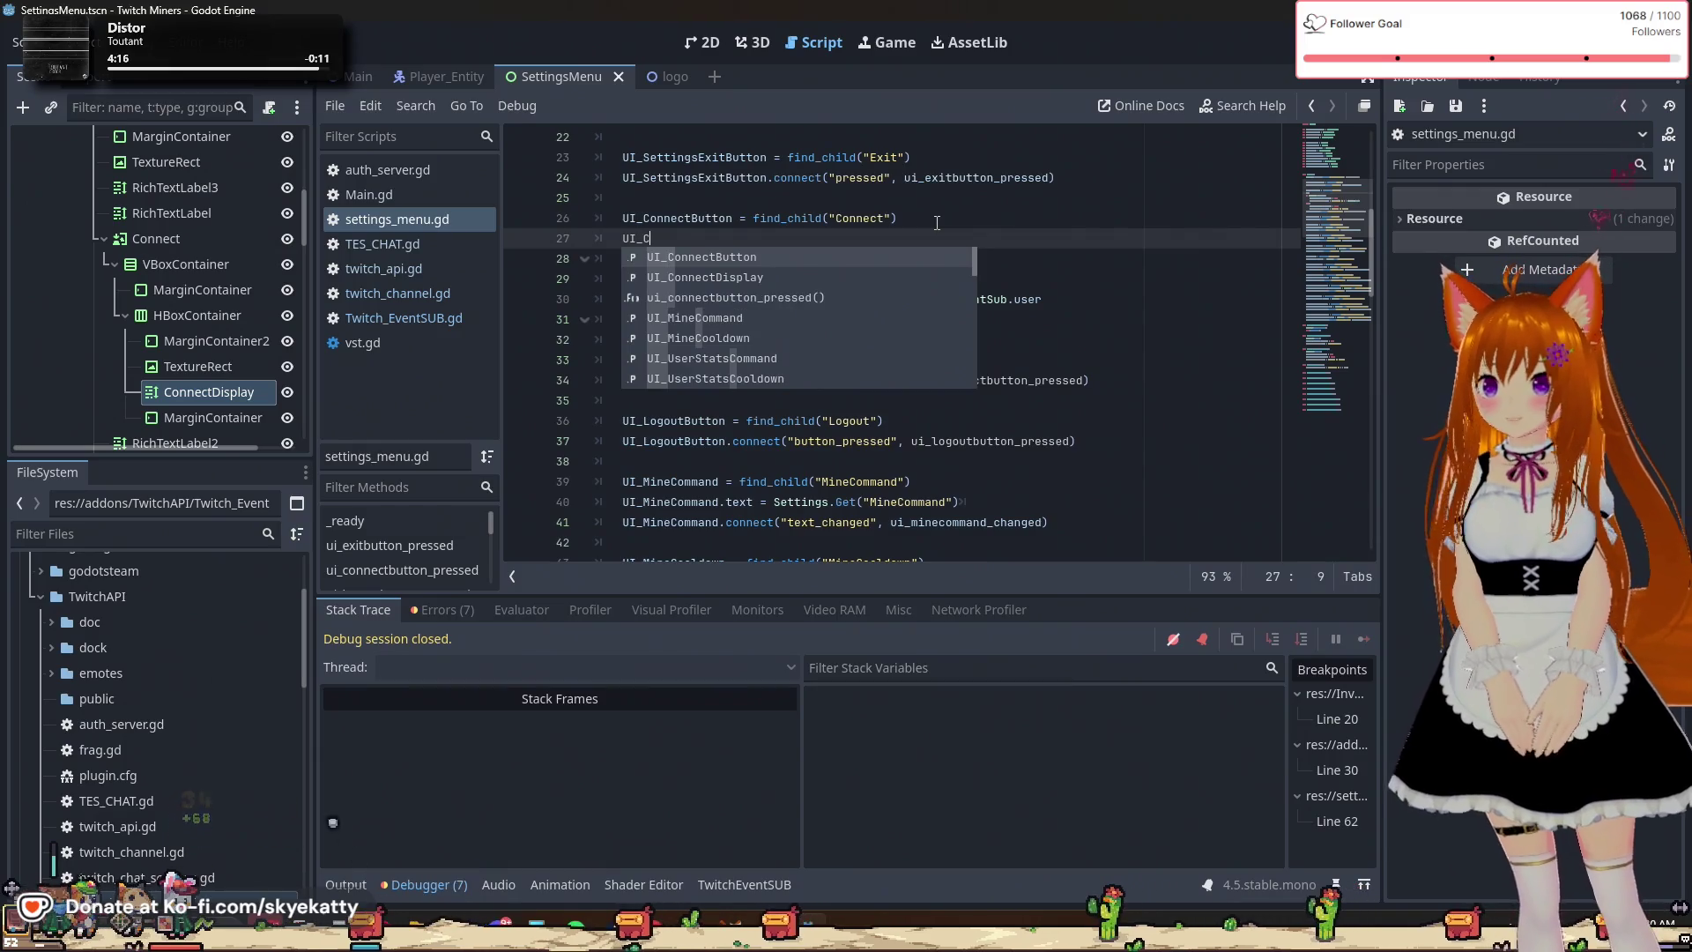
key(Down)
key(Return)
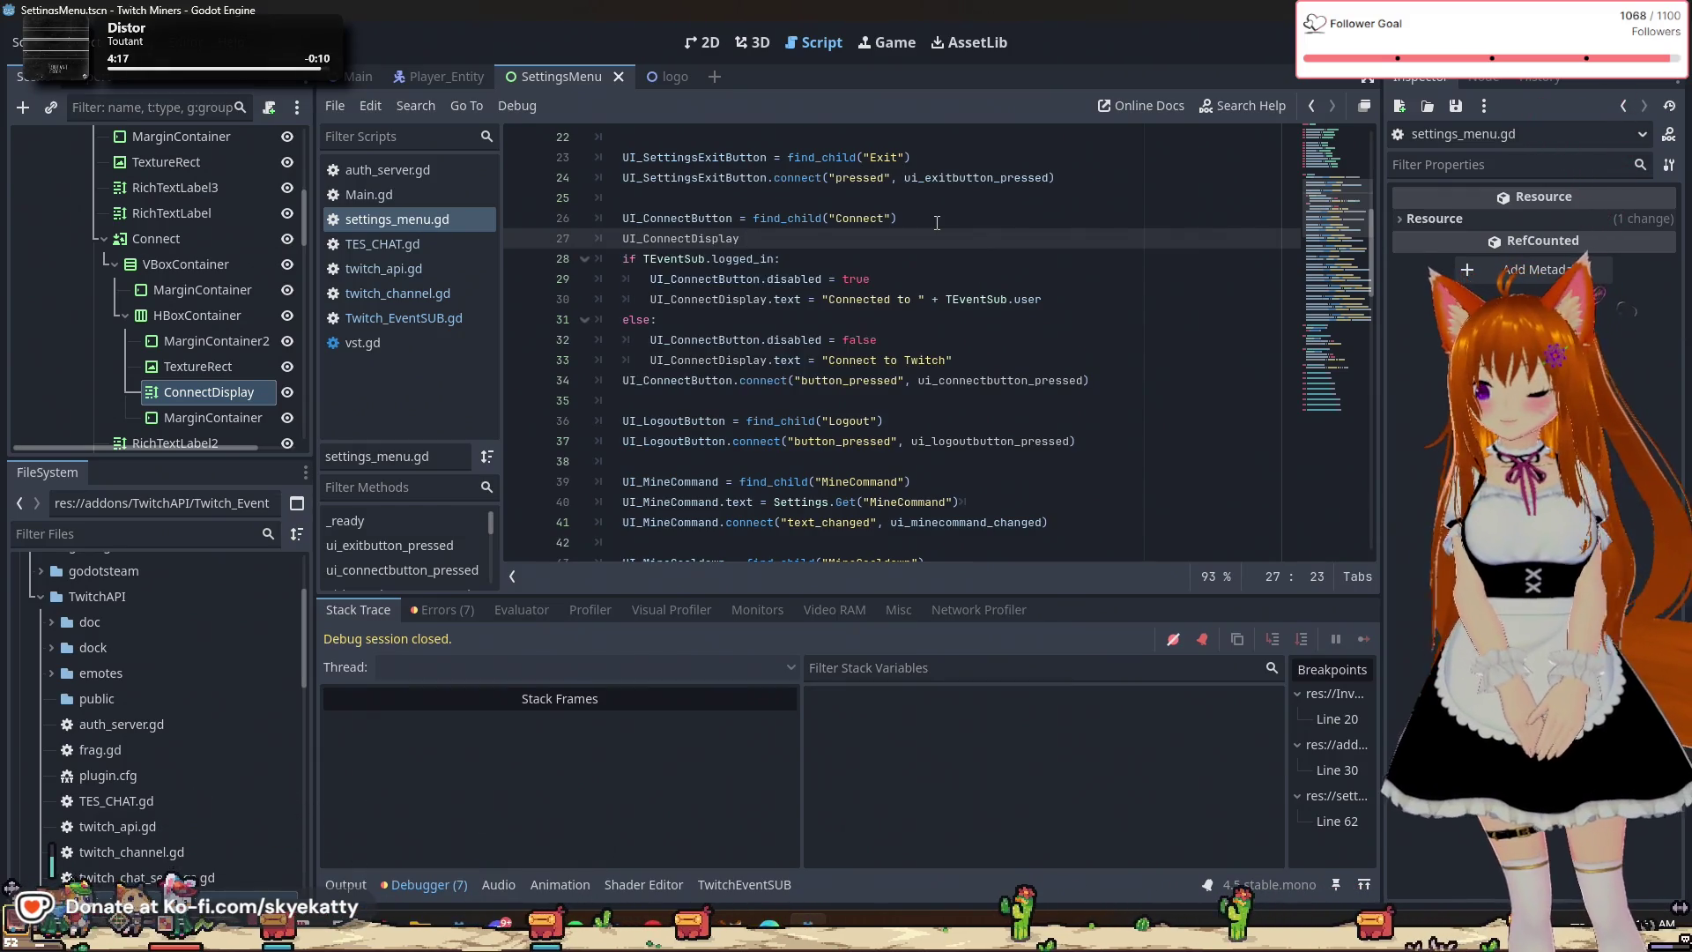
text(= find)
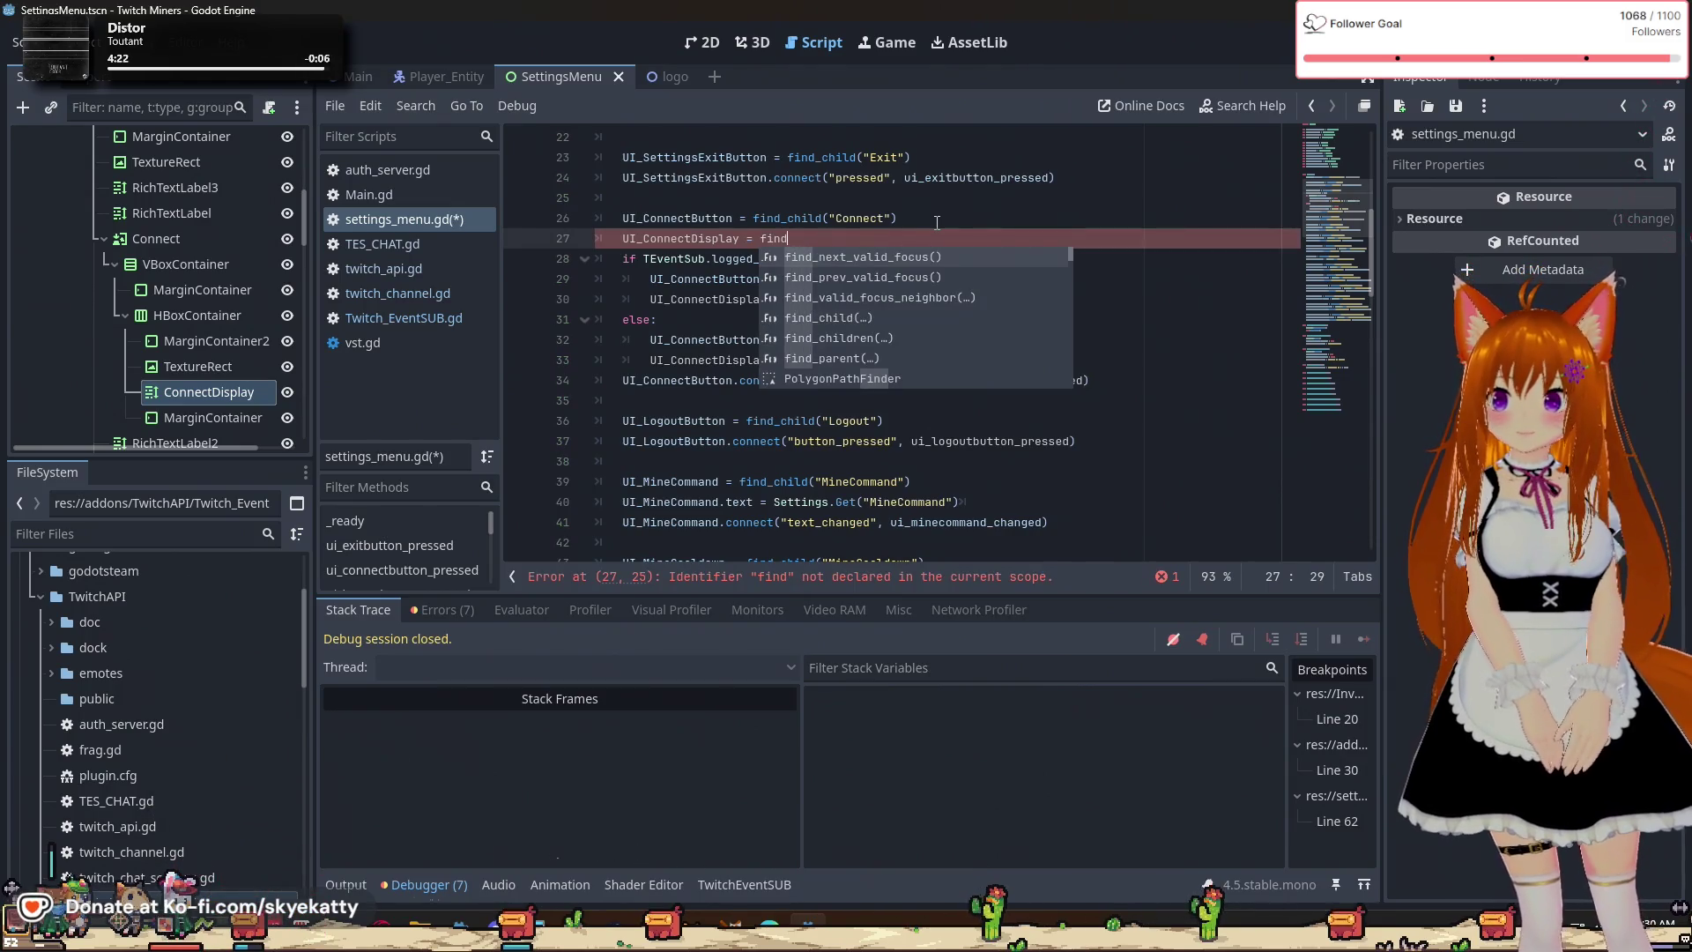
text(_child)
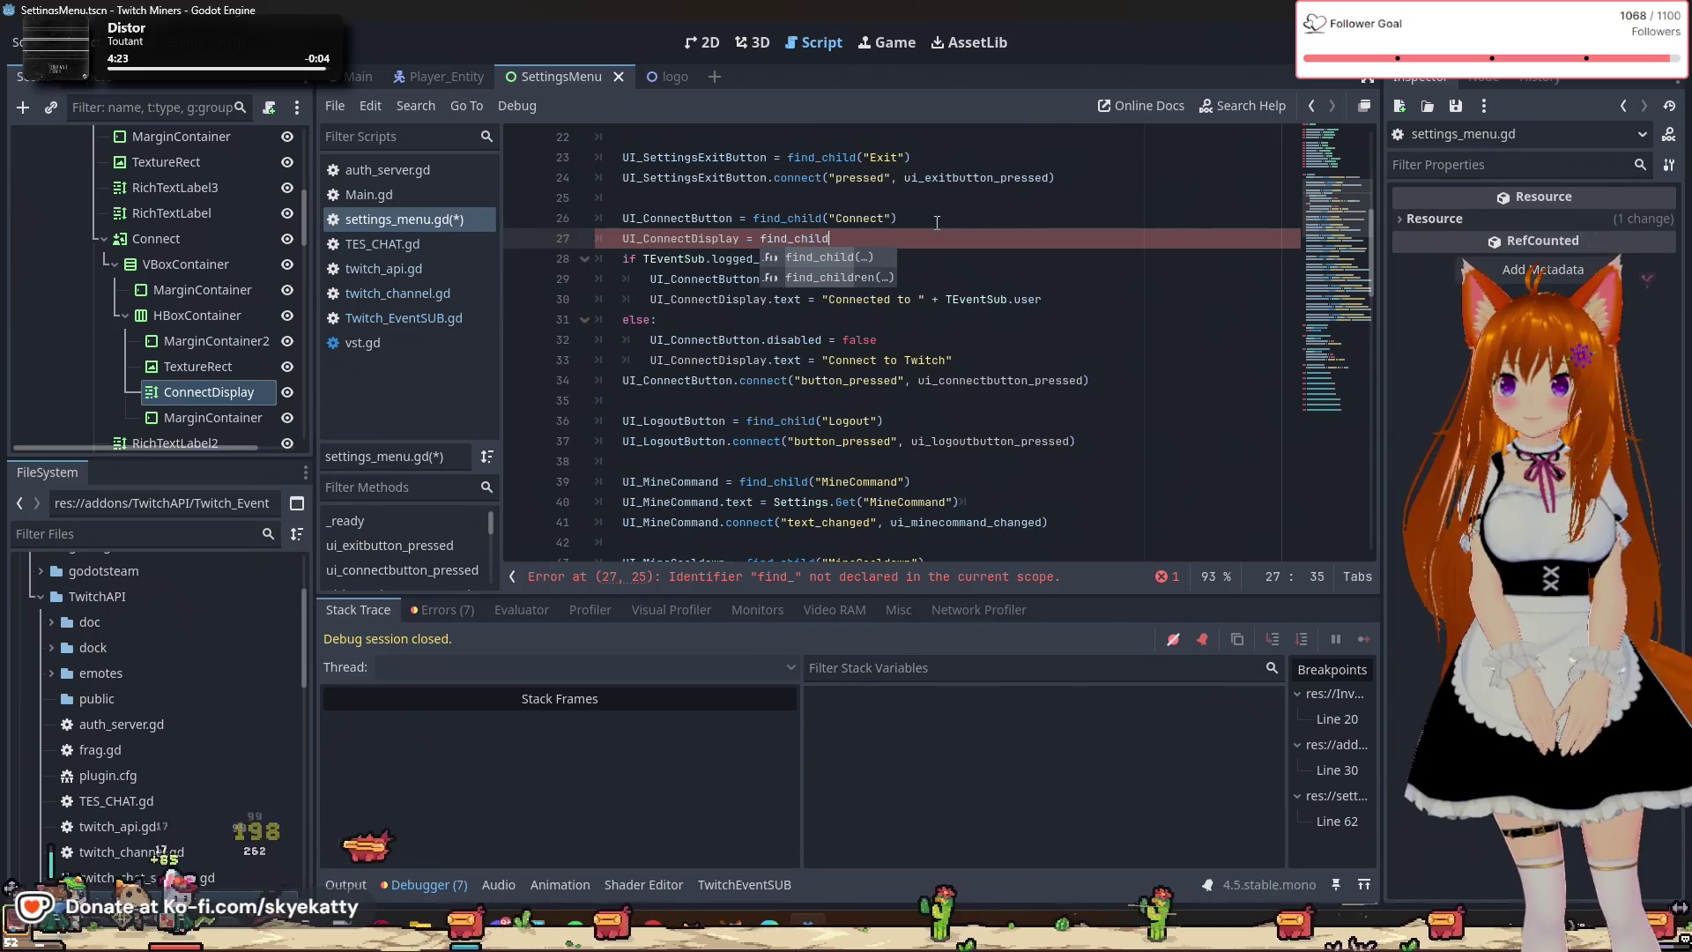
key(Return)
text("Conne)
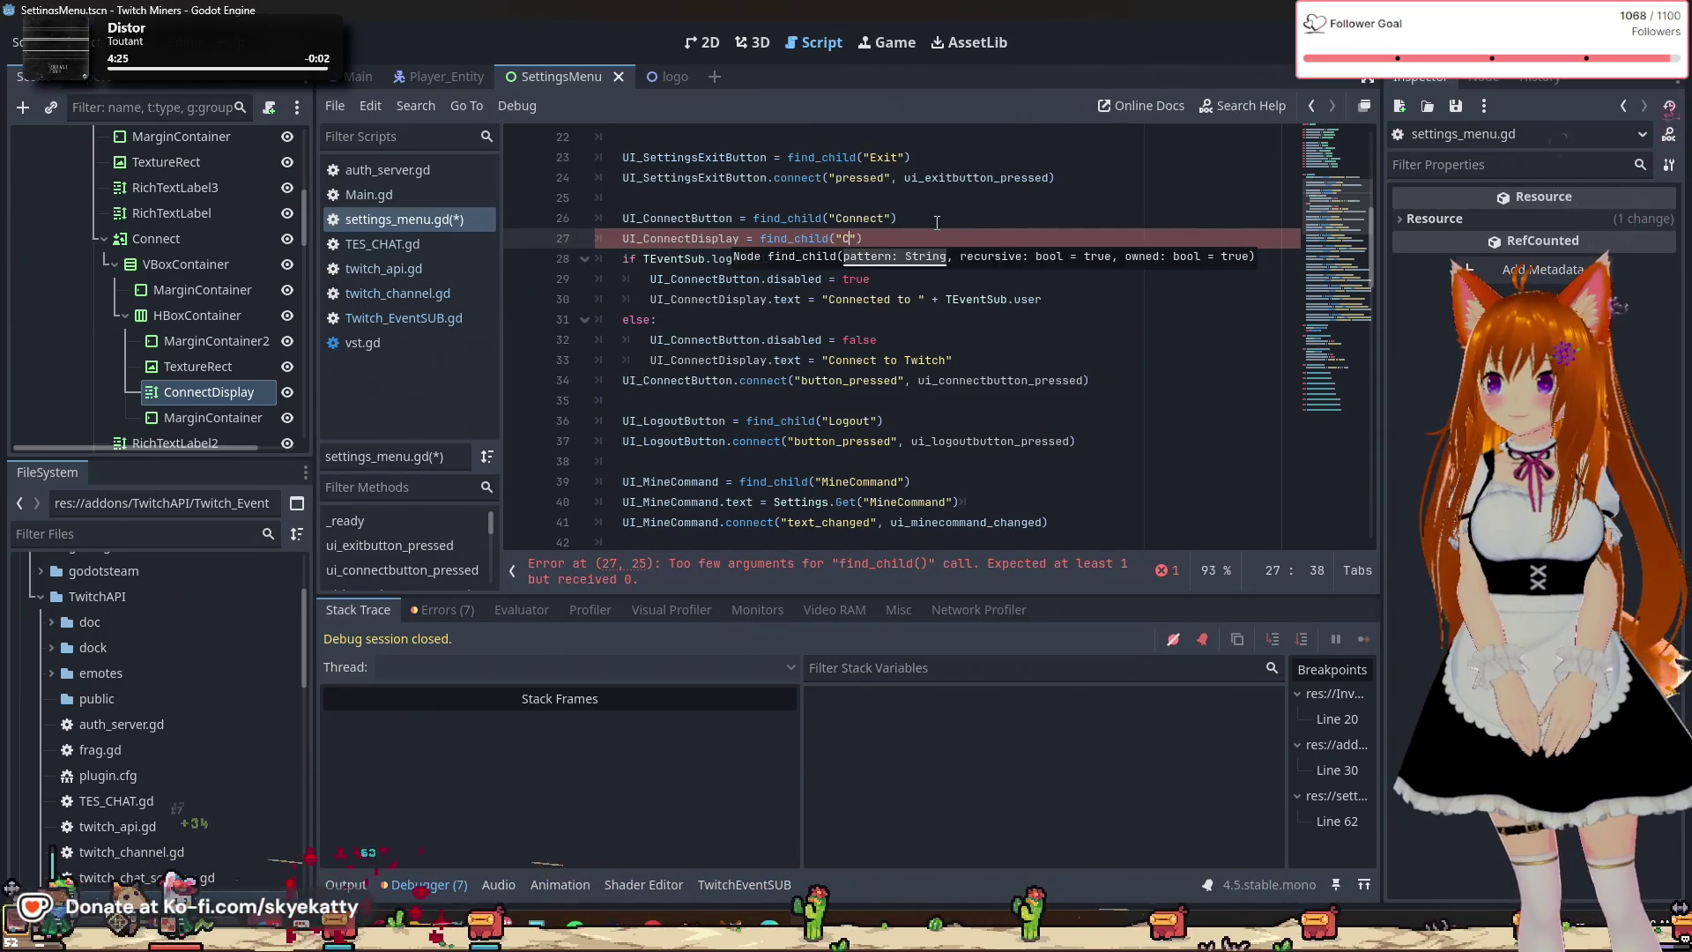
text(ctDis)
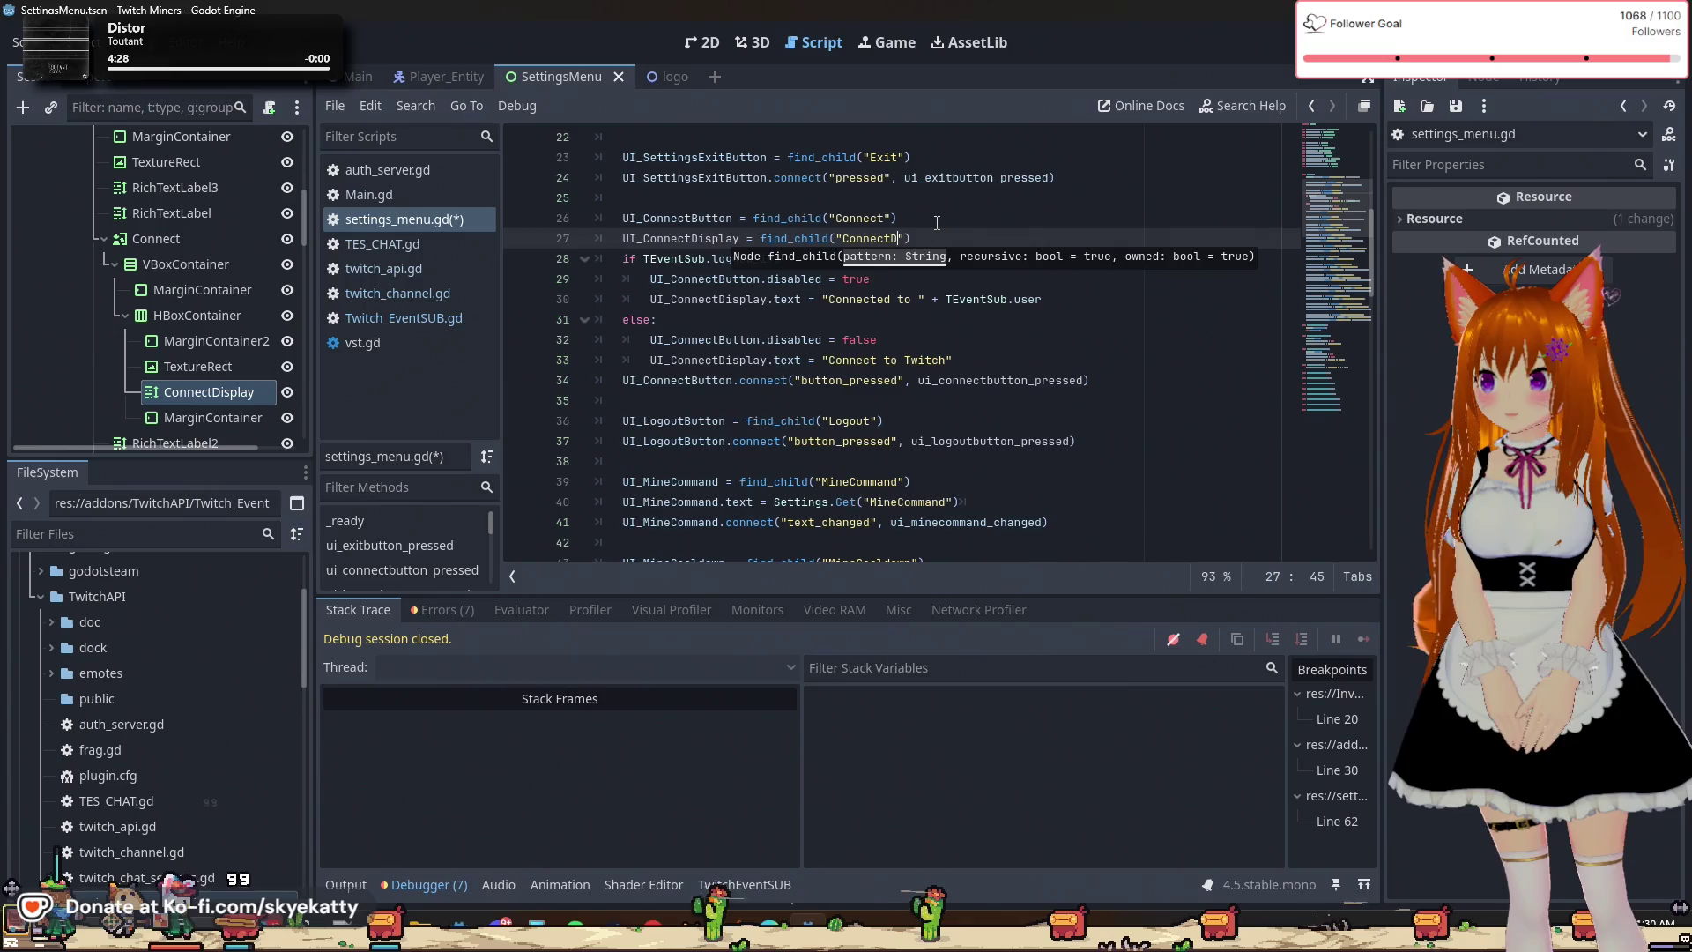
text(play)
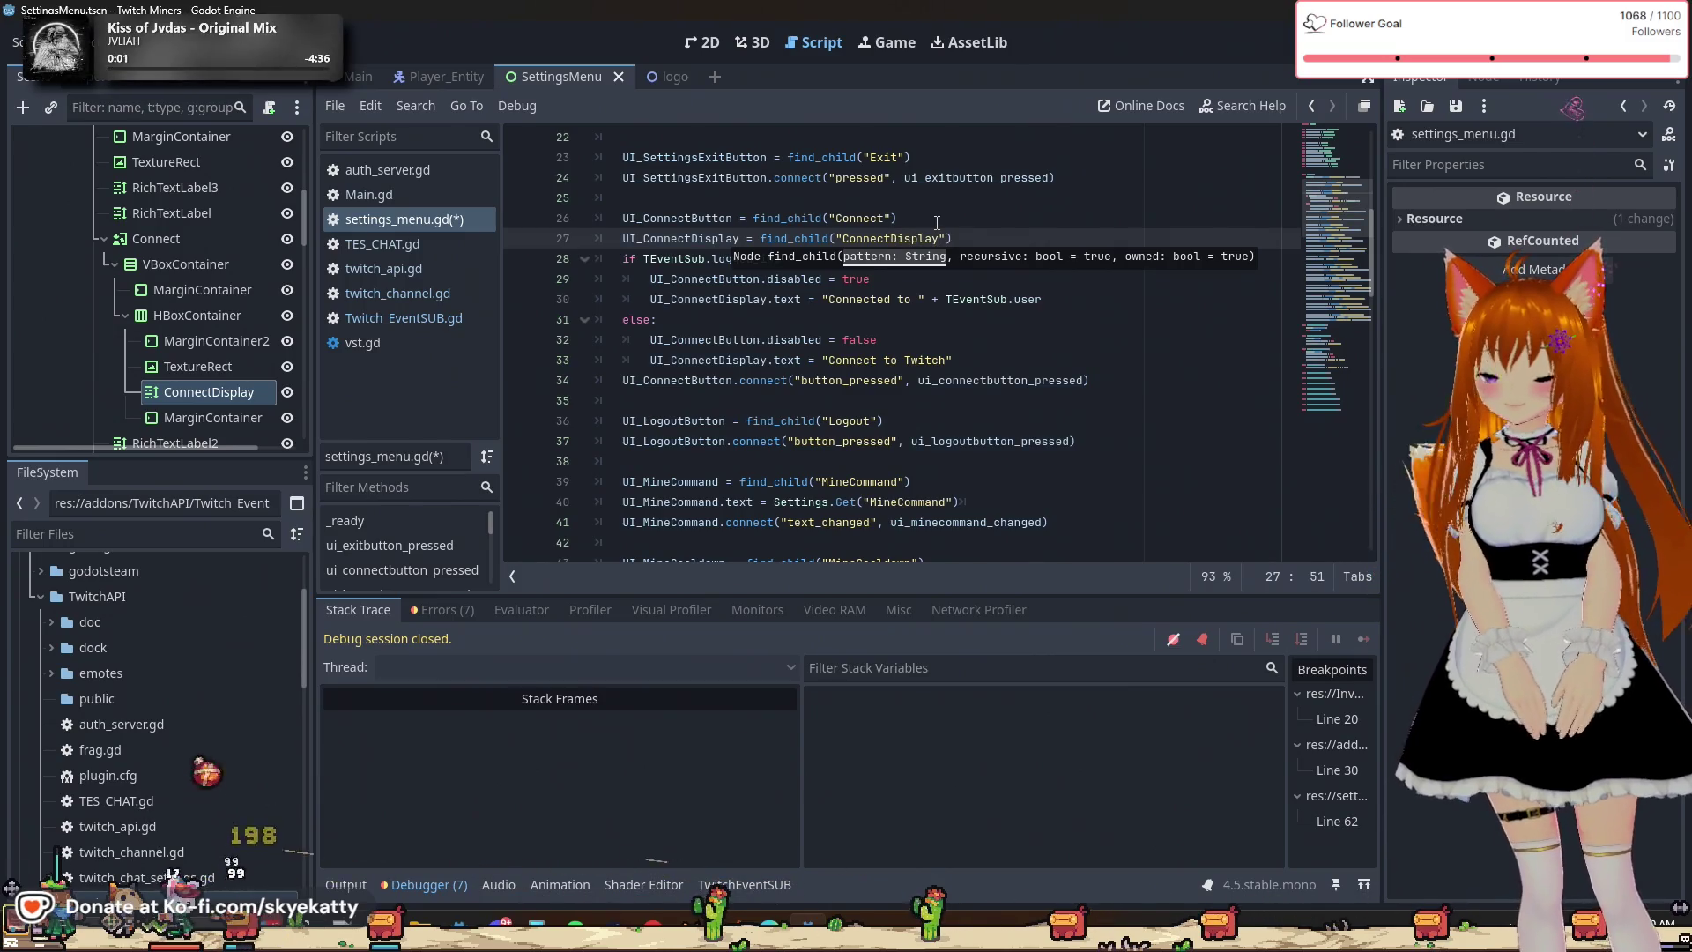
Rerun the project with F5 to test the fix.
click(936, 220)
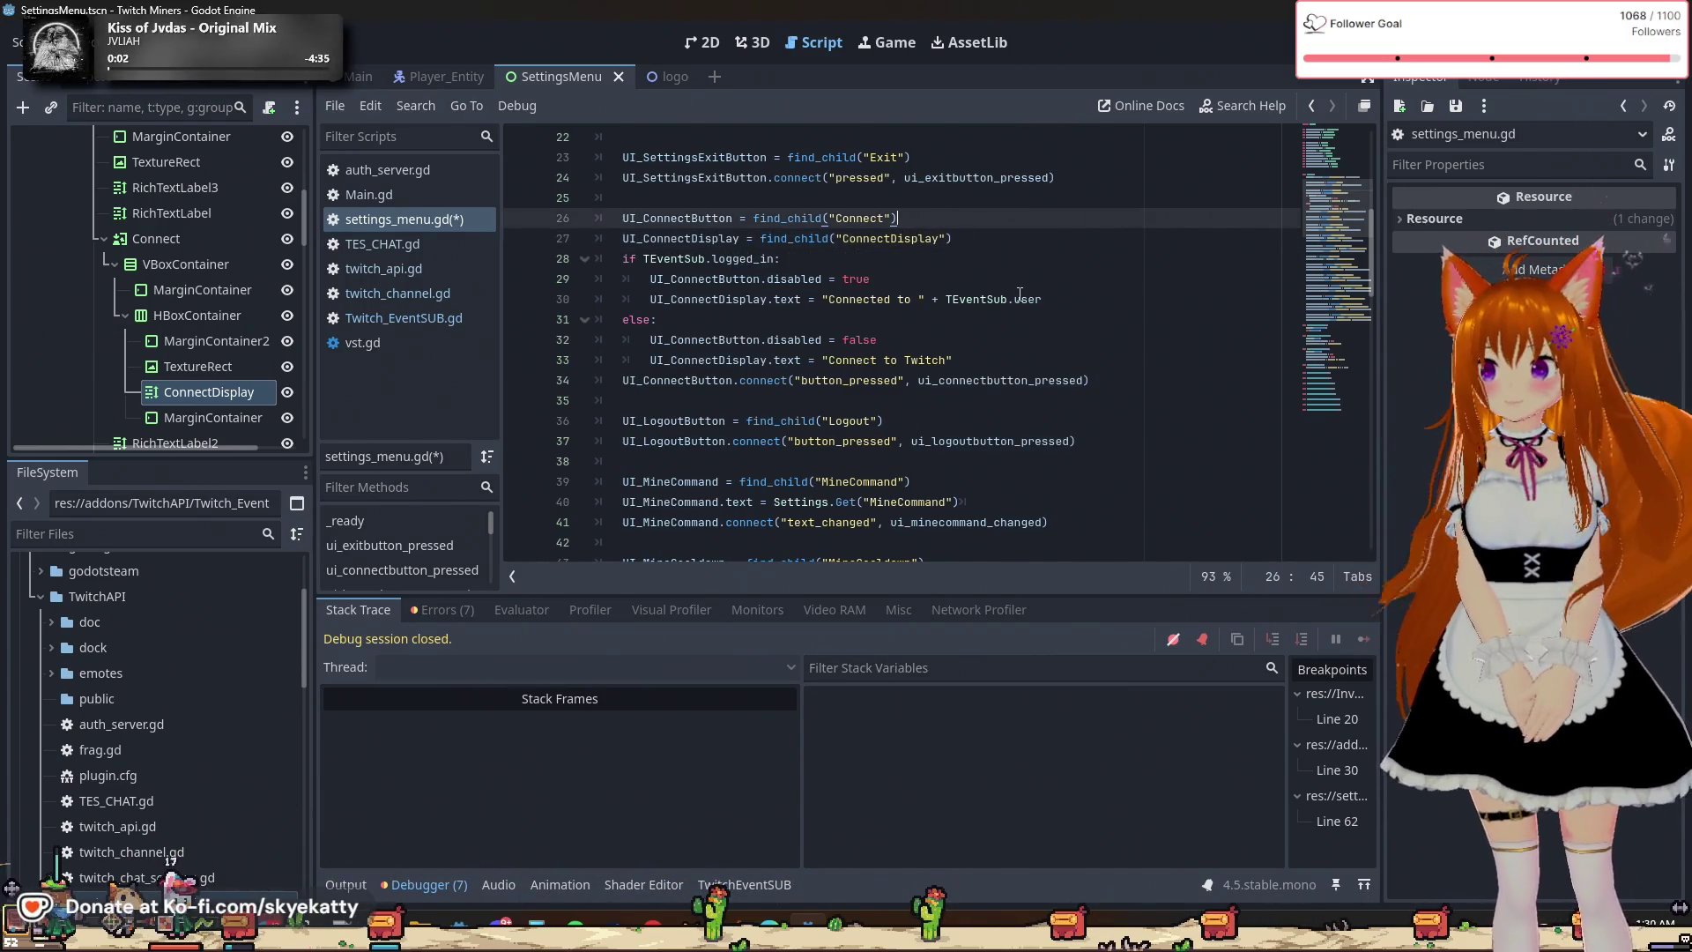
click(849, 379)
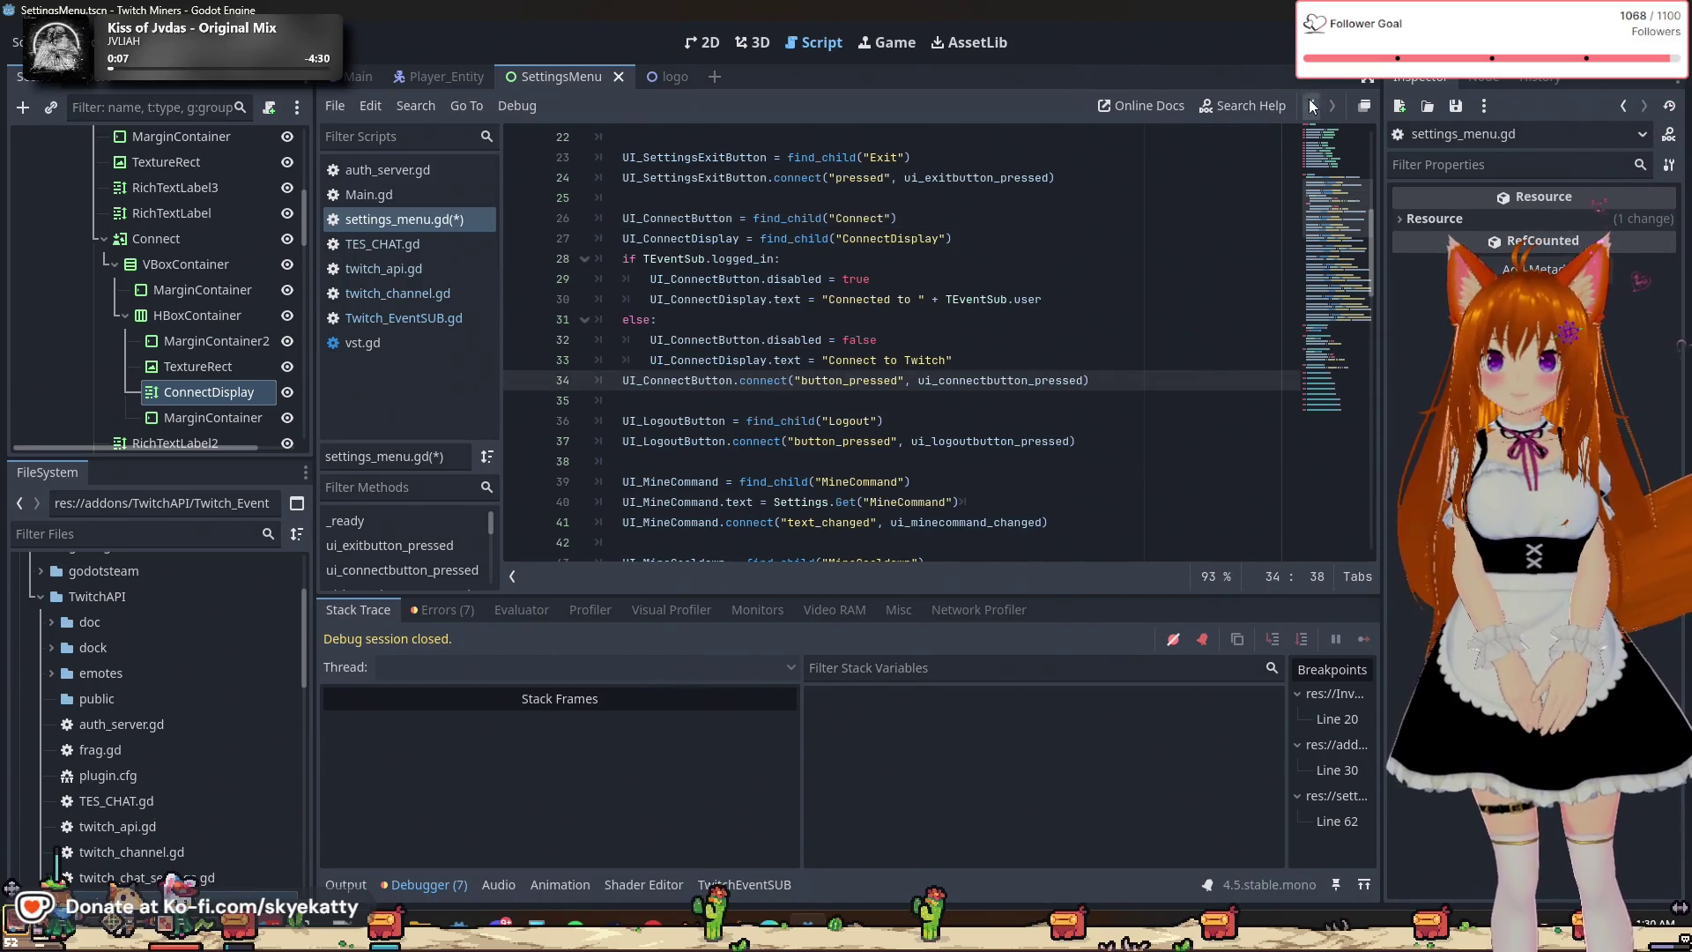
key(F5)
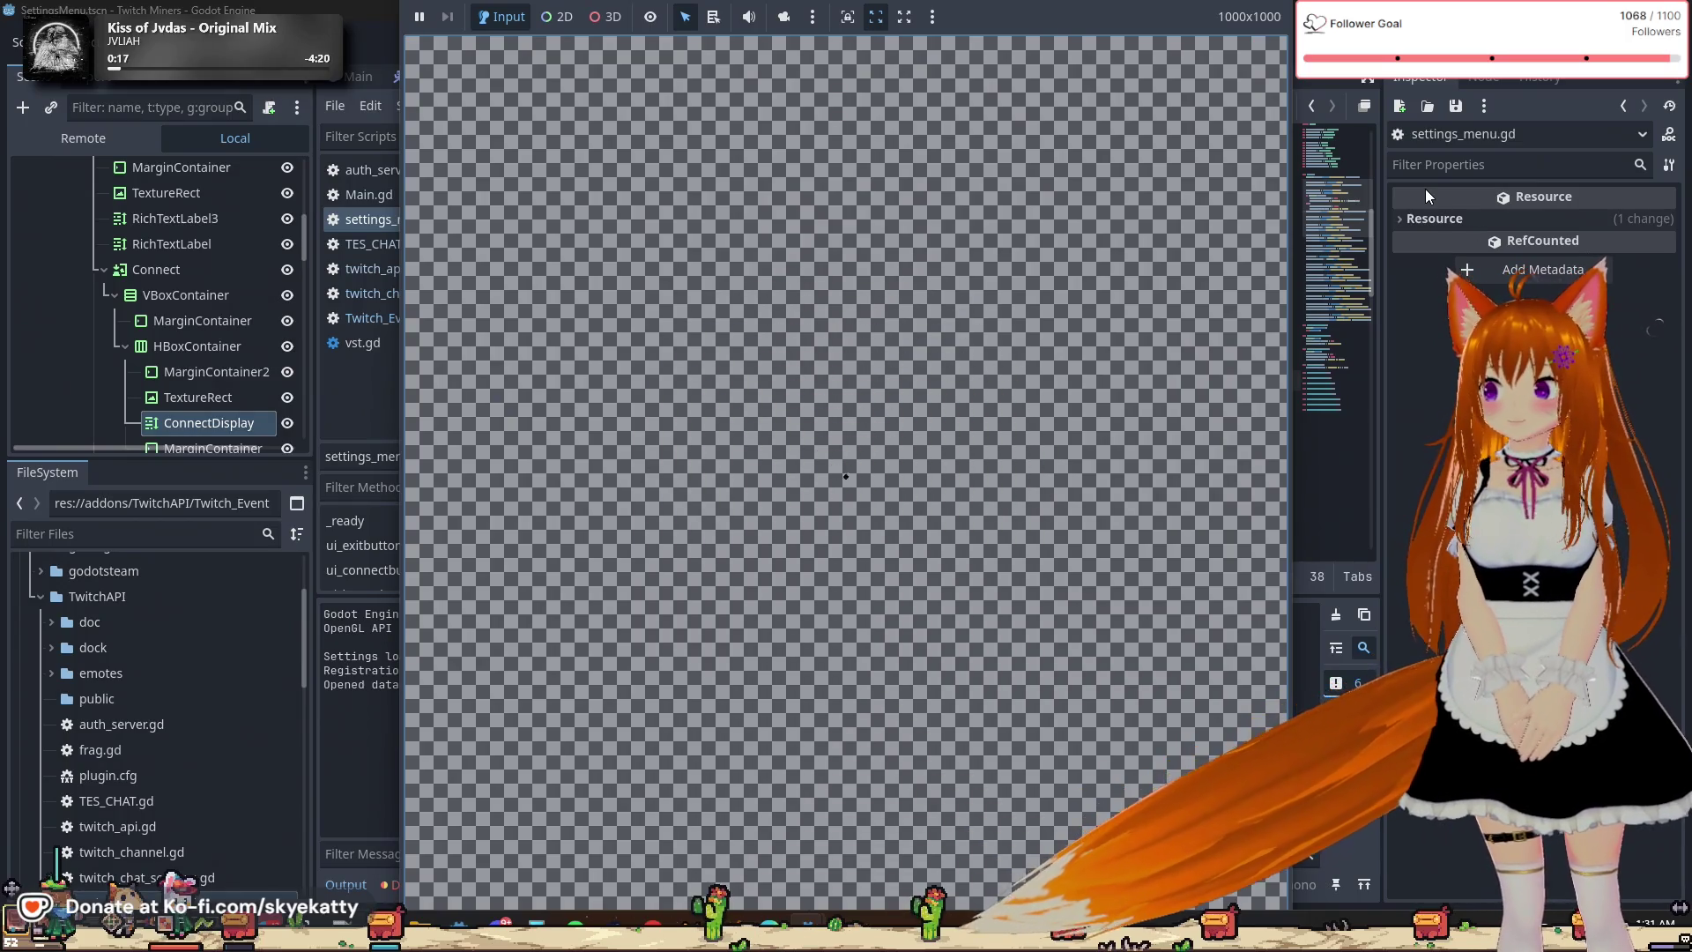
Open the game's Settings to see Connect to Twitch and Logout, then stop the game with F8.
click(1258, 67)
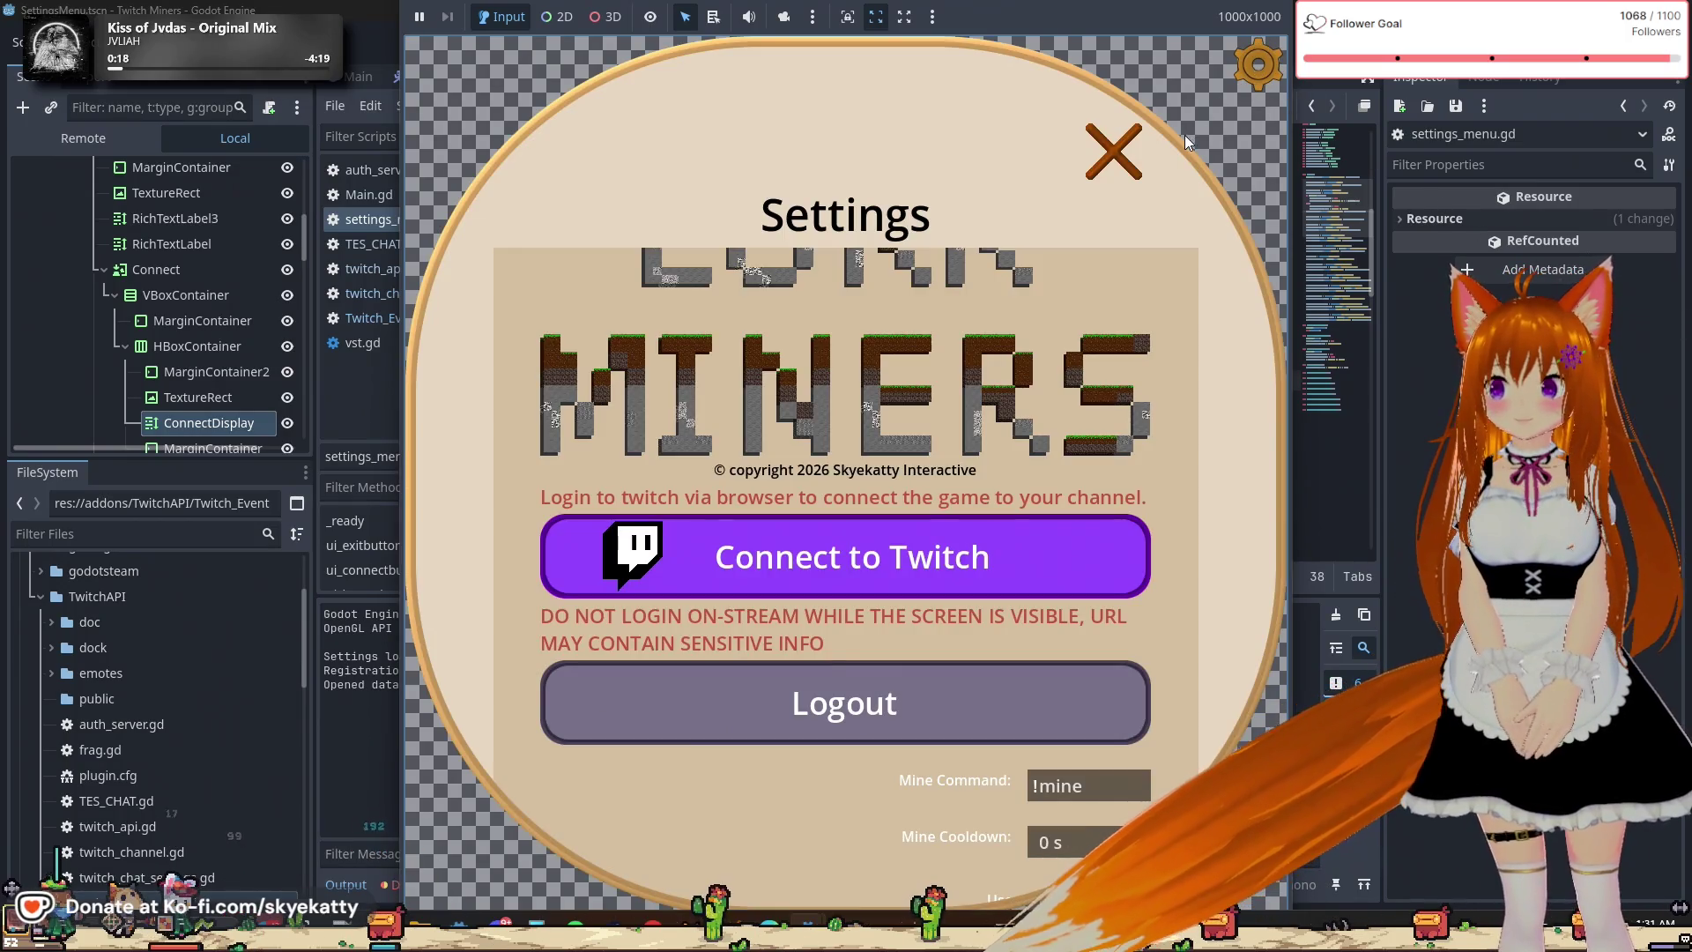
scroll(1119, 463, up, 2)
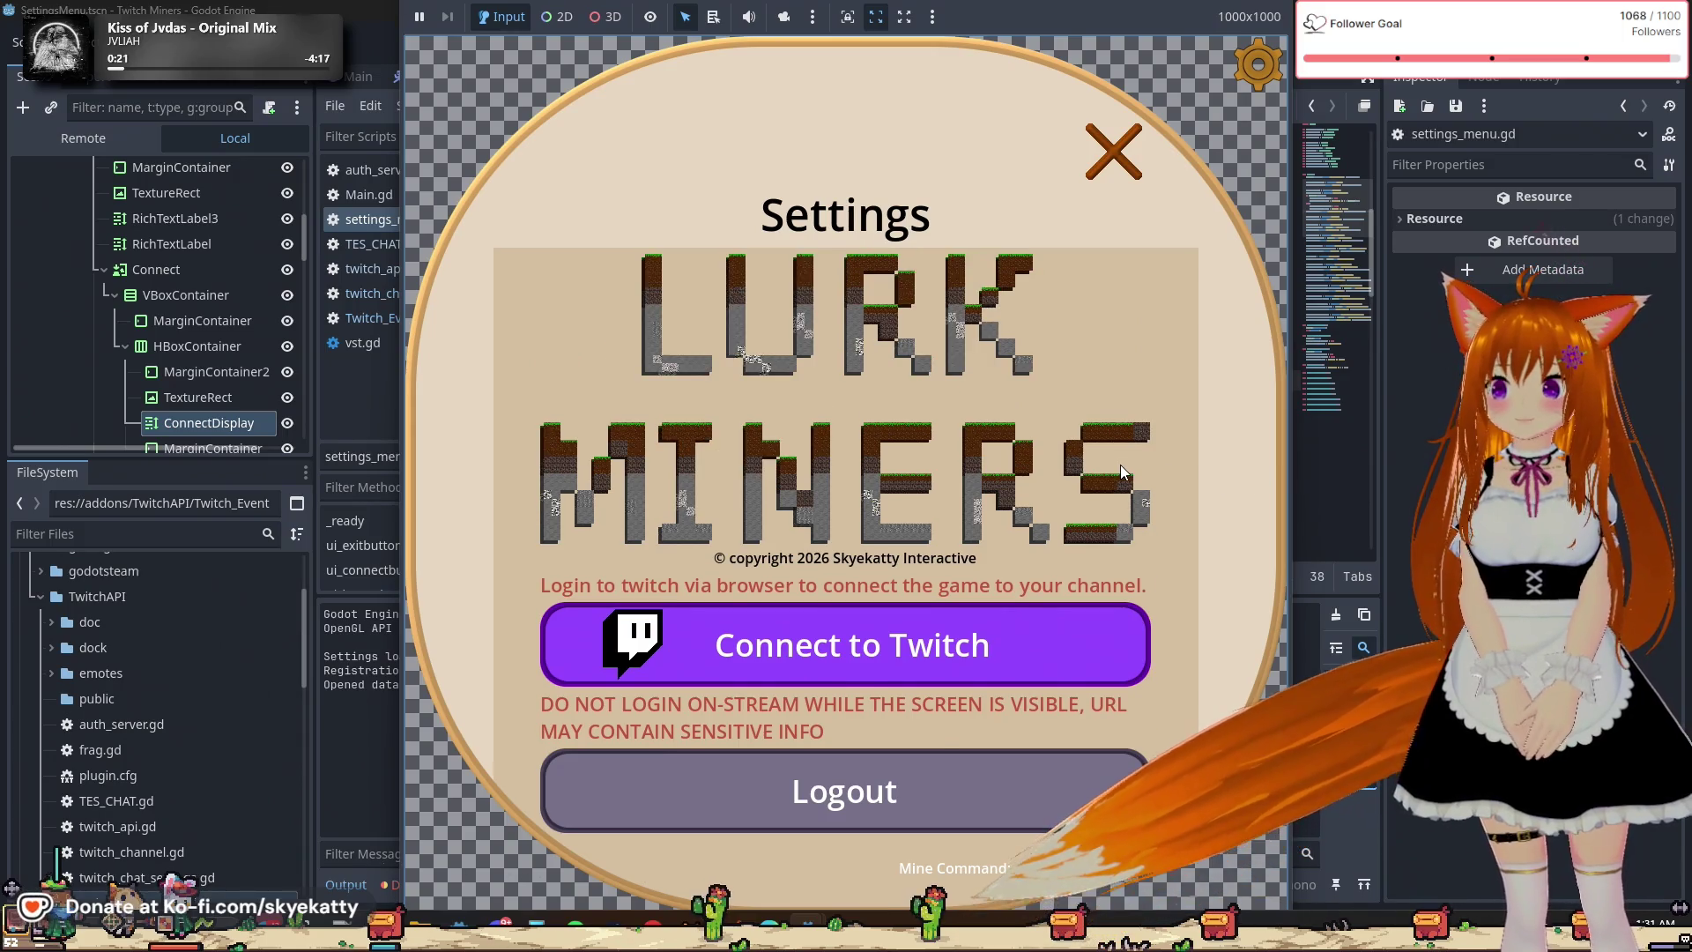
scroll(1060, 465, down, 3)
scroll(1059, 465, up, 3)
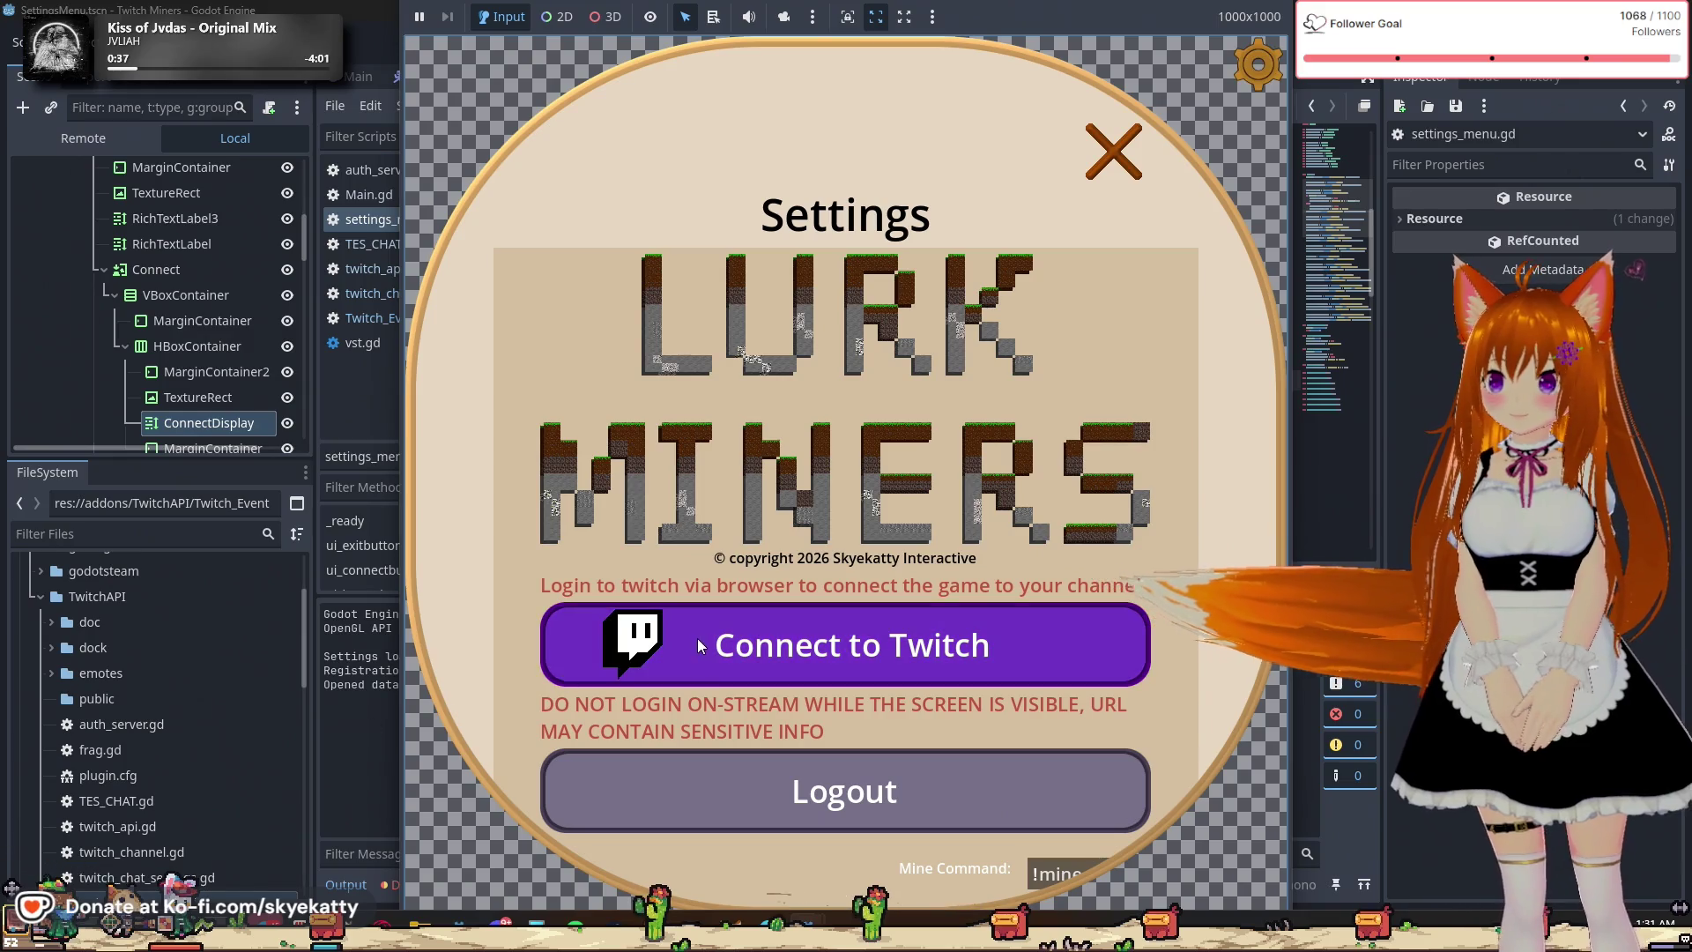
key(F8)
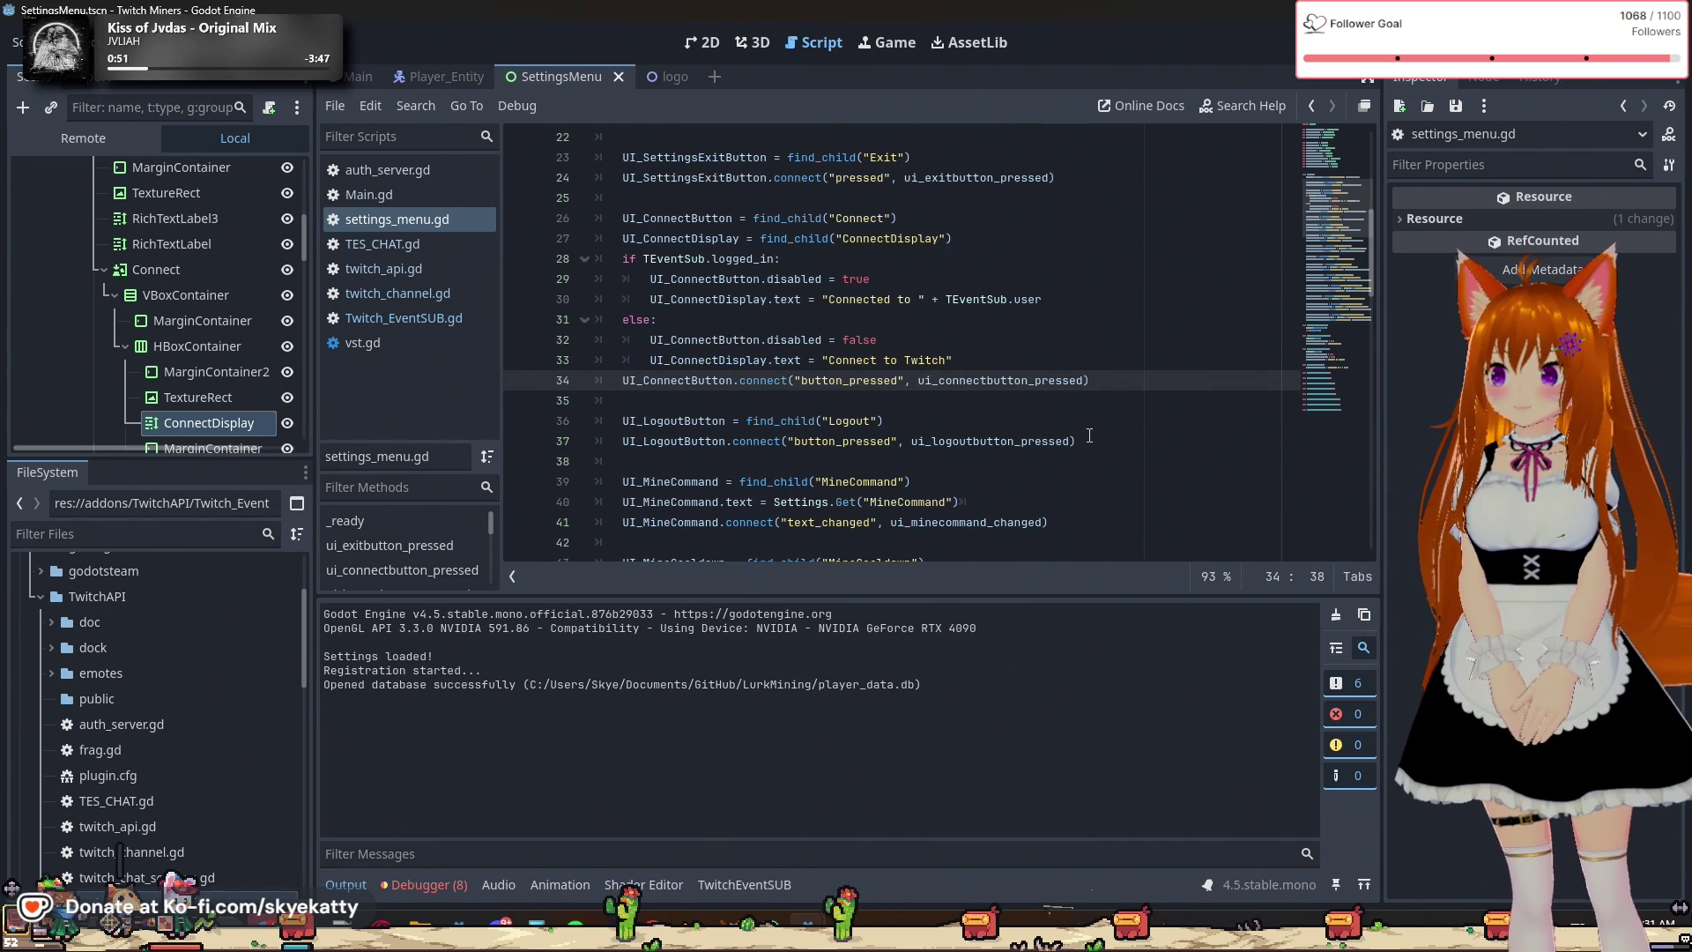
scroll(1089, 435, up, 1)
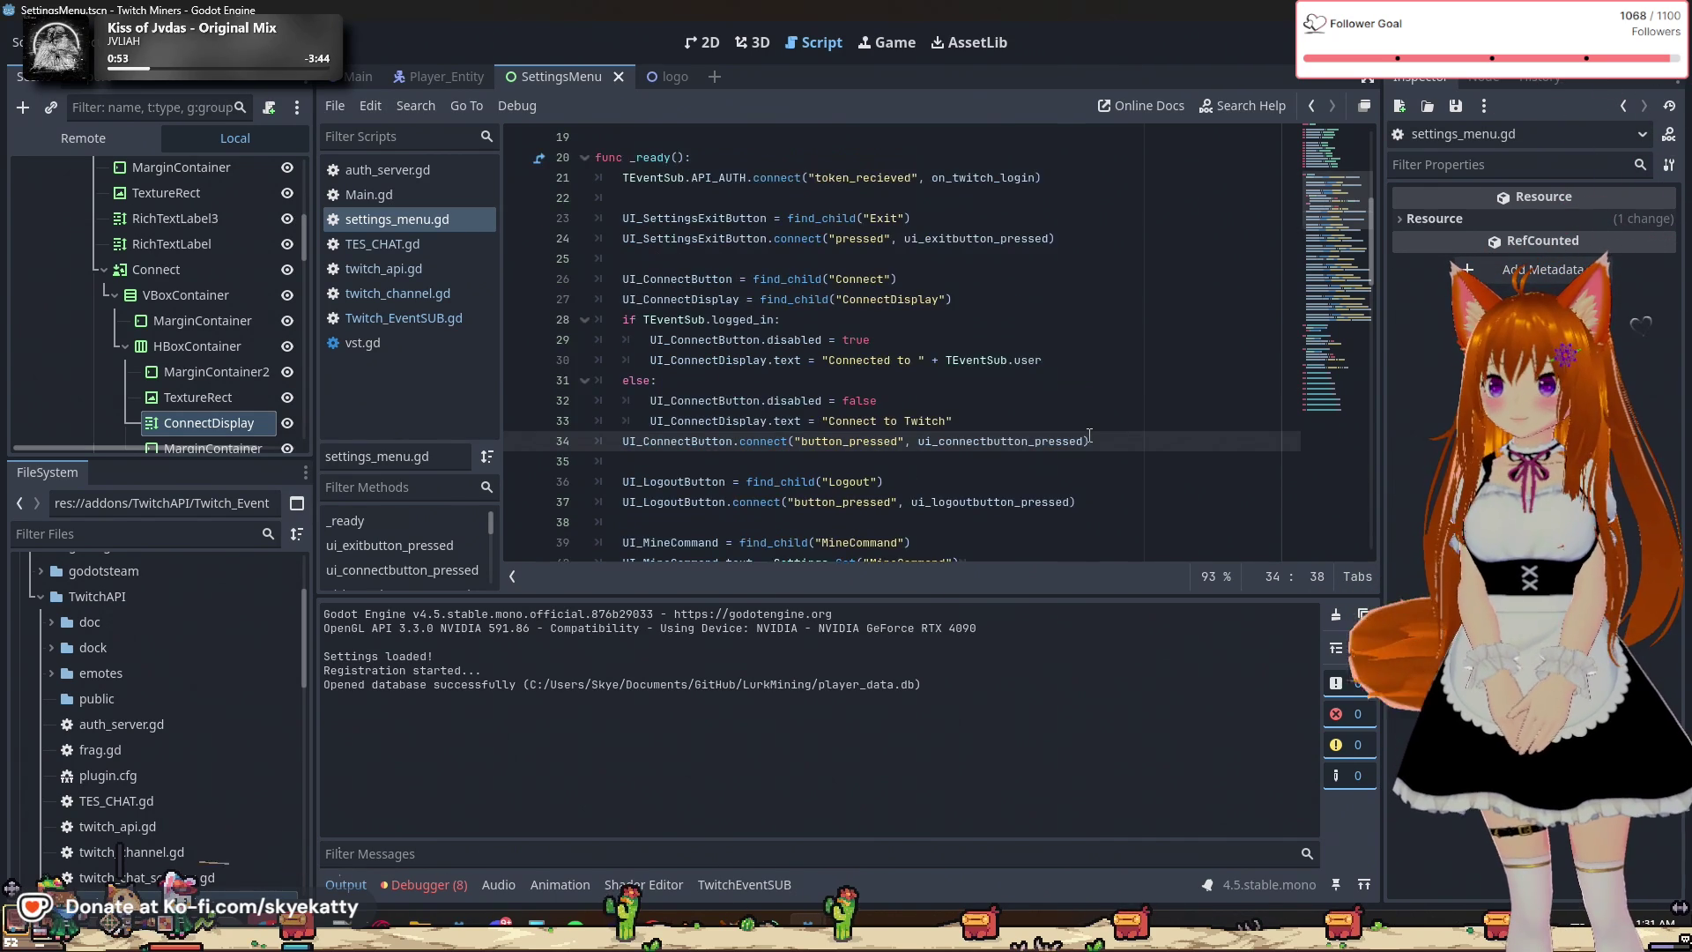
scroll(1089, 435, up, 2)
scroll(1089, 435, down, 2)
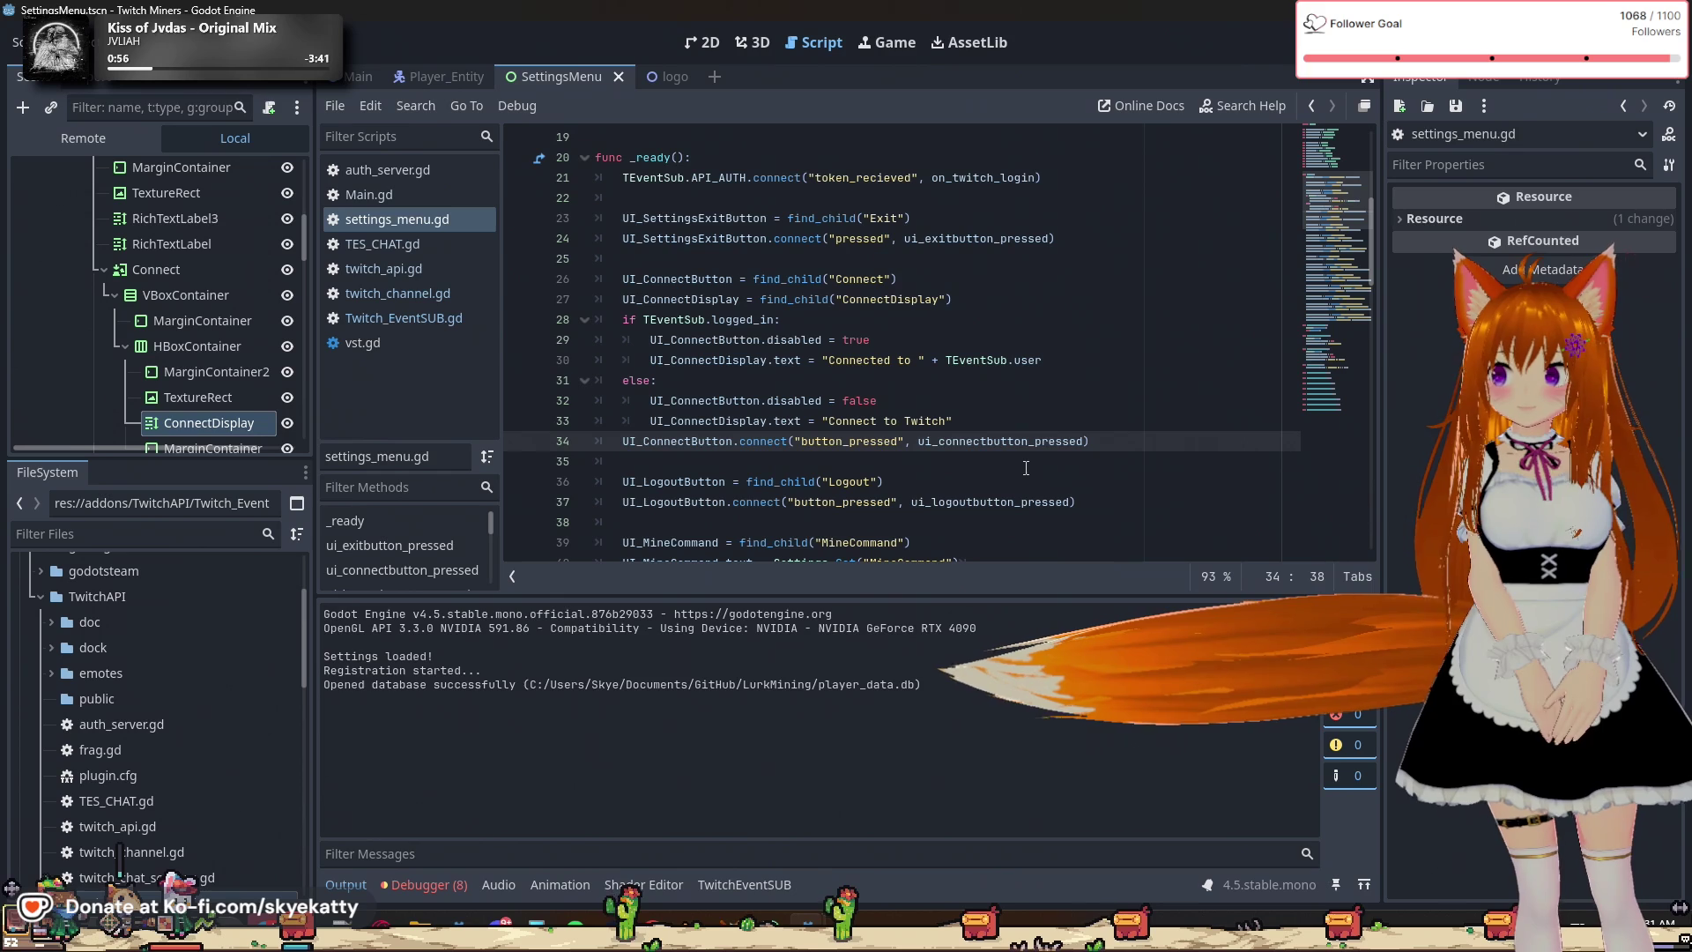
Inspect the UI_ConnectButton connect call on line 34.
scroll(1026, 465, down, 1)
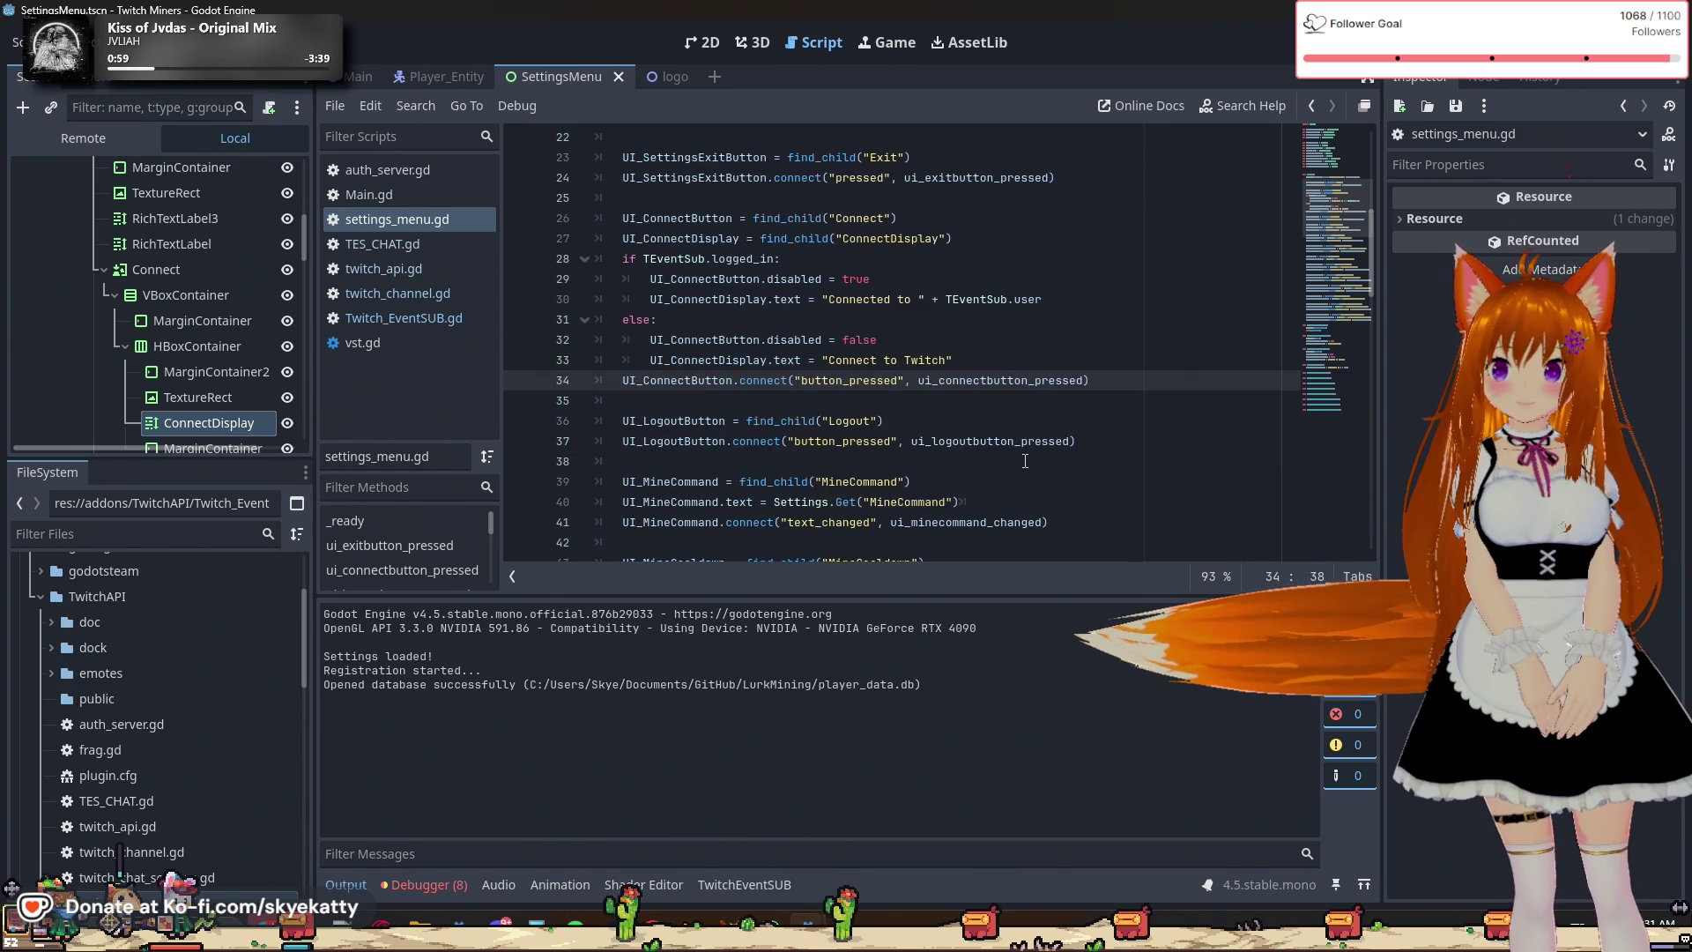
scroll(1004, 389, down, 2)
scroll(1005, 389, up, 1)
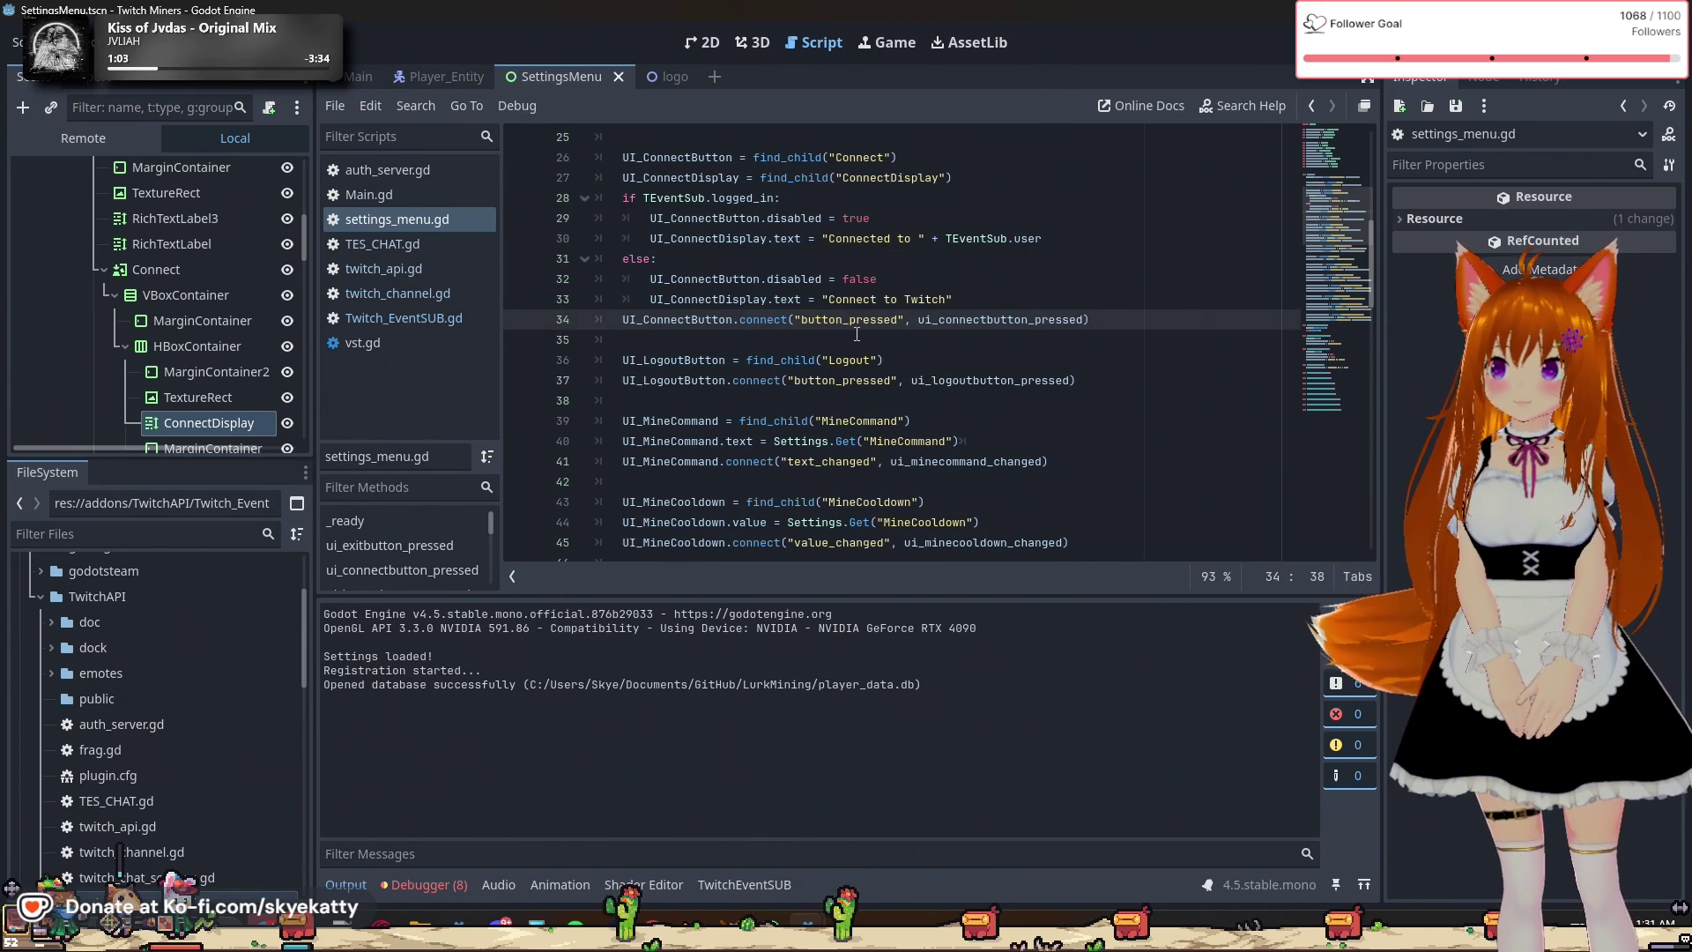
double_click(693, 328)
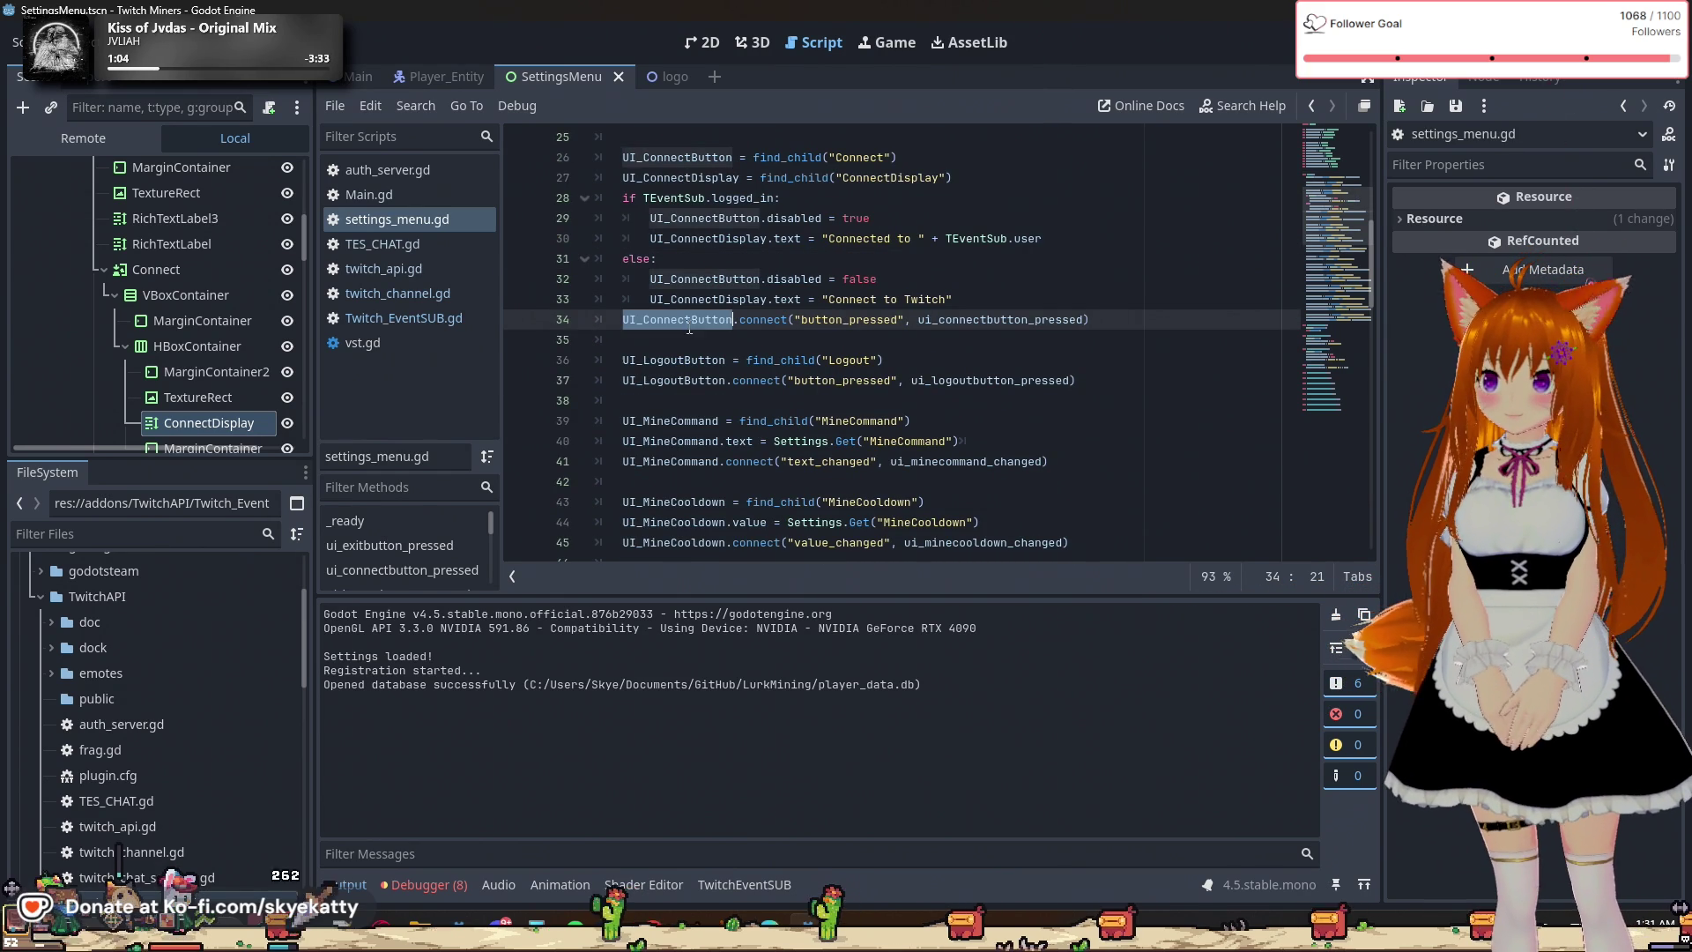
double_click(769, 322)
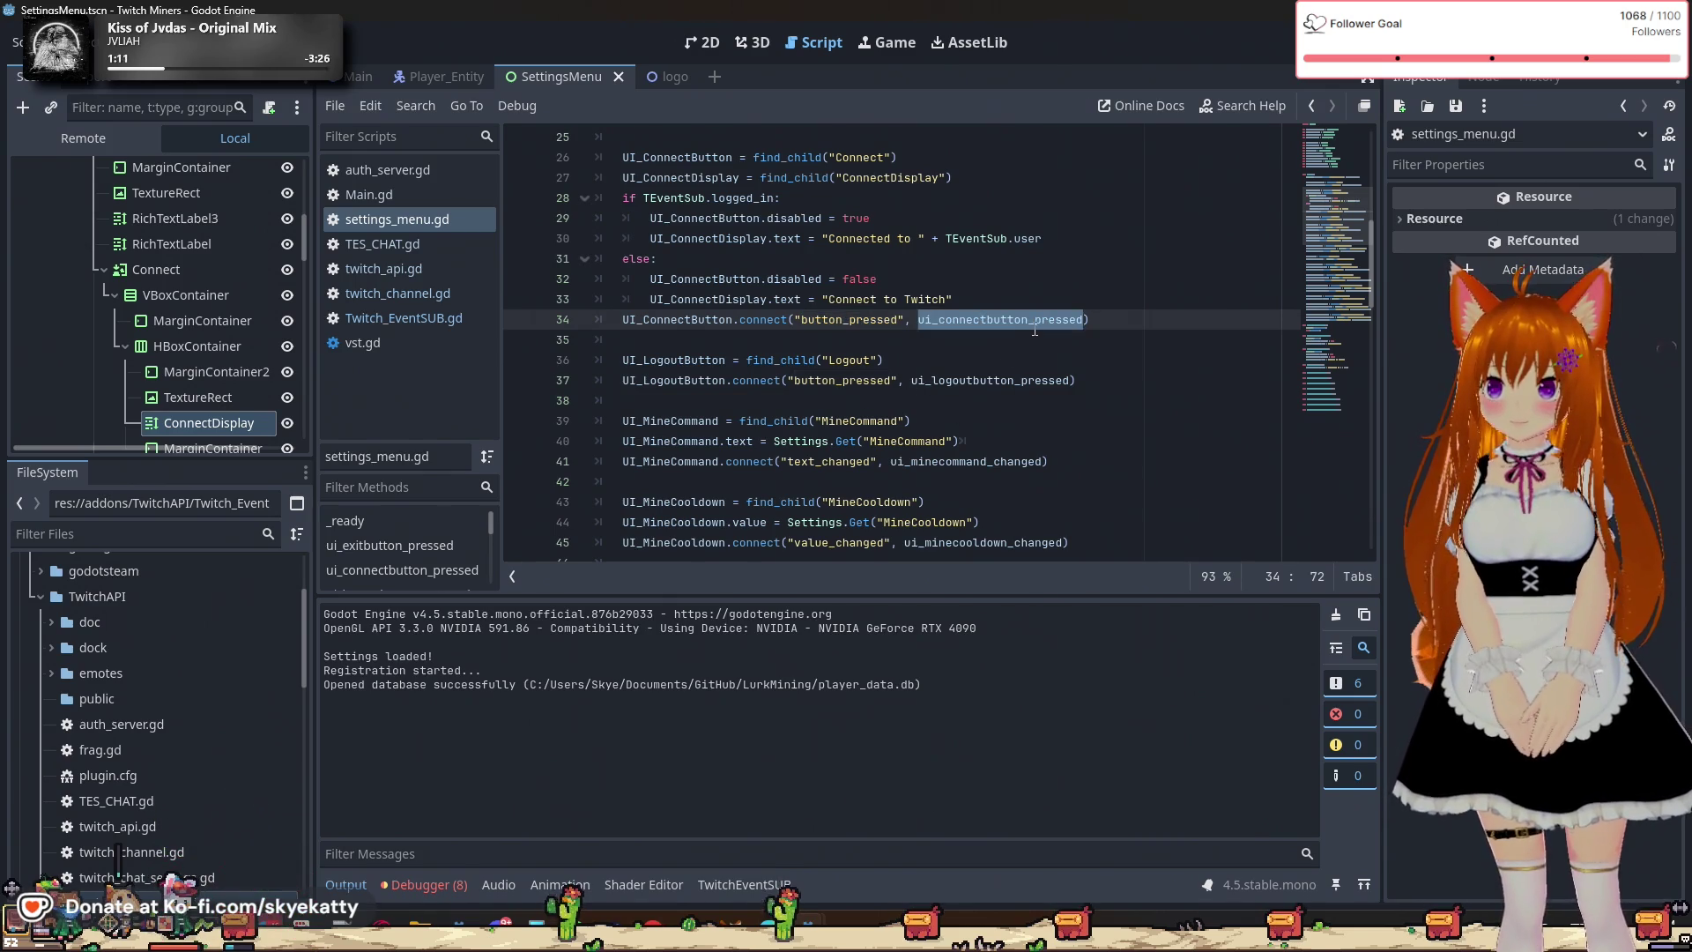
mouse_move(1035, 331)
Set a breakpoint on line 82, the TEventSub.login() call in ui_connectbutton_pressed.
scroll(1034, 330, down, 1)
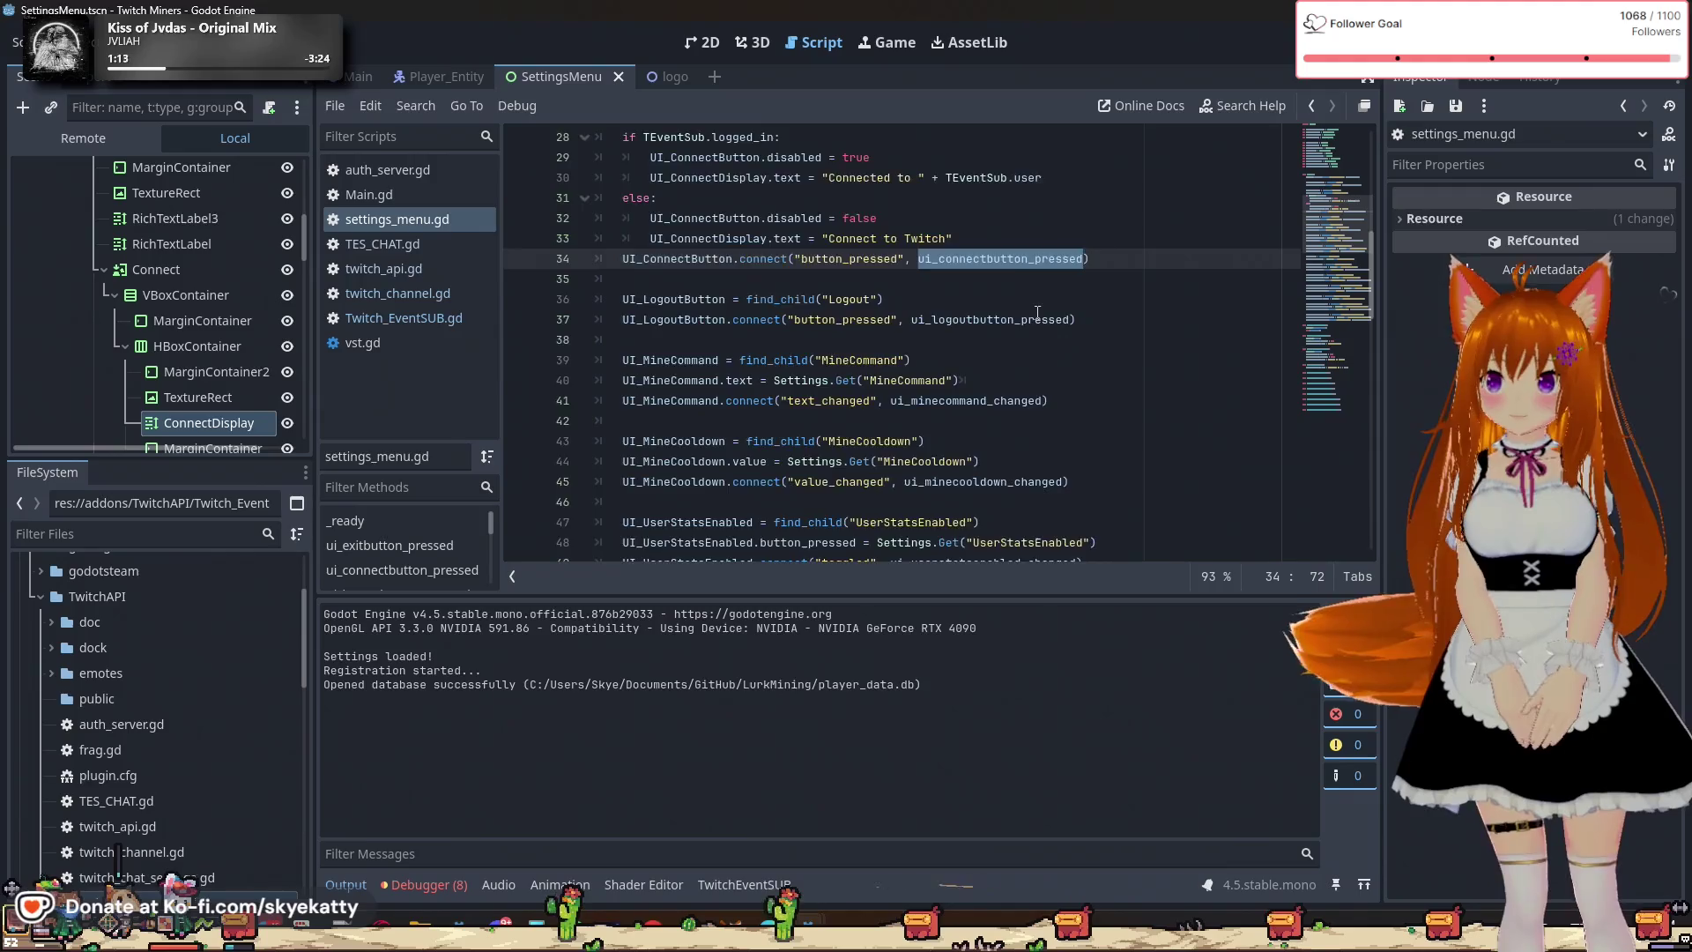
scroll(1037, 313, down, 14)
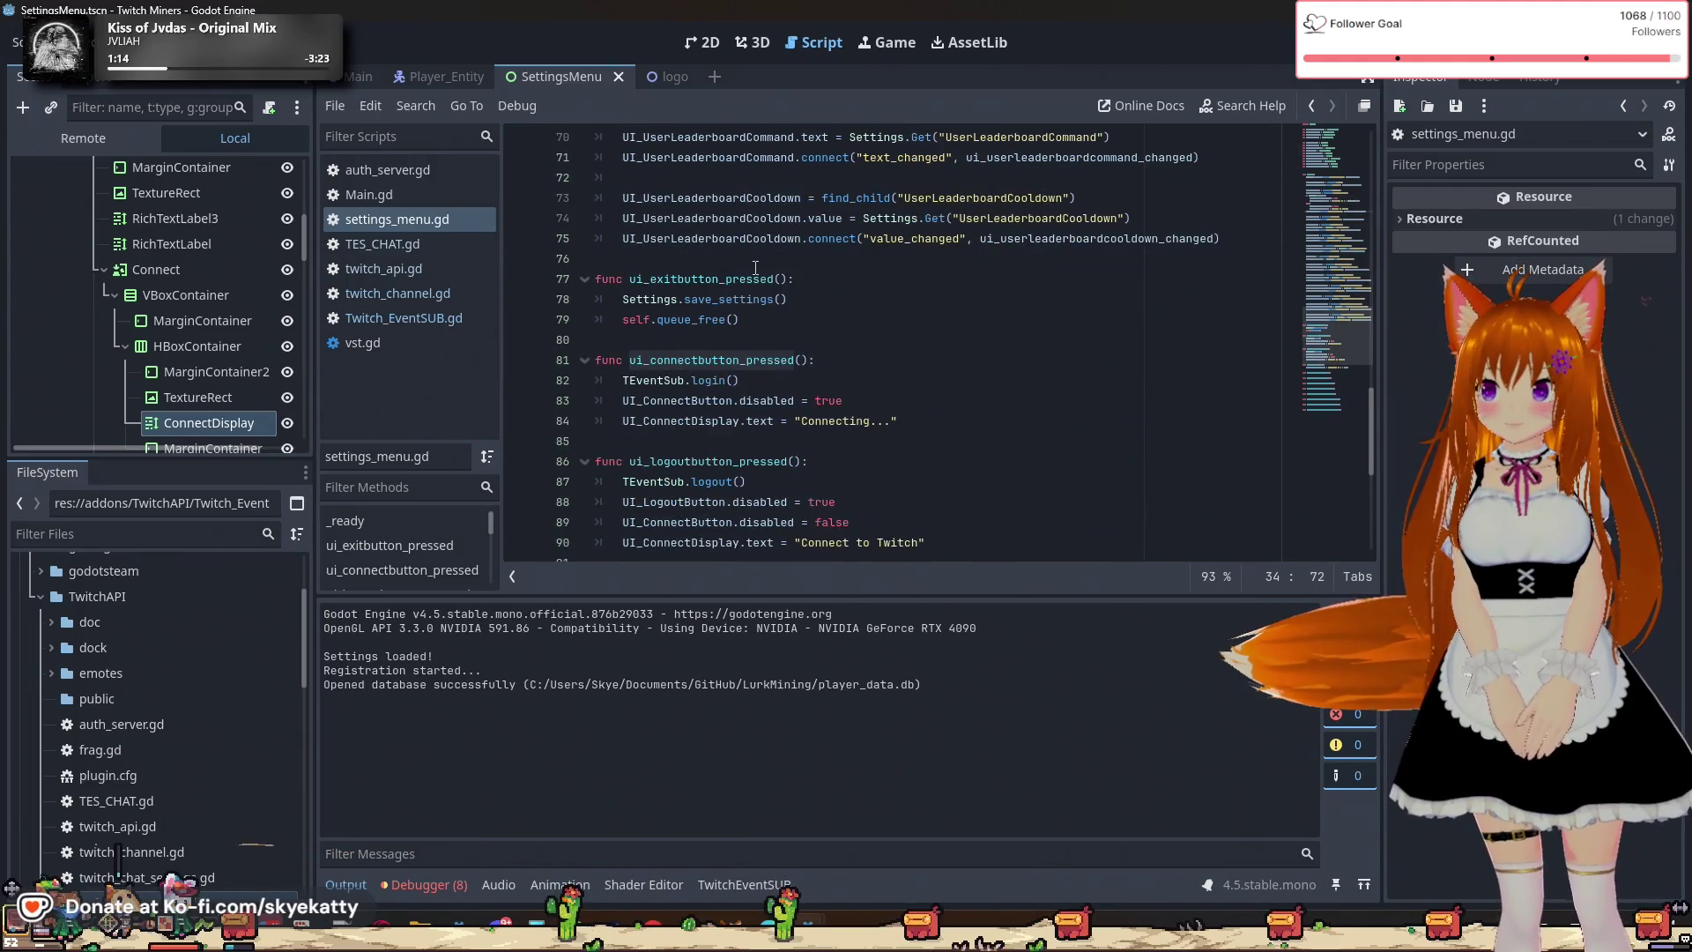
double_click(677, 380)
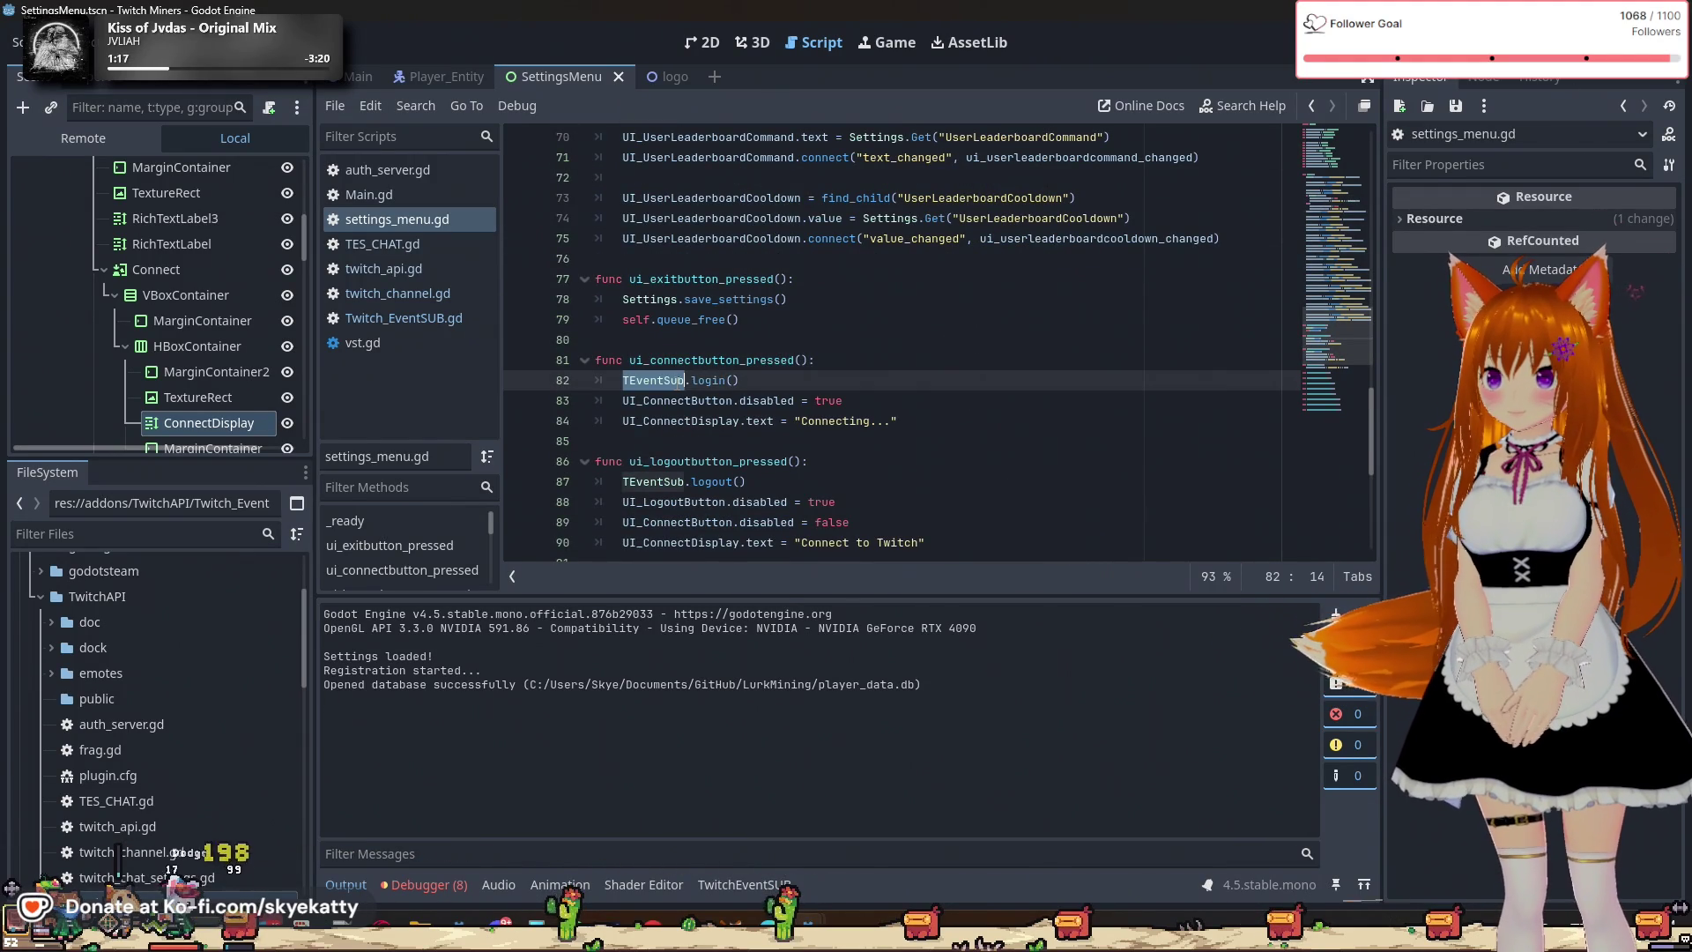
click(760, 385)
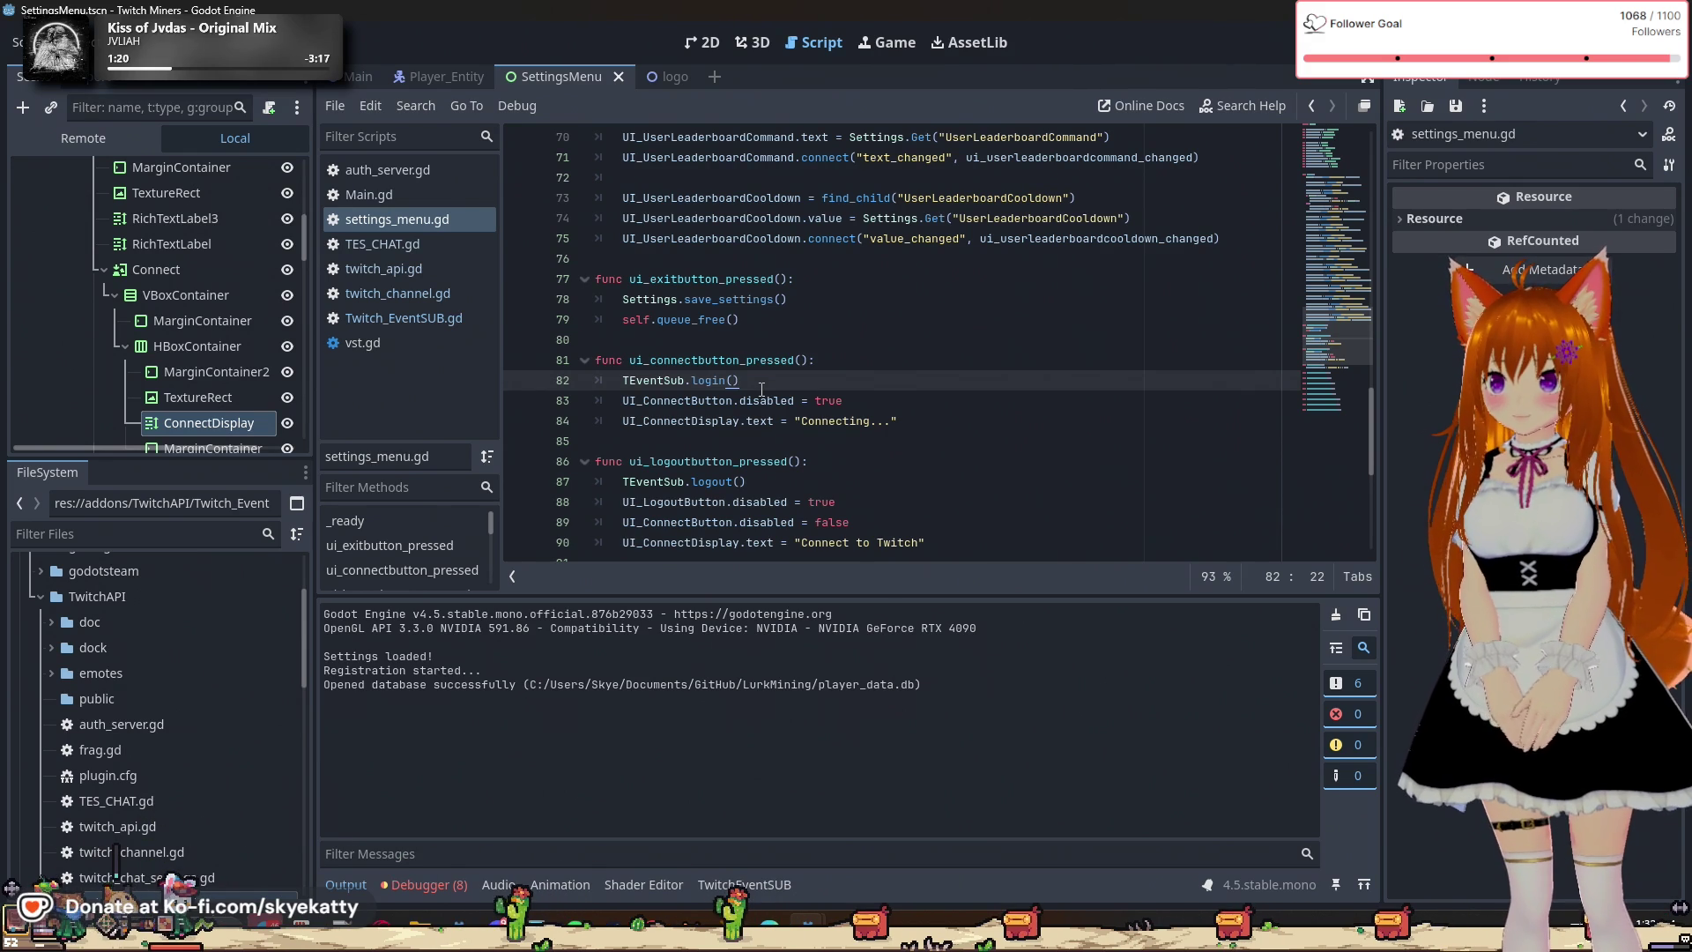
click(517, 387)
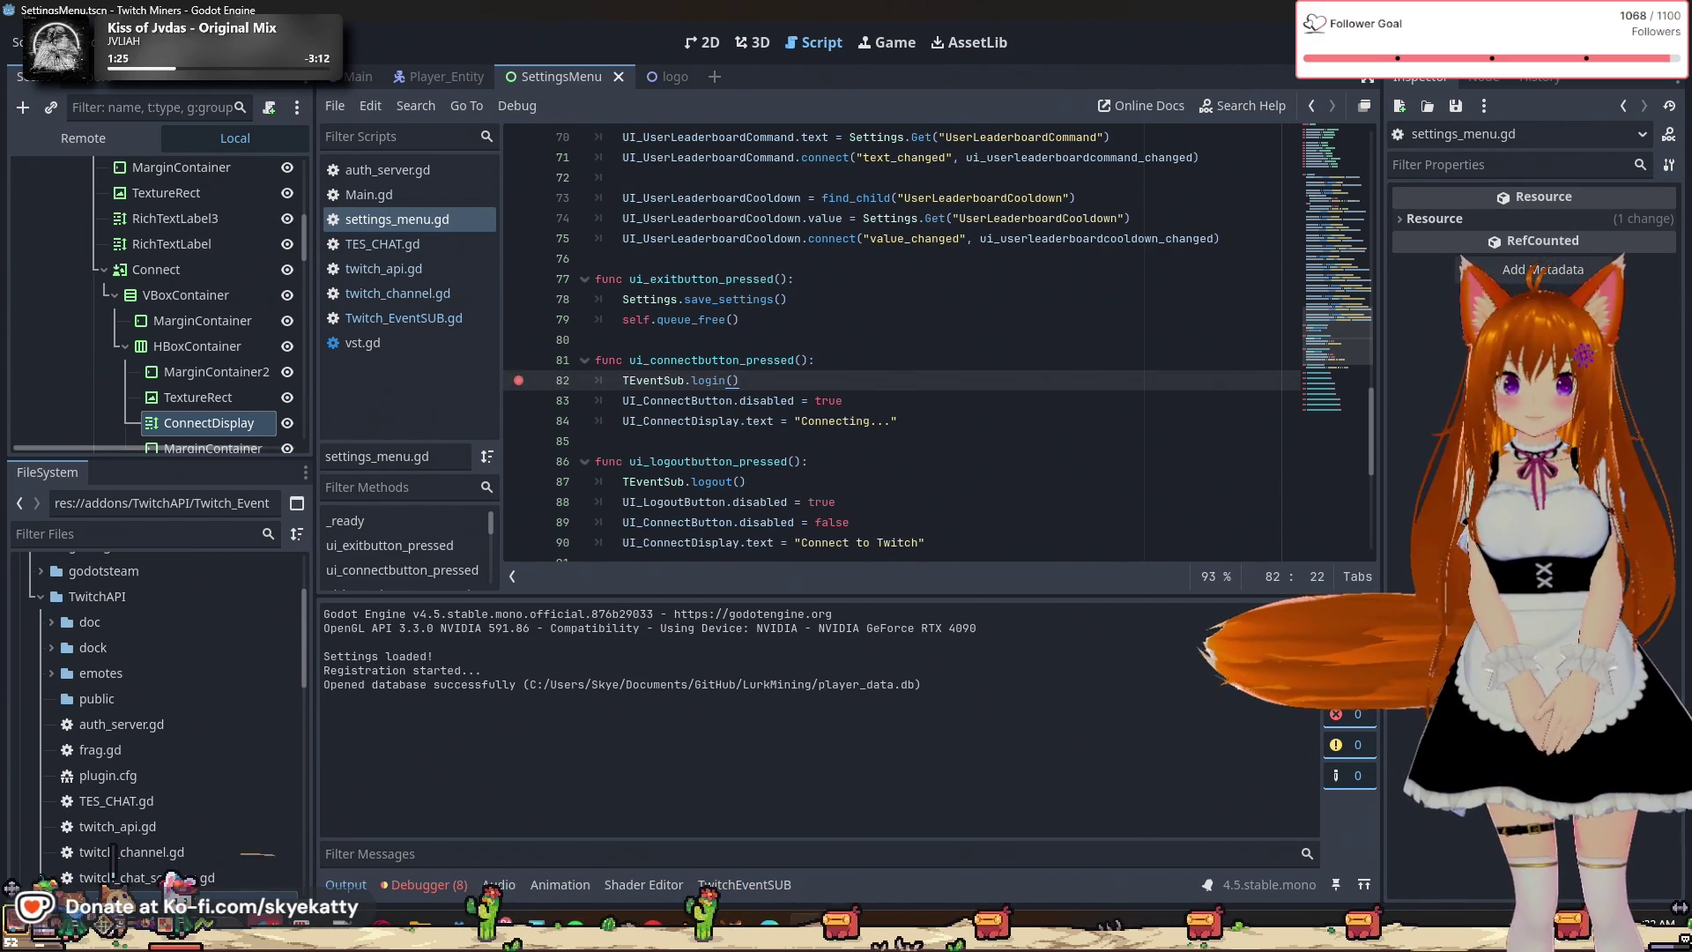
Run the SettingsMenu scene twice with F6, stopping it each time.
key(F6)
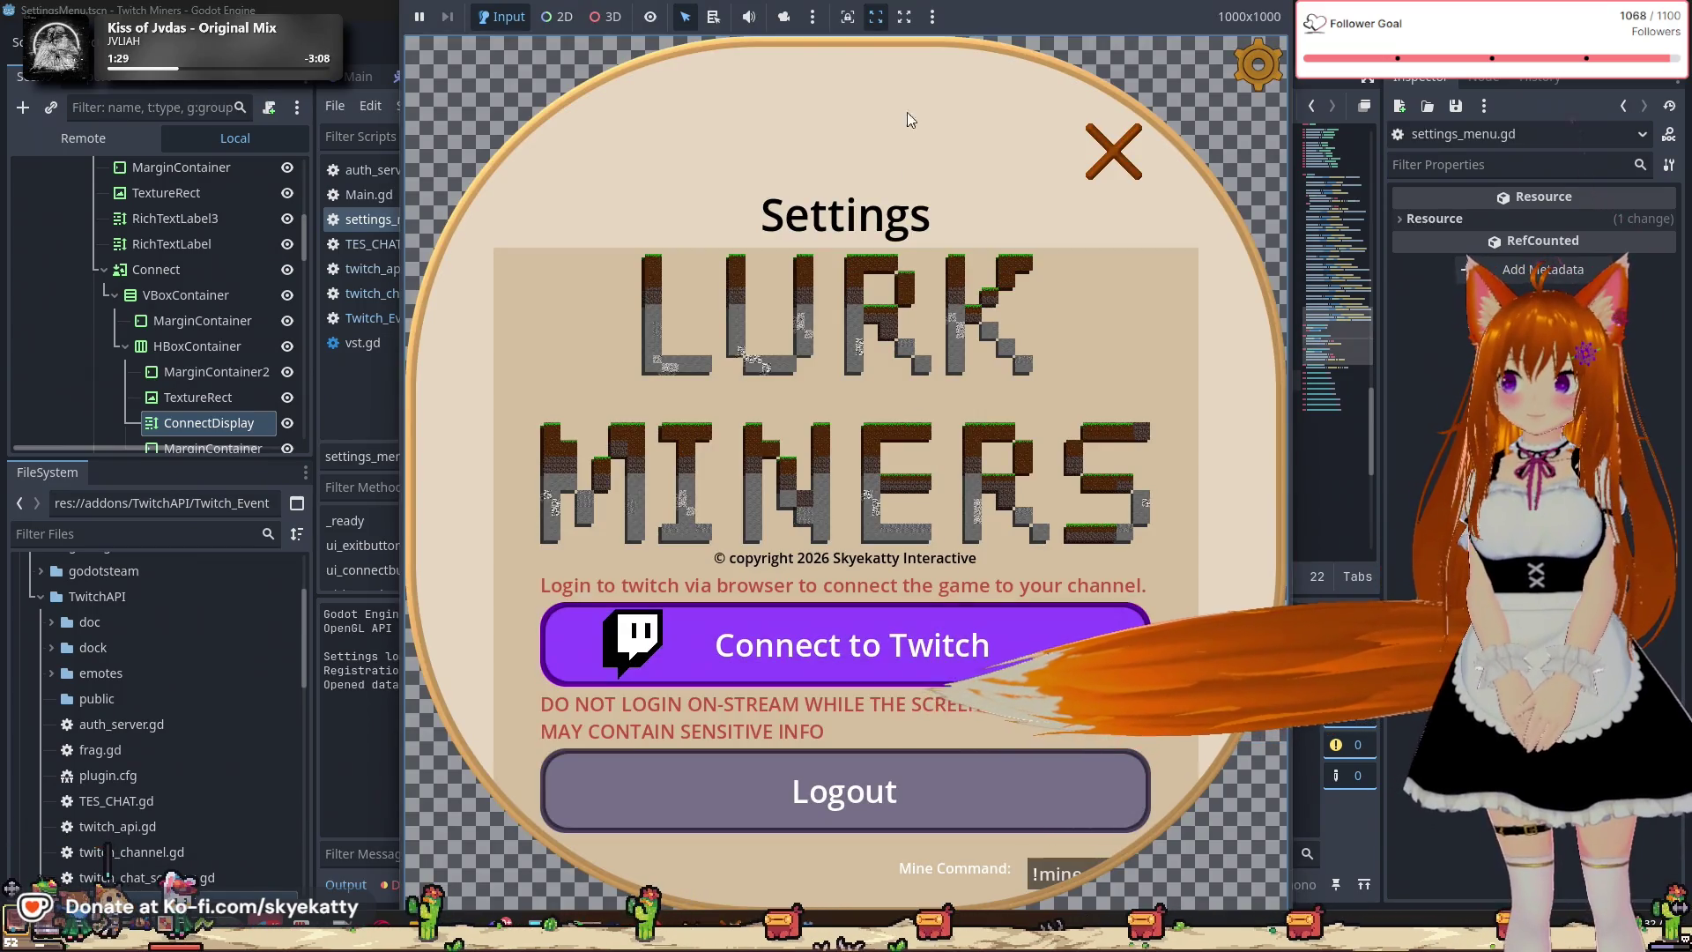
key(F8)
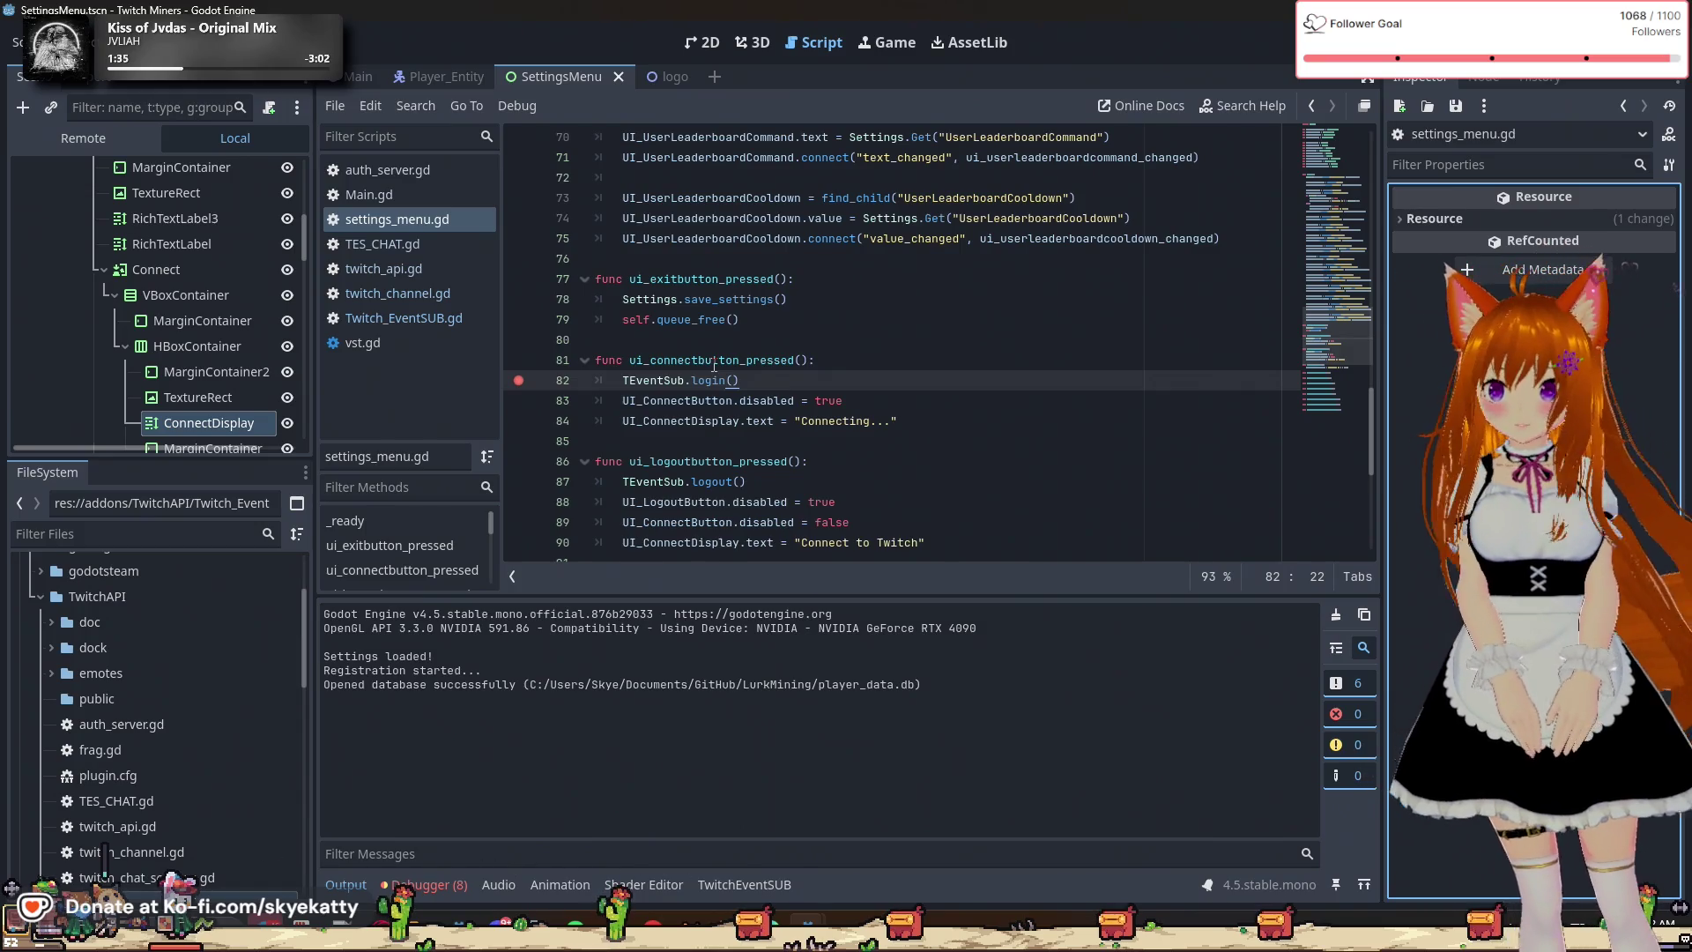
scroll(714, 364, up, 10)
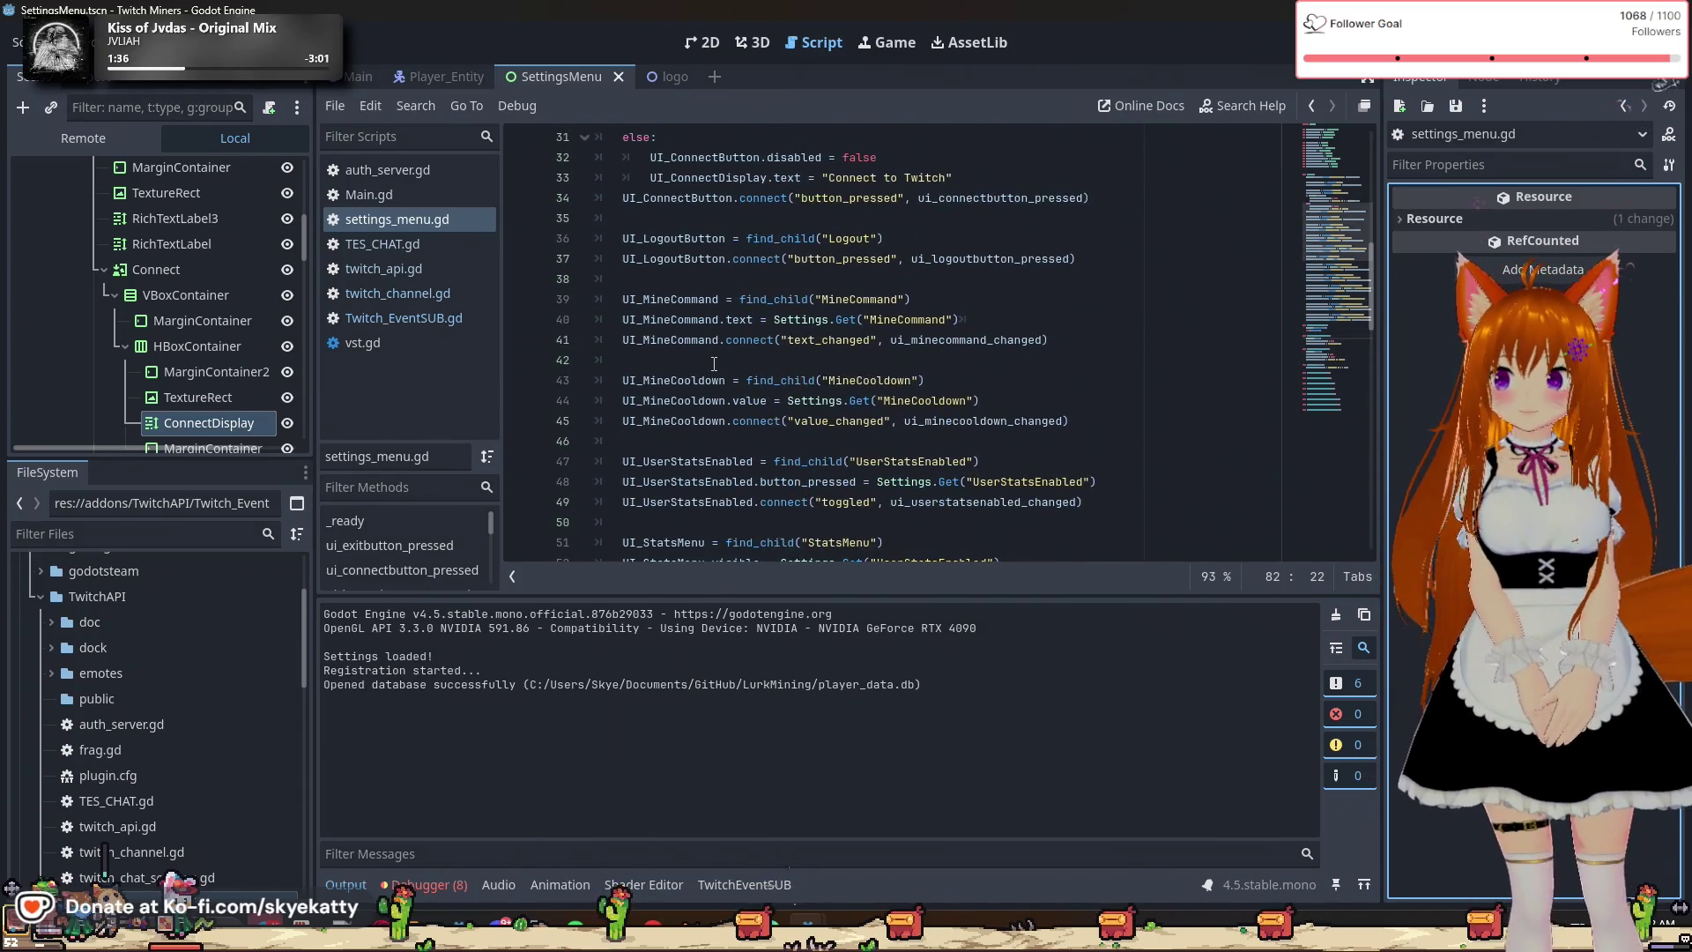
scroll(714, 364, up, 2)
scroll(714, 364, up, 1)
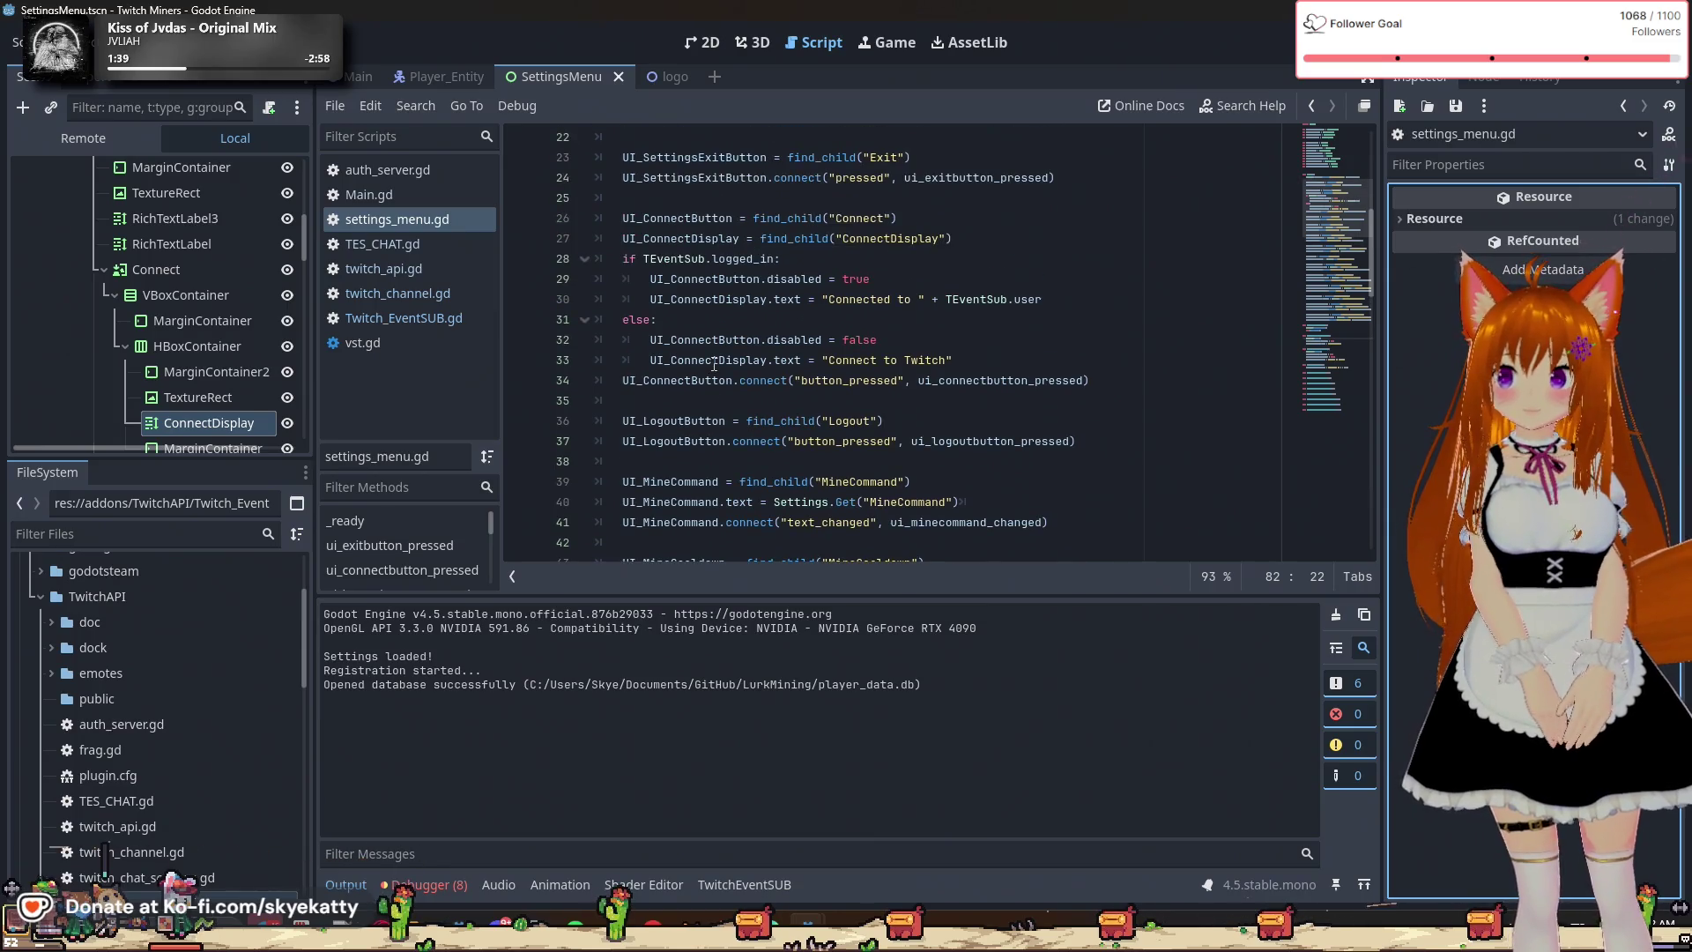
key(F6)
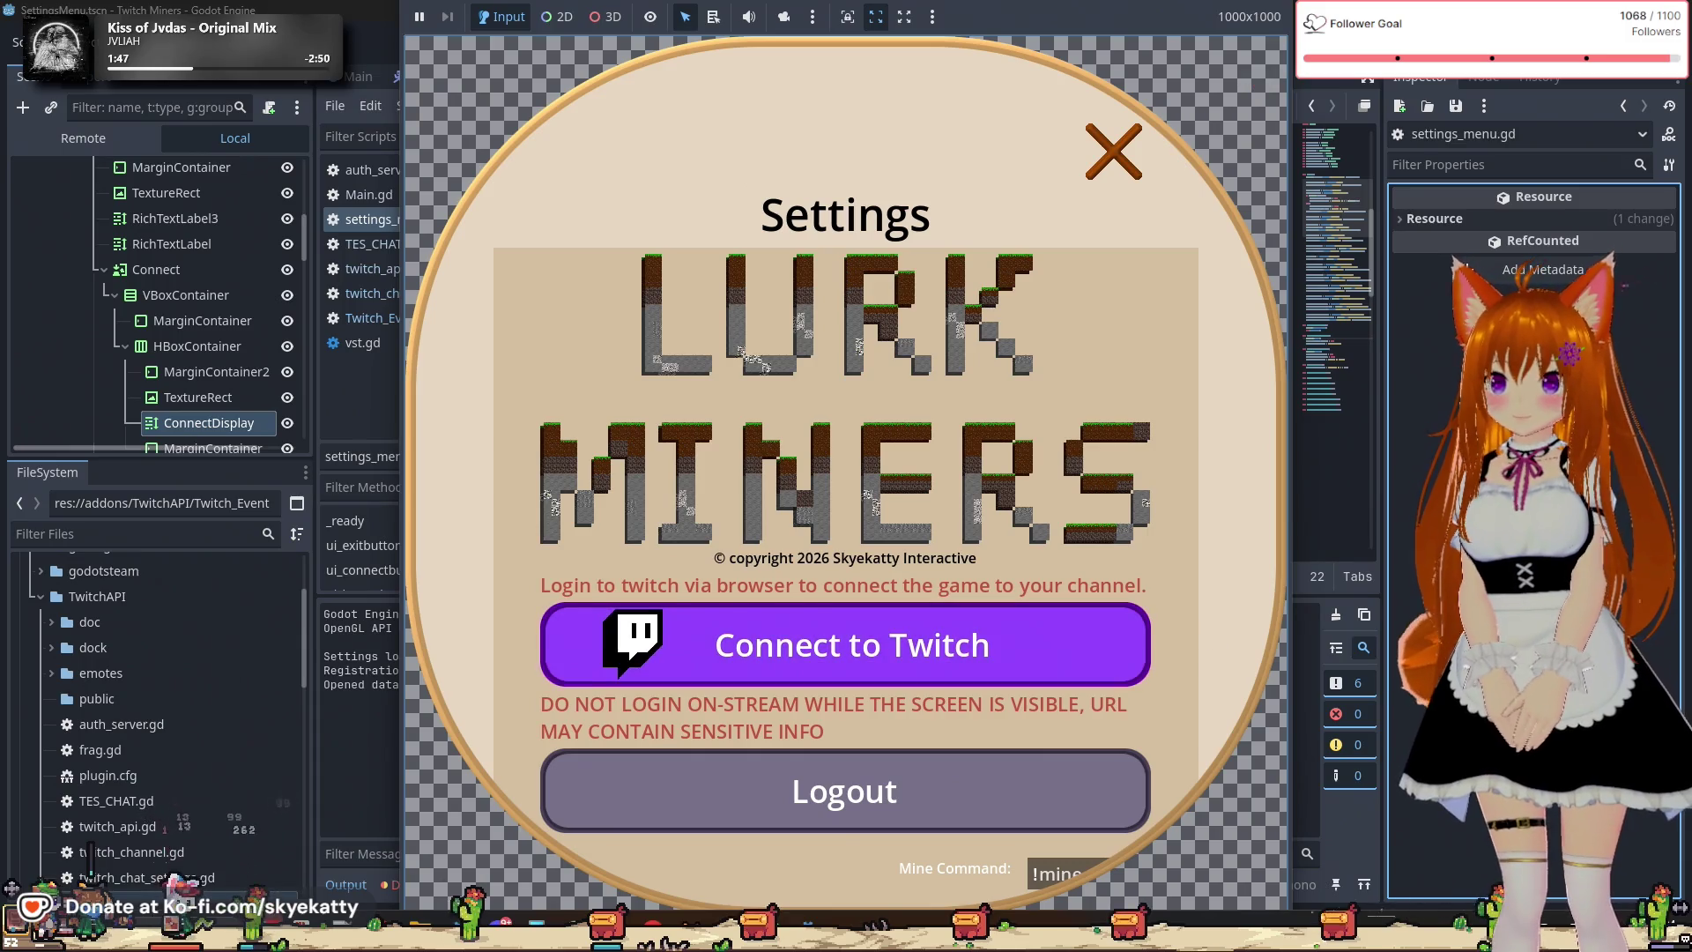
key(F8)
scroll(1059, 380, down, 6)
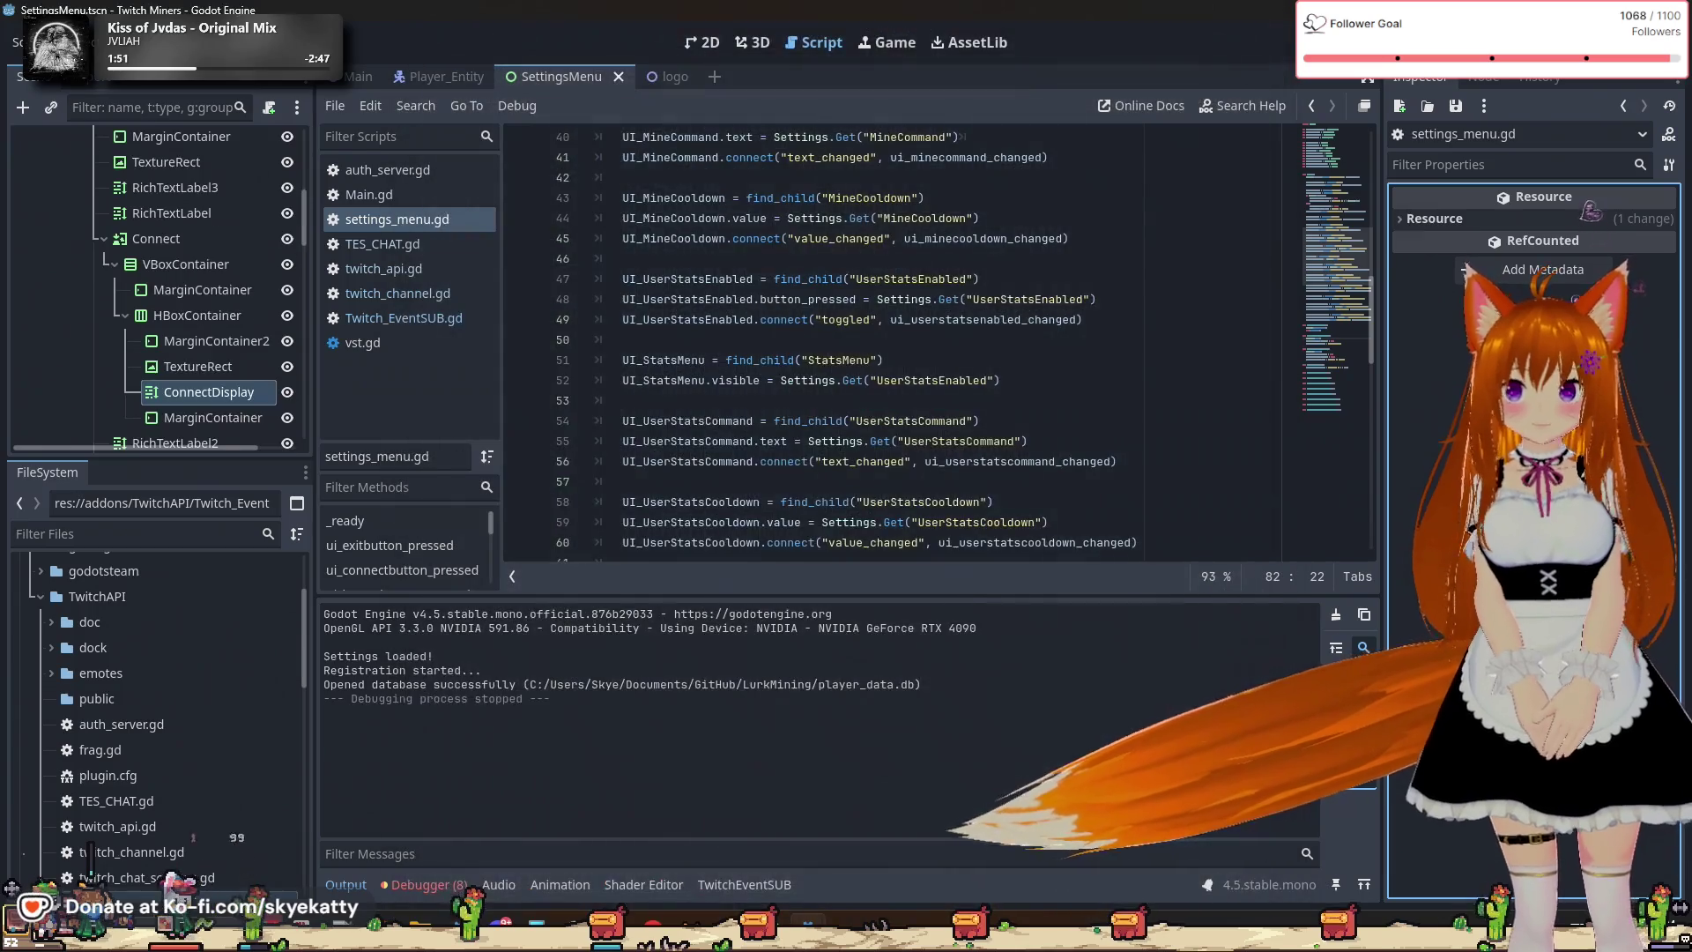
Launch the full game, press Connect to Twitch in Settings, and view the debugger's Errors list.
key(F5)
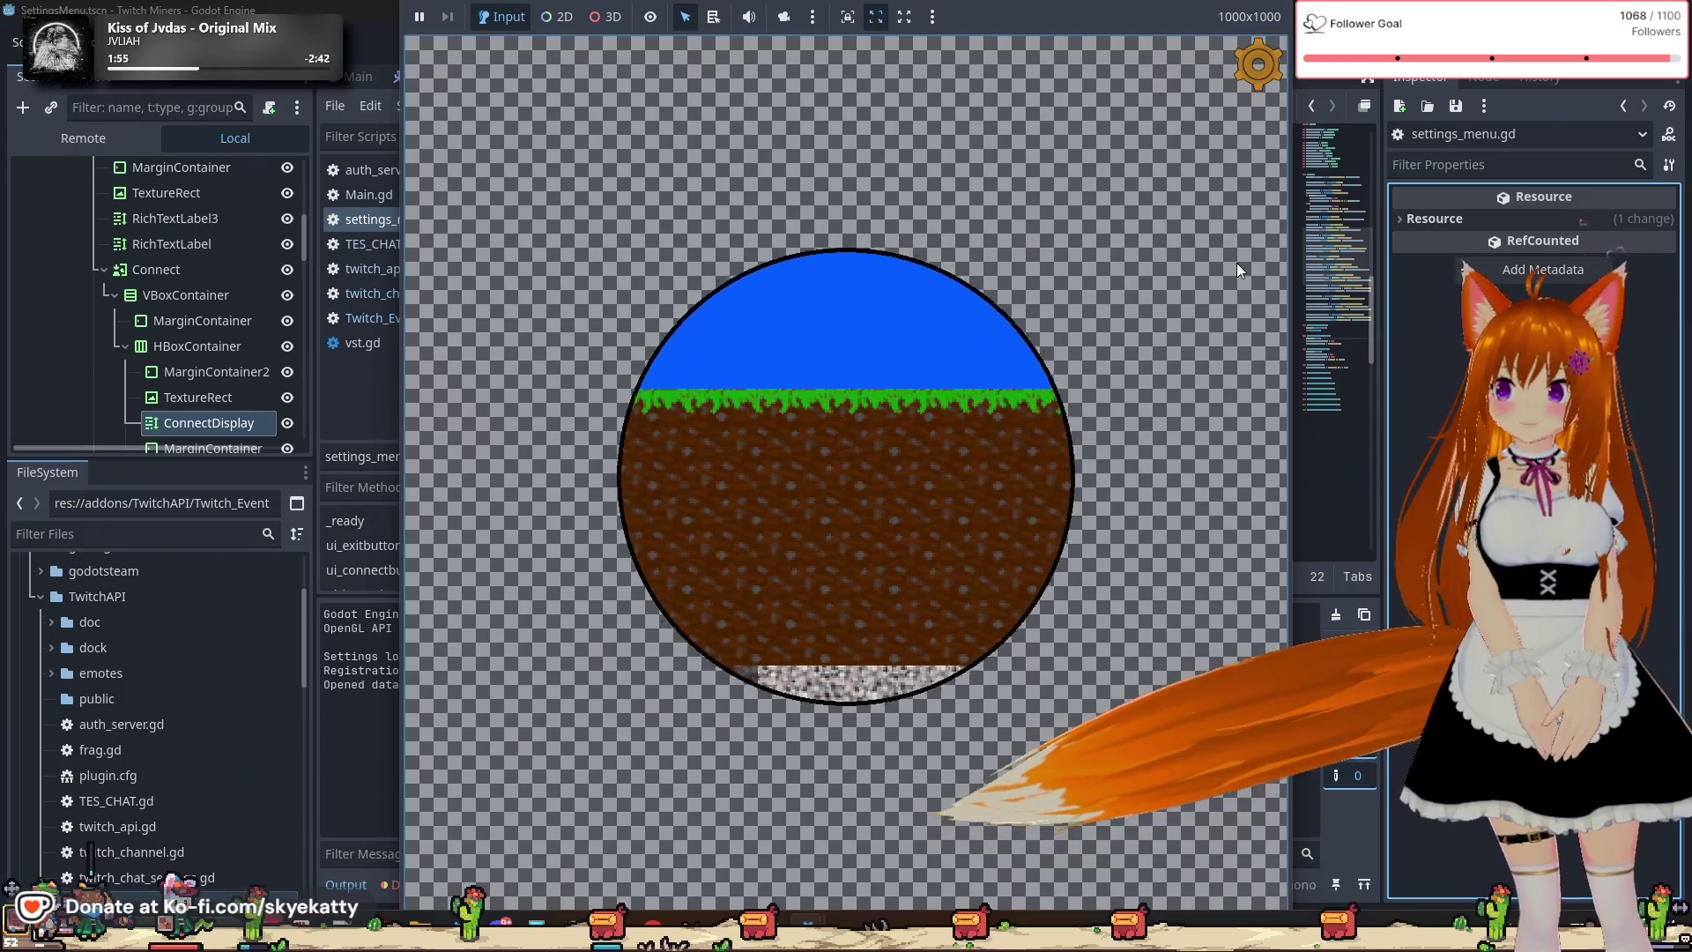
click(1244, 71)
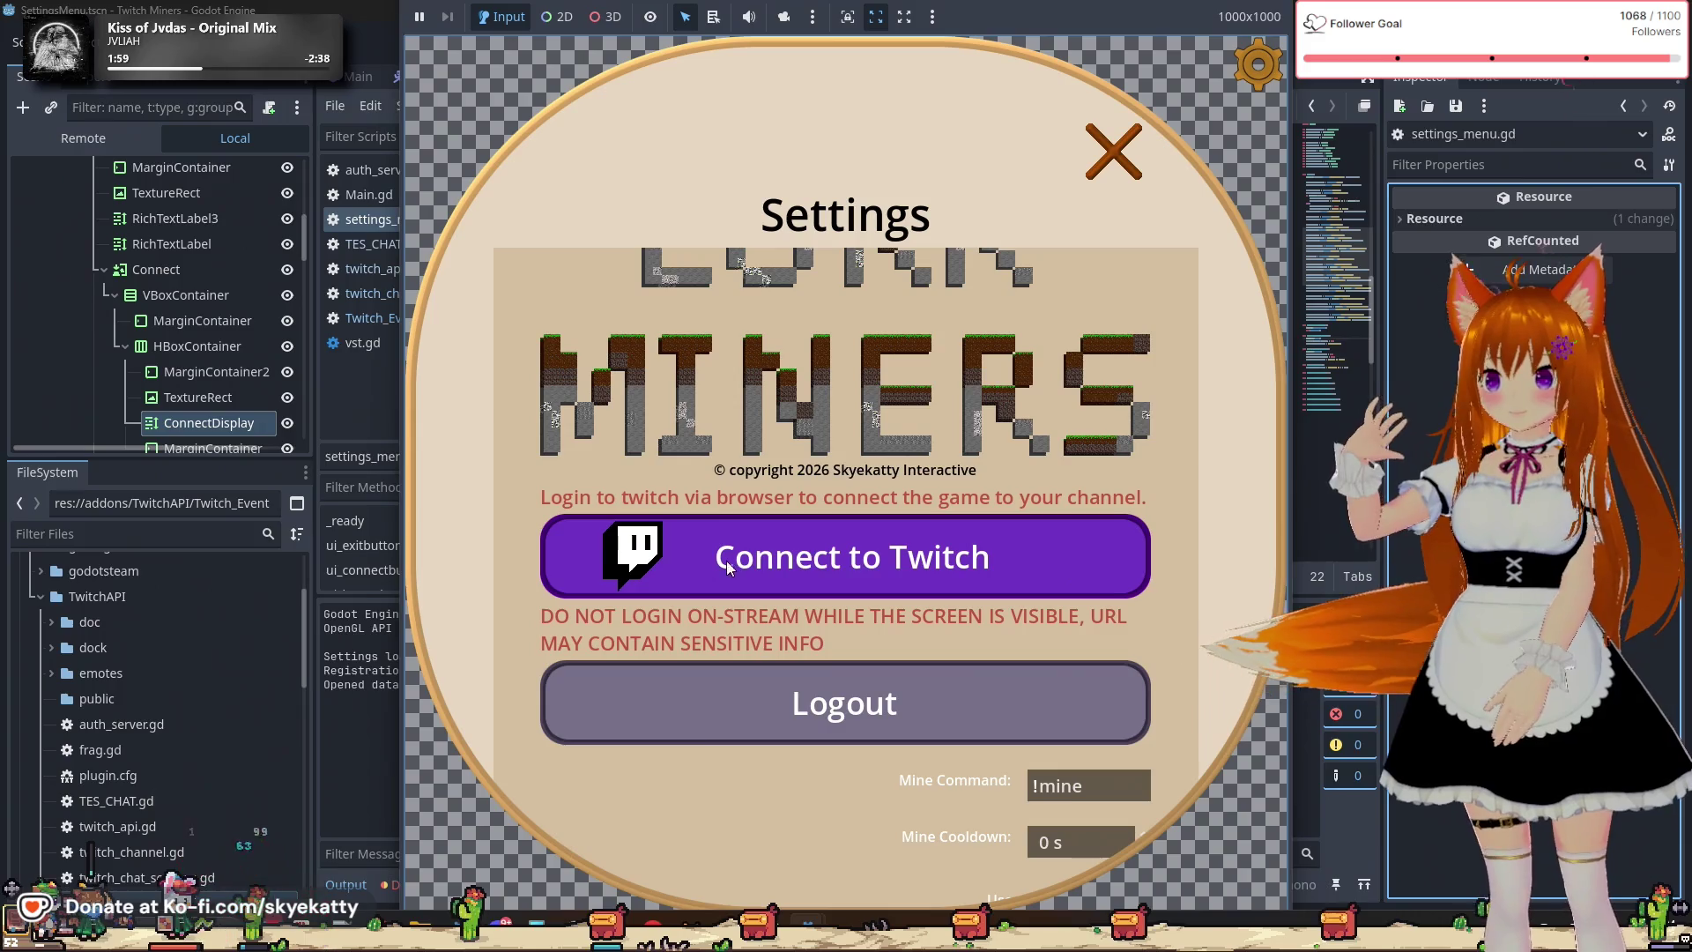
click(1015, 588)
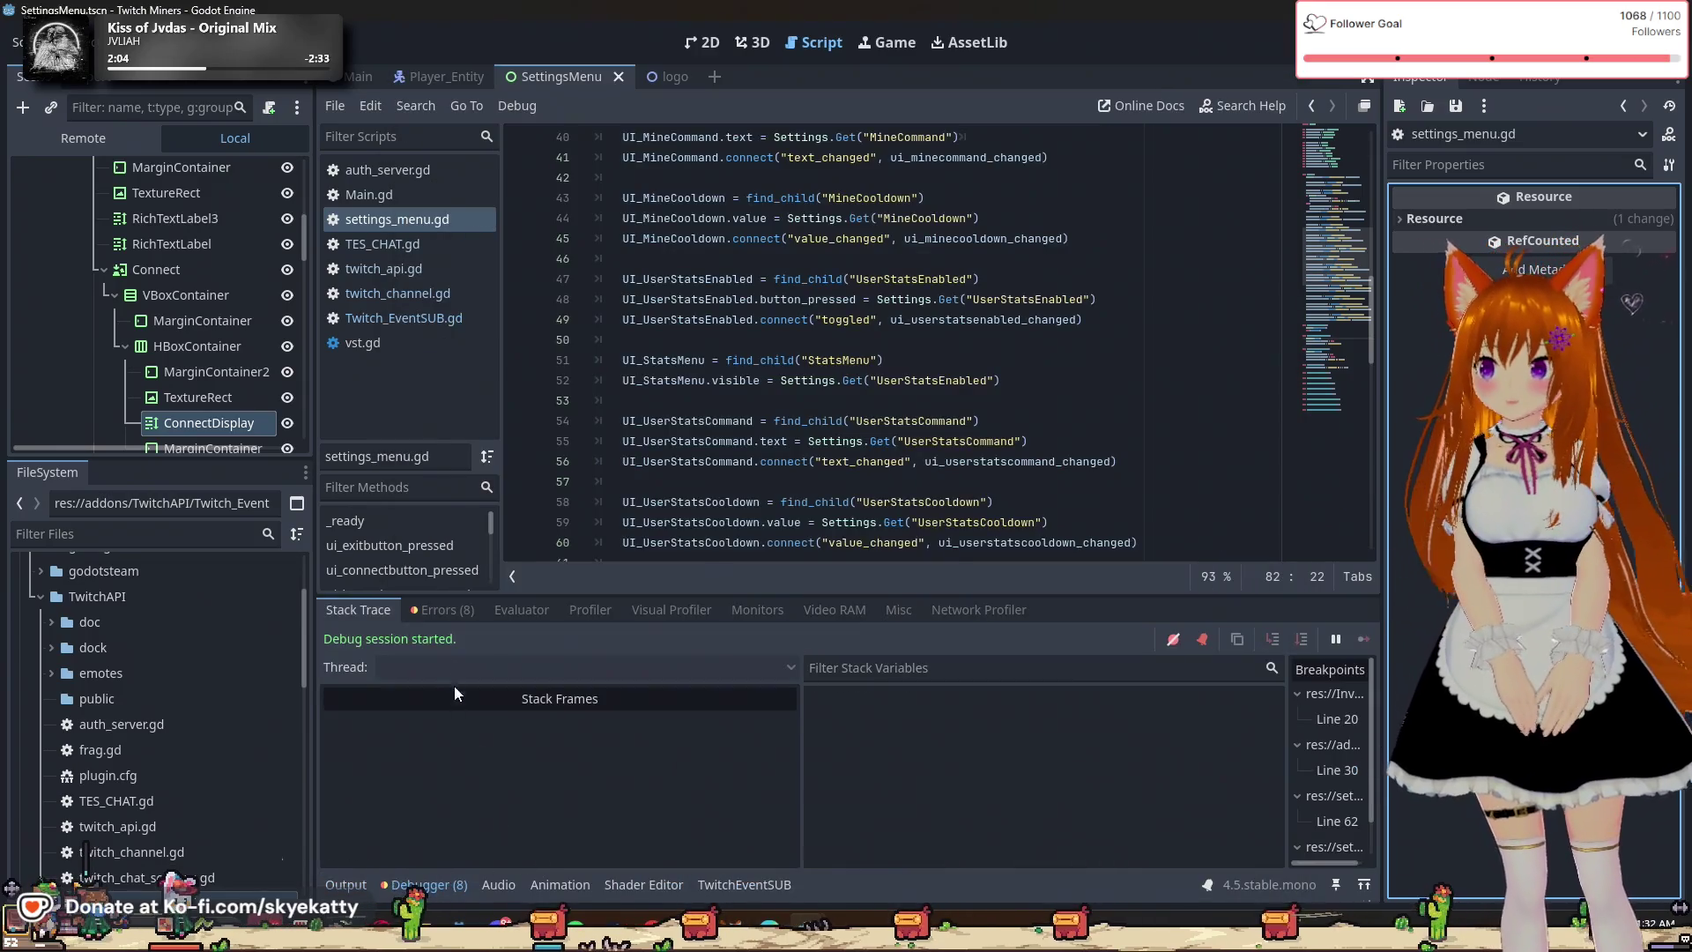
click(442, 608)
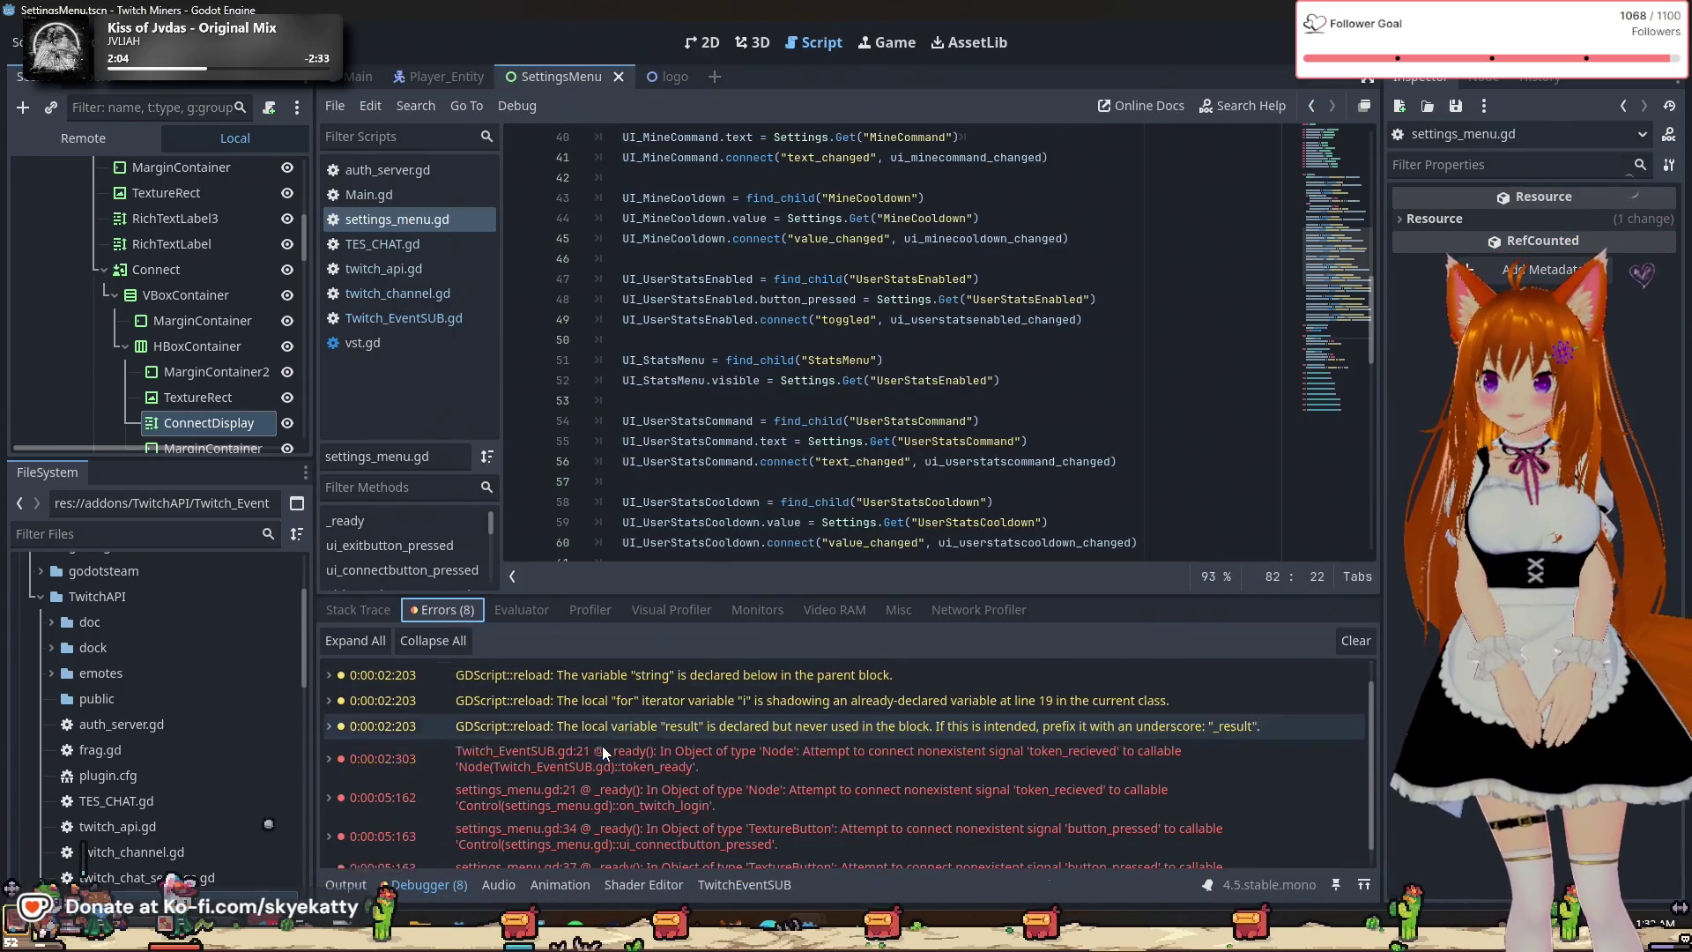
Follow the Twitch_EventSUB error to the button_pressed connect call on settings_menu.gd line 34.
mouse_move(641, 759)
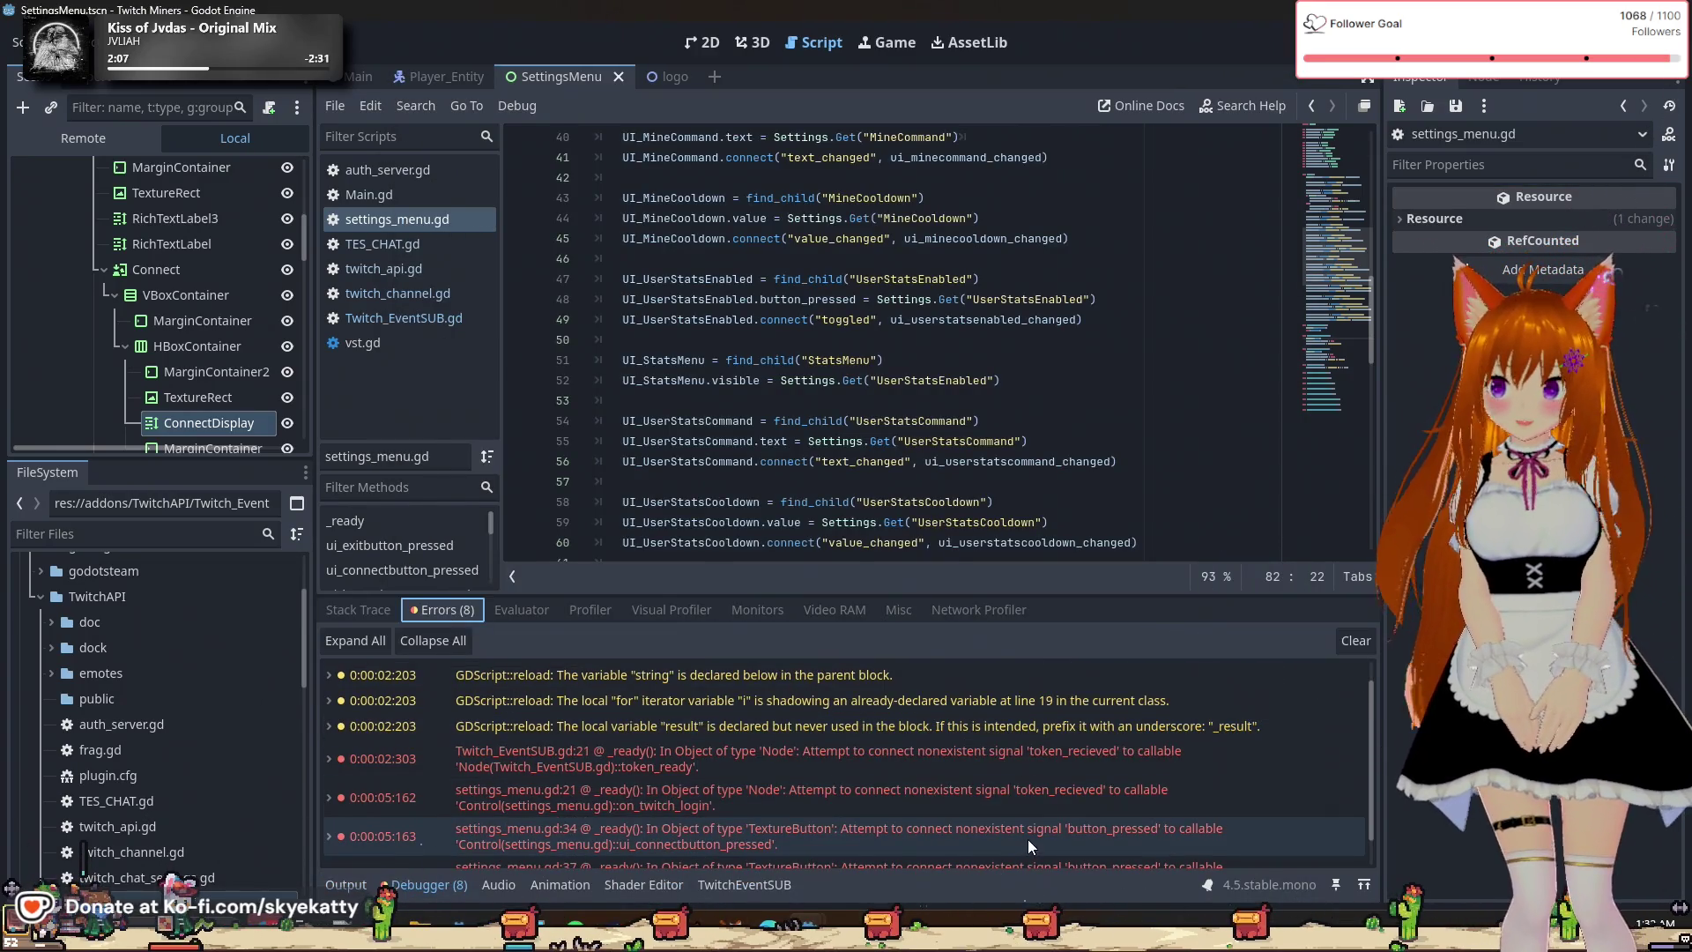
scroll(1037, 784, down, 1)
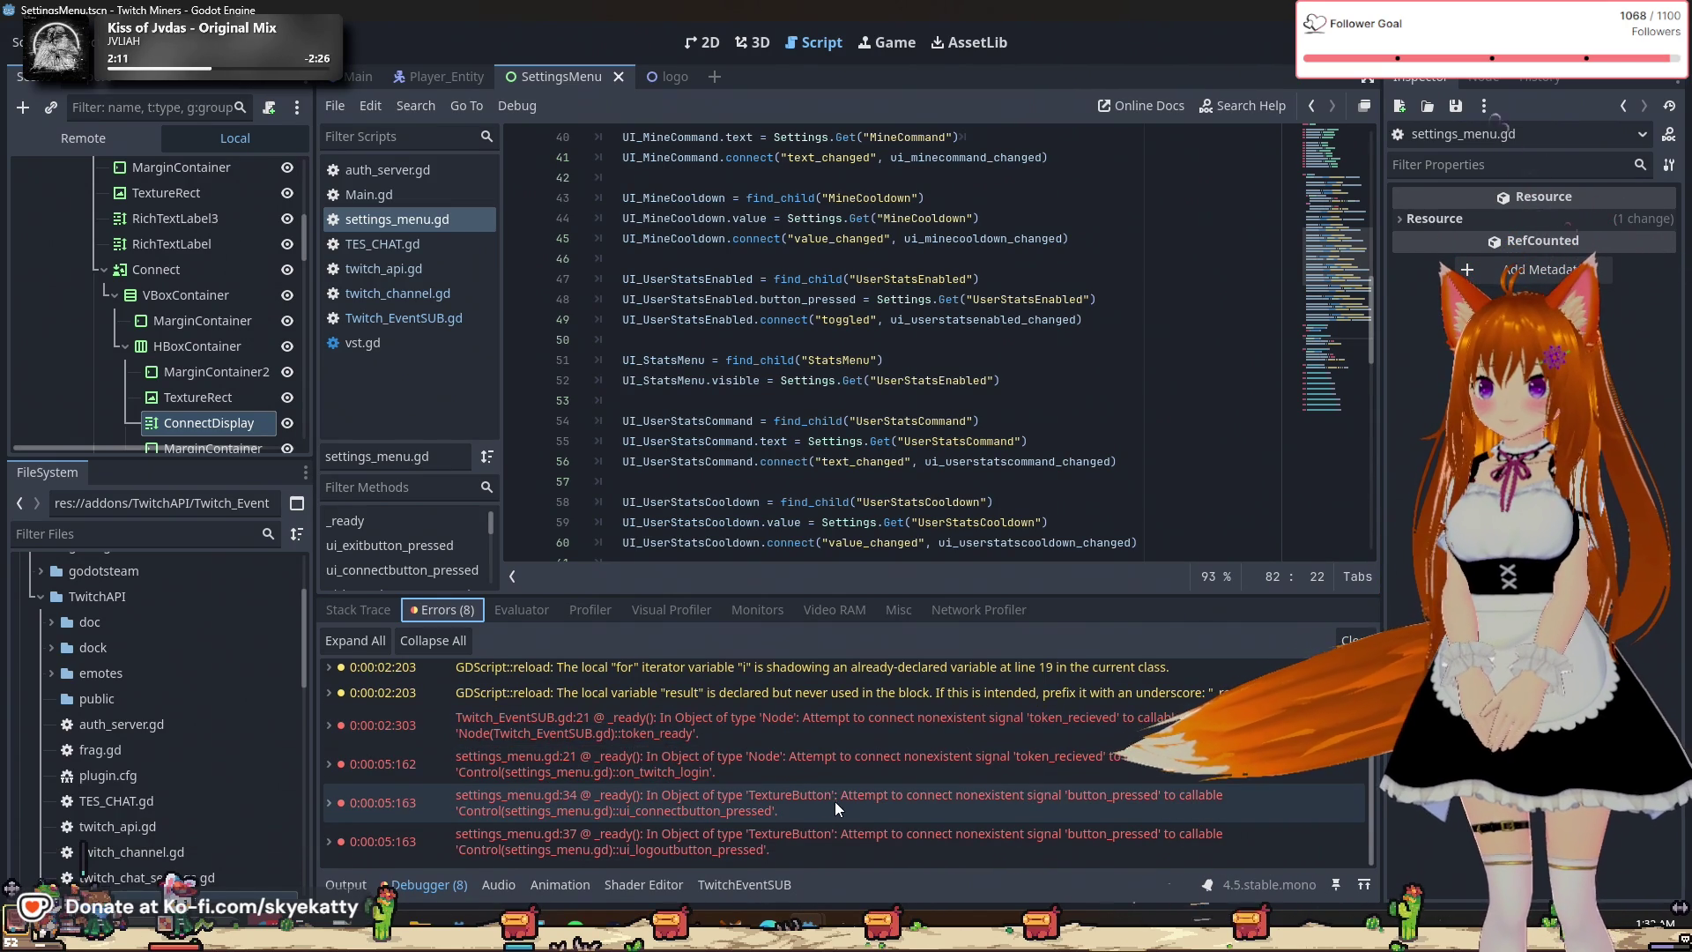
mouse_move(801, 793)
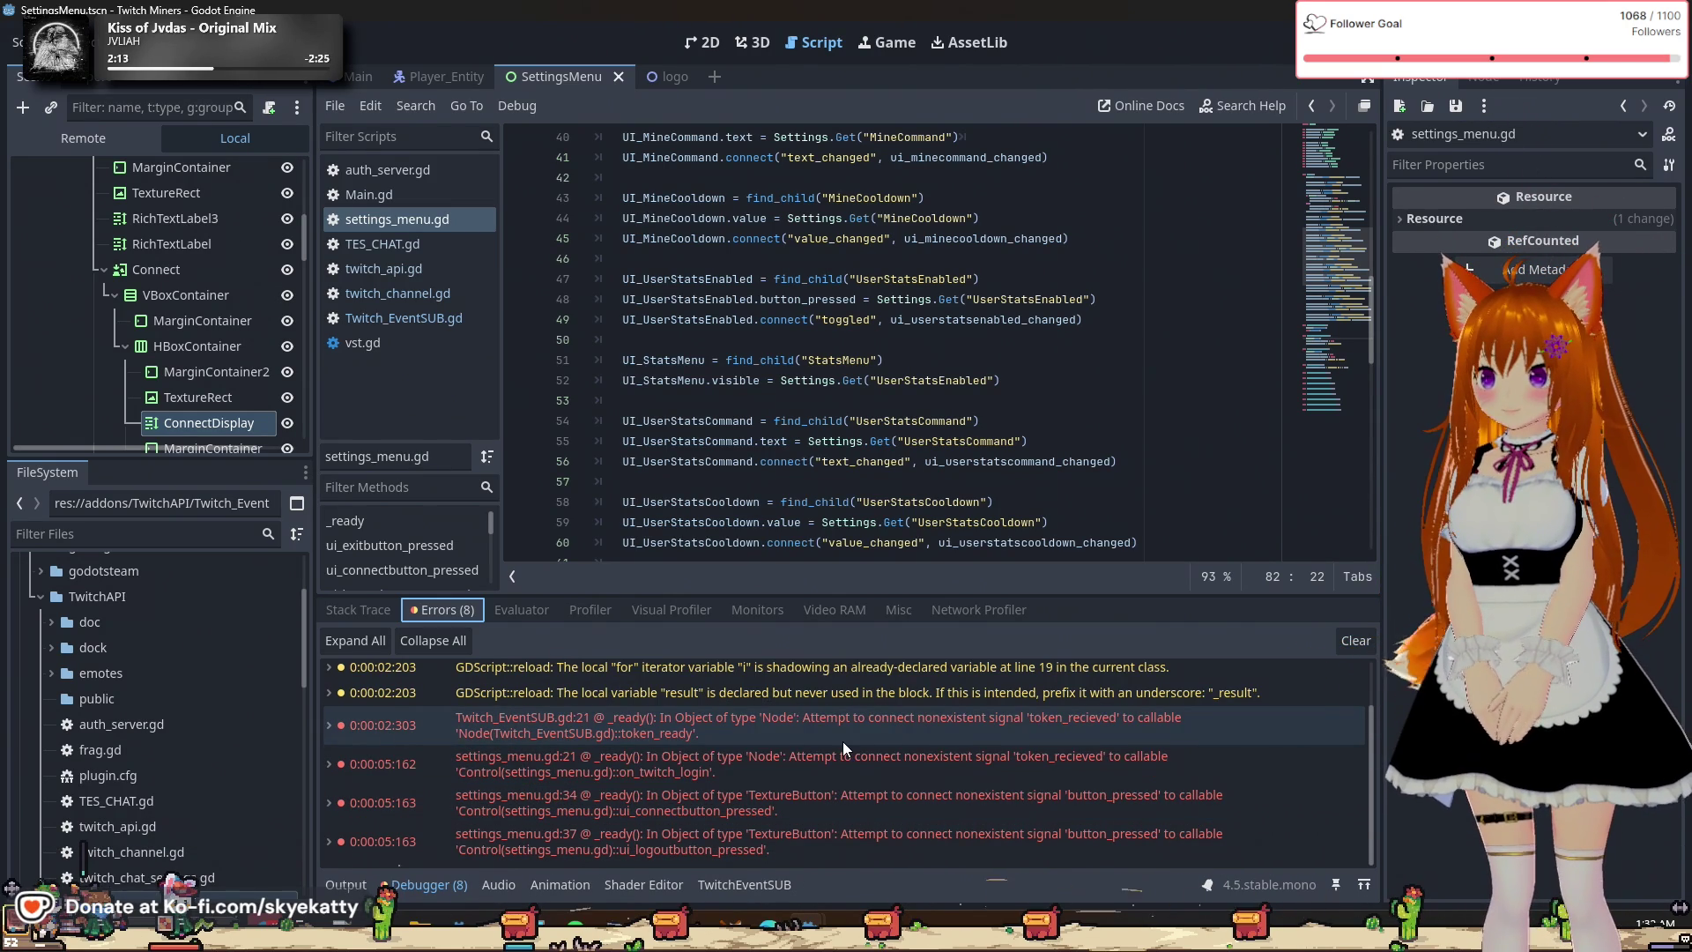
double_click(844, 735)
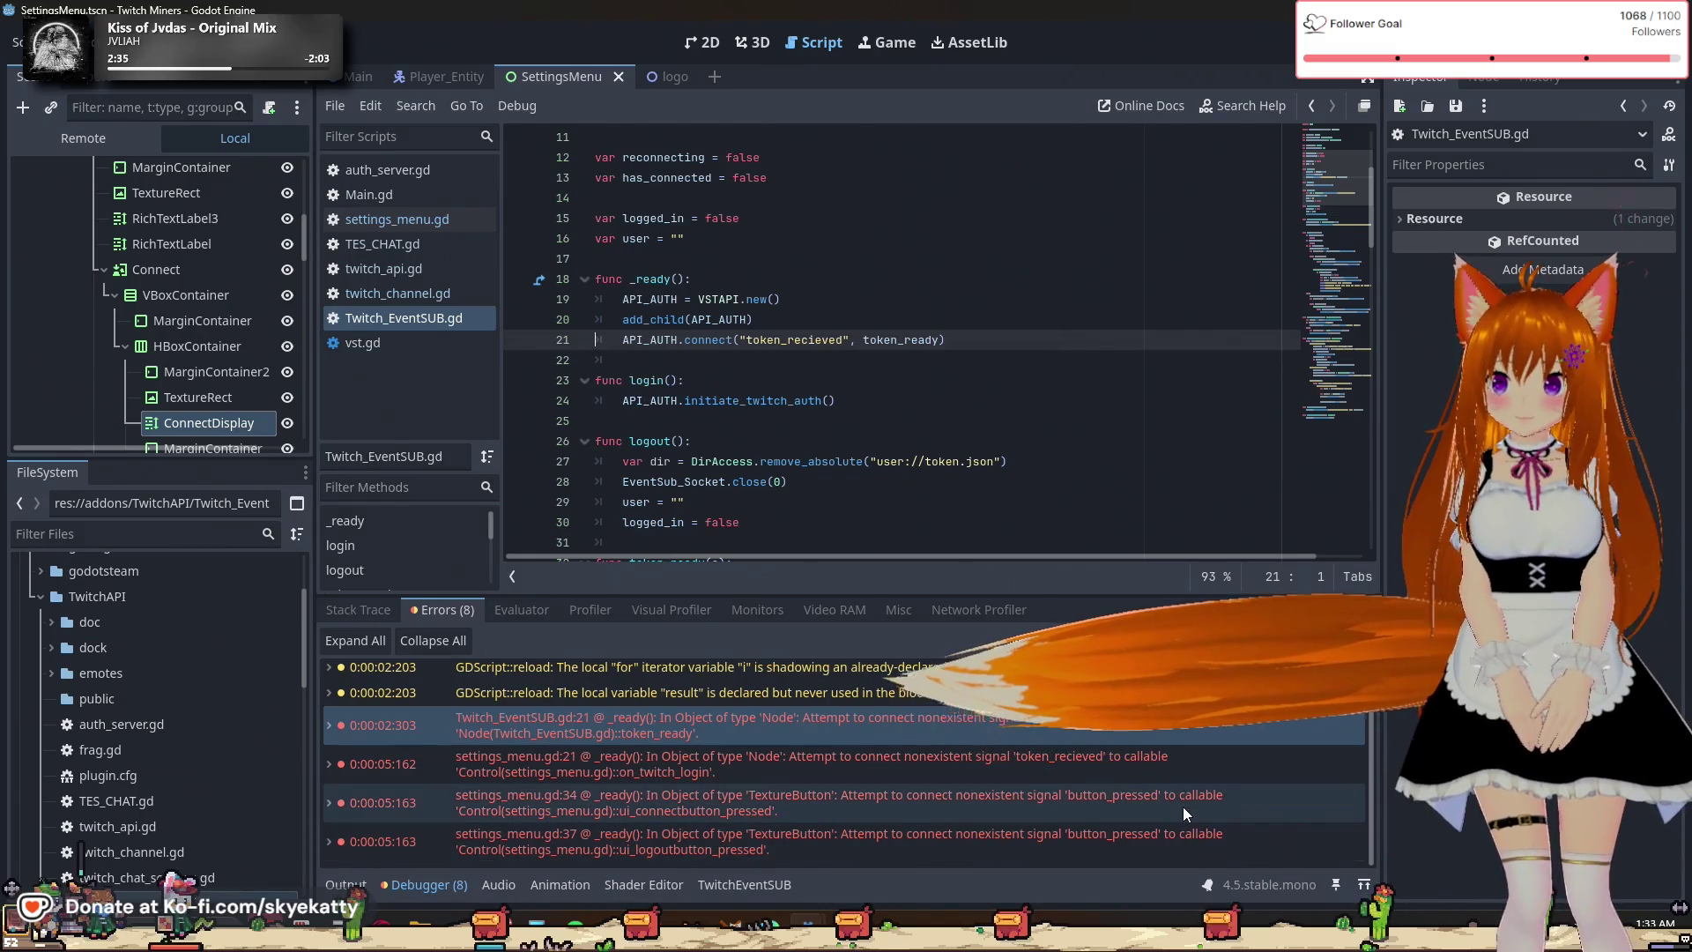
mouse_move(1181, 807)
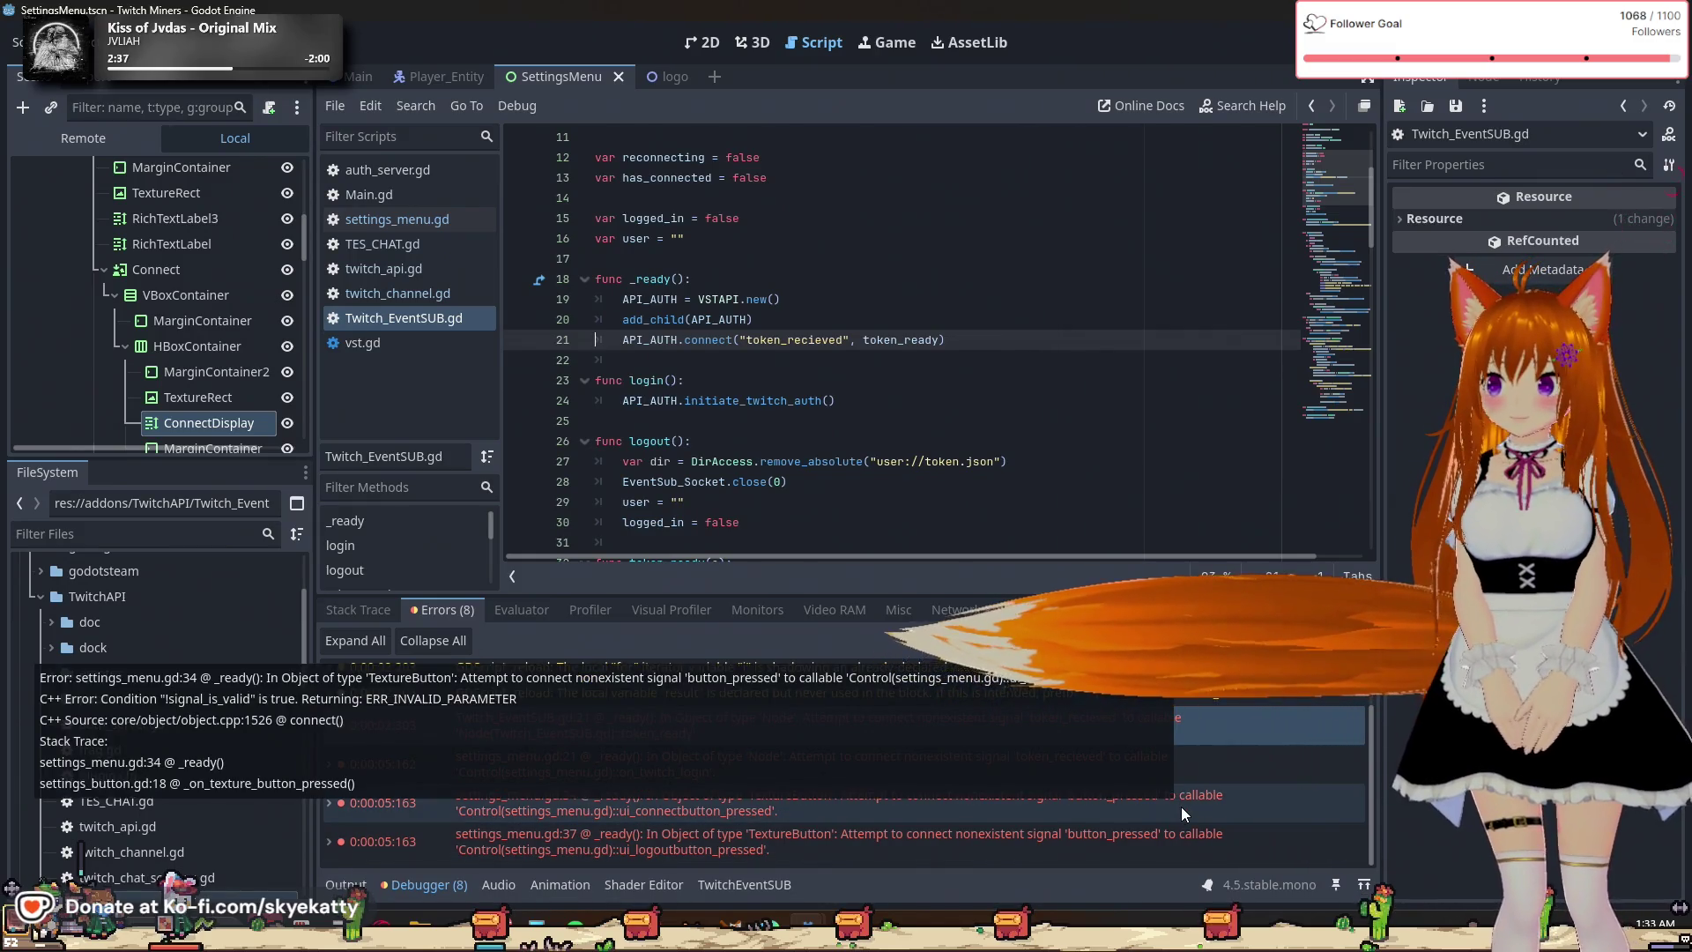
click(1181, 806)
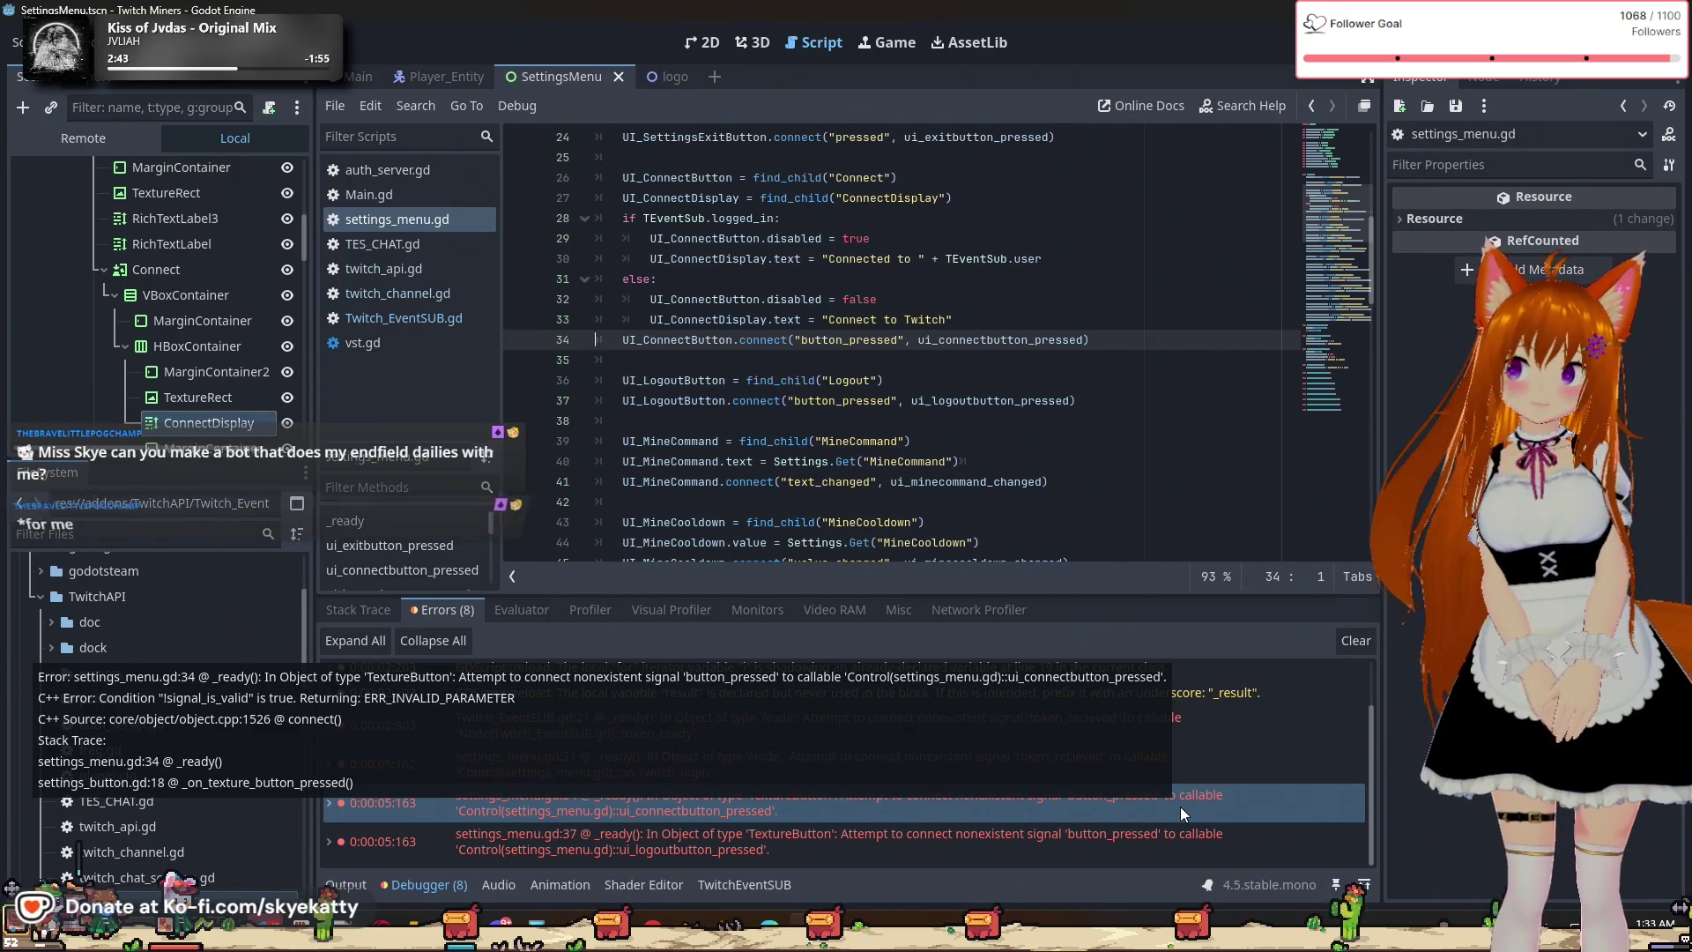
scroll(847, 427, up, 1)
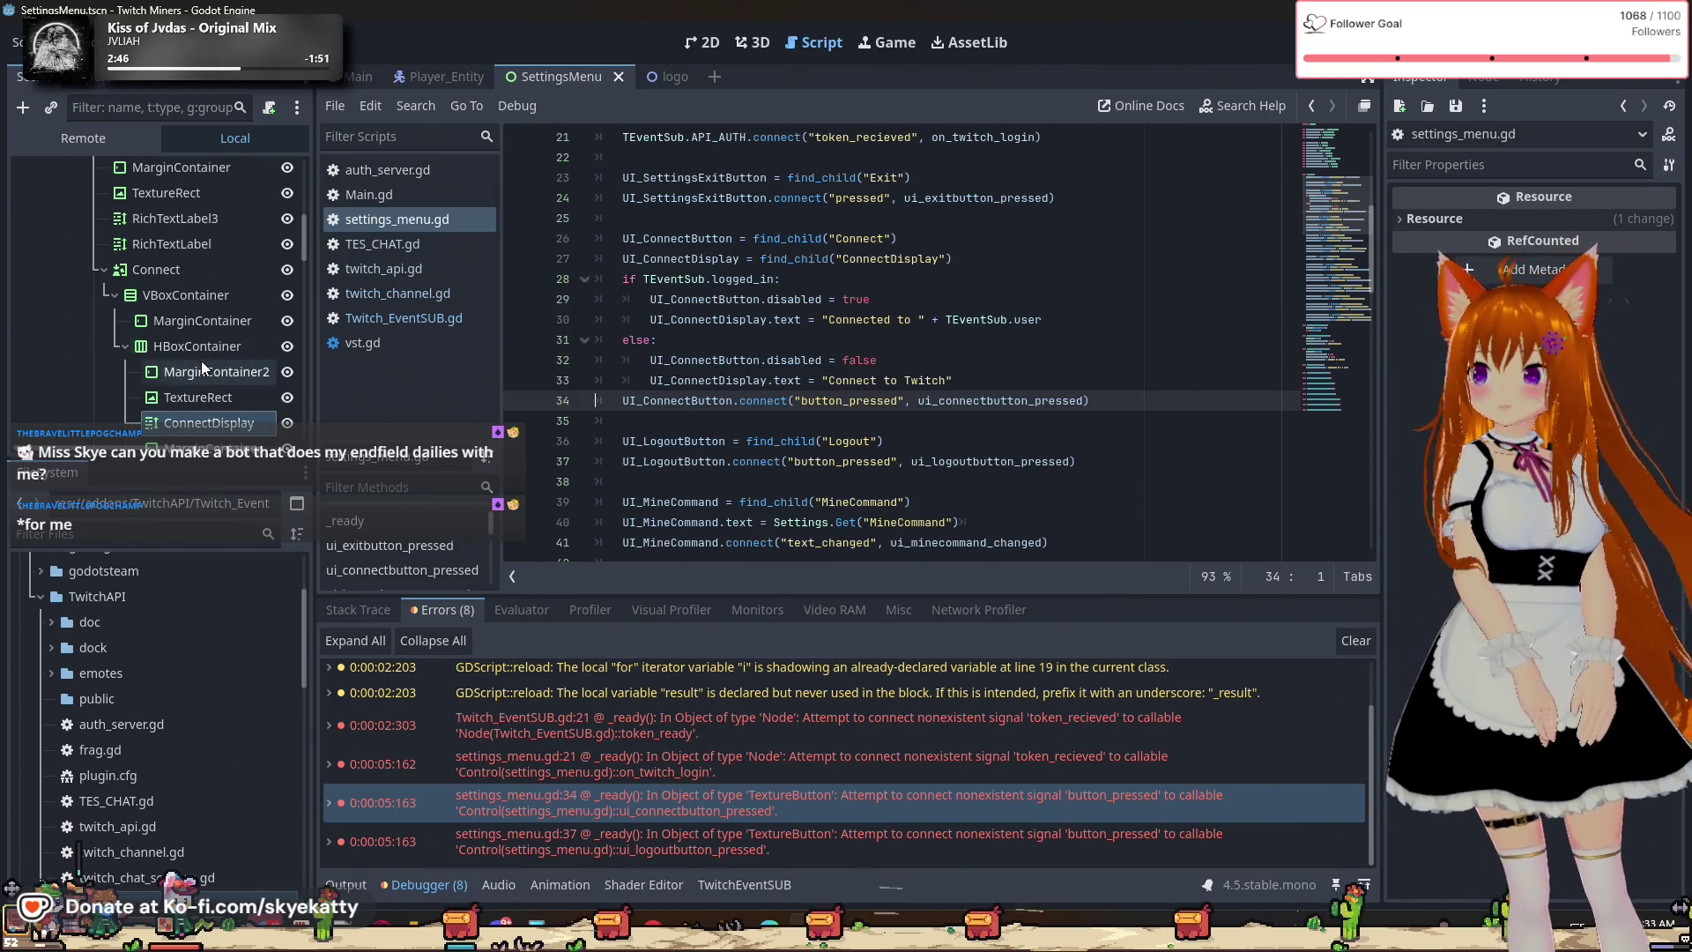
scroll(203, 356, up, 1)
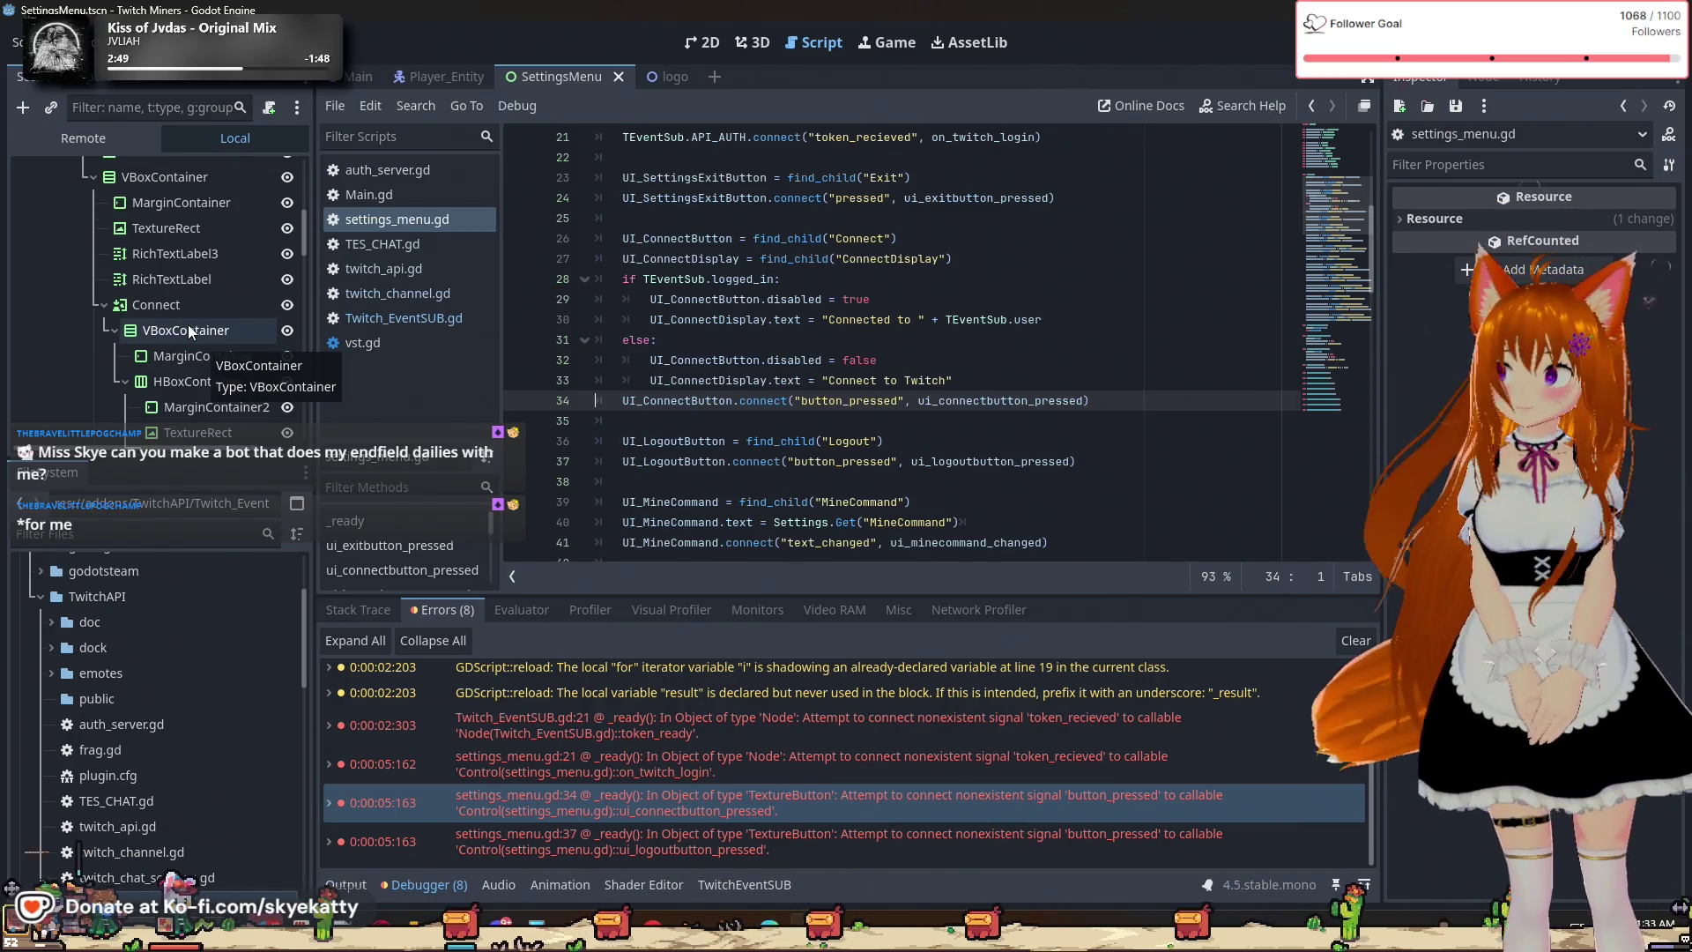
Check the Connect node's signals, change button_pressed to pressed on lines 34 and 37, and save.
click(180, 309)
click(1498, 81)
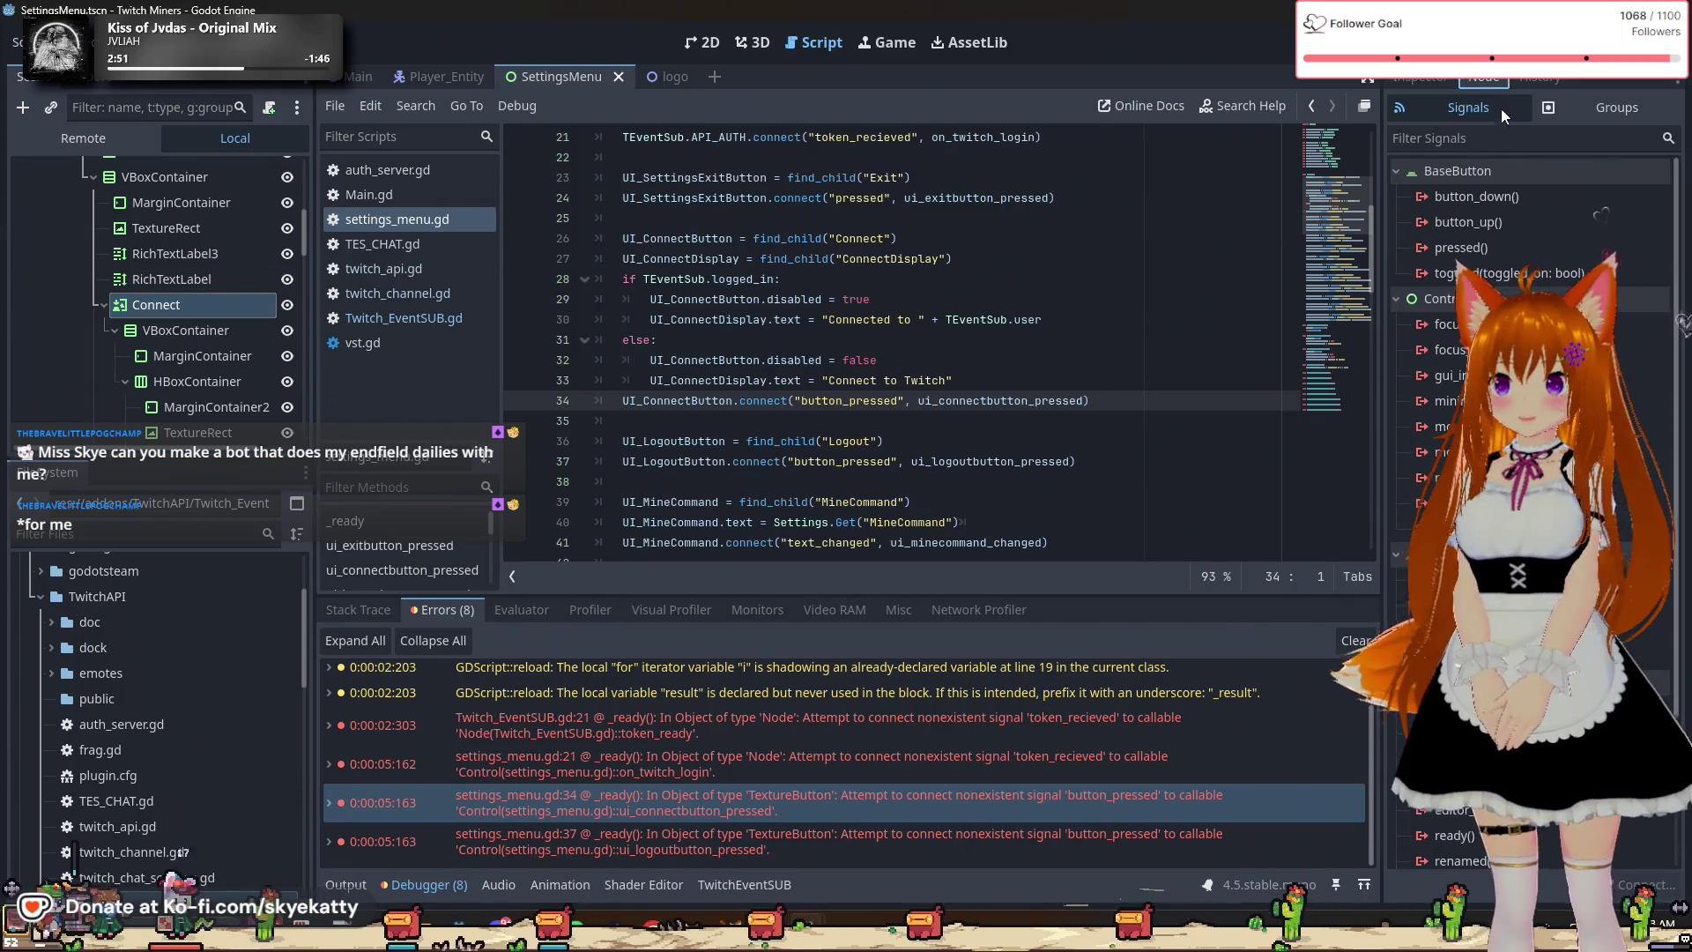
click(850, 401)
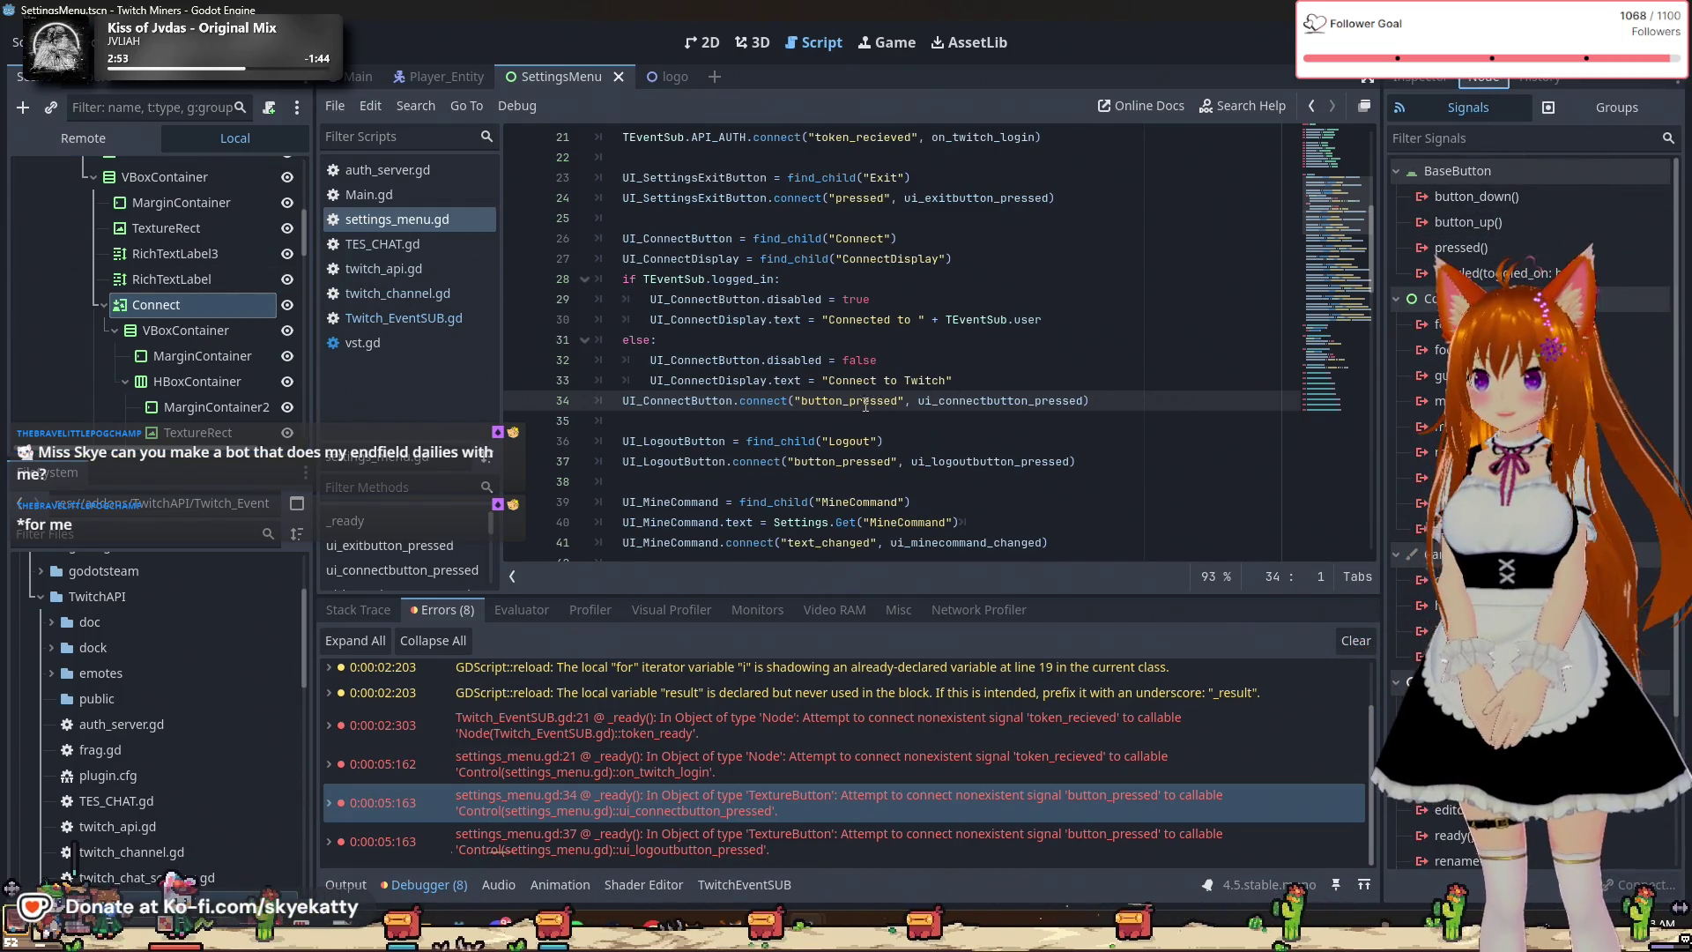
key(BackSpace)
key(BackSpace)
key(BackSpace)
key(BackSpace)
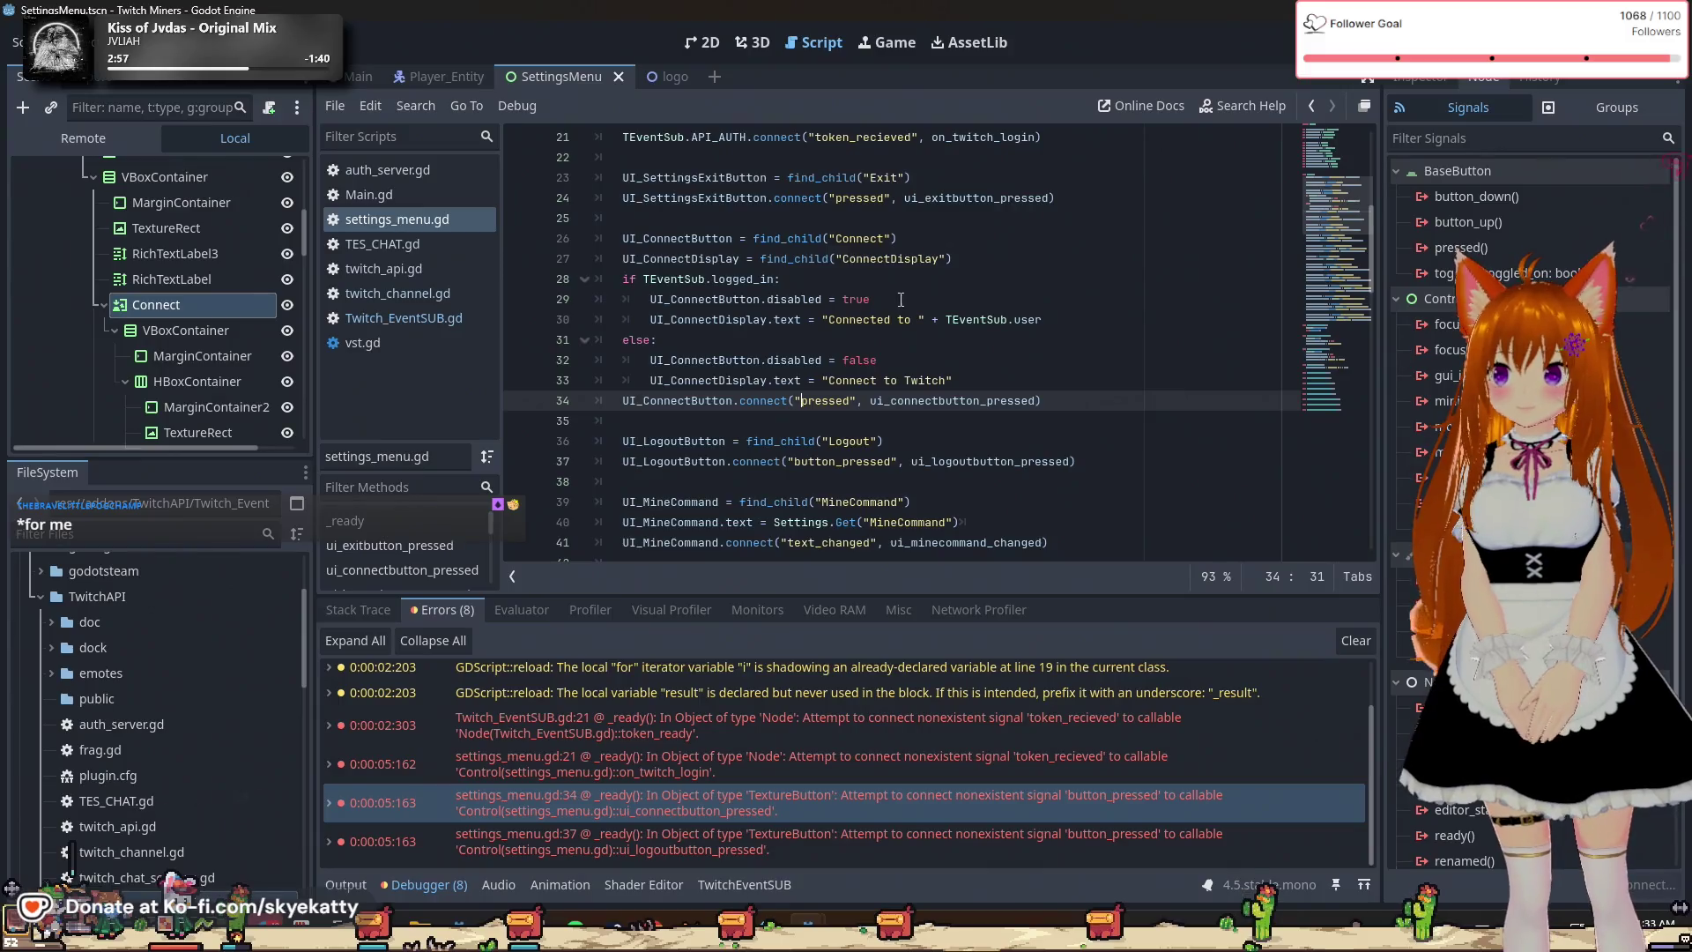
double_click(843, 460)
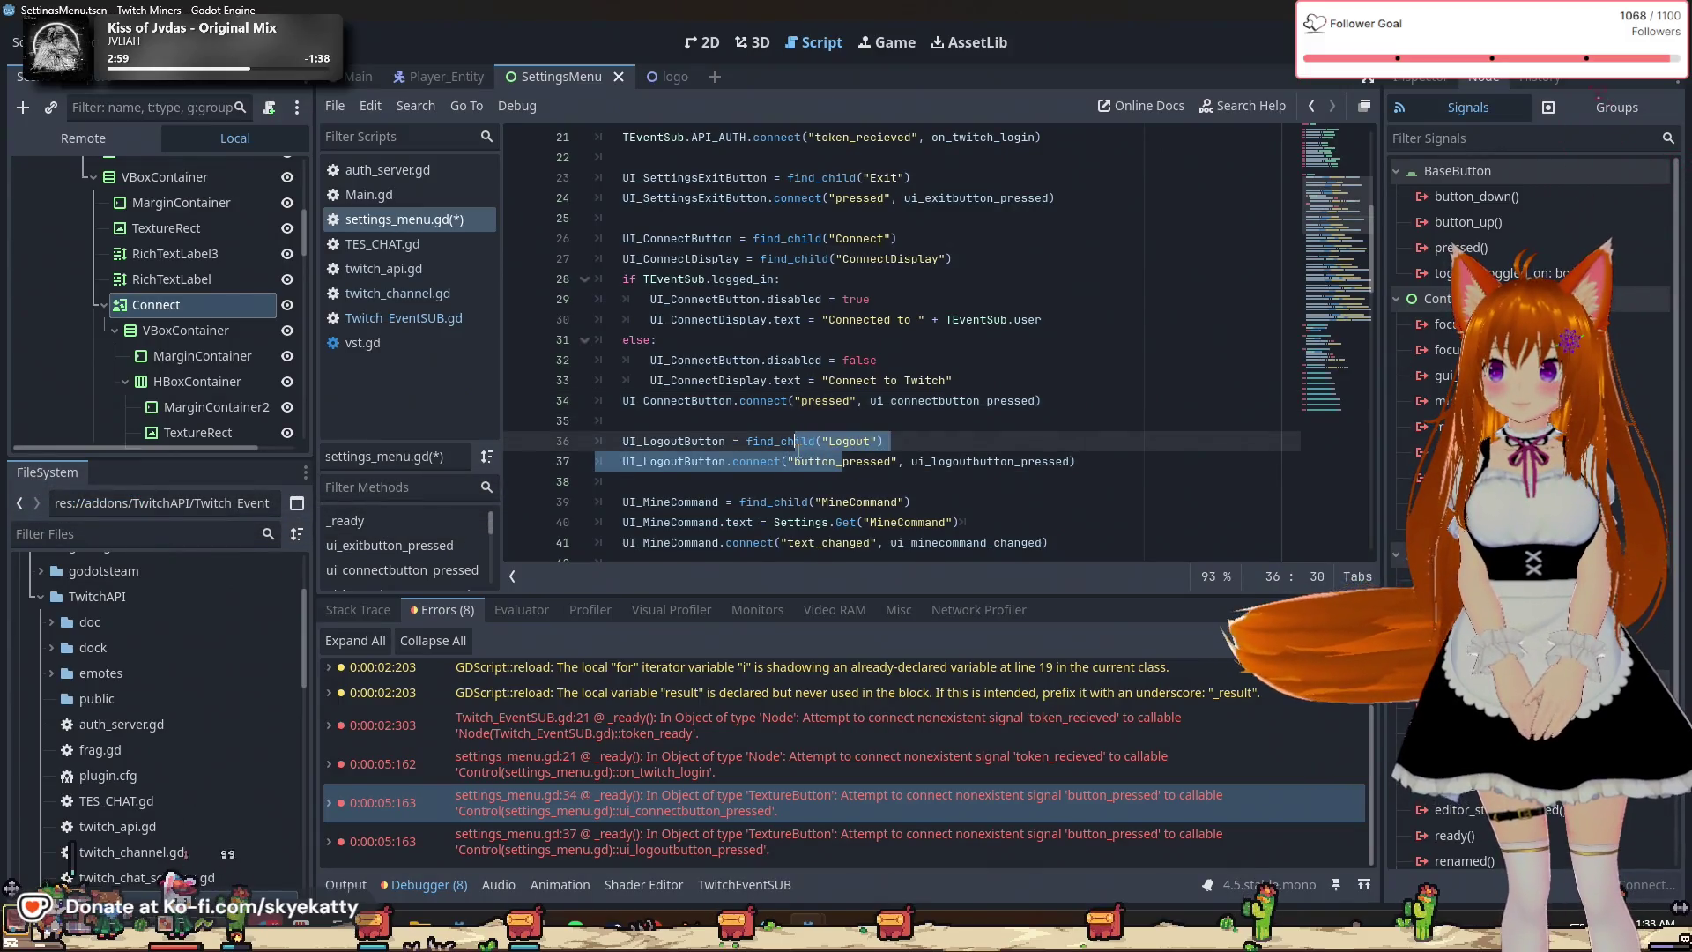
text(pressed)
key(Down)
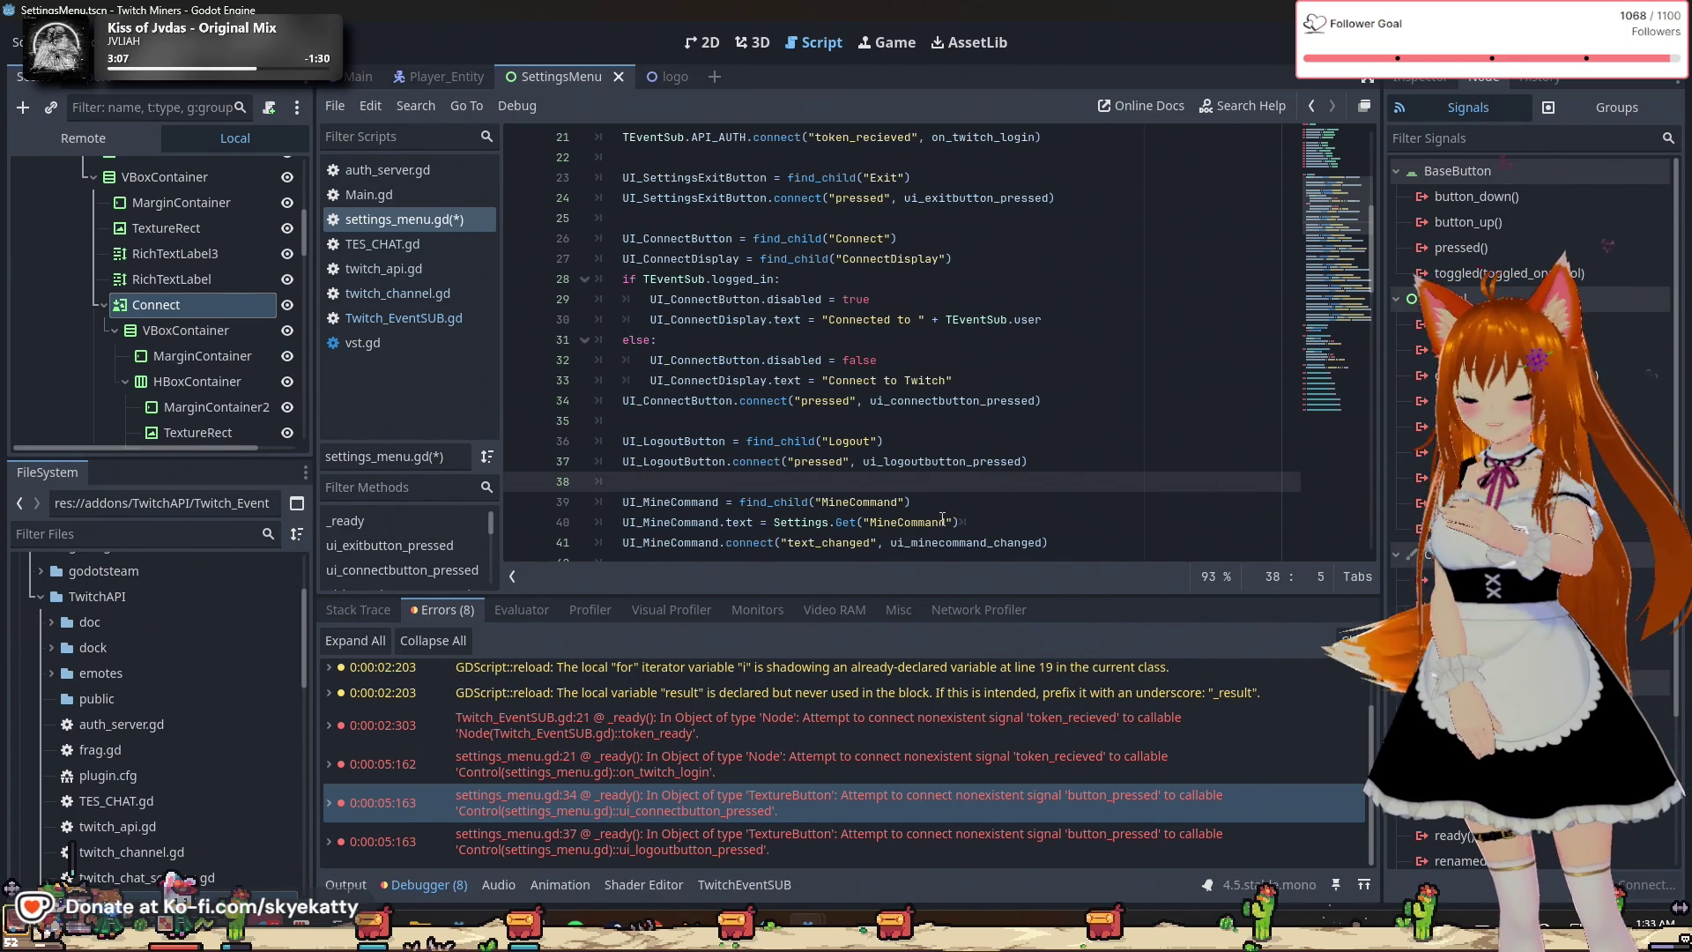
click(972, 504)
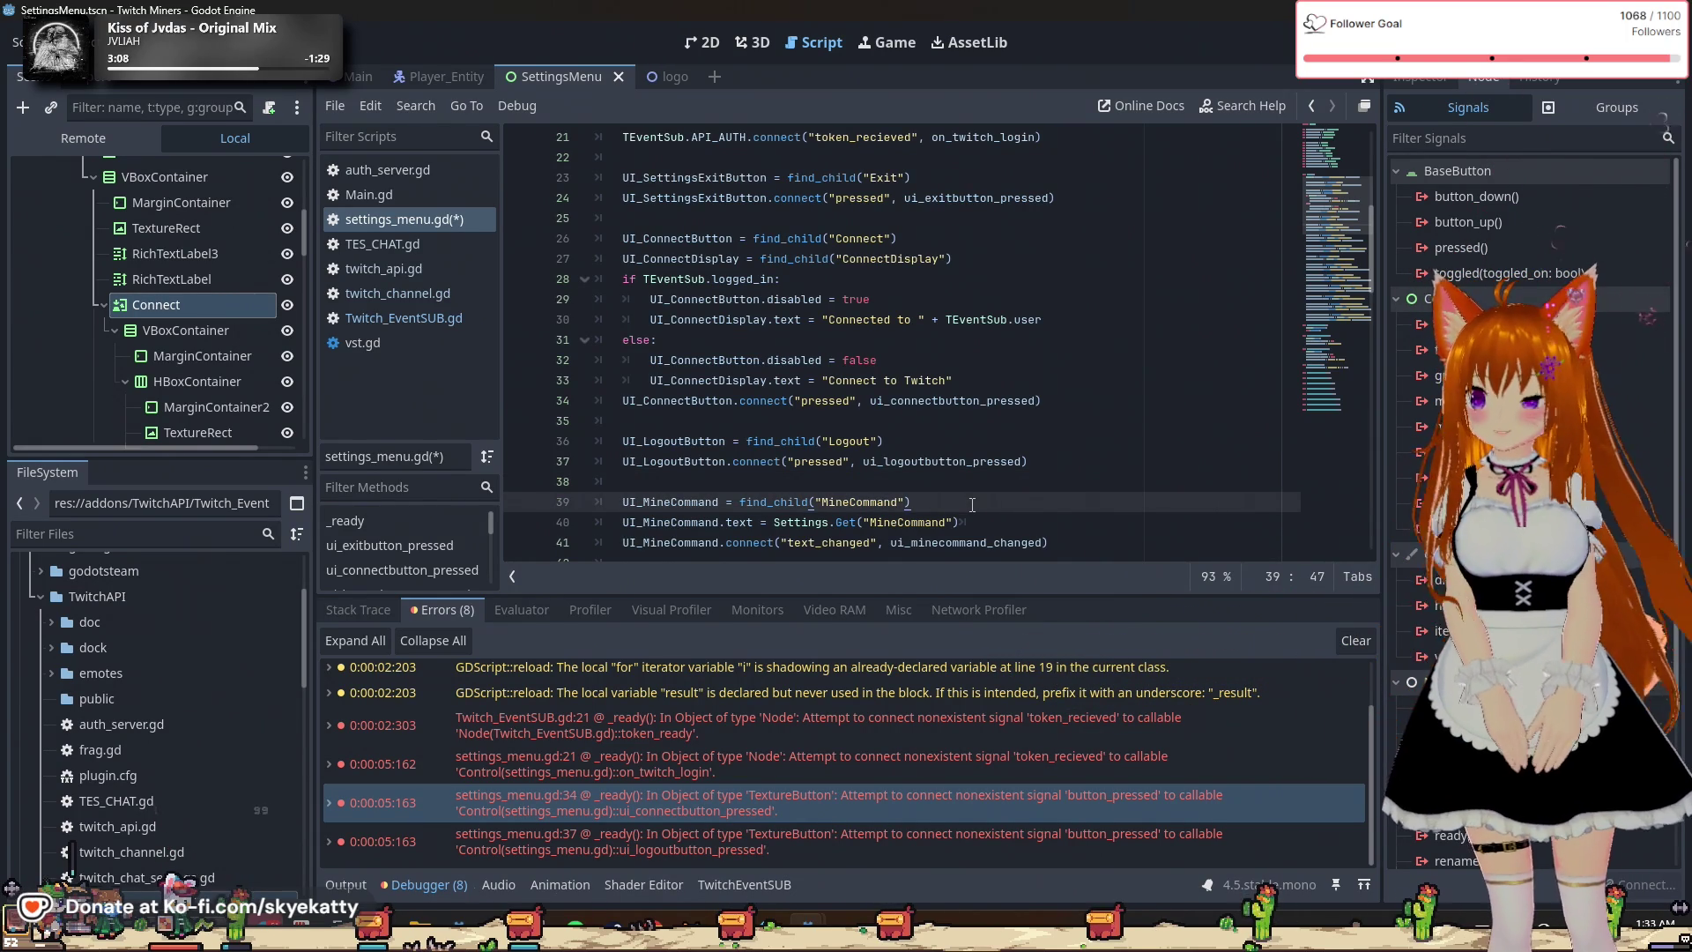
click(936, 464)
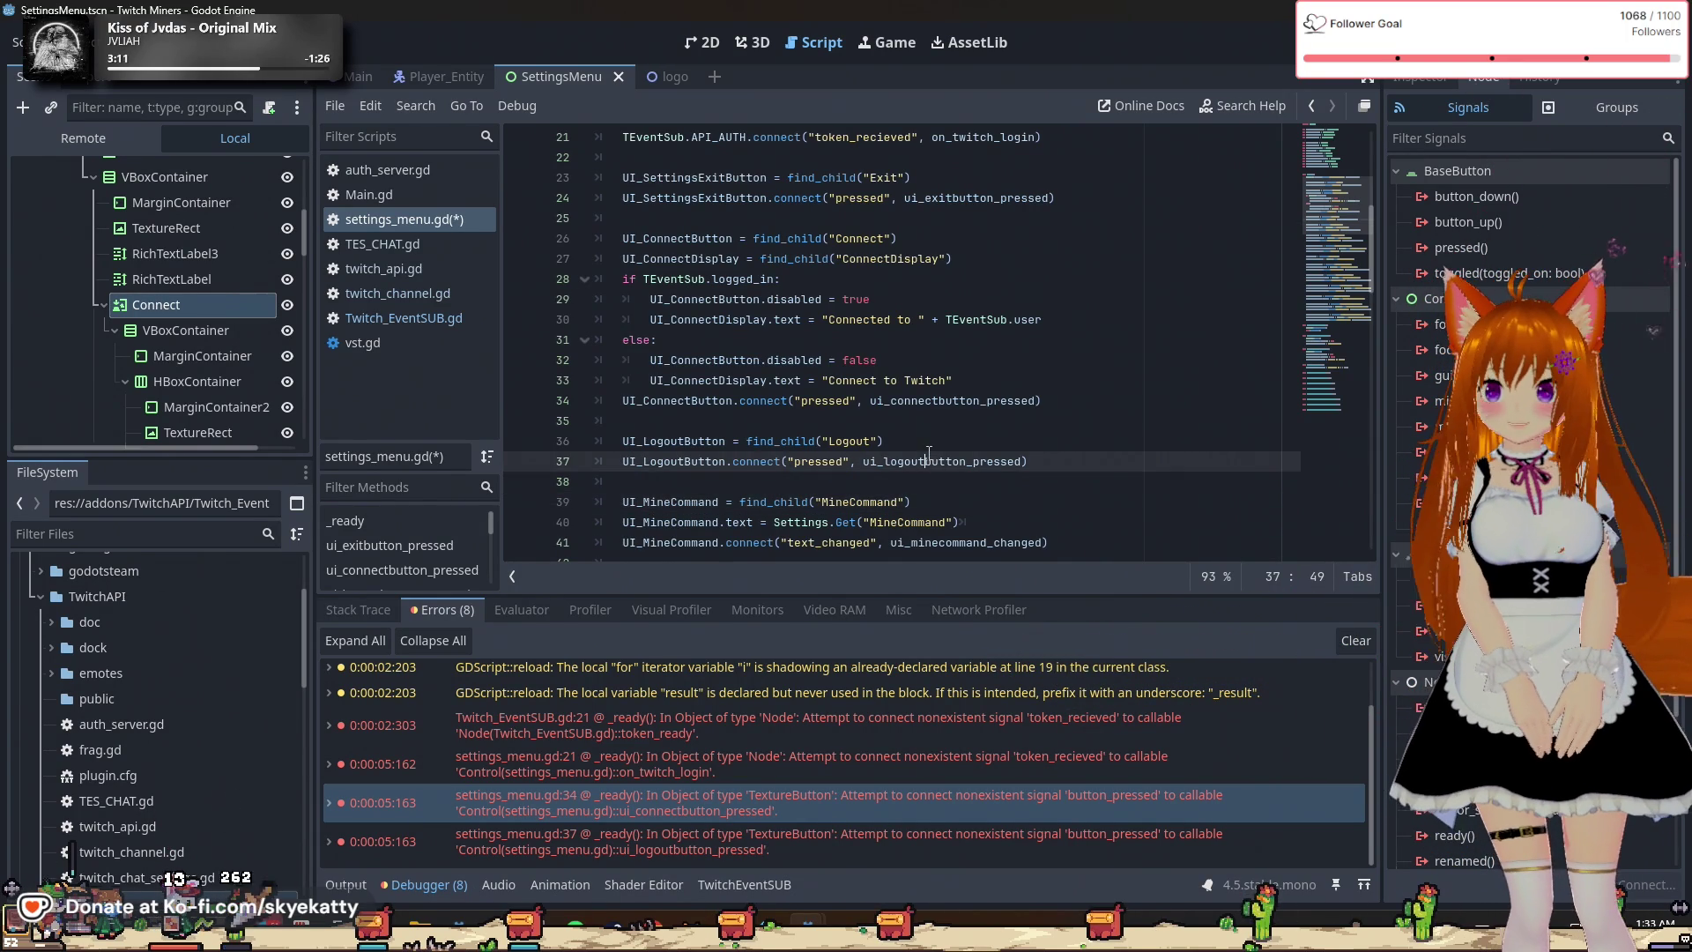
click(1053, 422)
key(ctrl+s)
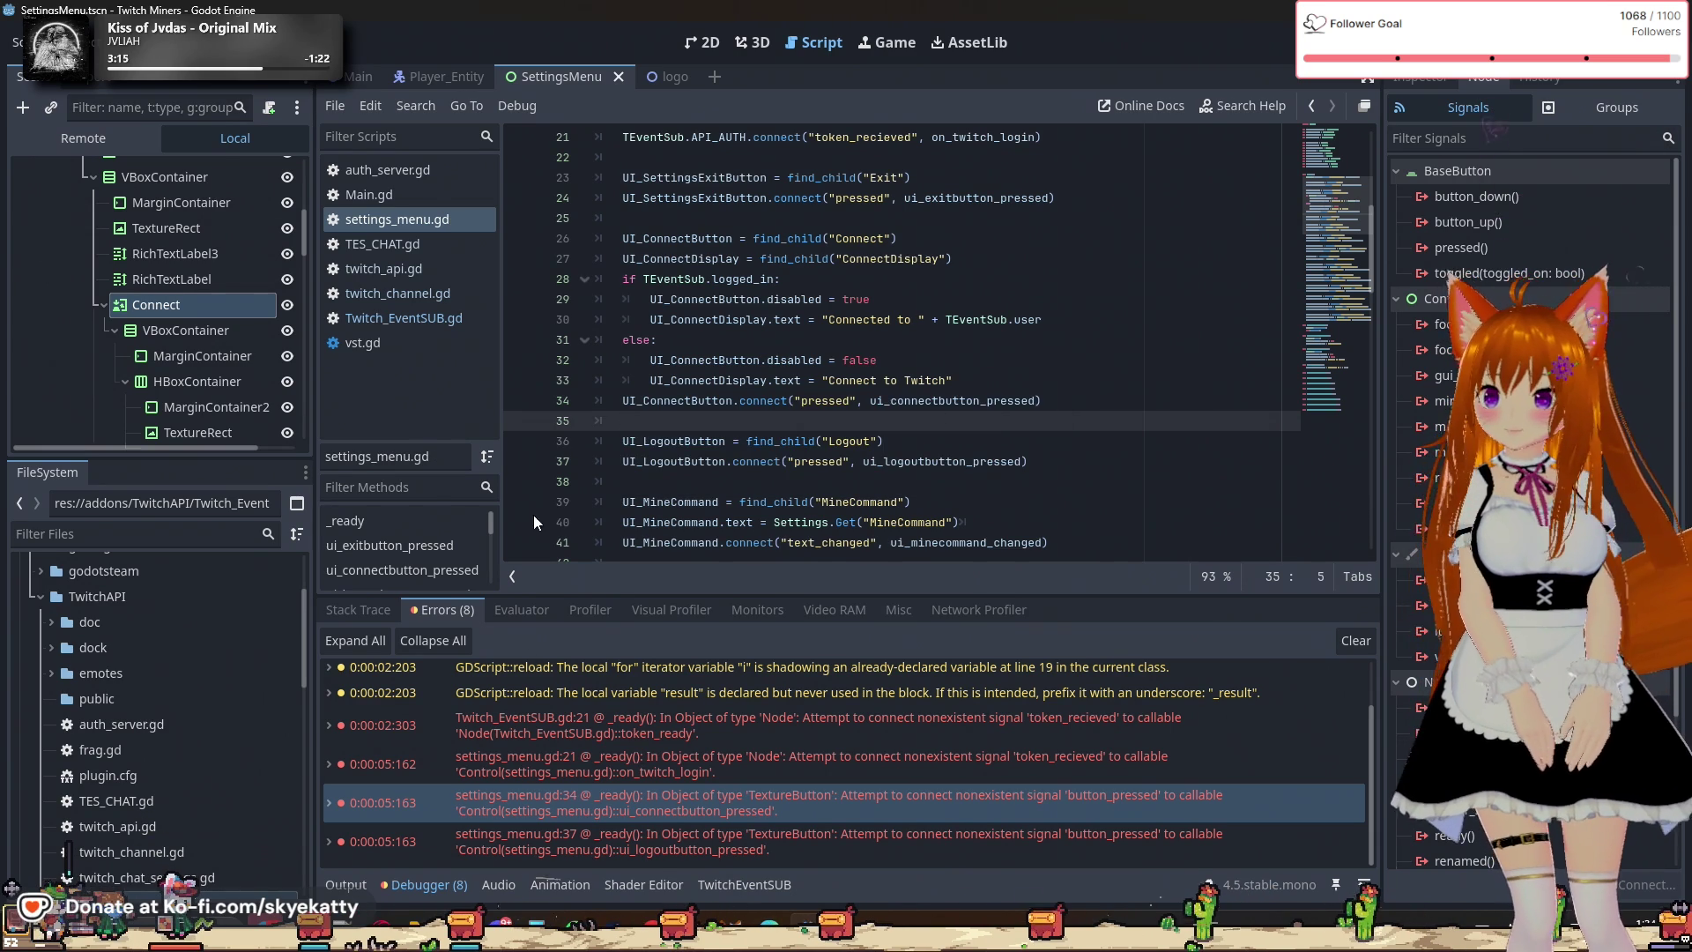
Follow the settings_menu.gd:21 error and browse twitch_api.gd, twitch_channel.gd and TES_CHAT.gd.
click(546, 764)
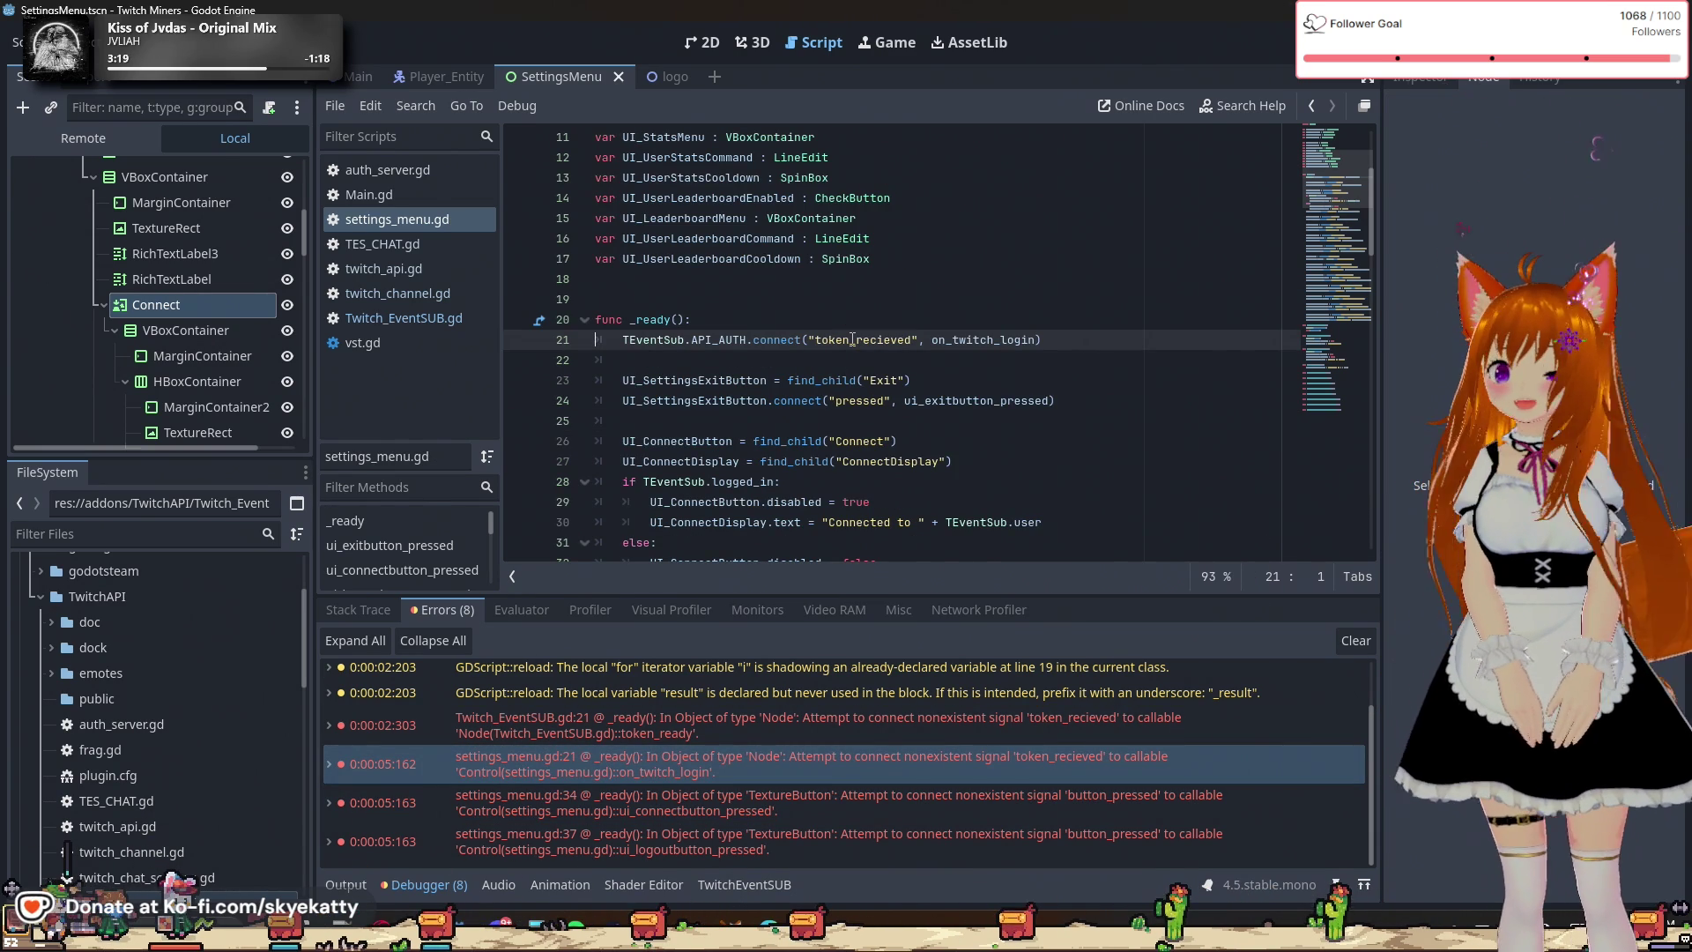
click(412, 267)
click(416, 287)
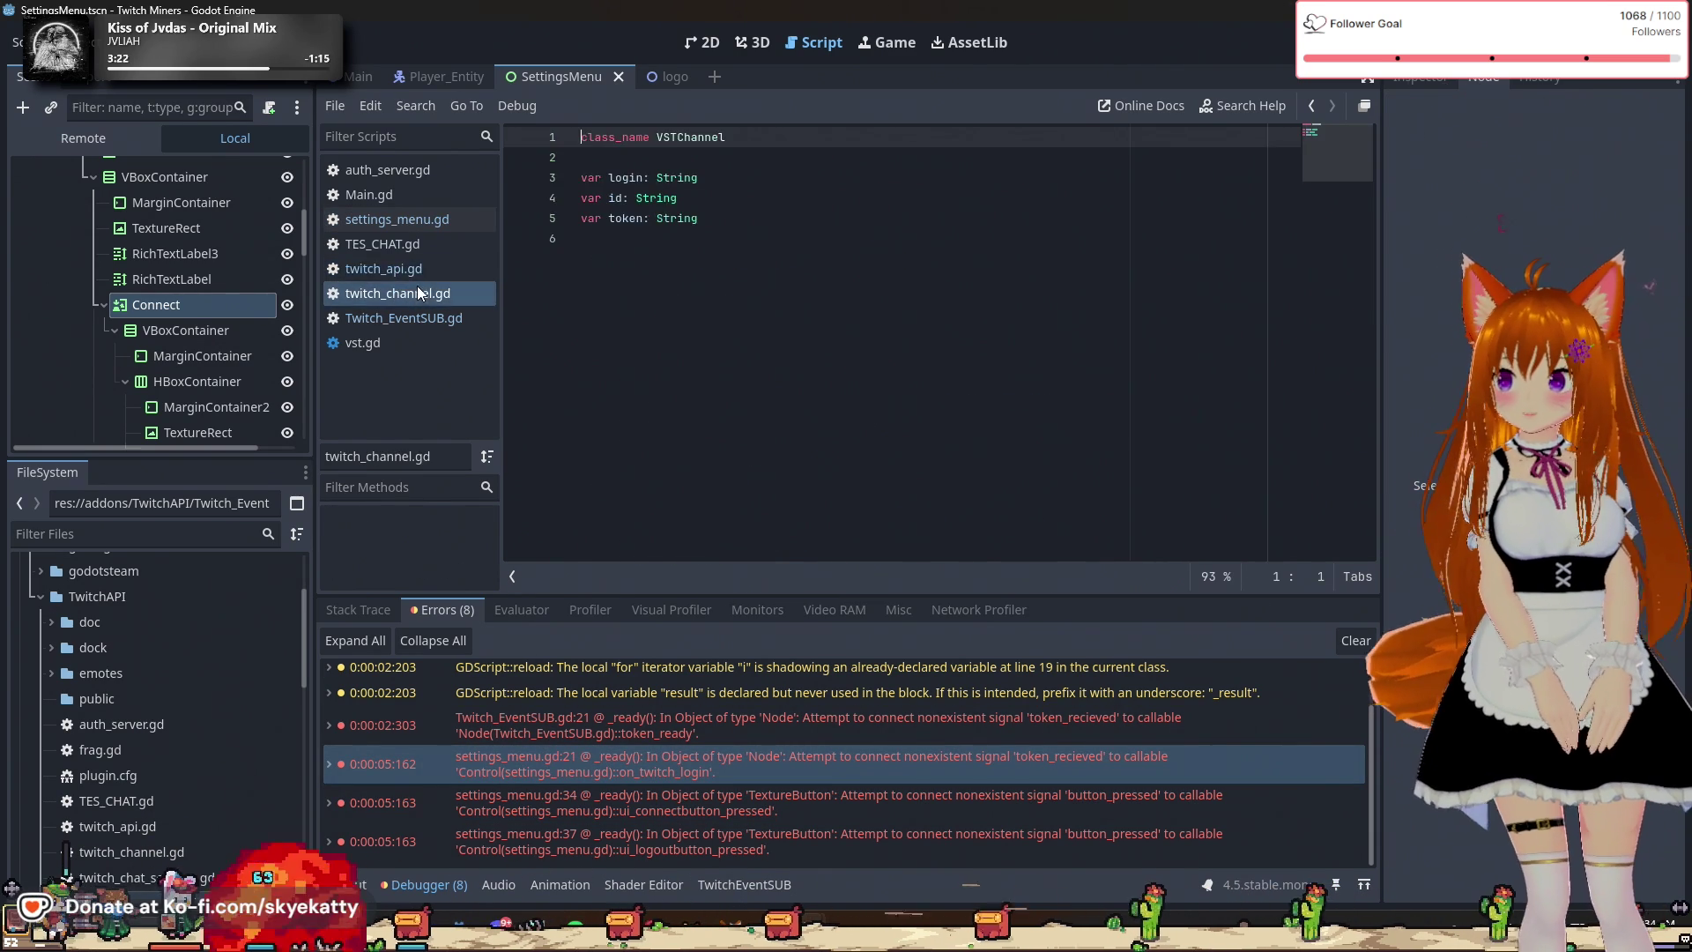
click(421, 242)
click(430, 222)
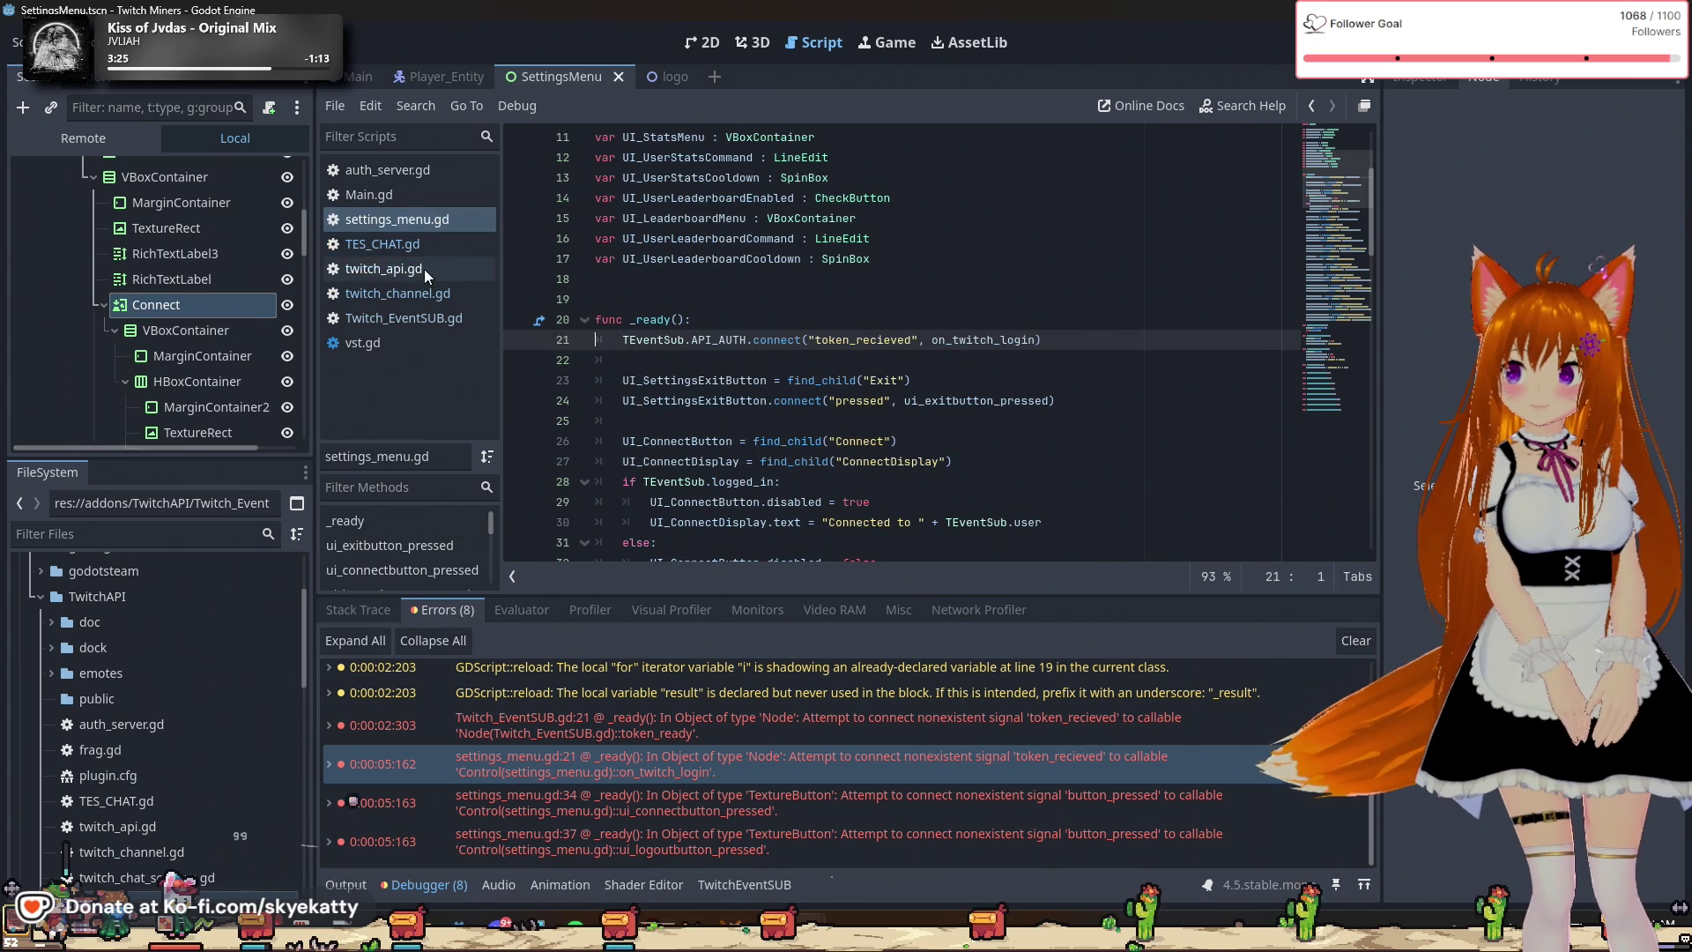
click(436, 287)
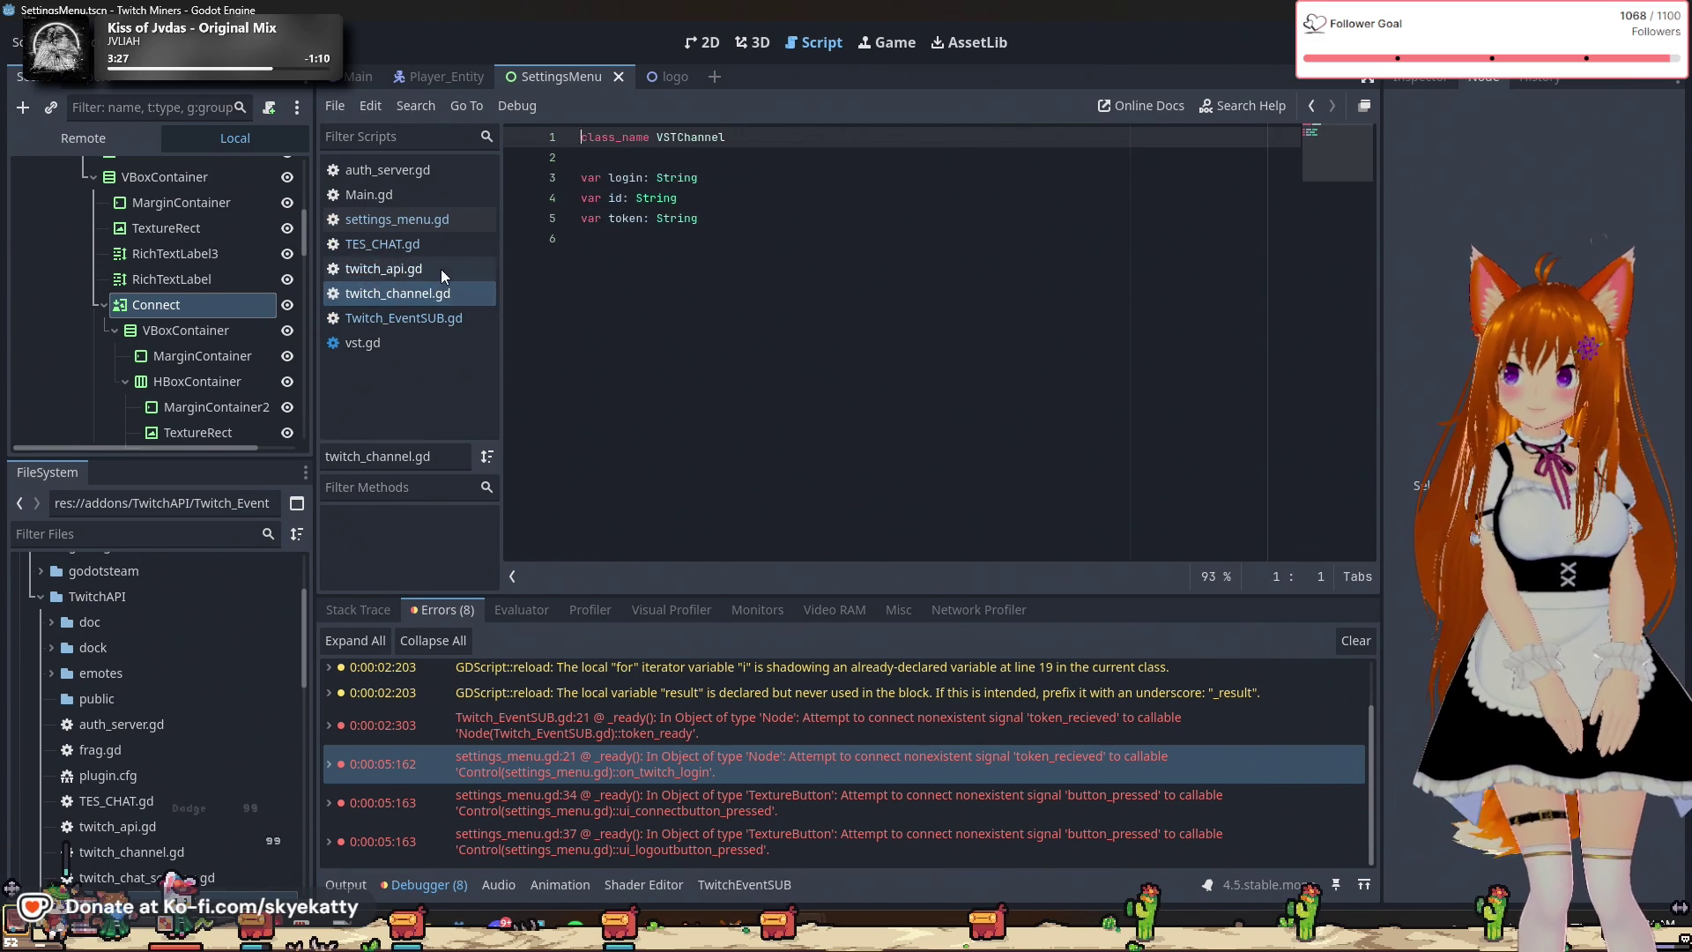
click(440, 268)
scroll(760, 258, up, 10)
scroll(759, 259, up, 7)
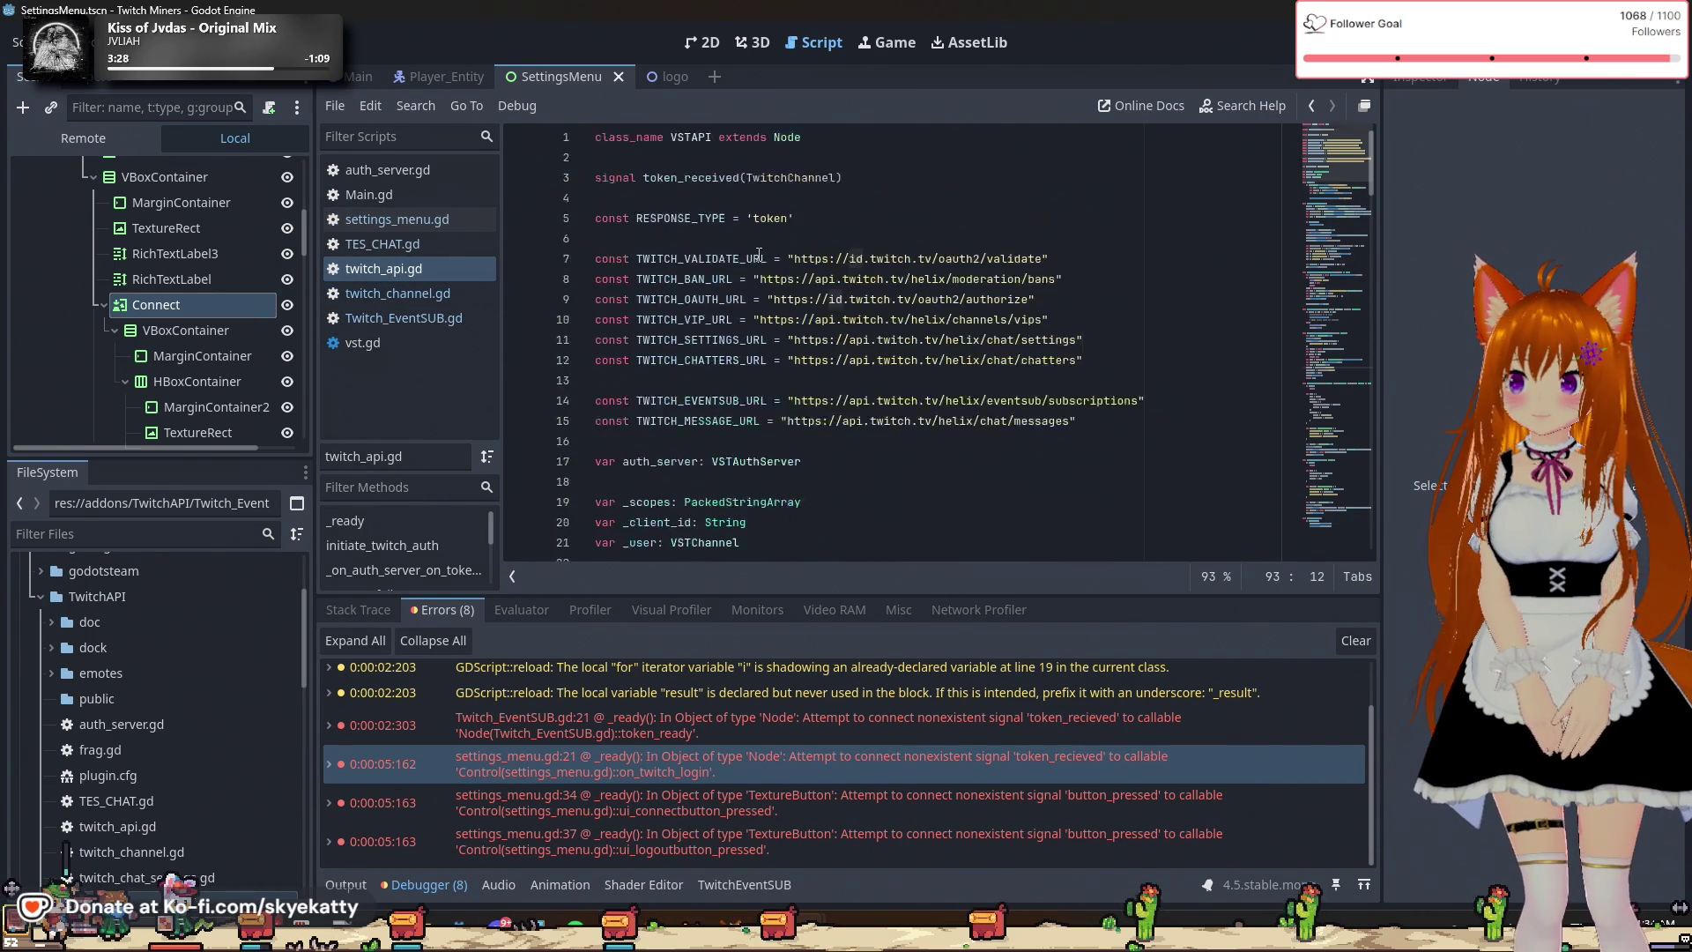
Check the token_received signal spelling in twitch_api.gd, then select Twitch_EventSUB.gd's line 21 connect call.
click(415, 293)
click(421, 316)
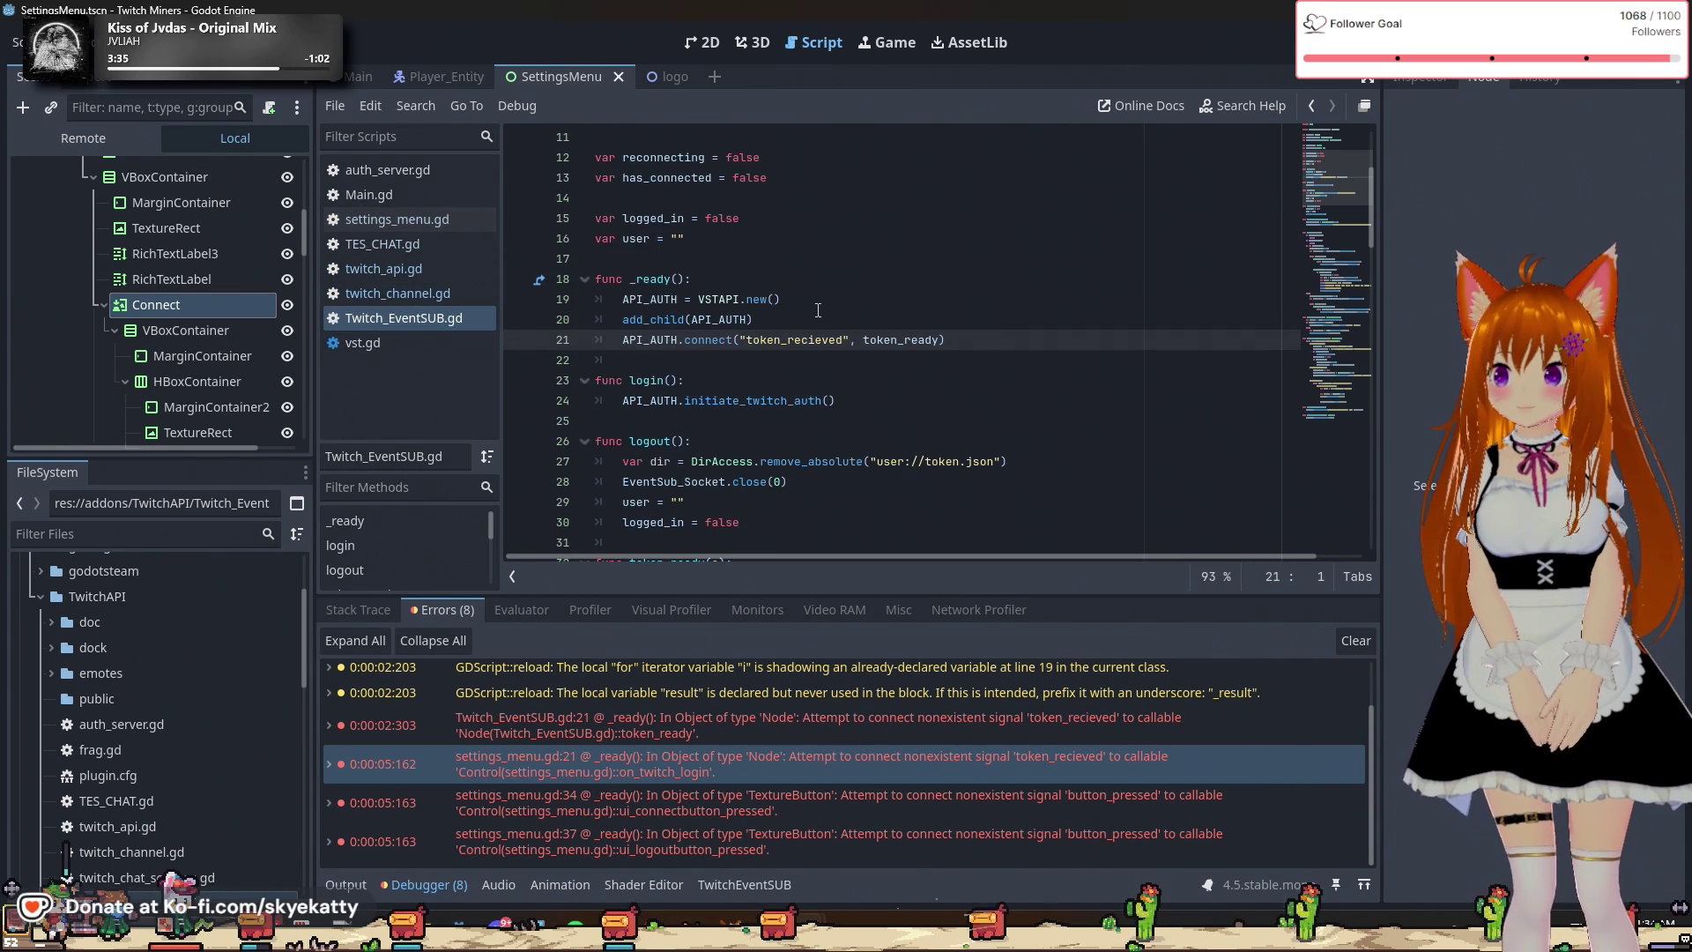
click(436, 275)
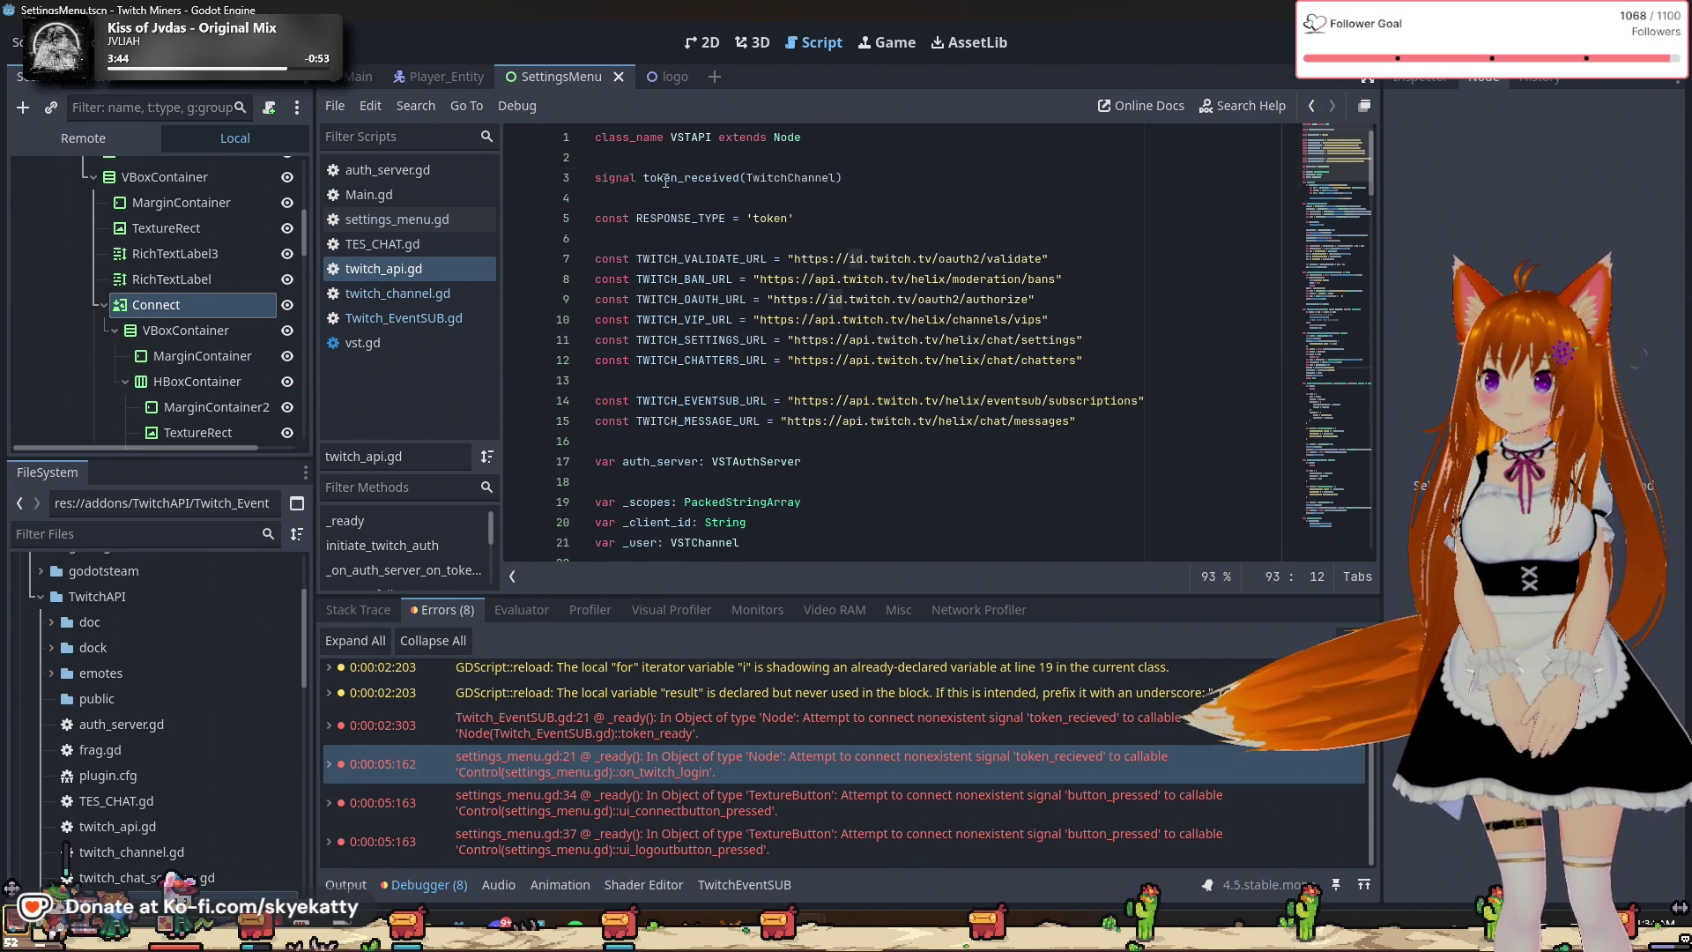
double_click(693, 179)
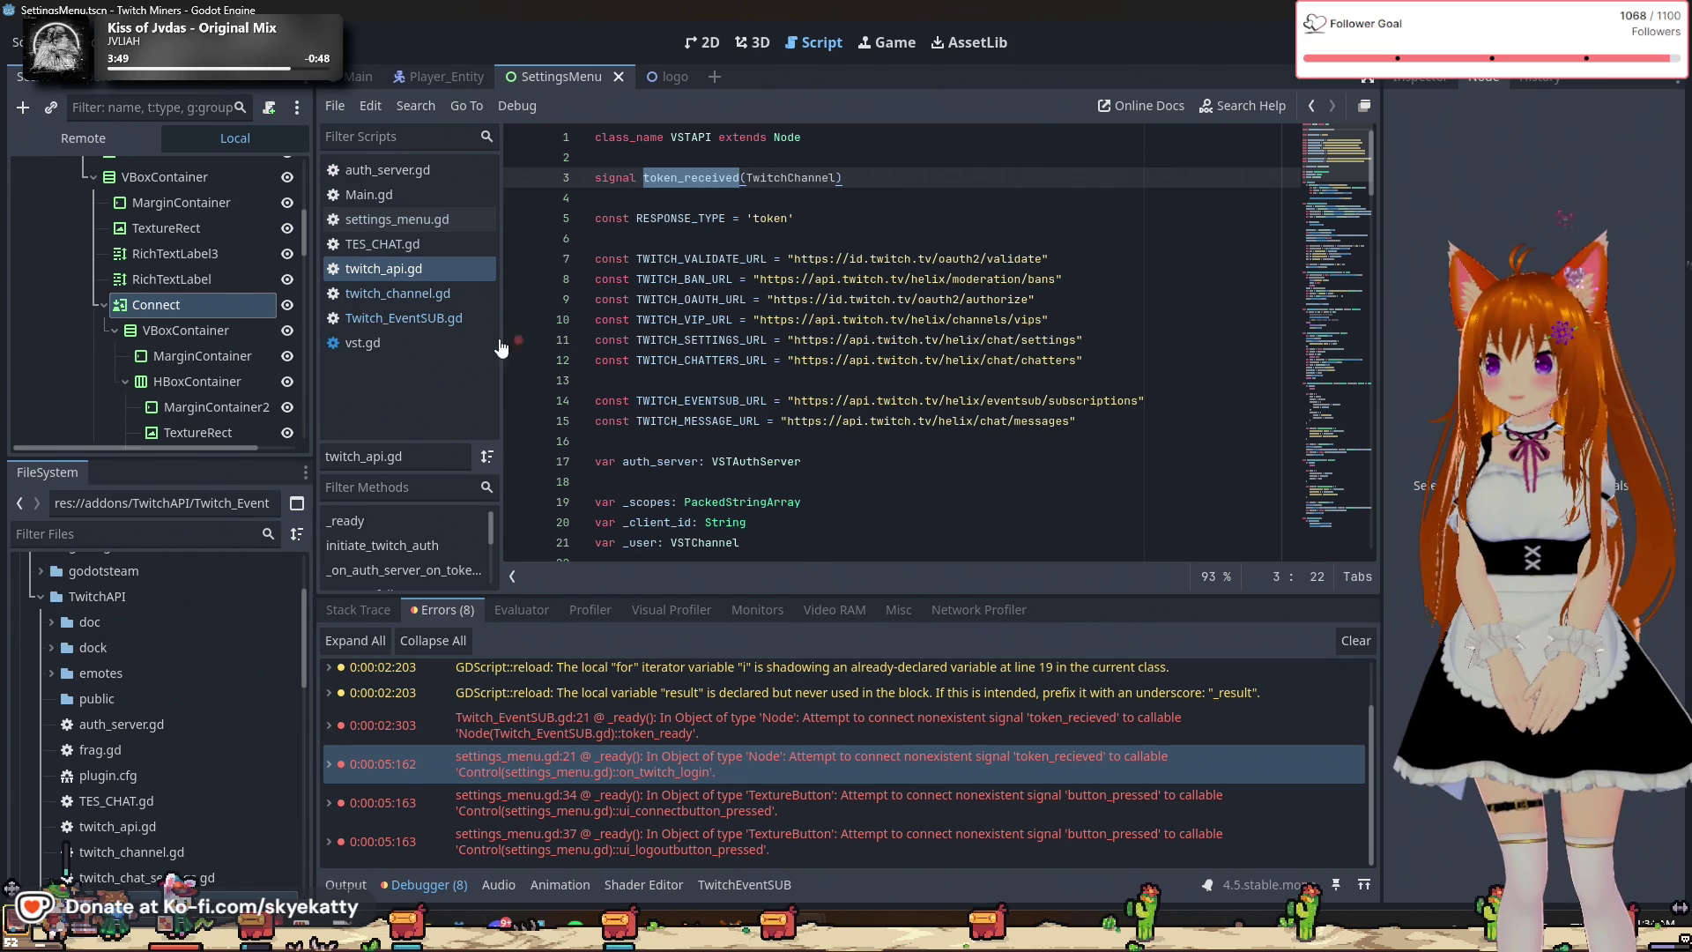
click(436, 291)
click(444, 318)
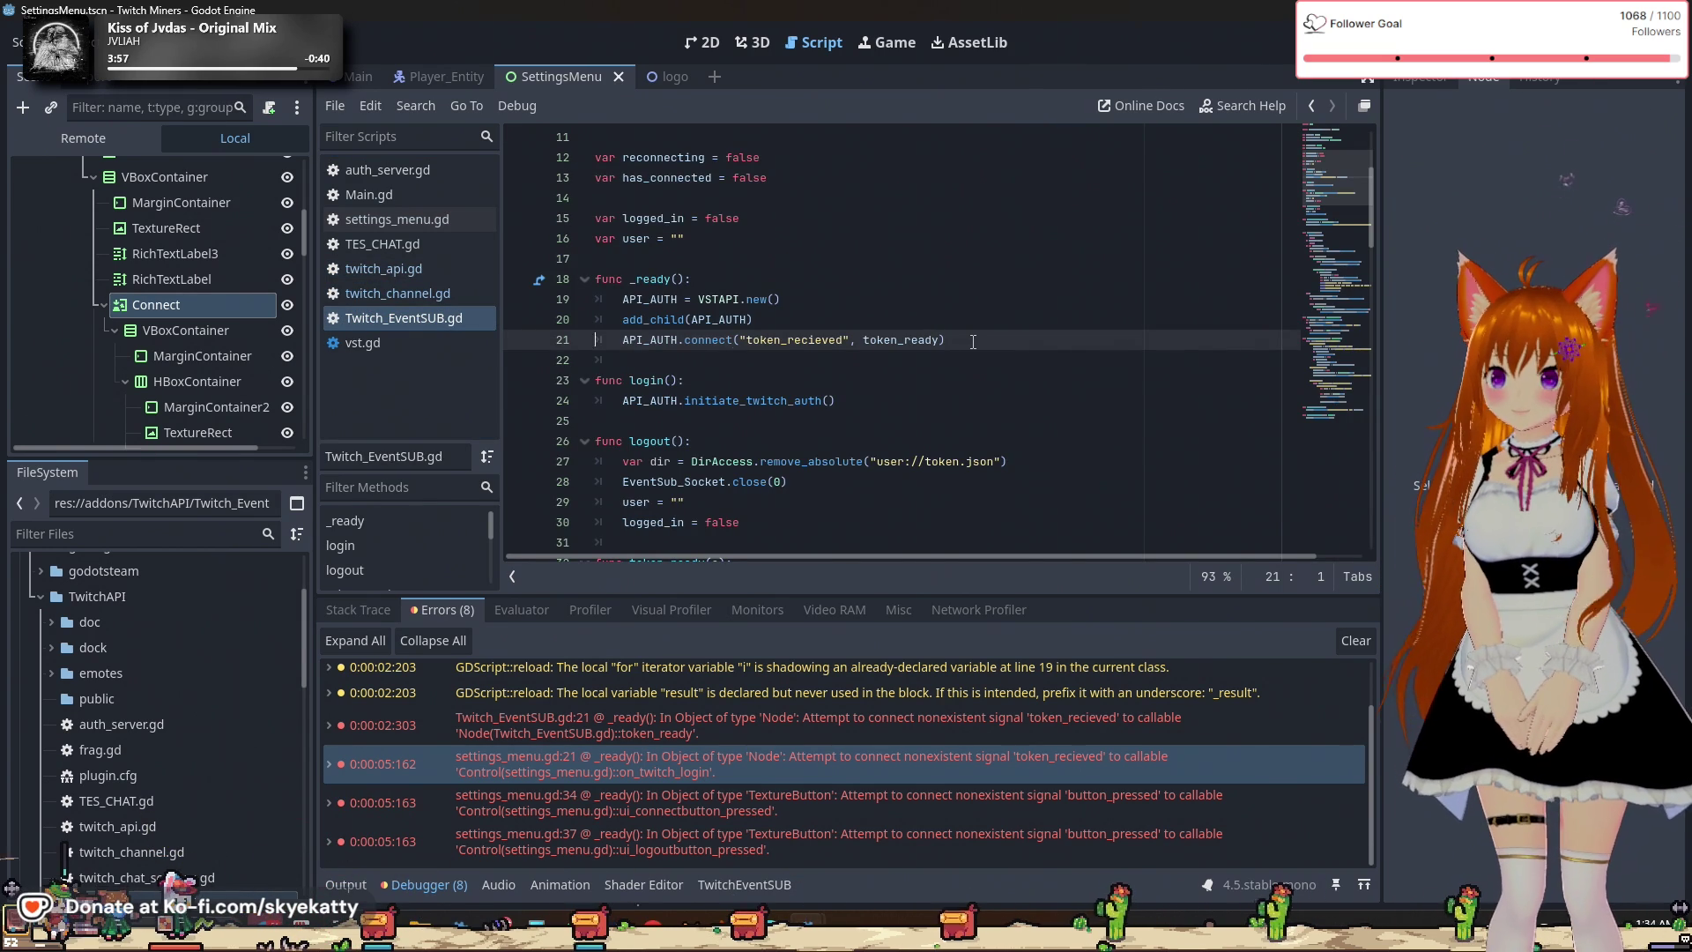
drag(973, 341, 590, 347)
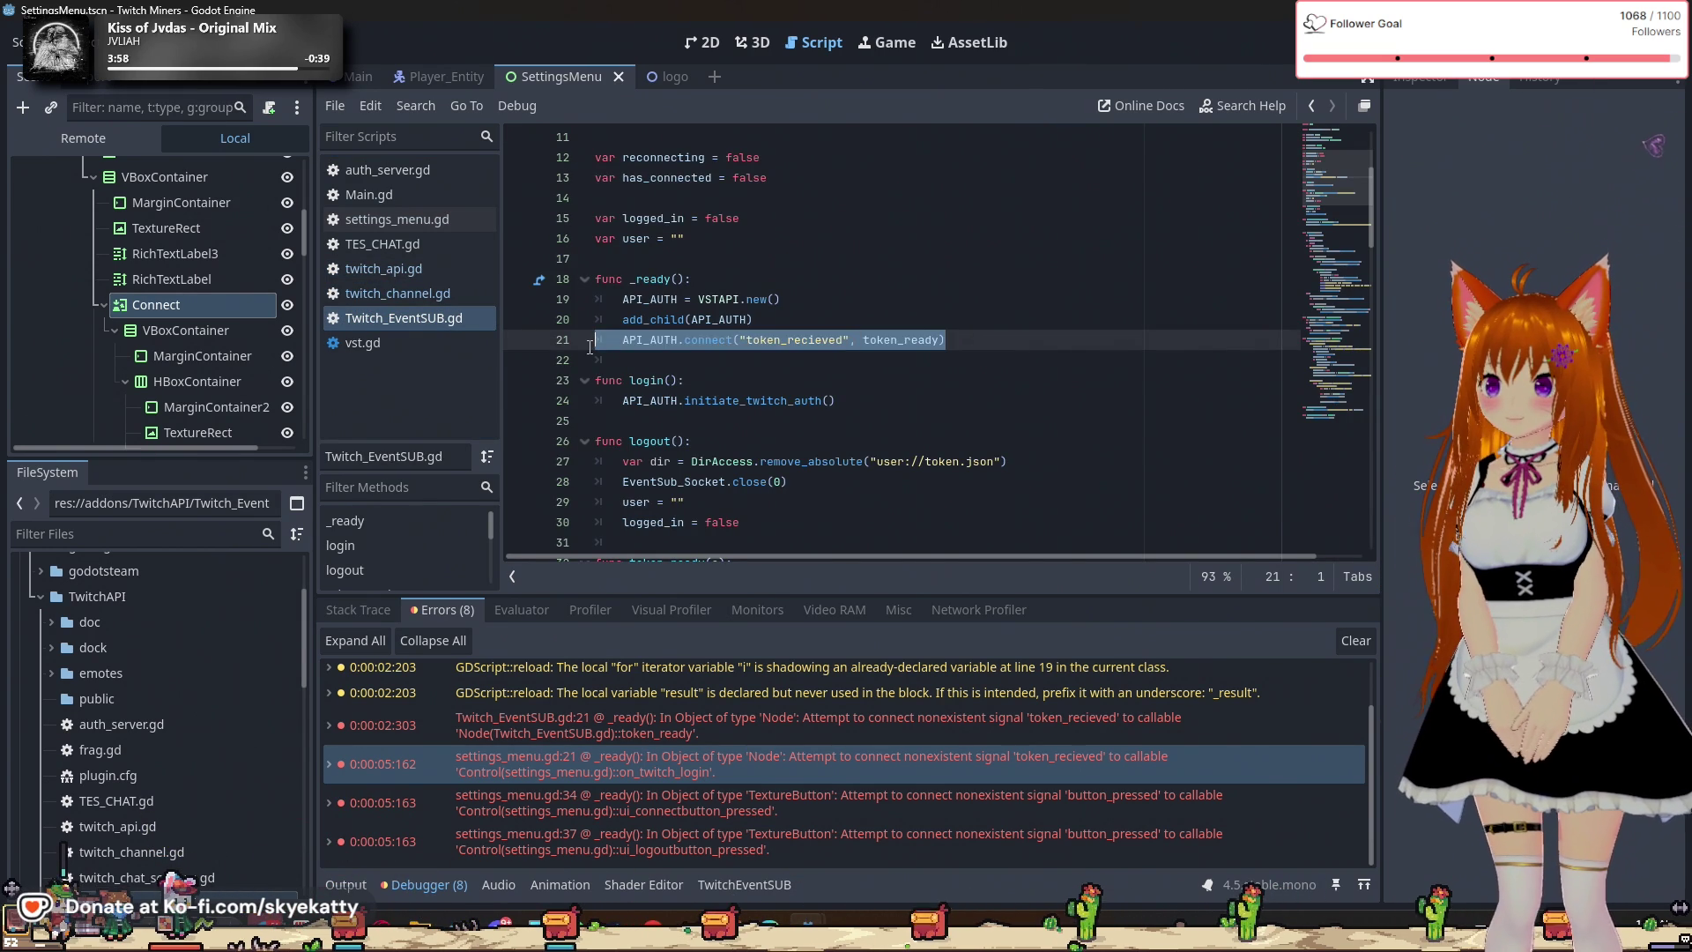
Respell token_recieved as token_received on line 21 of Twitch_EventSUB.gd and review its error.
double_click(818, 342)
text(token_received)
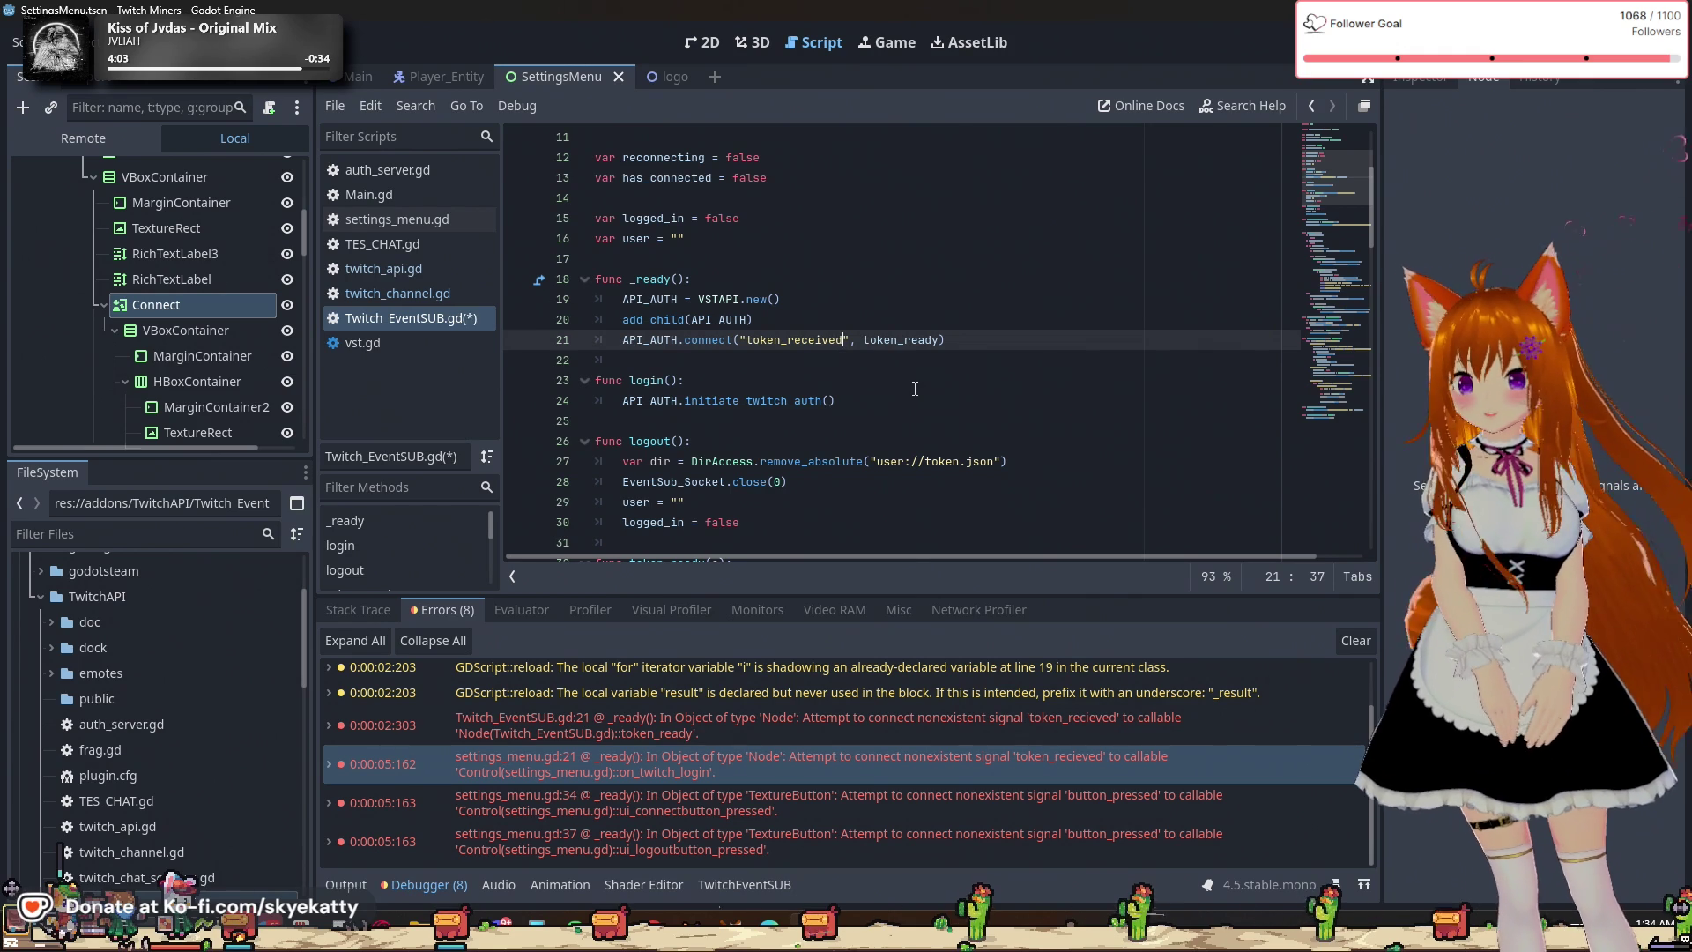
click(1045, 736)
double_click(1040, 726)
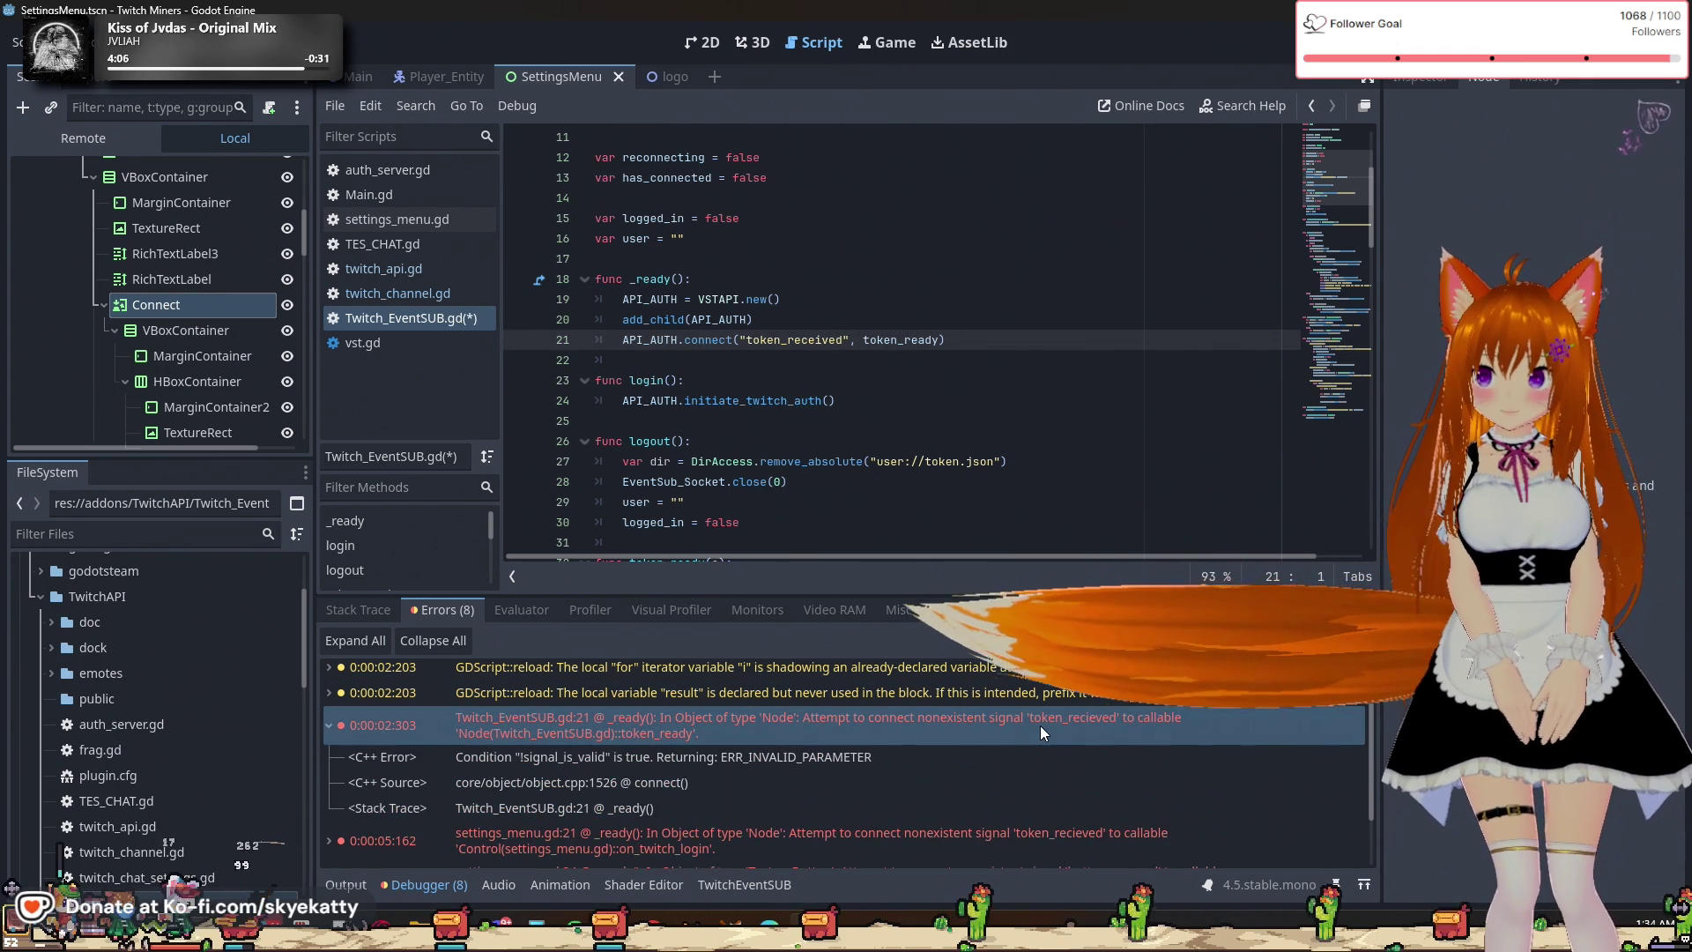
double_click(1023, 728)
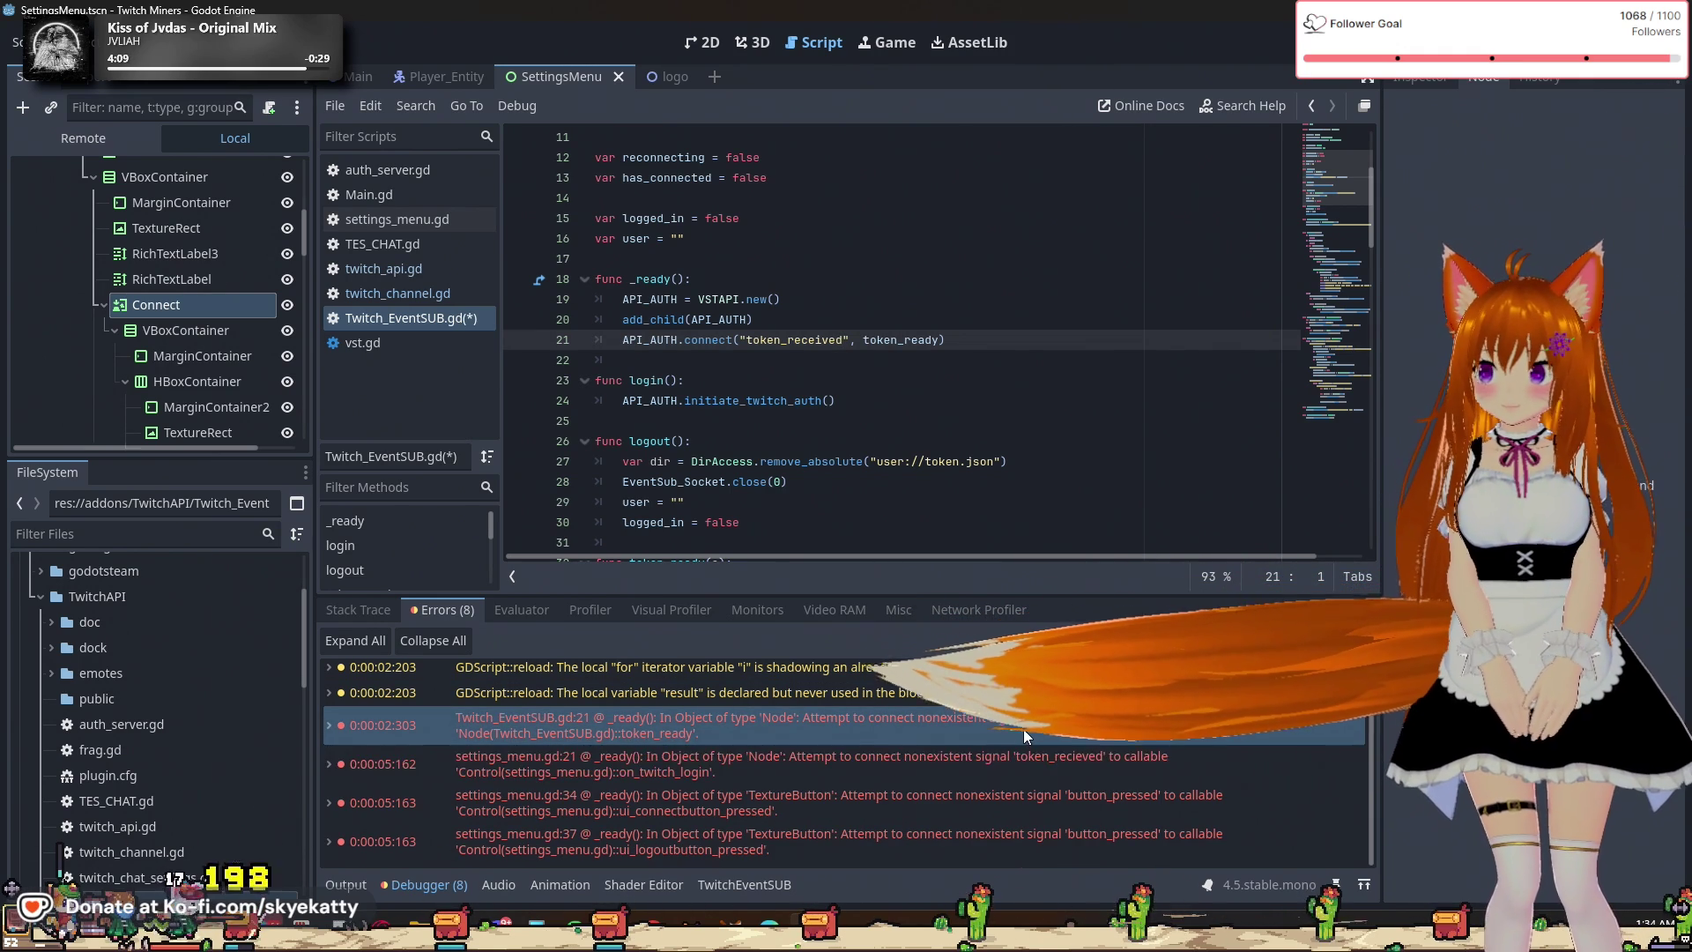
Correct token_recieved to token_received on settings_menu.gd line 21 and run the project.
click(1010, 766)
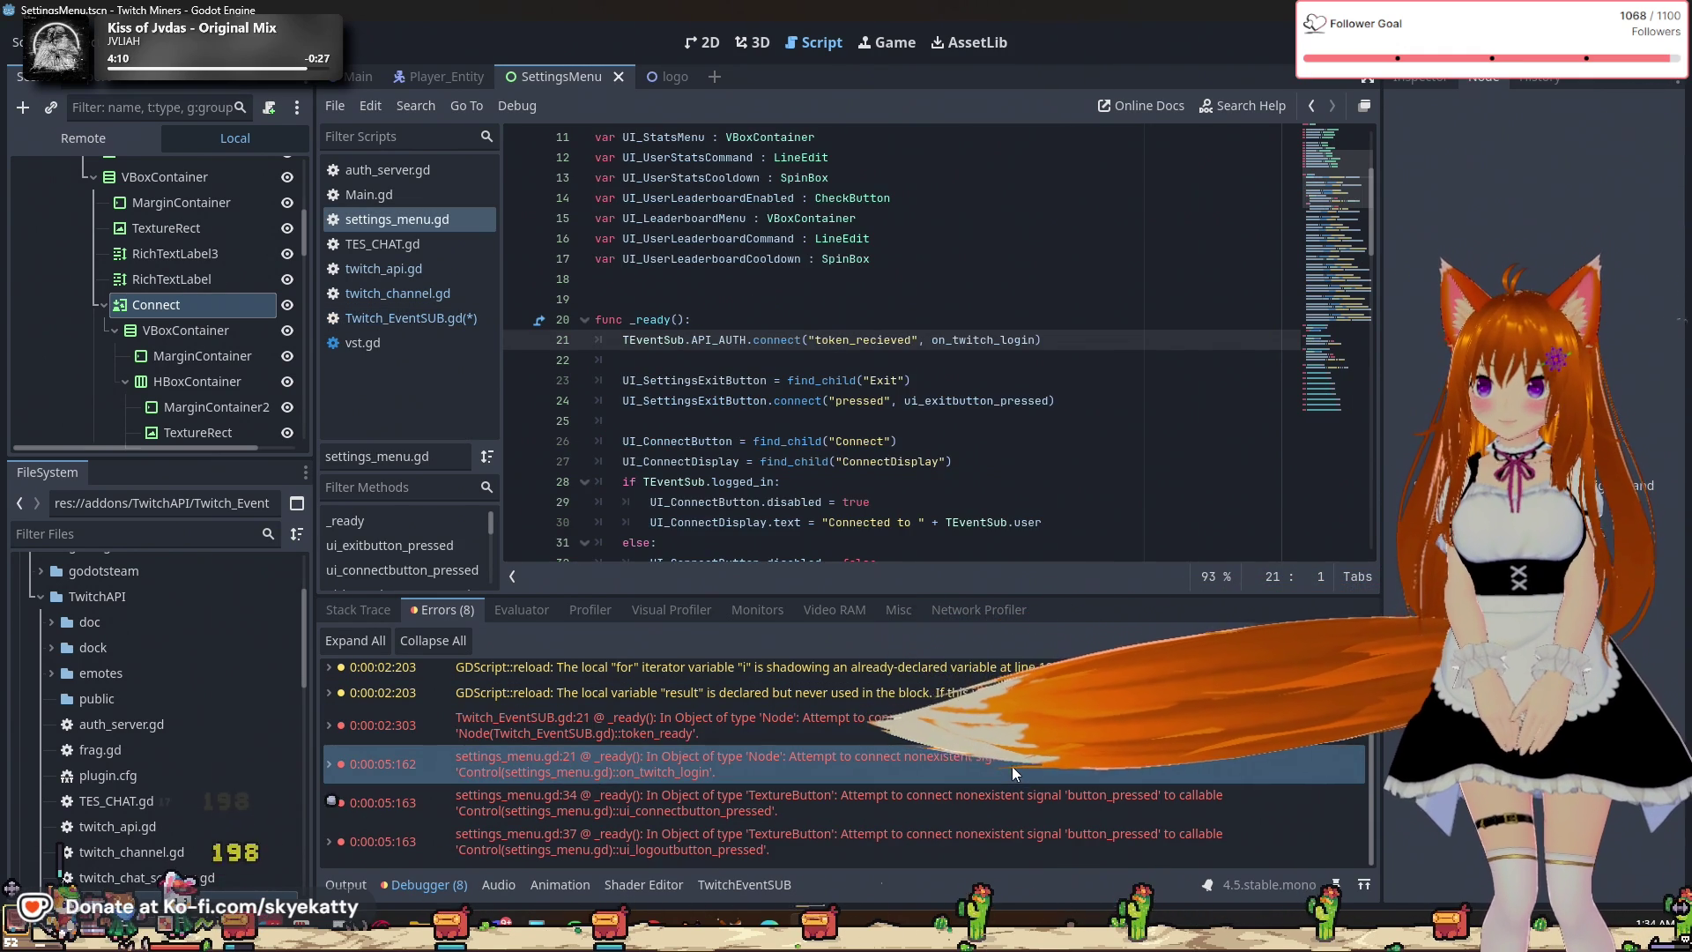
double_click(868, 341)
text(token_received)
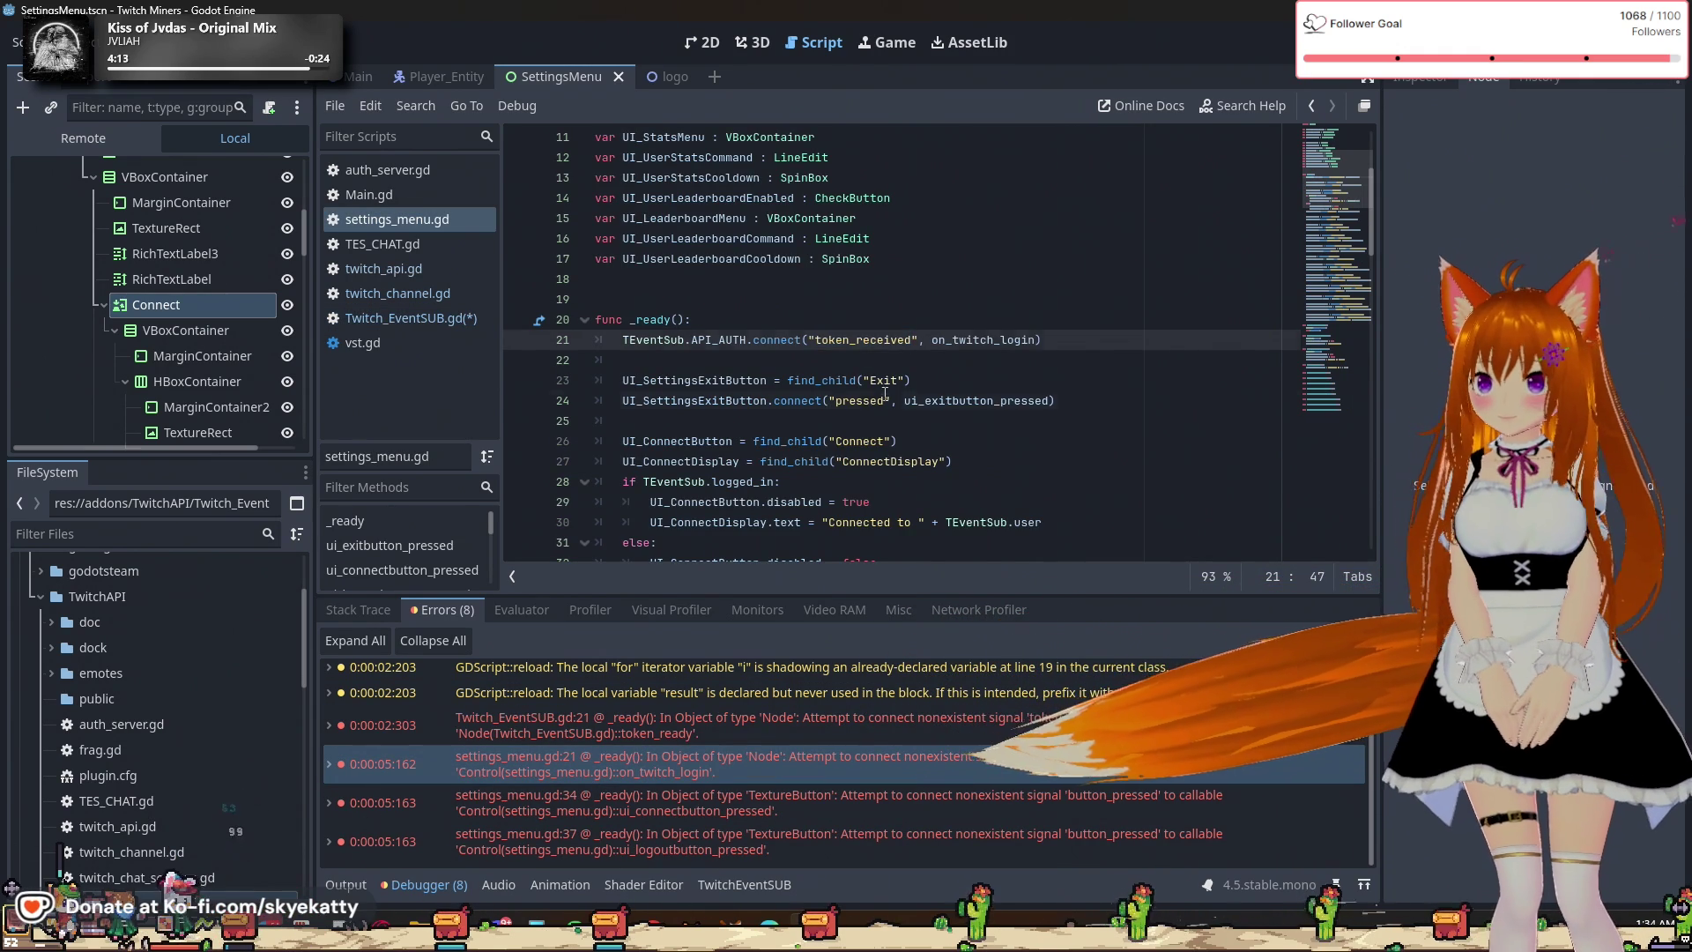
click(885, 401)
click(935, 369)
click(961, 442)
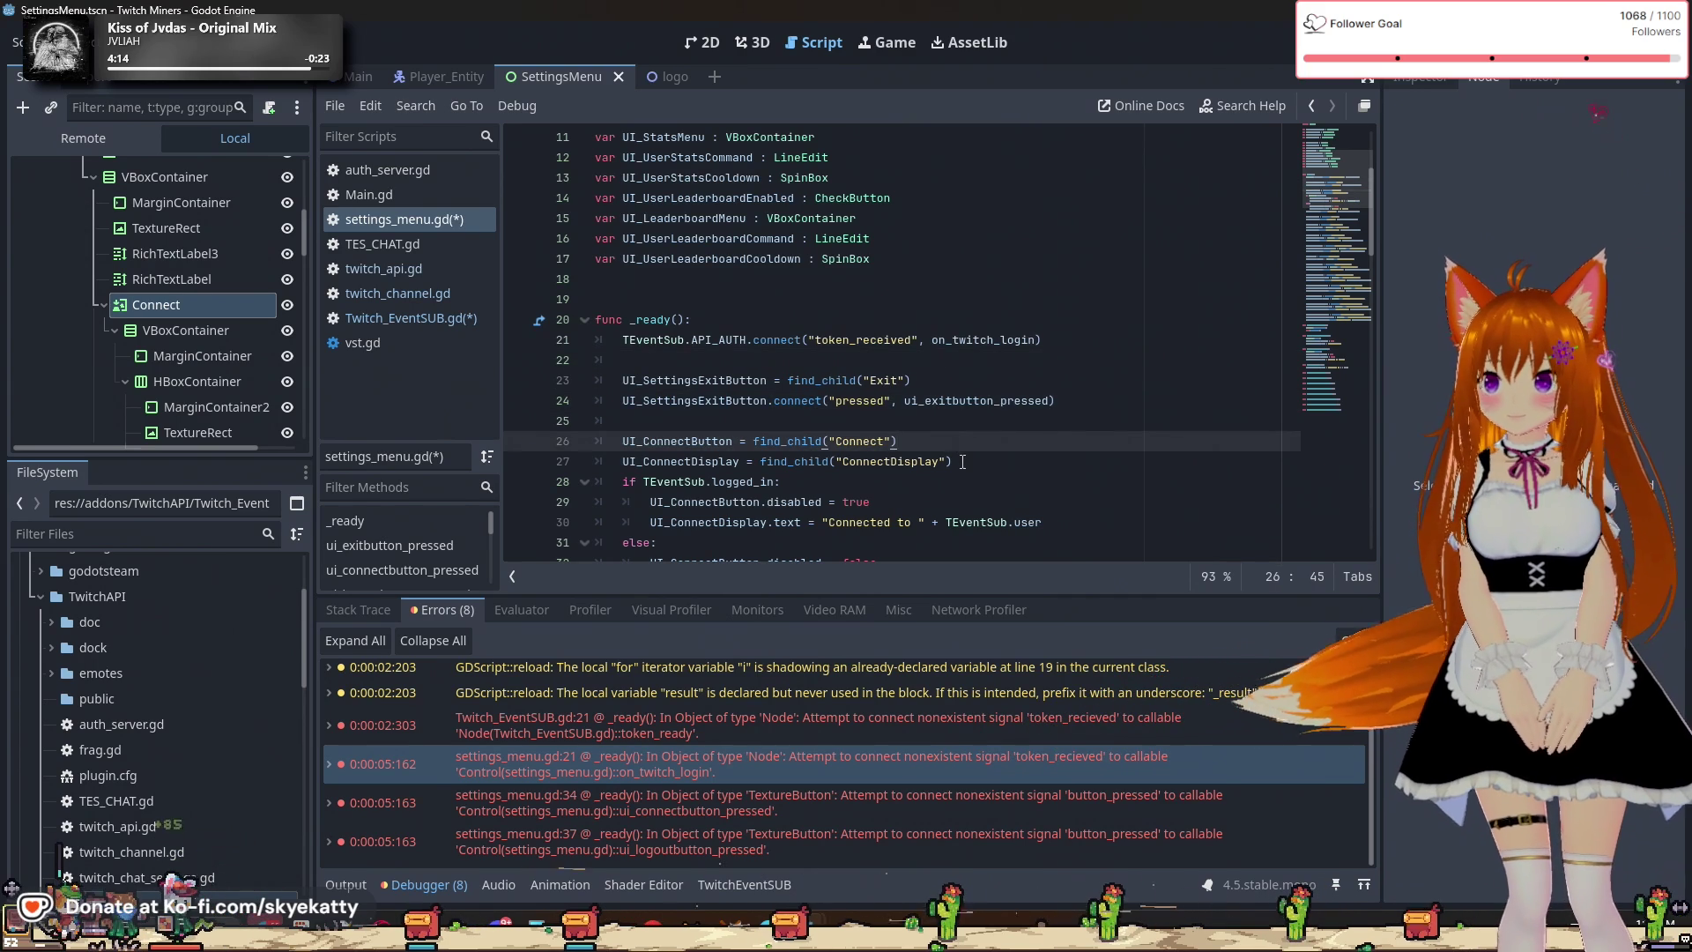
key(F5)
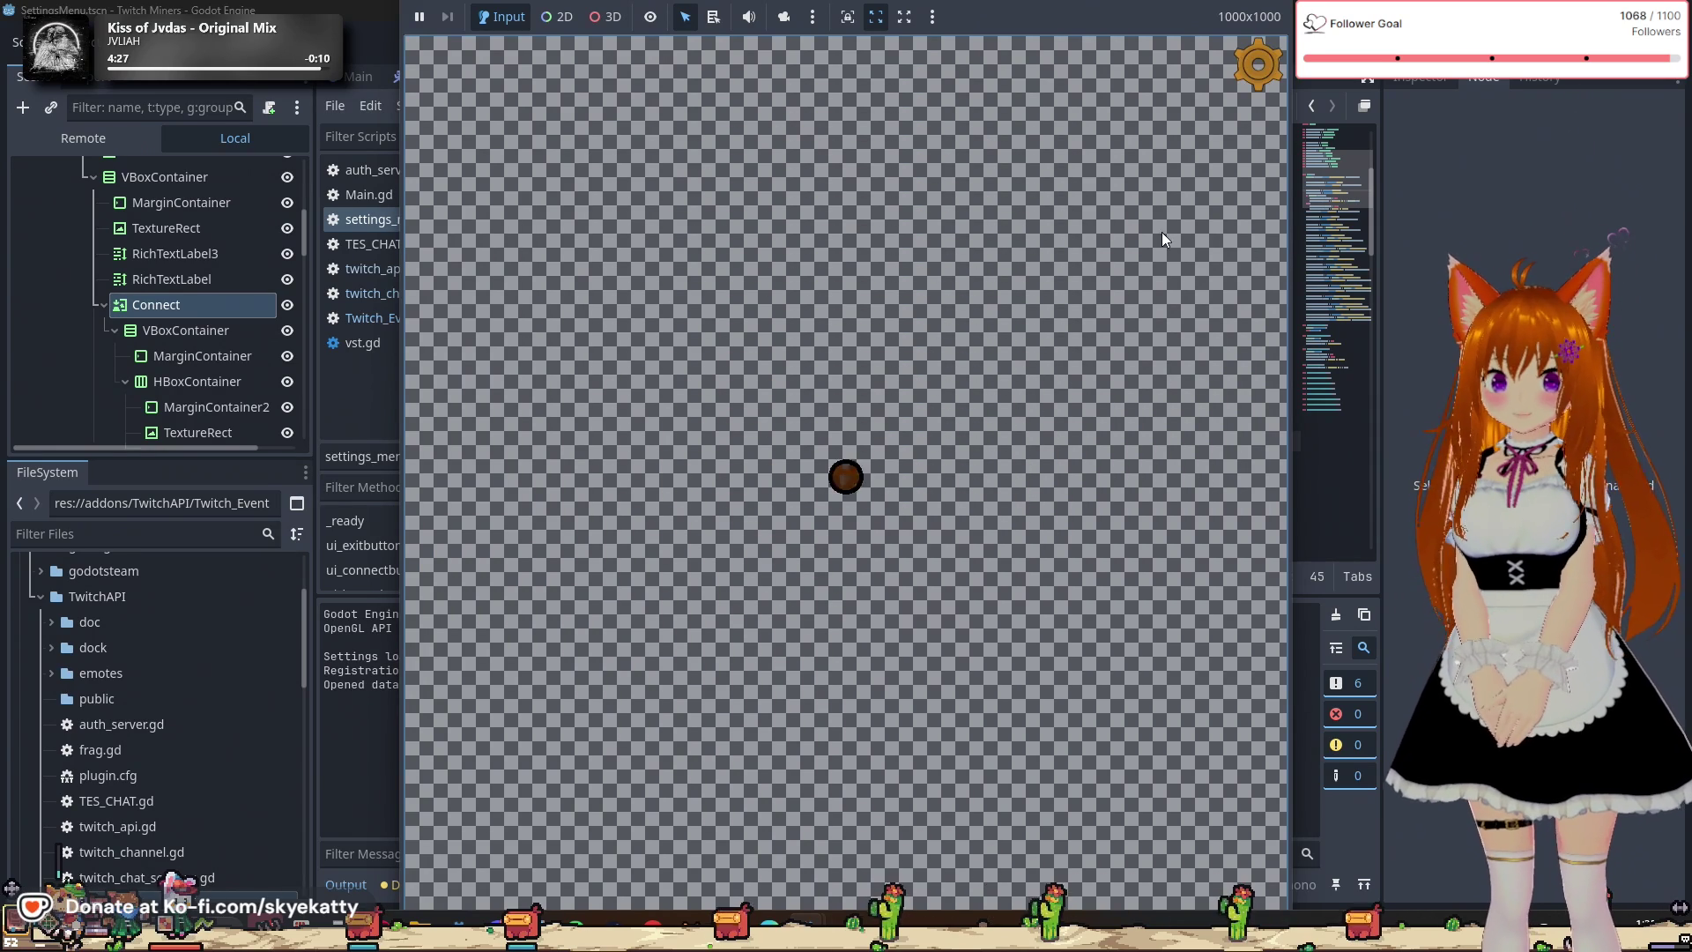
In the running game's Settings menu, connect to Twitch, check the status, and close the menu.
click(1239, 83)
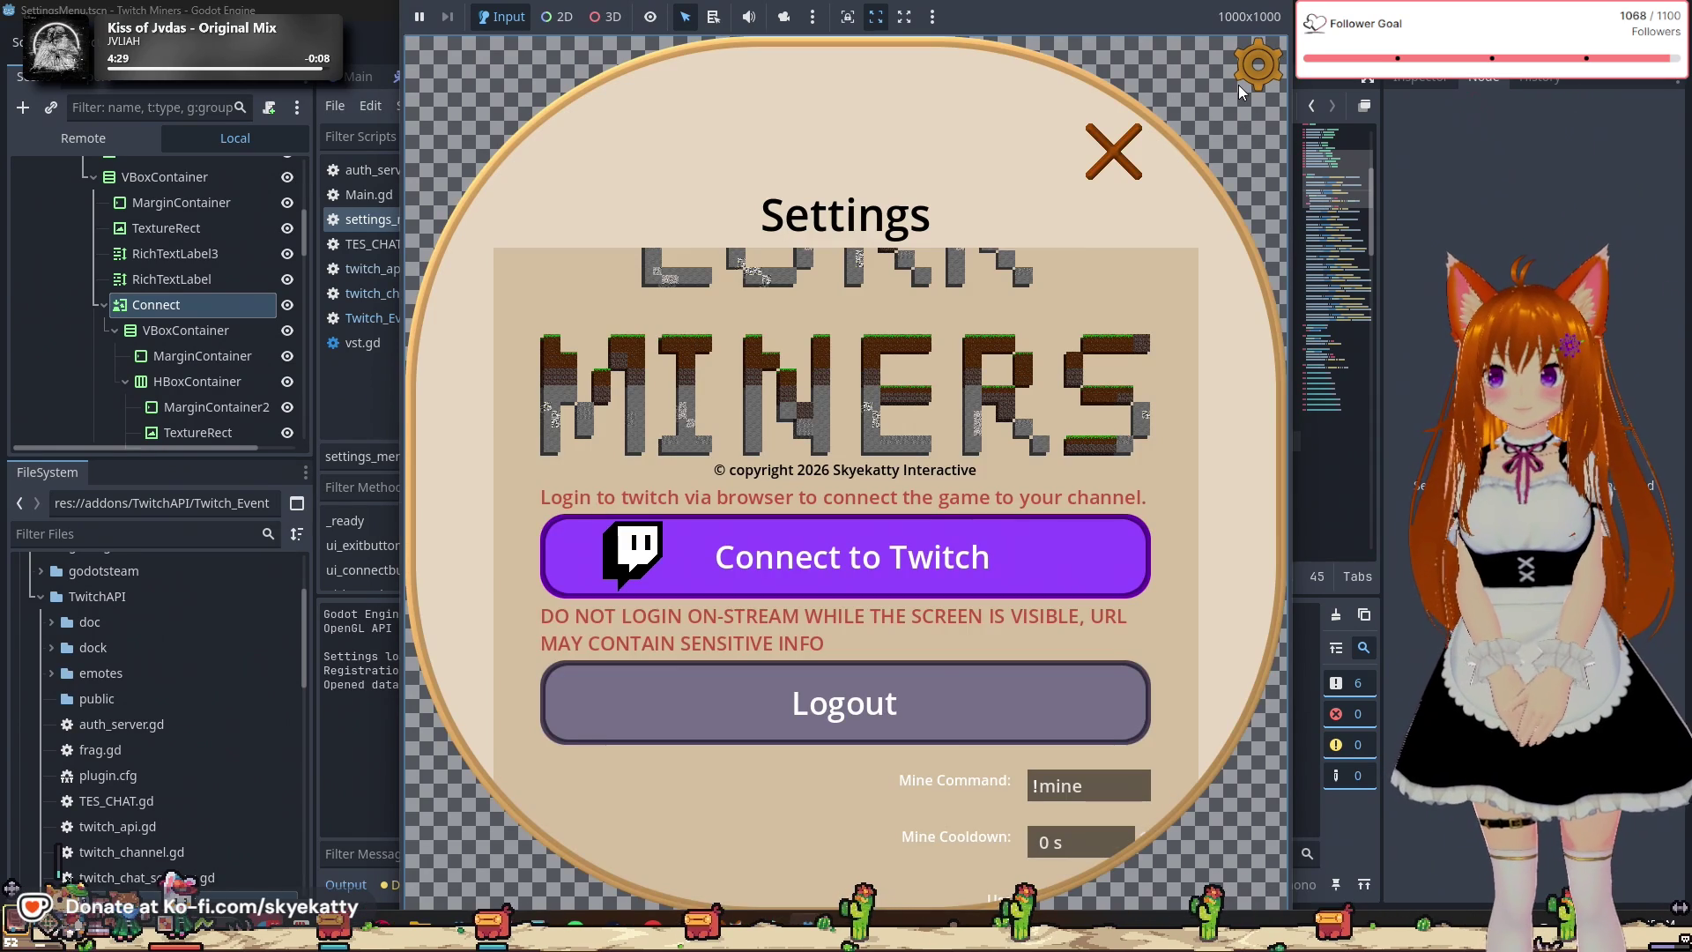
click(898, 542)
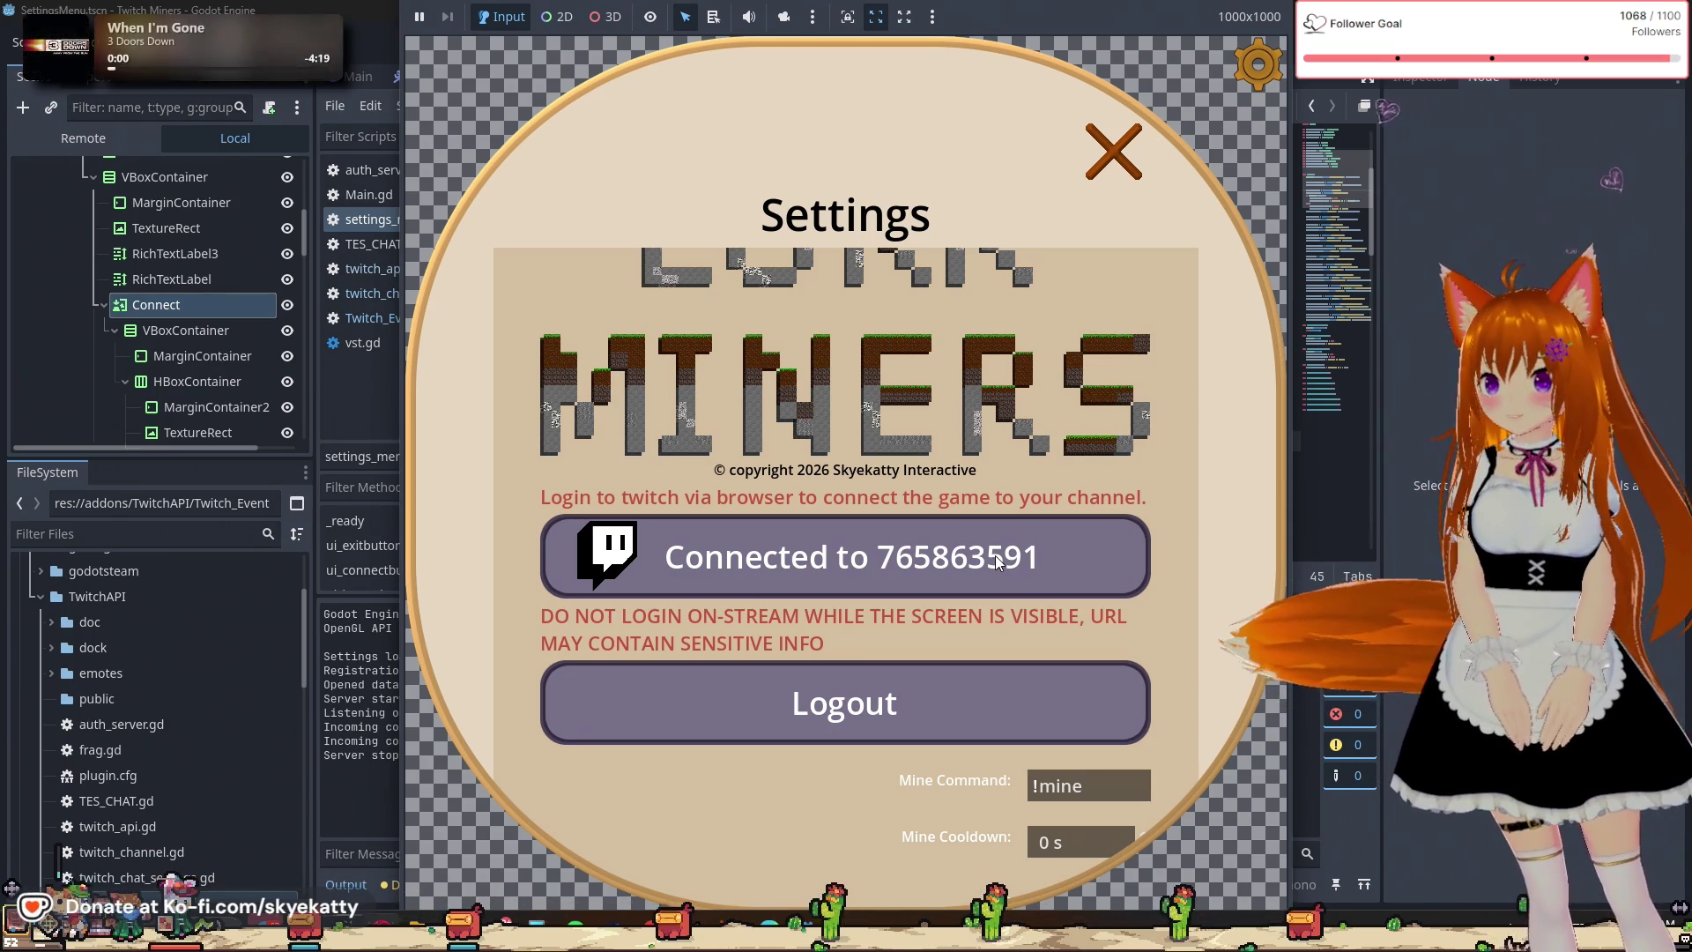
scroll(991, 553, down, 3)
scroll(990, 552, up, 3)
scroll(991, 552, down, 4)
scroll(991, 553, up, 2)
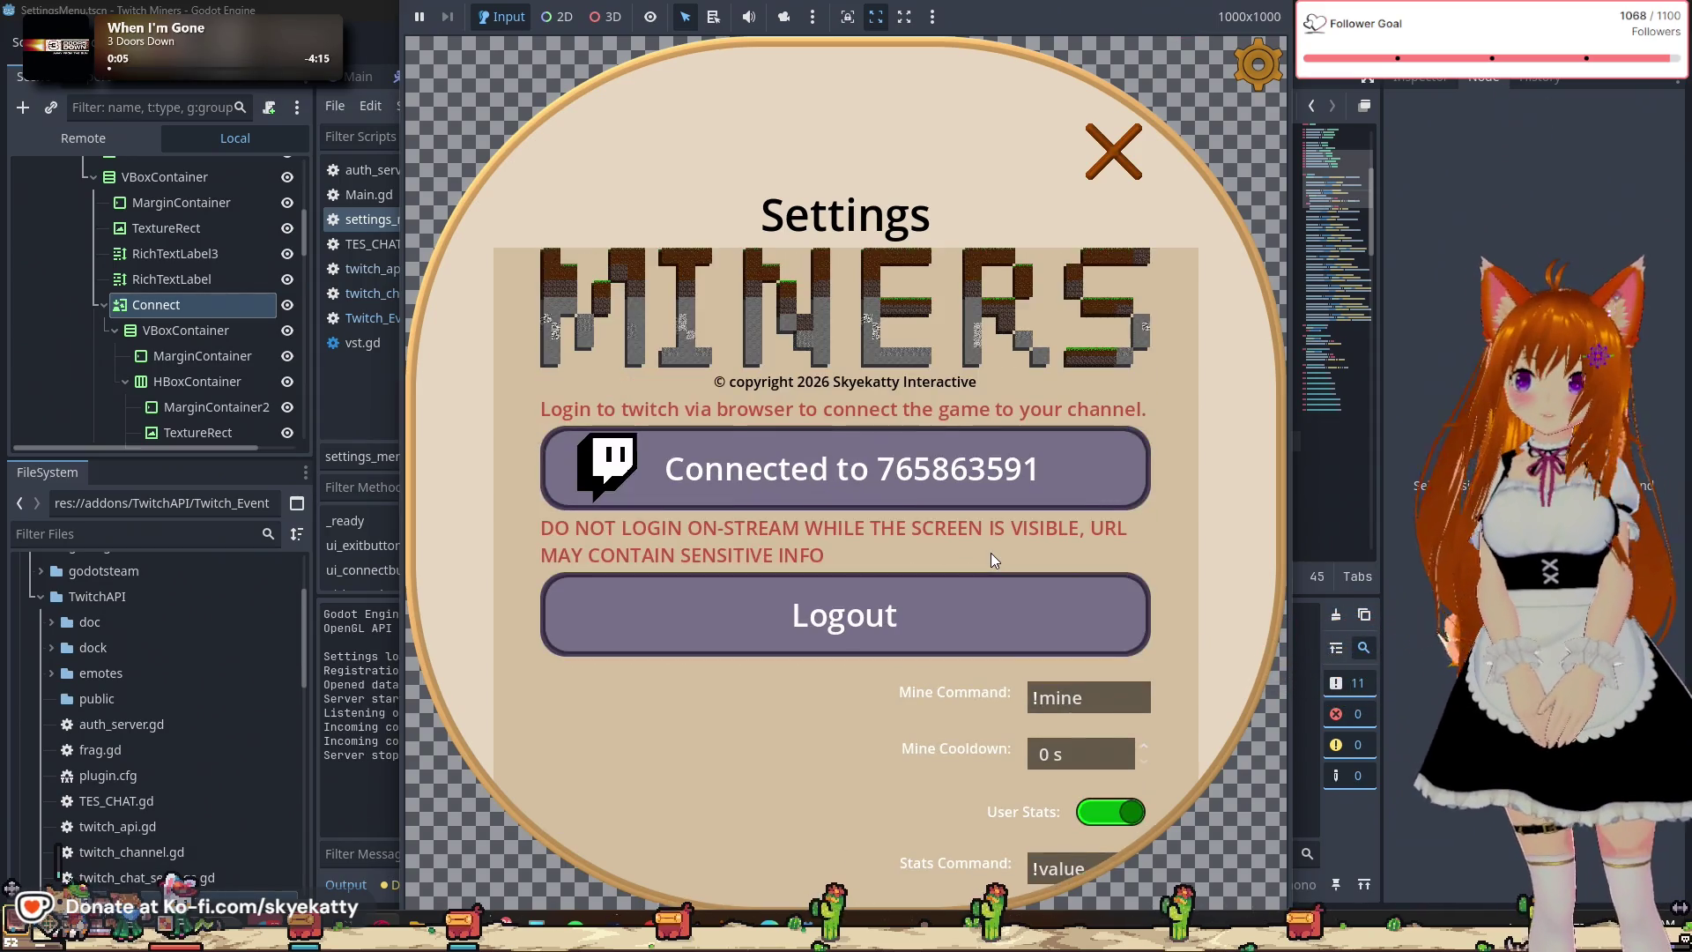
scroll(991, 559, up, 3)
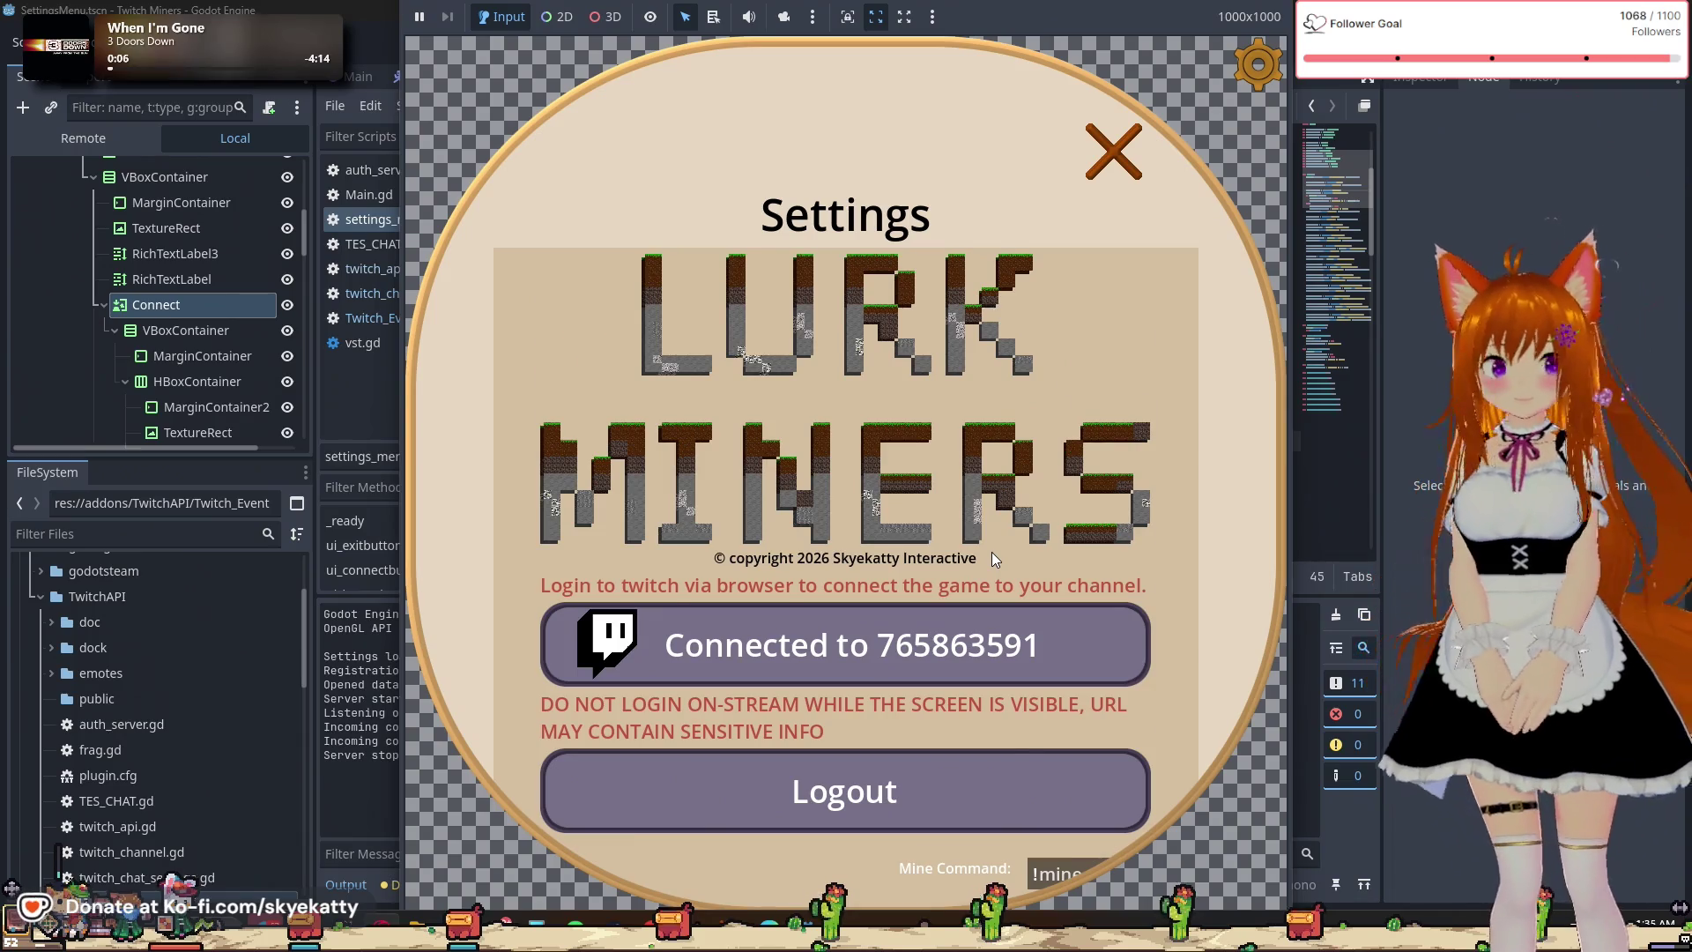
scroll(991, 558, down, 3)
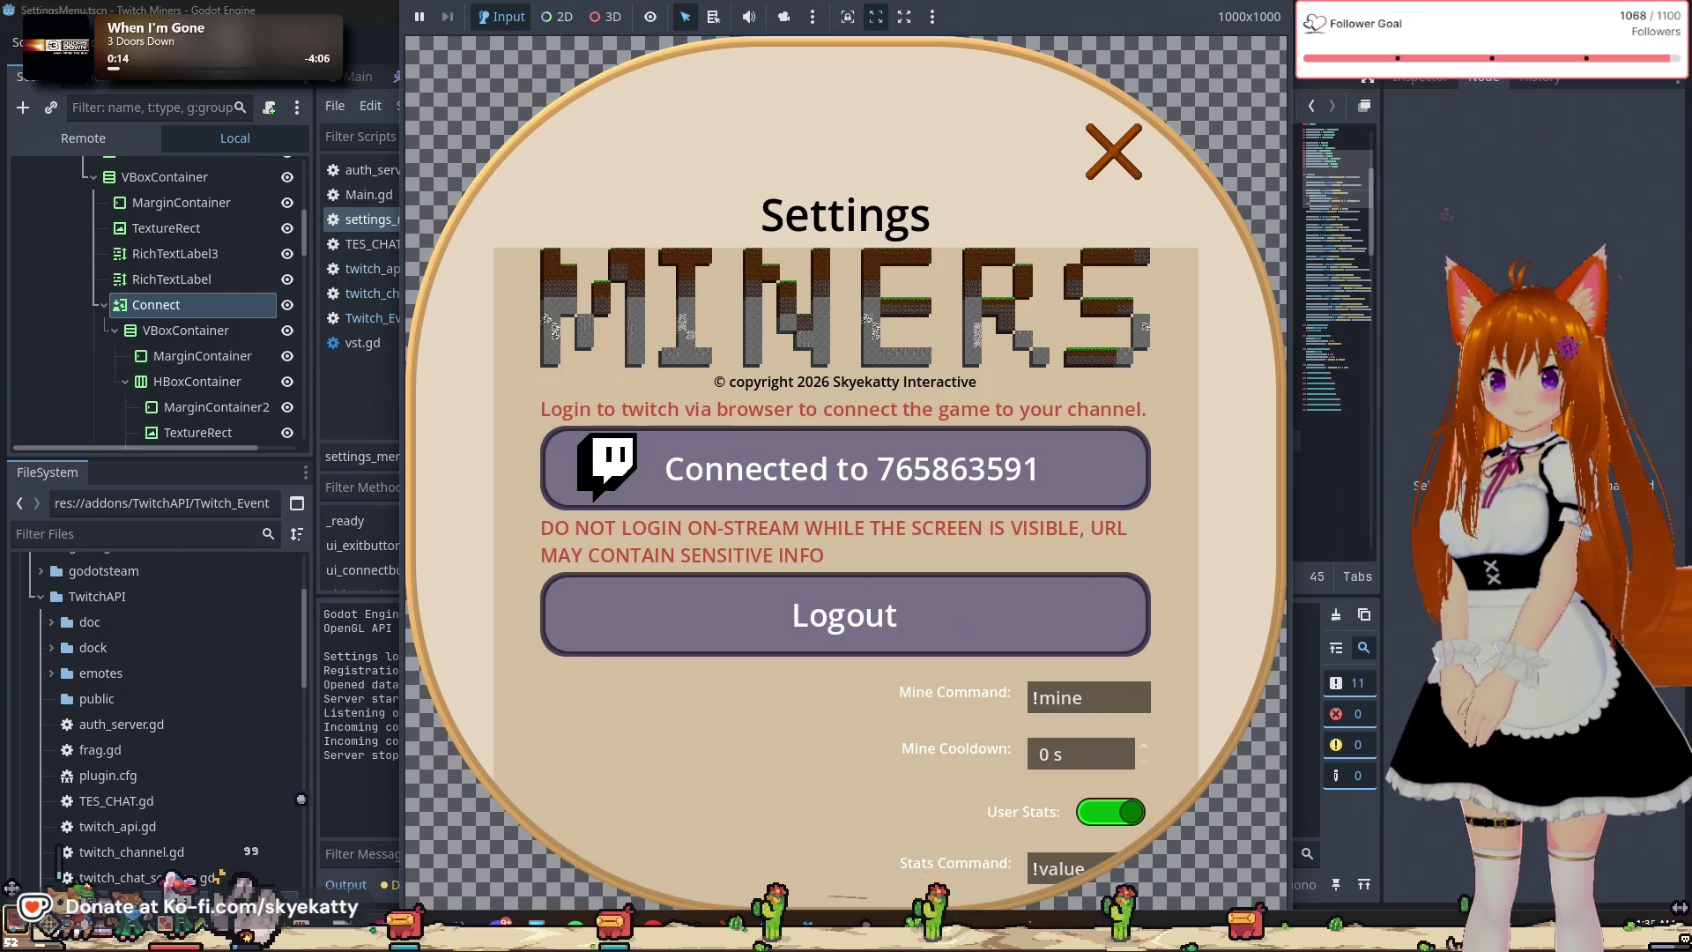
click(1108, 168)
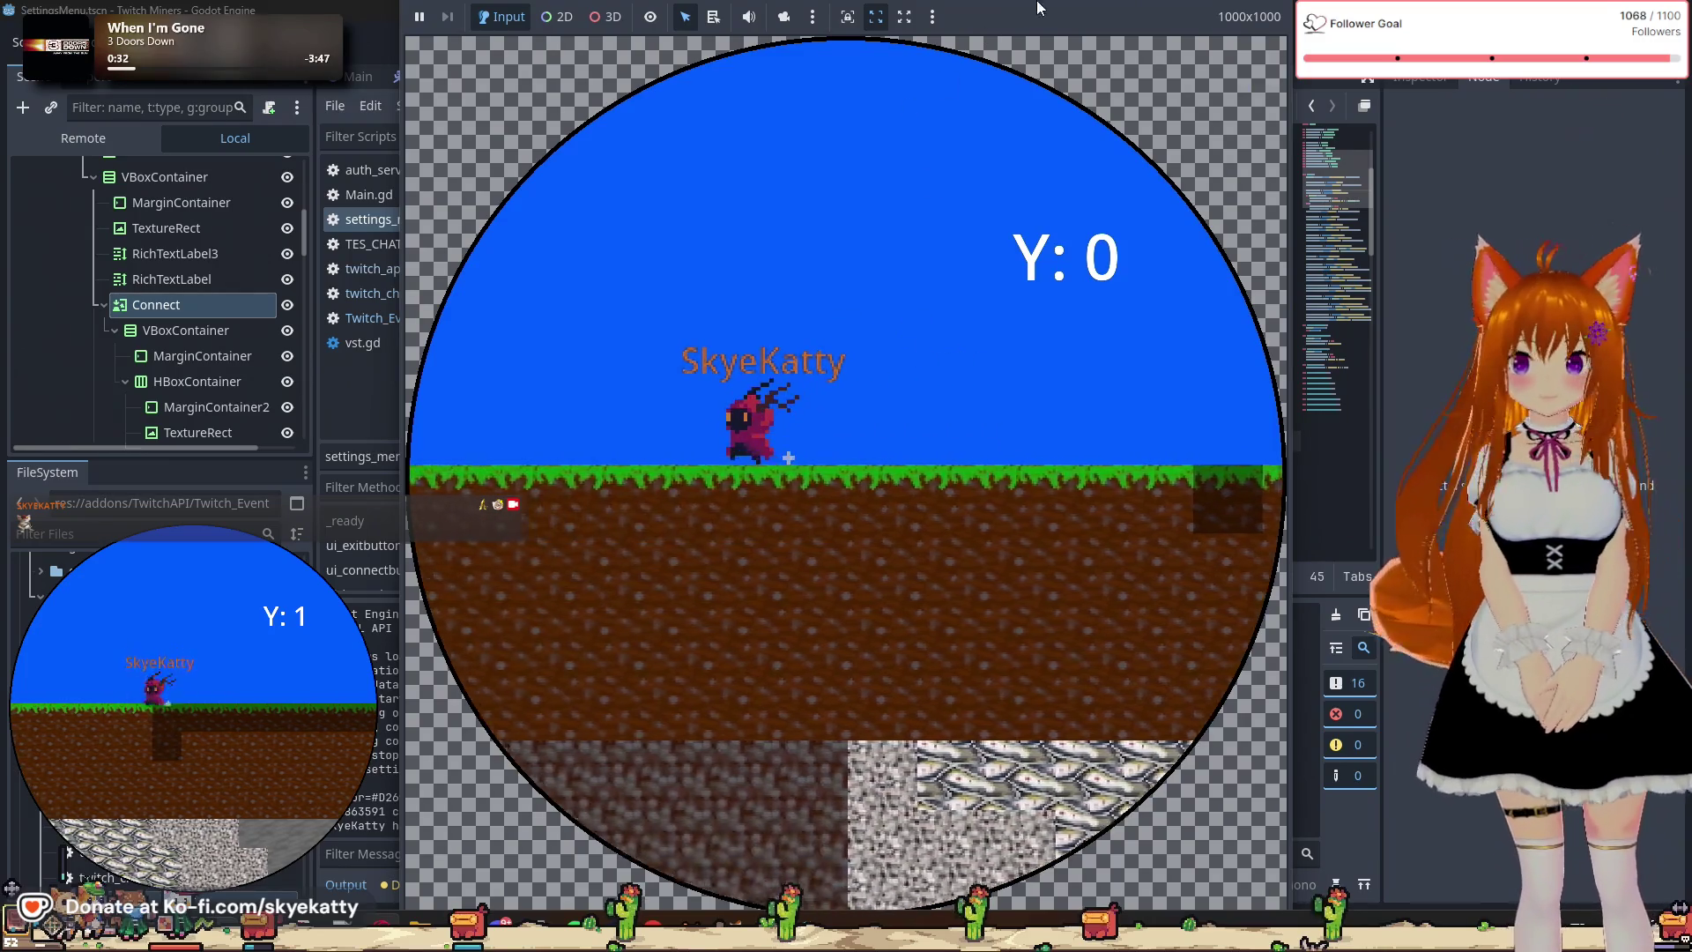
Scroll the output log to confirm the !mine command mined a GRASS tile.
scroll(159, 291, down, 1)
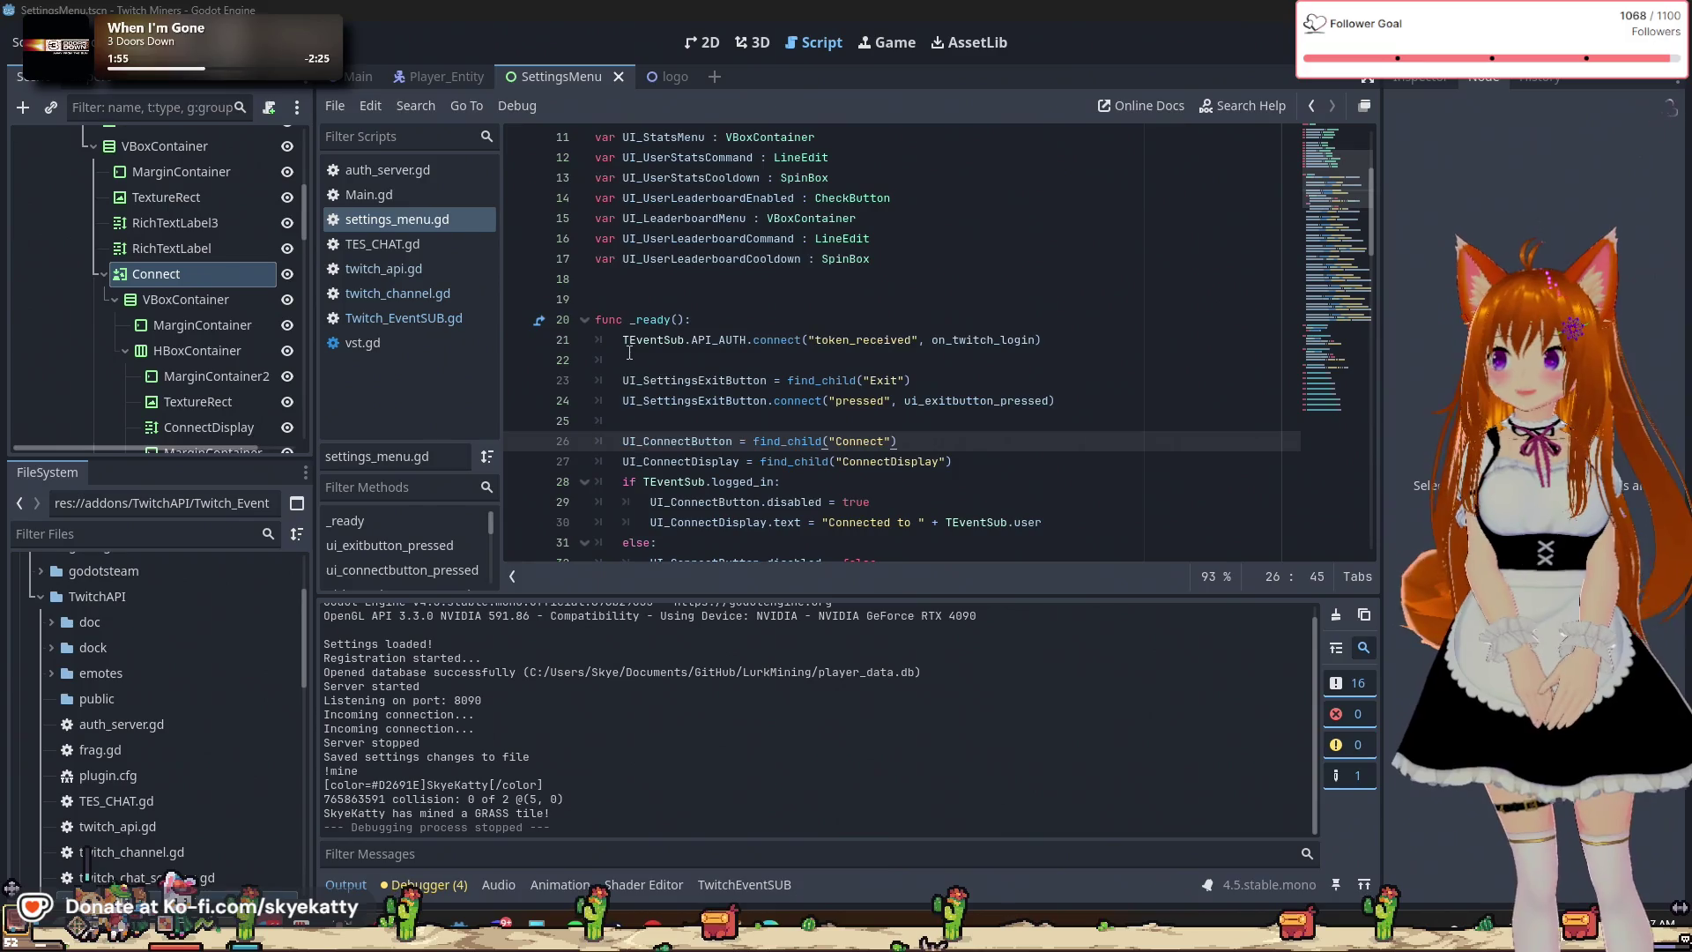
Browse auth_server.gd, TES_CHAT.gd, Twitch_EventSUB.gd and twitch_channel.gd, then scroll through twitch_api.gd.
click(425, 172)
click(425, 244)
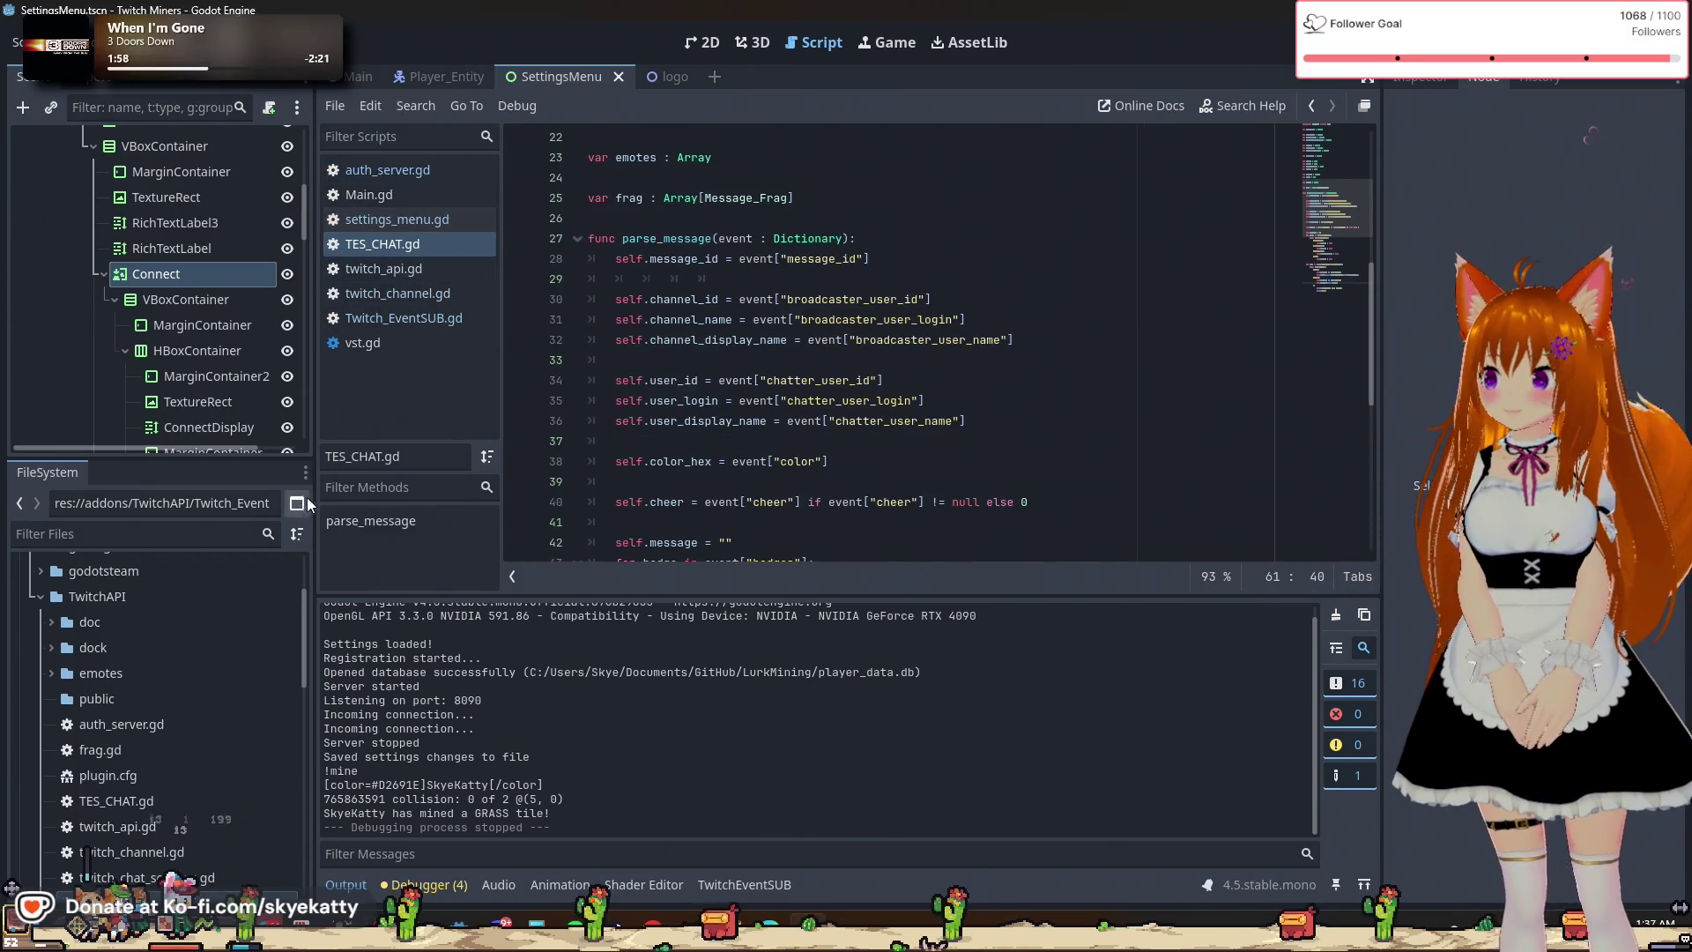
click(403, 319)
click(445, 304)
click(423, 321)
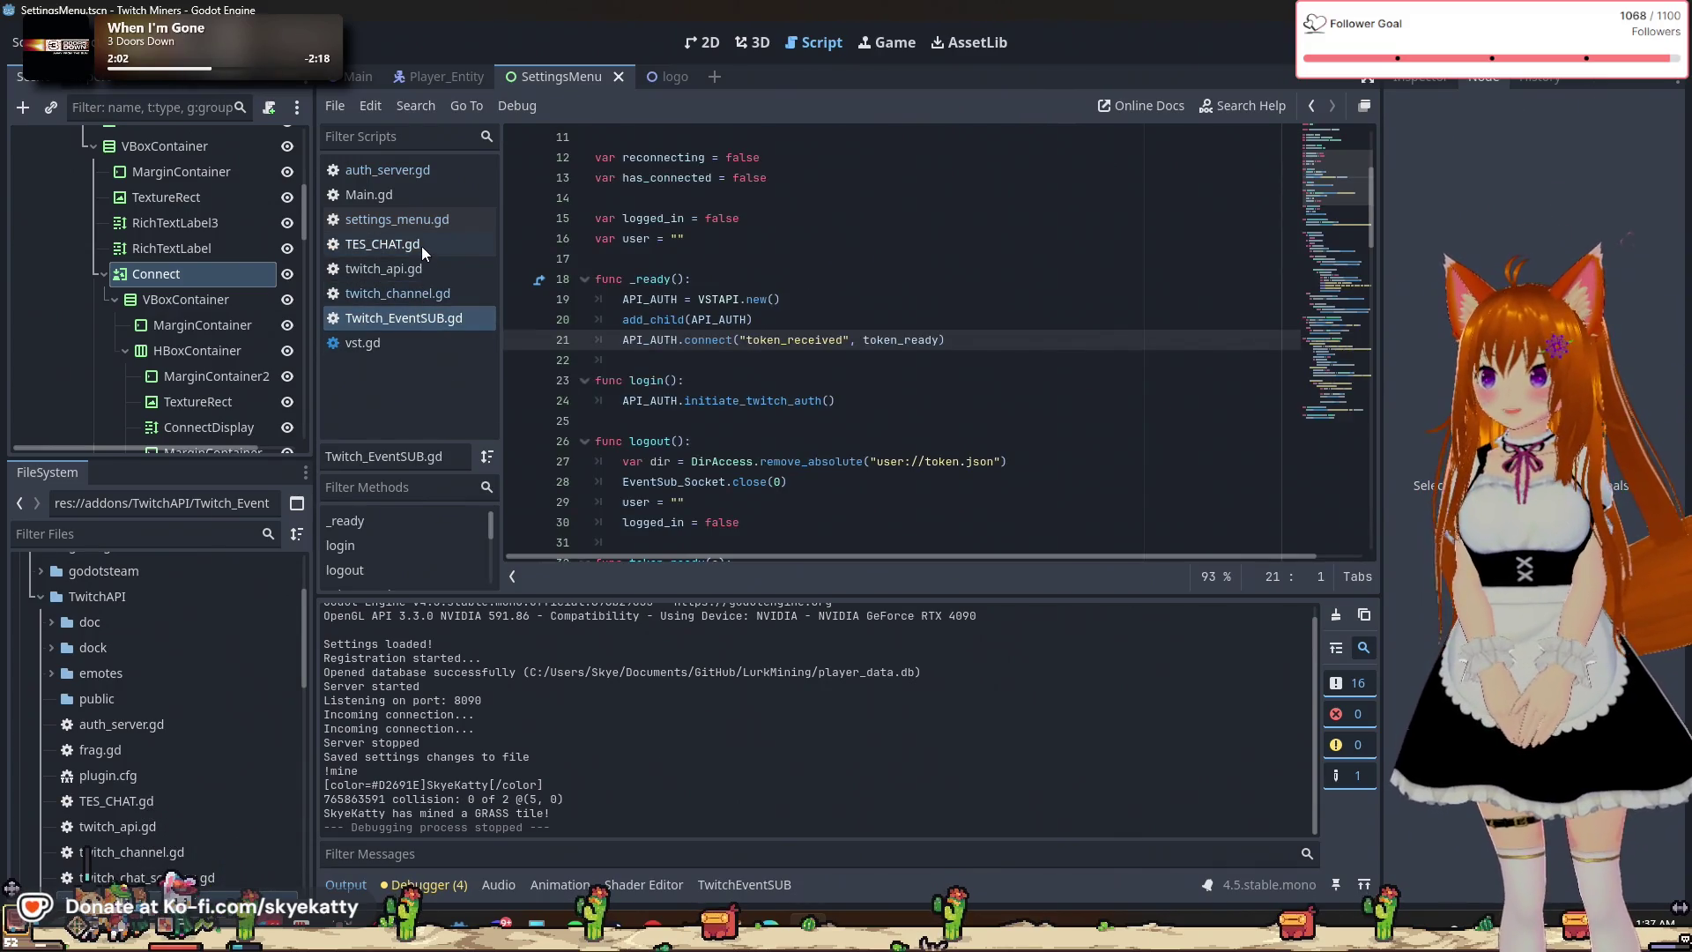
click(407, 269)
scroll(775, 323, down, 8)
scroll(775, 324, down, 10)
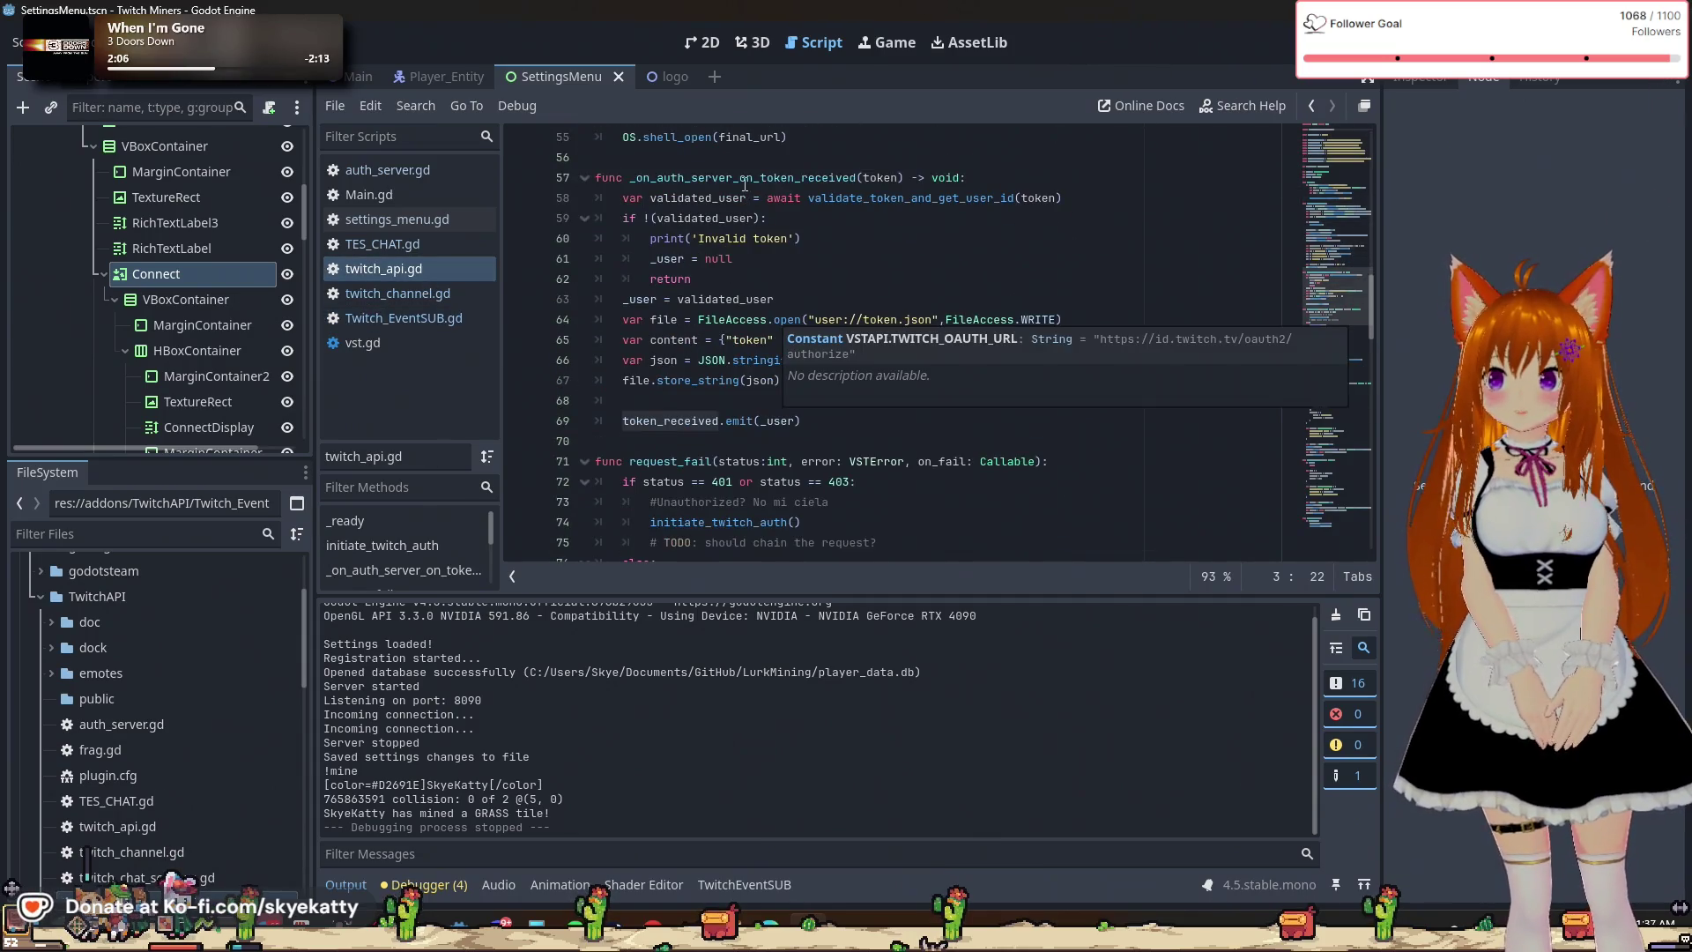
scroll(744, 185, down, 7)
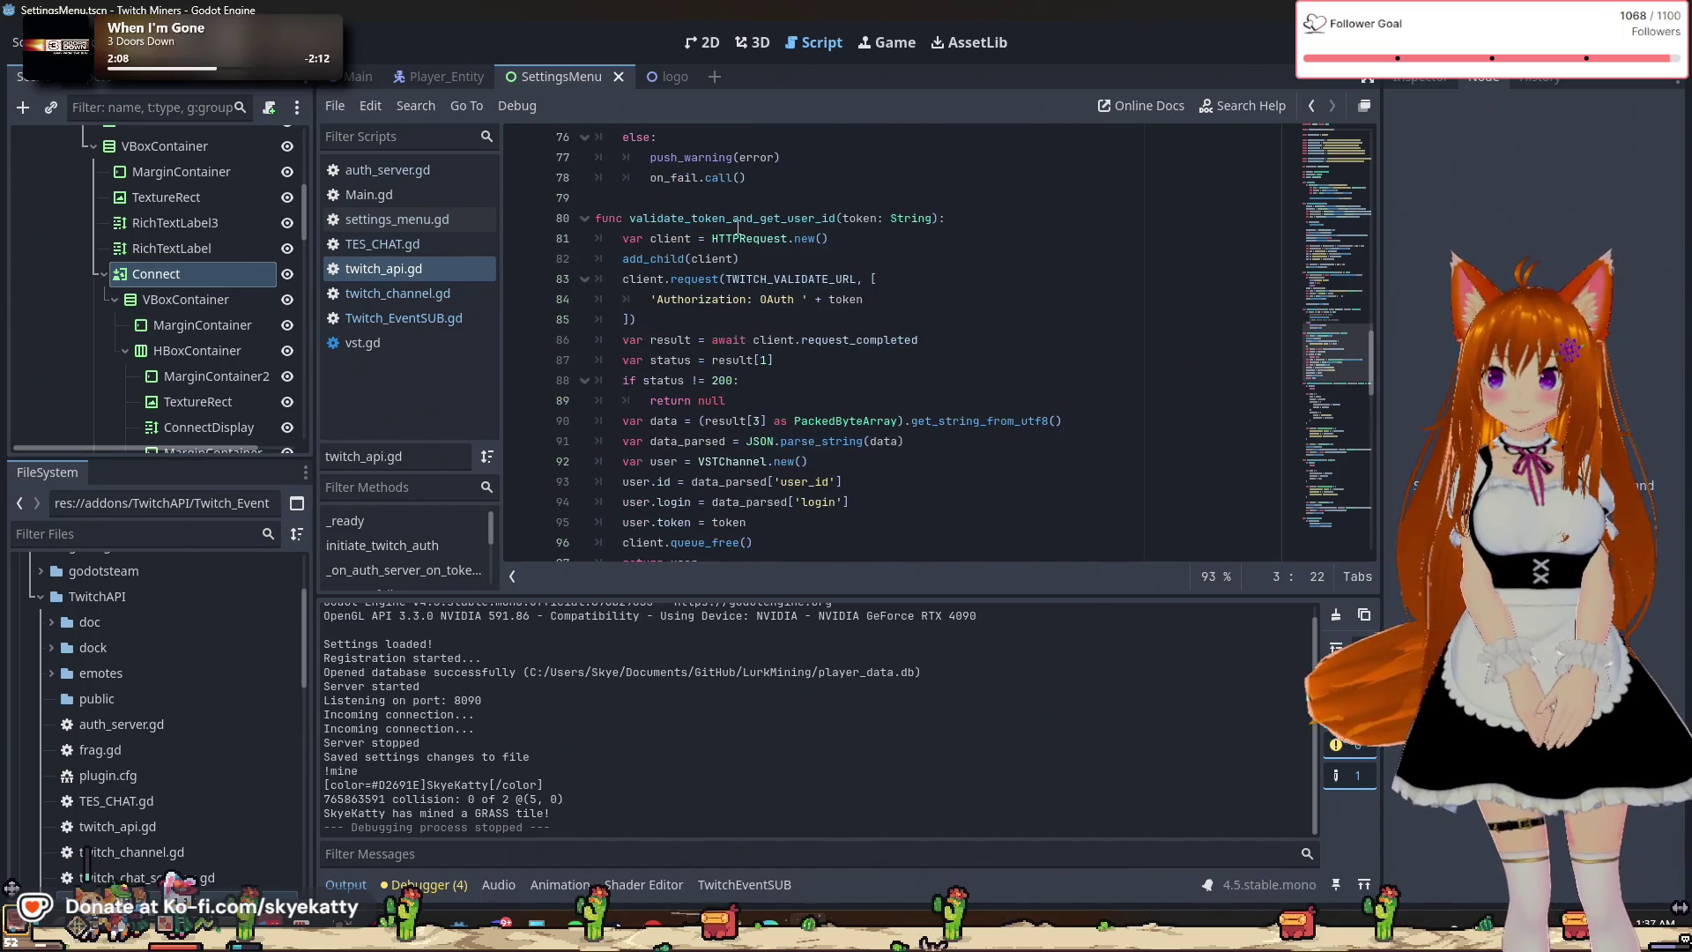
Inspect the id and login assignments in validate_token_and_get_user_id, then view twitch_channel.gd's VSTChannel class.
click(739, 222)
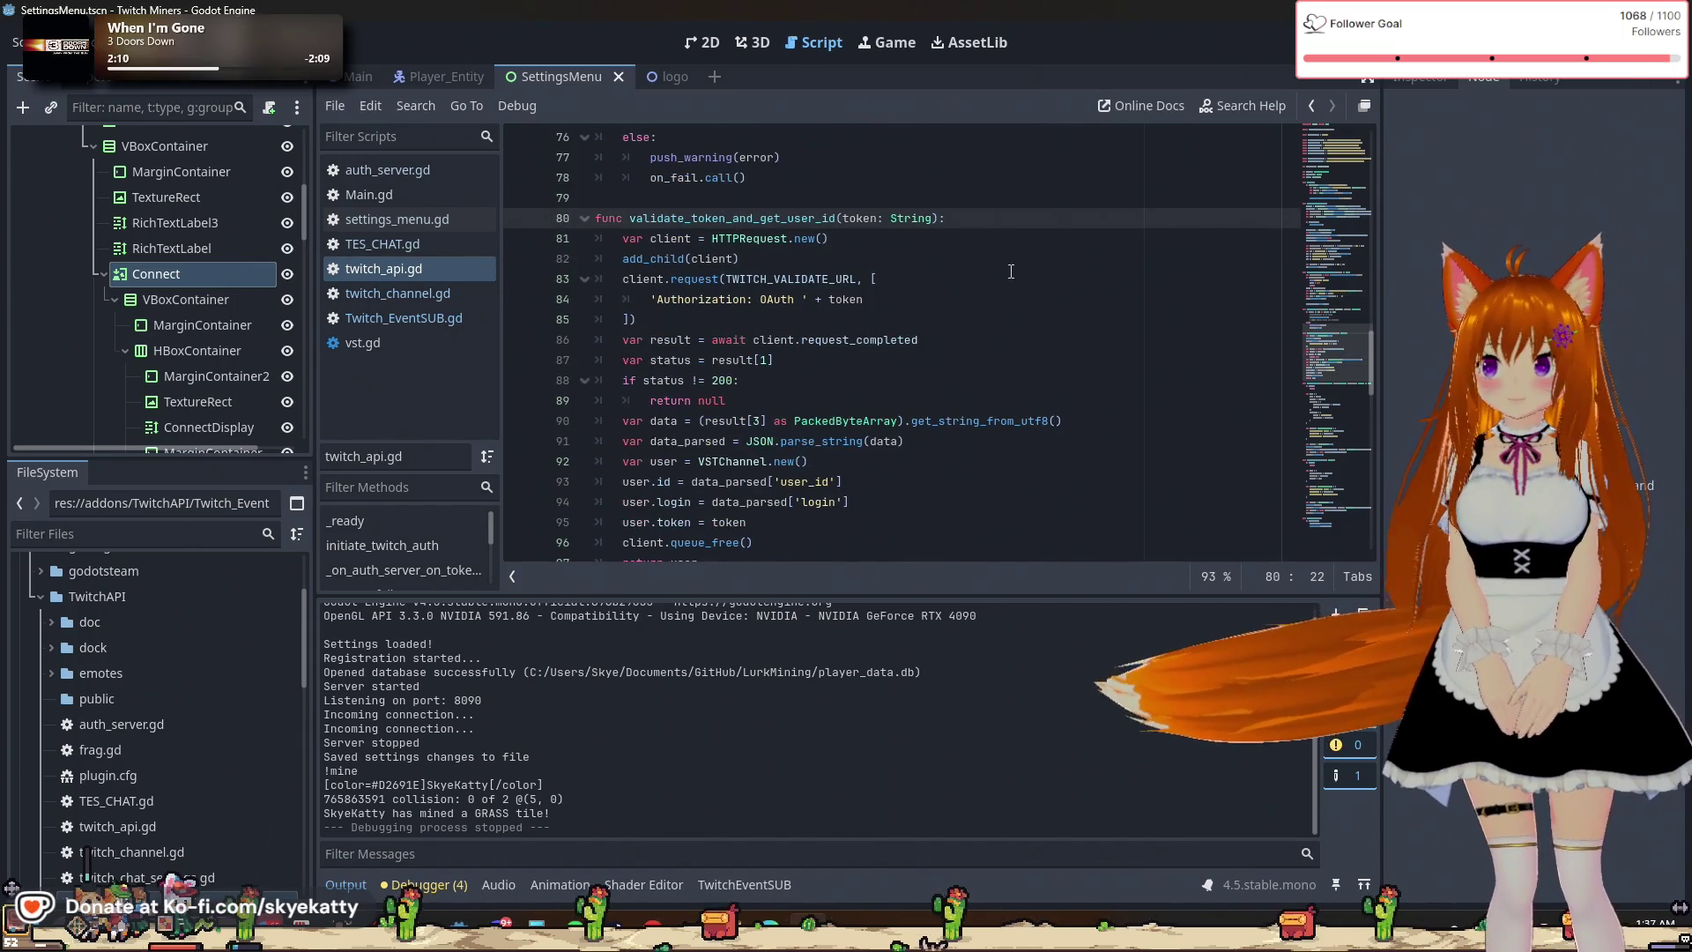
double_click(741, 218)
scroll(658, 298, down, 2)
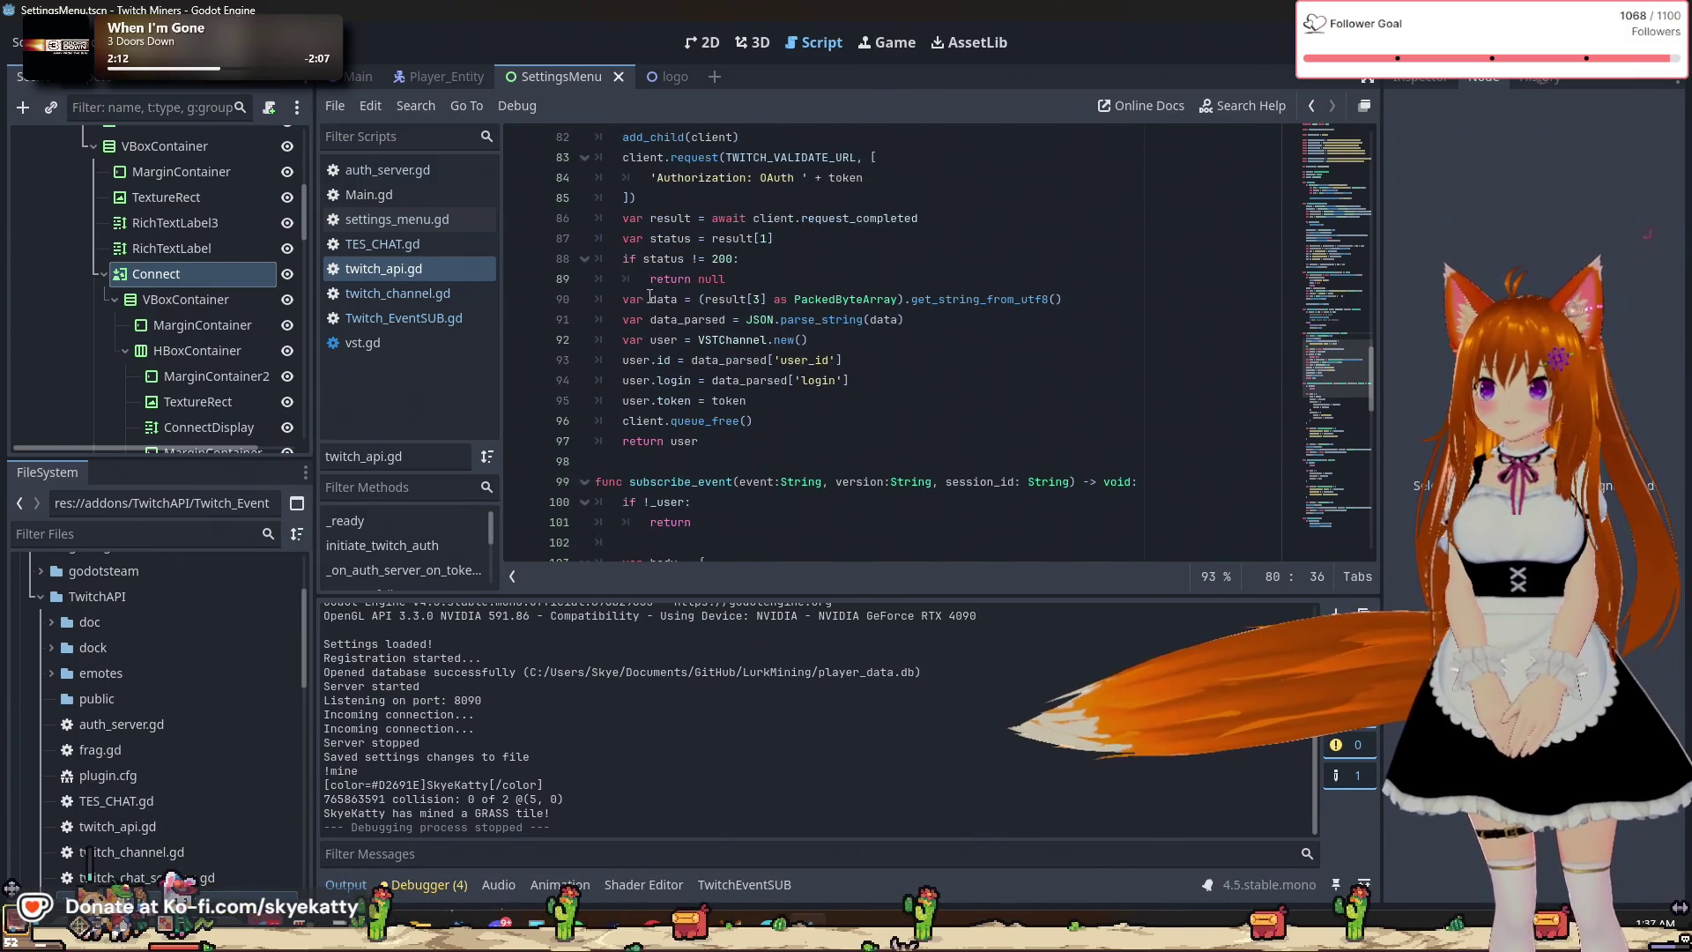
click(653, 360)
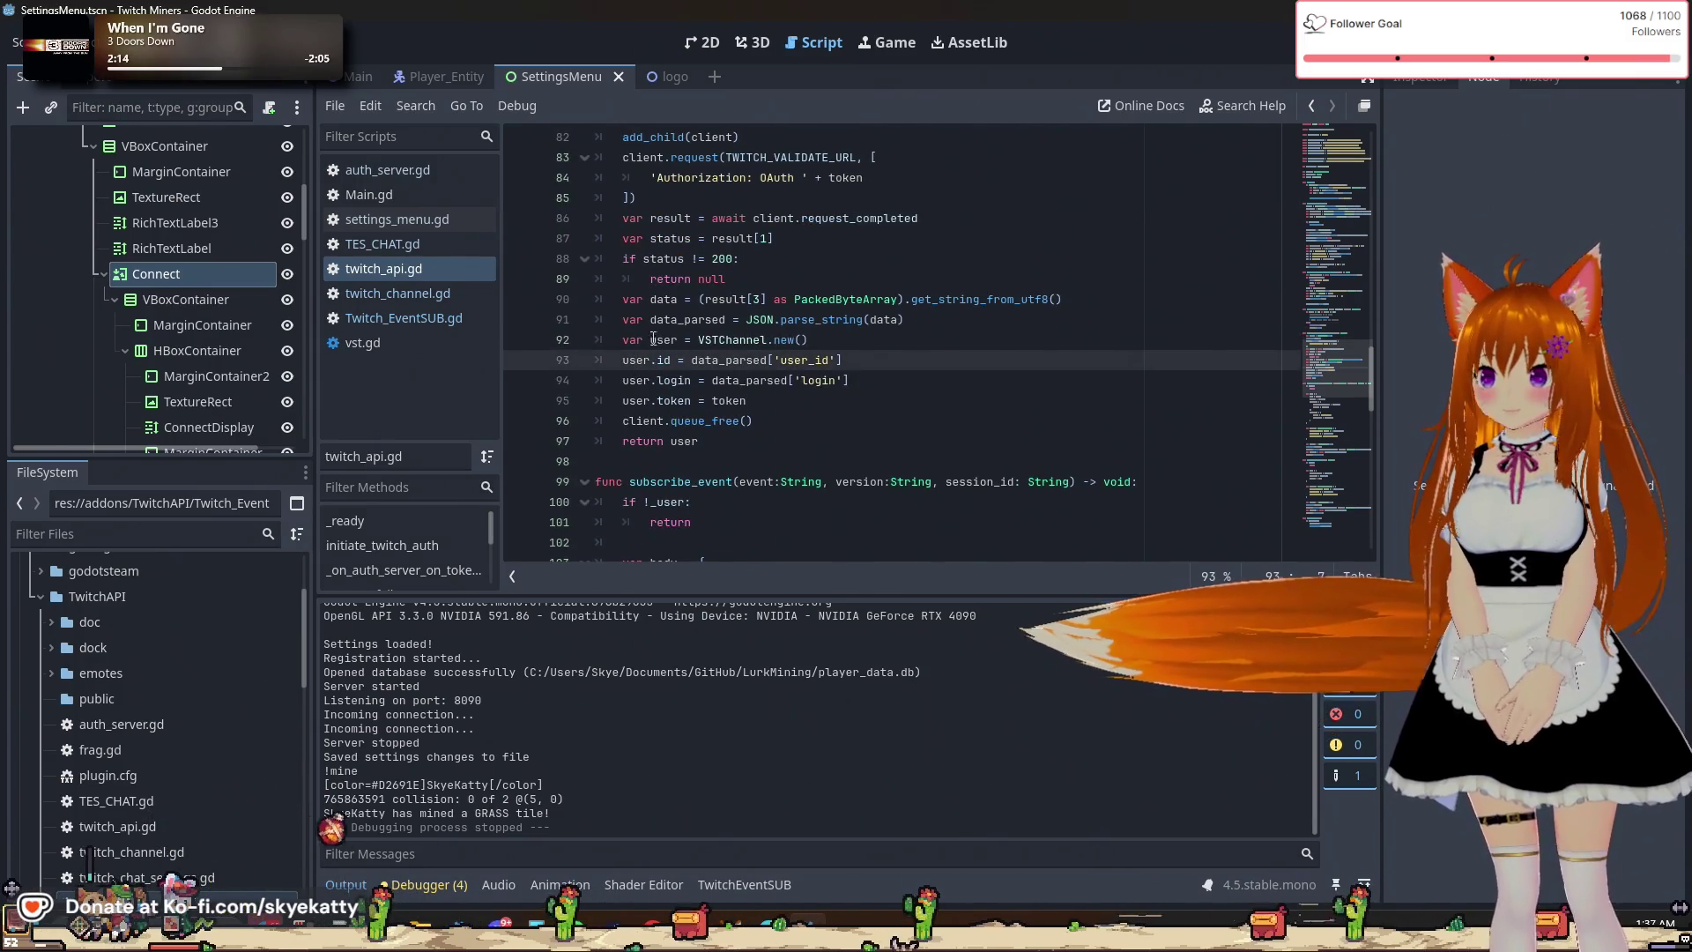
double_click(732, 339)
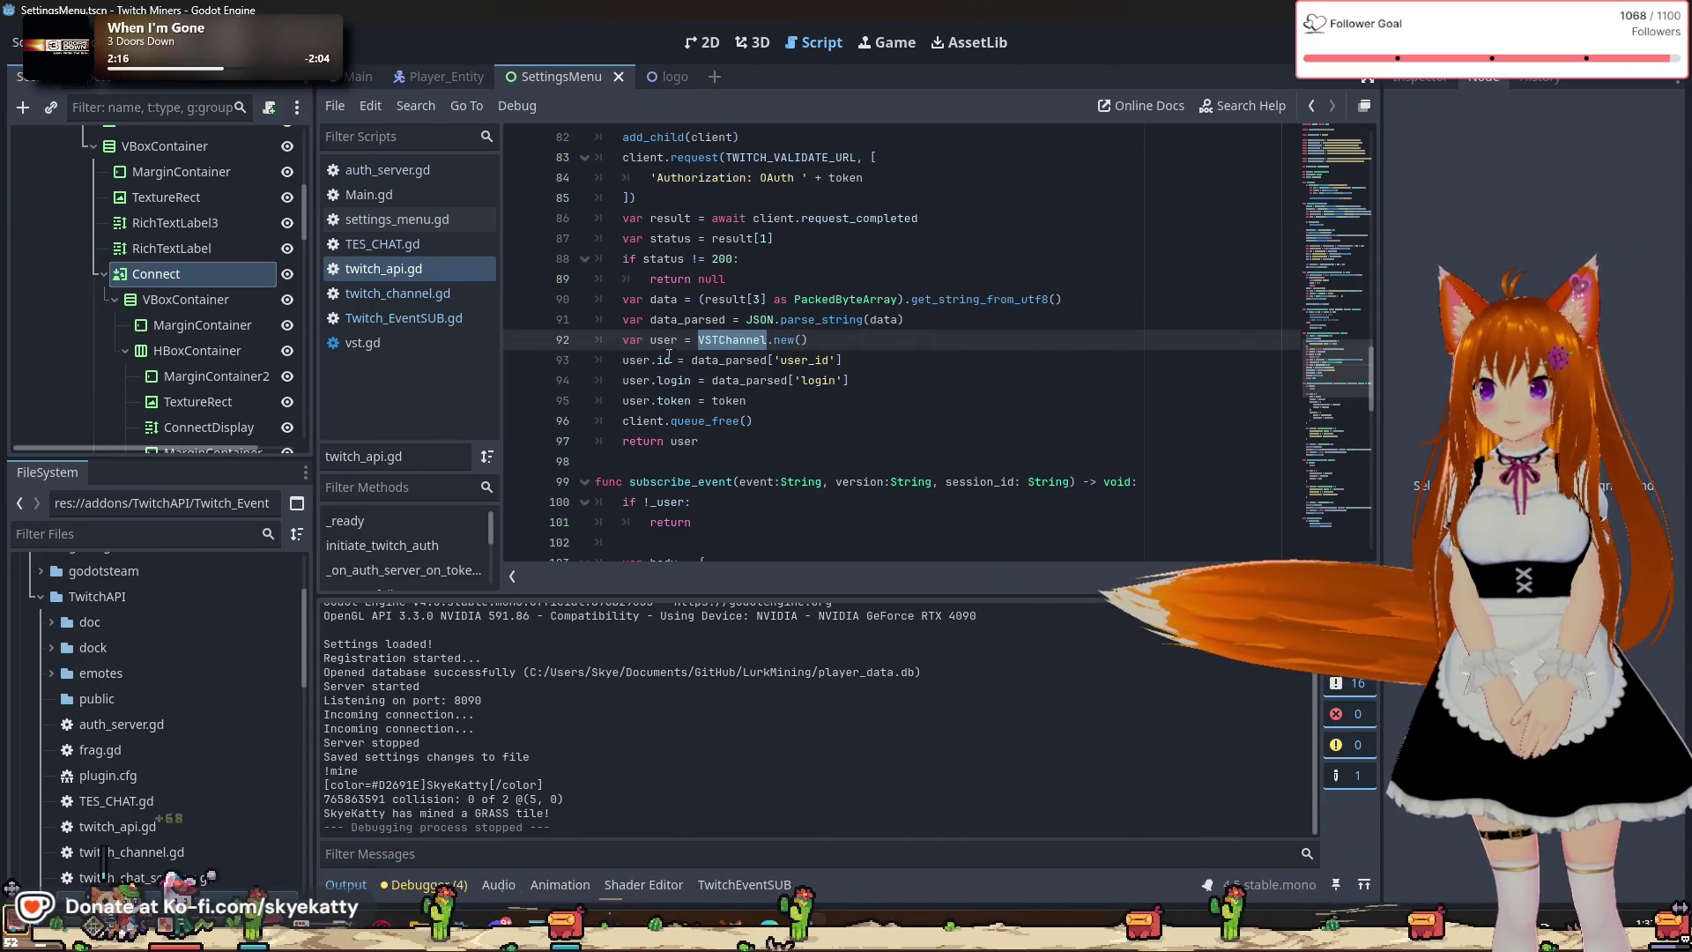
click(734, 339)
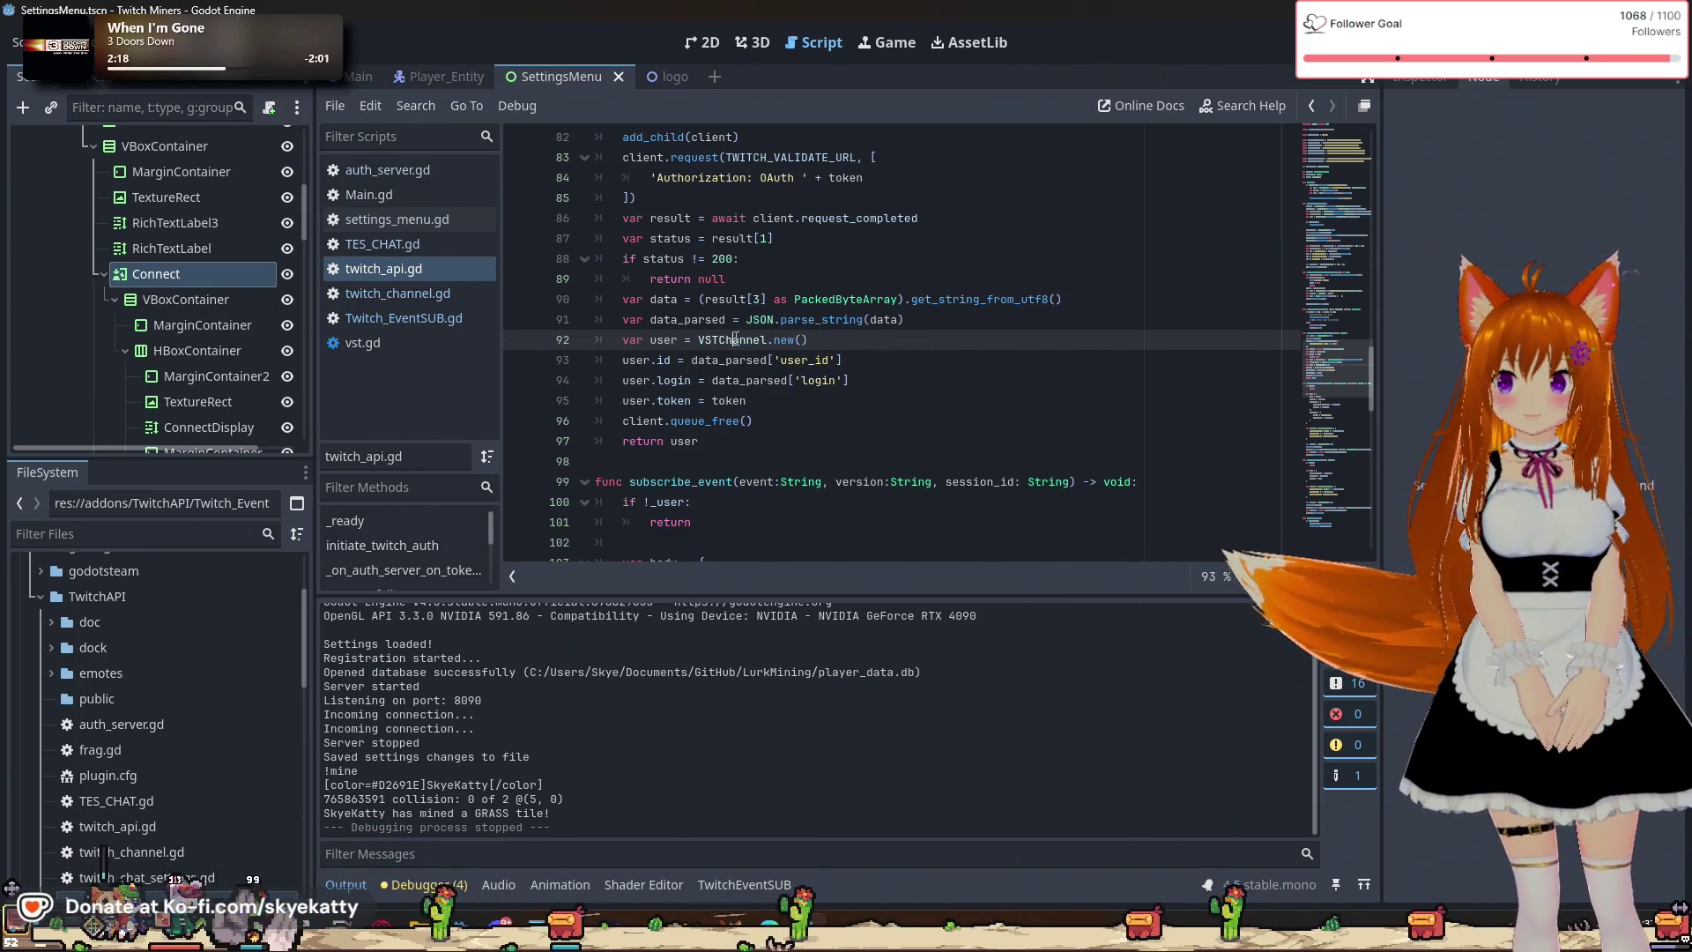
click(747, 420)
click(651, 360)
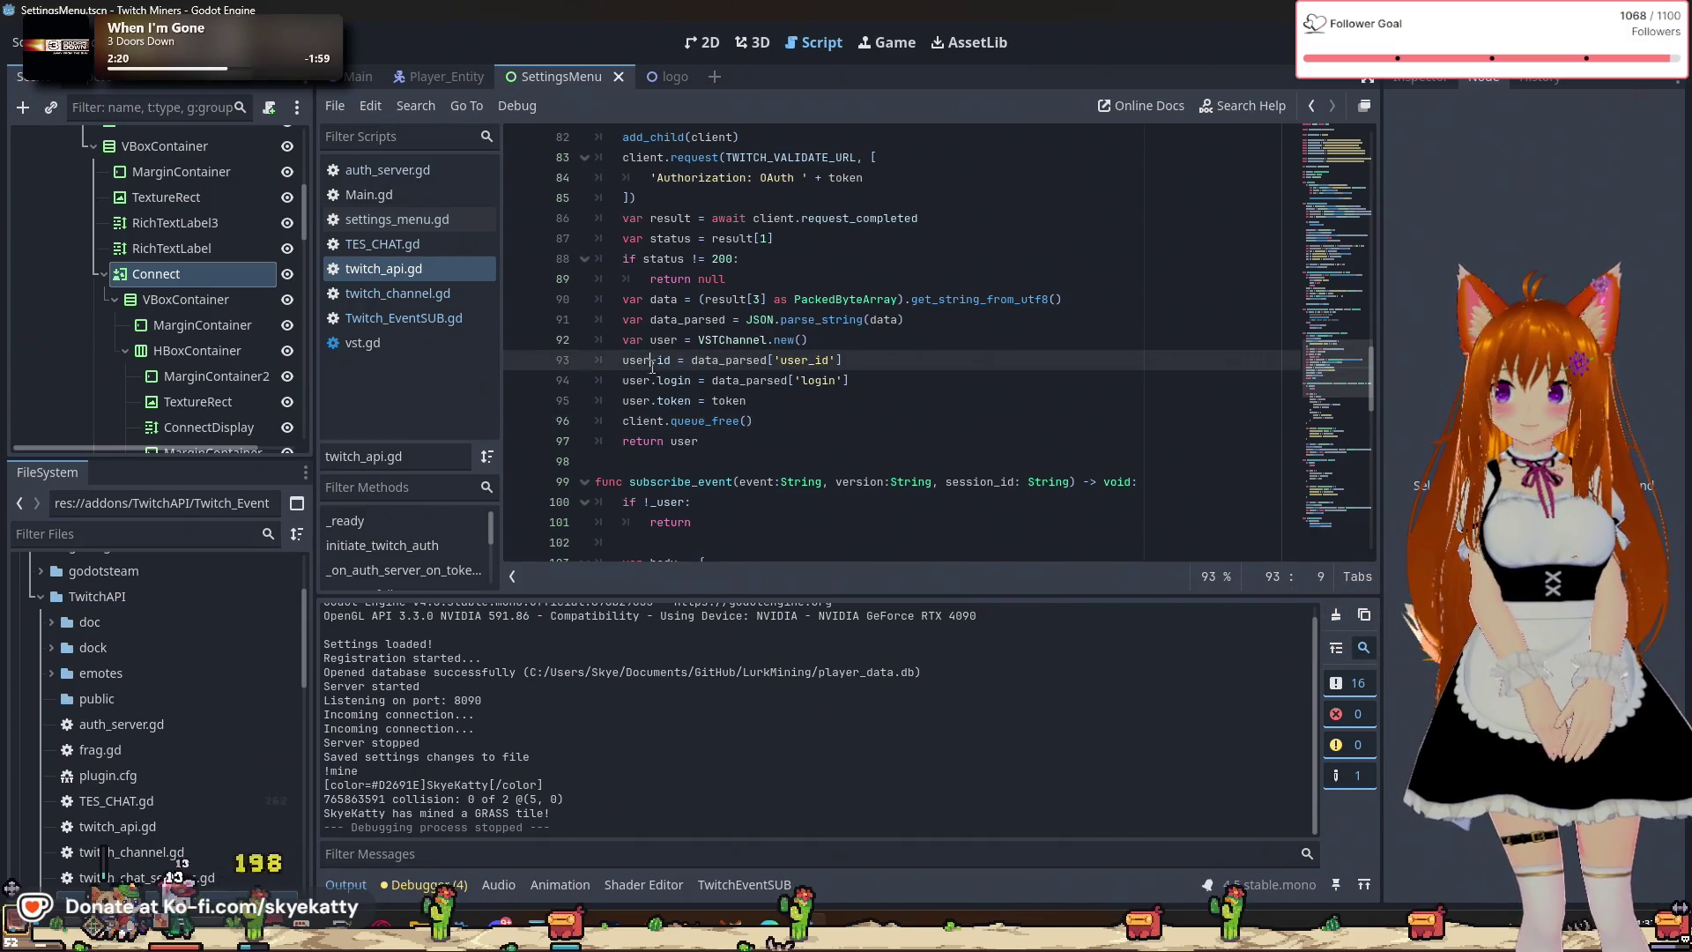
click(665, 379)
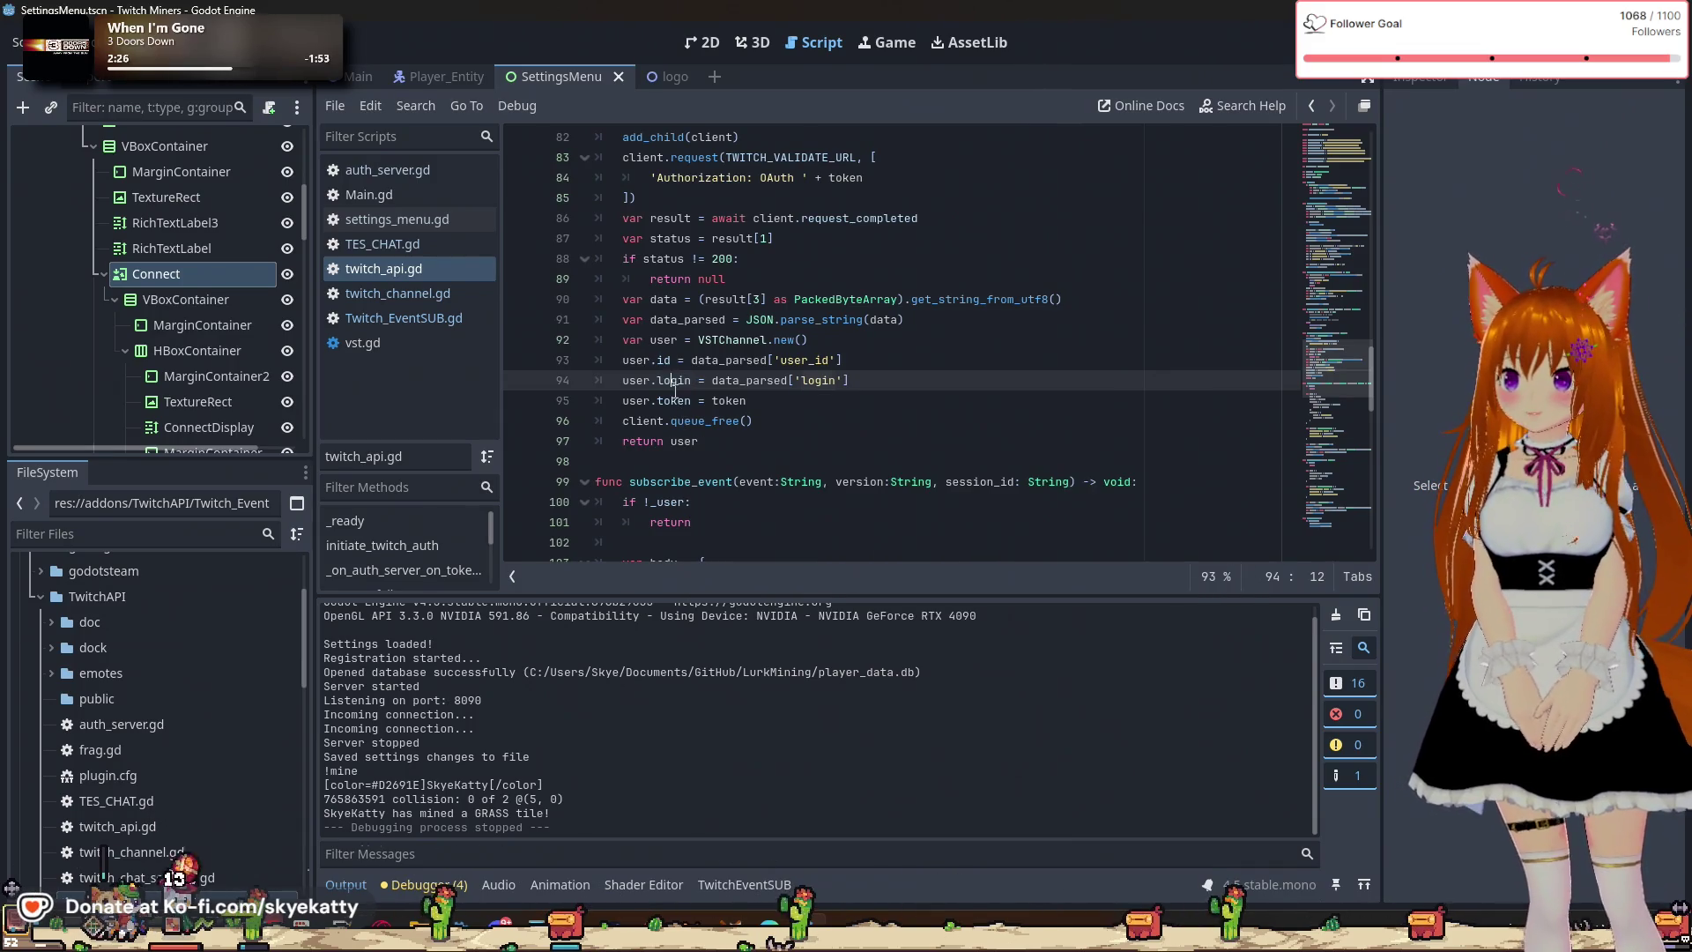
click(423, 297)
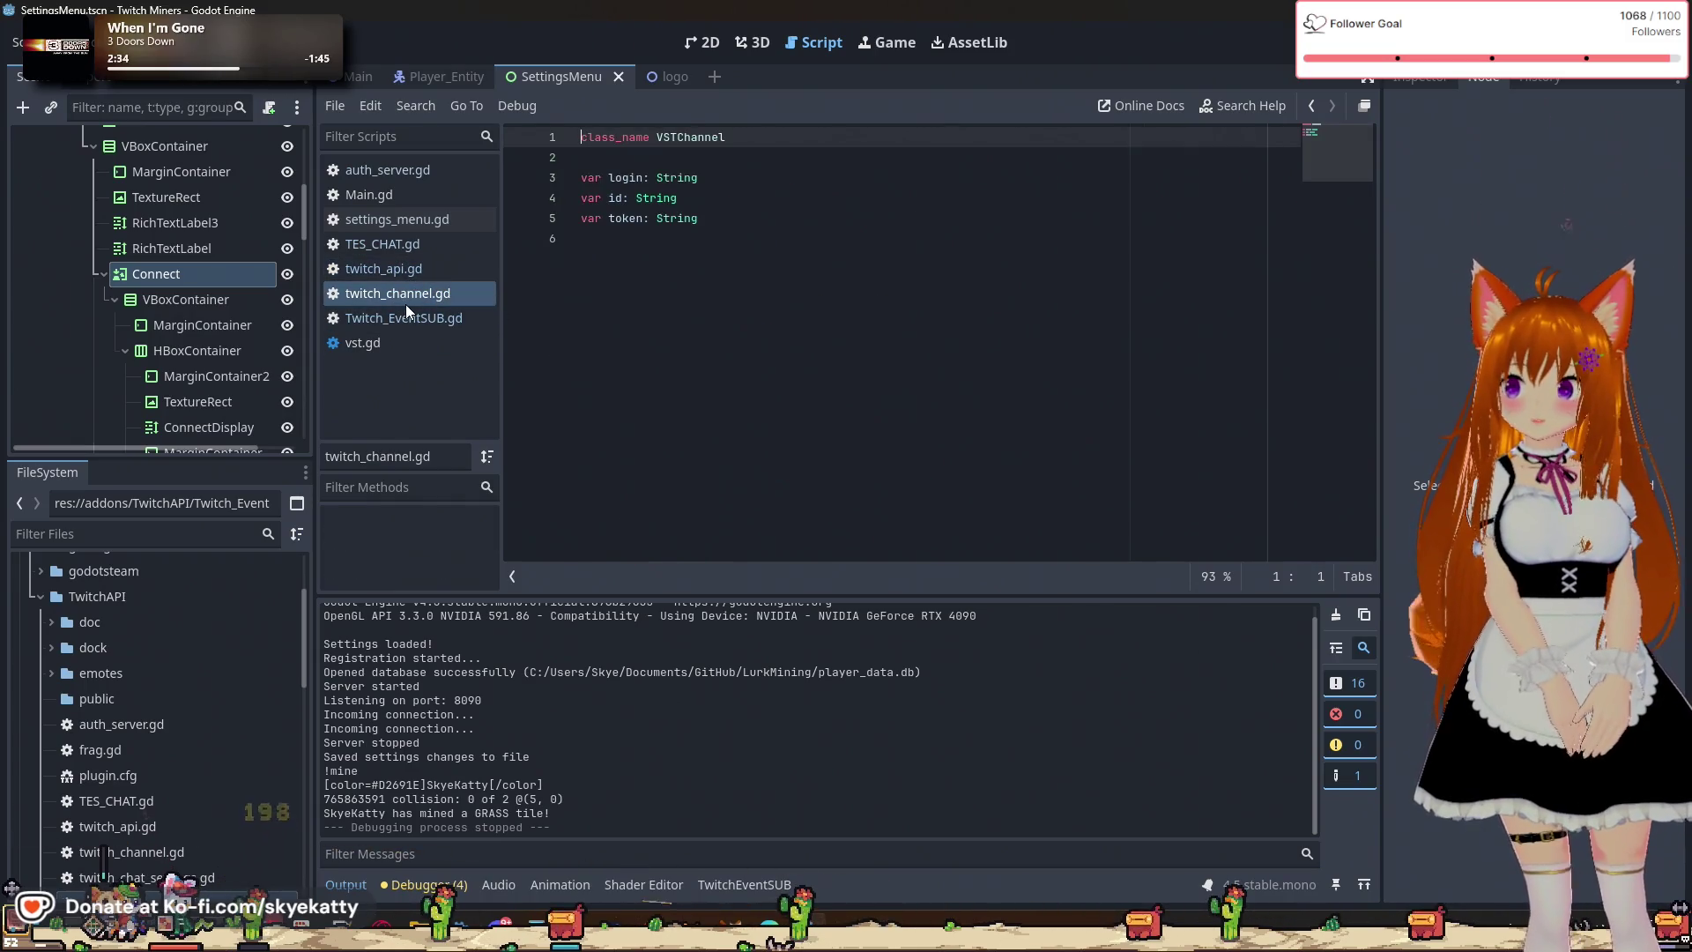
Change line 34 of Twitch_EventSUB.gd to user = e.login and save it.
click(405, 316)
click(406, 197)
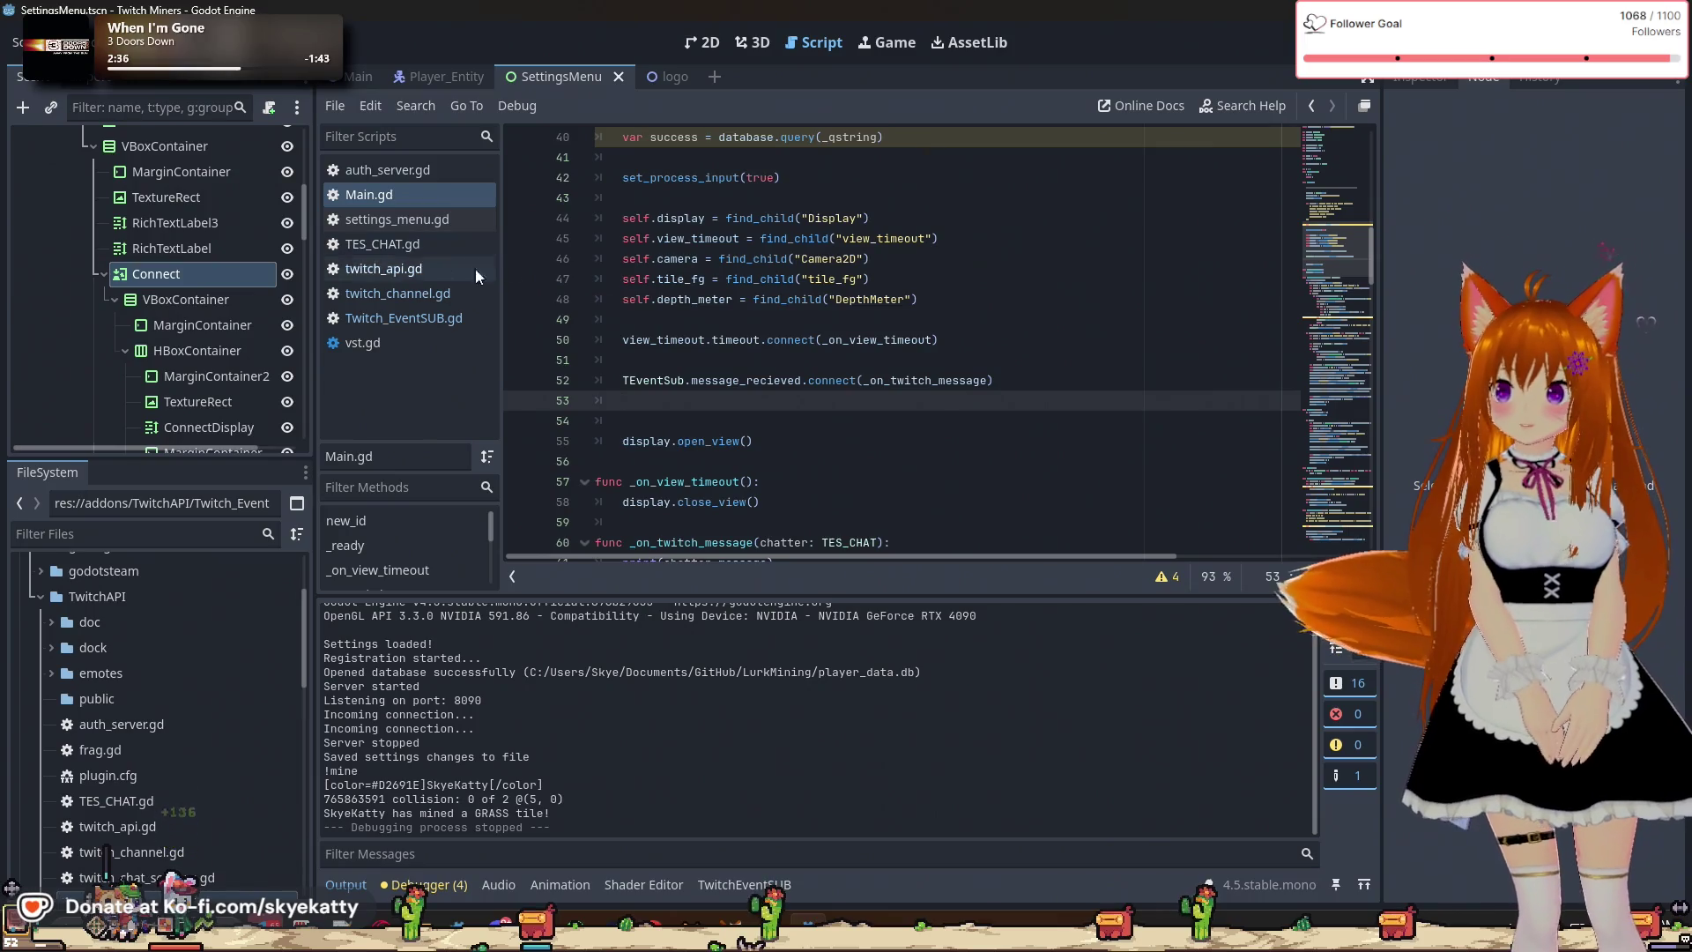
click(414, 219)
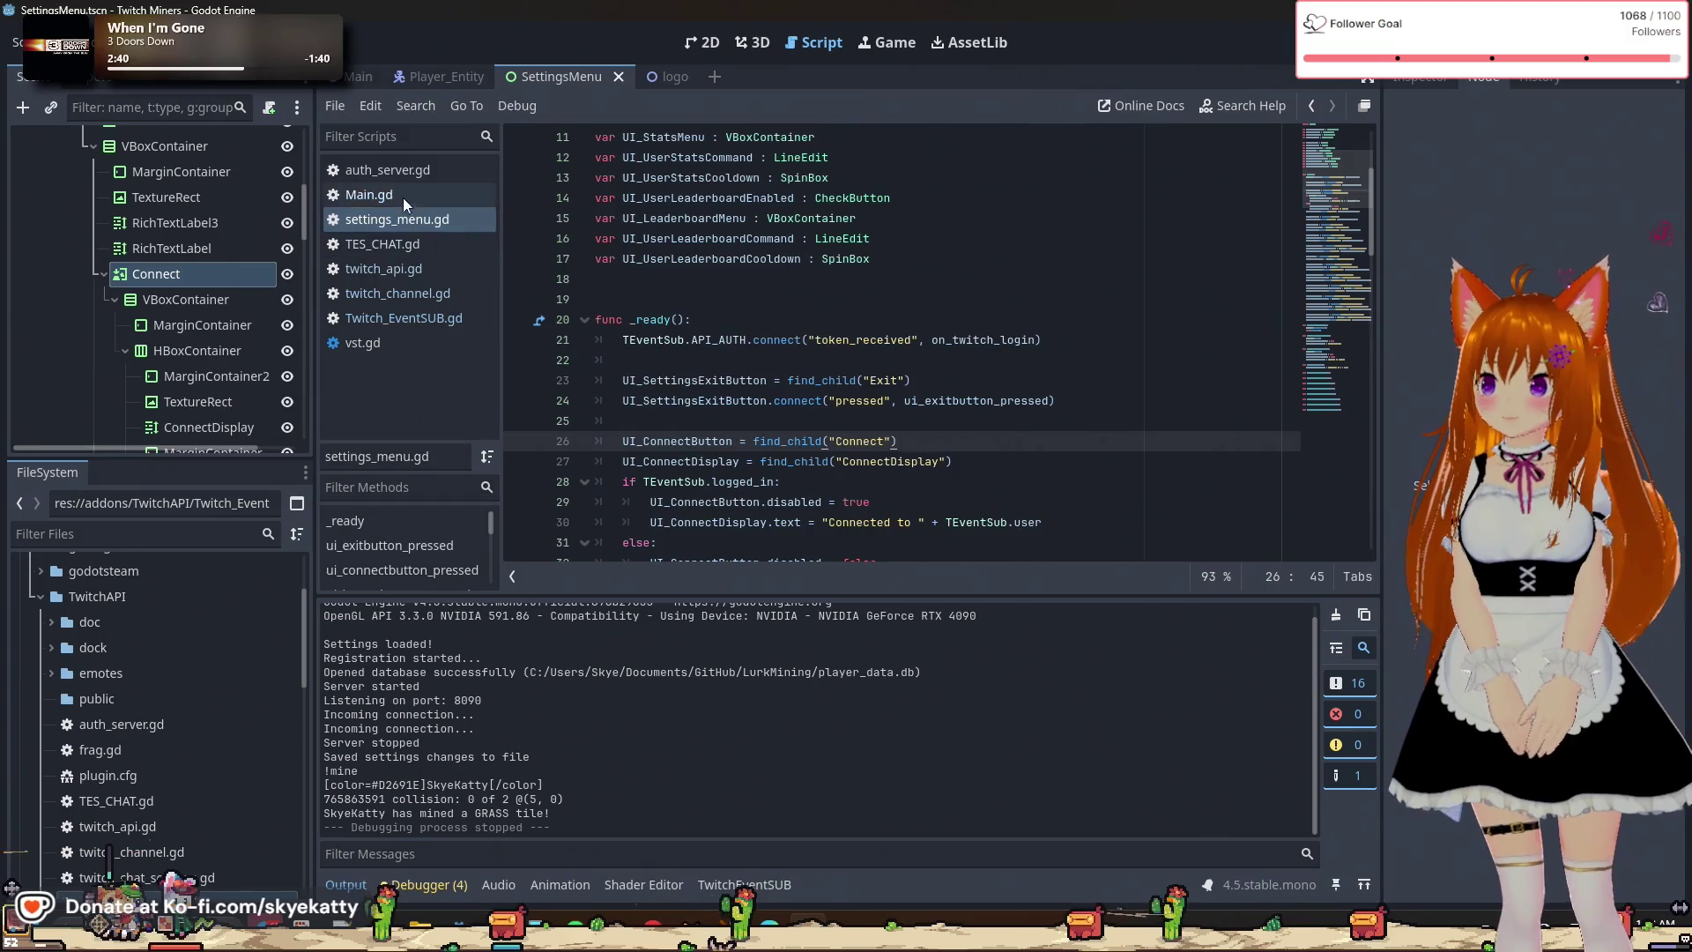
click(404, 196)
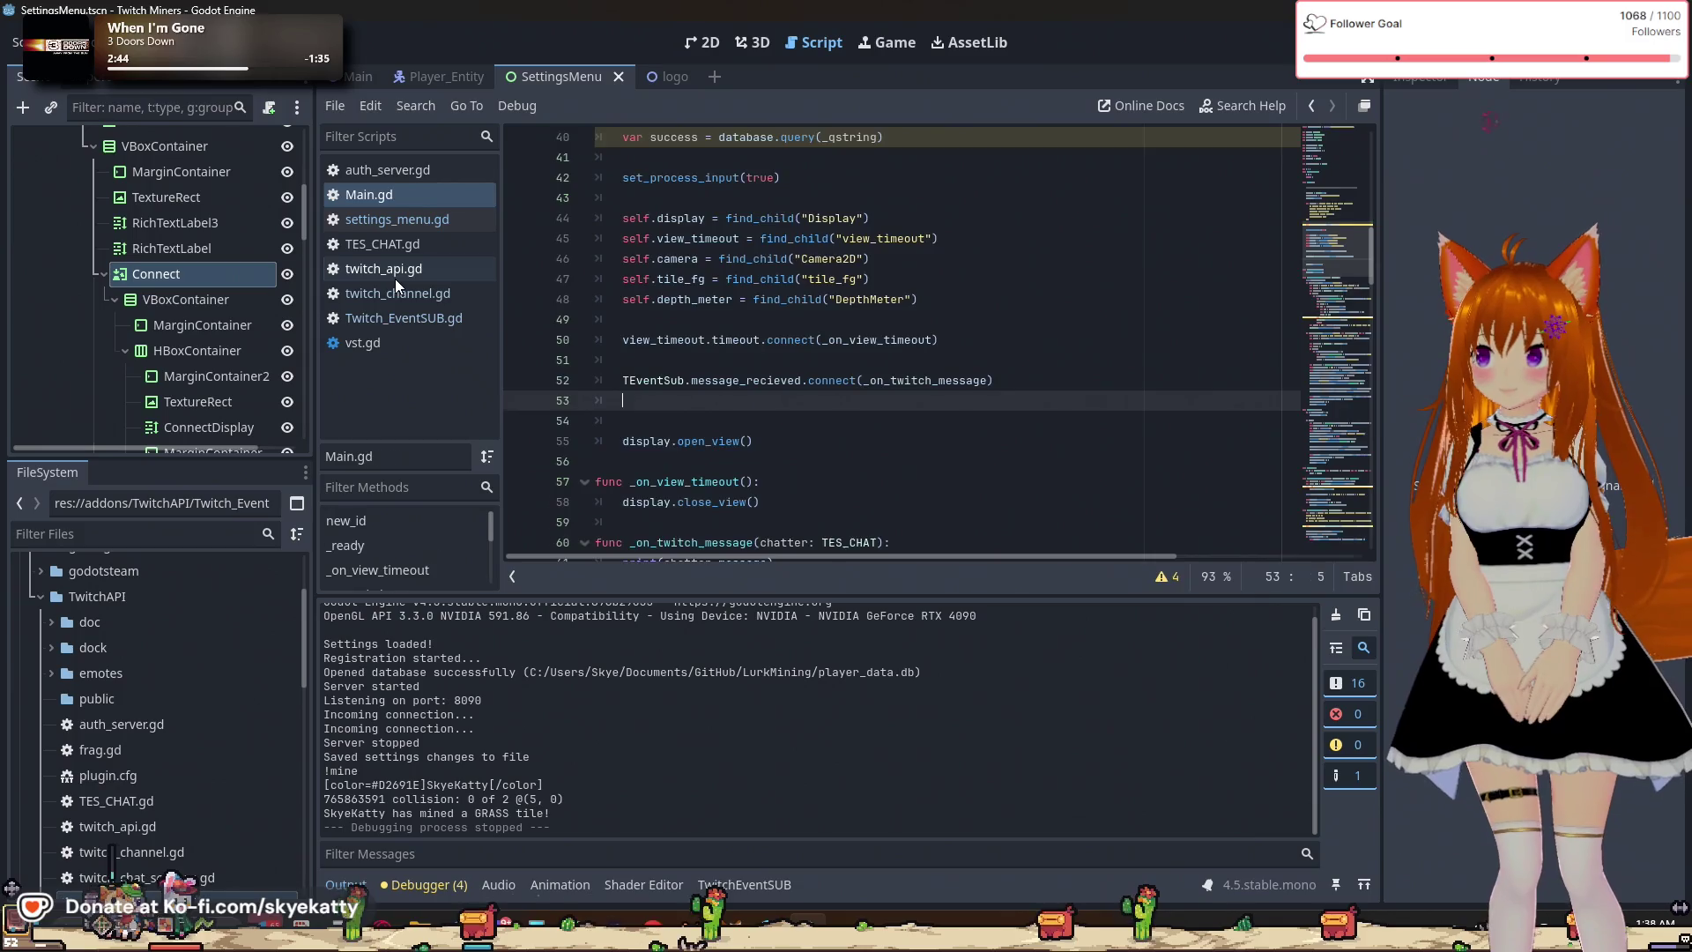
click(394, 276)
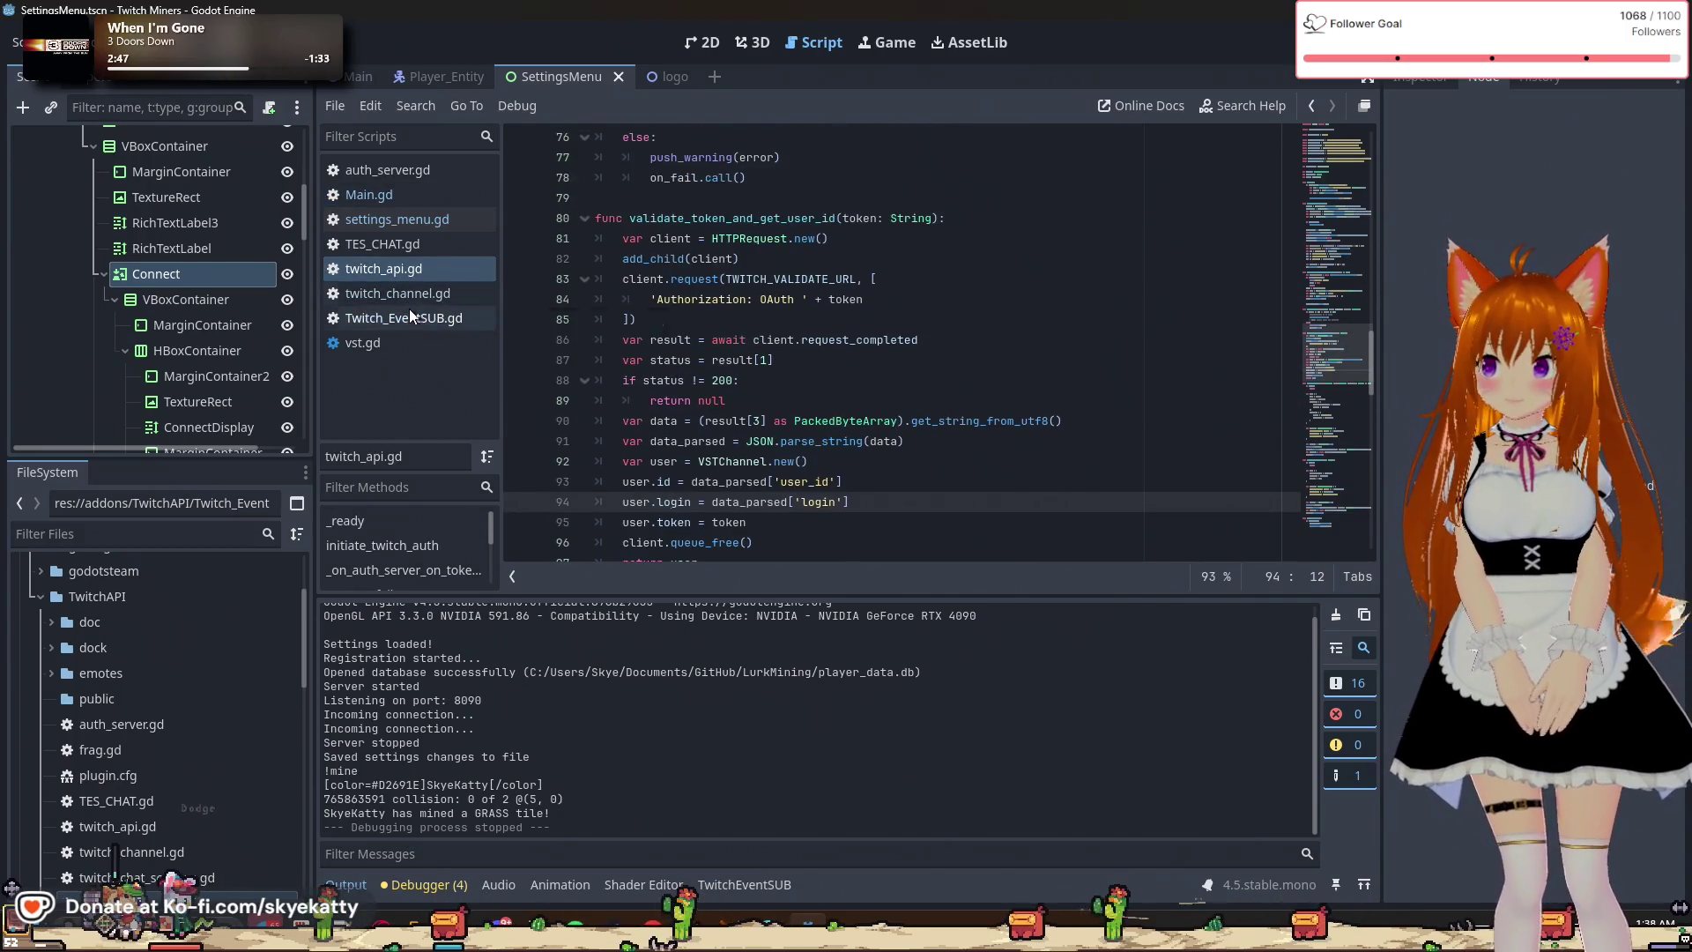
click(408, 316)
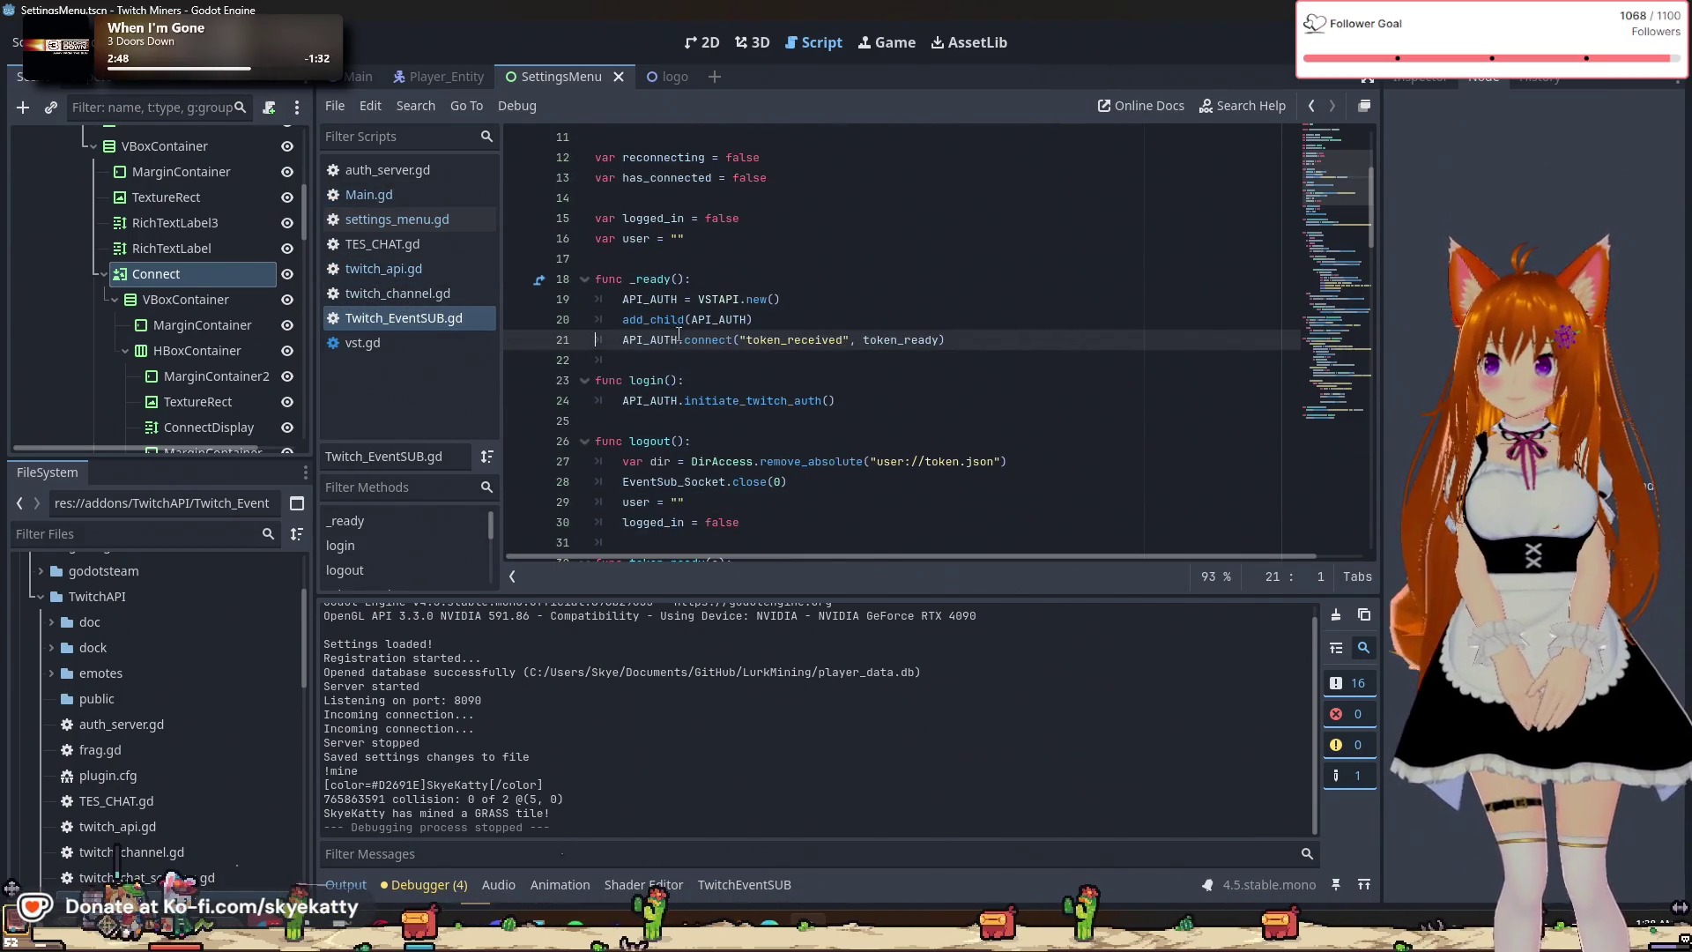
scroll(767, 407, down, 4)
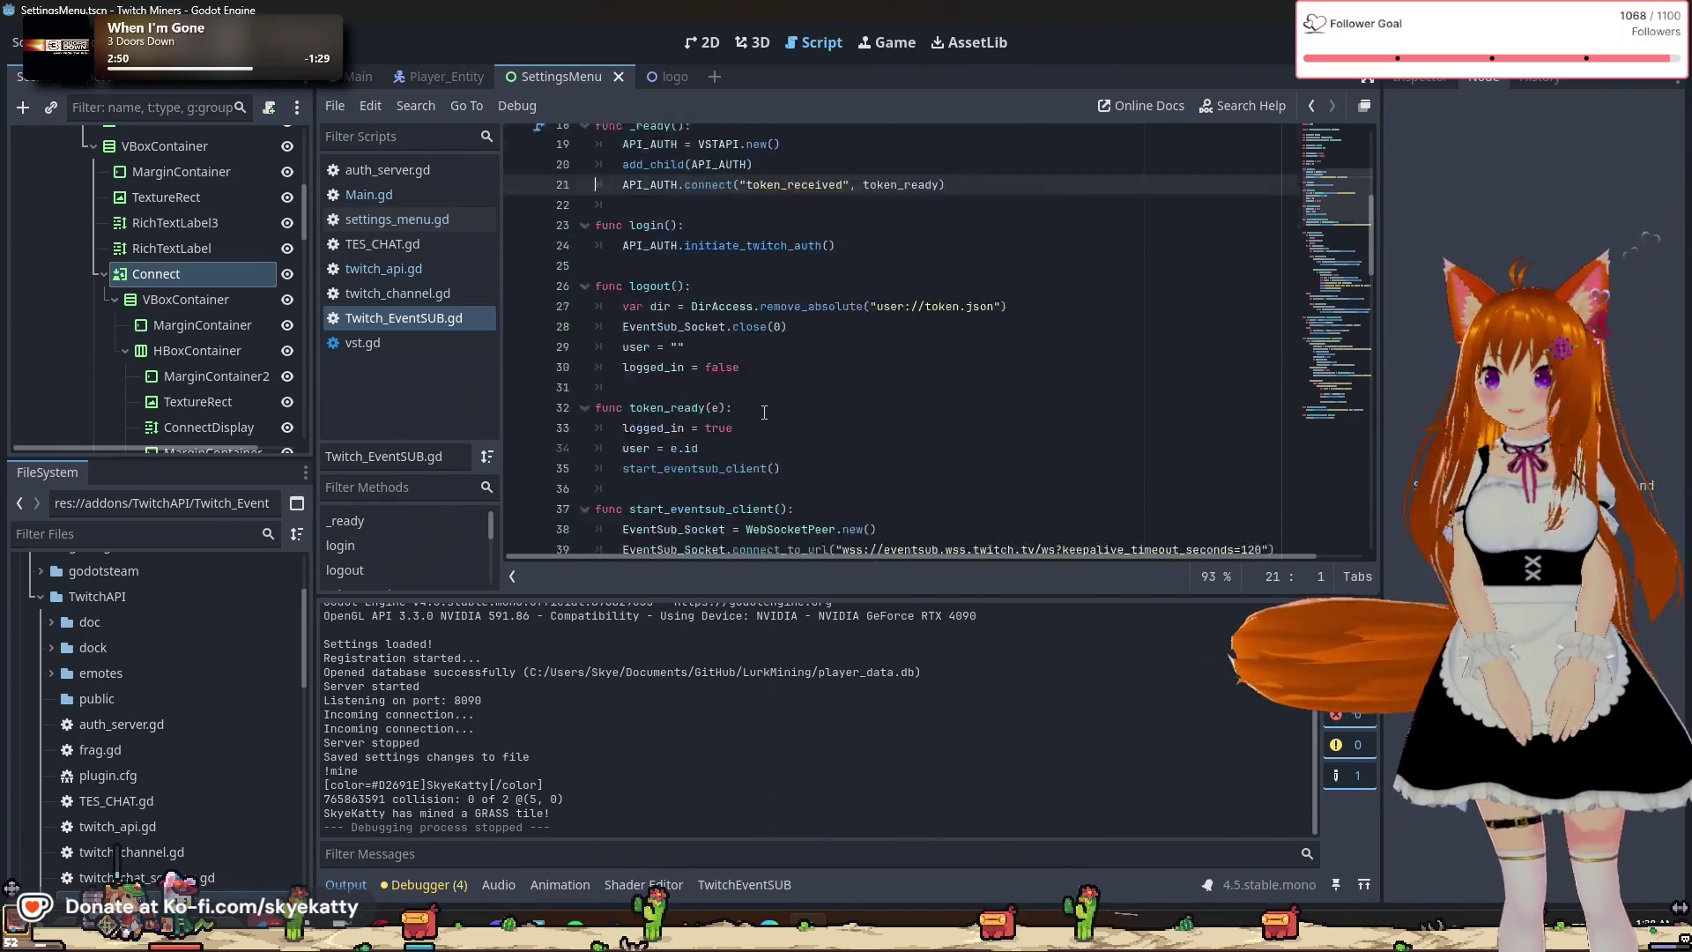
click(715, 369)
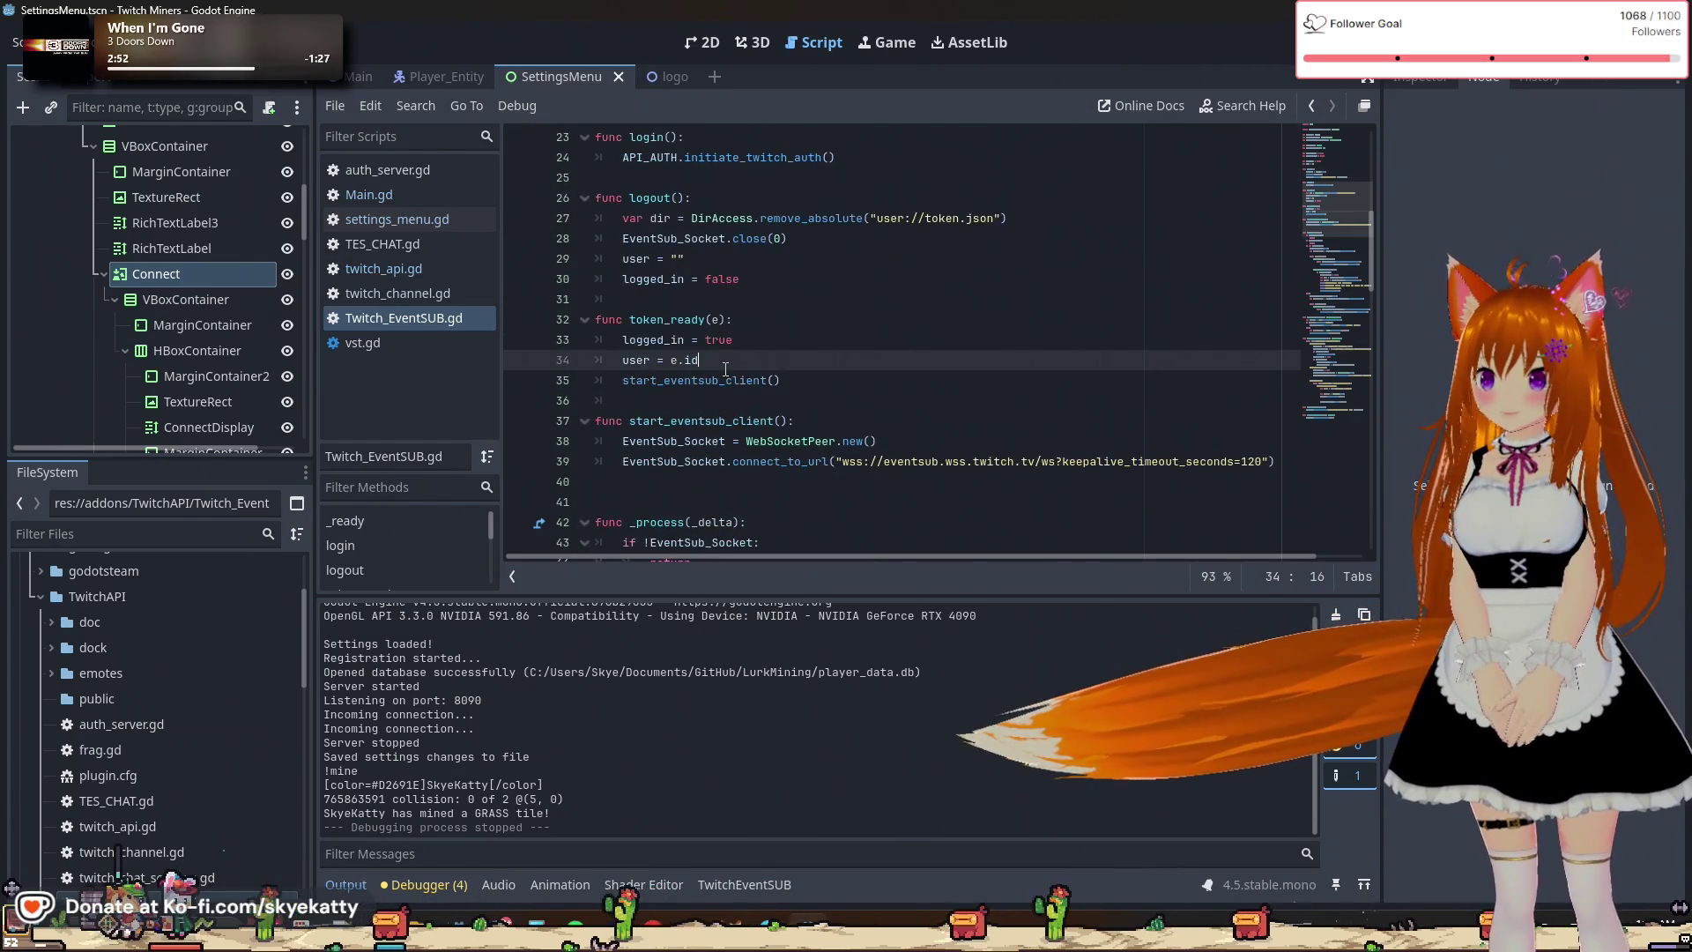
key(BackSpace)
key(BackSpace)
text(login)
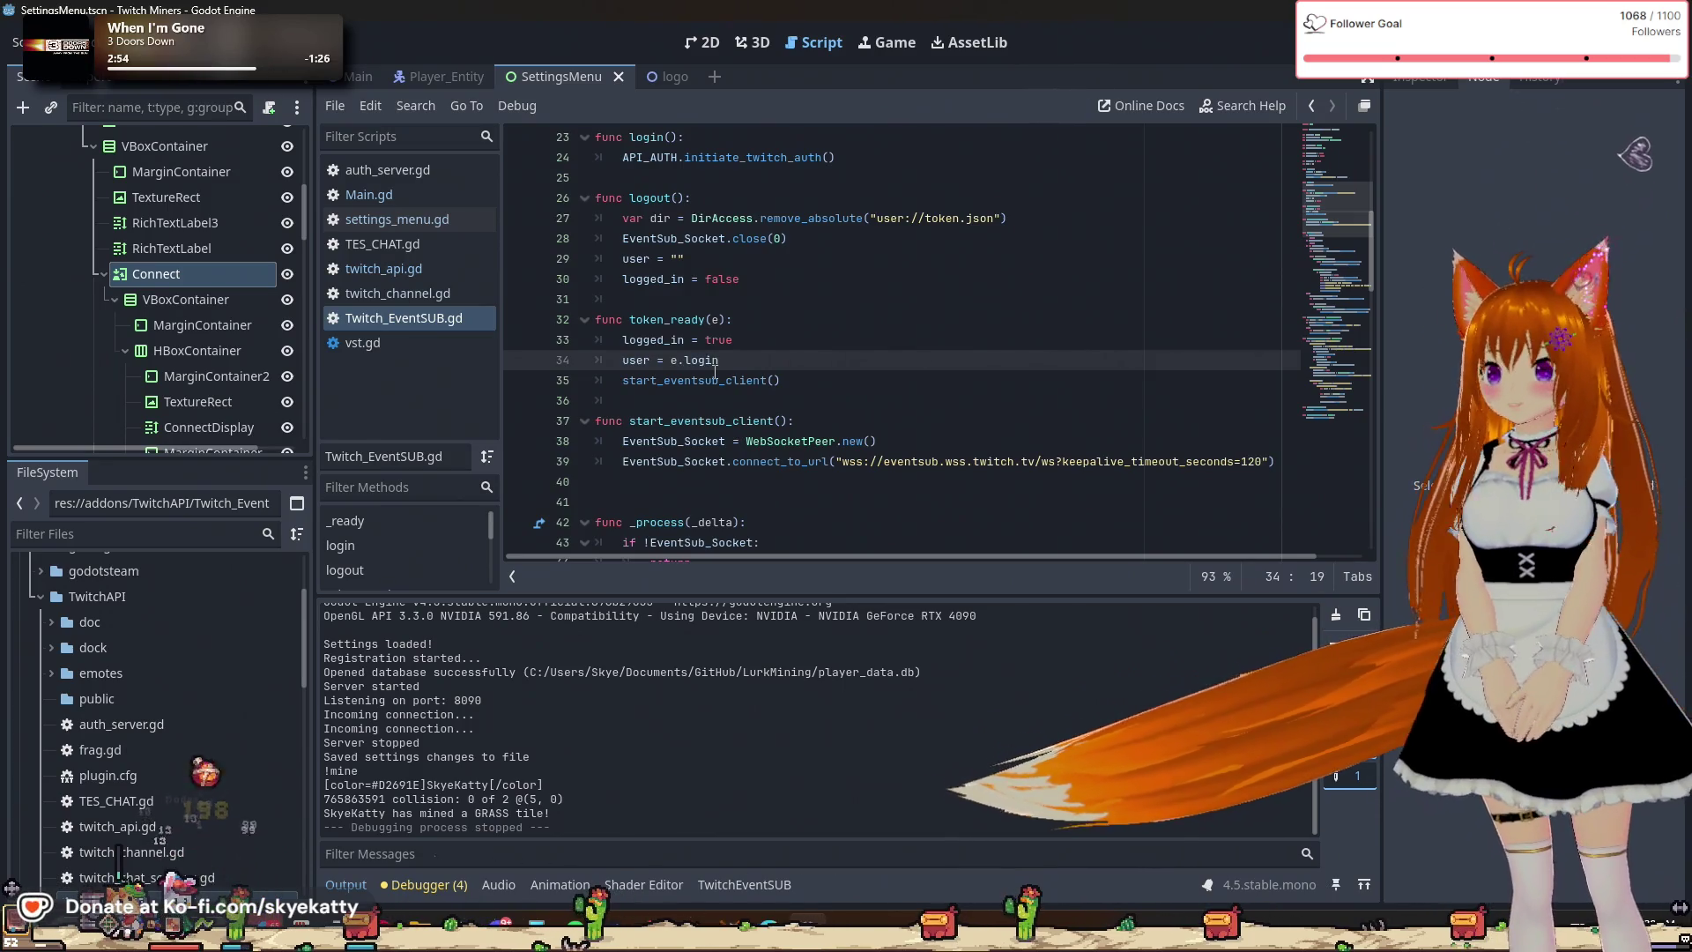
click(715, 374)
click(732, 360)
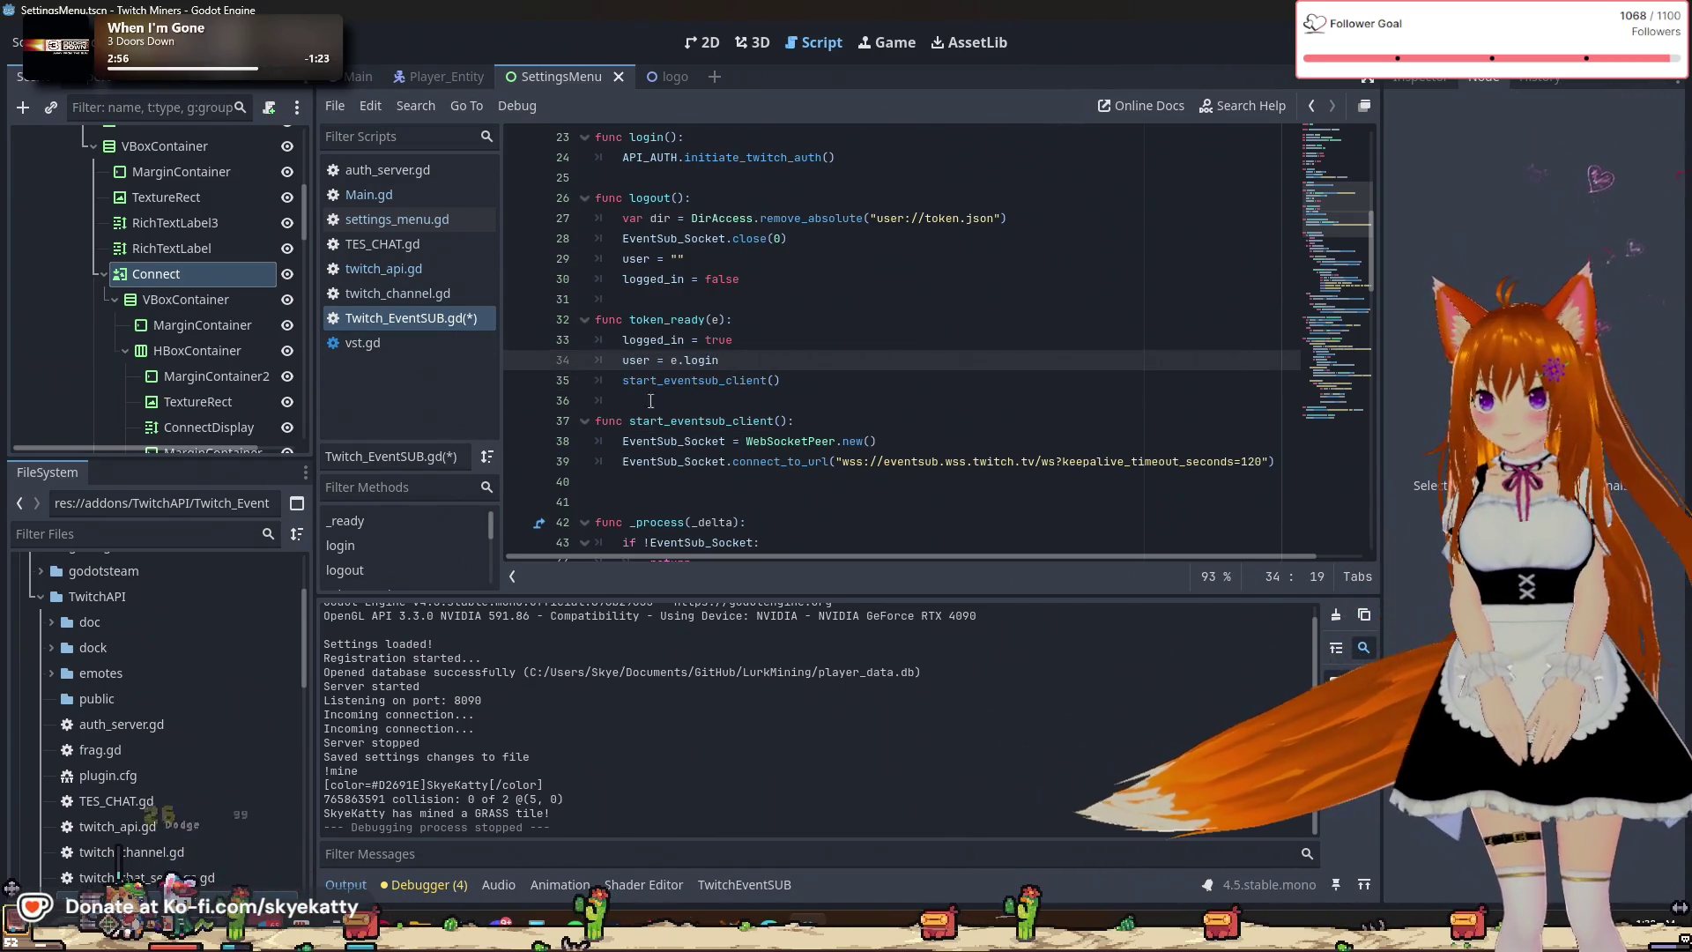
key(ctrl+s)
Make settings_menu.gd line 93 use _e.login instead of the id, save, and run the project.
click(421, 219)
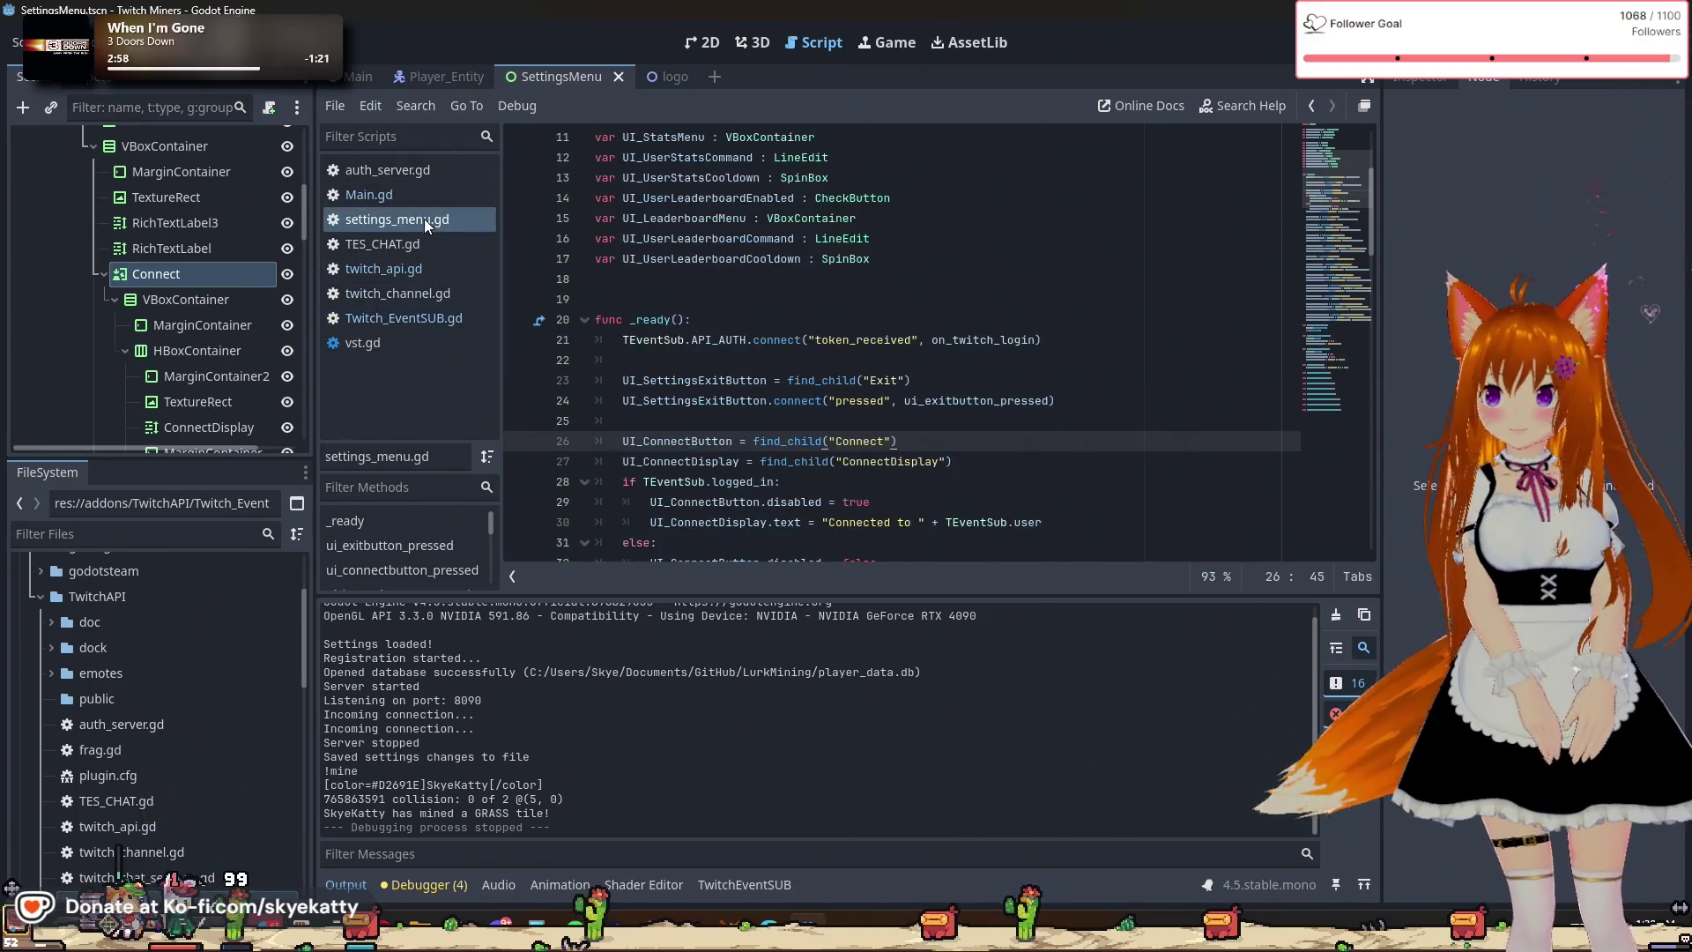
scroll(740, 394, down, 15)
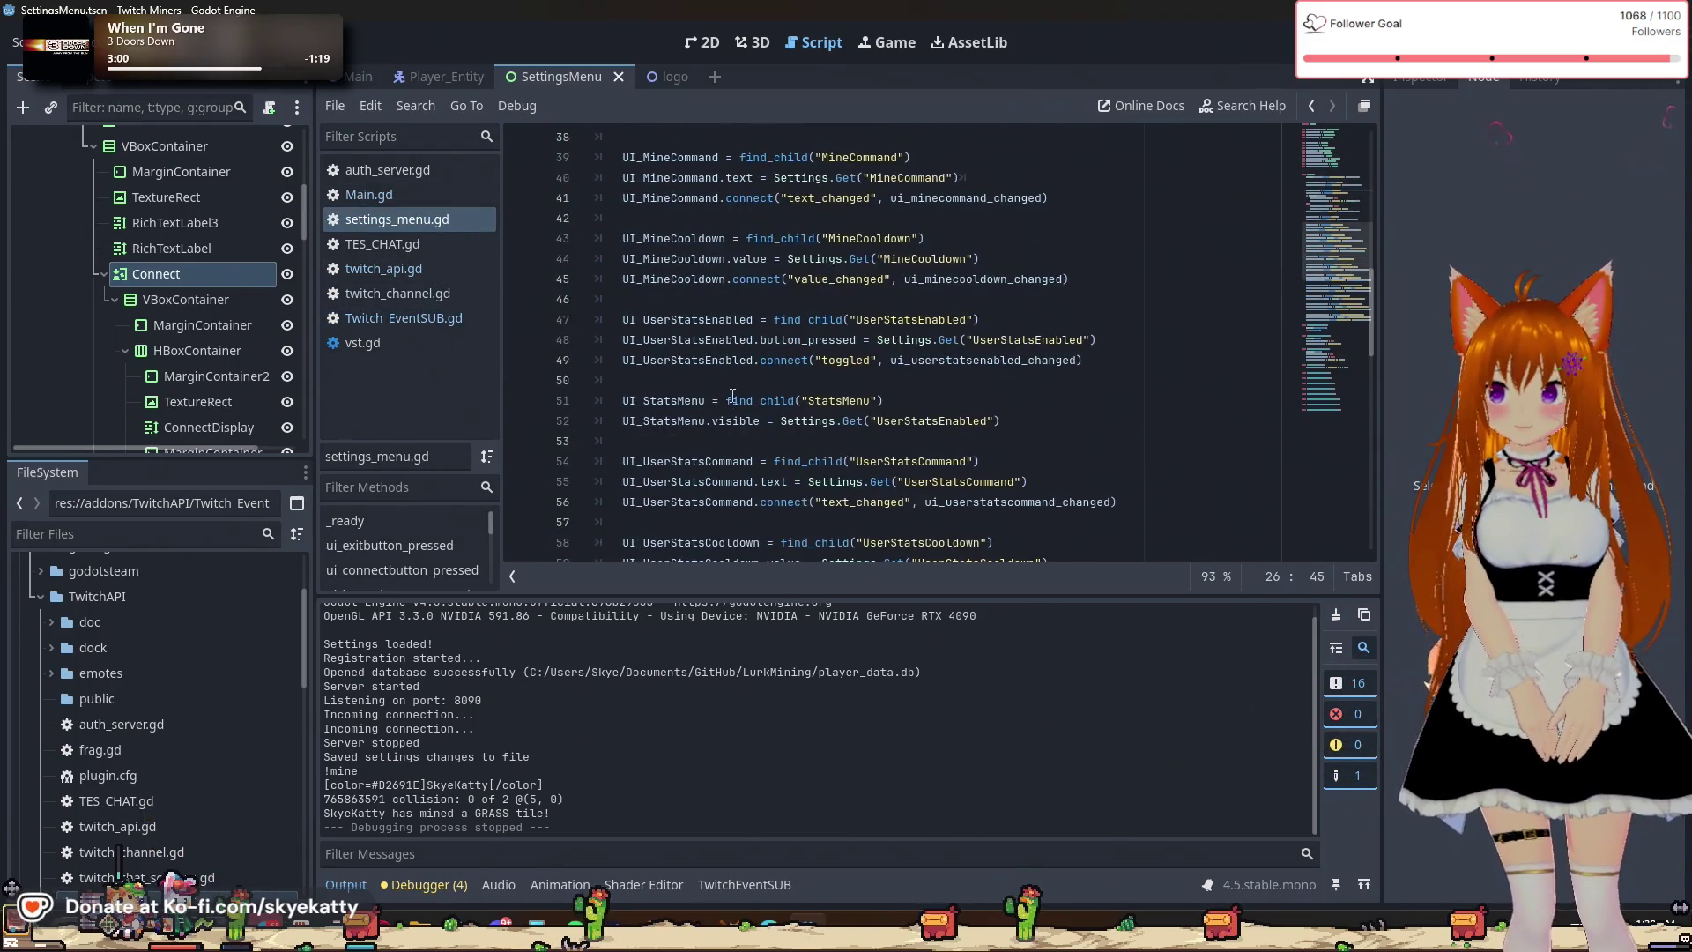
scroll(732, 379, down, 7)
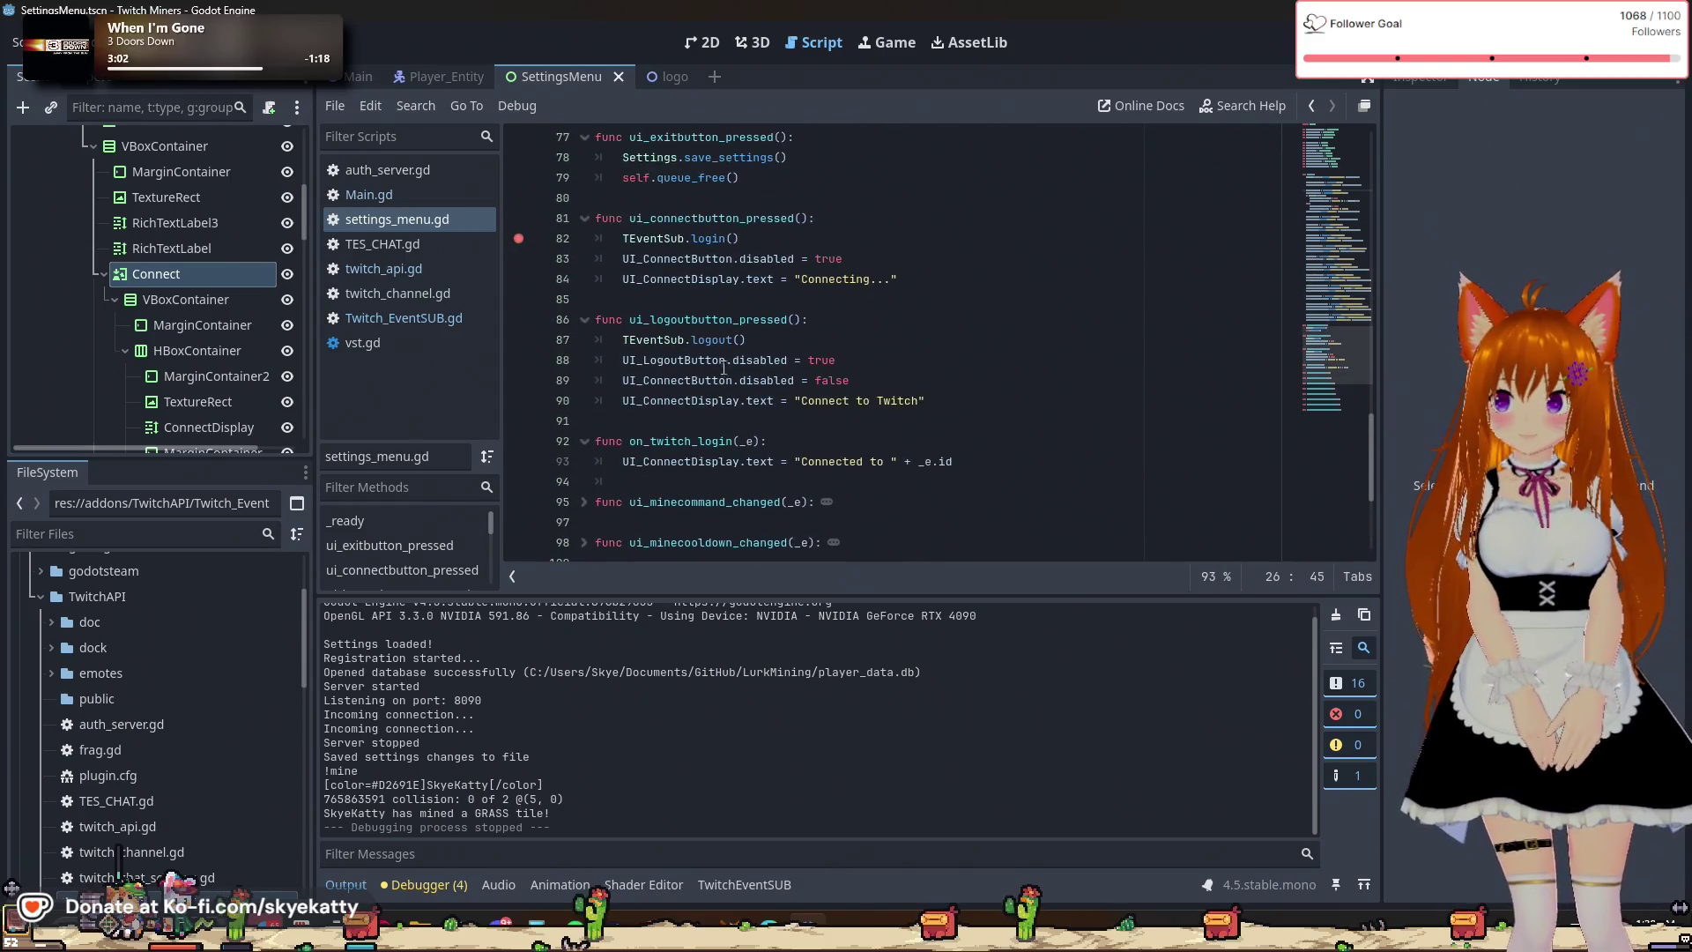
click(978, 461)
key(BackSpace)
key(BackSpace)
text(login)
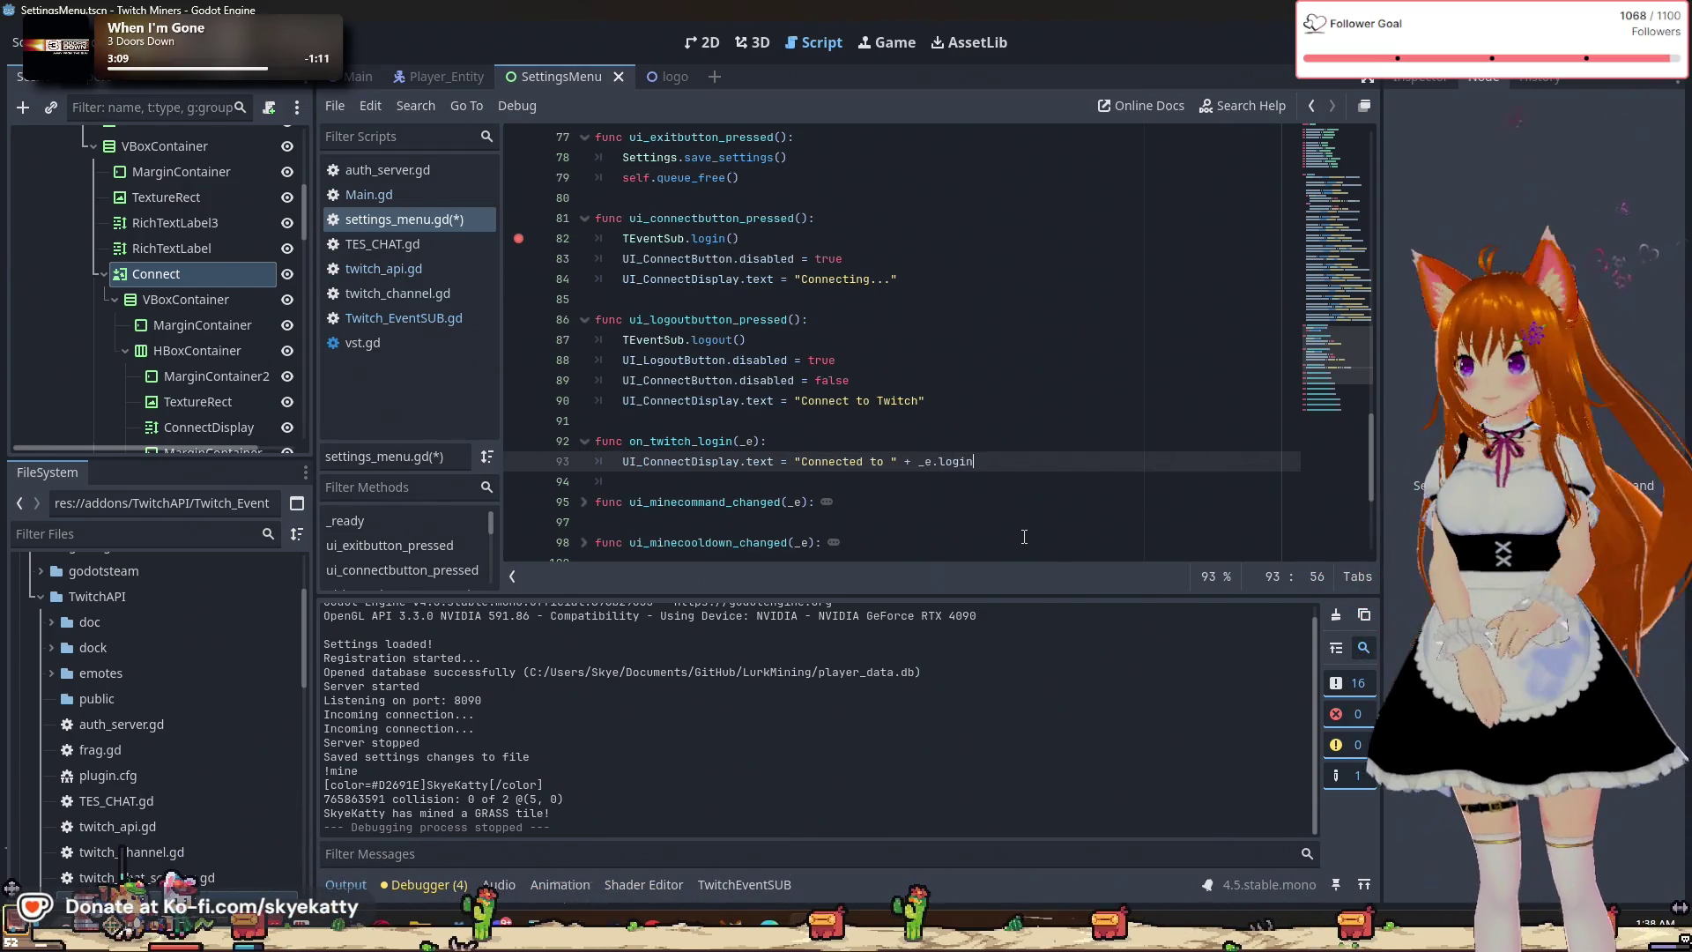
key(ctrl+s)
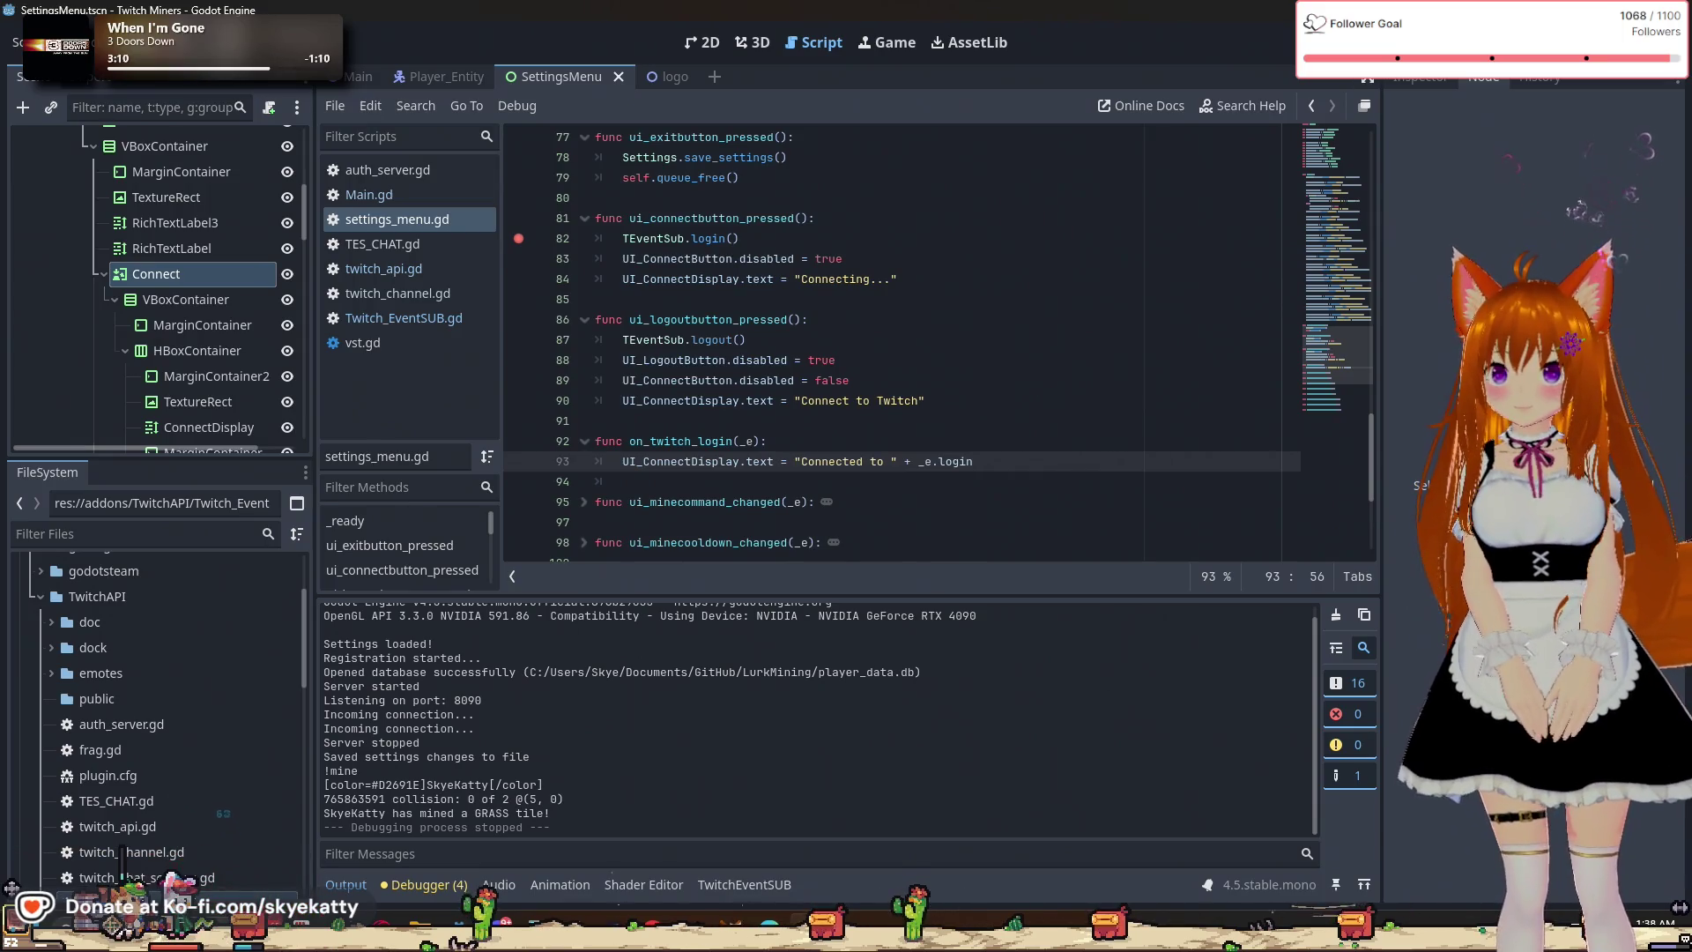
key(F5)
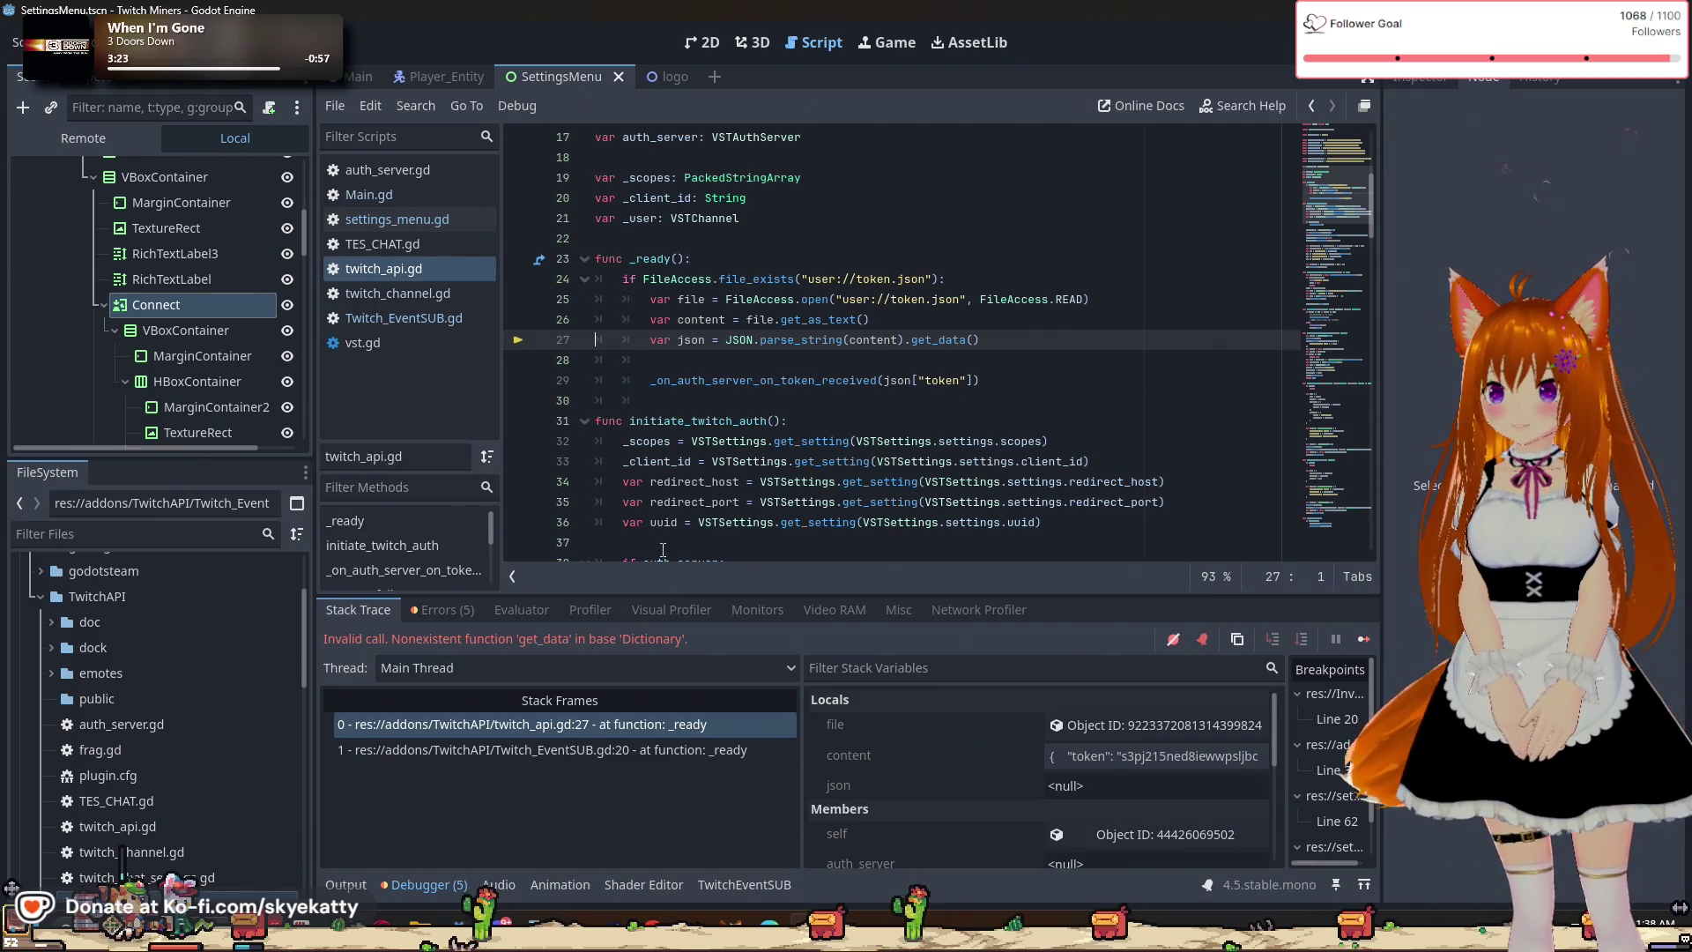
Review the debugger error, stop the crashed session, and run the project again.
scroll(792, 417, down, 1)
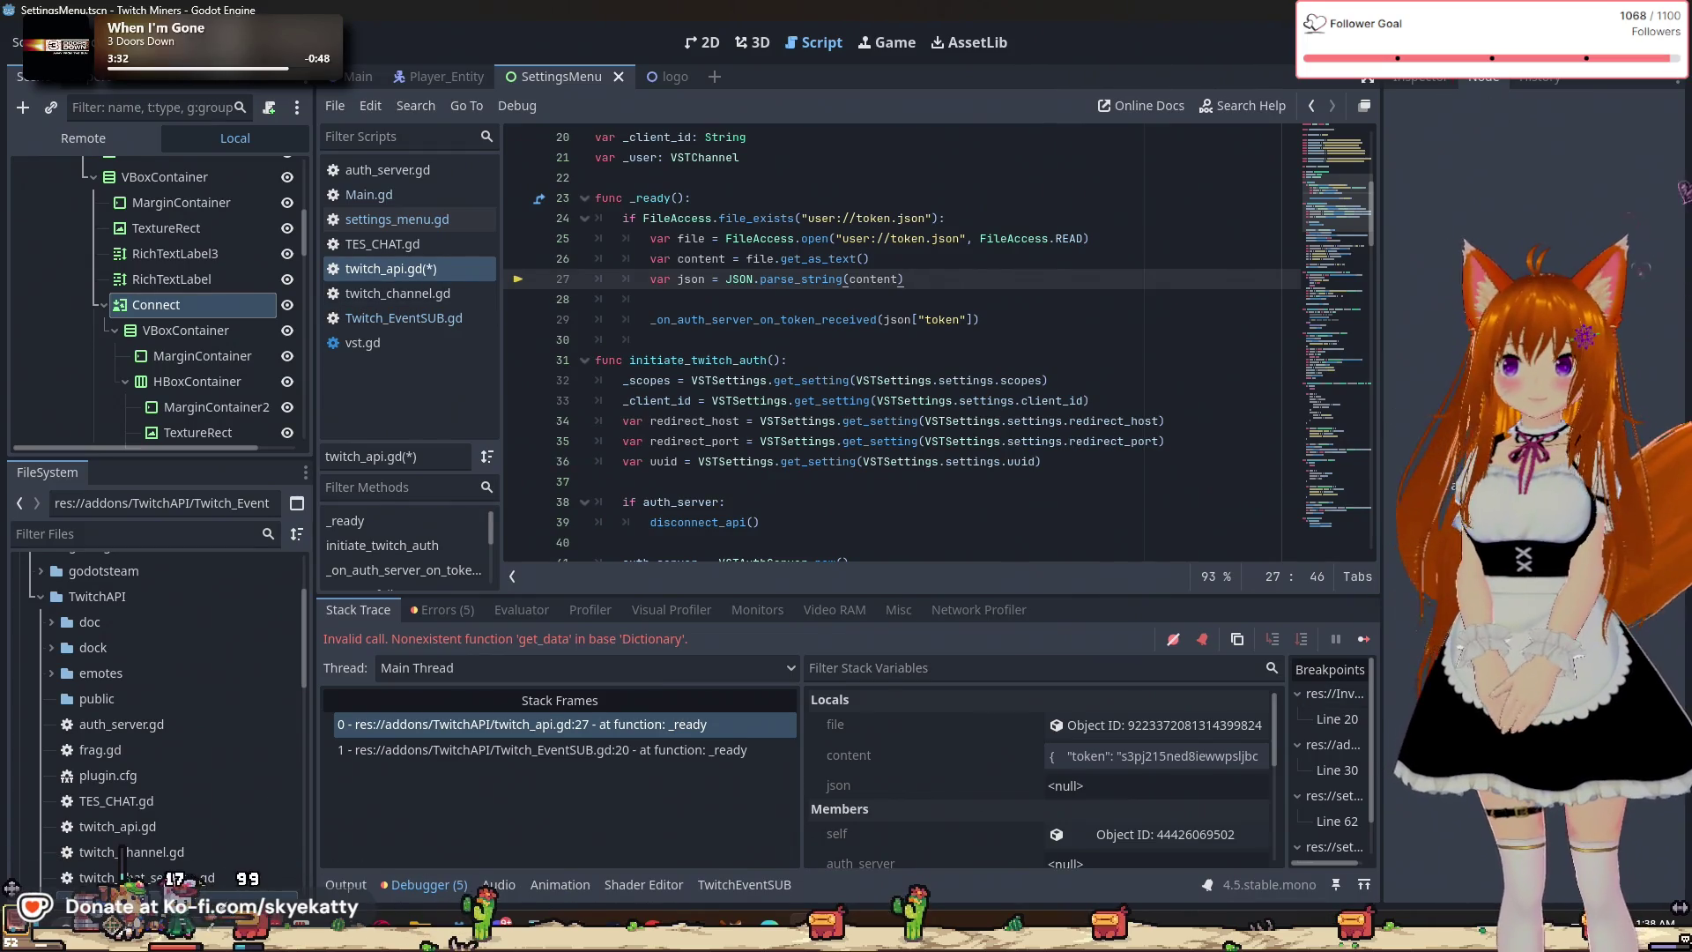
key(F8)
key(F5)
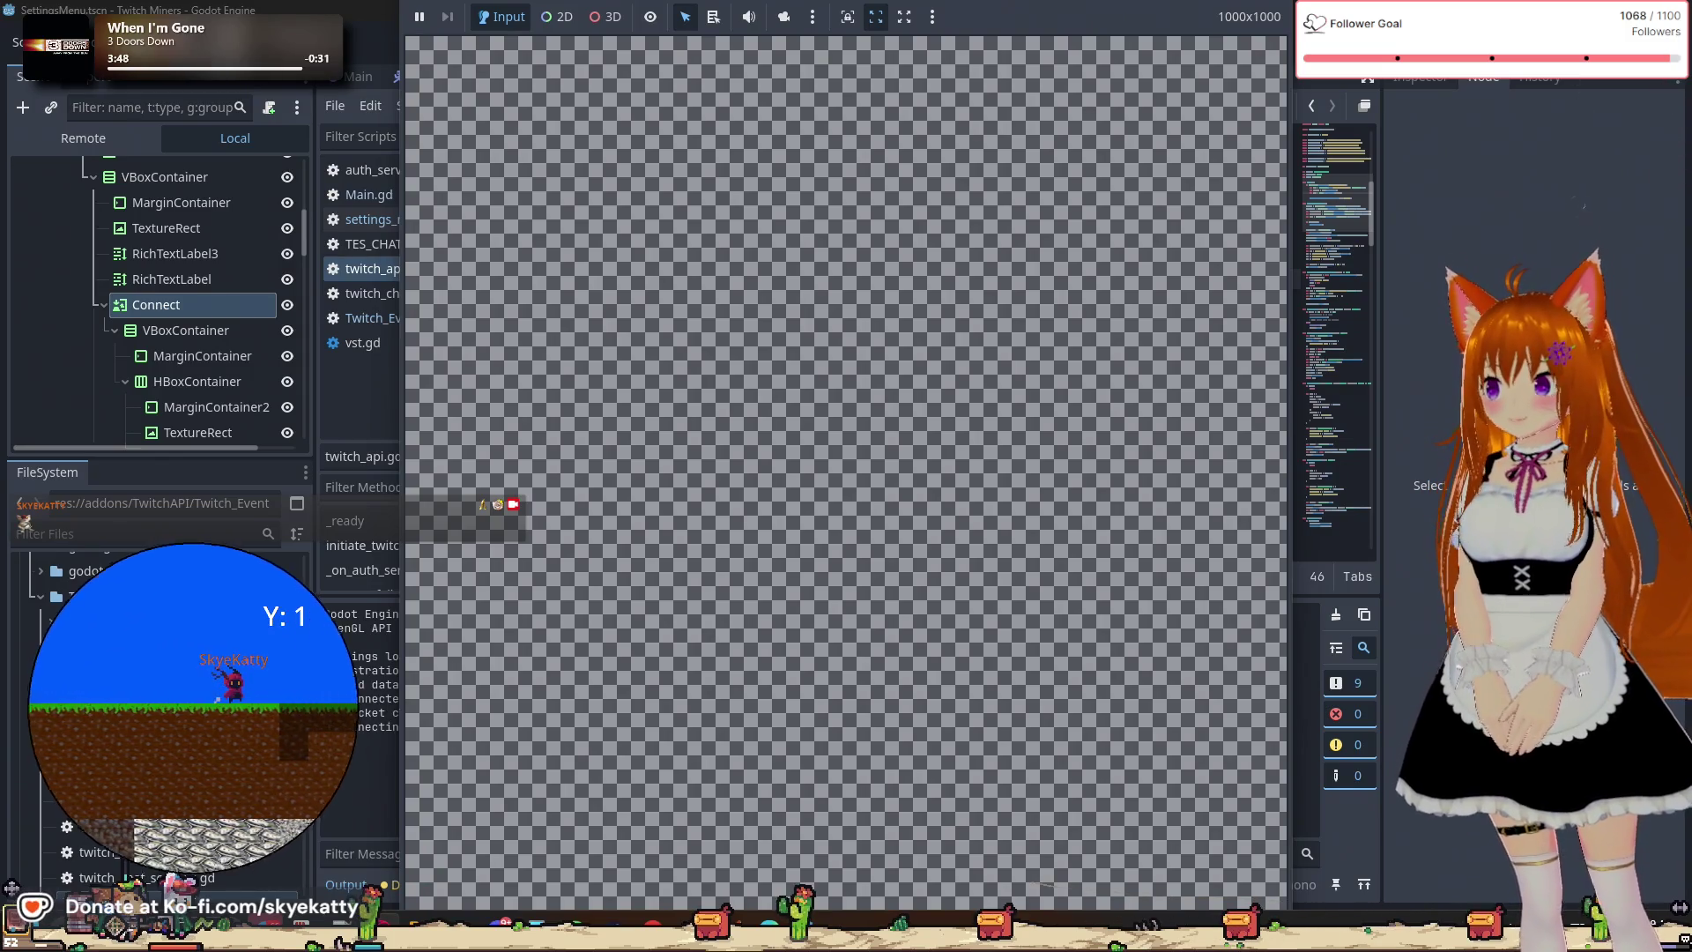
Stop the session and inspect the websocket close message in the output log.
key(F8)
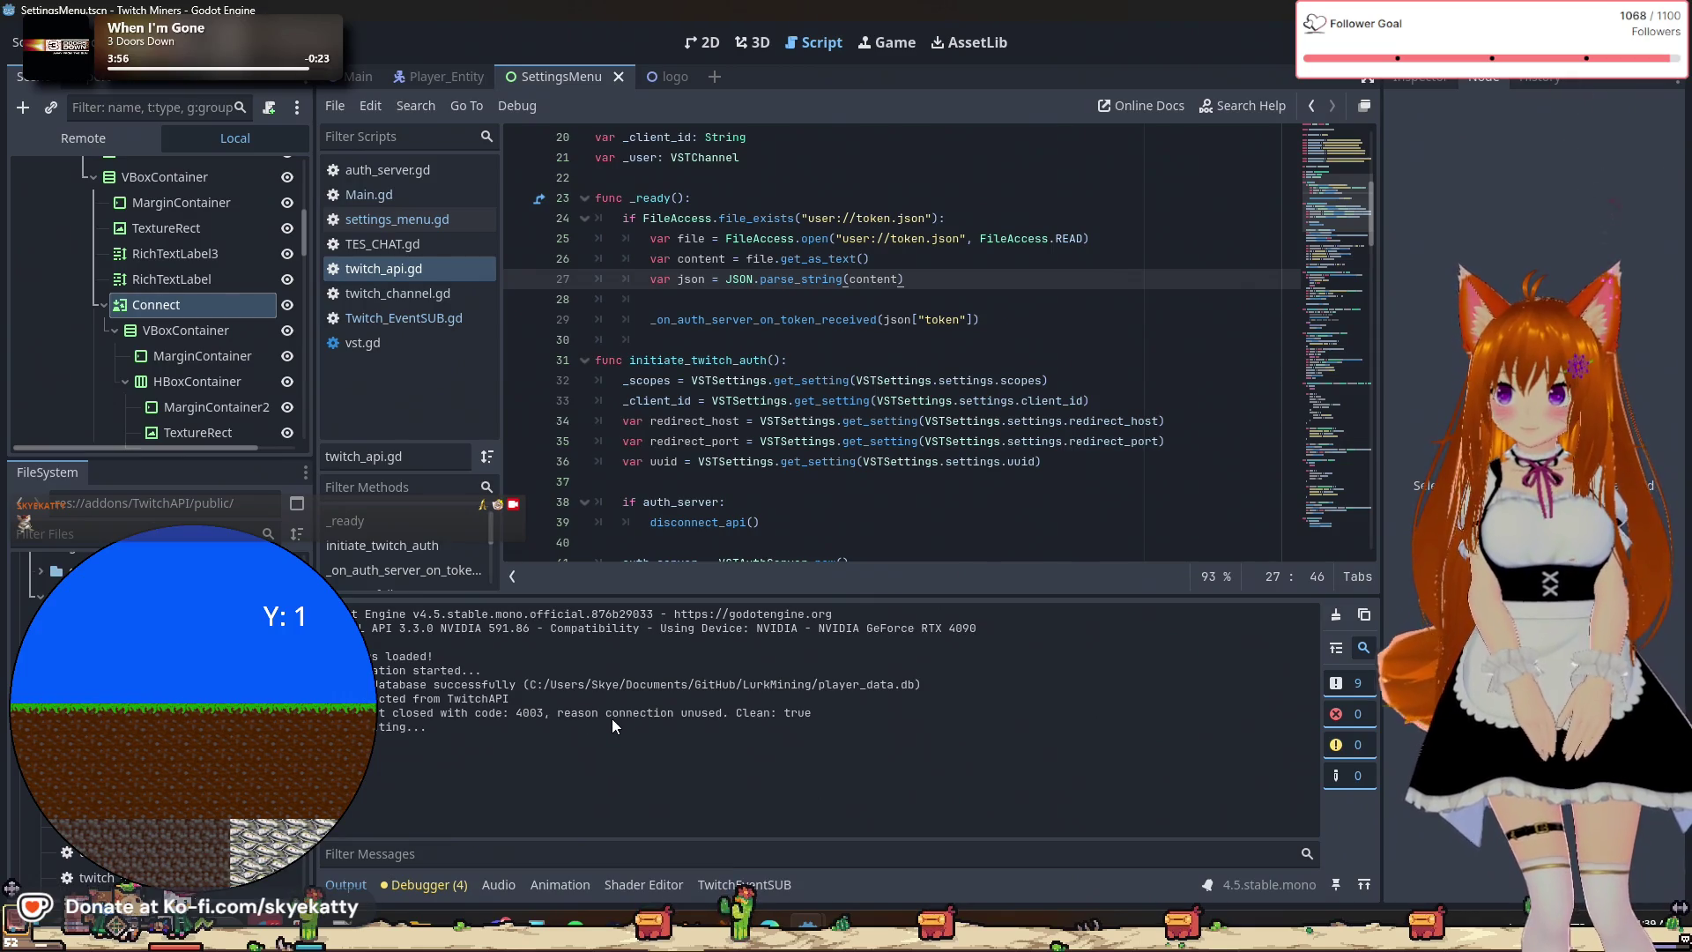
mouse_move(556, 712)
mouse_down()
mouse_move(775, 716)
mouse_move(578, 714)
mouse_up()
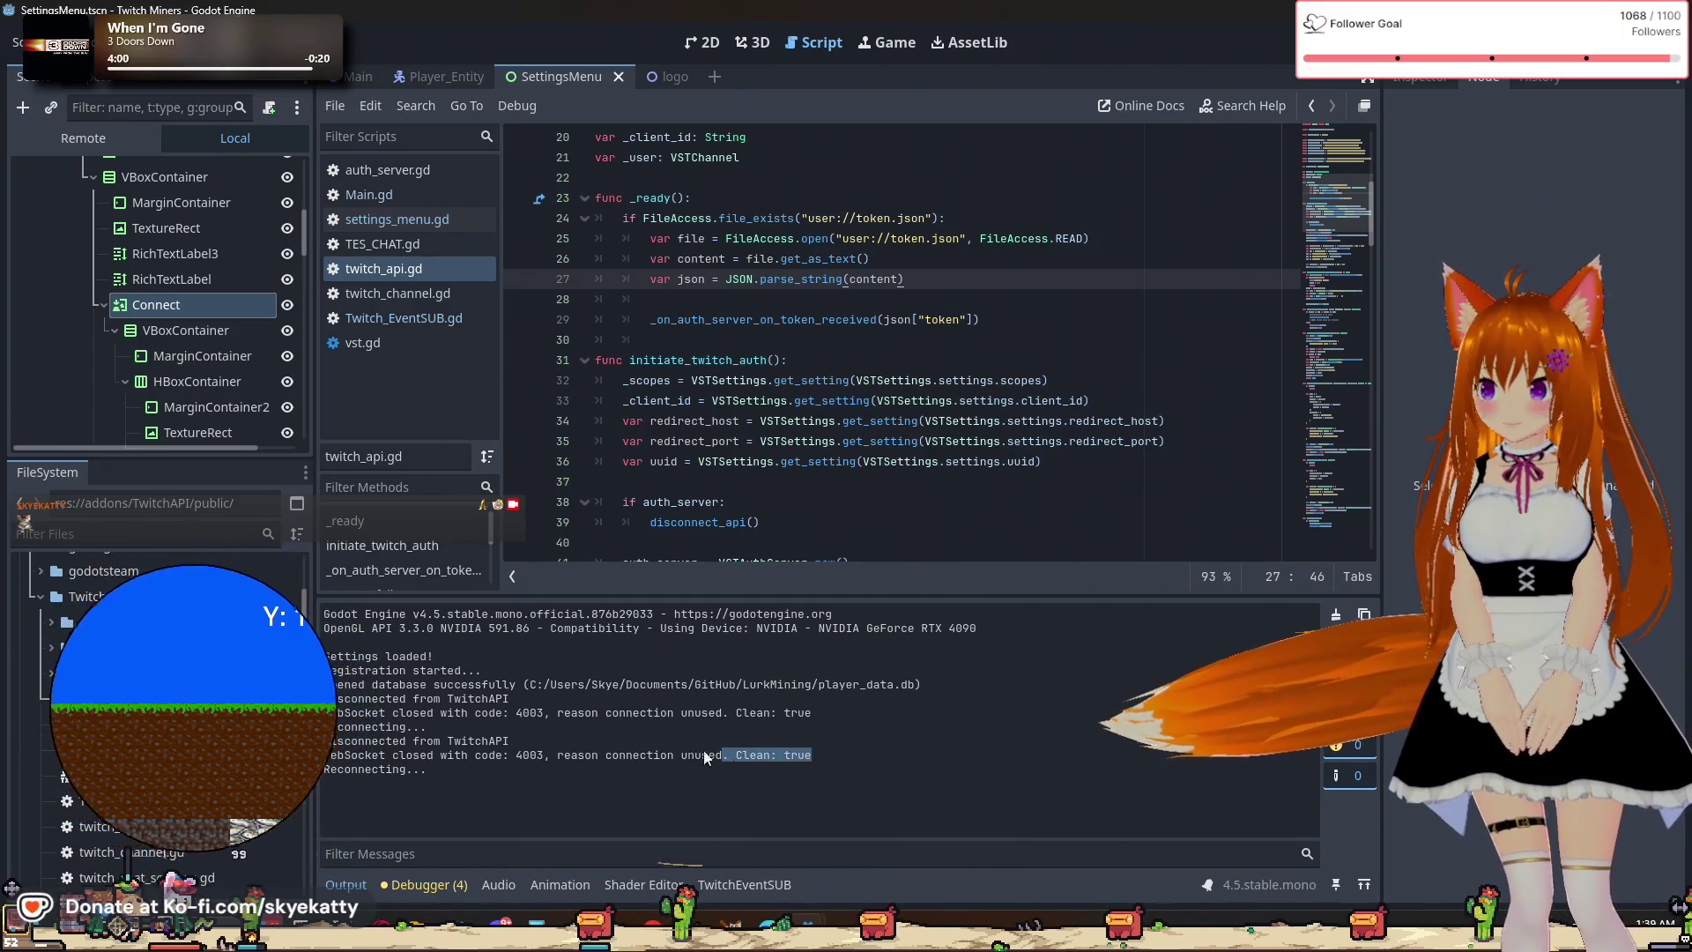
click(627, 735)
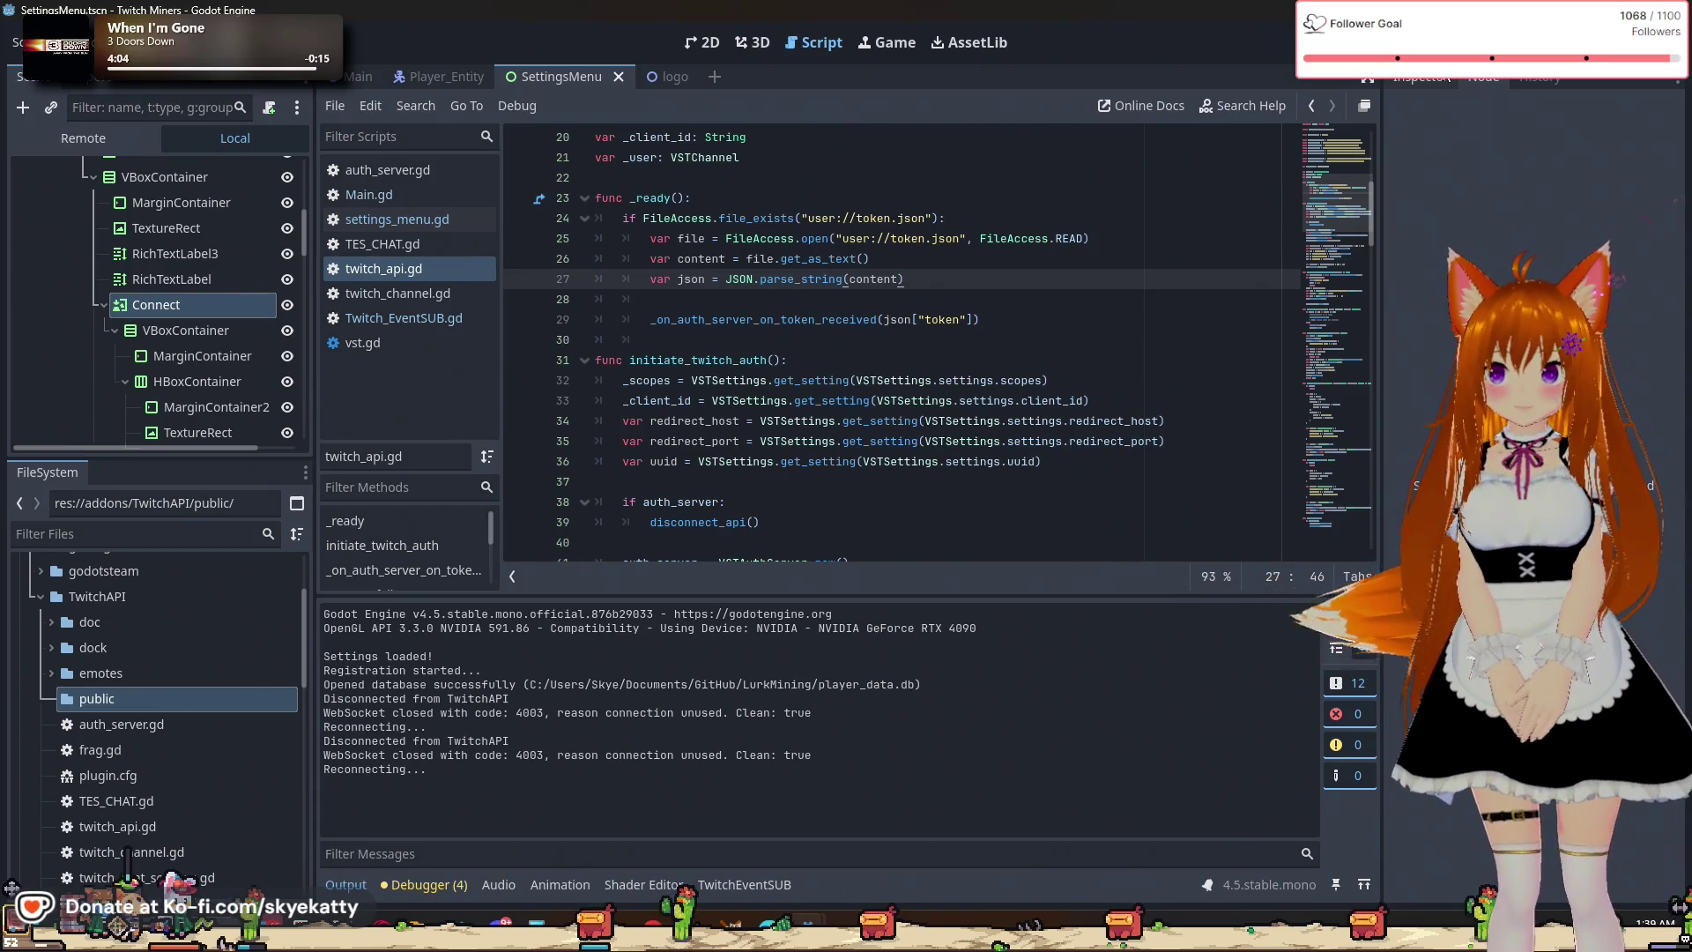
Check the game's Settings shows Connected to skyekatty with Logout available, then close the game.
mouse_move(799, 916)
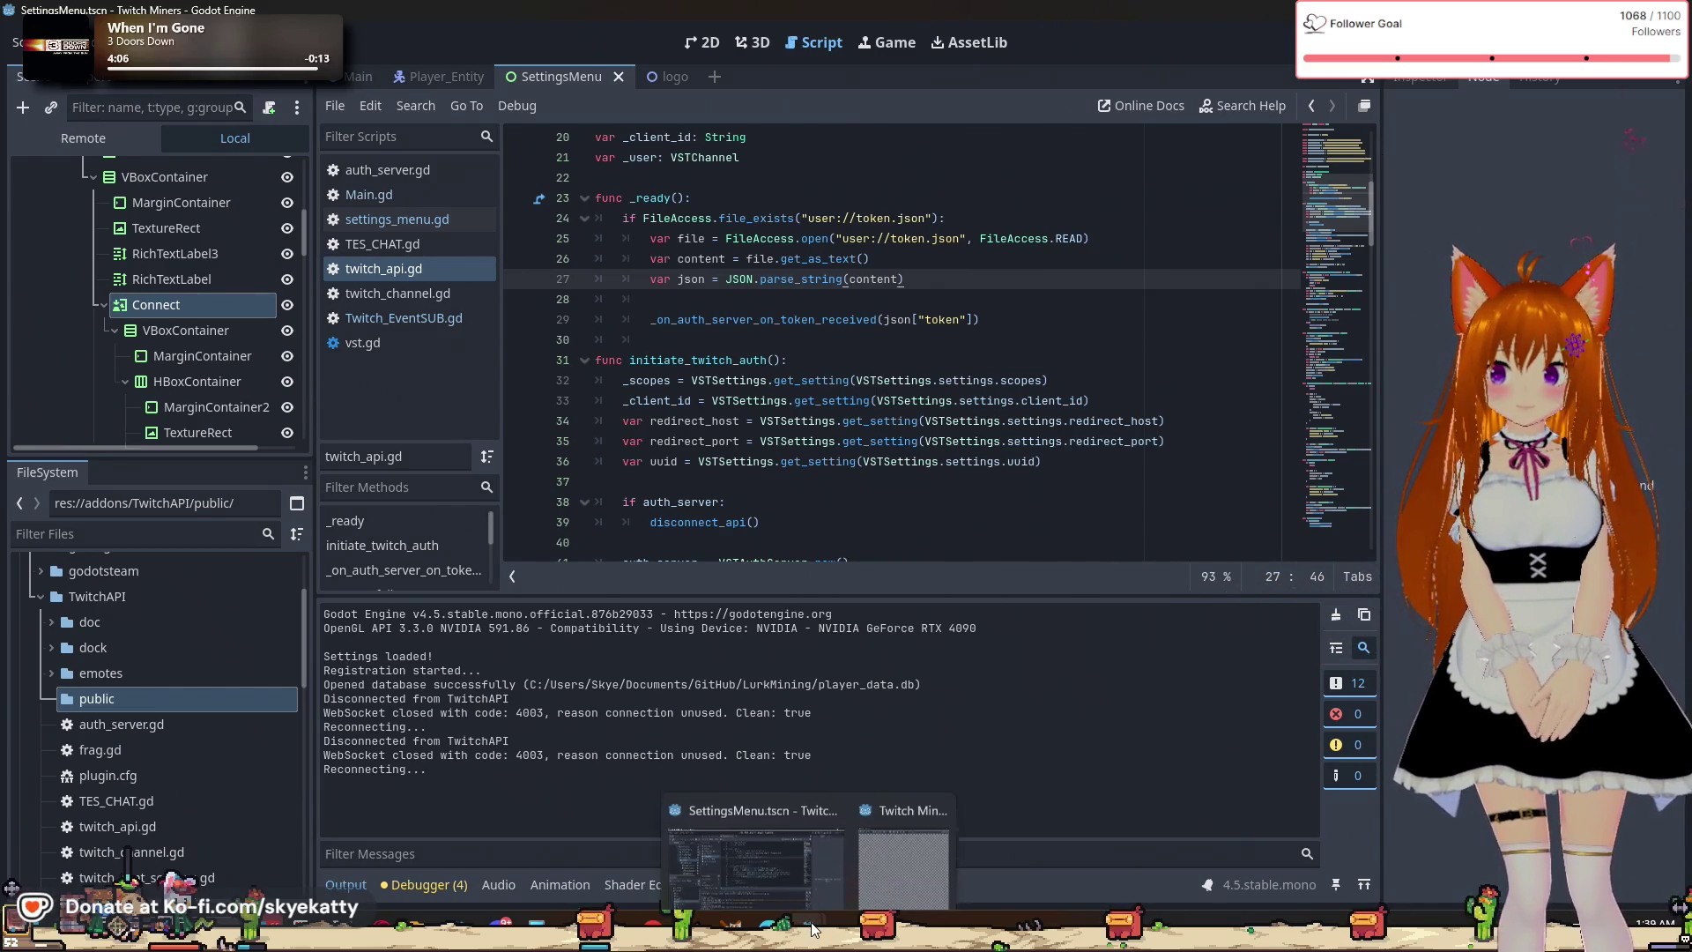
click(908, 793)
click(1255, 64)
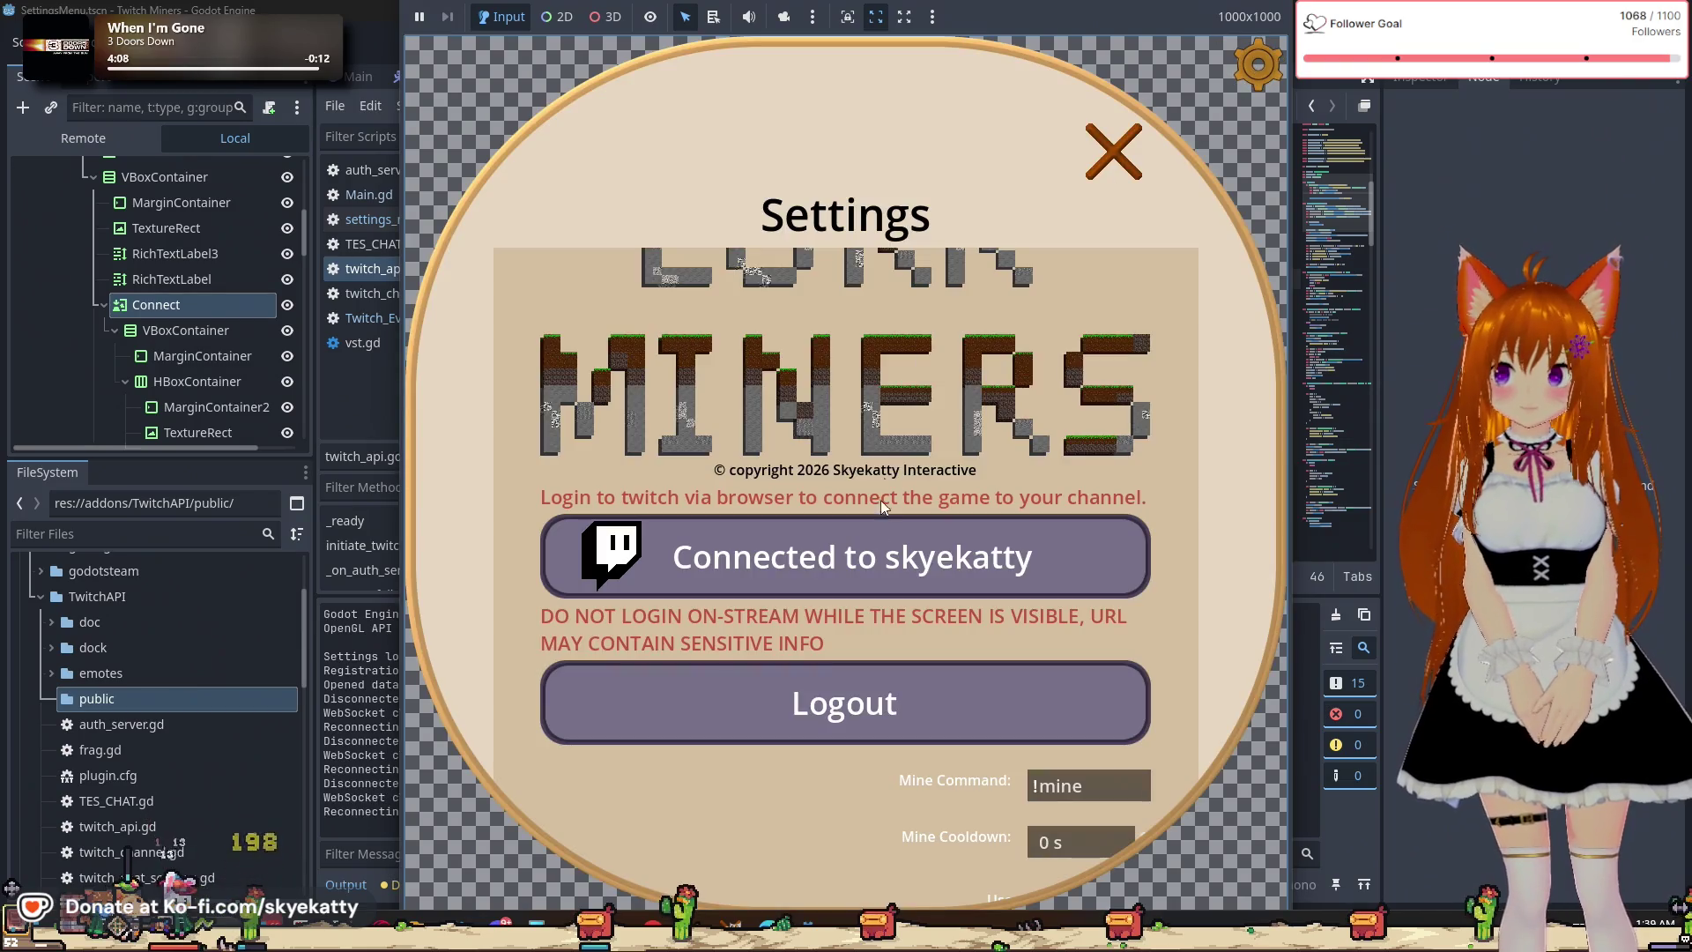
click(1119, 151)
click(1242, 66)
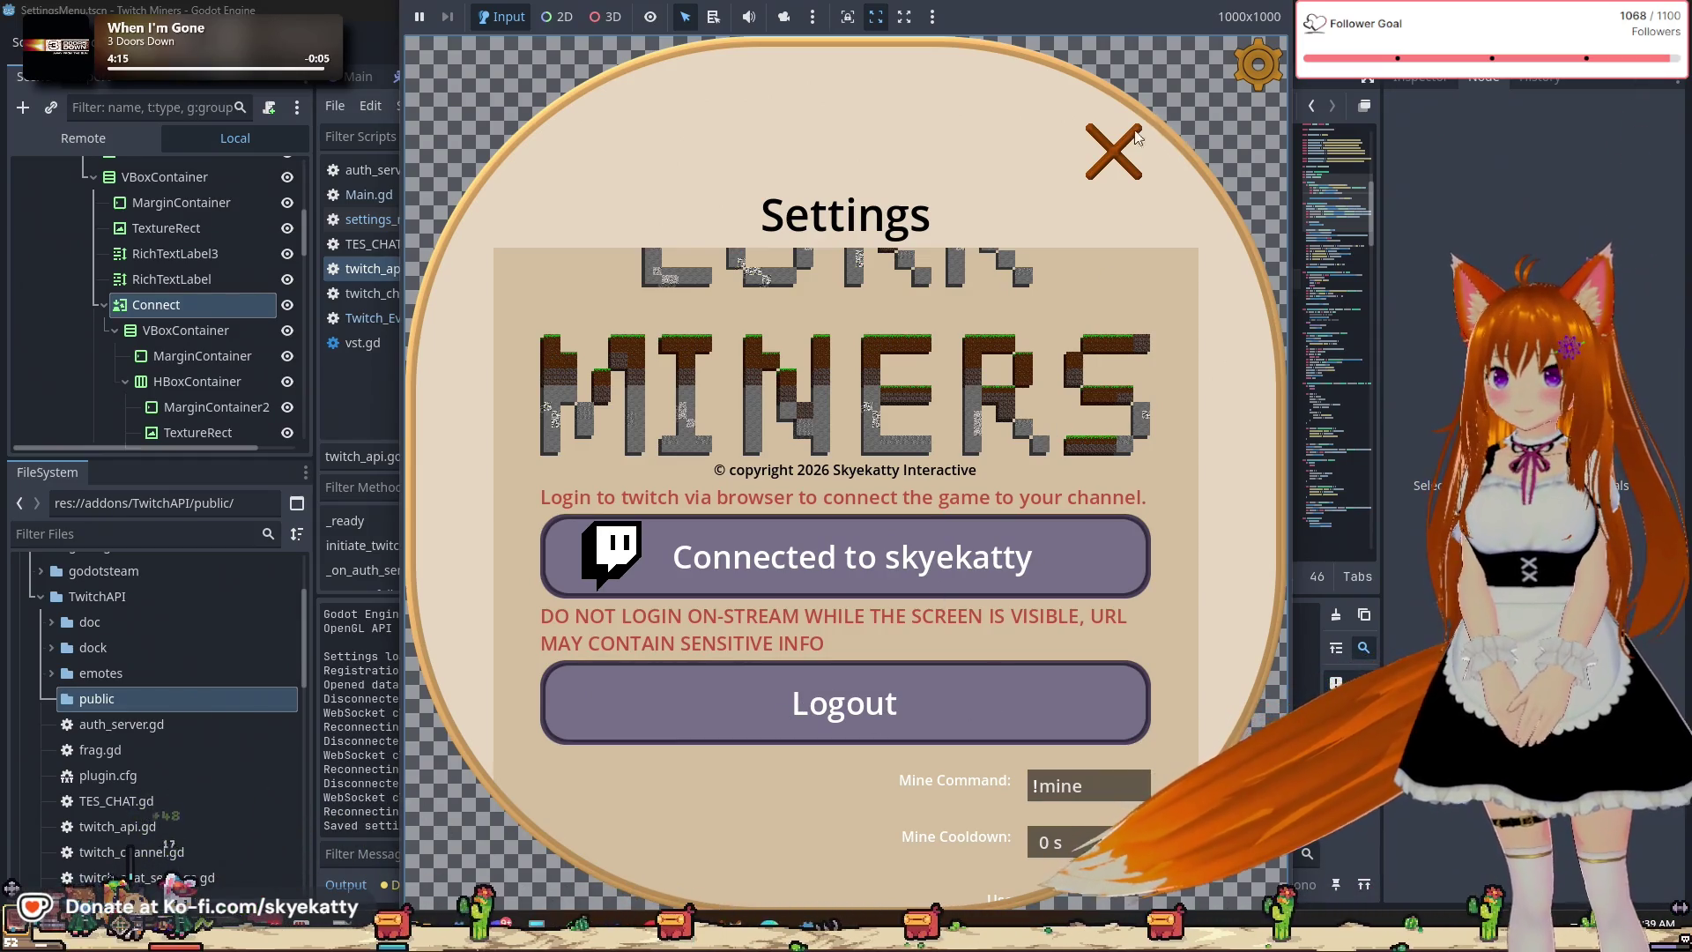
key(alt+F4)
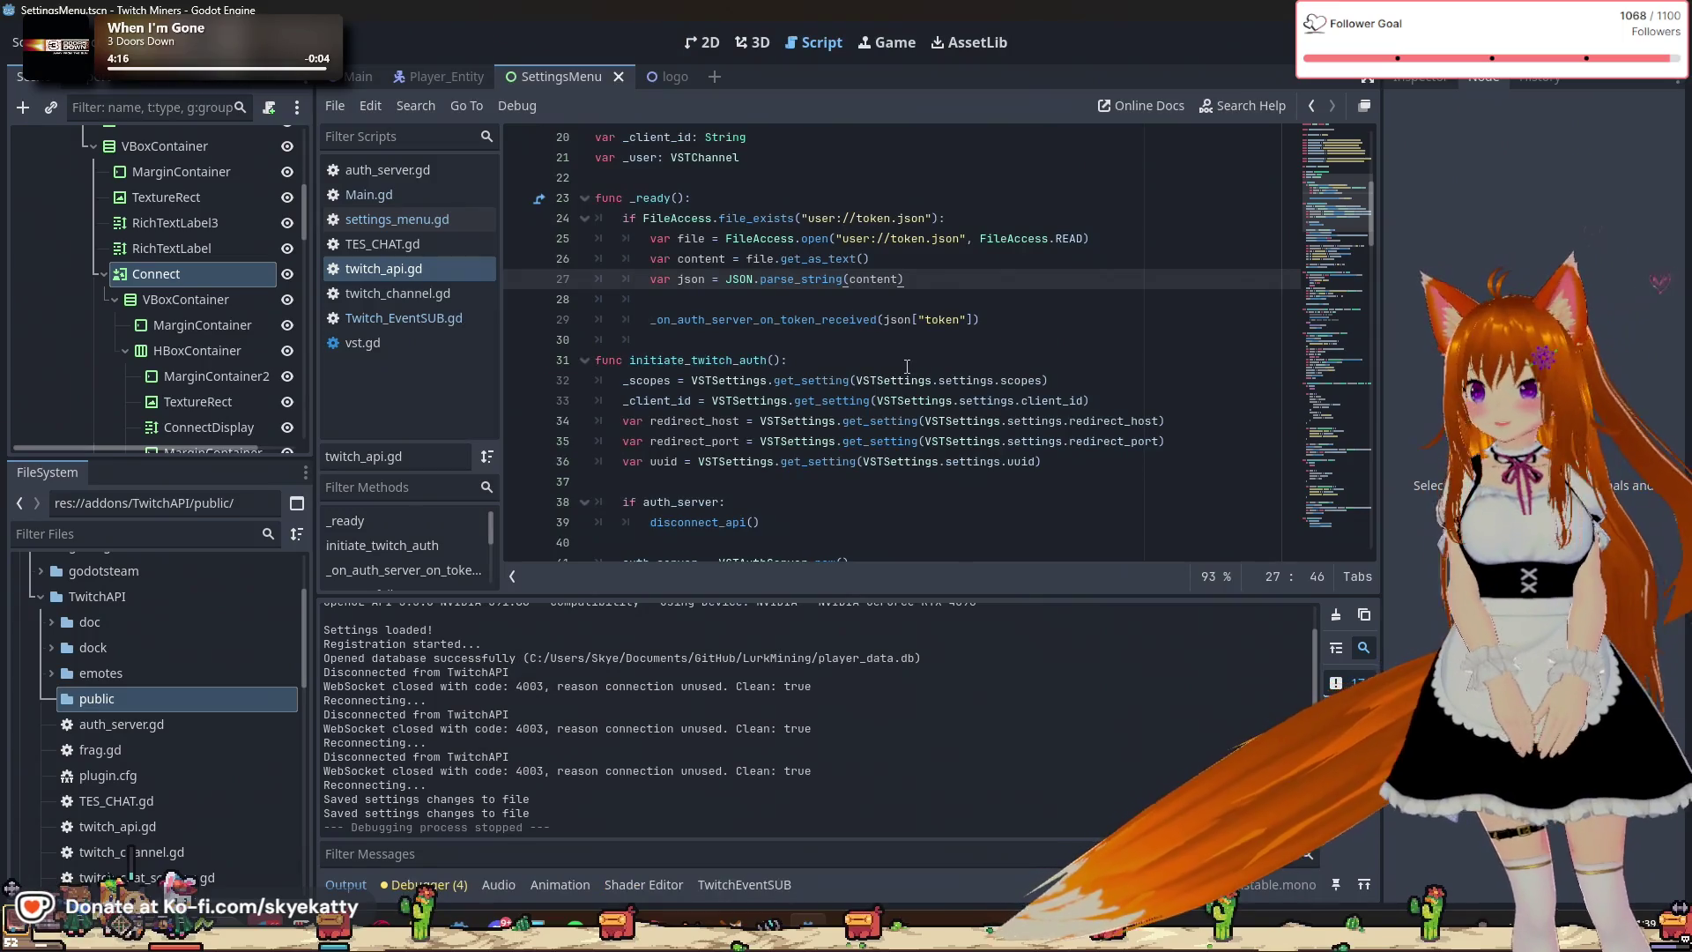
Open settings_menu.gd and scroll to its _ready function.
scroll(907, 365, up, 6)
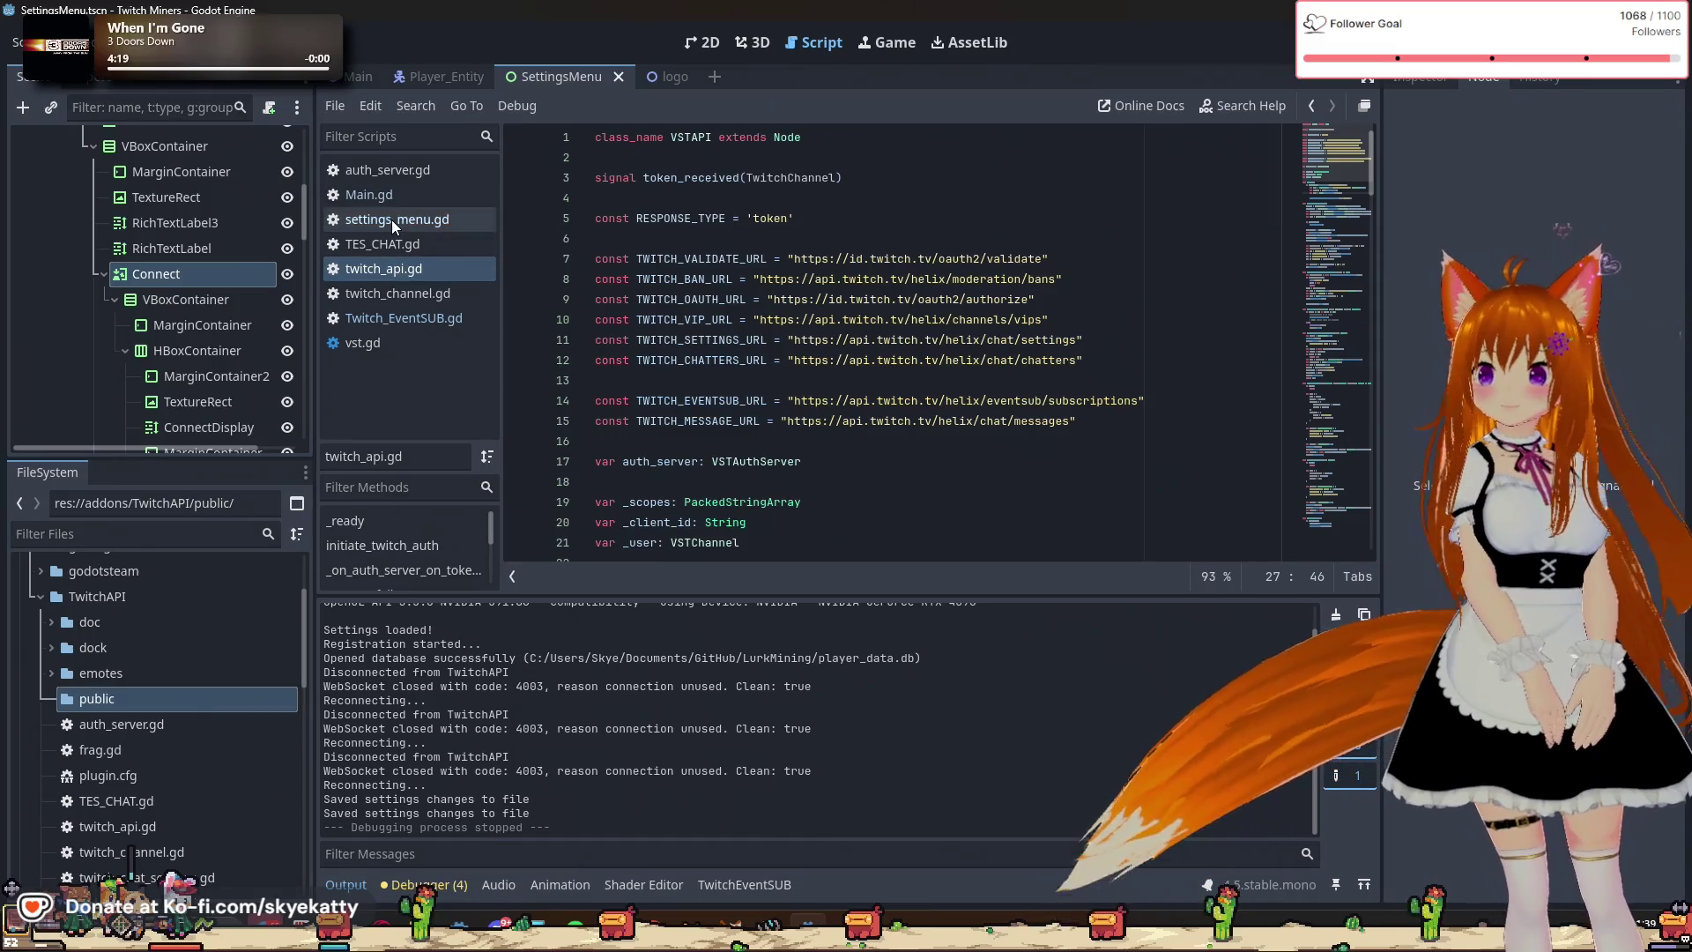
click(412, 218)
scroll(745, 337, up, 8)
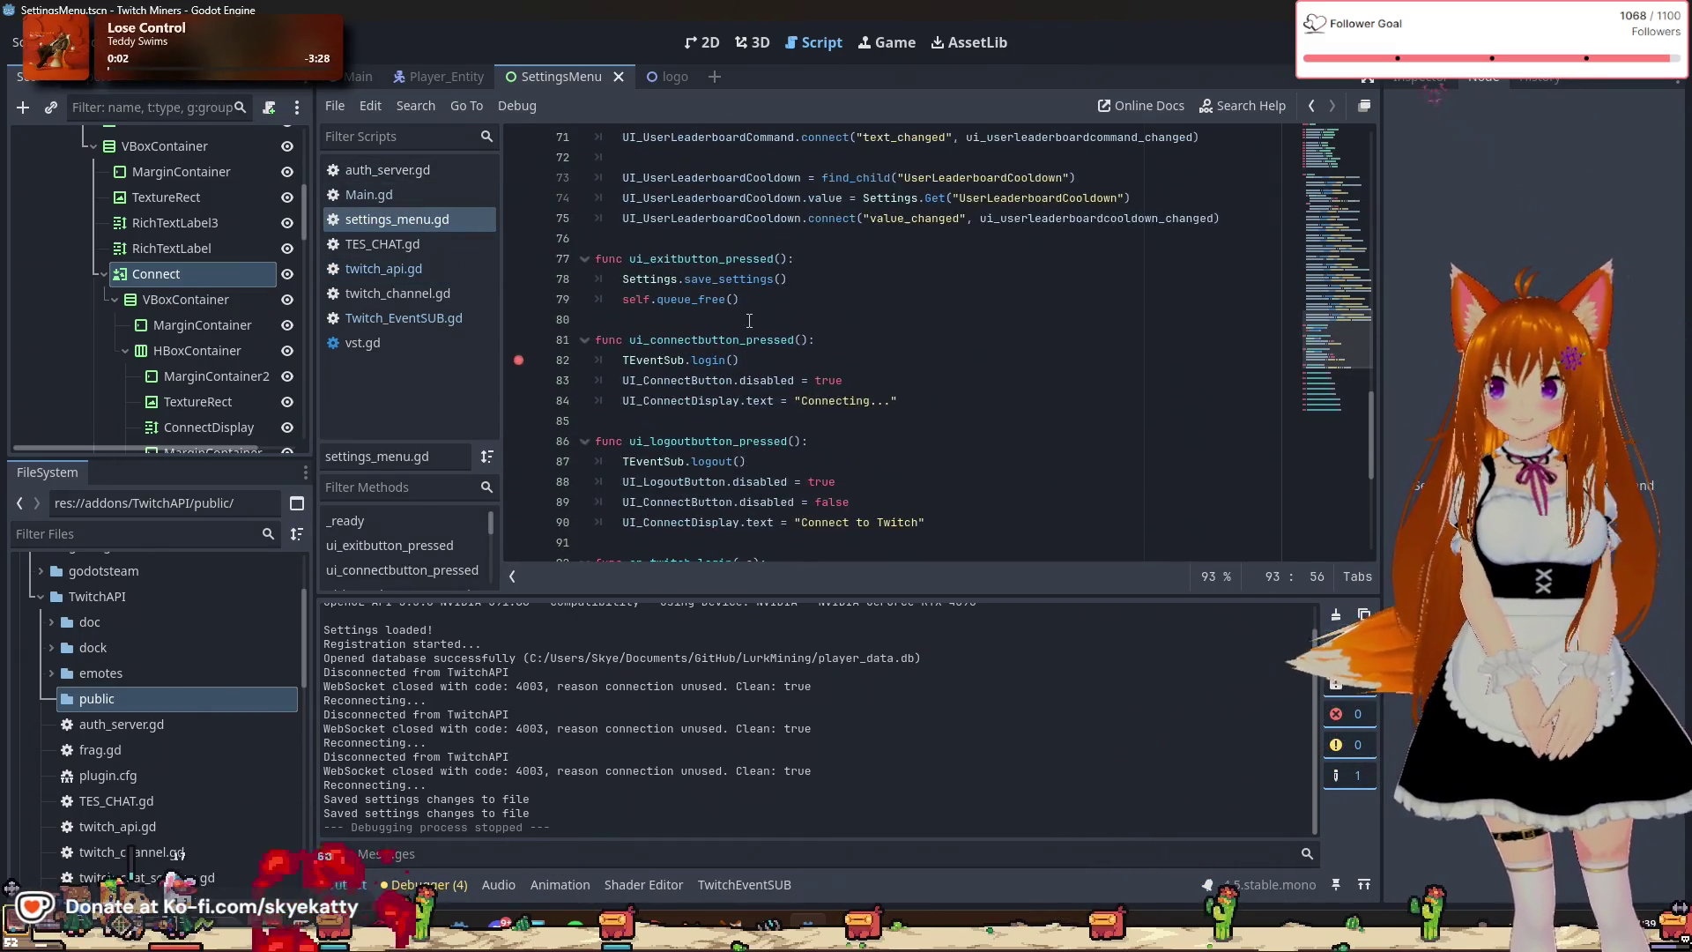
scroll(761, 314, up, 9)
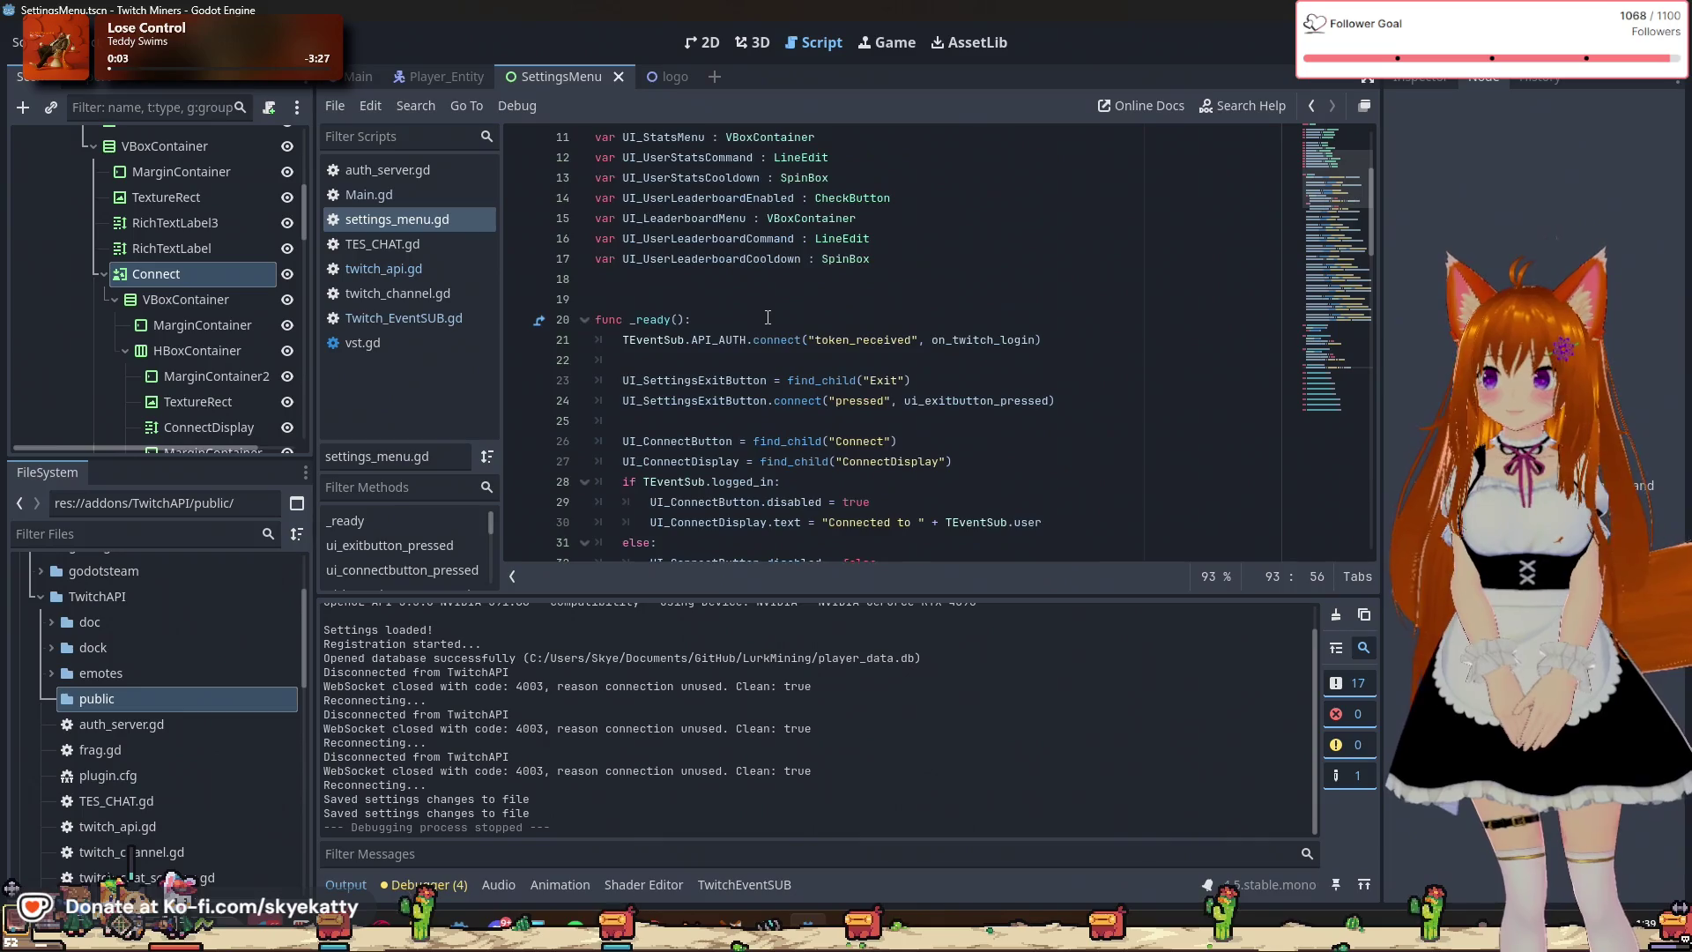
scroll(768, 282, down, 2)
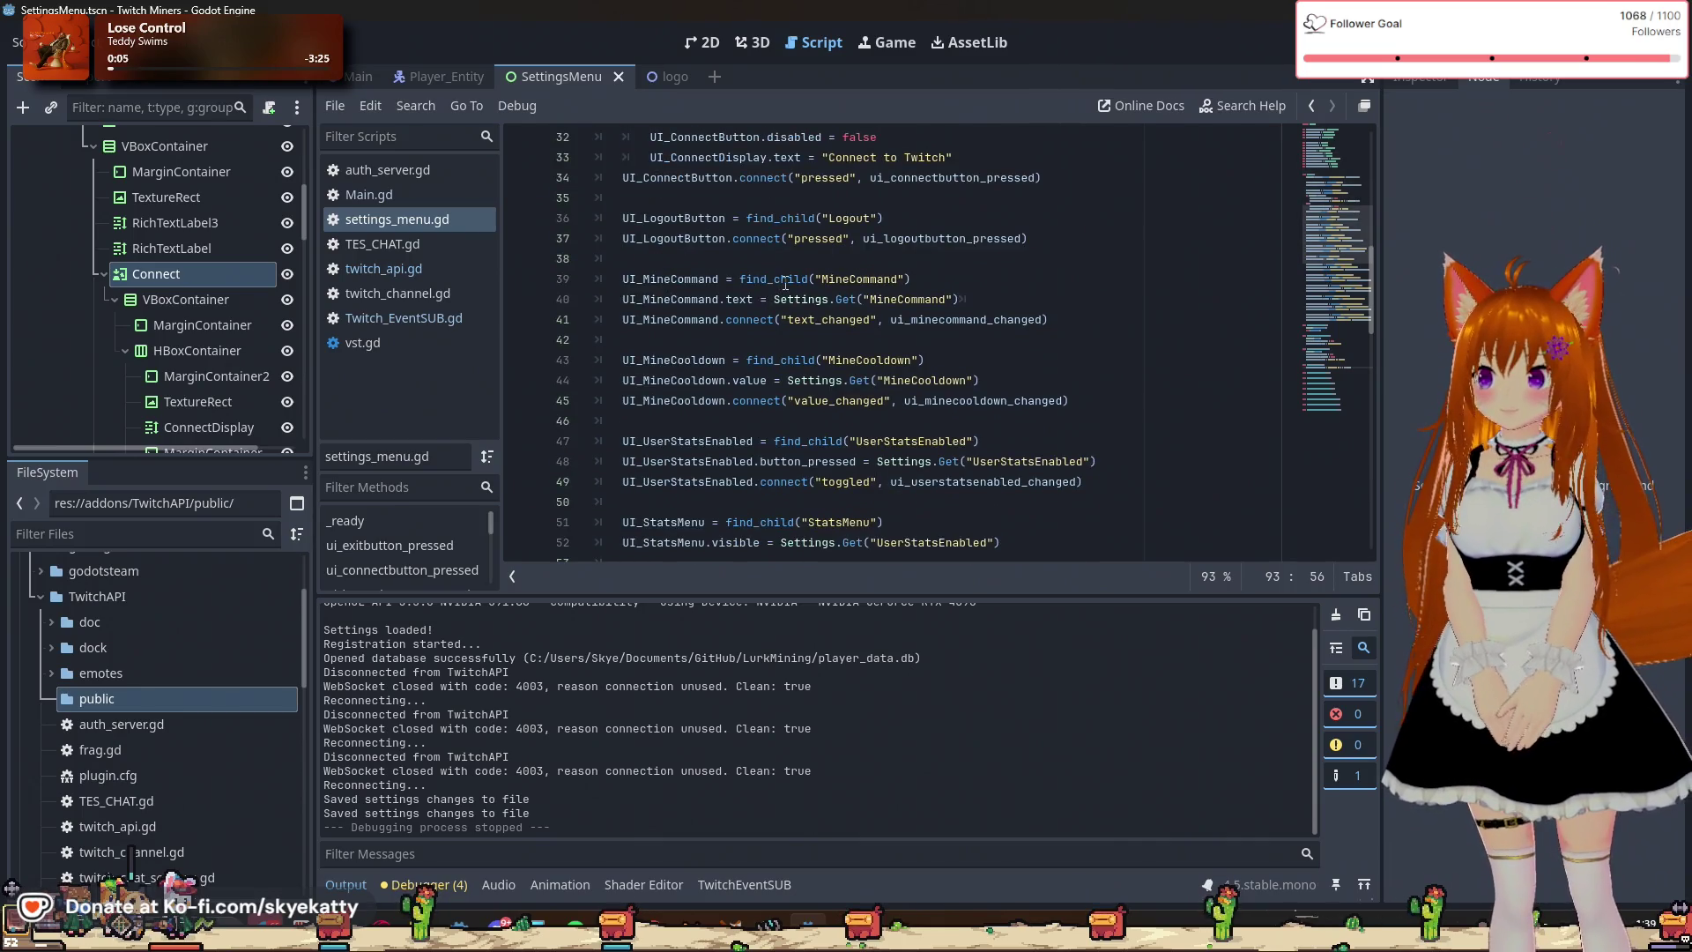
scroll(761, 257, up, 2)
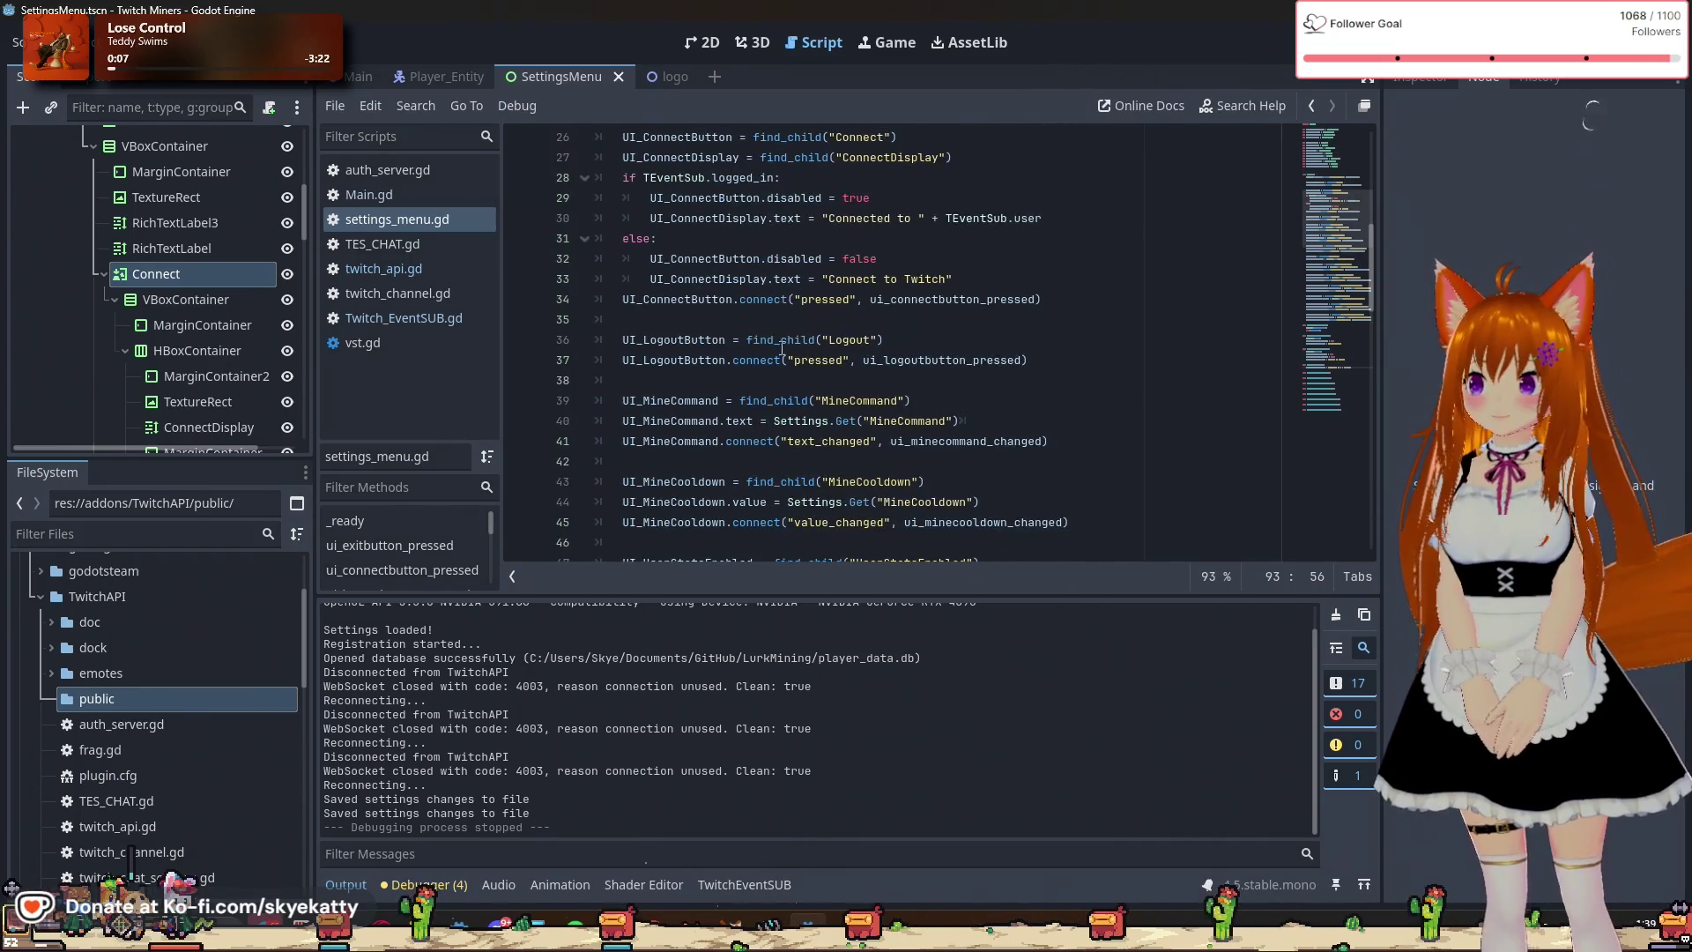
Inspect the logout connect line and the Connect button disabled lines in both login branches.
click(750, 338)
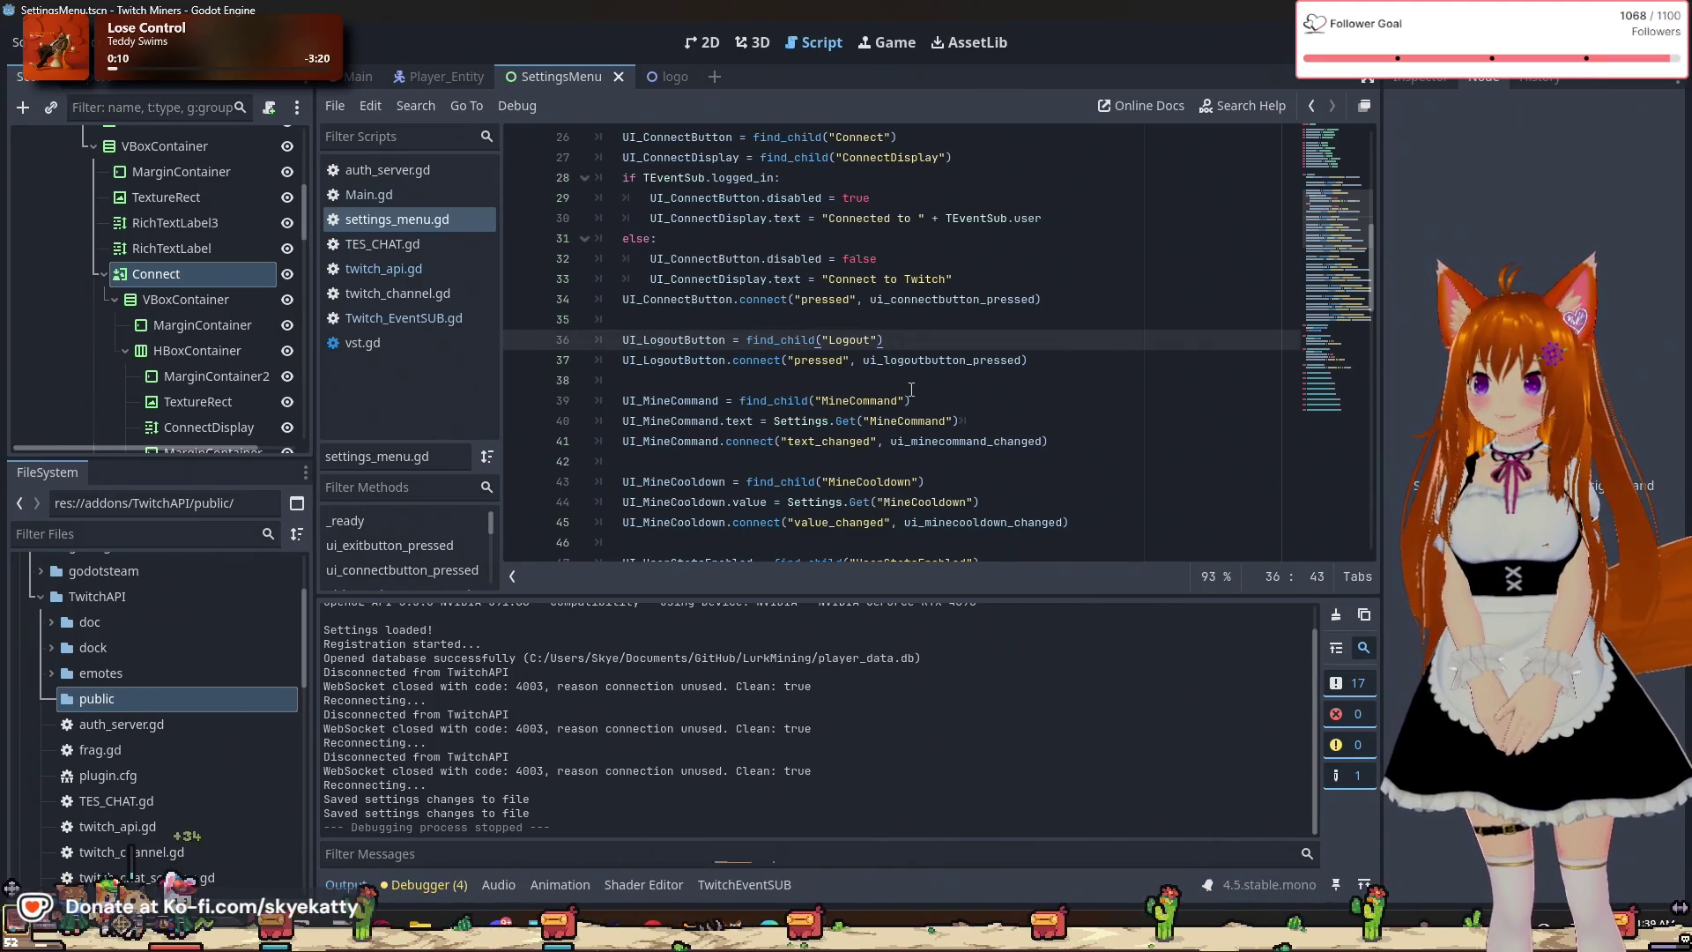
click(908, 361)
key(End)
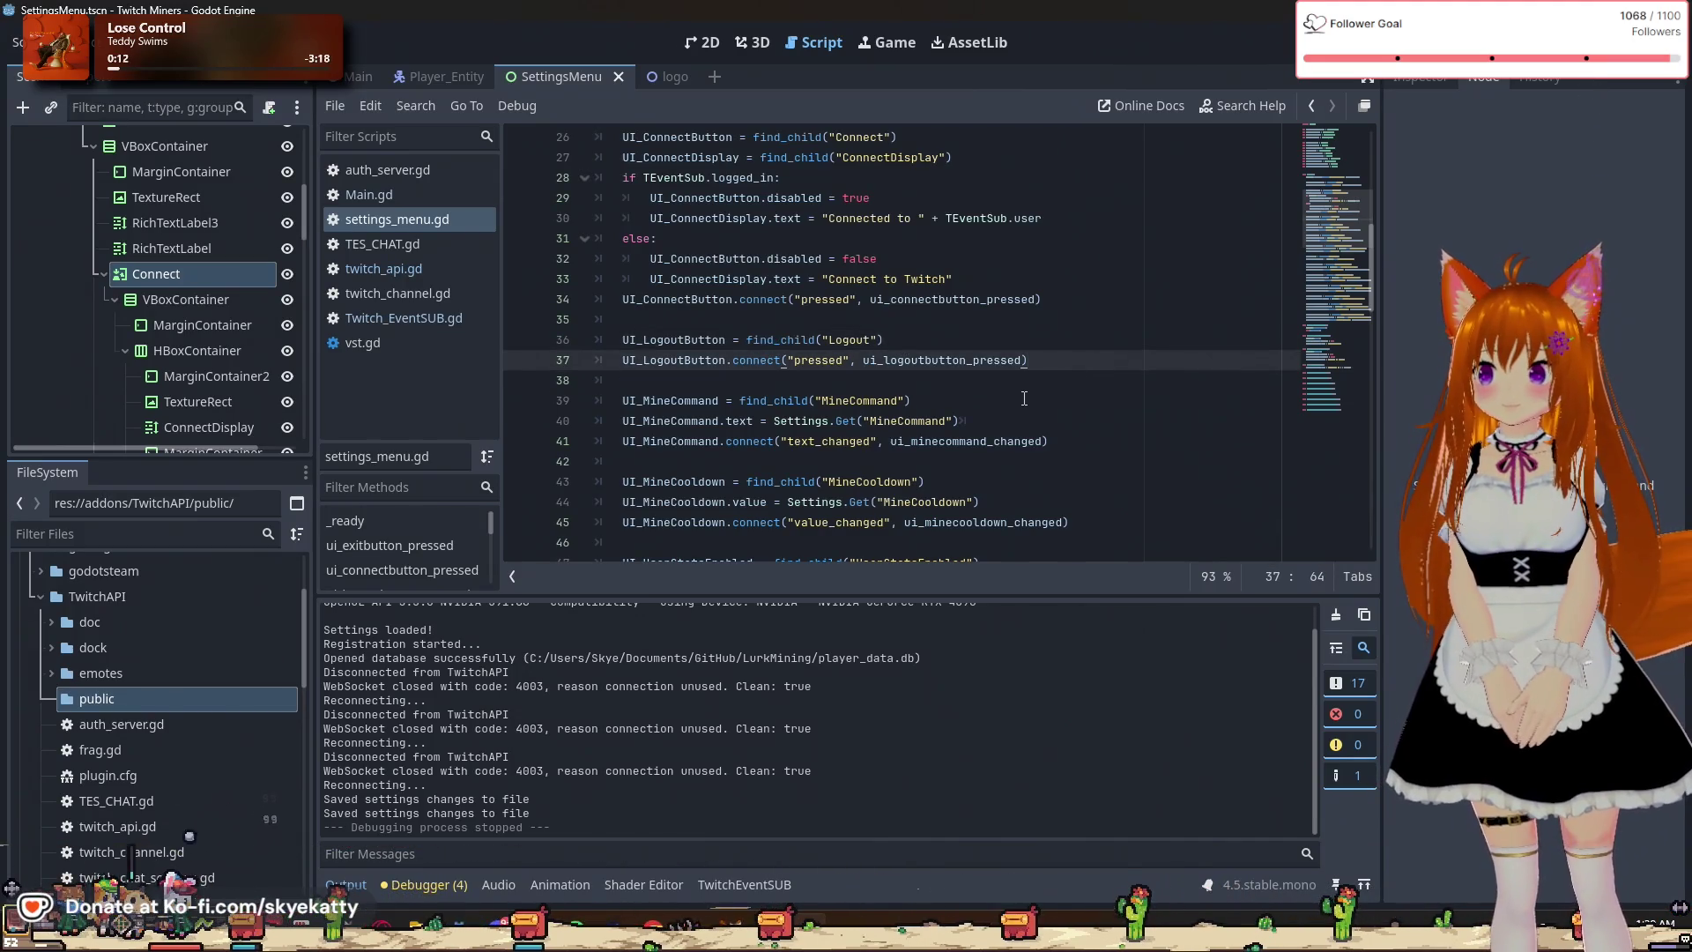
scroll(767, 373, up, 2)
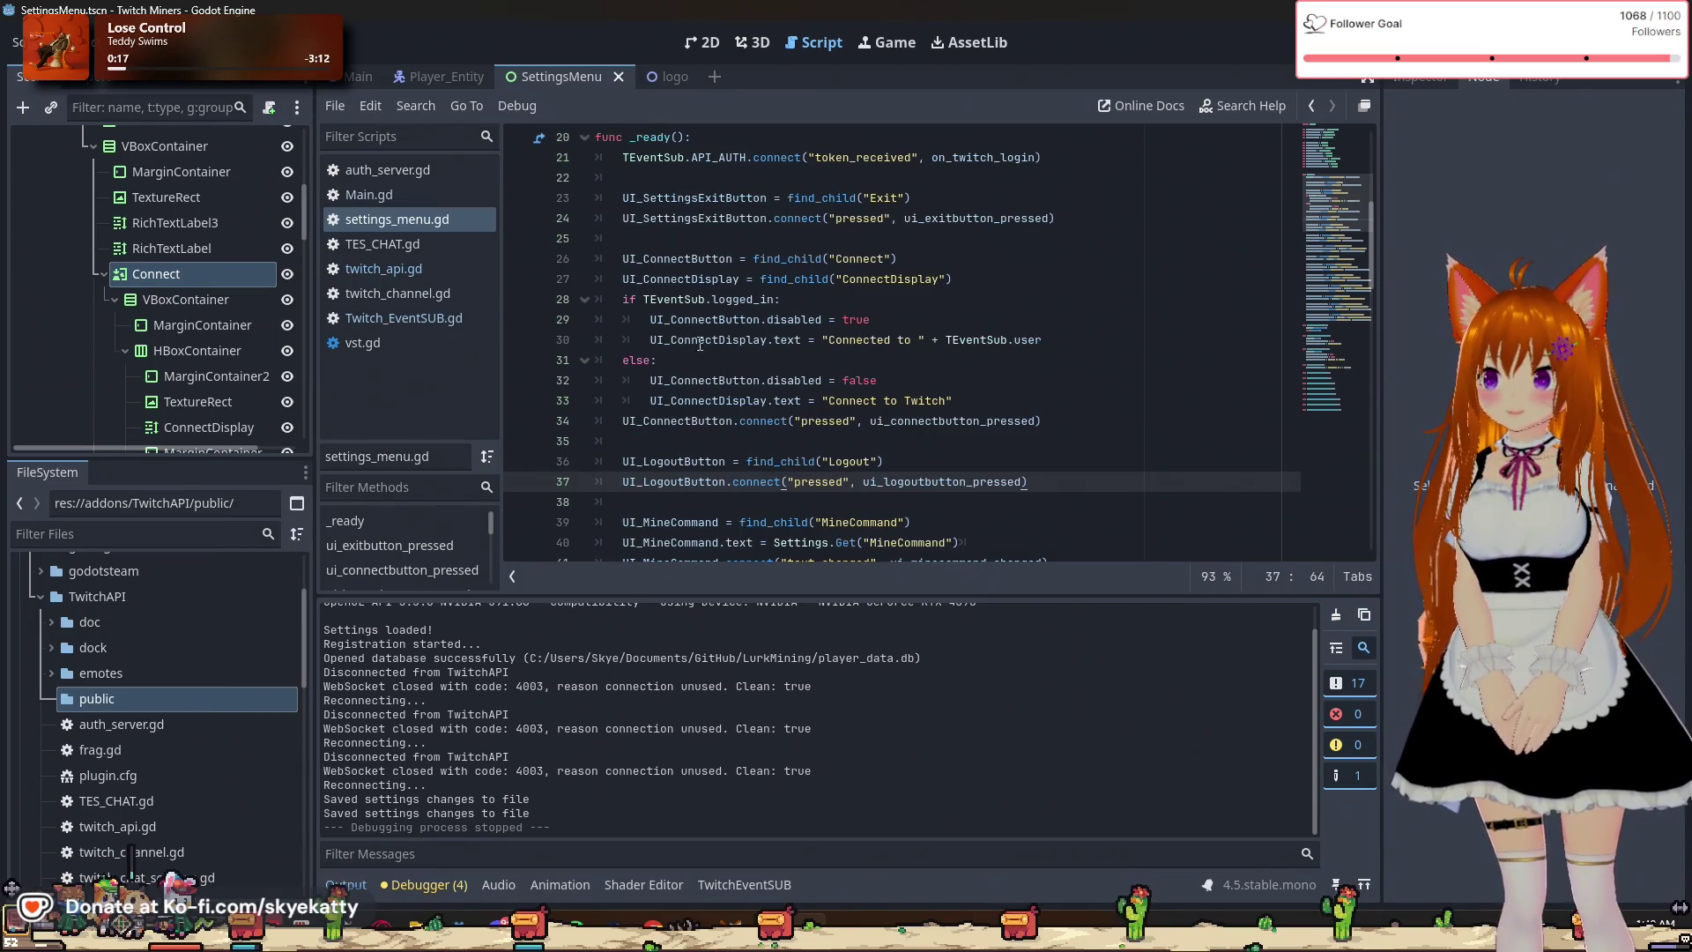
click(890, 326)
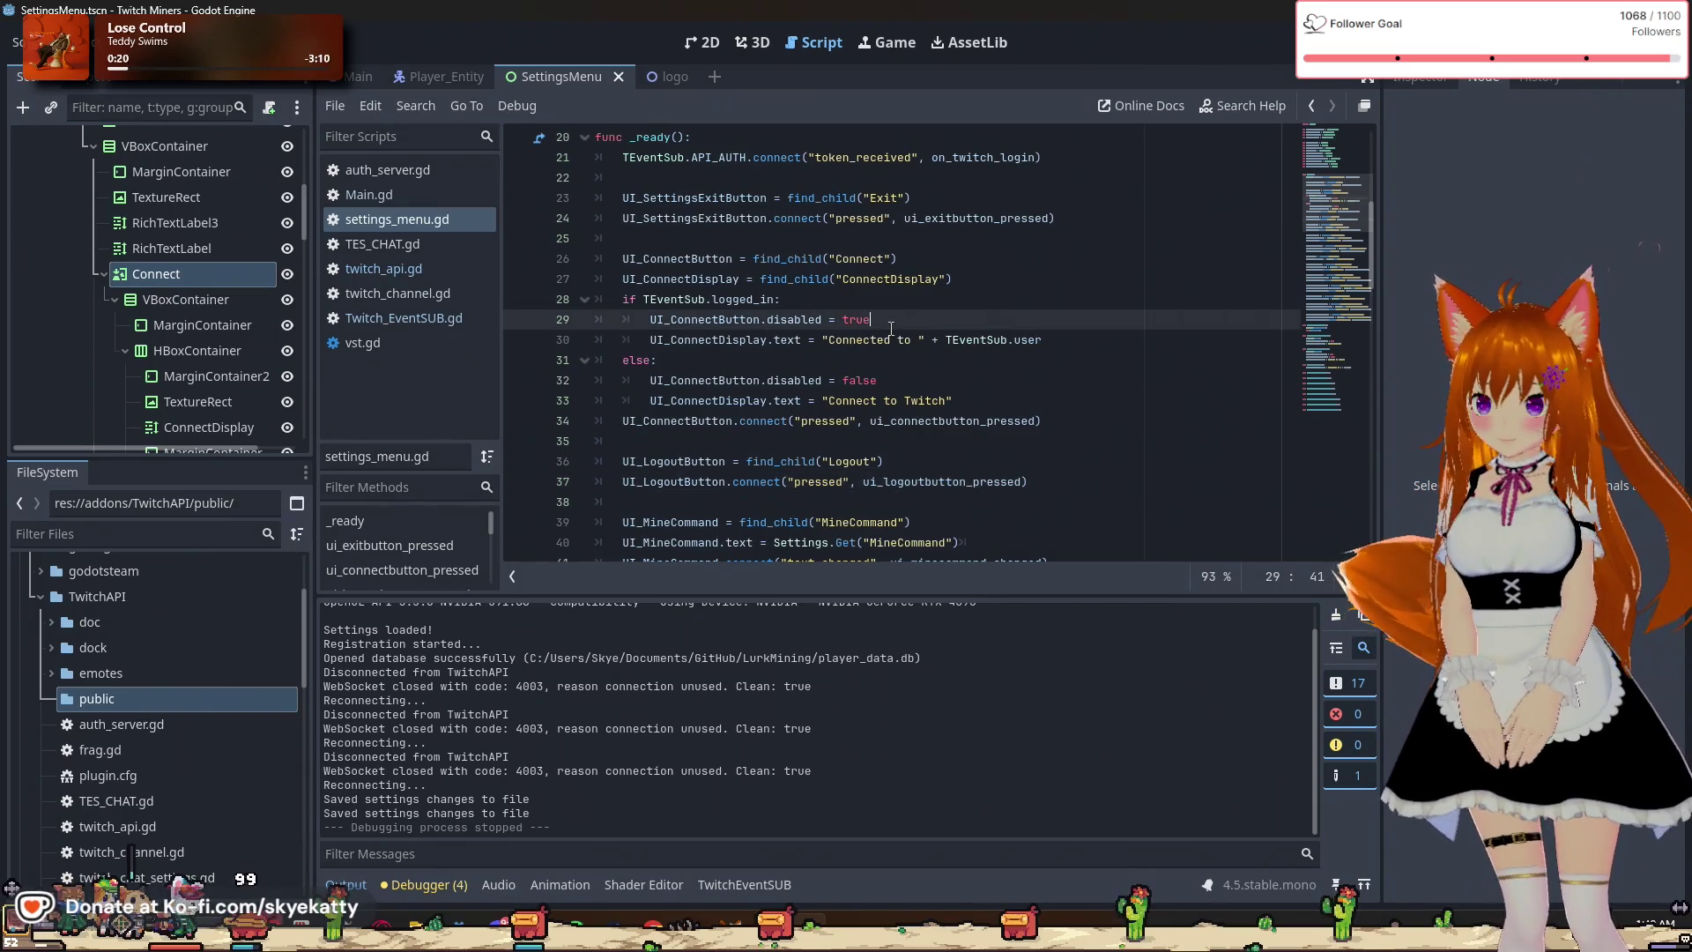
double_click(759, 381)
click(870, 381)
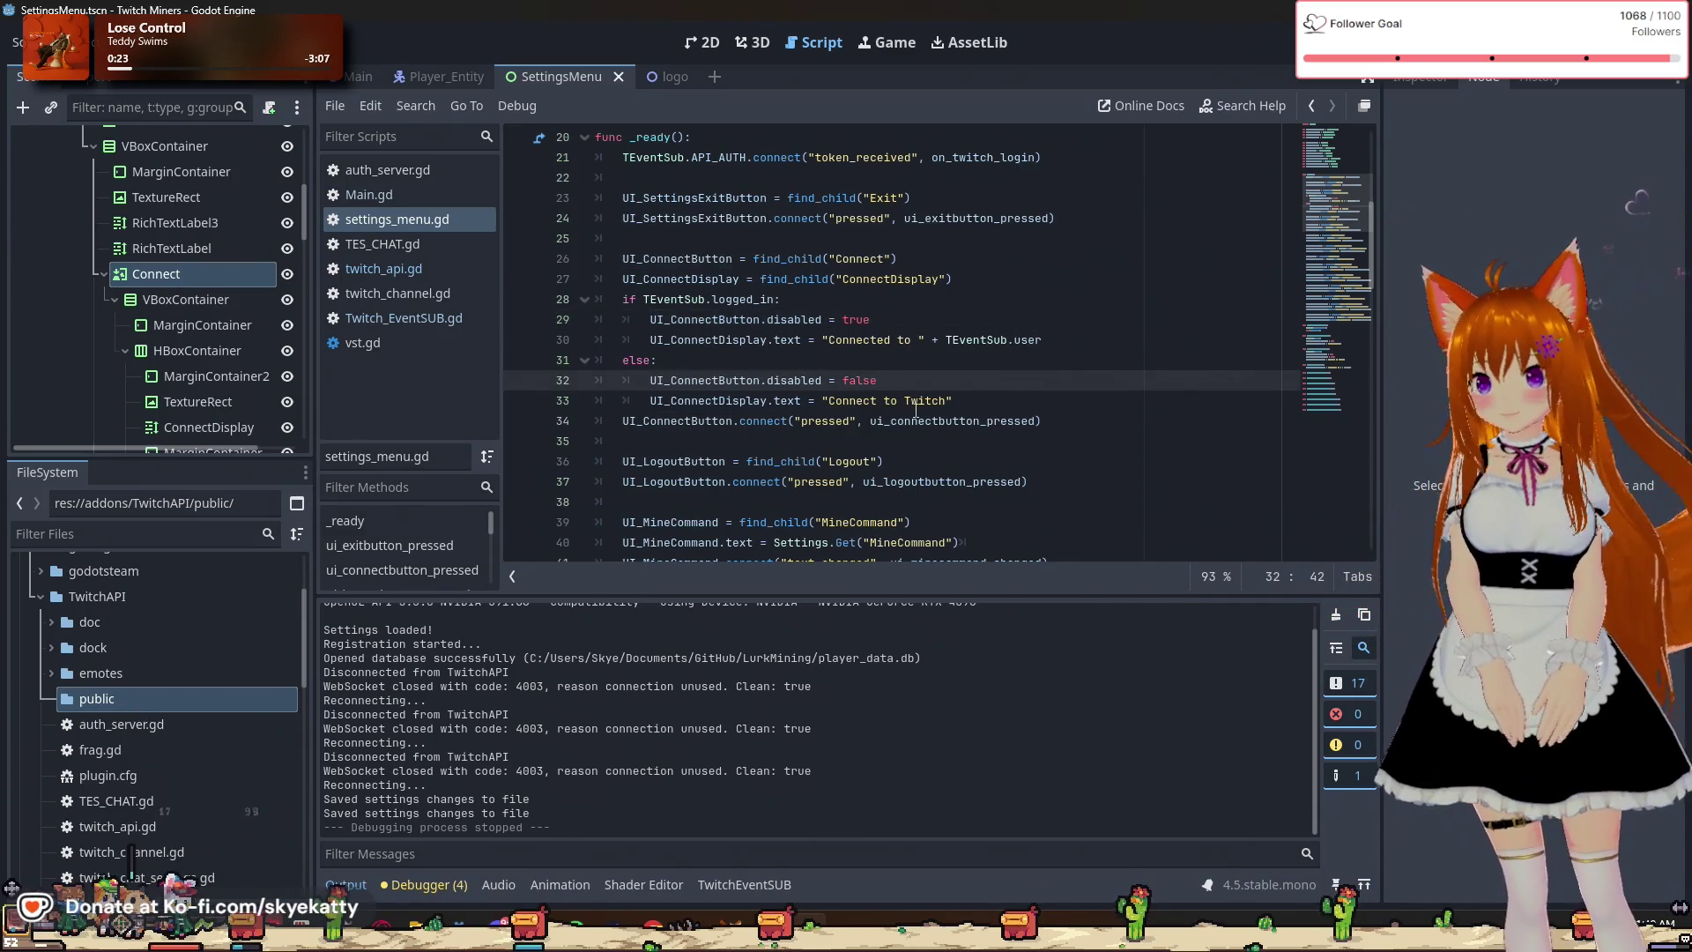
double_click(881, 383)
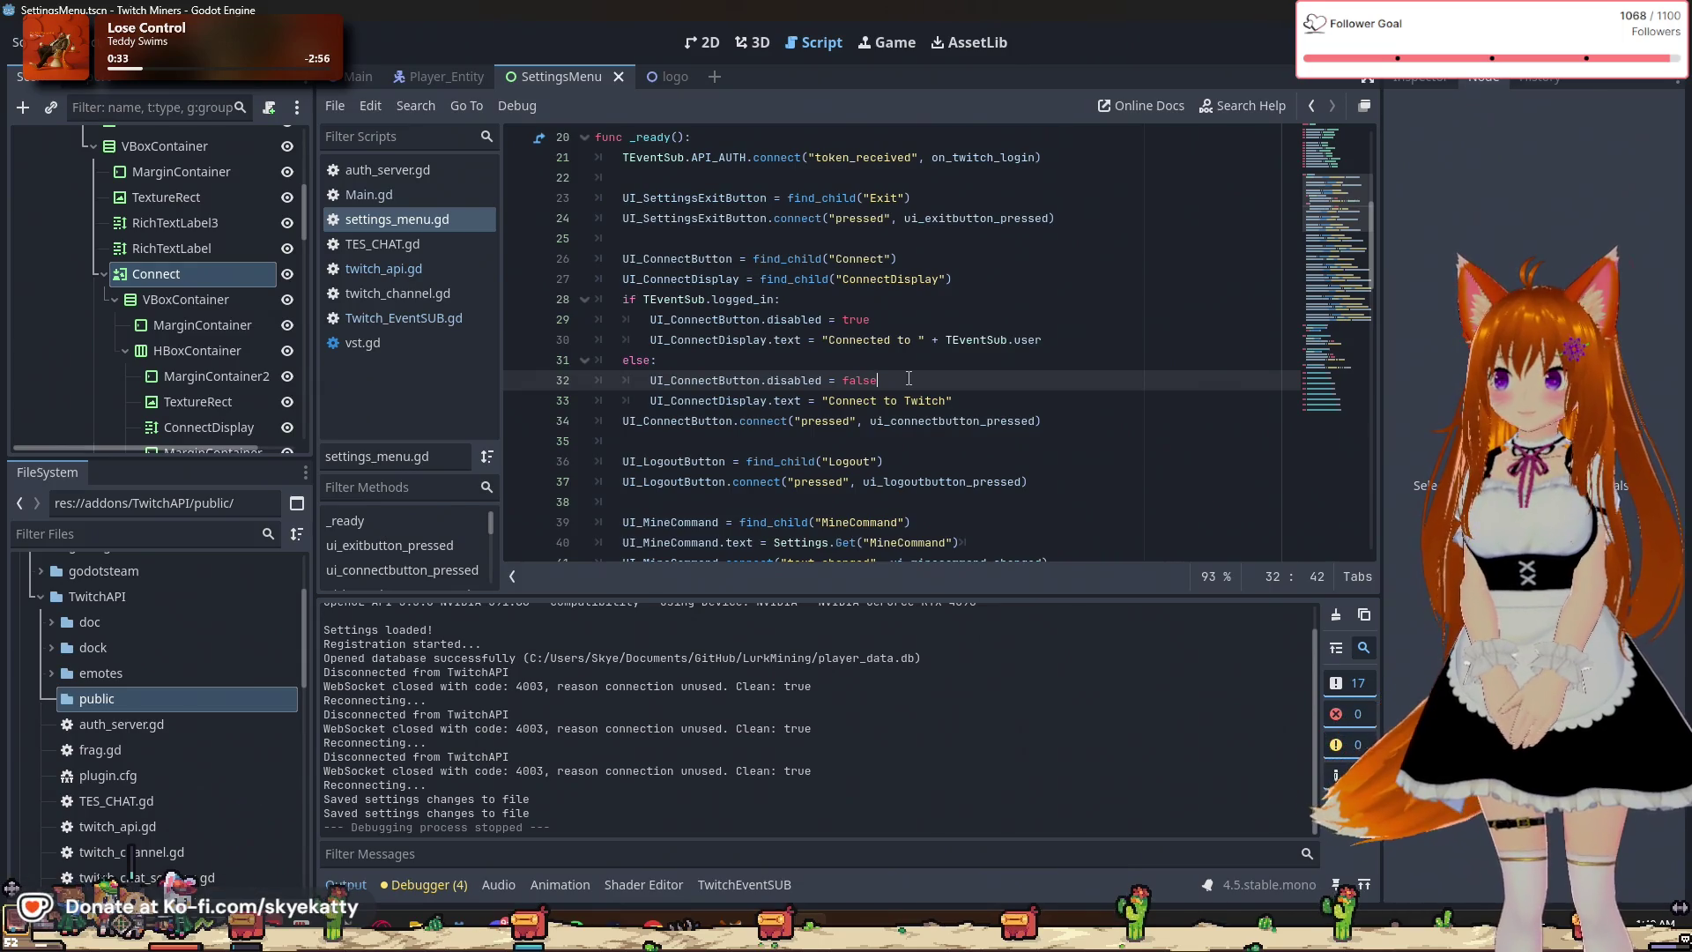
click(914, 324)
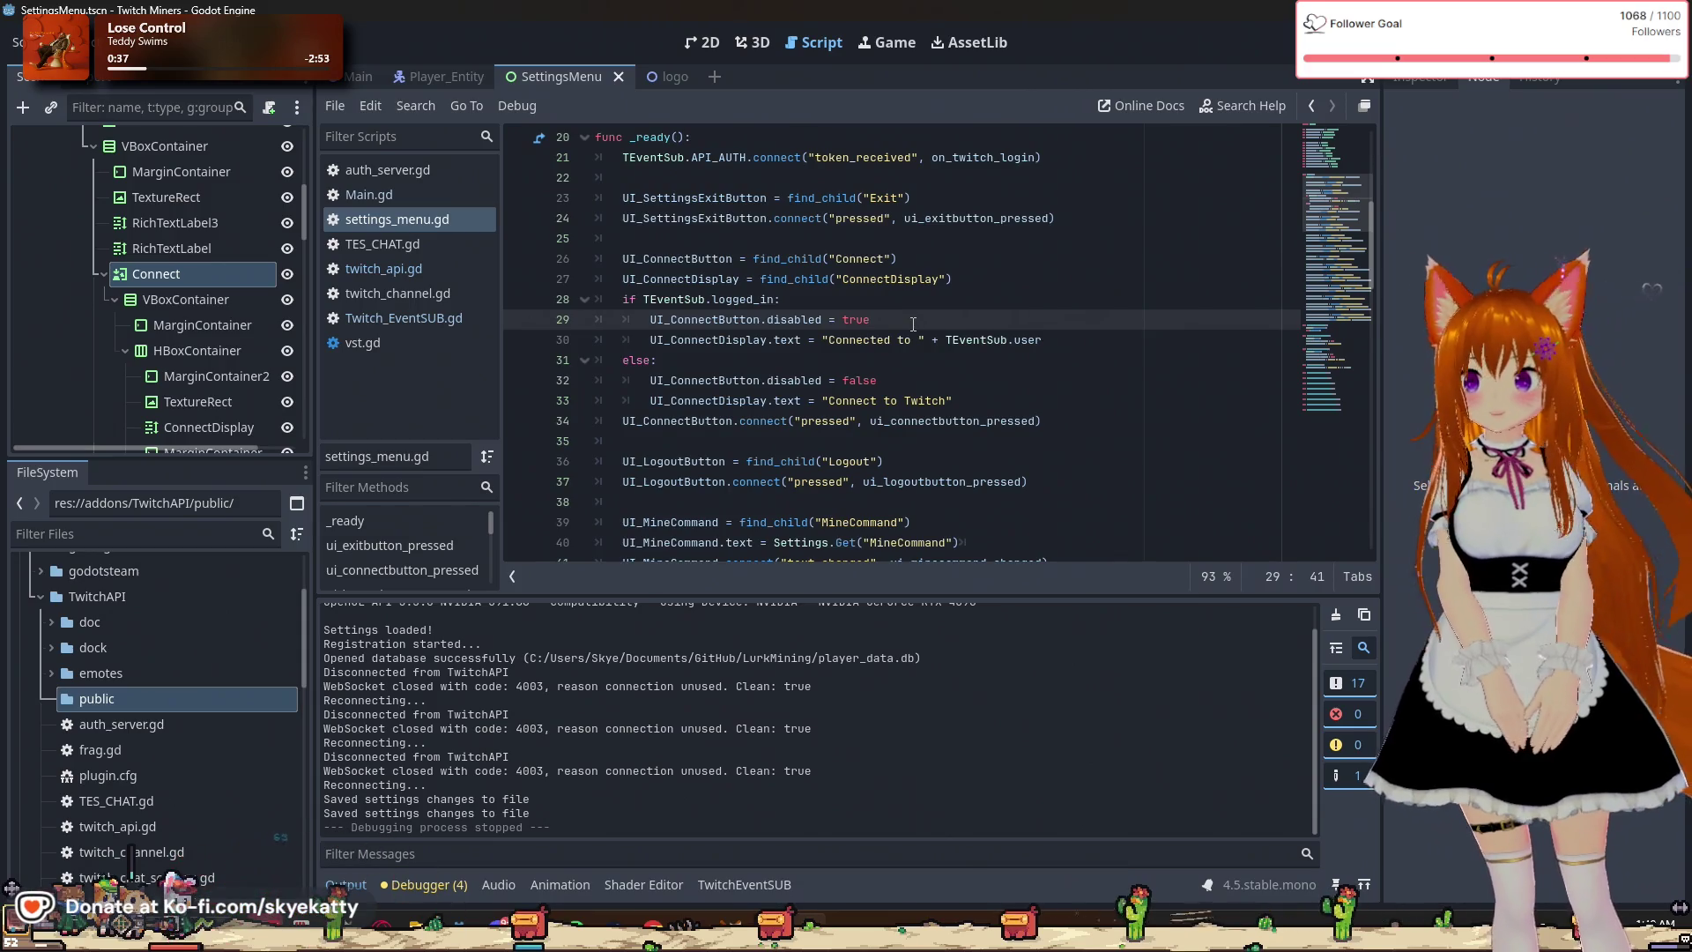
Move the two UI_LogoutButton setup lines up, directly below the Exit button setup in _ready.
key(Return)
text(UI)
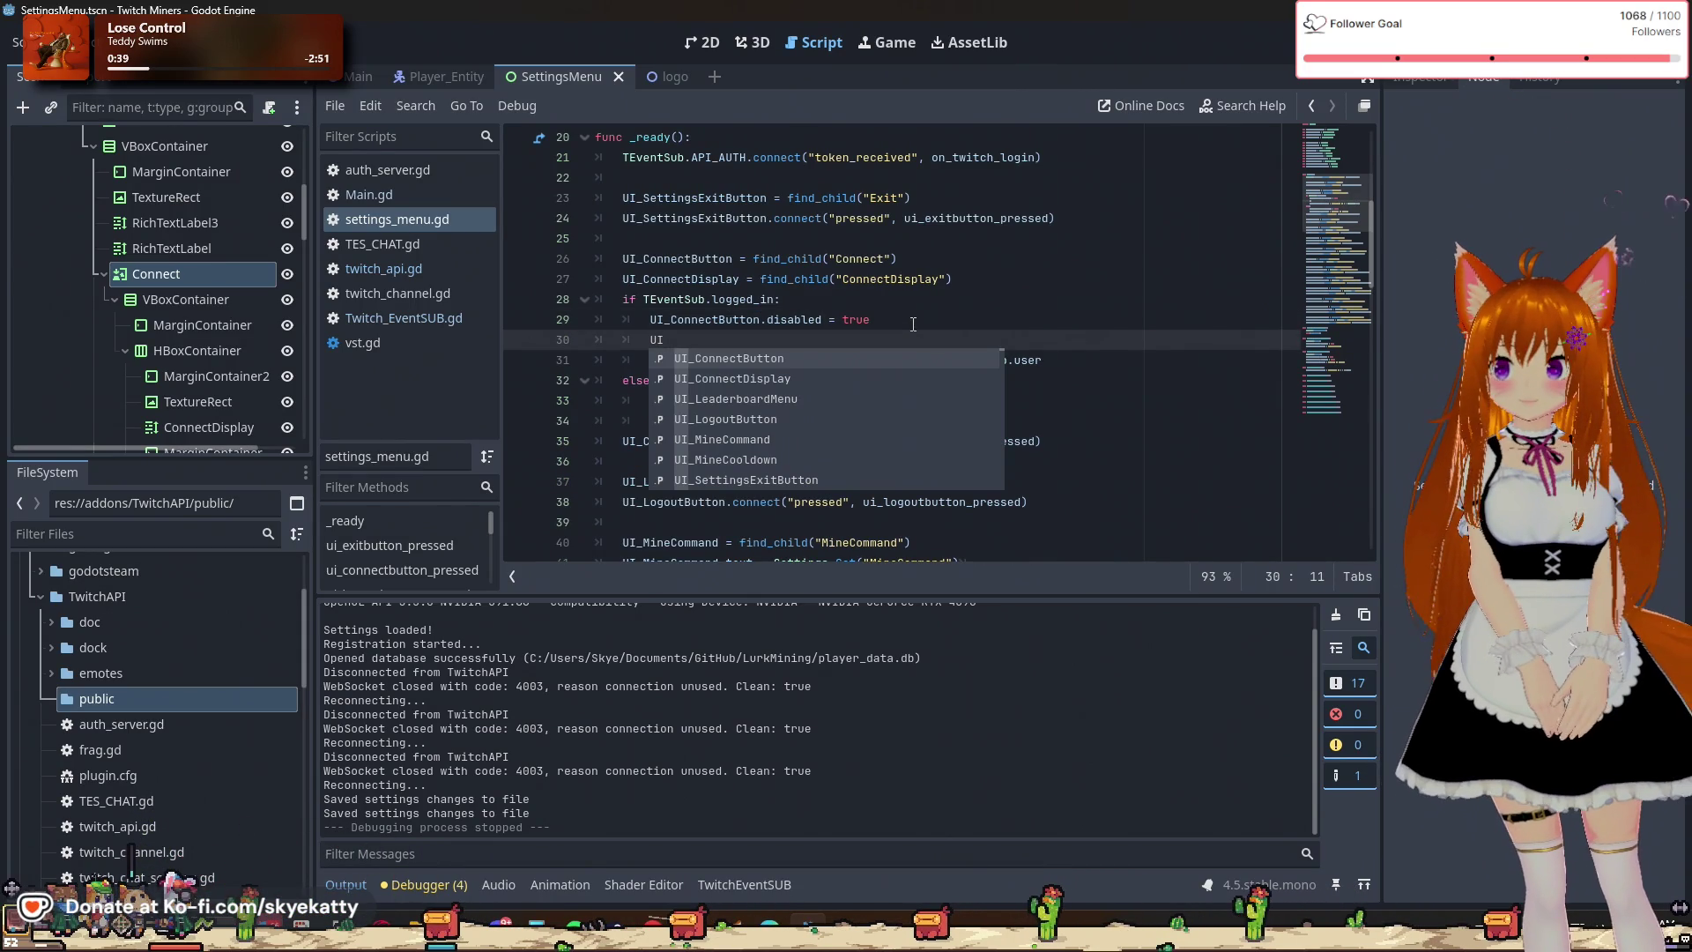
key(BackSpace)
key(BackSpace)
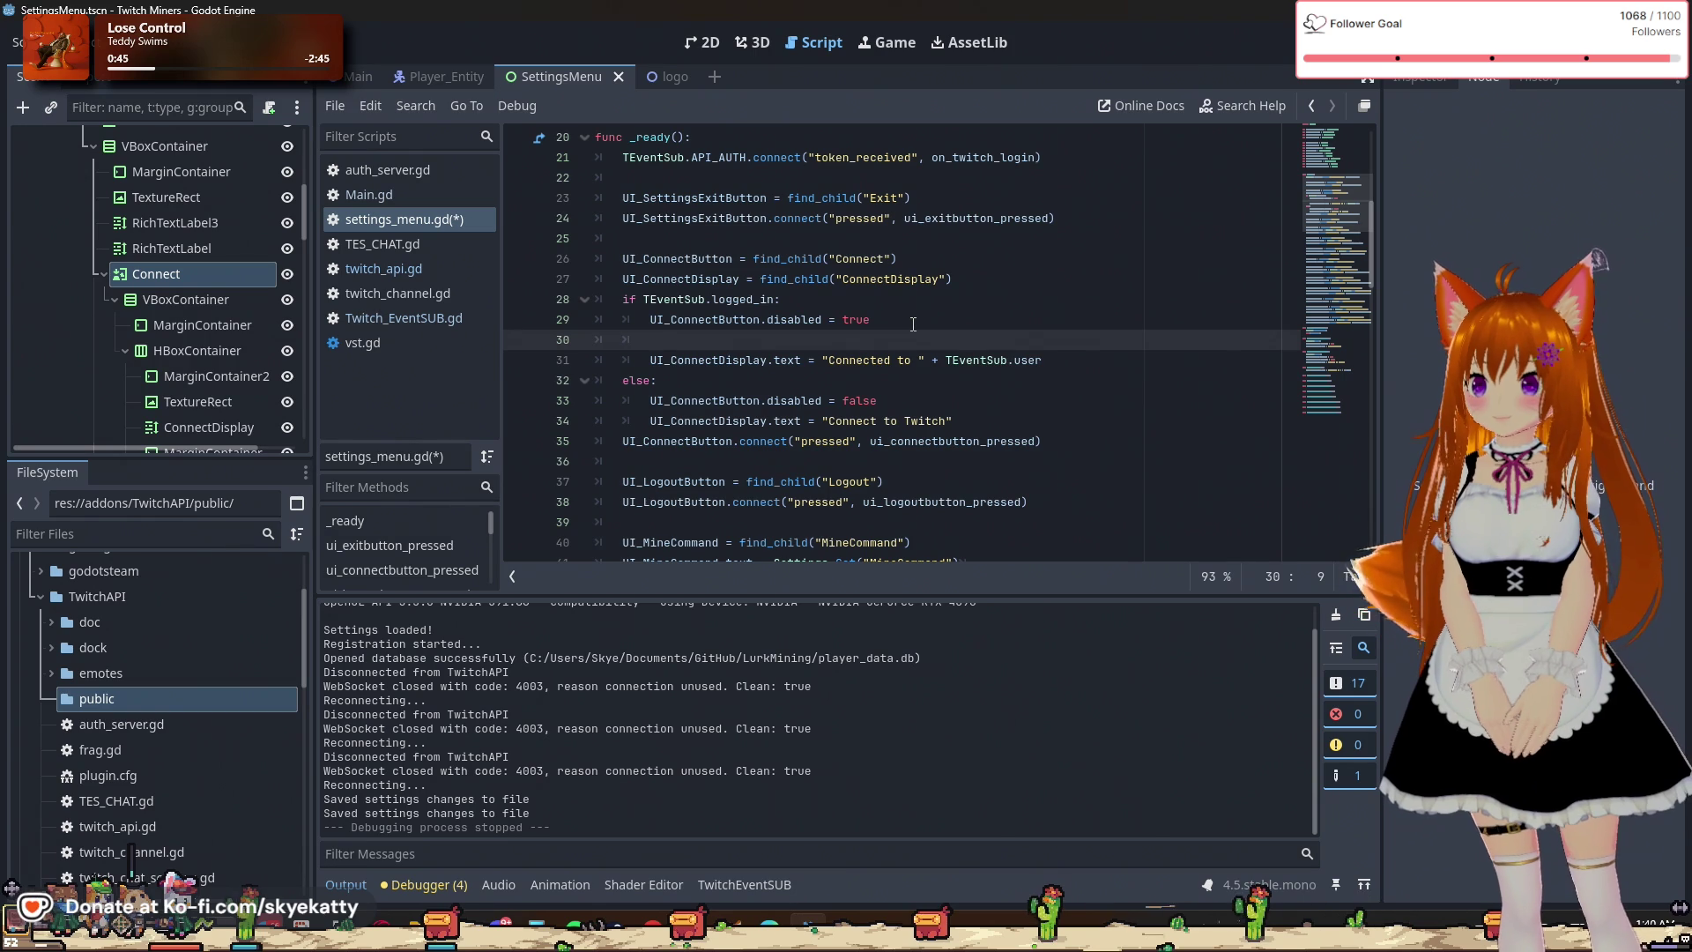
key(BackSpace)
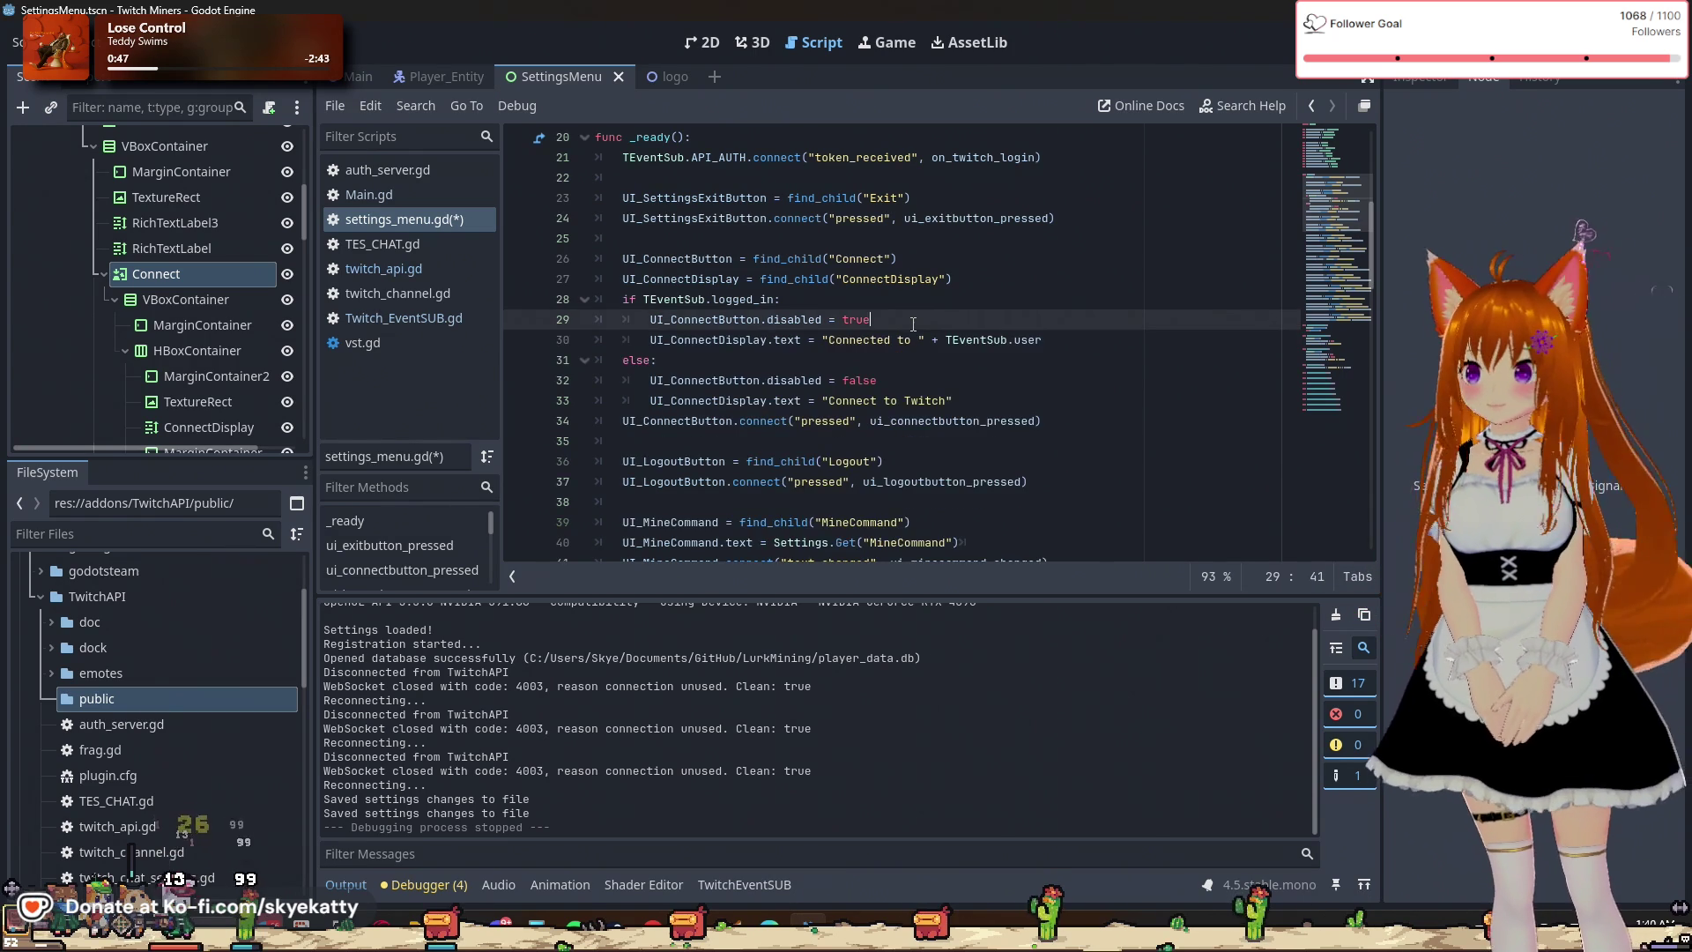
click(1065, 484)
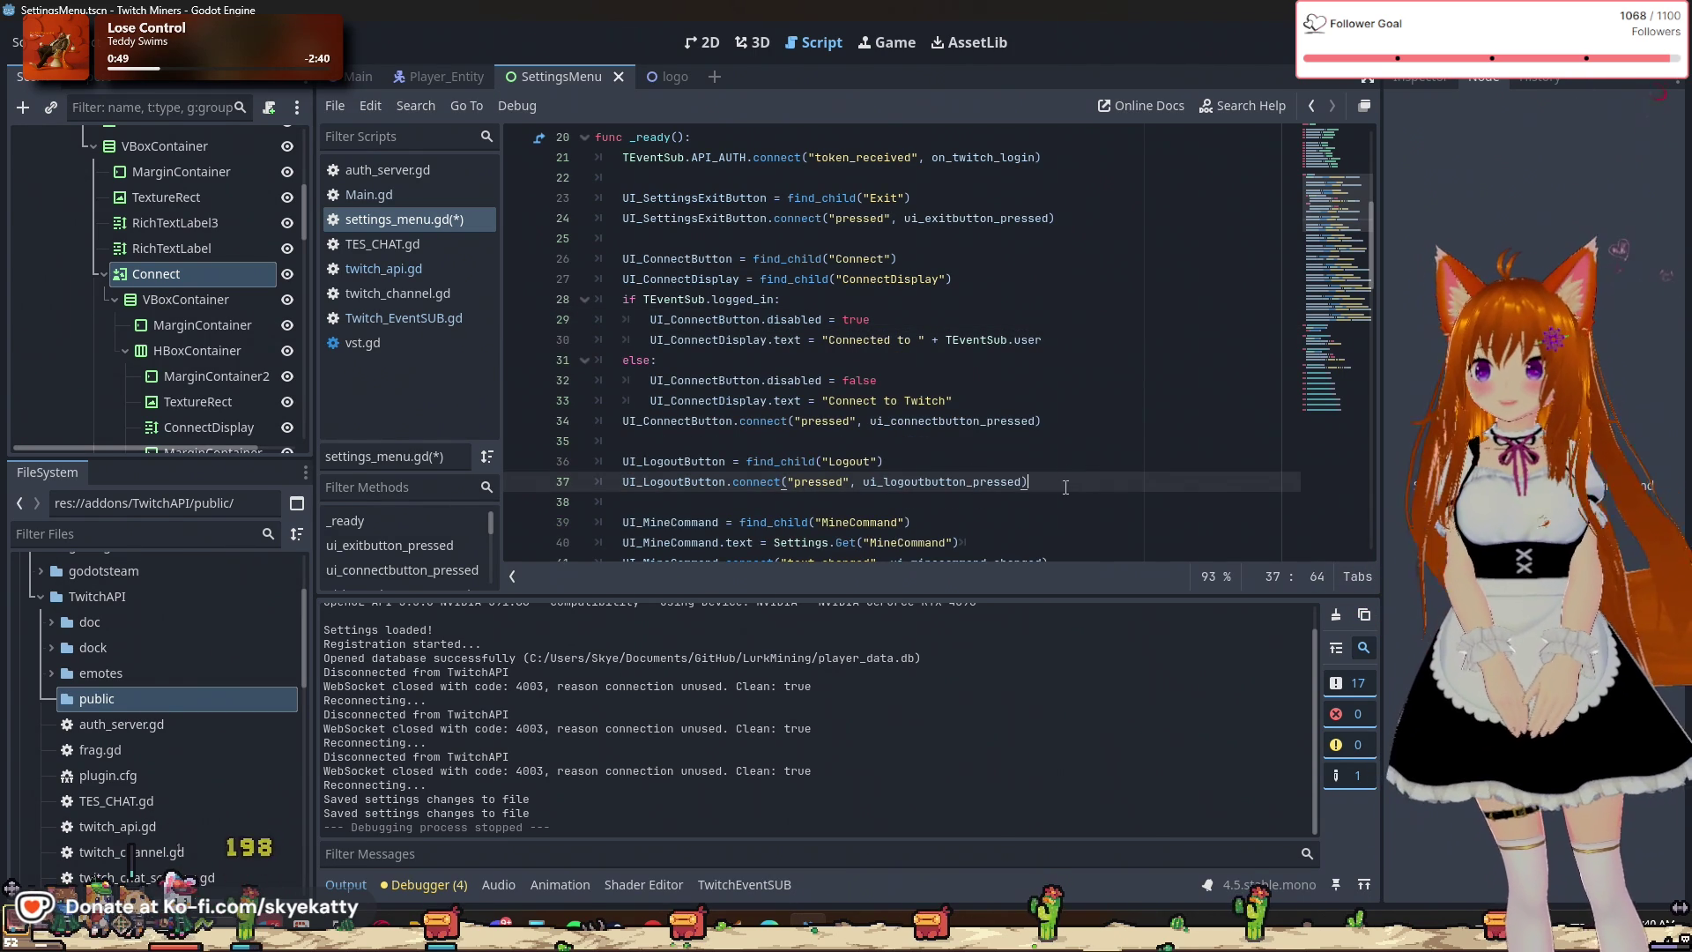
drag(1069, 487, 629, 465)
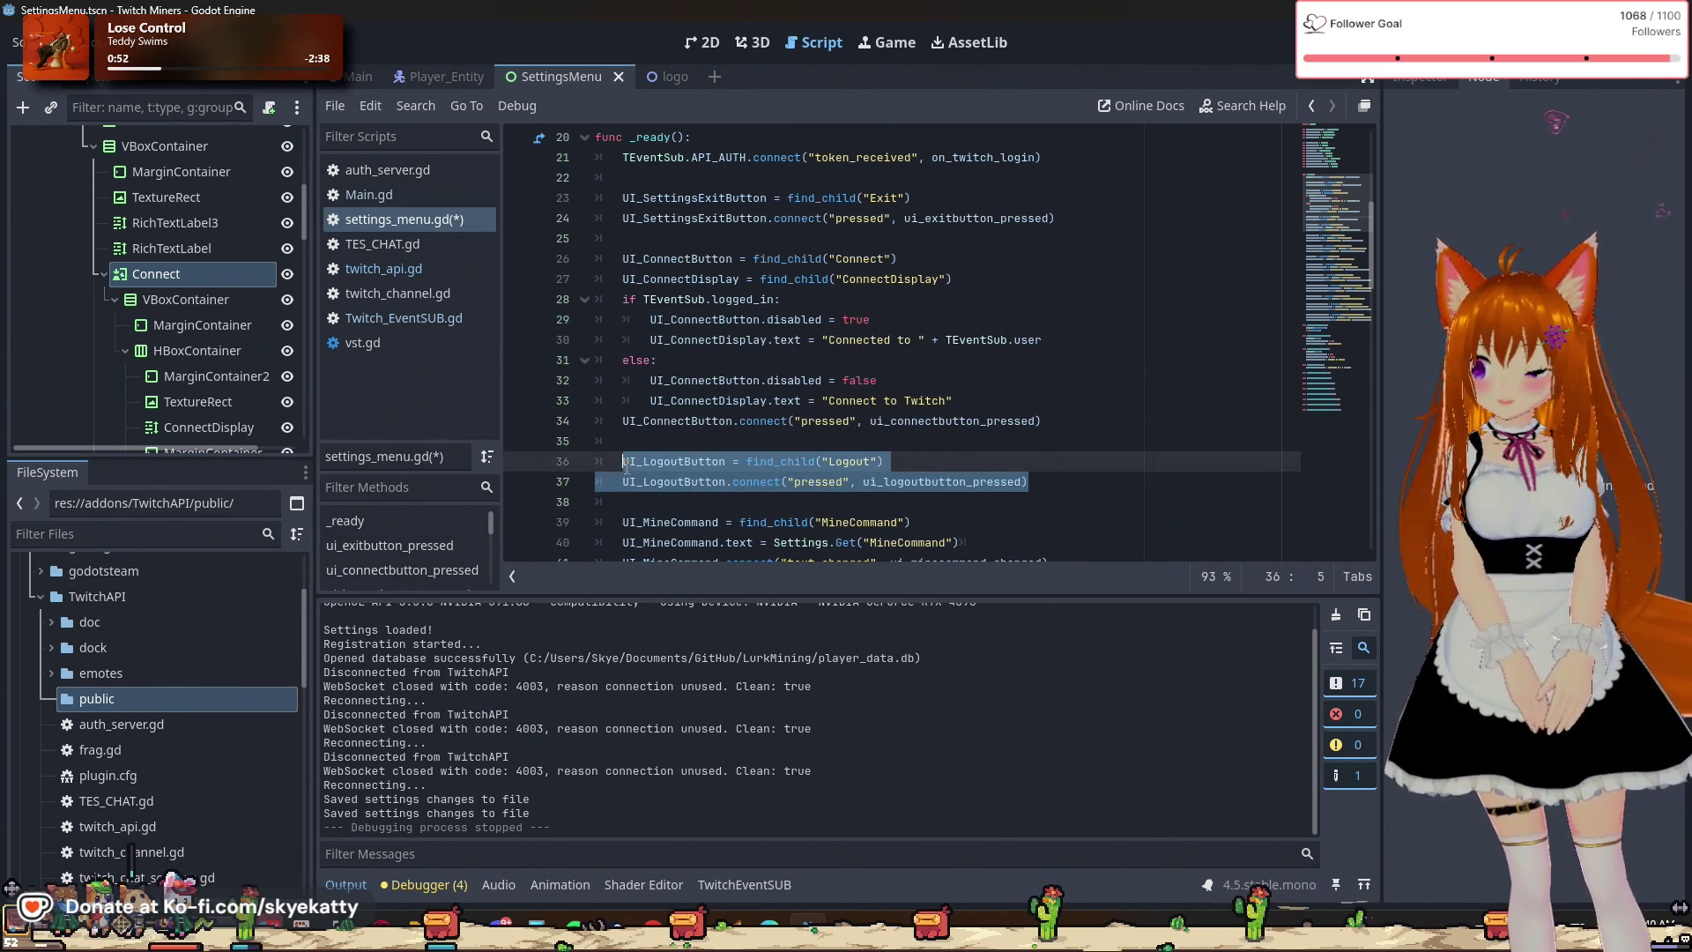
key(BackSpace)
key(BackSpace)
key(BackSpace)
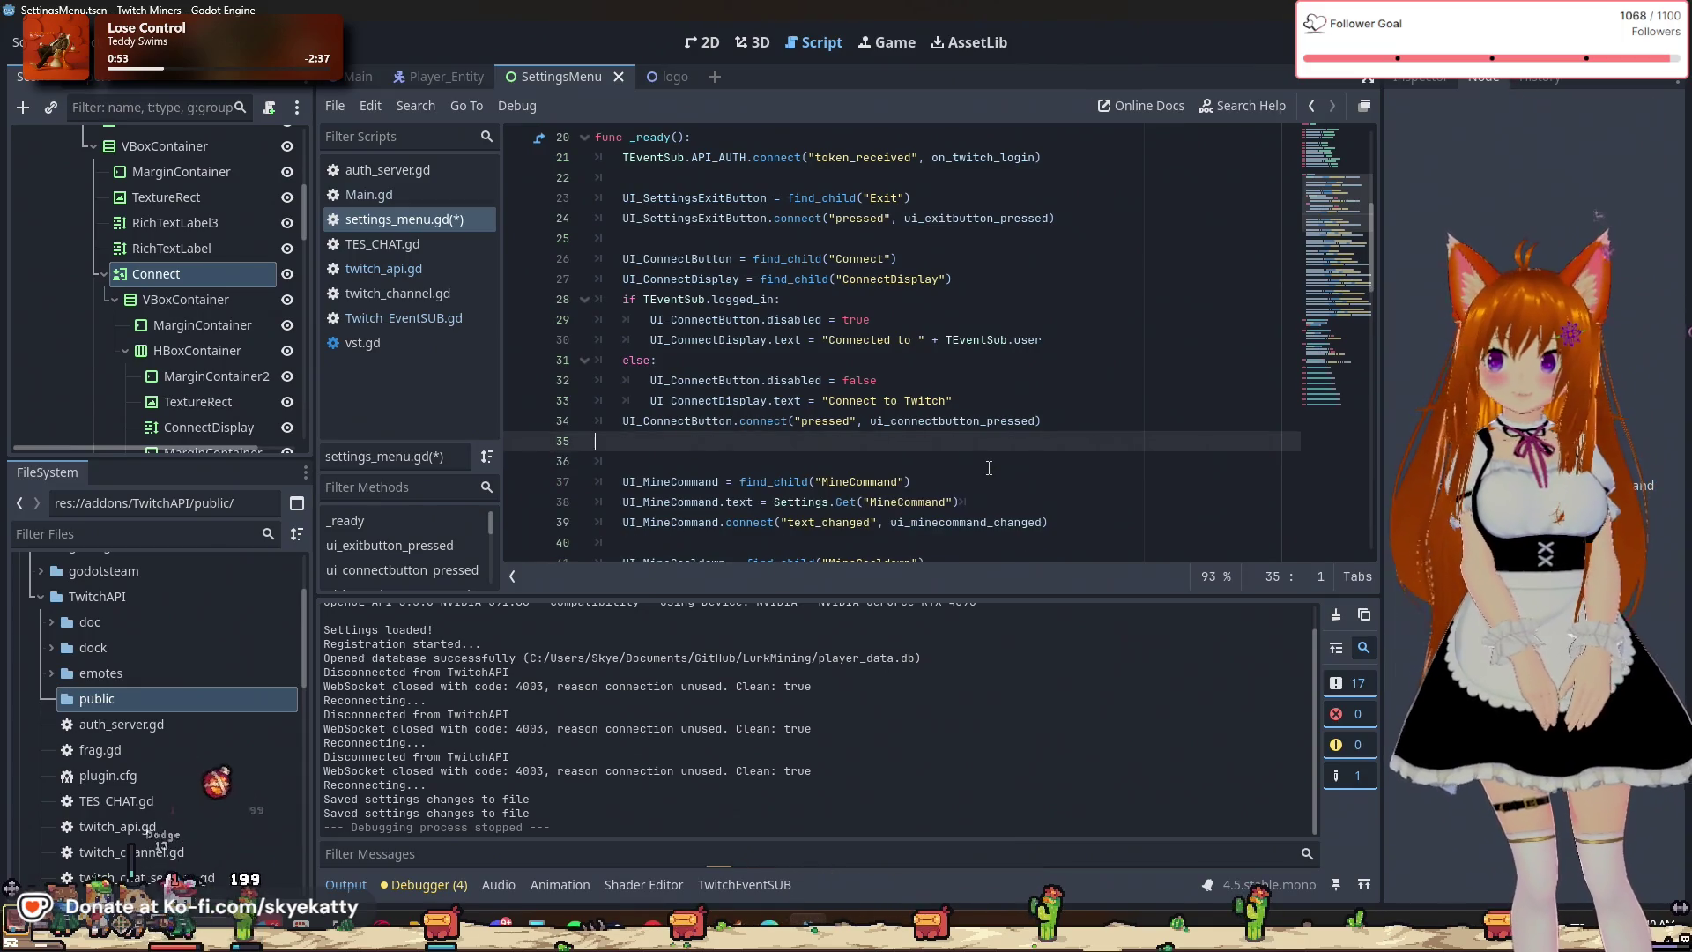
key(BackSpace)
click(744, 244)
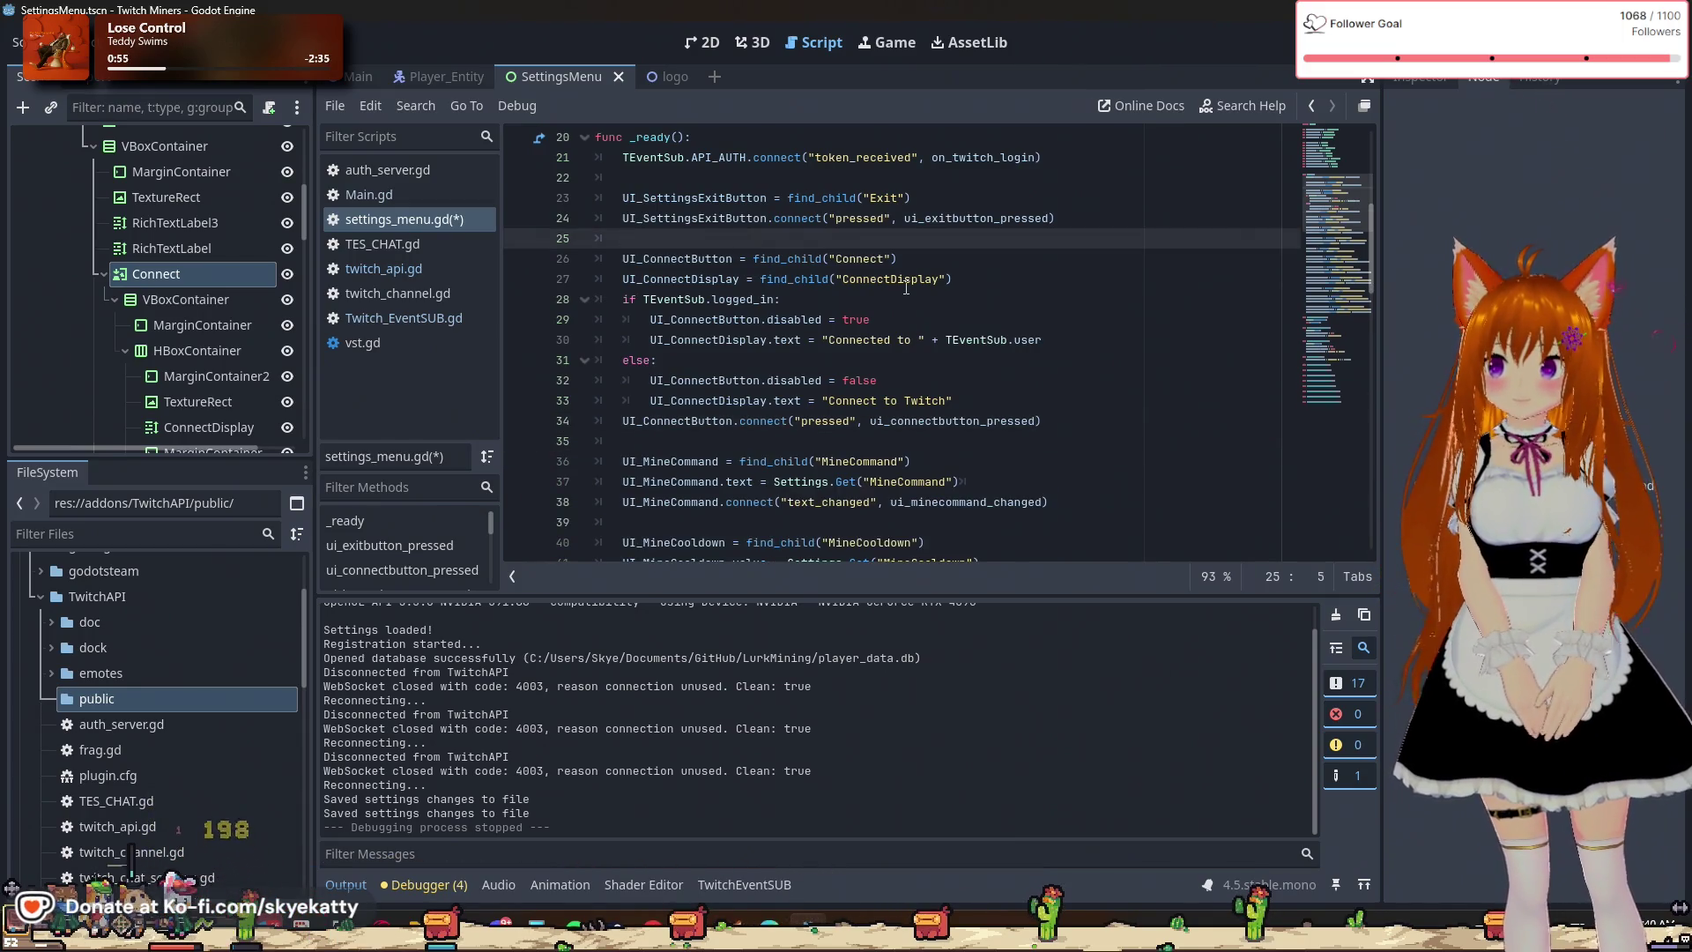
key(Return)
text(UI_LogoutButton = find_child("Logout") 	UI_LogoutButton.connect("pressed", ui_logoutbutton_pressed))
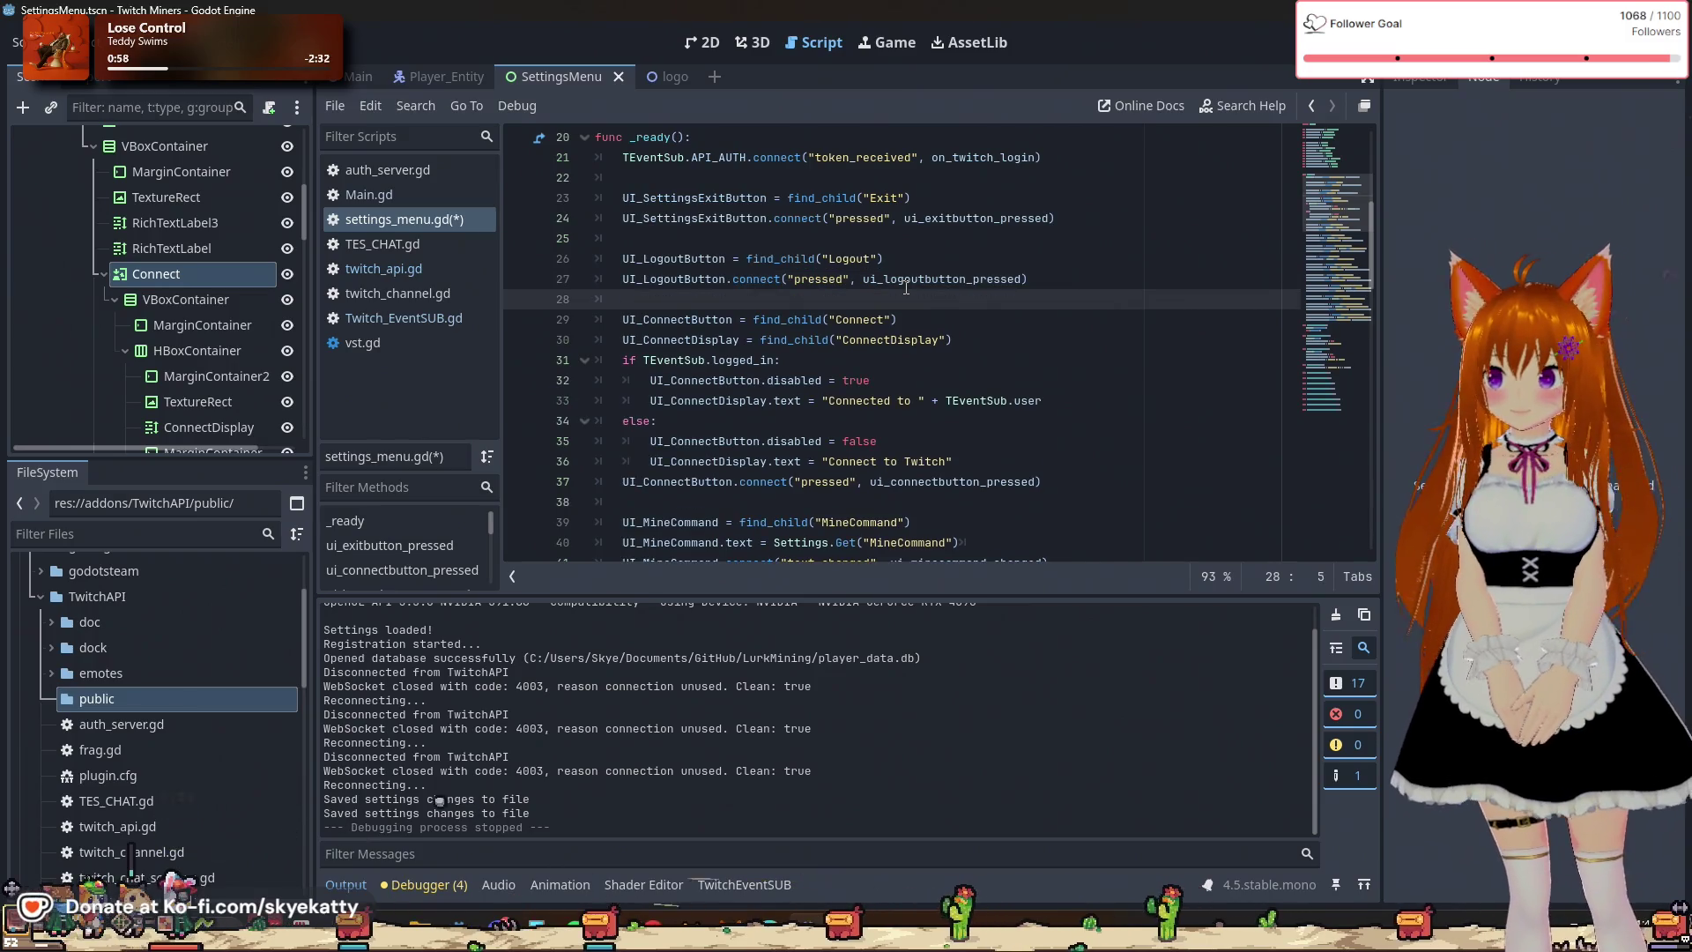
Add 'UI_LogoutButton.disabled = false' under the logged-in branch.
click(936, 381)
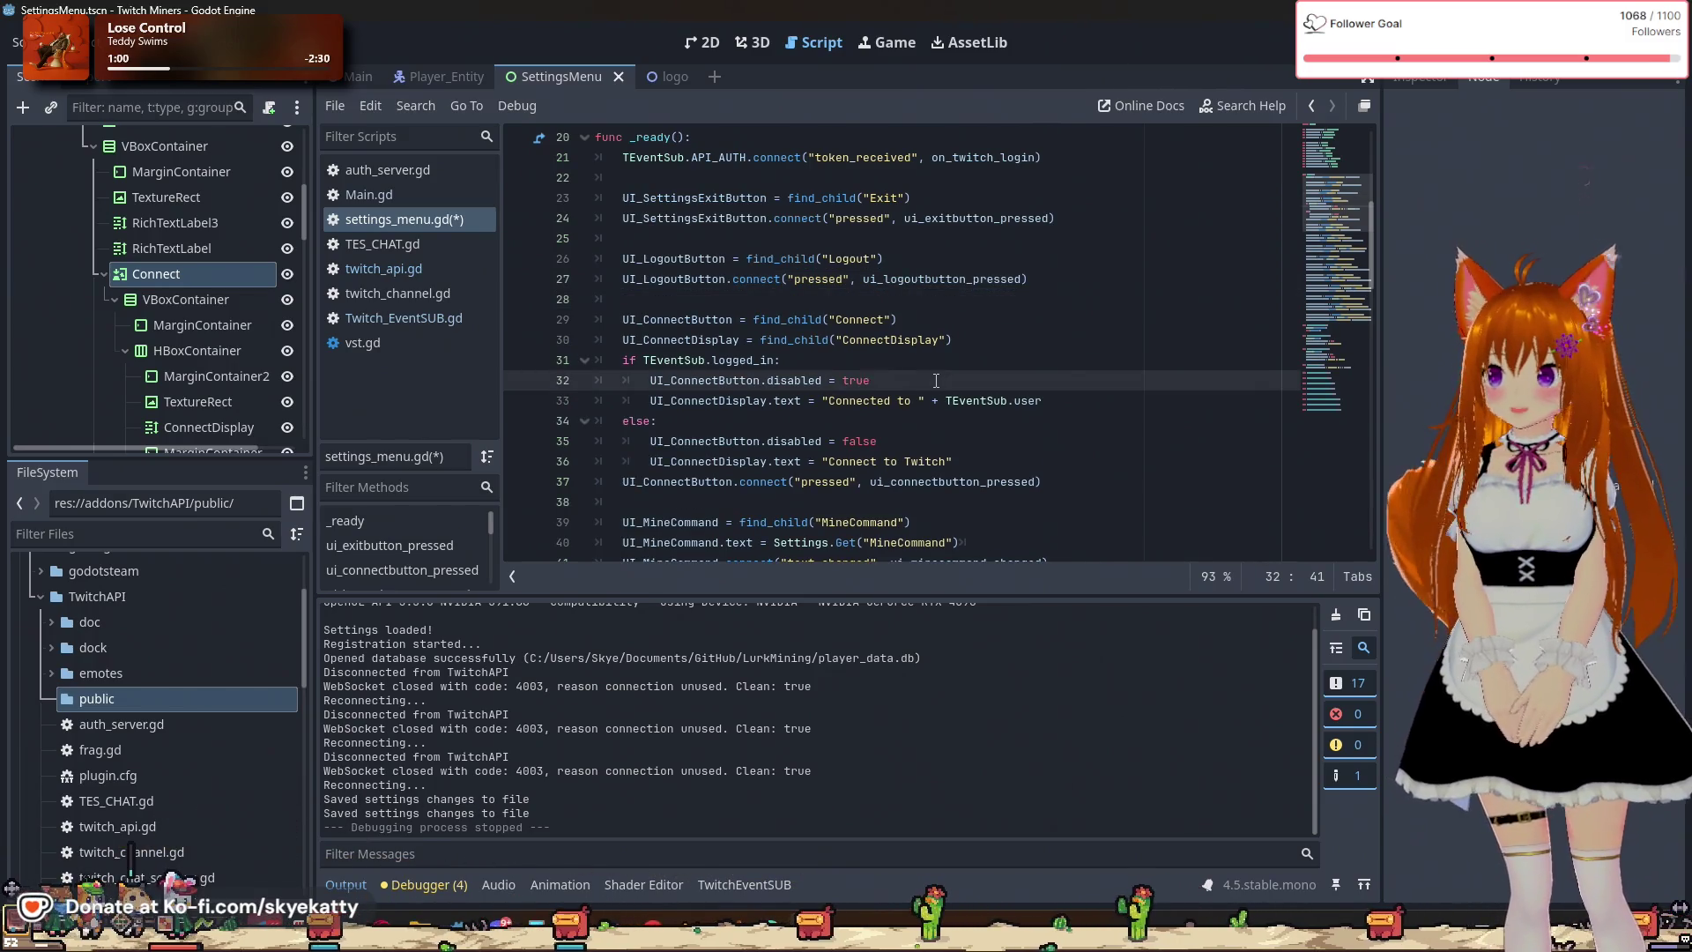
key(Return)
text(UI_)
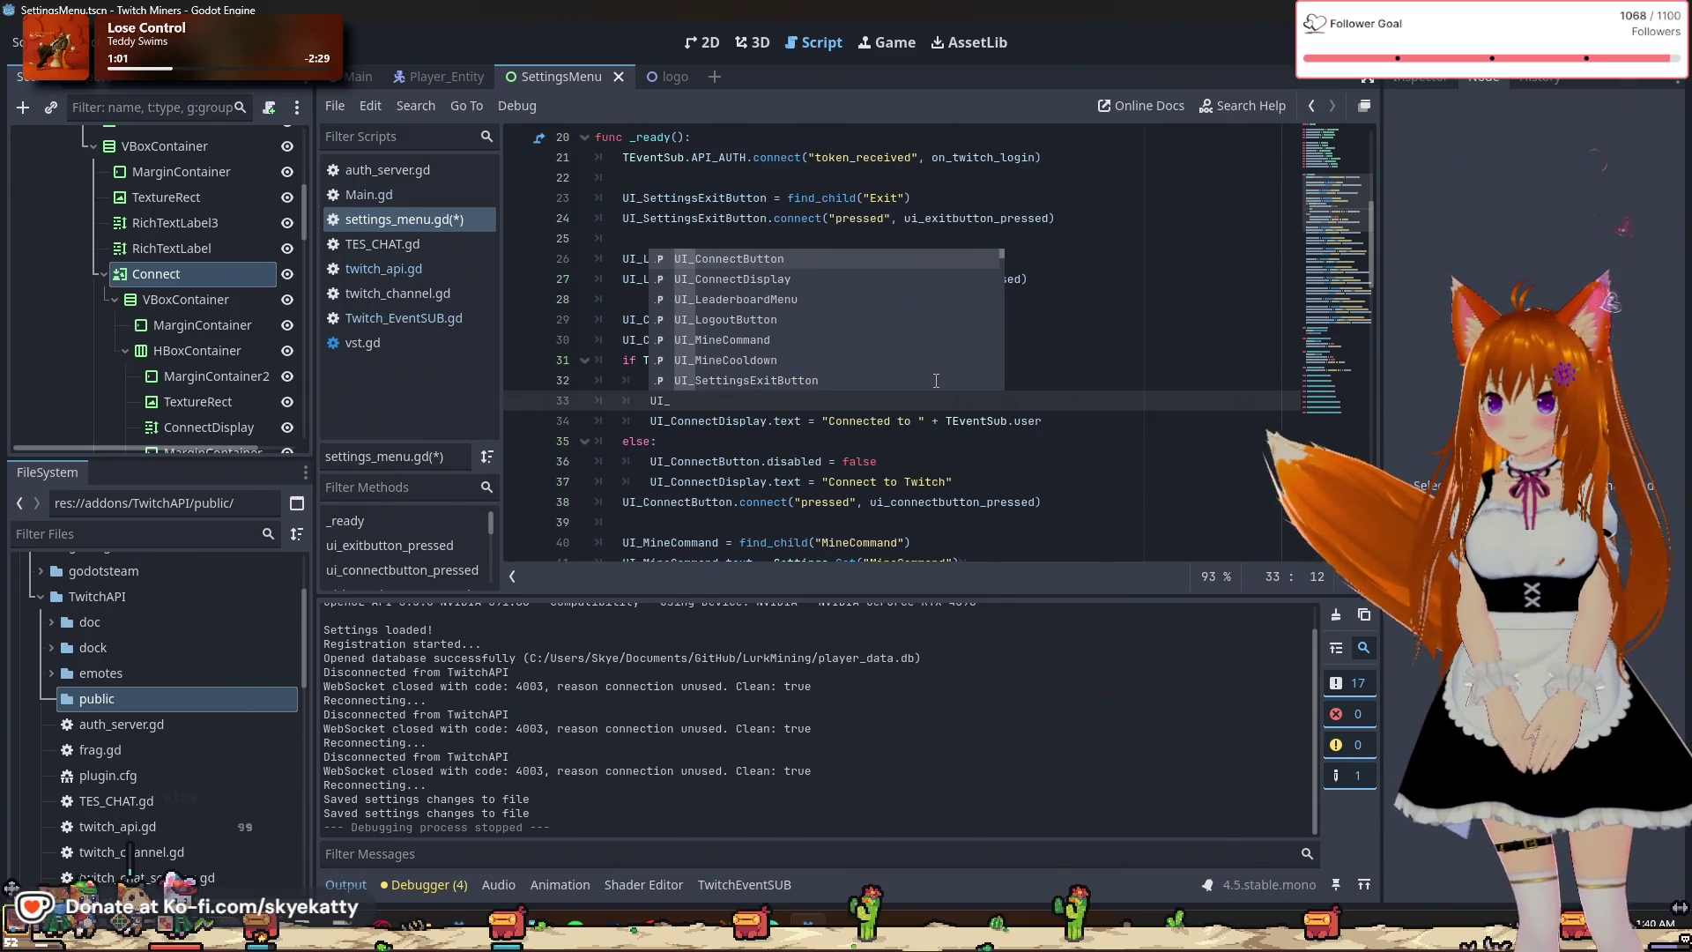
text(Lo)
key(Return)
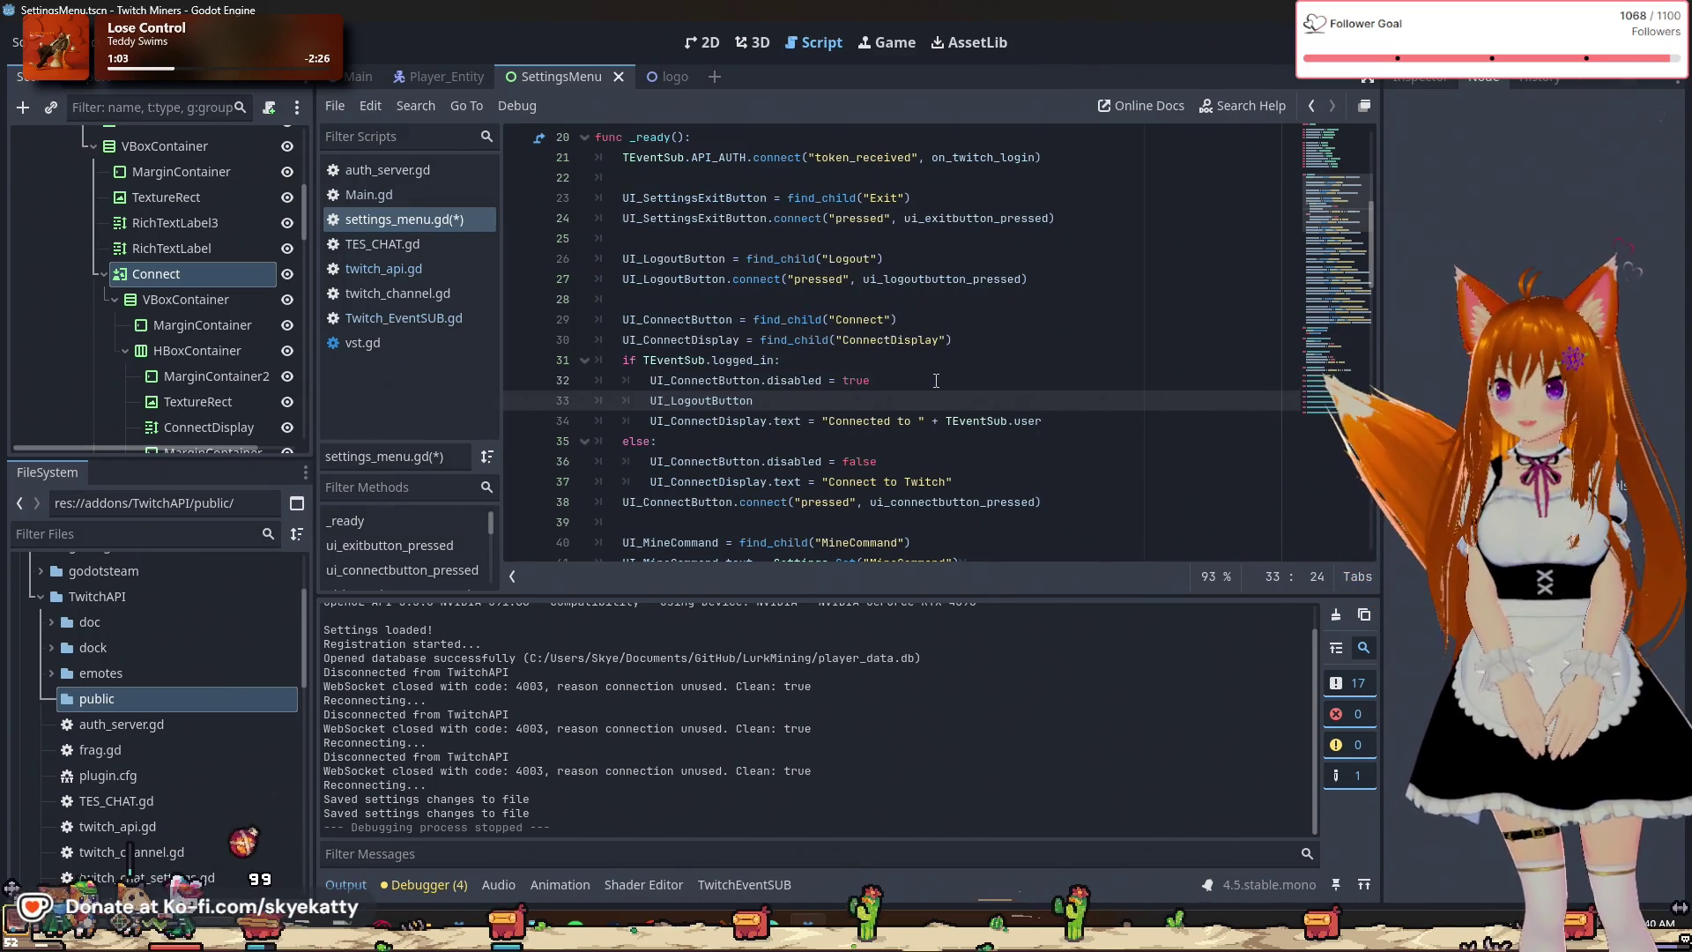
text(.dis)
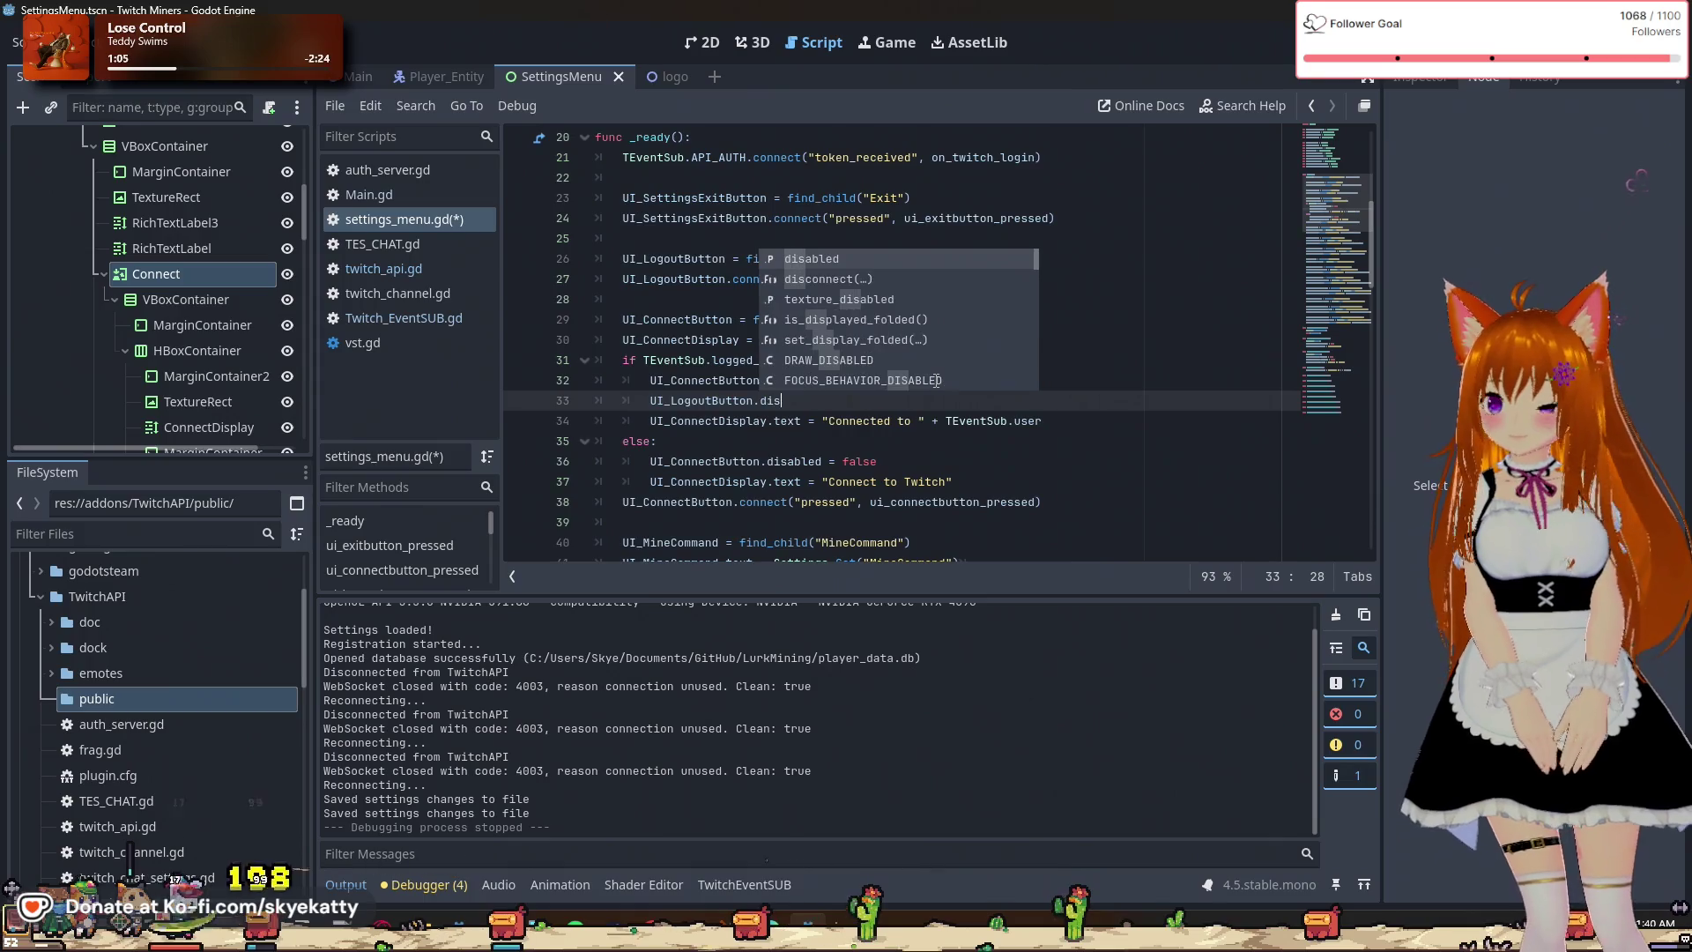
key(Return)
text(fa)
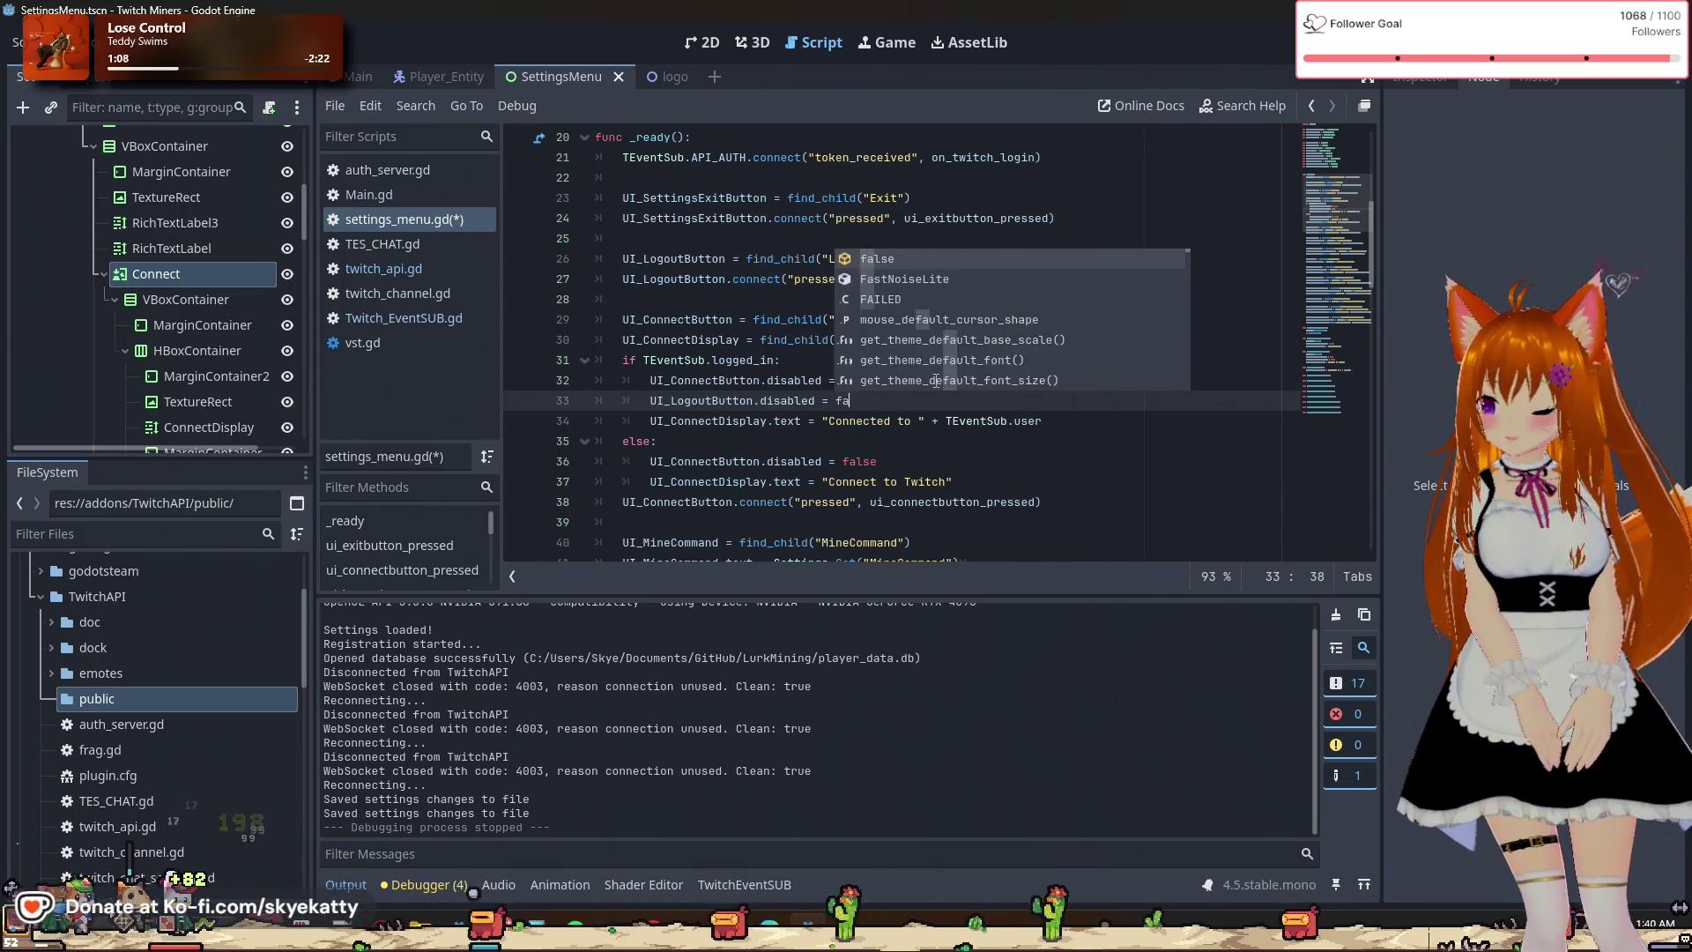
key(Return)
click(936, 379)
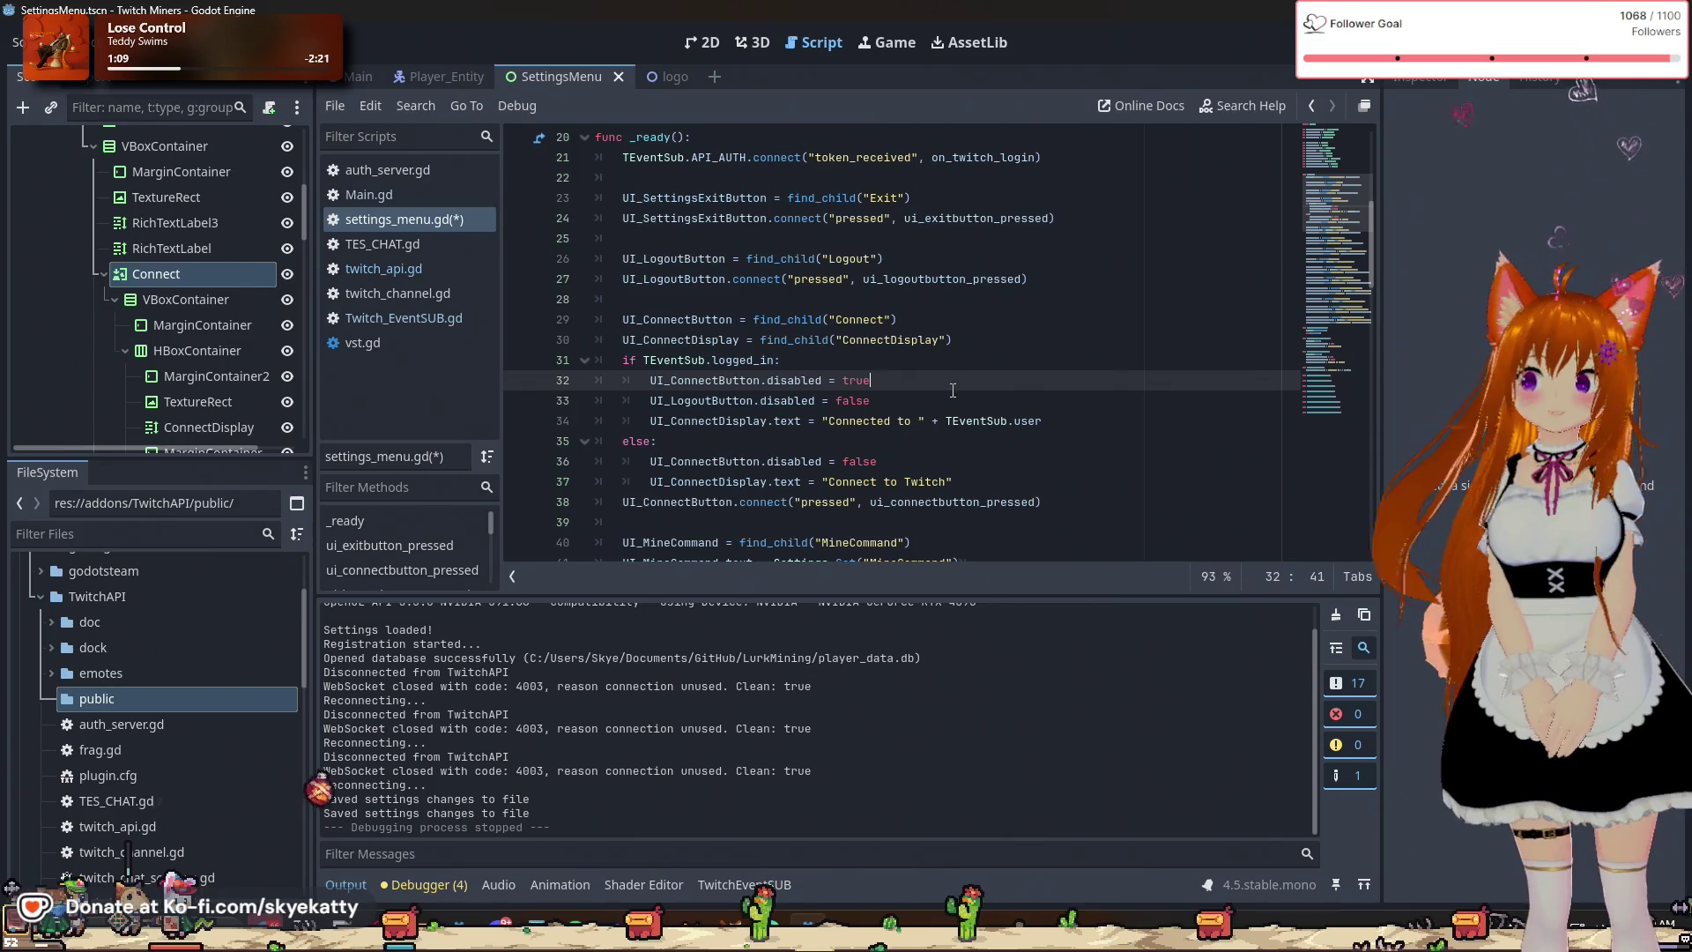
click(953, 393)
Insert a blank line after the "Connected to " + _e.login assignment on line 94.
scroll(954, 414, down, 4)
scroll(956, 430, down, 13)
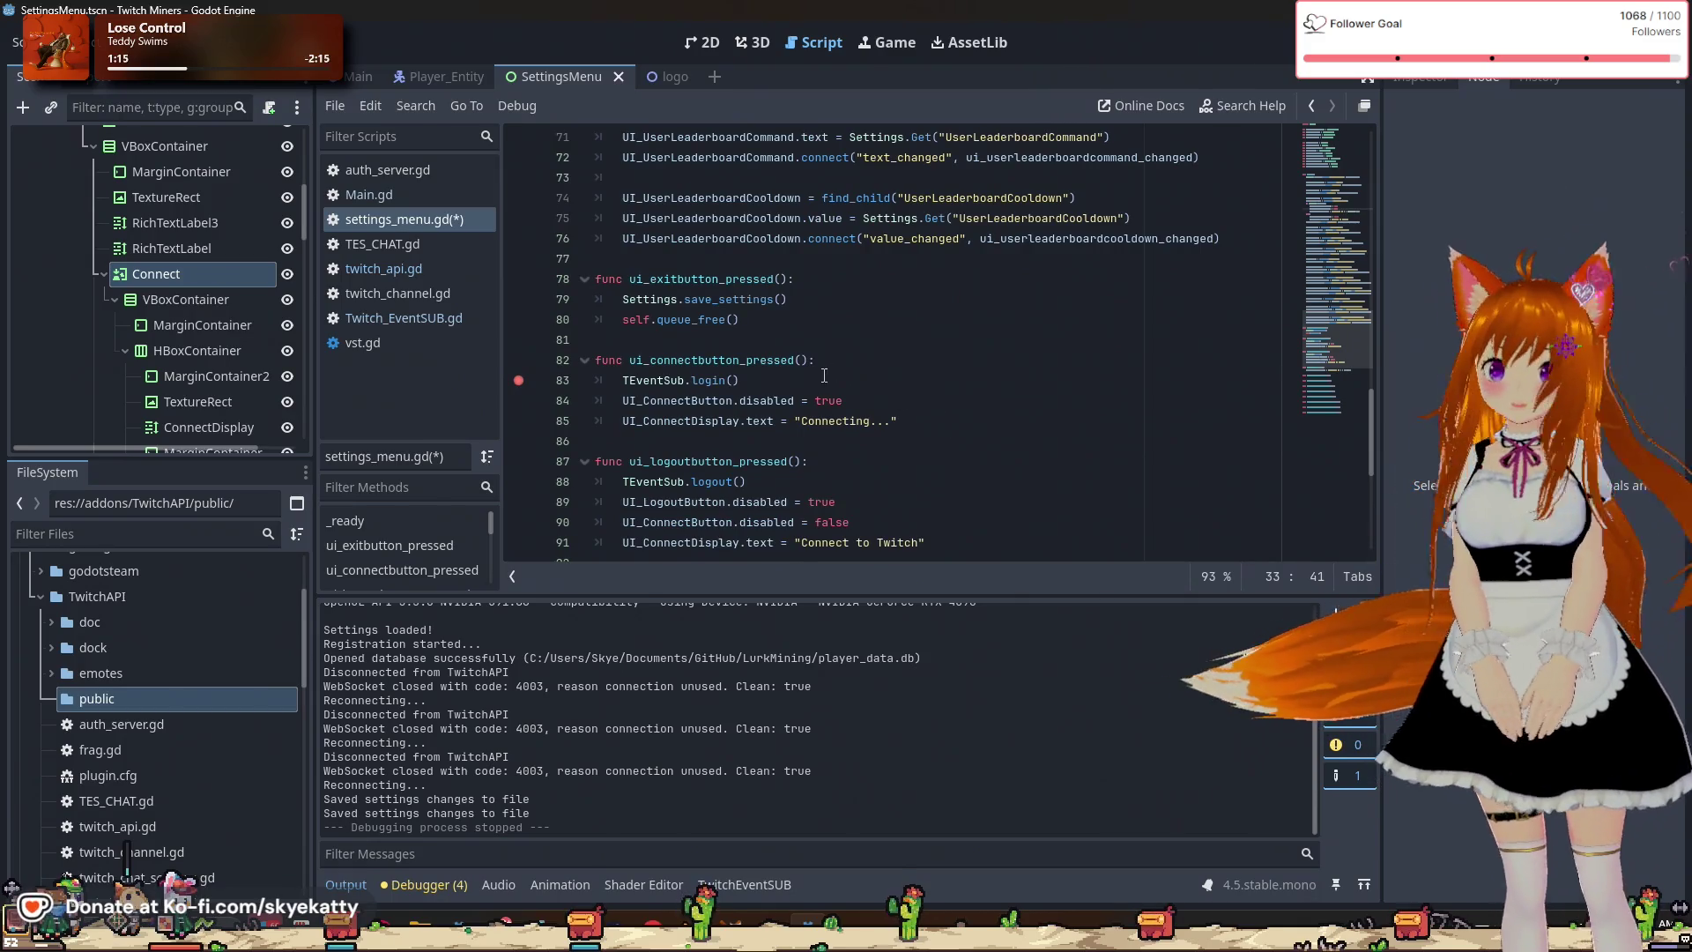
scroll(806, 361, down, 2)
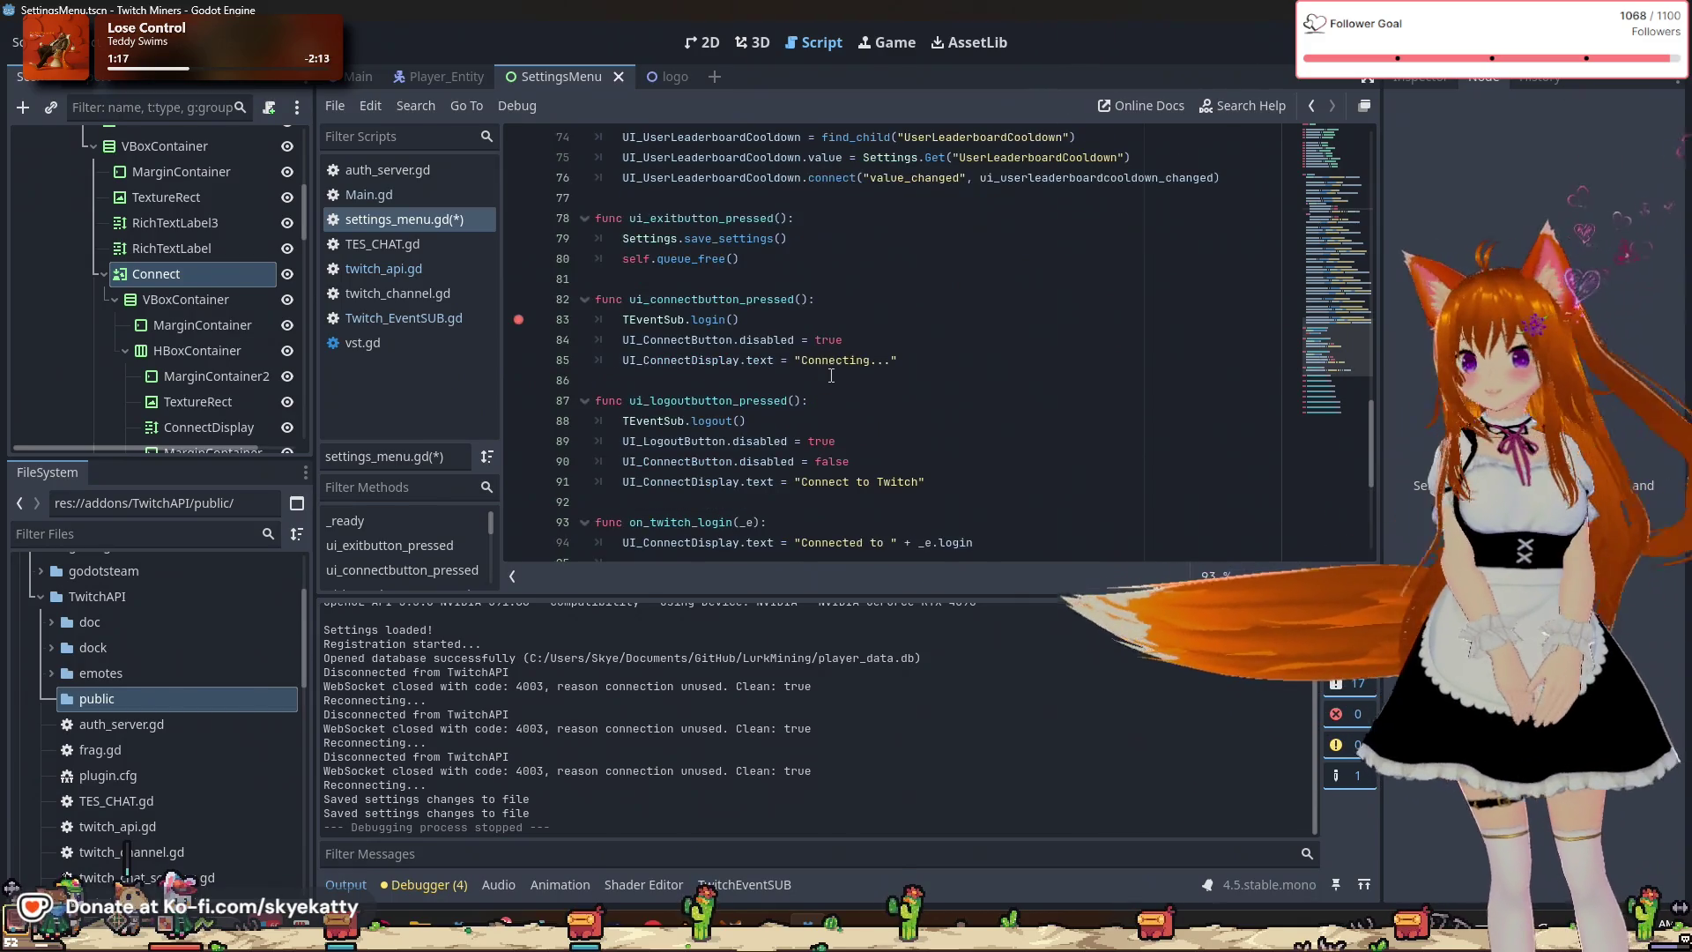
scroll(824, 379, down, 1)
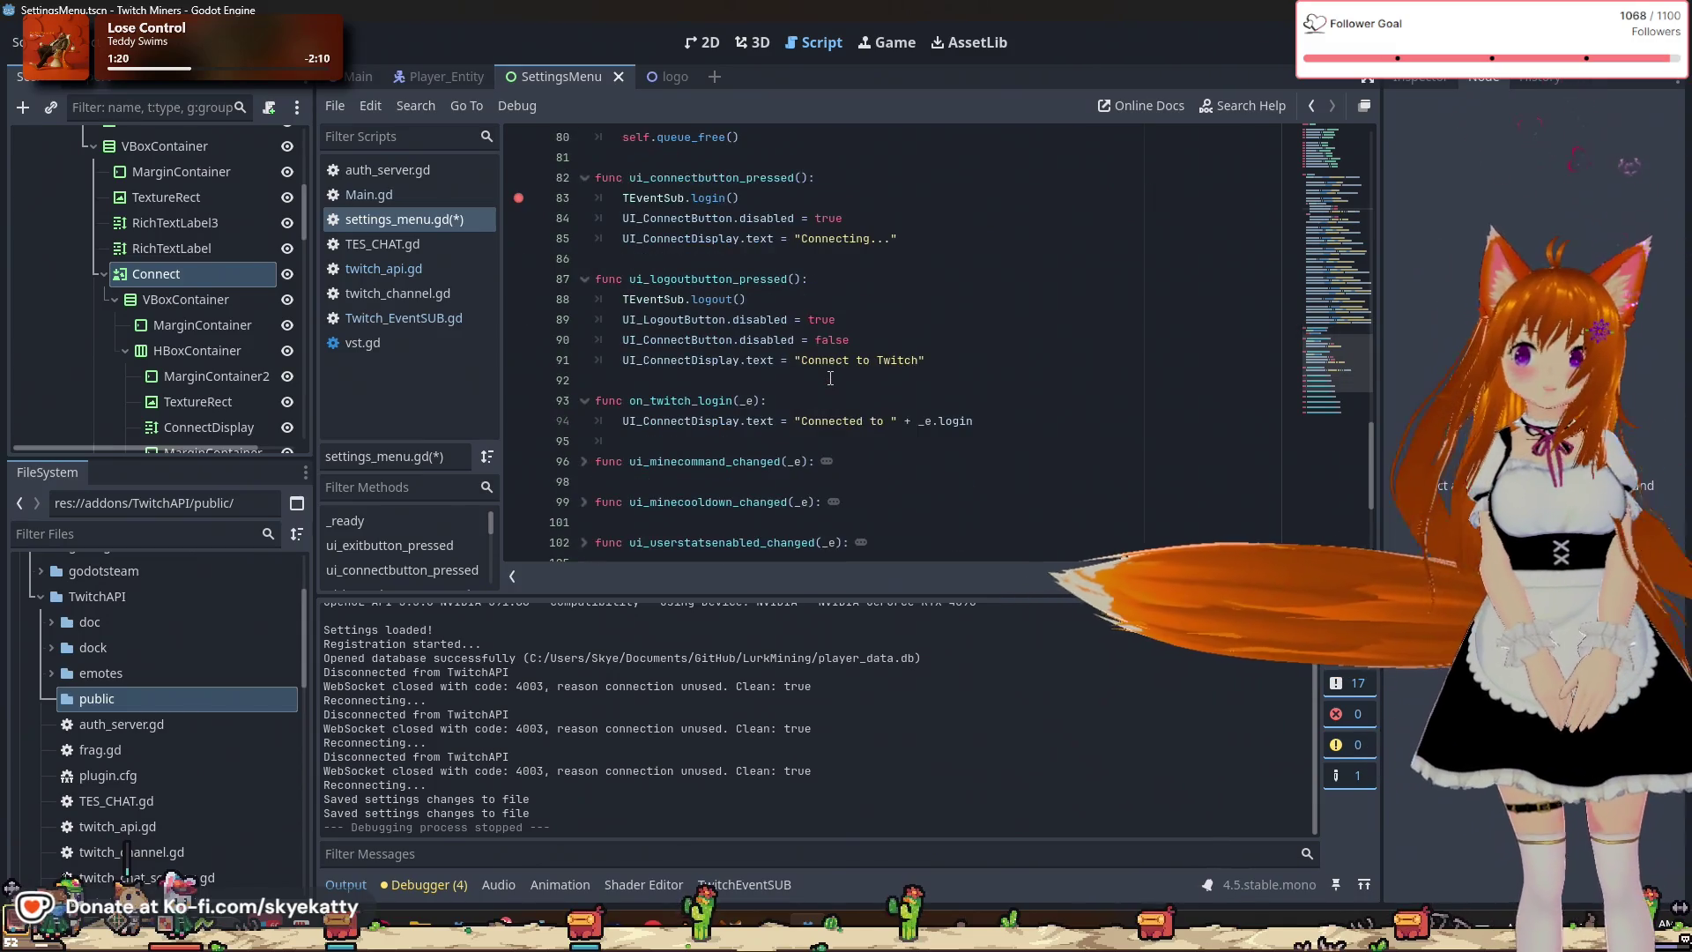
click(1038, 420)
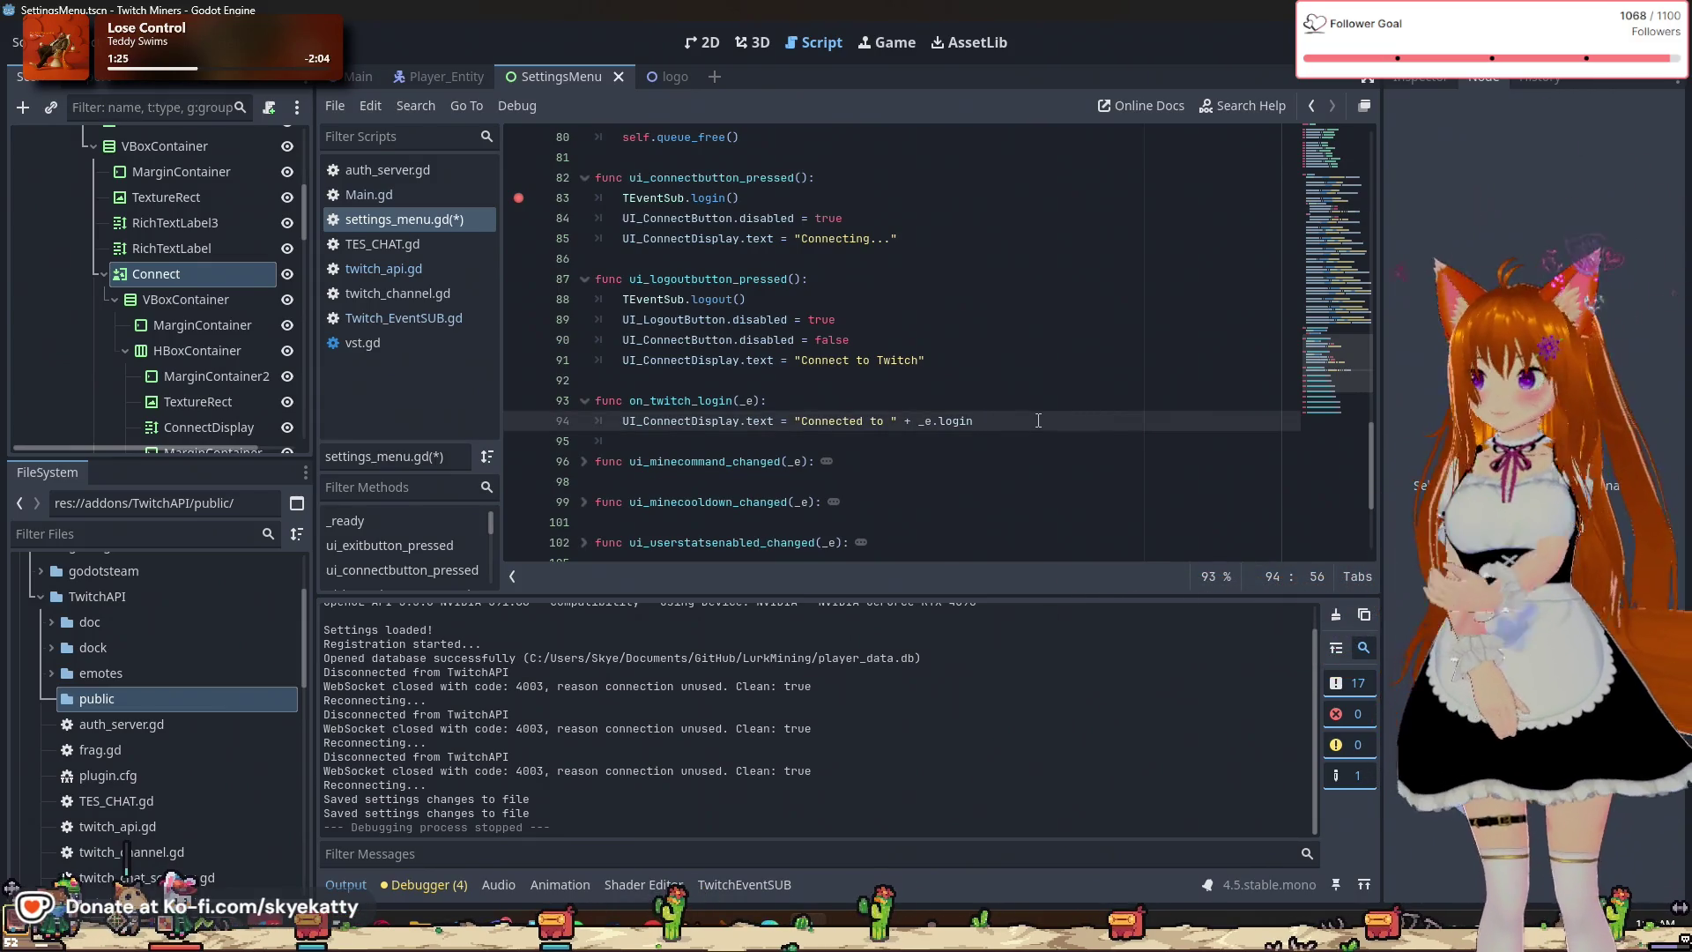
key(Return)
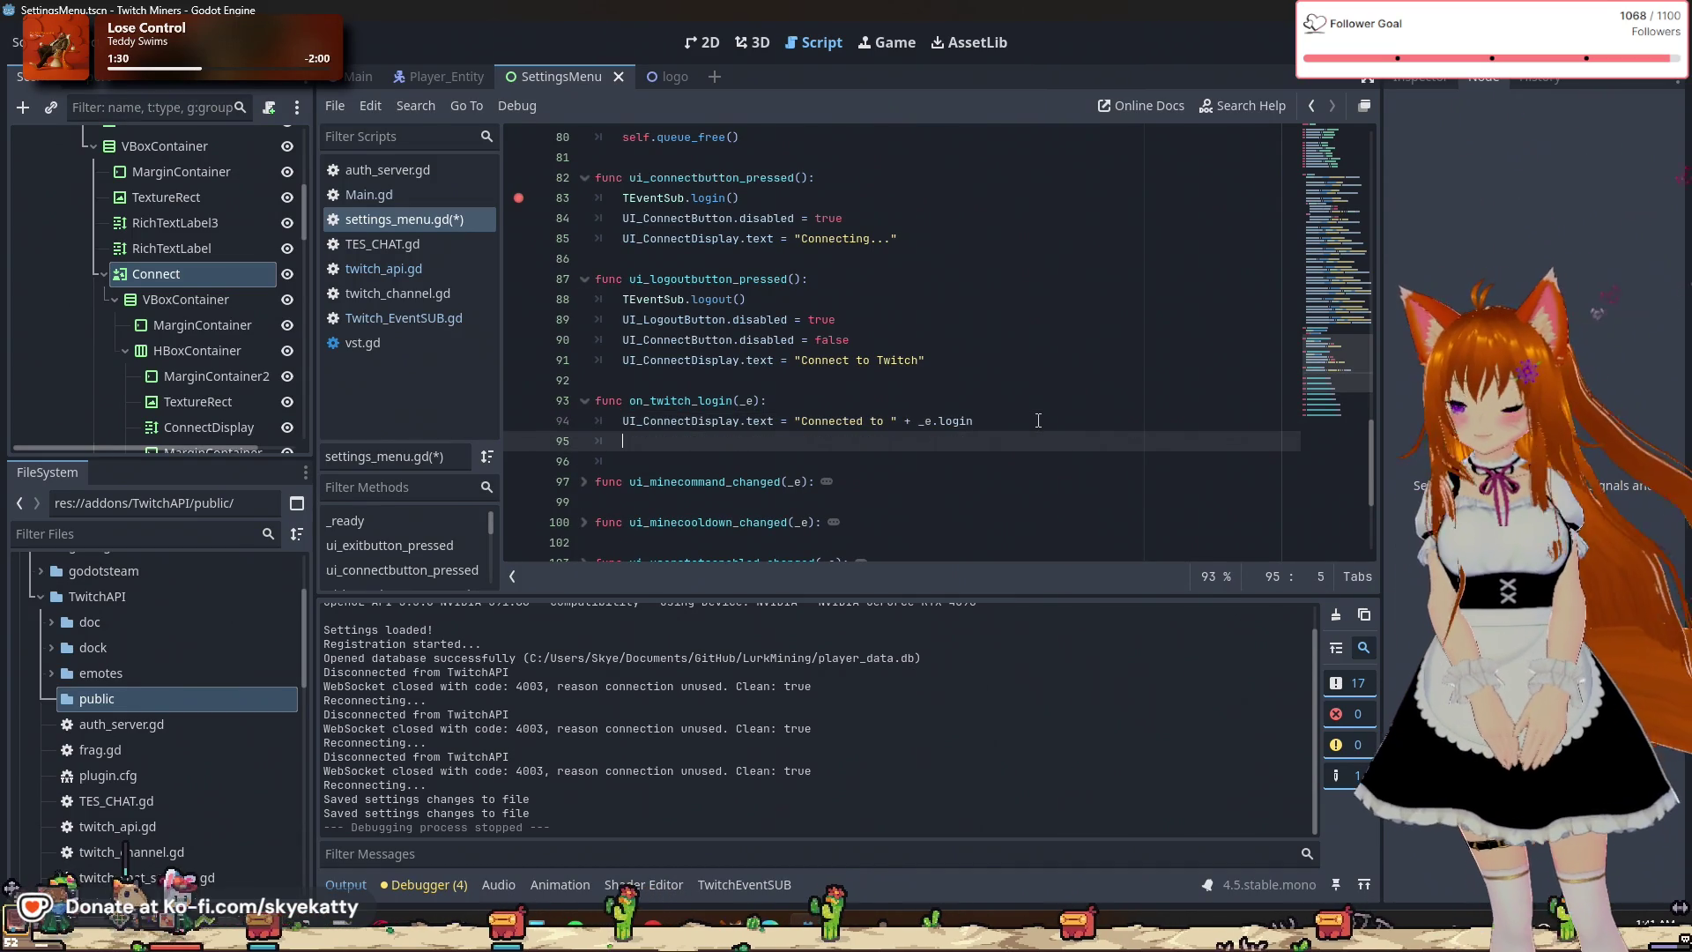
Write 'UI_LogoutButton.disabled = false' on line 95 of on_twitch_login.
text(UI_L)
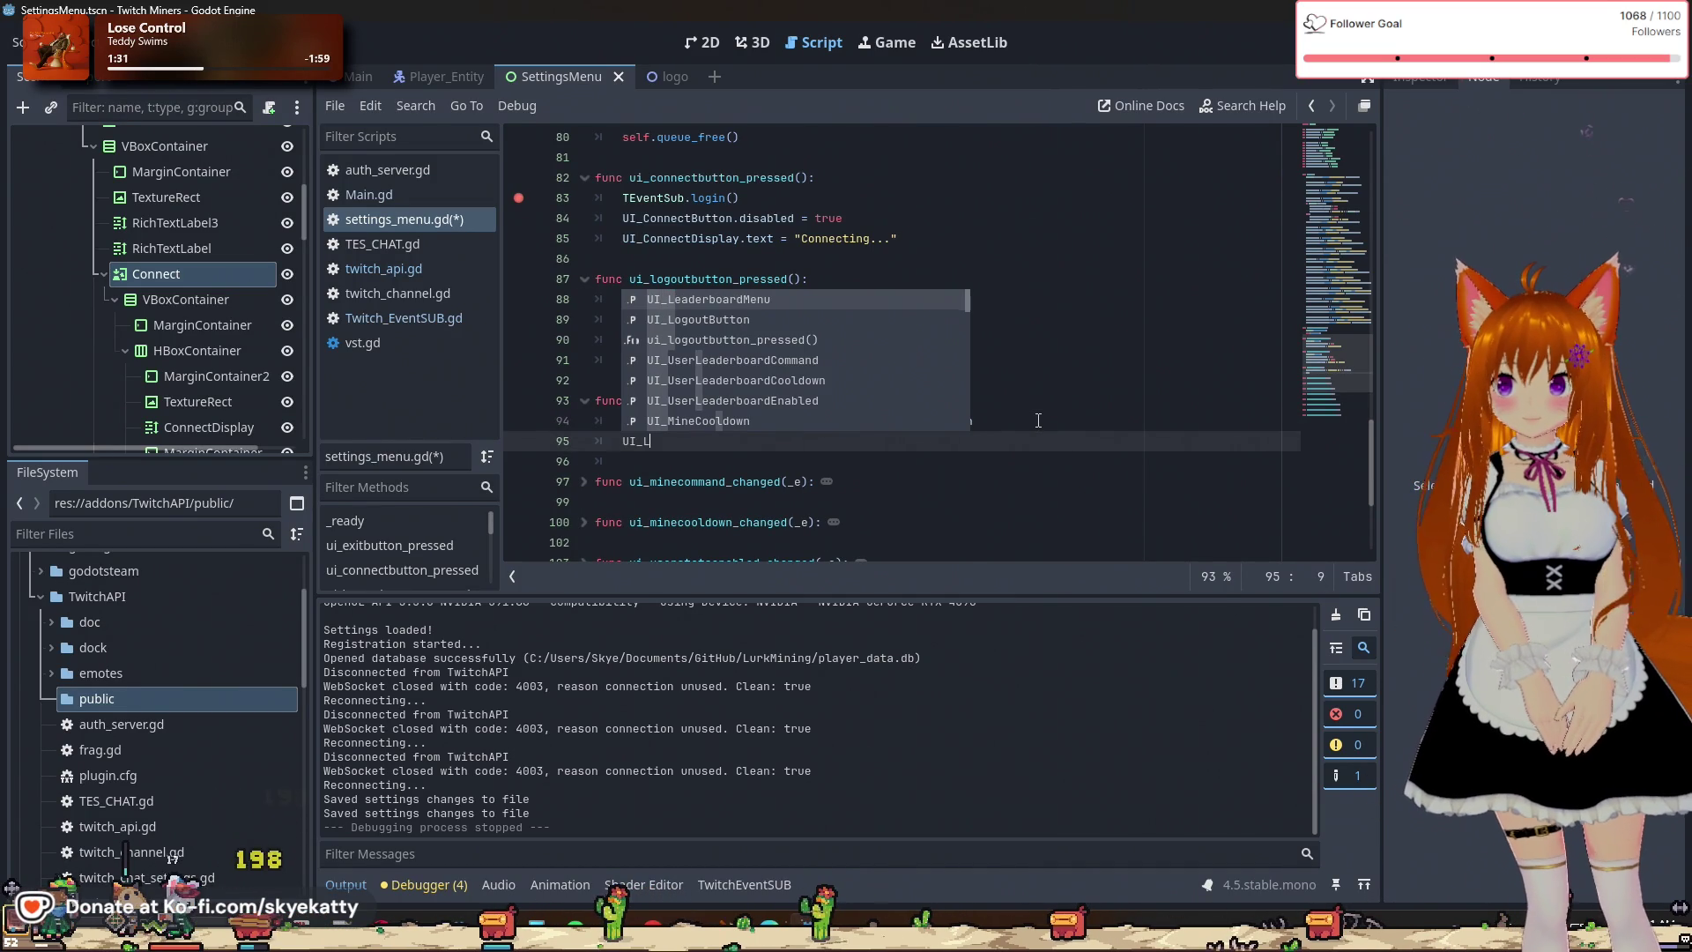
key(Down)
key(Return)
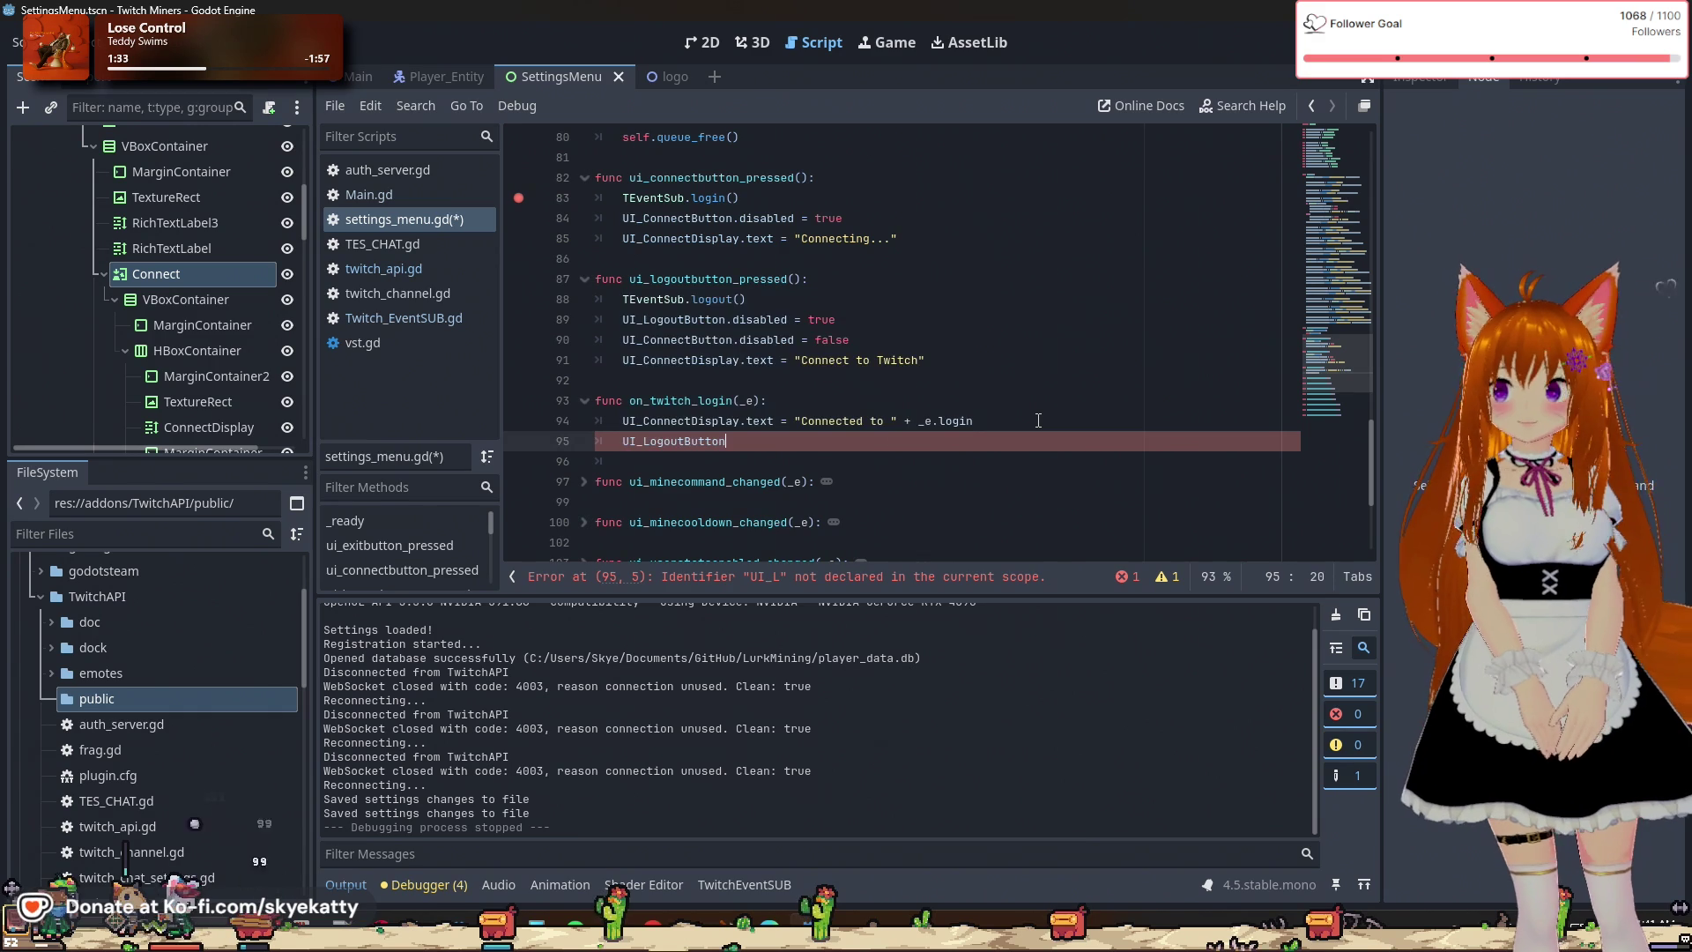
text(.d)
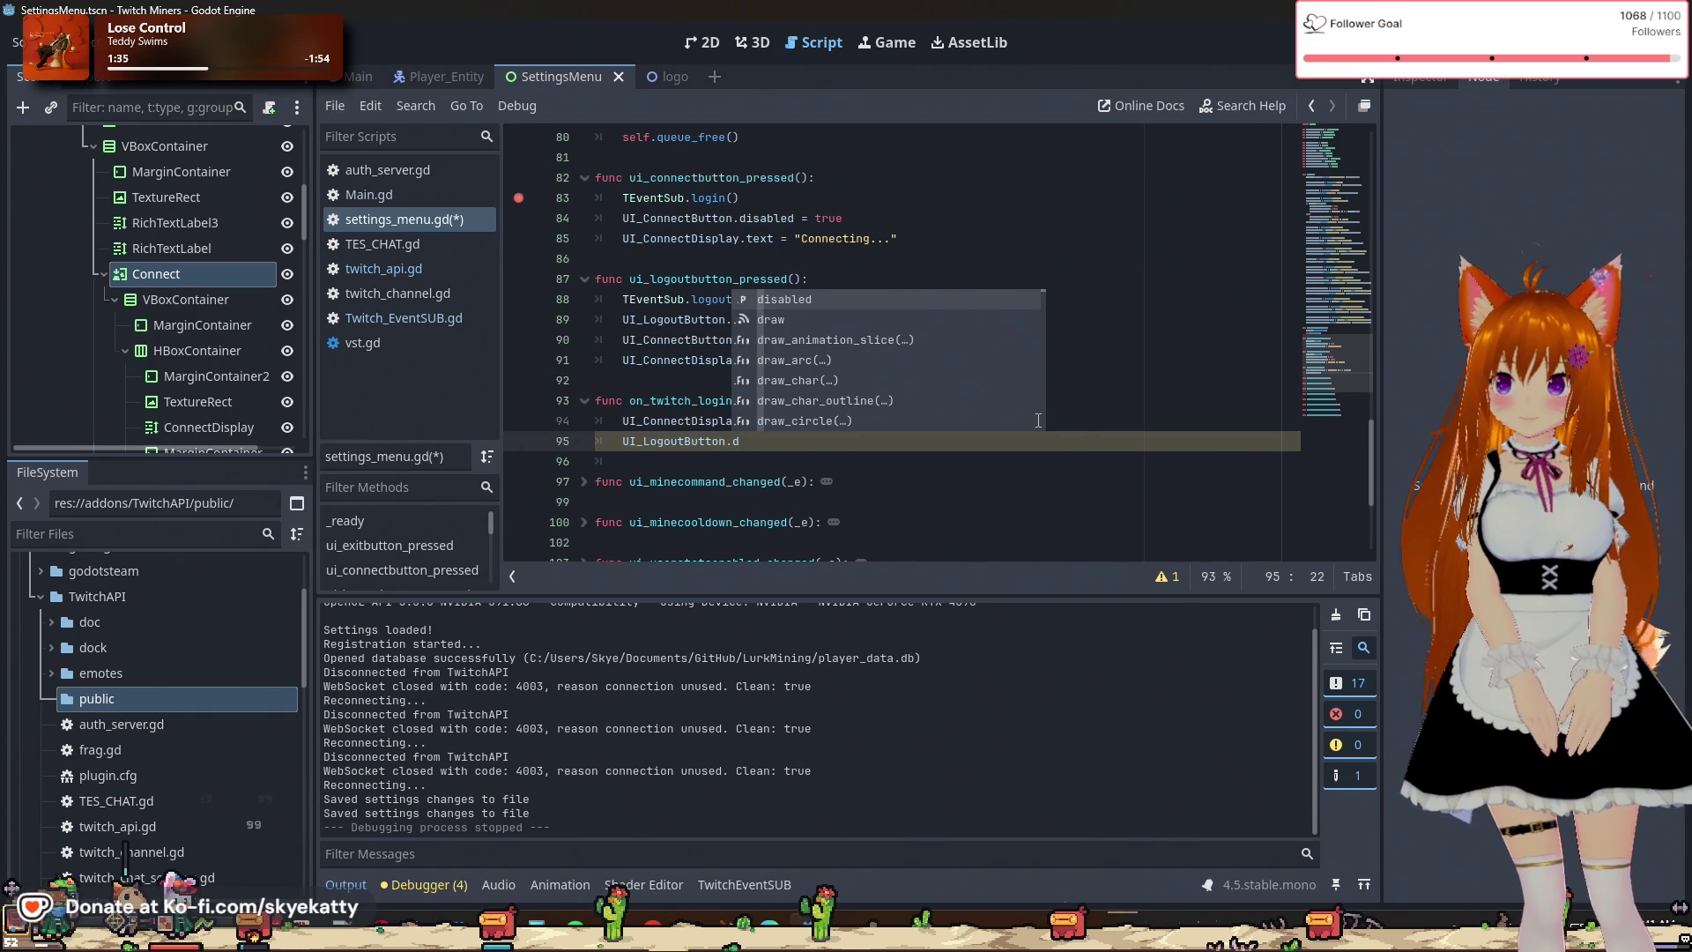
key(Return)
text(= false)
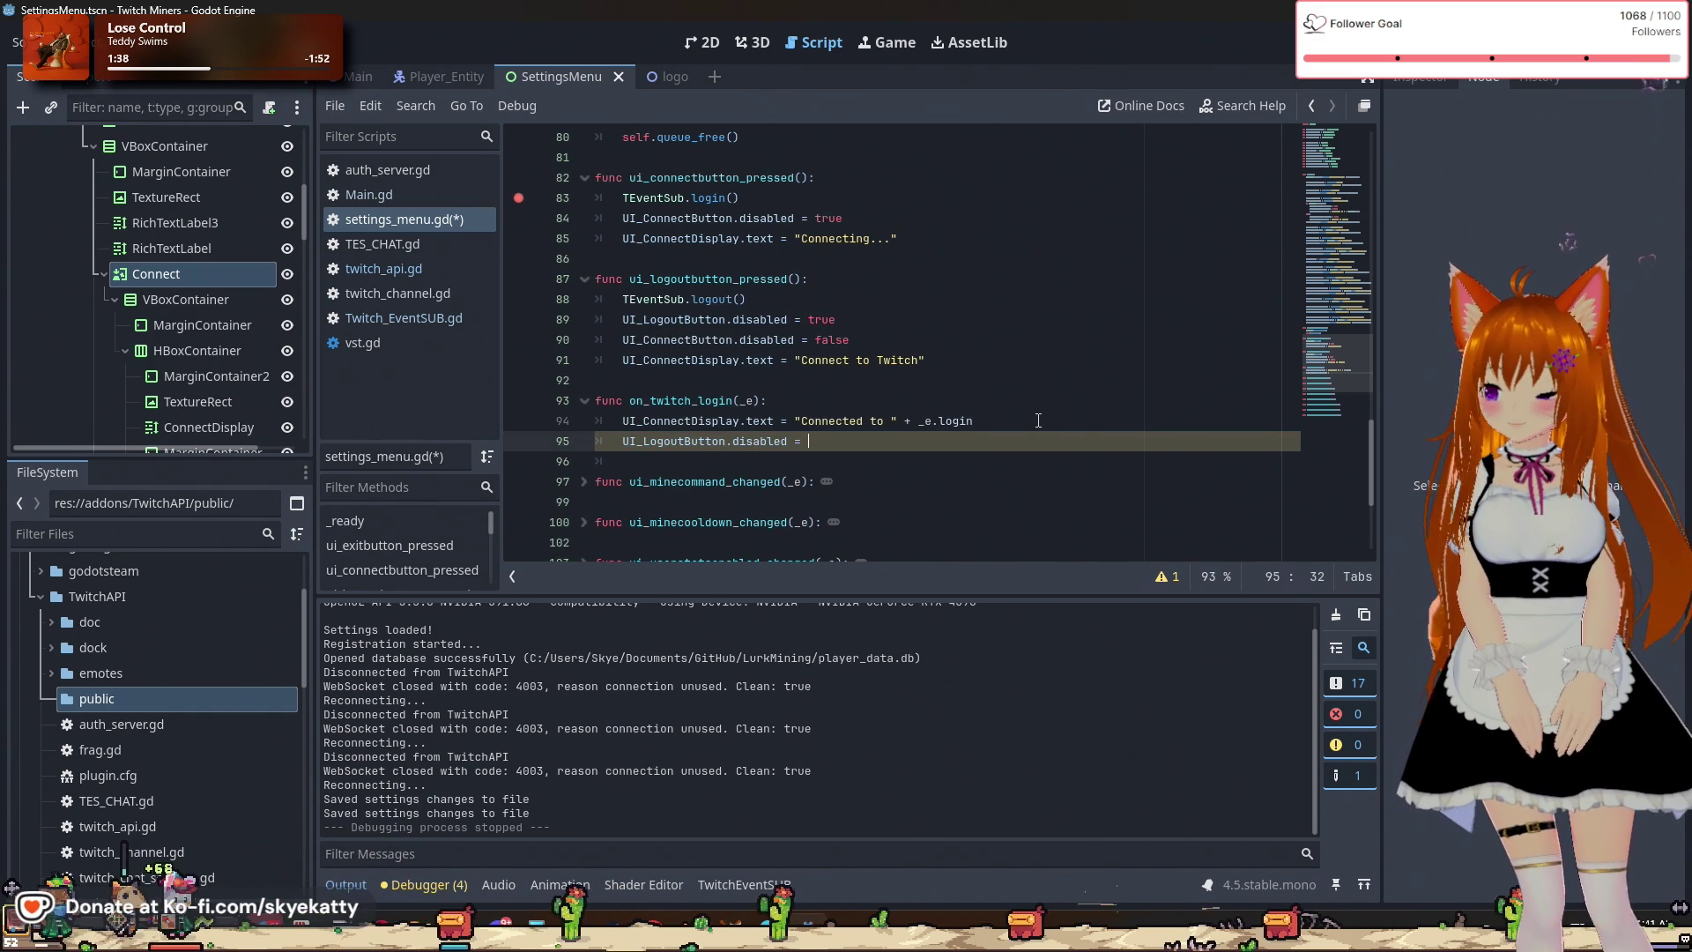
key(Escape)
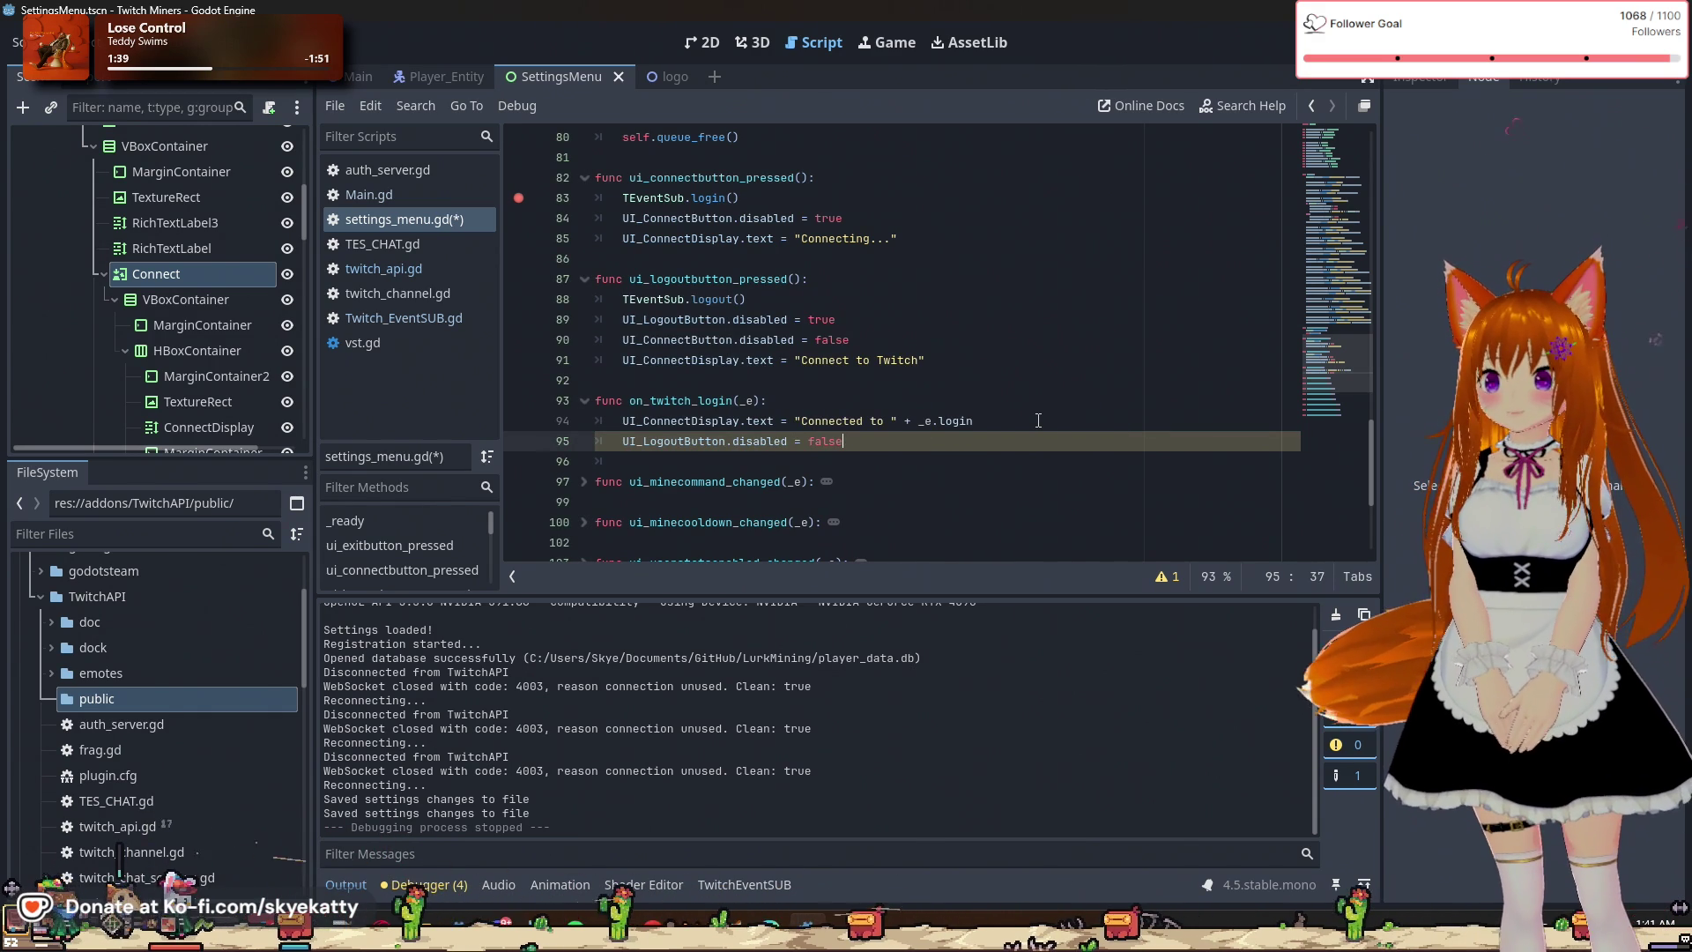
Review the surrounding lines and run the project with F5 to test the fix.
click(884, 421)
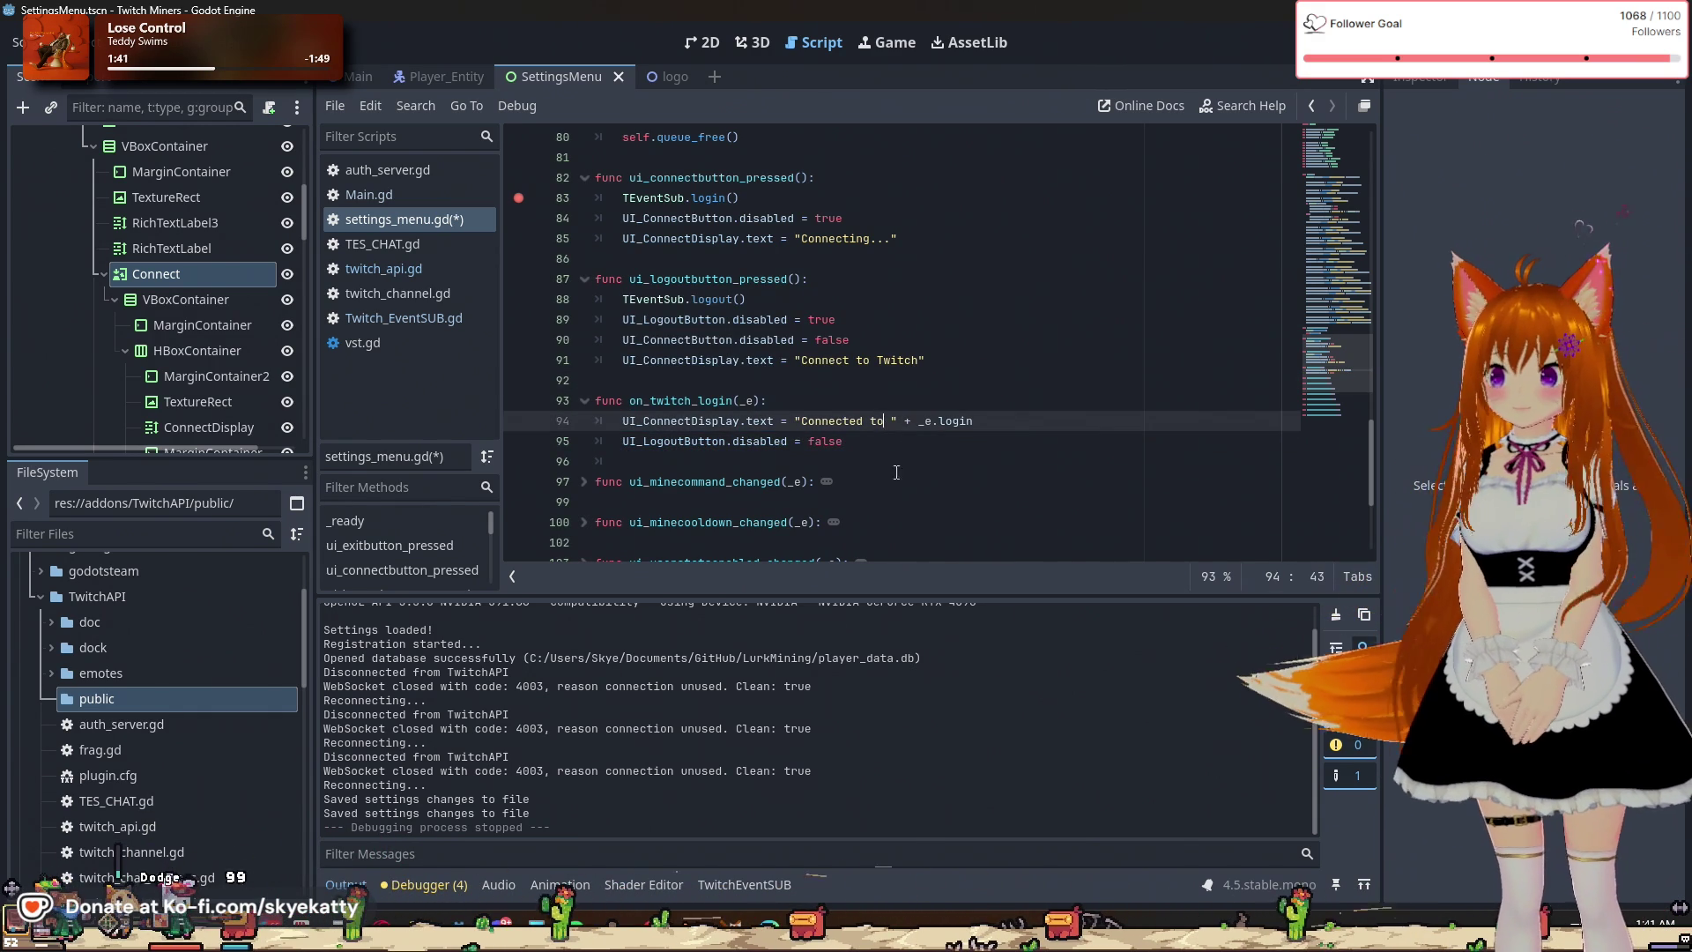
click(946, 361)
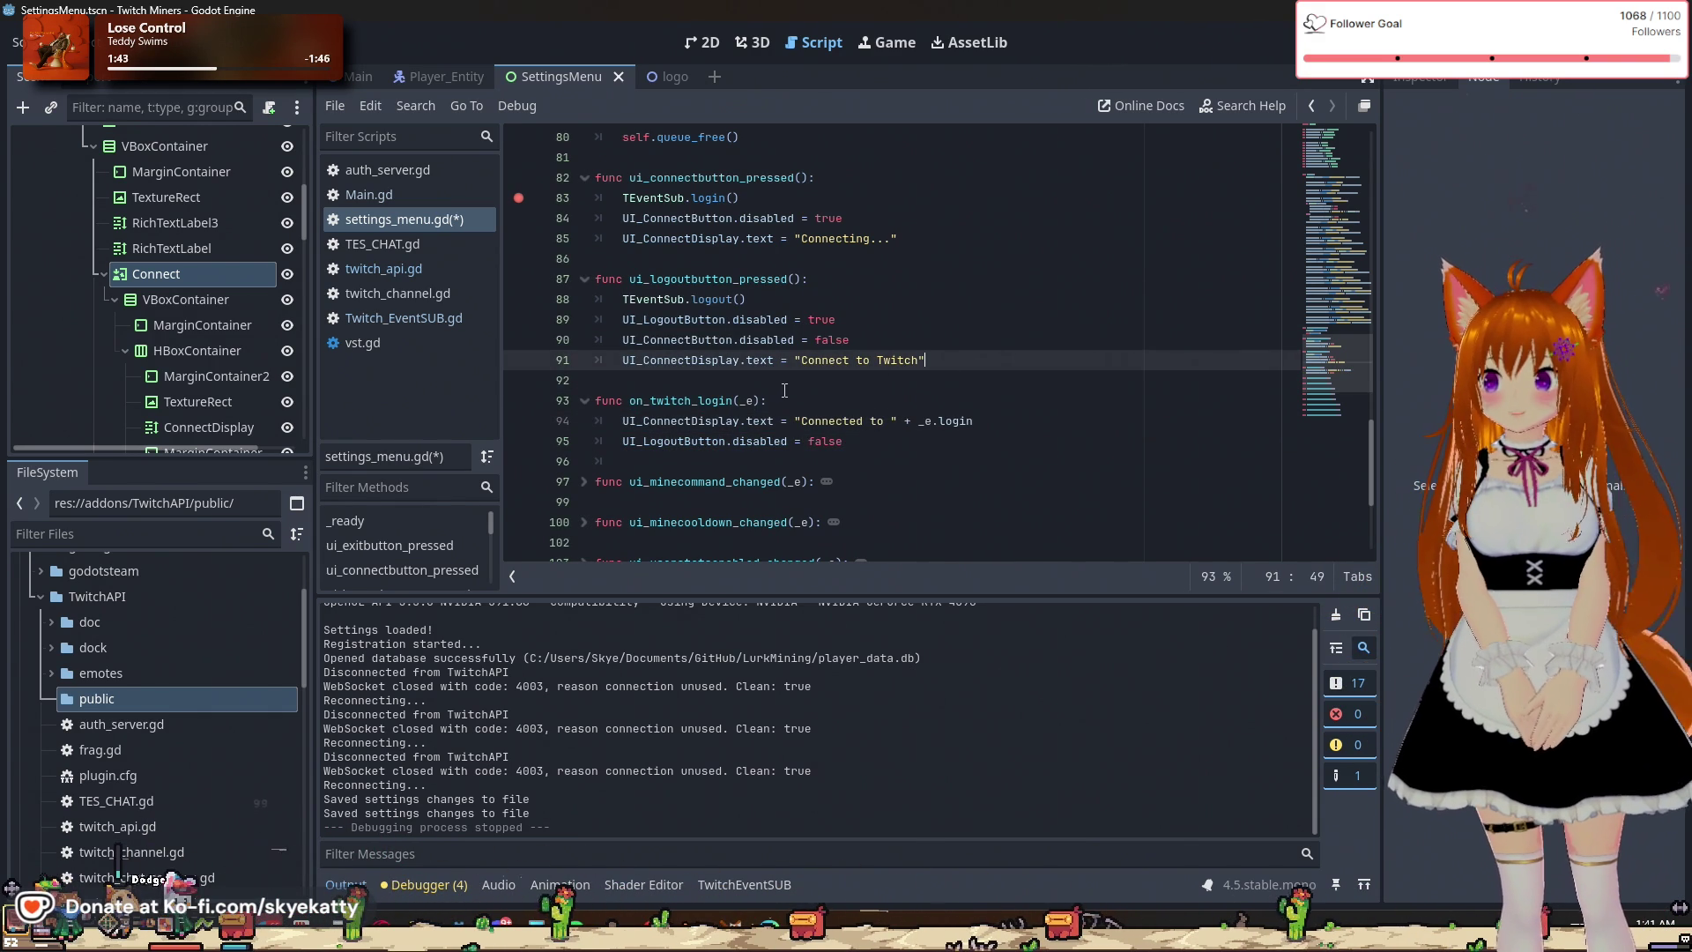
click(959, 350)
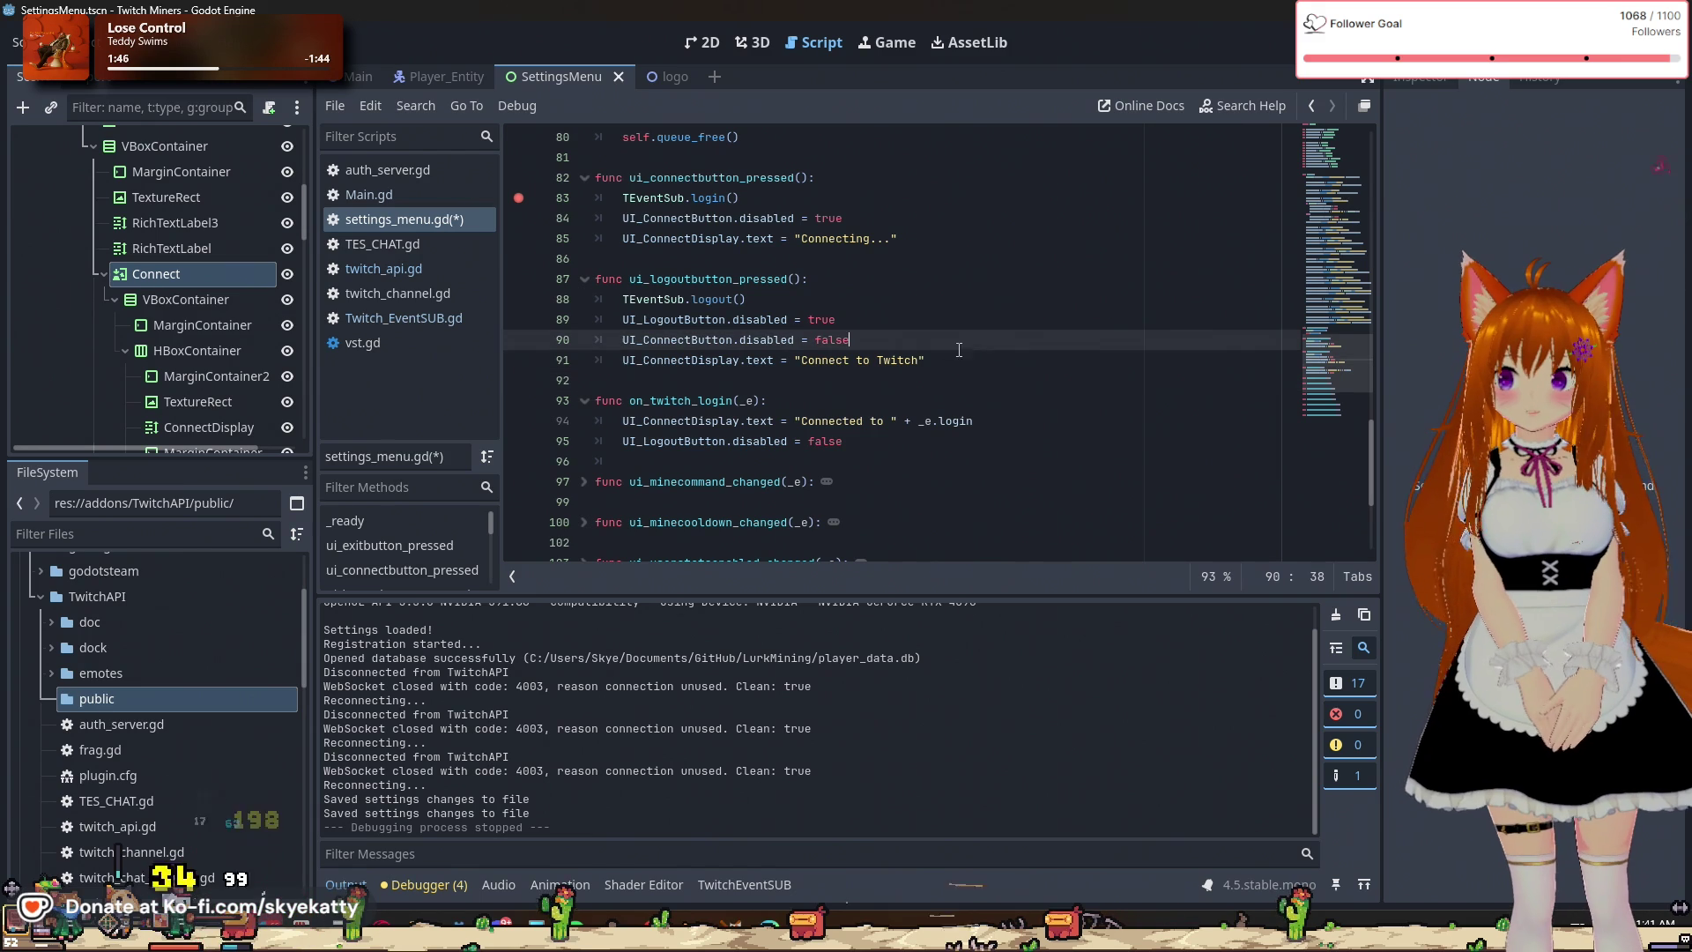
key(F5)
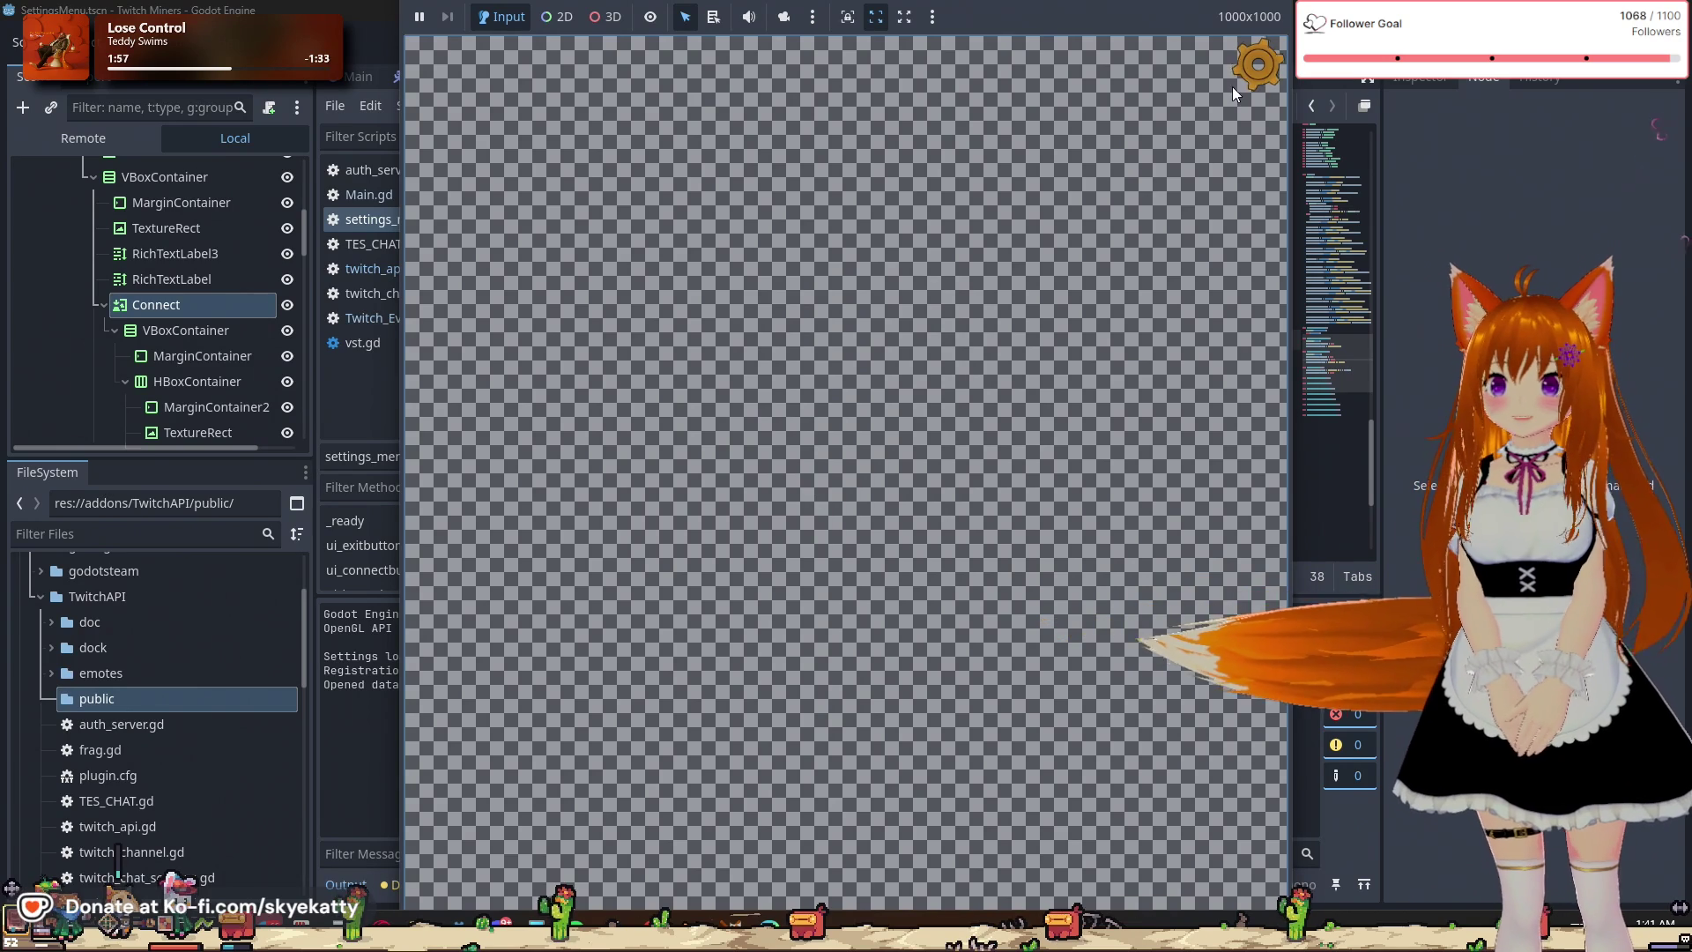
Check the game's Settings menu for the Connect/Logout button states, then close the game.
click(1253, 67)
scroll(1018, 365, down, 3)
scroll(1020, 361, up, 4)
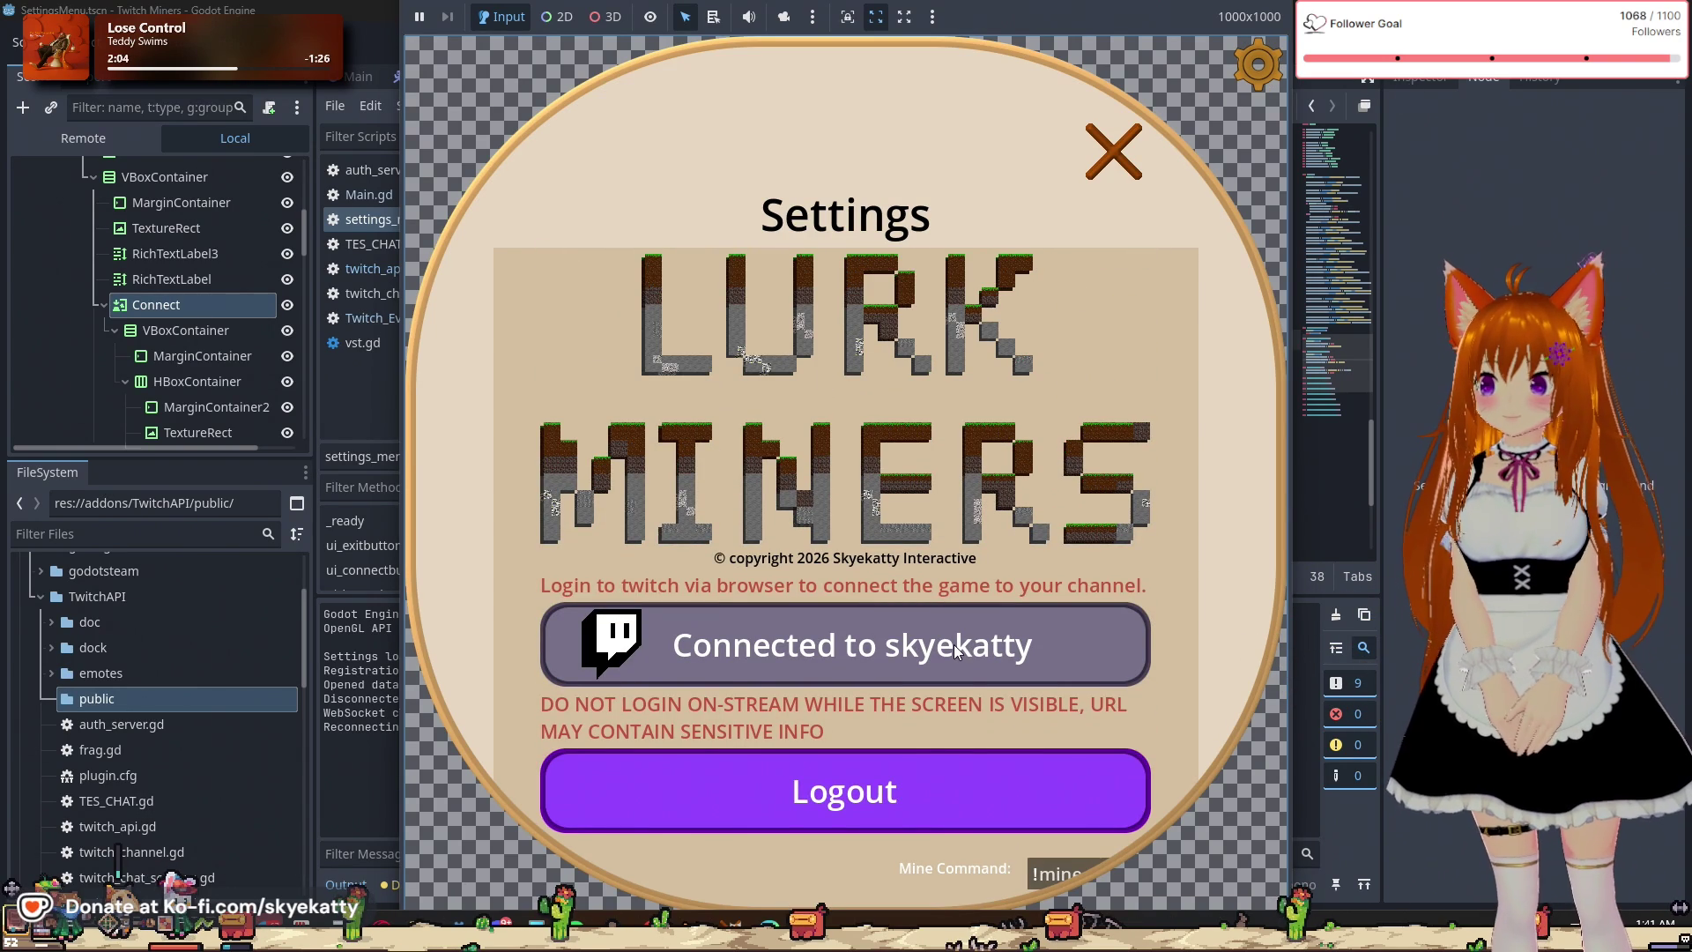
scroll(954, 644, down, 3)
mouse_move(425, 714)
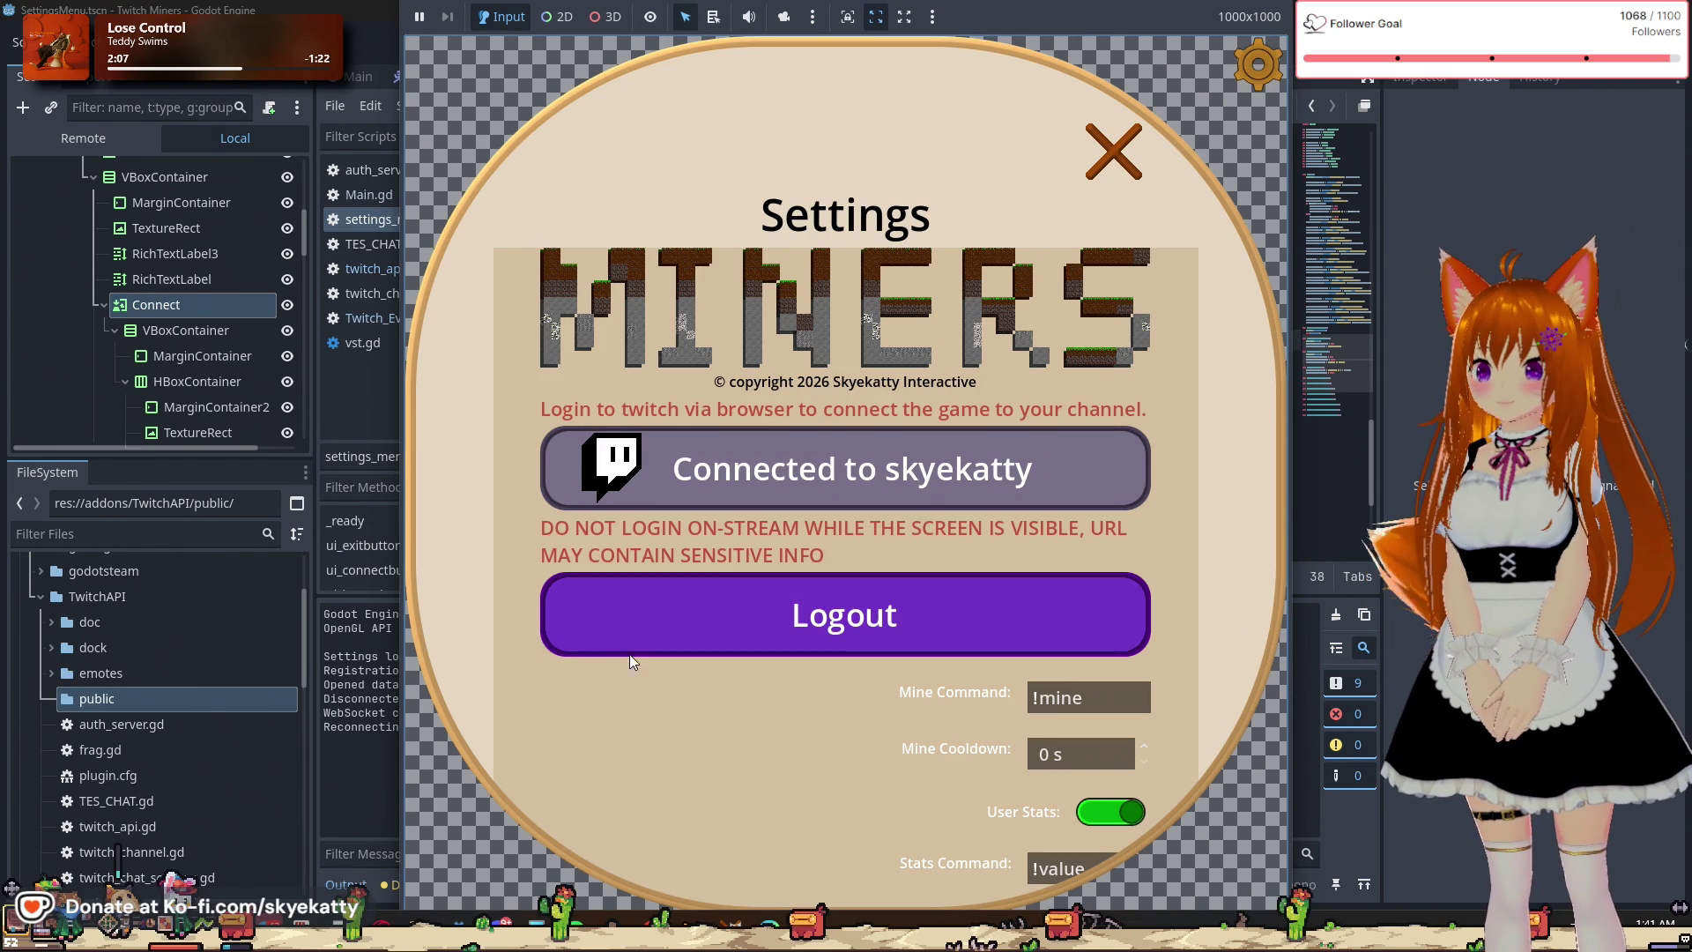
scroll(594, 652, down, 3)
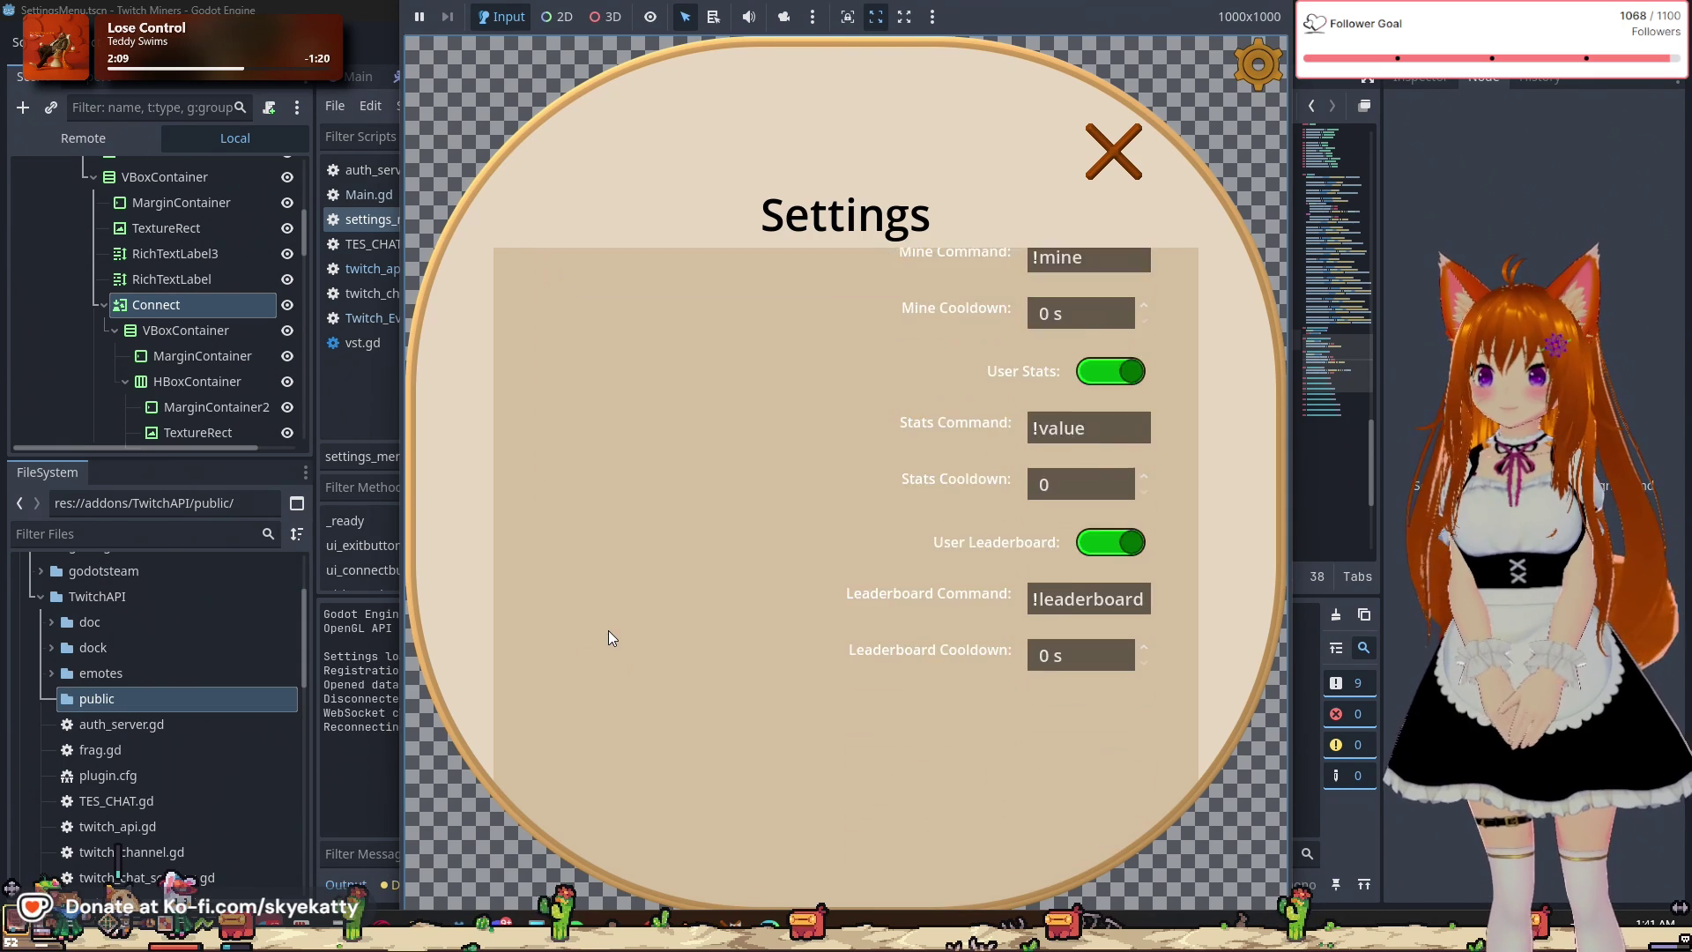
scroll(608, 631, up, 5)
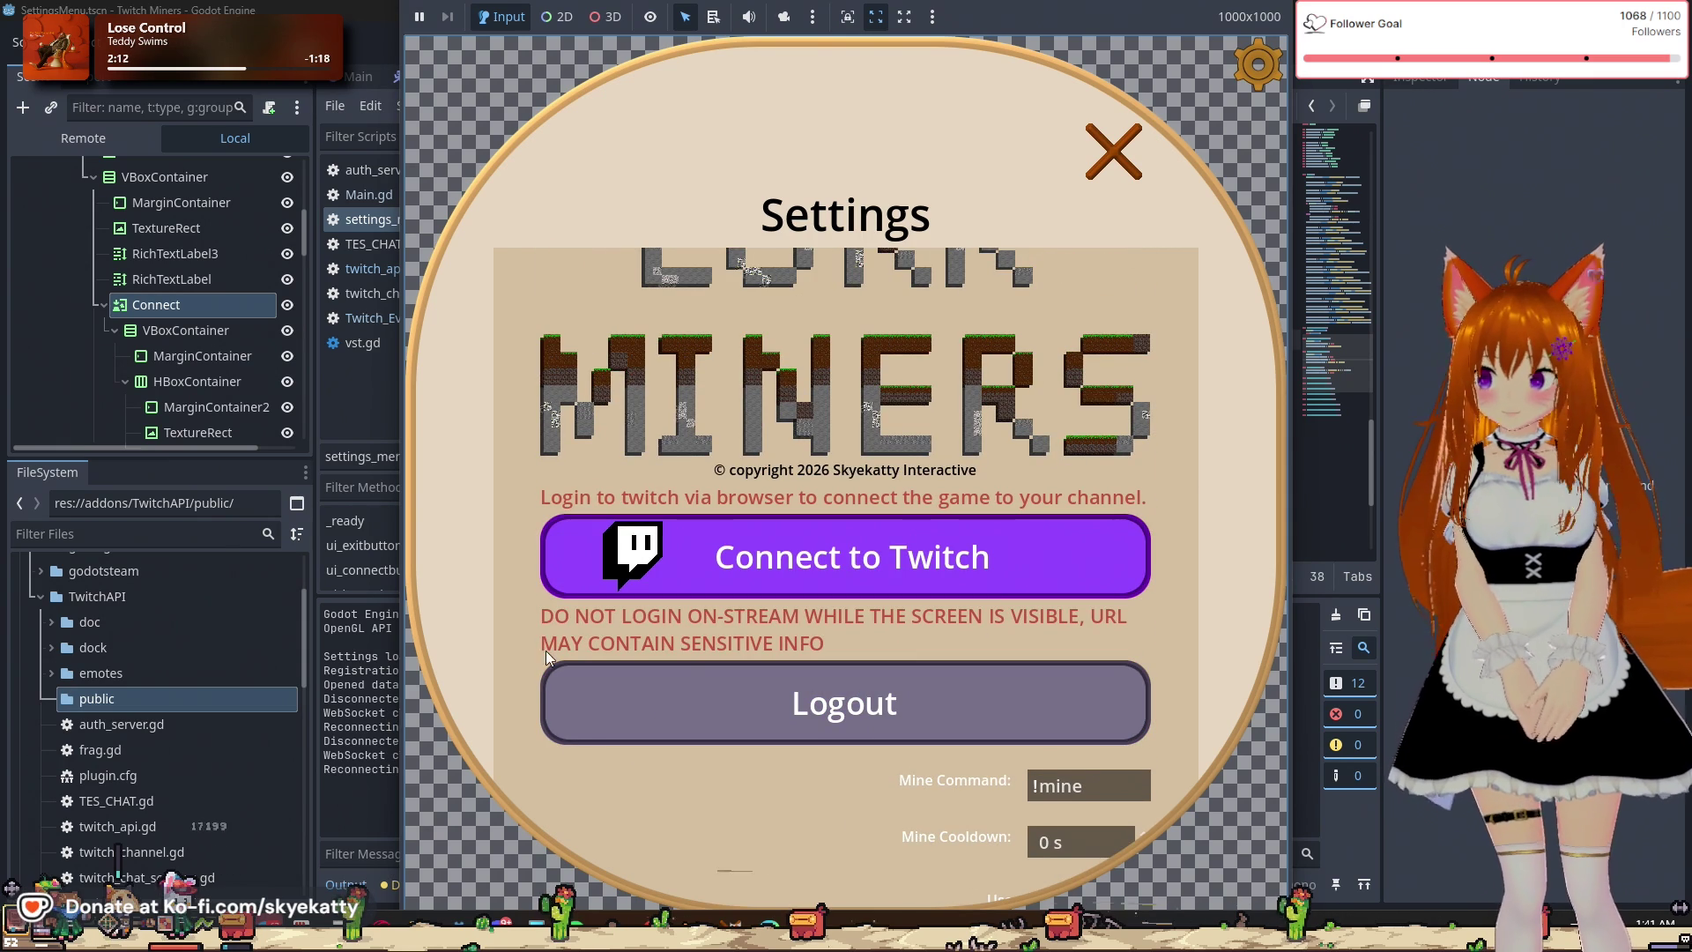
click(346, 758)
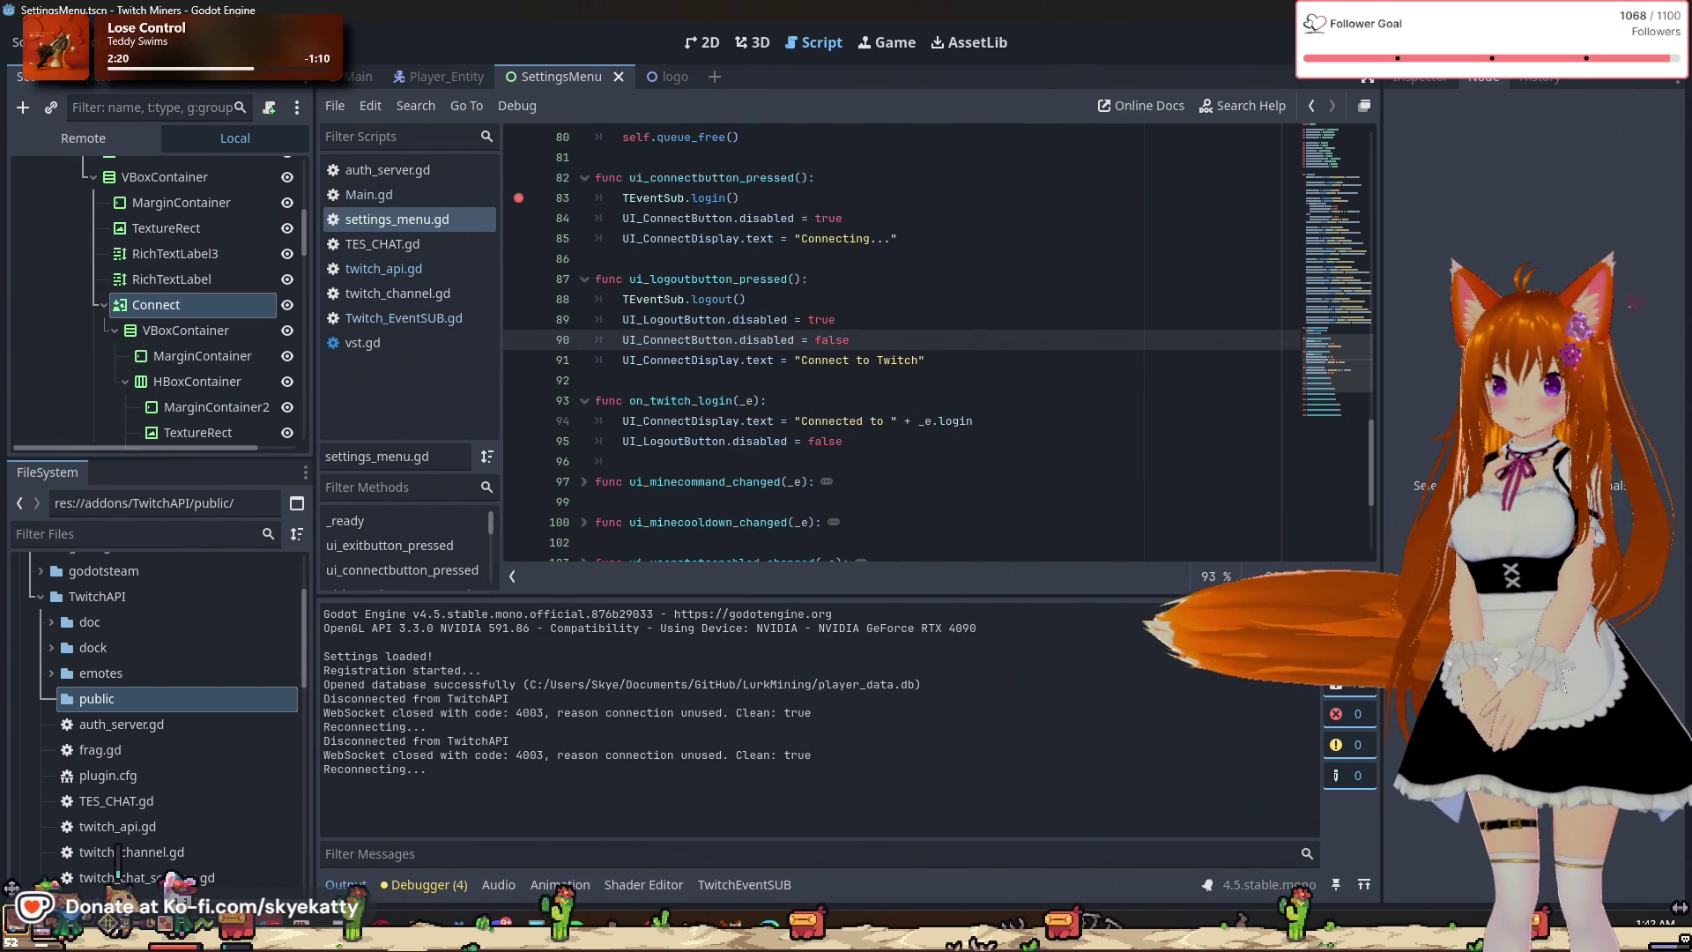
Rerun the game, connect to Twitch from Settings, close Settings, and stop the game.
key(F6)
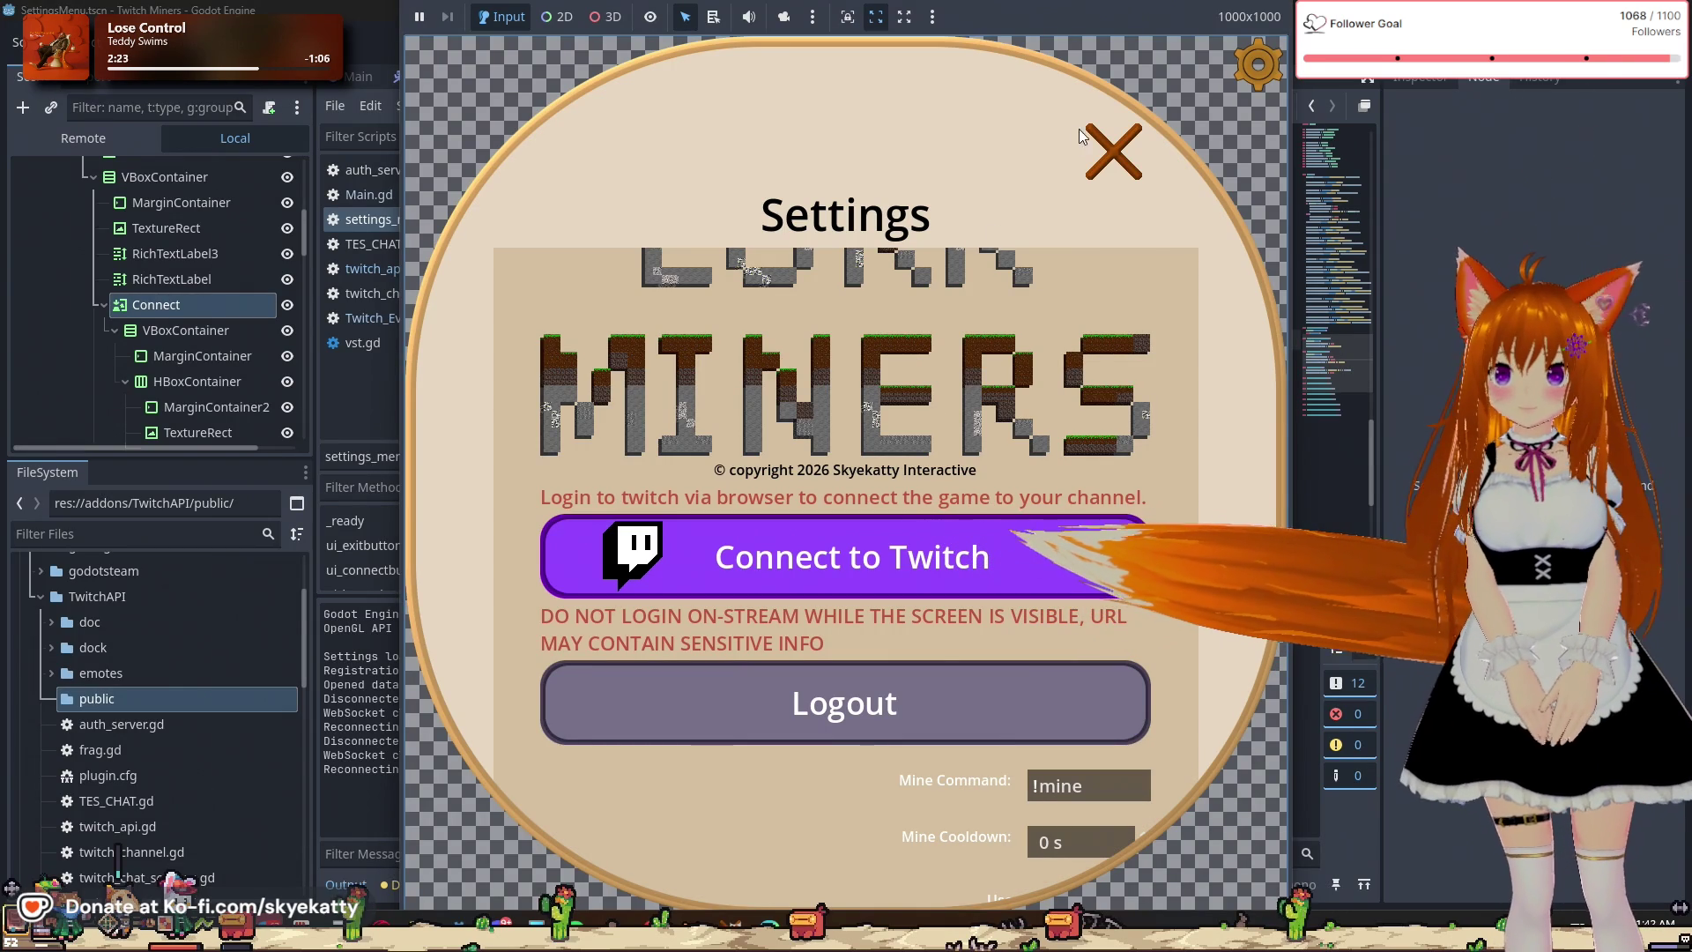
click(899, 534)
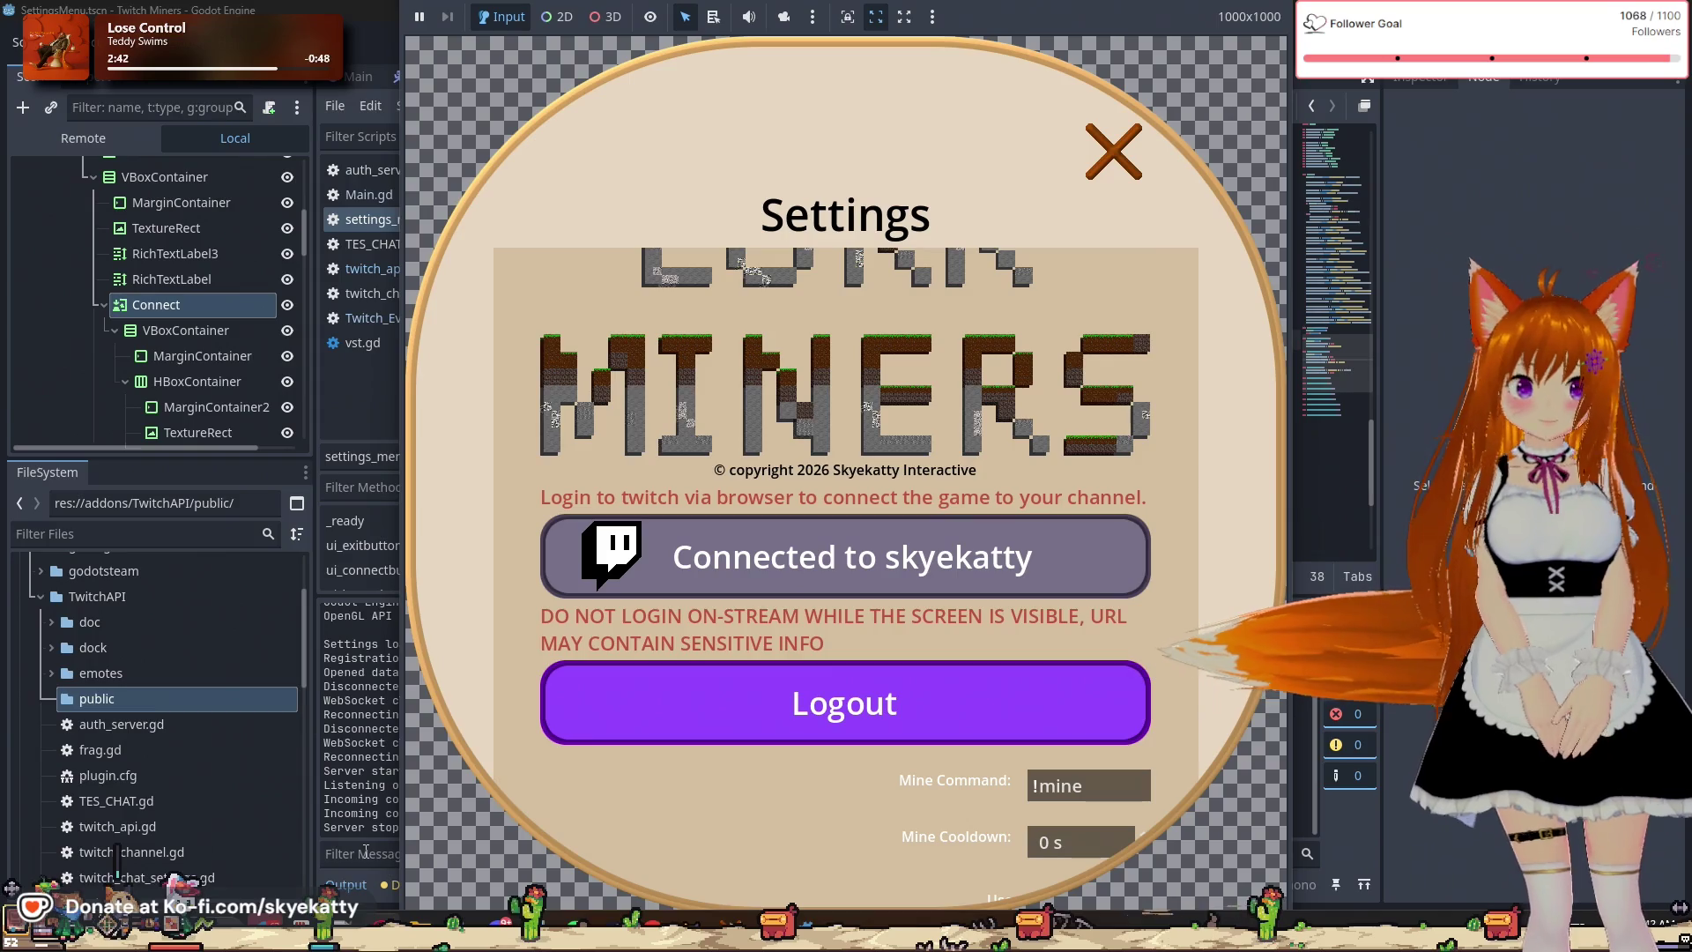
click(1131, 169)
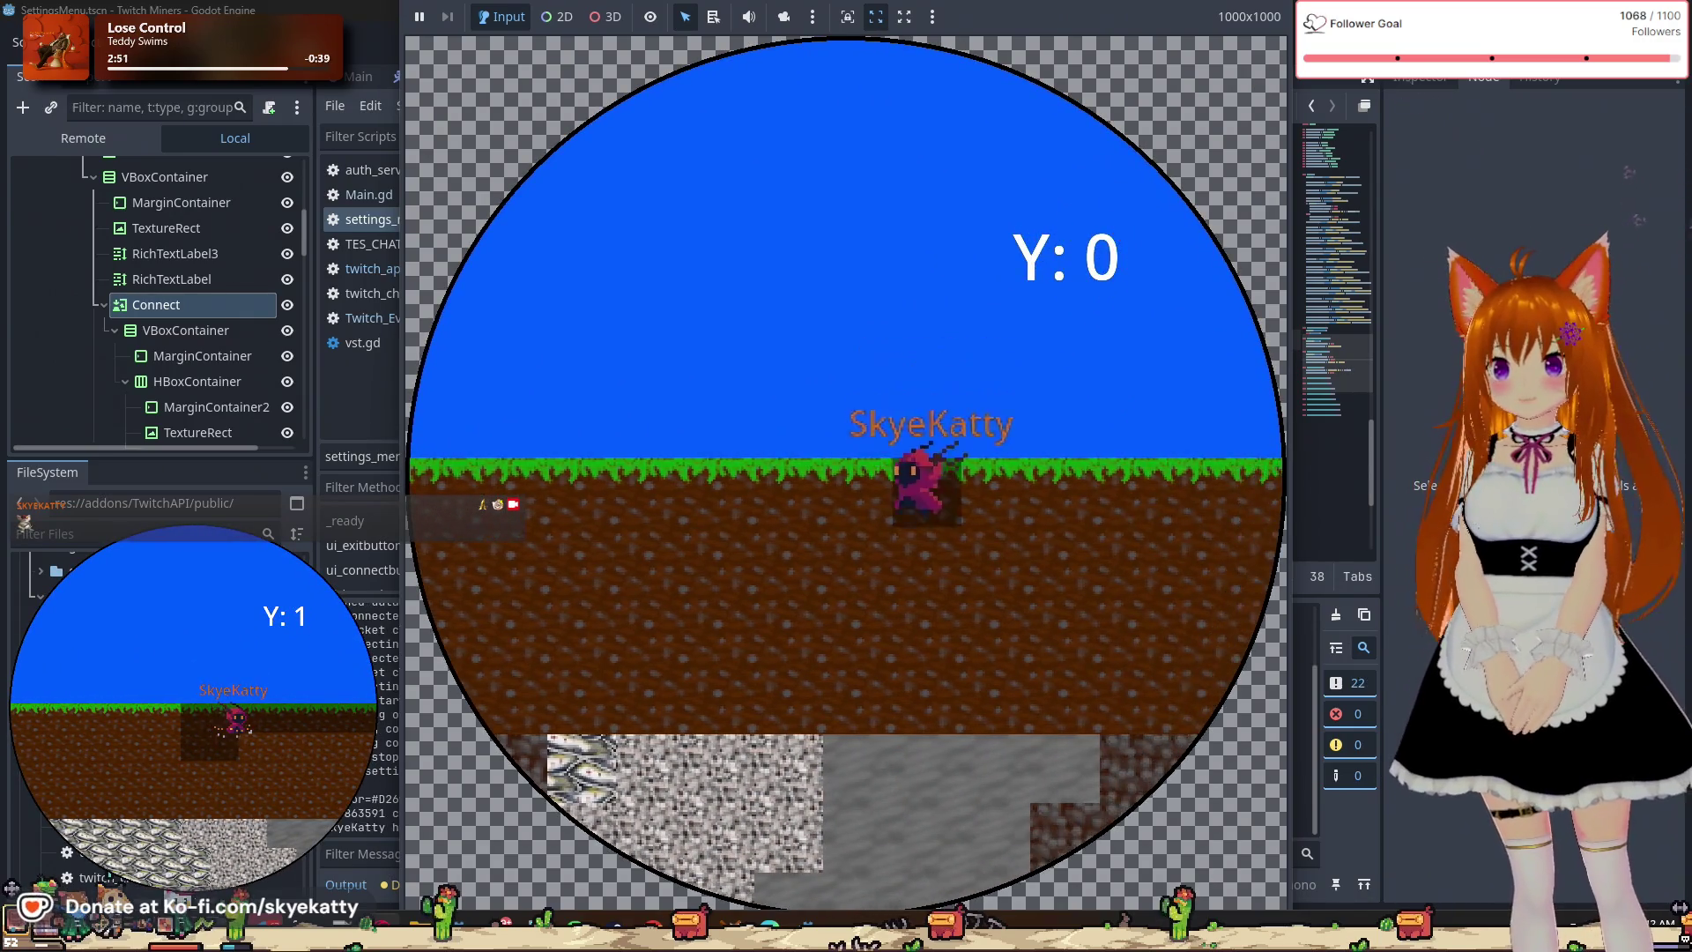
click(1400, 43)
scroll(975, 387, down, 4)
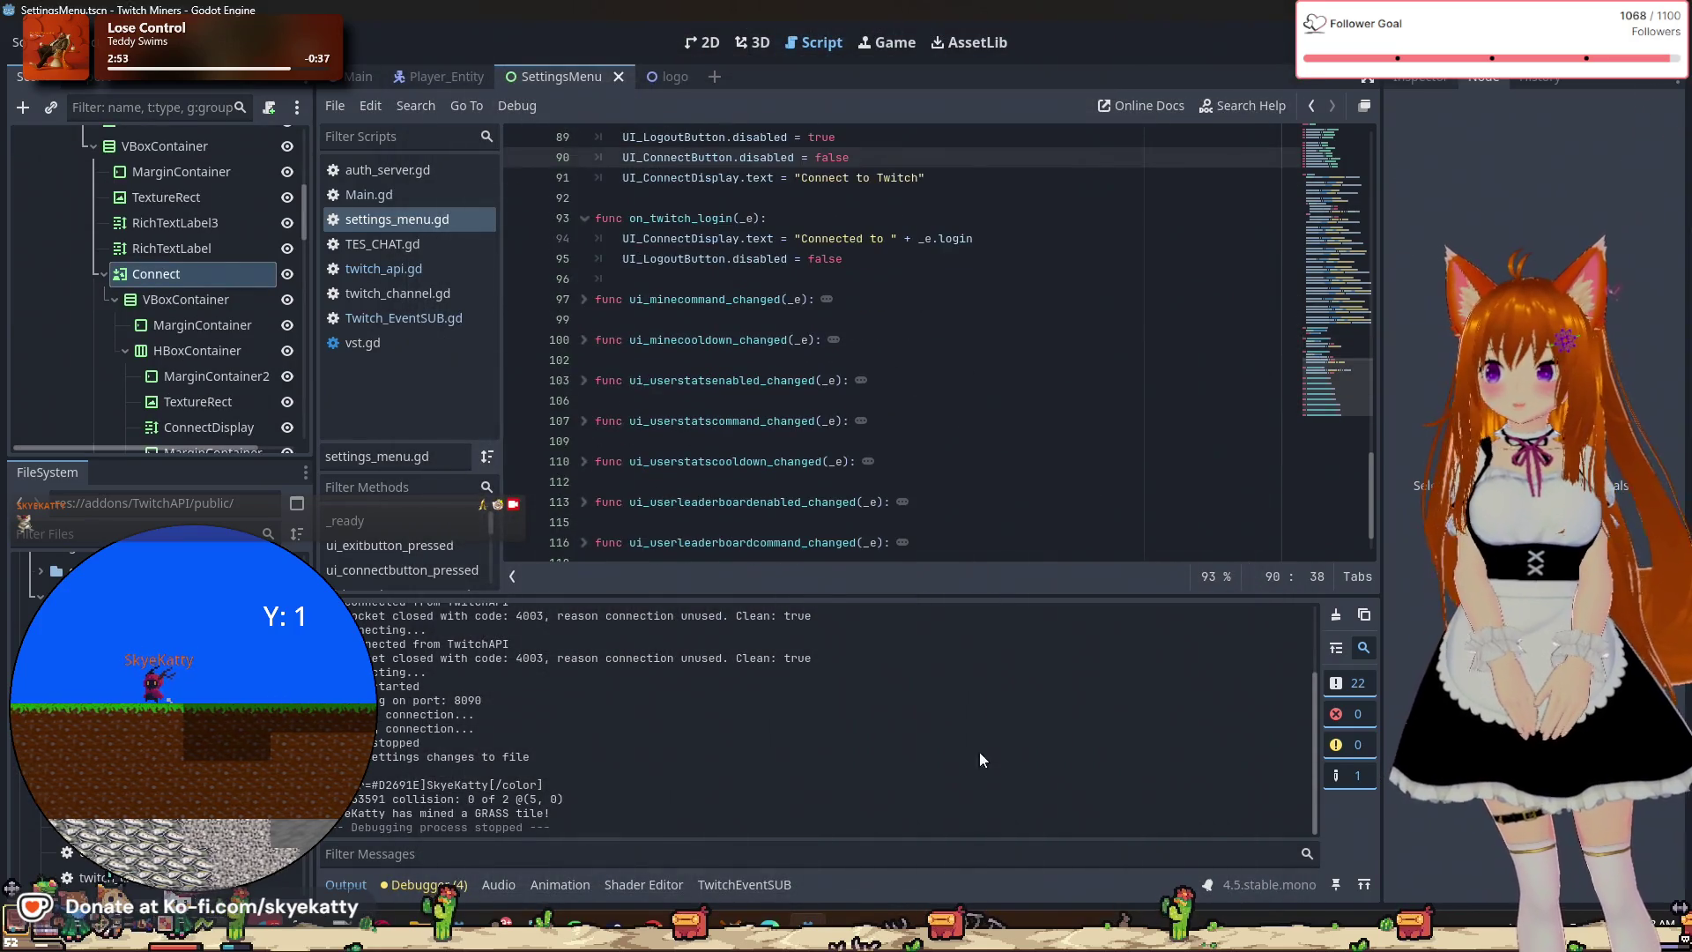
Run the project again and highlight the 'Disconnected from TwitchAPI' line in the output log.
scroll(973, 388, up, 5)
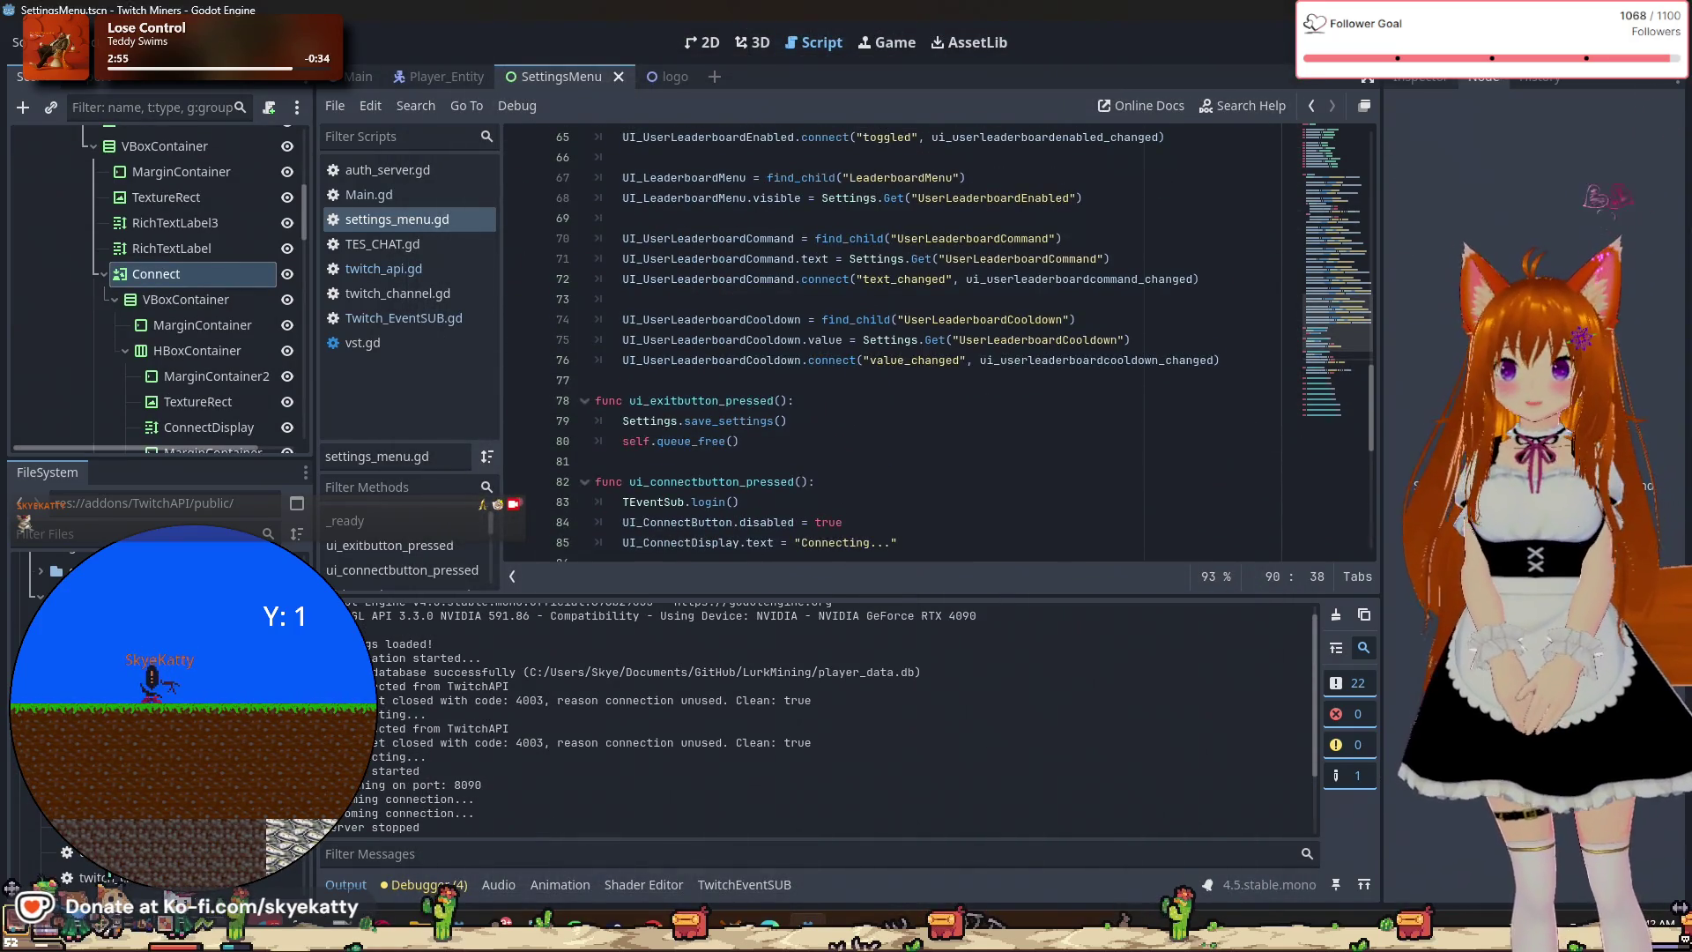
click(1374, 42)
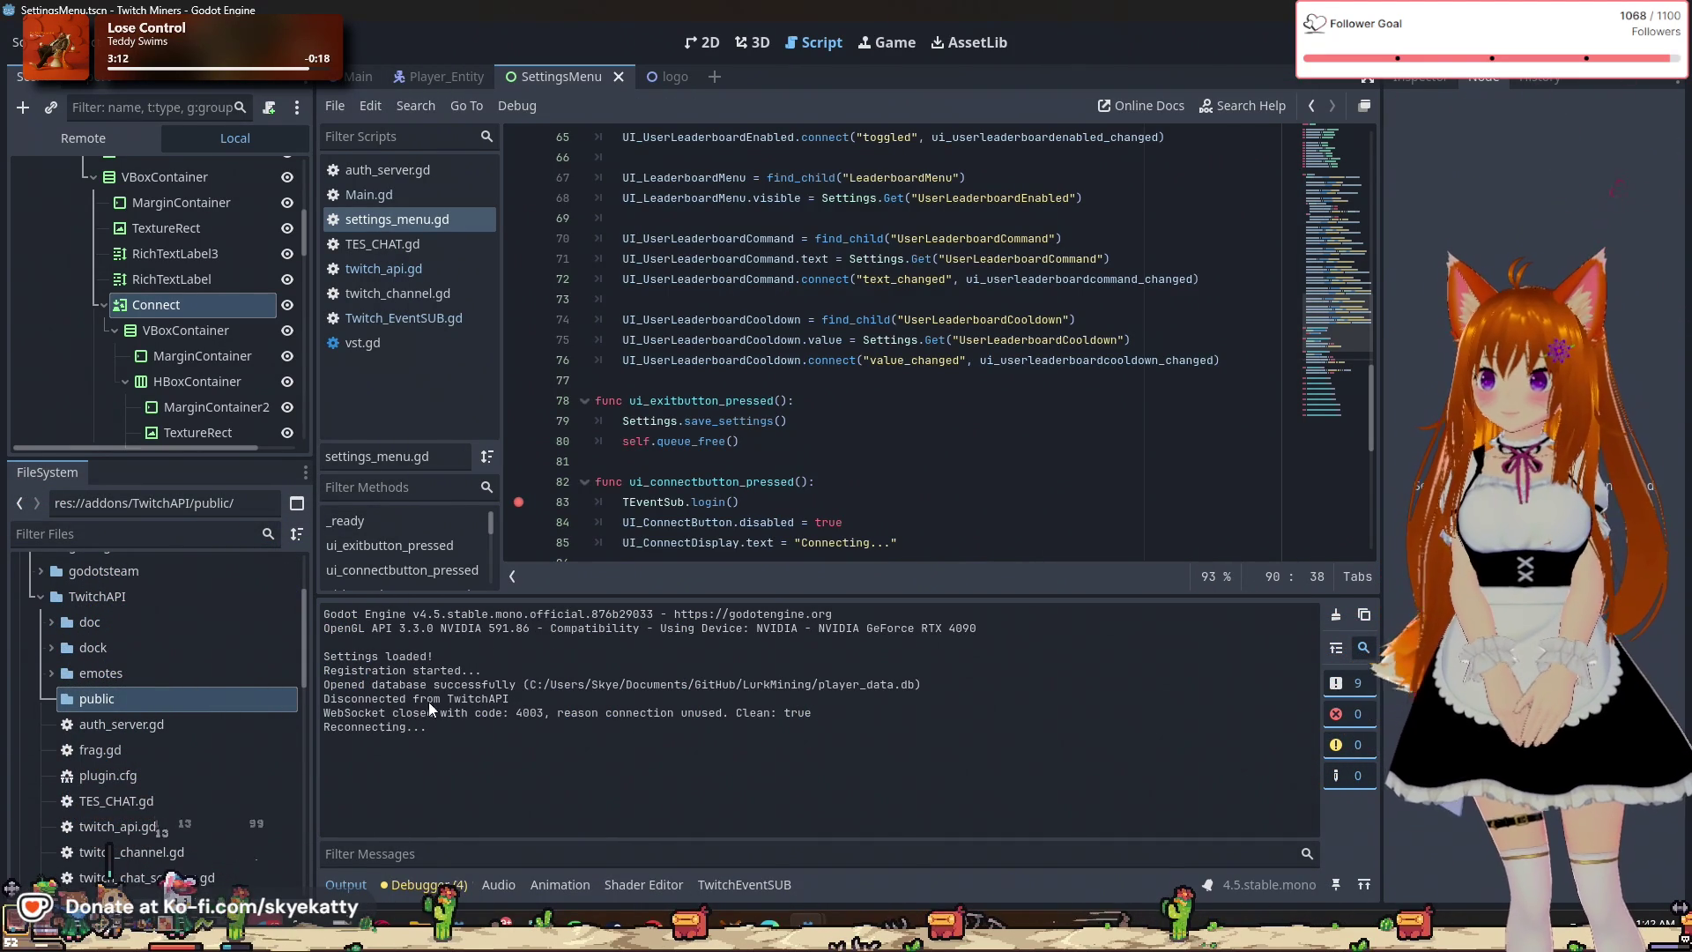
drag(441, 699, 509, 698)
triple_click(388, 698)
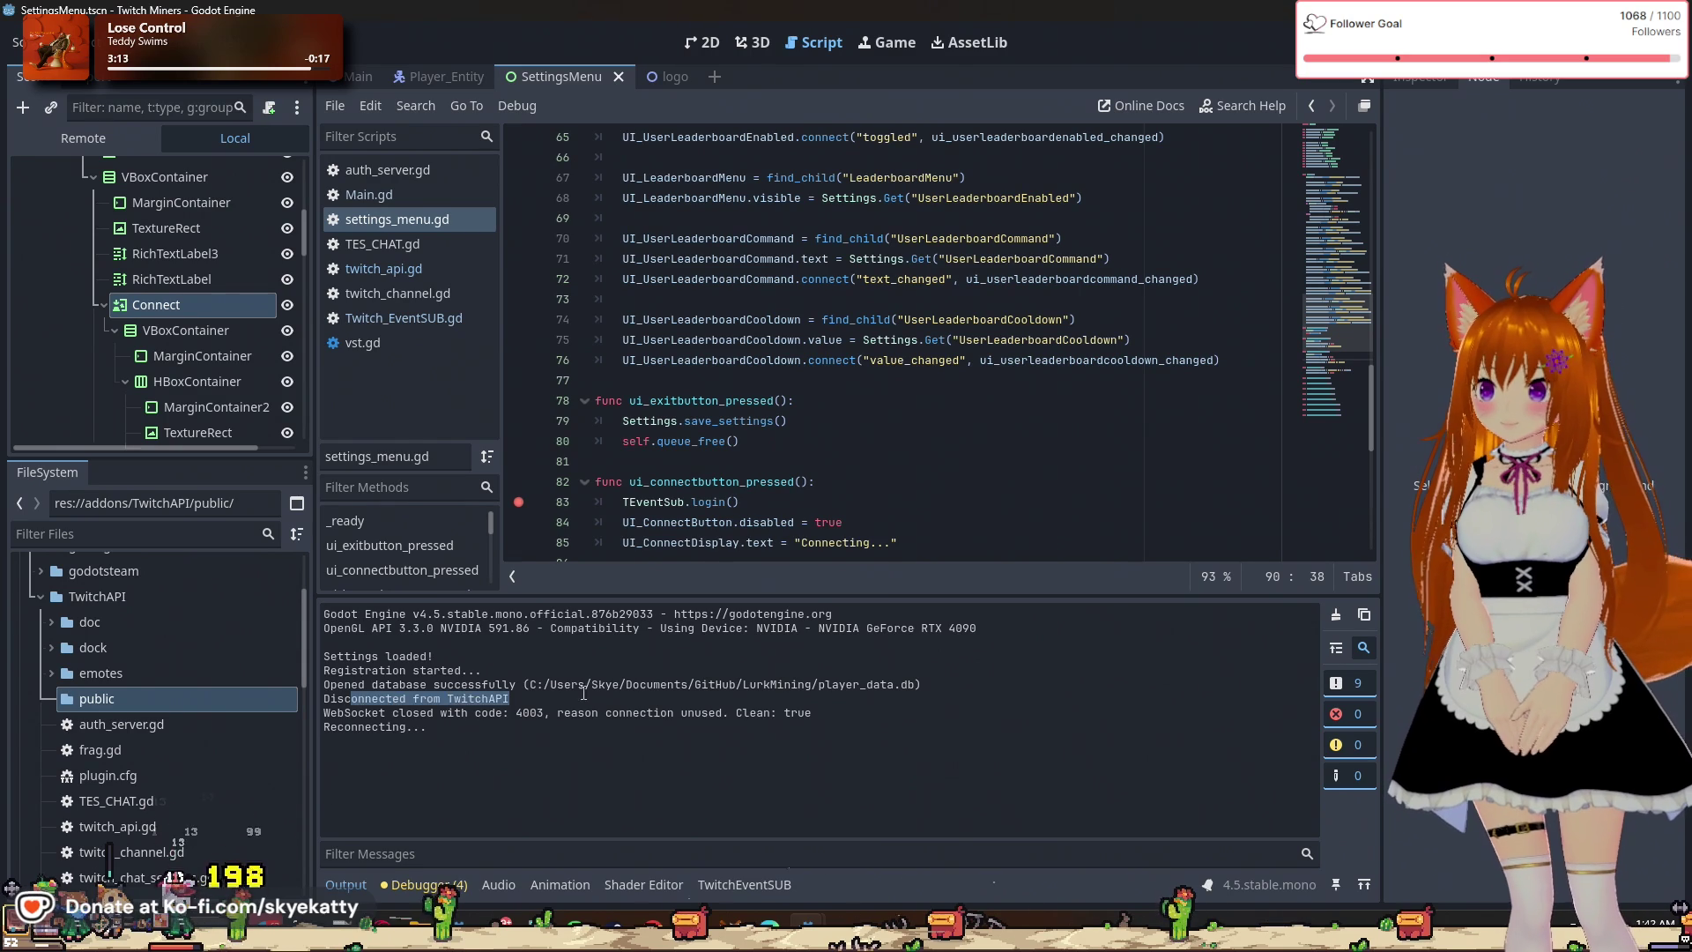
click(522, 727)
Highlight the WebSocket closed and Reconnecting lines in the output log to read them.
drag(328, 720, 710, 722)
click(710, 725)
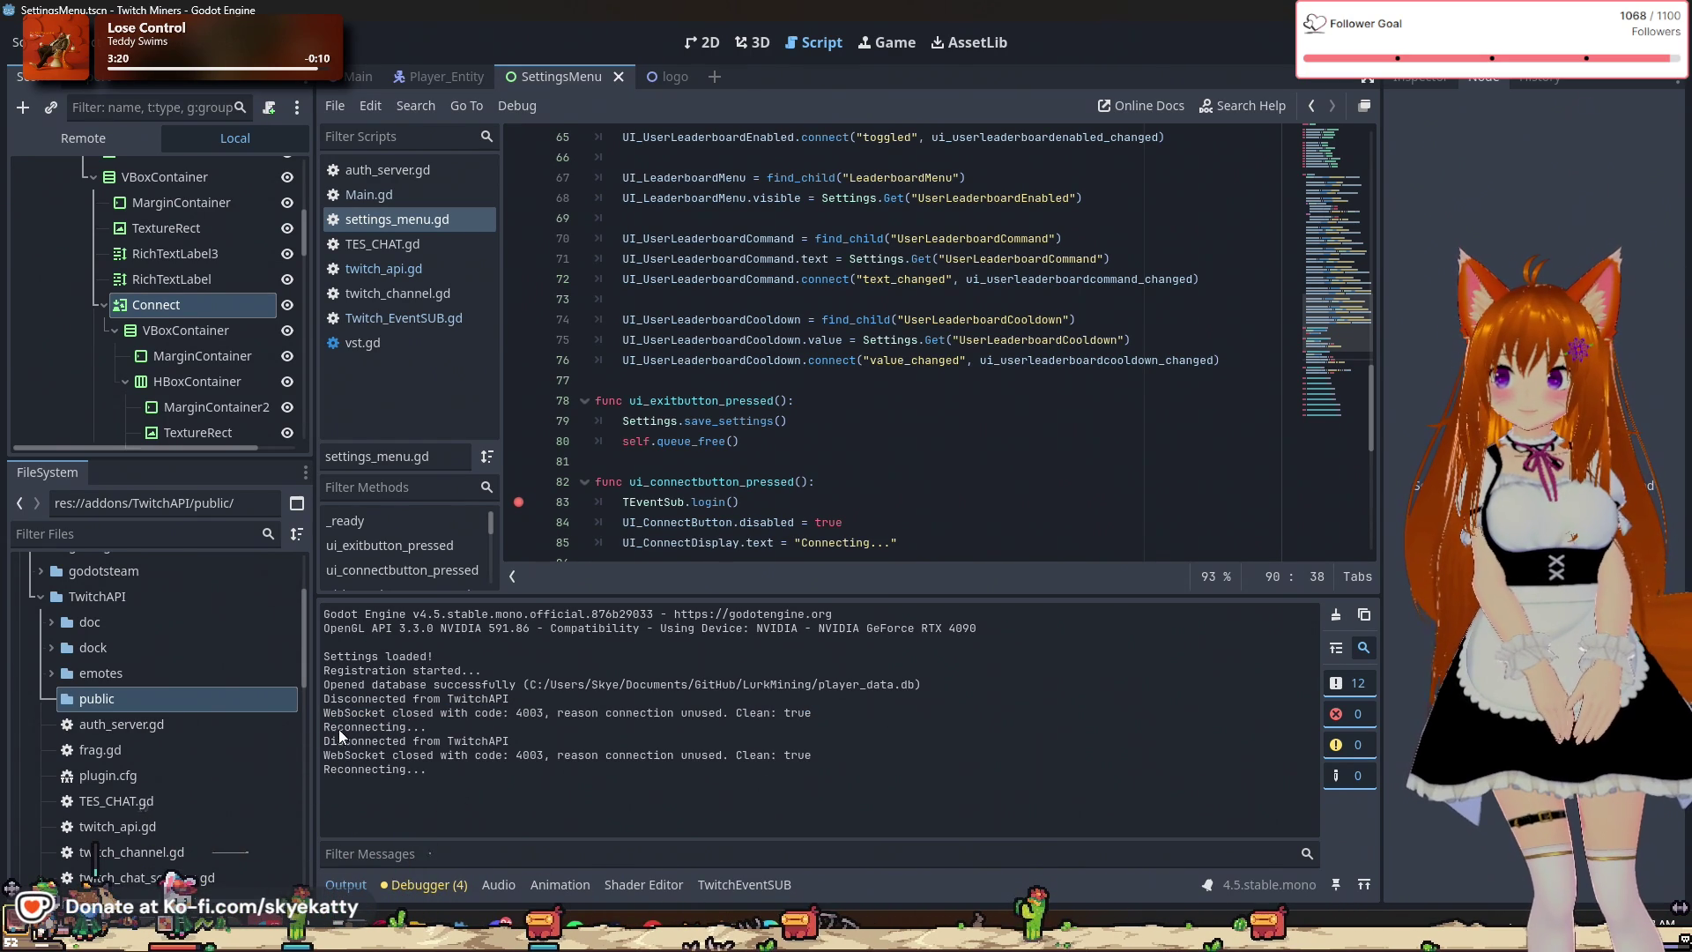
drag(398, 755, 871, 758)
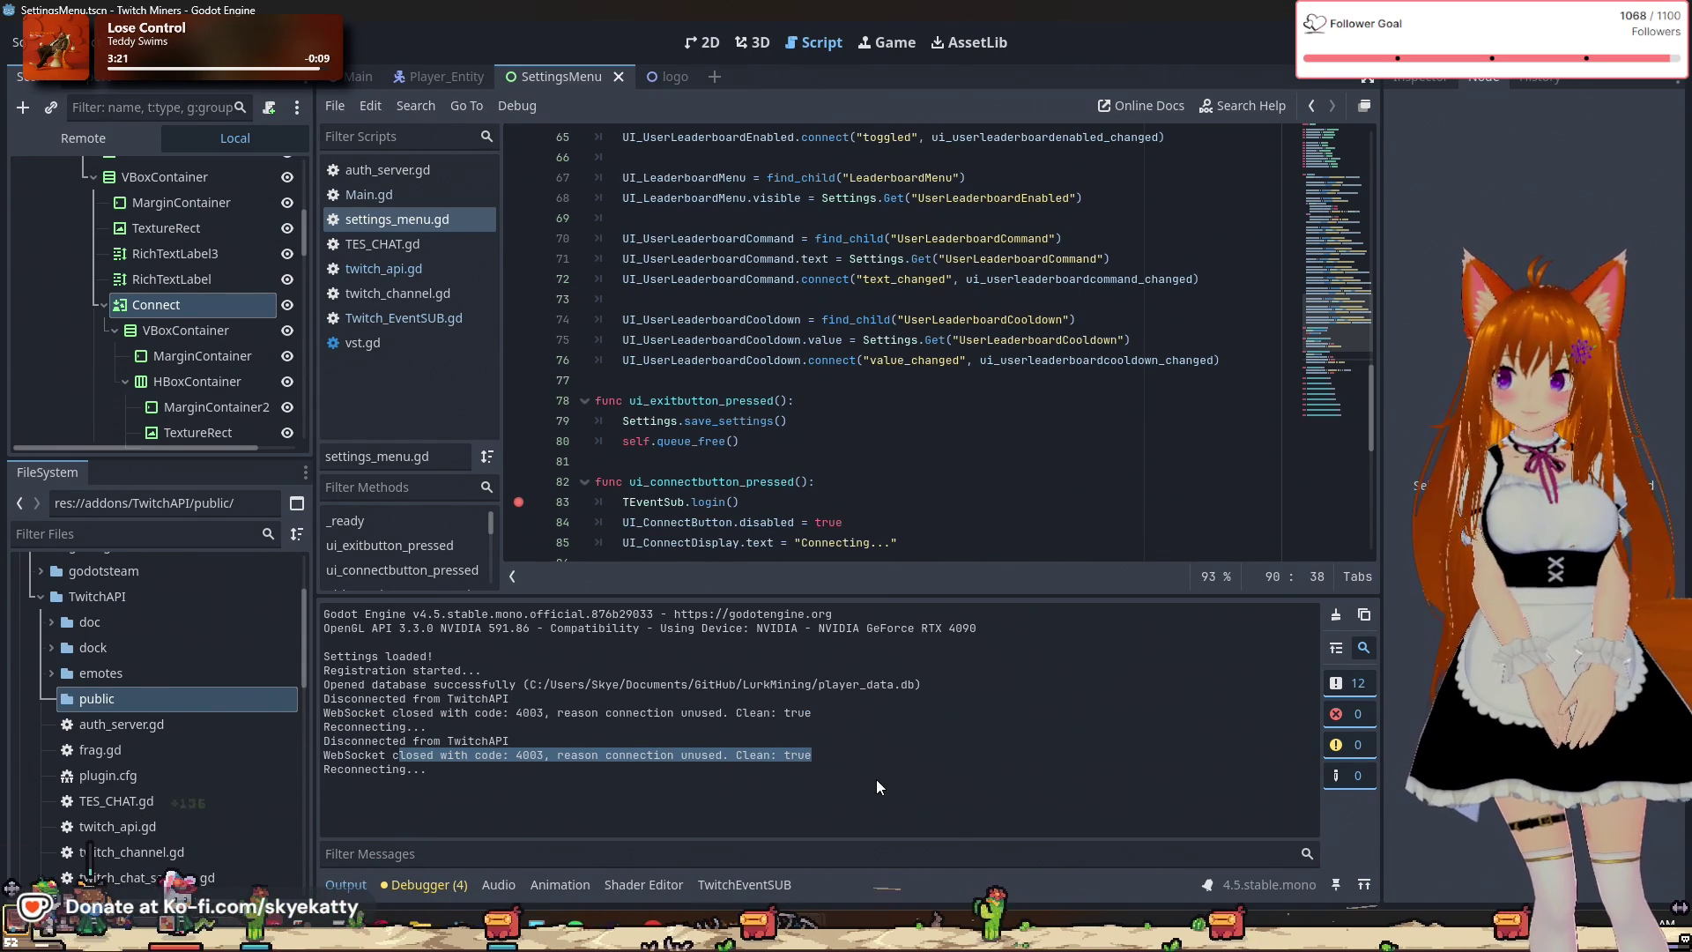
click(885, 761)
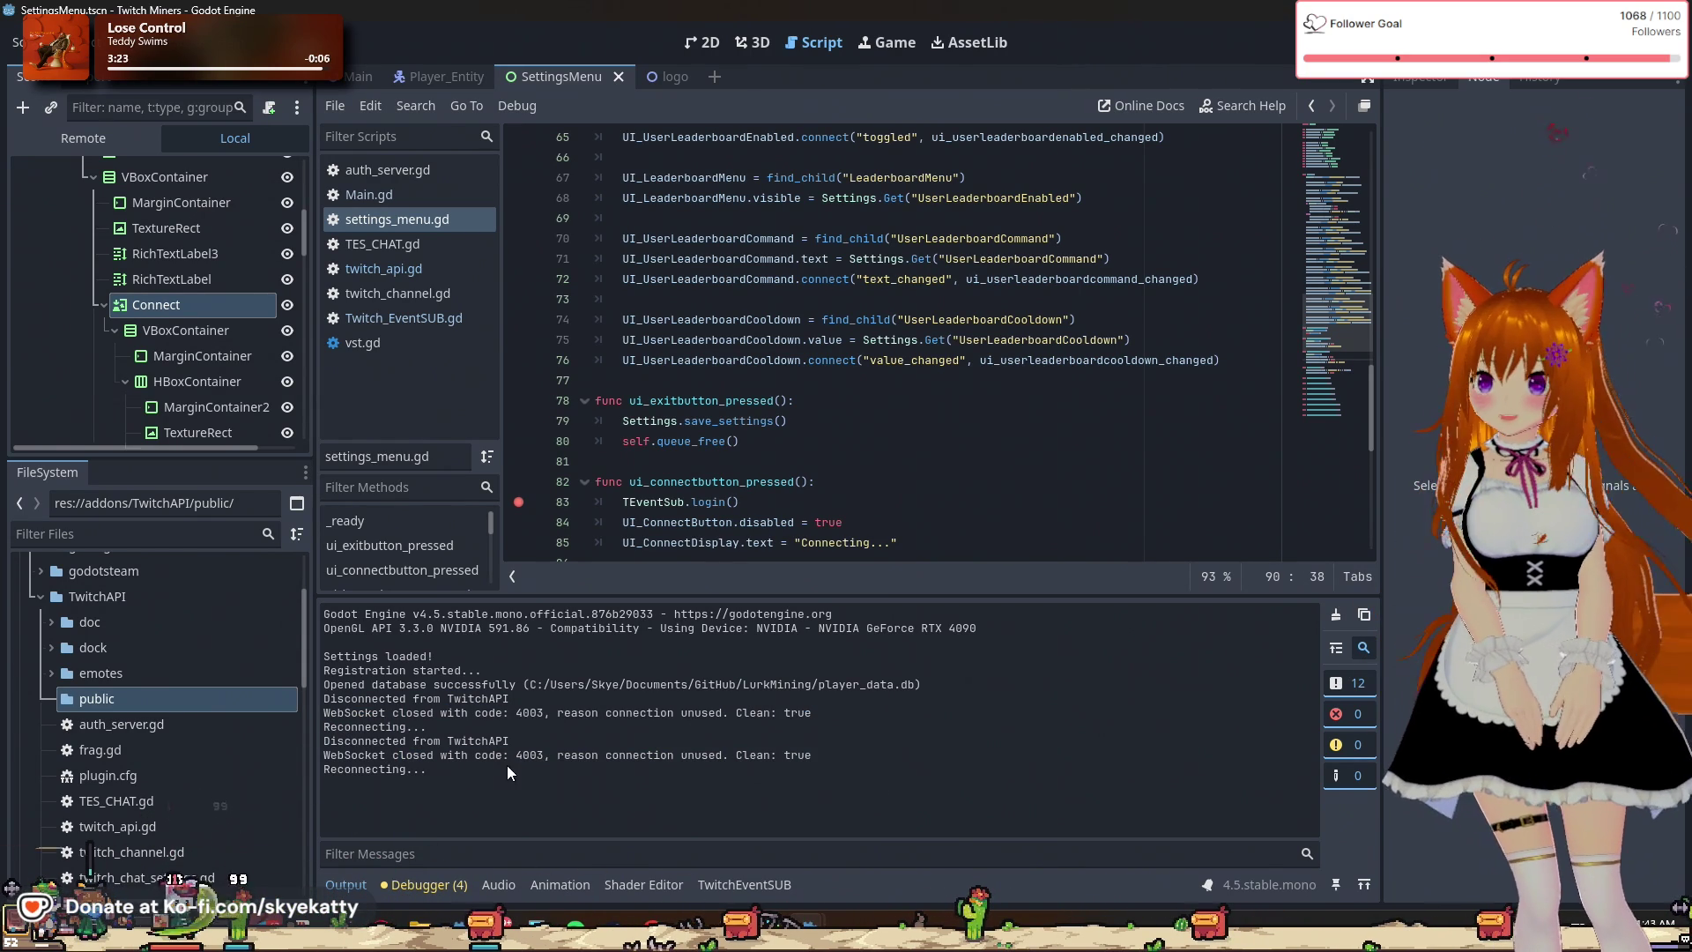
drag(506, 765, 800, 779)
click(835, 765)
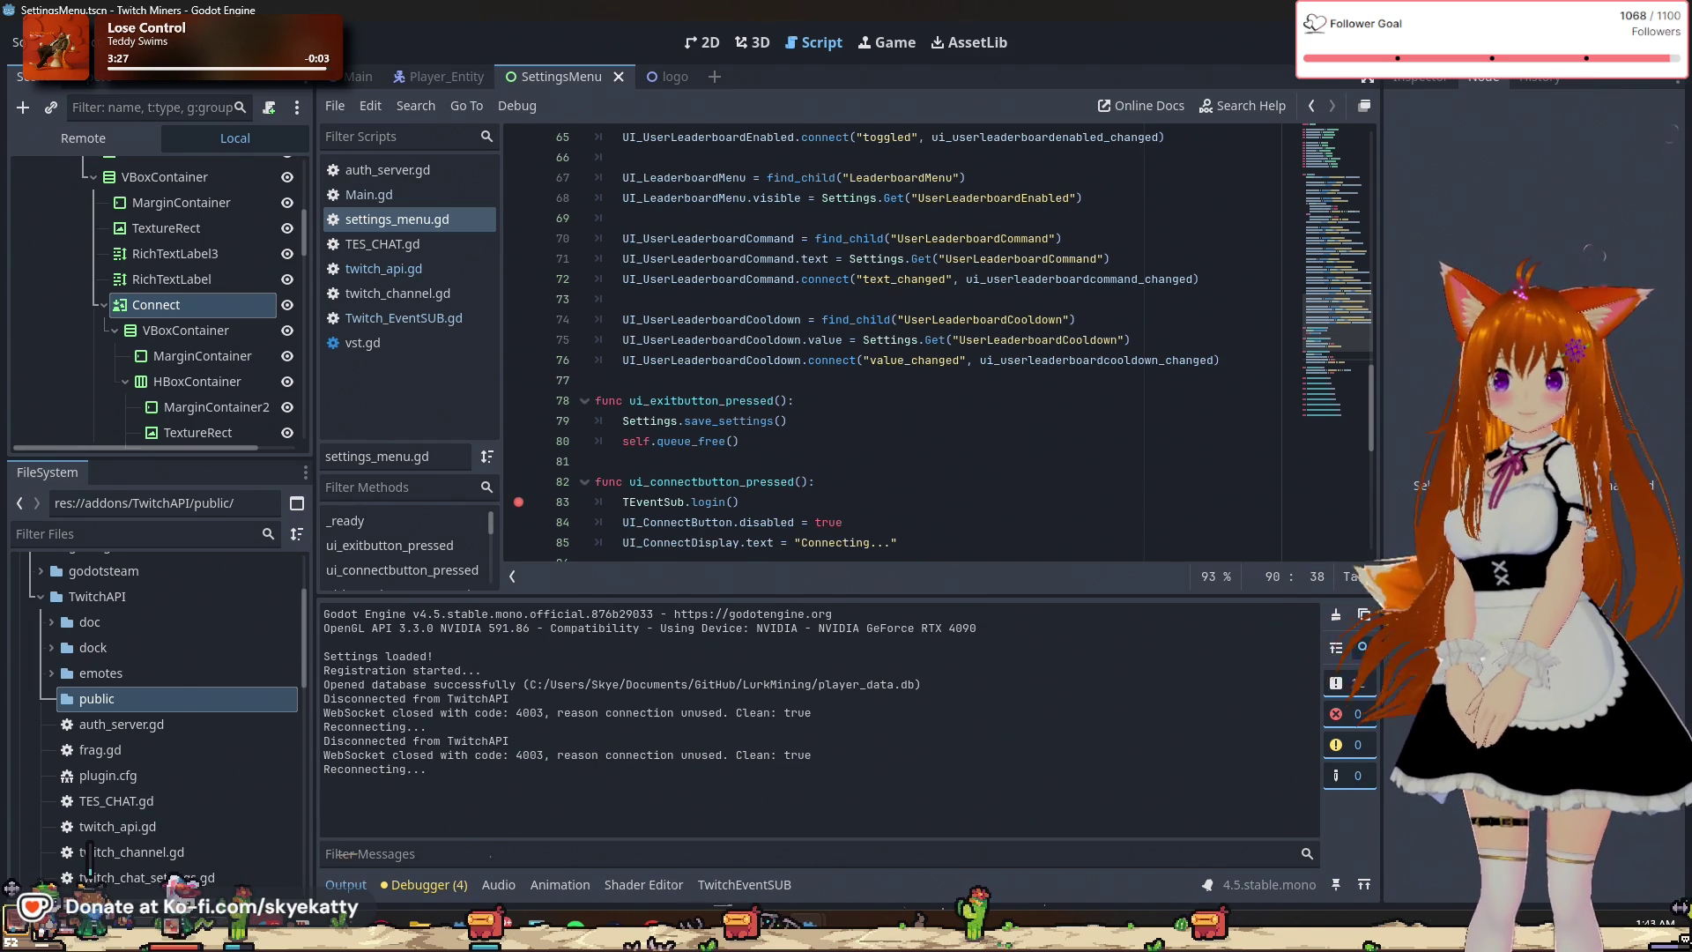
scroll(1002, 328, up, 3)
scroll(1002, 328, up, 13)
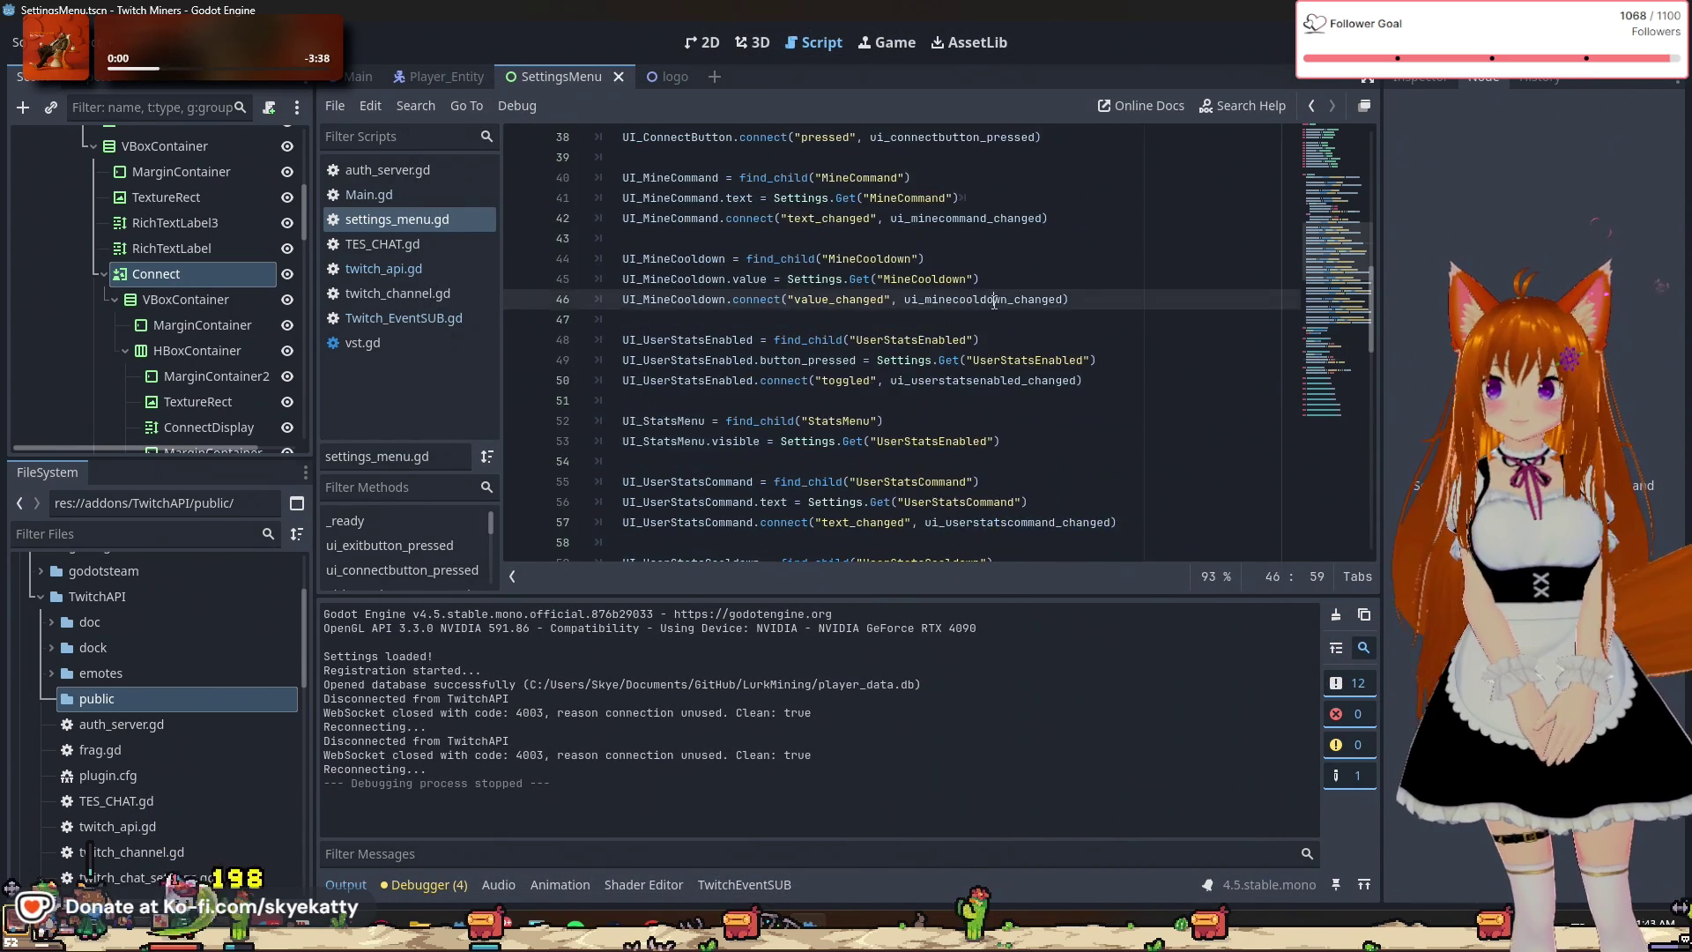
scroll(994, 302, up, 6)
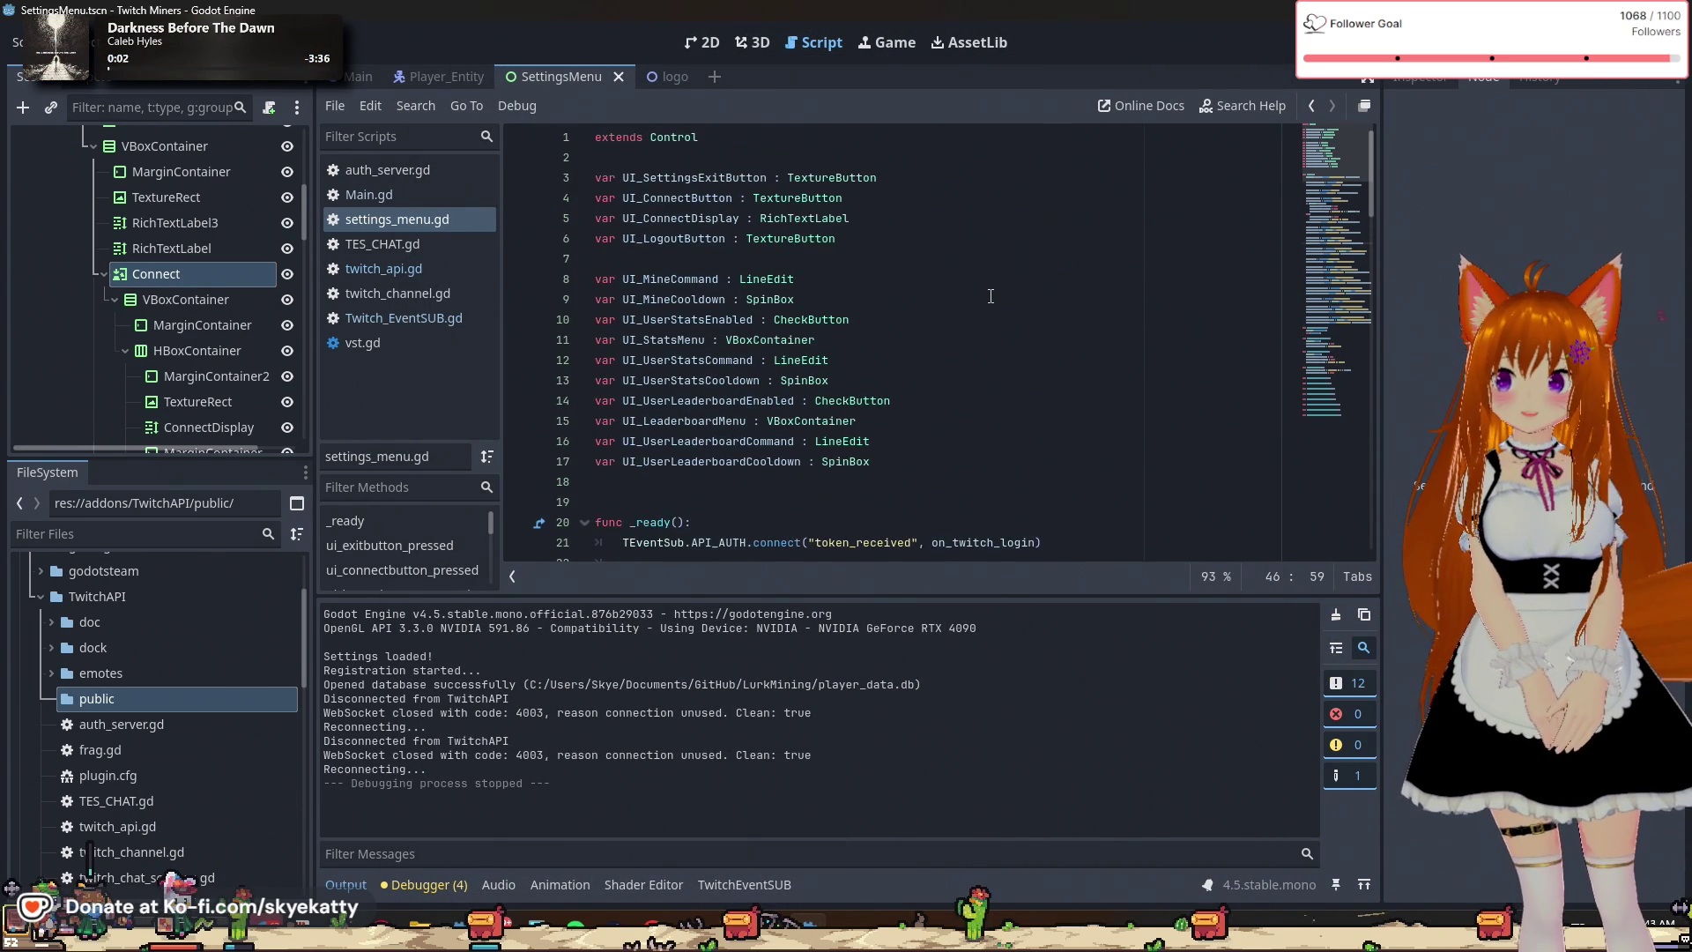
click(804, 463)
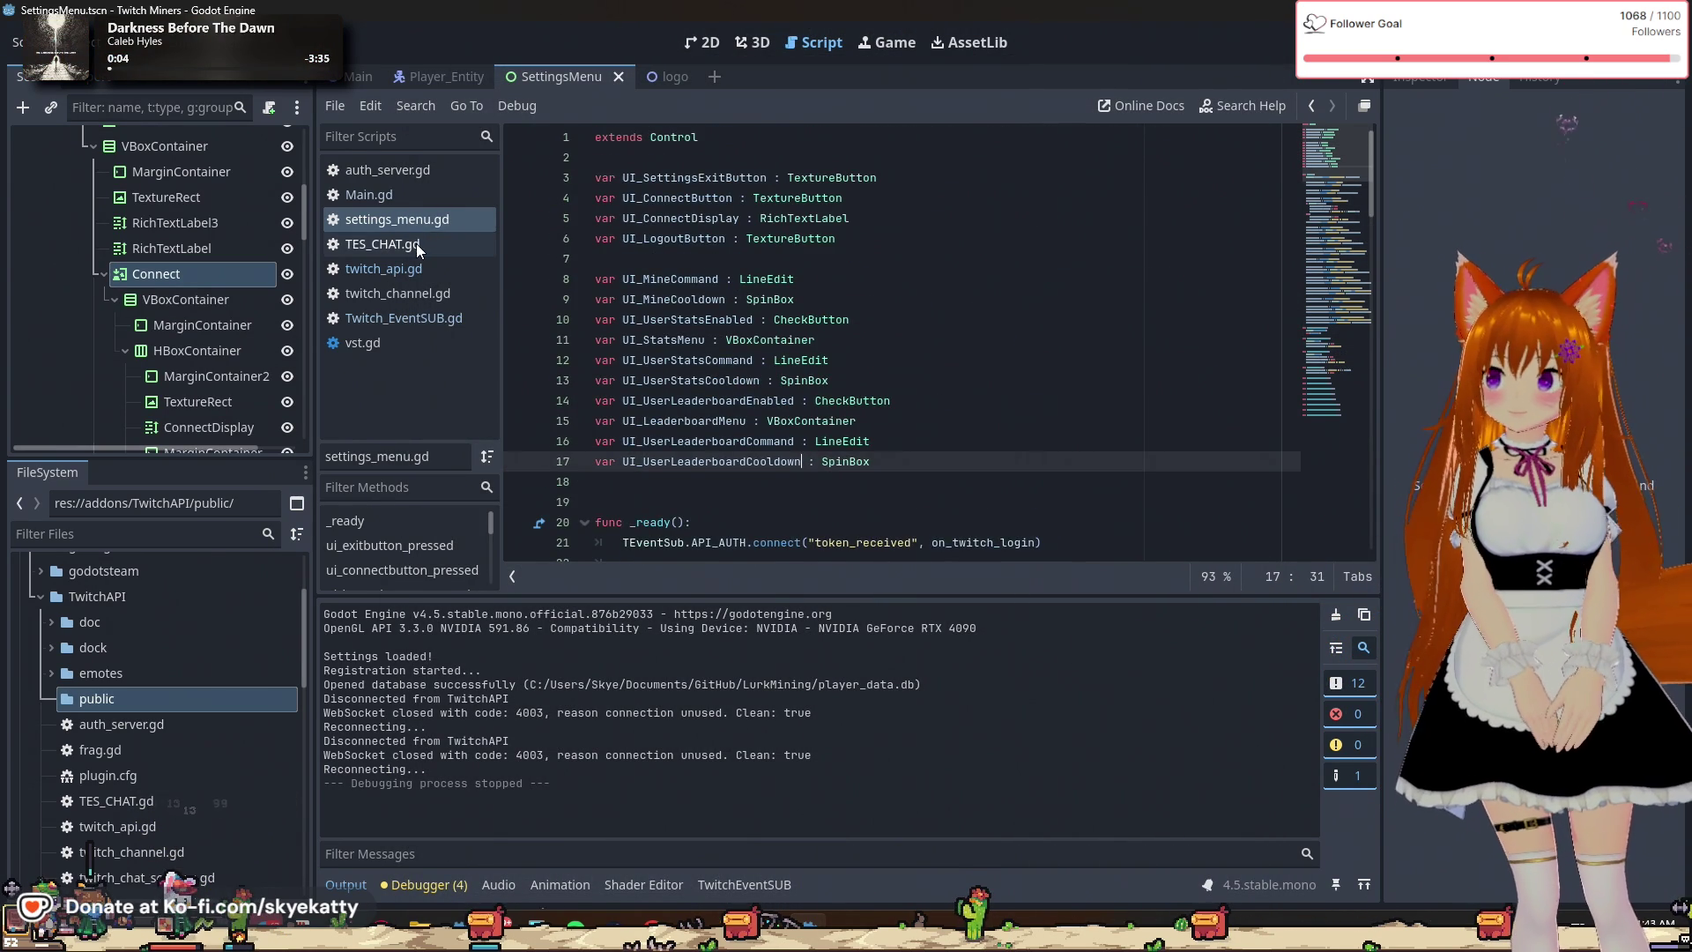
click(416, 269)
scroll(717, 288, down, 7)
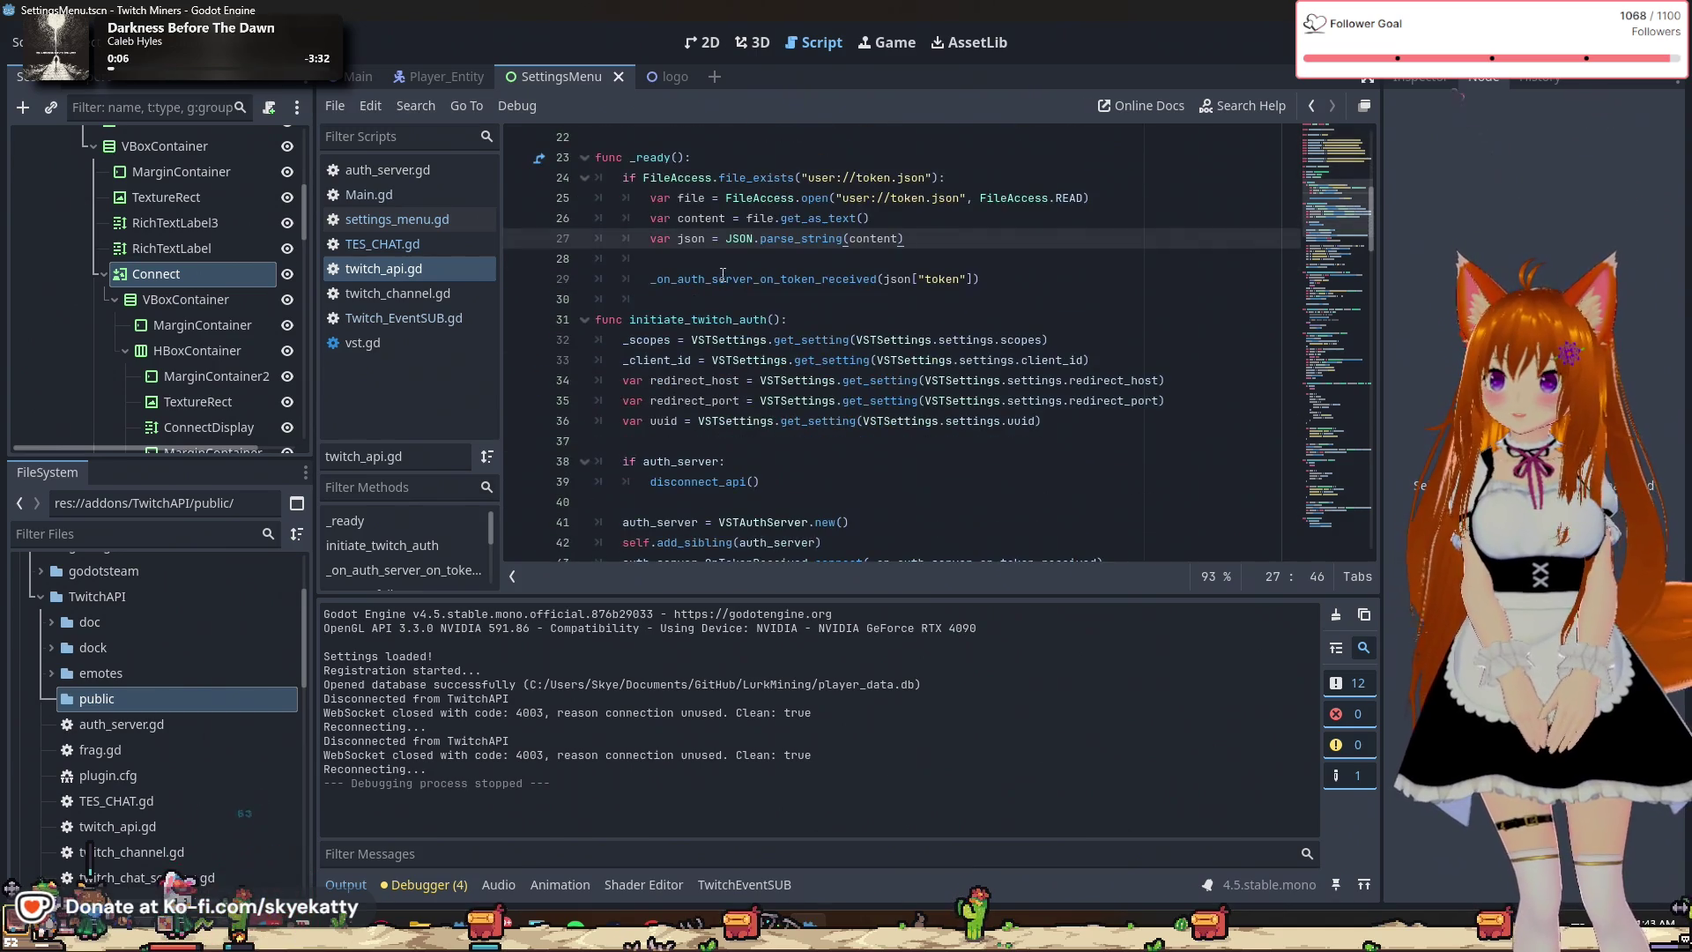
scroll(643, 296, up, 2)
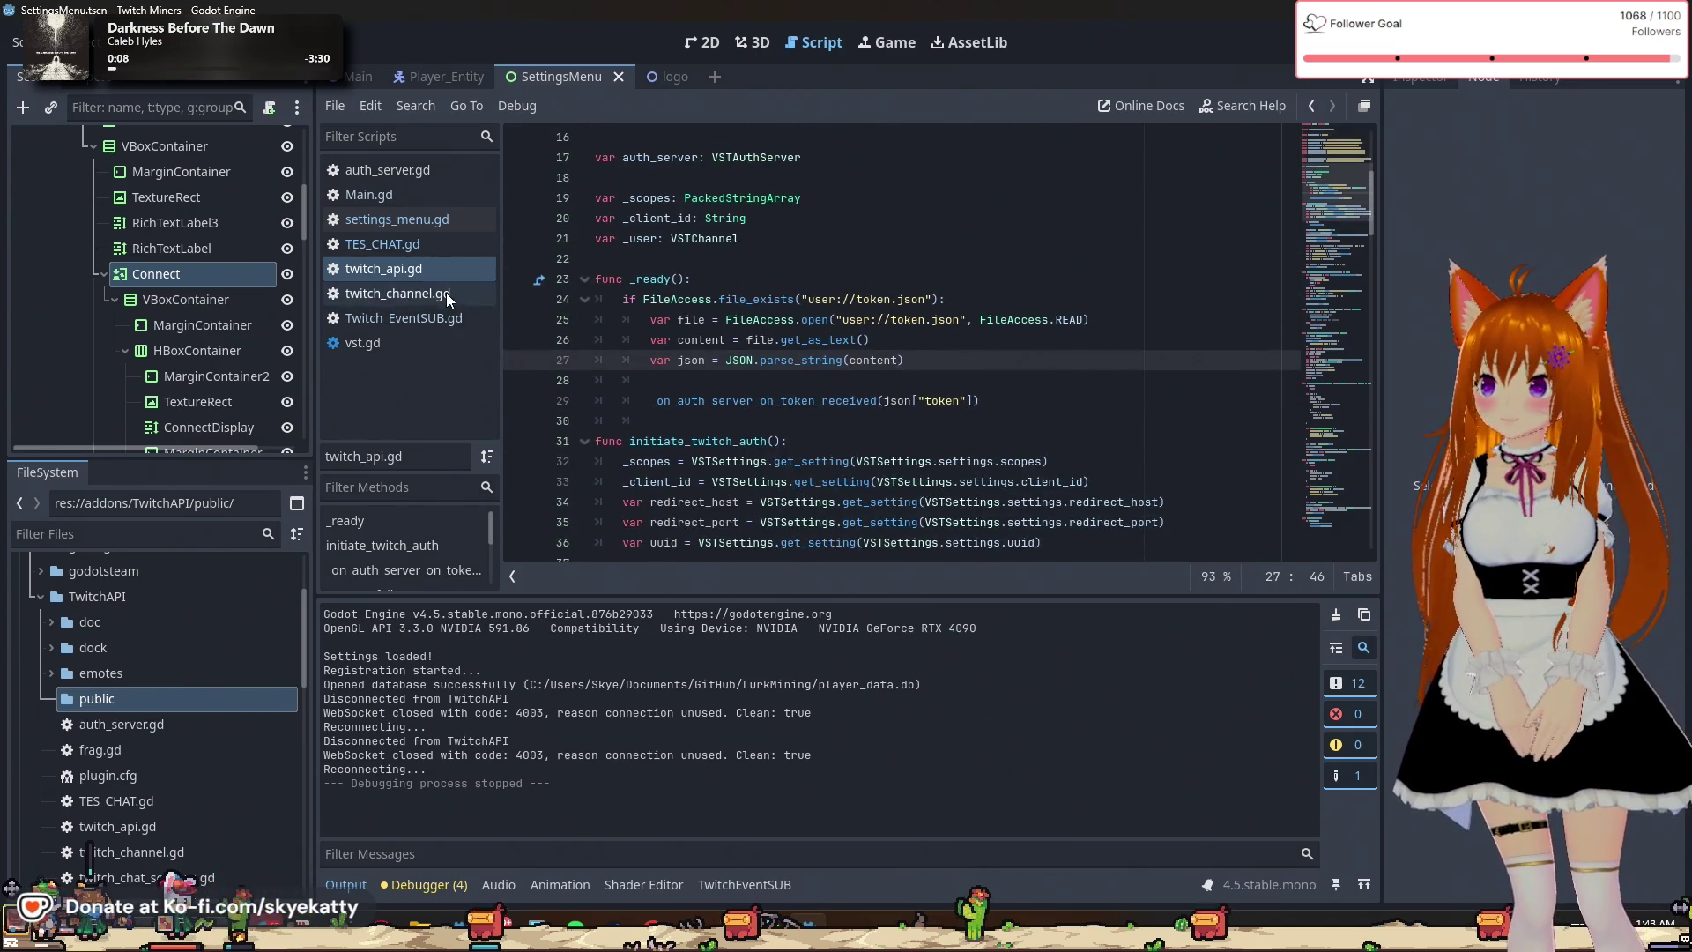
click(439, 319)
scroll(713, 317, up, 1)
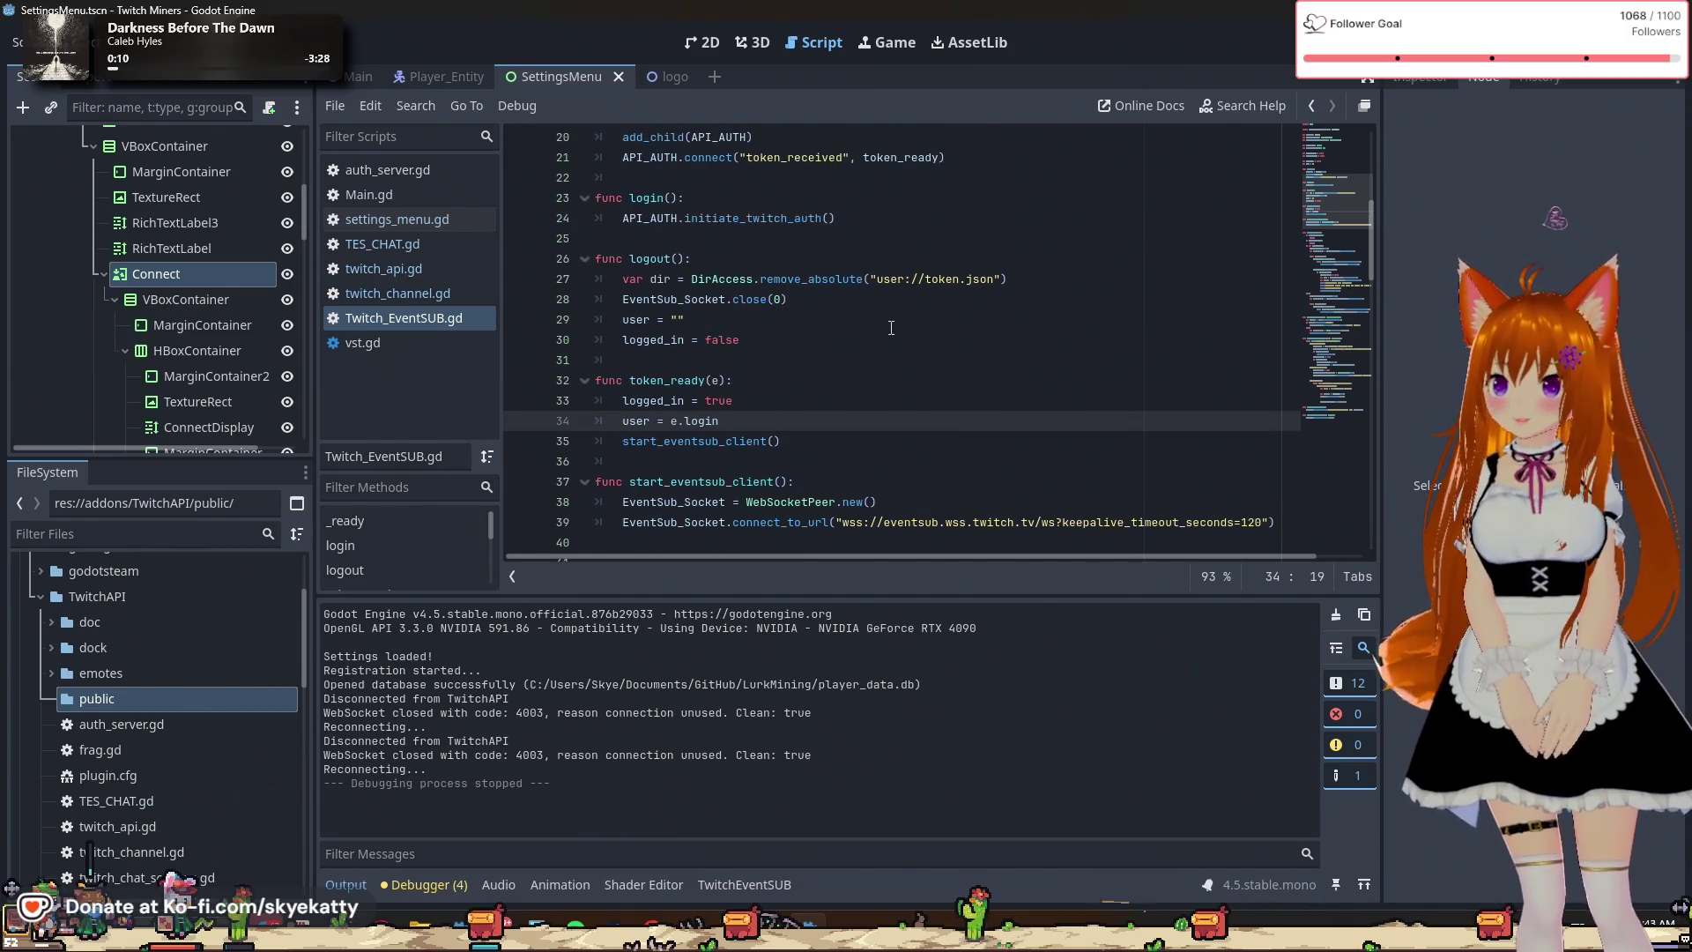
click(692, 319)
double_click(688, 223)
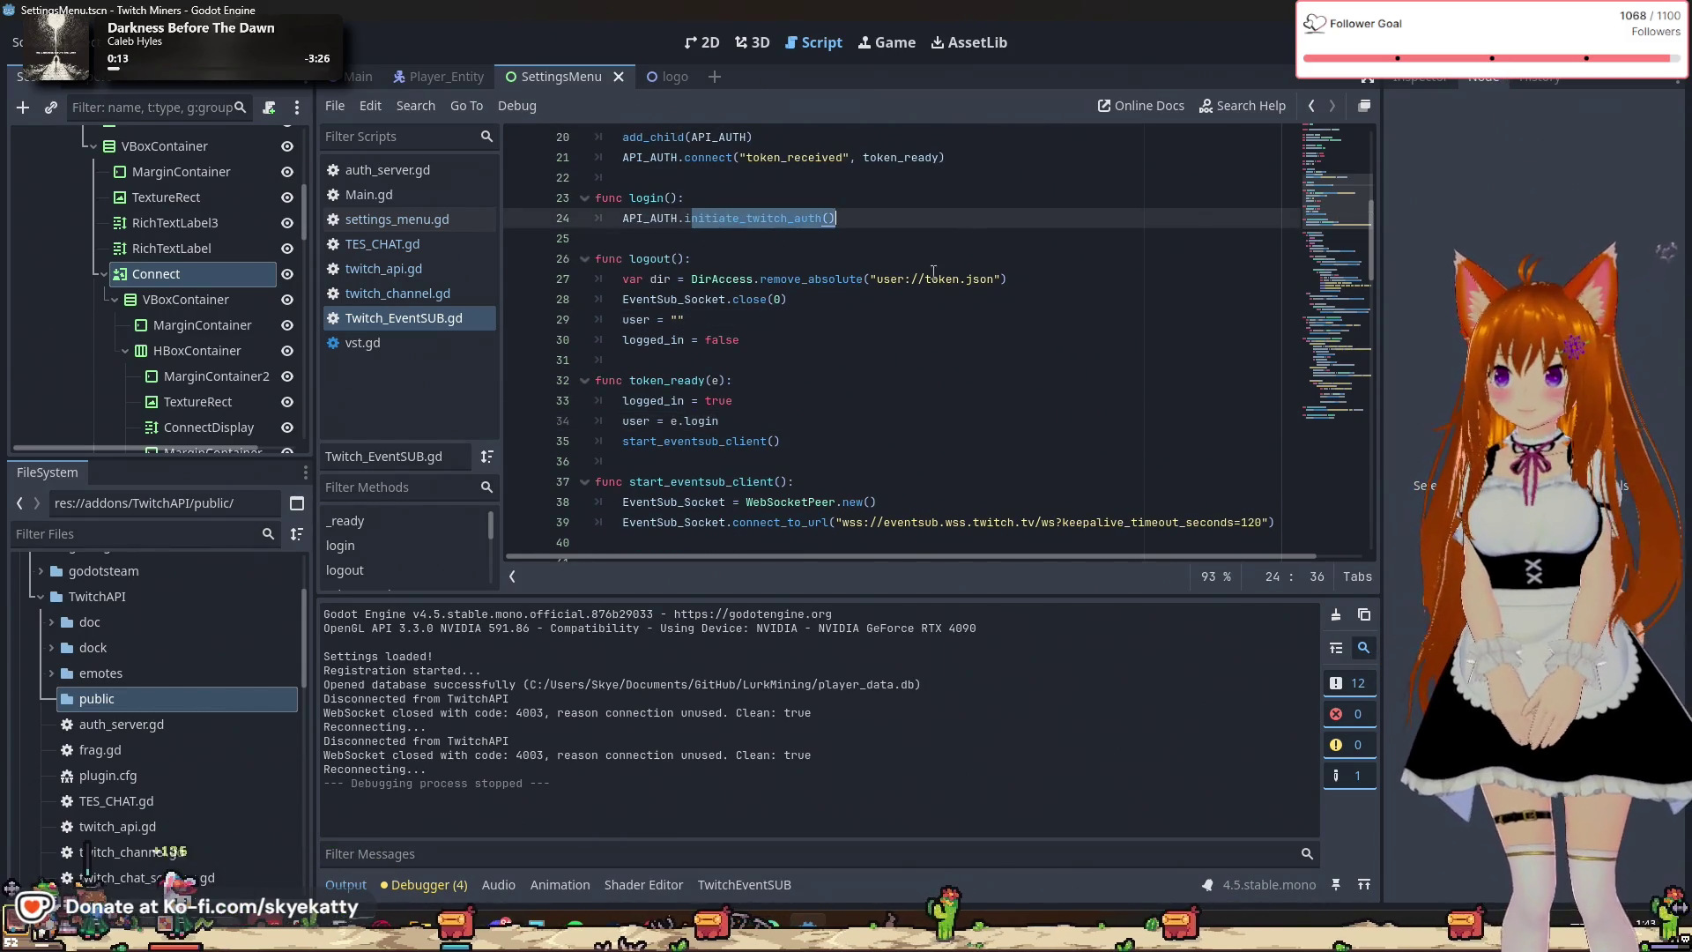
click(728, 231)
double_click(729, 219)
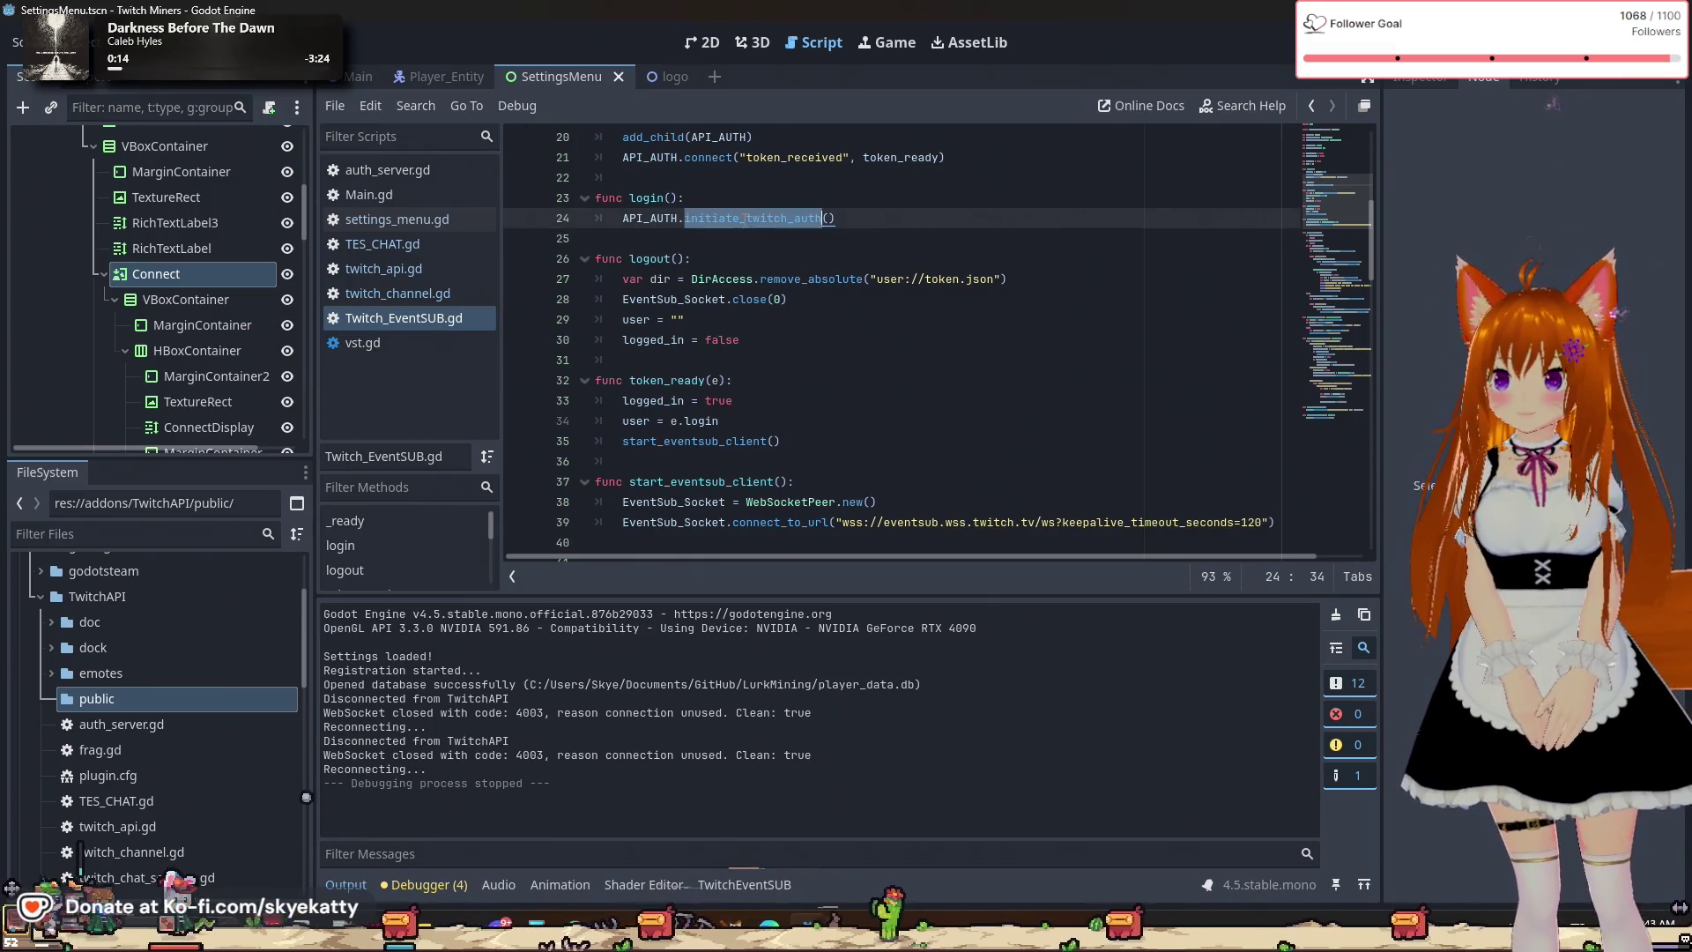
scroll(760, 370, down, 2)
scroll(760, 371, up, 4)
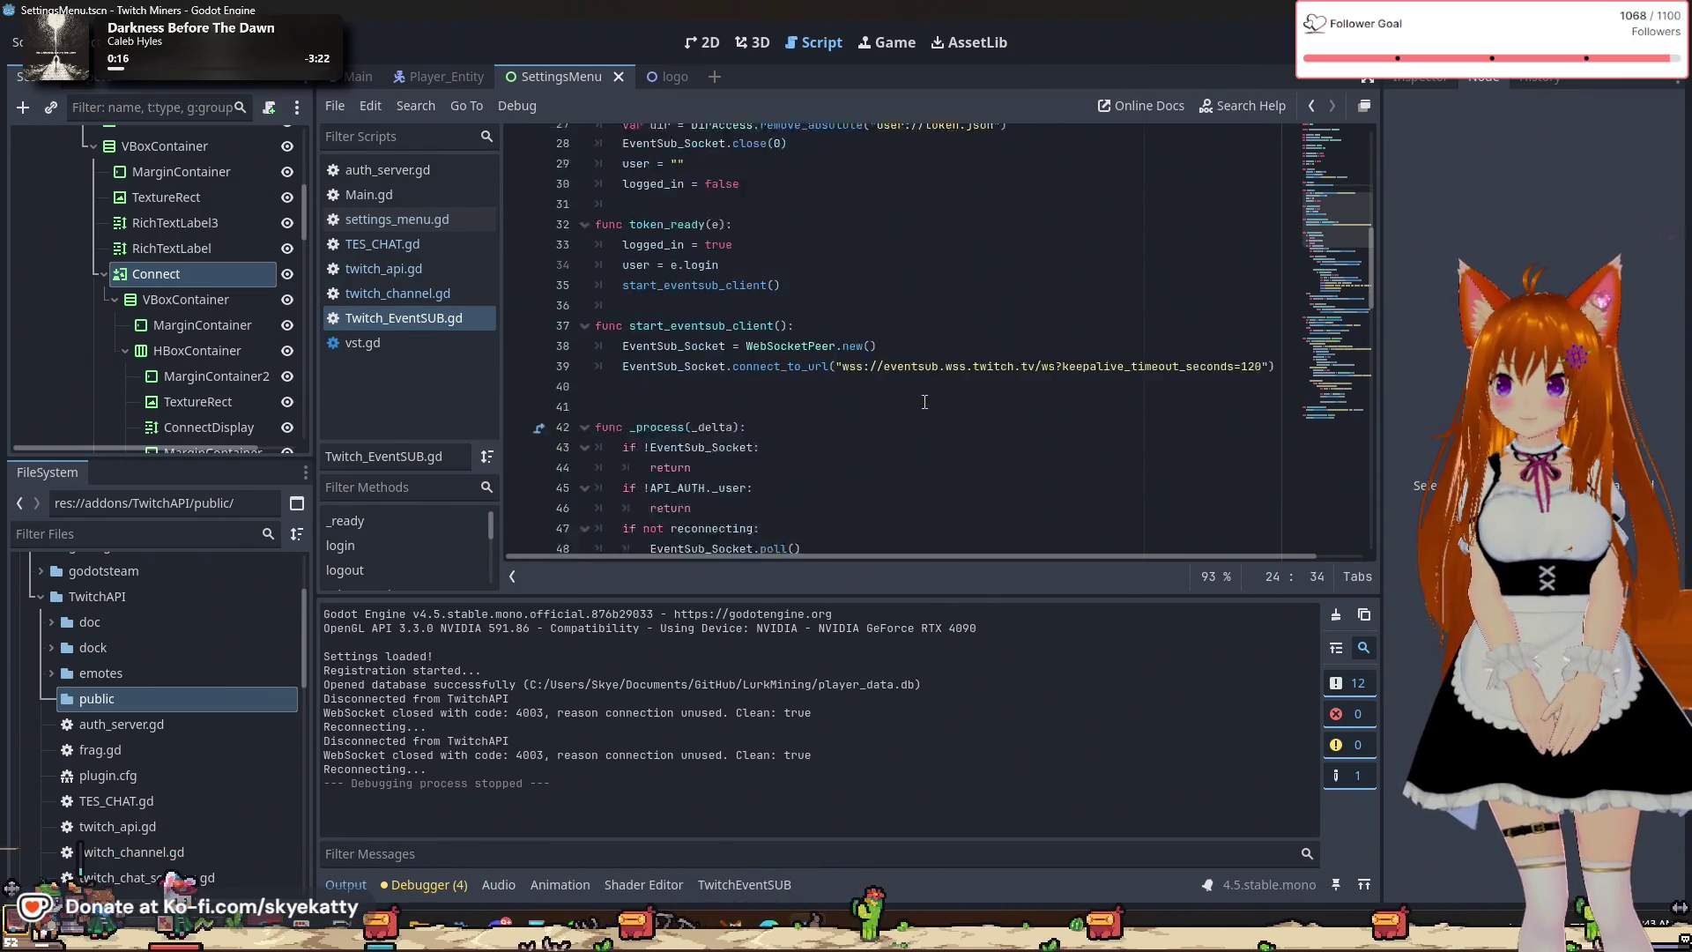
click(432, 271)
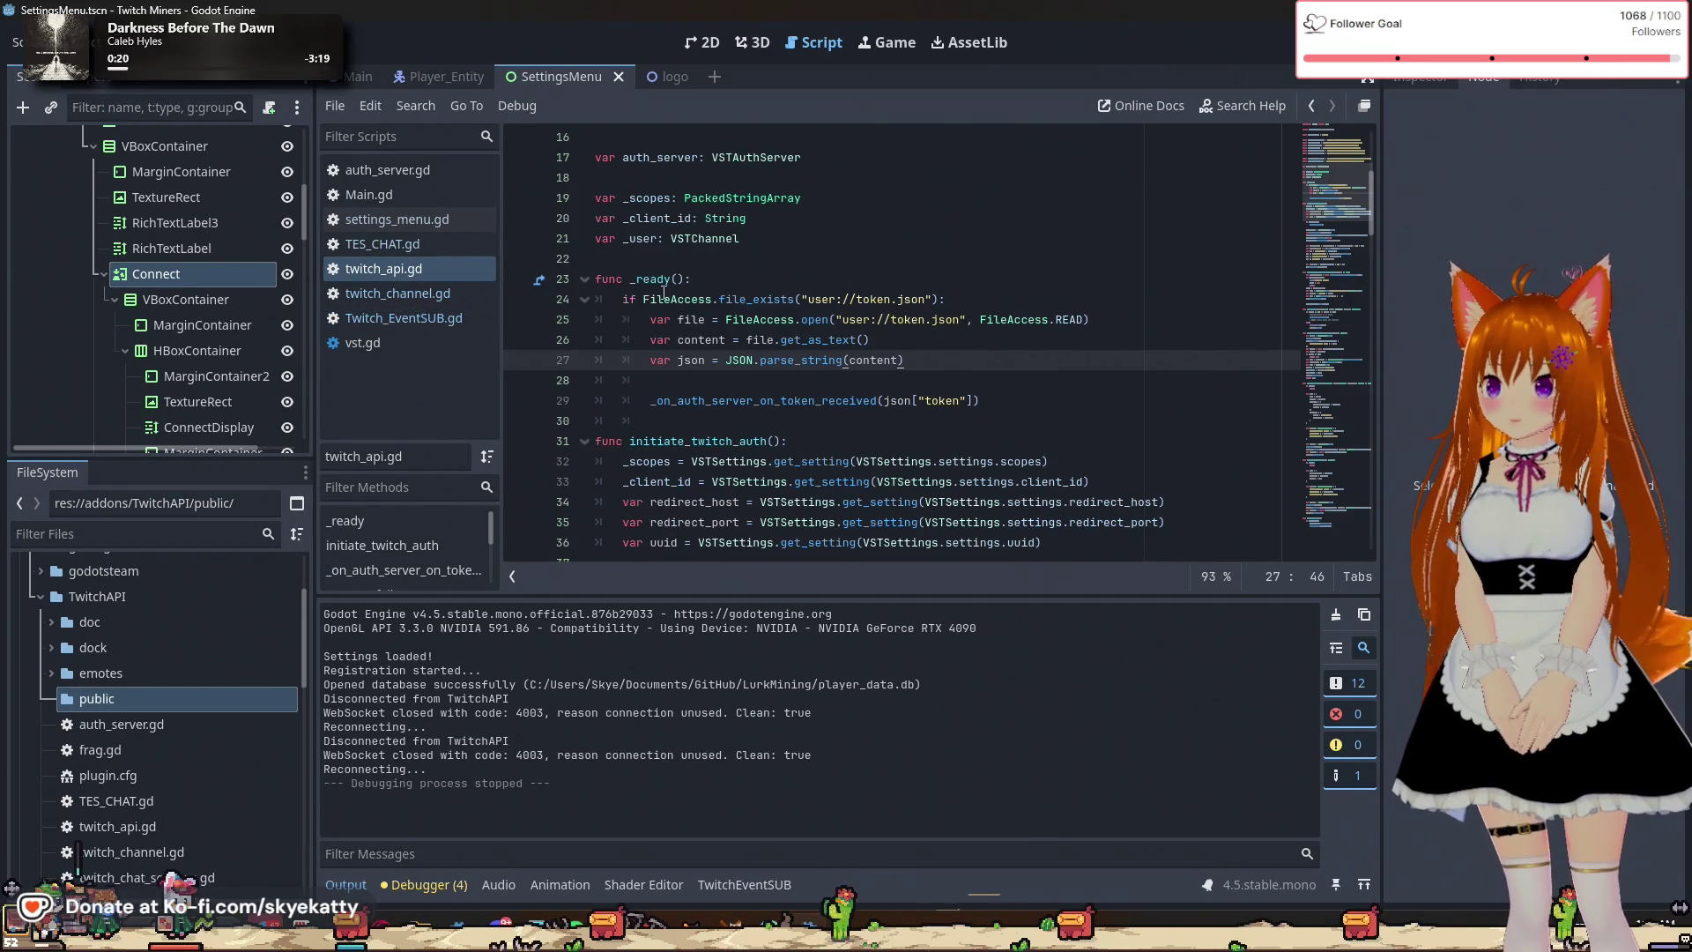
scroll(696, 291, down, 3)
click(674, 278)
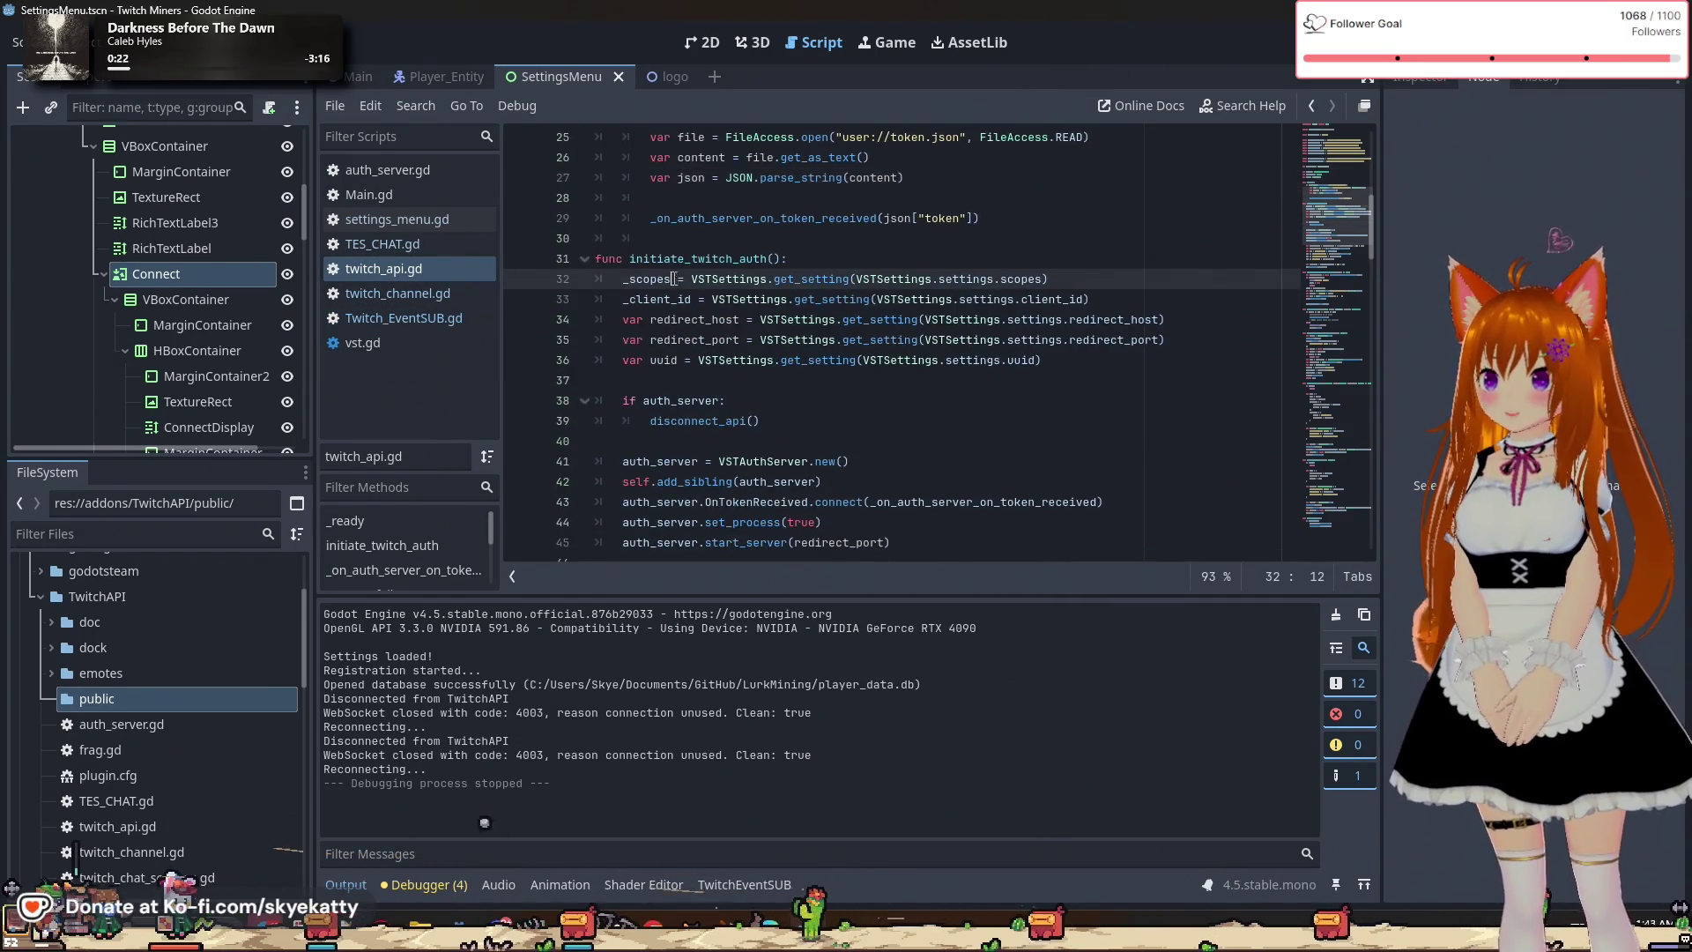
click(700, 318)
click(713, 340)
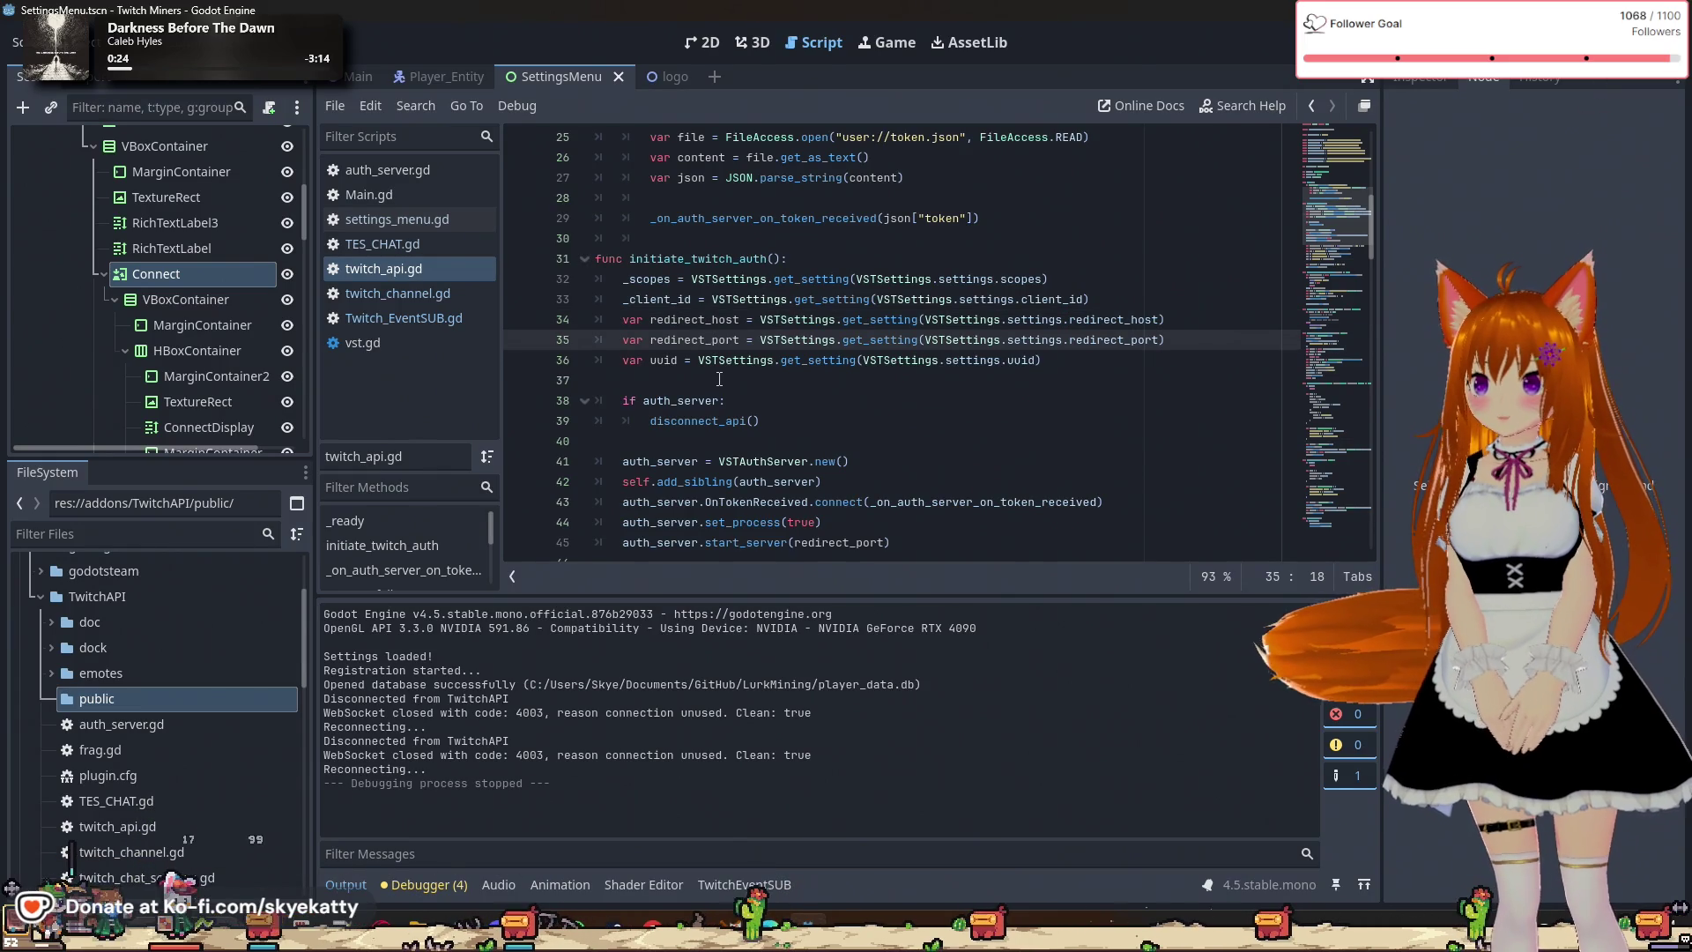
click(716, 360)
scroll(718, 352, down, 2)
click(724, 342)
scroll(732, 365, down, 4)
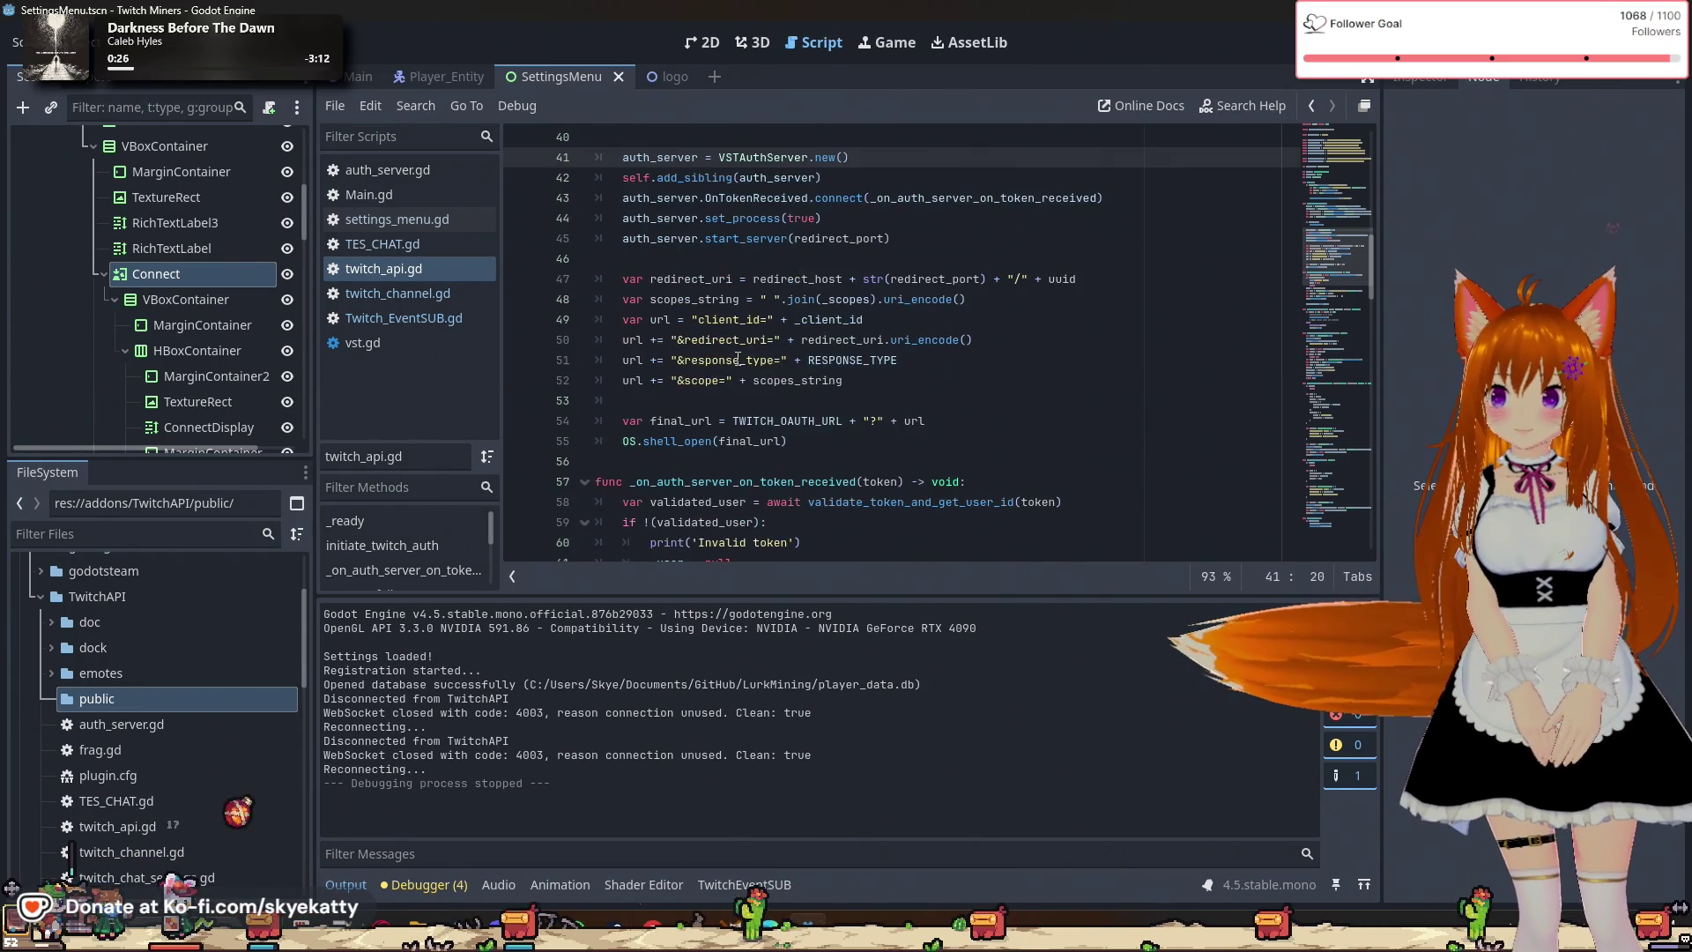
click(721, 379)
scroll(736, 377, down, 2)
click(736, 377)
scroll(744, 353, down, 6)
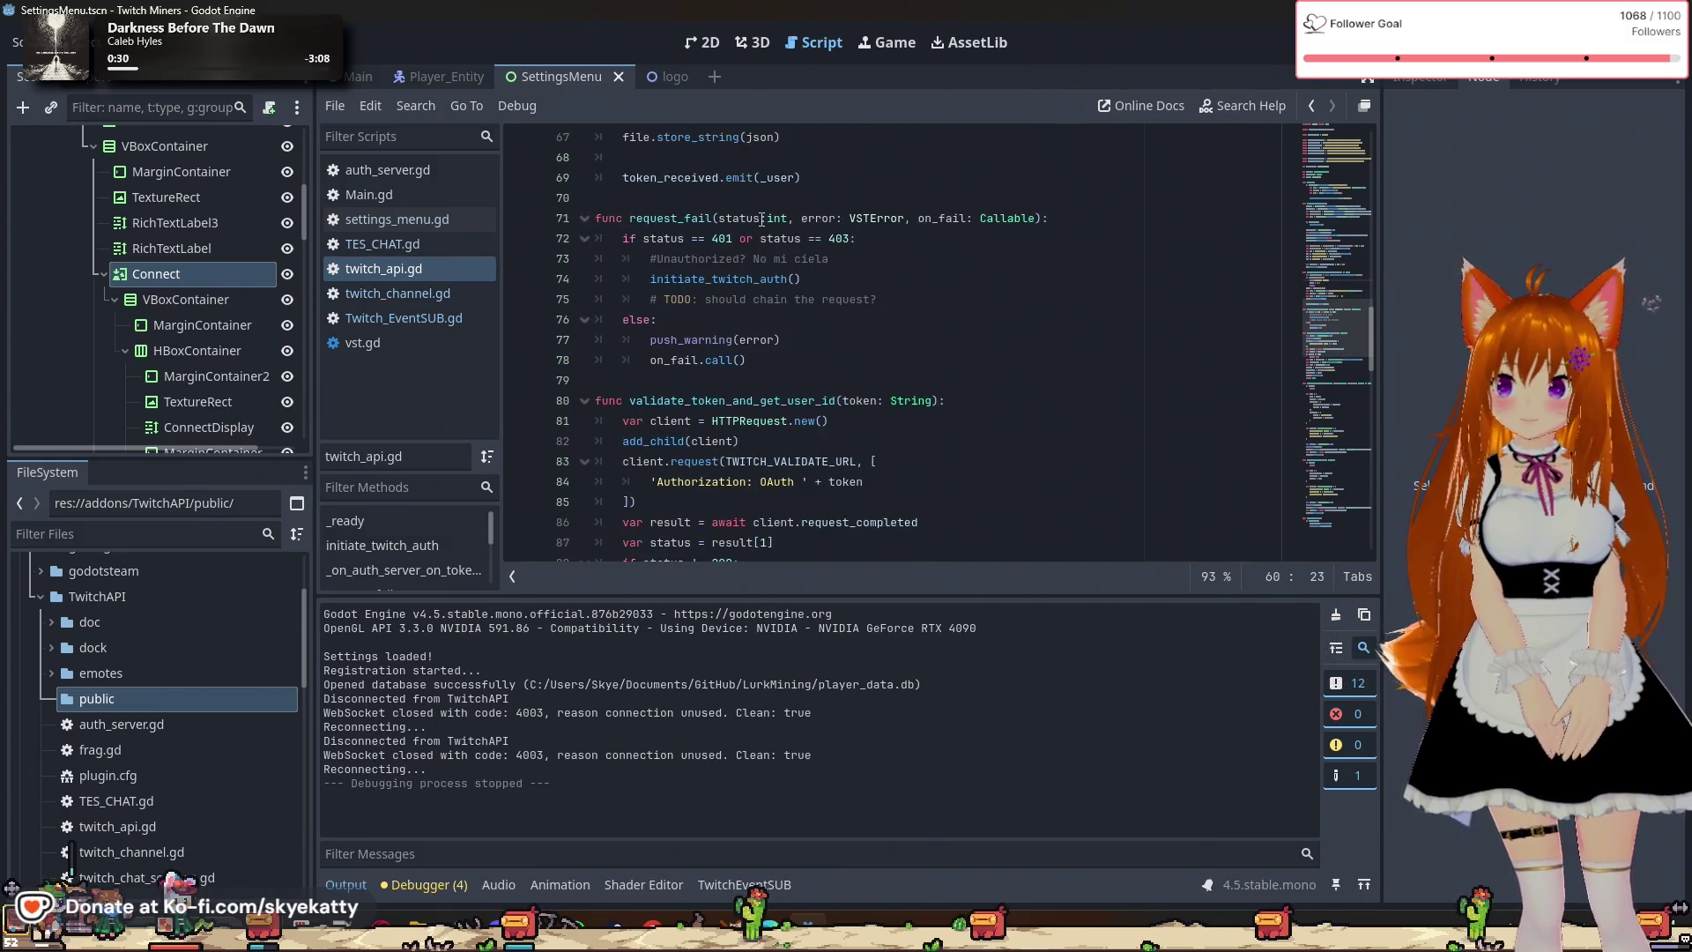
click(762, 220)
scroll(767, 265, down, 7)
click(738, 335)
scroll(732, 326, down, 8)
scroll(728, 318, down, 3)
click(431, 315)
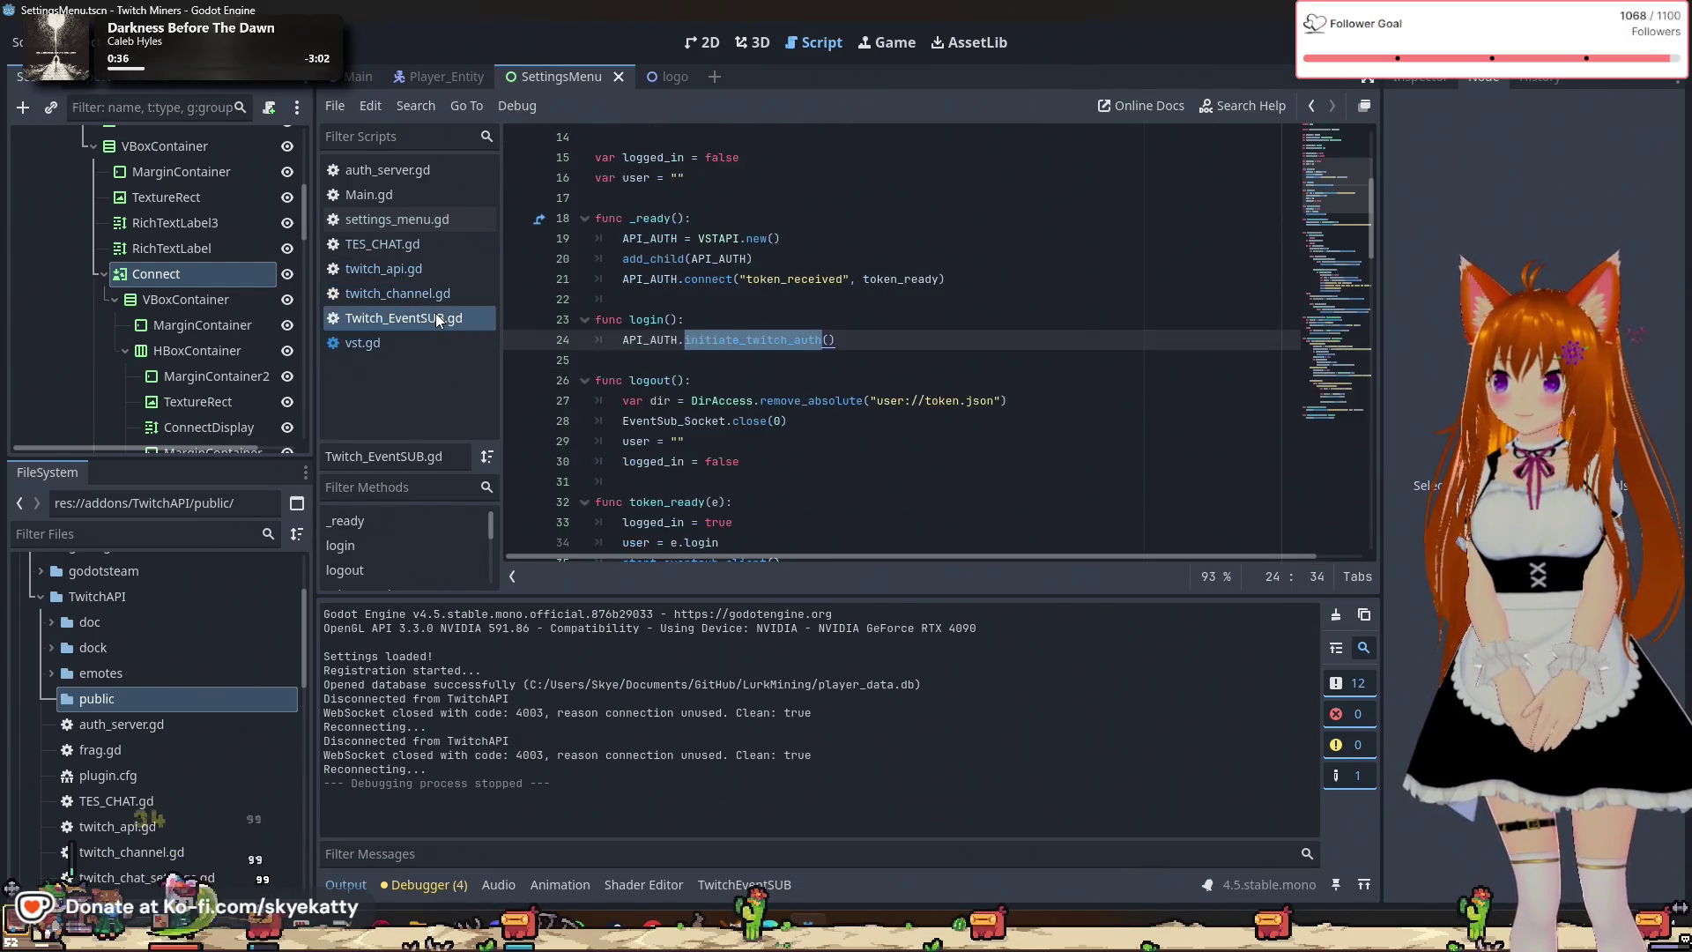
scroll(746, 278, down, 1)
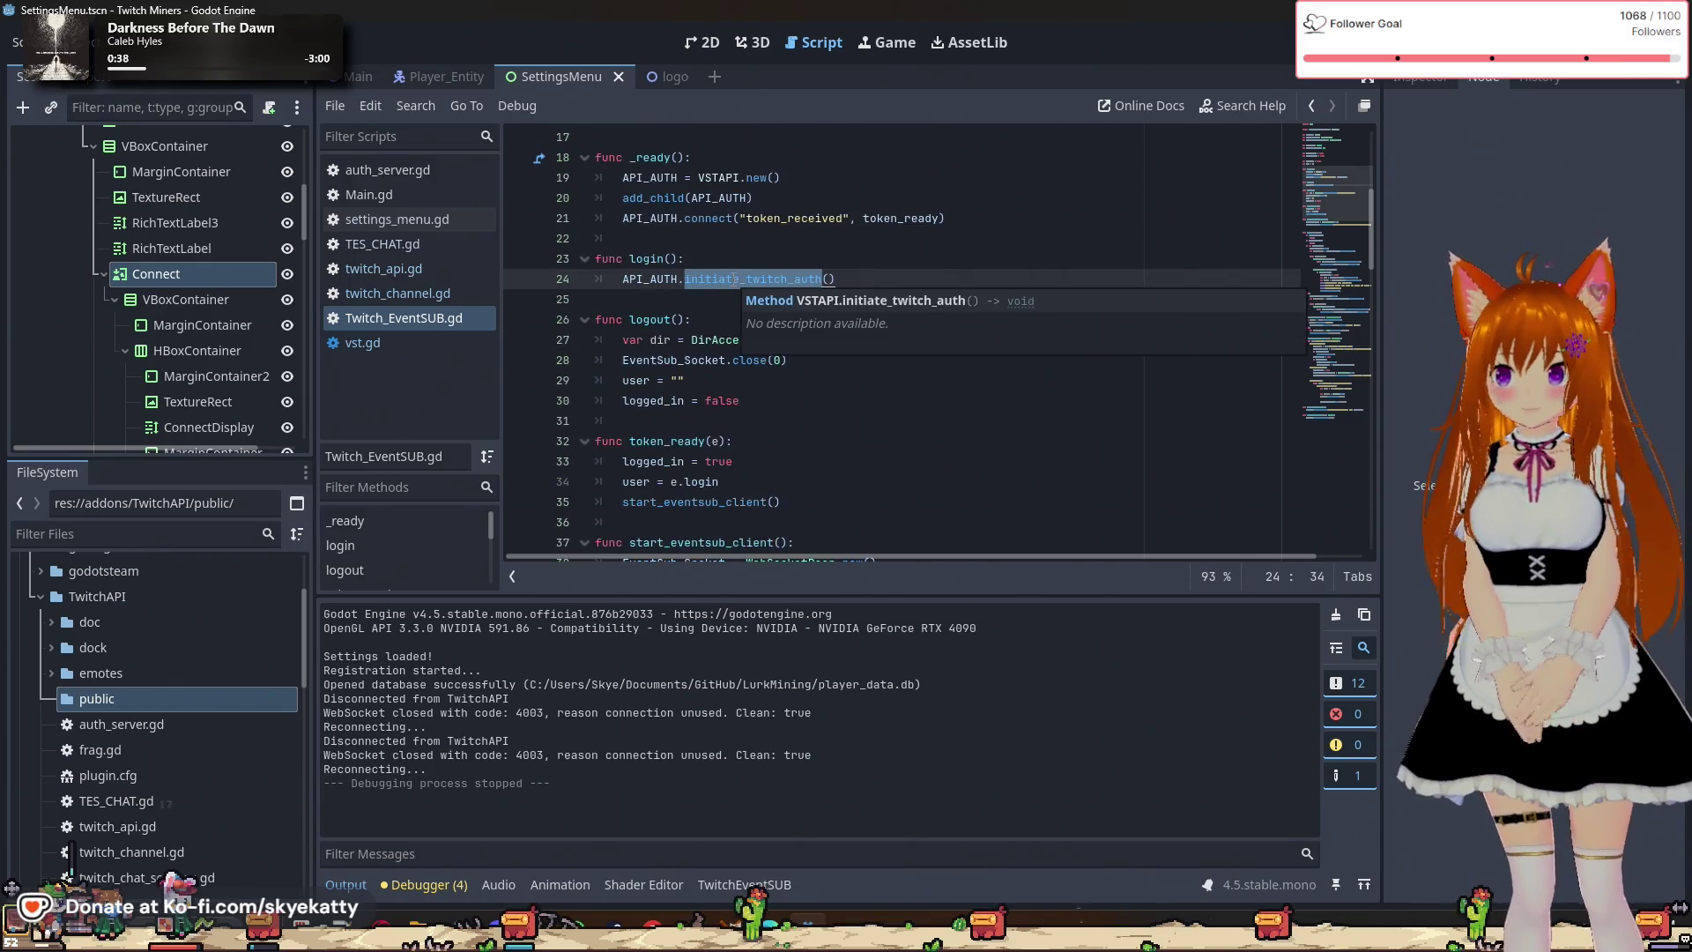
shift+click(594, 288)
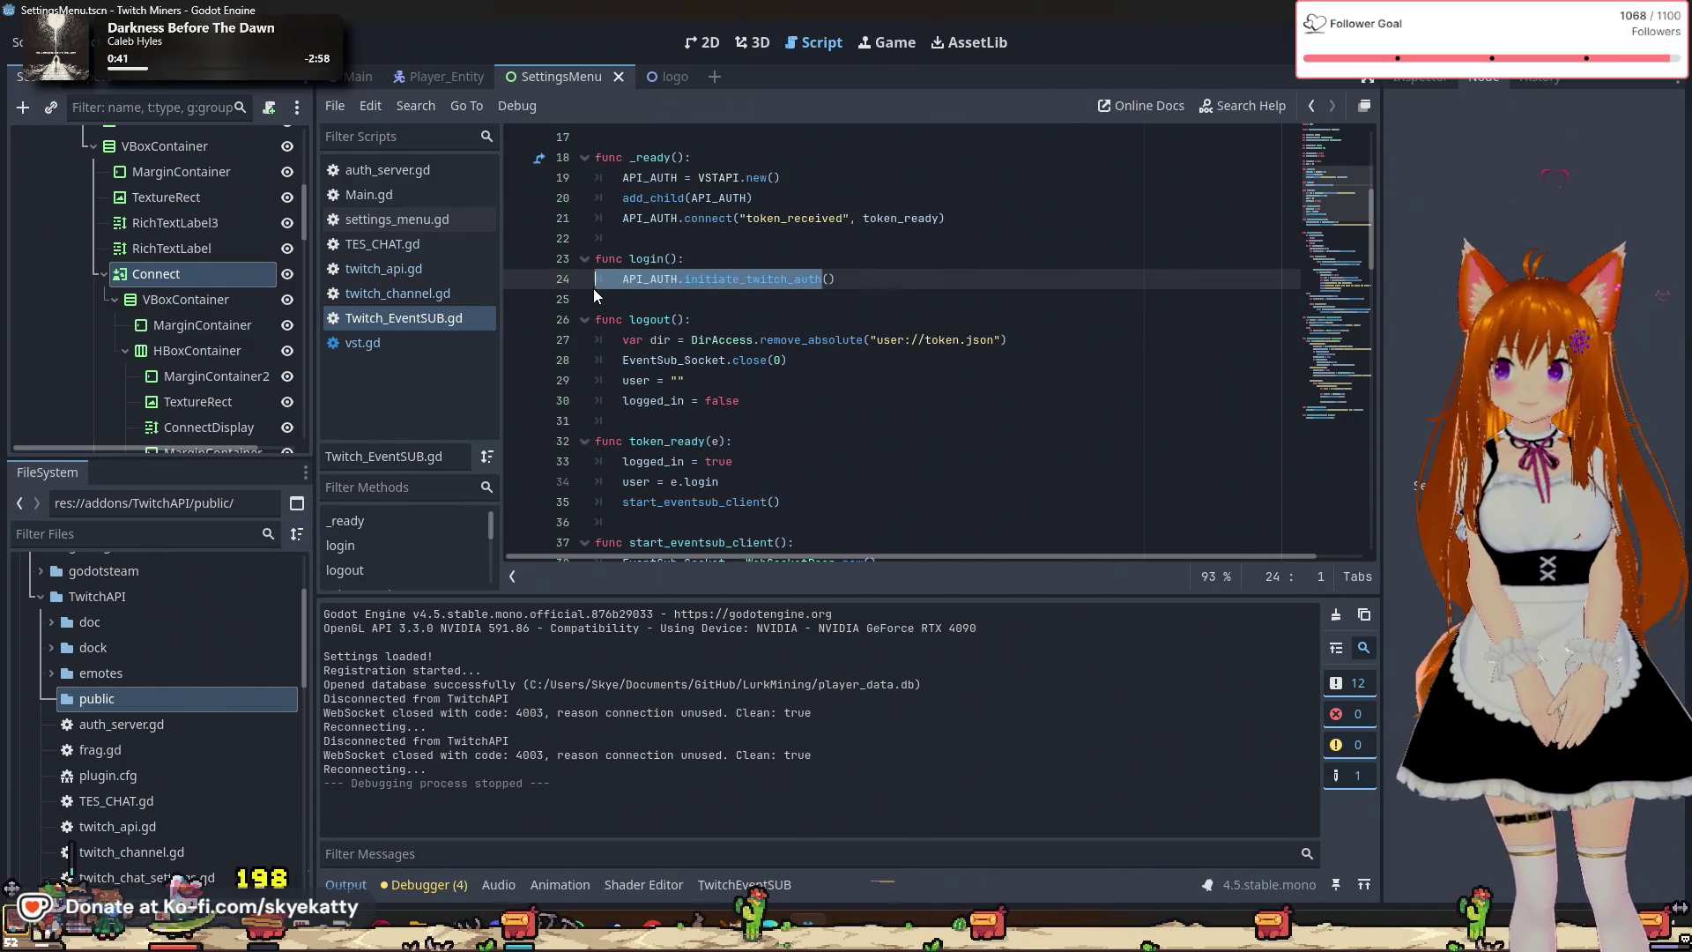
click(874, 288)
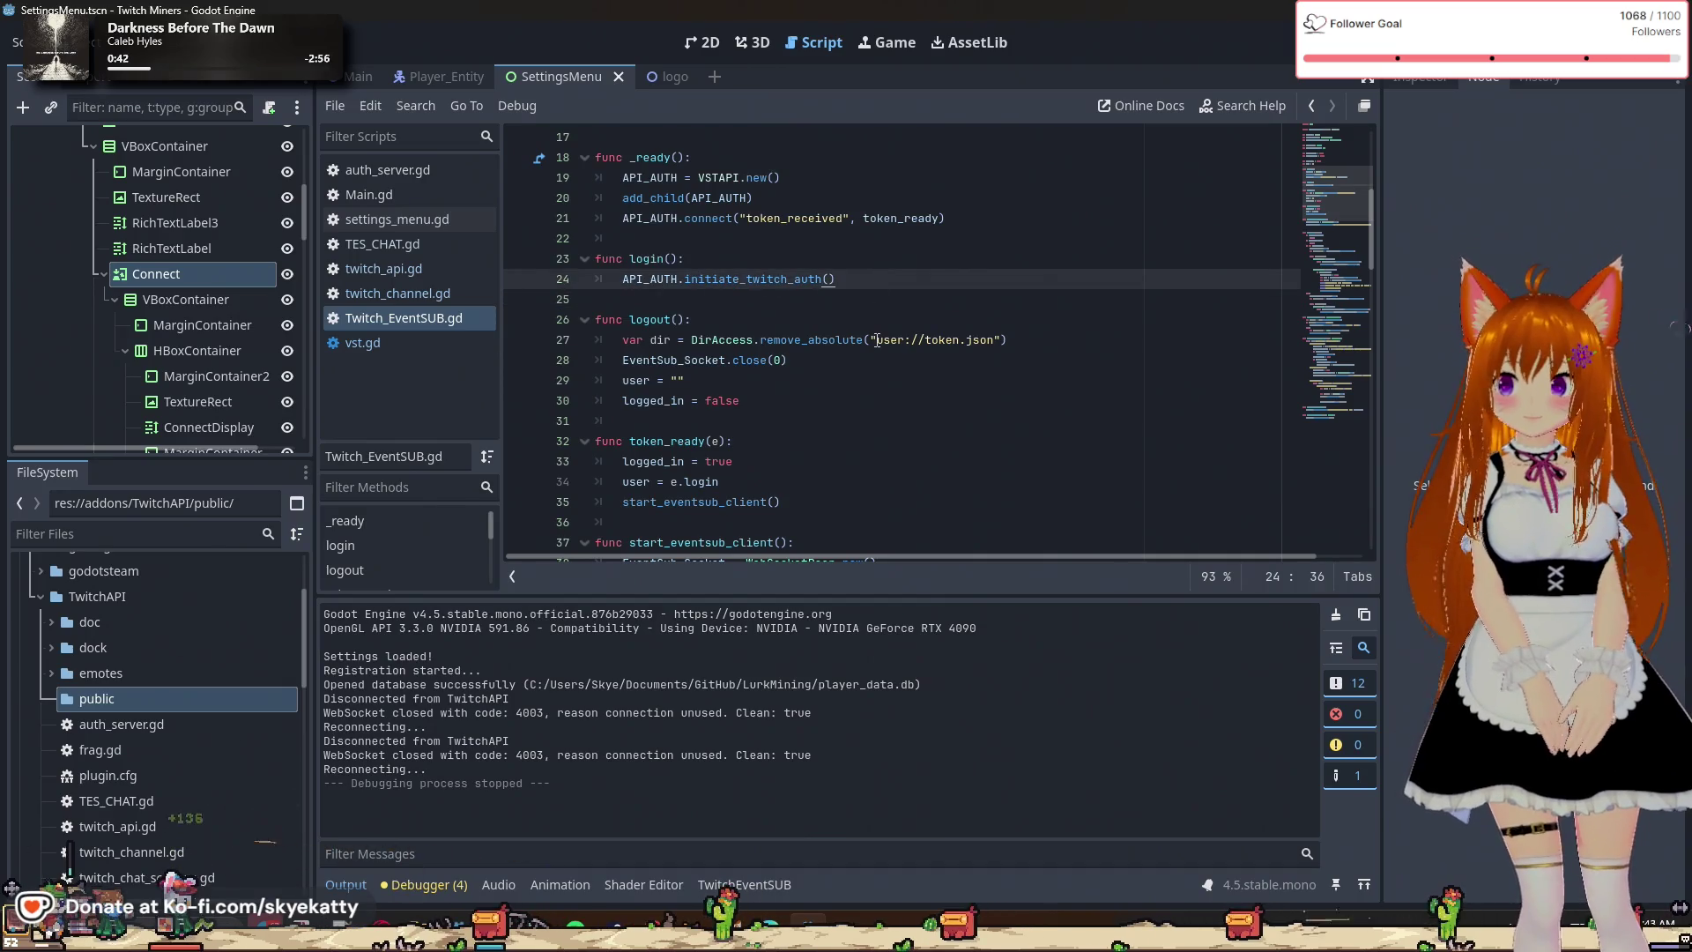
shift+click(570, 280)
click(761, 482)
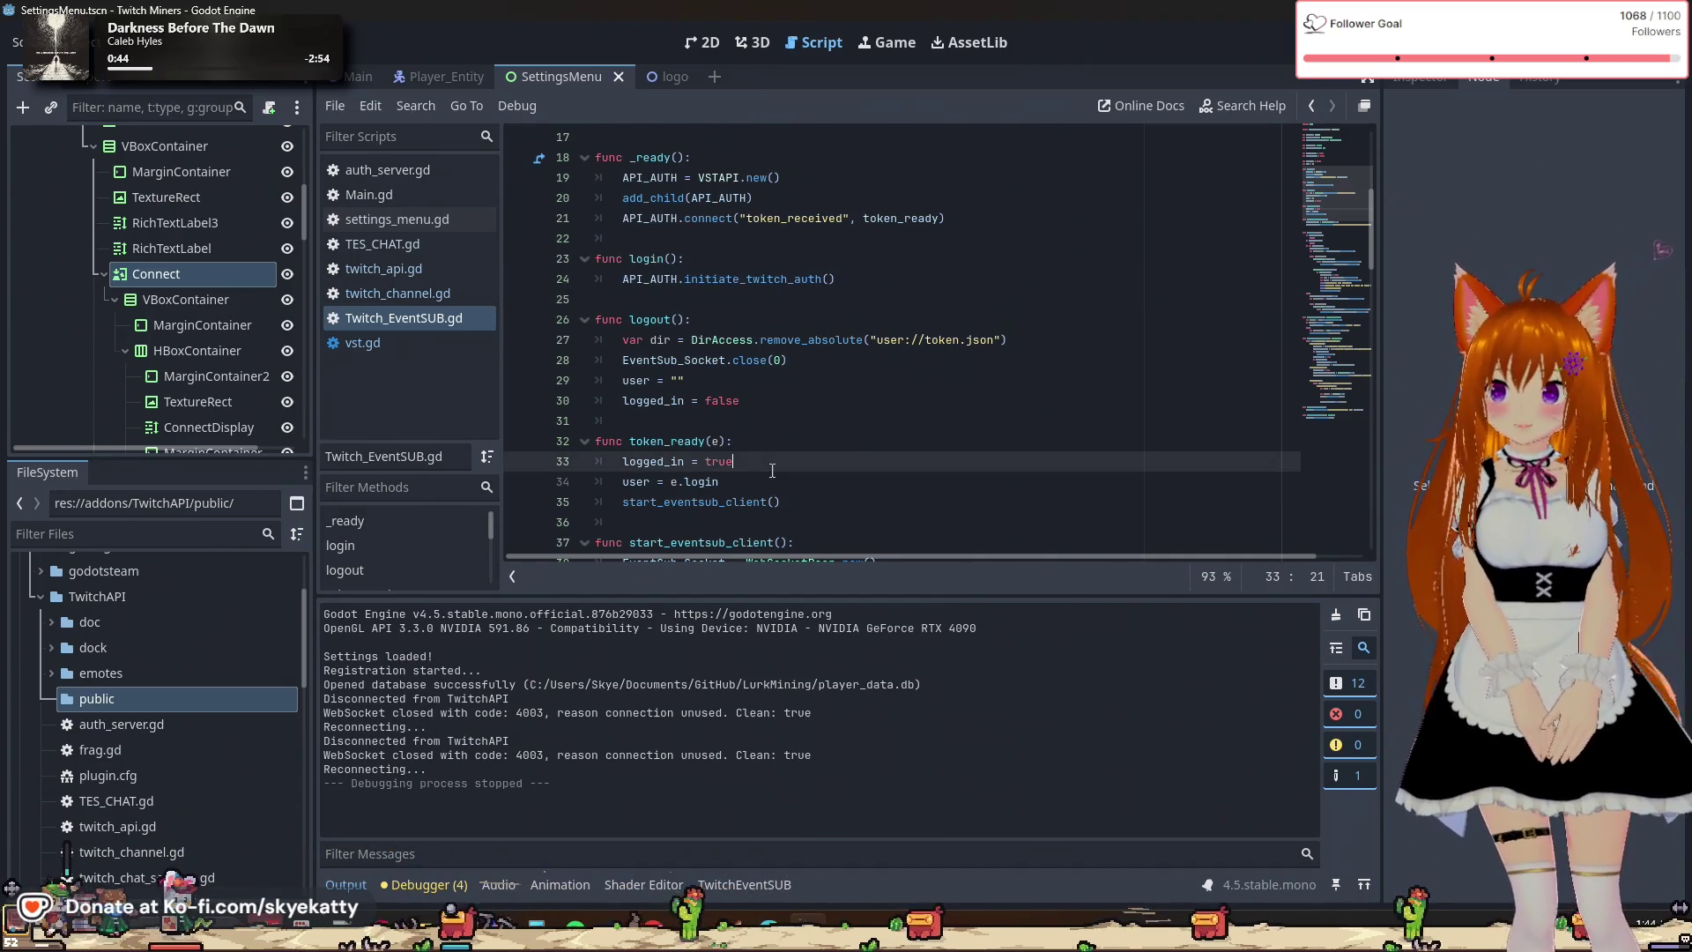
scroll(849, 445, down, 1)
click(849, 445)
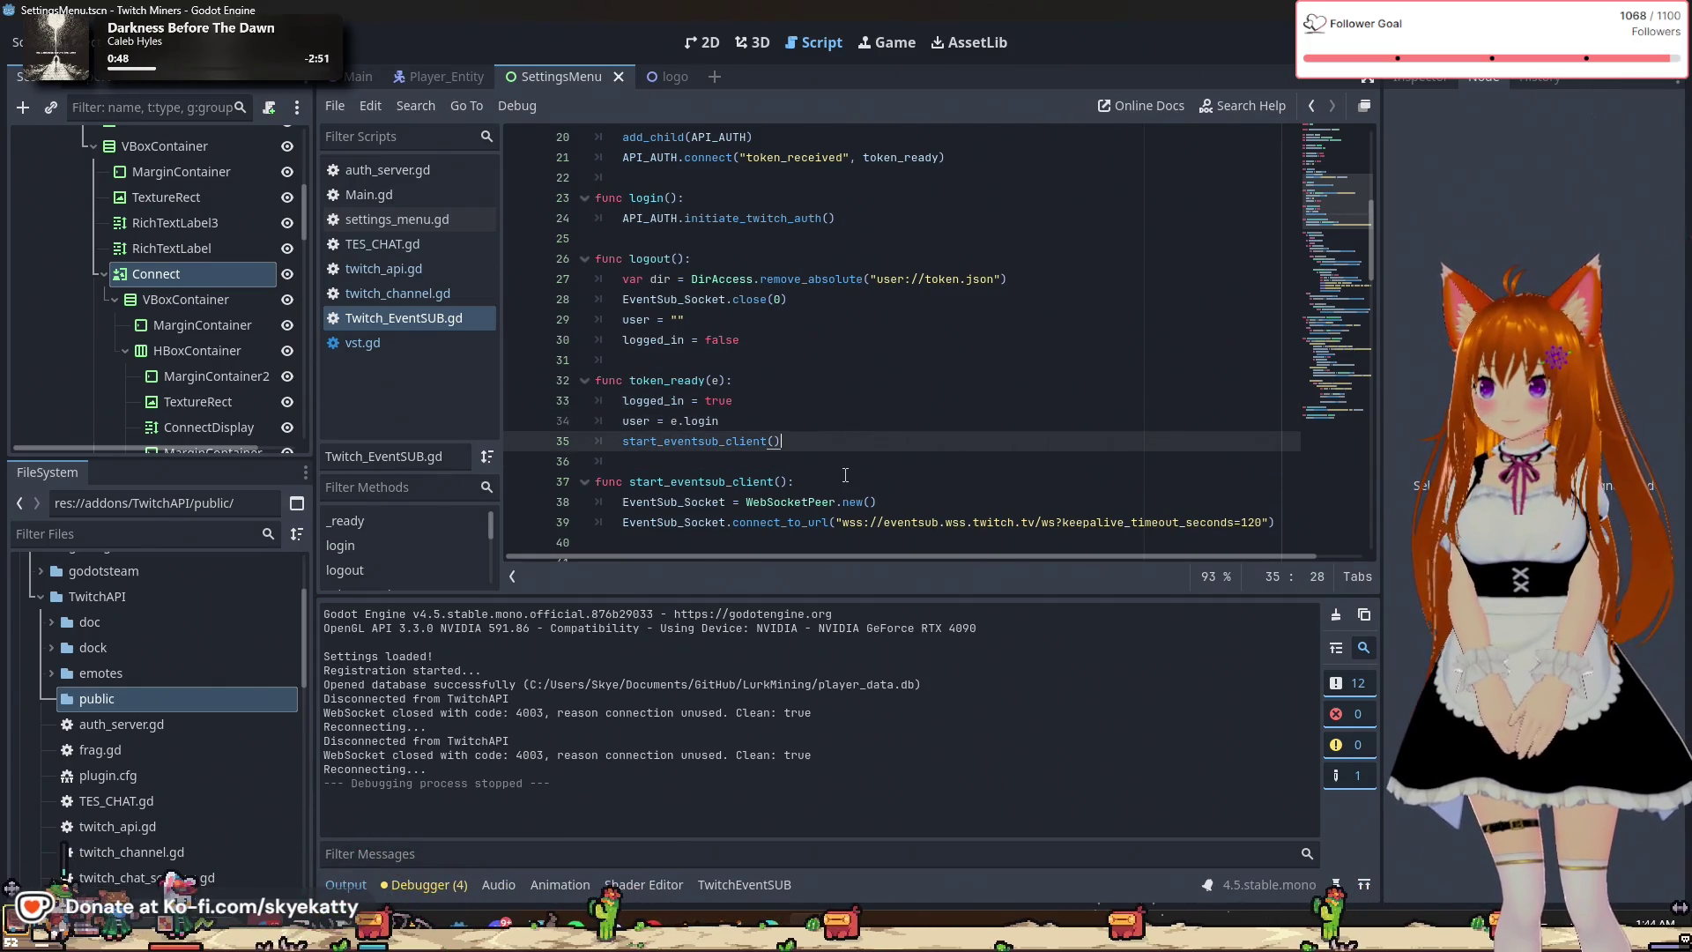
drag(779, 441, 623, 440)
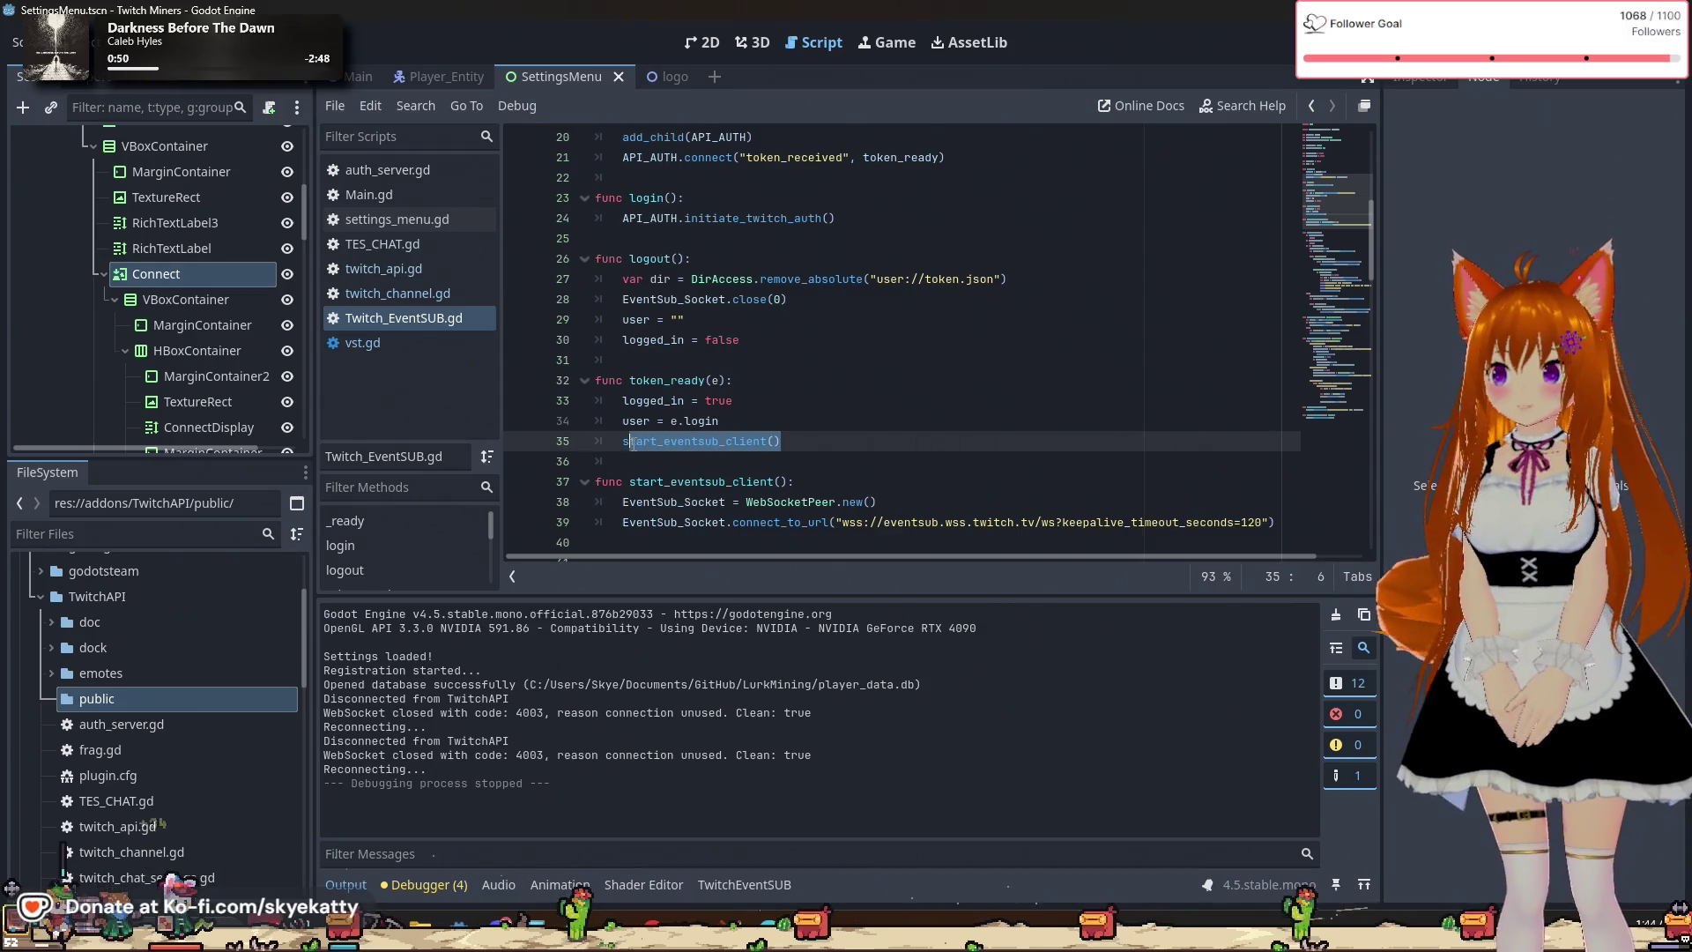
click(823, 422)
scroll(823, 423, down, 1)
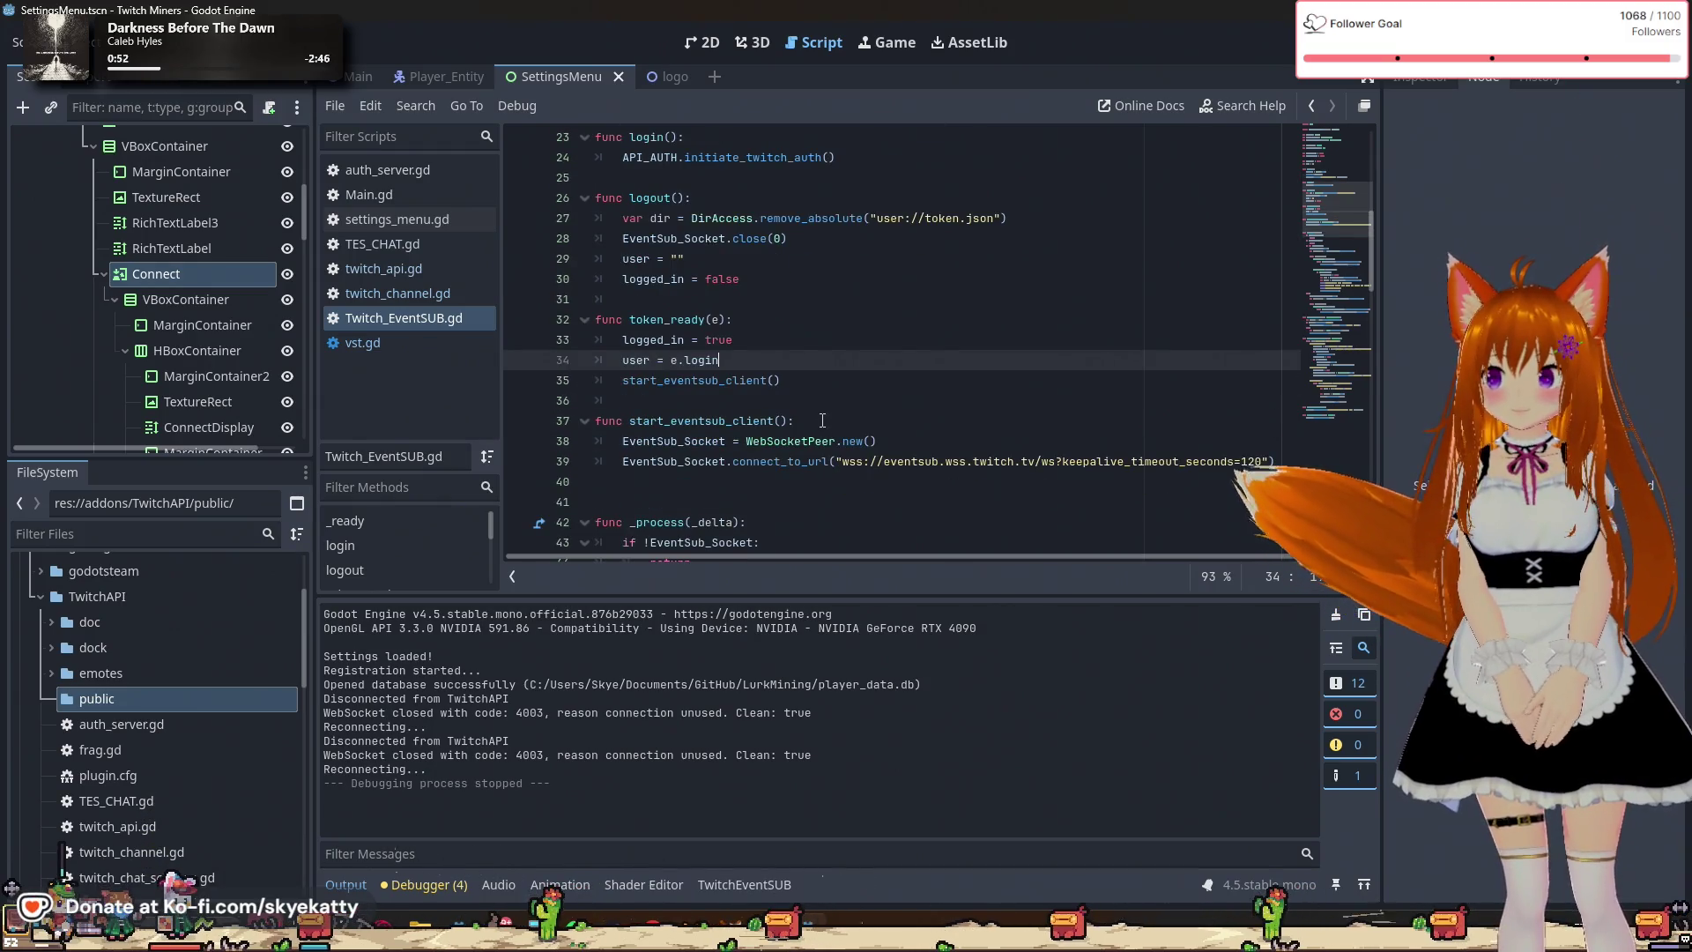
scroll(784, 397, down, 1)
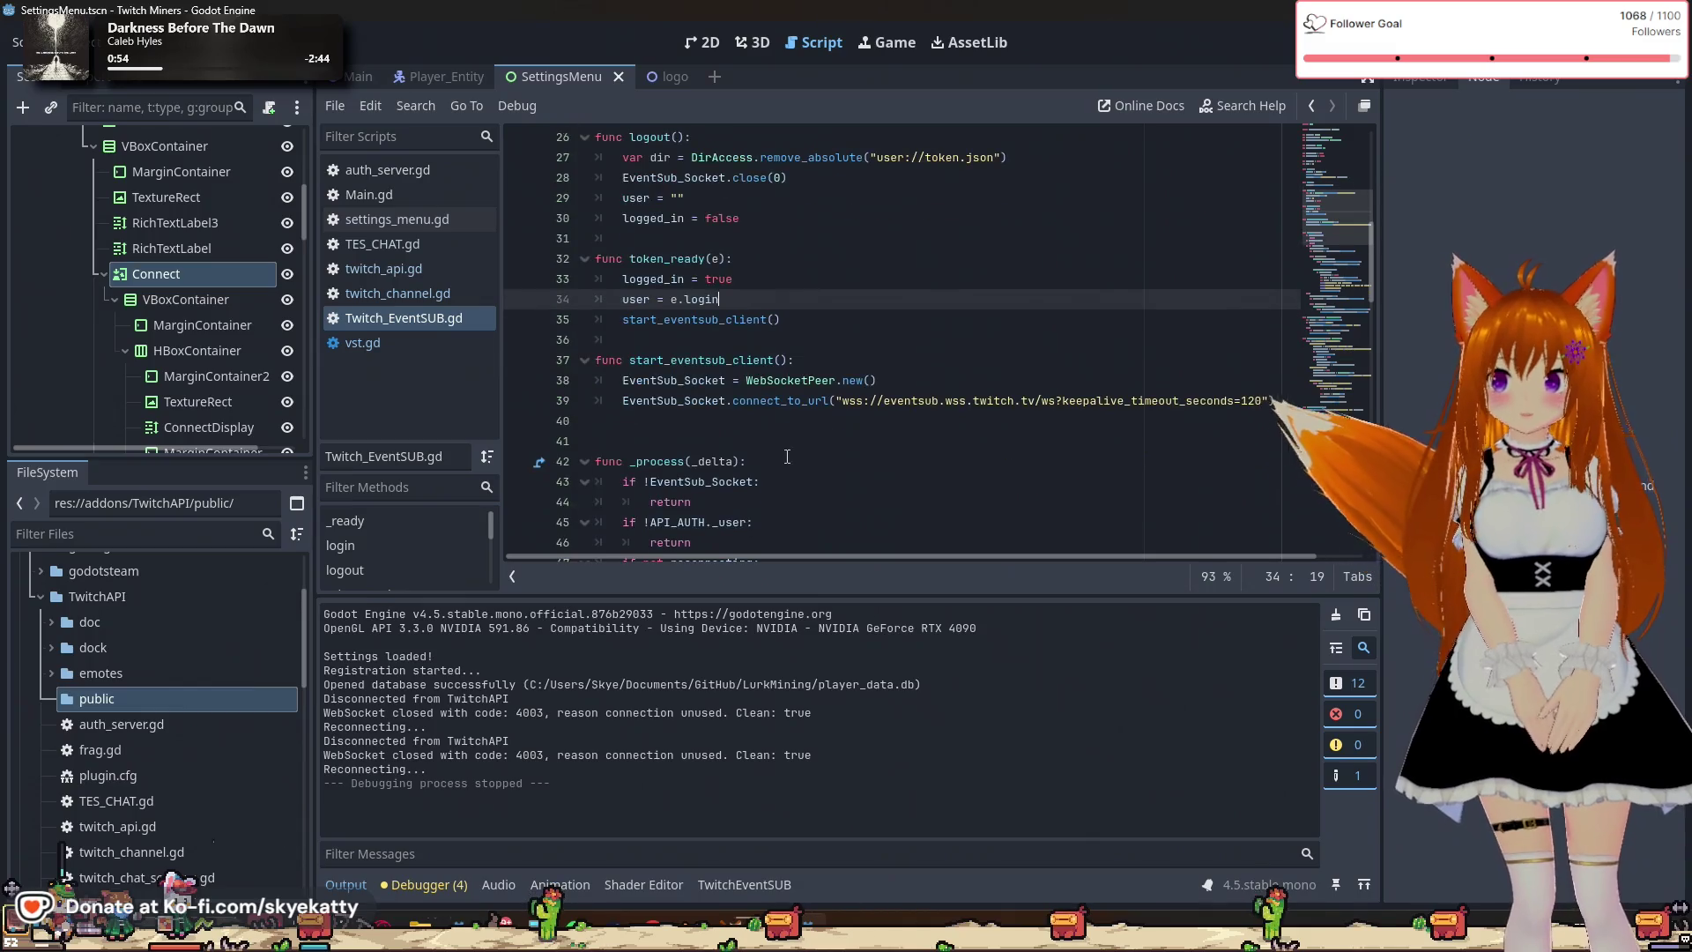
scroll(776, 401, down, 3)
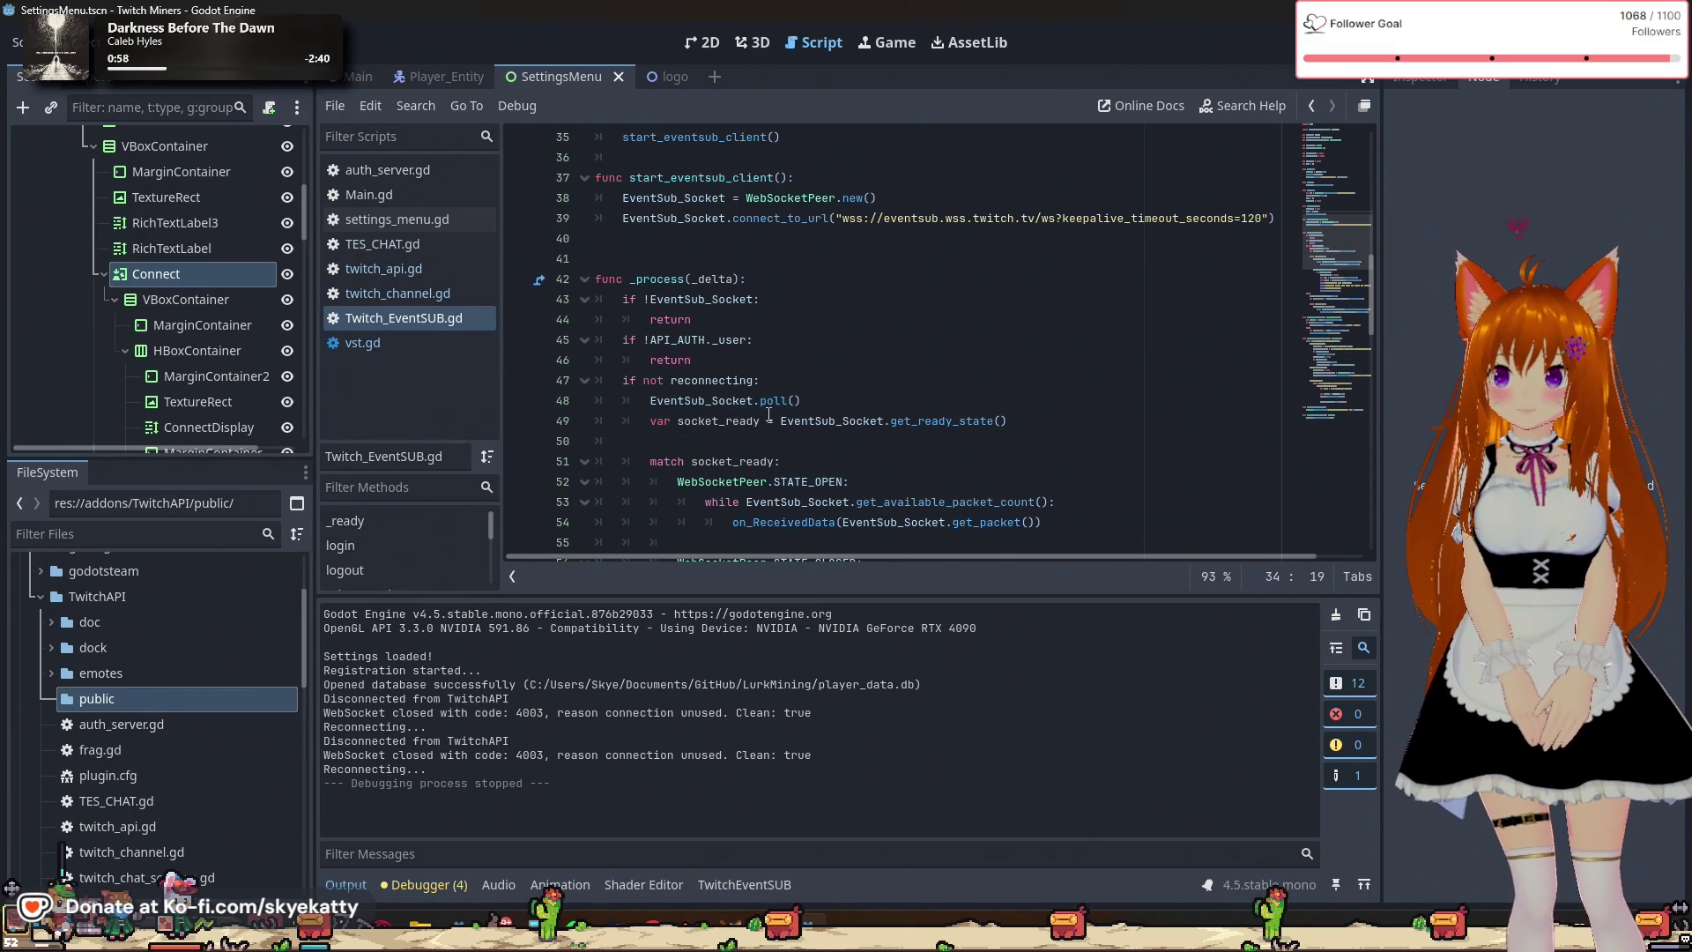
scroll(768, 414, down, 2)
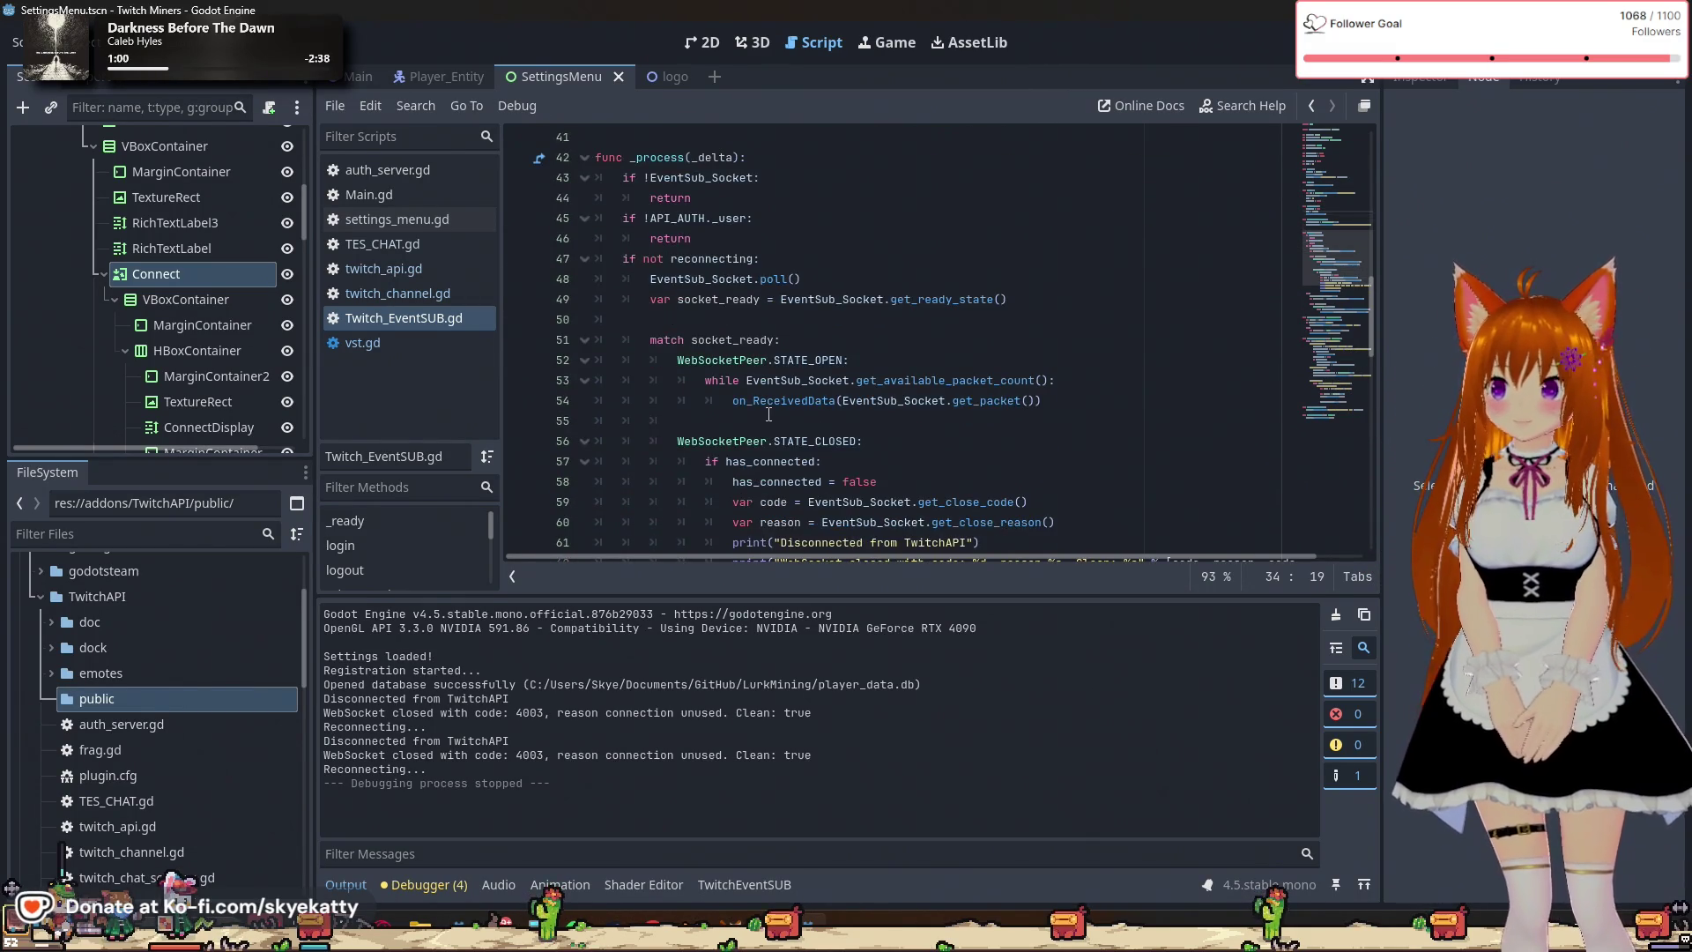
scroll(769, 414, up, 5)
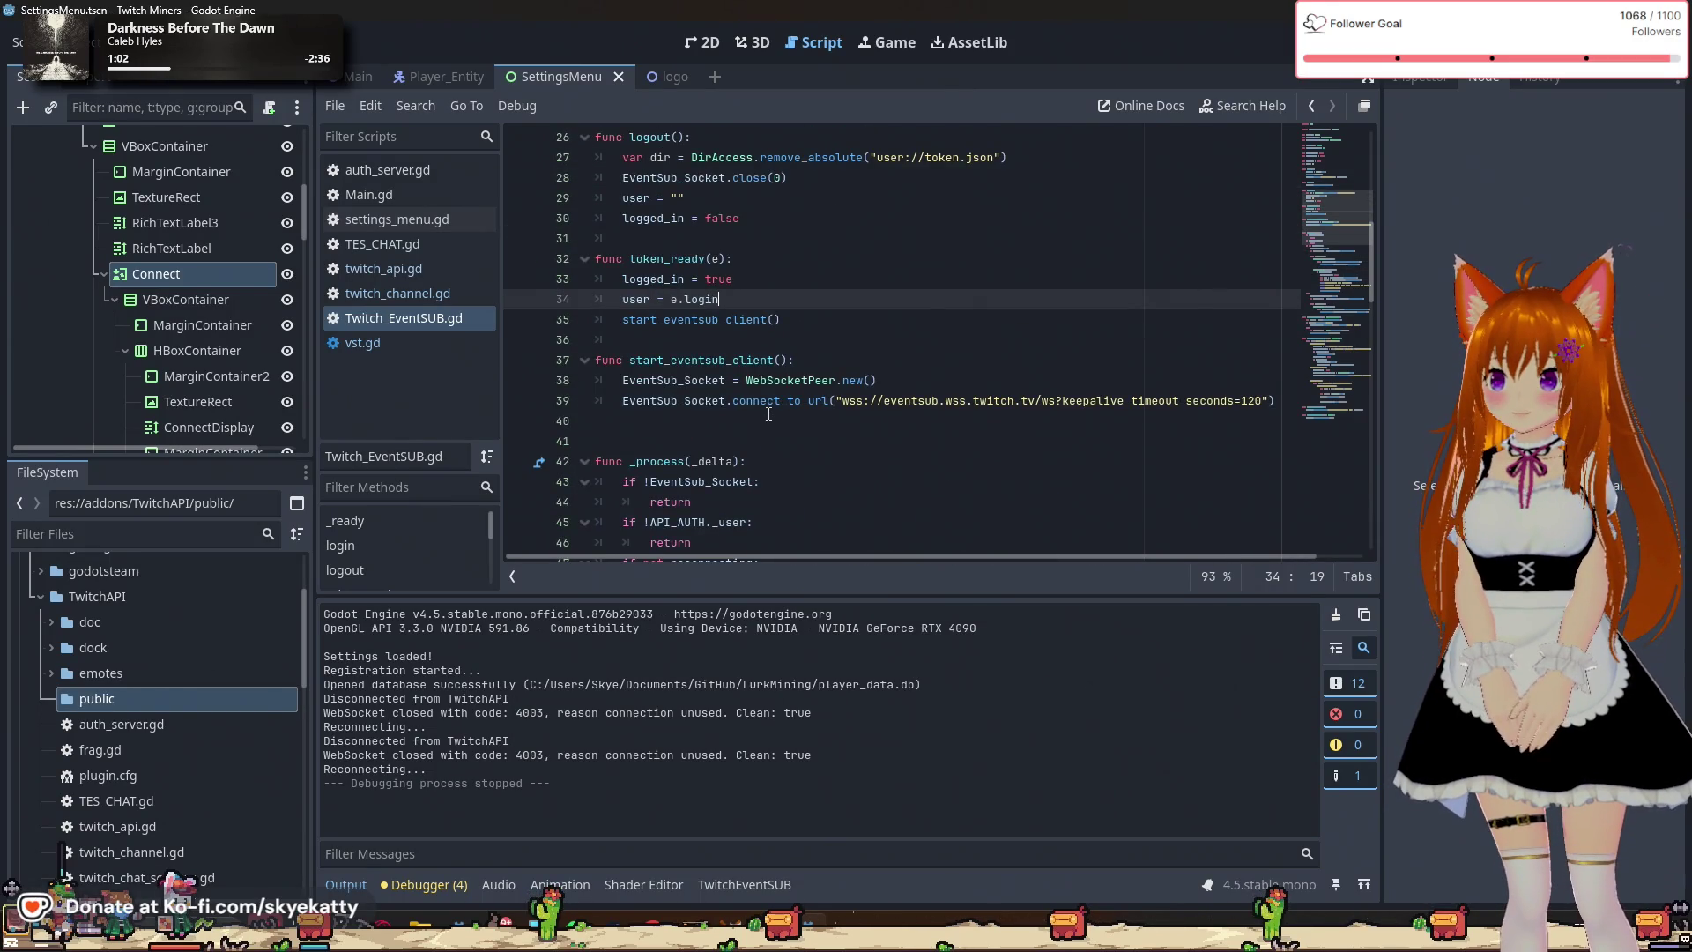
scroll(769, 414, up, 2)
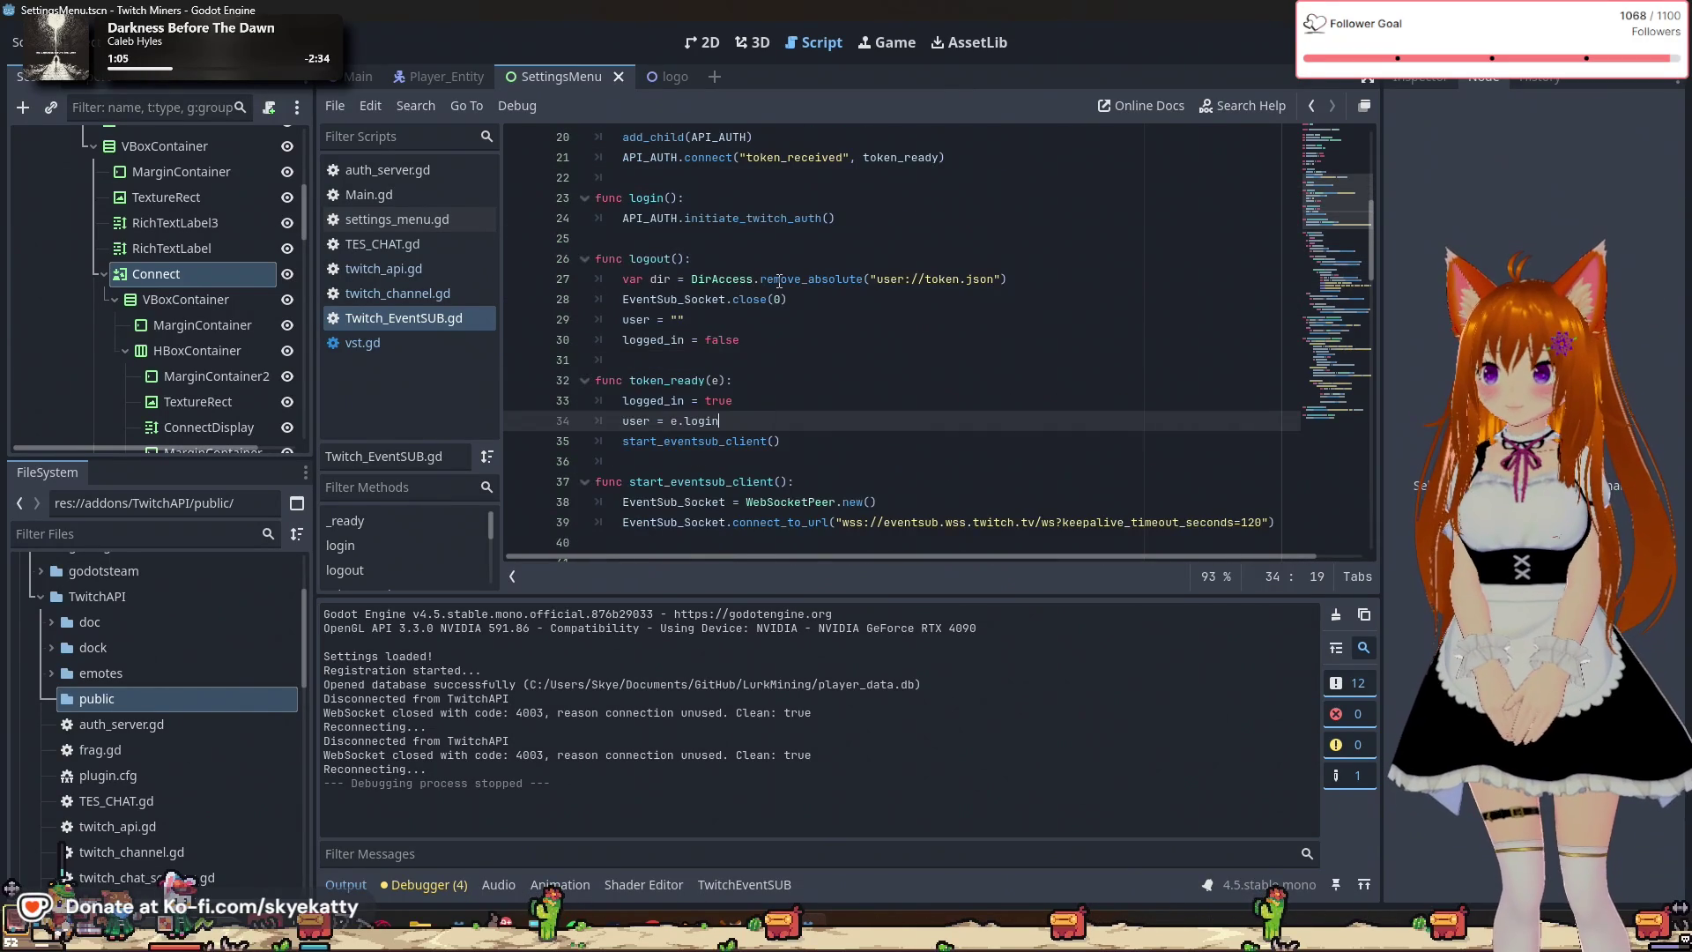
click(778, 226)
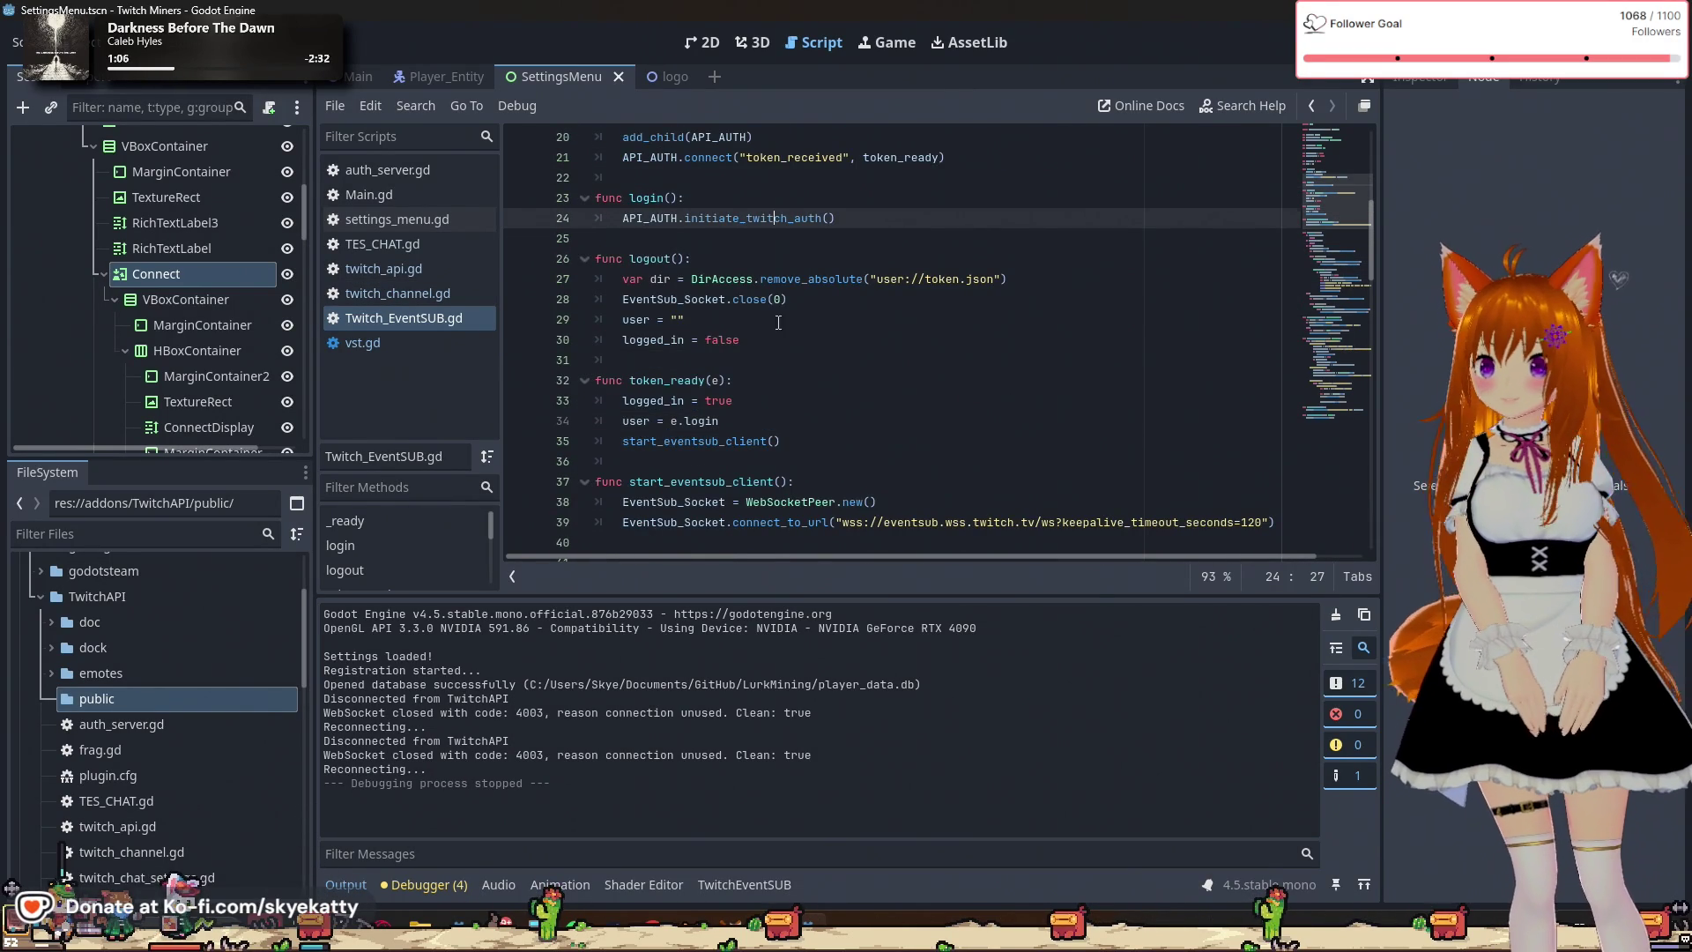
scroll(772, 354, up, 2)
click(405, 297)
click(427, 268)
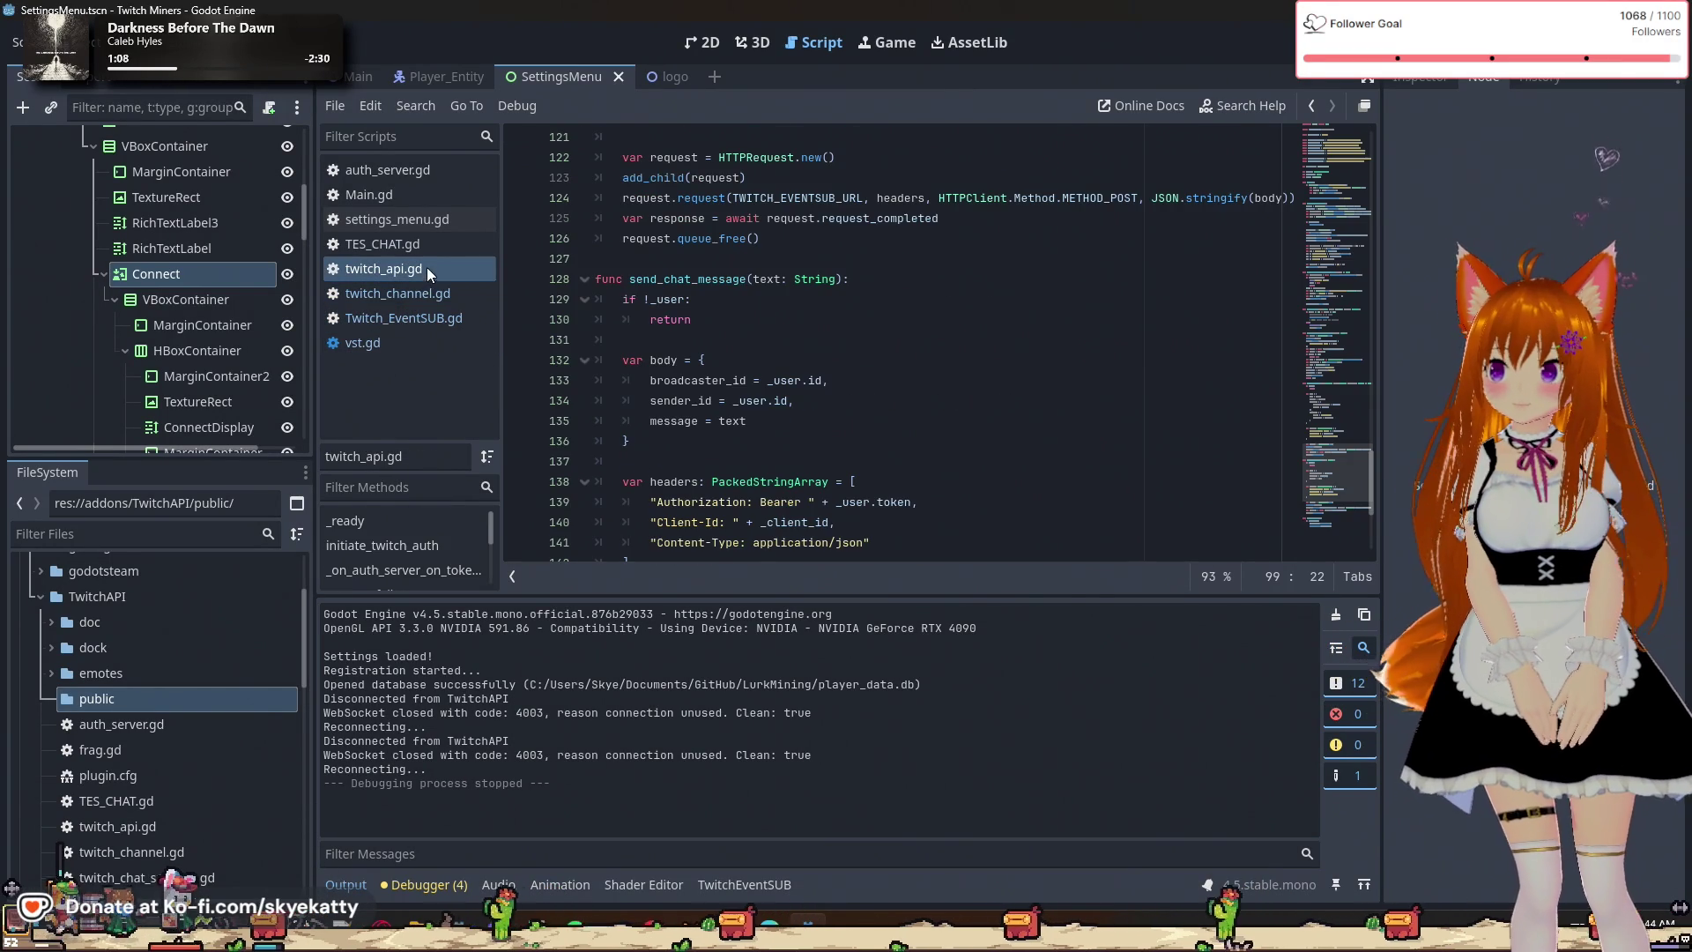
scroll(753, 340, up, 4)
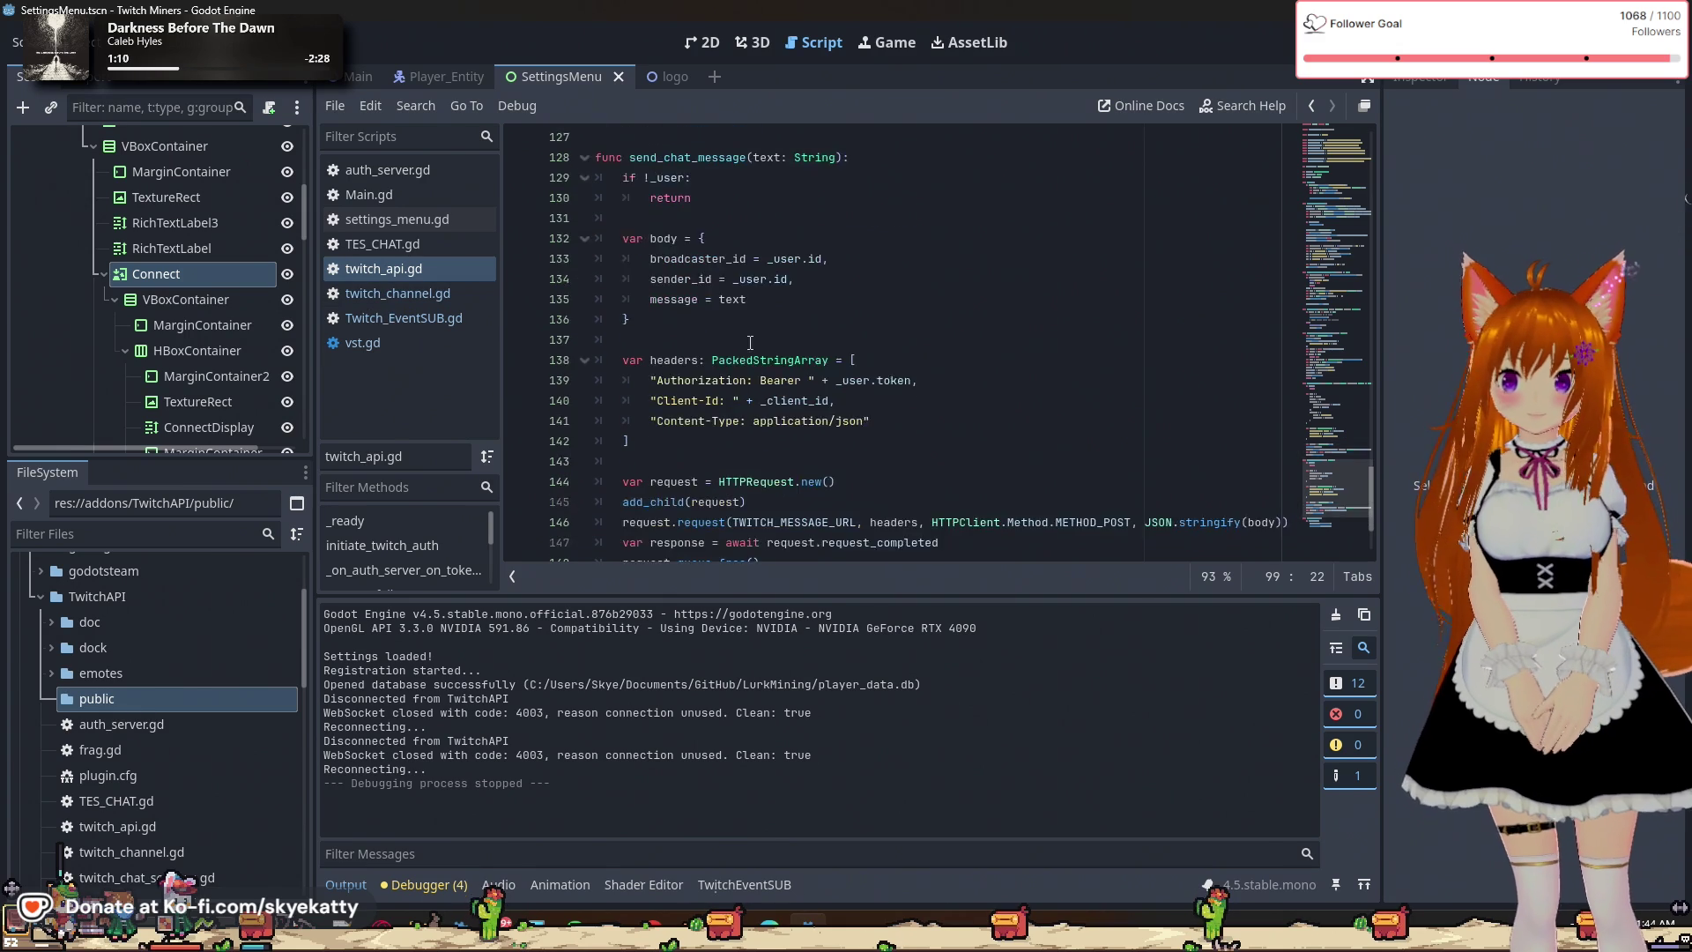
scroll(752, 340, up, 10)
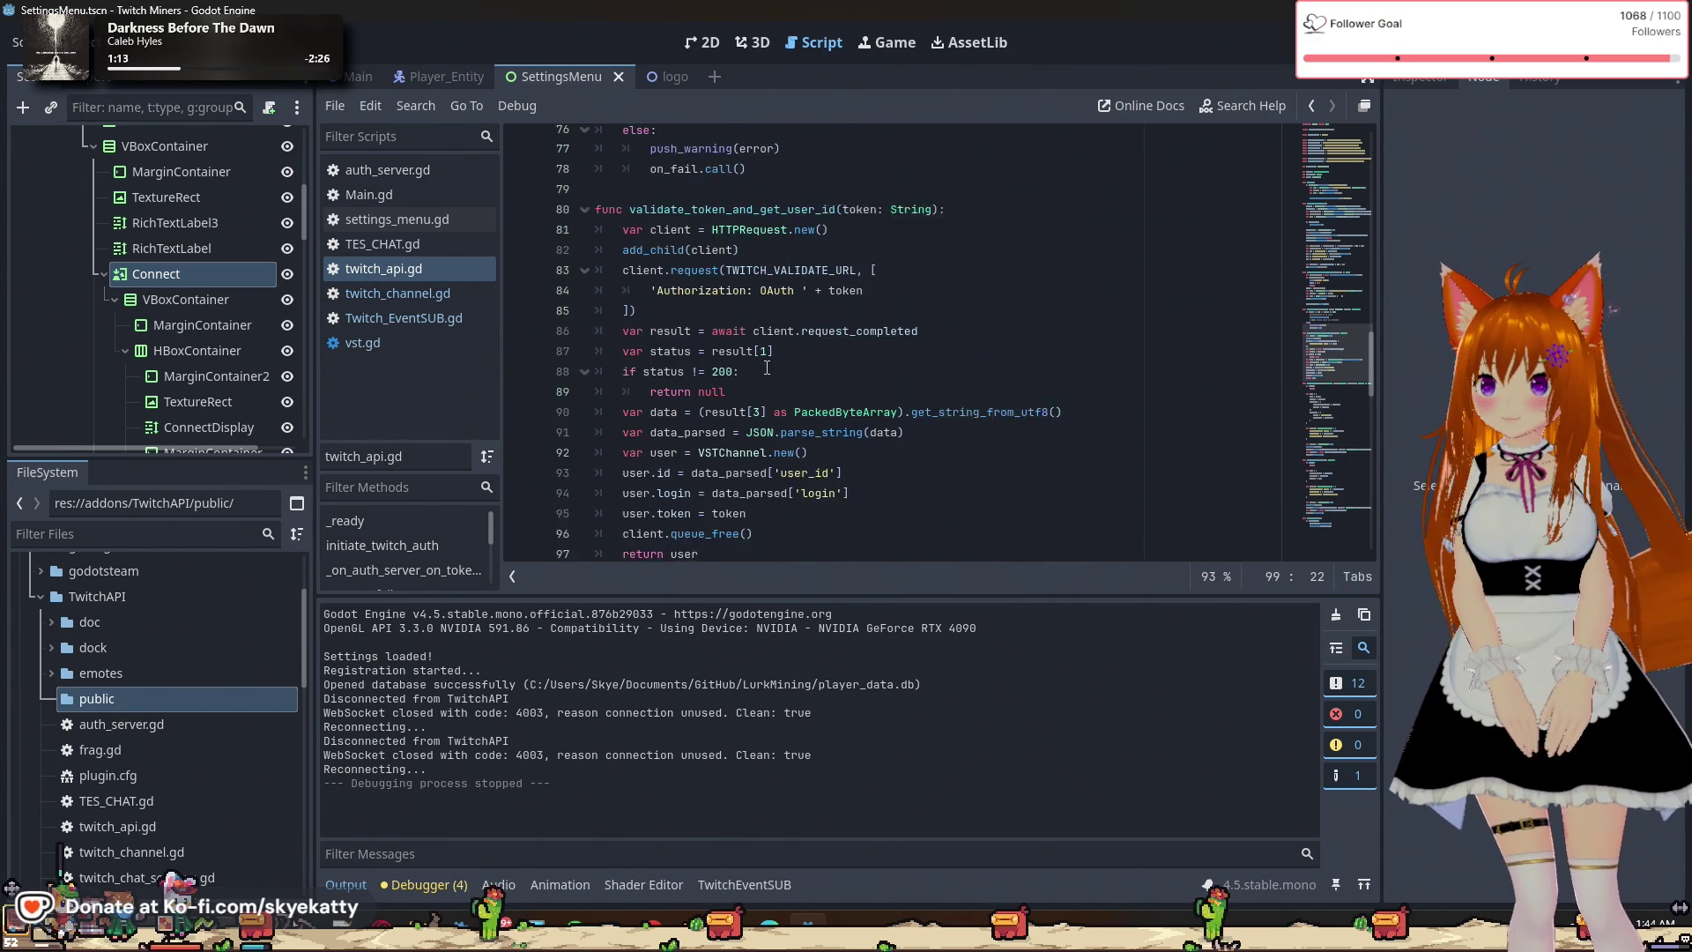
scroll(768, 358, up, 7)
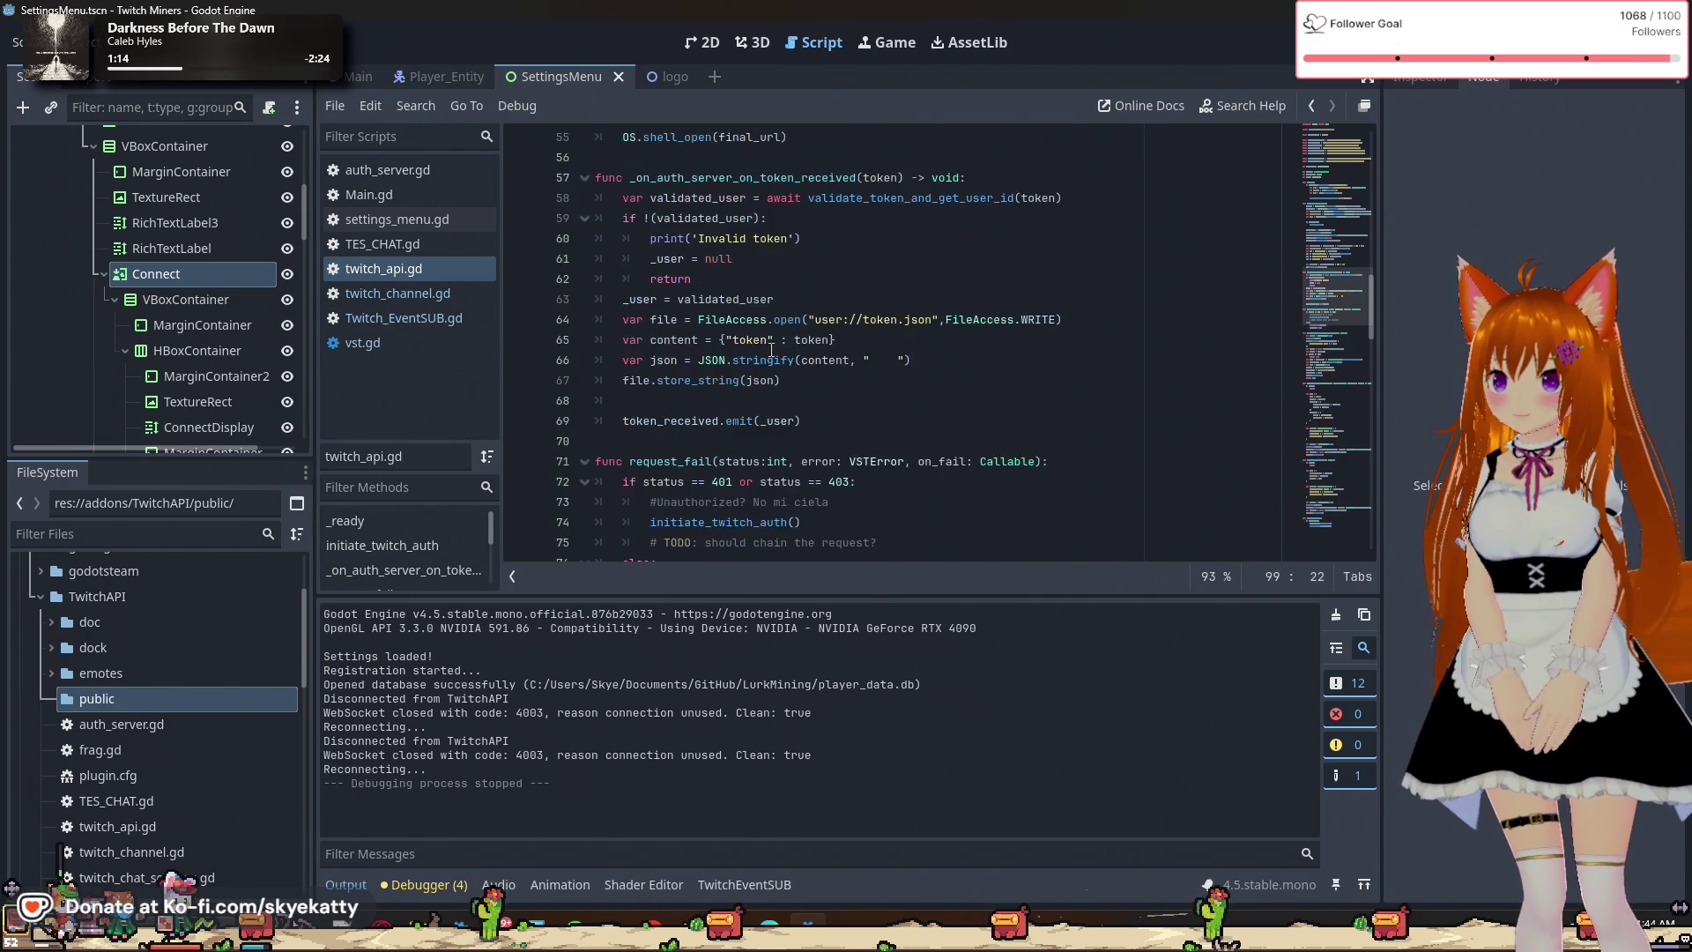
scroll(780, 438, up, 2)
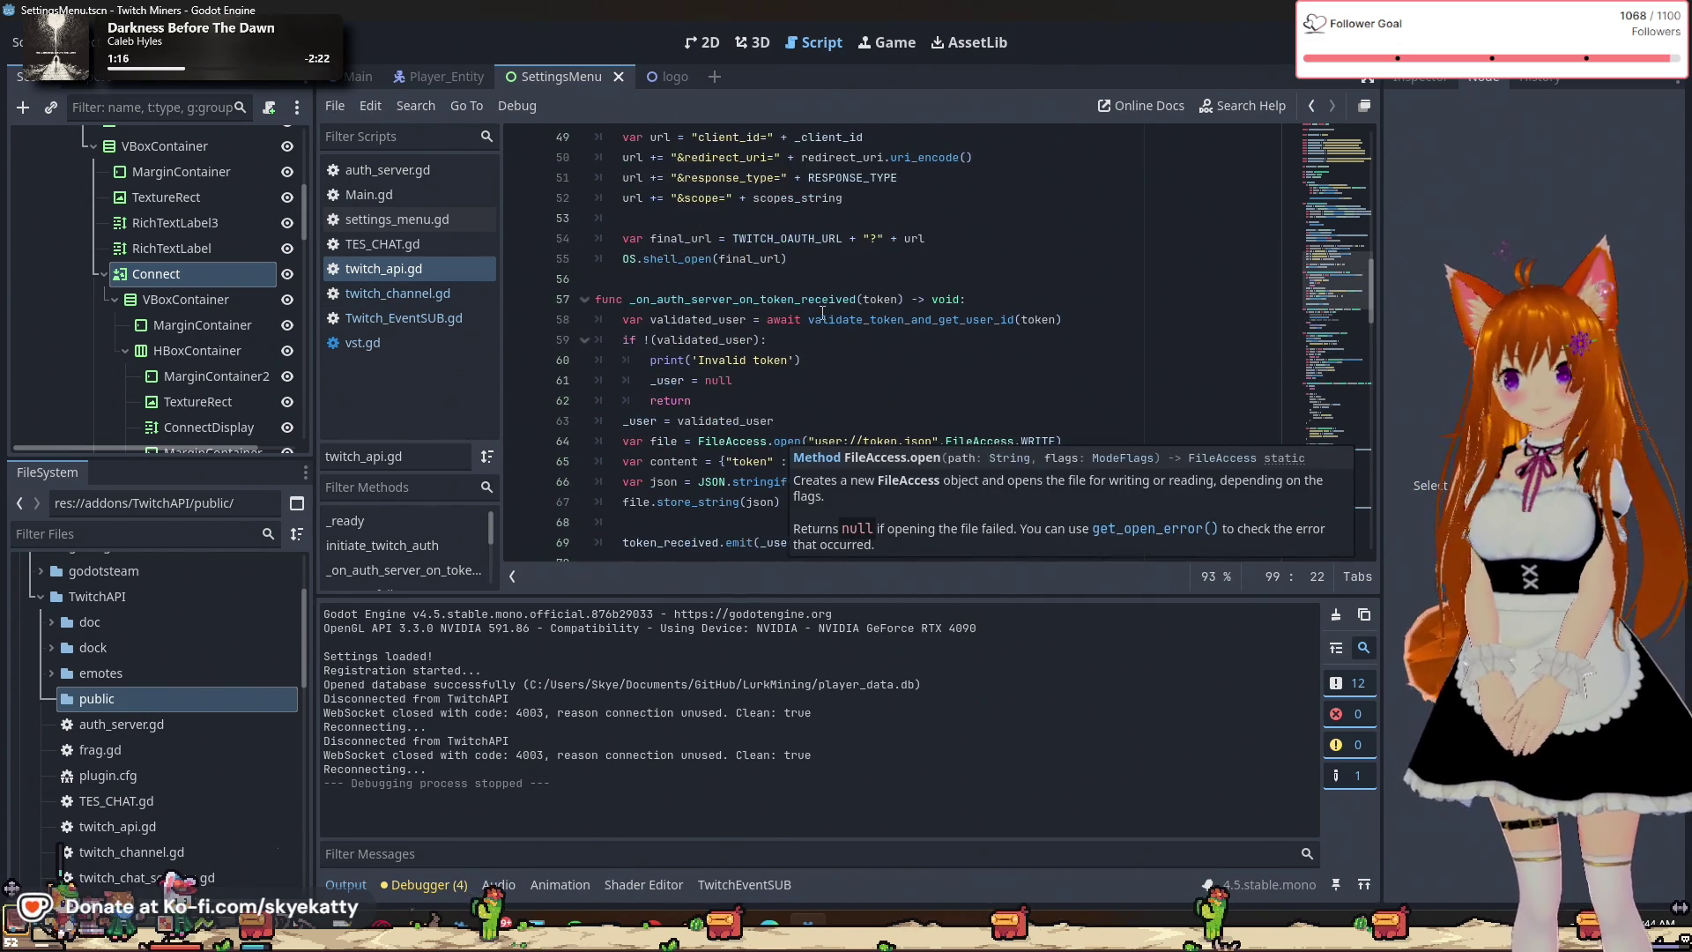
scroll(793, 282, up, 8)
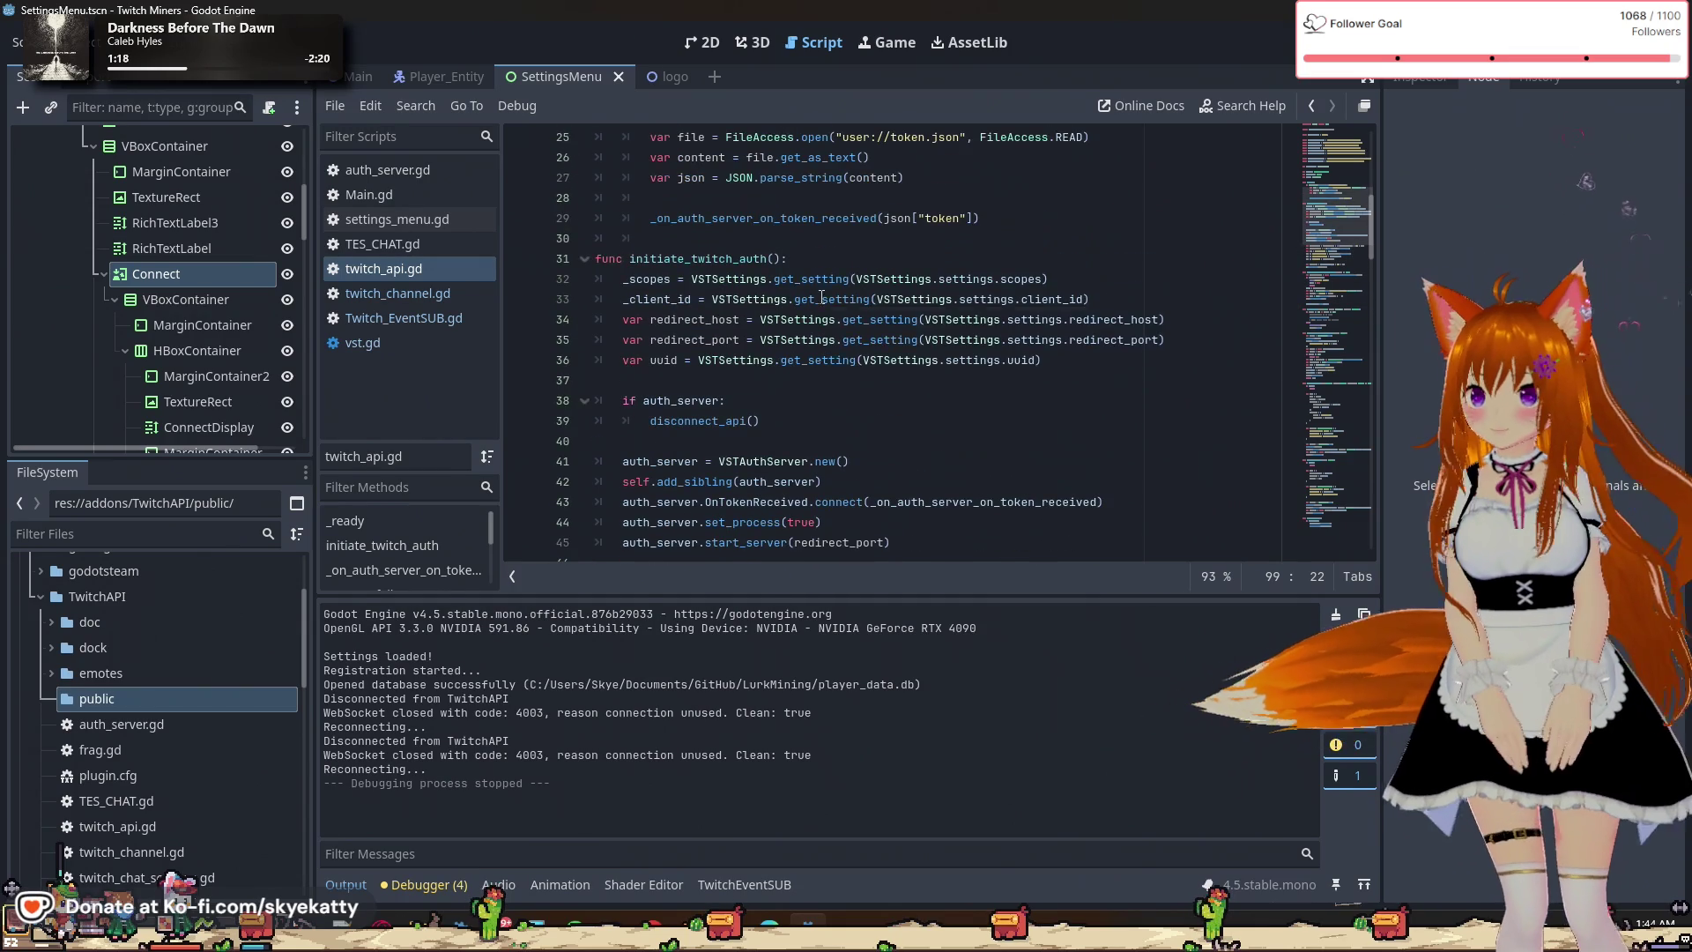
double_click(754, 258)
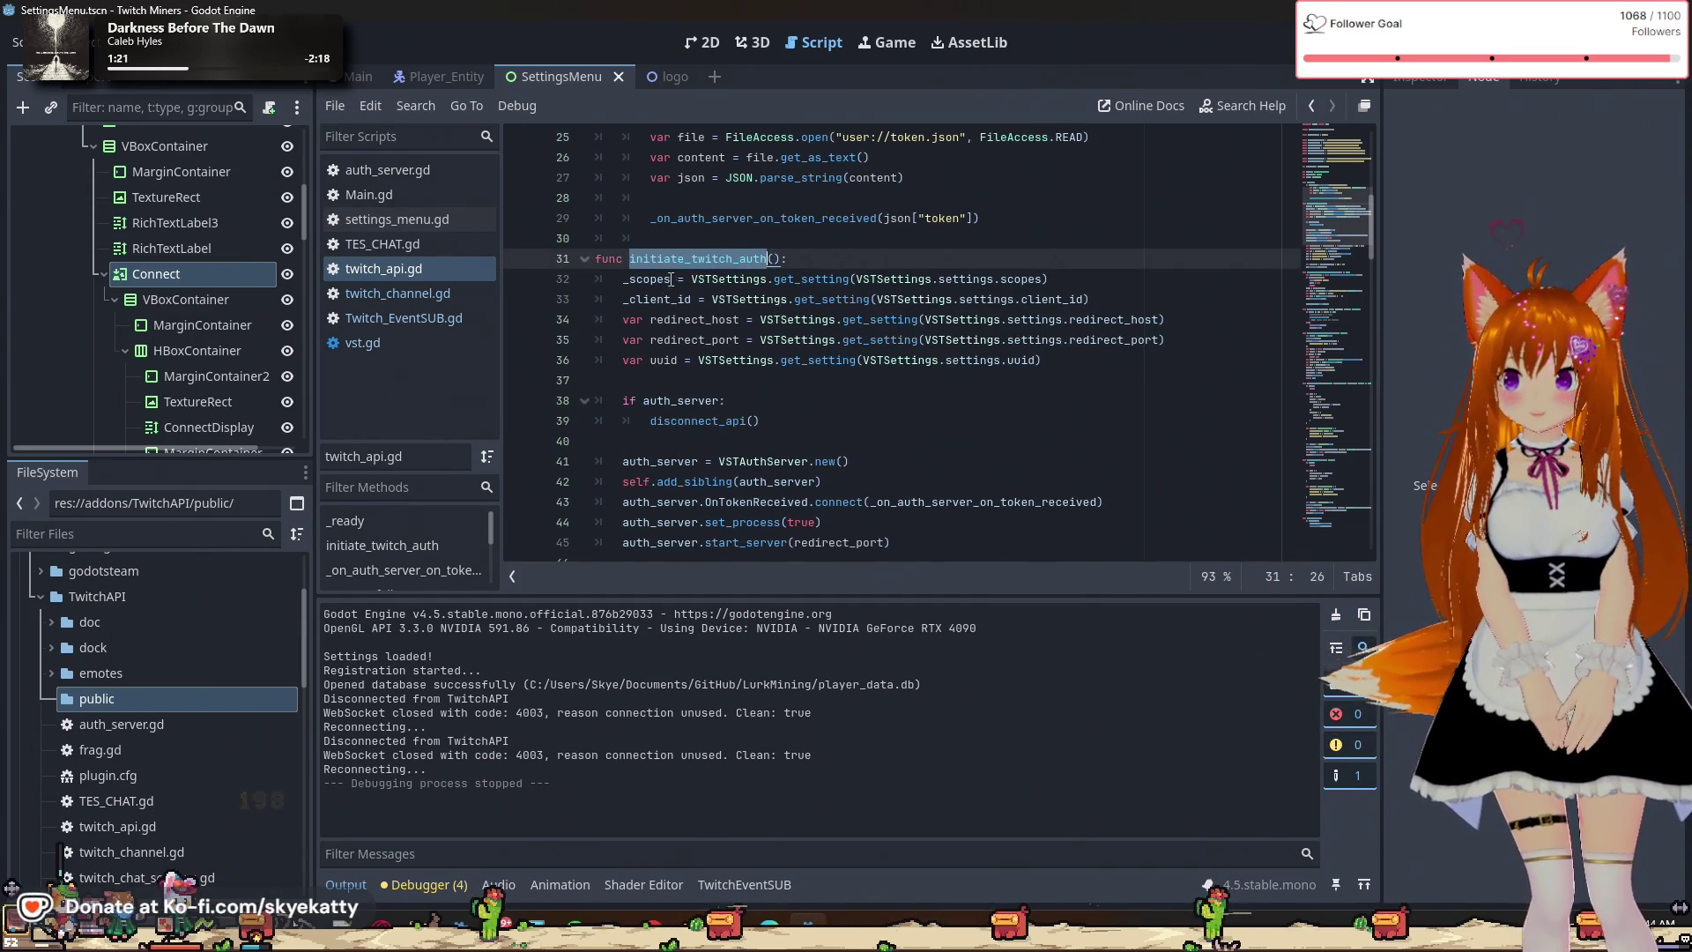
click(720, 299)
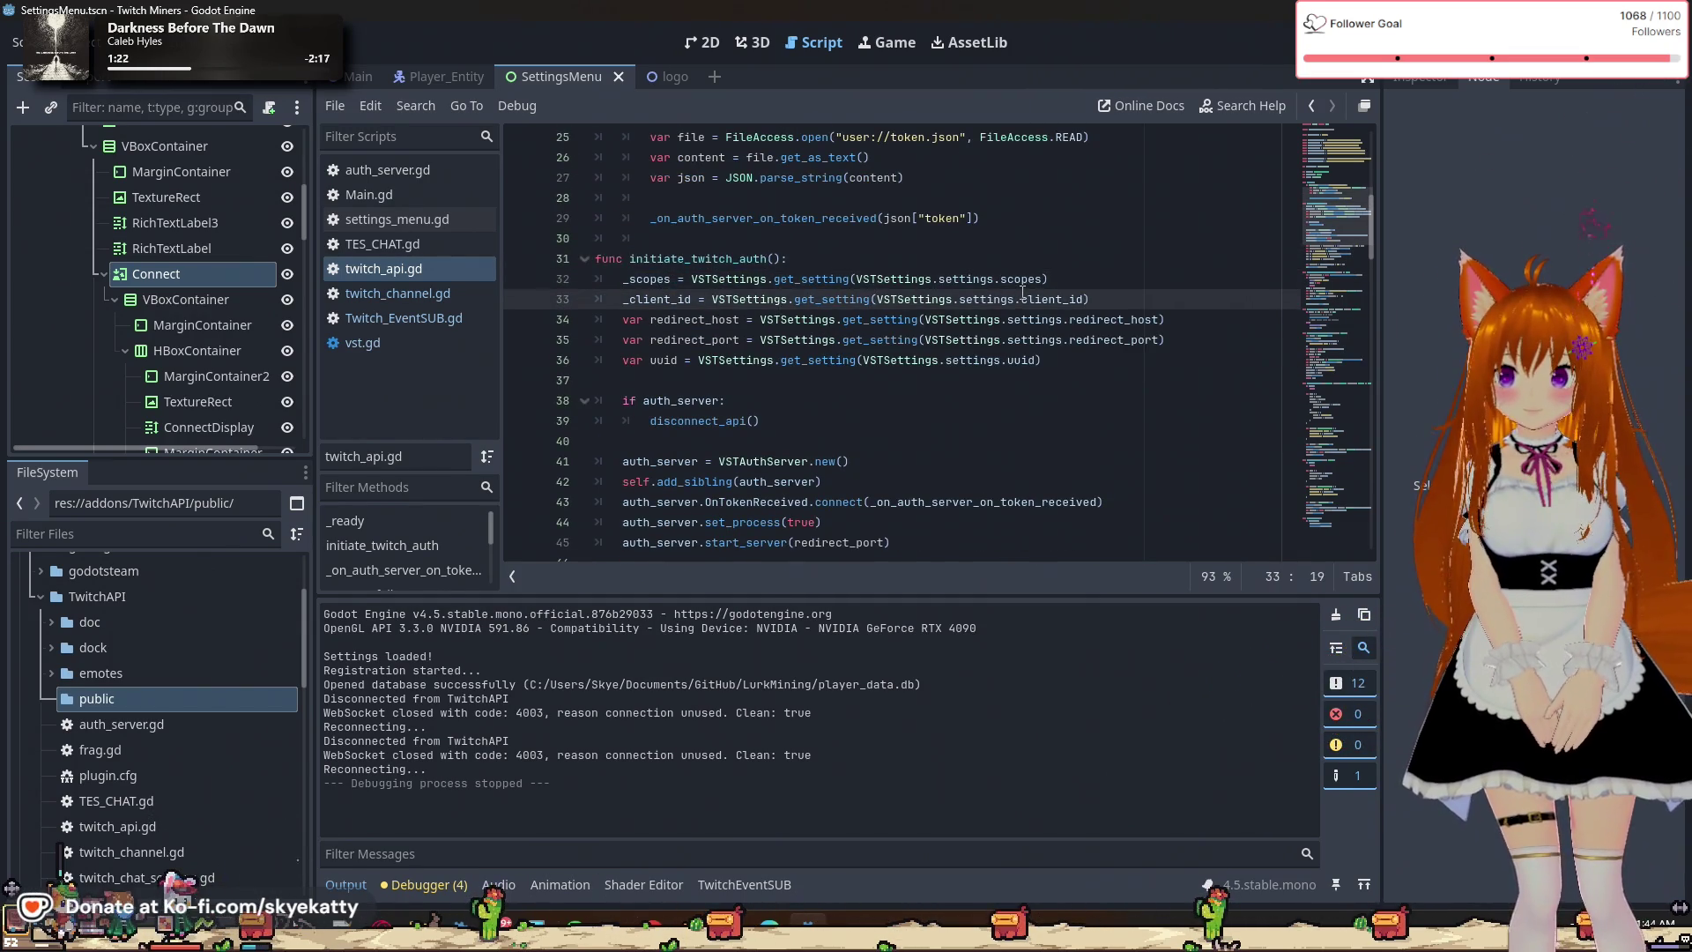
scroll(726, 271, down, 1)
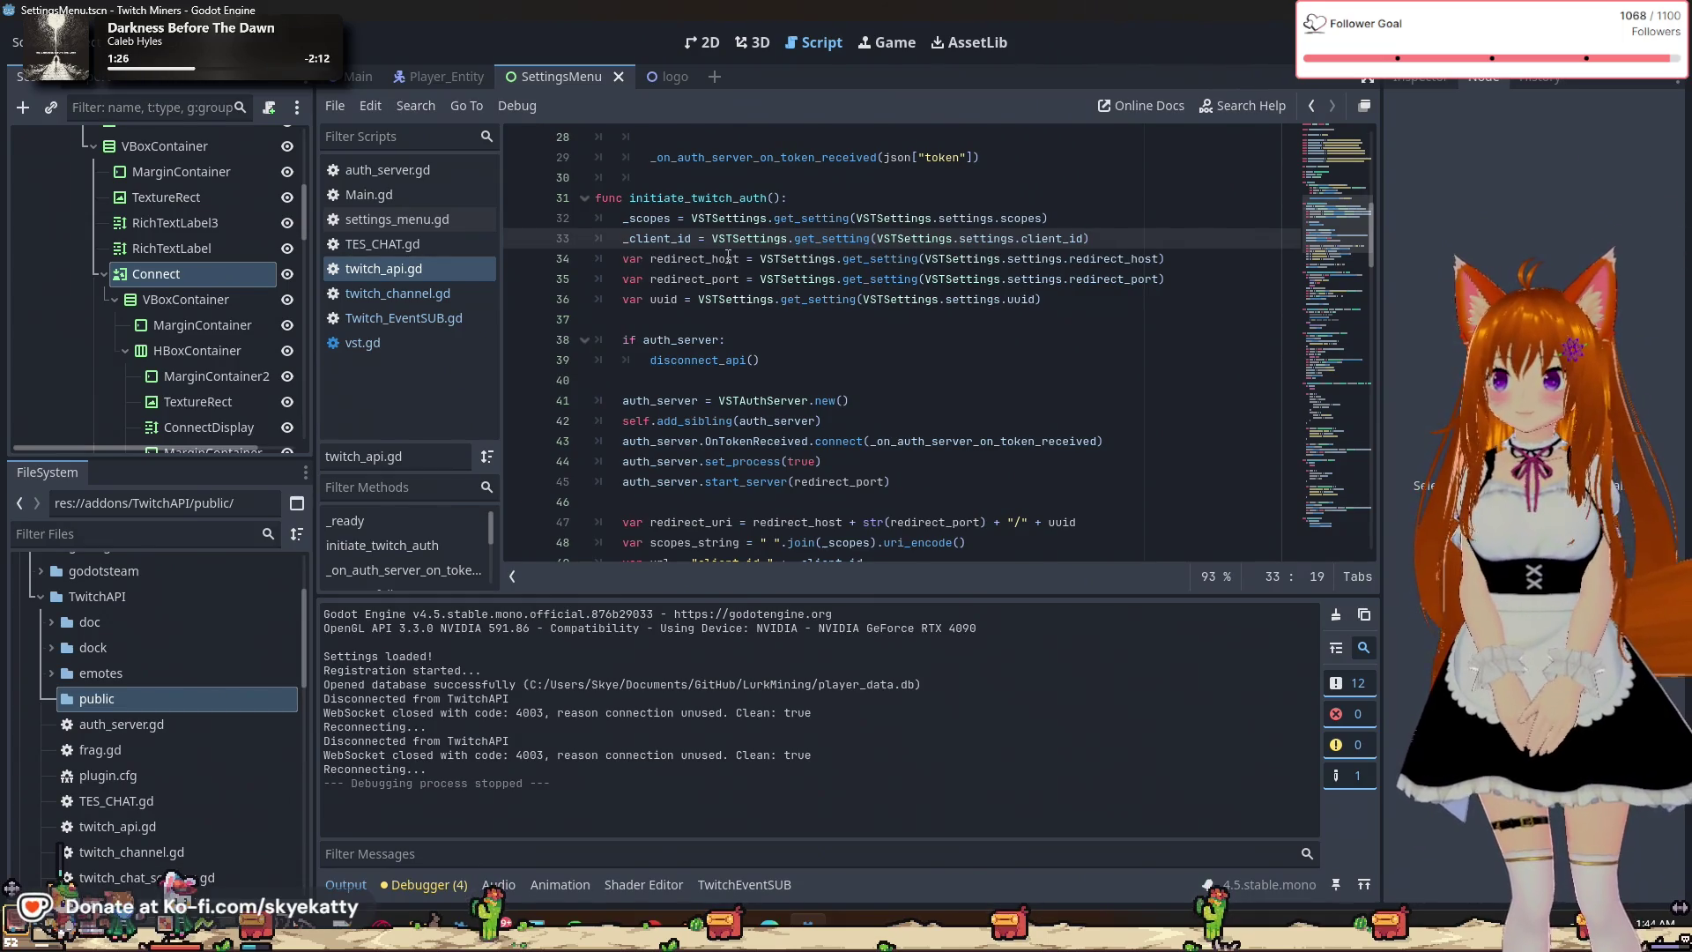
scroll(779, 284, down, 1)
click(741, 279)
click(740, 298)
scroll(742, 350, down, 1)
click(692, 280)
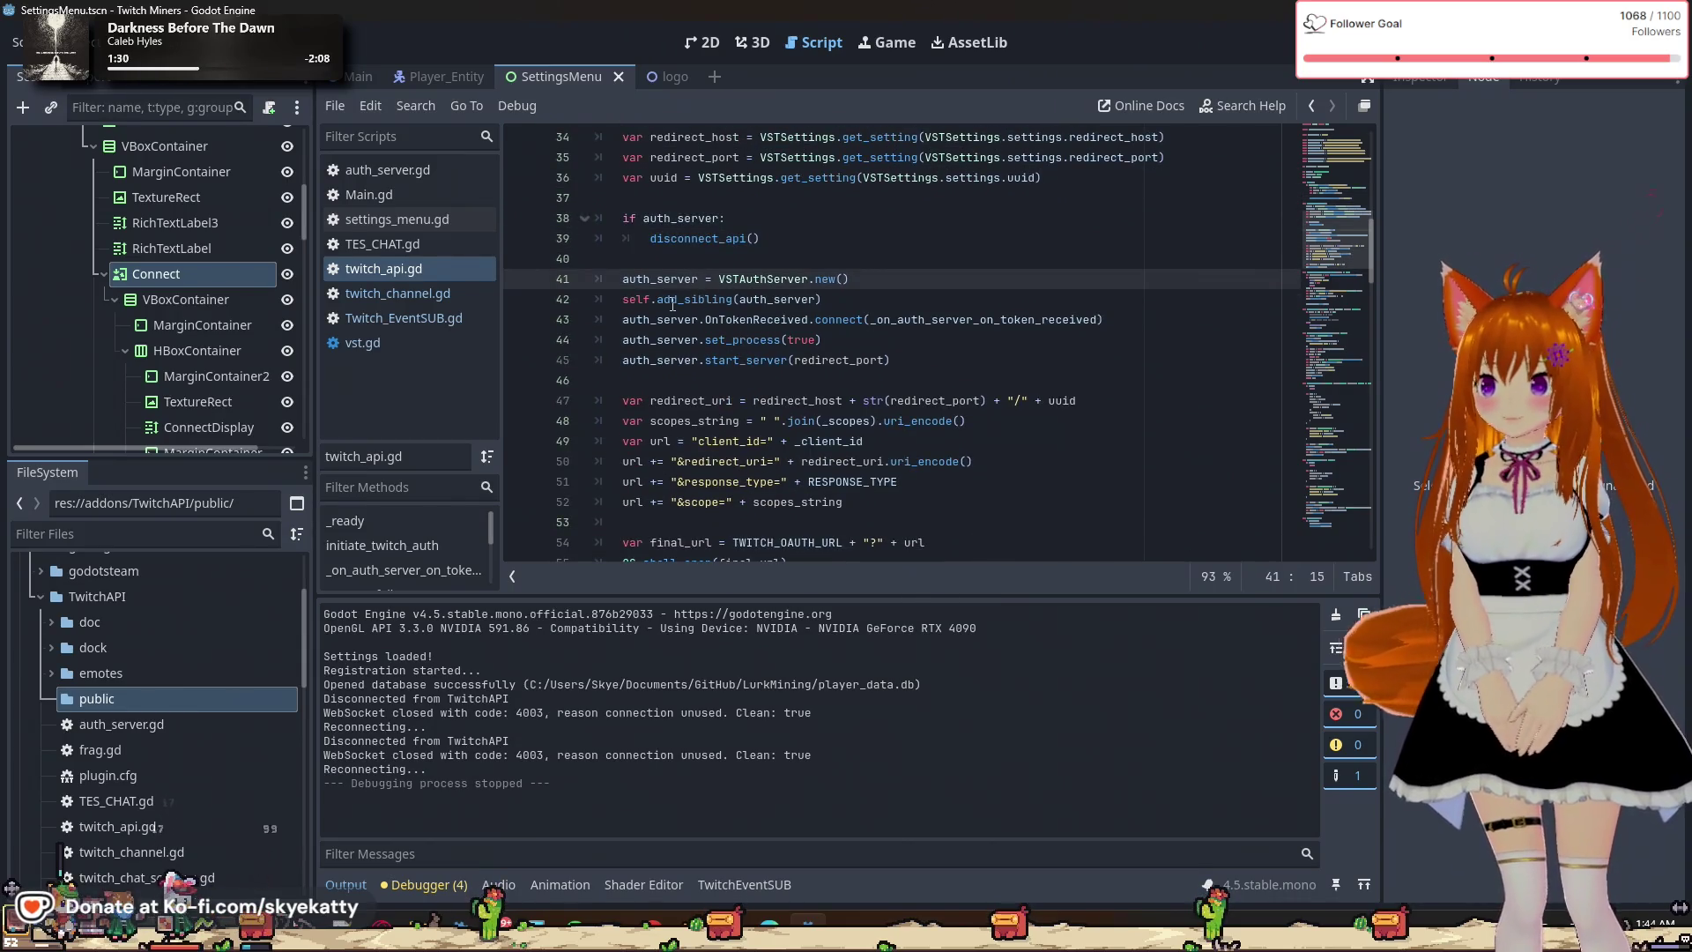
click(740, 300)
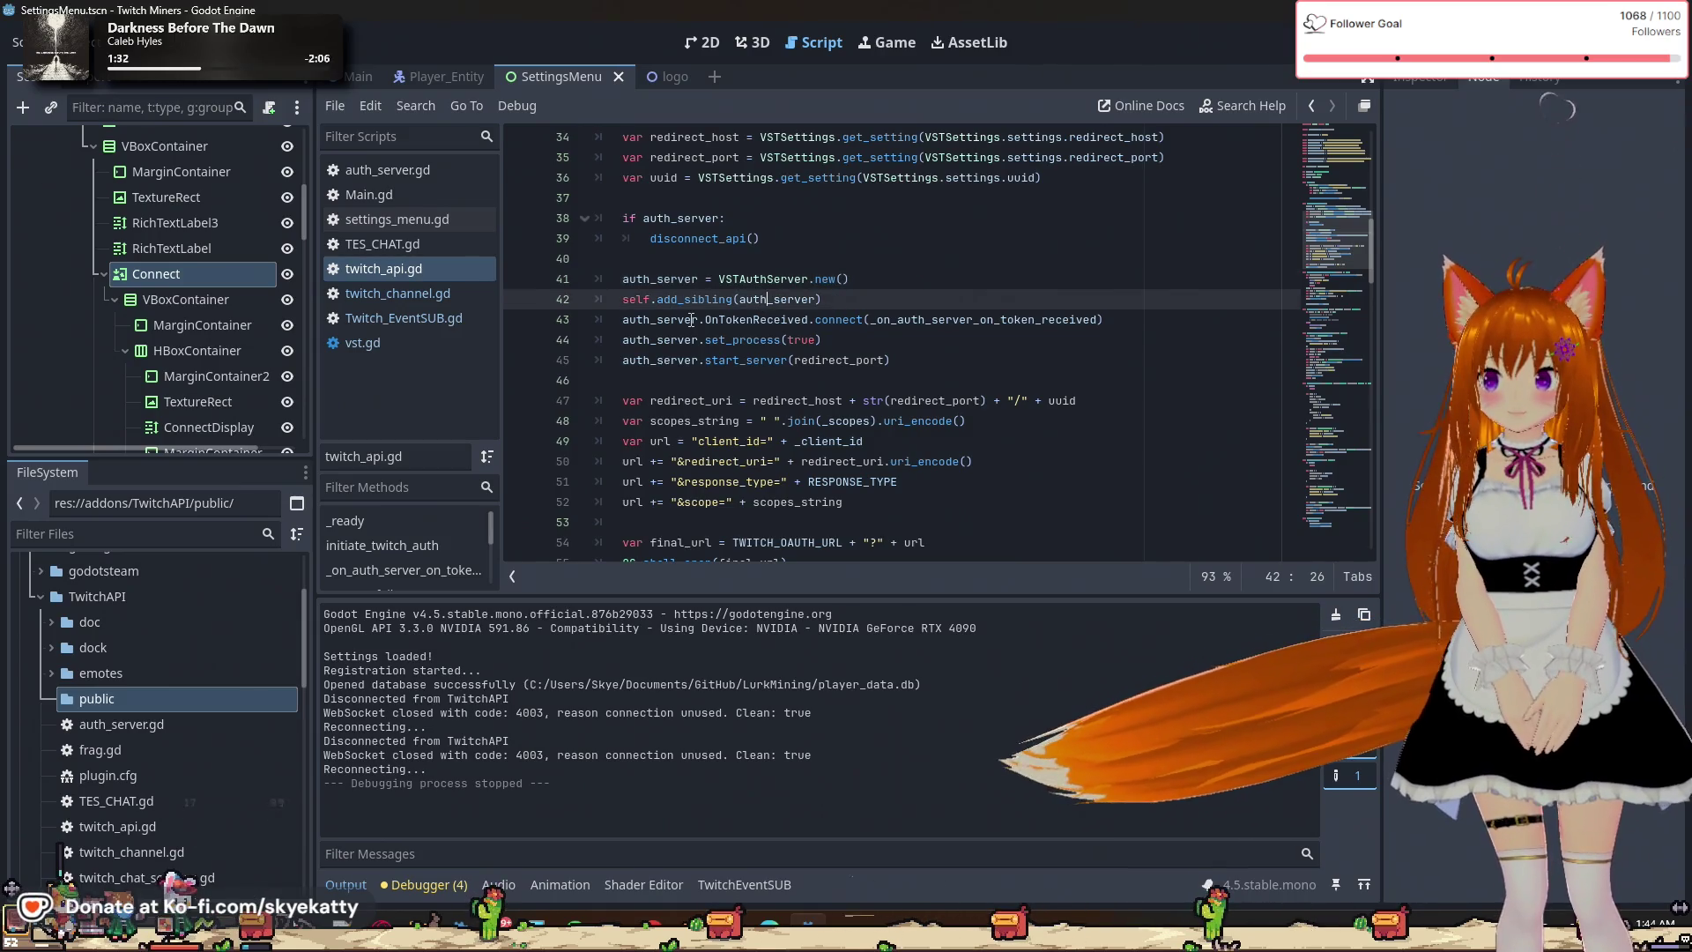
double_click(721, 321)
double_click(763, 279)
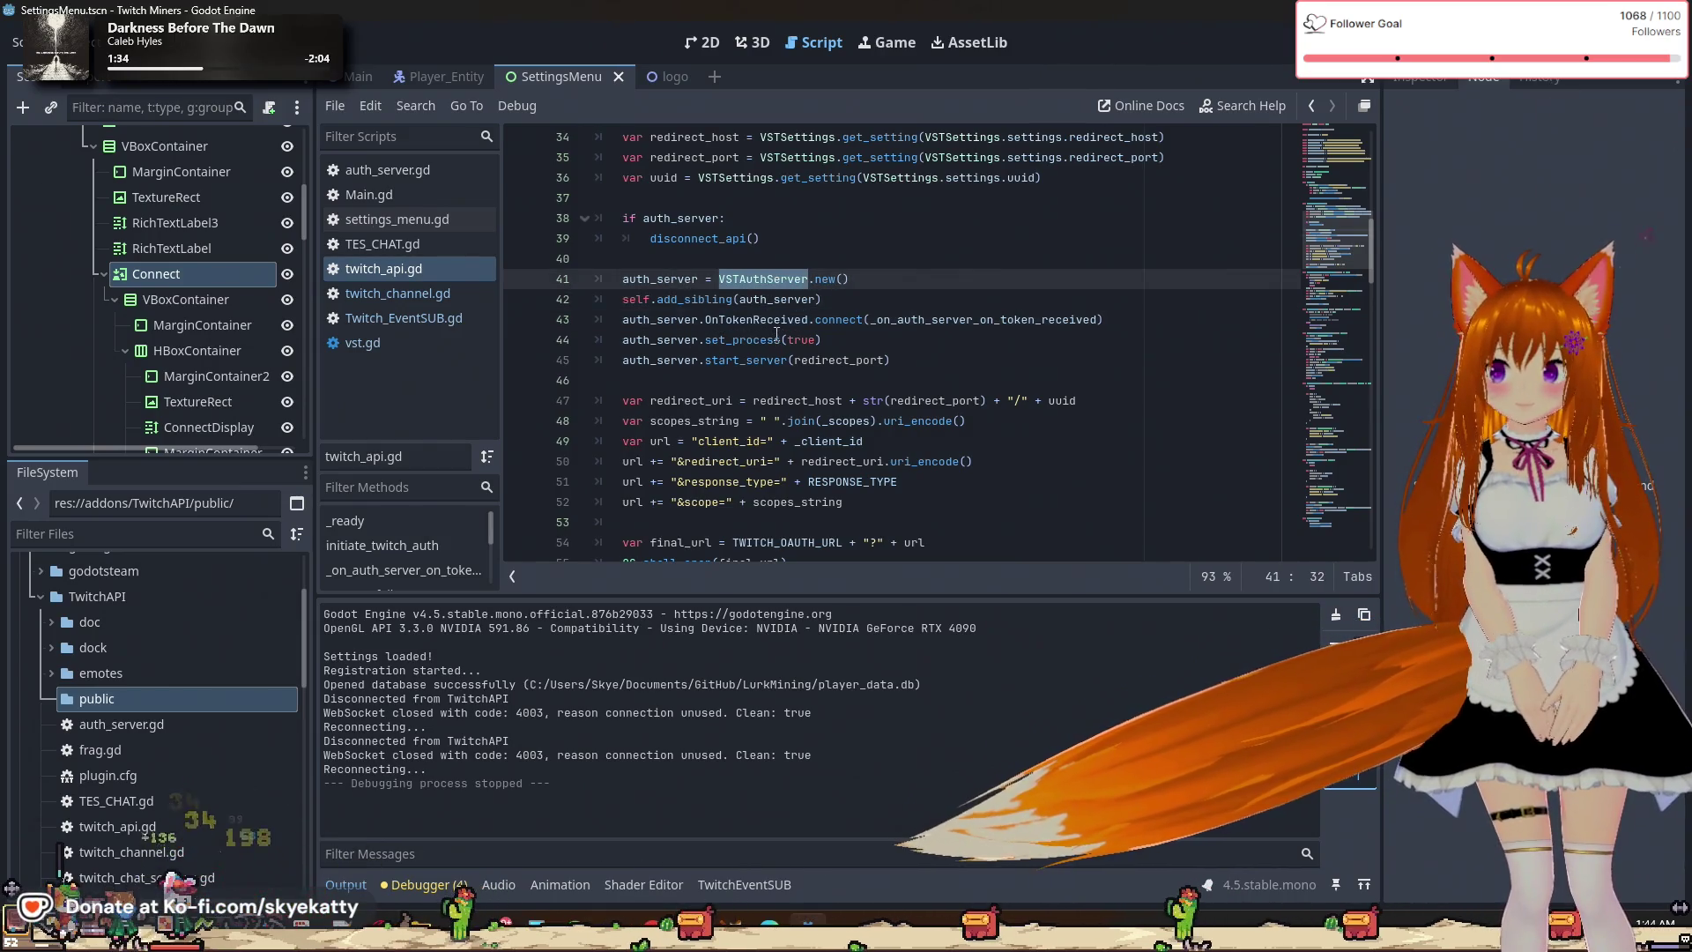
mouse_move(766, 319)
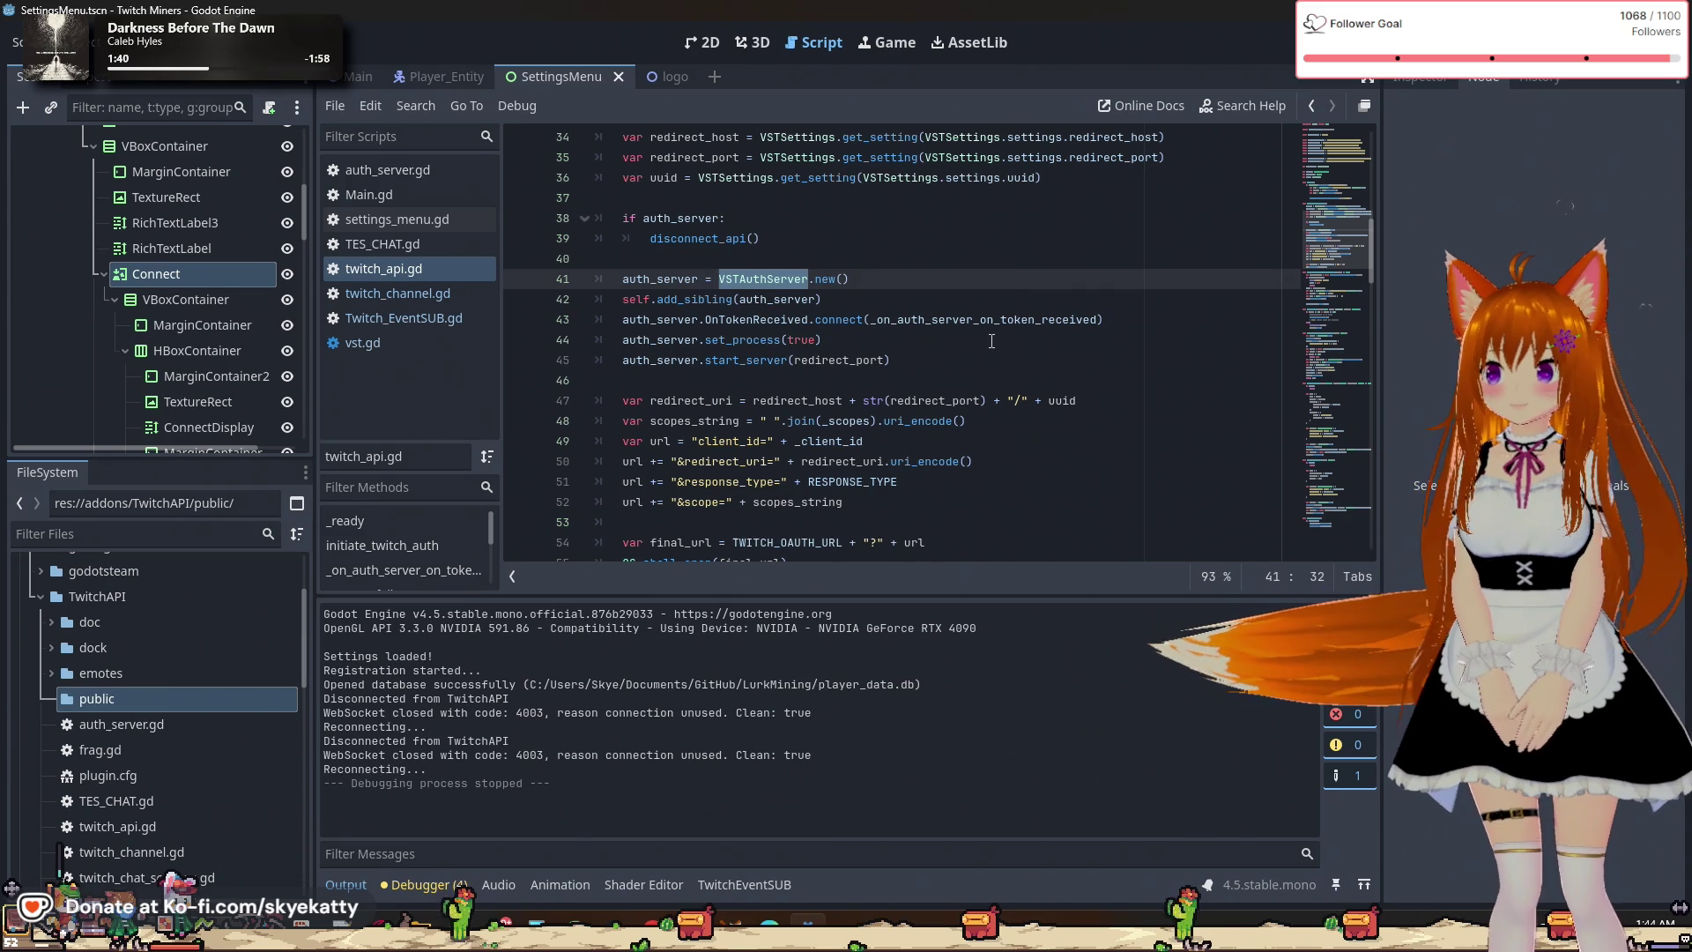
key(Down)
key(Down)
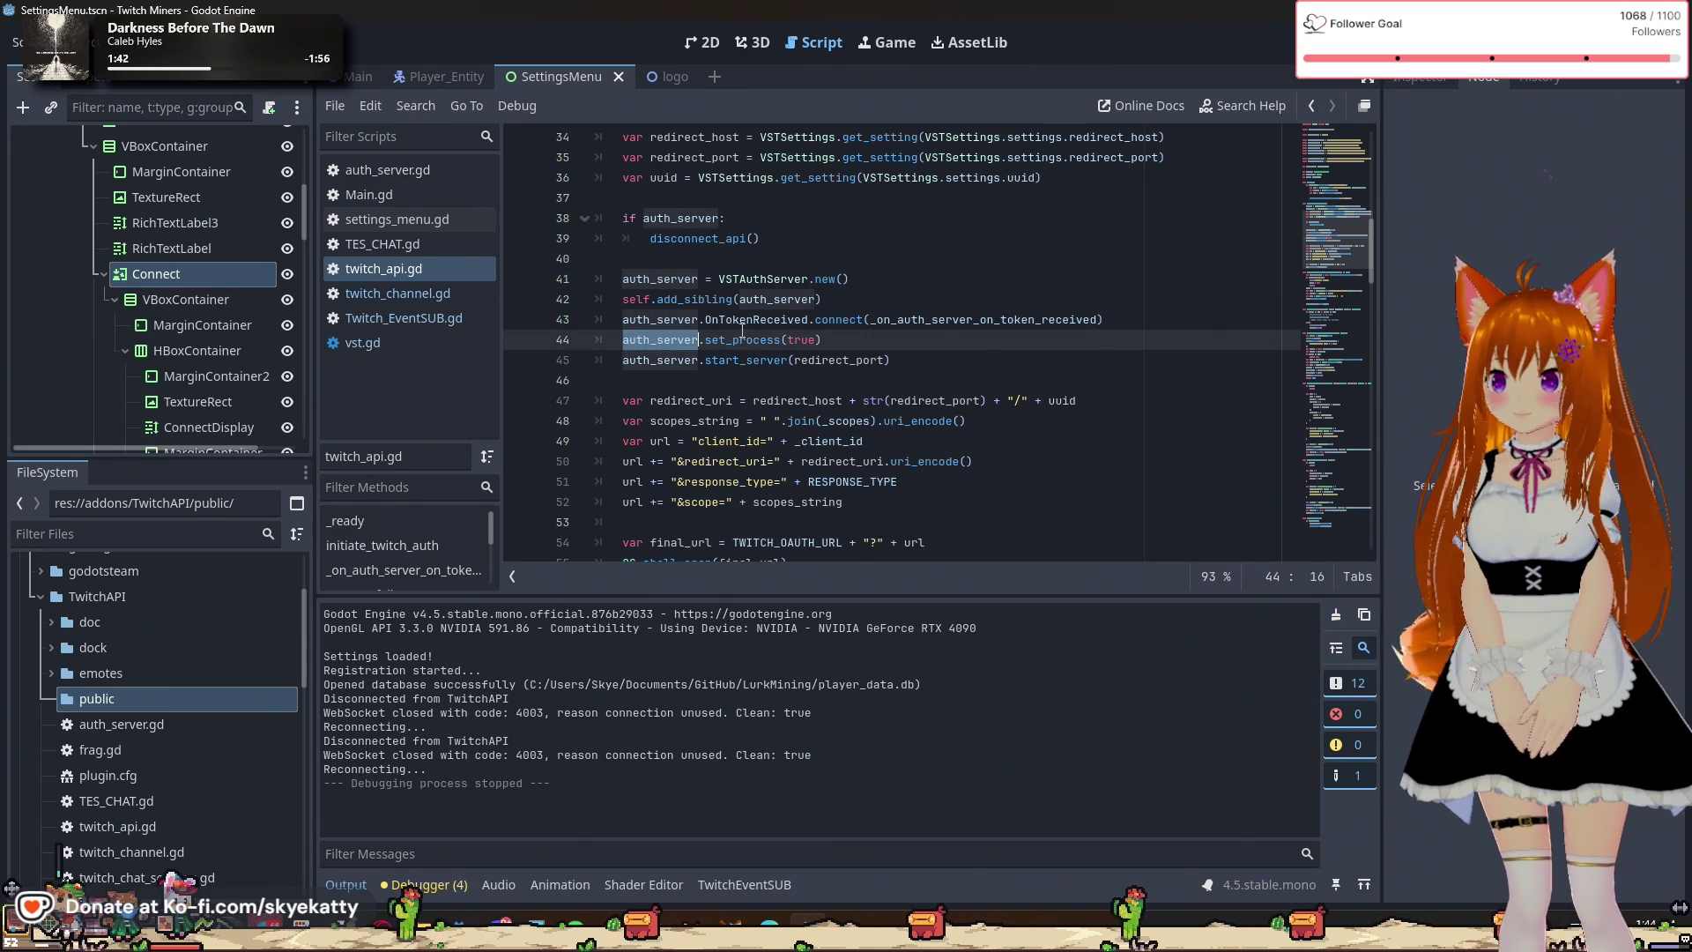
triple_click(778, 336)
scroll(881, 300, down, 1)
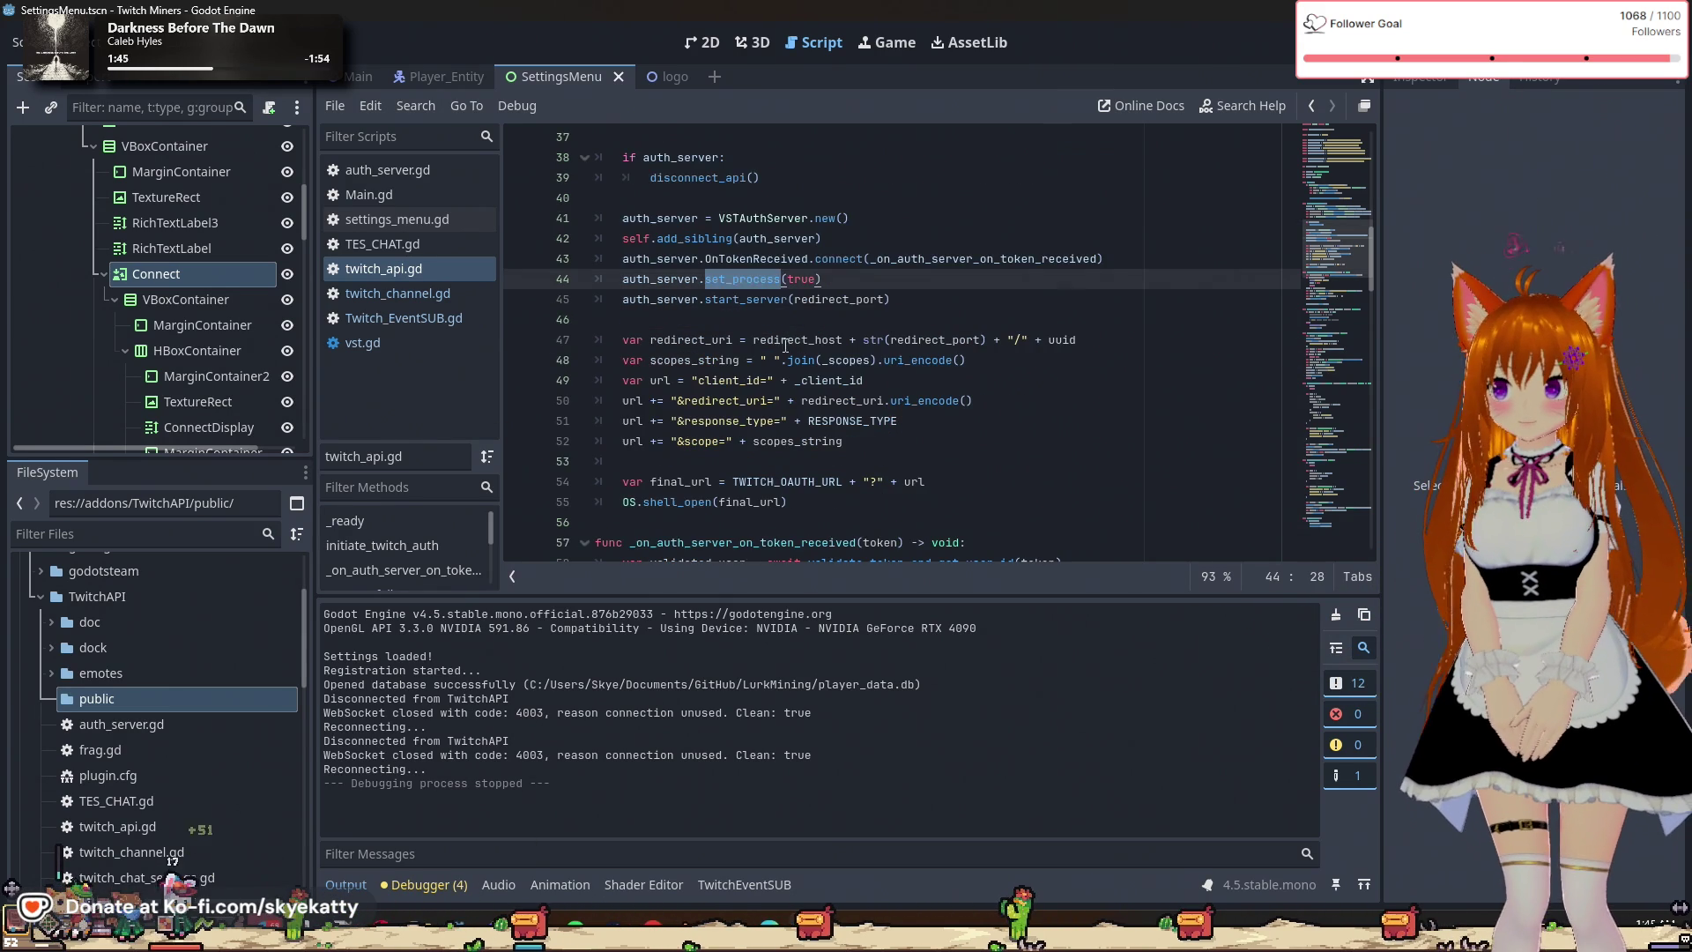
click(948, 259)
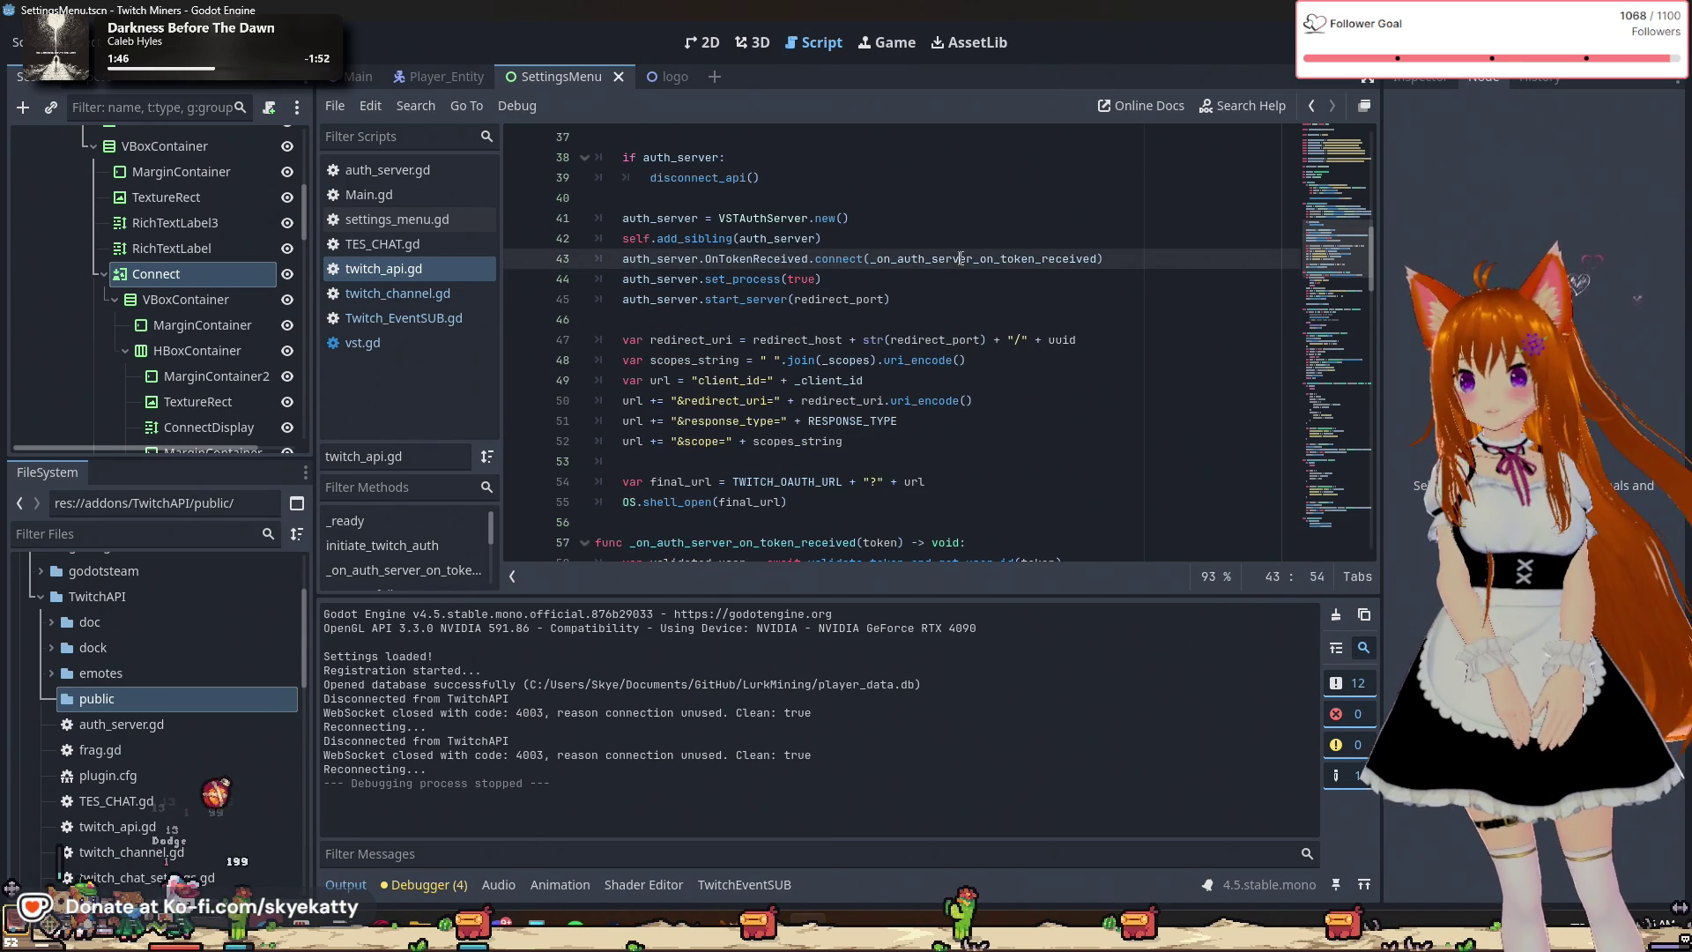
double_click(960, 258)
scroll(960, 258, down, 1)
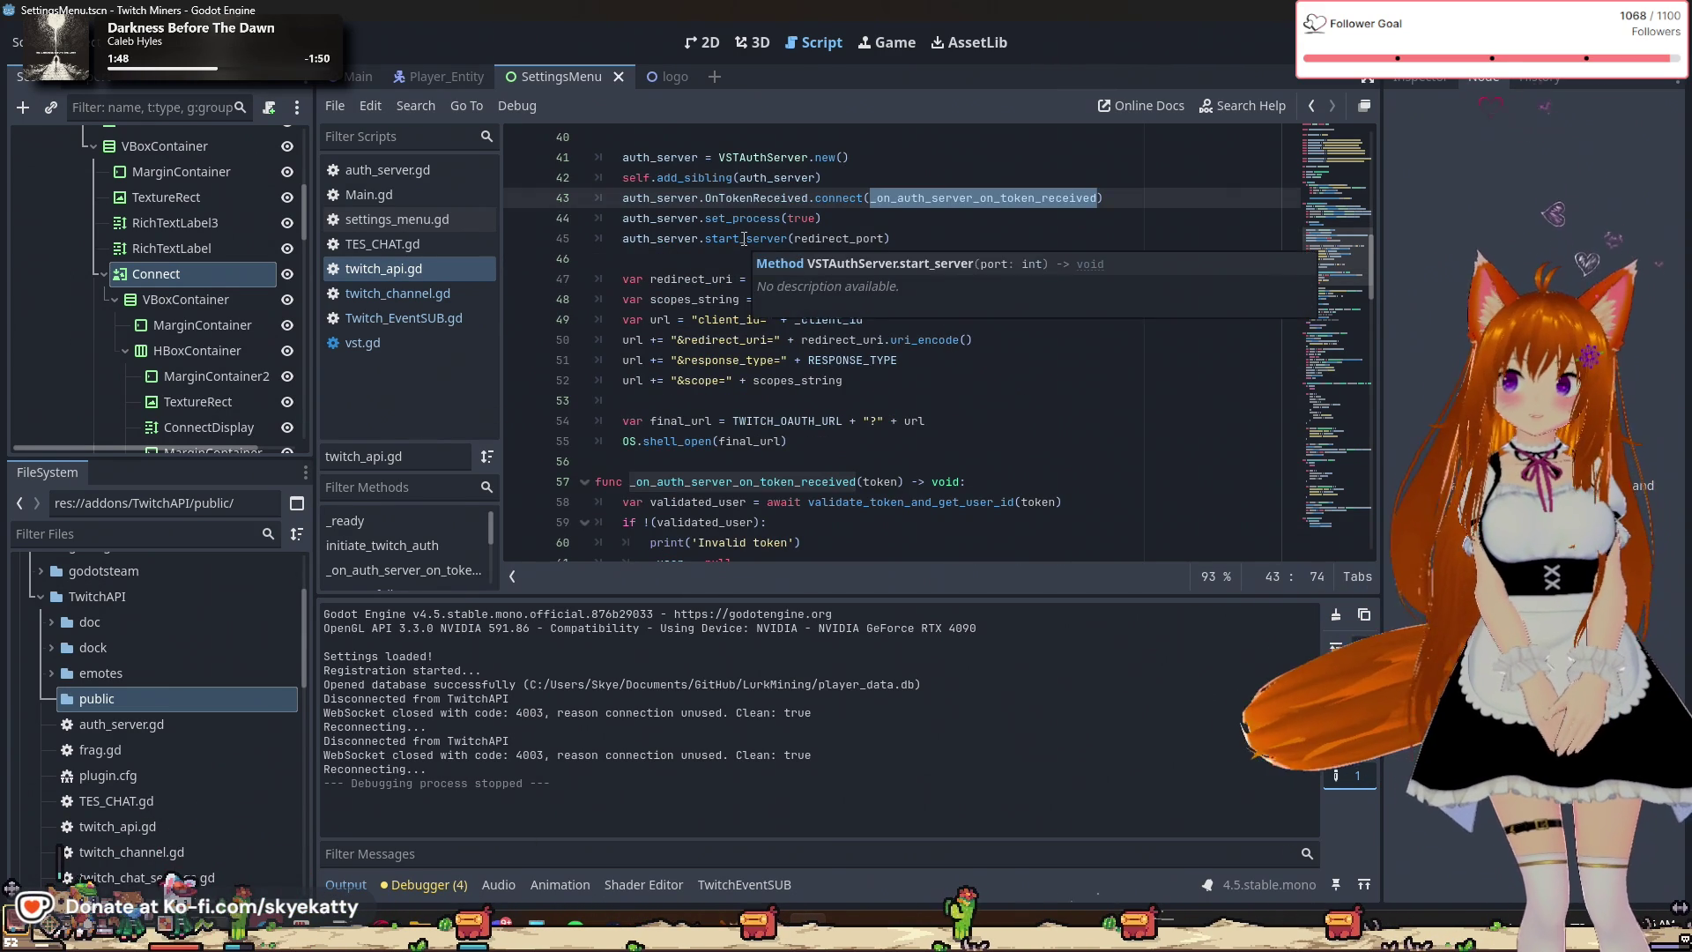
double_click(744, 217)
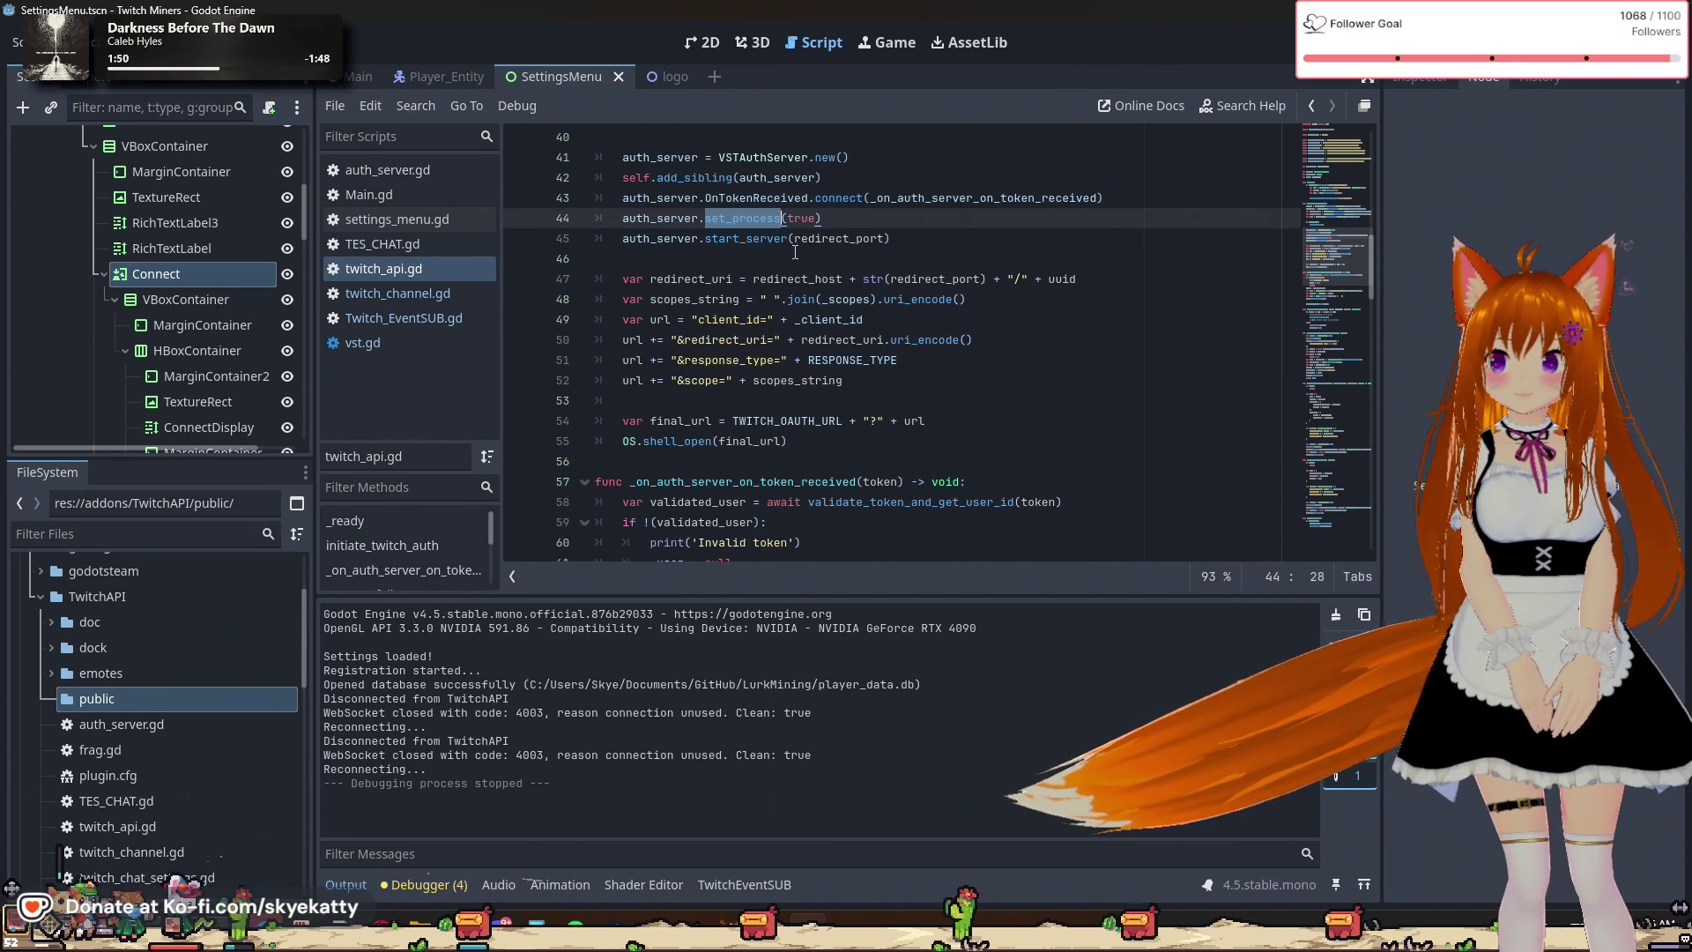
double_click(745, 238)
scroll(709, 236, down, 1)
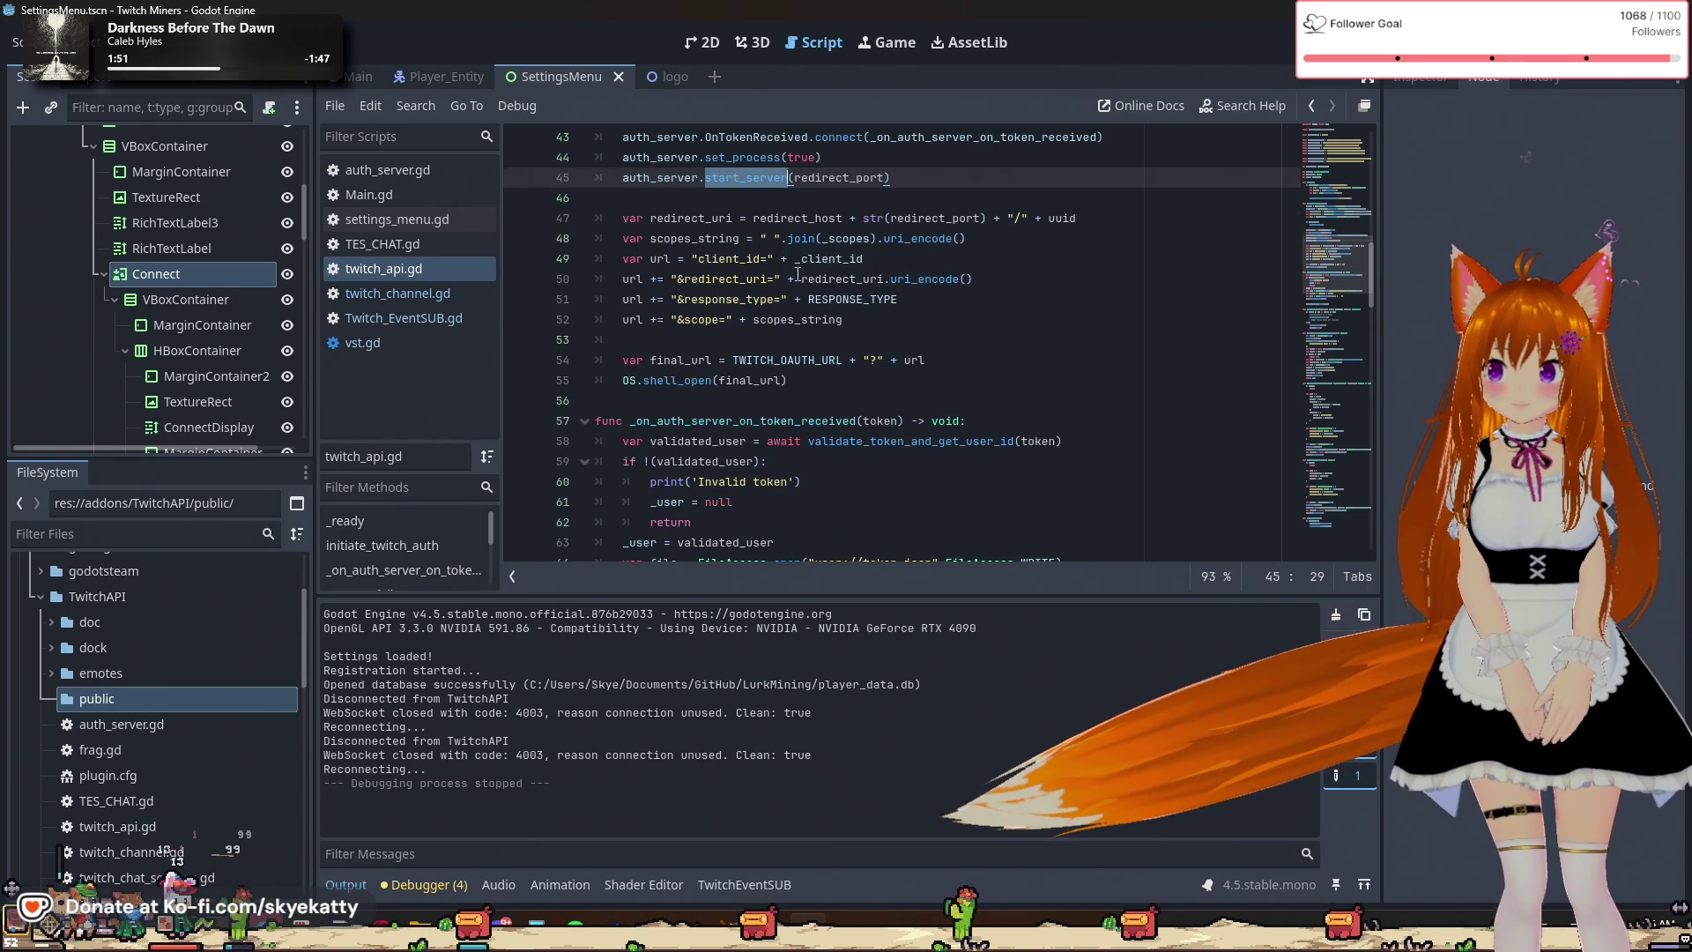
double_click(692, 218)
double_click(797, 218)
scroll(695, 177, down, 1)
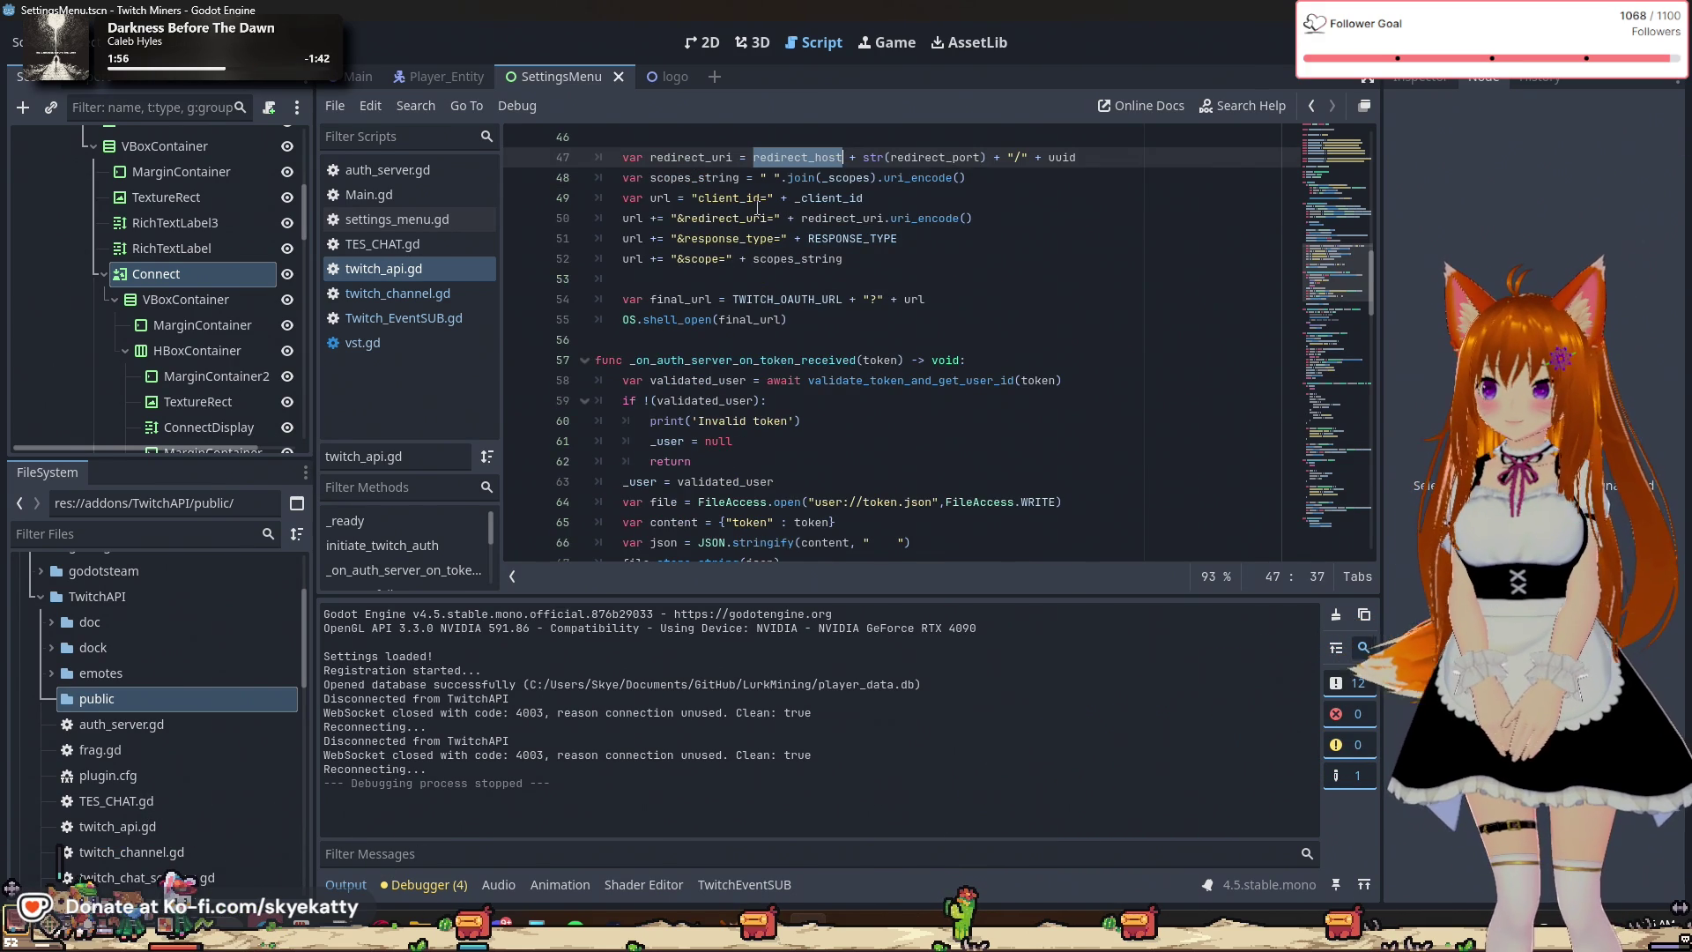
scroll(758, 207, up, 1)
scroll(702, 348, down, 1)
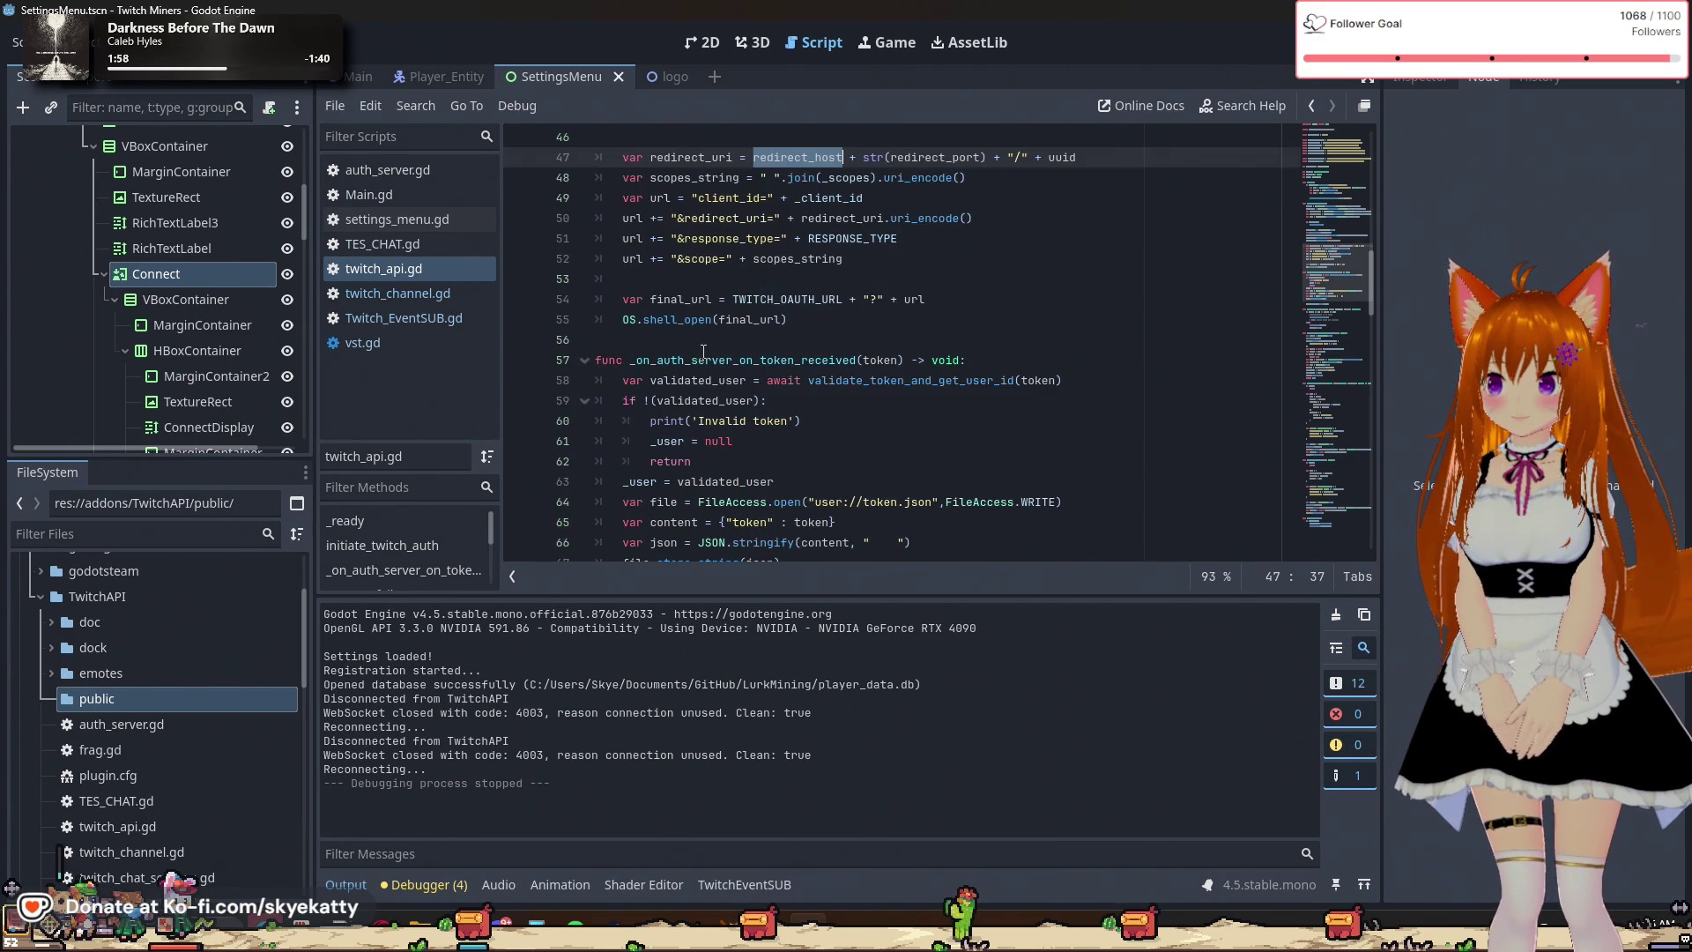
scroll(845, 324, down, 1)
click(669, 258)
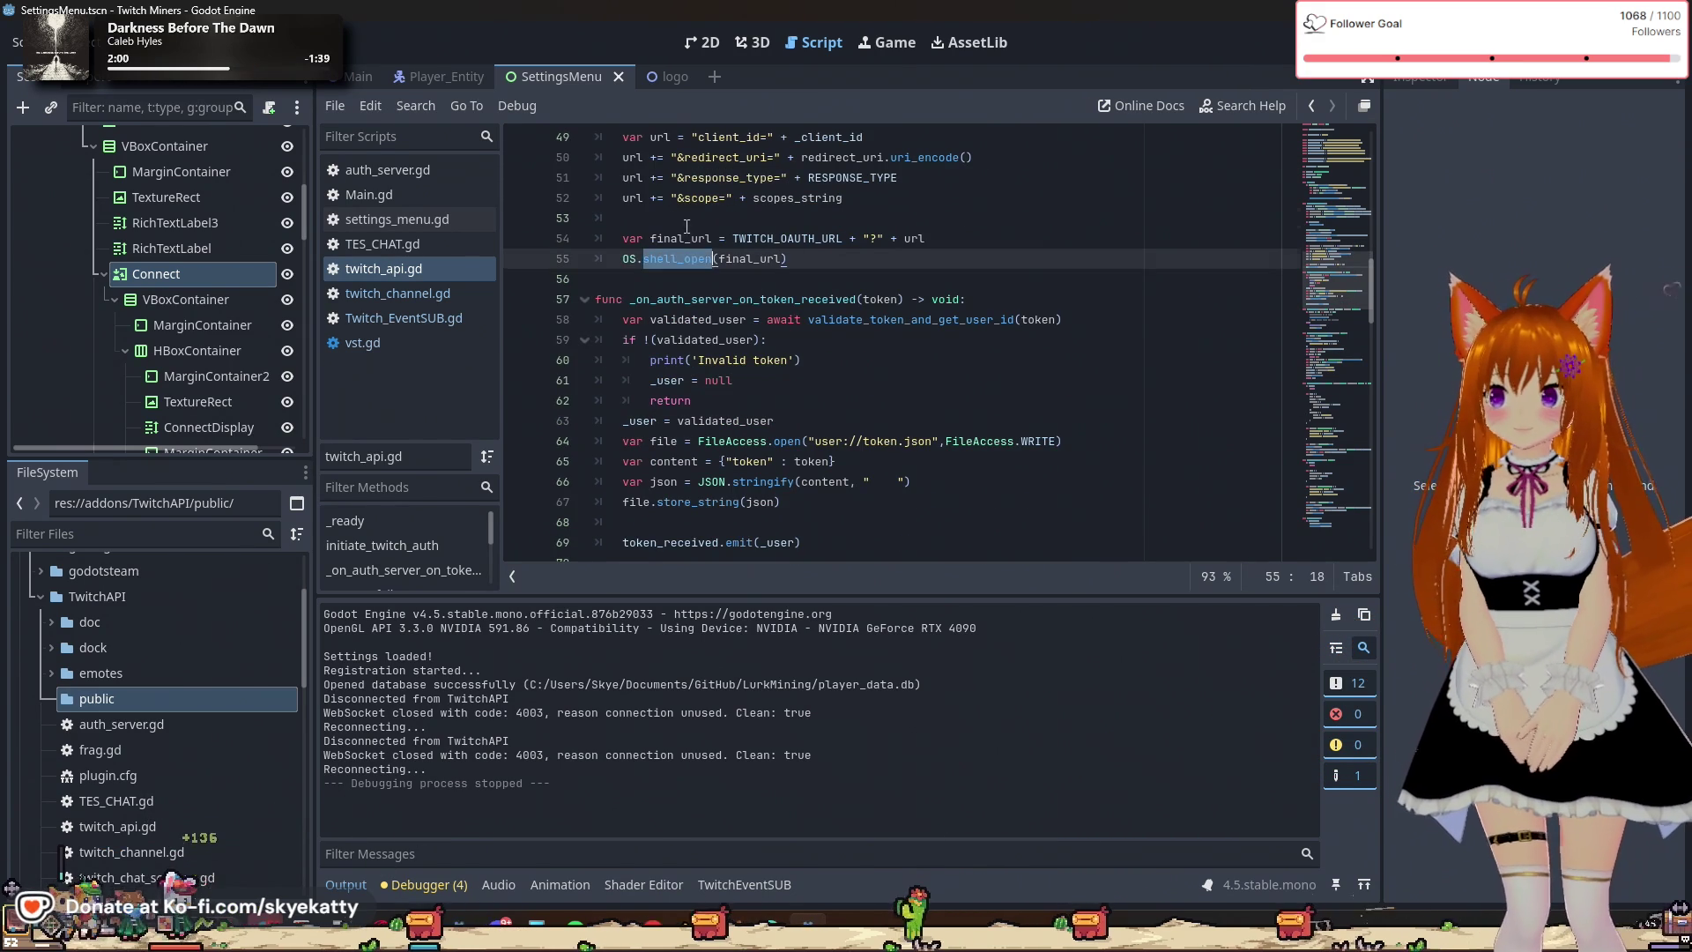
click(651, 220)
click(790, 279)
scroll(789, 280, down, 1)
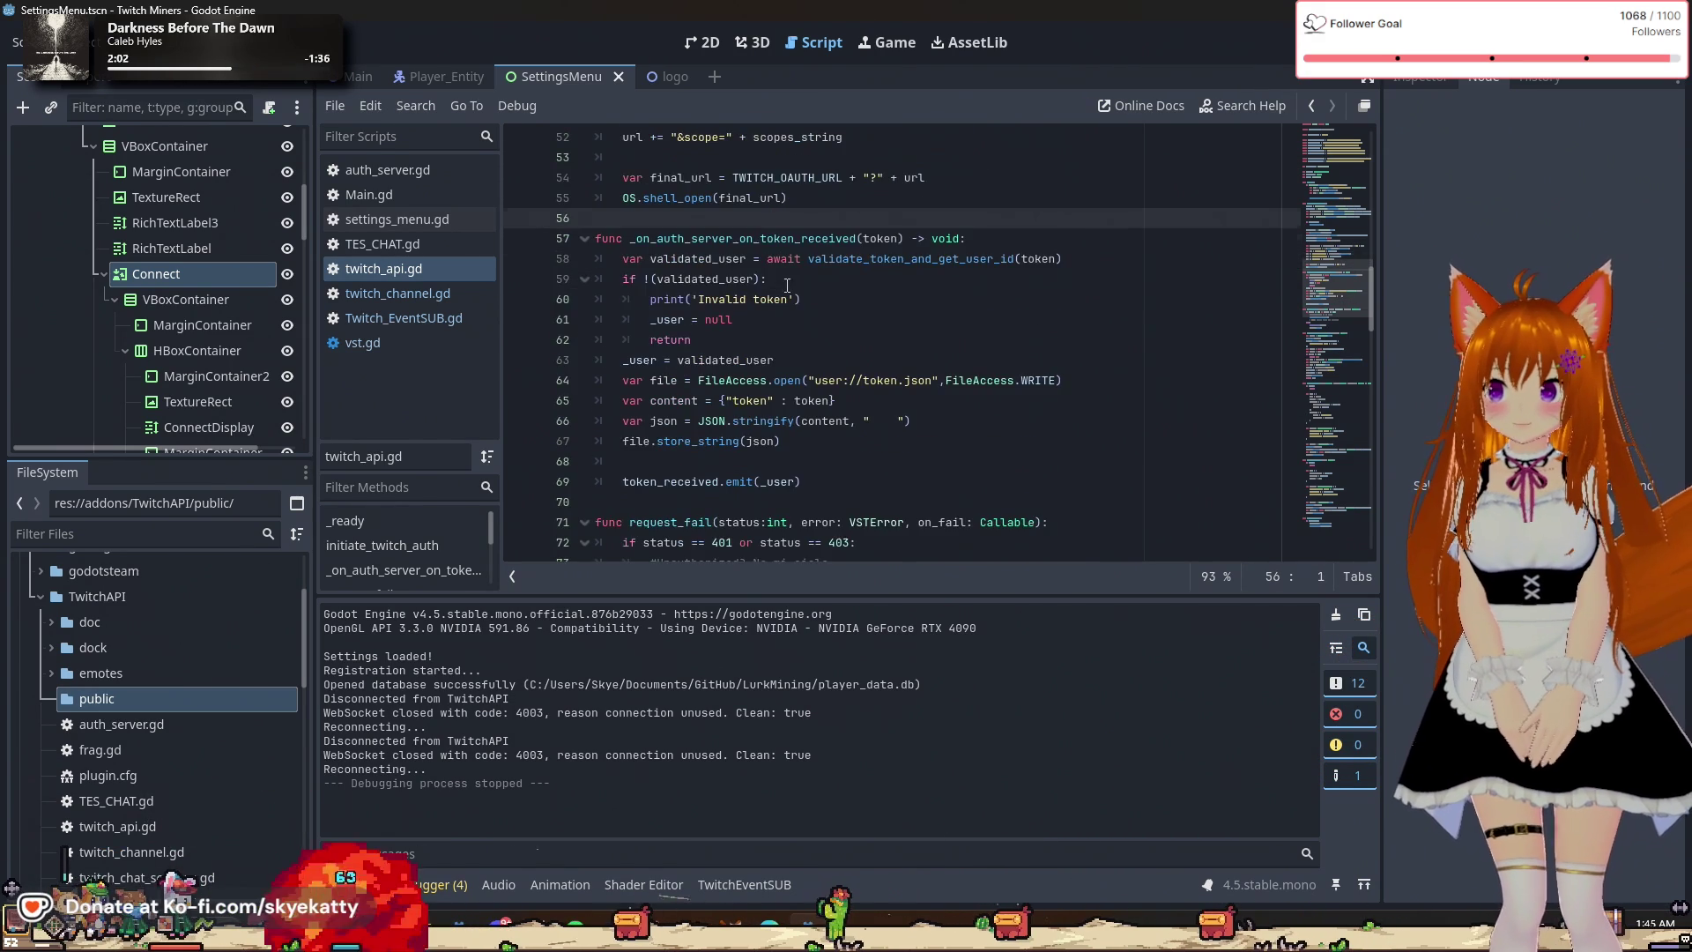
click(793, 258)
double_click(796, 246)
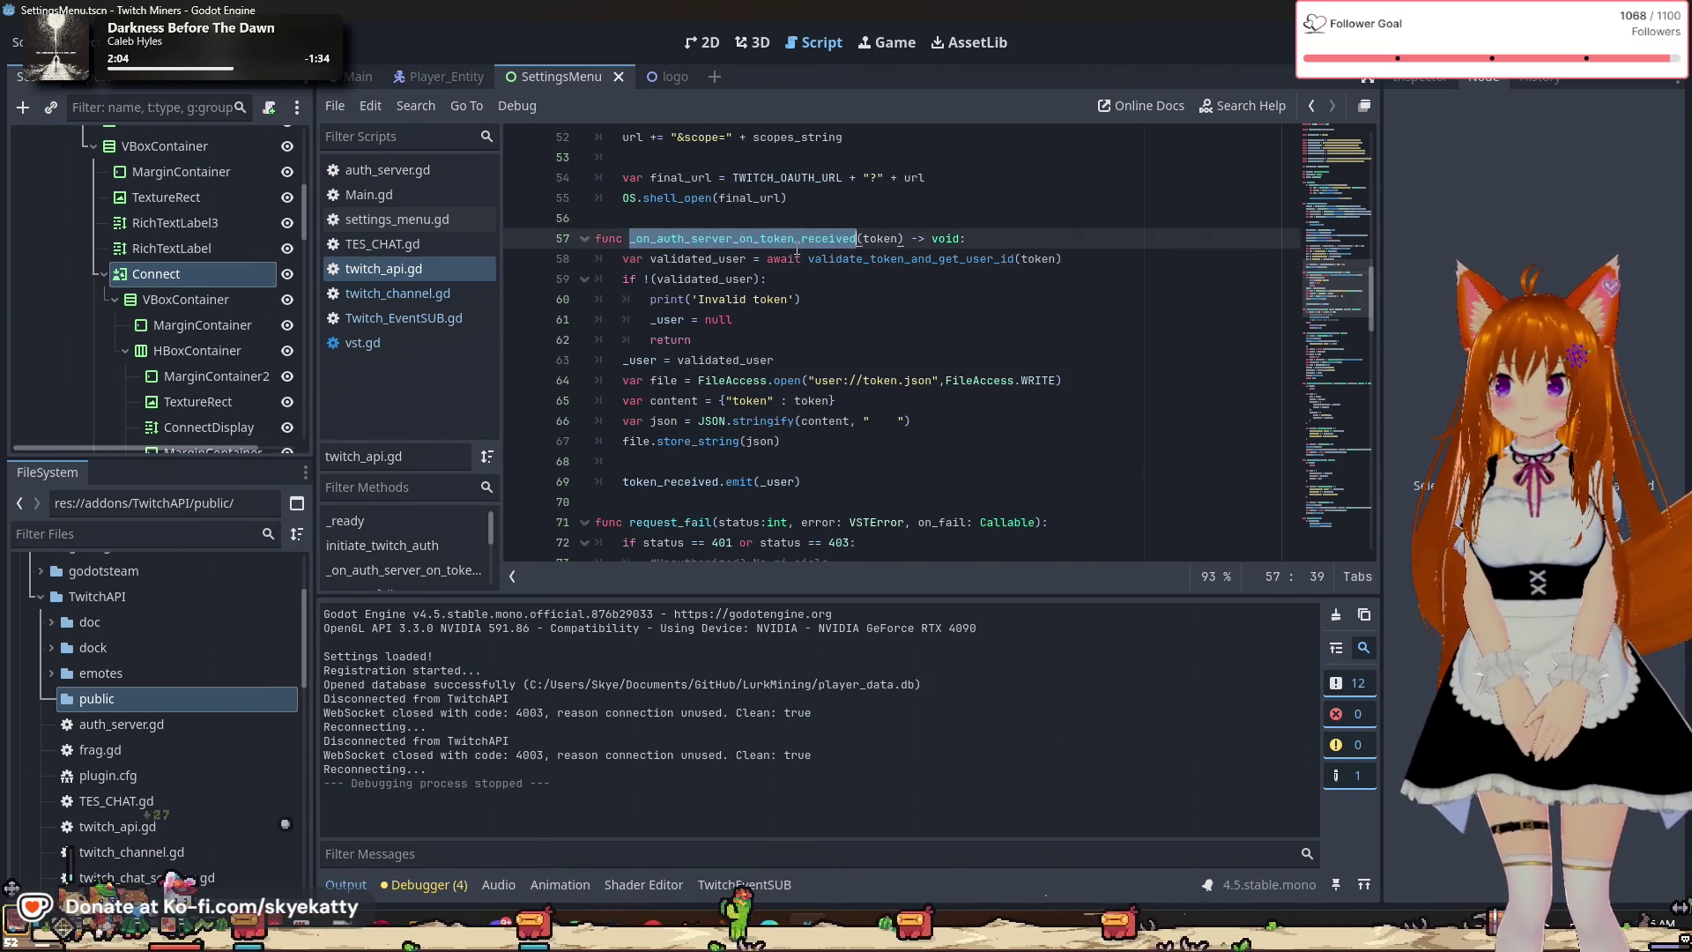
scroll(796, 251, up, 5)
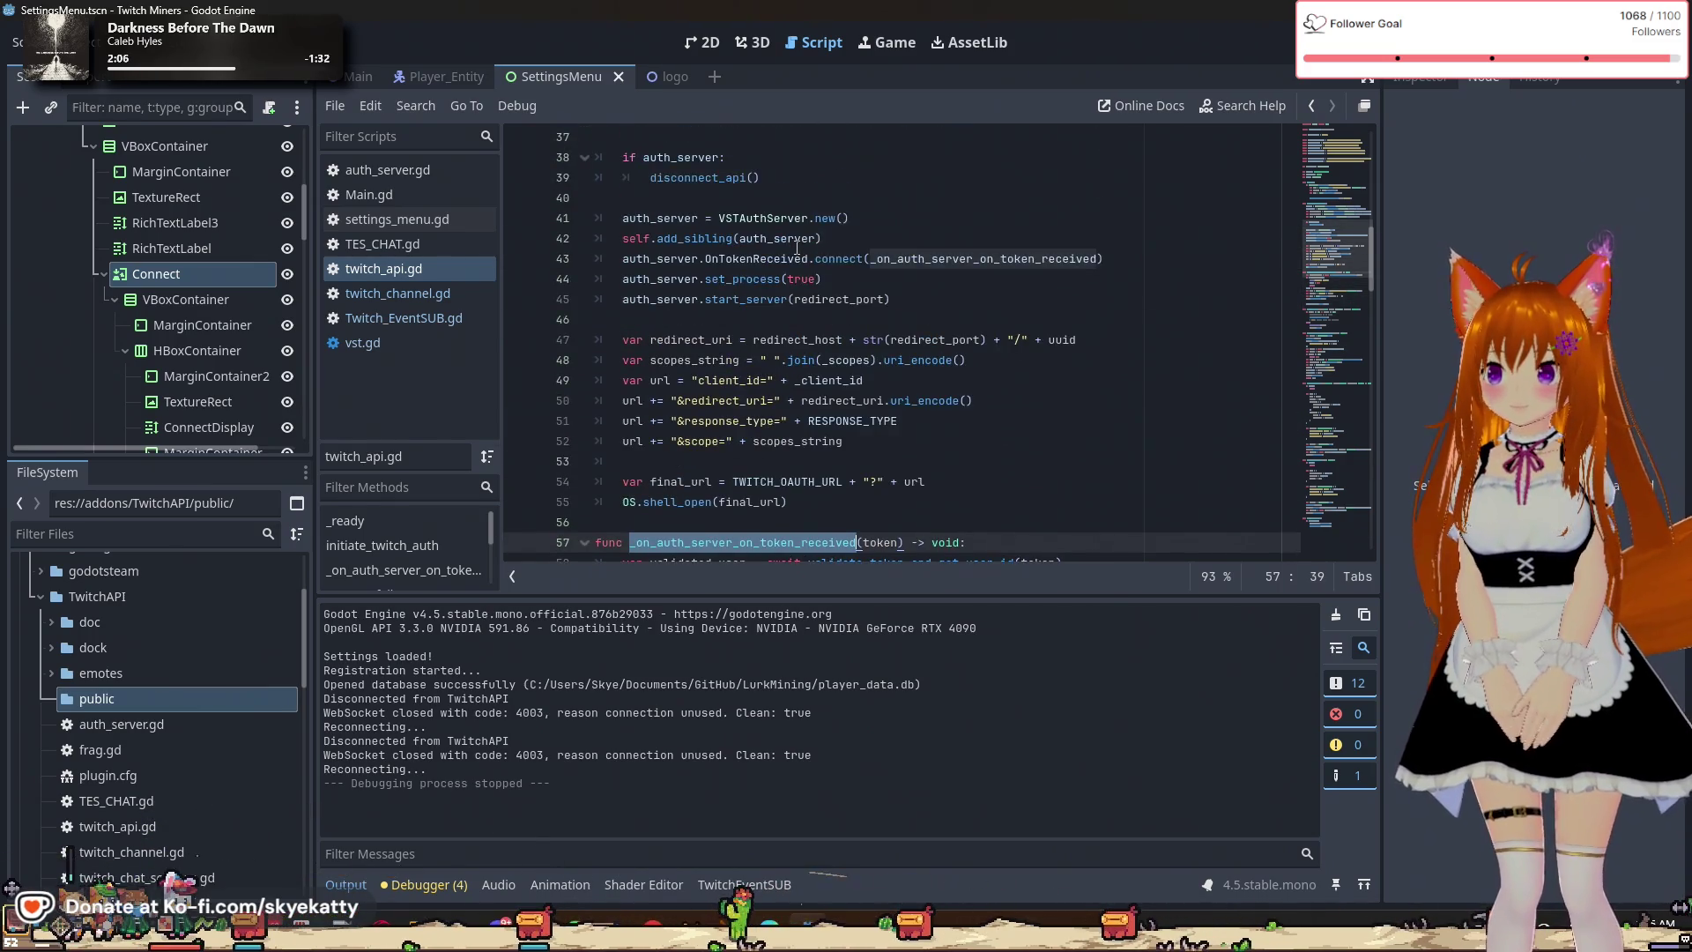
scroll(1007, 258, down, 6)
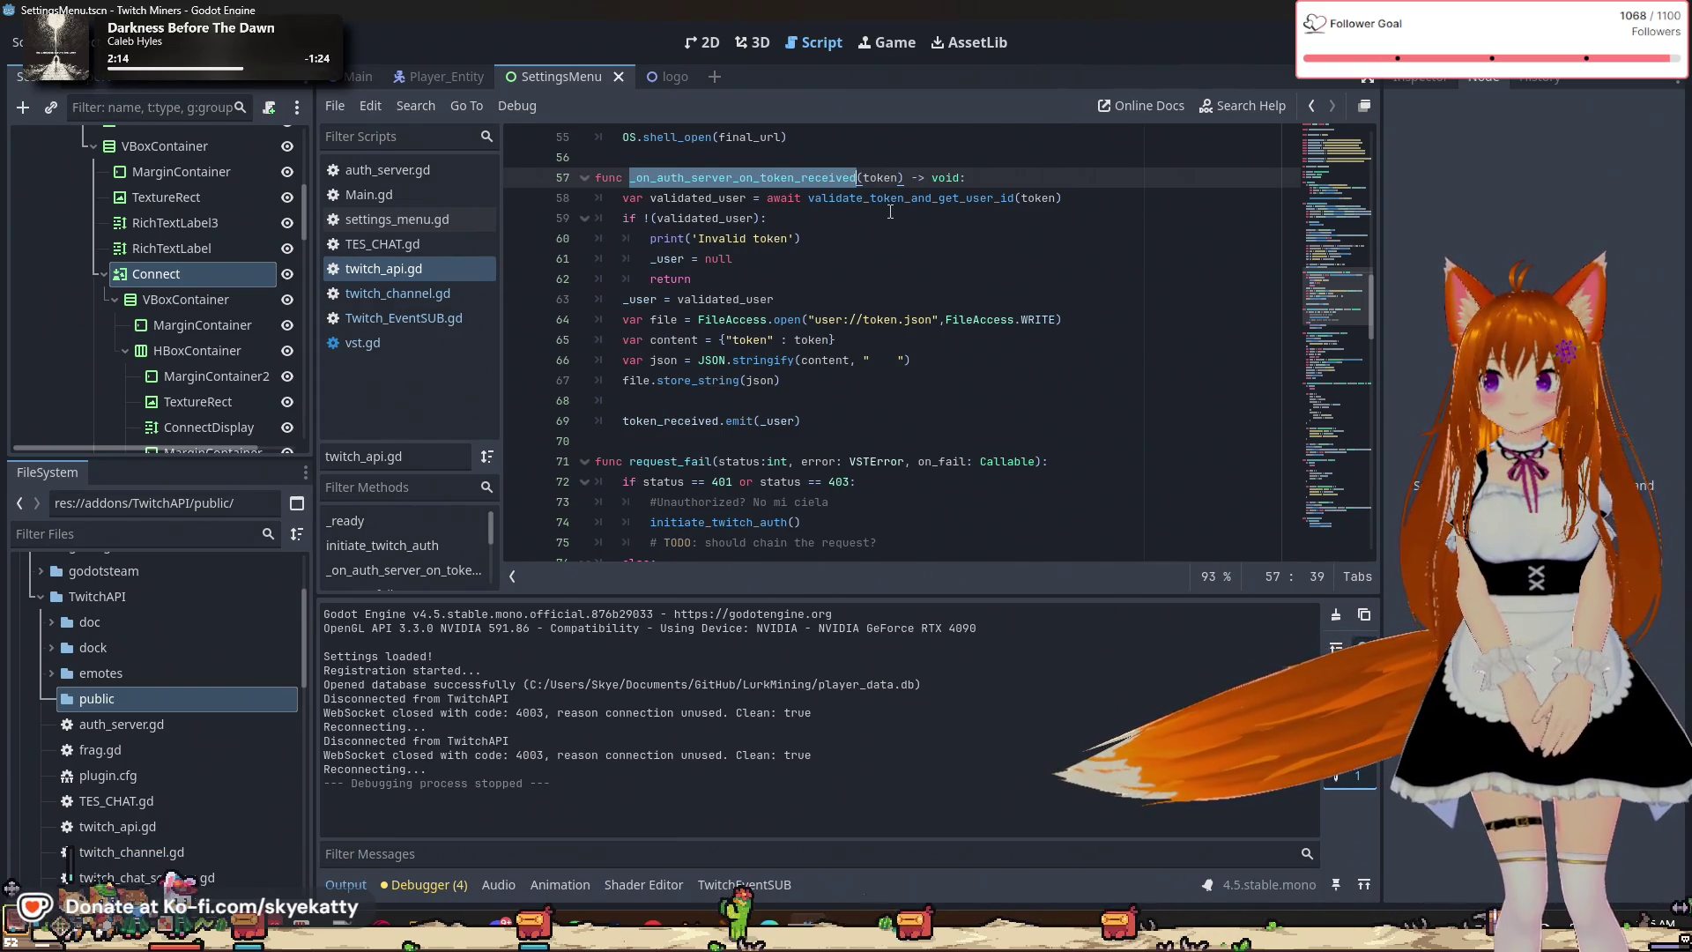
scroll(890, 211, up, 1)
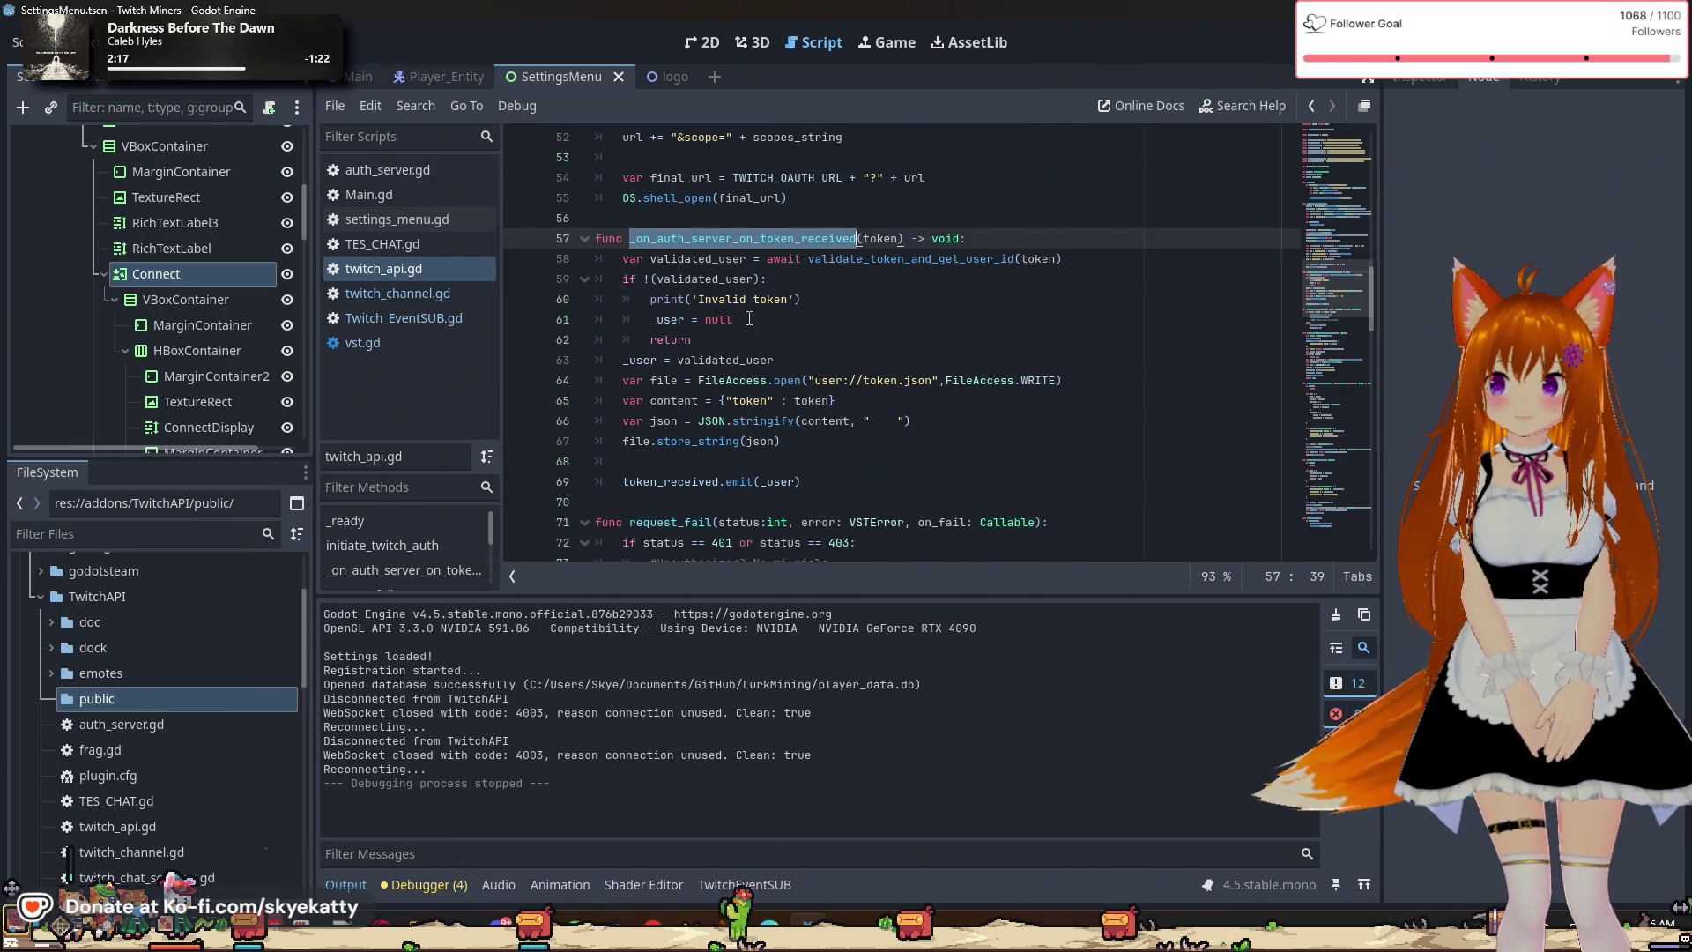
scroll(749, 337, down, 1)
scroll(749, 338, down, 1)
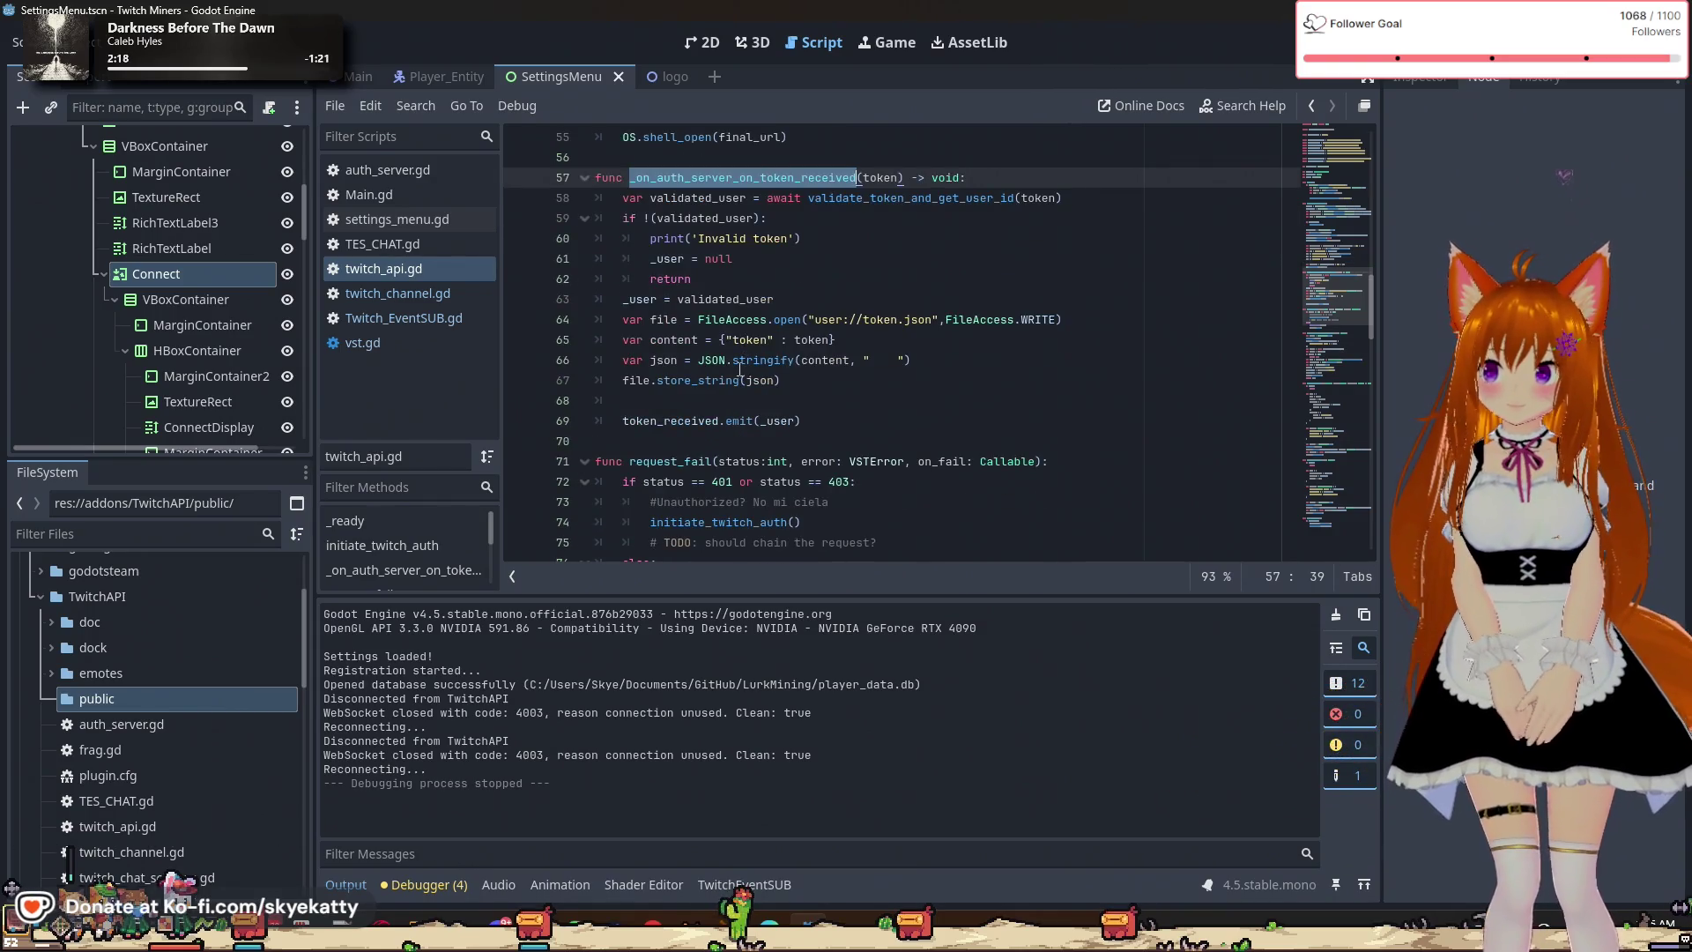
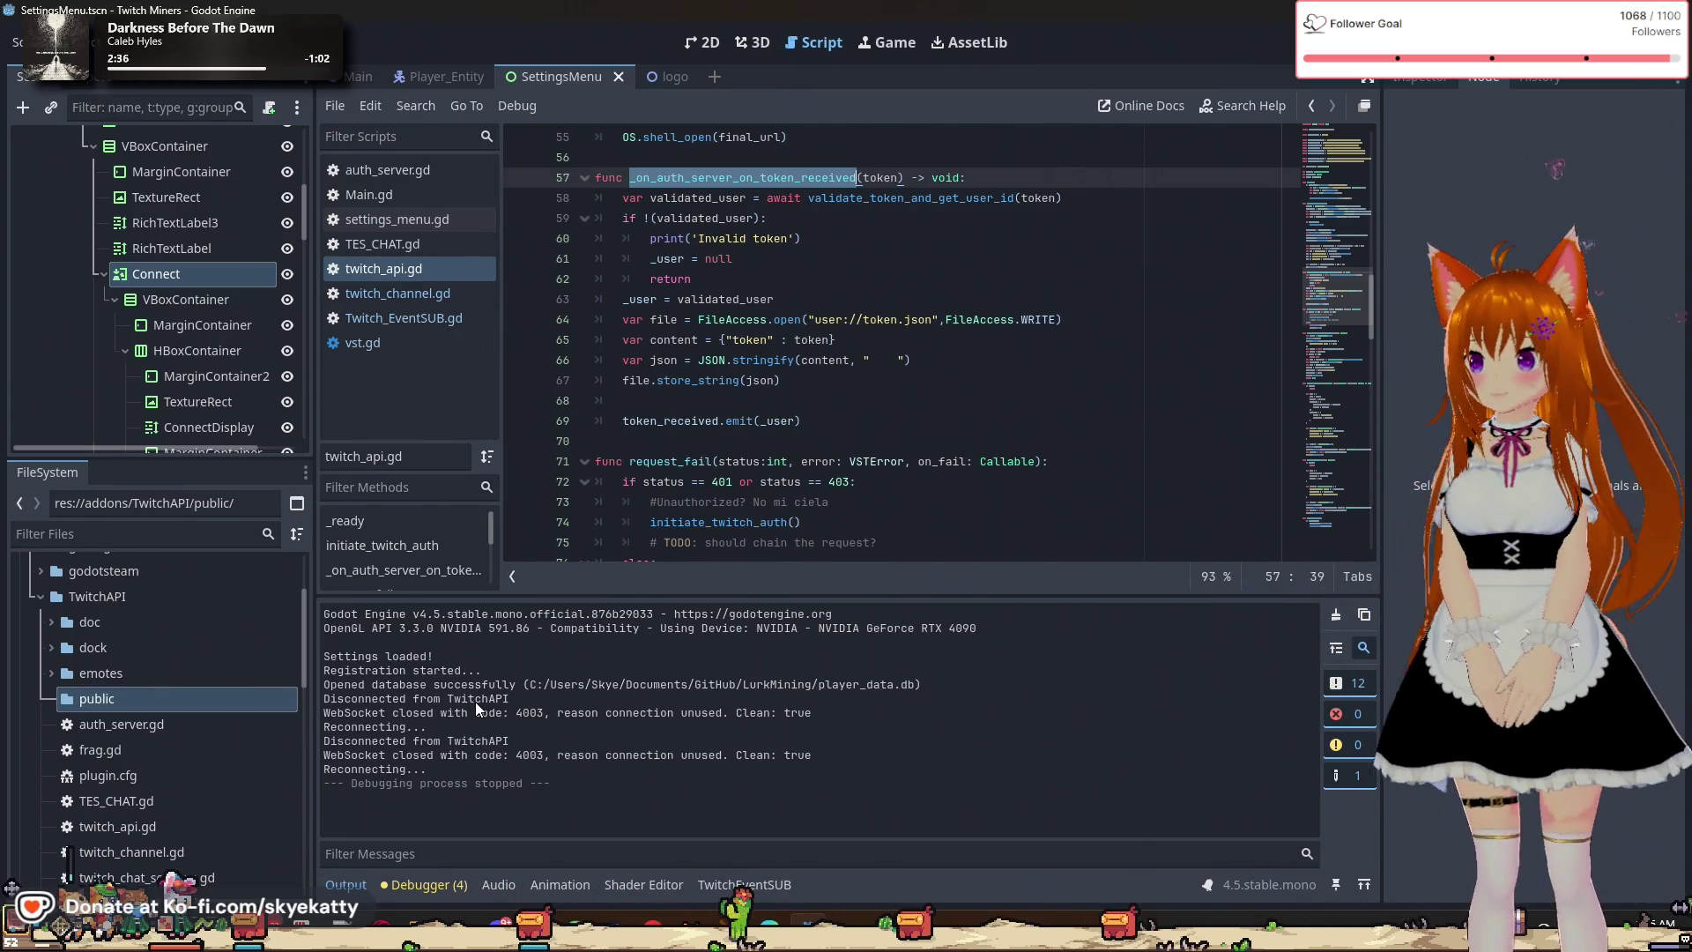
In twitch_api.gd, add file.close() after storing the token JSON, with a blank line before token_received.emit.
click(959, 359)
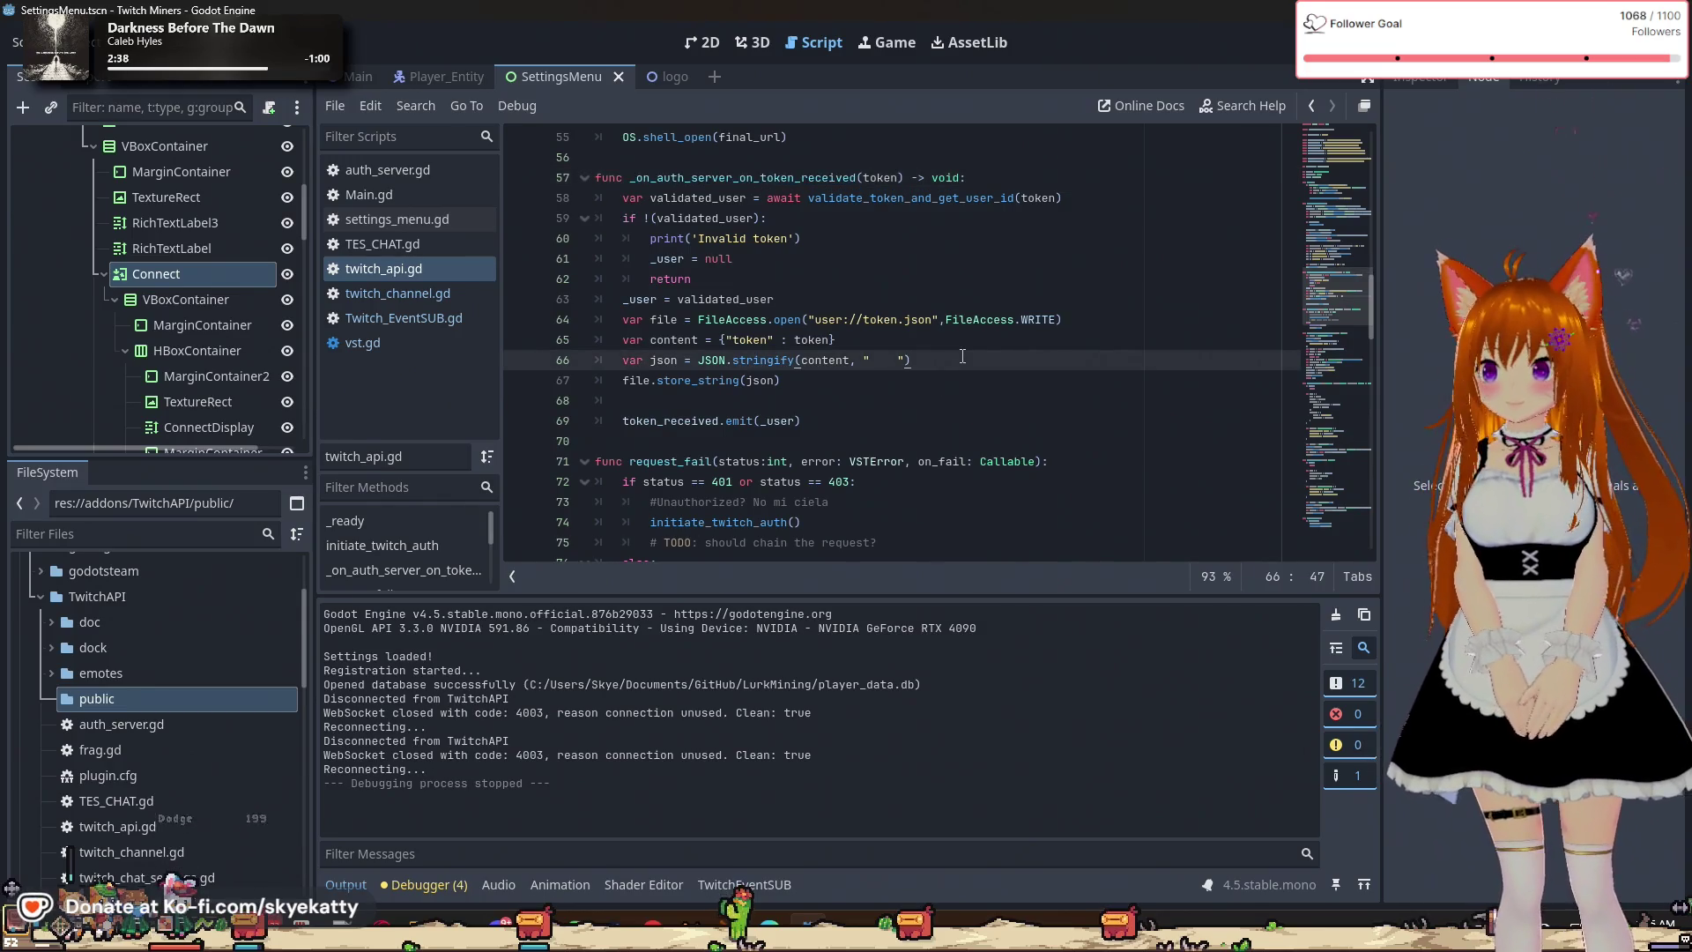
key(Down)
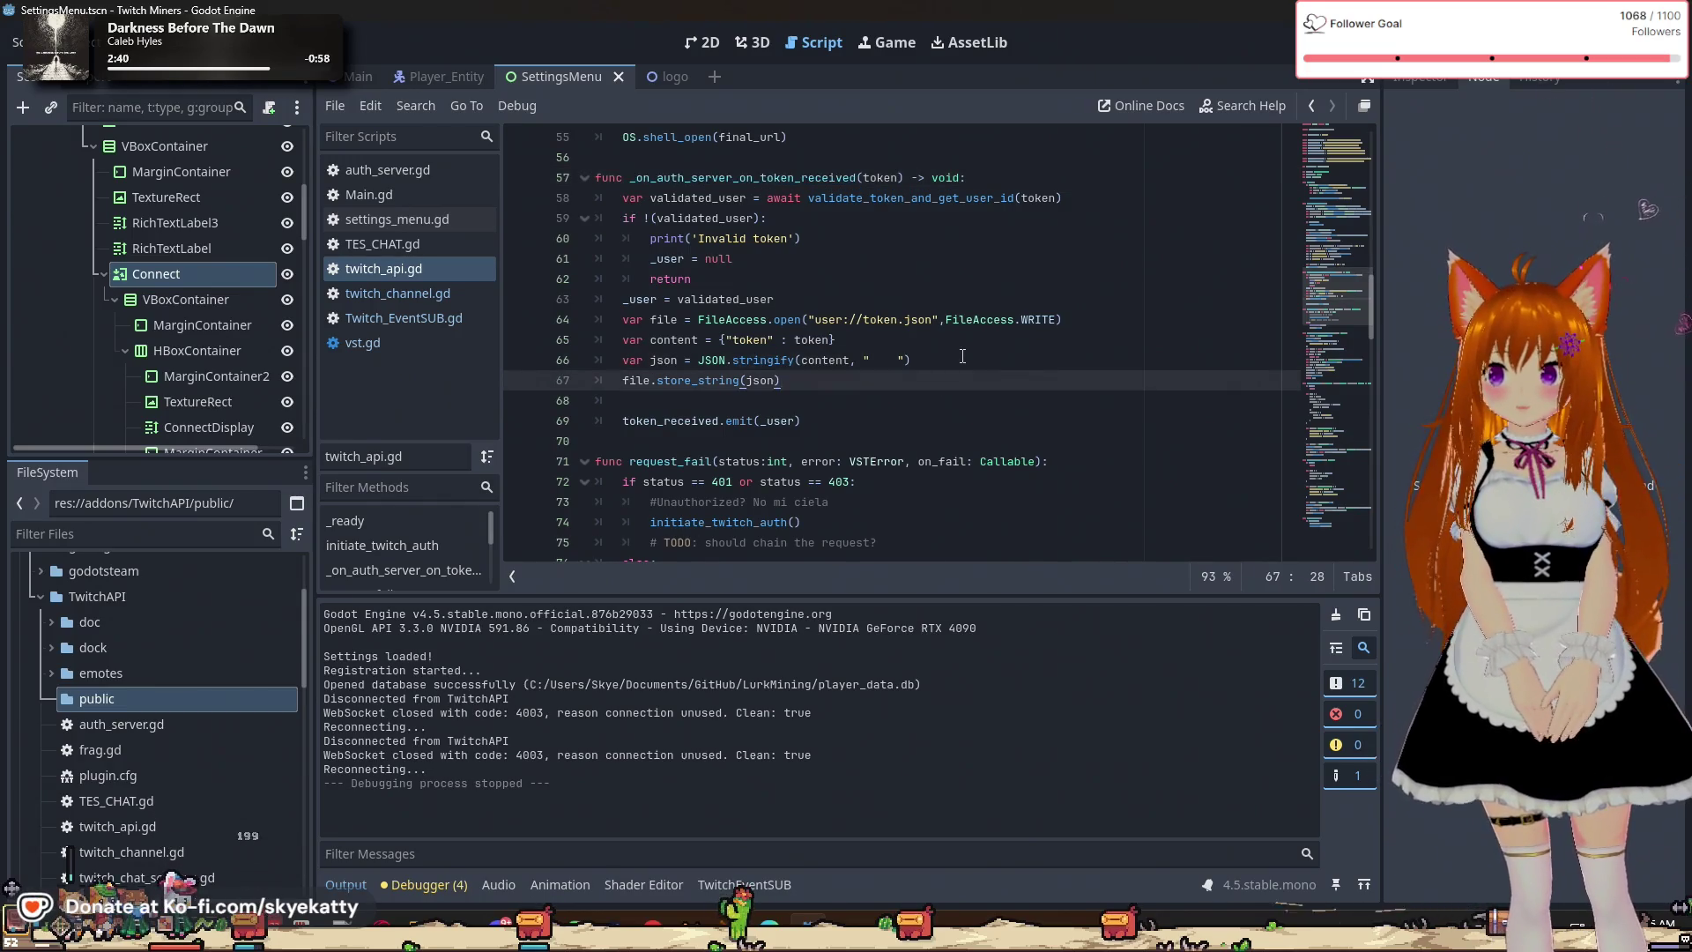
key(Return)
text(file.cl)
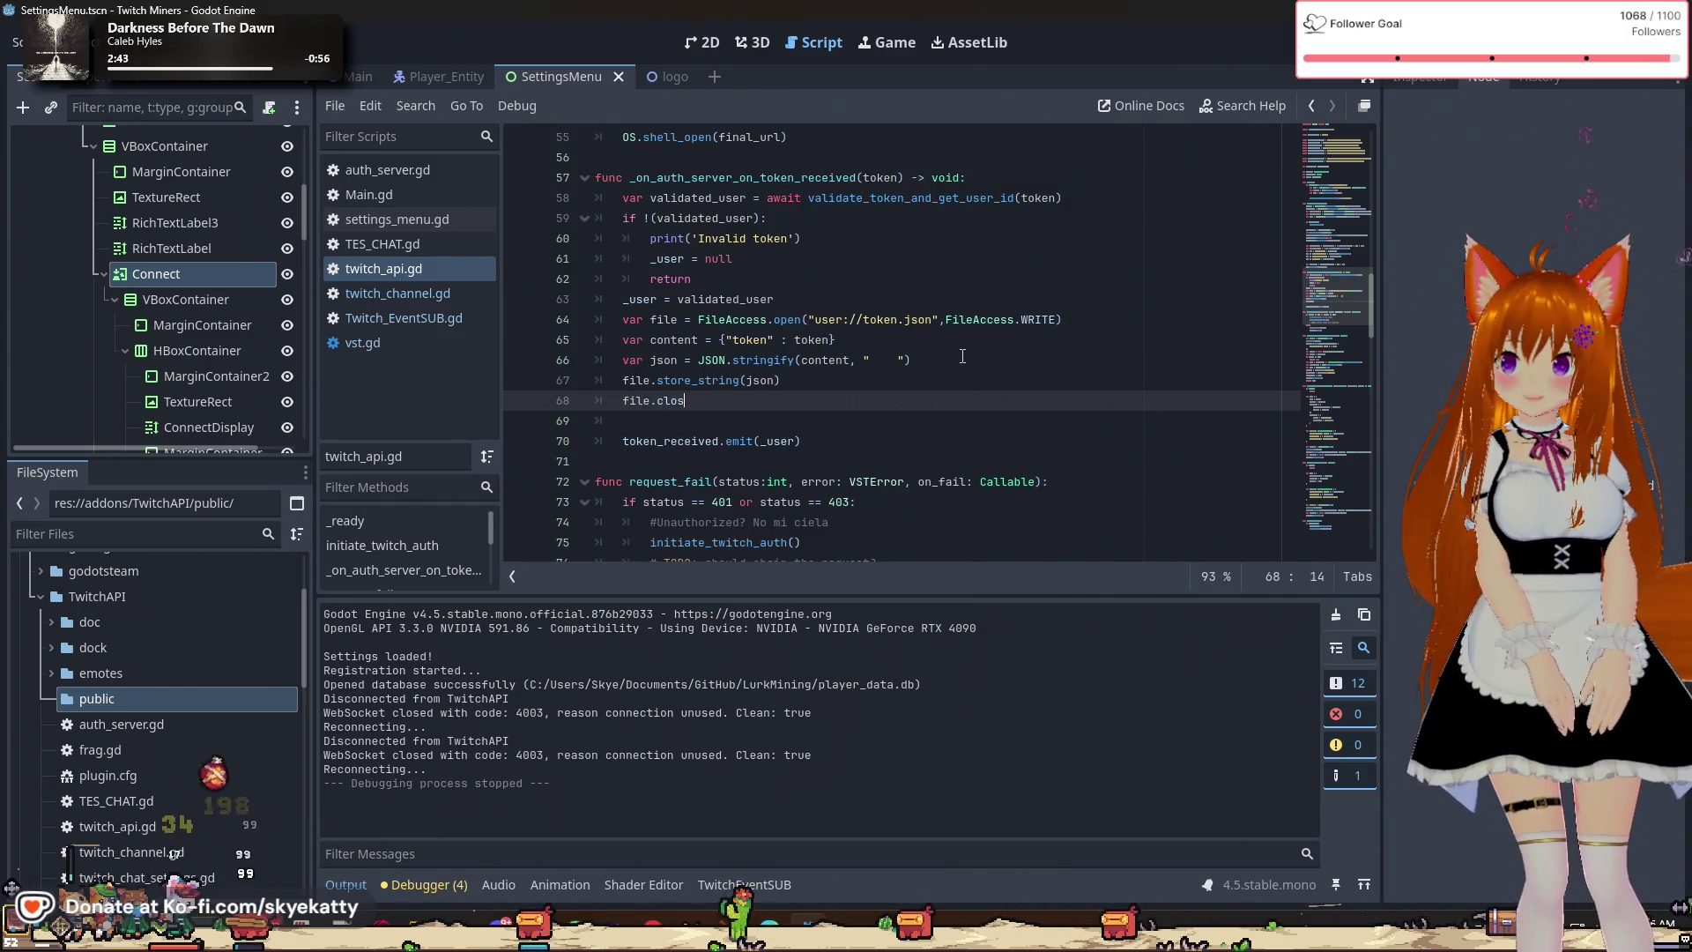
text(ose())
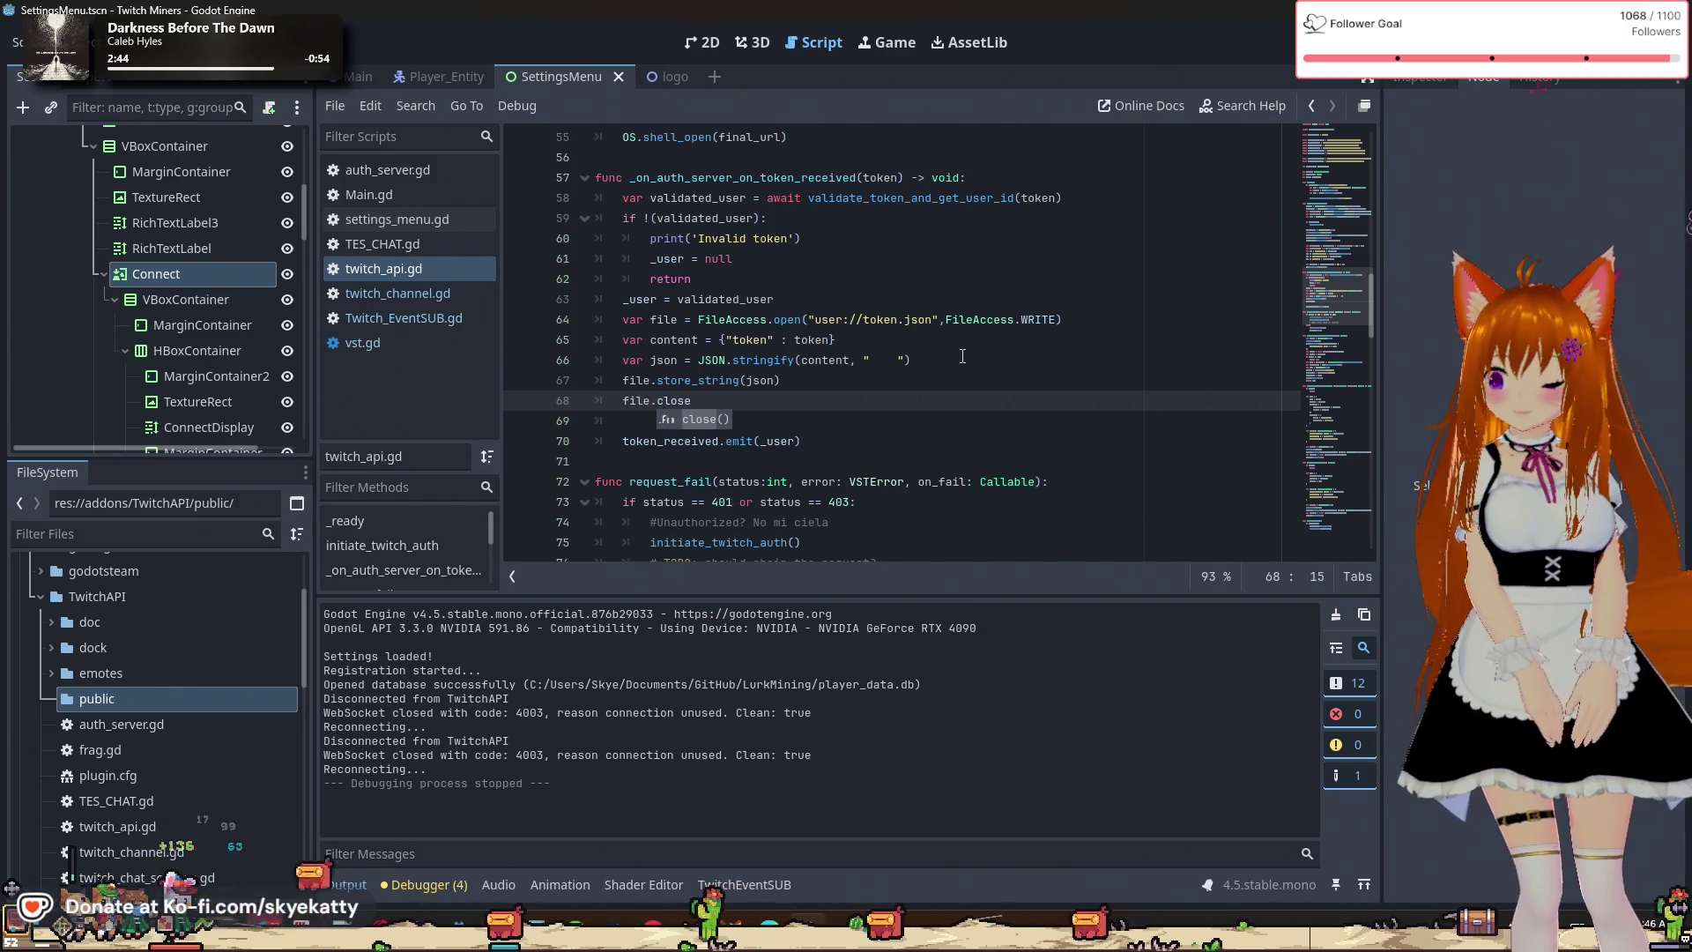
click(878, 415)
key(BackSpace)
key(BackSpace)
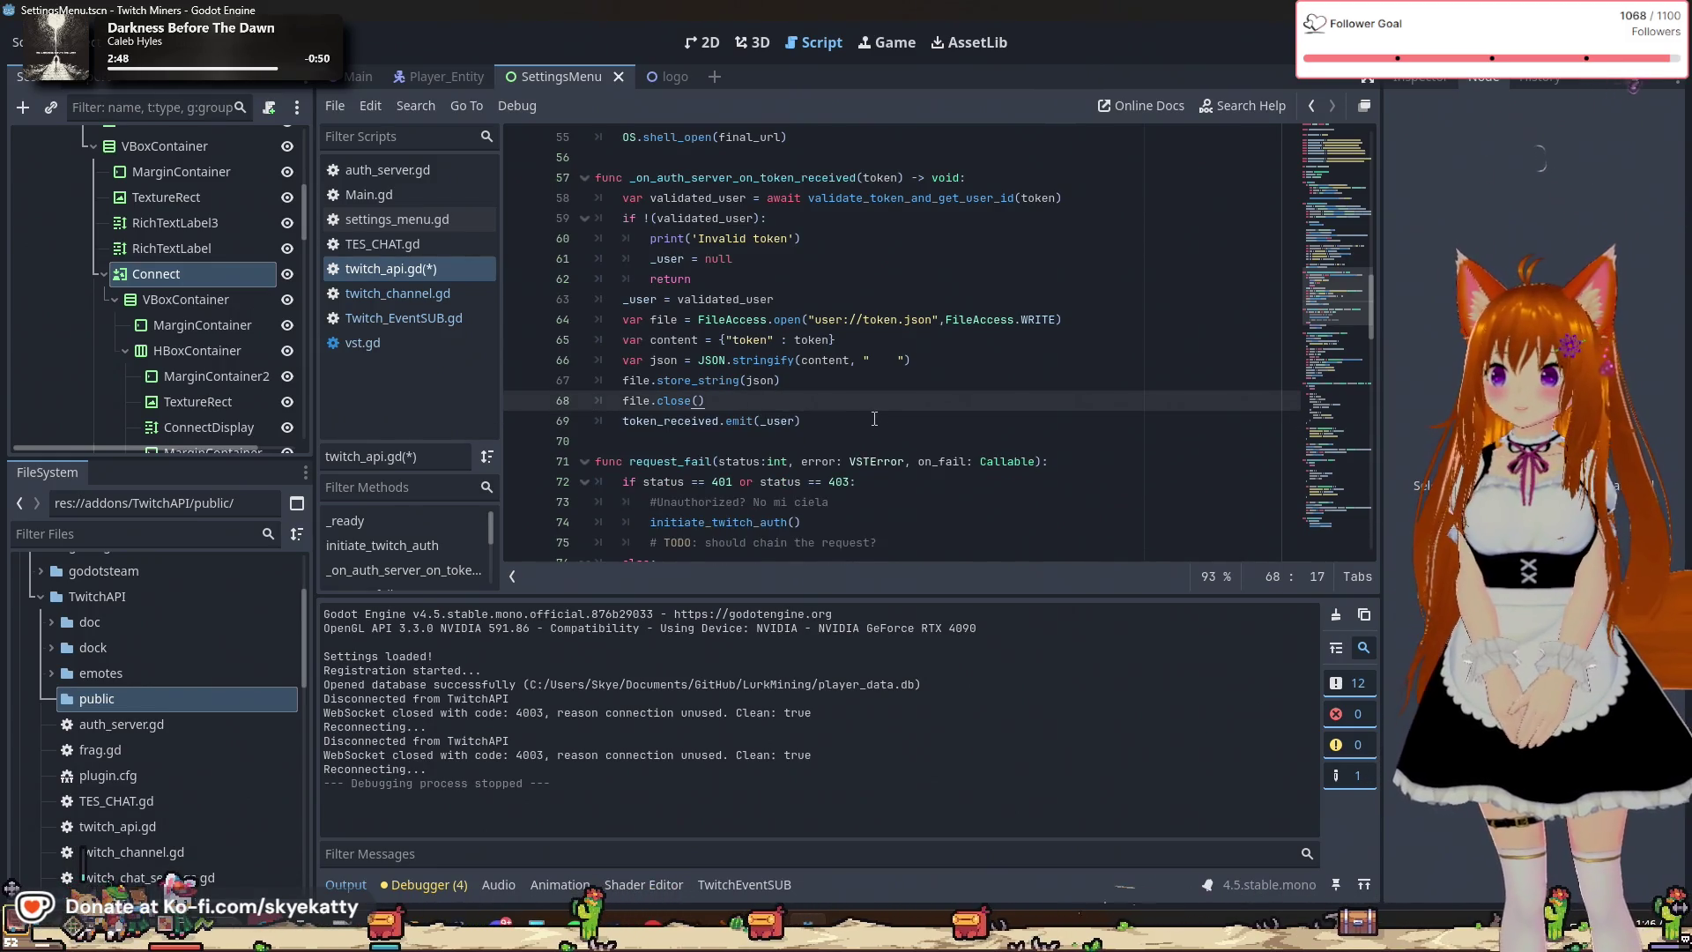
key(Return)
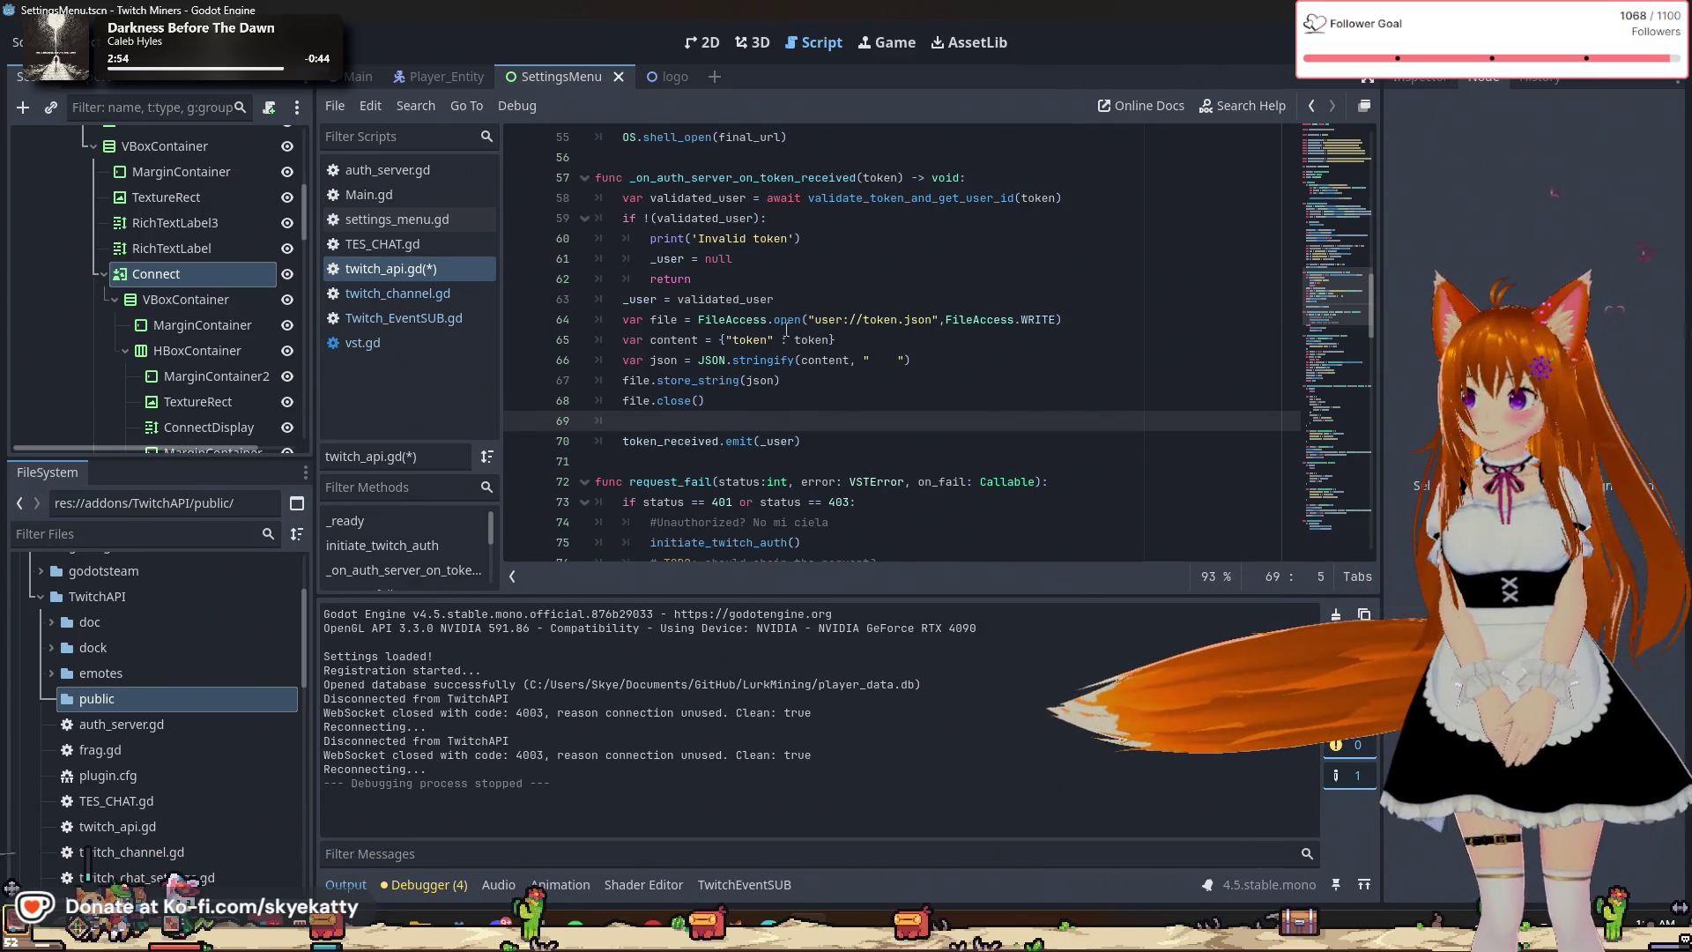
click(898, 442)
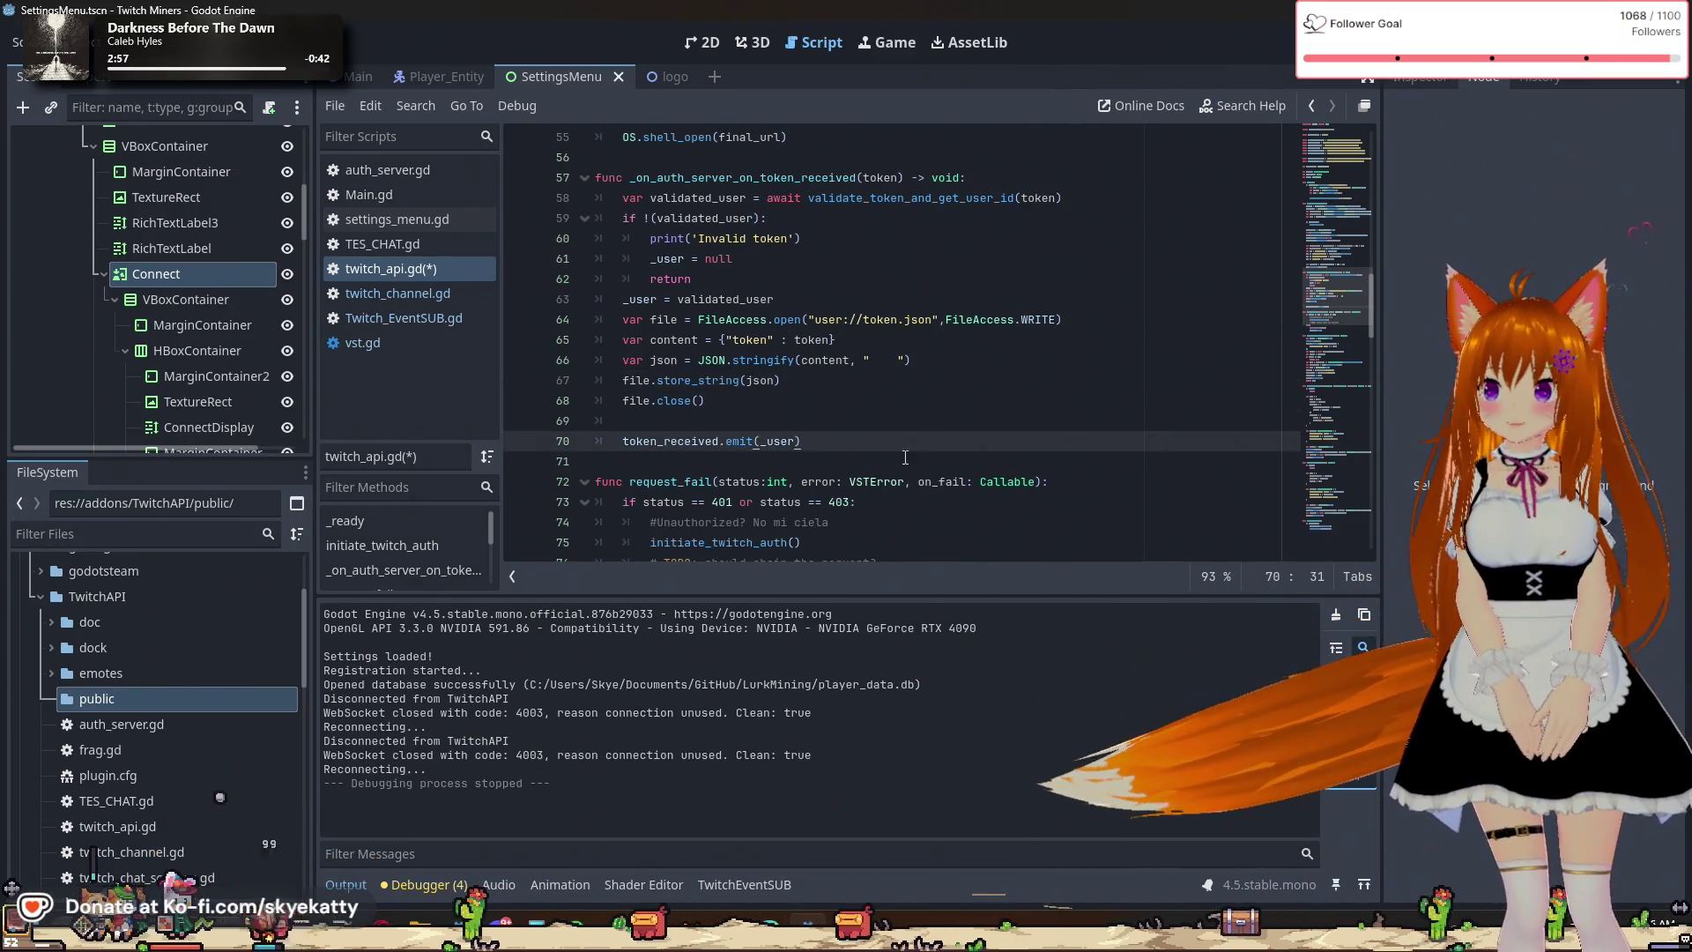
scroll(908, 461, down, 1)
click(863, 340)
click(859, 357)
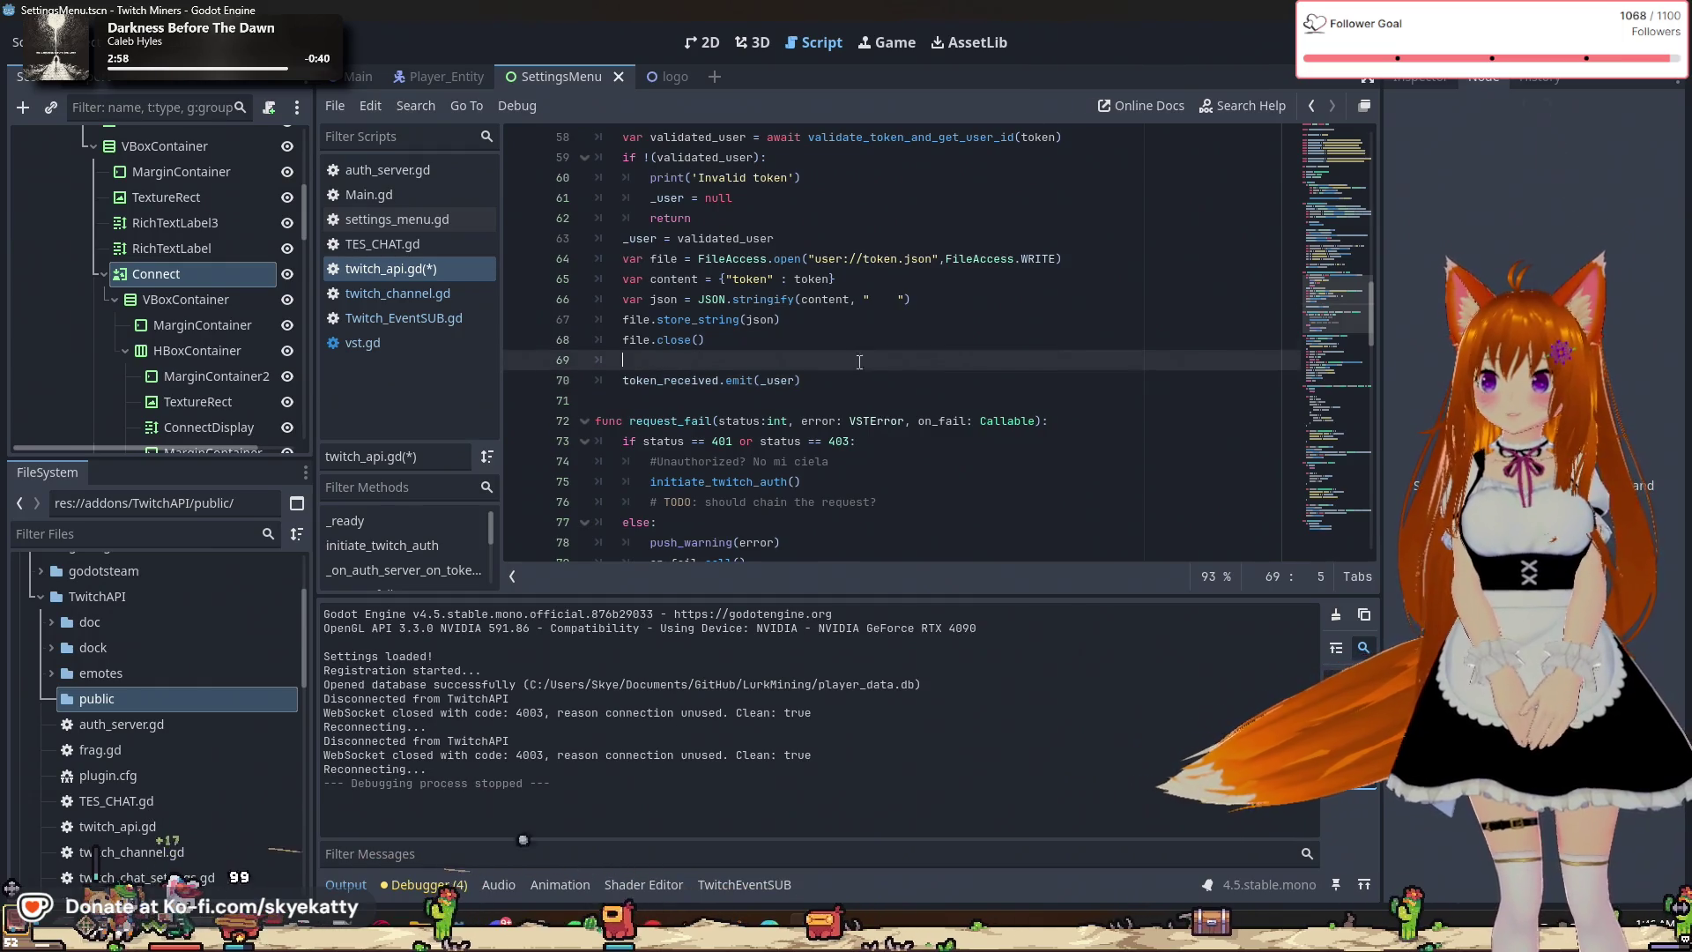
click(854, 380)
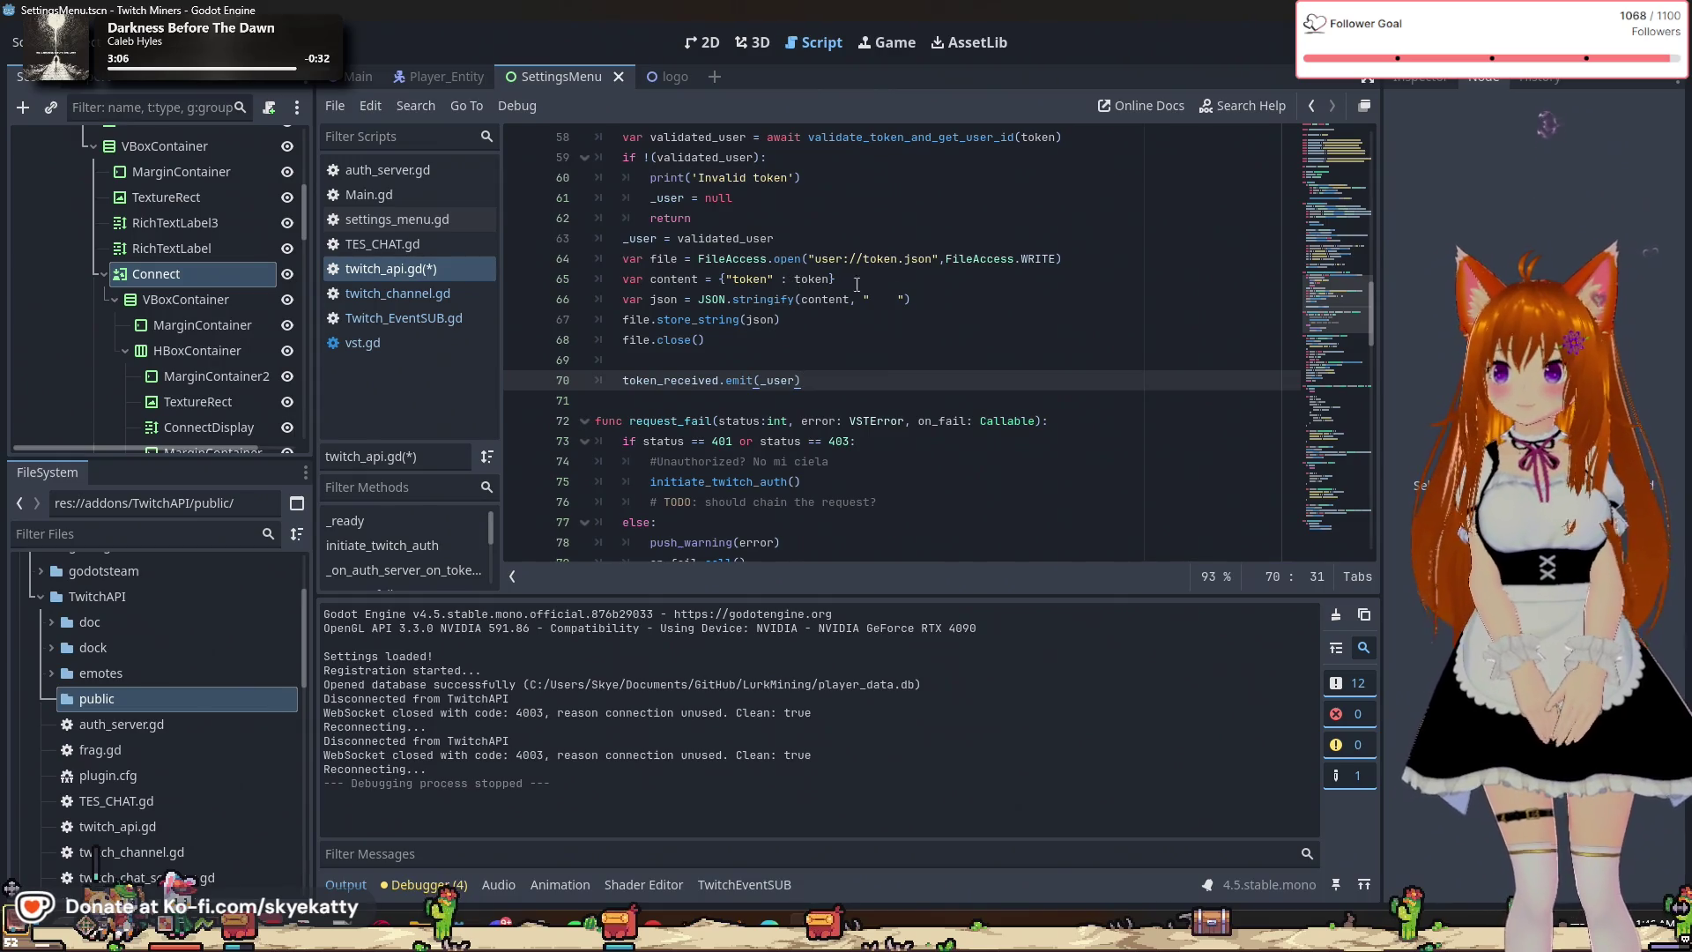
scroll(873, 291, up, 1)
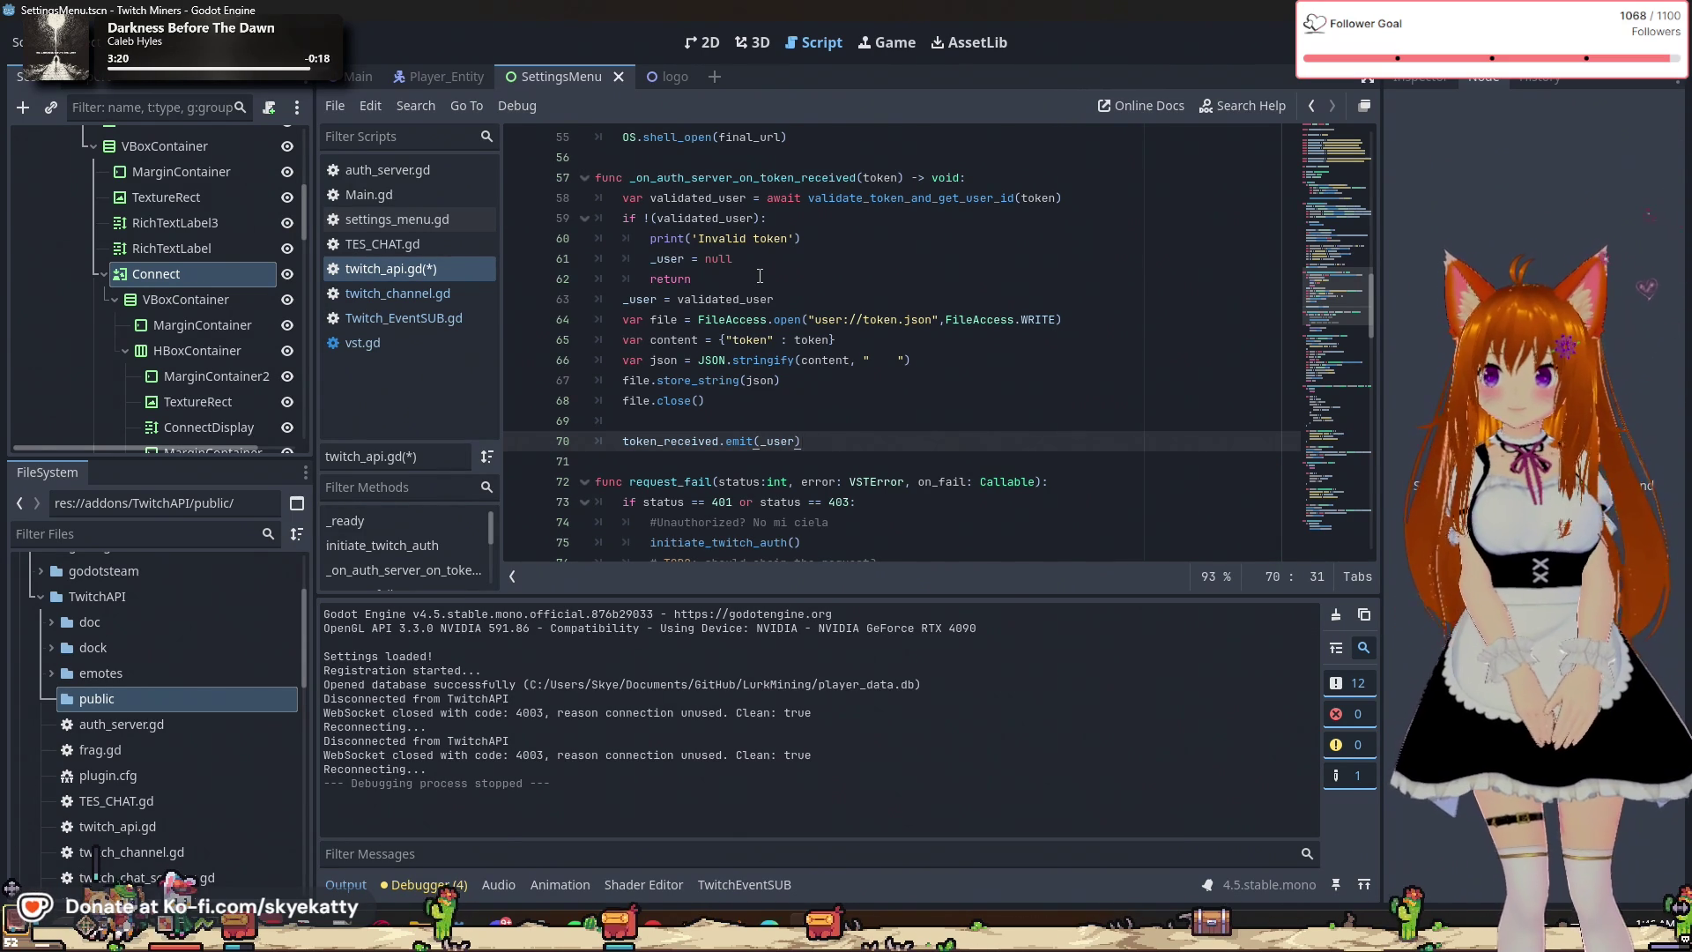
scroll(760, 276, down, 1)
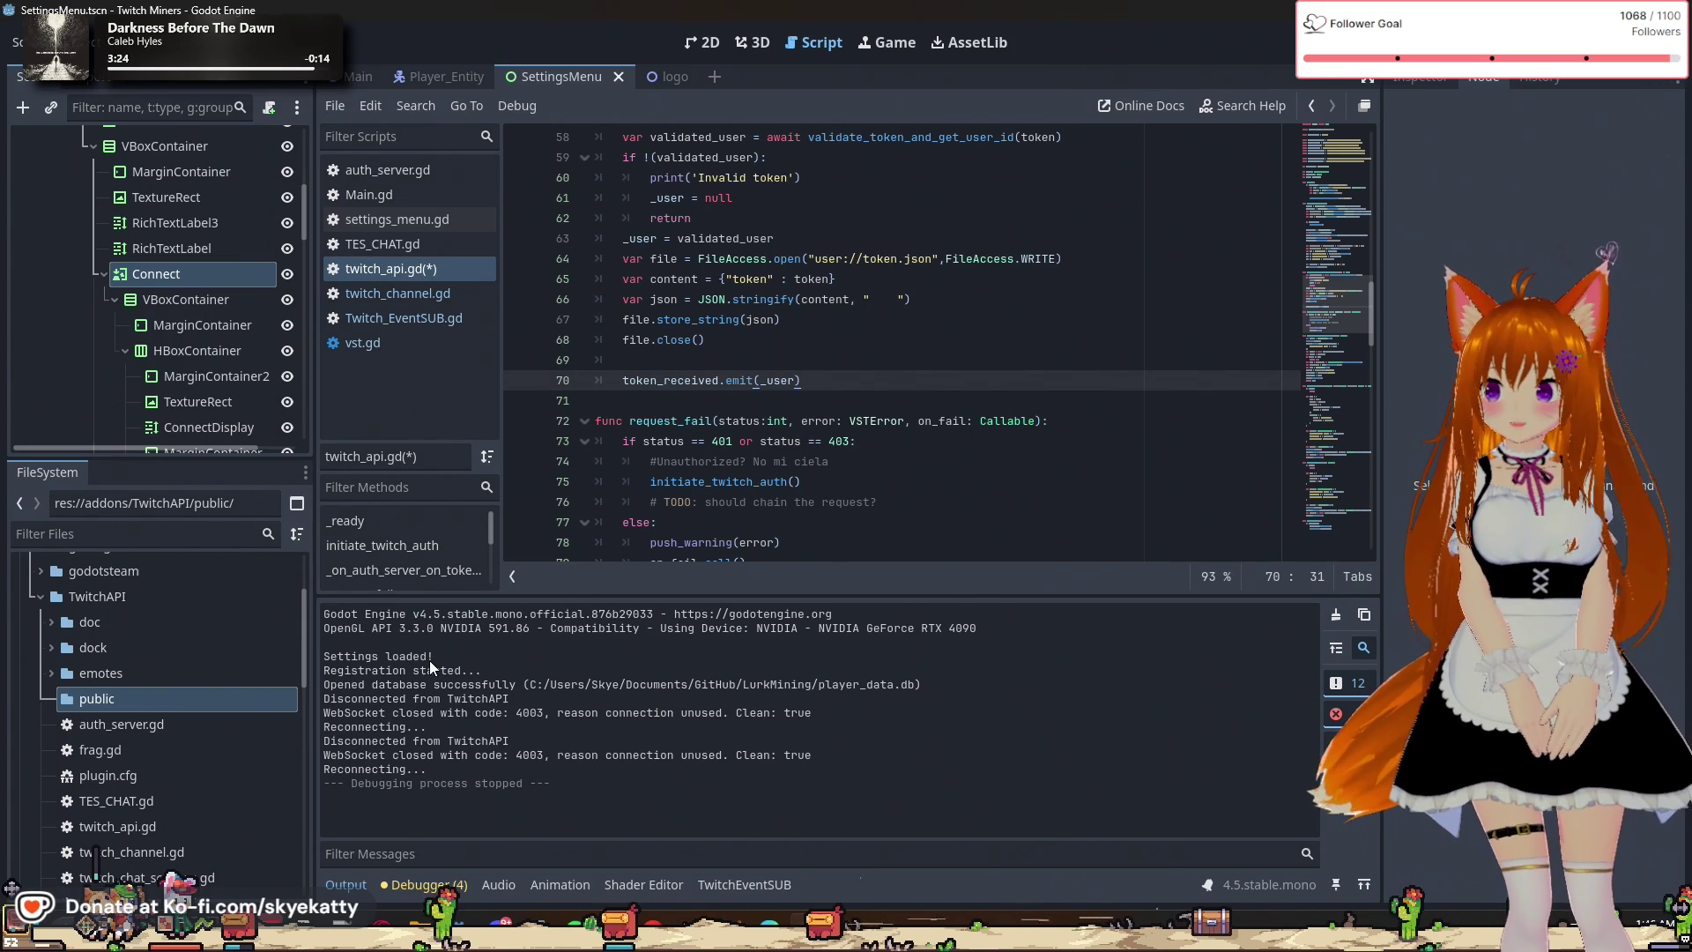
drag(732, 685, 680, 726)
click(659, 758)
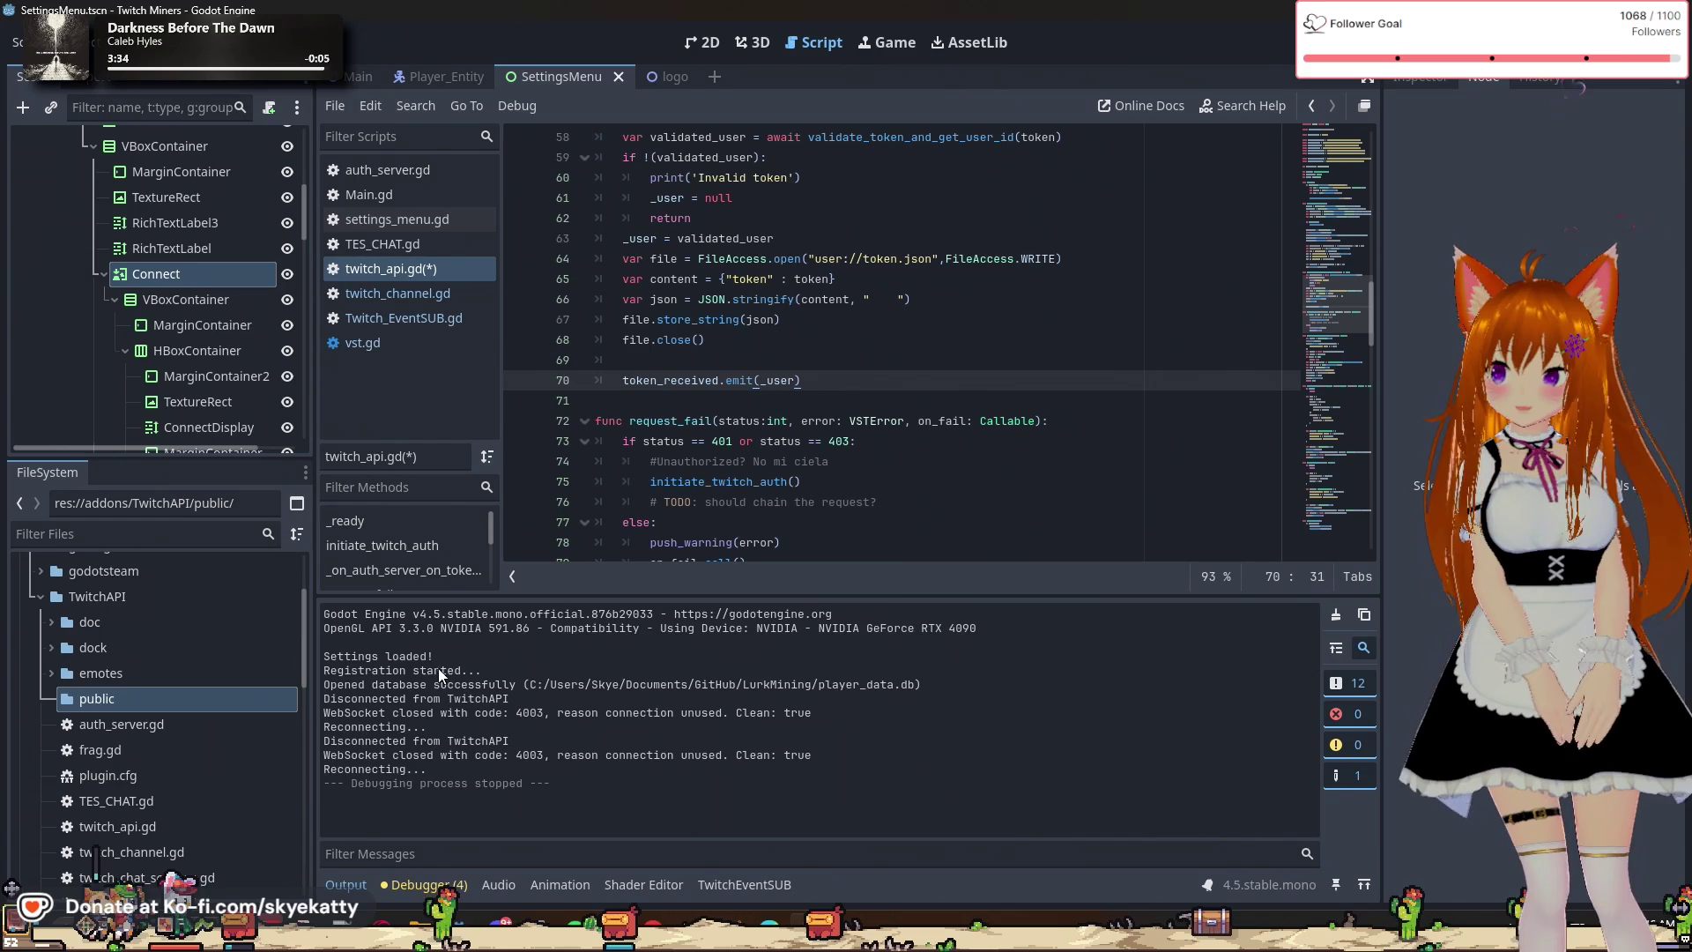
drag(412, 685, 544, 712)
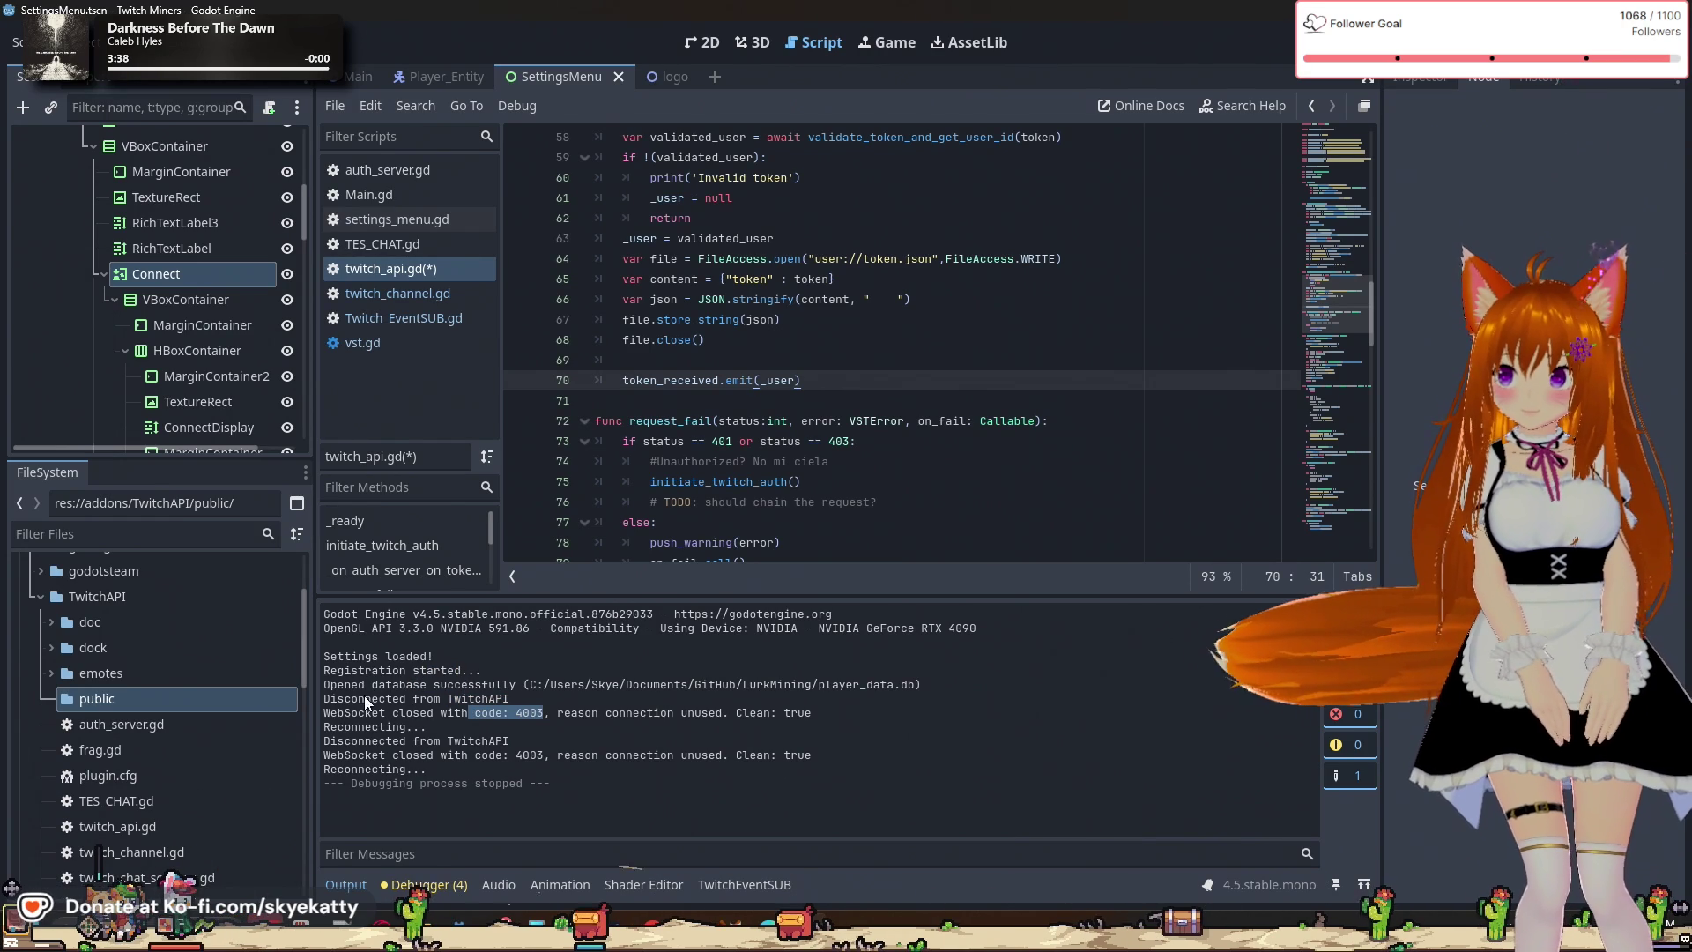
drag(326, 701, 547, 705)
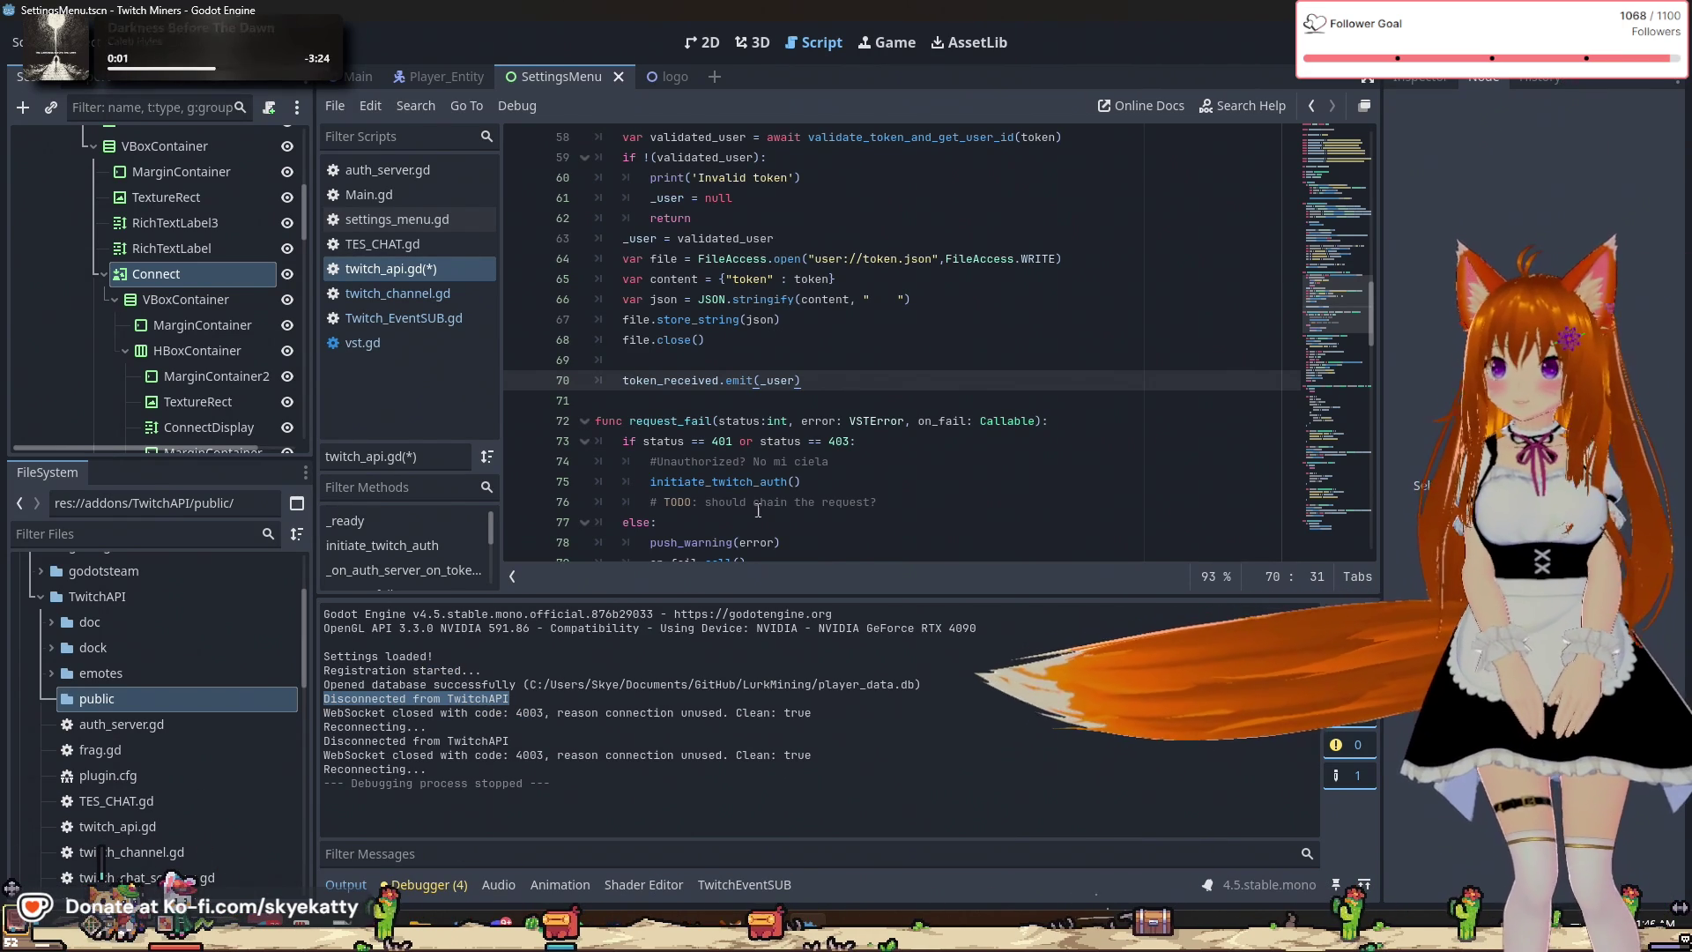
scroll(819, 444, down, 2)
scroll(819, 444, up, 3)
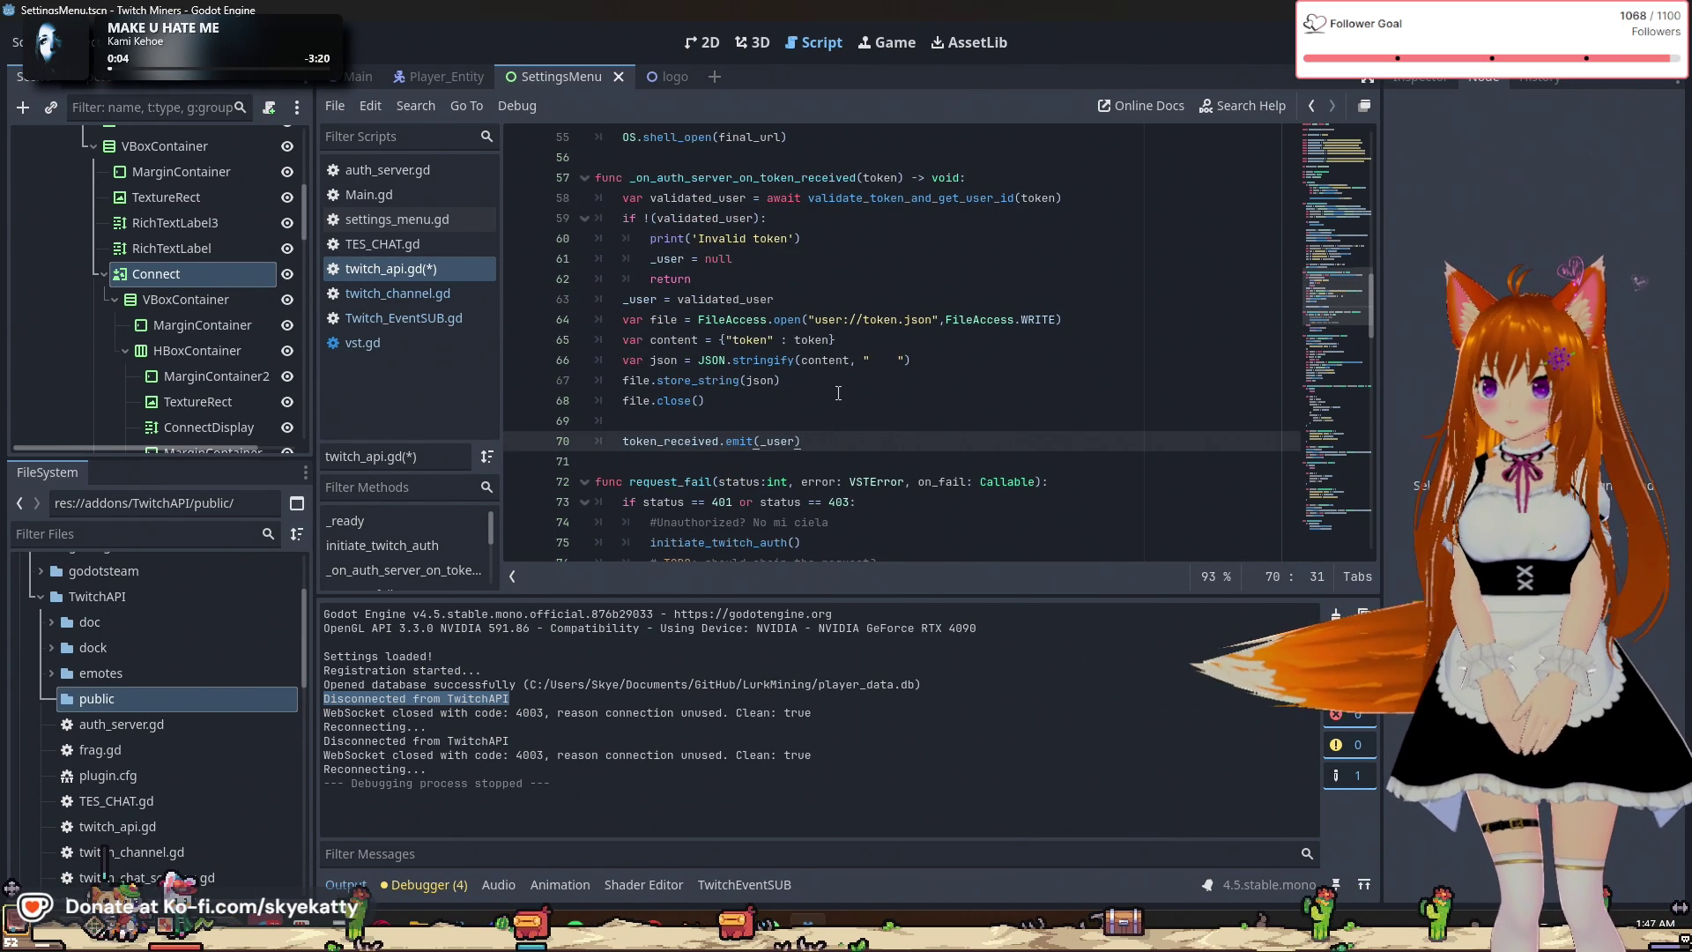
scroll(838, 391, down, 1)
click(820, 349)
key(Down)
key(Down)
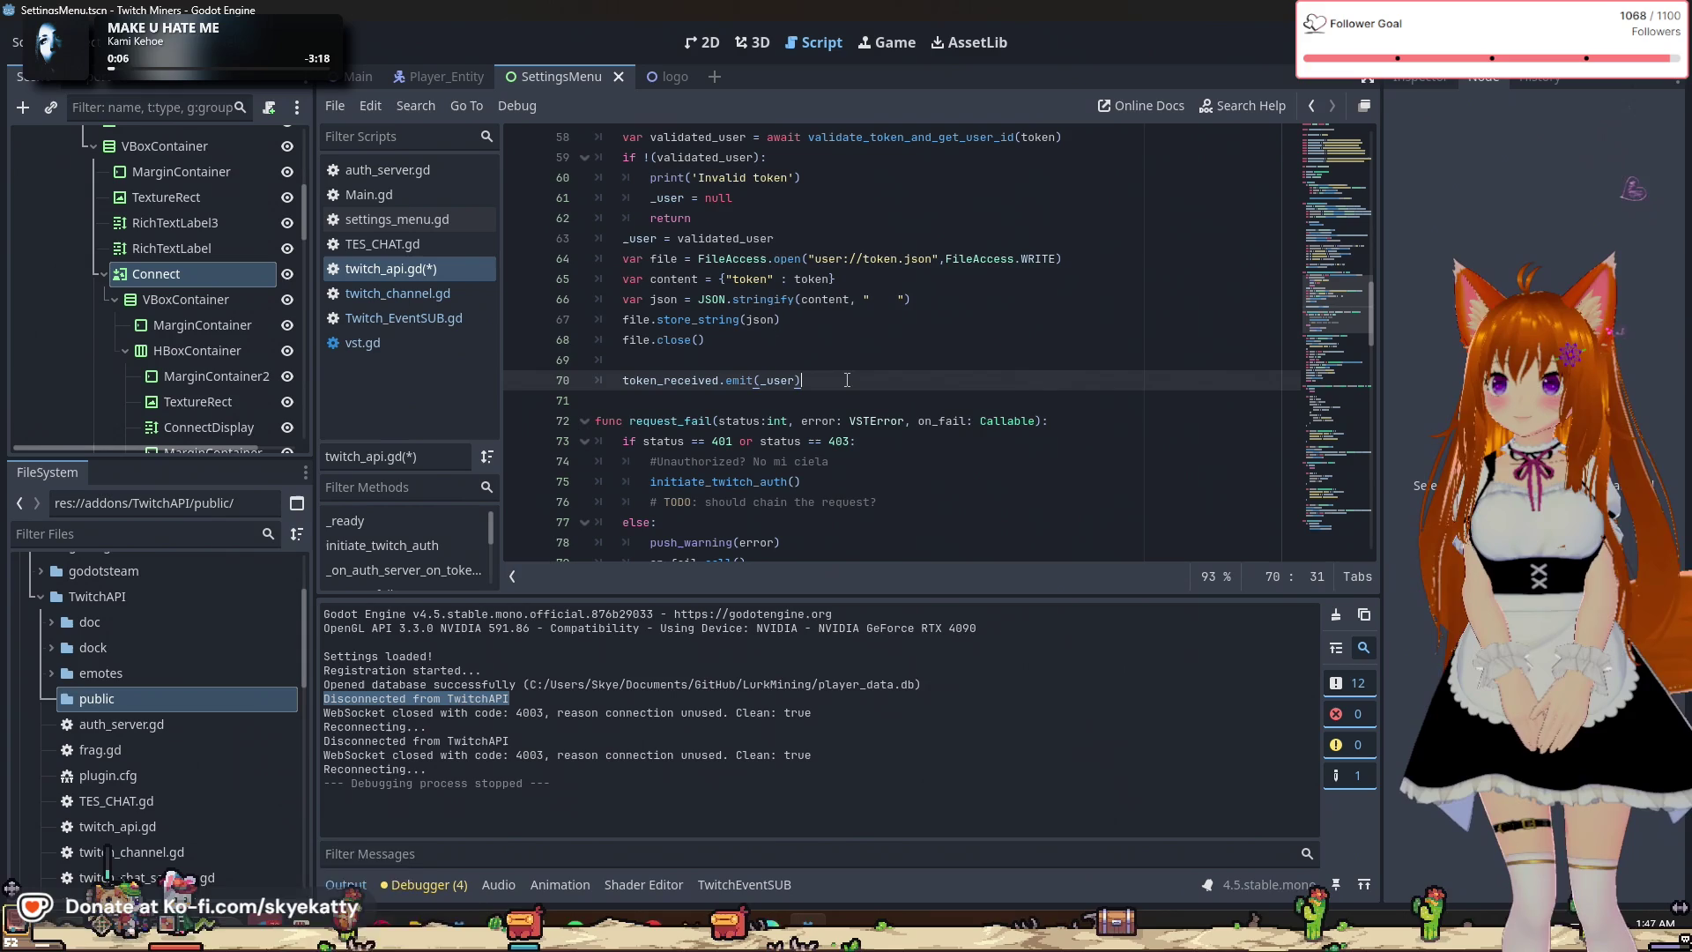
key(Down)
double_click(716, 387)
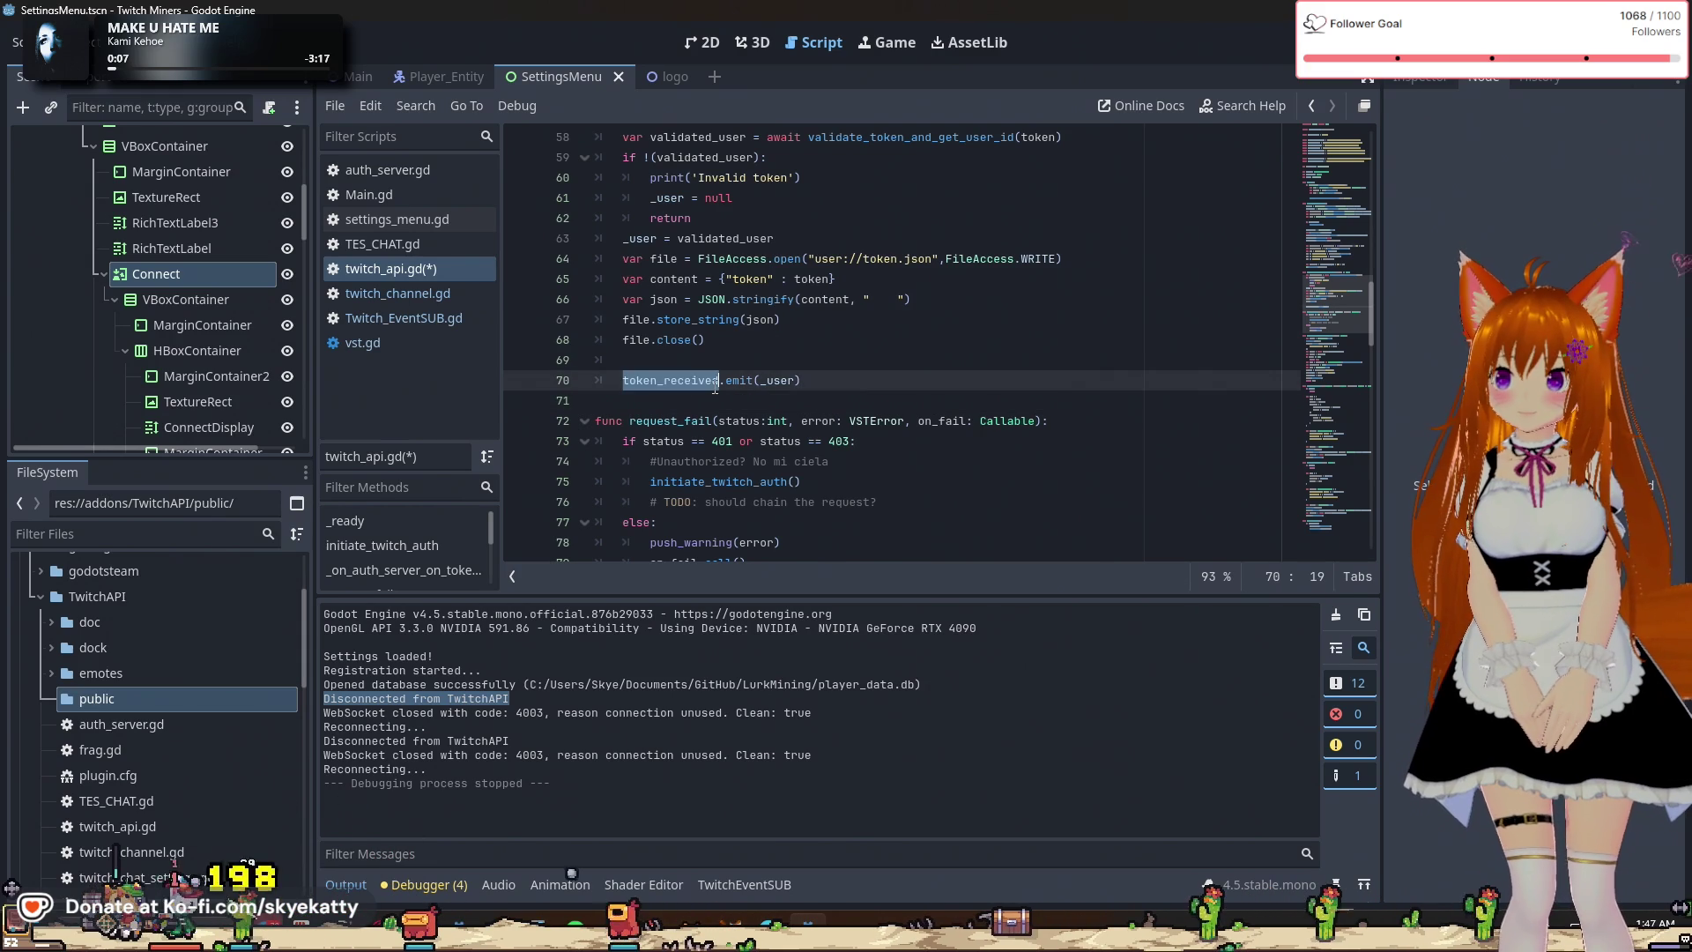
click(826, 389)
scroll(825, 387, up, 2)
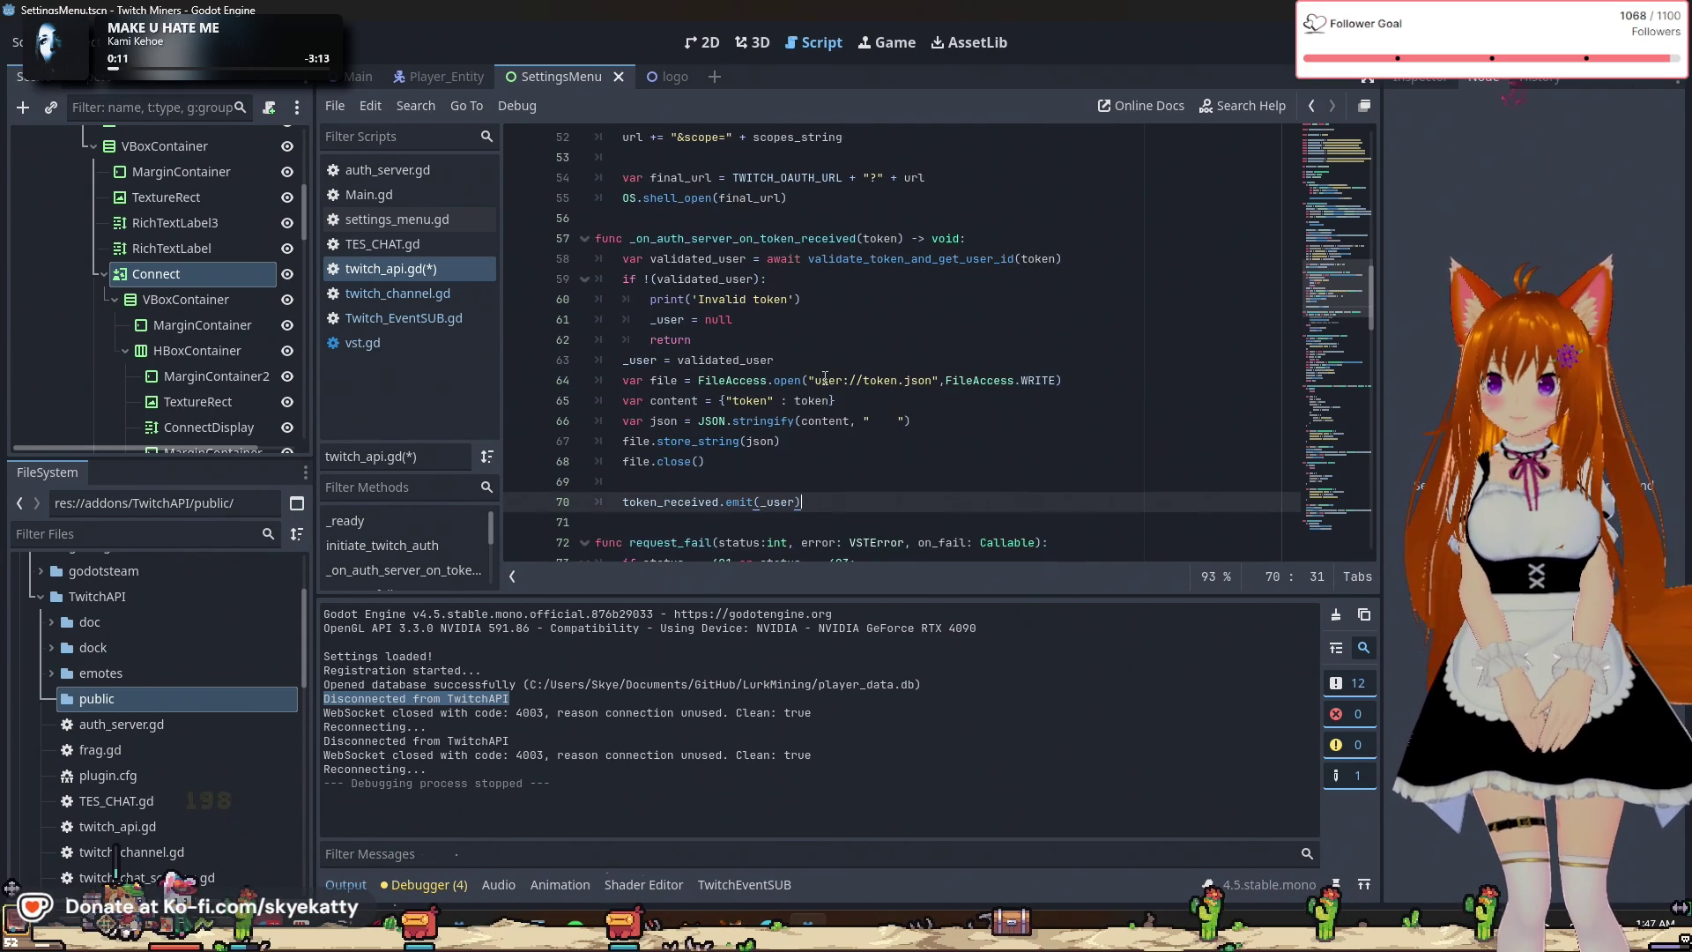
scroll(826, 379, down, 2)
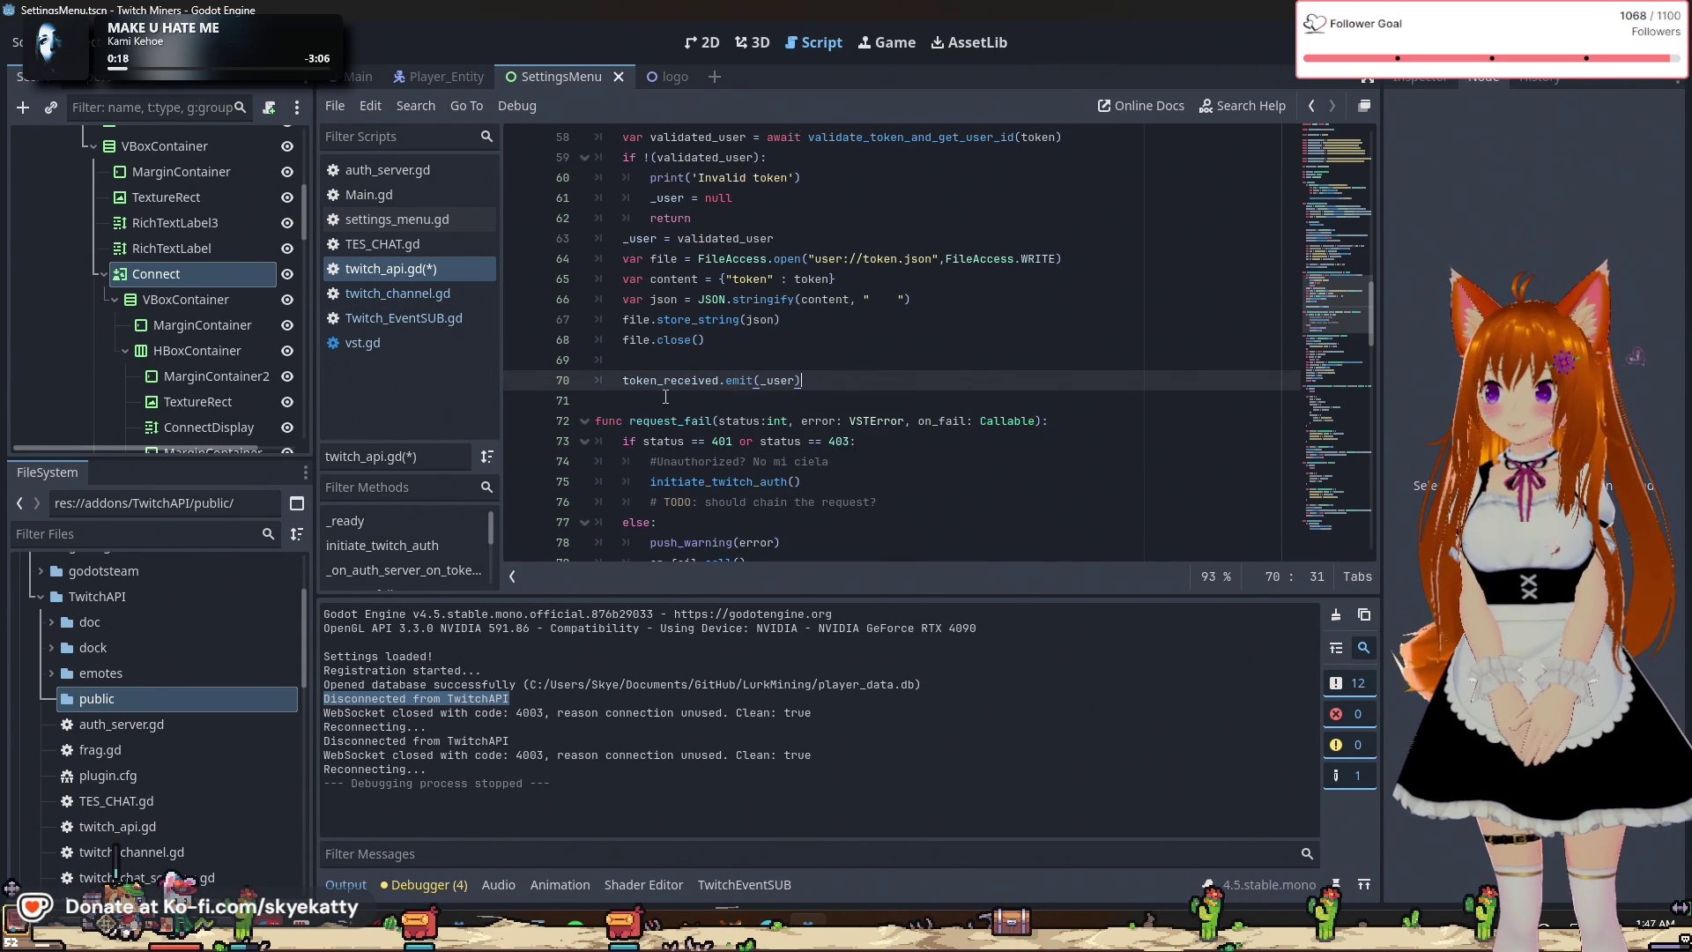
scroll(699, 469, down, 3)
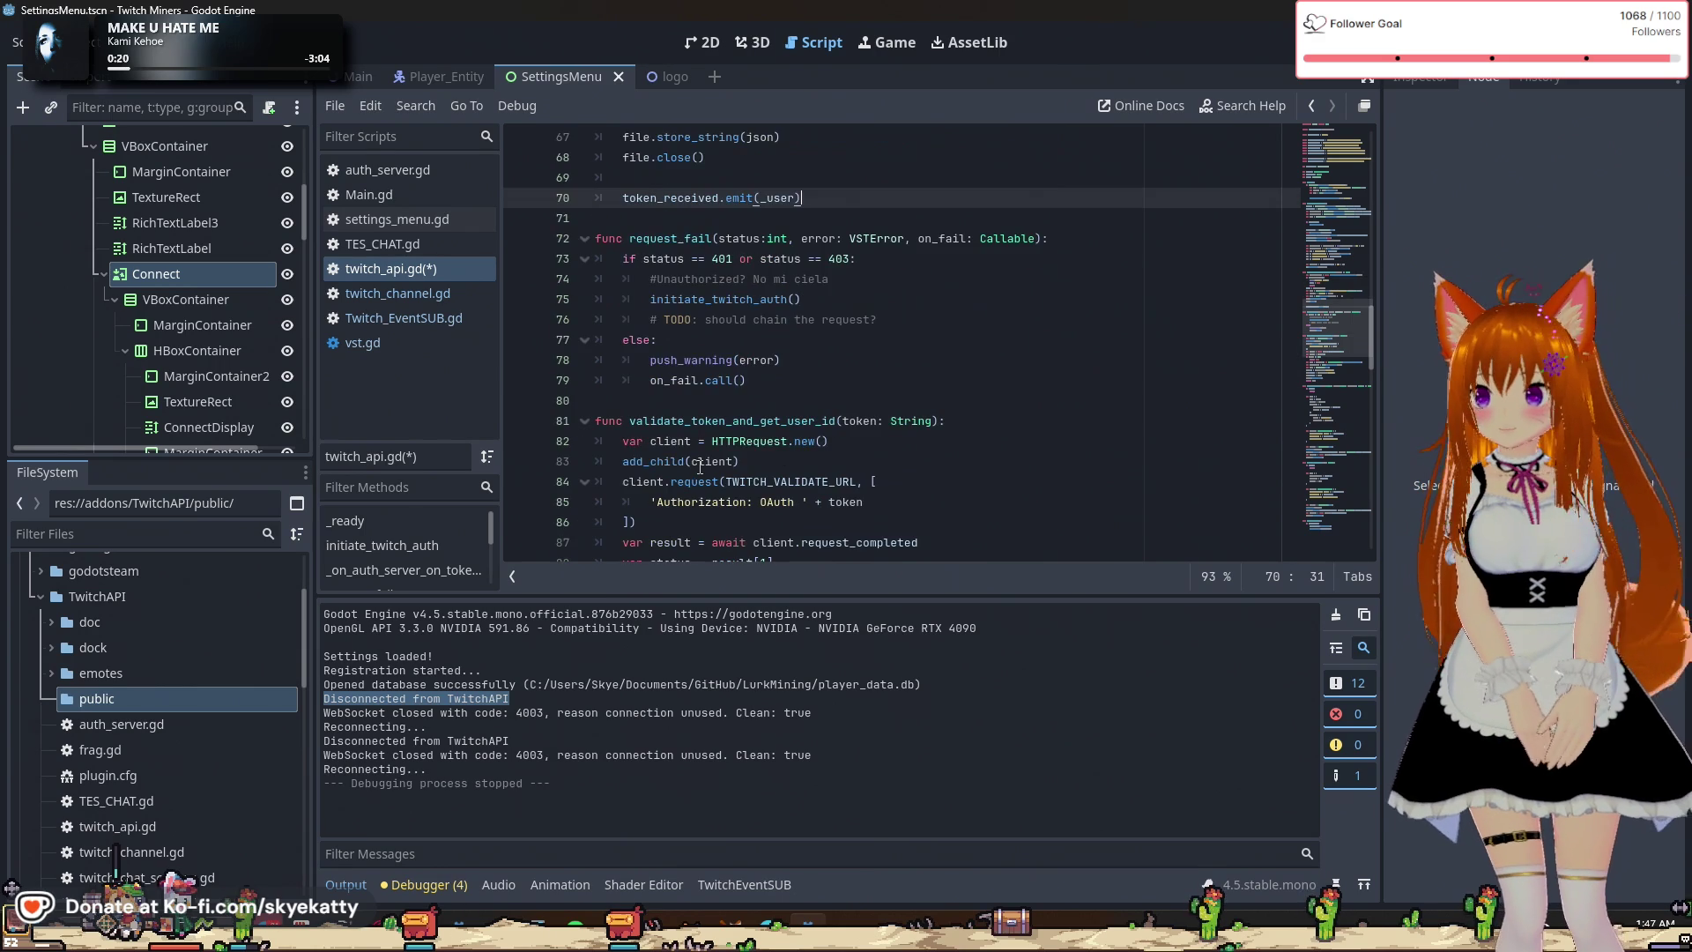
scroll(700, 467, down, 5)
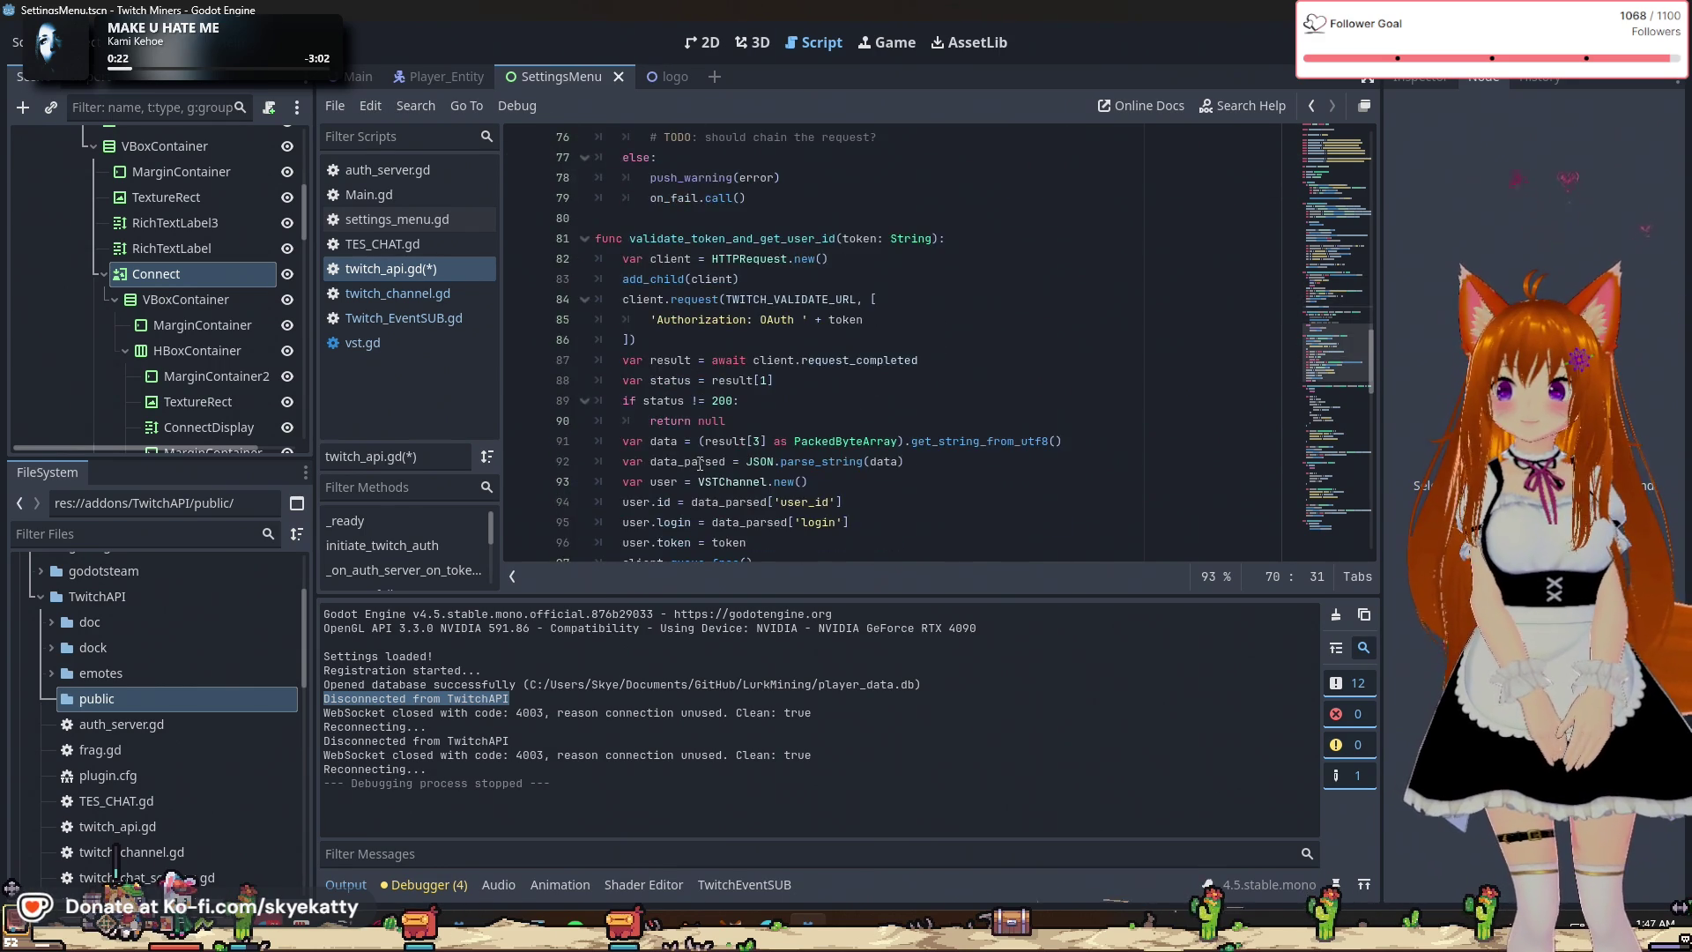
scroll(708, 433, up, 1)
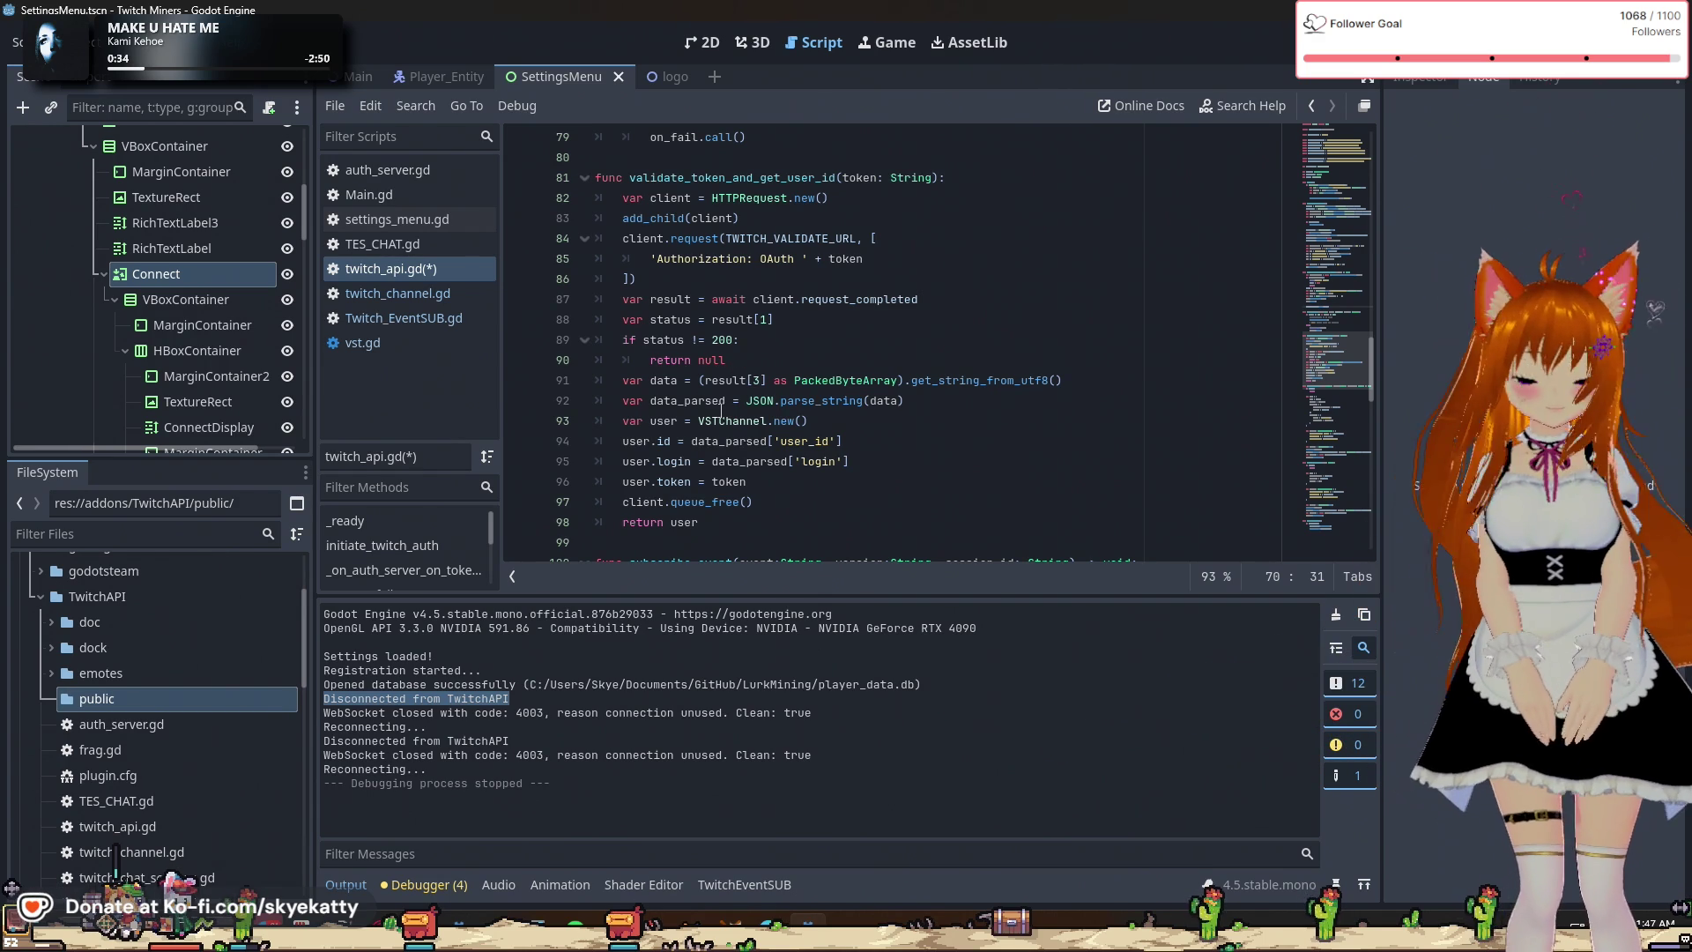
scroll(720, 411, down, 5)
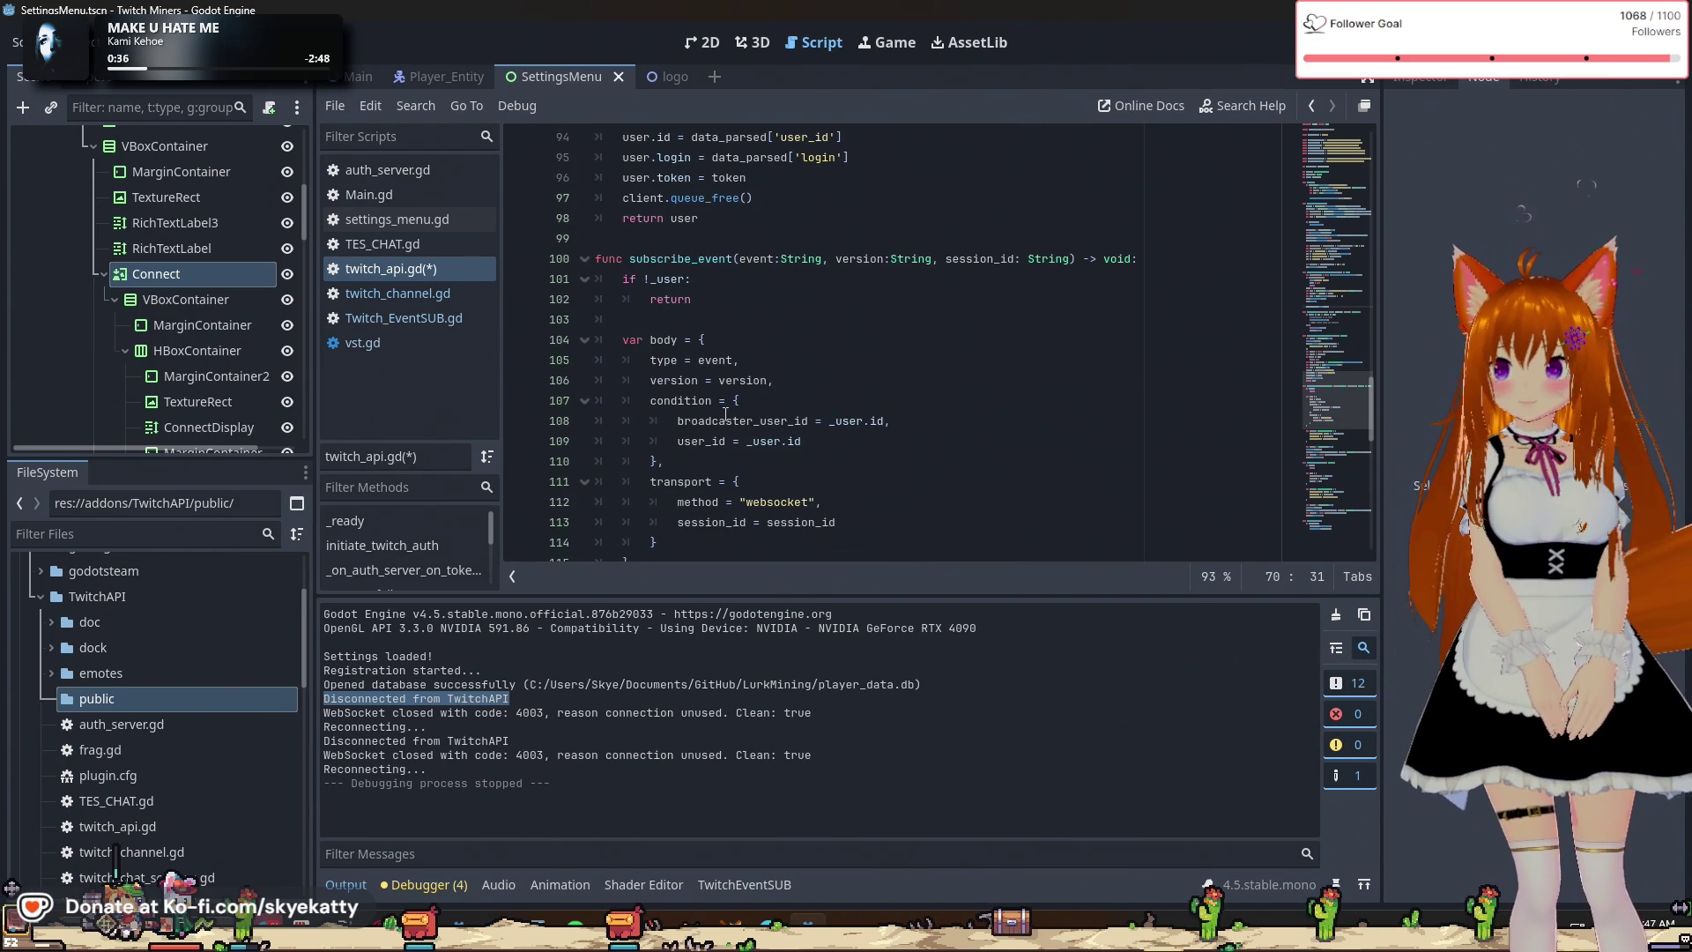
scroll(725, 414, up, 3)
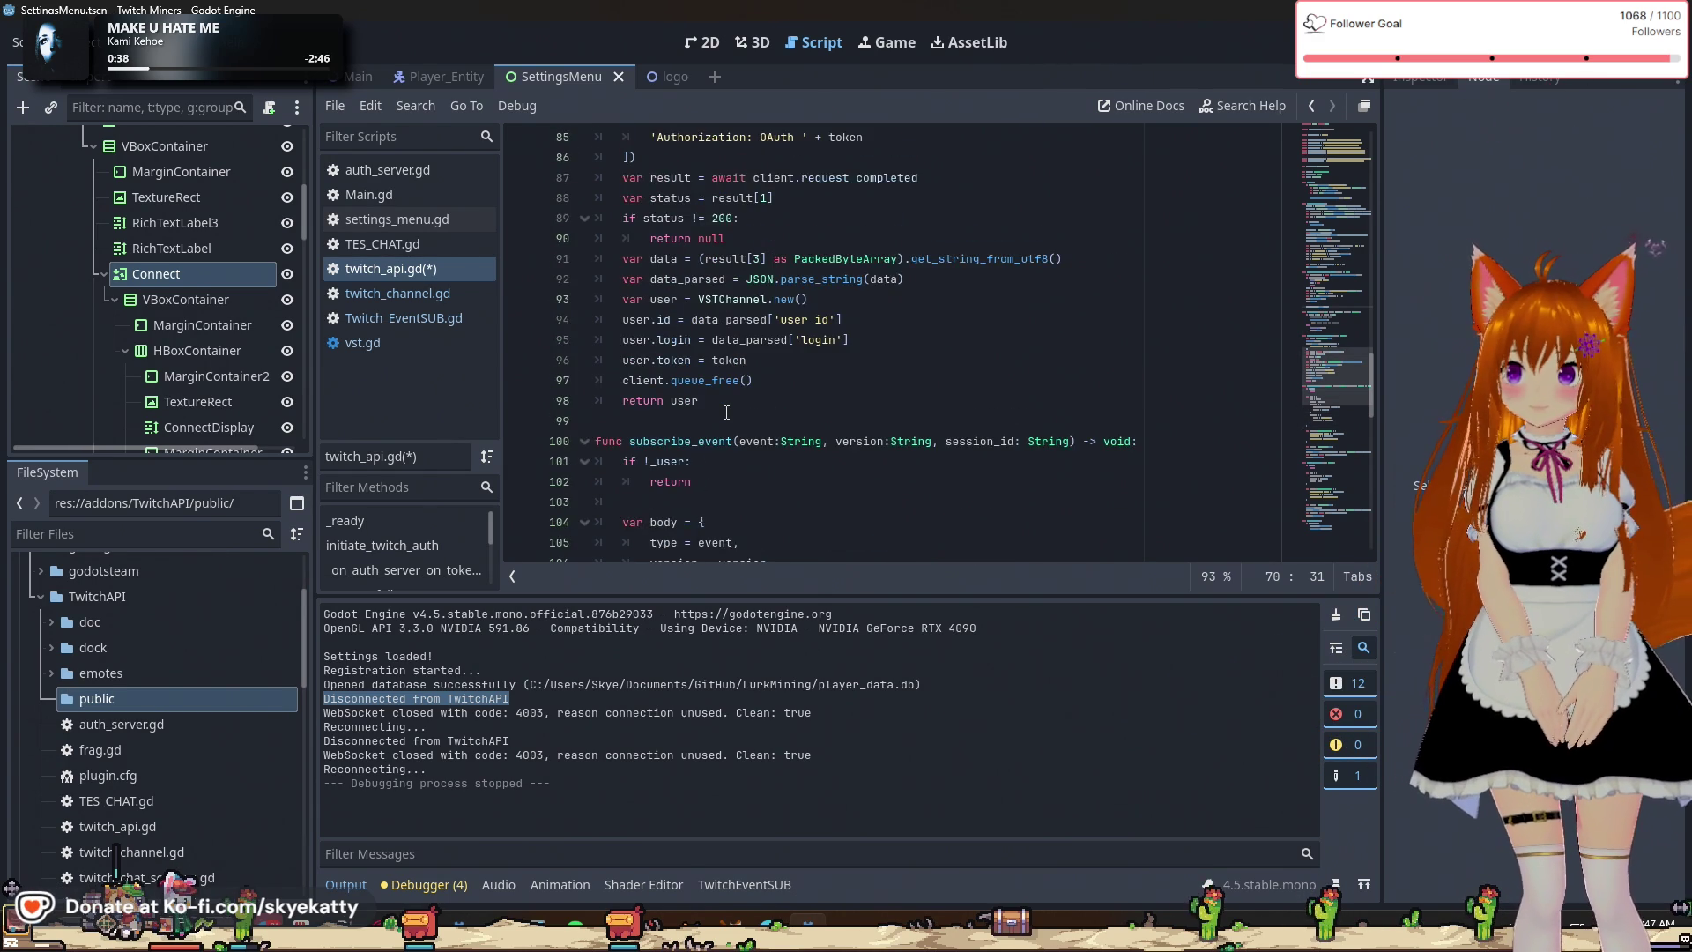
scroll(726, 411, up, 1)
scroll(726, 411, down, 1)
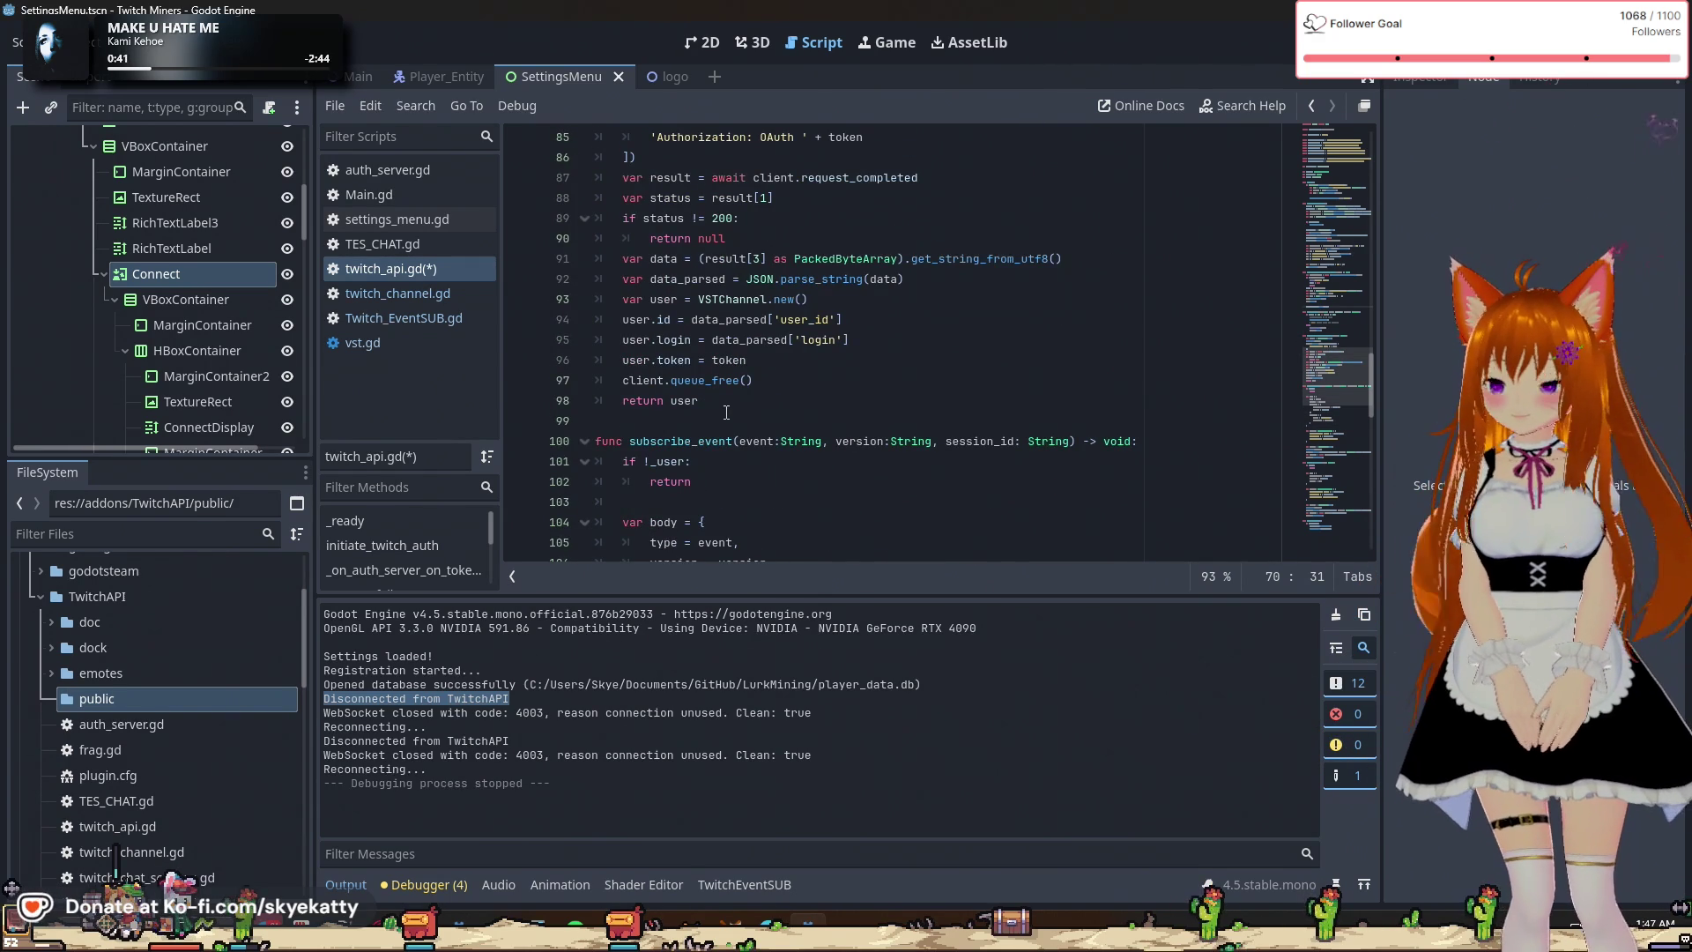
scroll(736, 440, down, 5)
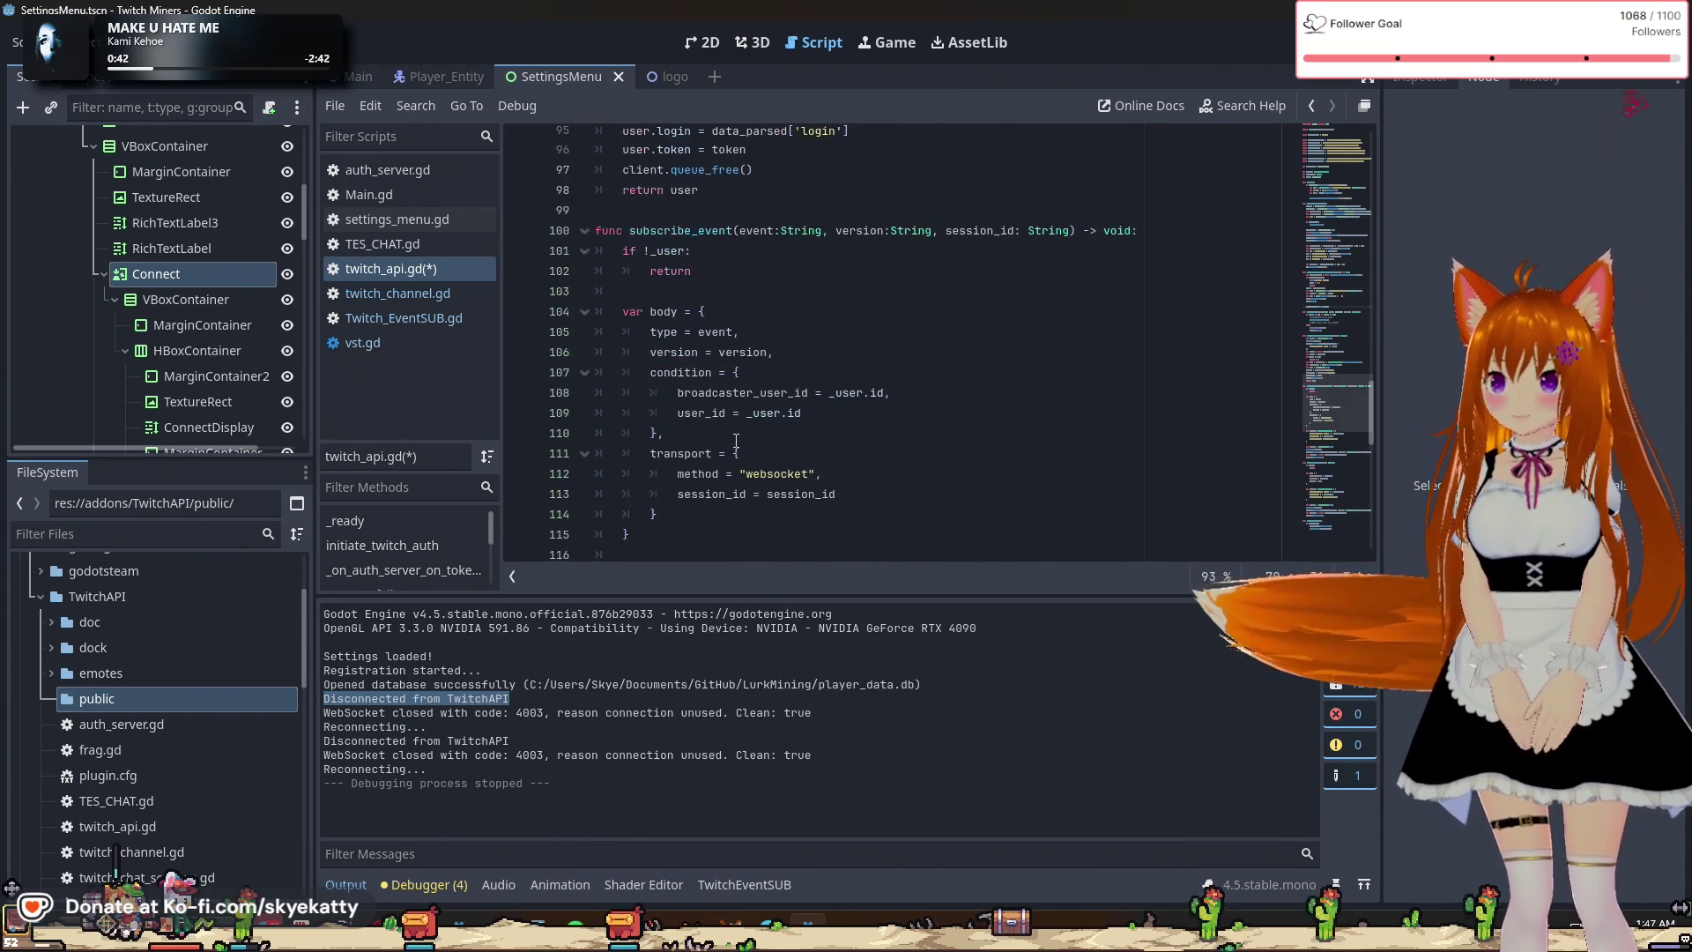
scroll(735, 440, down, 2)
scroll(735, 441, up, 1)
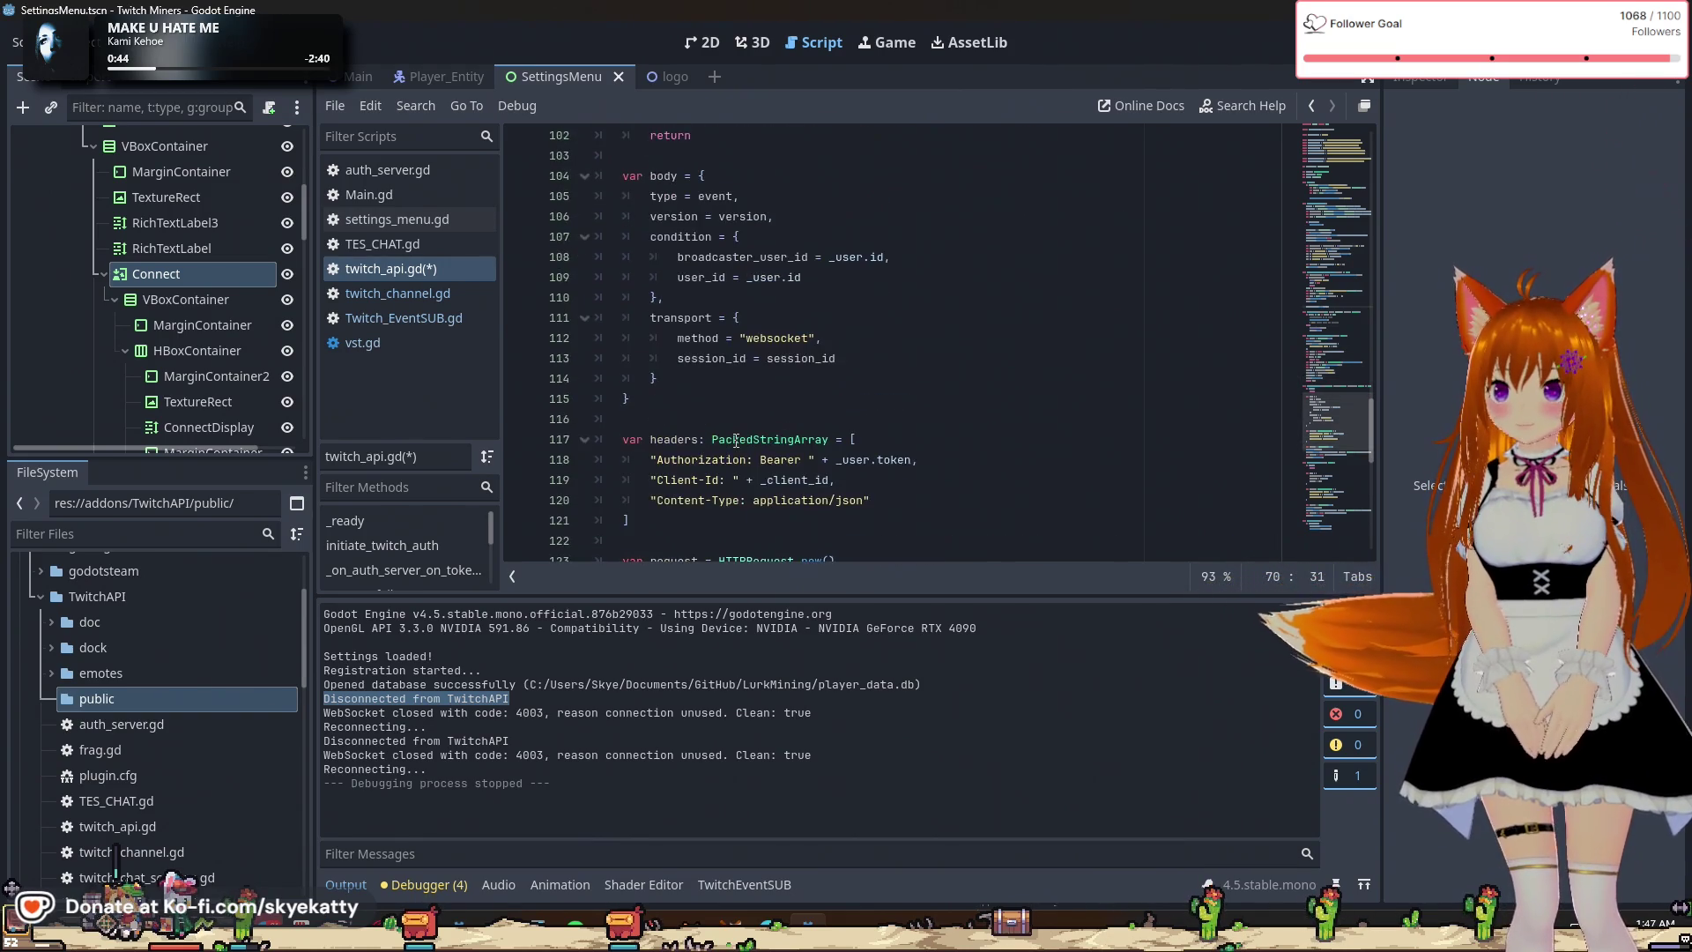
scroll(736, 440, down, 3)
scroll(739, 442, up, 2)
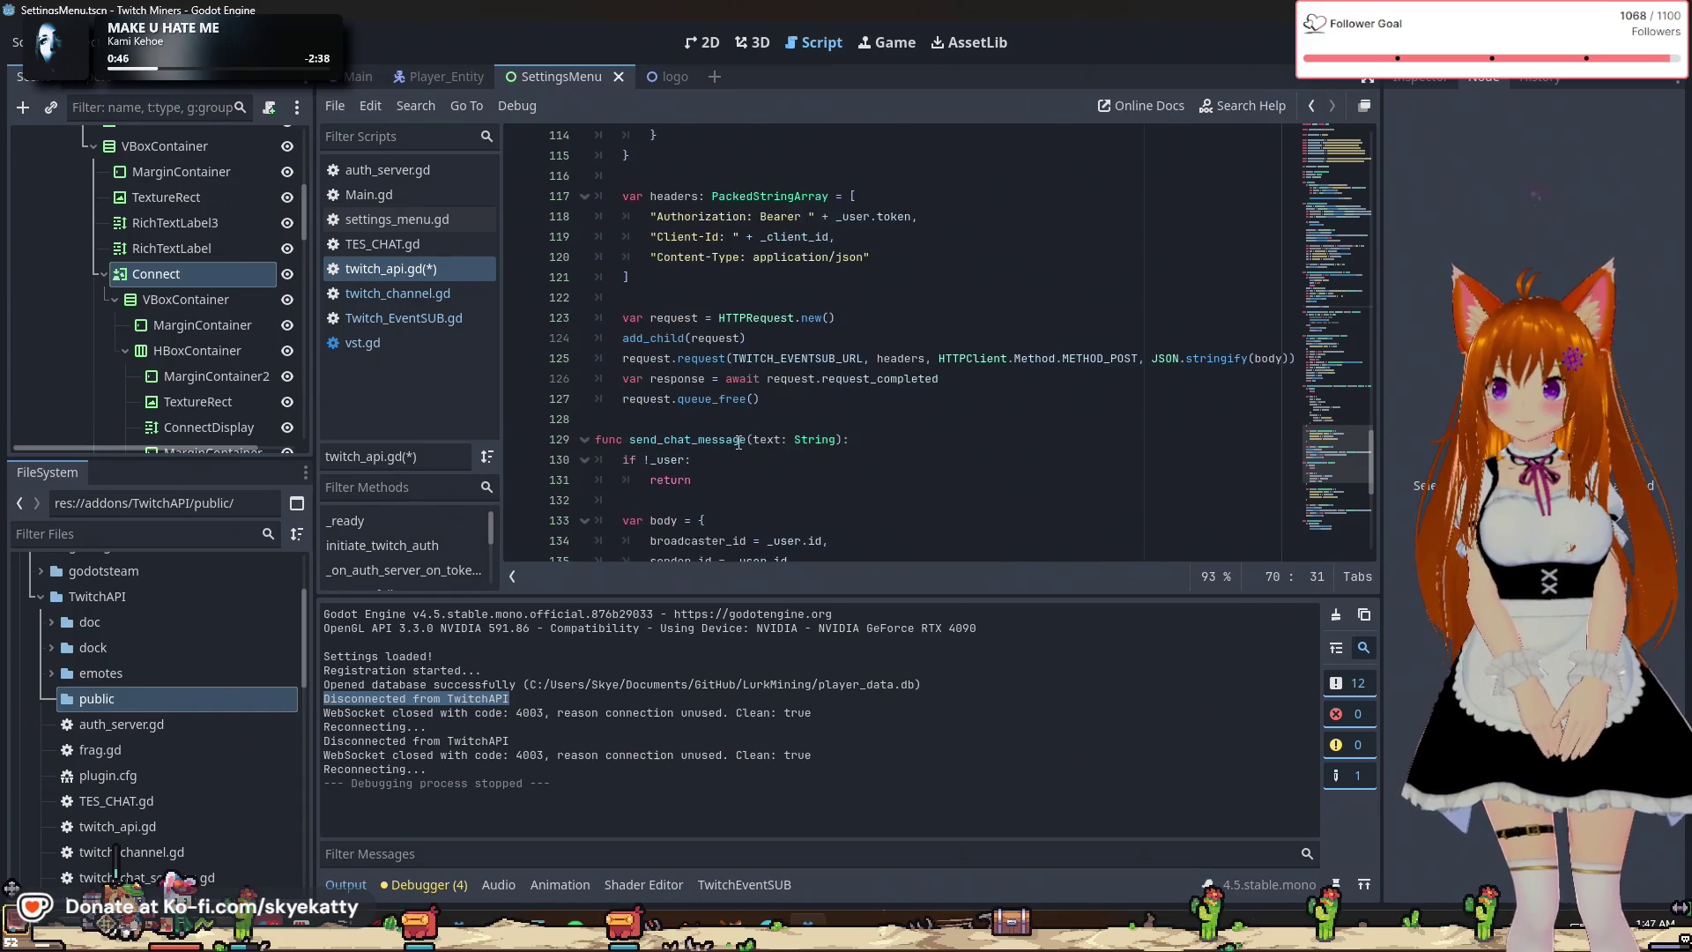
scroll(738, 442, down, 2)
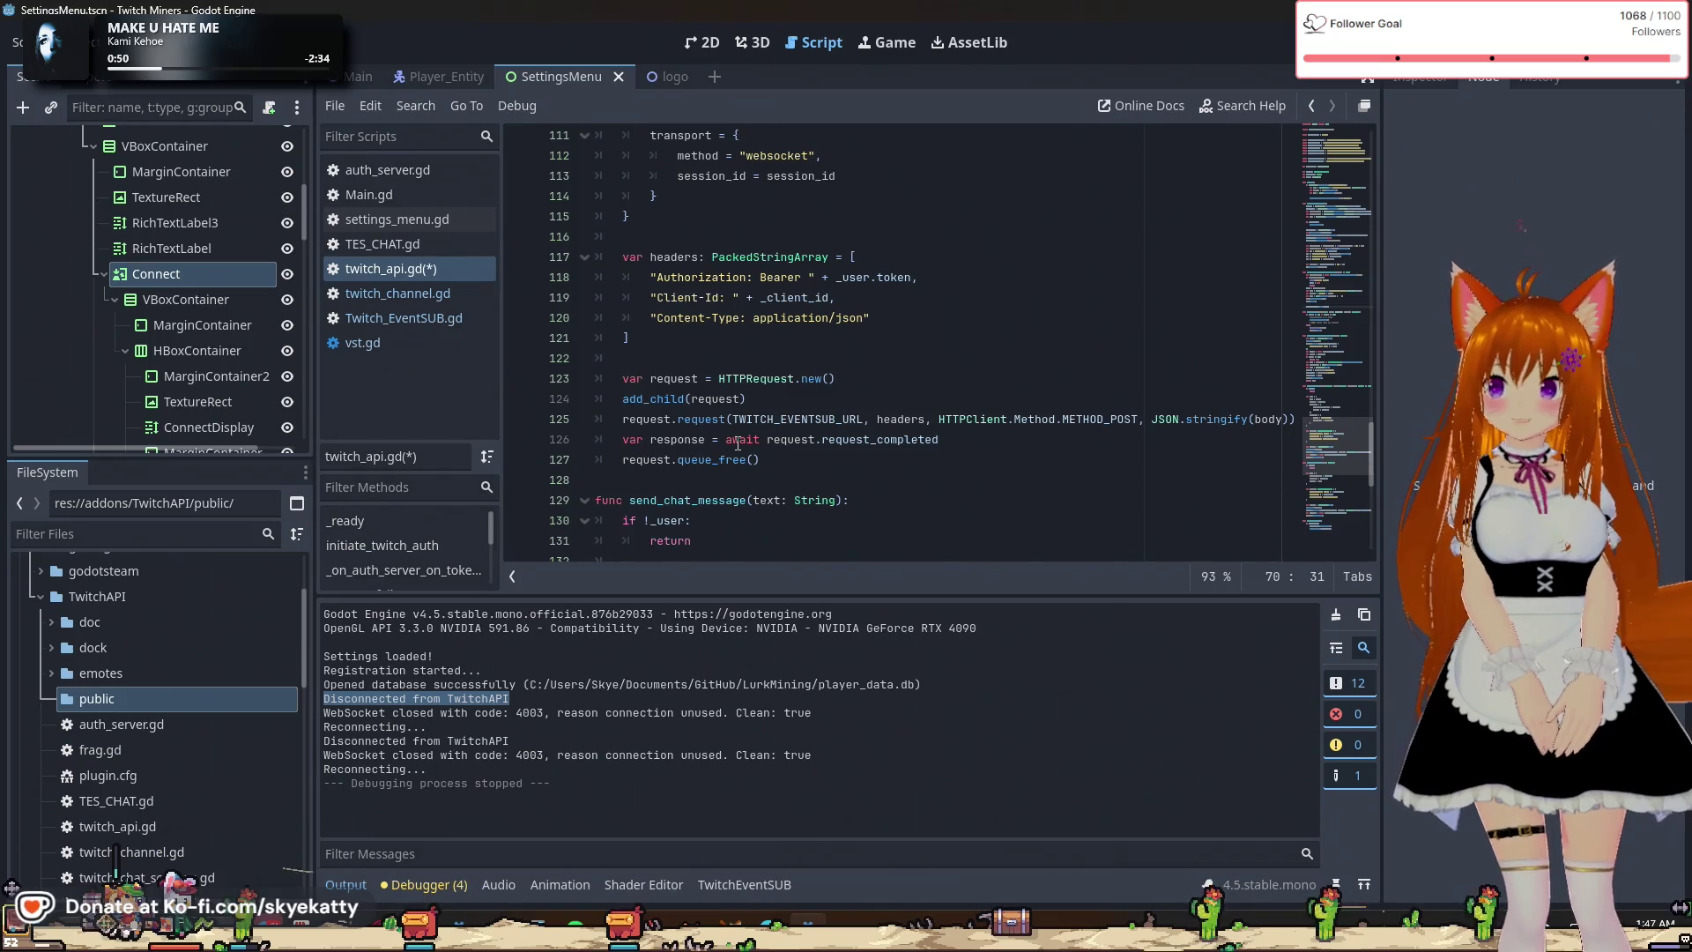
scroll(738, 443, up, 4)
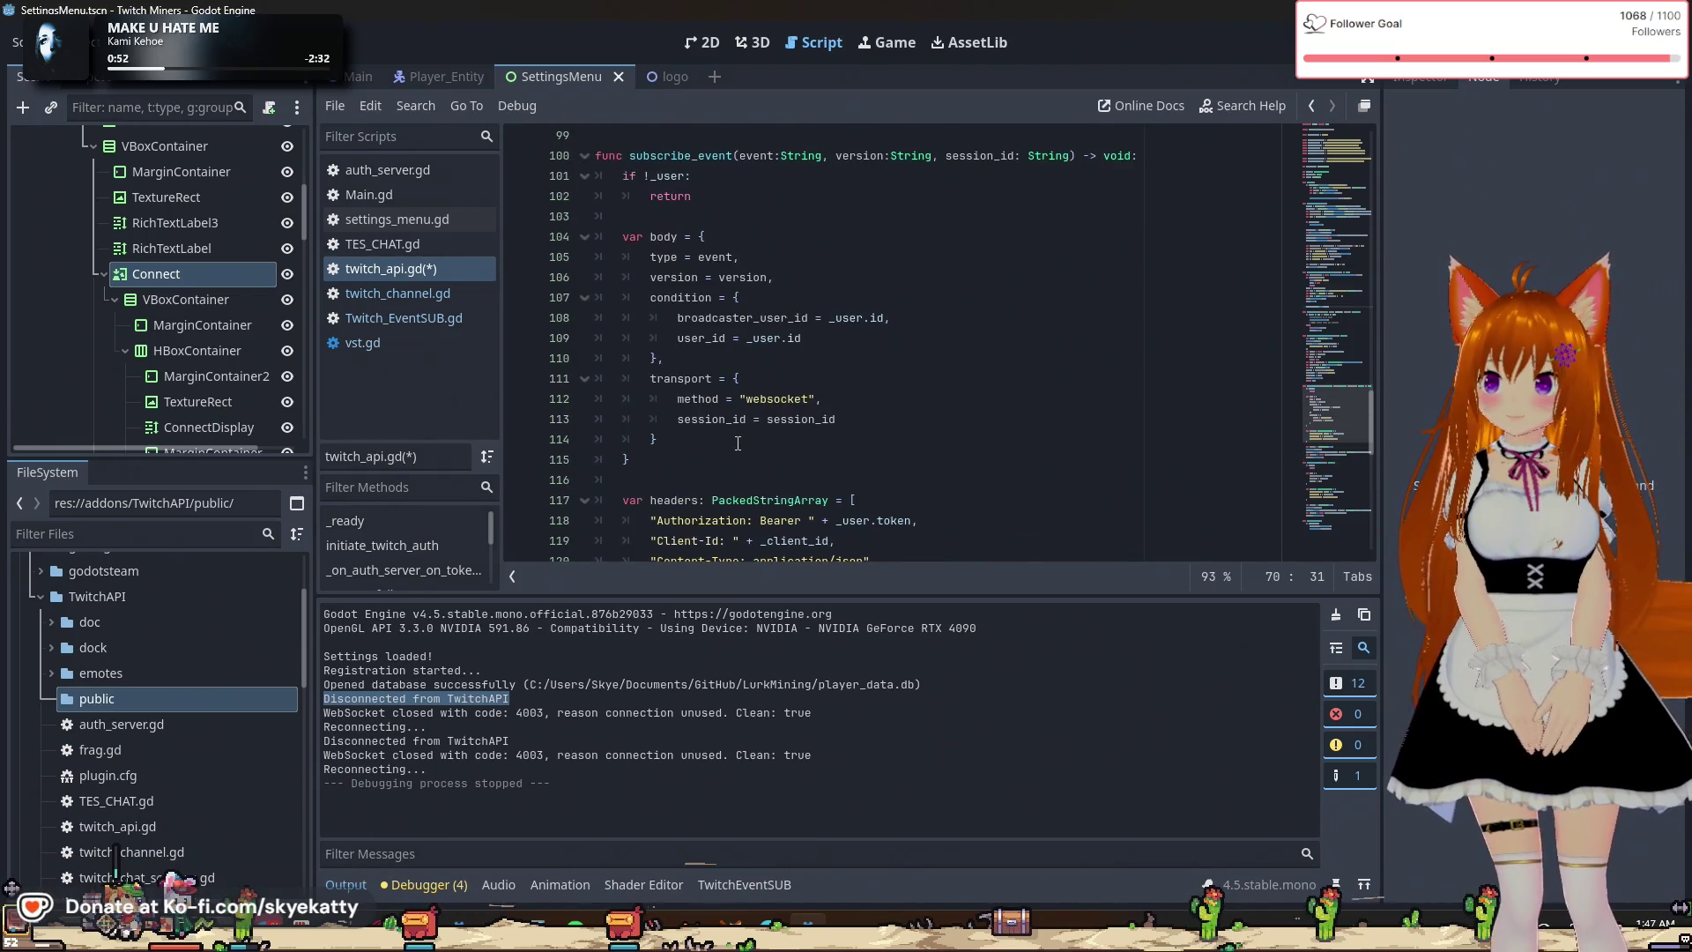
scroll(738, 443, up, 1)
scroll(739, 443, down, 6)
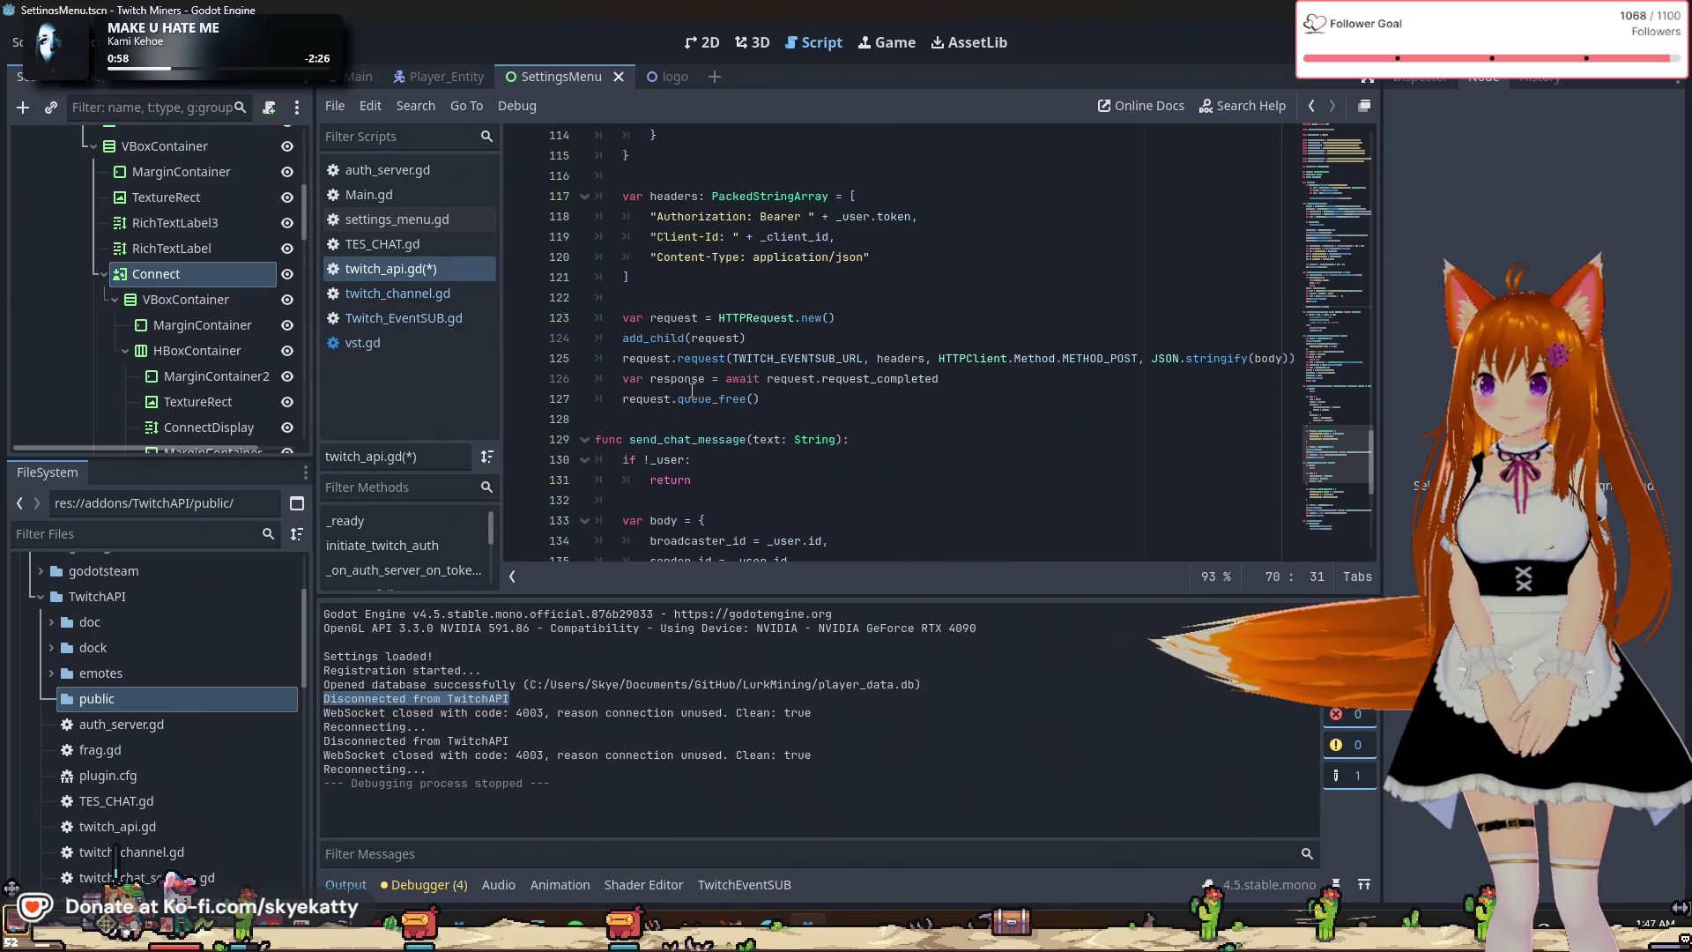
scroll(692, 390, up, 2)
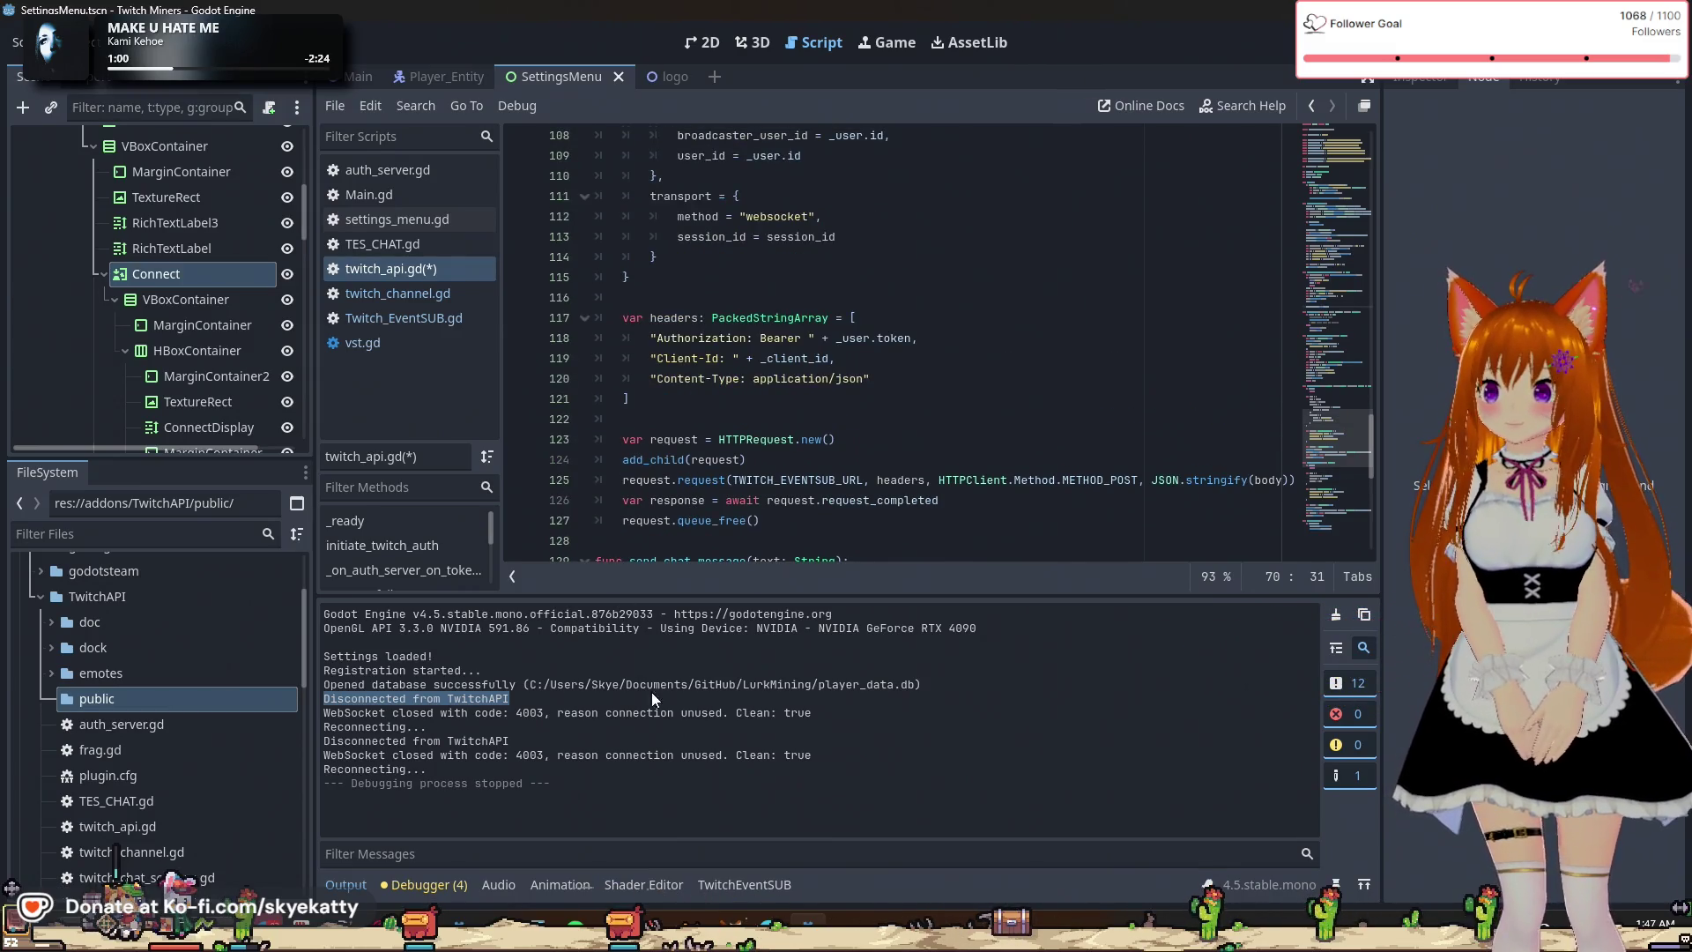
scroll(789, 487, down, 4)
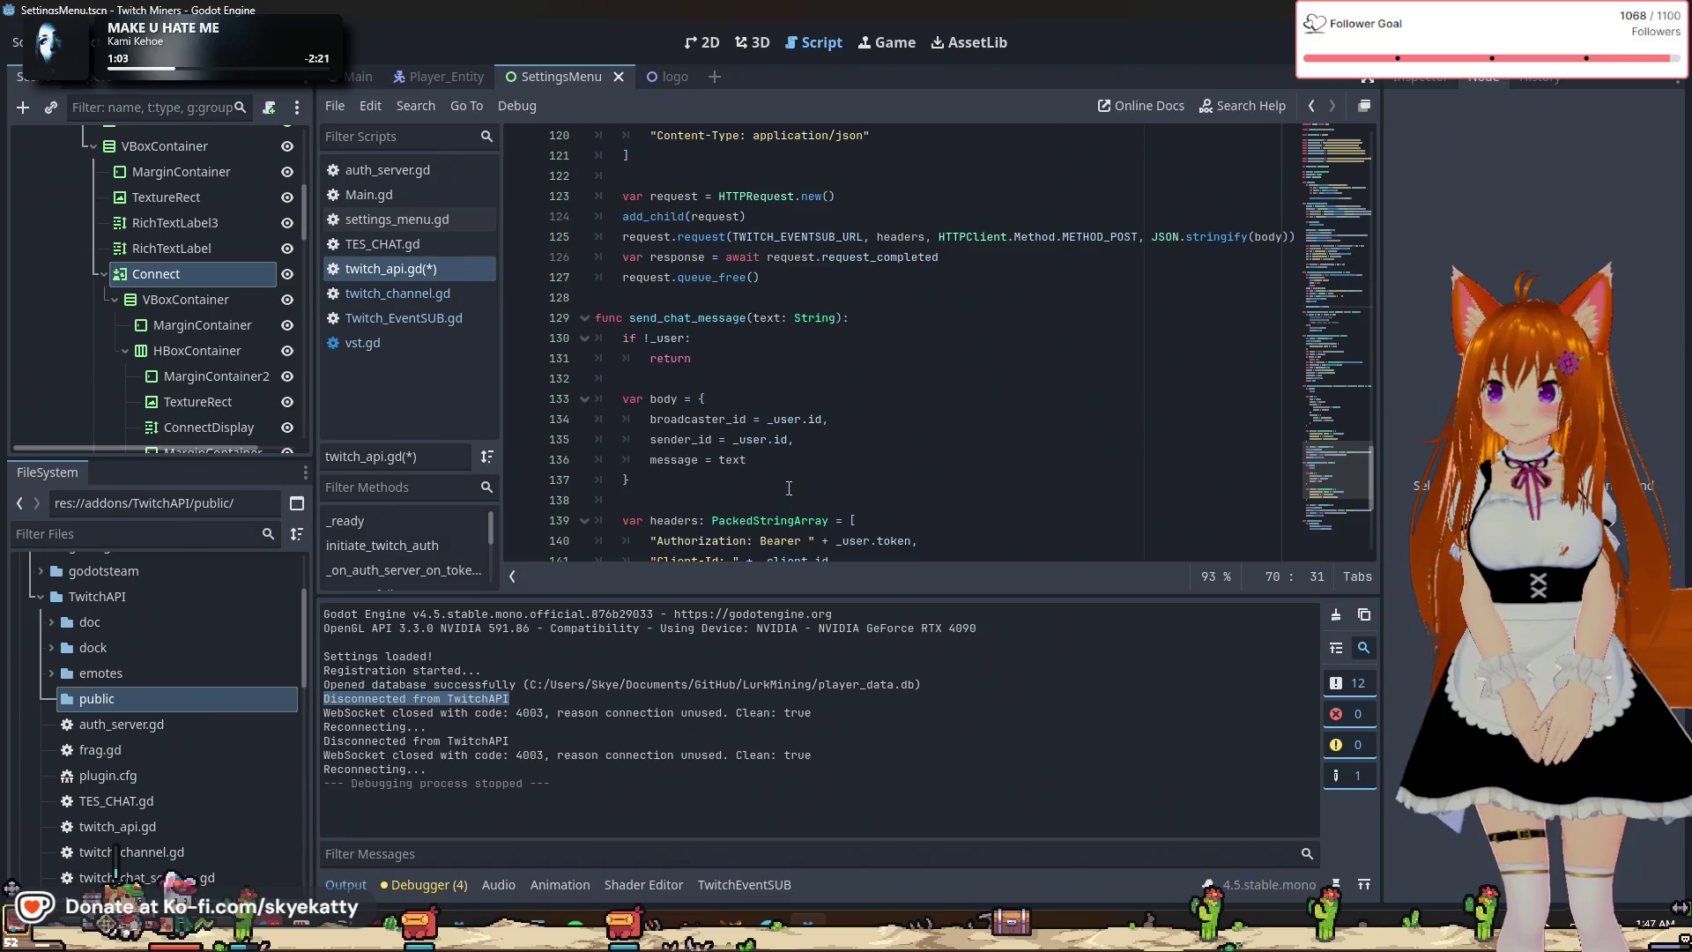
drag(630, 712, 731, 726)
double_click(527, 712)
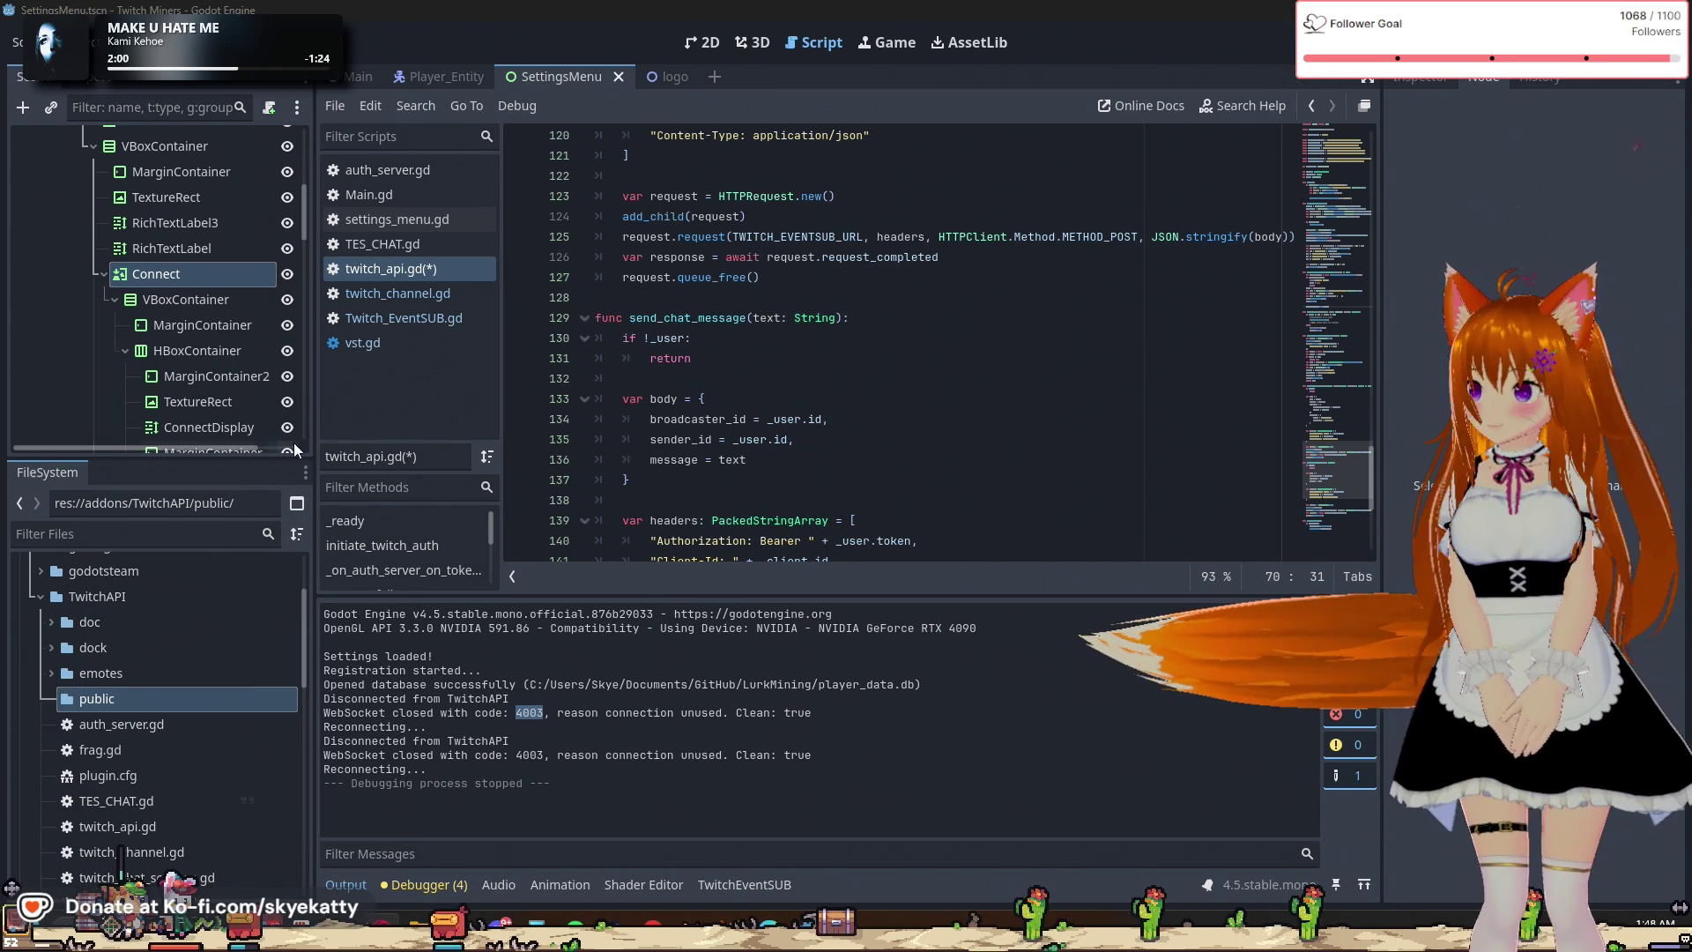
click(441, 294)
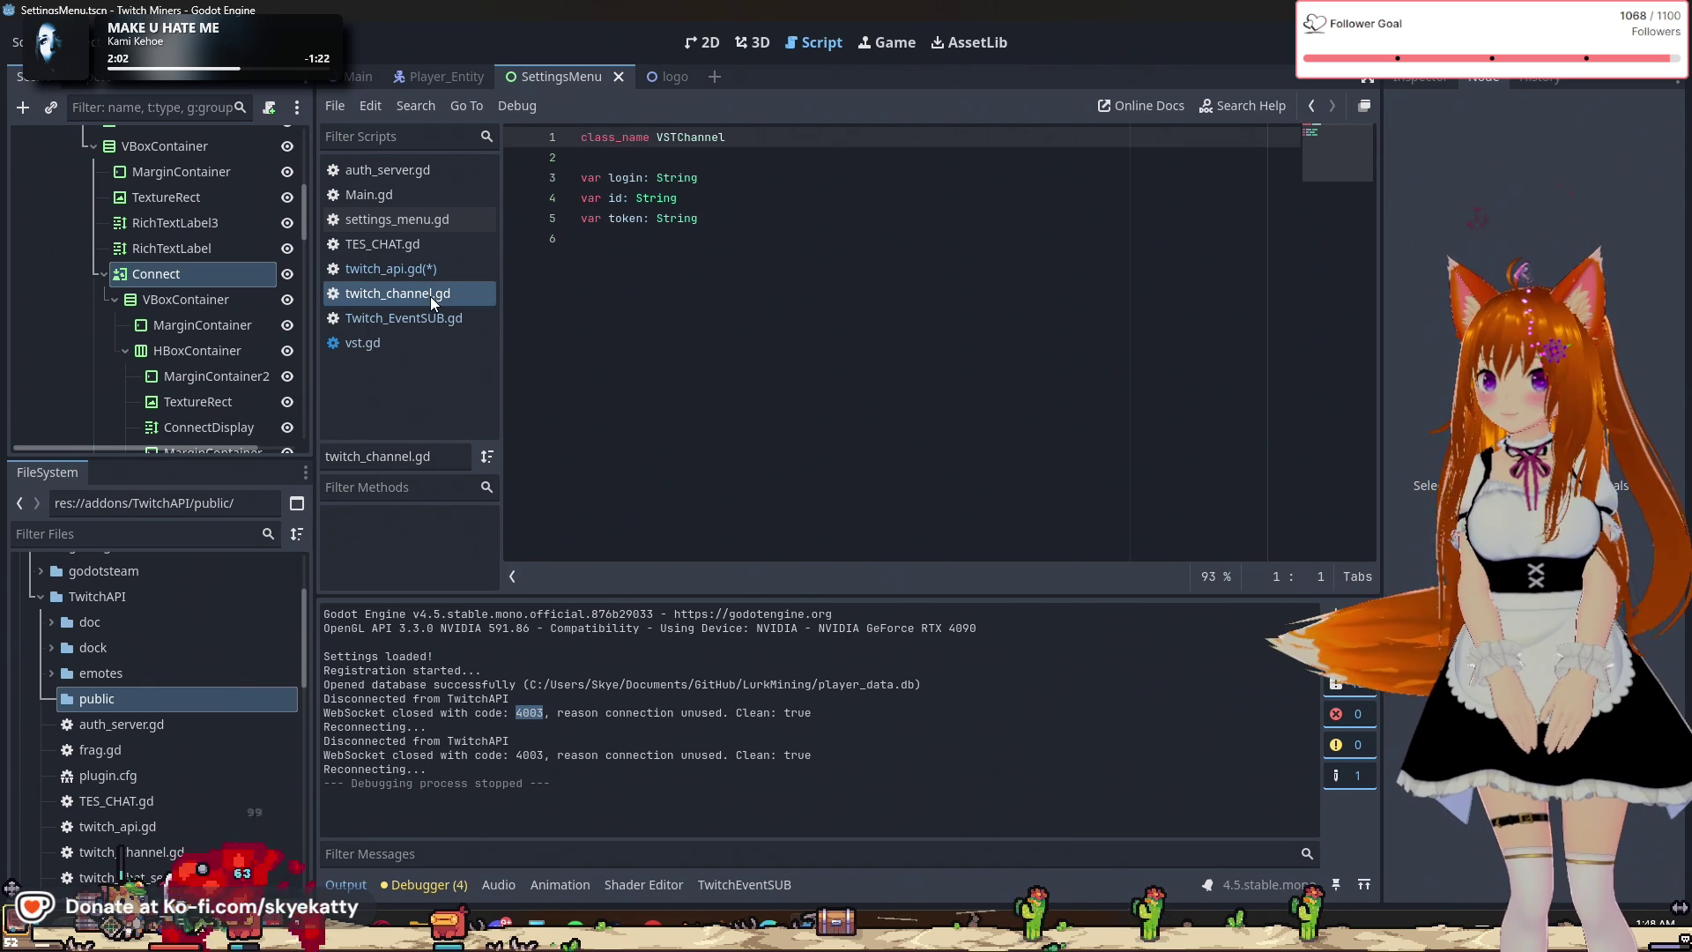
Open Twitch_EventSUB.gd and inspect the keepalive_timeout_seconds parameter in the EventSub connection URL.
click(433, 319)
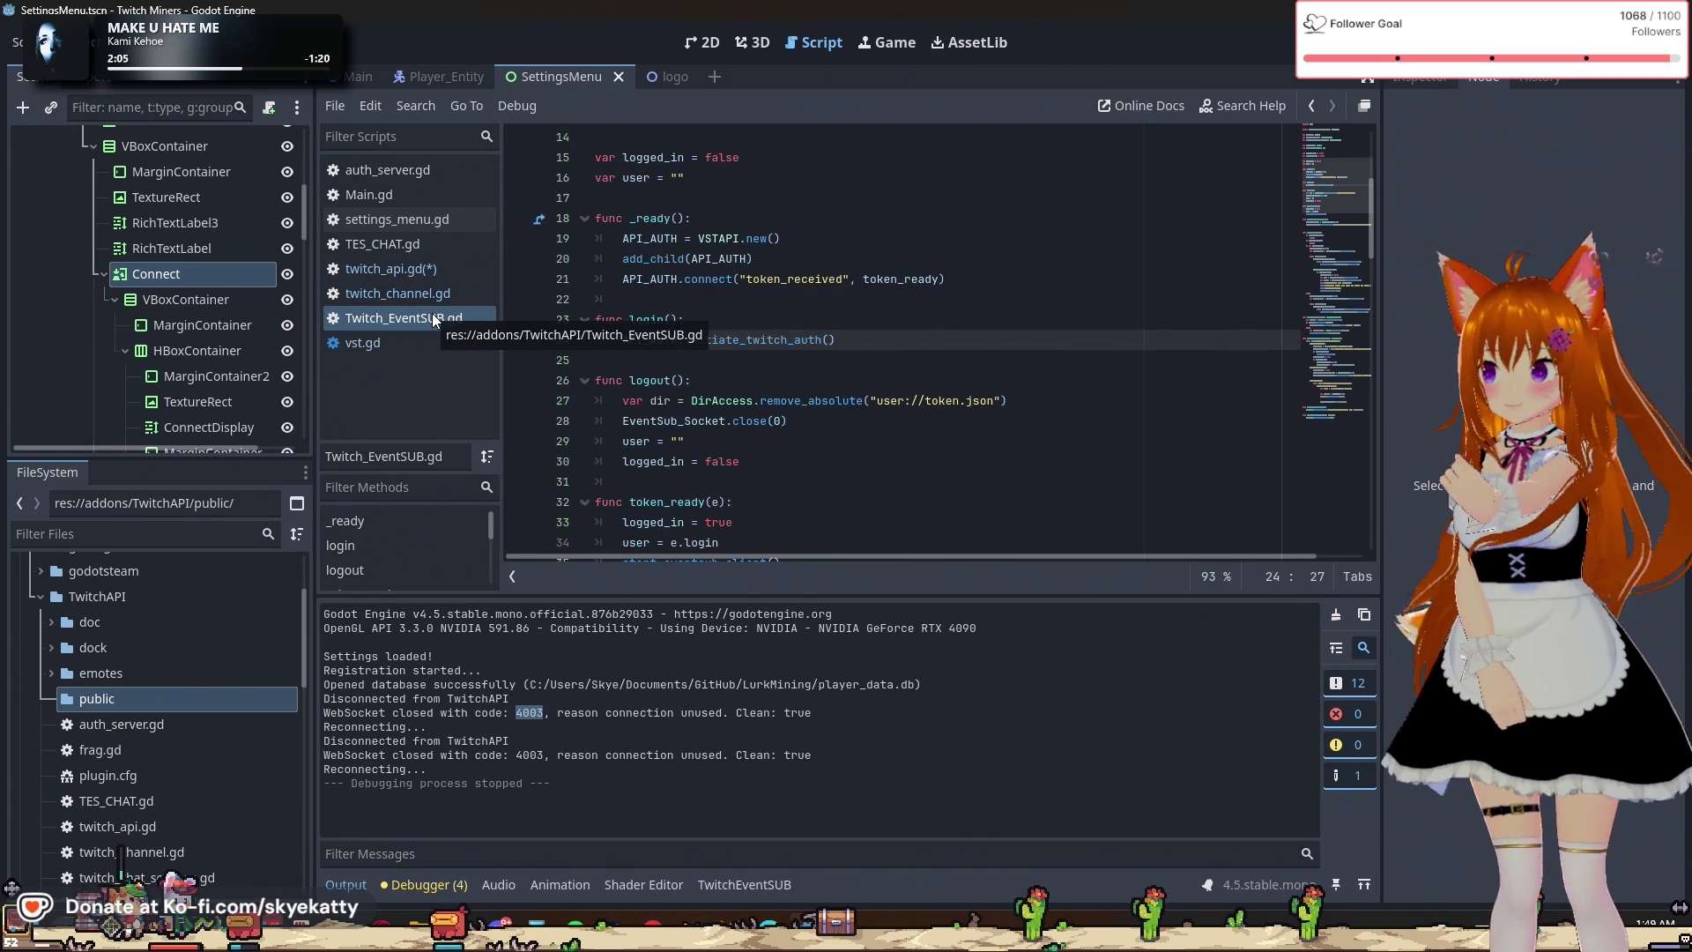
scroll(681, 410, down, 2)
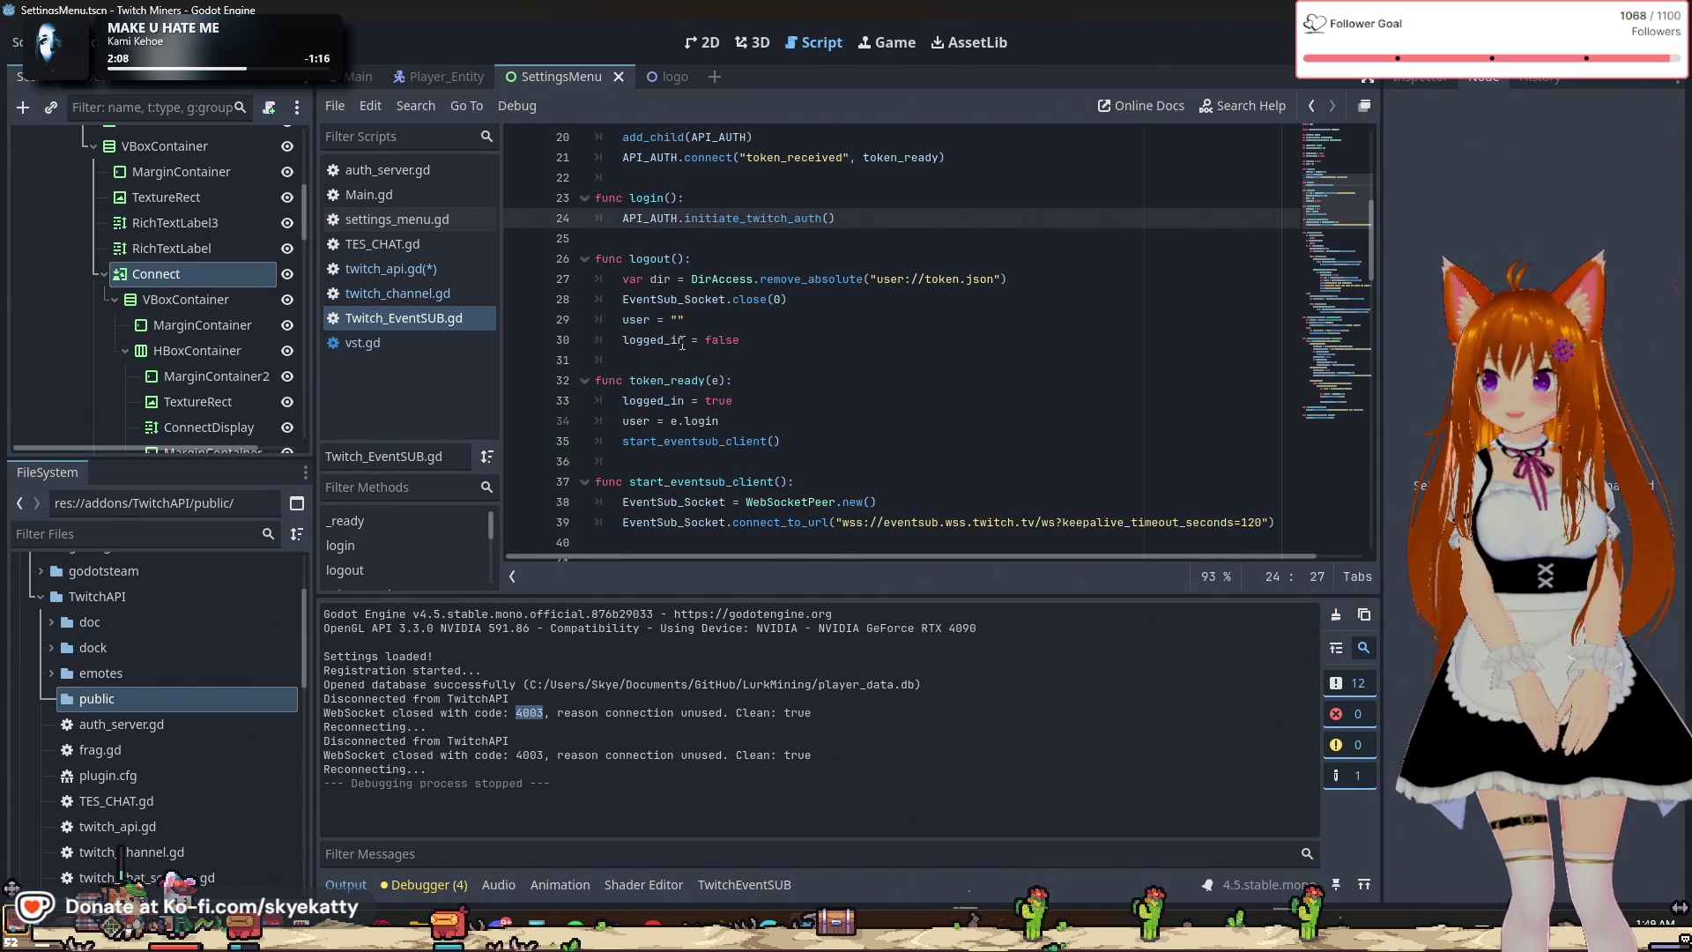
scroll(681, 343, down, 1)
scroll(717, 378, down, 1)
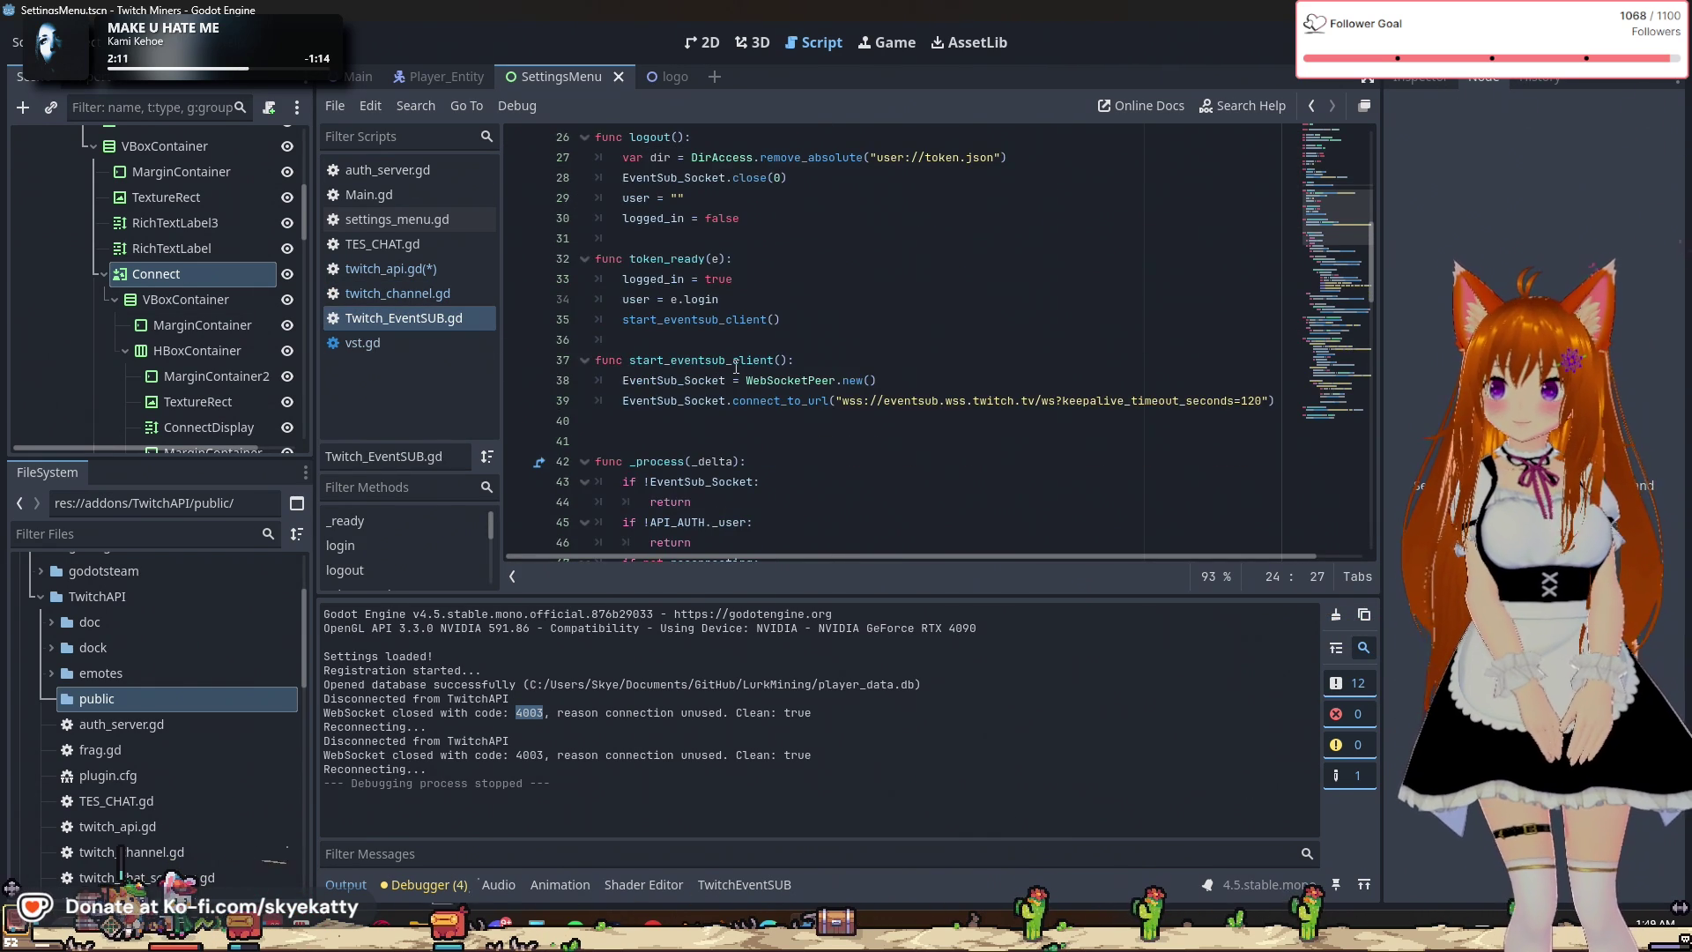
scroll(697, 401, down, 2)
click(939, 298)
double_click(1148, 285)
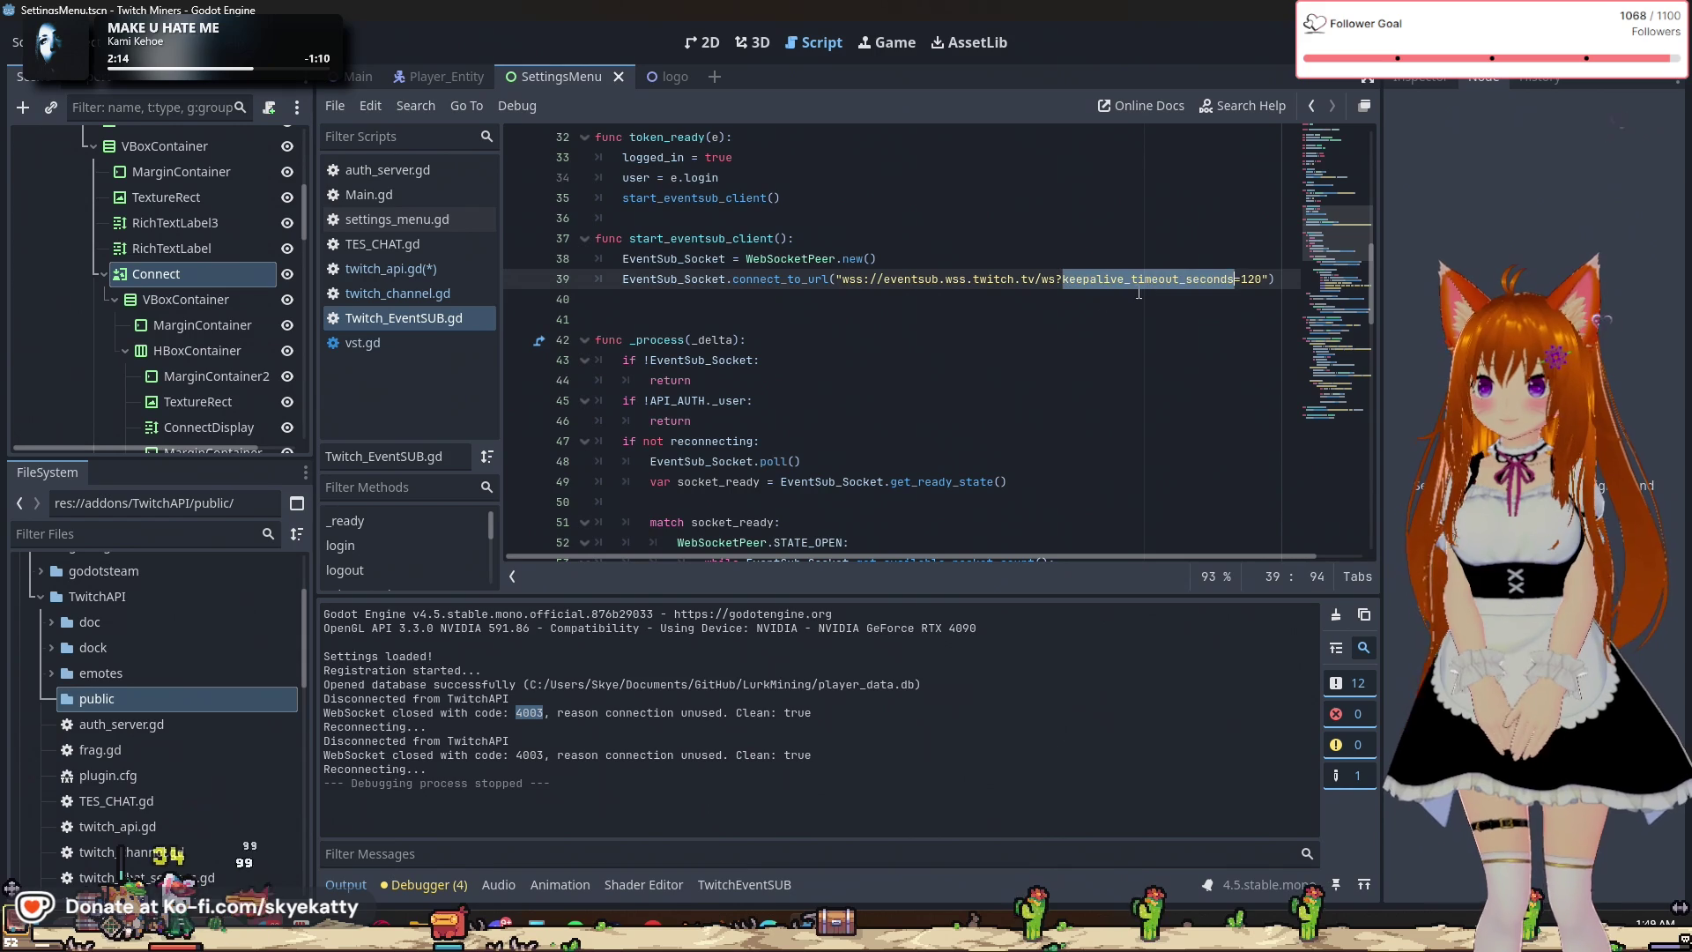
Review the start_eventsub_client() call inside the token_ready function.
scroll(633, 256, up, 2)
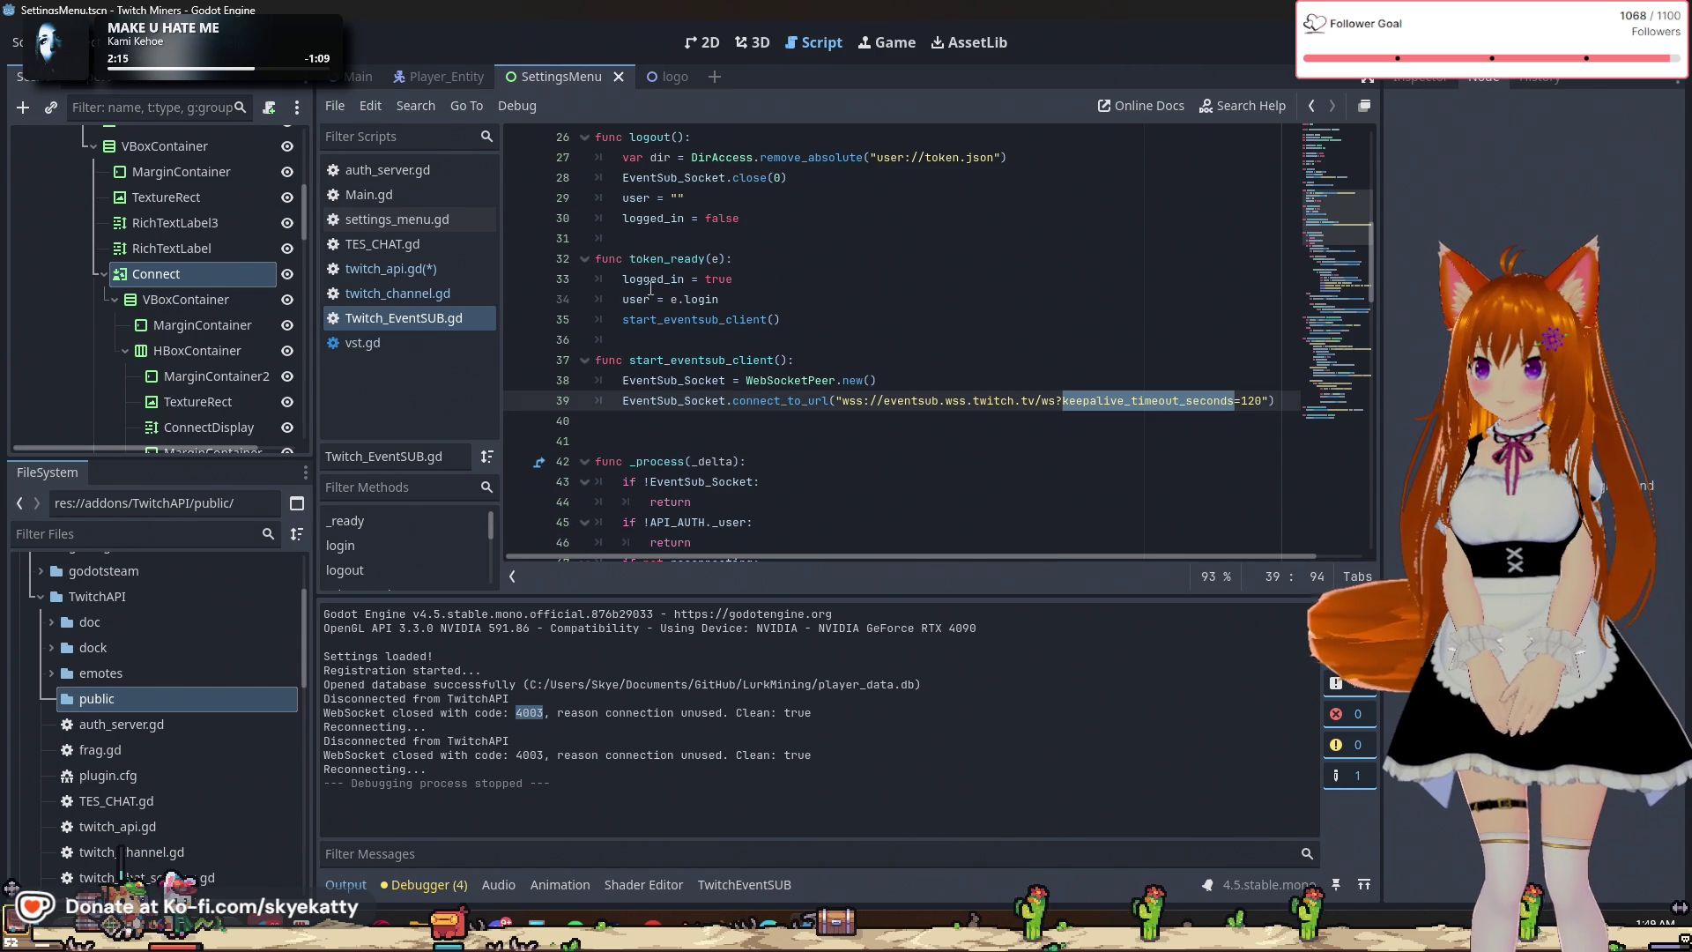
double_click(692, 319)
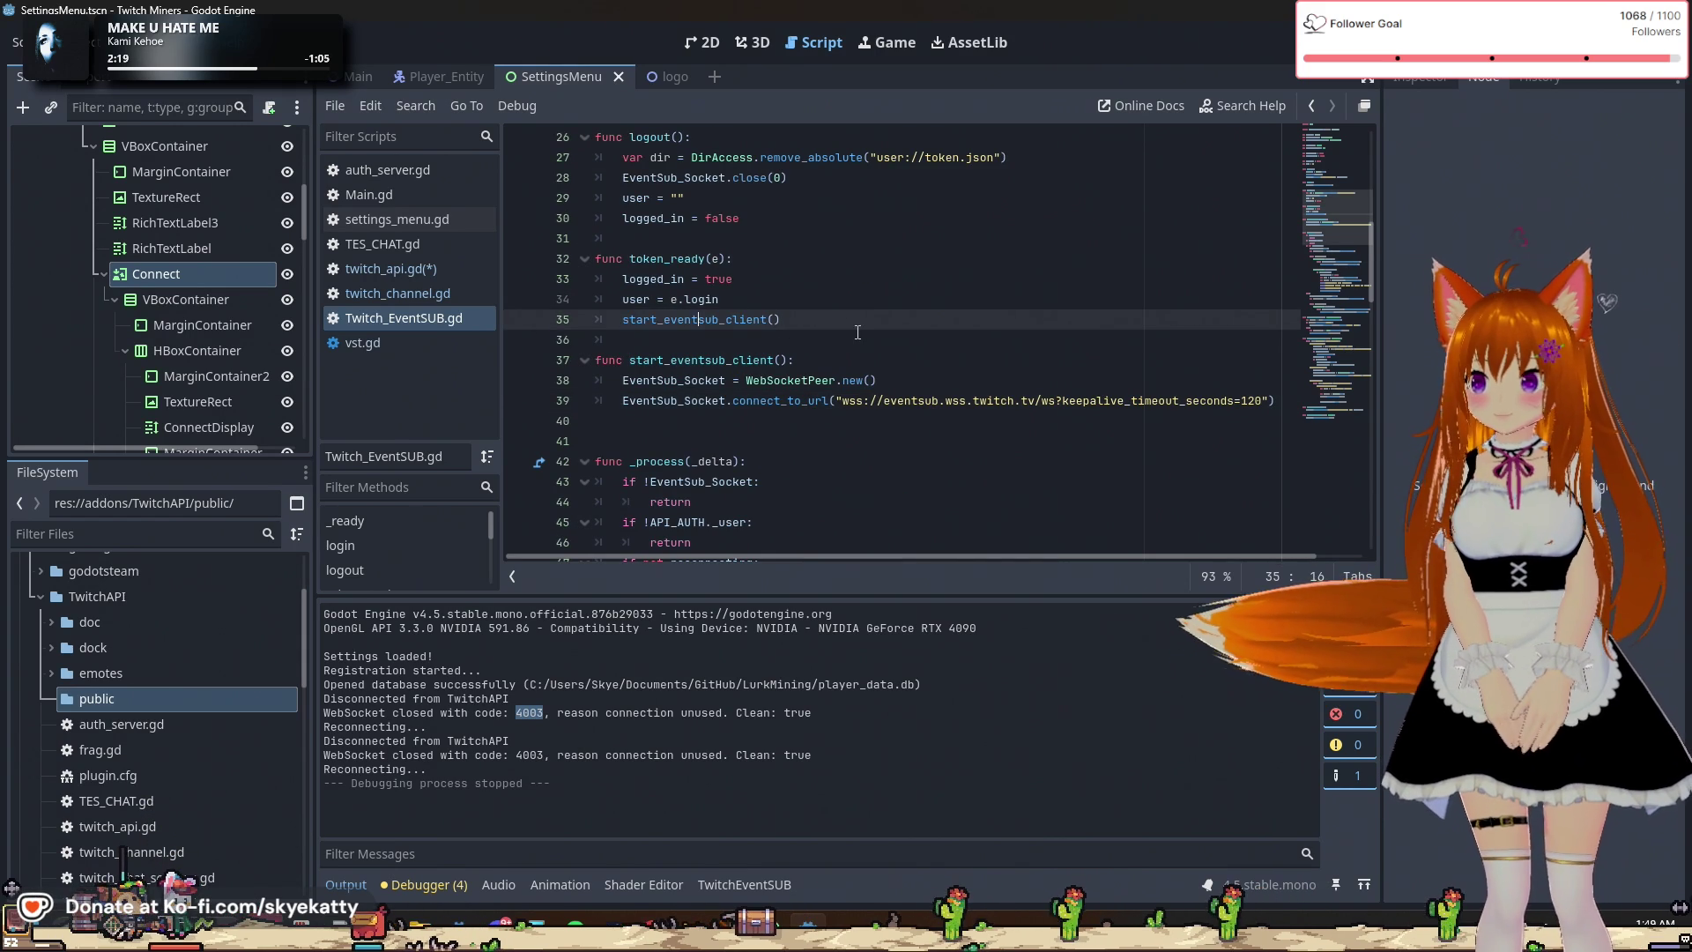
click(747, 326)
triple_click(747, 321)
scroll(969, 333, down, 1)
scroll(969, 333, up, 2)
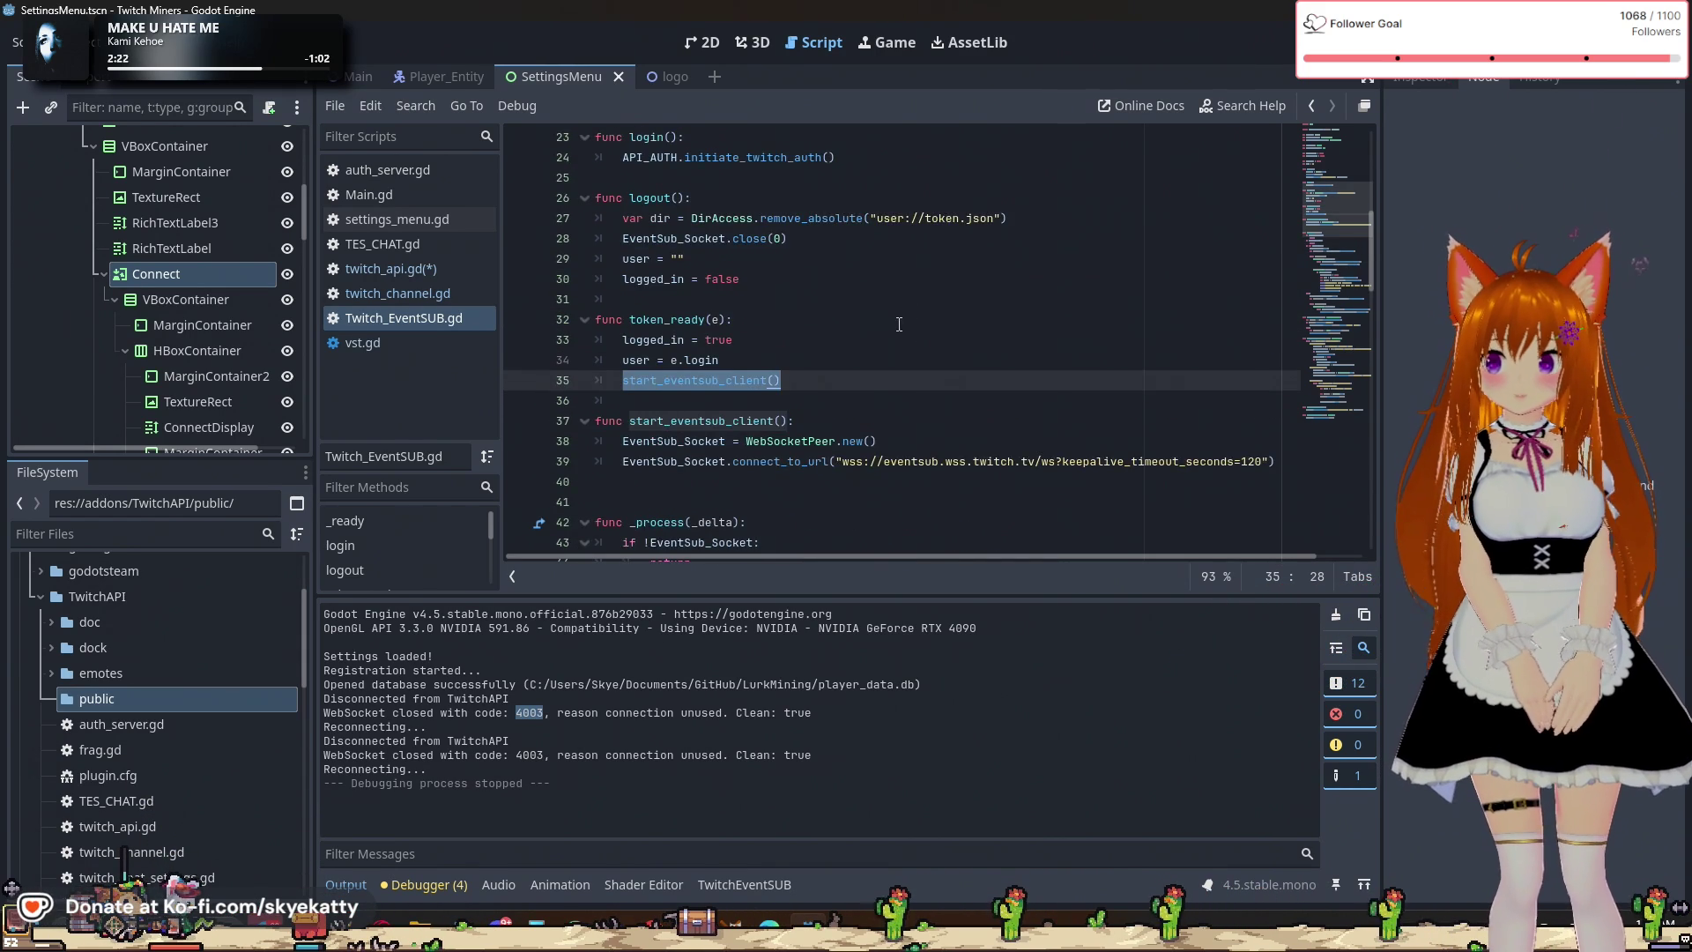
scroll(899, 324, up, 3)
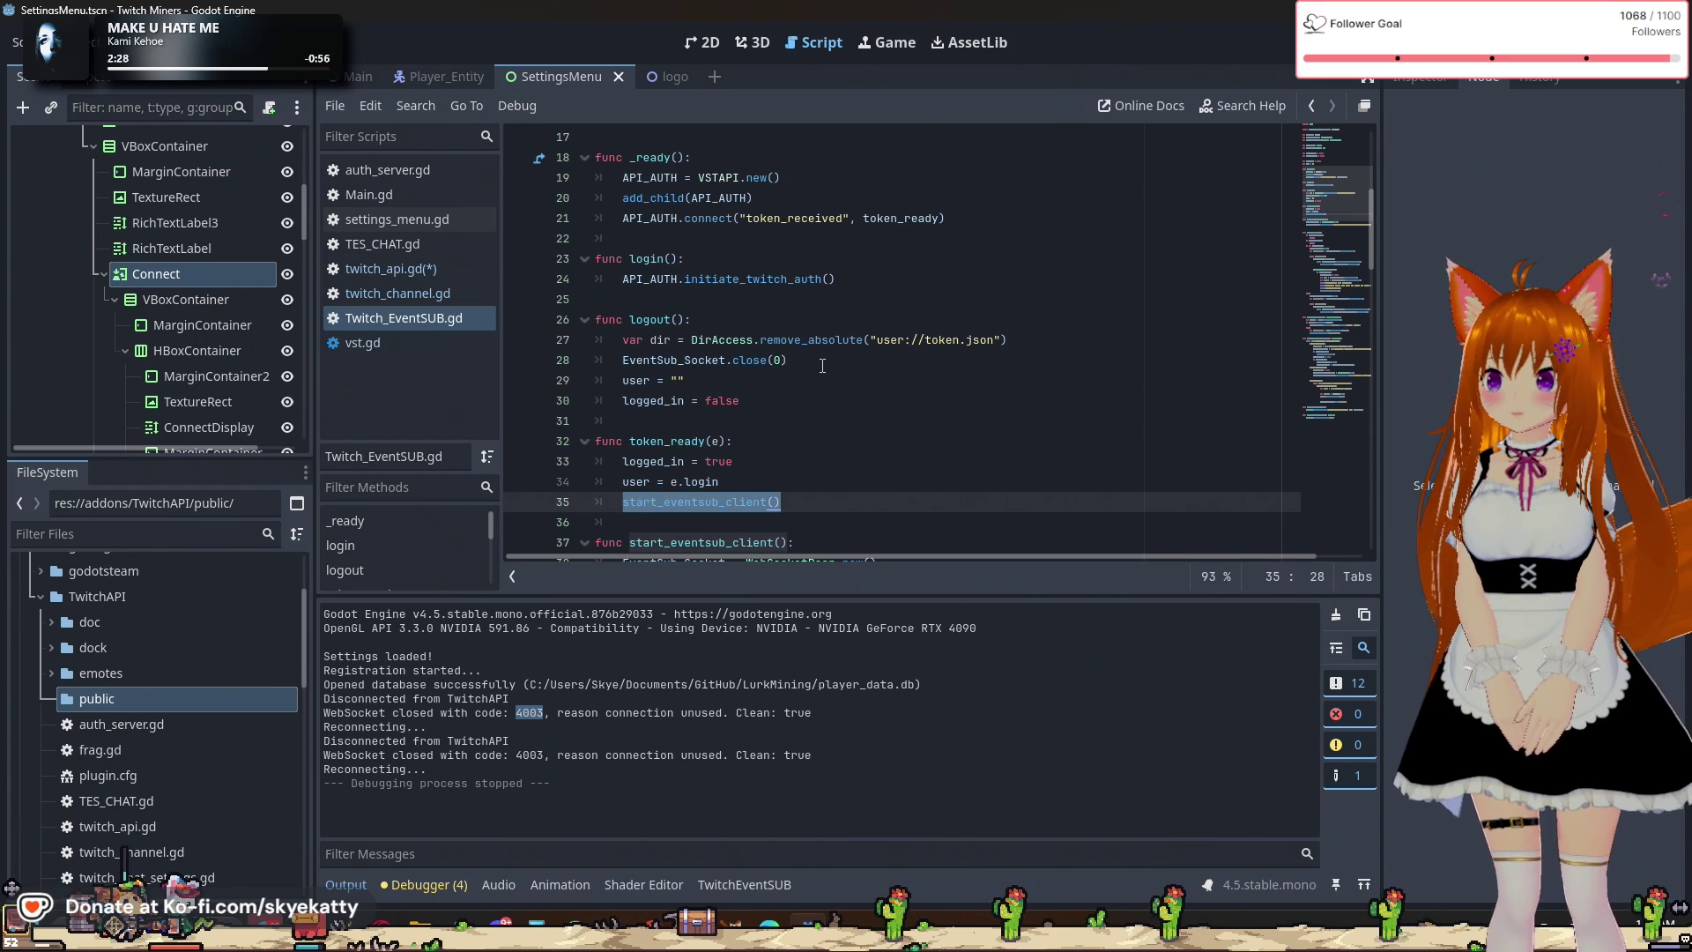
scroll(822, 366, down, 1)
scroll(790, 369, up, 1)
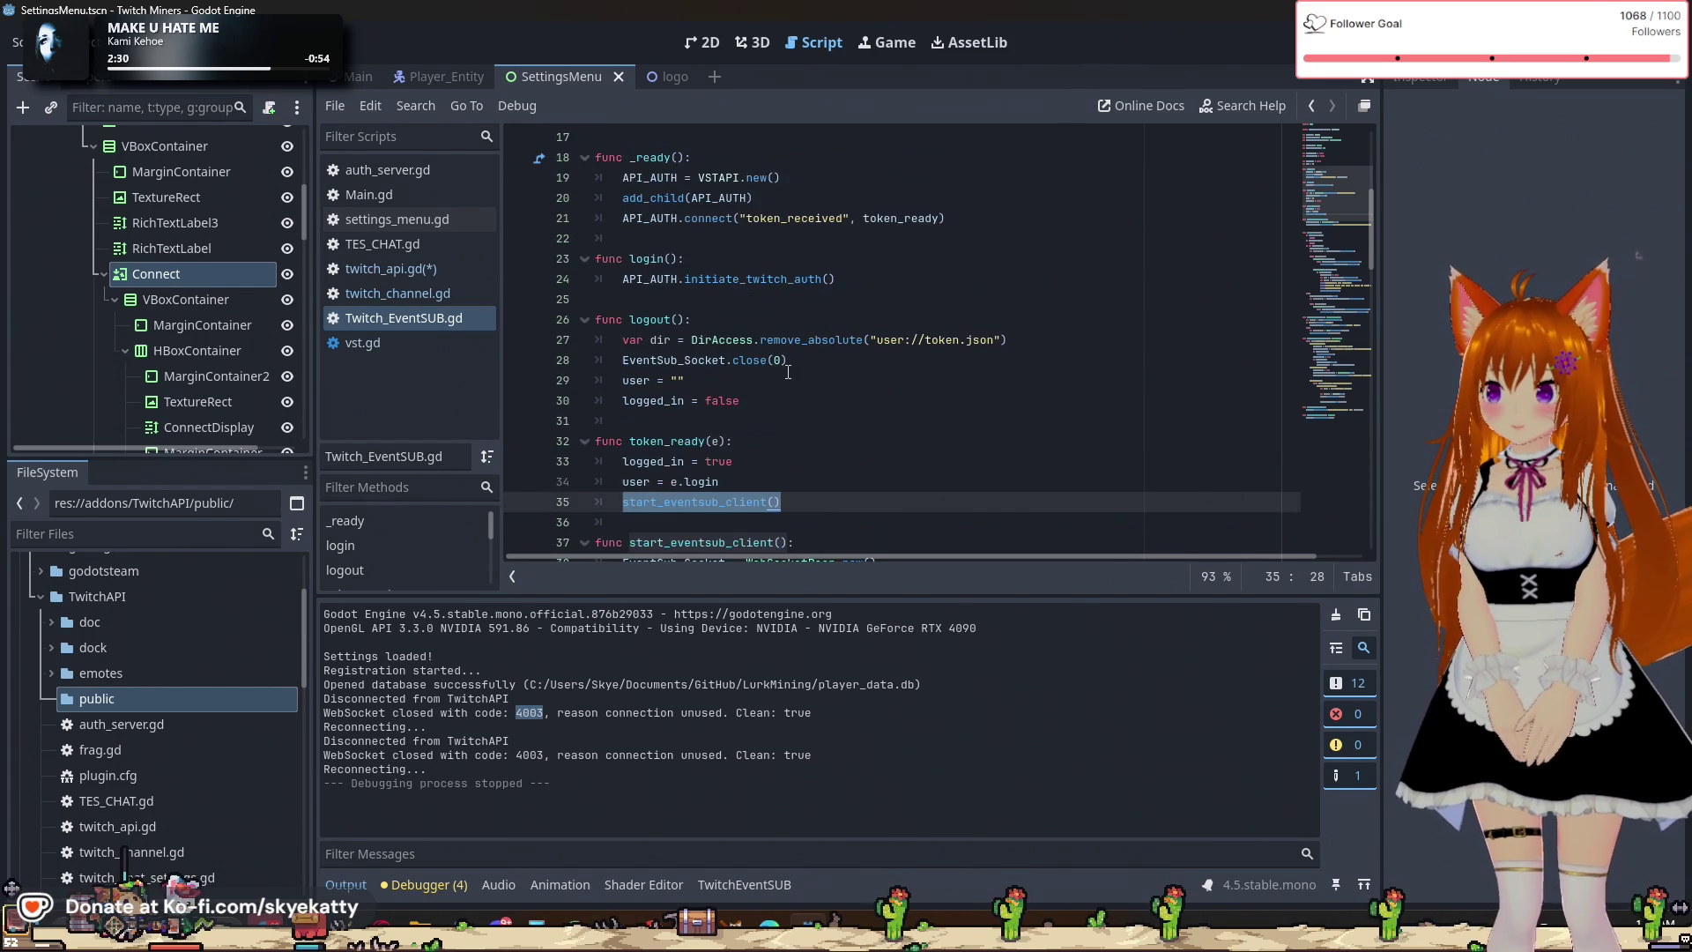
Inspect the logged_in line and the connect_to_url documentation.
click(811, 481)
click(819, 462)
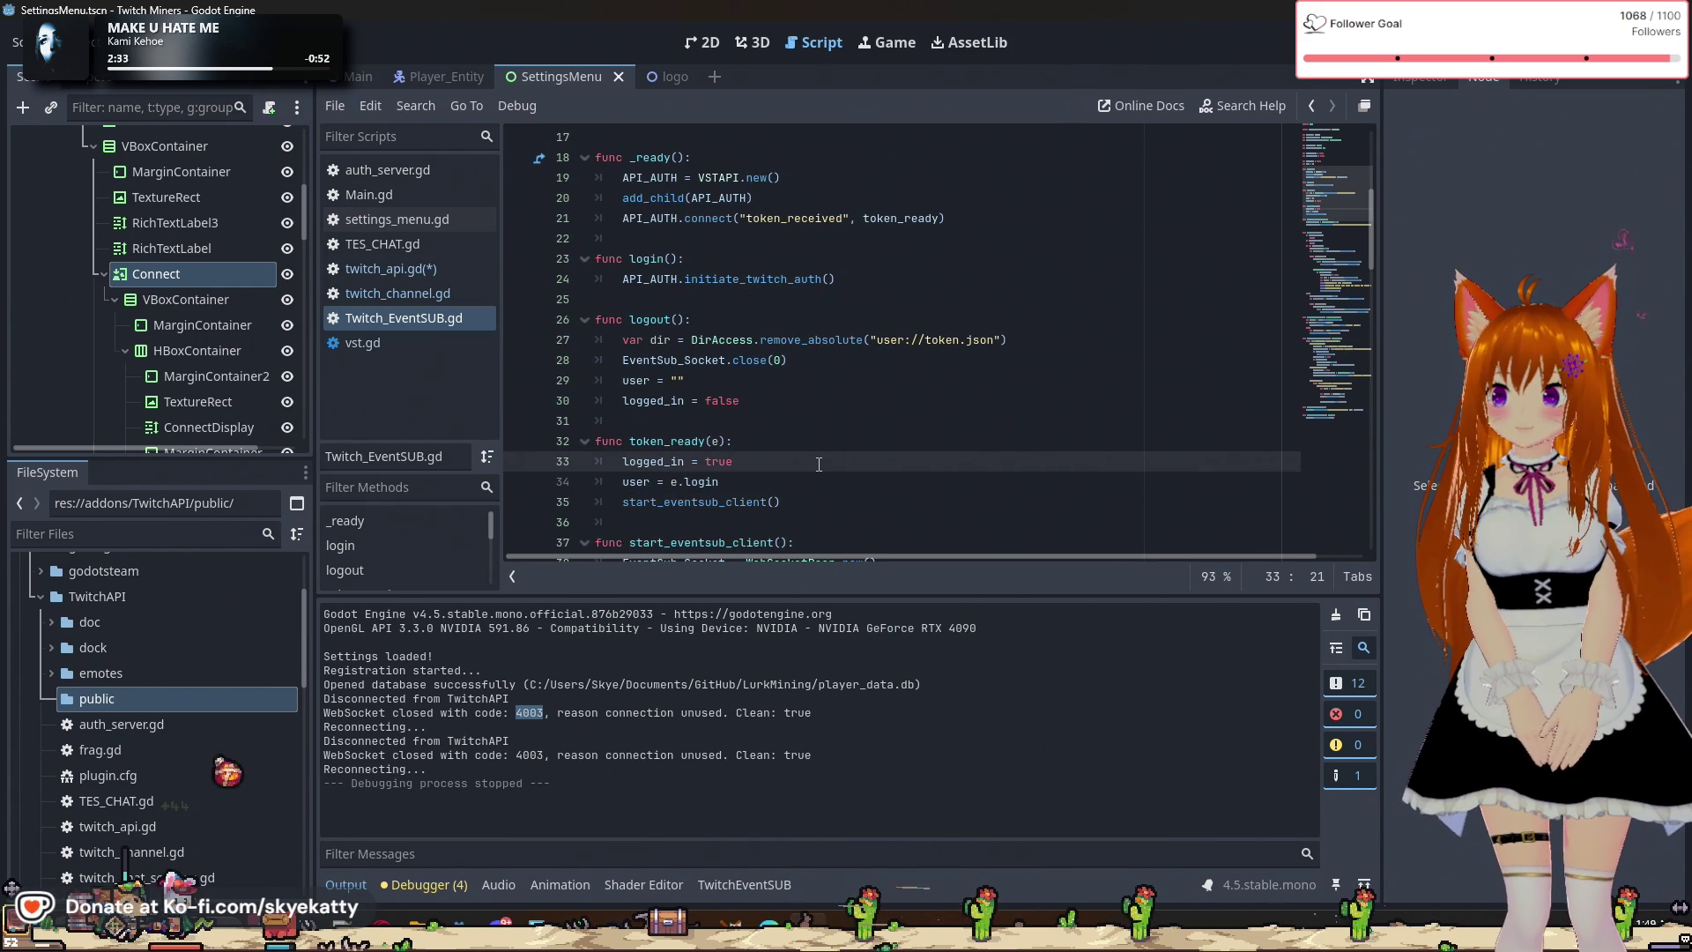
scroll(783, 464, down, 2)
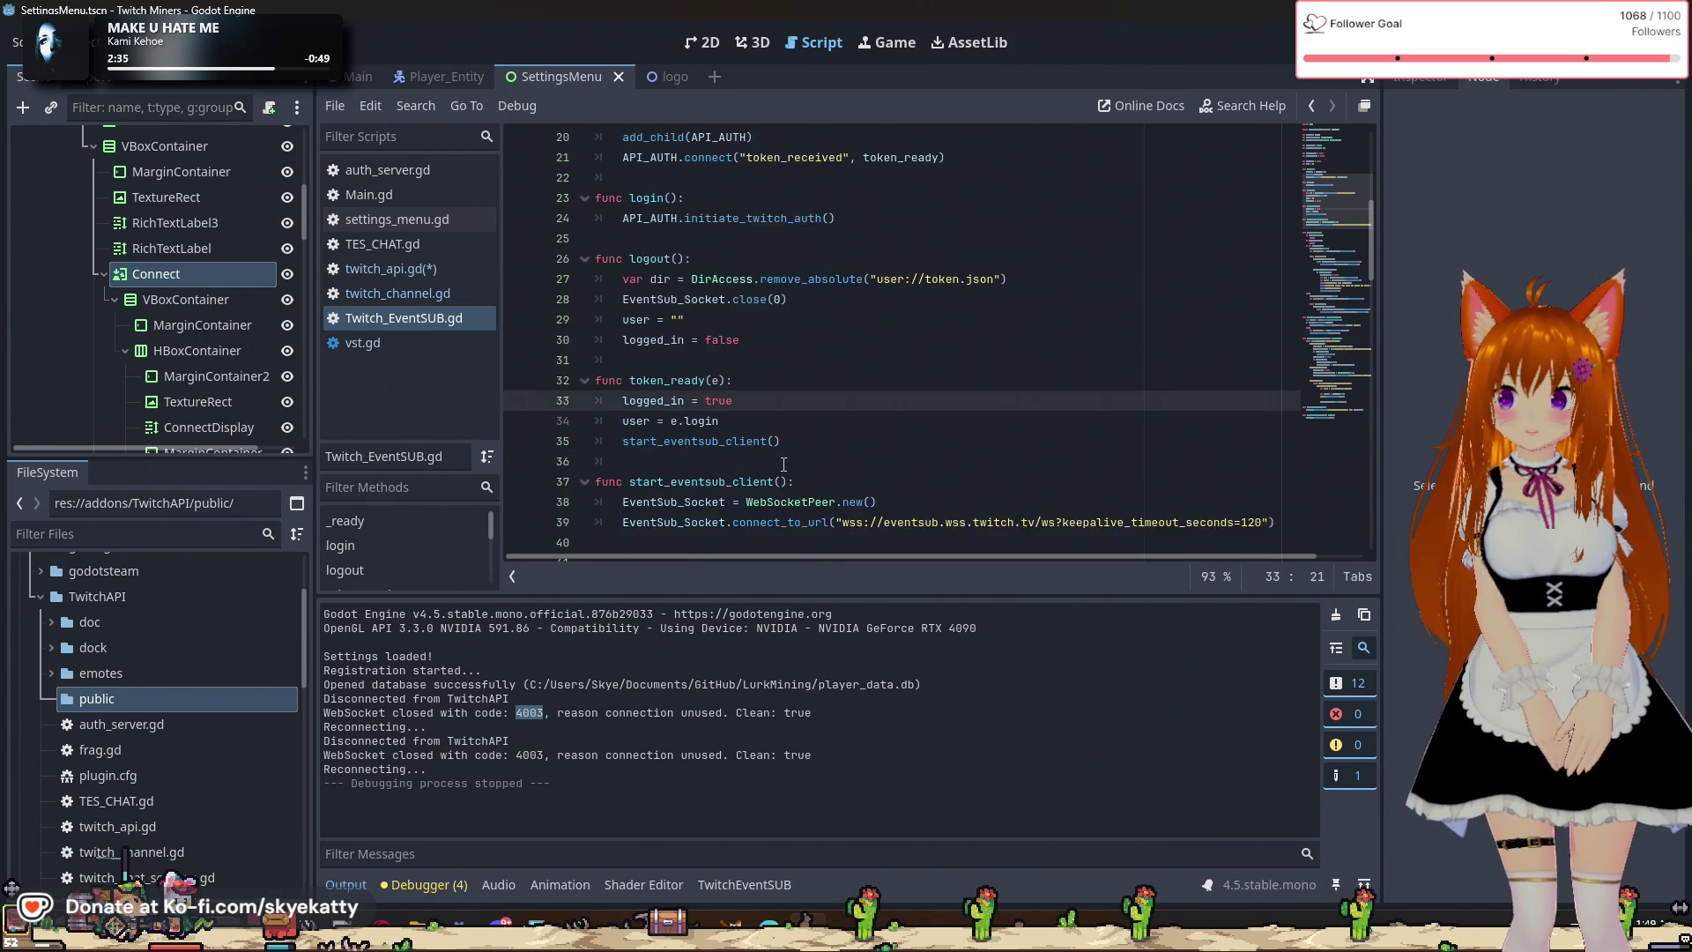
mouse_move(780, 459)
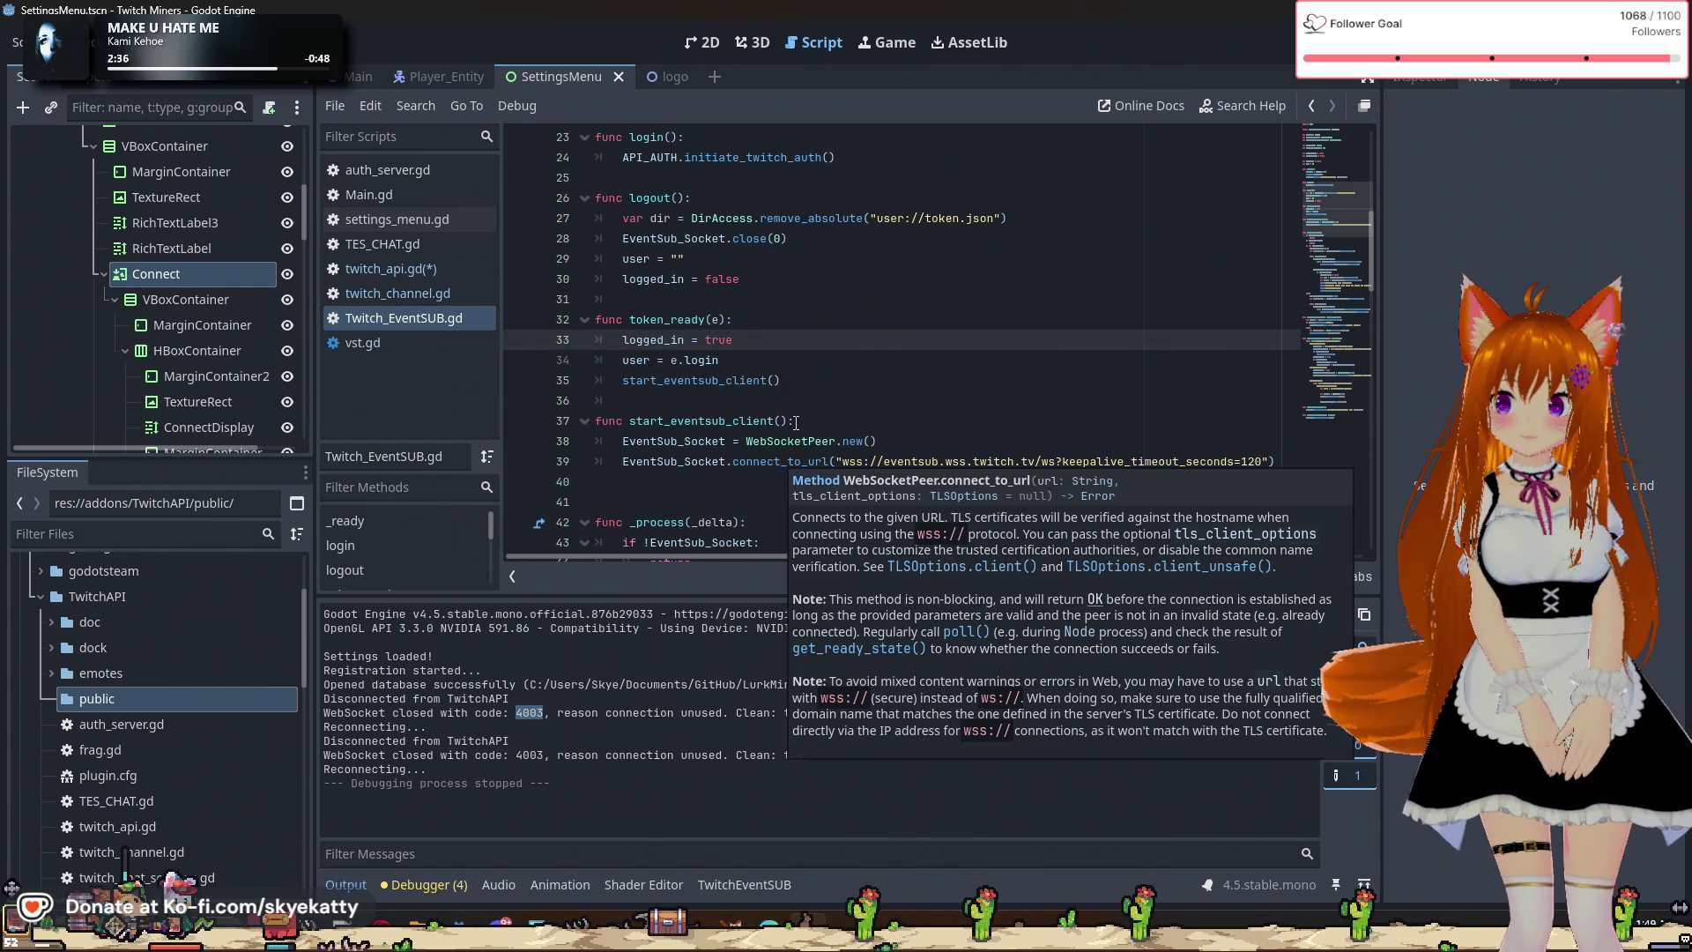
scroll(795, 422, down, 1)
click(917, 385)
click(899, 399)
scroll(882, 388, down, 9)
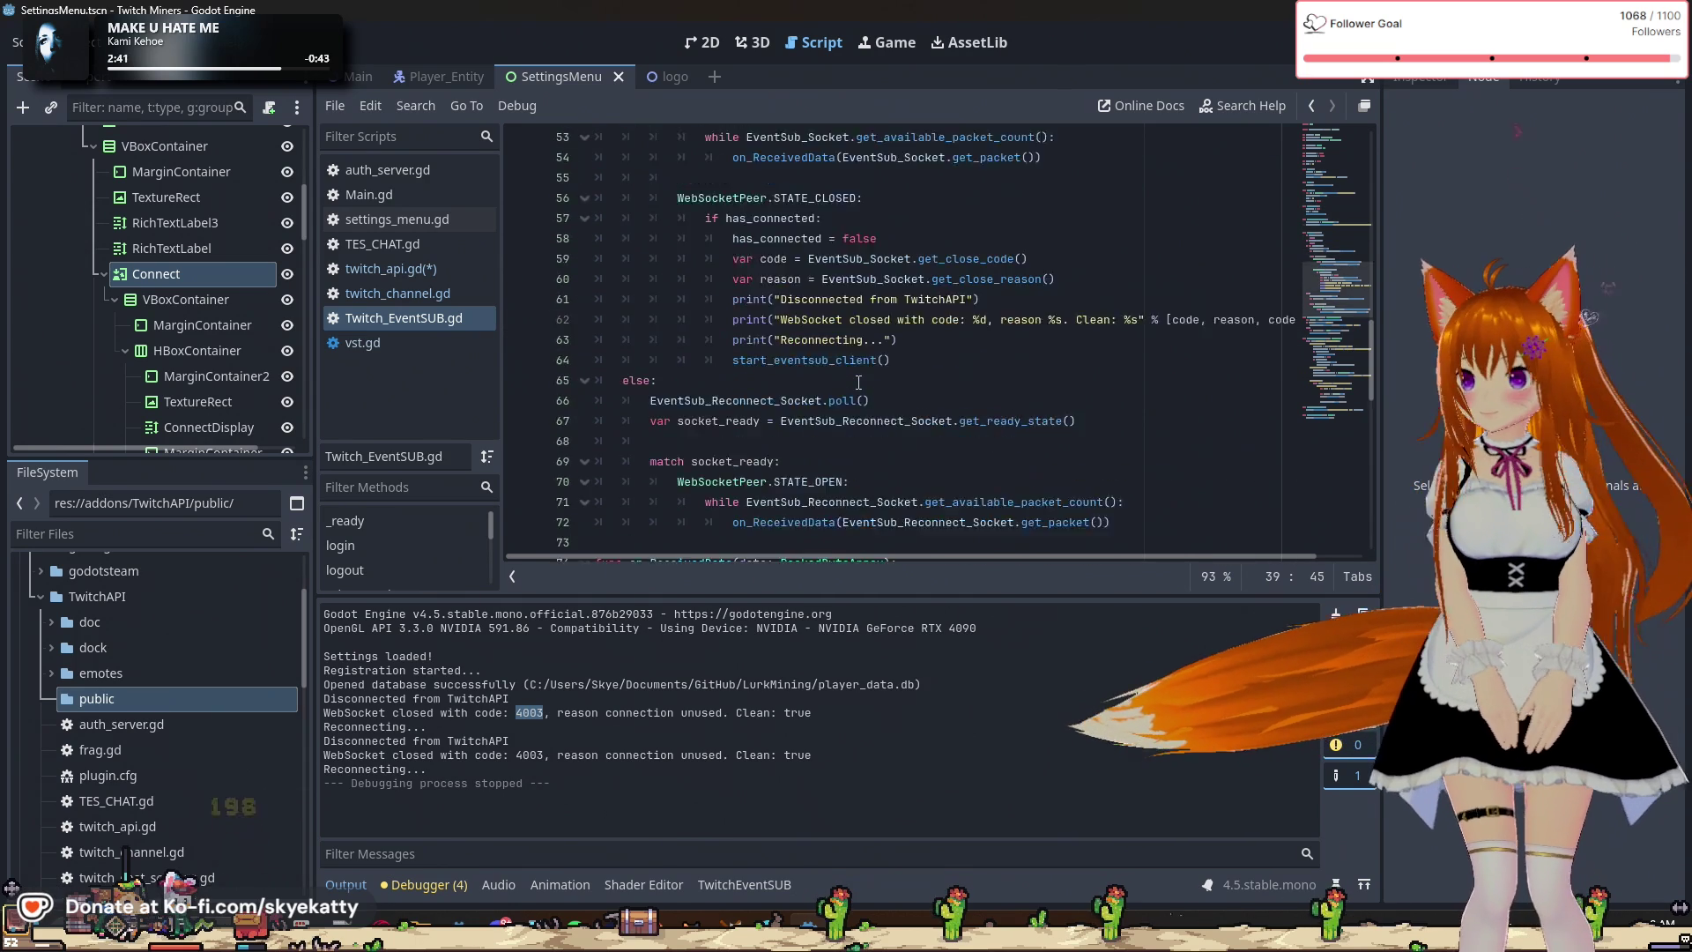
scroll(858, 383, down, 10)
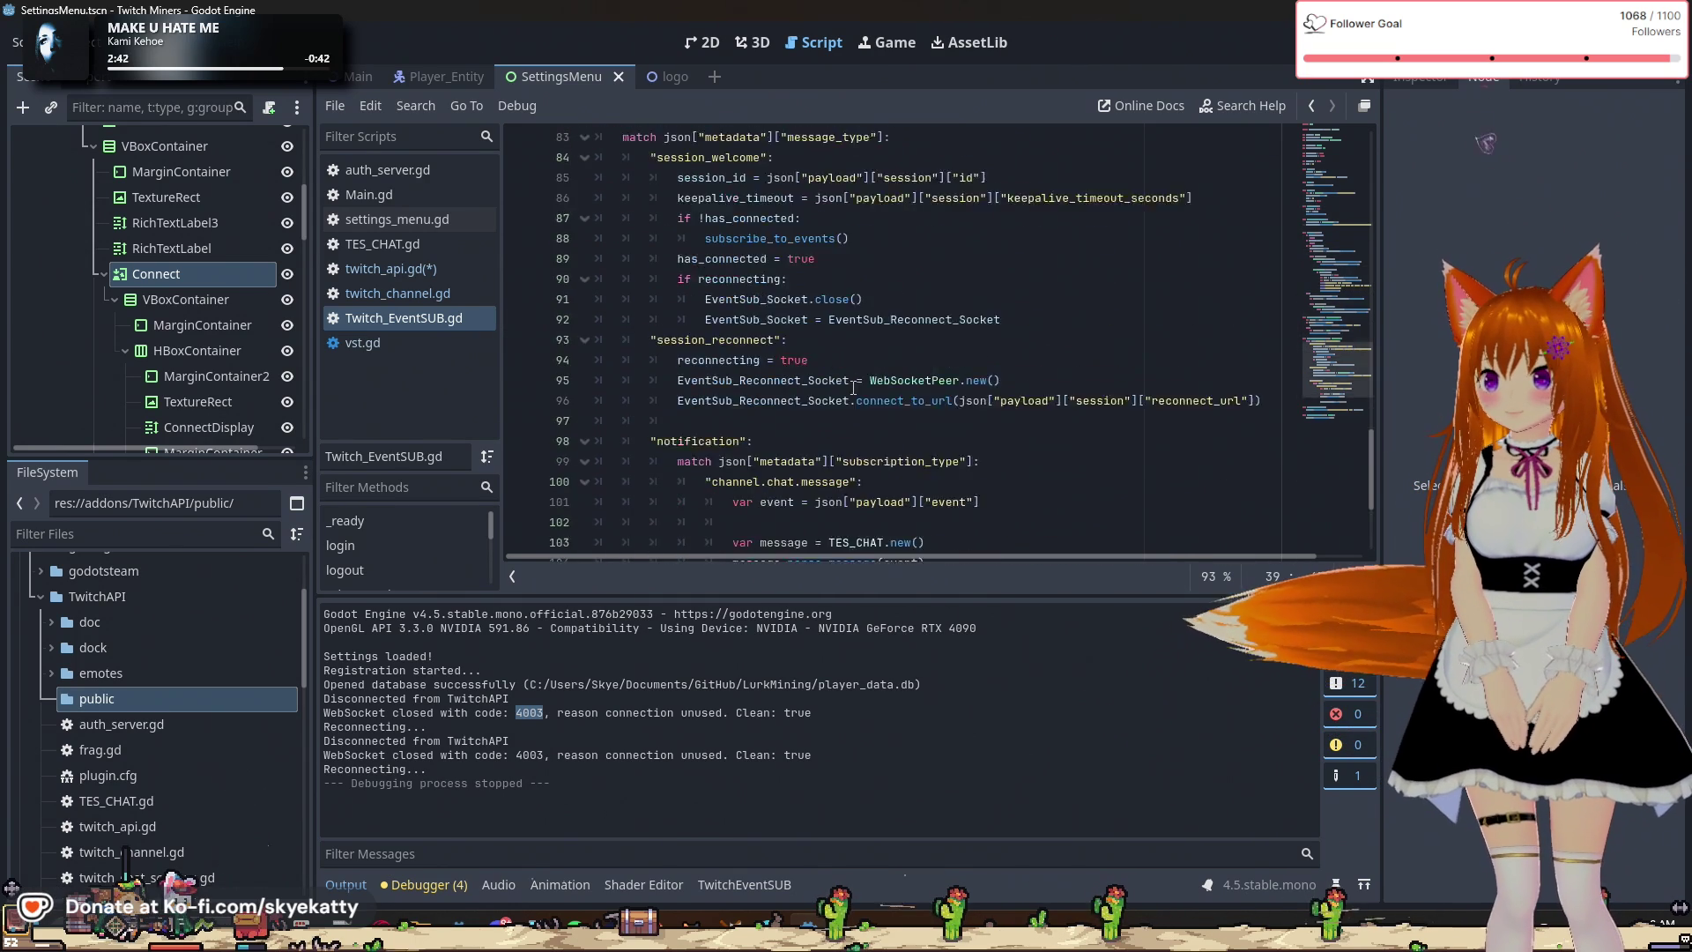
scroll(853, 388, down, 4)
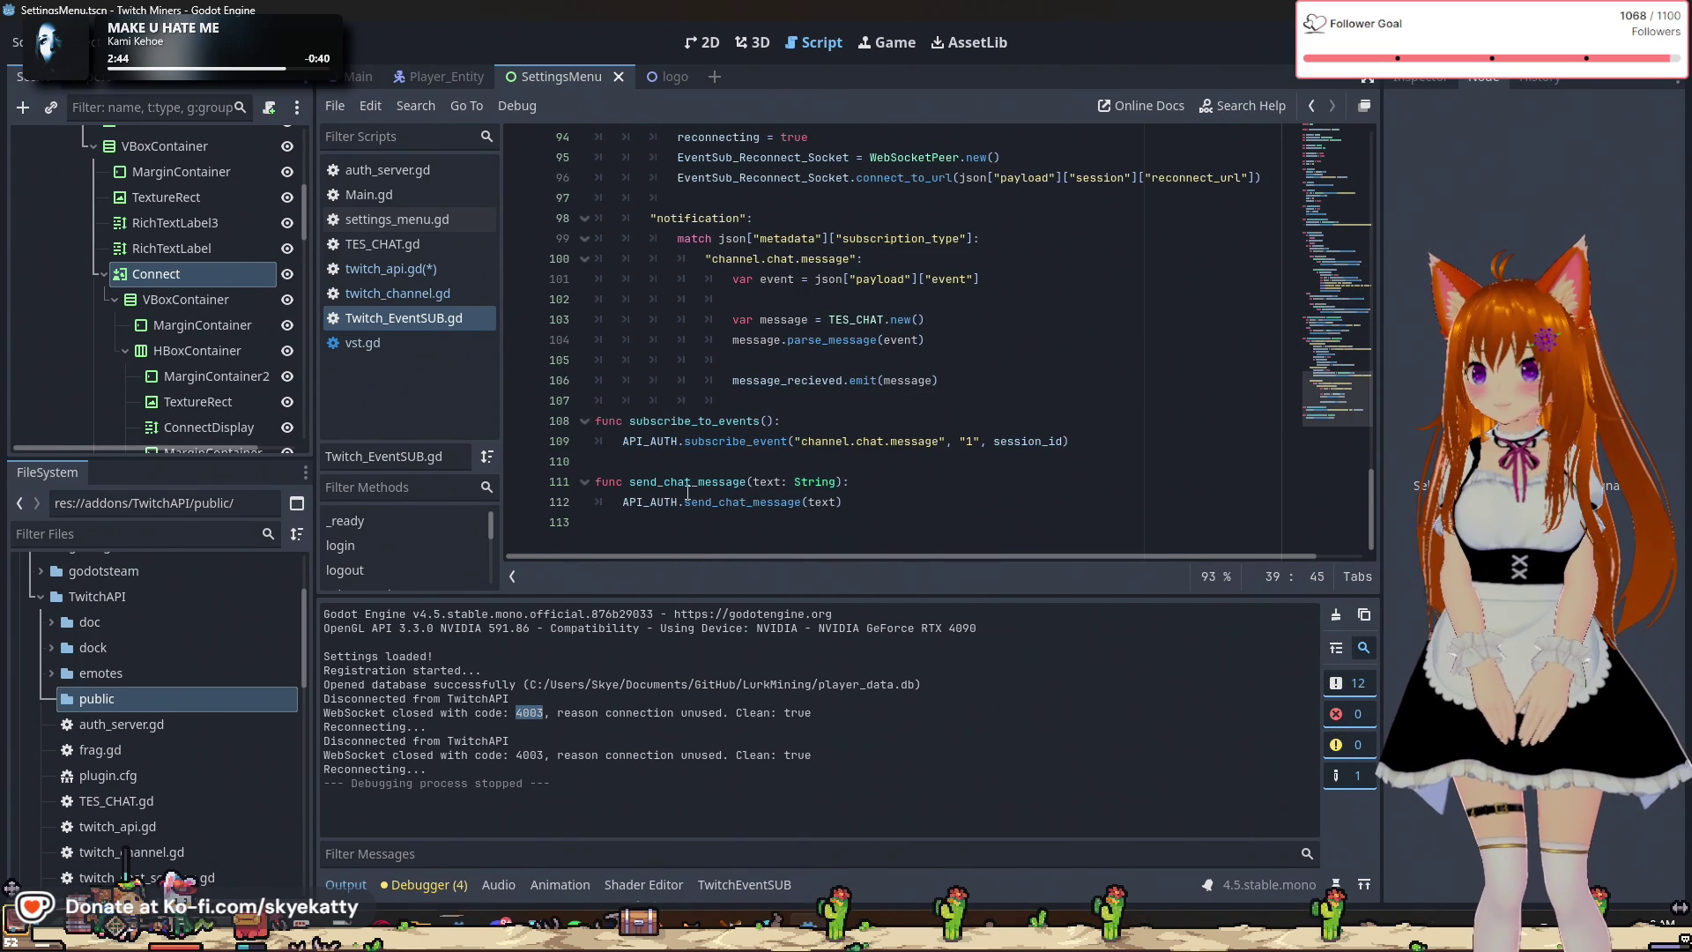
double_click(698, 421)
scroll(768, 408, up, 8)
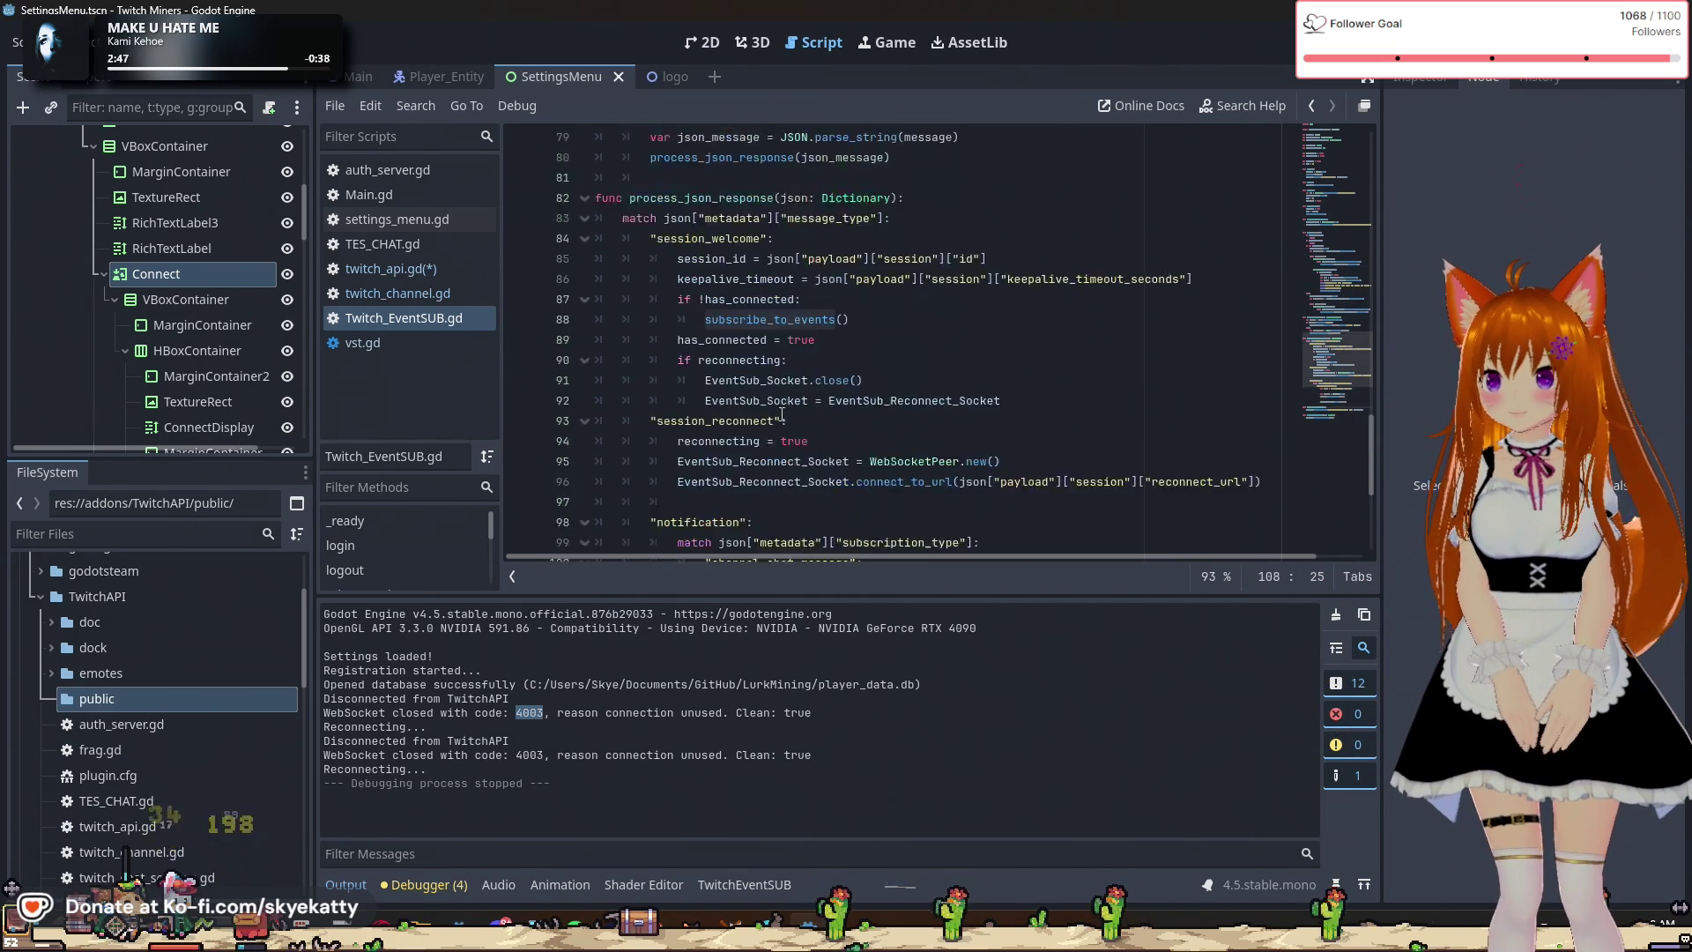
scroll(768, 408, up, 6)
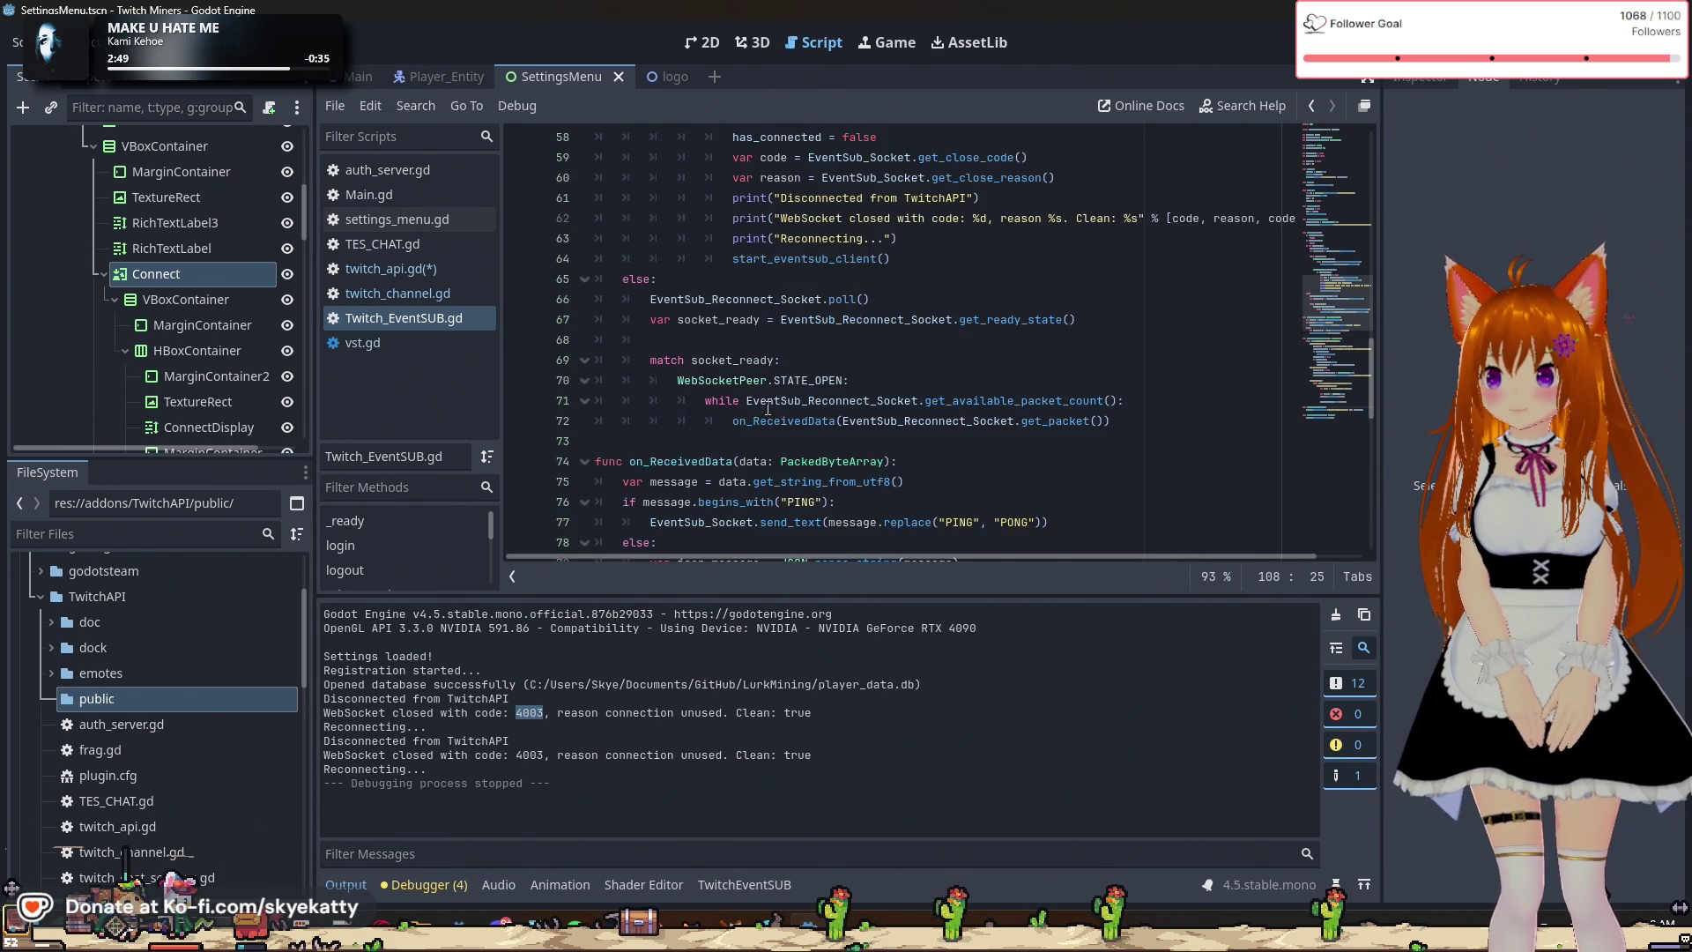
scroll(768, 408, up, 10)
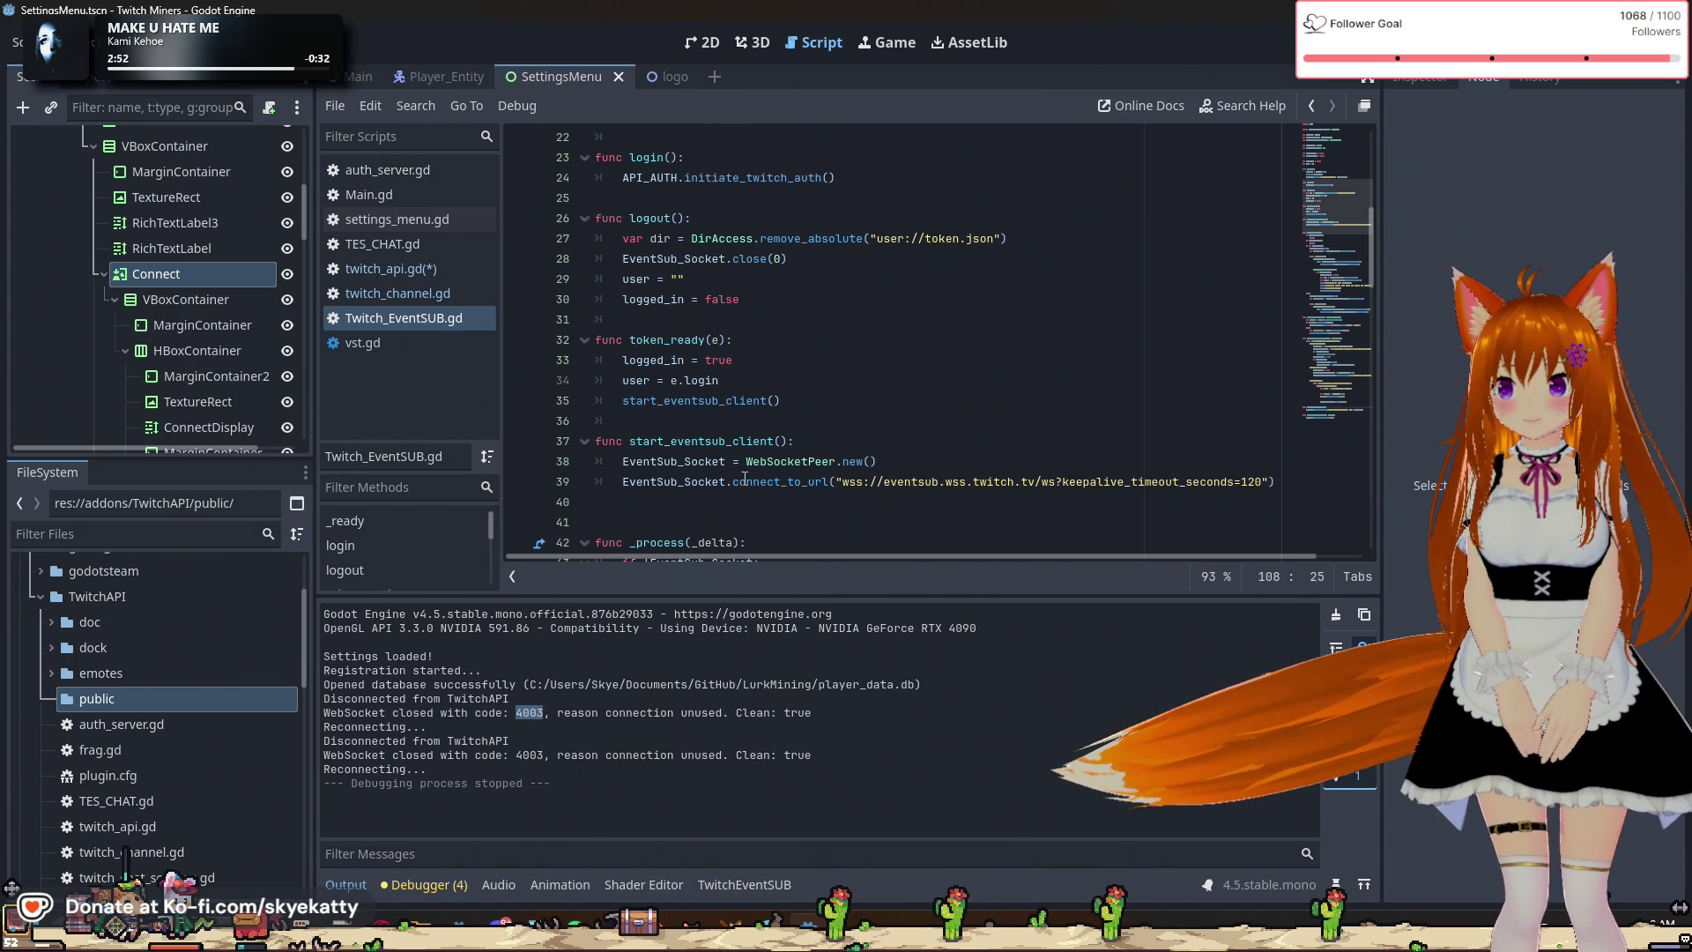
mouse_move(779, 490)
click(786, 461)
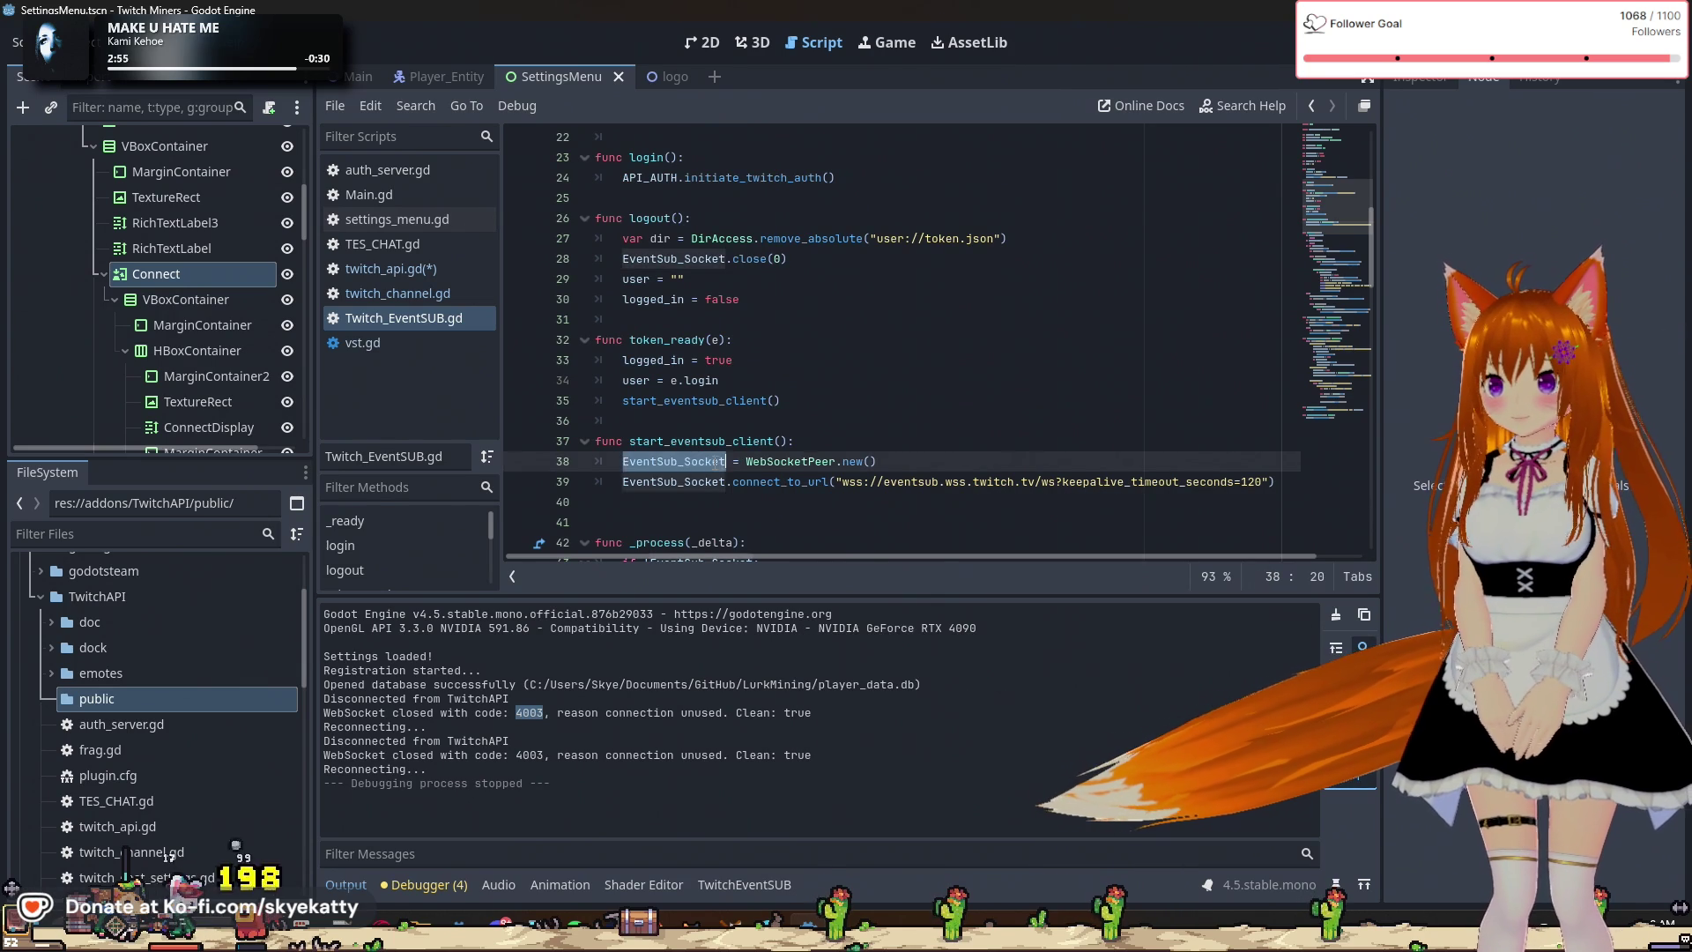
scroll(890, 466, down, 2)
scroll(890, 465, down, 4)
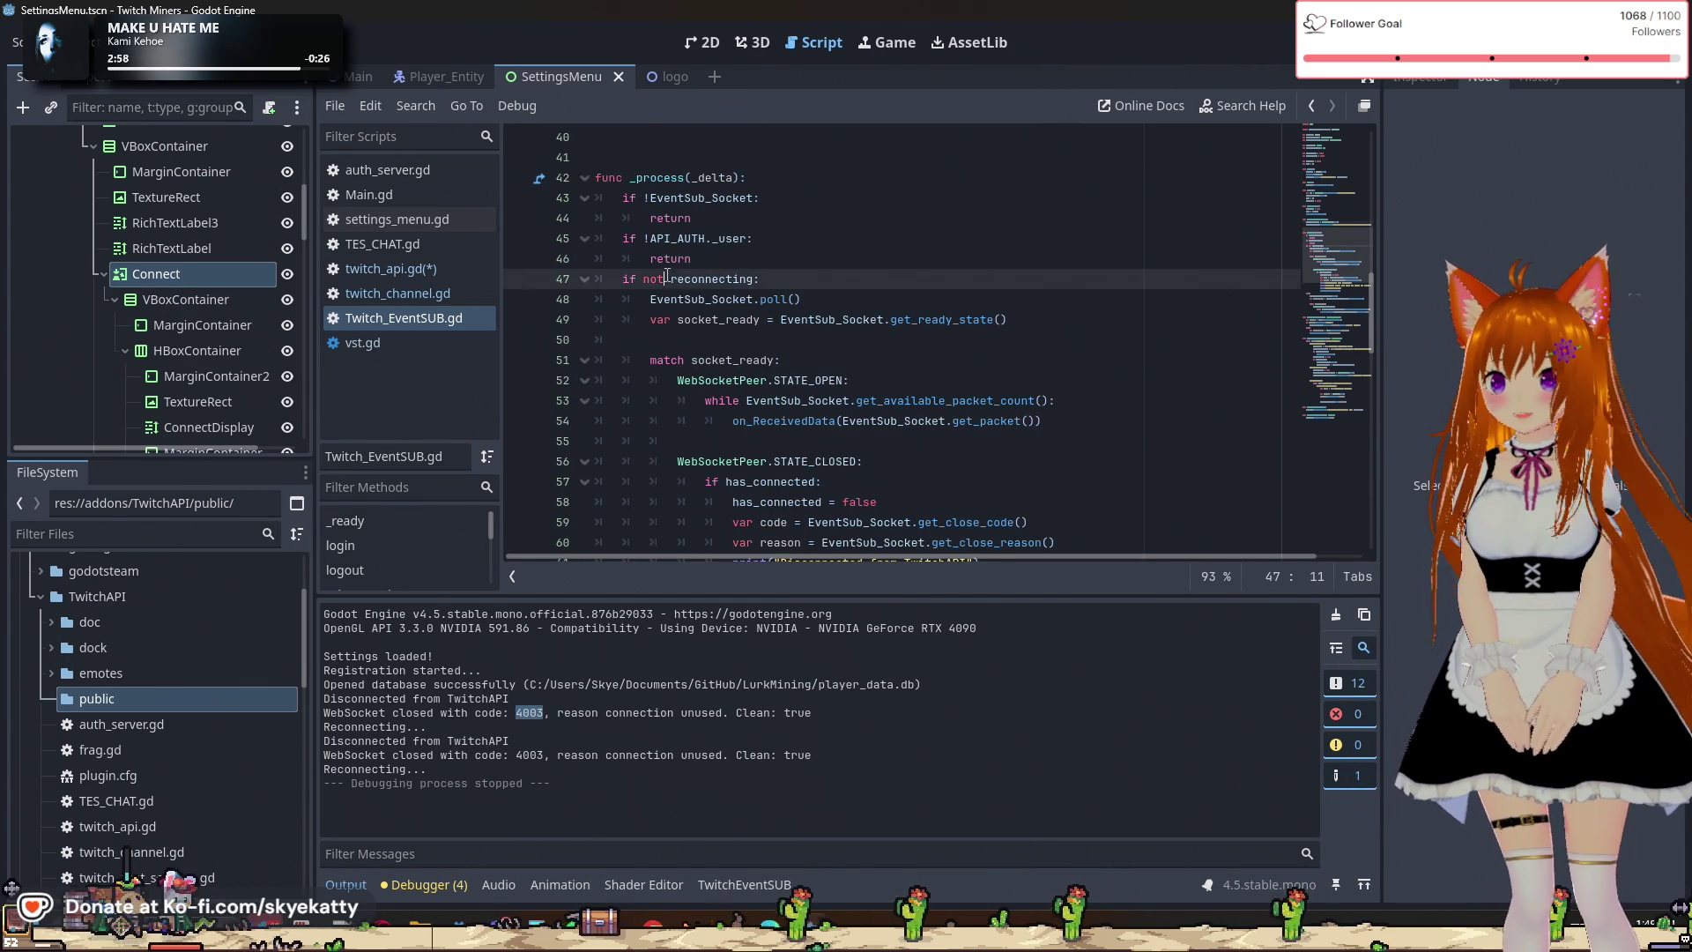
drag(699, 299, 750, 299)
scroll(777, 317, down, 1)
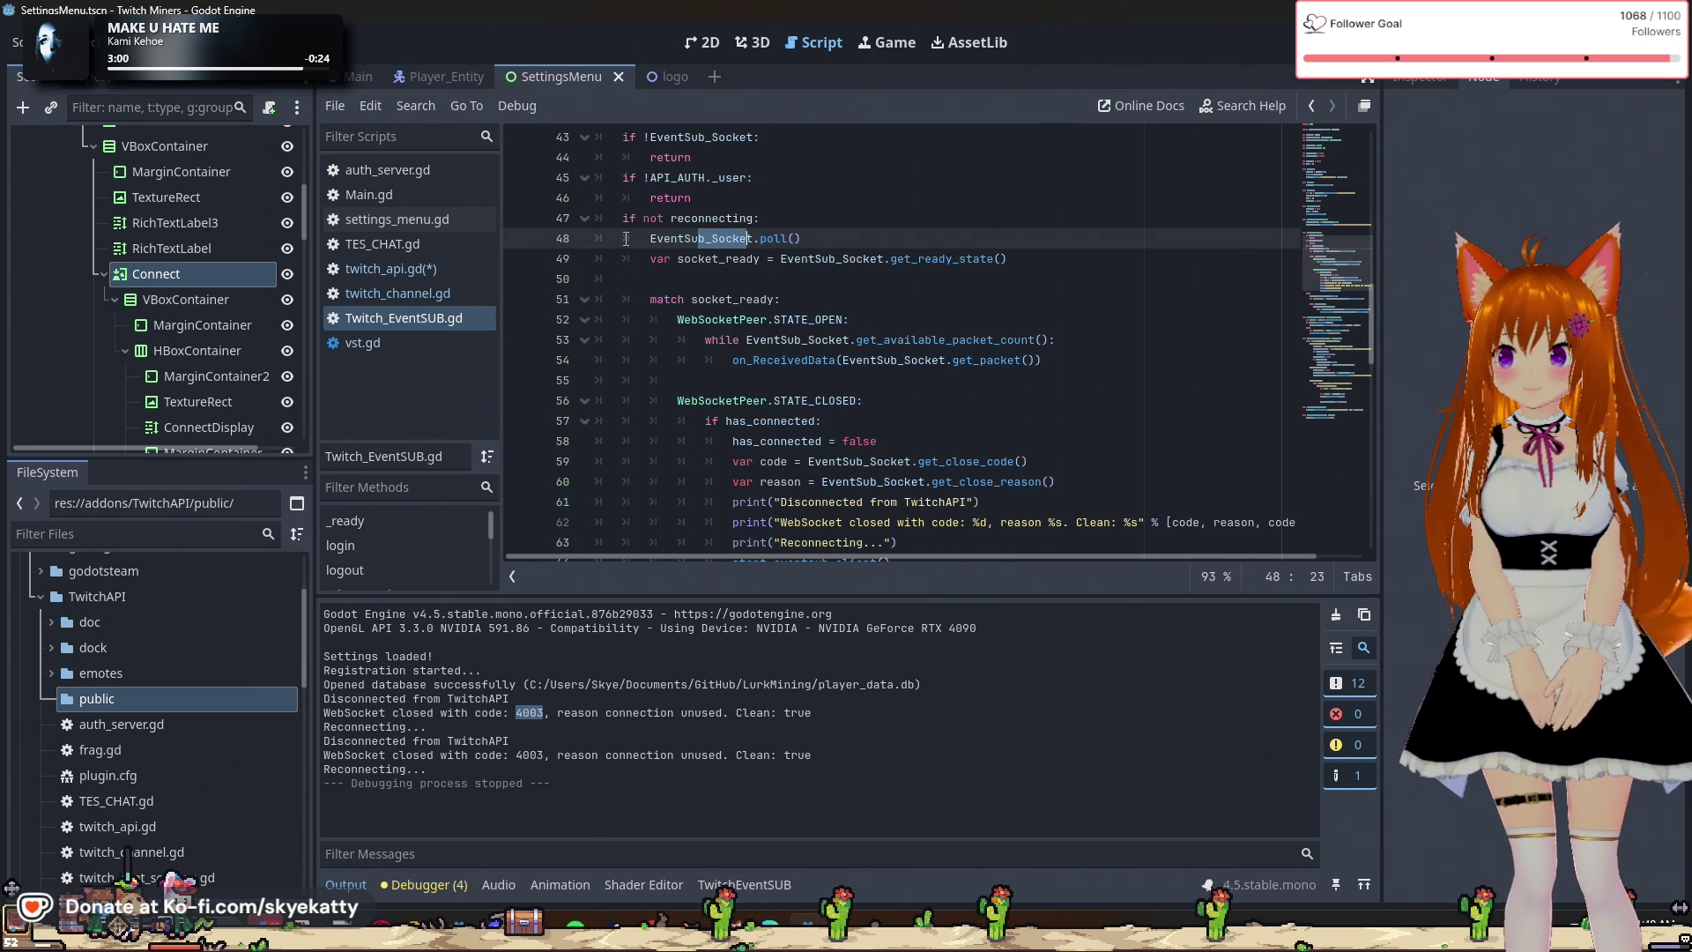
click(834, 258)
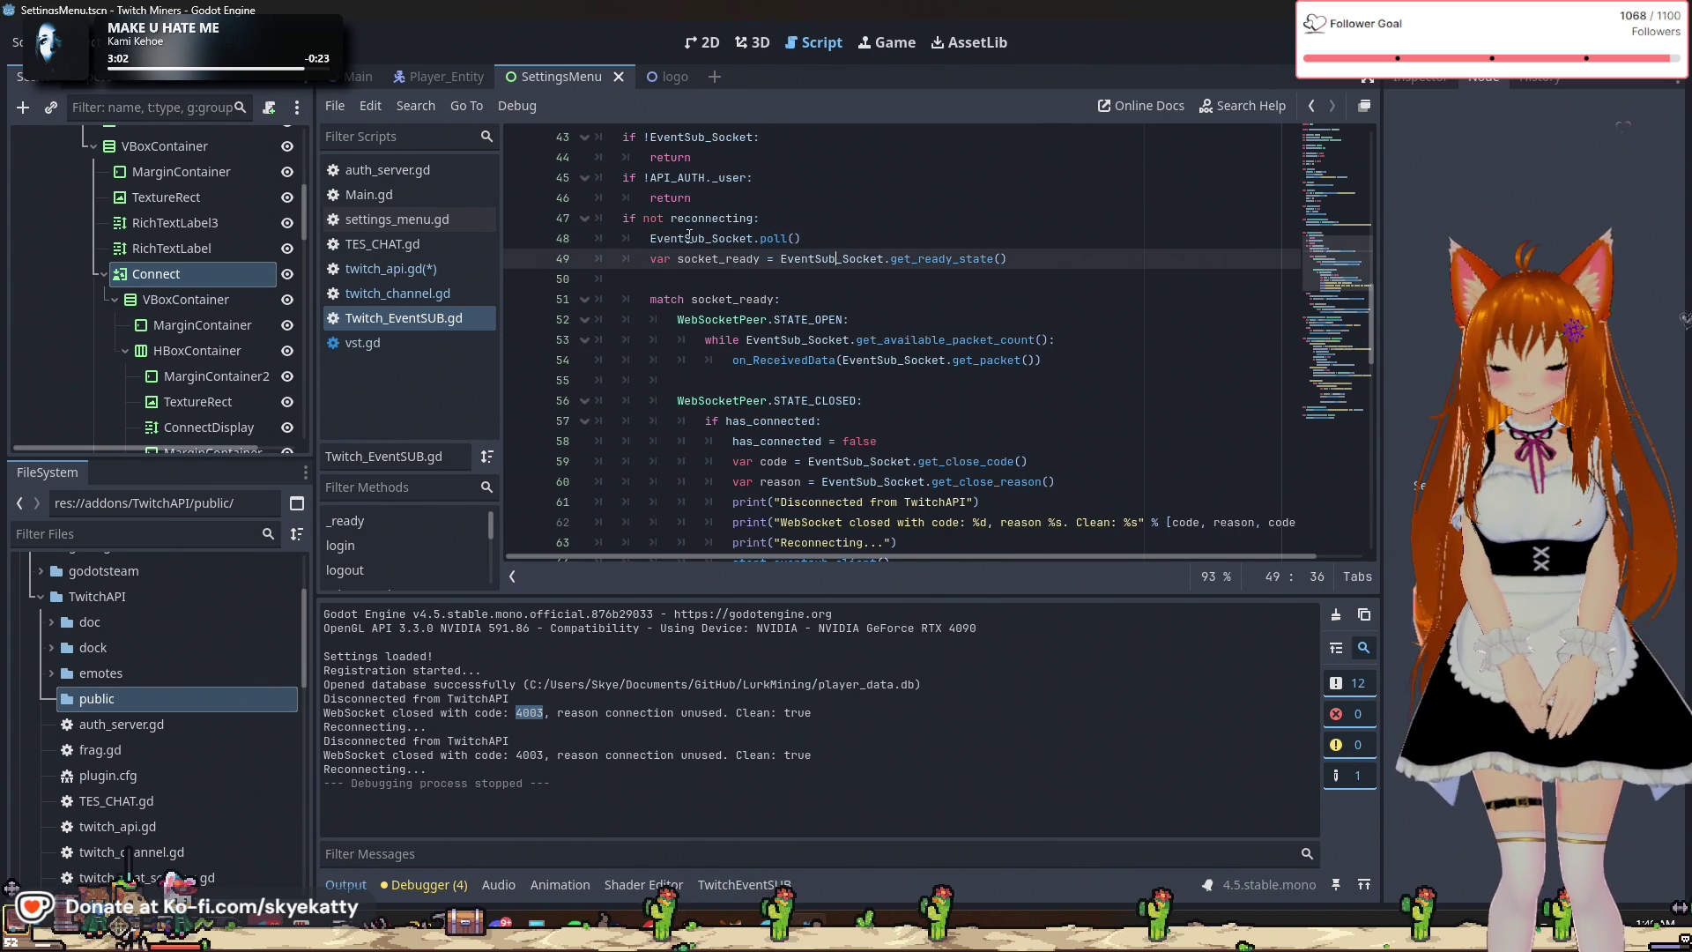
scroll(624, 282, up, 1)
click(653, 280)
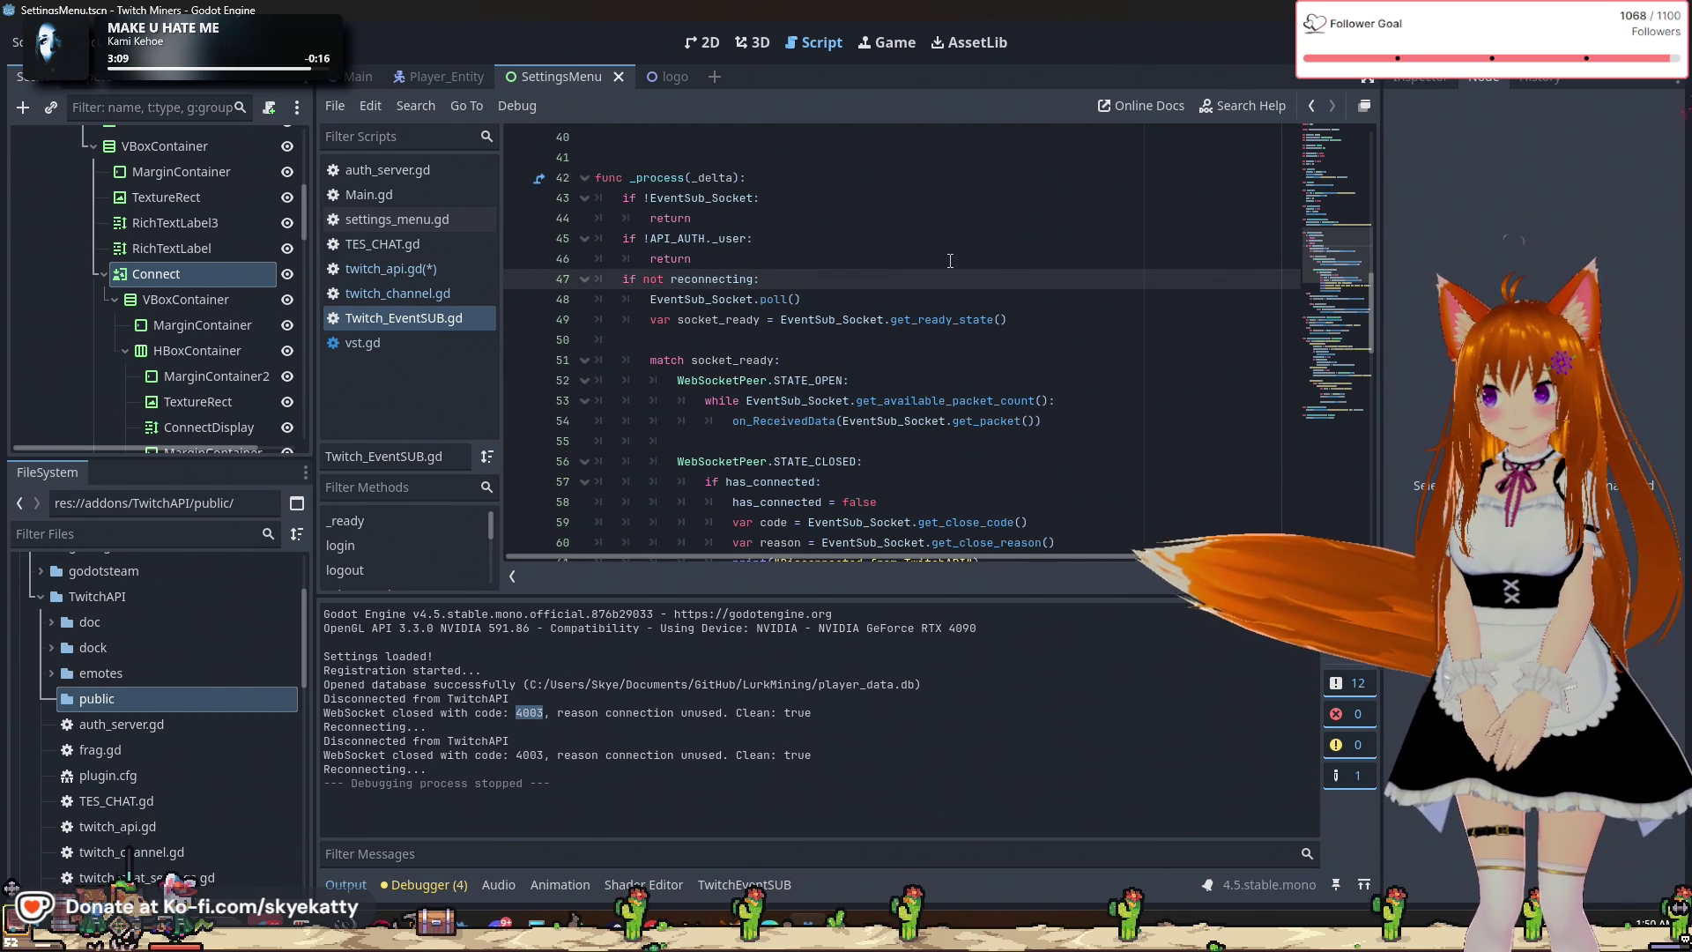
scroll(881, 274, down, 1)
scroll(749, 300, up, 2)
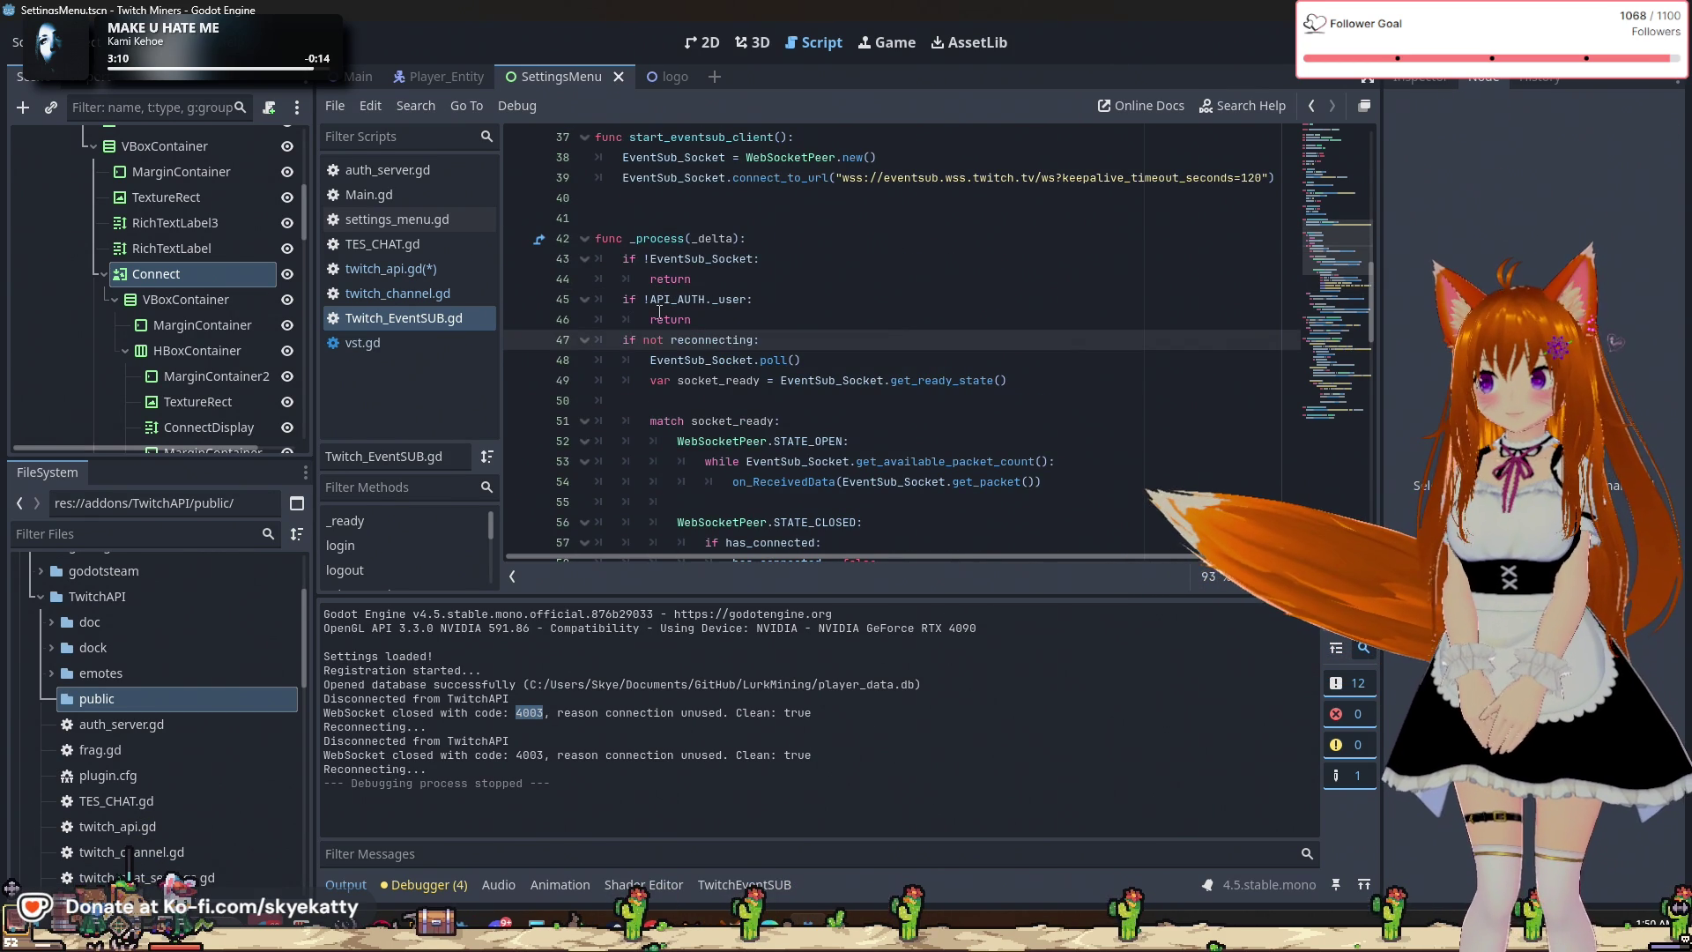
scroll(695, 344, down, 1)
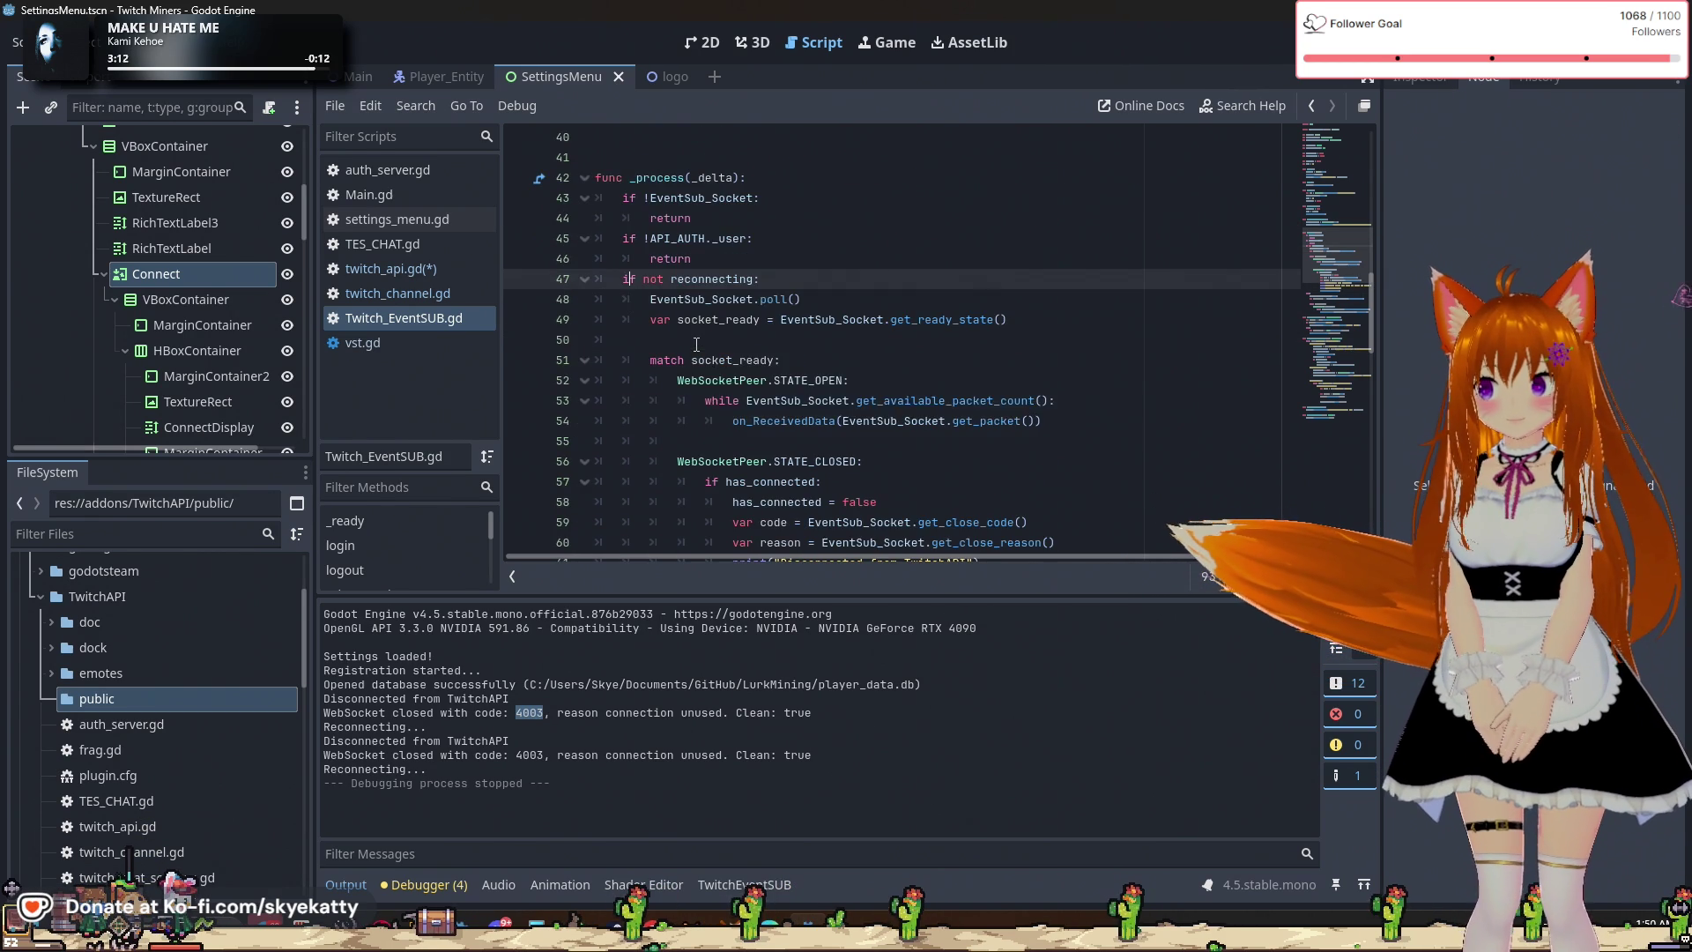
click(723, 300)
scroll(743, 264, down, 1)
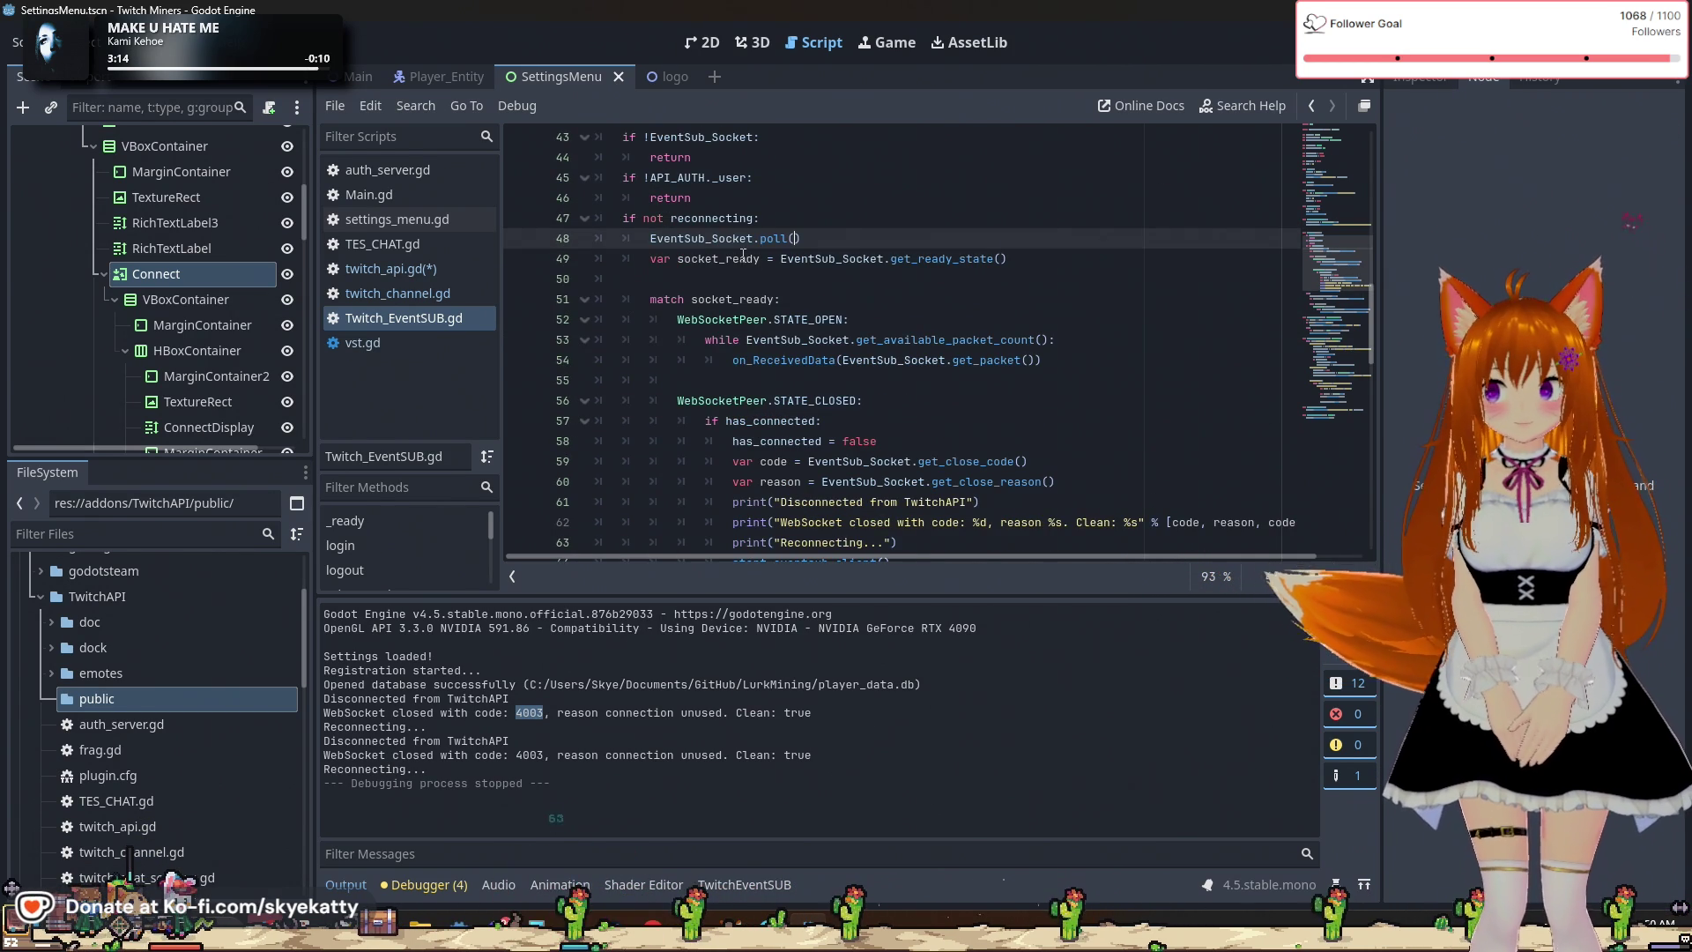
drag(650, 258, 912, 256)
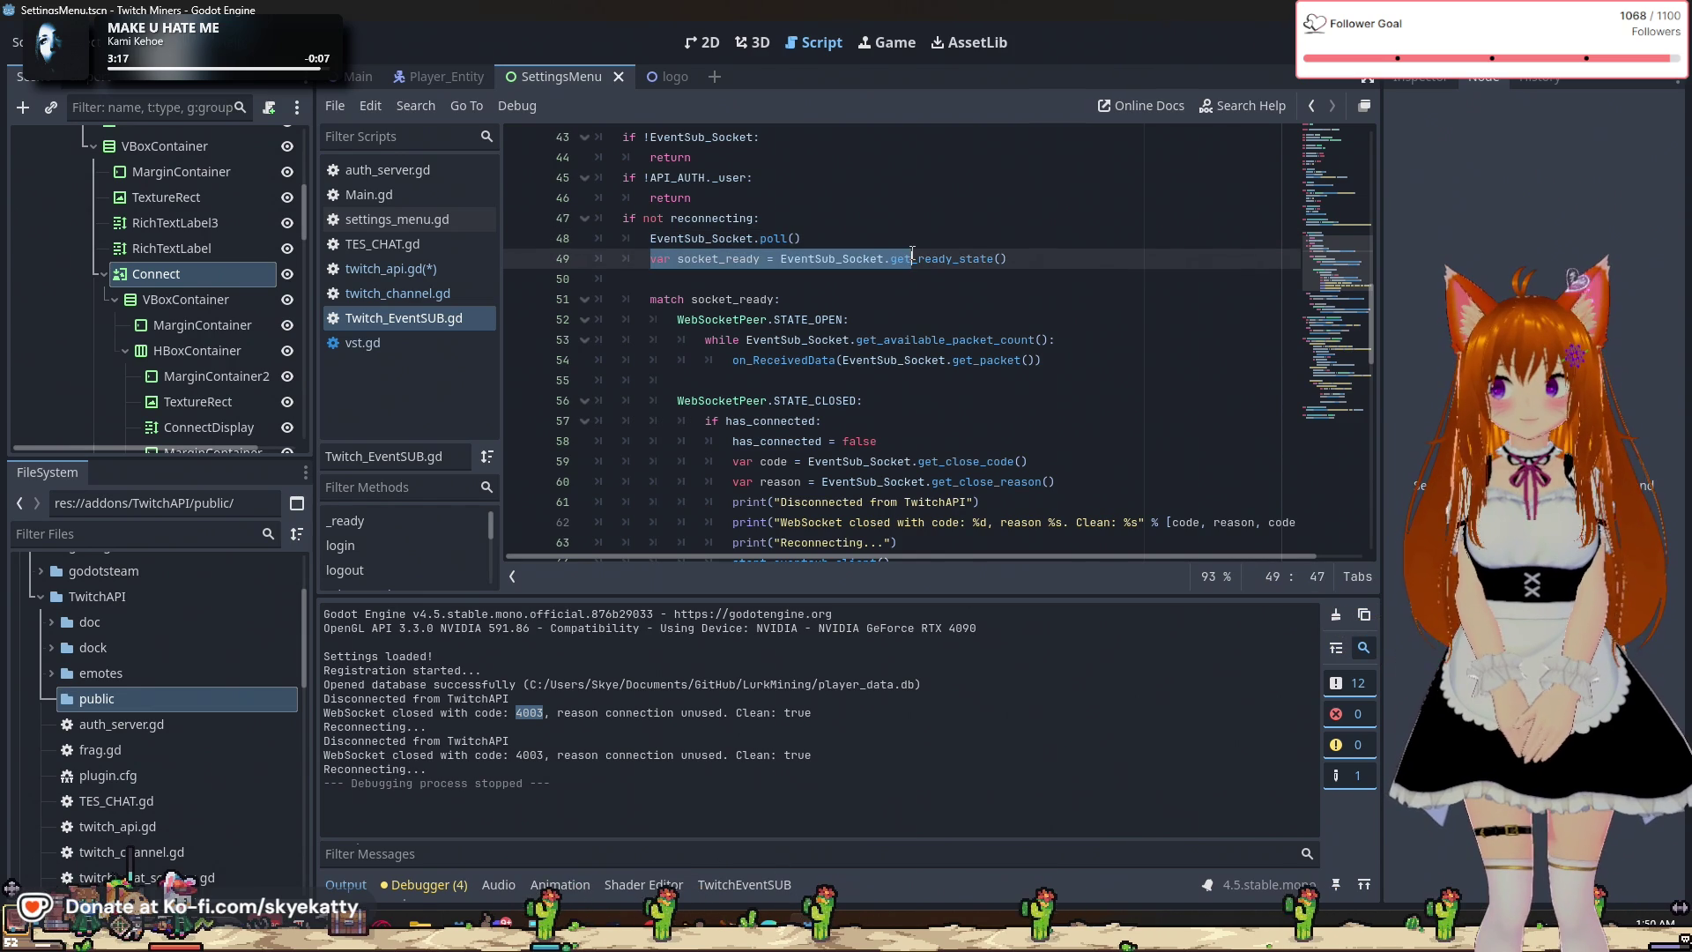
double_click(881, 259)
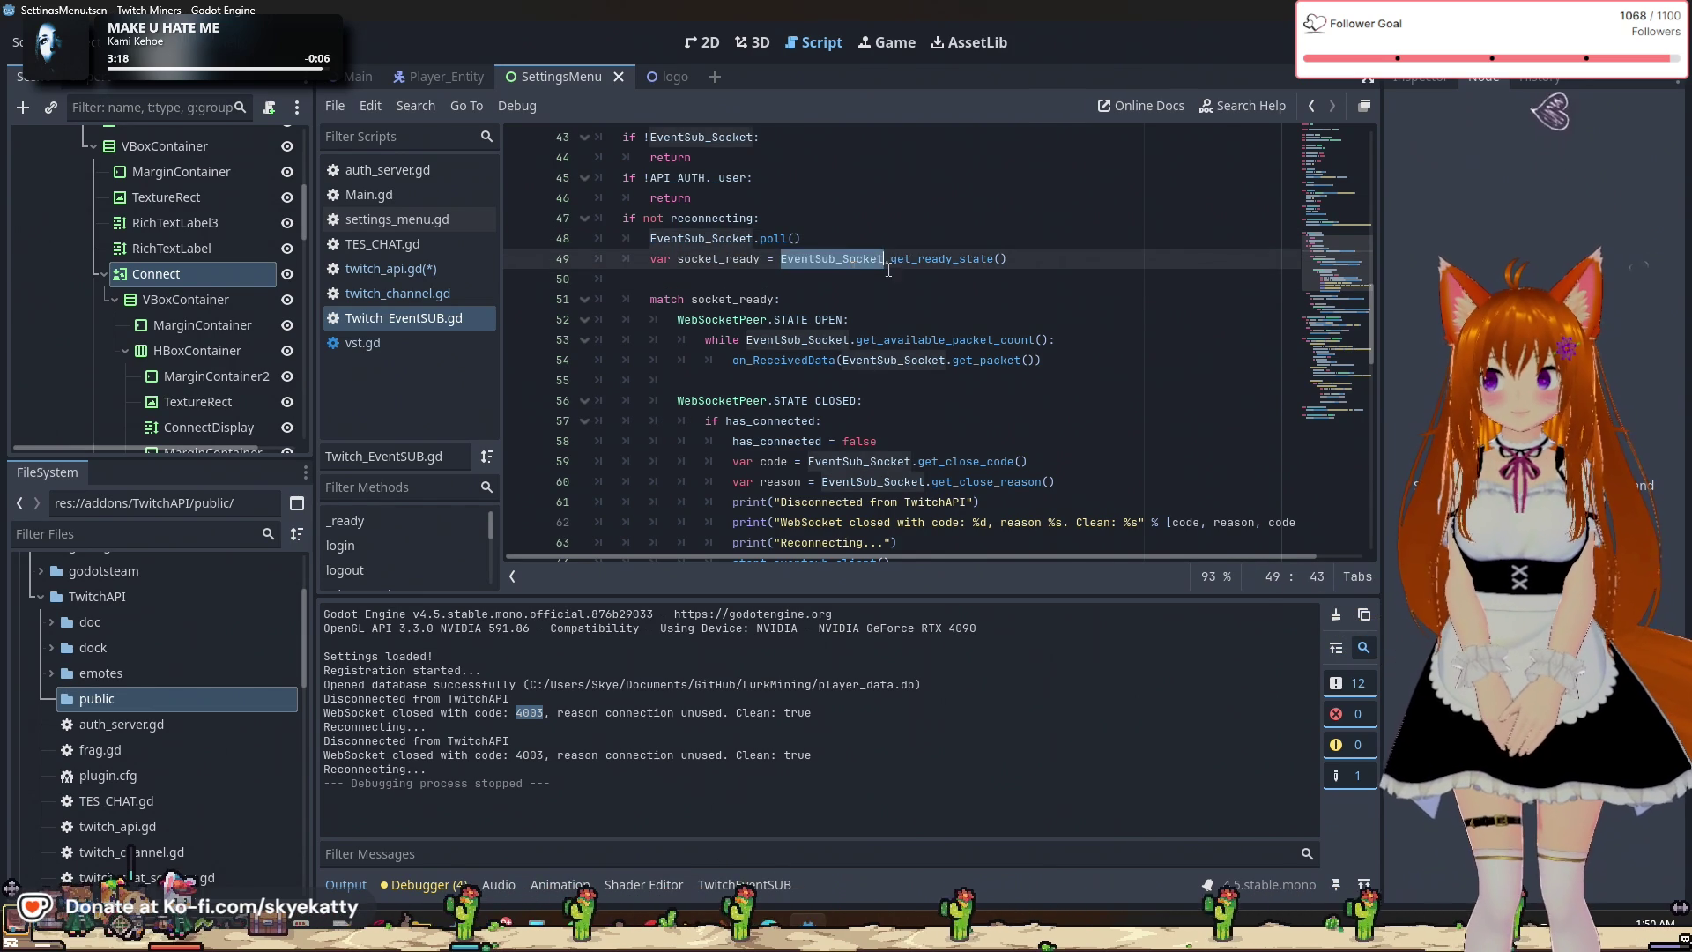
double_click(939, 259)
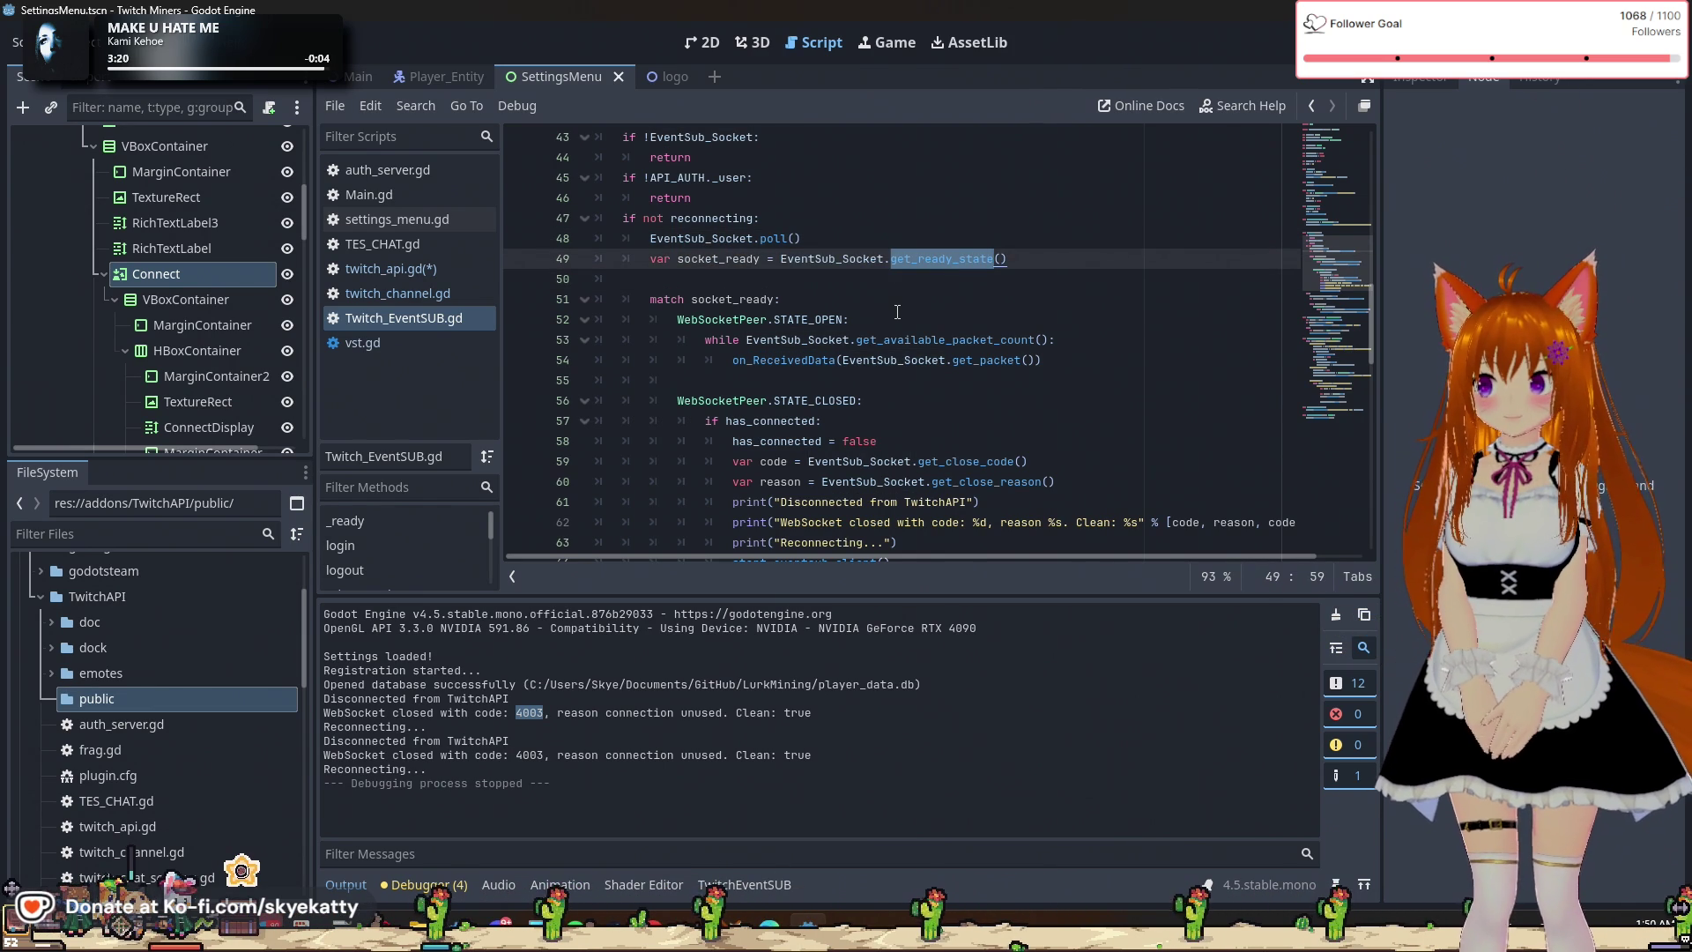
scroll(893, 305, down, 1)
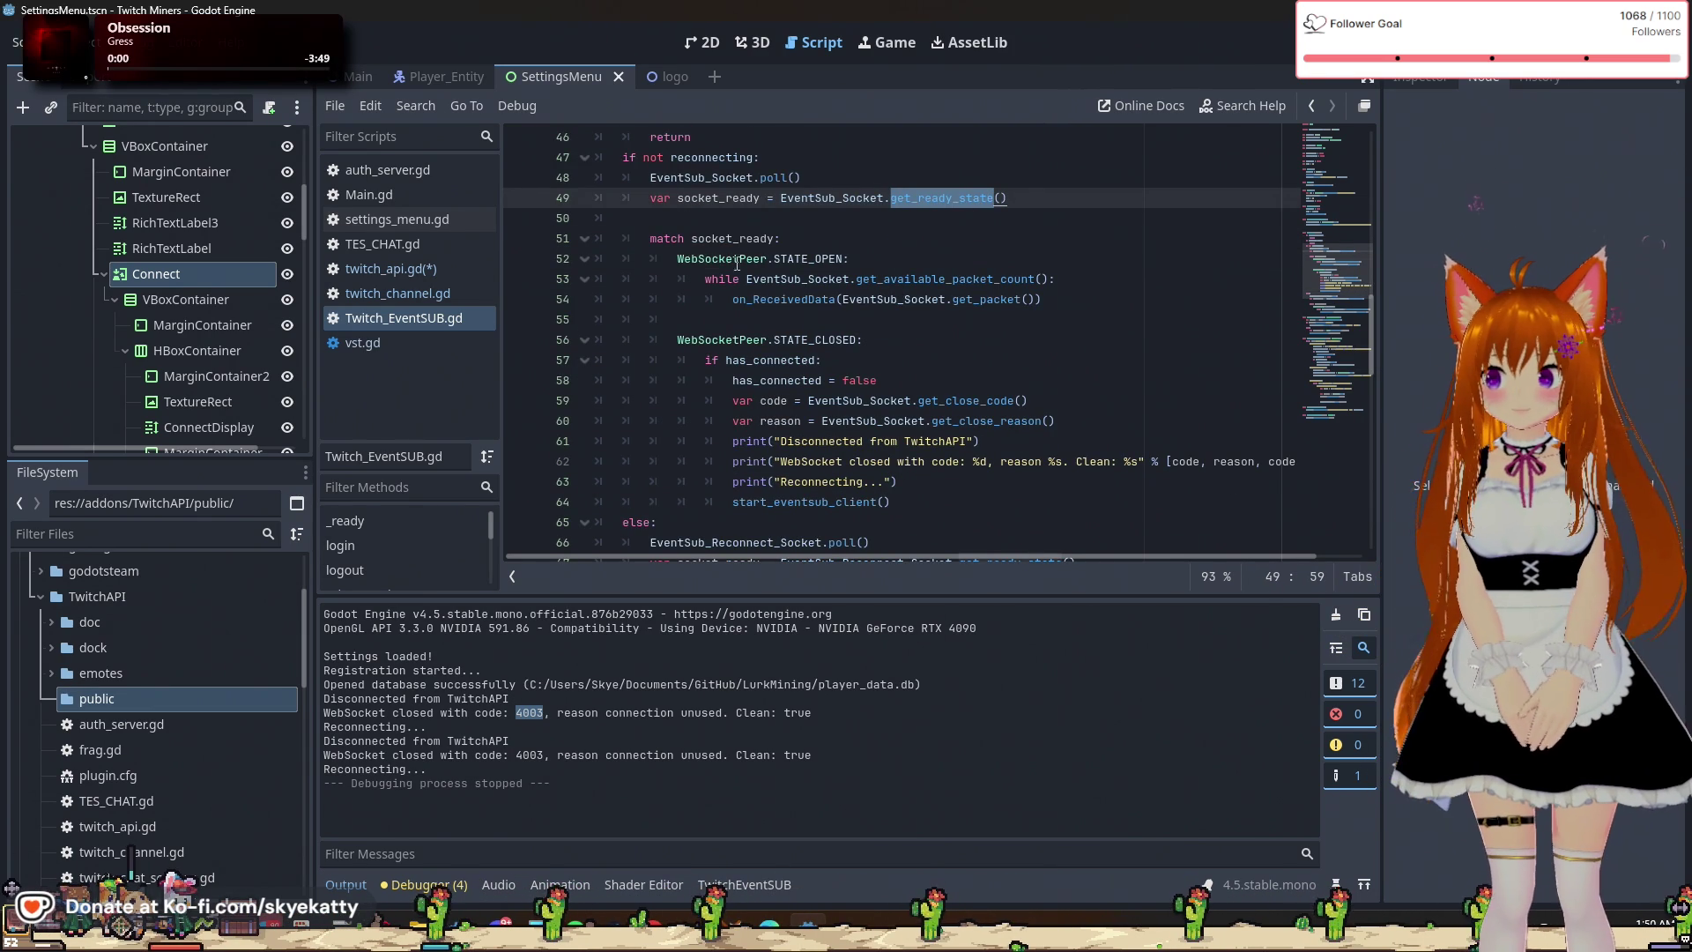
click(818, 267)
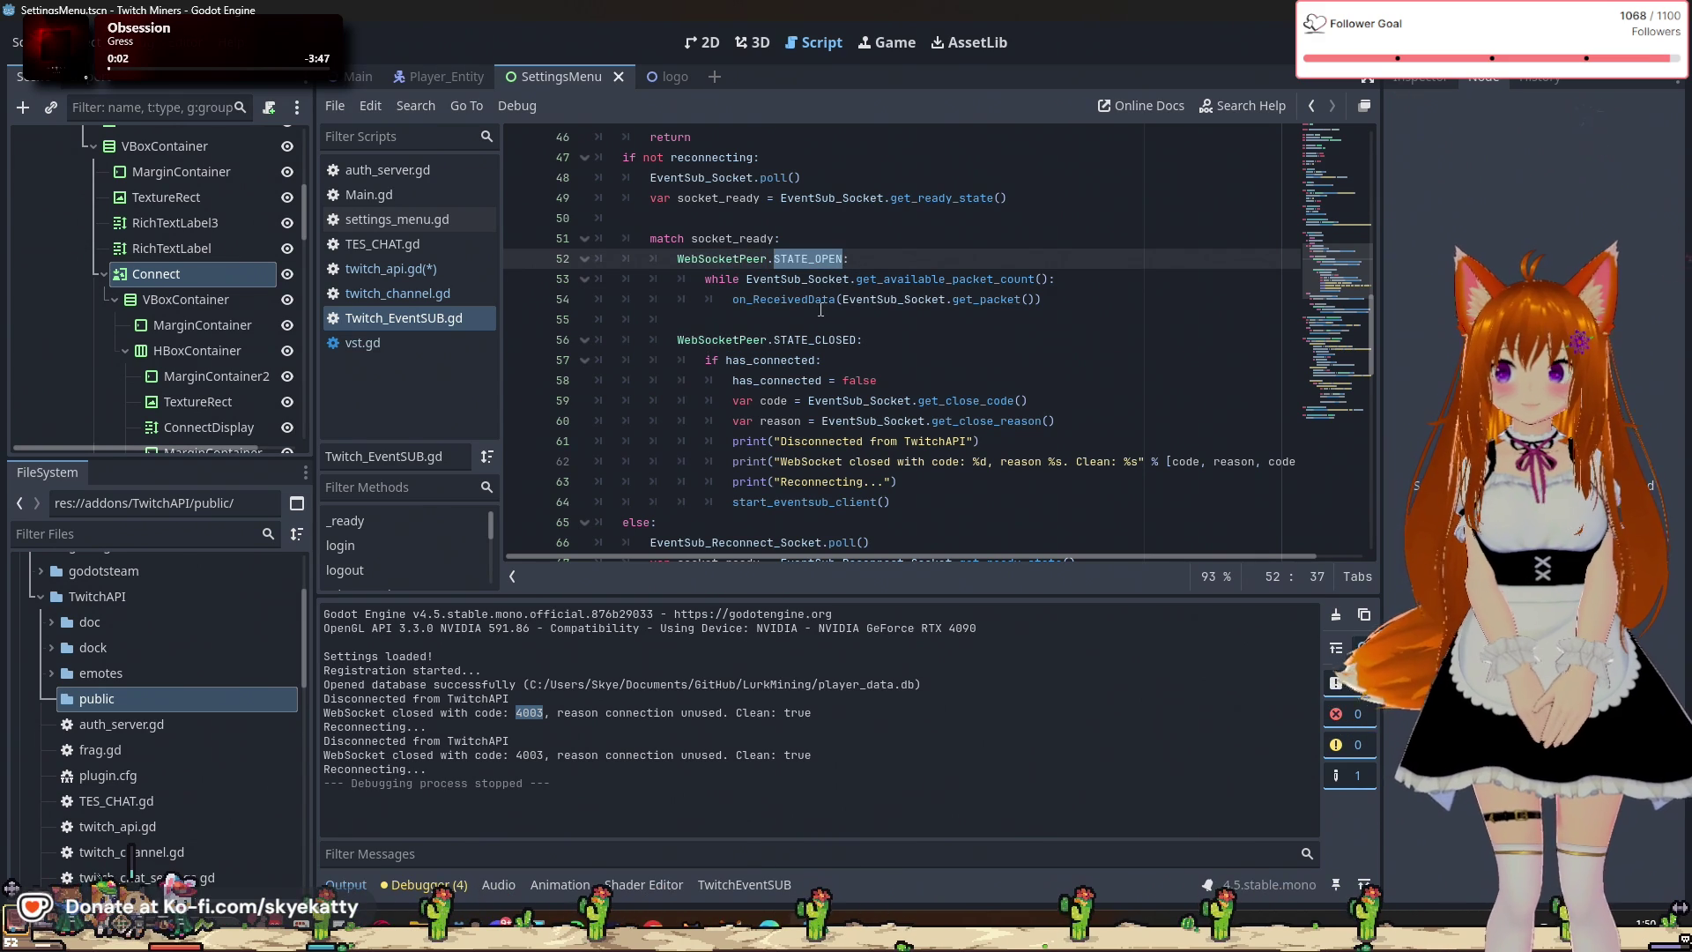
double_click(817, 261)
scroll(821, 304, down, 1)
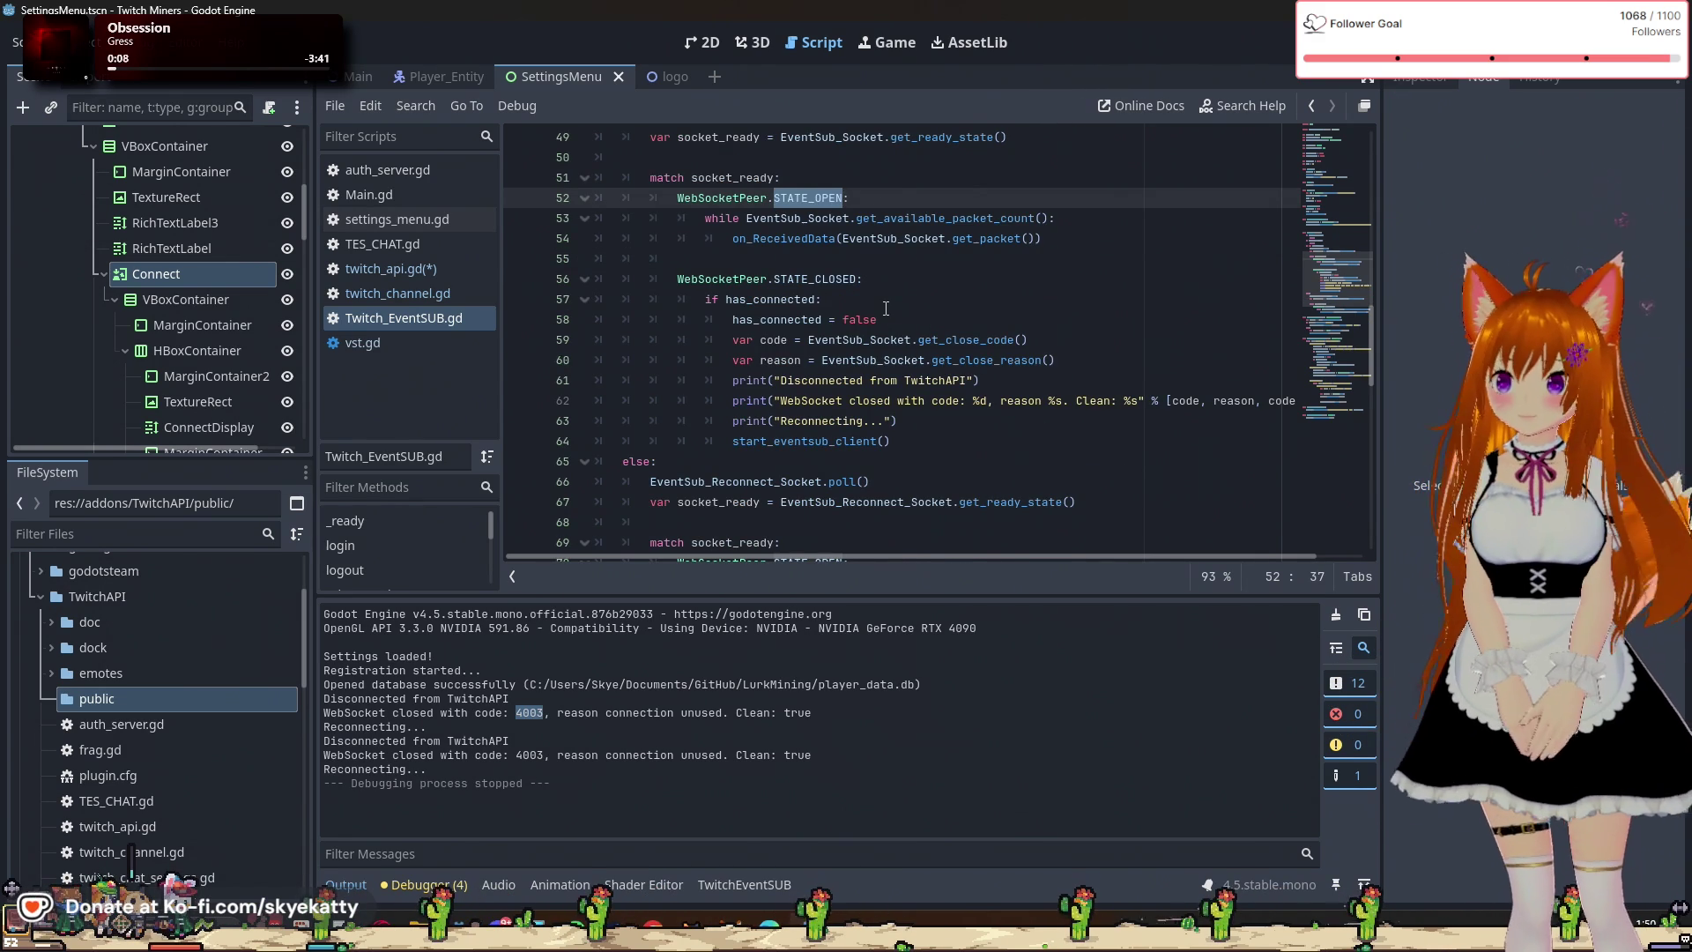
scroll(886, 308, up, 1)
double_click(783, 299)
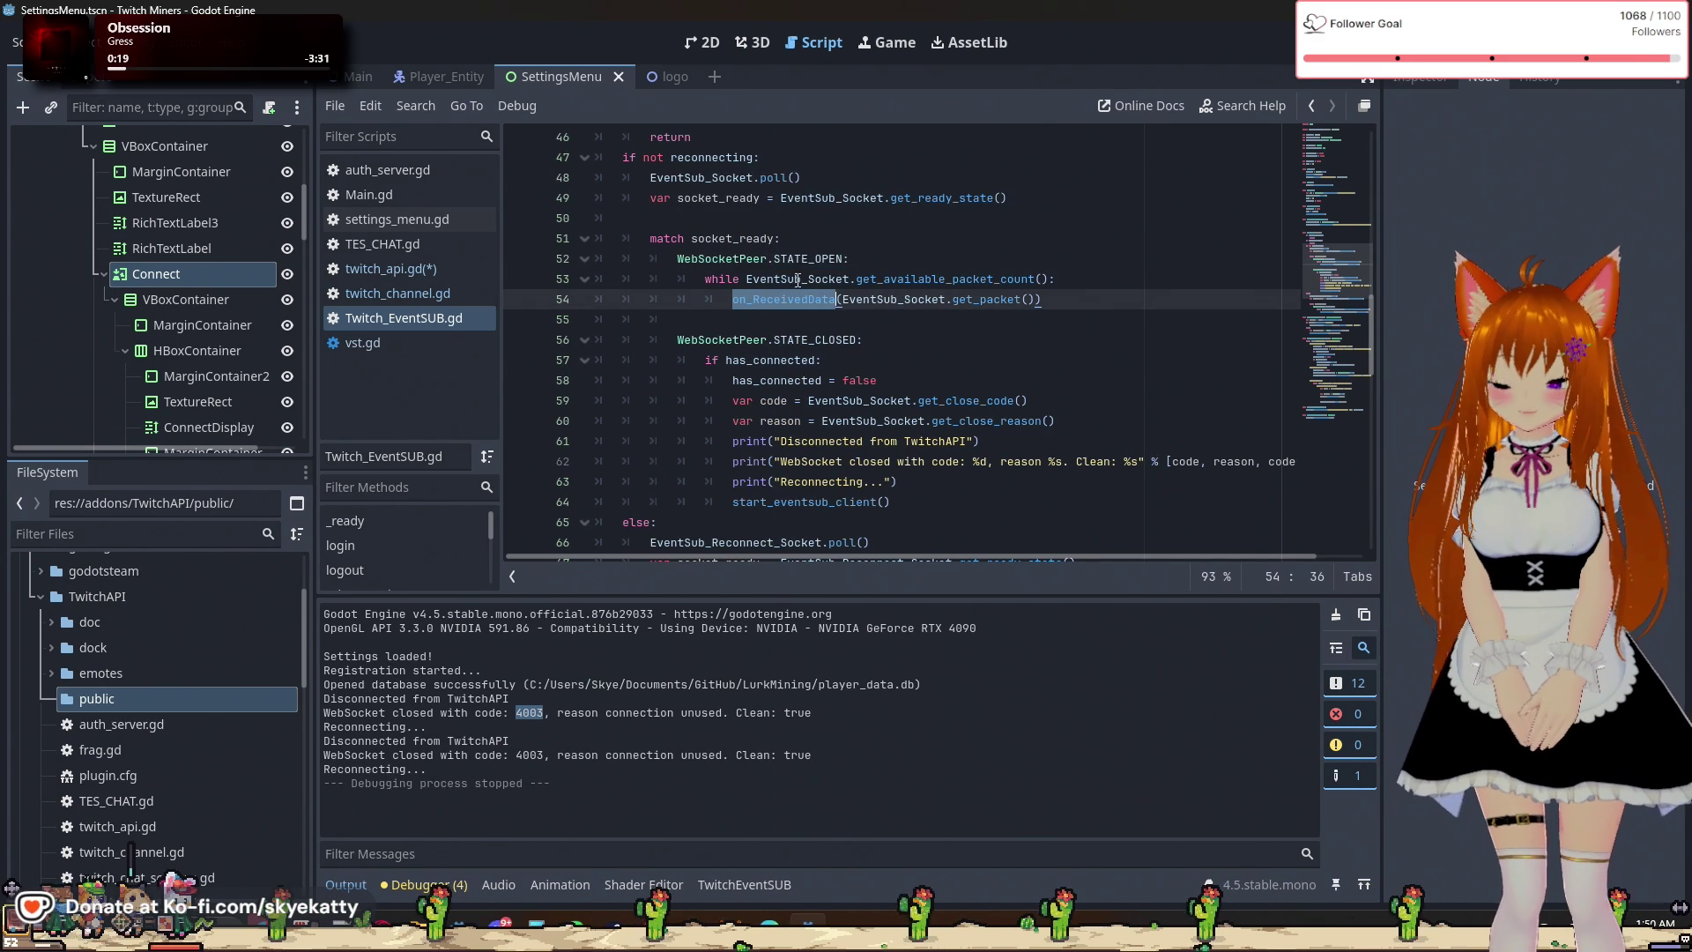
scroll(793, 291, down, 7)
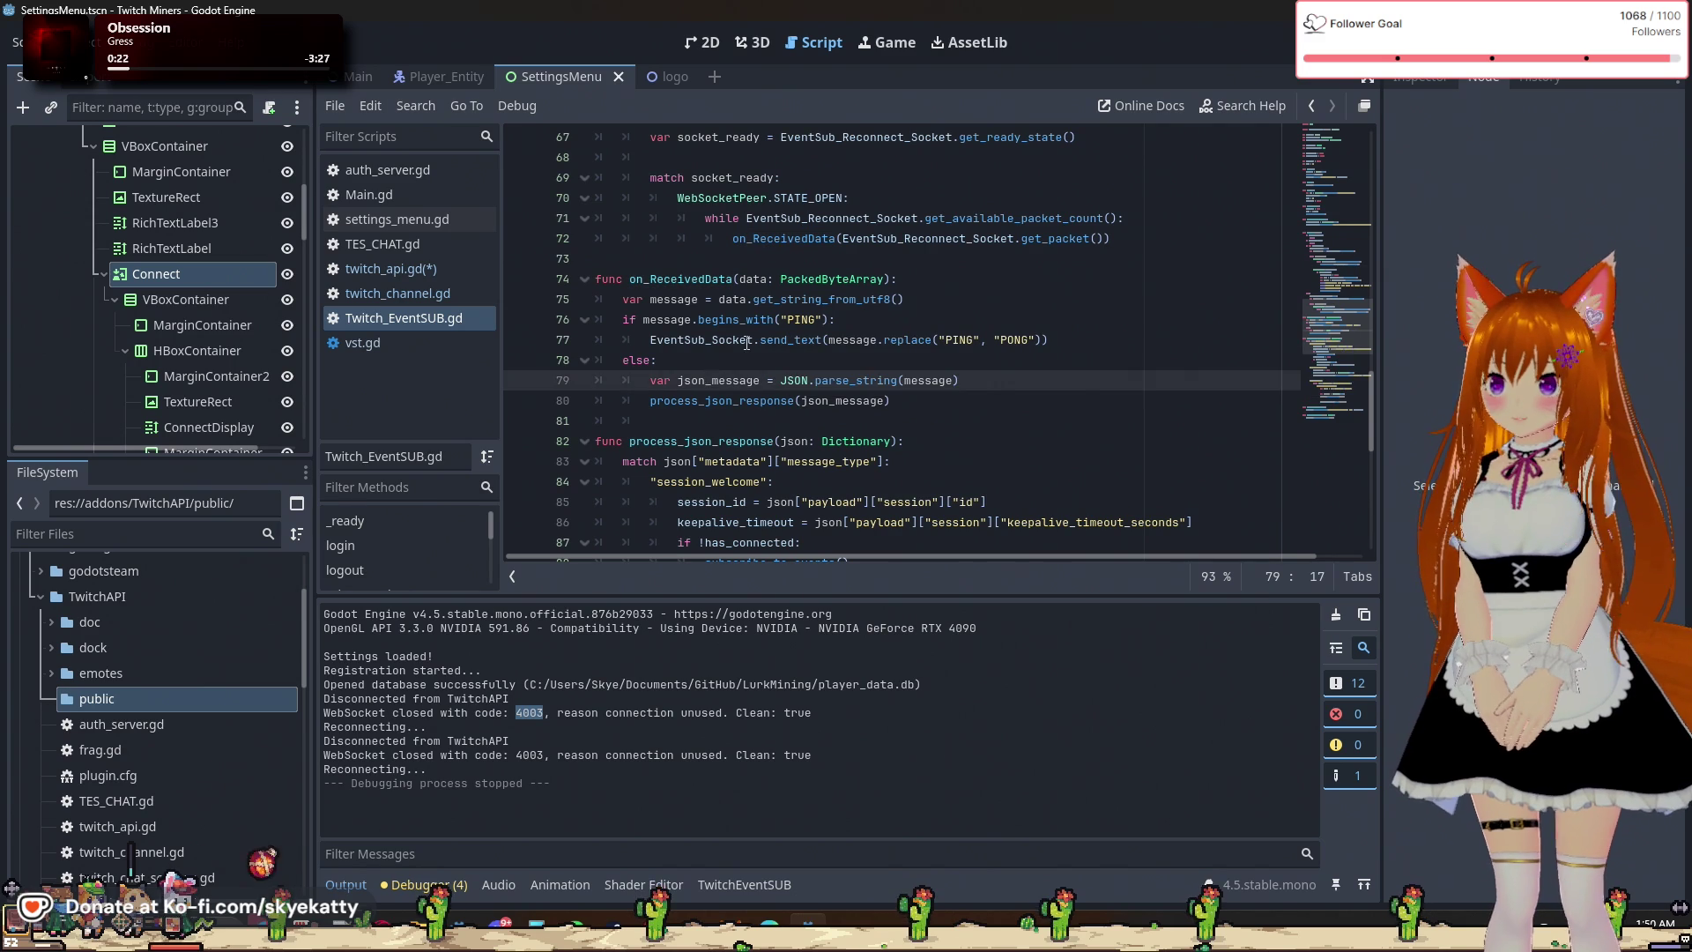
click(904, 281)
click(908, 361)
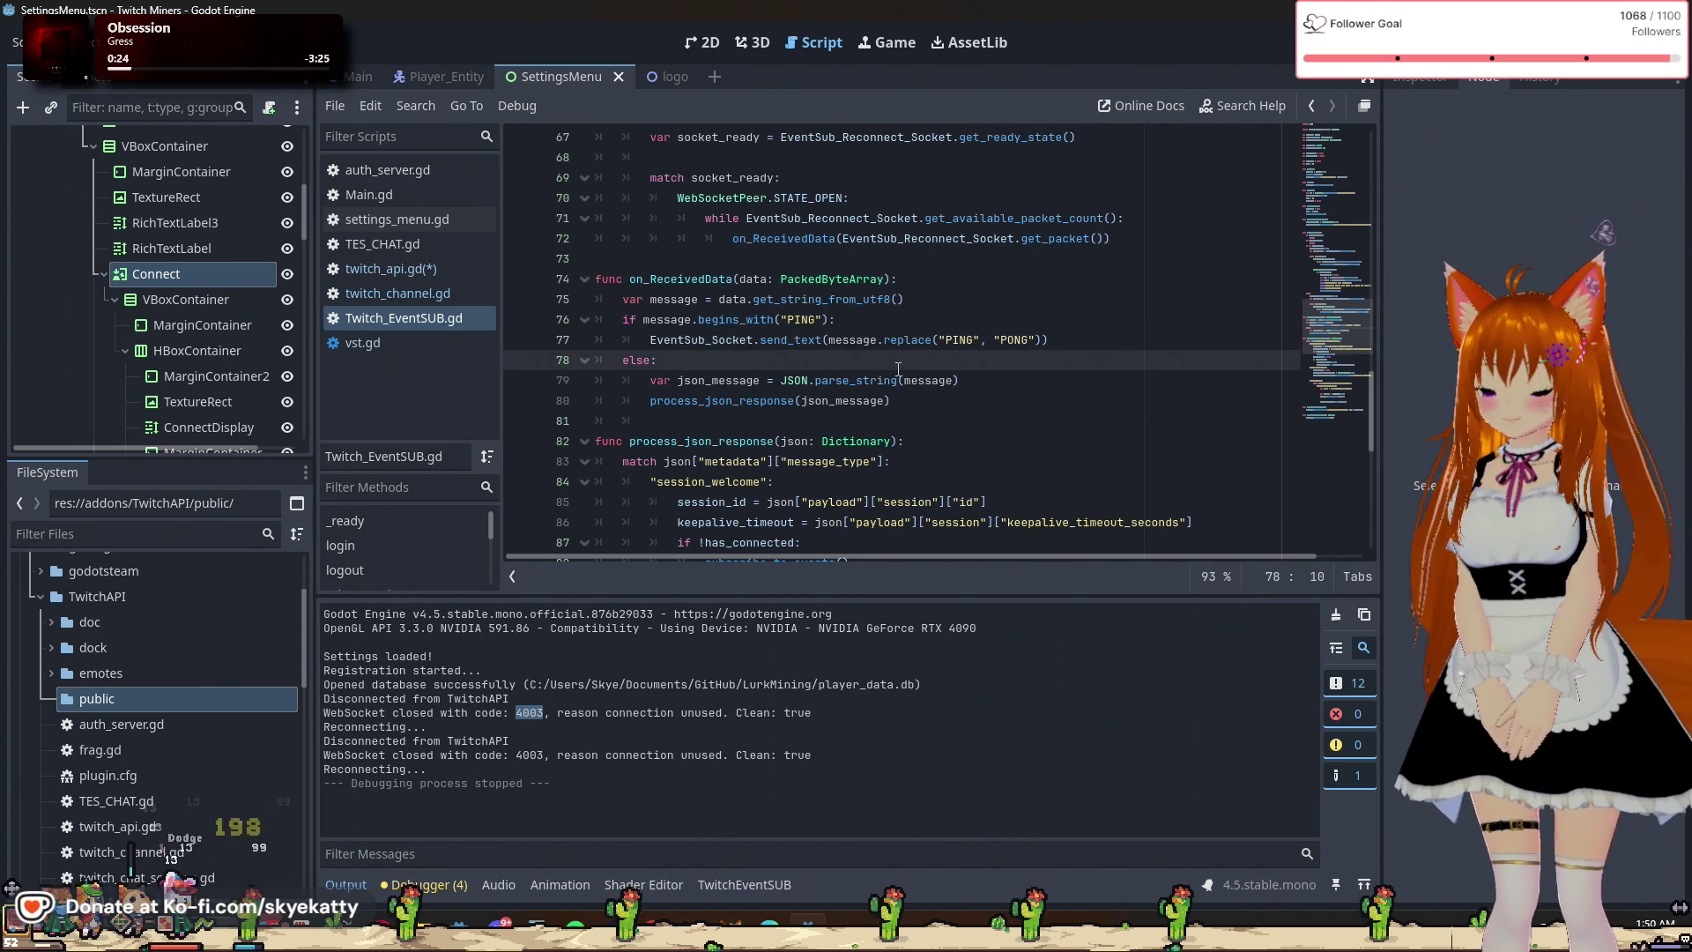
scroll(907, 422, down, 1)
double_click(846, 319)
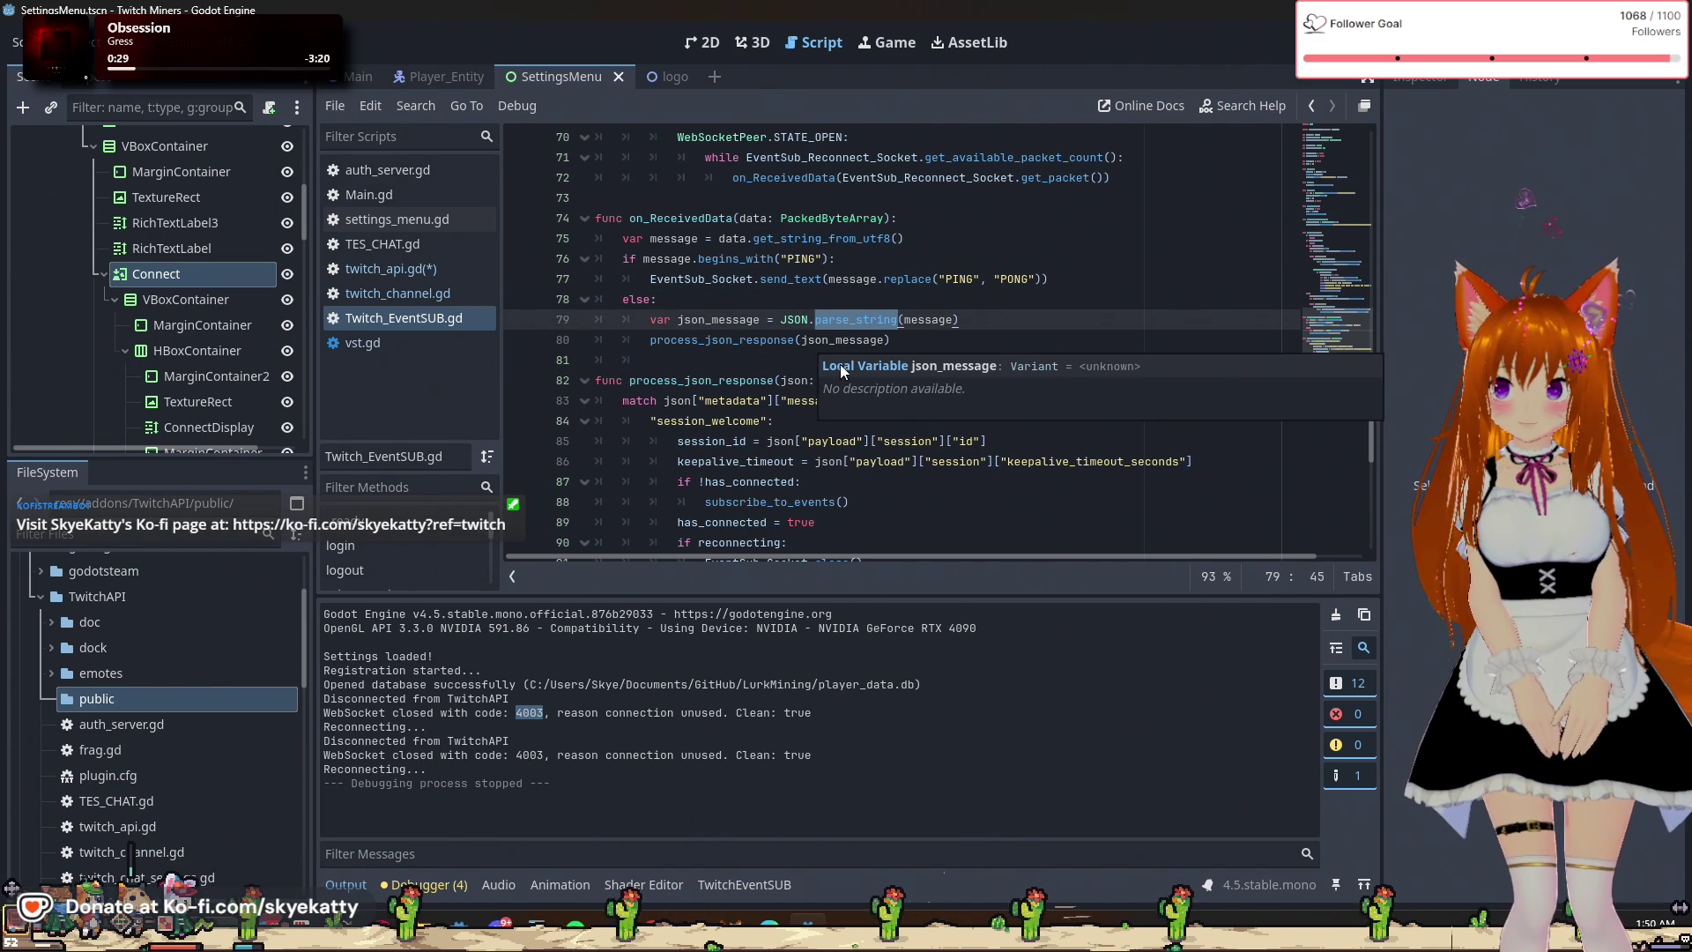
scroll(859, 282, down, 3)
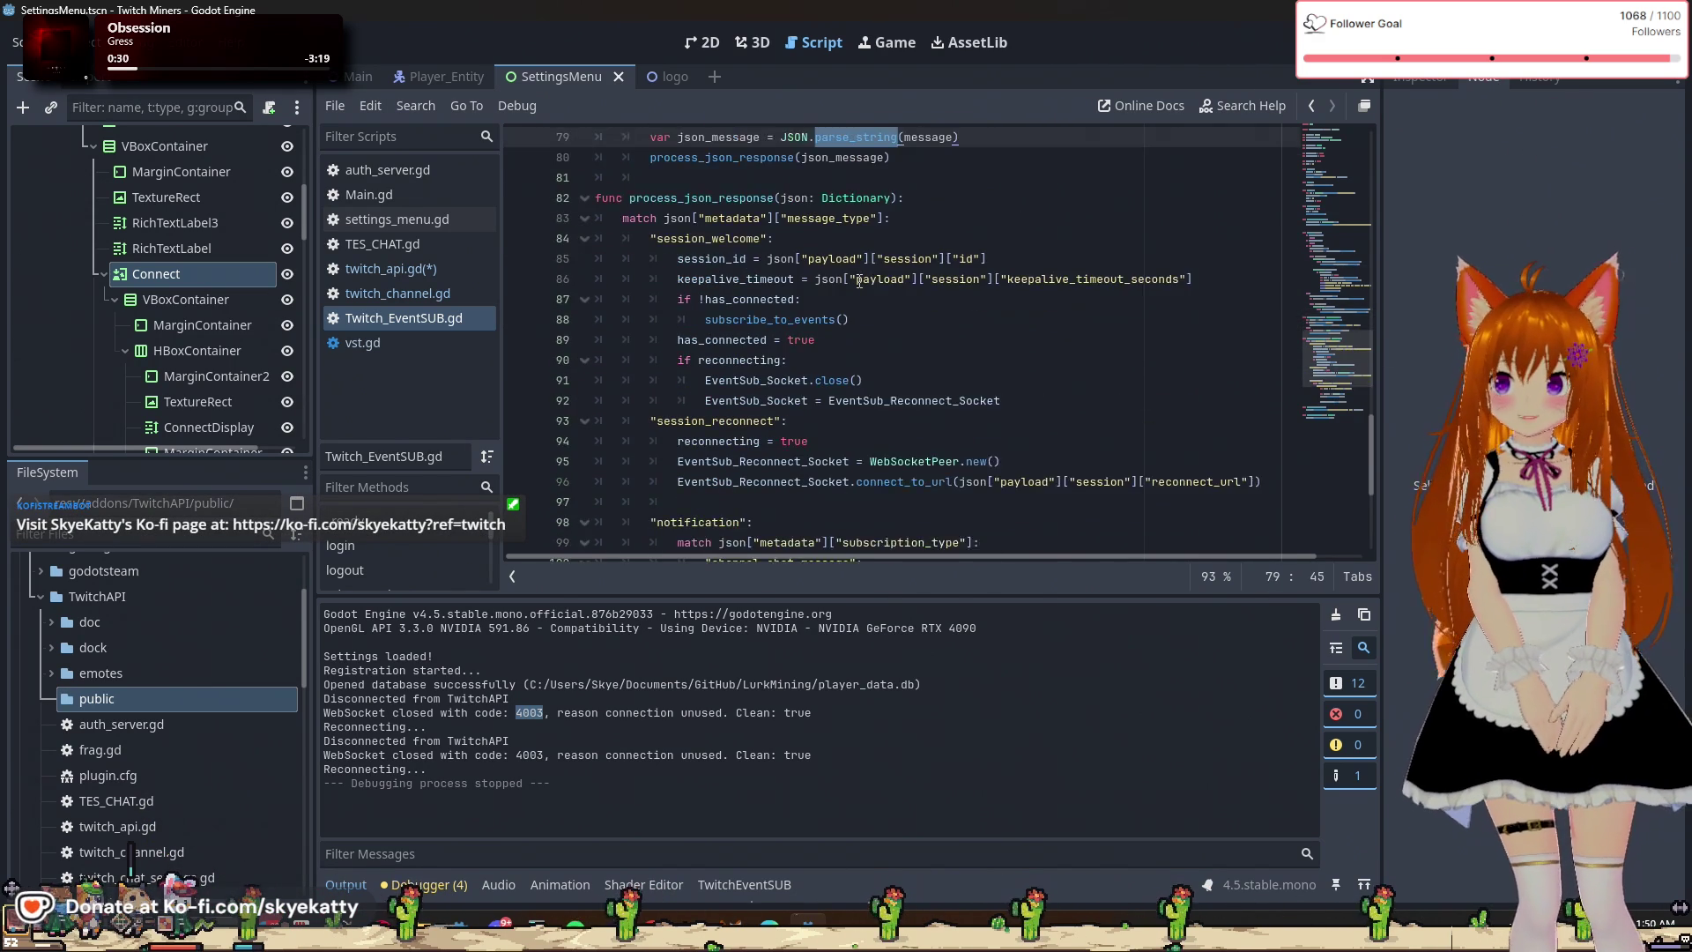
scroll(859, 282, up, 1)
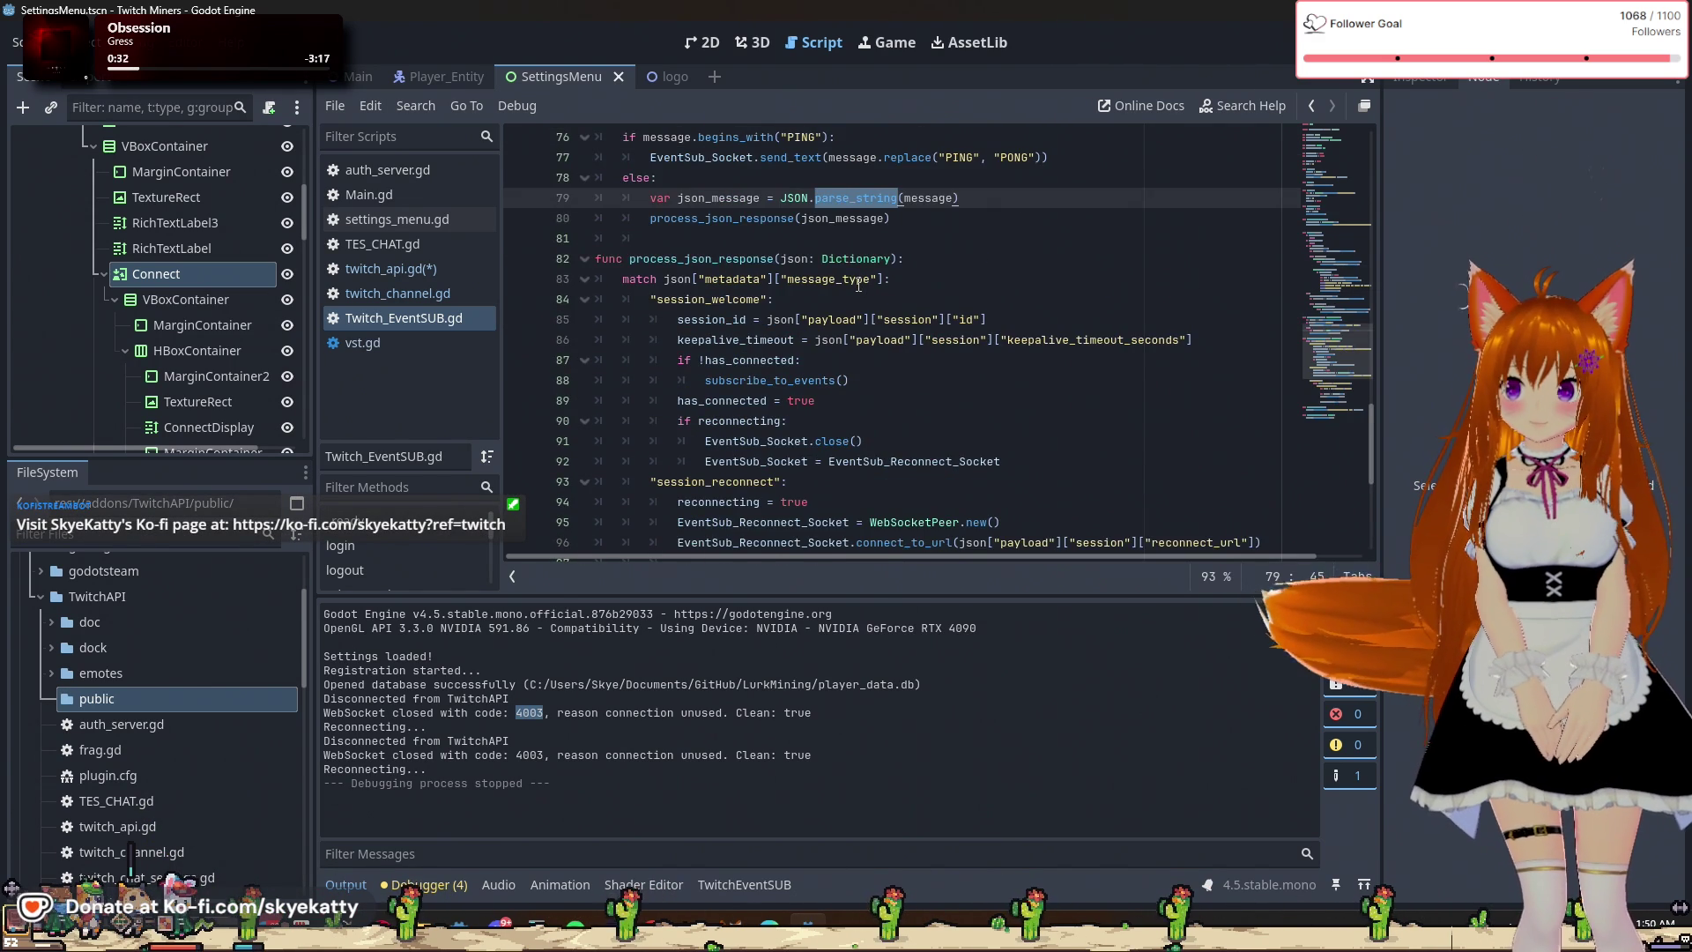